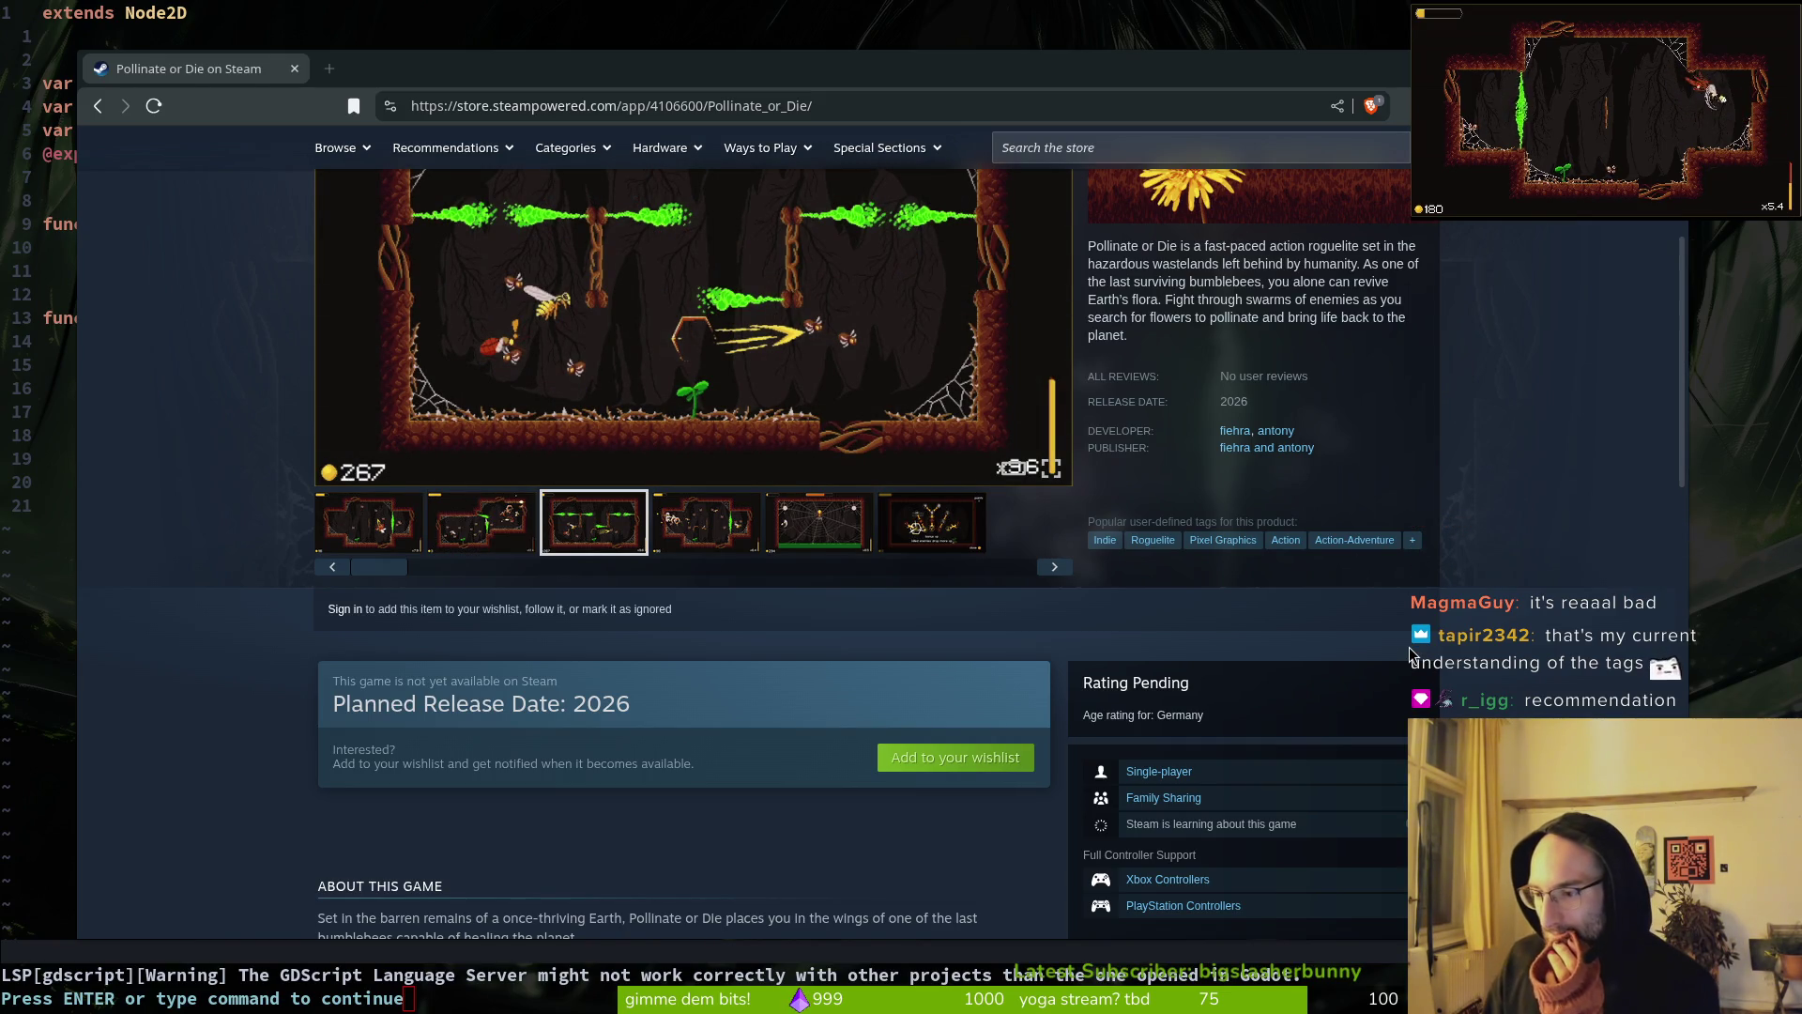
Step: Page twice through the similar-games carousel on the Pollinate or Die store page
scroll(1323, 680, "down", 15)
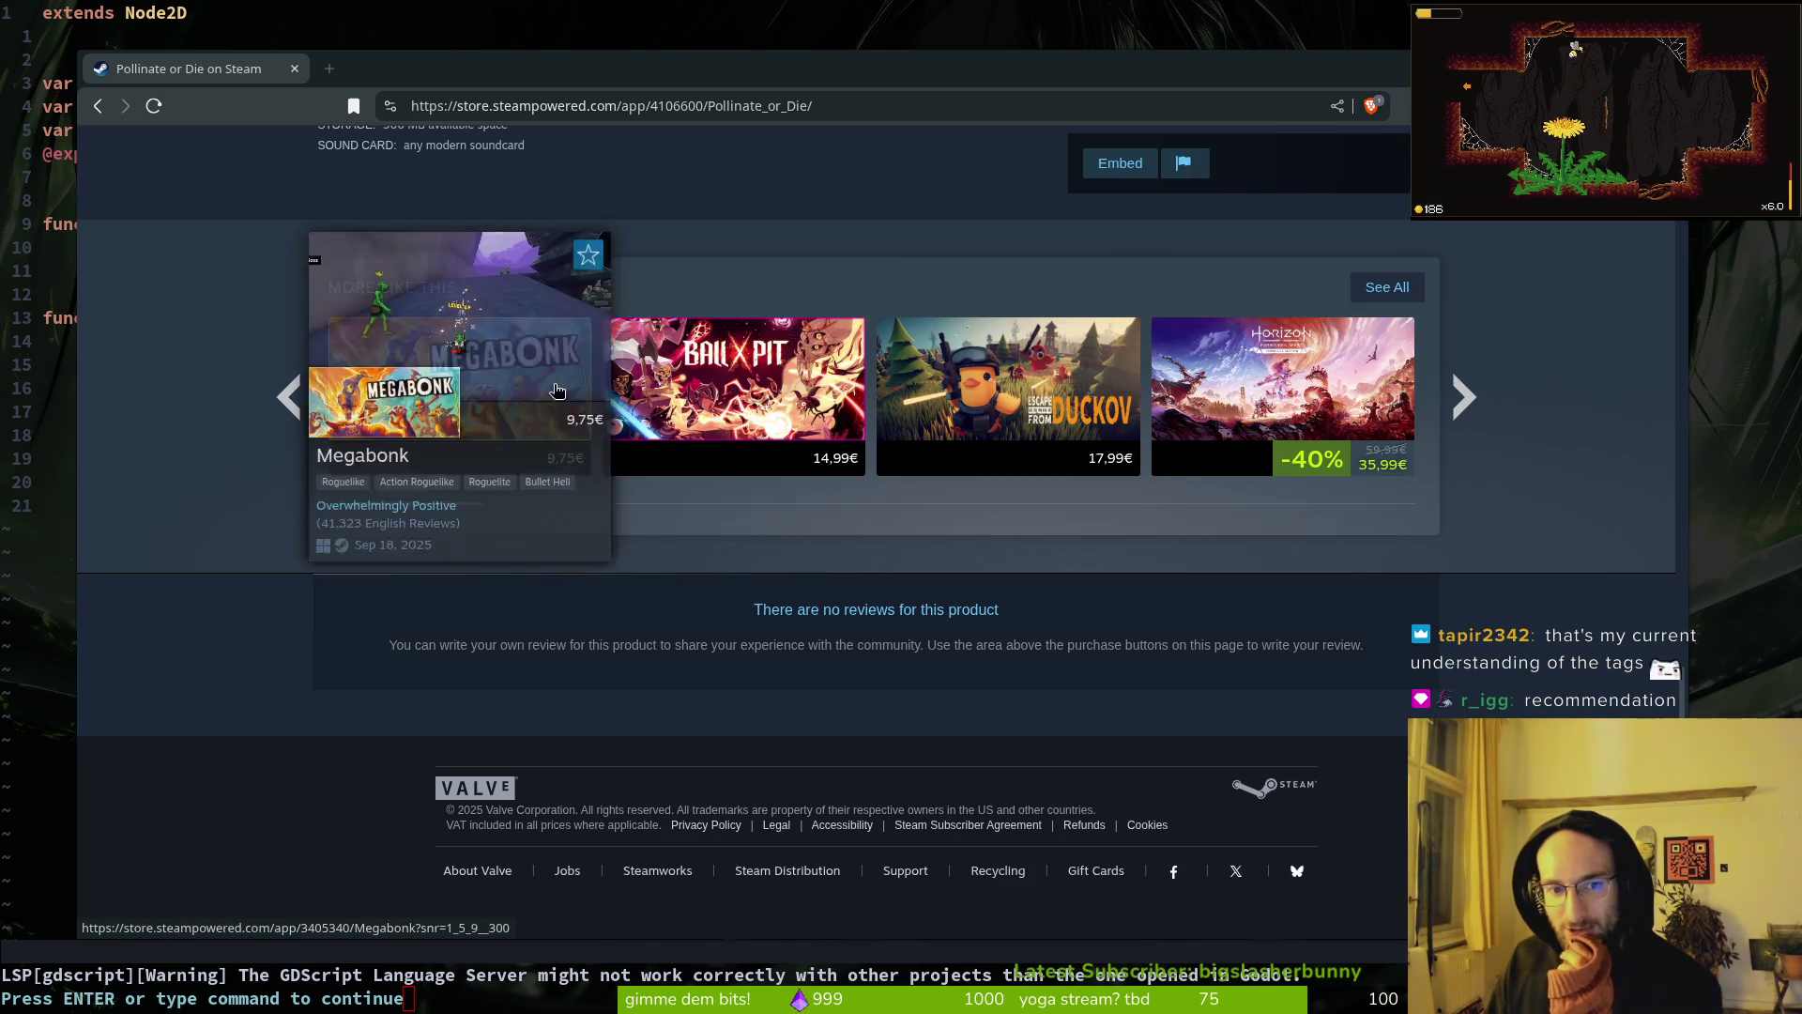
mouse_move(1000, 395)
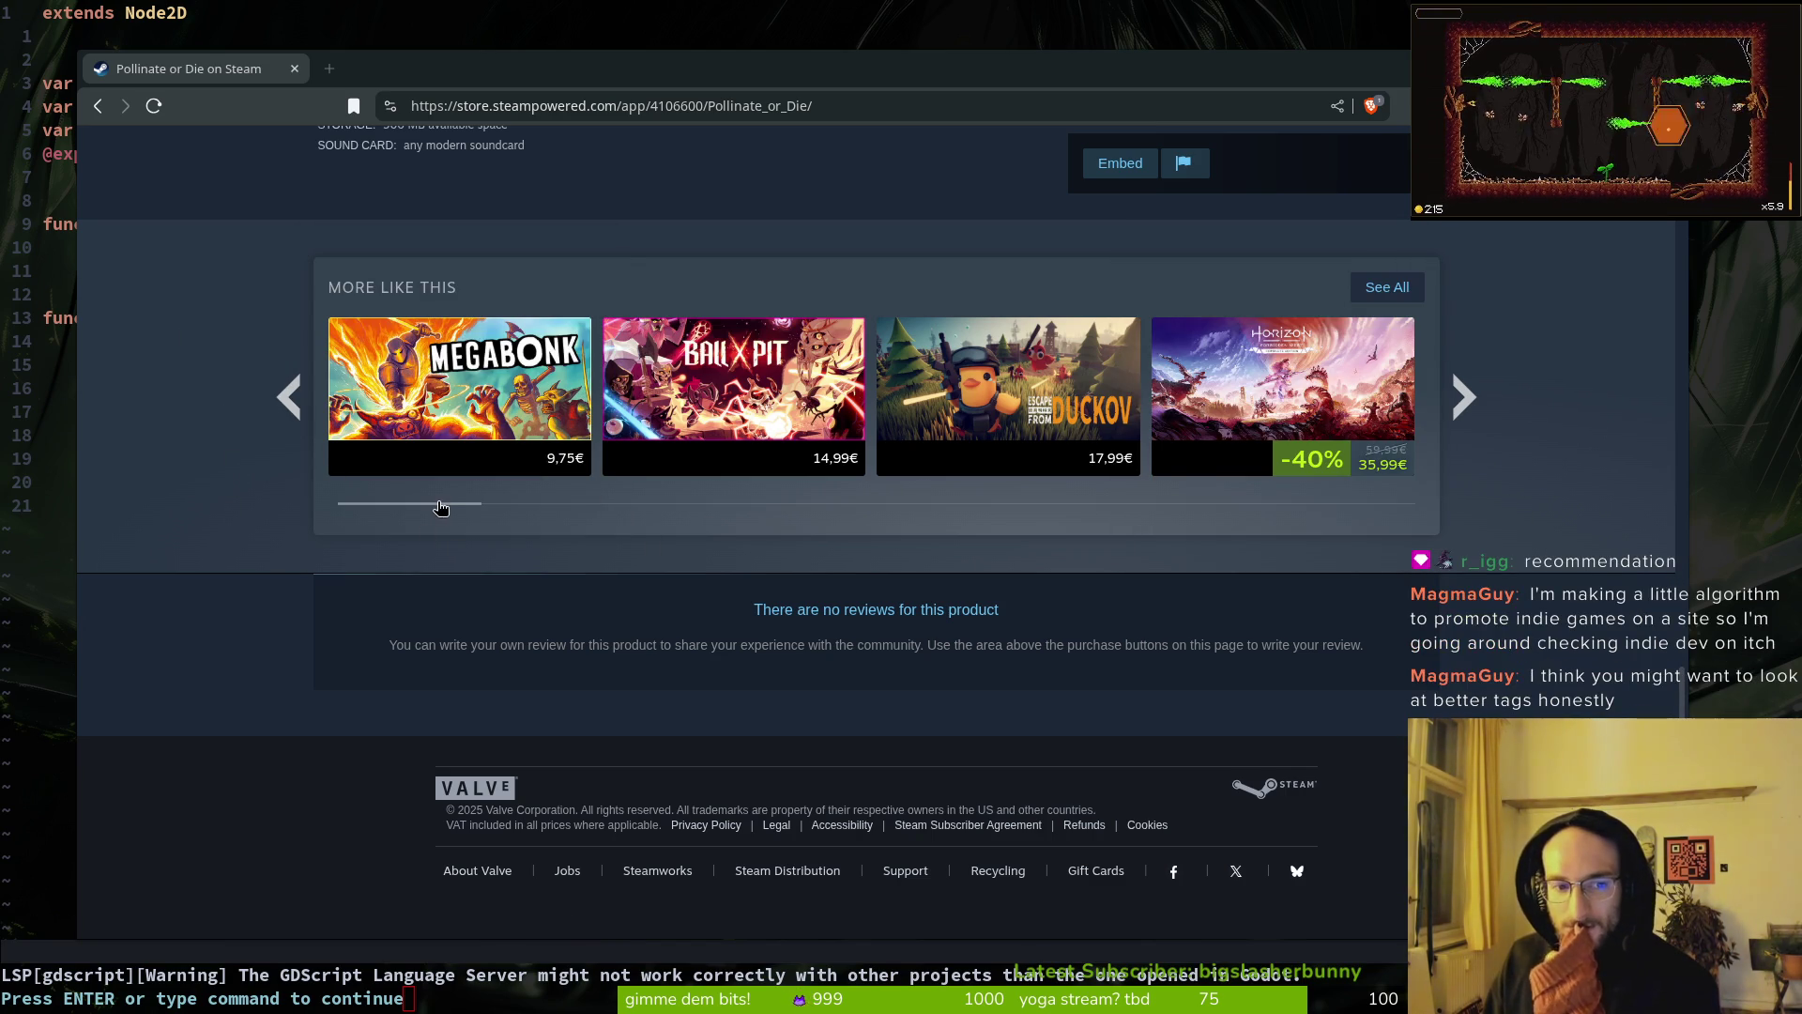
left_click(1491, 417)
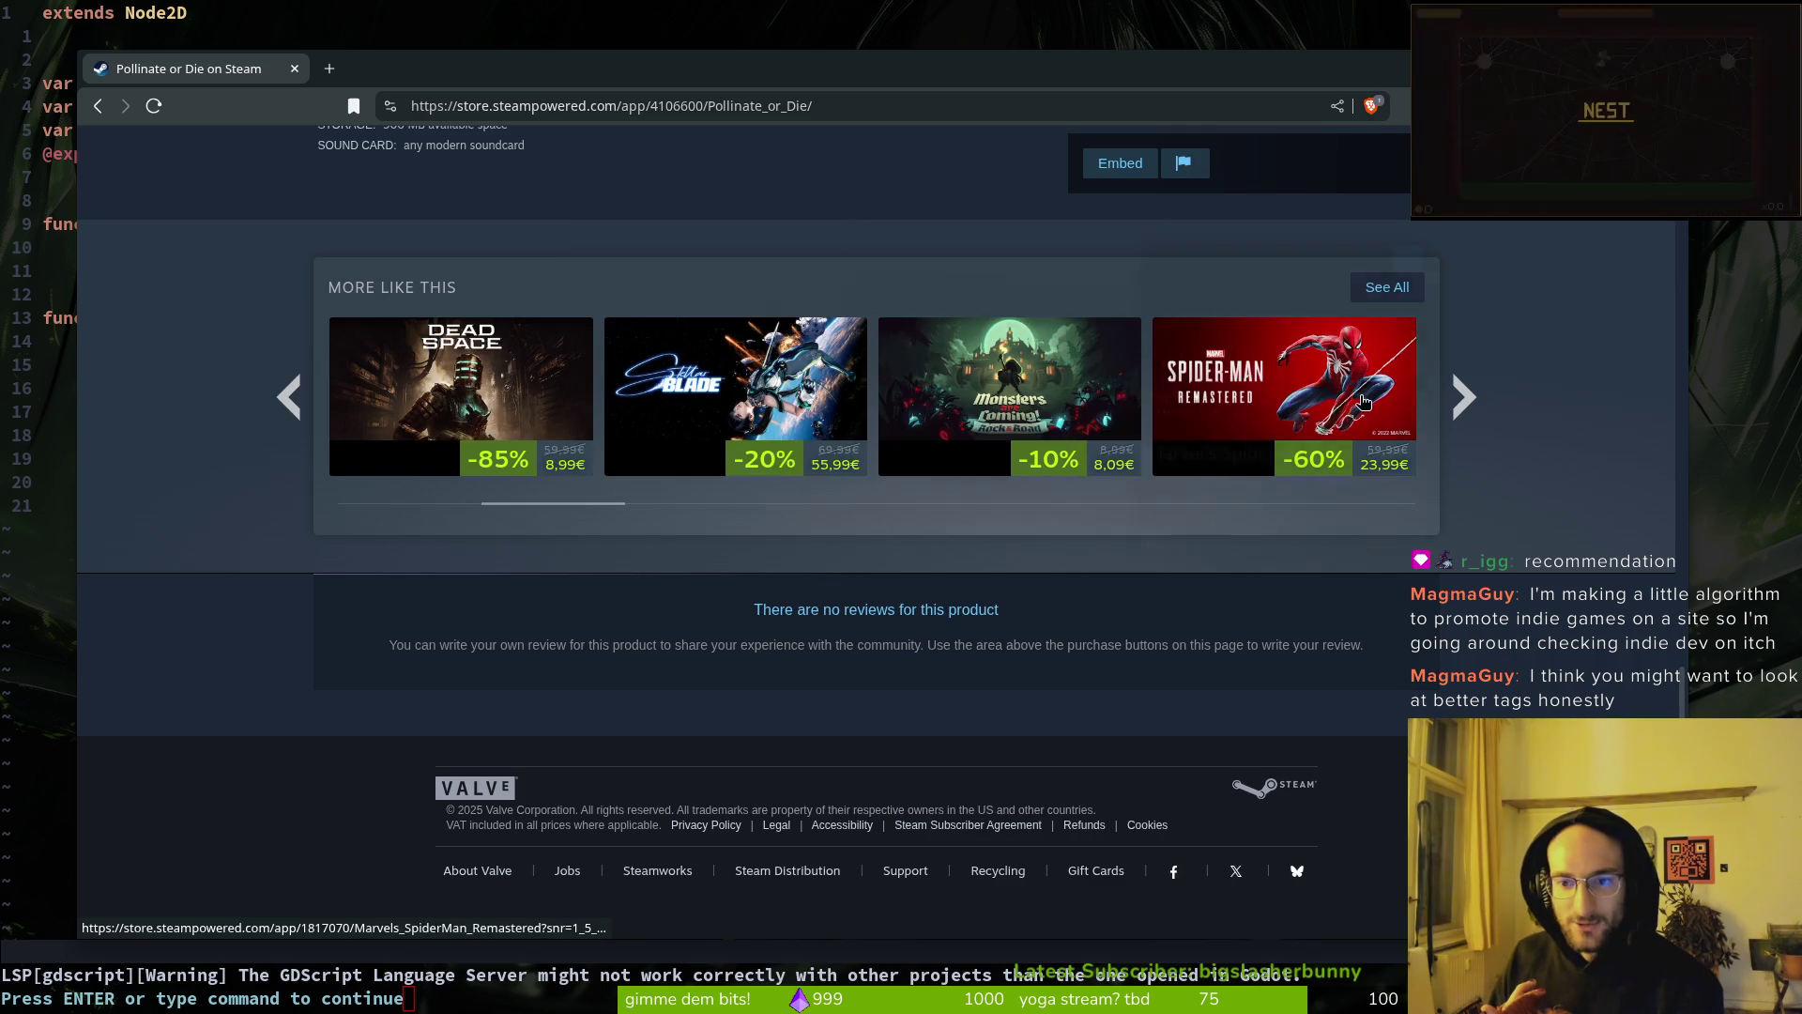
left_click(1471, 396)
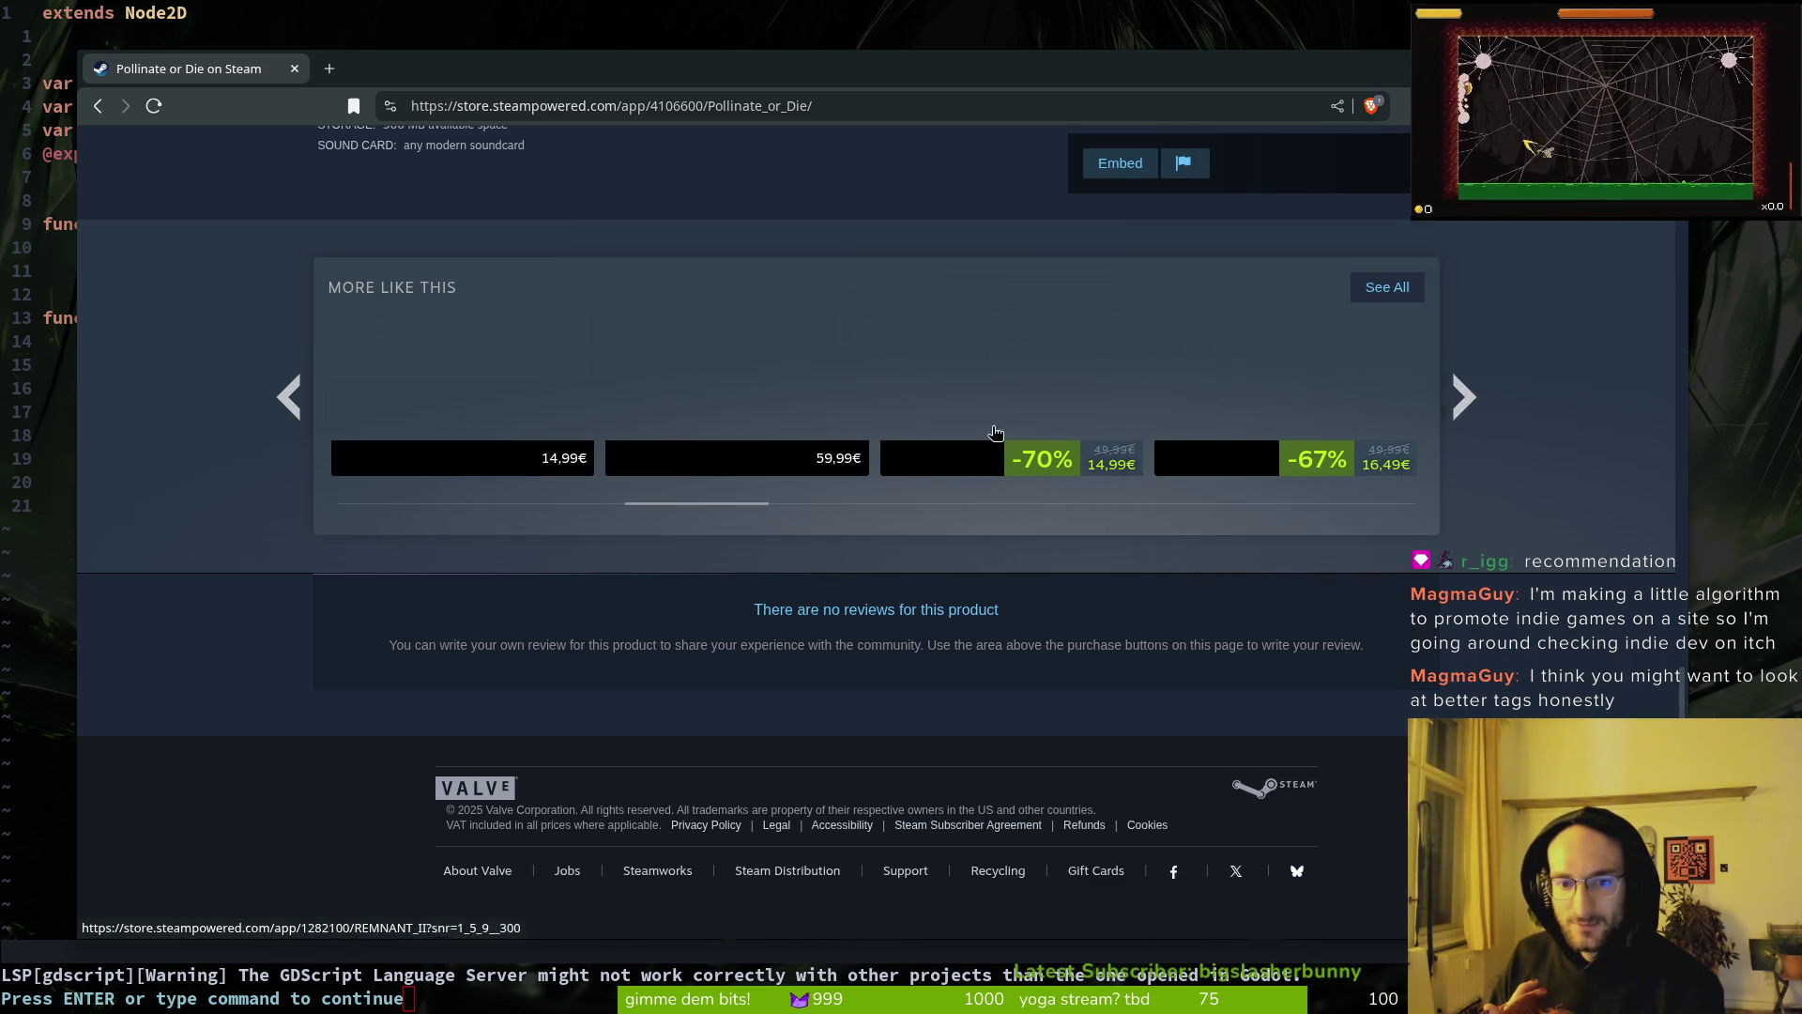
mouse_move(676, 355)
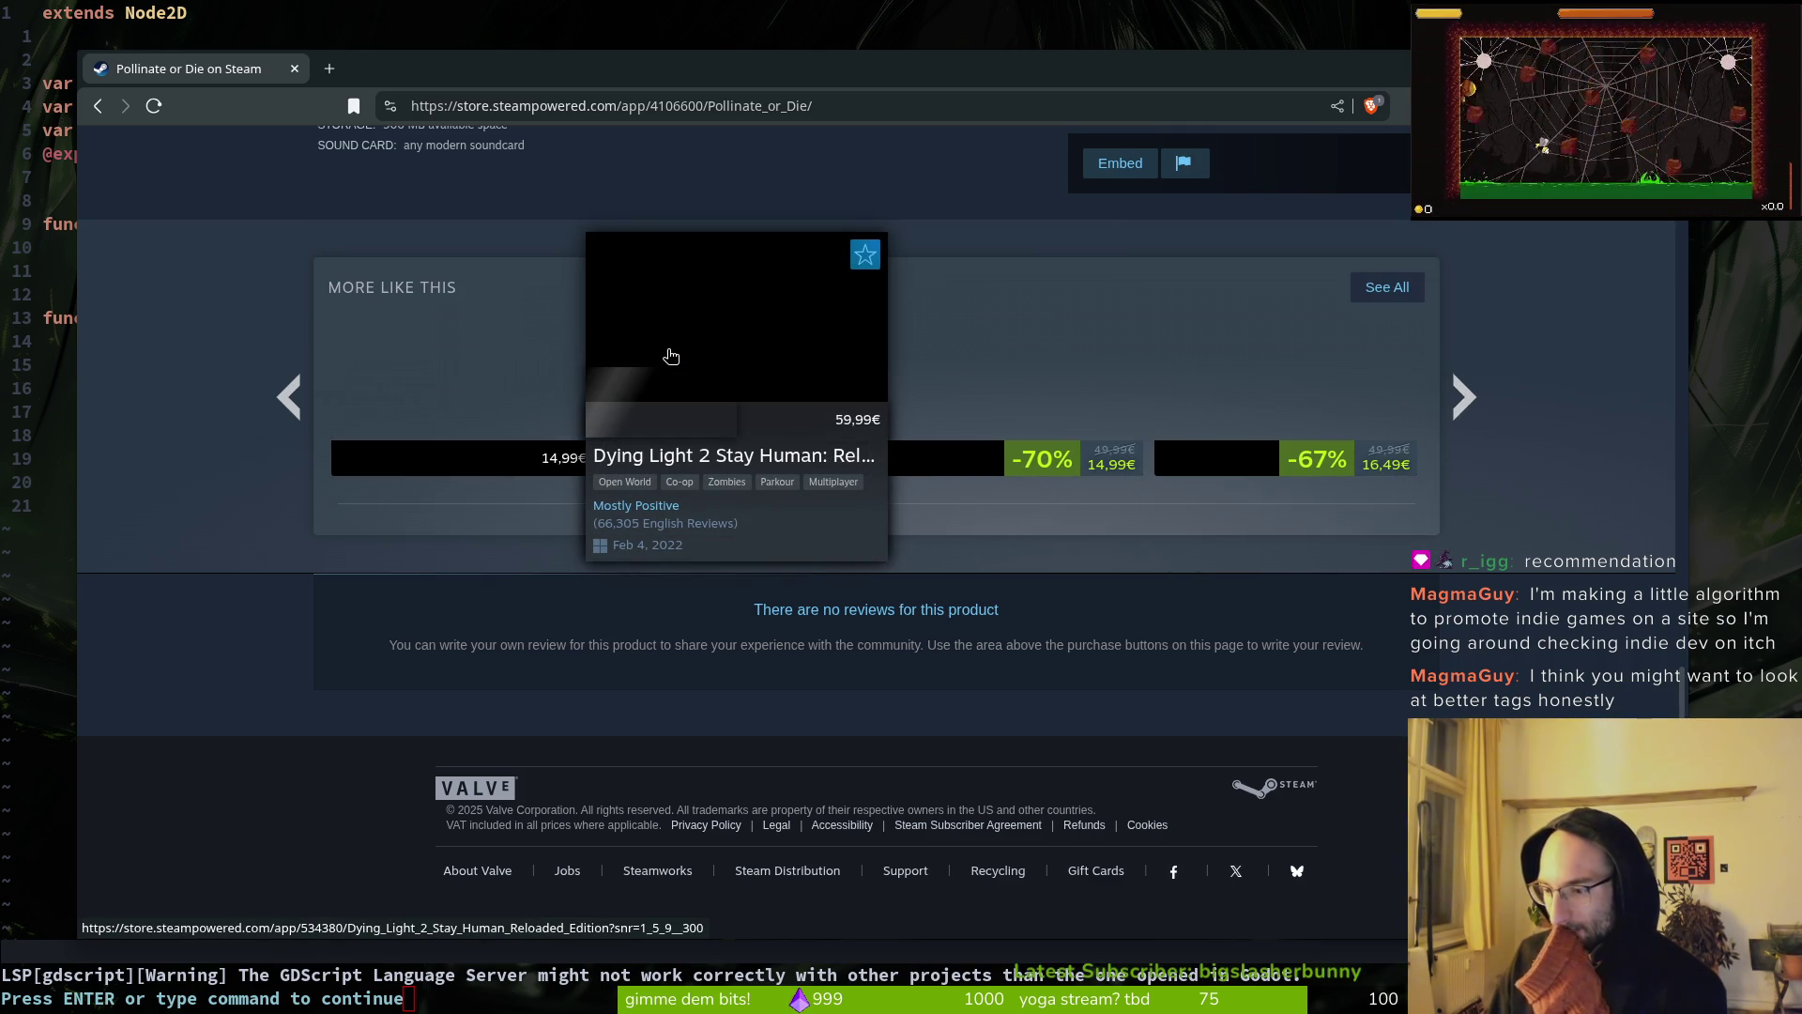
scroll(939, 516, "up", 20)
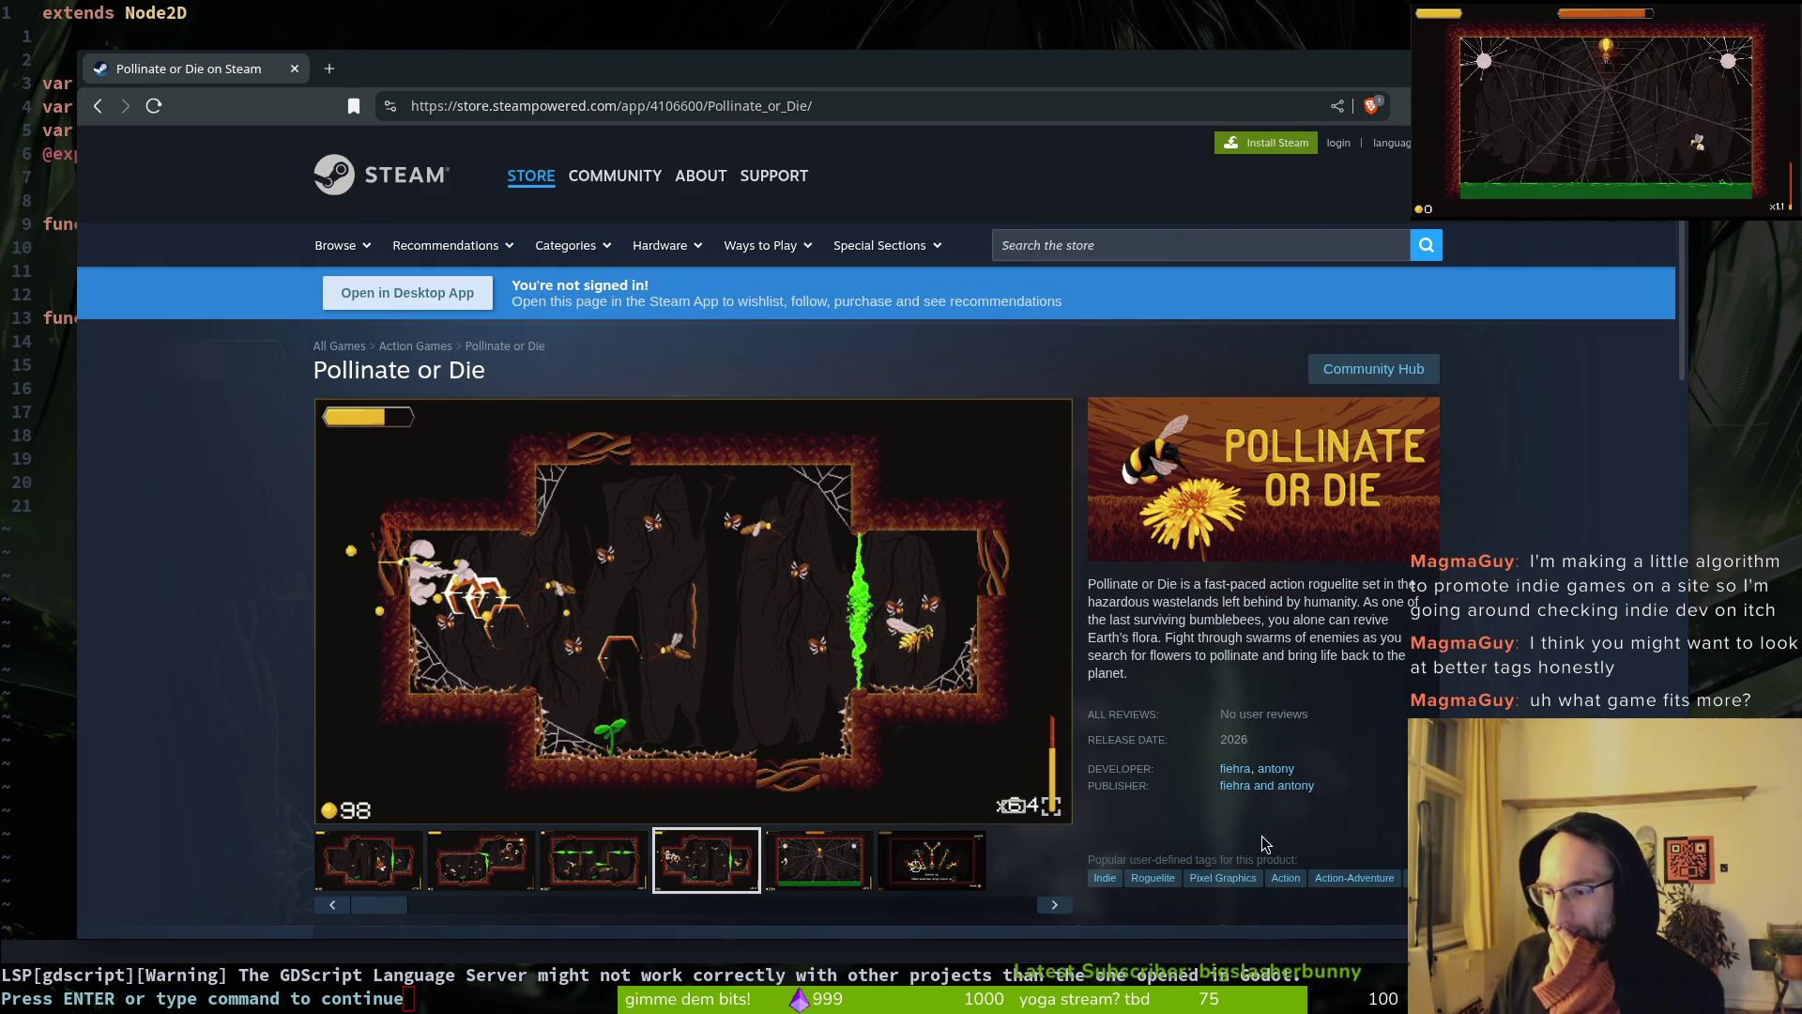
left_click(329, 72)
key("ctrl+w")
Step: Search the store for 'scourgebringer' and open the ScourgeBringer result
left_click(1096, 248)
type("scourger")
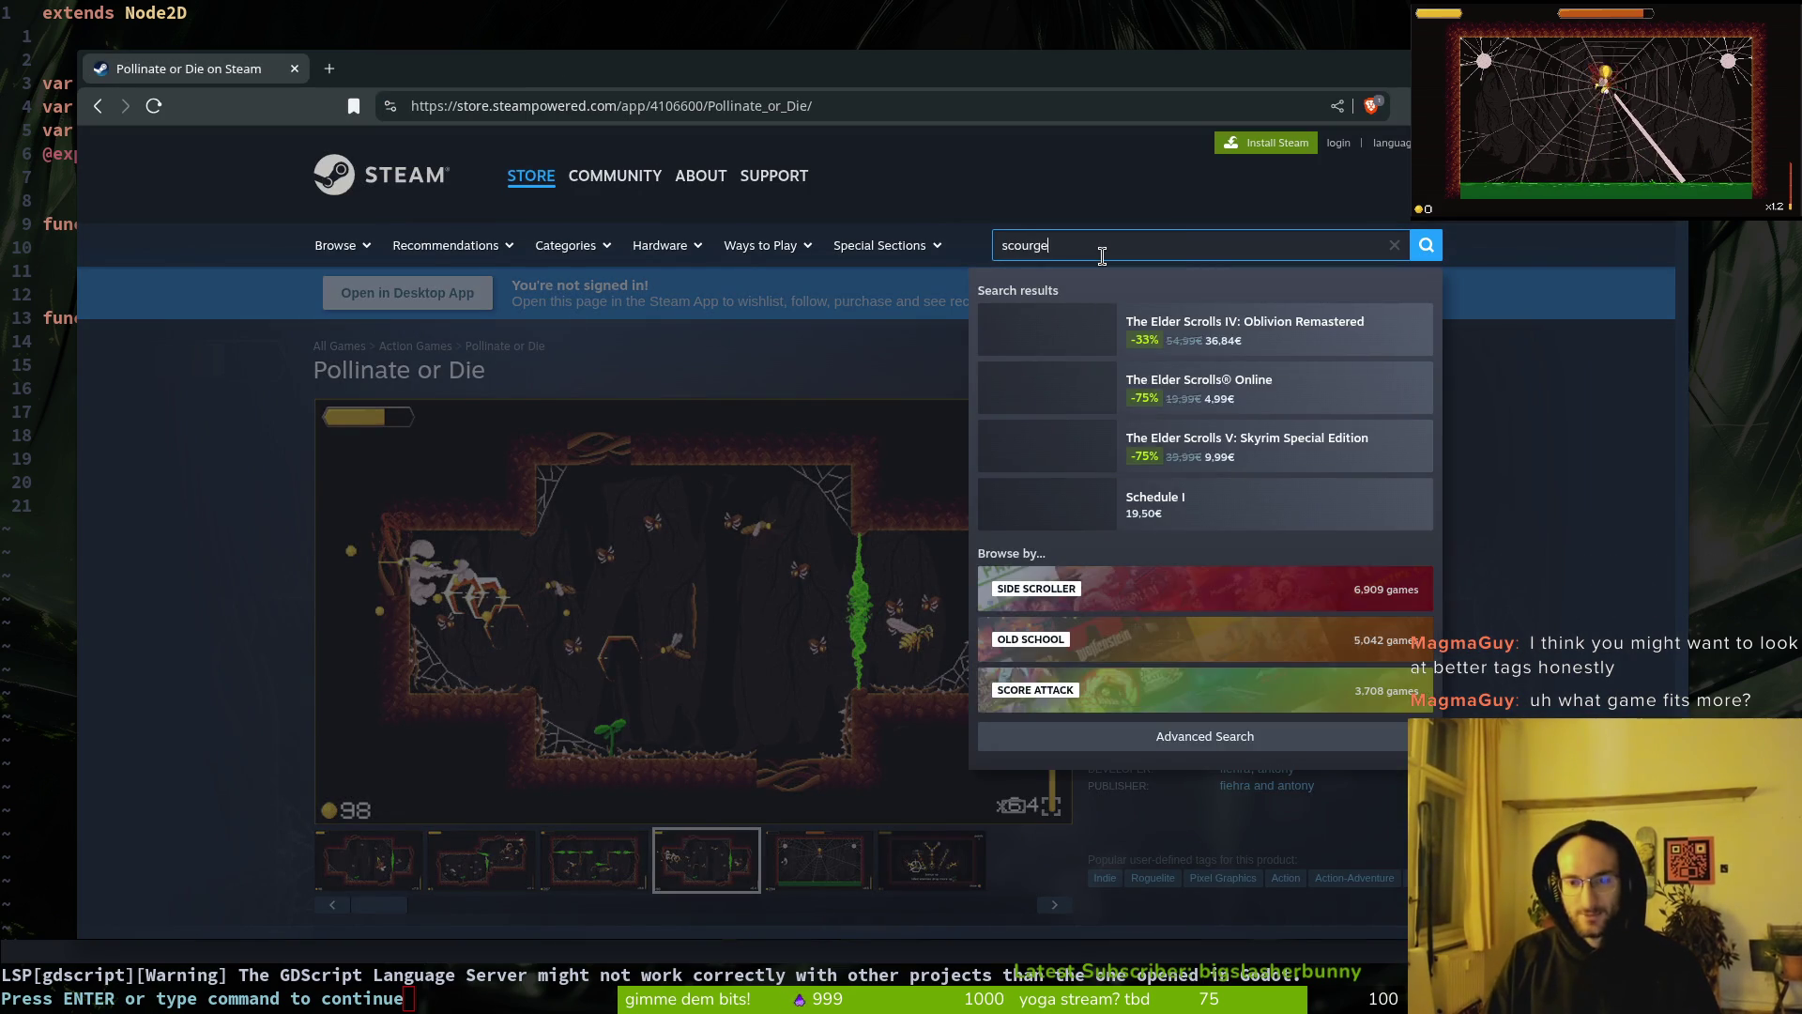
key("BackSpace")
type("gr")
key("BackSpace")
key("BackSpace")
key("BackSpace")
type("bringer")
key("Return")
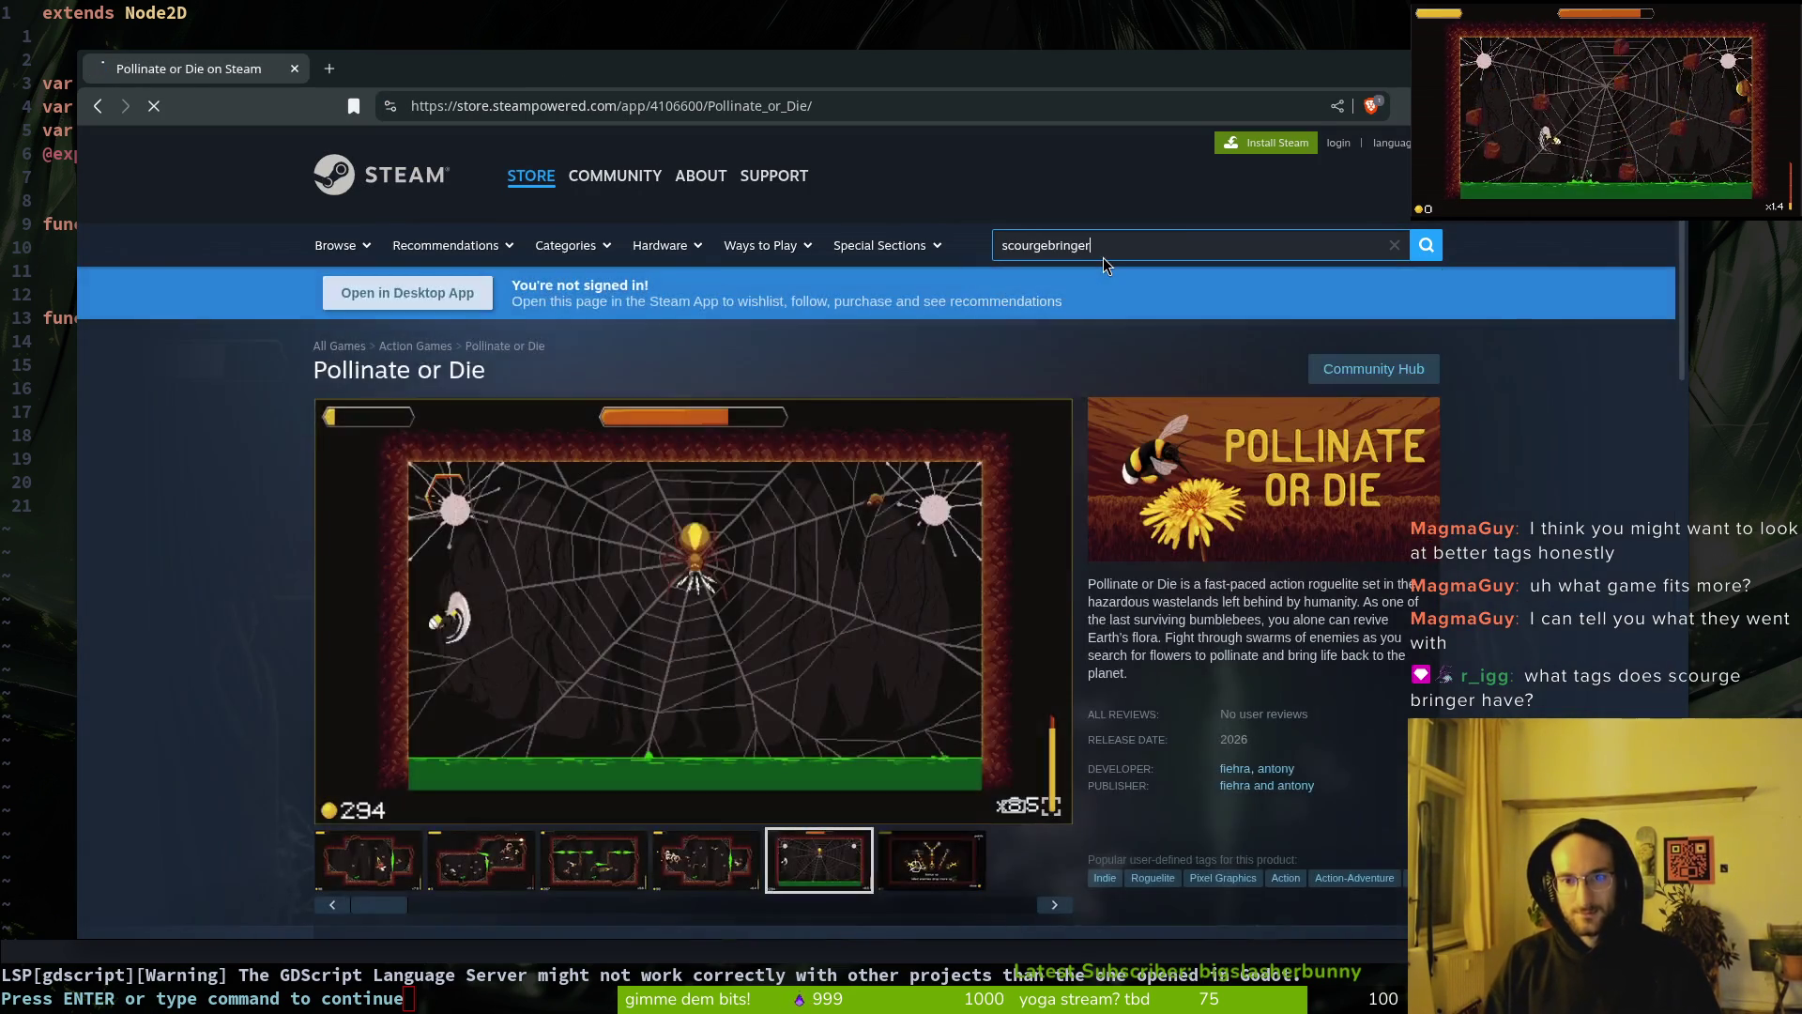
scroll(733, 453, "down", 5)
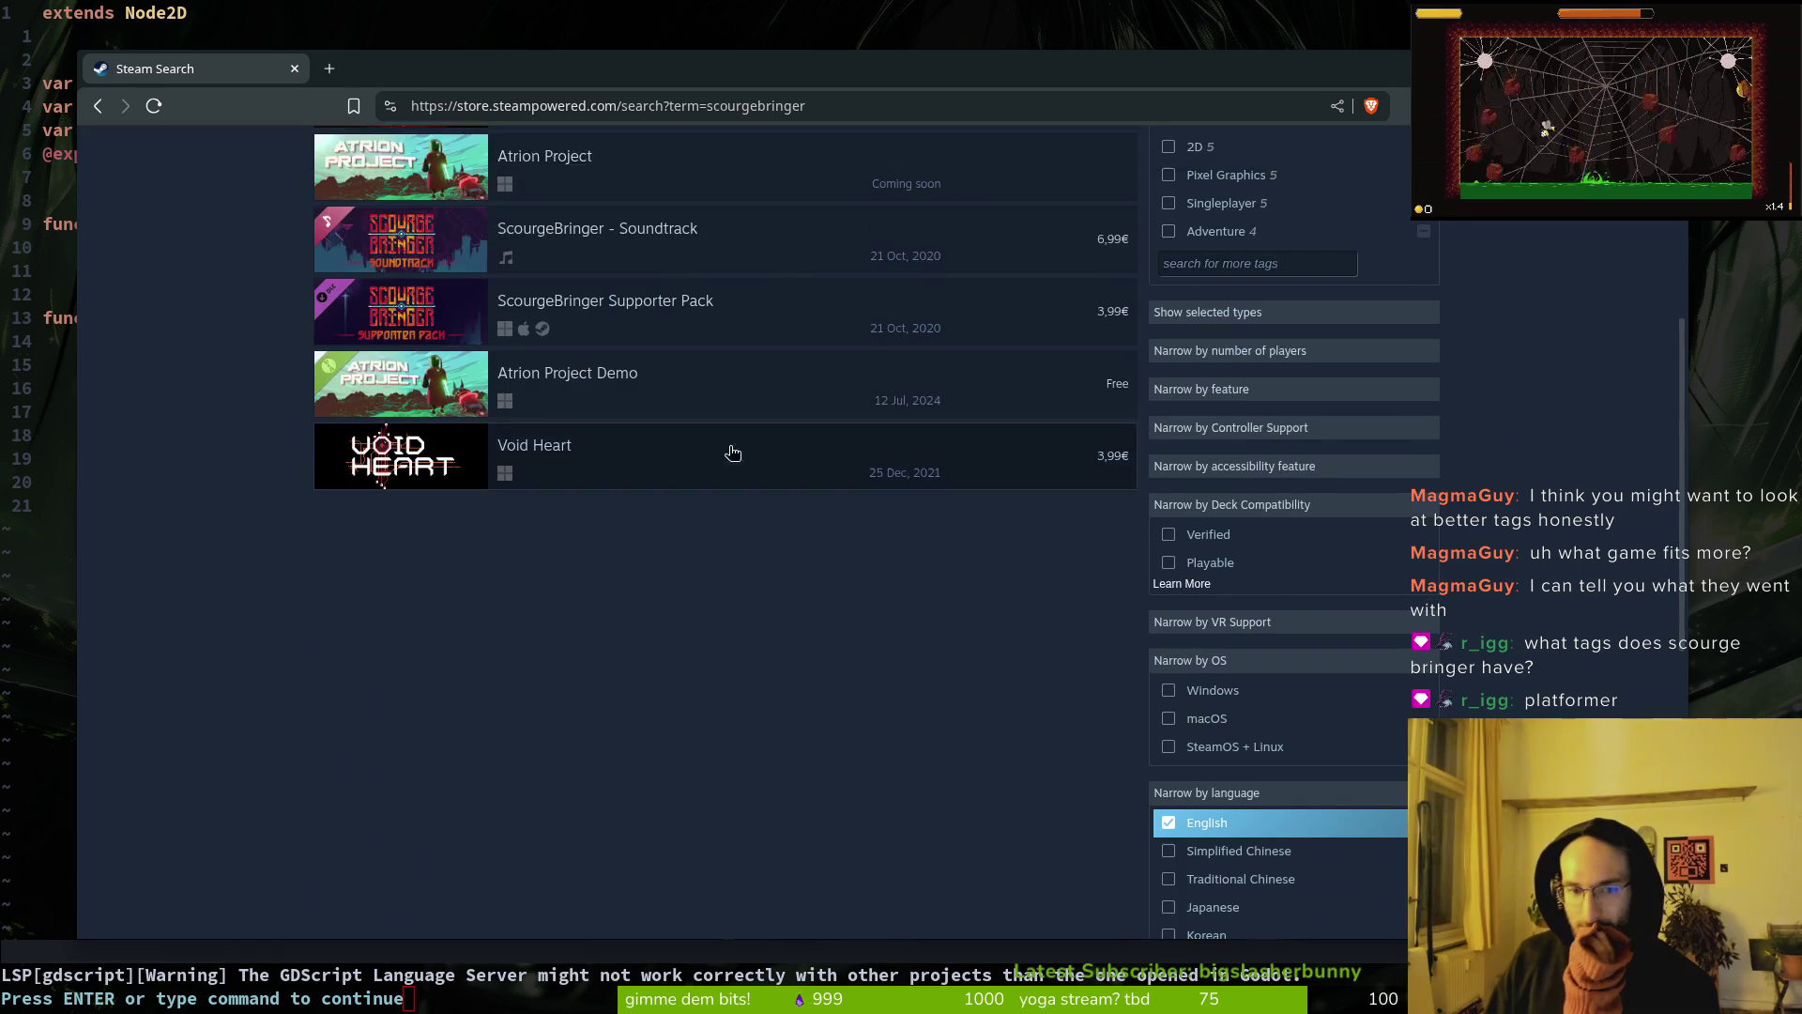
scroll(733, 454, "up", 4)
left_click(564, 355)
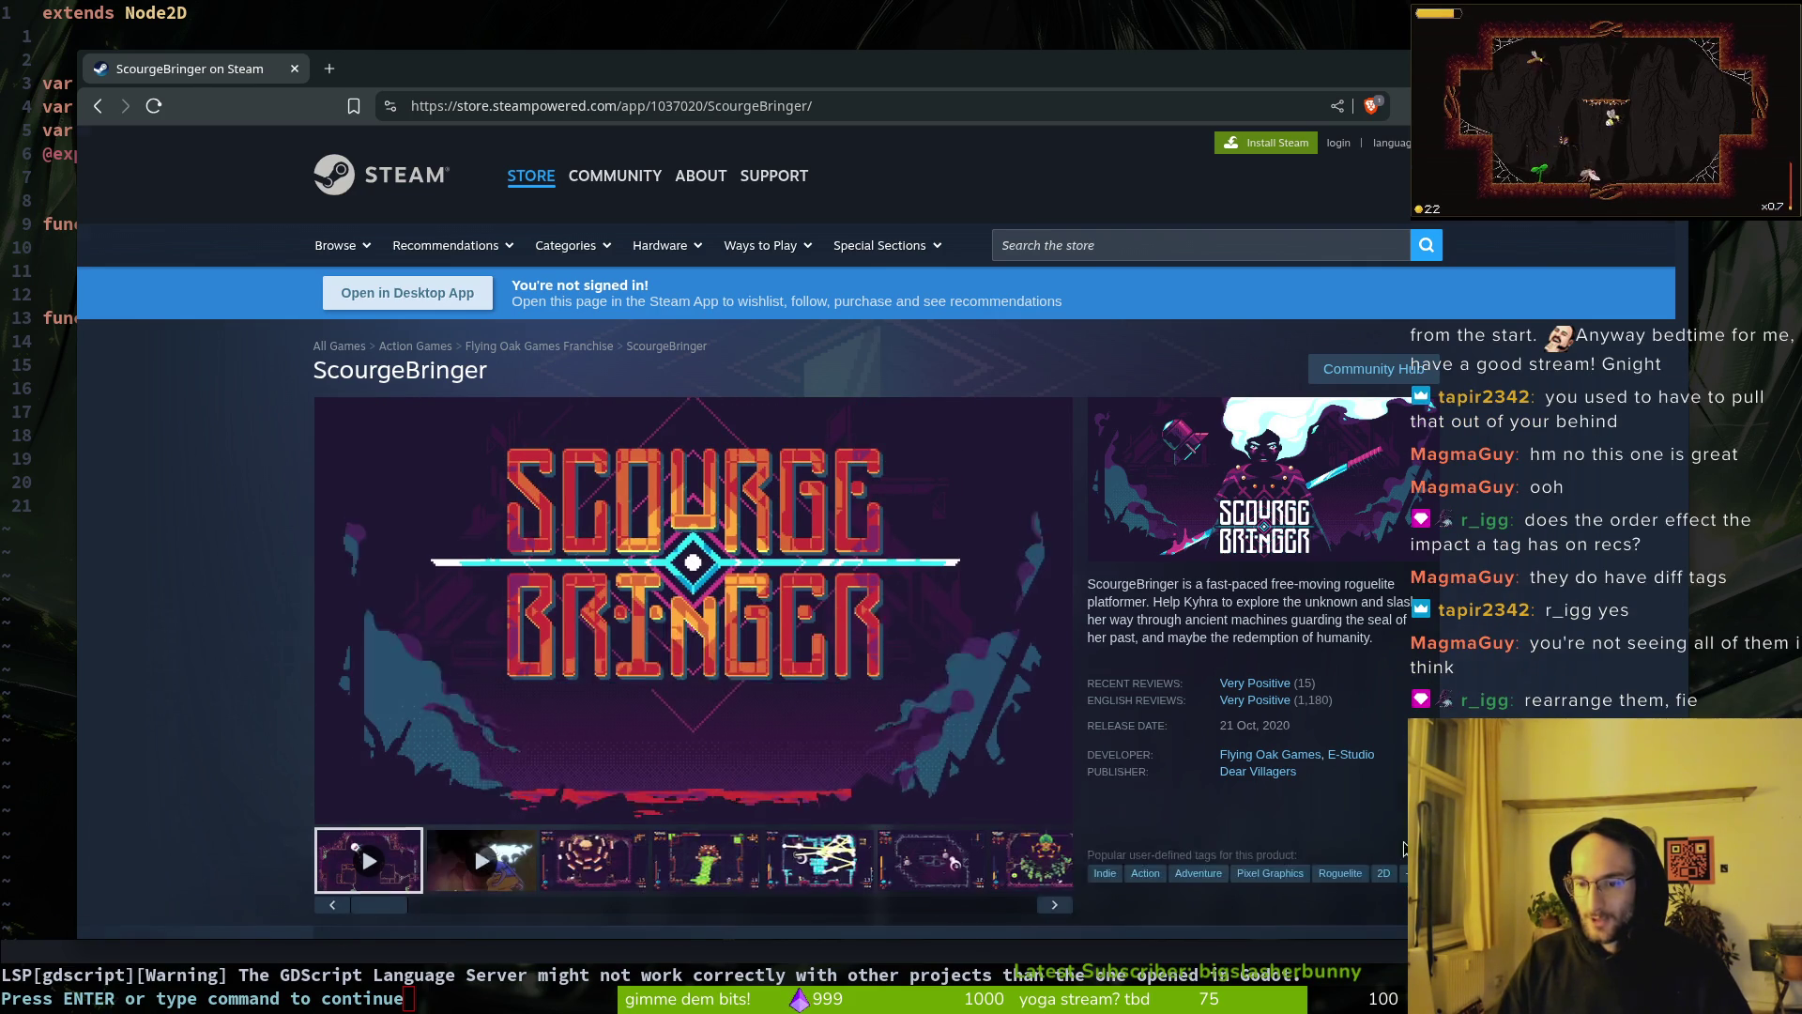
Step: Expand ScourgeBringer's user tags, then load Pollinate or Die in a new tab split into its own window
scroll(1410, 657, "down", 2)
left_click(1409, 651)
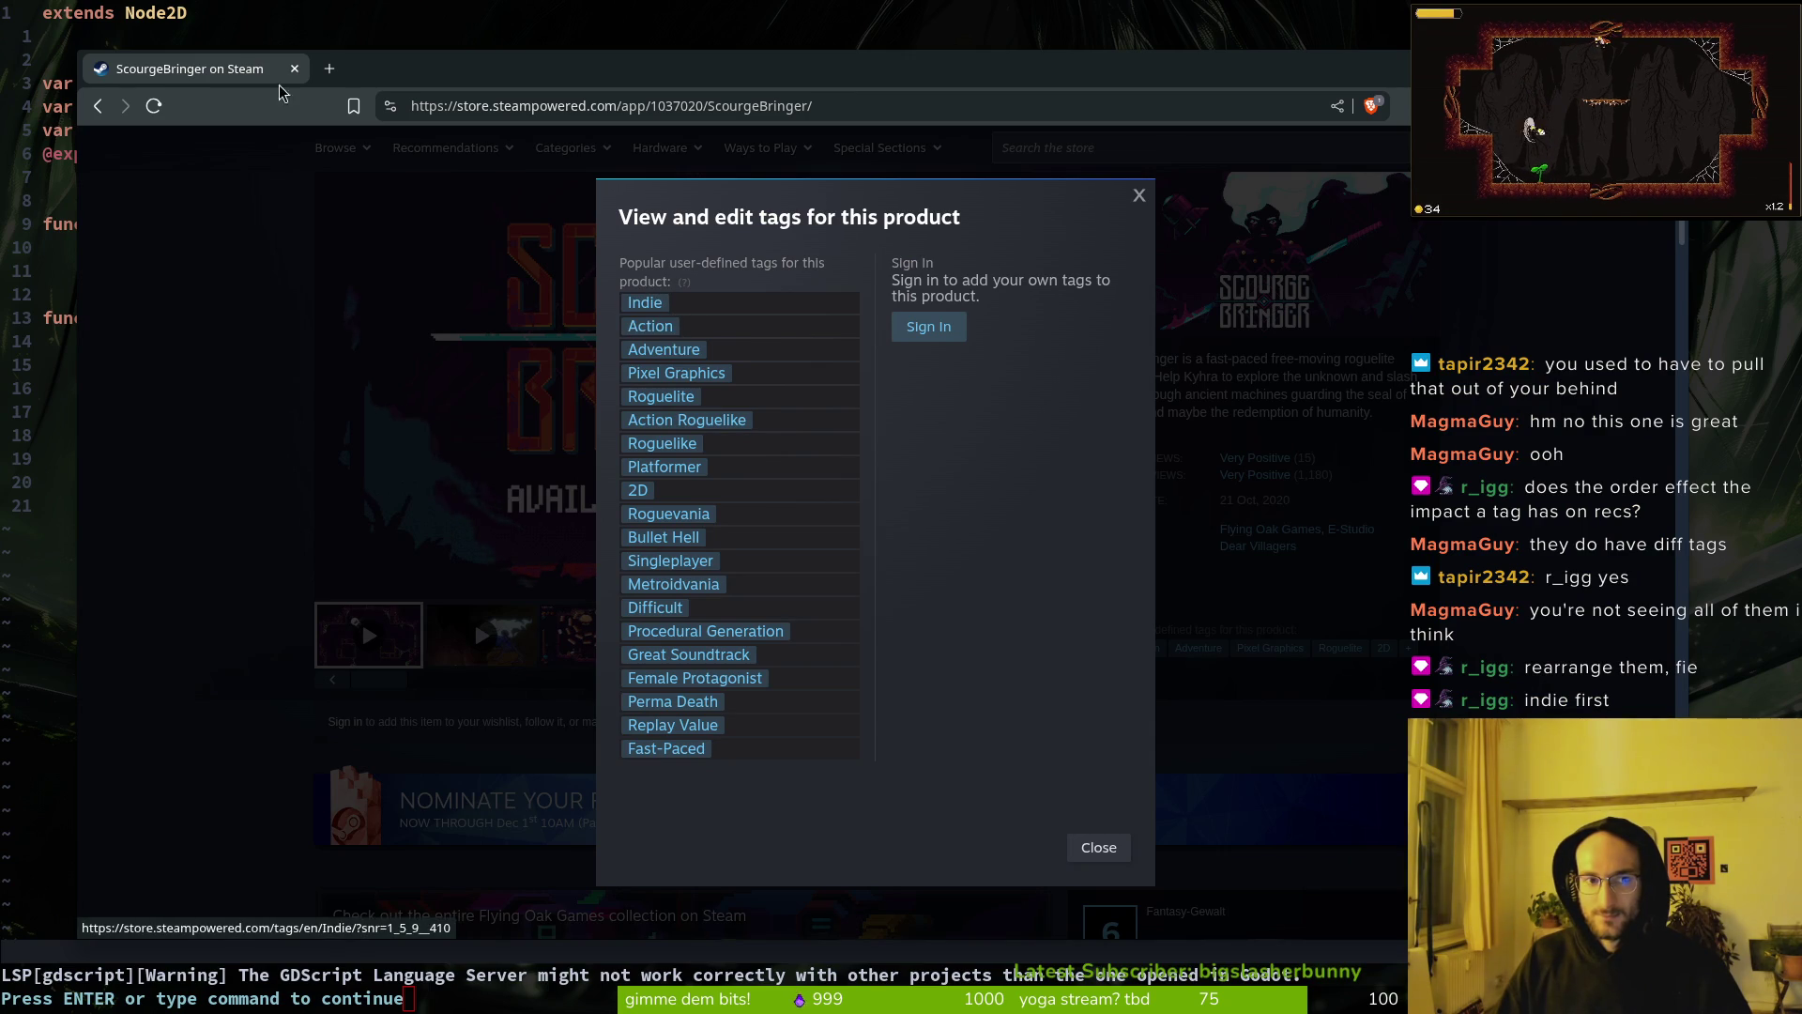
left_click(319, 70)
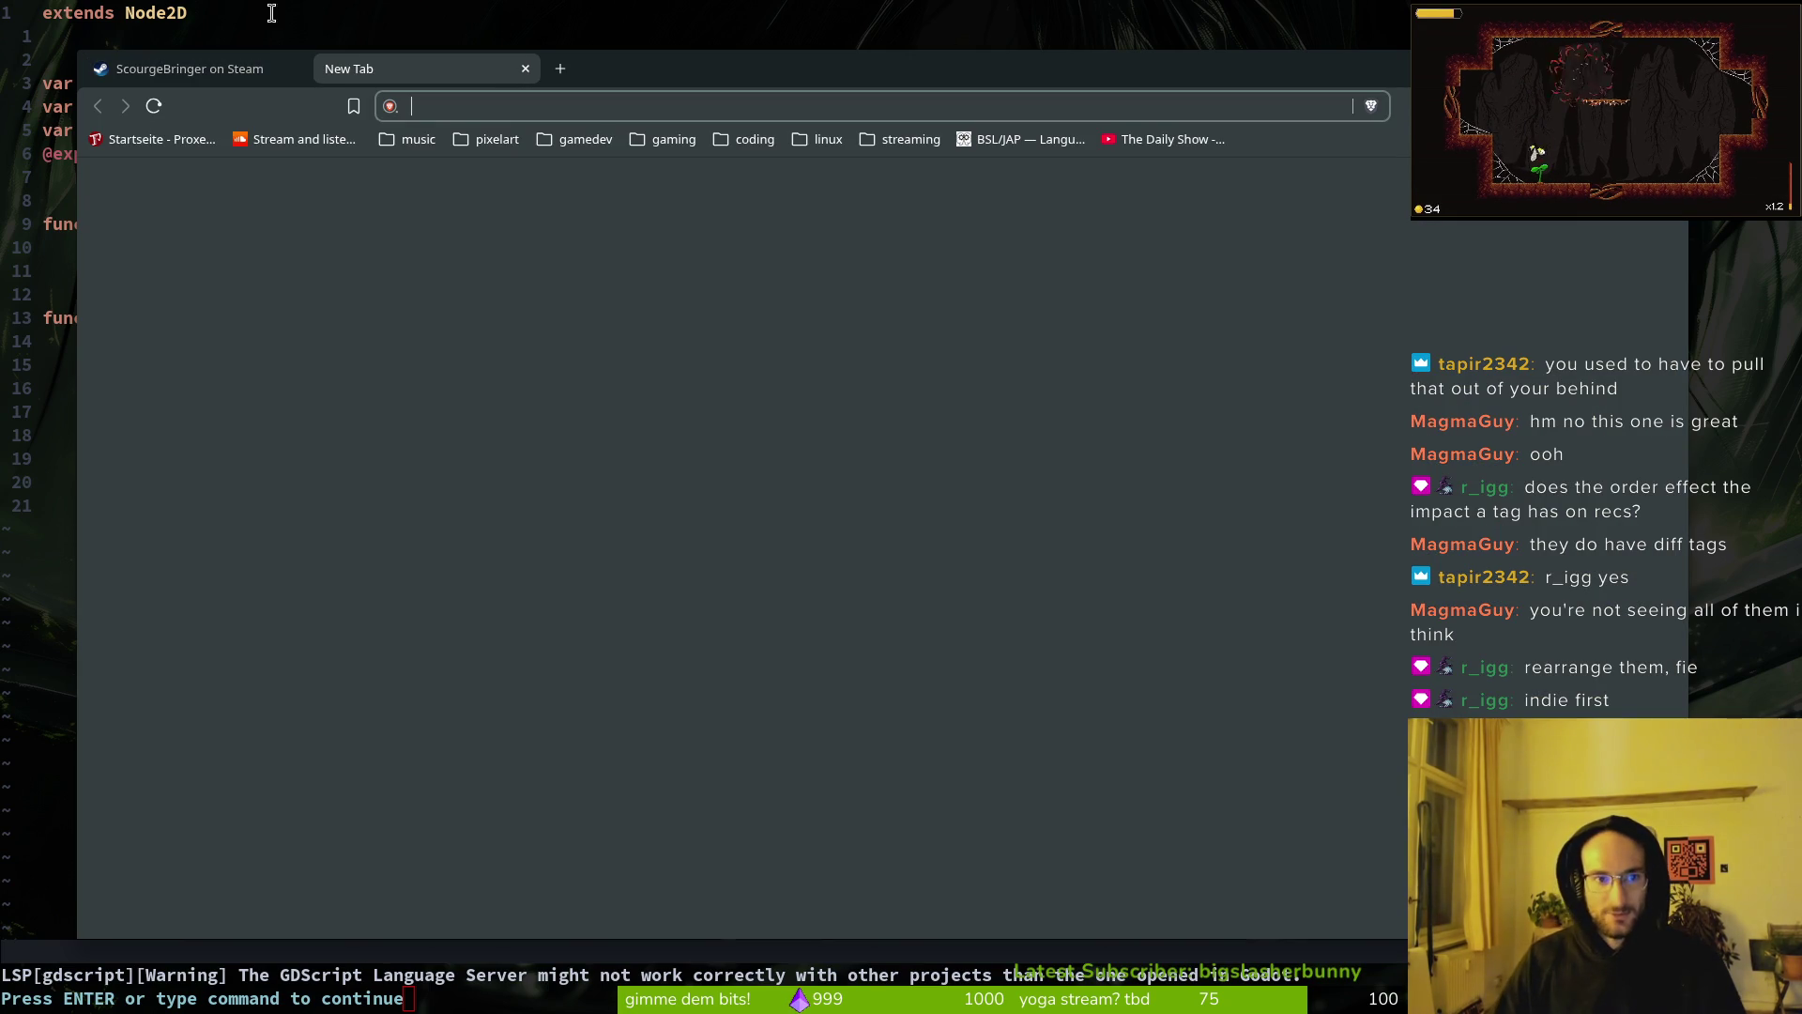
type("poll")
key("Down")
key("Return")
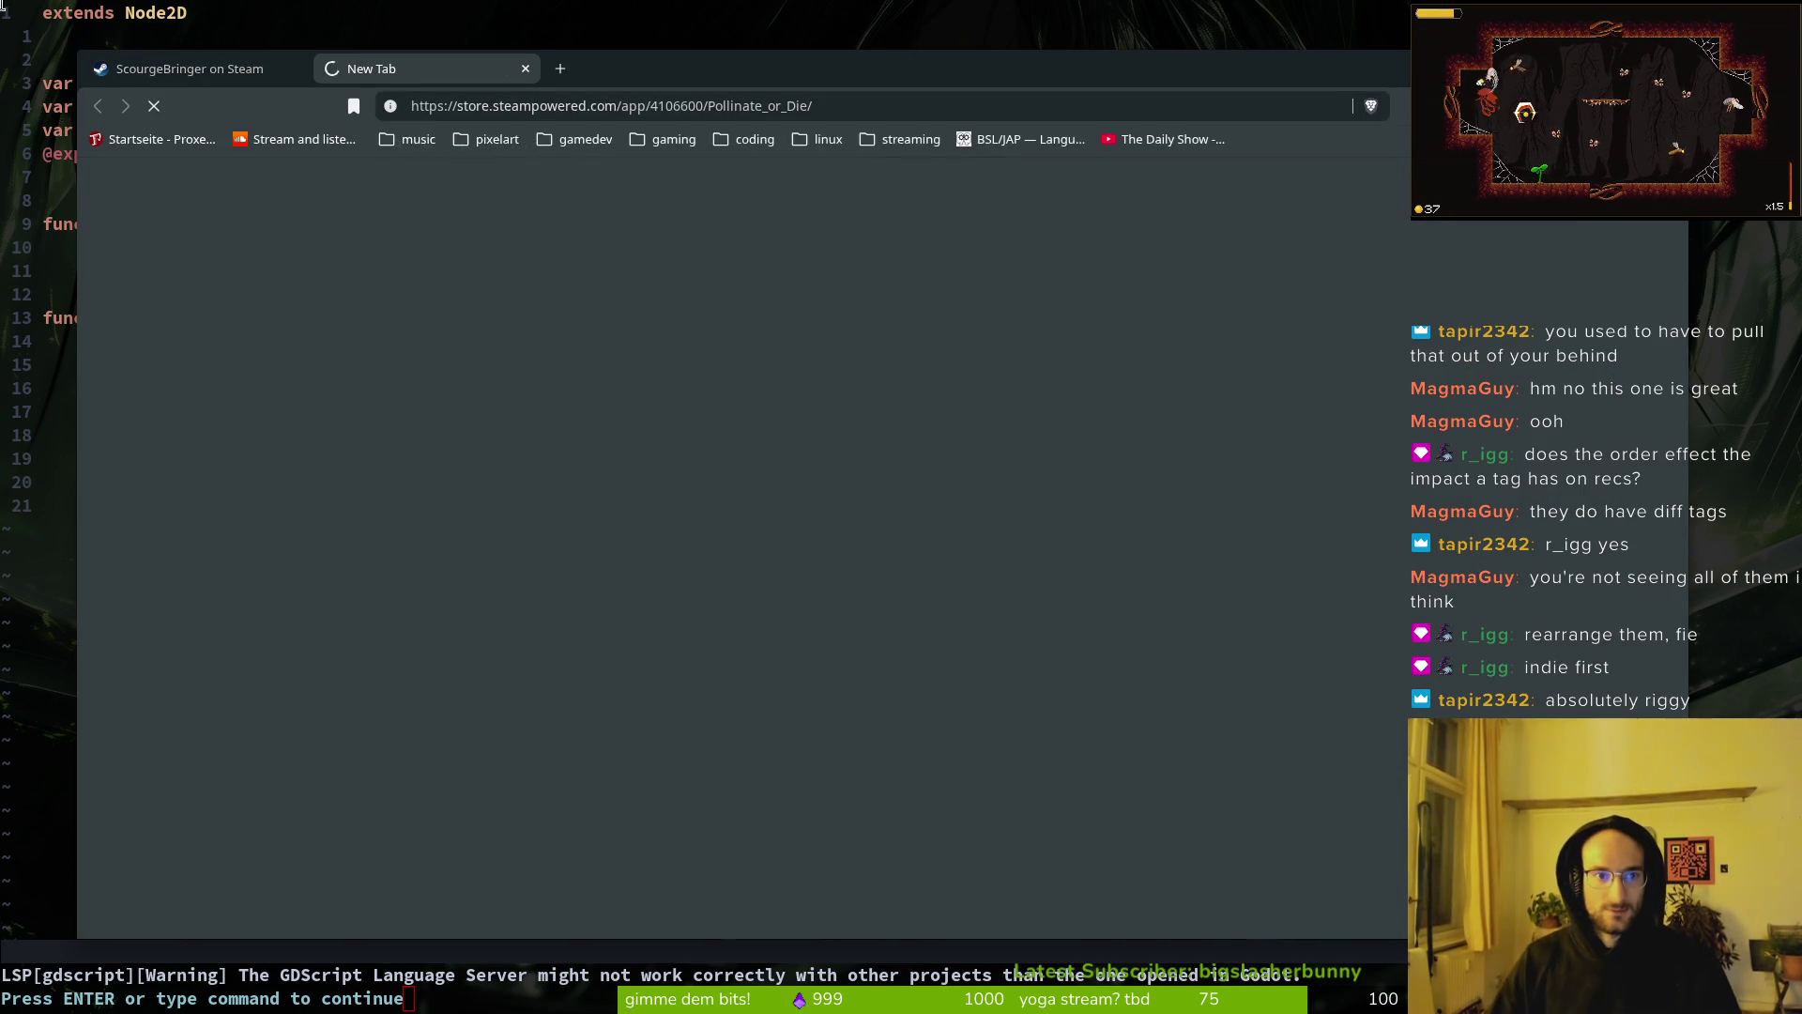
left_click_drag(397, 66, 362, 618)
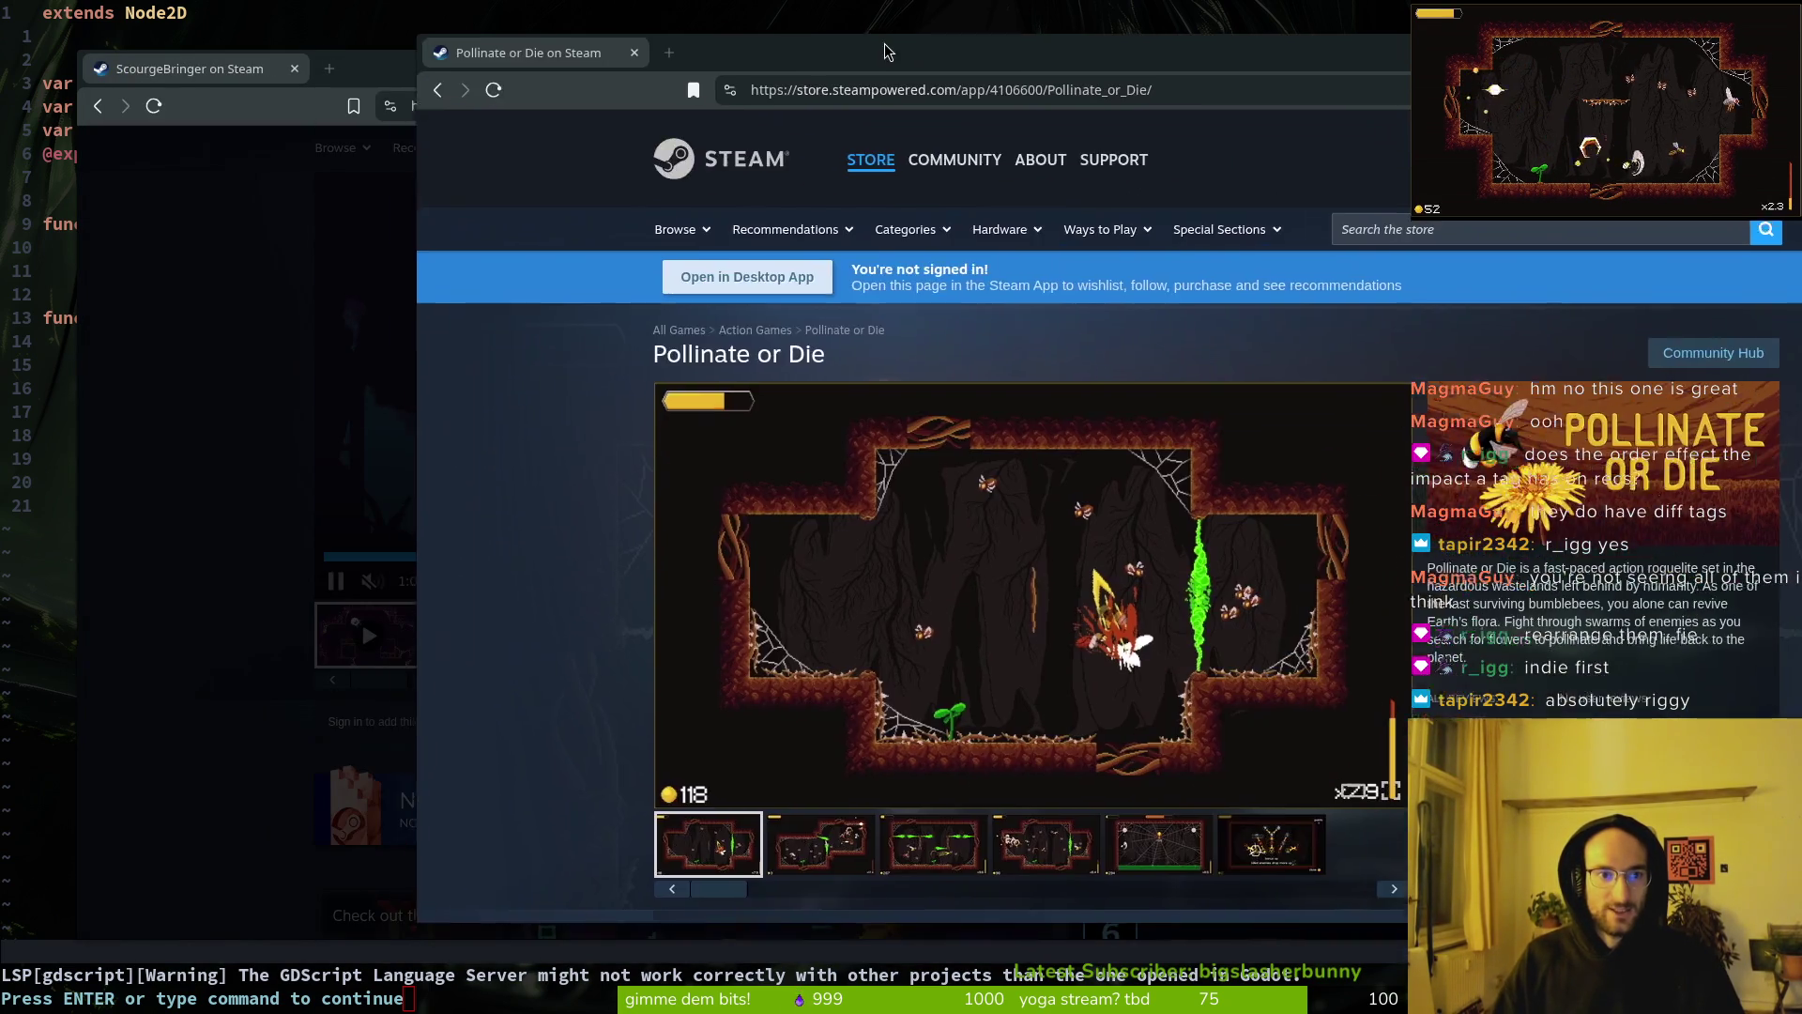
Step: Arrange the ScourgeBringer and Pollinate or Die windows side by side and expand both full tag lists
left_click(205, 225)
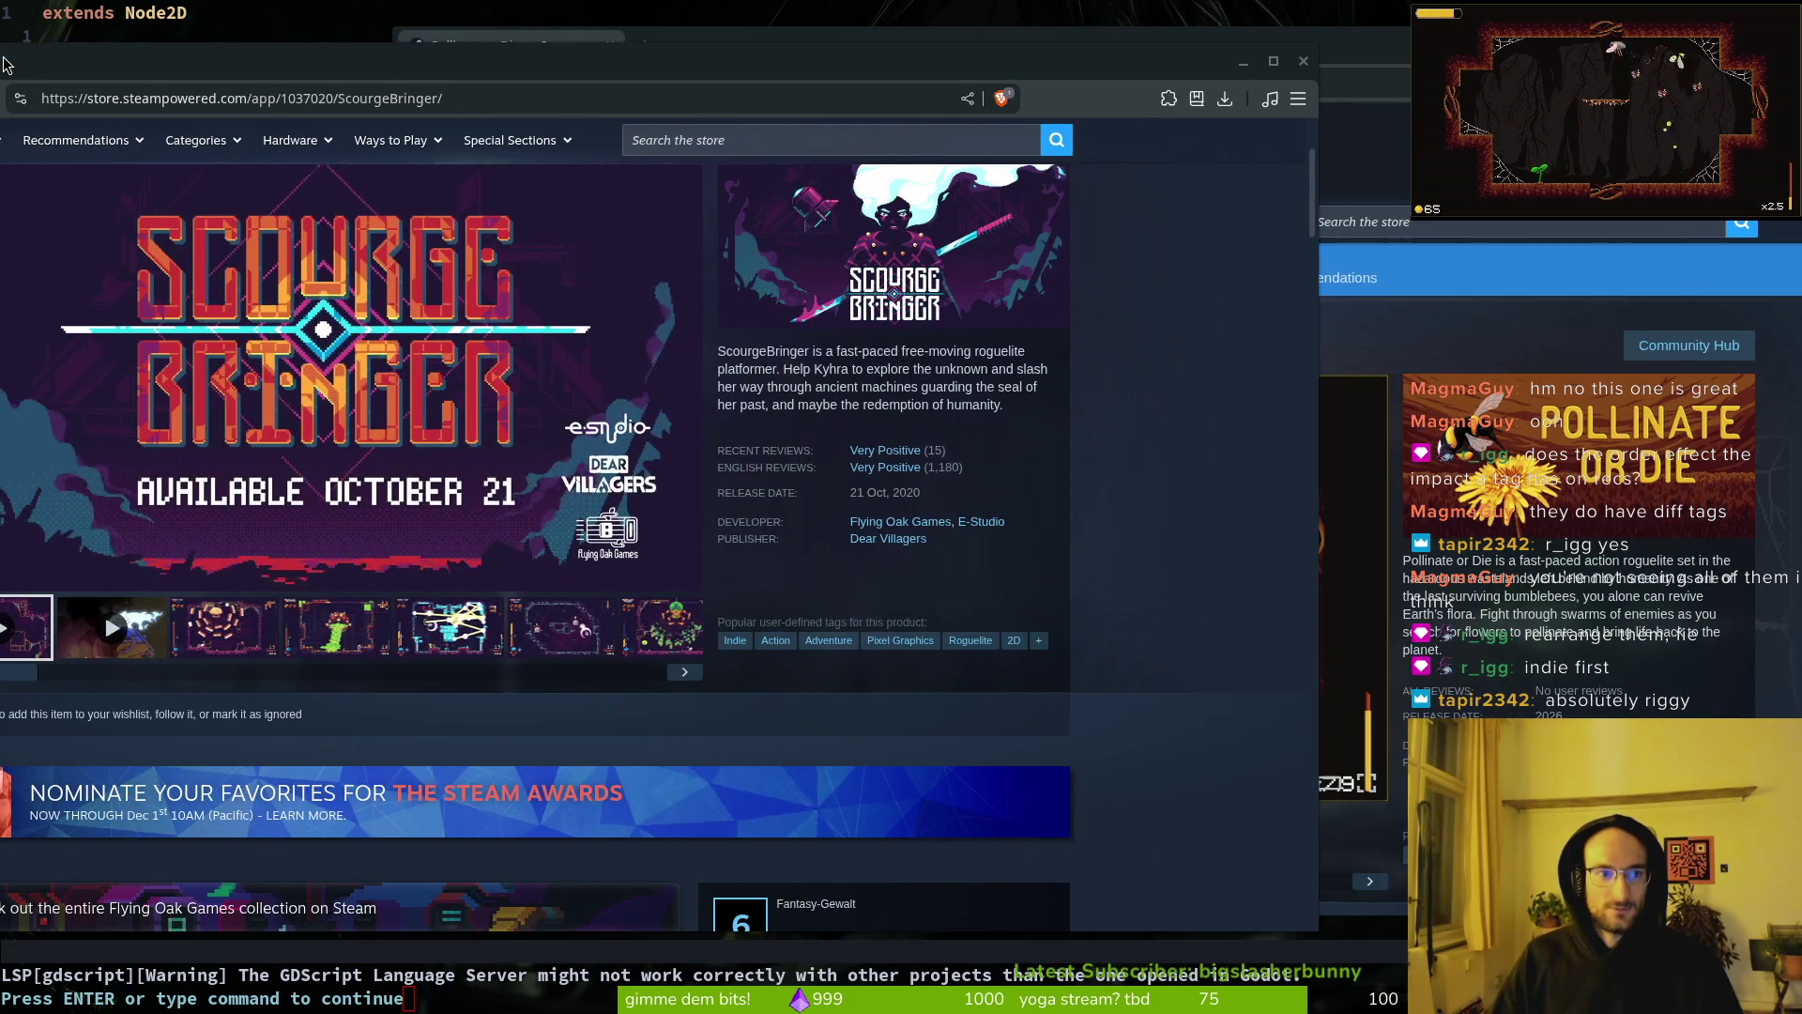
left_click(1035, 629)
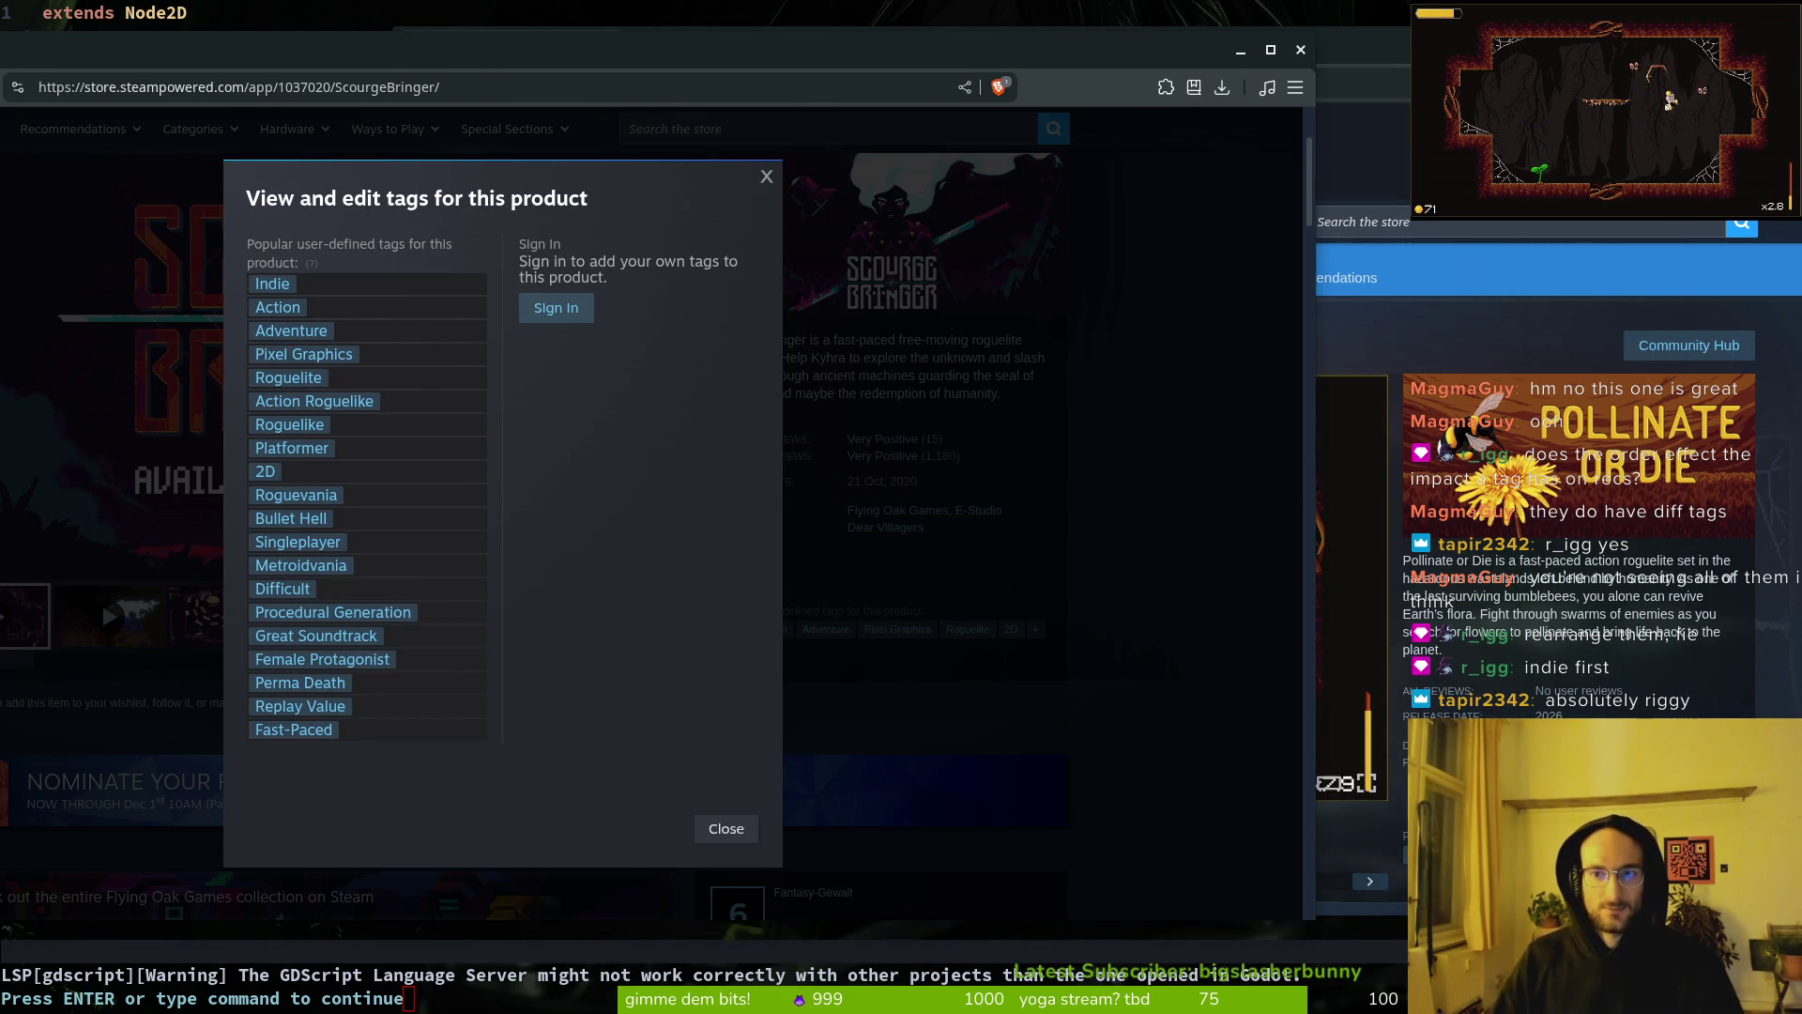
key("alt+Tab")
mouse_move(856, 47)
left_mouse_down()
mouse_move(818, 70)
mouse_move(1221, 43)
left_mouse_up()
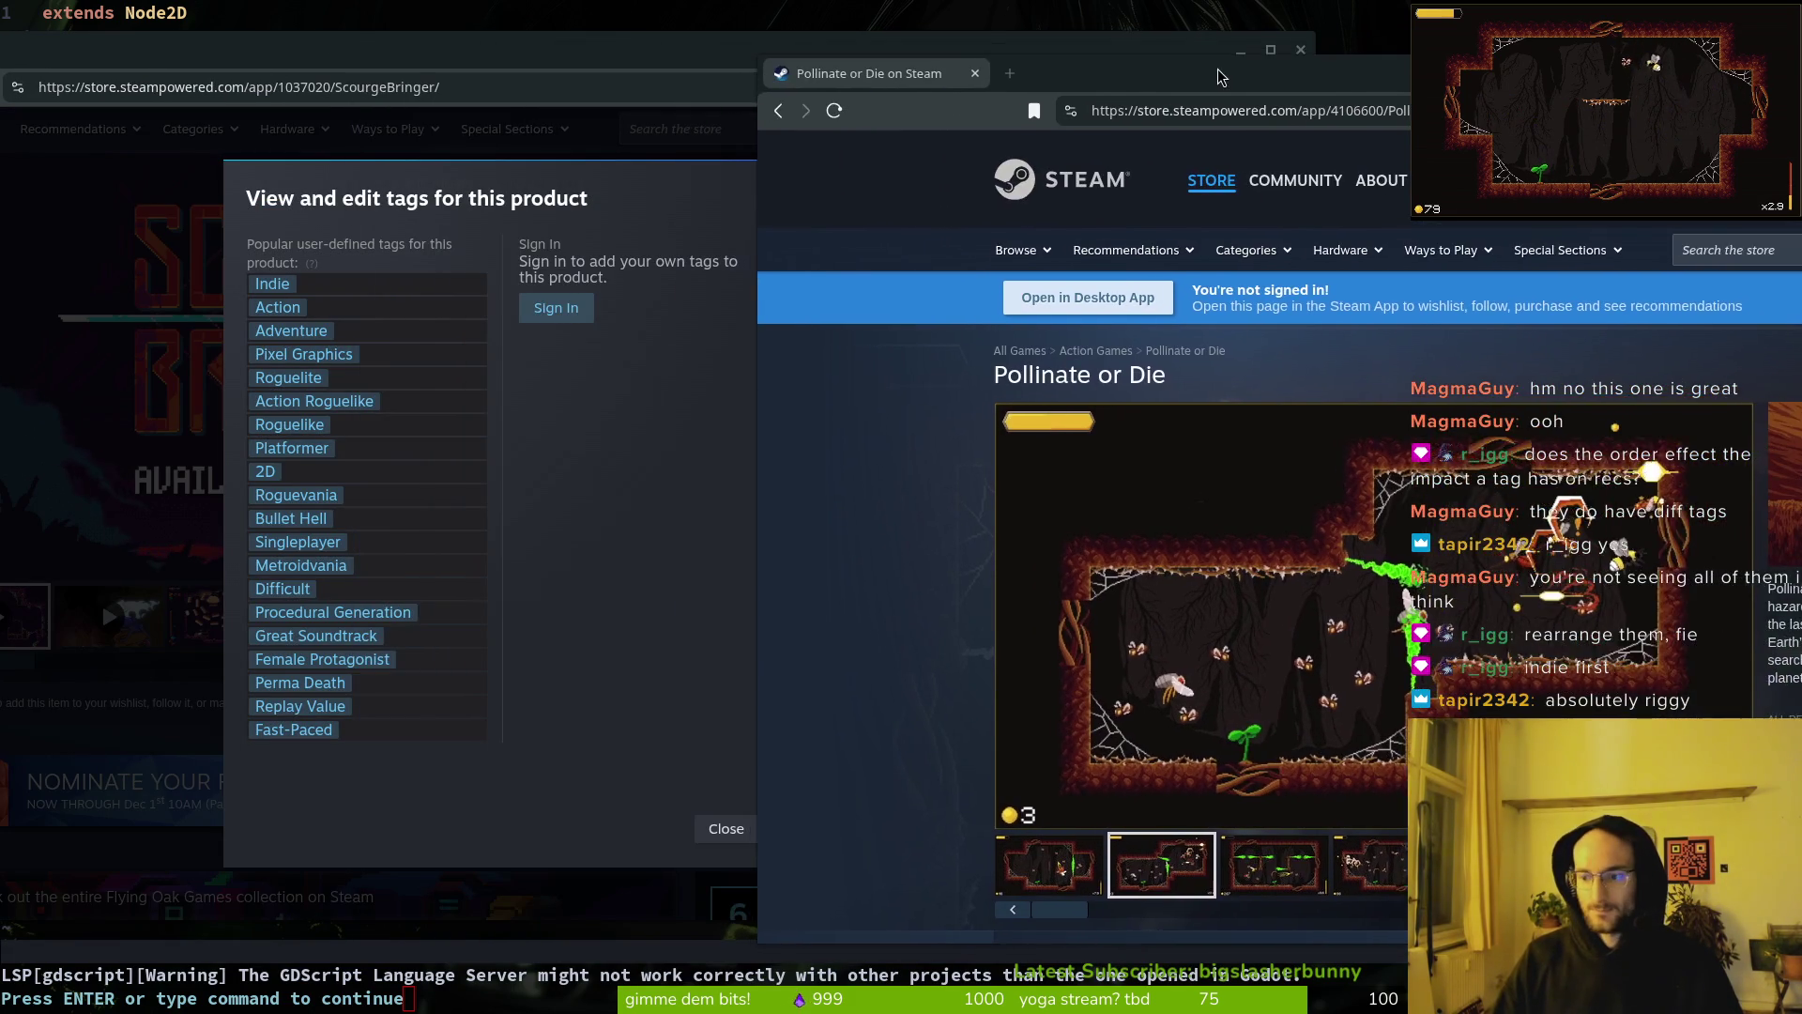
left_click(1784, 807)
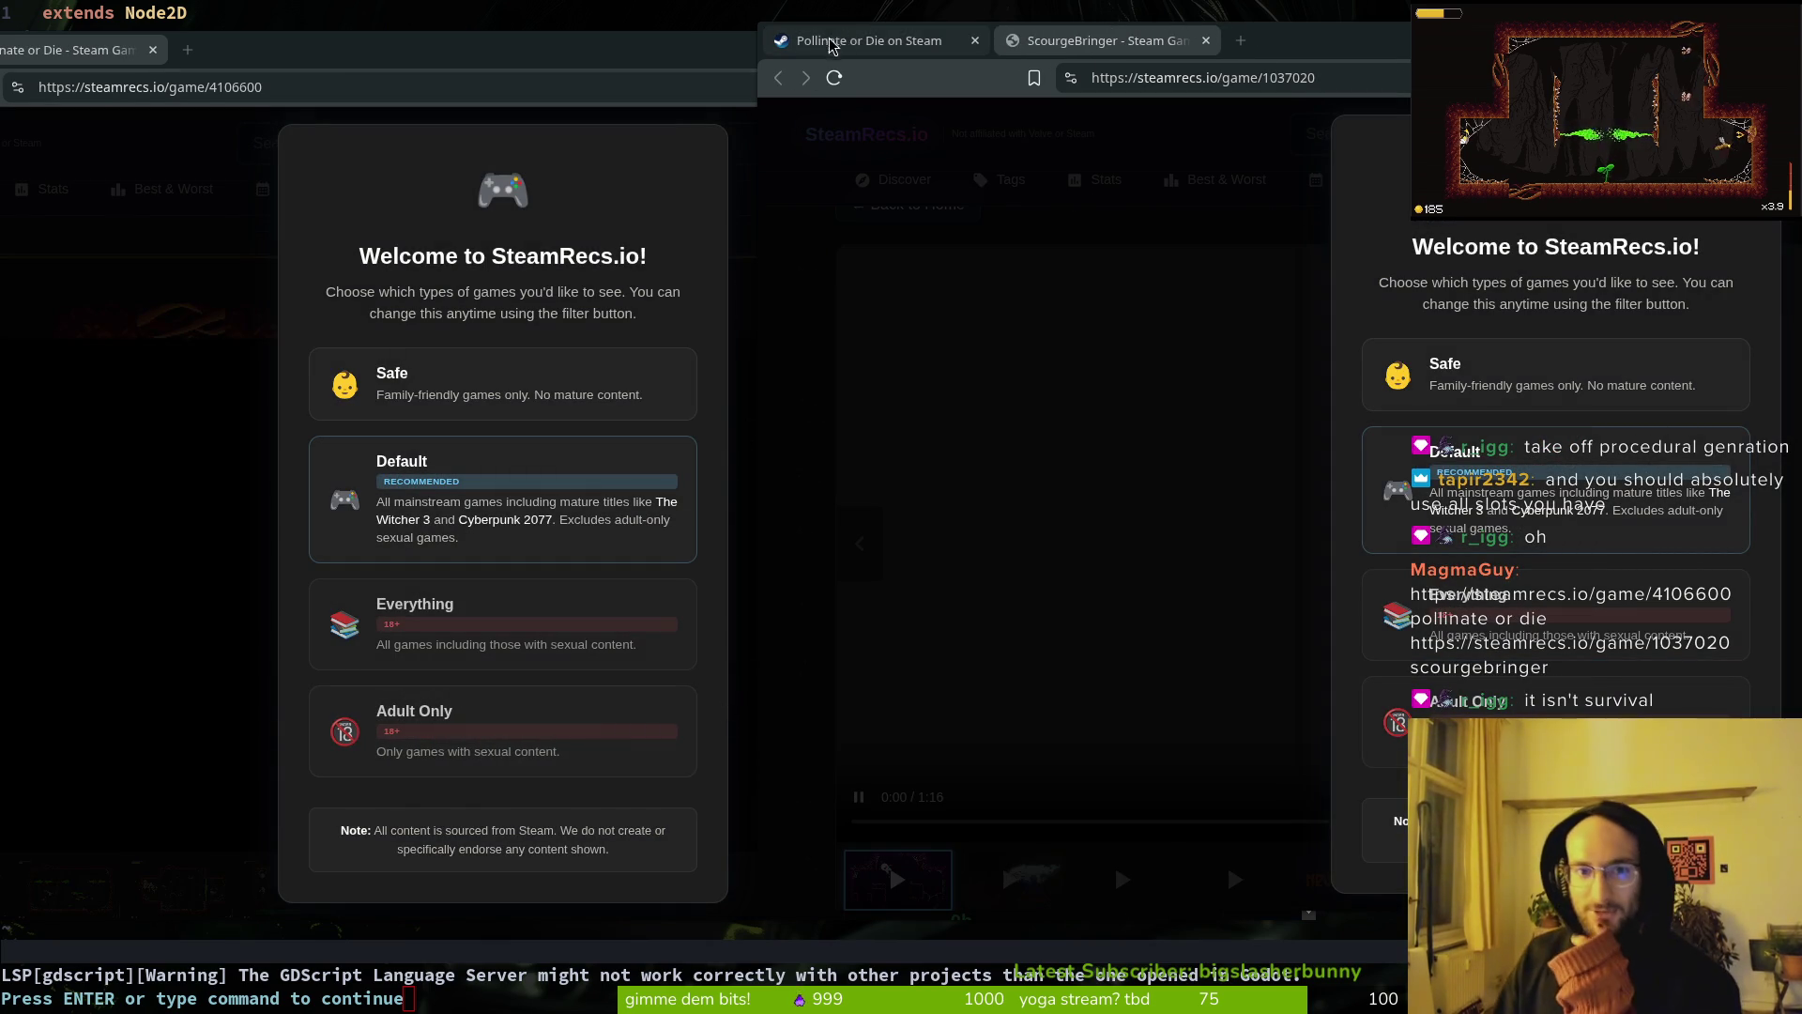
Step: Dismiss the SteamRecs welcome prompts on the ScourgeBringer page
left_click(907, 48)
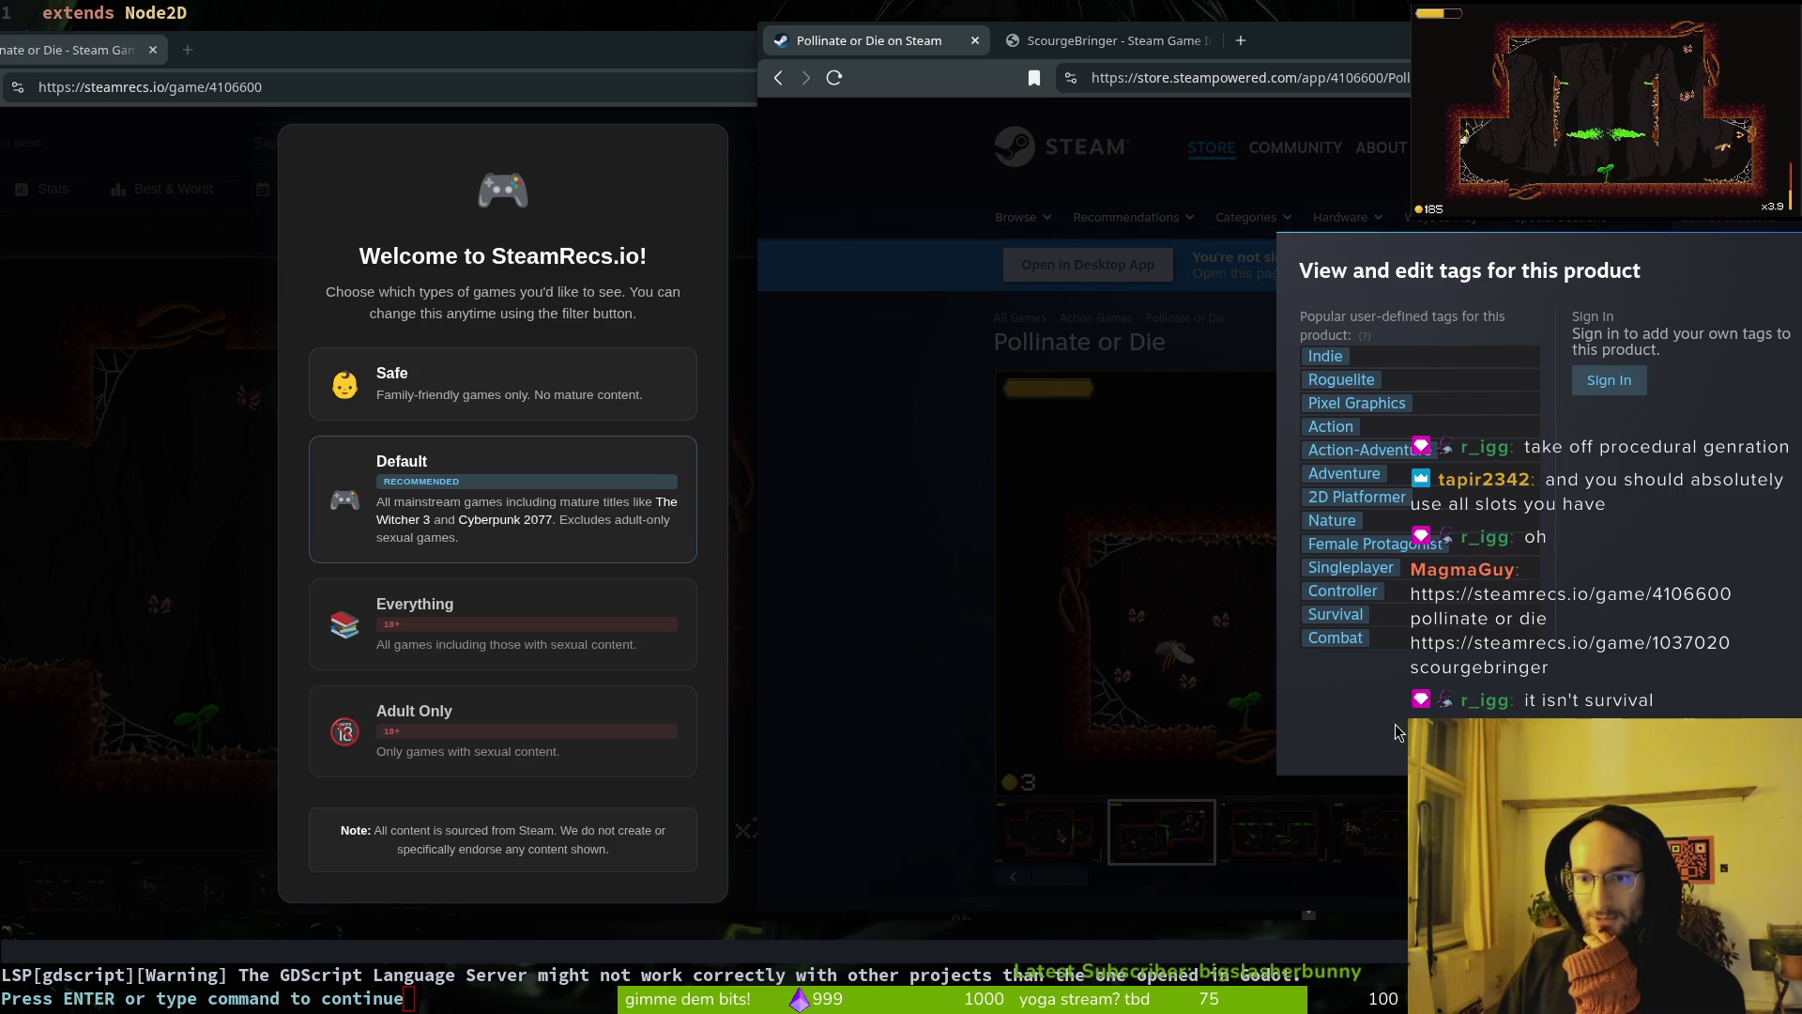
left_click(1106, 40)
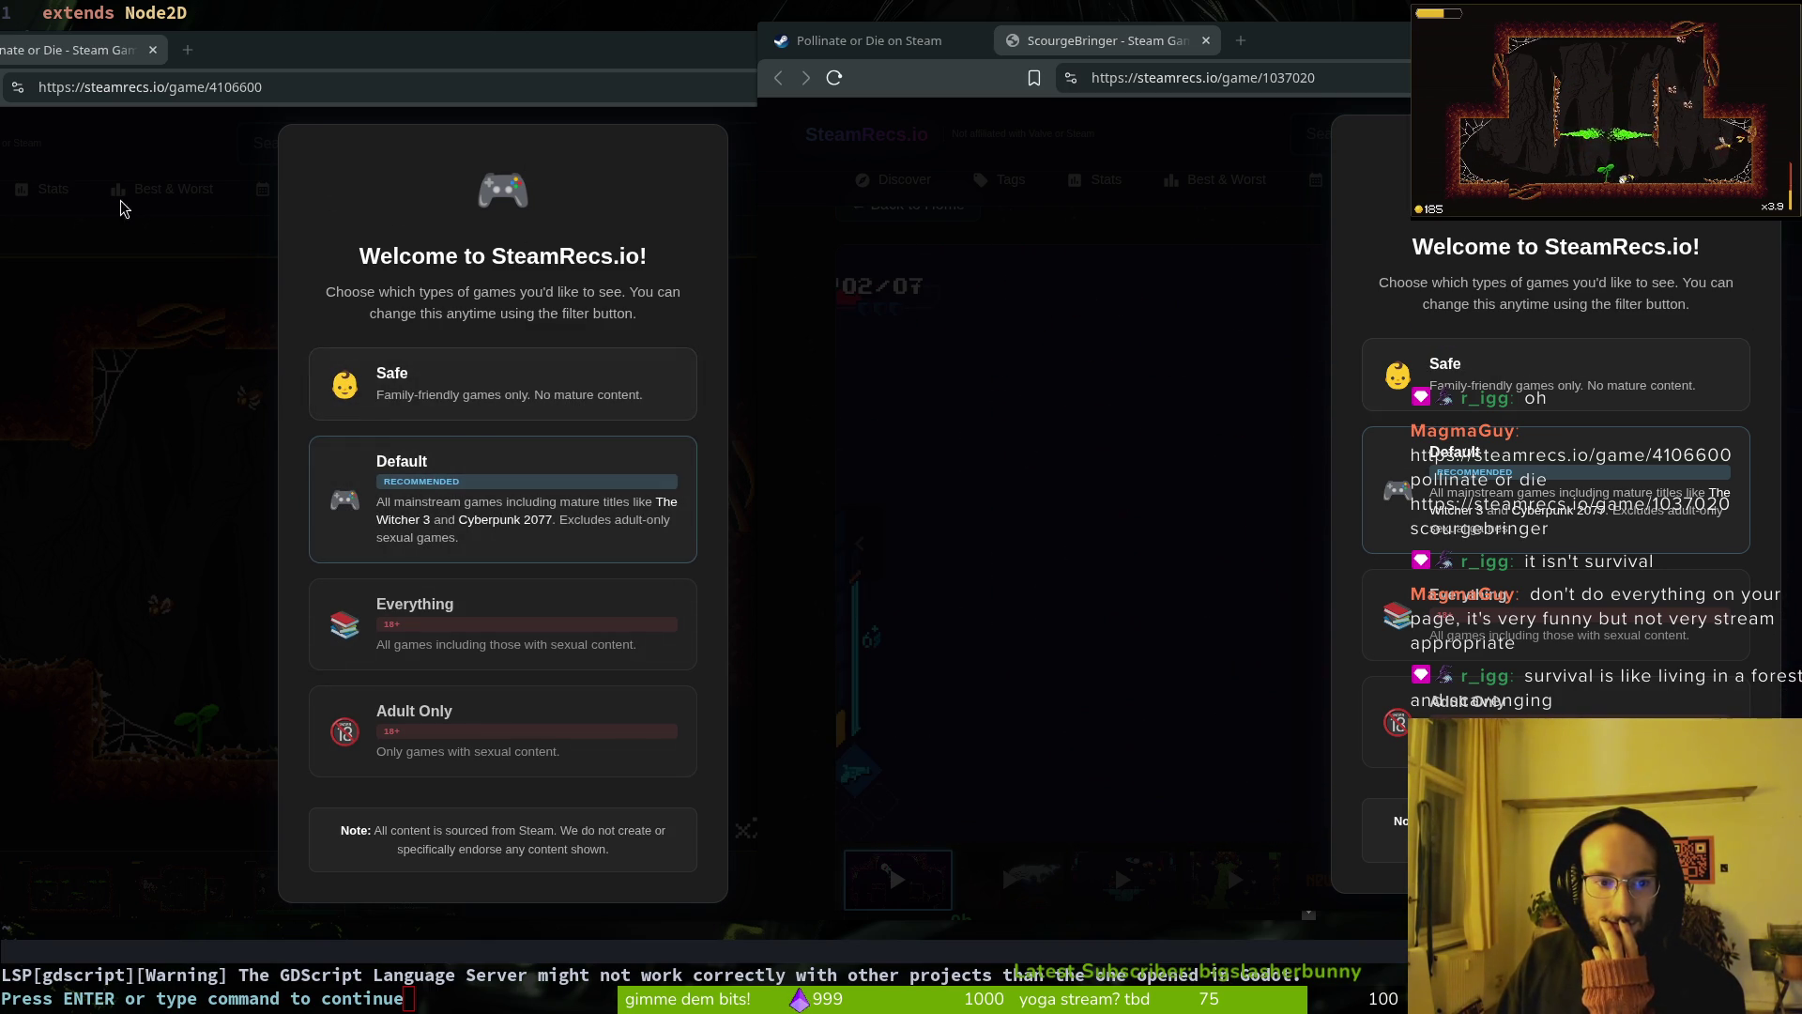
left_click(1014, 714)
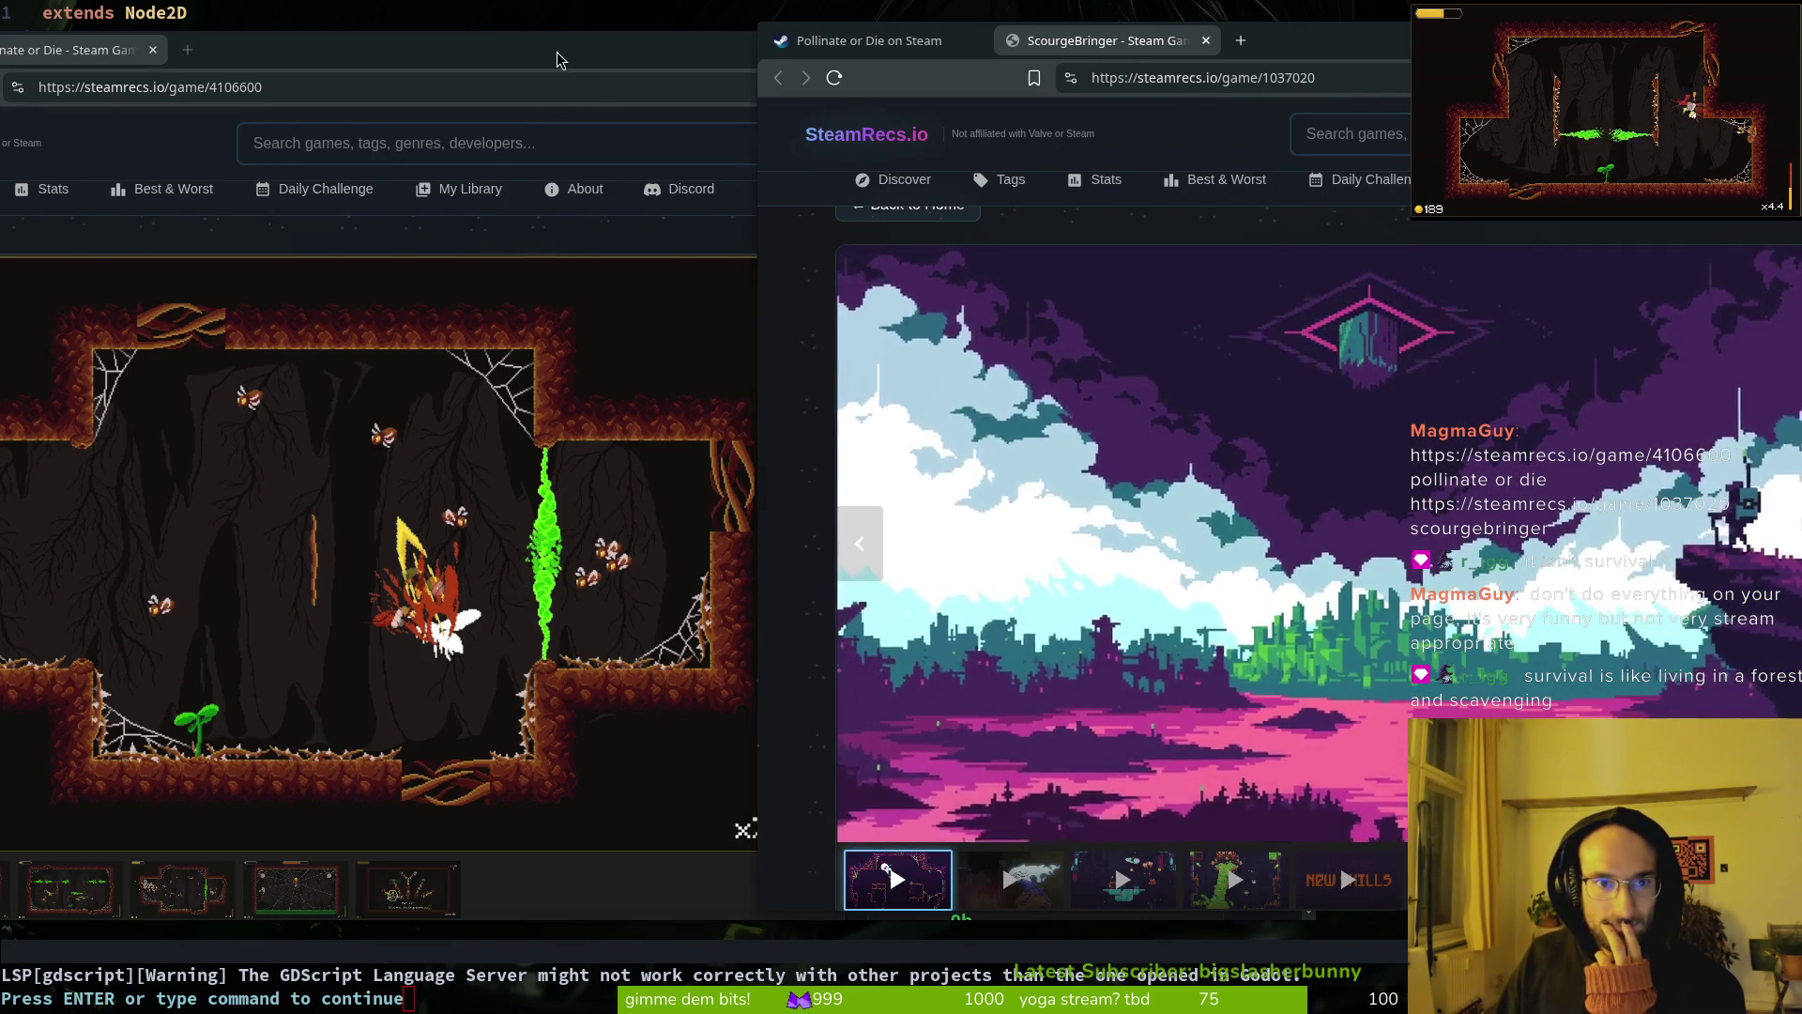
Step: Shift the Pollinate or Die window right and play the ScourgeBringer trailer
mouse_move(556, 53)
left_mouse_down()
mouse_move(1021, 53)
mouse_move(883, 43)
left_mouse_up()
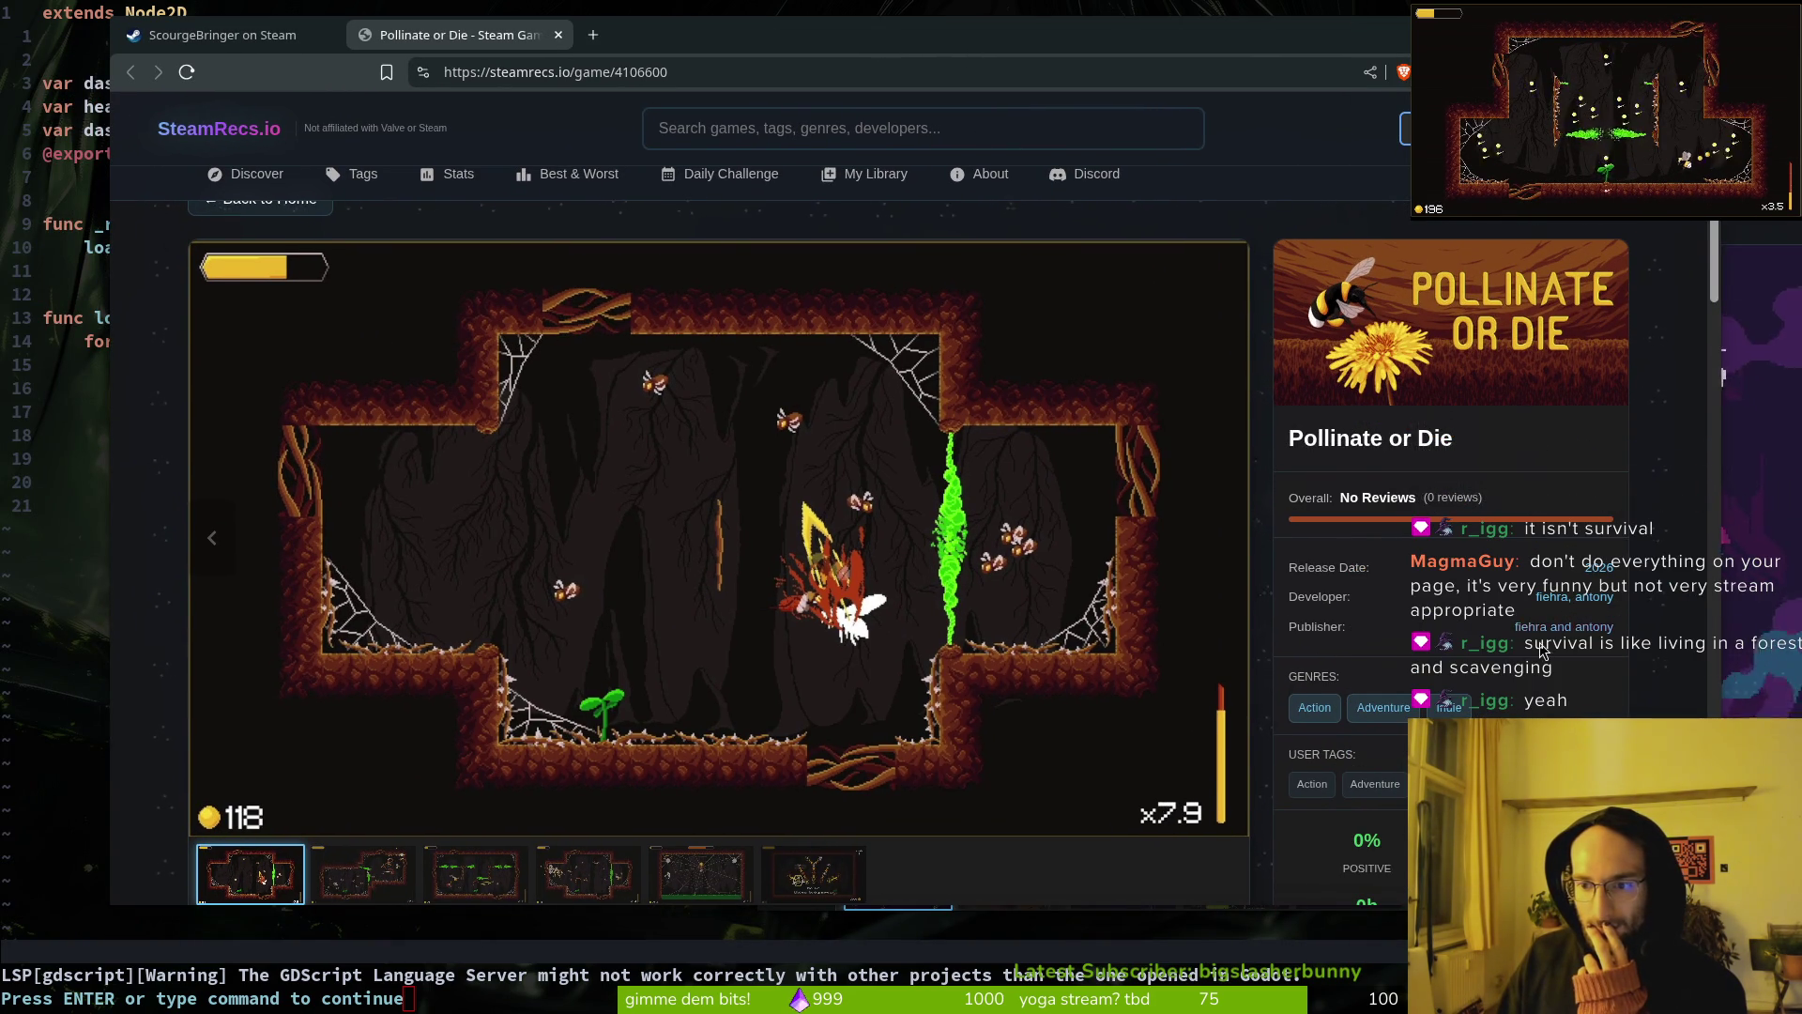
scroll(1358, 605, "down", 2)
scroll(1318, 733, "down", 5)
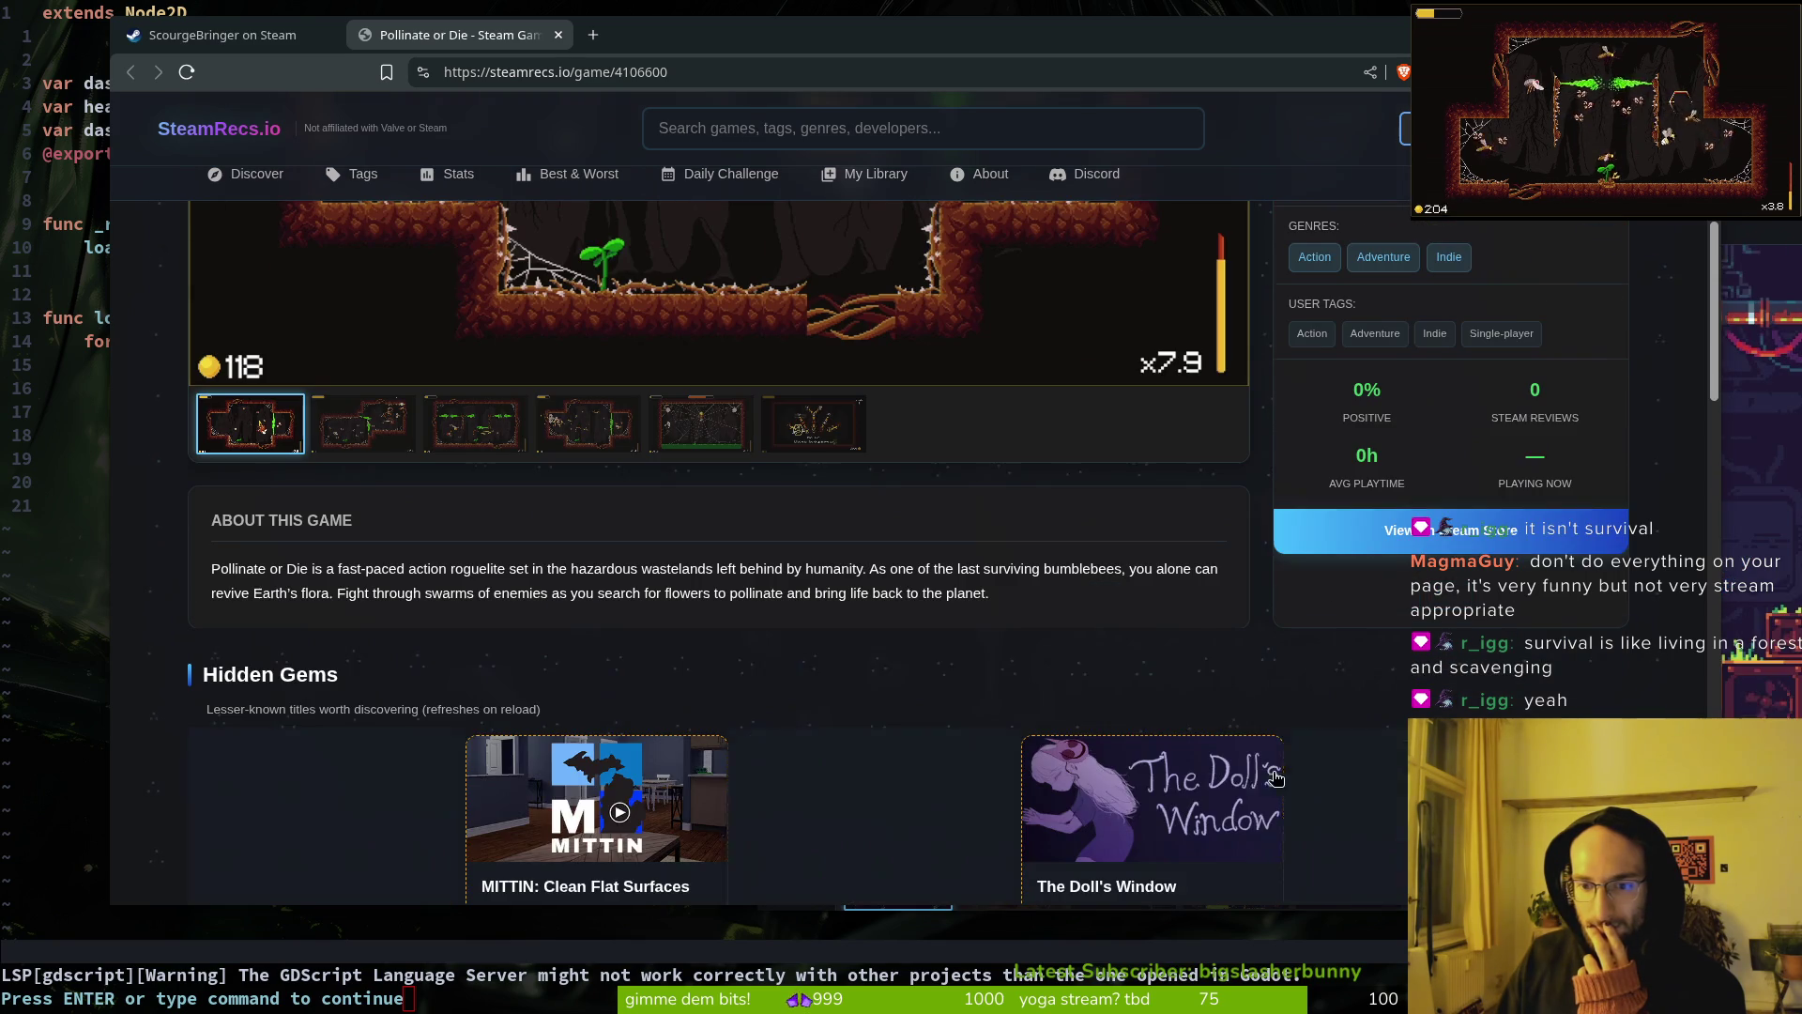
scroll(266, 625, "up", 4)
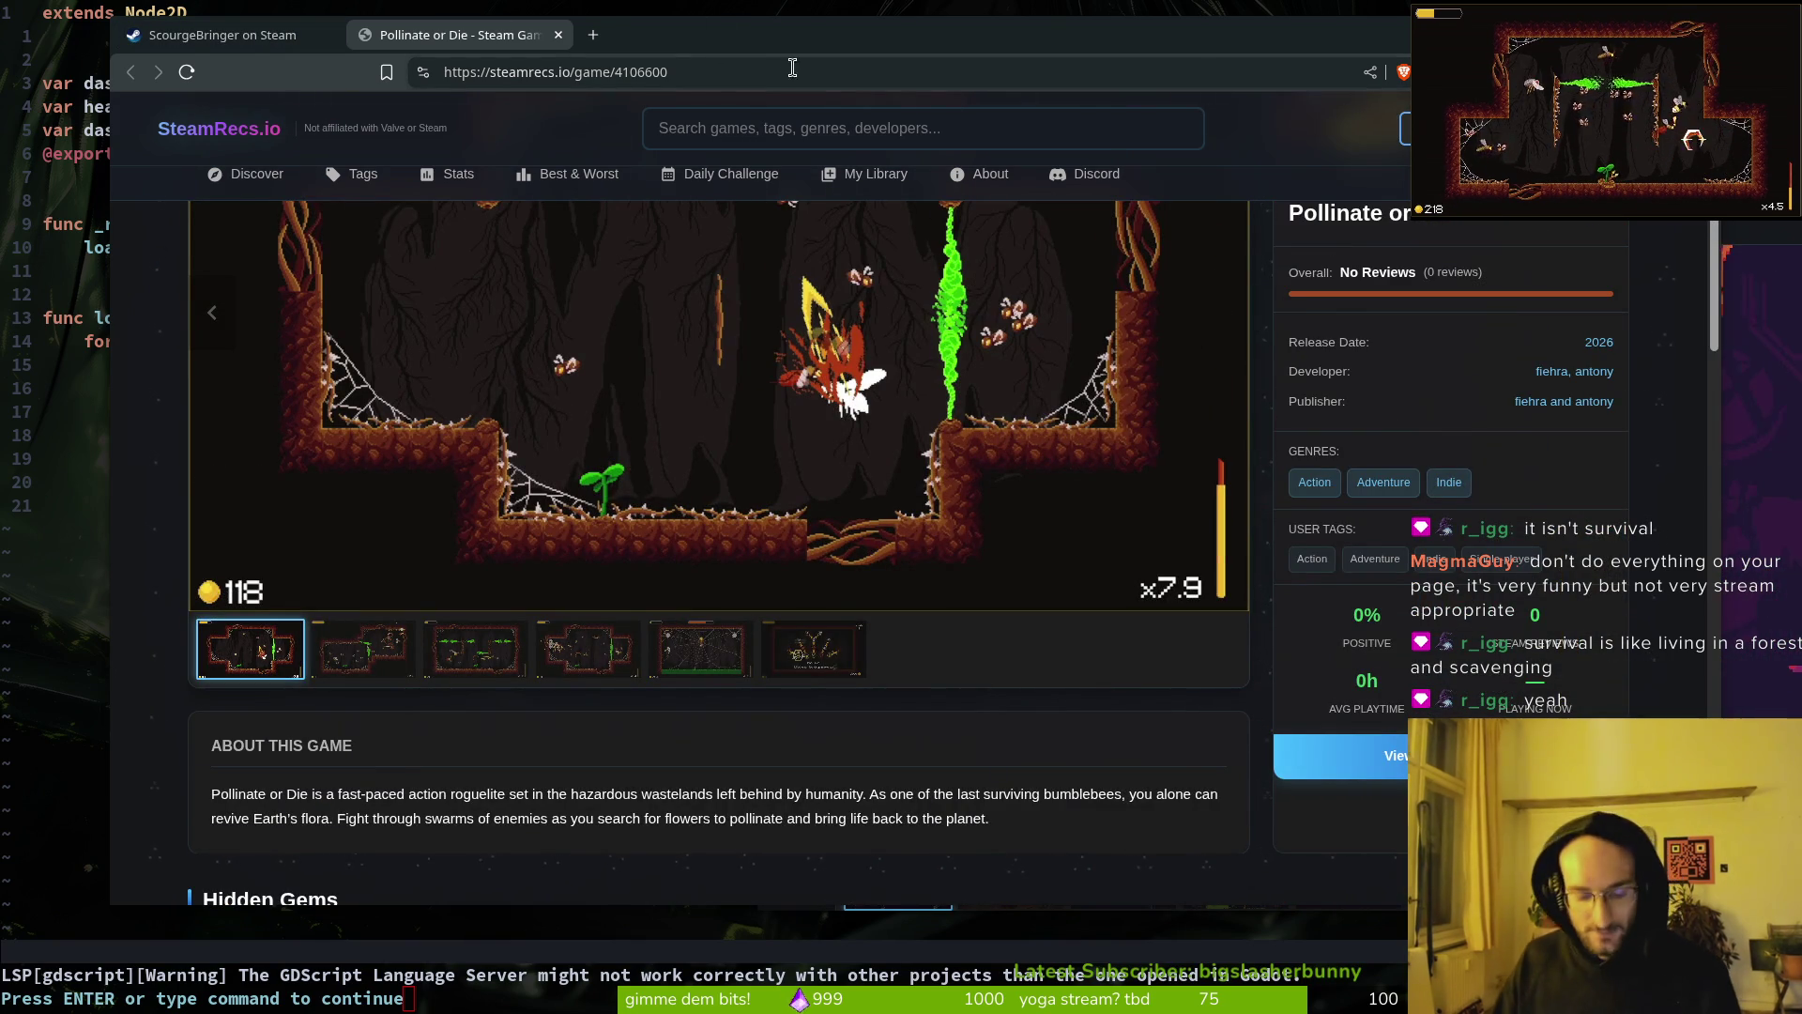
key("alt+Tab")
left_click(634, 909)
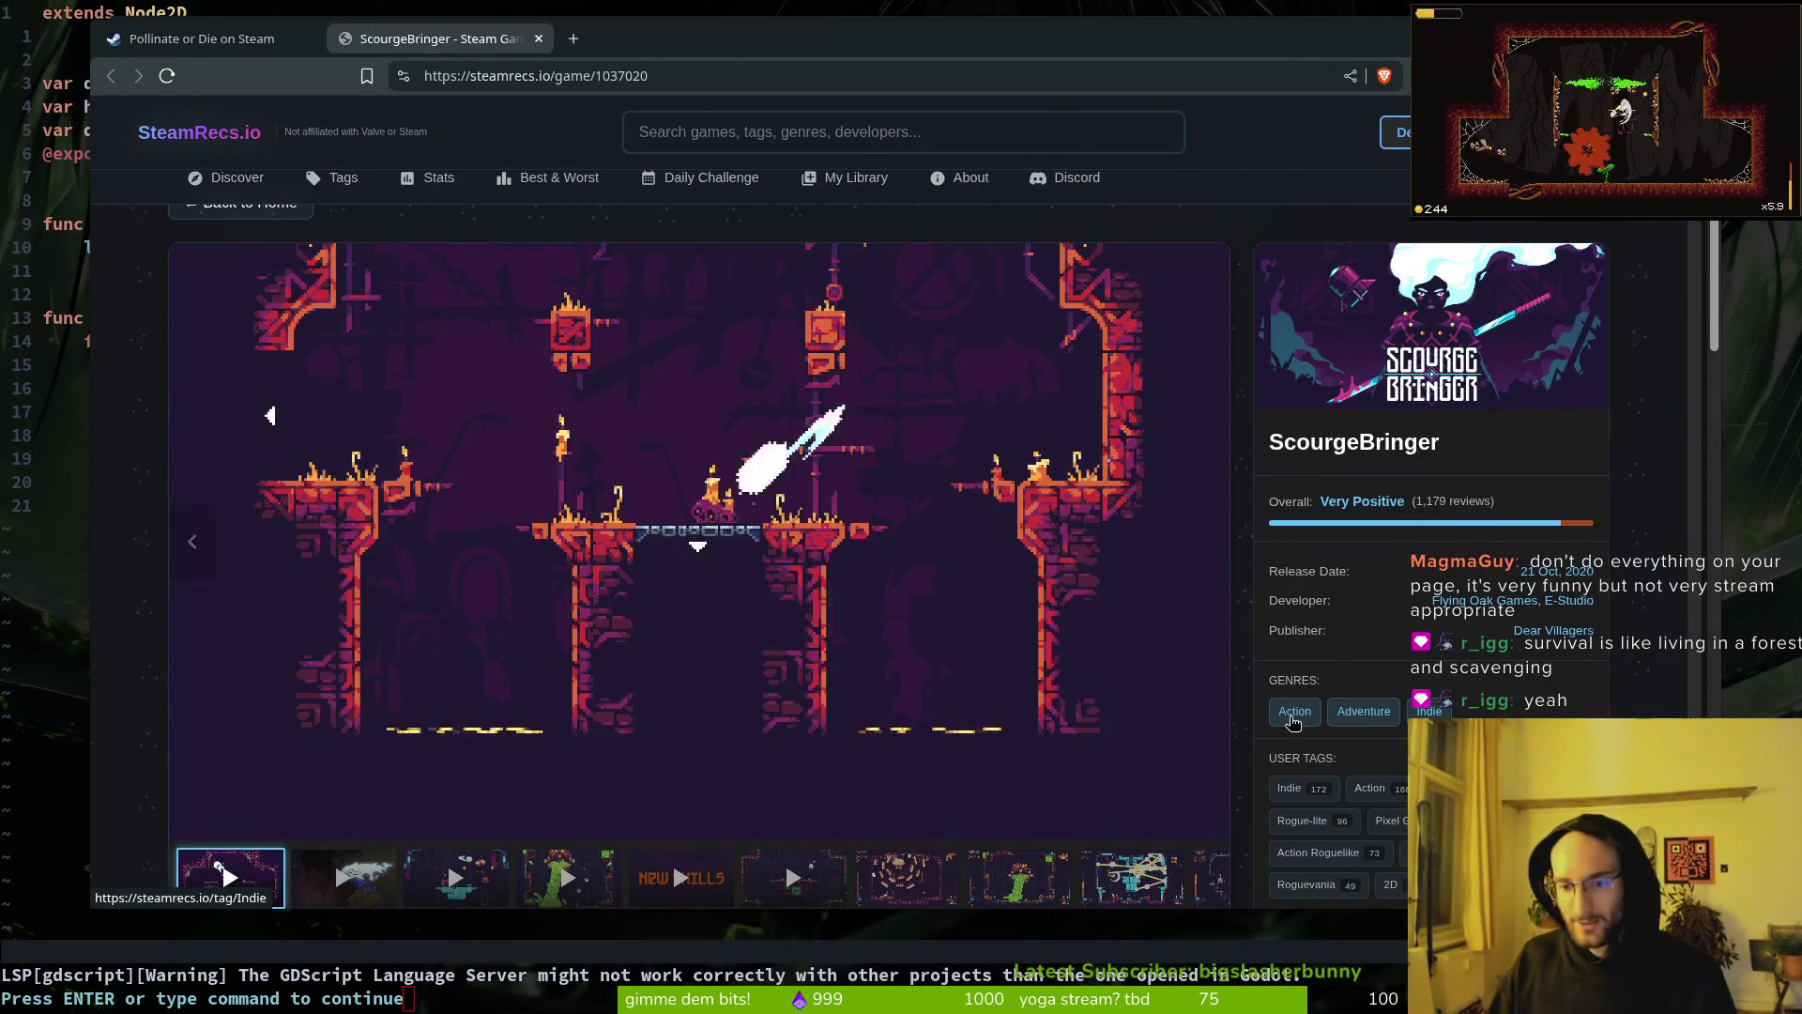
key("alt+Tab")
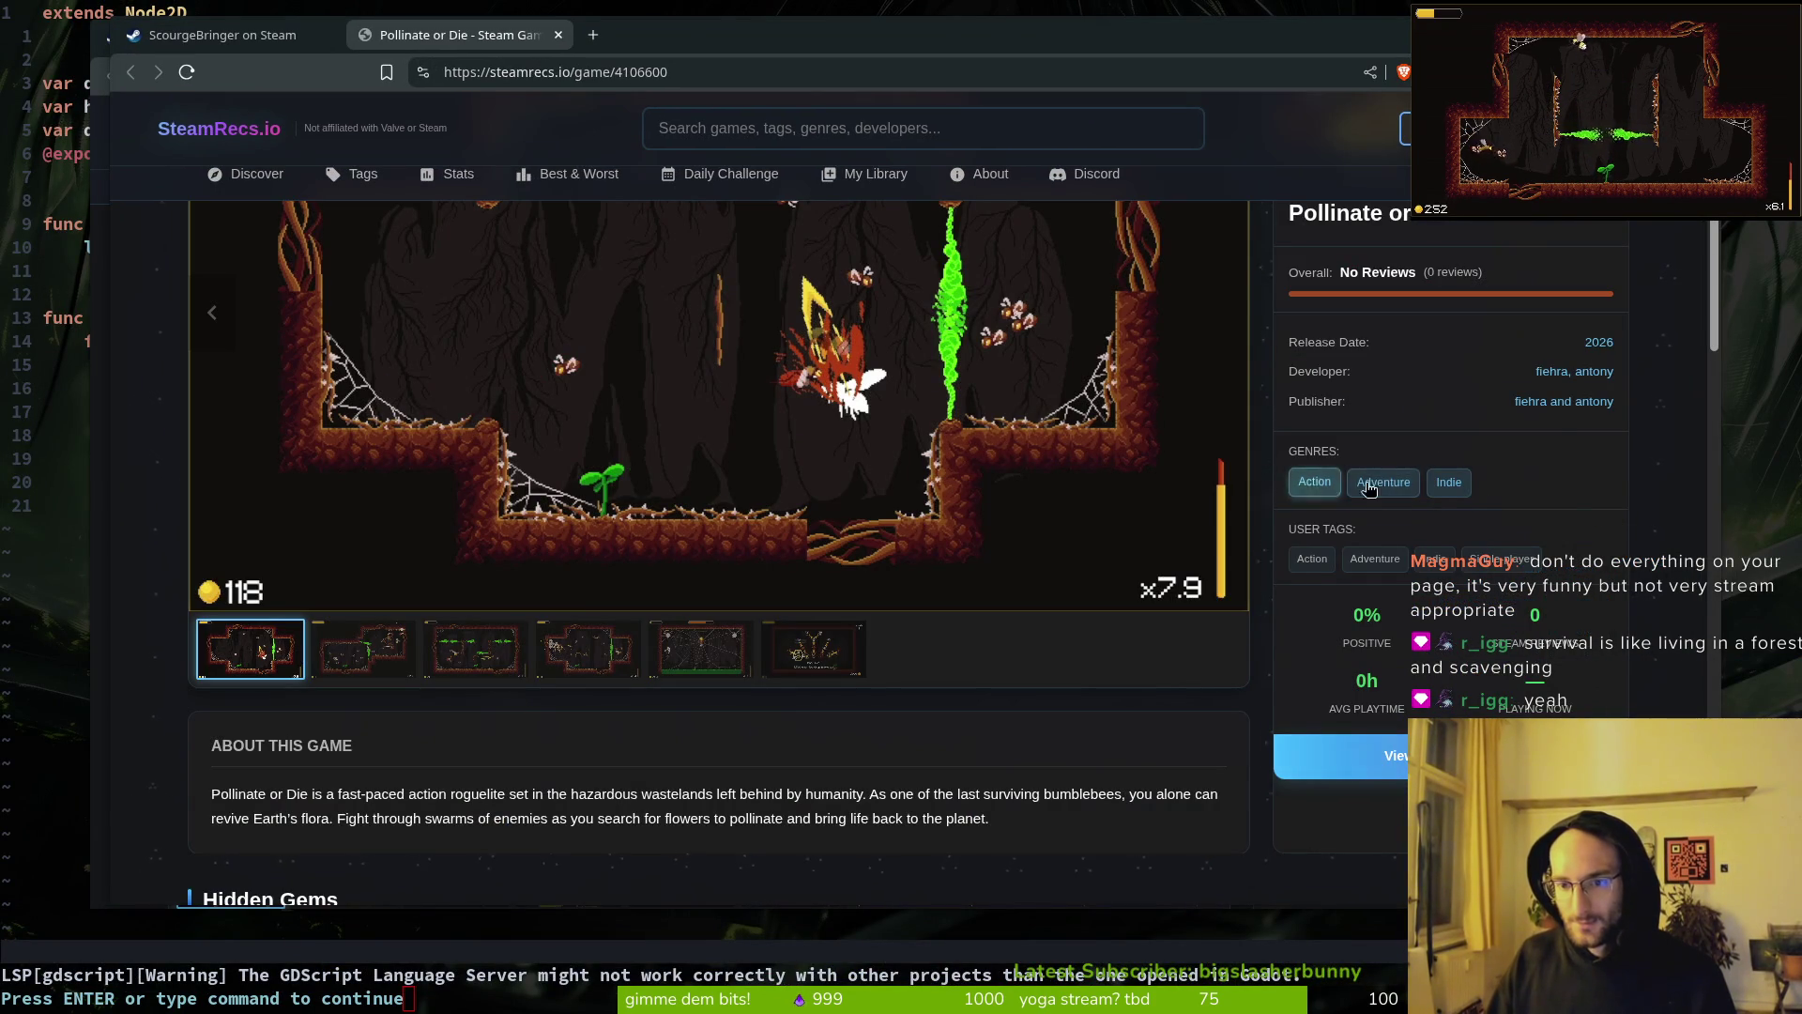
key("alt+Tab")
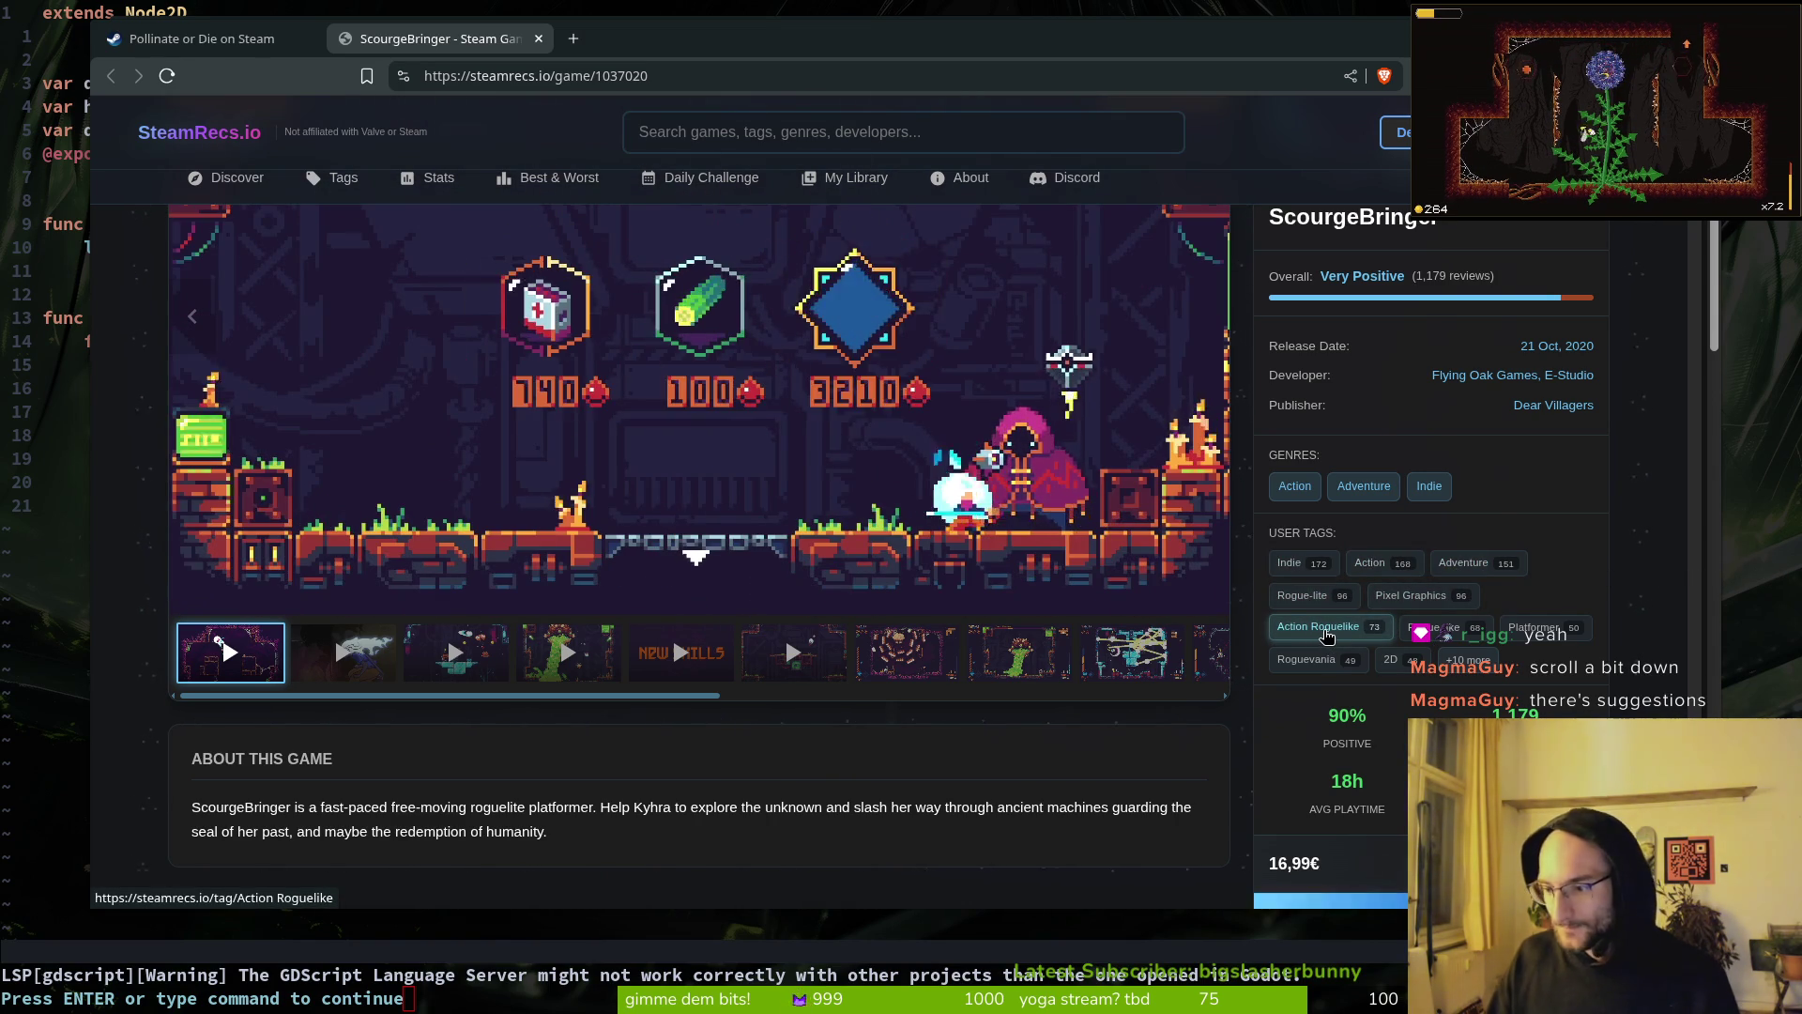
Step: Scroll the Pollinate or Die page and page through its Highly Rated Similar games, then back to the start
scroll(657, 563, "down", 5)
scroll(492, 406, "down", 4)
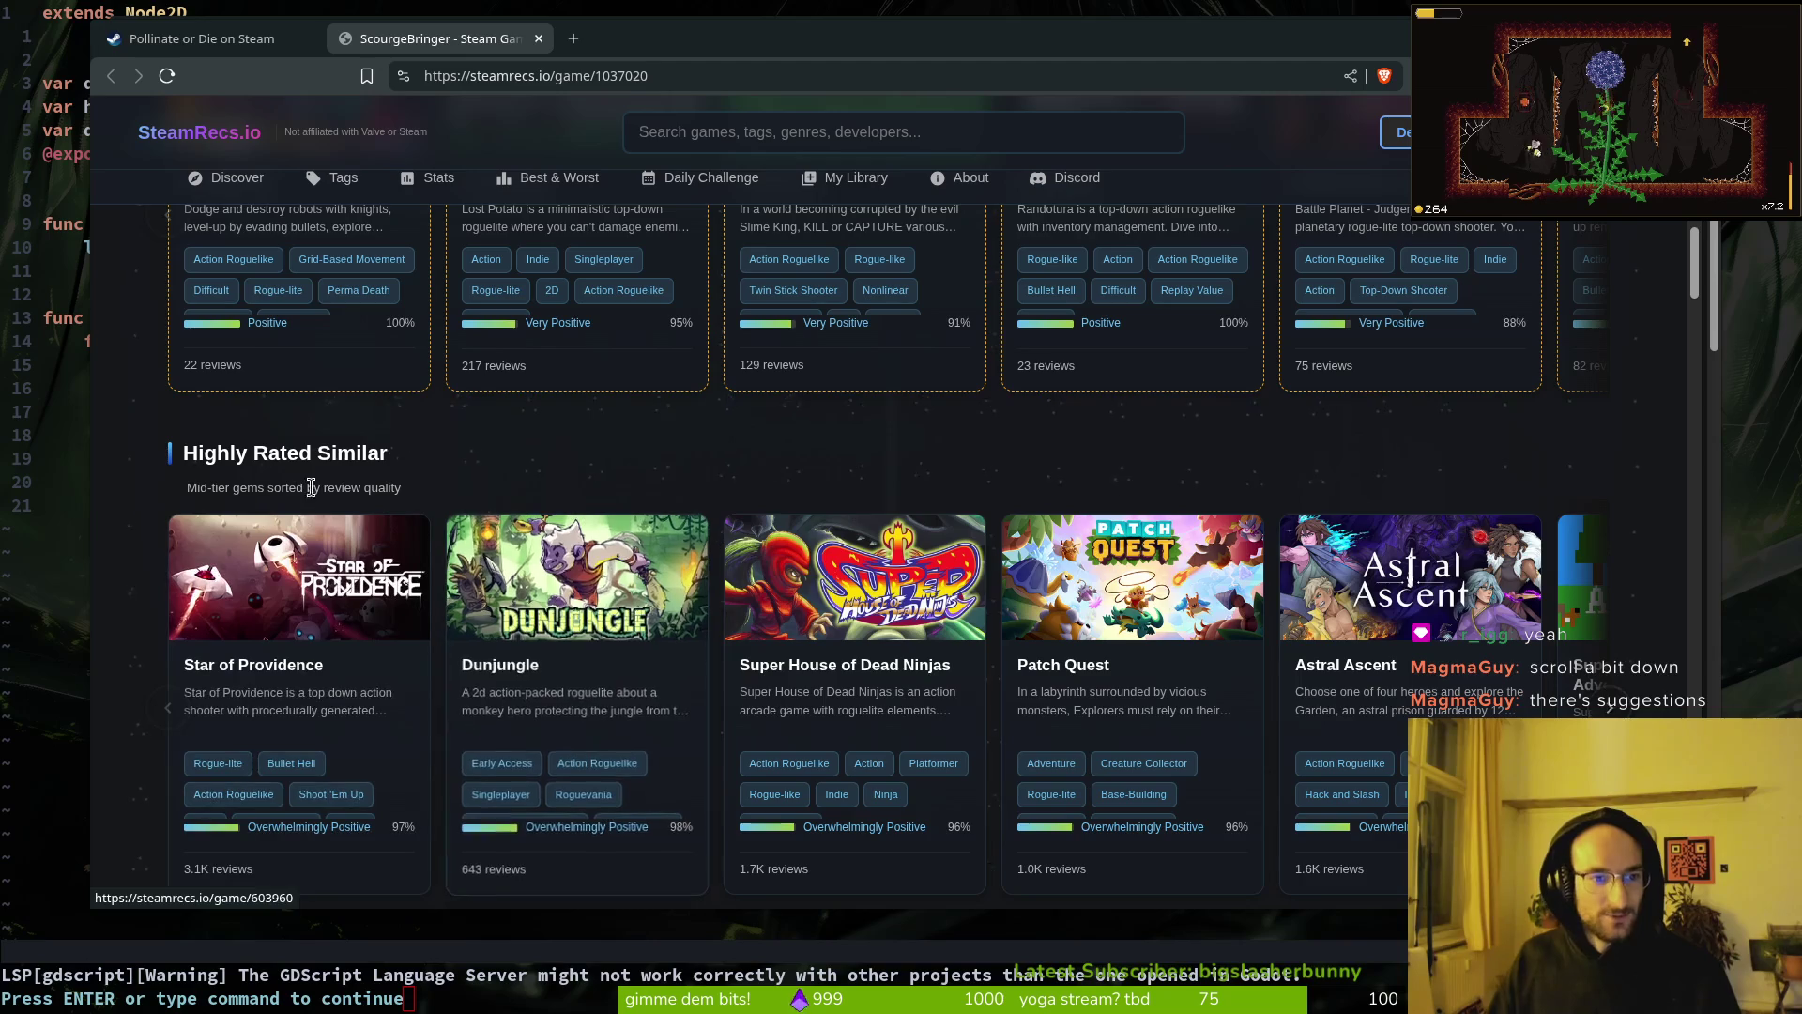
scroll(338, 484, "down", 1)
key("alt+Left")
scroll(467, 518, "down", 13)
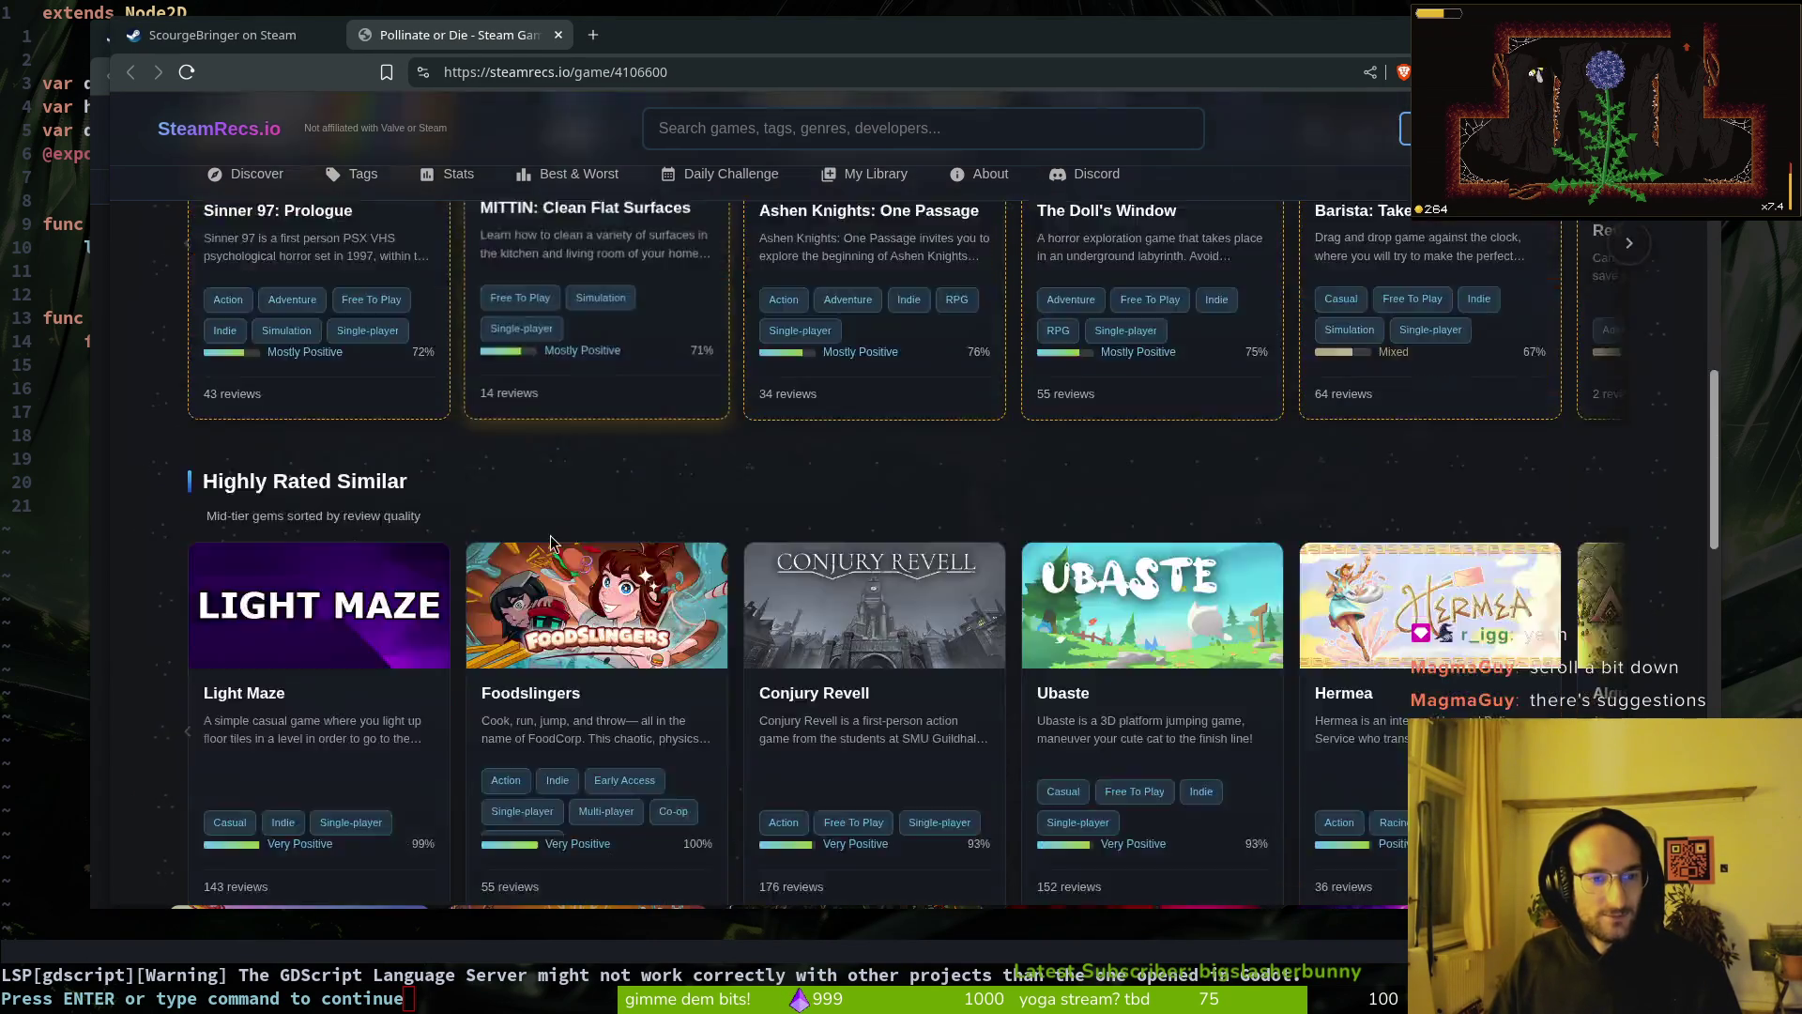
scroll(461, 540, "down", 1)
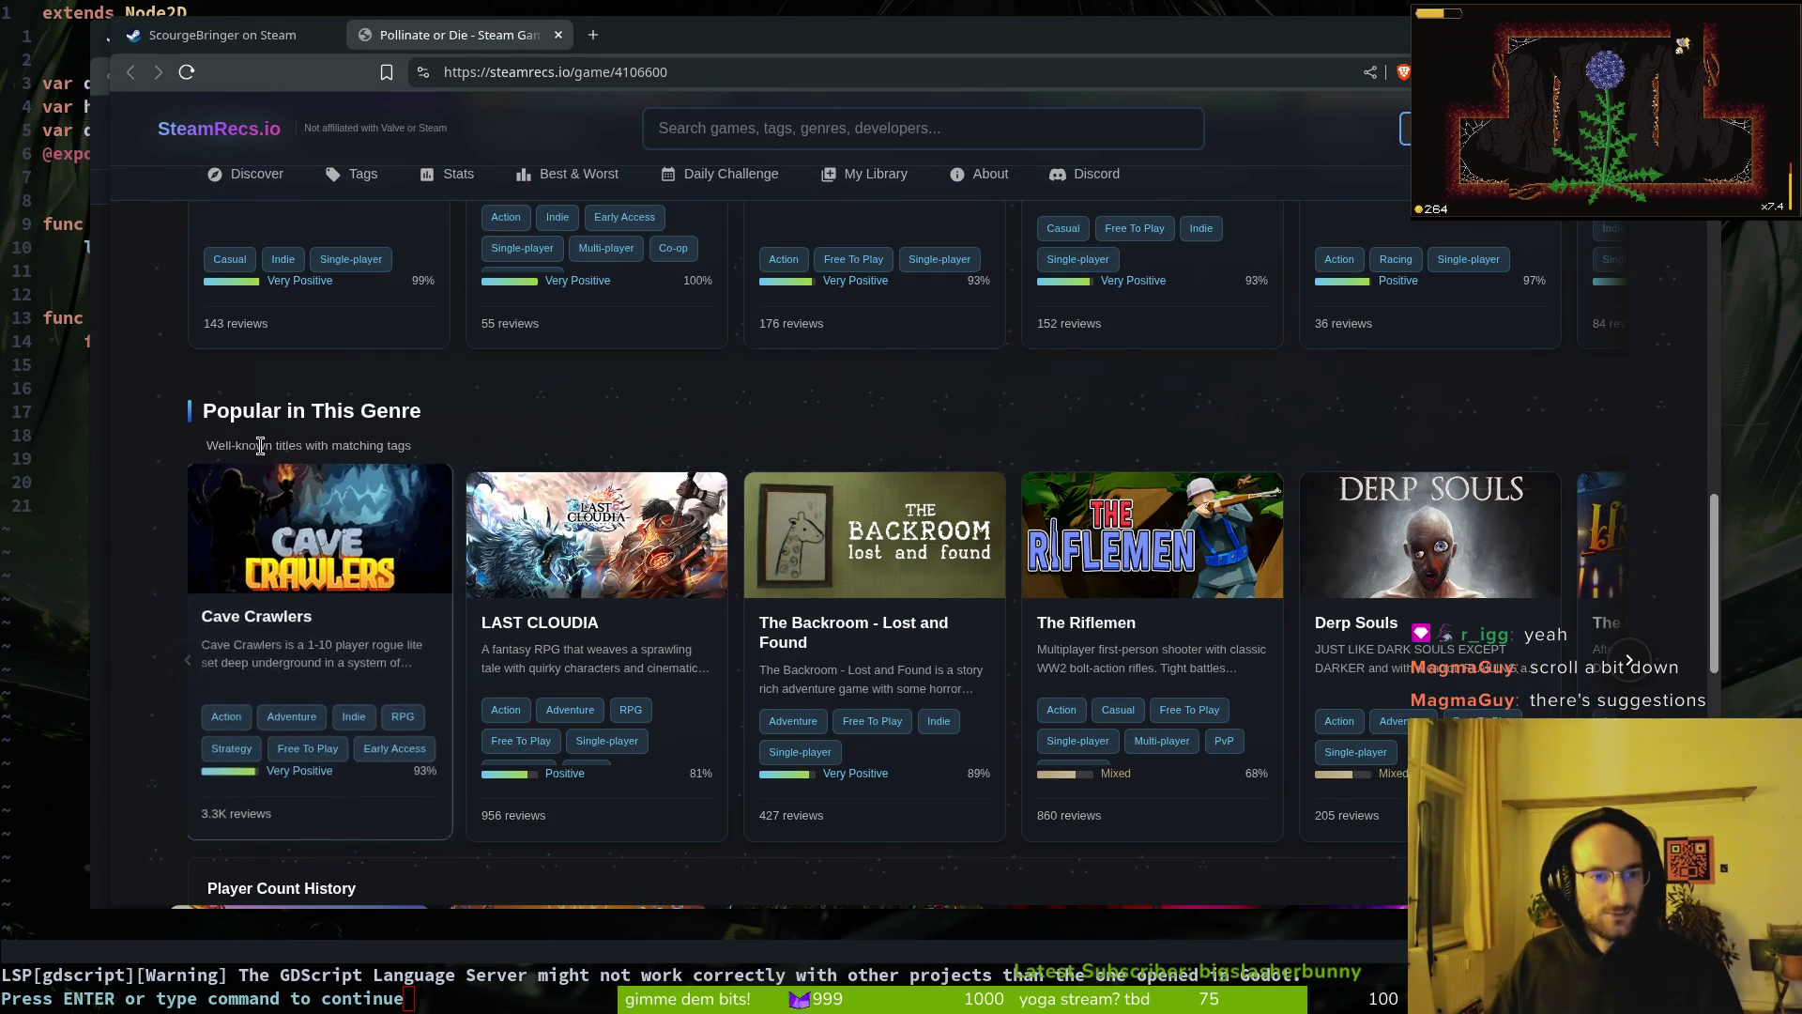
scroll(329, 441, "up", 3)
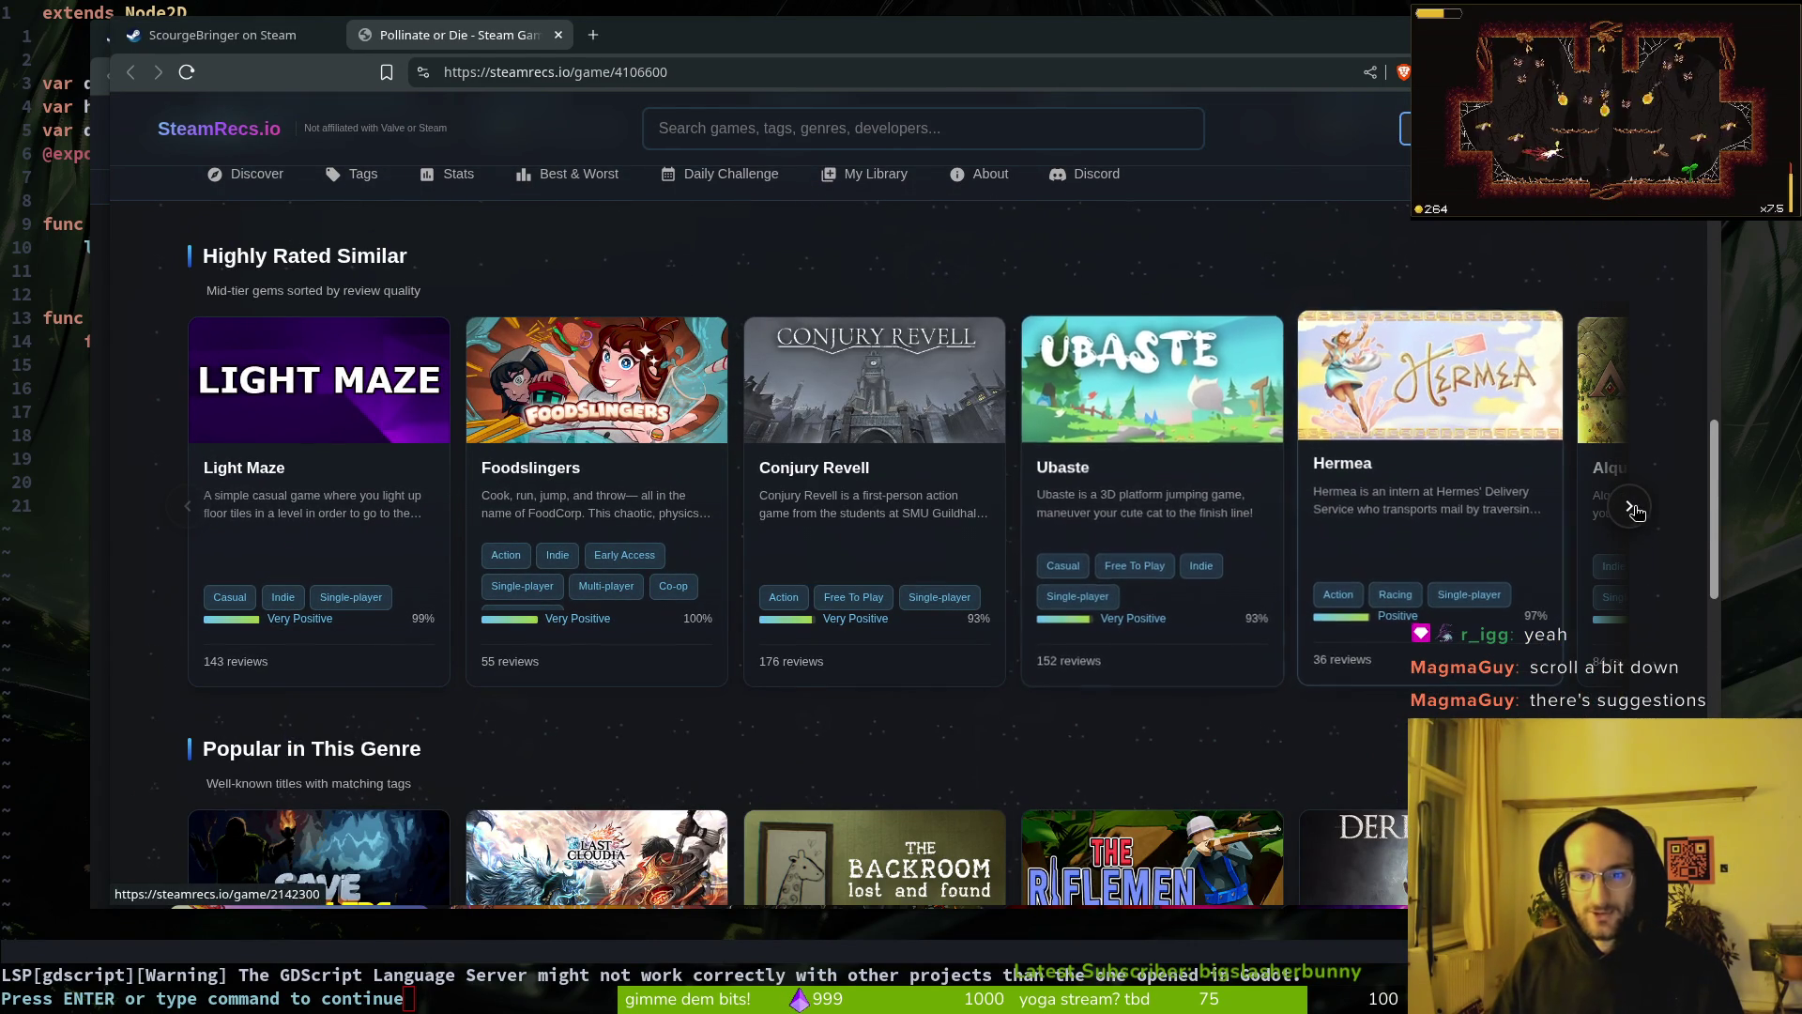
left_click(1631, 508)
left_click(1631, 508)
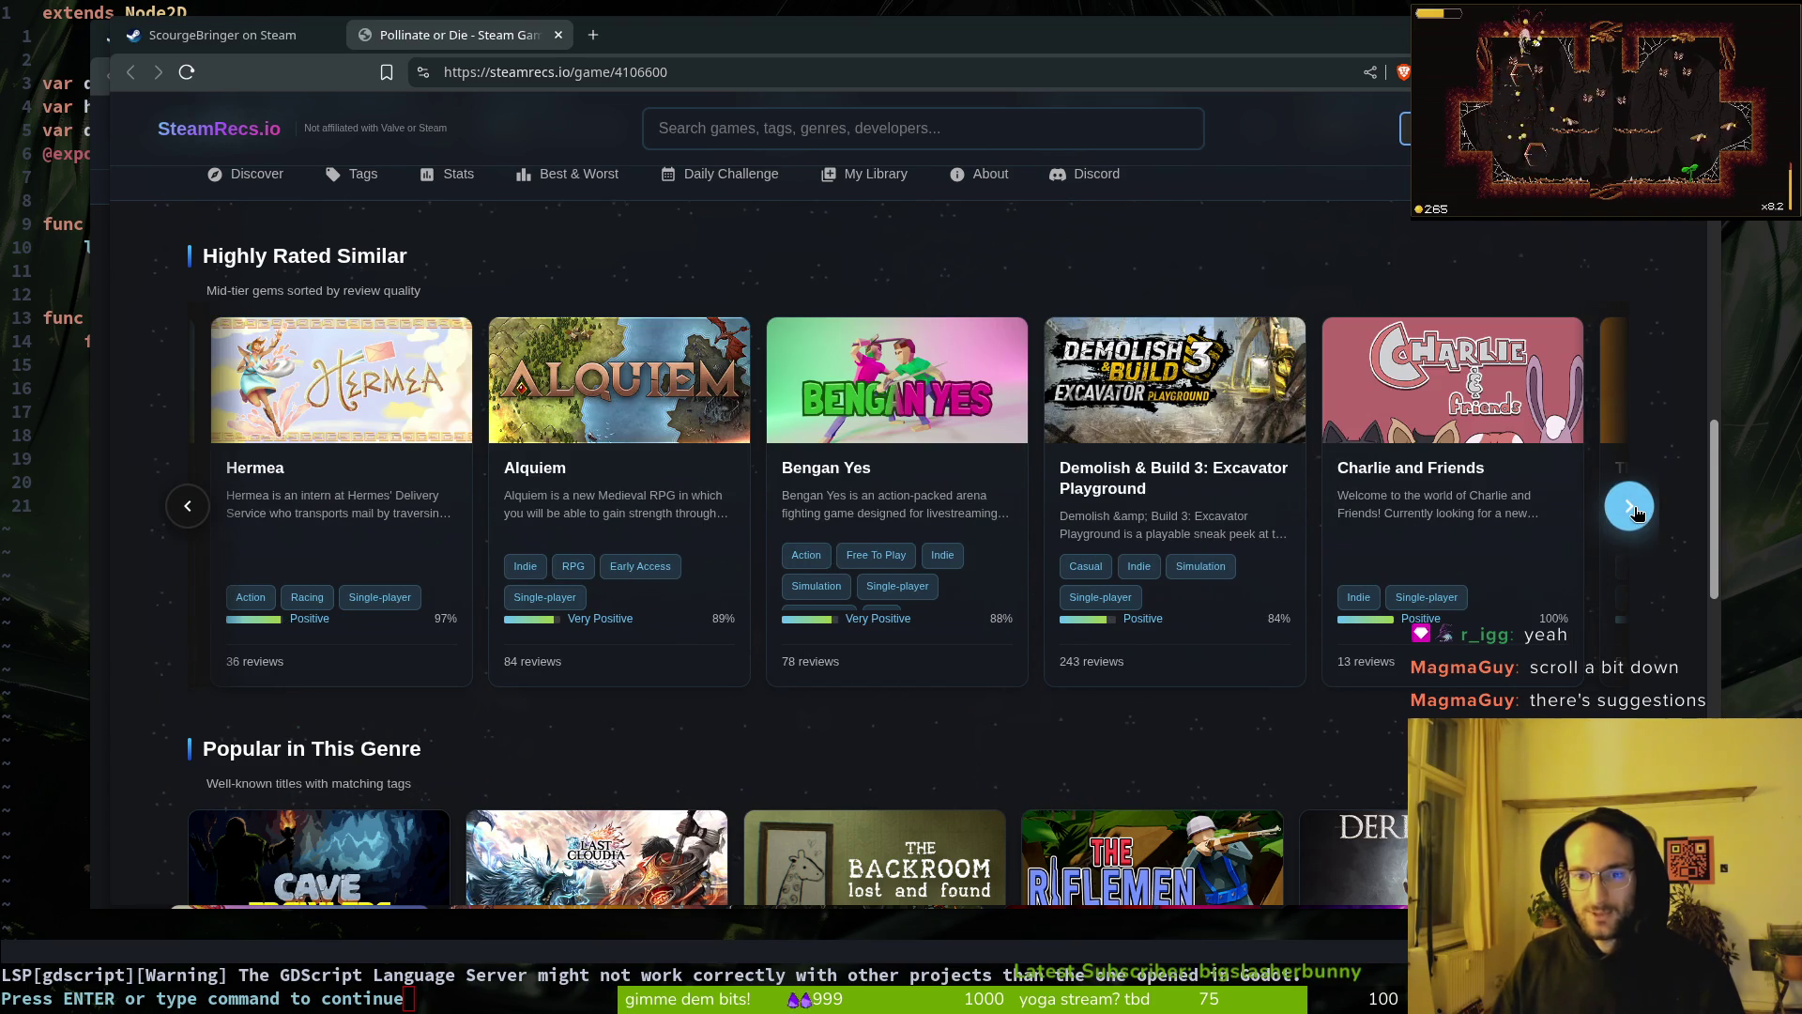
double_click(187, 505)
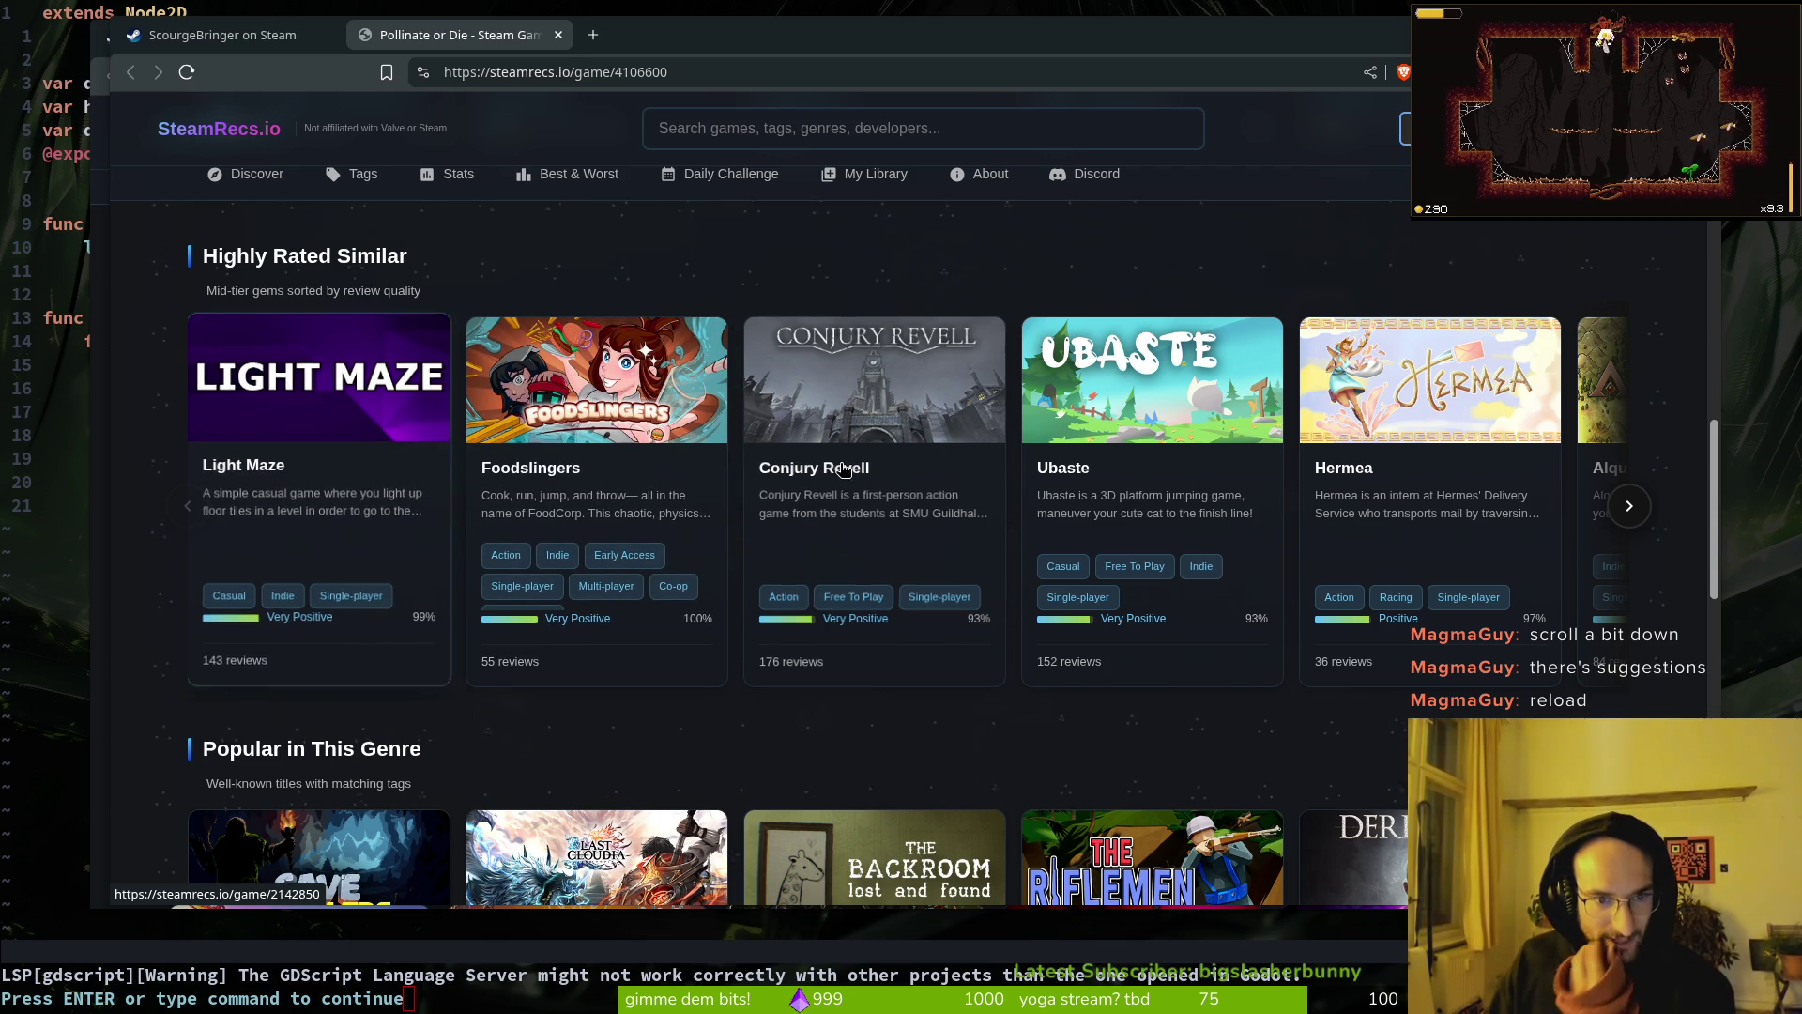
Step: Open Star of Providence from ScourgeBringer's recommendations and browse its screenshots and trailer
key("alt+Tab")
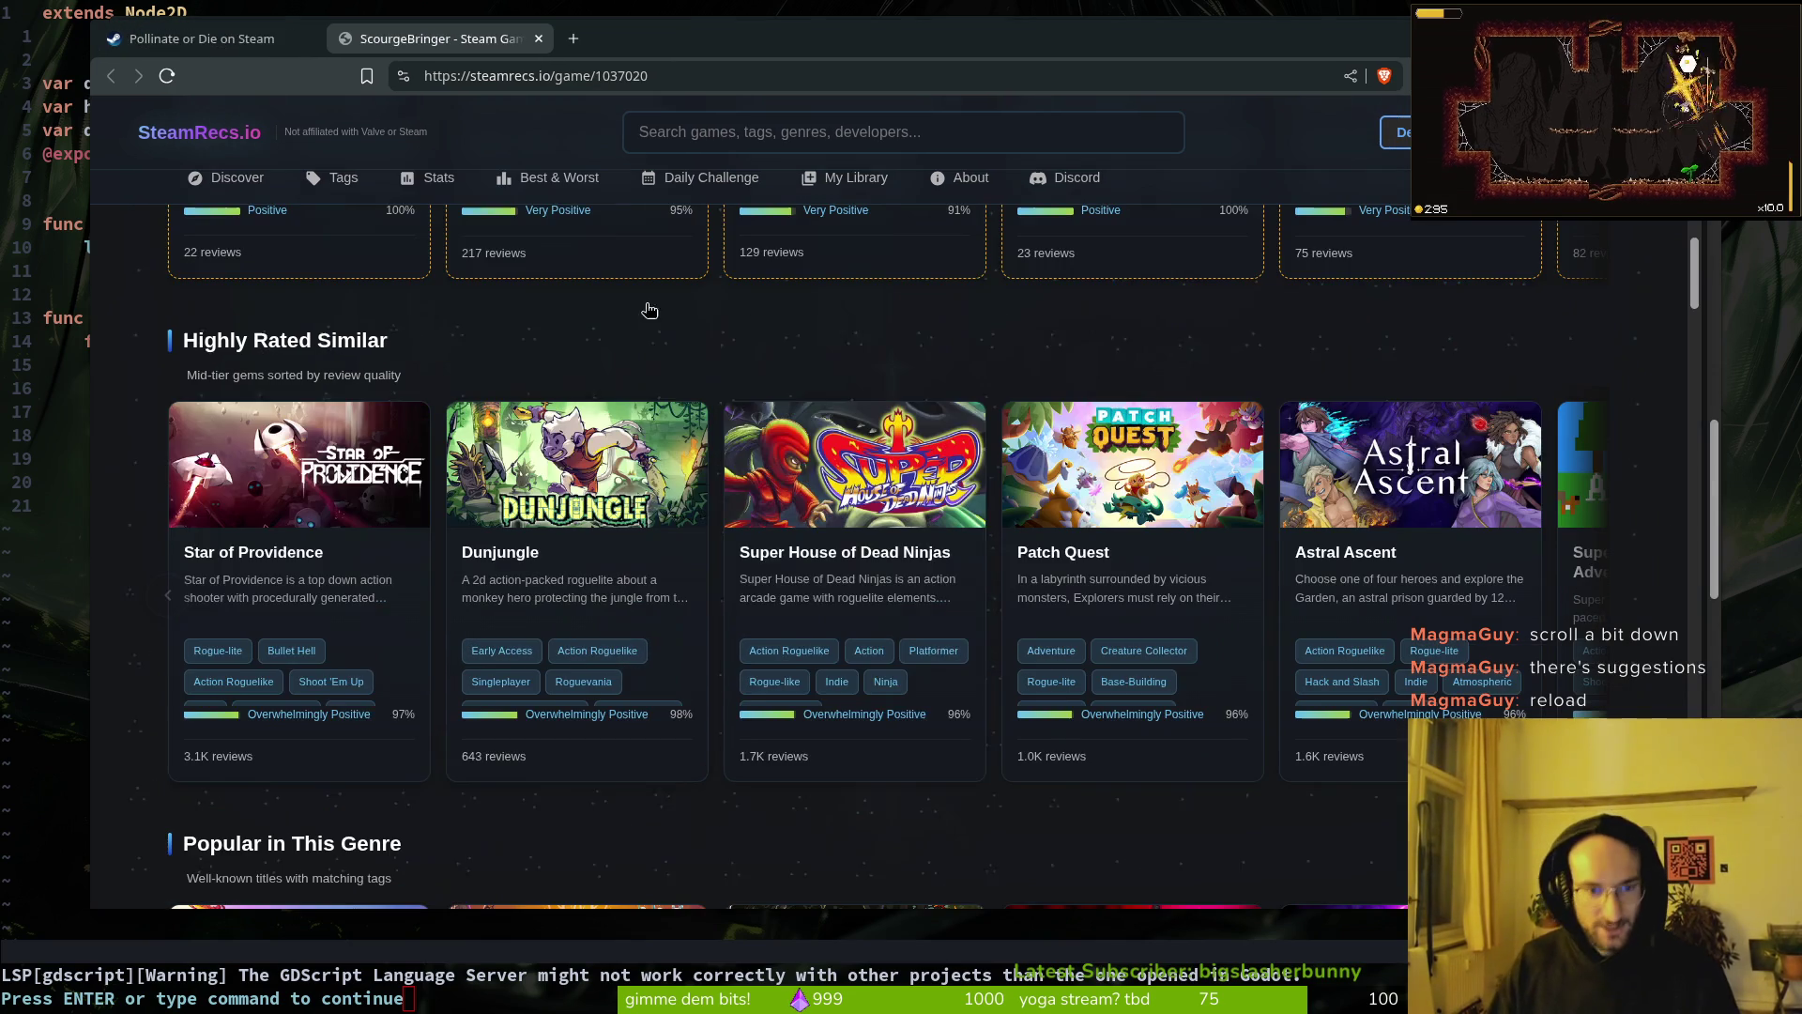
left_click(294, 497)
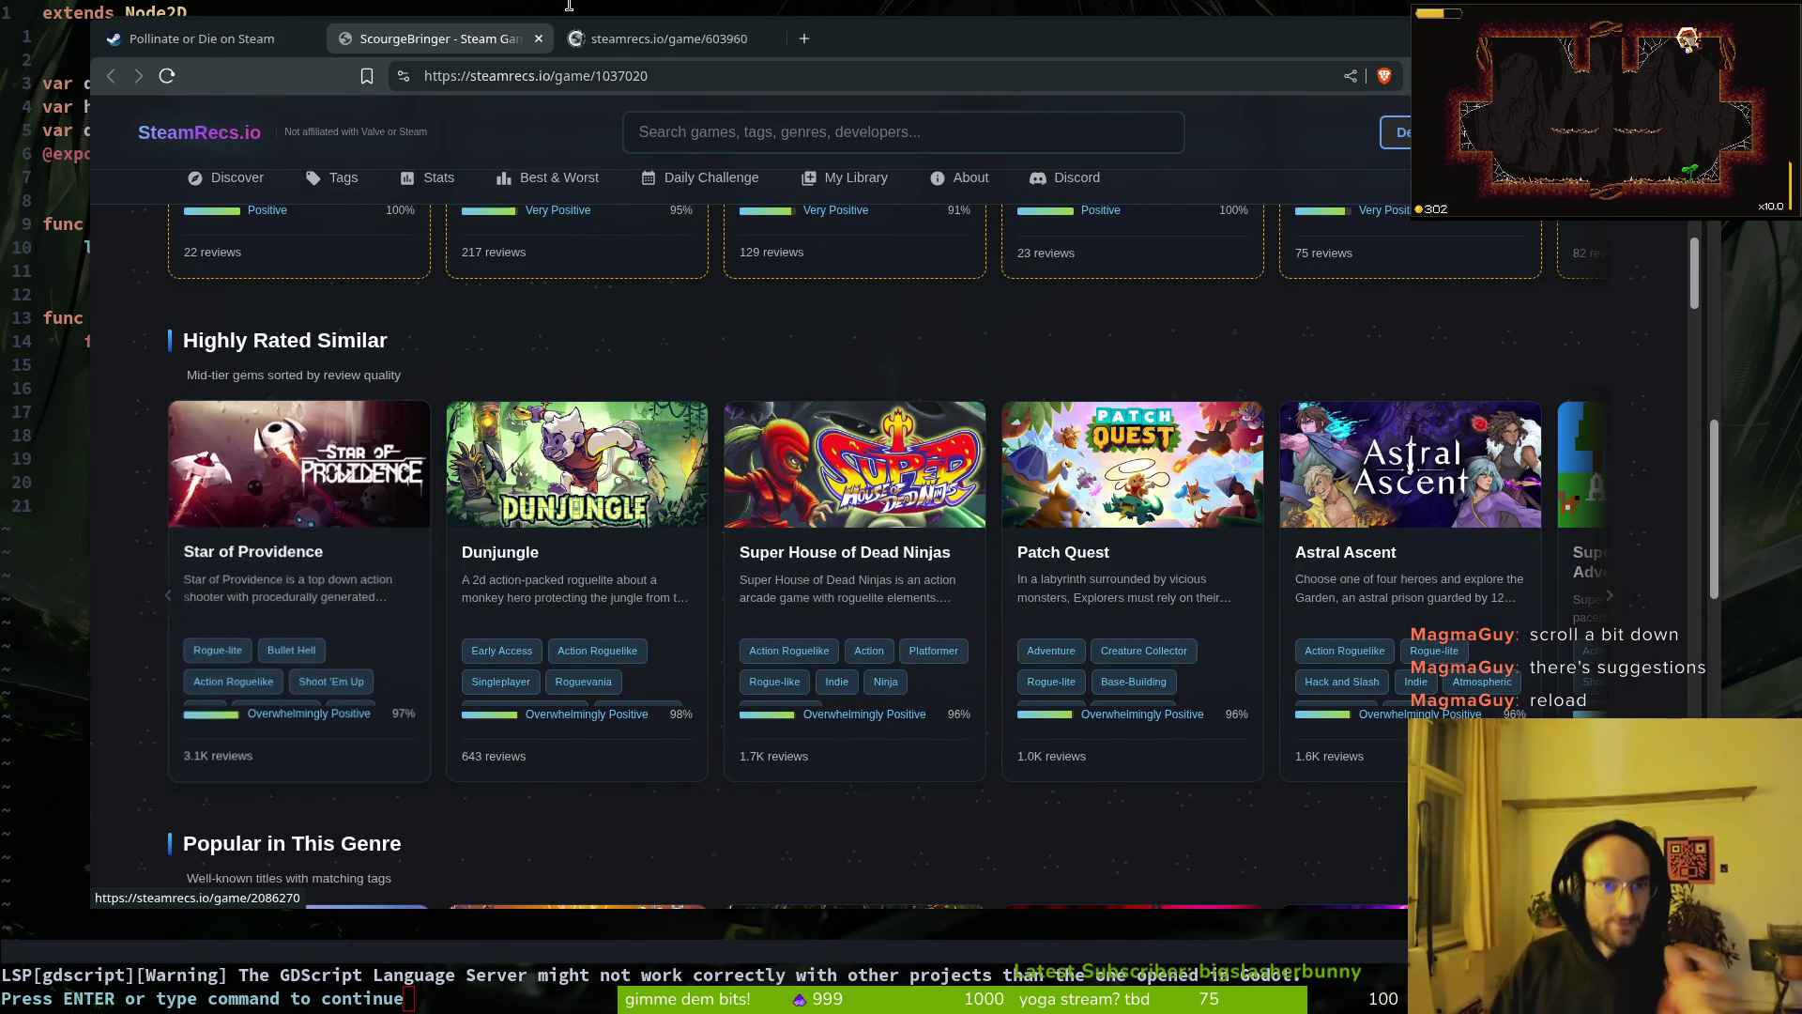
scroll(314, 700, "down", 1)
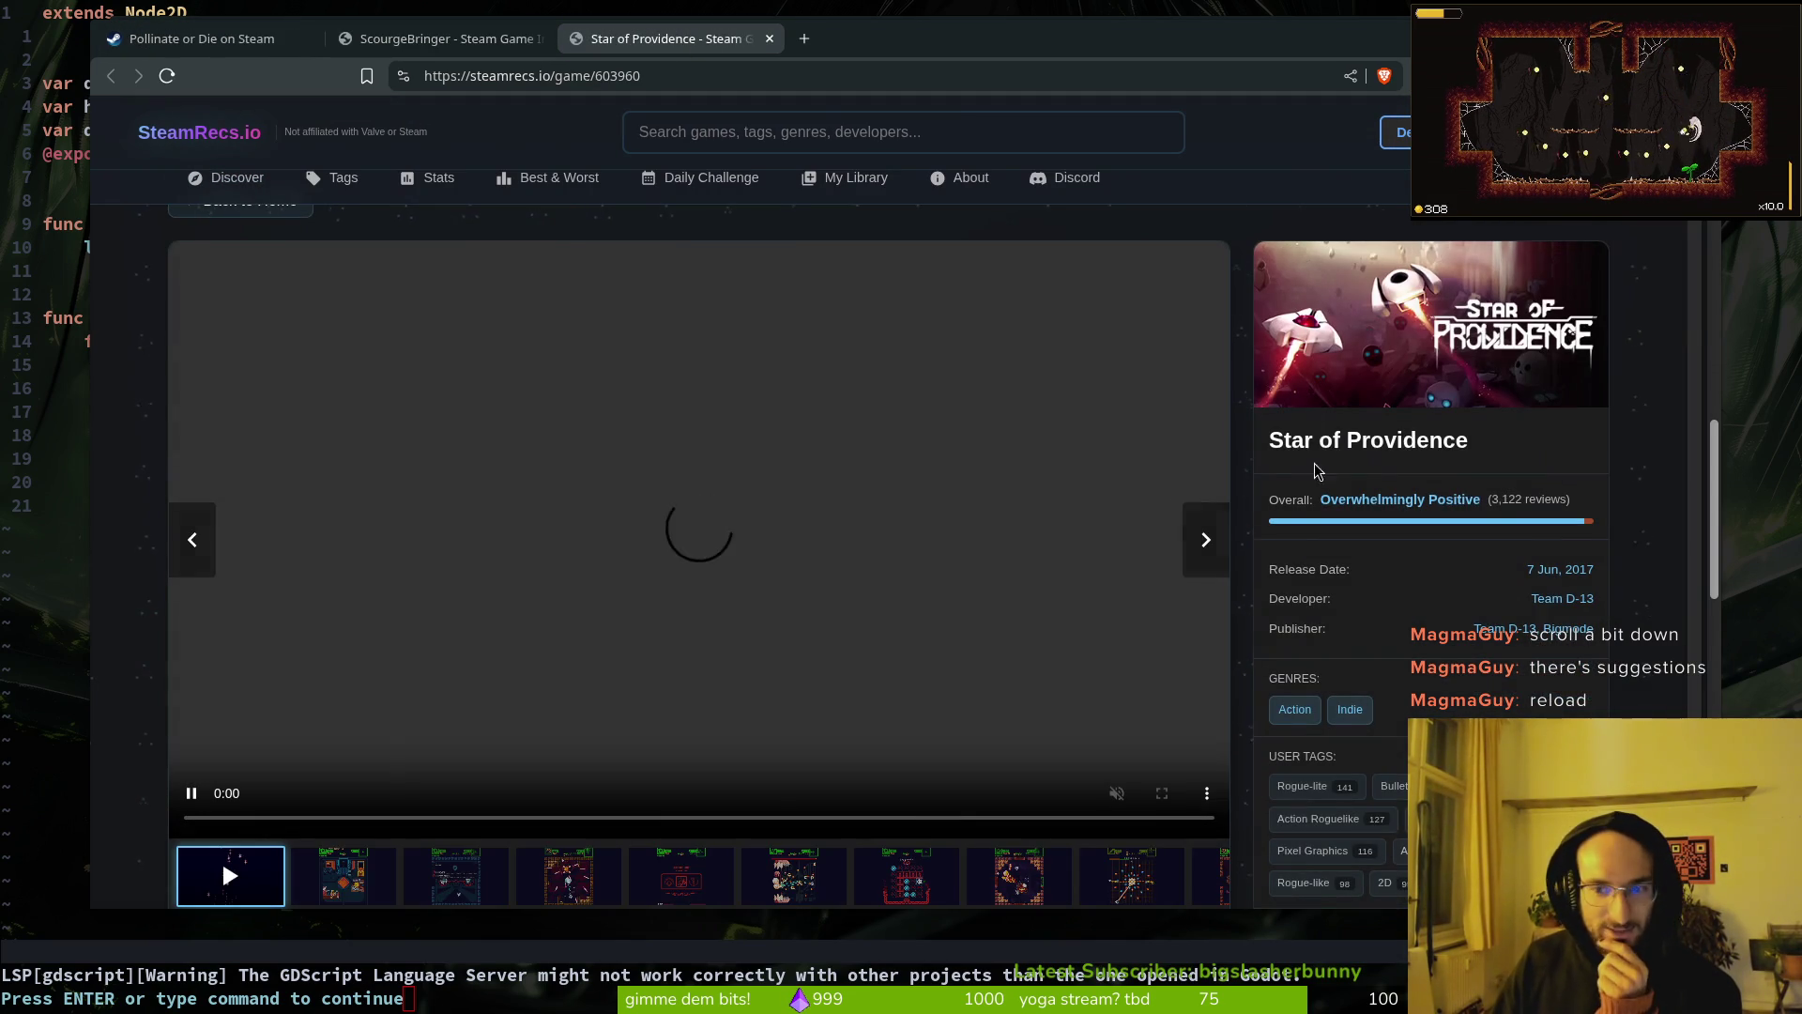
mouse_move(340, 821)
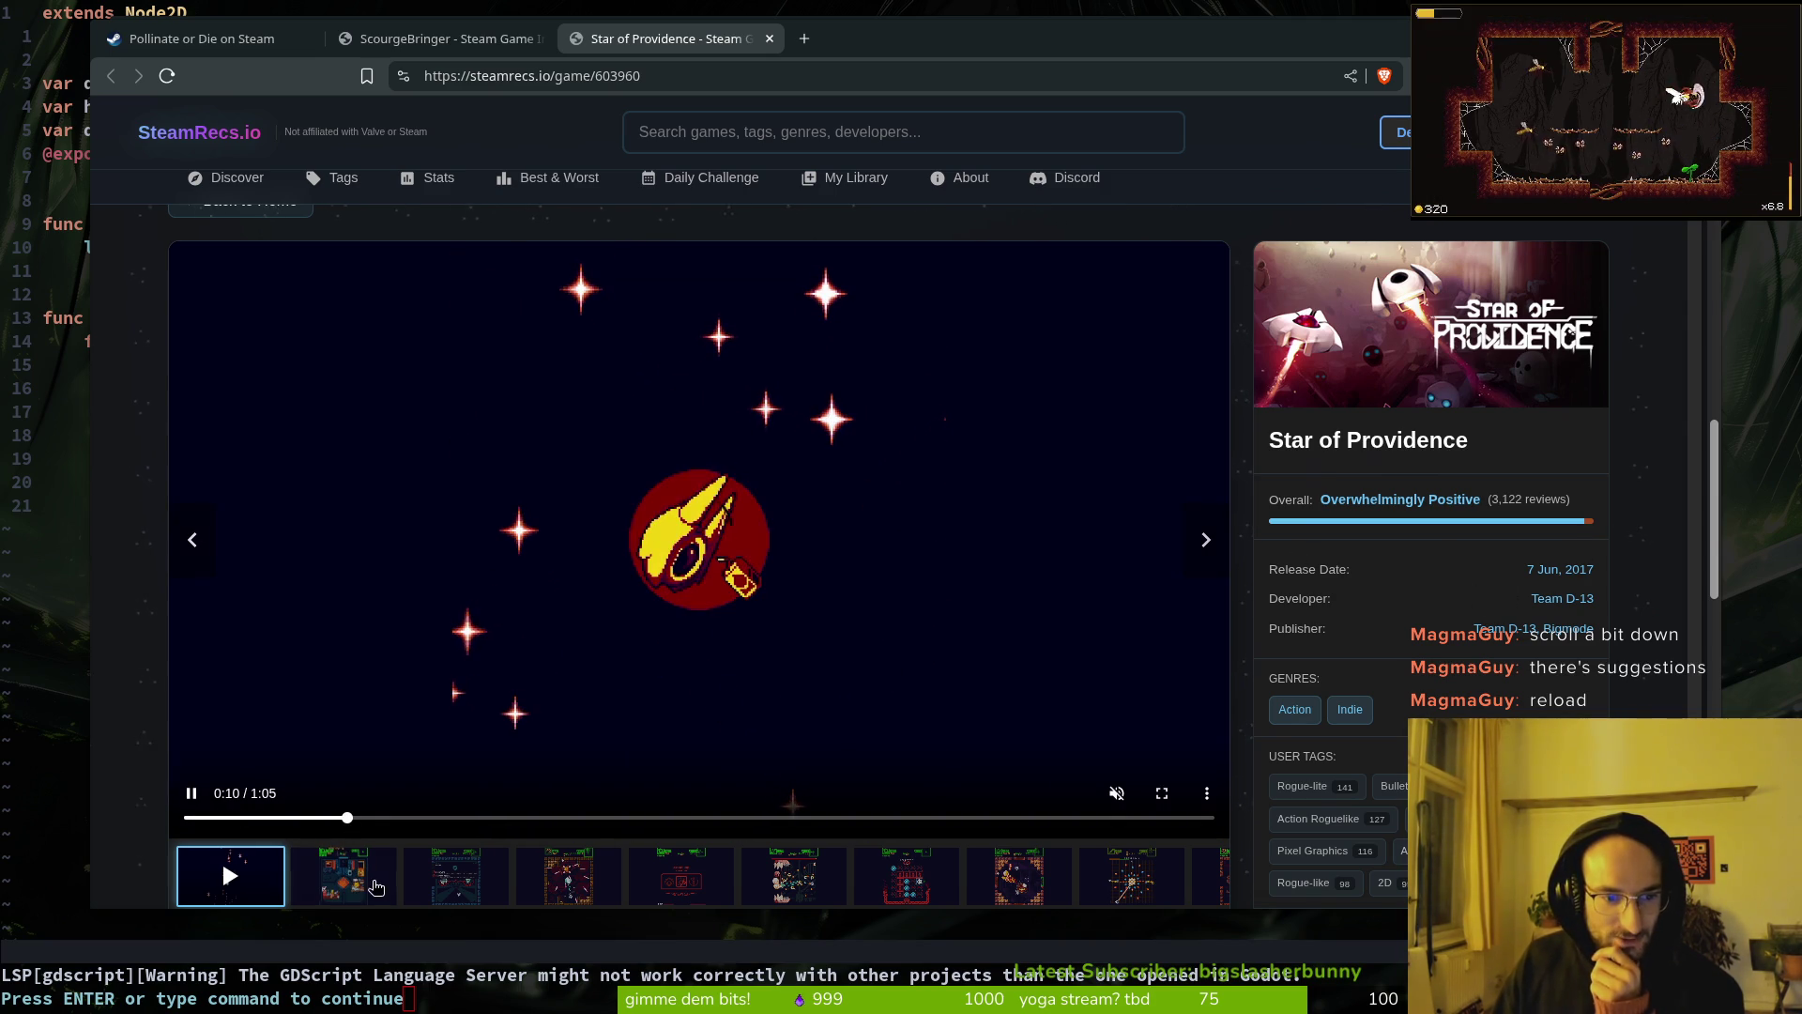
left_click(342, 876)
left_click(456, 876)
left_click(259, 887)
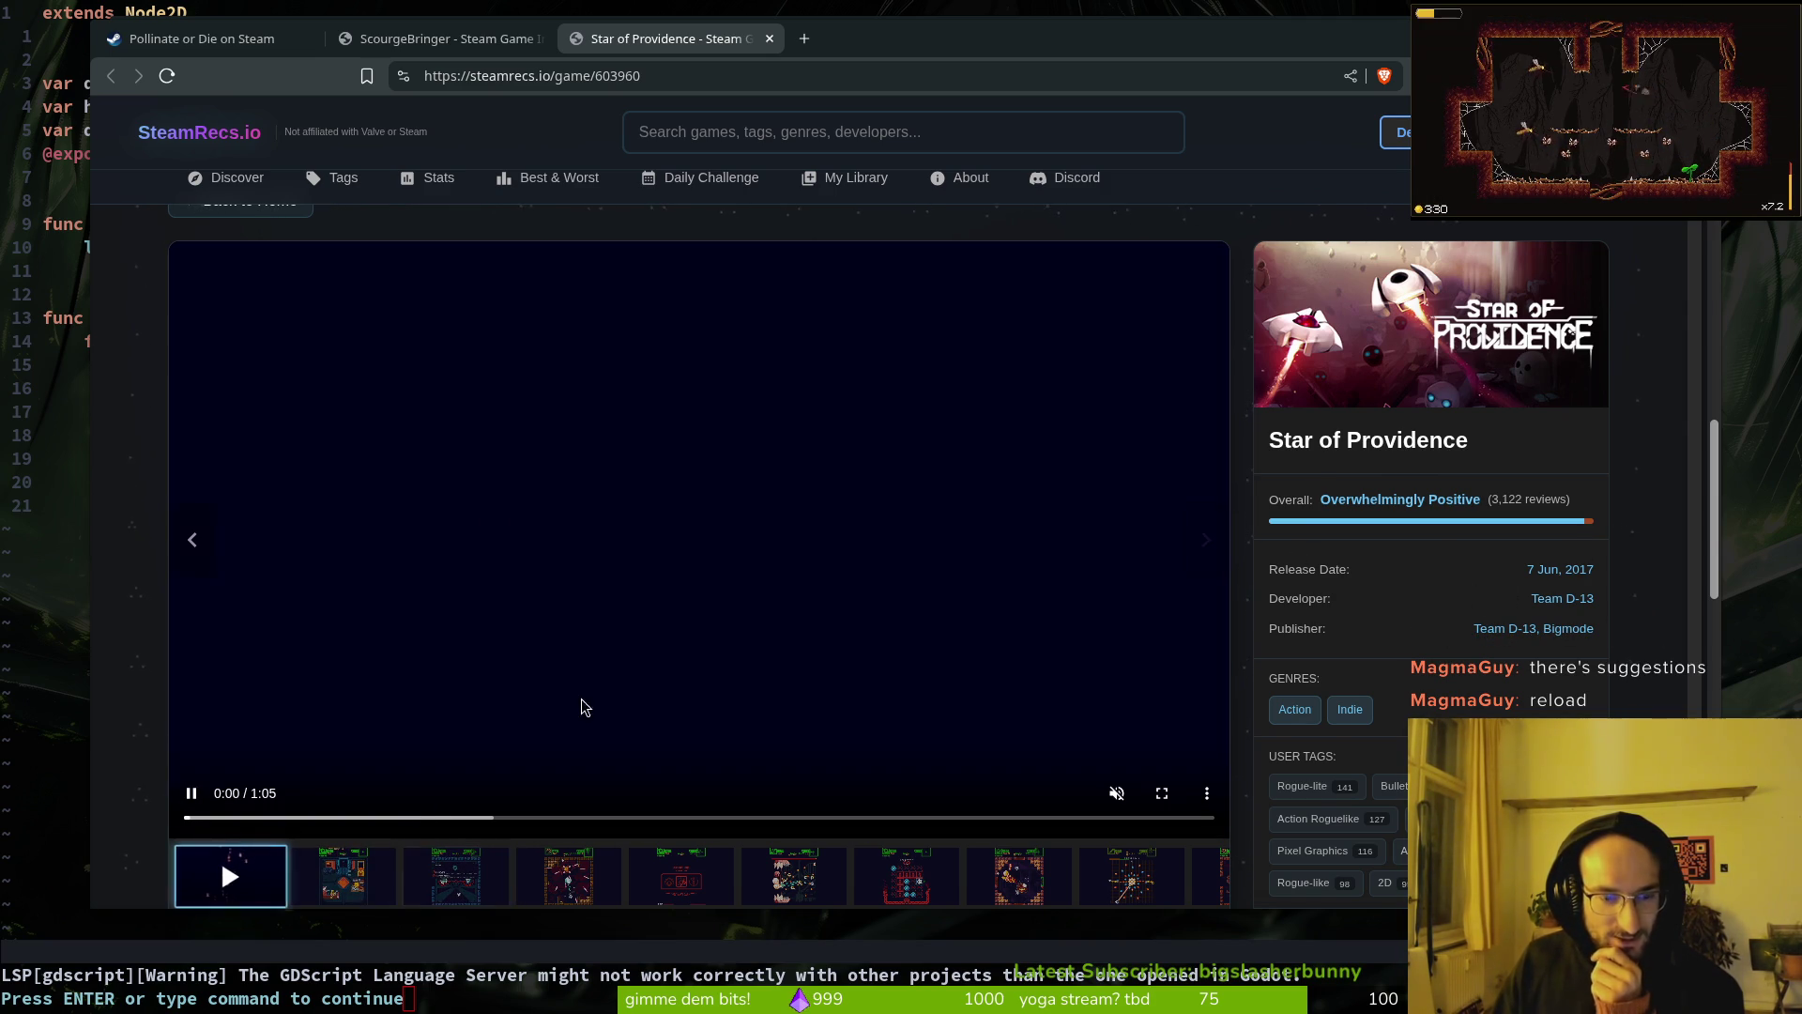
left_click(457, 818)
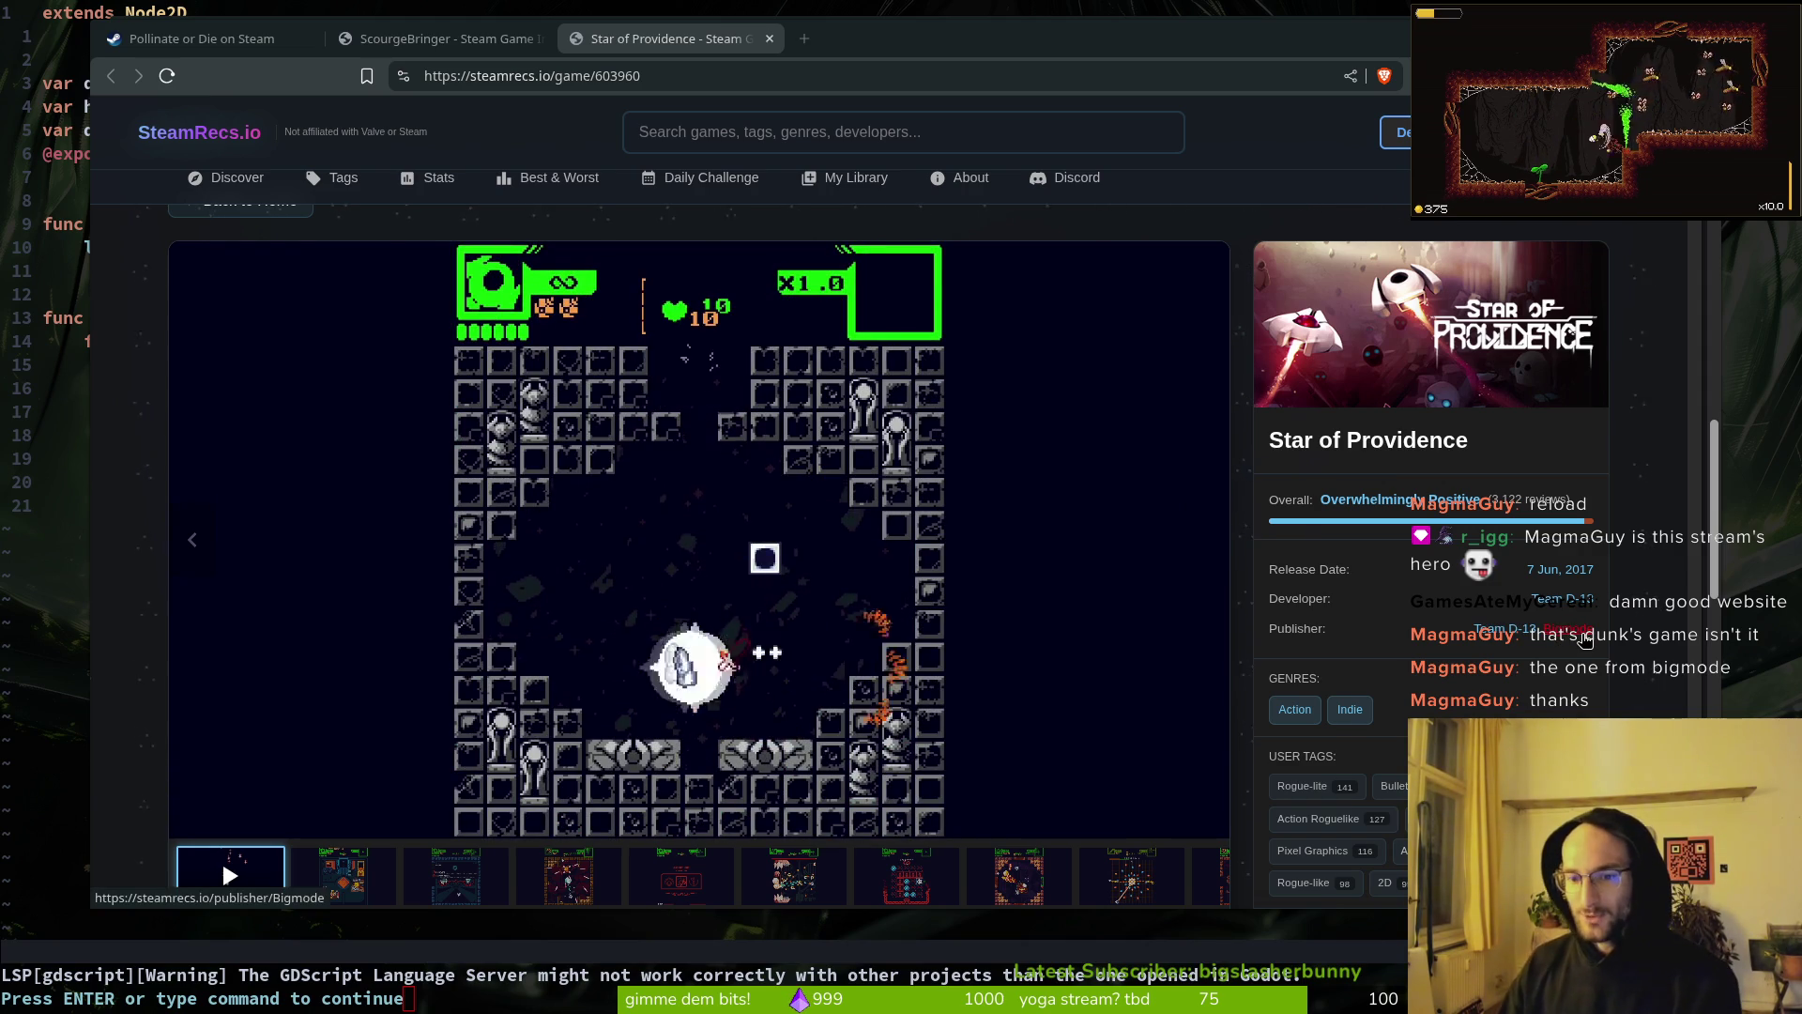
Step: Reposition and enlarge the comparison site window, then close it
mouse_move(702, 744)
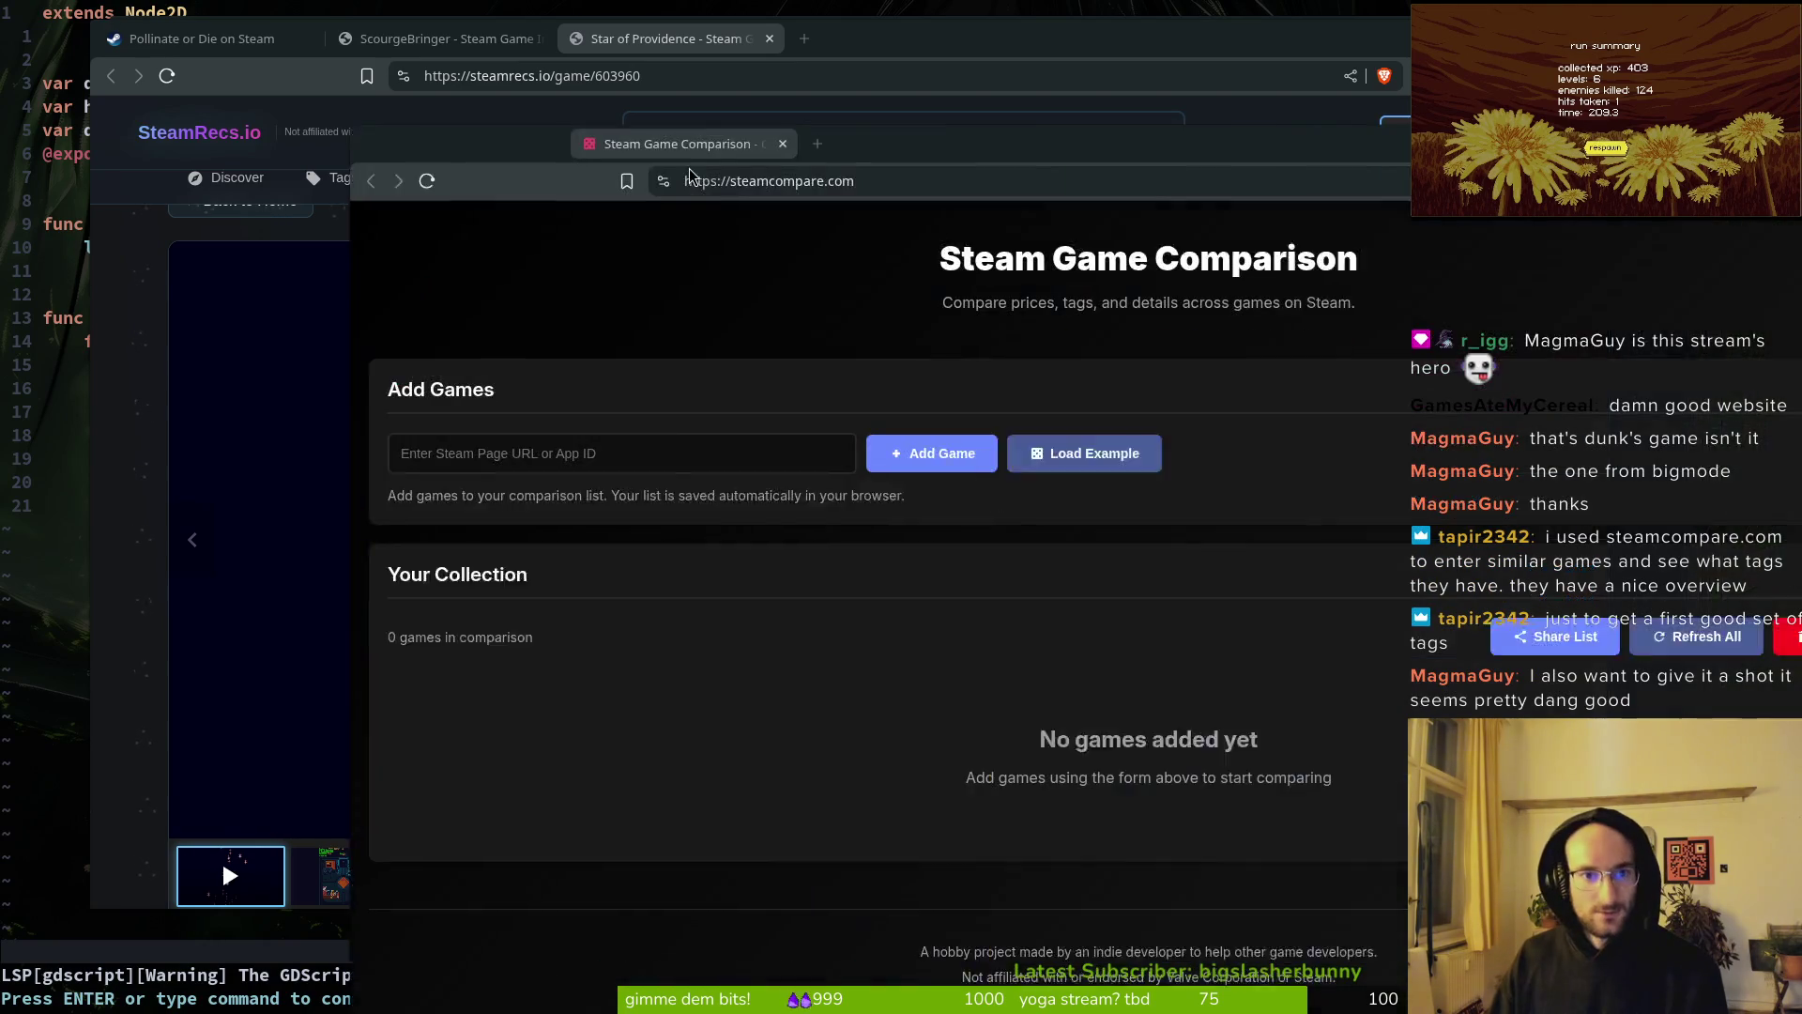
mouse_move(690, 175)
left_mouse_down()
mouse_move(389, 130)
mouse_move(494, 120)
mouse_move(442, 42)
mouse_move(411, 104)
mouse_move(371, 104)
left_mouse_up()
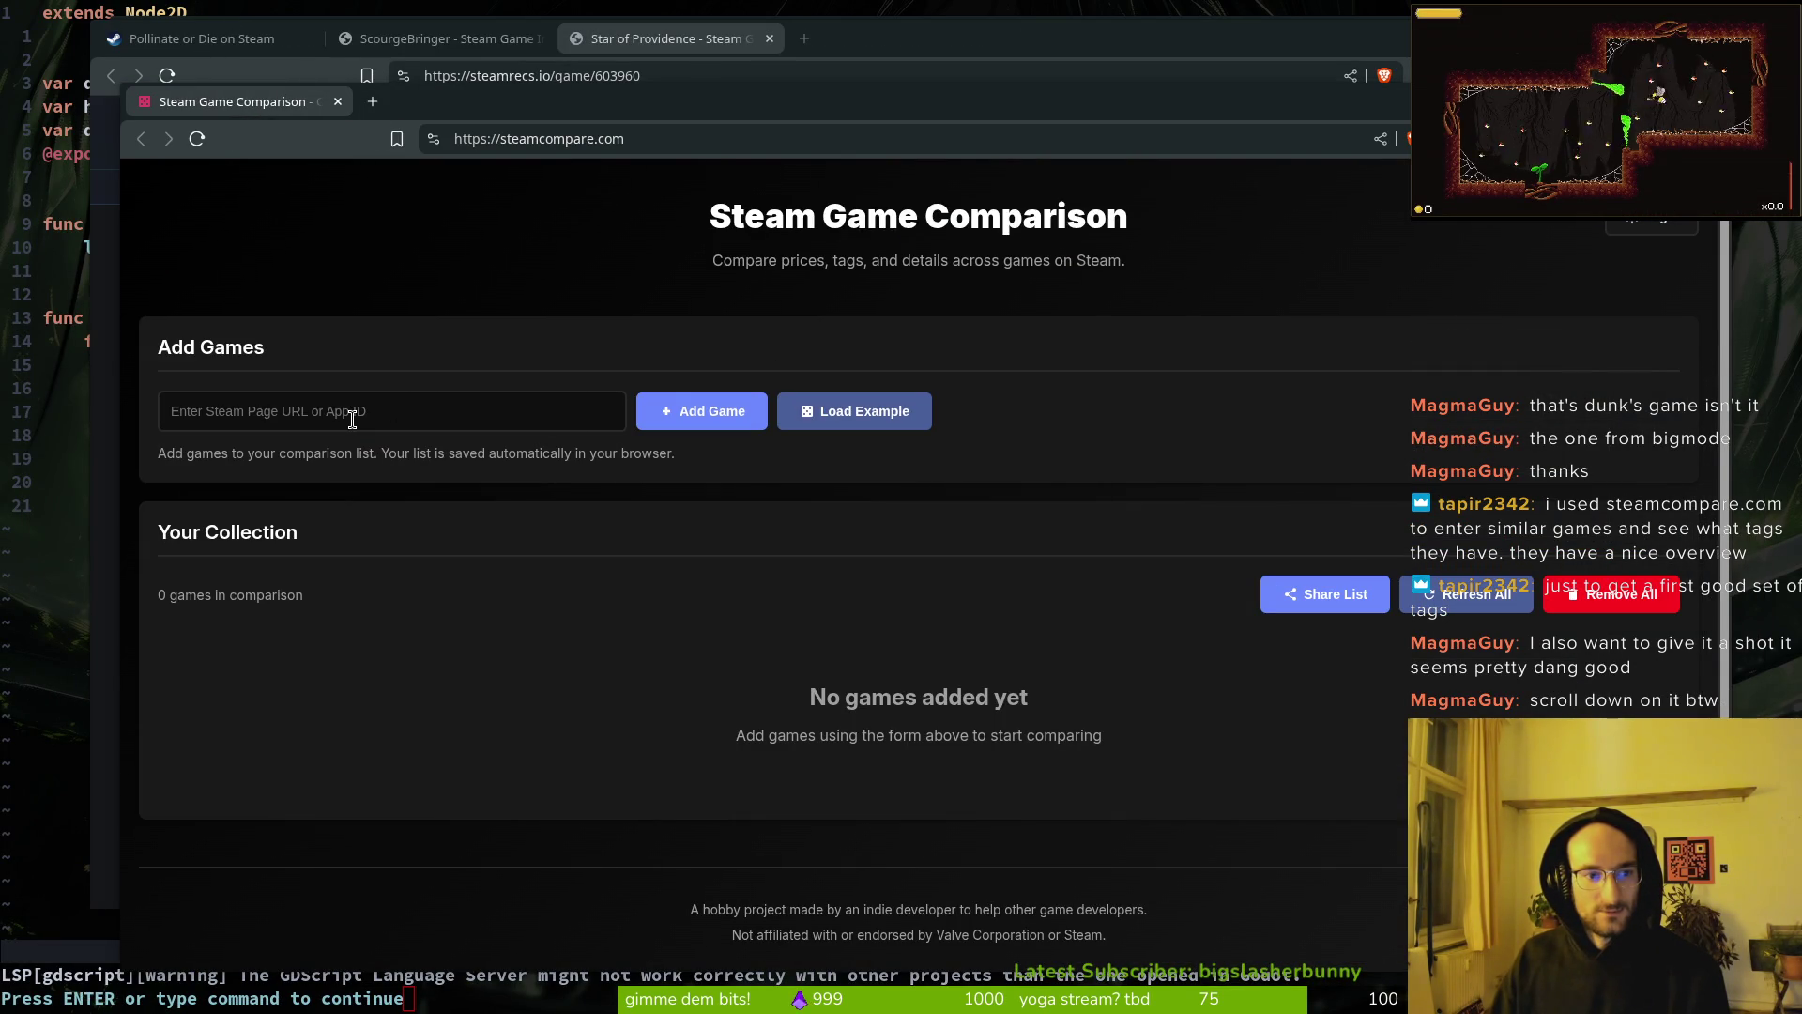
left_click(338, 101)
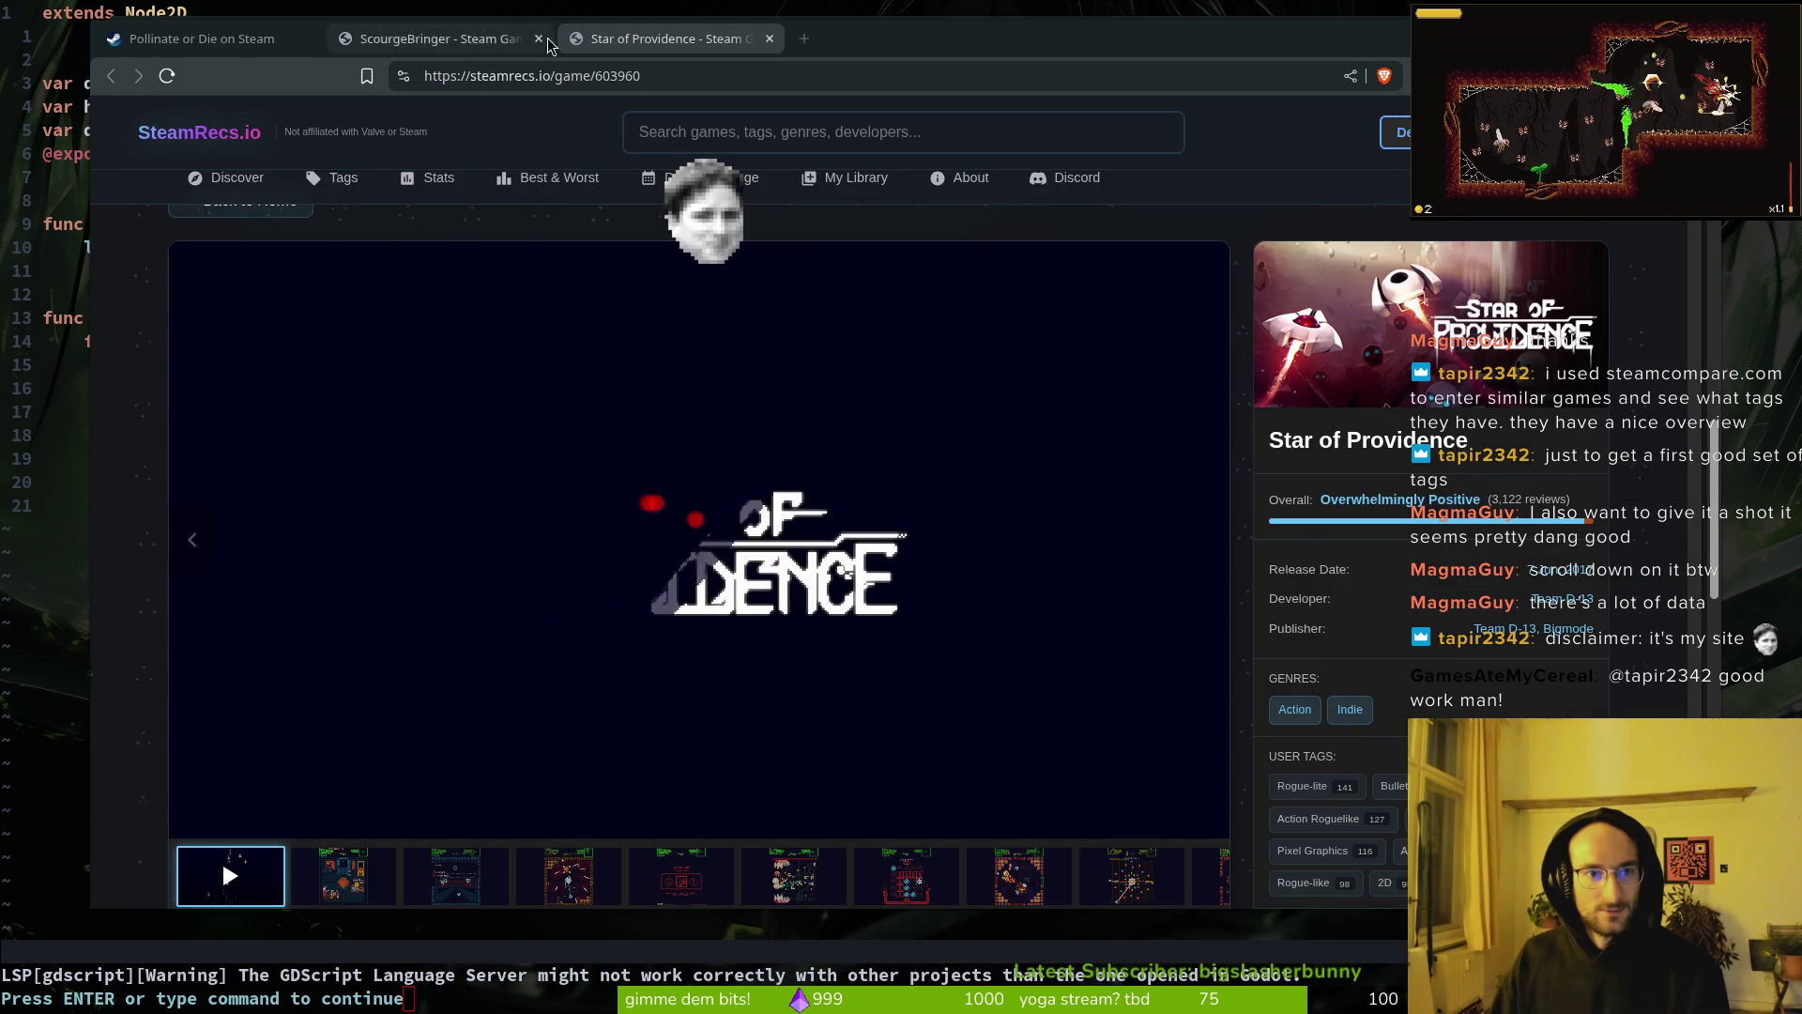
Step: On the ScourgeBringer page, page the Highly Rated Similar carousel forward and back to the start
left_click(432, 42)
left_click(232, 49)
left_click(434, 45)
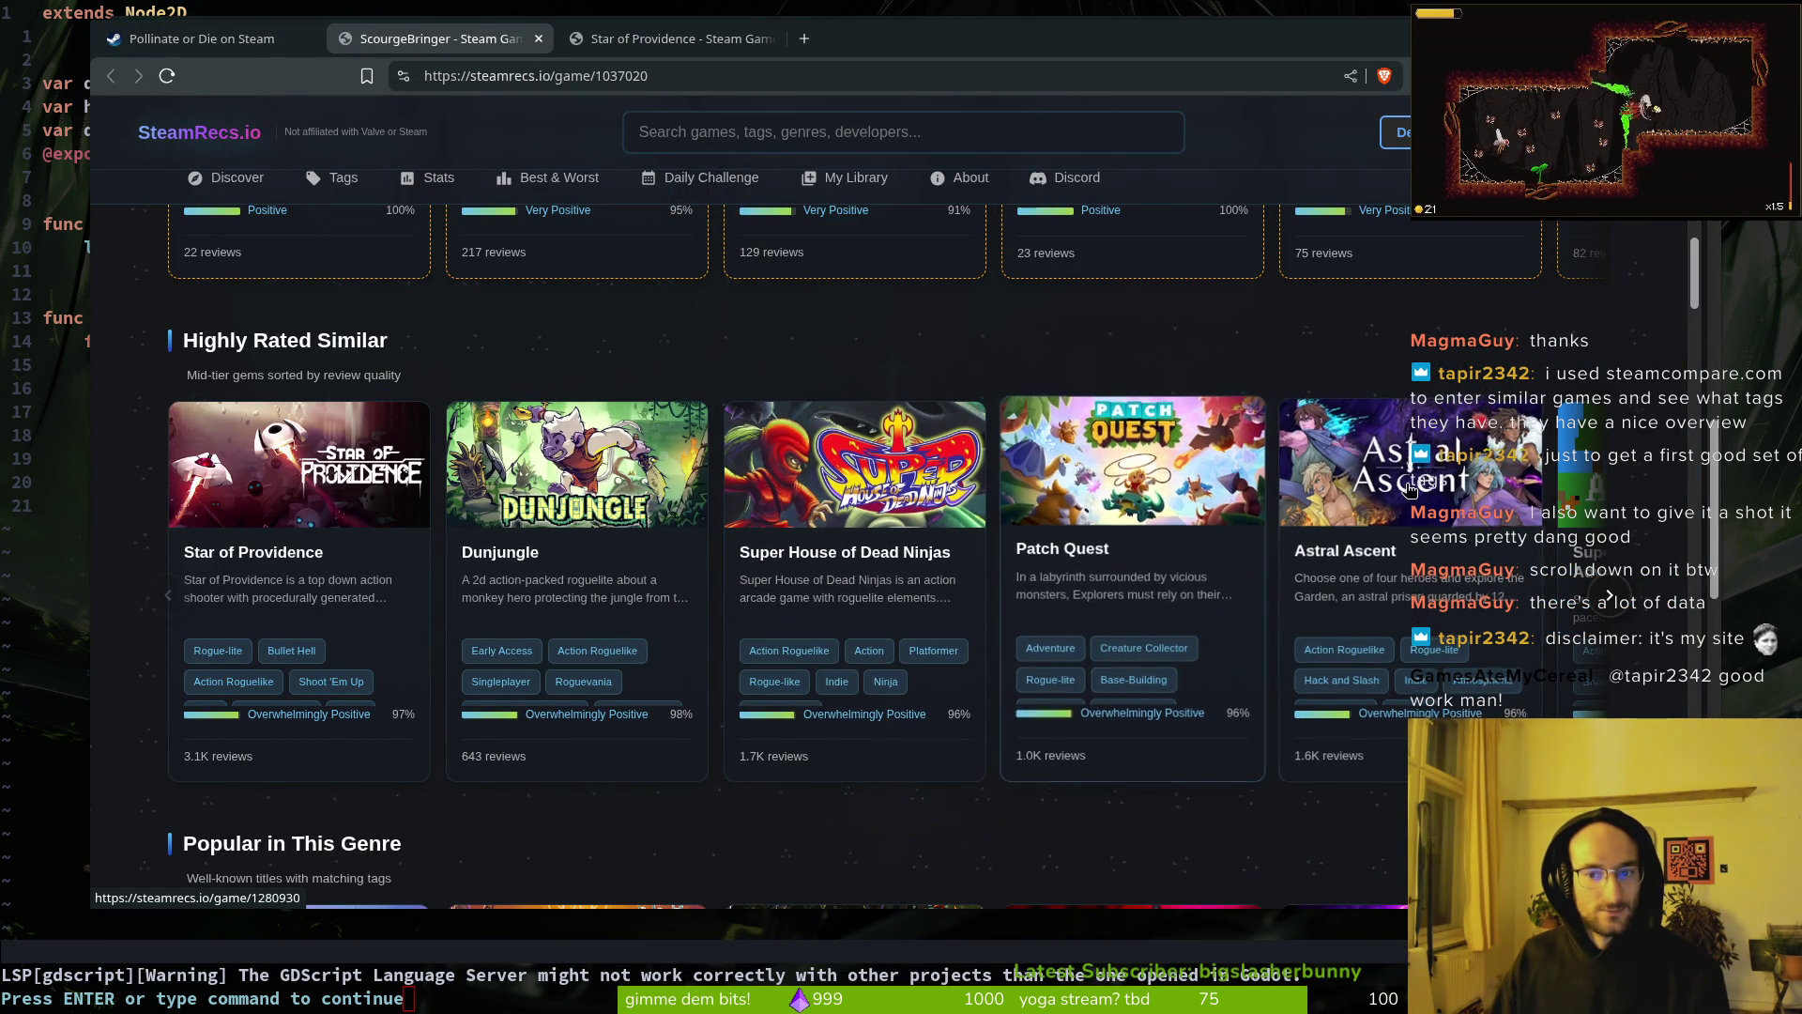
left_click(1611, 593)
left_click(1611, 595)
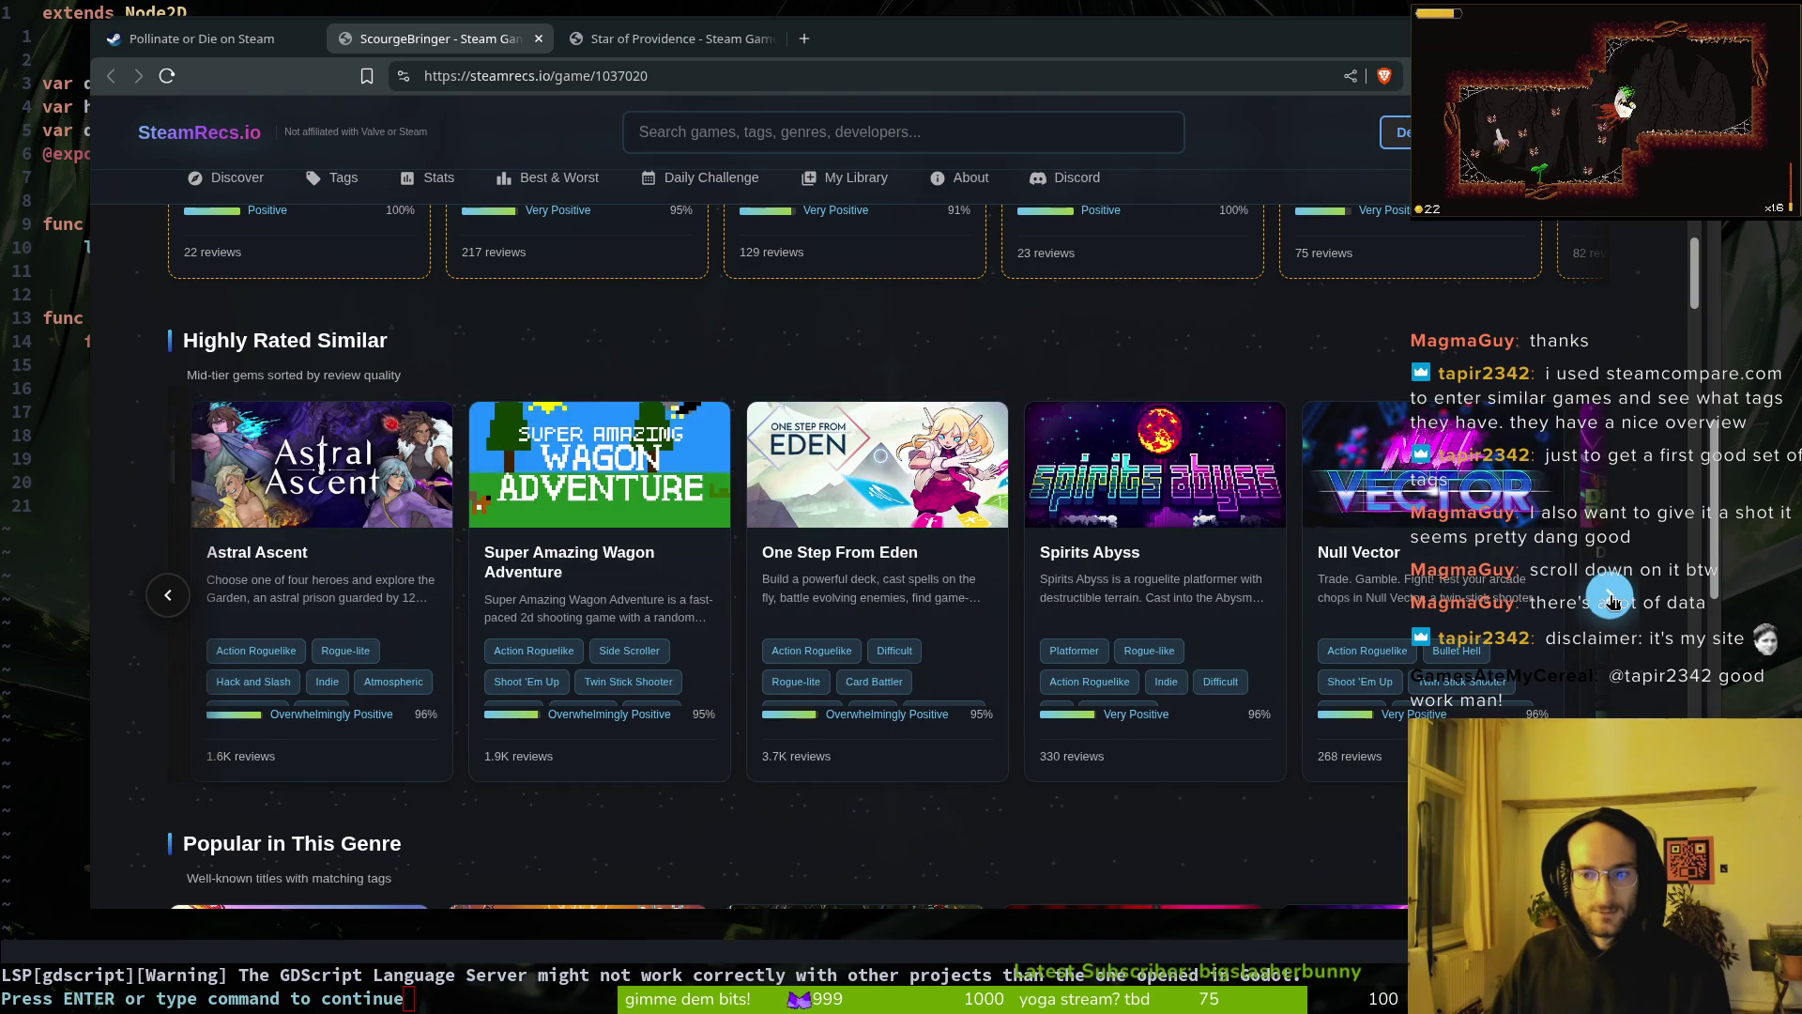
left_click(1611, 598)
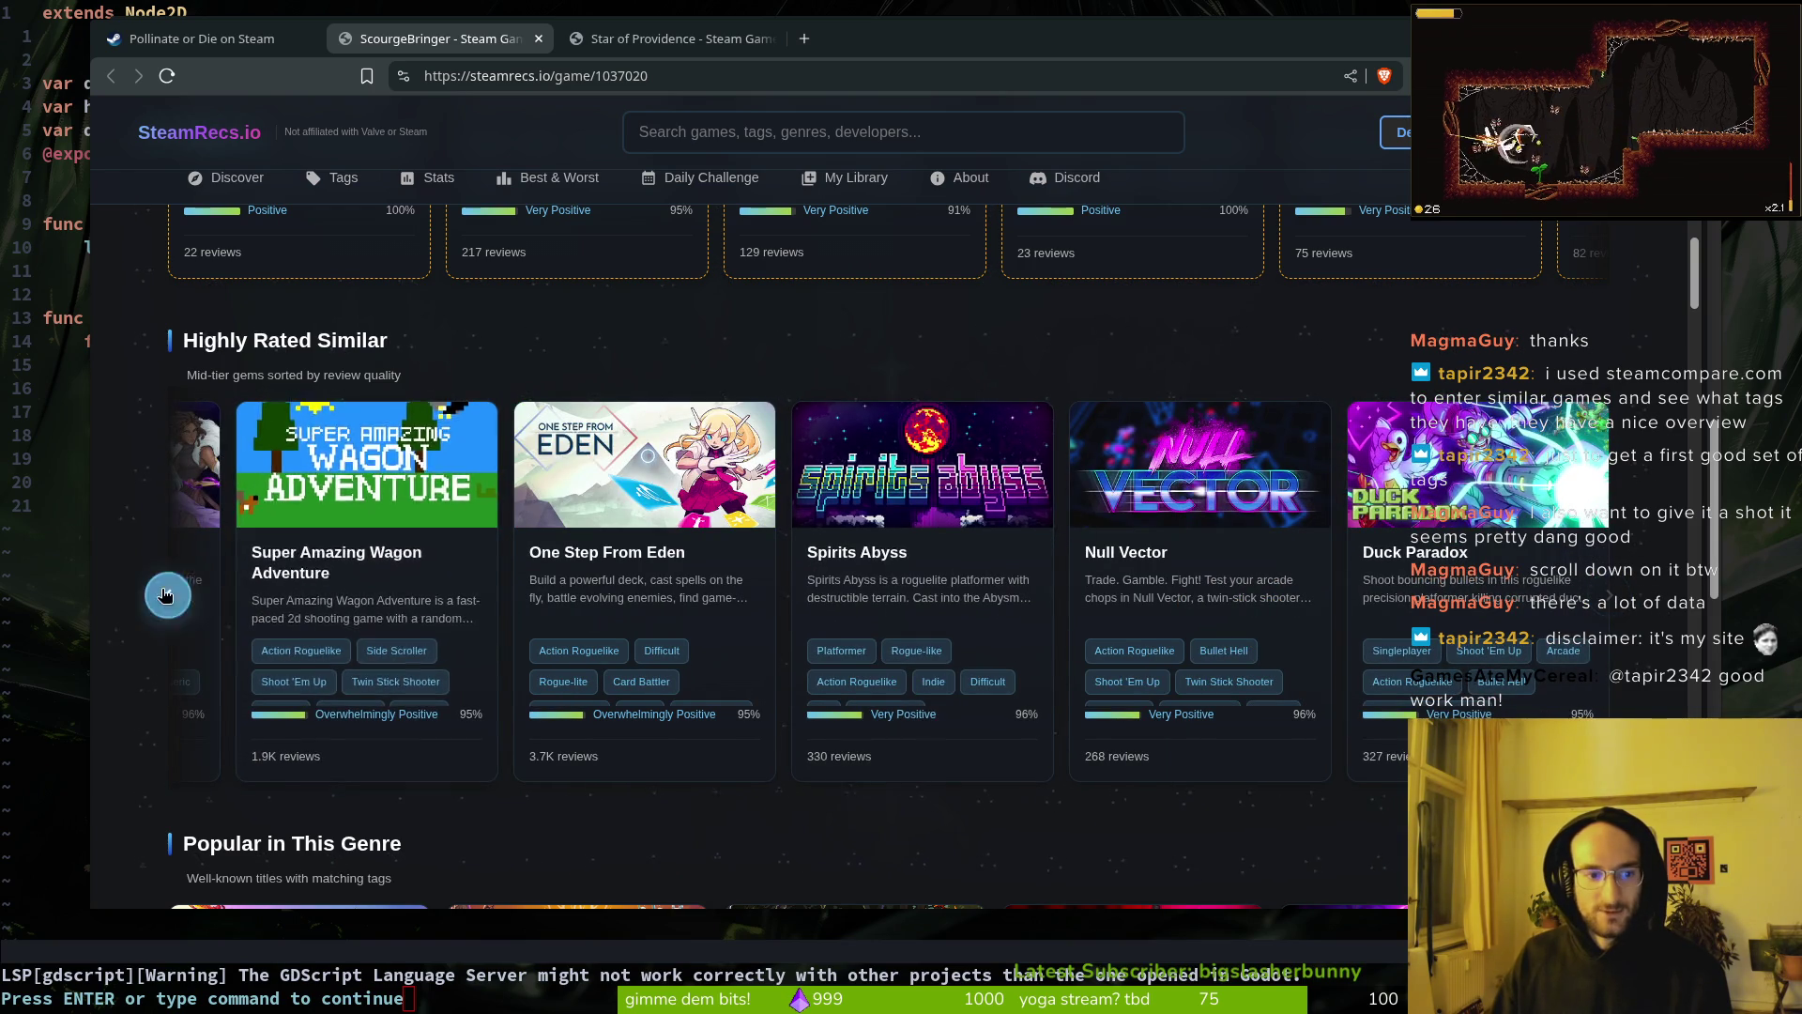
left_click(166, 595)
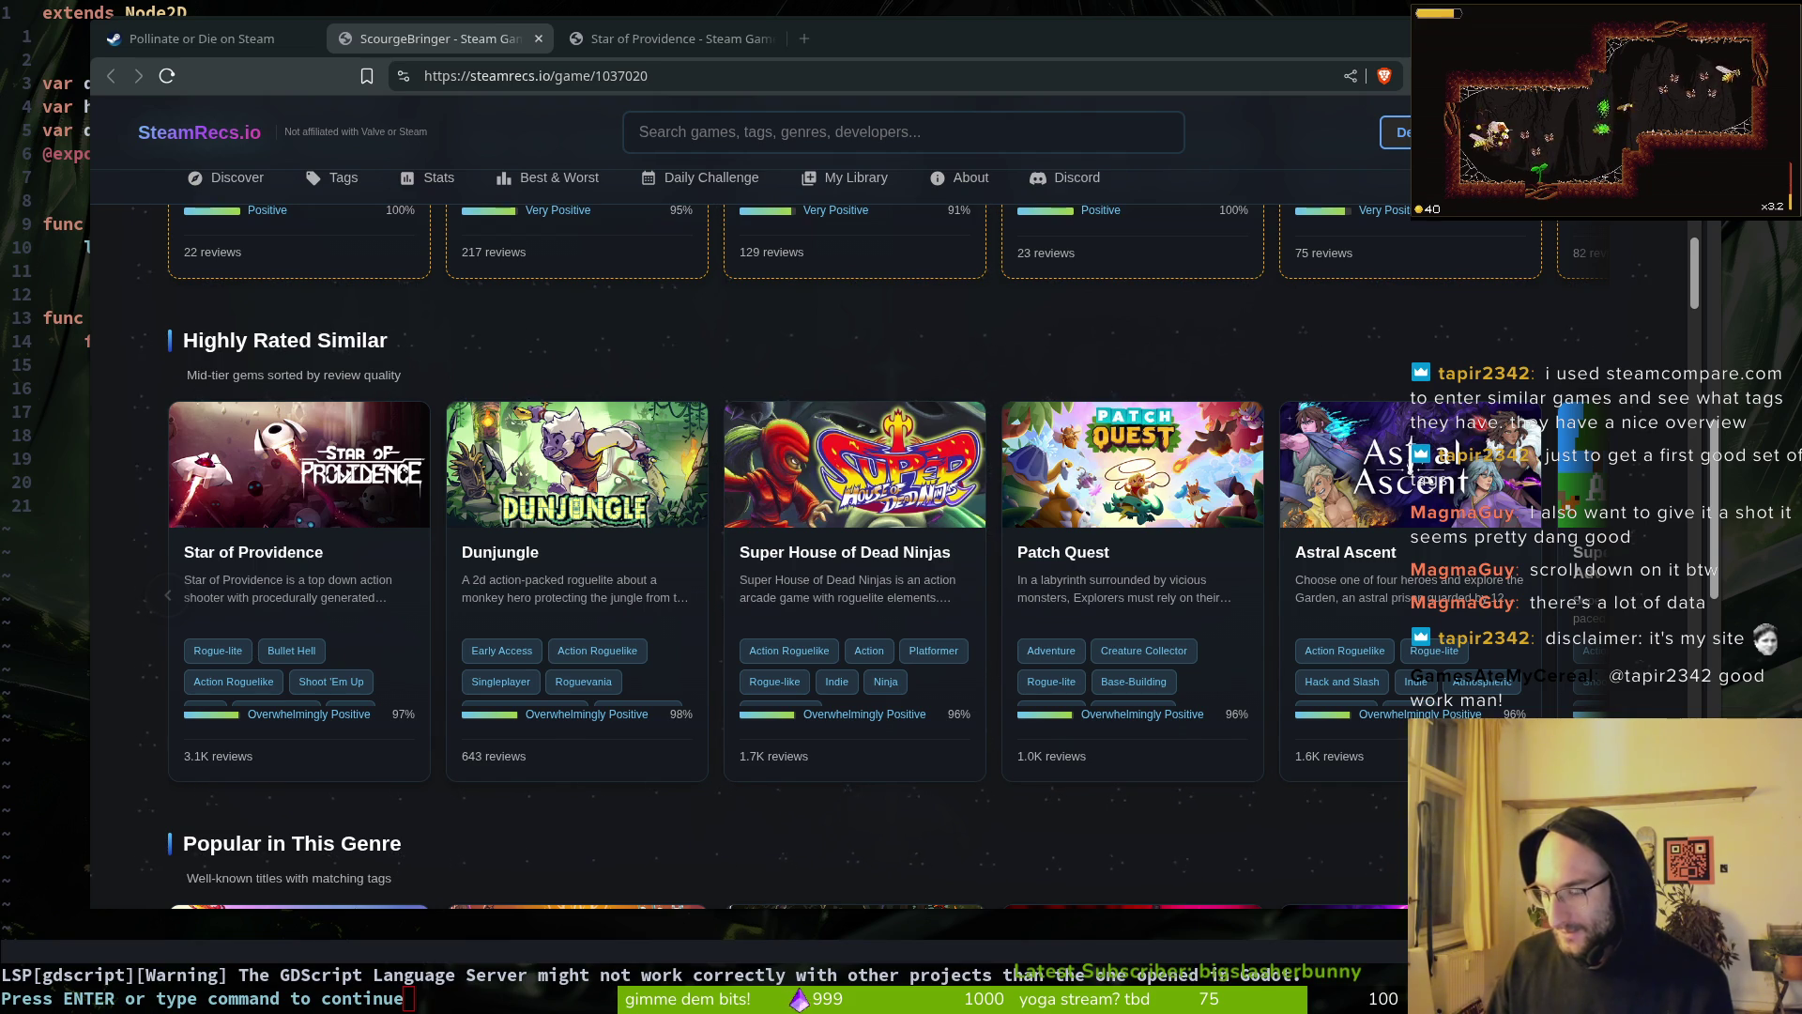
Step: Return to the Star of Providence page and bring the Pollinate or Die window forward
left_click(230, 40)
left_click(647, 40)
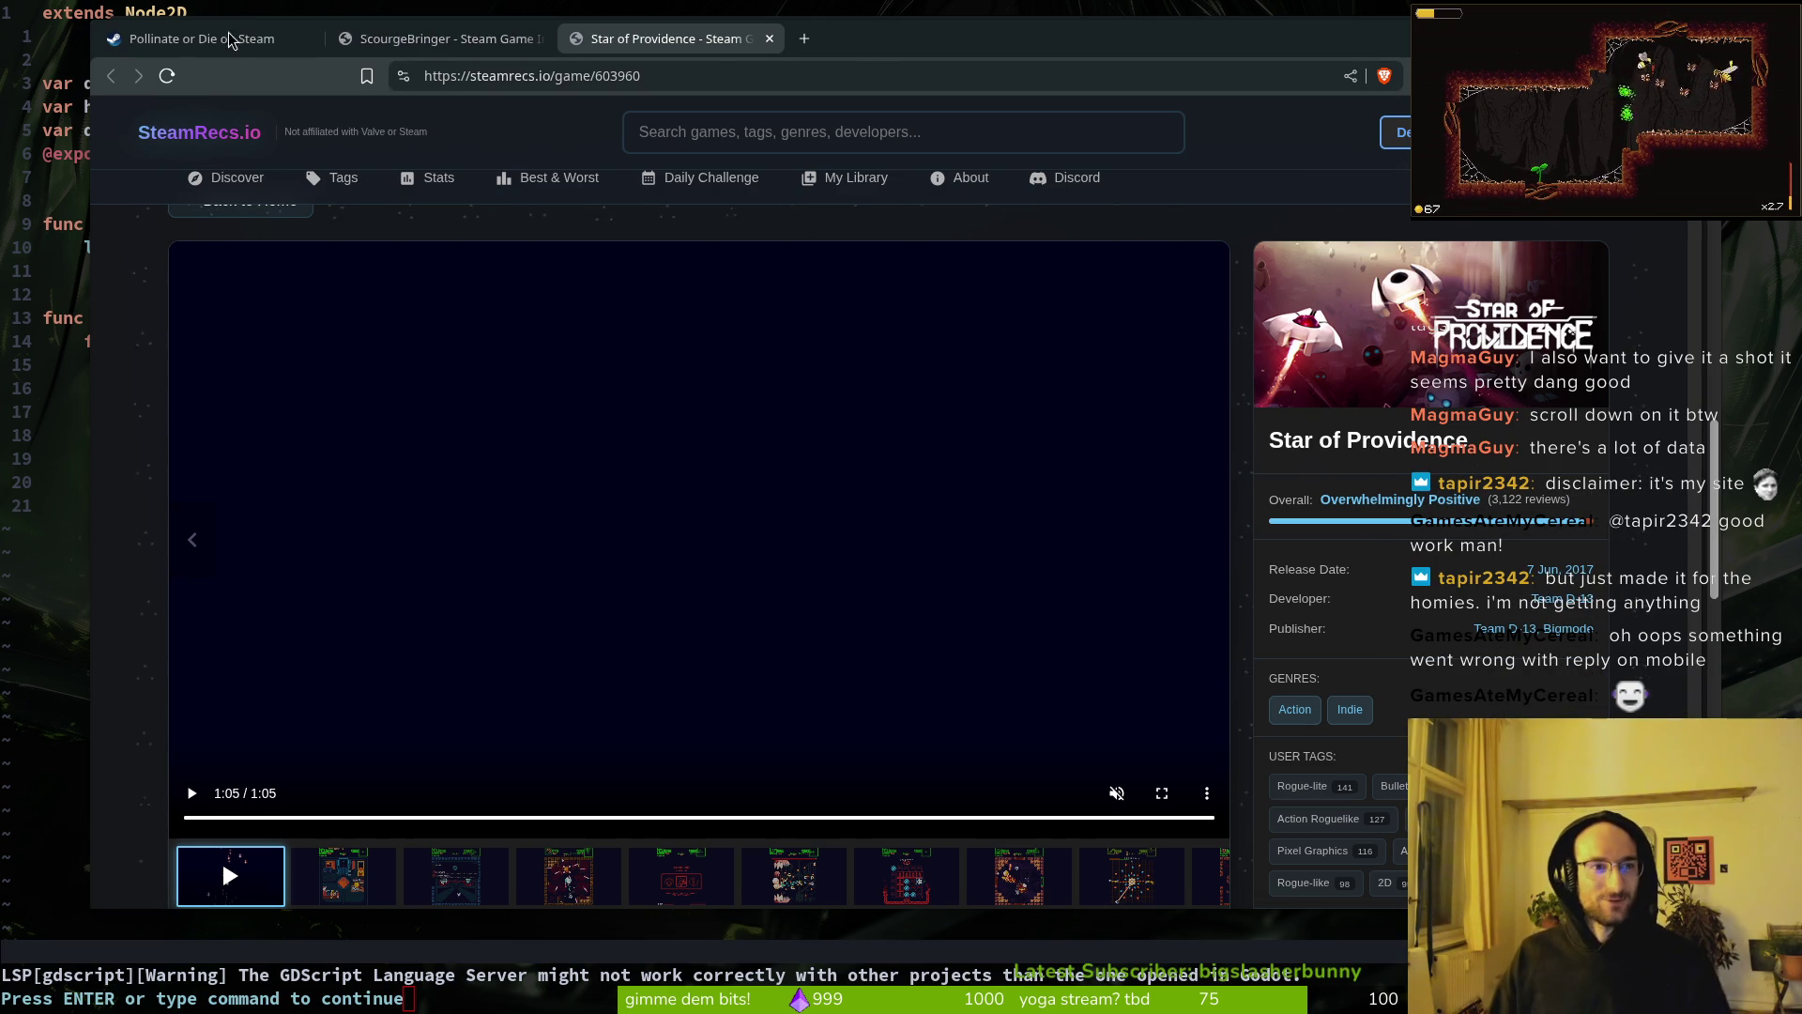
key("alt+Tab")
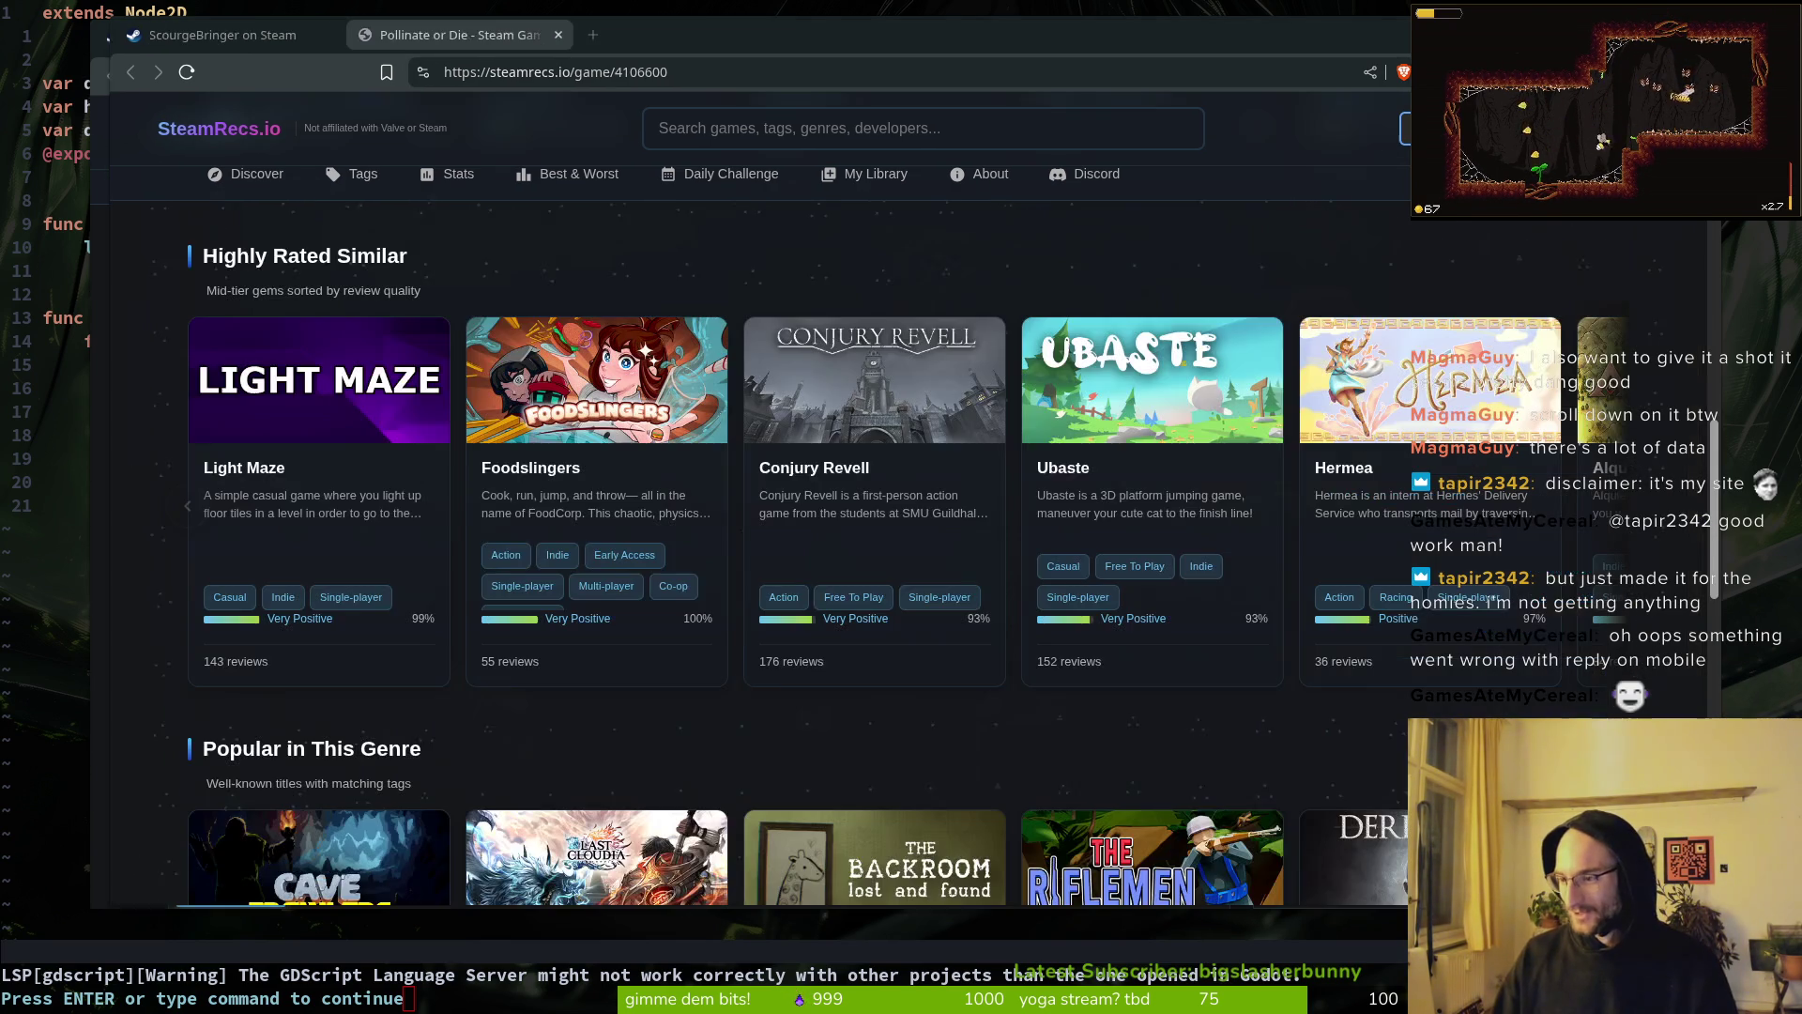
Step: Move the Steam Game Comparison tab into the Pollinate or Die window
key("alt+Tab")
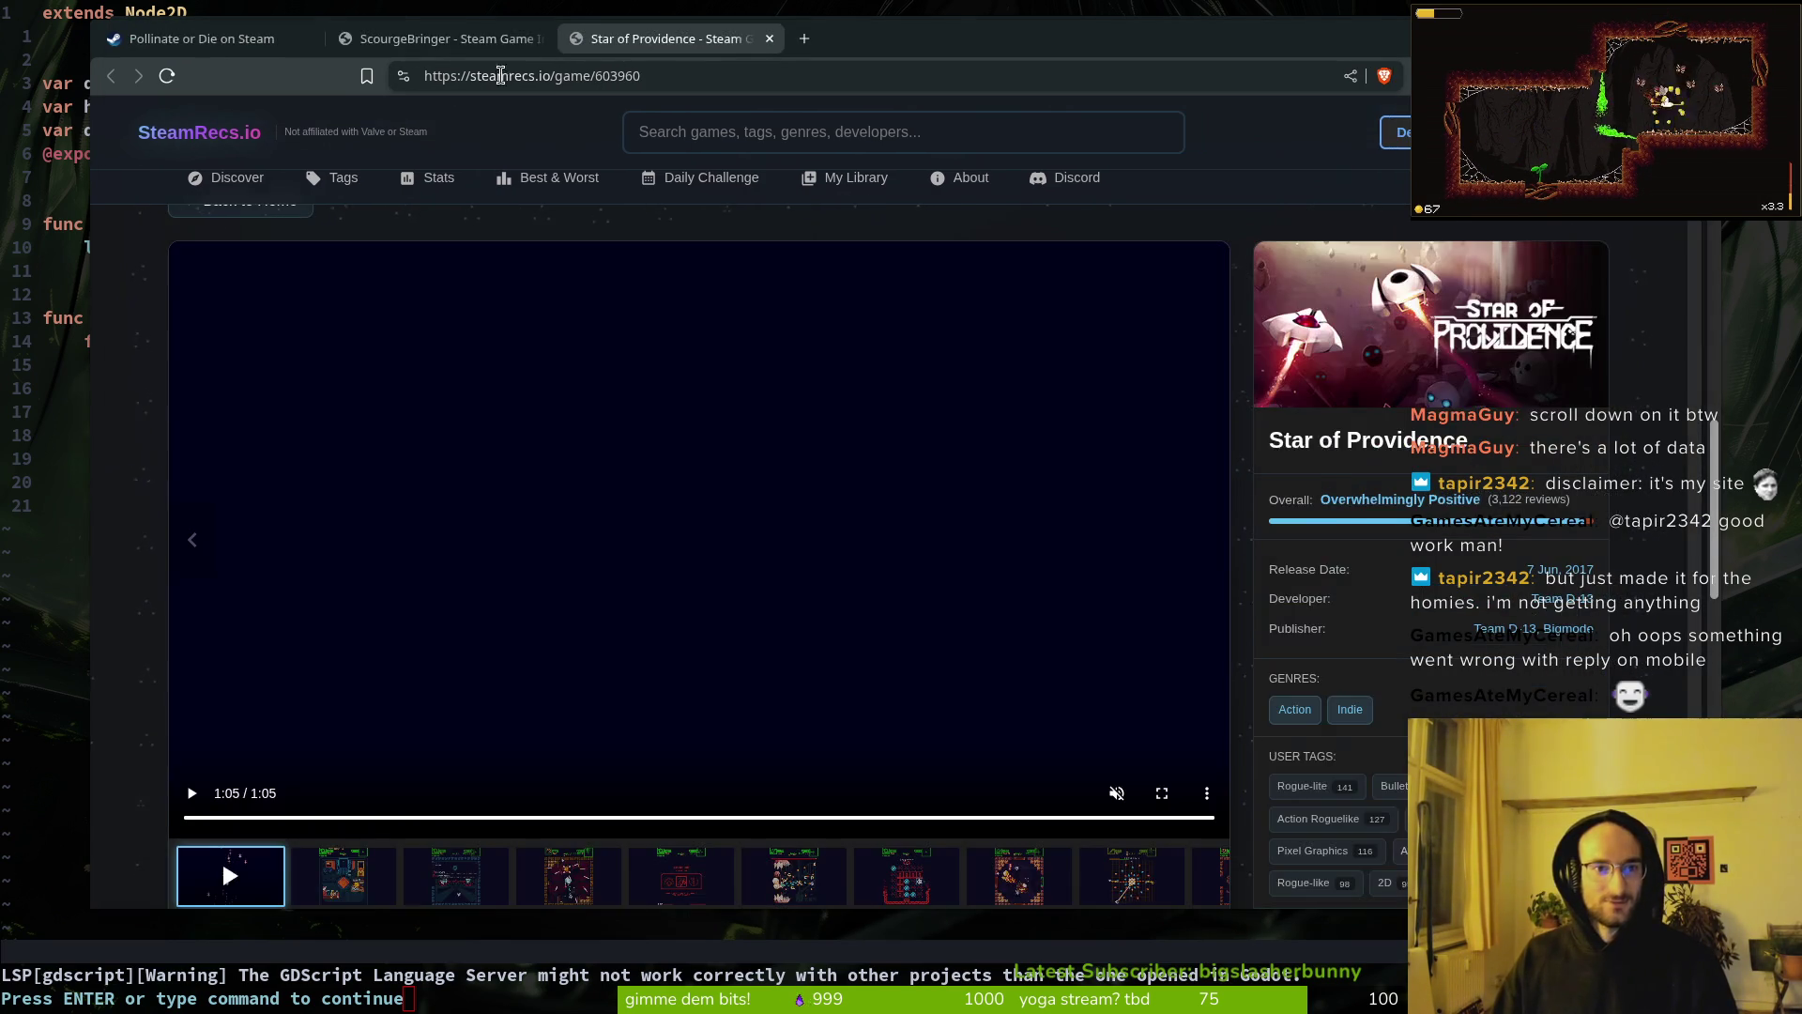
key("alt+Tab")
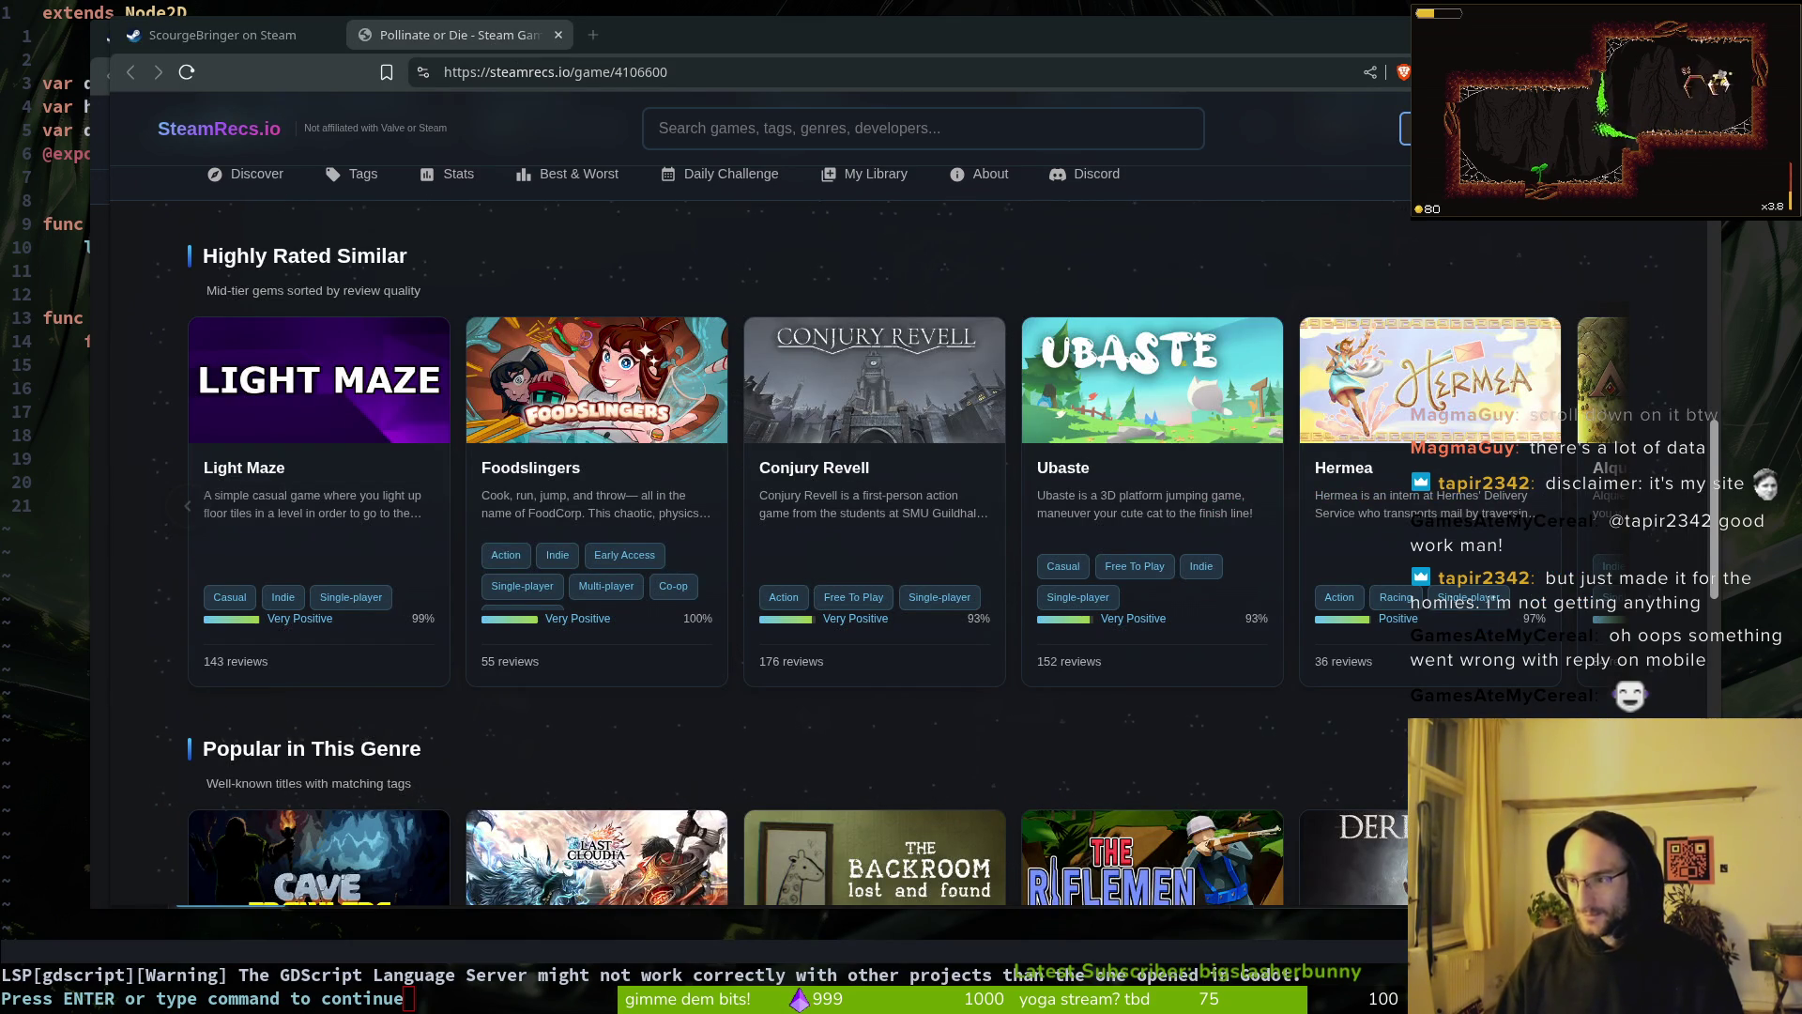
left_click_drag(911, 69, 751, 27)
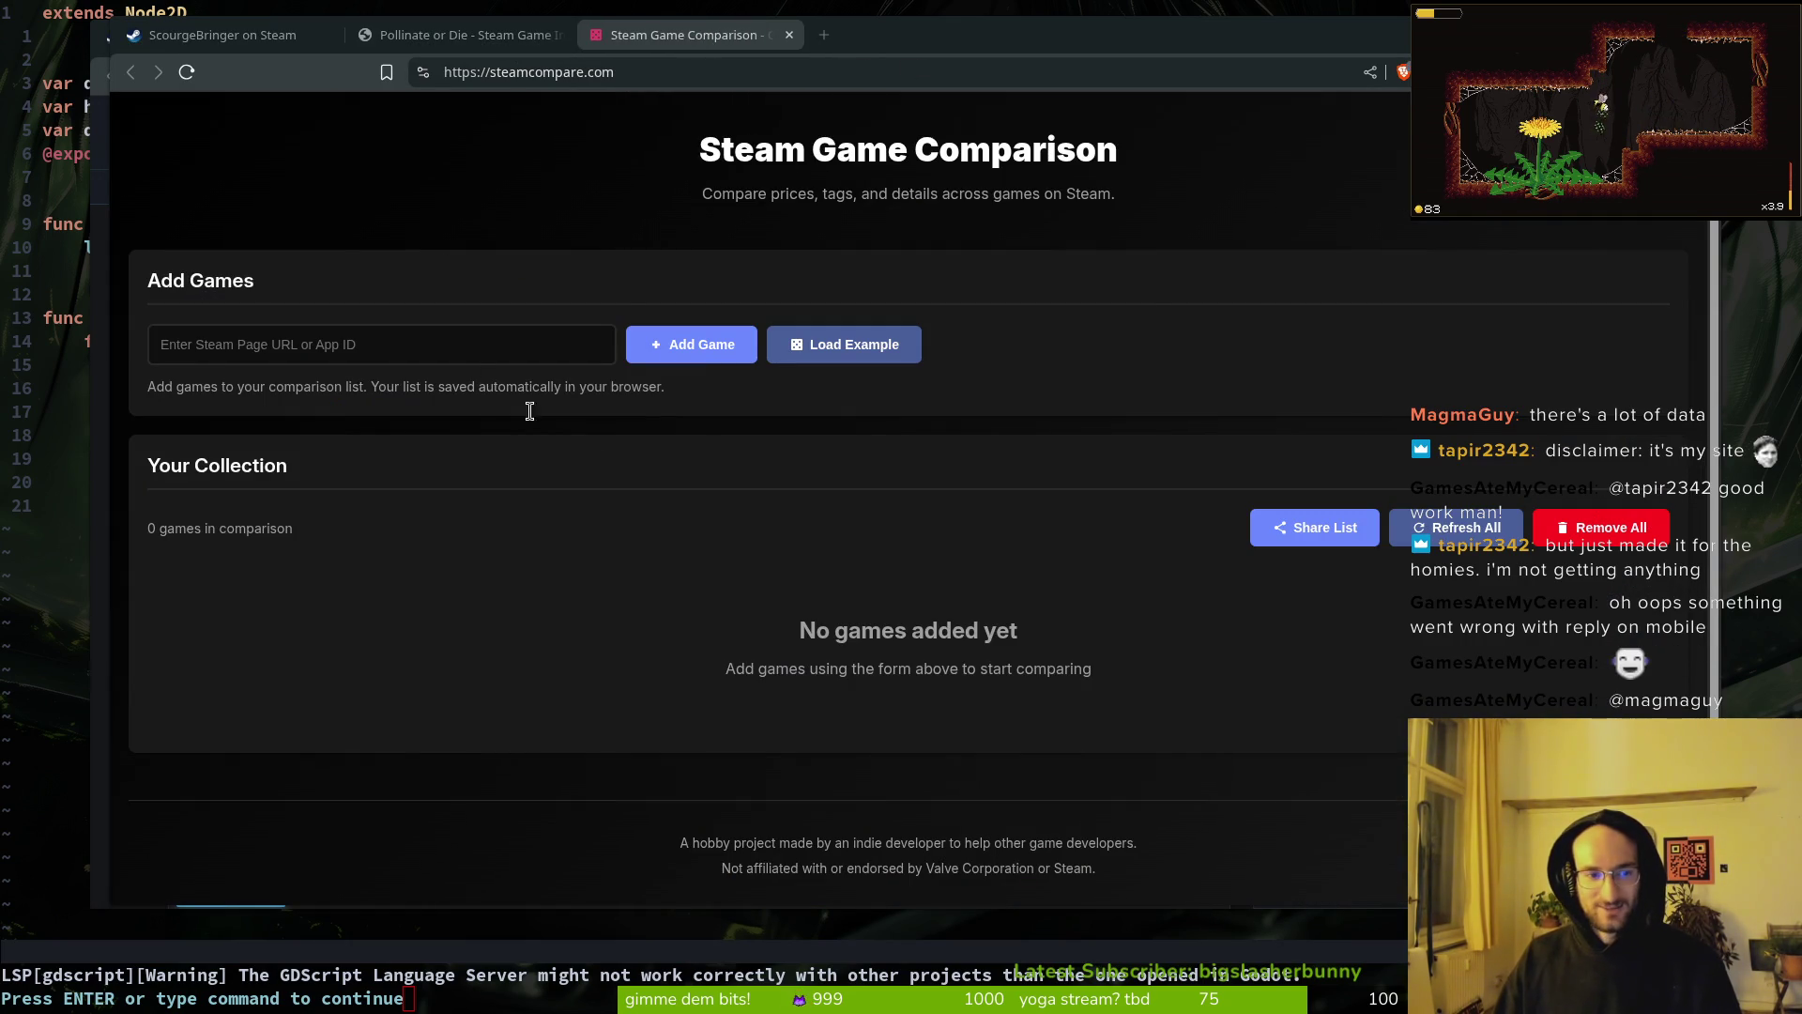
key("ctrl+Tab")
key("ctrl+Tab")
key("ctrl+Tab")
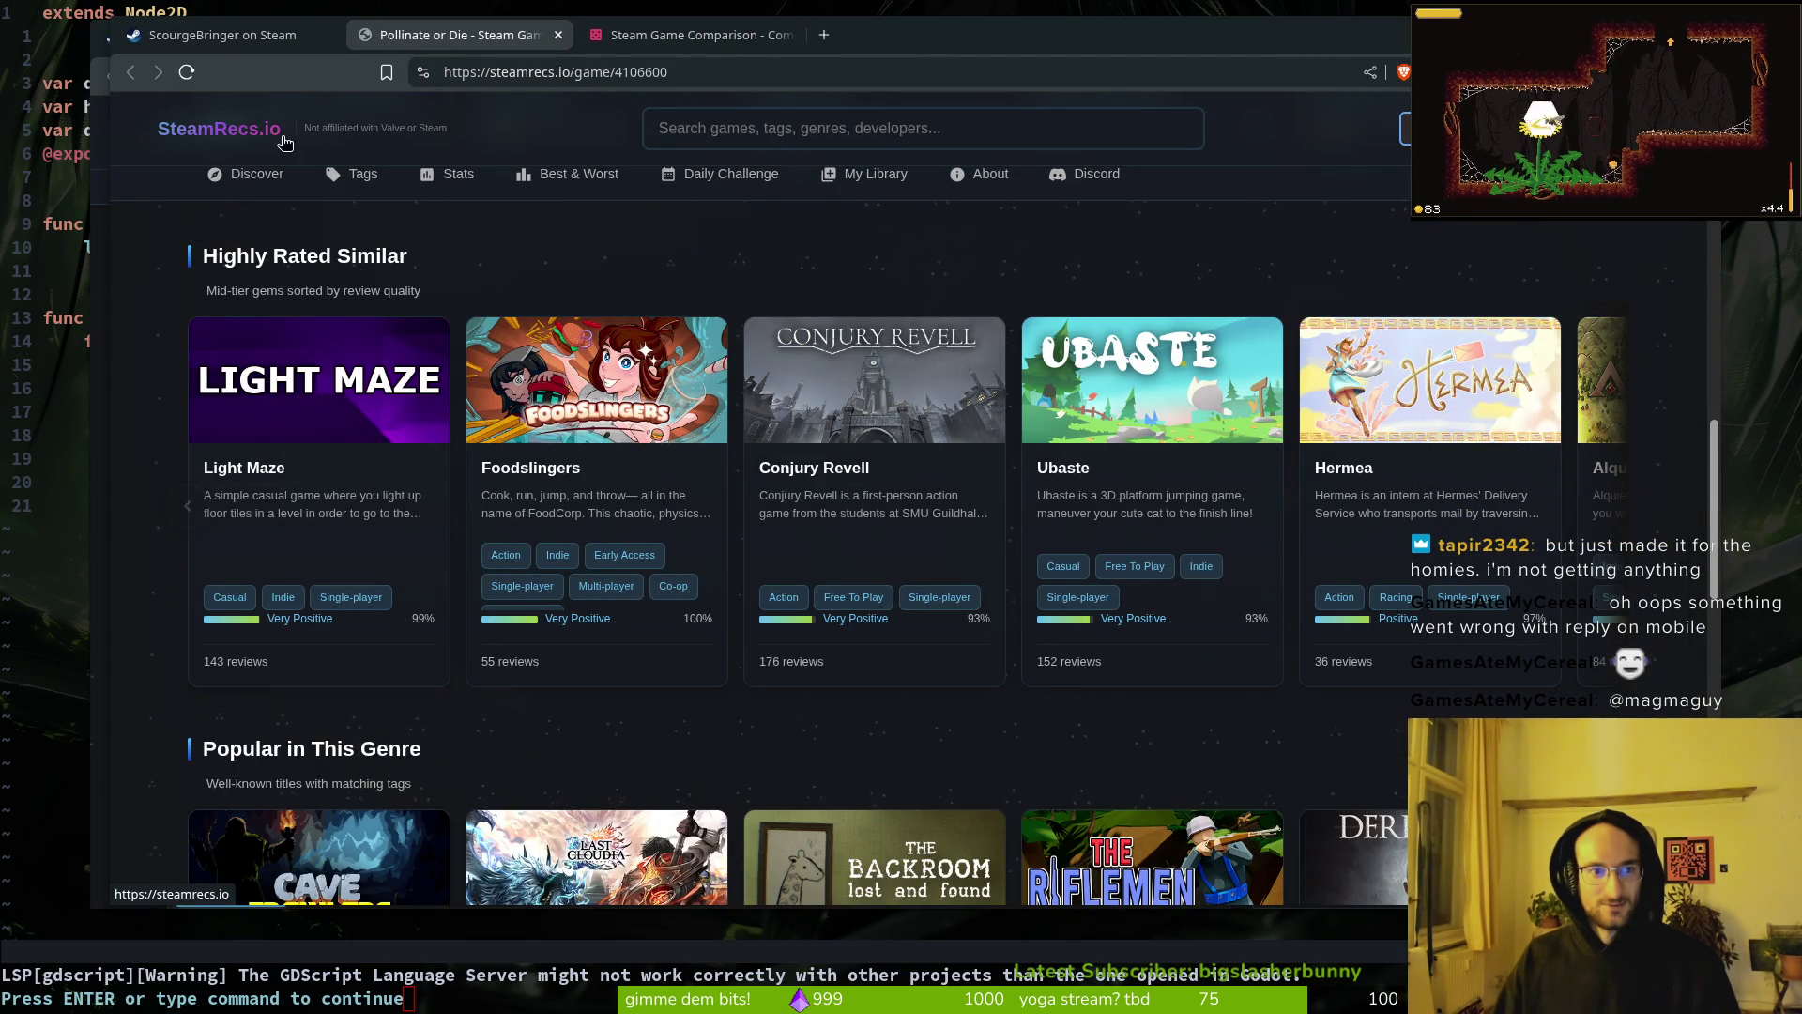
Step: Look over the SteamRecs page and the comparison site, then switch to the ScourgeBringer store tab
scroll(629, 413, "down", 15)
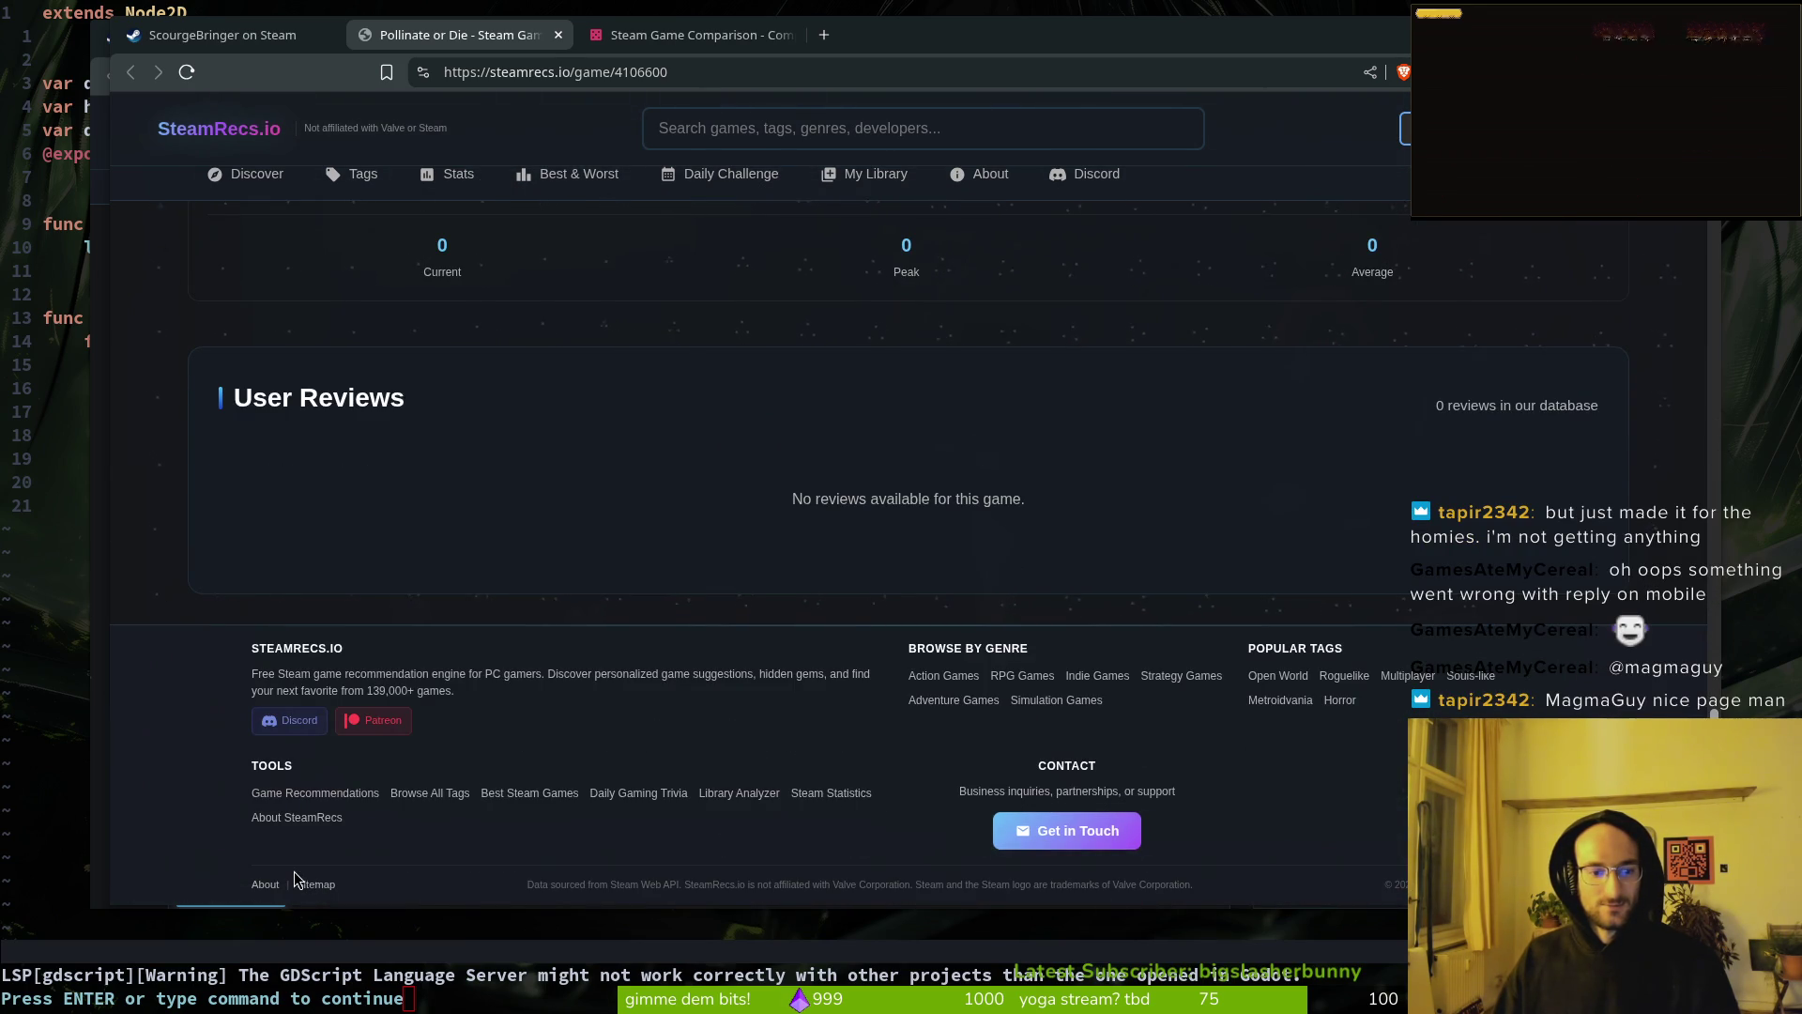
scroll(507, 563, "up", 10)
key("ctrl+Tab")
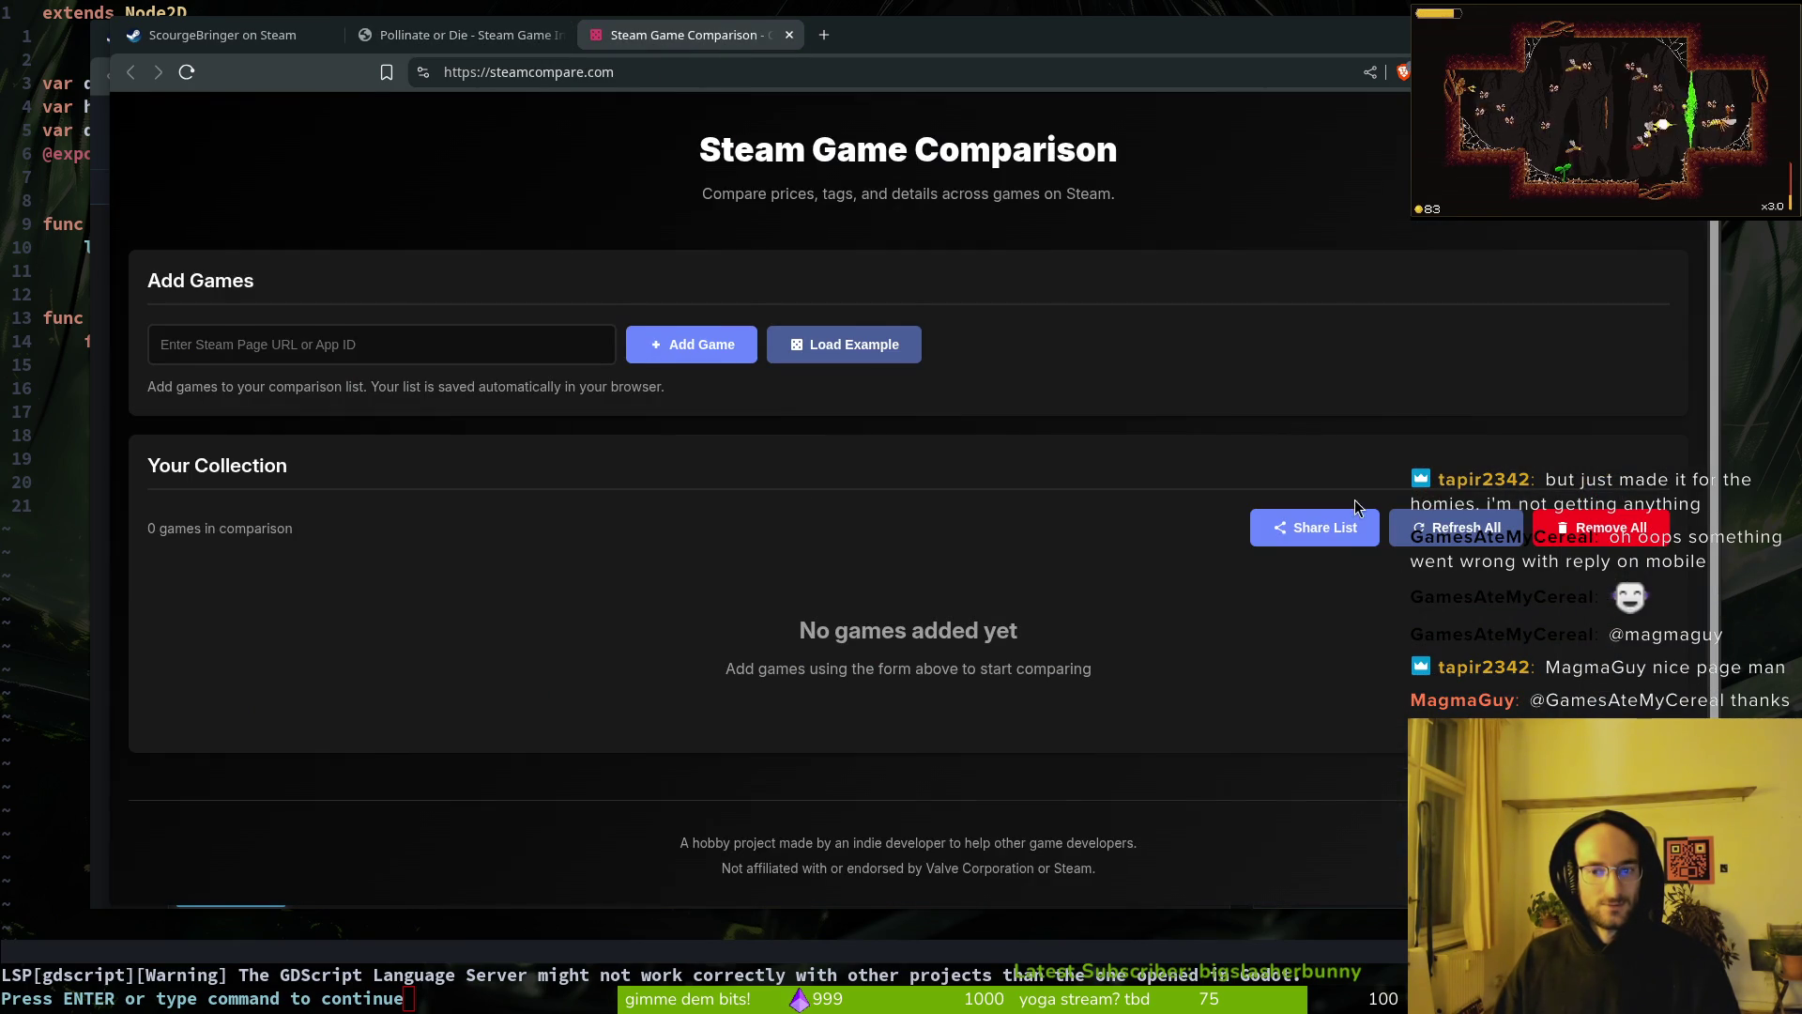
scroll(1263, 599, "down", 1)
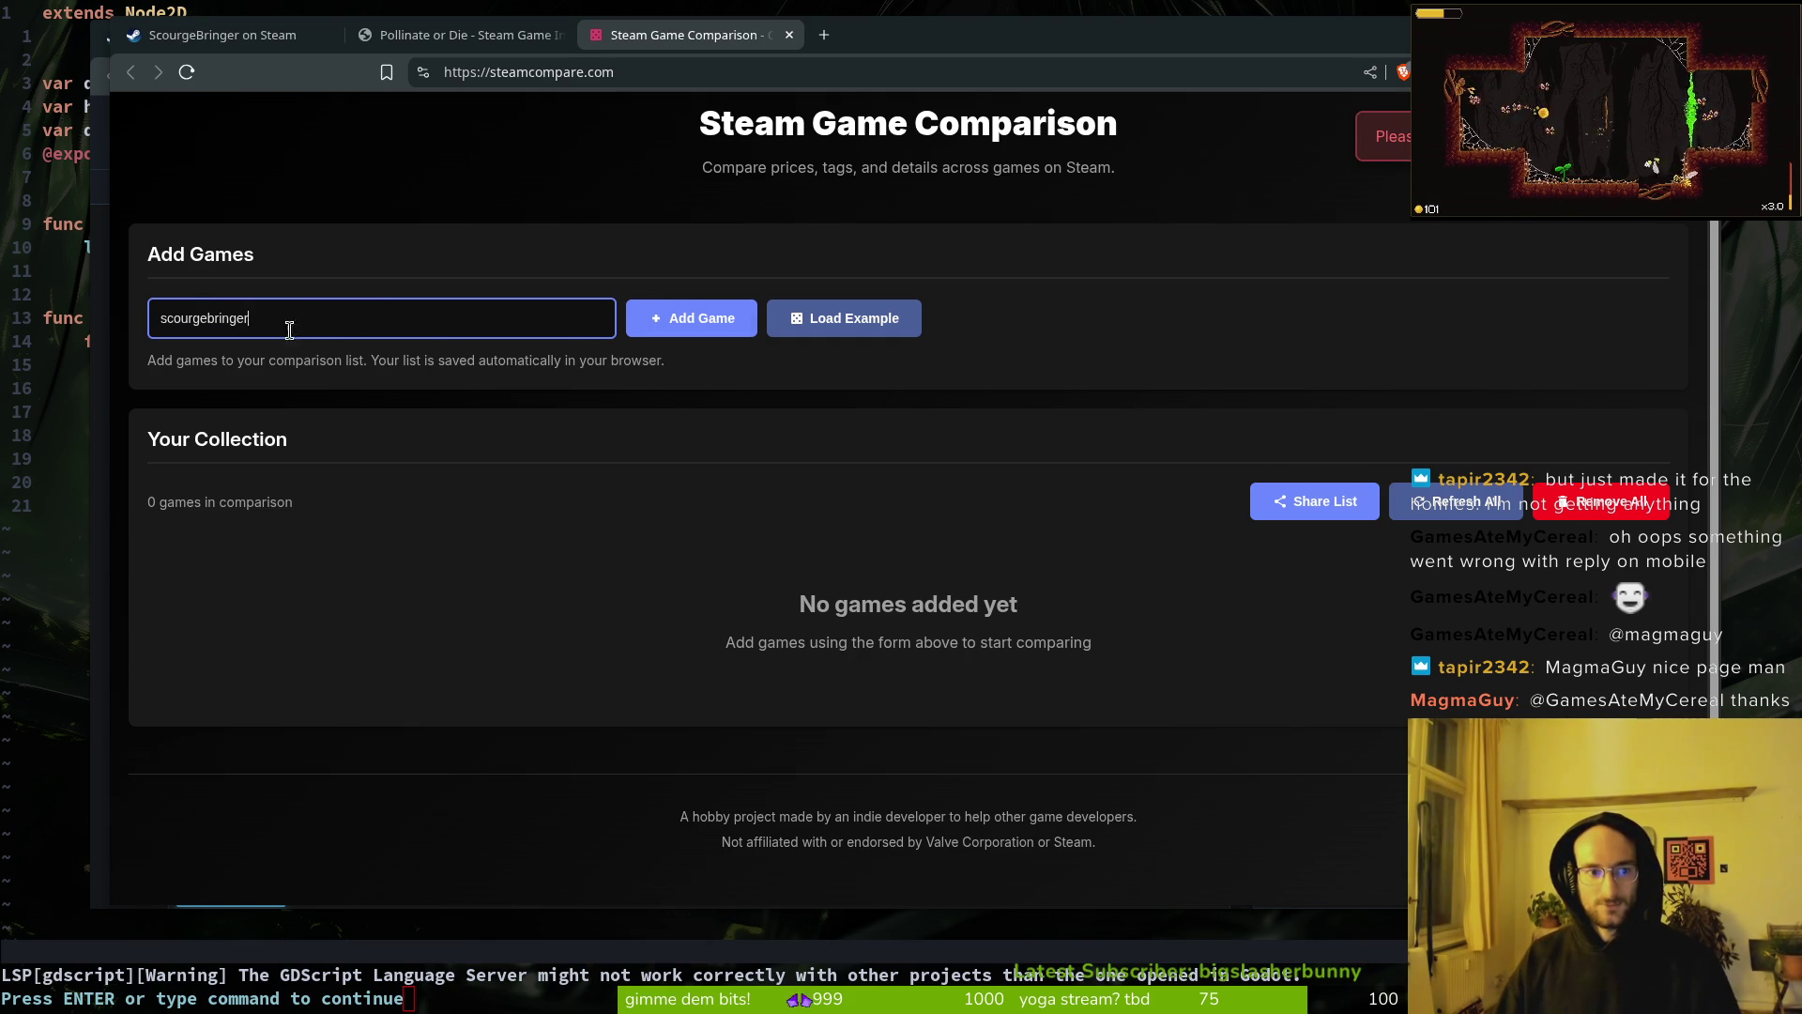
left_click(235, 43)
Step: Copy ScourgeBringer's app ID from the store URL and review its row on the comparison site
double_click(710, 72)
left_click(695, 35)
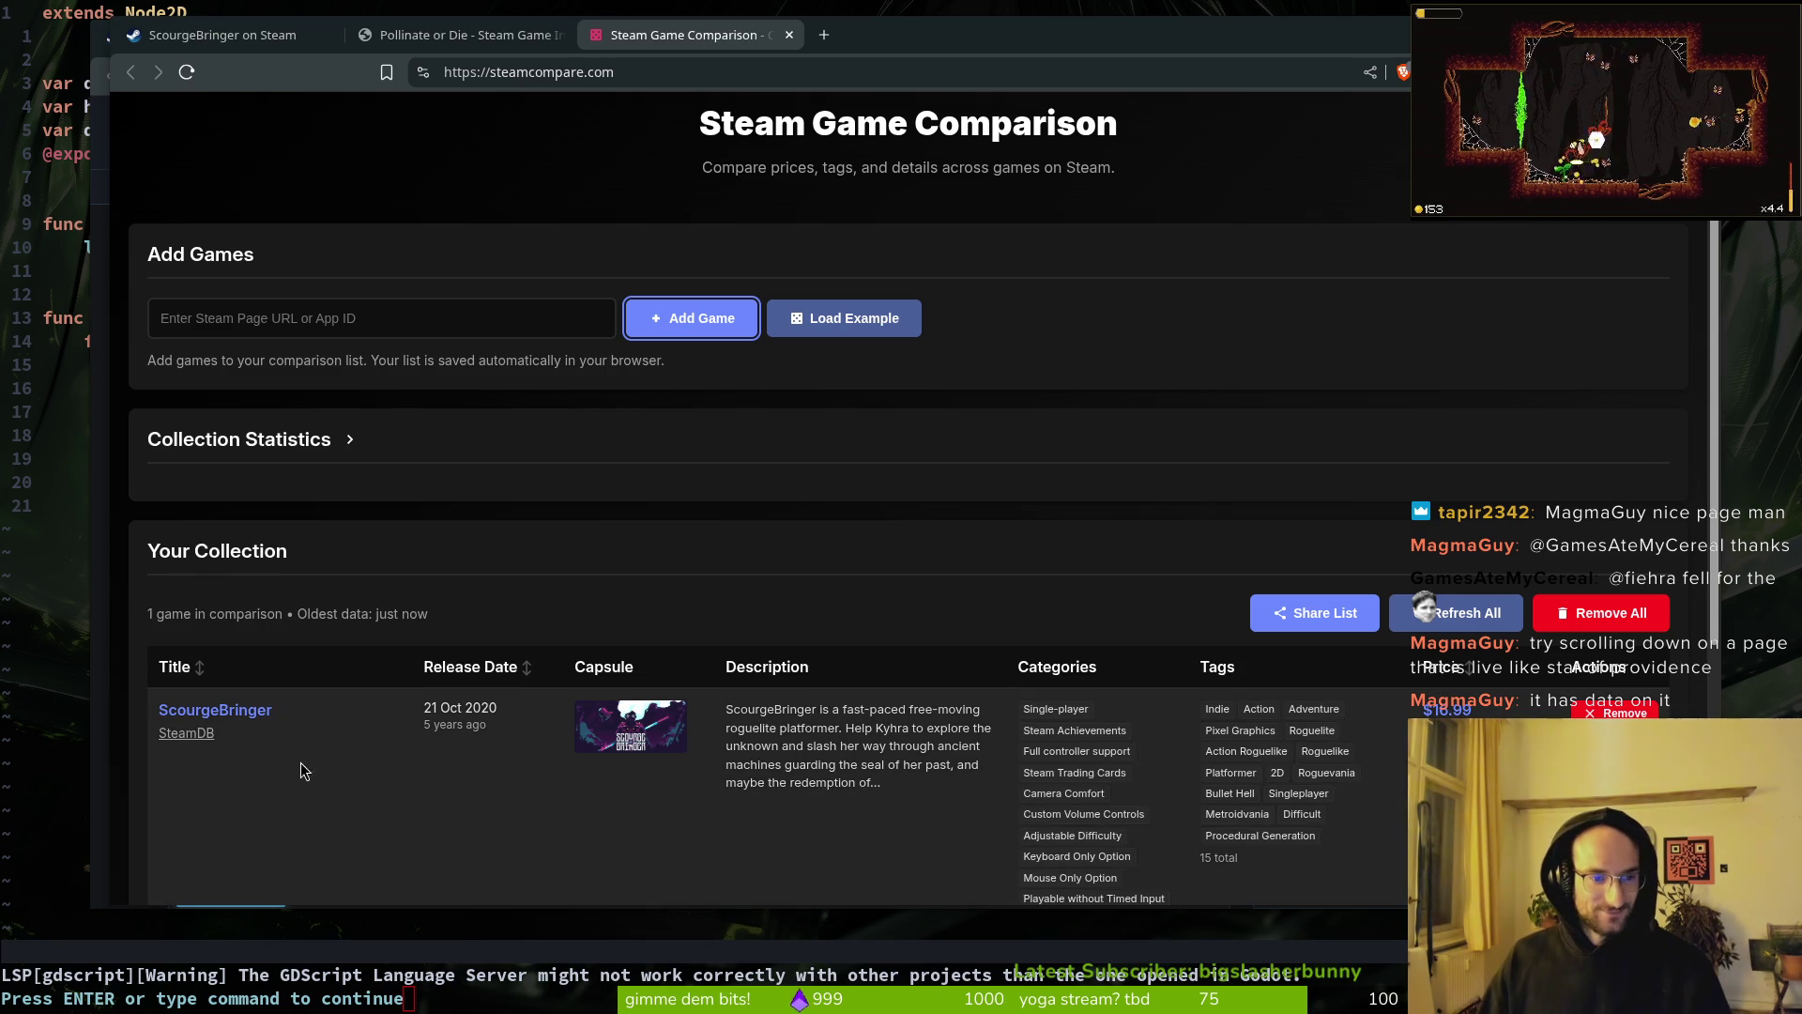
scroll(976, 772, "down", 2)
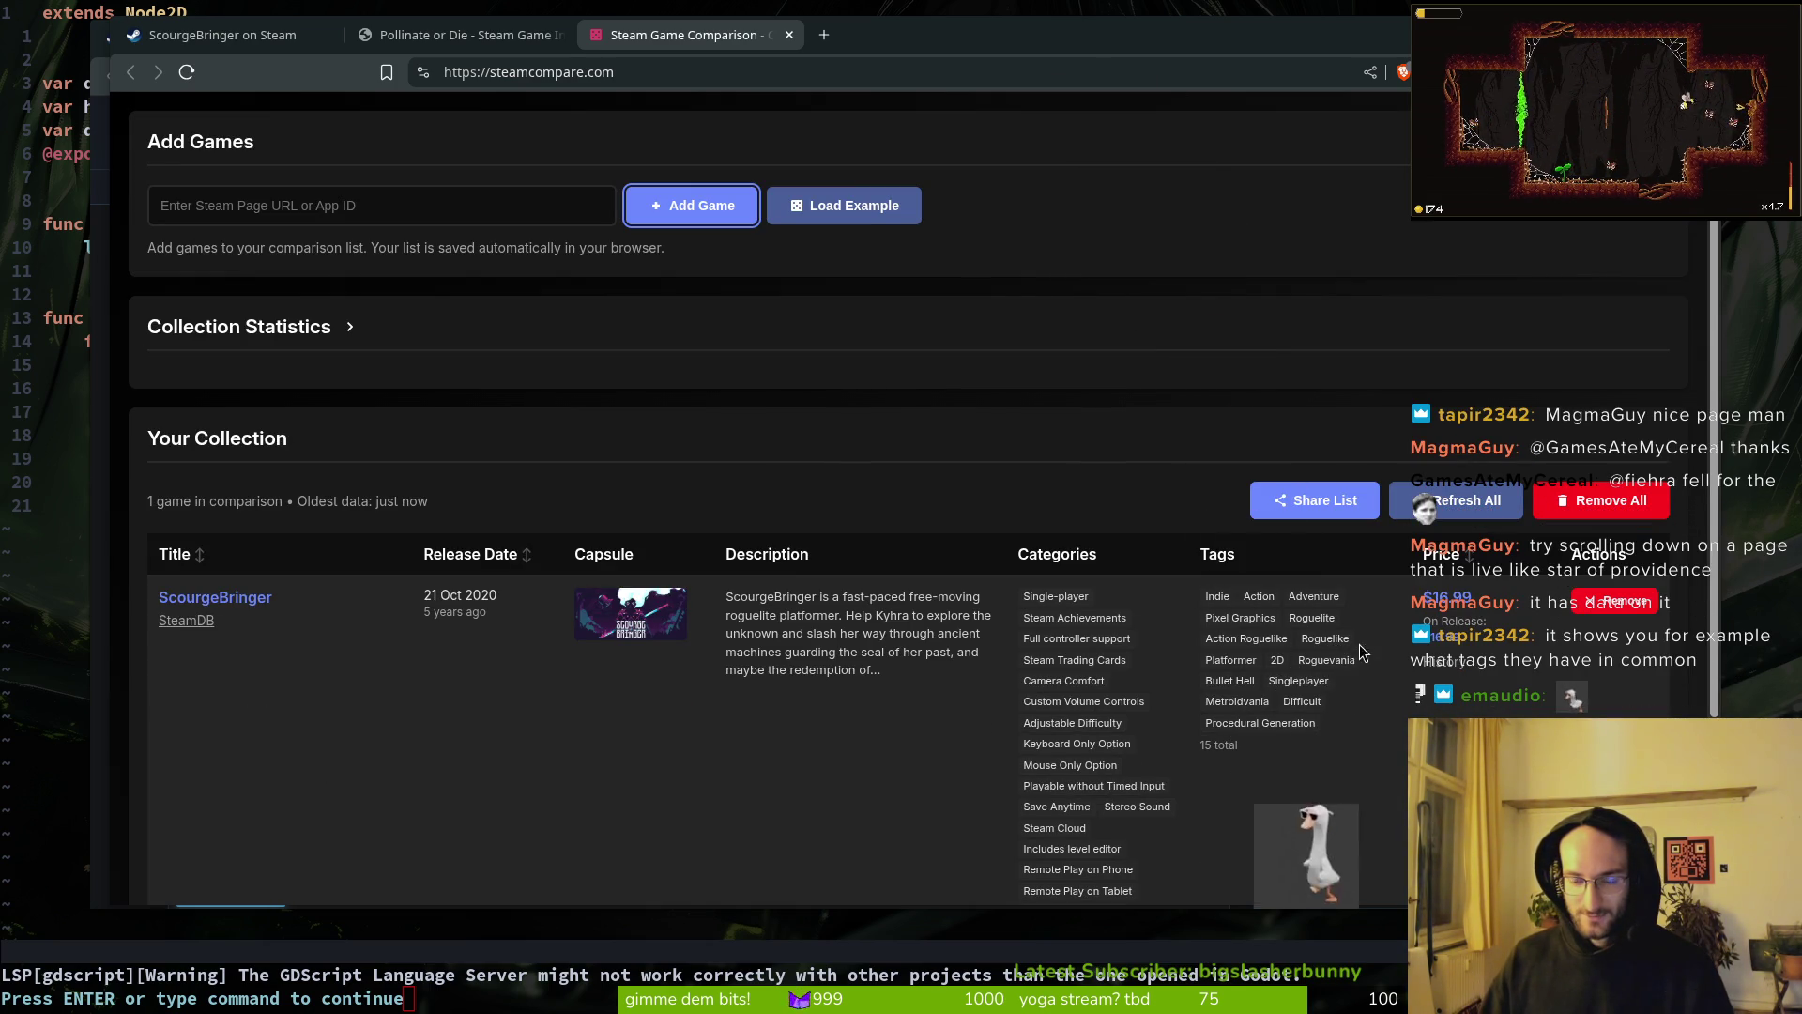
scroll(1315, 620, "down", 4)
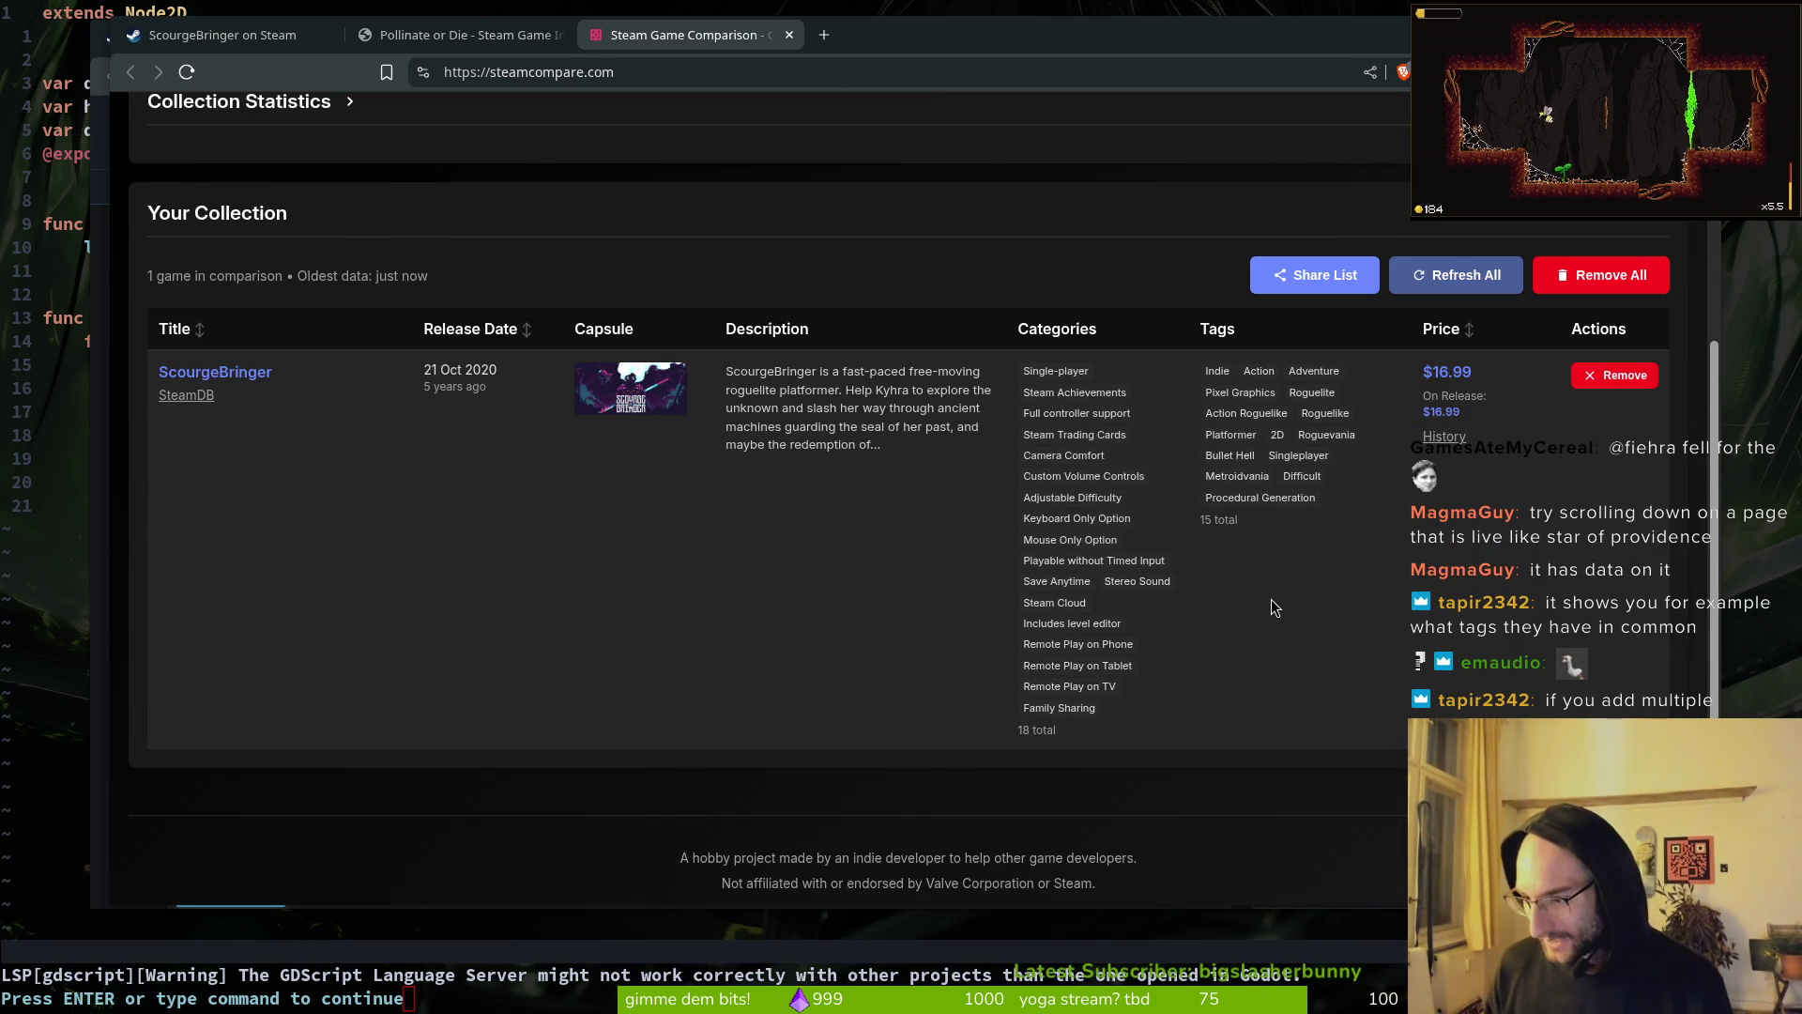
scroll(478, 423, "up", 5)
left_click(284, 357)
Step: Select the Pollinate or Die app ID from its page and return to the comparison site
key("ctrl+Tab")
key("ctrl+Tab")
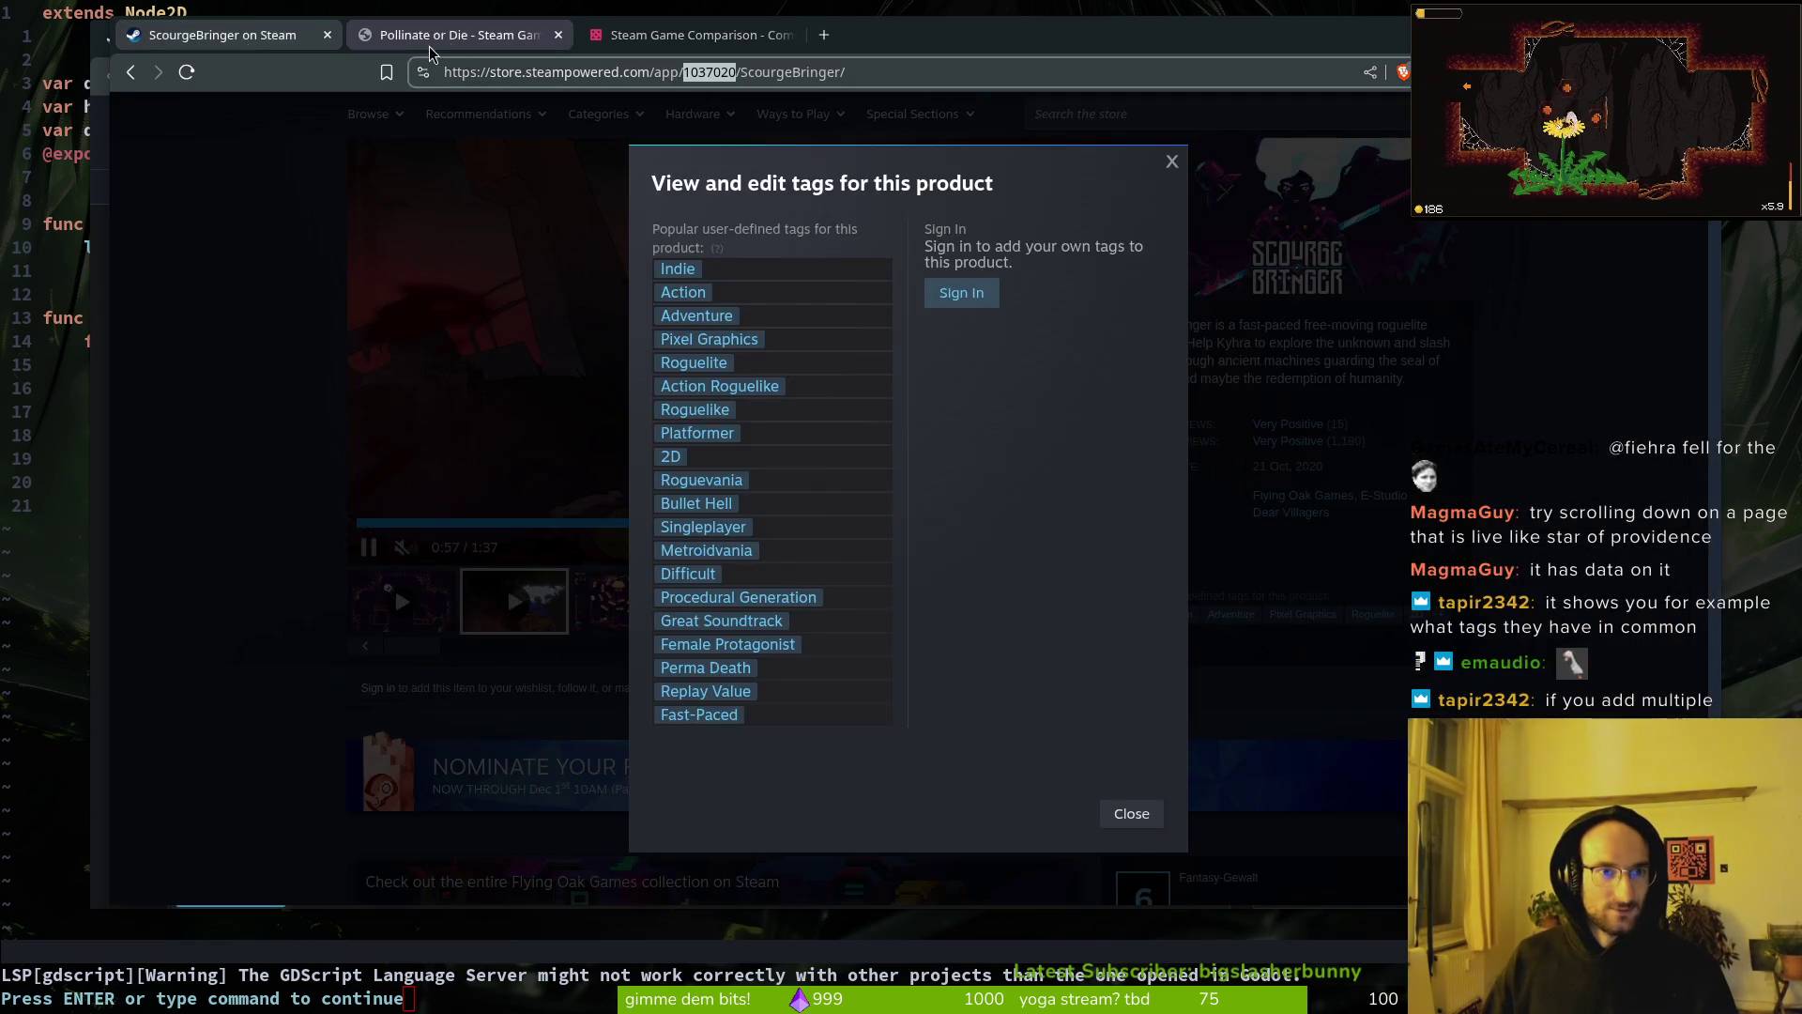
double_click(655, 81)
key("ctrl+c")
key("ctrl+Tab")
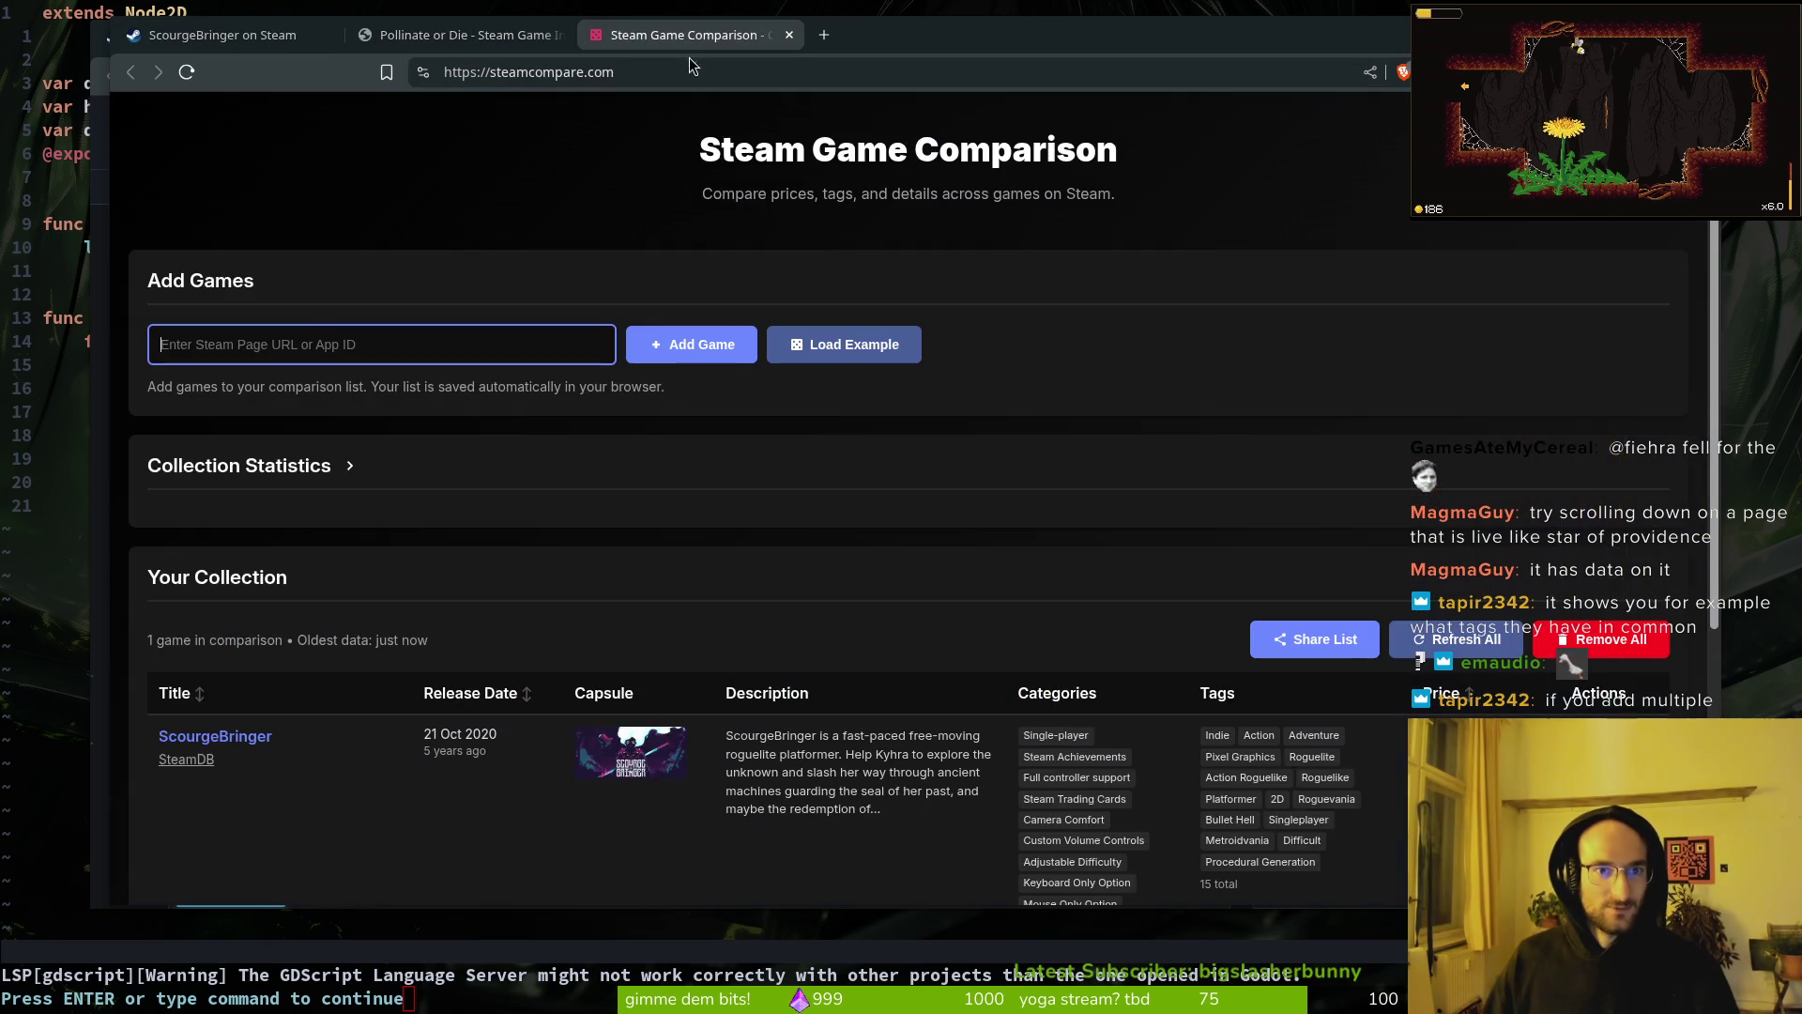
Step: Paste Pollinate or Die's app ID 4106600, add it to the comparison, and expand Collection Statistics
key("ctrl+v")
left_click(695, 344)
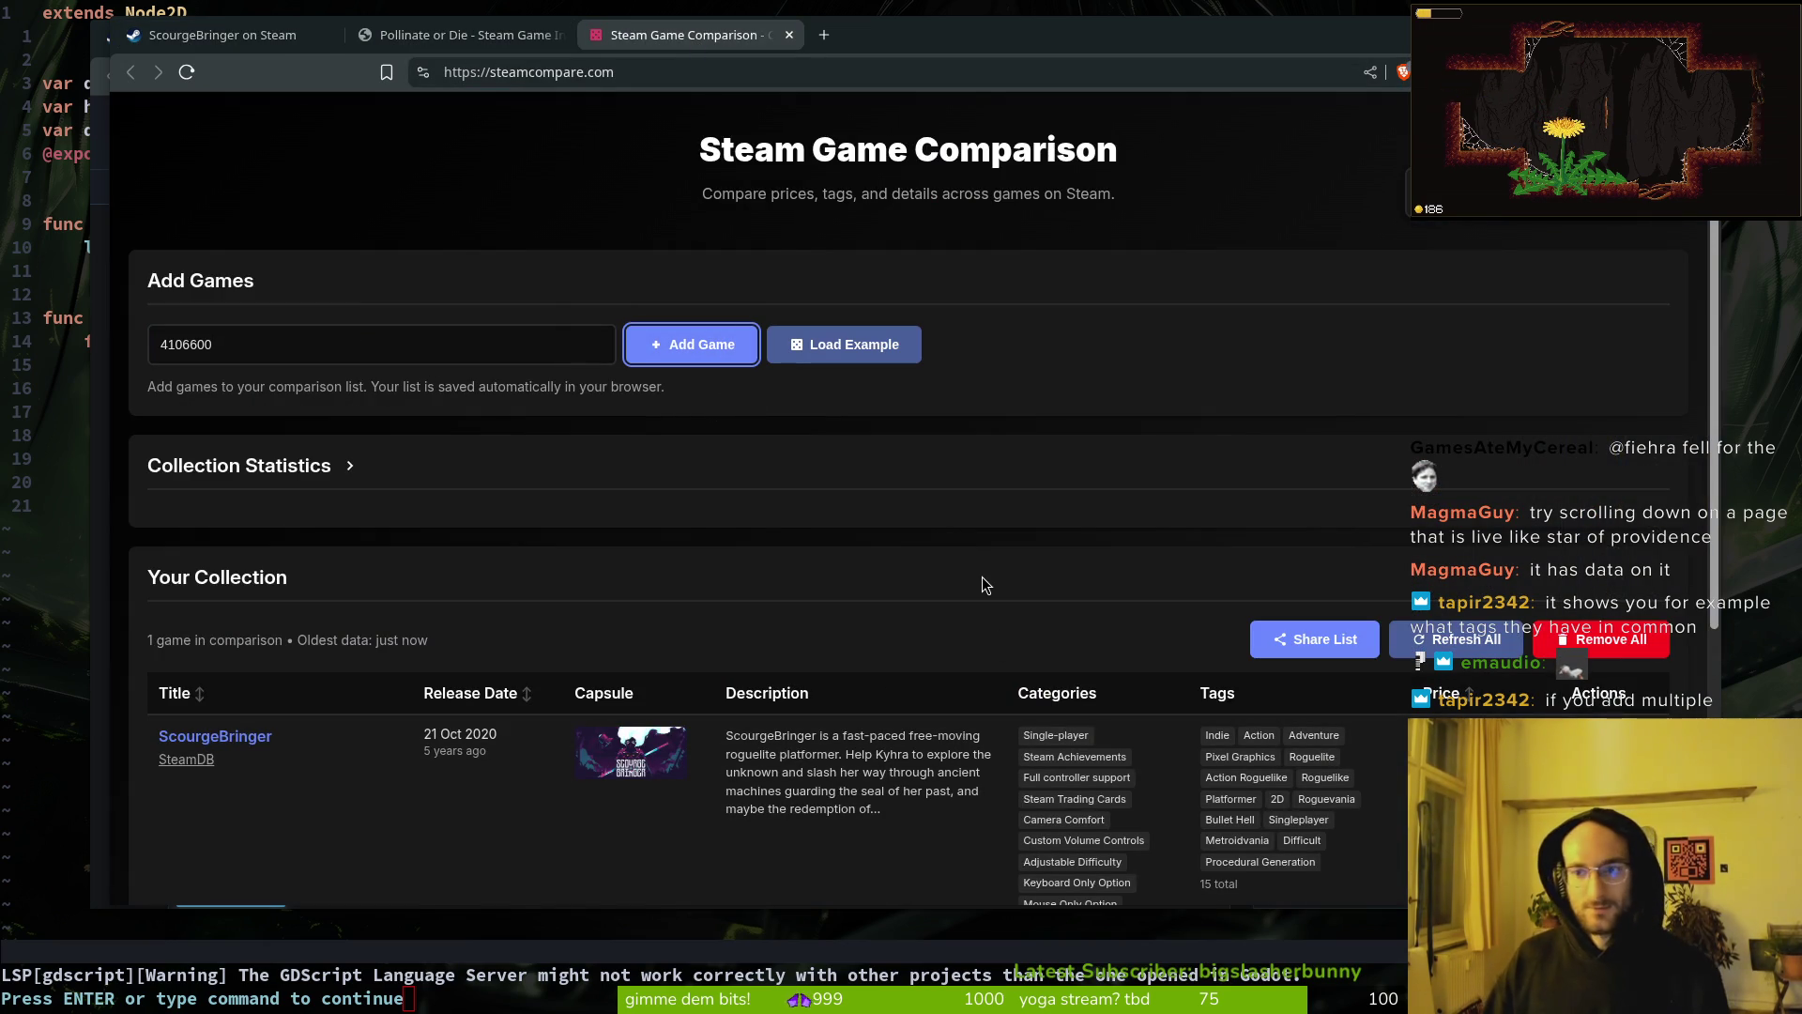
scroll(907, 589, "down", 5)
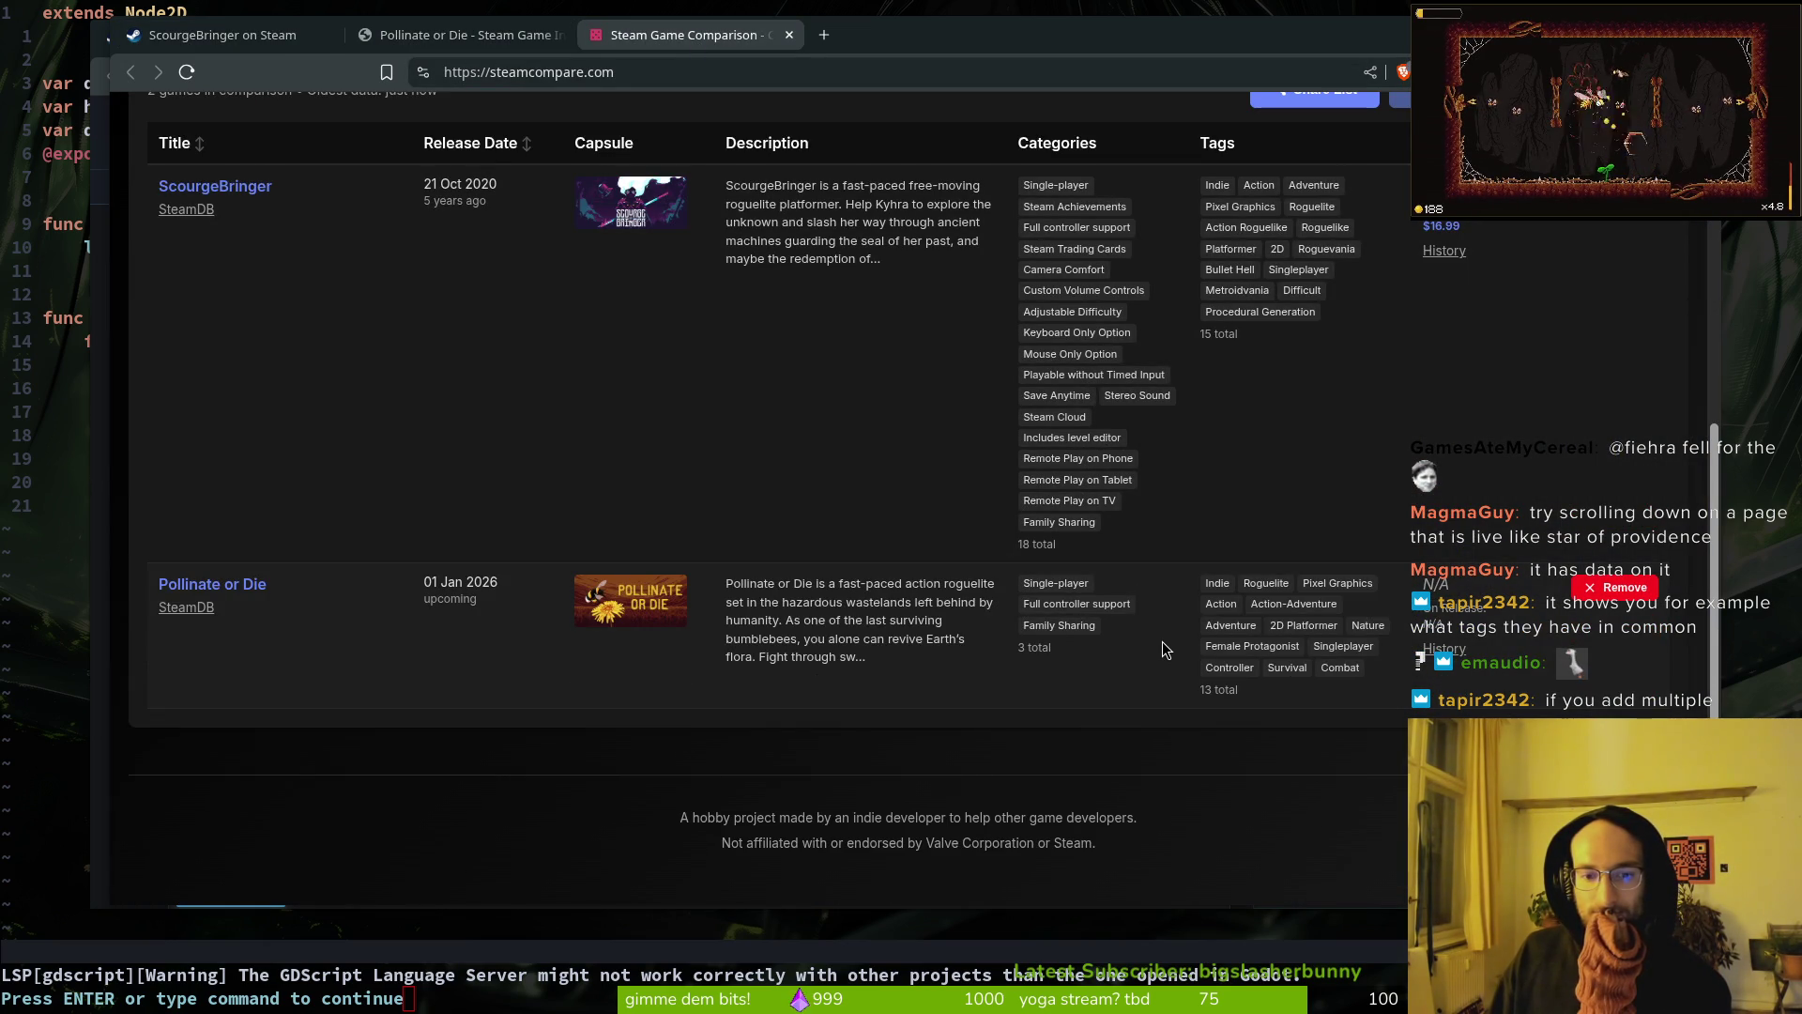
scroll(1174, 638, "up", 2)
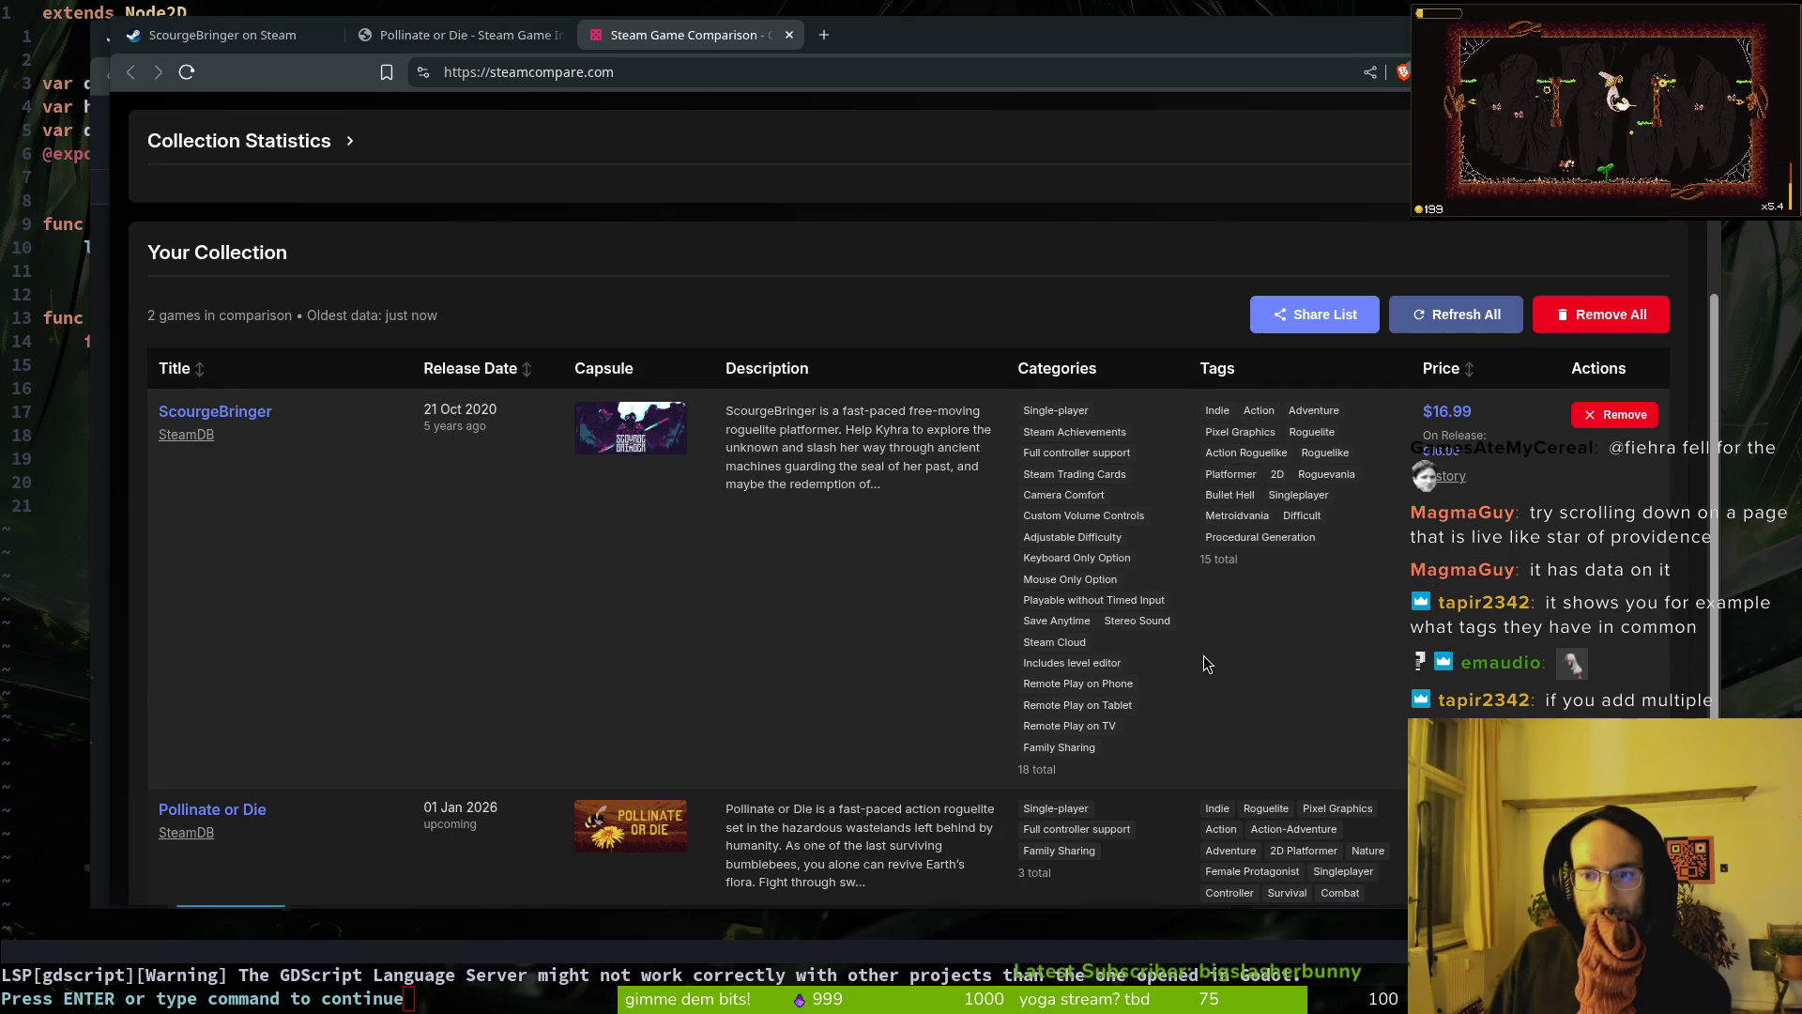
scroll(1303, 643, "down", 1)
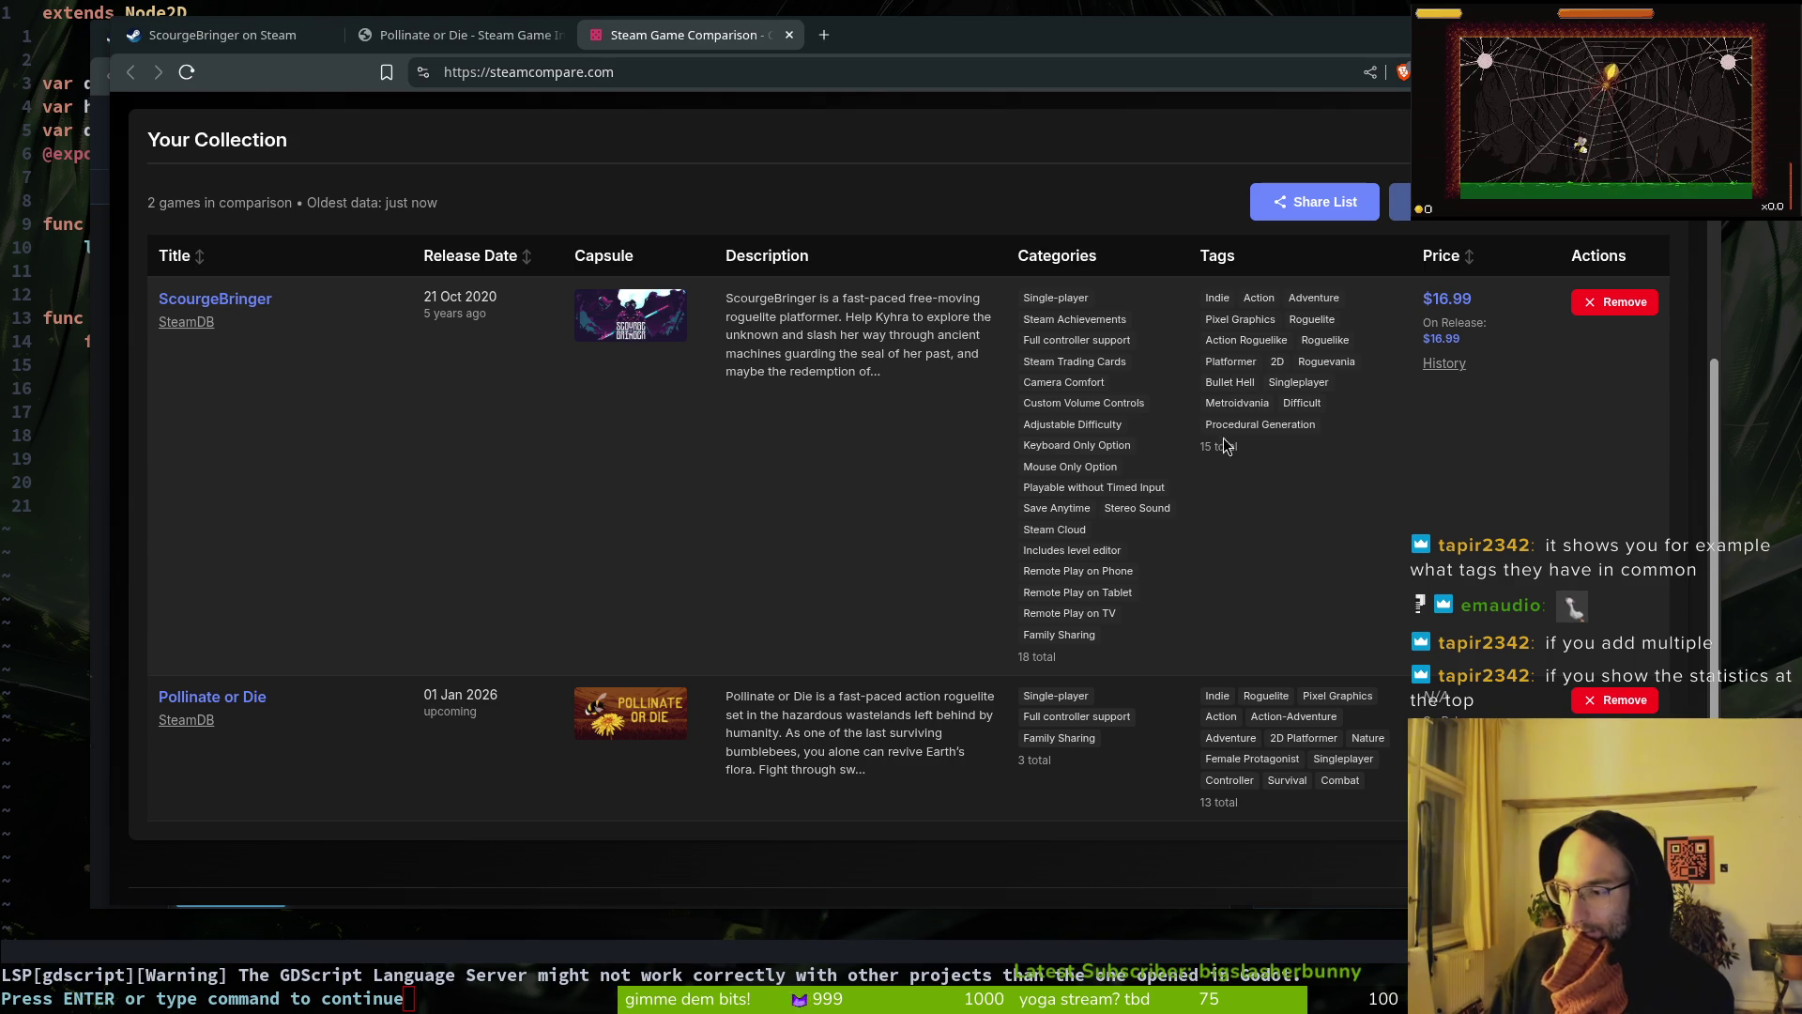
scroll(1225, 446, "up", 6)
left_click(348, 474)
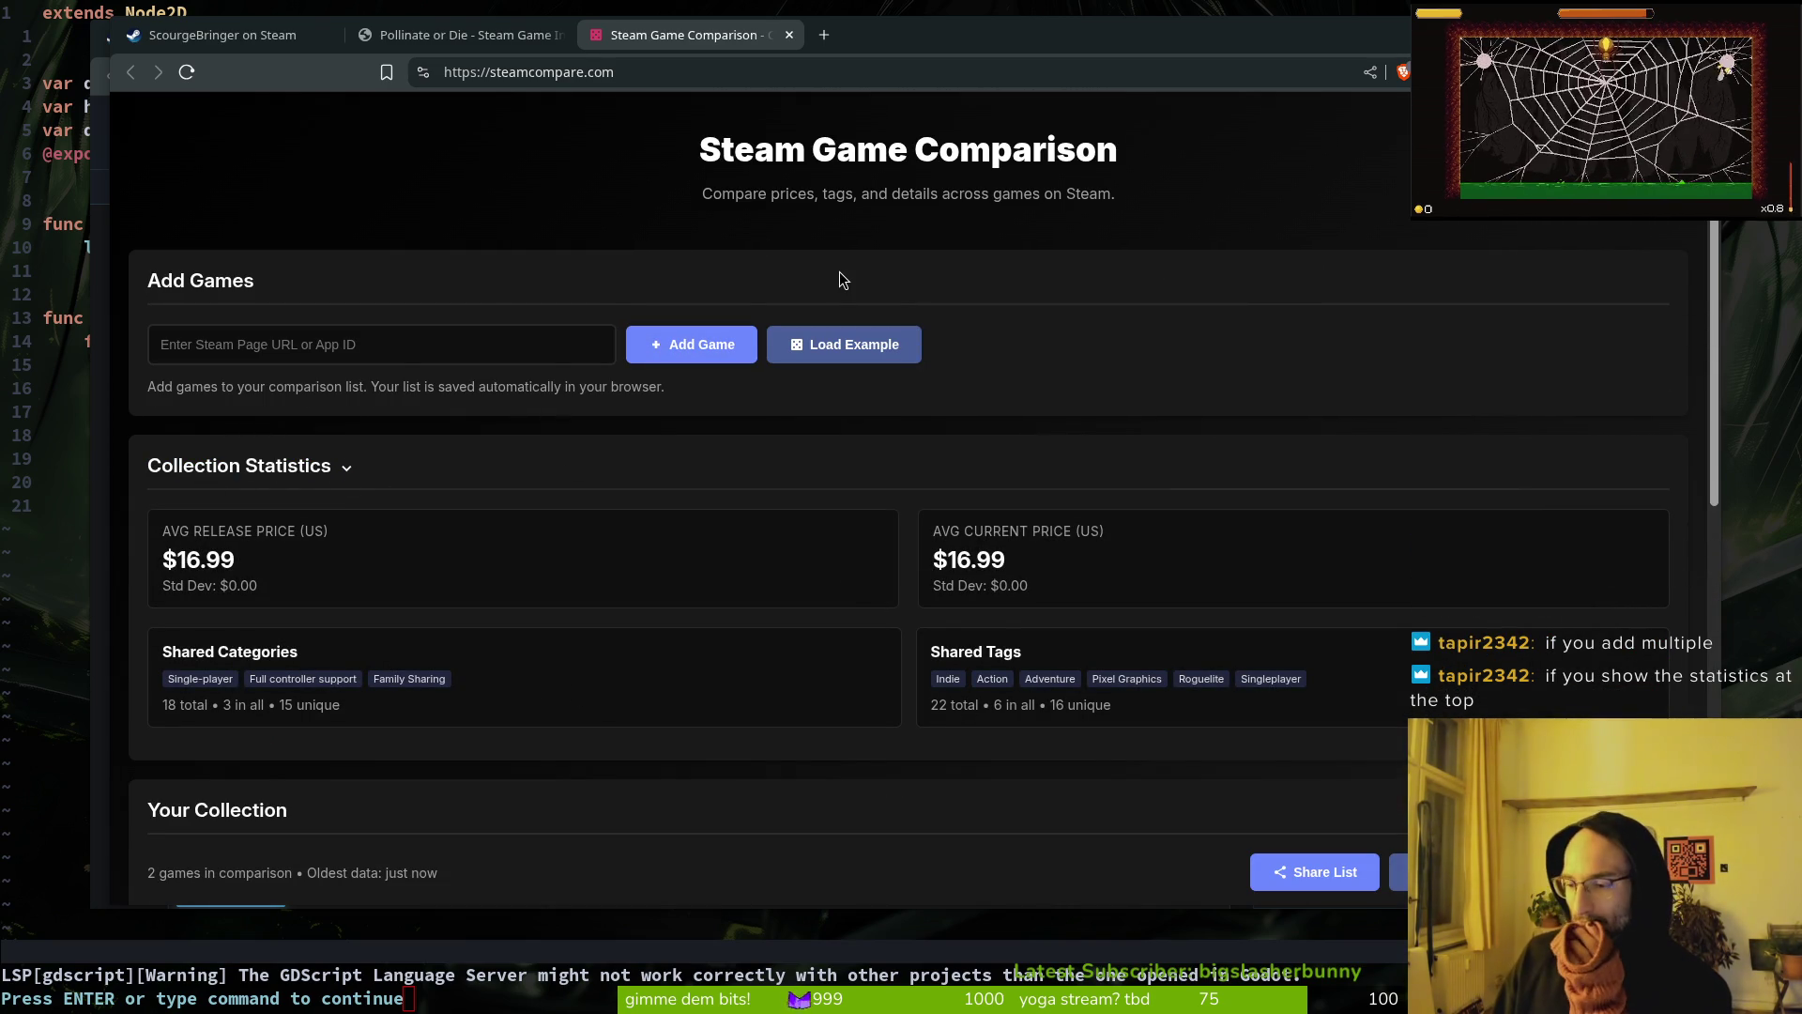
Step: Check the Pollinate or Die and ScourgeBringer tabs, then bring the SteamRecs Star of Providence window forward
left_click(485, 39)
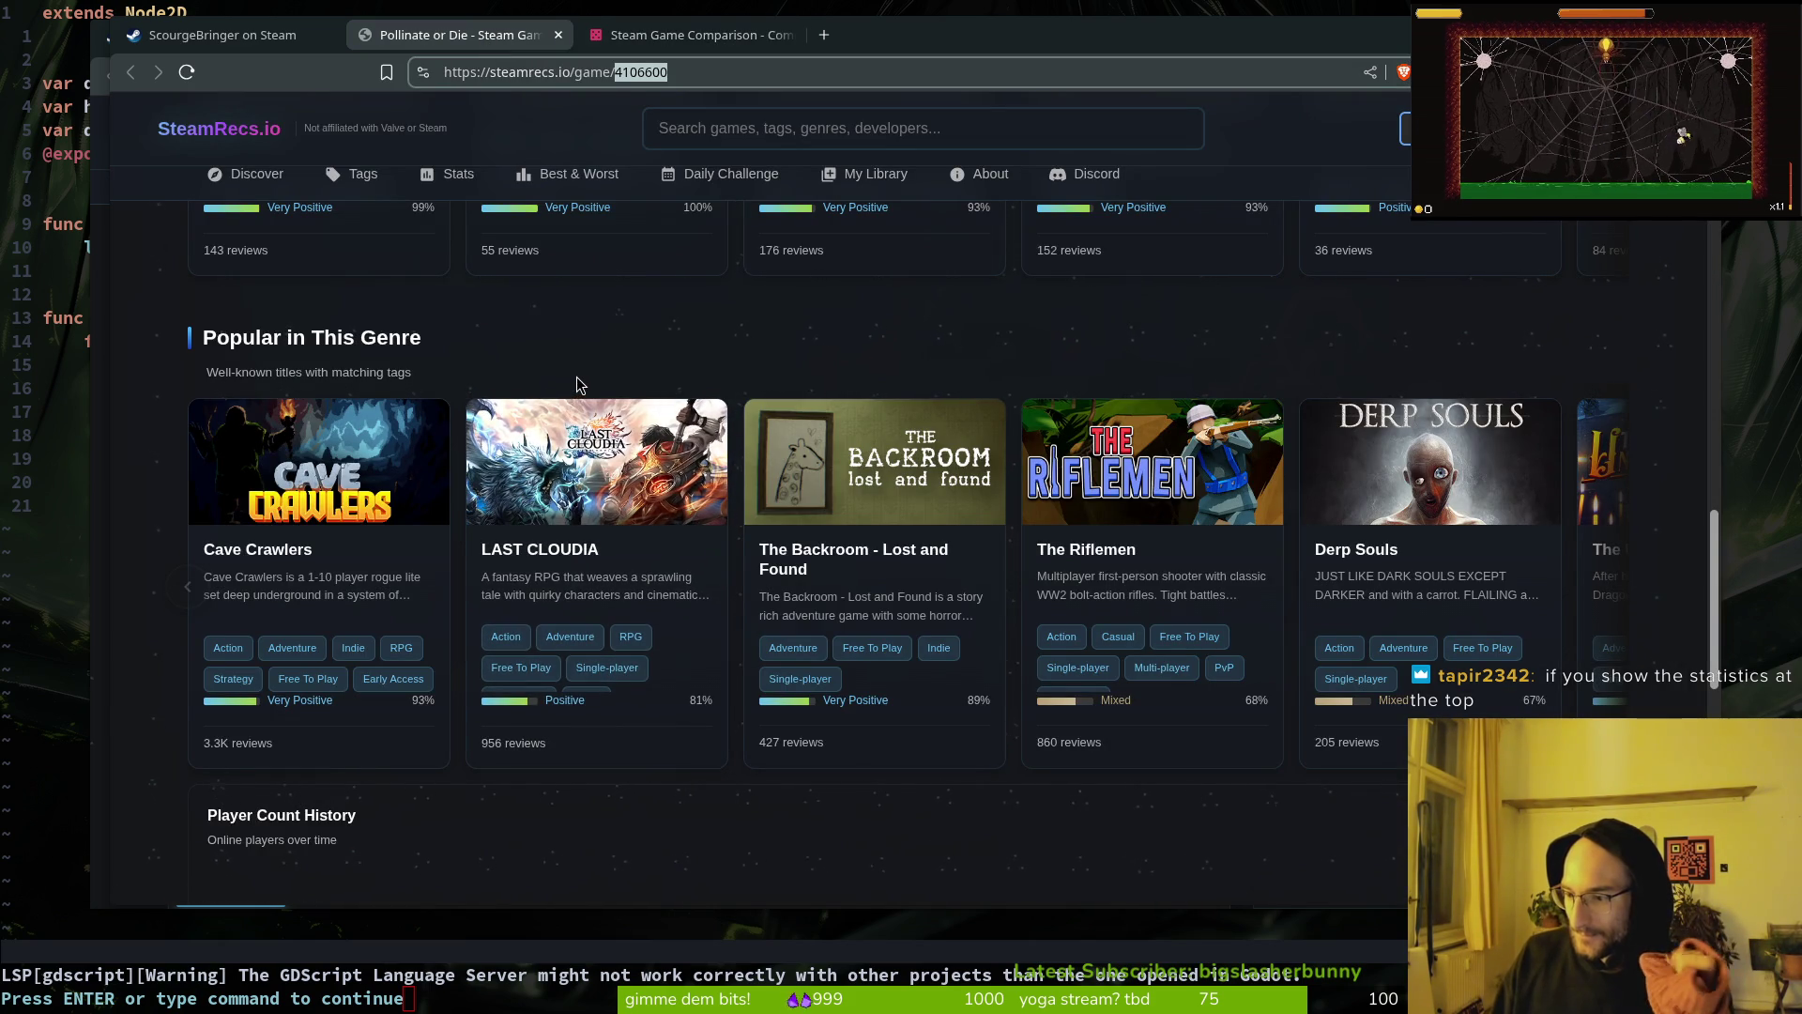
left_click(223, 35)
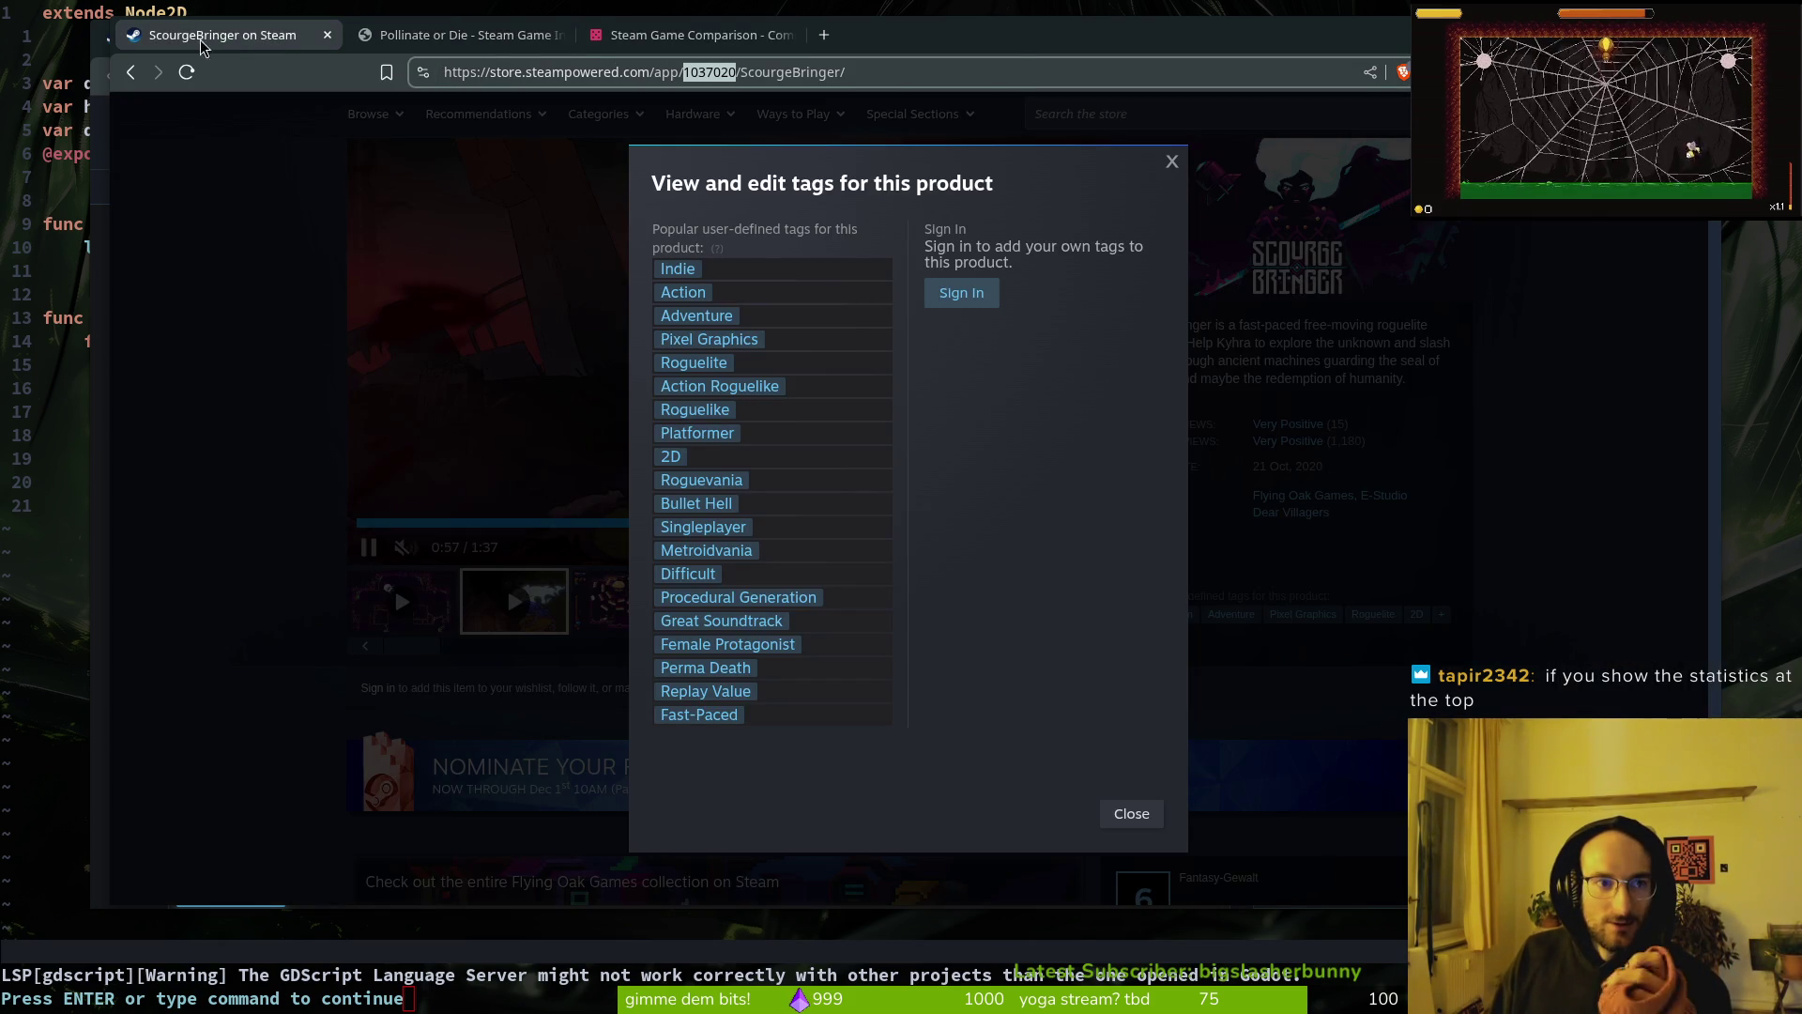
mouse_move(993, 53)
left_mouse_down()
mouse_move(1066, 78)
mouse_move(971, 127)
left_mouse_up()
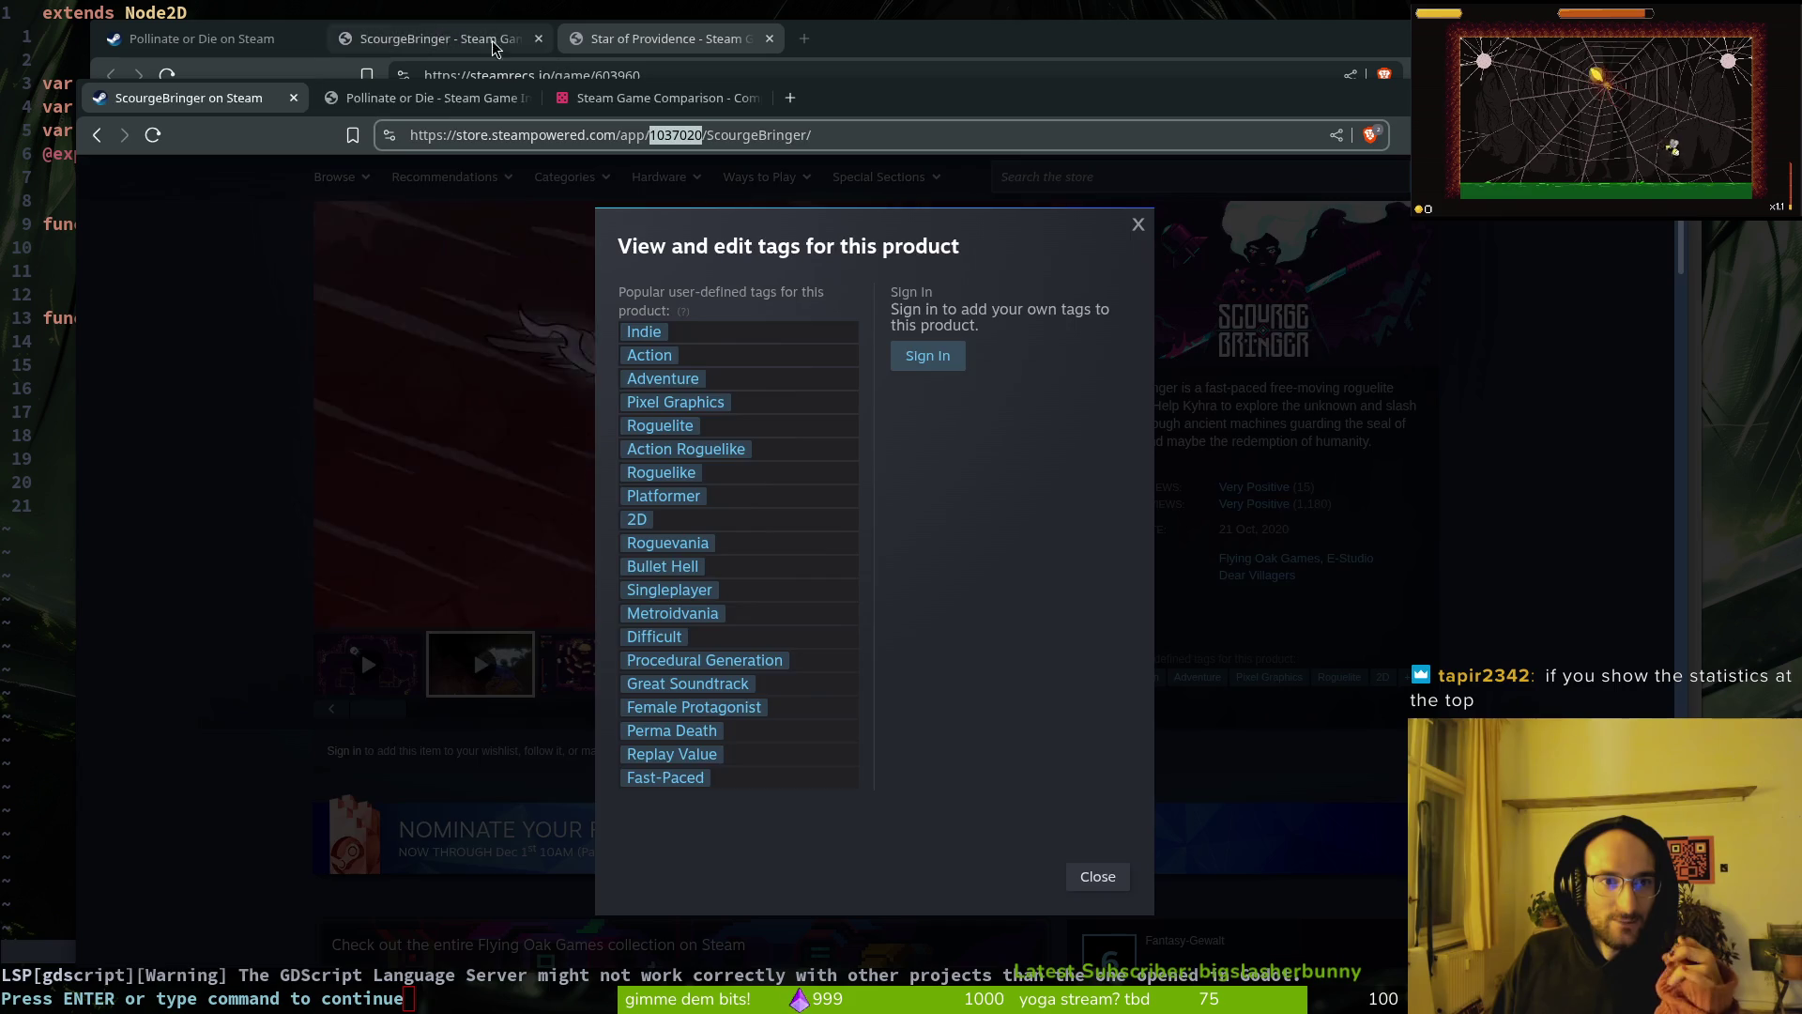
left_click(673, 80)
scroll(644, 347, "down", 10)
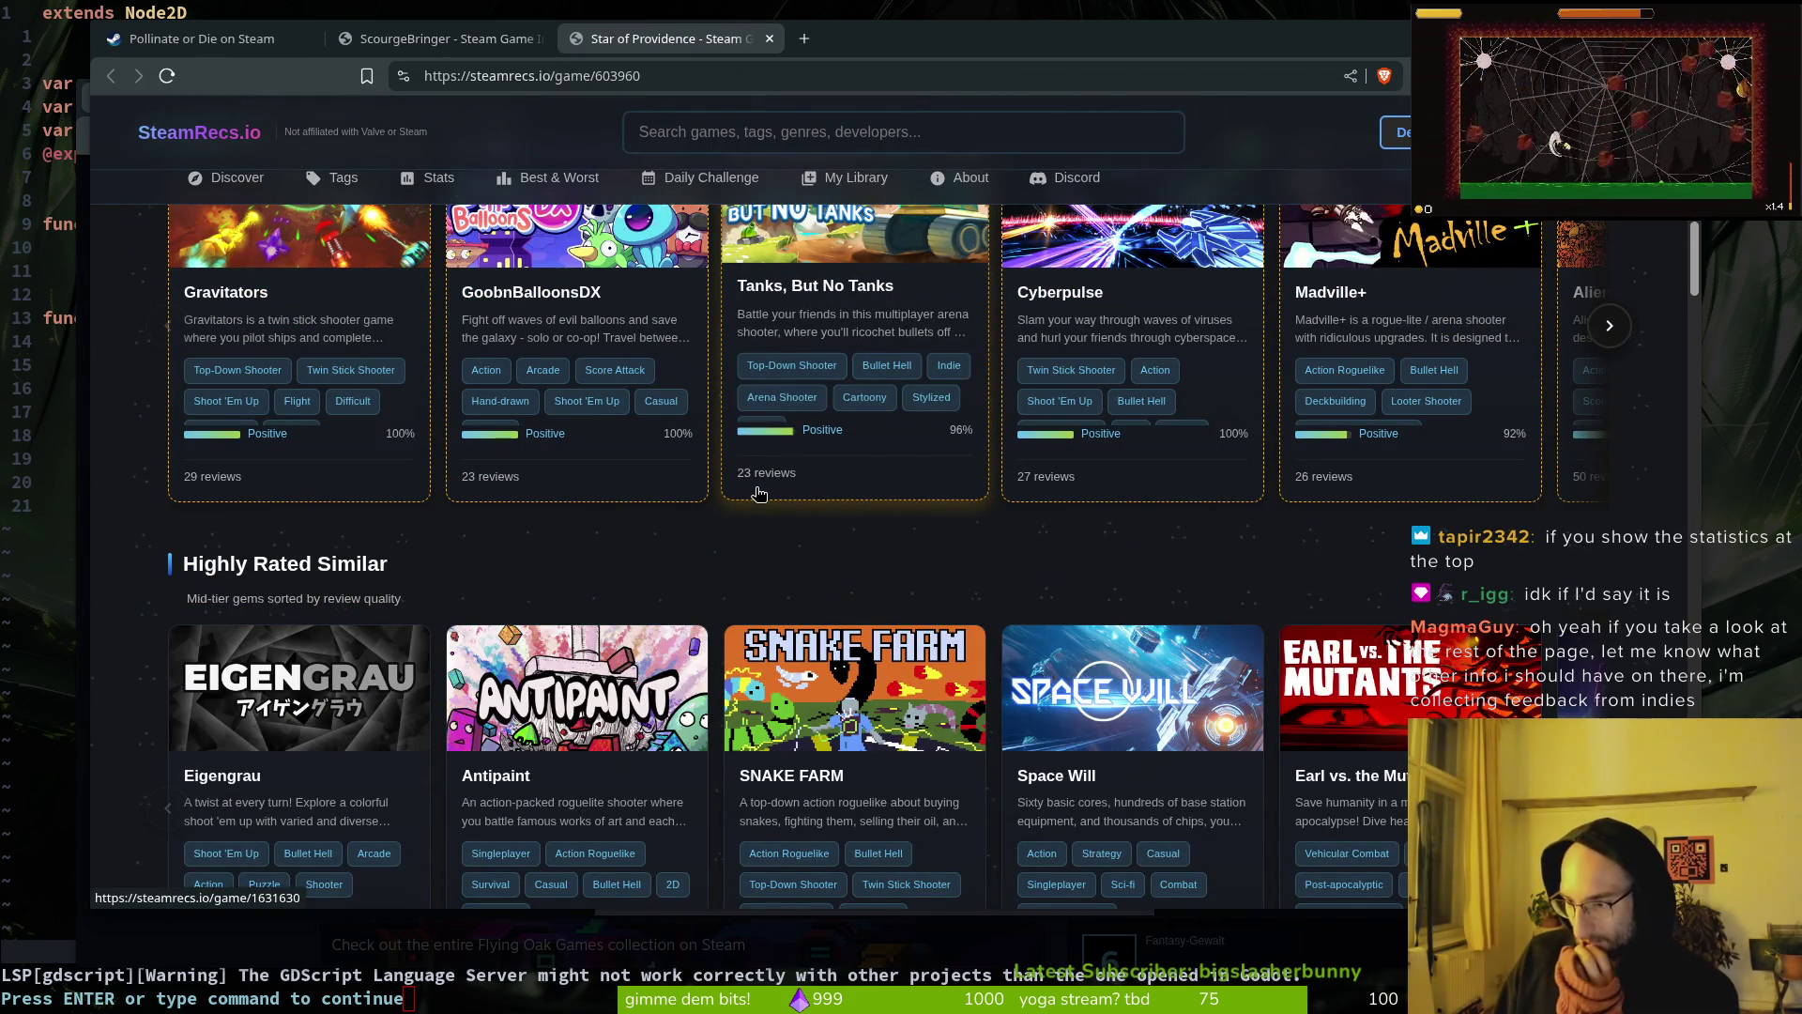
Step: Maximize the Star of Providence window, scroll down to Rankings & Stats, and open a blank tab
scroll(758, 493, "up", 8)
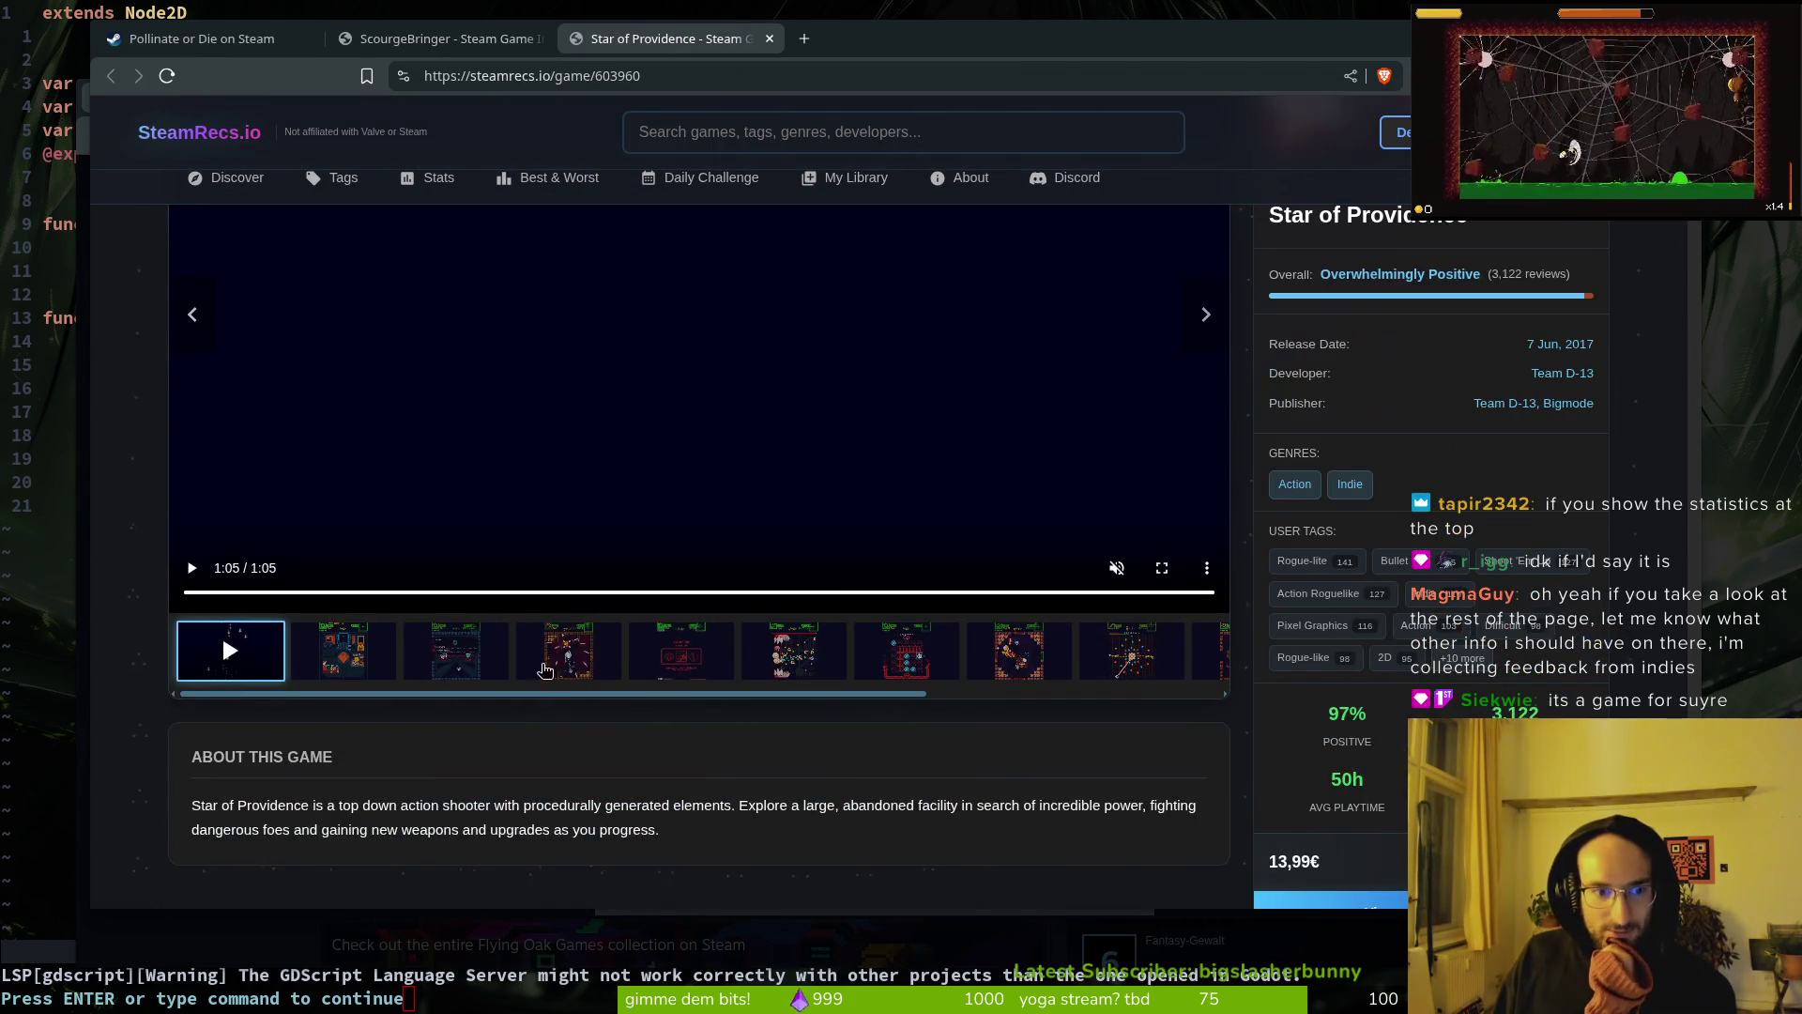
scroll(1344, 798, "down", 2)
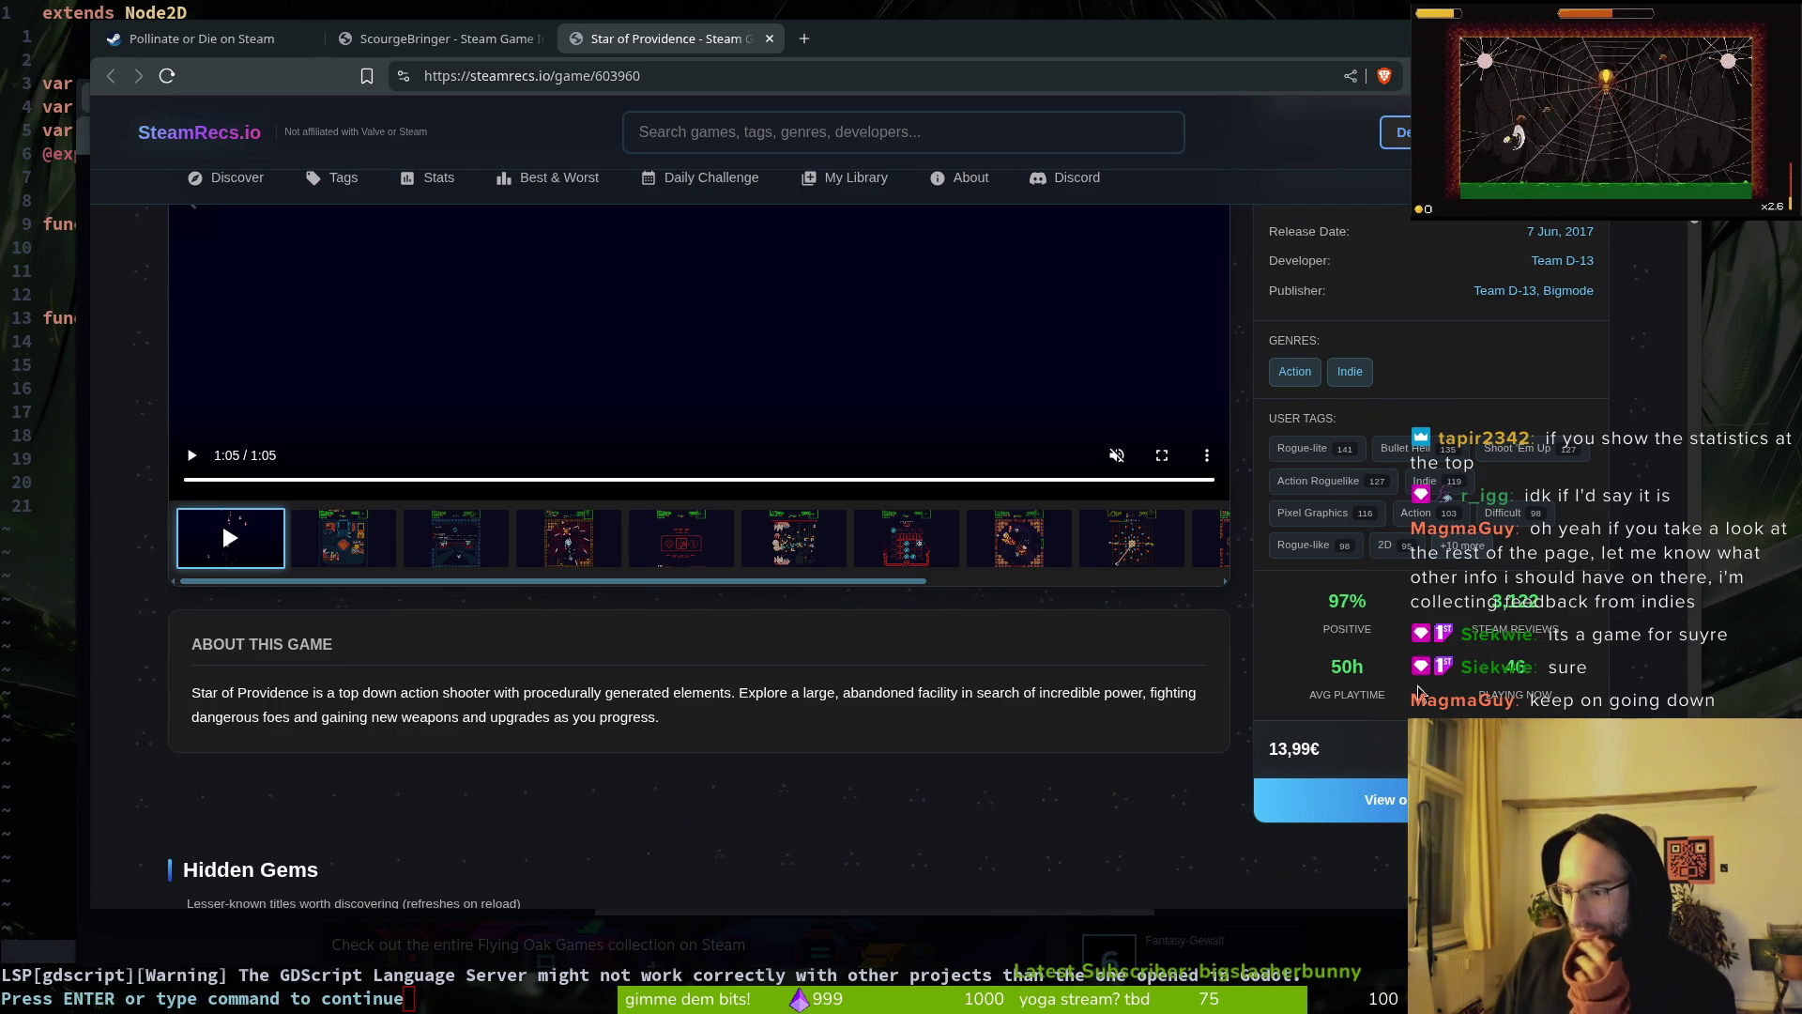
scroll(1373, 735, "down", 10)
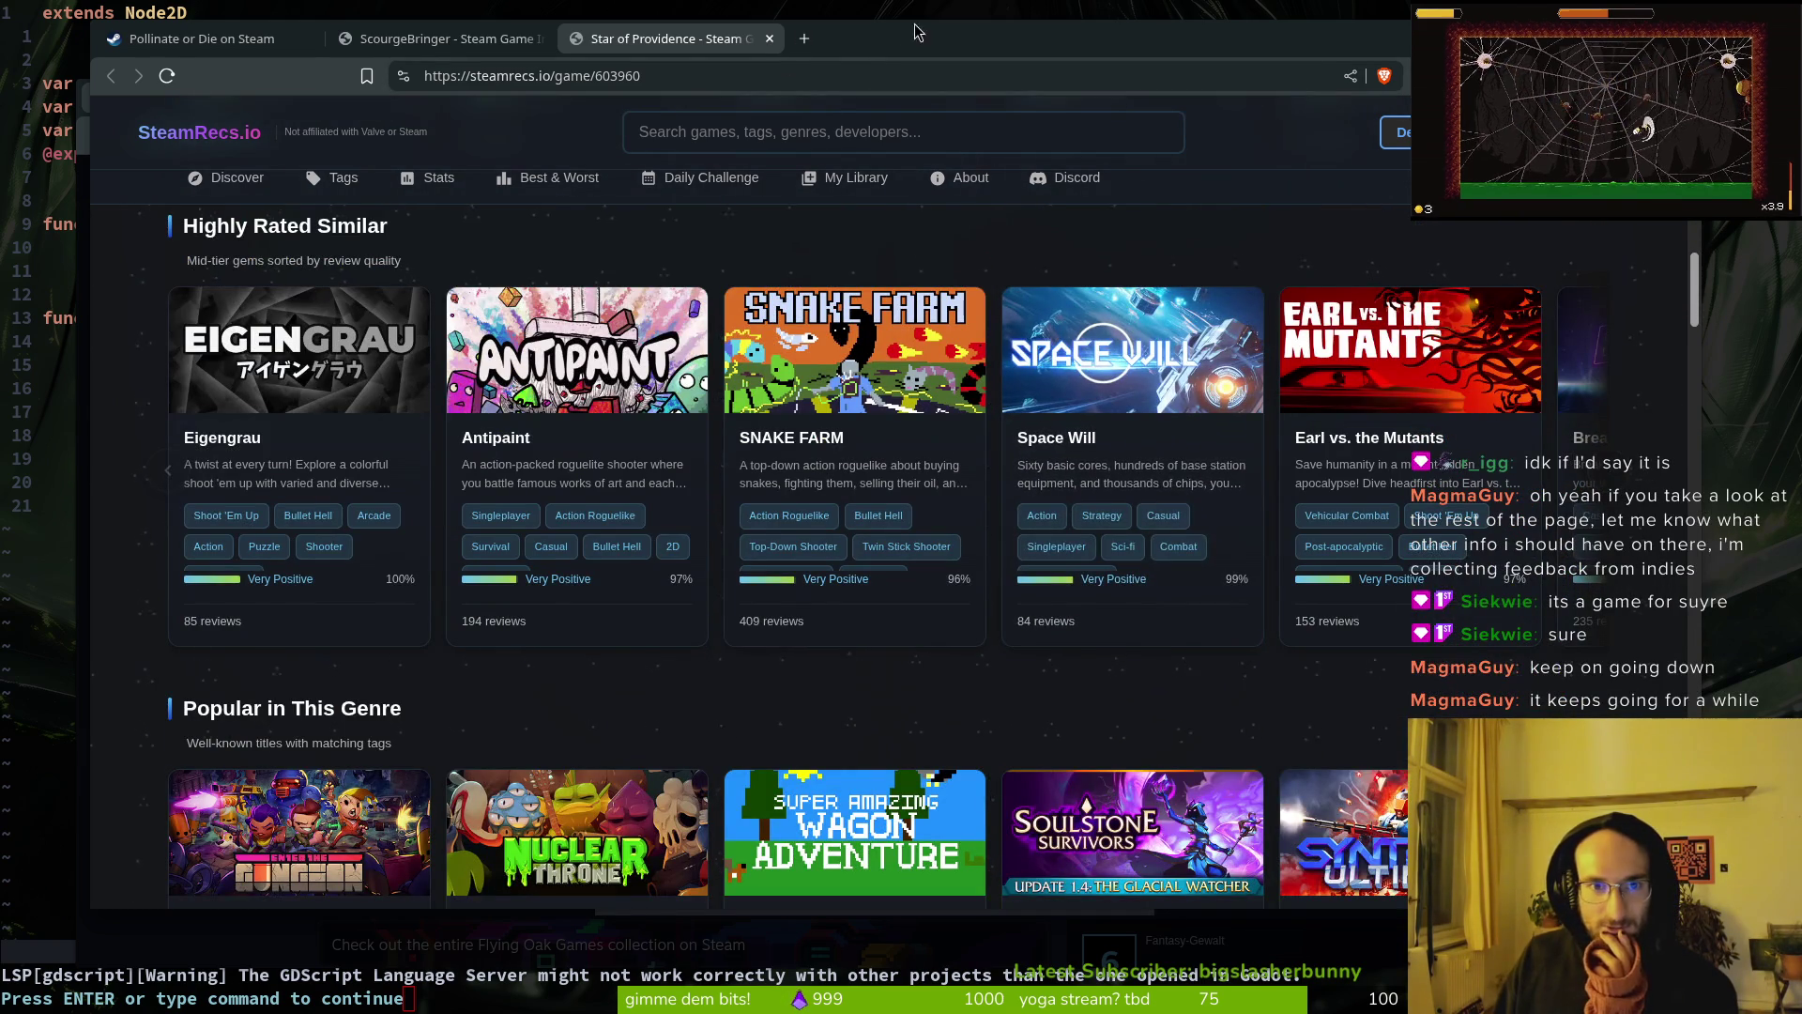
double_click(1001, 60)
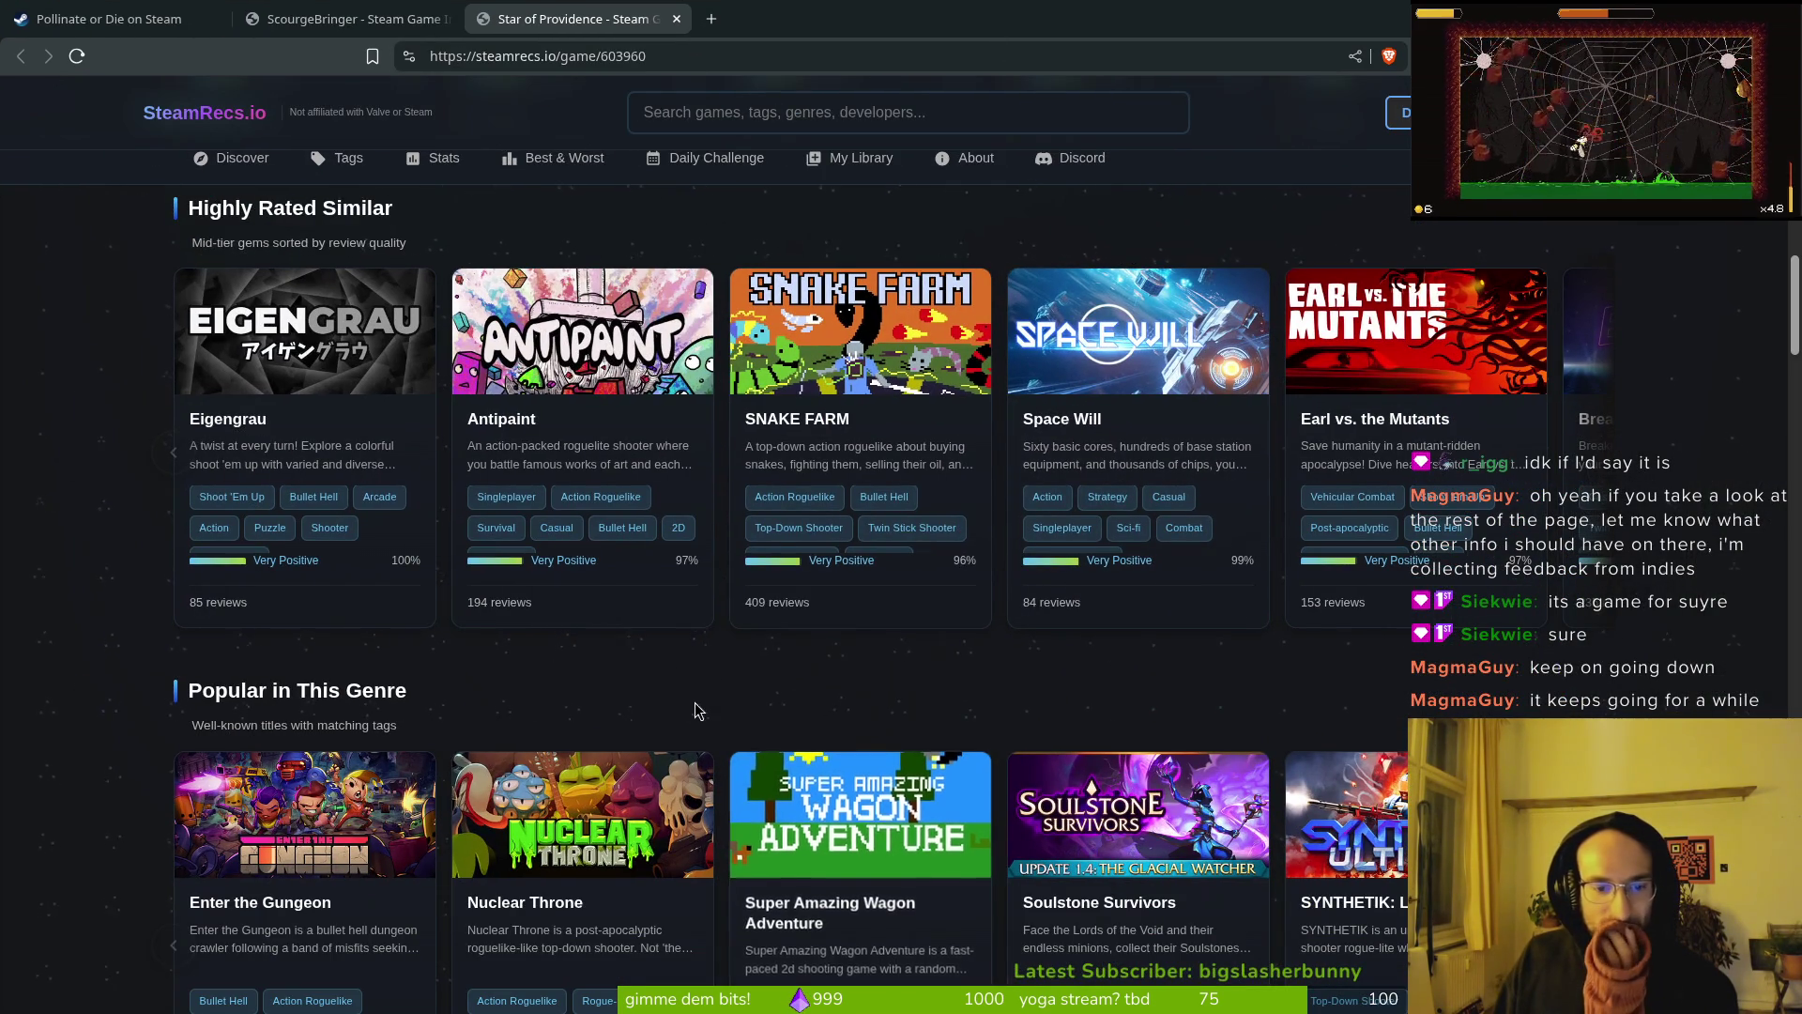
scroll(692, 707, "down", 6)
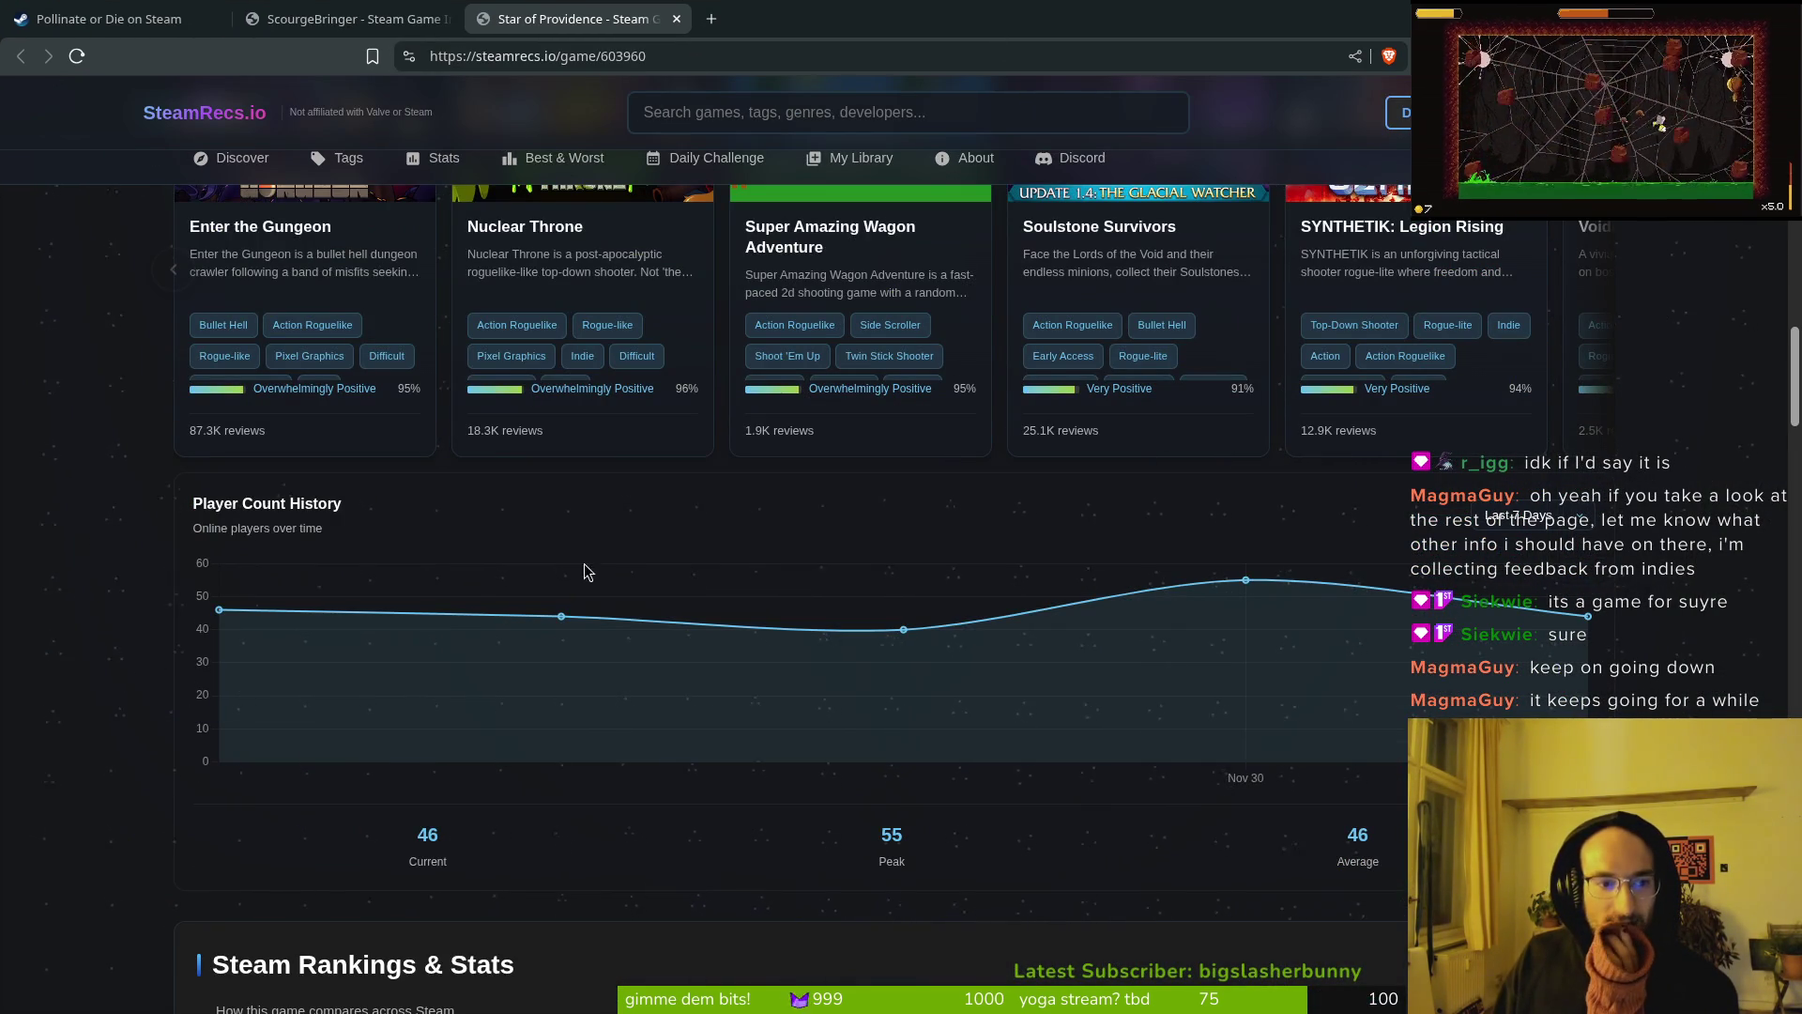
scroll(235, 557, "down", 2)
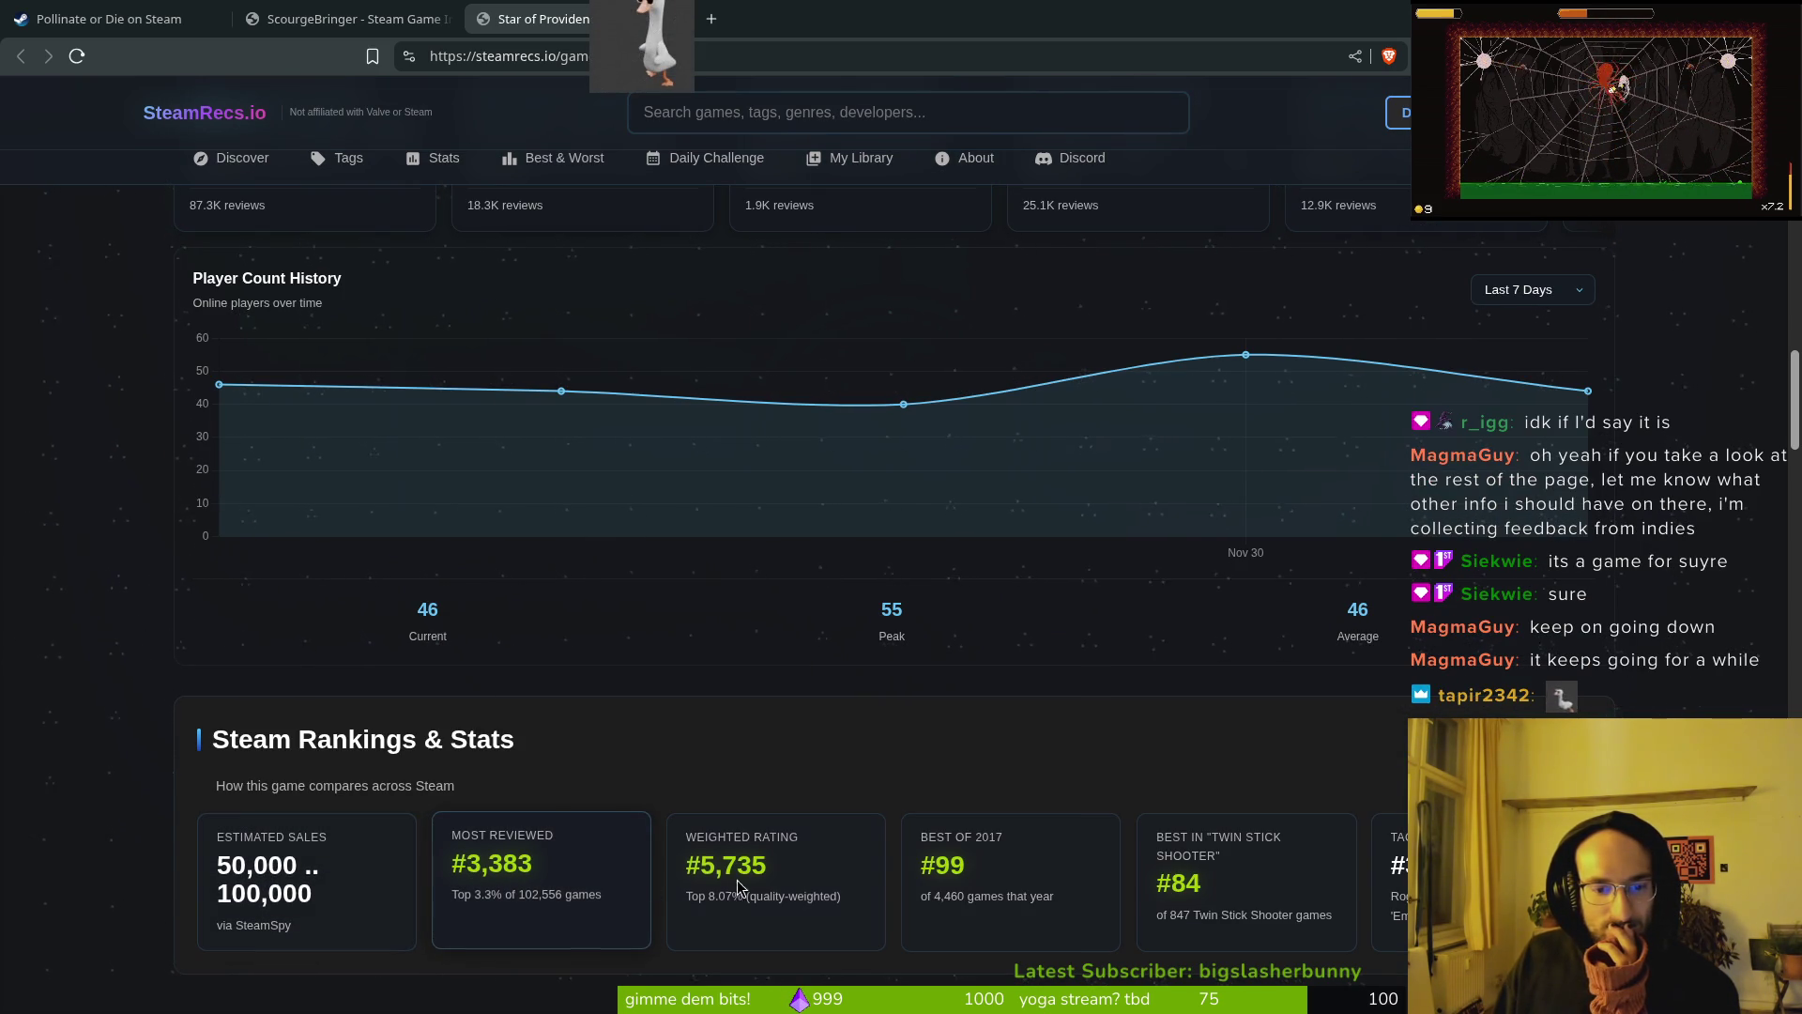
scroll(736, 881, "down", 2)
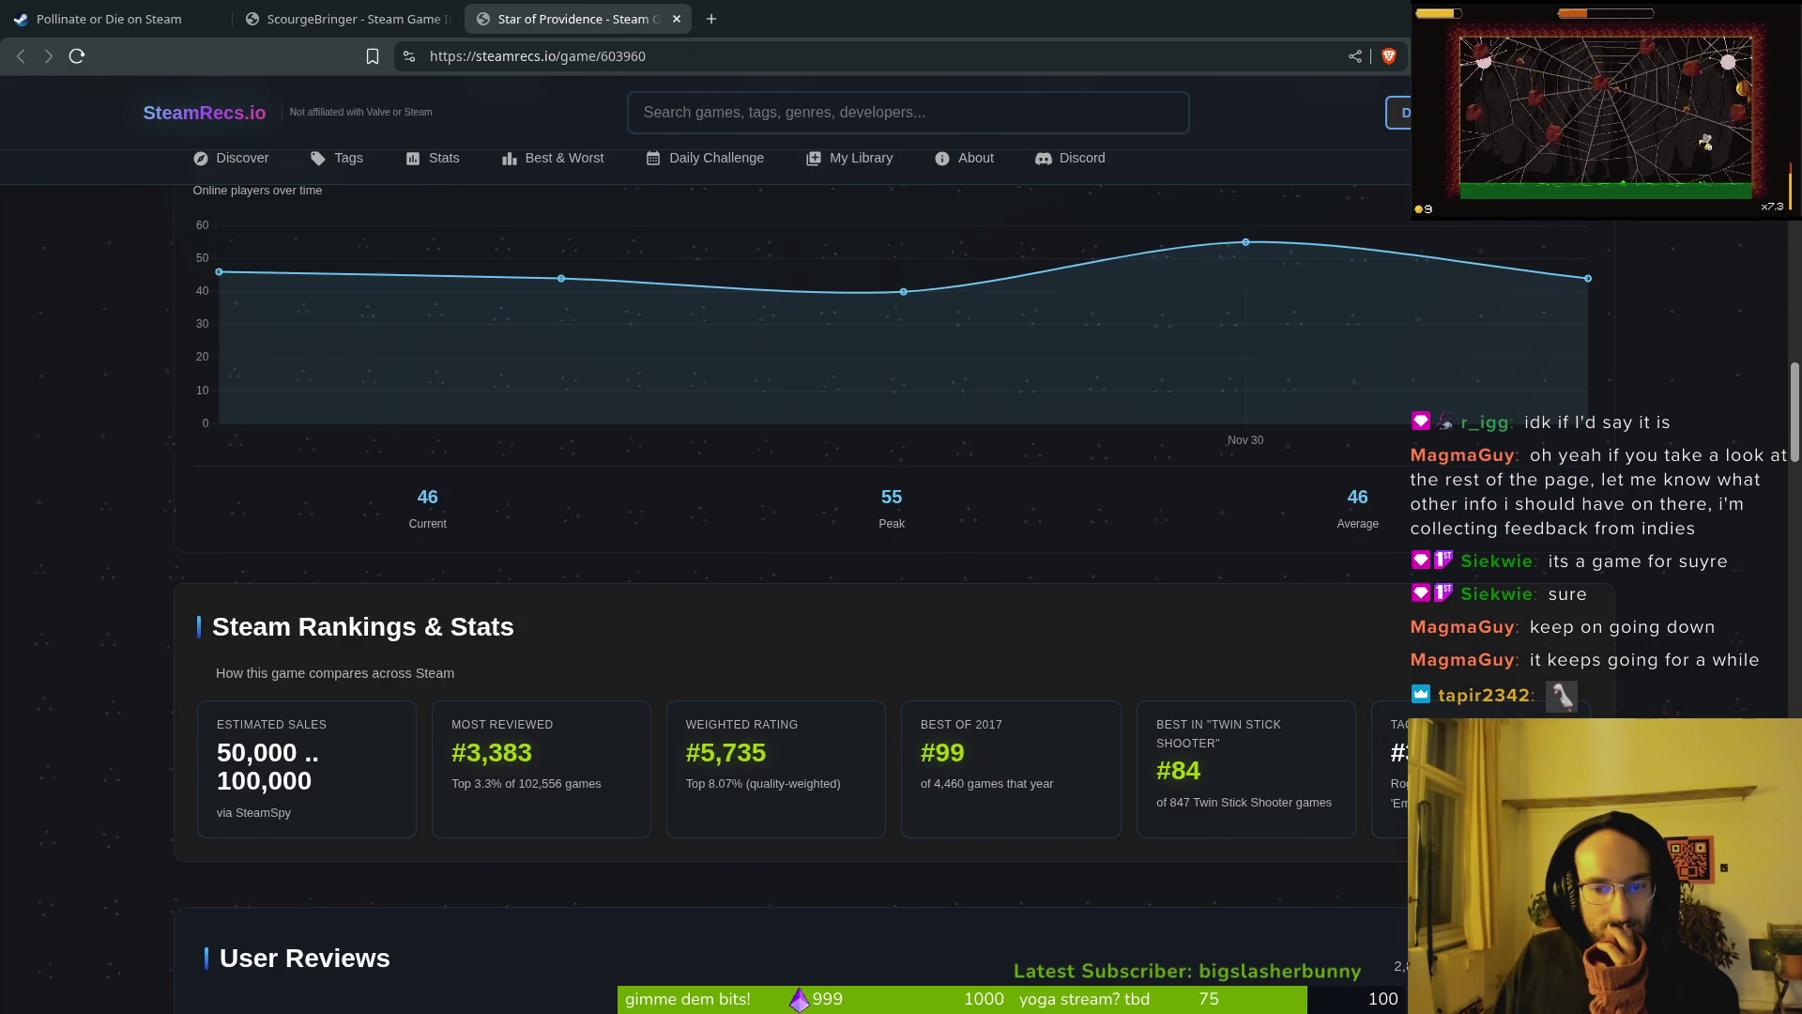
scroll(273, 437, "down", 3)
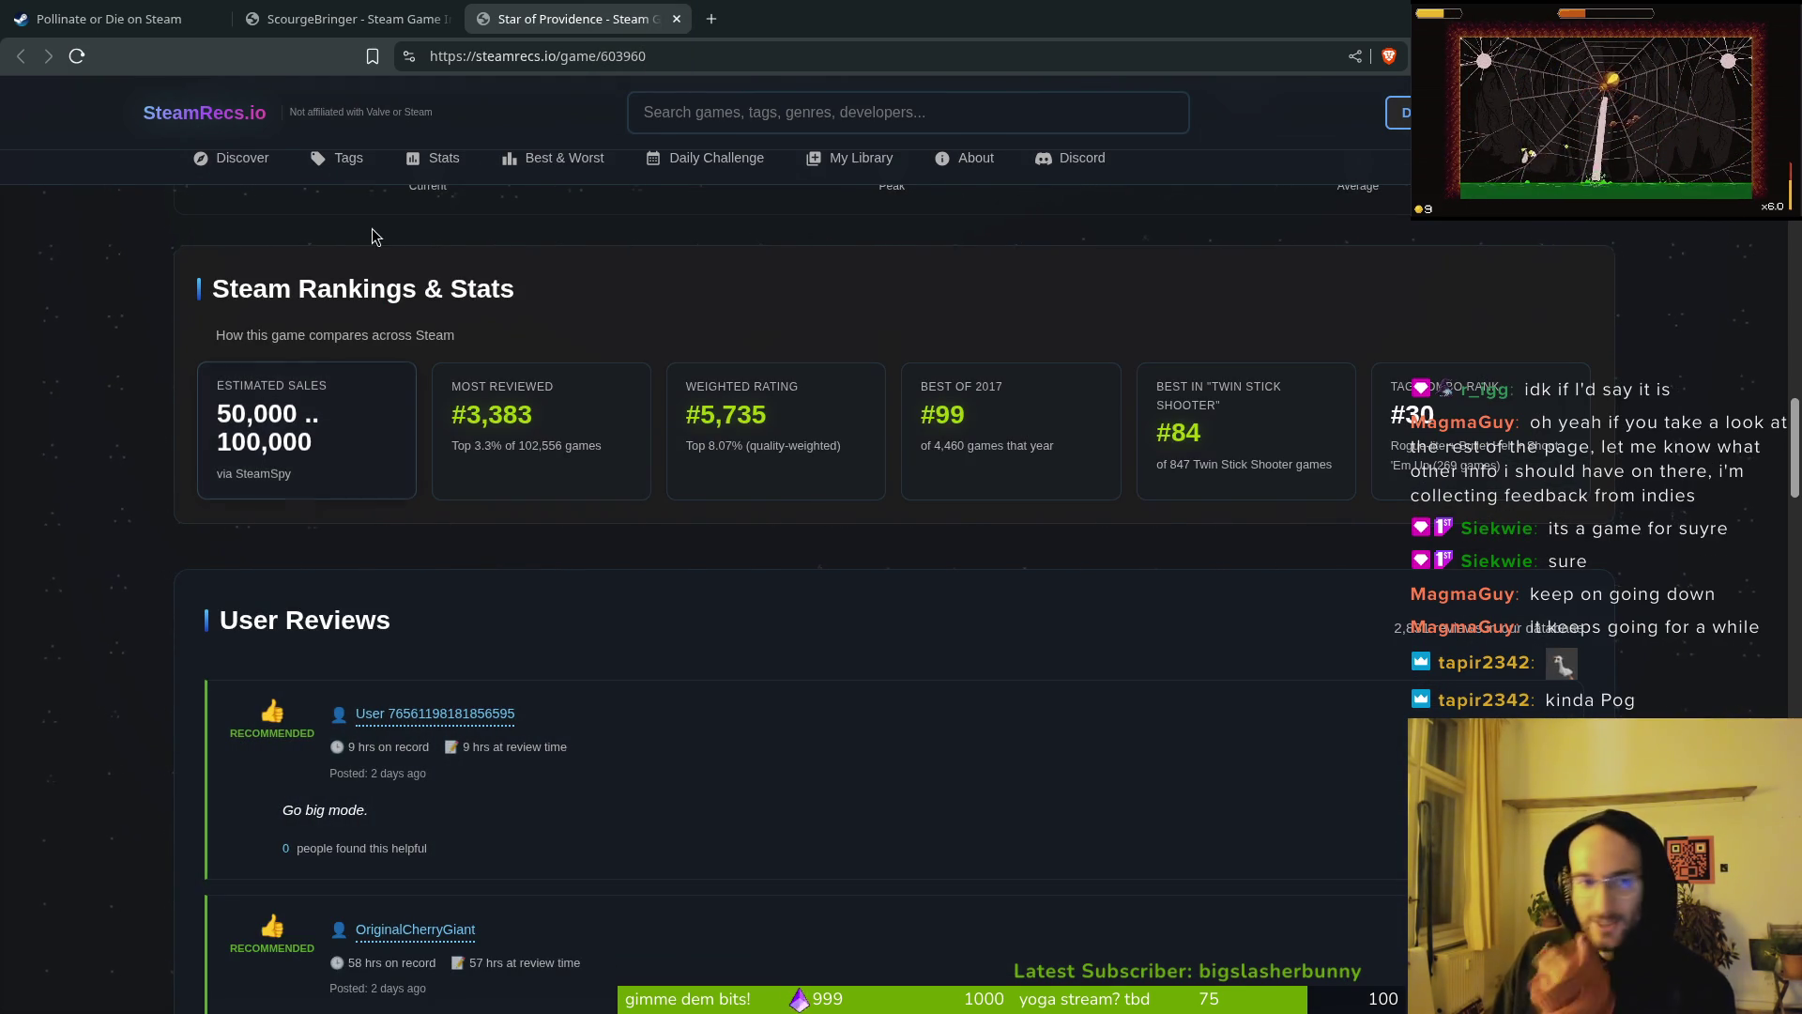
key("ctrl+t")
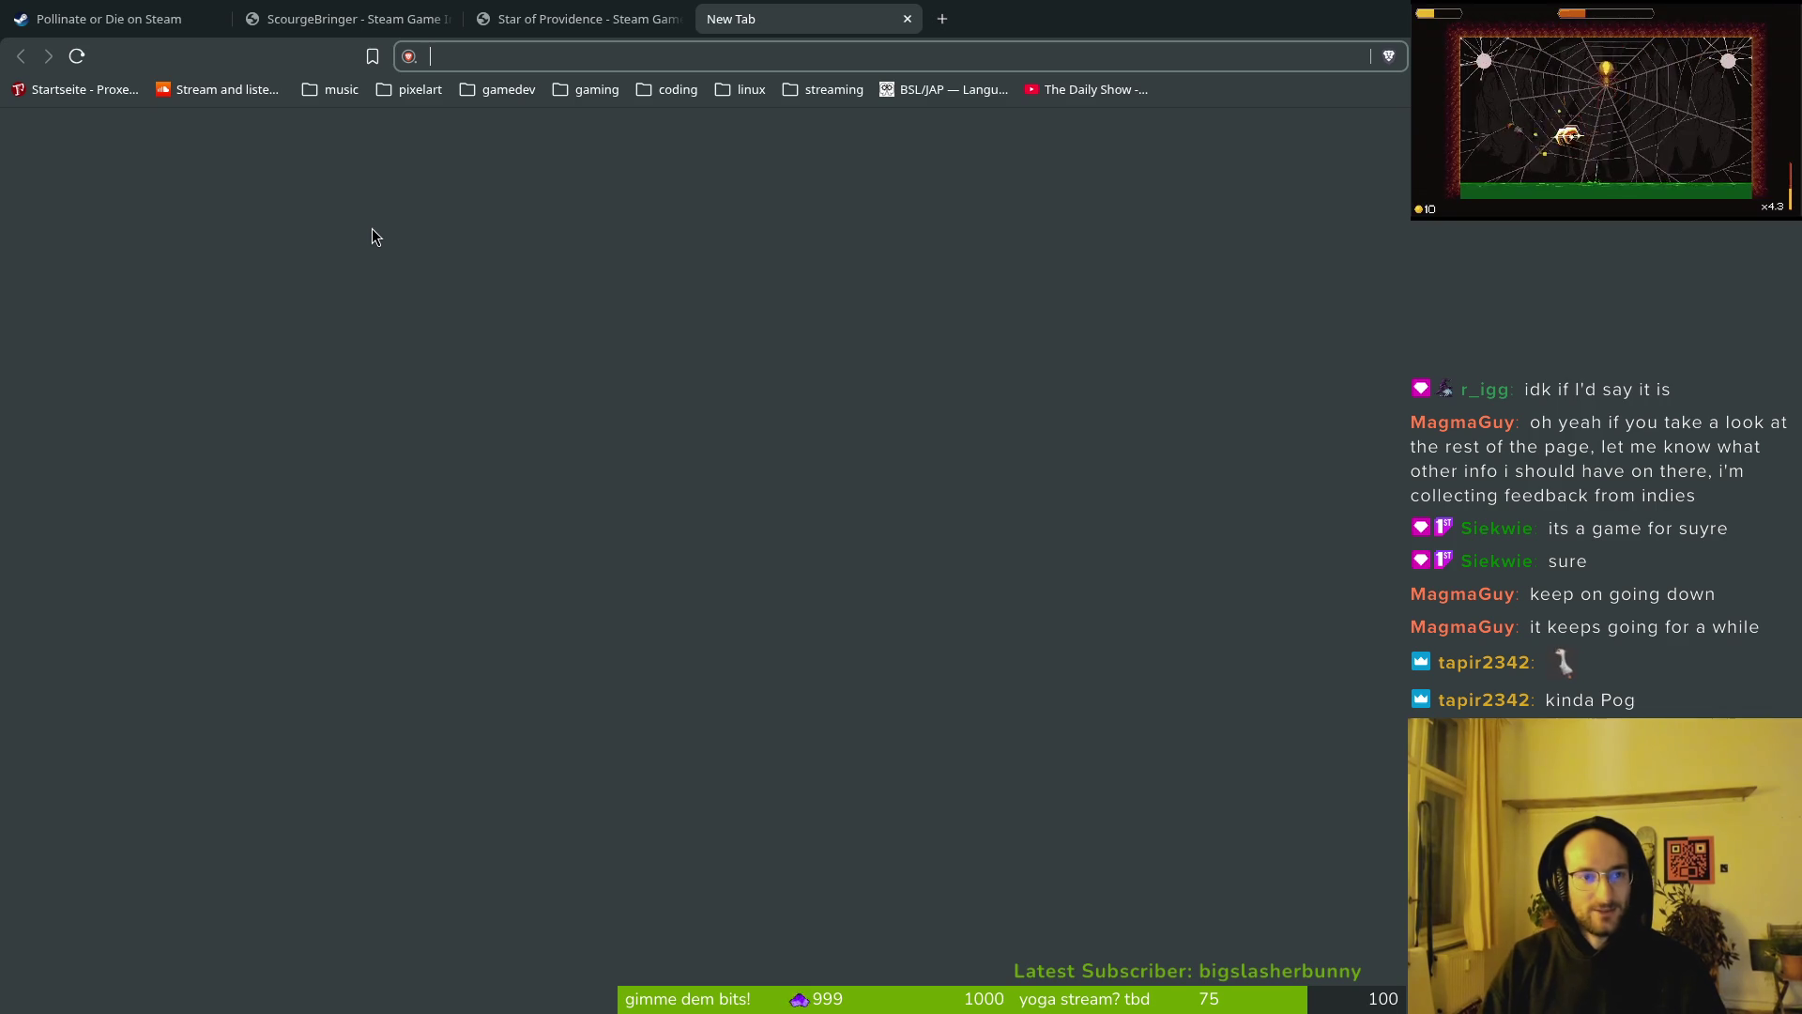
Step: In a new tab, open the Stardew Valley Gamalytic stats page from the gamedev bookmarks folder
type("ch")
key("BackSpace")
key("BackSpace")
type("stea")
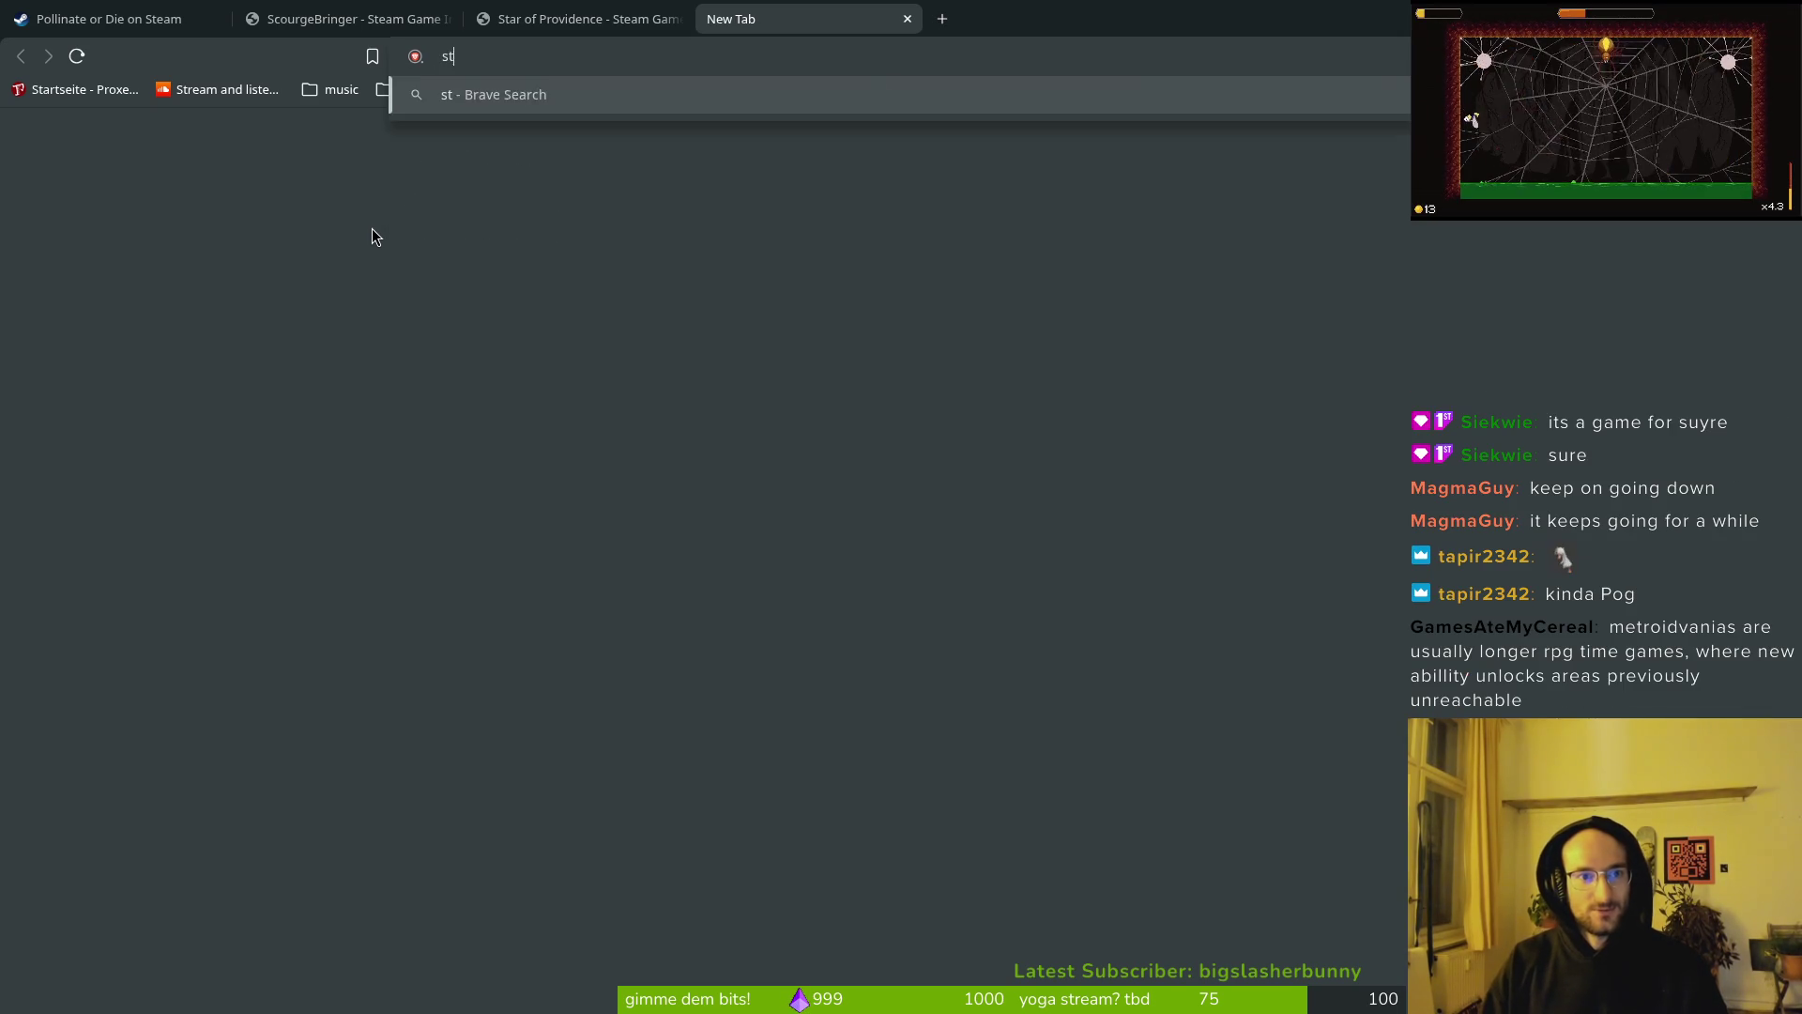
key("BackSpace")
key("BackSpace")
key("BackSpace")
type("s")
key("BackSpace")
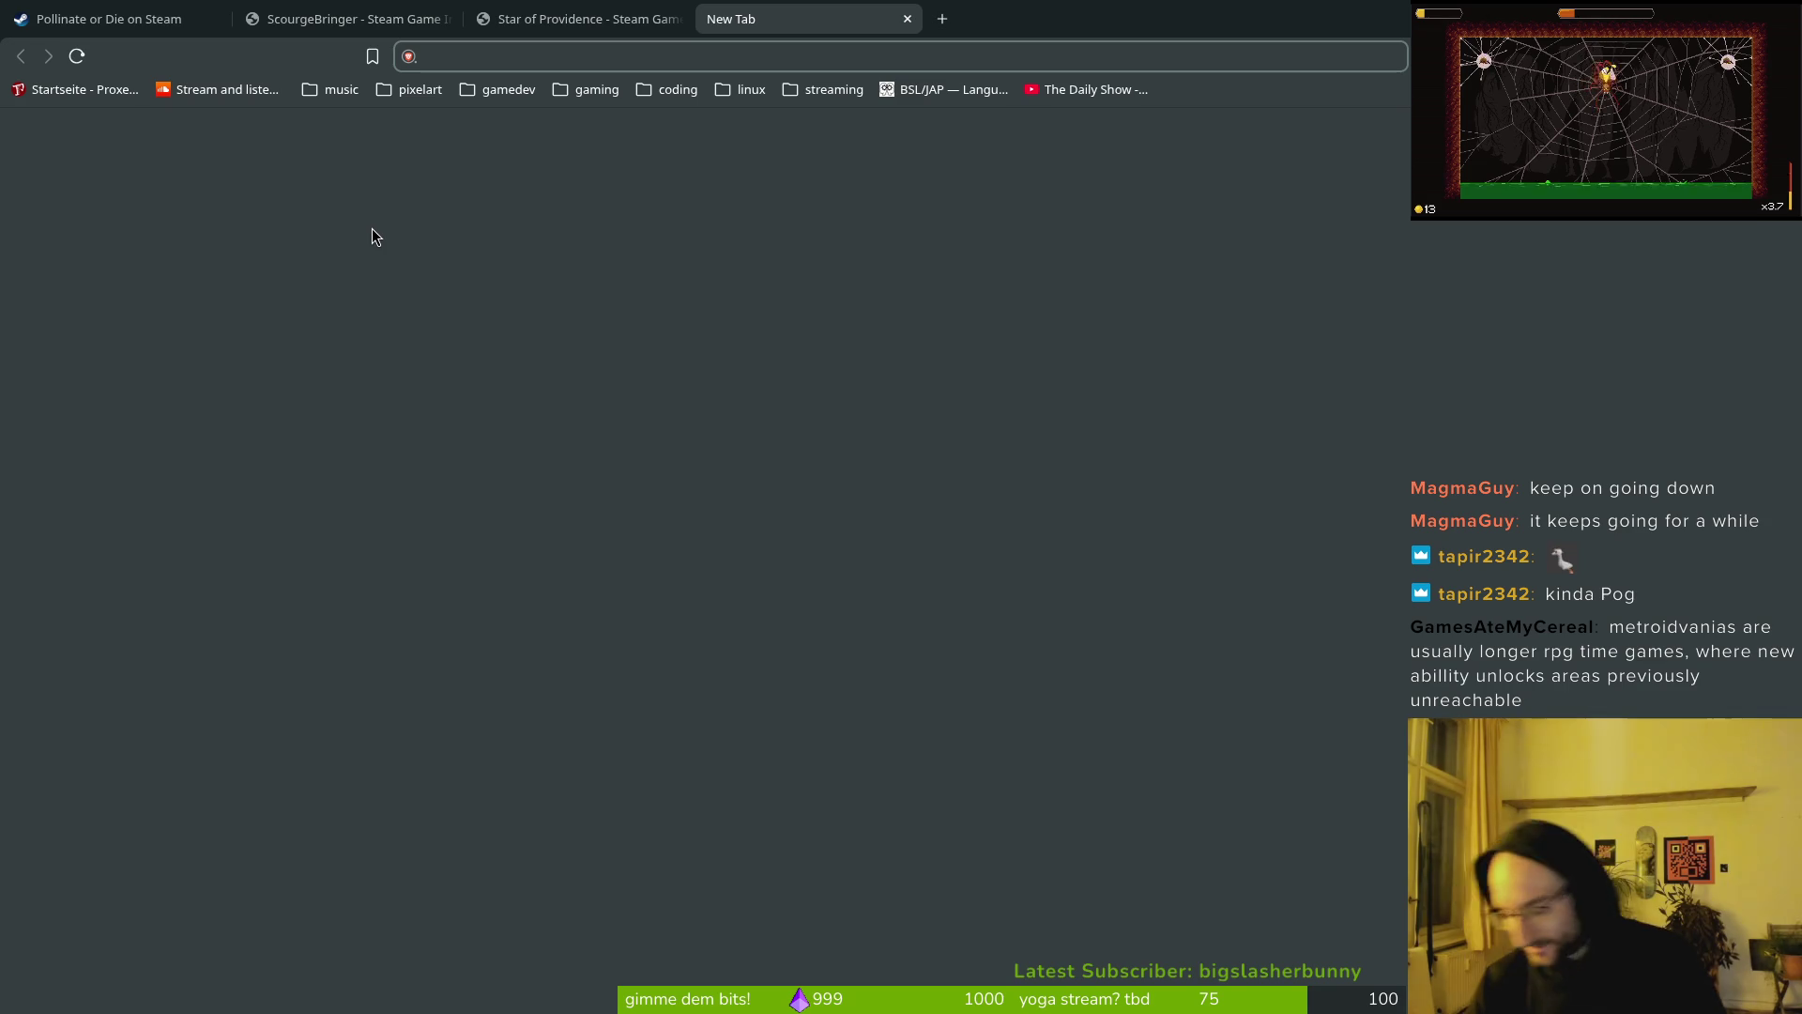
left_click(511, 91)
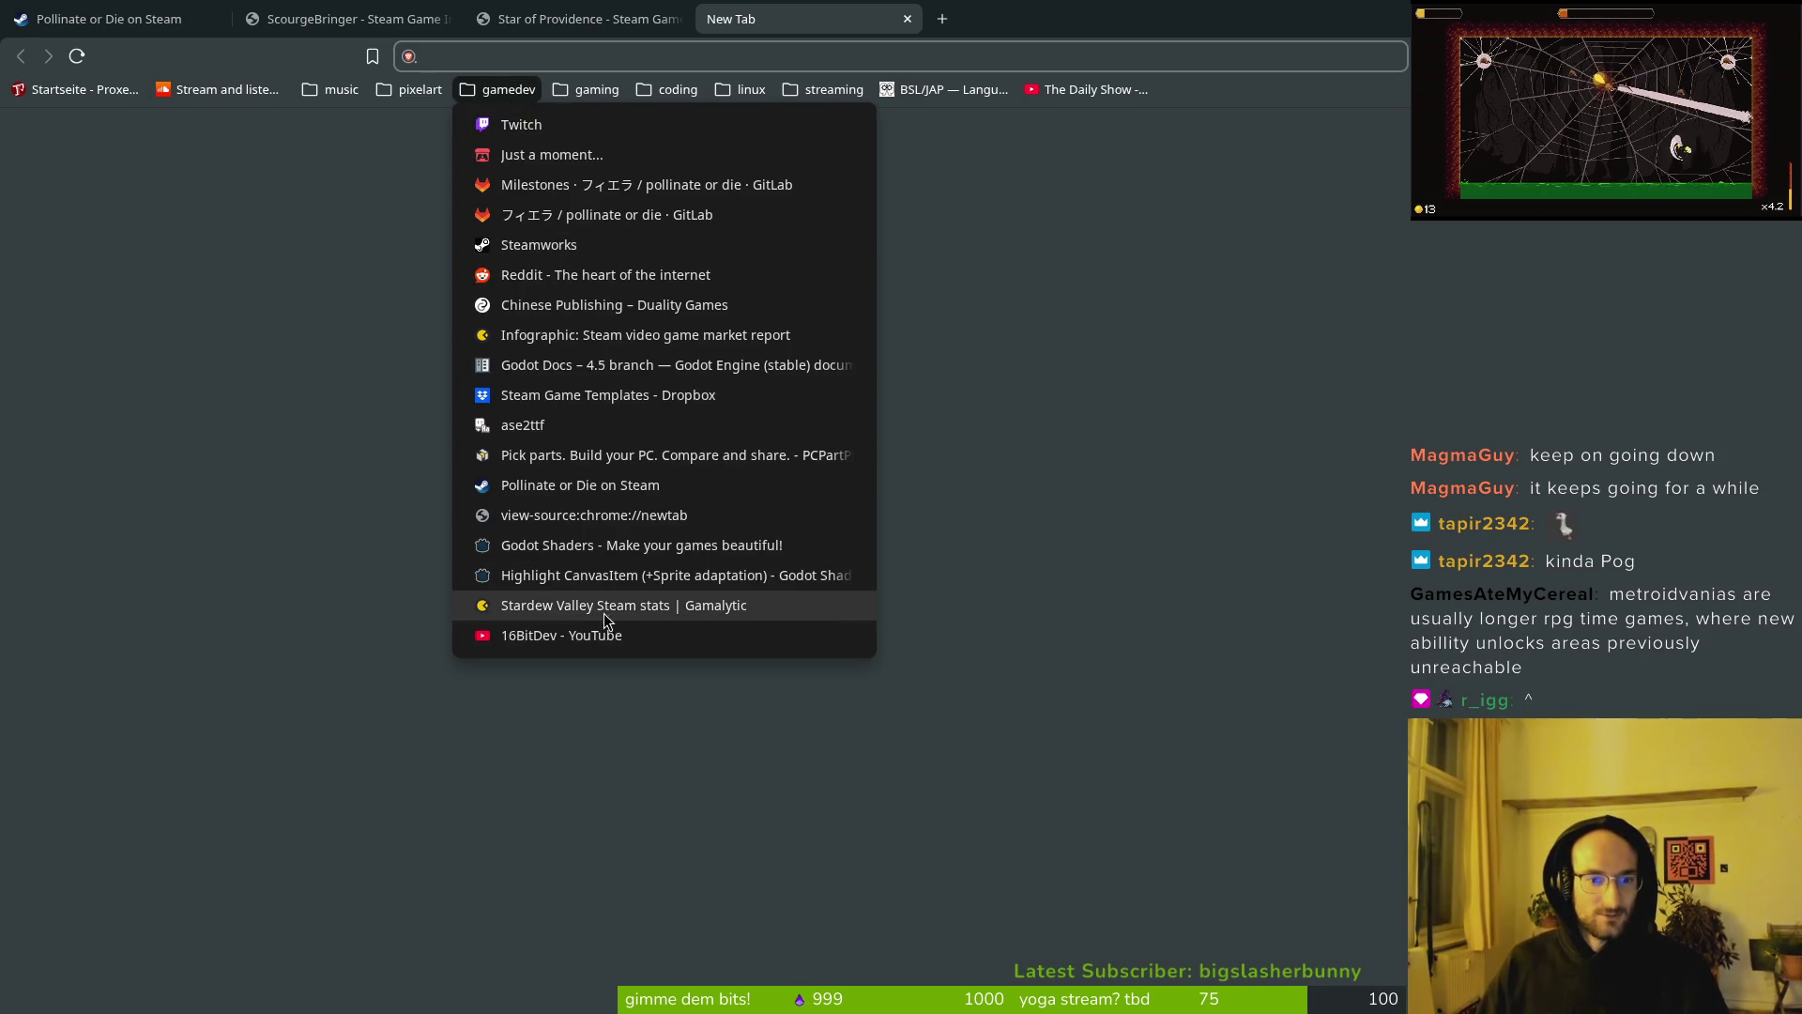
left_click(605, 612)
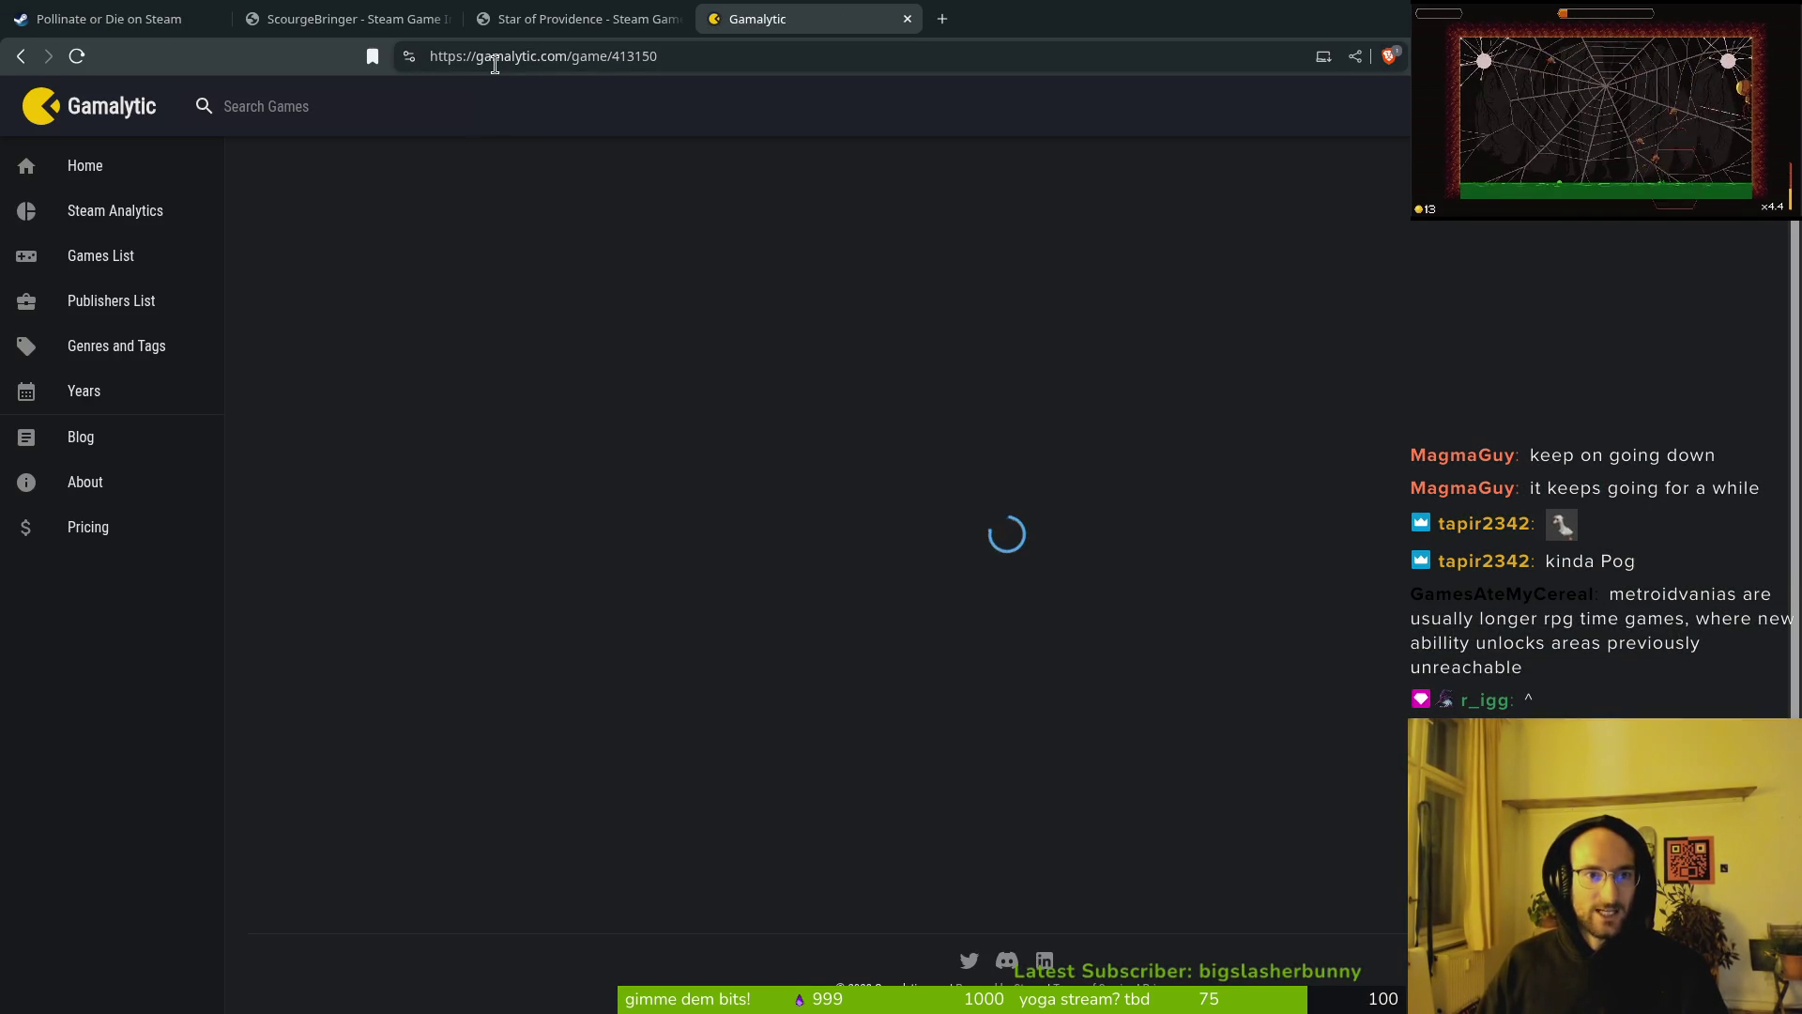
Step: Scroll down to the stats and highlight the gross revenue line
scroll(329, 437, "down", 3)
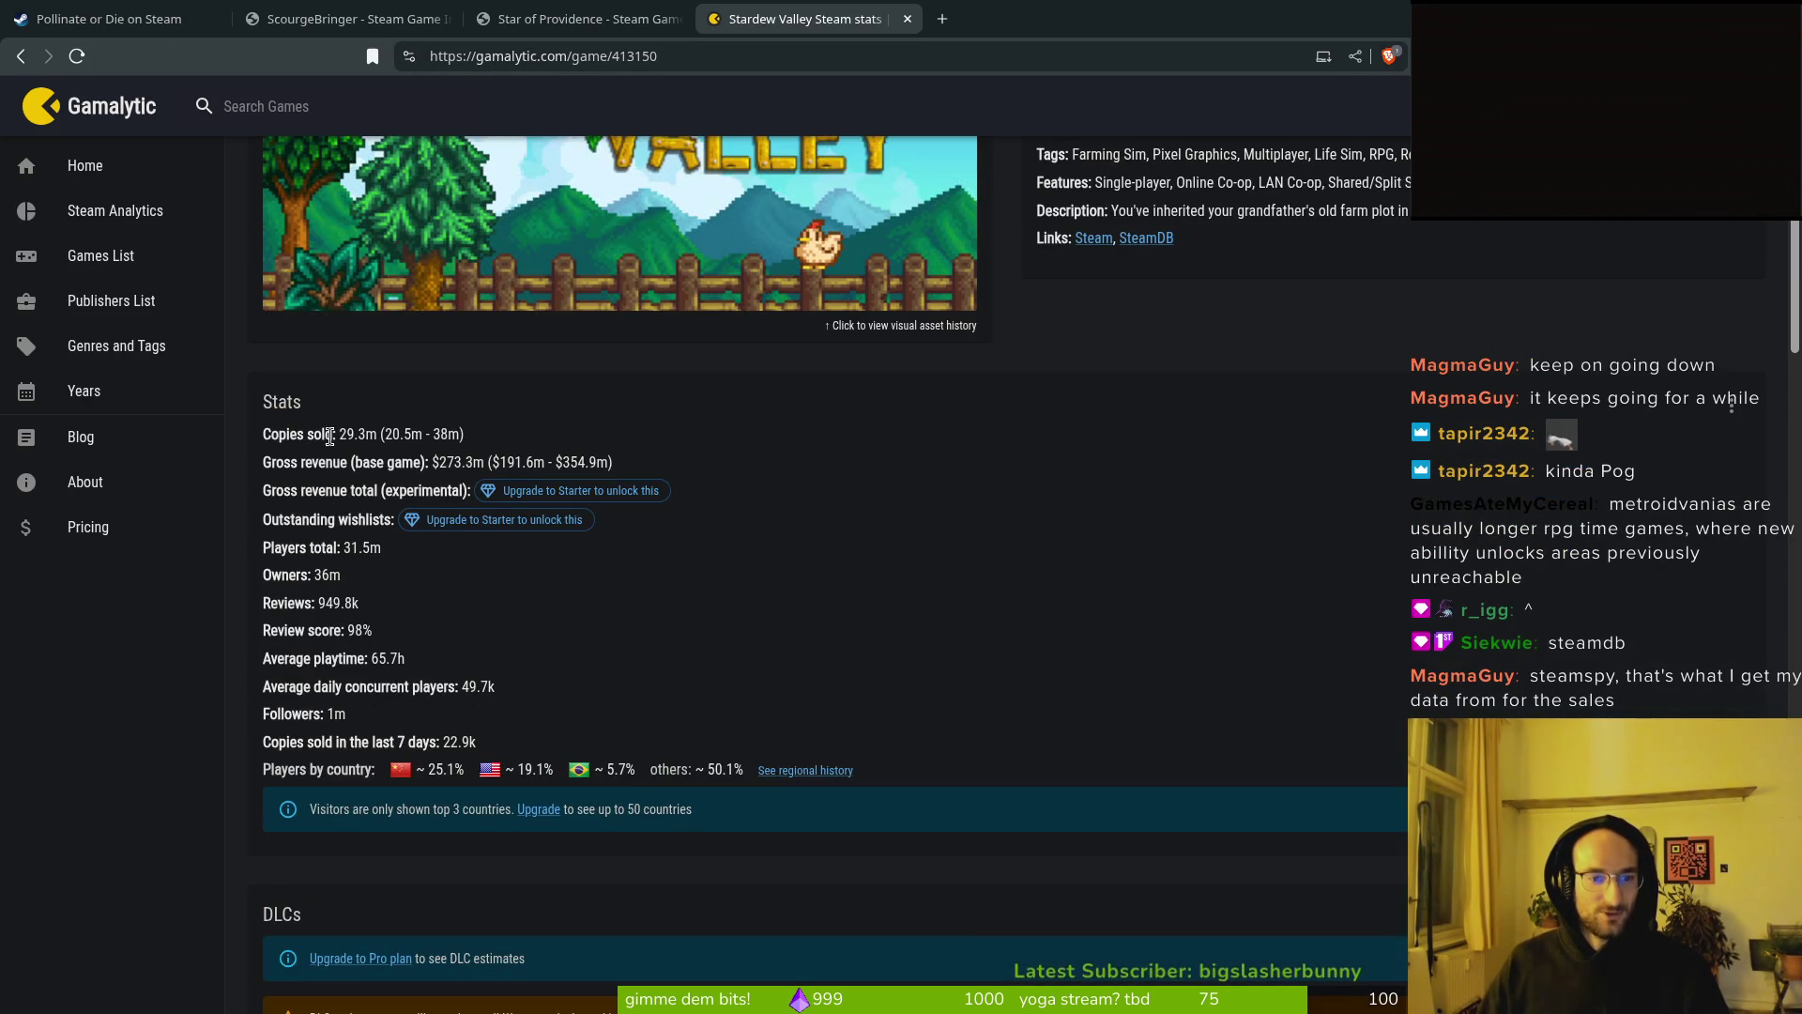
mouse_move(261, 469)
left_mouse_down()
mouse_move(644, 454)
mouse_move(141, 469)
mouse_move(381, 139)
left_mouse_up()
key("ctrl+Tab")
key("ctrl+Tab")
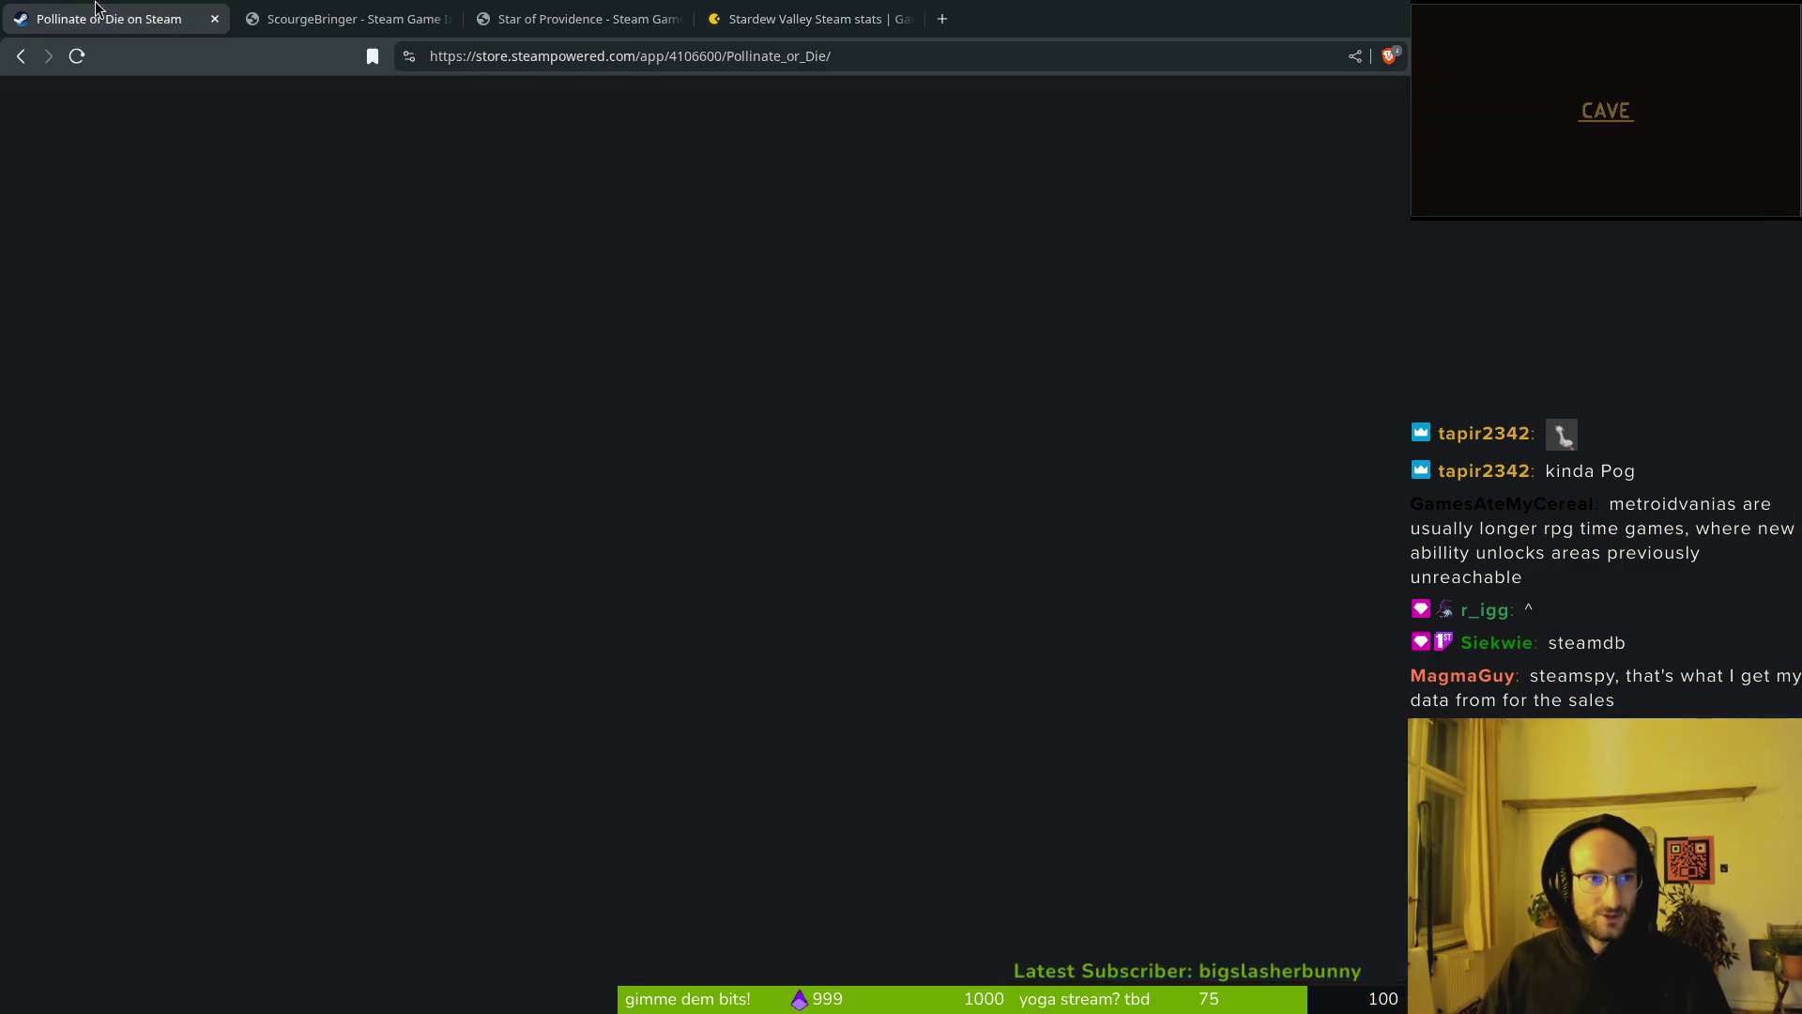
Step: Switch back to the Star of Providence SteamRecs.io tab with its rankings and estimated sales
key("ctrl+Tab")
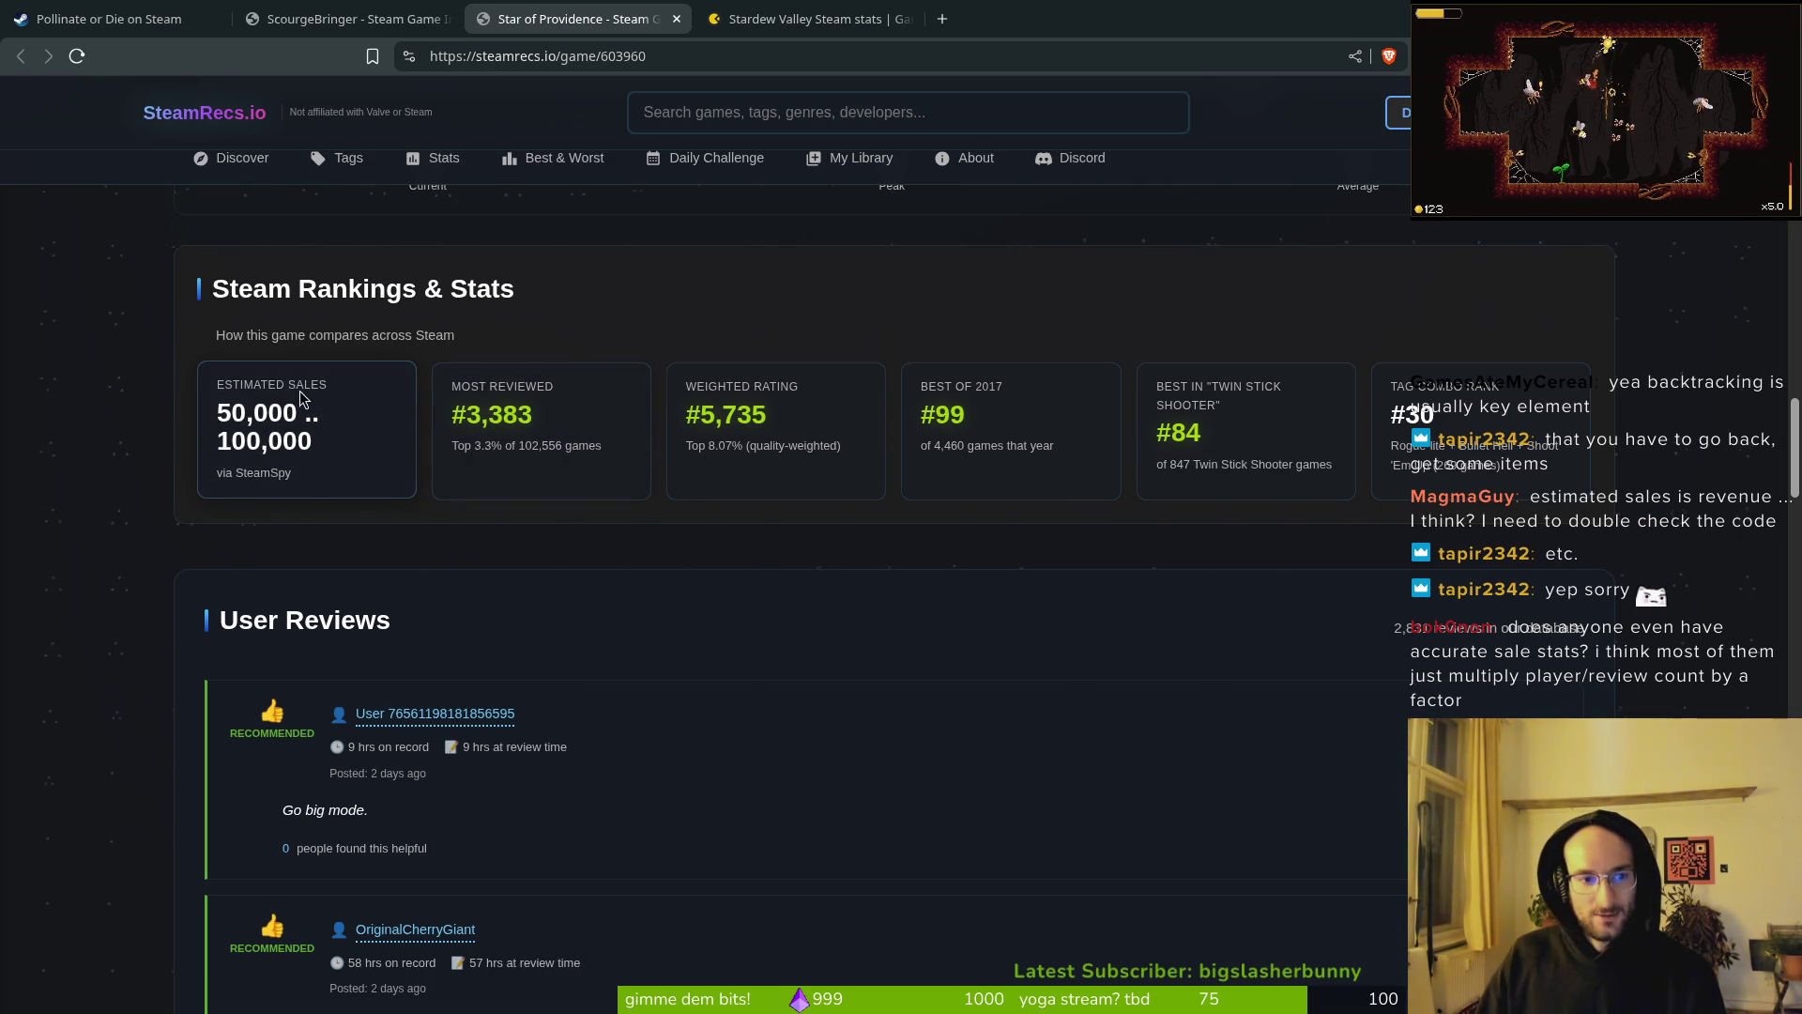
triple_click(308, 384)
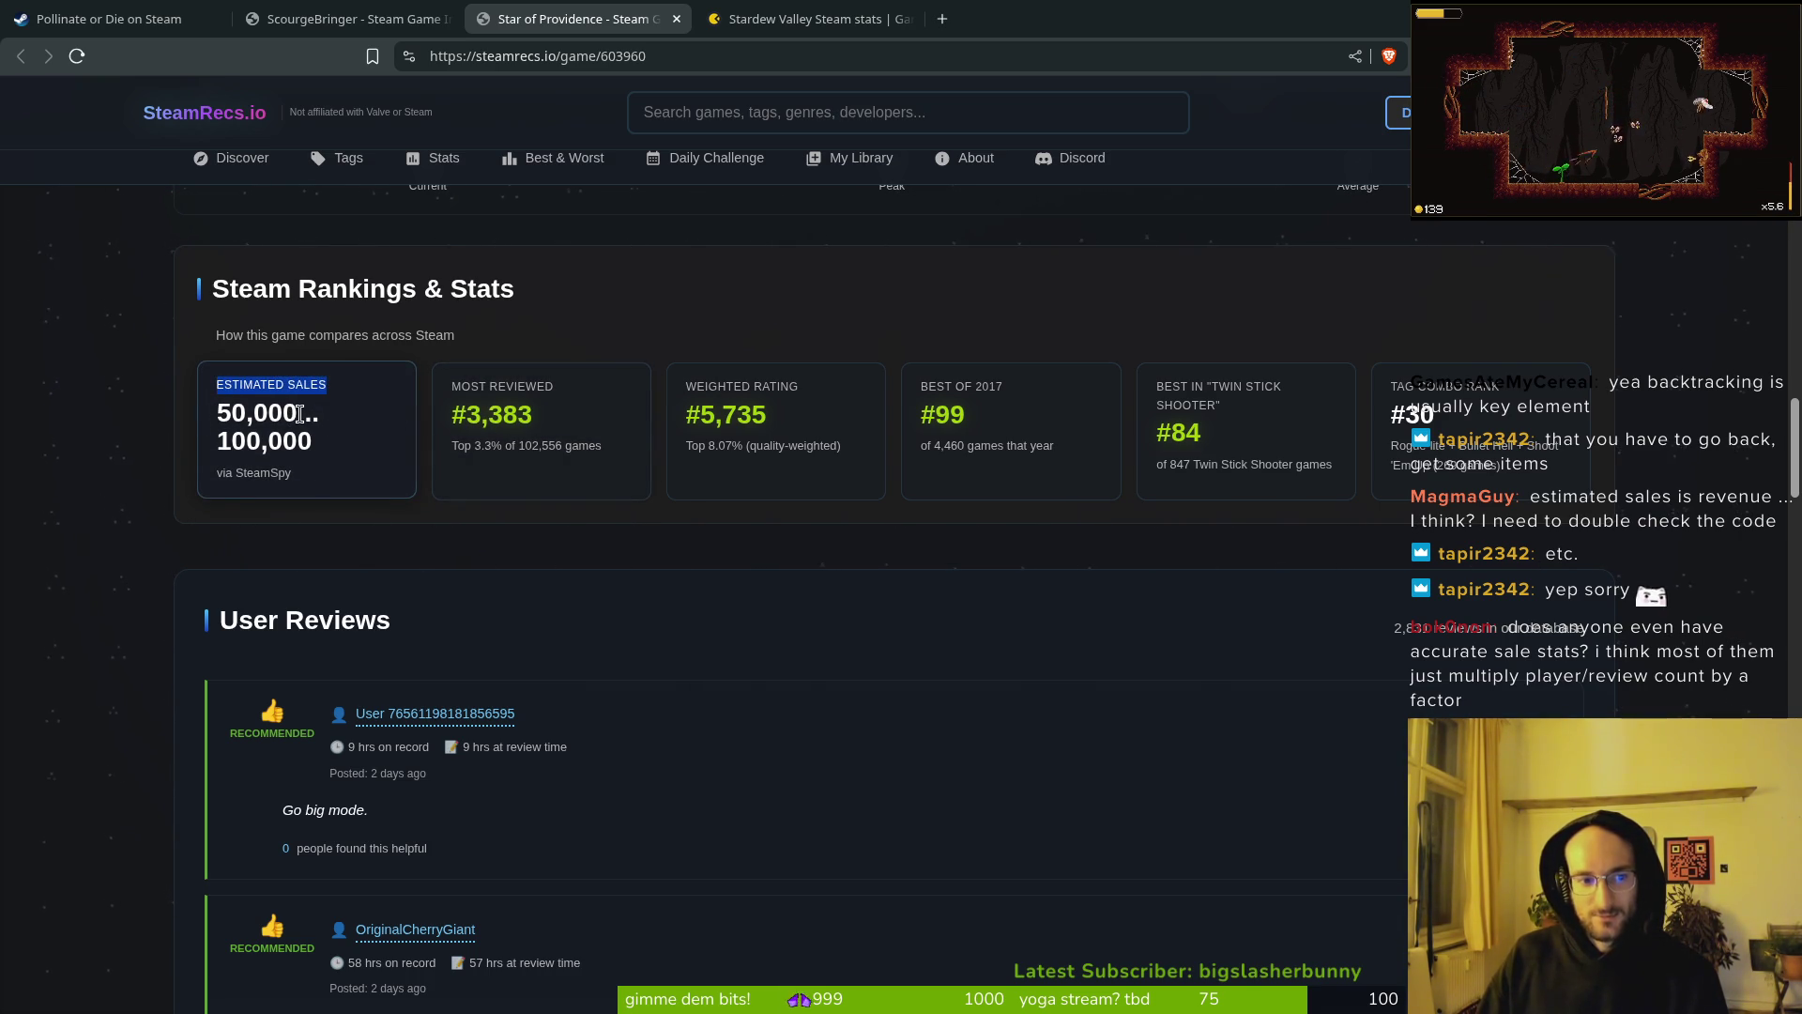
left_click(293, 442)
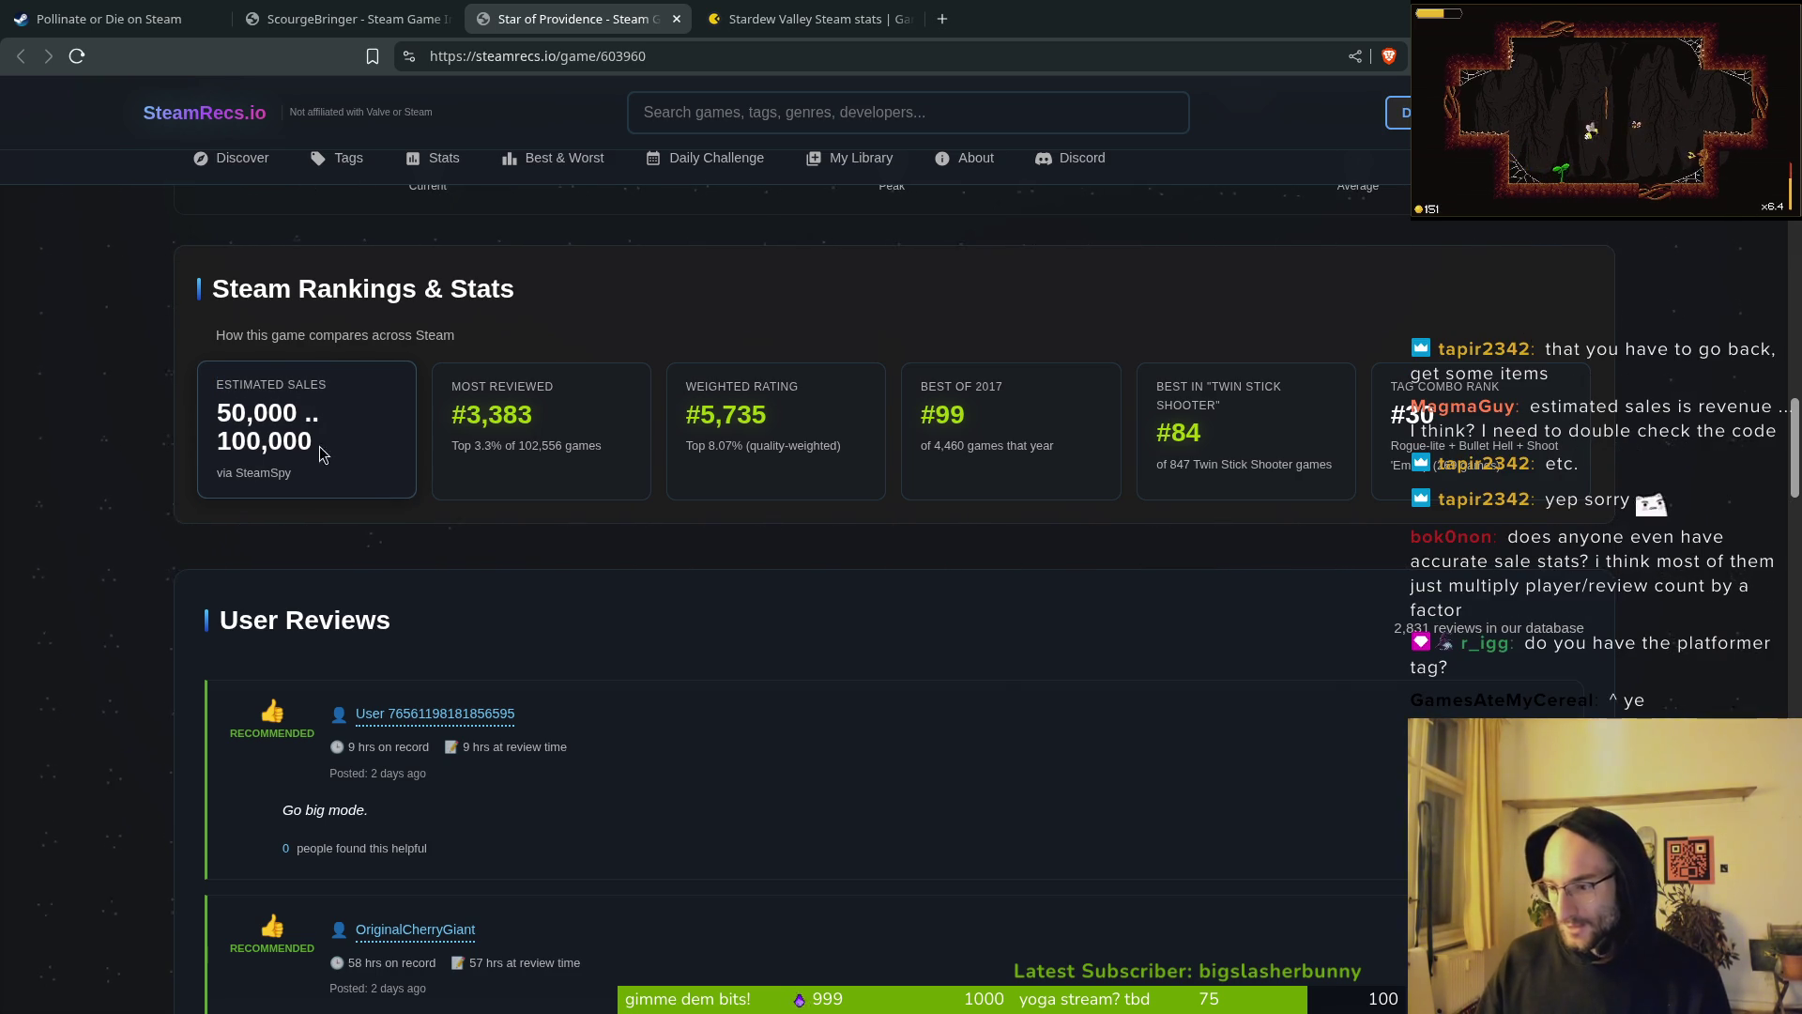
key("ctrl+1")
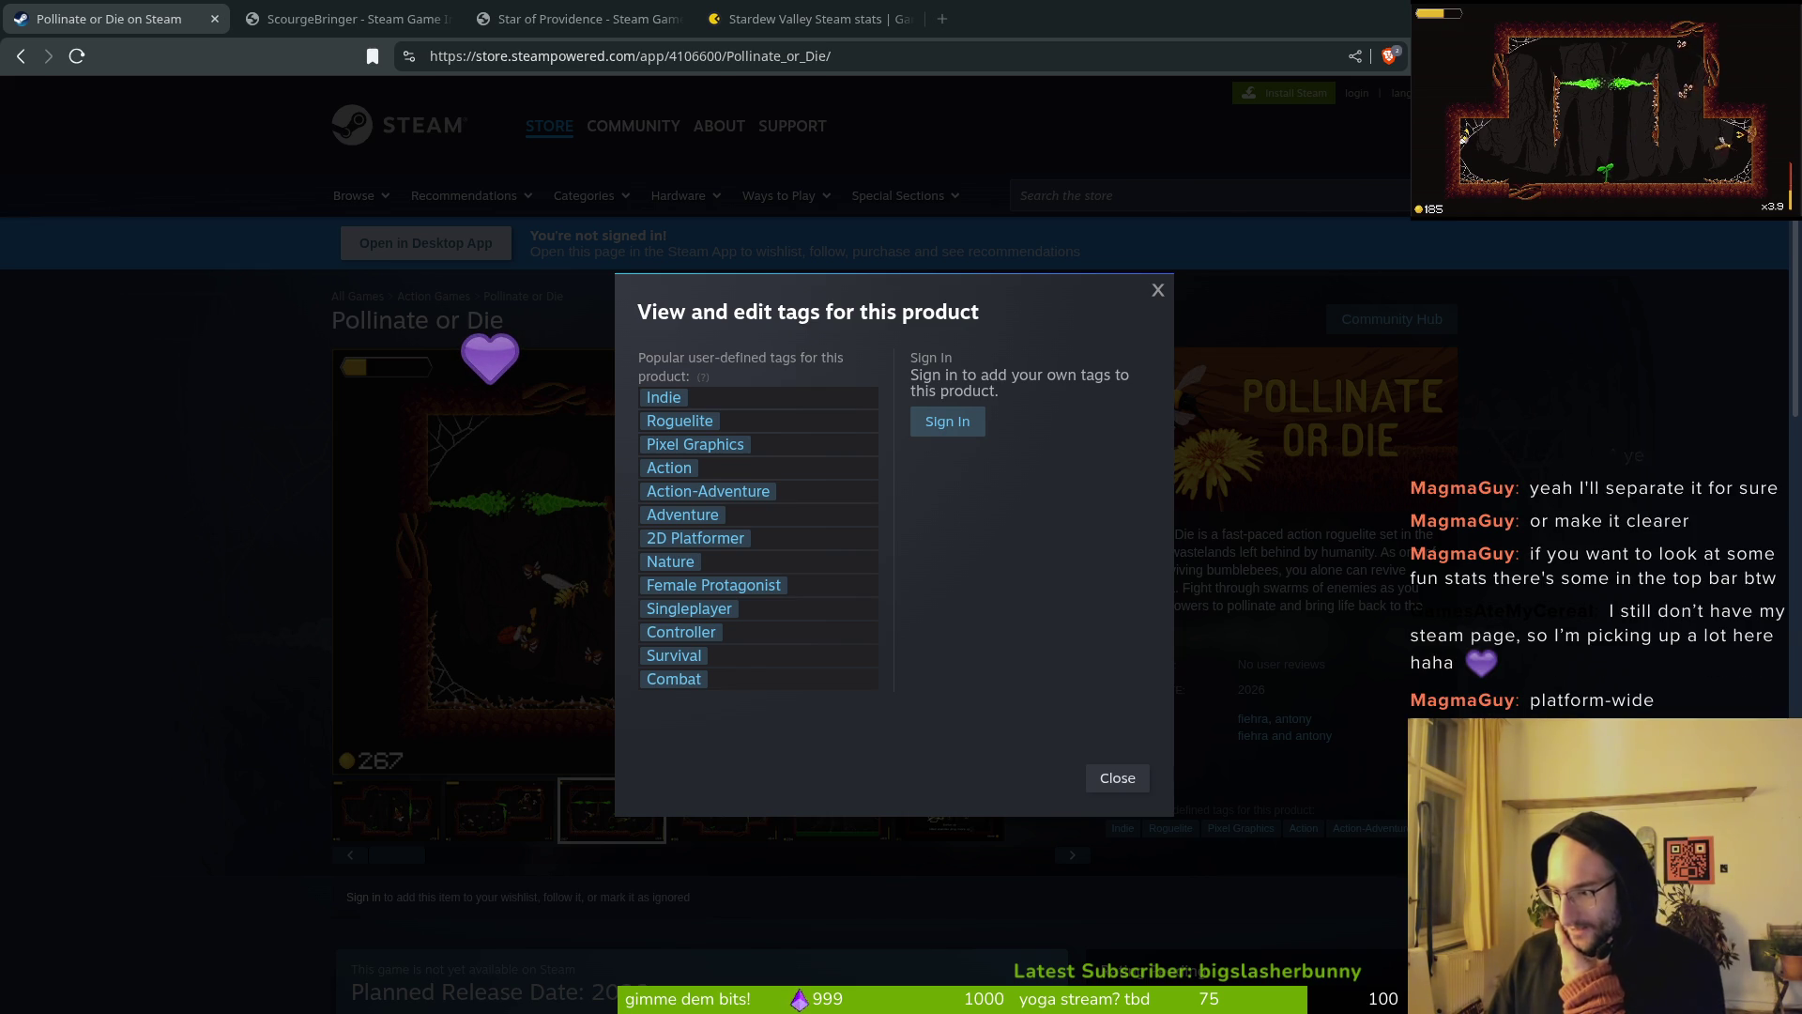
left_click(185, 739)
left_click(369, 9)
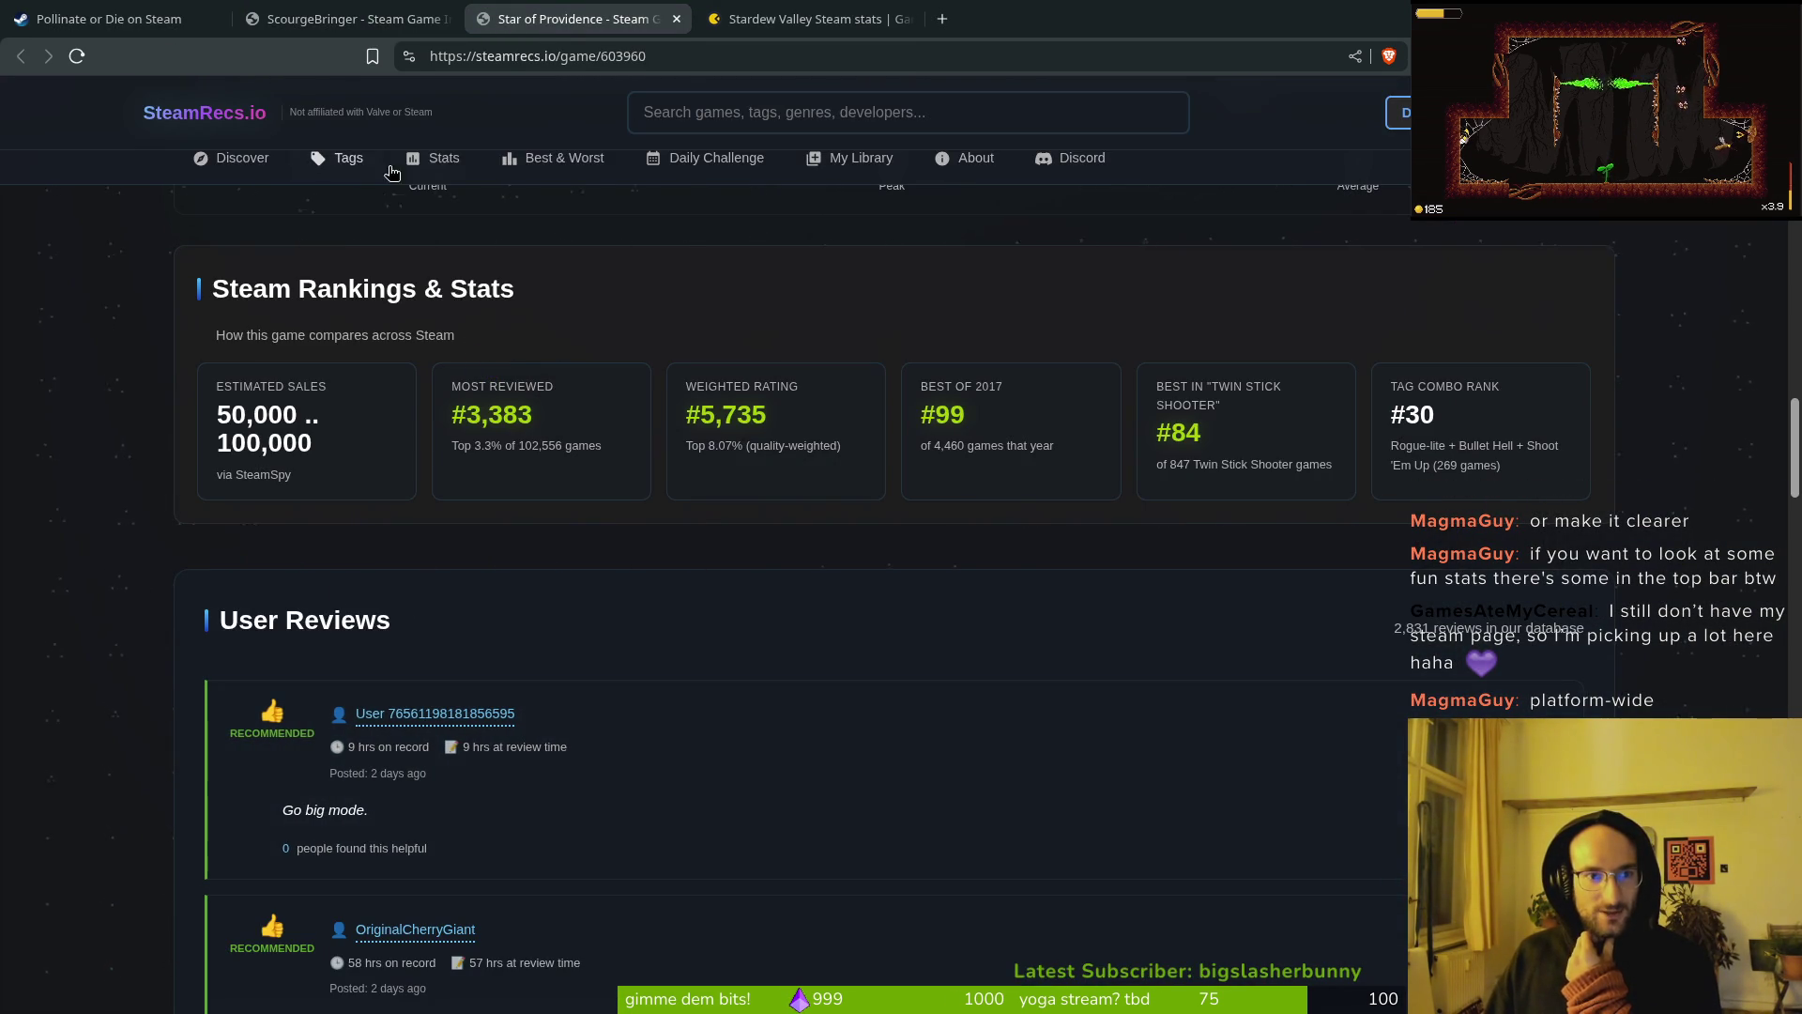
left_click(430, 161)
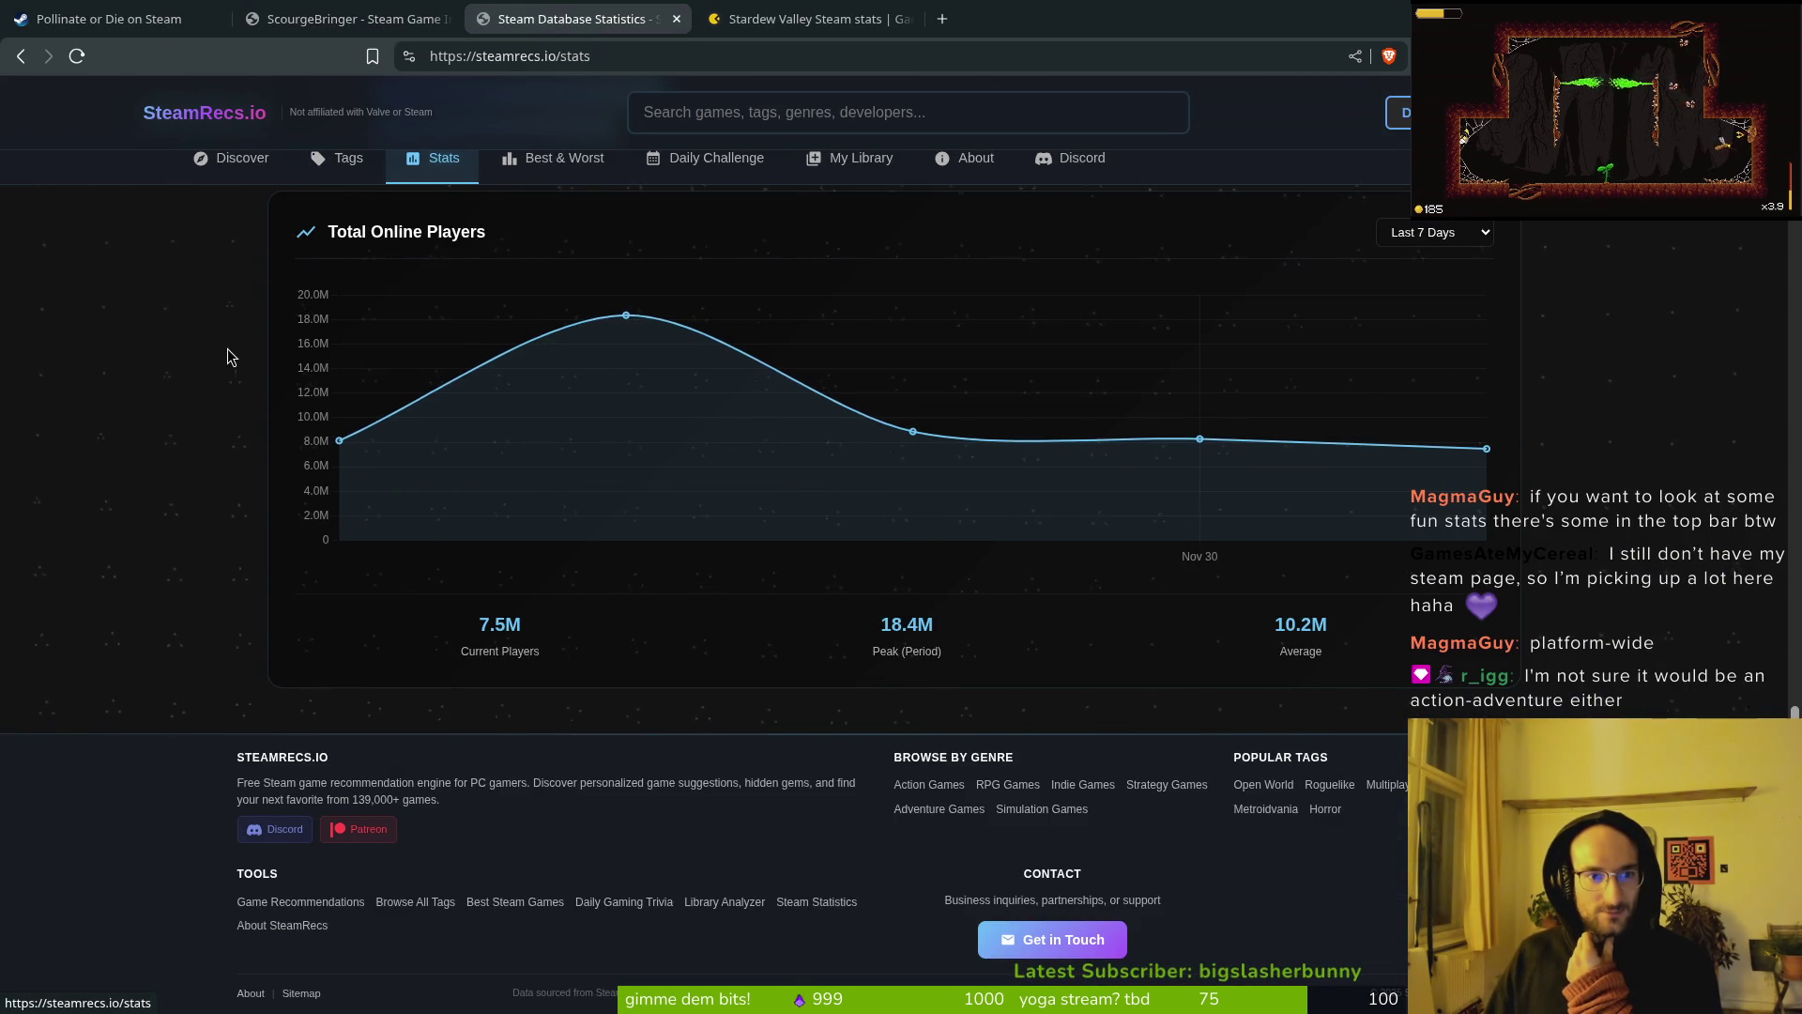
Step: Scroll back up through the SteamRecs.io stats, then return to the Pollinate or Die store tab
scroll(740, 718, "up", 9)
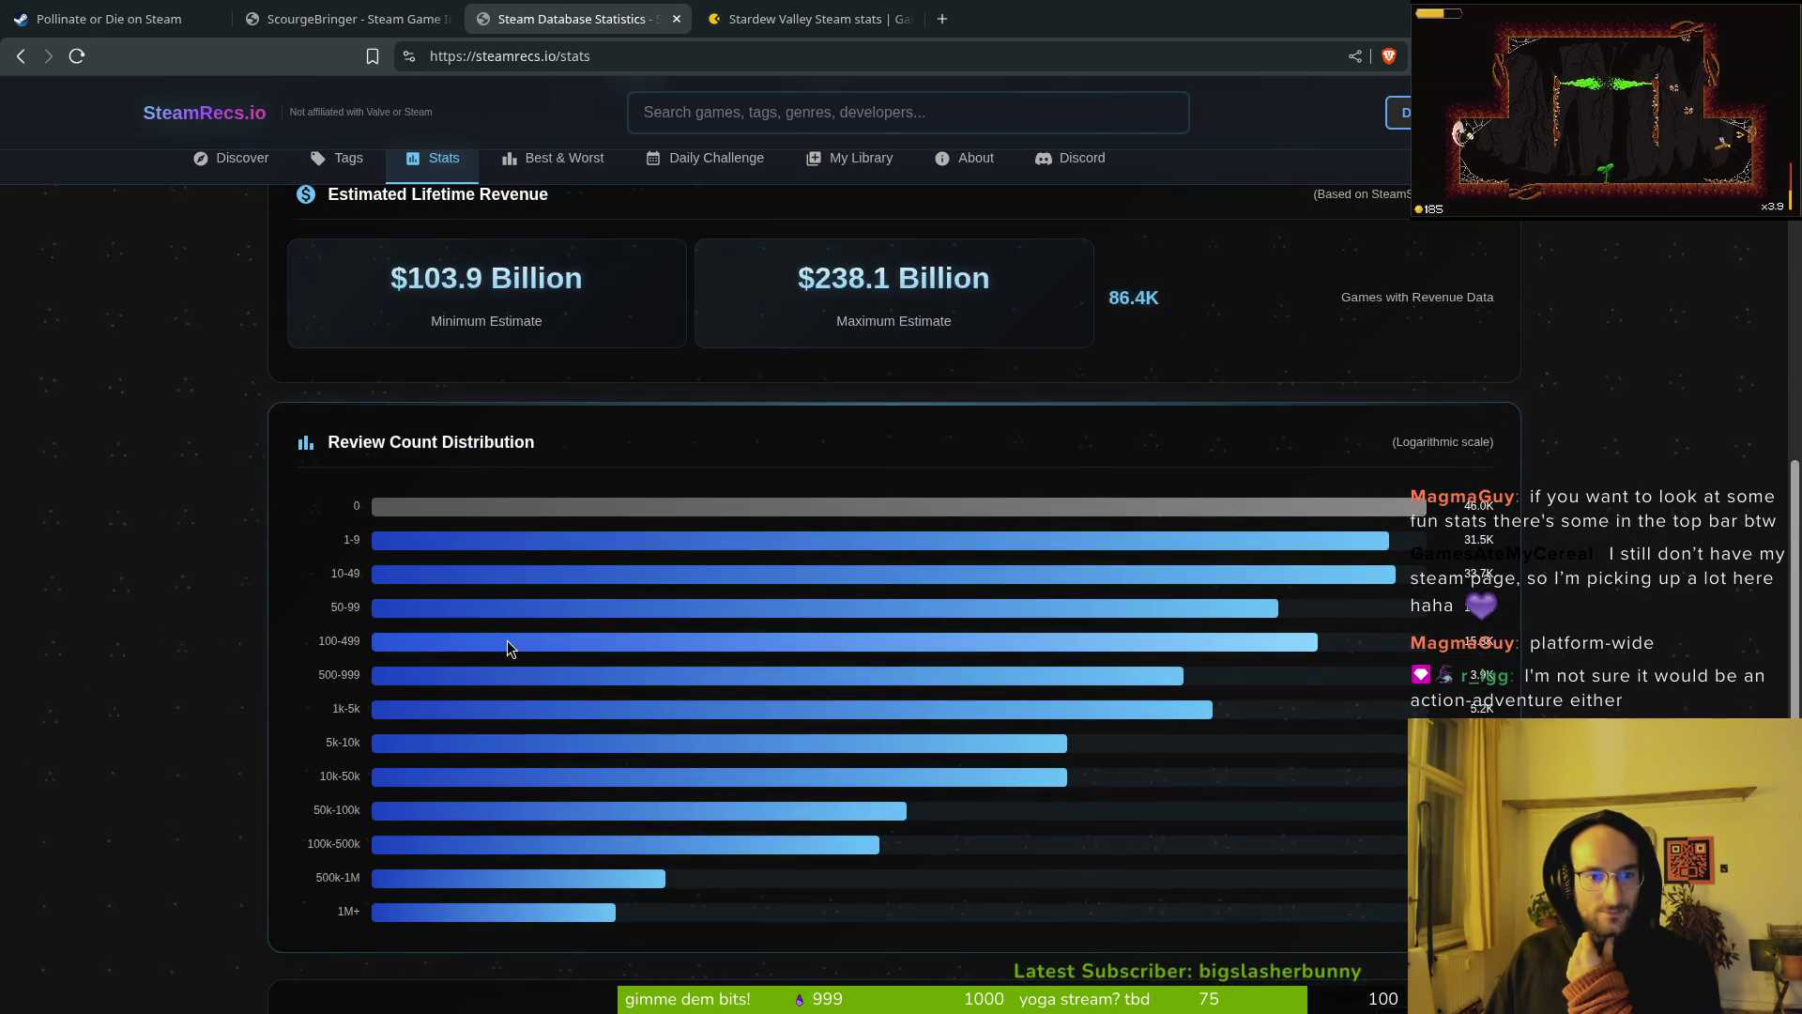
scroll(478, 413, "up", 3)
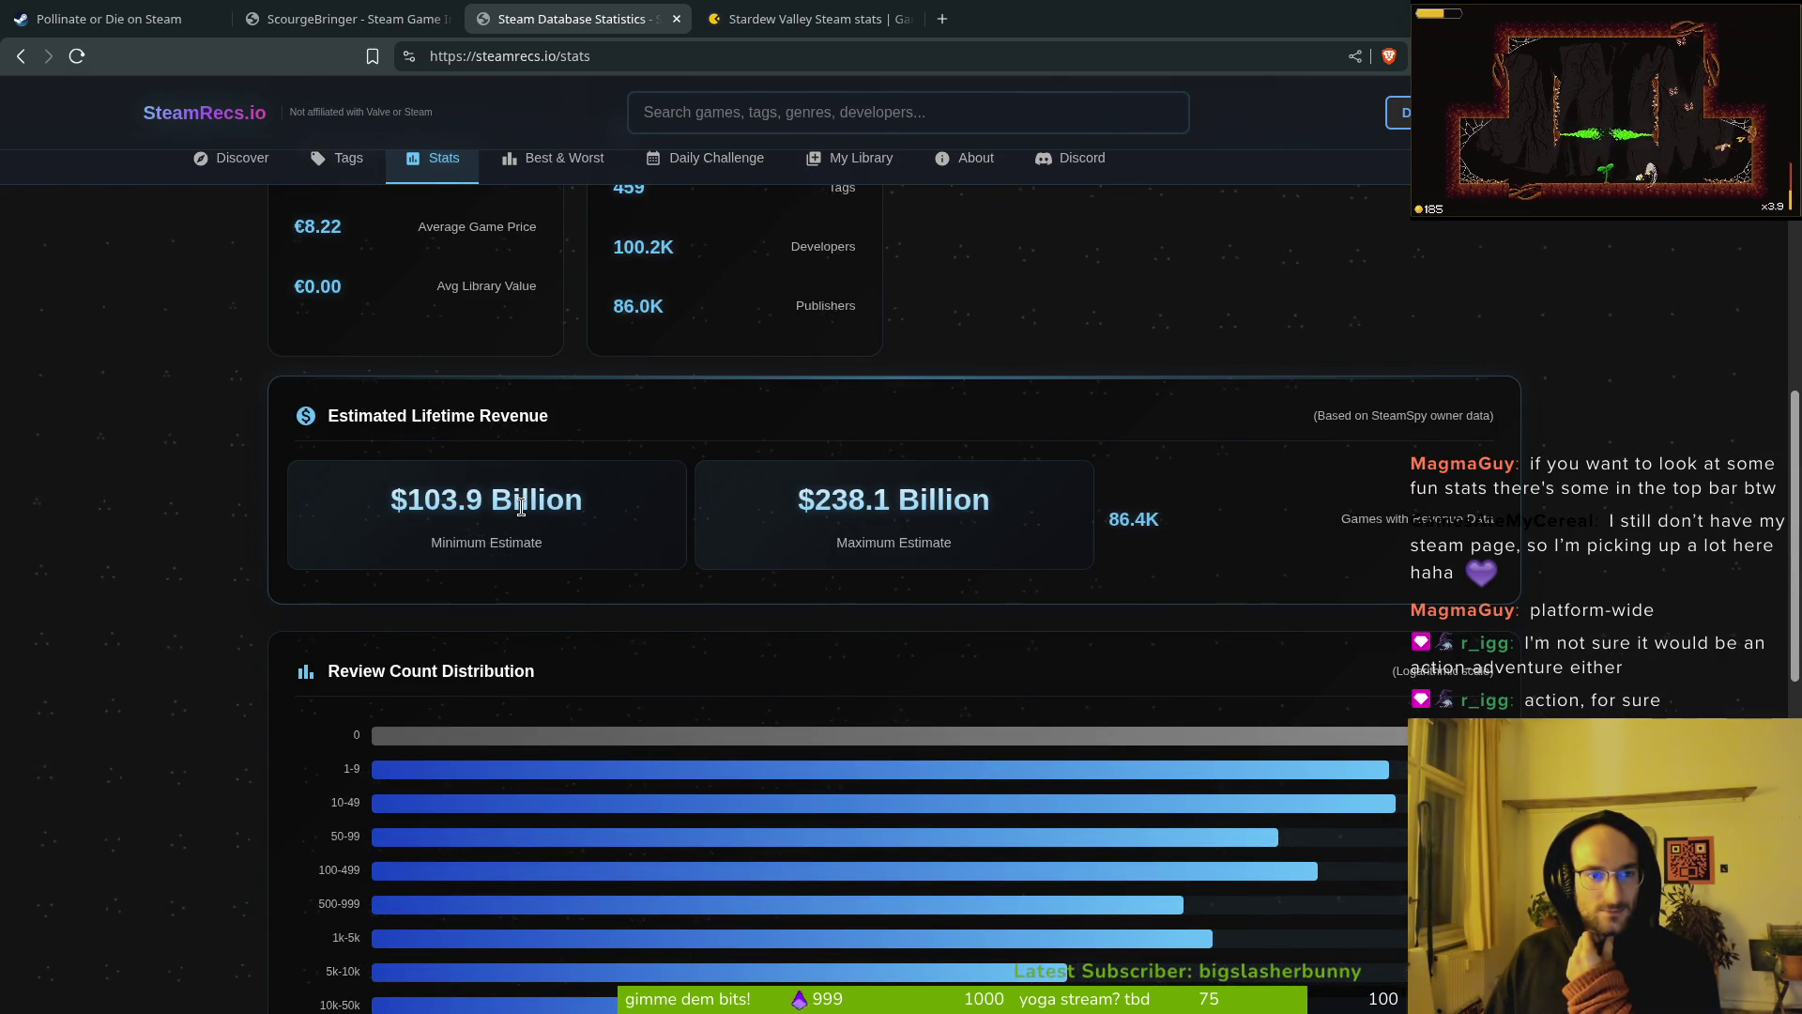
scroll(522, 507, "up", 5)
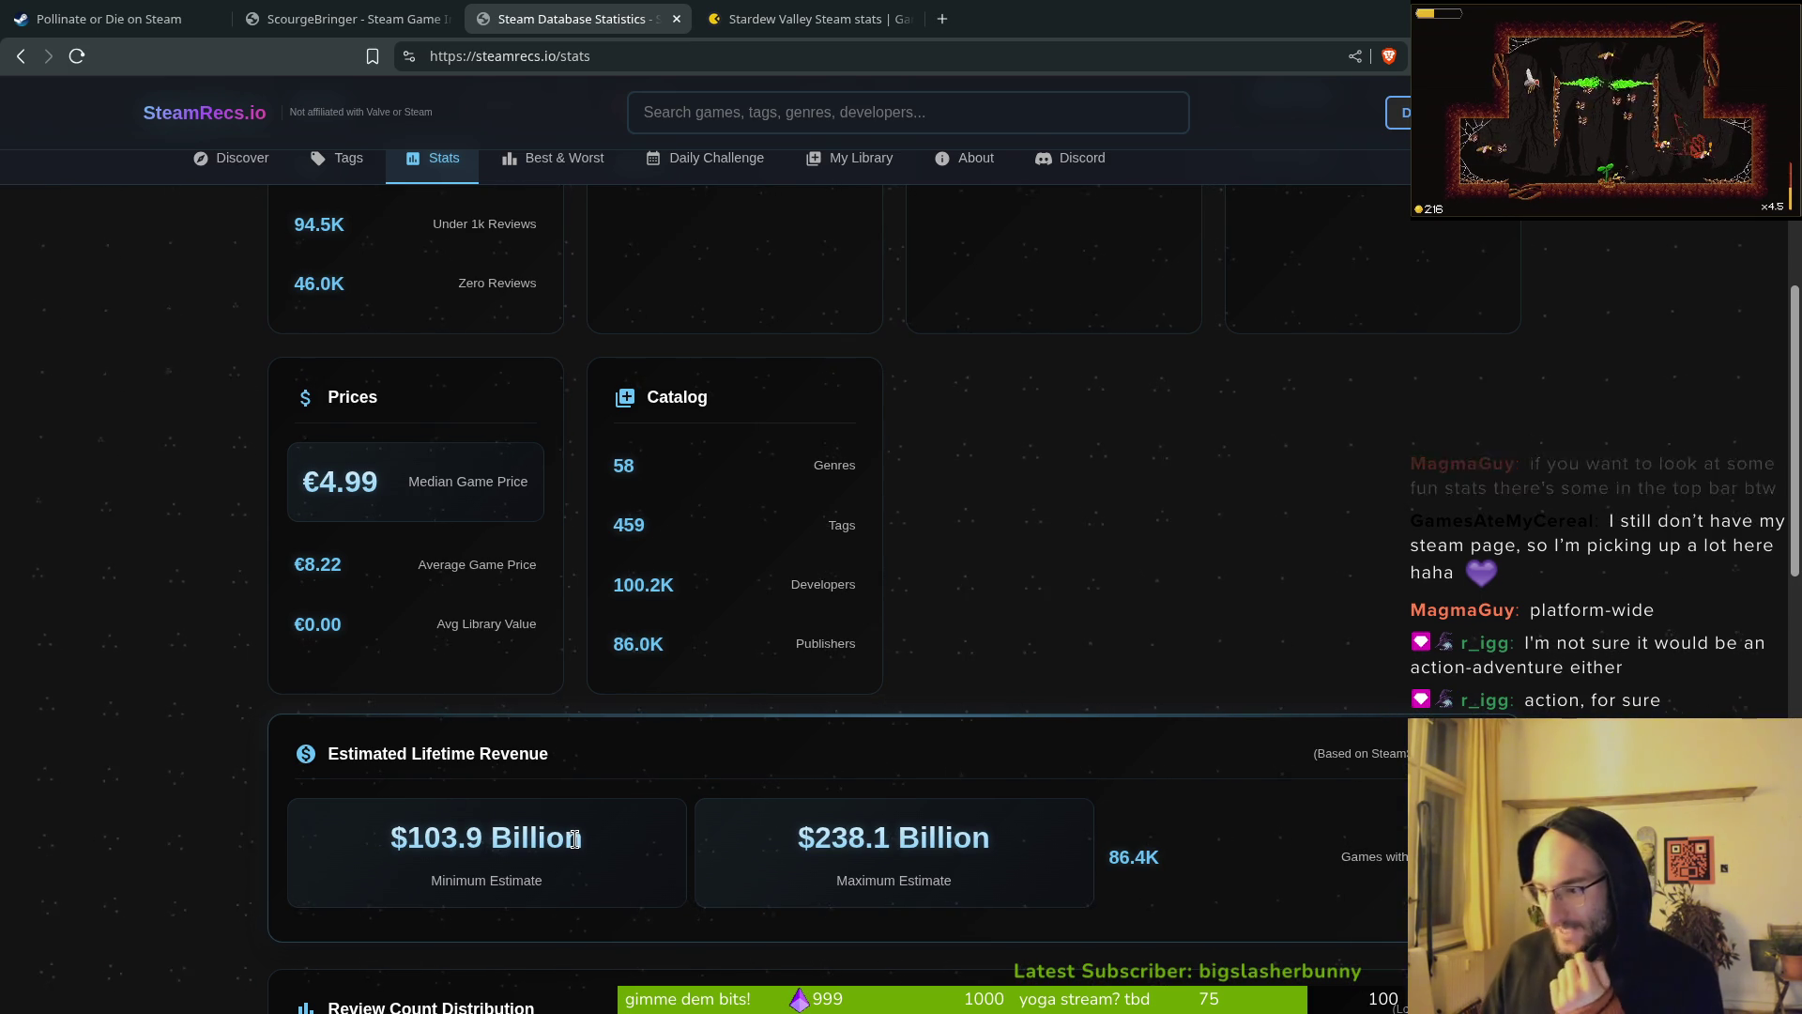
key("ctrl+shift+Tab")
key("ctrl+shift+Tab")
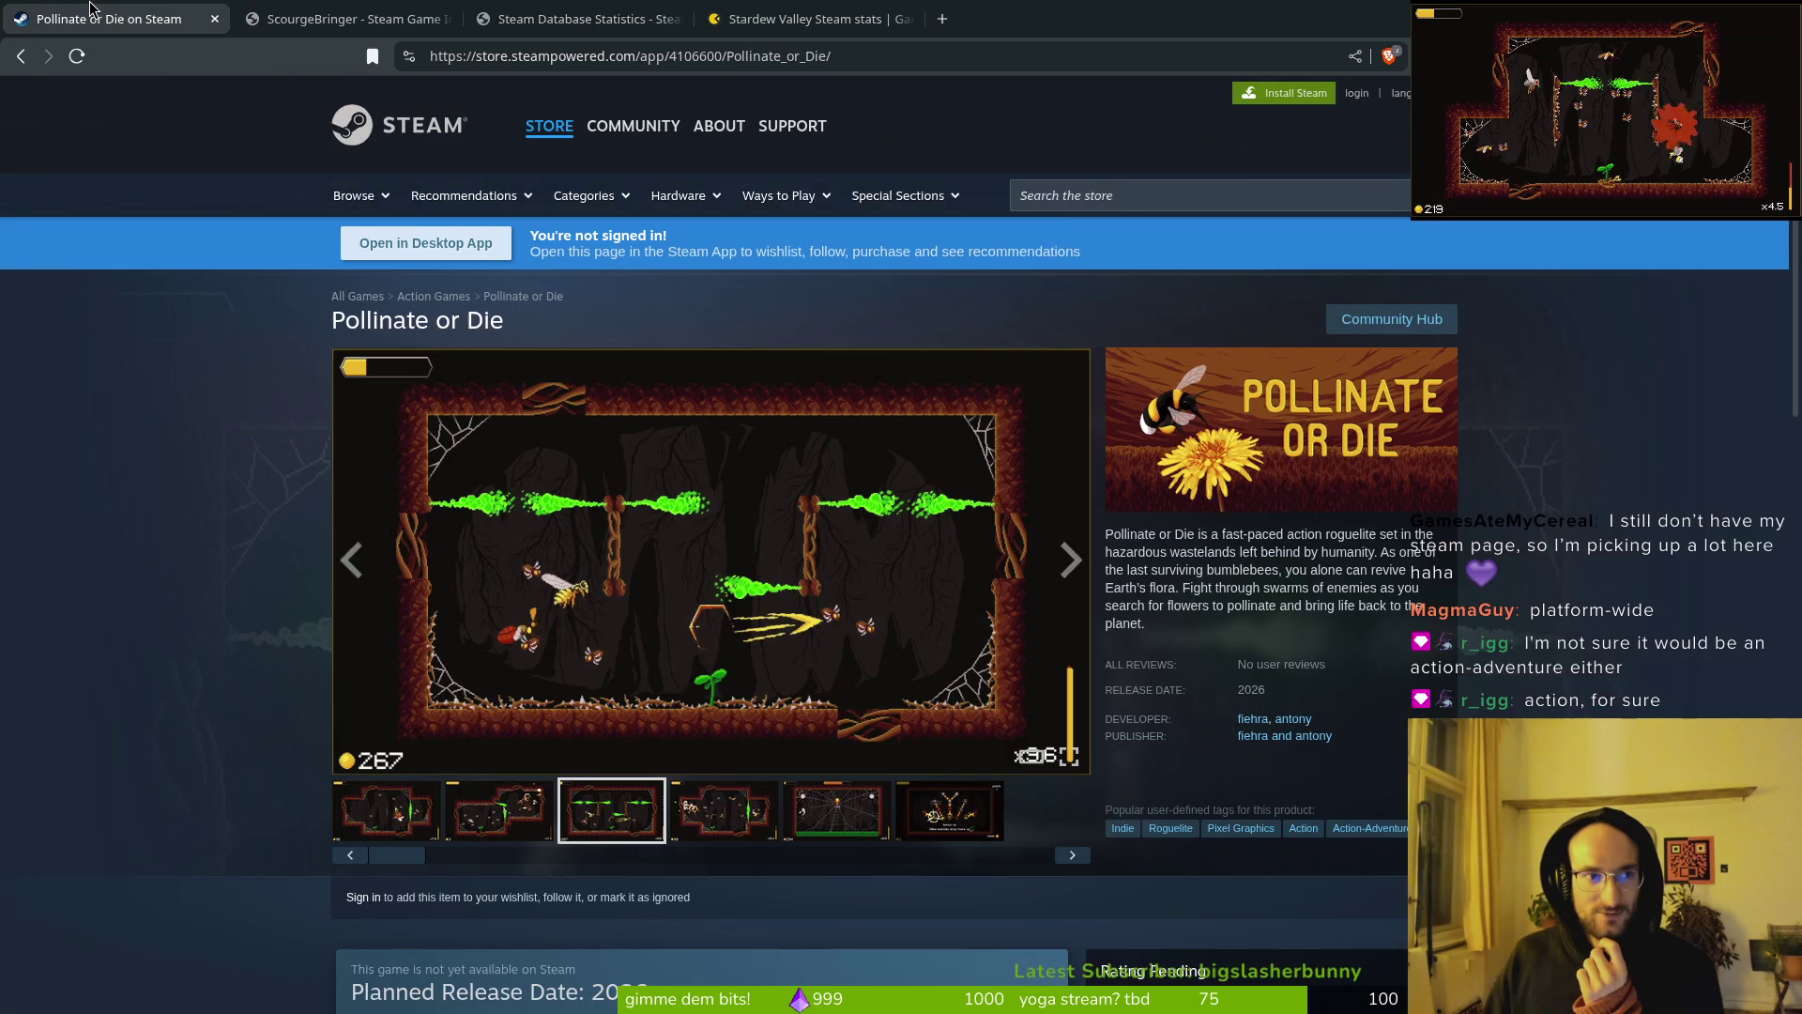
Step: Bring up the ScourgeBringer page and scroll through its trailer and About section
key("ctrl+Tab")
scroll(1164, 737, "up", 15)
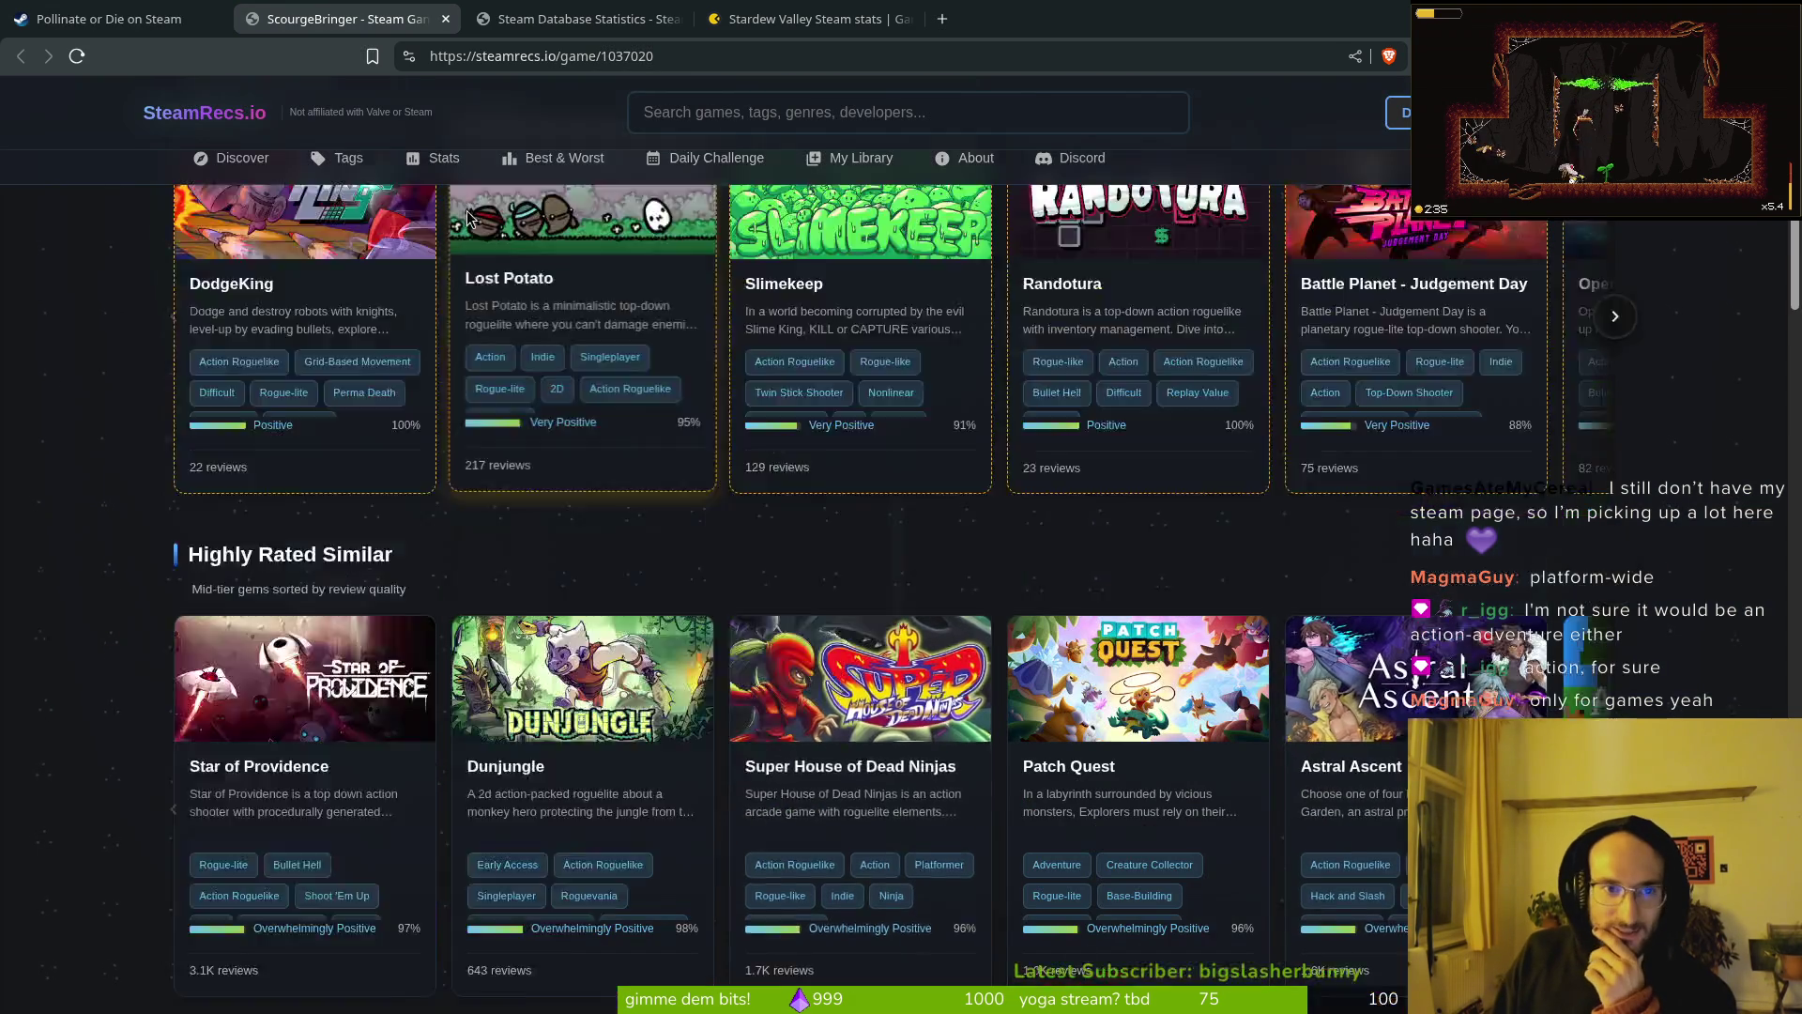
scroll(1474, 647, "down", 3)
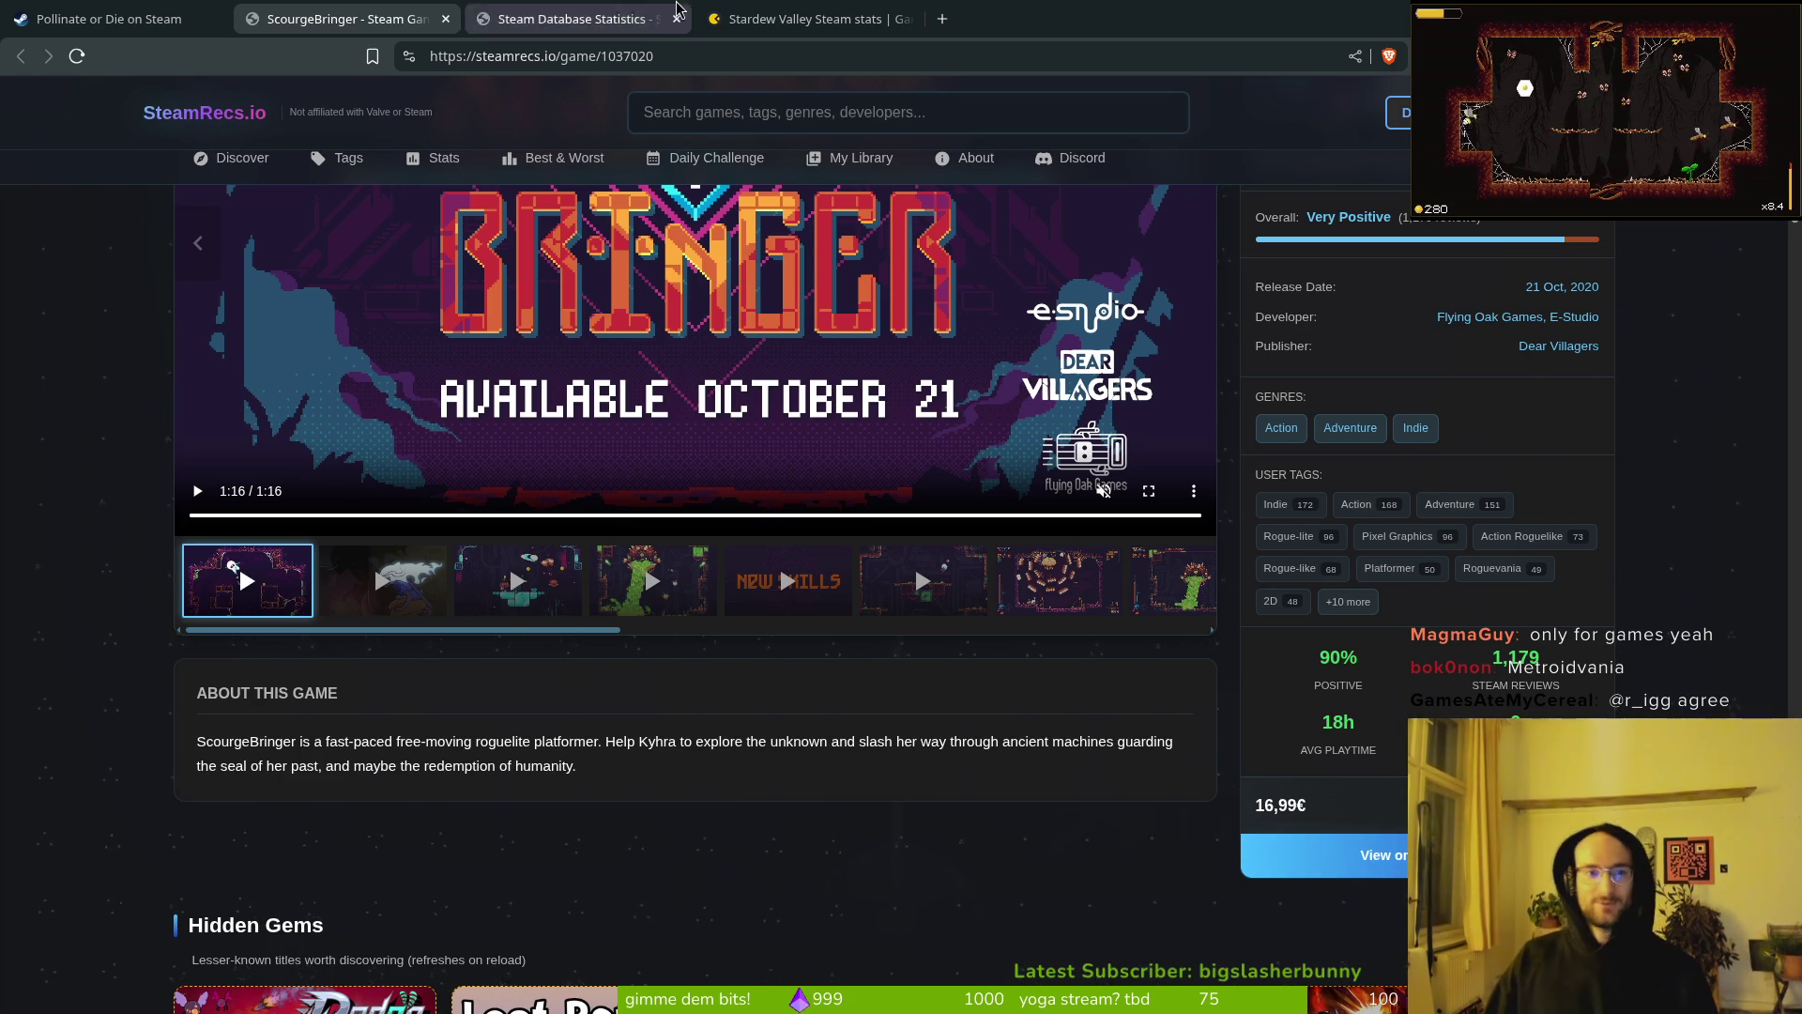
Step: Close the Steam Database Statistics tab and the Pollinate or Die tab
left_click(580, 11)
key("ctrl+w")
key("ctrl+1")
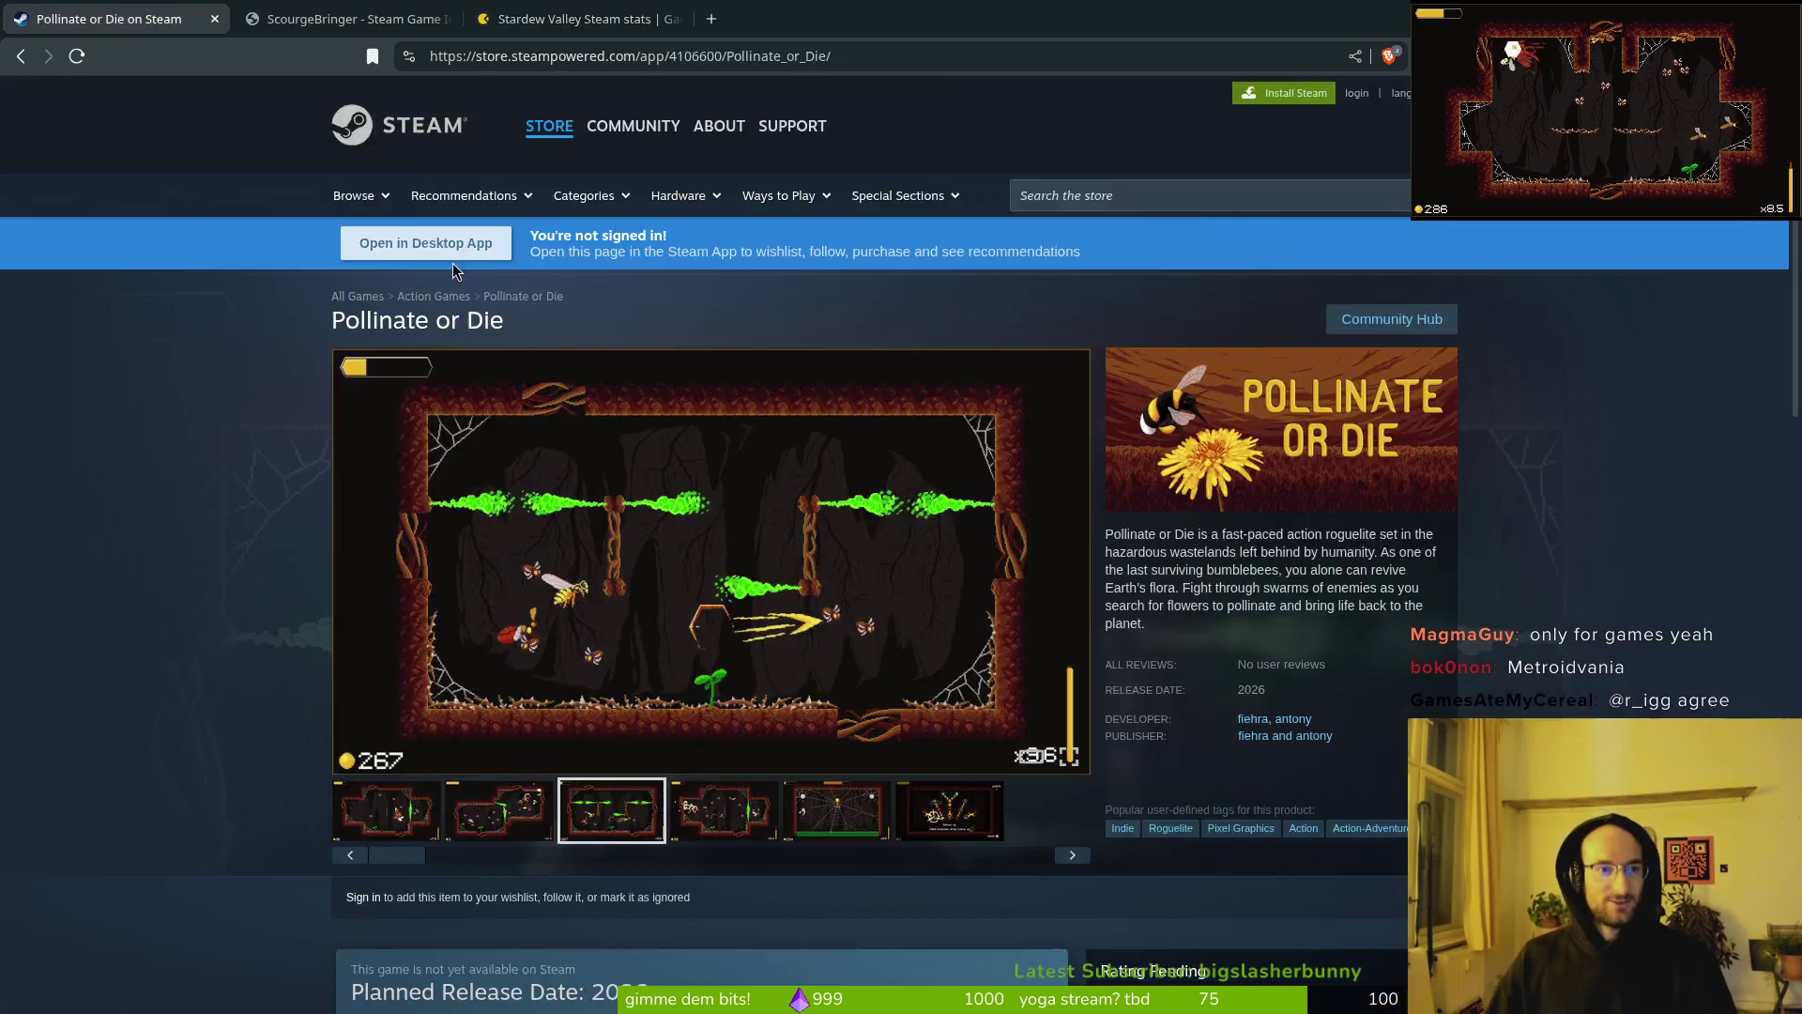
key("ctrl+w")
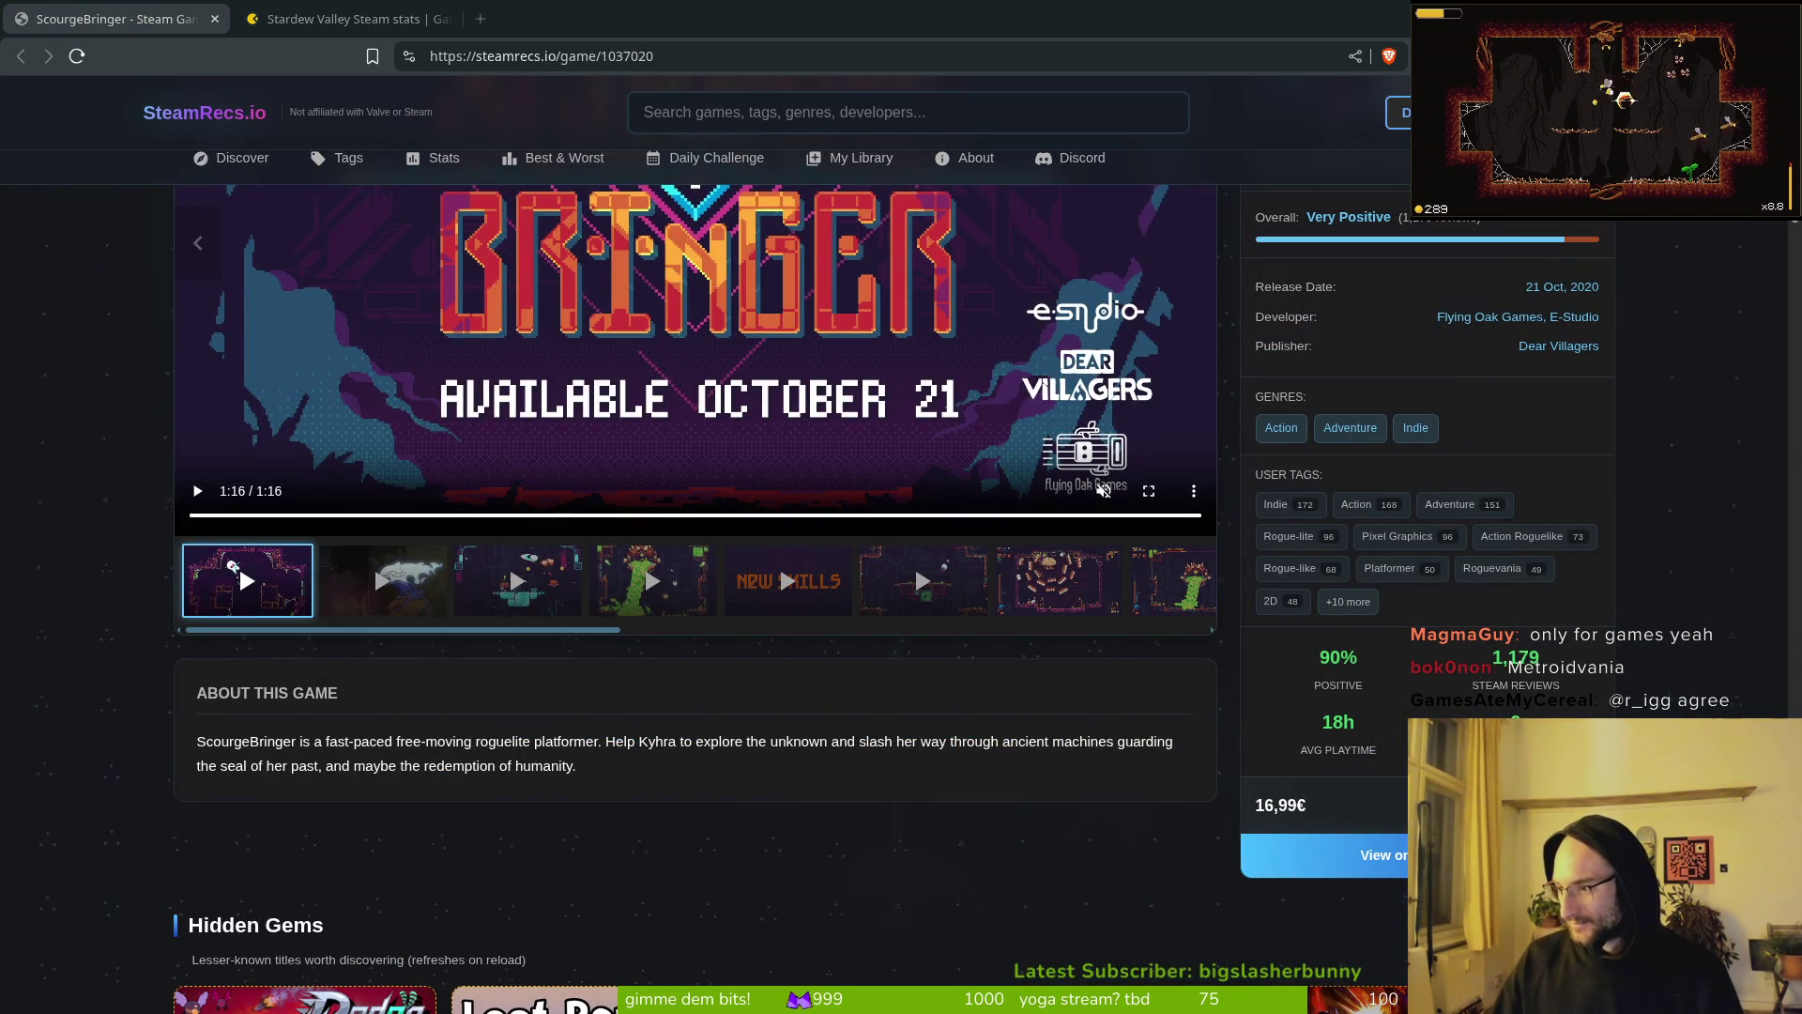
Step: Cycle through open windows until the Steam Game Comparison browser window is in front
key("alt+Tab")
key("v")
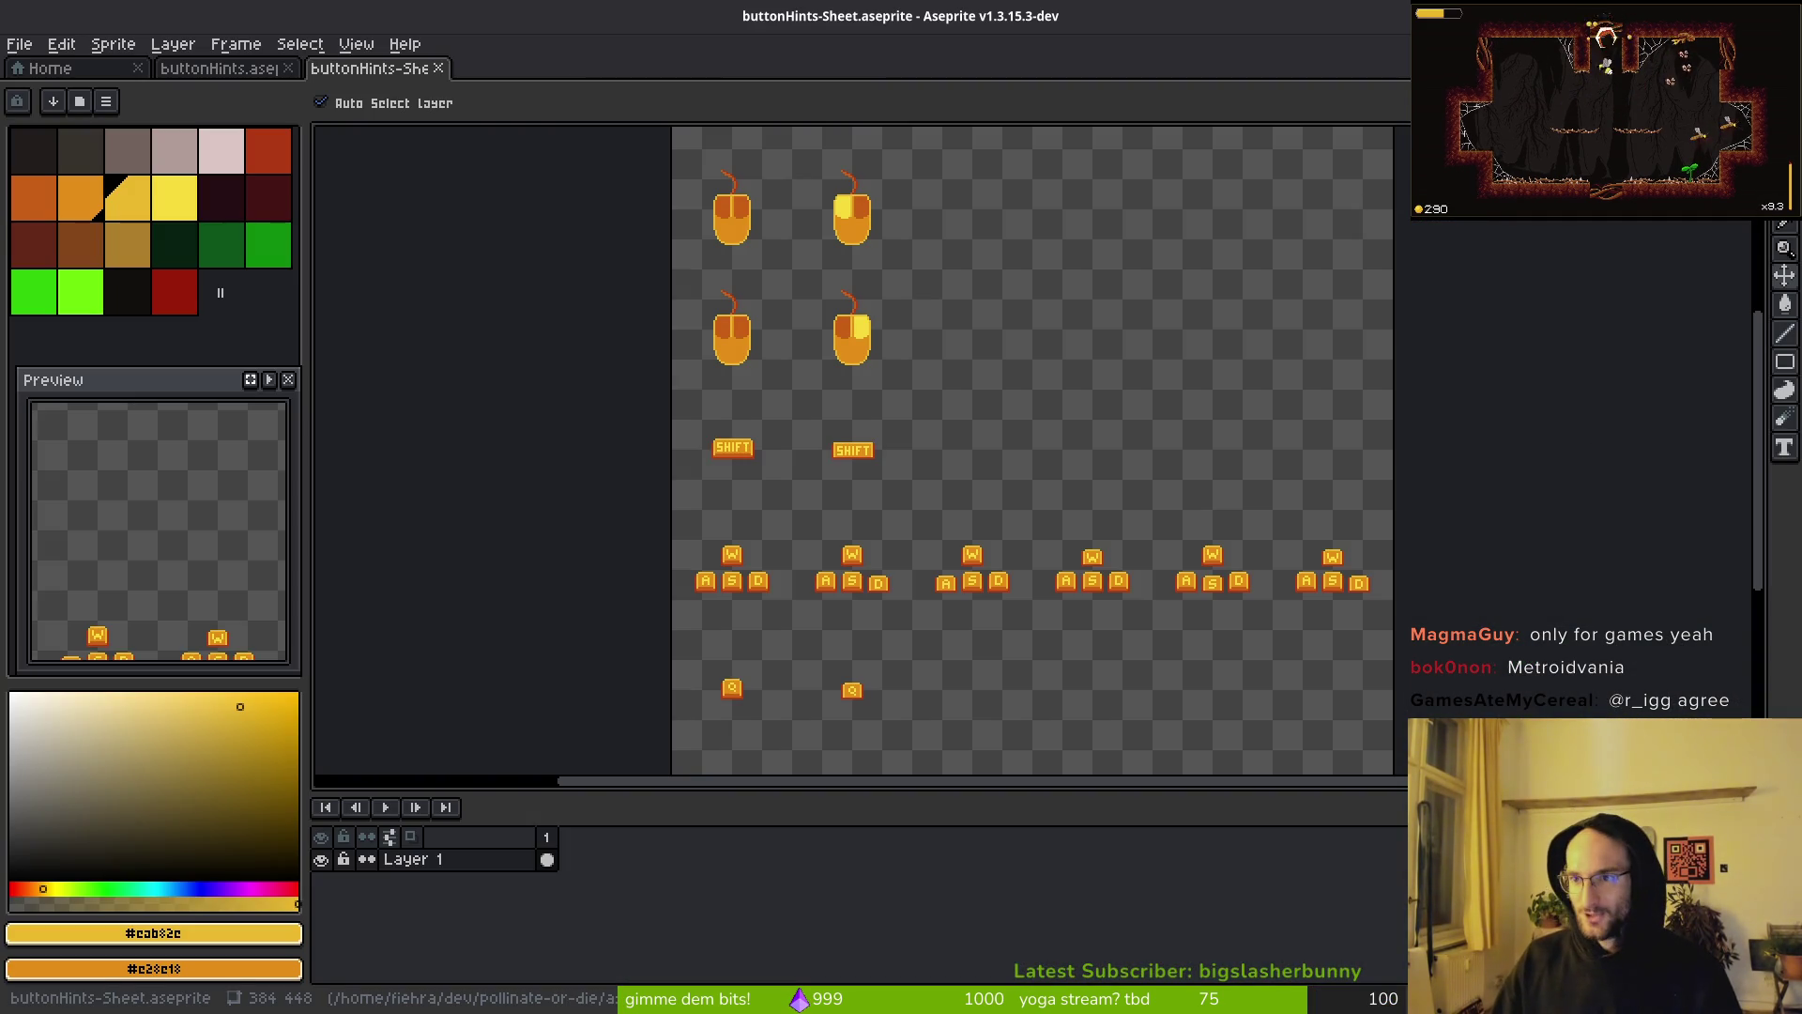
key("alt+Tab")
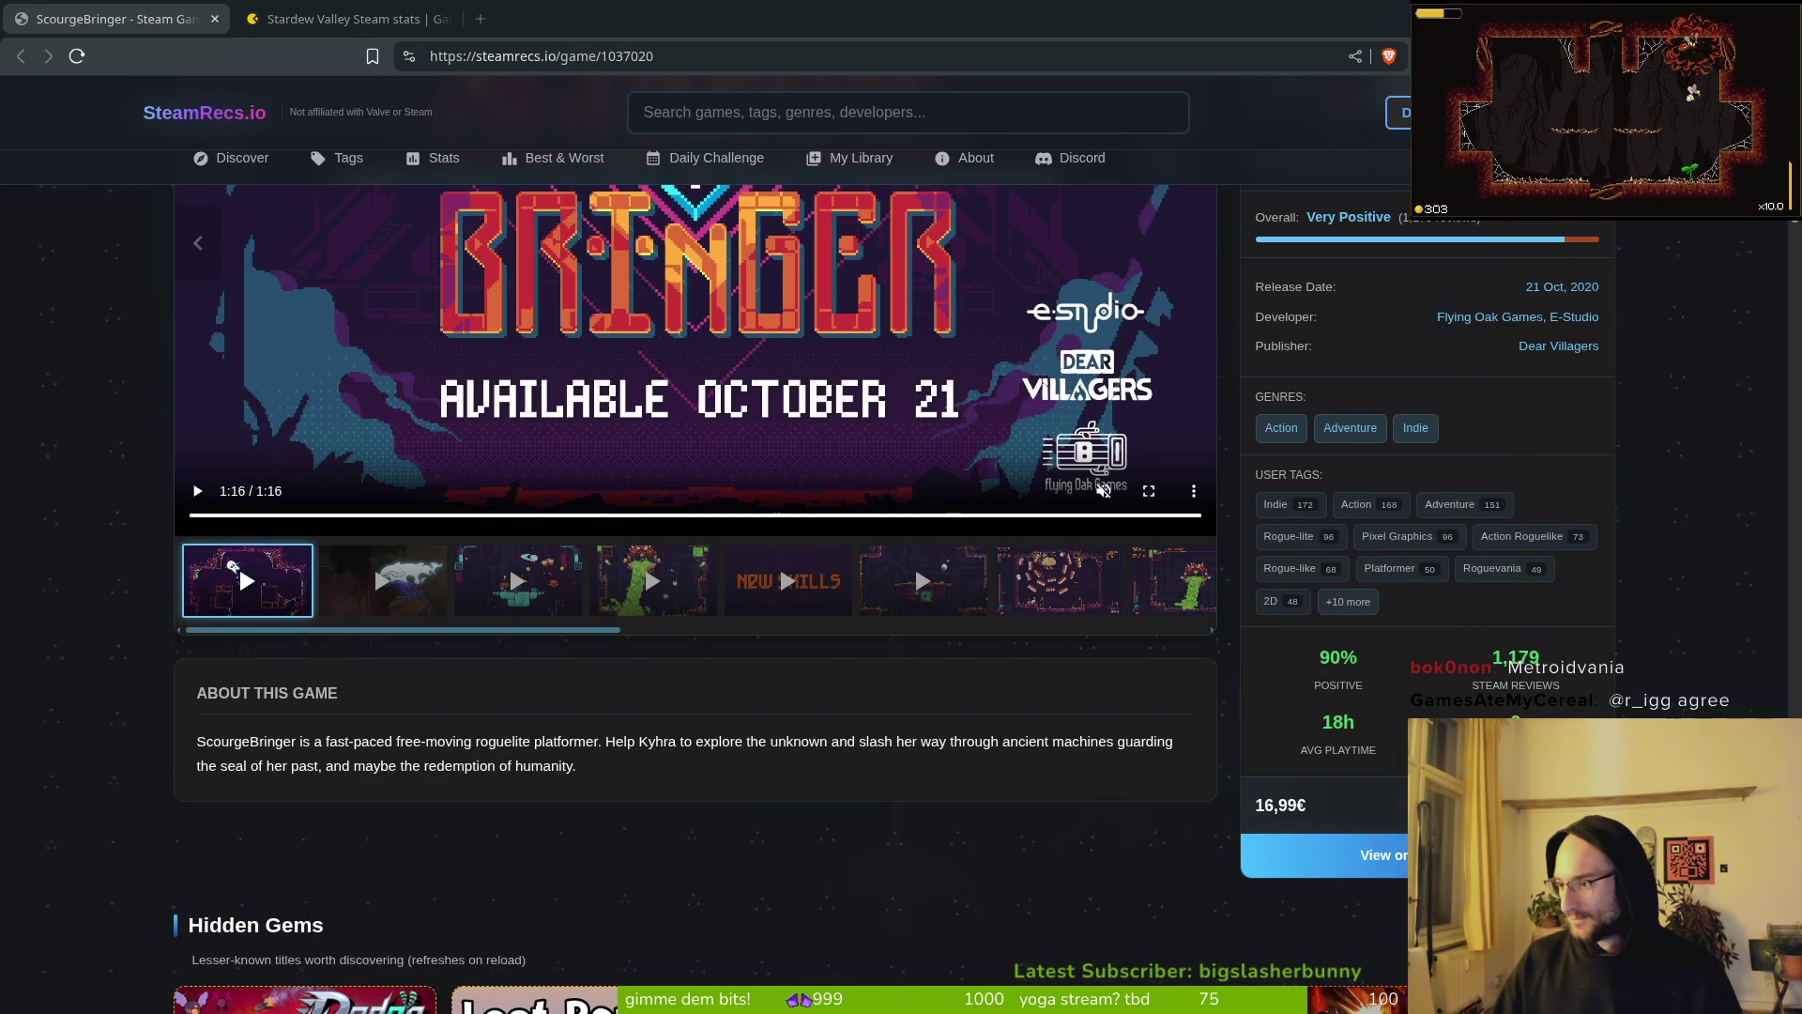
key("alt+Tab")
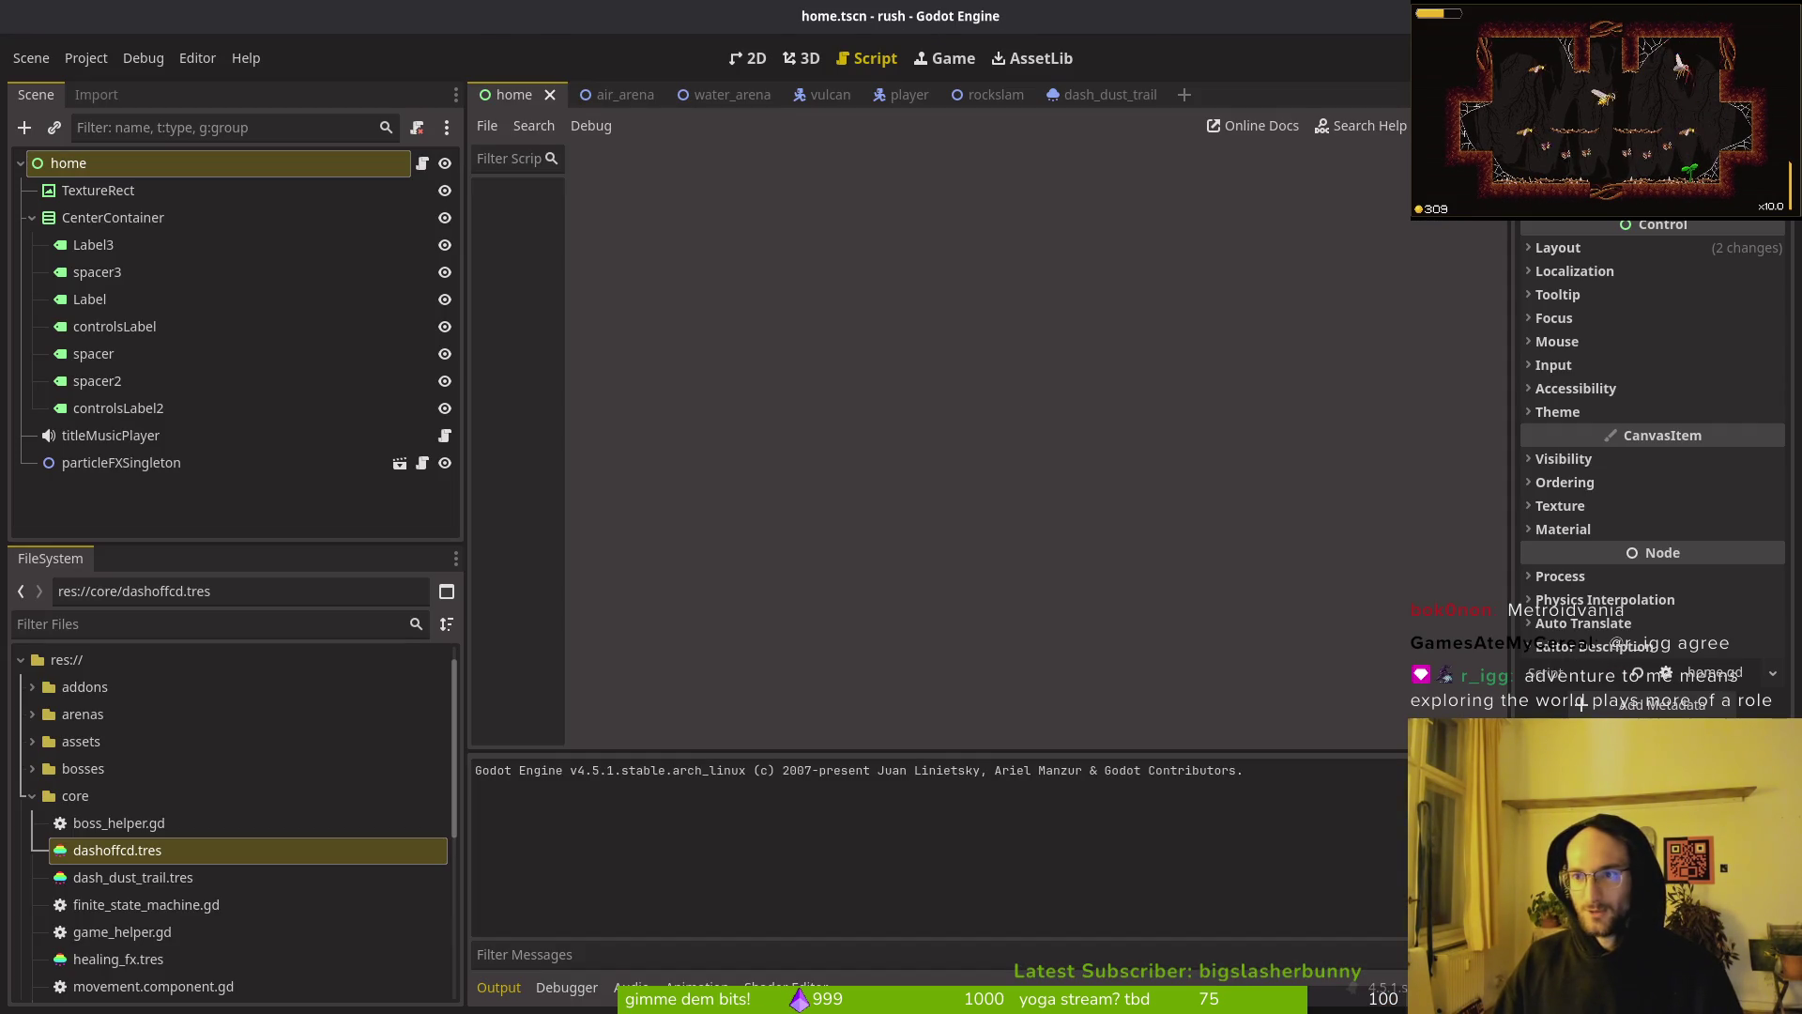
key("alt+Tab")
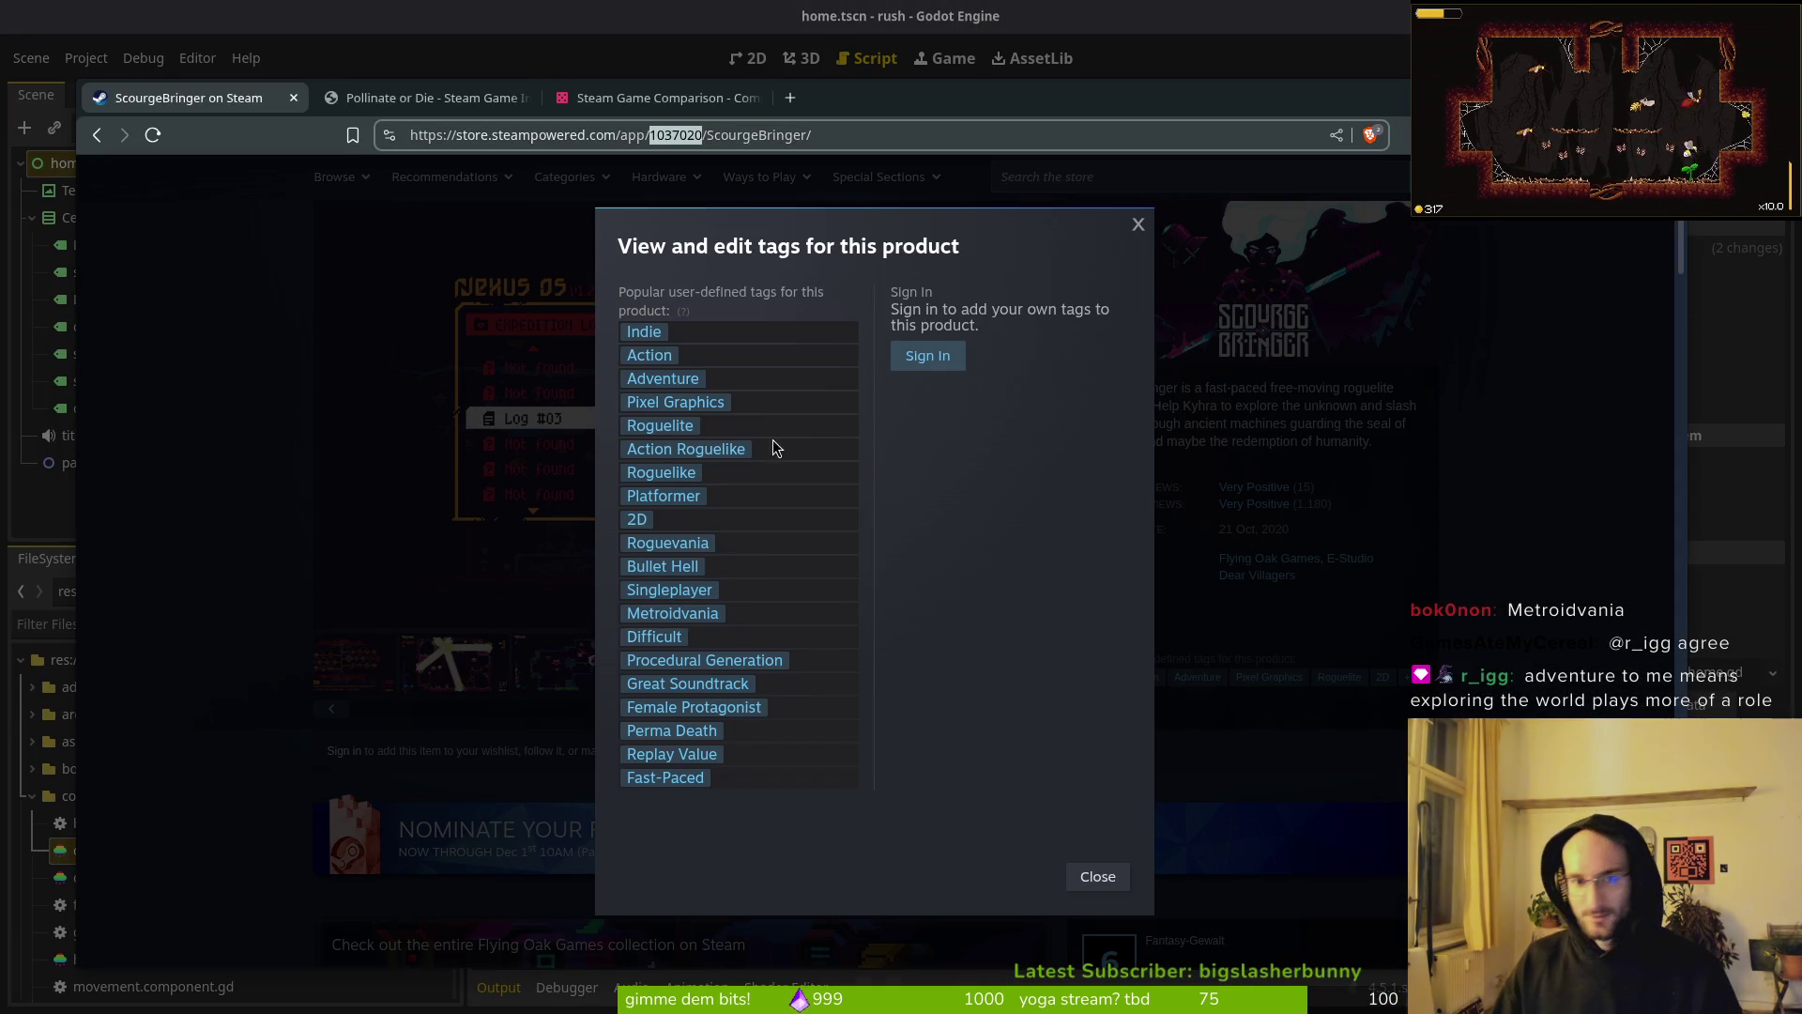
key("alt+Tab")
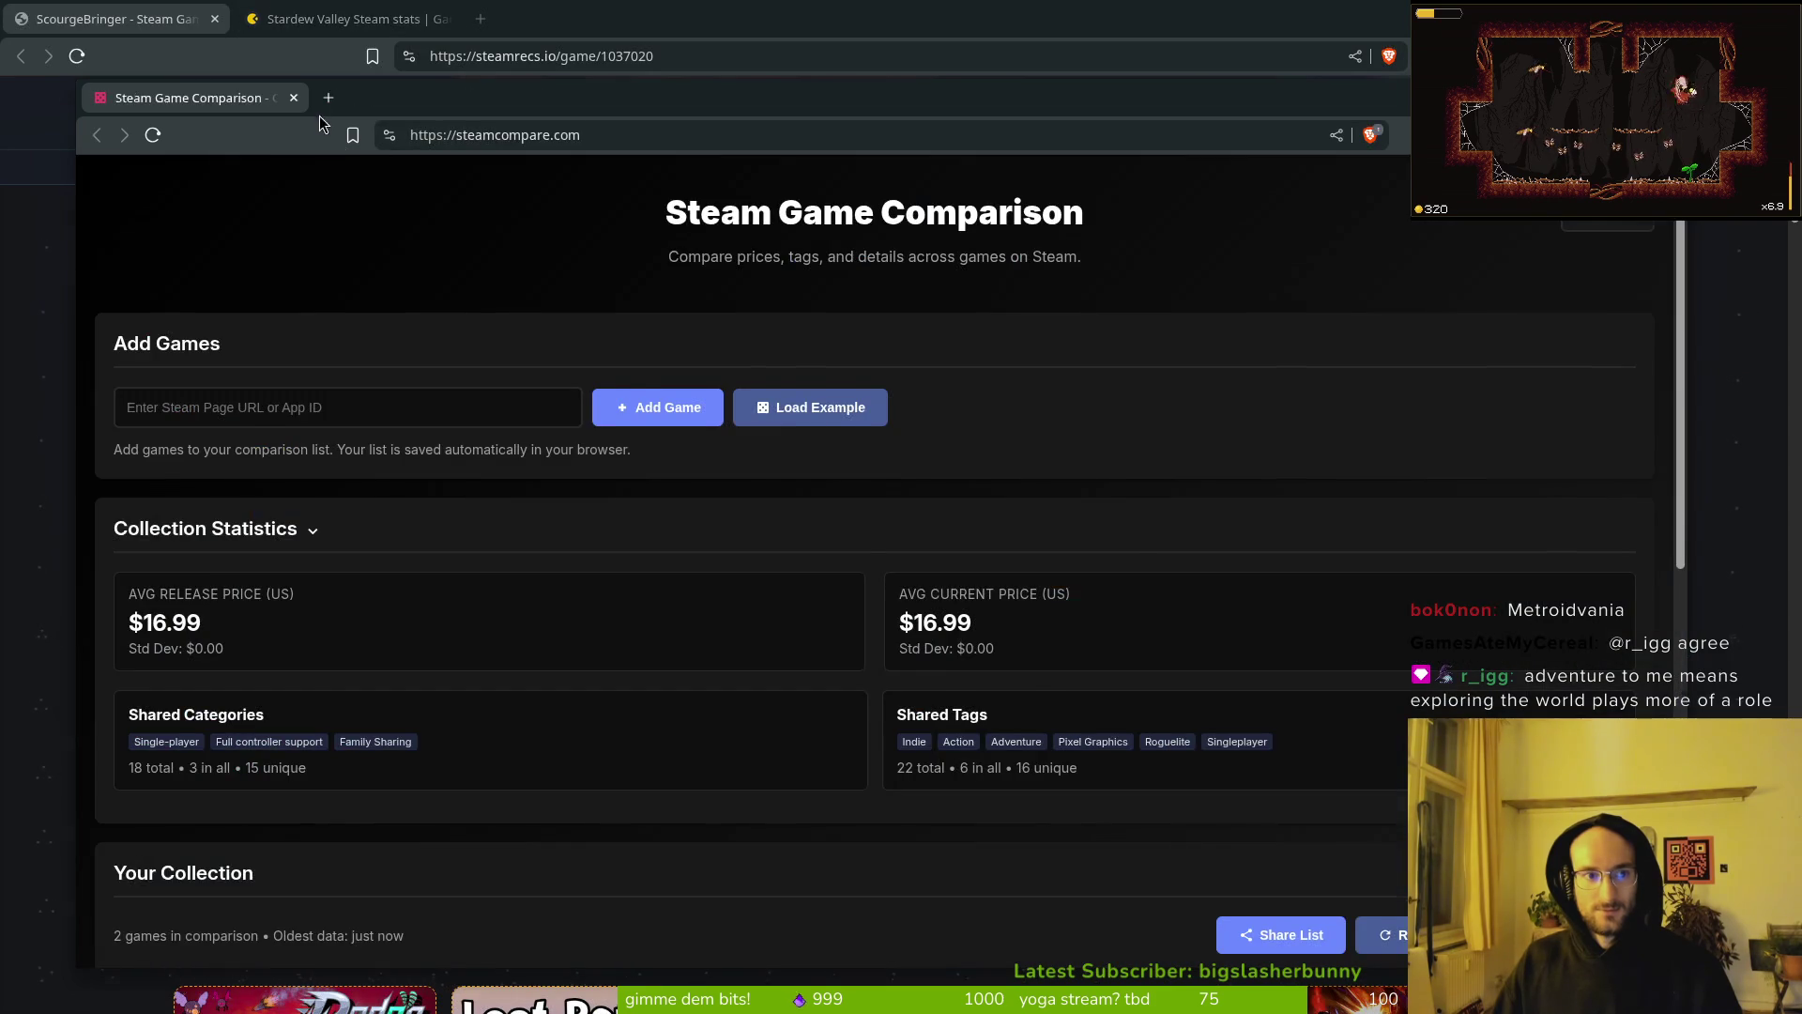
Step: Close the Gamalytic Stardew Valley stats tab, leaving the ScourgeBringer SteamRecs.io page in view
key("alt+Tab")
left_click(342, 19)
key("ctrl+w")
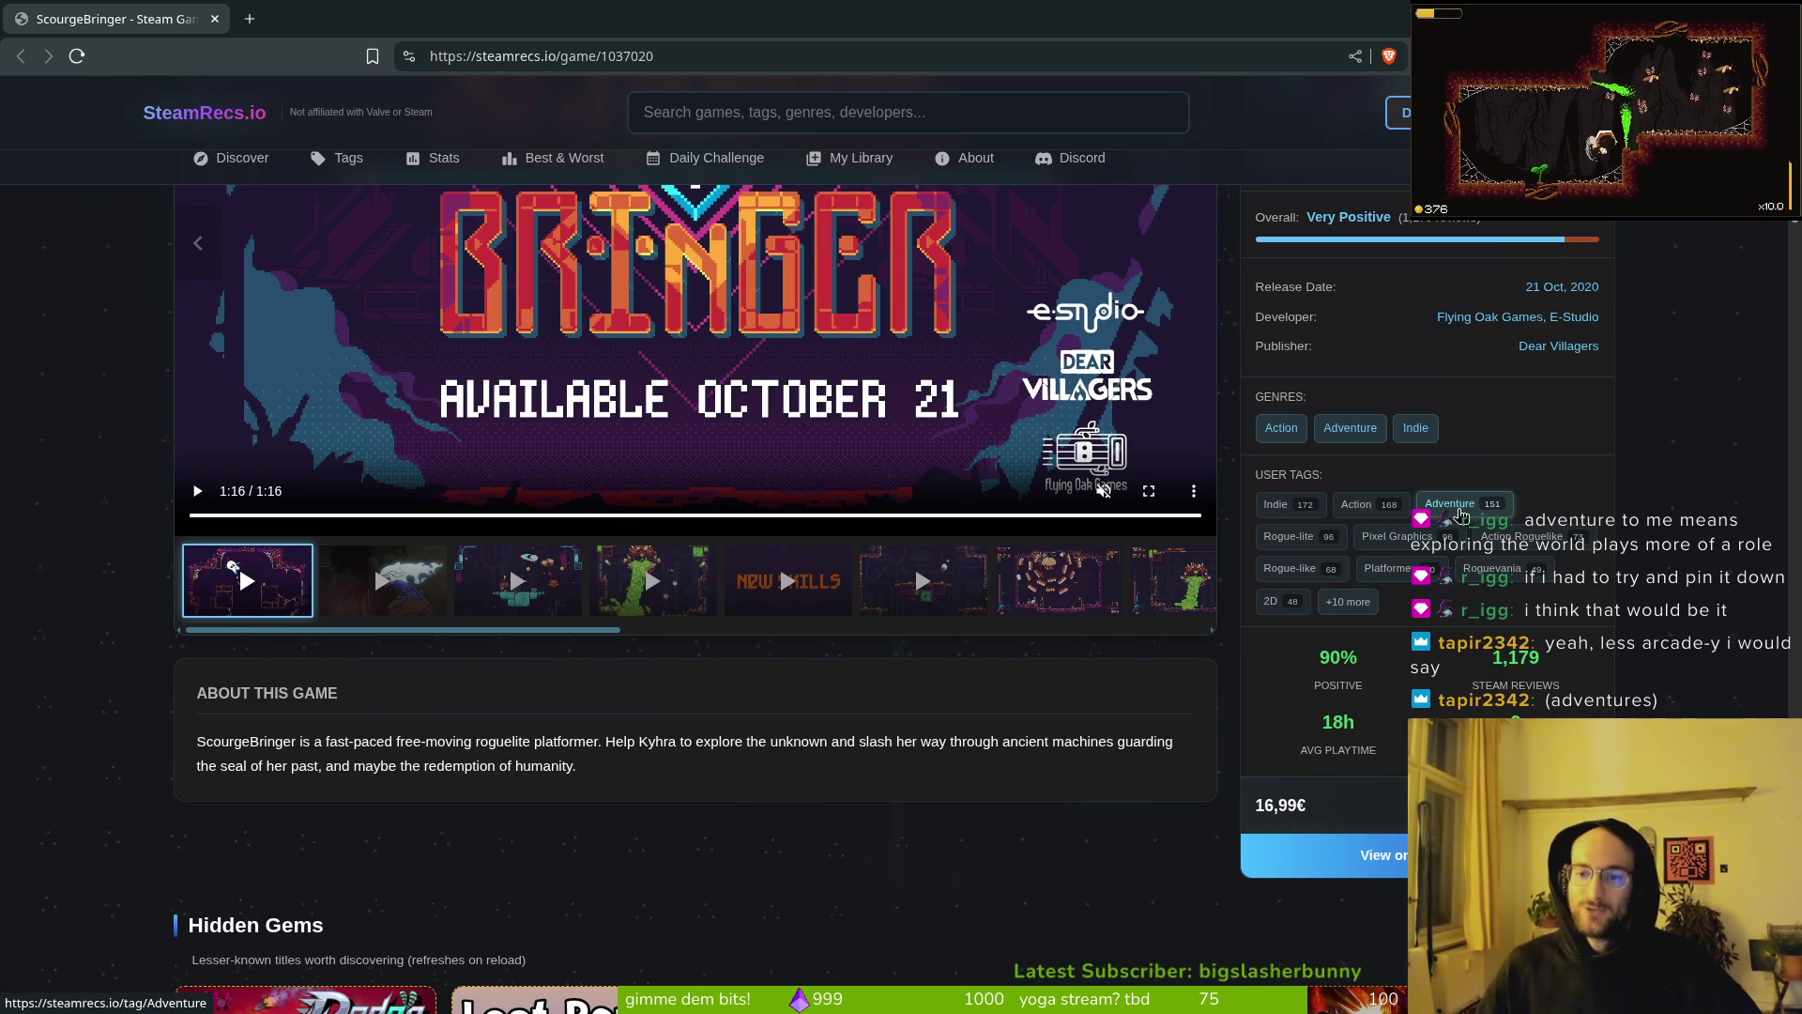
scroll(1462, 516, "up", 2)
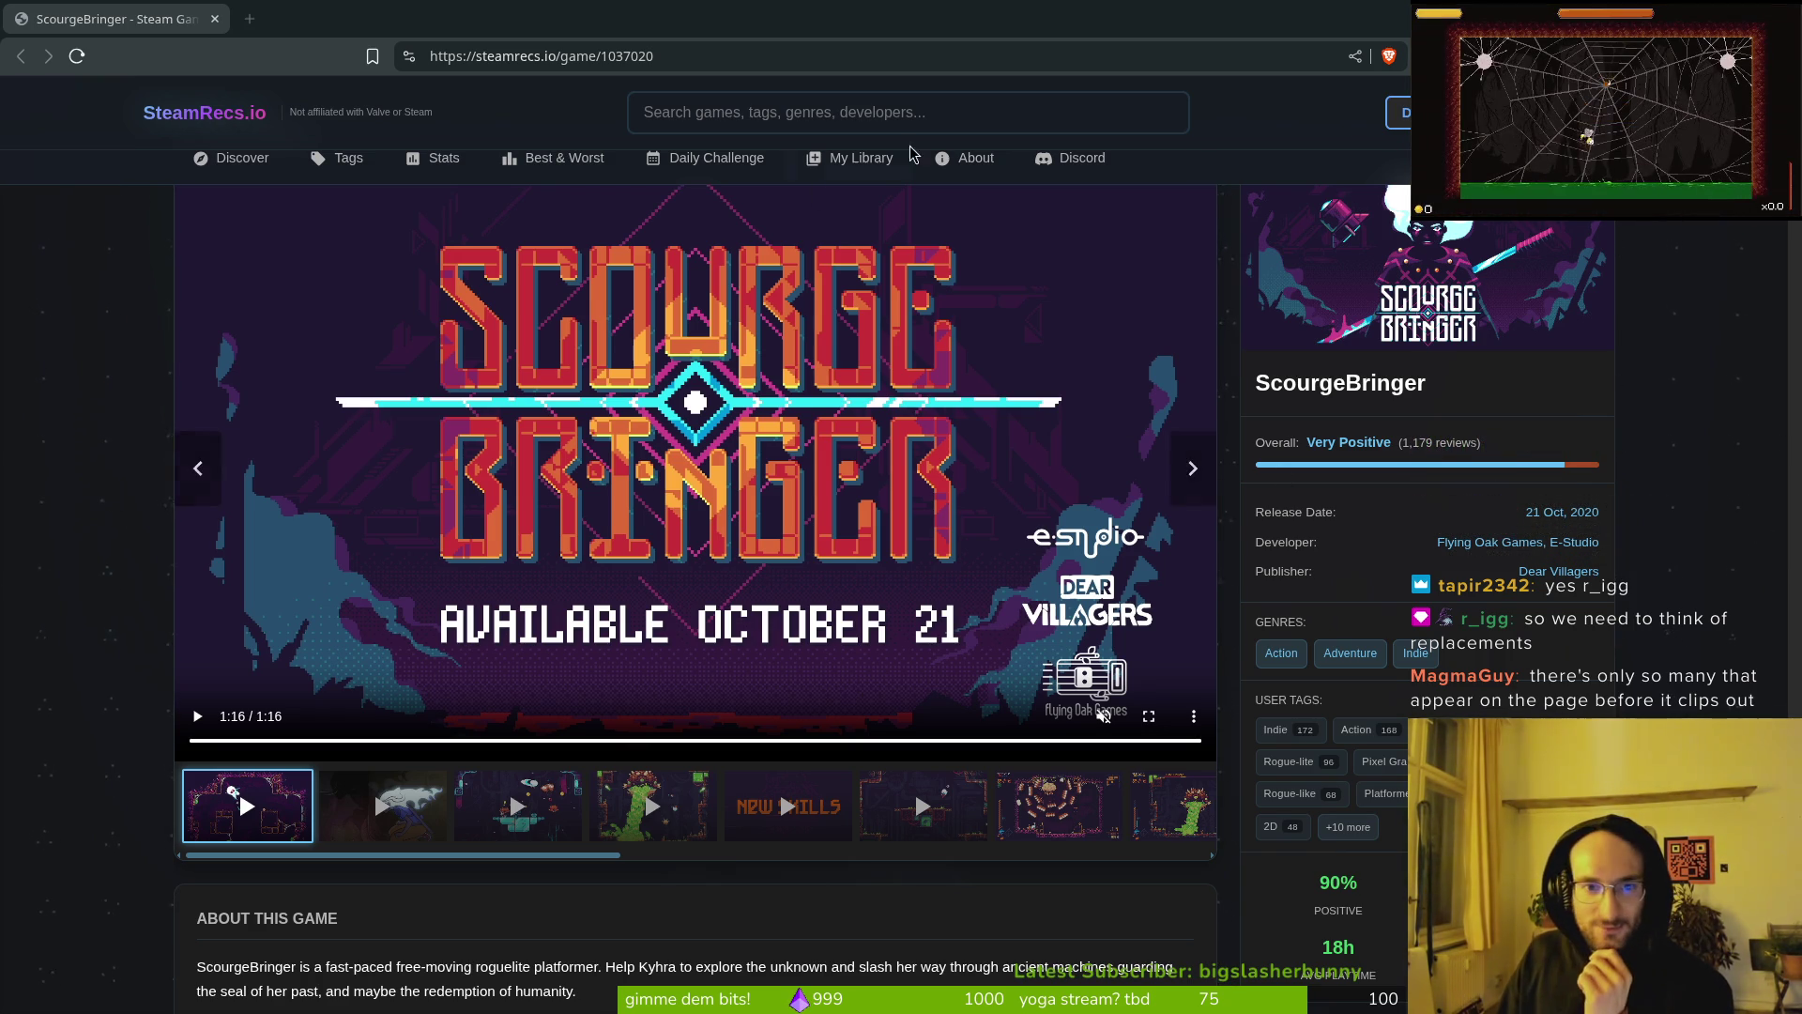
Step: Go to the Tags page, open the tag chooser, and close it without picking a tag
left_click(350, 166)
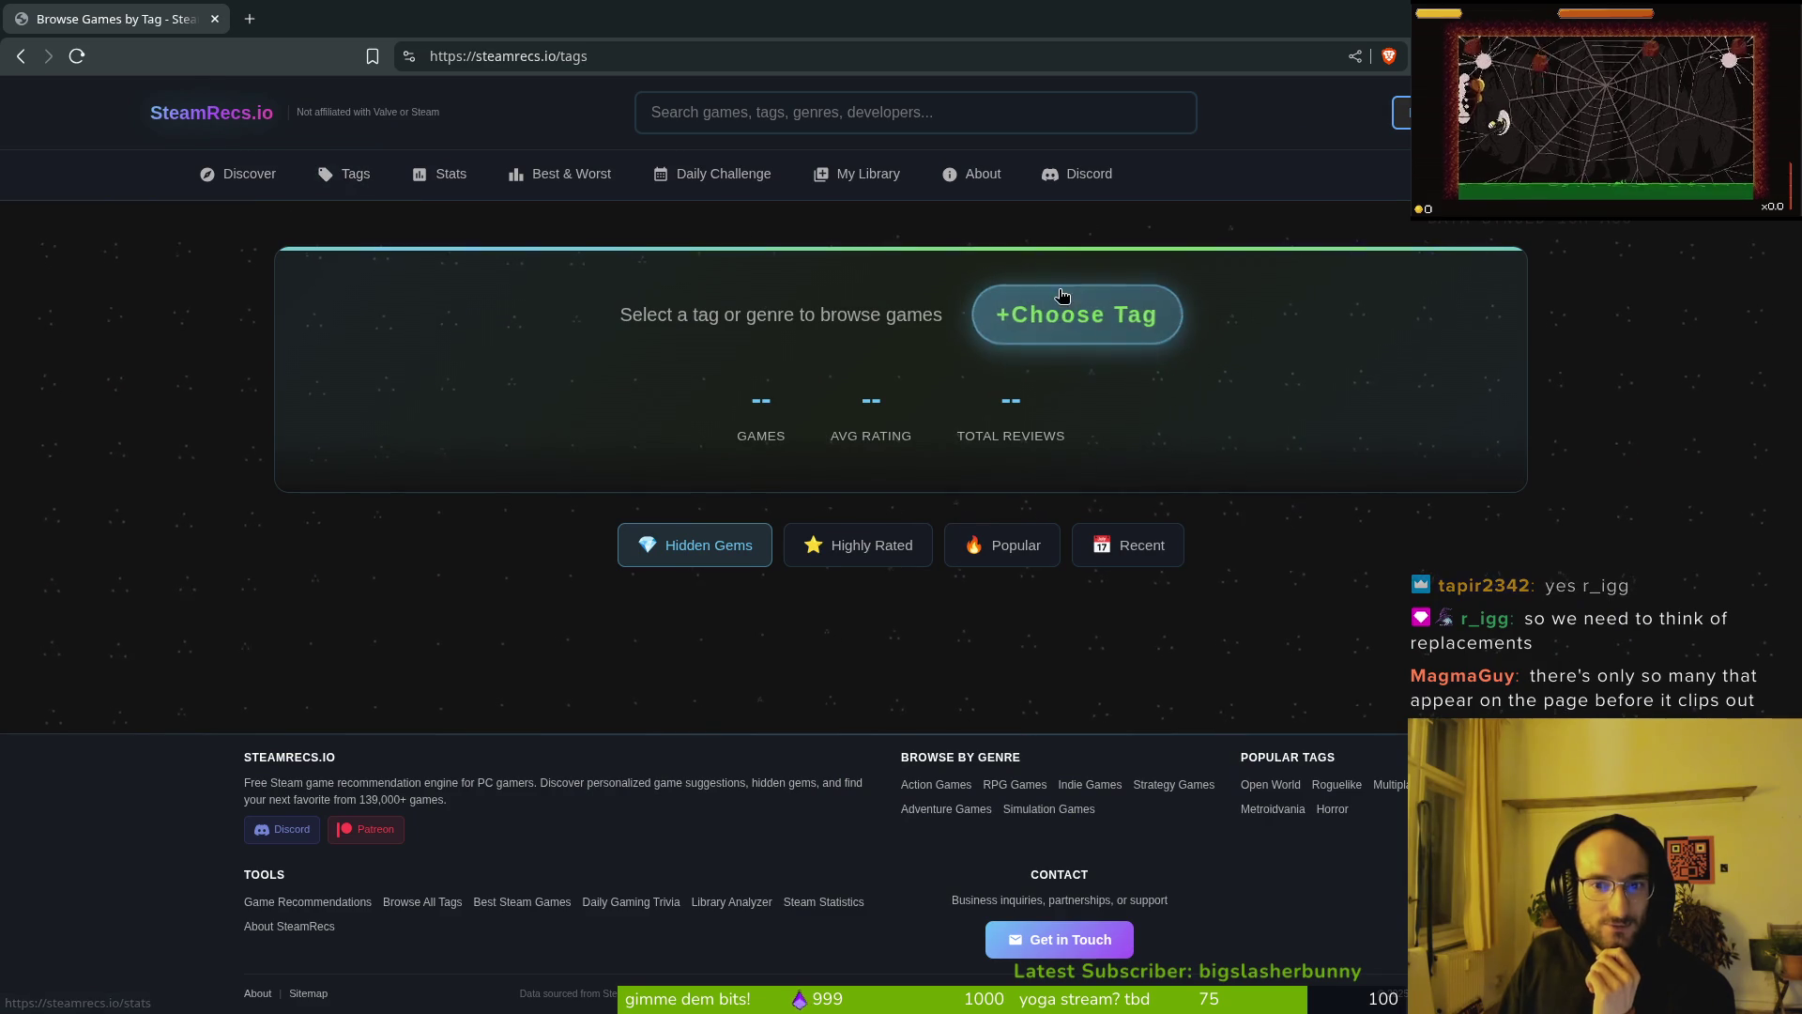
left_click(1079, 327)
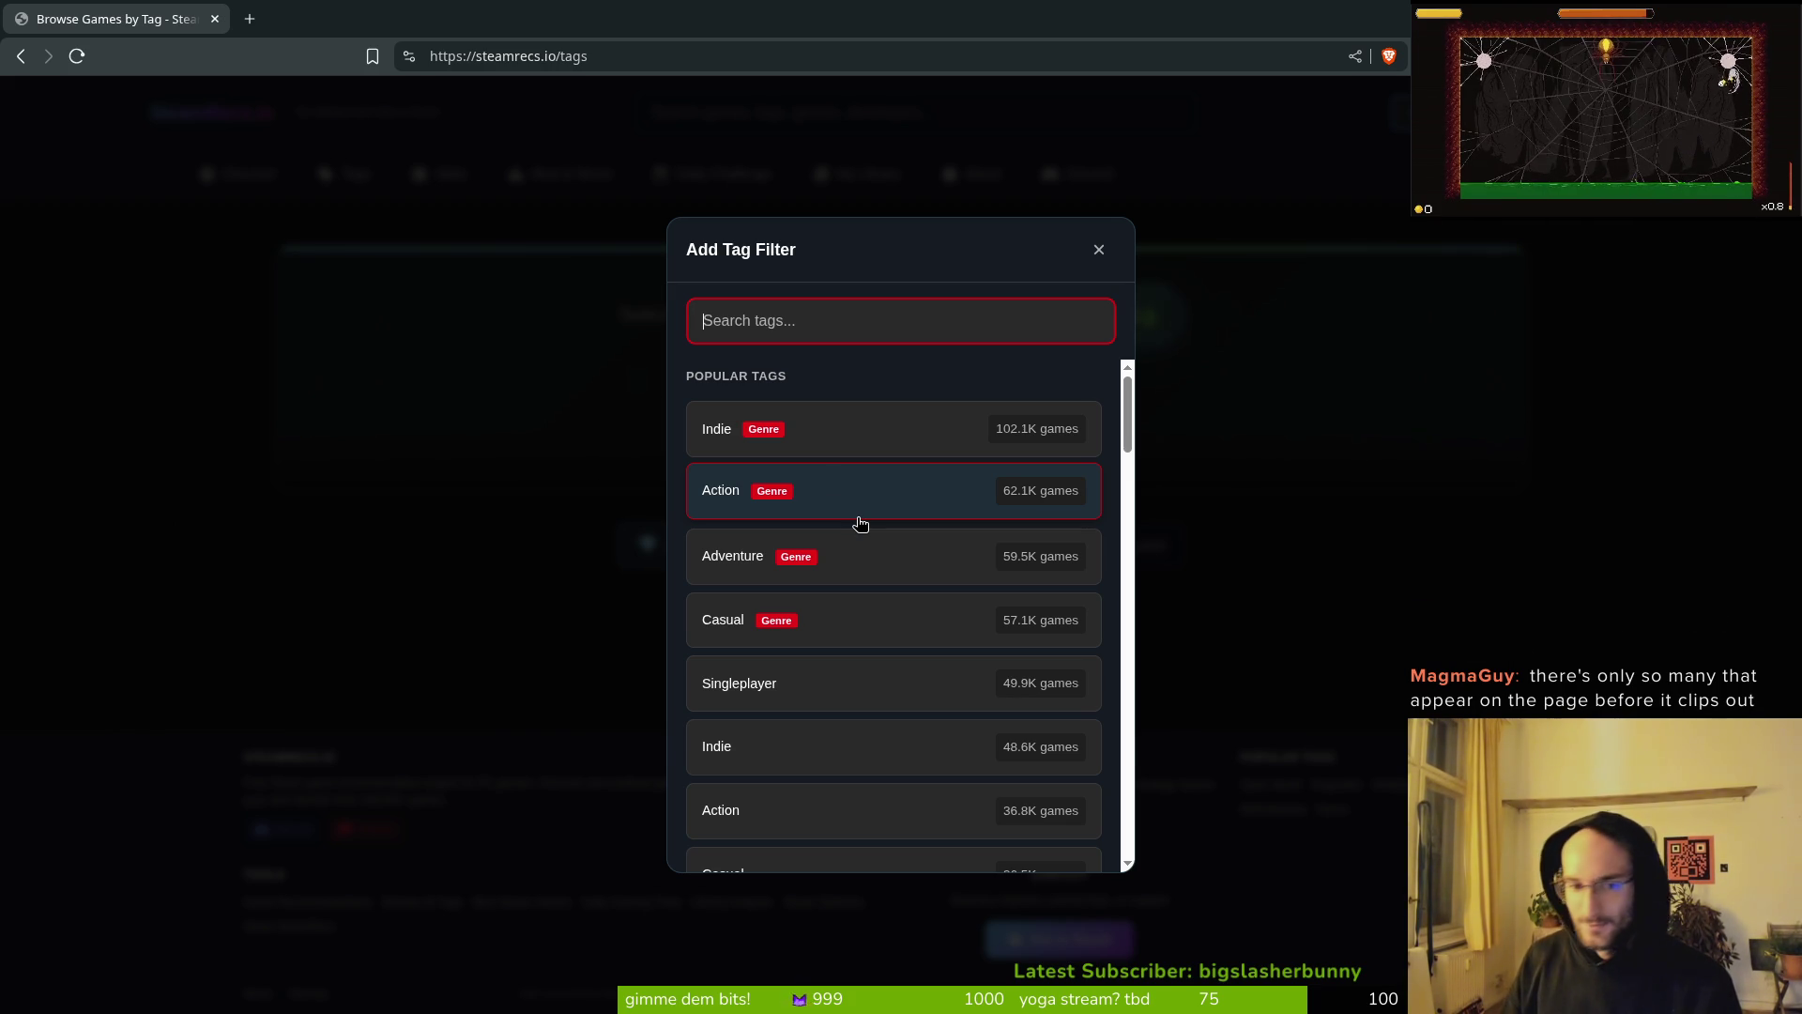
left_click(1099, 248)
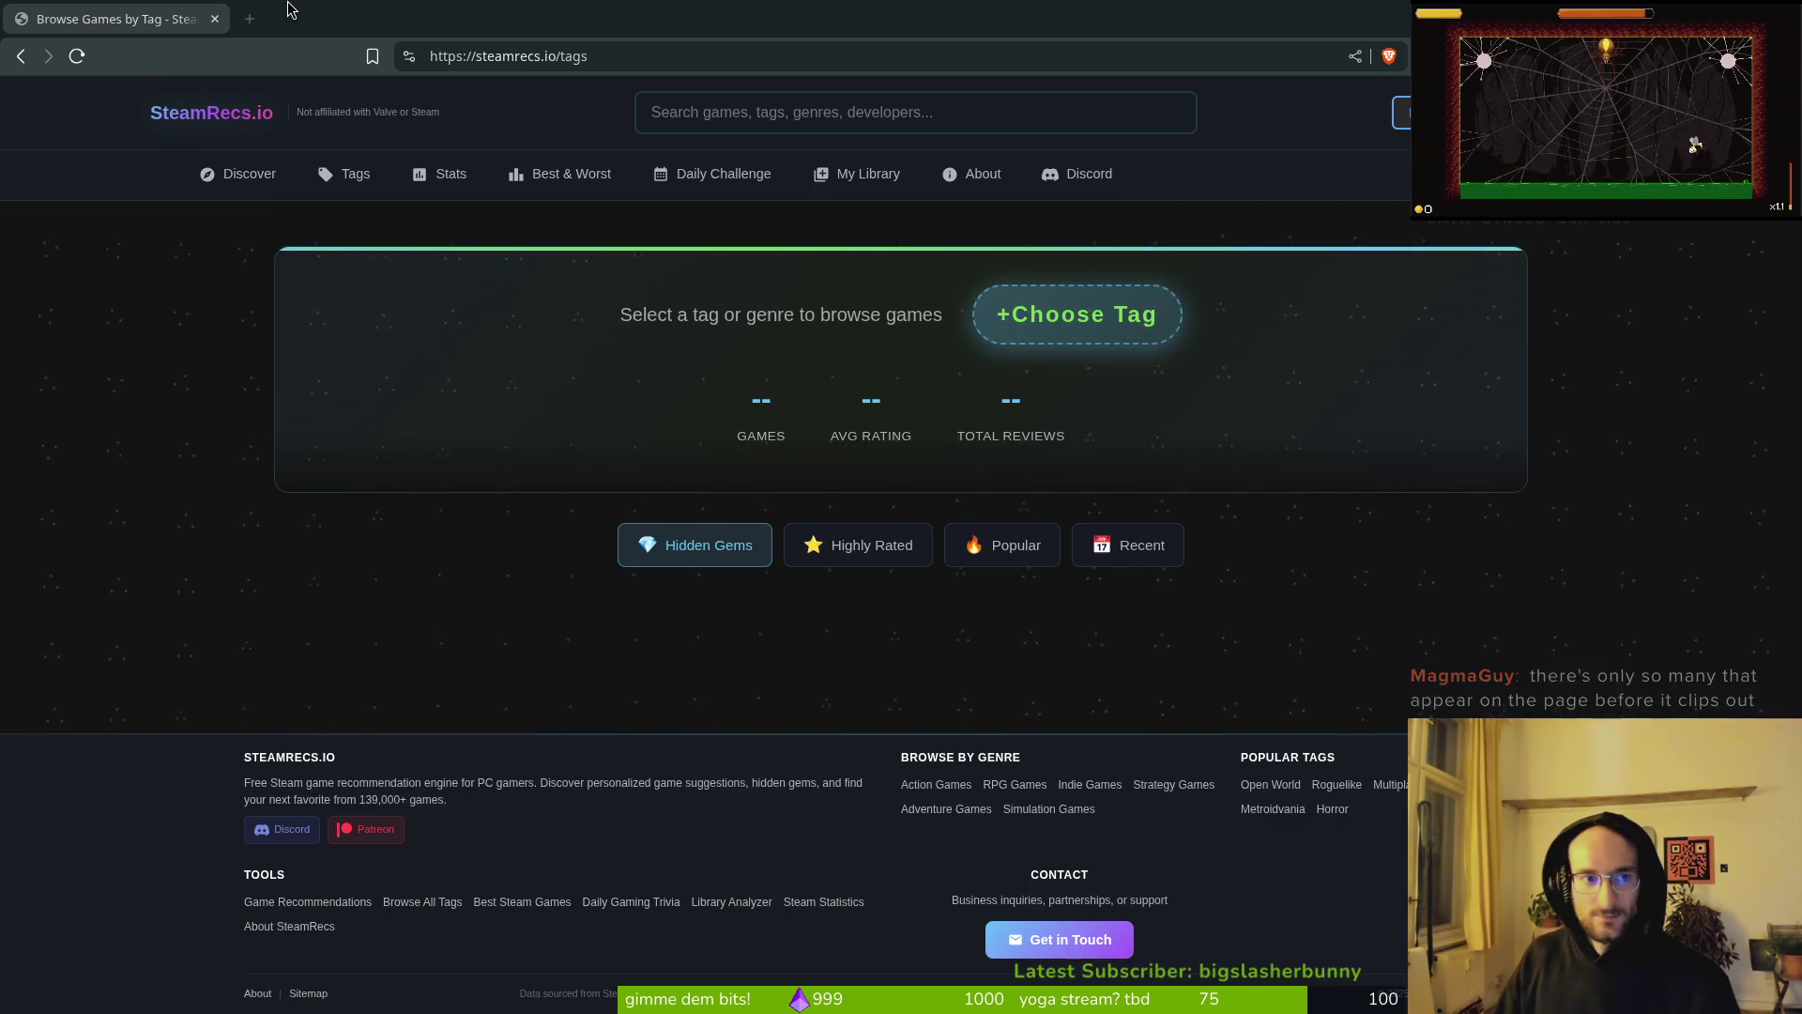
Step: Open a new terminal, cd into dev/pollinate-or-die, and launch tig
key("alt+Tab")
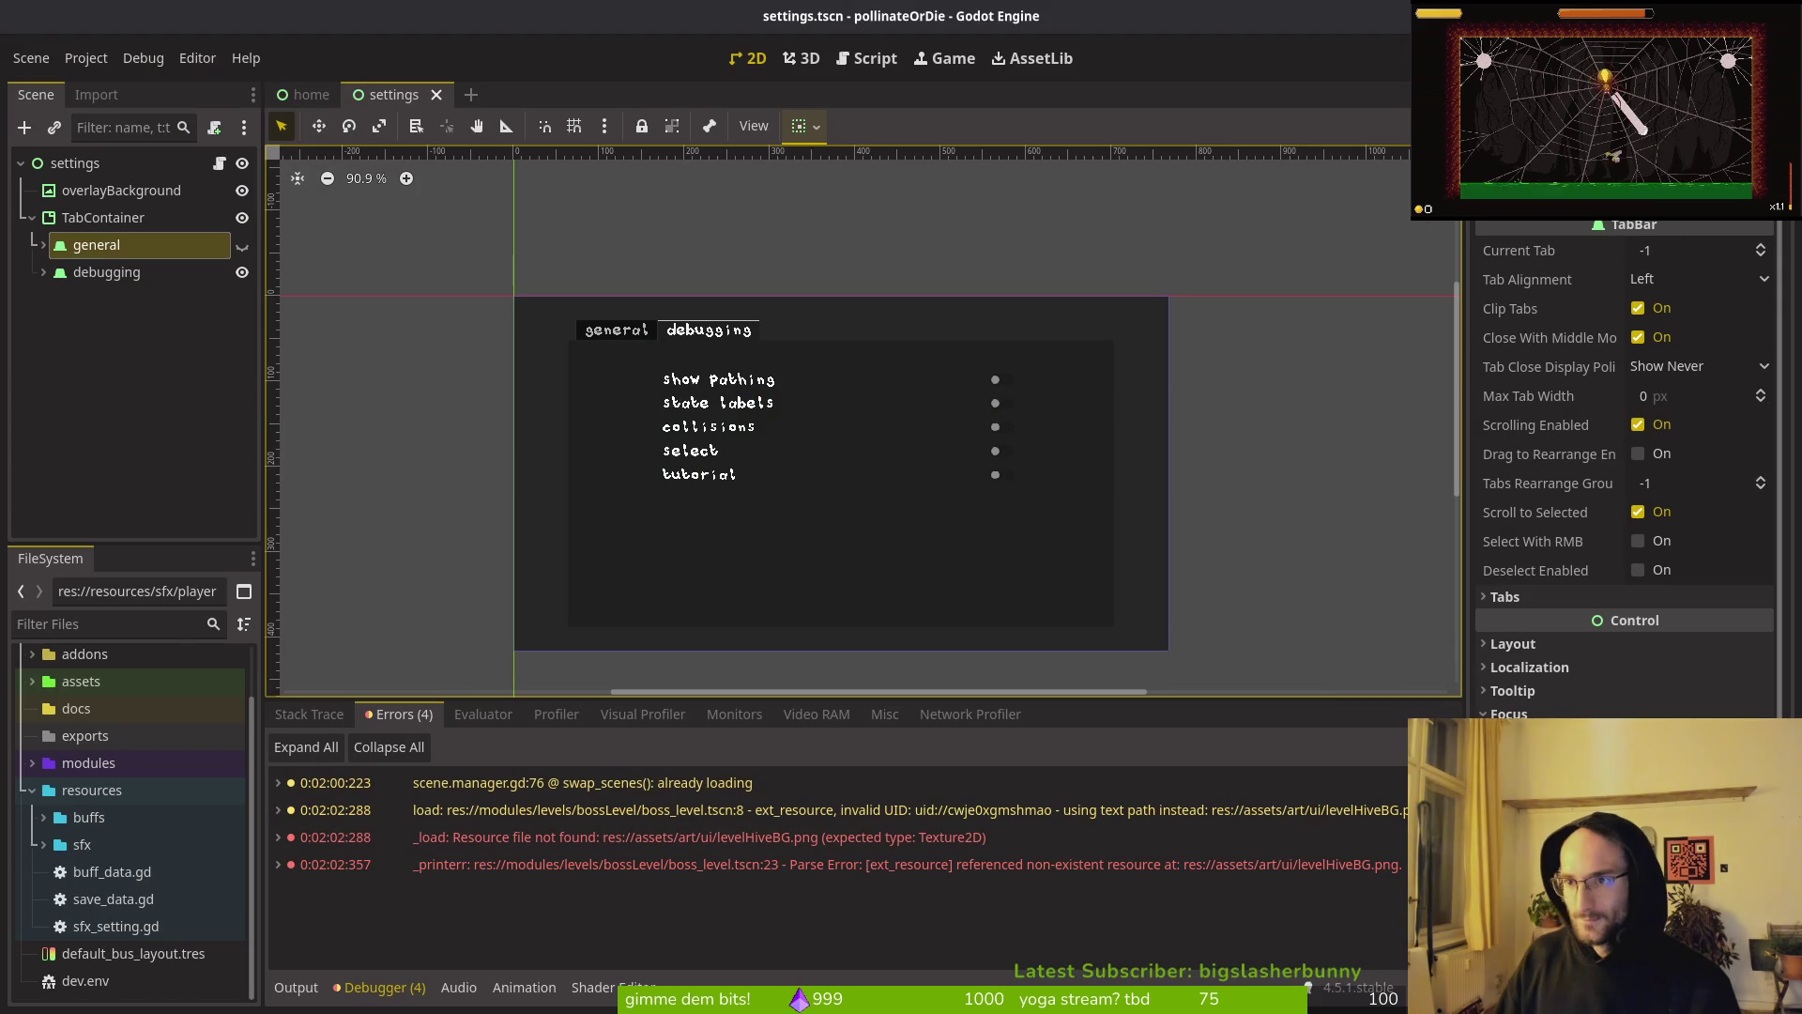
key("super+w")
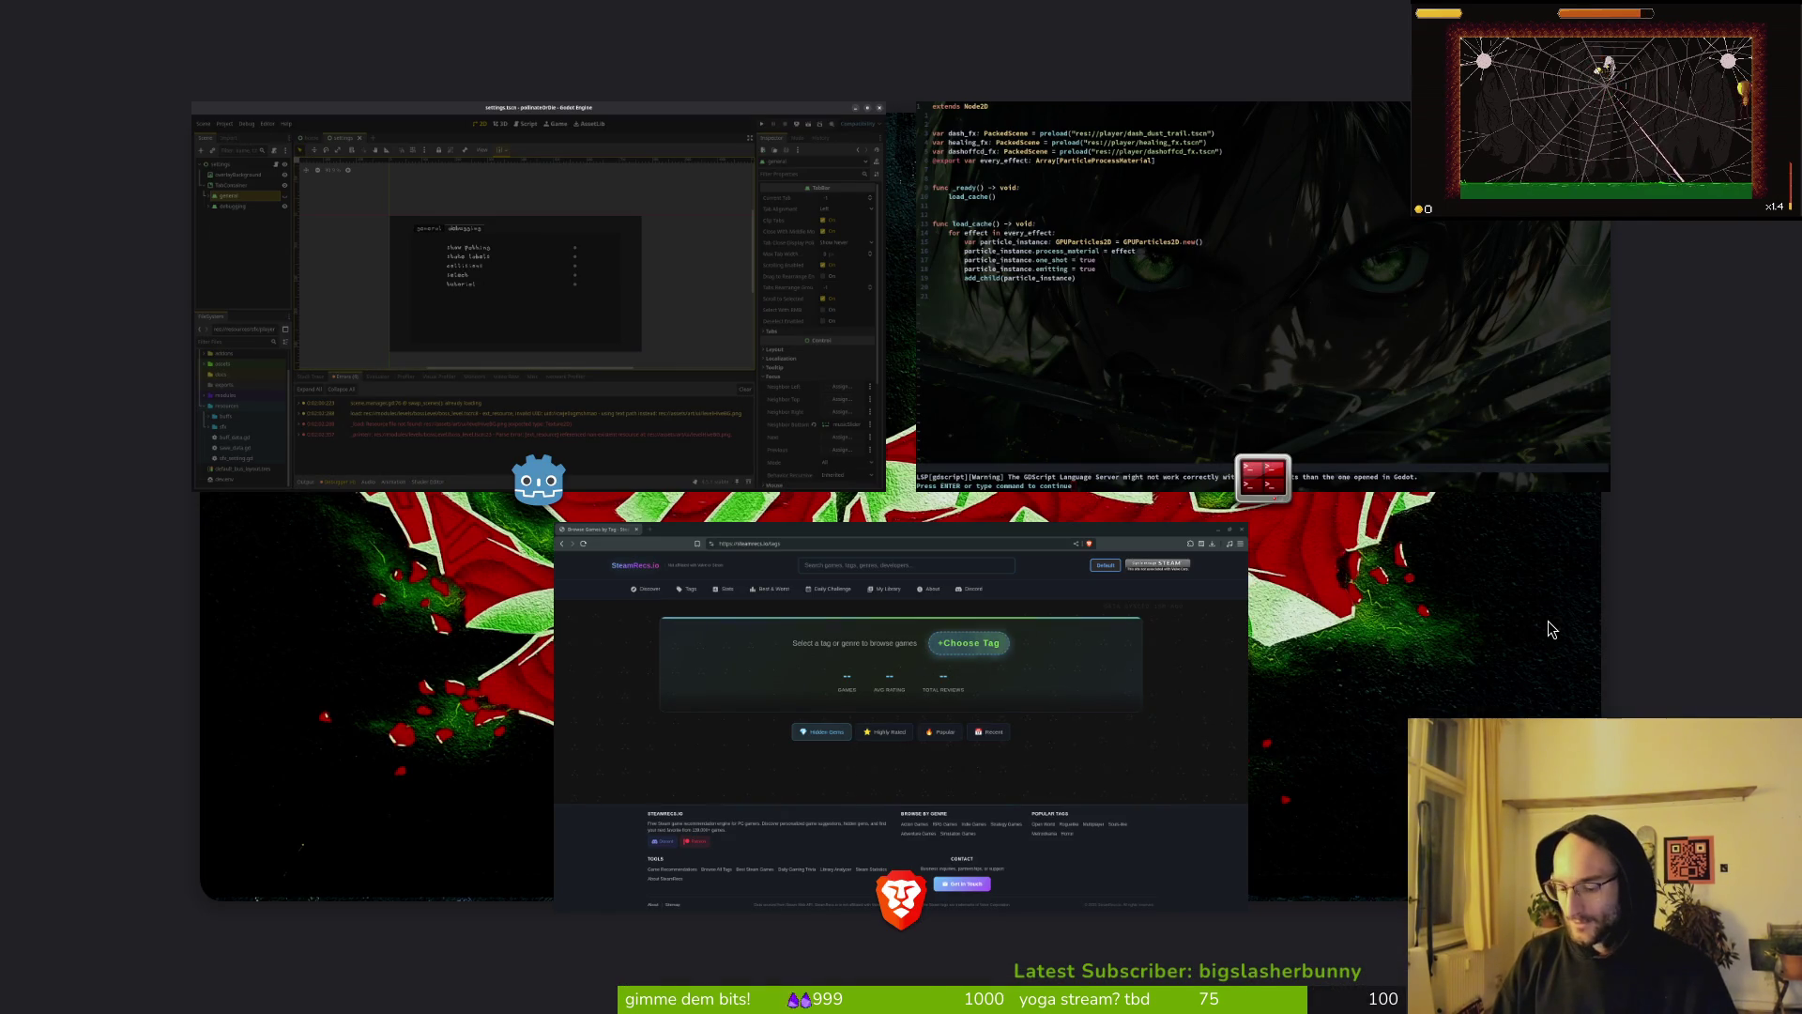
key("super+Return")
type("cd")
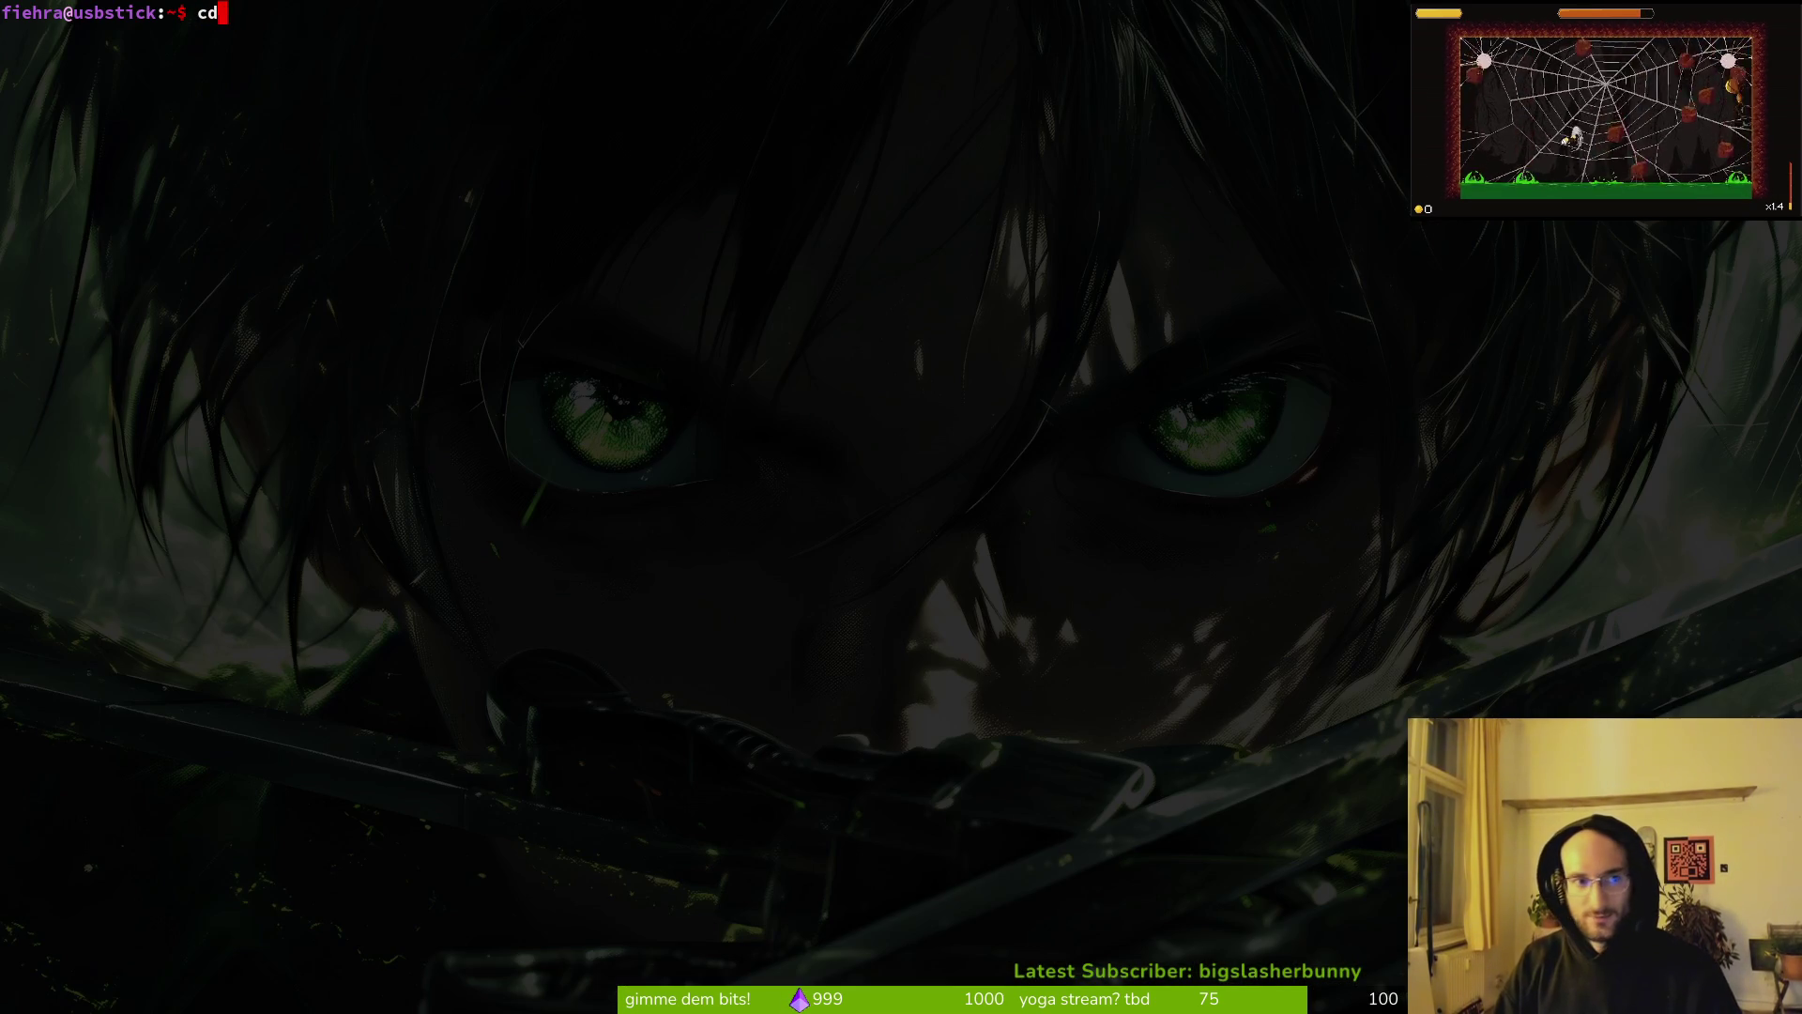
type("v/pollinate-or-die/")
key("Return")
type("tig")
key("Return")
Step: Review the home.gd and home.tscn diffs, staging and then unstaging home.gd
key("Return")
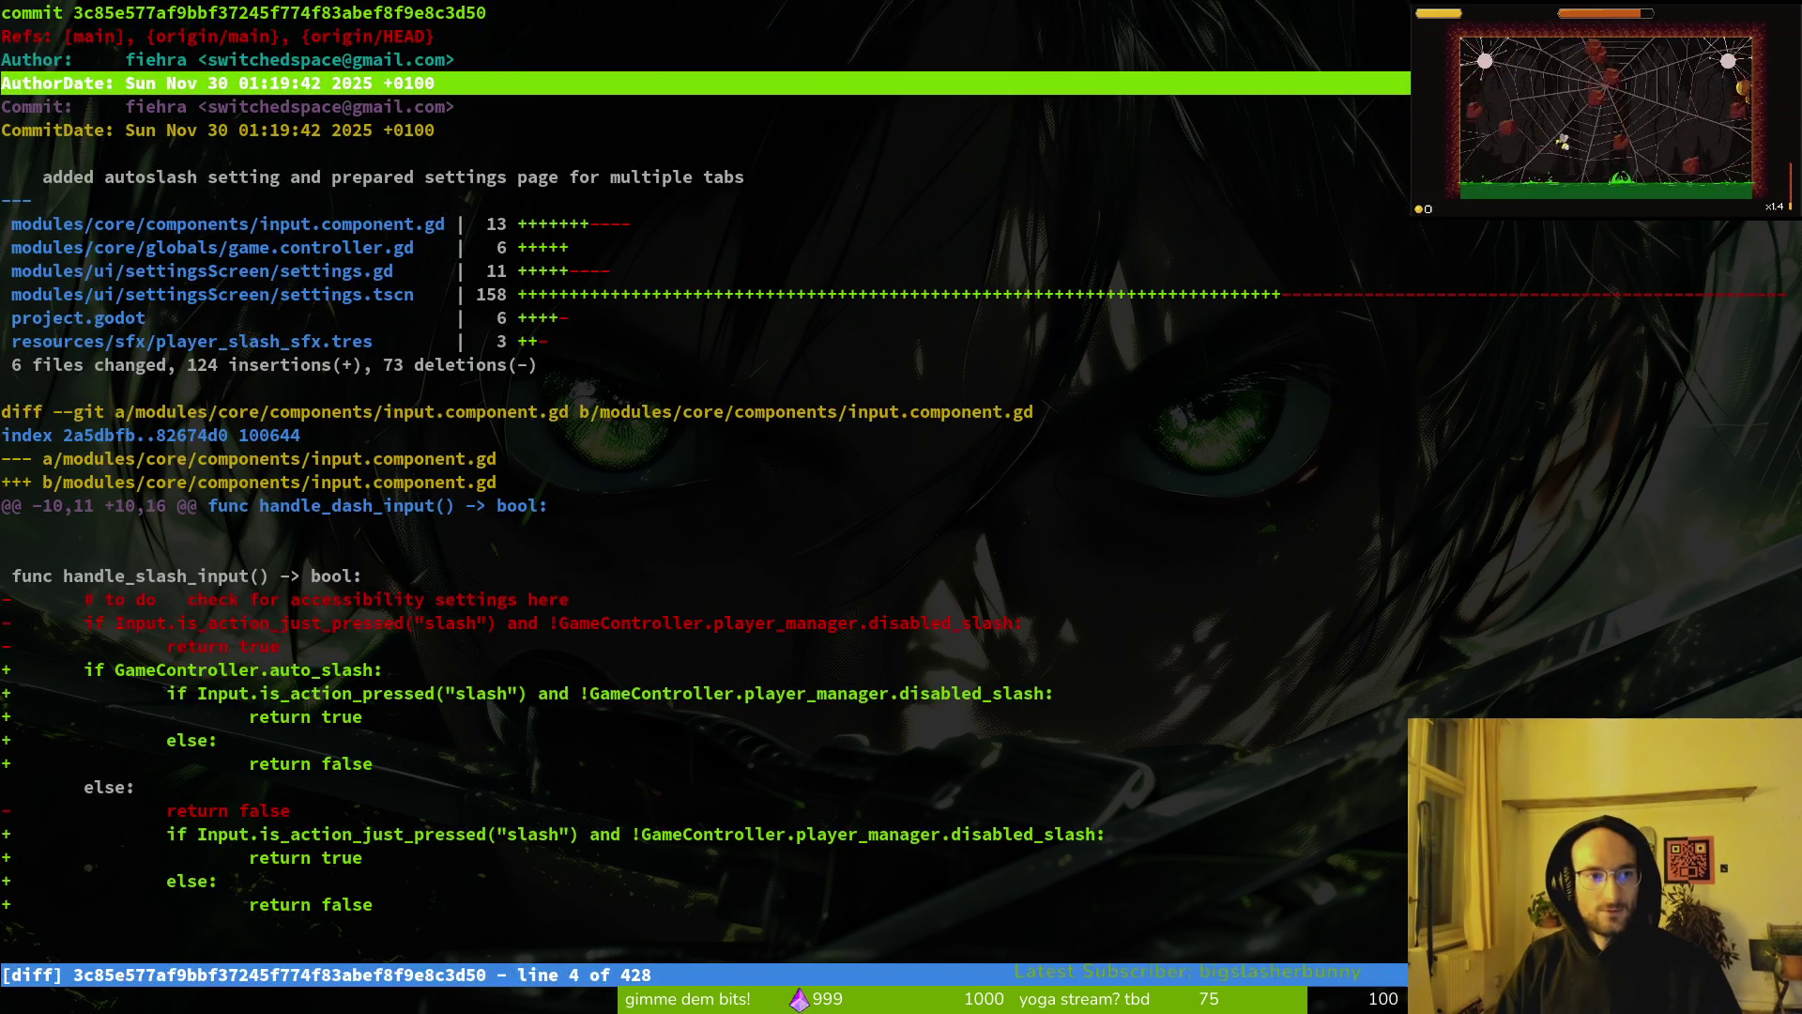
key("s")
key("Down")
key("Down")
key("Return")
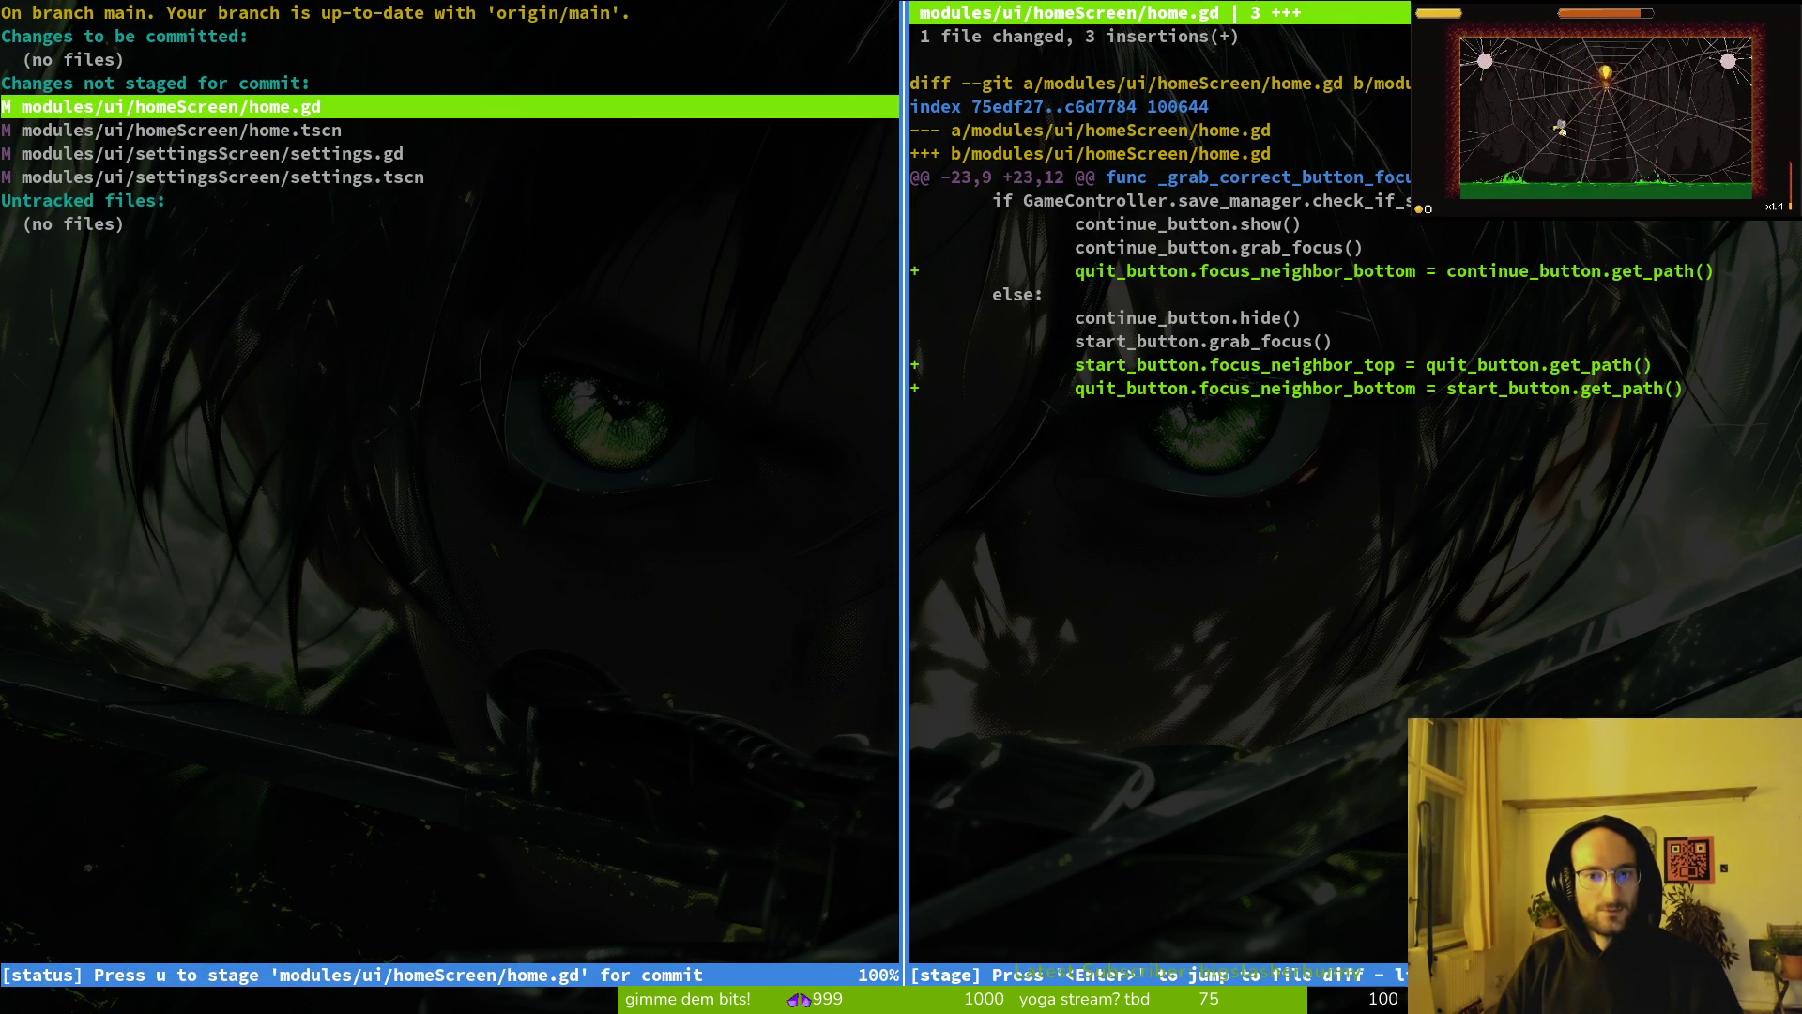
key("u")
key("q")
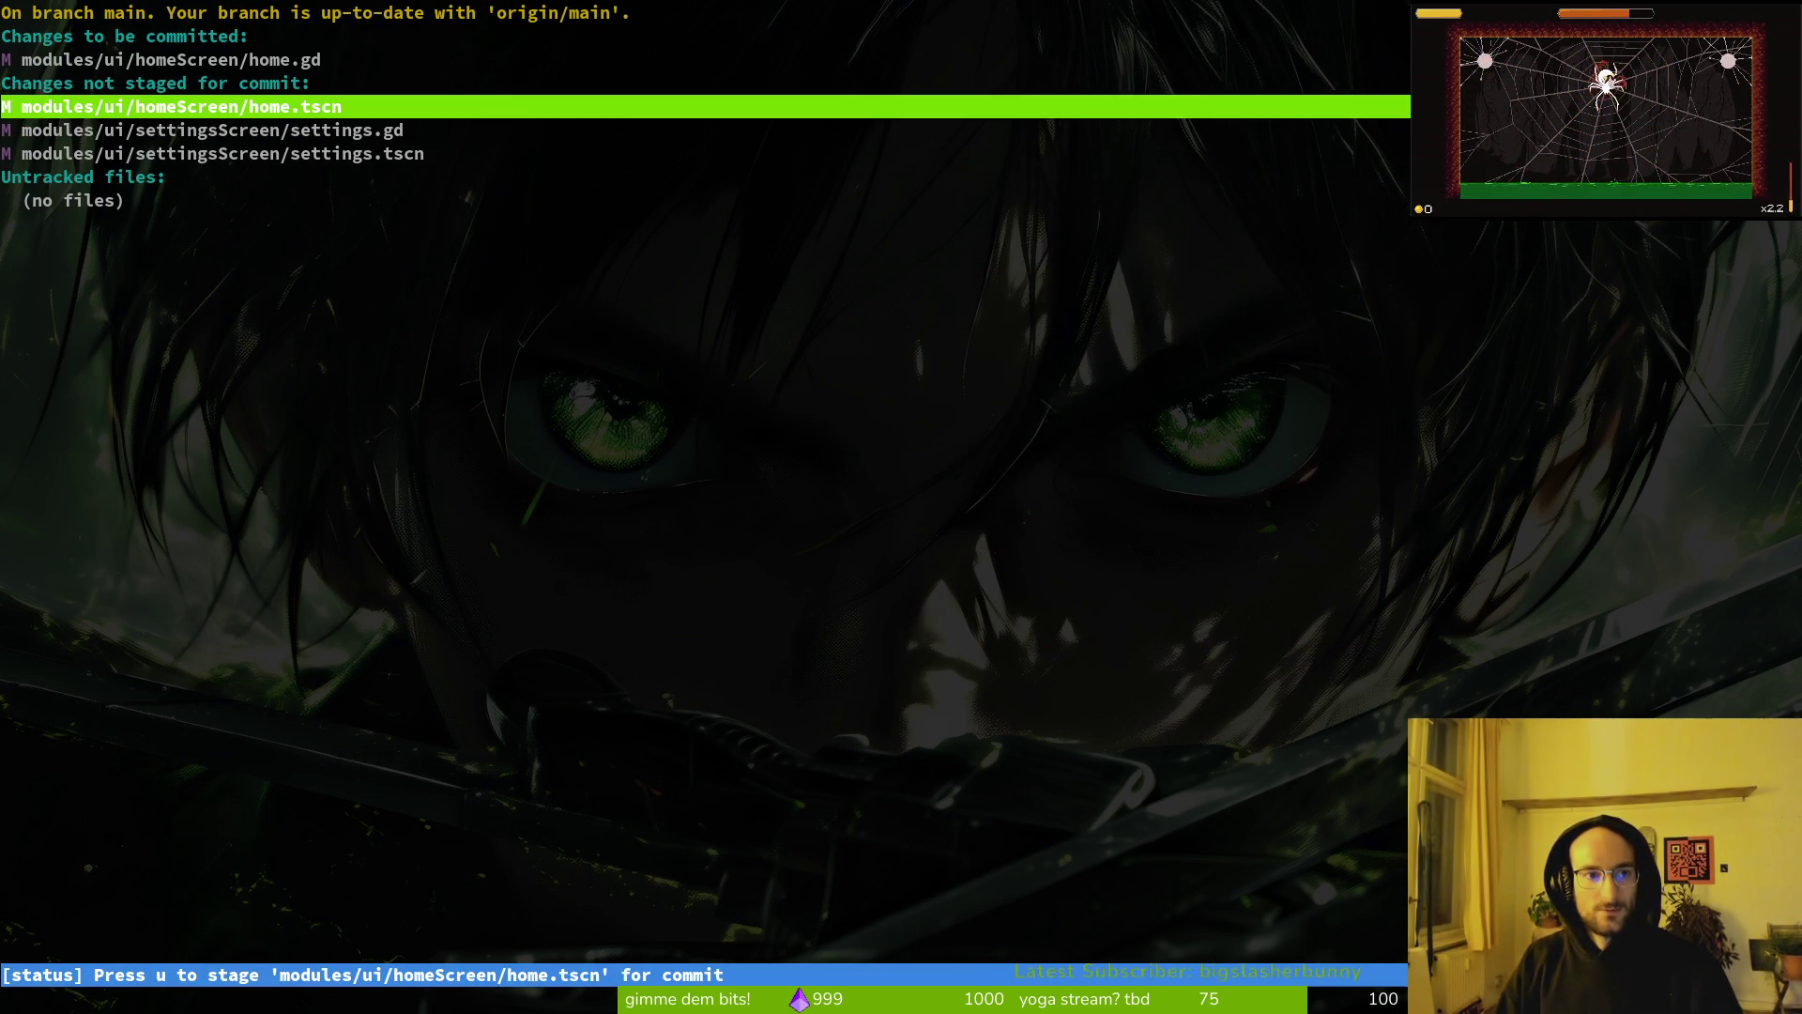
key("Up")
key("Up")
key("Return")
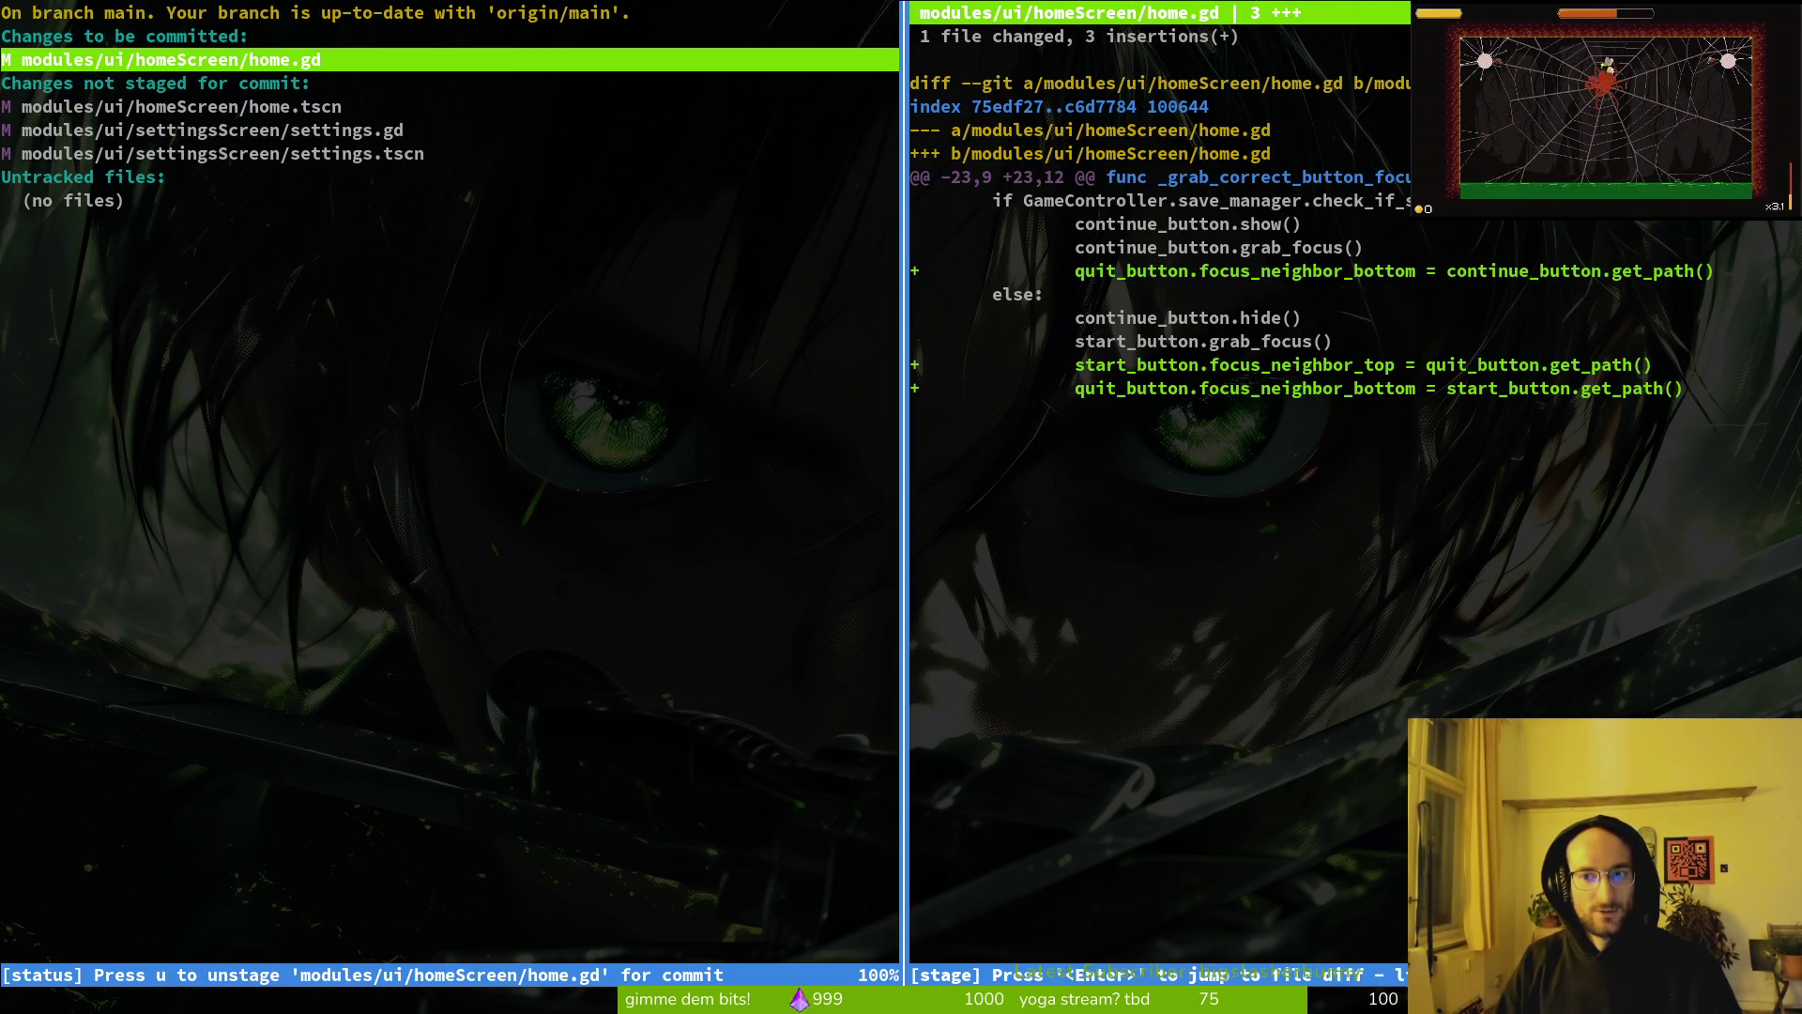
key("u")
key("q")
Step: Inspect the settings.gd and settings.tscn diffs and quit tig with nothing staged
key("Down")
key("Down")
key("Return")
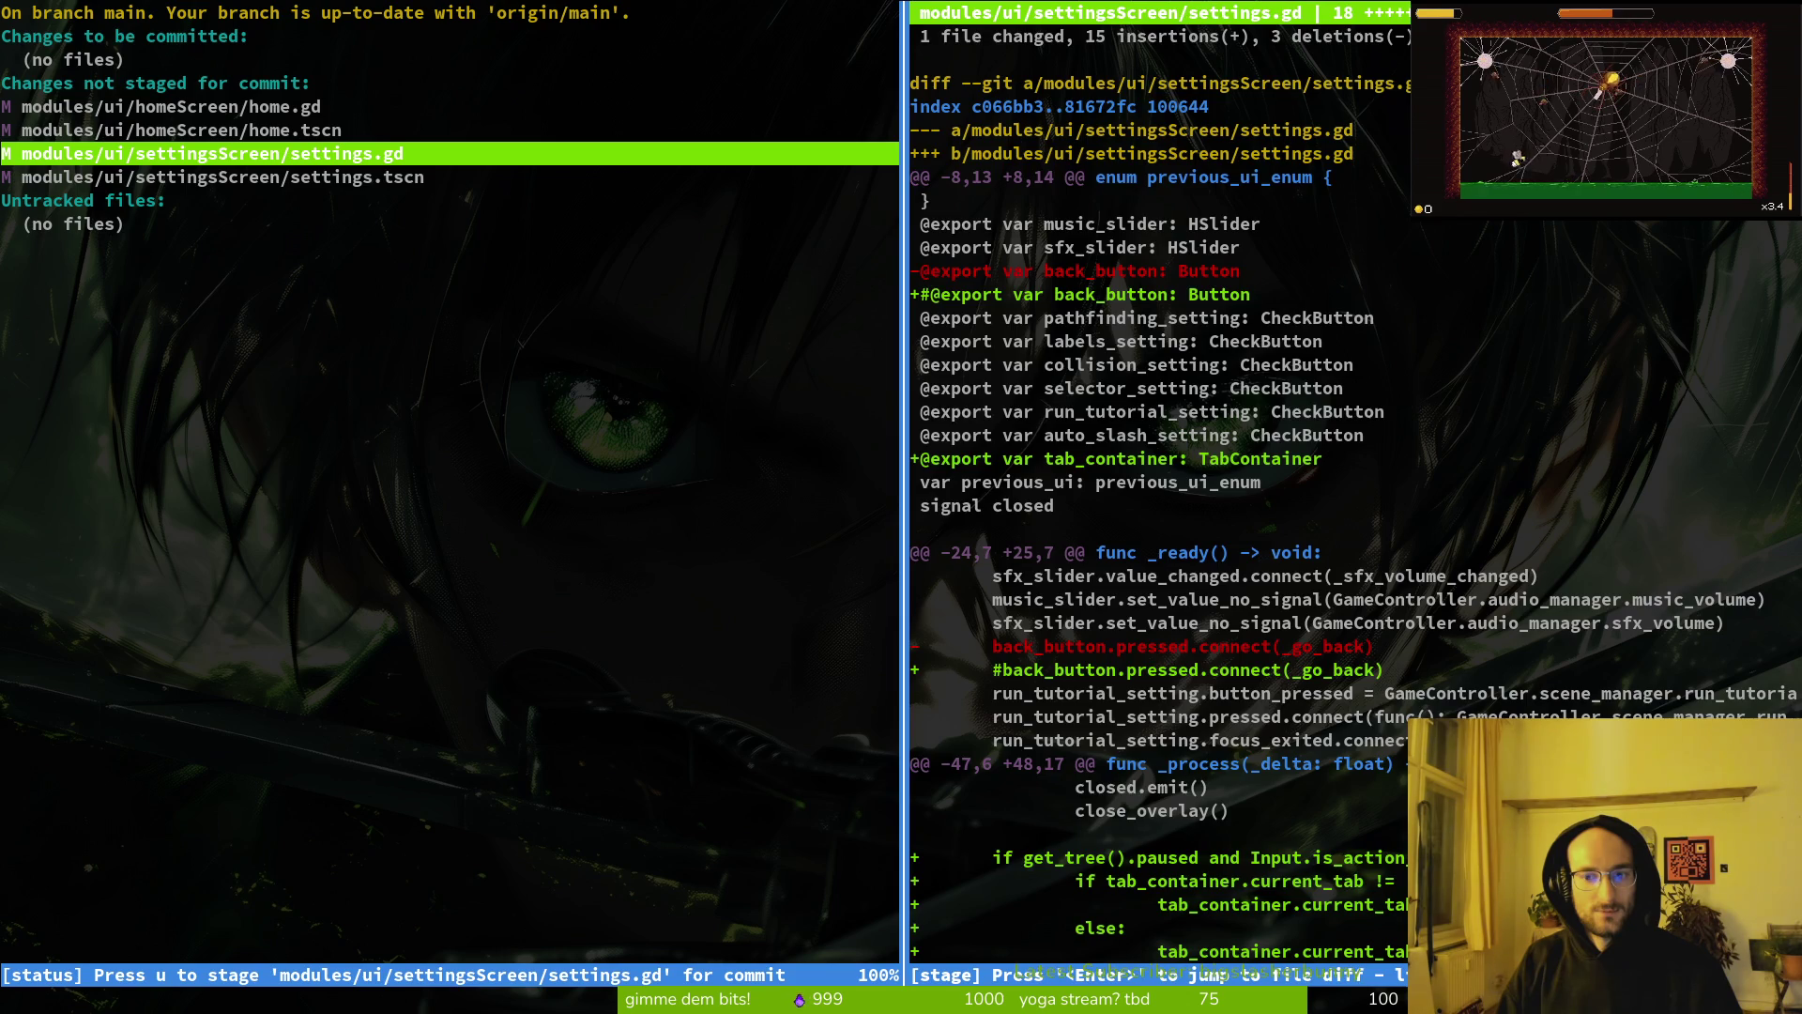
key("q")
key("Down")
key("Return")
key("q")
key("q")
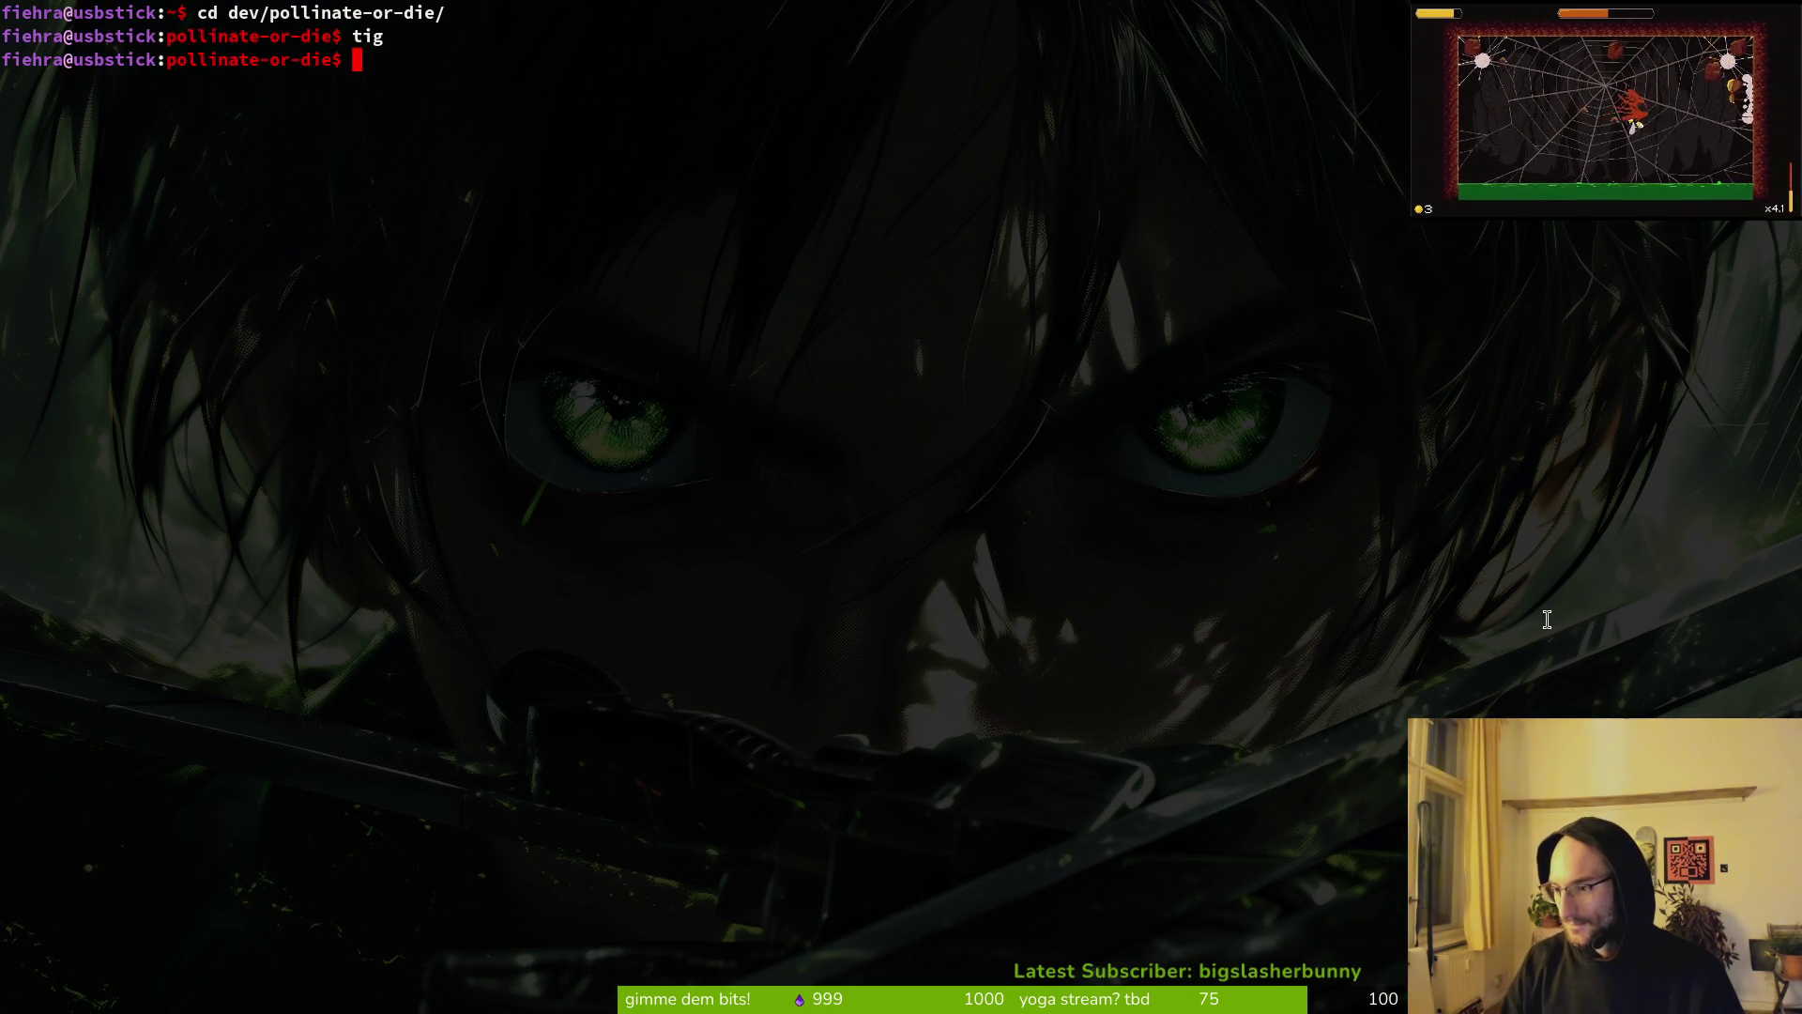
Step: Switch from the terminal back to the Brave window on the SteamRecs.io tags page
key("alt+Tab")
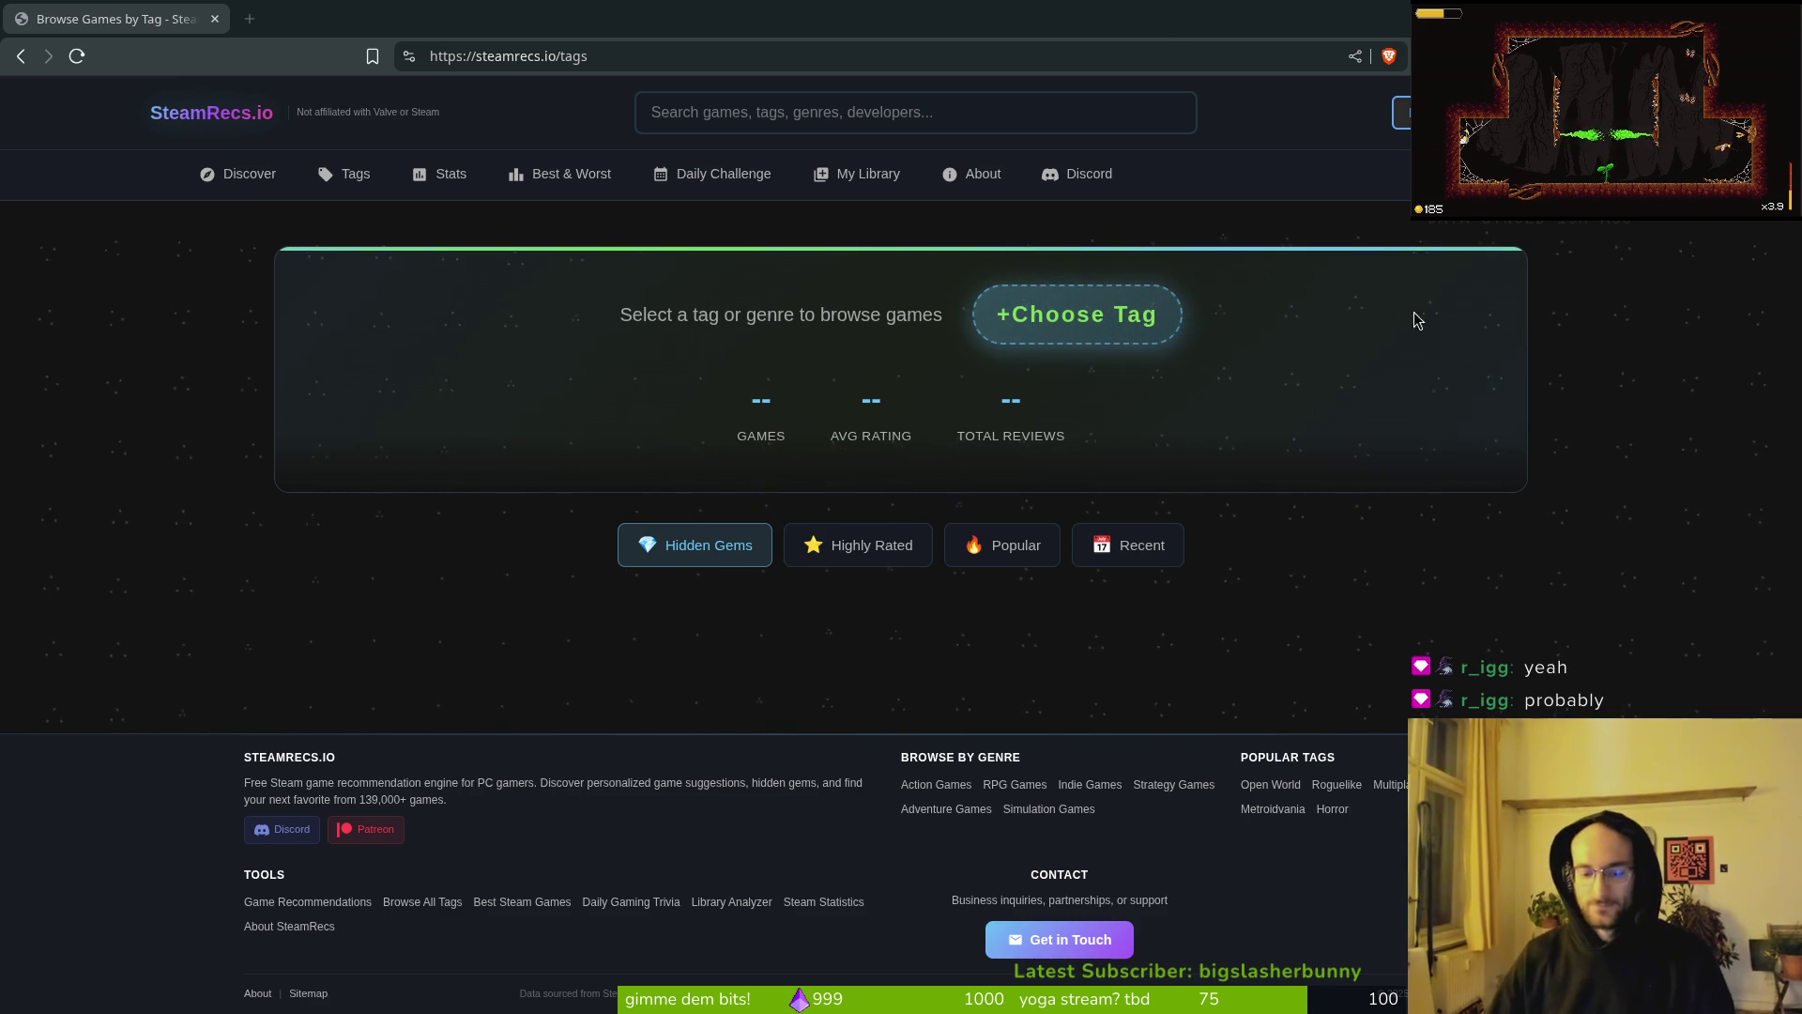
Step: Return to the SteamRecs.io tags page and open the Add Tag Filter list of popular tags
key("super")
key("super")
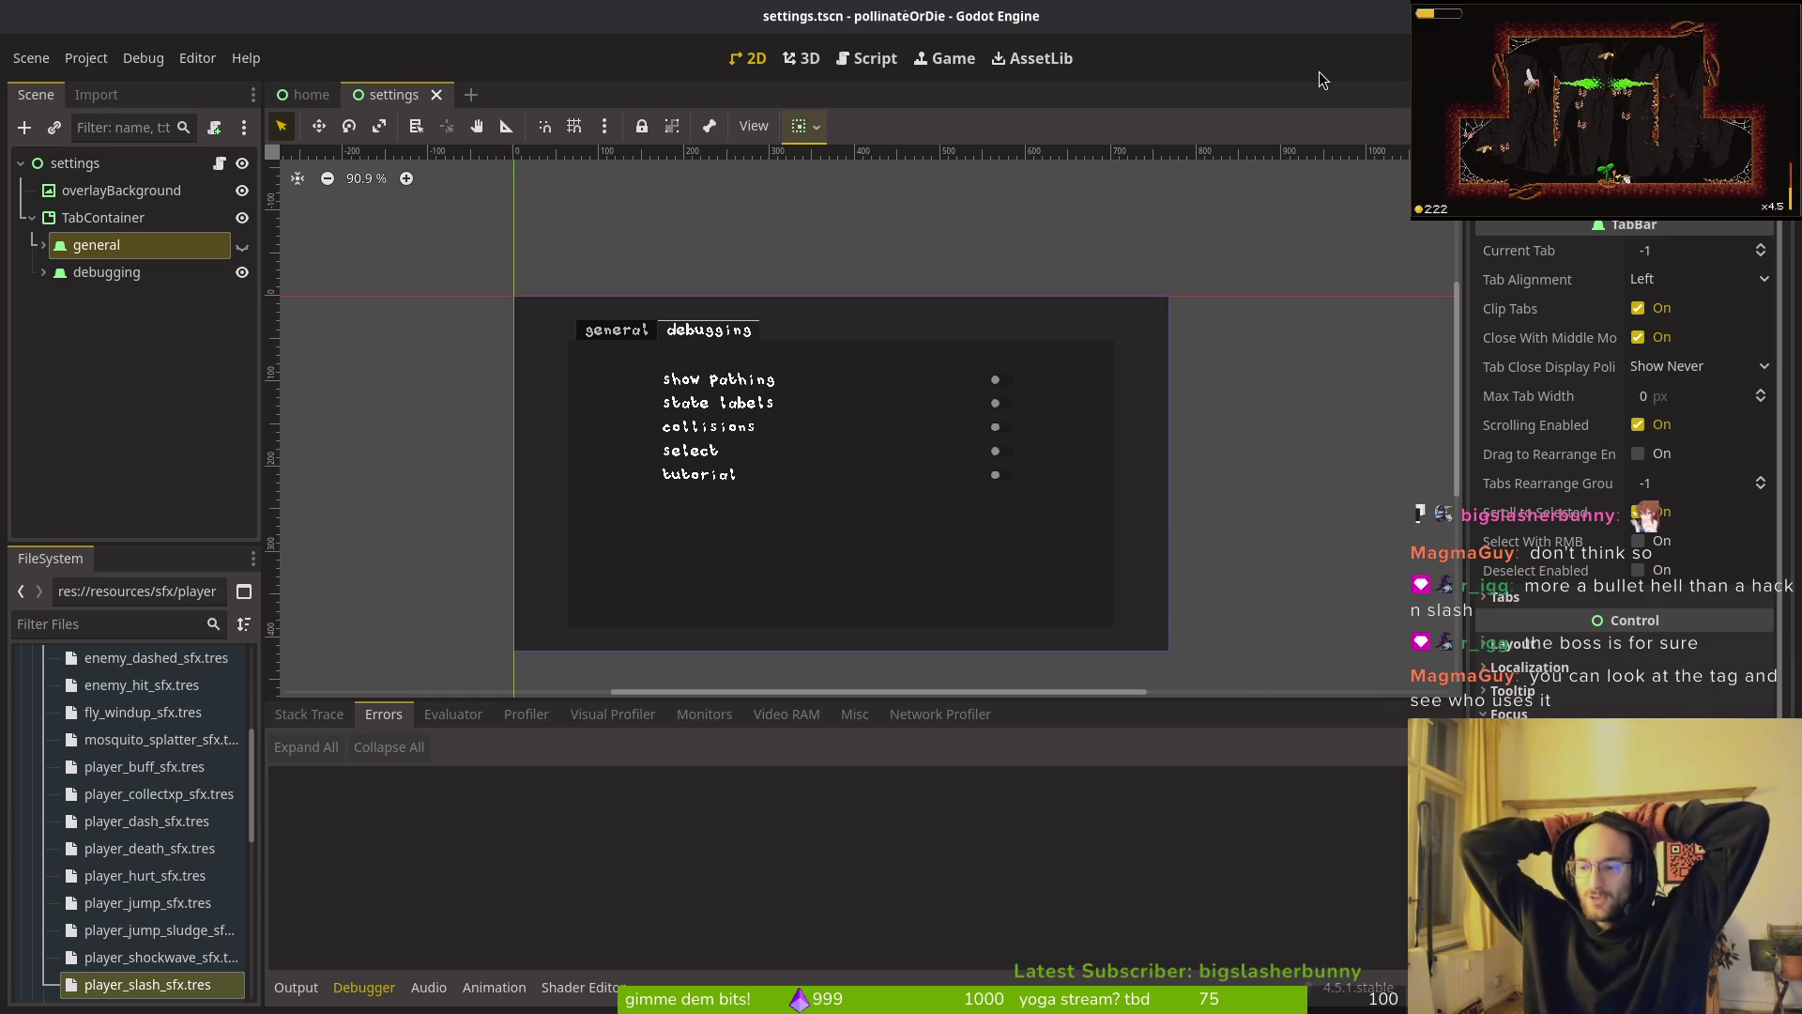
key("alt+Tab")
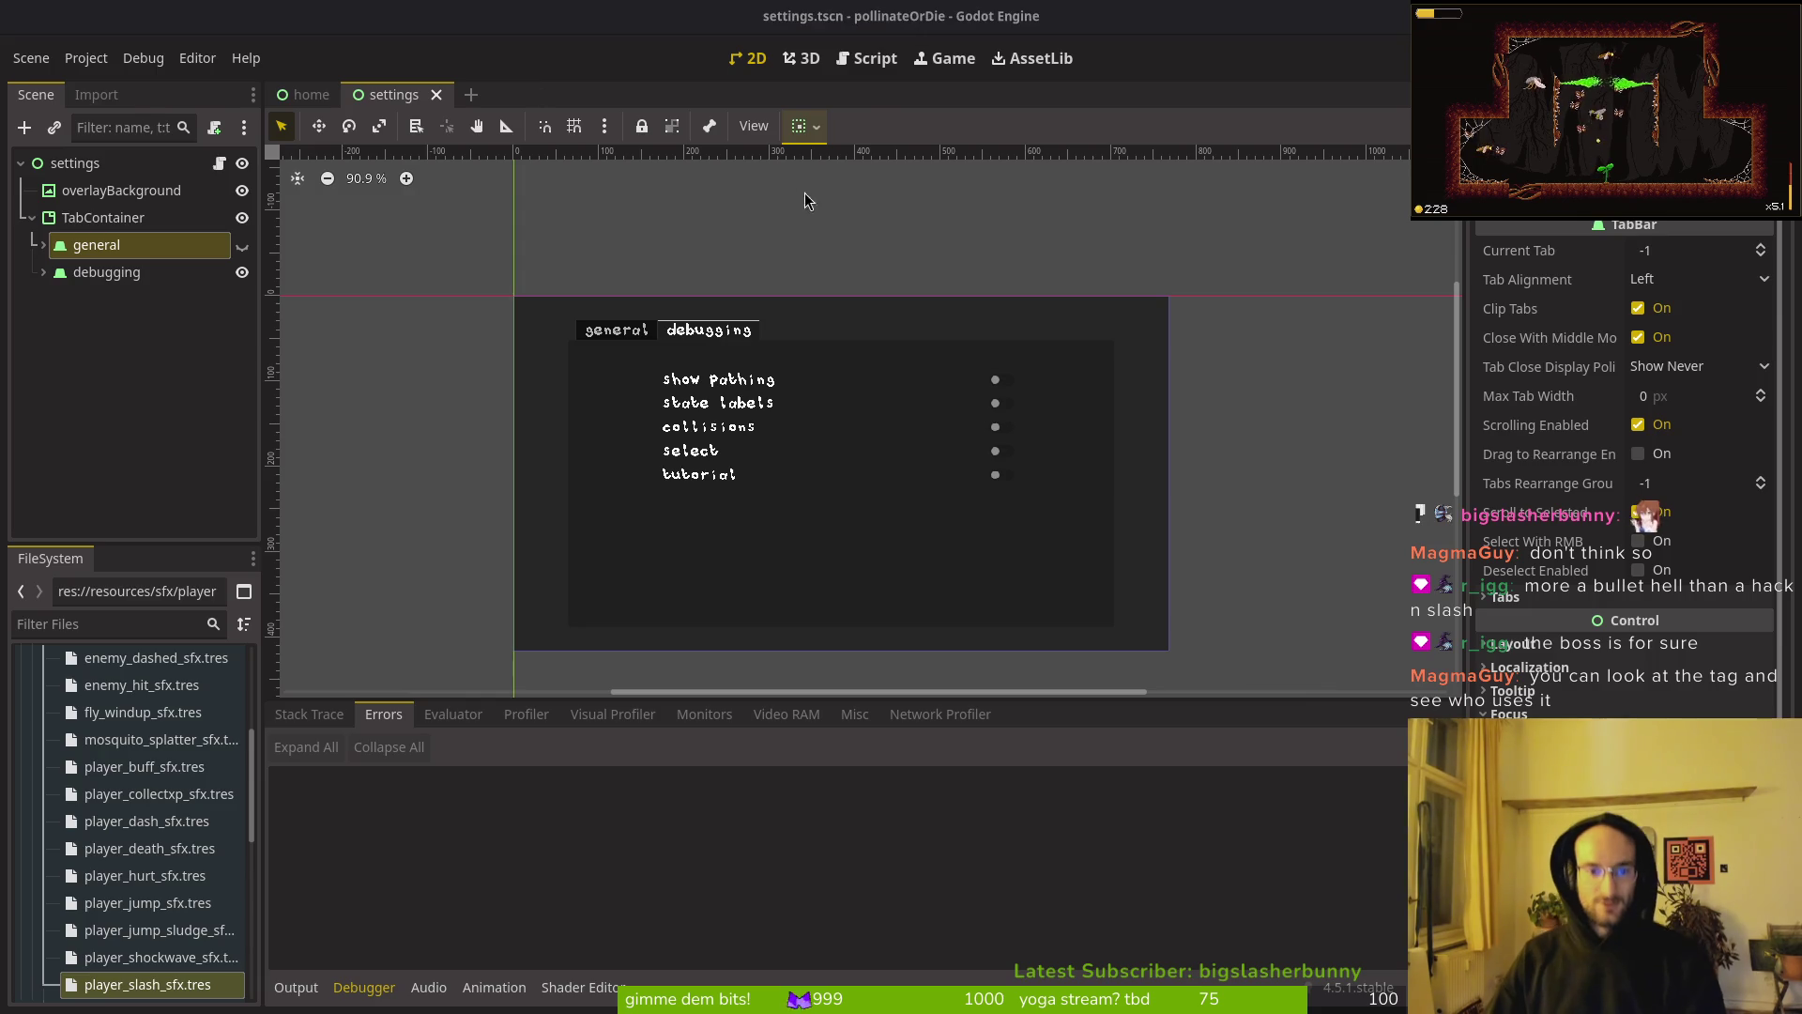
left_click(1074, 320)
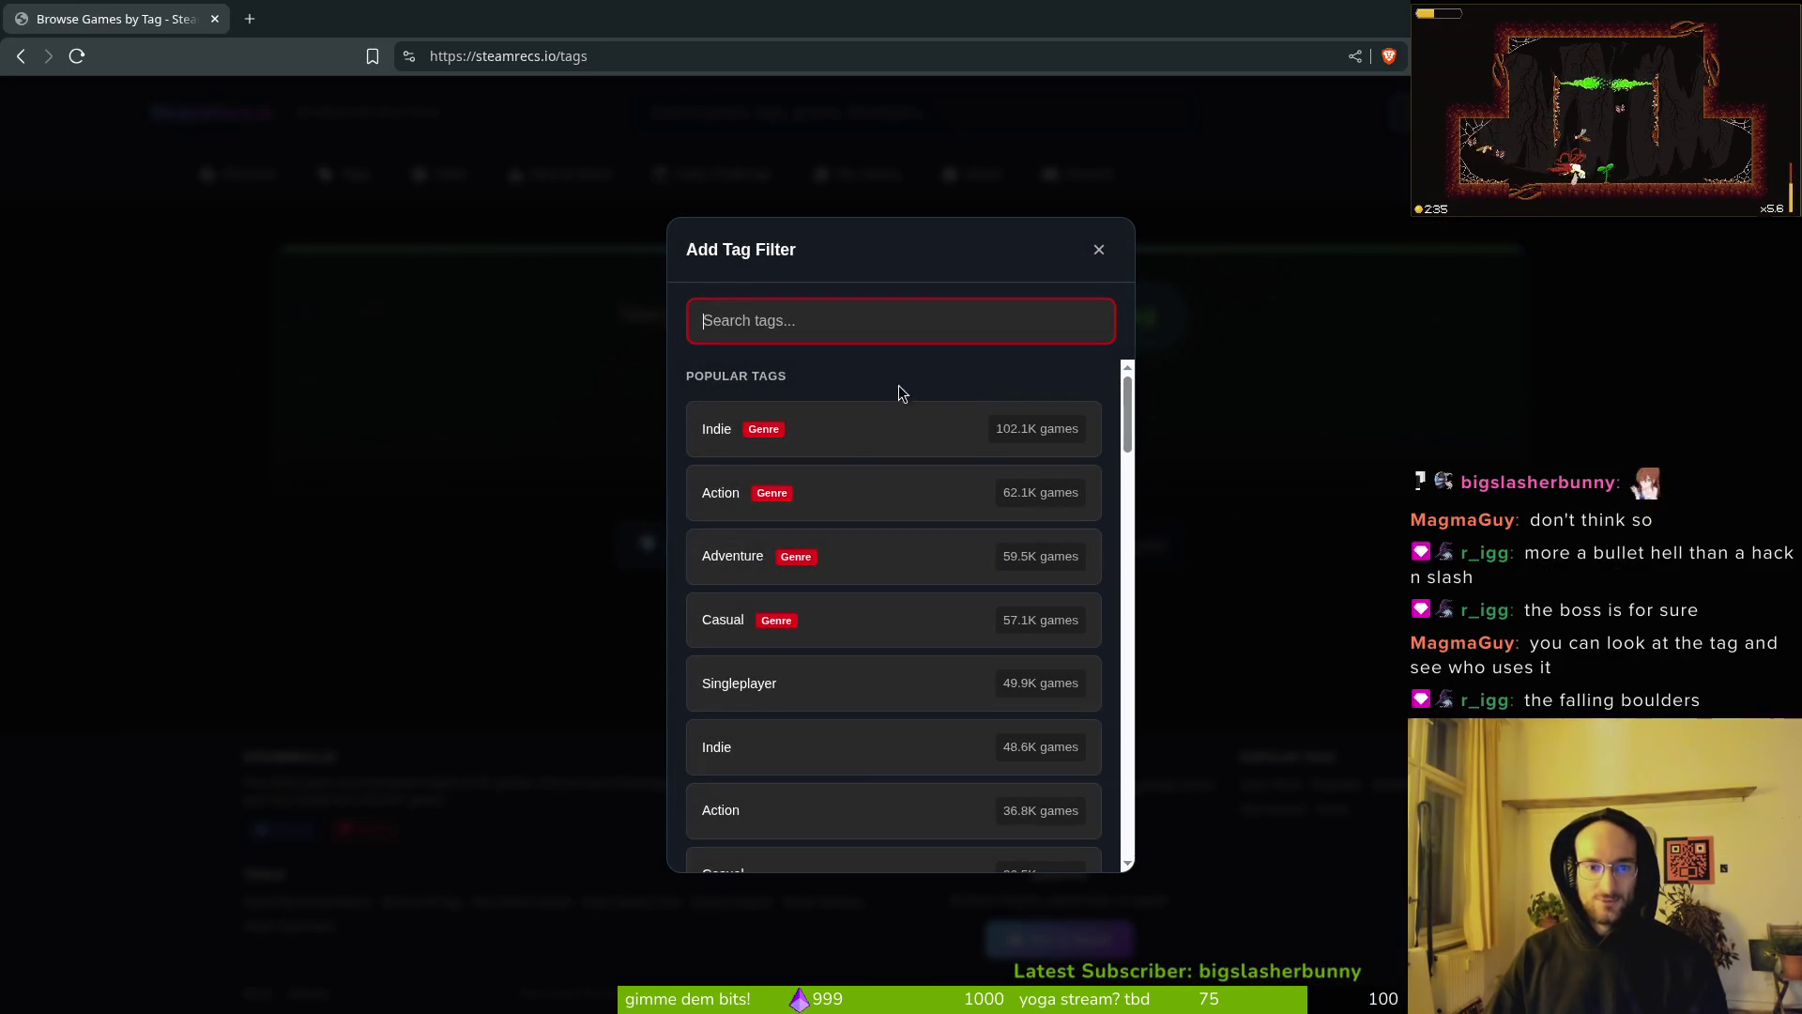
Step: Filter games by the Hack and Slash tag (3.0K games) and scroll through its Hidden Gems cards
type("hack")
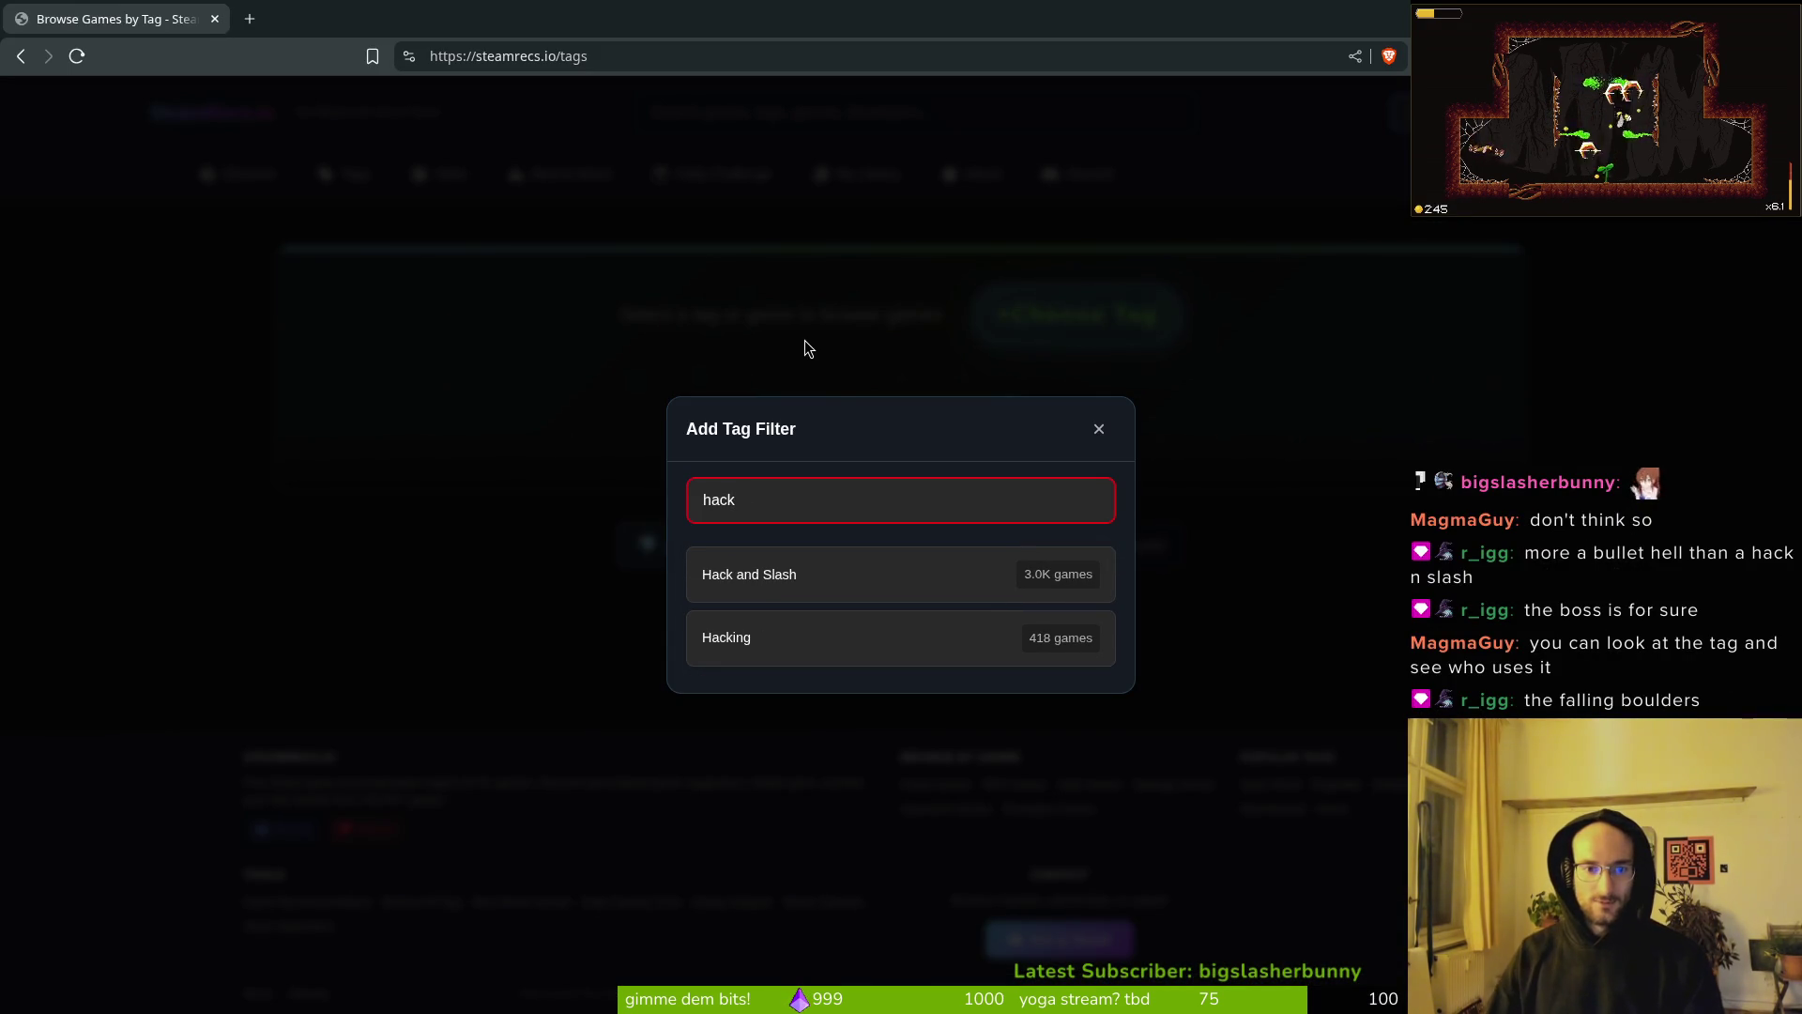
left_click(797, 595)
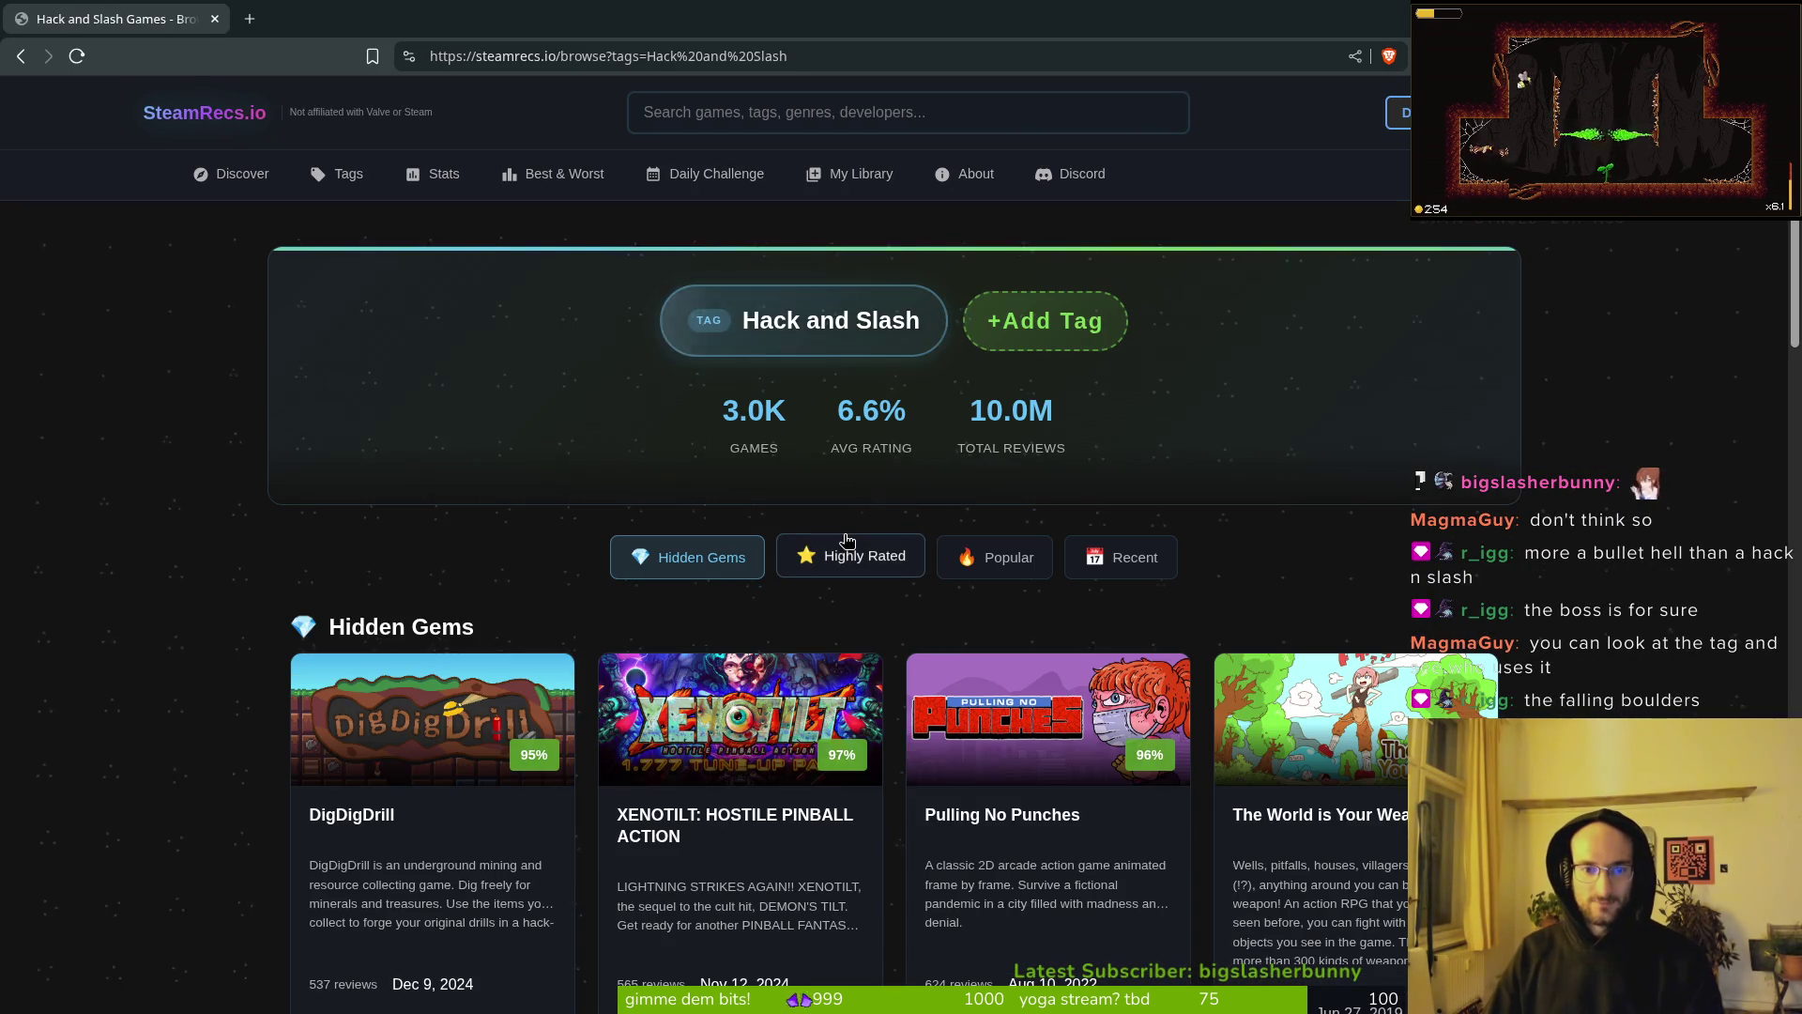
scroll(126, 646, "down", 2)
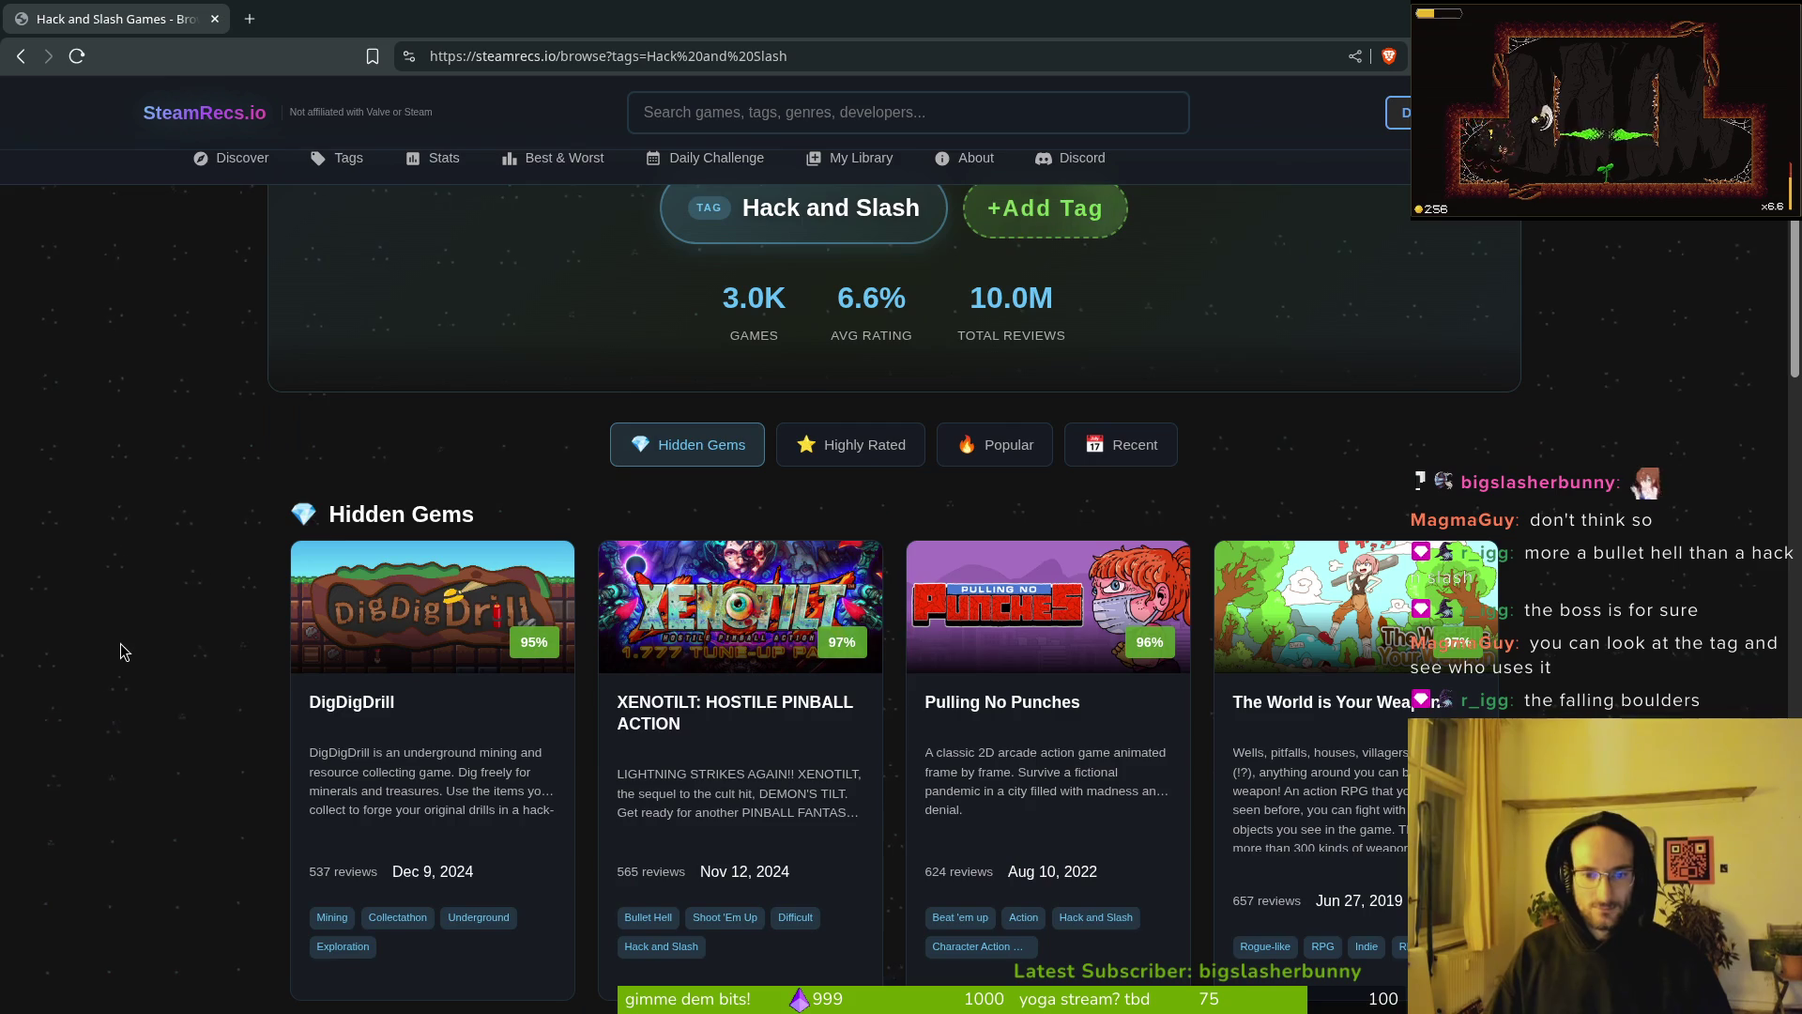
scroll(323, 665, "down", 5)
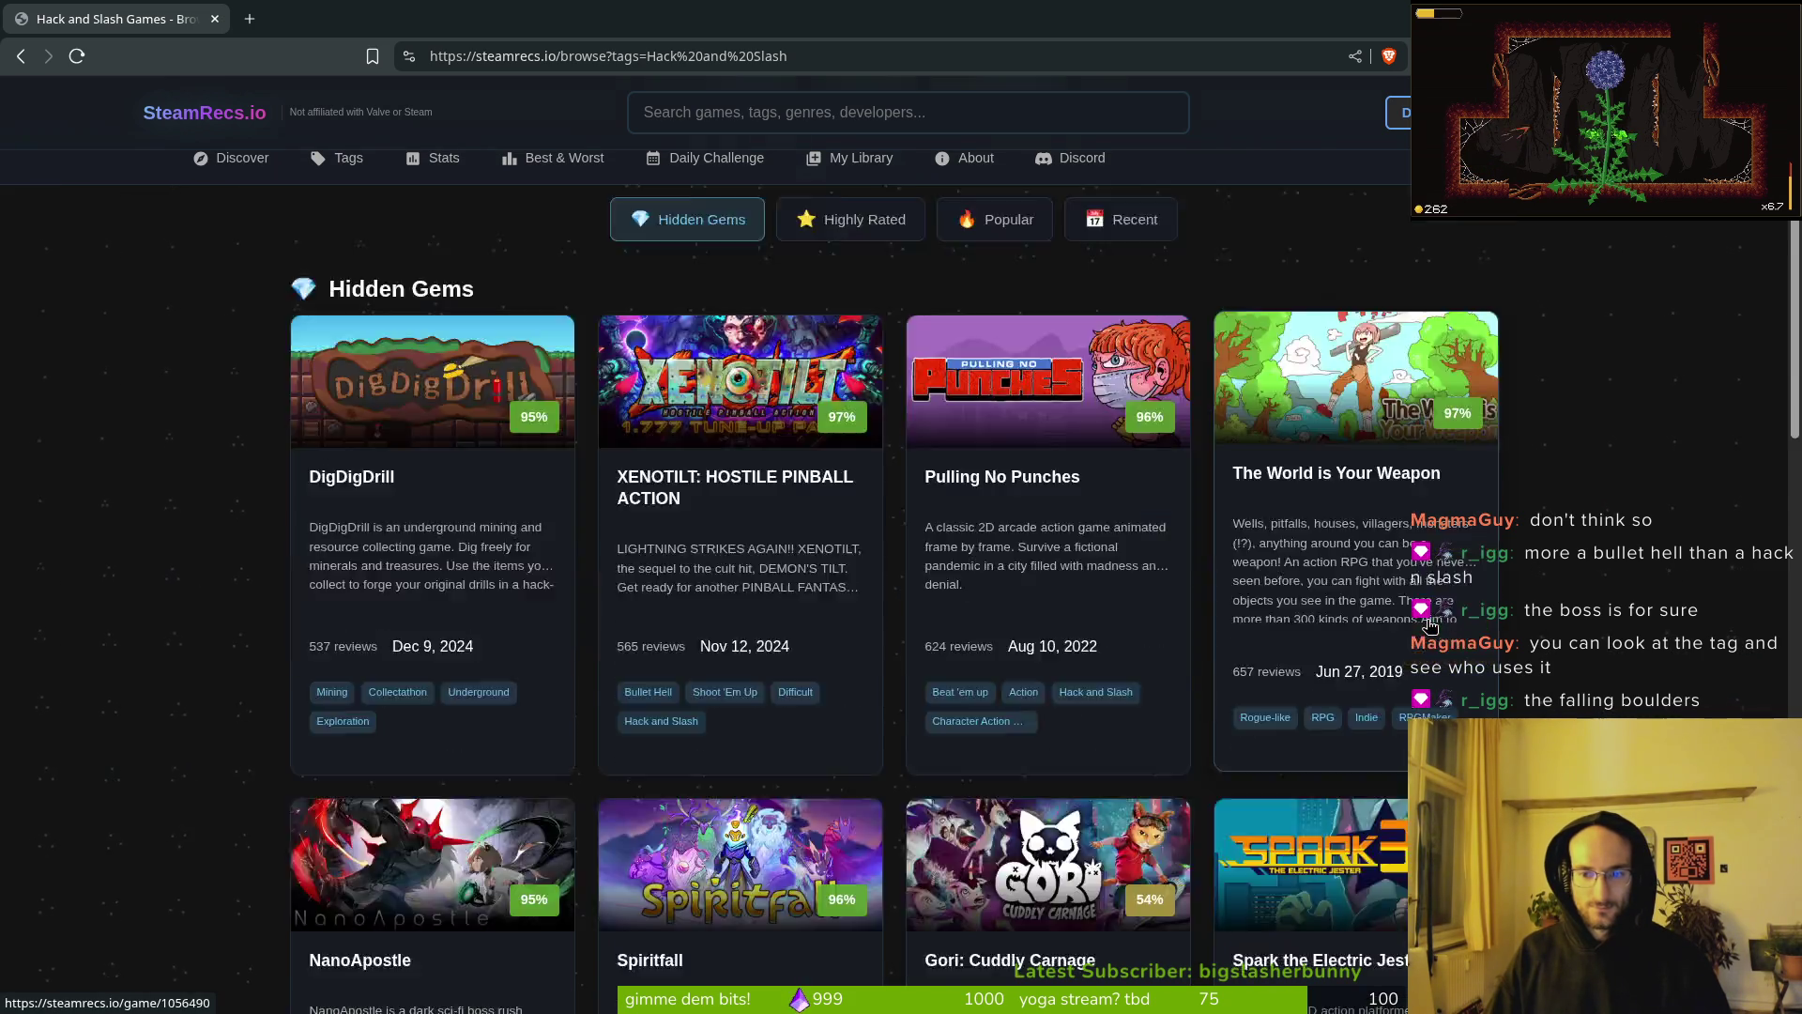
scroll(214, 637, "down", 4)
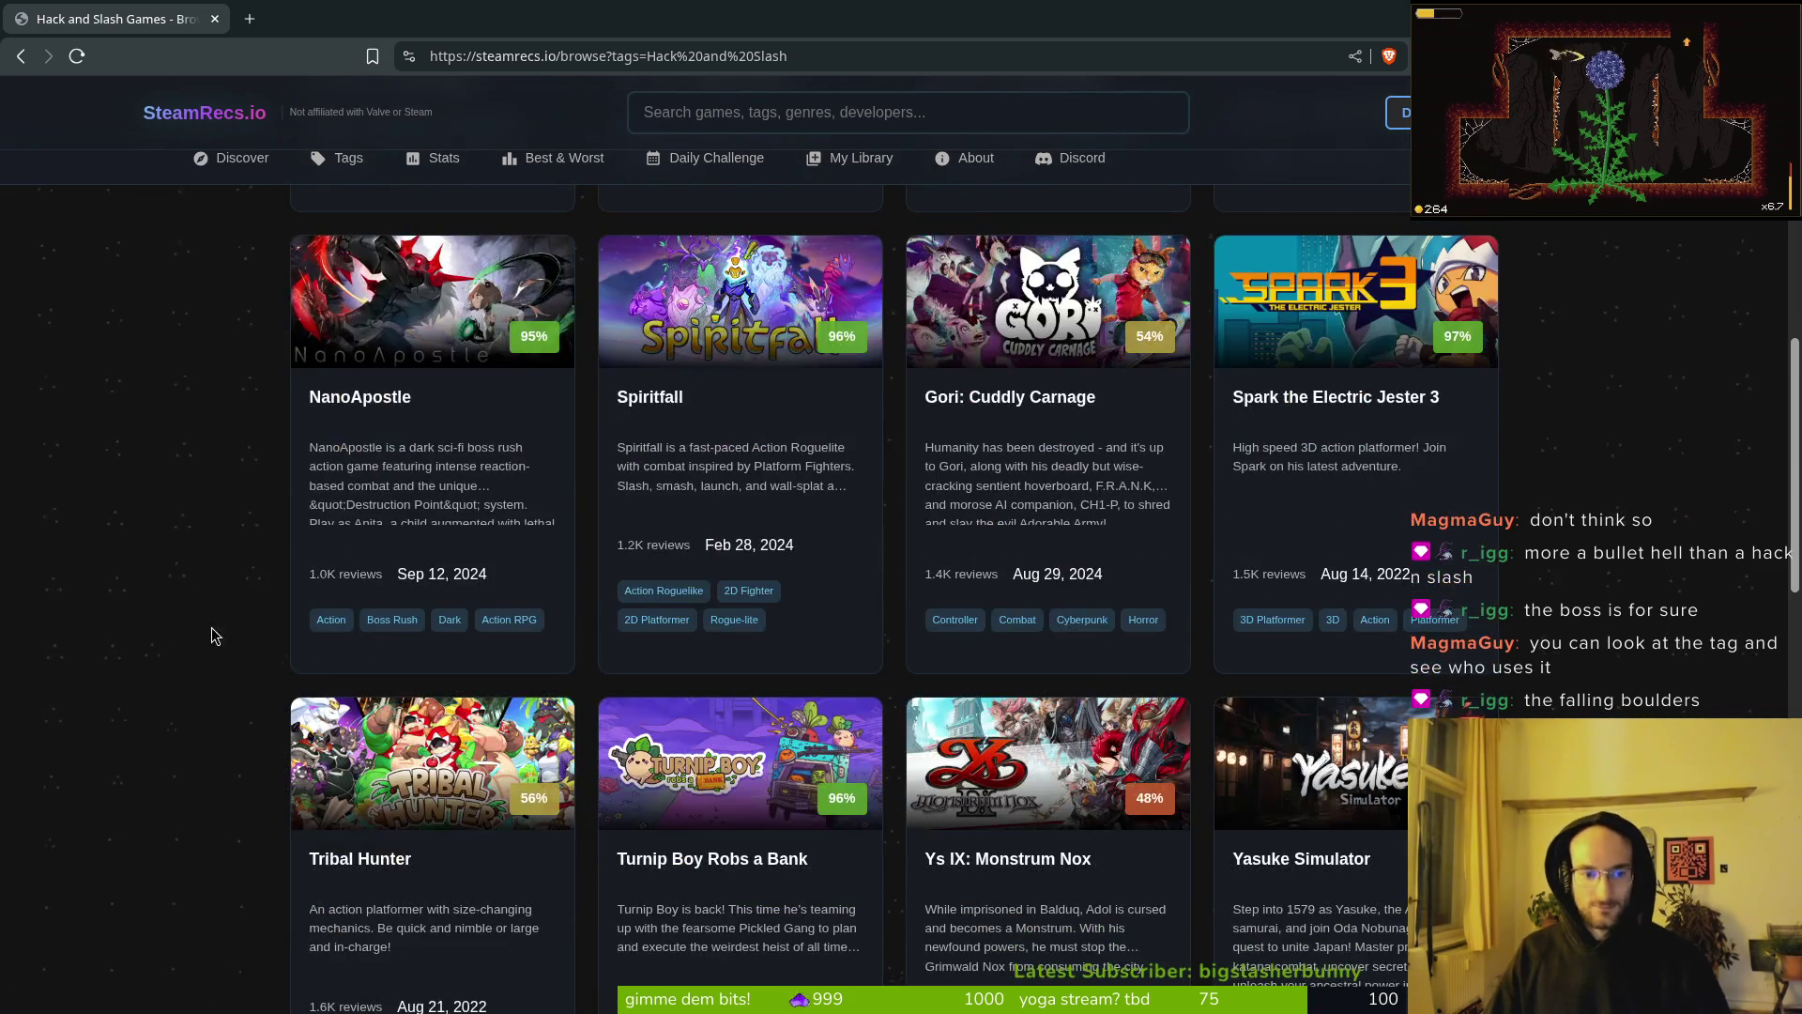
scroll(225, 593, "down", 1)
scroll(1314, 625, "down", 1)
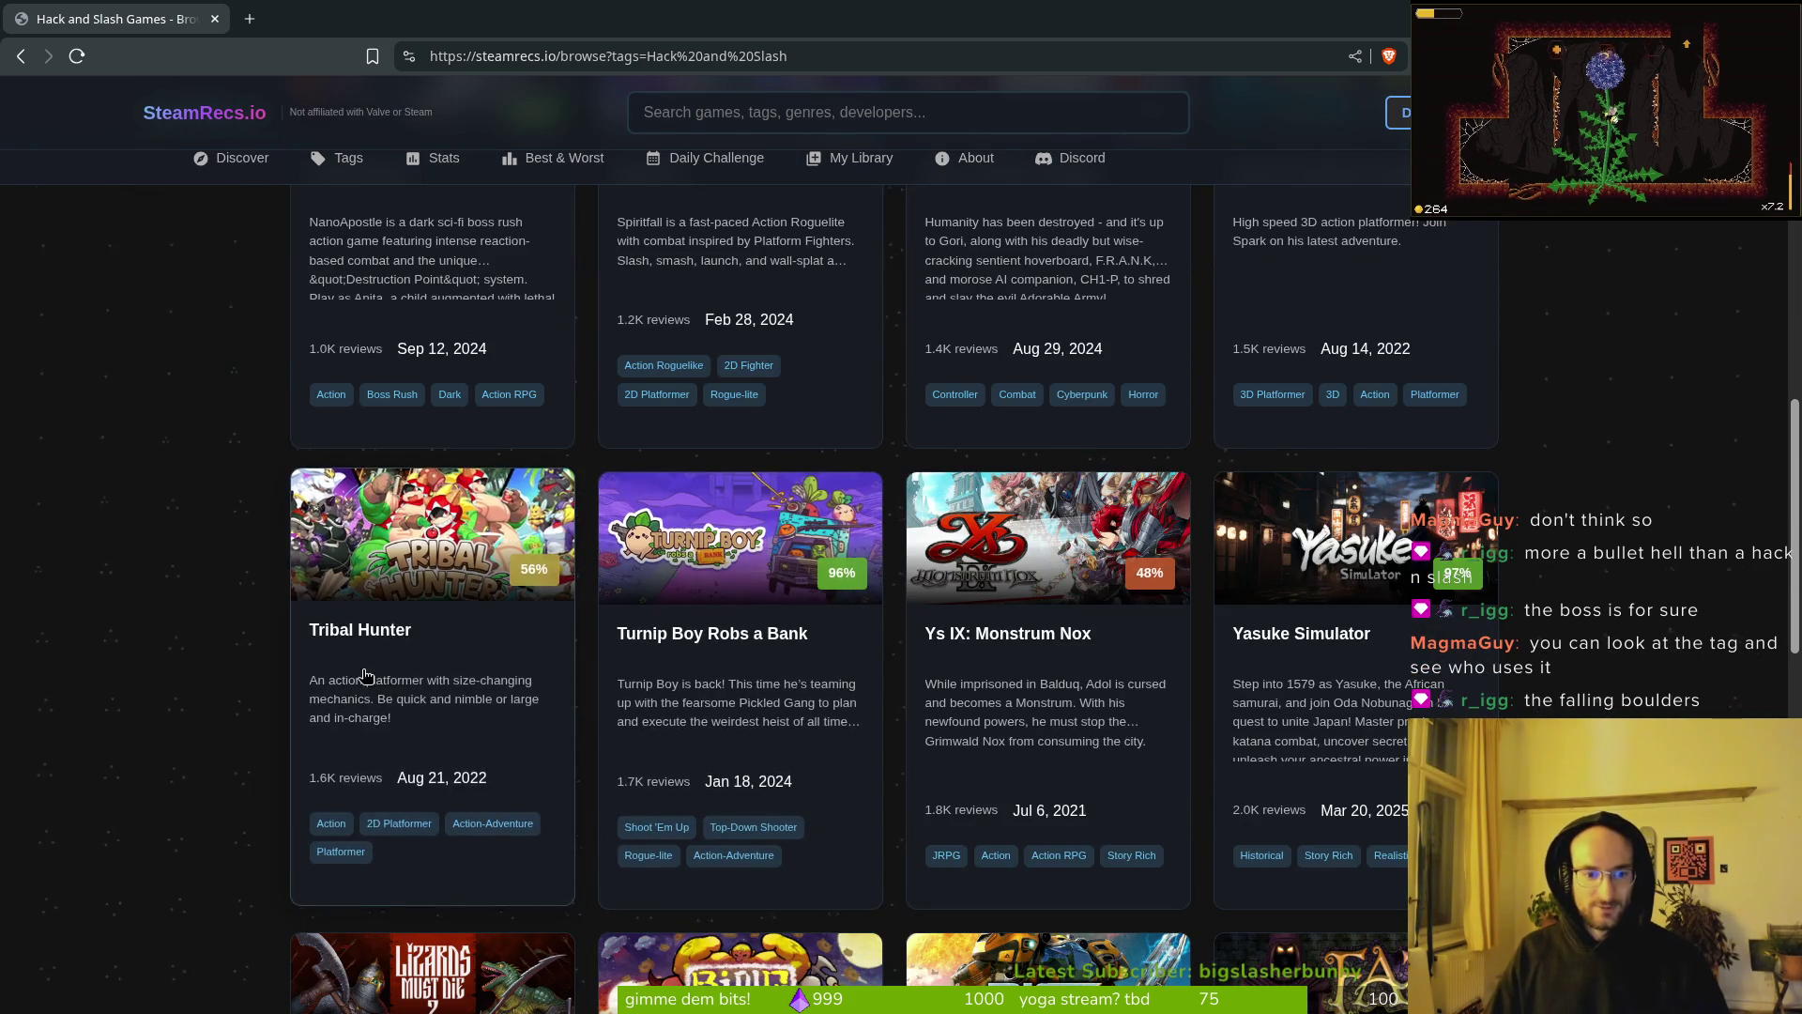
scroll(1315, 625, "down", 3)
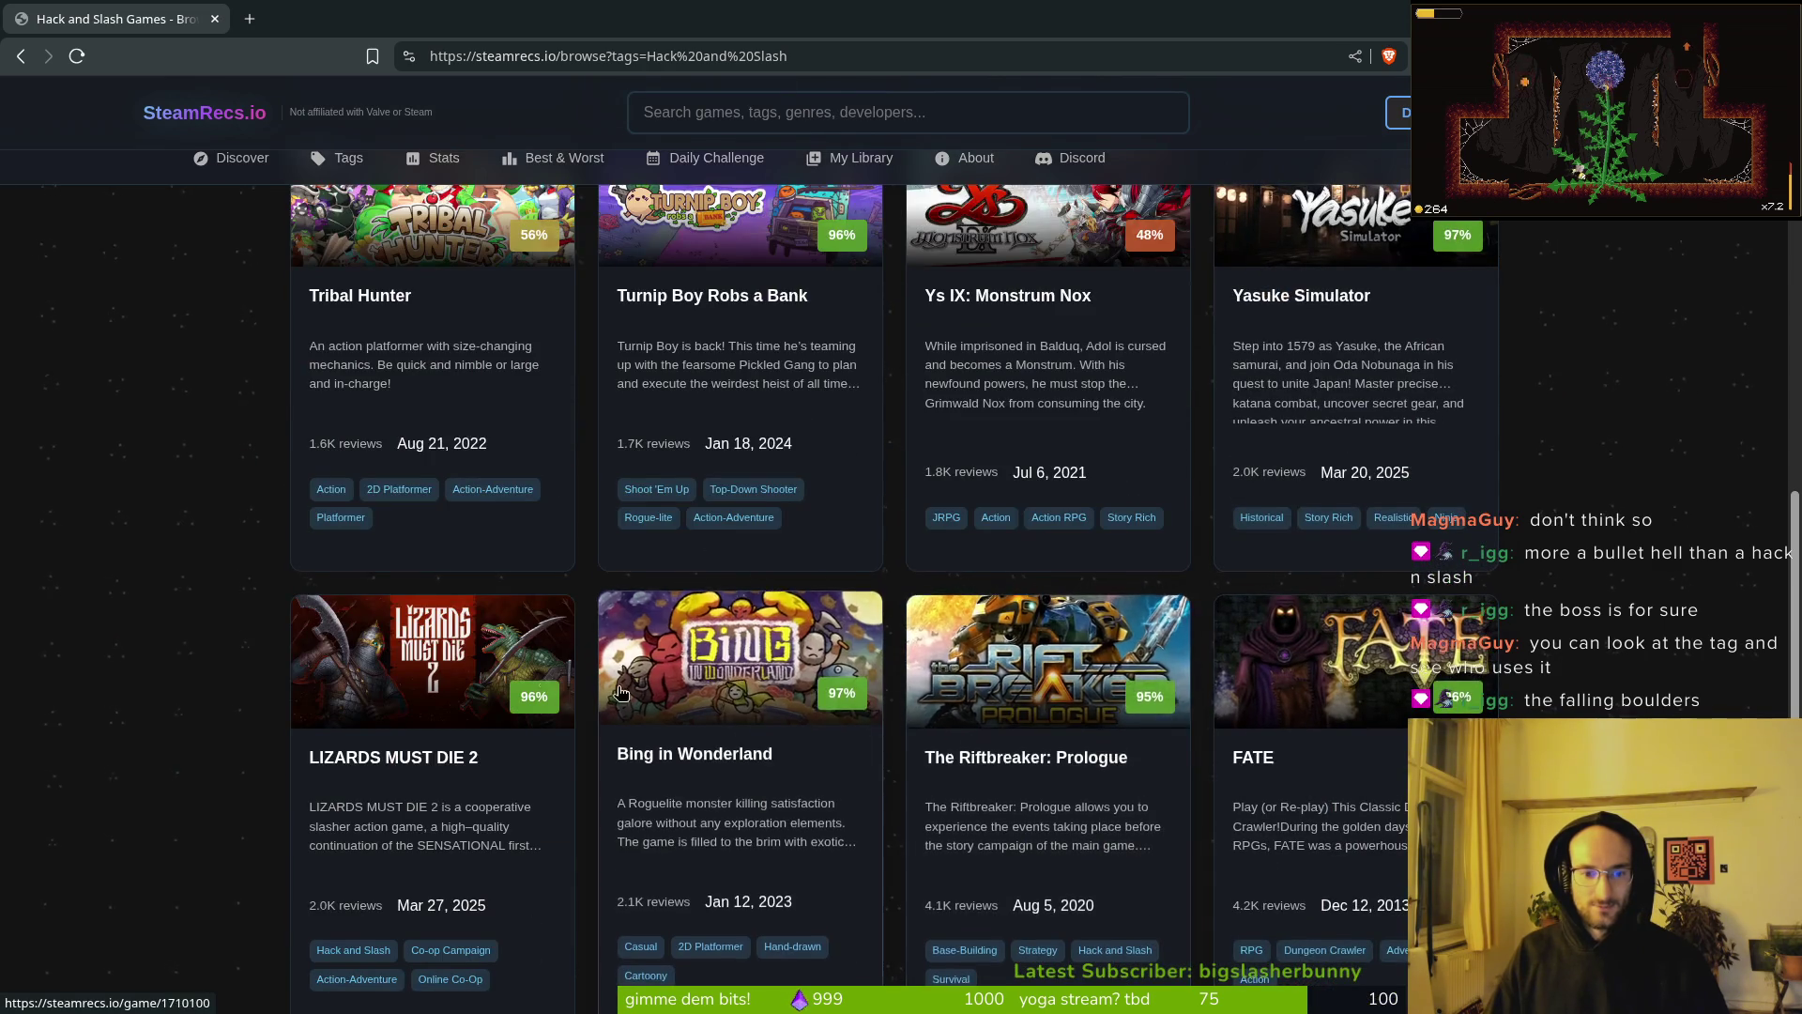
scroll(326, 658, "down", 2)
scroll(212, 729, "down", 5)
Step: Scroll back up and show the Highly Rated Hack and Slash picks
scroll(226, 709, "up", 2)
scroll(187, 657, "up", 15)
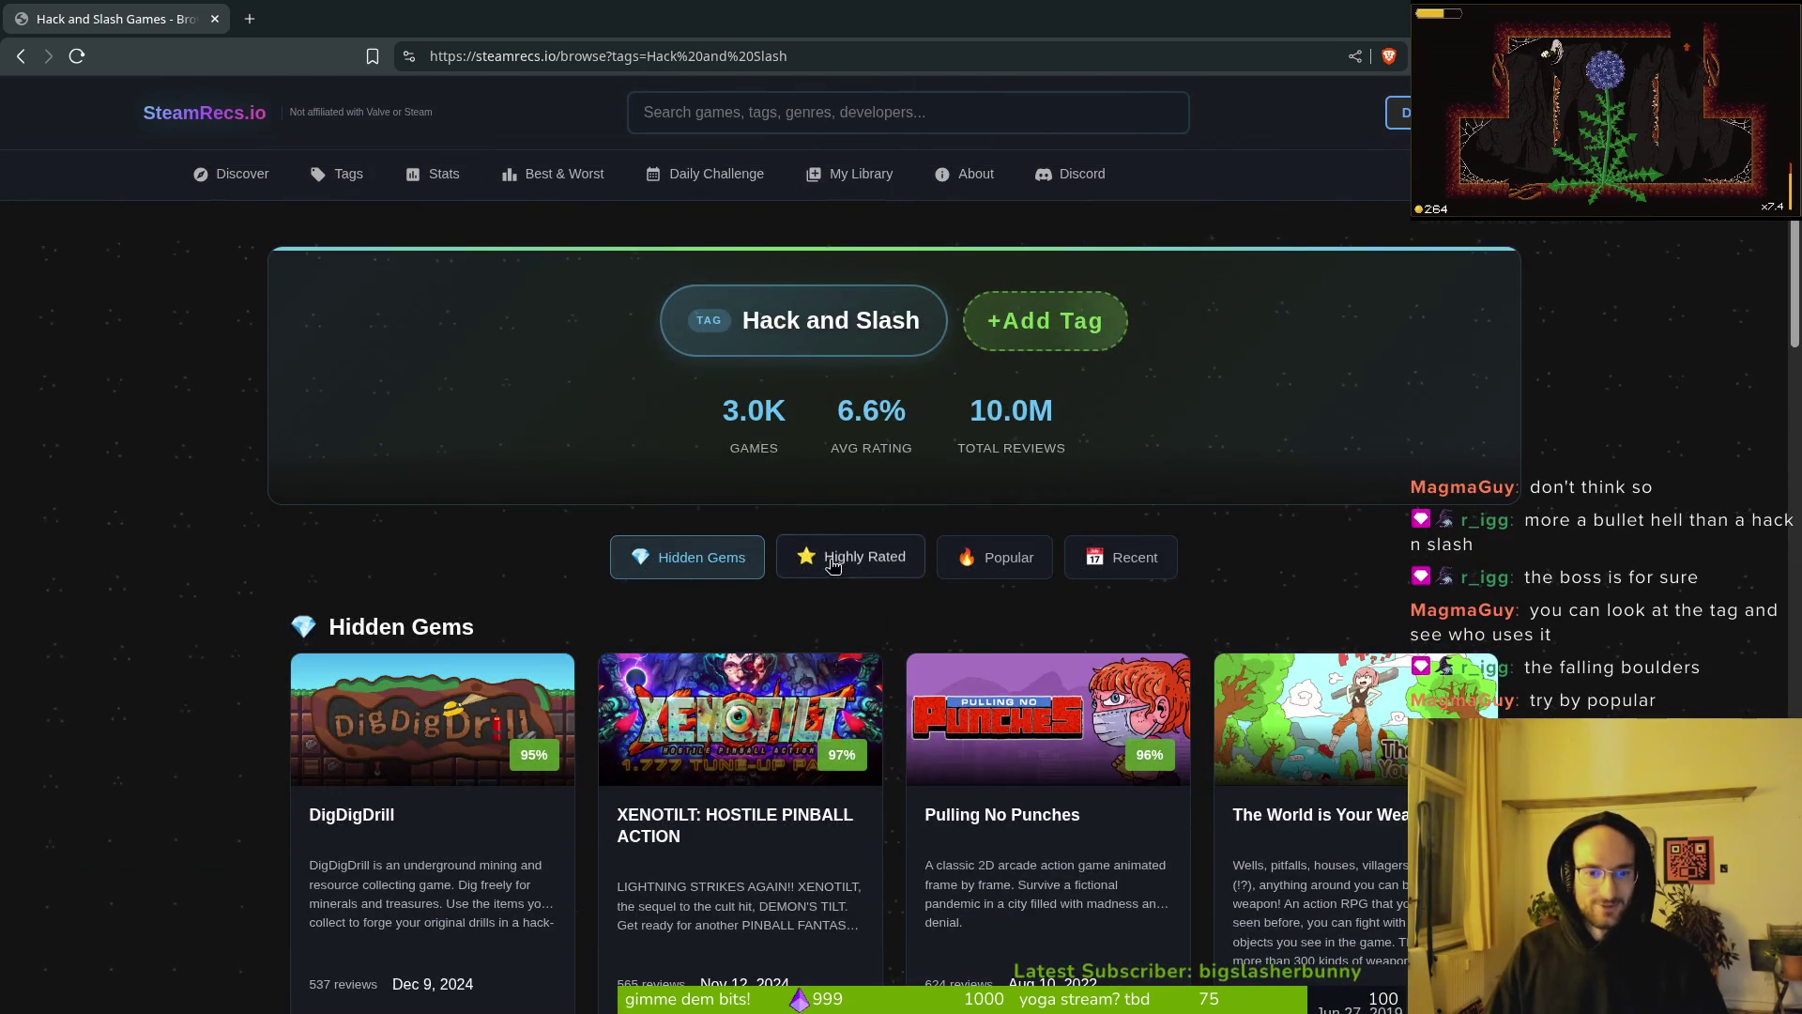
left_click(815, 551)
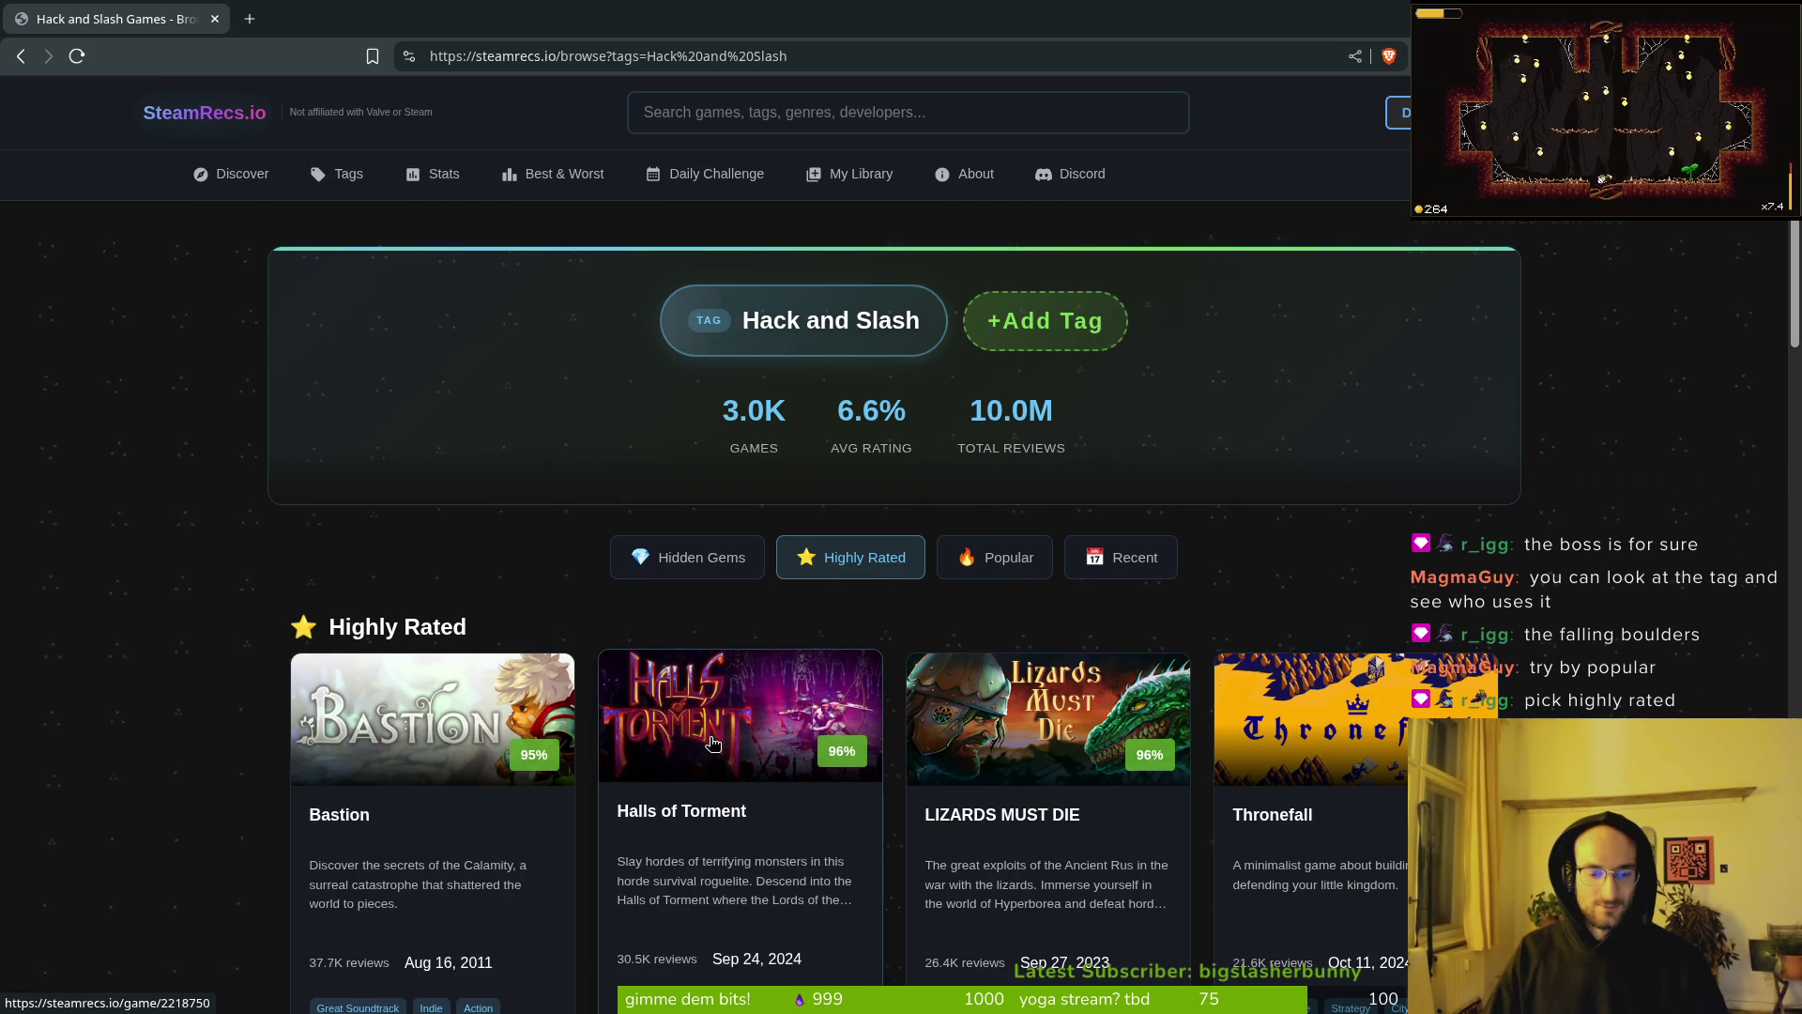
Step: Open the Halls of Torment and Thronefall game pages in new background tabs
middle_click(713, 741)
scroll(1328, 447, "down", 3)
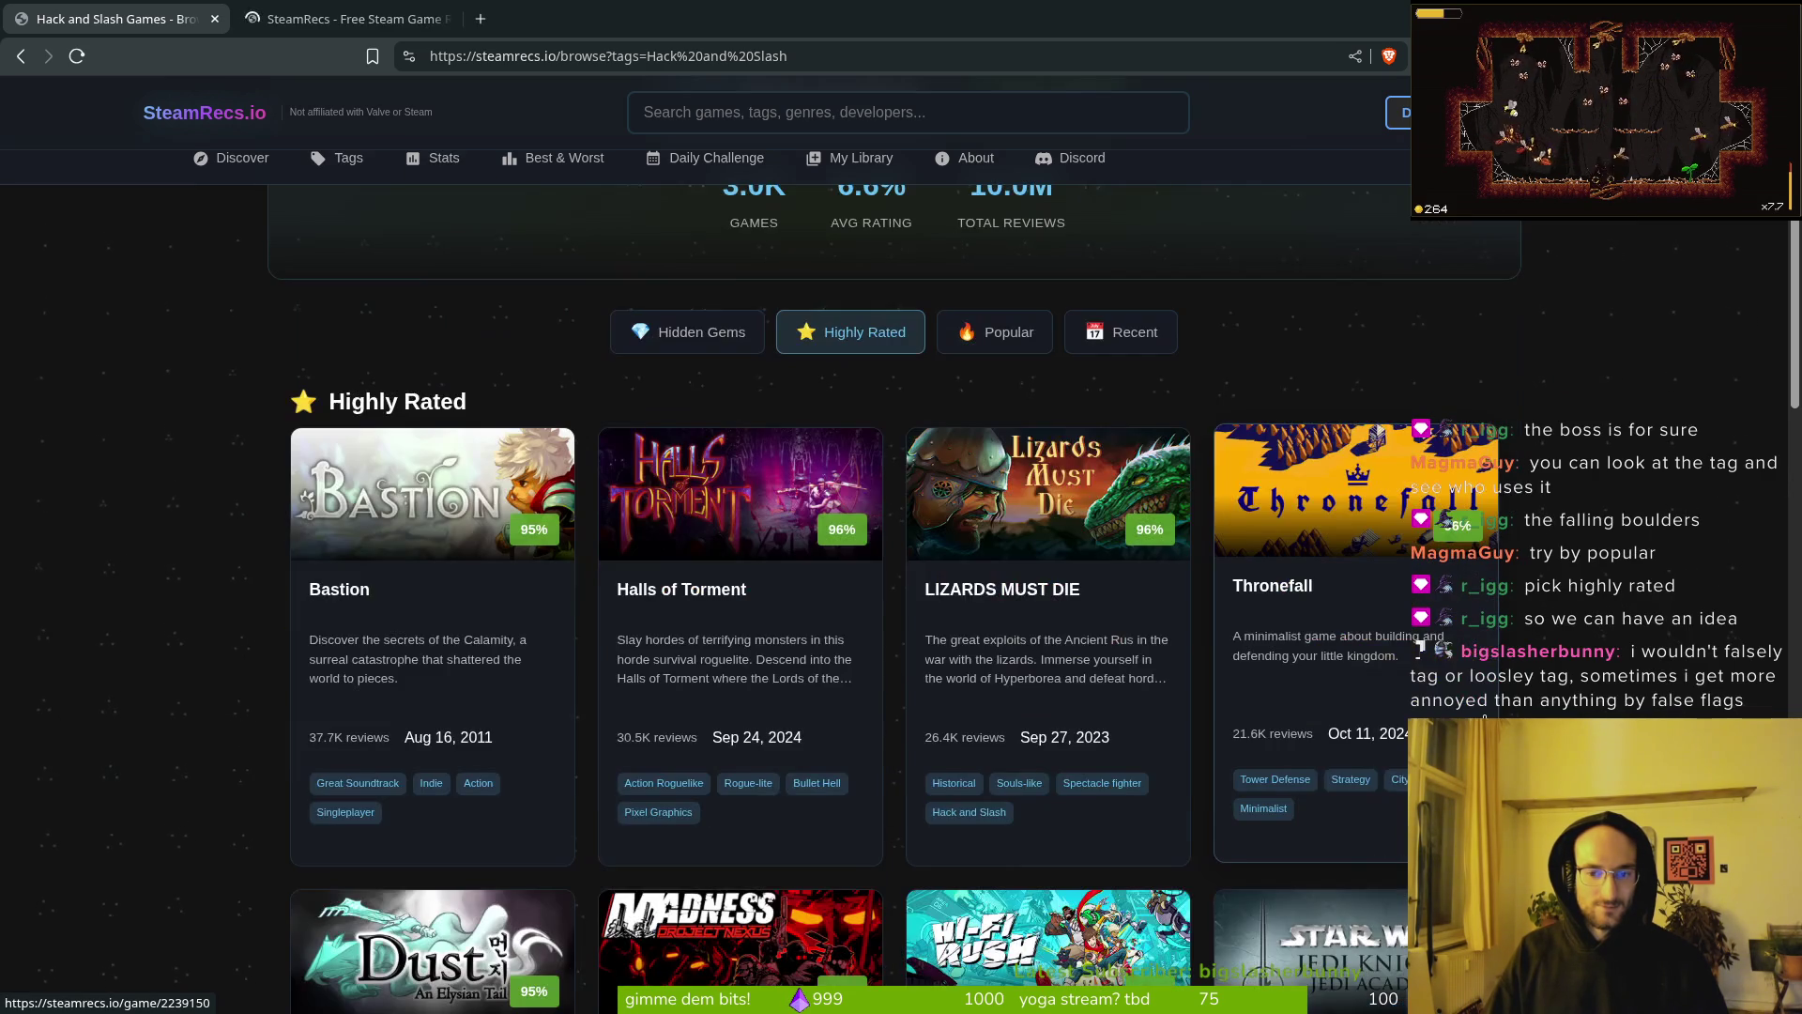
middle_click(1347, 531)
Step: View the Thronefall page, close it, and return to the Hack and Slash results
left_click(572, 18)
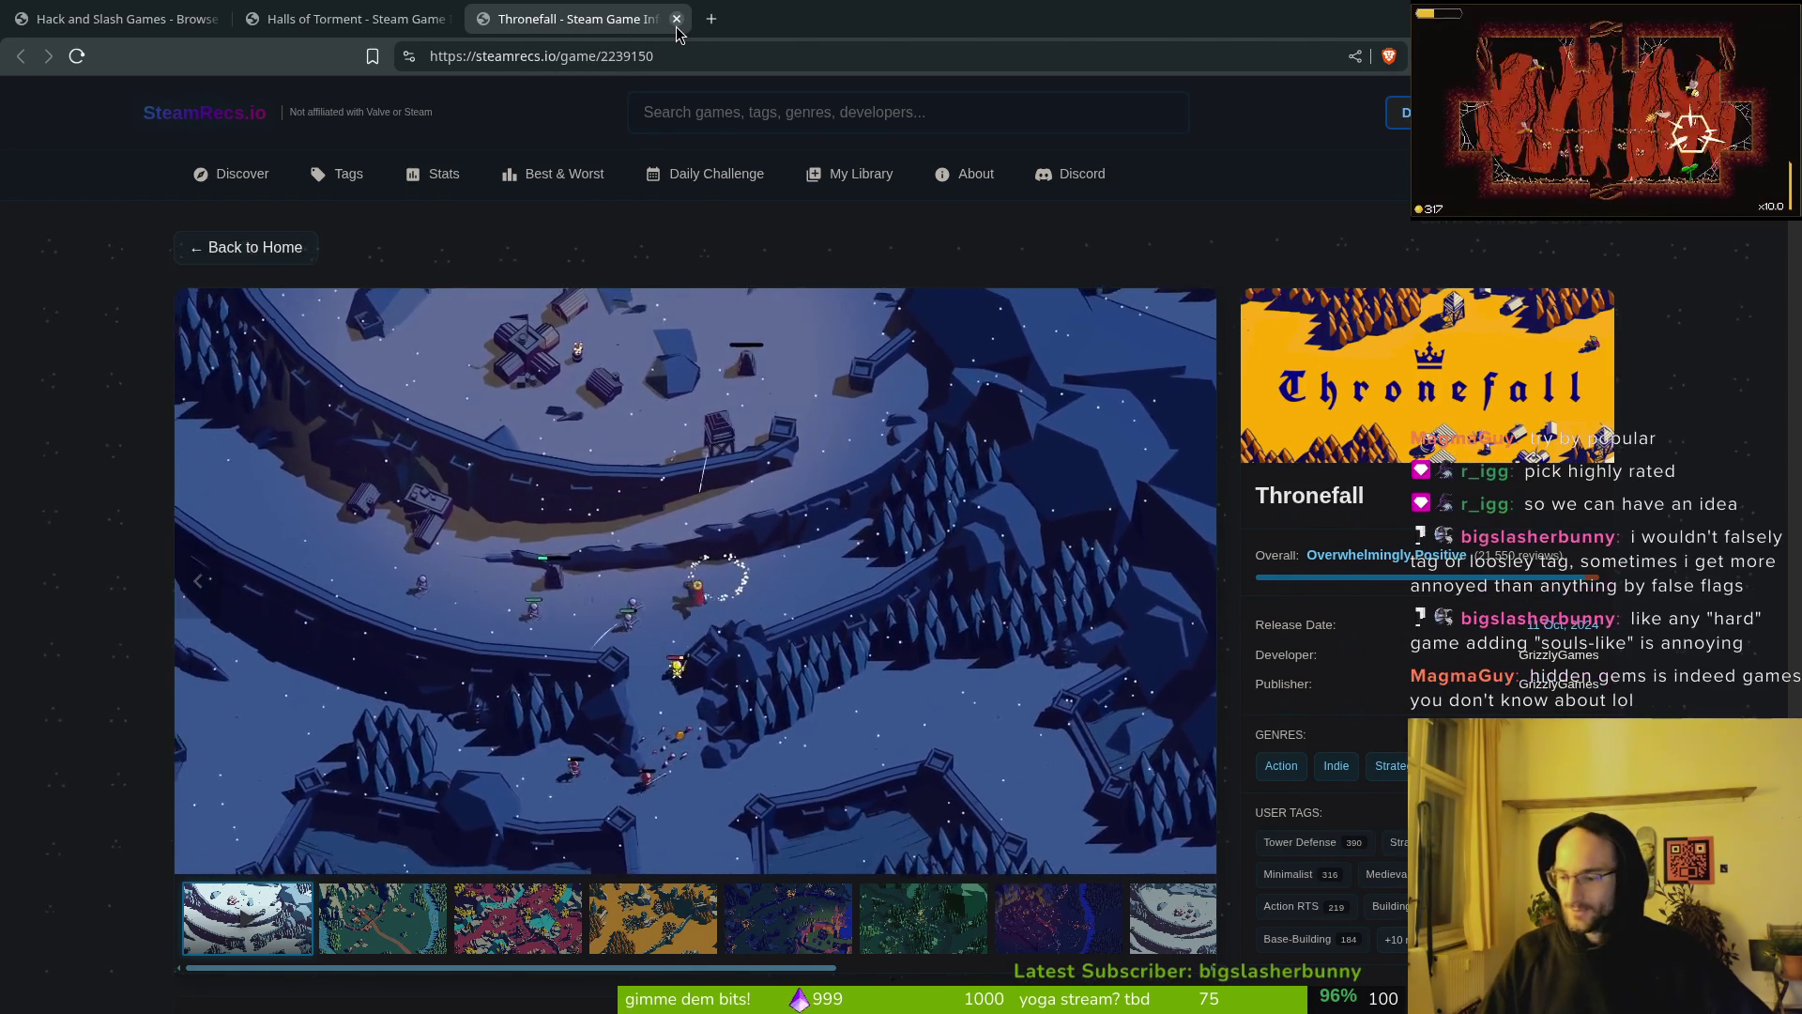
left_click(676, 19)
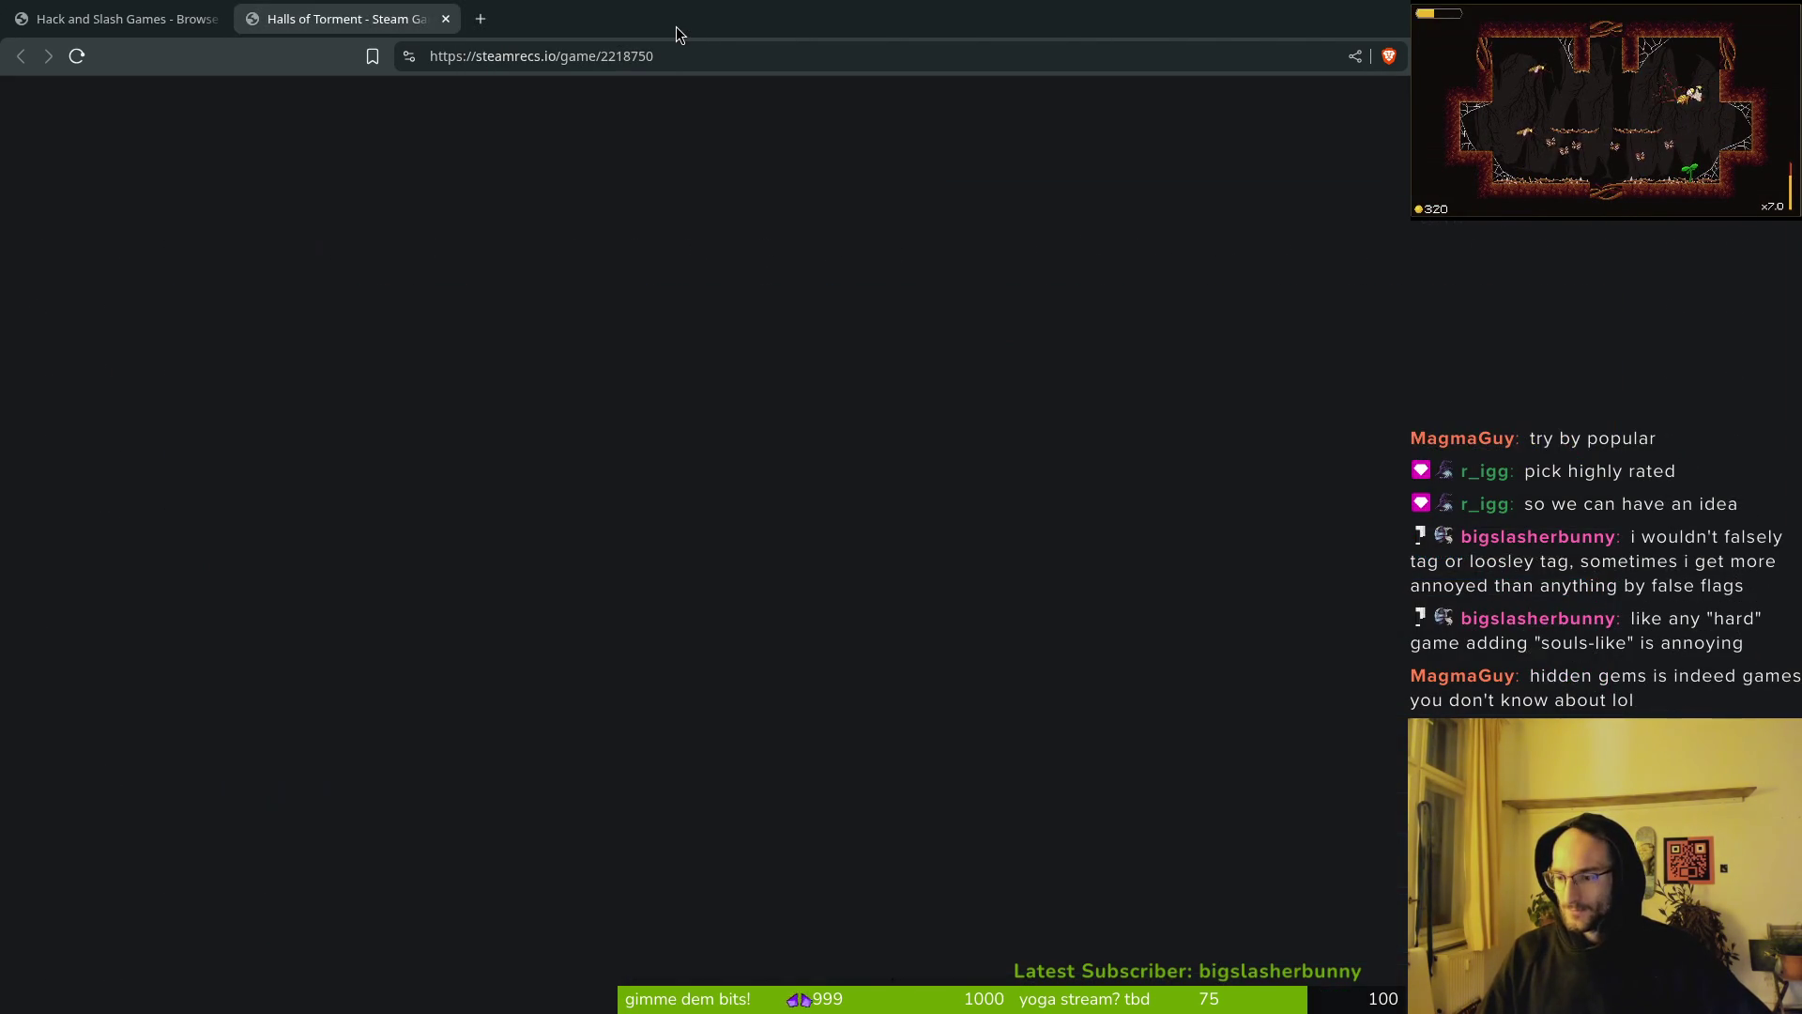
key("ctrl+shift+Tab")
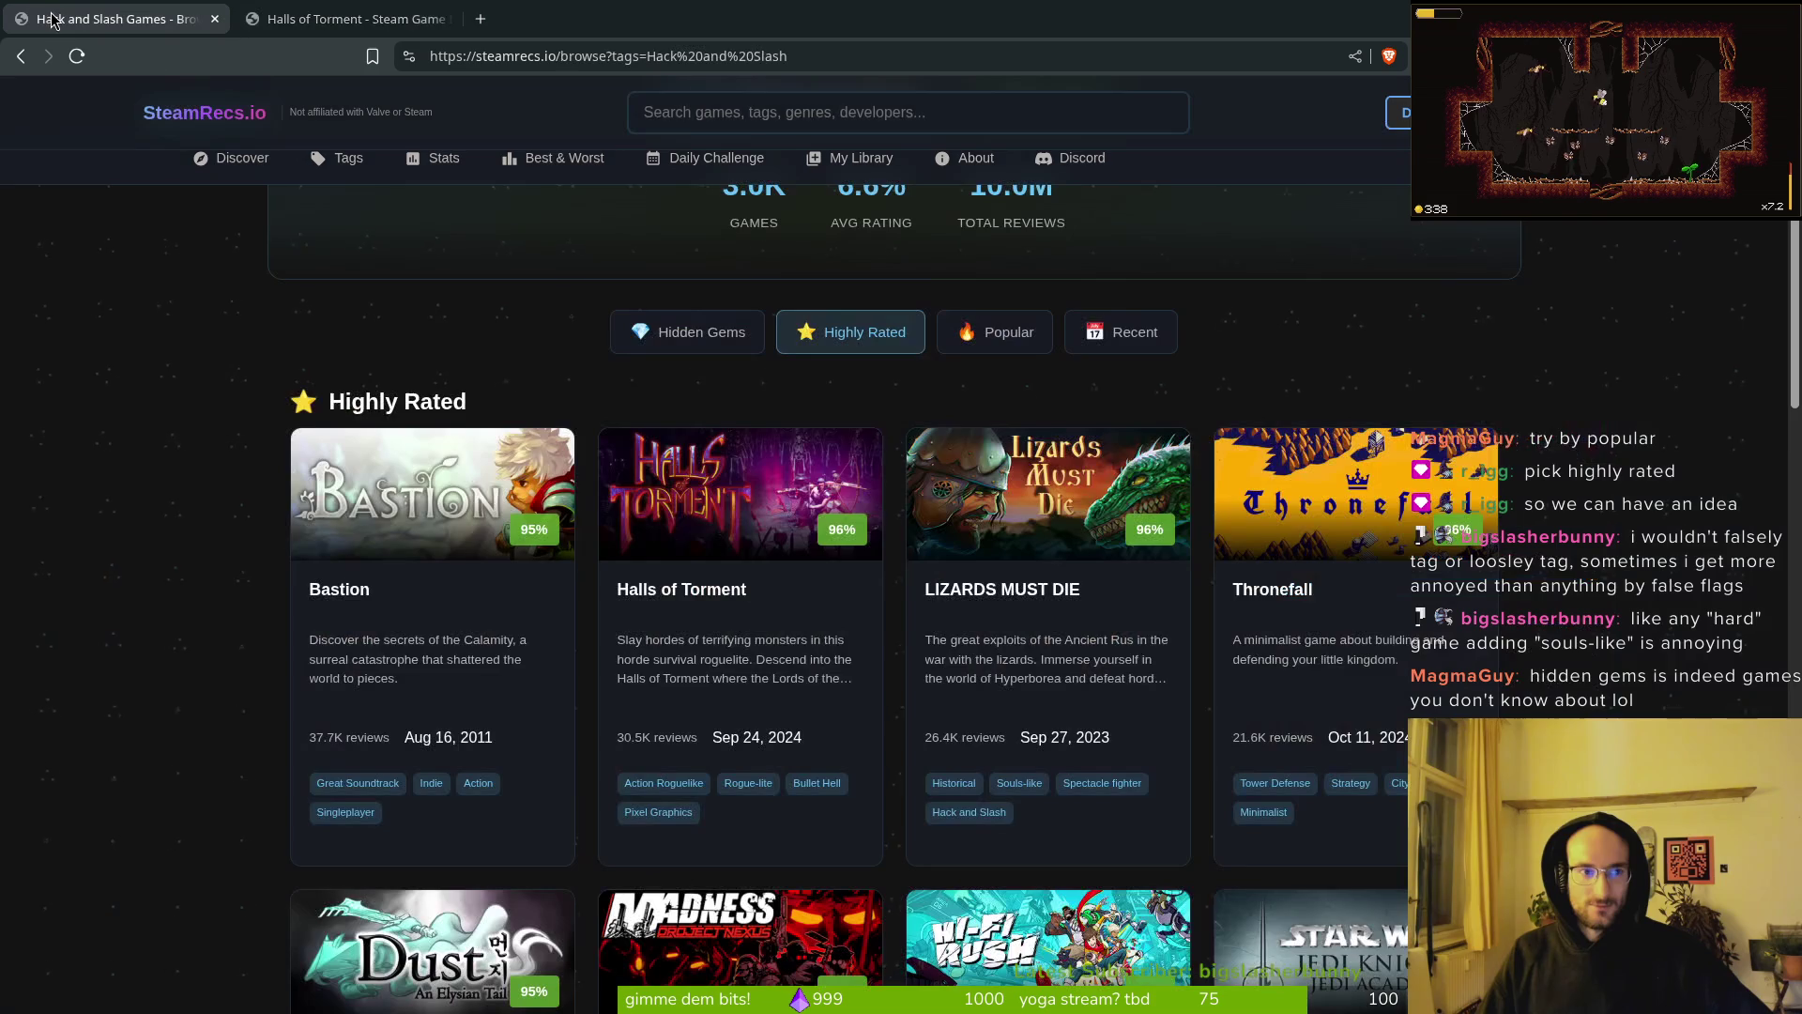
key("ctrl+Tab")
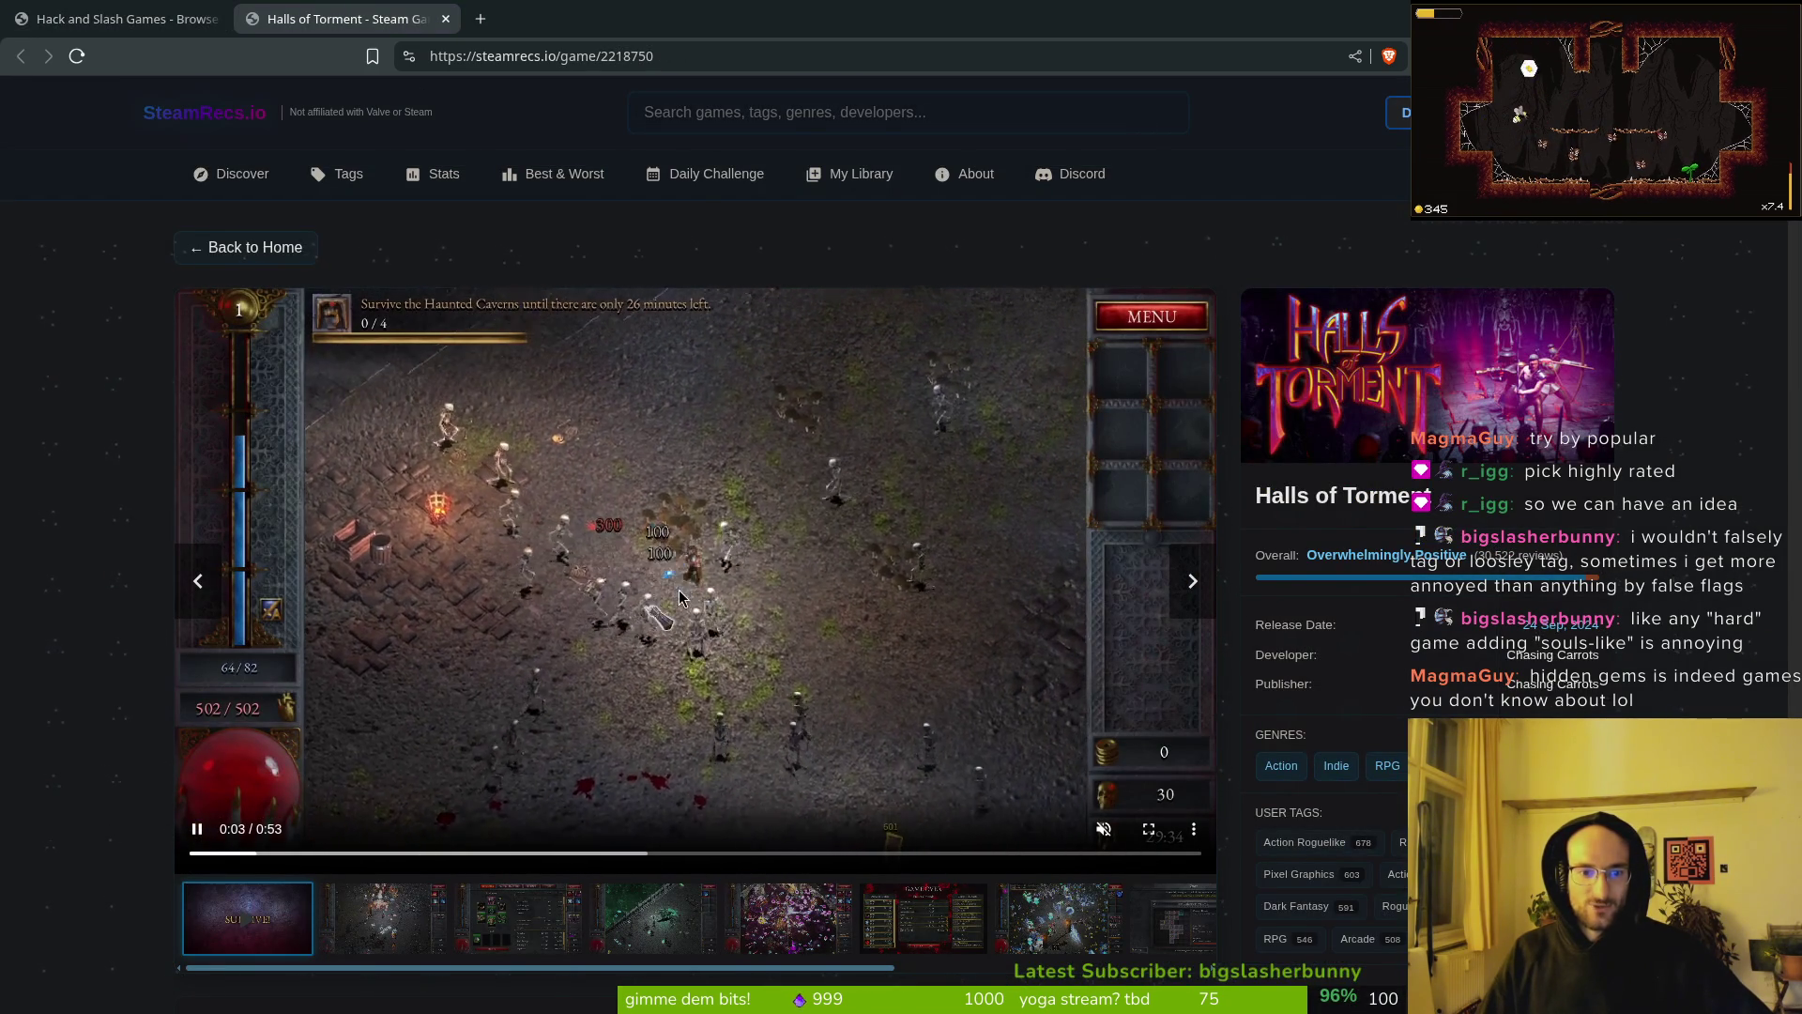
key("ctrl+shift+Tab")
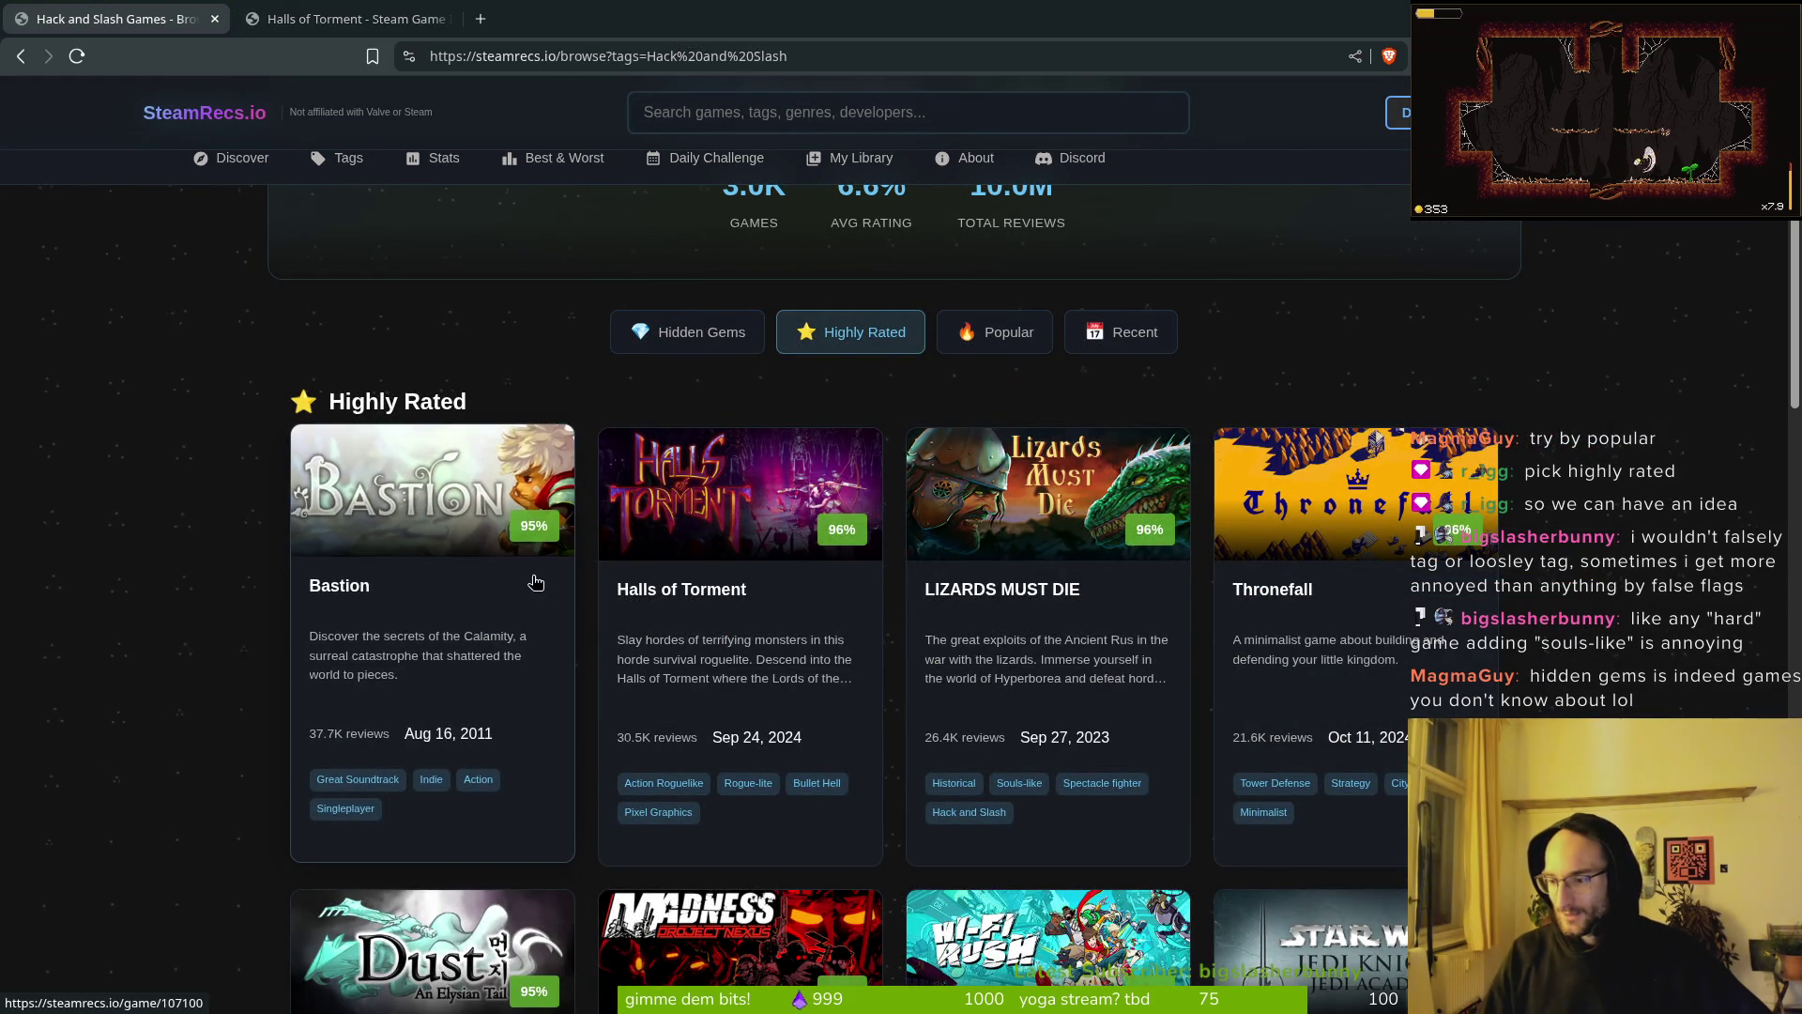
scroll(691, 603, "up", 2)
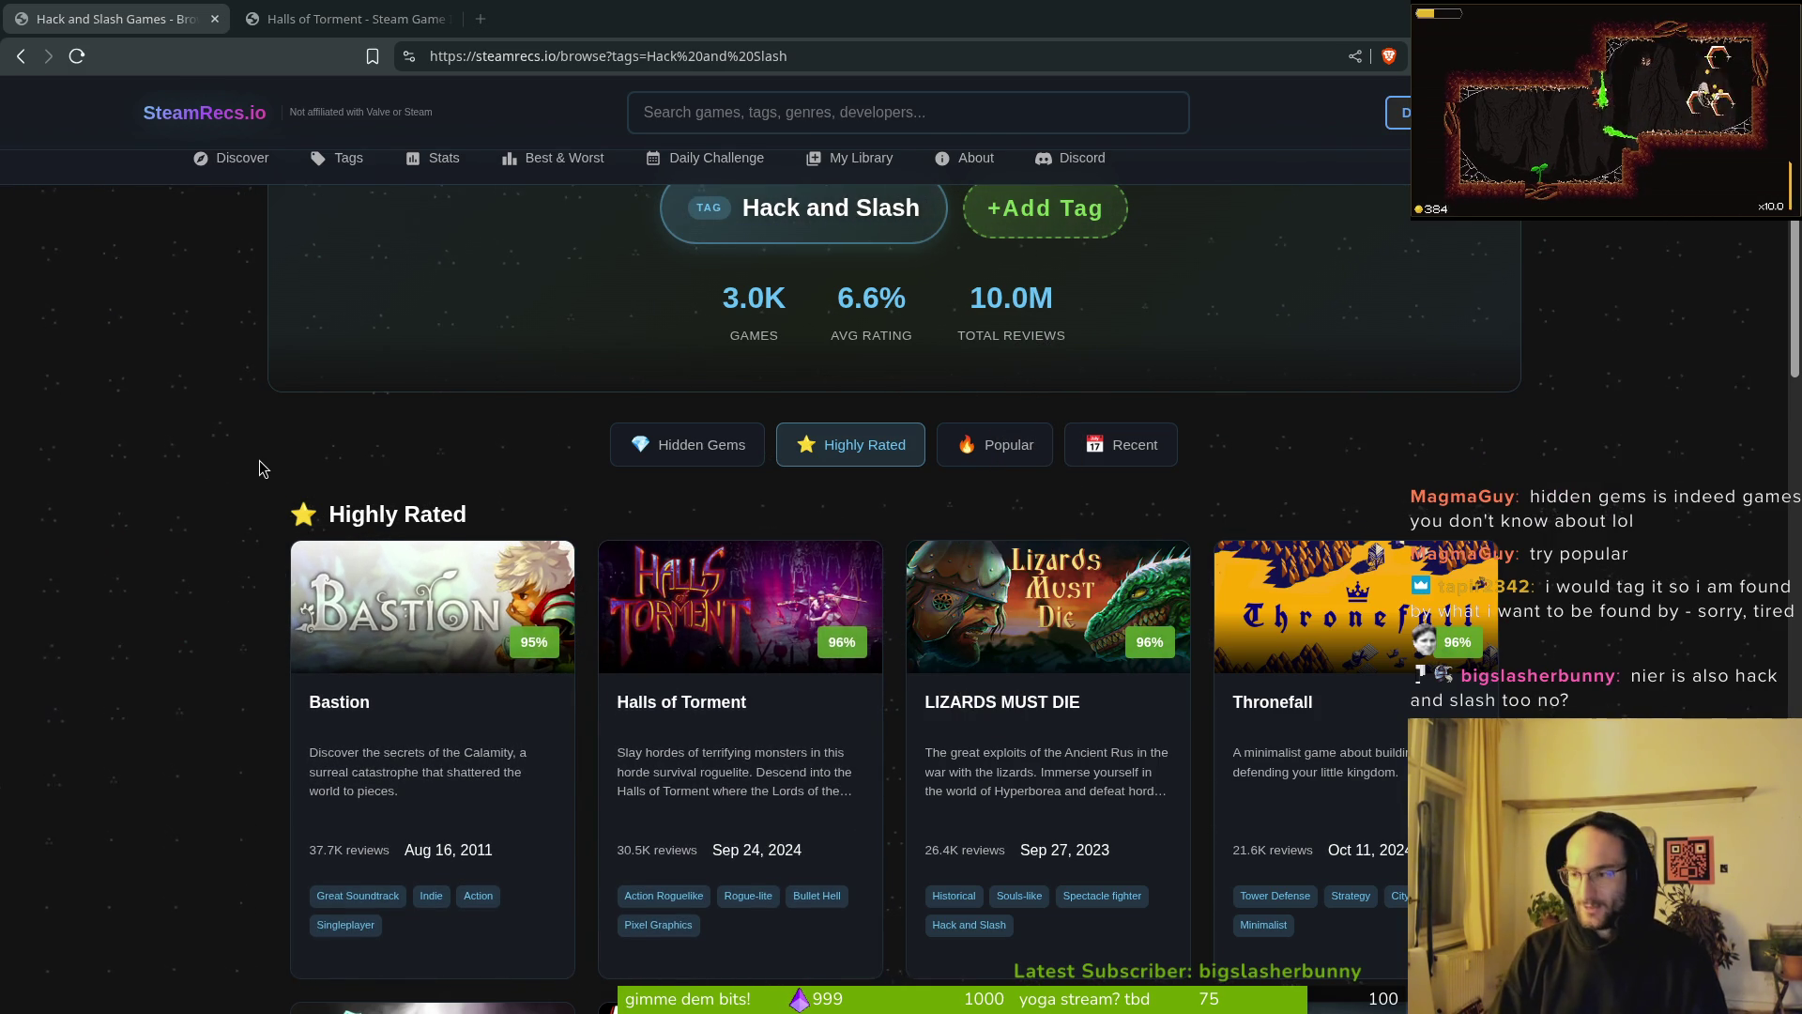
Step: Search the web for 'nier' in a new tab and browse the image results
key("ctrl+t")
type("nier")
key("Return")
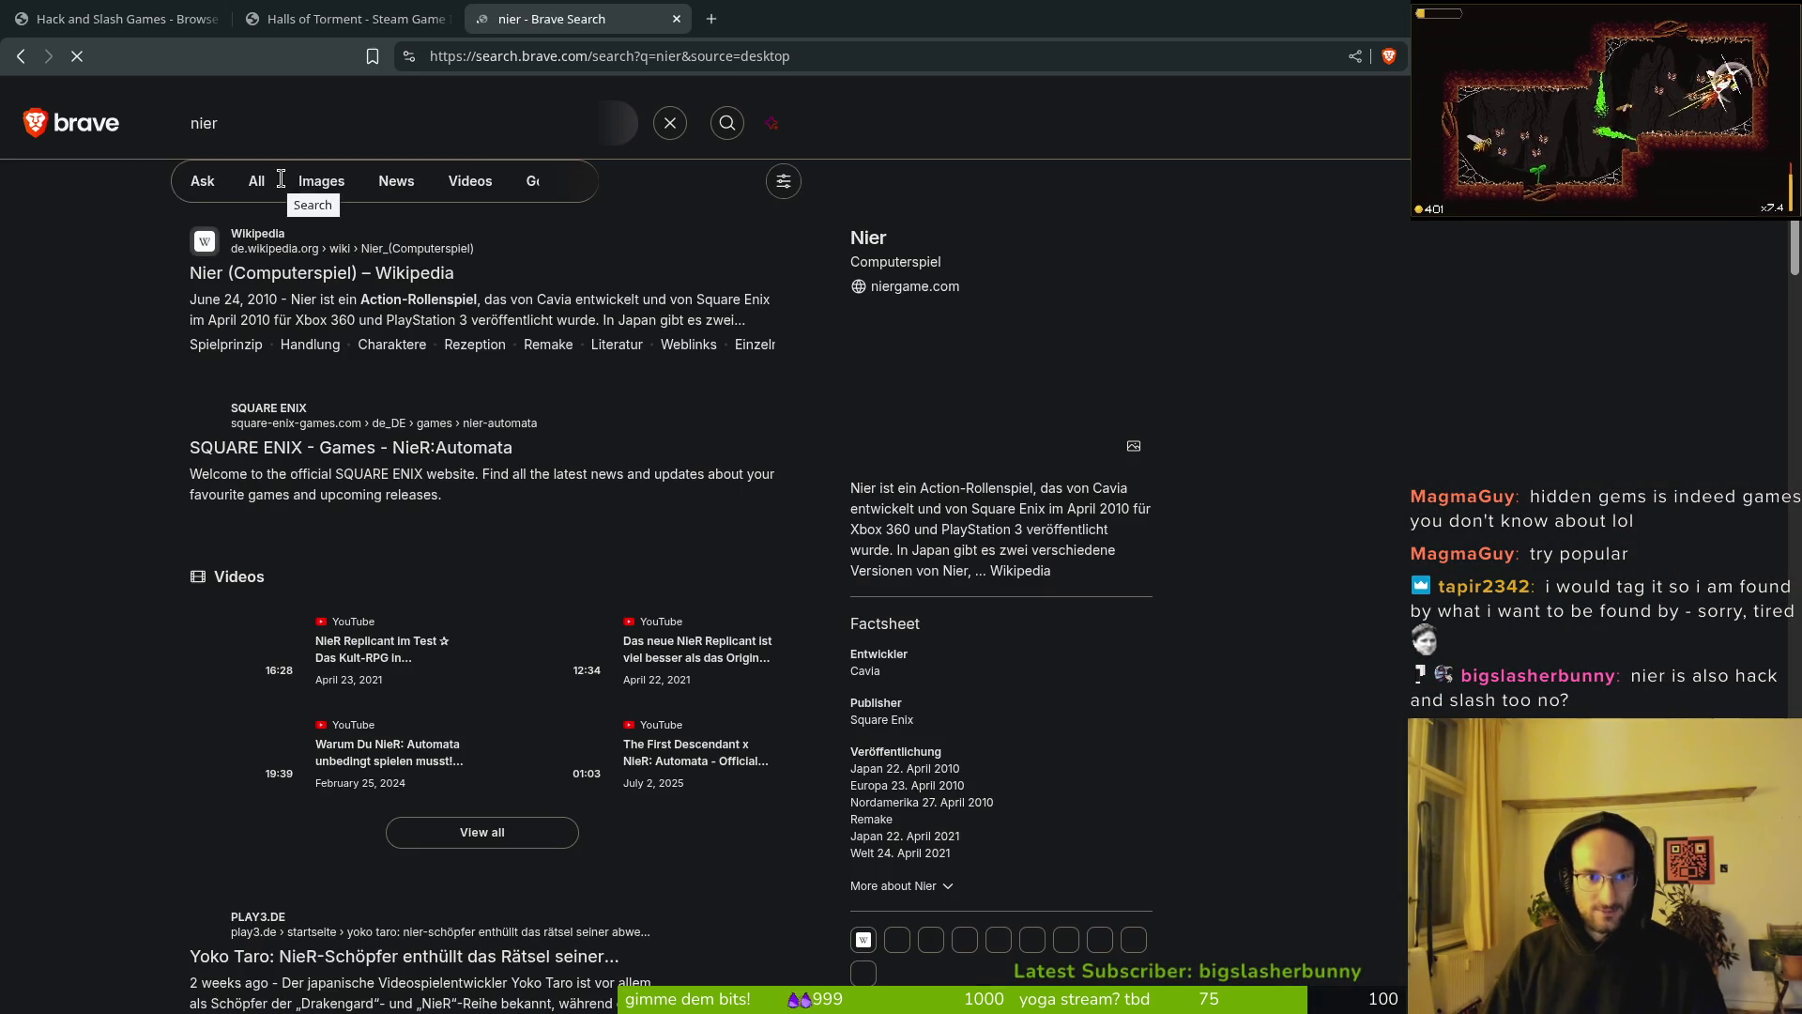
left_click(319, 186)
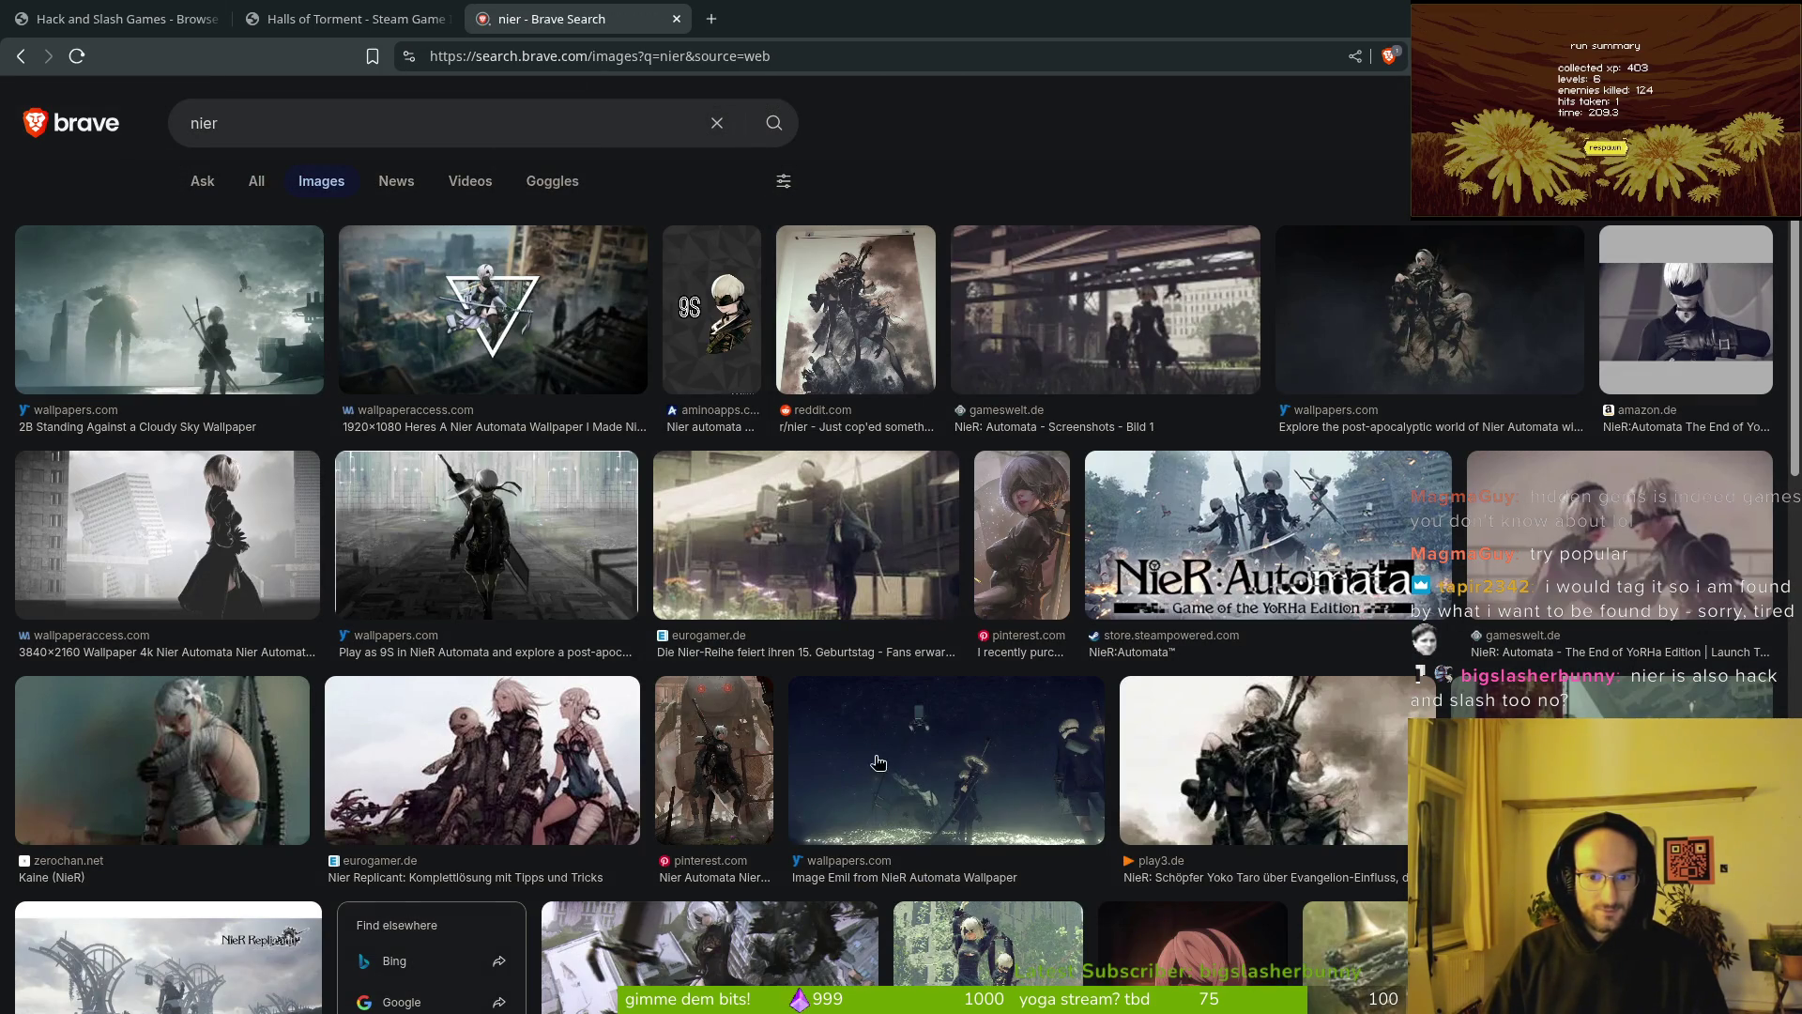
scroll(1357, 652, "down", 5)
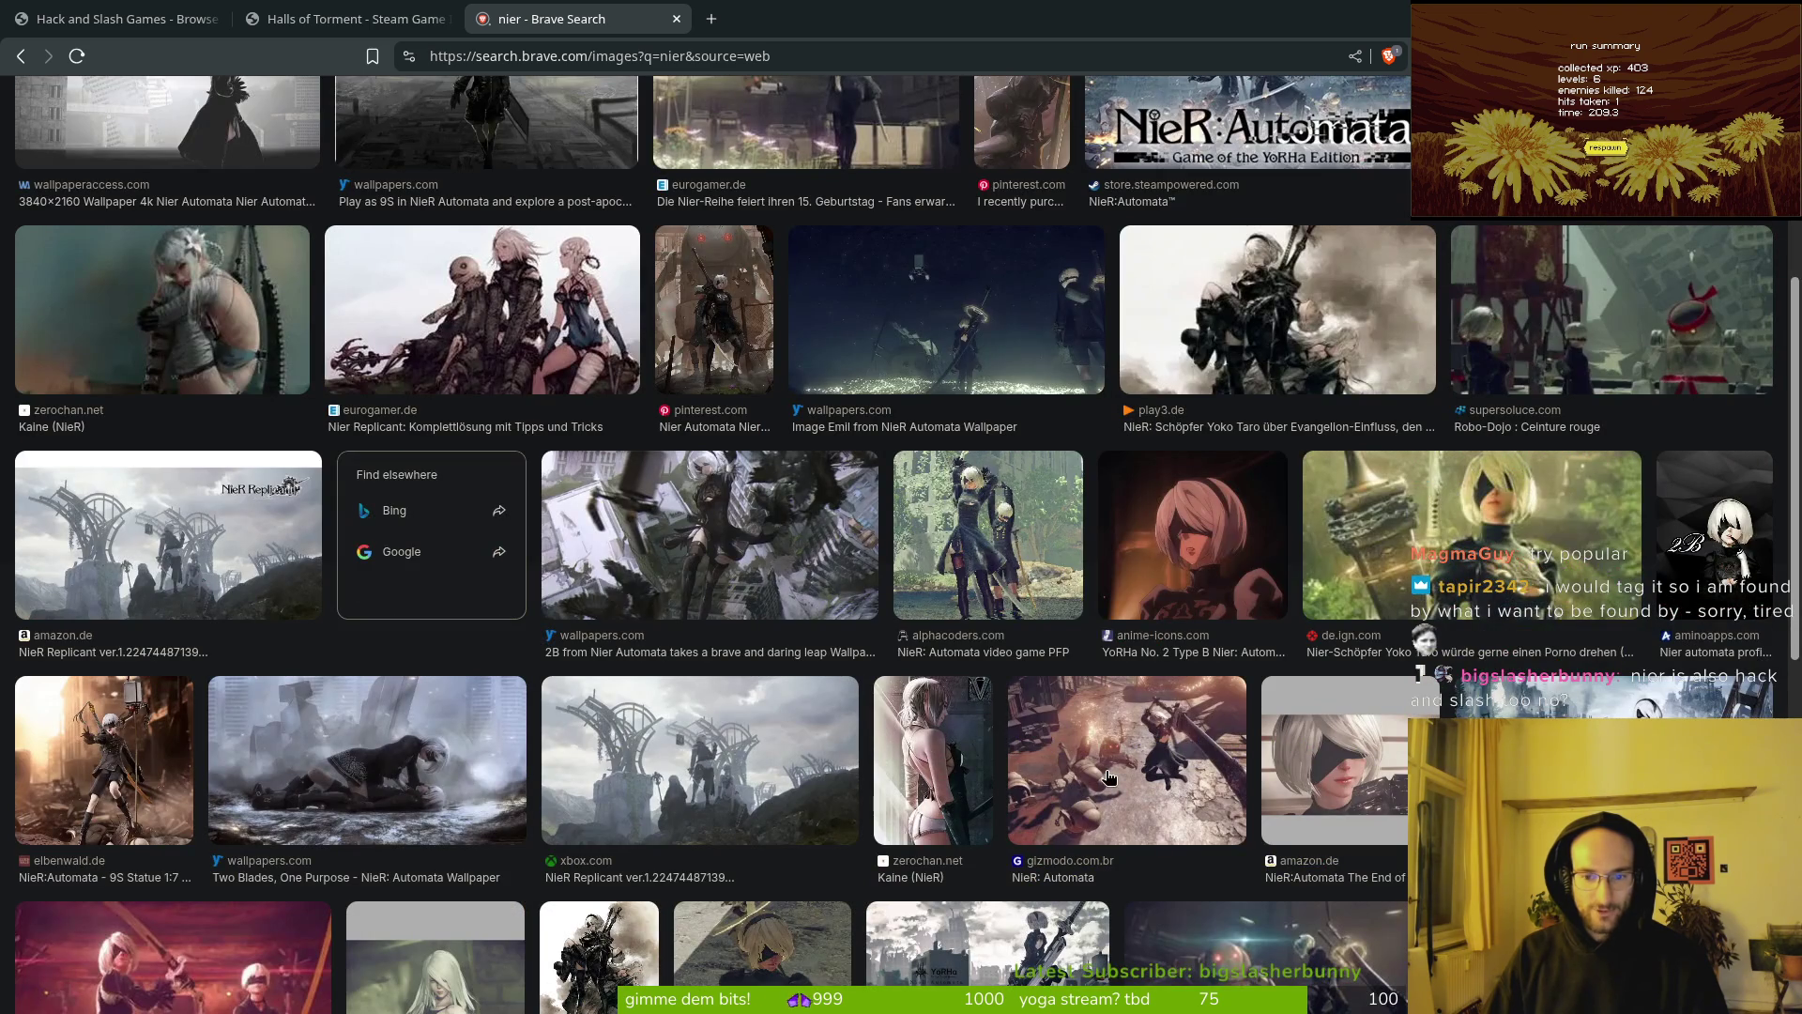
scroll(1226, 754, "down", 5)
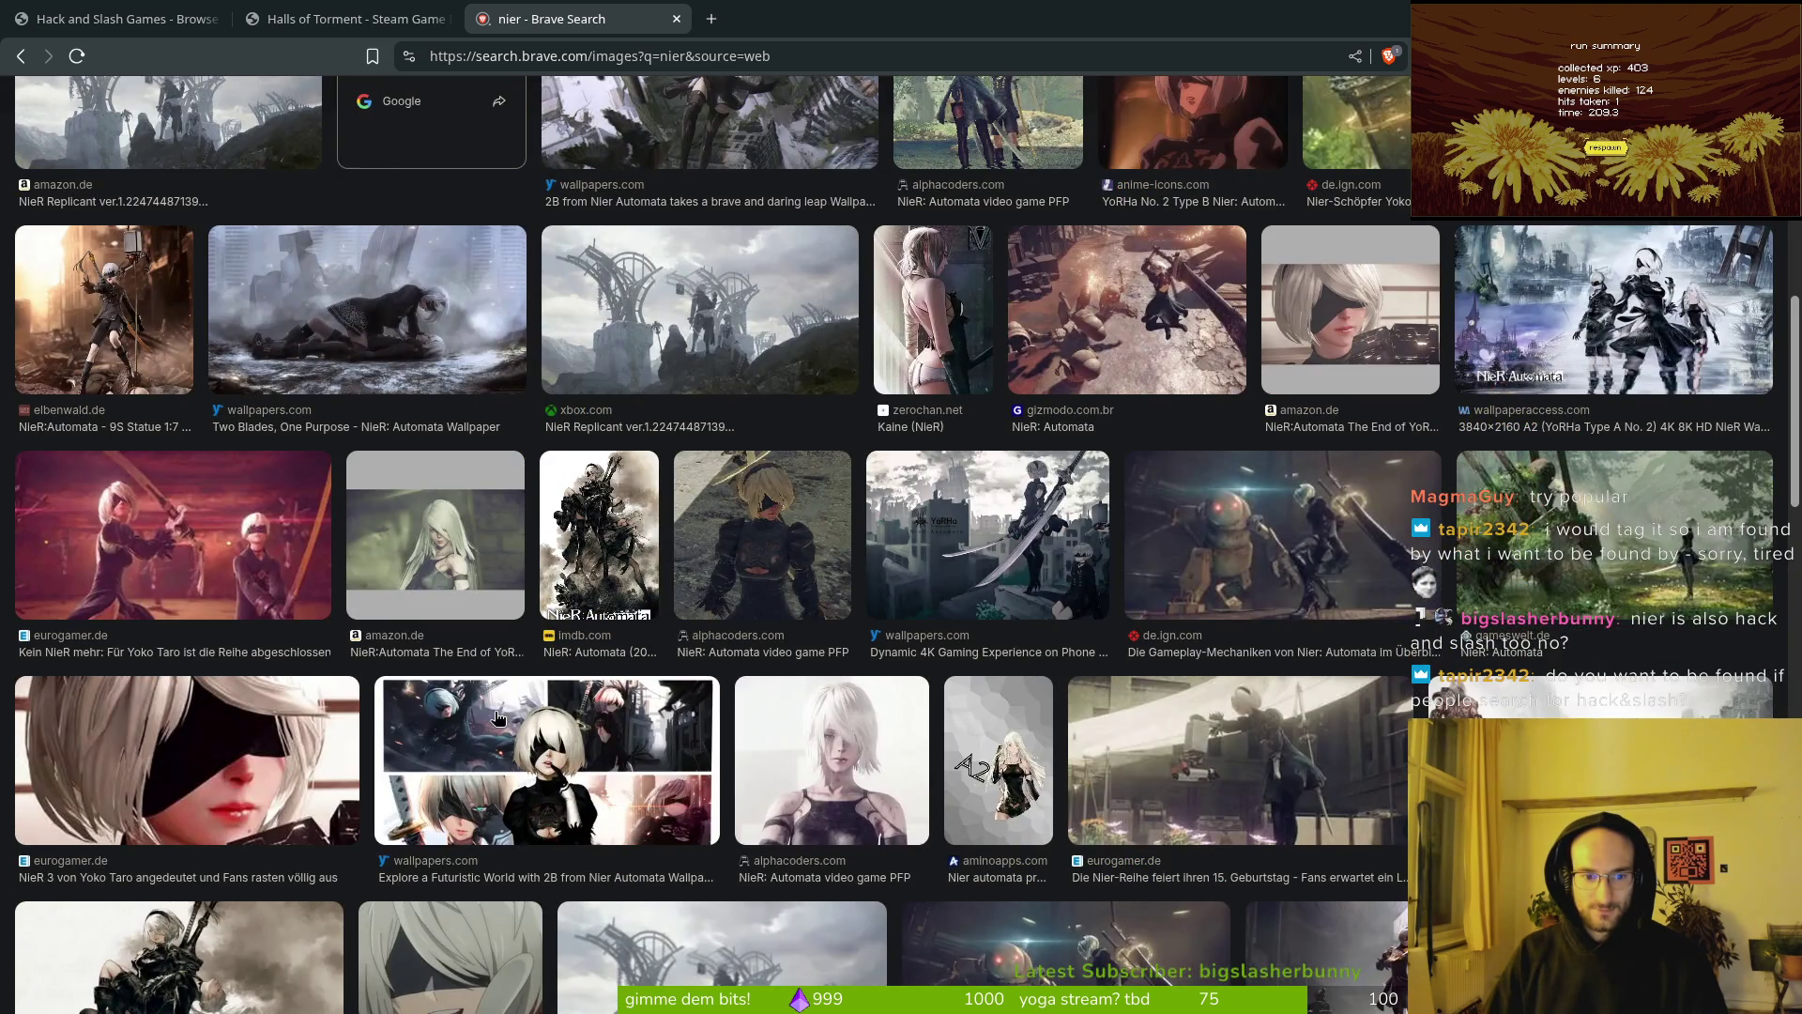
scroll(497, 718, "up", 10)
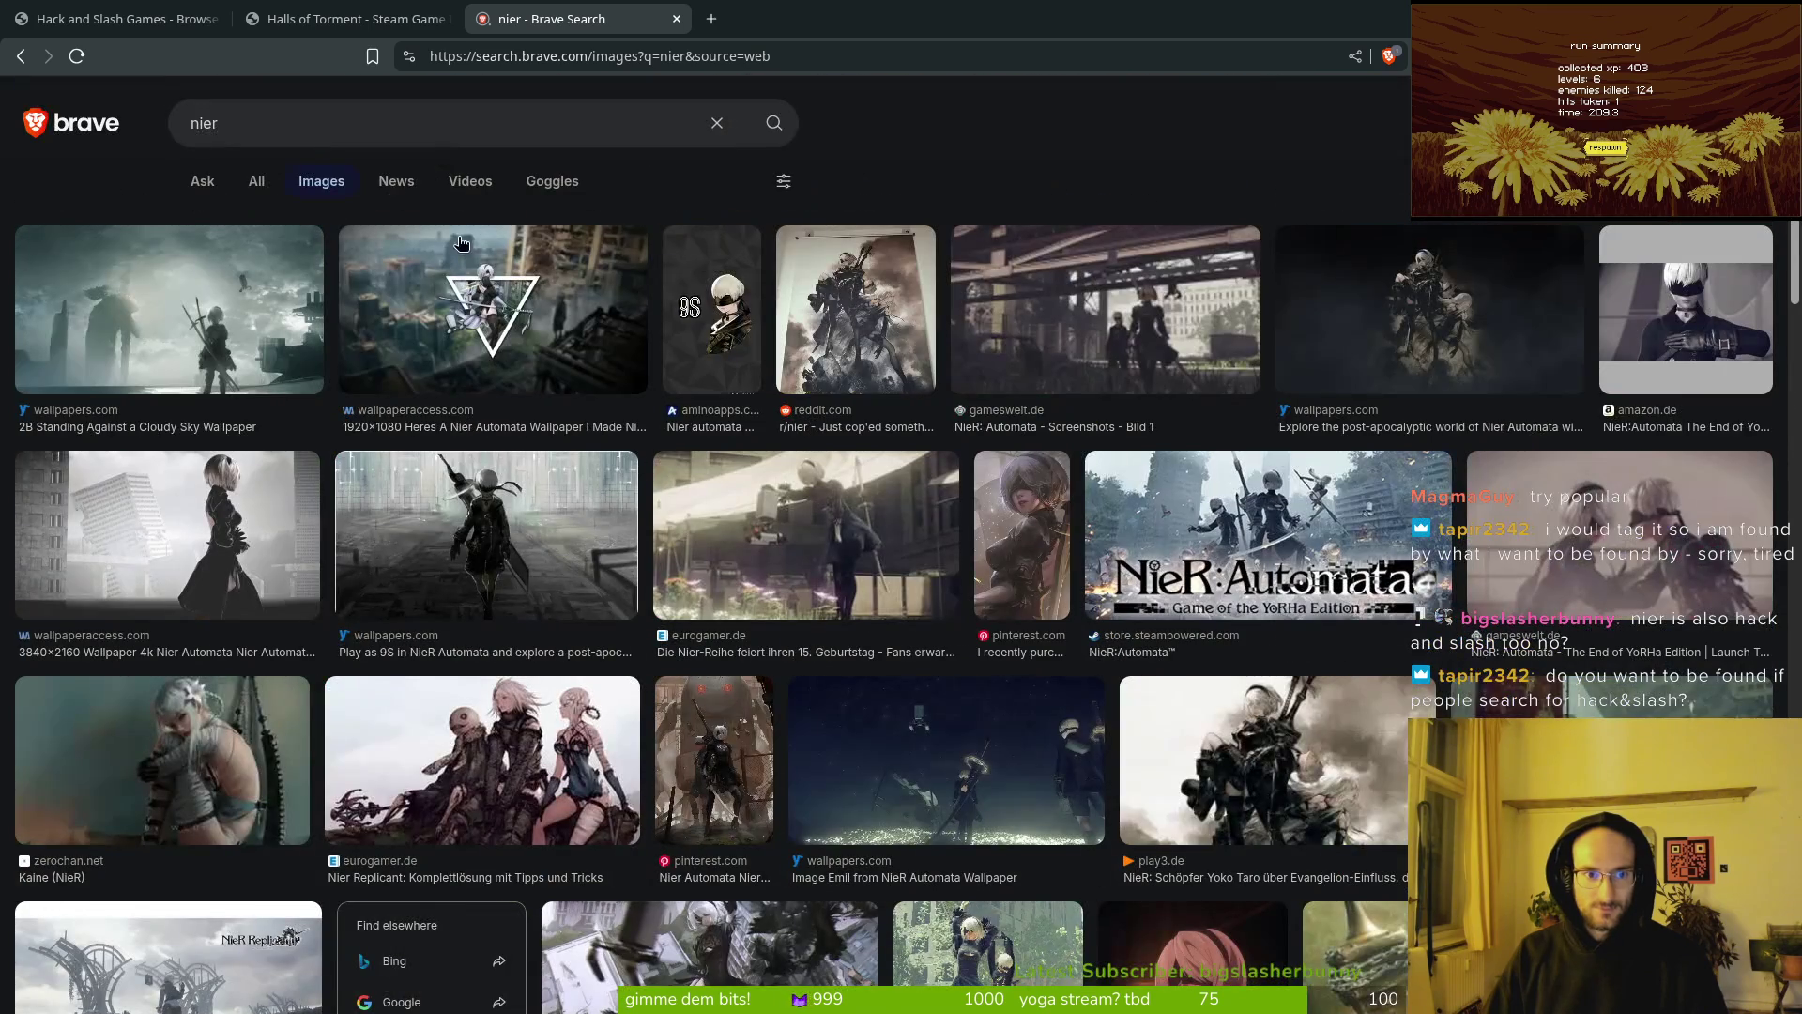
Step: Refine the search to 'nier gameplay' and open the NieR: Automata walkthrough video from All results
left_click(261, 120)
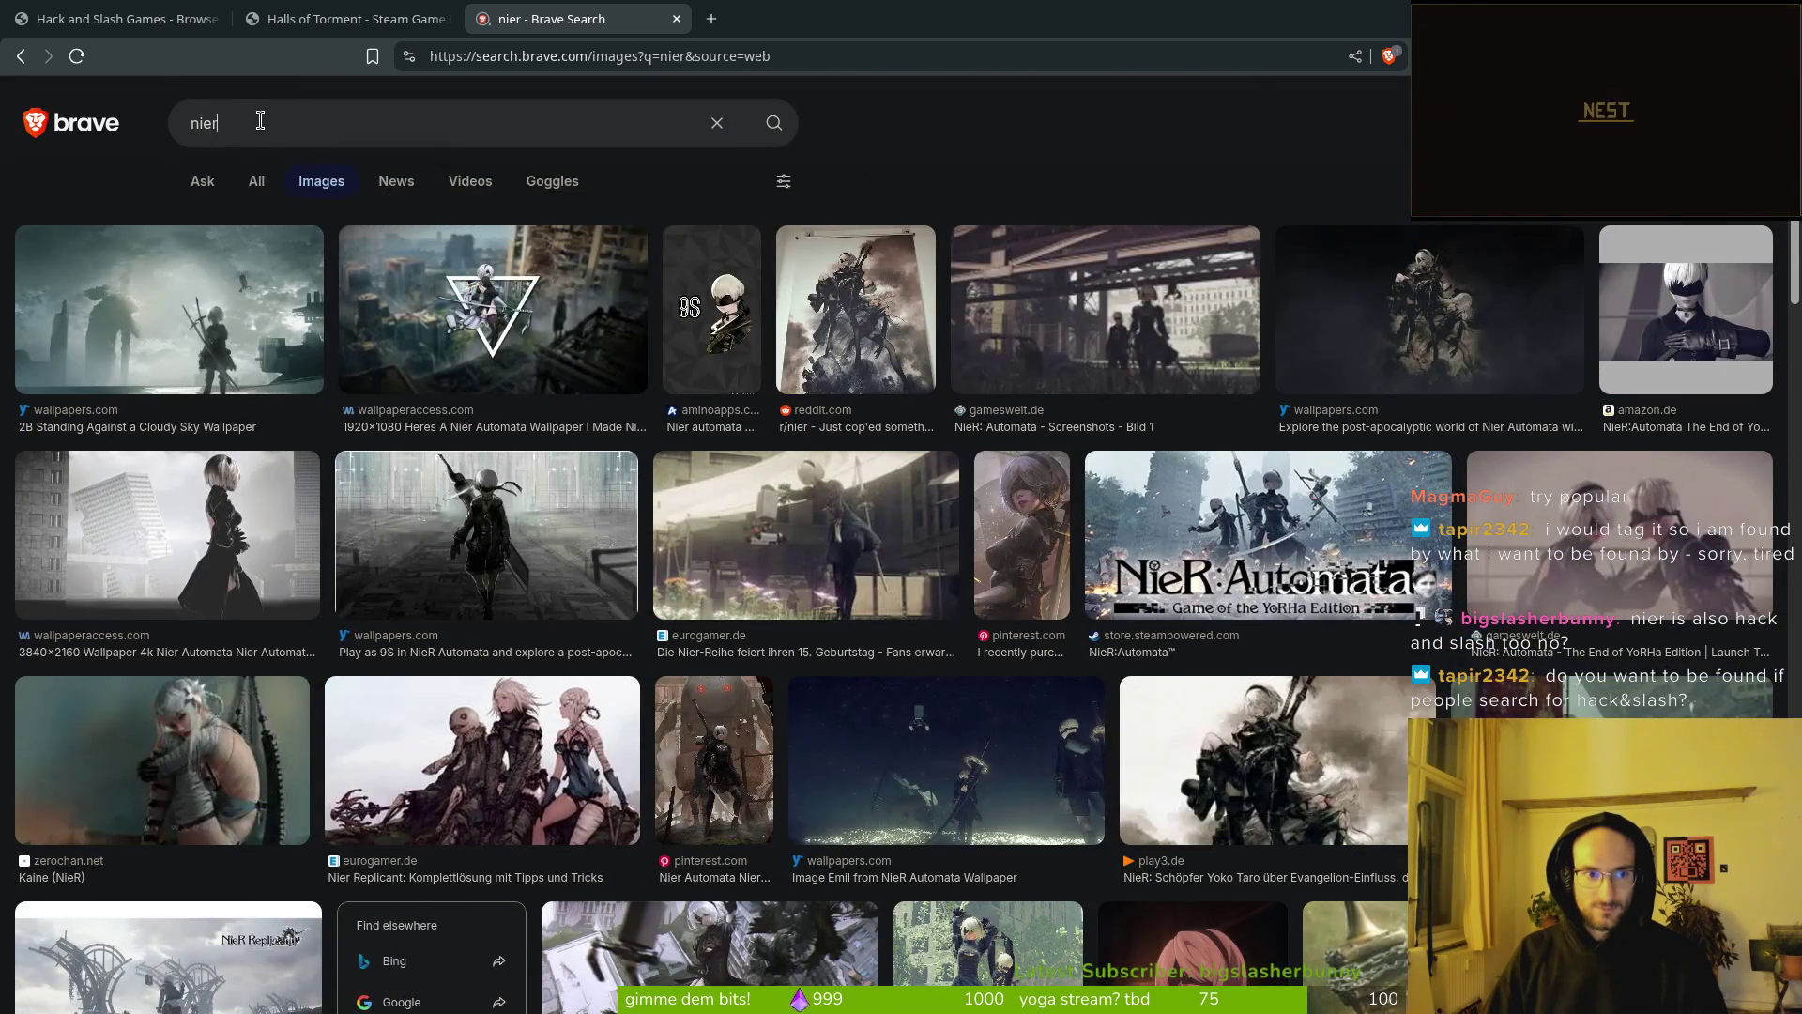
type("gamepla")
key("Return")
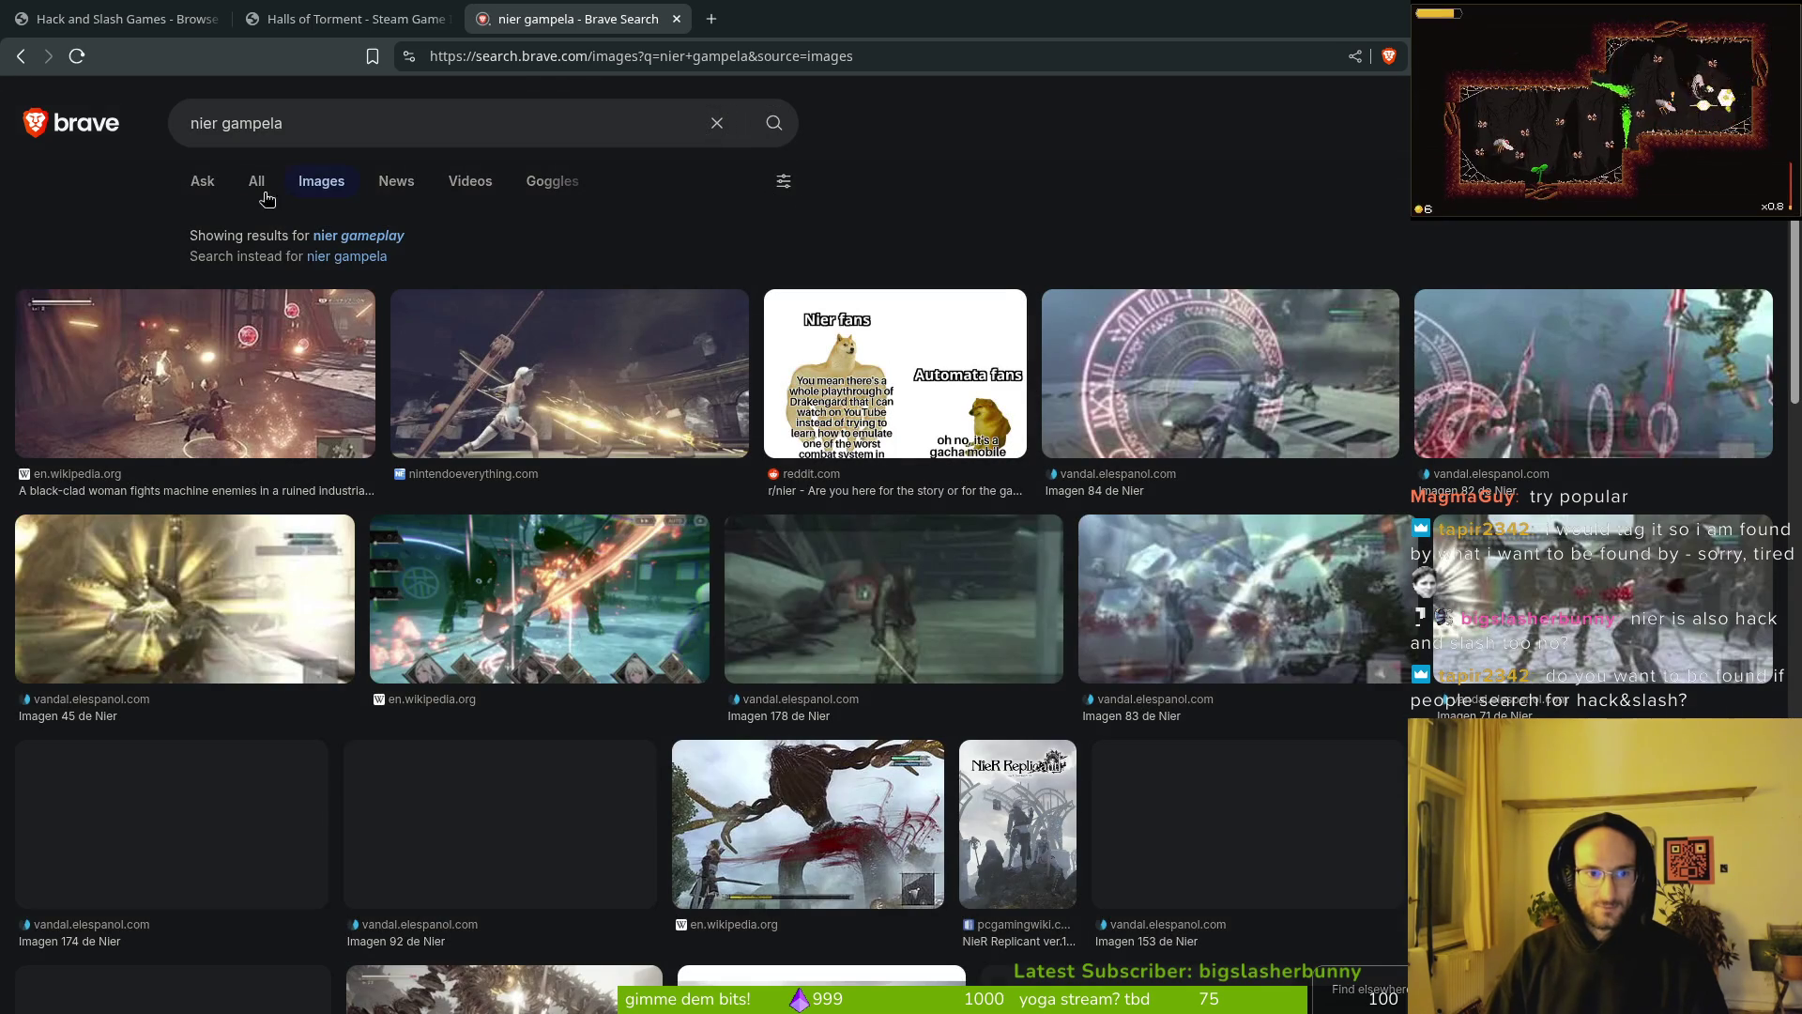
left_click(202, 181)
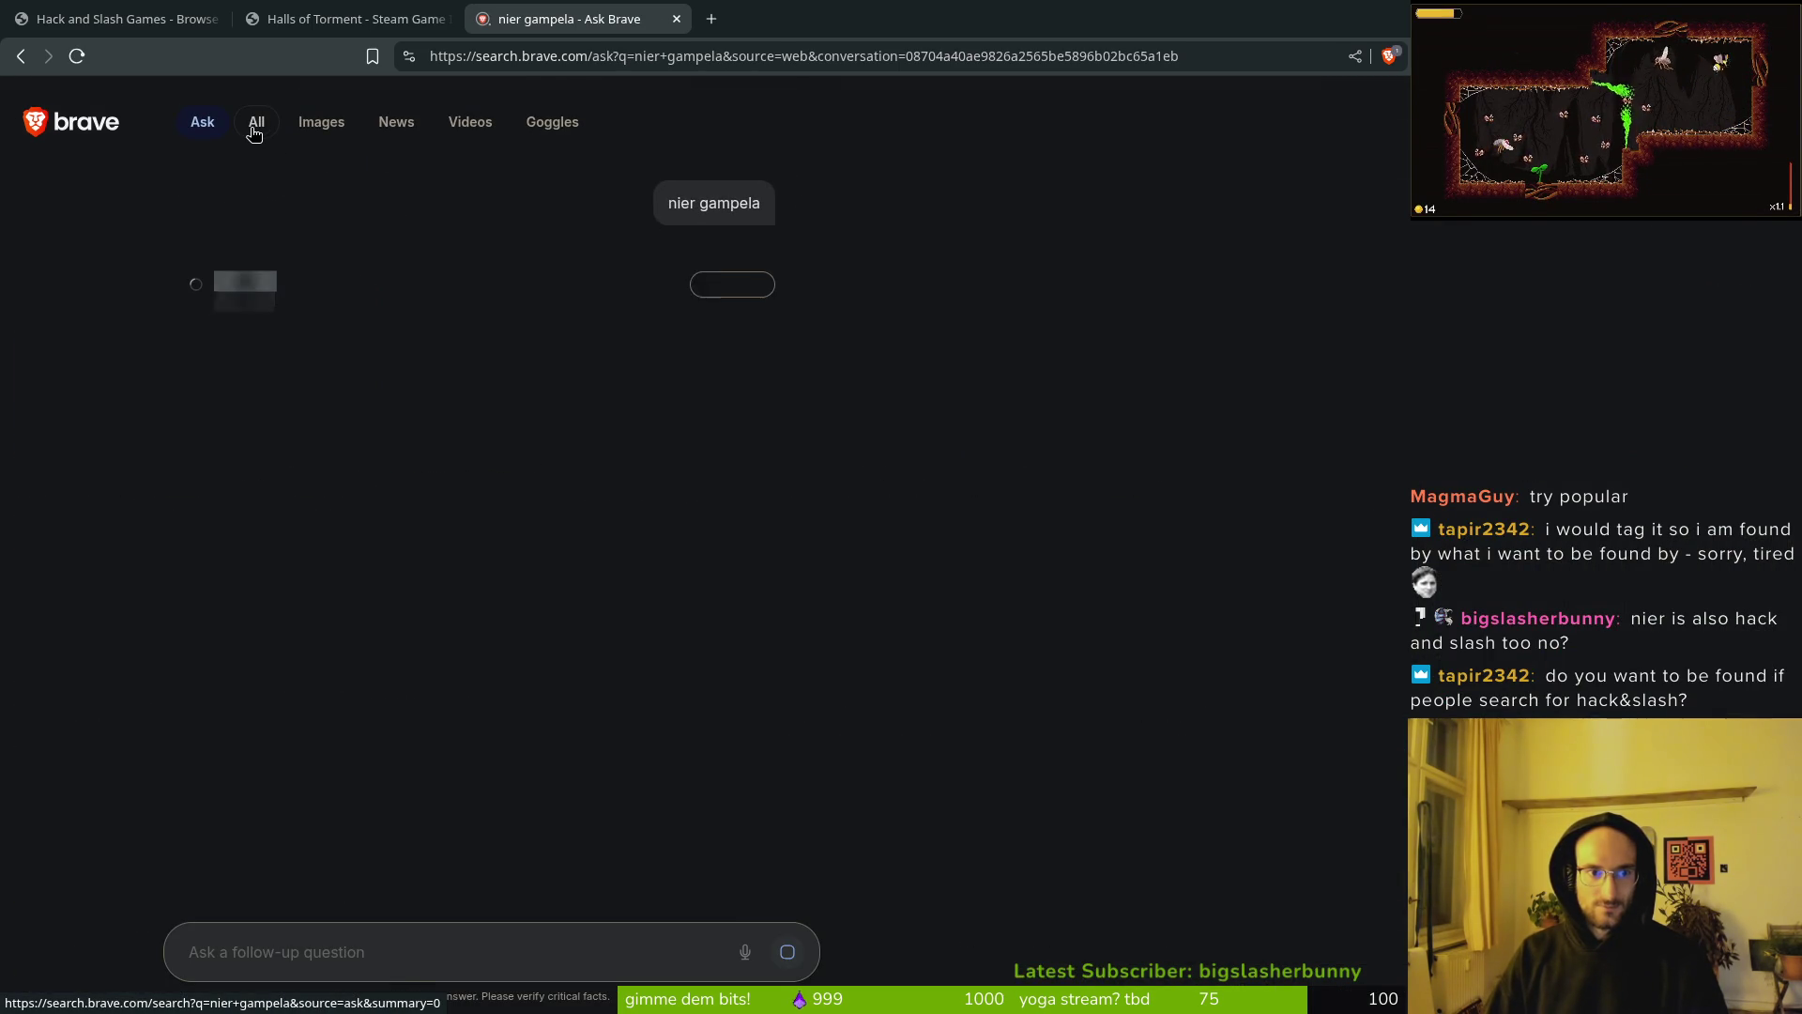
left_click(235, 134)
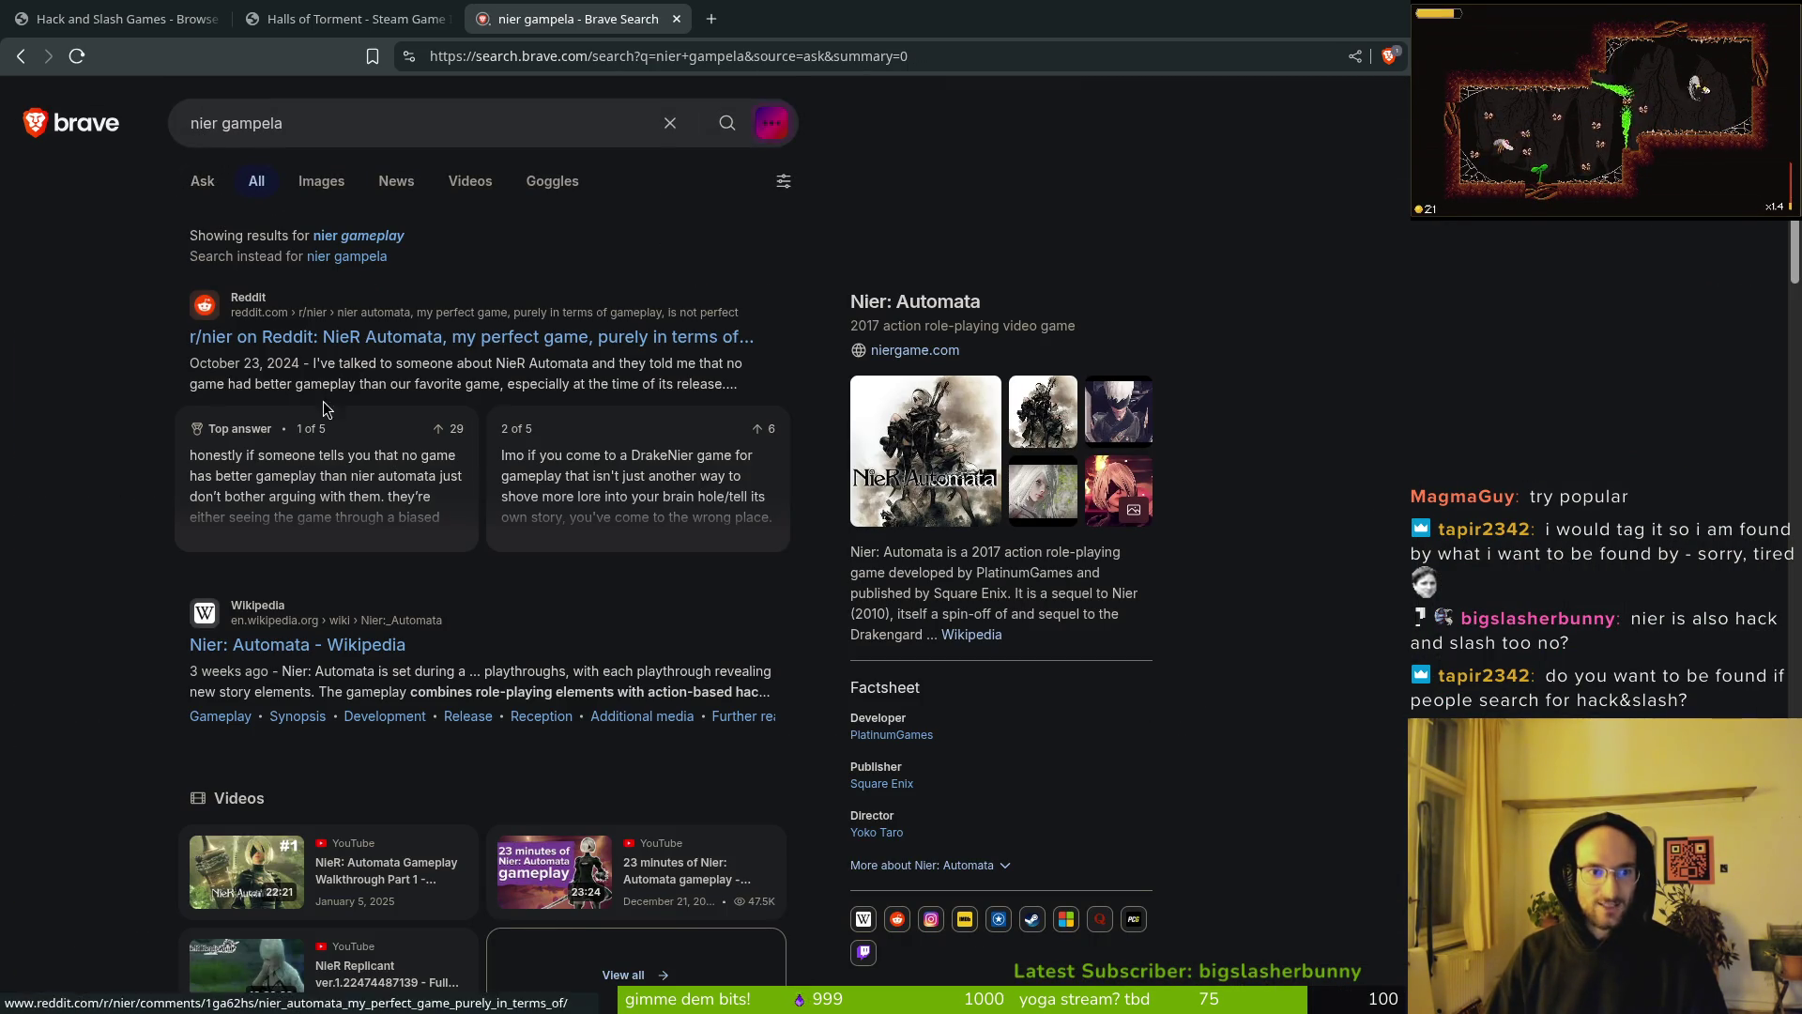
scroll(437, 677, "down", 3)
left_click(421, 683)
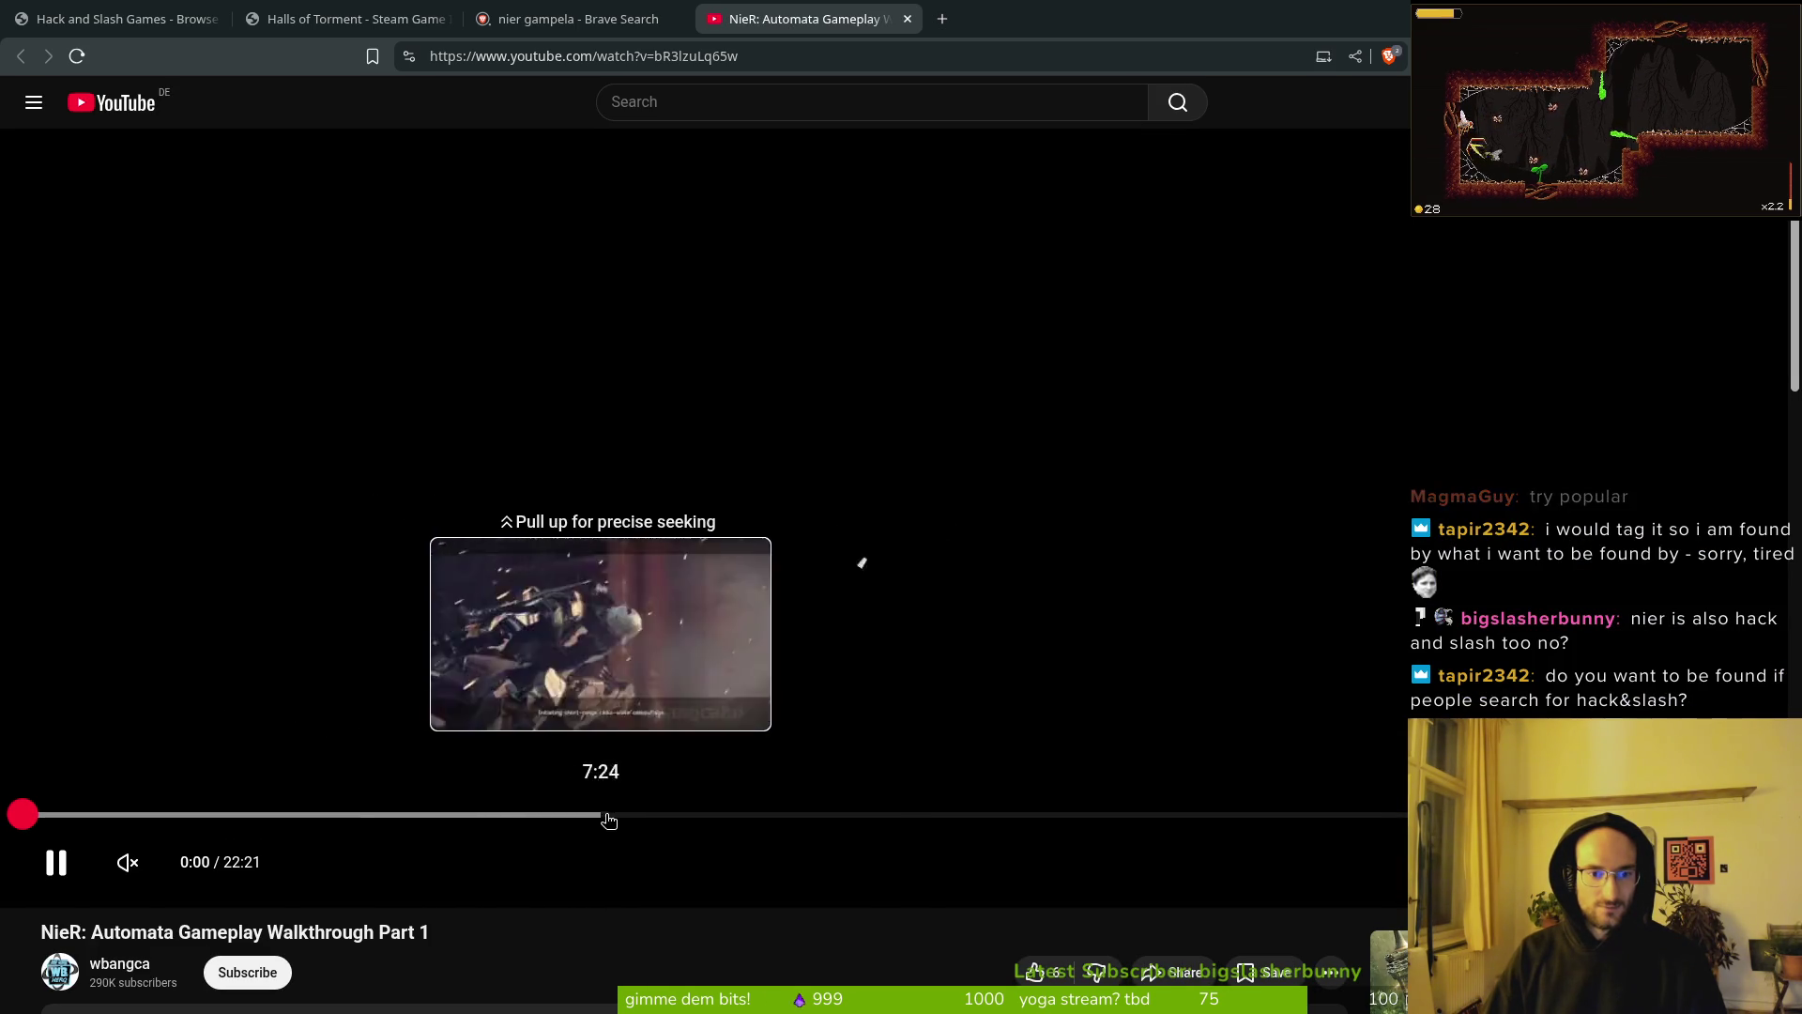
Step: Skip the NieR: Automata walkthrough ahead to 10:26, then close the YouTube tab
left_click_drag(680, 823, 838, 818)
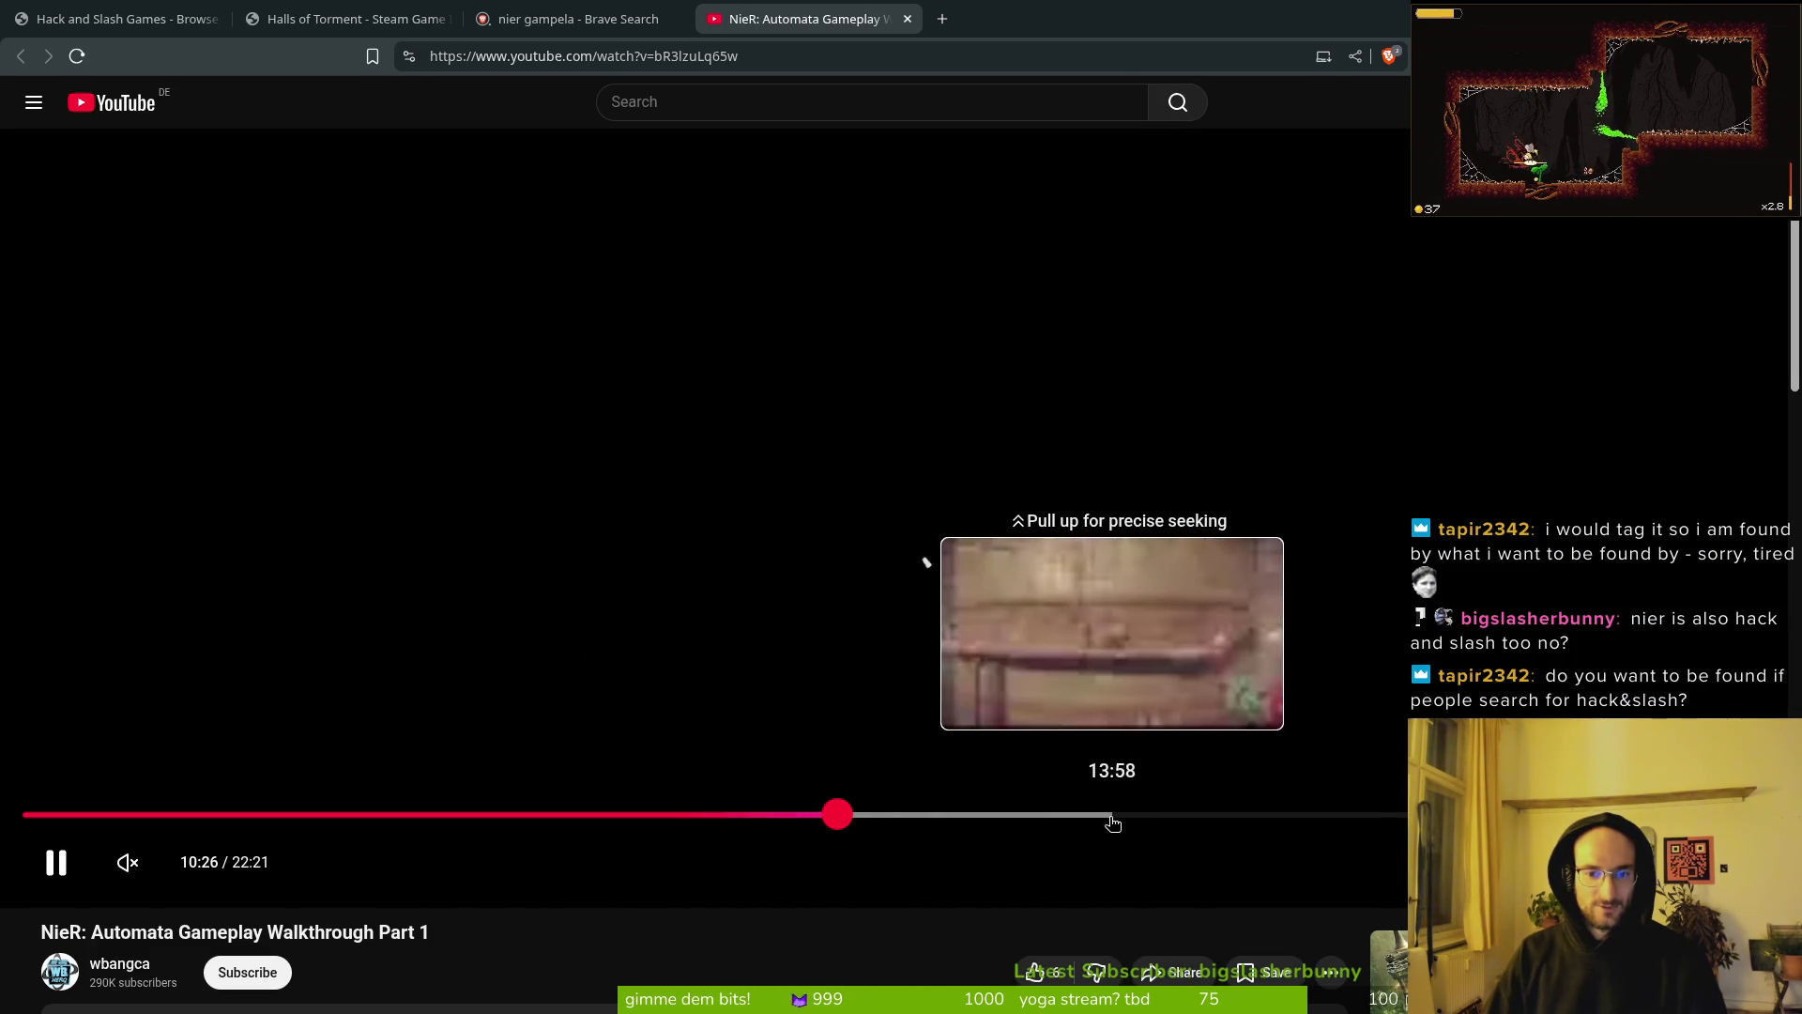
key("ctrl+w")
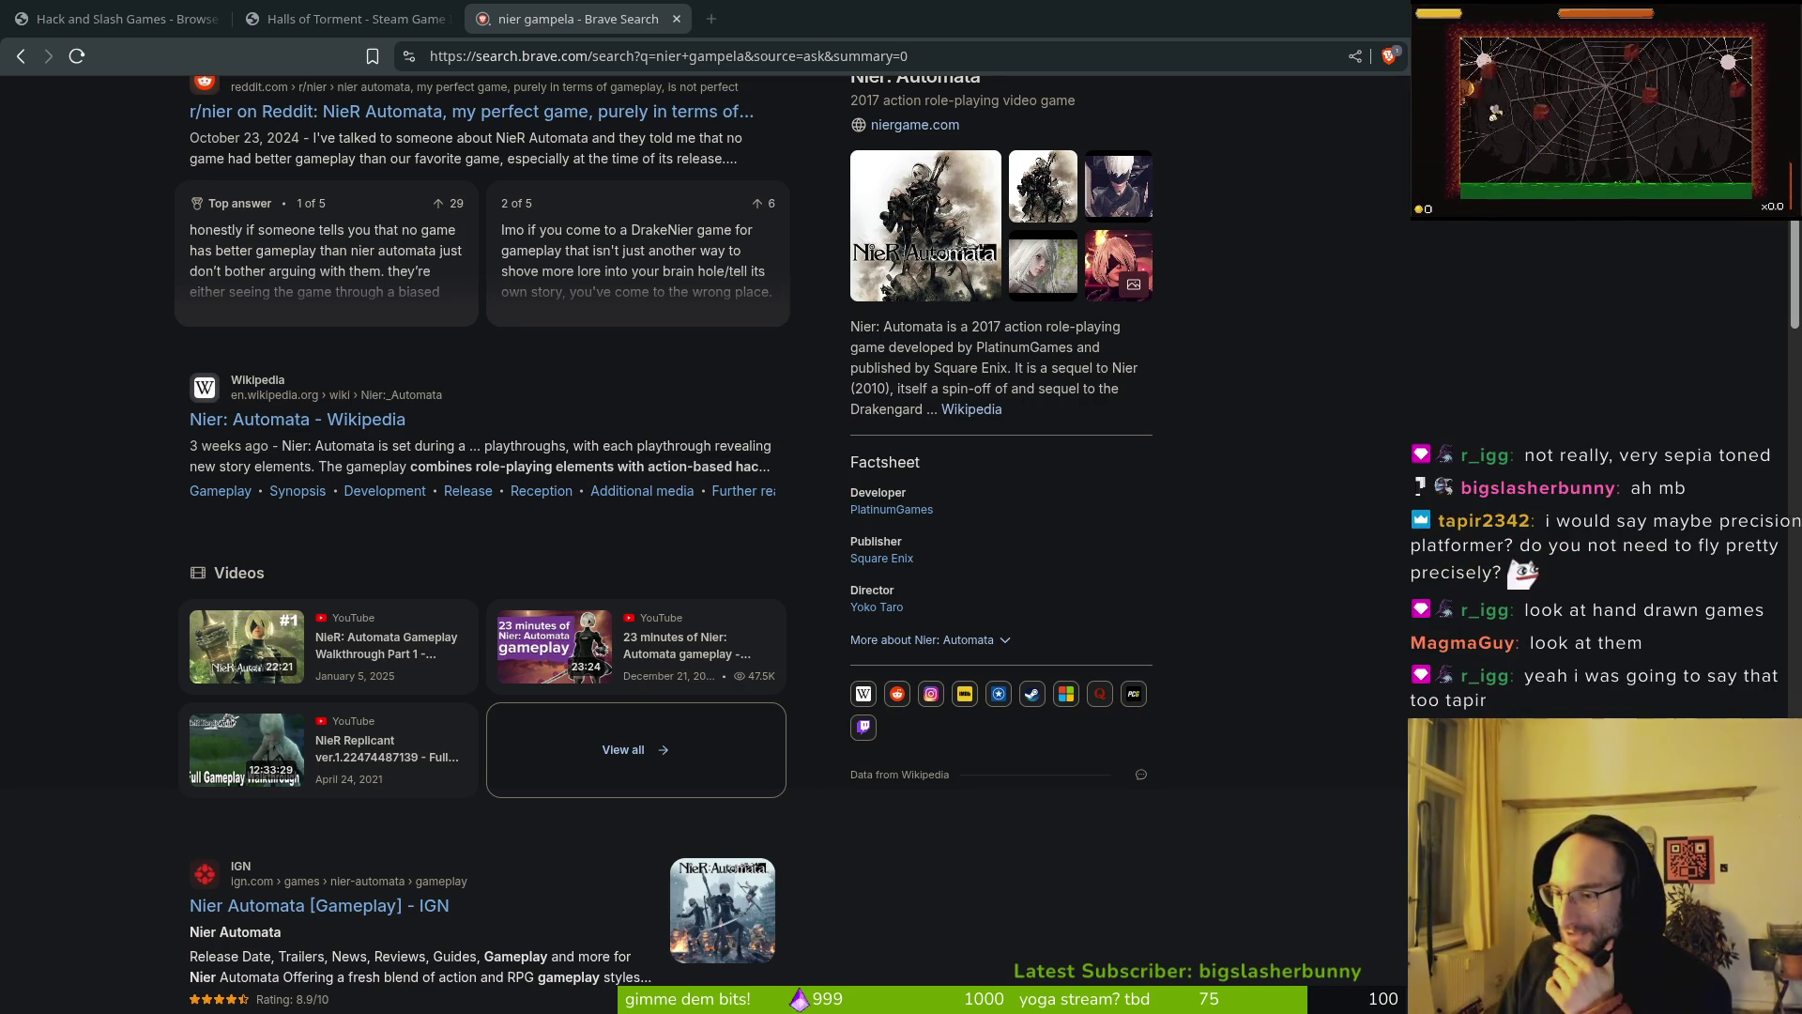
scroll(376, 282, "up", 3)
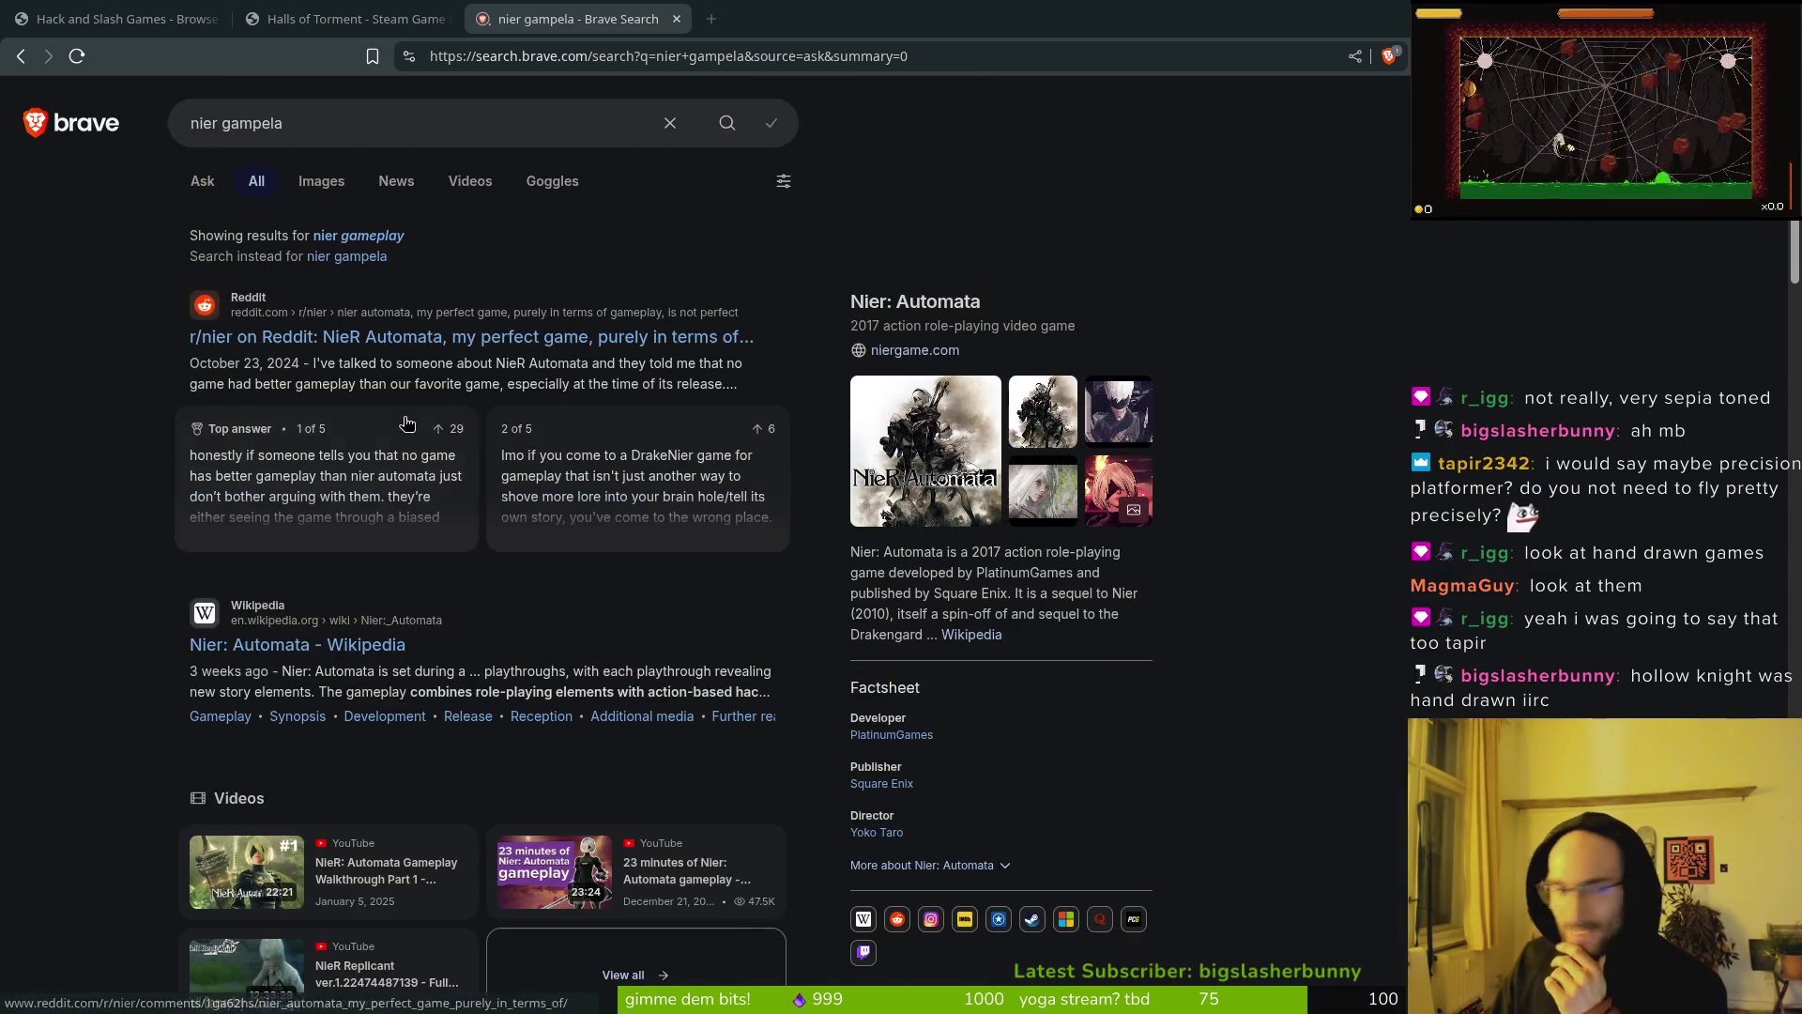
left_click(342, 19)
Step: Swap the tag filter from Hack and Slash to Hand-drawn (4.5K games) and show its Highly Rated picks
left_click(85, 11)
scroll(934, 253, "up", 2)
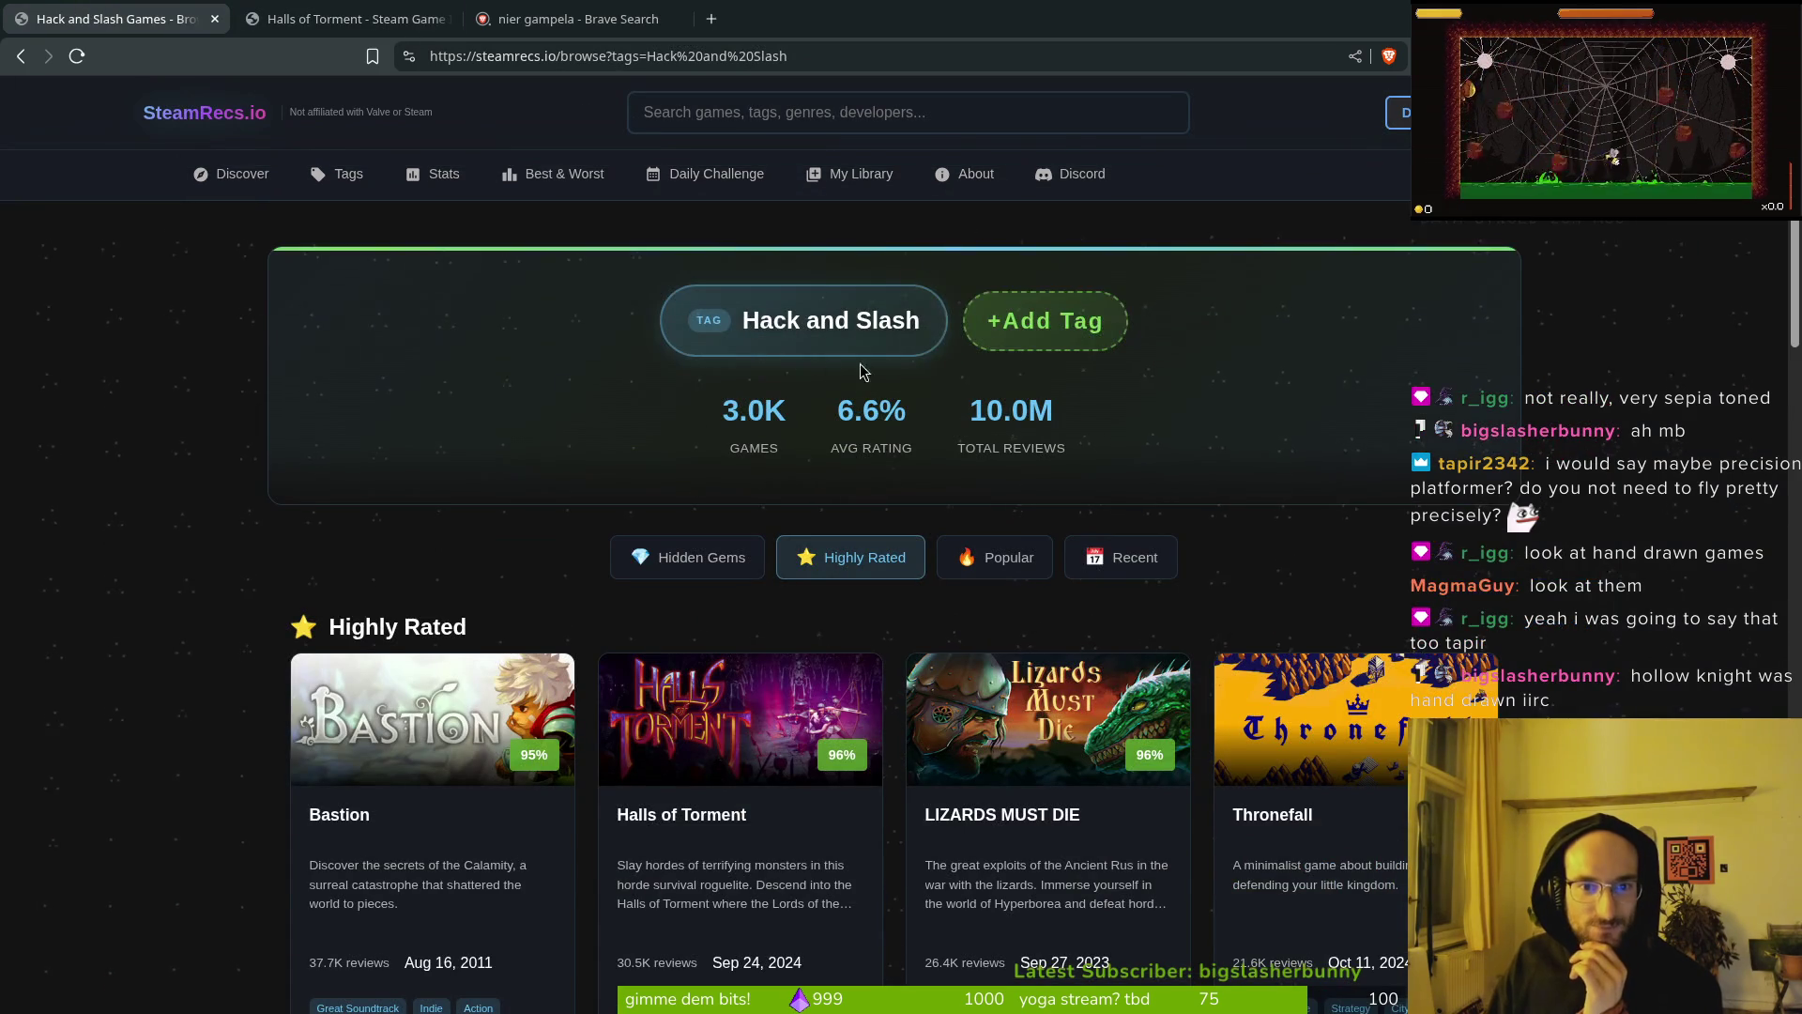
left_click(927, 322)
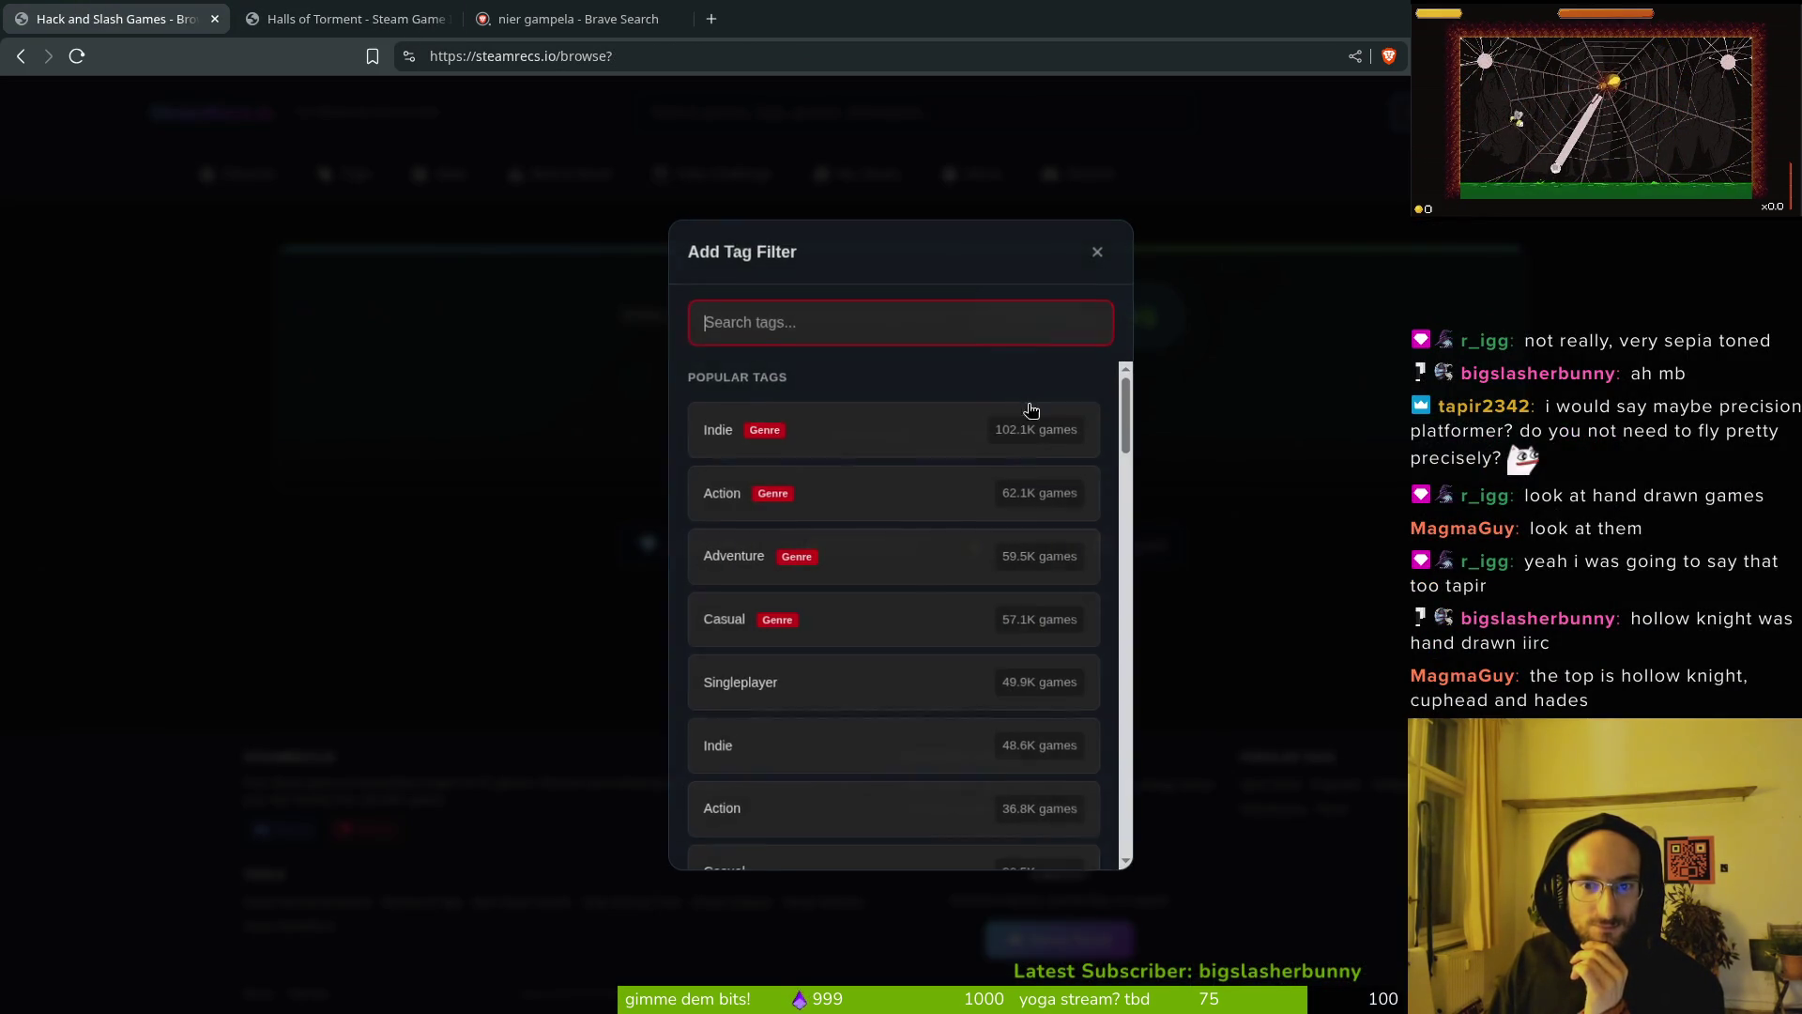
type("hands")
key("BackSpace")
type("d")
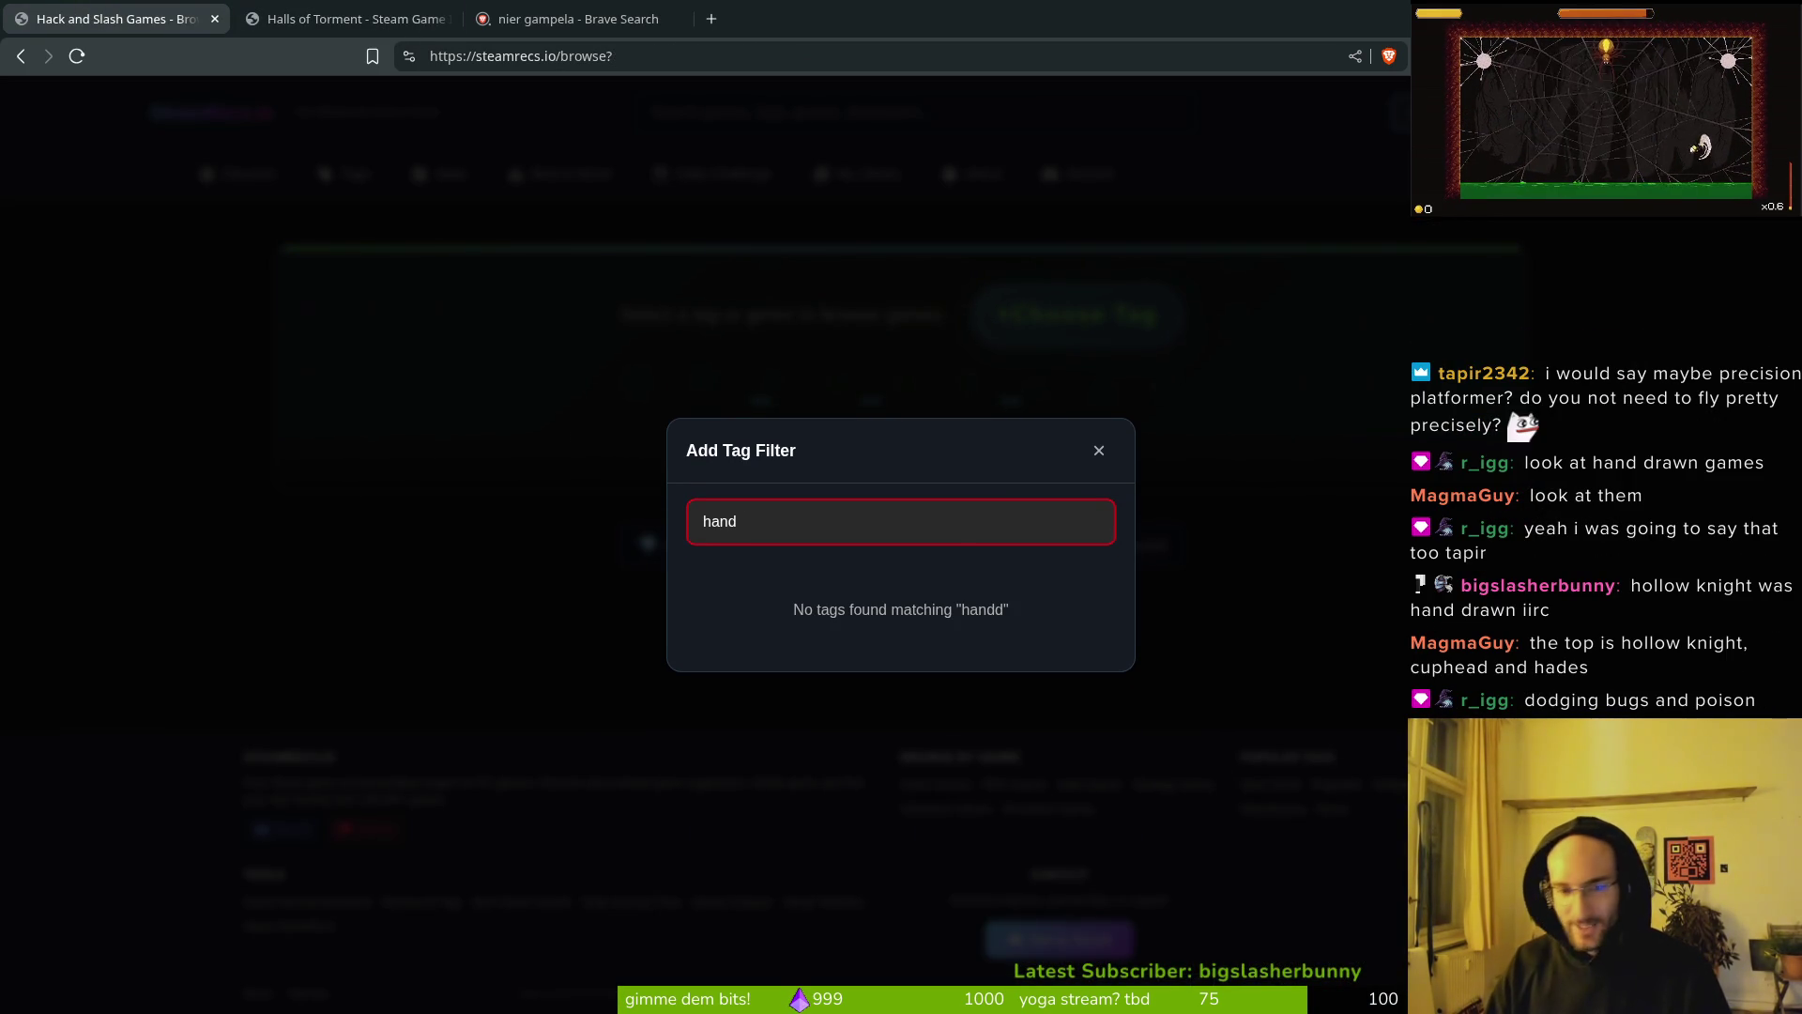
type("ra")
key("BackSpace")
key("BackSpace")
left_click(785, 618)
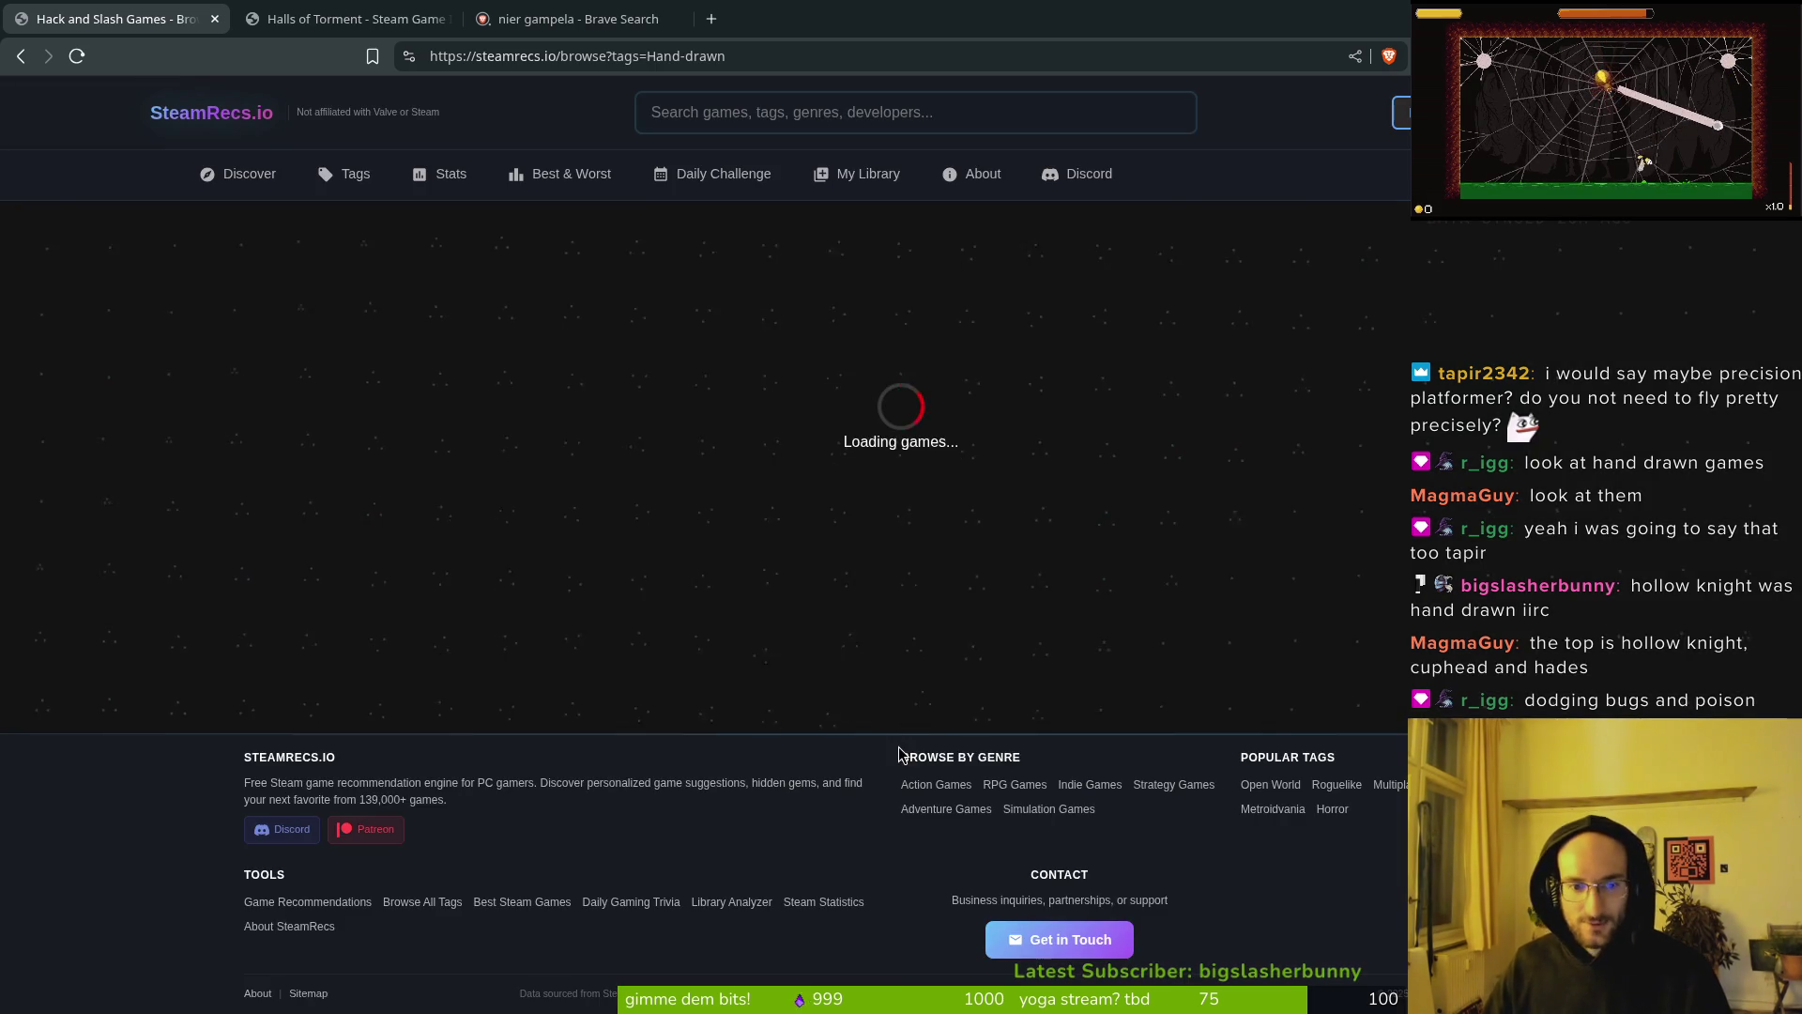
left_click(850, 557)
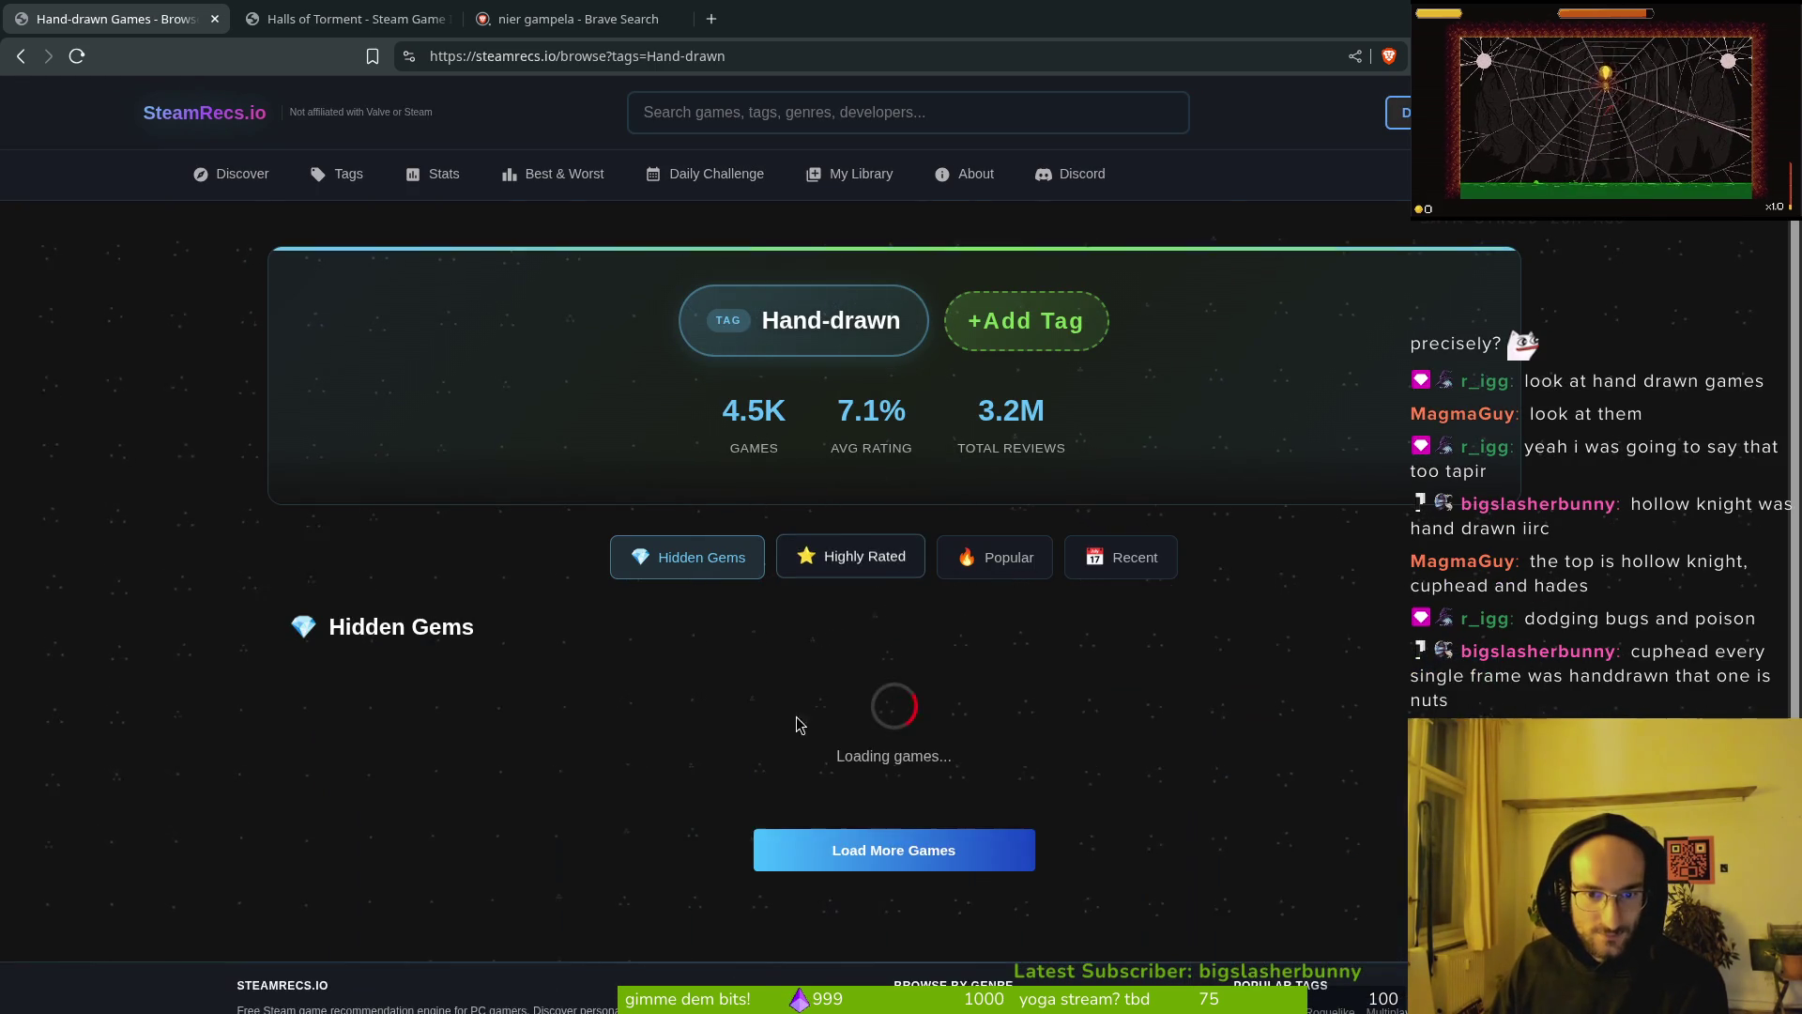
scroll(796, 724, "down", 3)
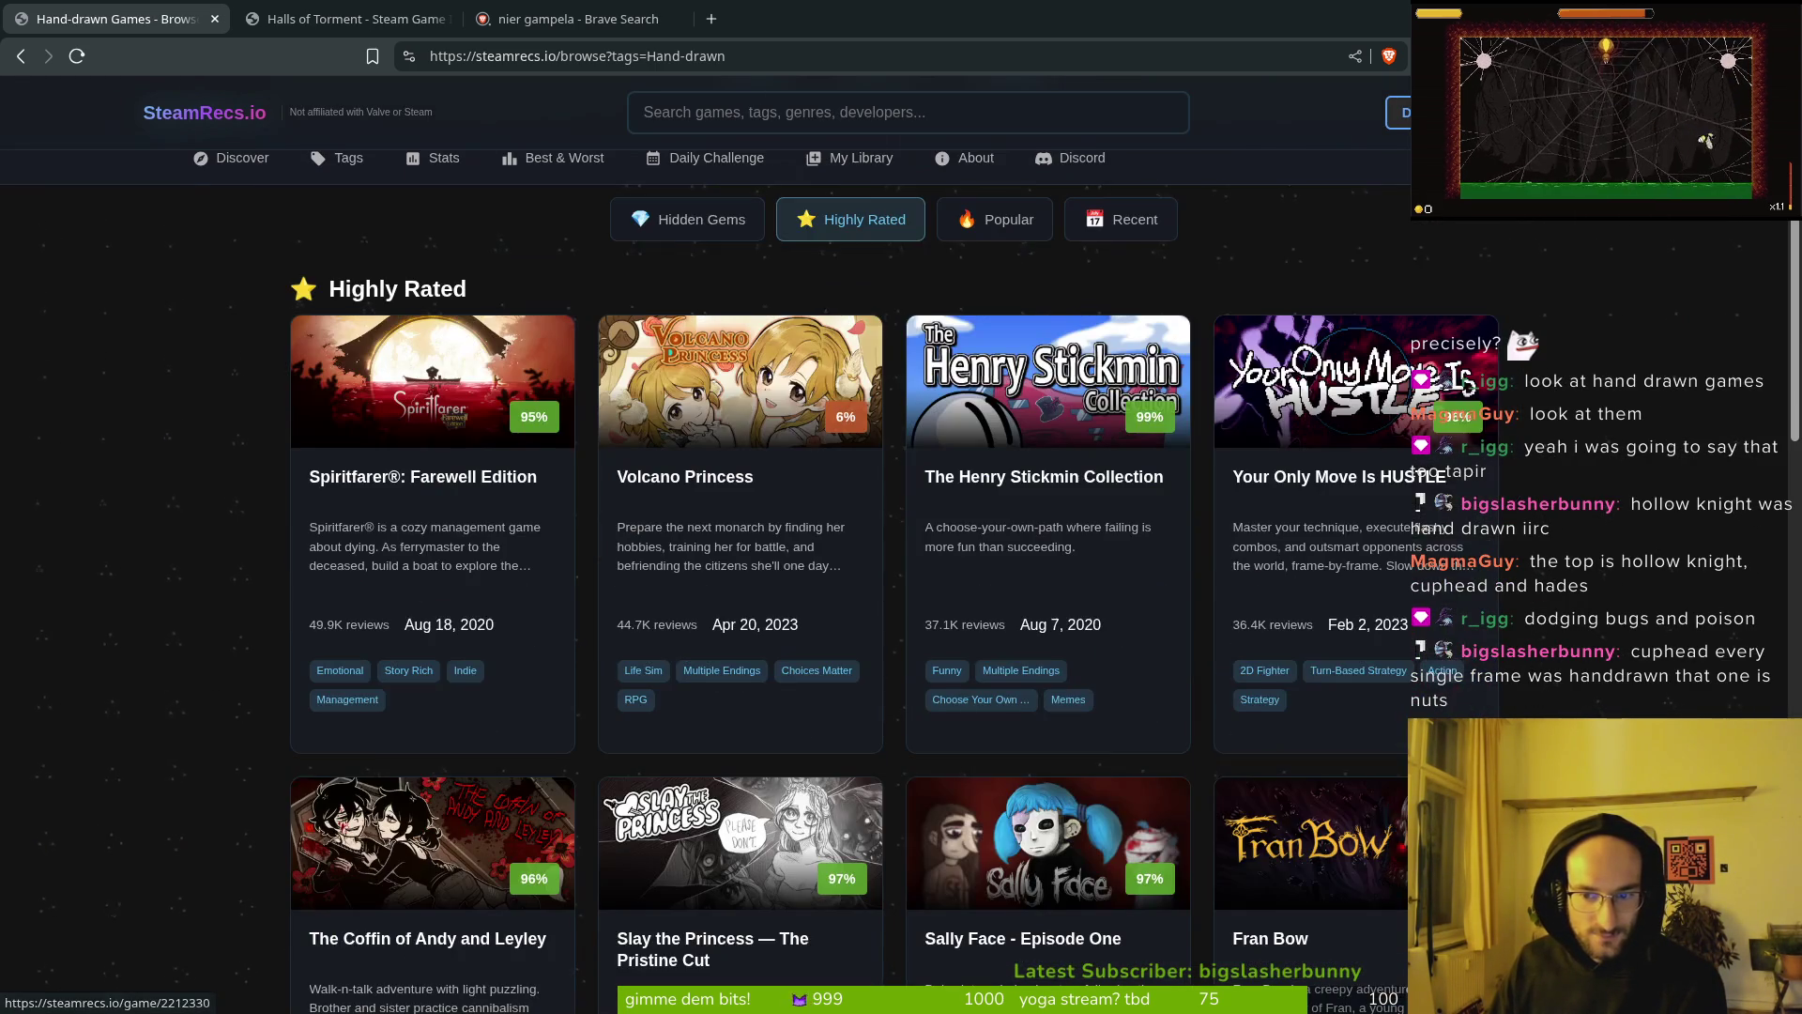
Step: Open Your Only Move Is HUSTLE in a new tab, pause its trailer, and return to the Hand-drawn list
middle_click(1358, 394)
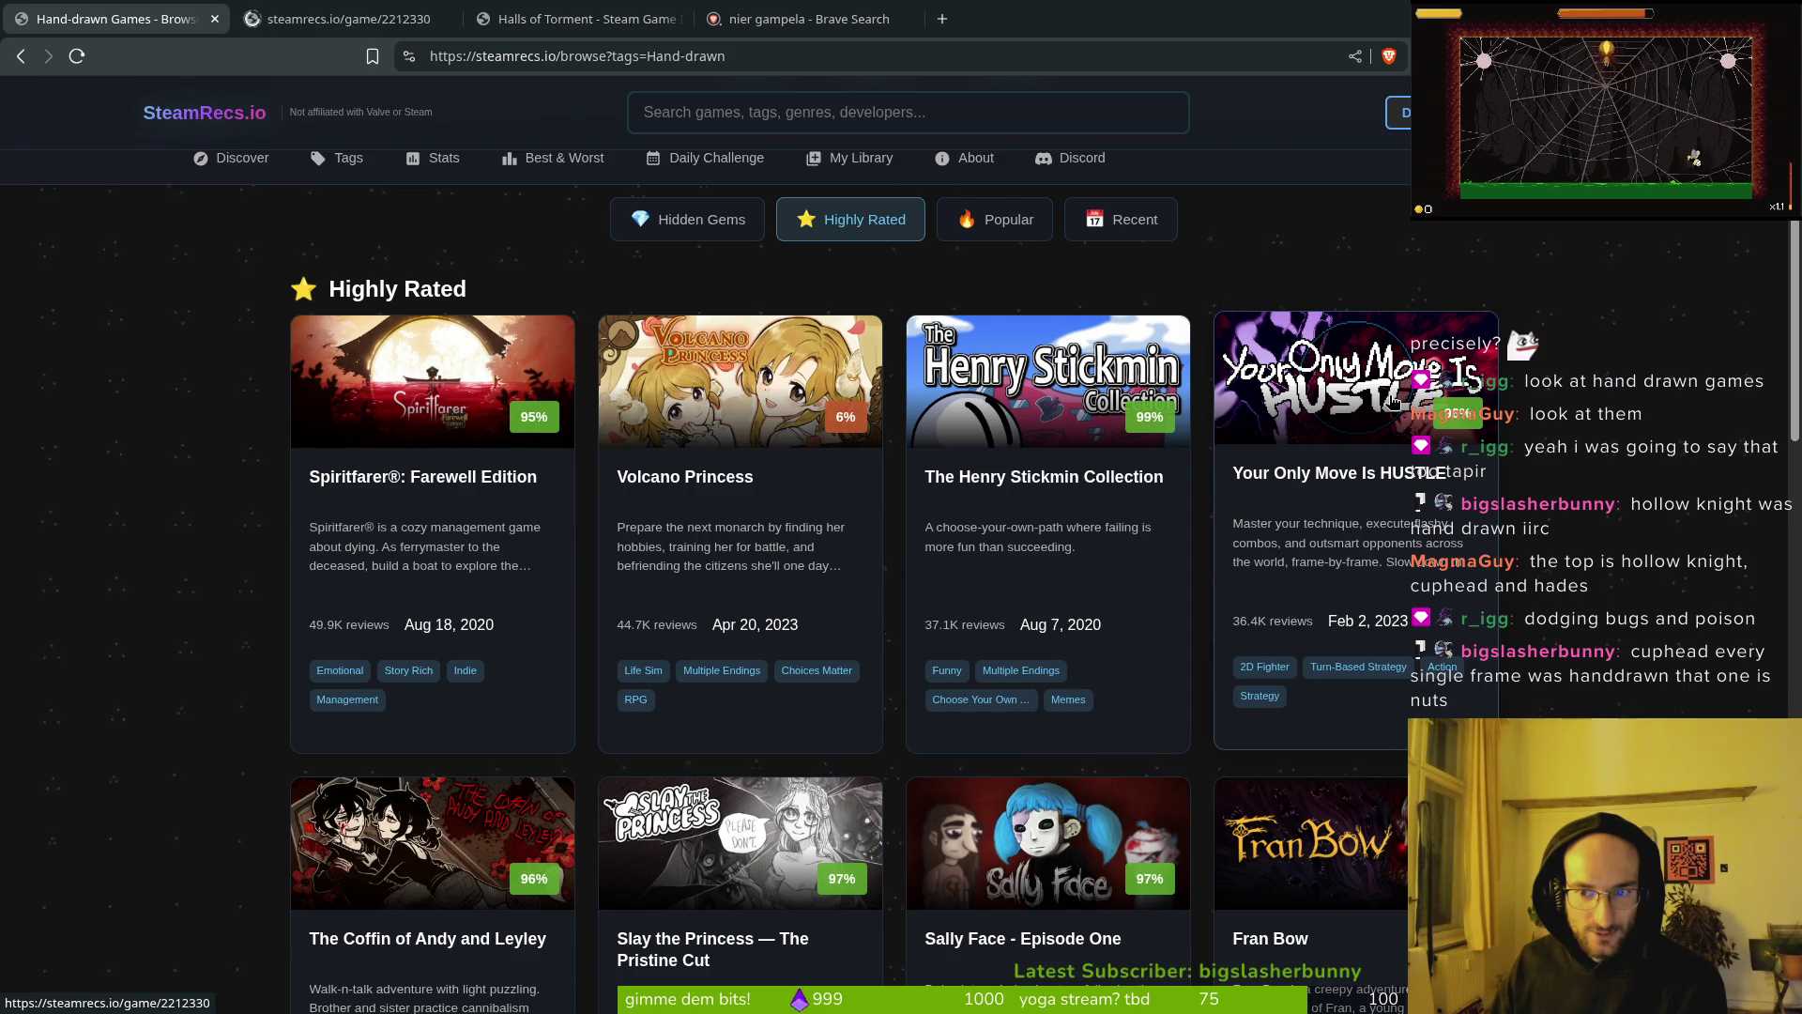
left_click(343, 19)
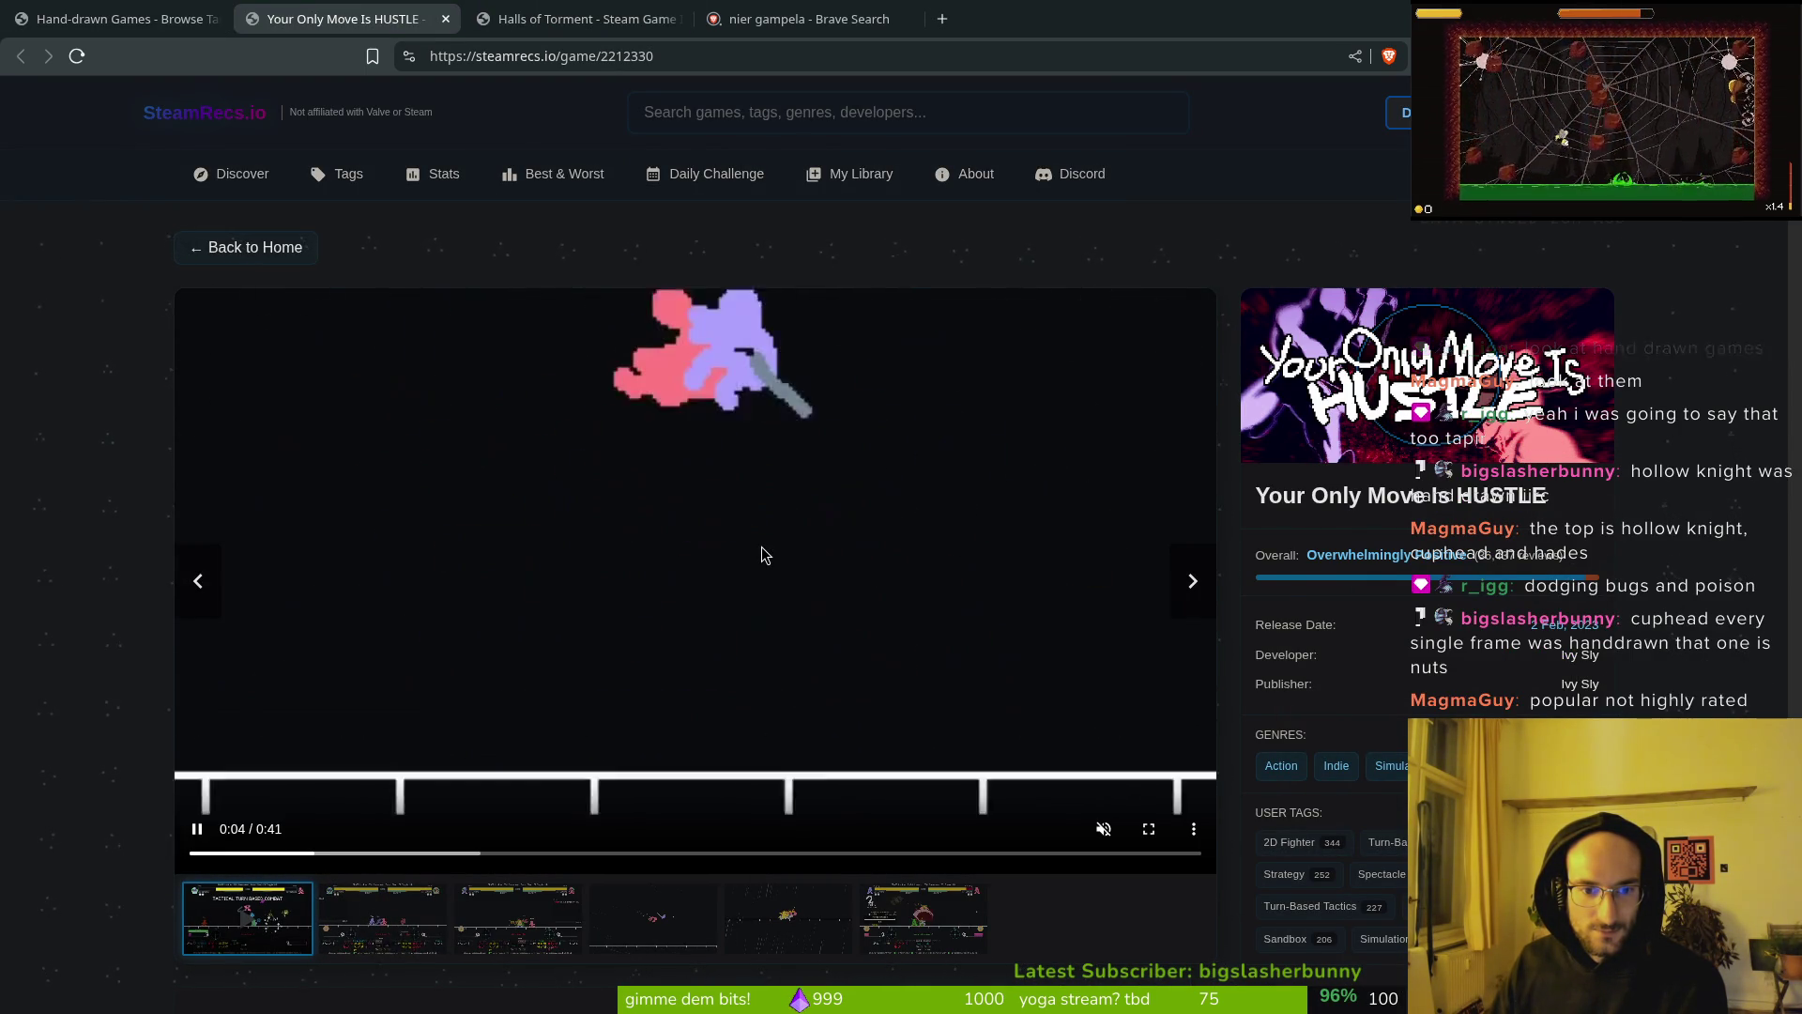
left_click(762, 554)
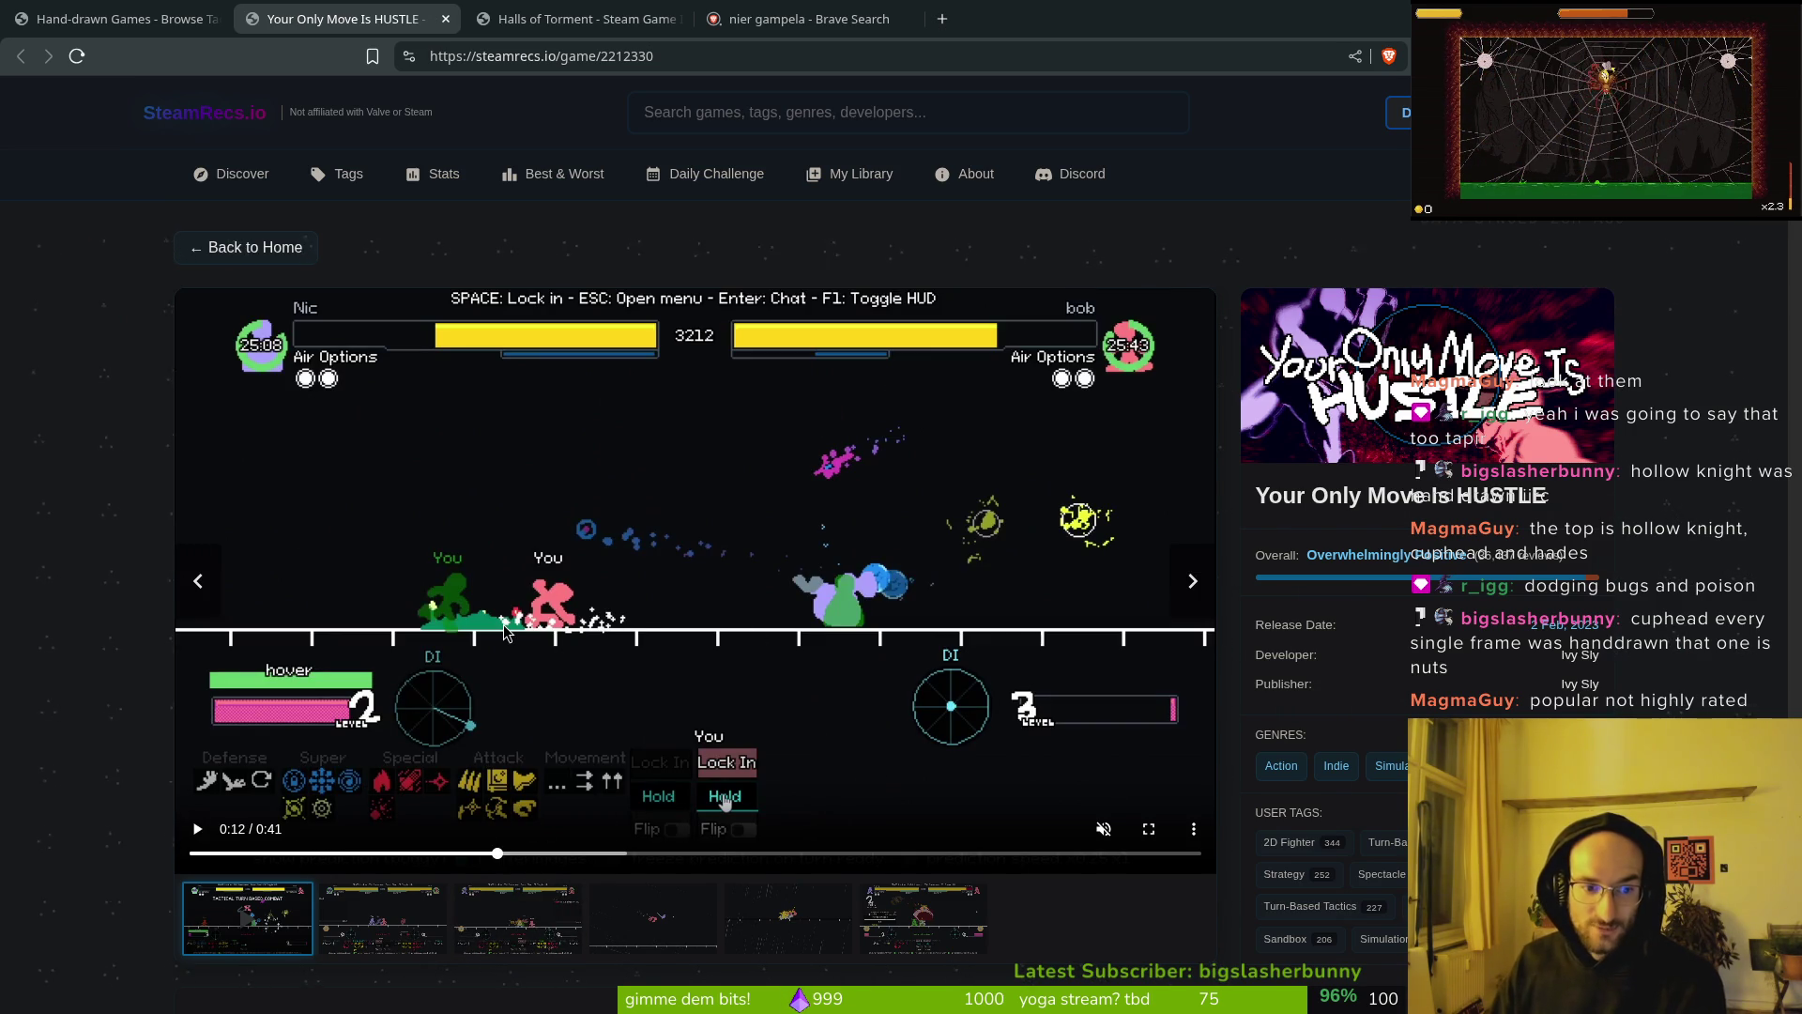
left_click(123, 19)
scroll(433, 602, "down", 3)
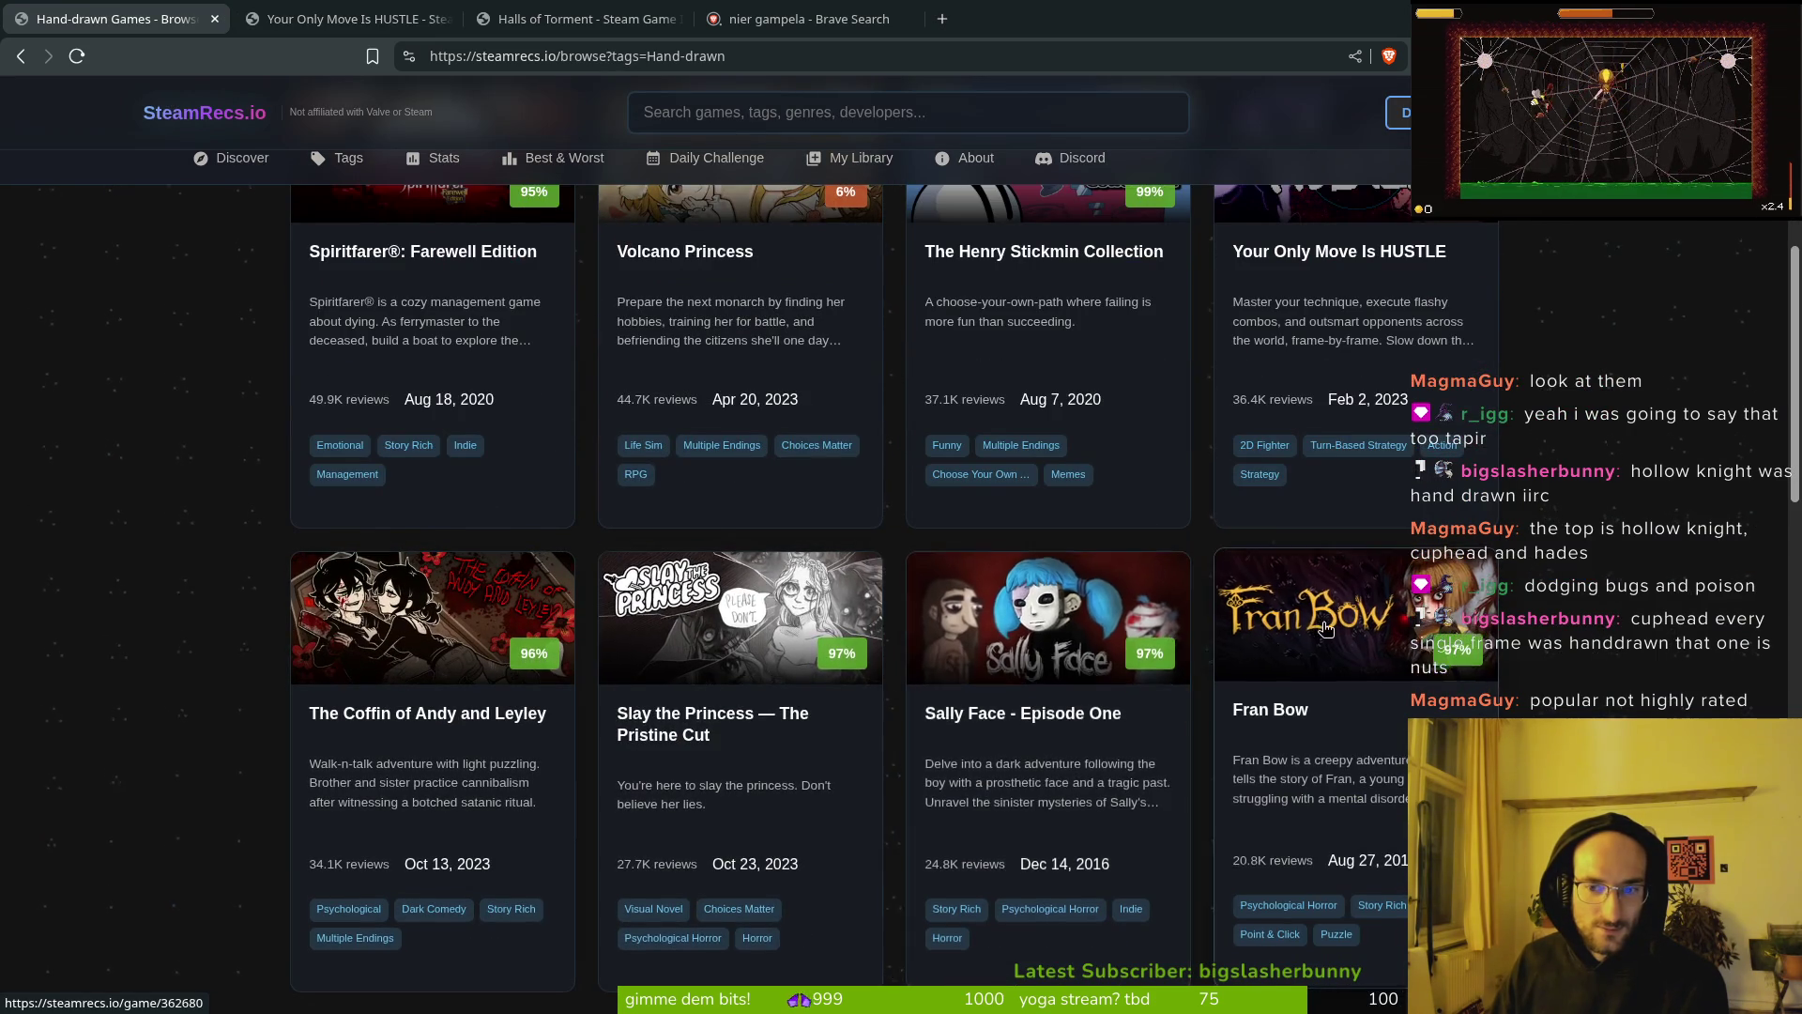
Step: Scroll down the Hand-drawn grid and open Samsara Room in a background tab
scroll(1330, 632, "down", 2)
scroll(1330, 632, "down", 2)
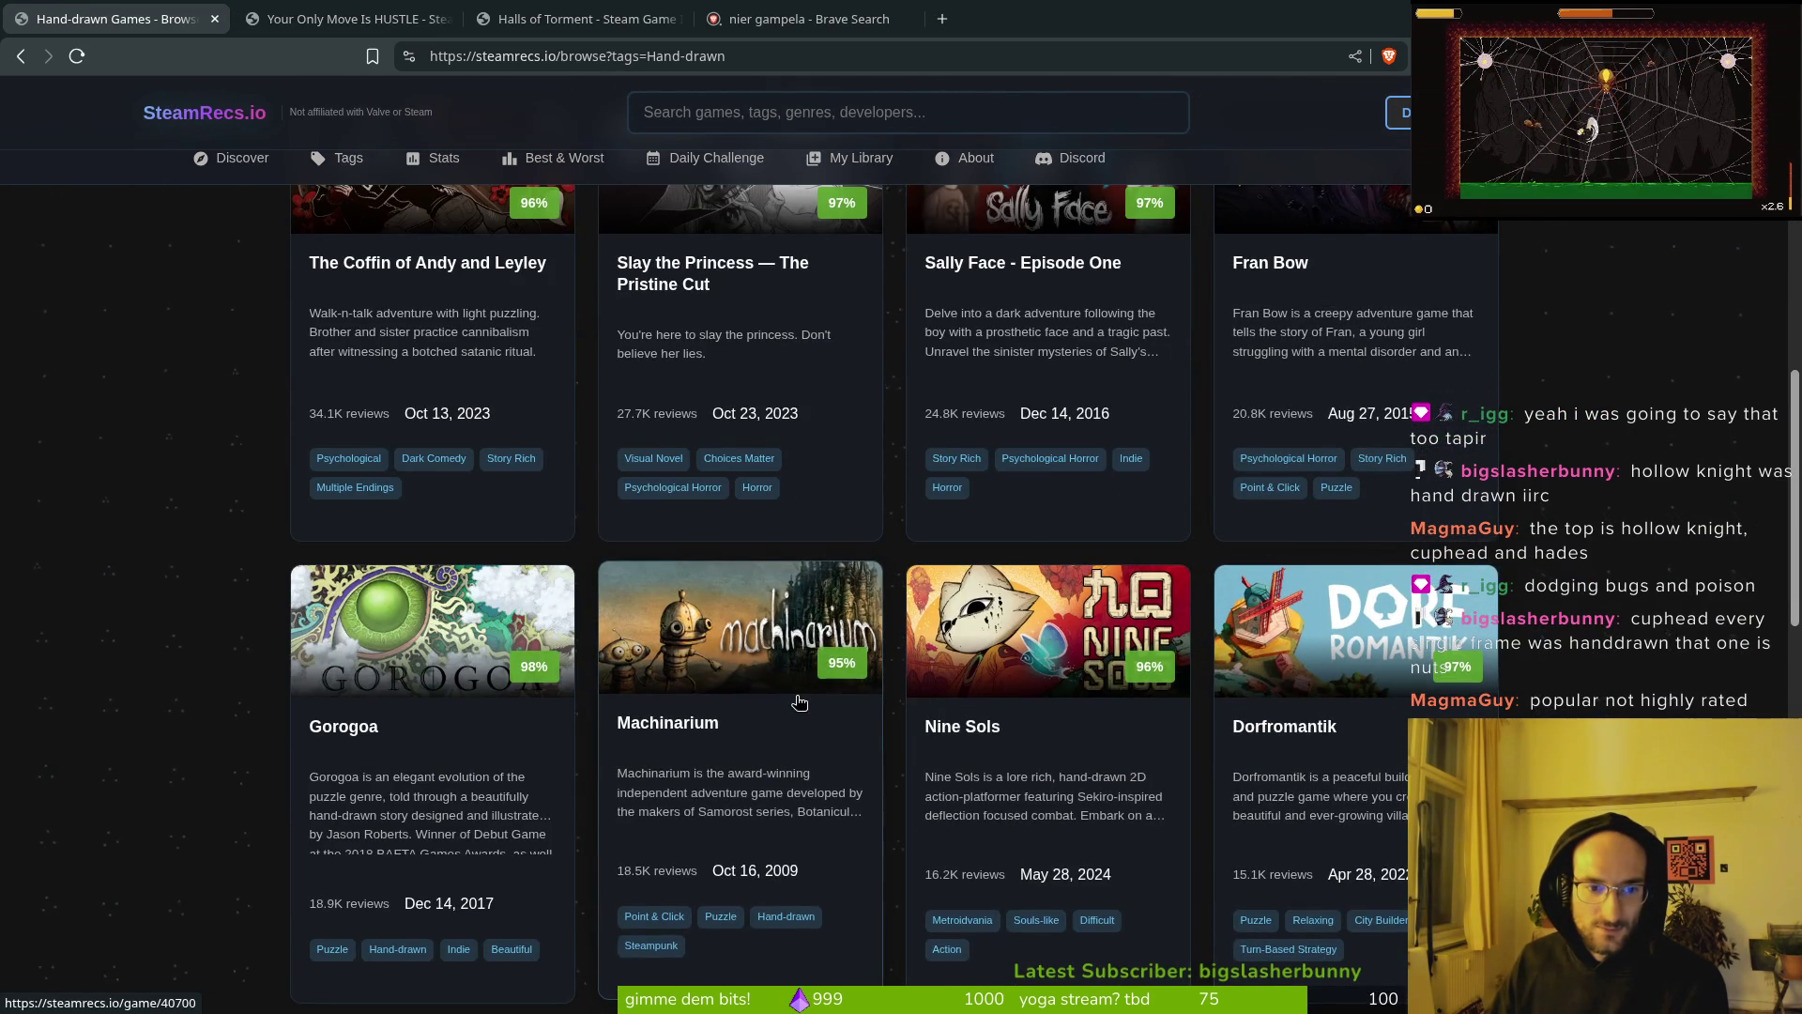
scroll(1218, 664, "down", 2)
scroll(1387, 425, "down", 2)
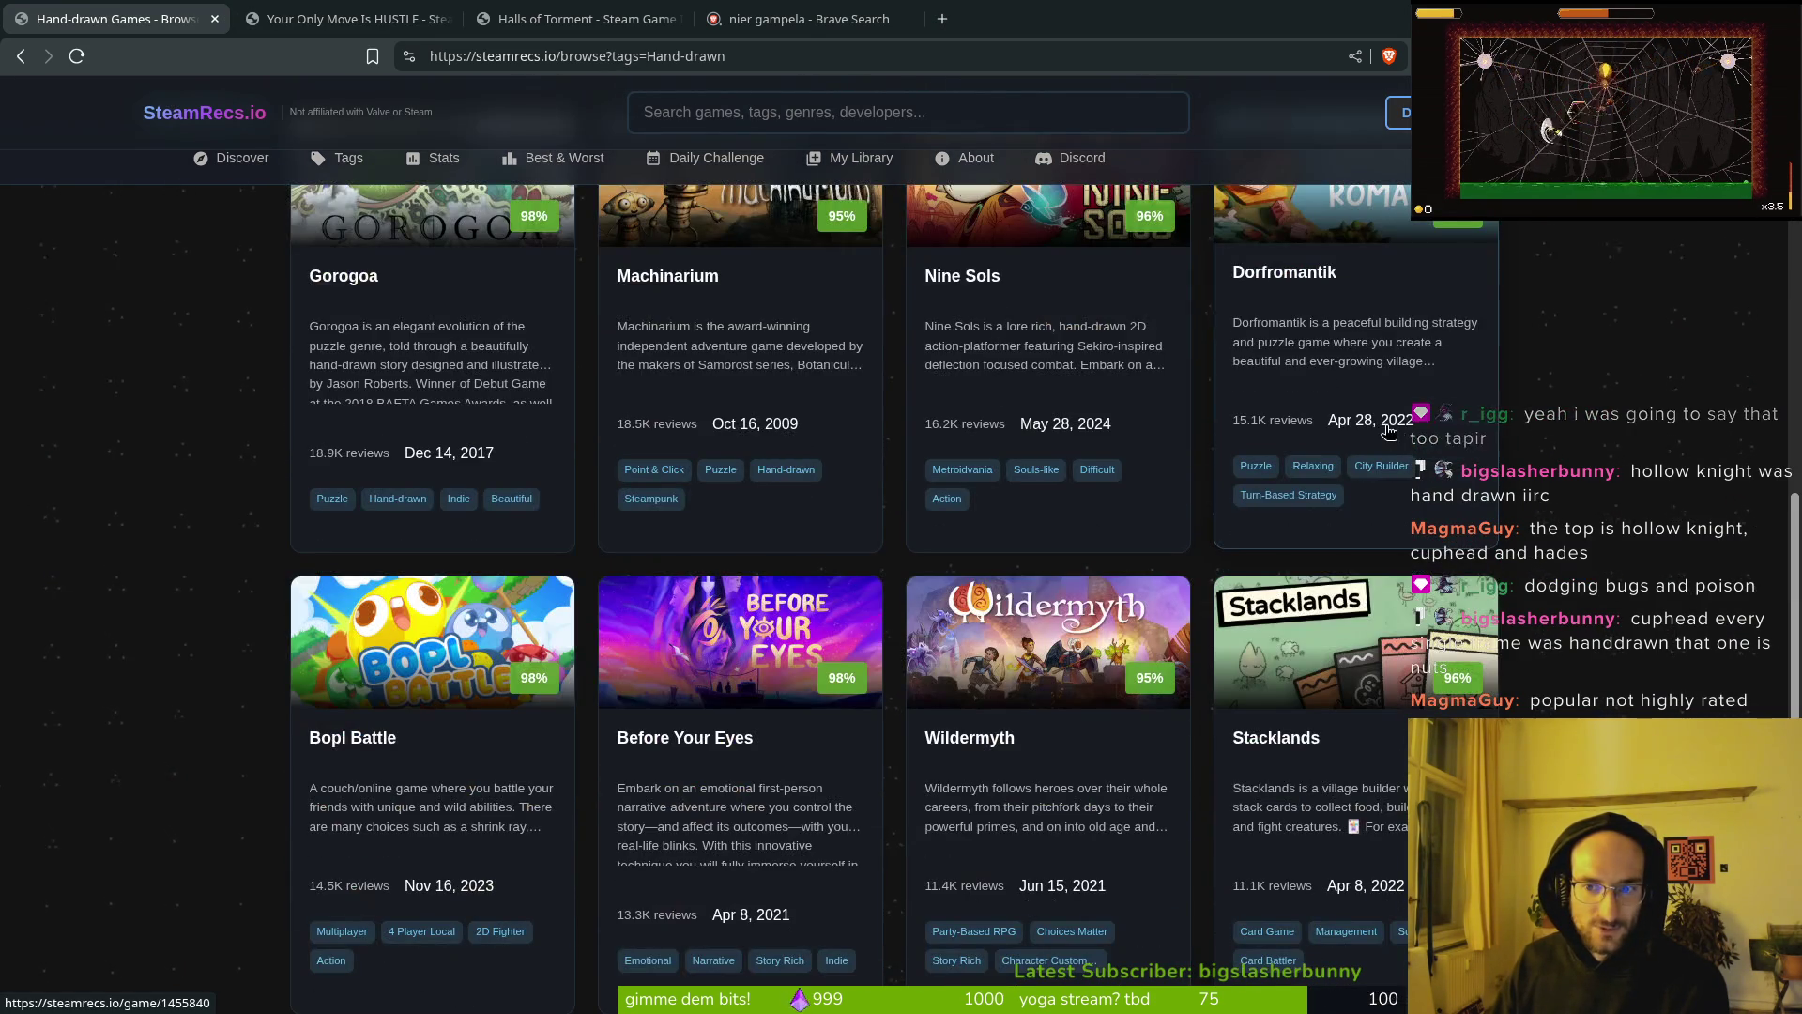
scroll(1377, 527, "up", 3)
scroll(1377, 527, "down", 2)
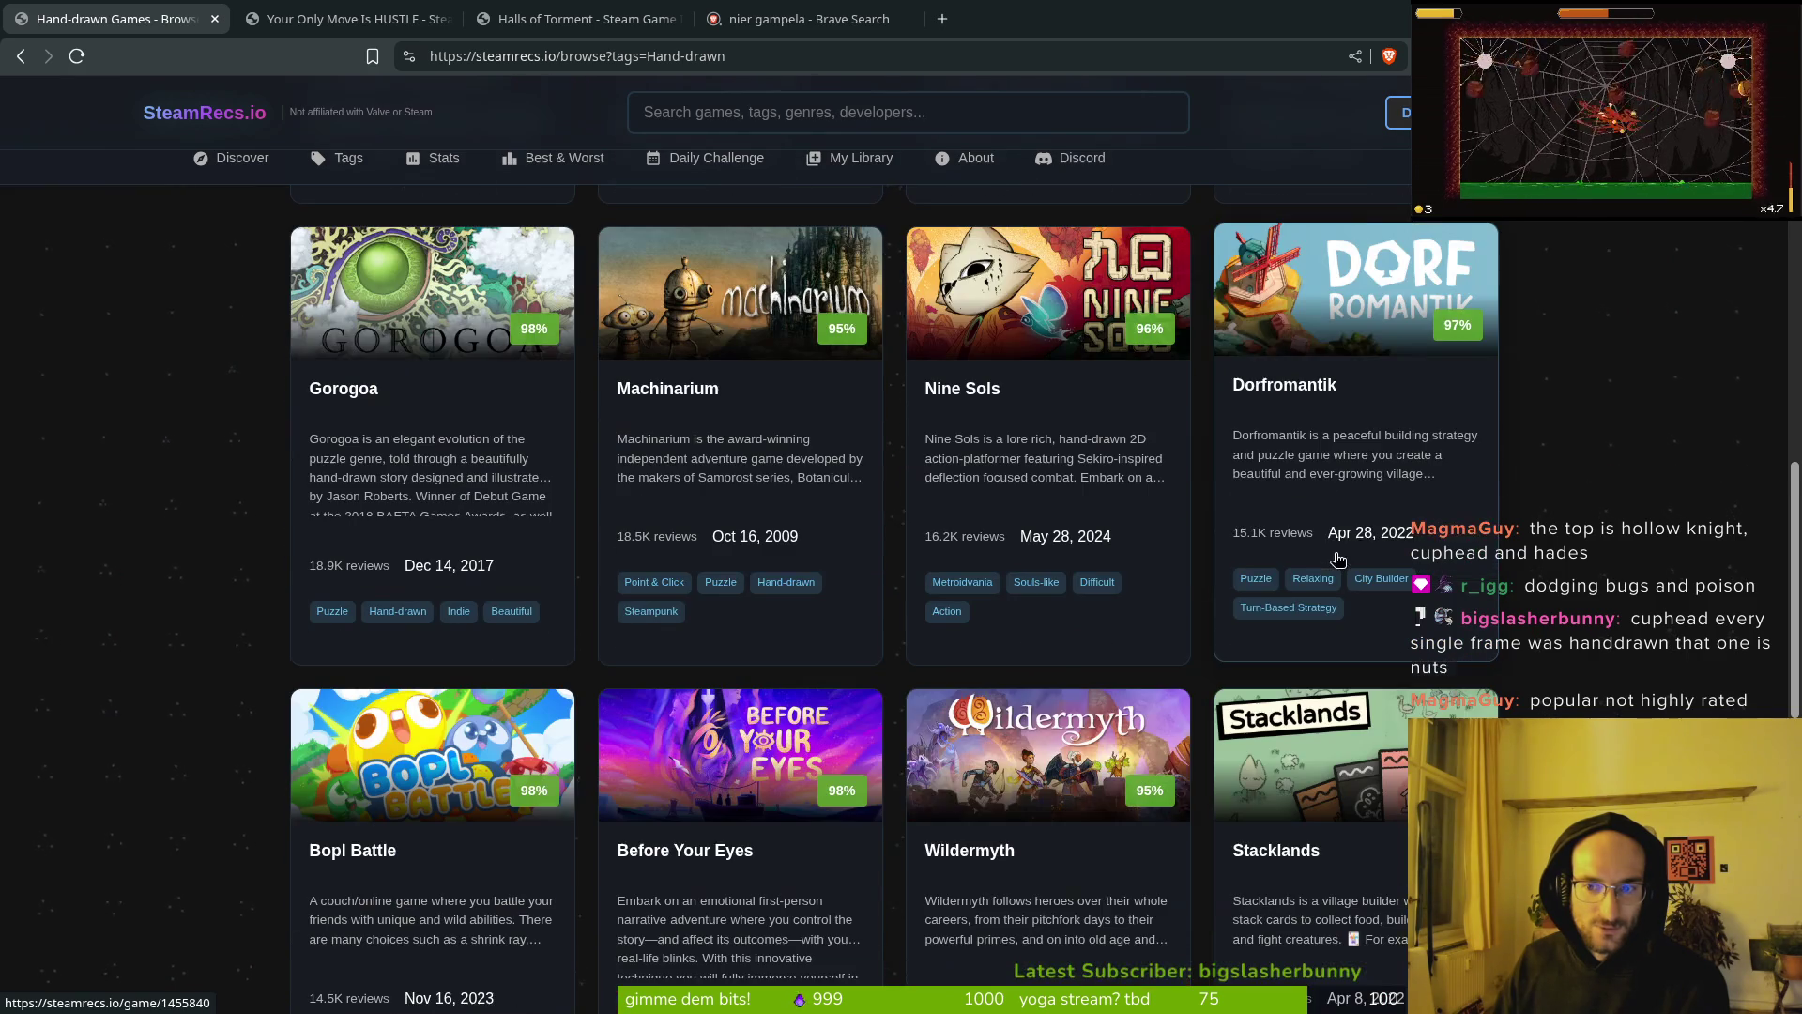
scroll(574, 762, "down", 2)
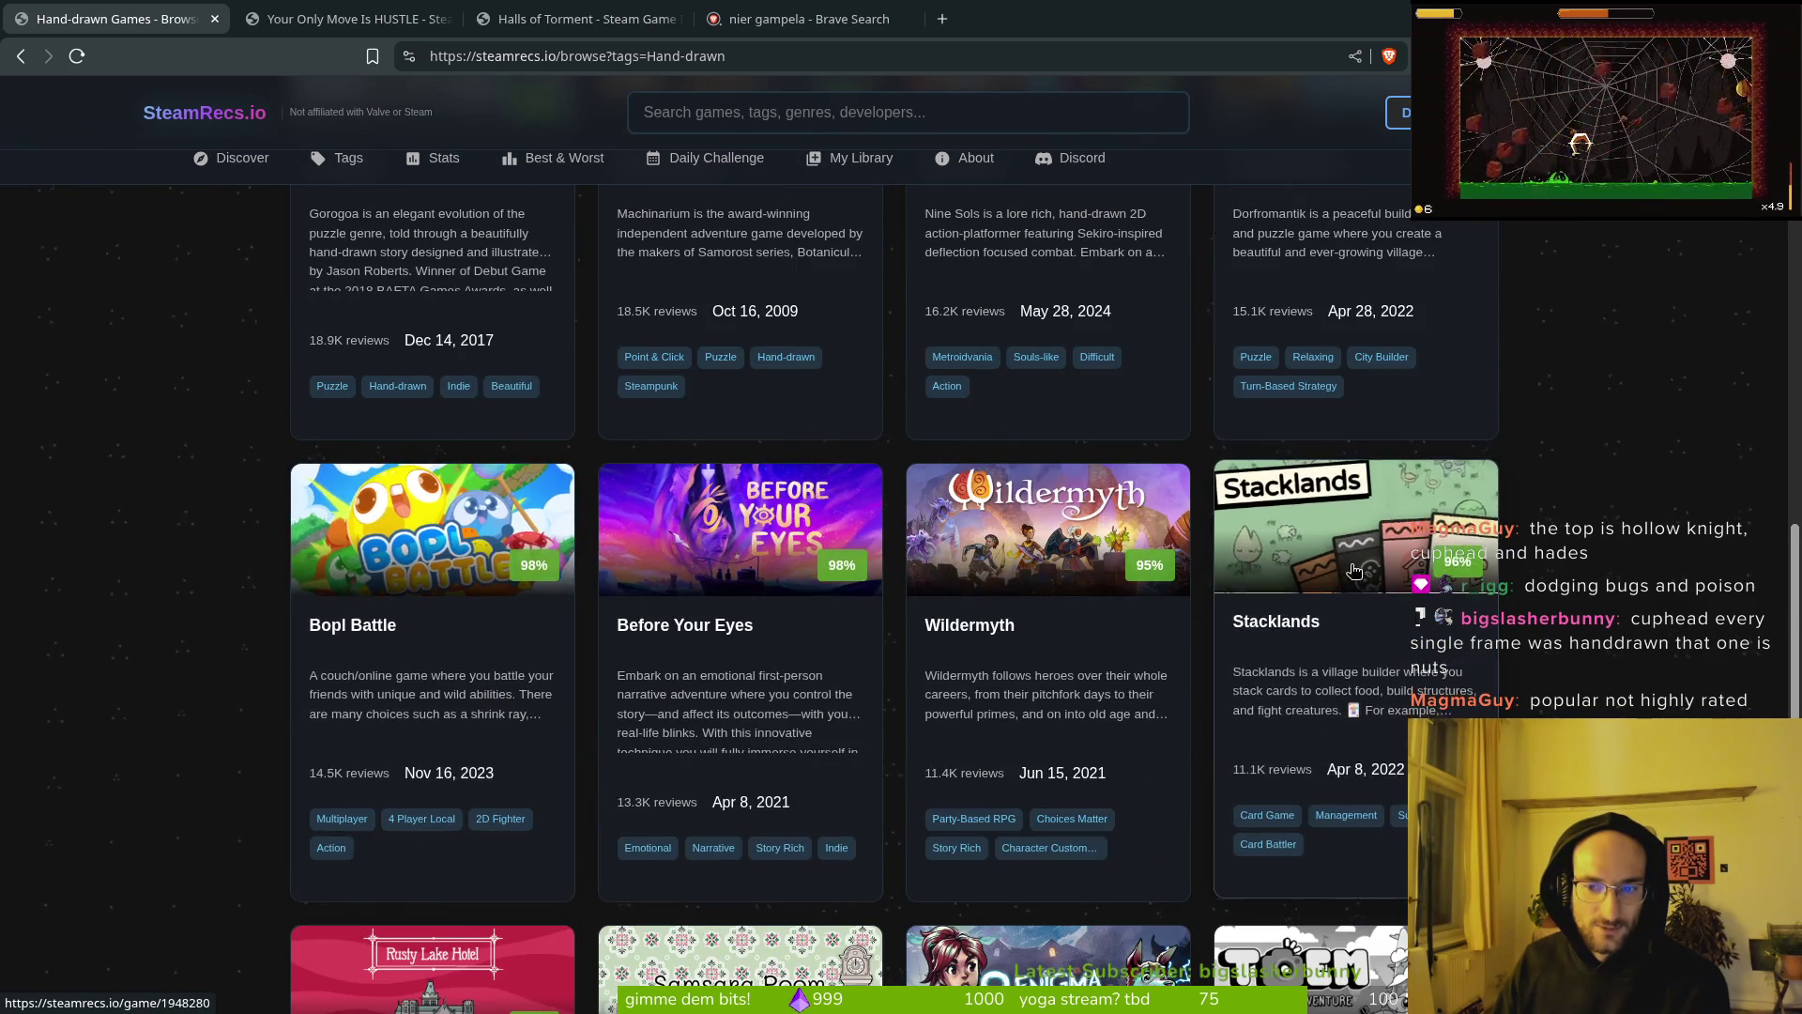
scroll(1344, 610, "down", 3)
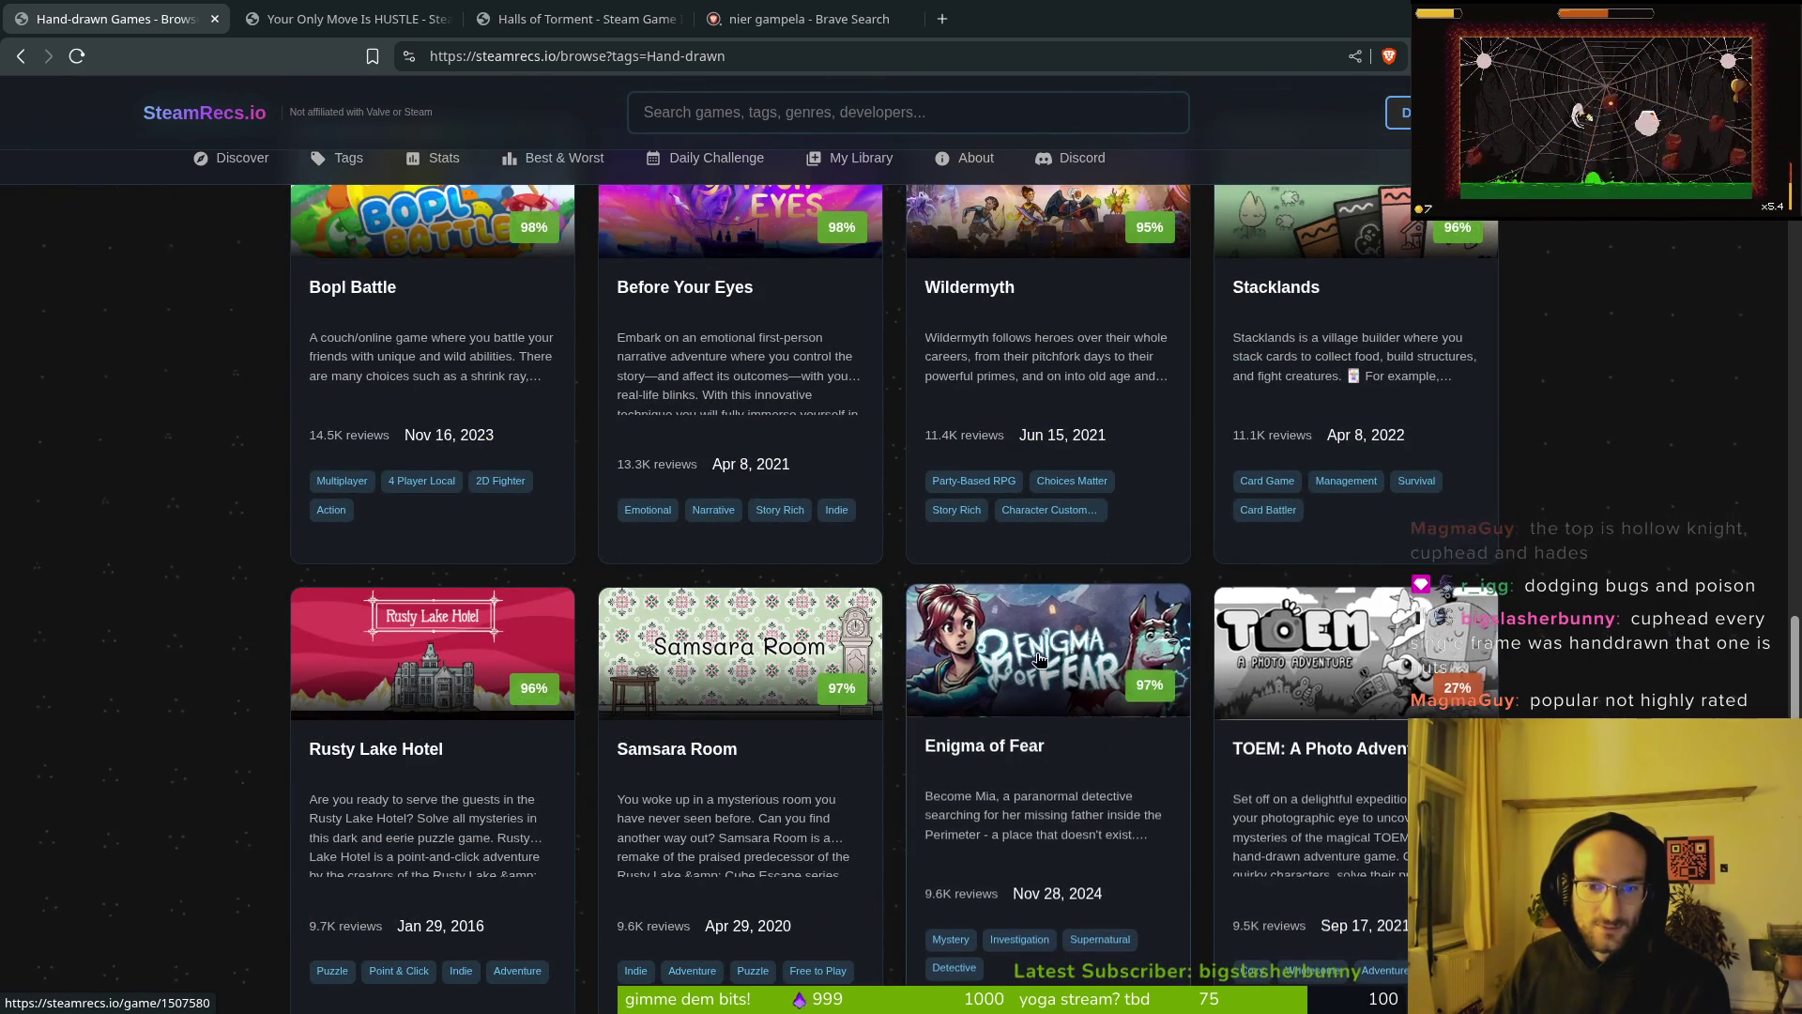
right_click(657, 678)
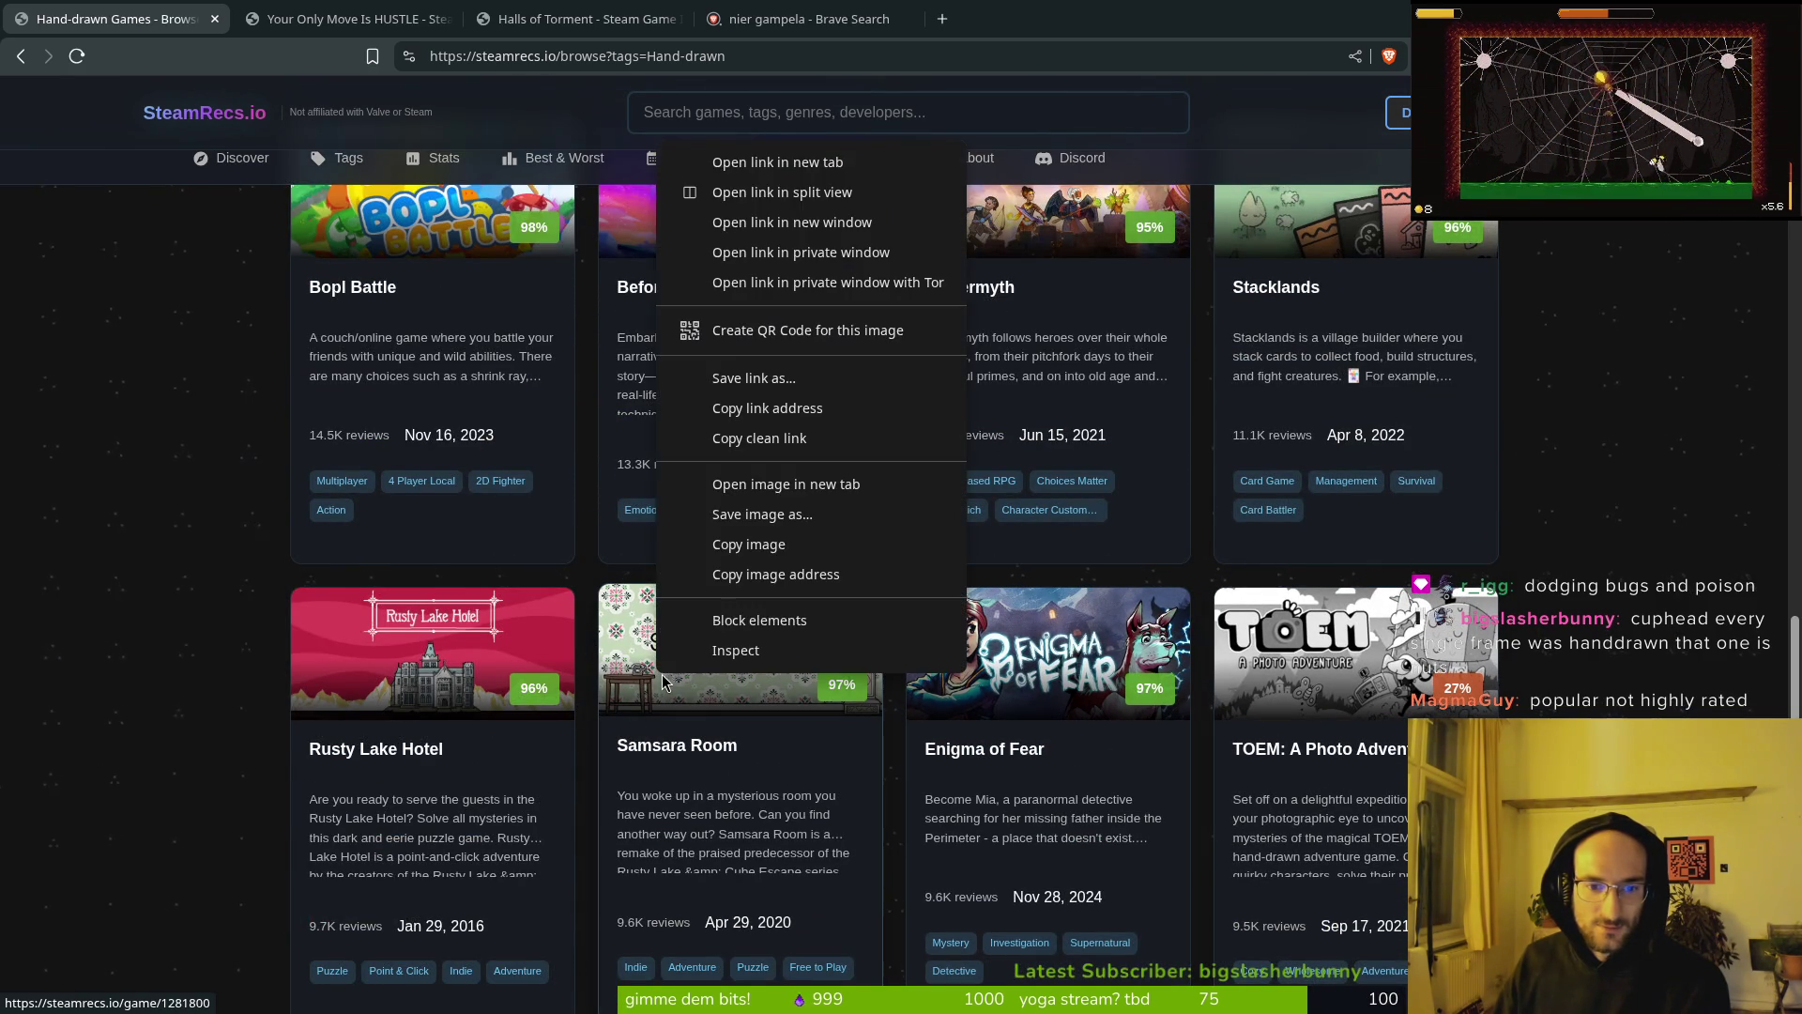
left_click(722, 155)
Step: Open Rusty Lake Hotel and Coloring Pixels in background tabs, then view Samsara Room's page
middle_click(452, 641)
scroll(452, 657, "down", 5)
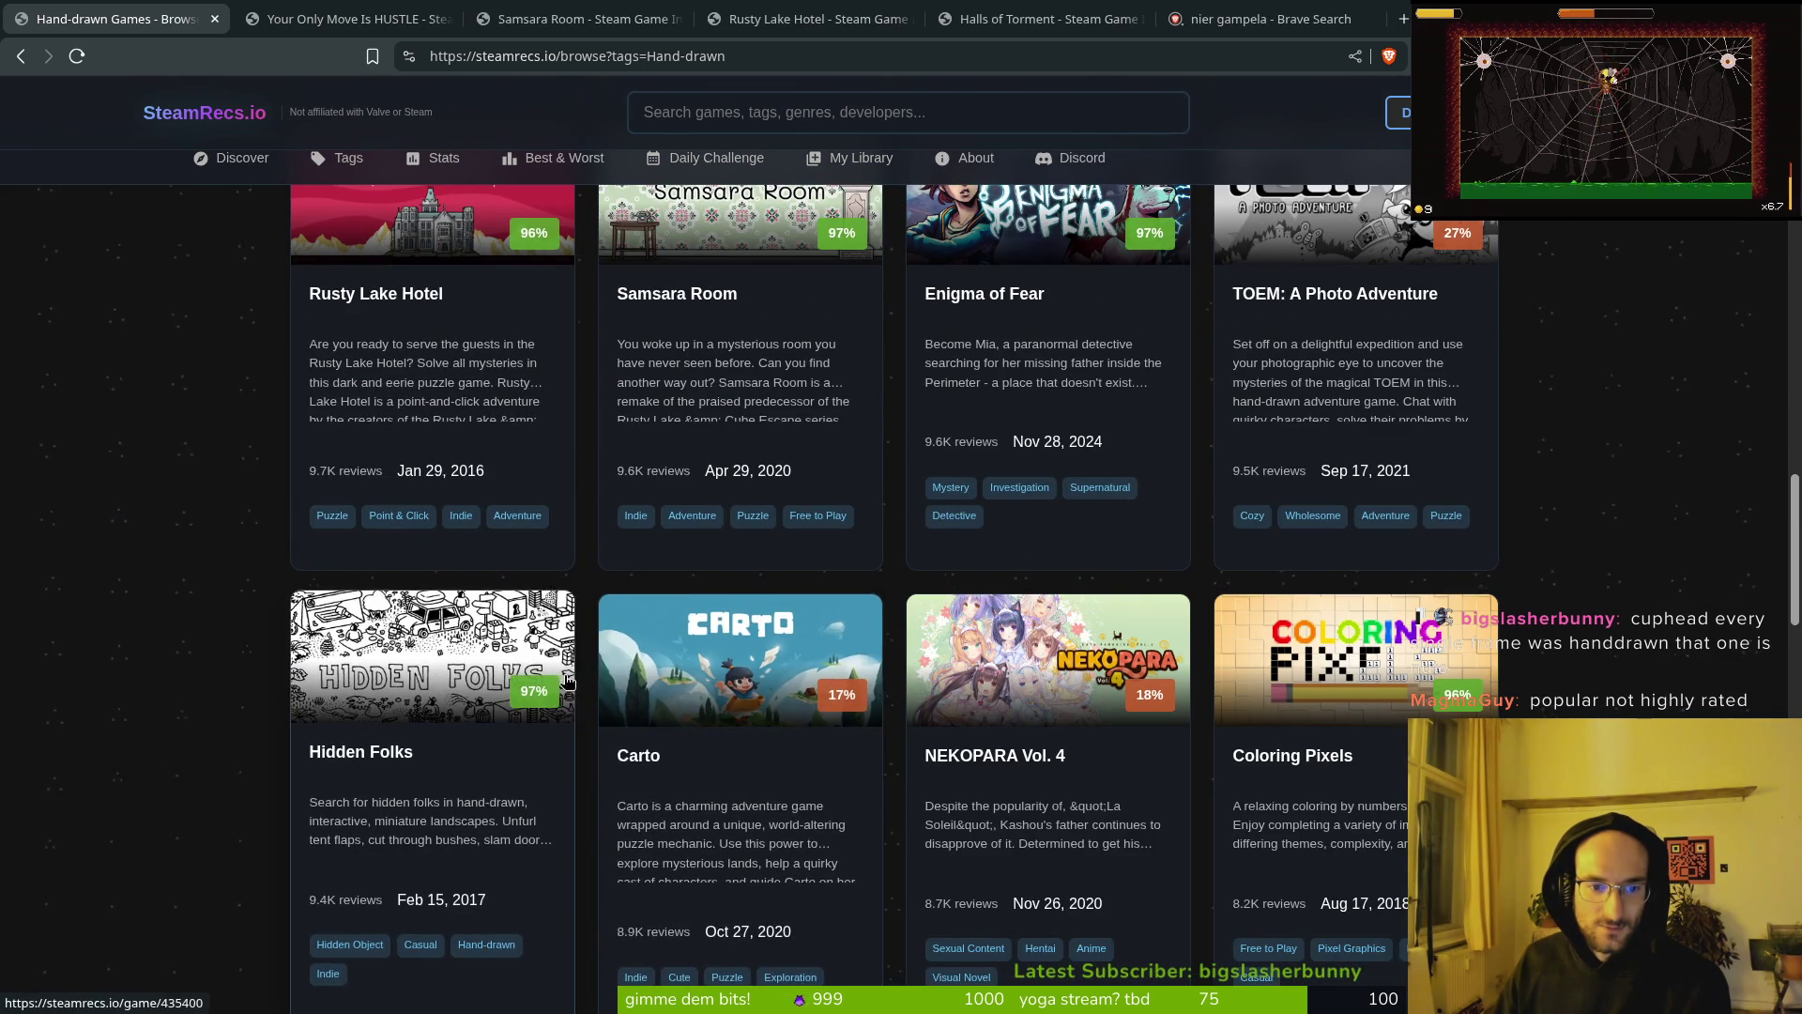
scroll(1312, 762, "down", 1)
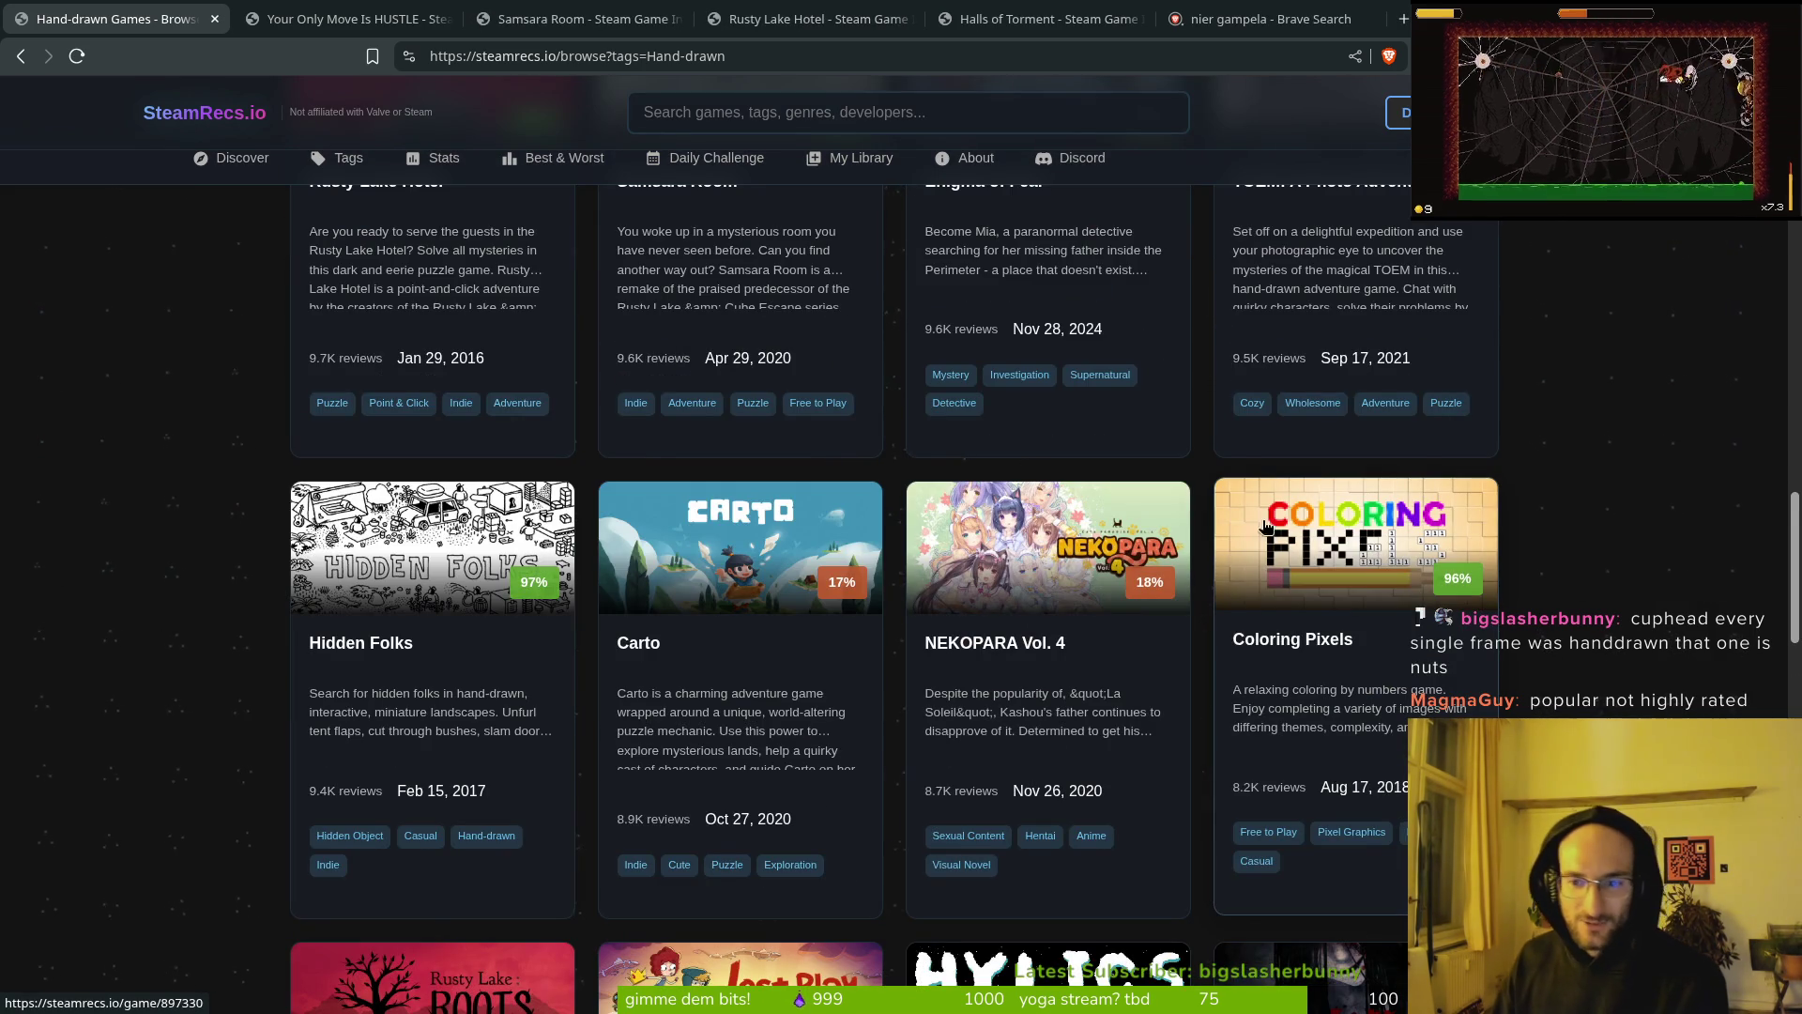
middle_click(1341, 553)
scroll(1343, 563, "down", 3)
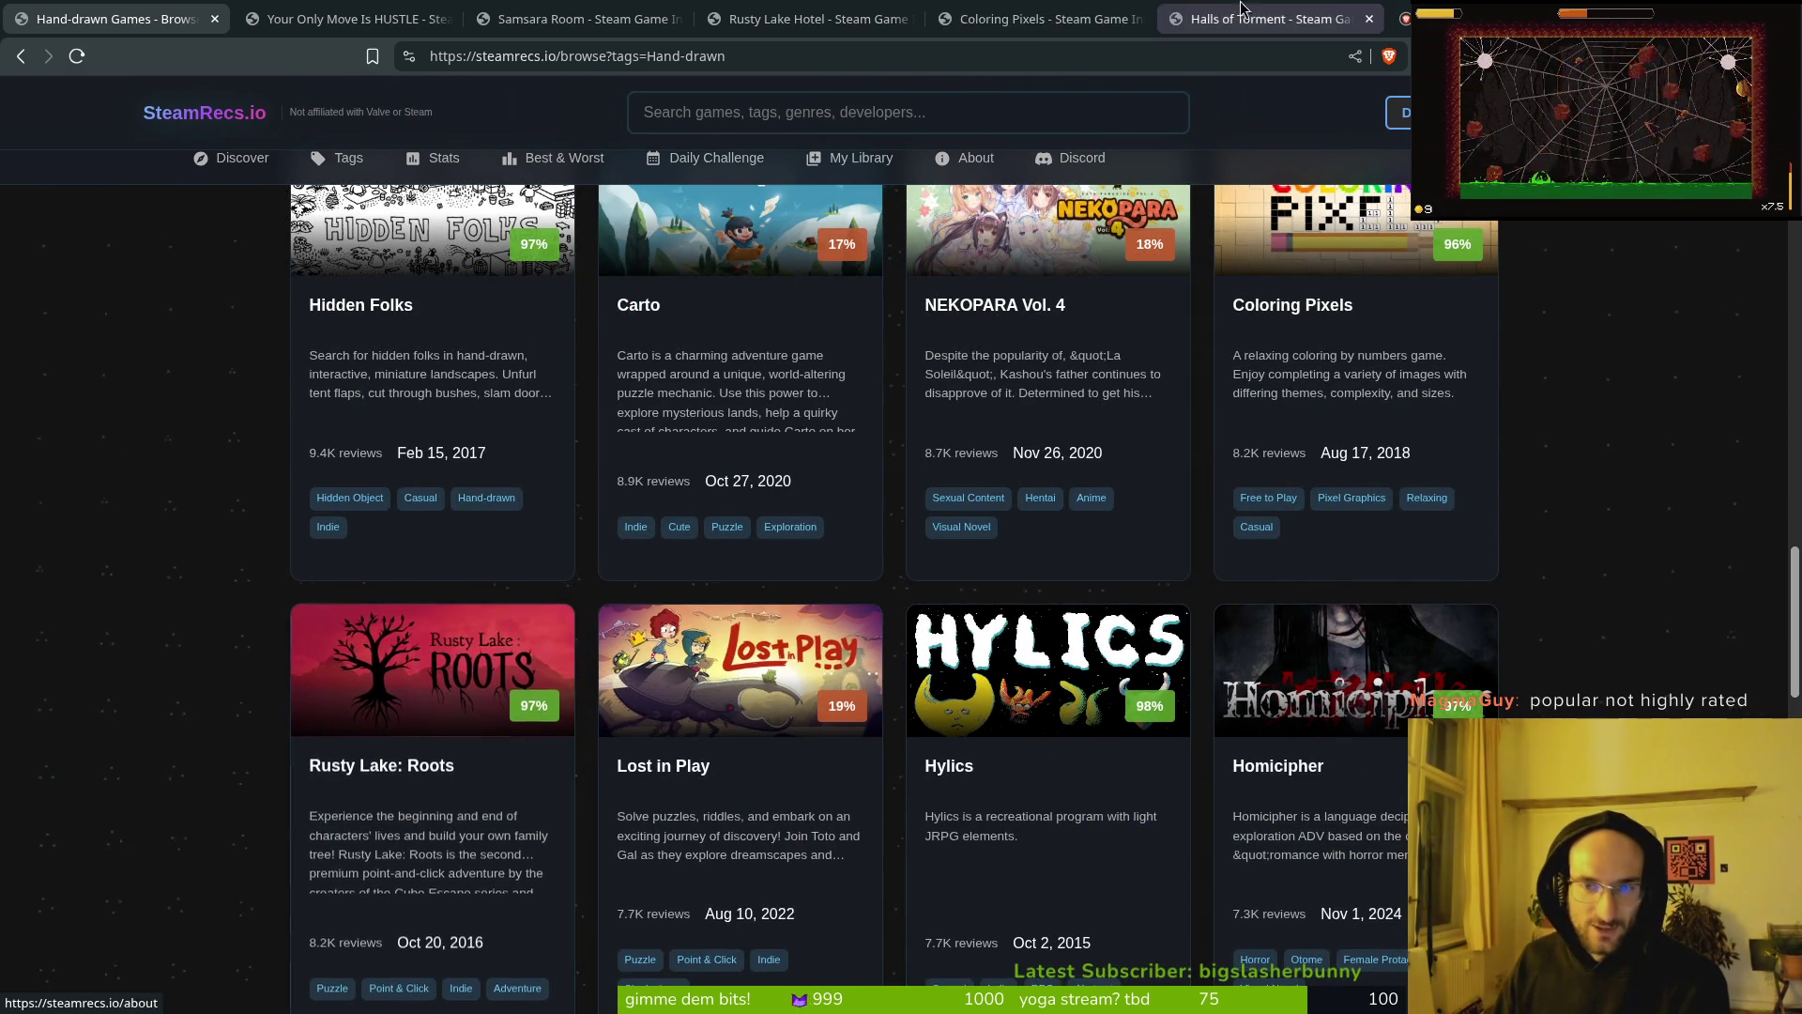
left_click(573, 19)
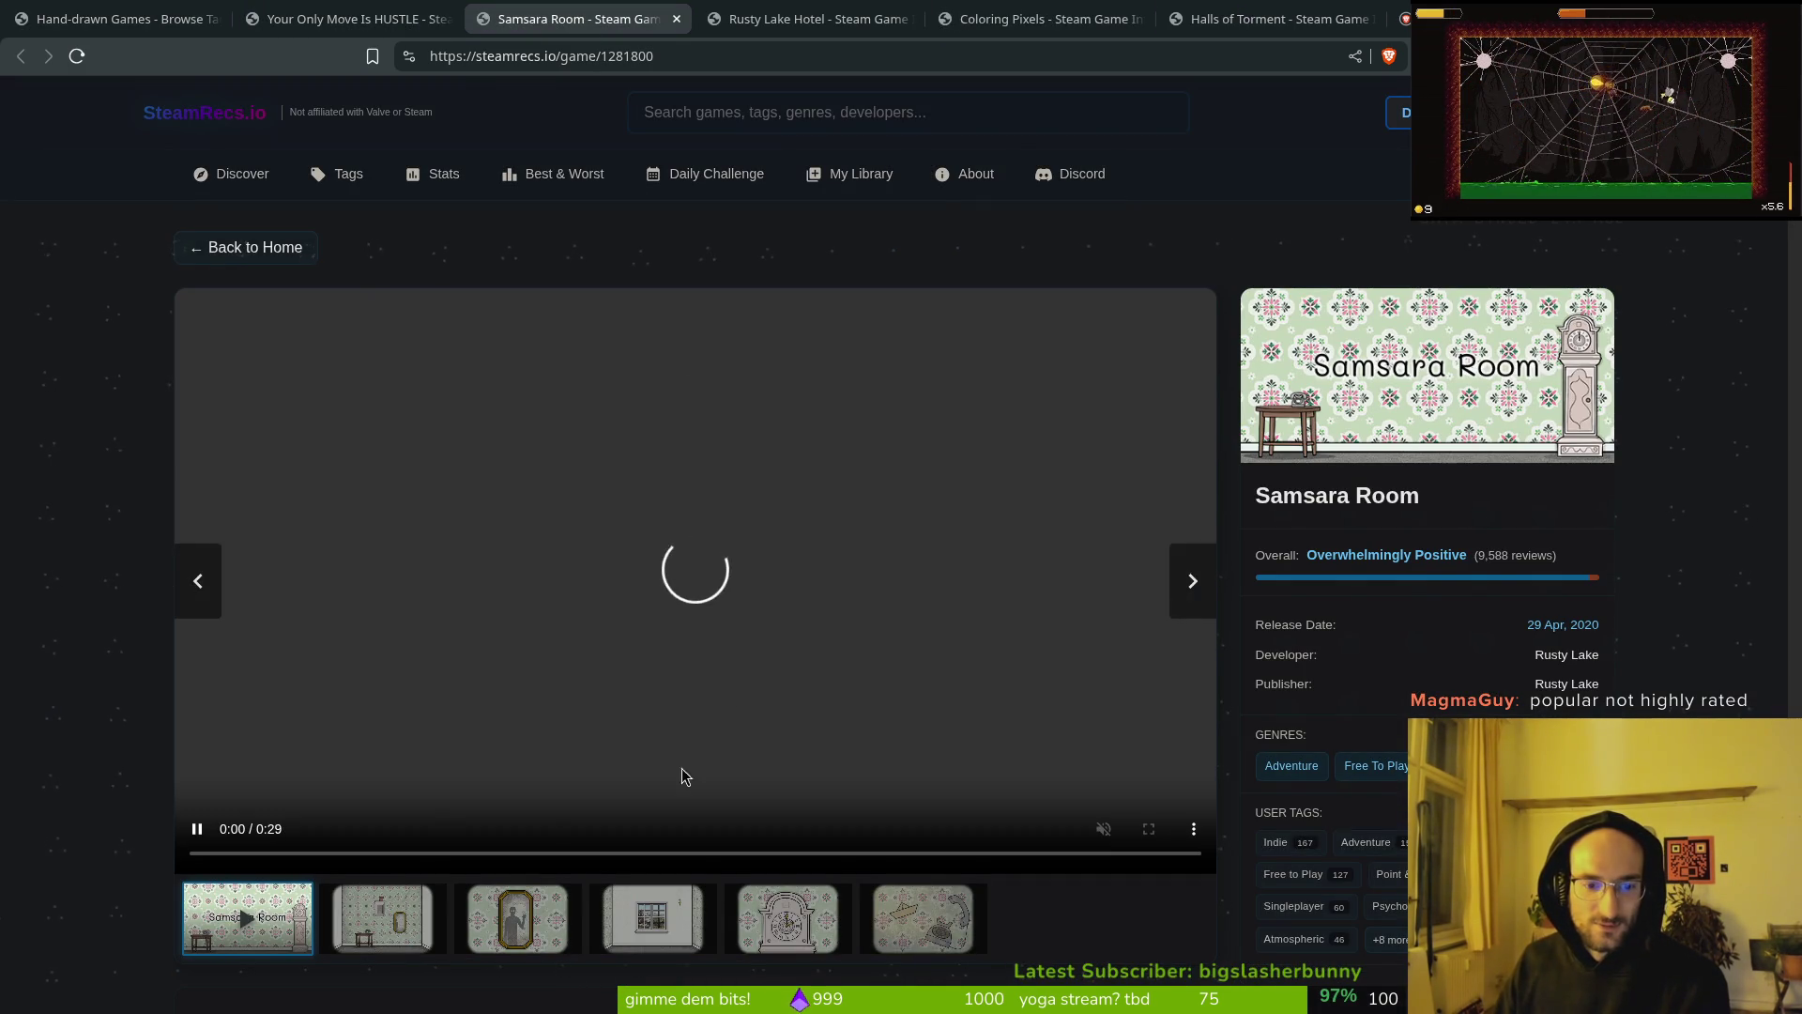
Step: Browse Samsara Room and Coloring Pixels screenshots, closing those pages and Rusty Lake Hotel
left_click(382, 918)
left_click(499, 923)
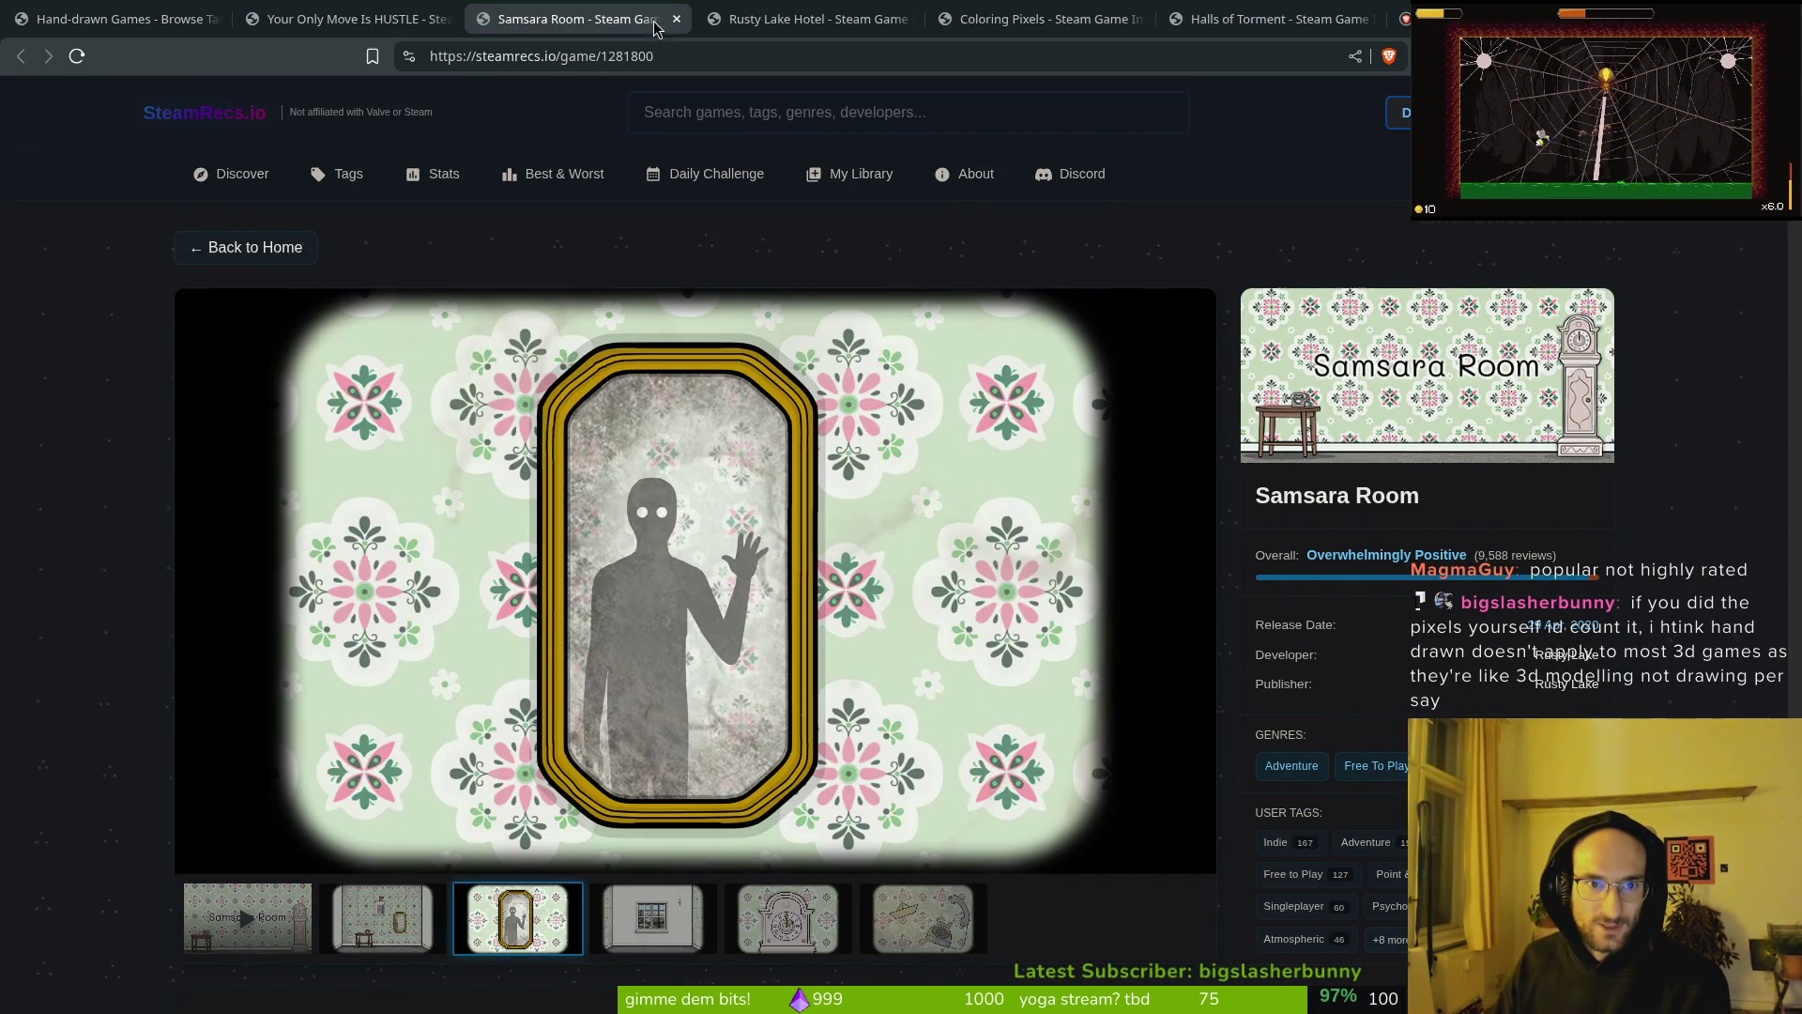
left_click(677, 19)
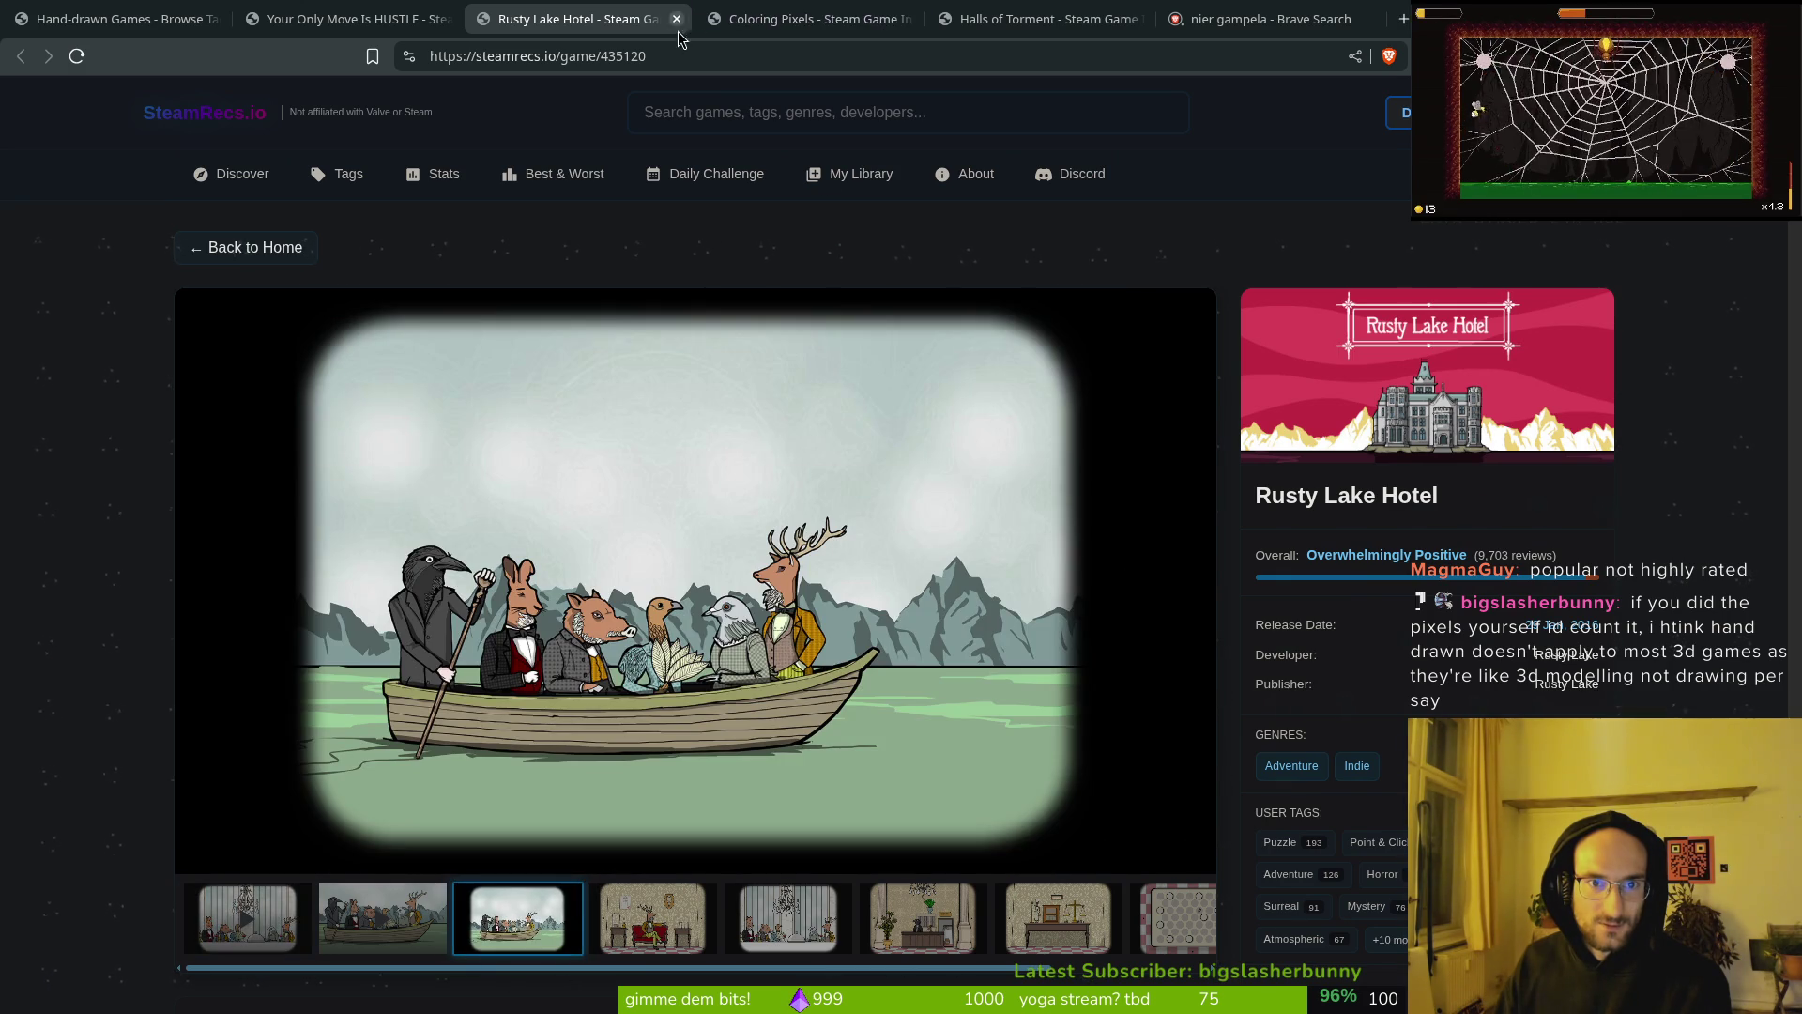
left_click(677, 19)
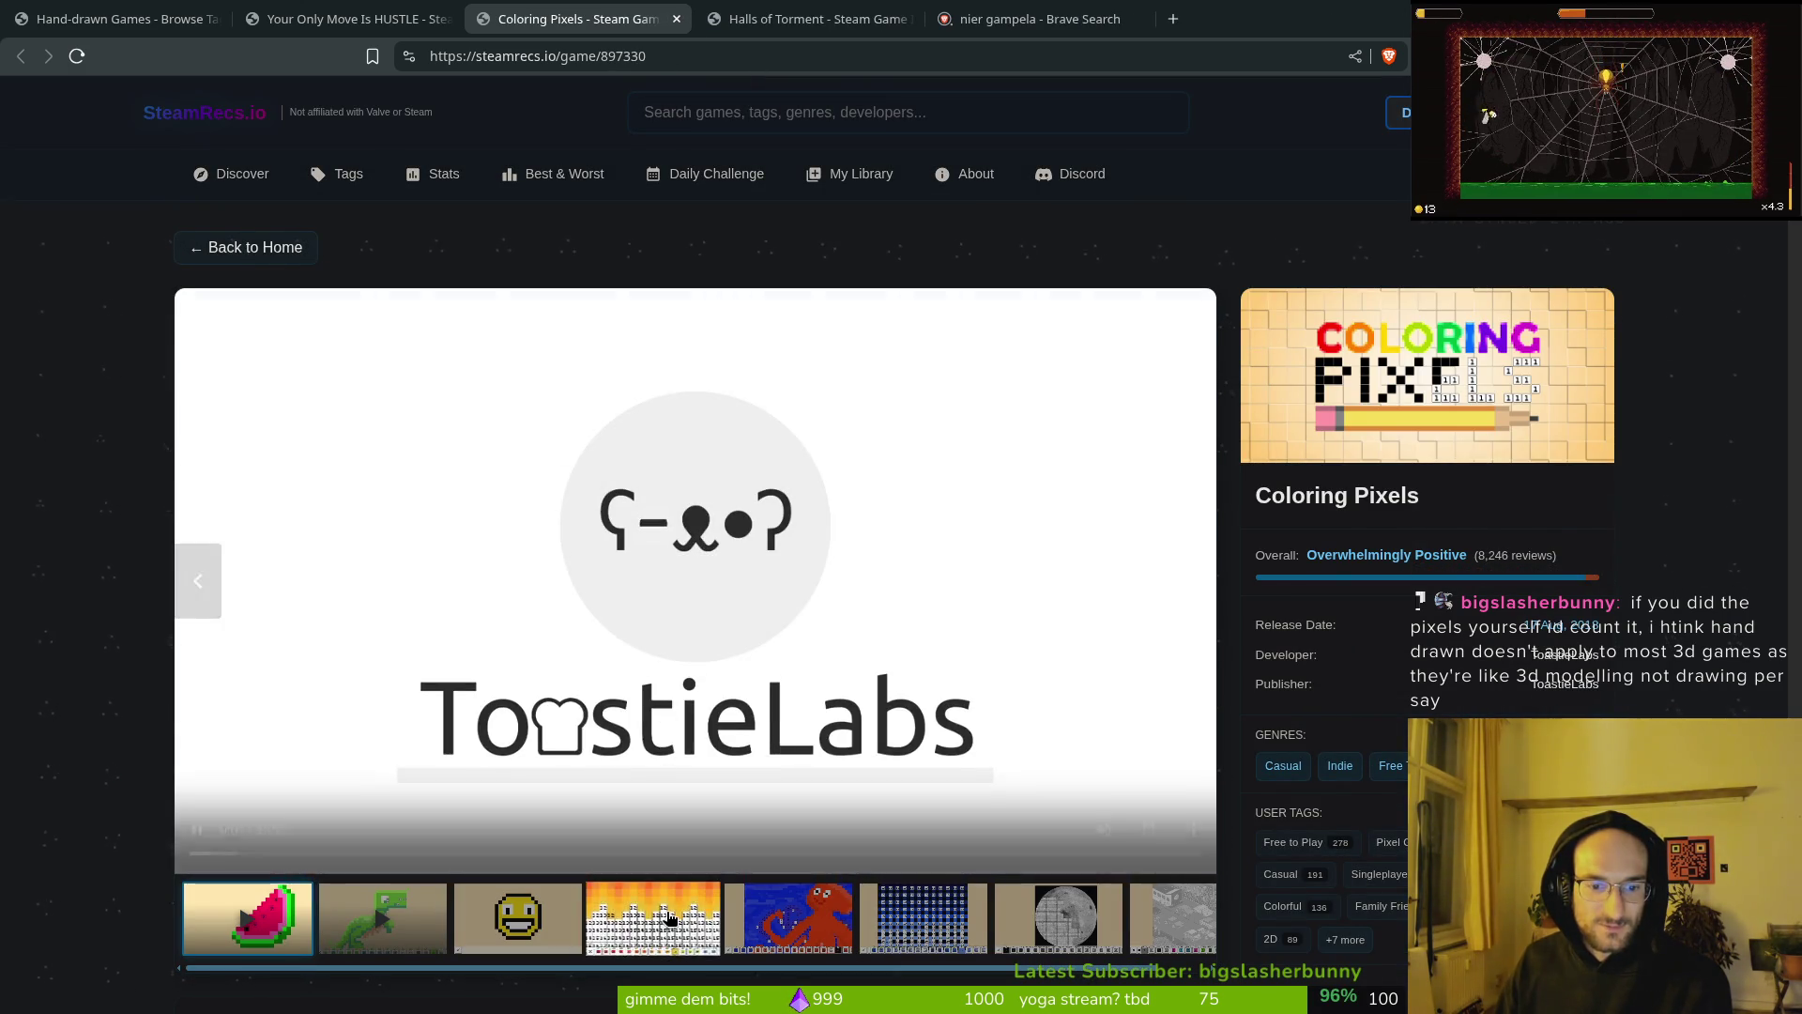
left_click(657, 915)
left_click(770, 904)
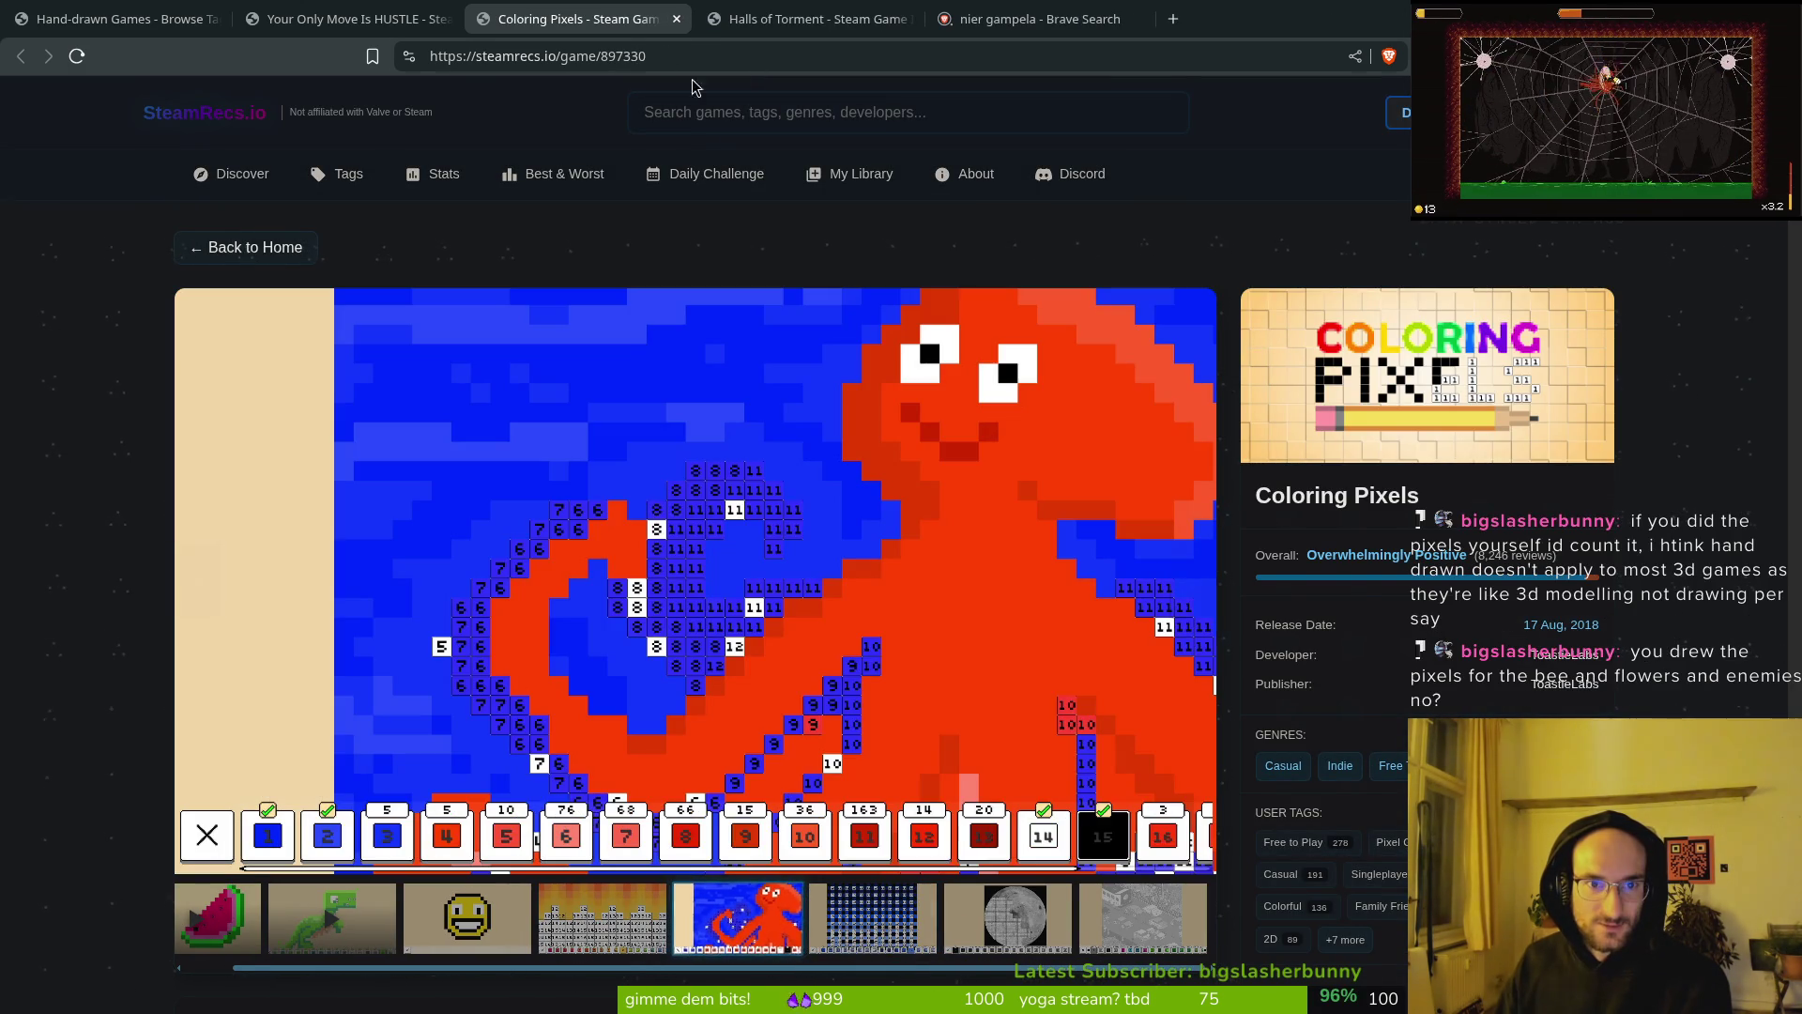
left_click(677, 19)
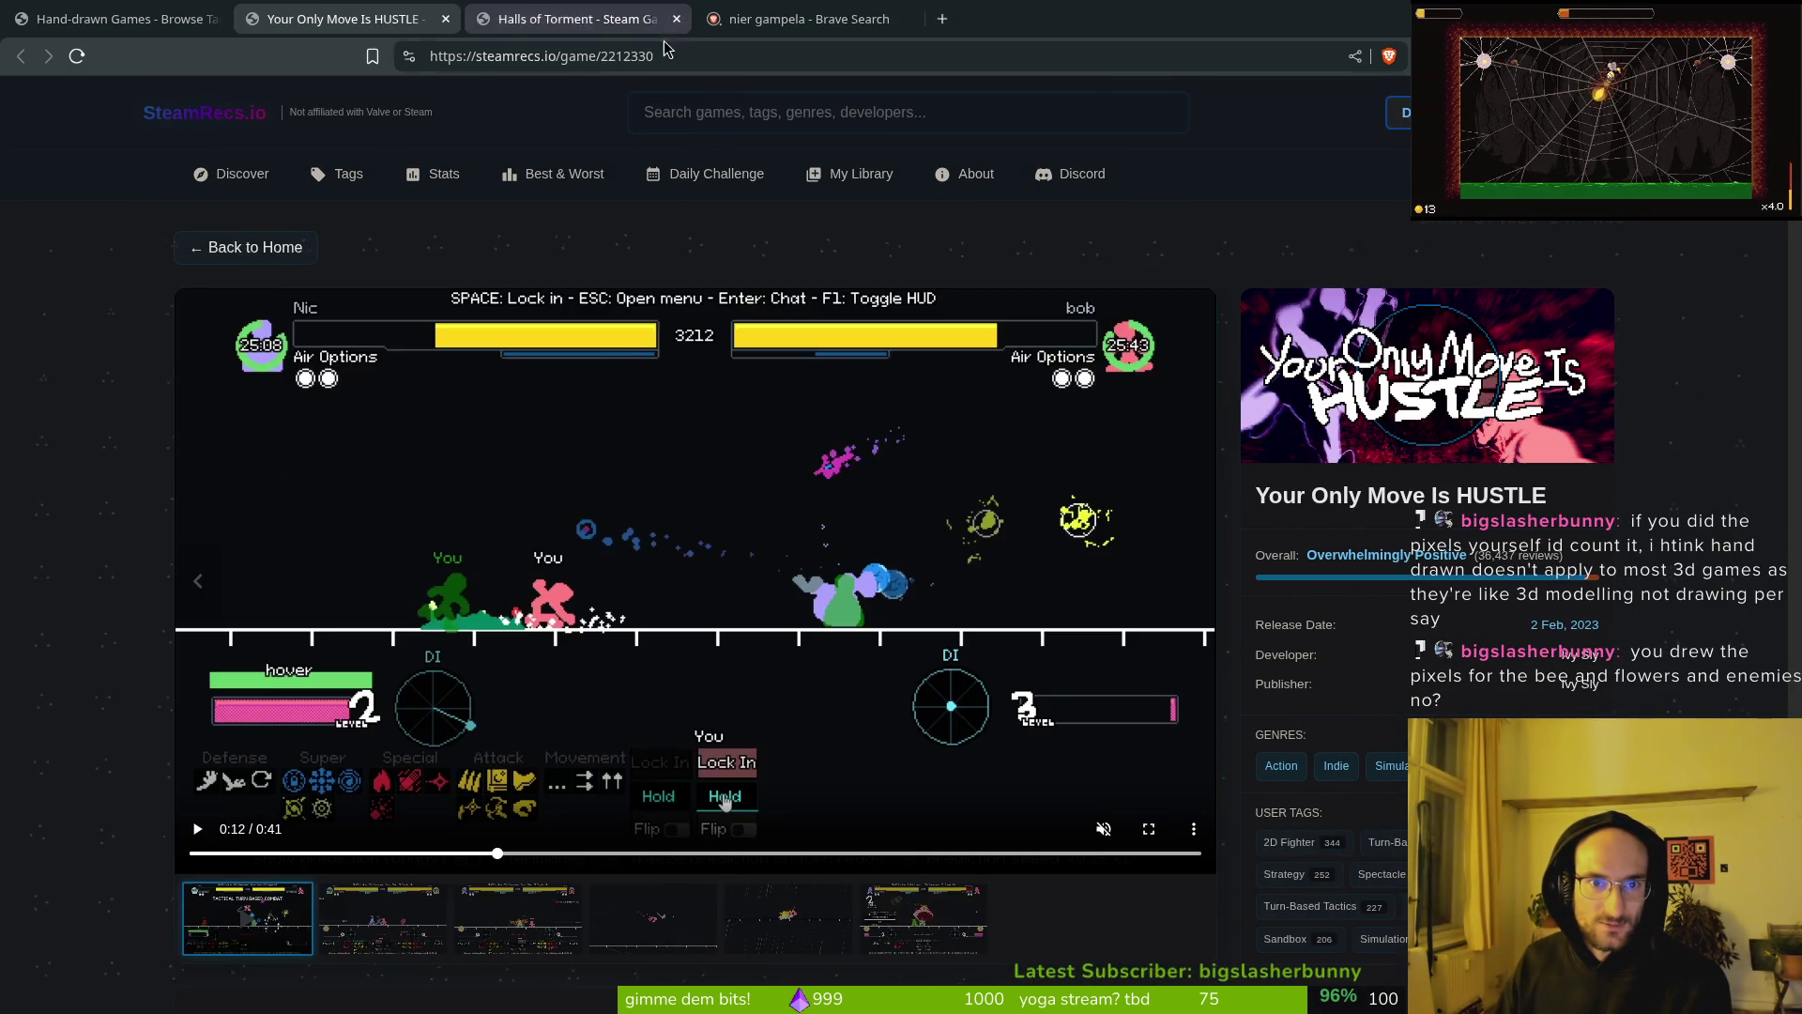
Step: Close the Halls of Torment, Brave search and HUSTLE tabs
left_click(584, 22)
left_click(676, 19)
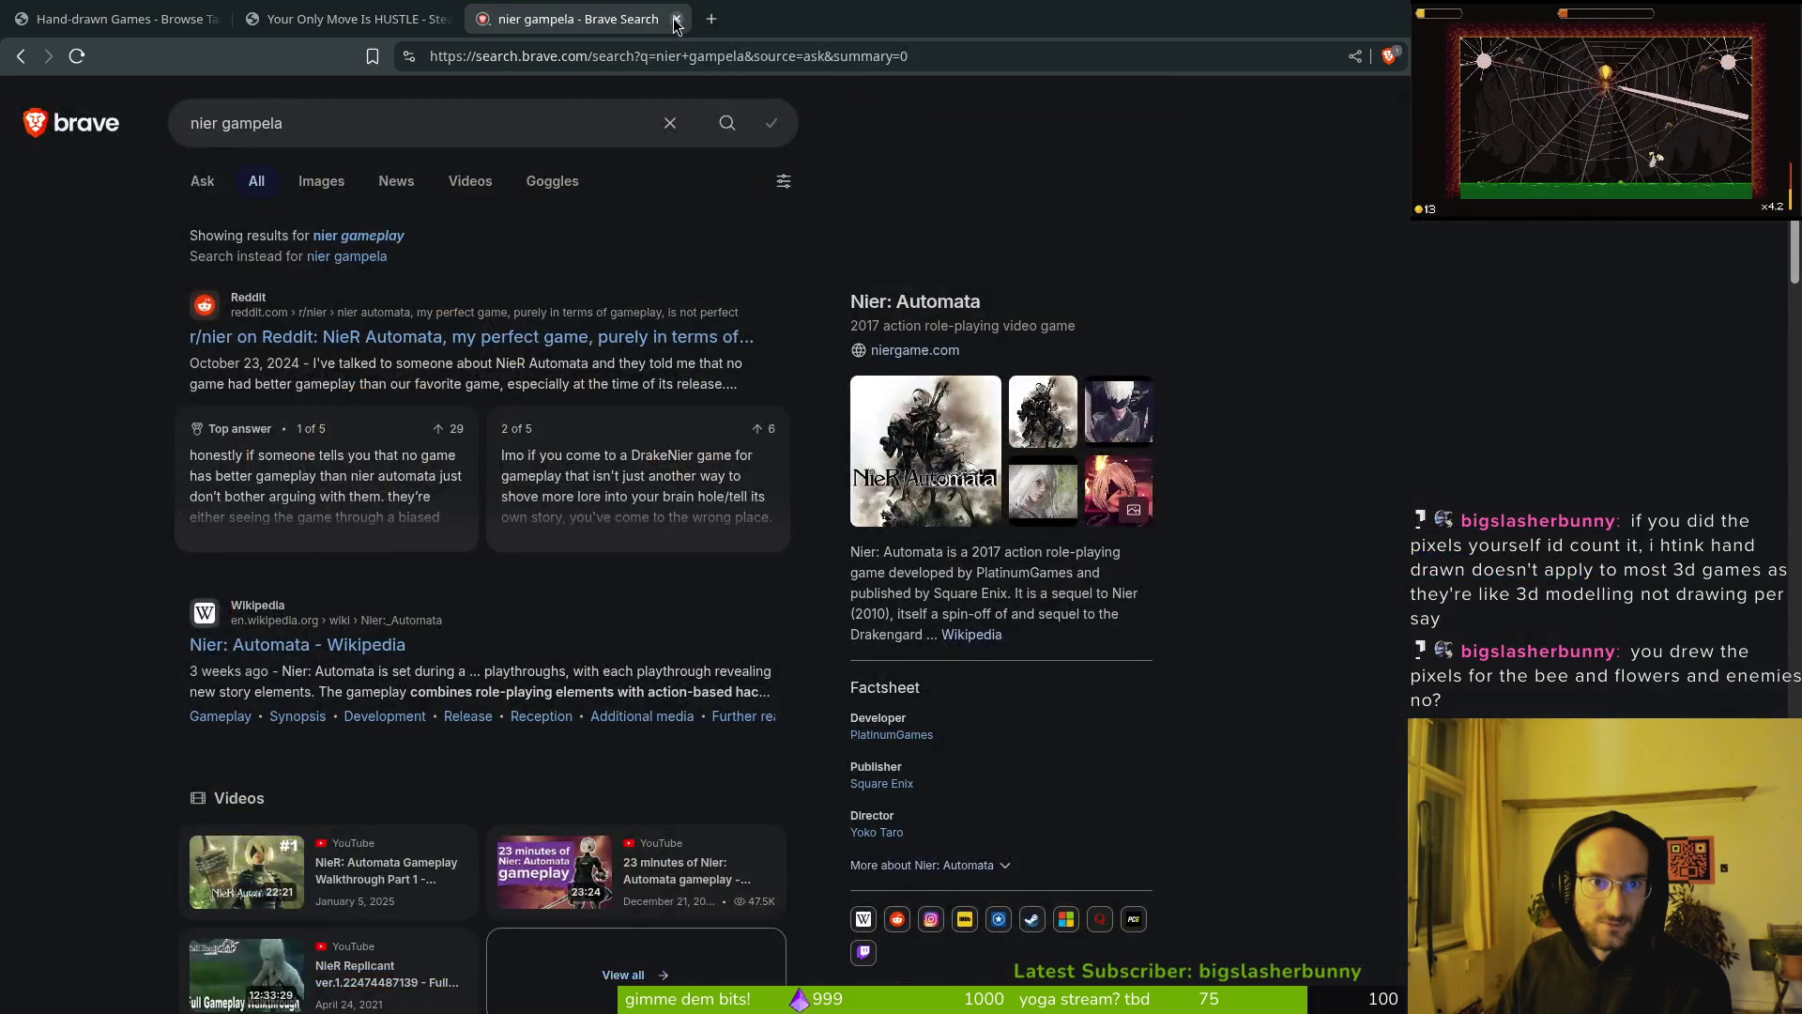
left_click(676, 19)
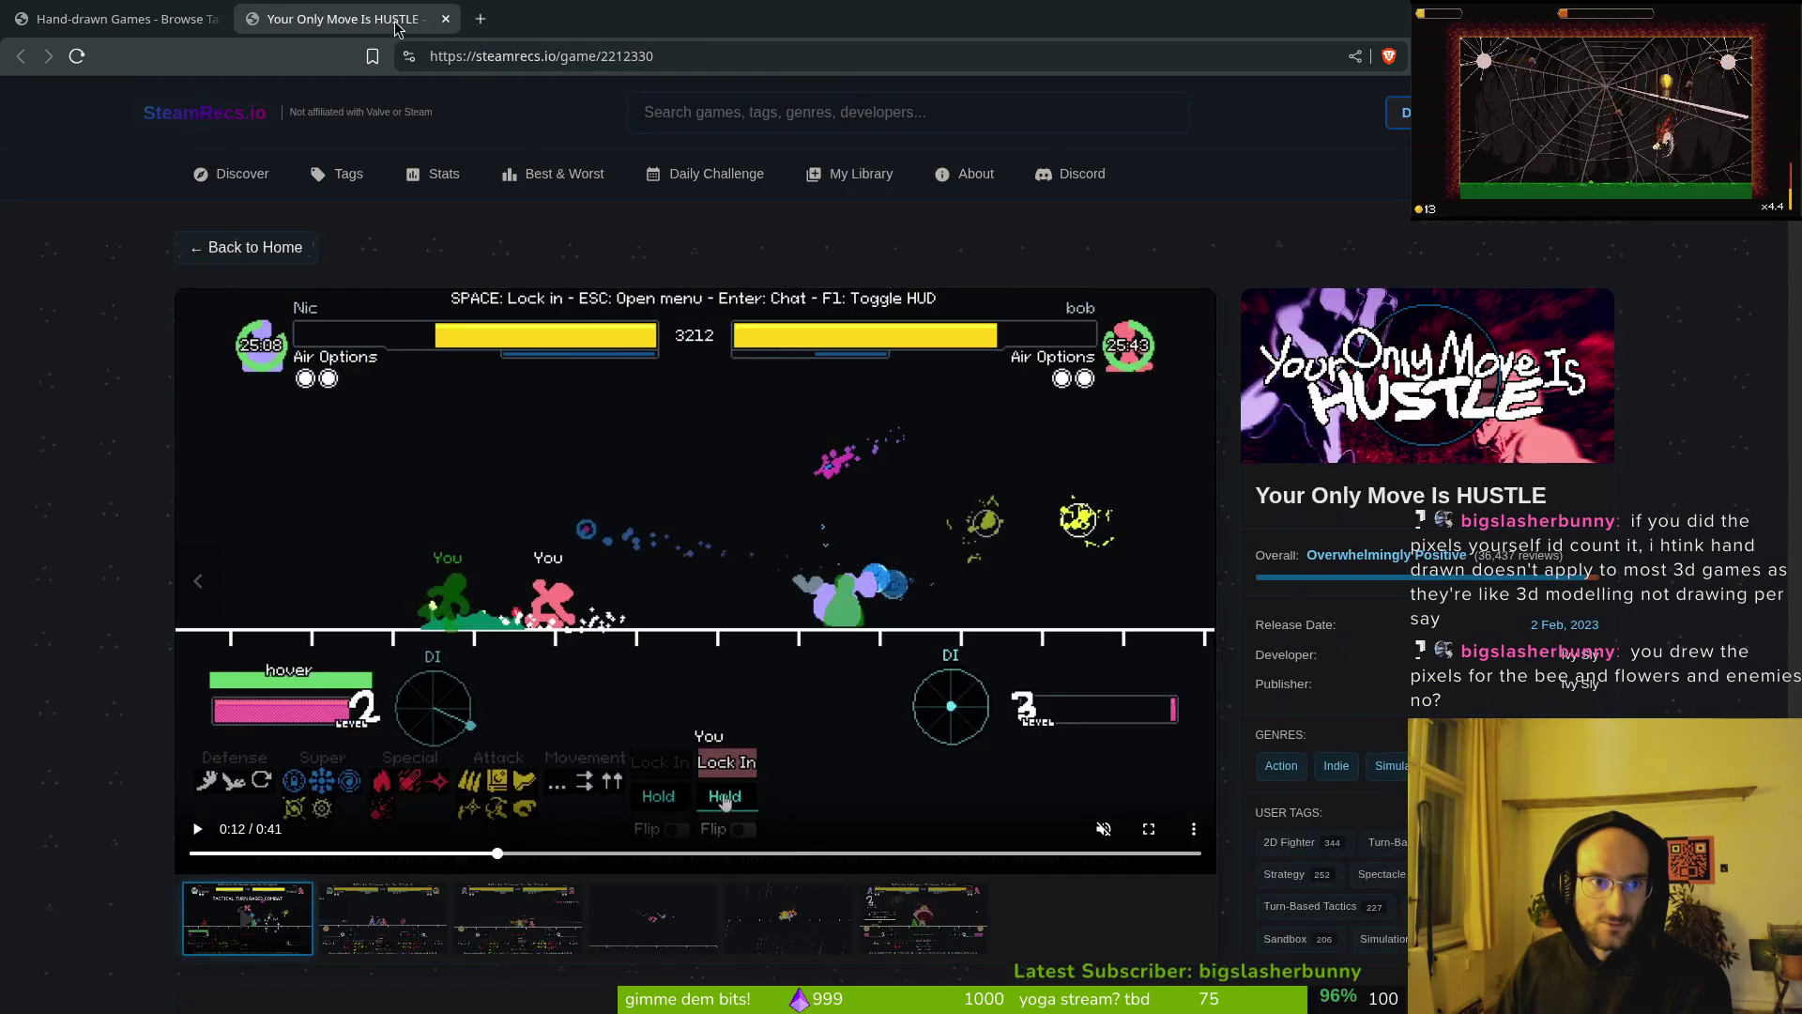
left_click(445, 19)
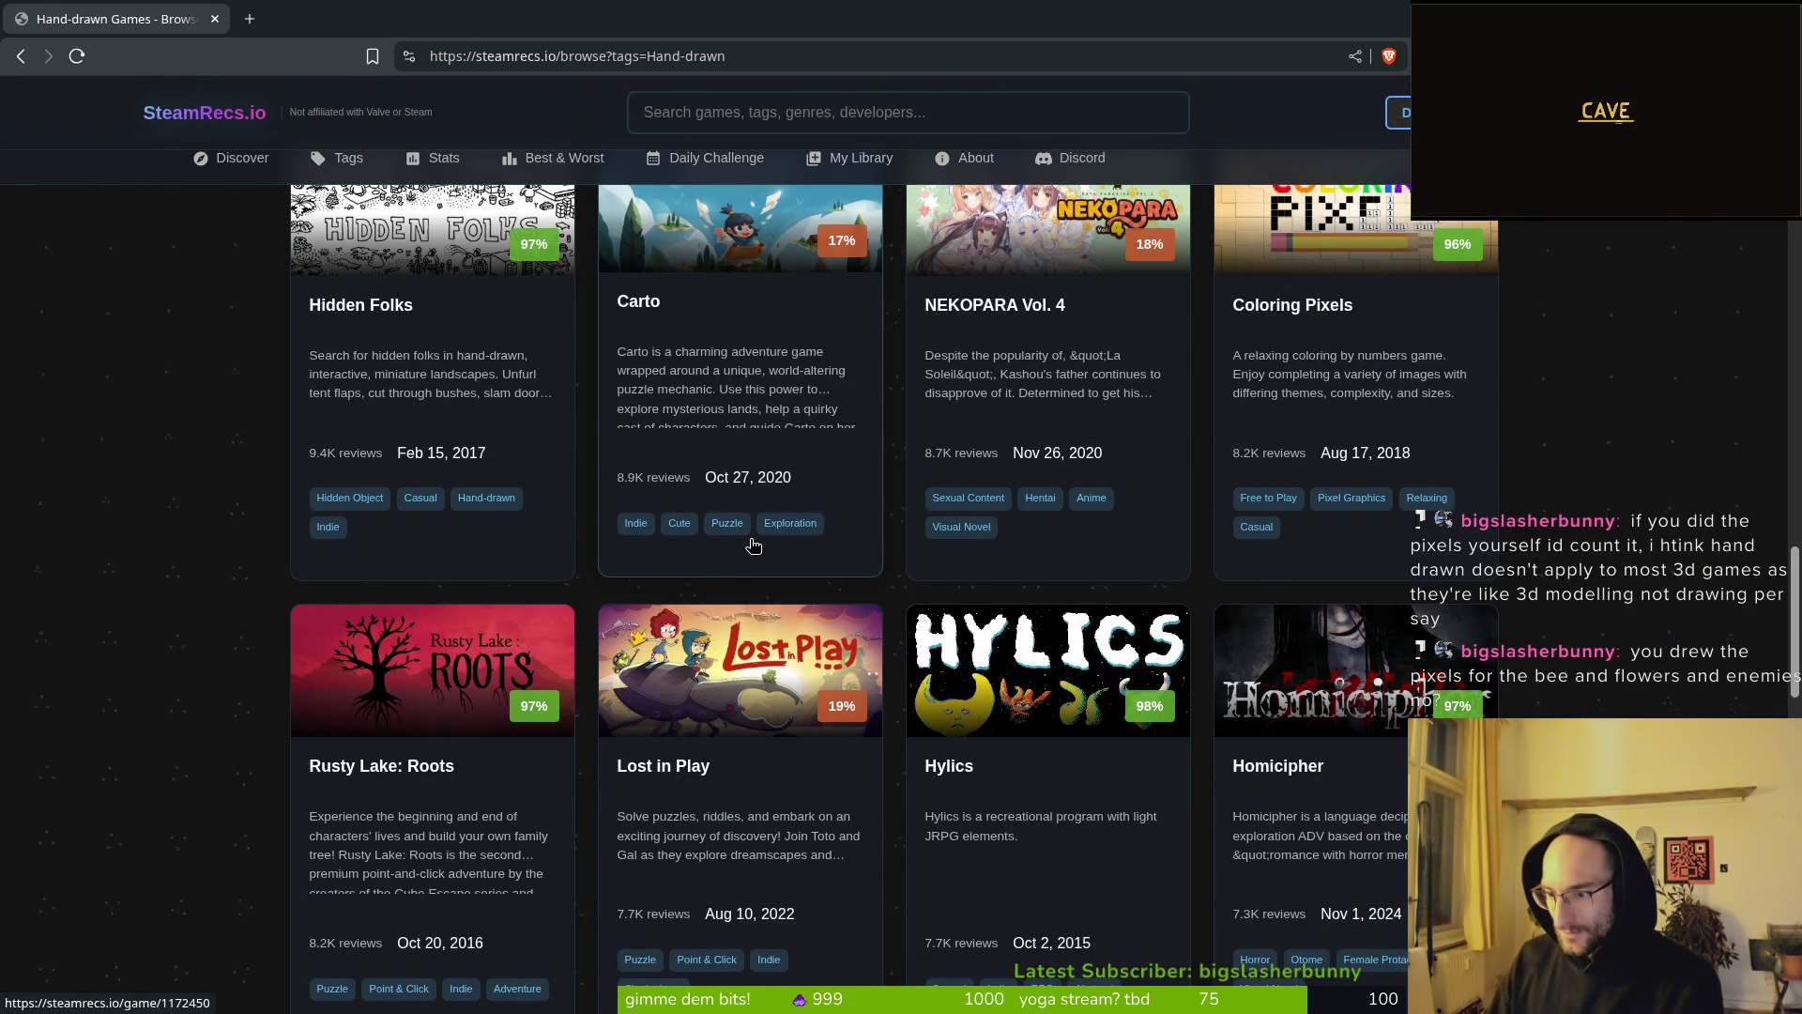
scroll(737, 557, "up", 15)
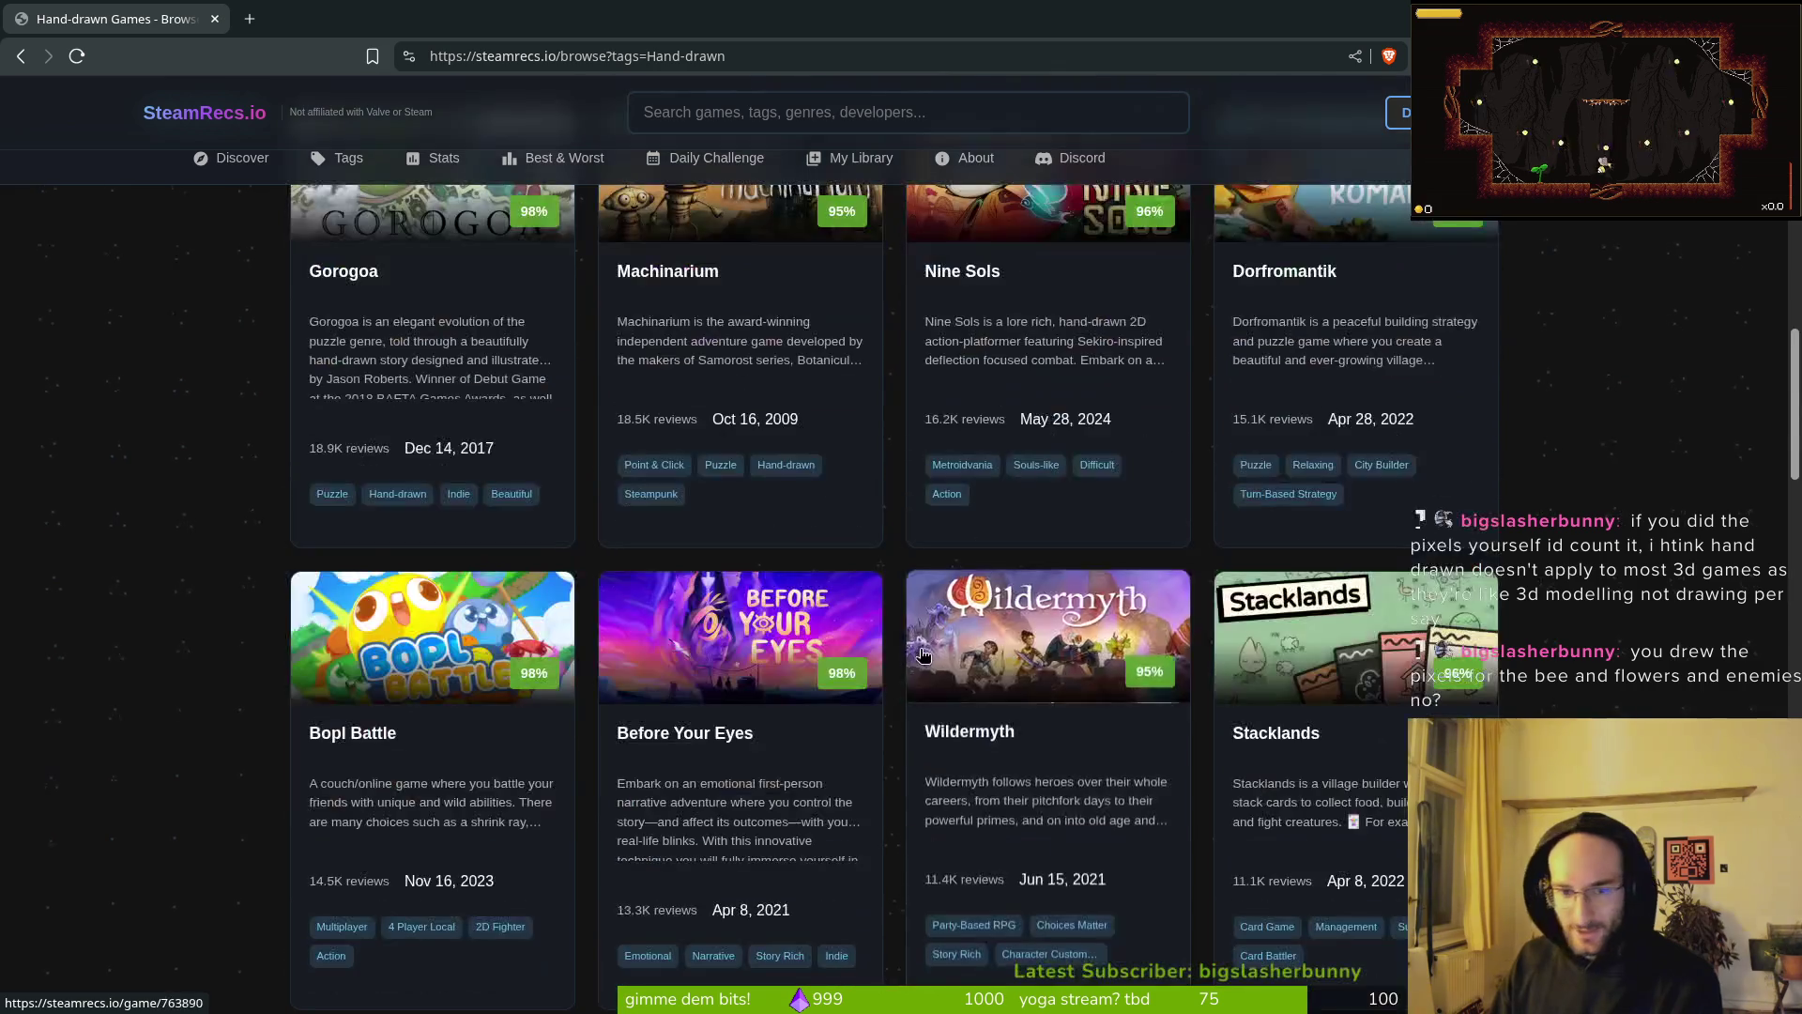
scroll(1131, 696, "down", 10)
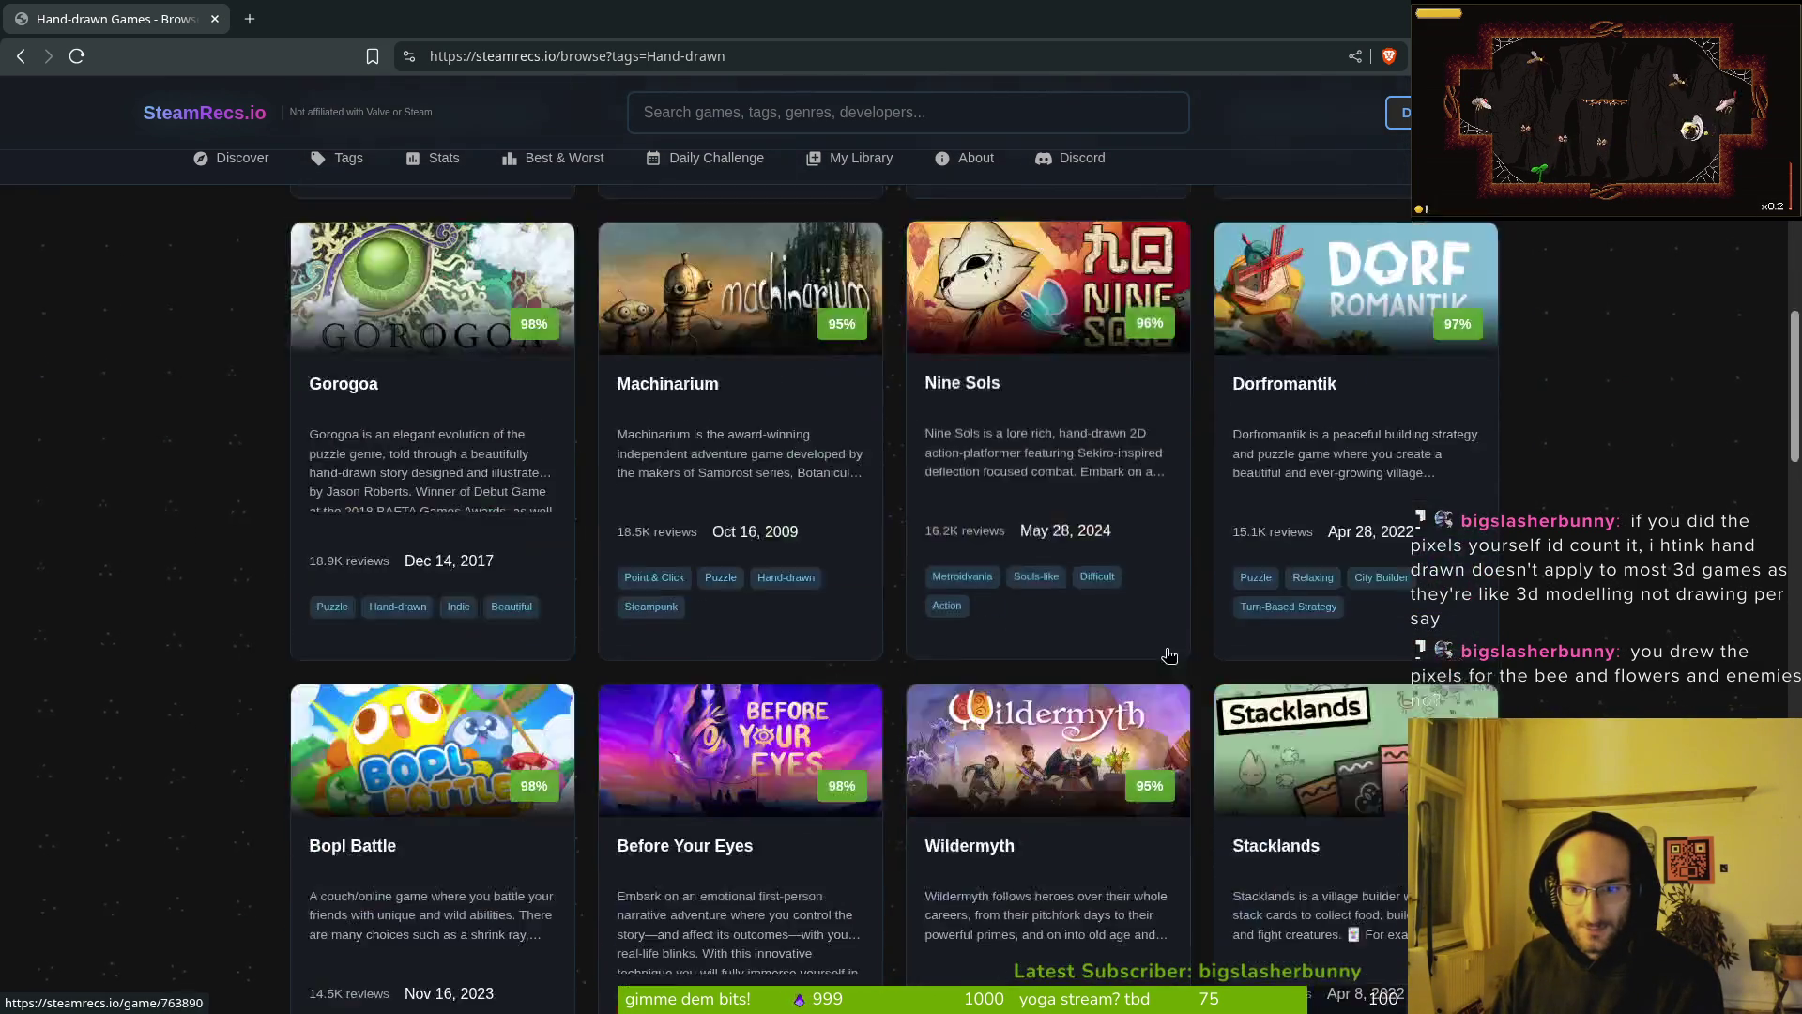
scroll(1184, 775, "down", 3)
scroll(986, 648, "up", 13)
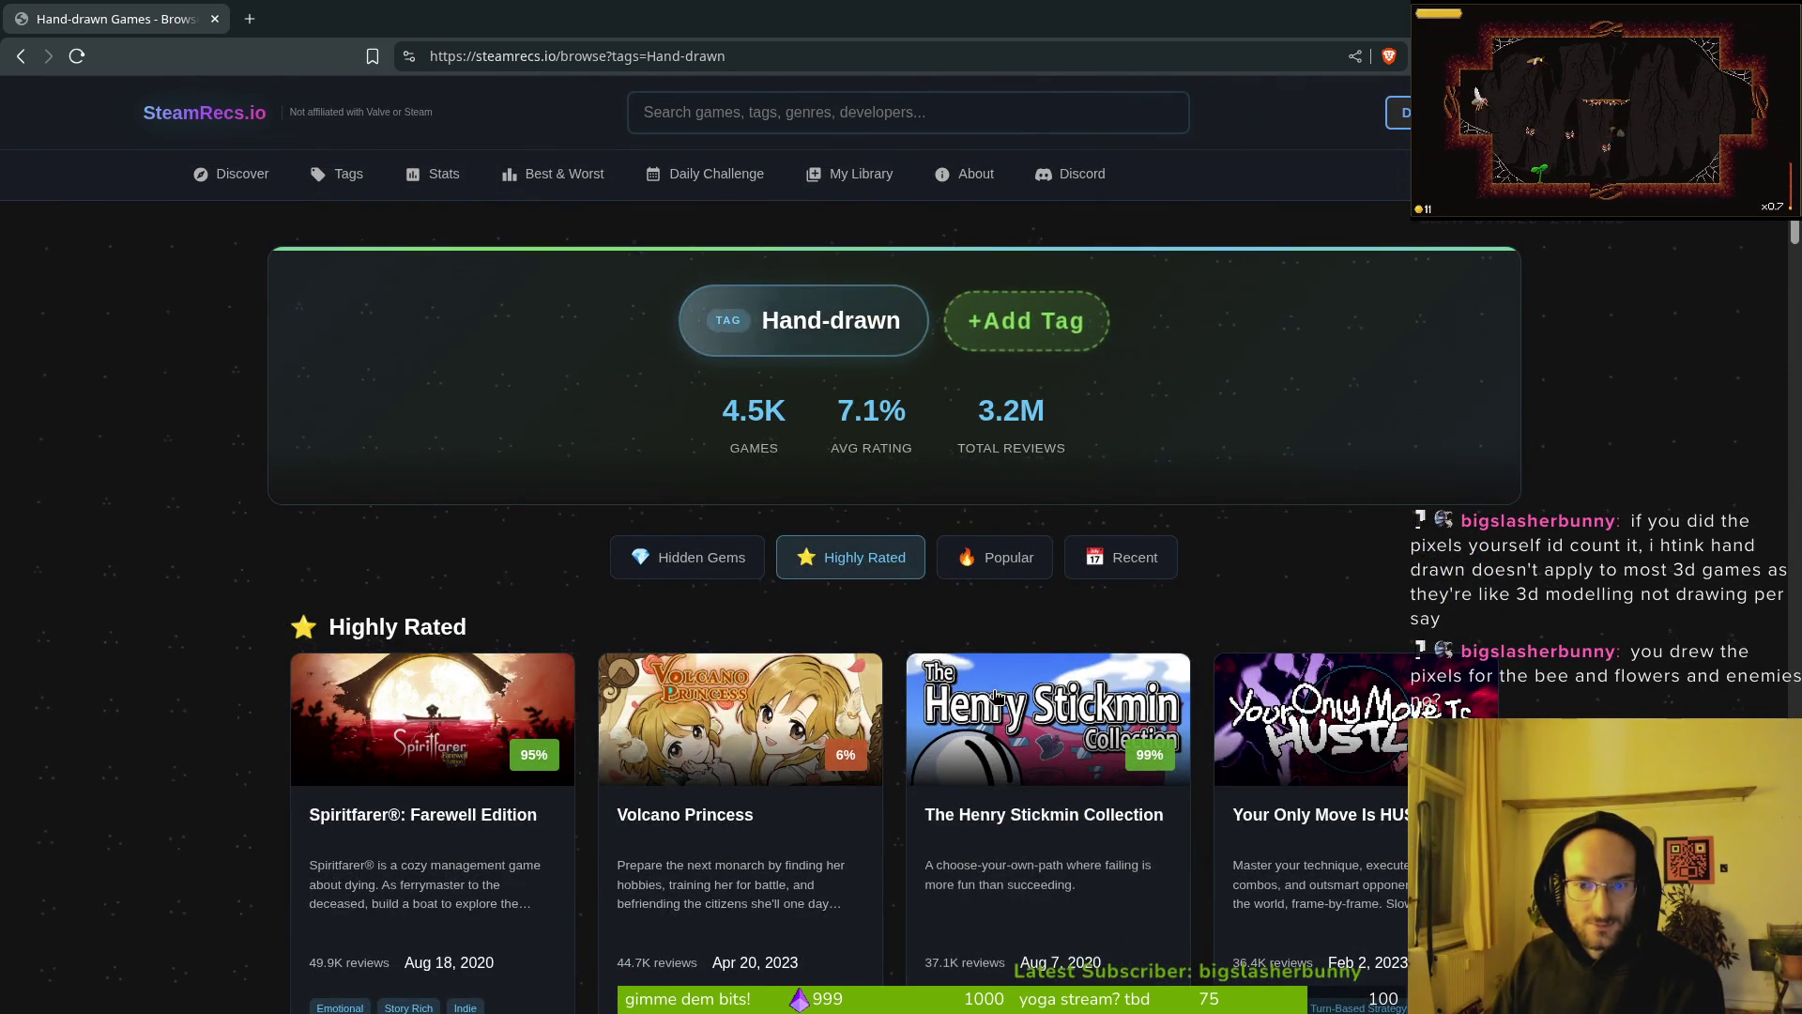
scroll(1539, 711, "down", 10)
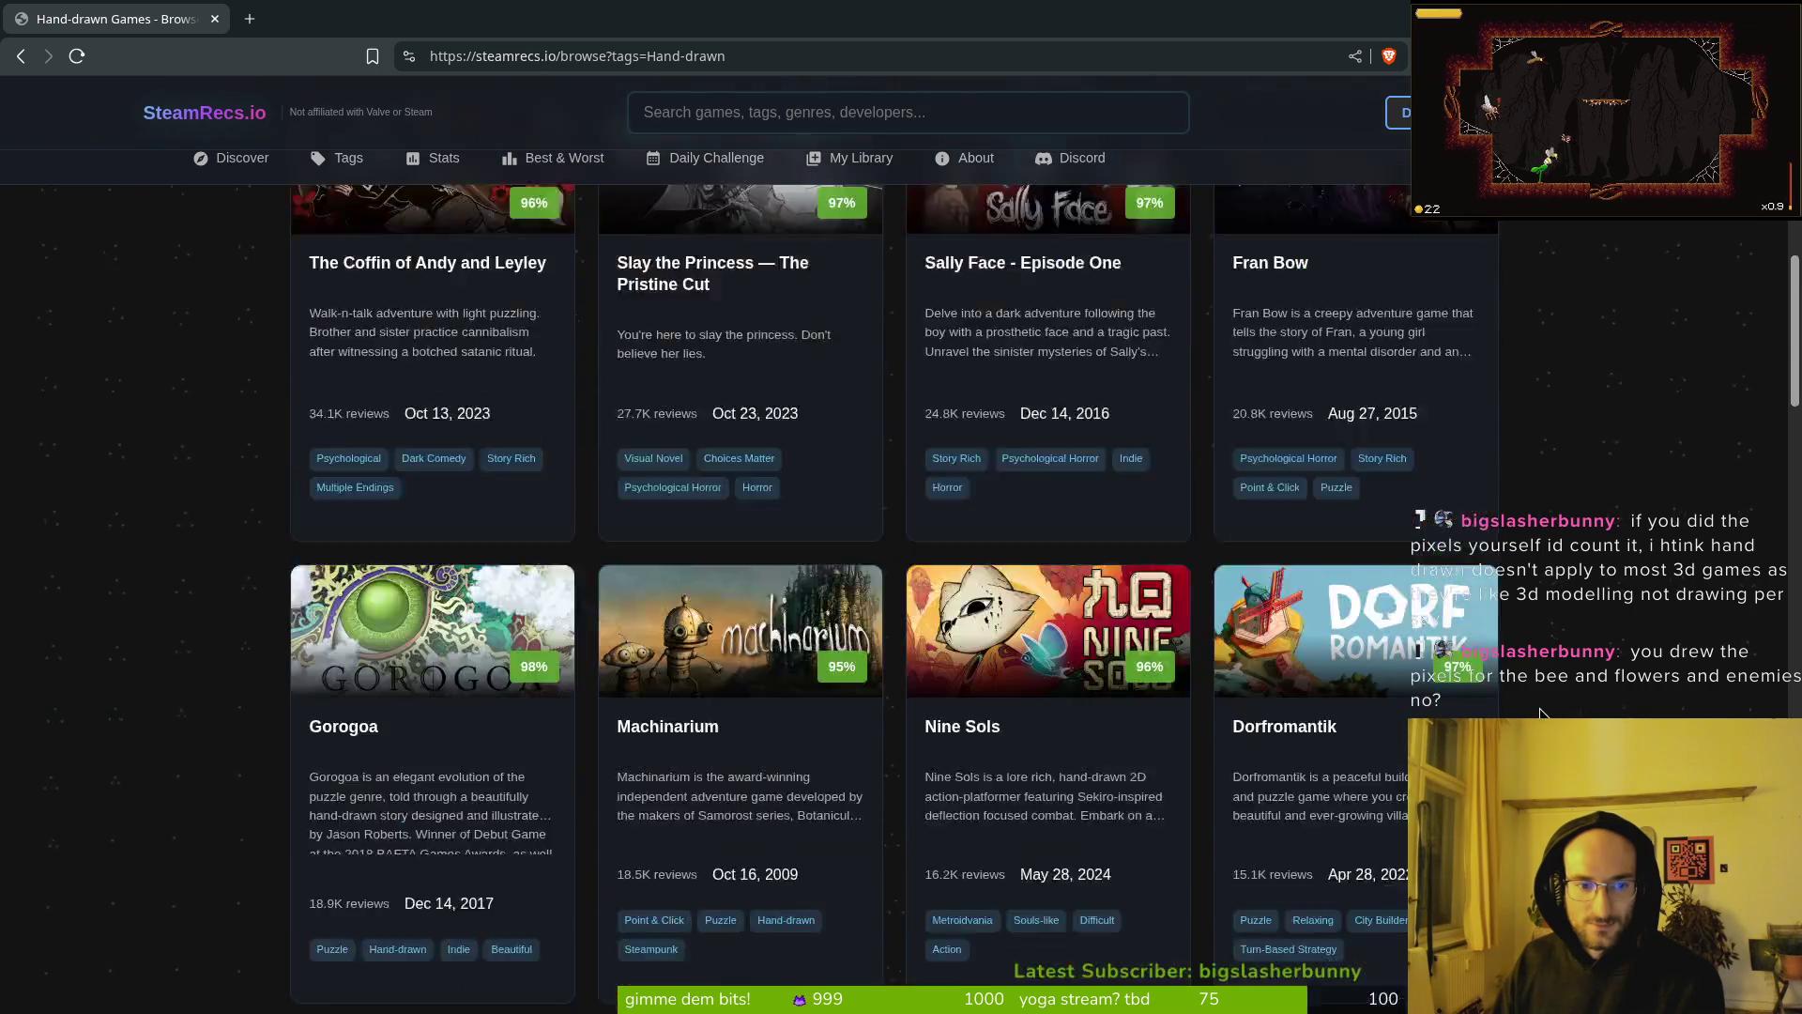
scroll(1552, 711, "down", 10)
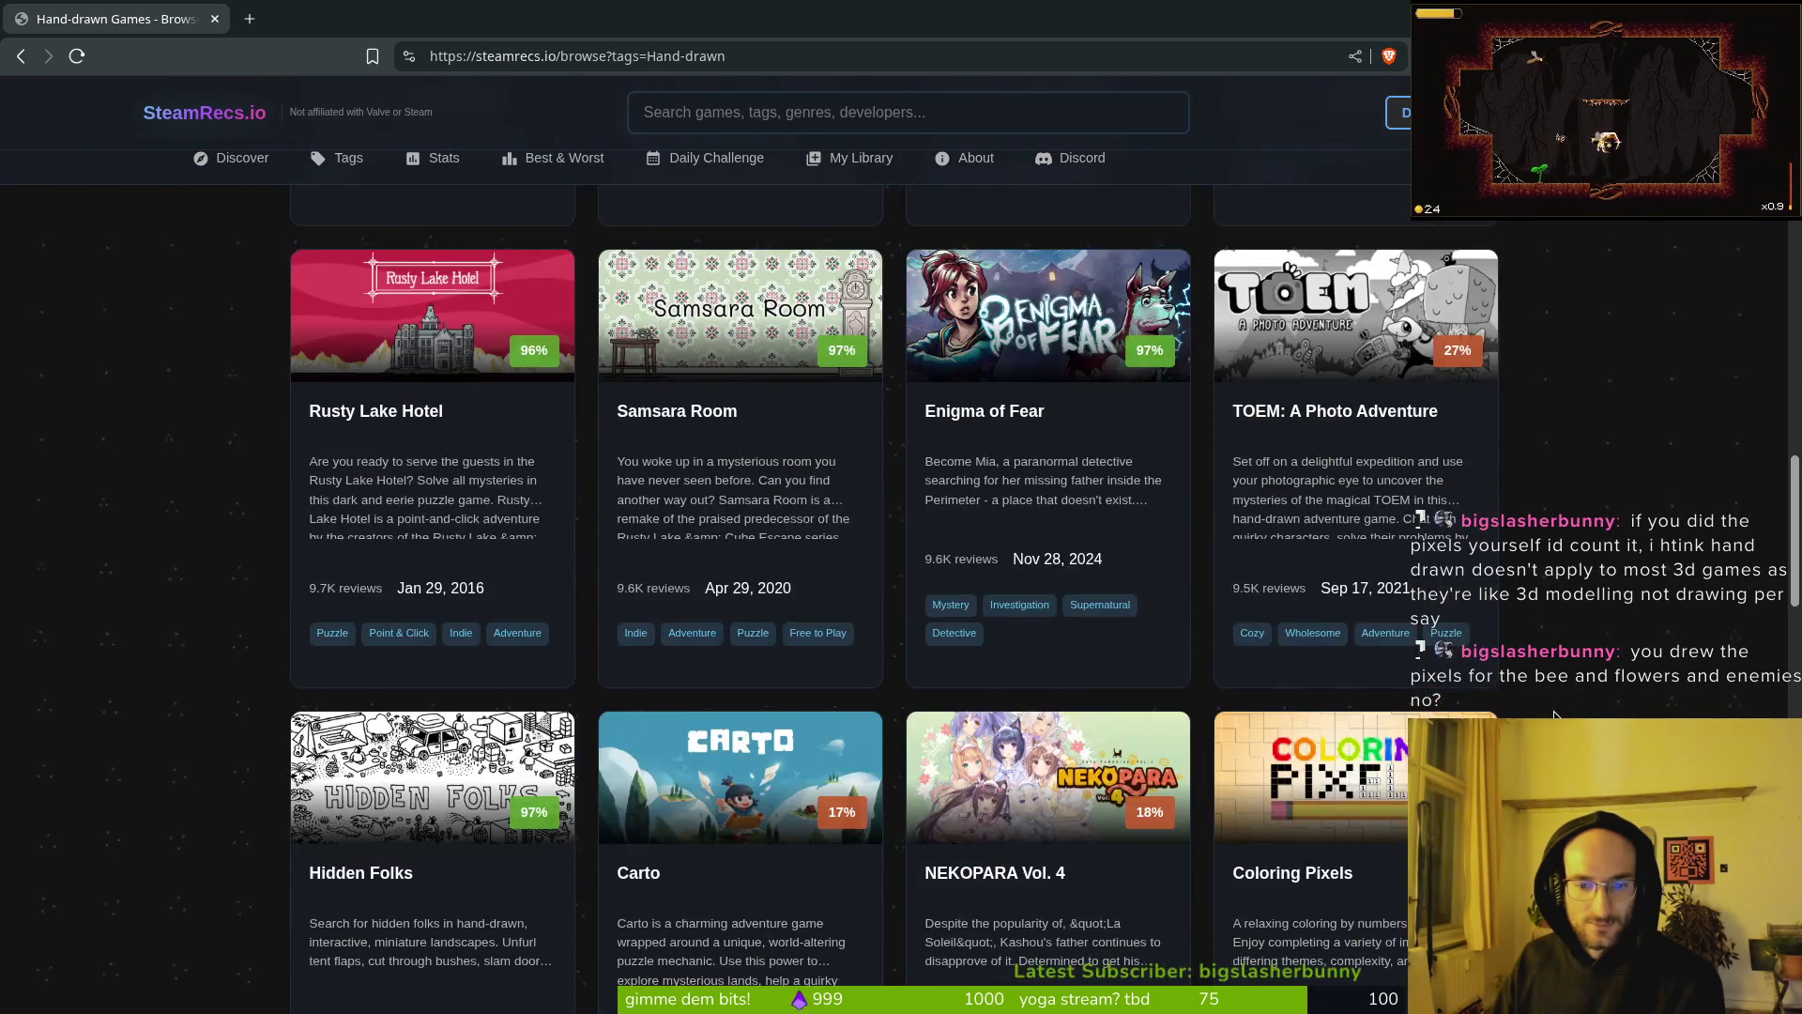
scroll(1566, 711, "down", 10)
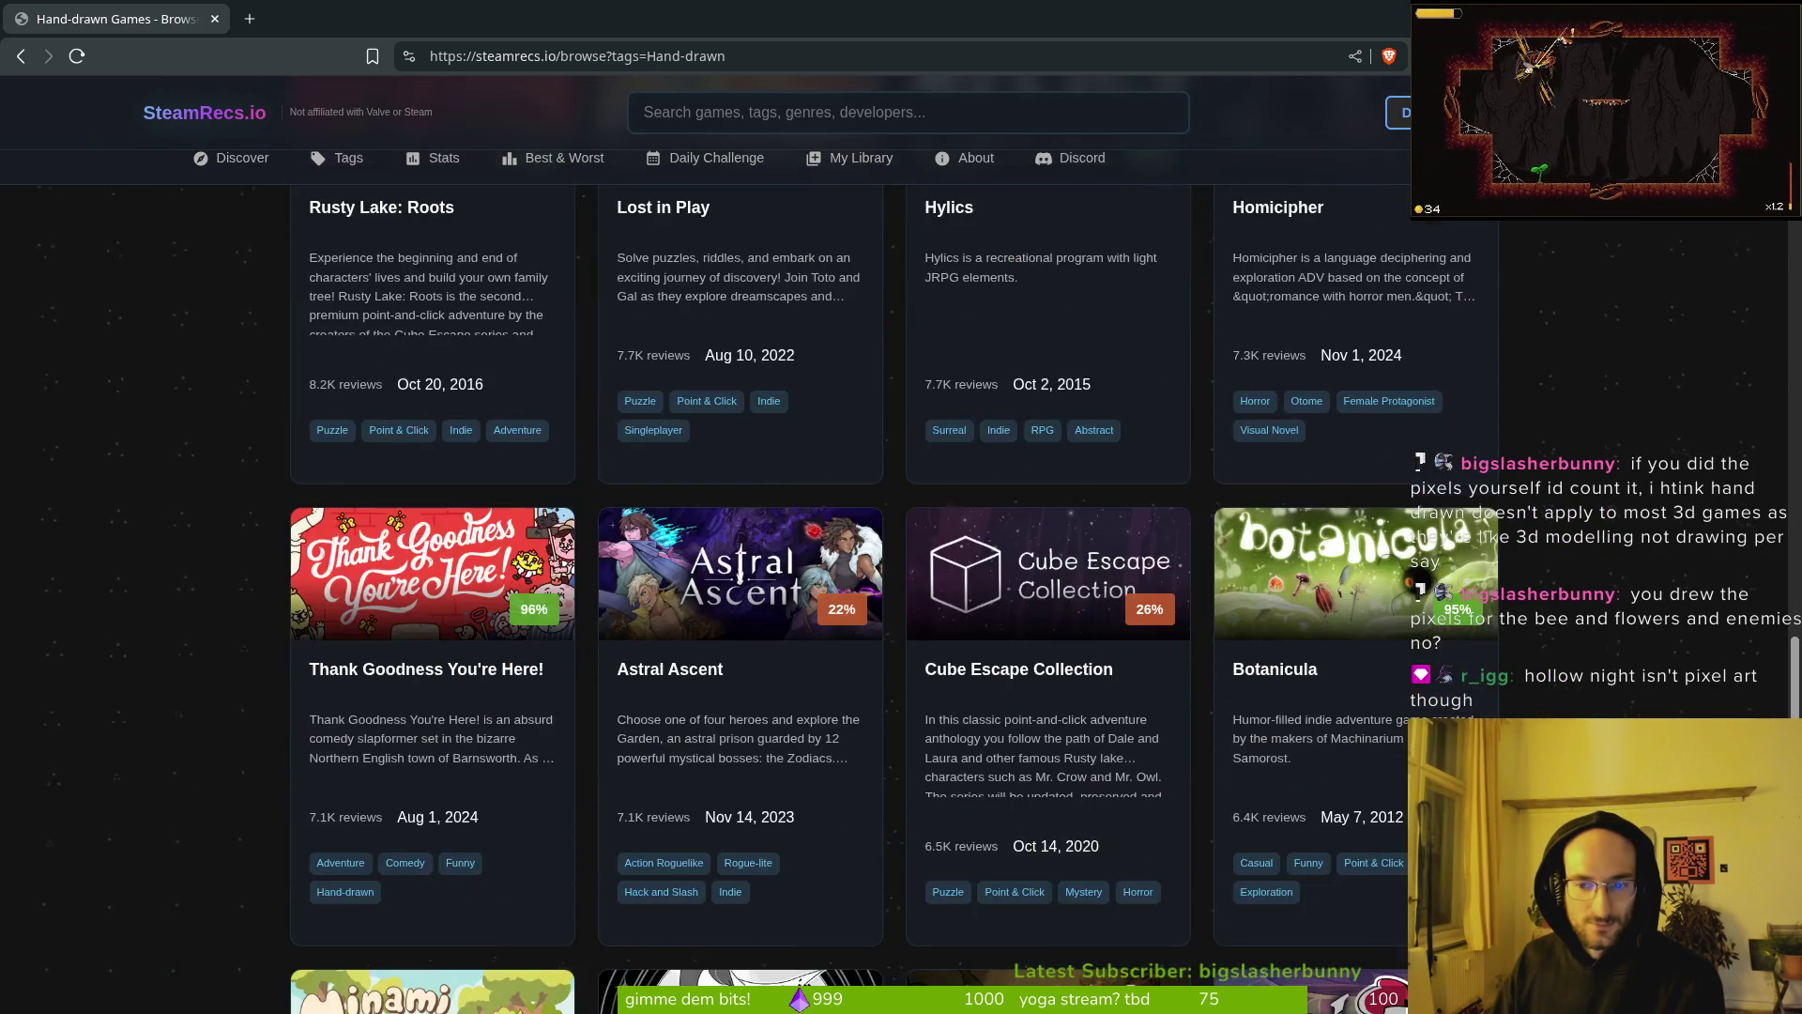
scroll(1566, 711, "up", 11)
scroll(1566, 711, "up", 20)
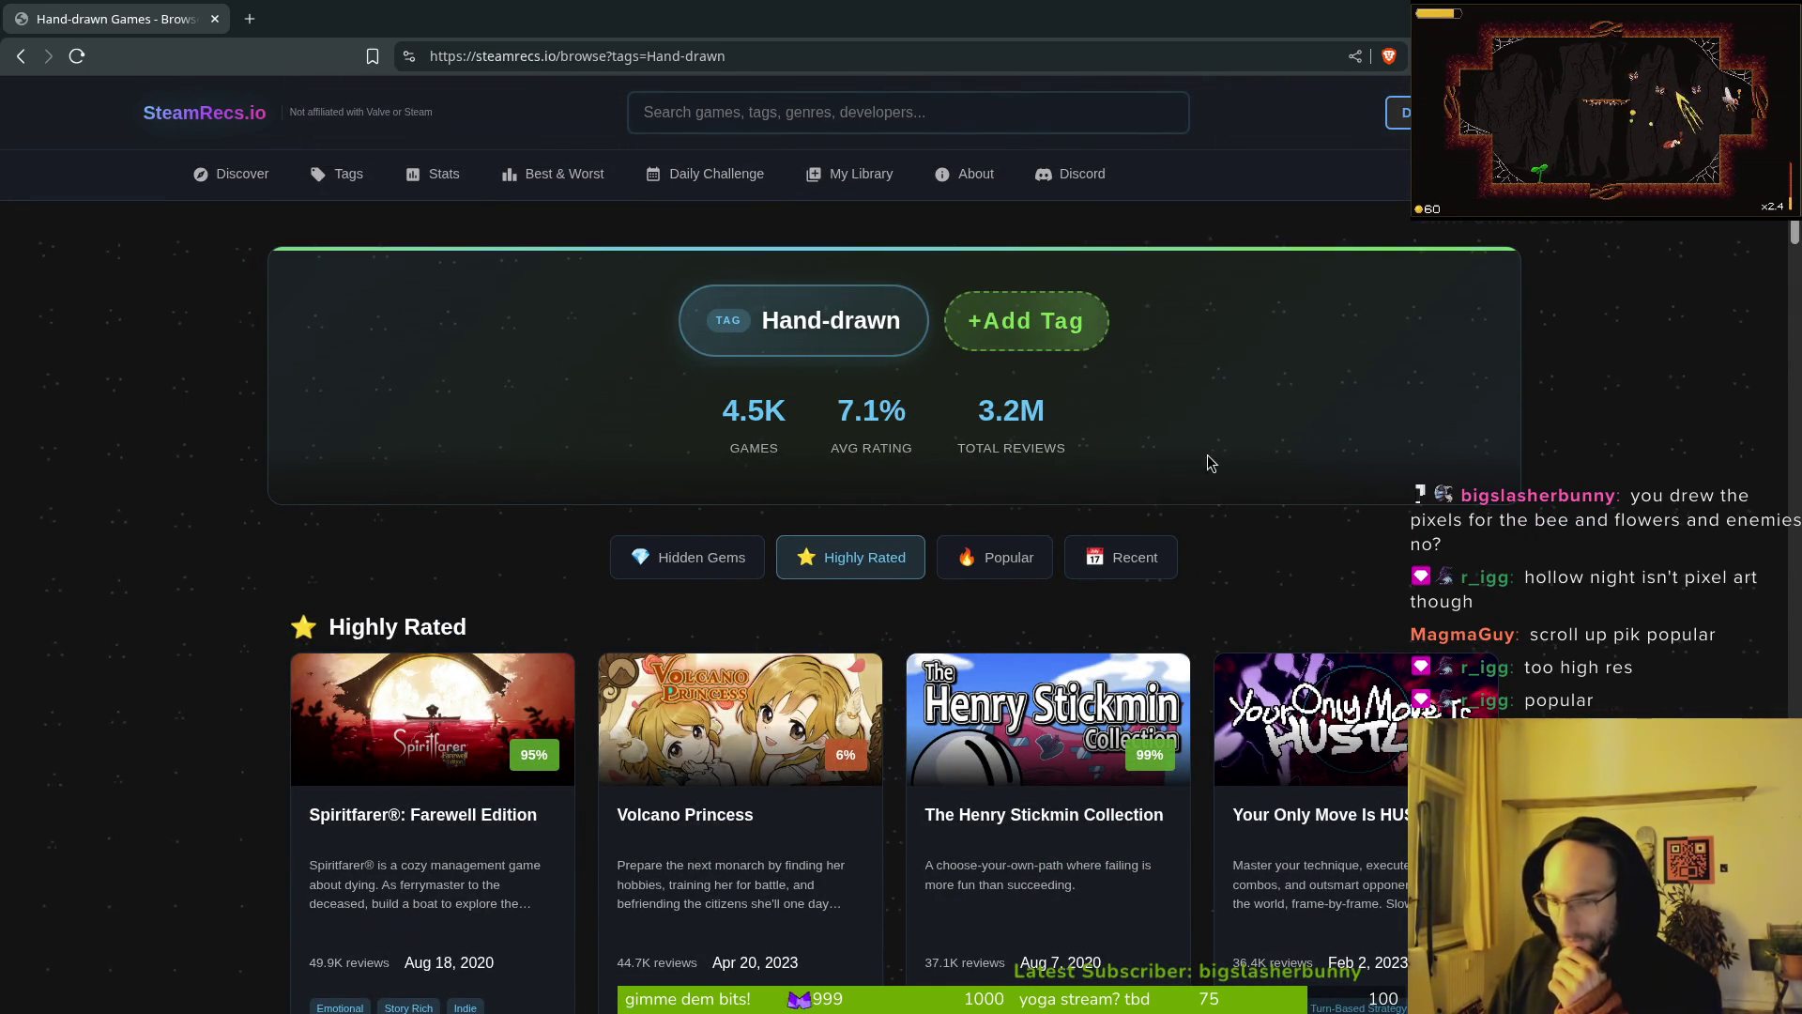
Step: Switch the Hand-drawn results to Popular Games, led by Hollow Knight, Cuphead, Hades and GRIS
left_click(1002, 568)
left_click(1004, 575)
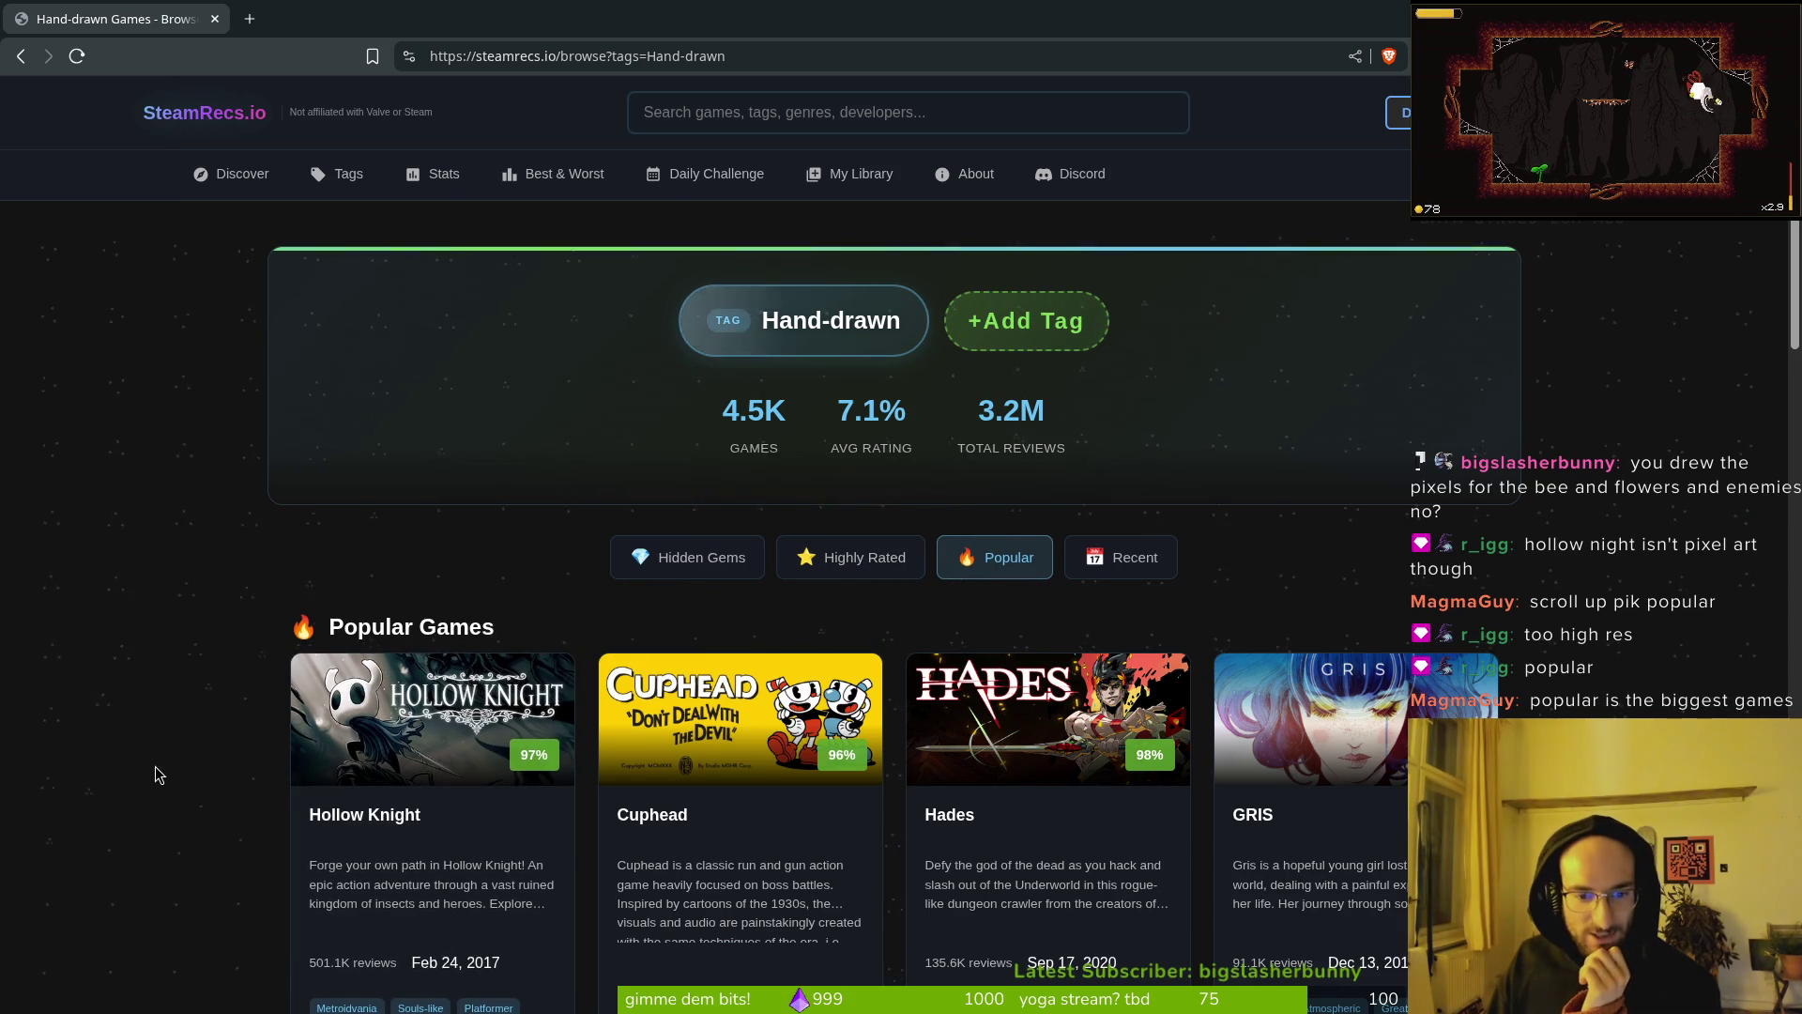
scroll(155, 774, "down", 2)
scroll(1037, 503, "down", 2)
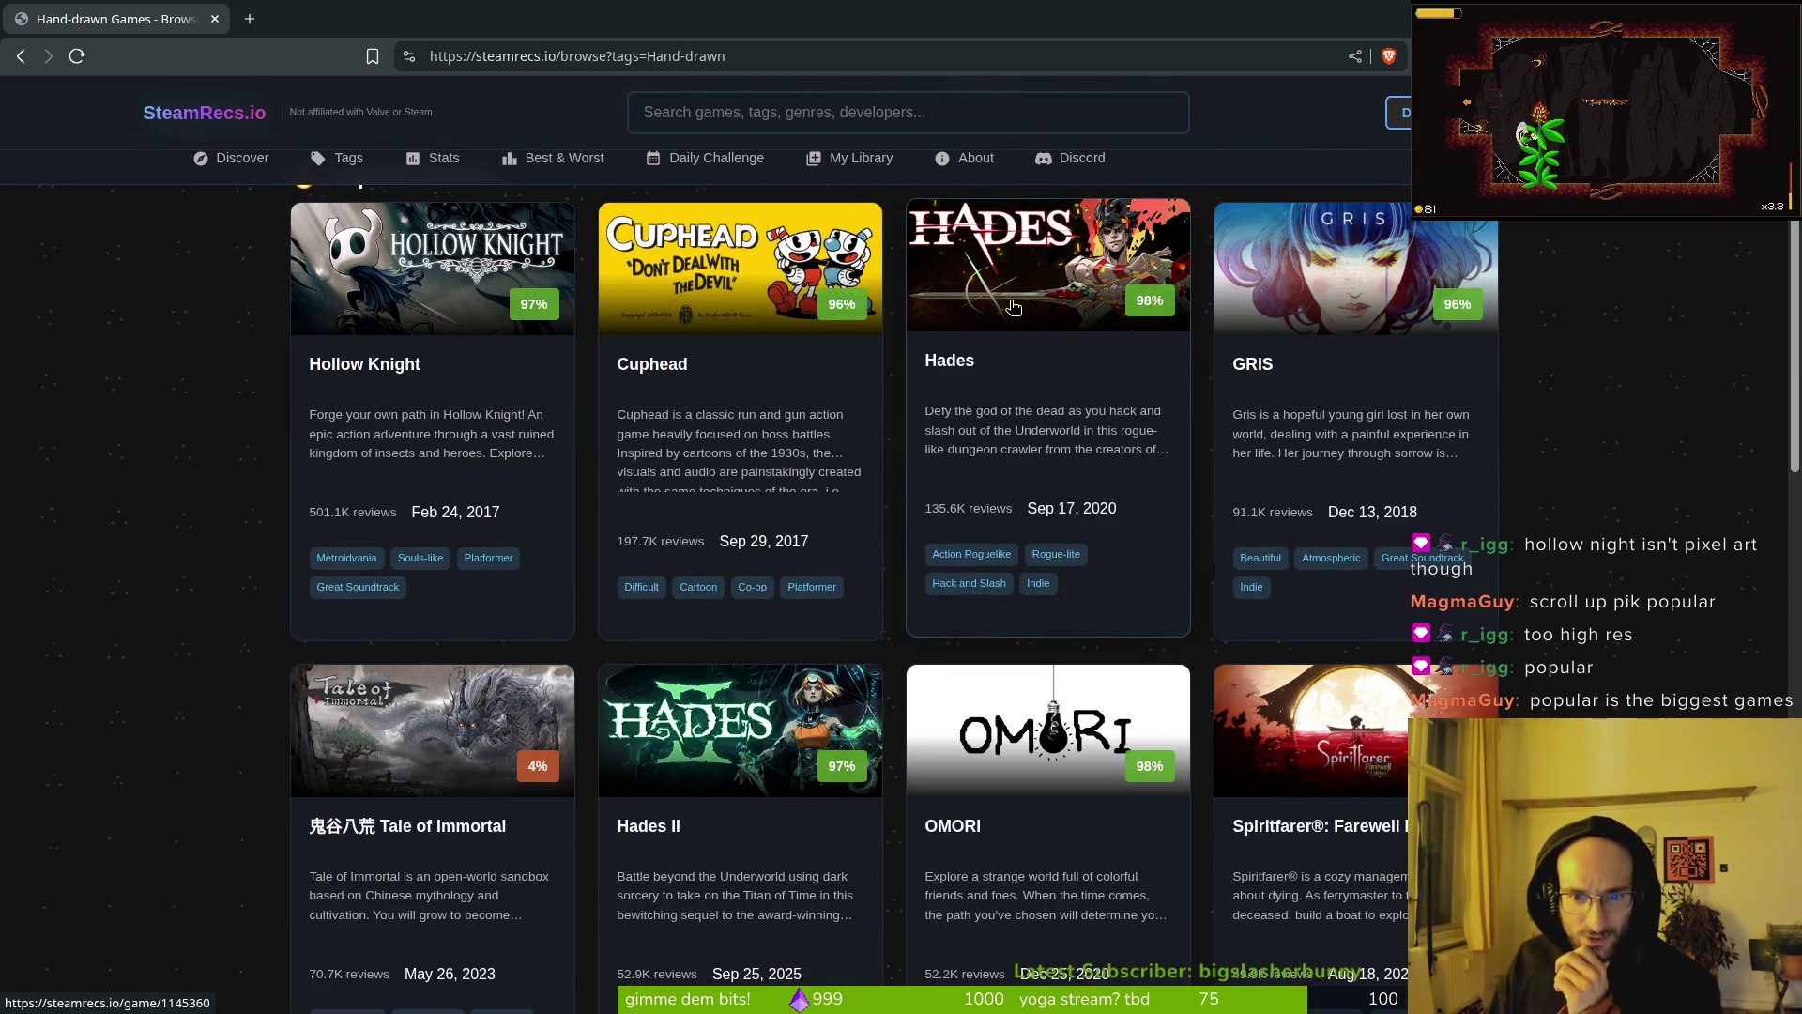
scroll(1070, 512, "up", 2)
scroll(1010, 559, "up", 1)
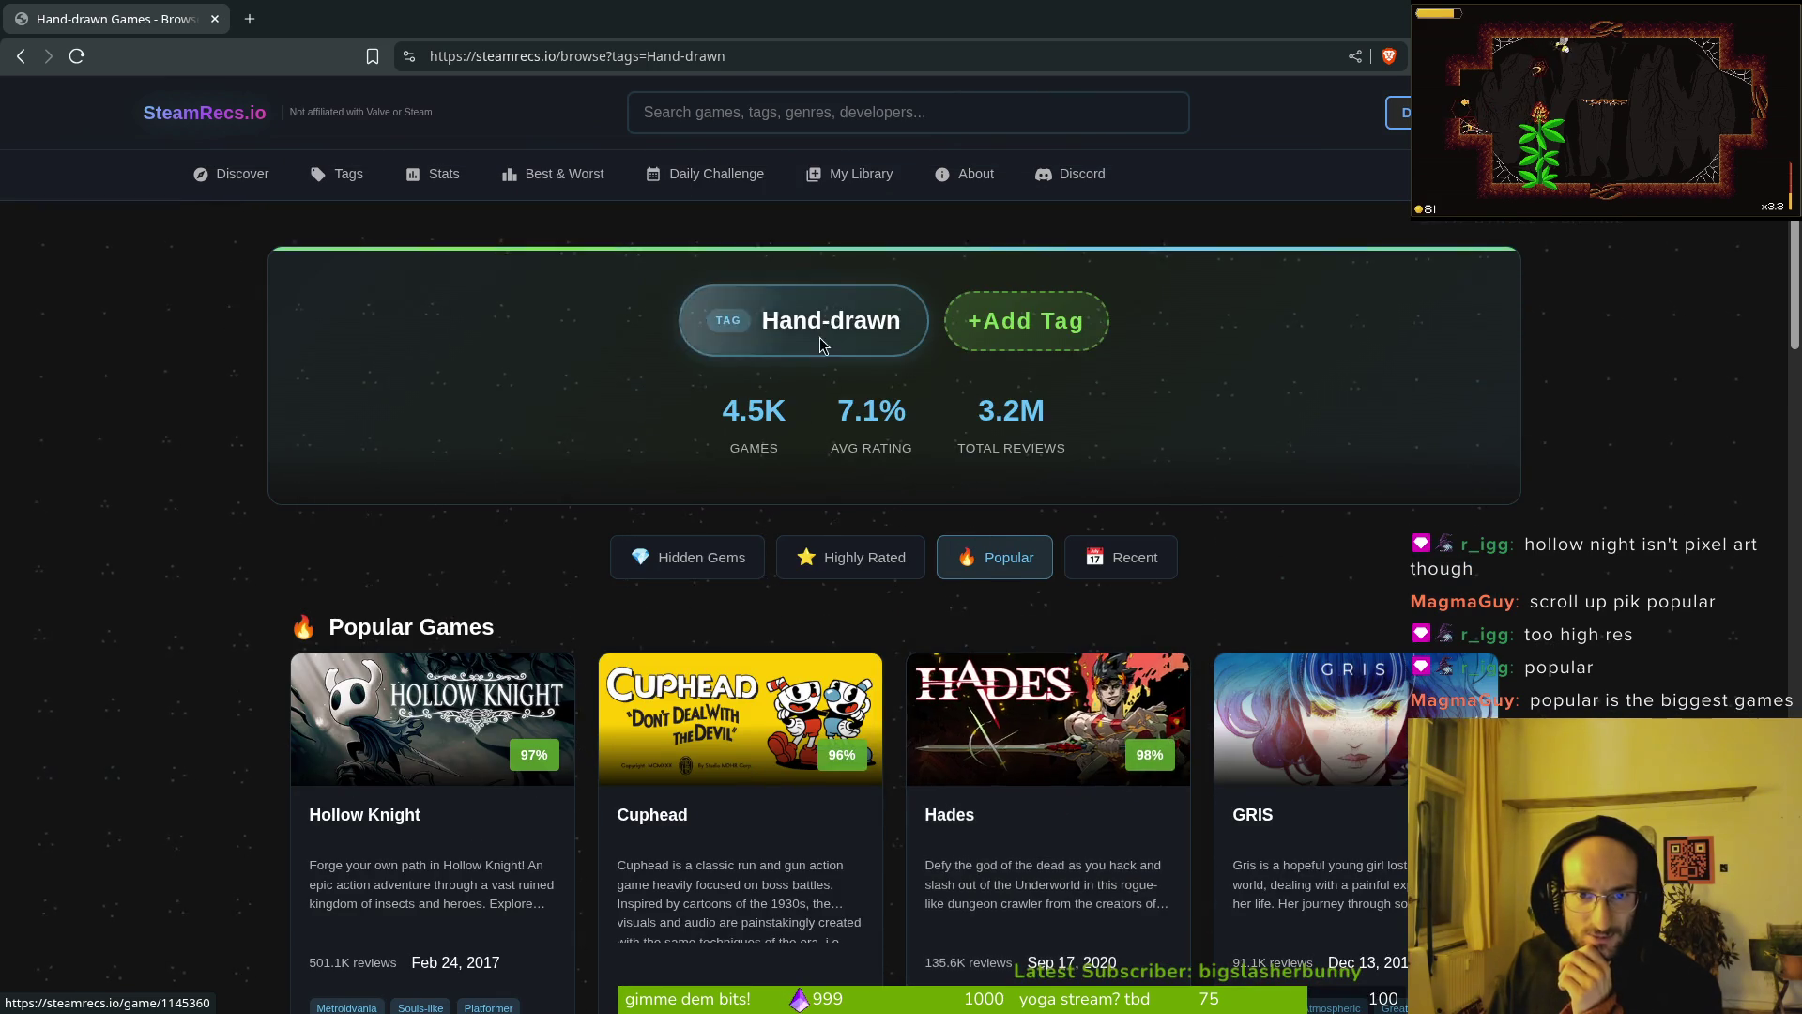
Step: Open the Hades game page and view its fire, dark red temple and teal garden screenshots
left_click(1029, 602)
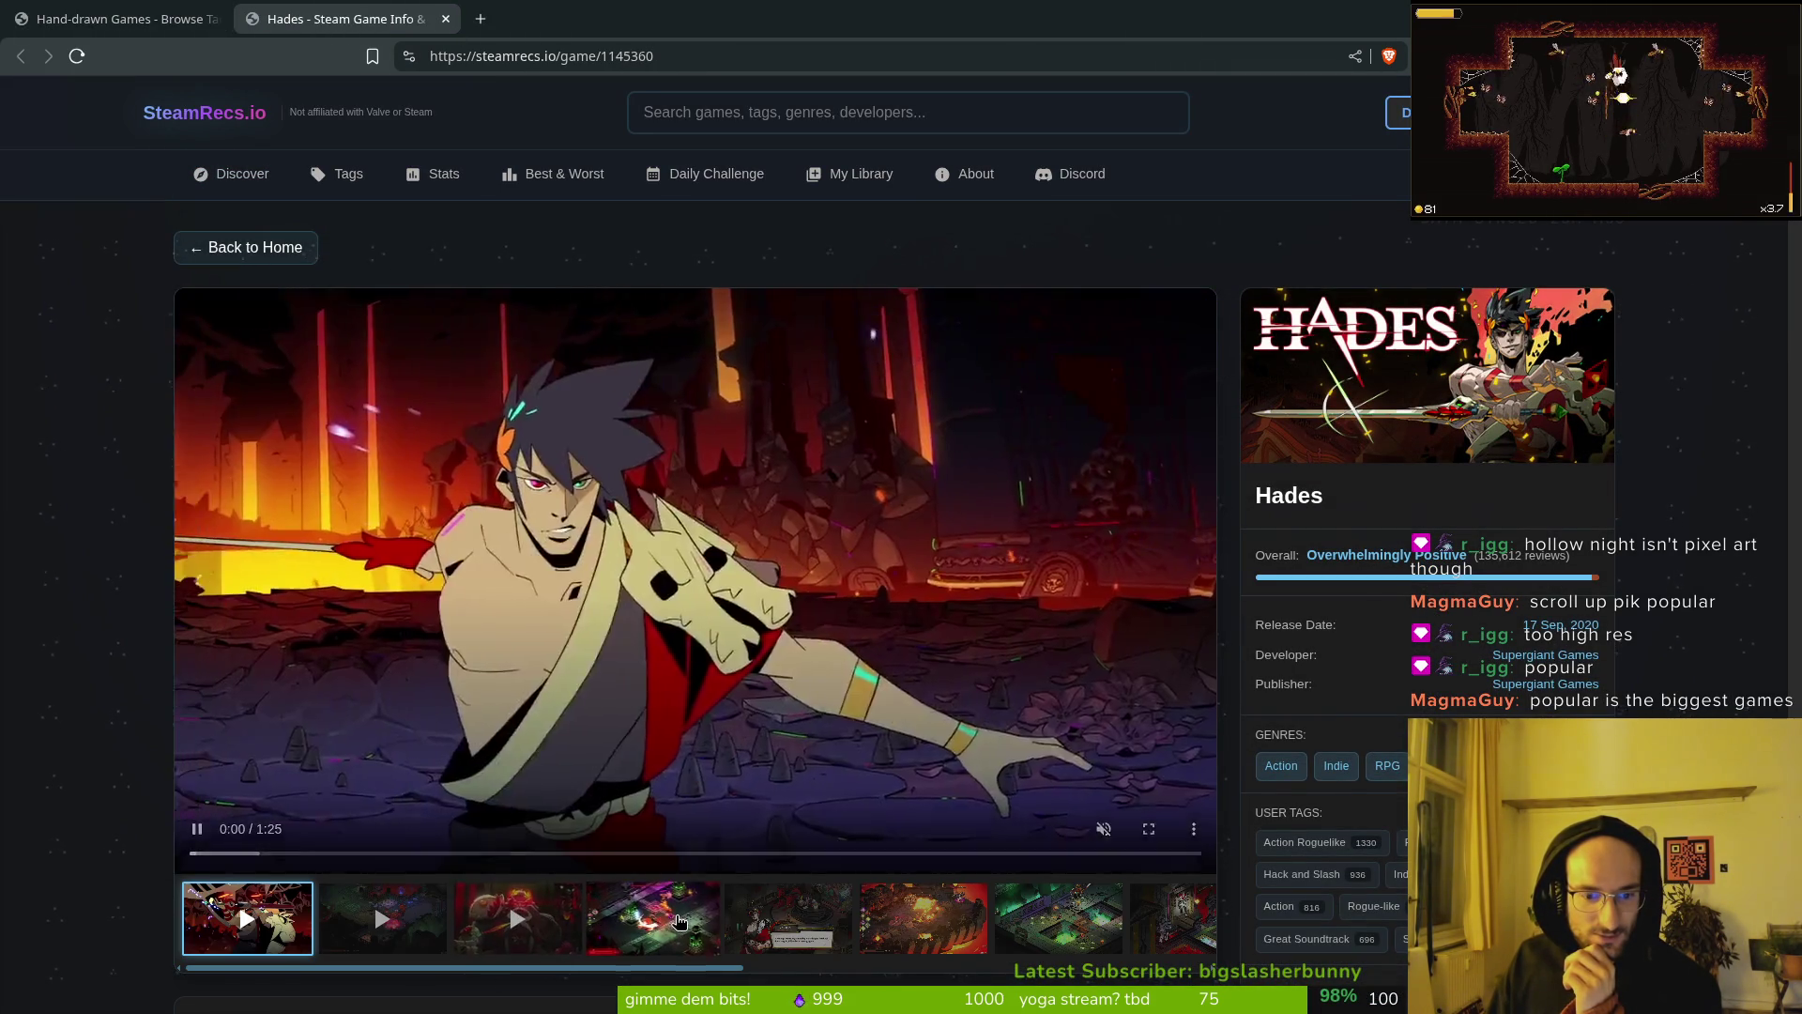
left_click(788, 937)
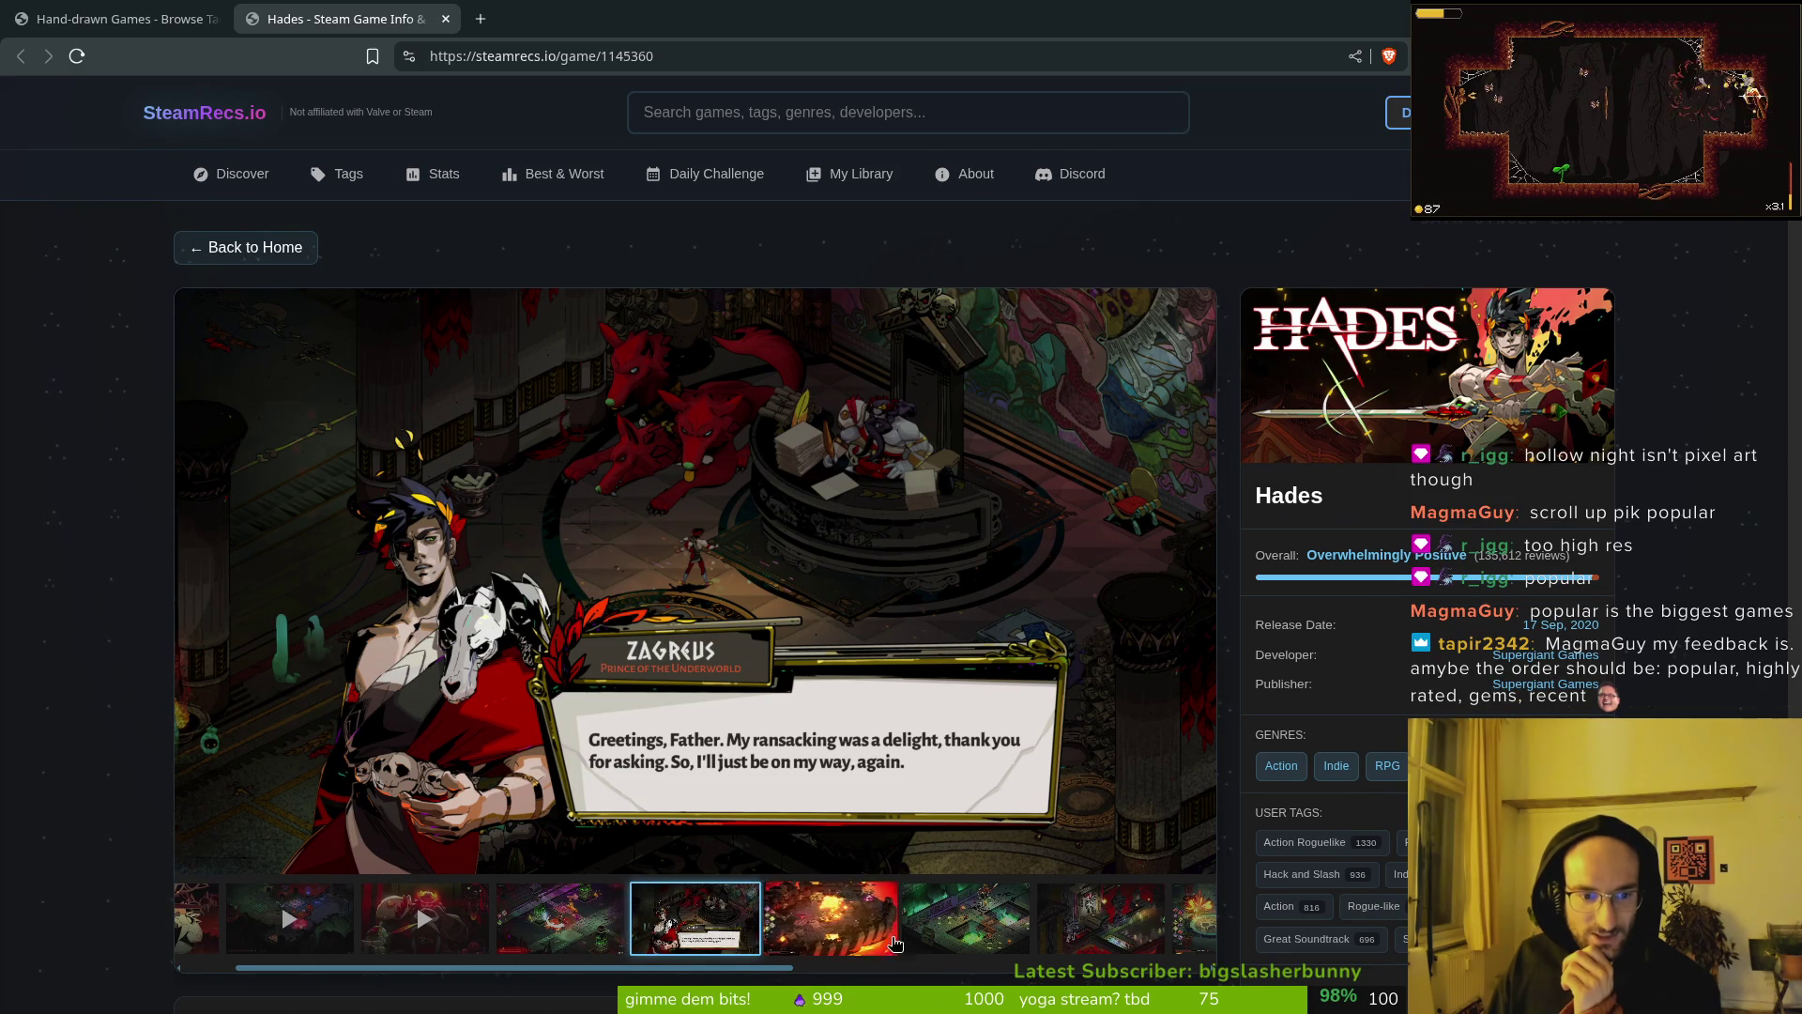
left_click(835, 925)
left_click(935, 926)
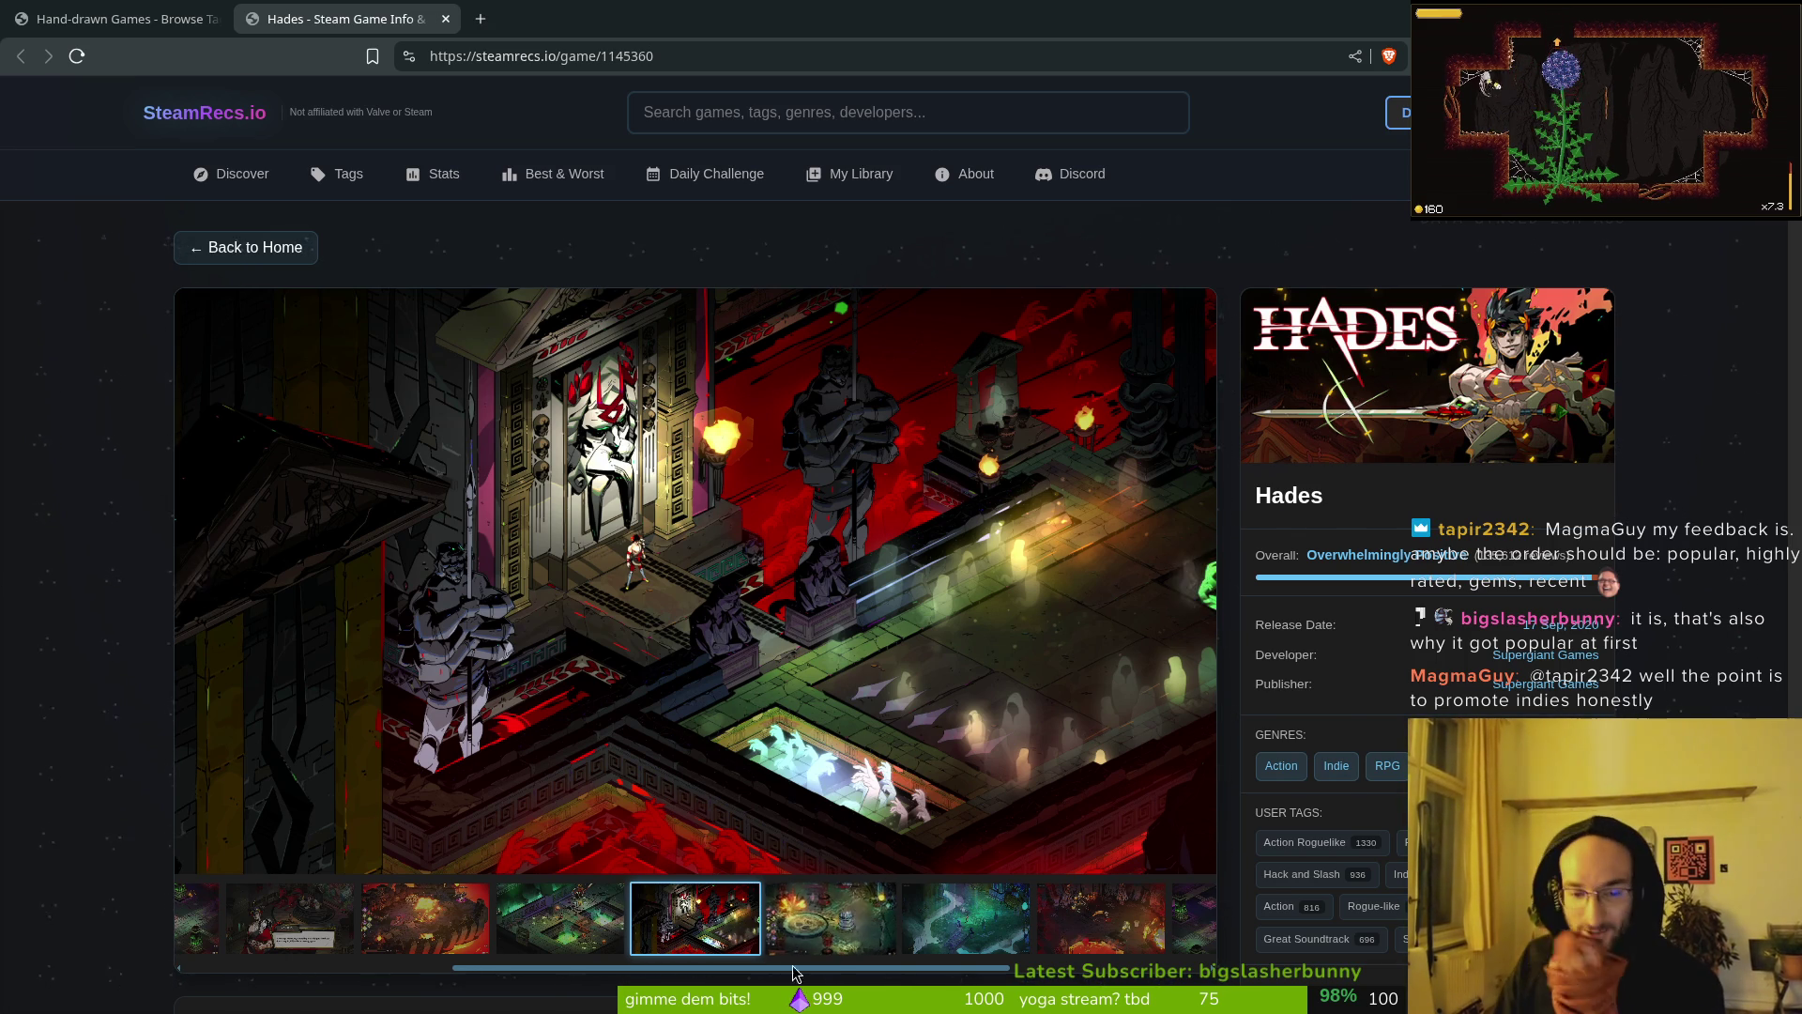
left_click(851, 878)
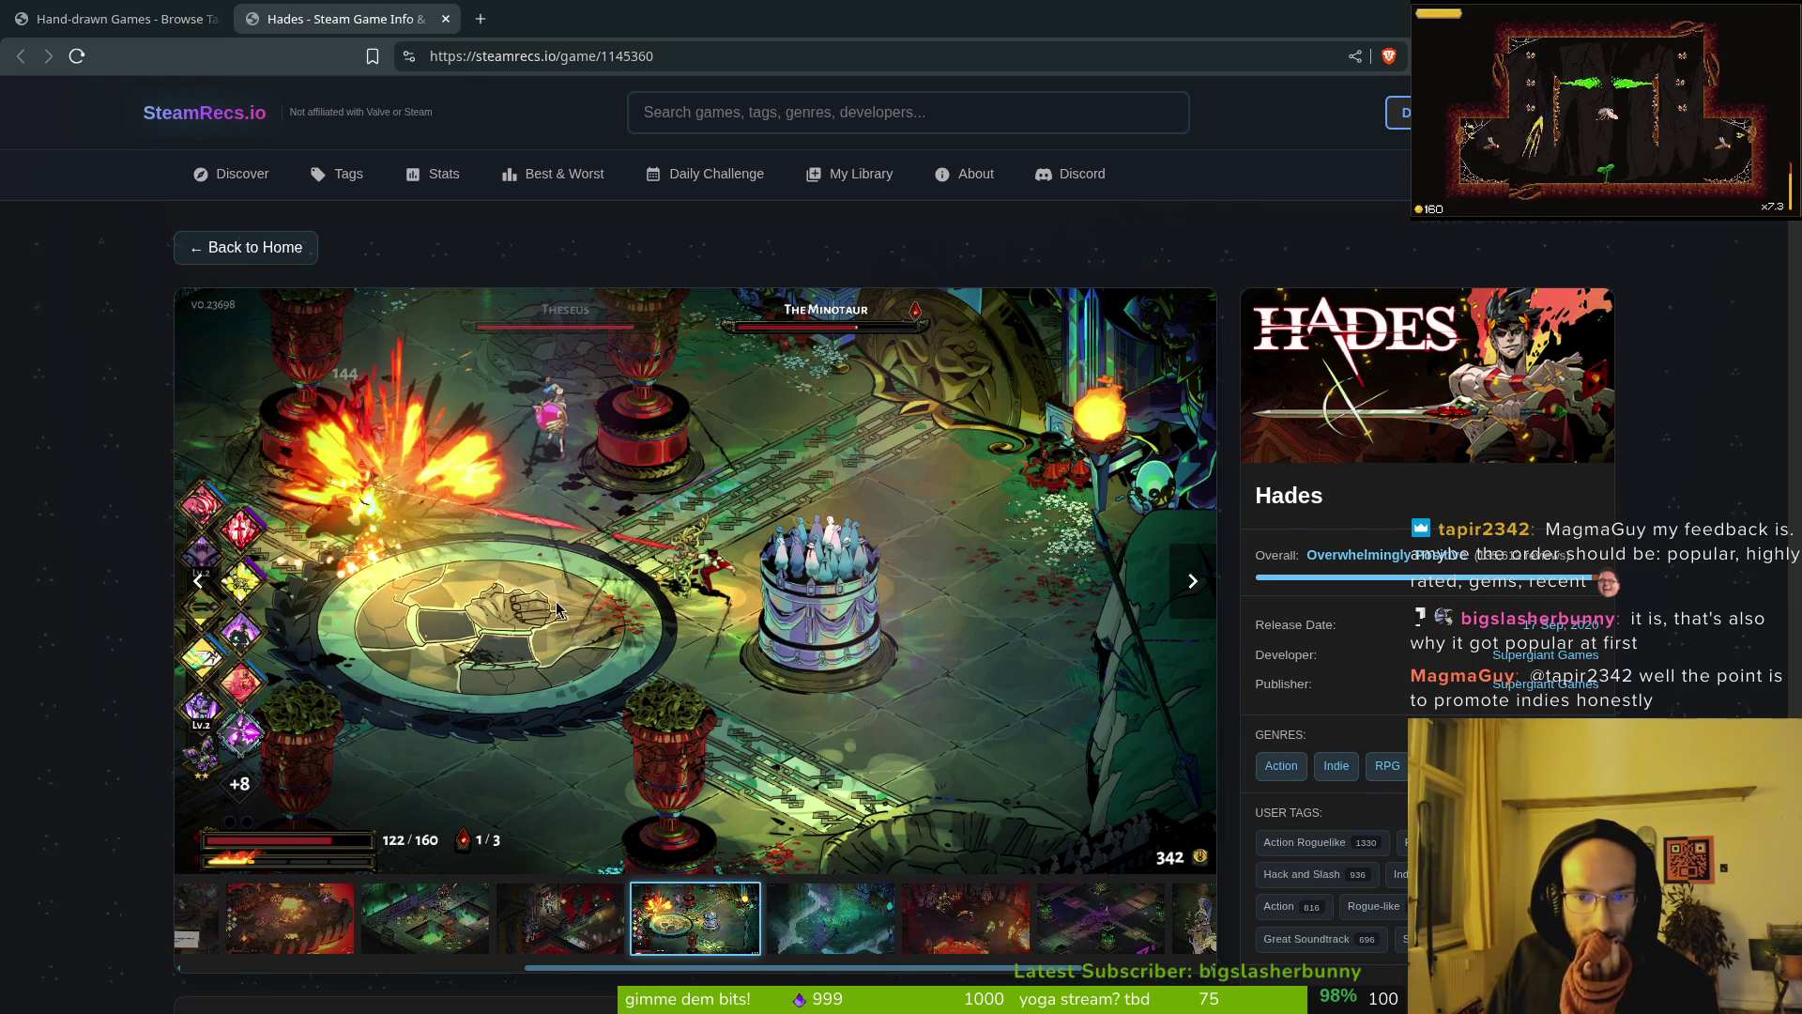
left_click(831, 918)
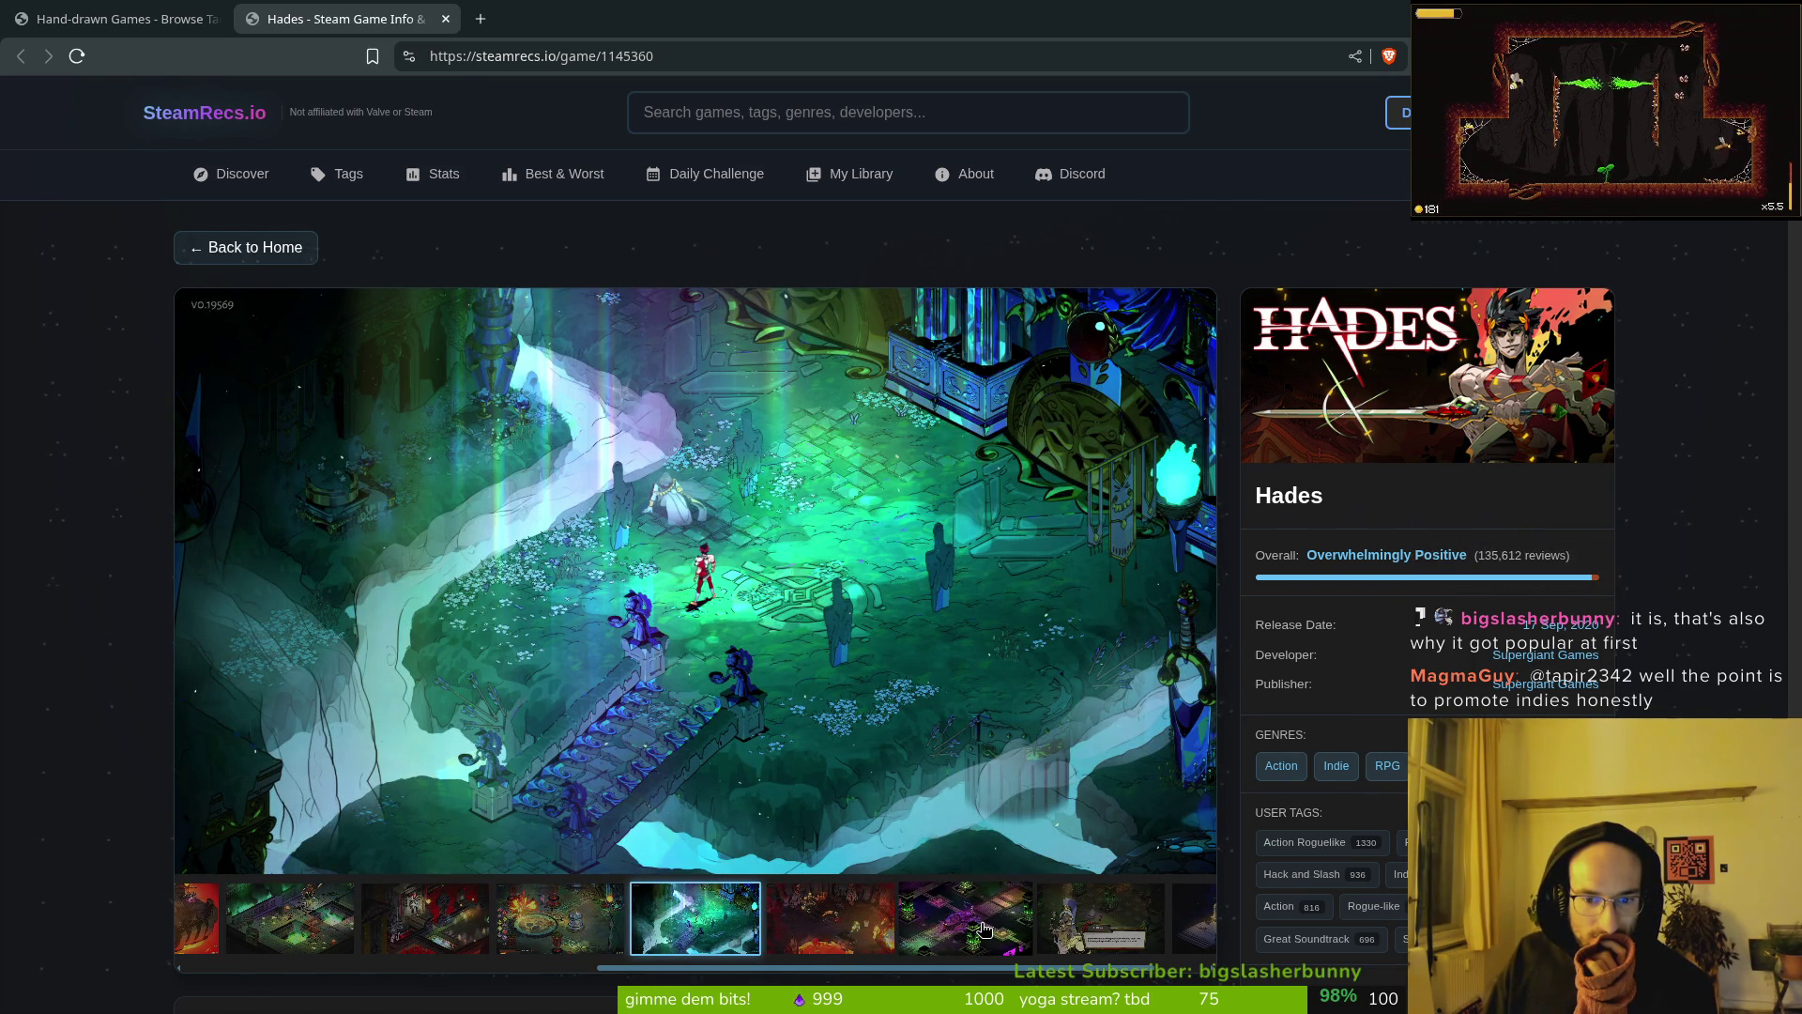
Step: Browse the remaining Hades screenshots (purple scene, Athena dialogue, red hall), then close the page
left_click(983, 930)
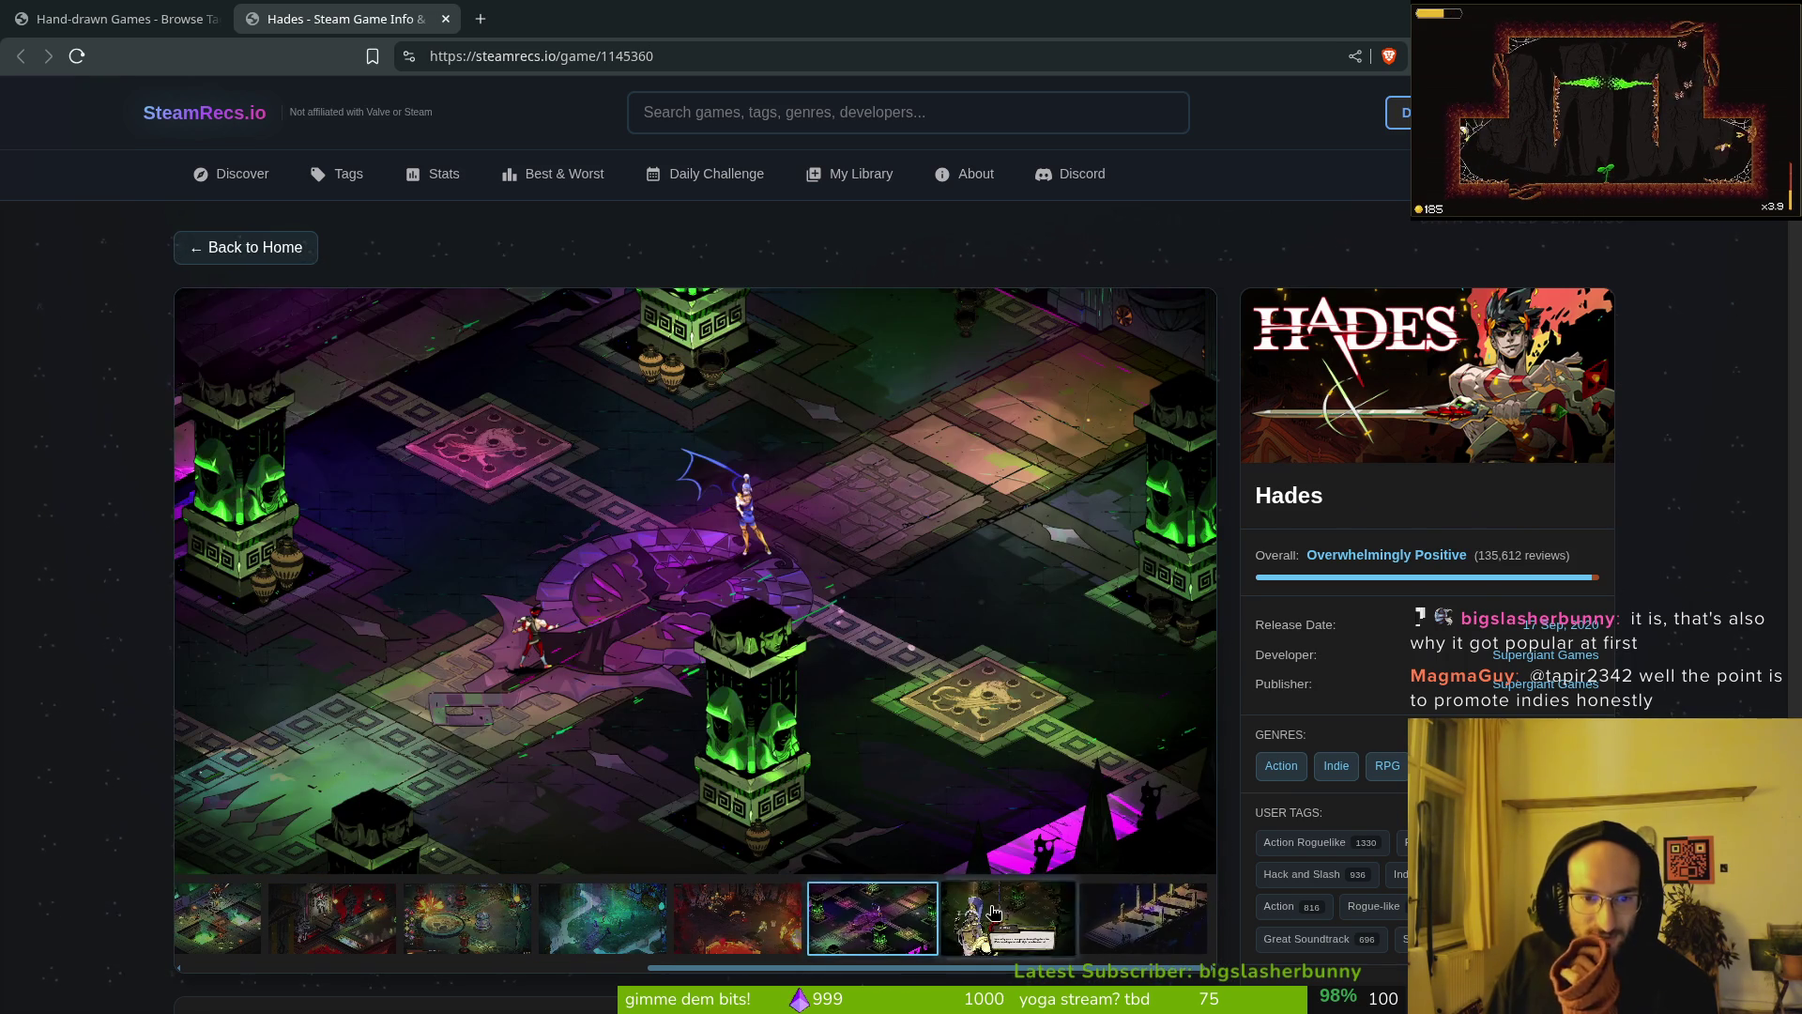
left_click(1075, 922)
left_click(1084, 930)
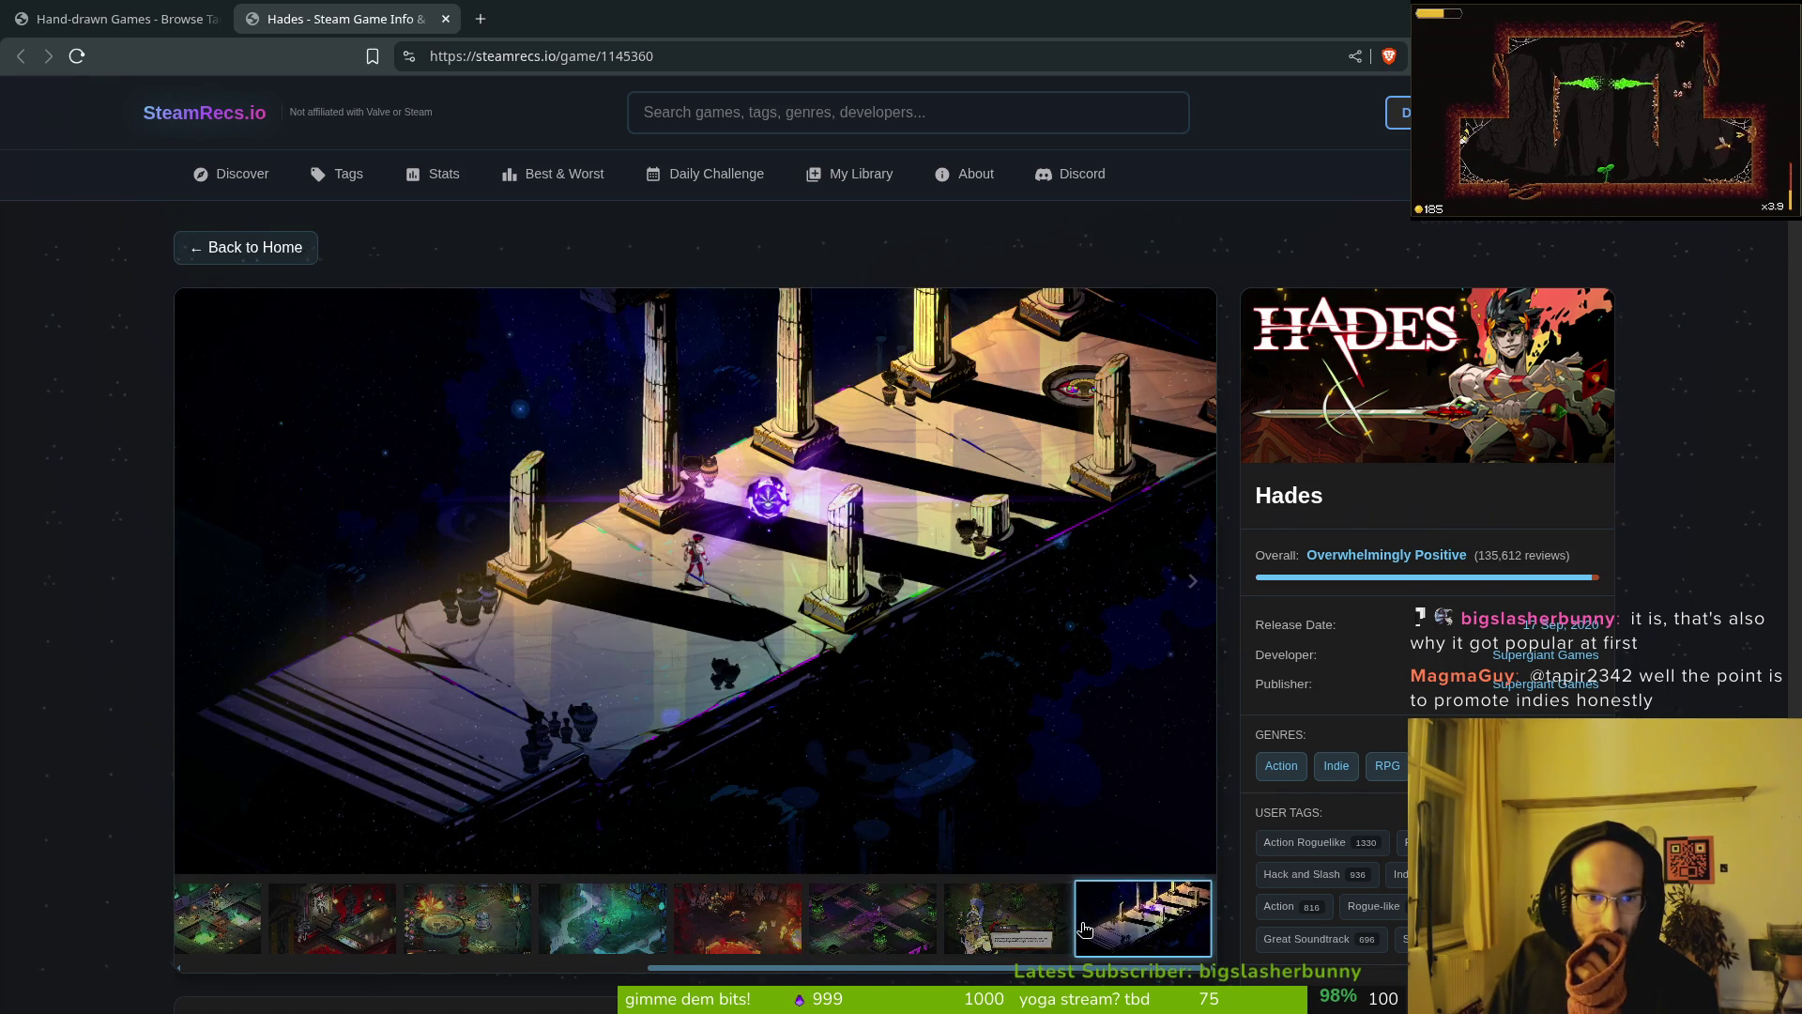
left_click(279, 929)
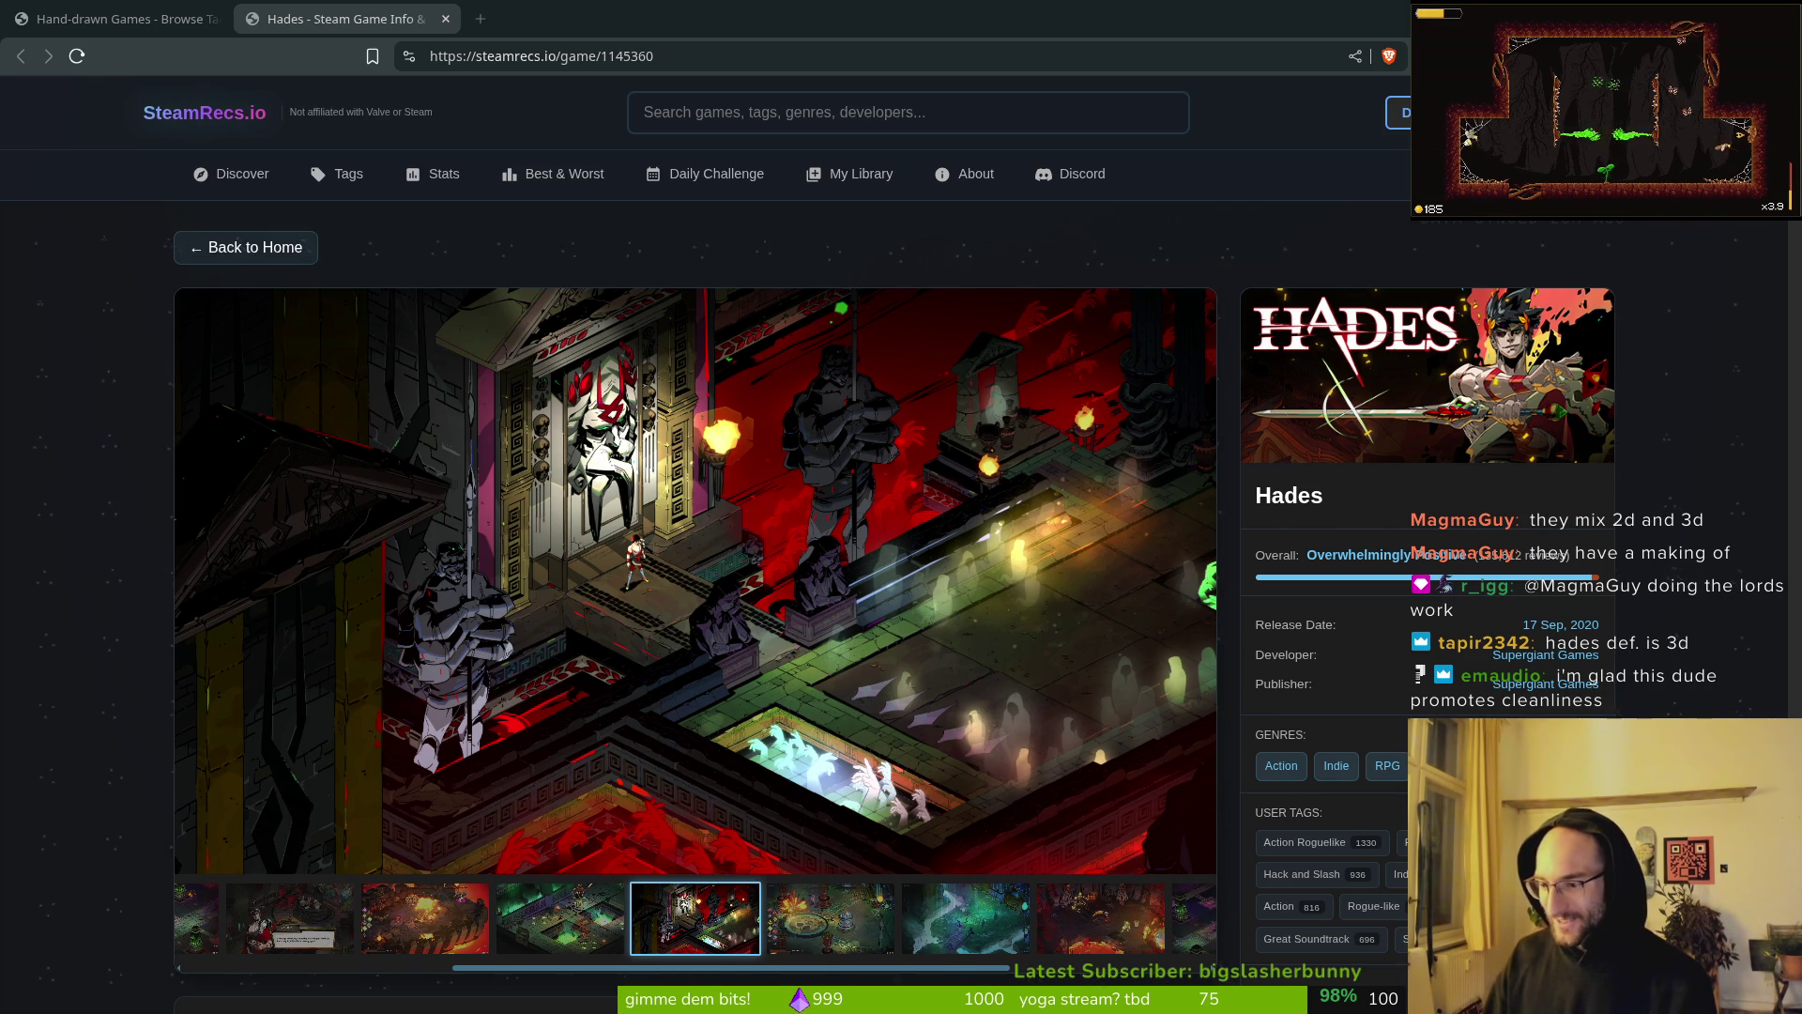
key("Left")
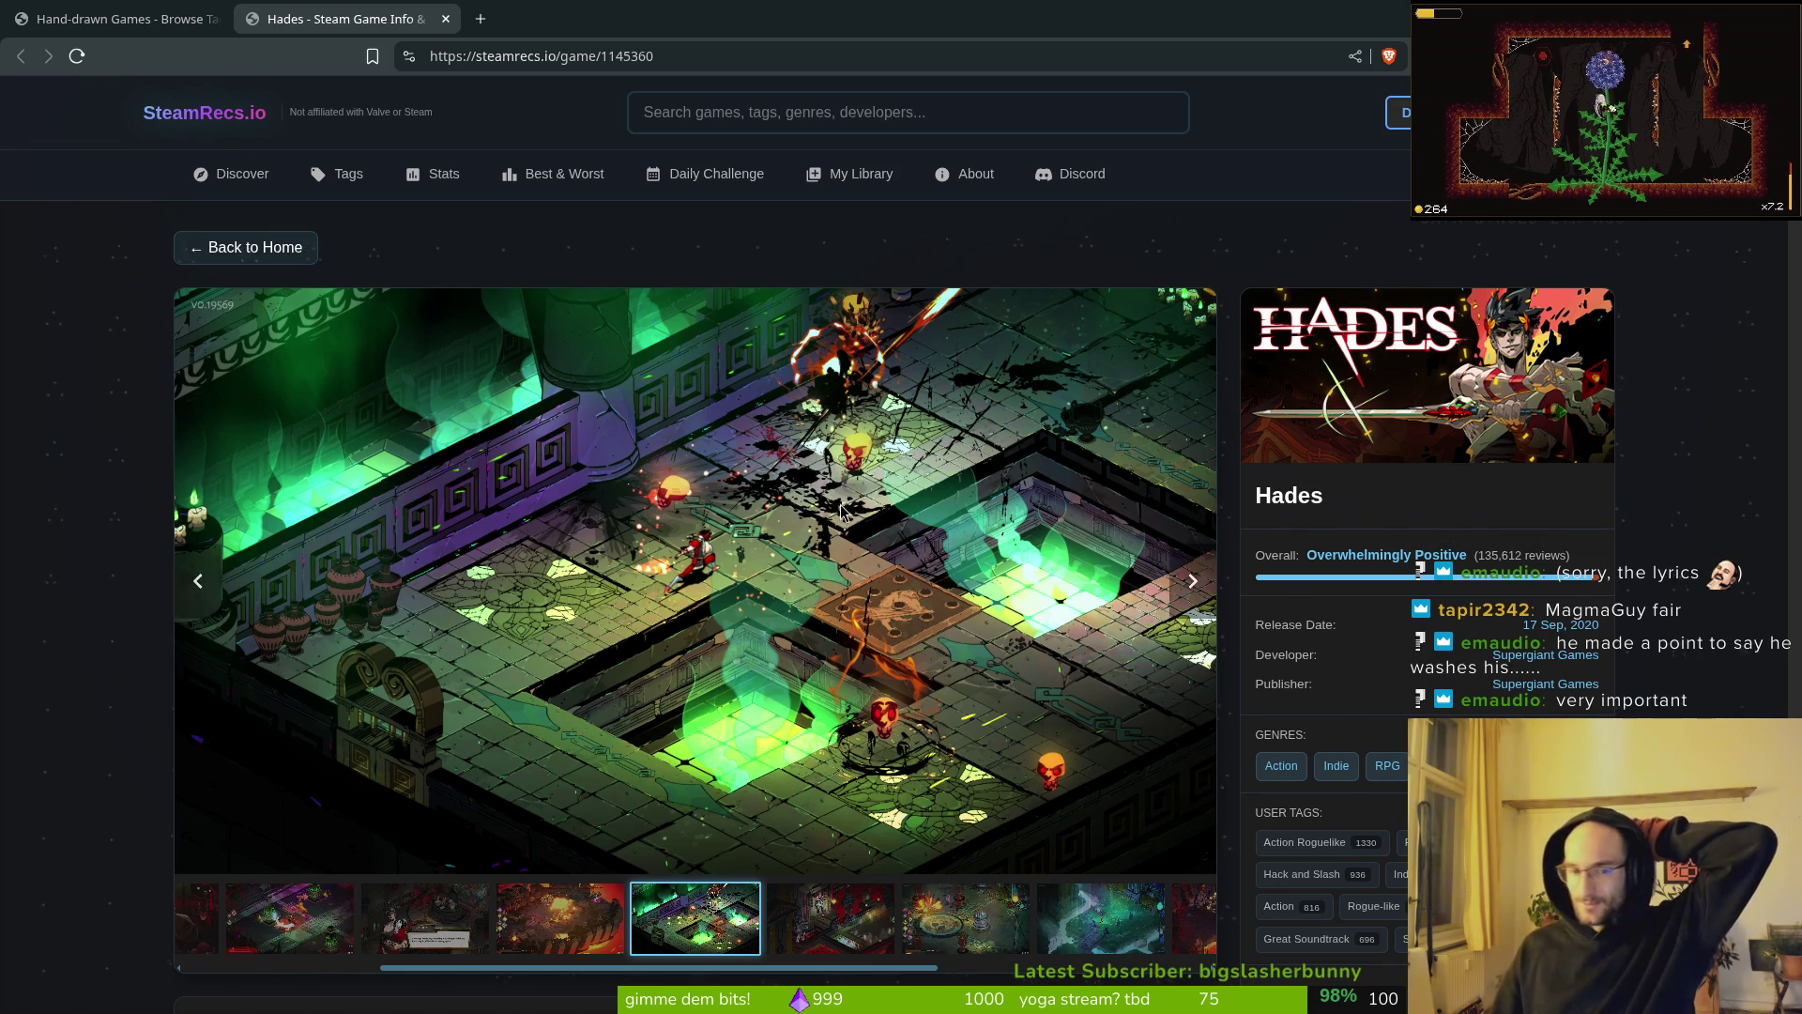
key("ctrl+w")
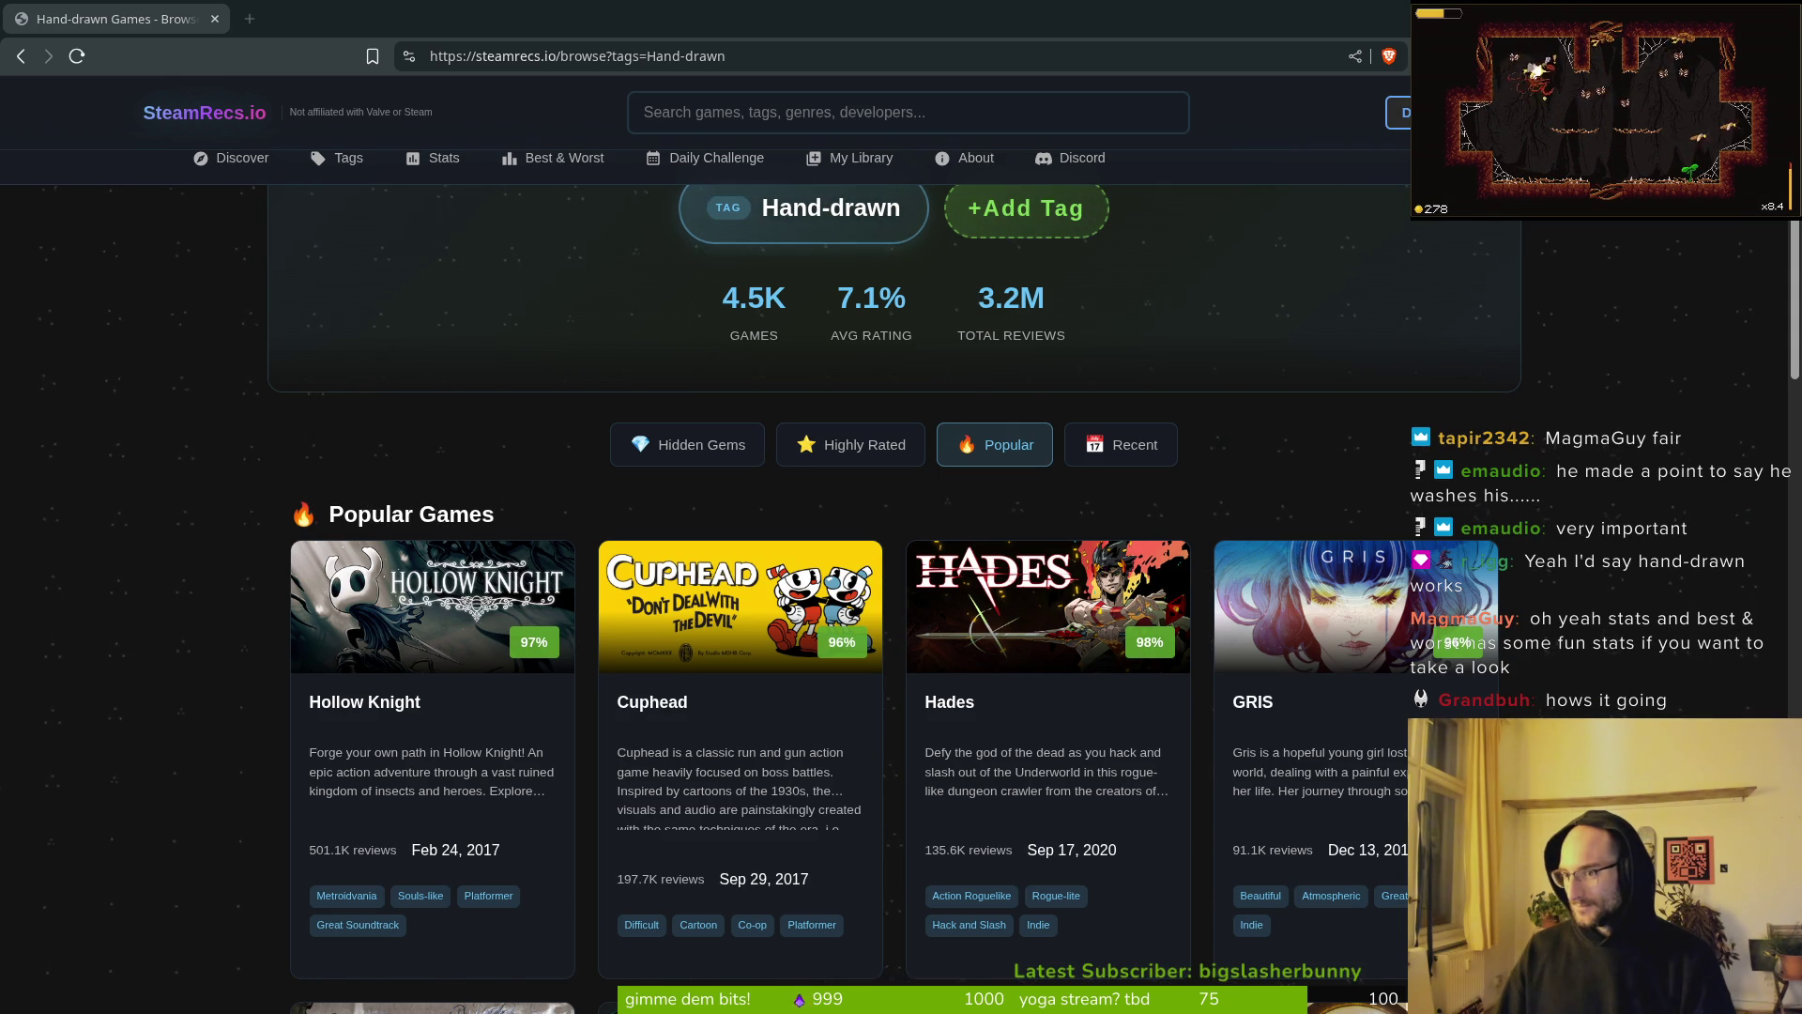
Step: Scroll to the bottom of the Hand-drawn results and load more games
scroll(626, 554, "down", 5)
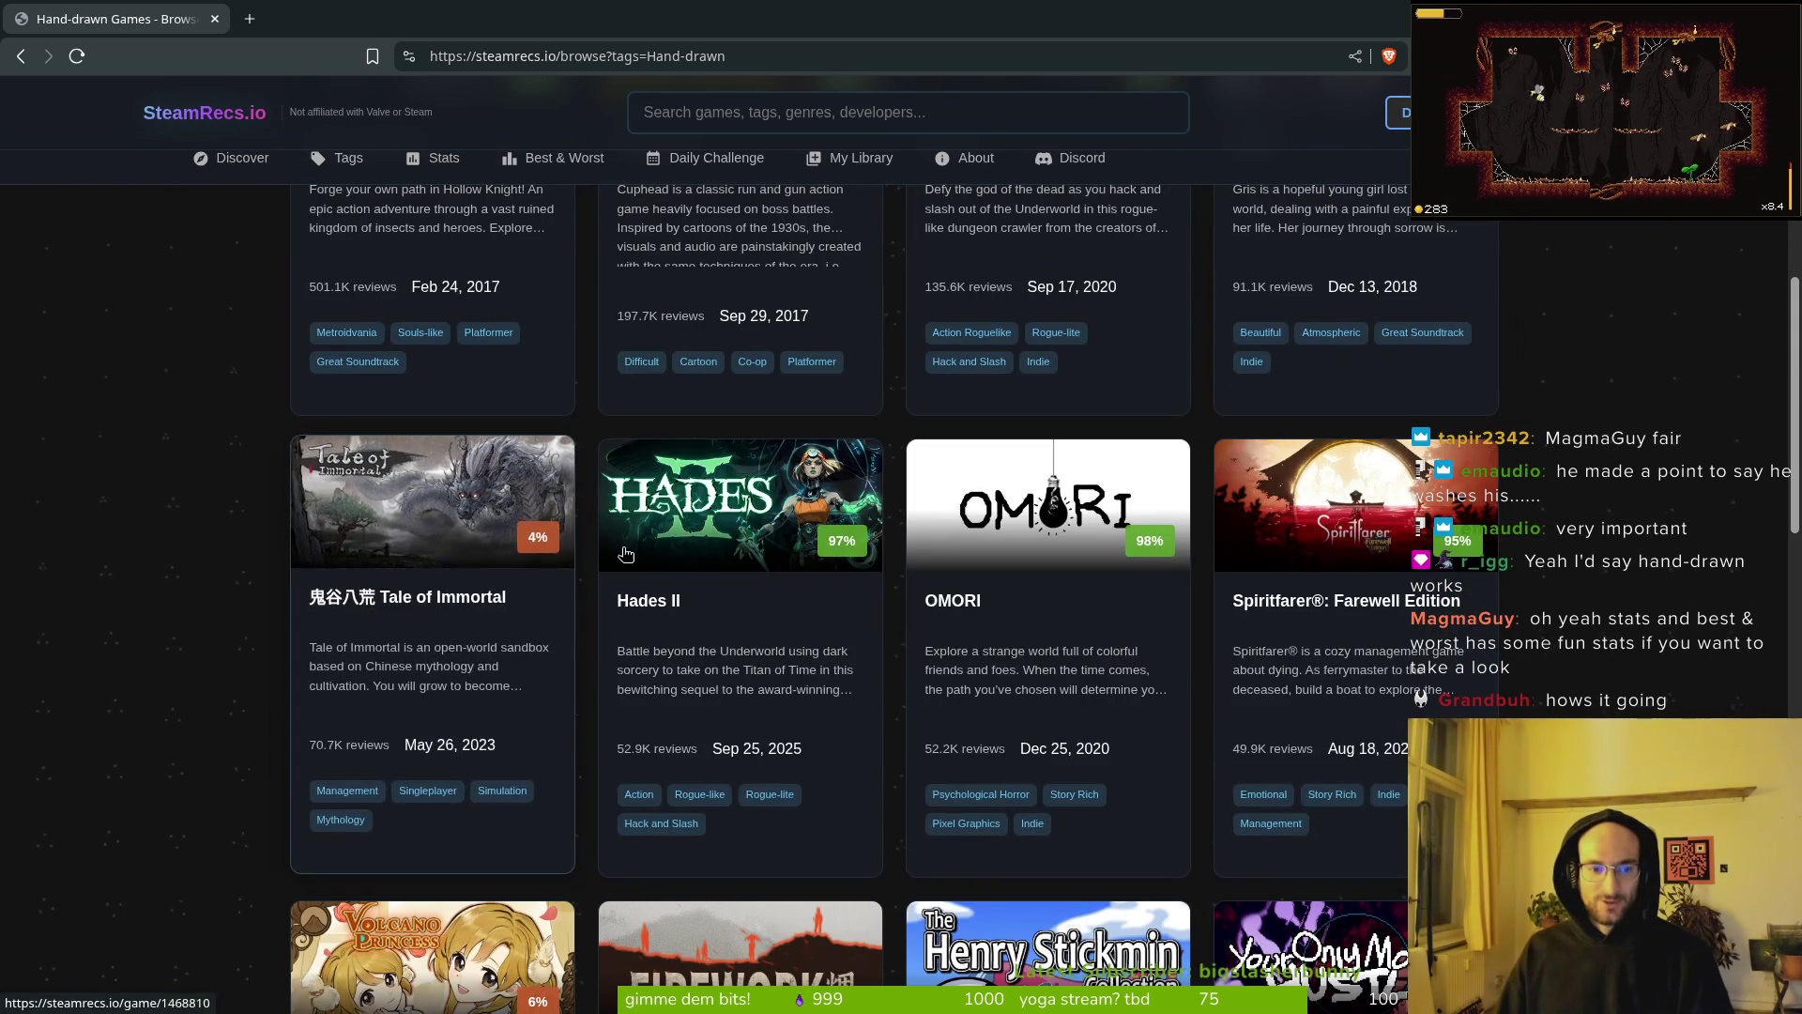
scroll(626, 553, "down", 4)
scroll(497, 561, "down", 4)
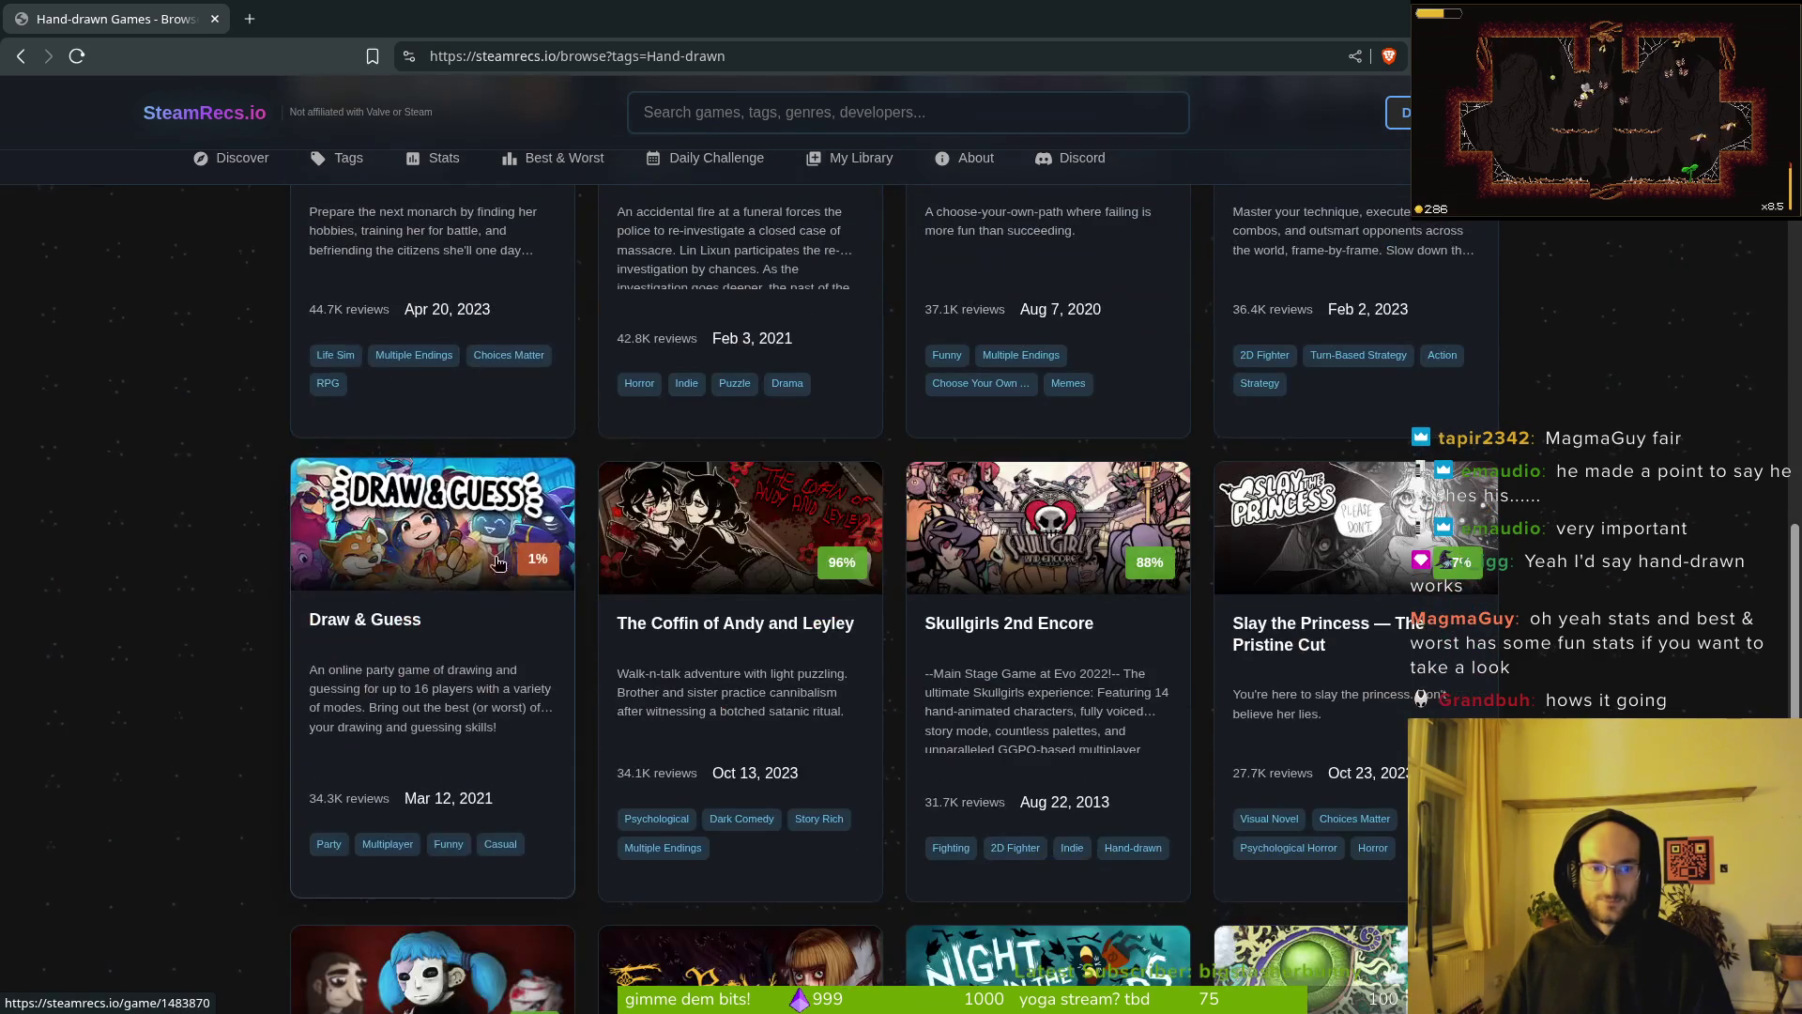
scroll(730, 552, "down", 5)
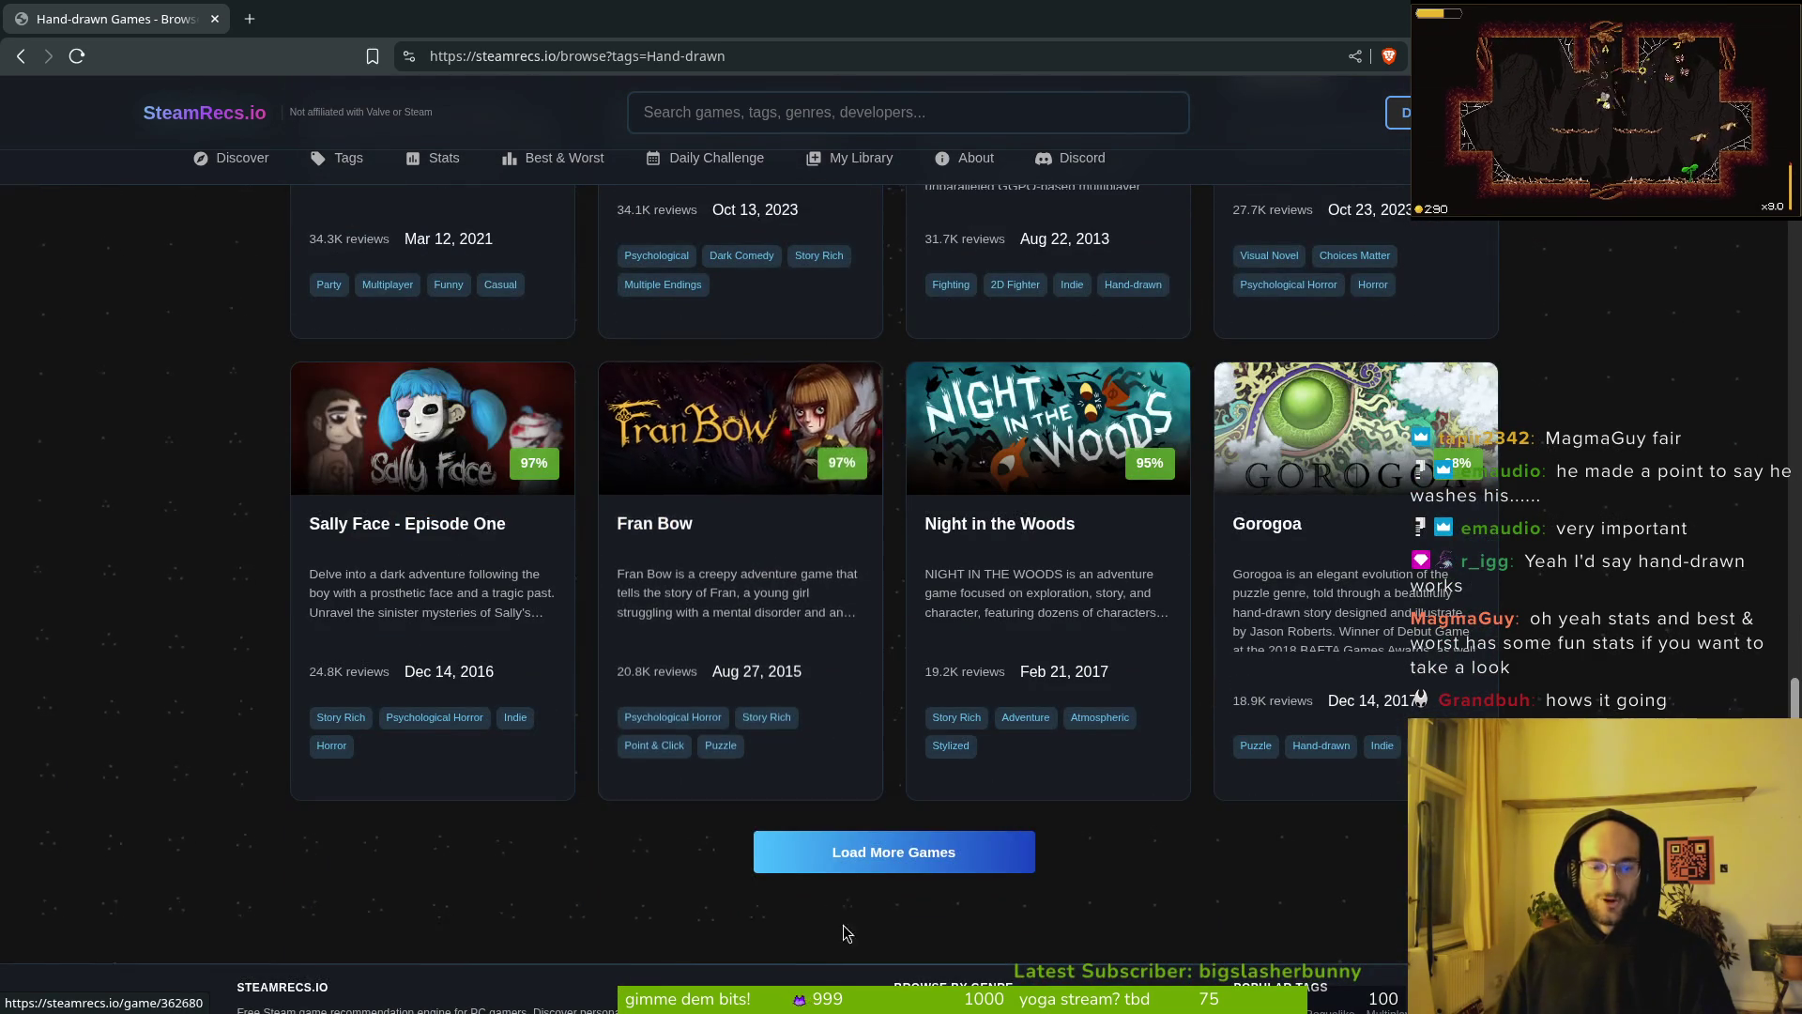
left_click(850, 868)
Step: Scroll through newly loaded games like Backpack Battles and Machinarium, opening Nine Sols in a background tab
scroll(779, 460, "up", 15)
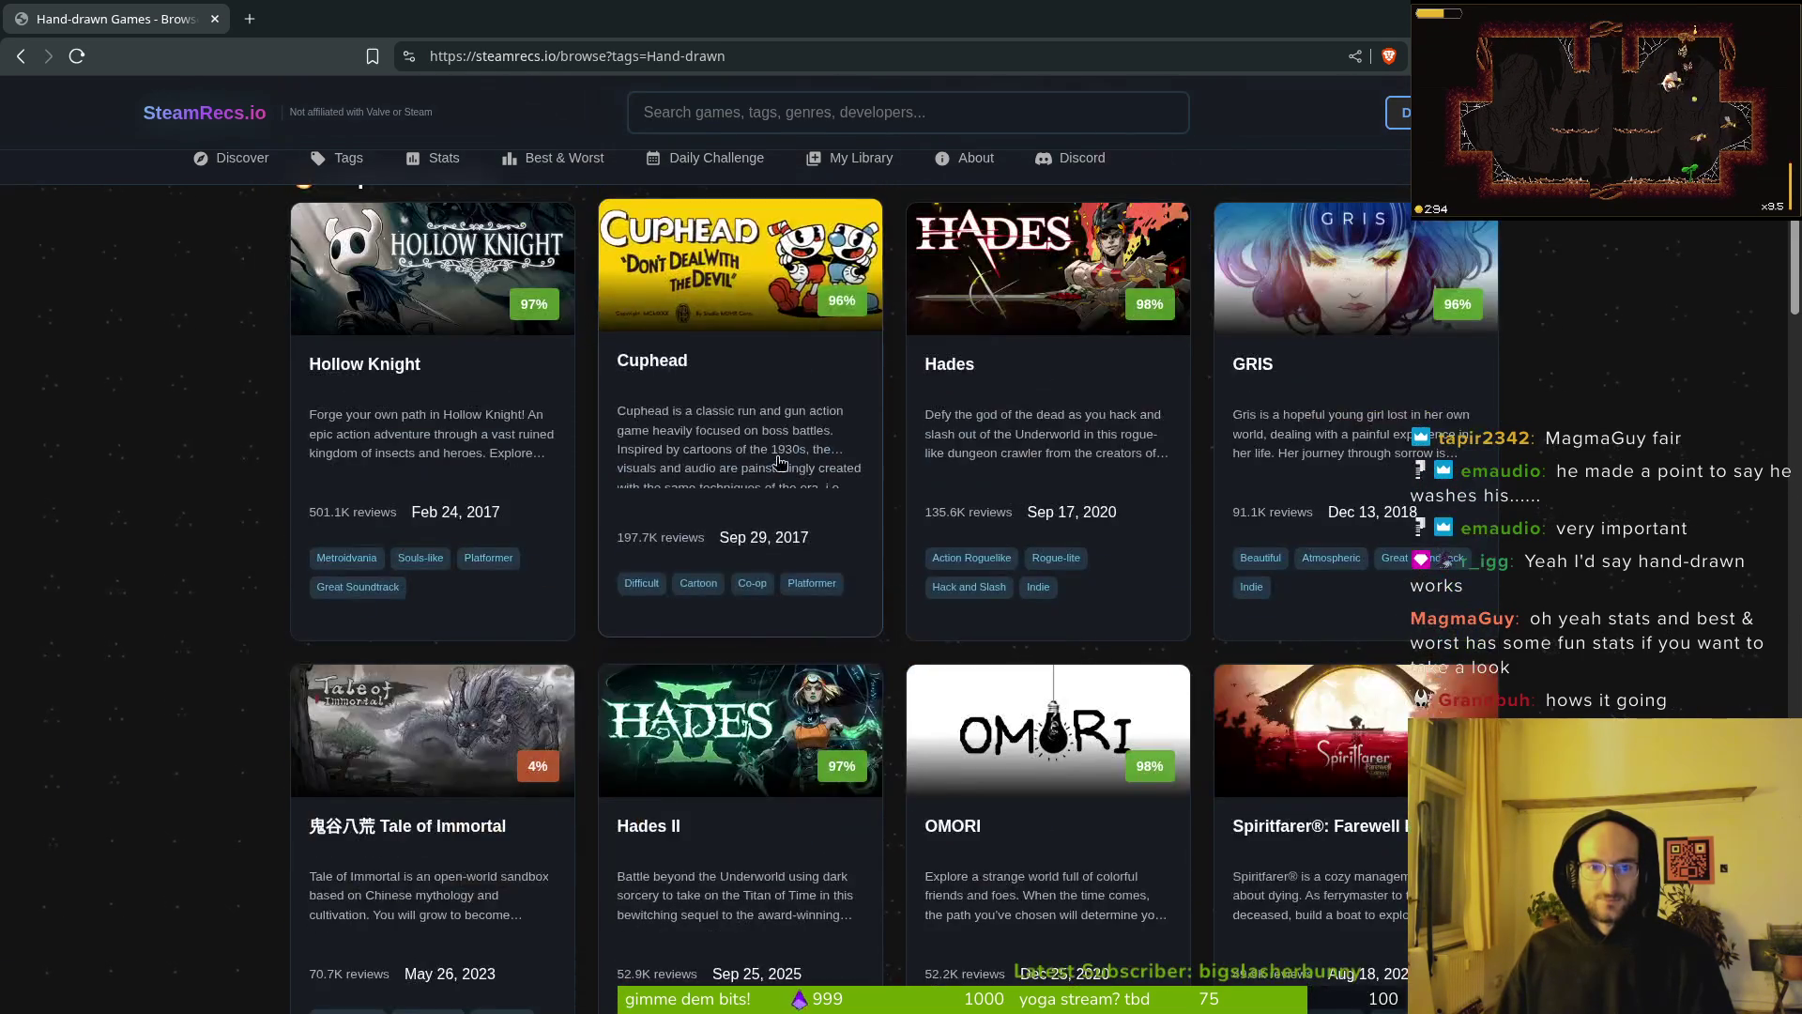
scroll(779, 460, "up", 5)
scroll(971, 674, "down", 18)
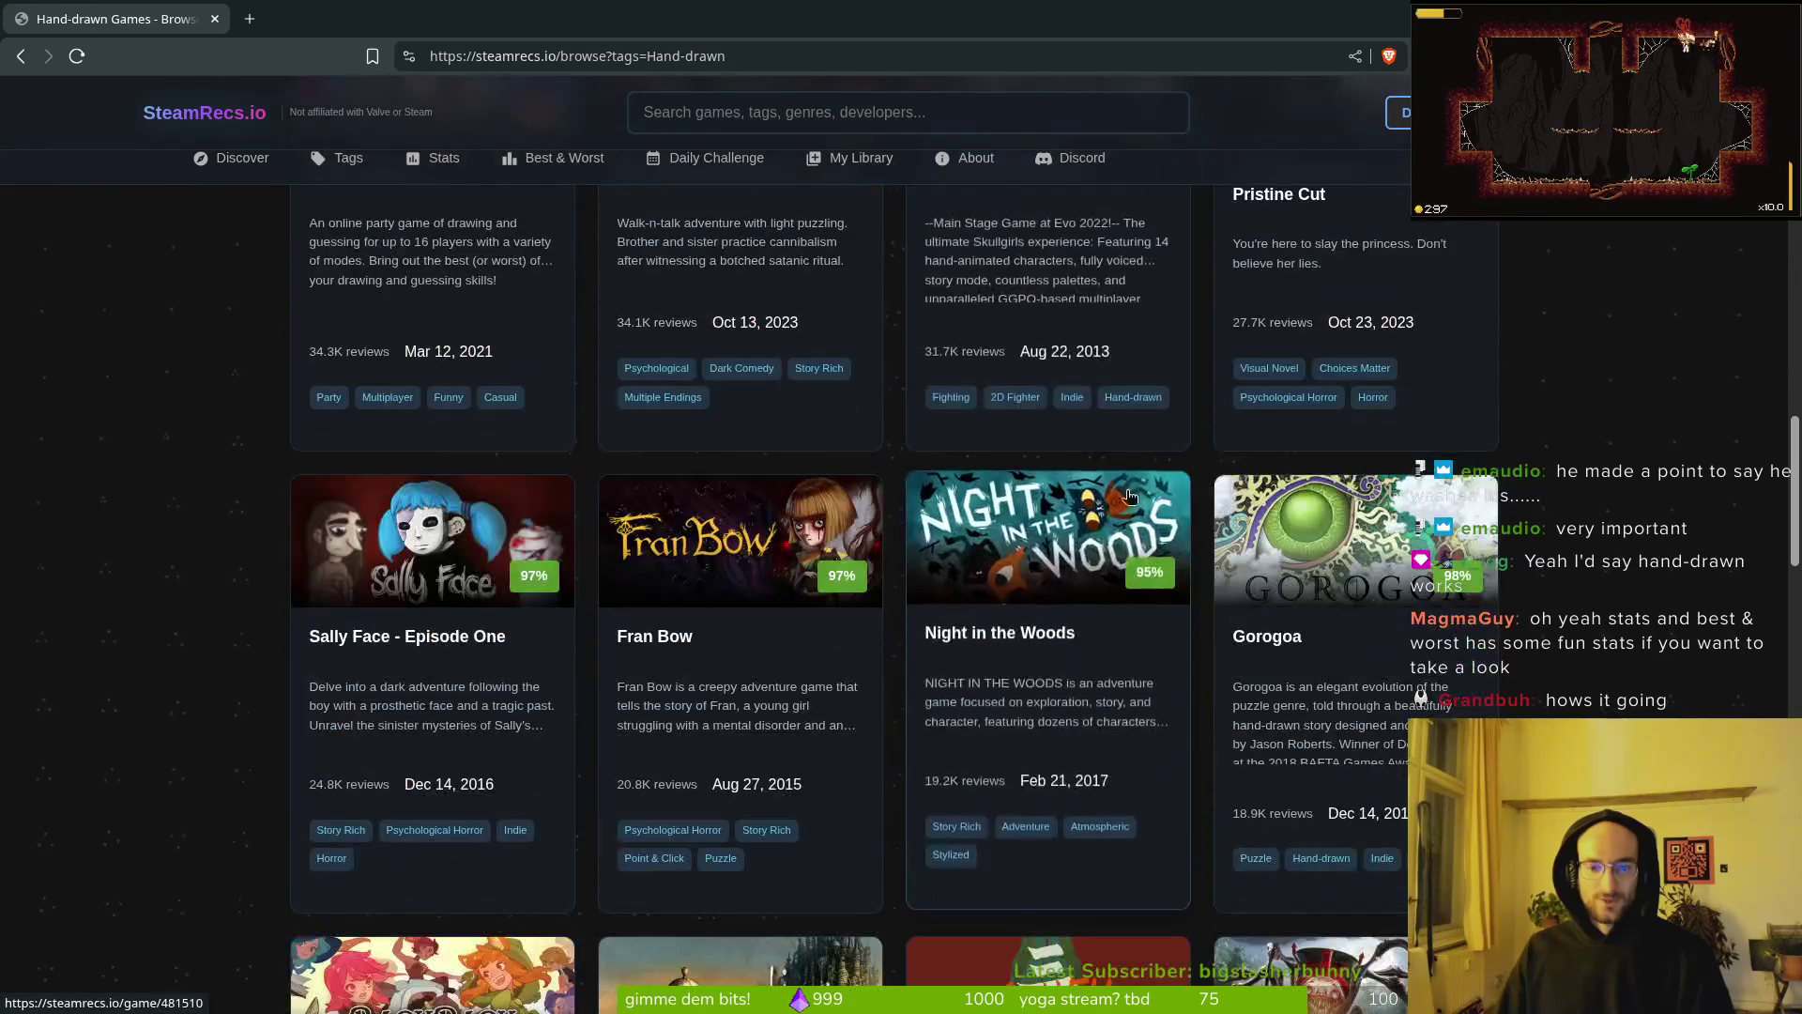
scroll(739, 566, "down", 6)
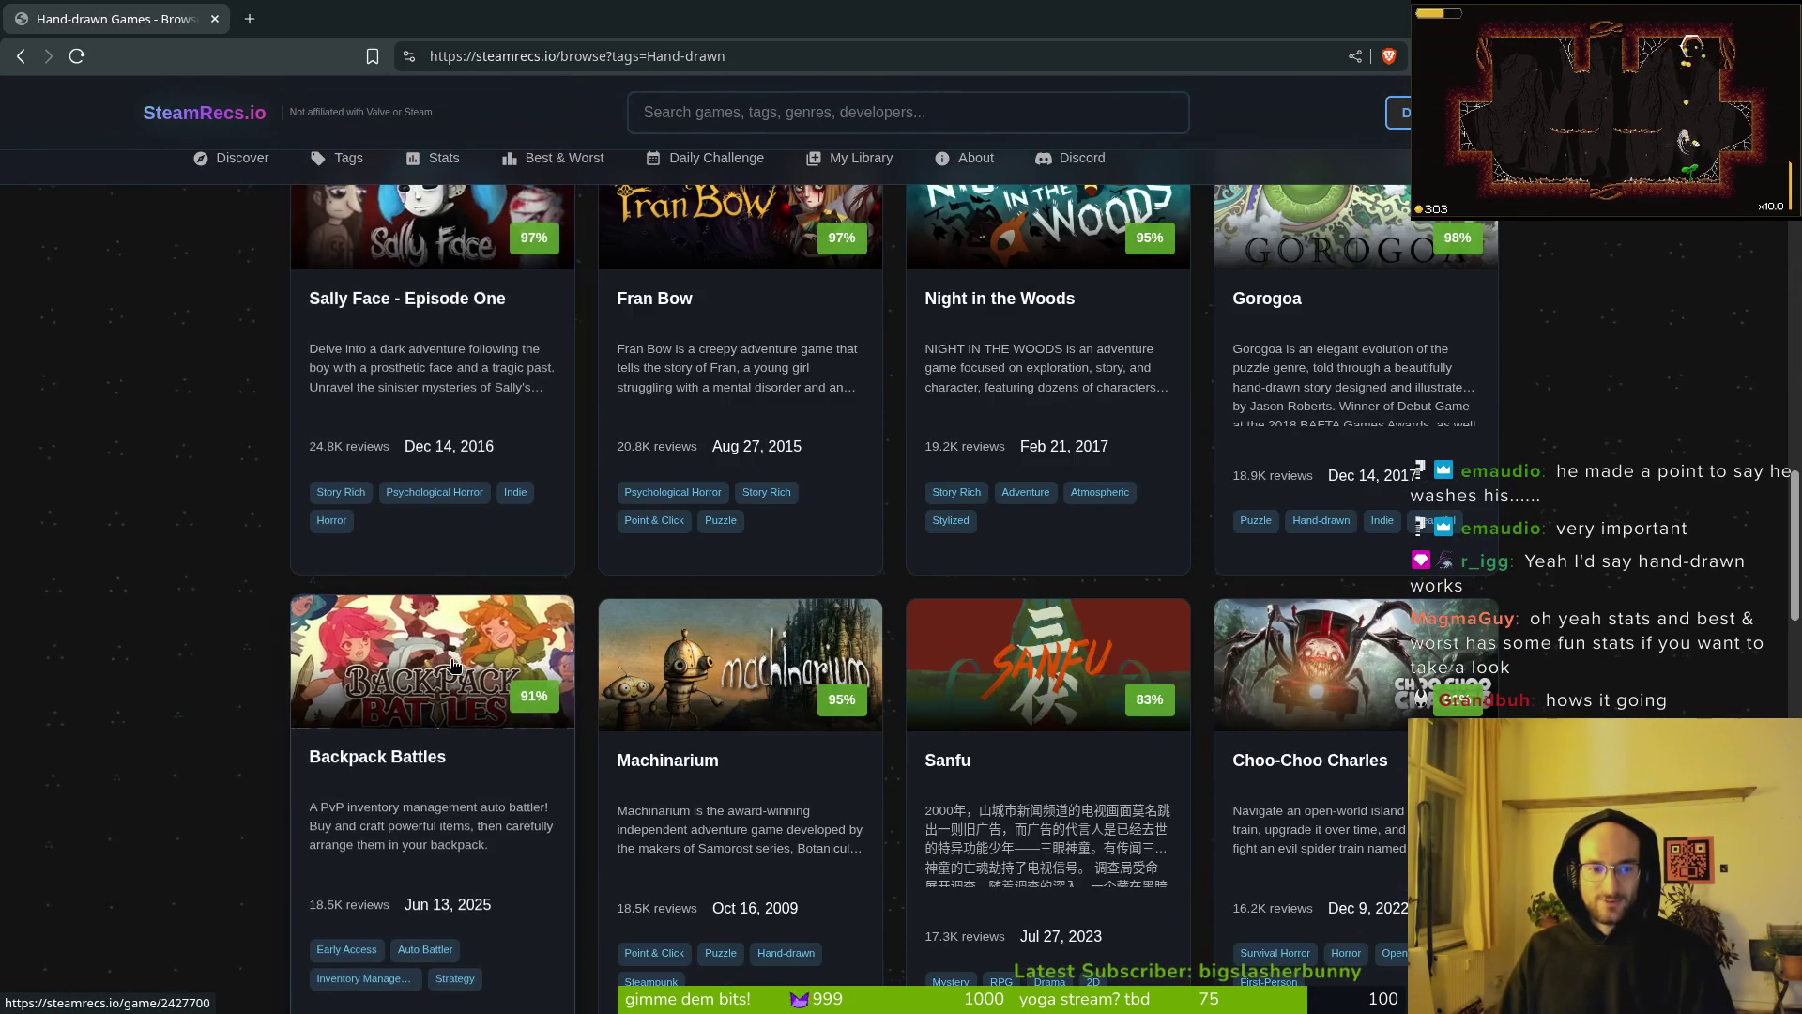
scroll(893, 685, "down", 4)
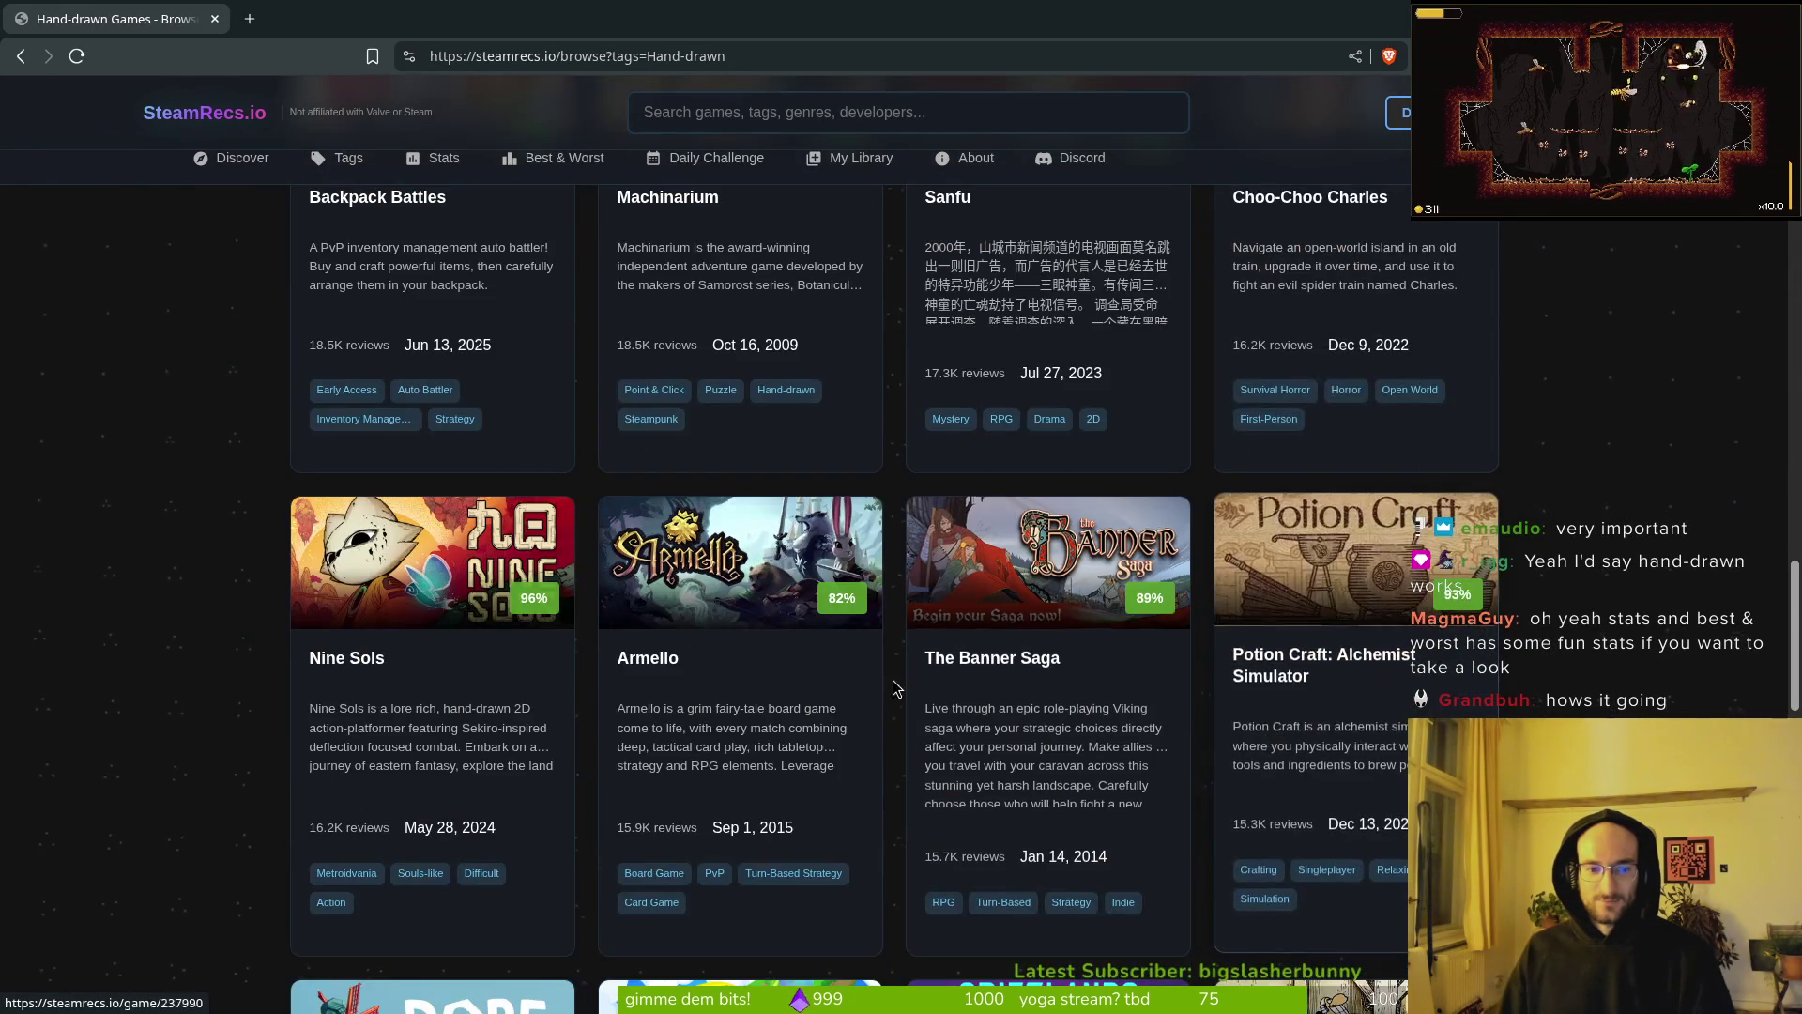
middle_click(420, 605)
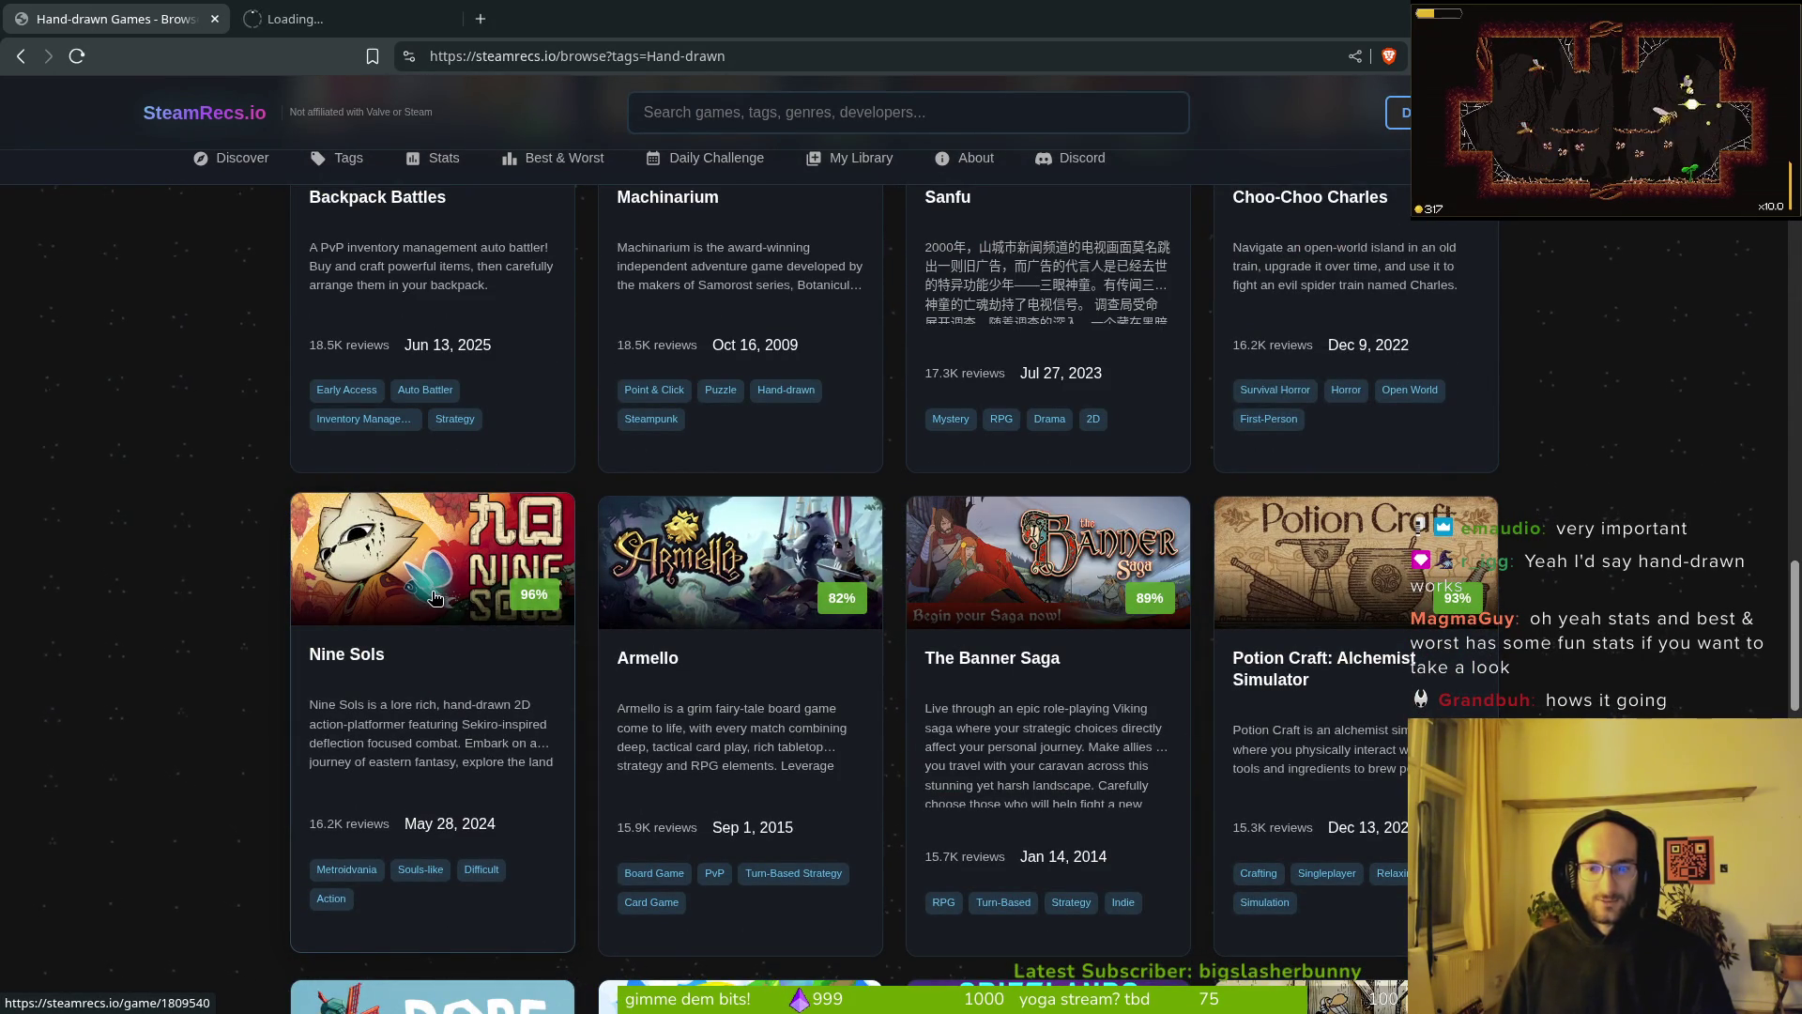
middle_click(1349, 571)
left_click(357, 19)
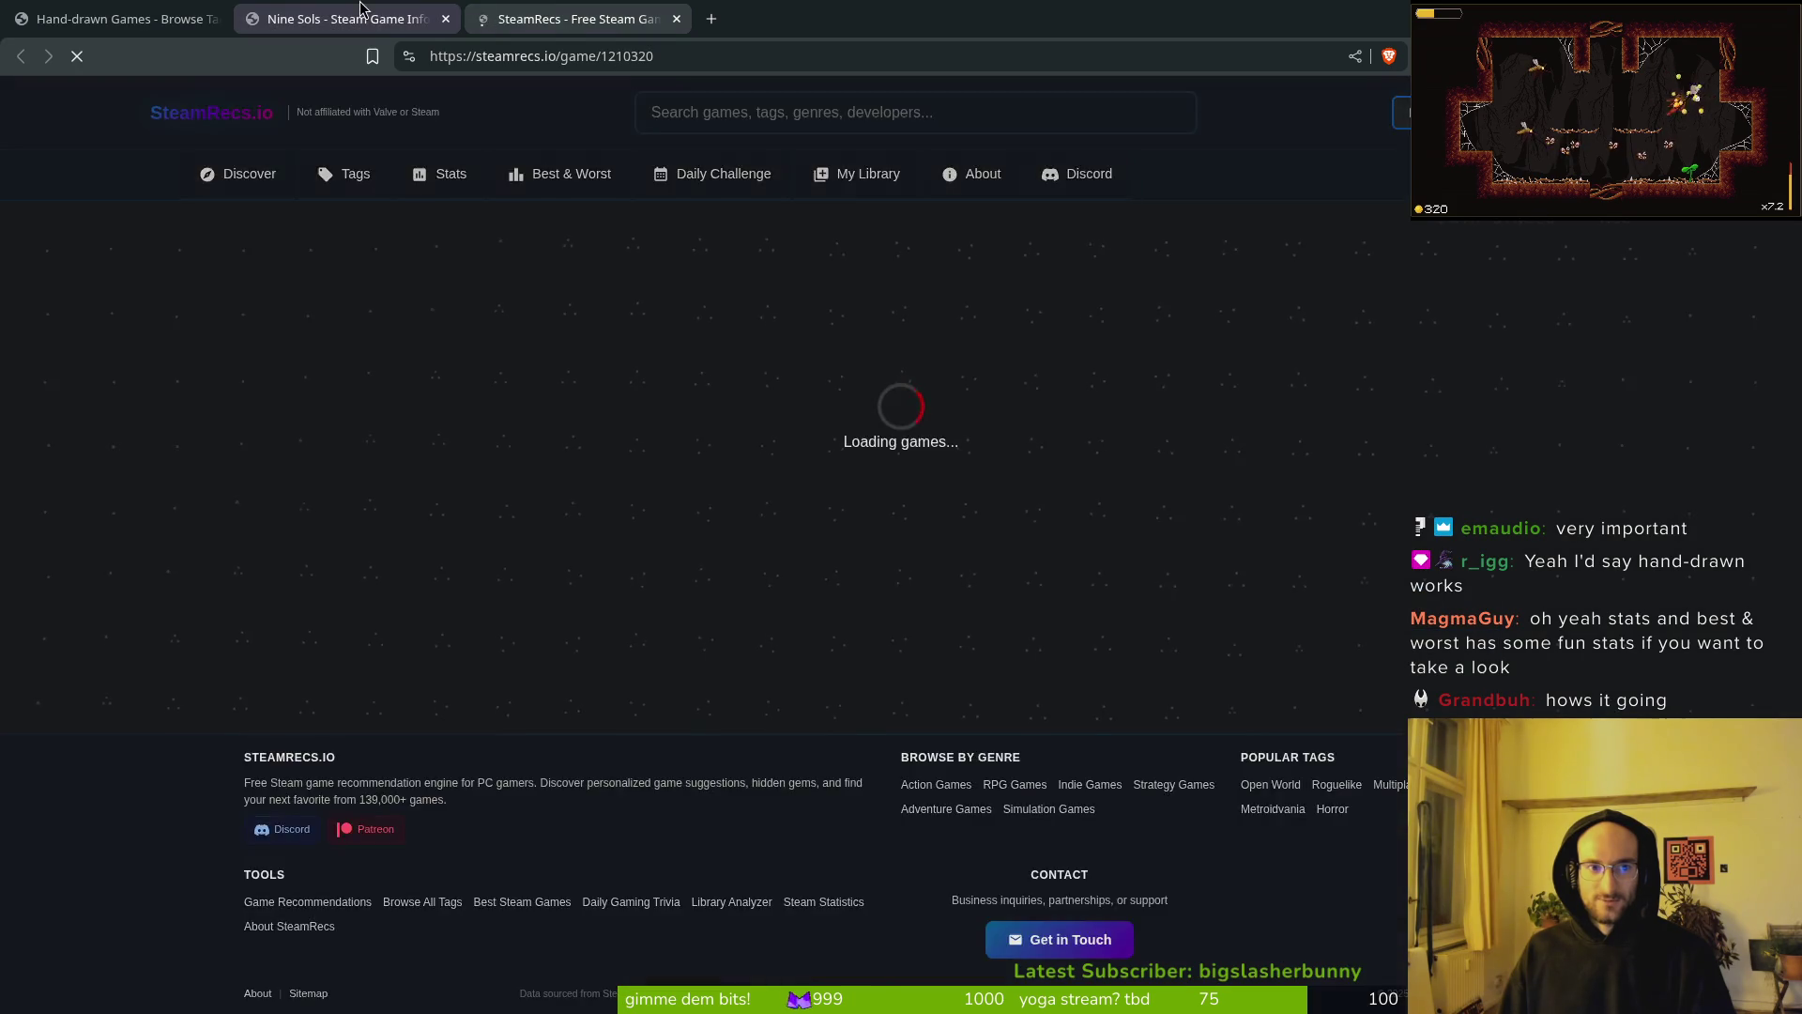
left_click(612, 17)
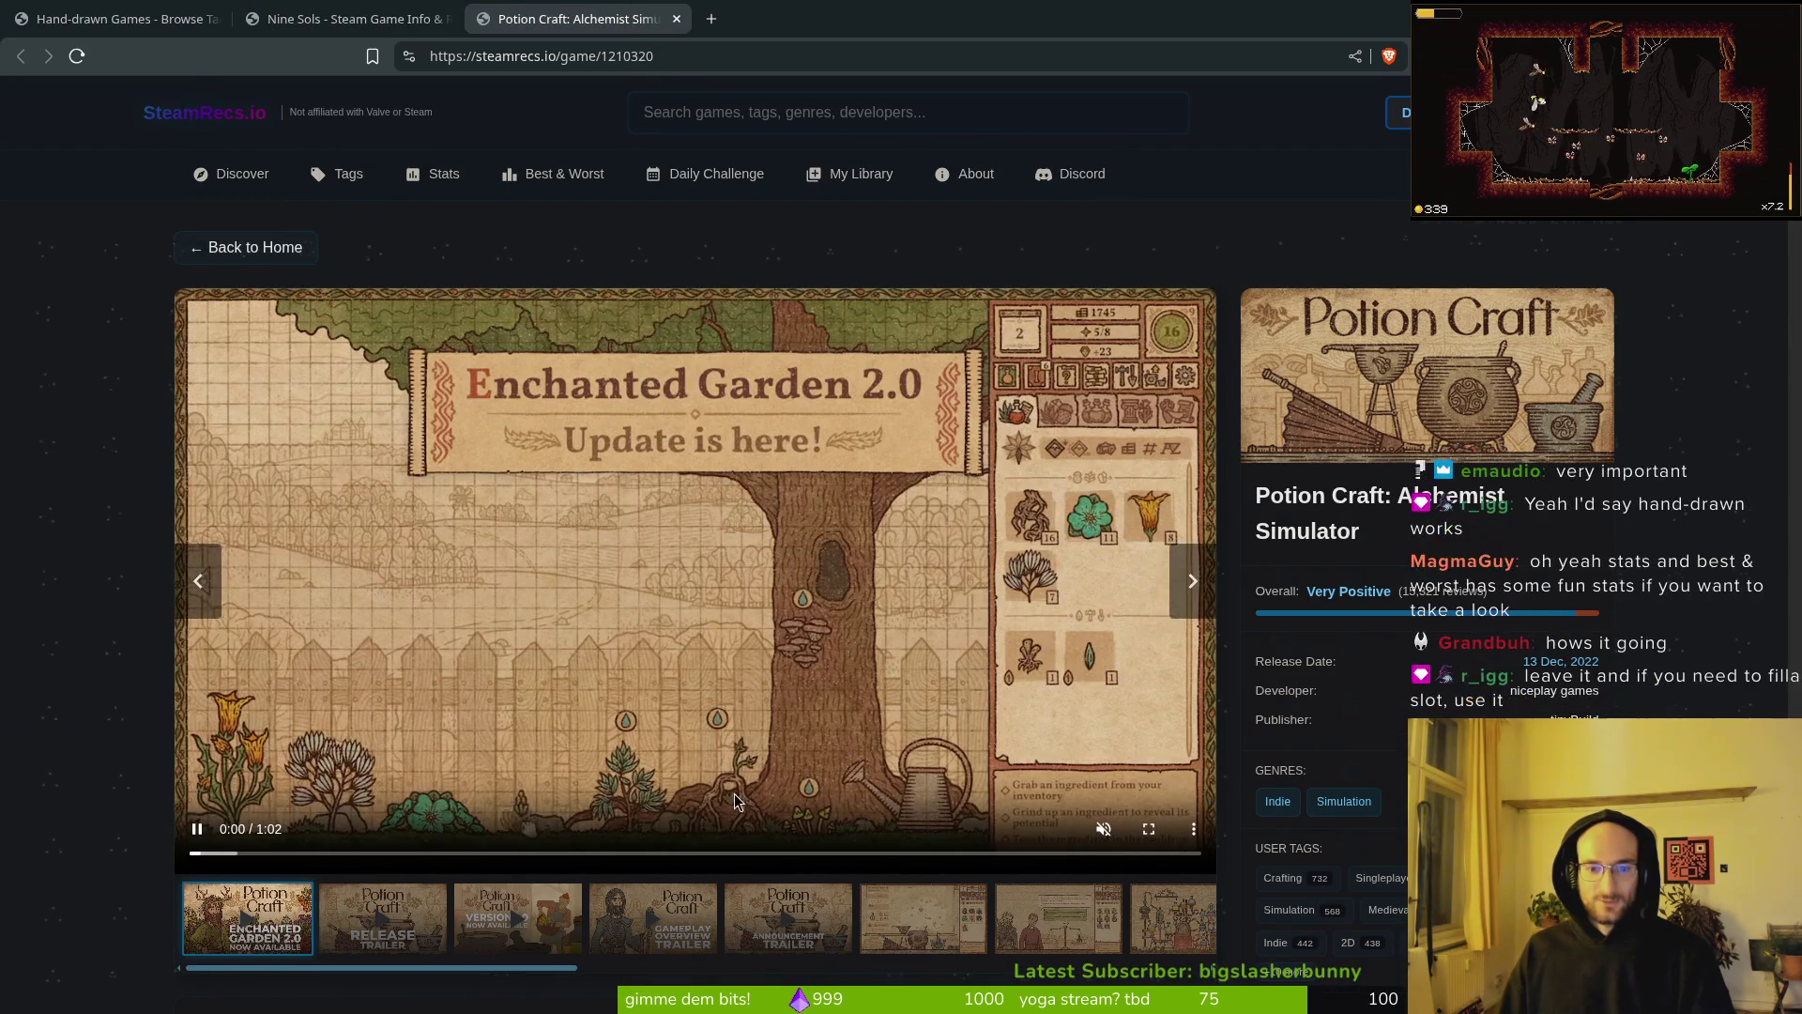
left_click(517, 919)
left_click(923, 918)
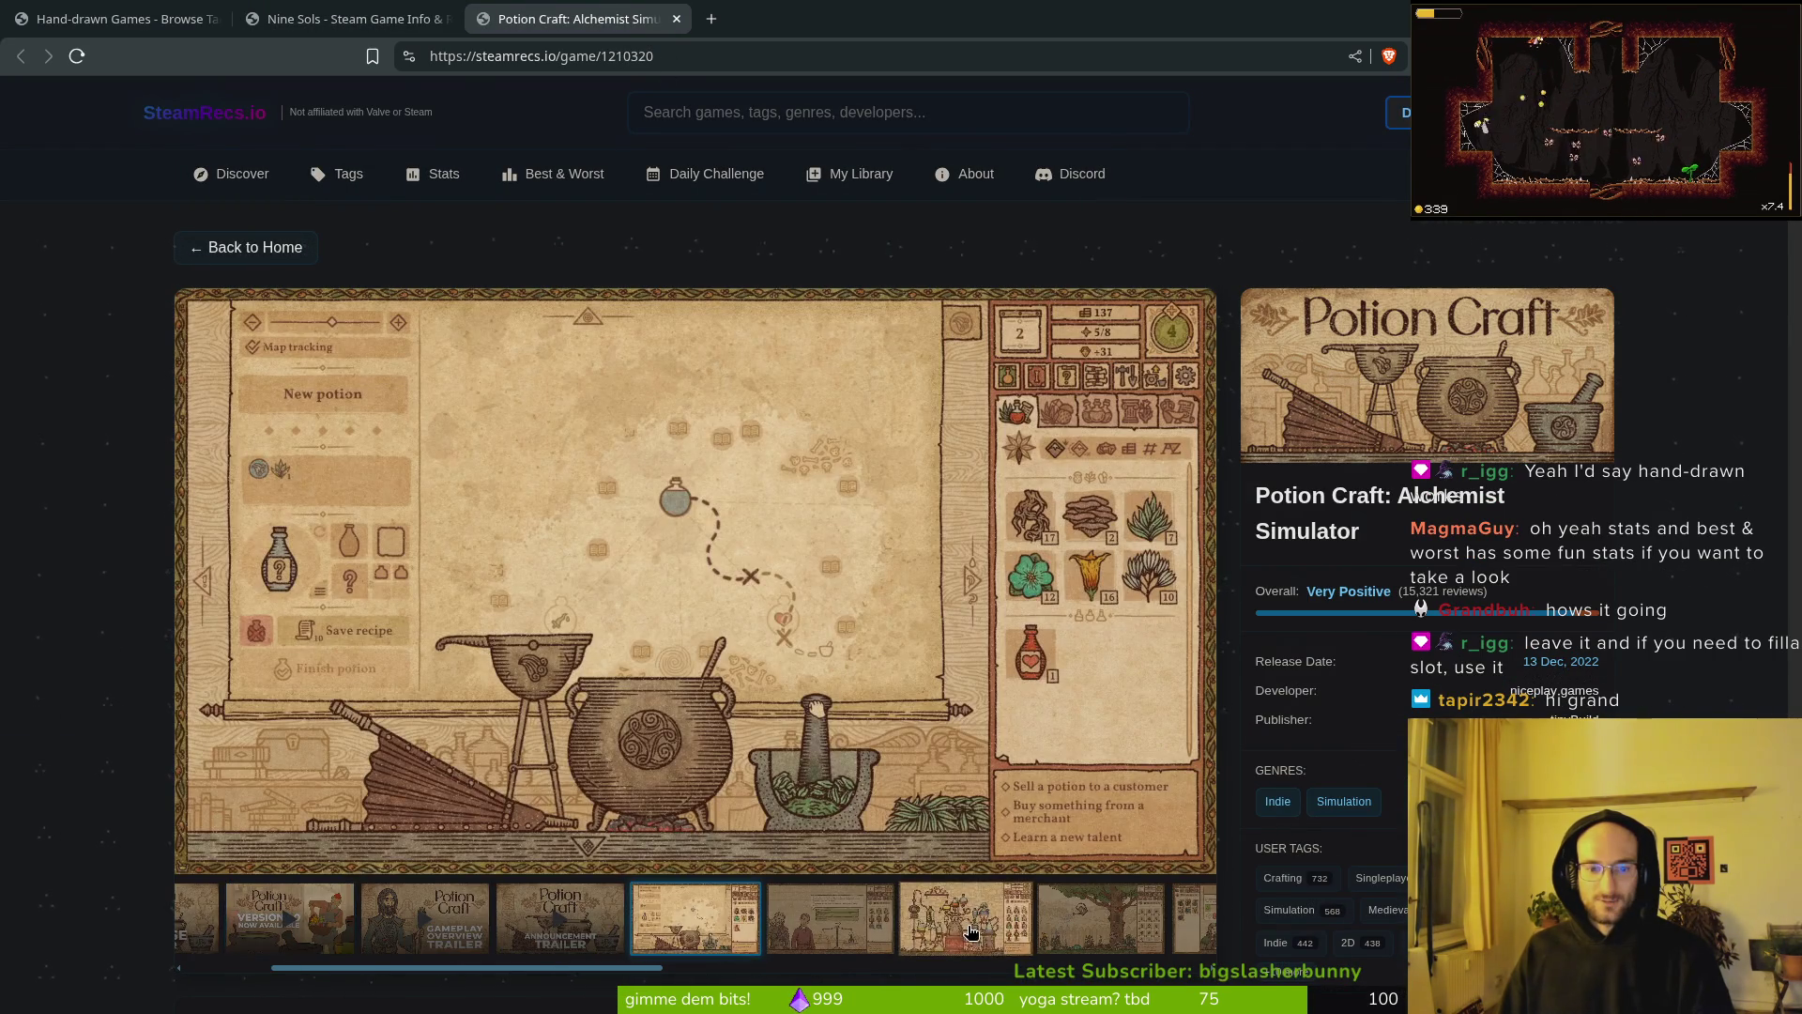
left_click(966, 919)
key("ctrl+w")
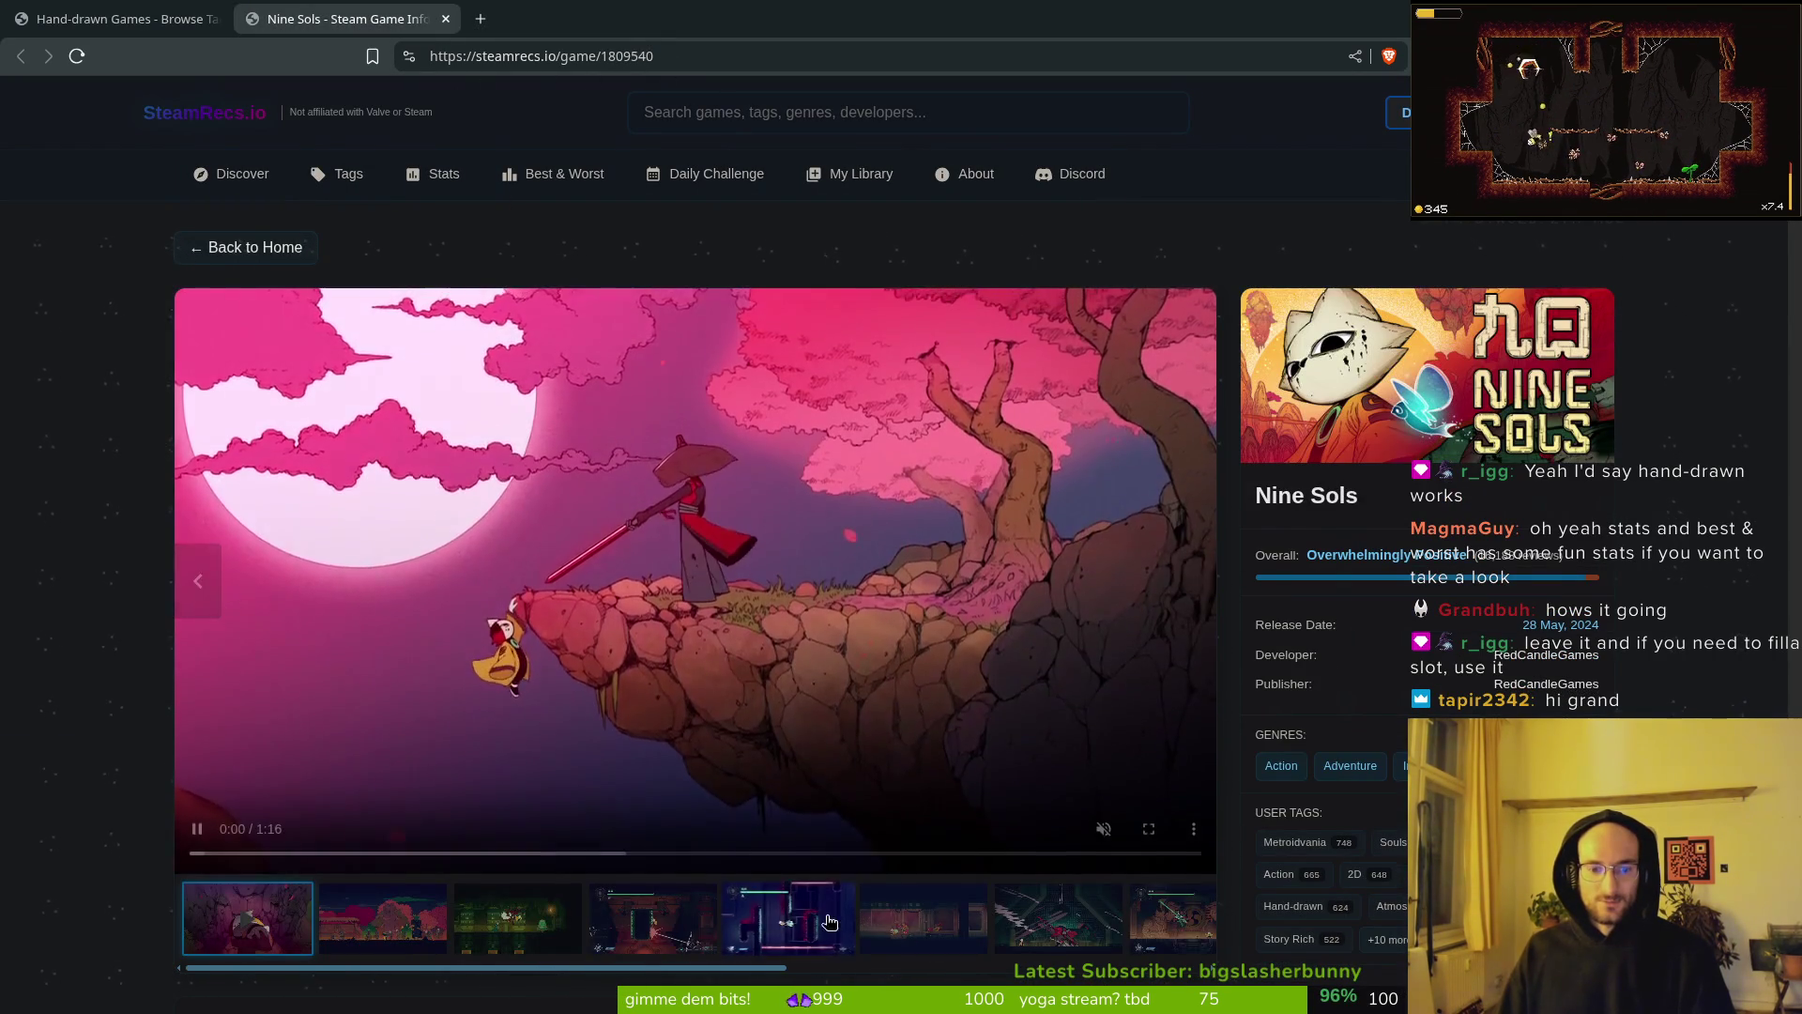
key("ctrl+w")
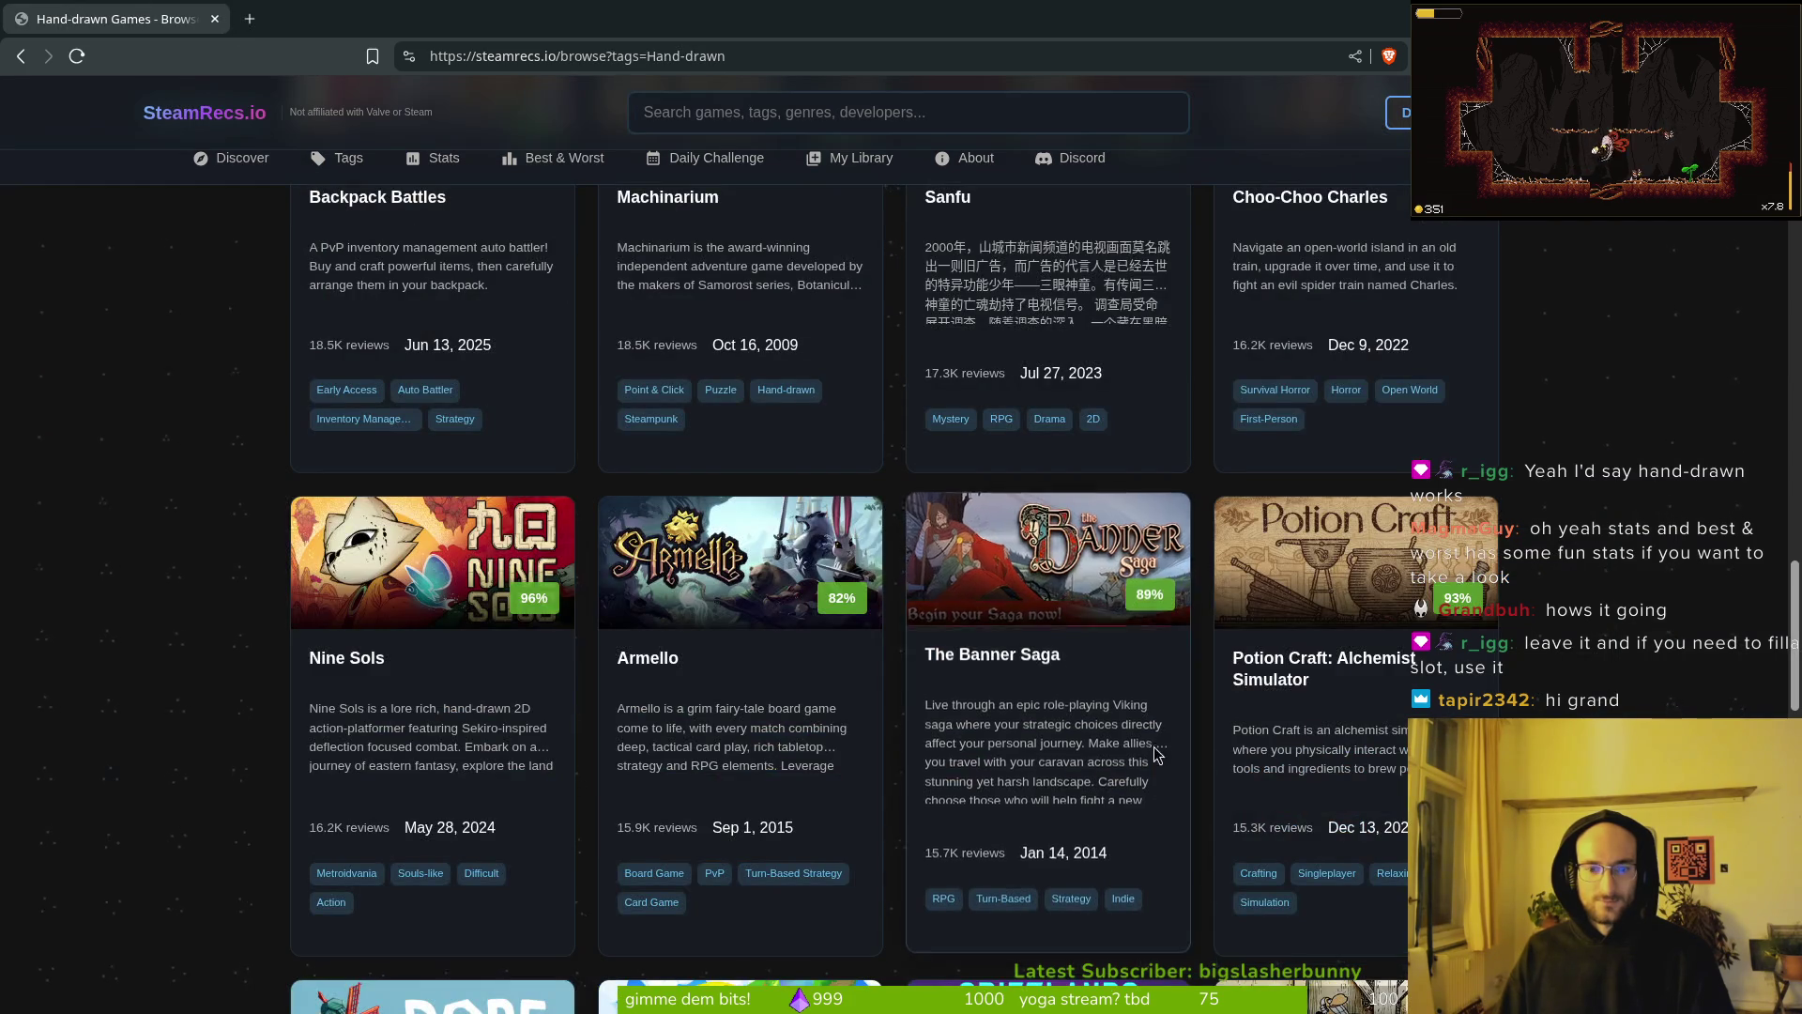
scroll(492, 551, "down", 7)
scroll(479, 573, "down", 3)
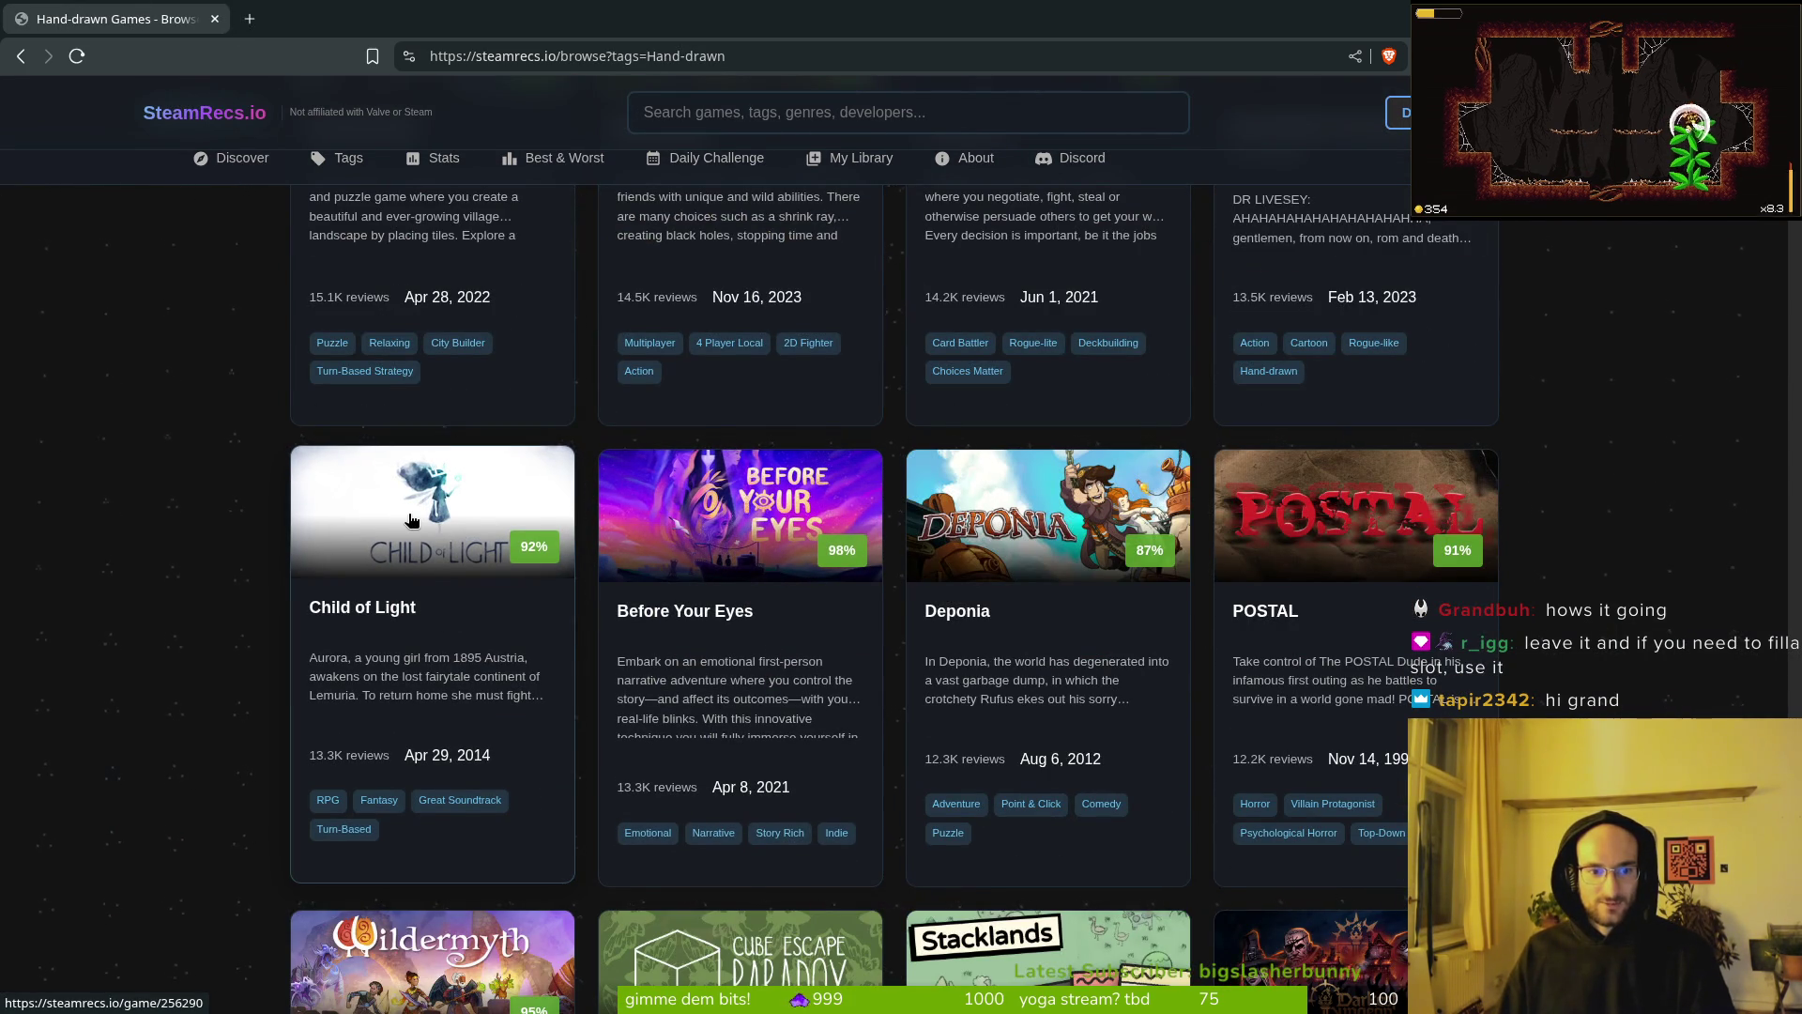
middle_click(414, 628)
key("ctrl+Tab")
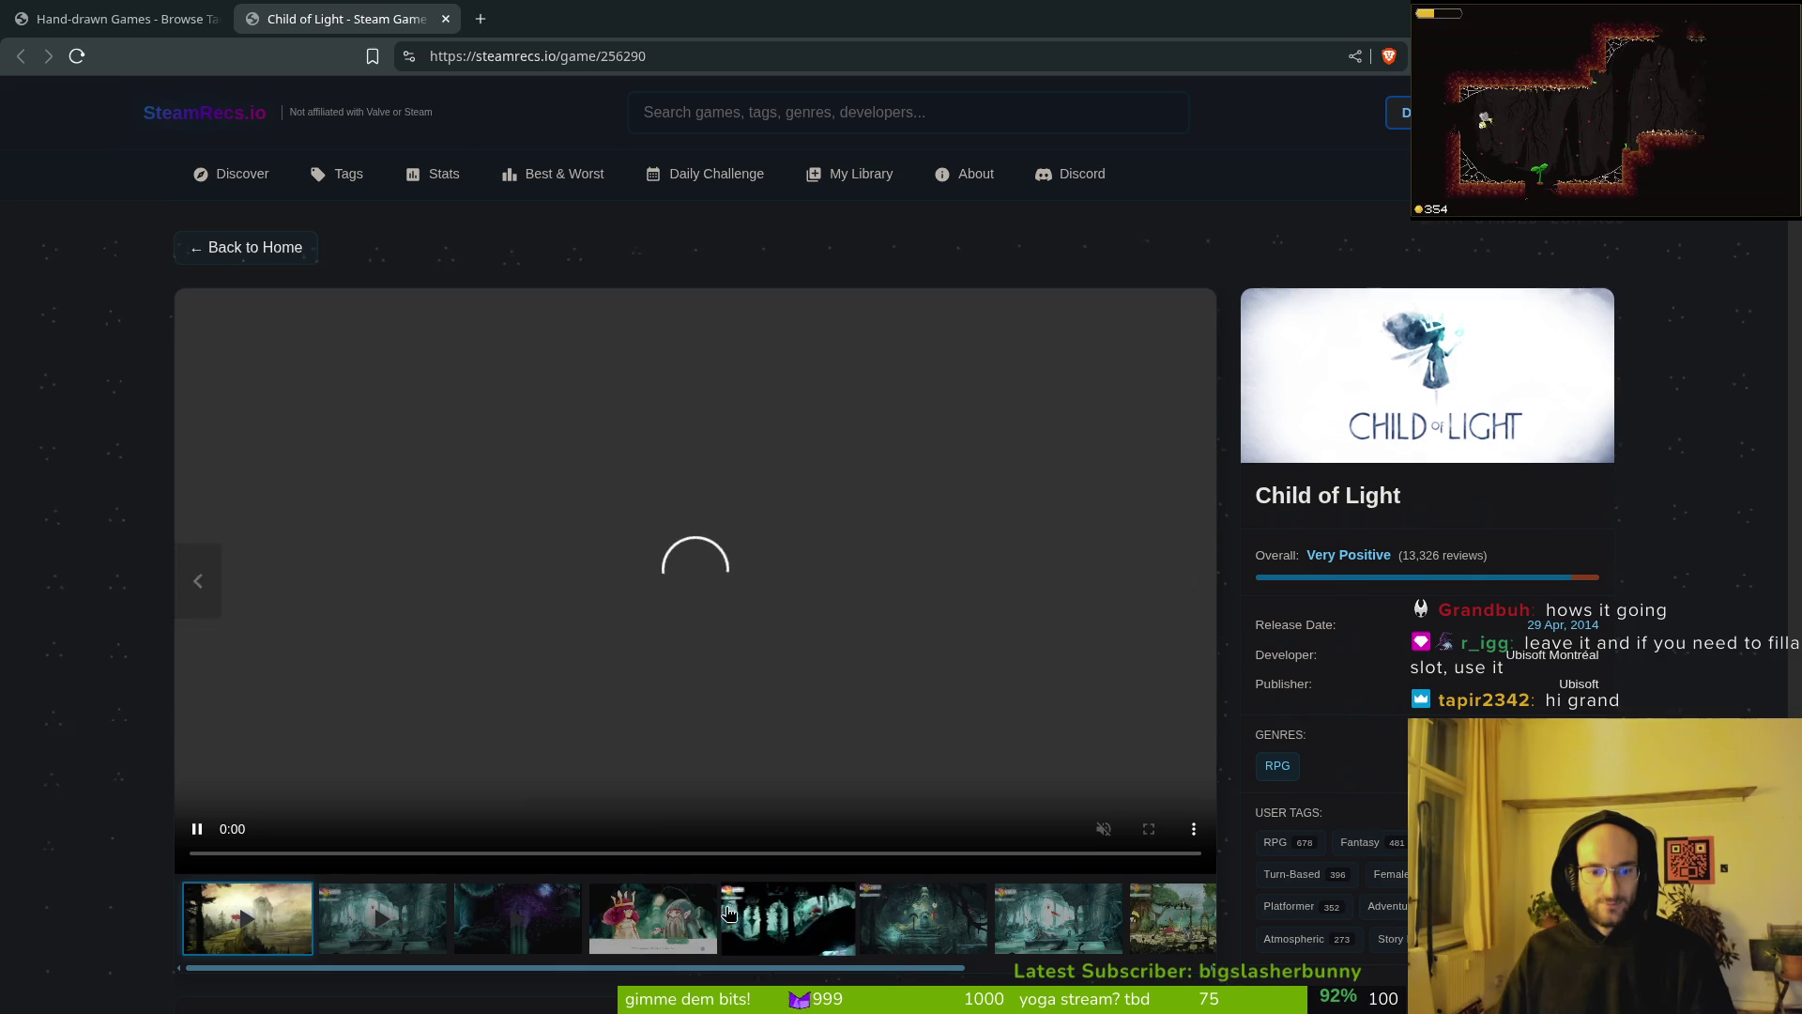
left_click(617, 920)
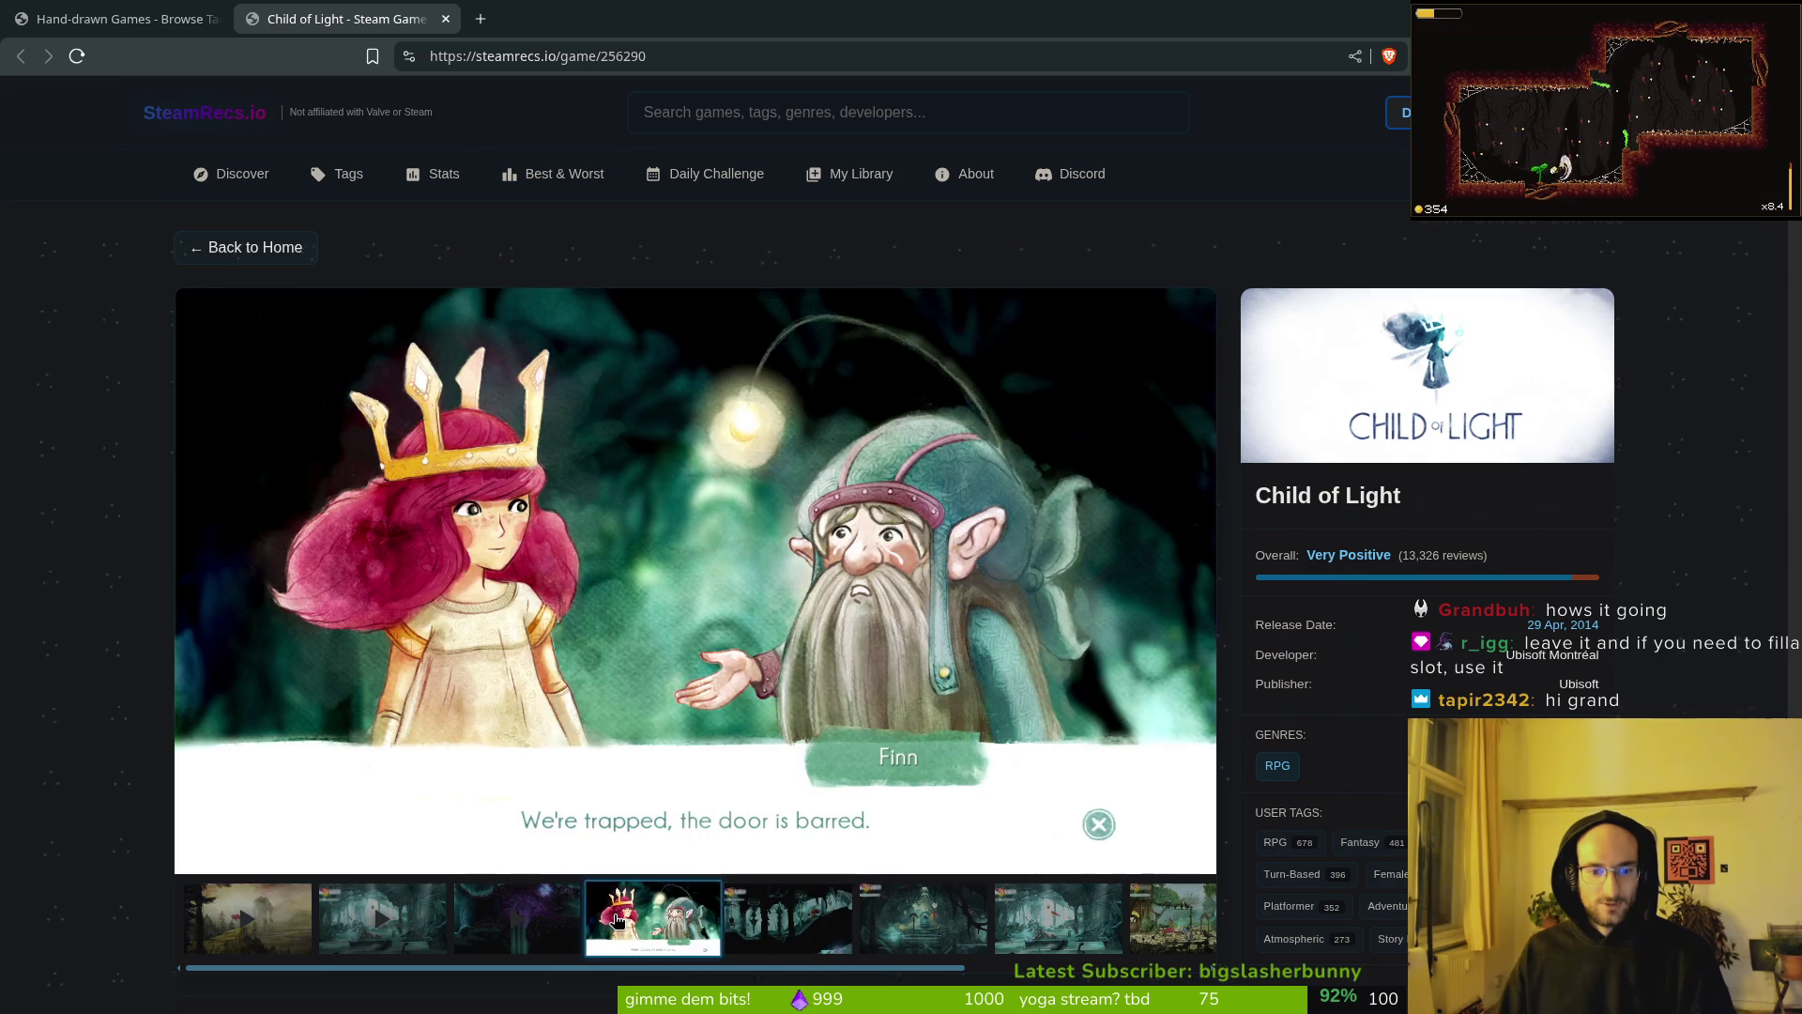
left_click(549, 941)
key("ctrl+w")
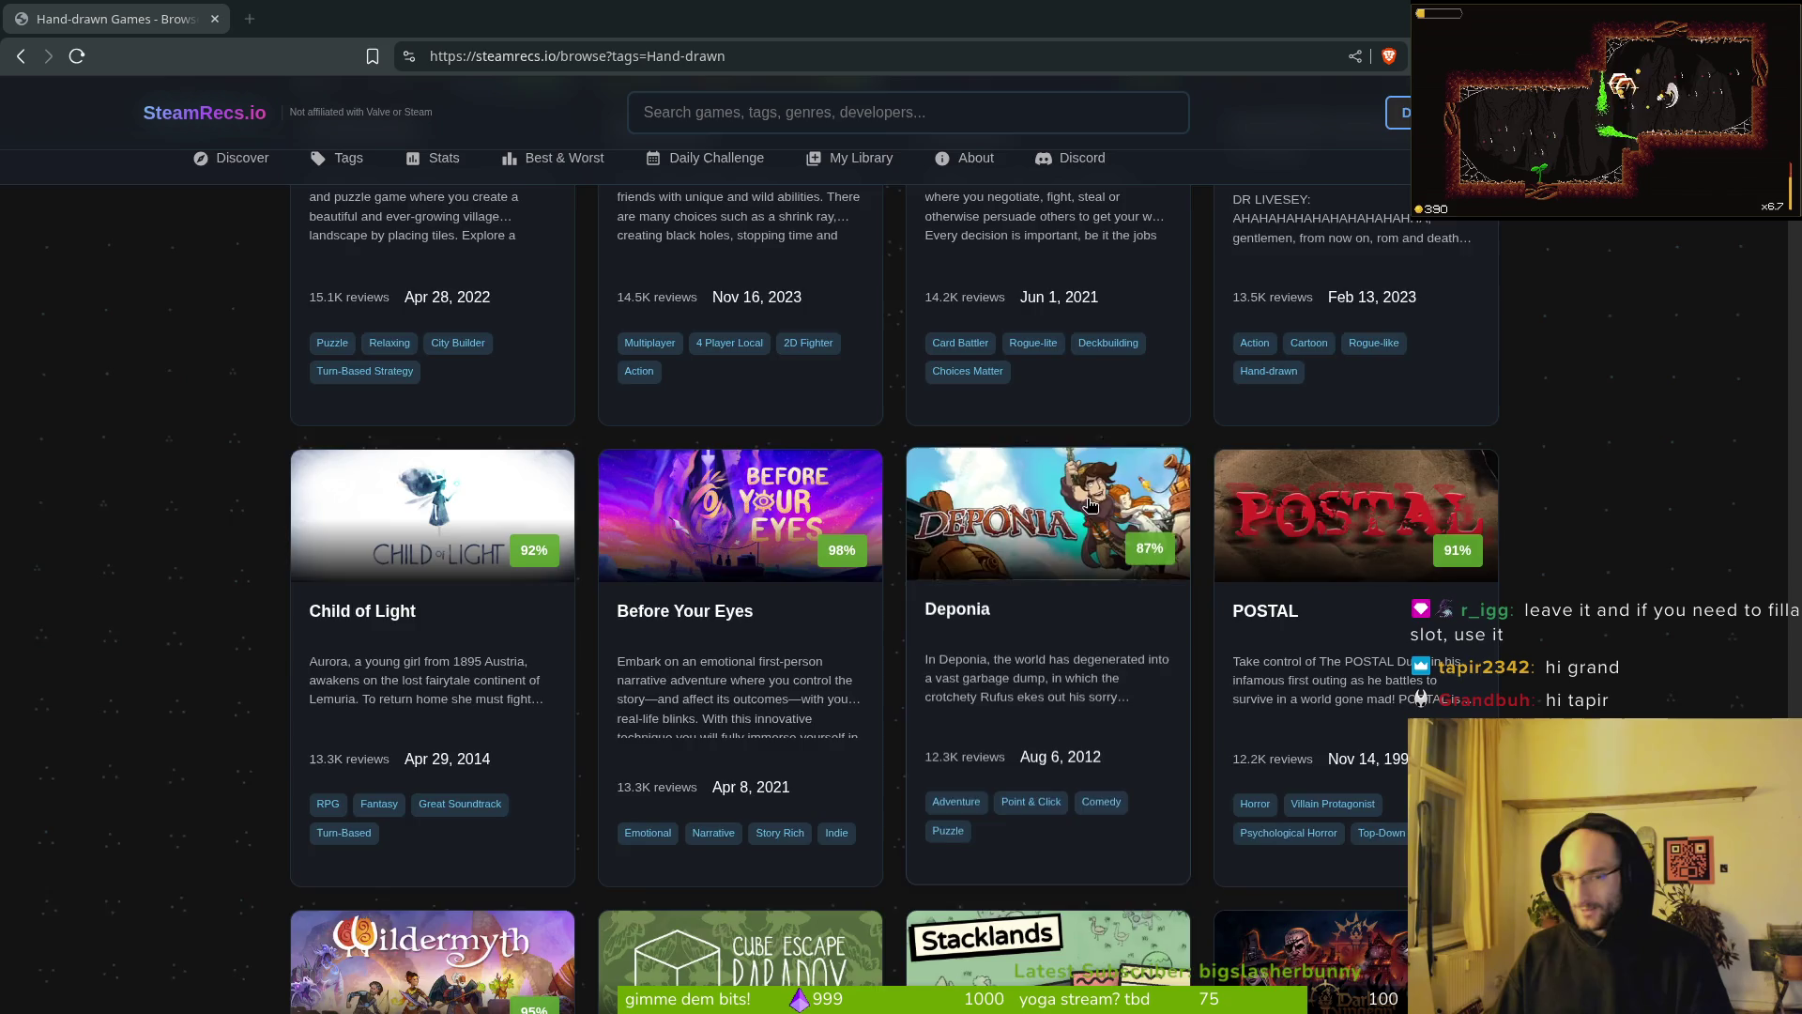
scroll(1051, 503, "up", 7)
scroll(1051, 503, "up", 5)
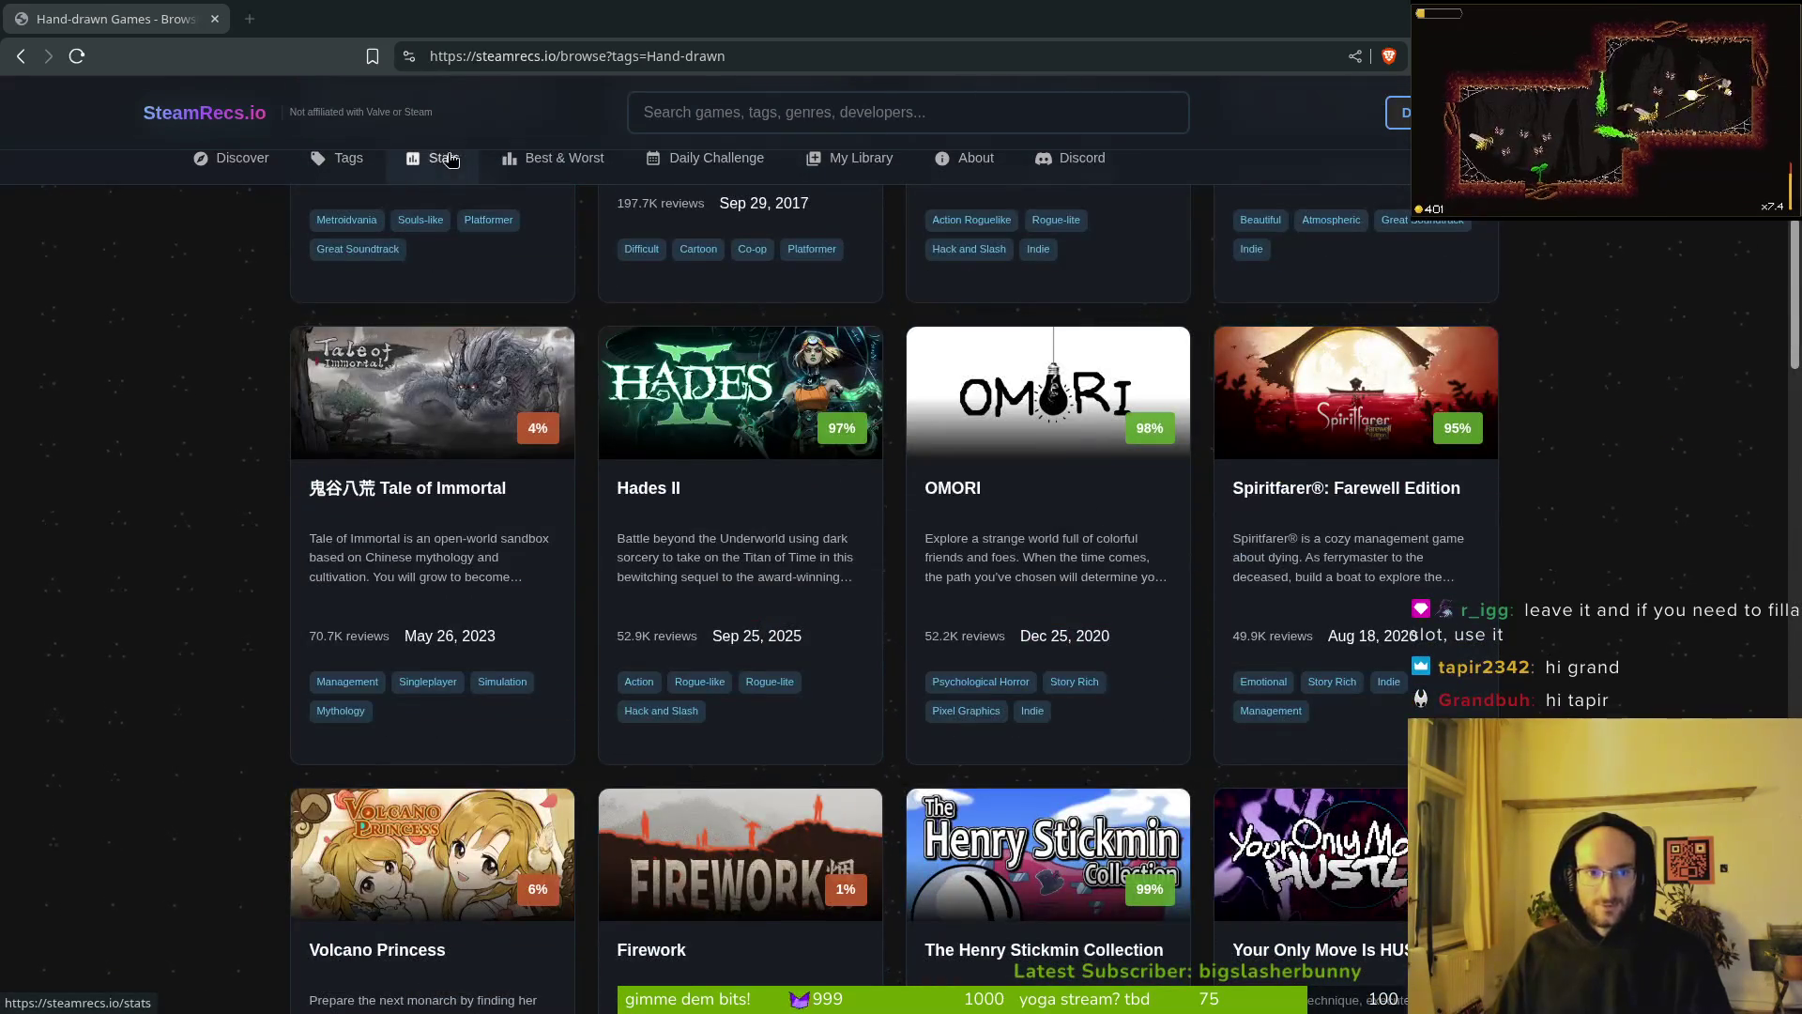
Step: Open the Stats page and browse the statistics, highlighting the 97.1 hrs average playtime
left_click(437, 161)
scroll(1099, 497, "up", 8)
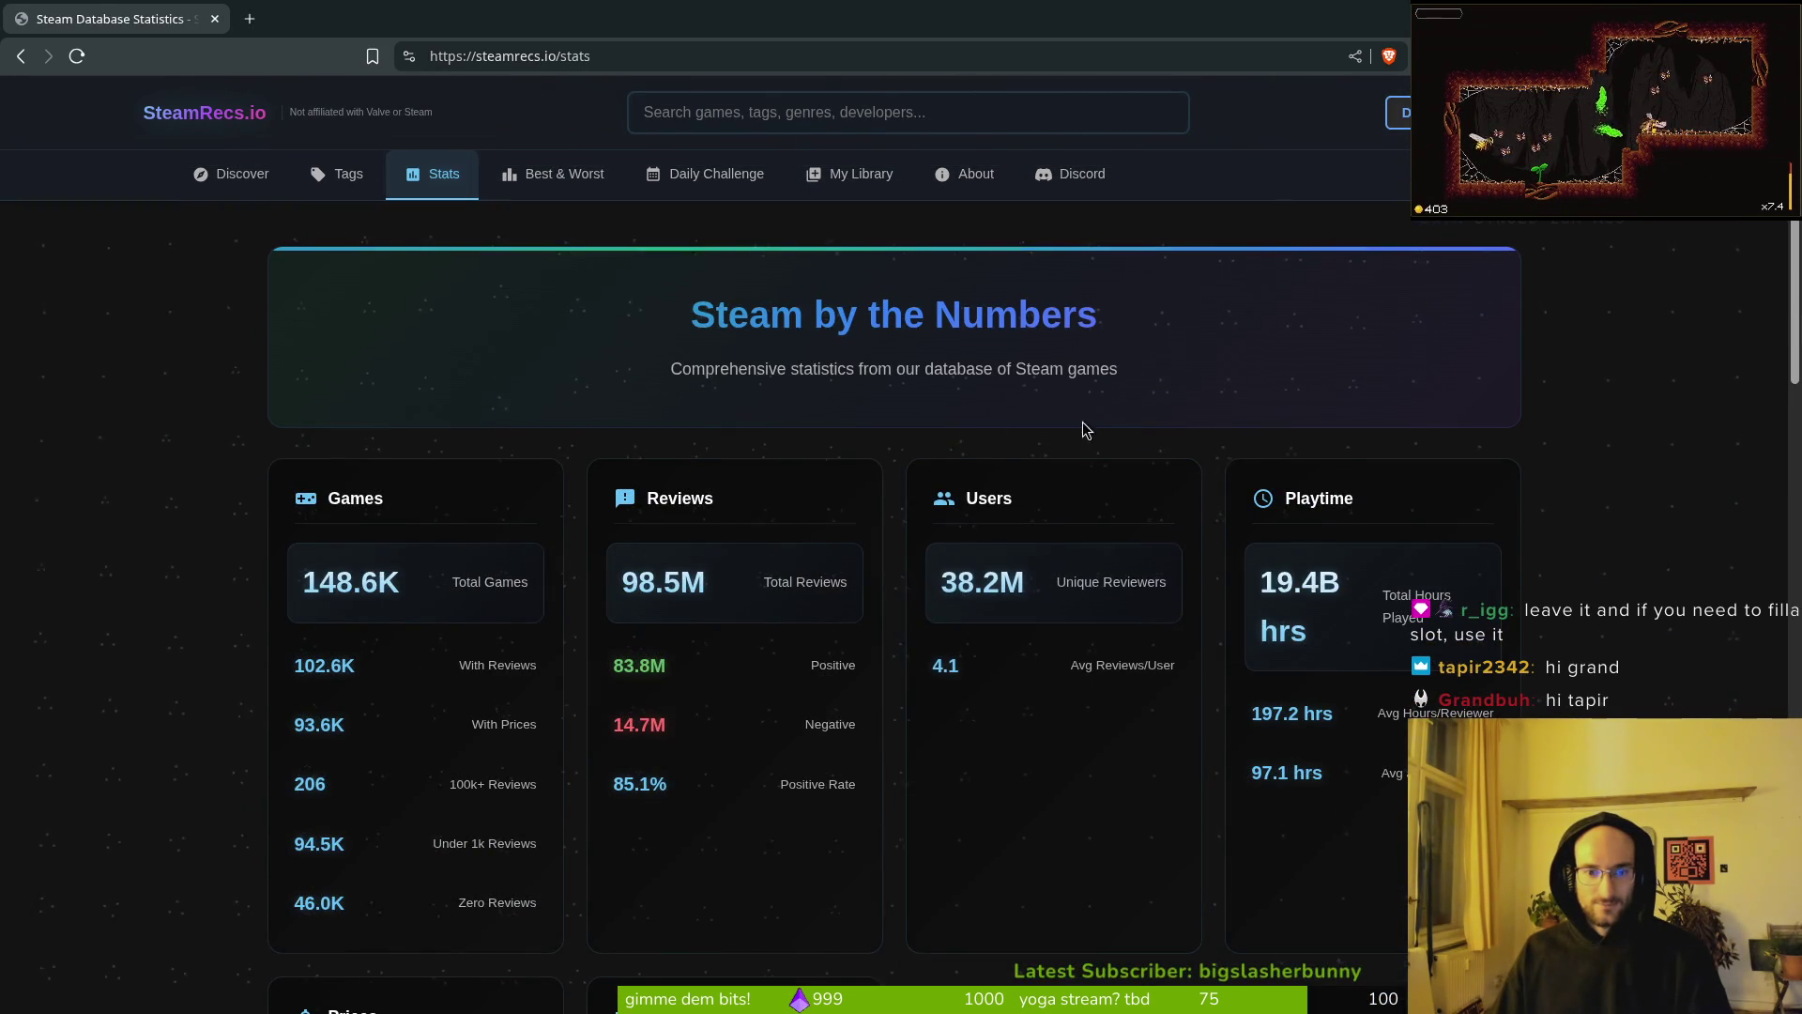
scroll(259, 505, "down", 20)
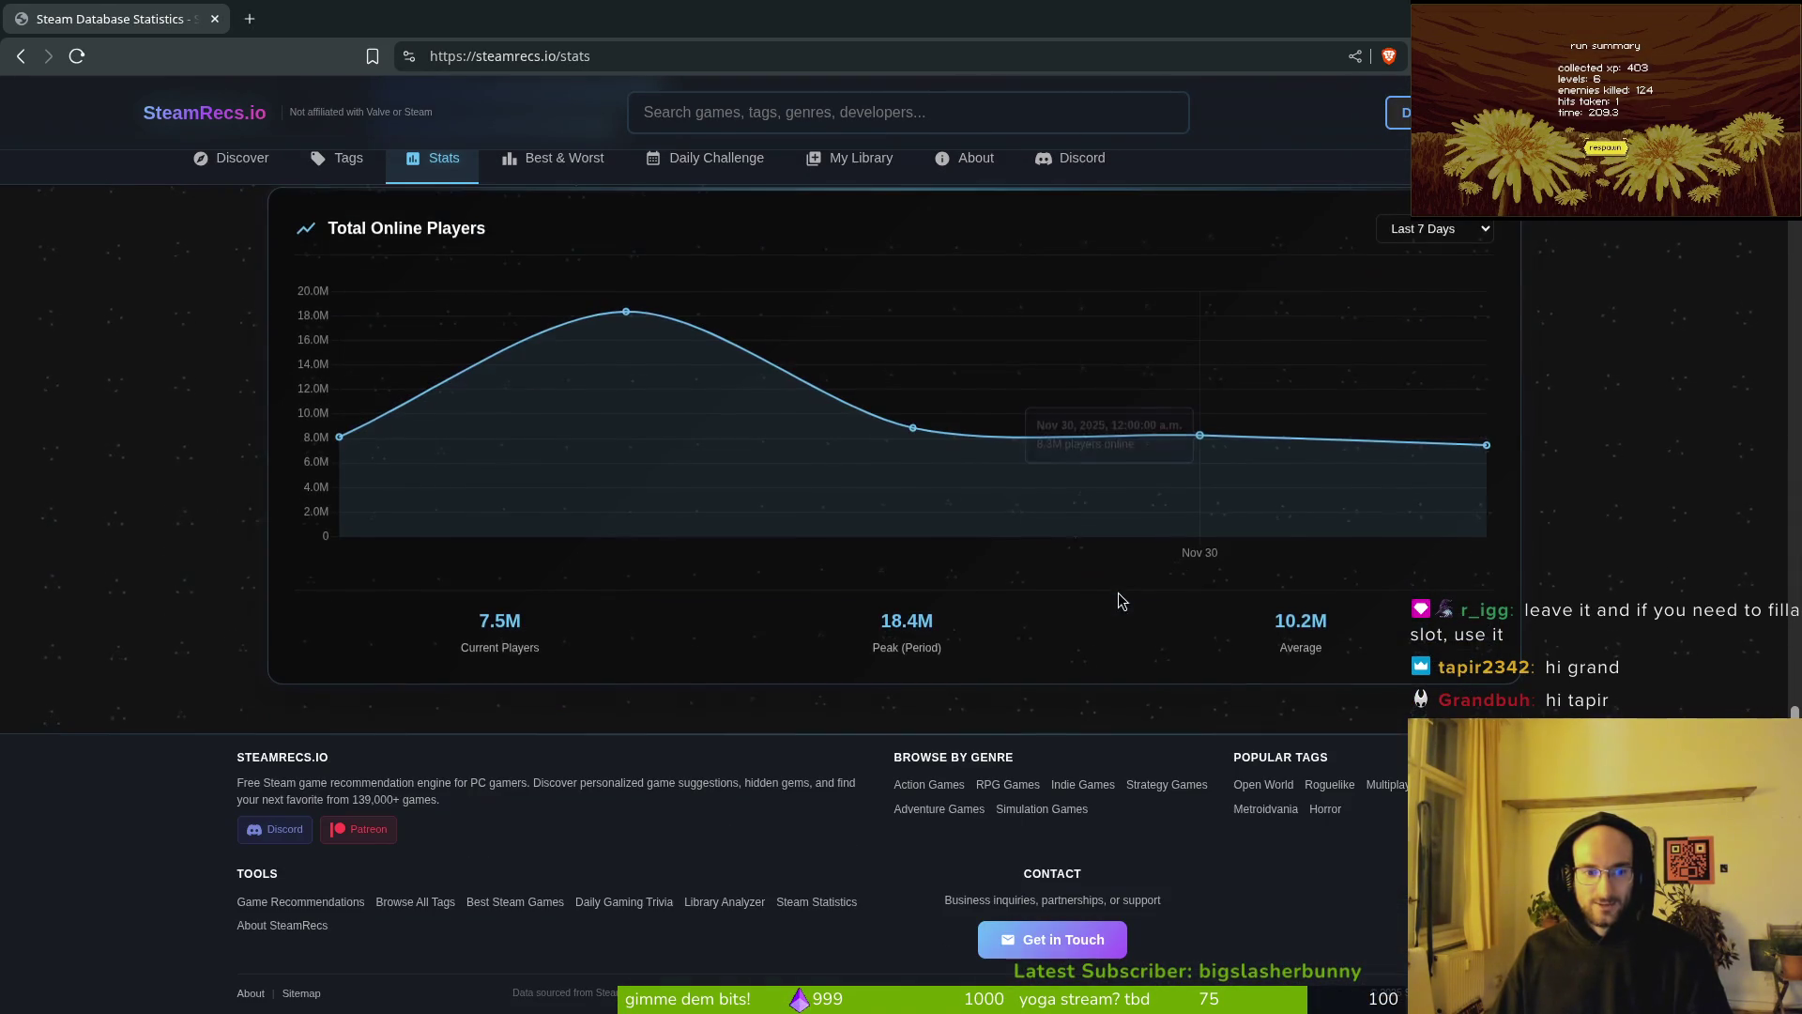
scroll(1070, 587, "up", 10)
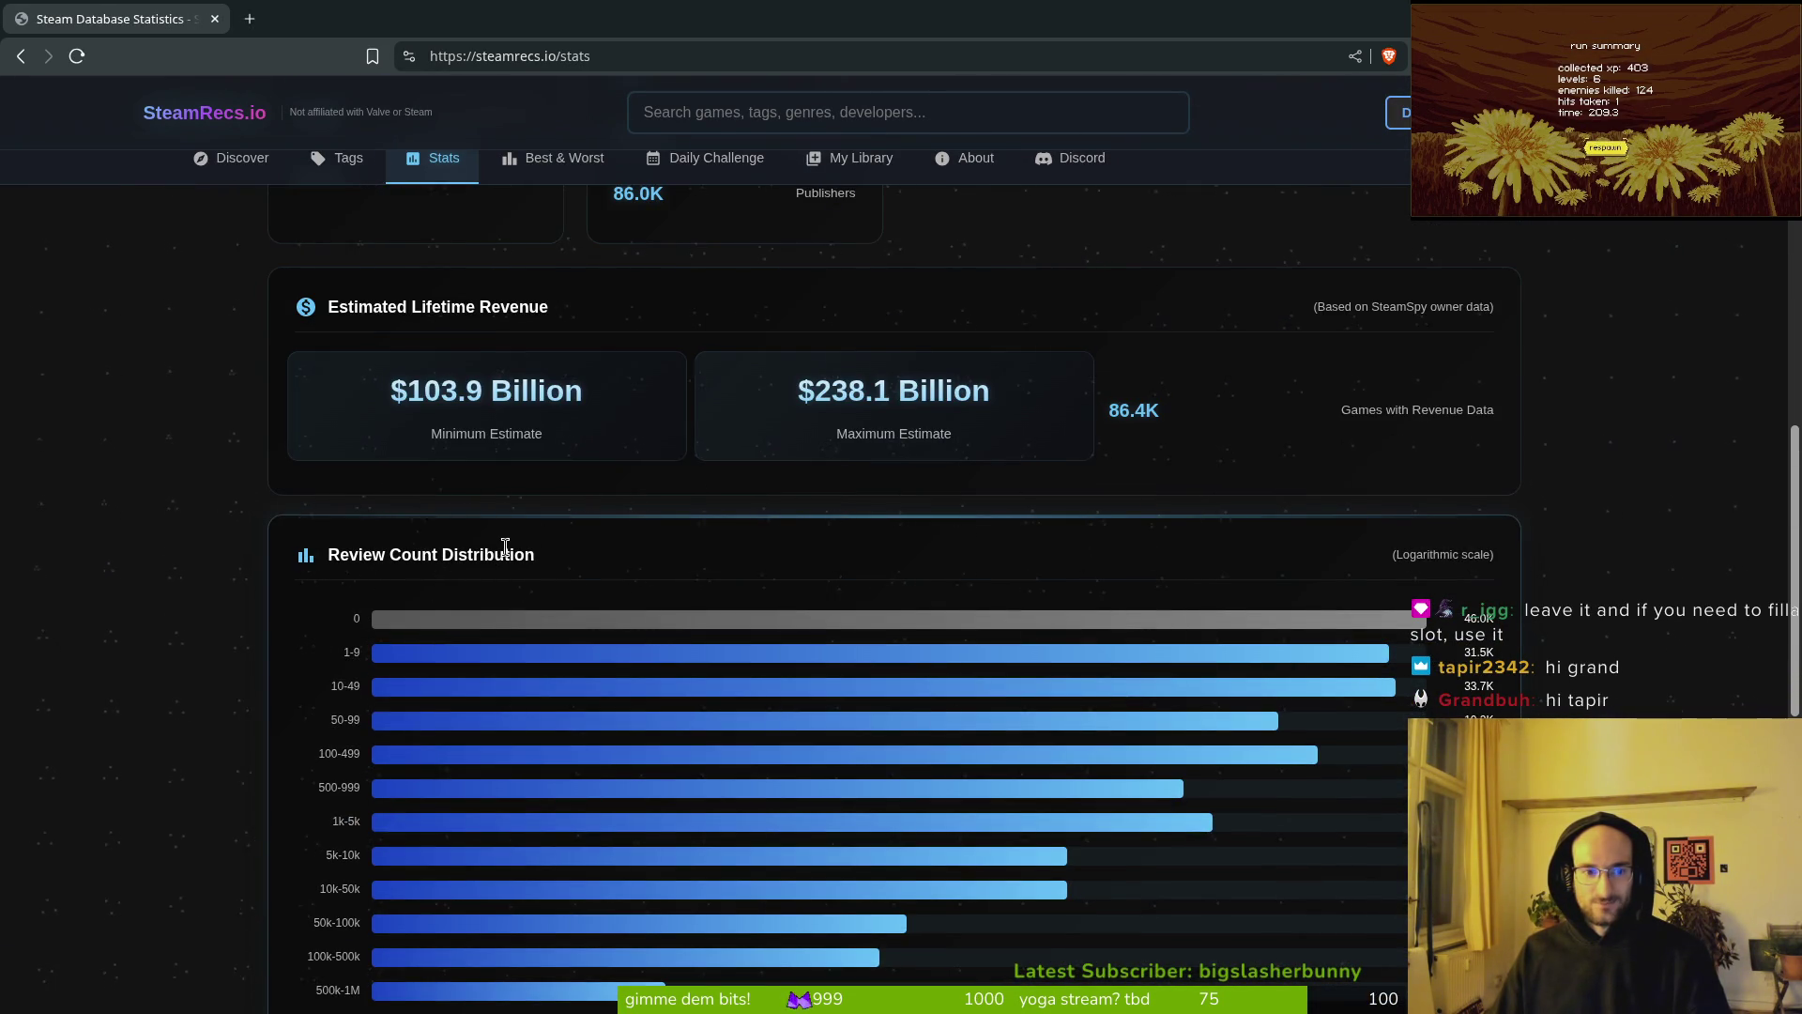
scroll(720, 486, "up", 11)
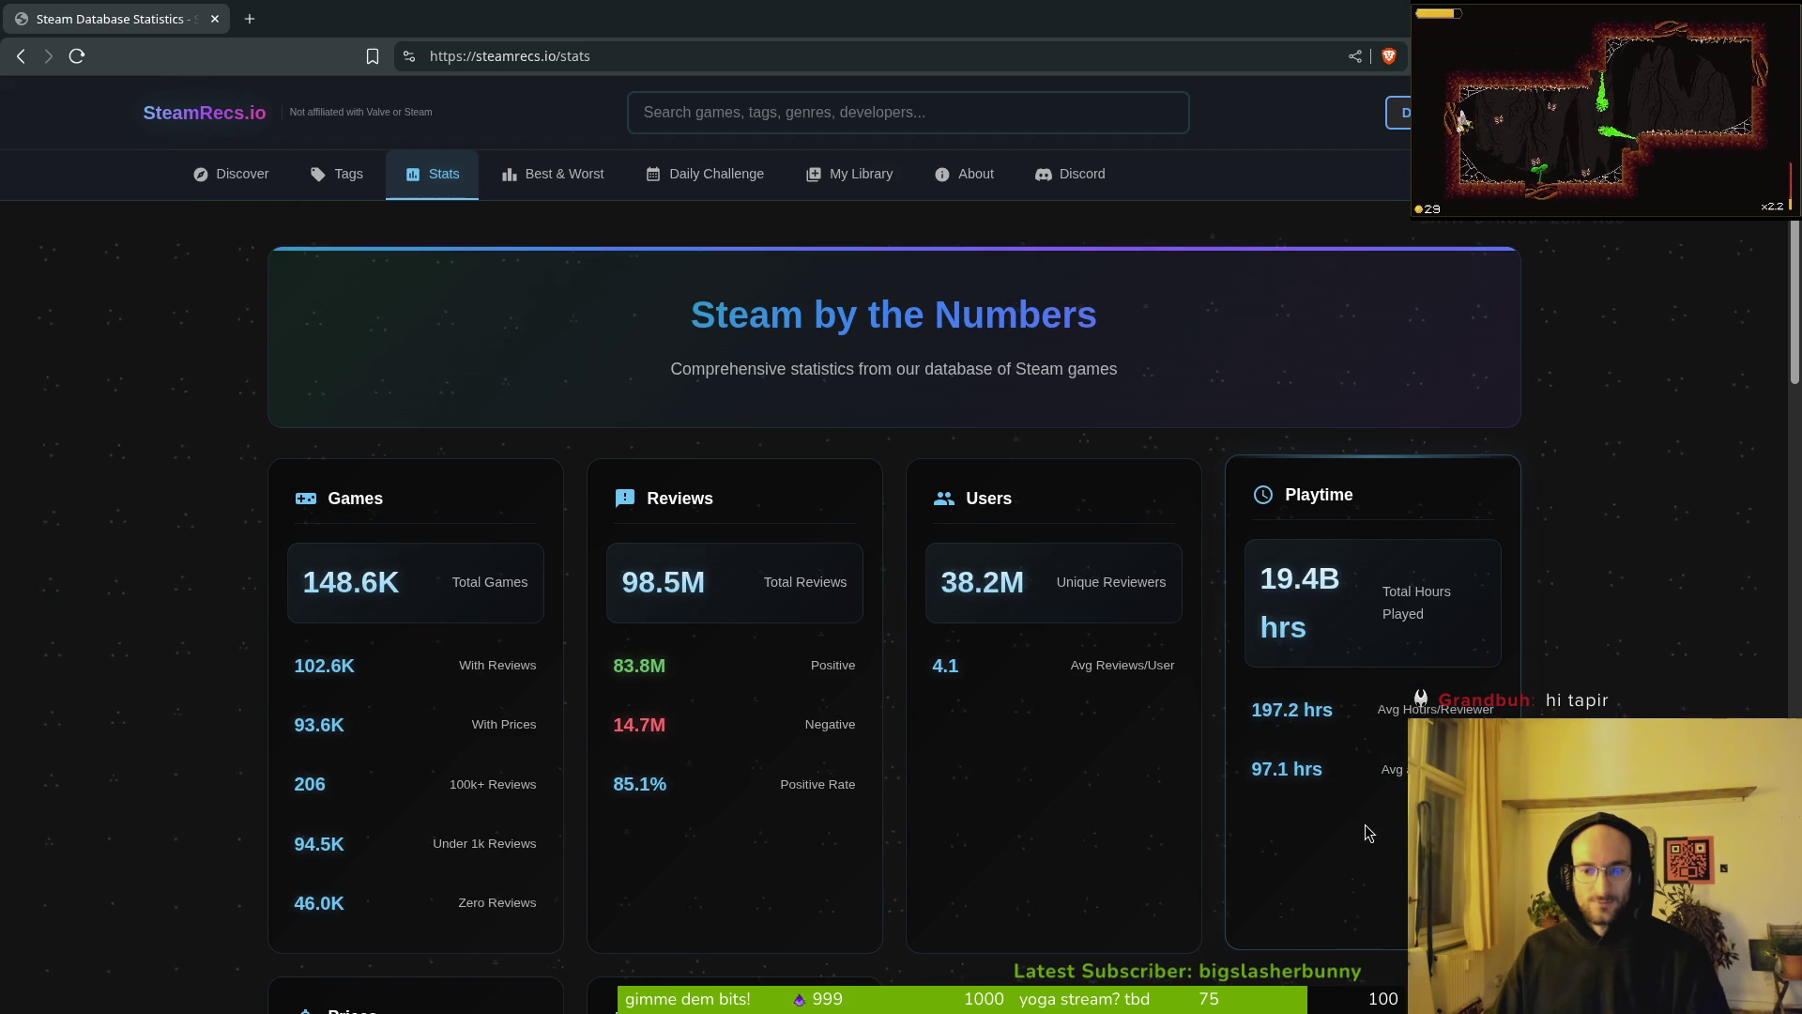
scroll(1396, 843, "down", 3)
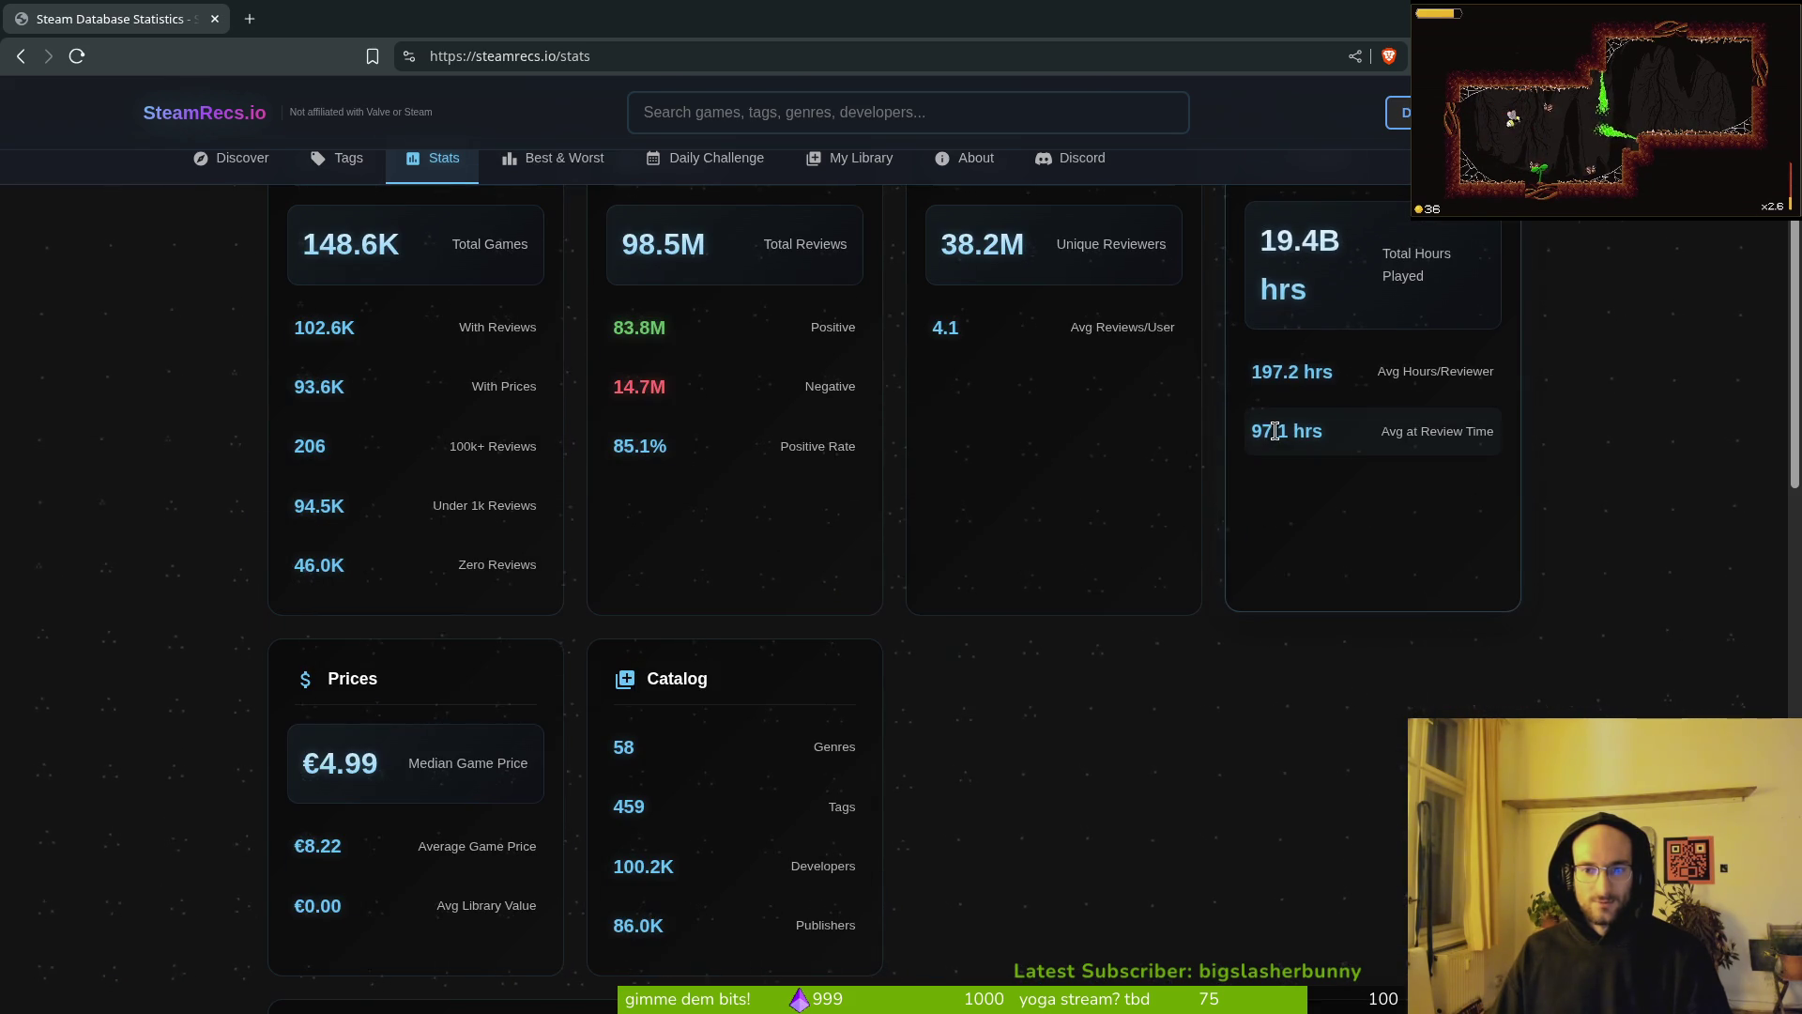
left_click_drag(1255, 431, 1342, 431)
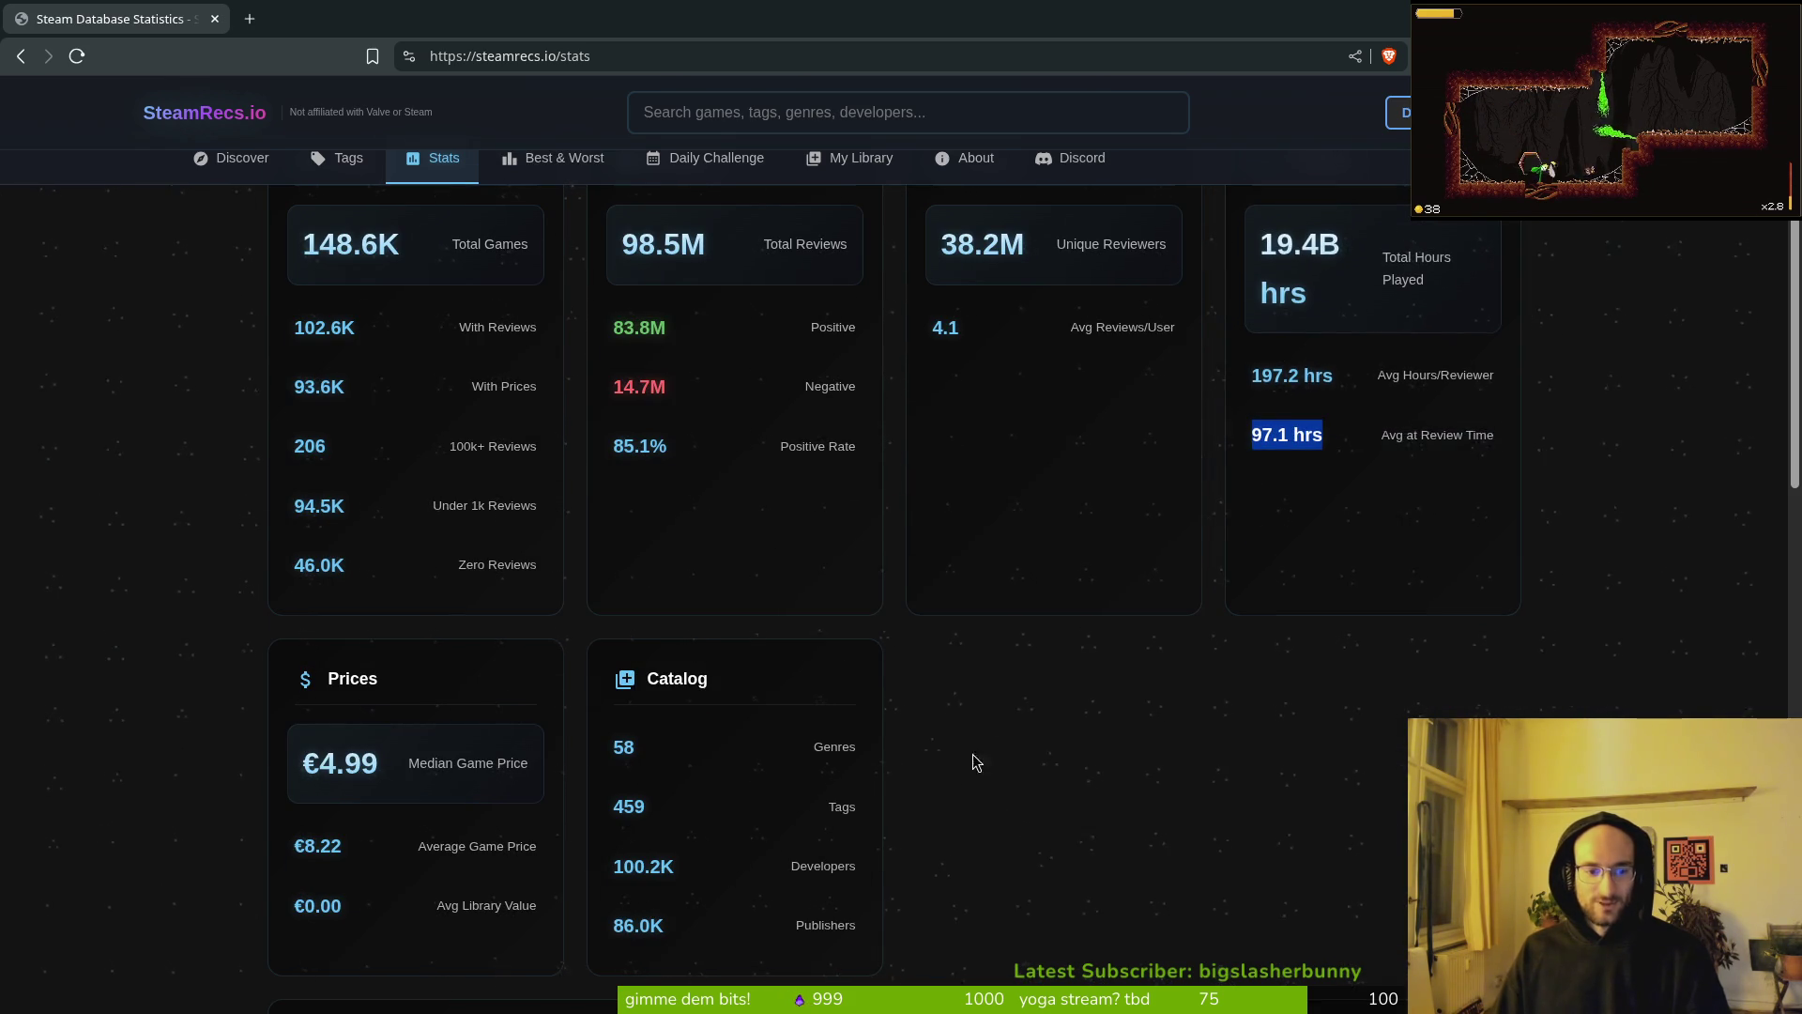
scroll(1005, 704, "down", 2)
scroll(1039, 635, "down", 2)
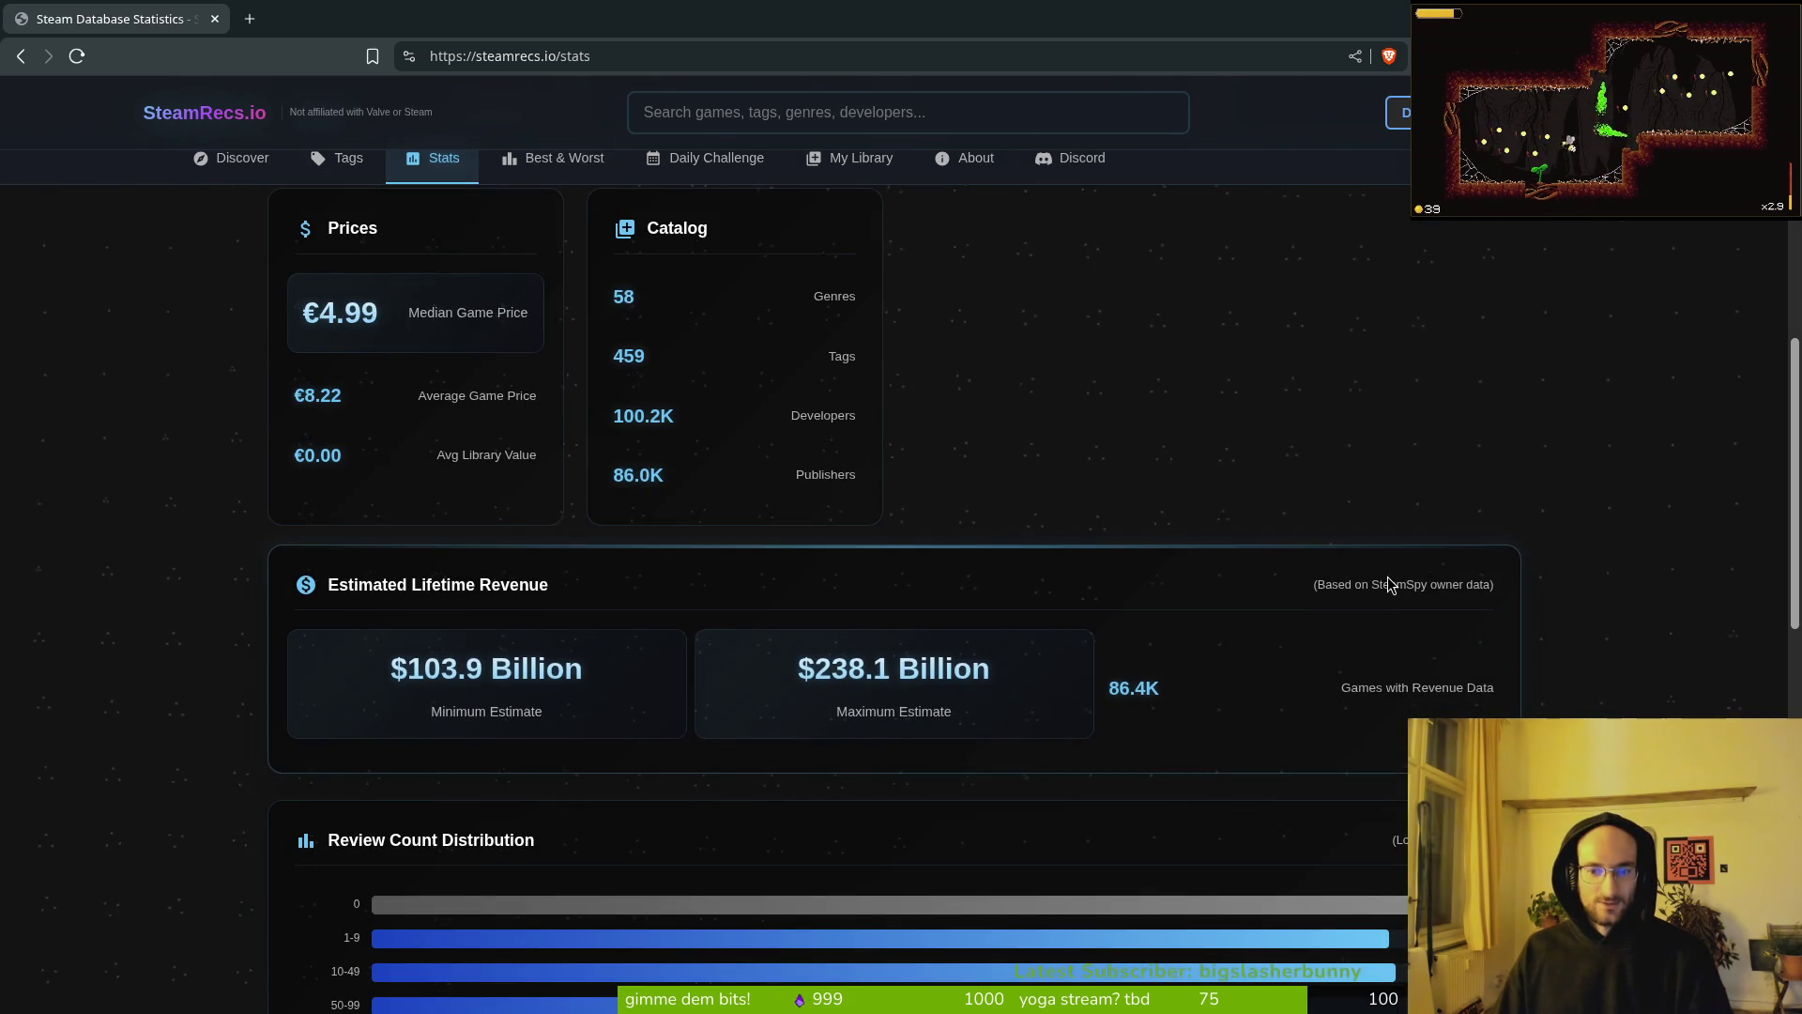
scroll(543, 651, "down", 2)
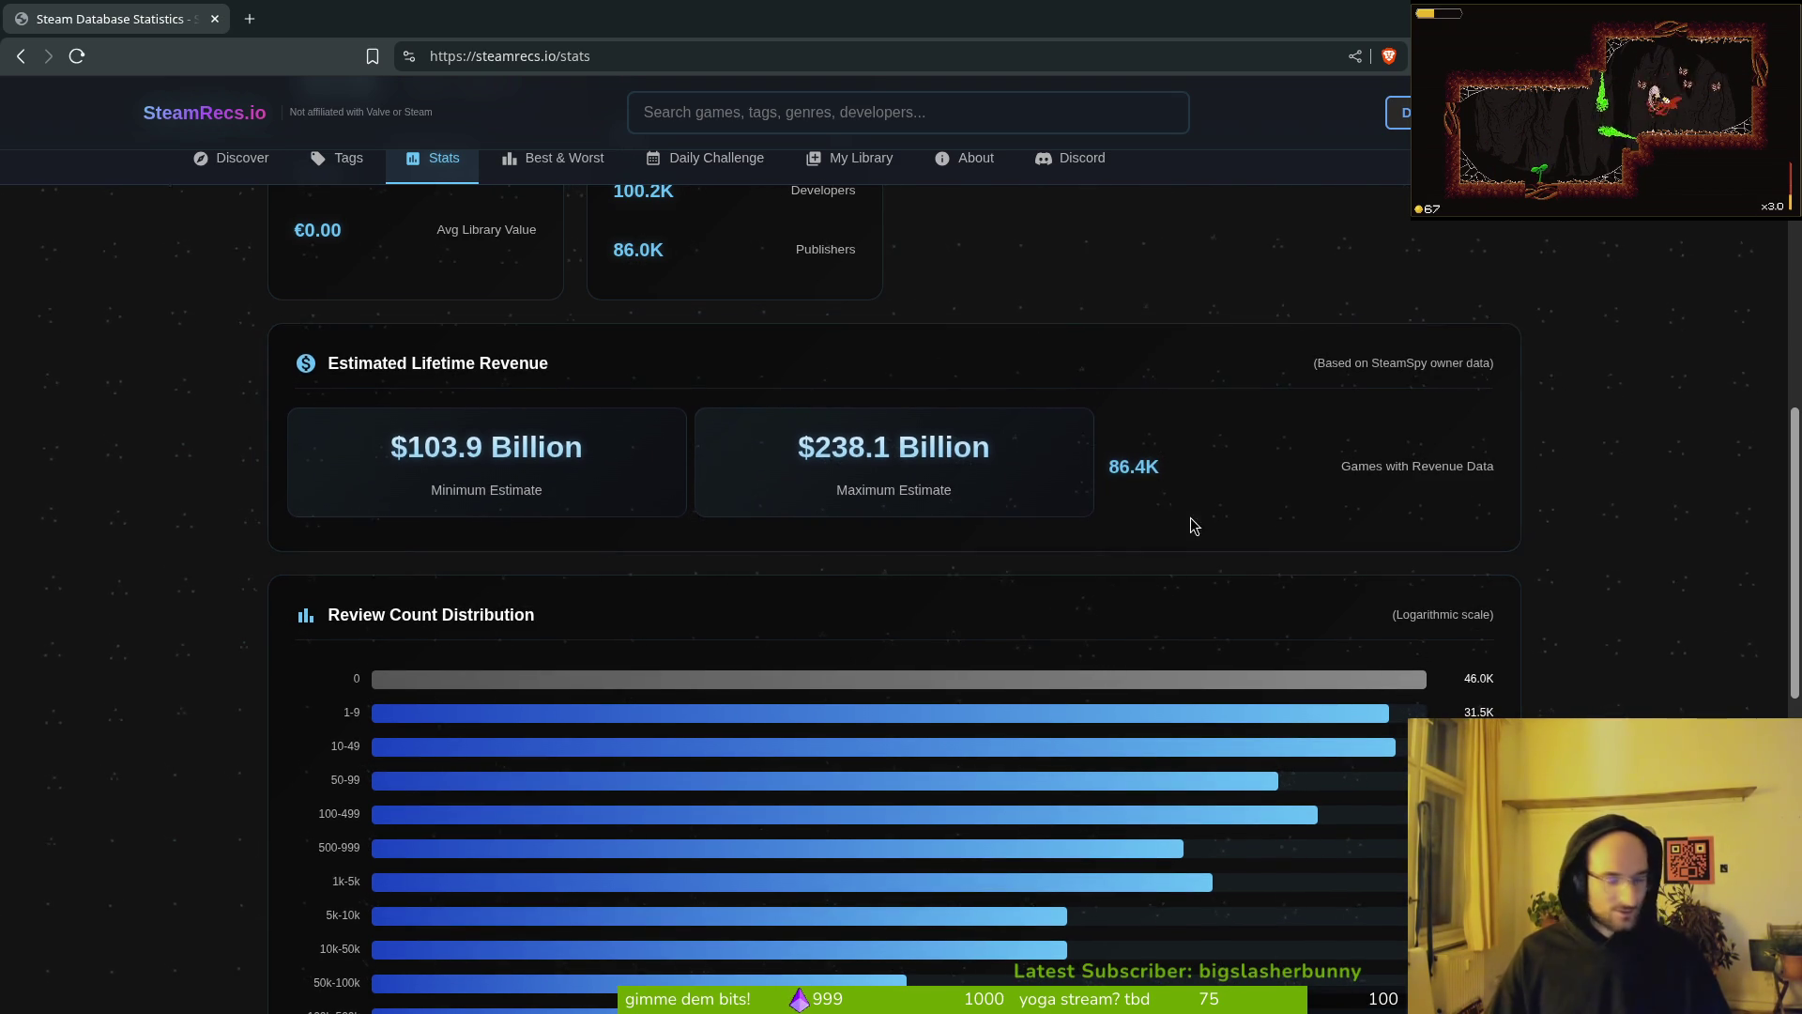
scroll(1073, 635, "down", 5)
scroll(1478, 700, "up", 4)
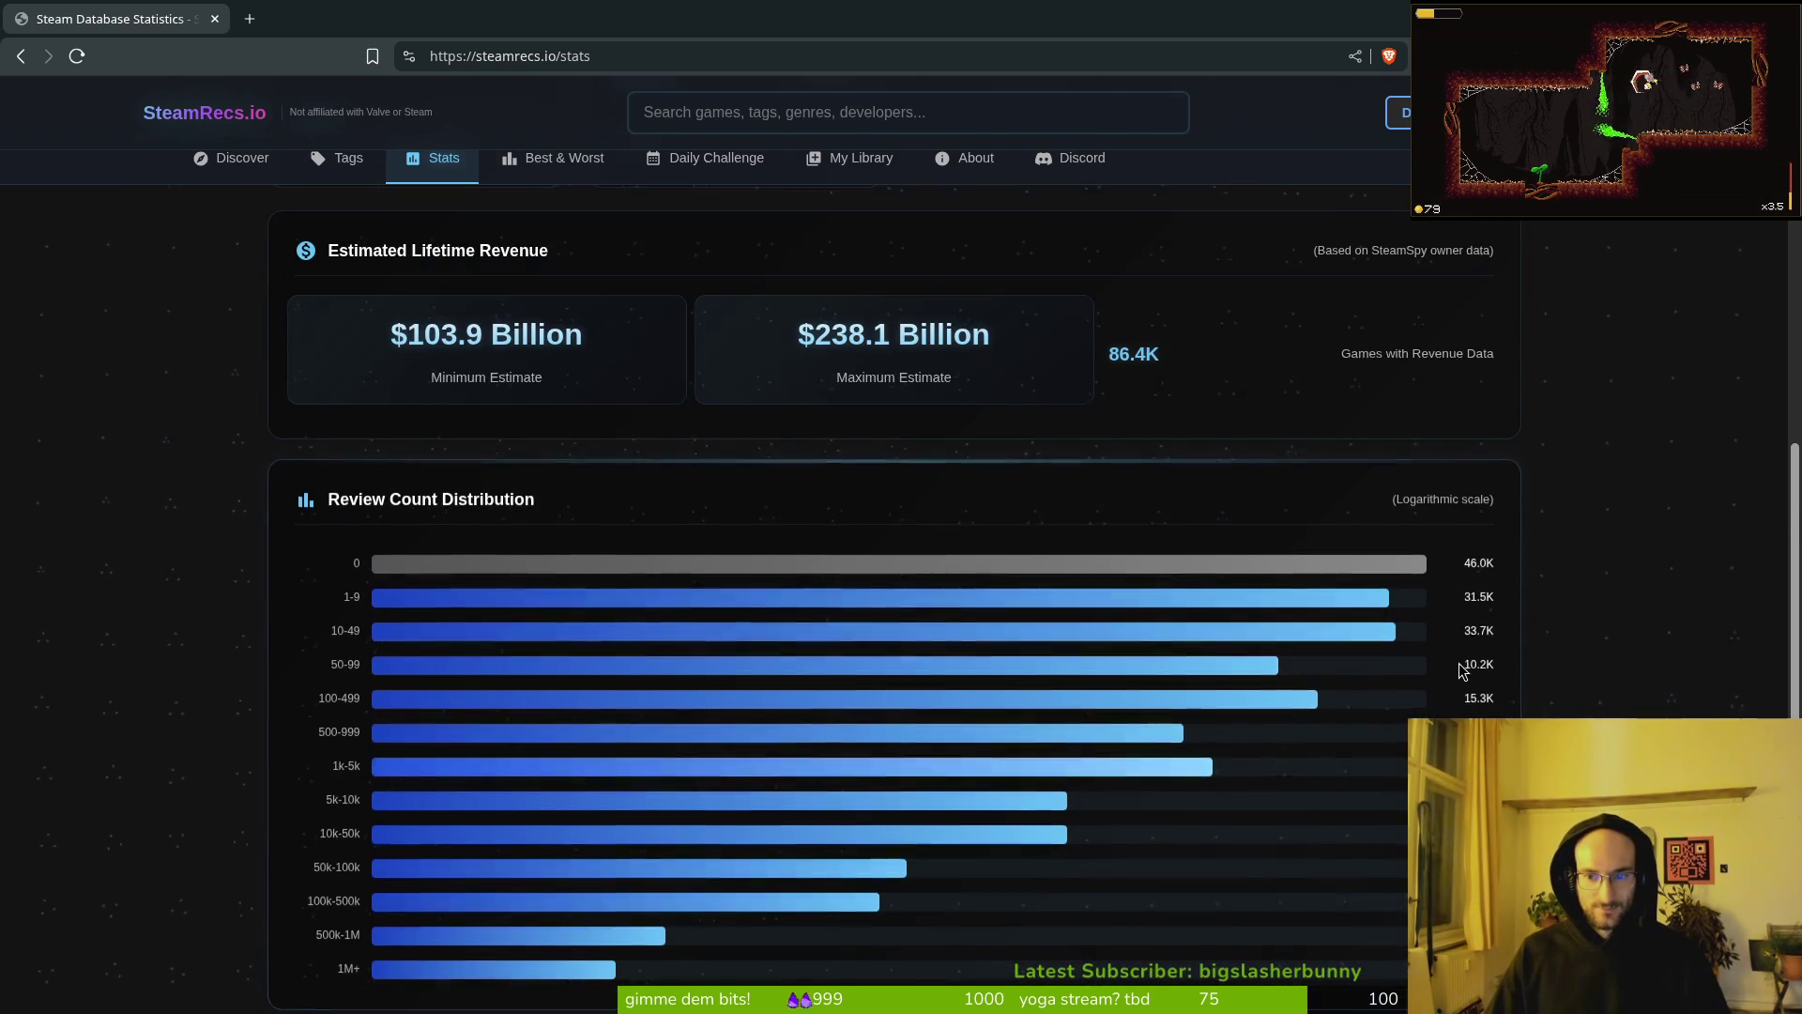
scroll(1220, 525, "down", 9)
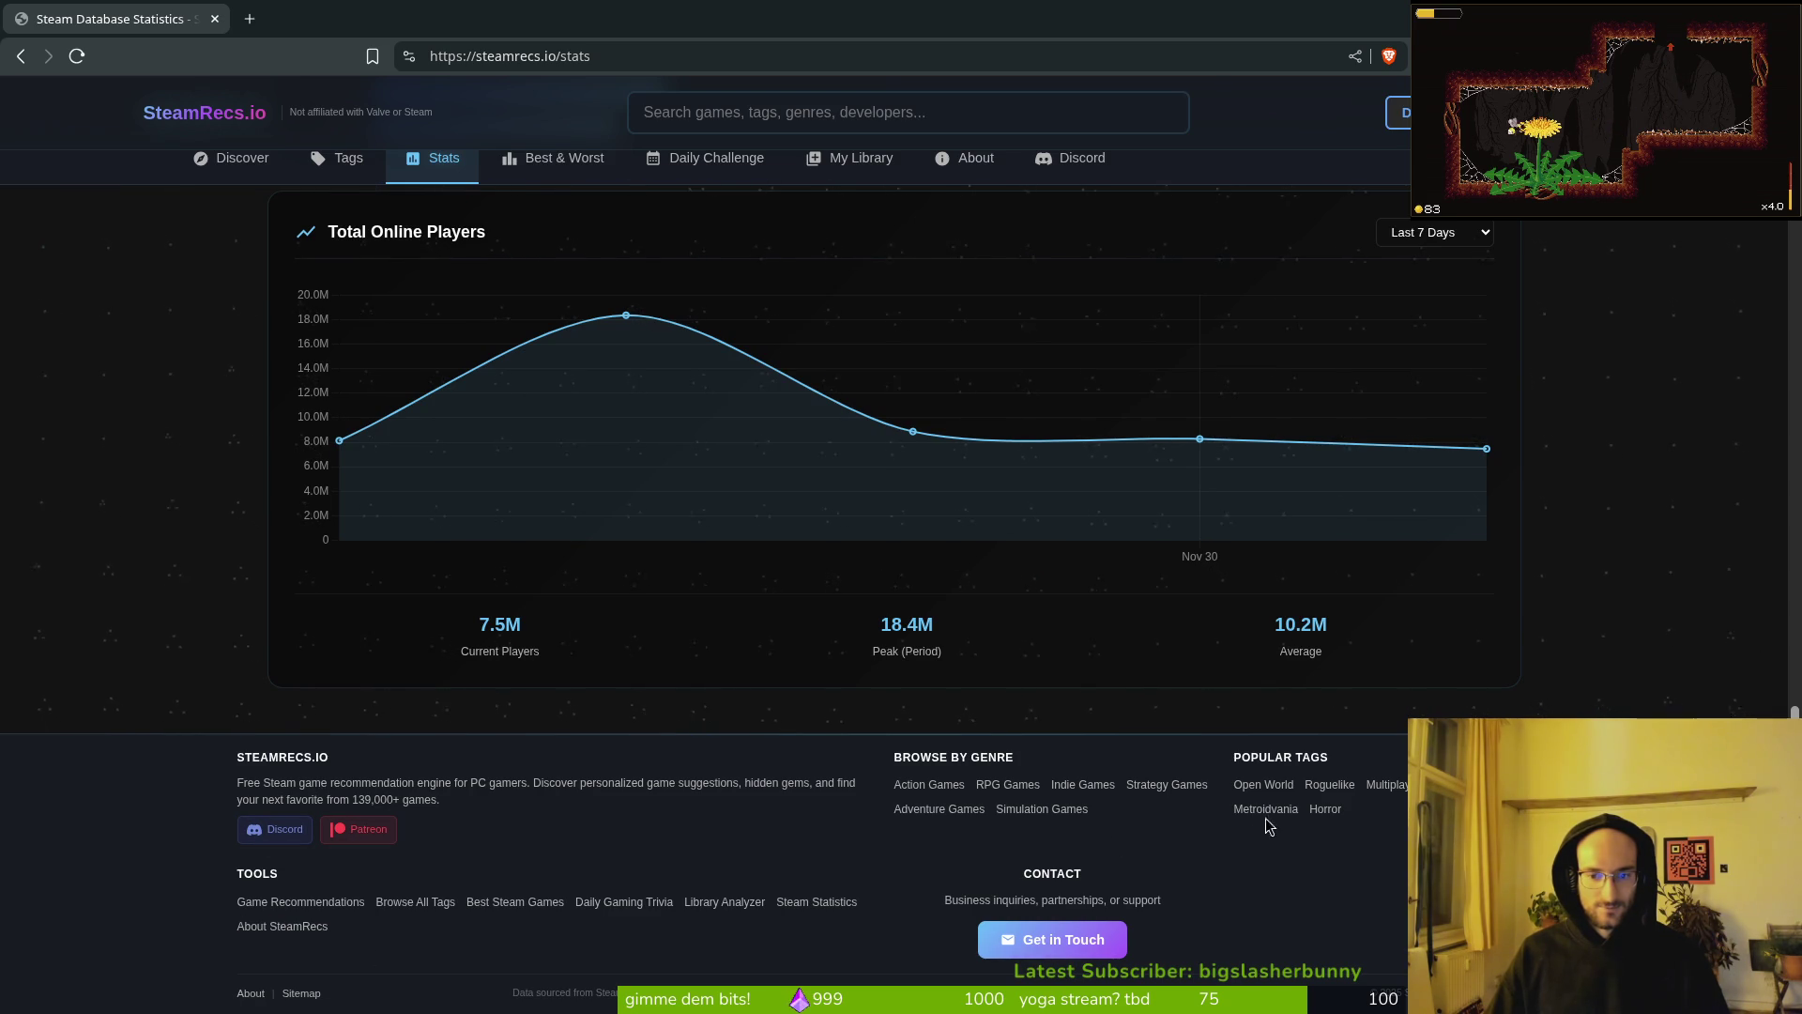
Step: Bookmark the Stats page into the gamedev folder
left_click(372, 57)
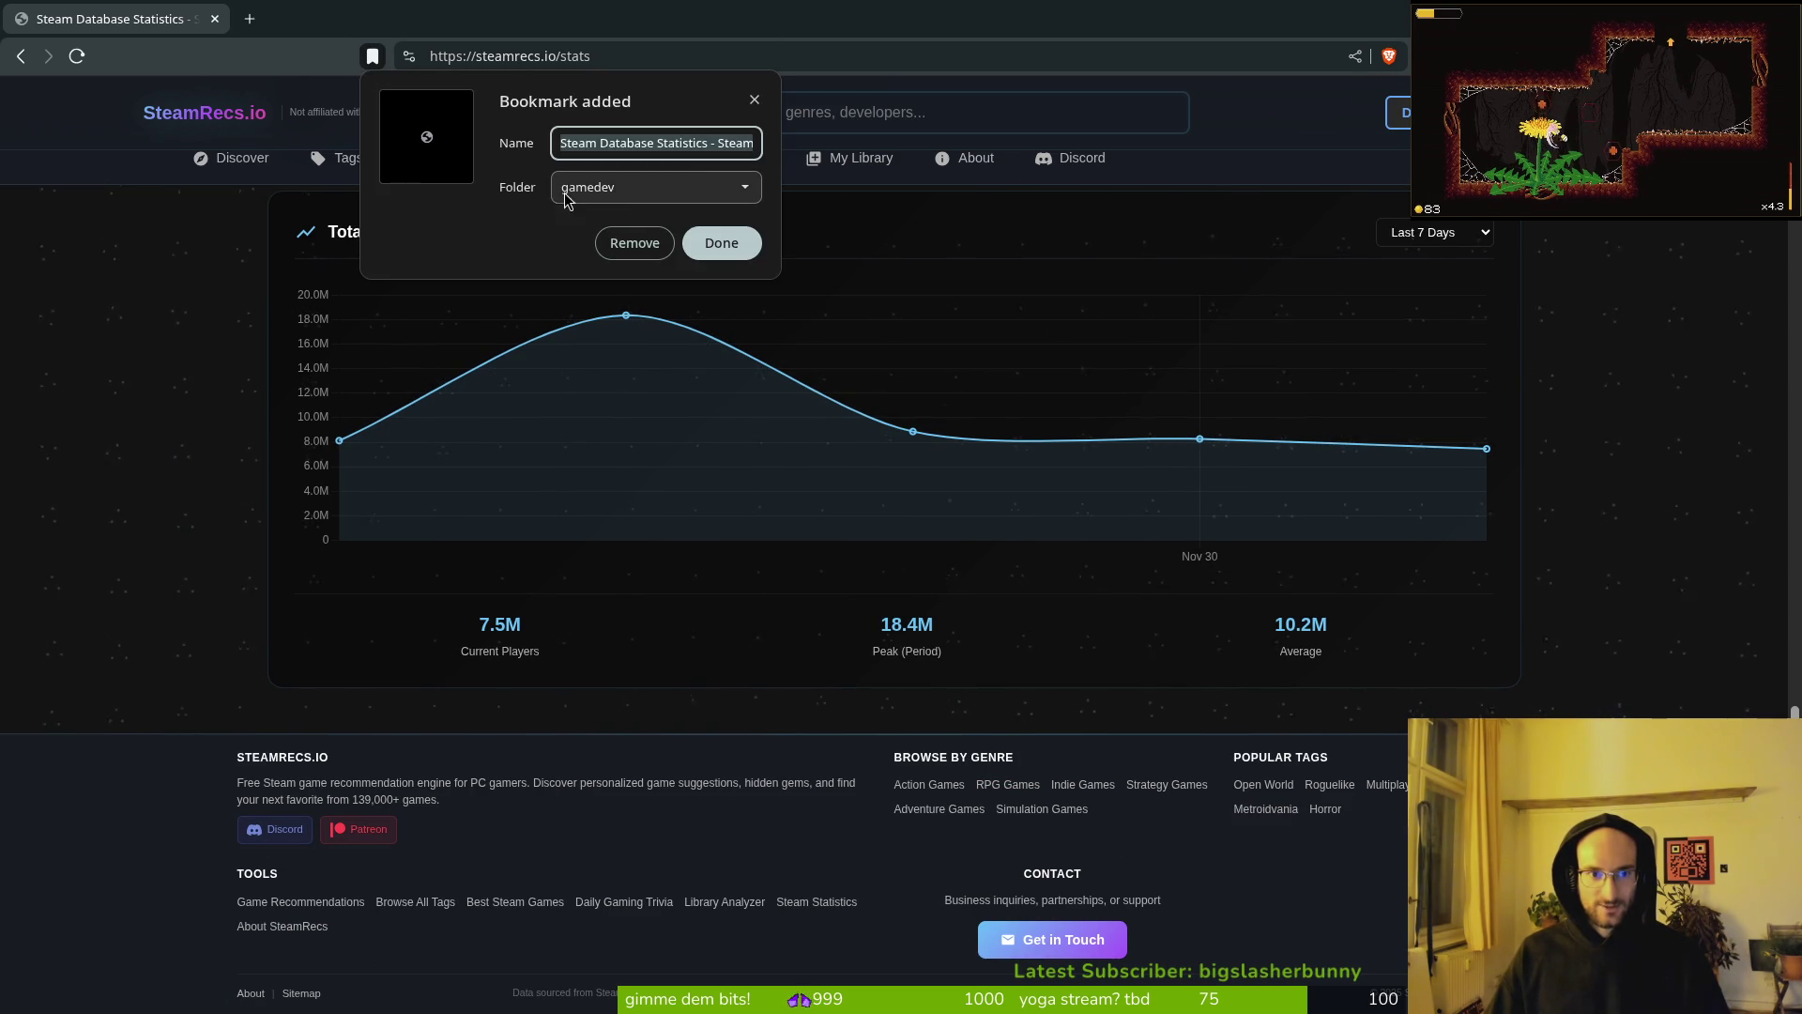
left_click(730, 243)
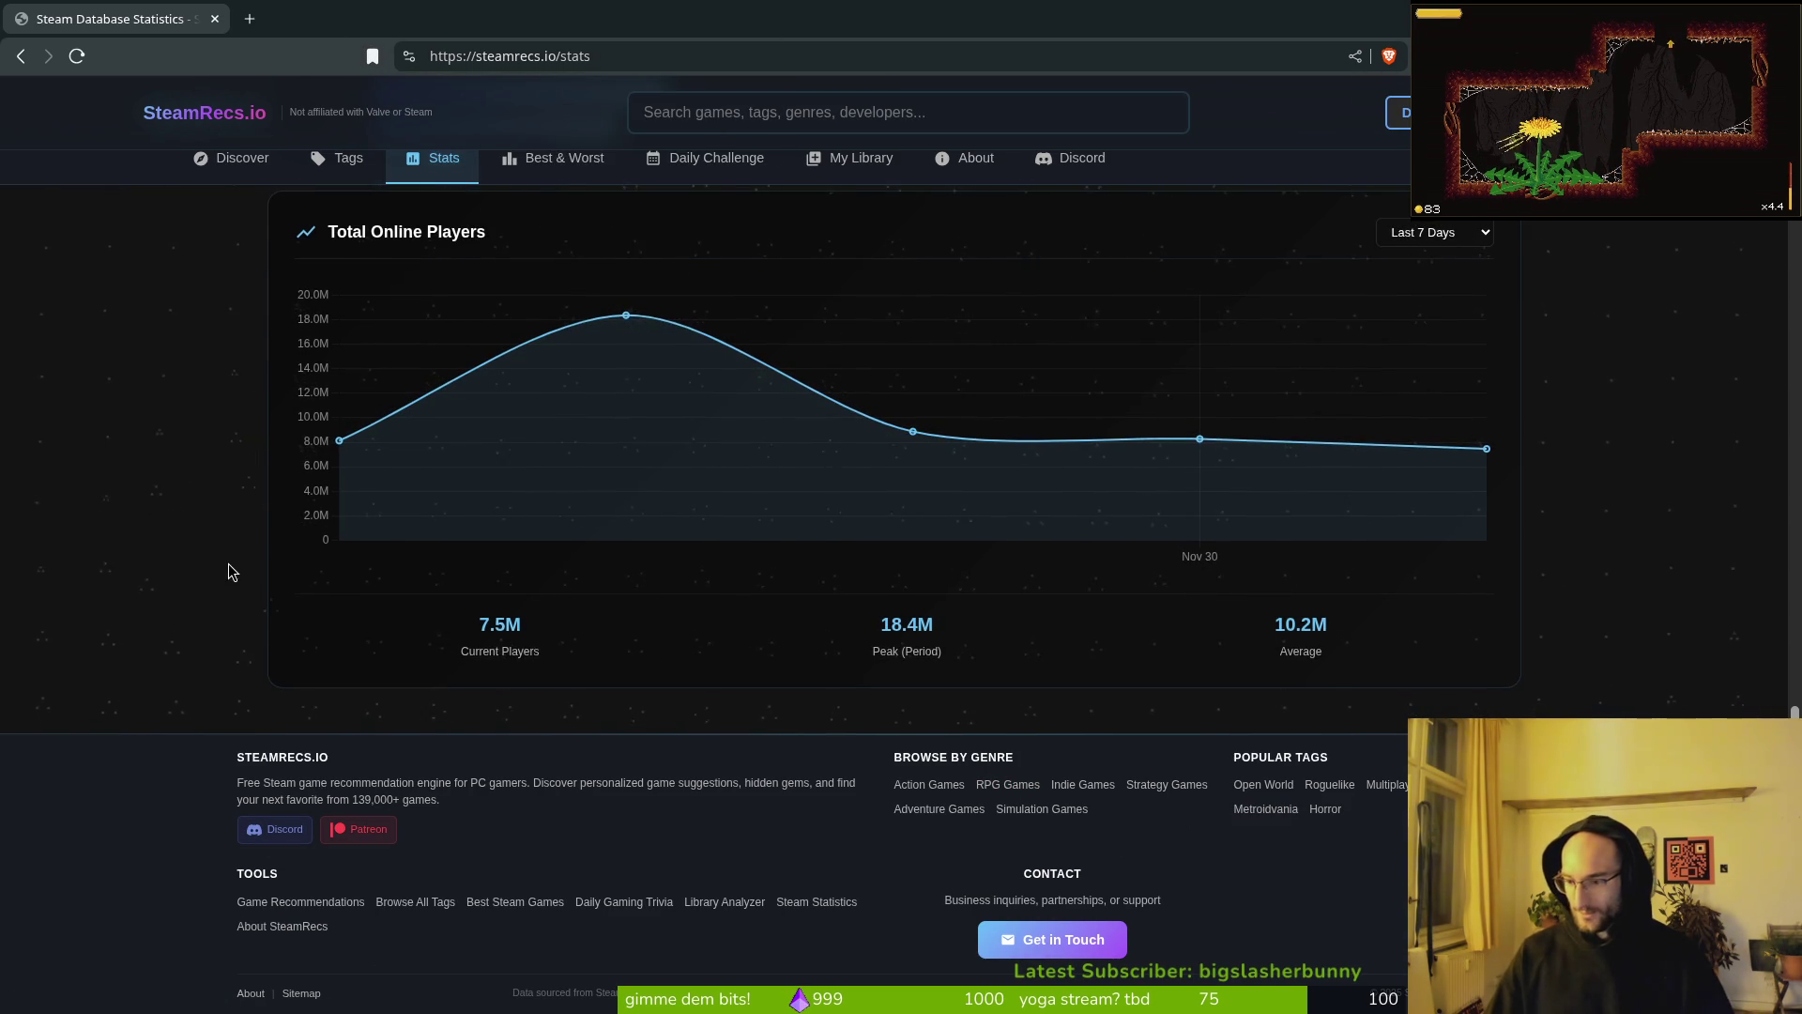
scroll(232, 571, "up", 15)
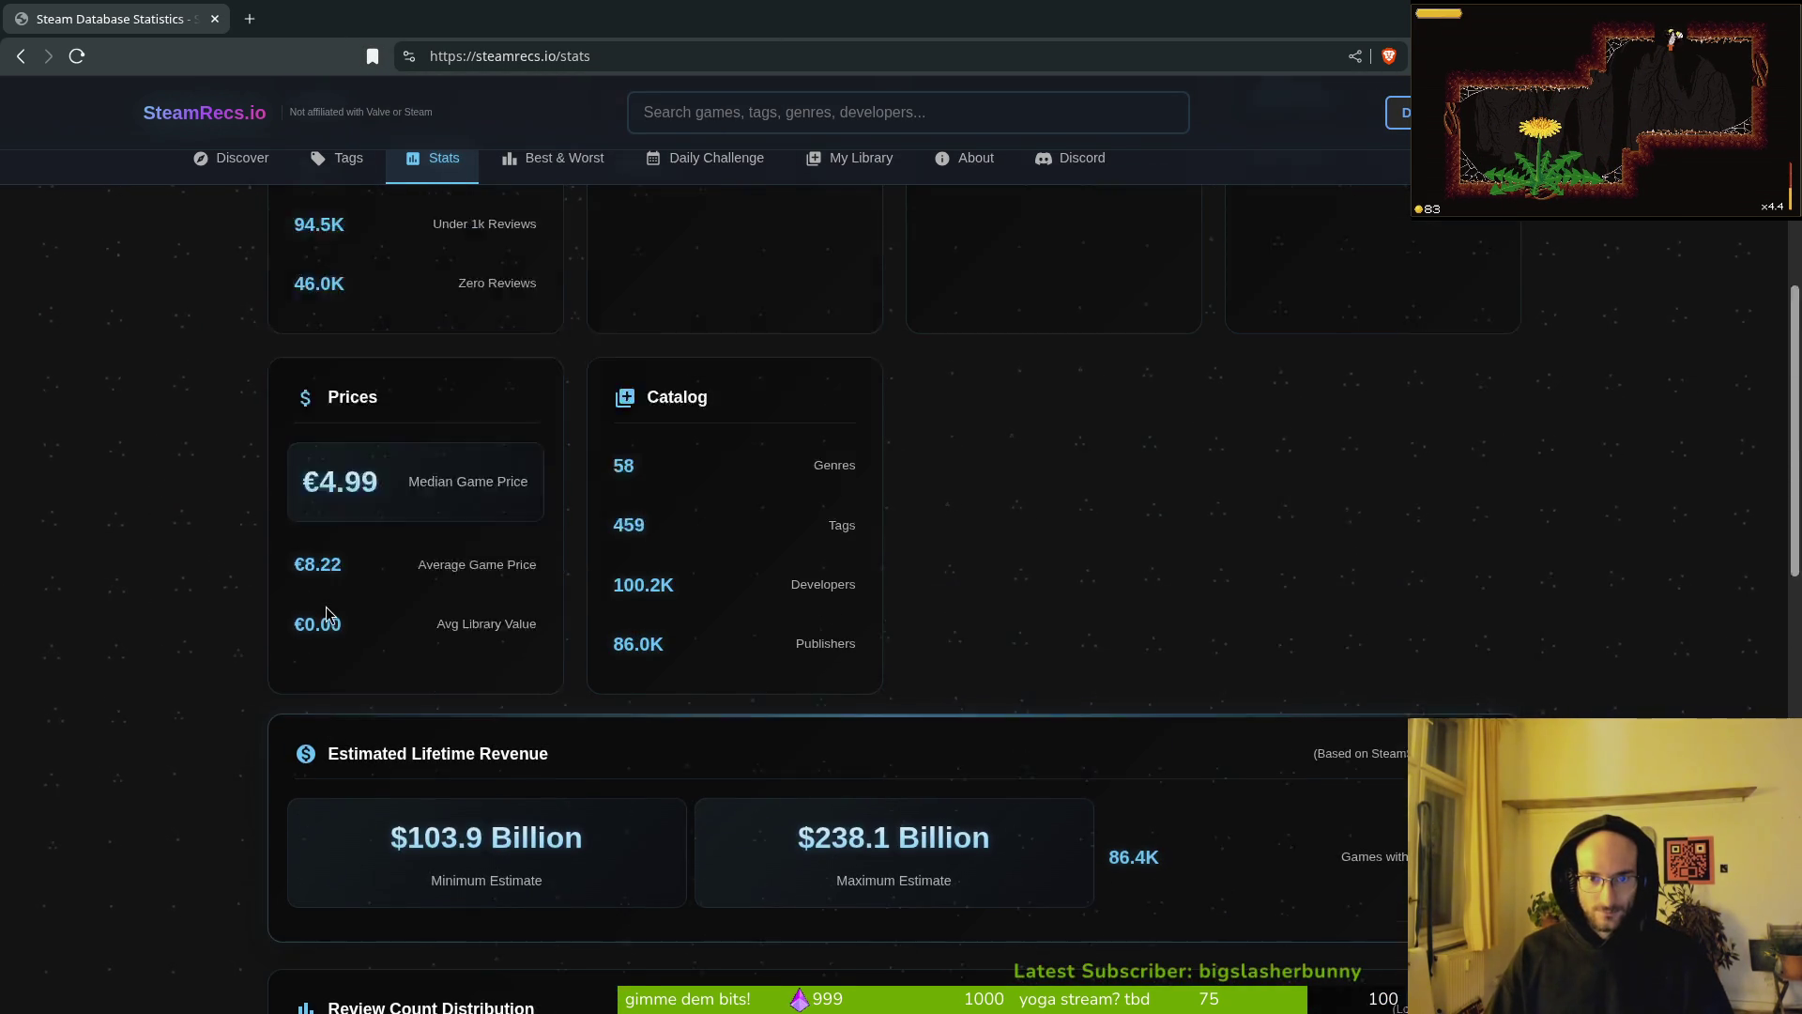
Step: Go from the Stats page to the Best & Worst leaderboards, topped by Counter-Strike's 9.2M reviews
scroll(328, 615, "up", 5)
left_click(549, 163)
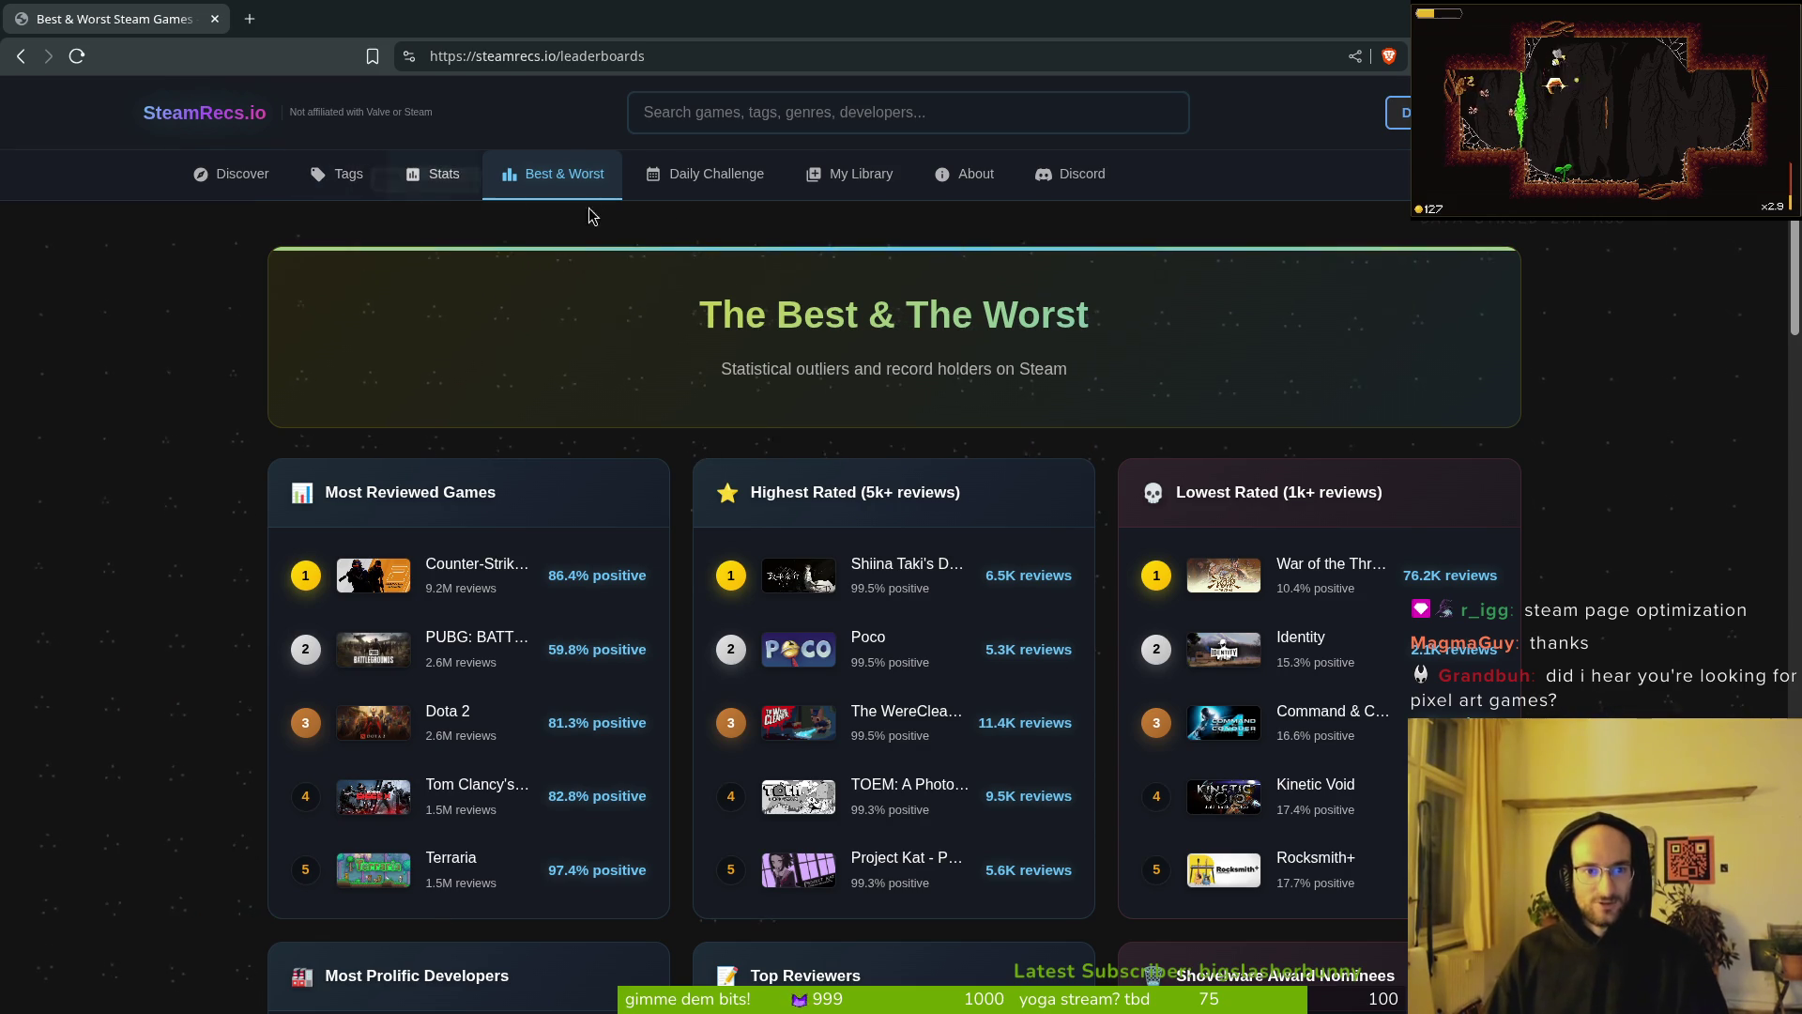
Step: Filter games by the Hand-drawn tag and scroll through the results
left_click(344, 174)
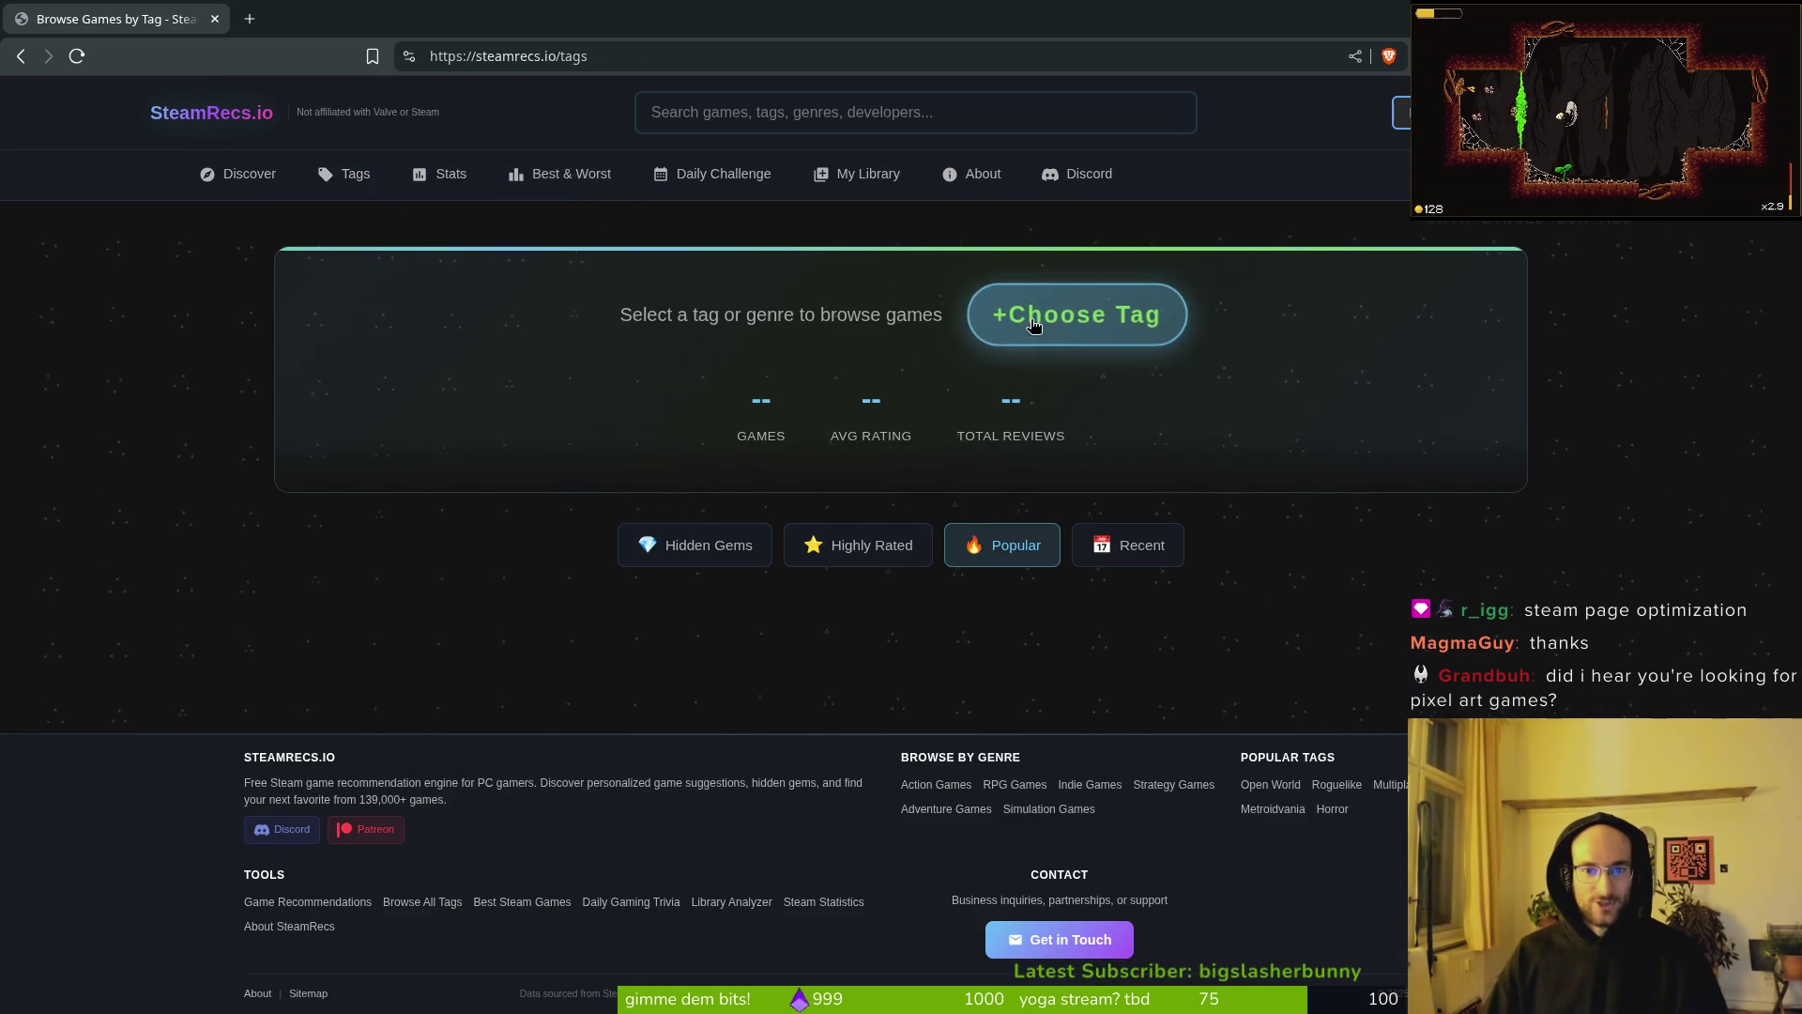
left_click(1038, 319)
type("hand")
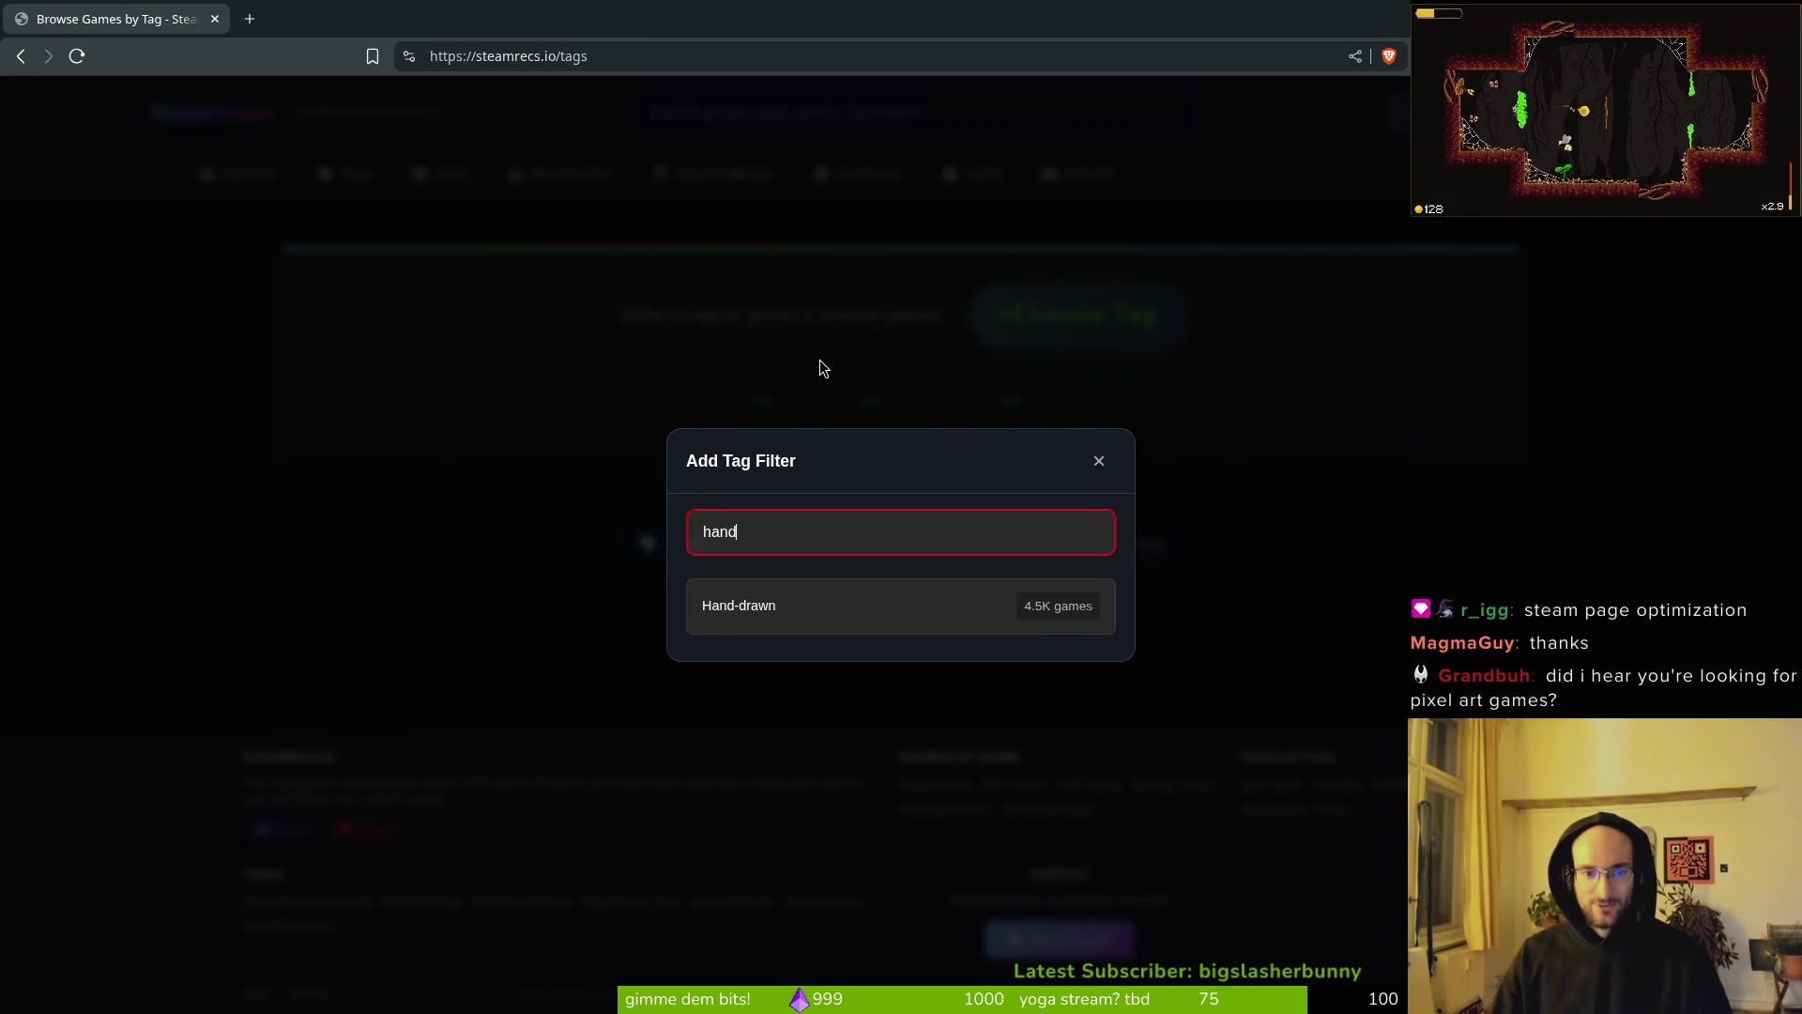
left_click(808, 627)
scroll(812, 785, "down", 3)
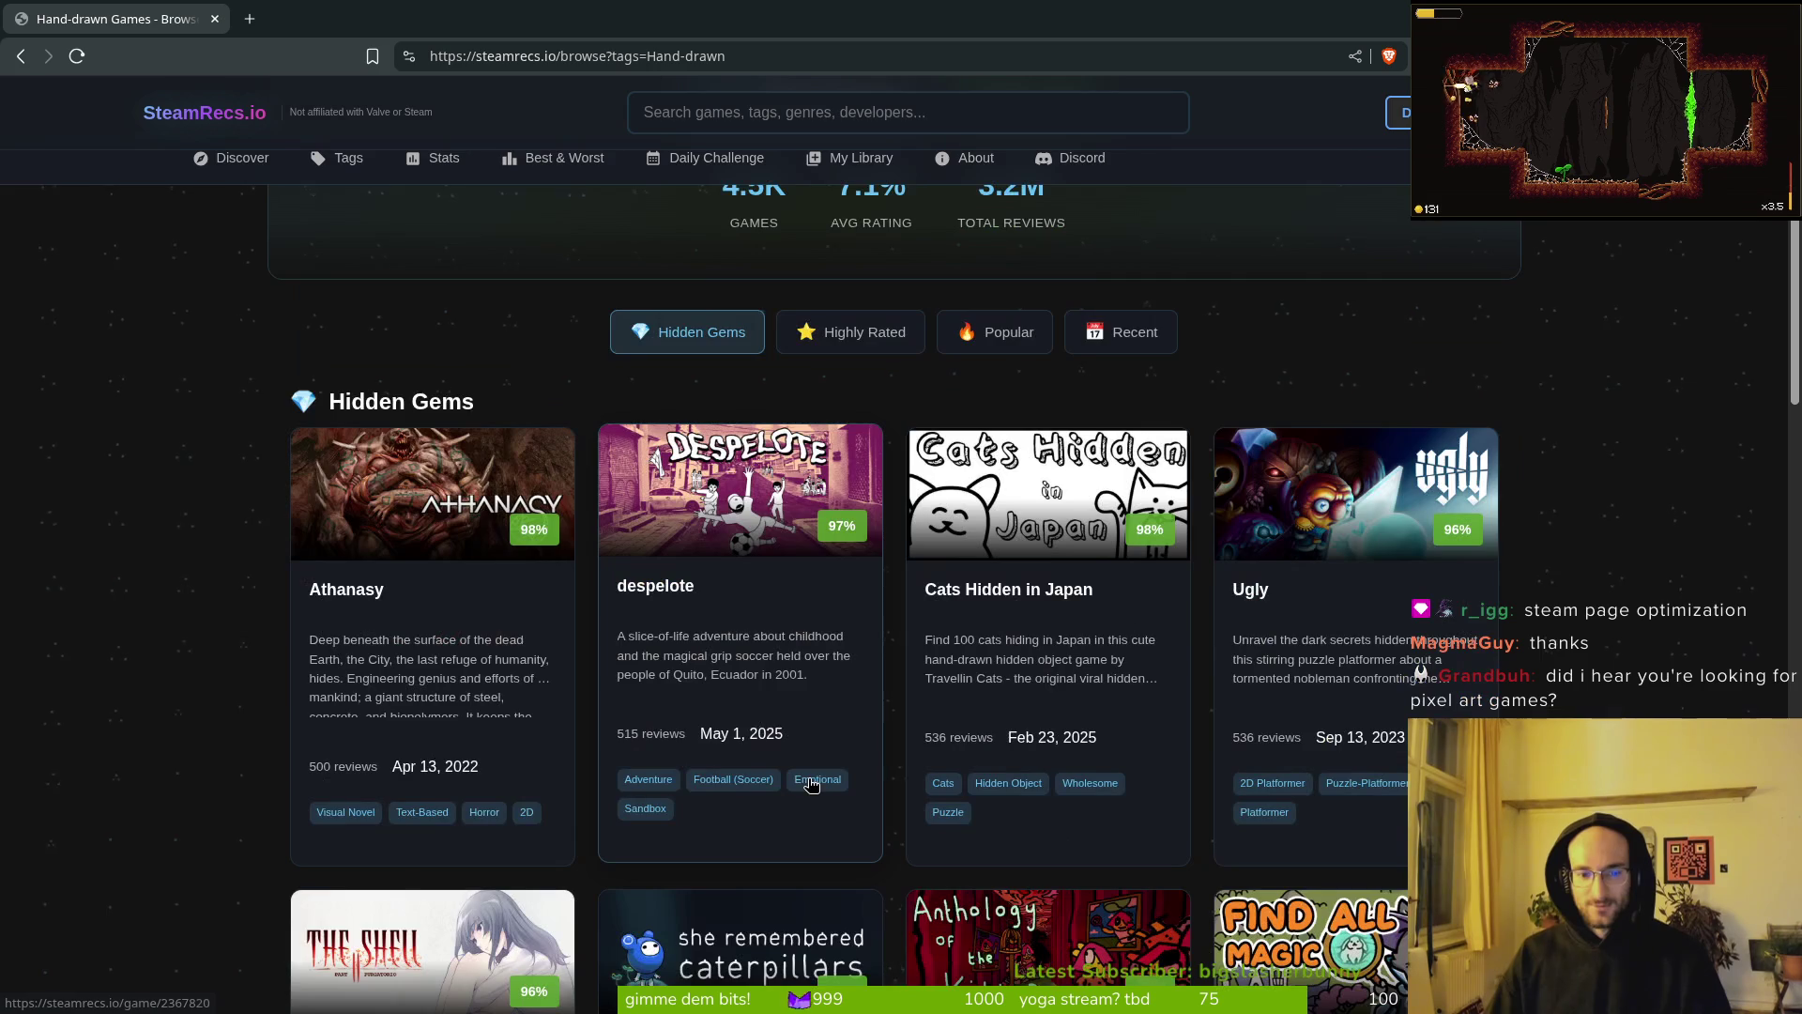
scroll(825, 770, "down", 5)
scroll(781, 531, "up", 10)
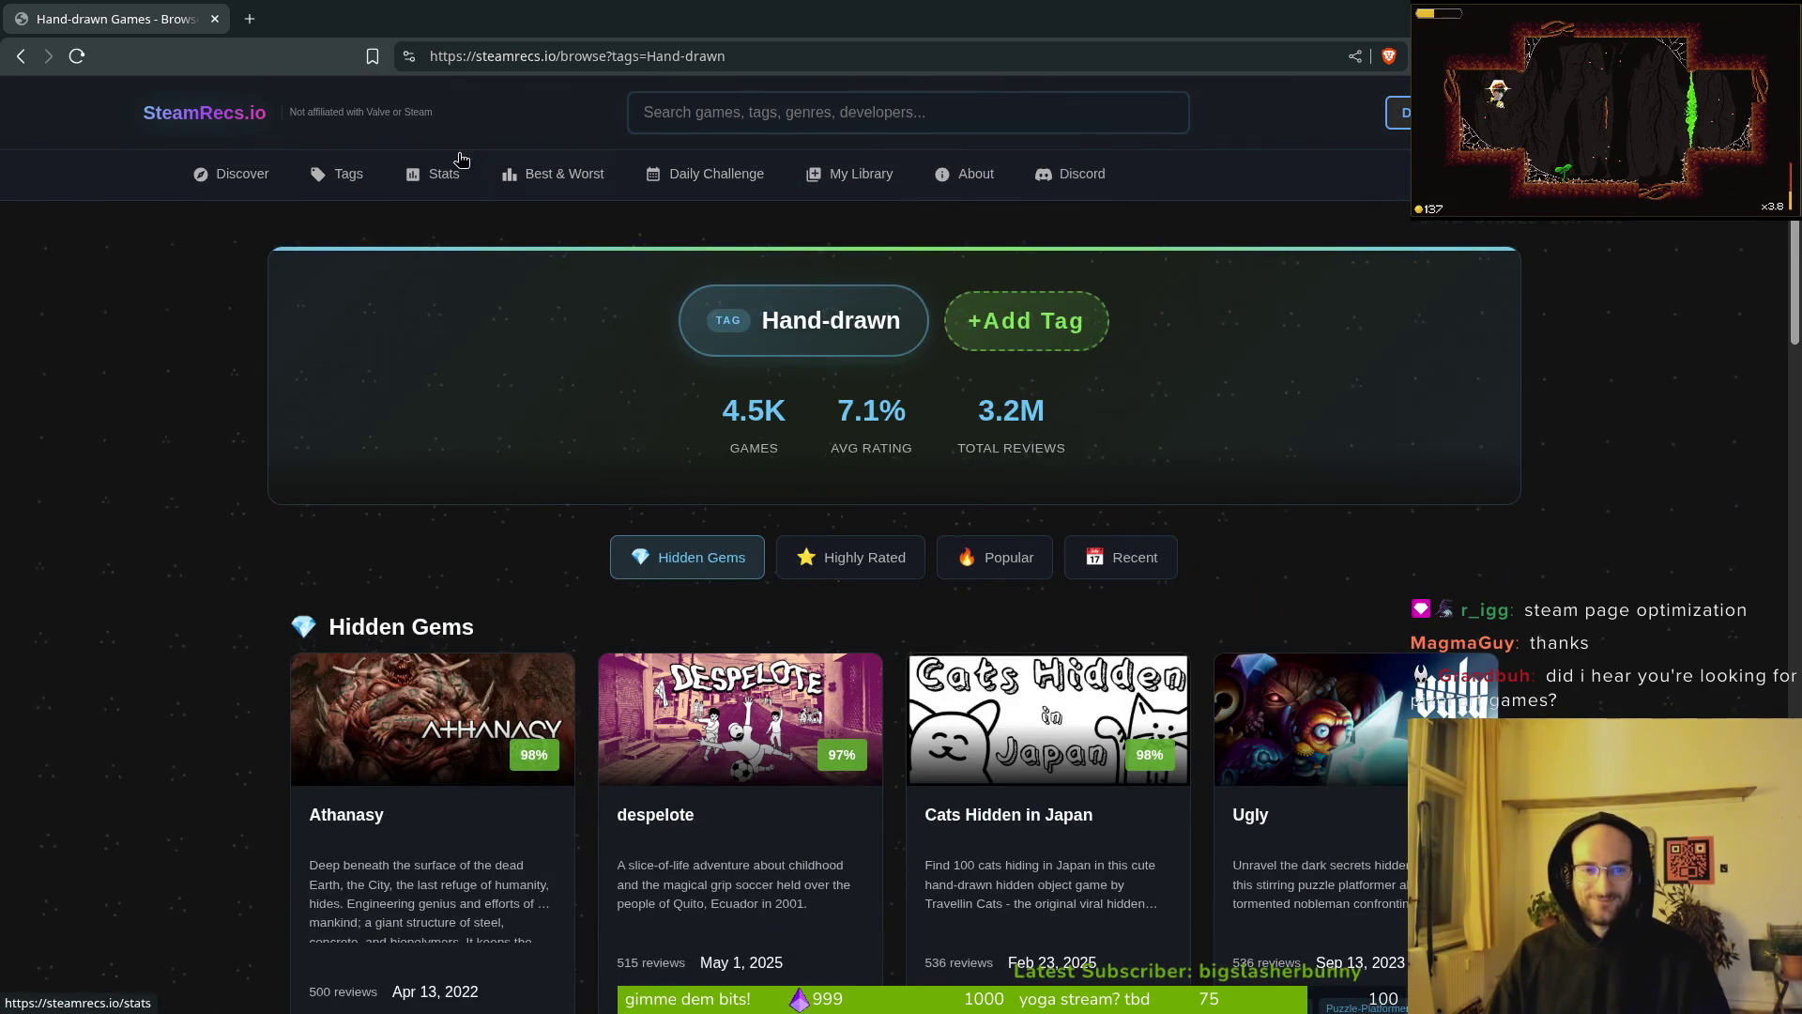
Step: Back on Best & Worst, open War of the Three Kingdoms in a new tab
left_click(554, 174)
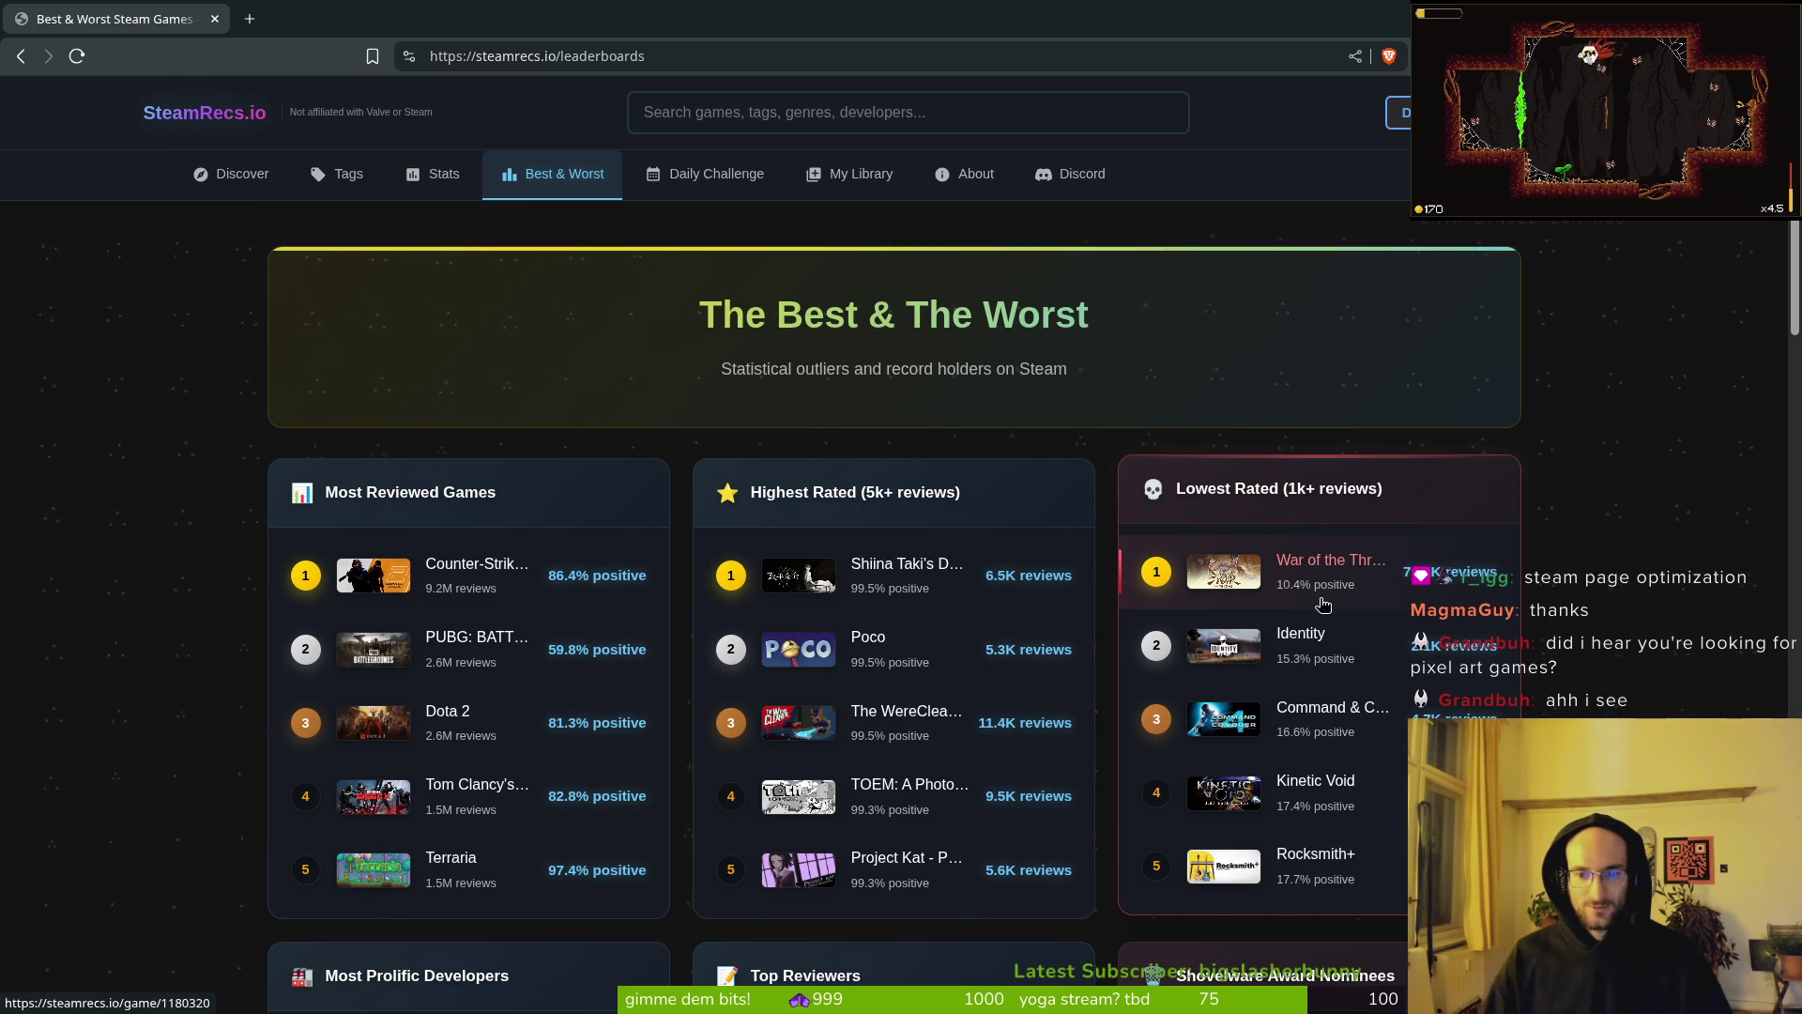
right_click(1312, 571)
left_click(1342, 584)
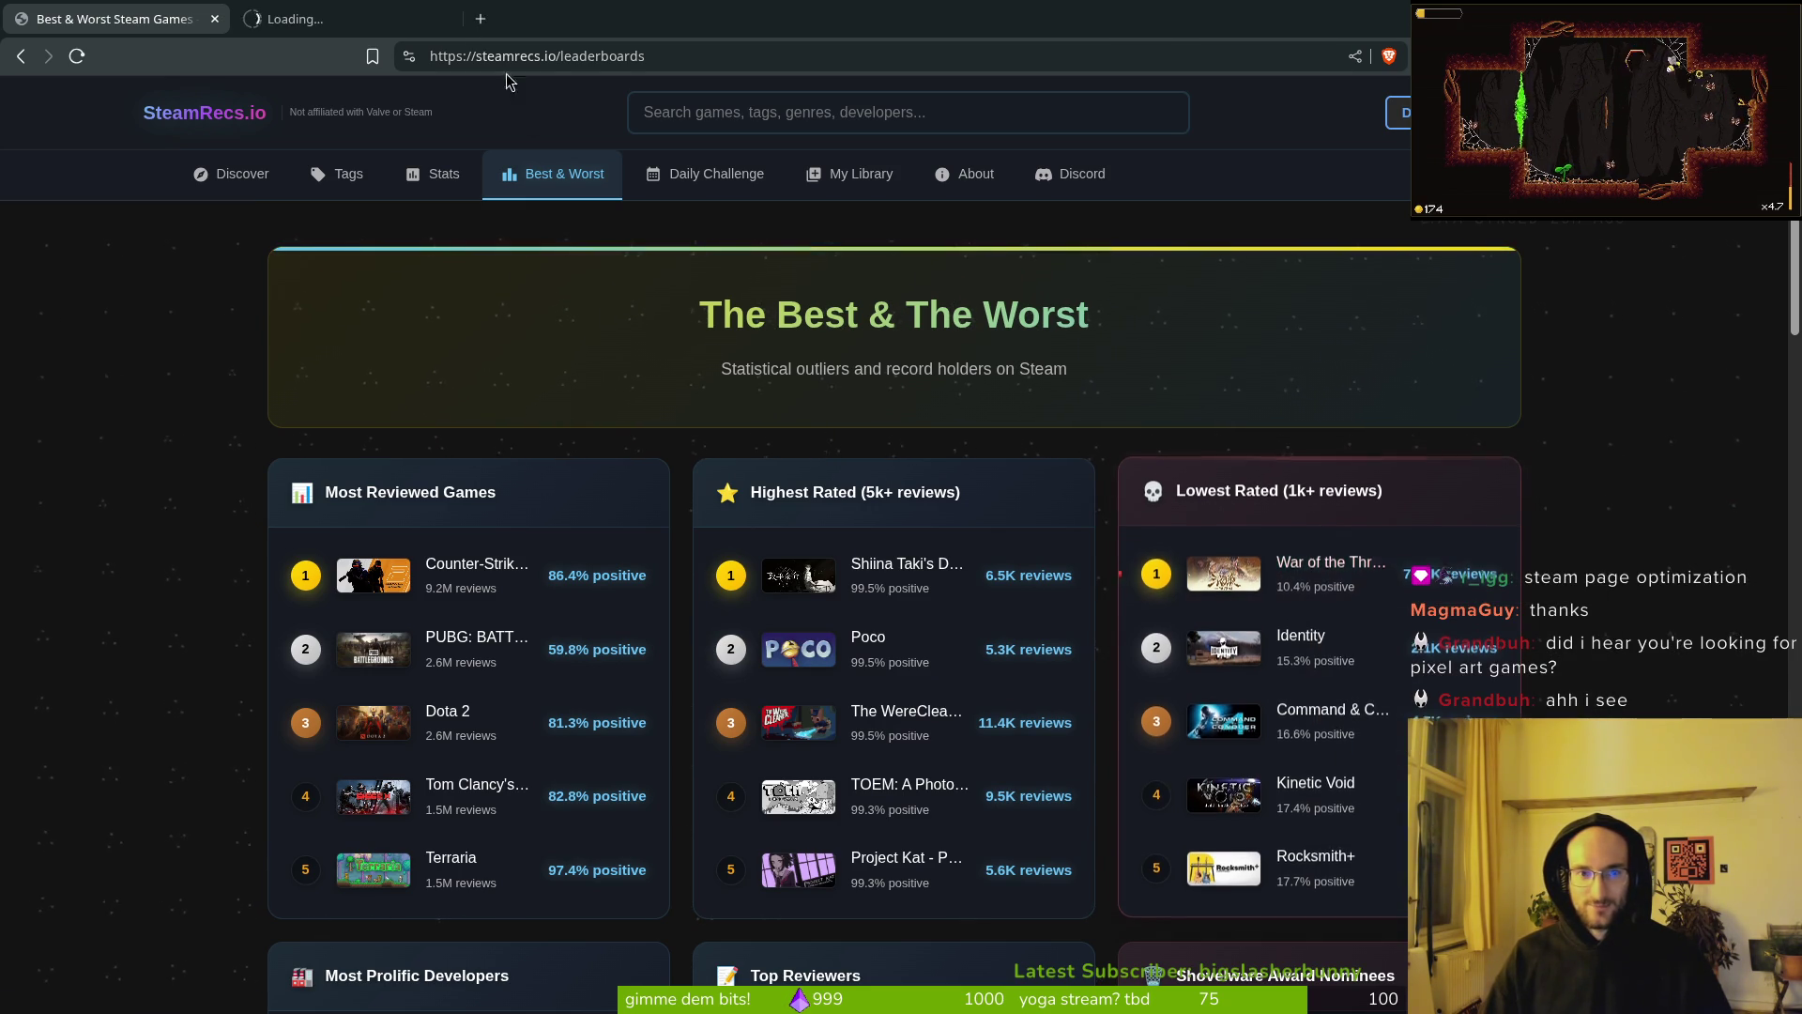
Step: On the War of the Three Kingdoms tab, highlight its Overwhelmingly Negative rating and review count
left_click(310, 19)
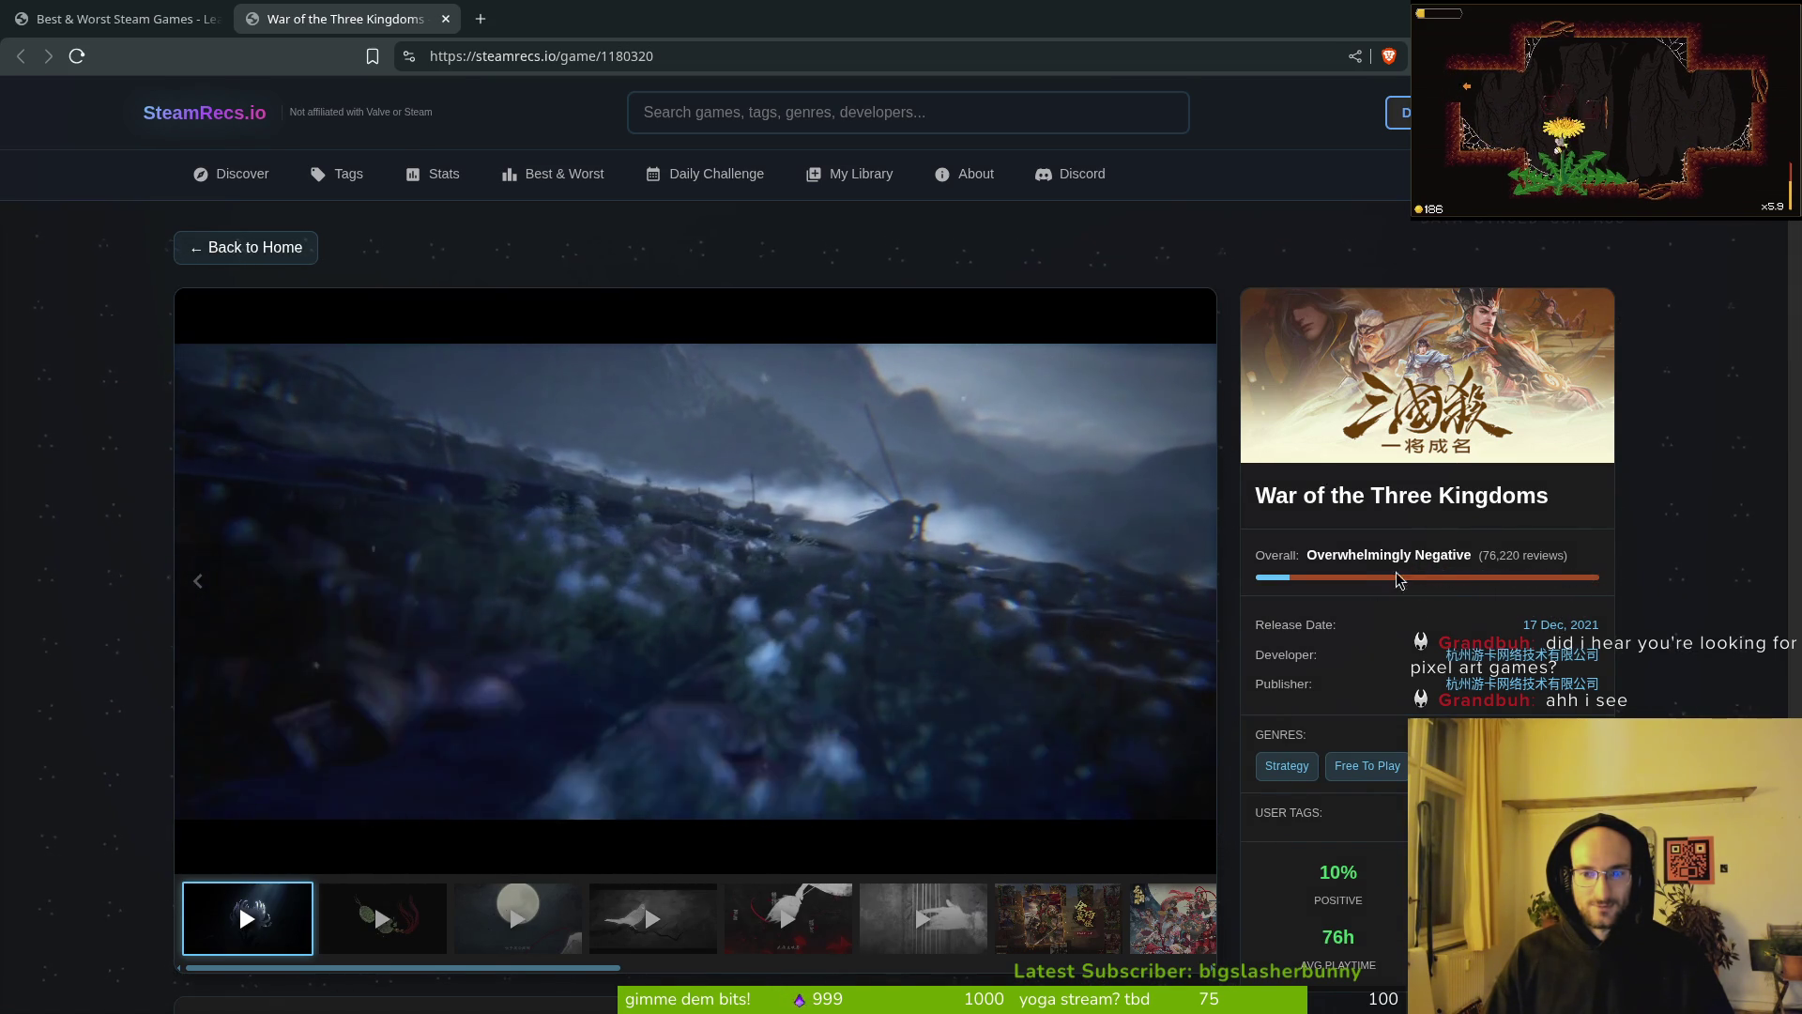
left_click_drag(1308, 555, 1541, 556)
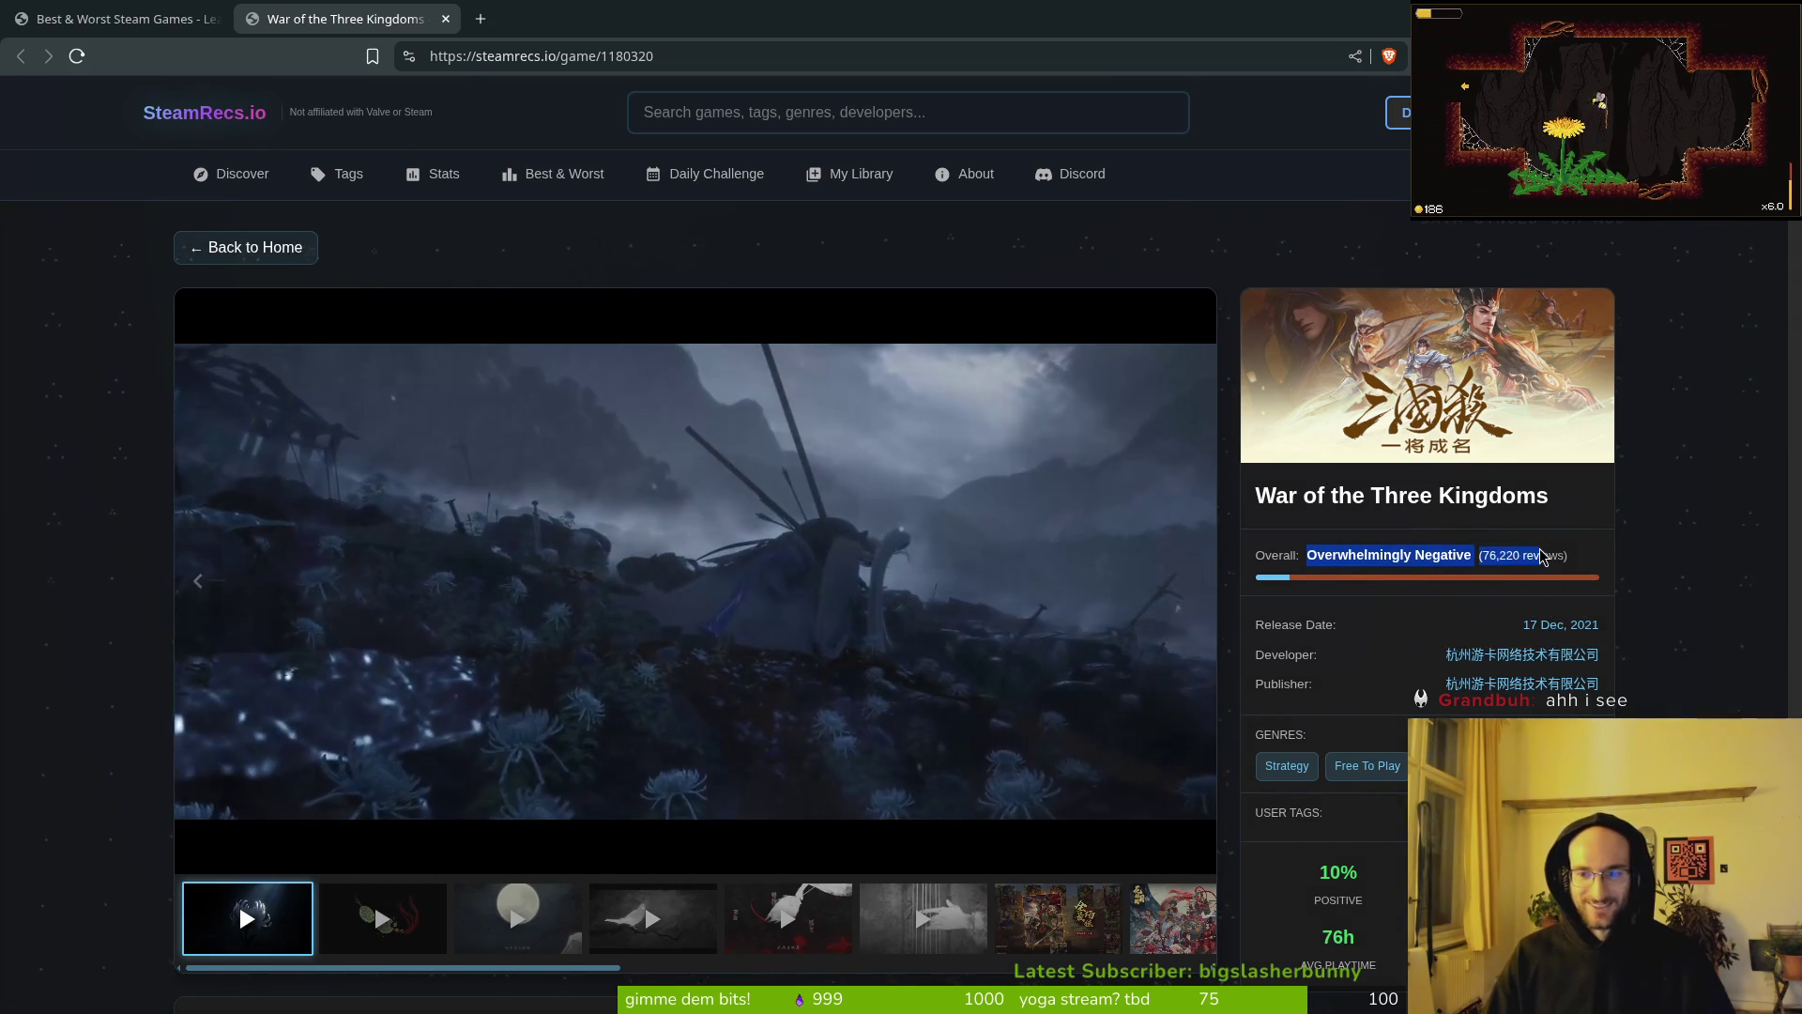
left_click(1540, 552)
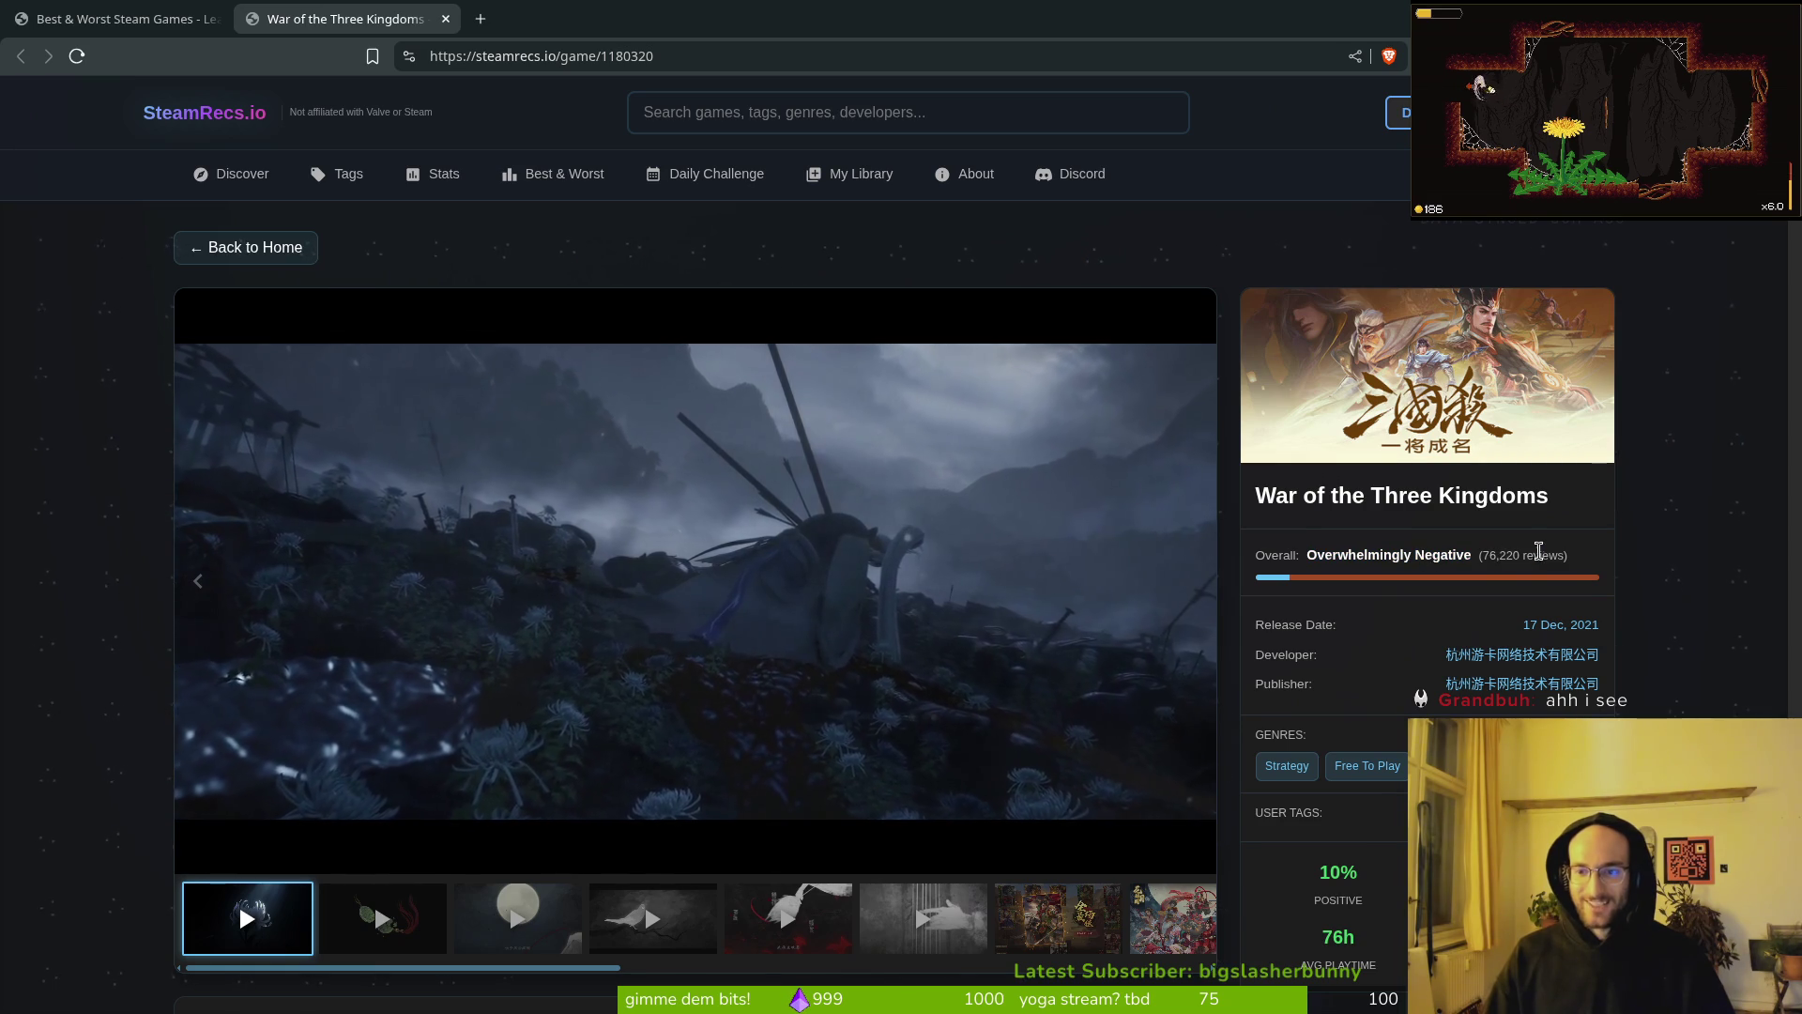
left_click_drag(1565, 555, 1490, 556)
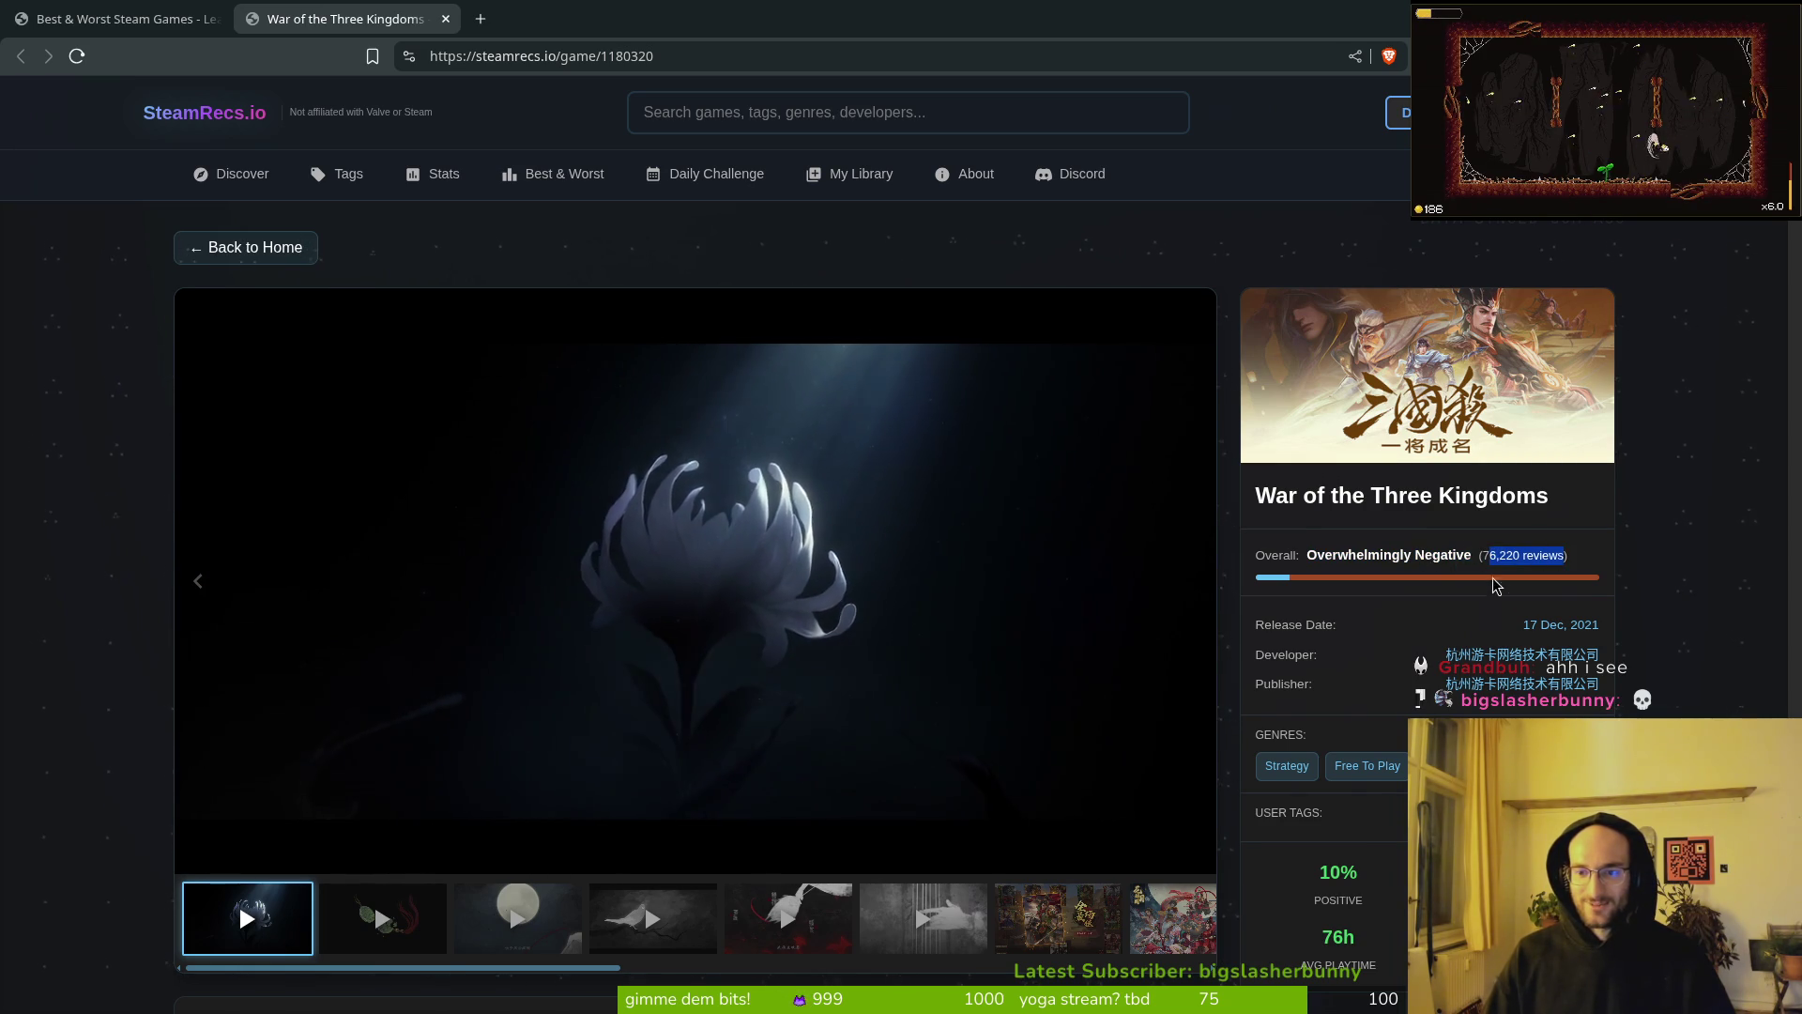
left_click(1438, 684)
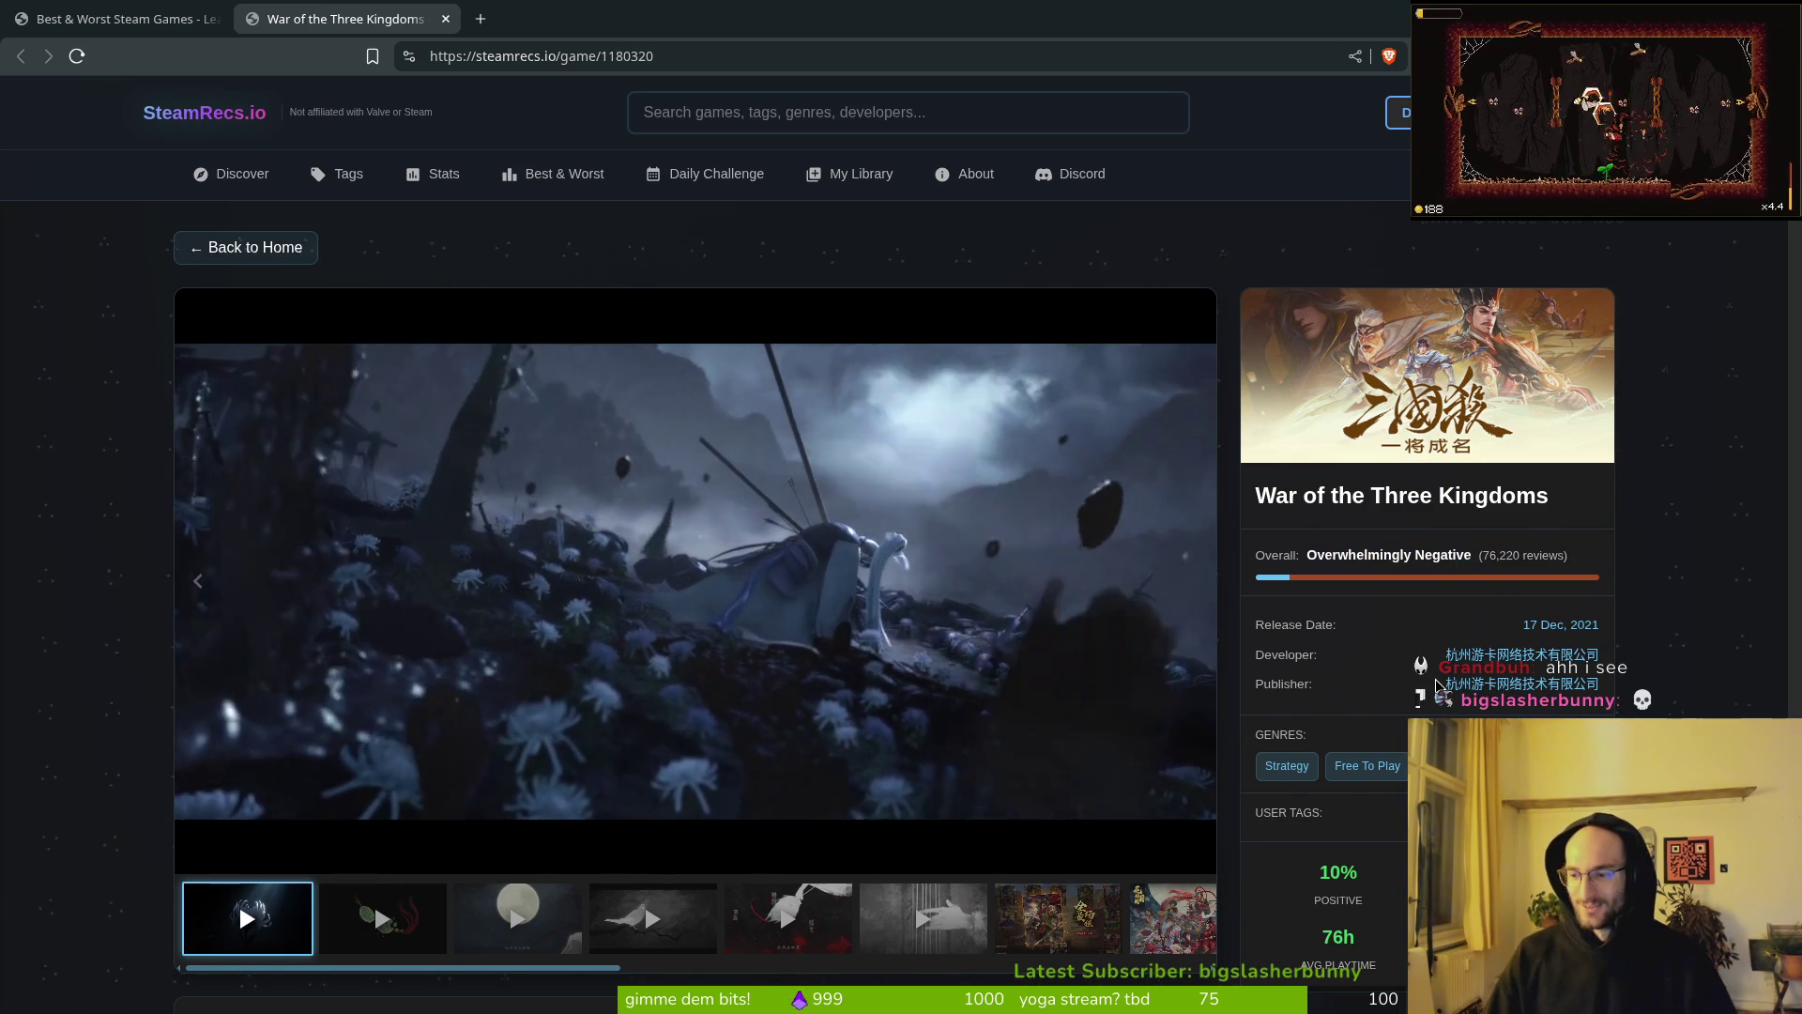
scroll(1418, 657, "down", 3)
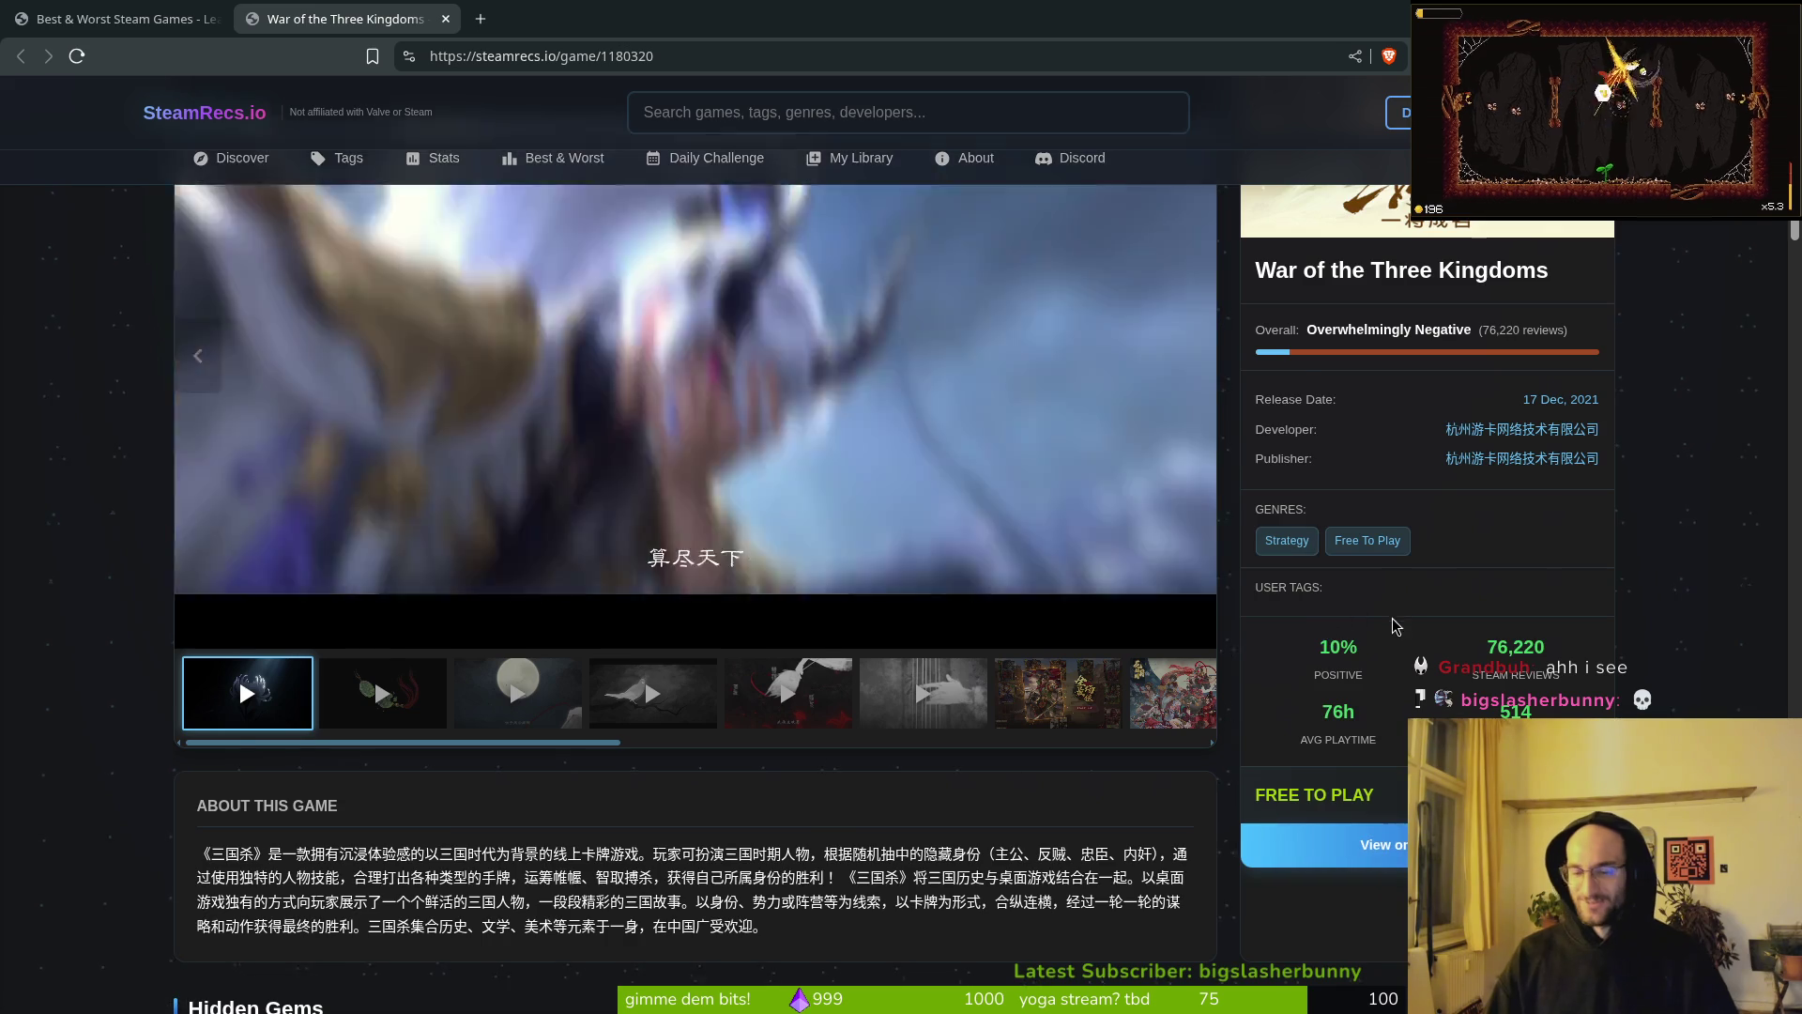
scroll(1492, 574, "up", 3)
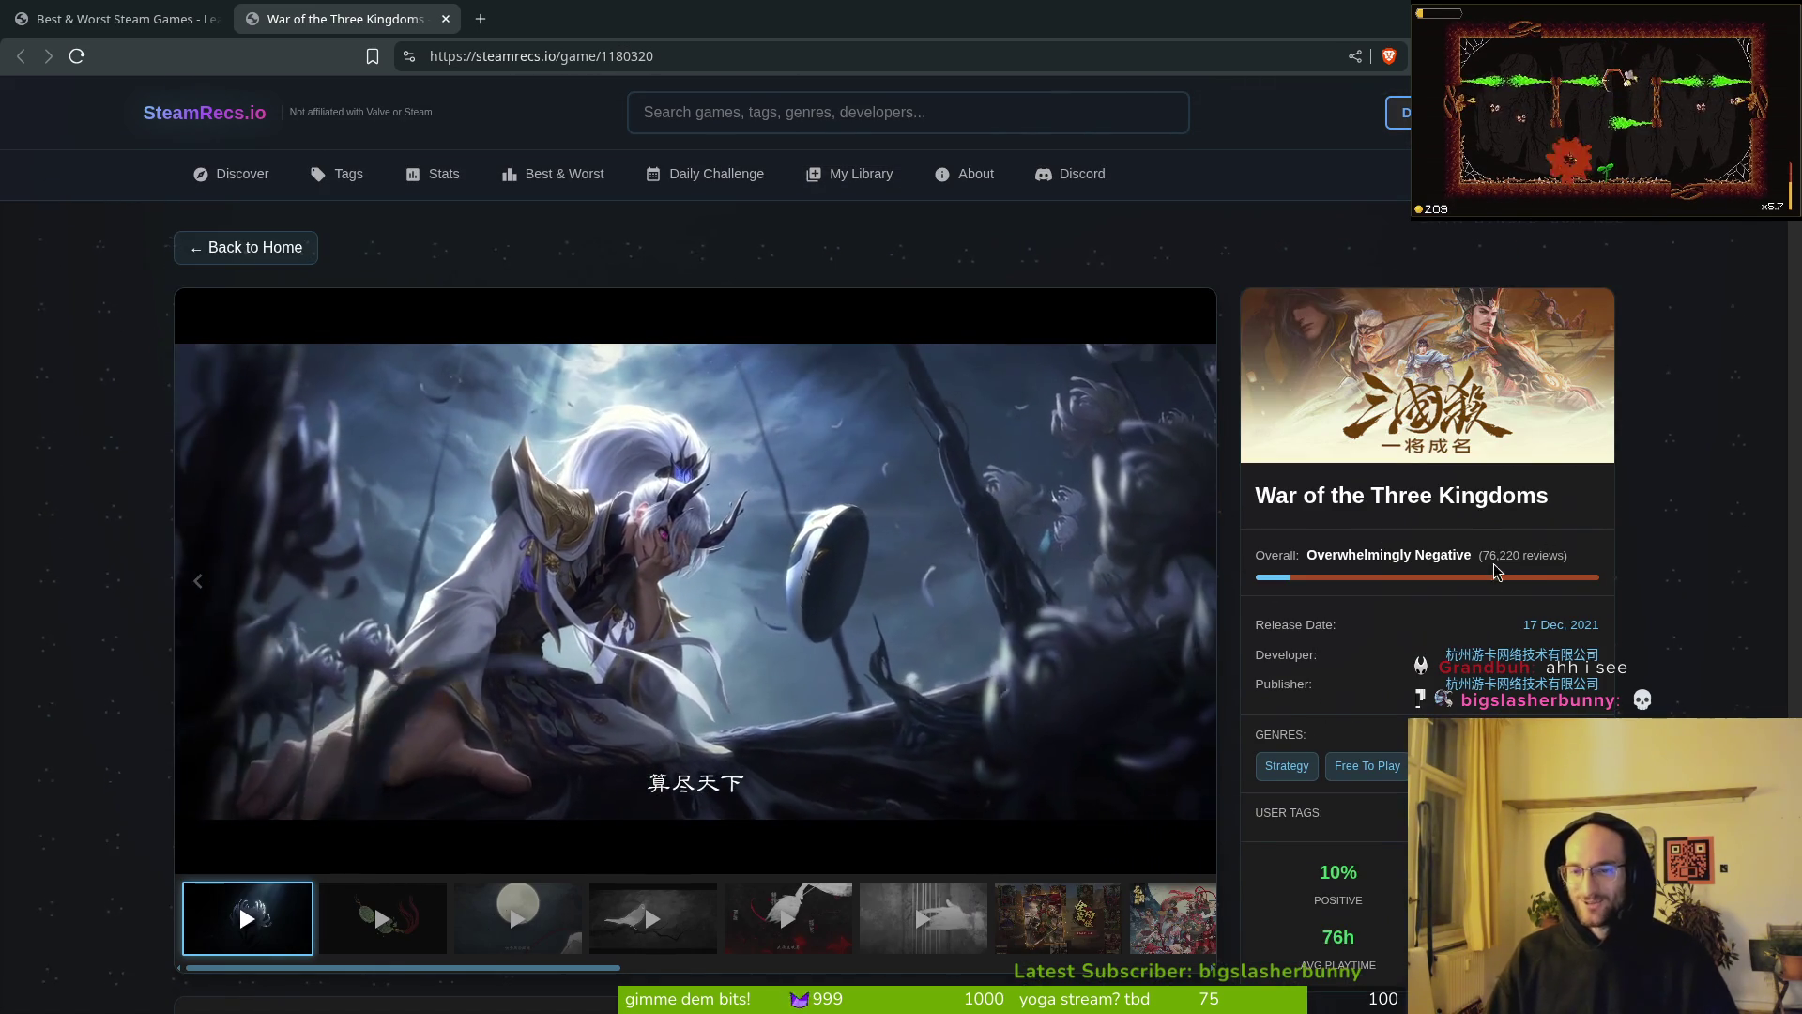
left_click_drag(1557, 563, 1477, 573)
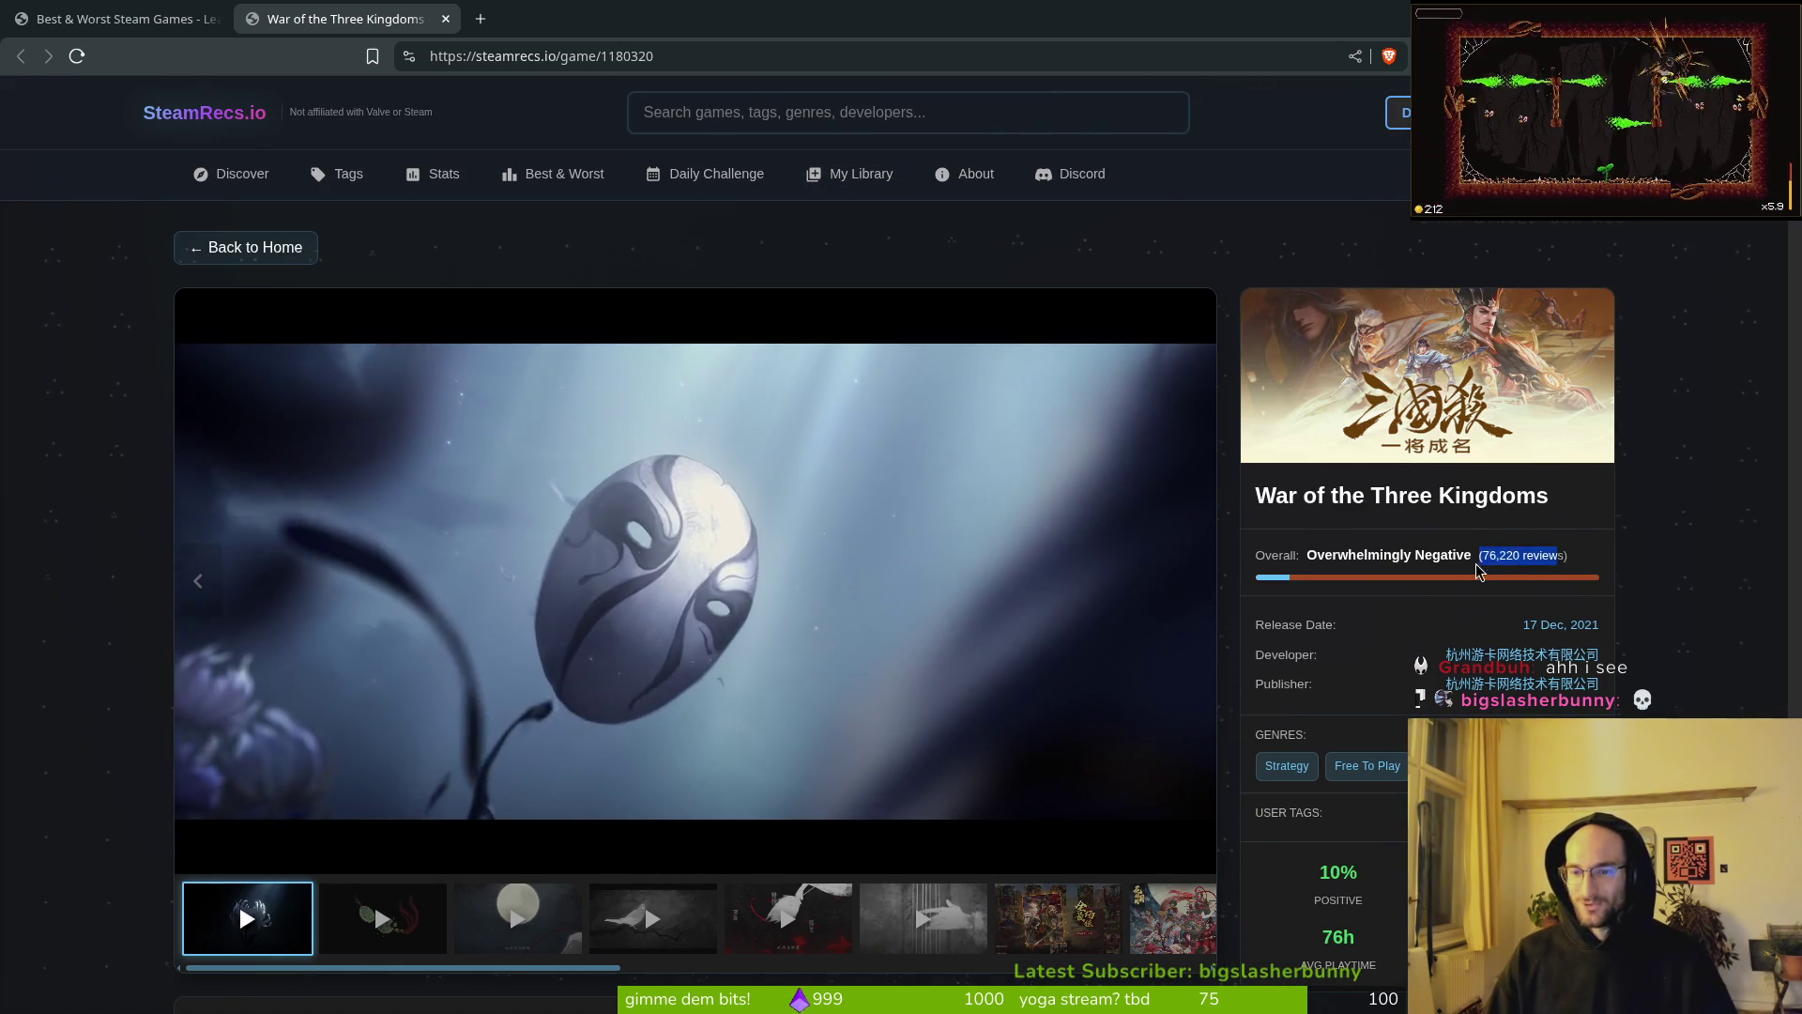
left_click(1488, 559)
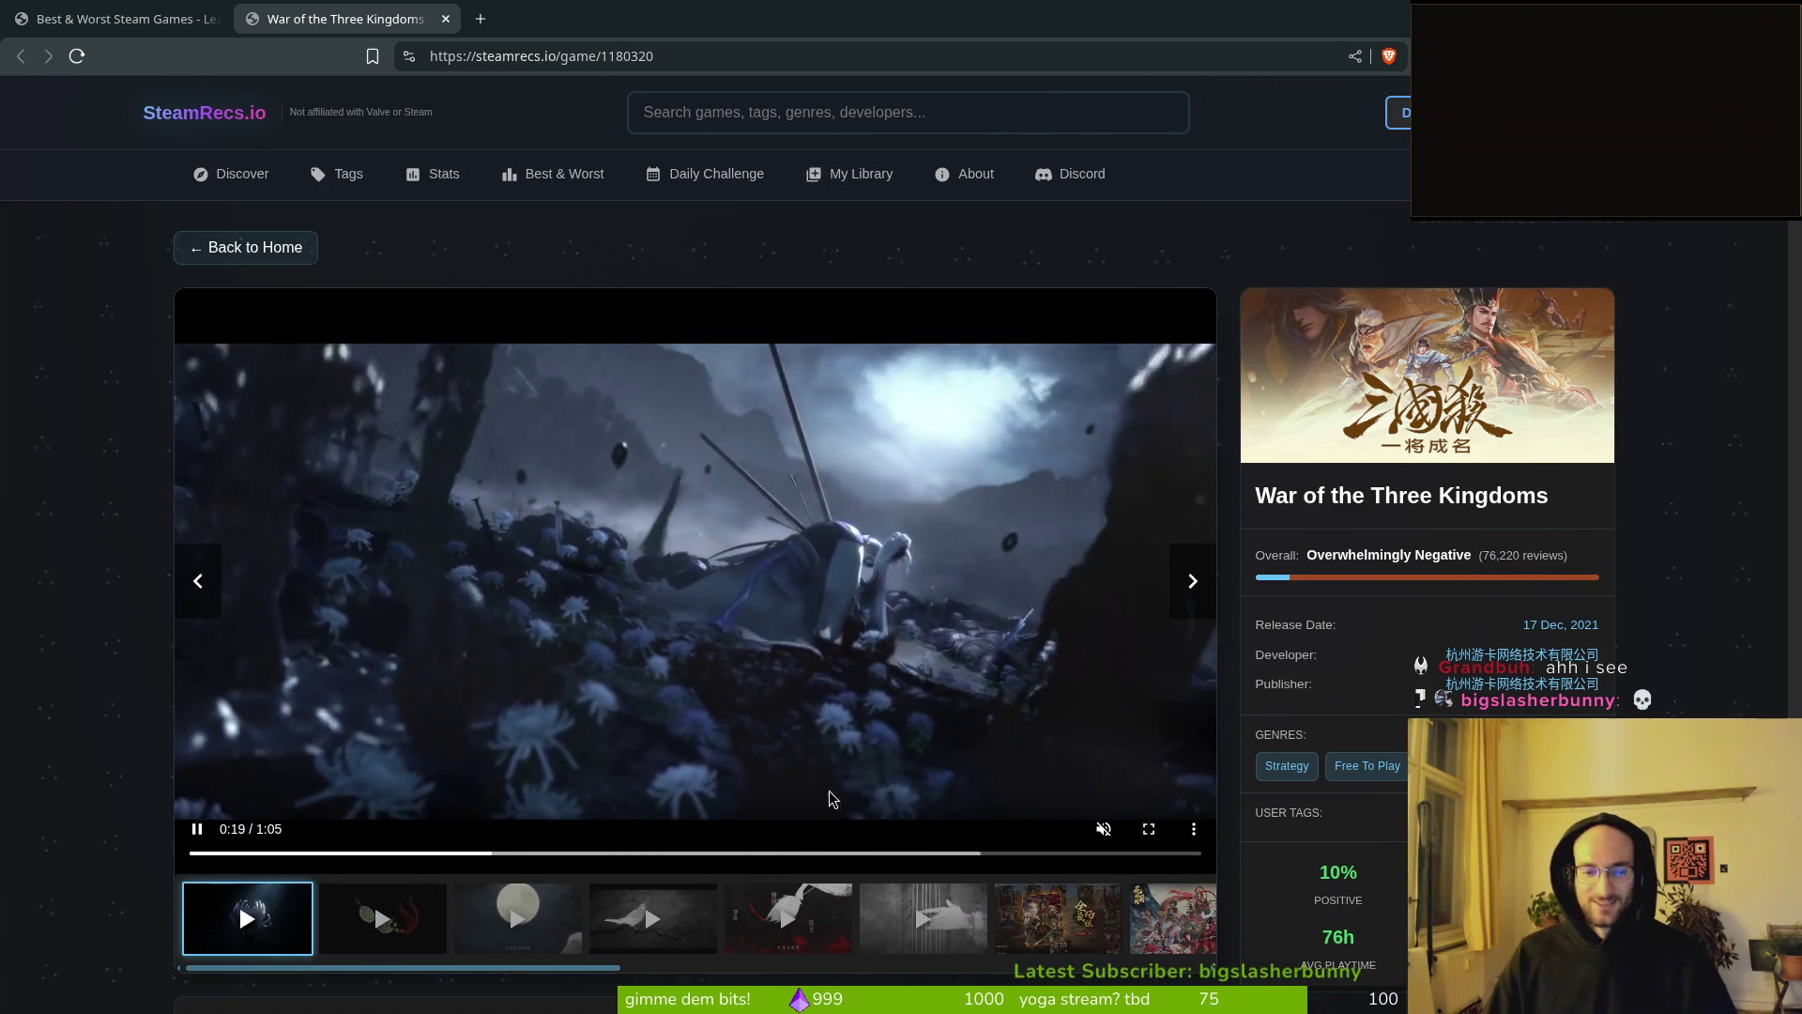
Step: Skip the trailer past 0:42, view the gallery screenshots, then close the tab
left_click(729, 853)
left_click(845, 852)
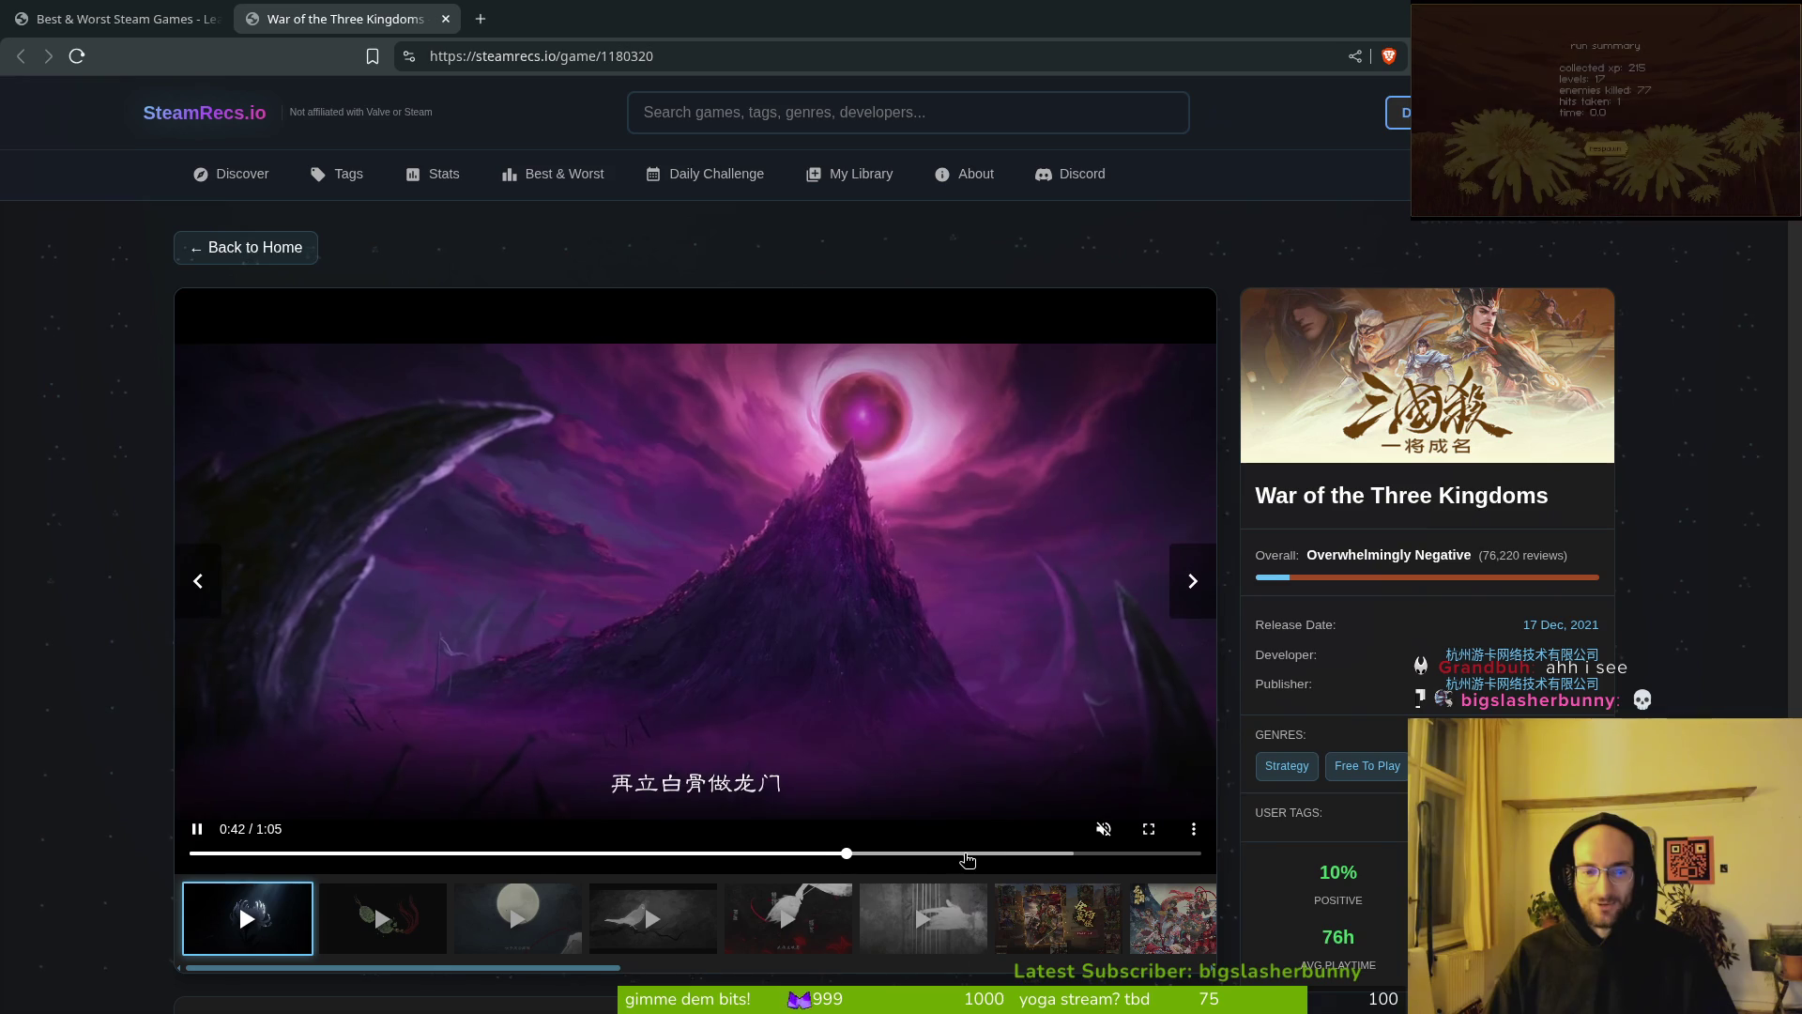
left_click(967, 854)
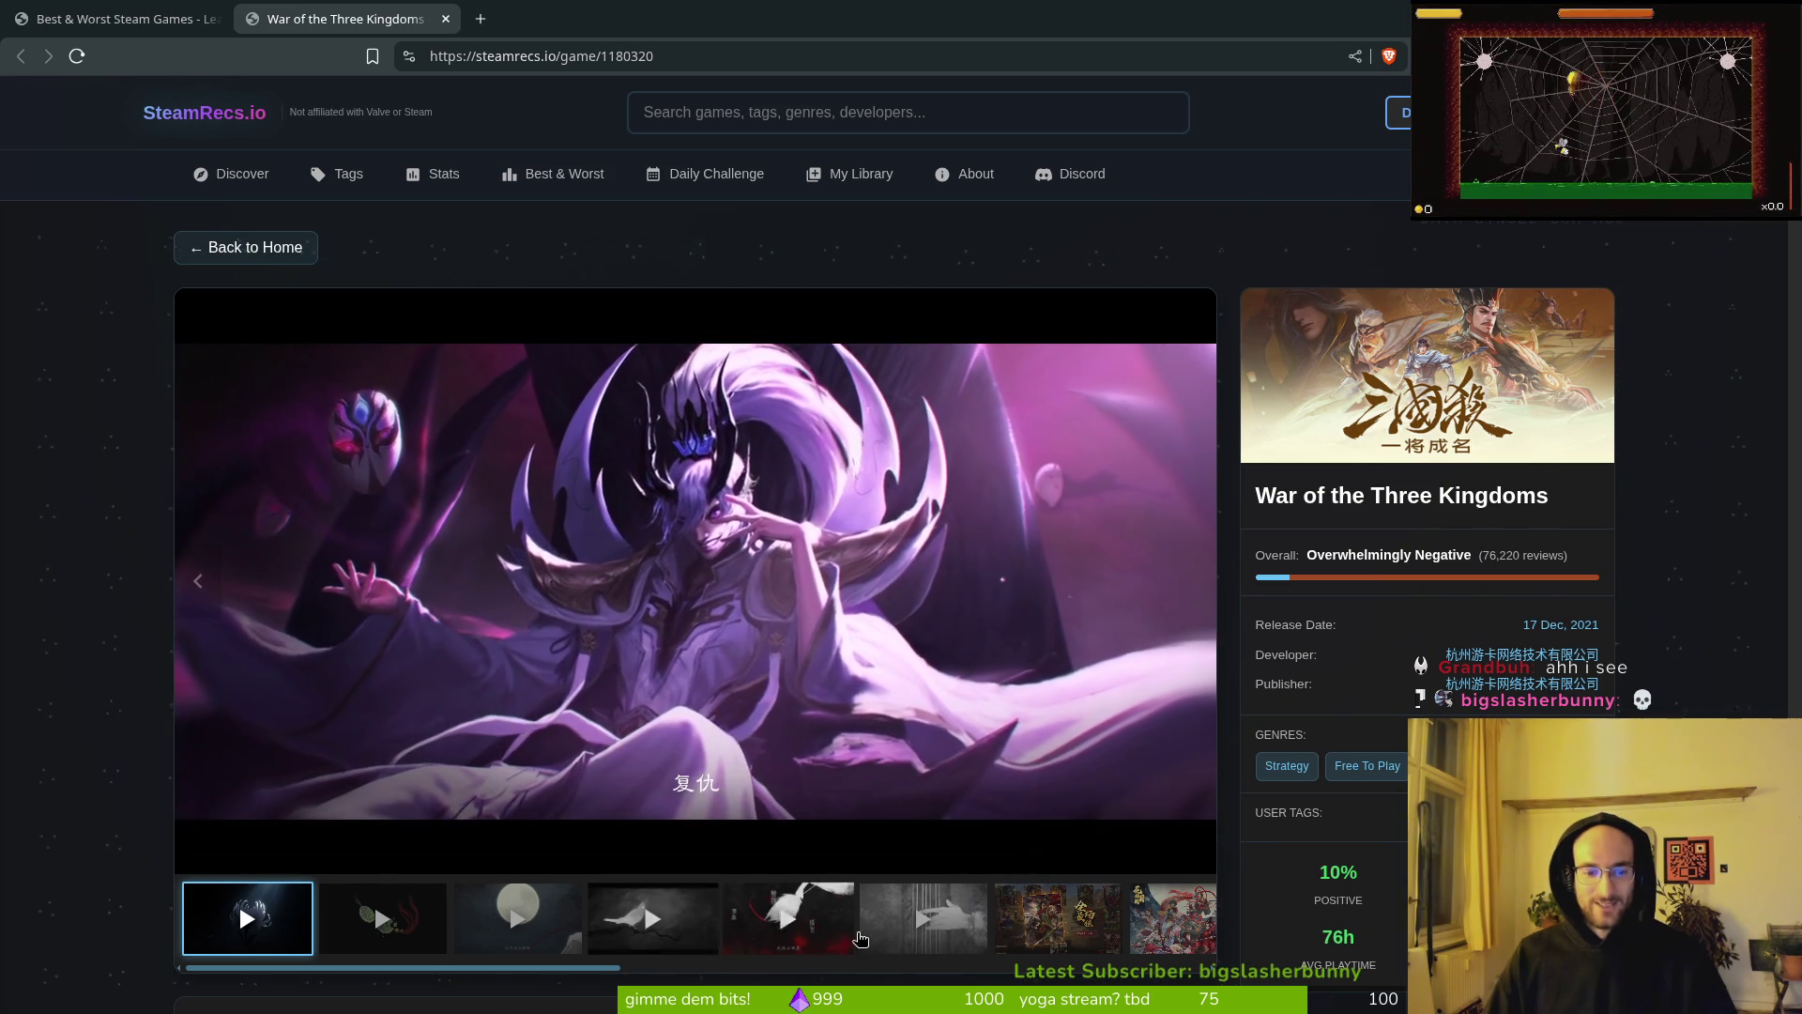
left_click(860, 939)
left_click(1100, 918)
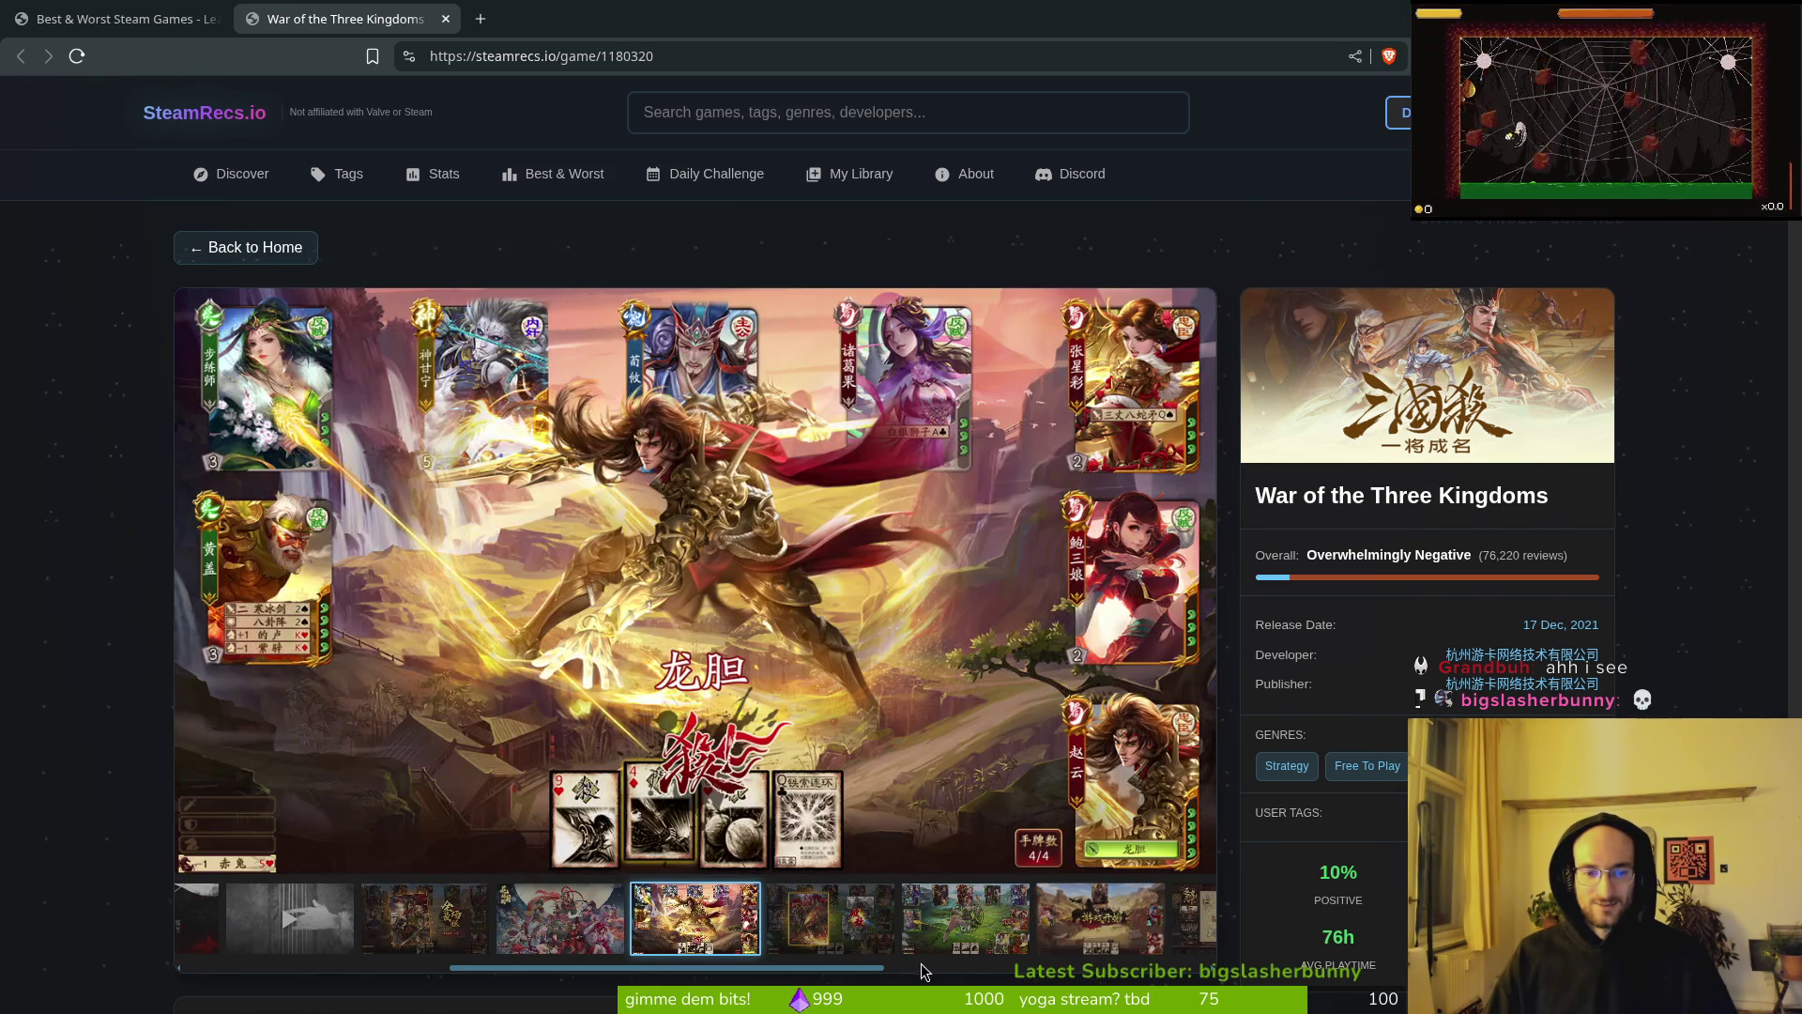
left_click(869, 929)
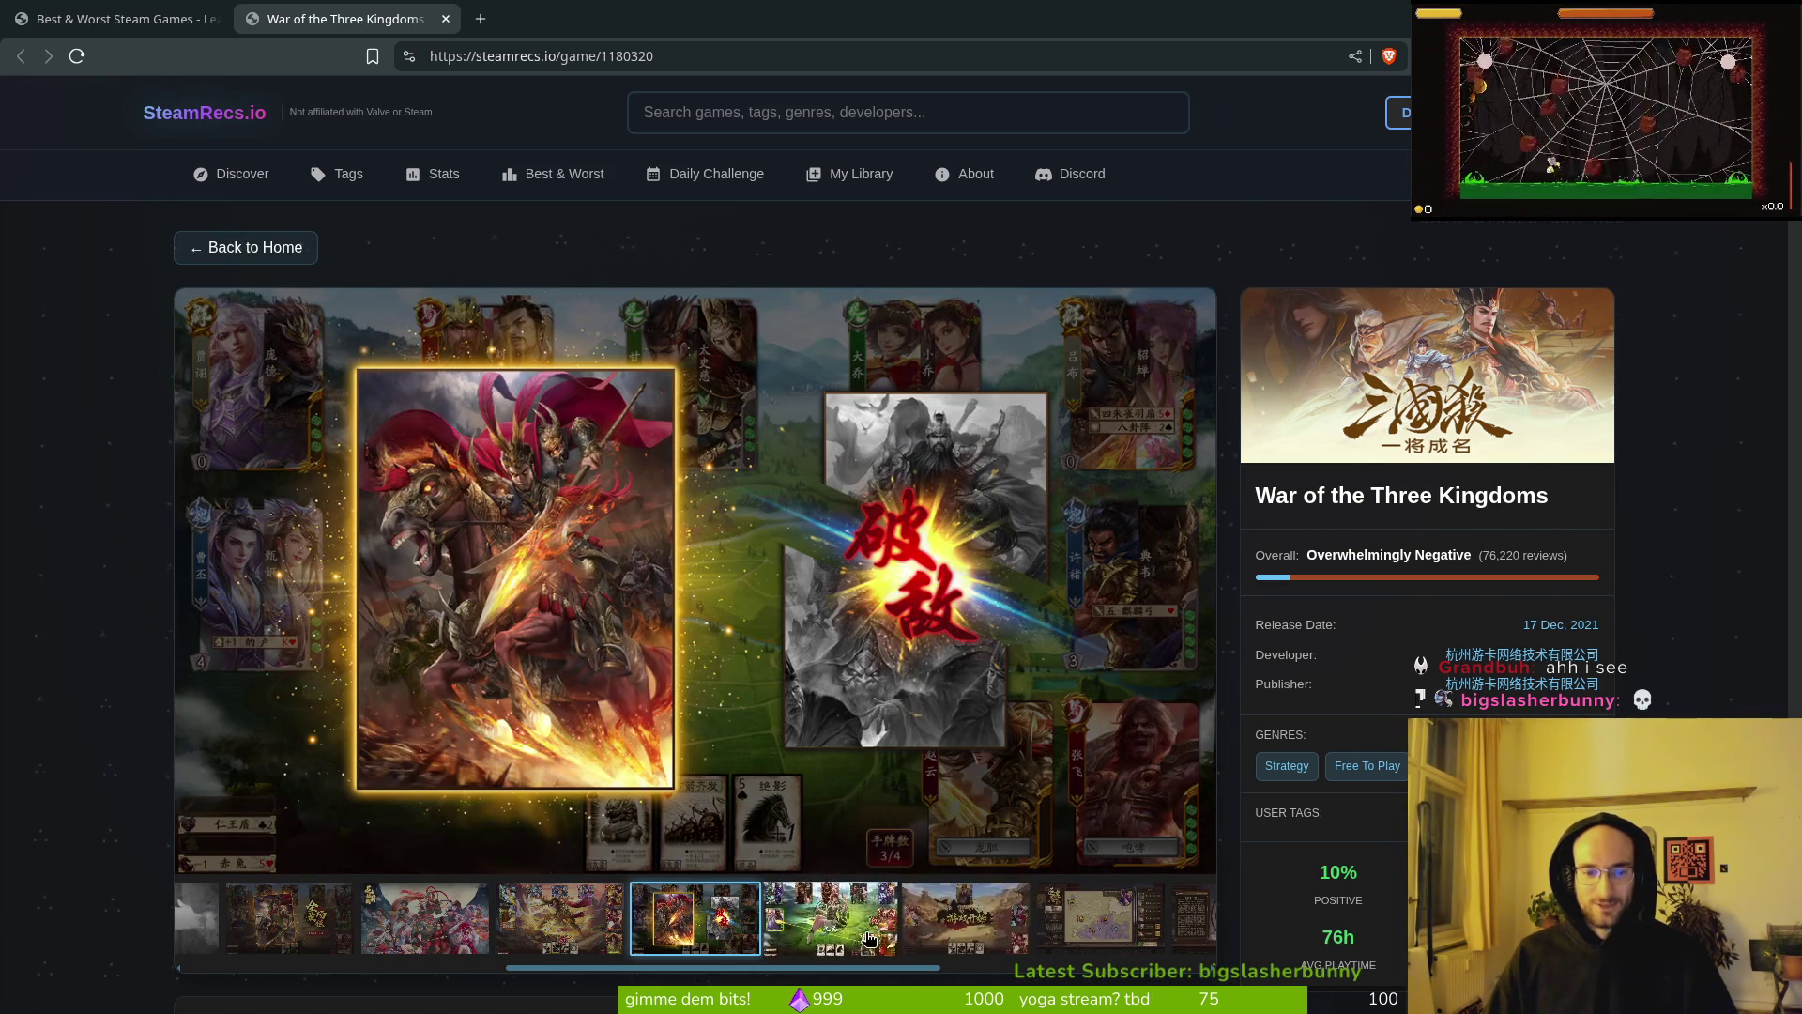
left_click(870, 935)
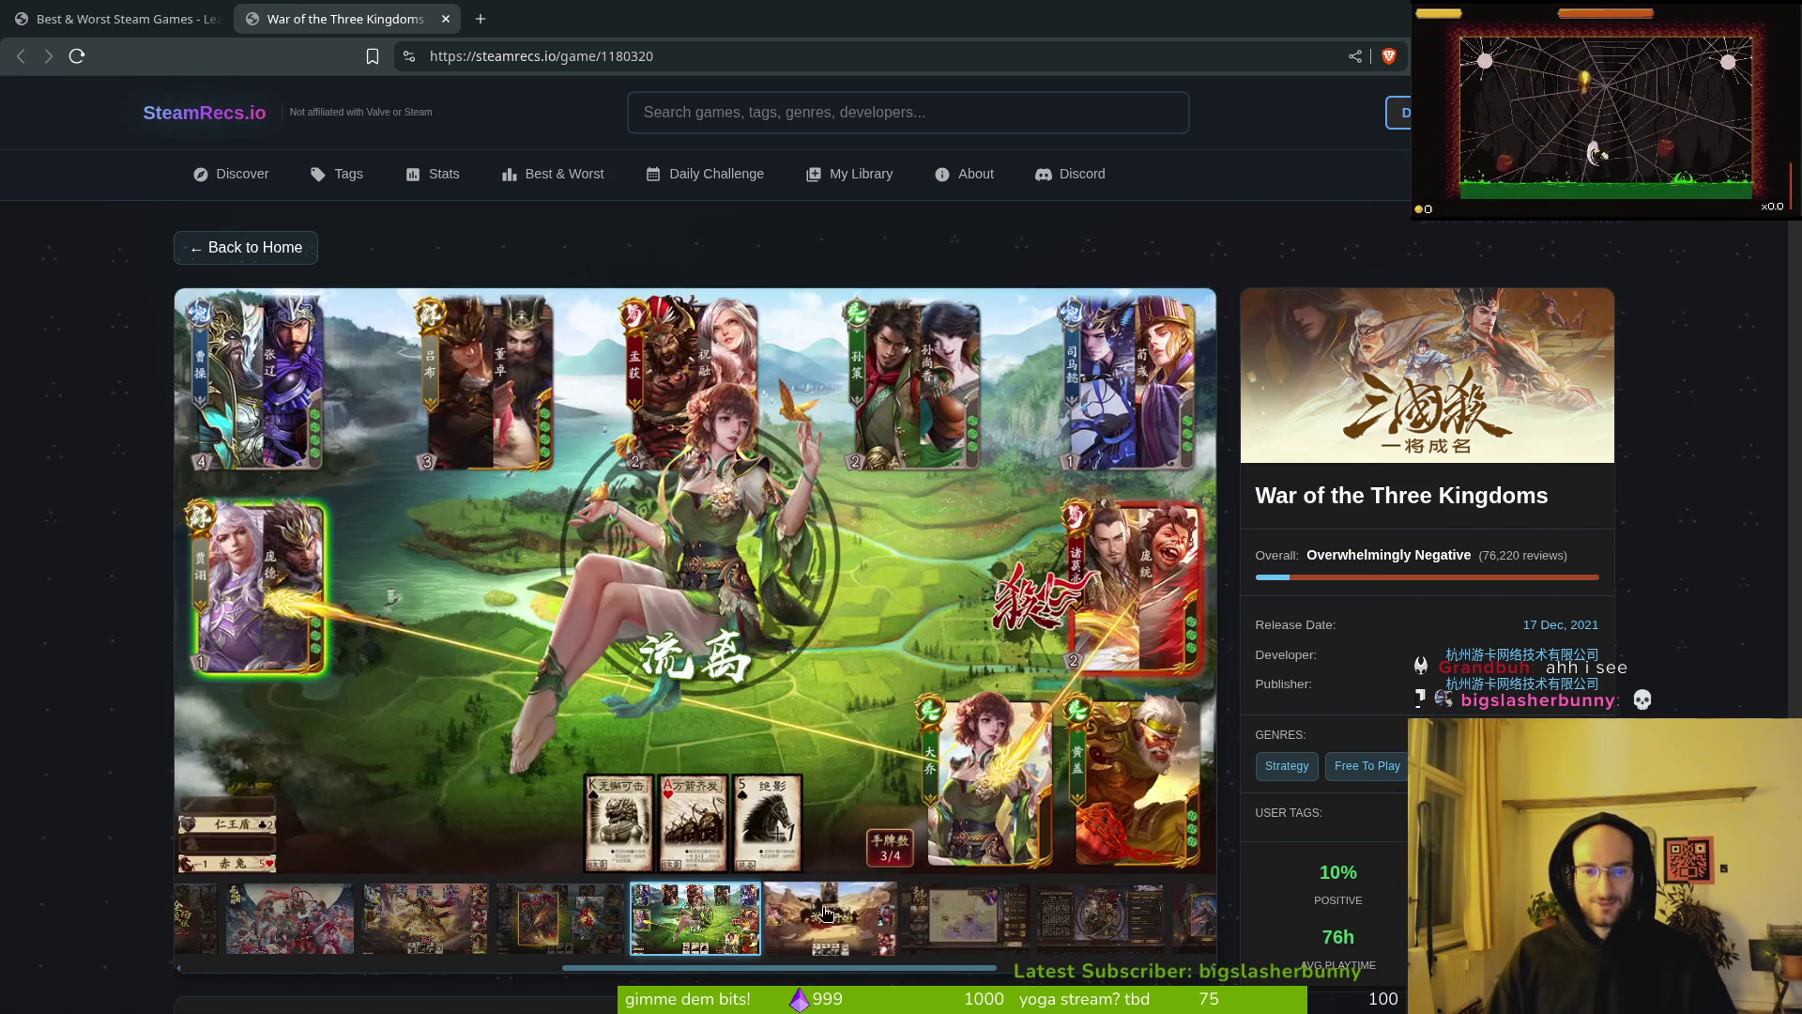
left_click(781, 913)
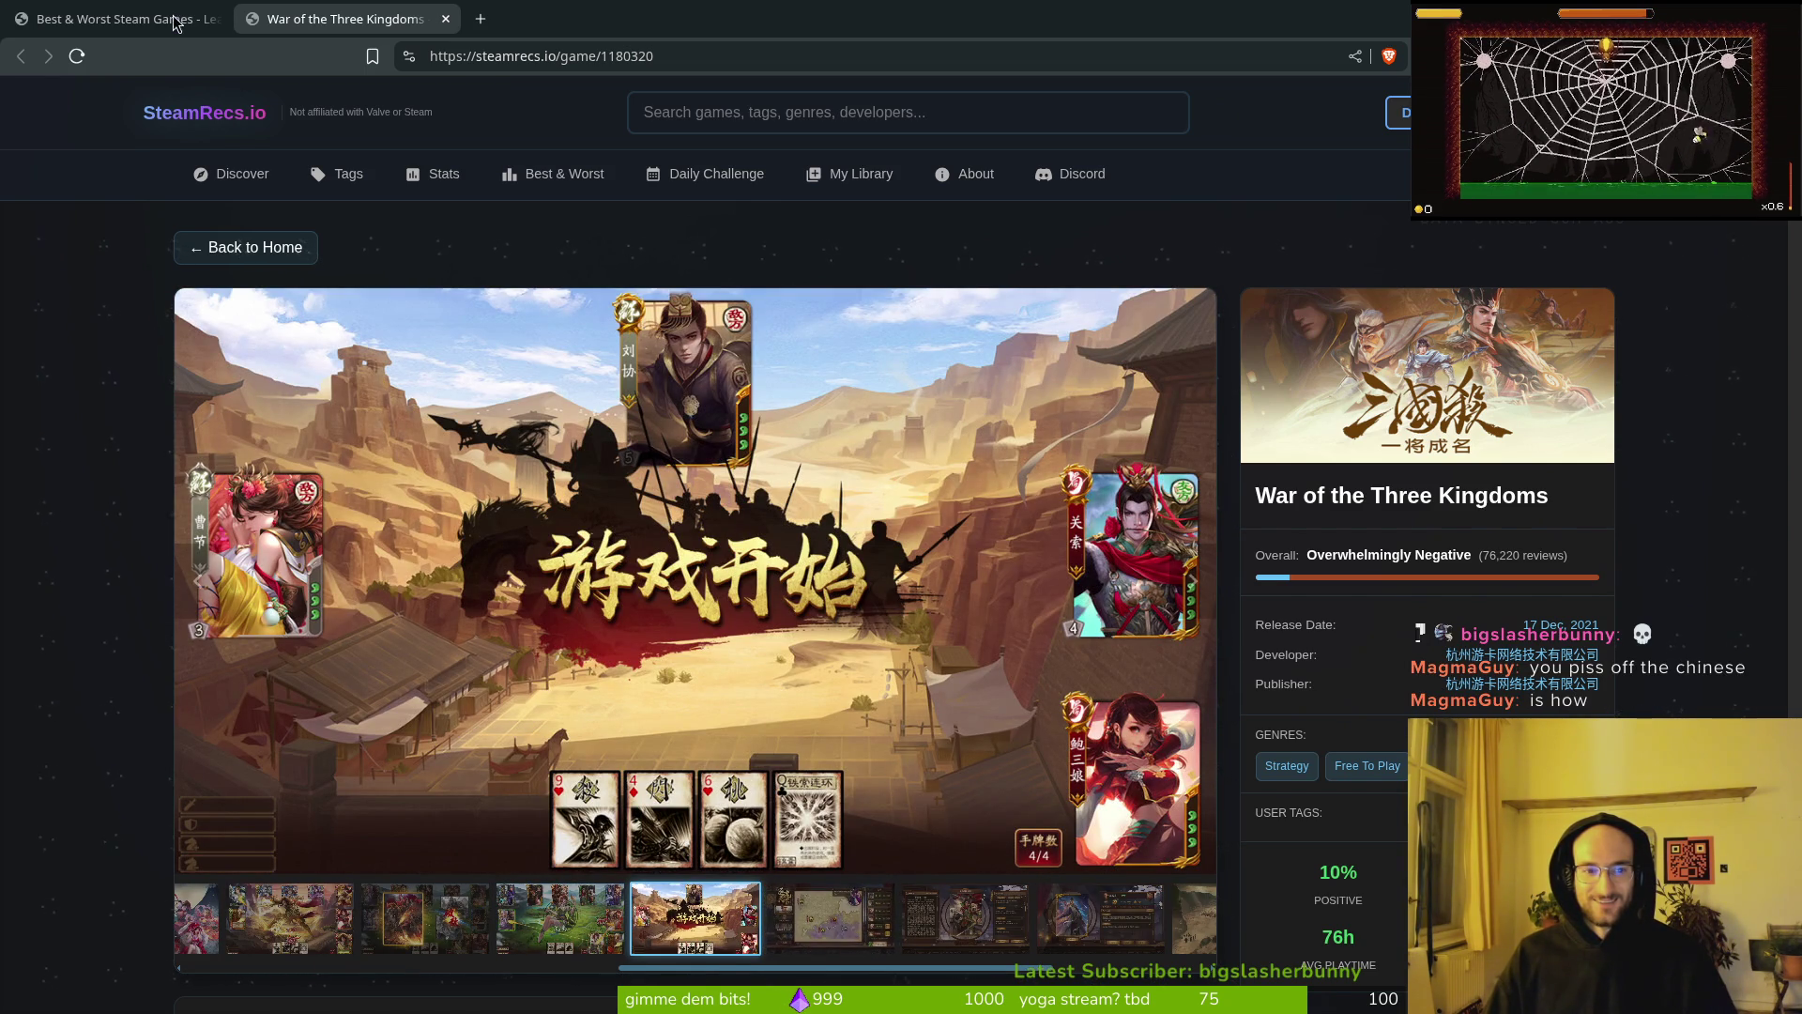
left_click(446, 19)
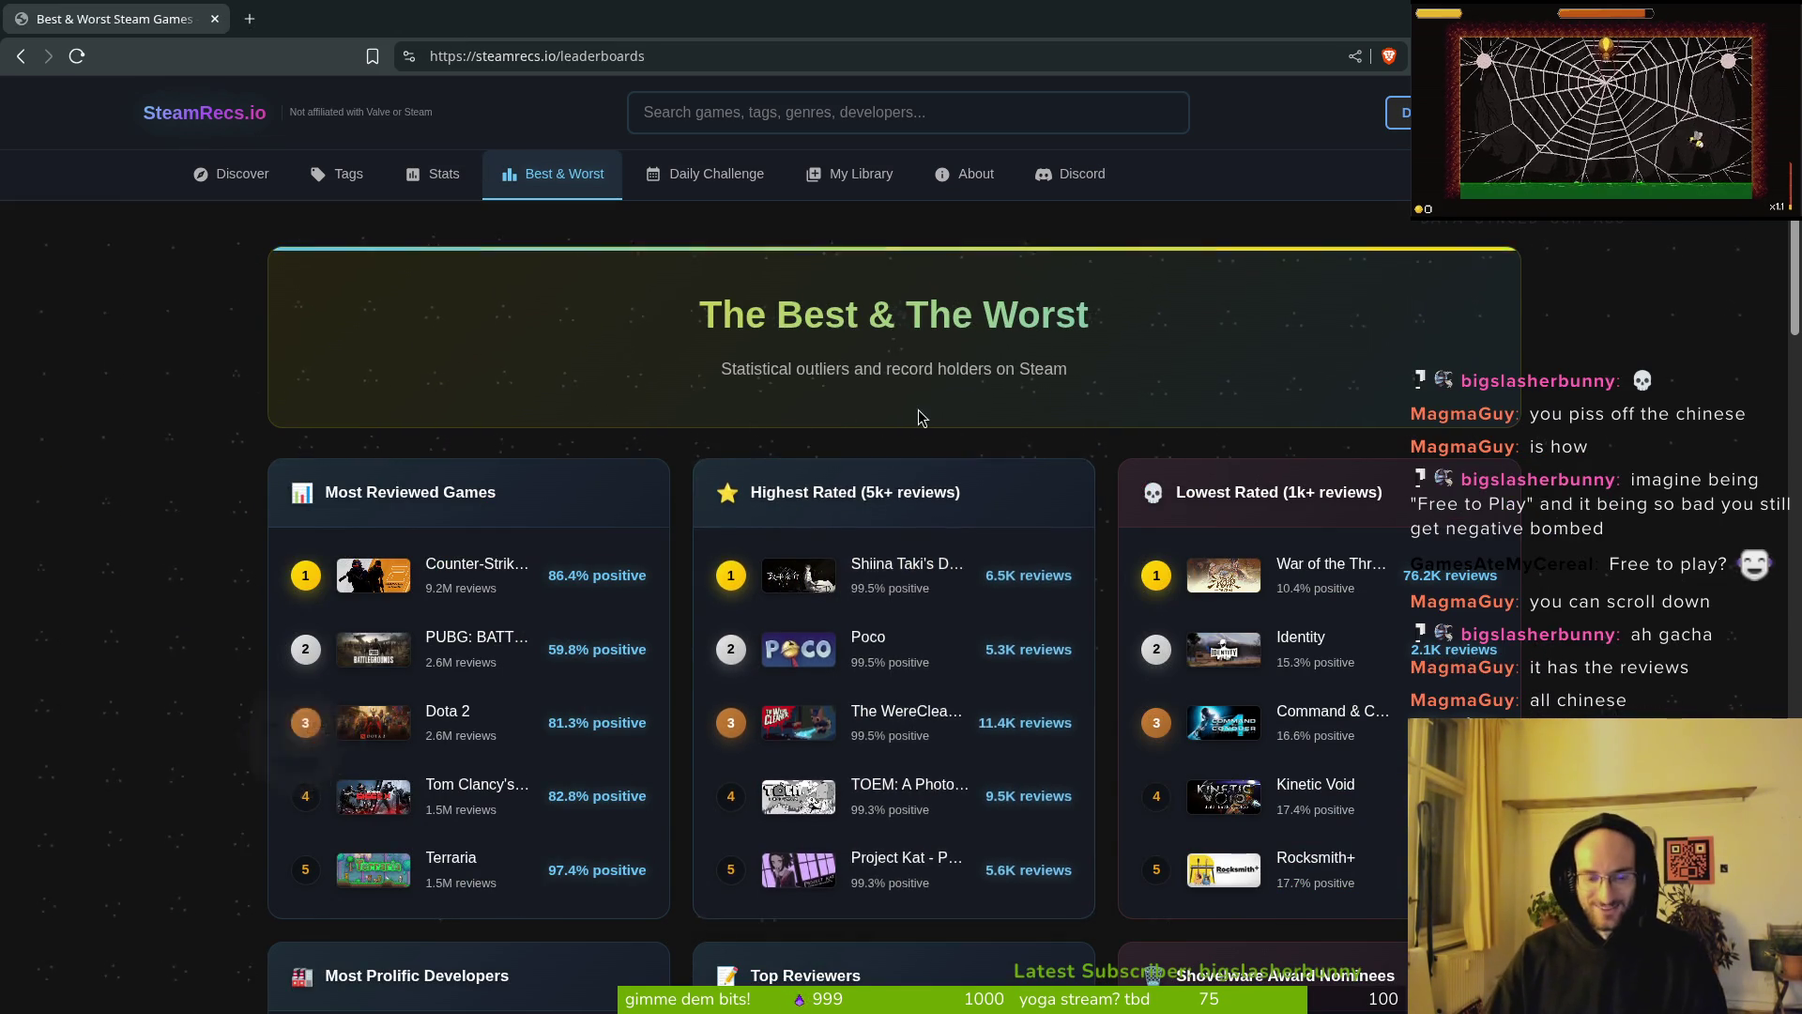
left_click(845, 794)
scroll(718, 552, "down", 15)
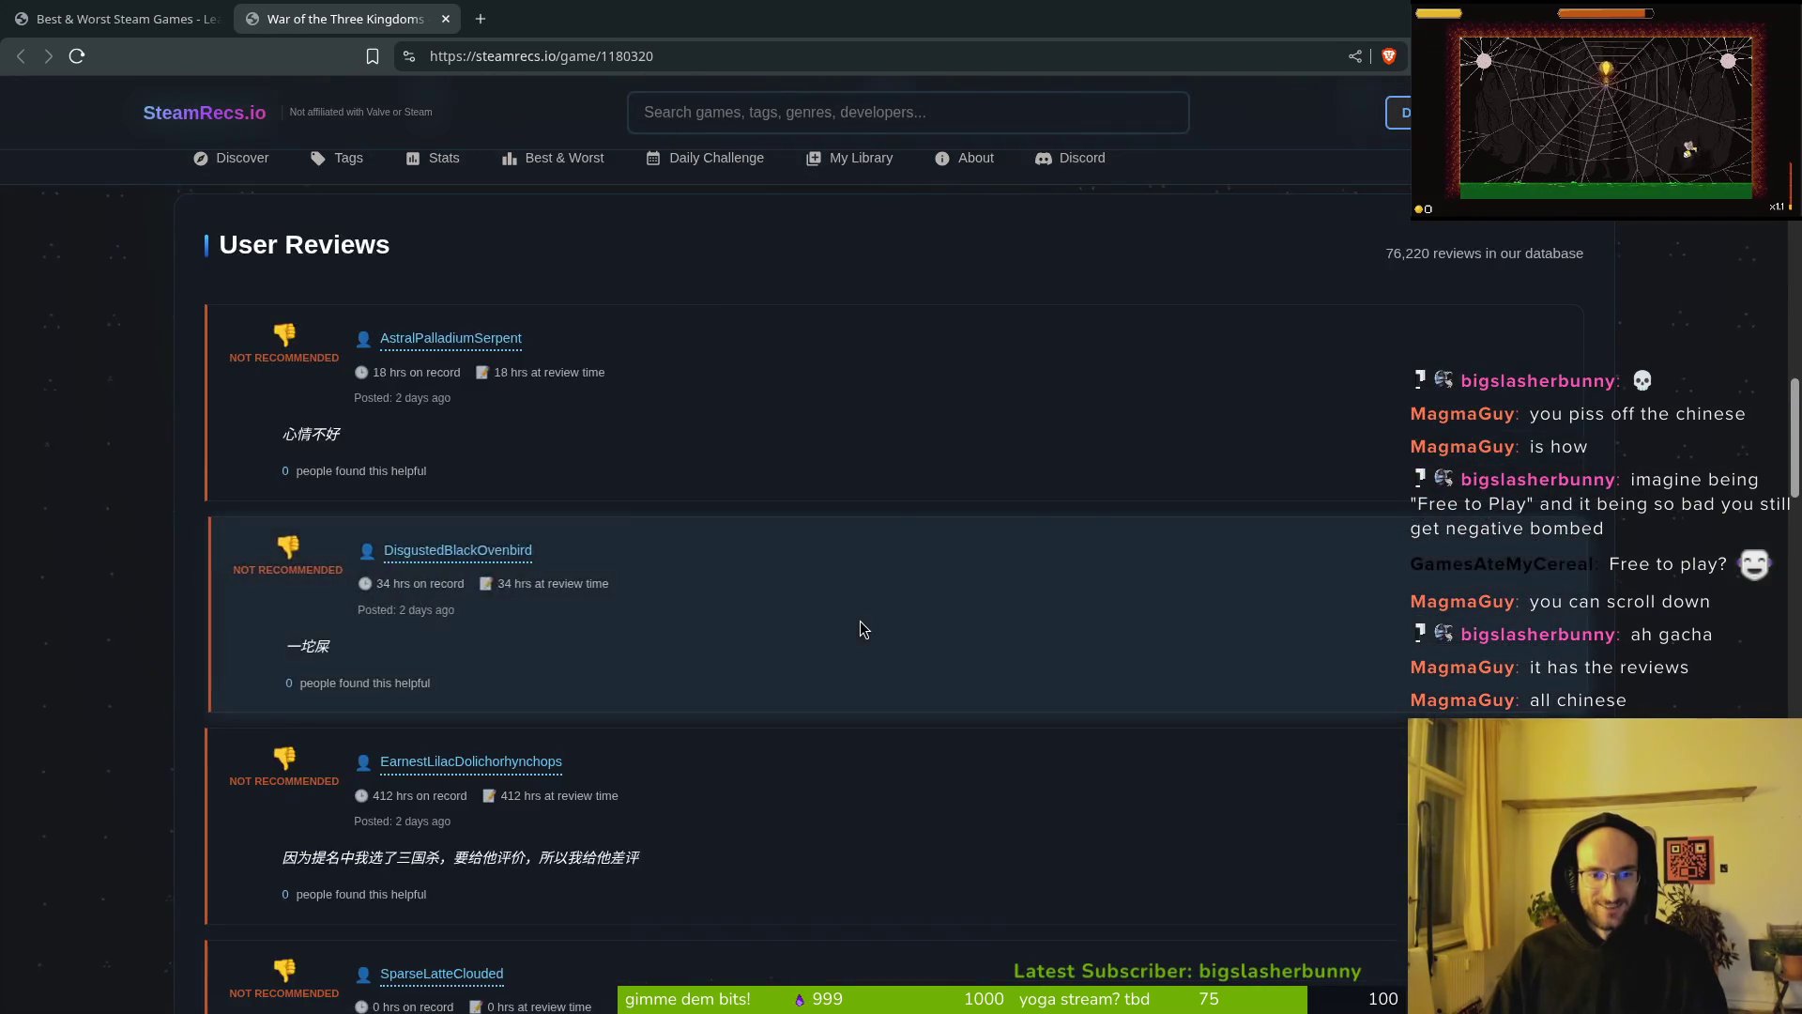
scroll(856, 622, "up", 5)
scroll(150, 495, "down", 10)
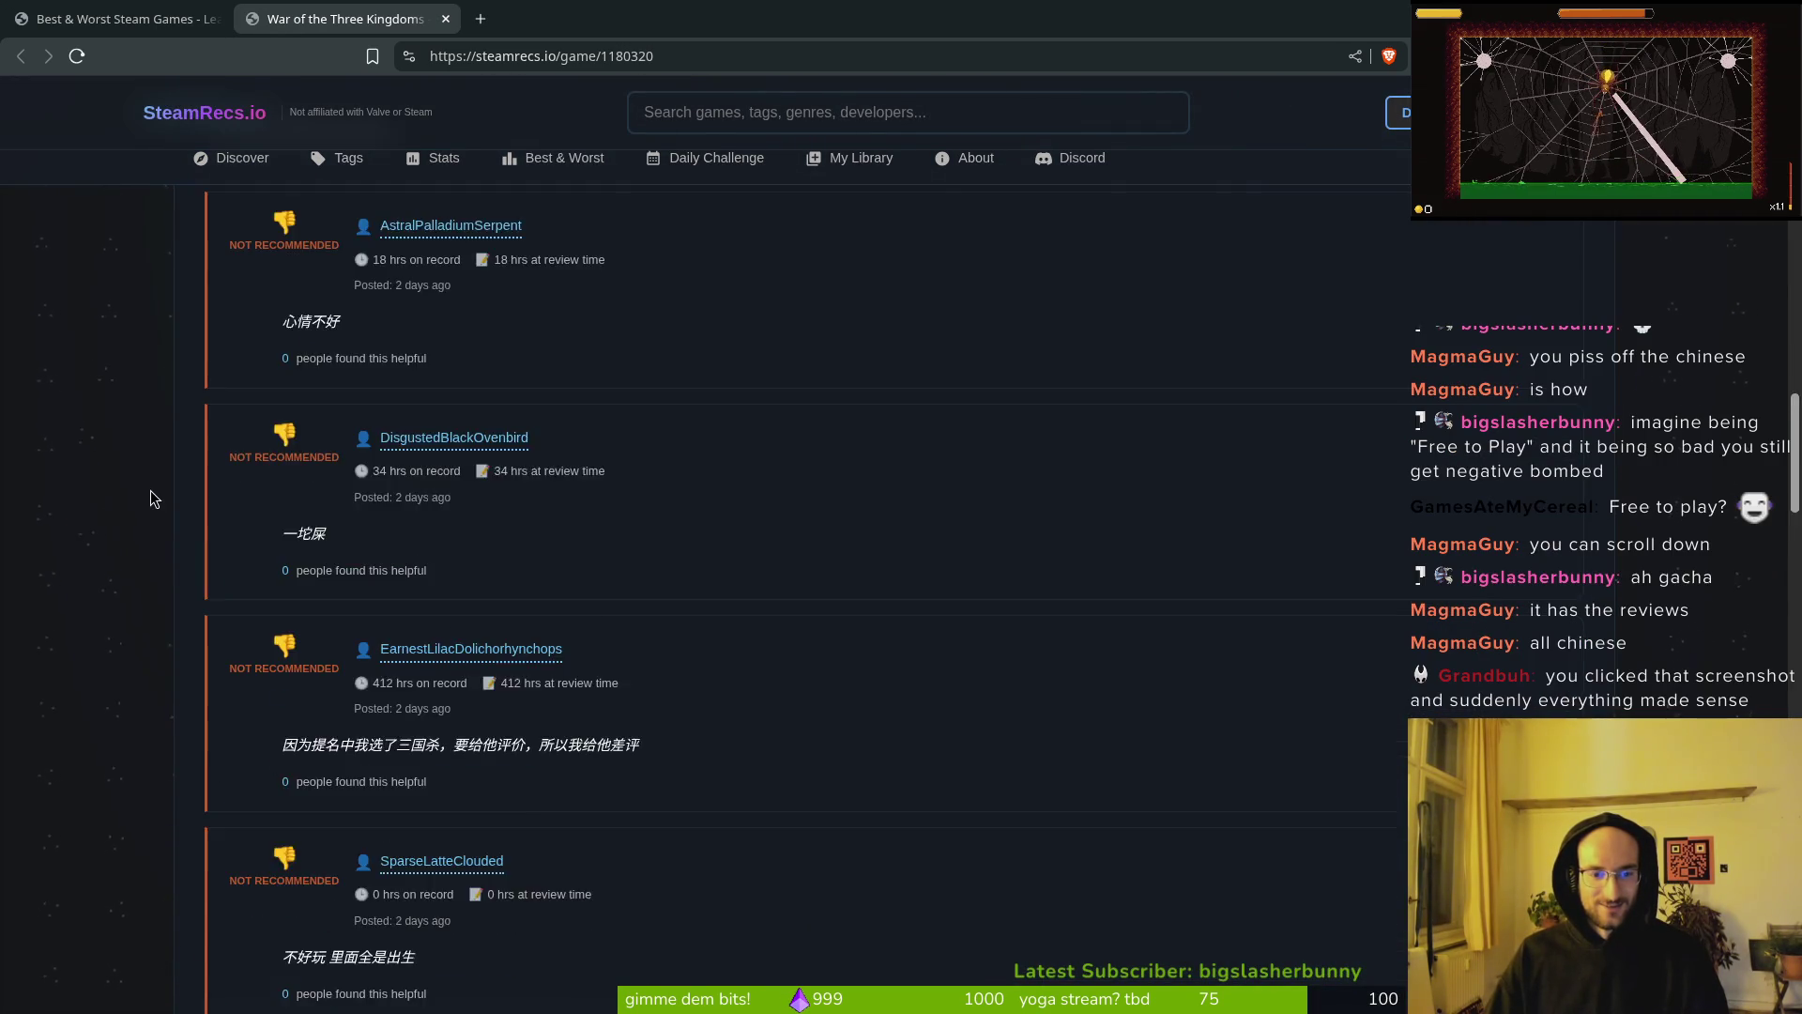
scroll(240, 901, "down", 20)
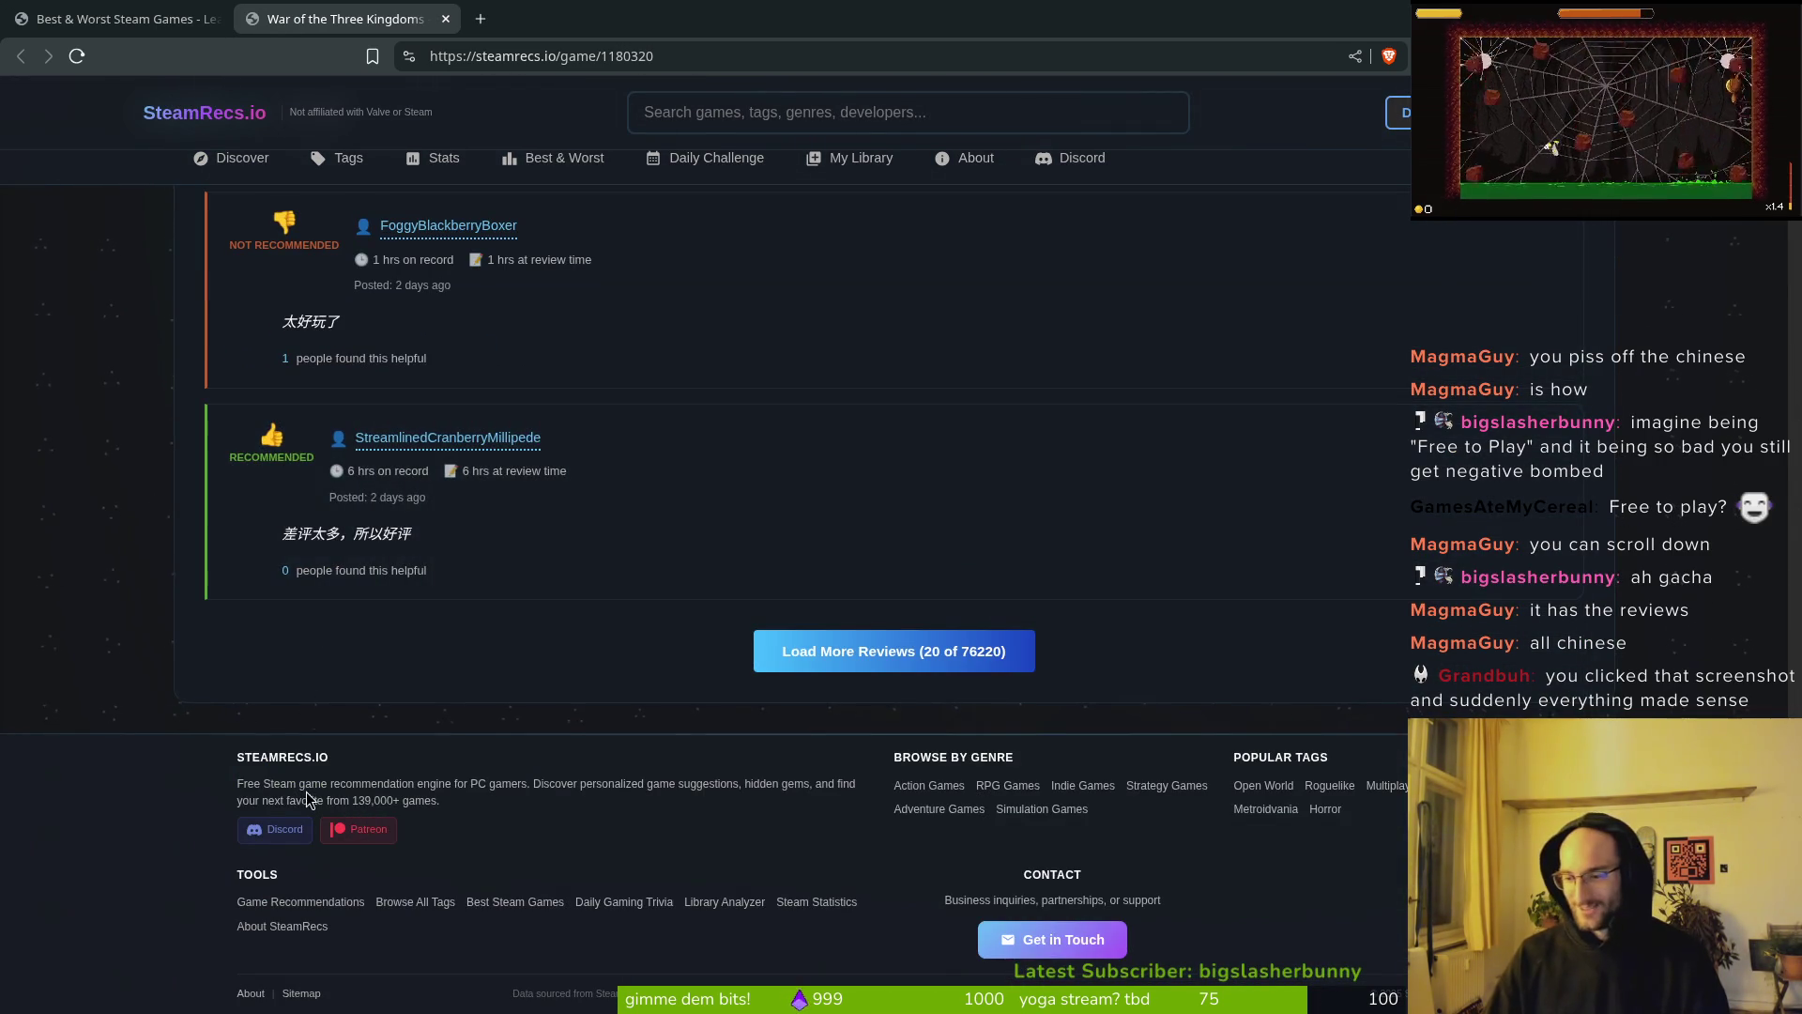
key("ctrl+w")
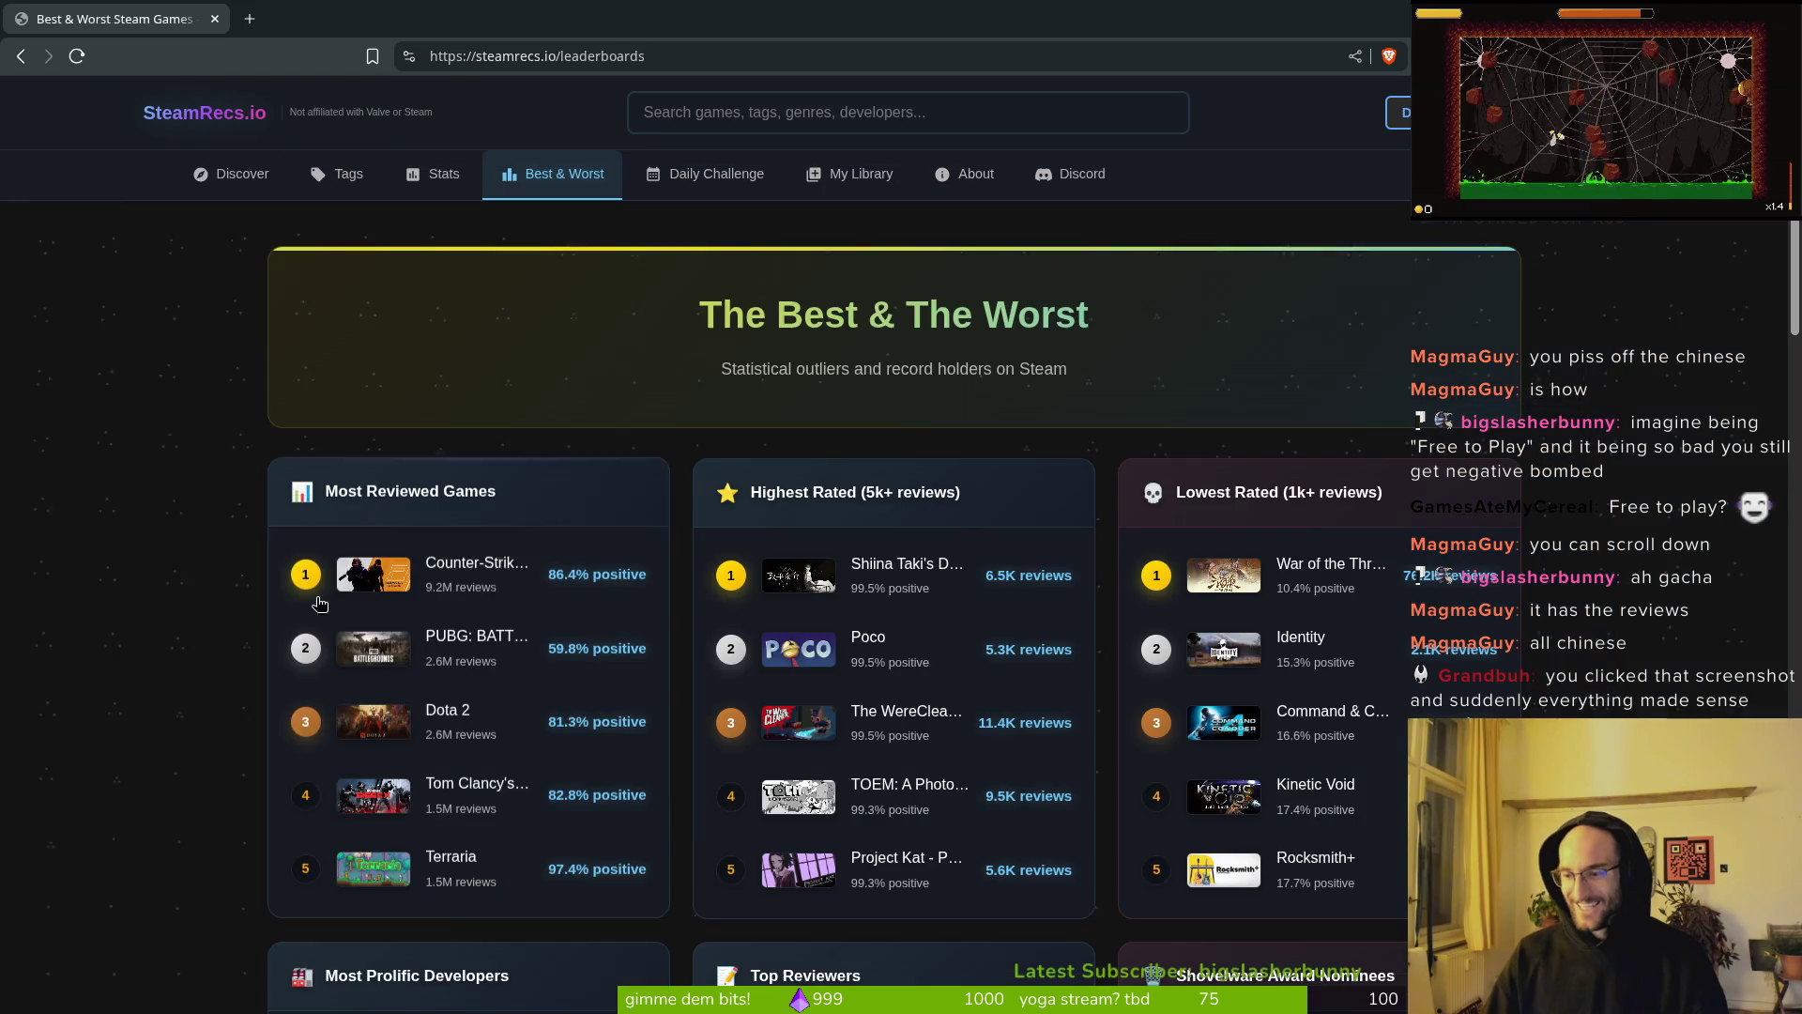
Step: Scroll the leaderboards and select the Most Prolific Developers heading text
scroll(447, 620, "down", 3)
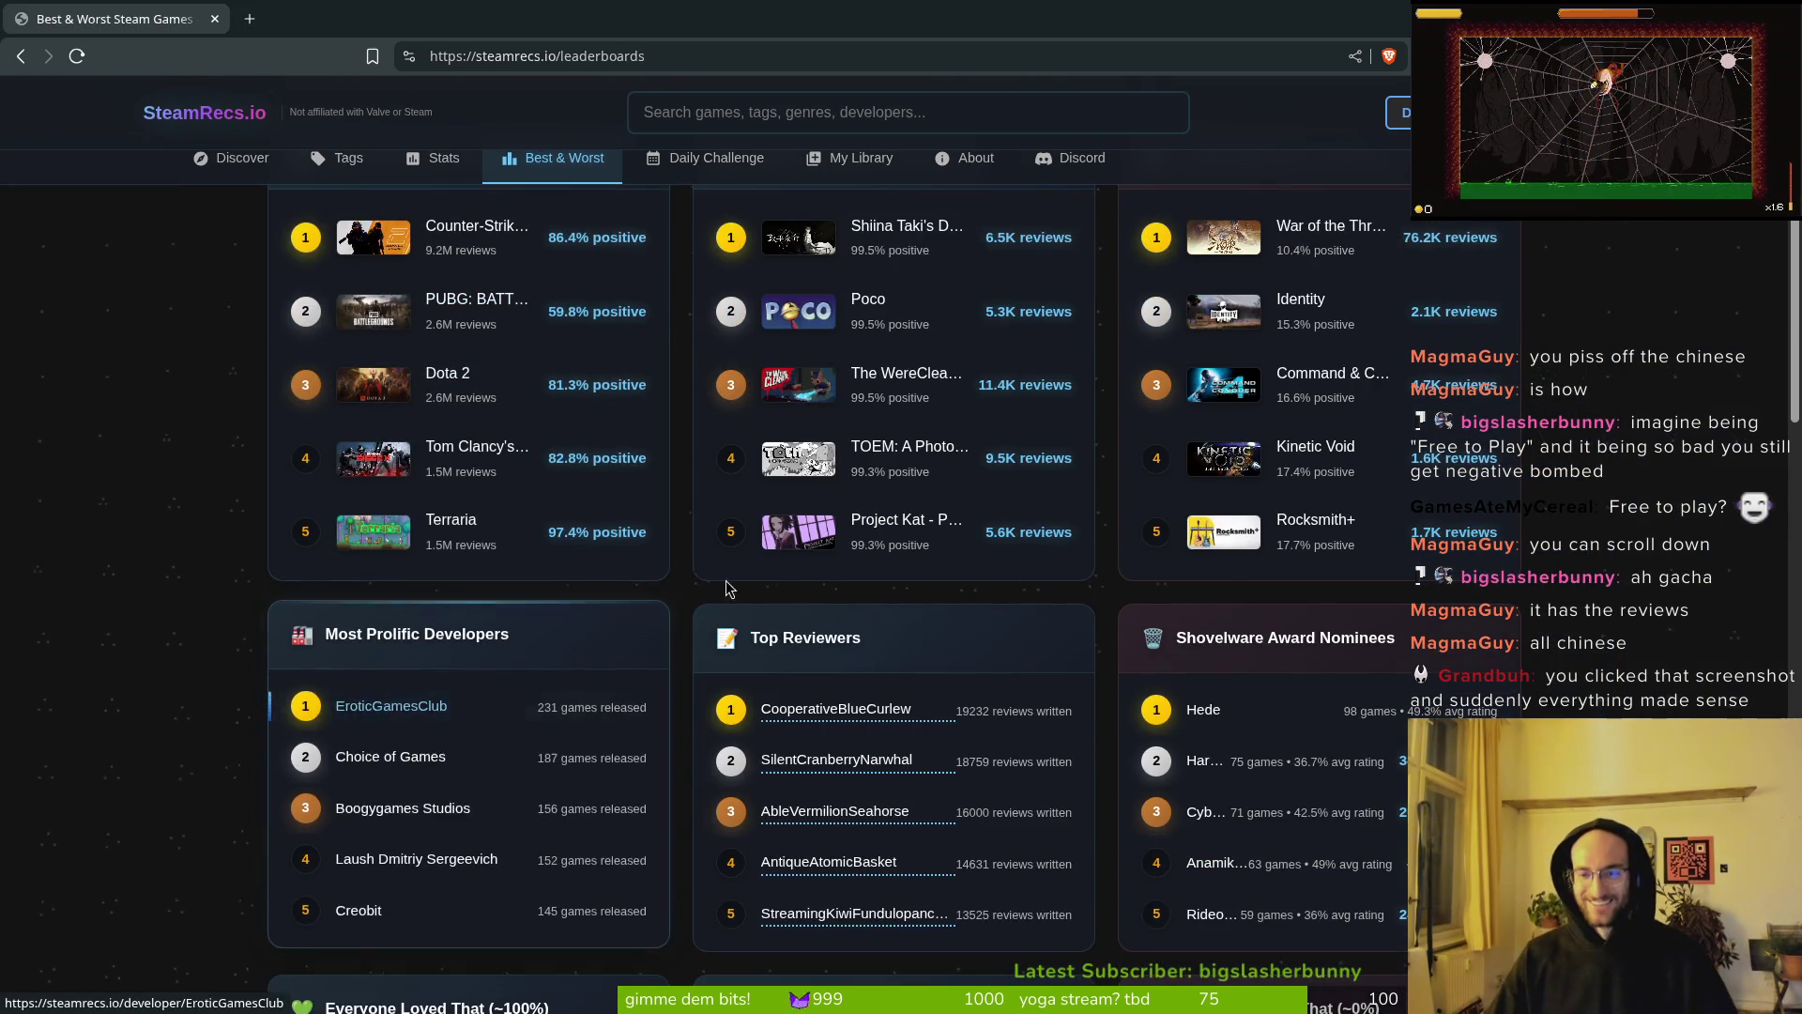
scroll(447, 621, "up", 2)
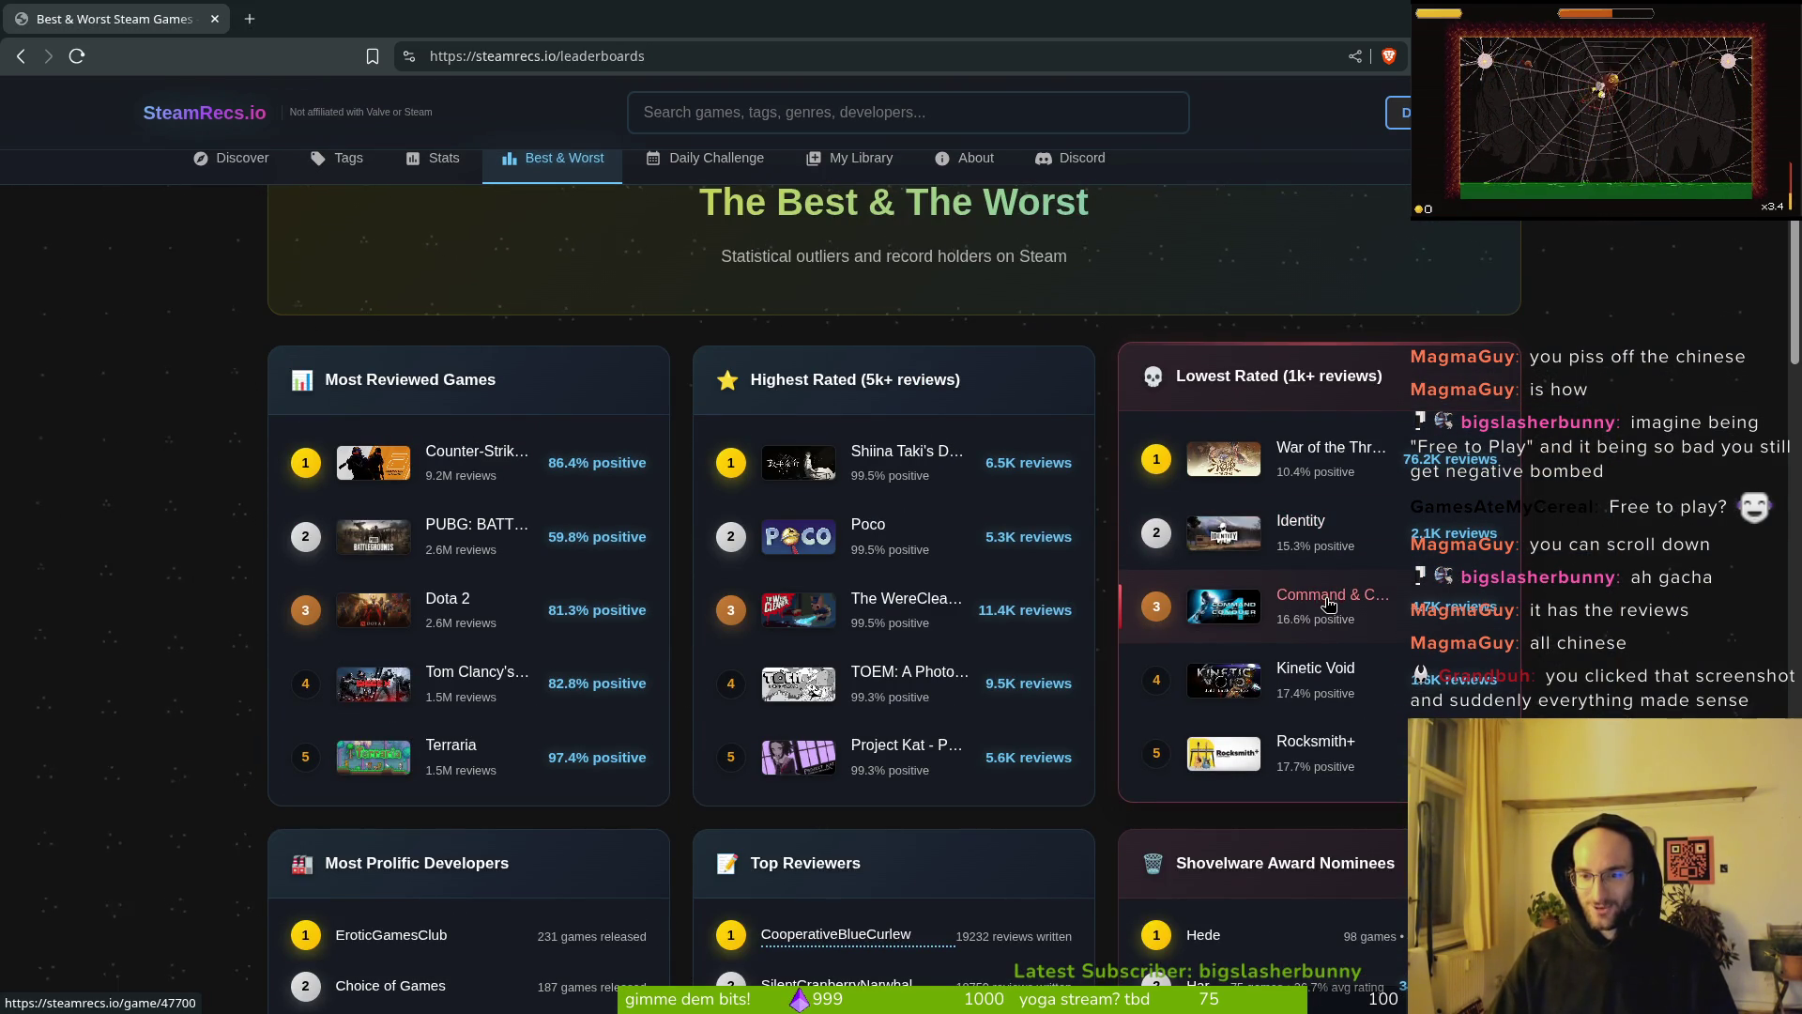
scroll(1296, 733, "down", 4)
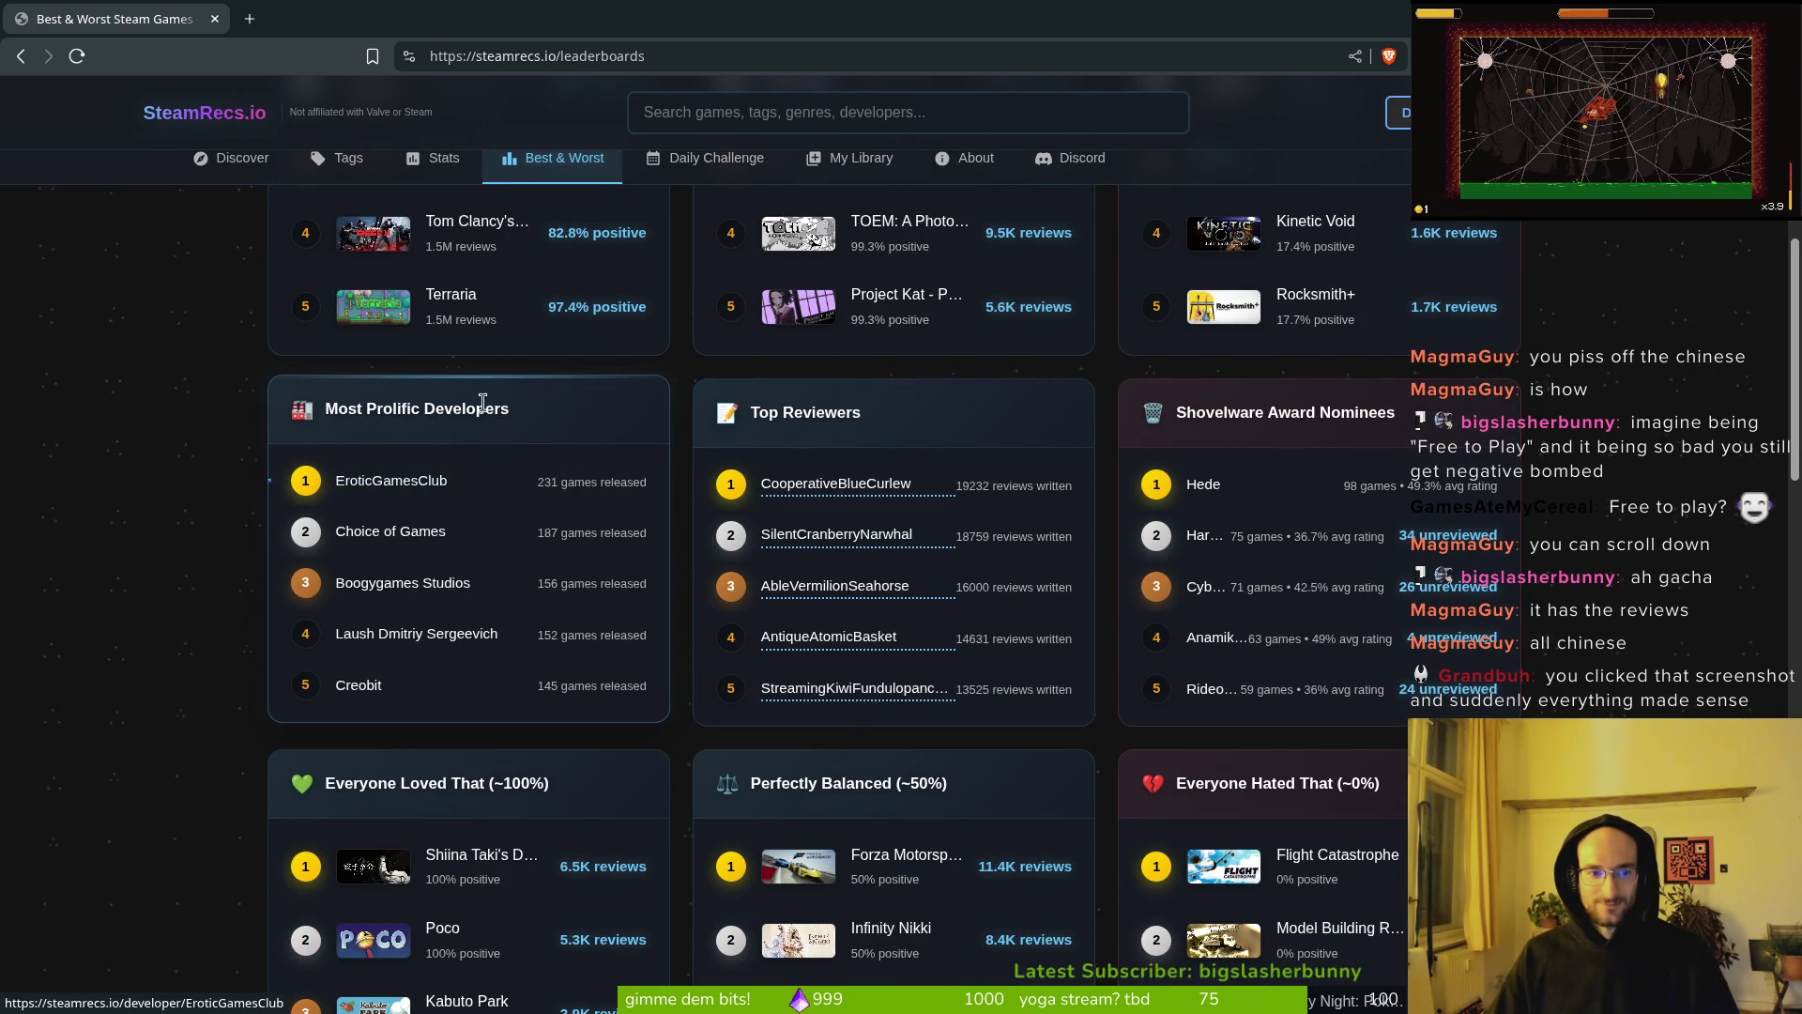
left_click_drag(507, 410, 291, 413)
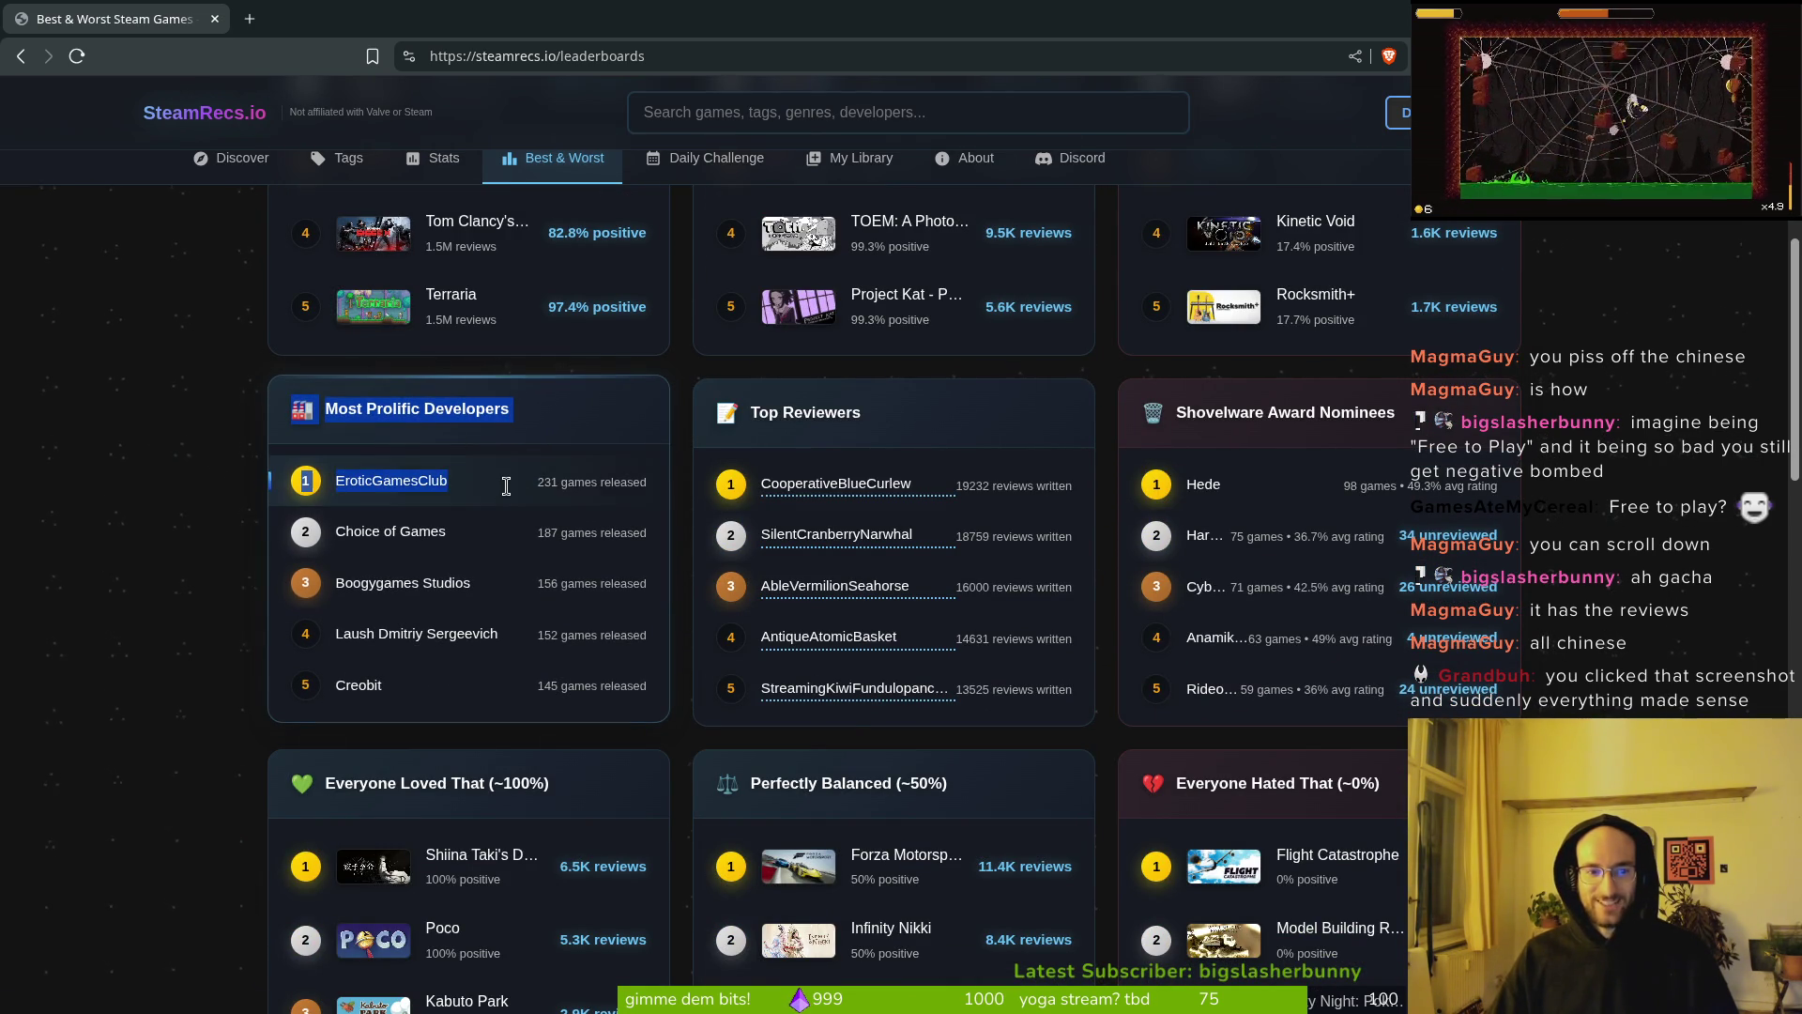
left_click(531, 460, "shift")
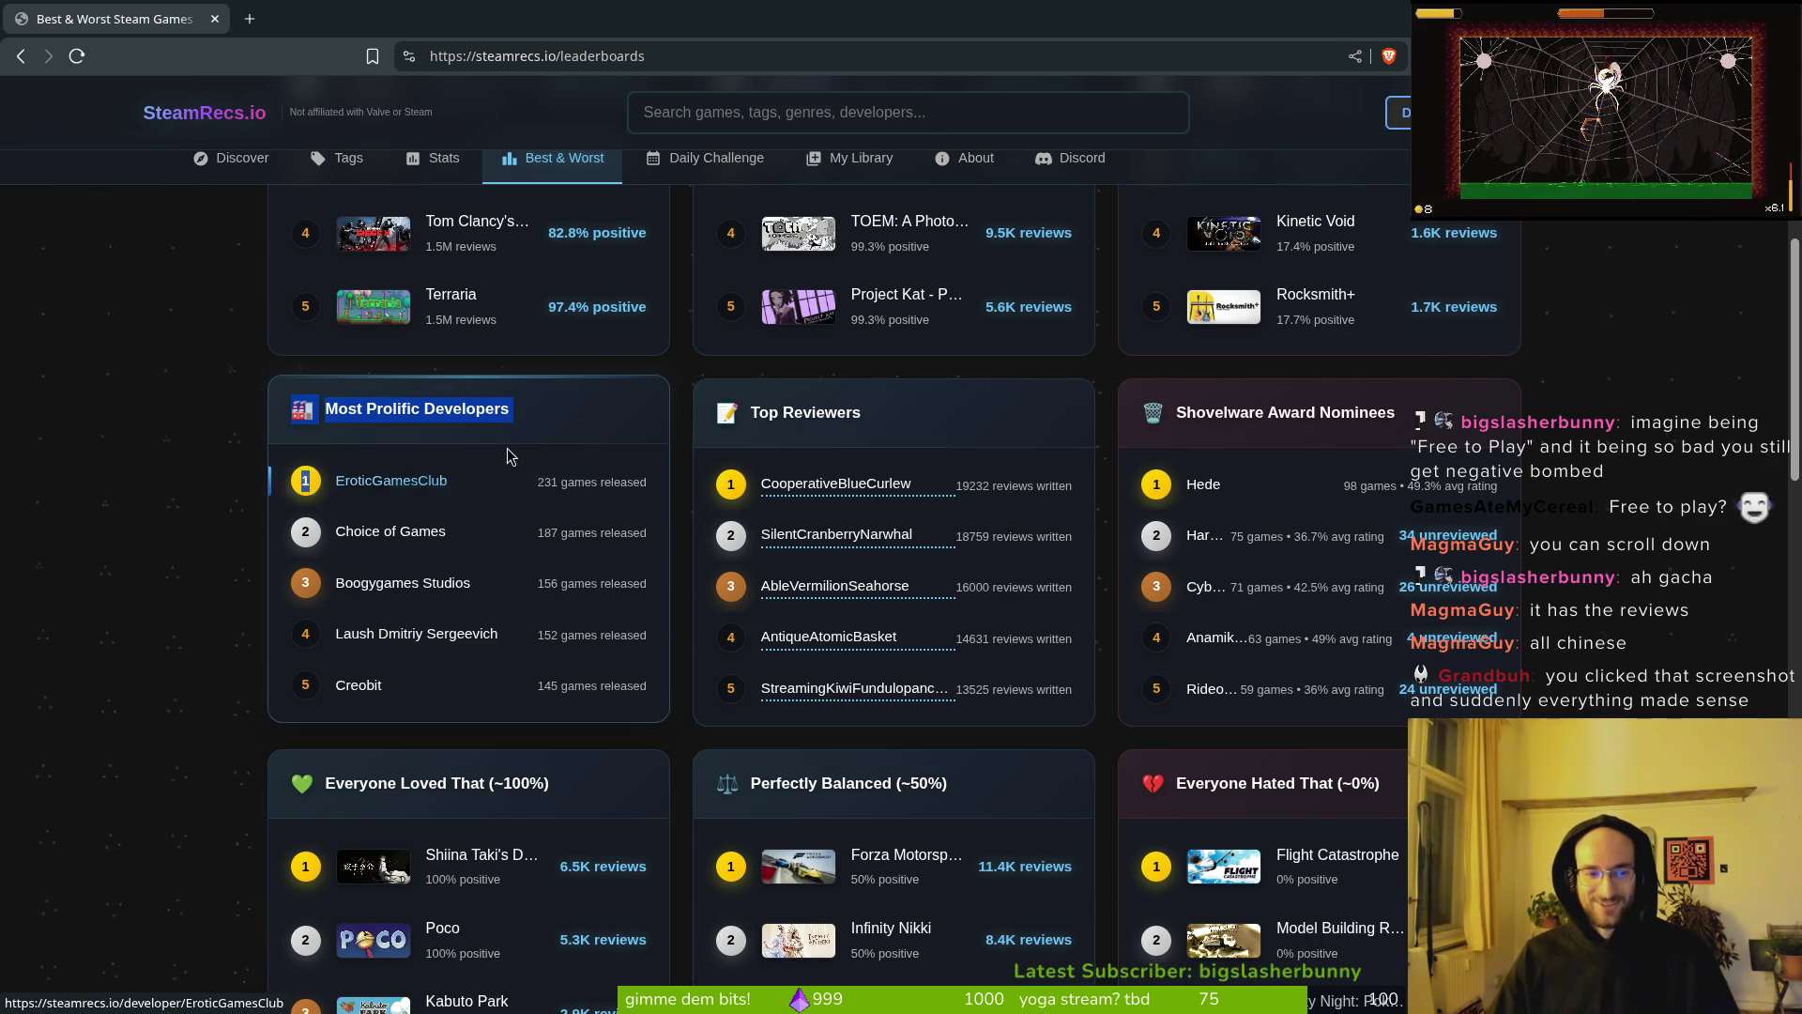
triple_click(416, 412)
left_click(416, 414)
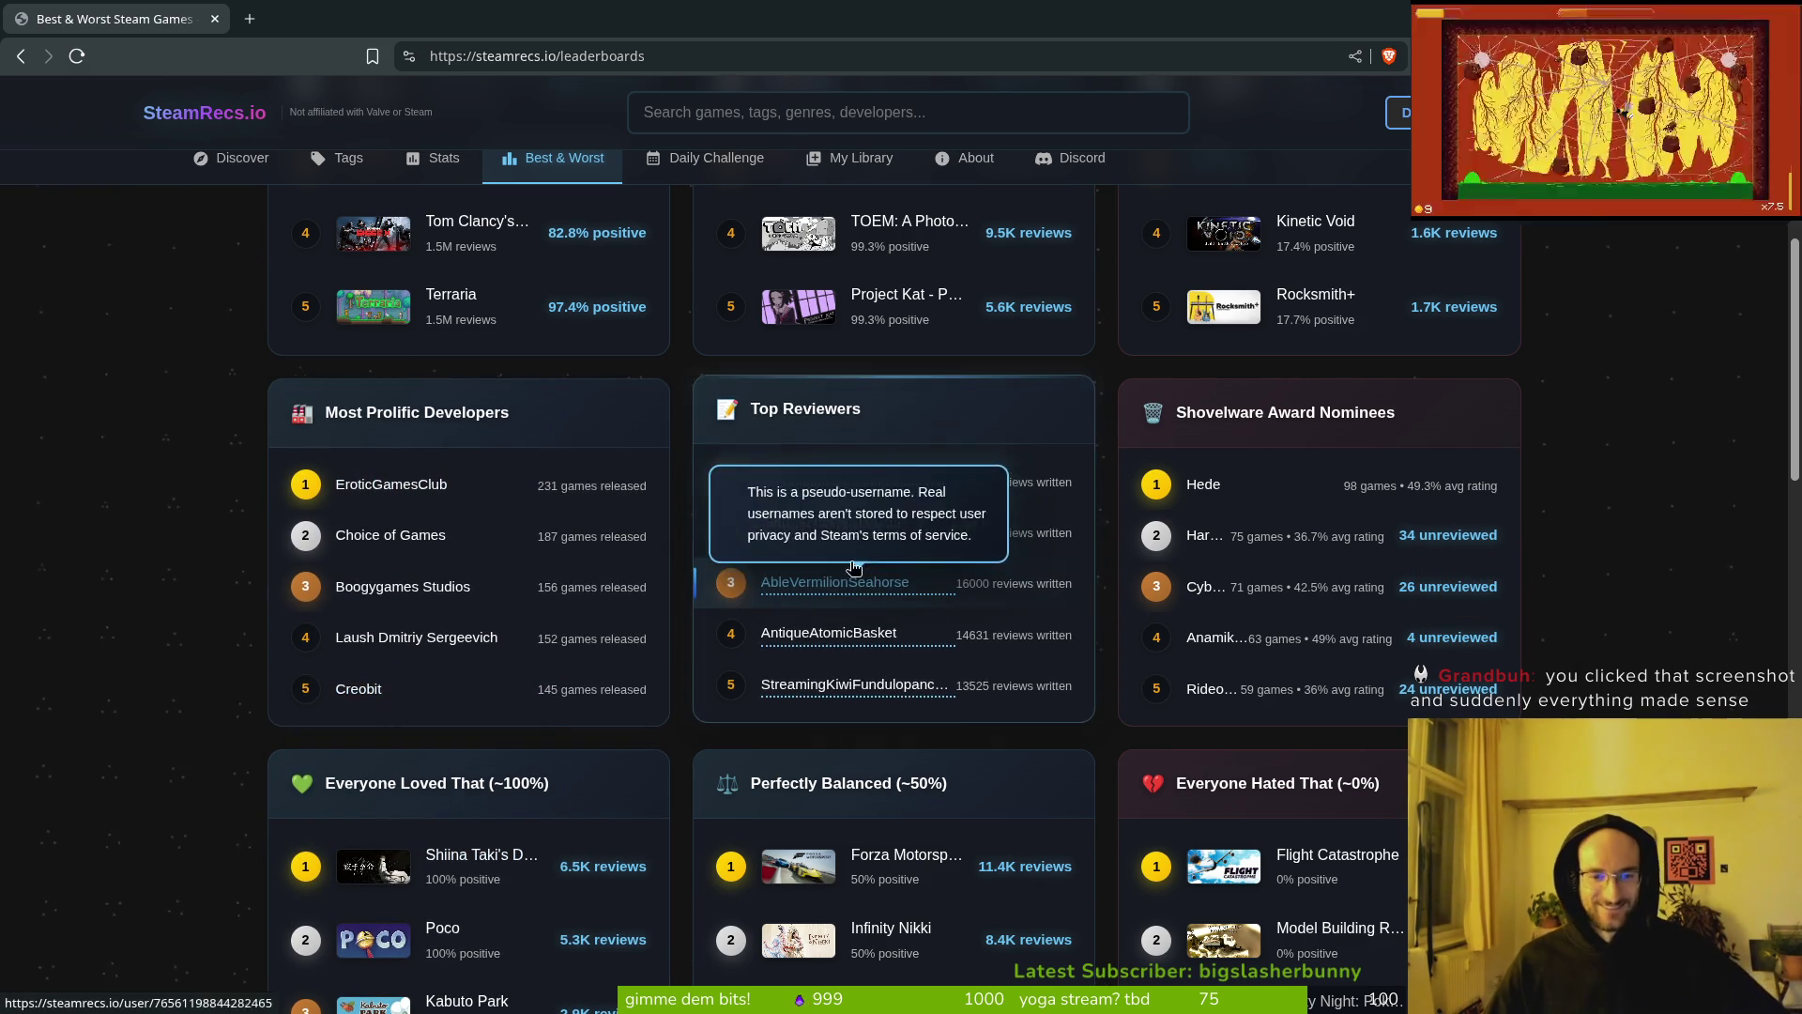
Step: Scroll further down, then switch back to the Godot editor with Alt+Tab
scroll(1600, 493, "down", 3)
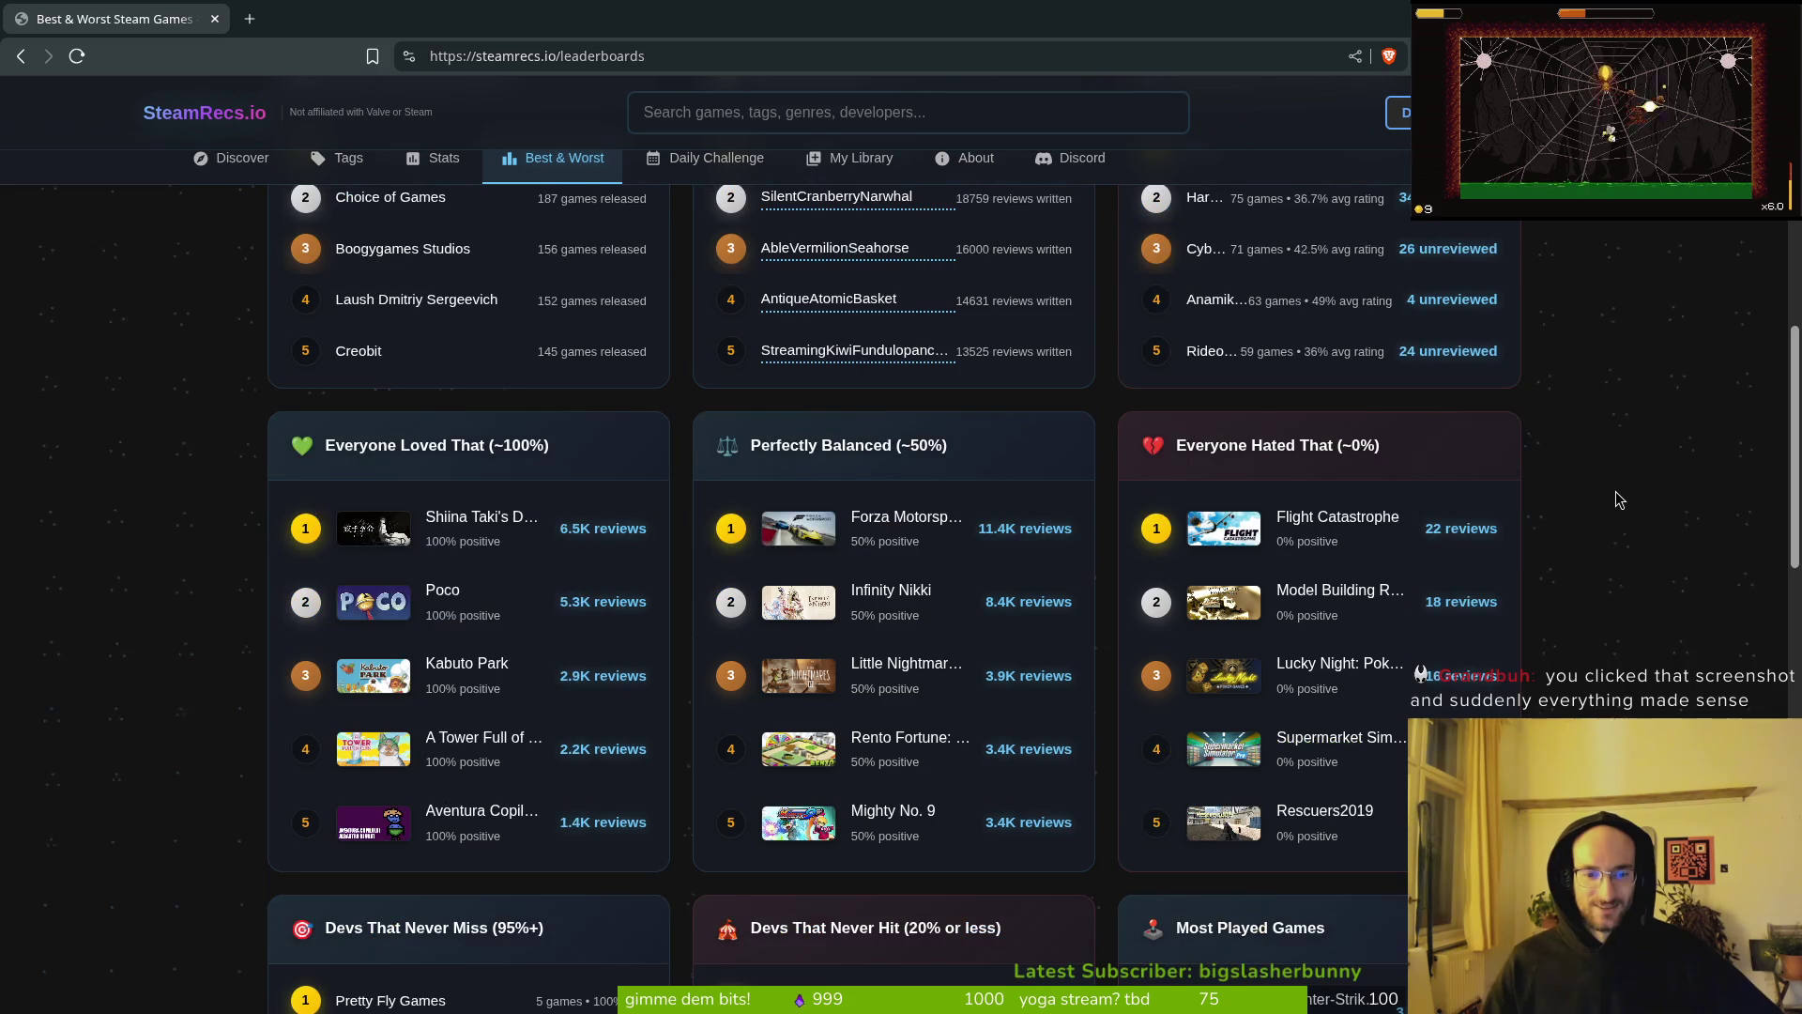
scroll(1618, 488, "down", 3)
scroll(1615, 493, "down", 4)
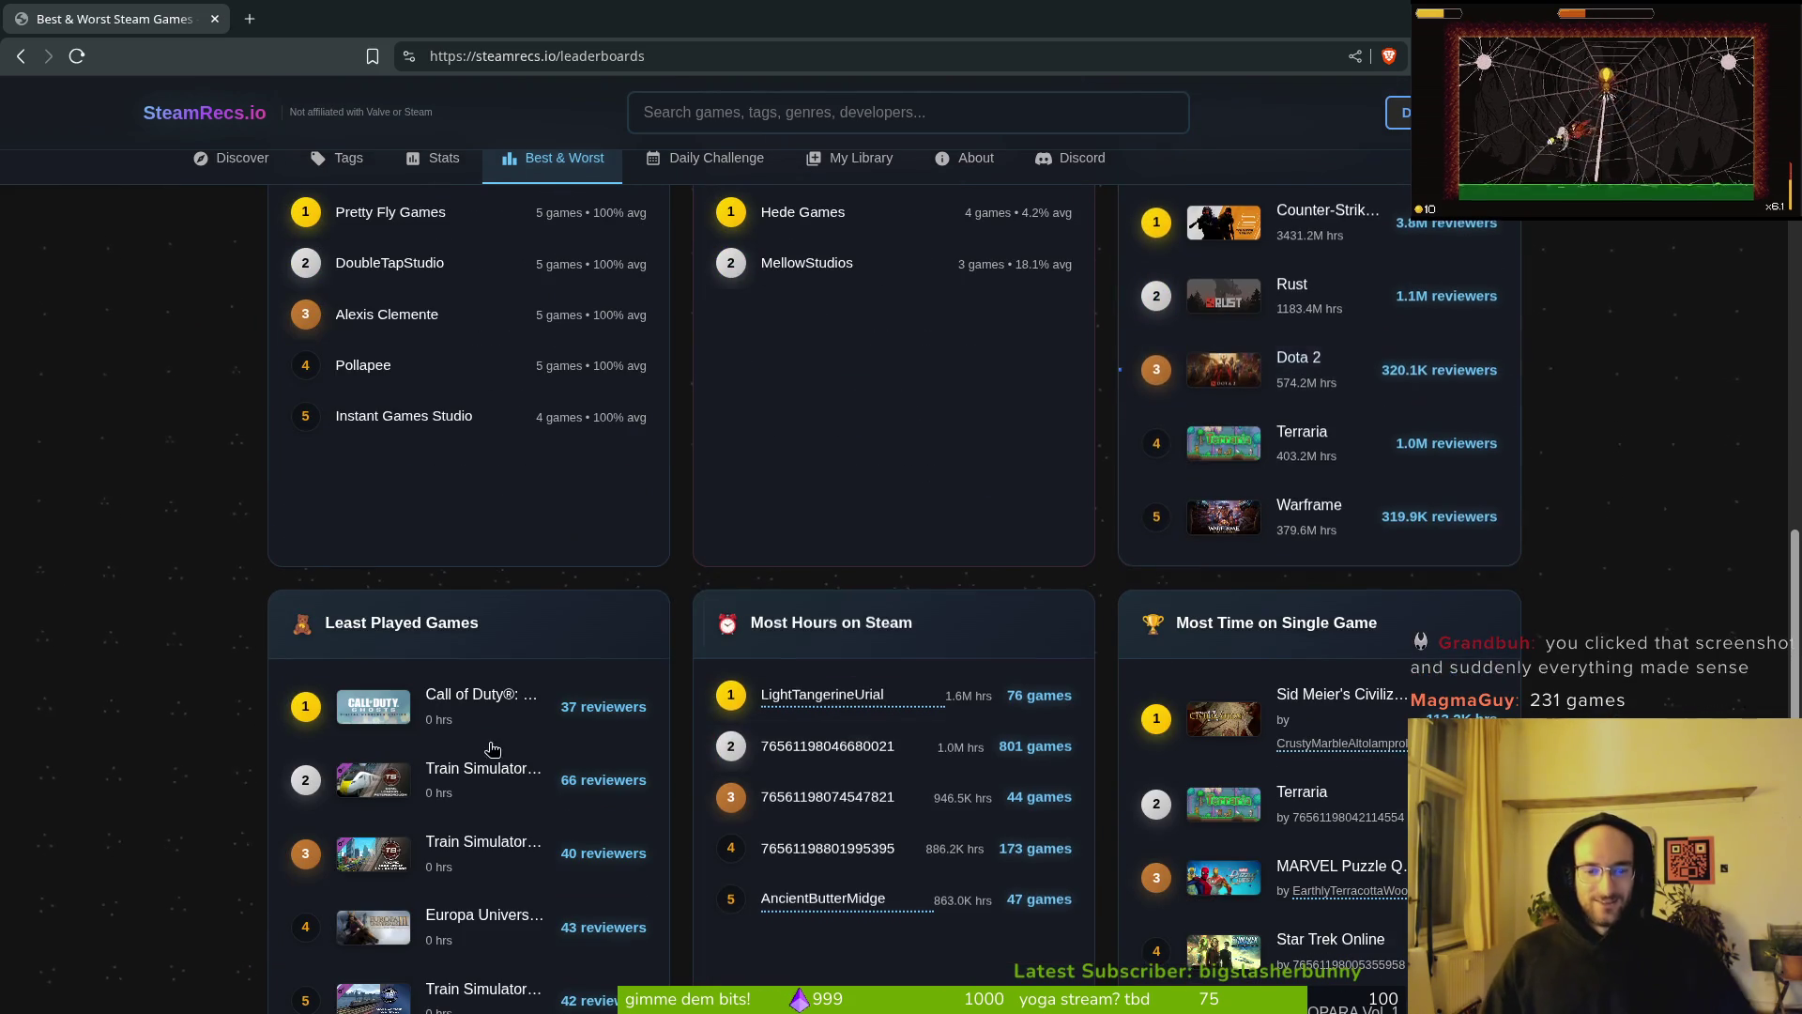
key("alt+Tab")
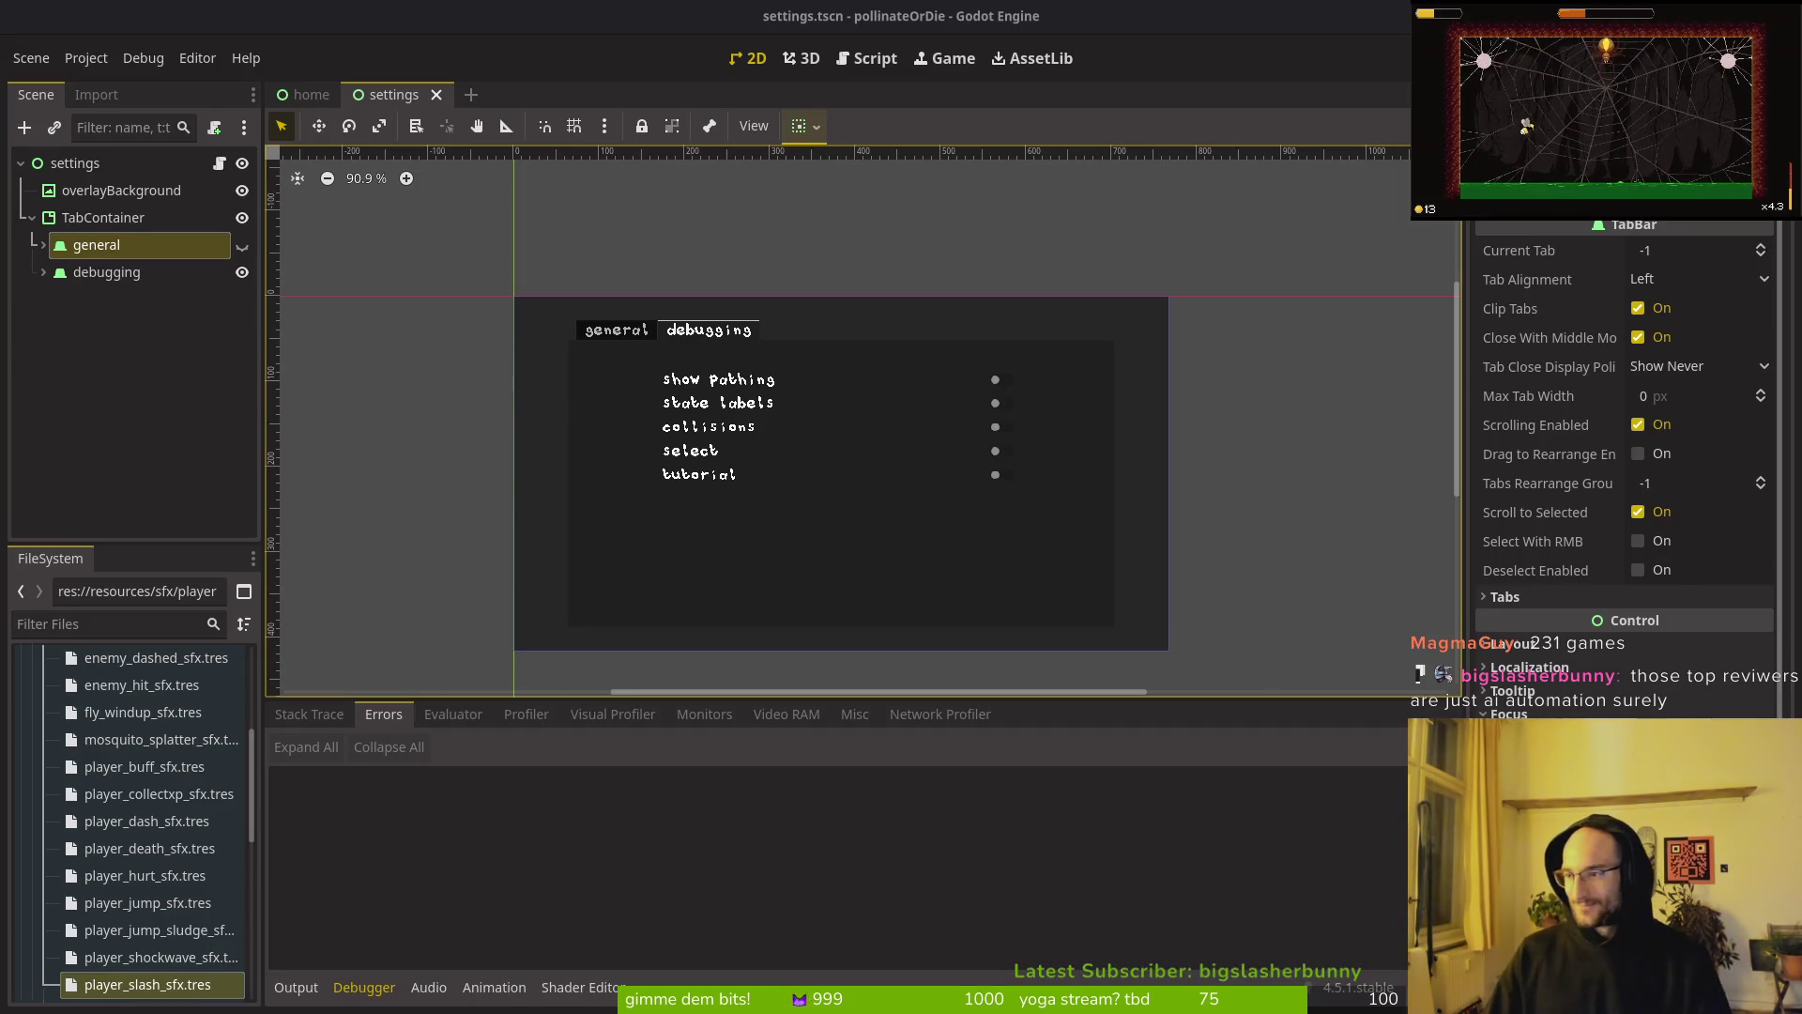
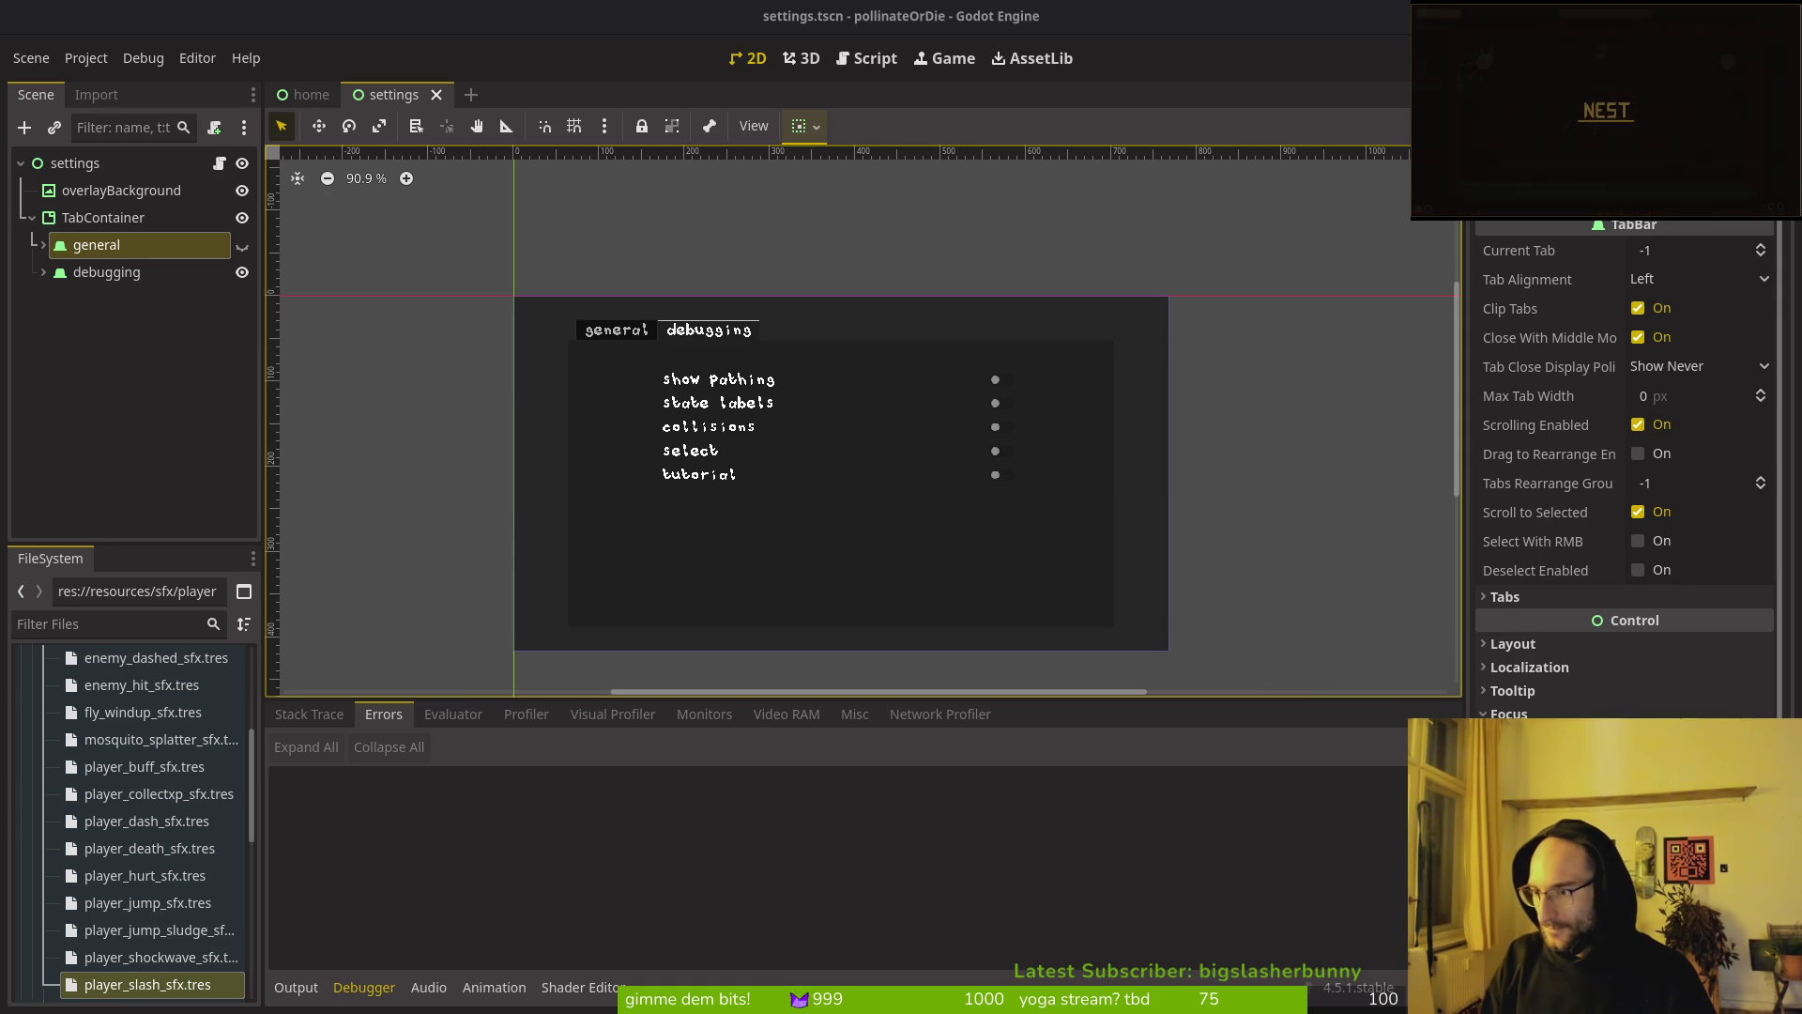
Step: Switch from the Godot editor to the Brave browser showing the SteamRecs.io Stats page
key("alt+Tab")
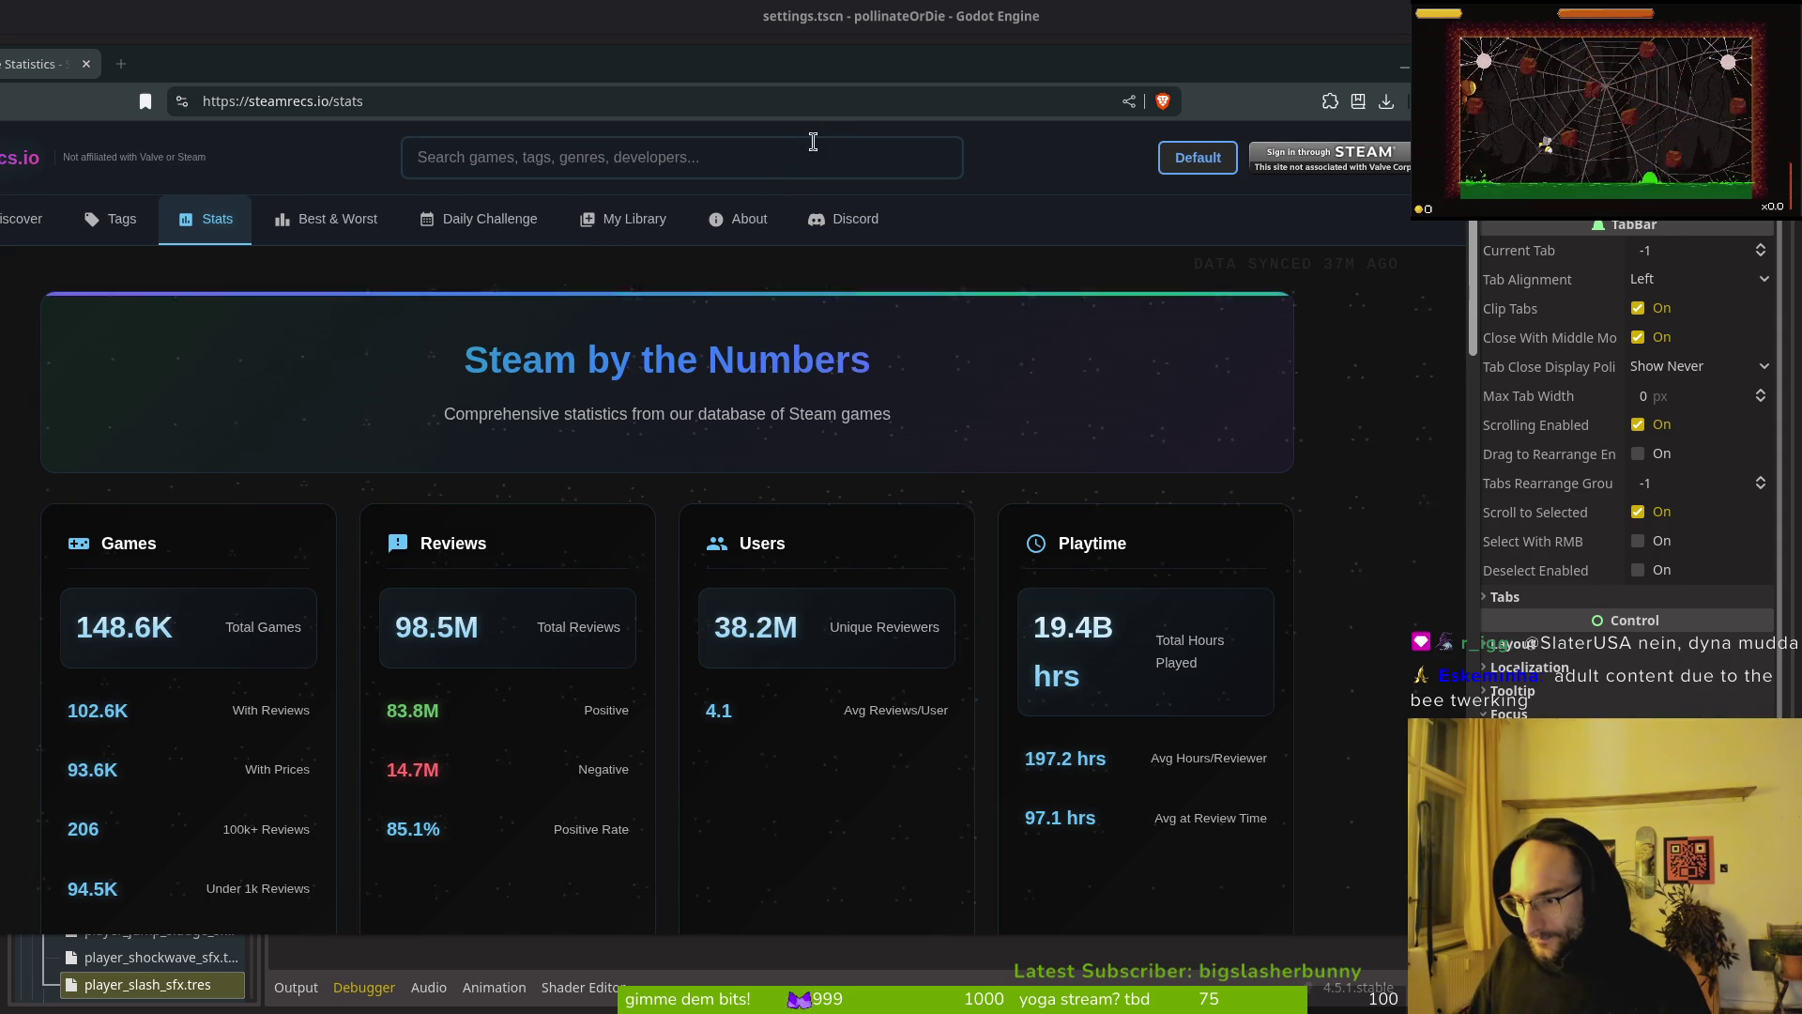
Step: Search SteamRecs.io for 'scourgebring' and open the ScourgeBringer game page from the suggestions
left_click_drag(641, 55, 764, 59)
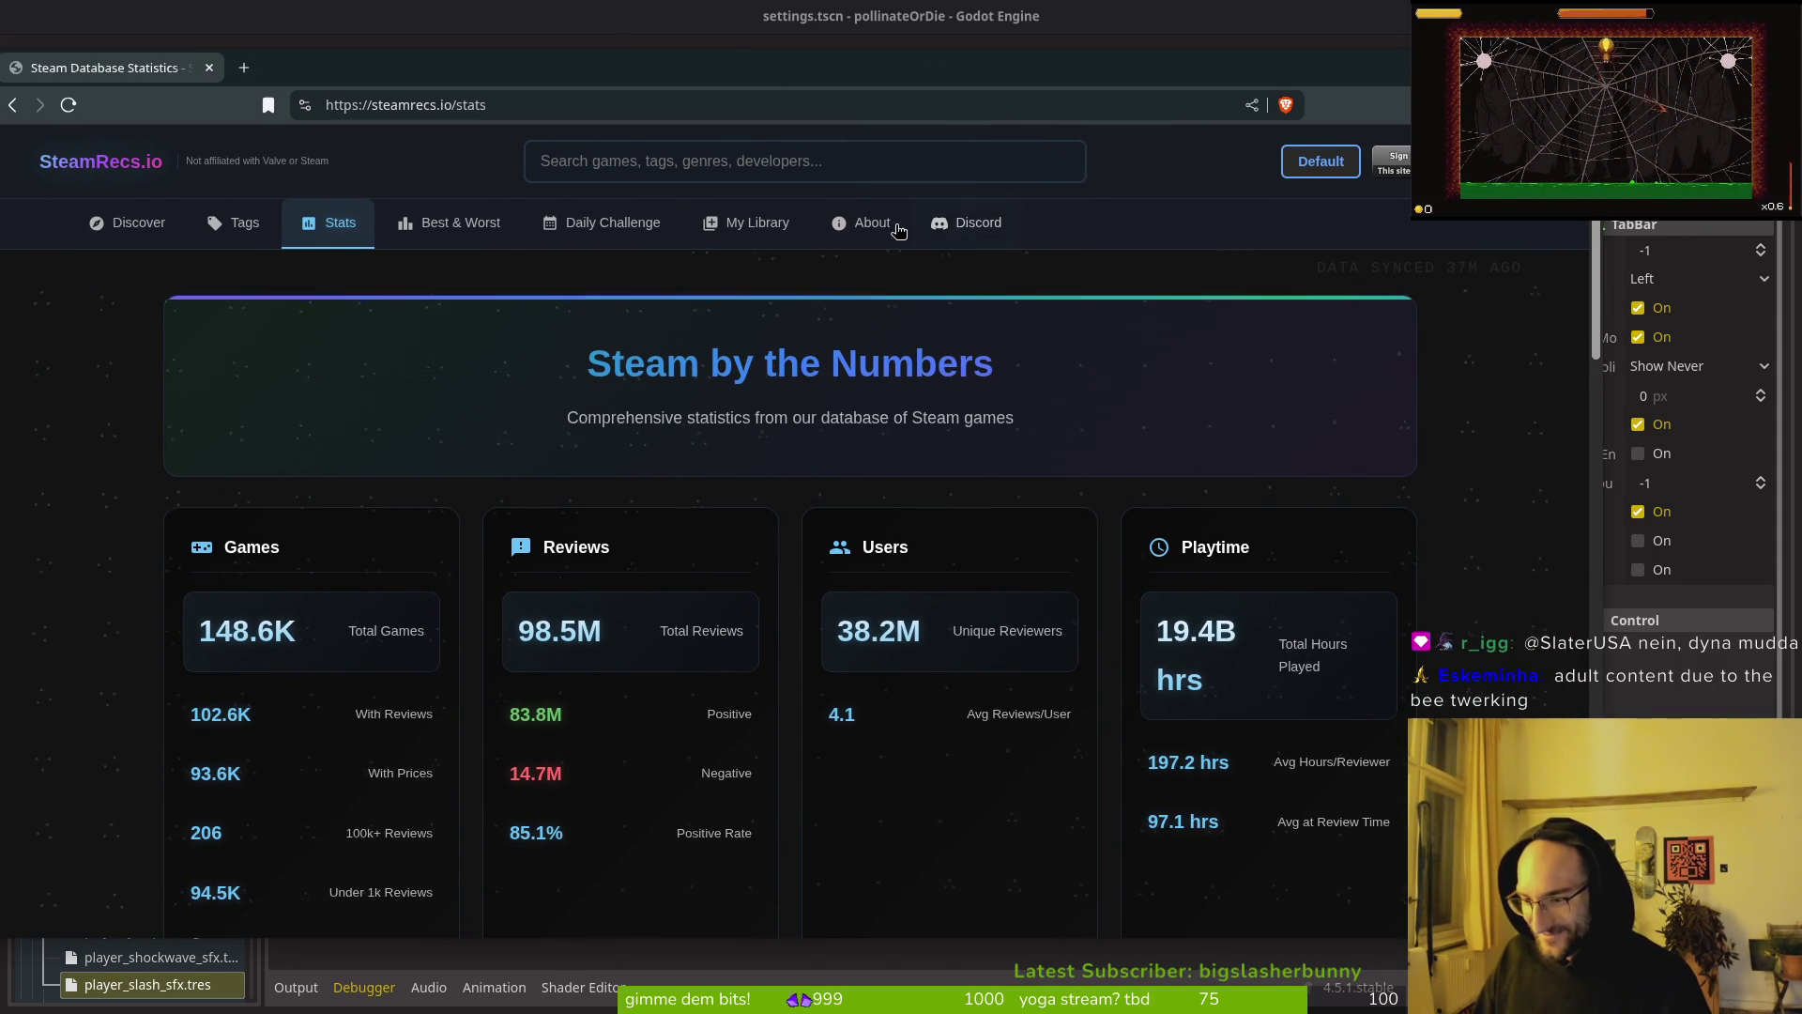
left_click(672, 177)
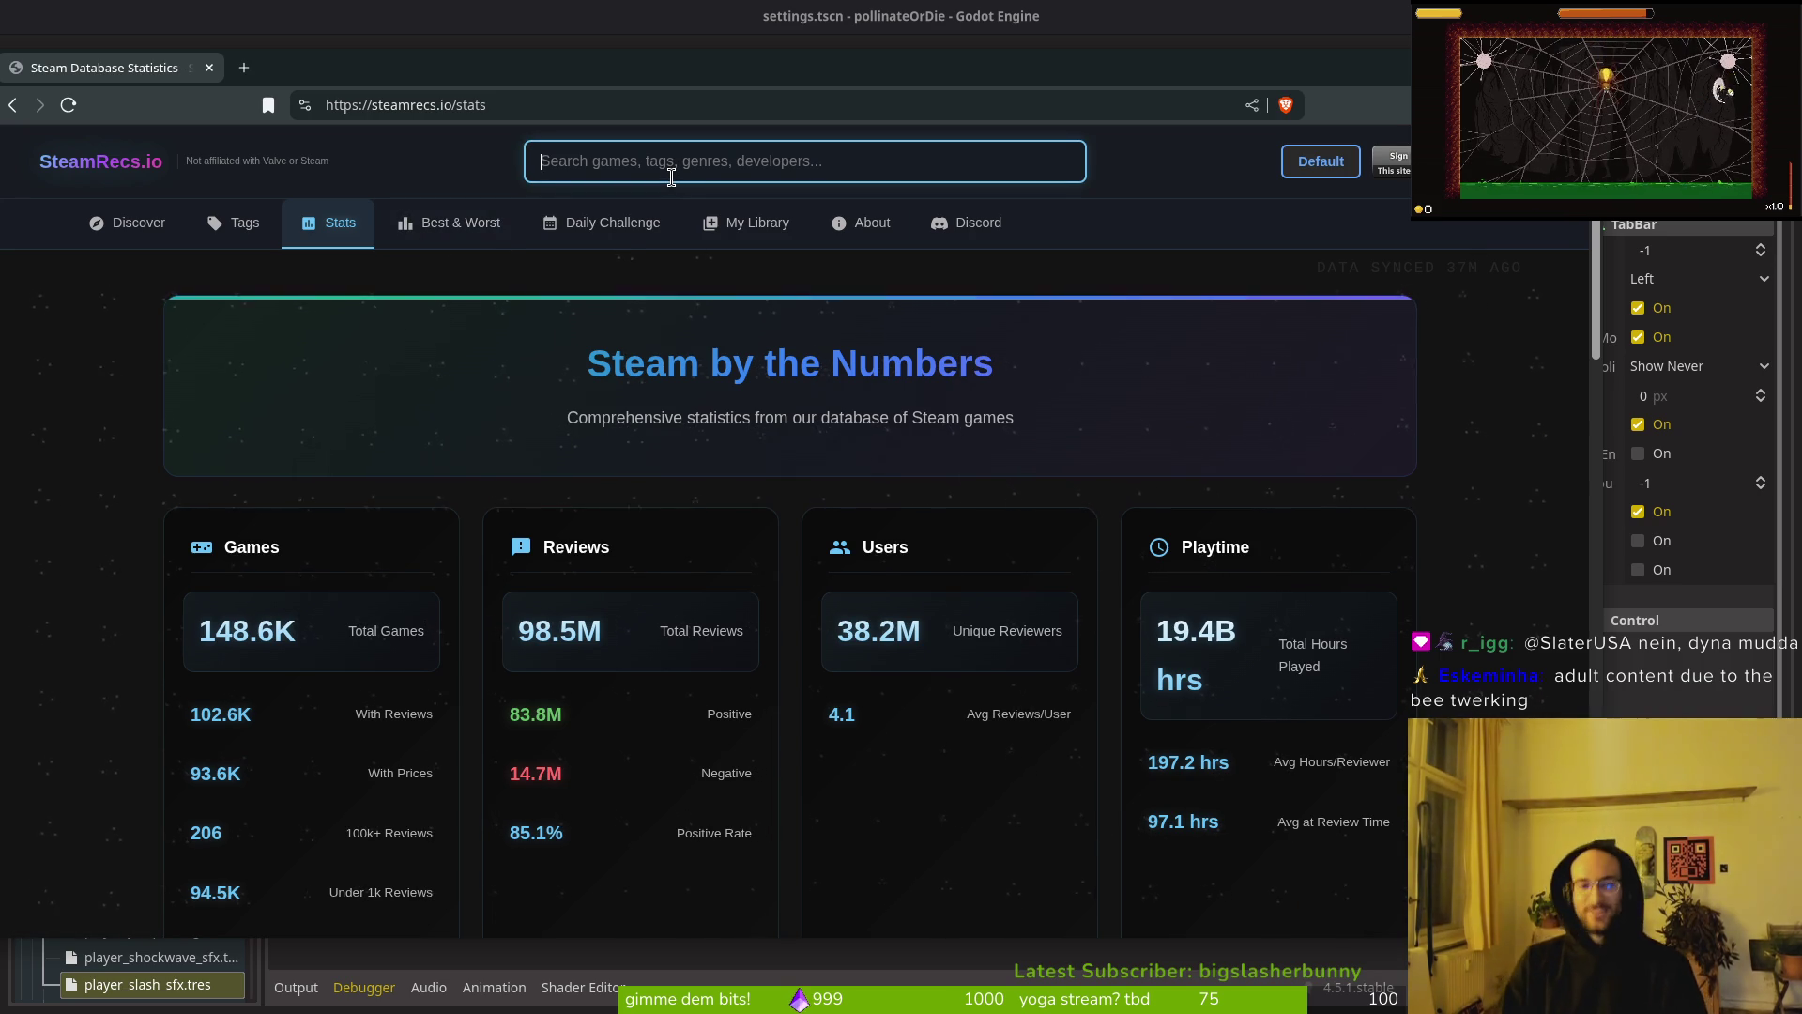
type("scsour")
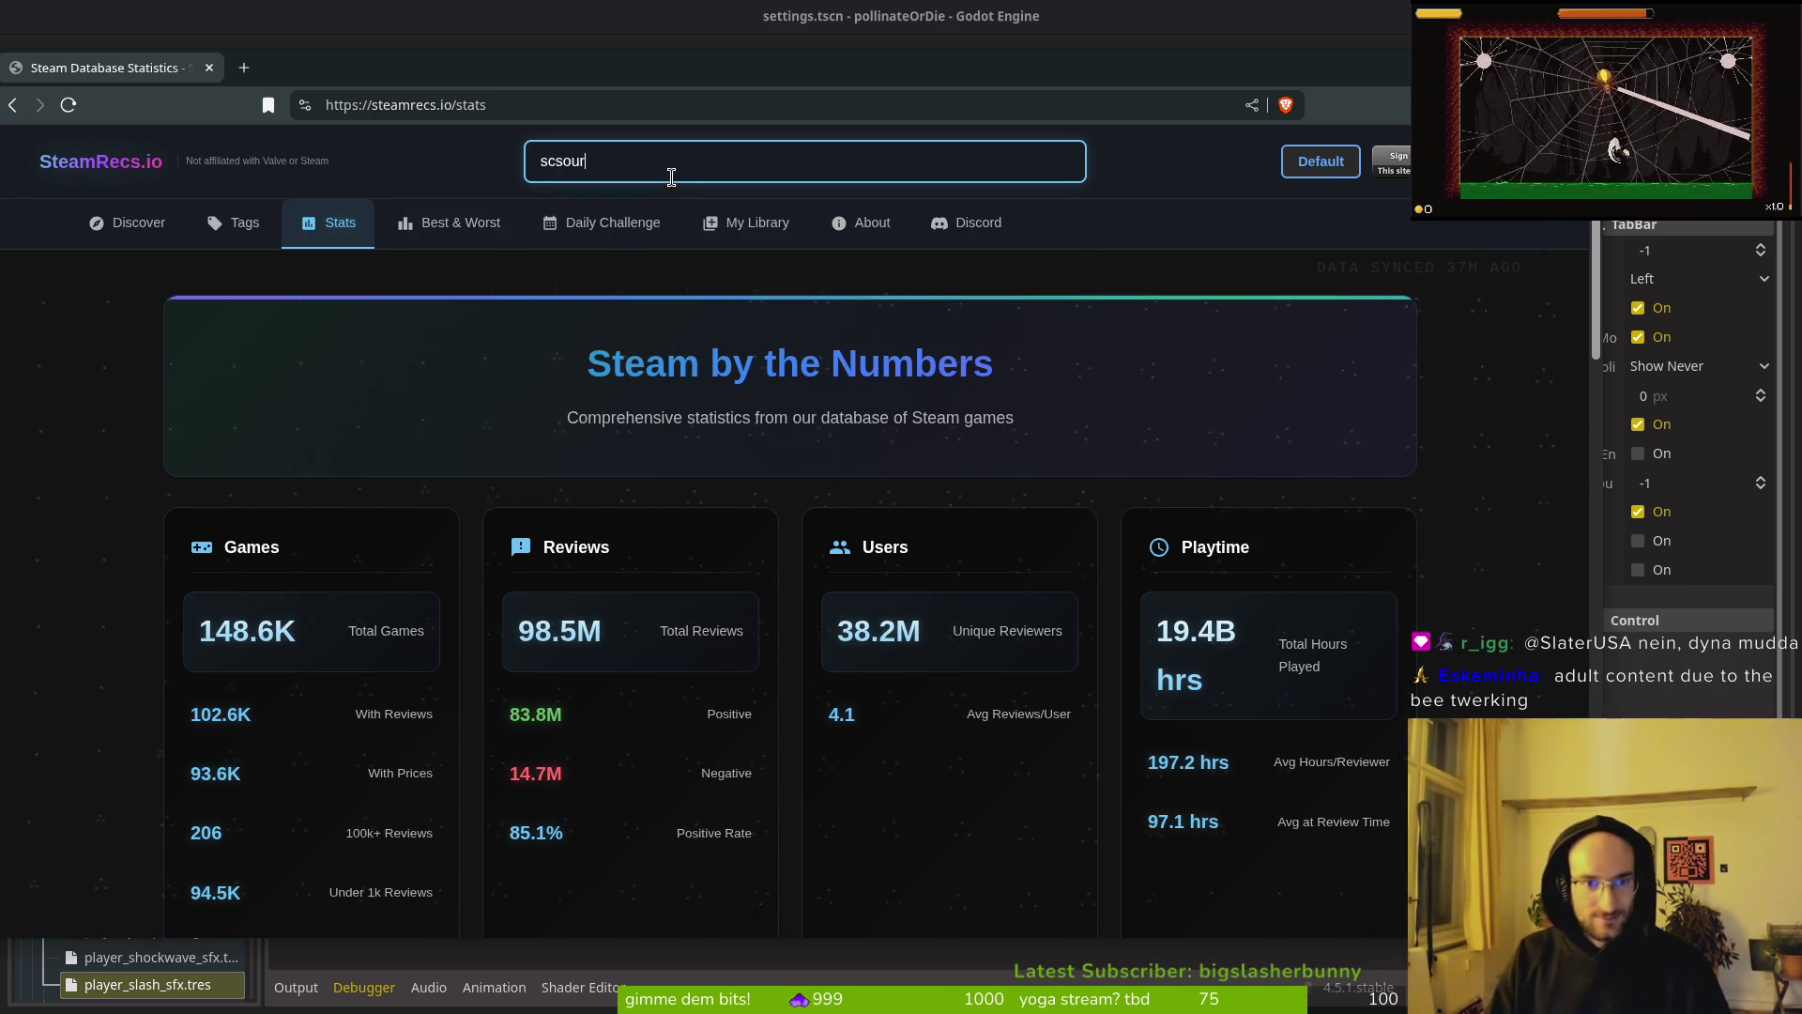
key("BackSpace")
key("BackSpace")
key("BackSpace")
type("ourg")
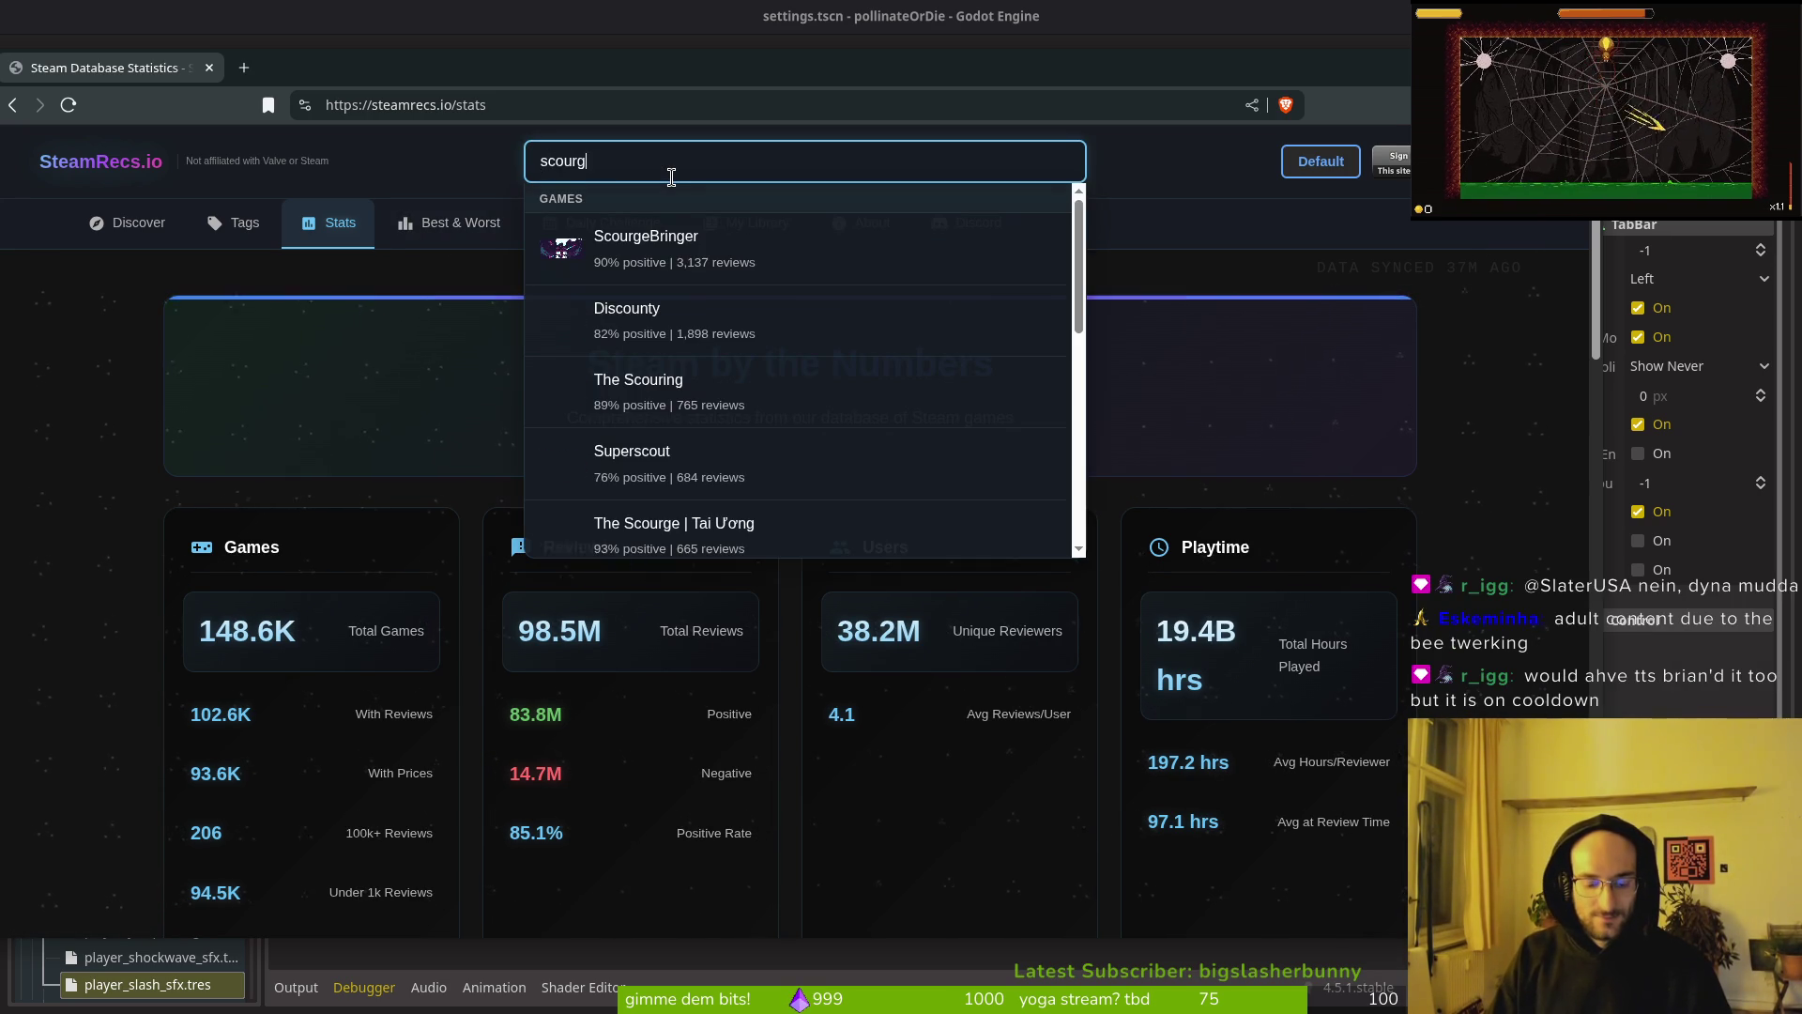
type("ebring")
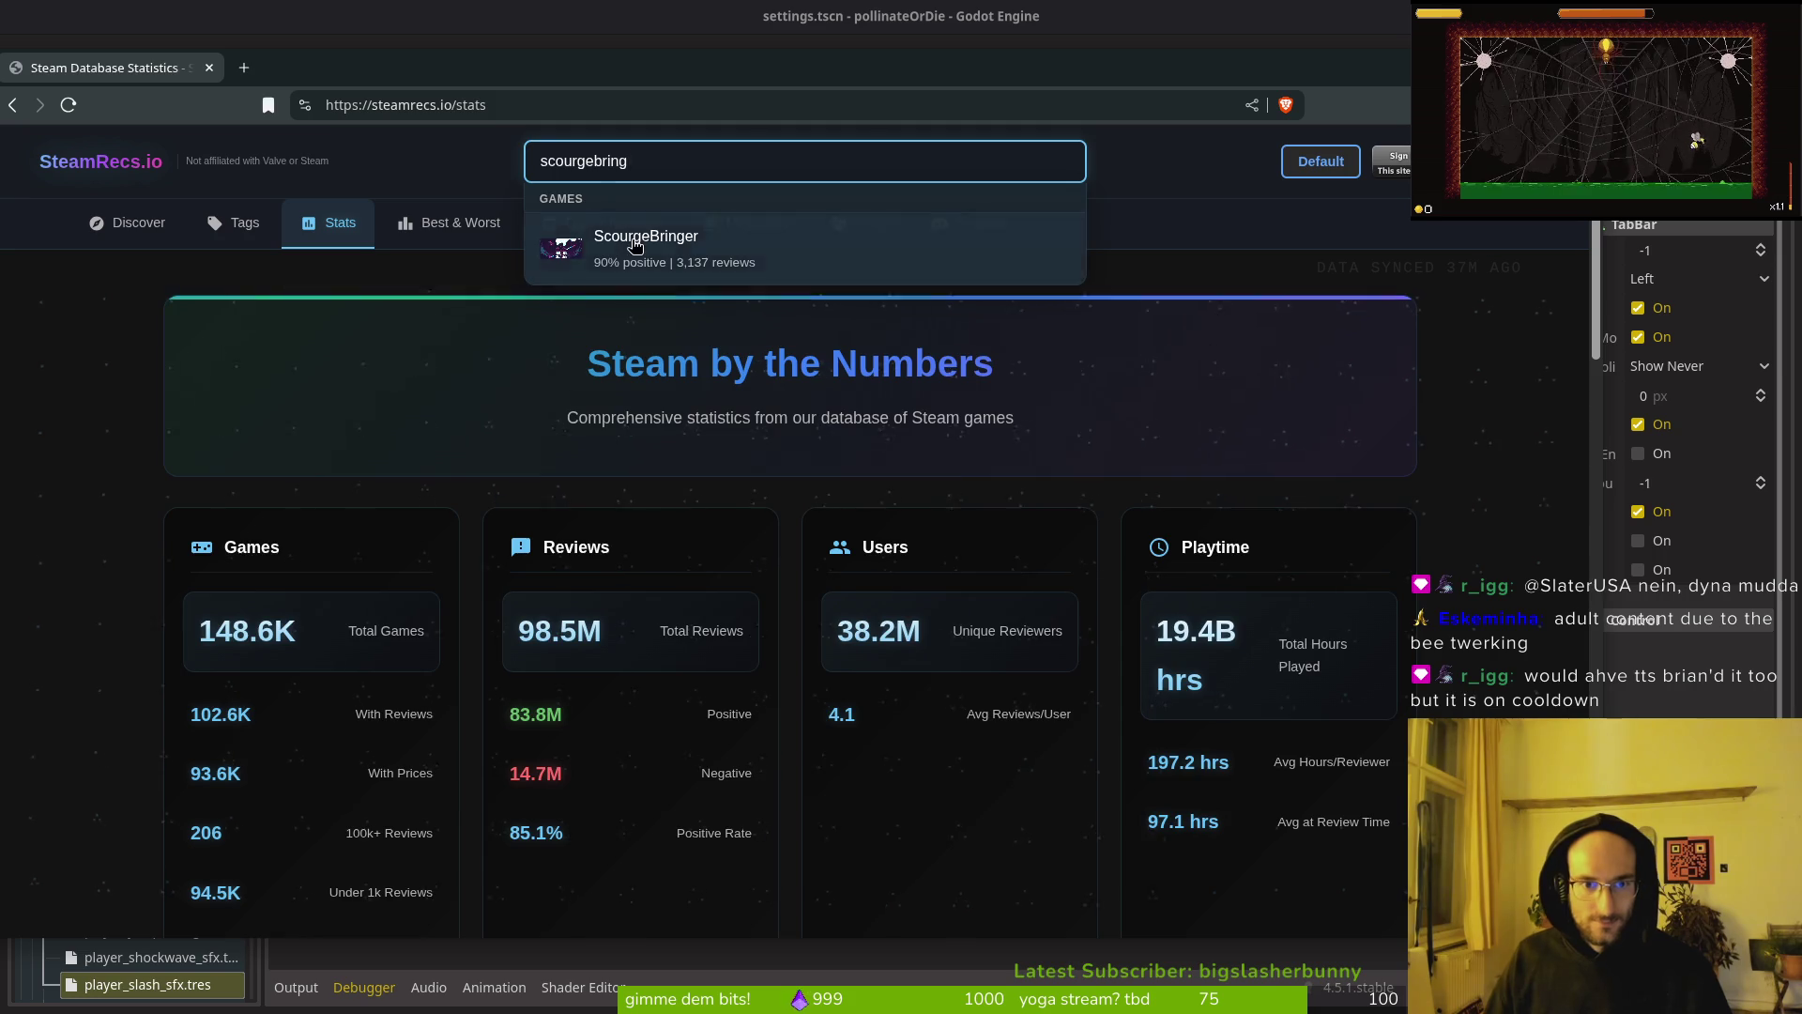
left_click(573, 242)
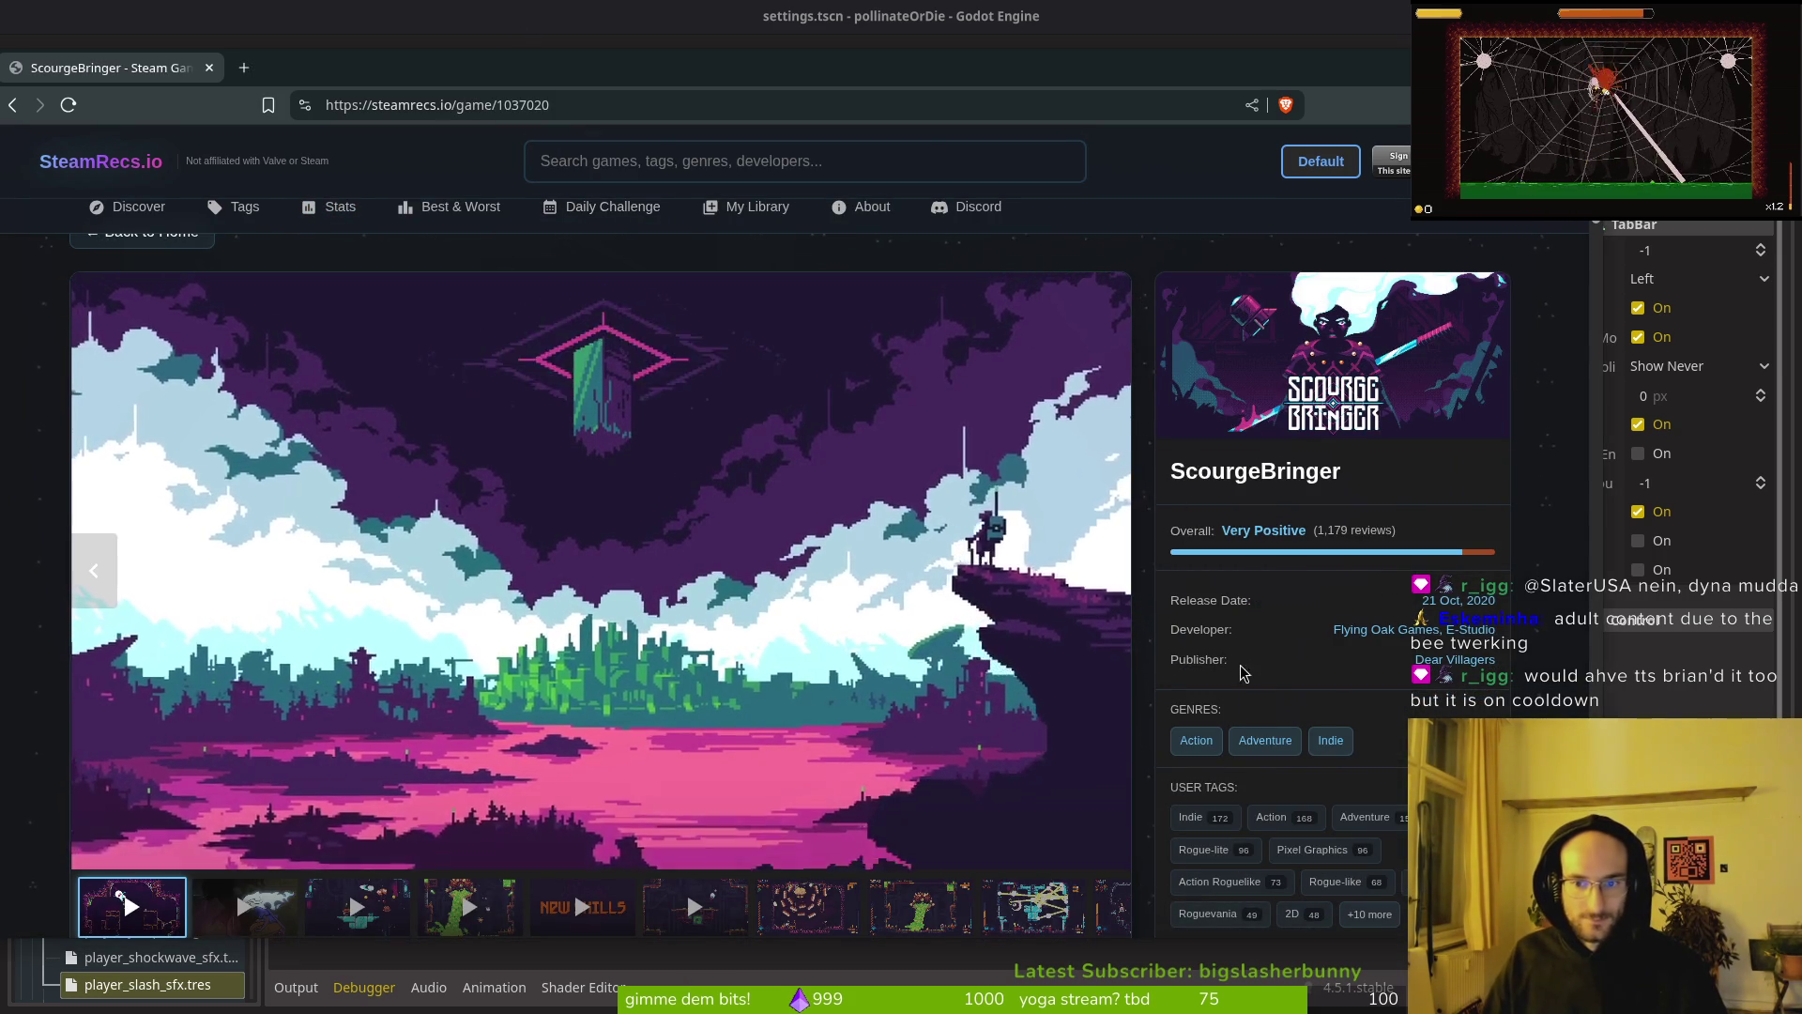
Step: Expand ScourgeBringer's full user tag list, then close the tab to return to Godot
scroll(1460, 680, "down", 5)
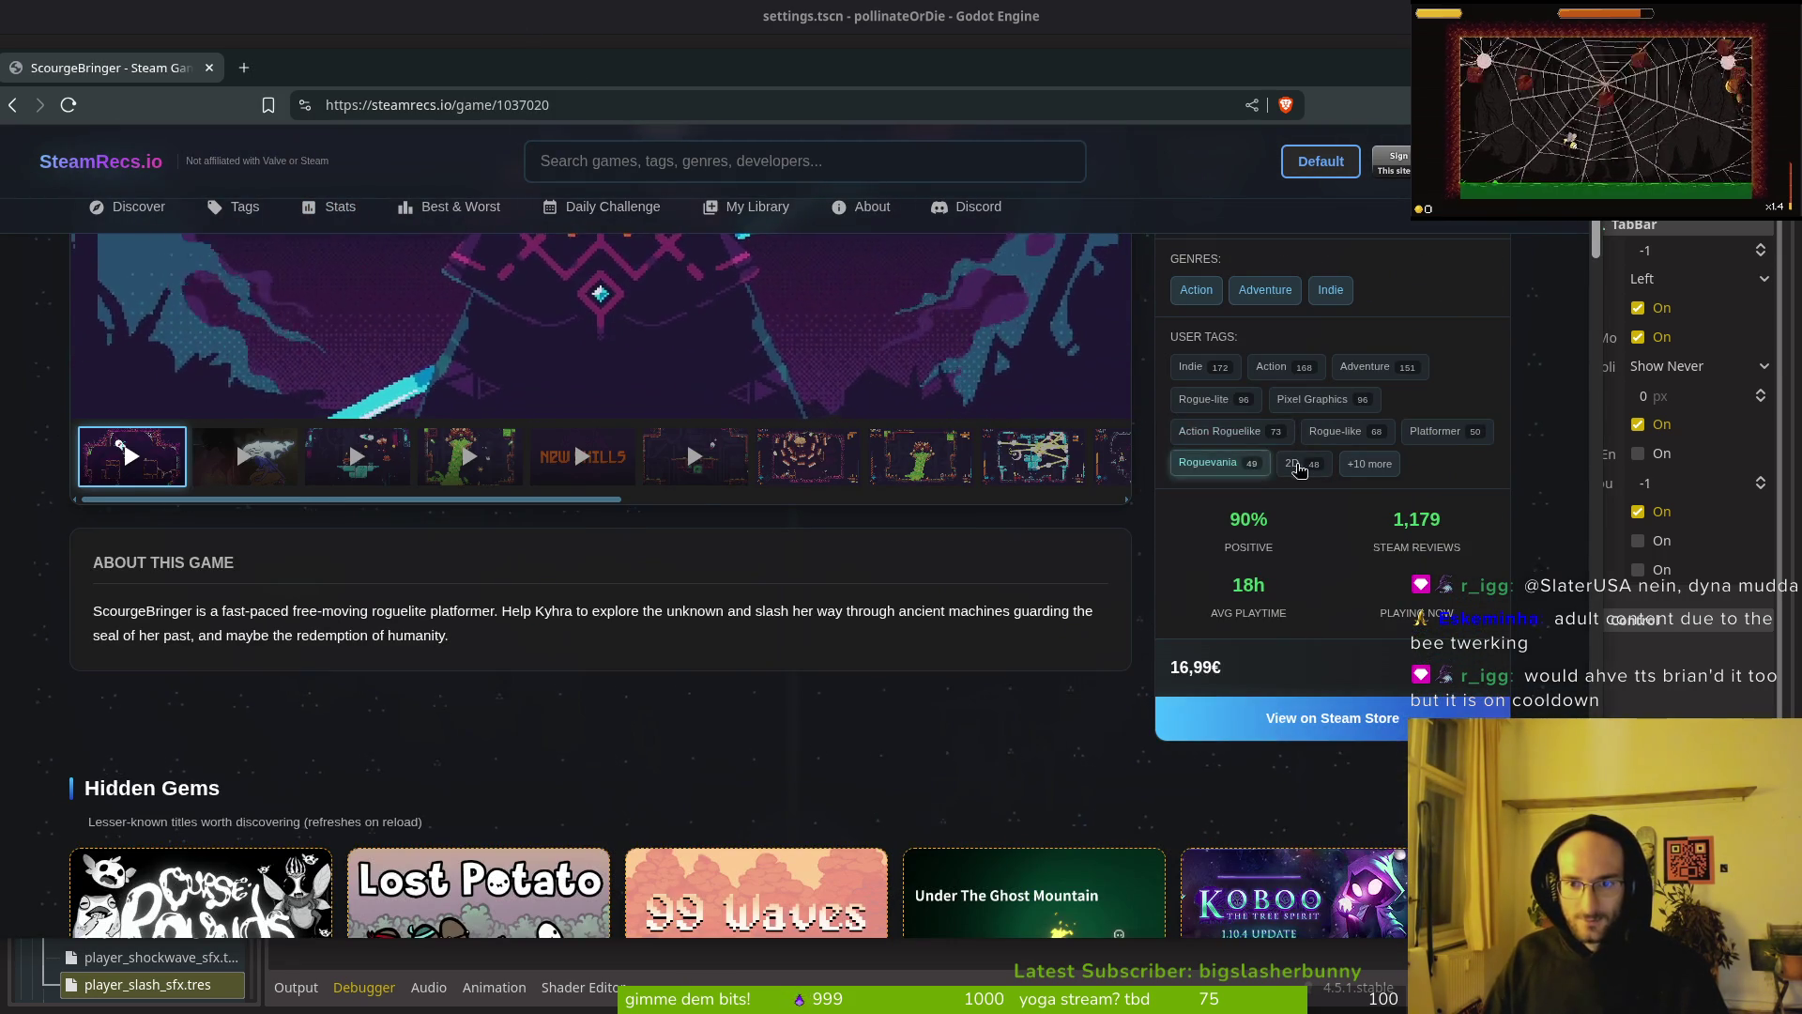
left_click(1388, 463)
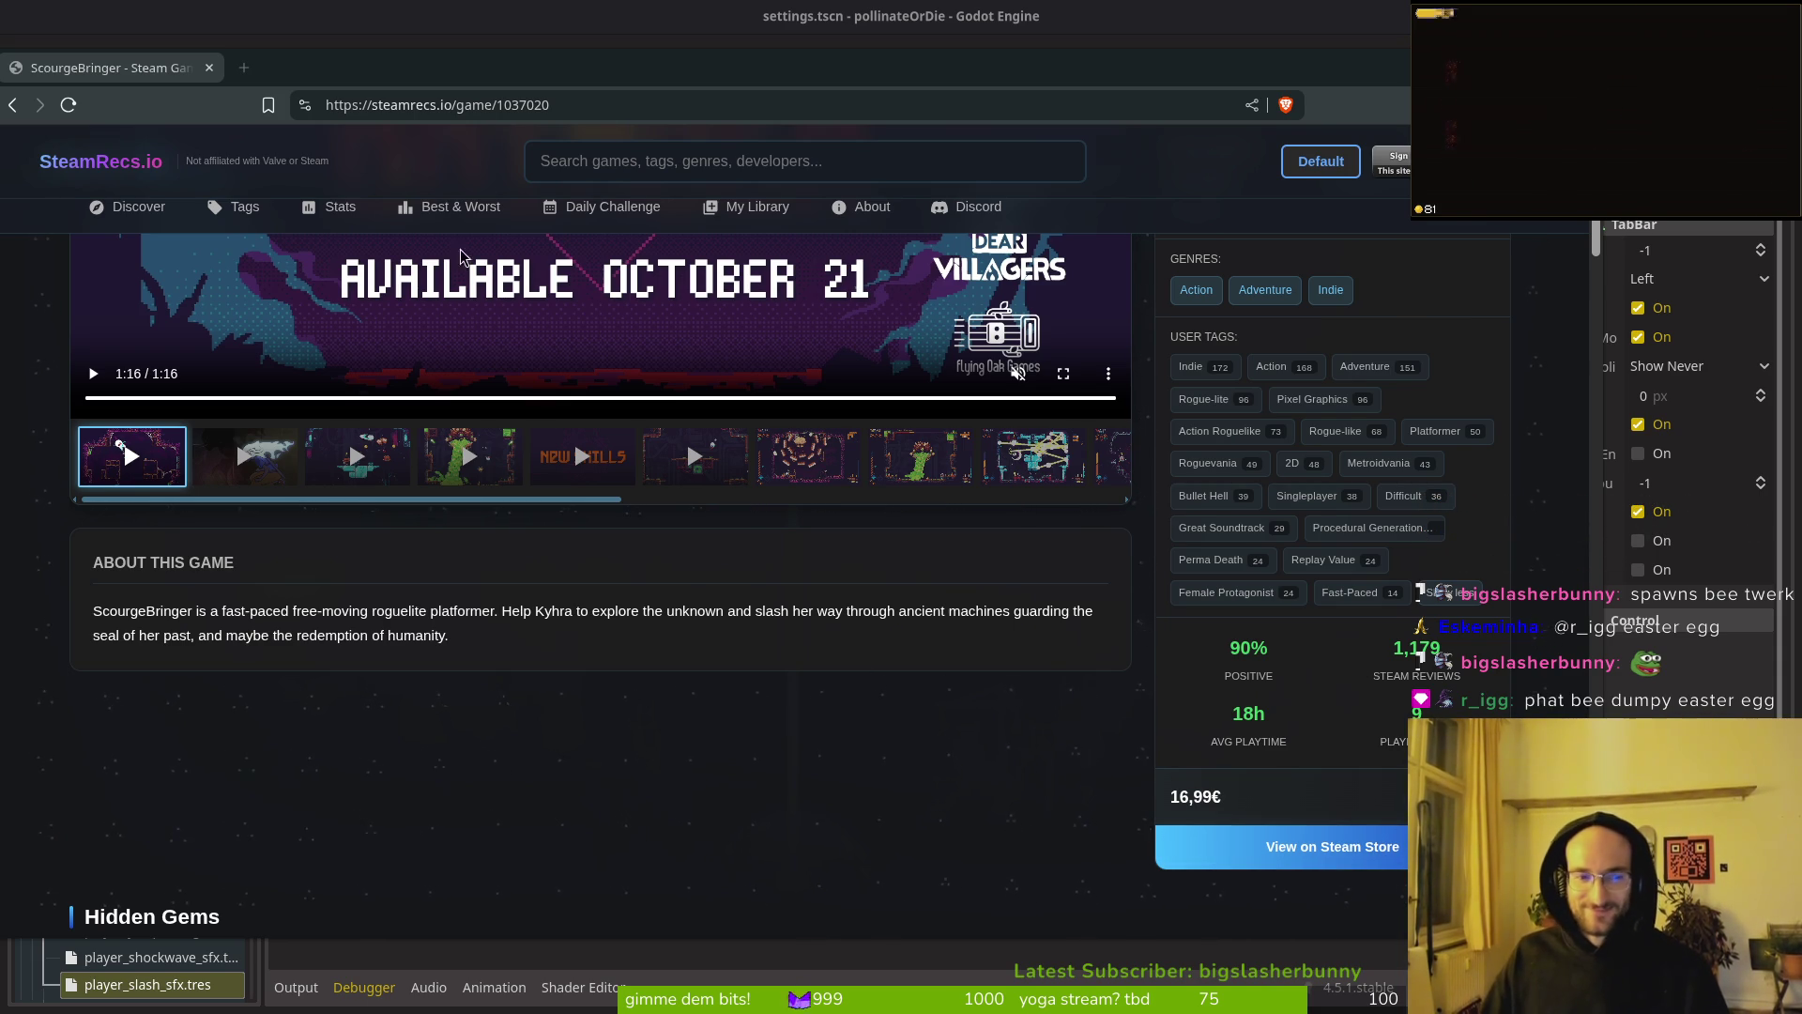
key("ctrl+w")
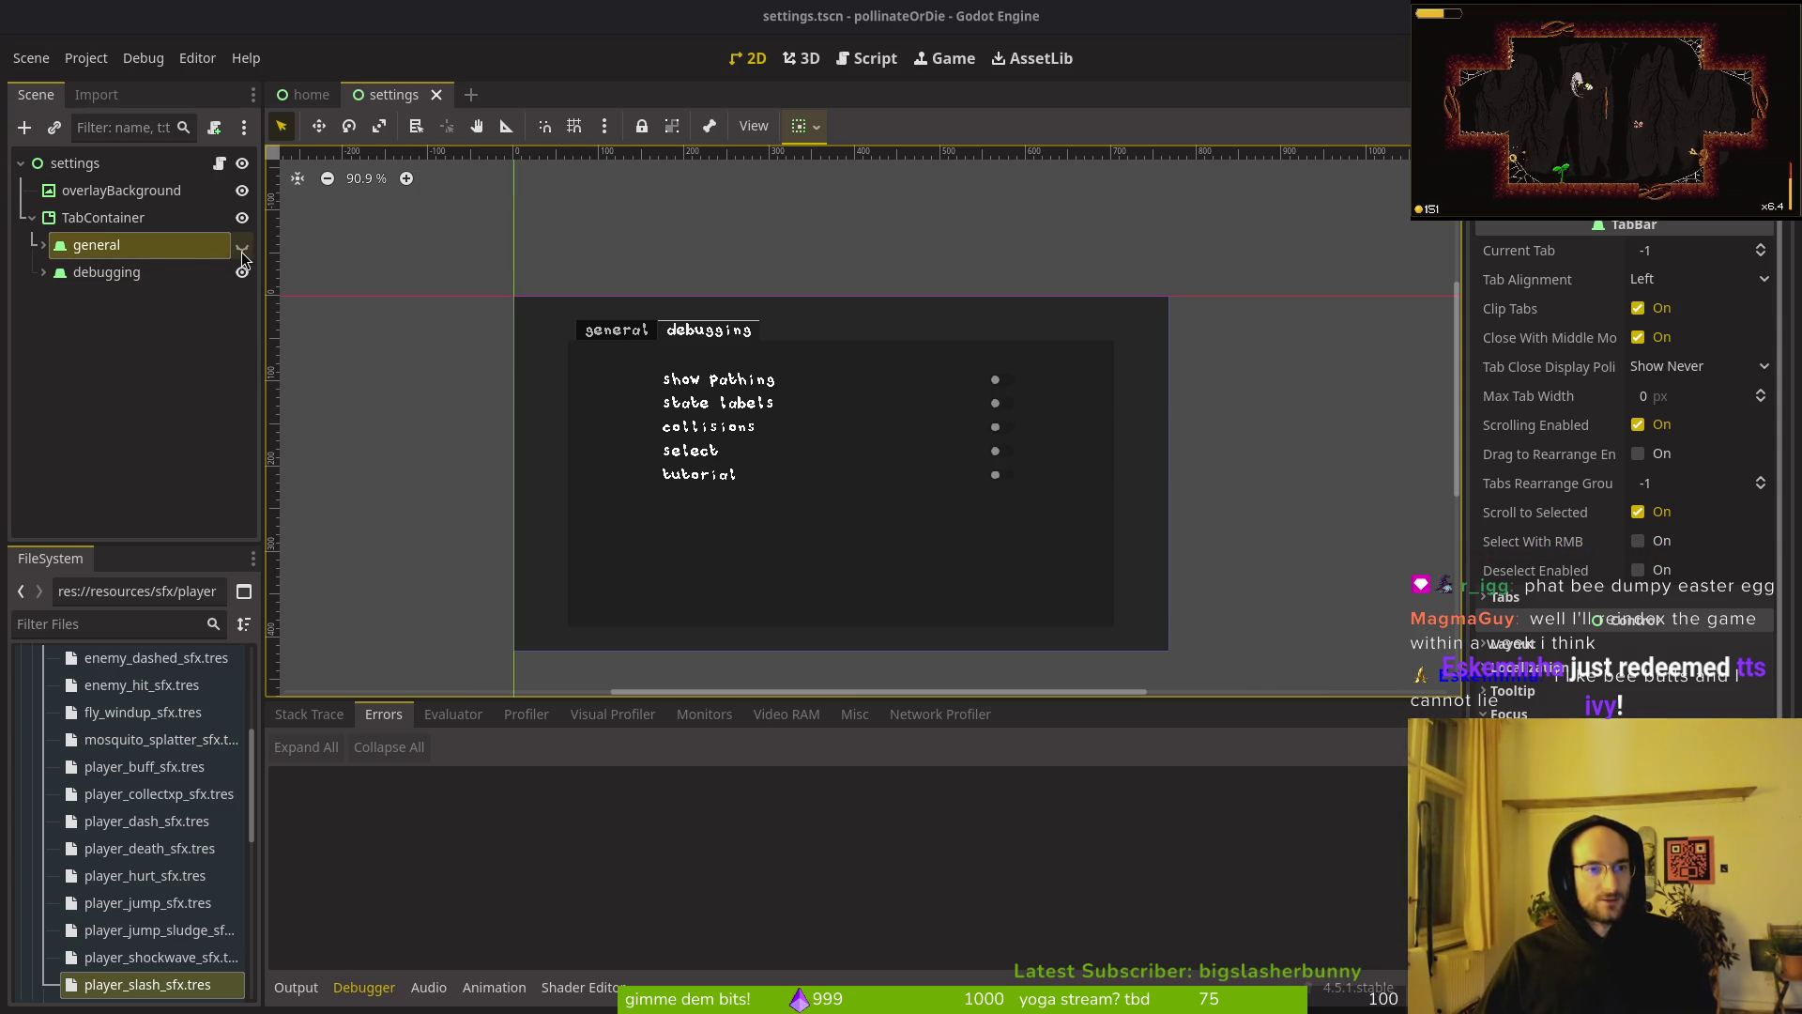
Step: Show the settings scene's general tab (music, sfx, hold to auto slash), then return to the browser
left_click(43, 245)
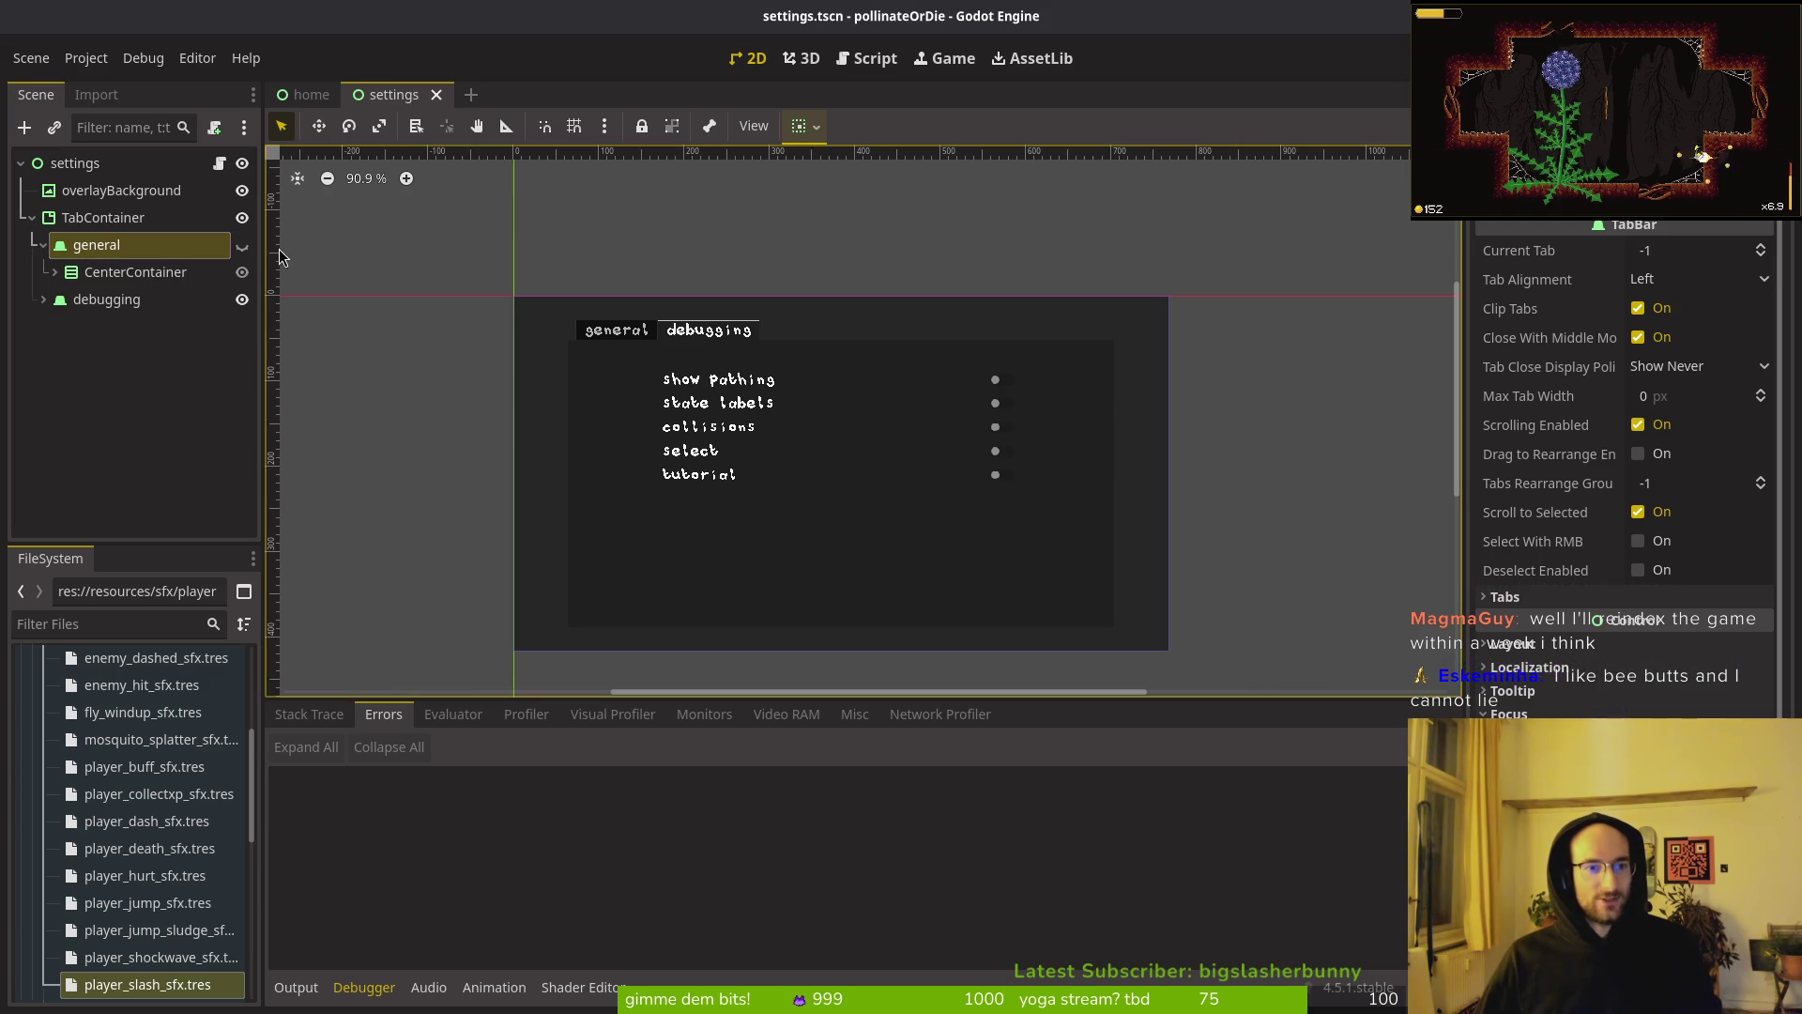
left_click(41, 255)
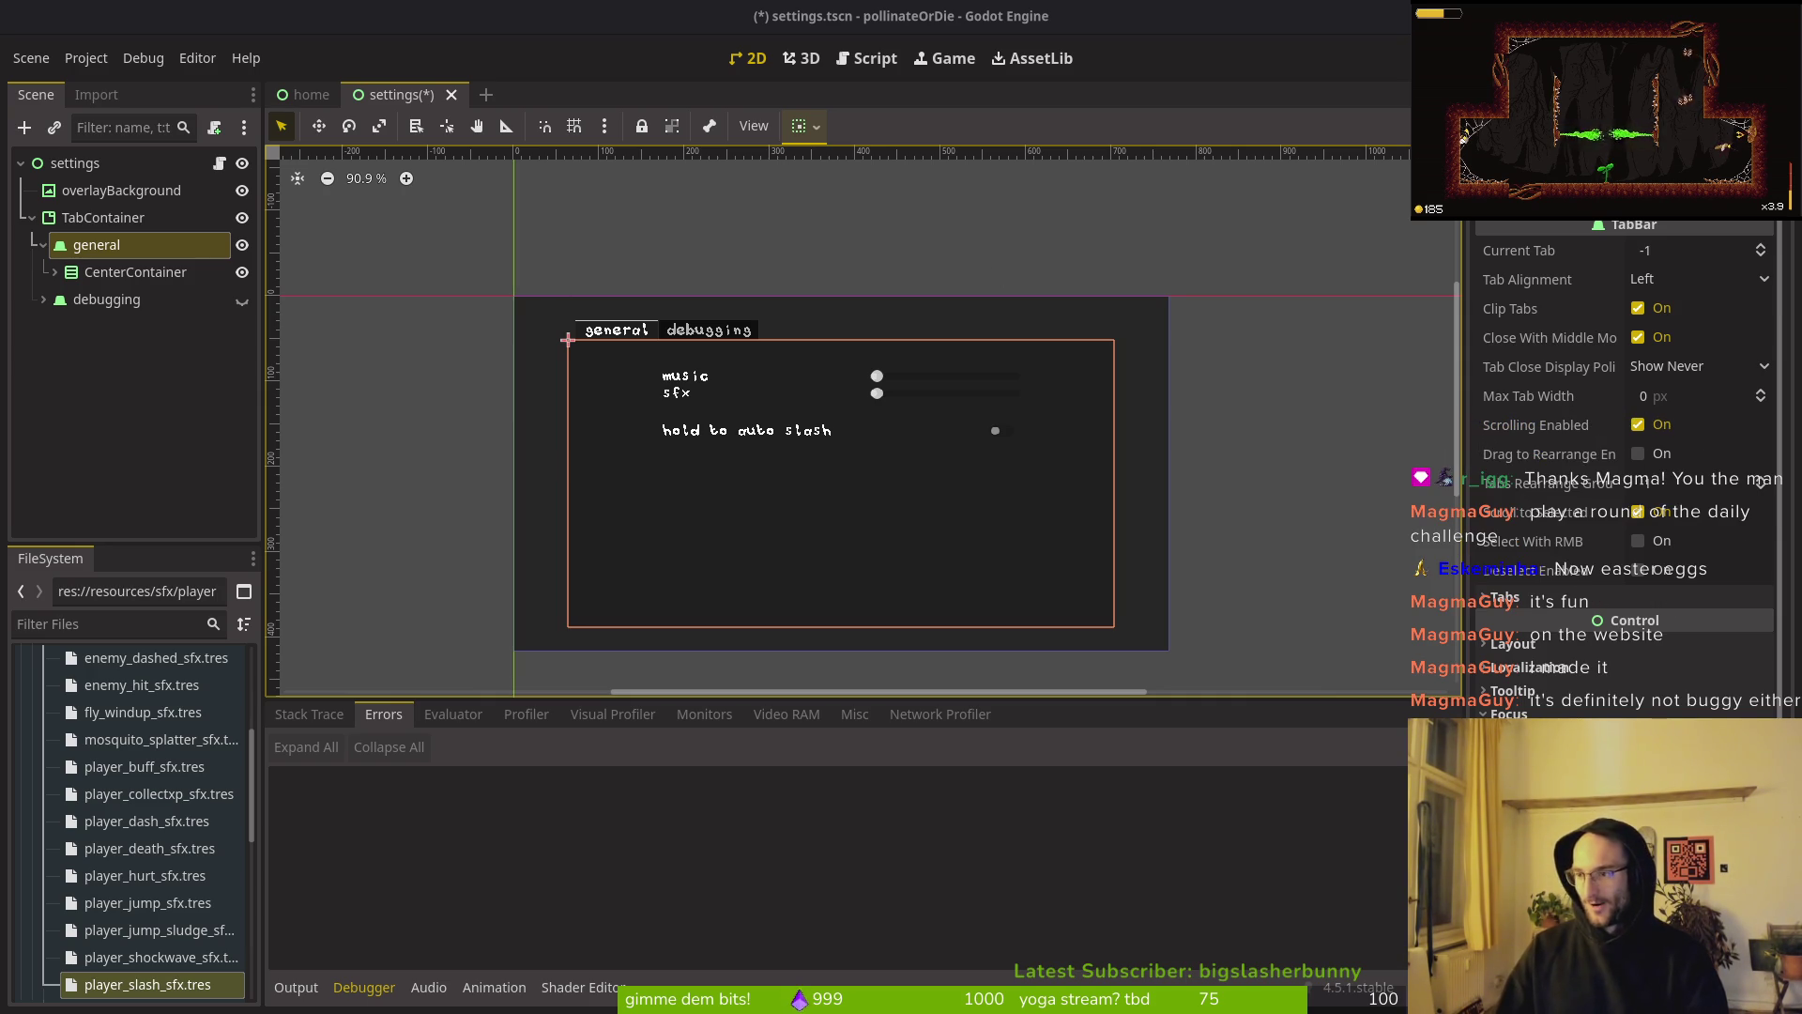
key("alt+Tab")
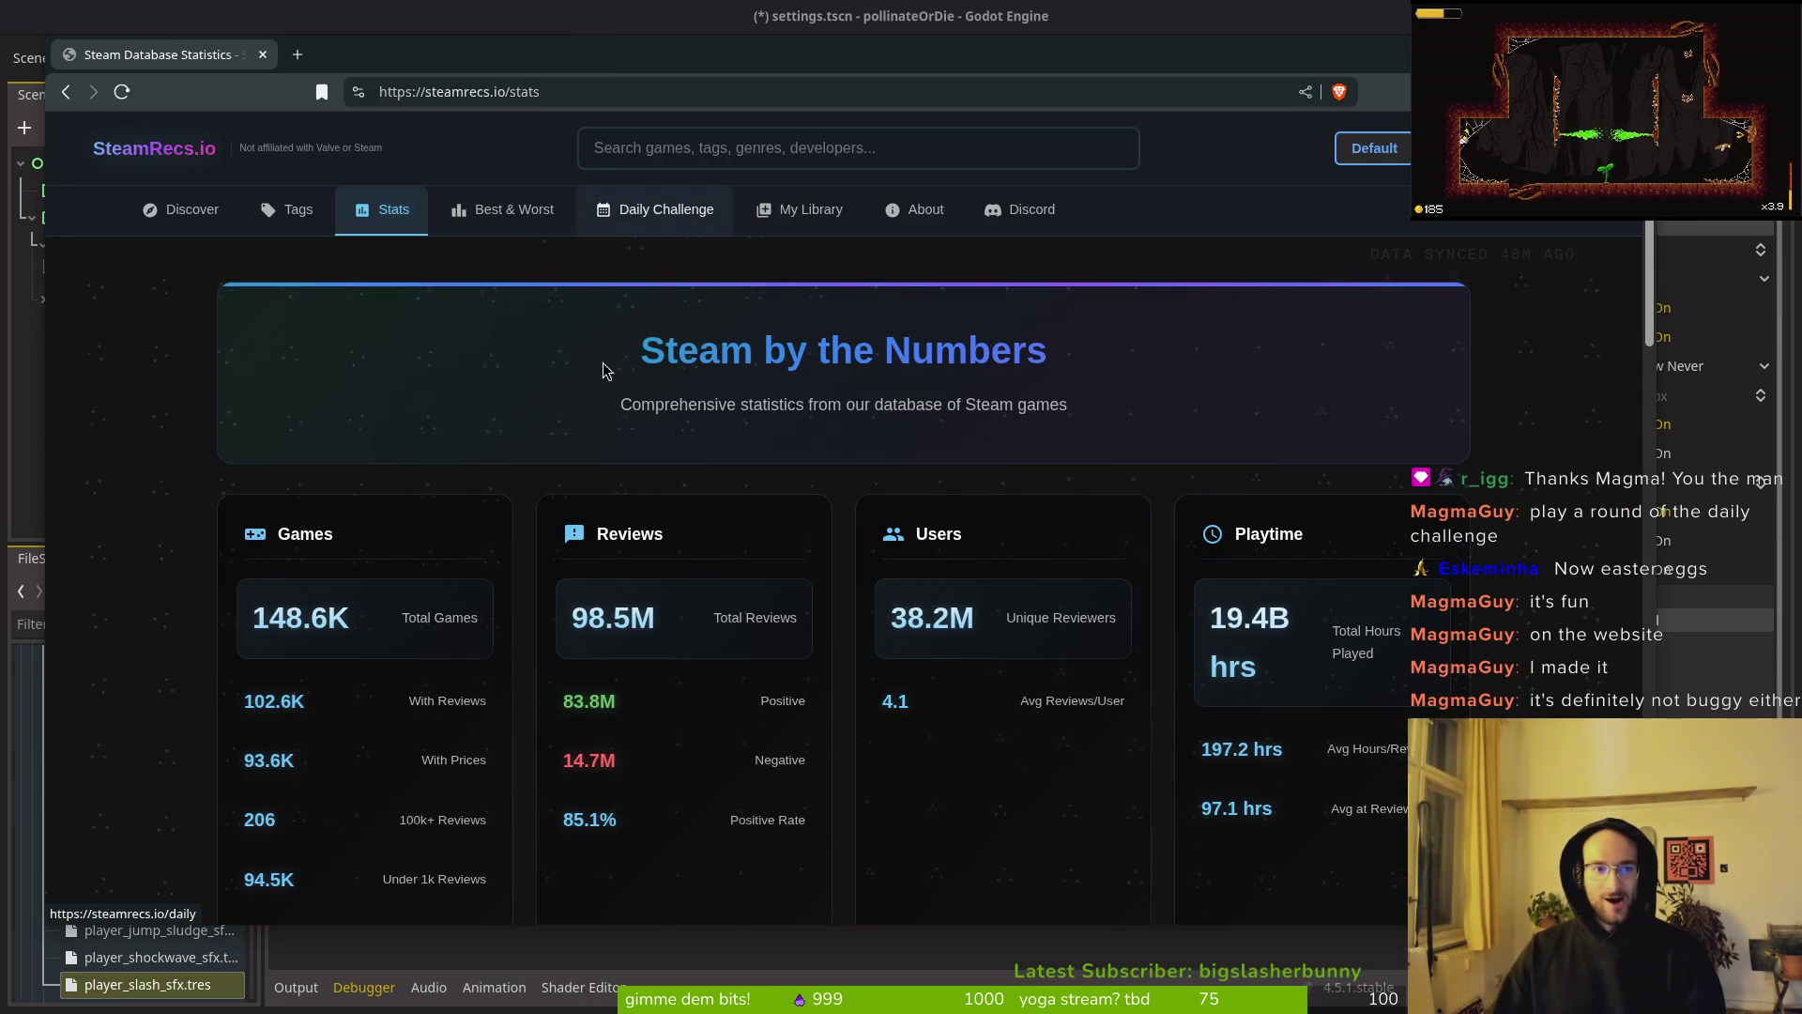
Step: Open the Daily Challenge page on SteamRecs.io and start today's challenge
left_click(699, 217)
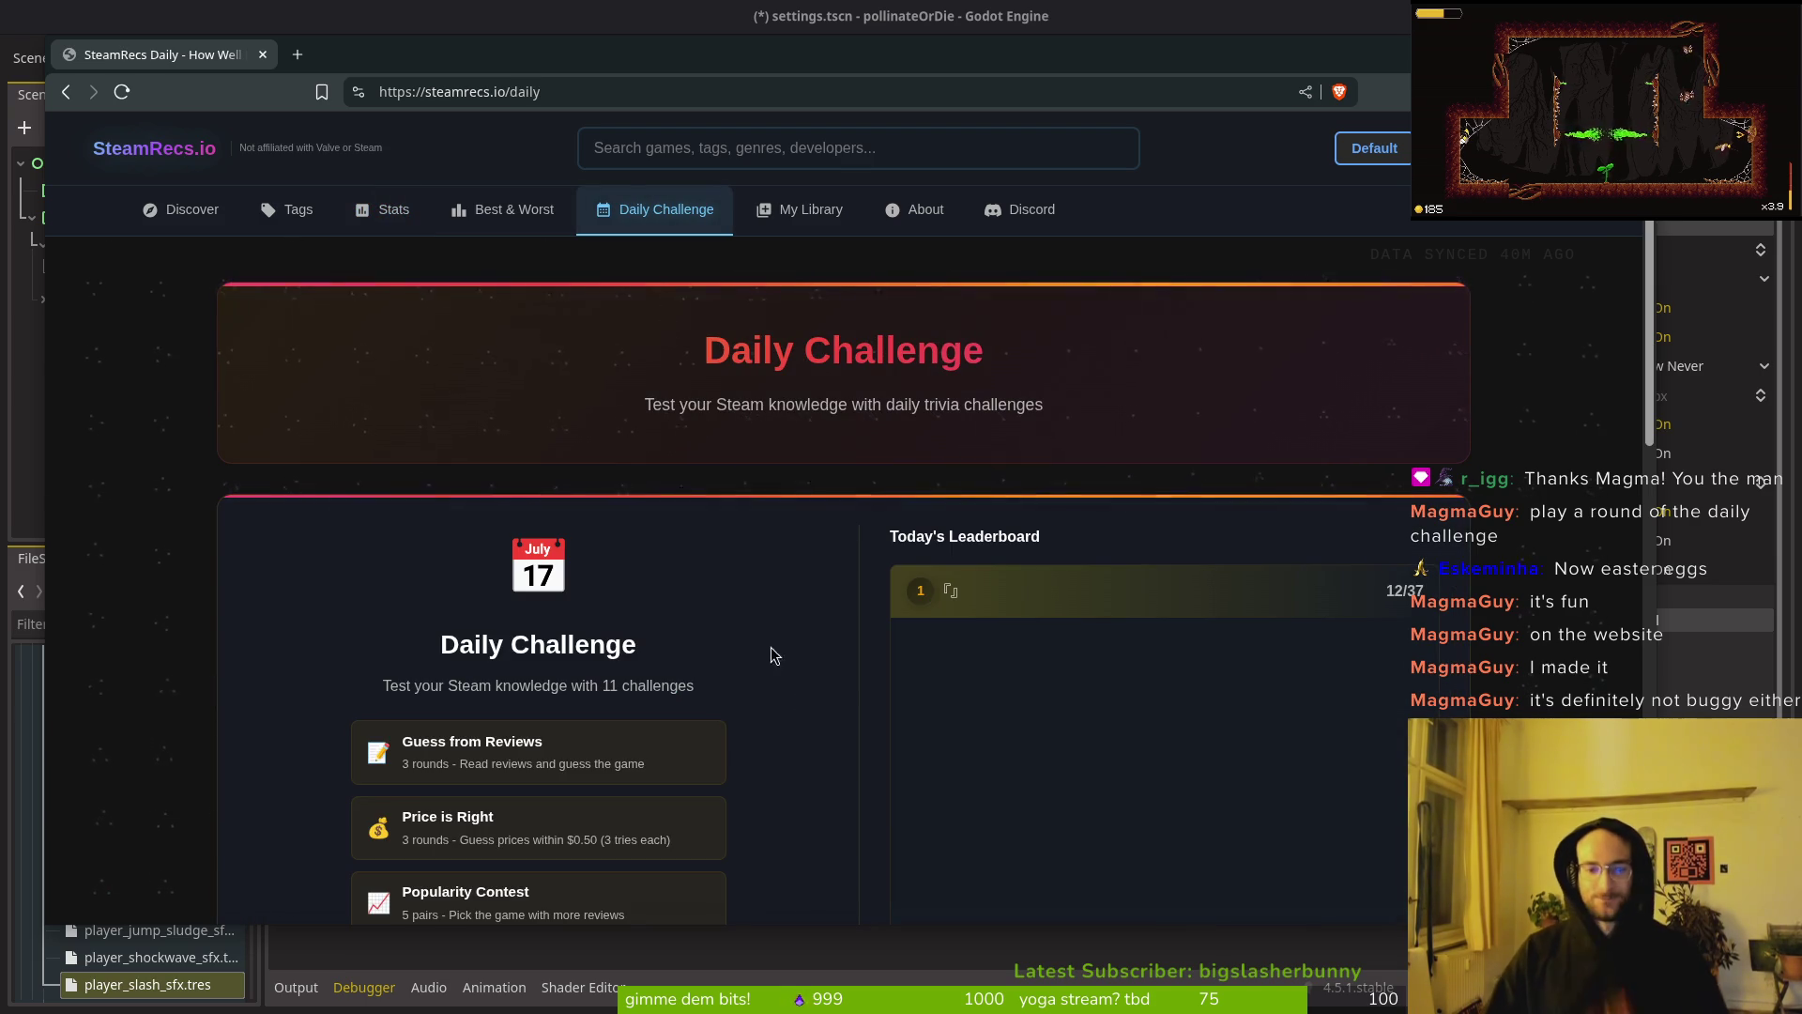
scroll(806, 660, "down", 2)
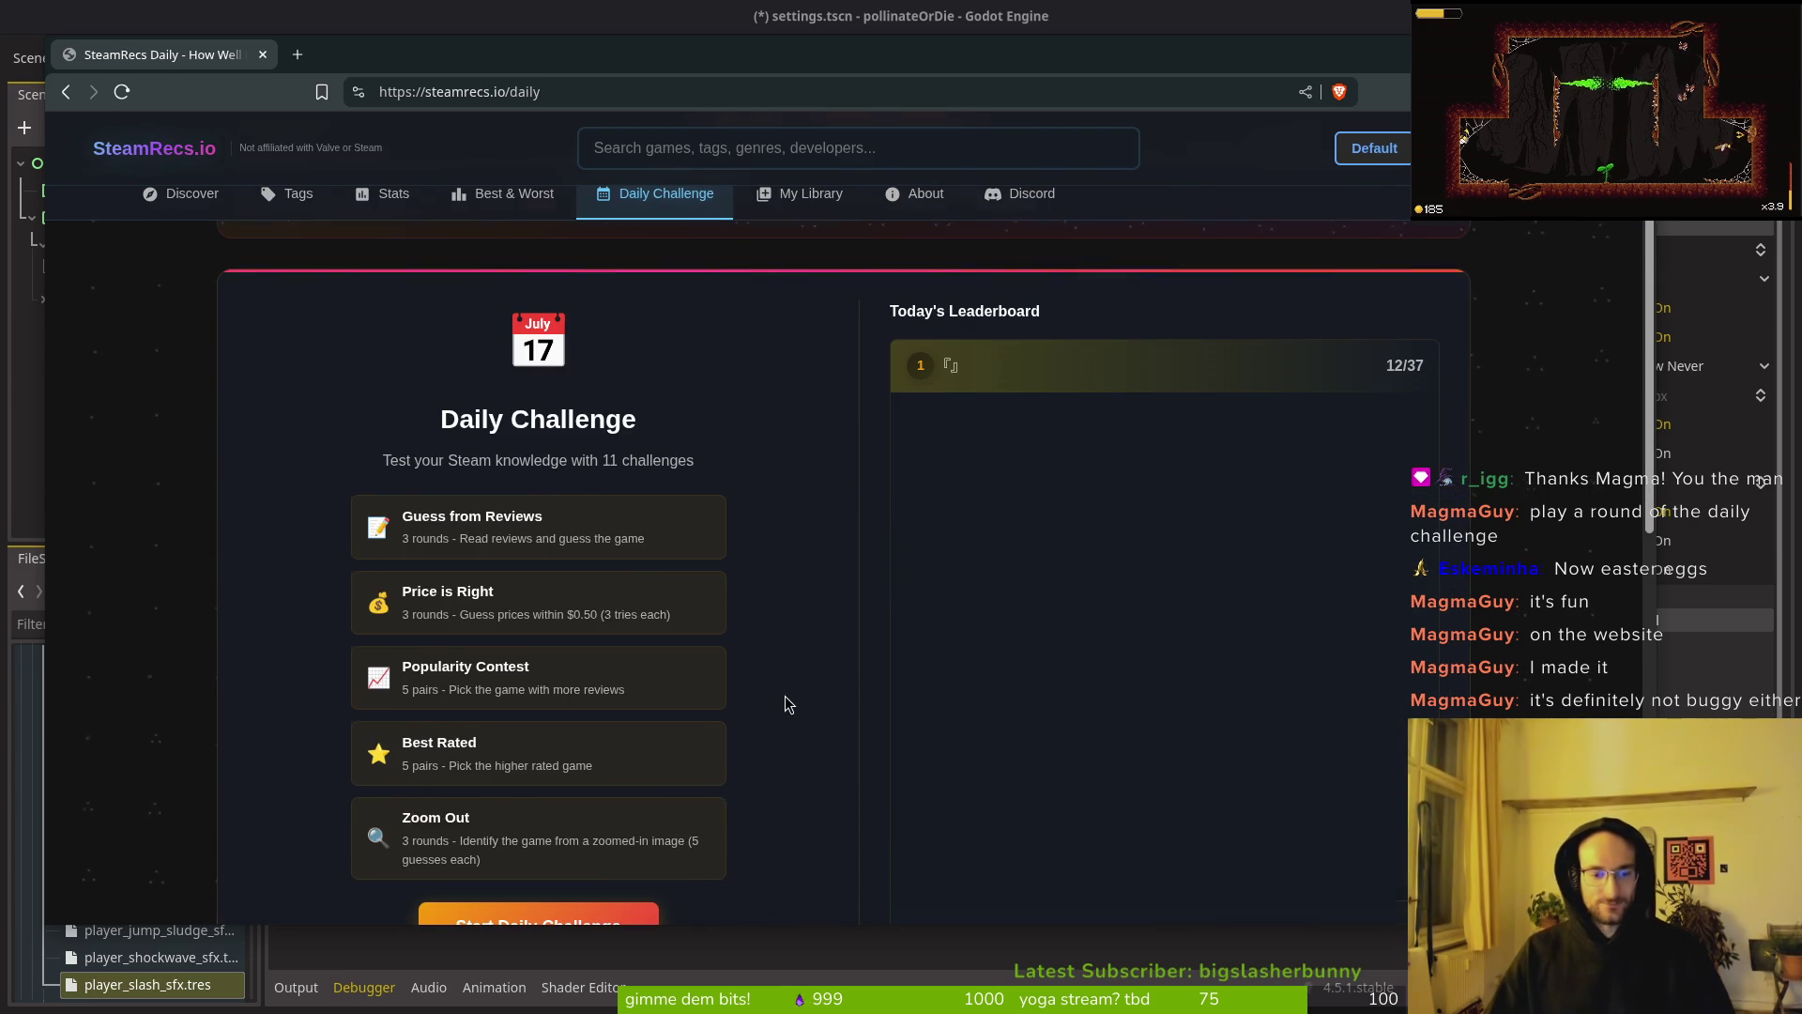
scroll(540, 812, "down", 1)
left_click(603, 810)
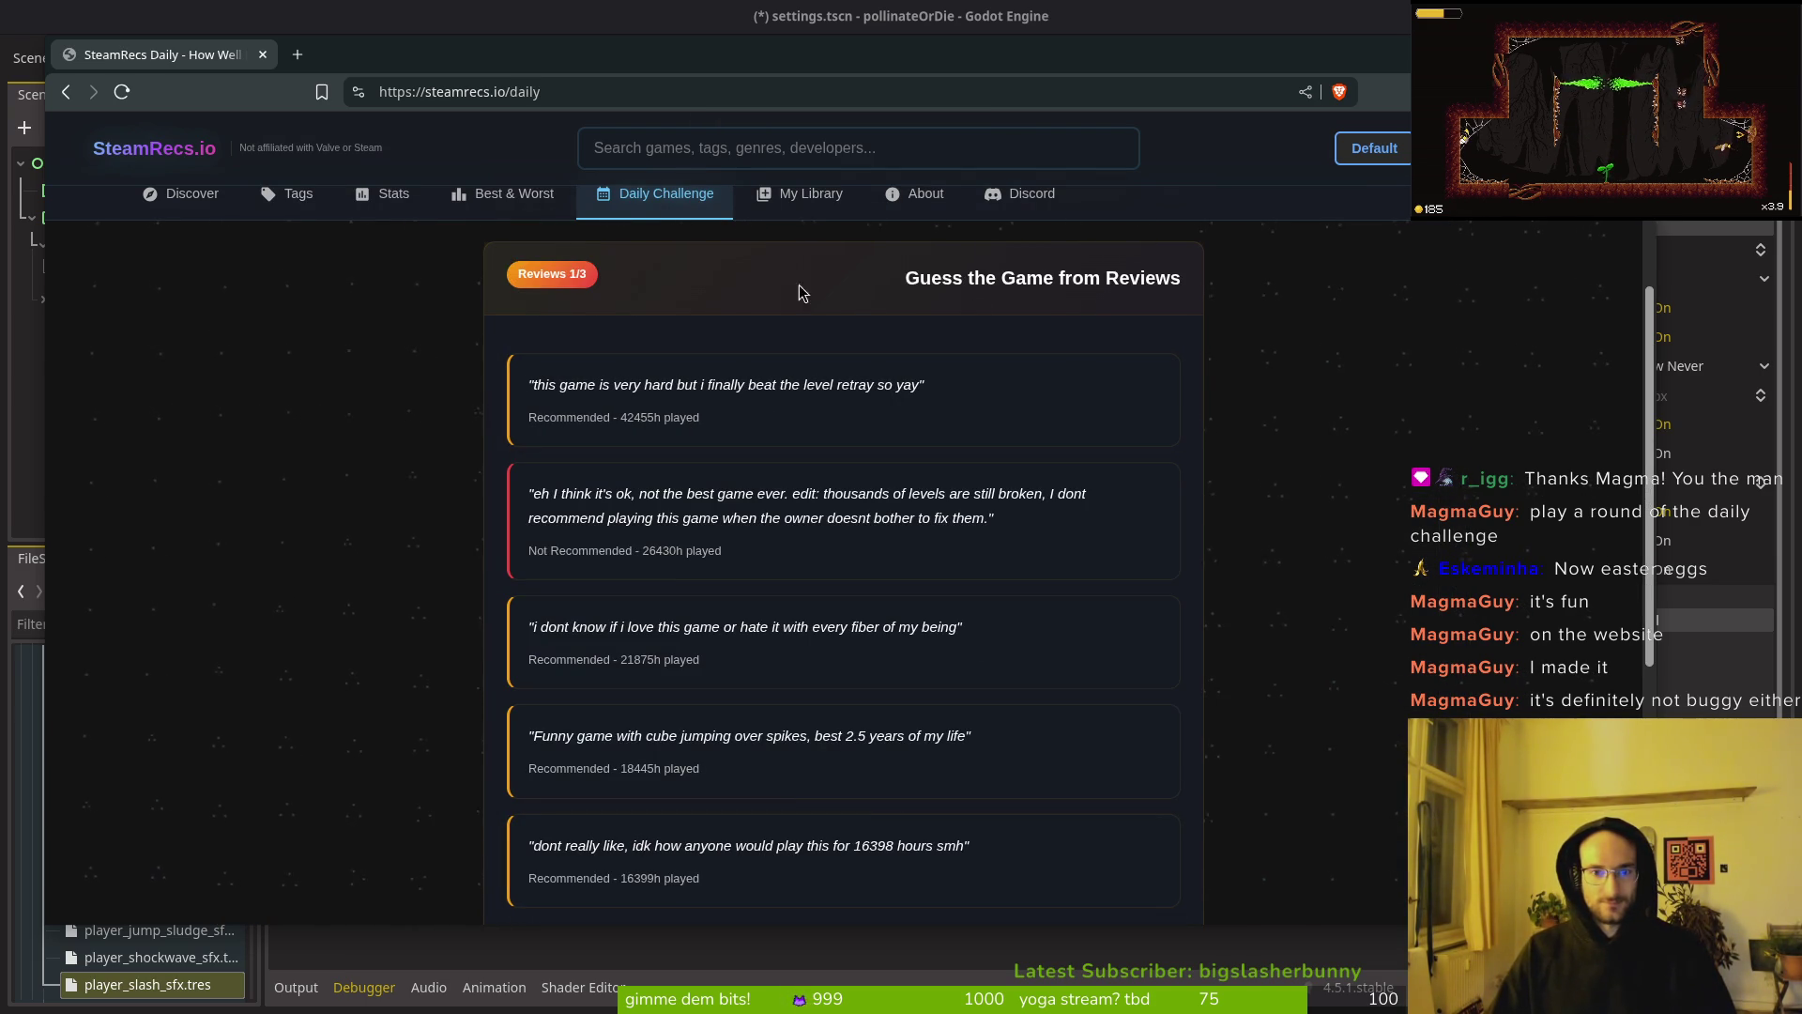
Step: Read the first review and guess Geometry Dash, then go to the next question
scroll(823, 554, "down", 2)
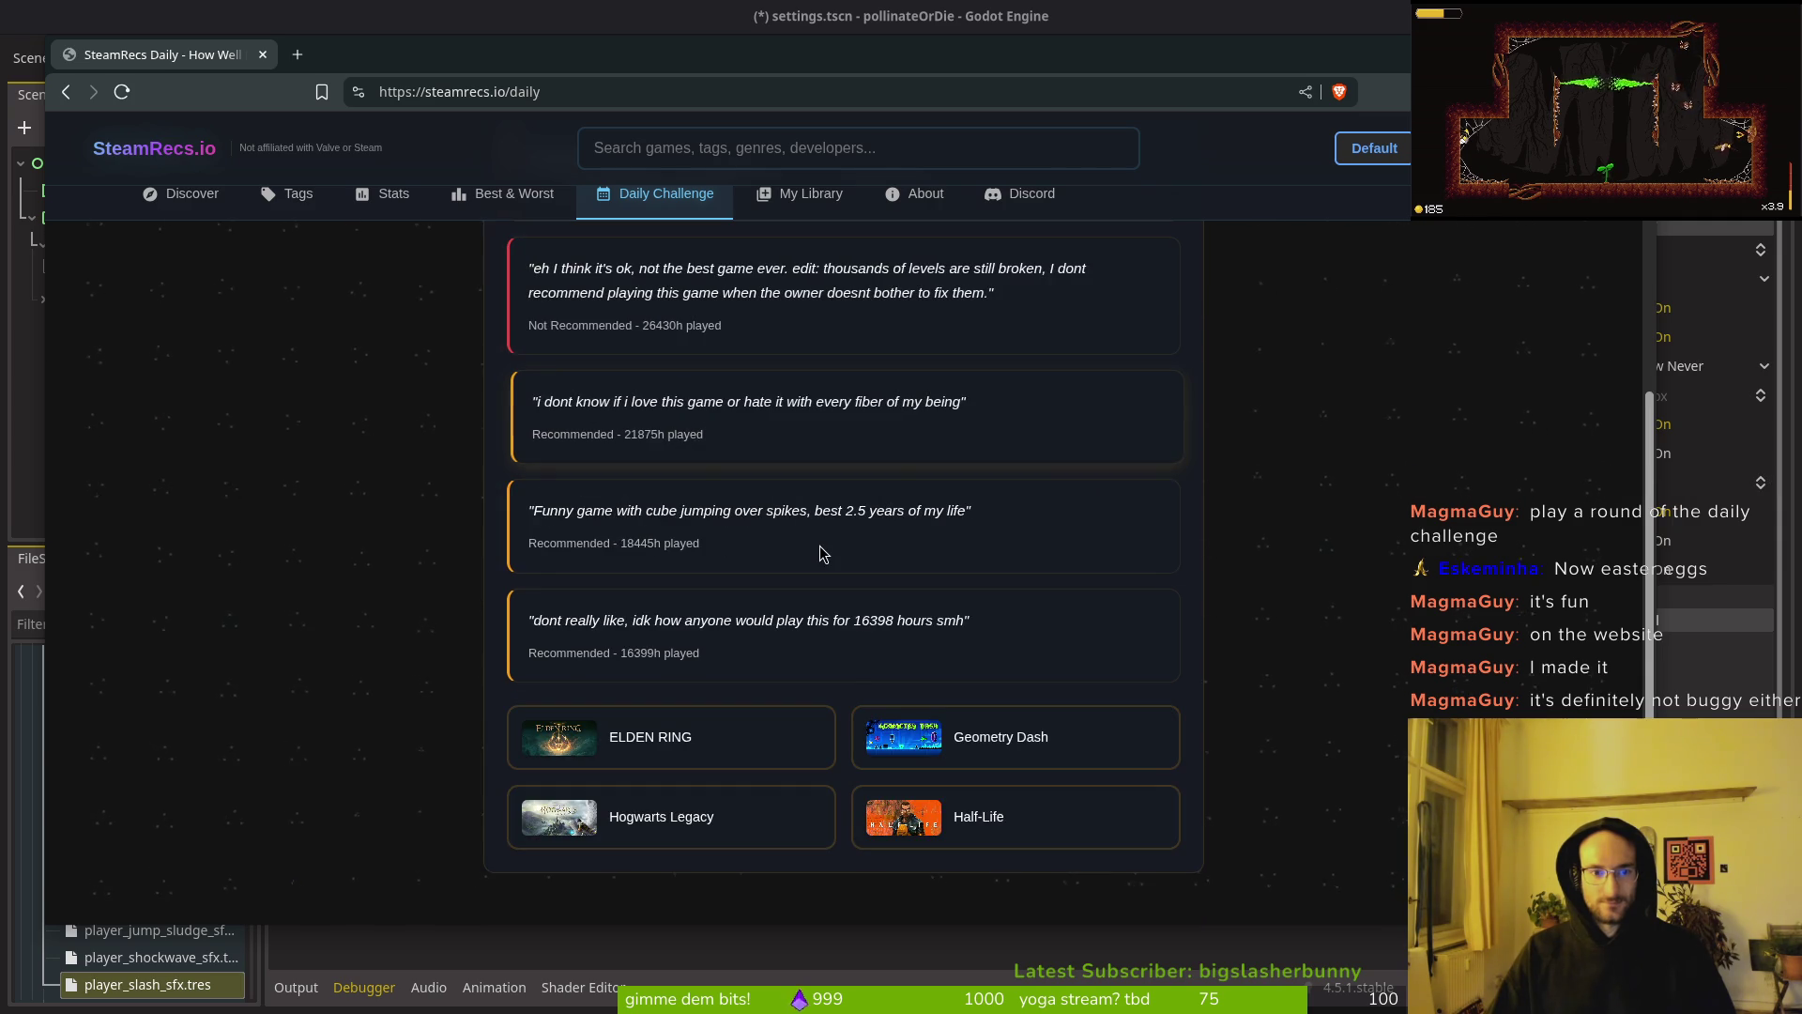
scroll(826, 552, "up", 3)
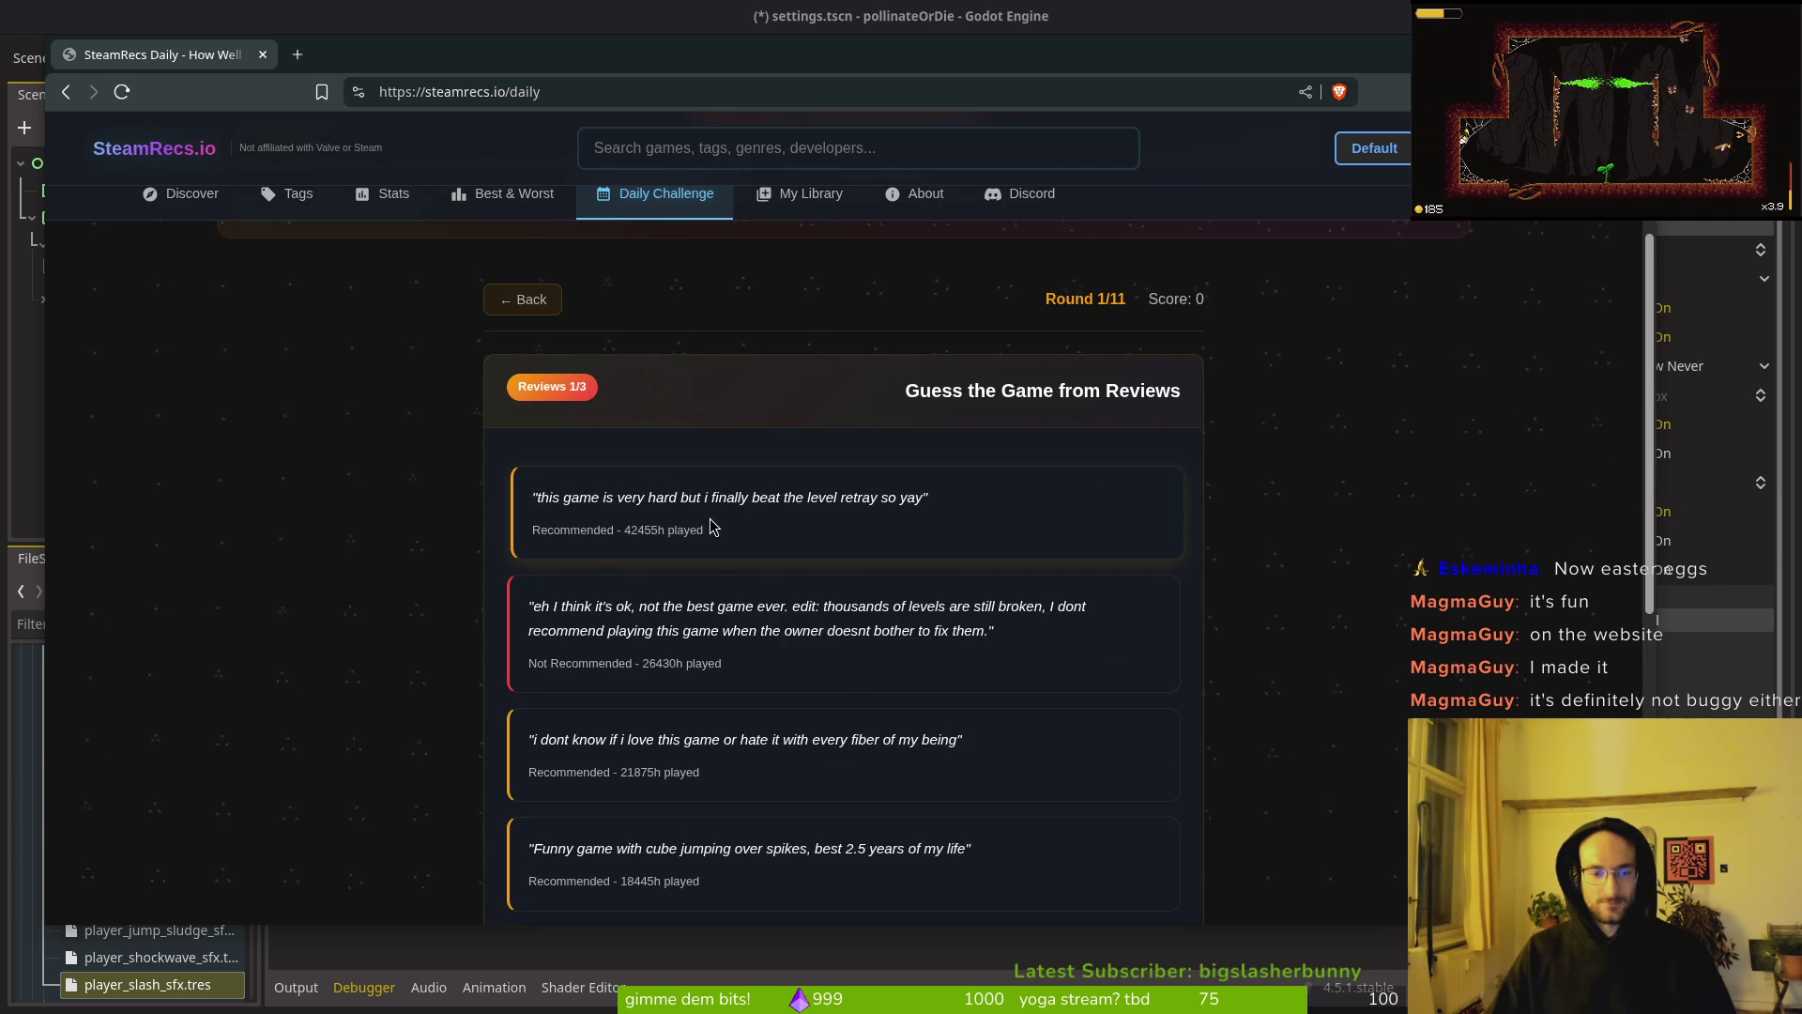
scroll(824, 538, "down", 1)
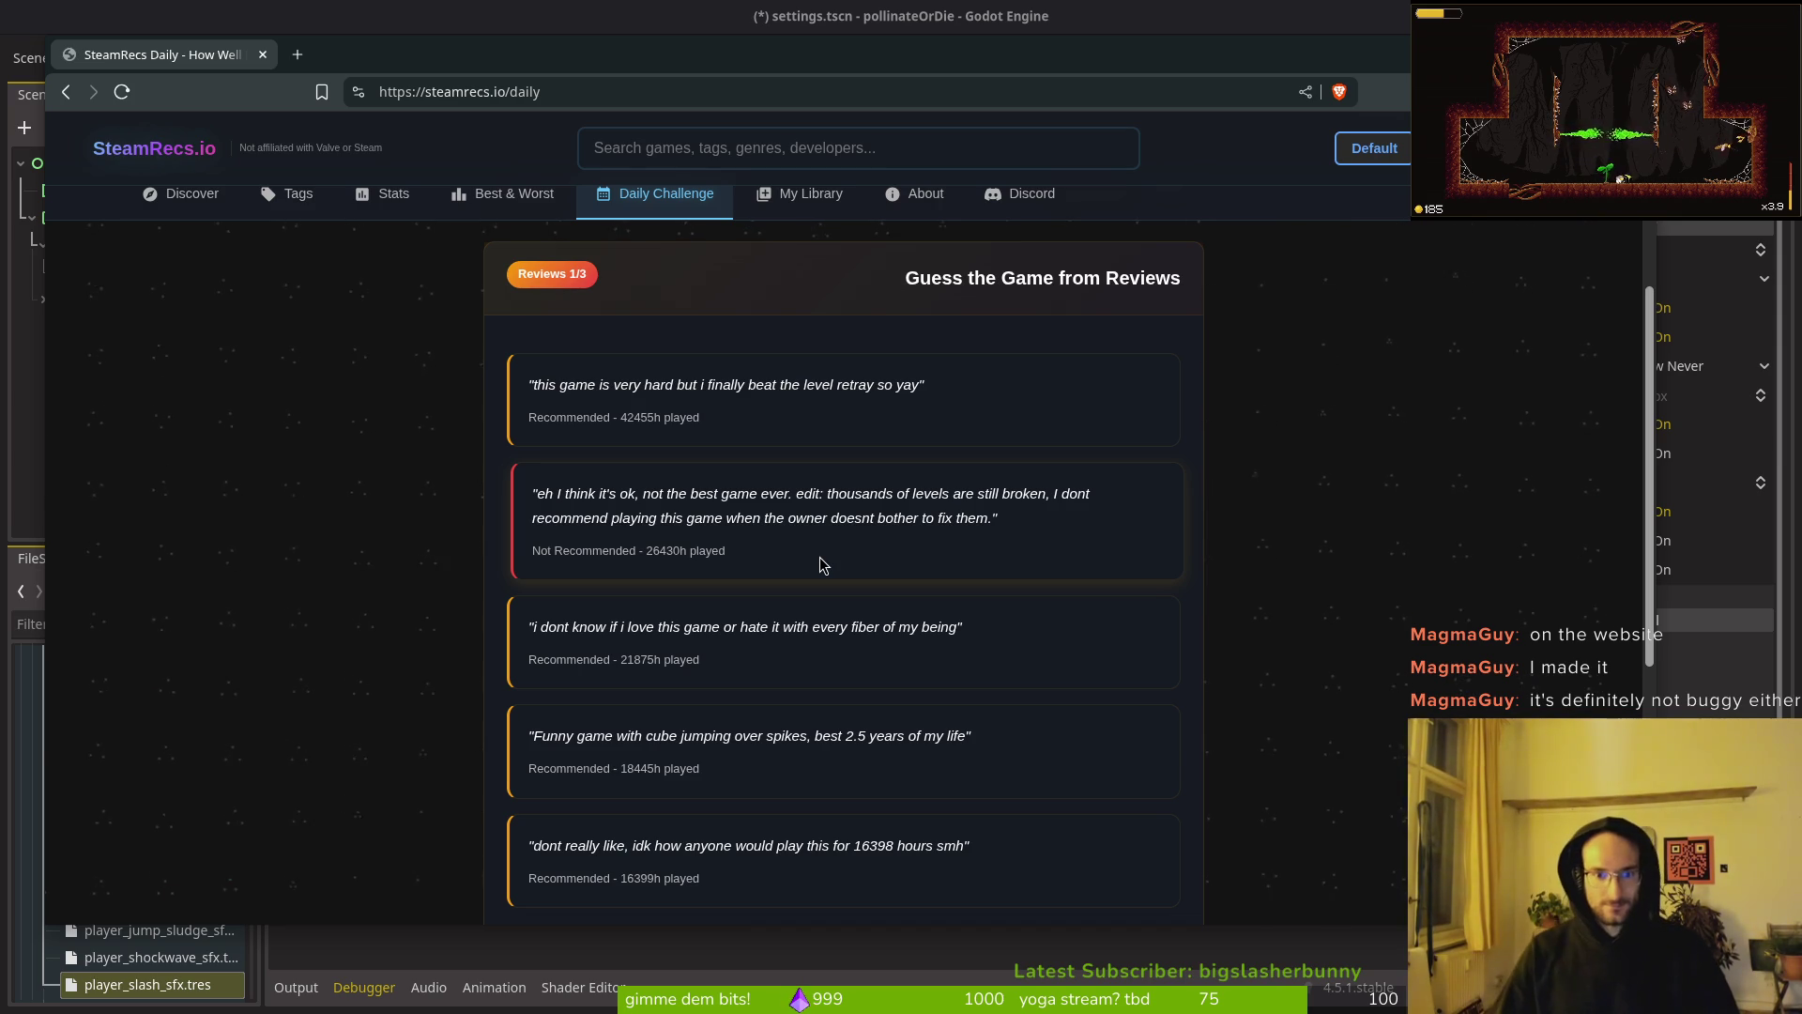
scroll(819, 561, "down", 1)
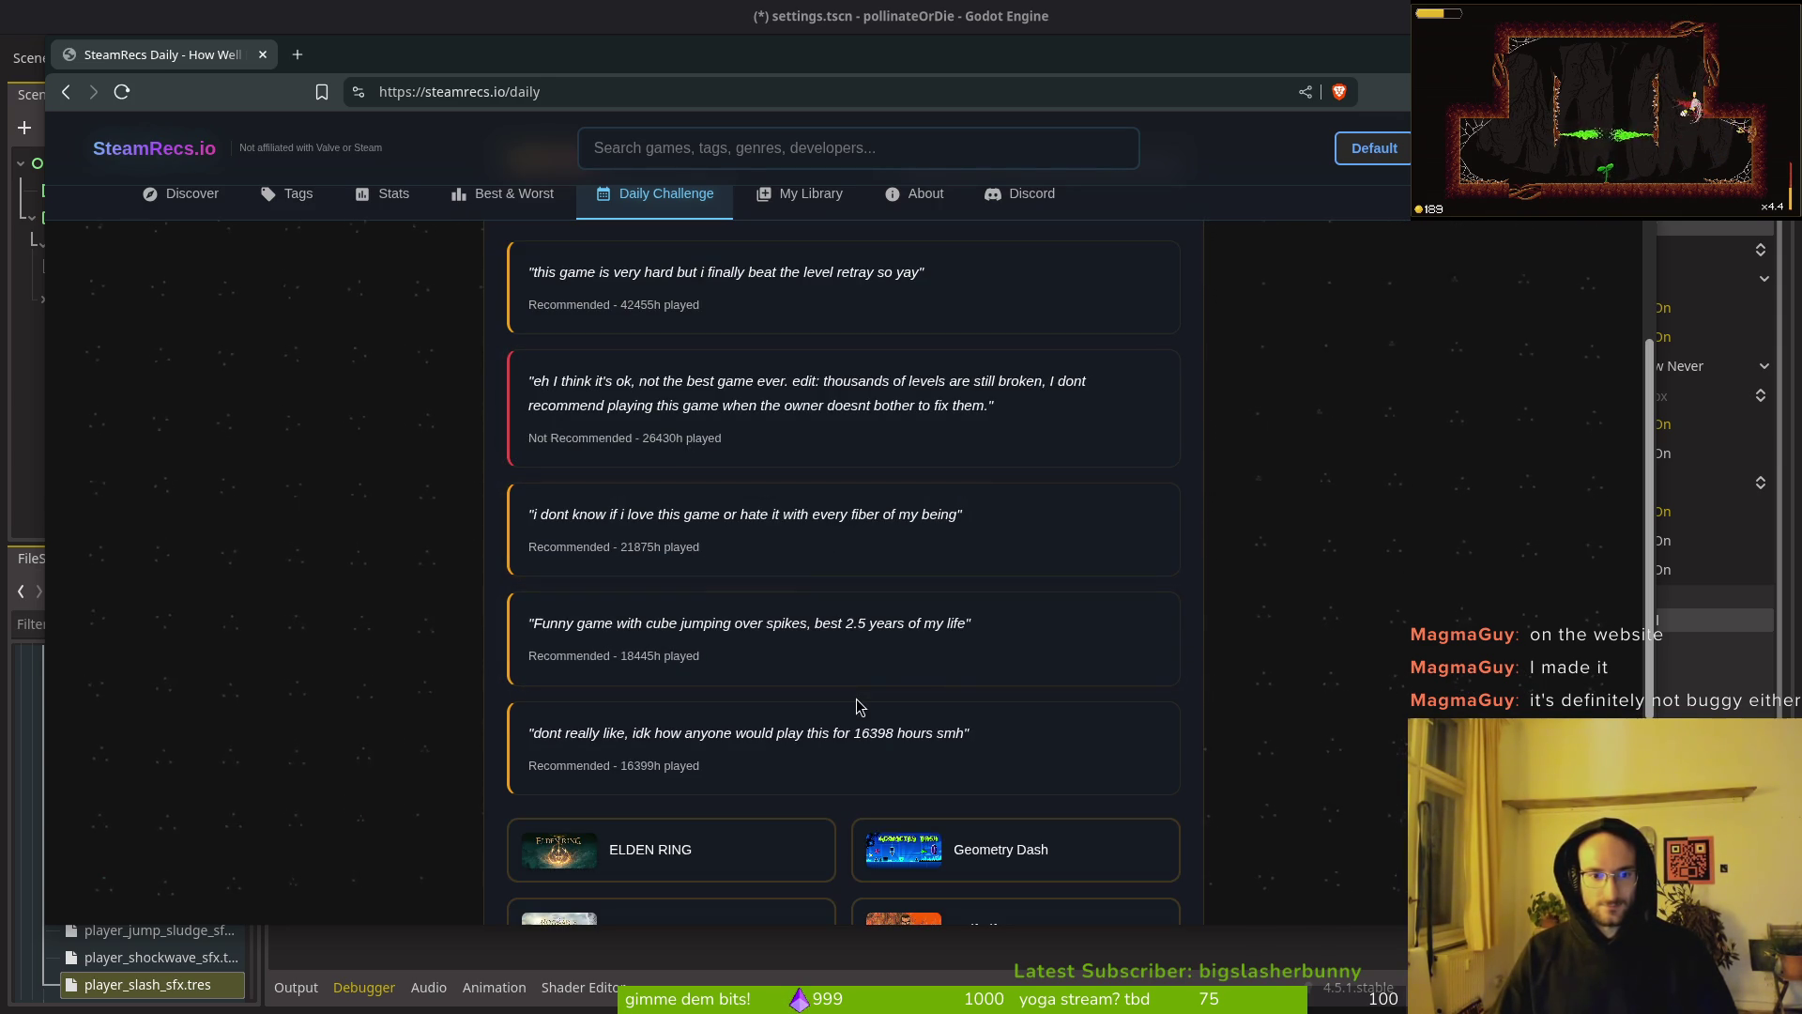
scroll(864, 667, "down", 1)
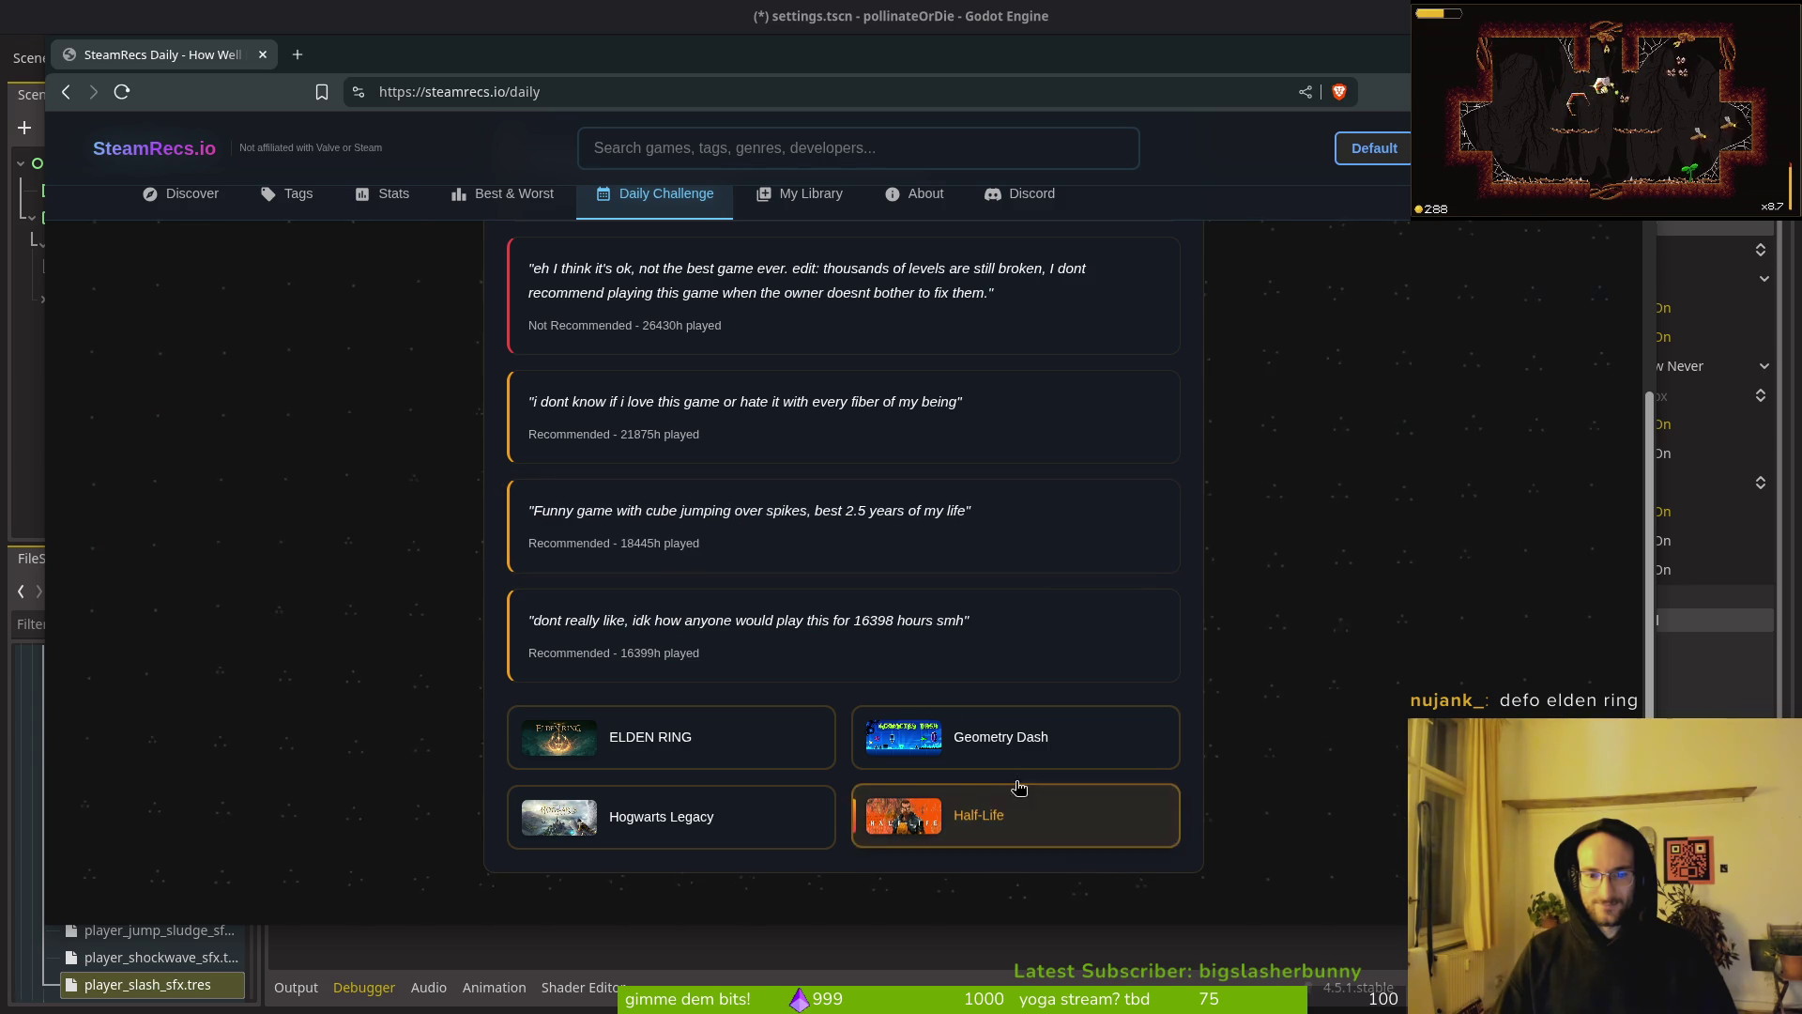
left_click(993, 739)
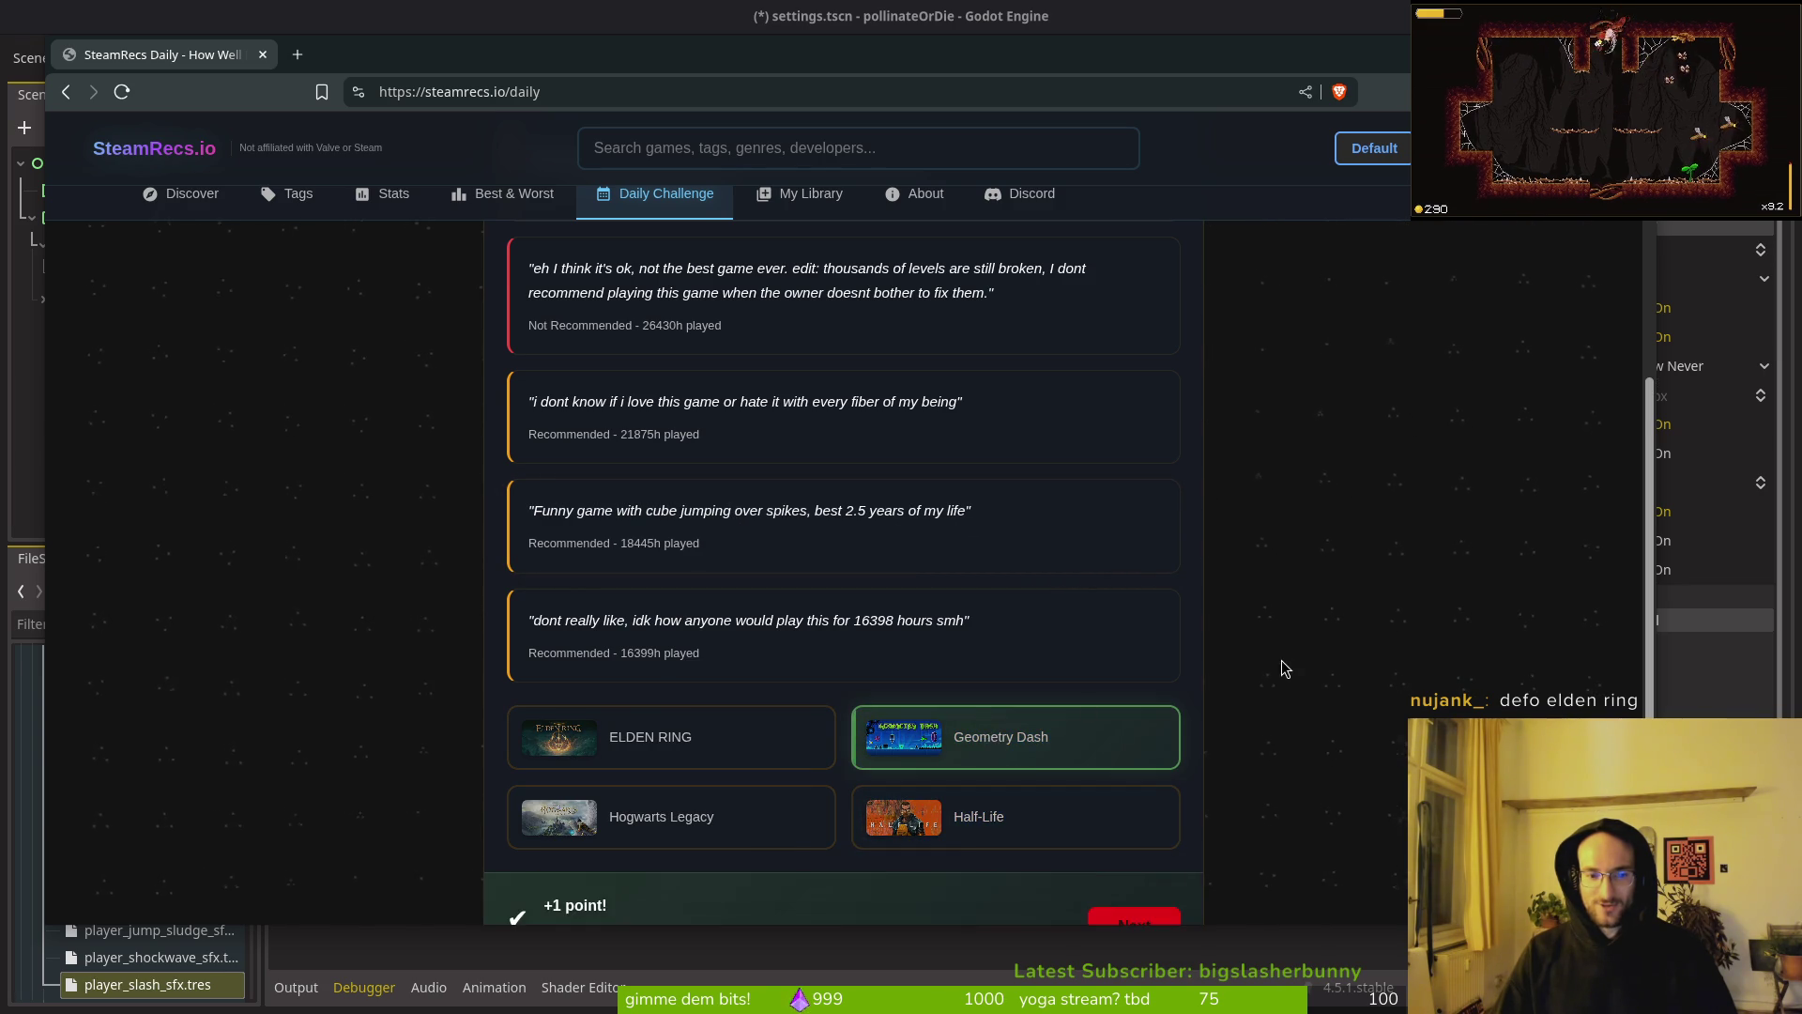
left_click(1138, 817)
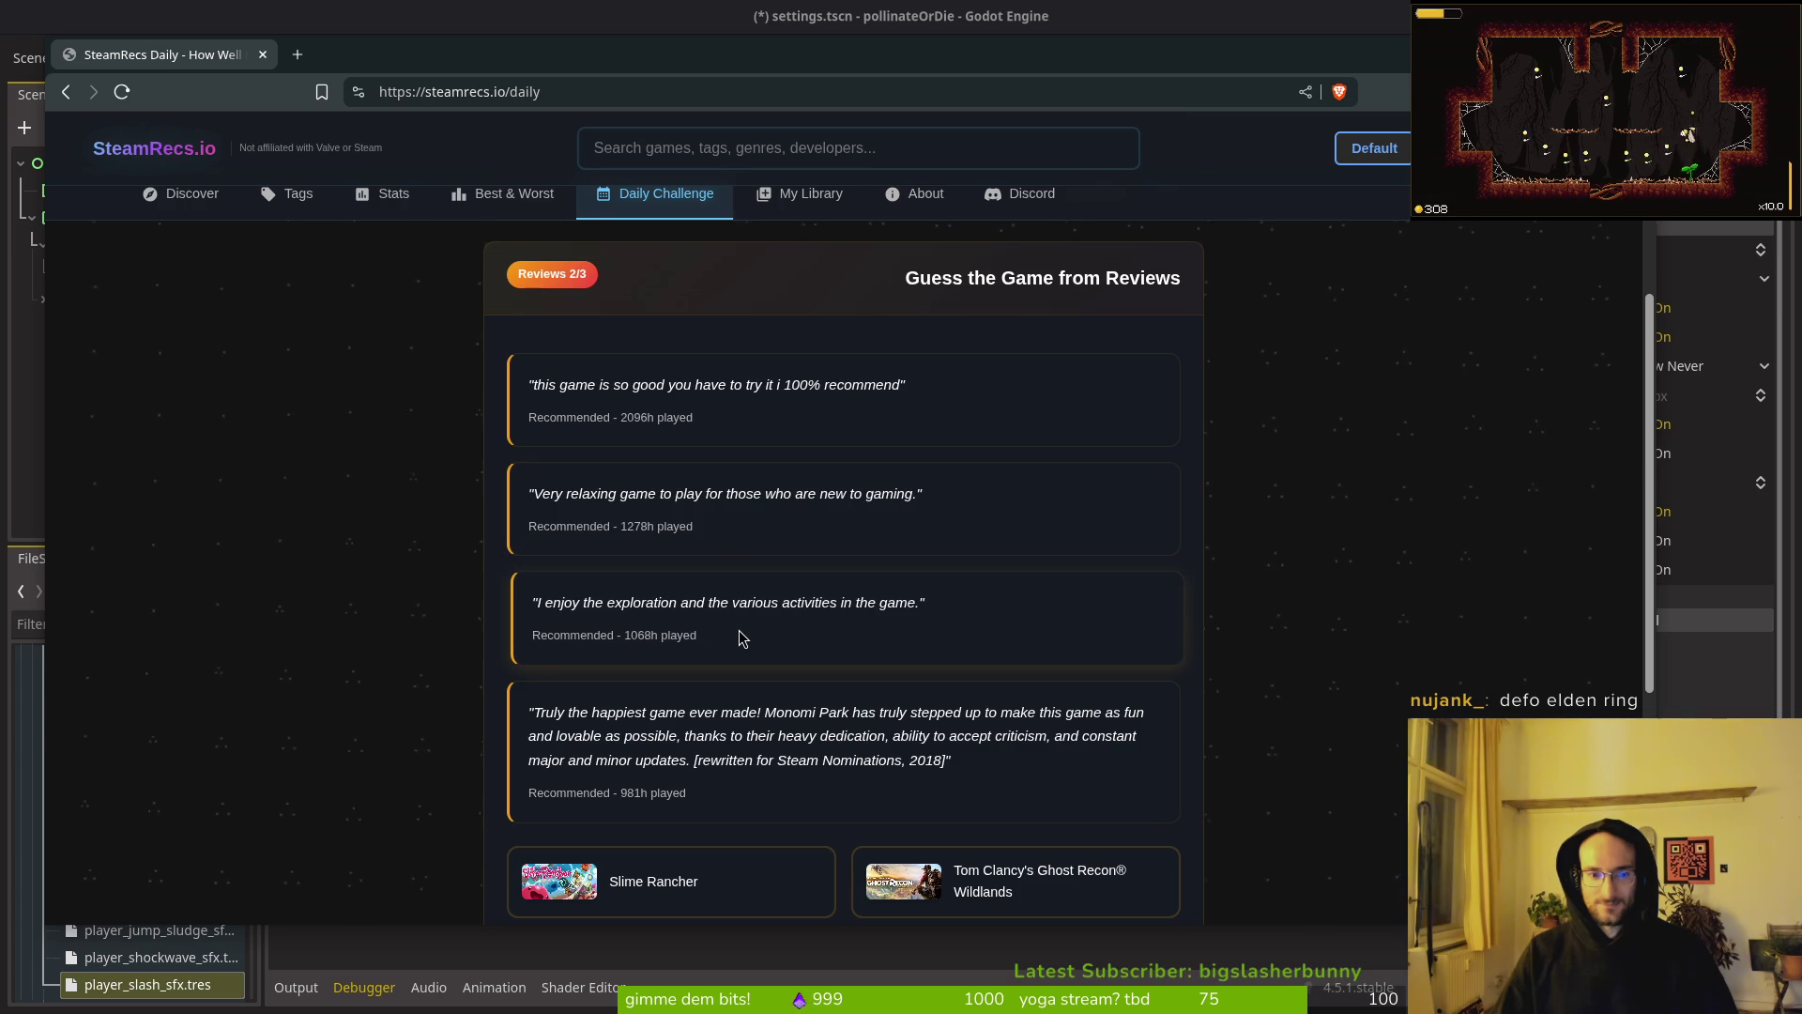
Step: Guess Slime Rancher for the second review round and load the third question
scroll(741, 638, "down", 2)
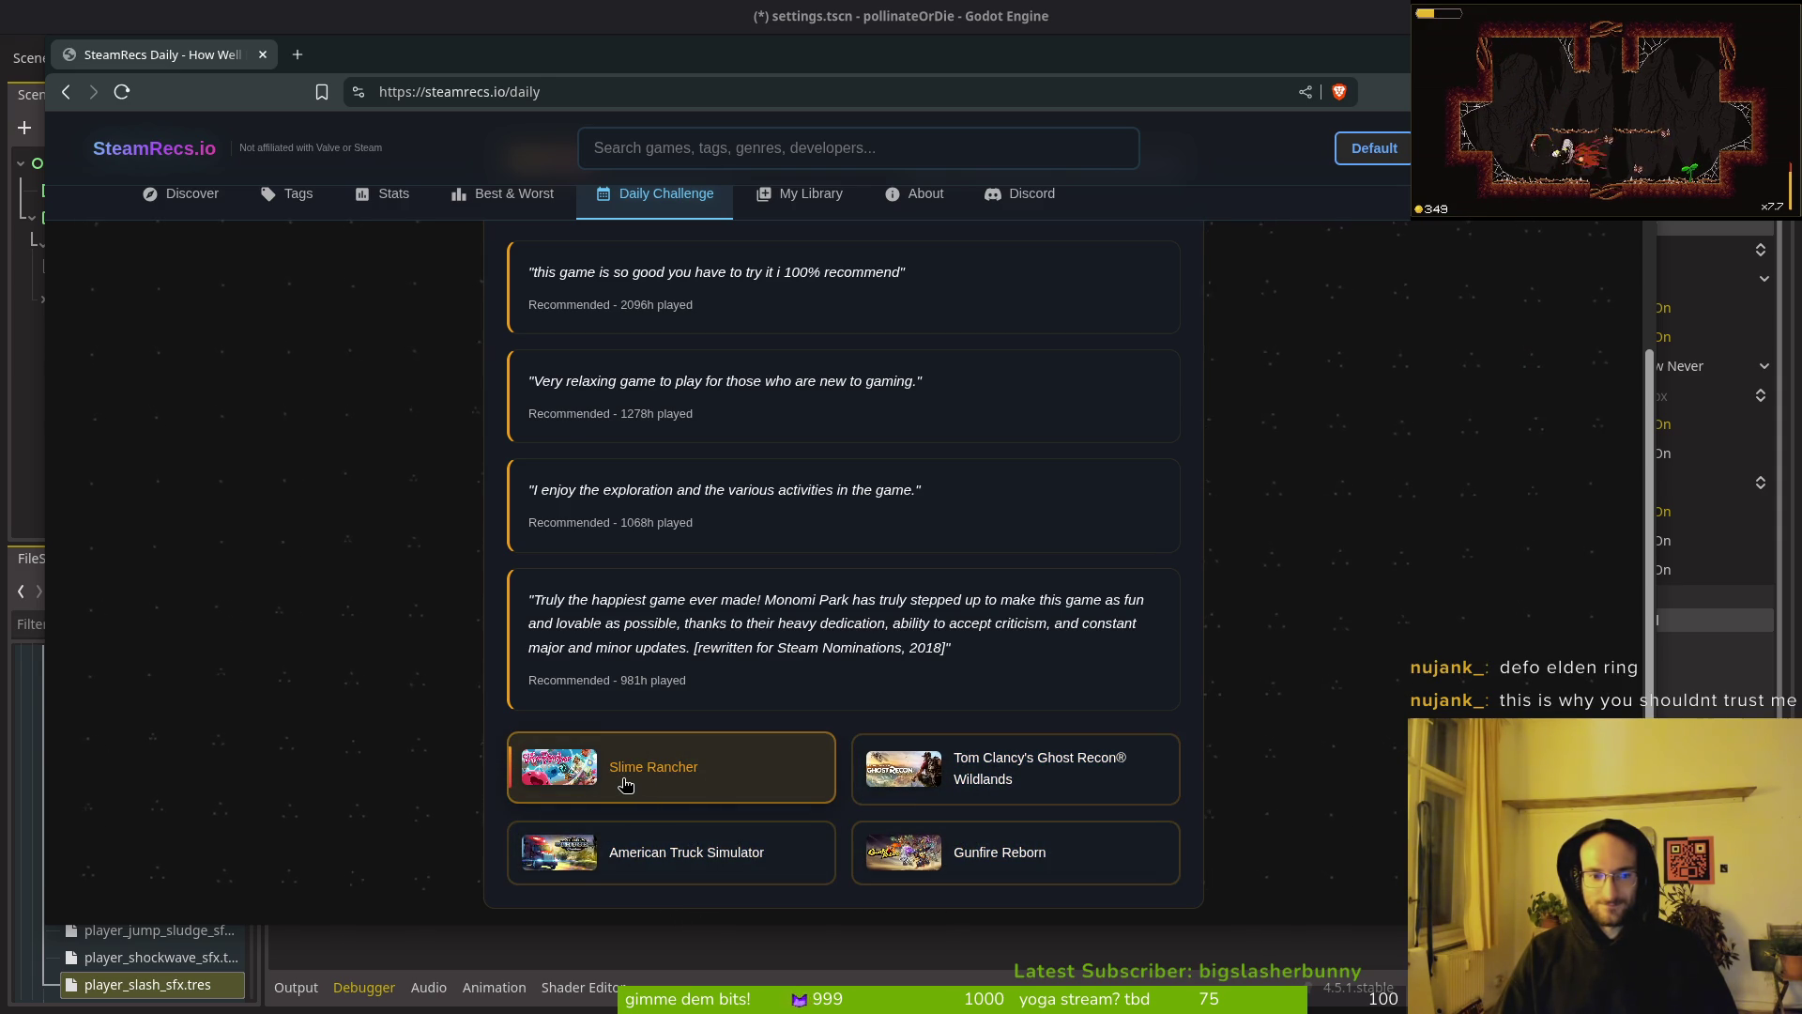
left_click(623, 779)
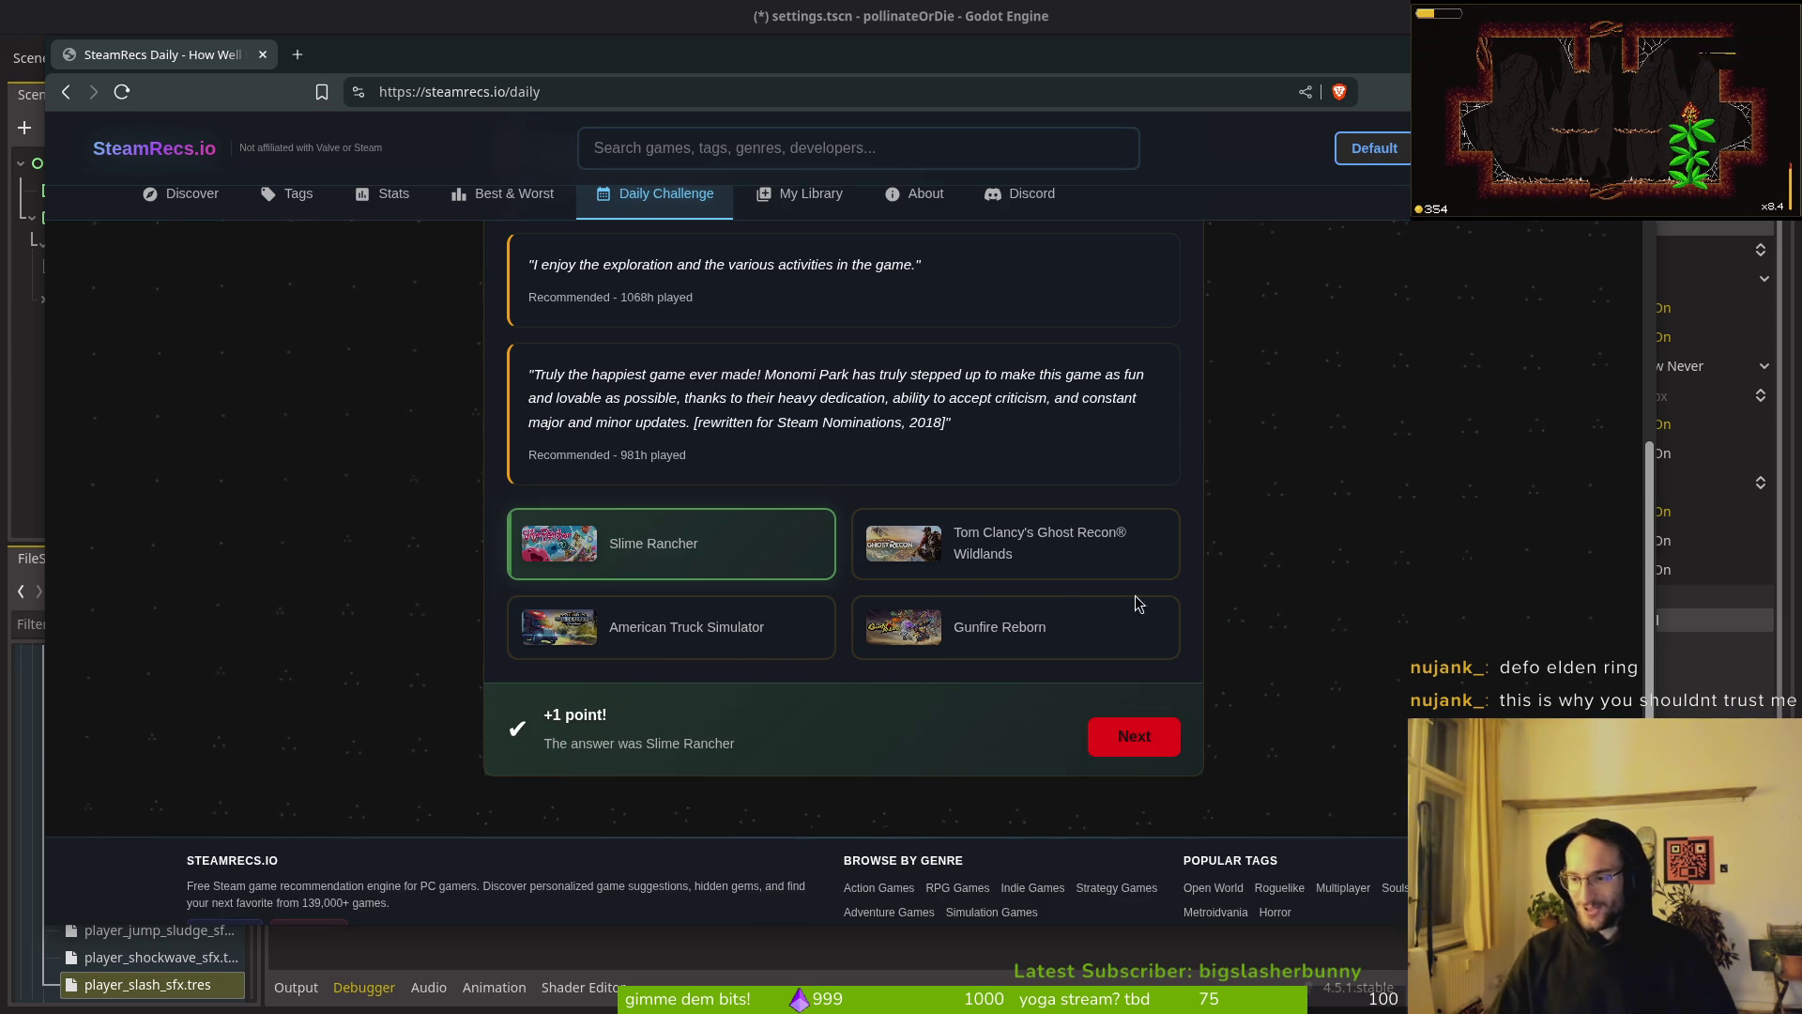
left_click(1128, 742)
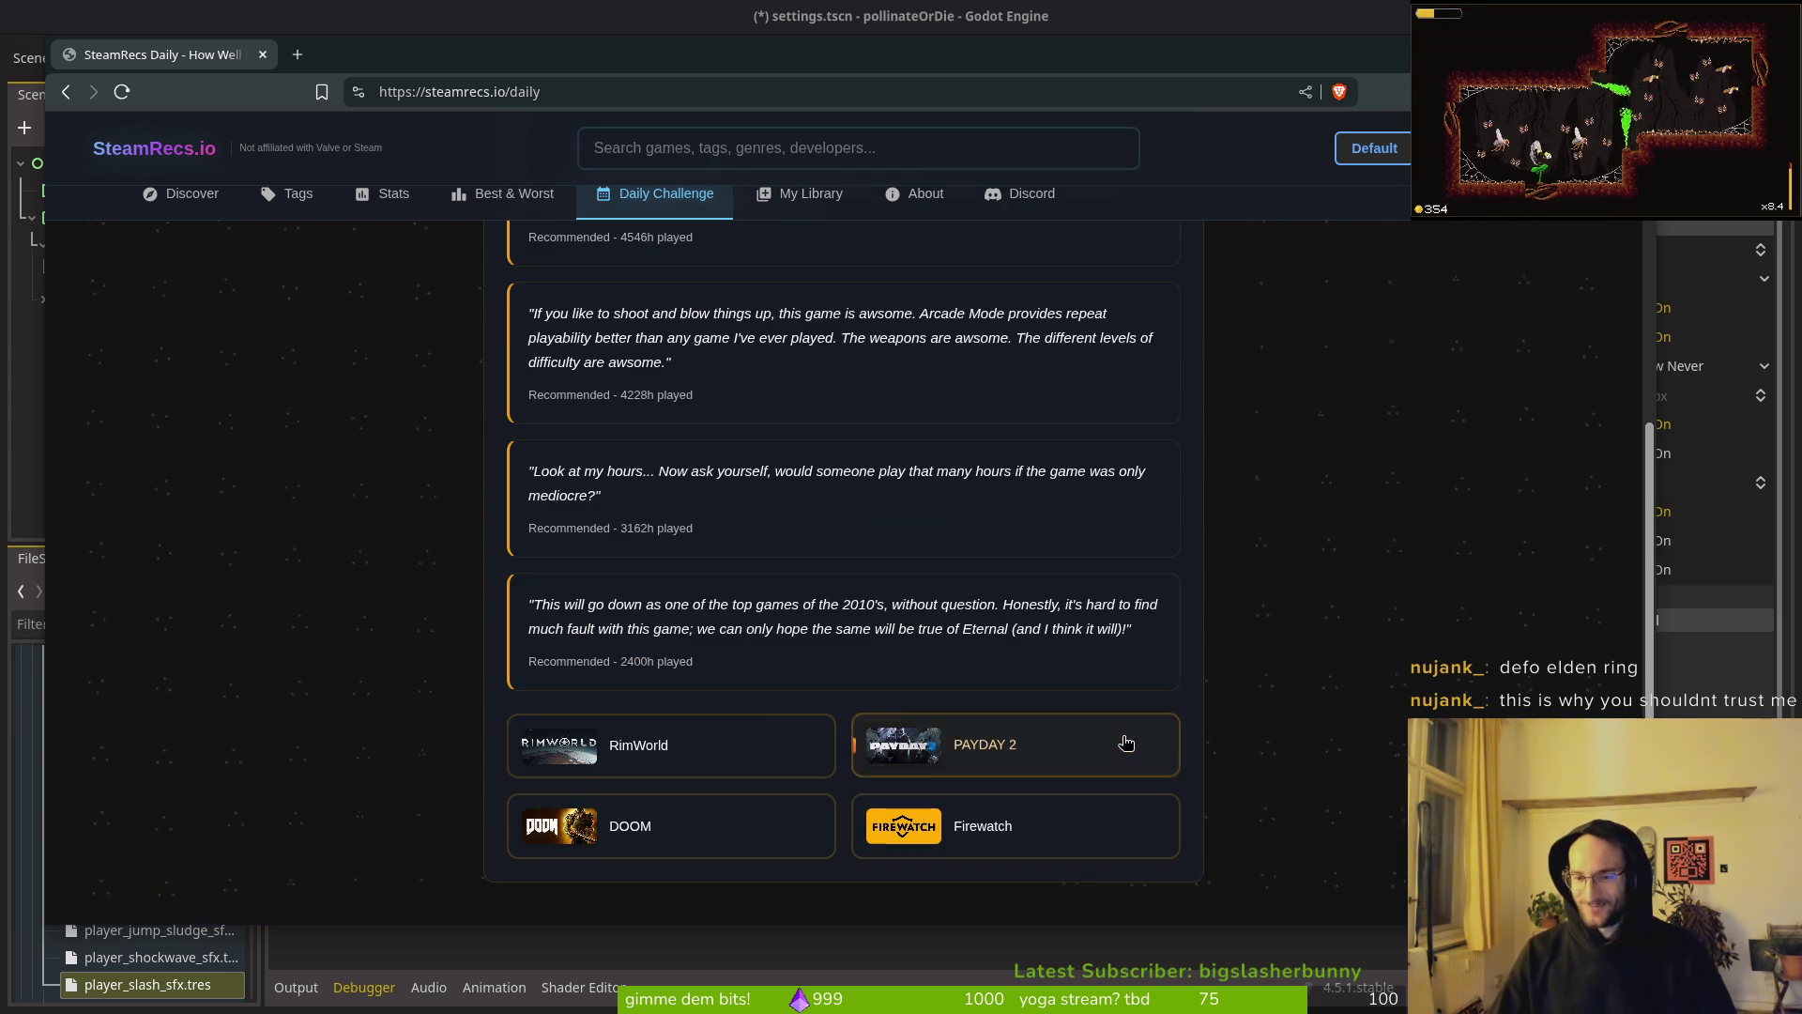
Step: Guess DOOM for the third review round and continue to the Price is Right round
scroll(822, 591, "up", 3)
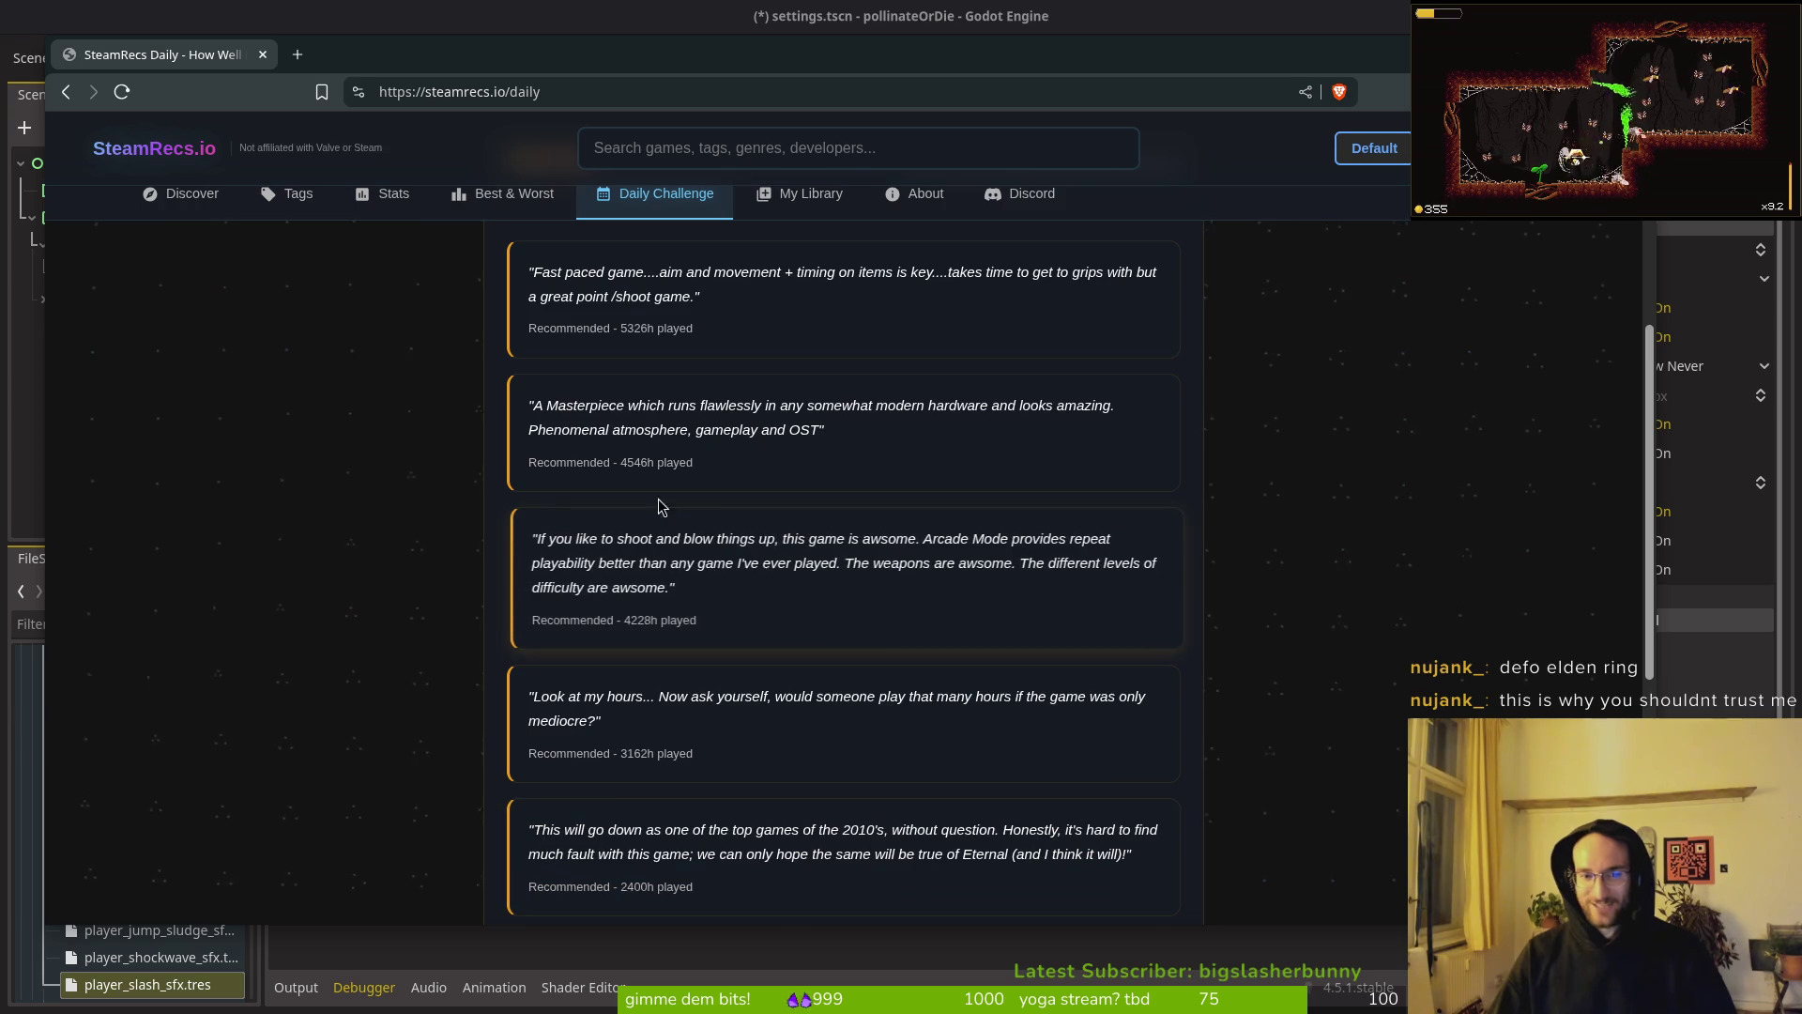
scroll(629, 457, "up", 3)
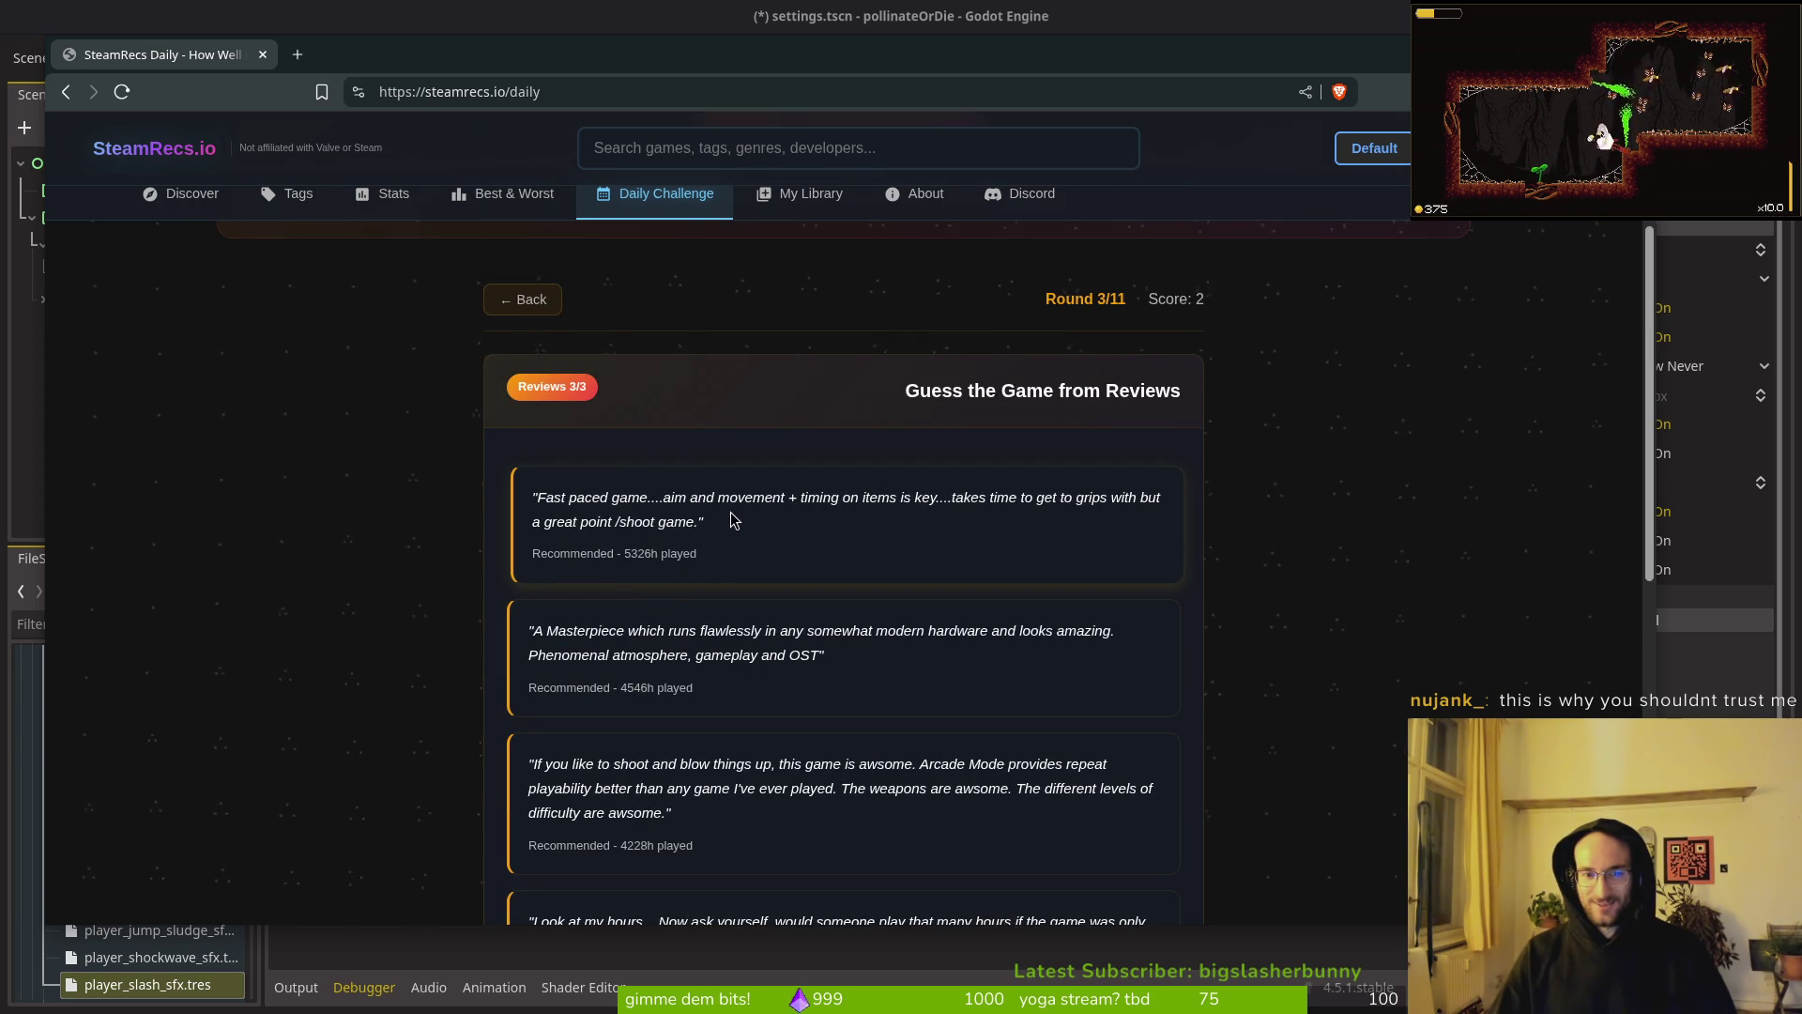
scroll(833, 504, "down", 1)
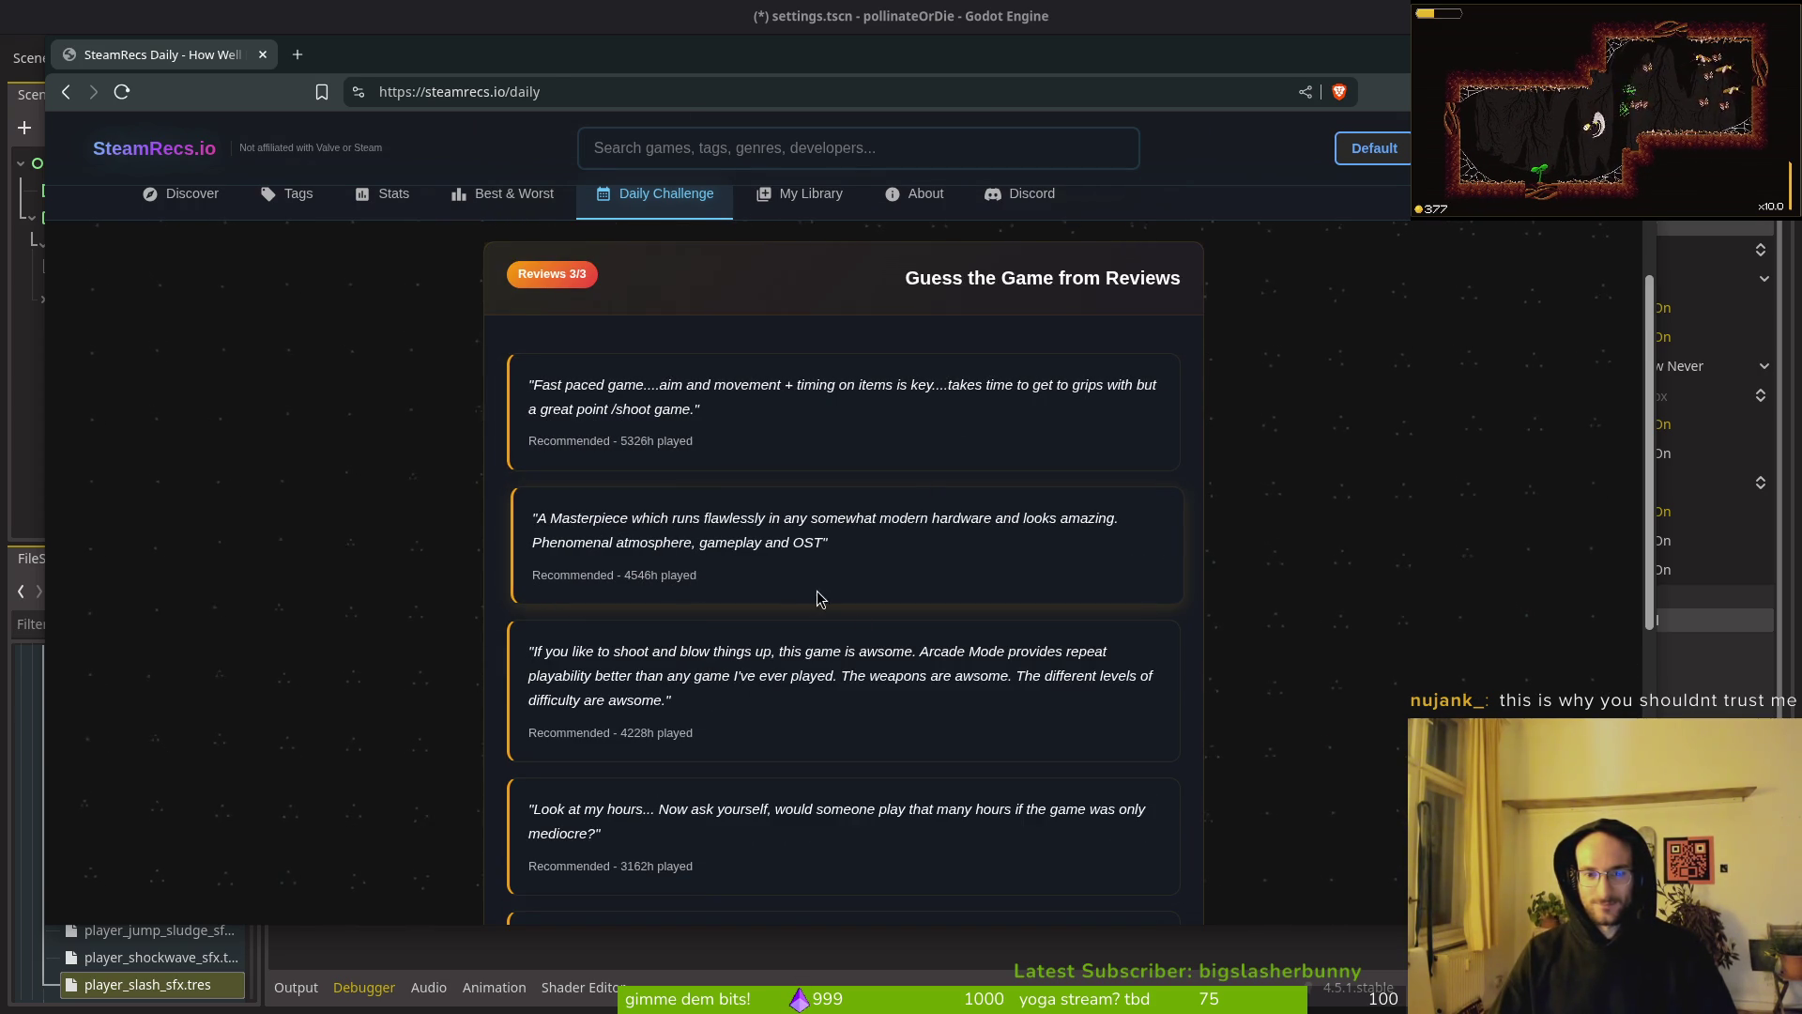
scroll(817, 598, "down", 2)
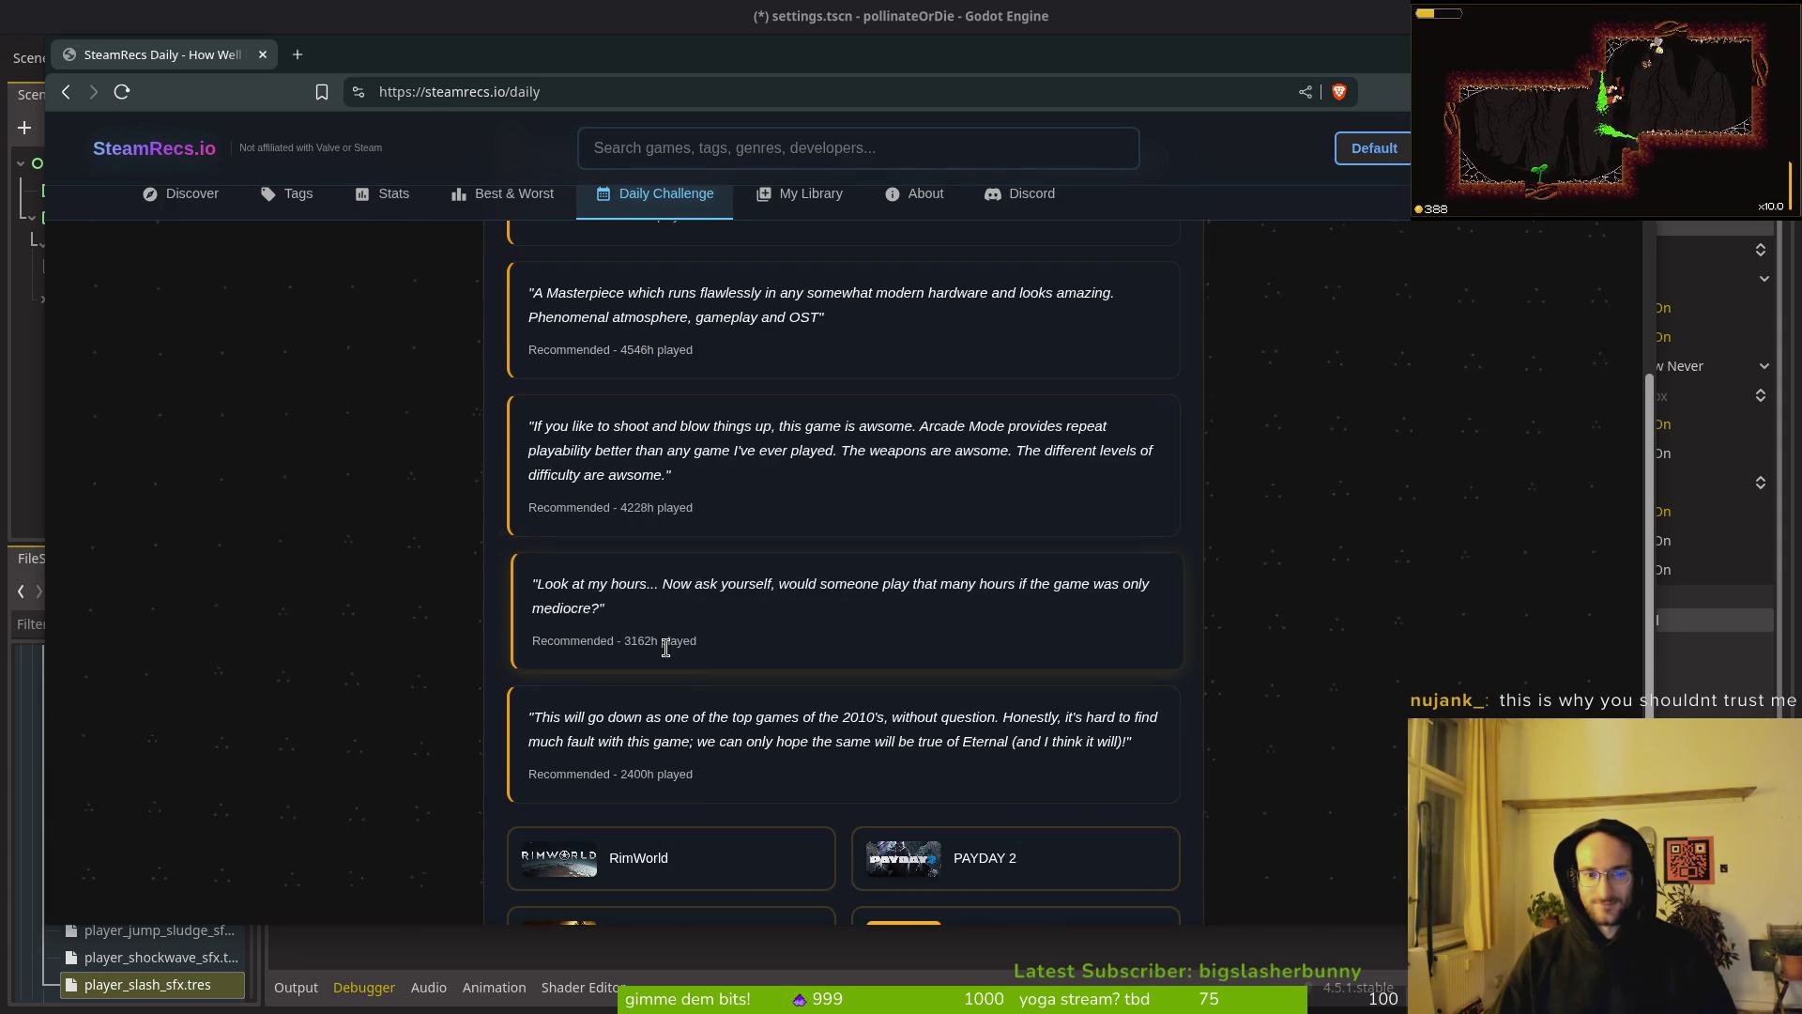
scroll(713, 657, "down", 1)
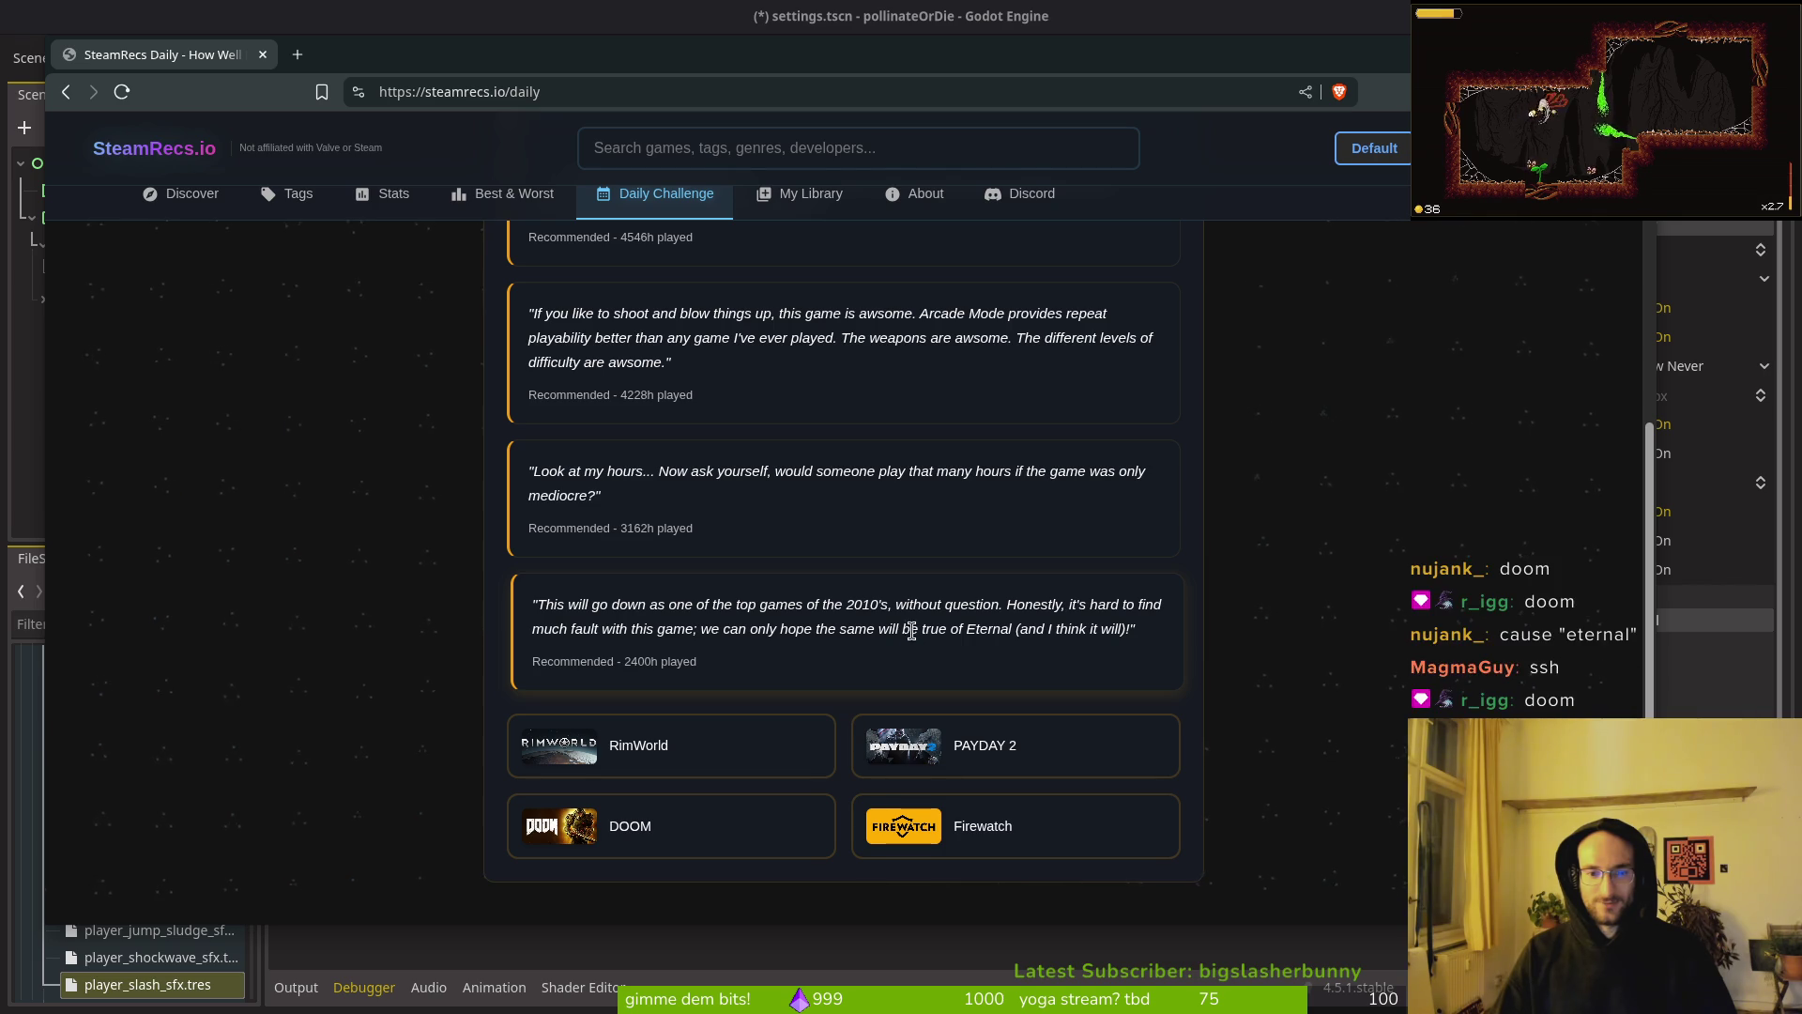
left_click(628, 822)
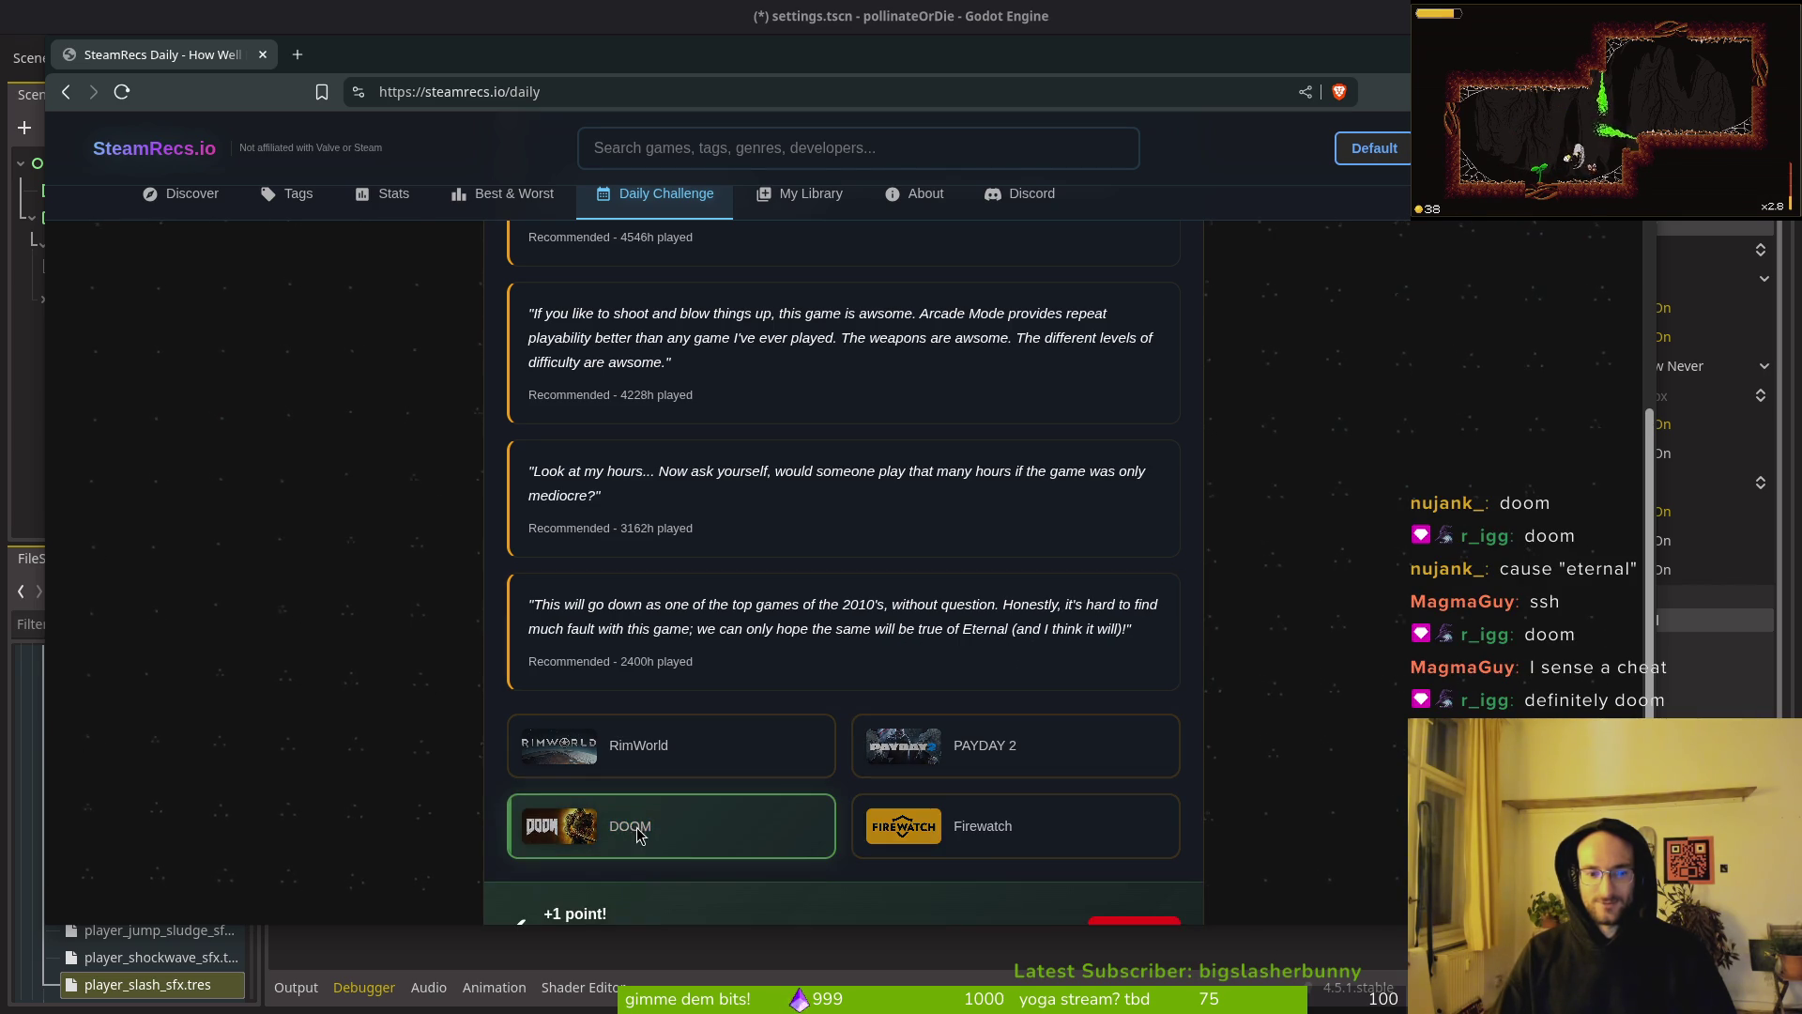
left_click(1130, 711)
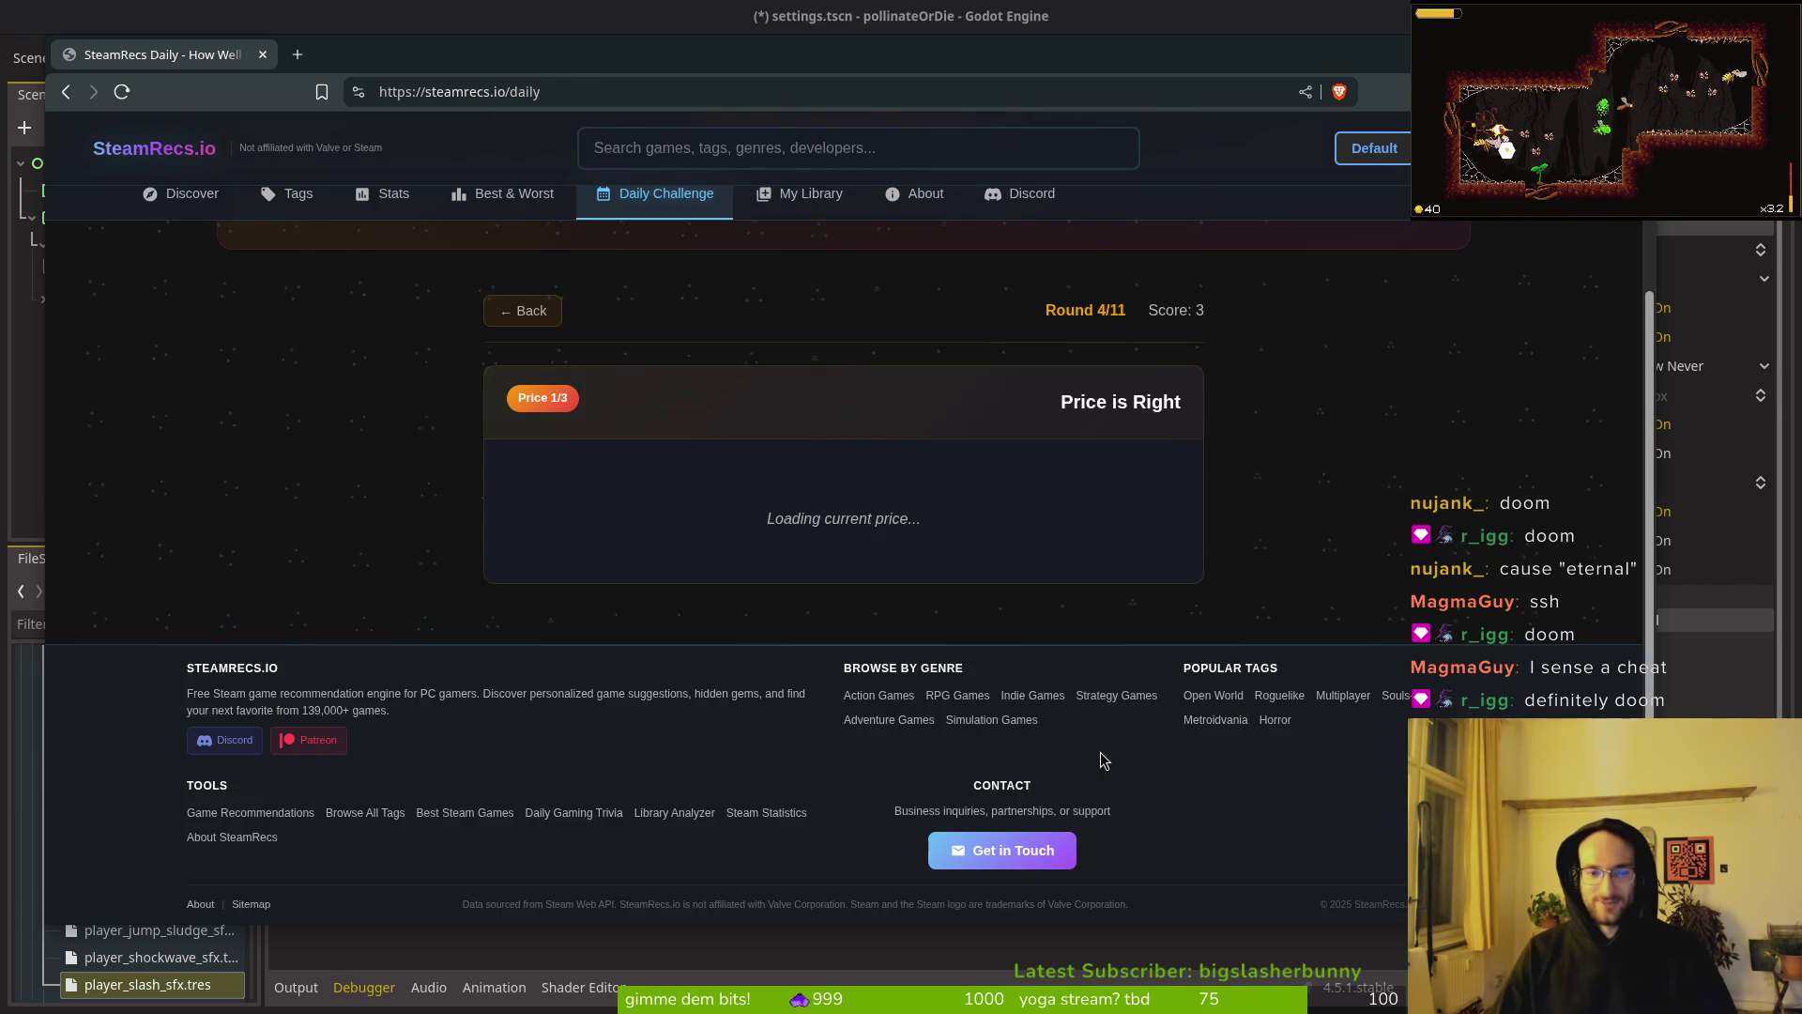
Step: Maximize the browser and guess BeamNG.drive's price at €20, €30, then €25
double_click(804, 49)
type("20")
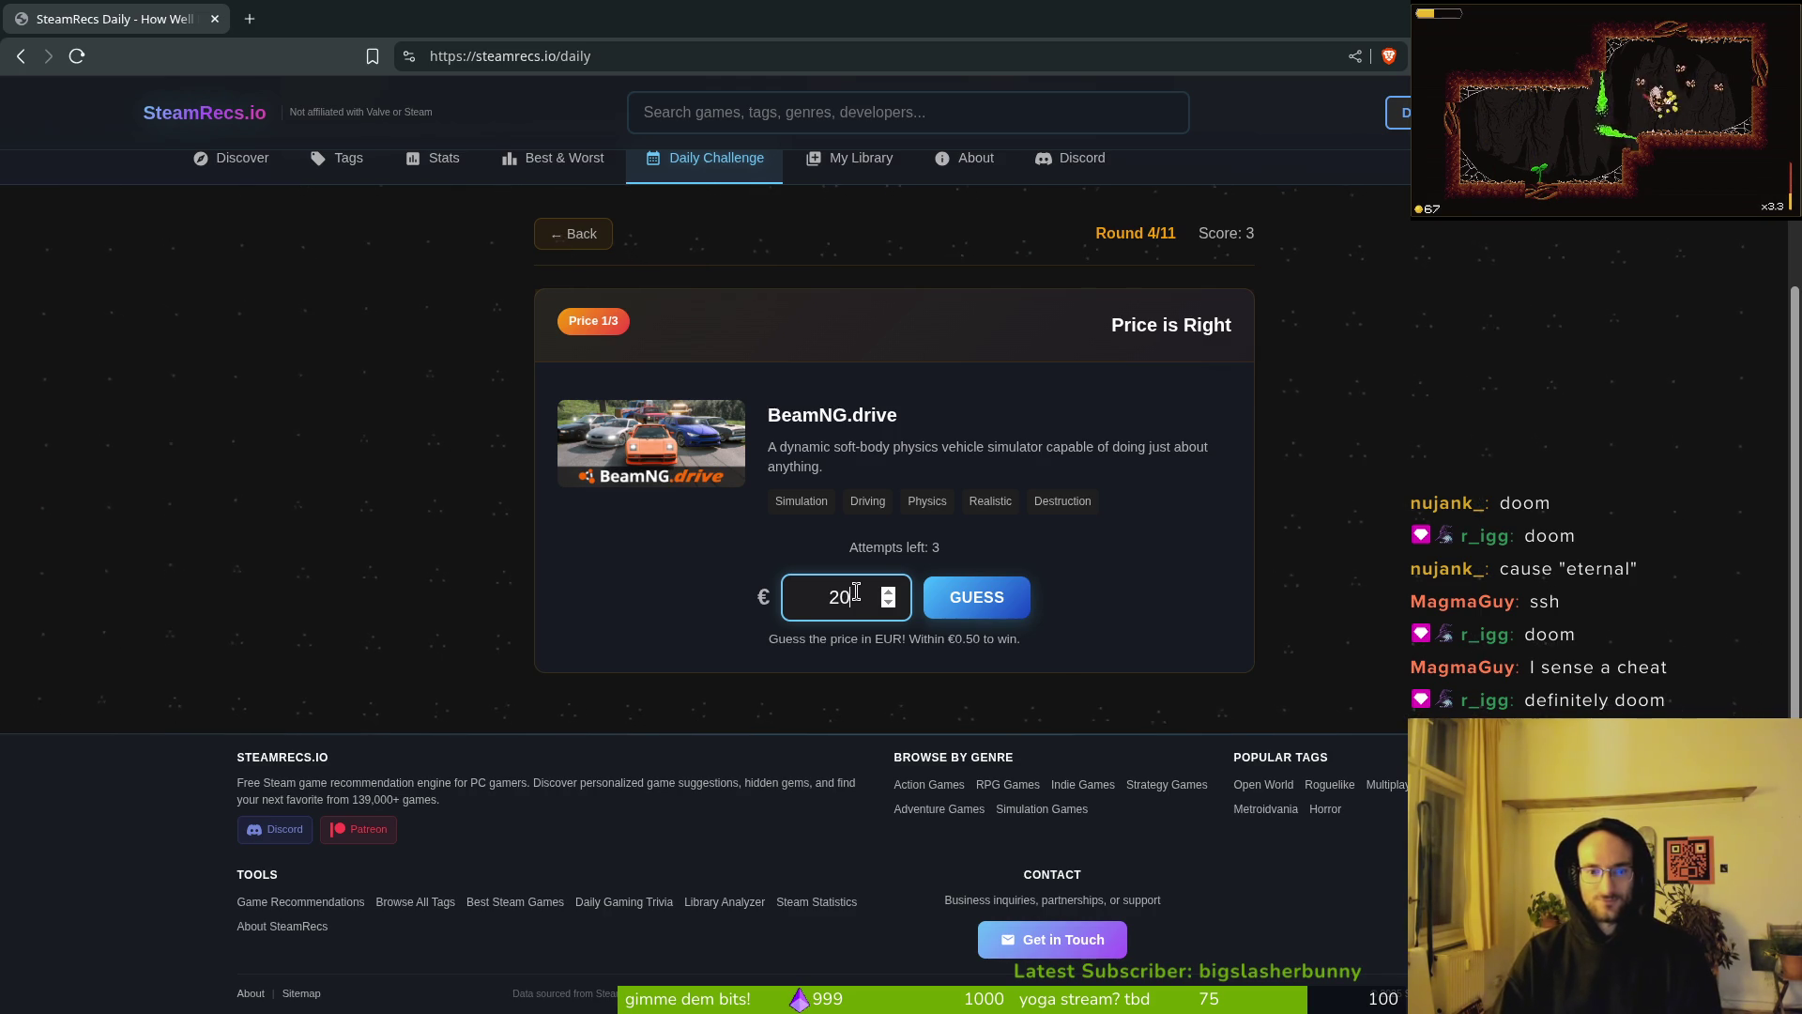
left_click(978, 597)
type("30")
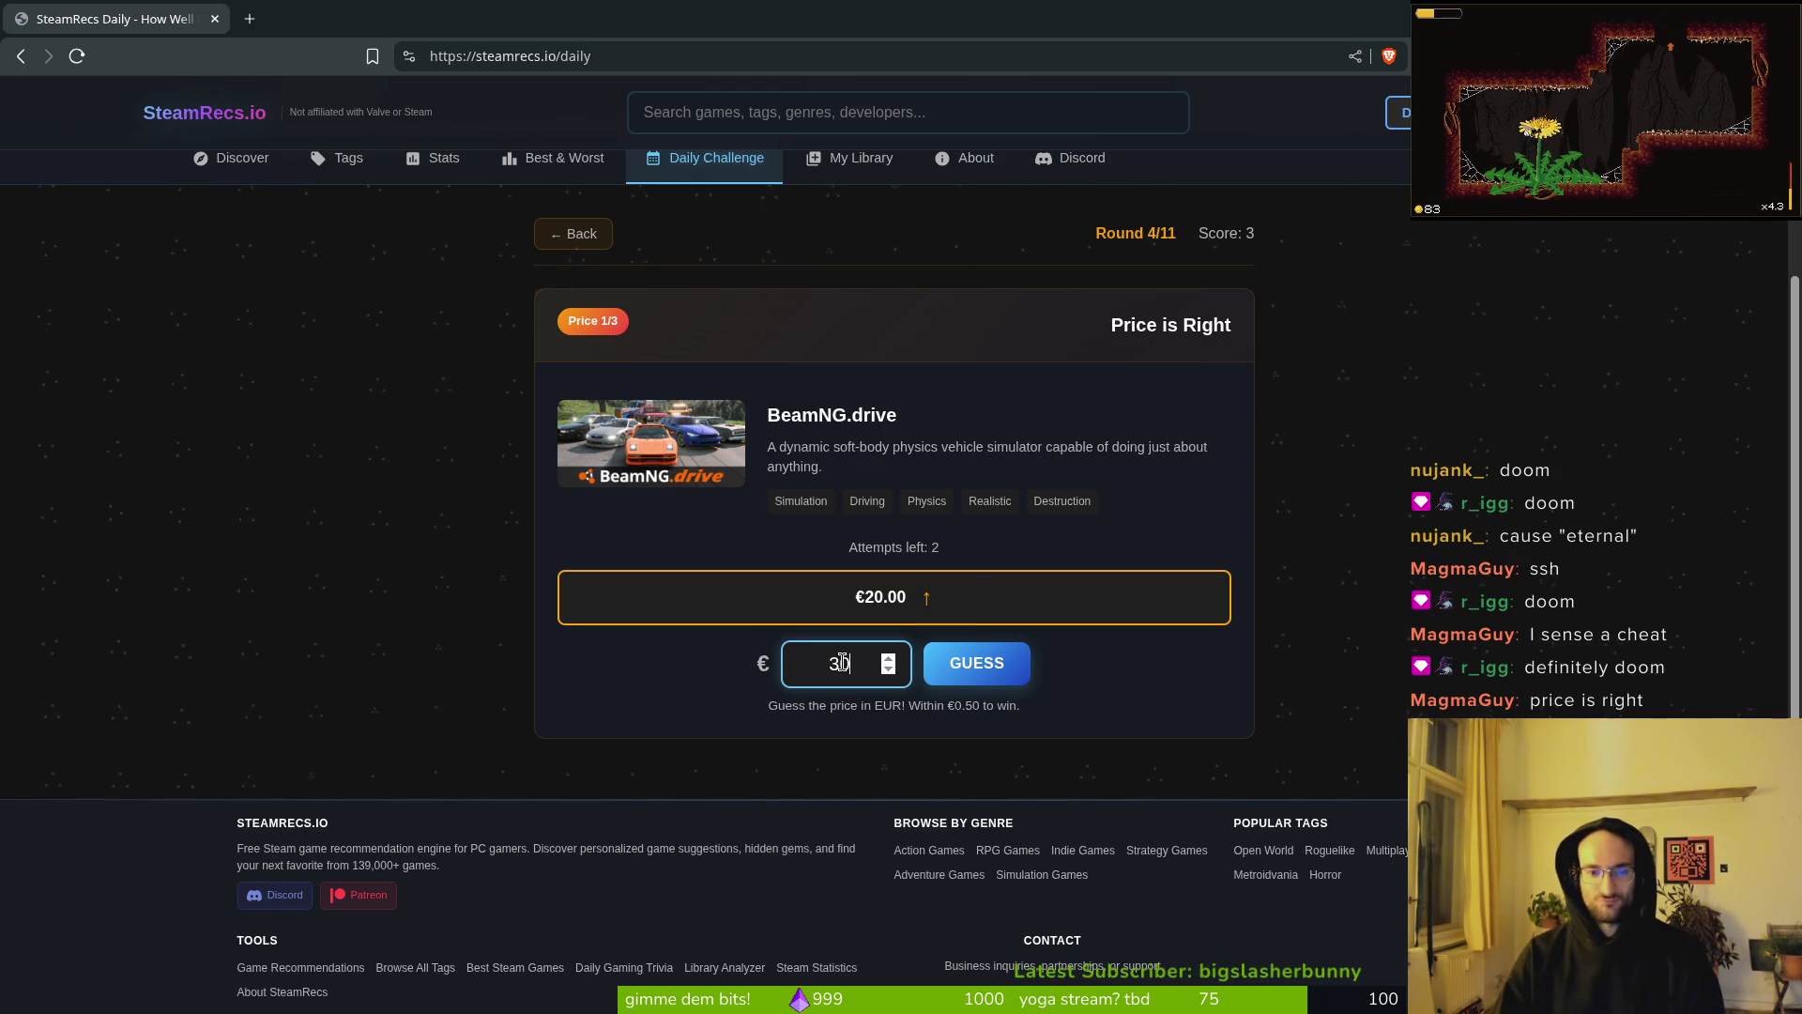
left_click(976, 663)
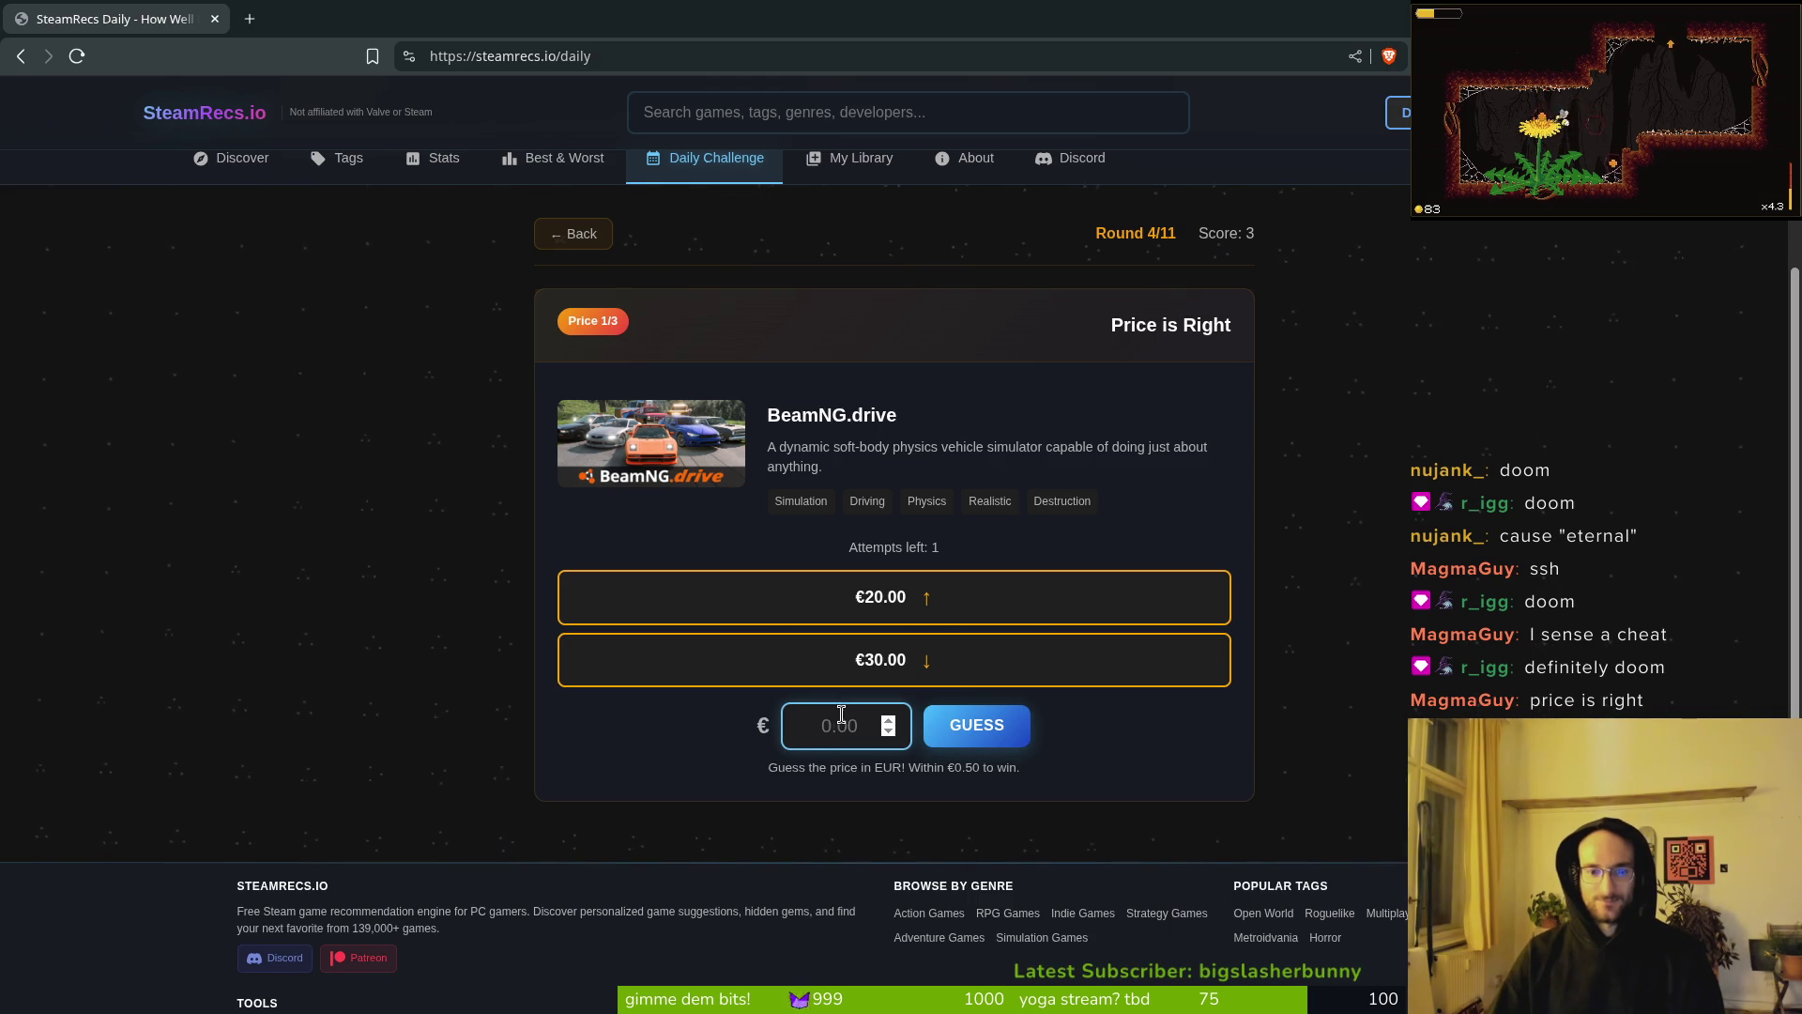
type("250")
key("BackSpace")
left_click(995, 732)
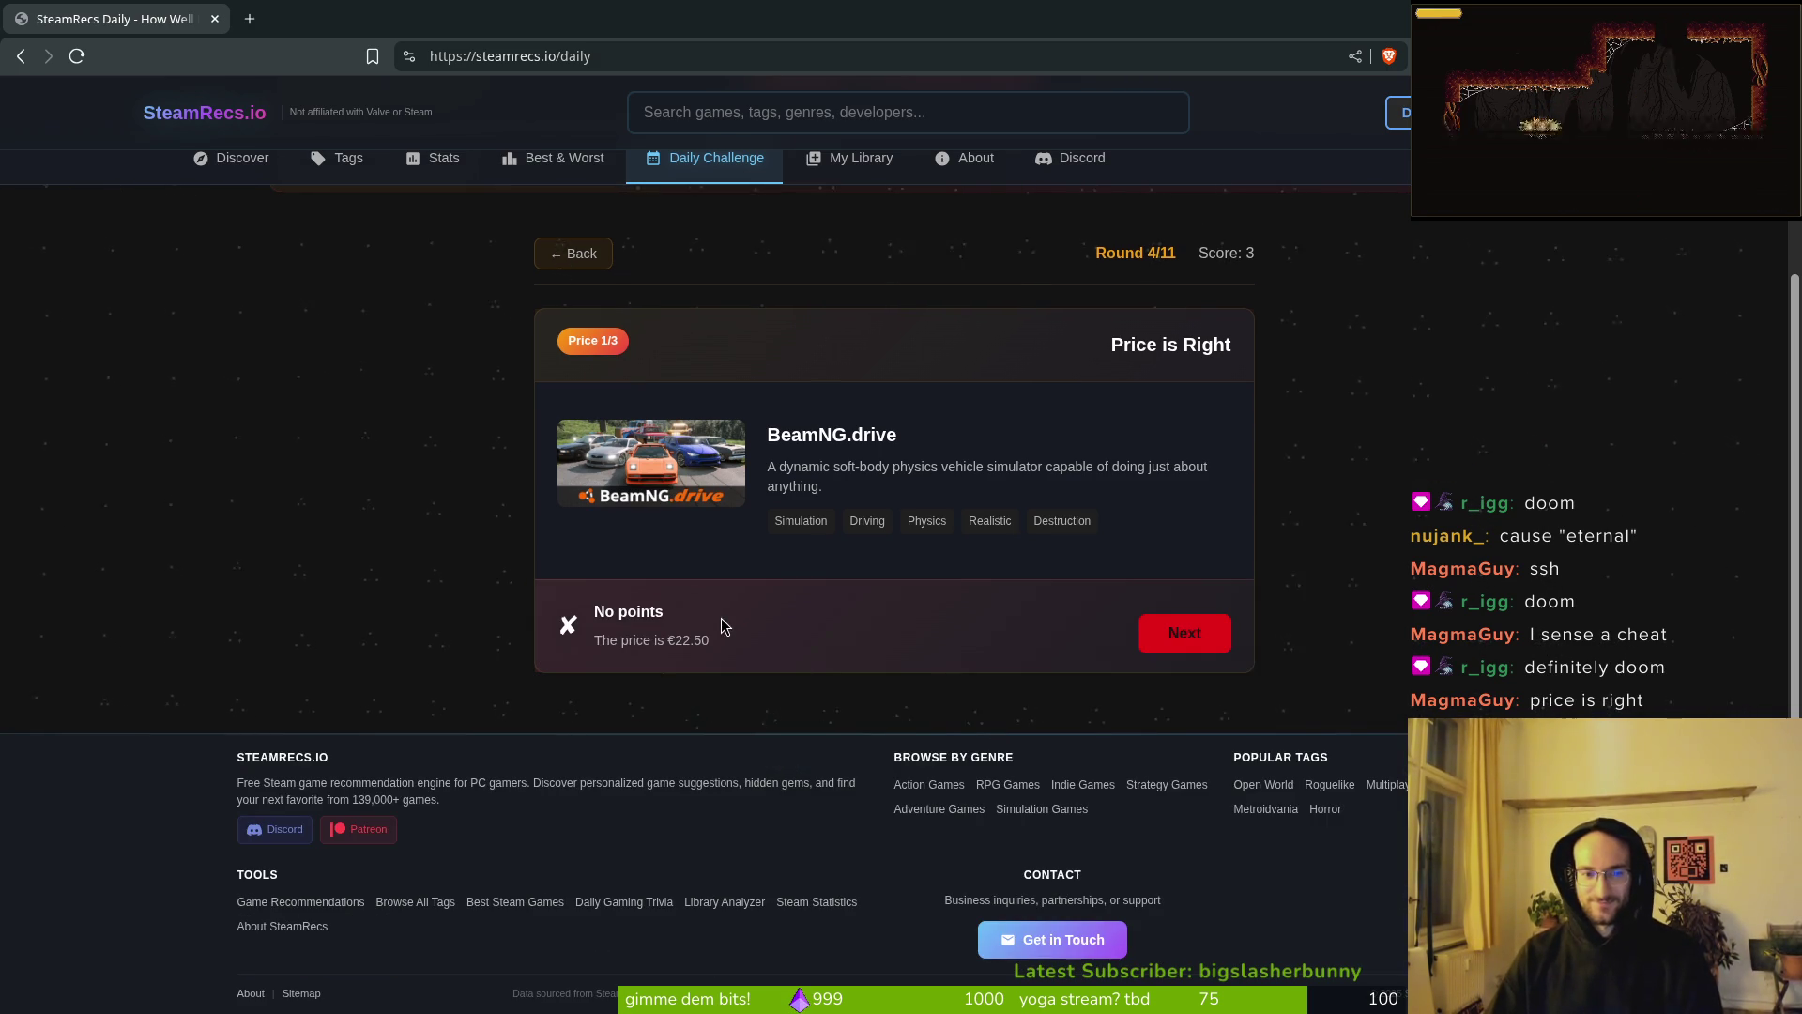
left_click(1167, 657)
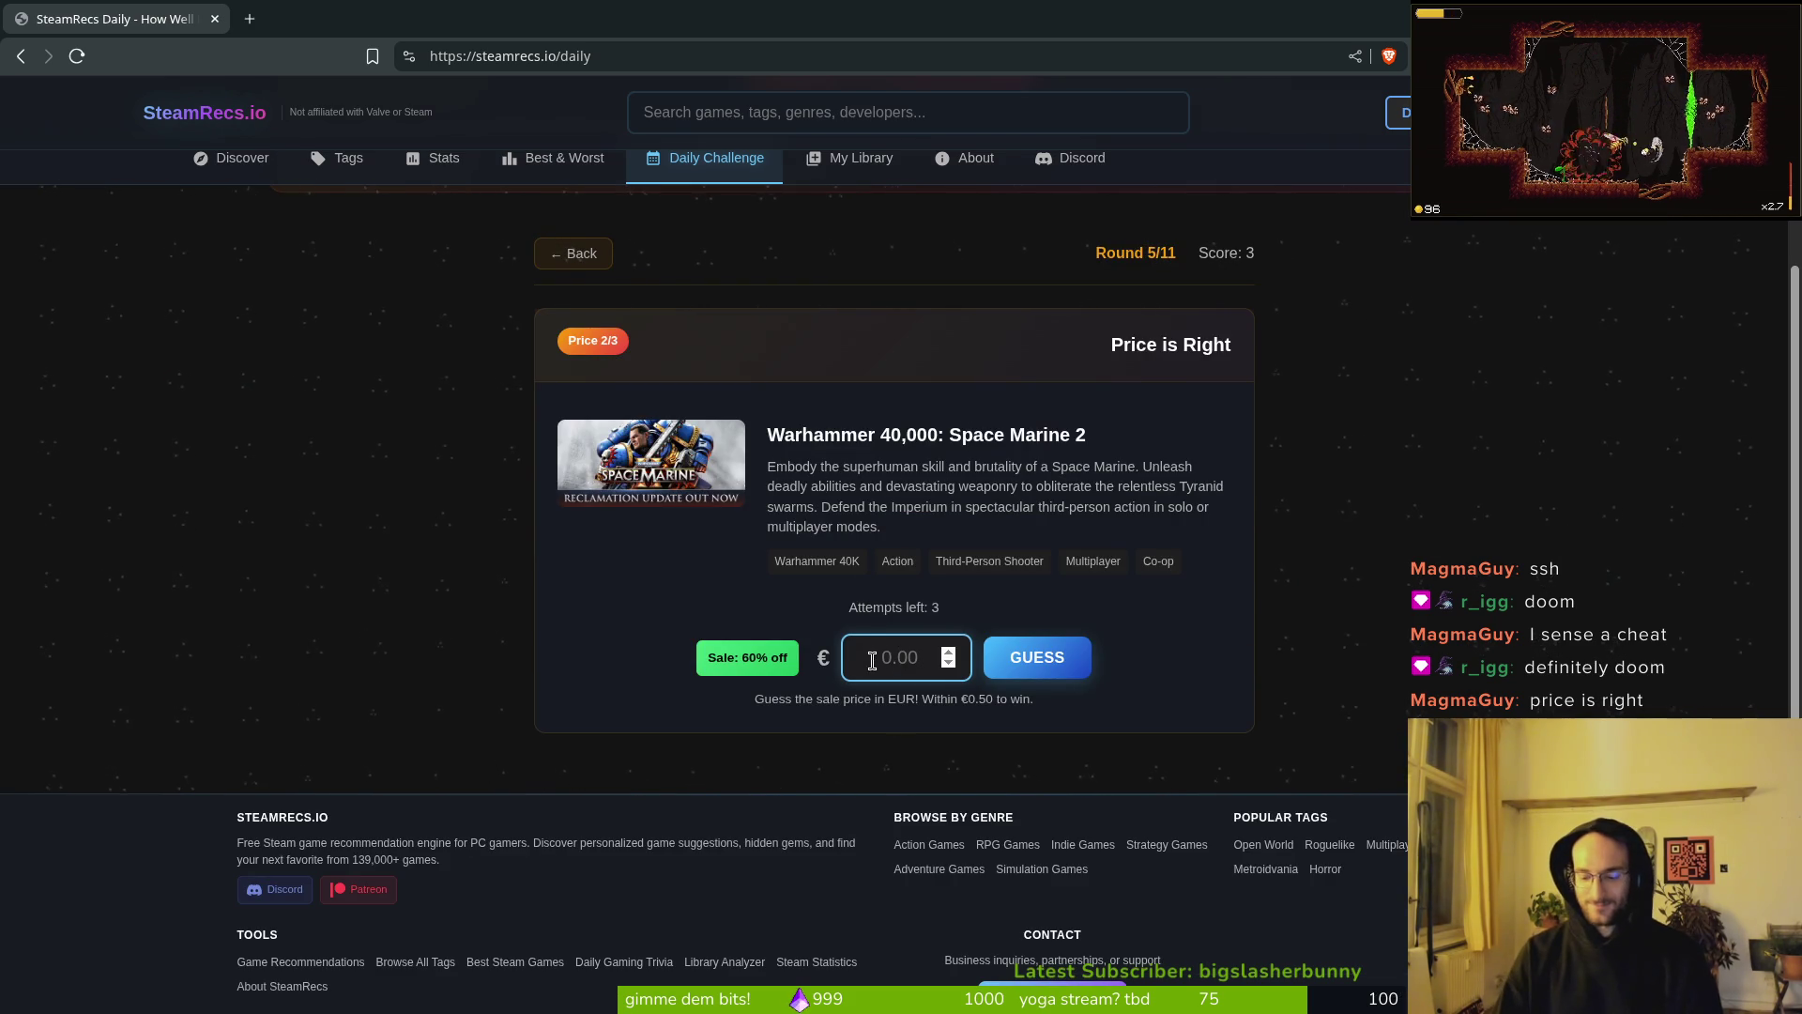
Step: Guess Space Marine 2's price at €59, €39, then €20, and continue to round 6
type("59")
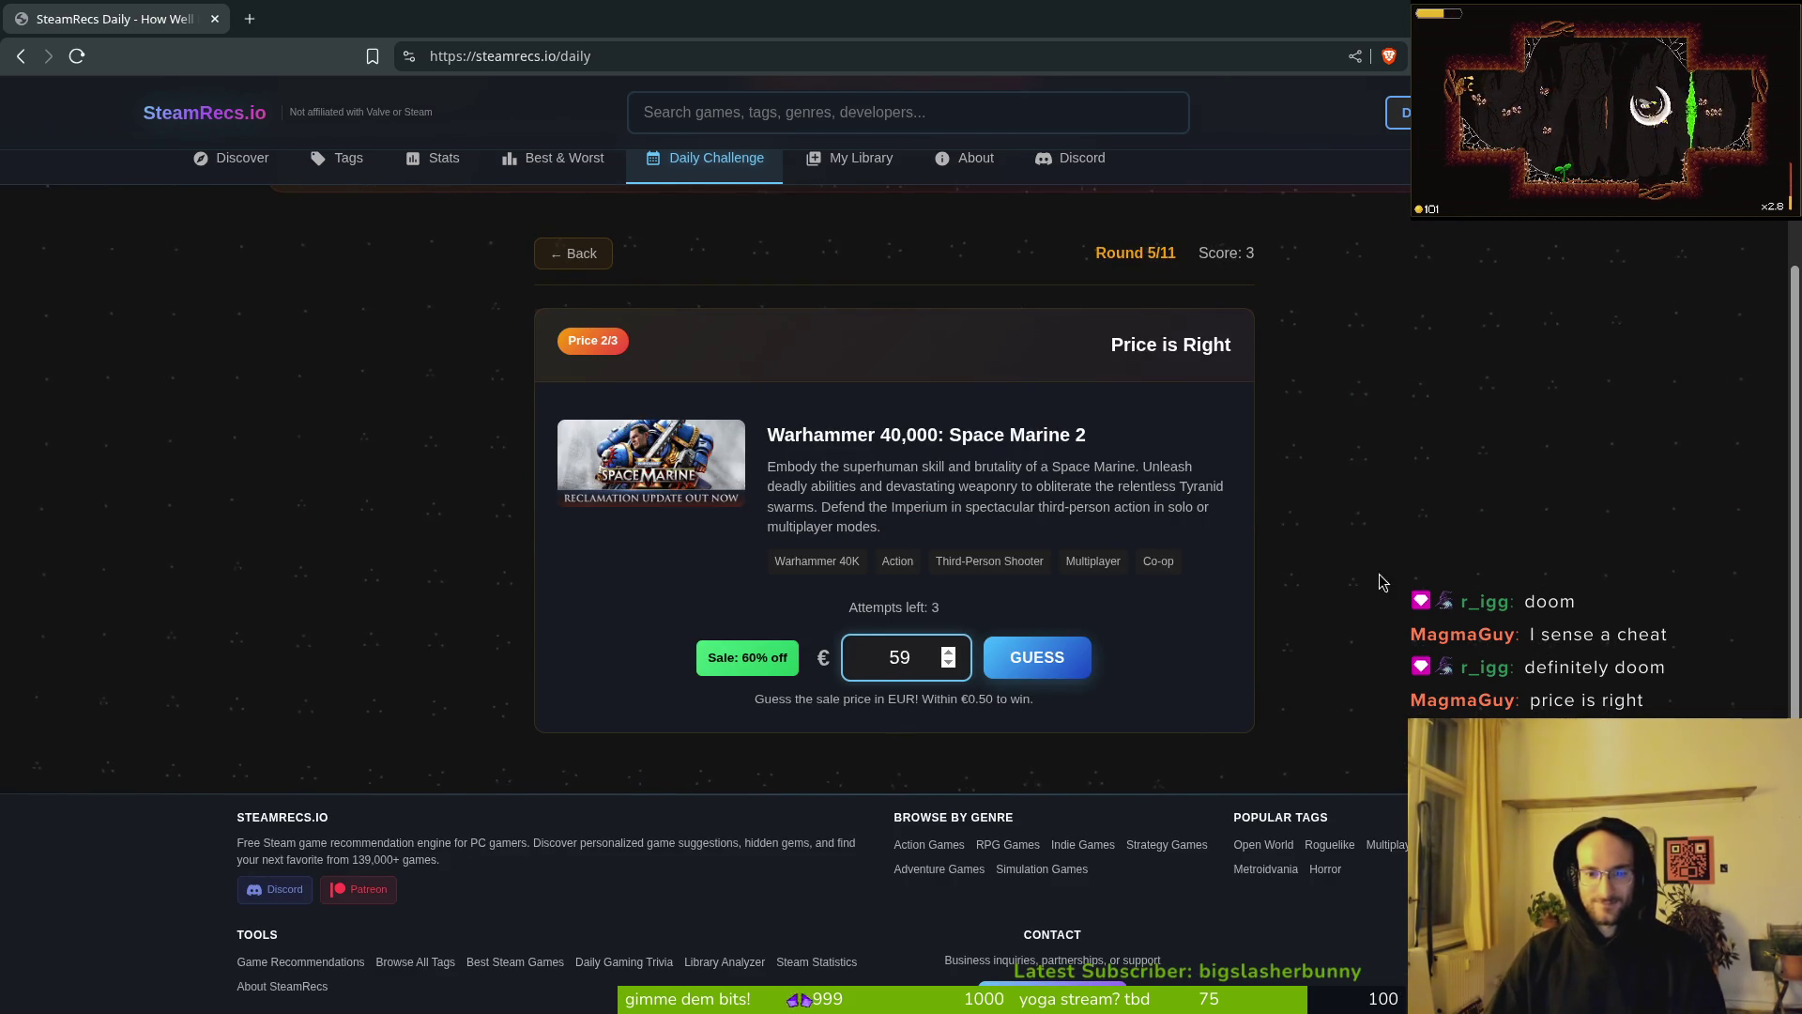
left_click(1055, 669)
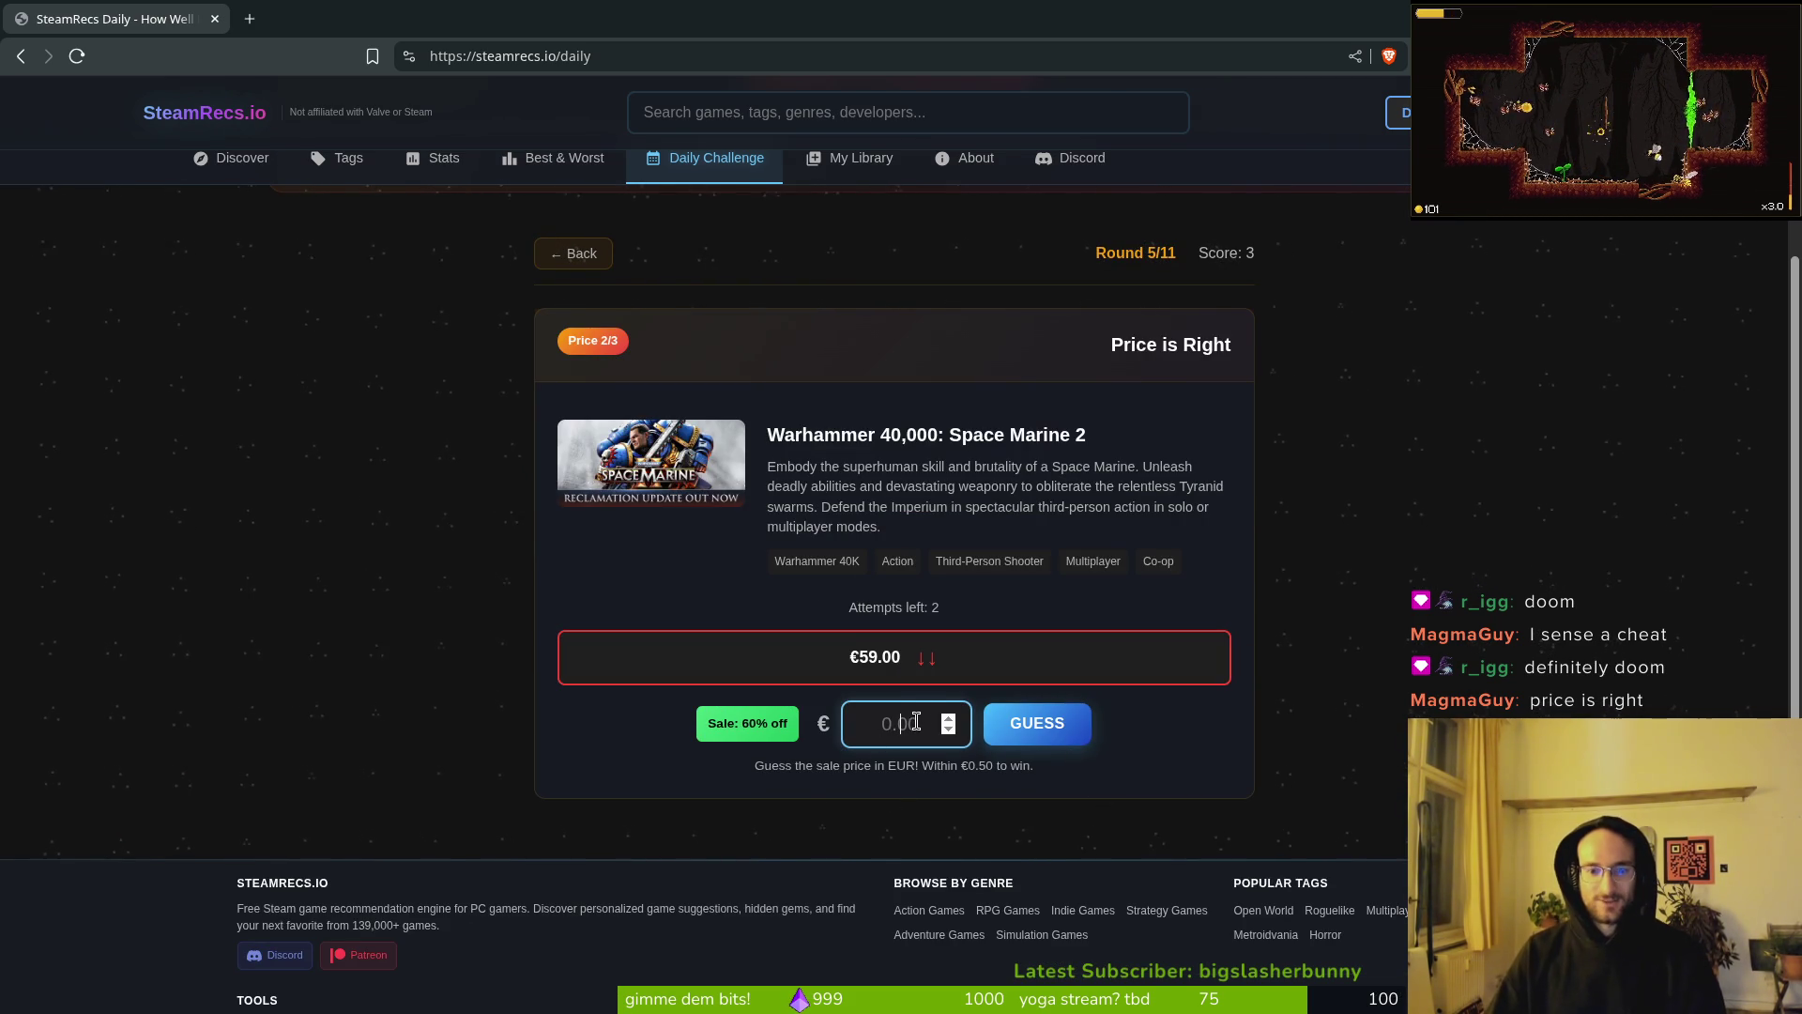
type("30")
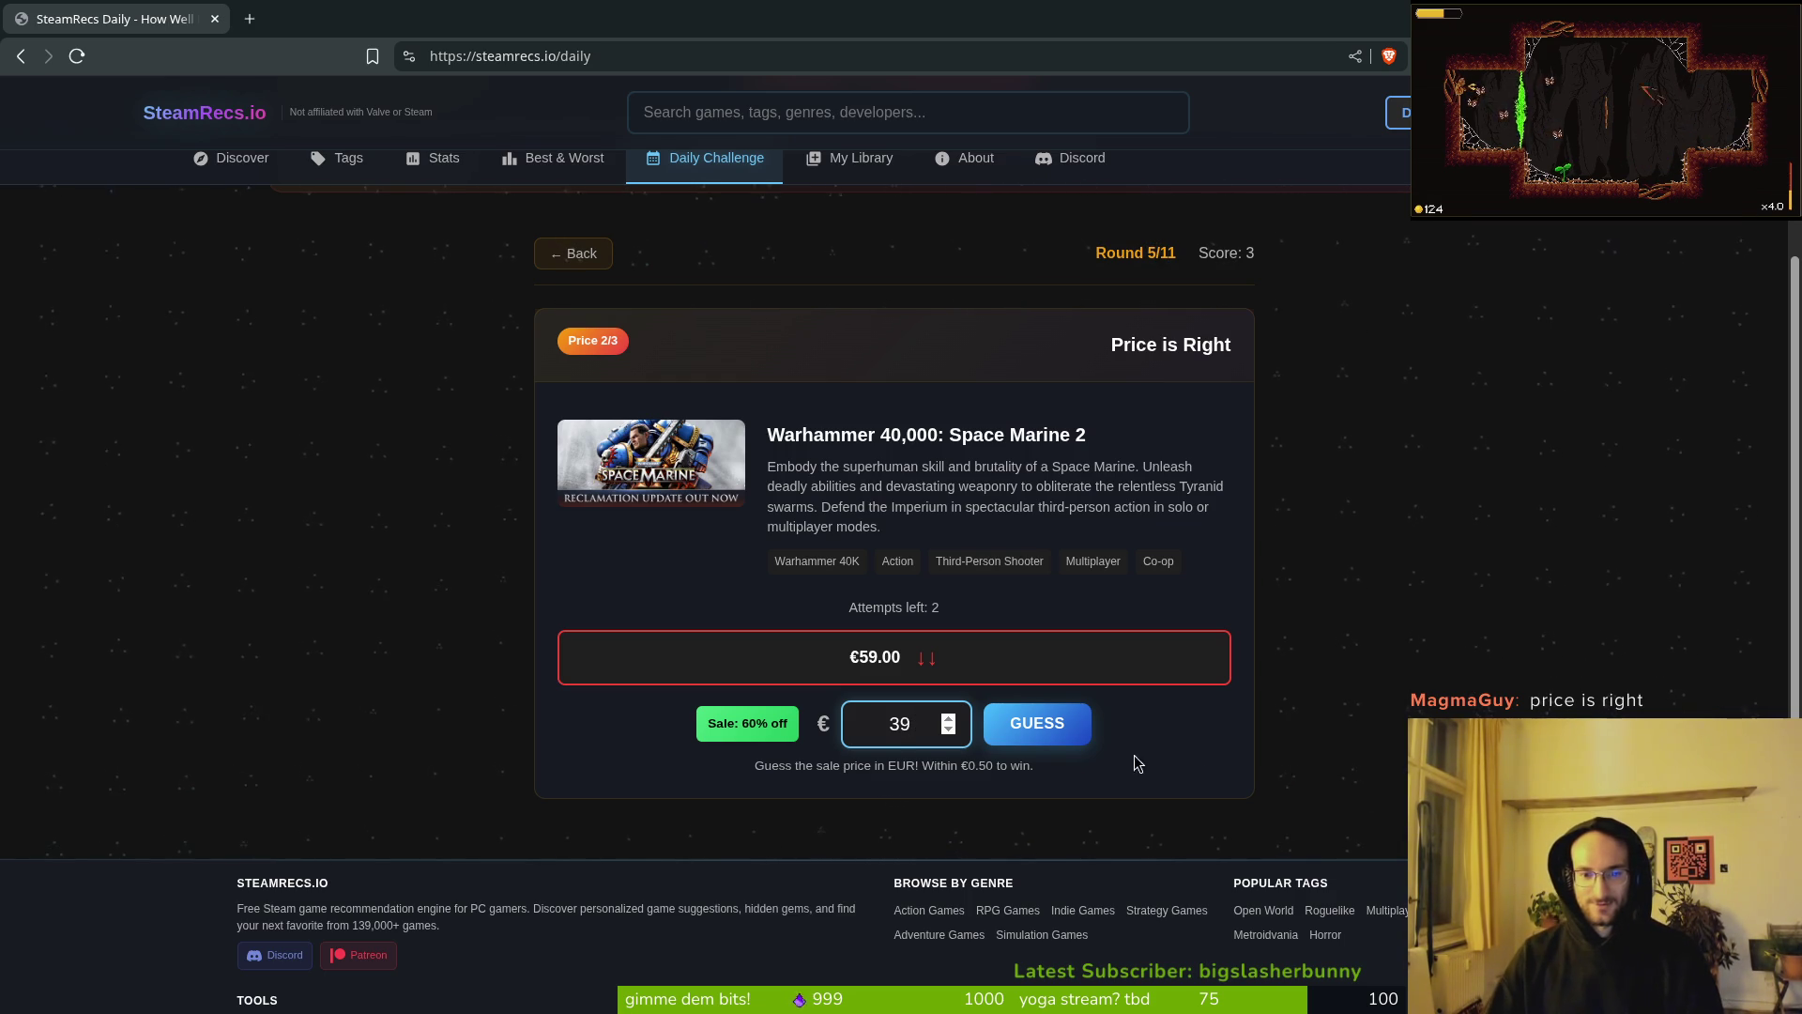
left_click(1041, 724)
type("20")
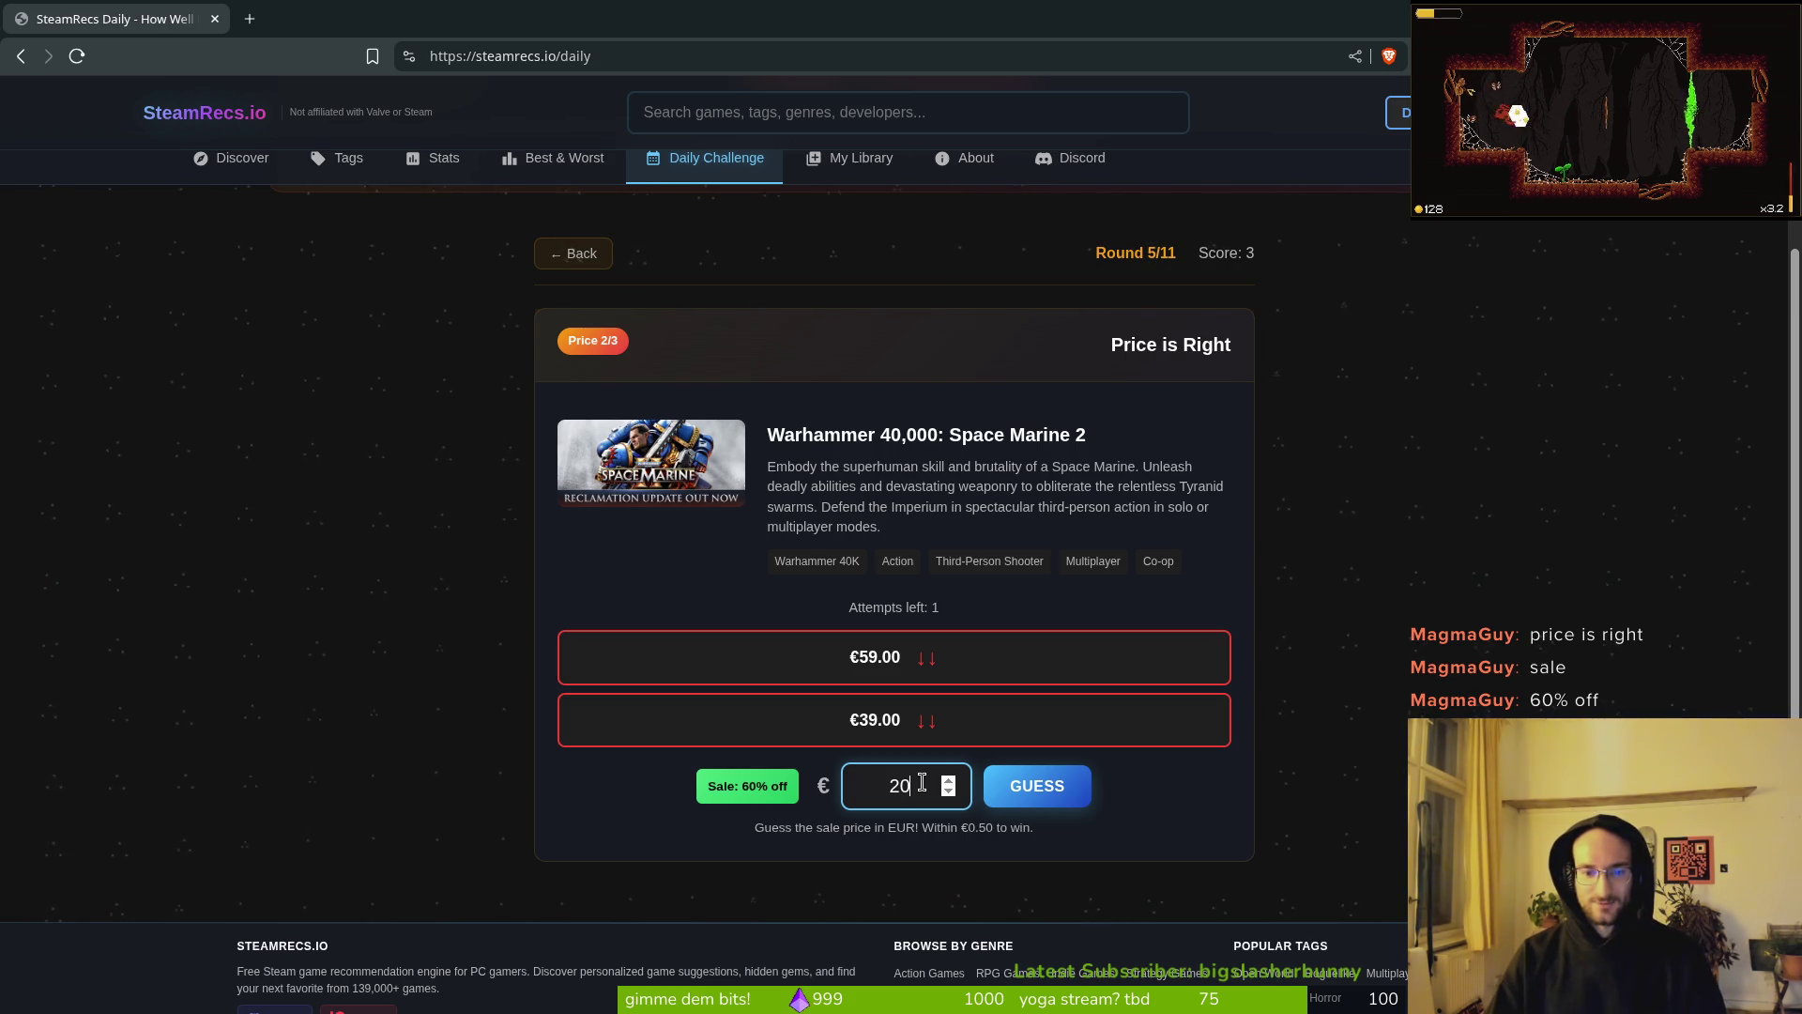
left_click(1056, 784)
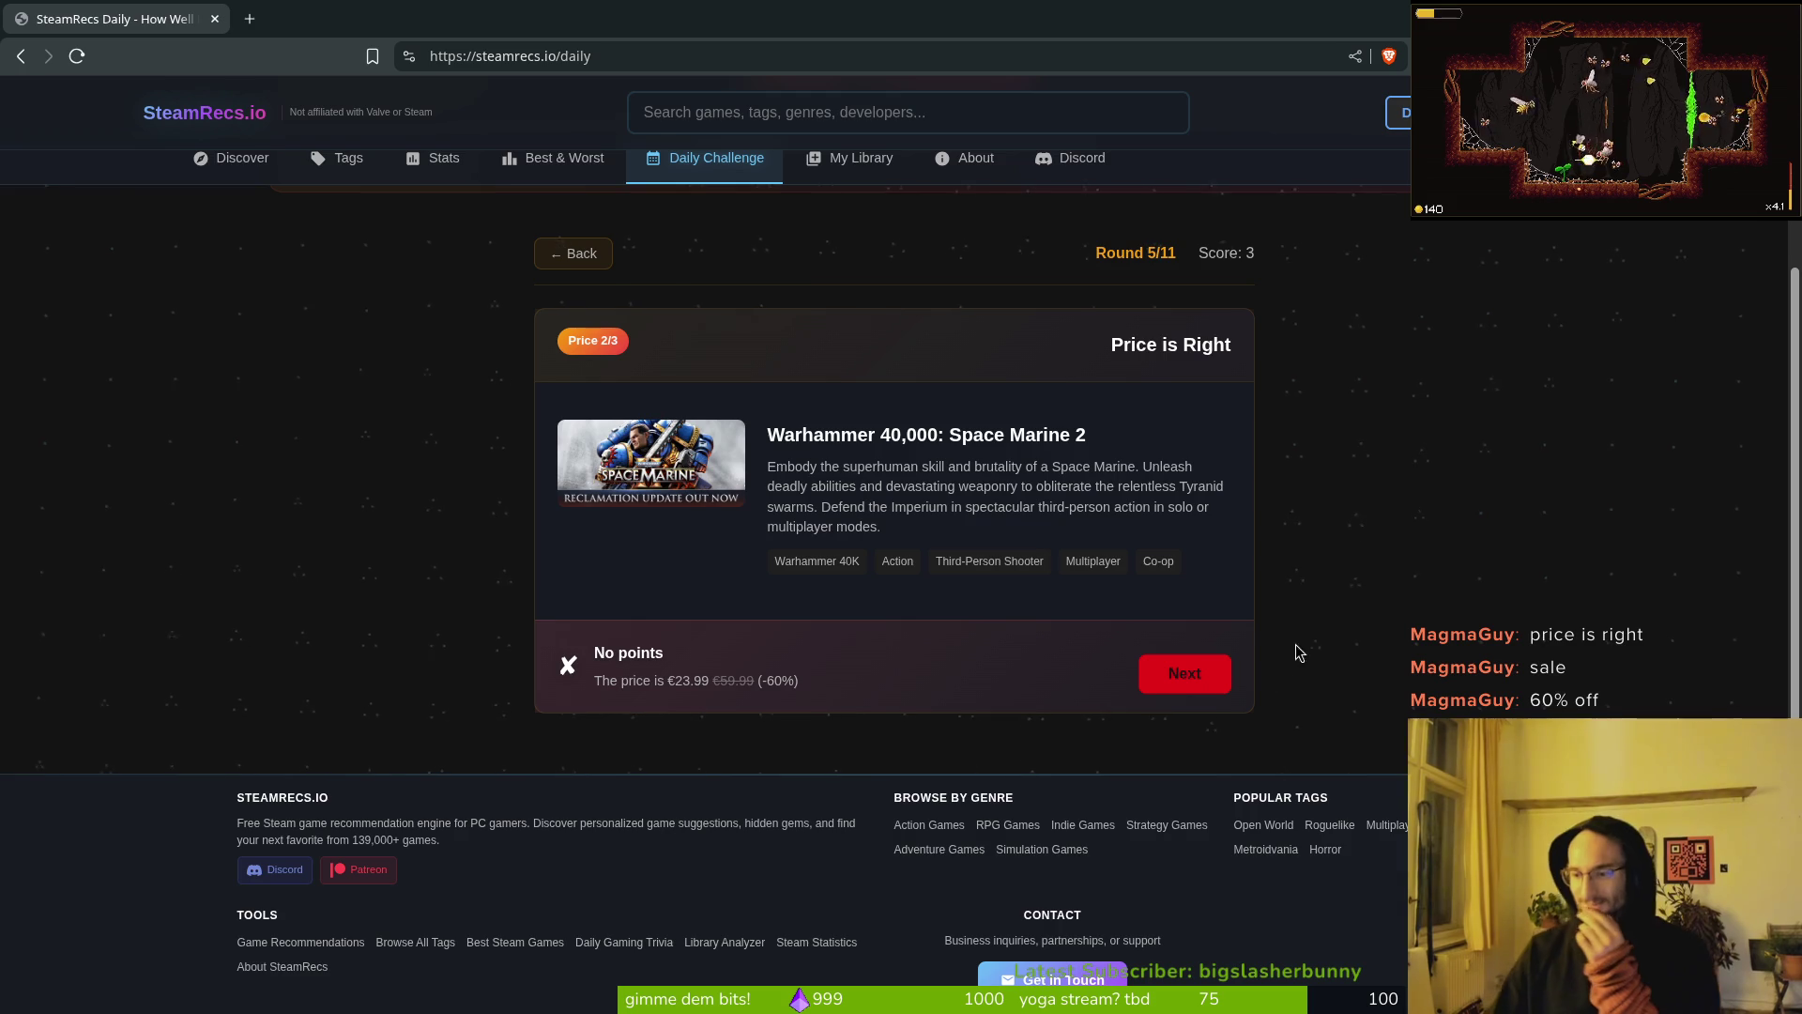
left_click(1180, 673)
type("8")
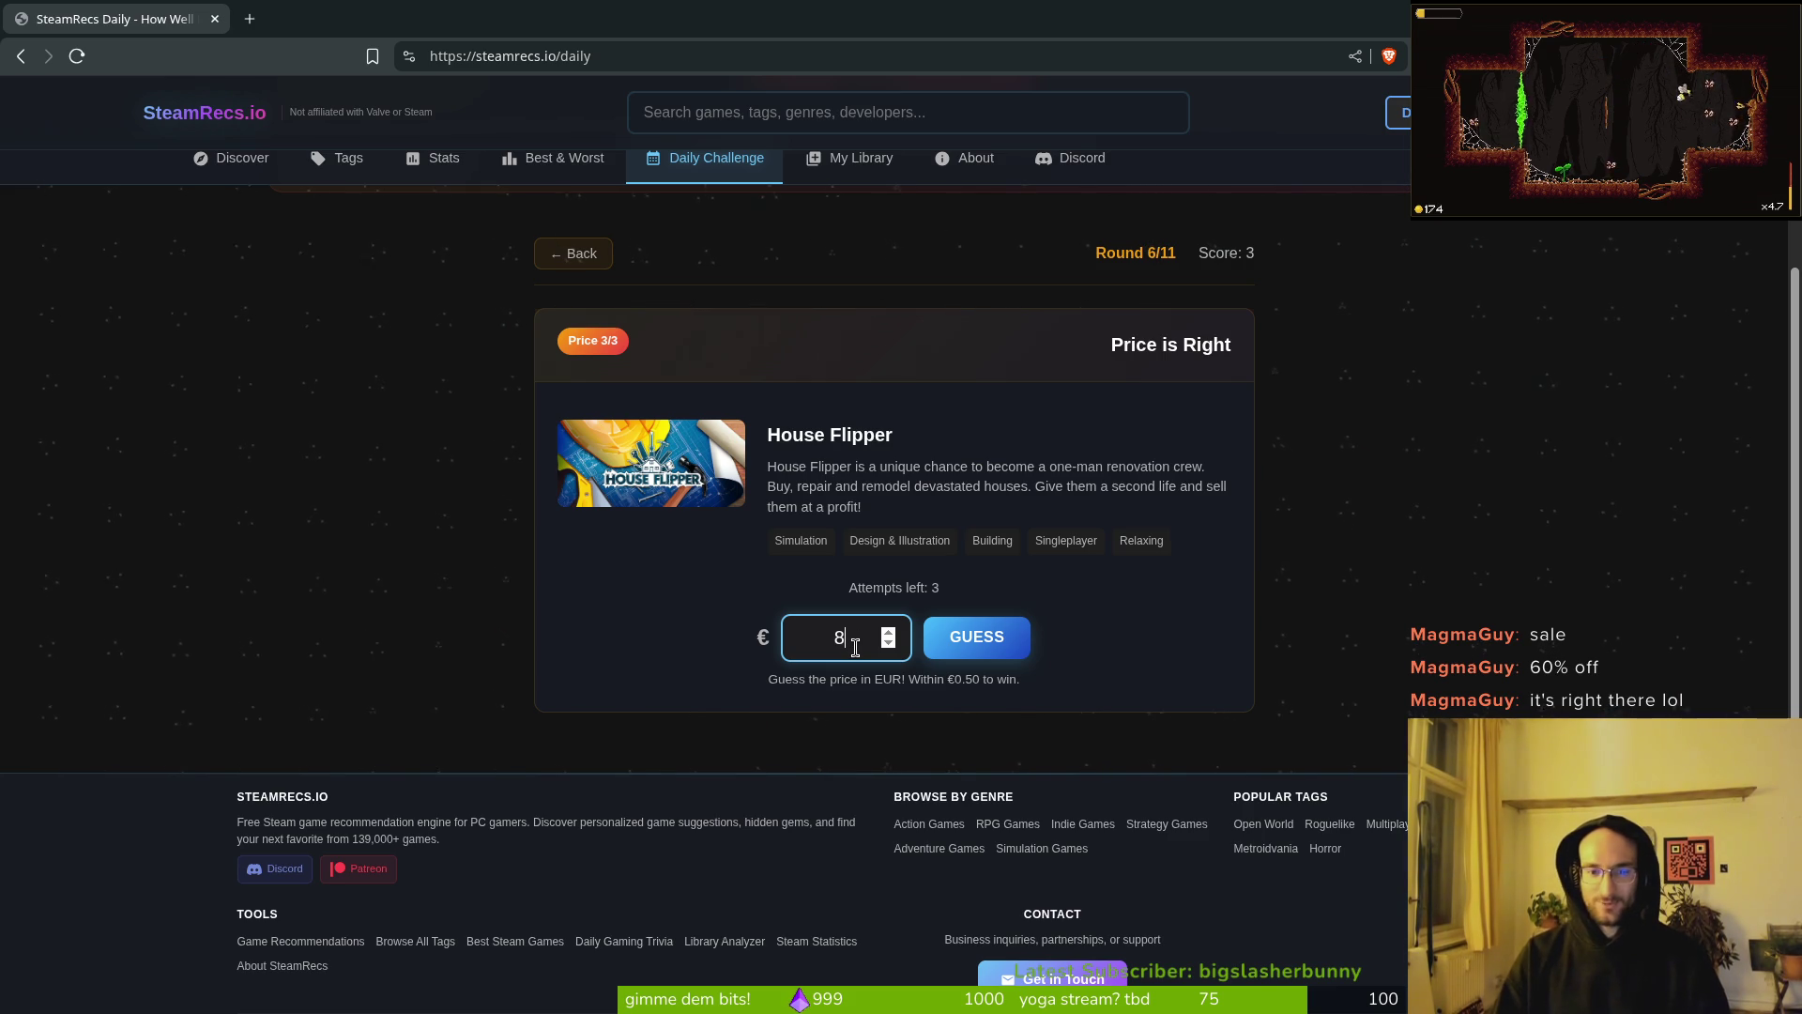
Step: Guess House Flipper's price at €8, €16, then €20, and advance to the Popularity Contest
left_click(979, 640)
type("16")
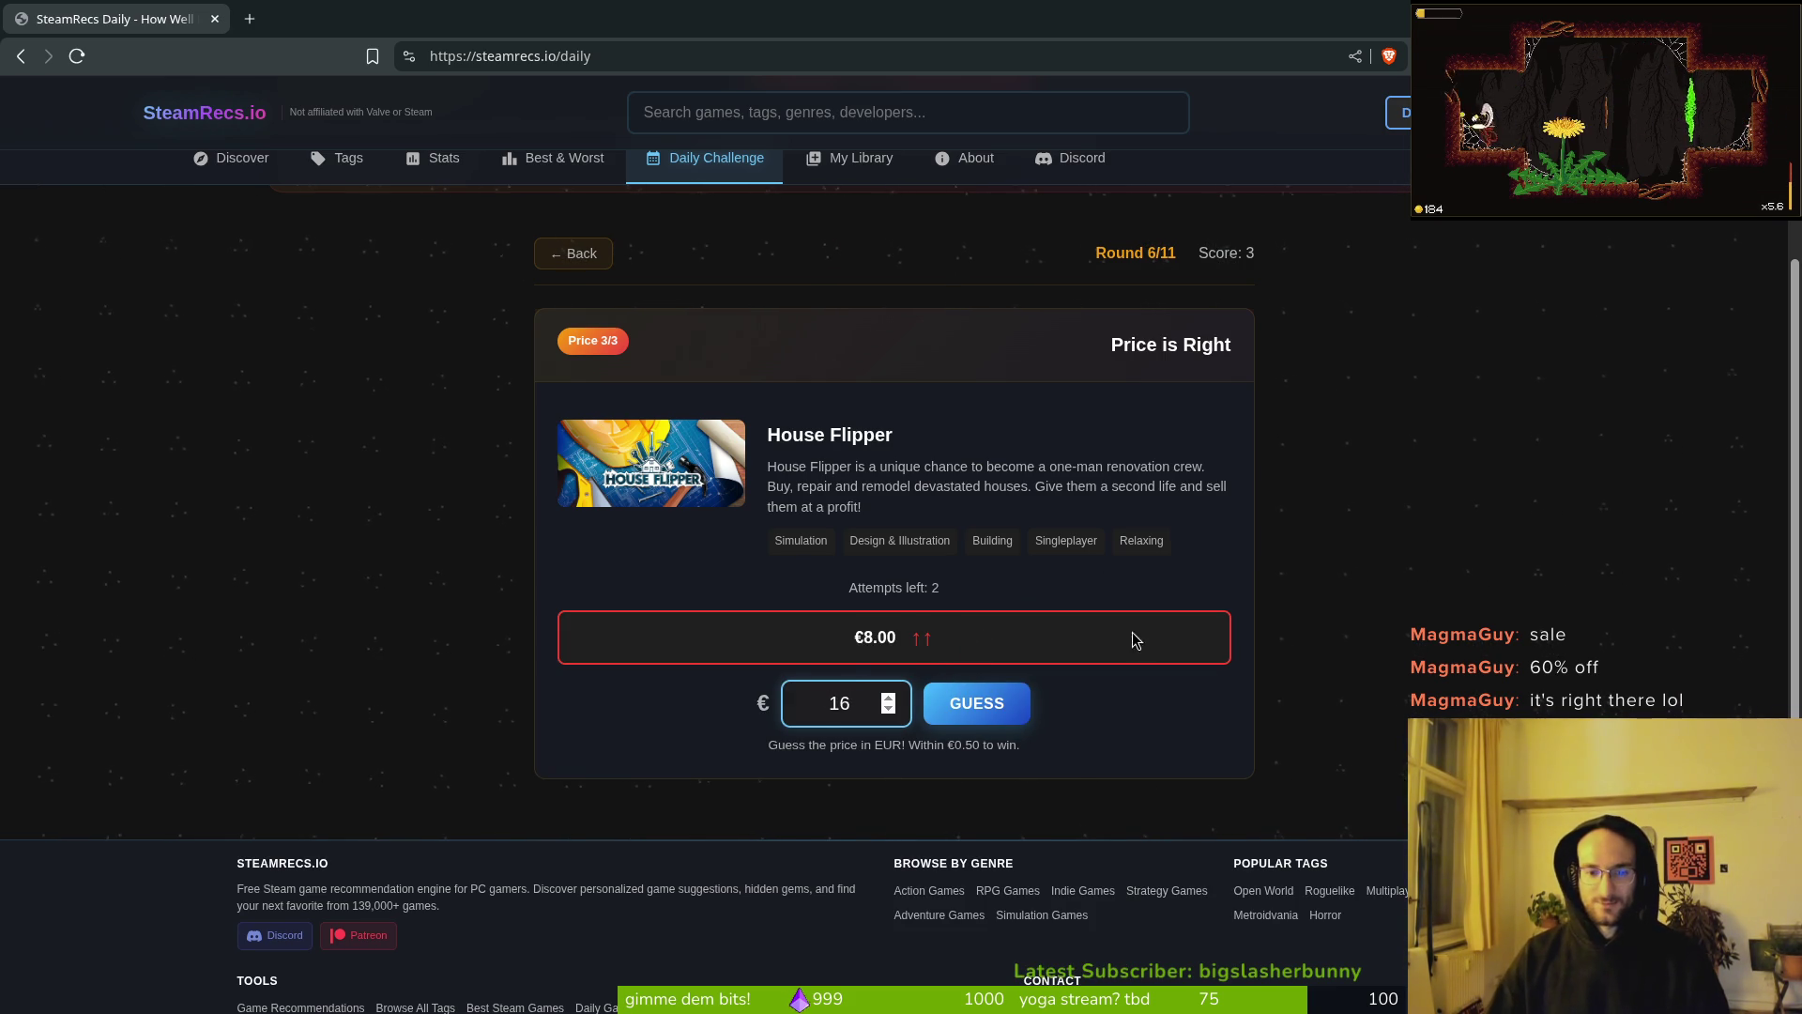
left_click(984, 704)
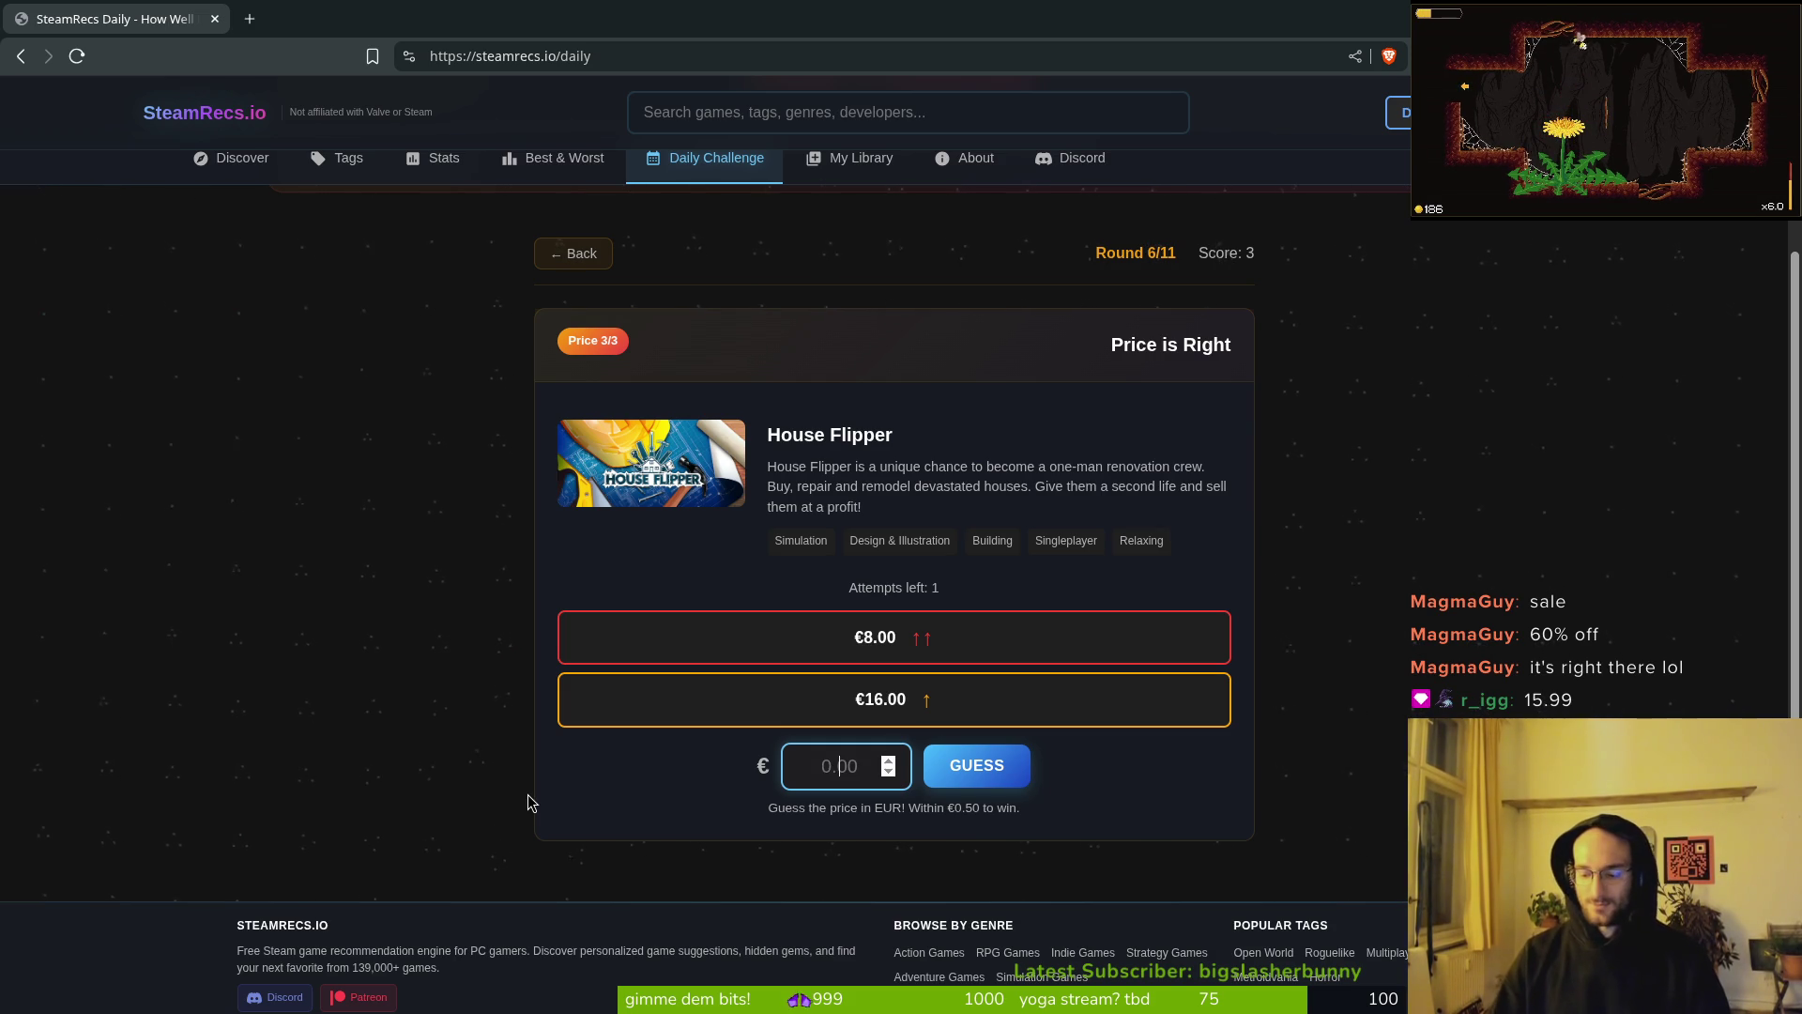
type("20")
left_click(976, 765)
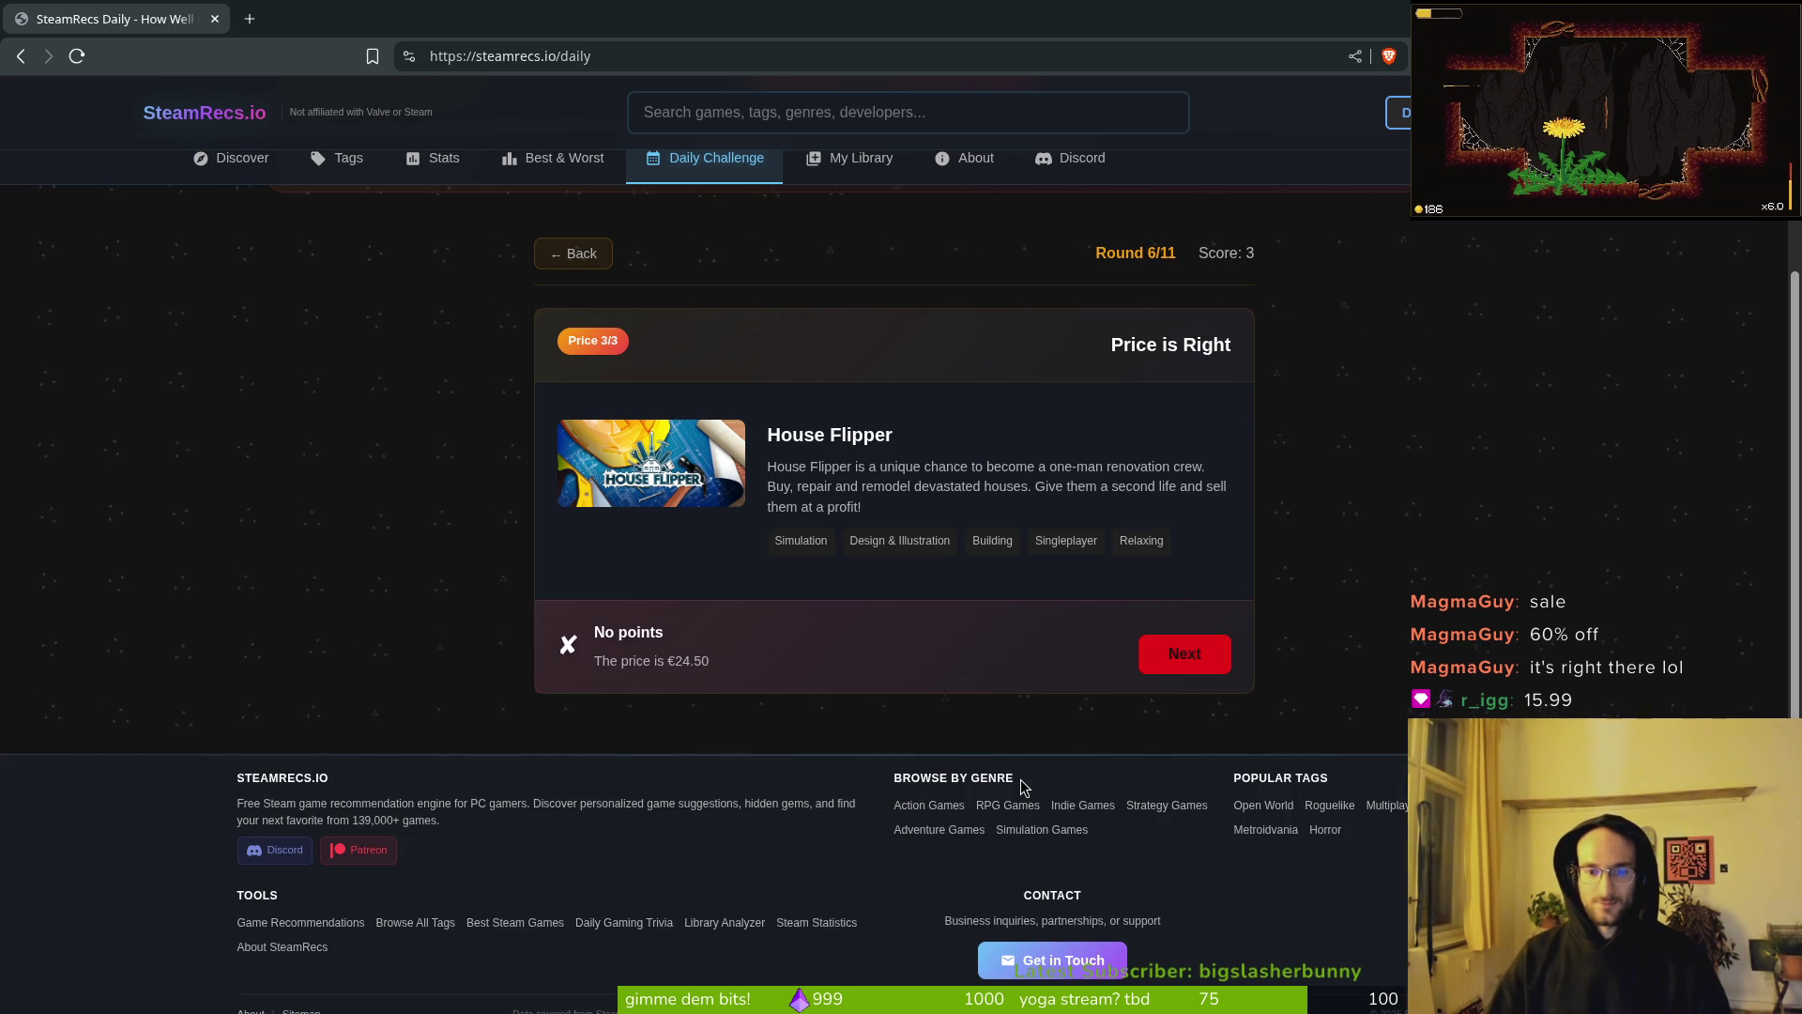
left_click(1216, 658)
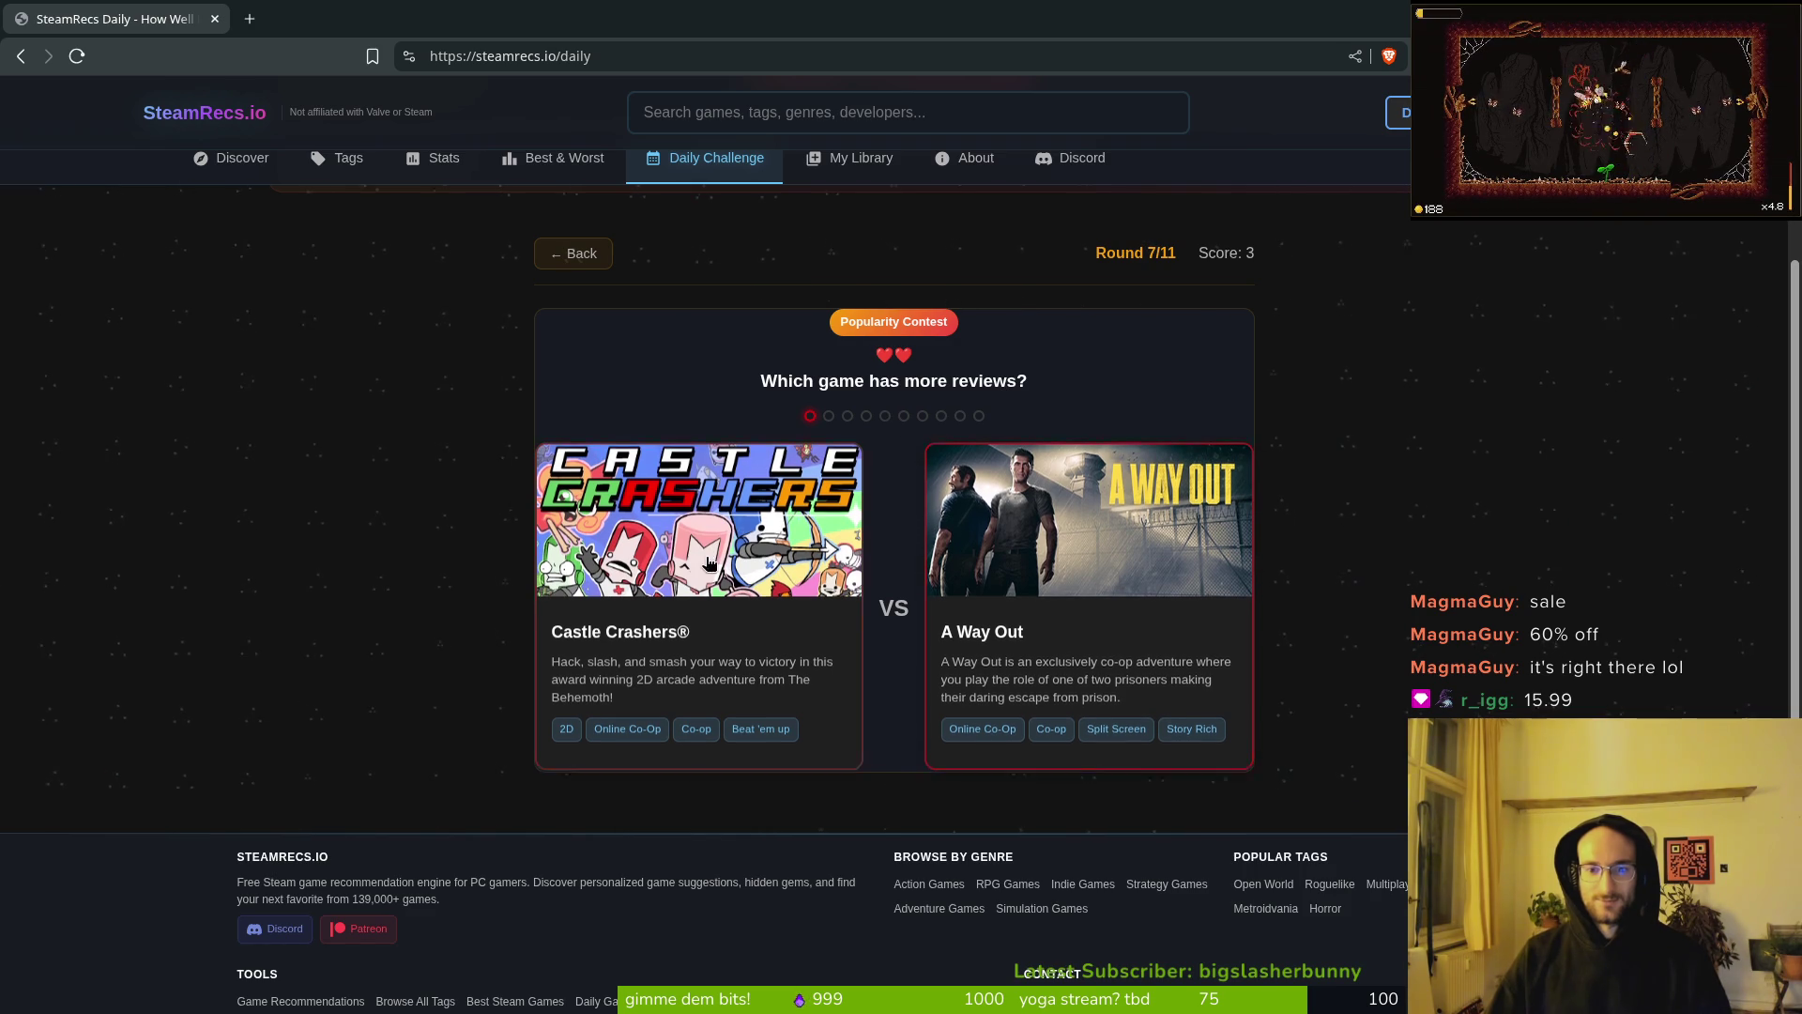
Step: Pick the more-reviewed game in each matchup (Castle Crashers, Shadow of War, Left 4 Dead 2…), then Portal as higher rated
left_click(804, 561)
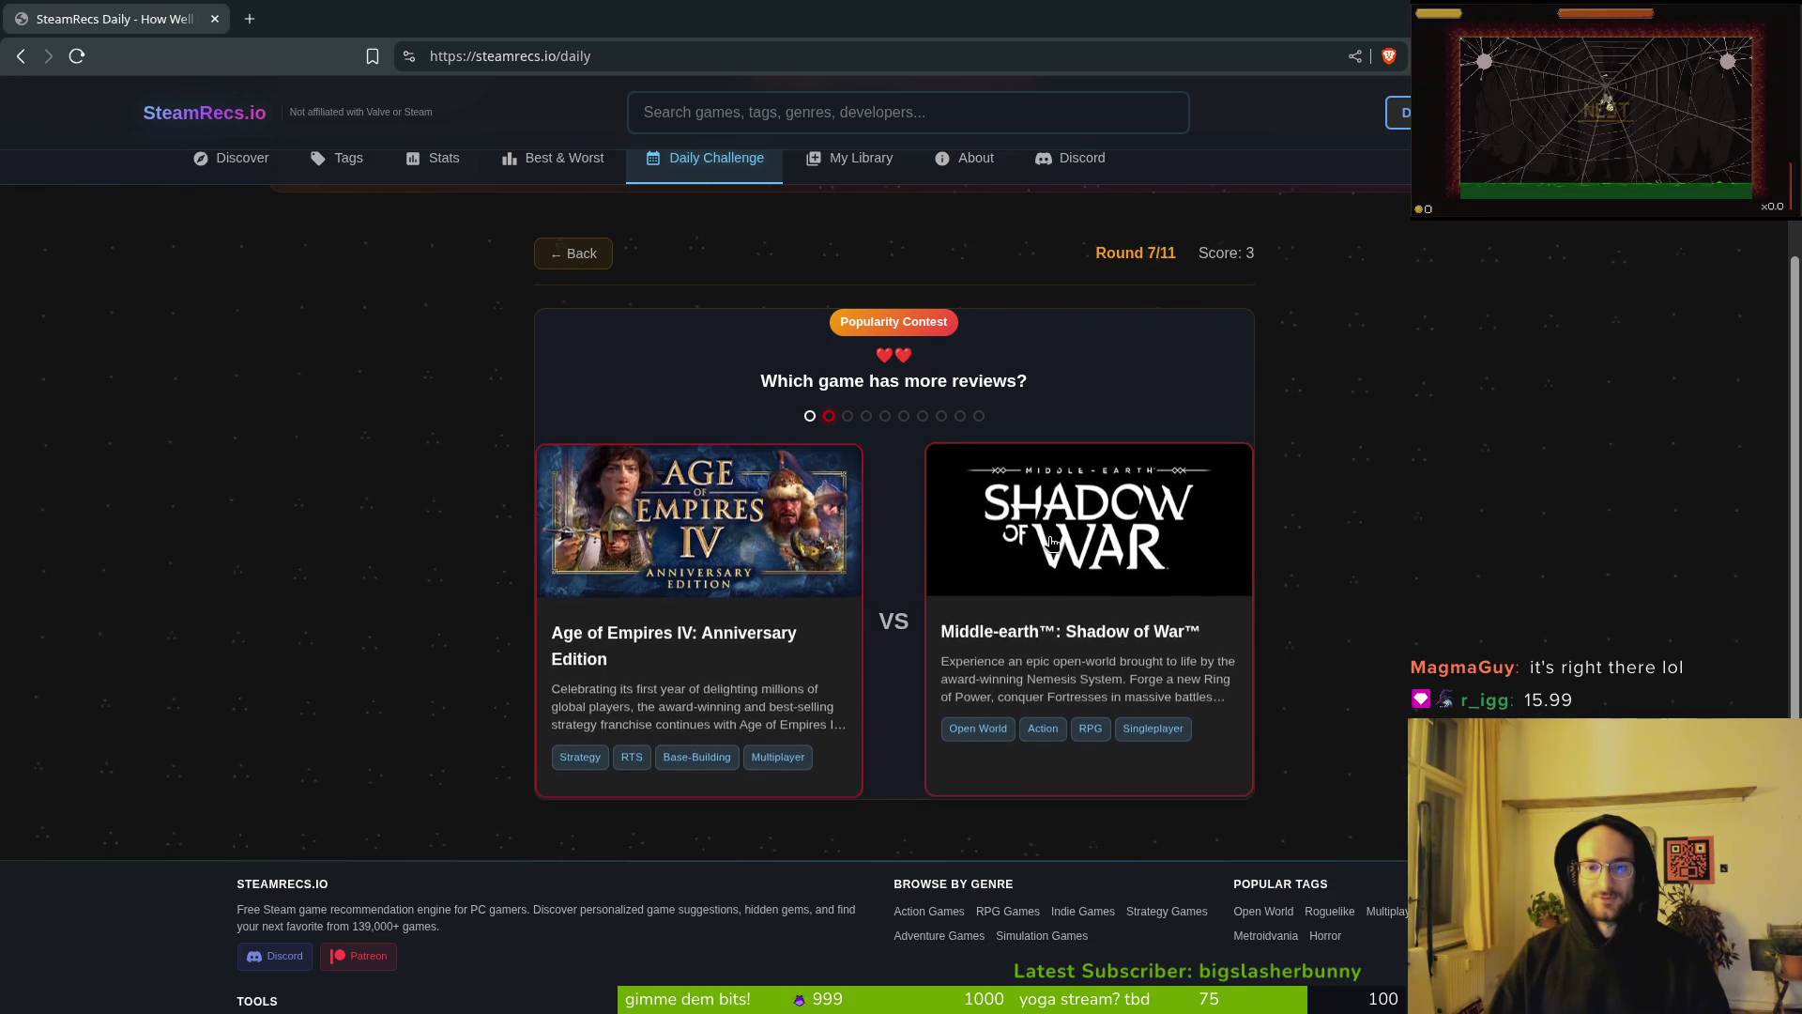
left_click(1103, 738)
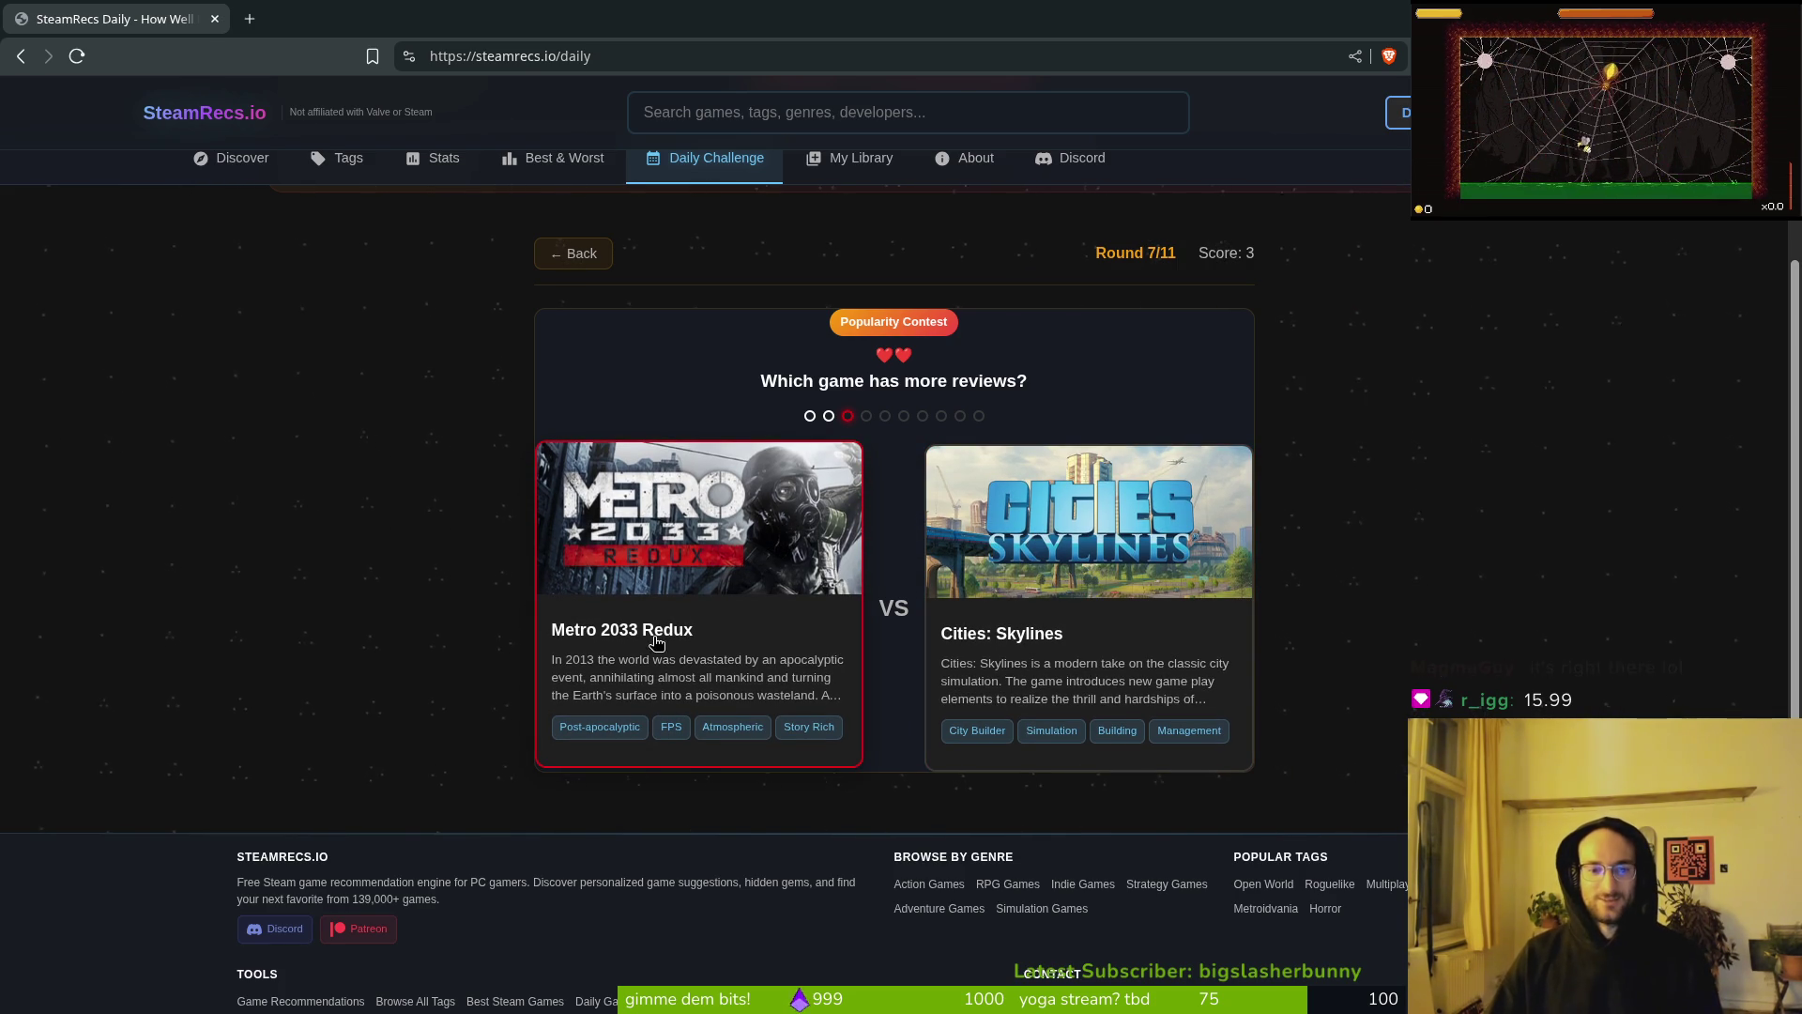
left_click(1092, 542)
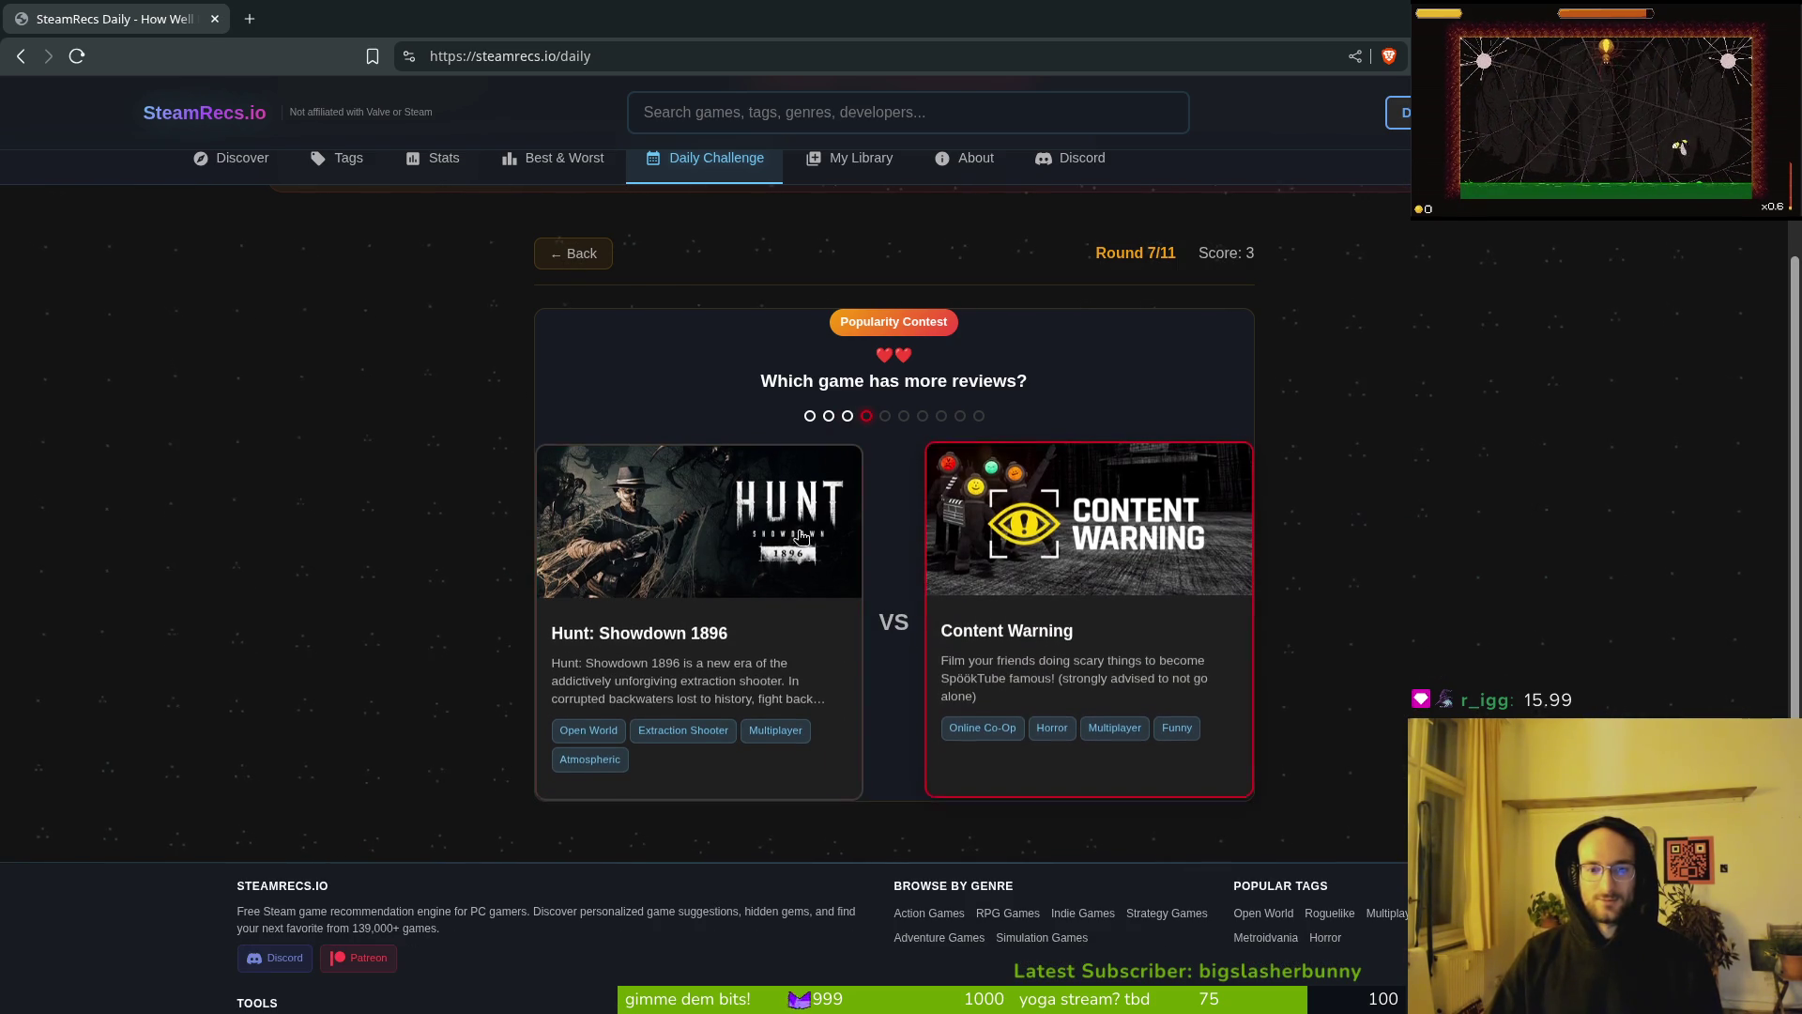
left_click(1090, 614)
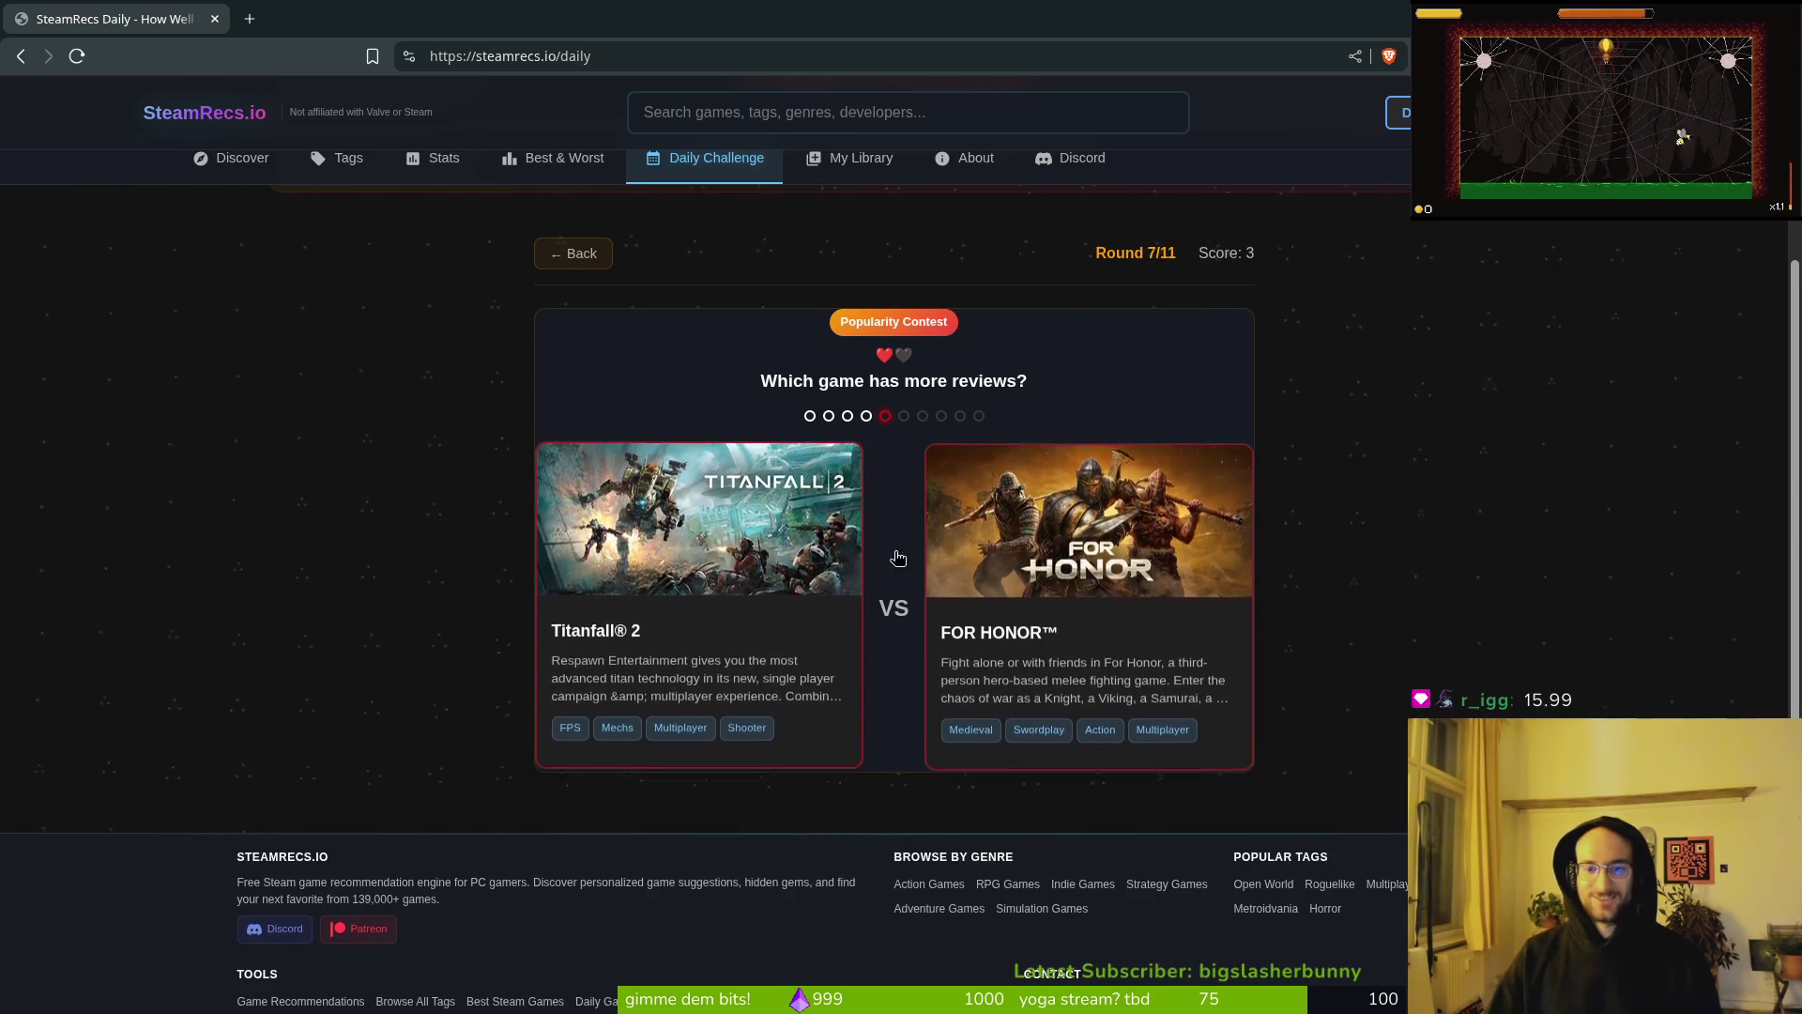
left_click(1021, 615)
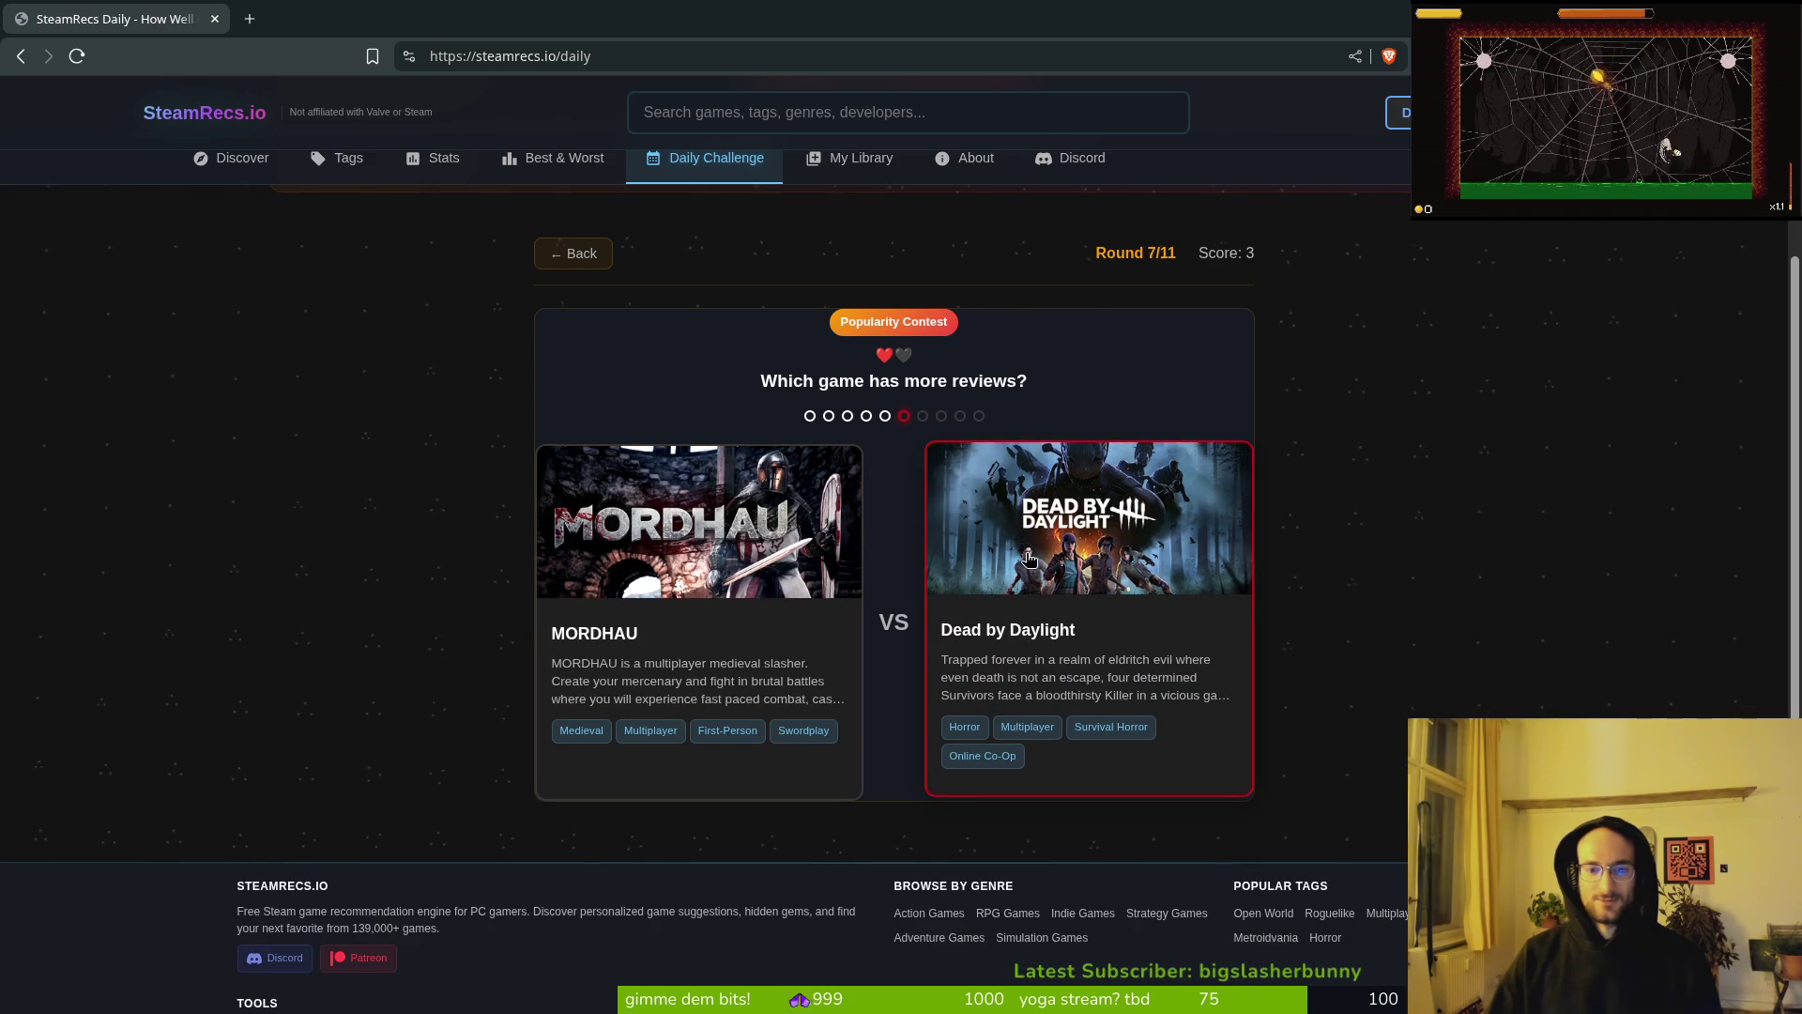
left_click(1031, 562)
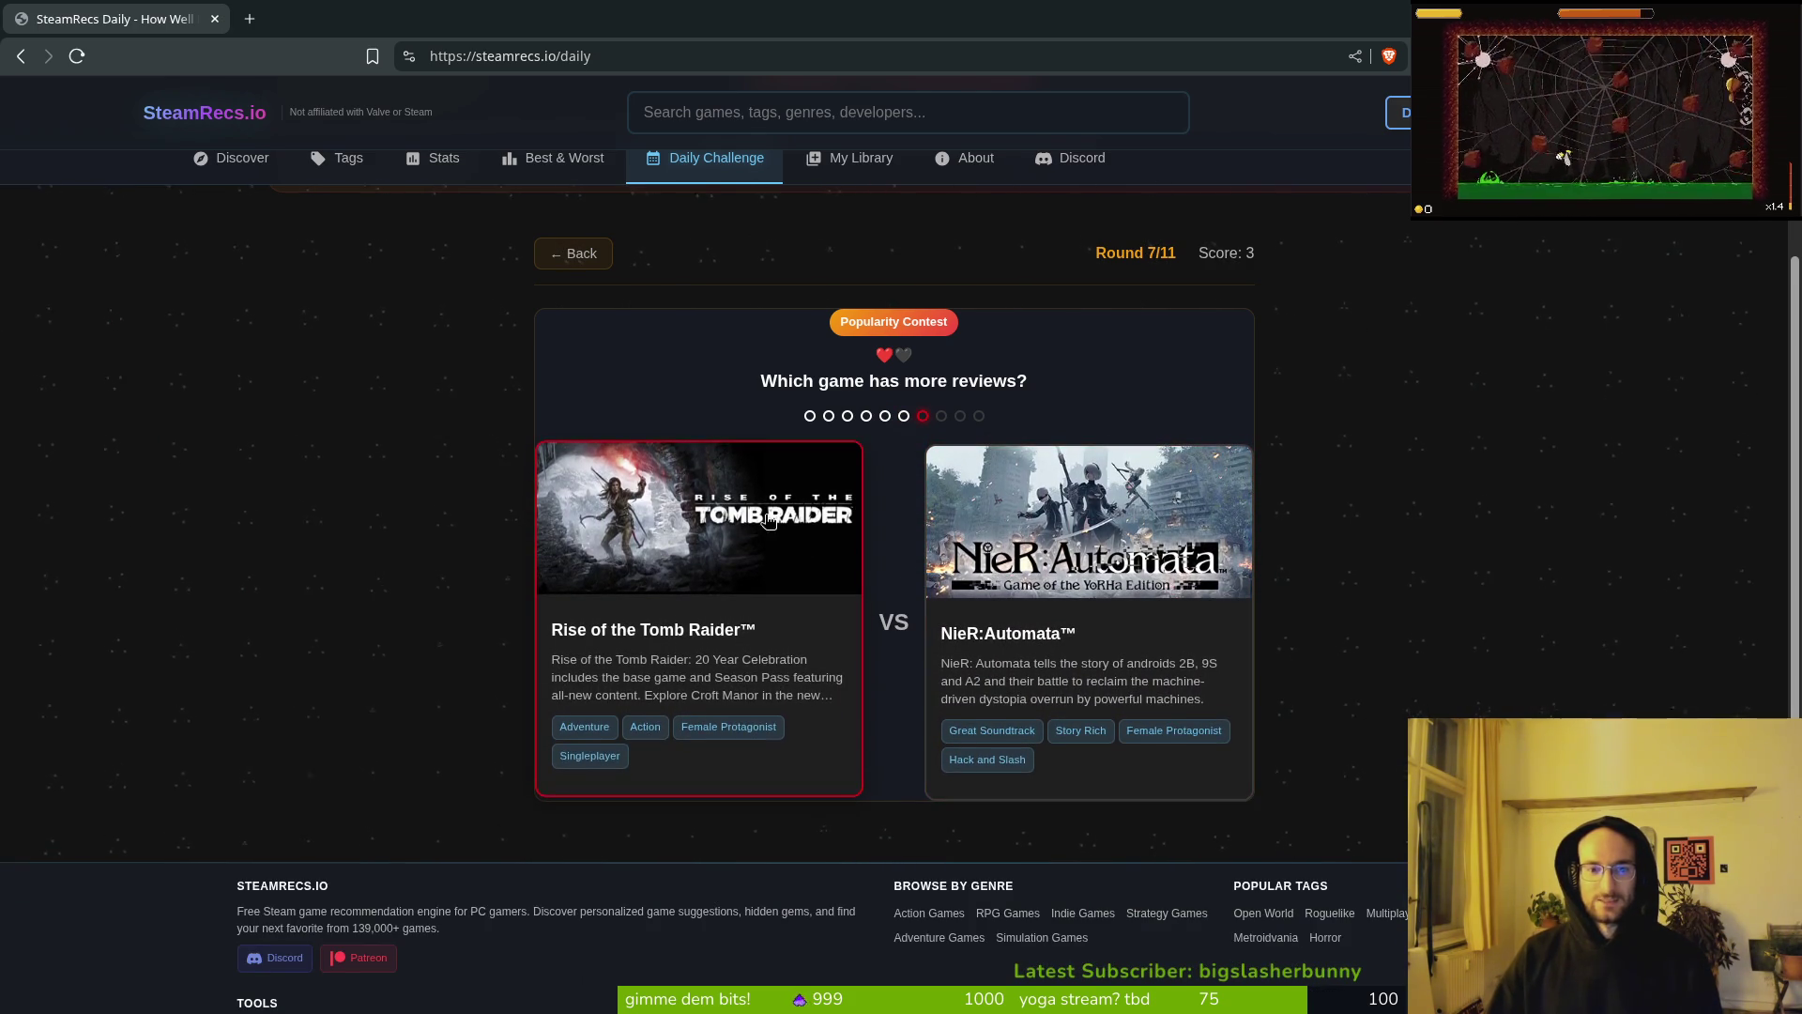
left_click(1096, 559)
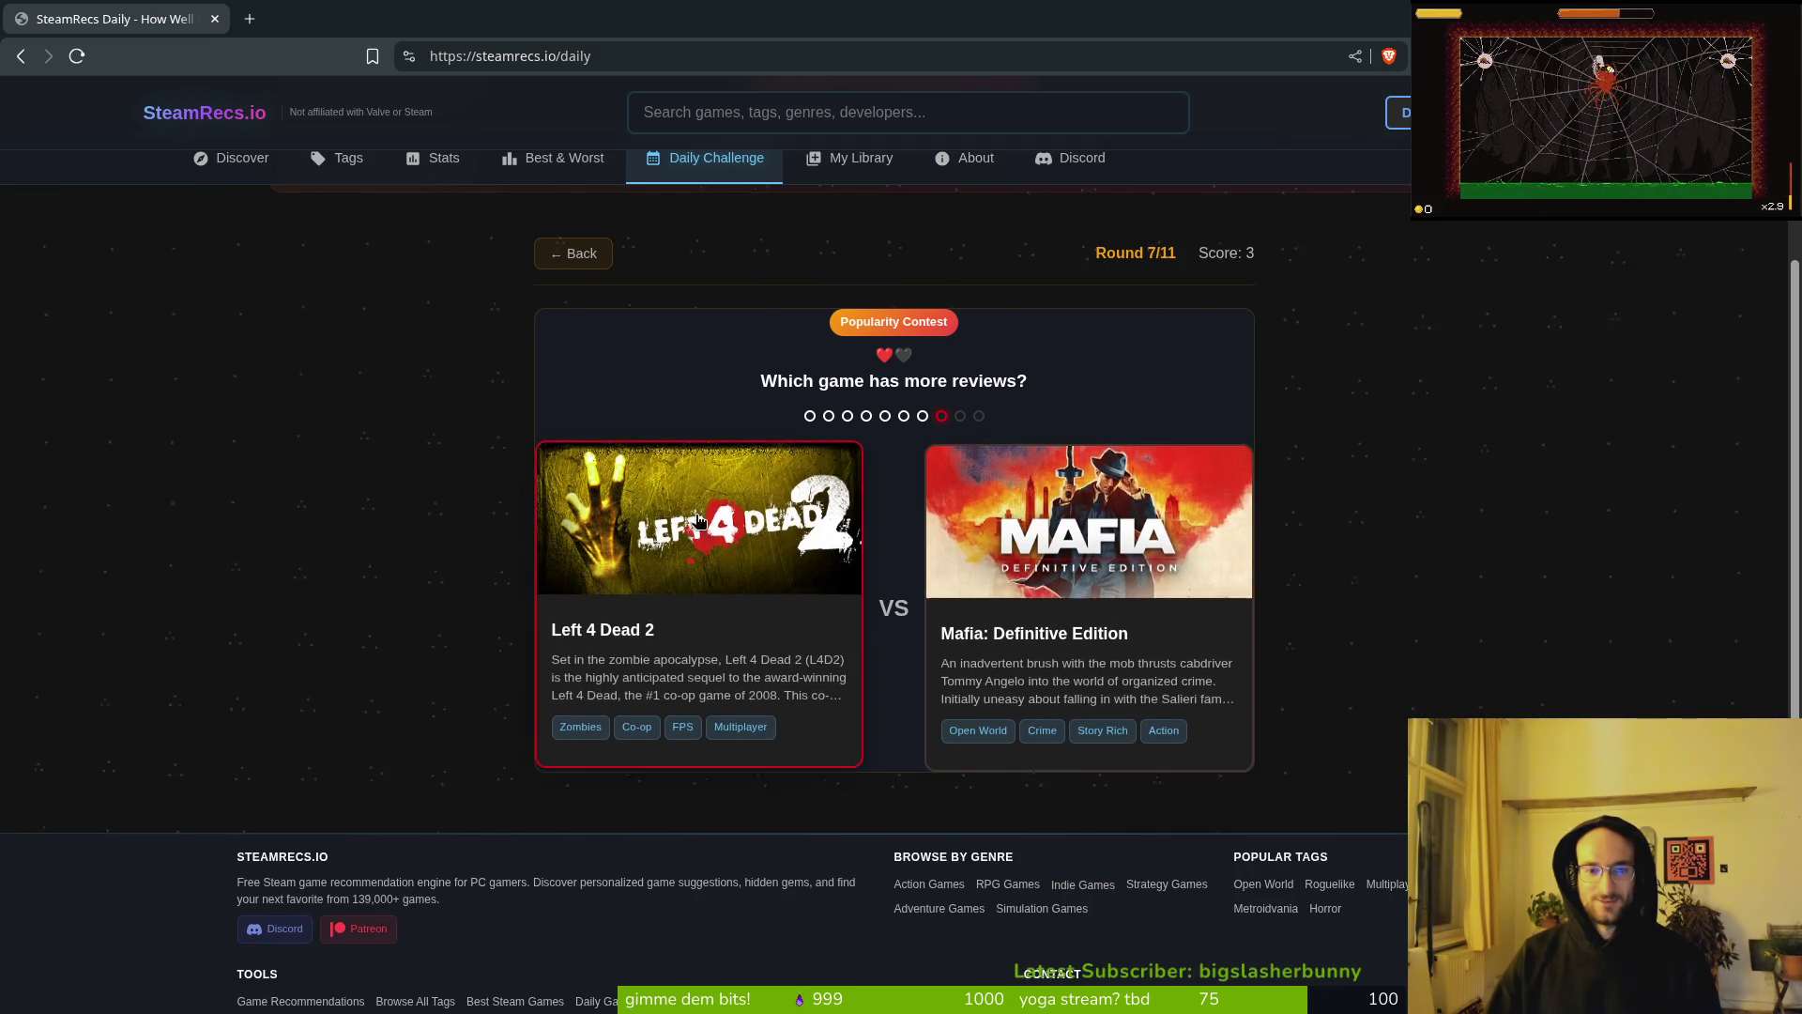
left_click(776, 635)
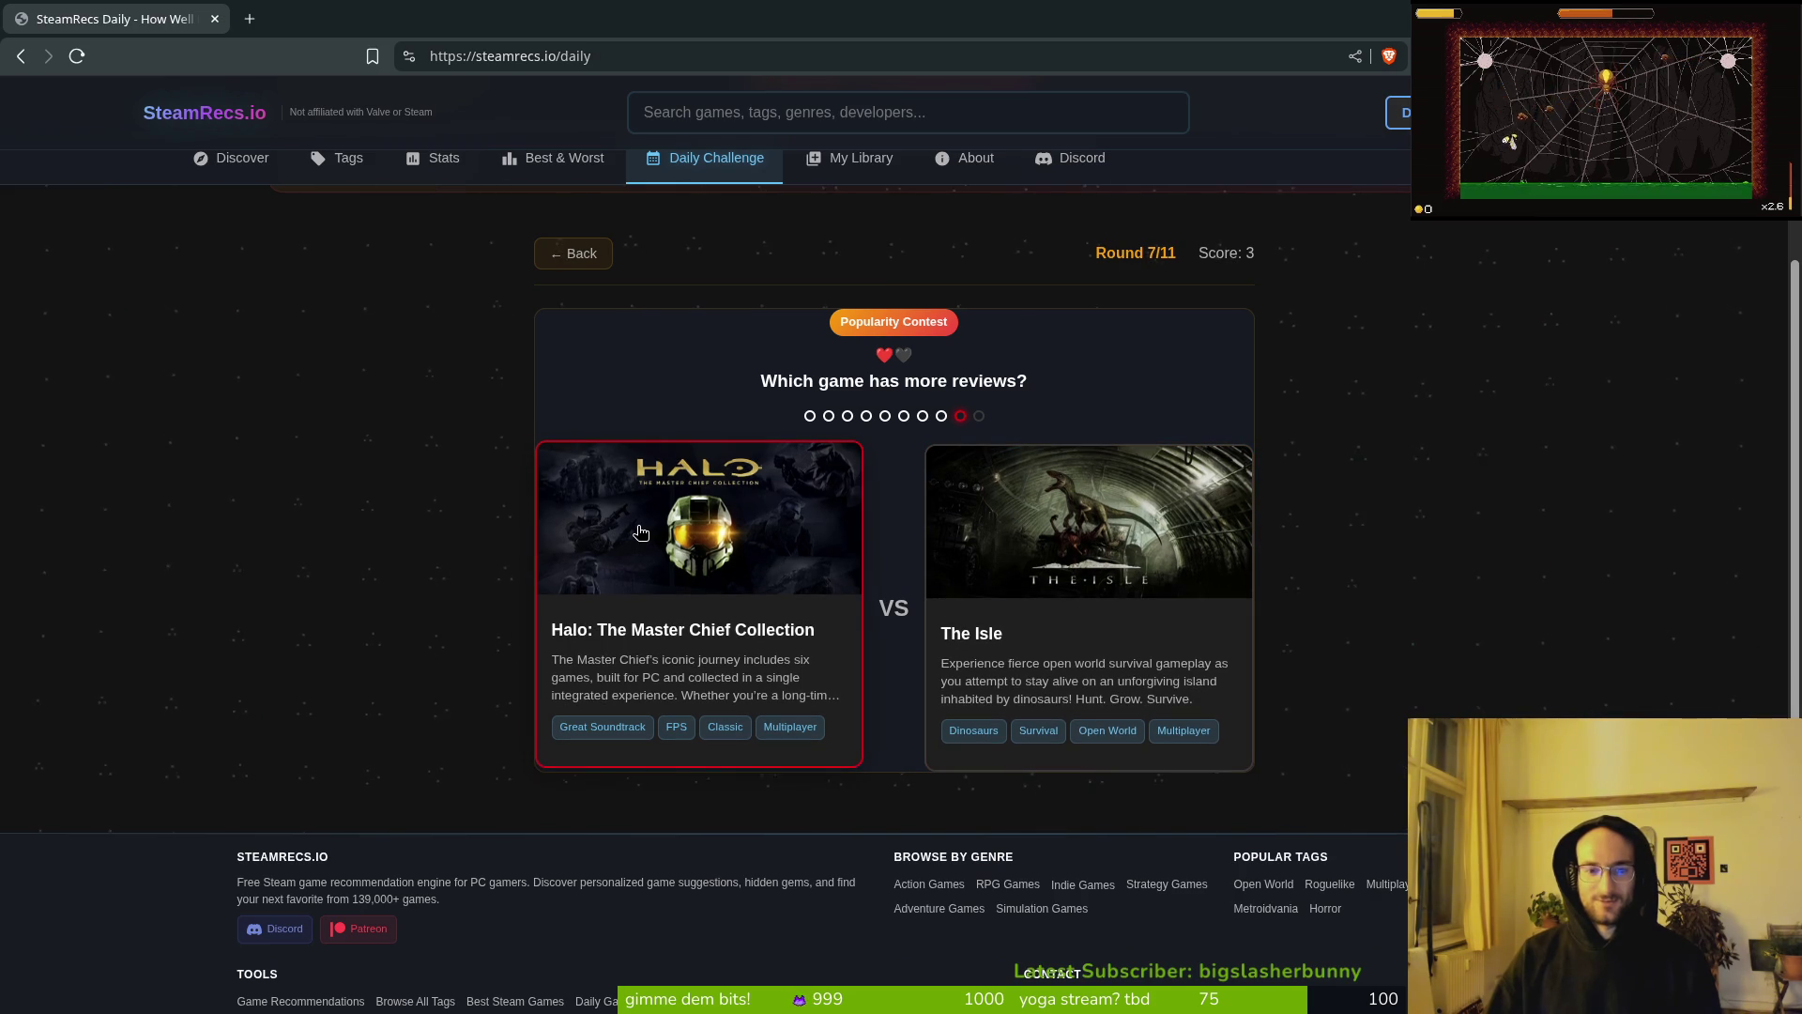
left_click(1087, 572)
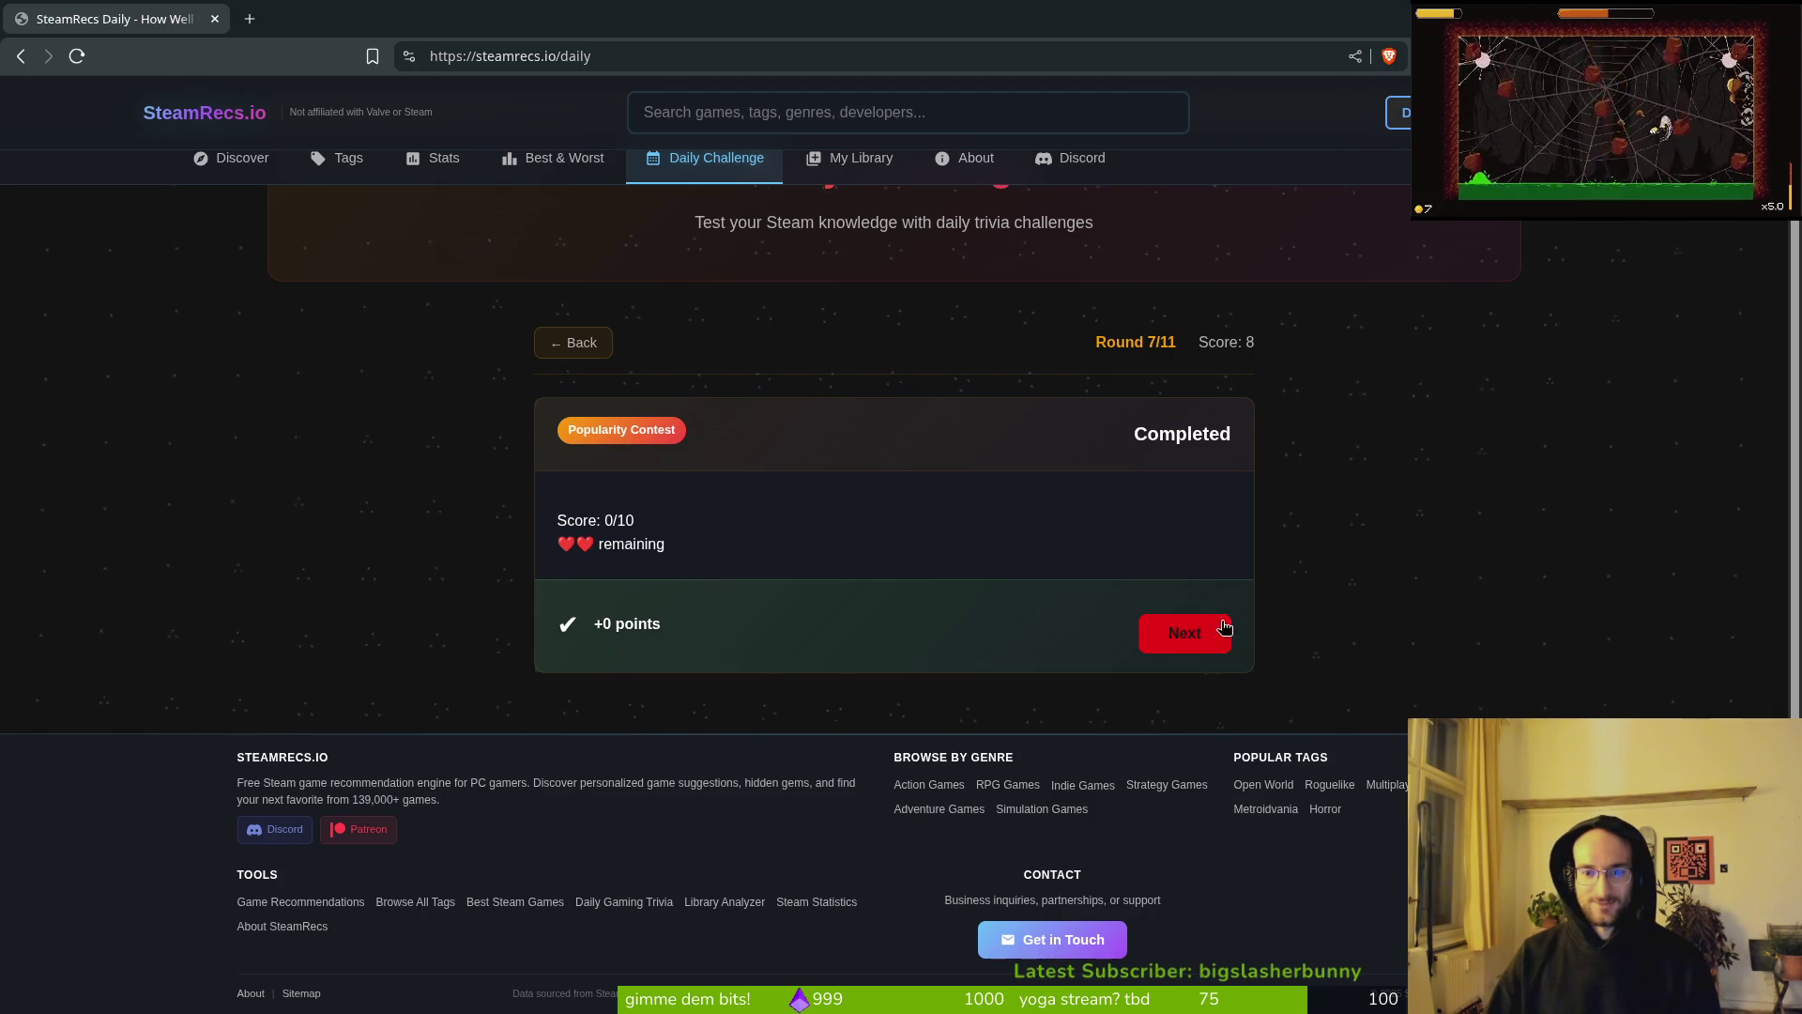
left_click(1181, 631)
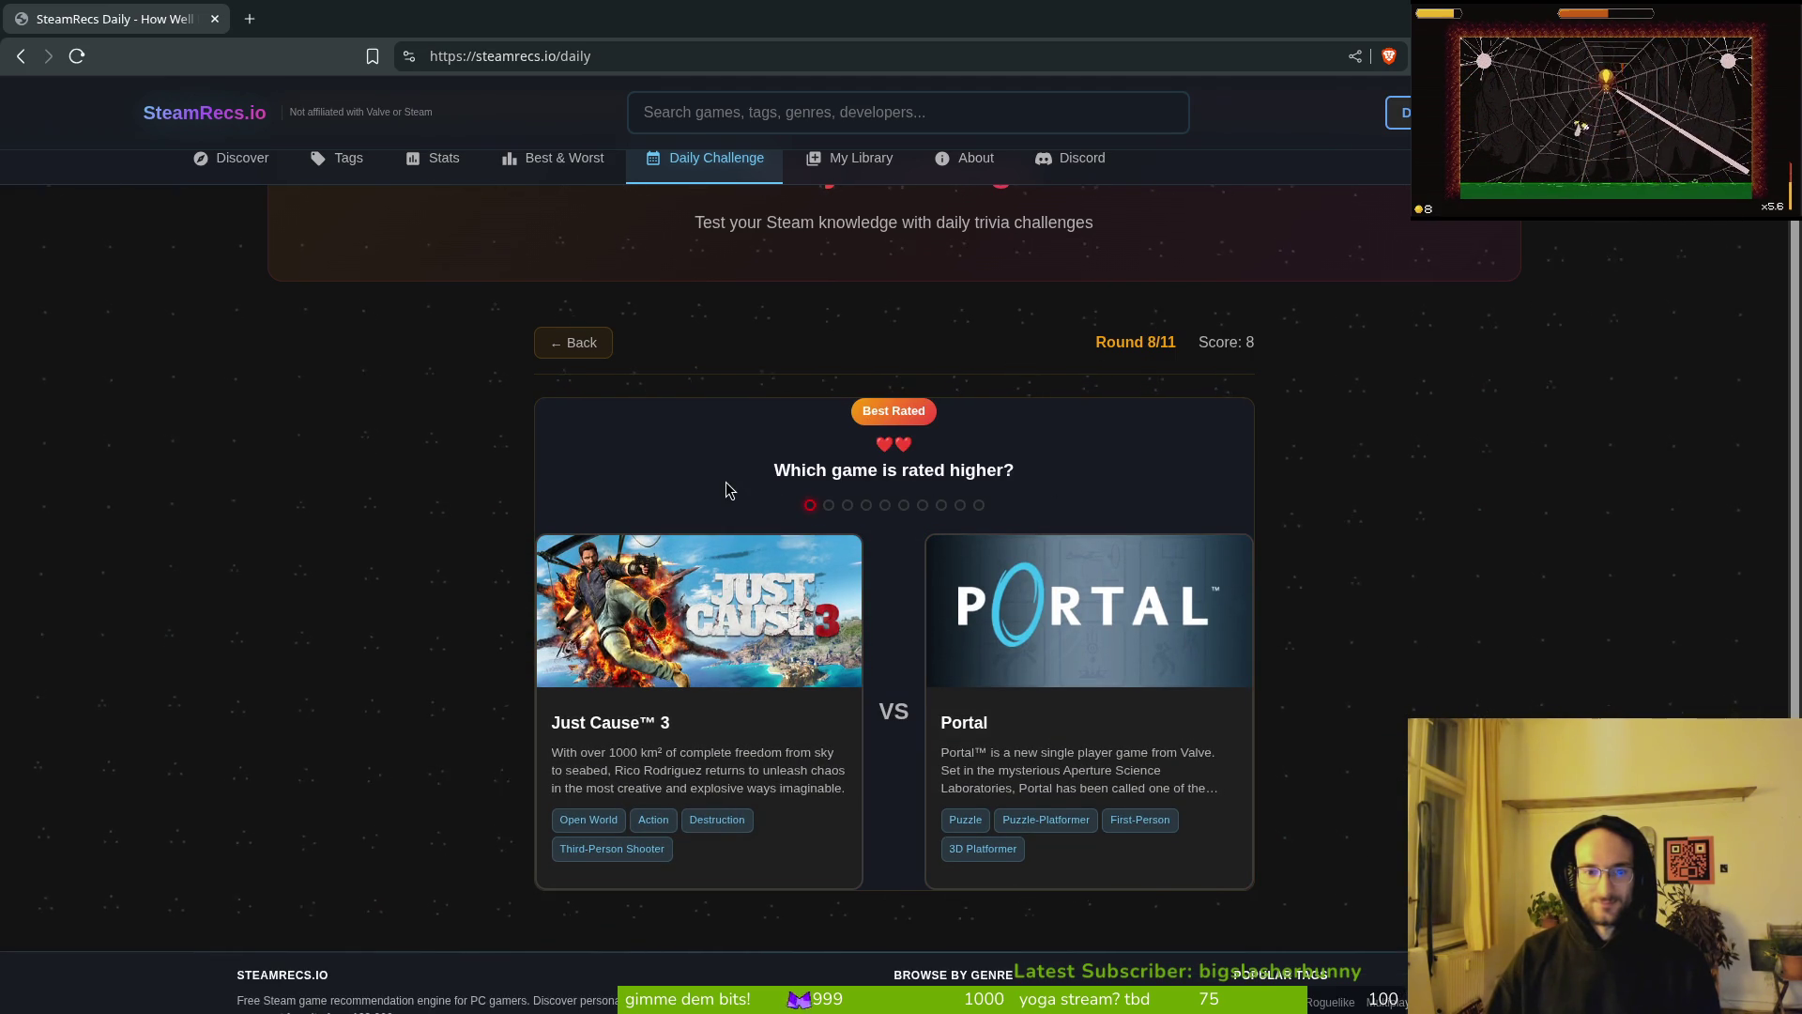
left_click(1067, 729)
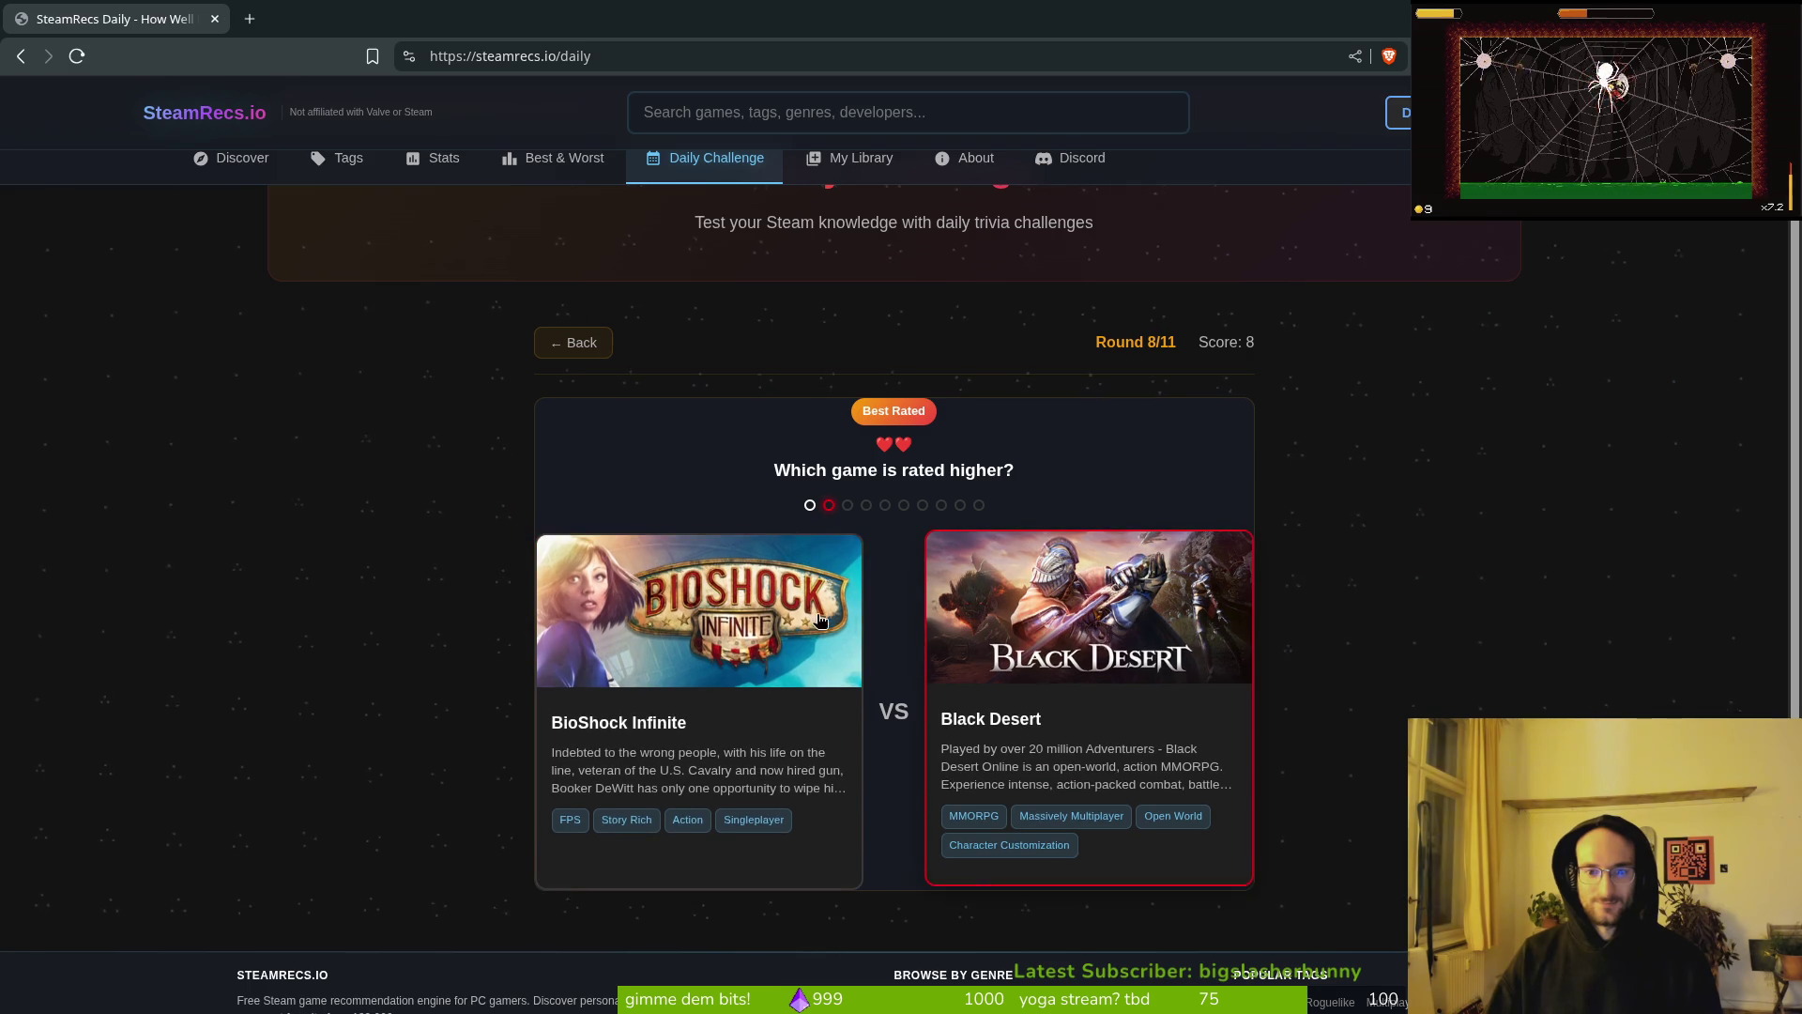
Step: Pick BioShock Infinite, The Witcher 2 and Buckshot Roulette as higher rated, then continue to Zoom Out
left_click(817, 624)
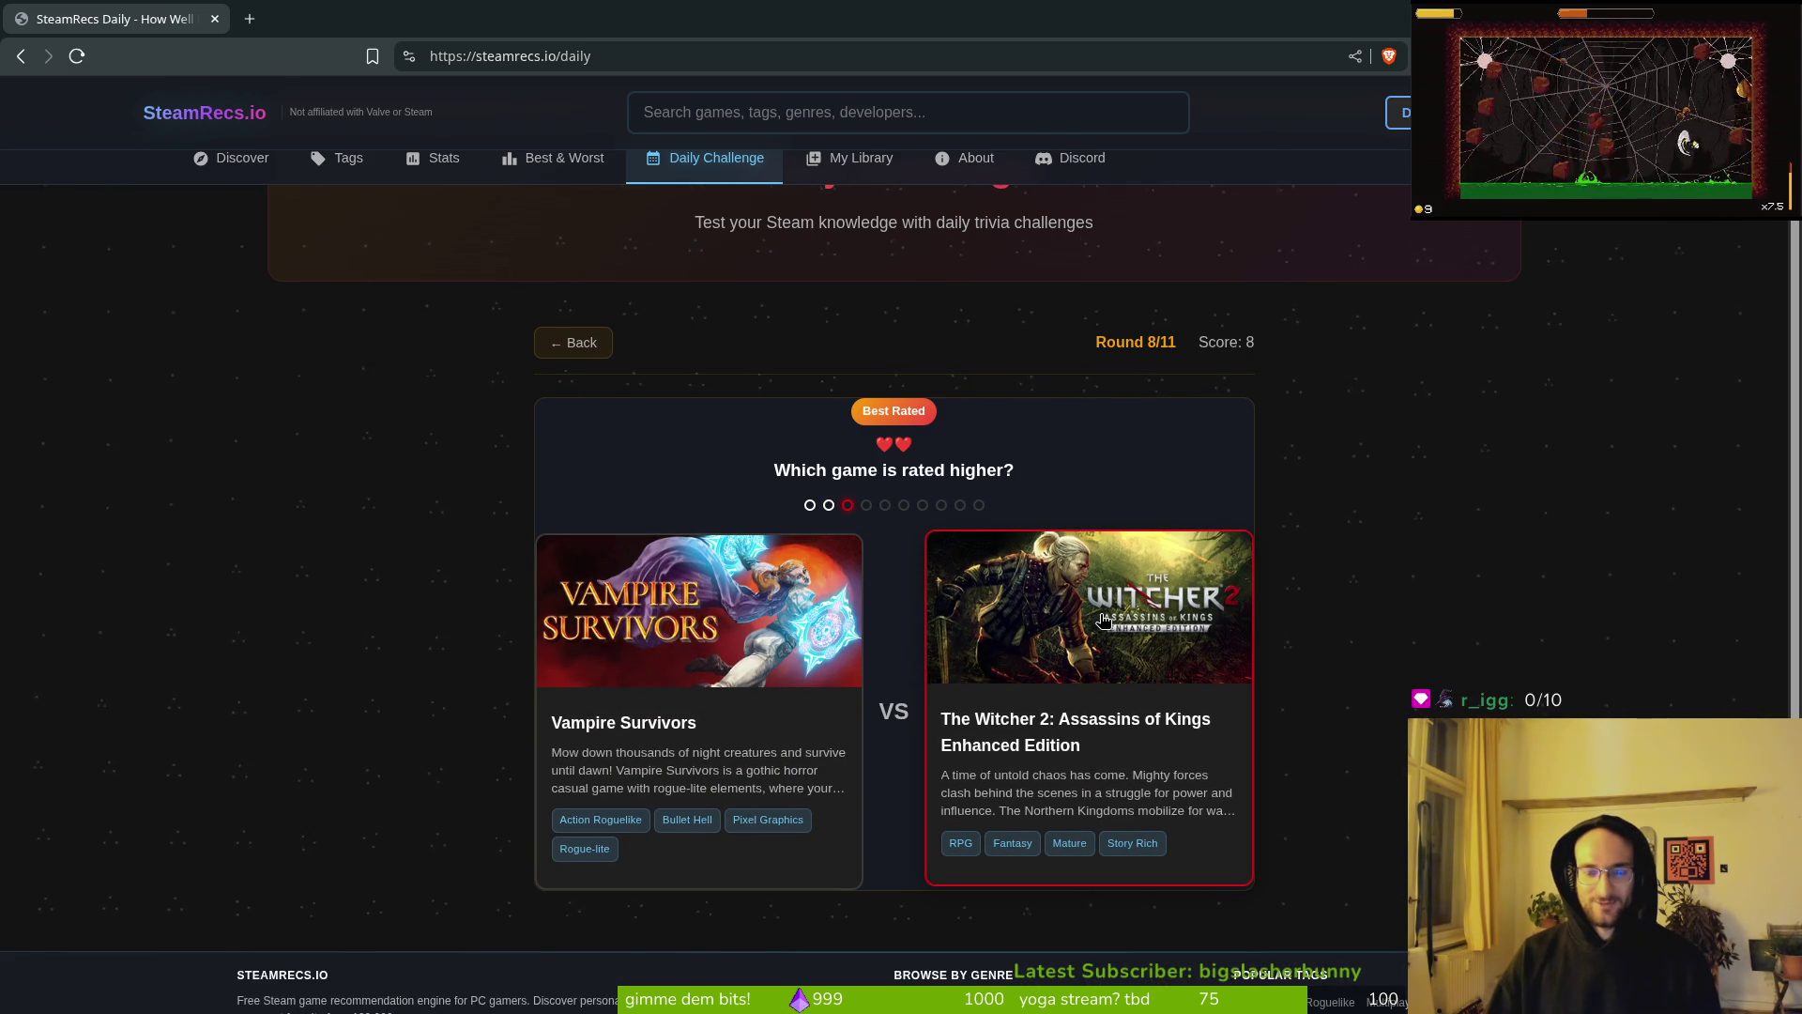
left_click(1164, 638)
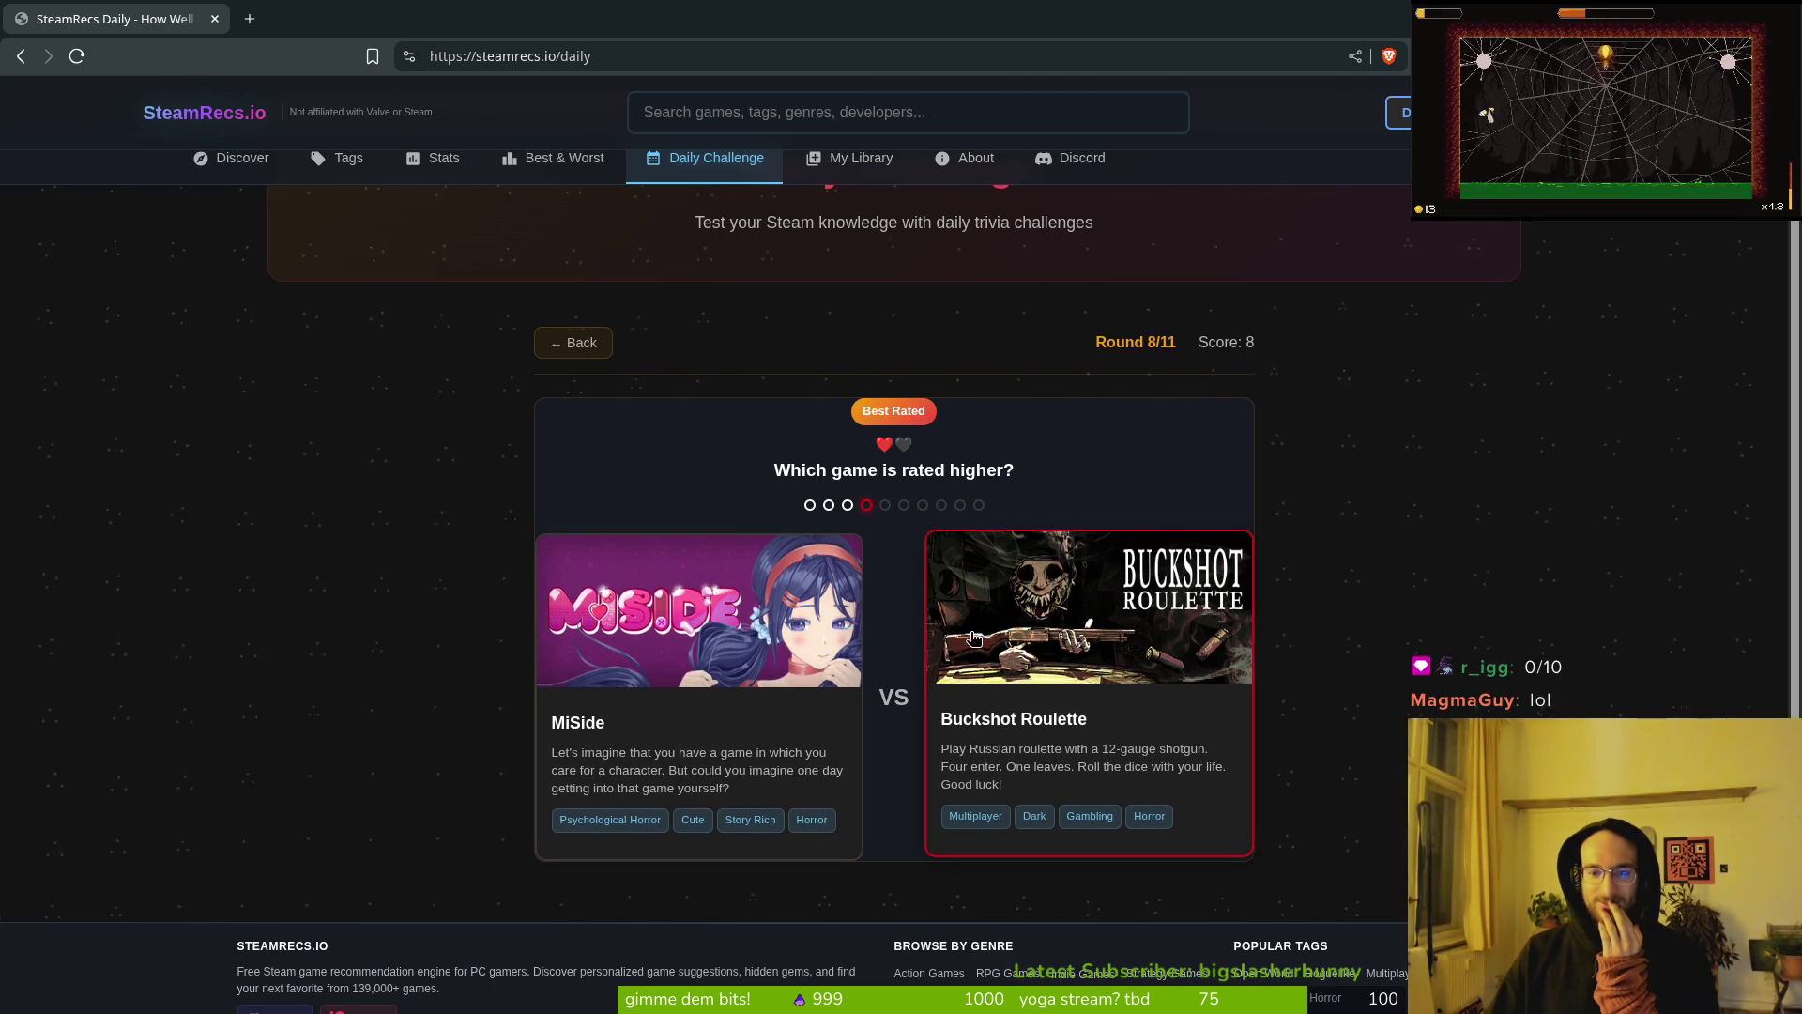
left_click(997, 638)
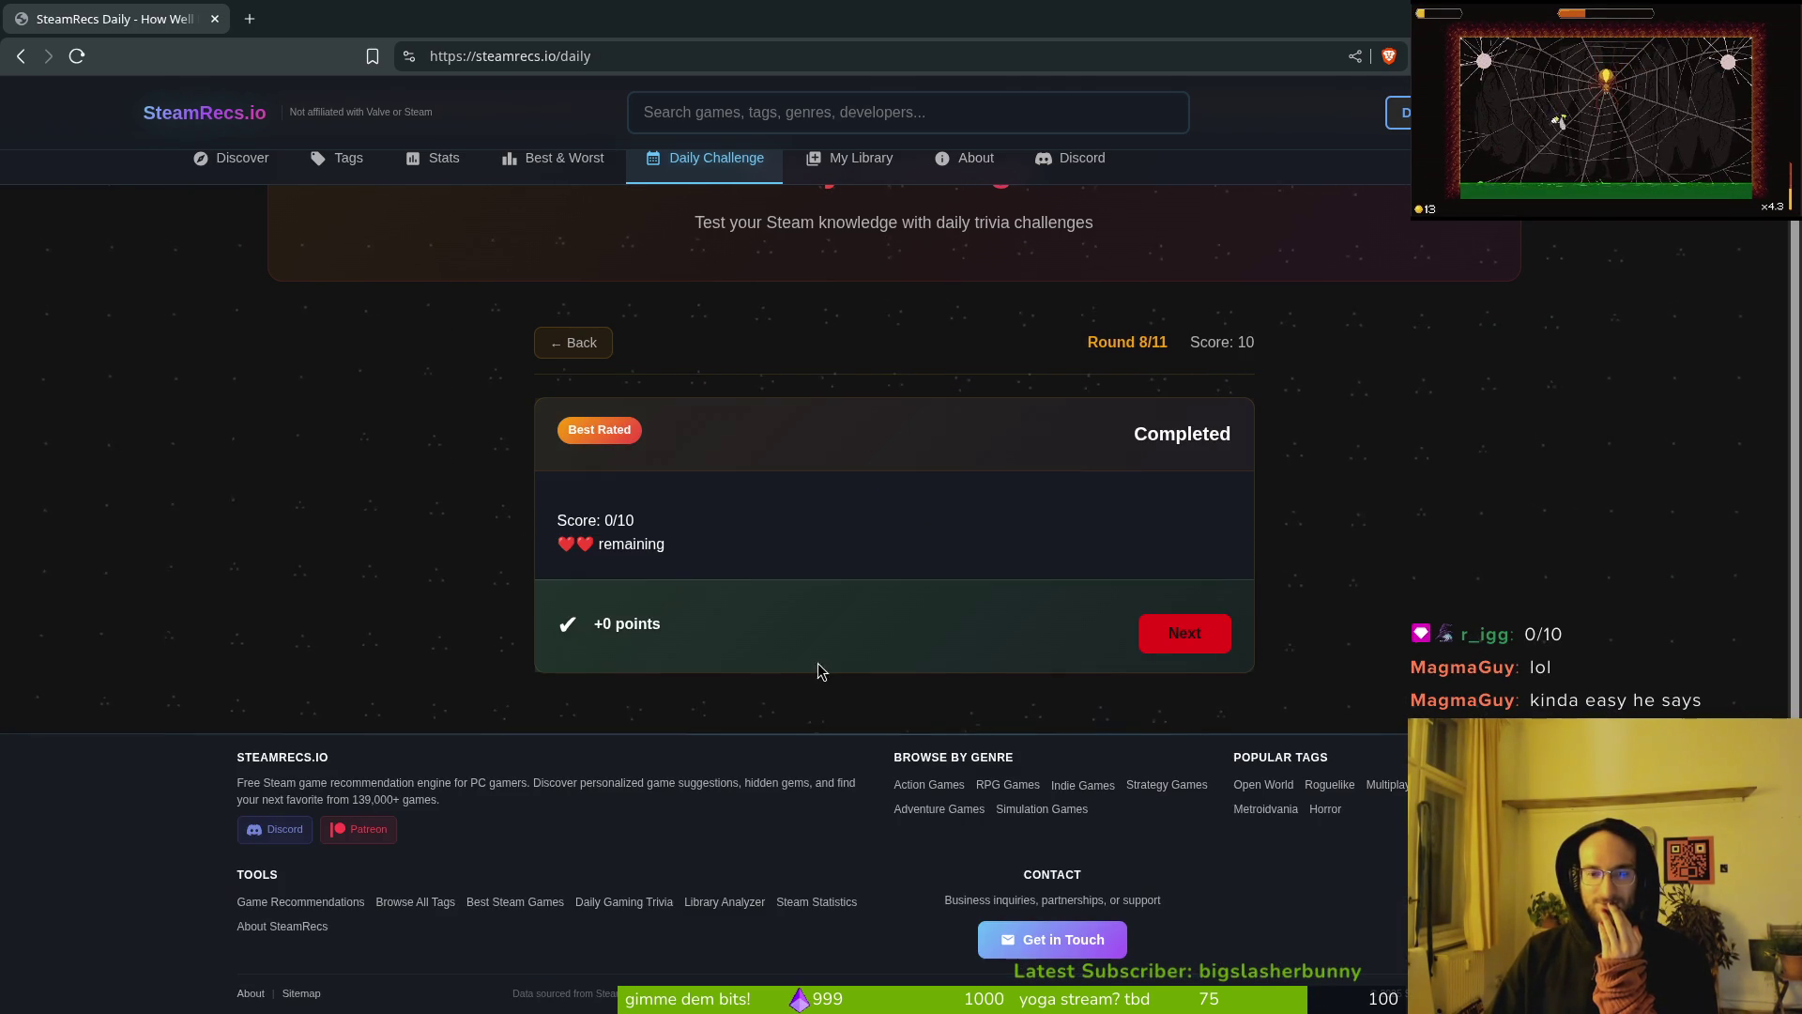
left_click(1160, 642)
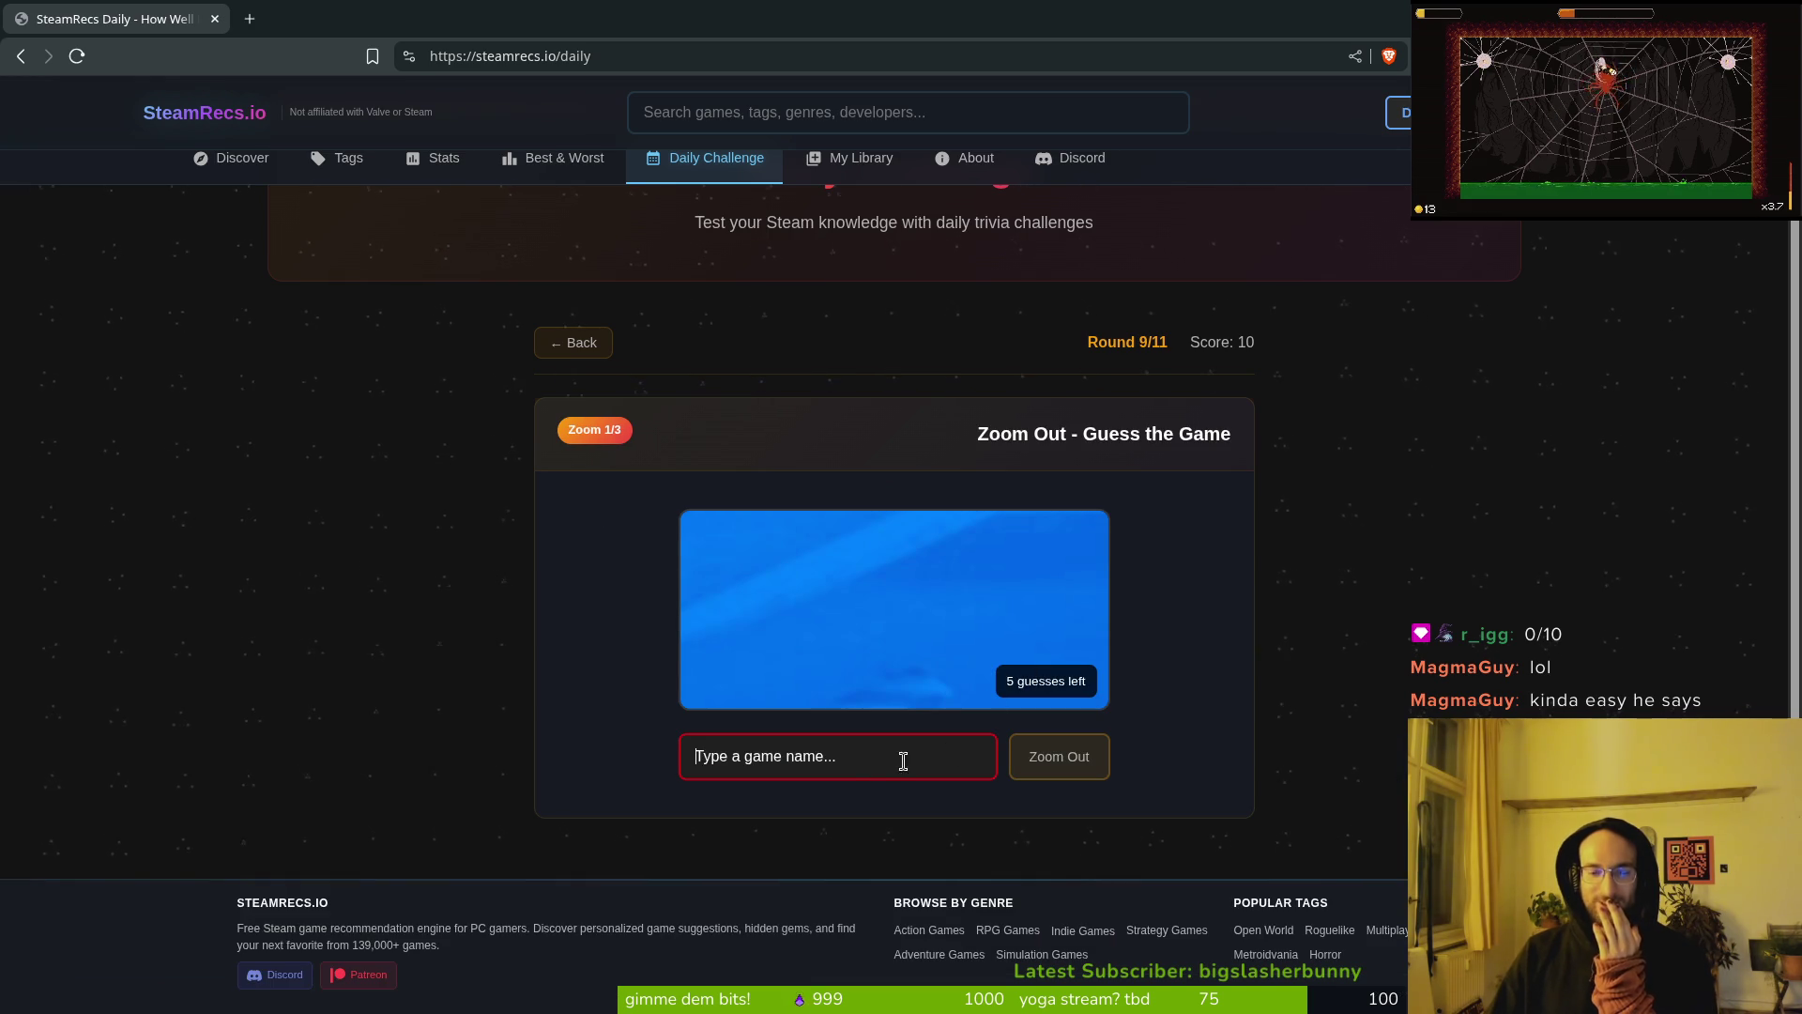
Step: Guess Another Crab's Treasure for round 9, which is marked wrong
scroll(925, 676, "down", 1)
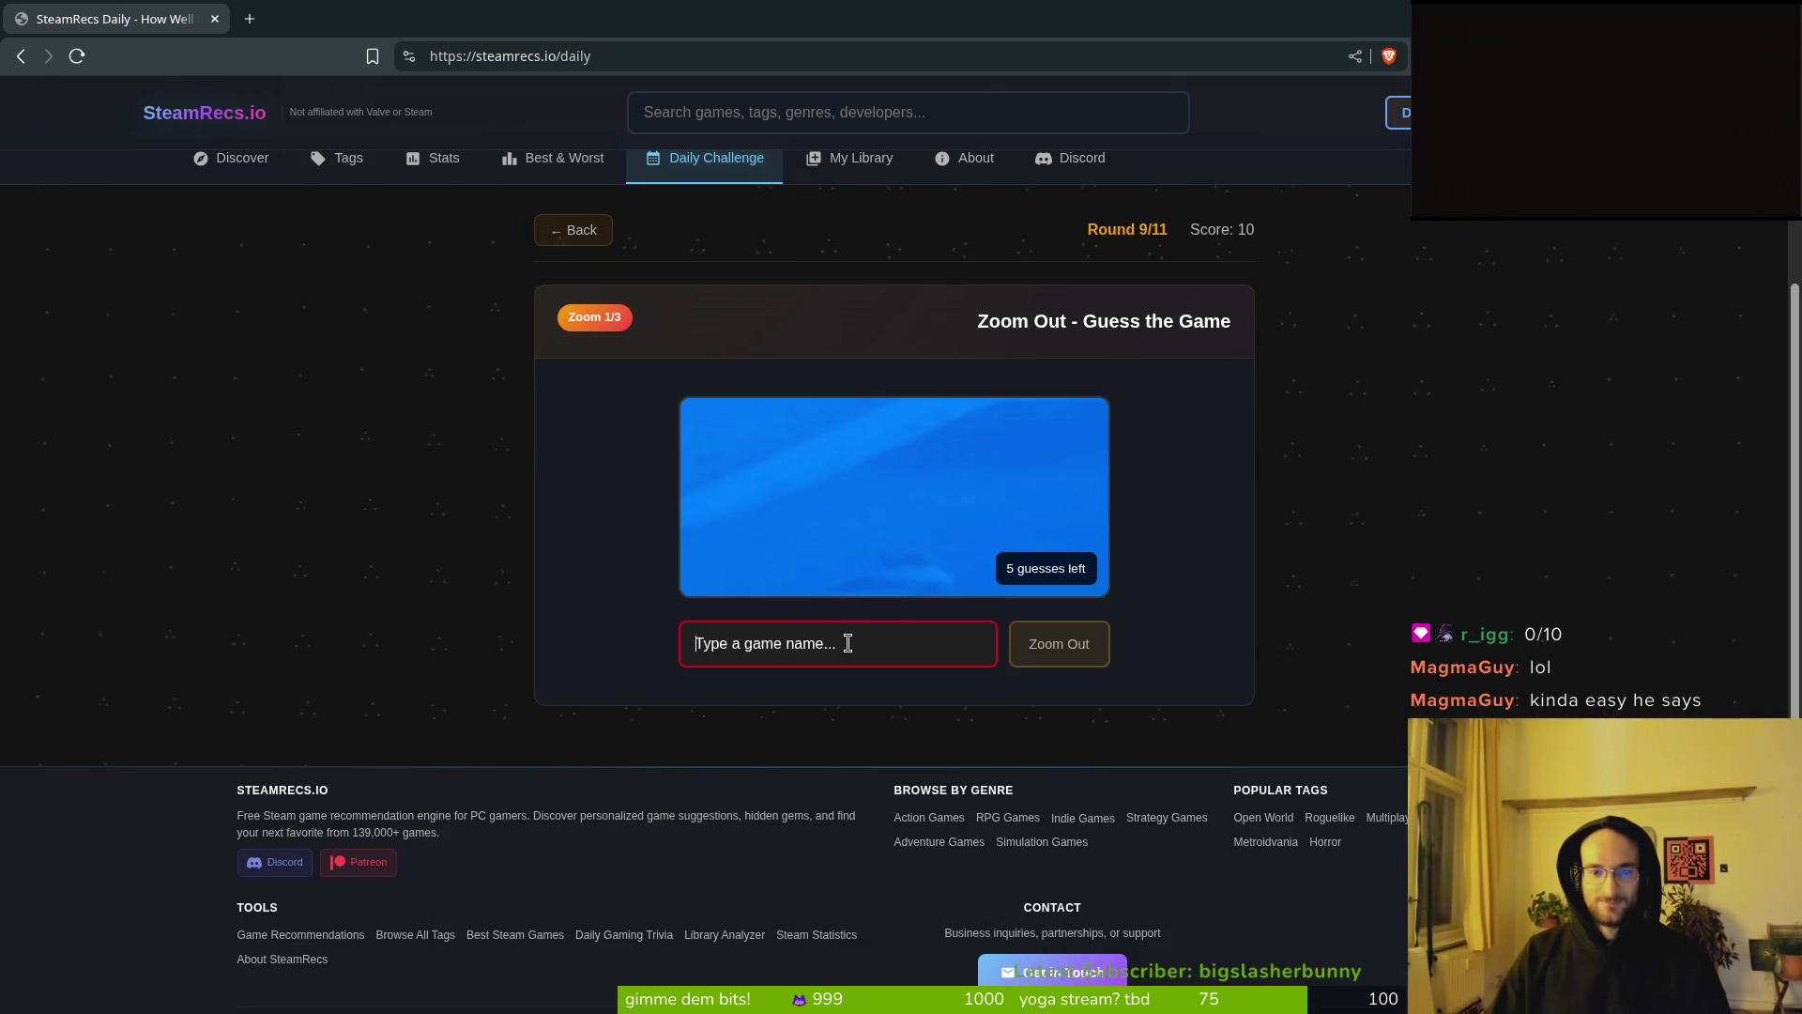
type("another c")
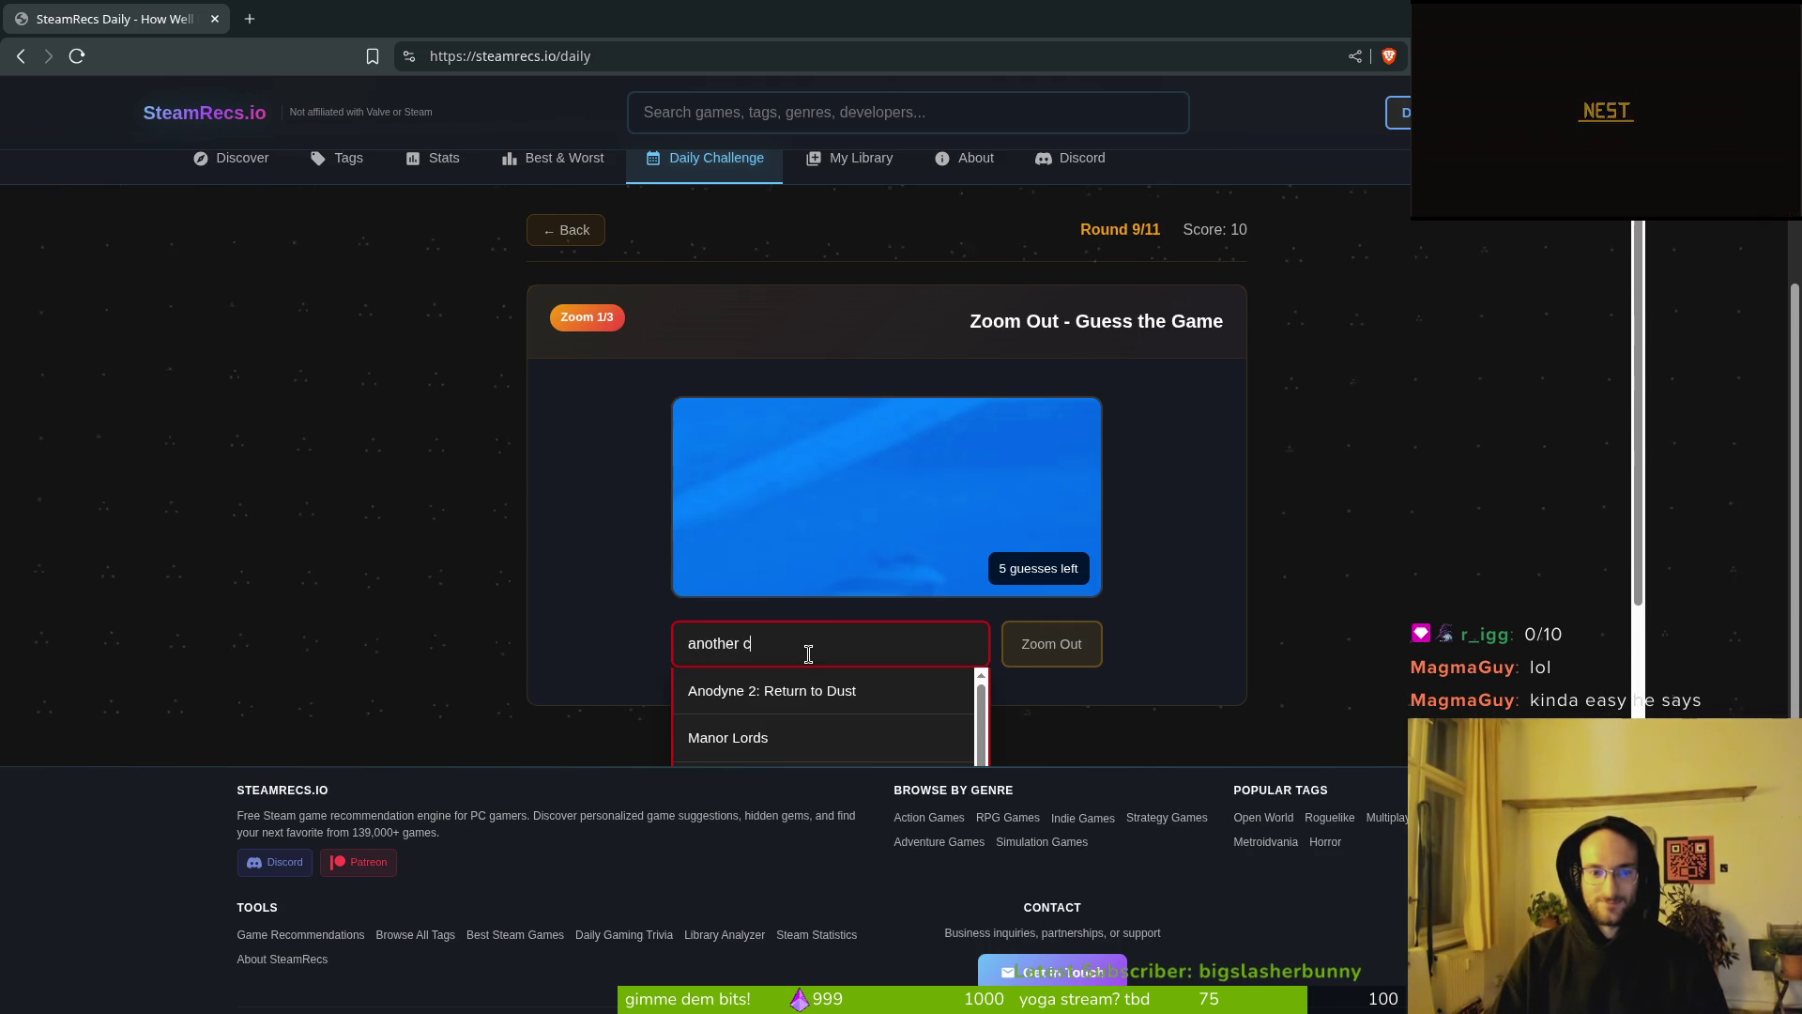
key("BackSpace")
type("cra")
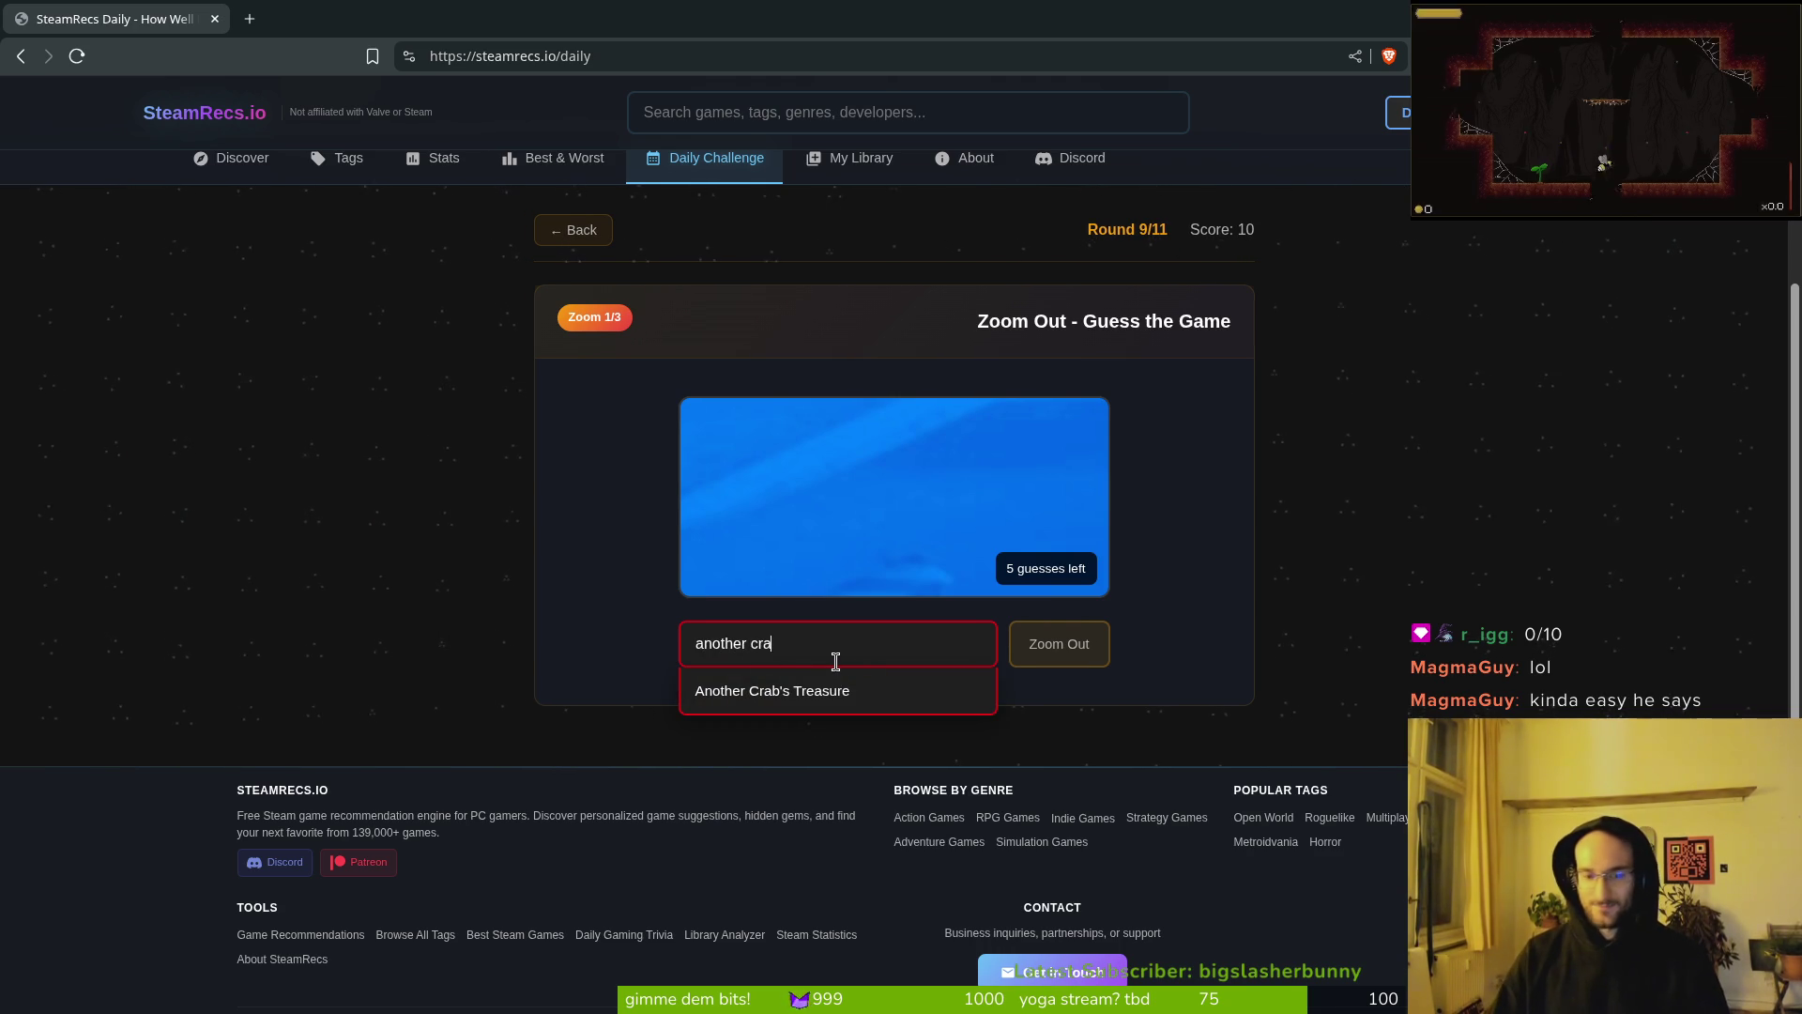
left_click(865, 704)
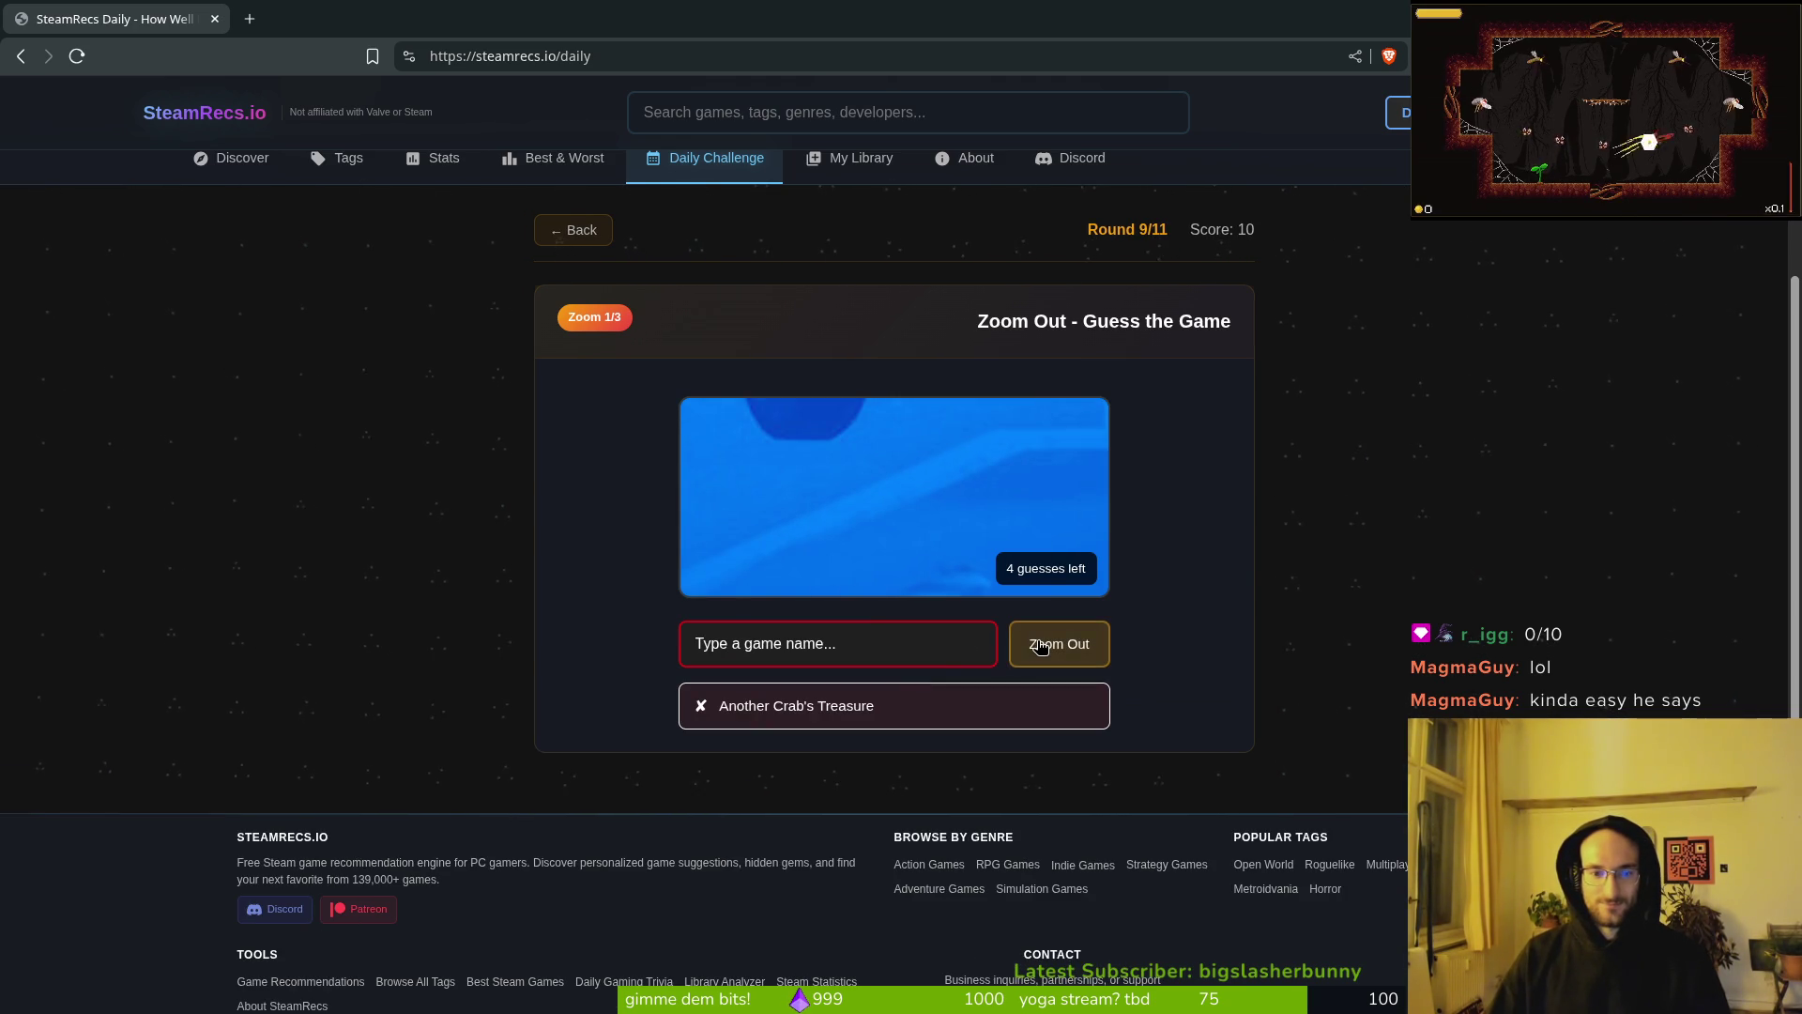
Step: Skip a guess with Zoom Out, leaving 3 guesses
left_click(817, 644)
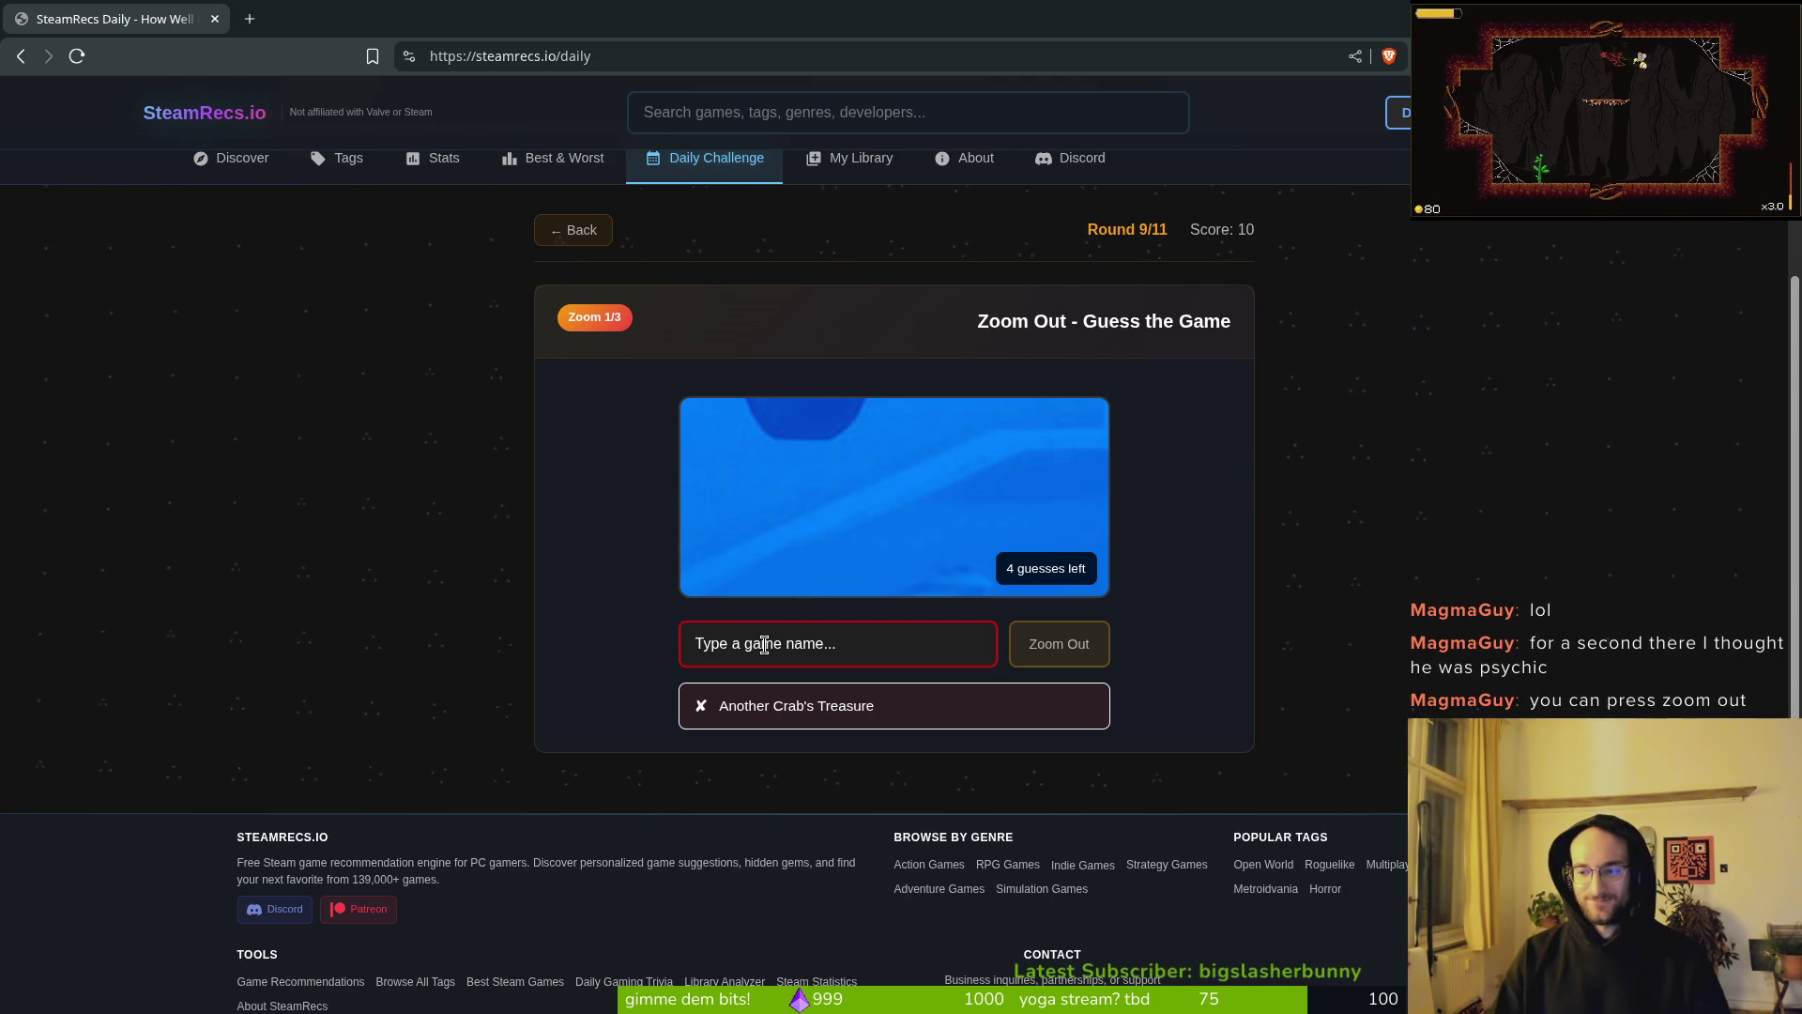
left_click(1070, 643)
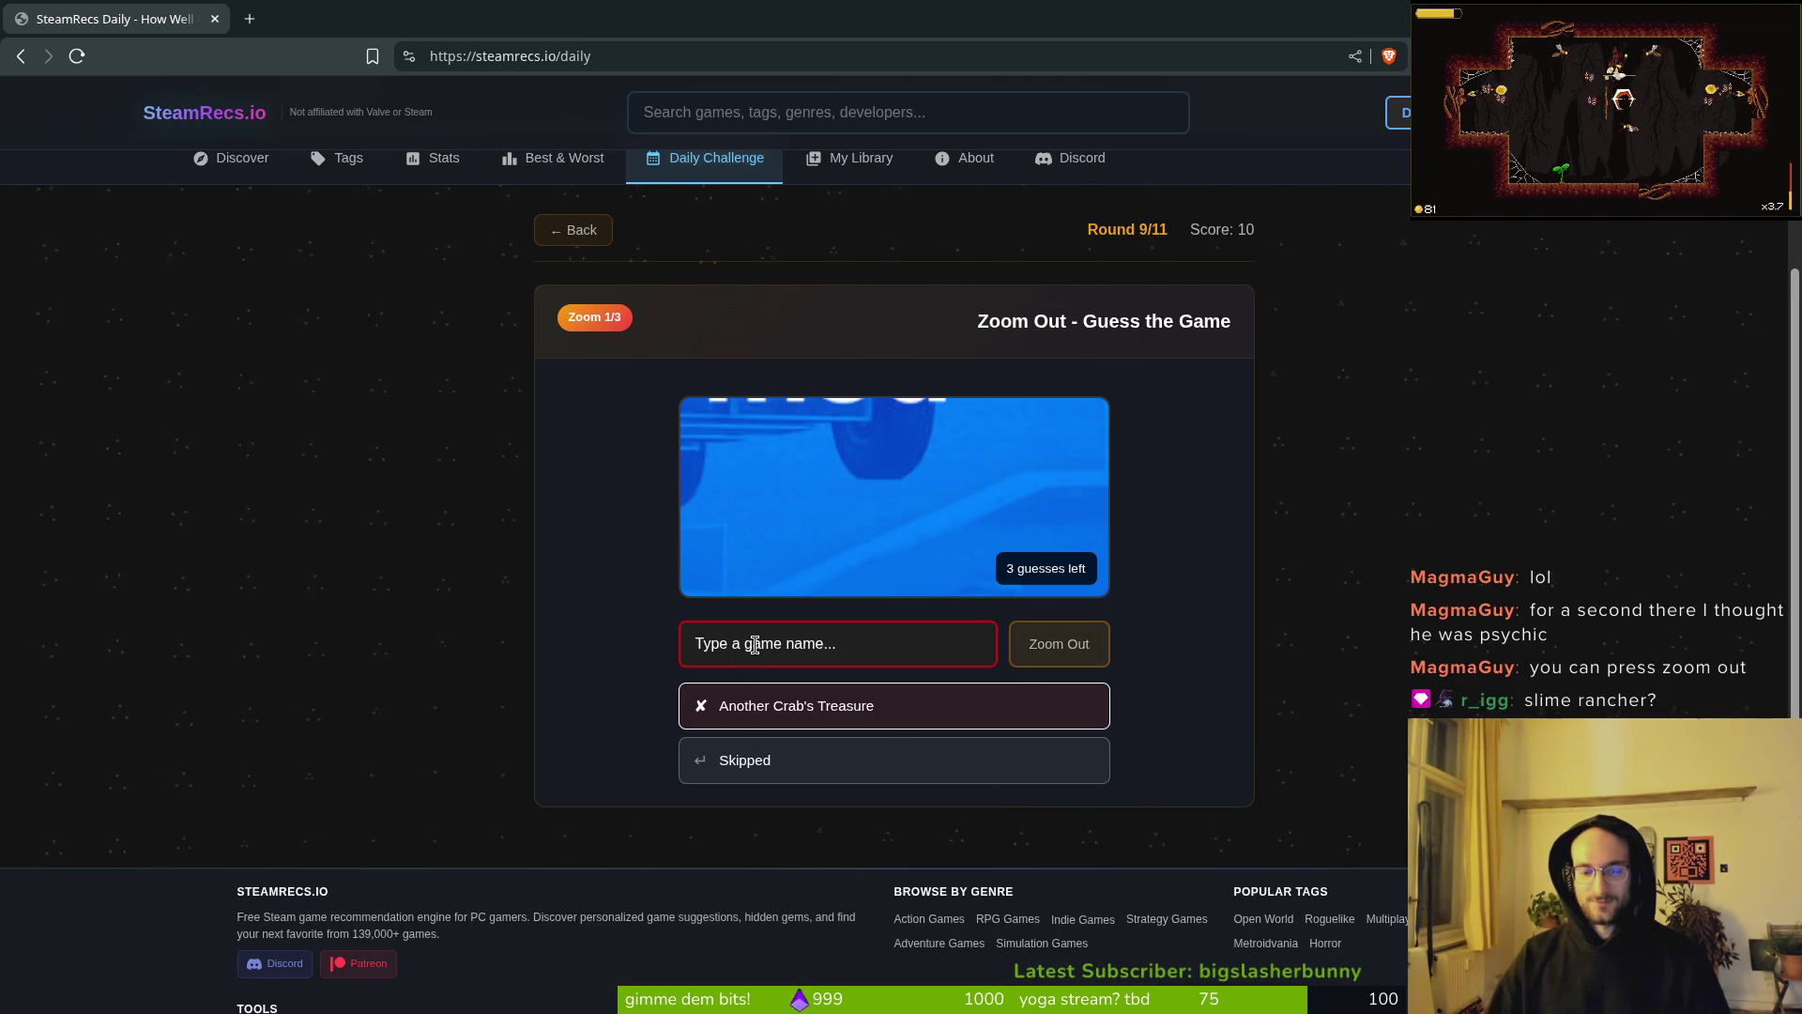
type("rv")
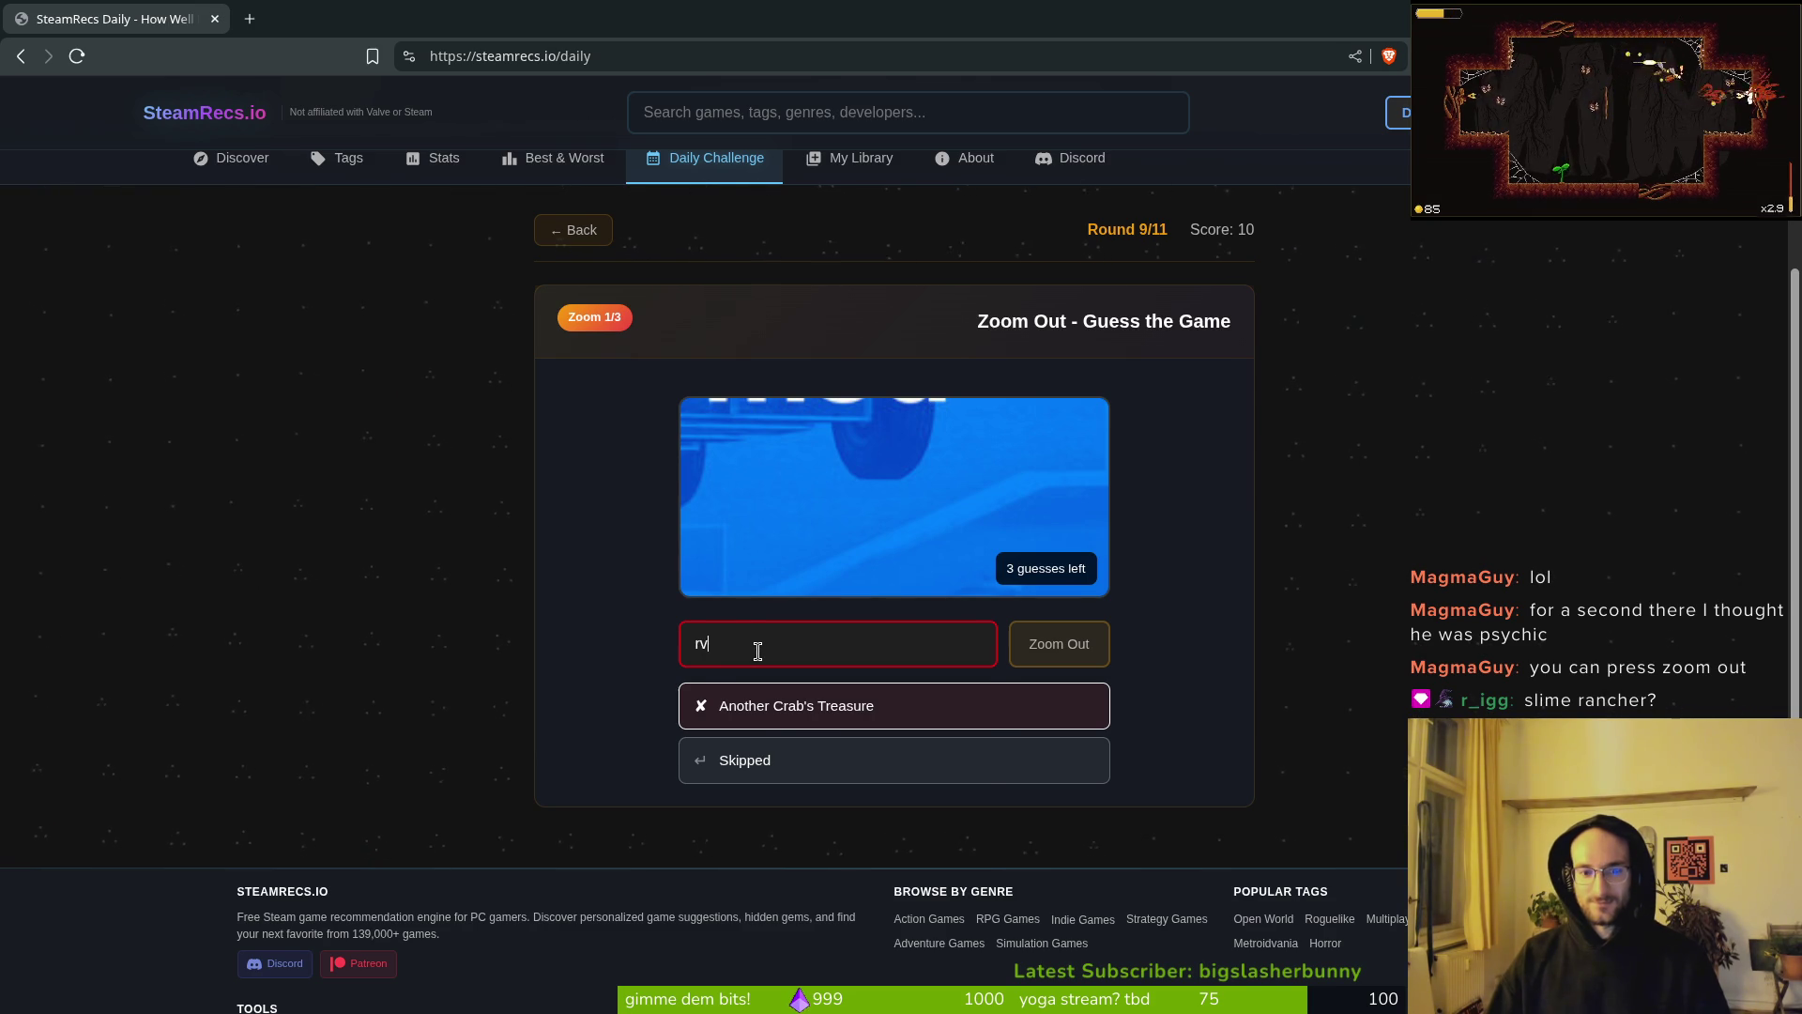
Step: Clear the guess field, discard a 'slime' attempt, and skip another guess with Zoom Out
scroll(769, 857, "down", 5)
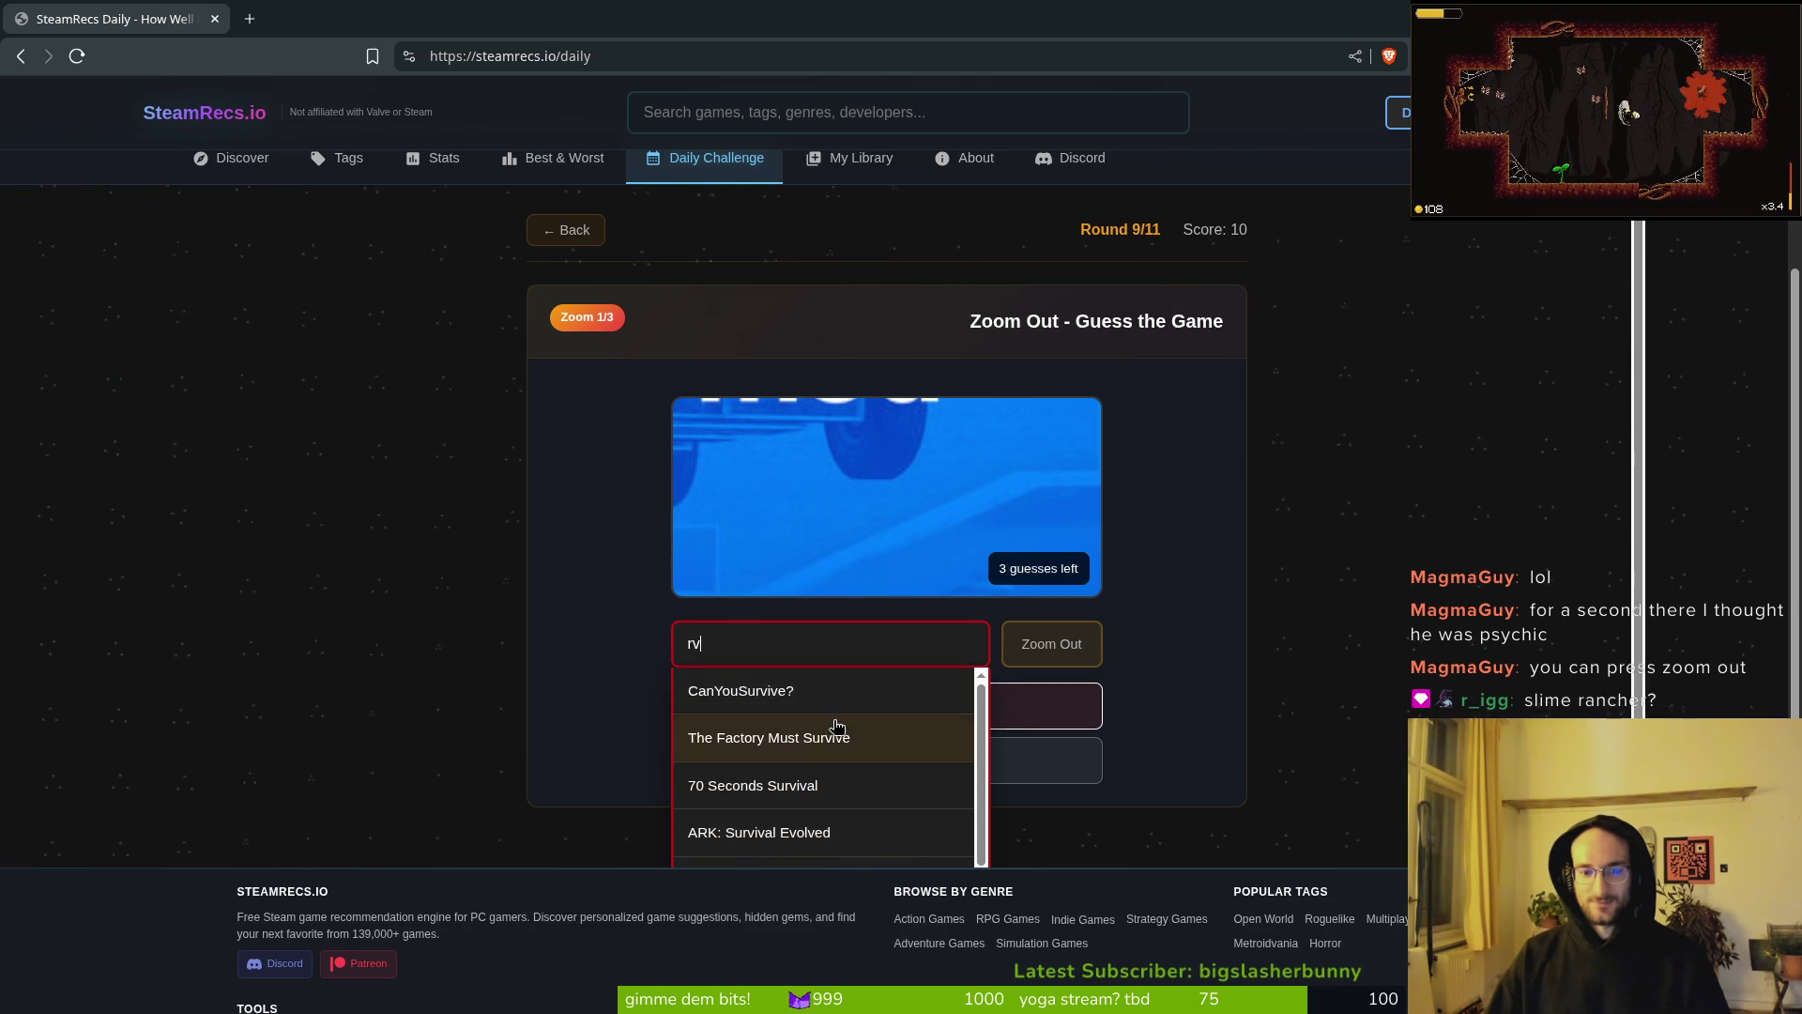
scroll(796, 741, "up", 5)
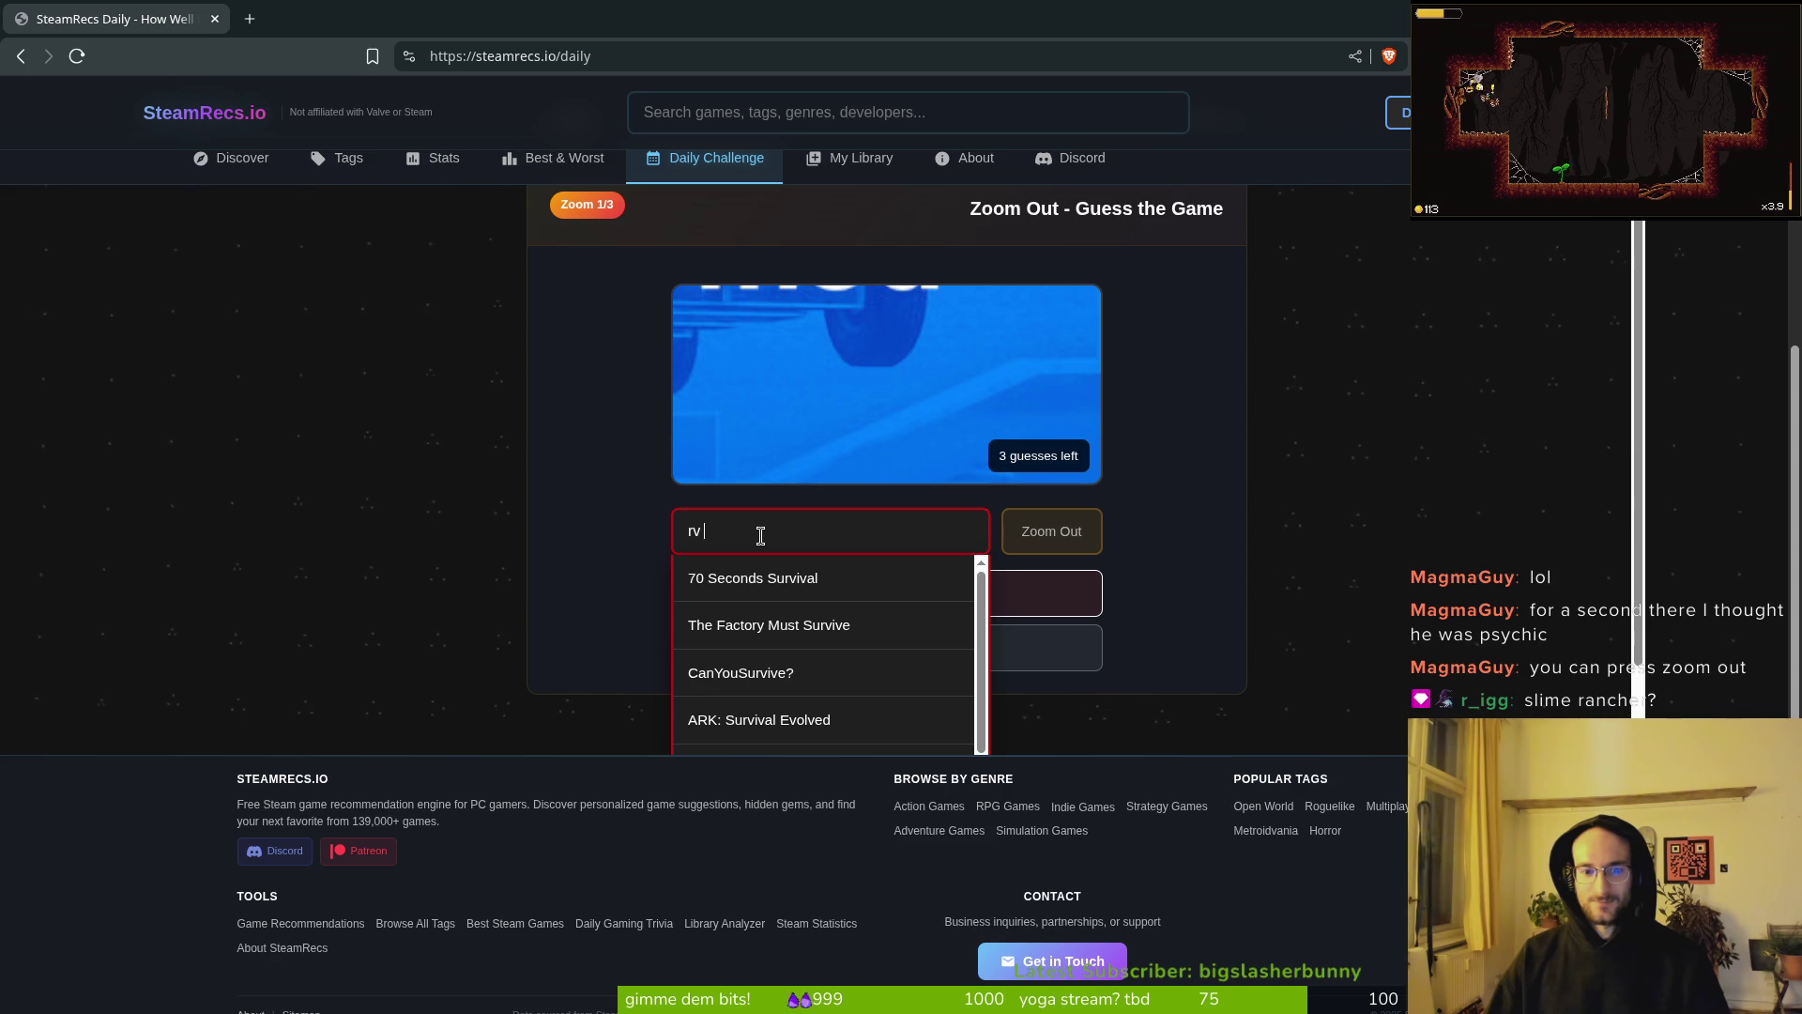
left_click(611, 541)
key("BackSpace")
key("BackSpace")
type("slime")
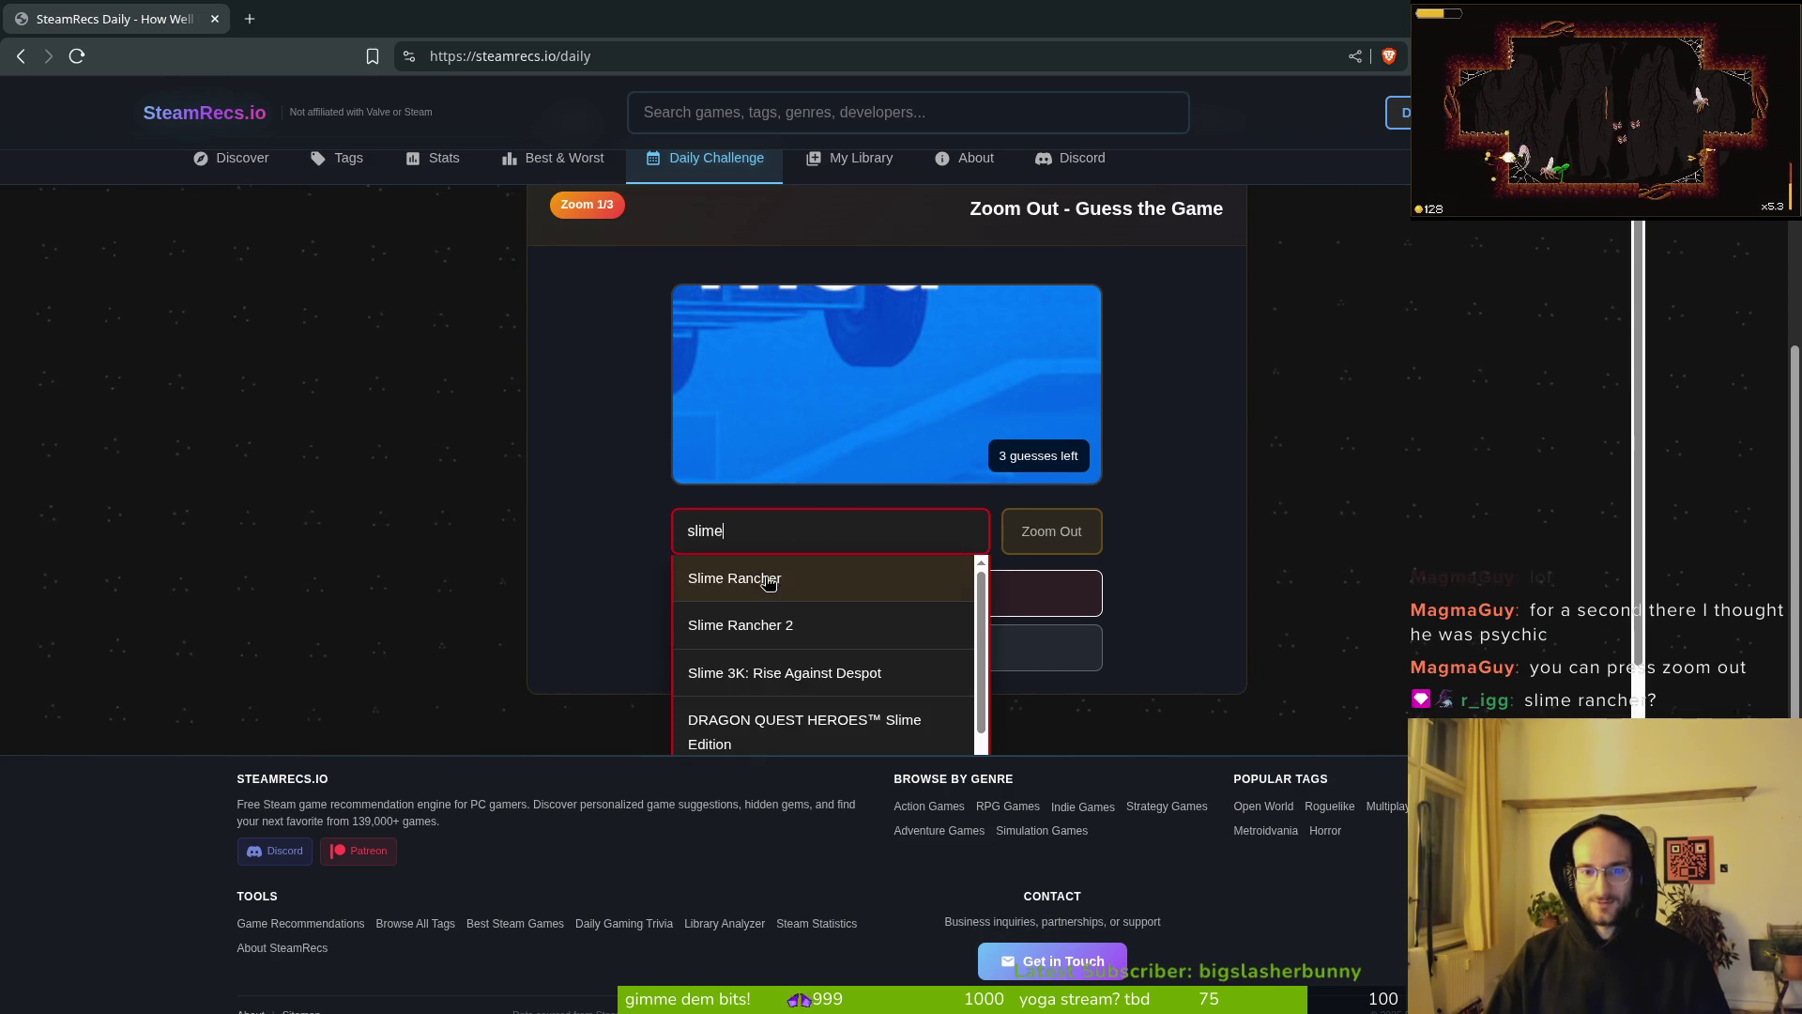
left_click_drag(752, 531, 445, 529)
key("BackSpace")
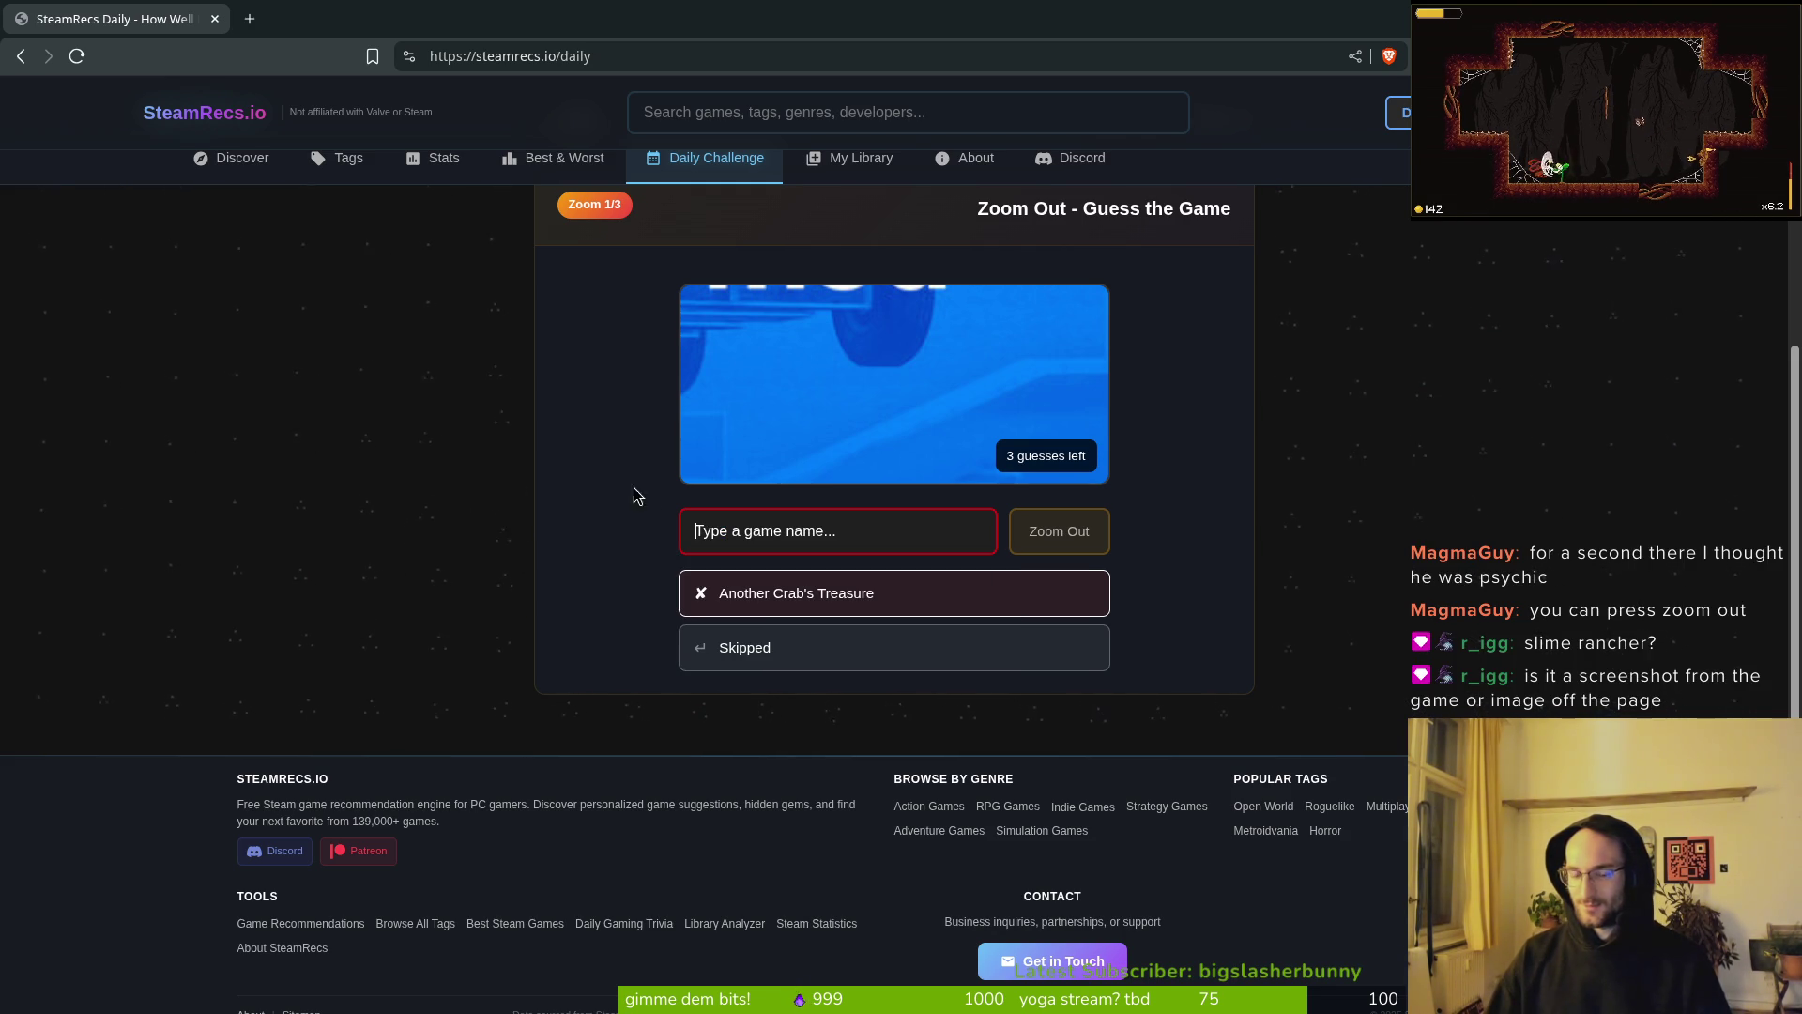
left_click(1058, 531)
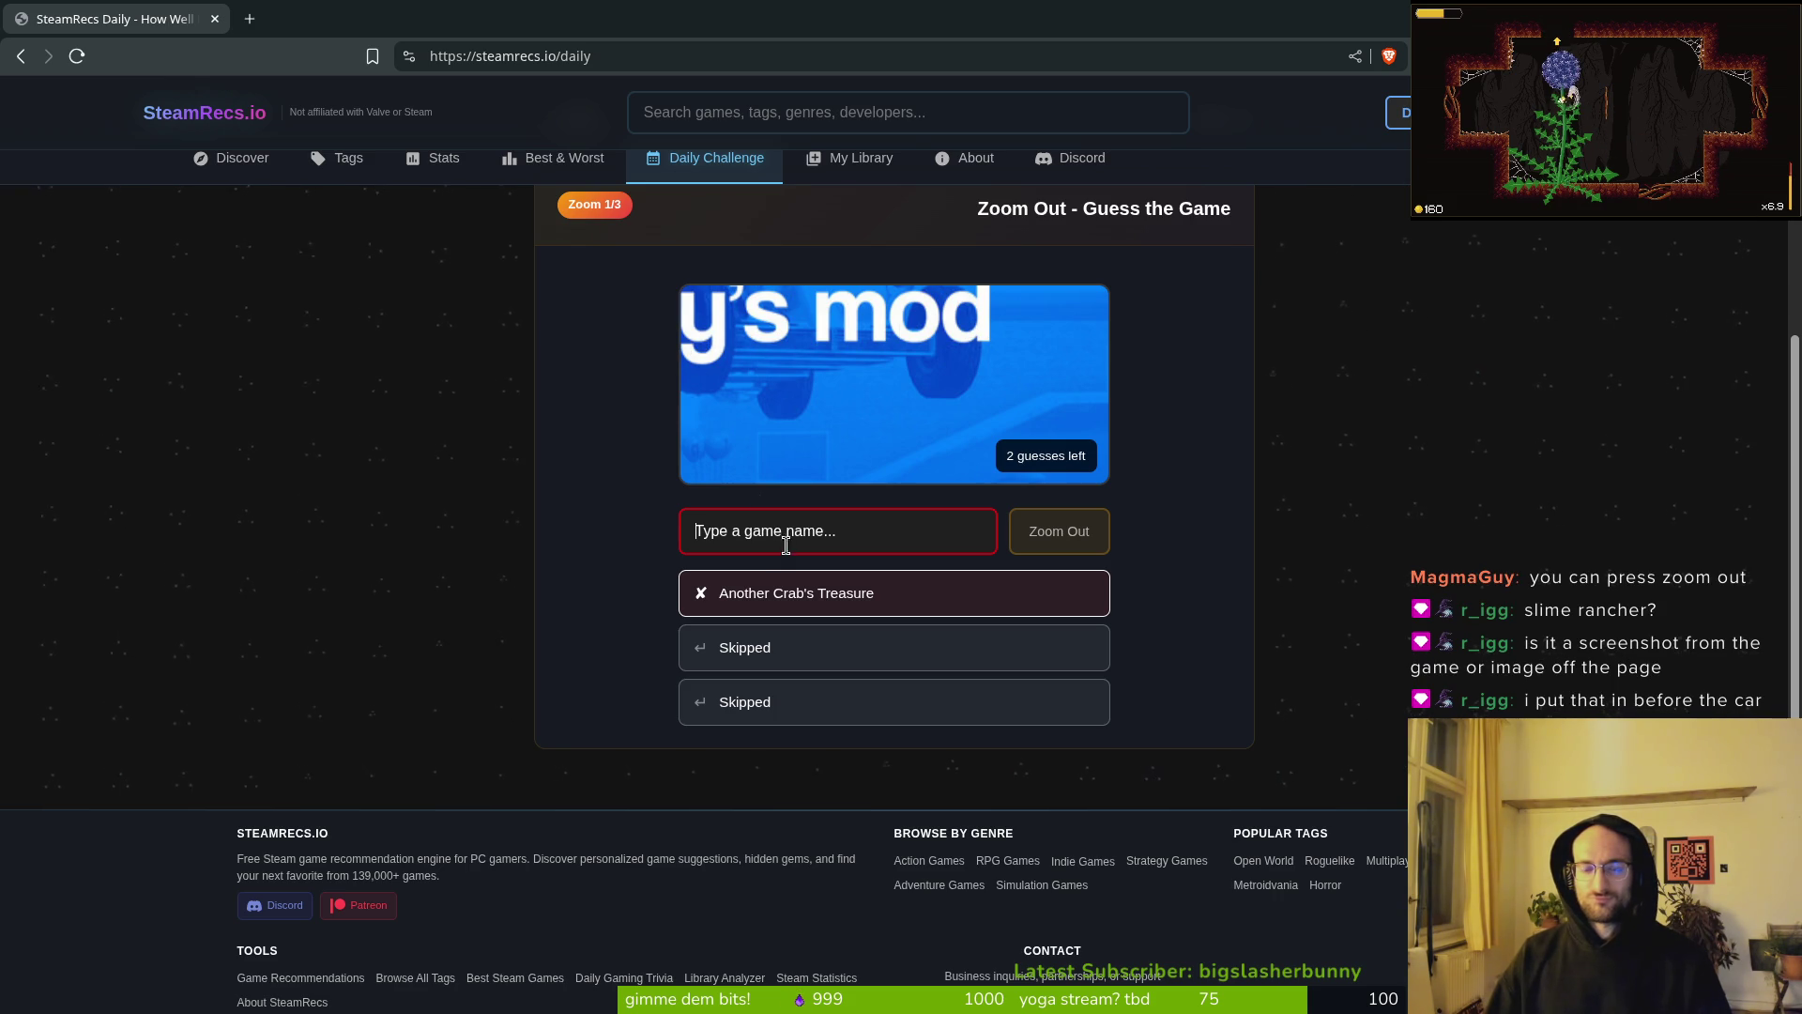
Step: Guess Garry's Mod correctly for +2 points and advance to round 10
type("mod")
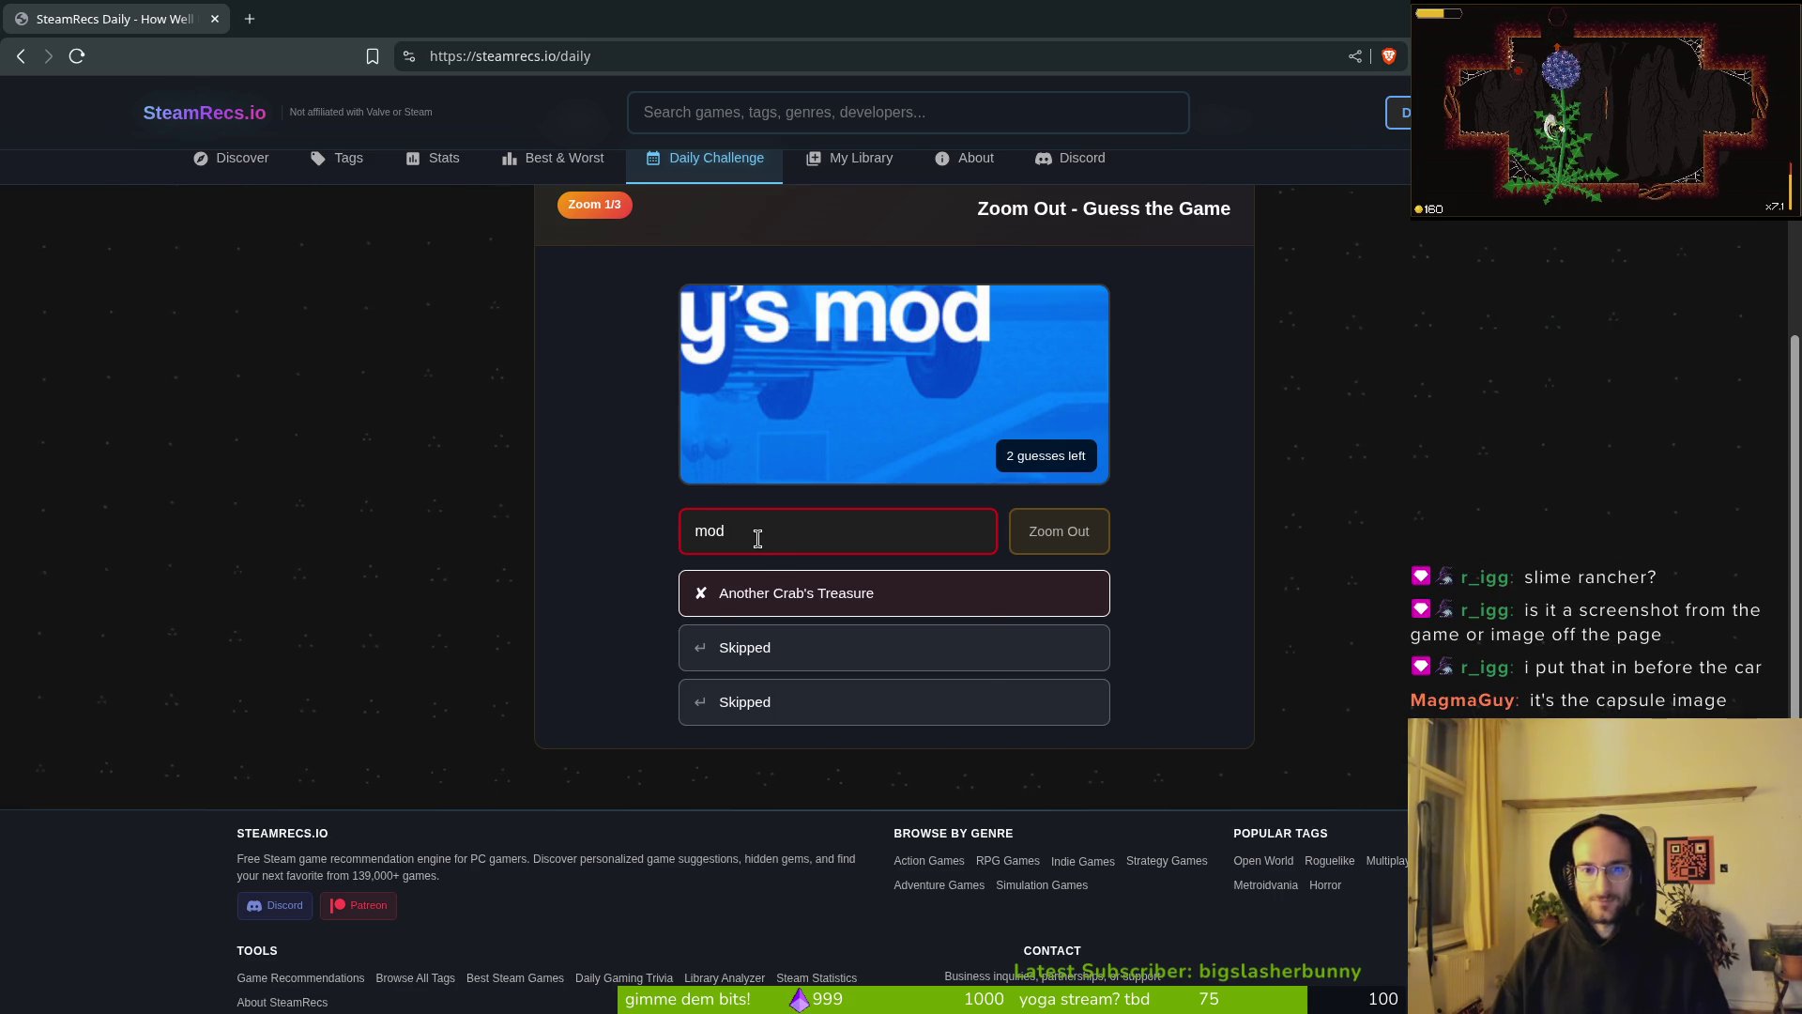
left_click(794, 535)
left_click_drag(793, 535, 528, 513)
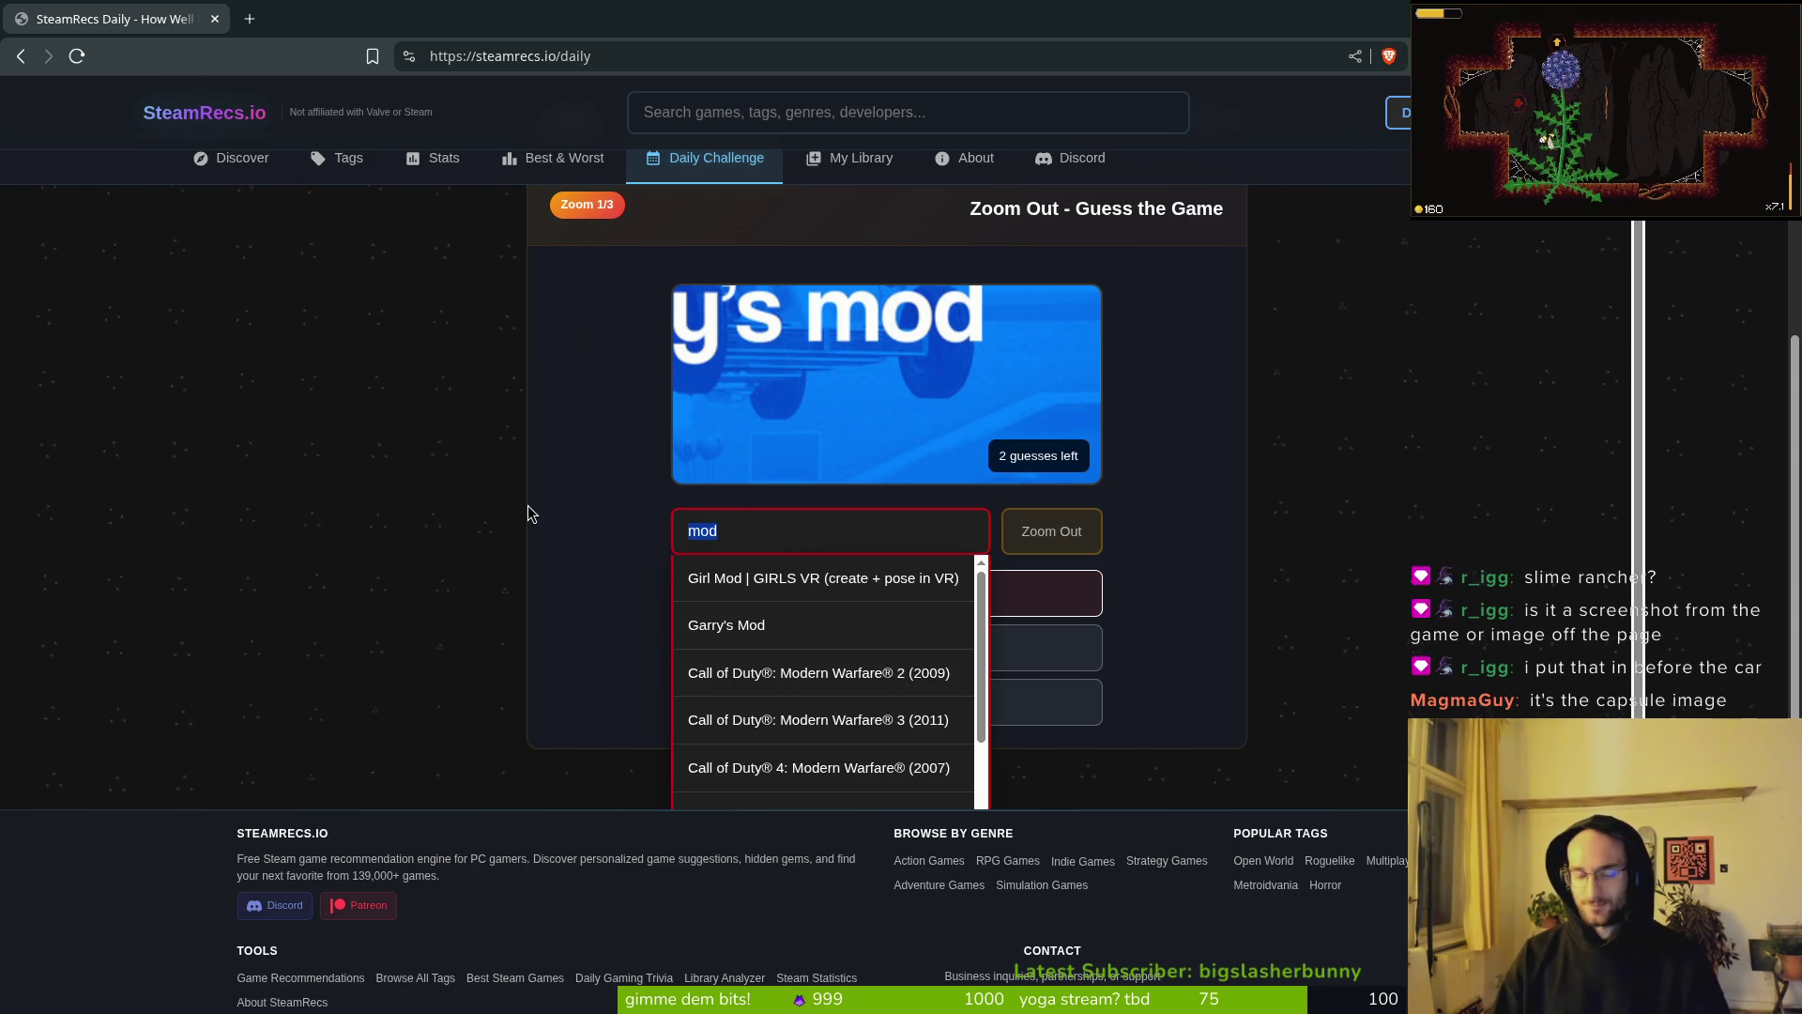
key("BackSpace")
type("'s mod")
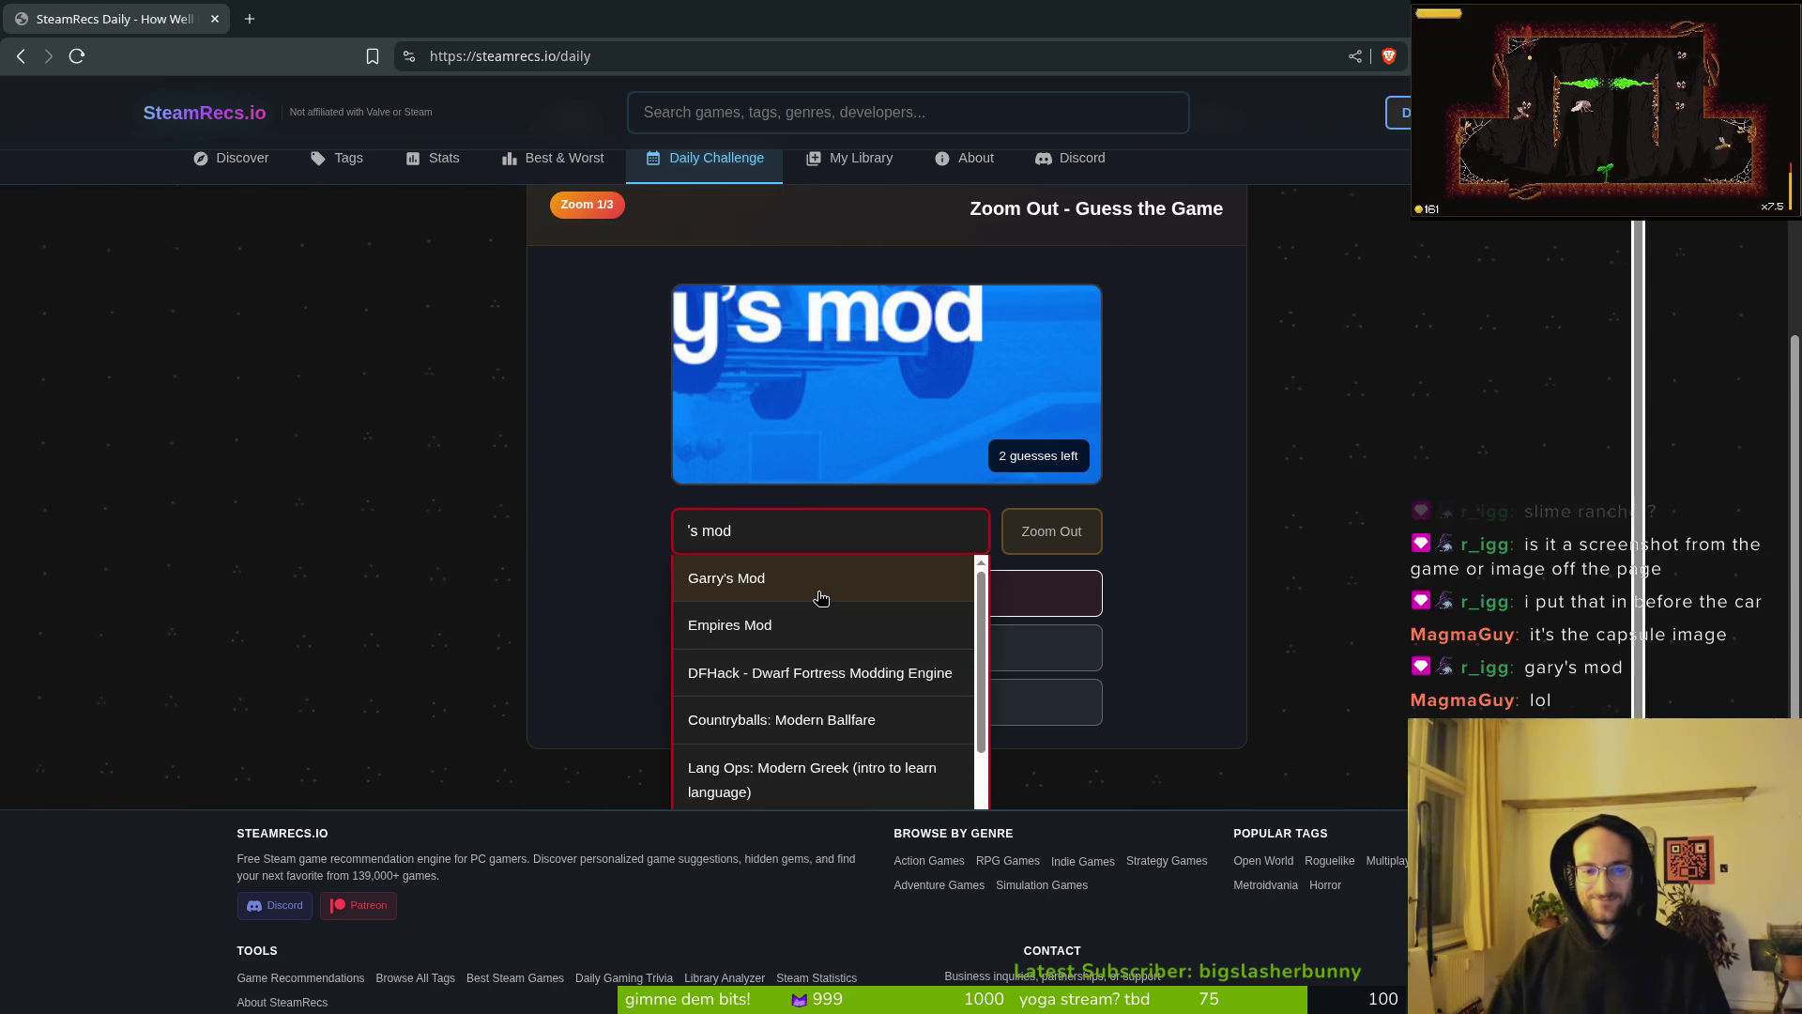
left_click(820, 598)
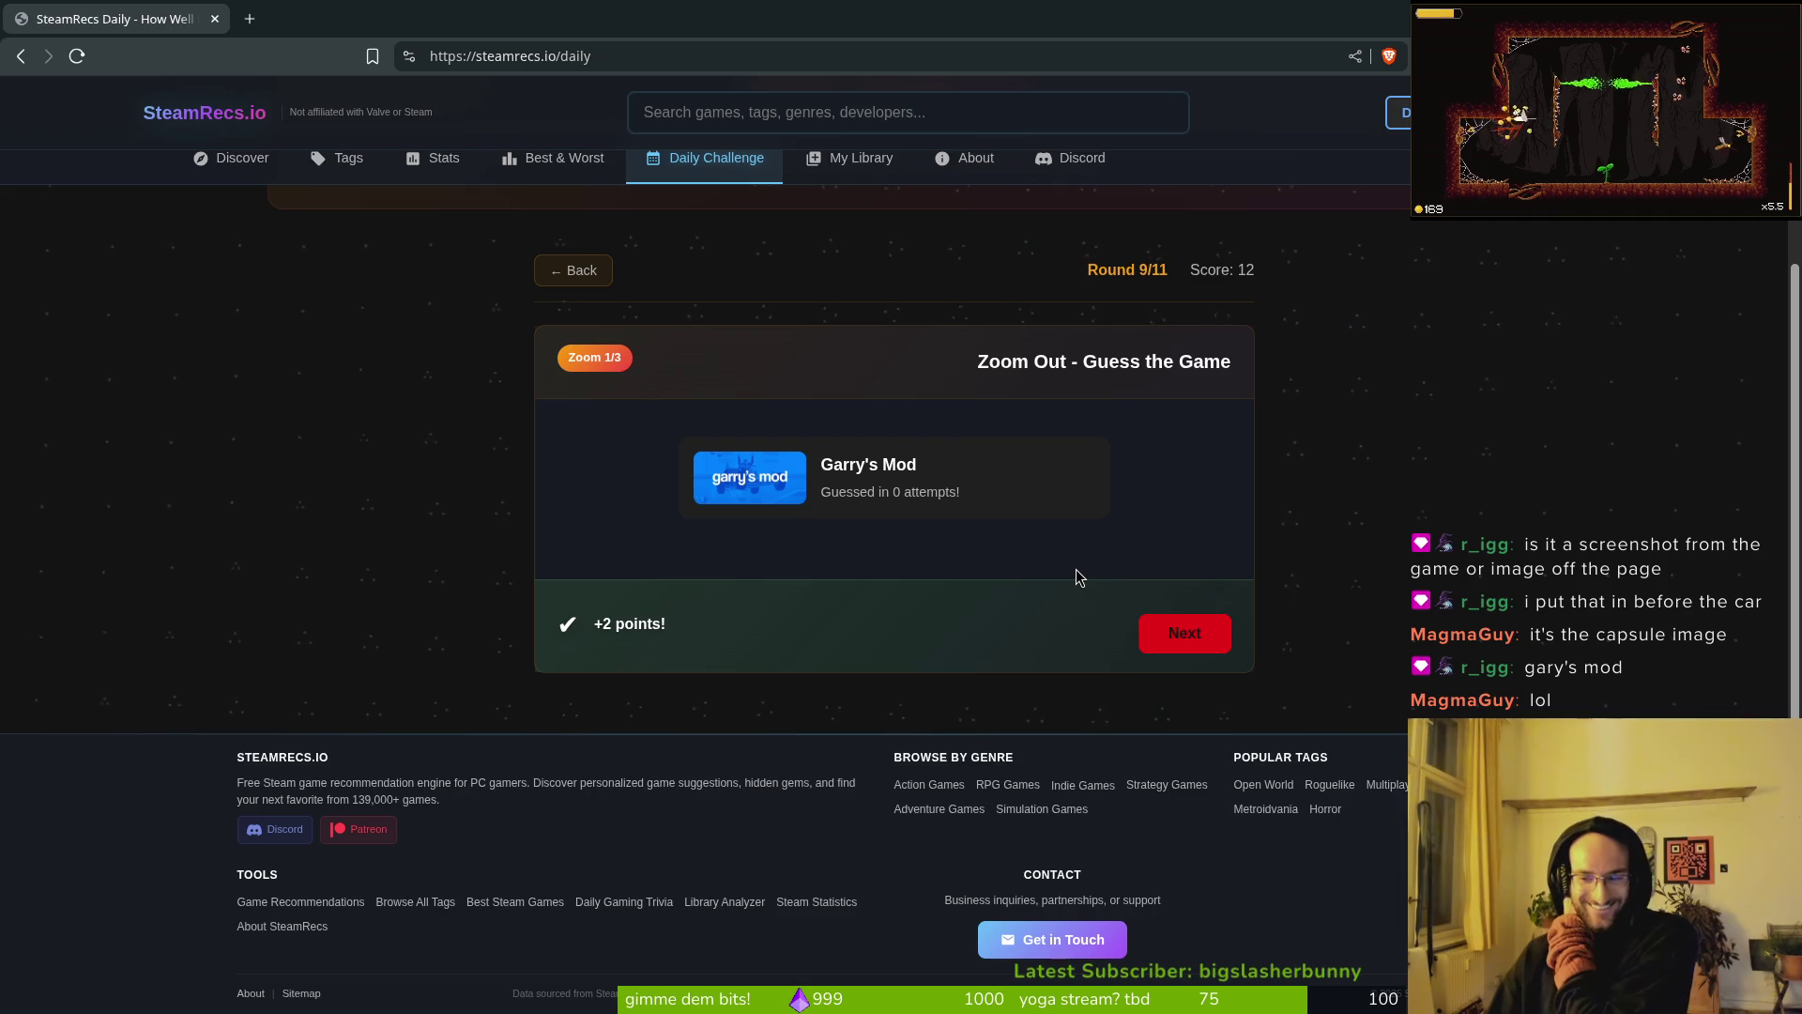
left_click(1194, 641)
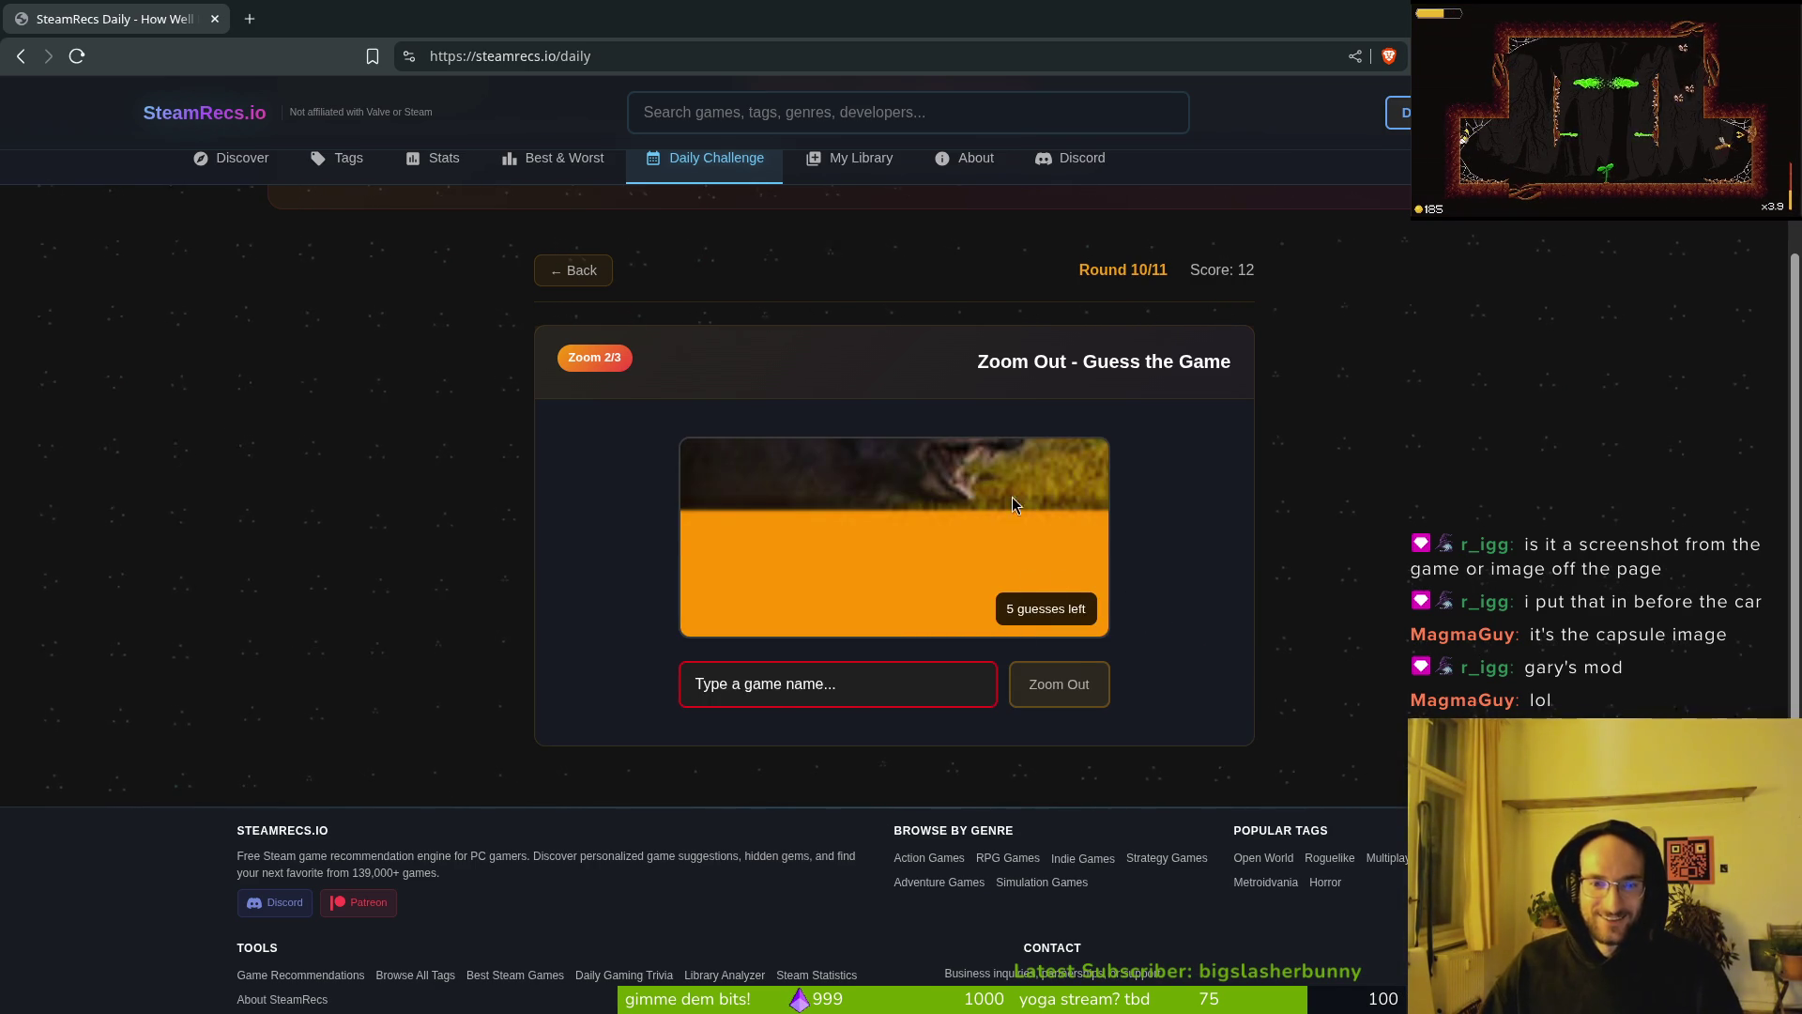
Step: Zoom out twice, guessing Way of the Hunter and theHunter Classic, both wrong
left_click(1064, 678)
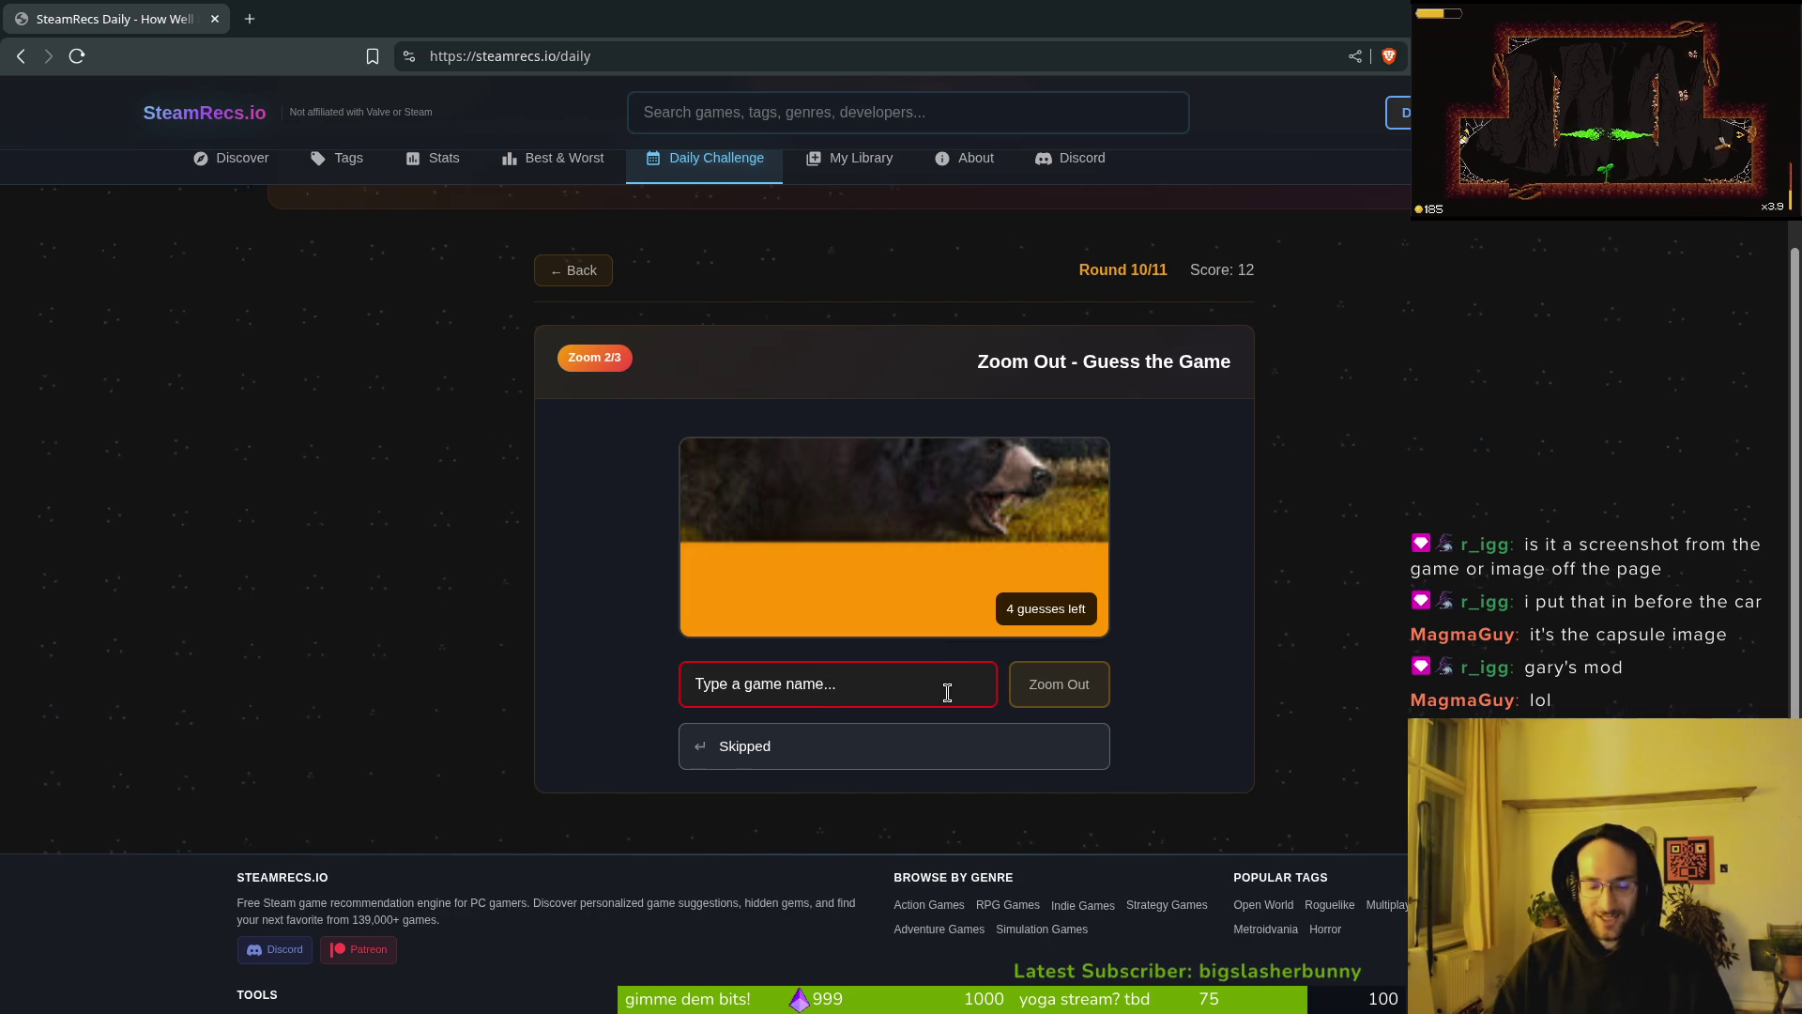
type("way of the hu")
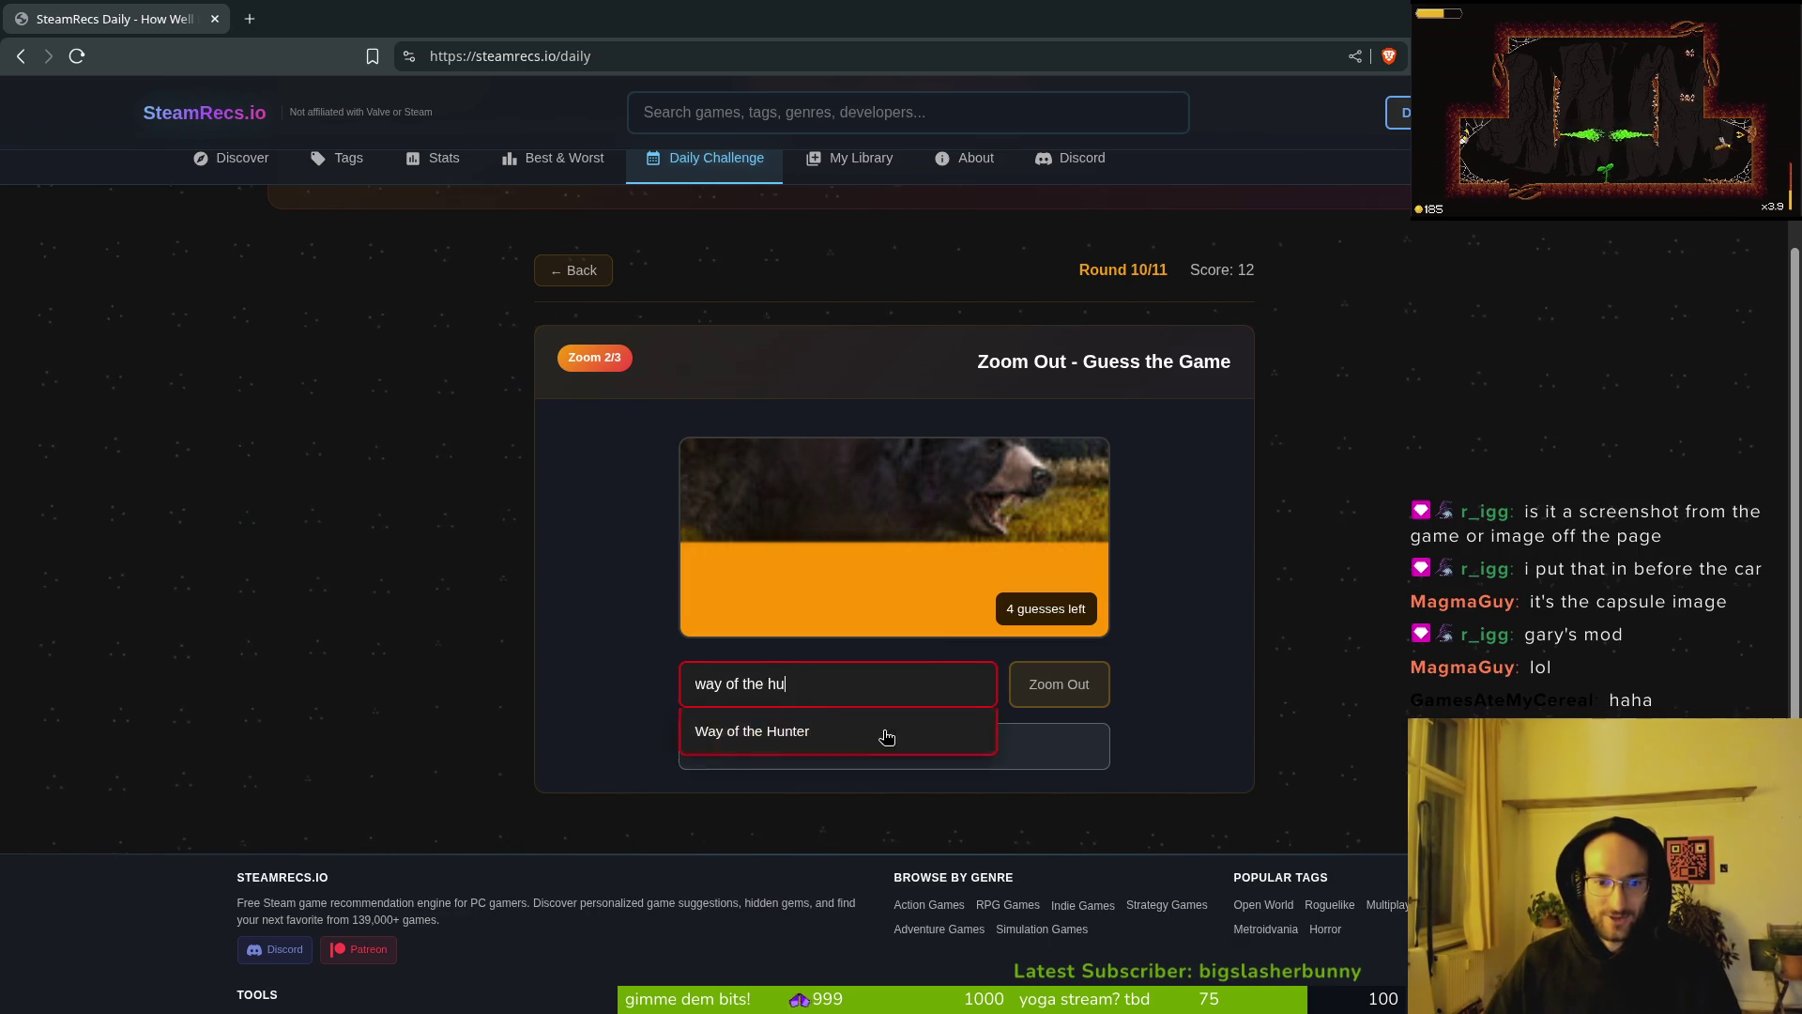
left_click(768, 746)
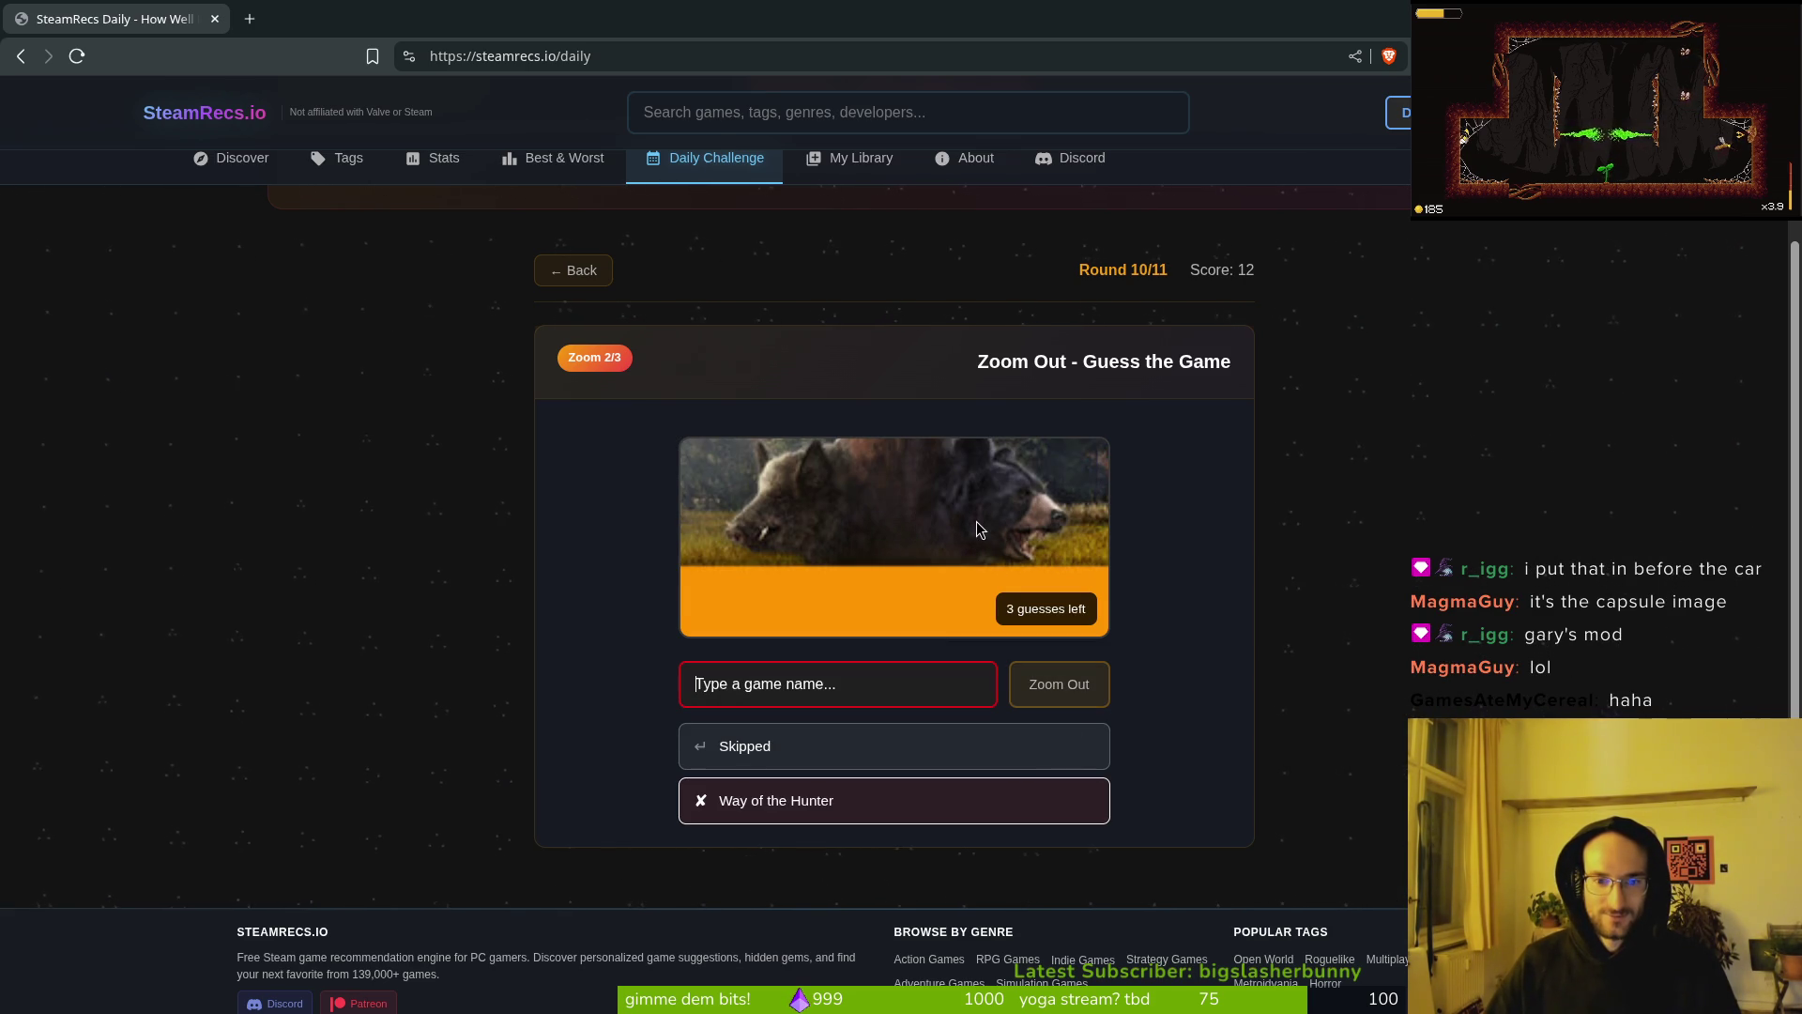
left_click(1058, 684)
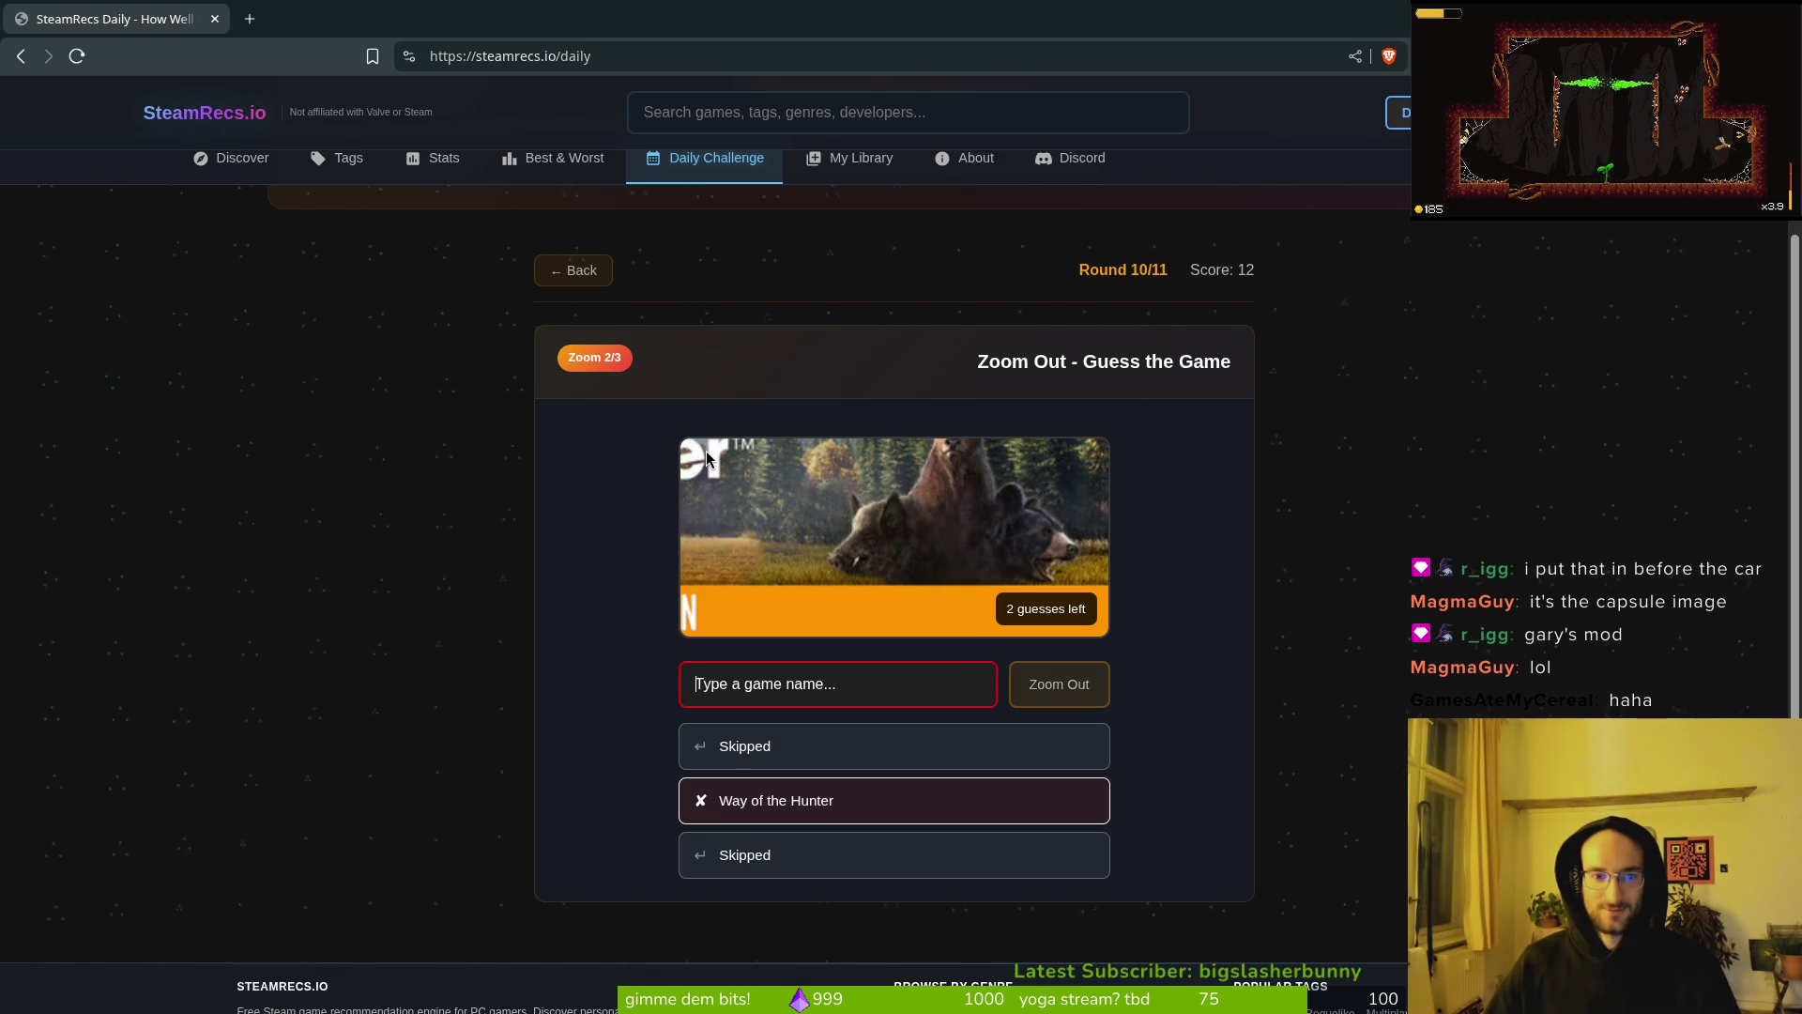
type("hunter")
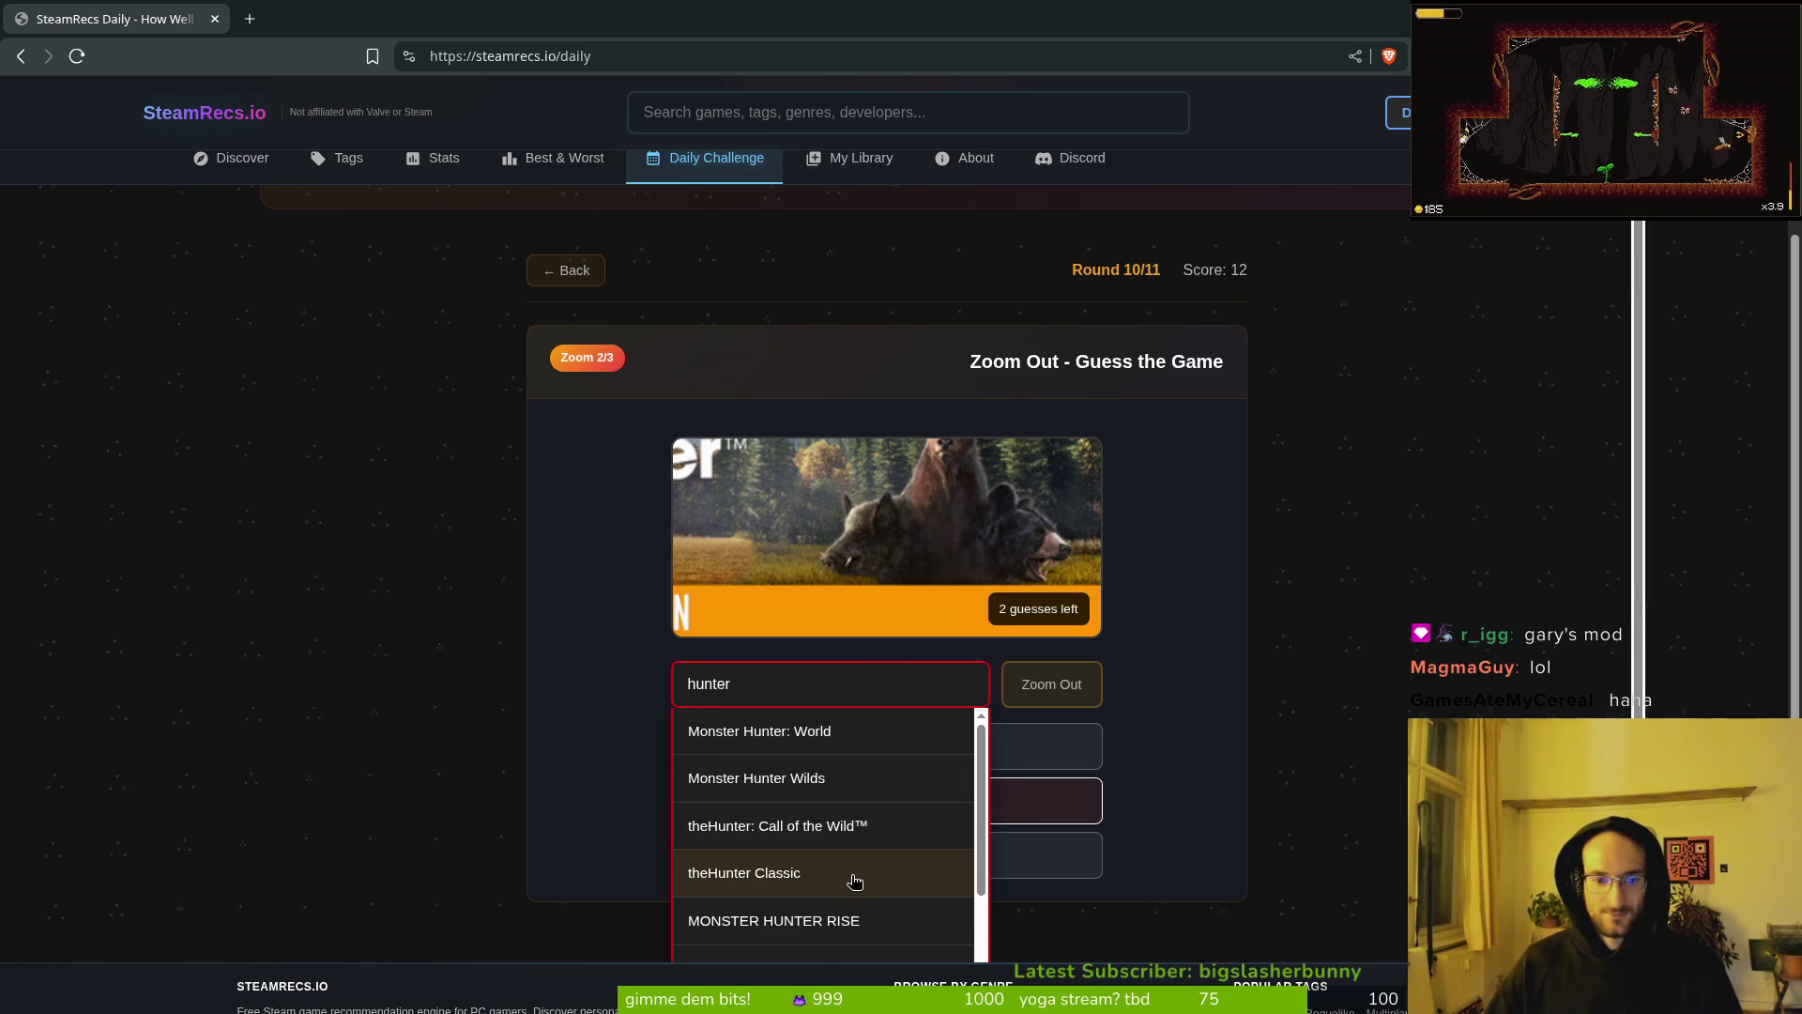
scroll(840, 920, "down", 2)
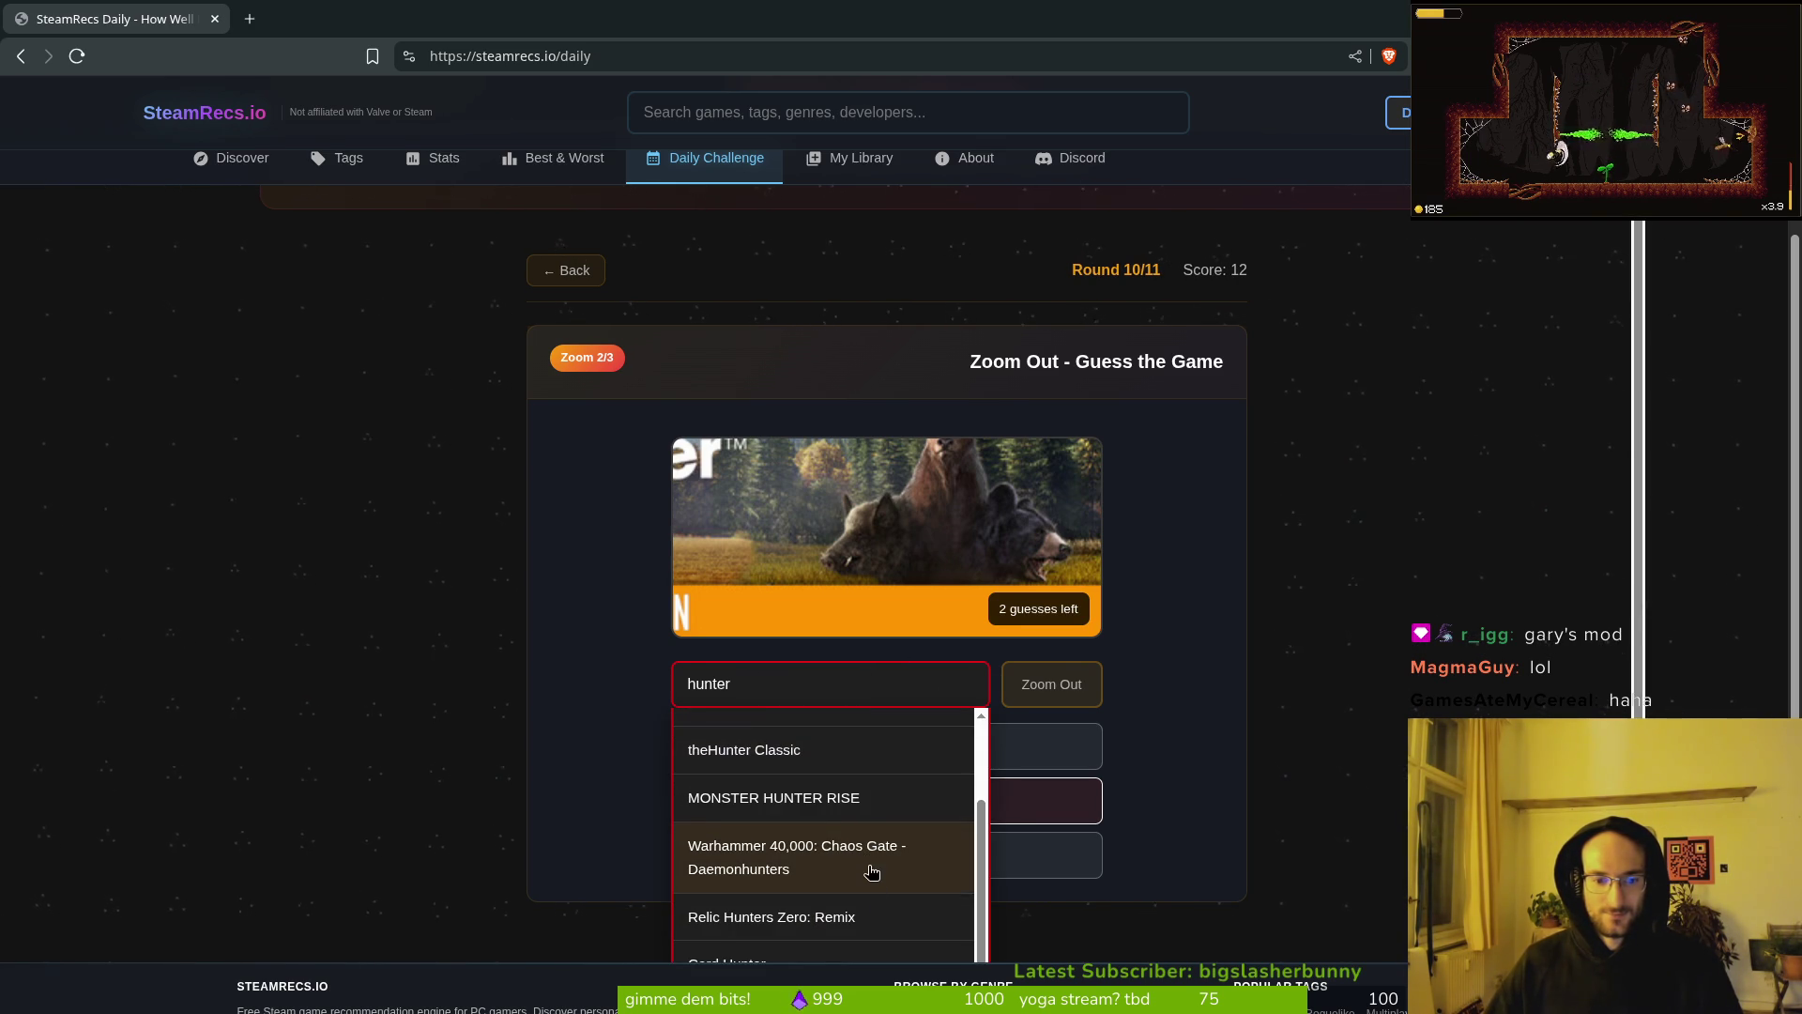
scroll(861, 896, "down", 1)
scroll(849, 877, "up", 3)
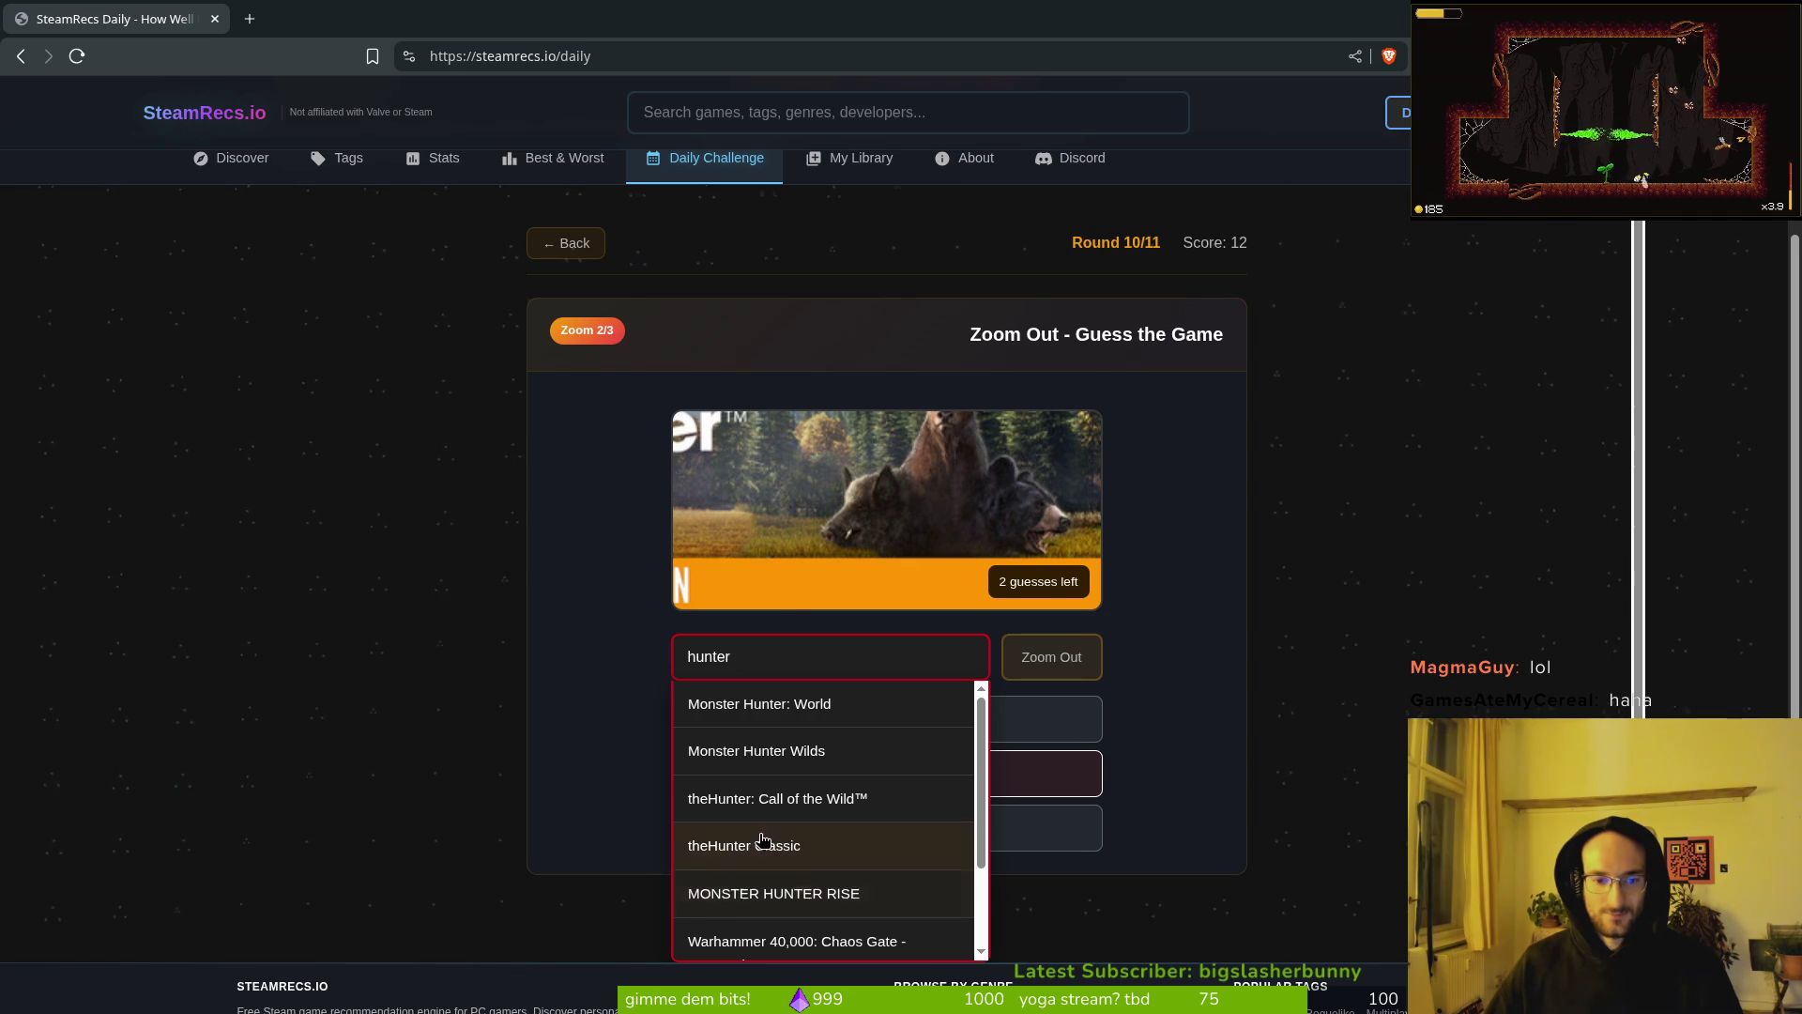
left_click(762, 845)
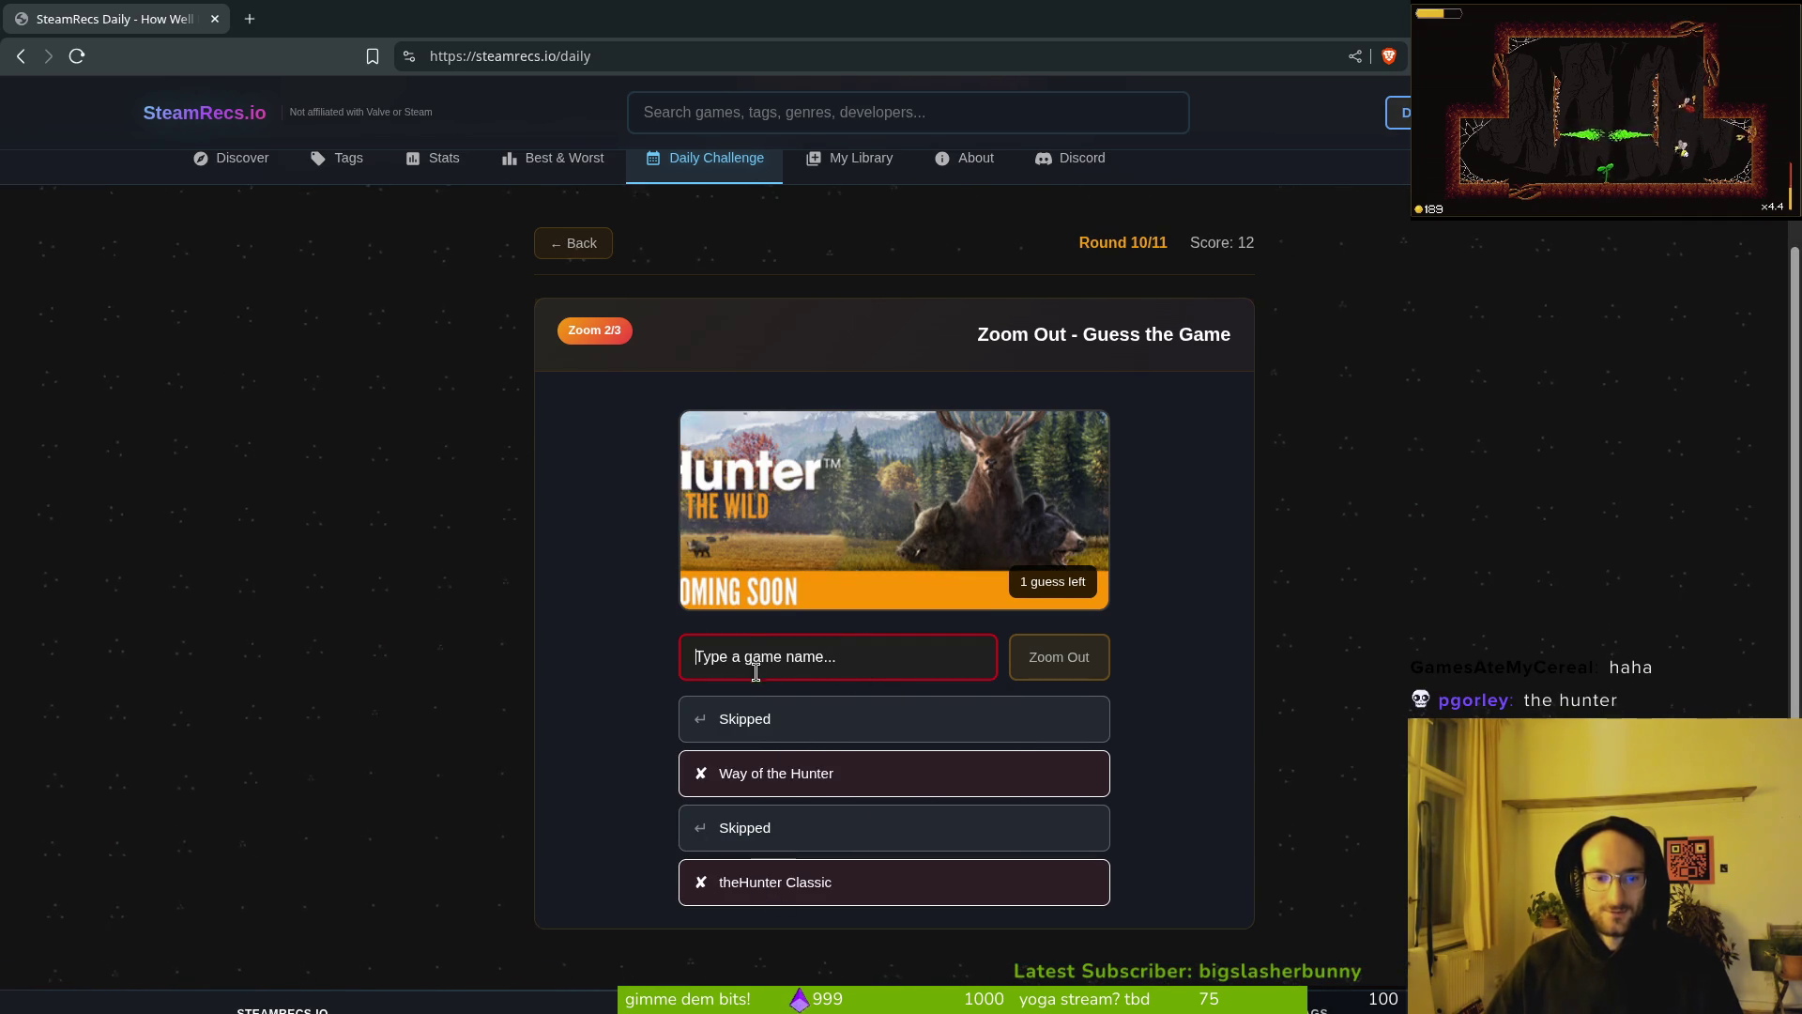
Step: Guess theHunter: Call of the Wild™ correctly and move on to the final round
type("hunter")
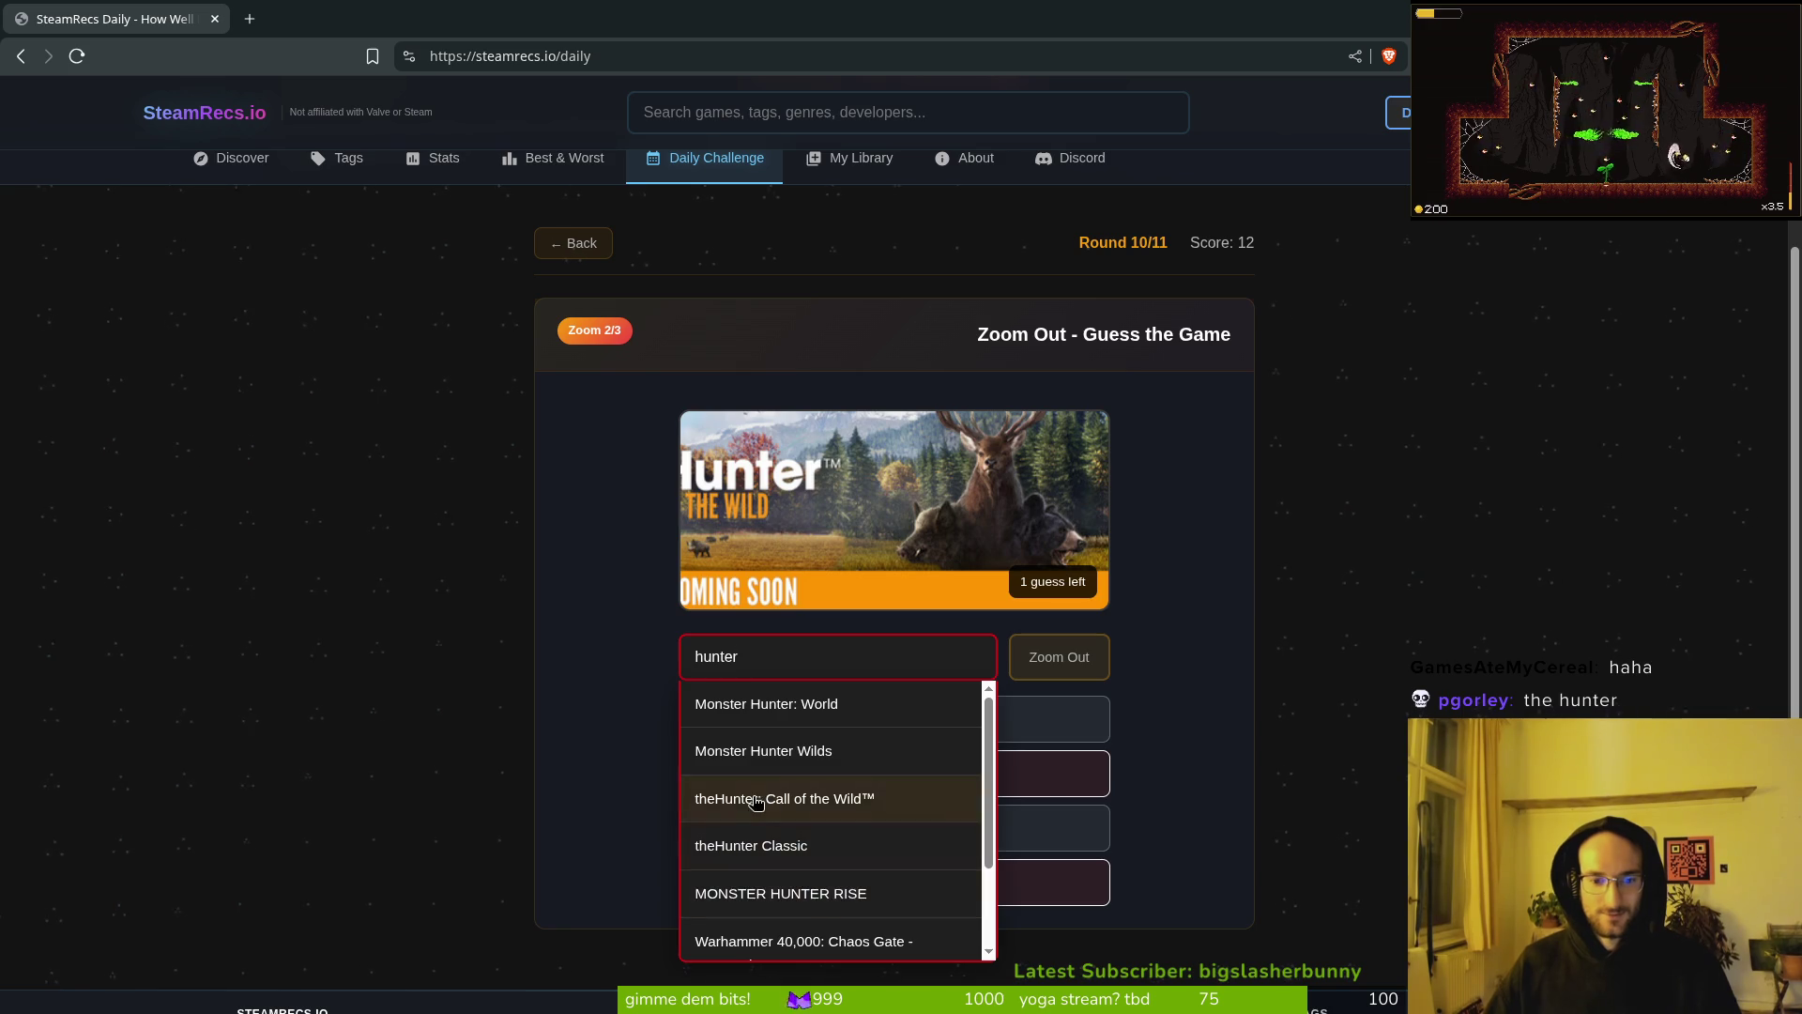
left_click(858, 796)
left_click(1185, 635)
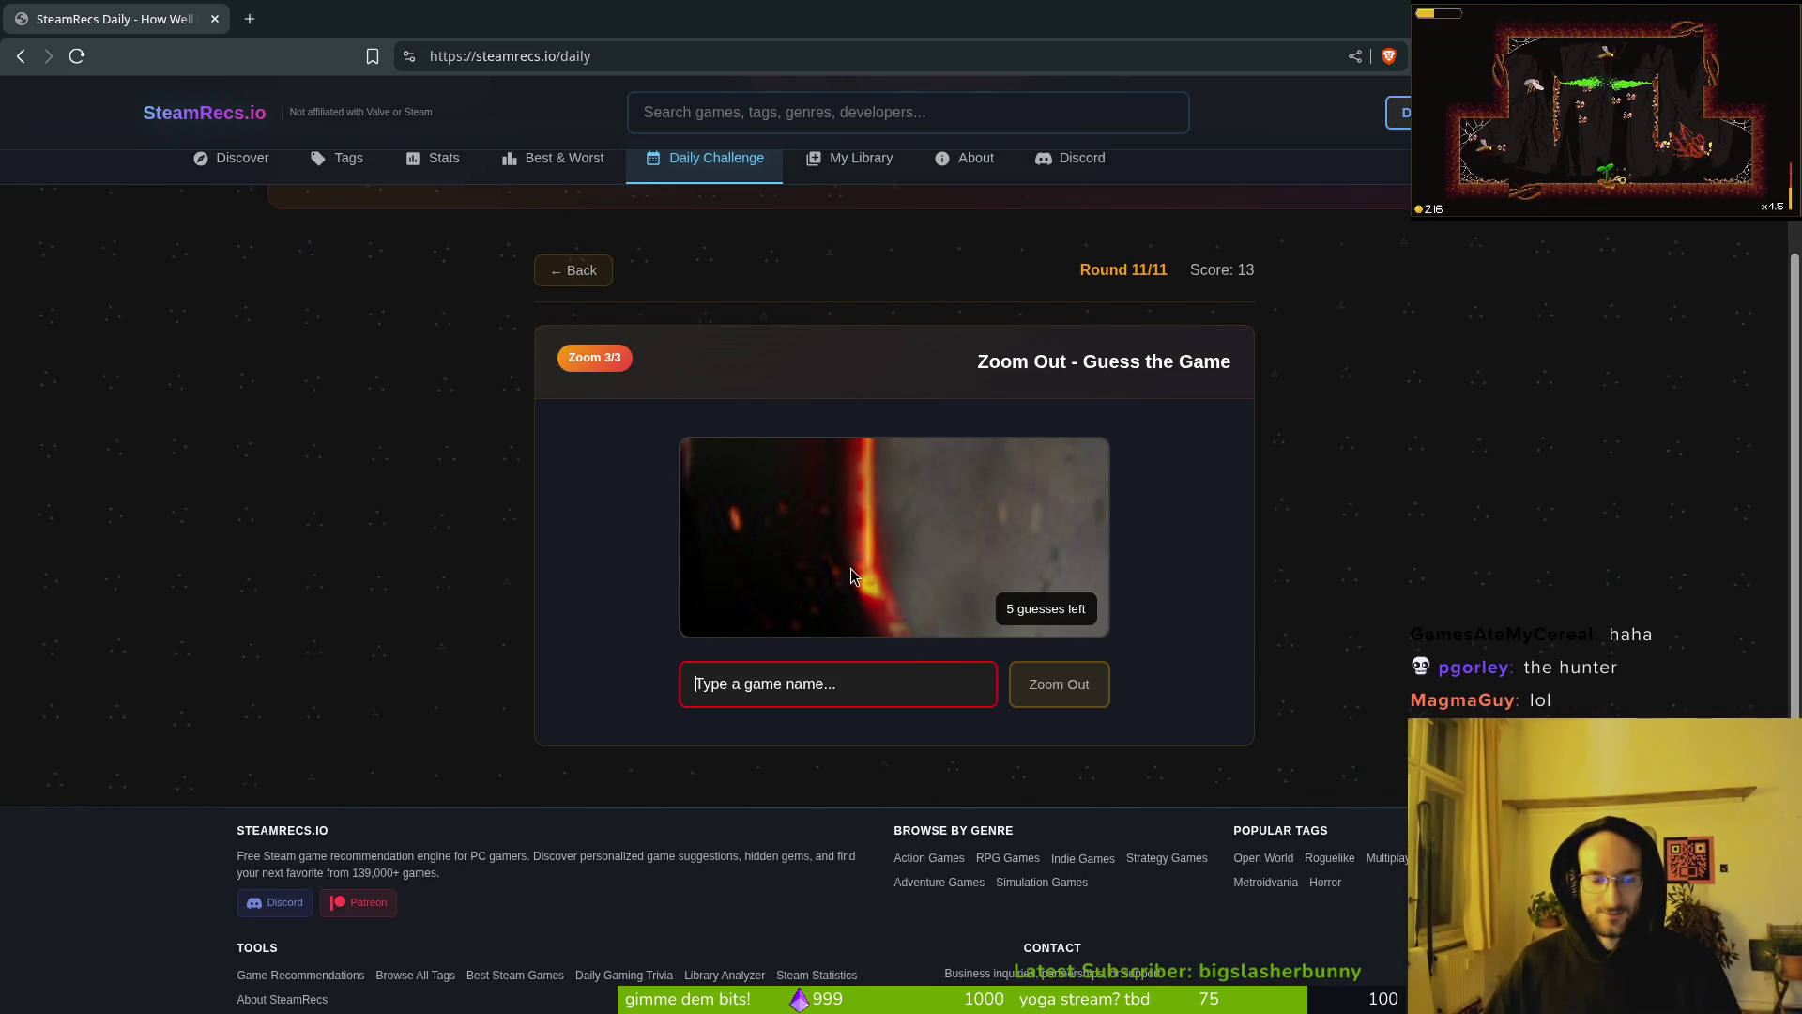
Step: Solve round 11 as Call of Duty®: Black Ops III, finish at 16/37, and return to Godot
left_click(1037, 687)
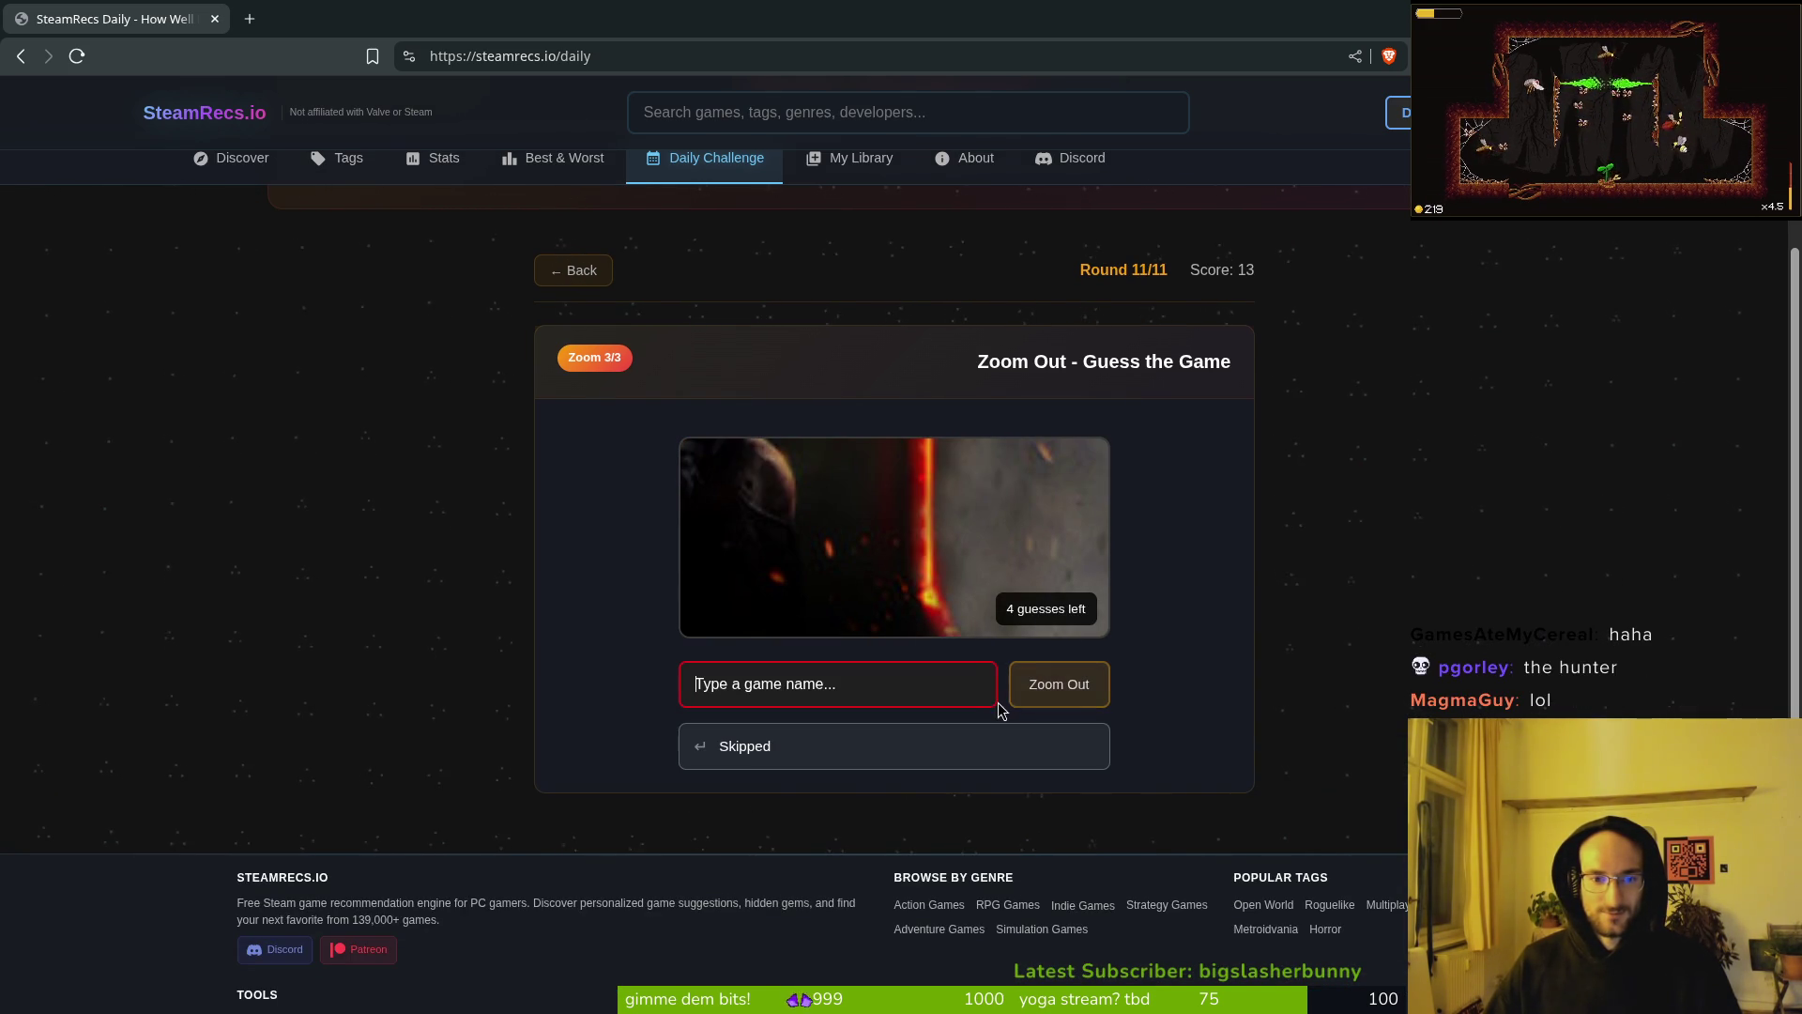
key("Return")
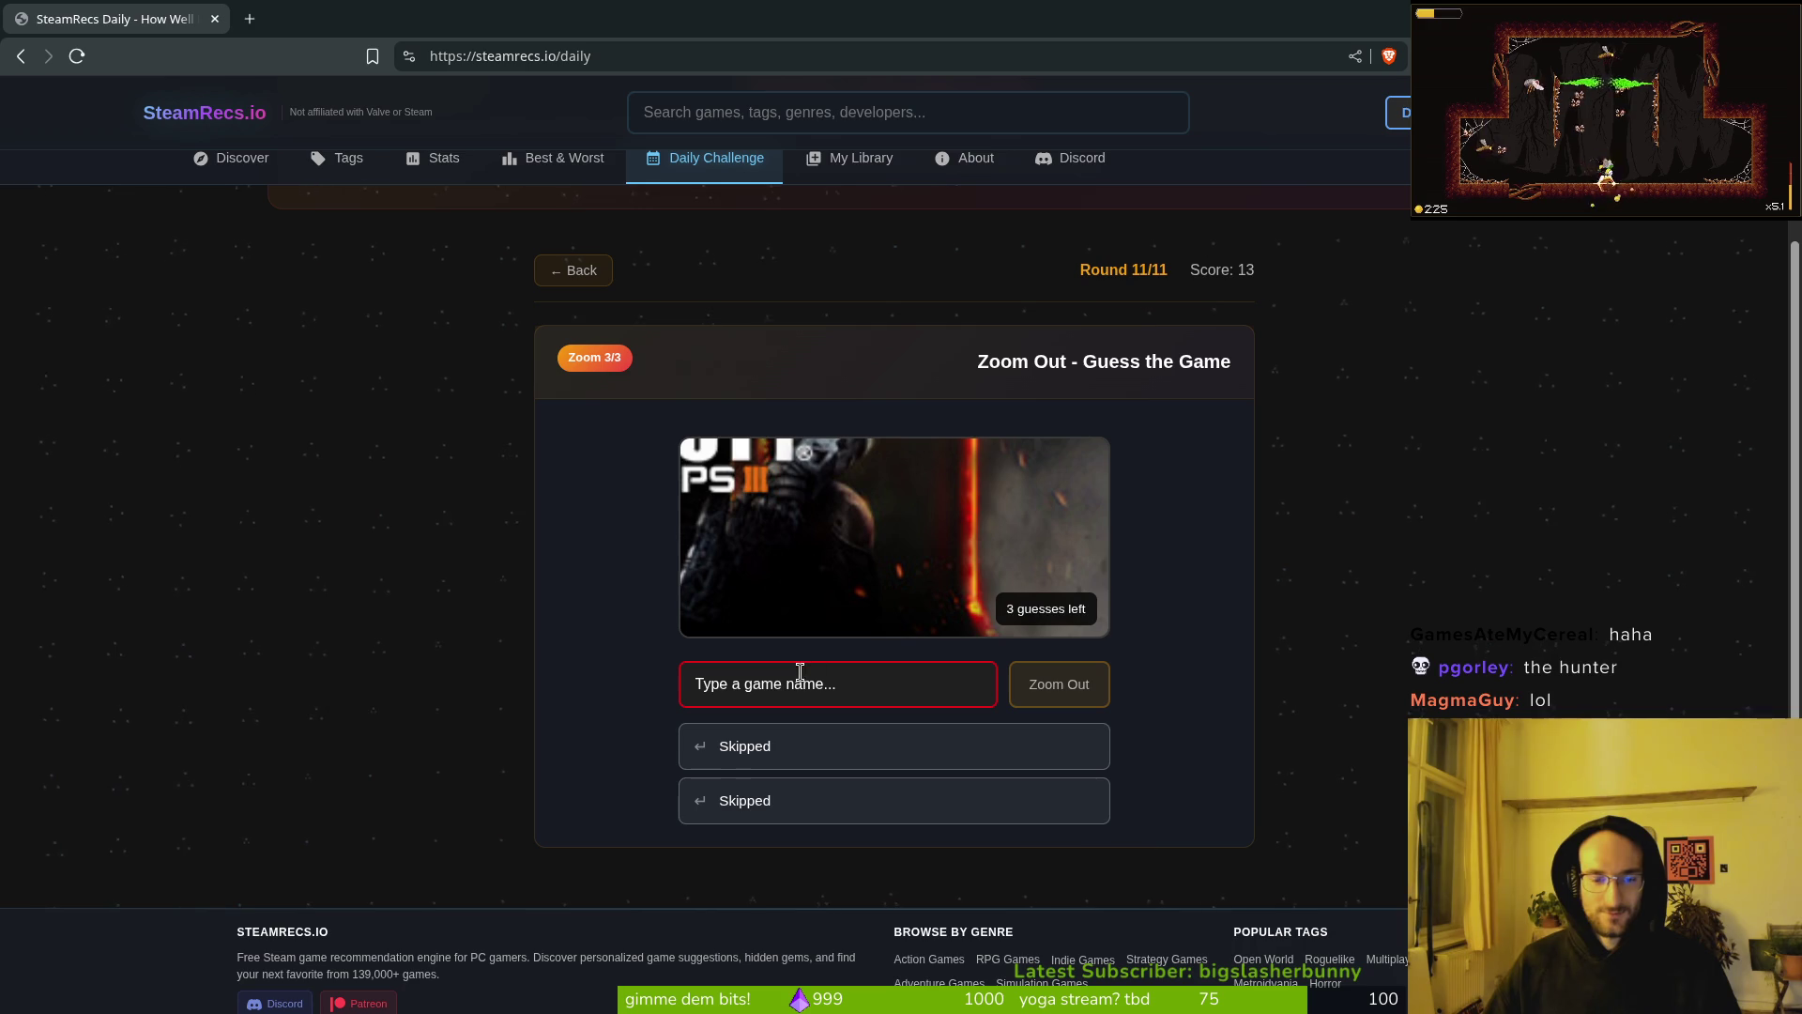
type("call of du")
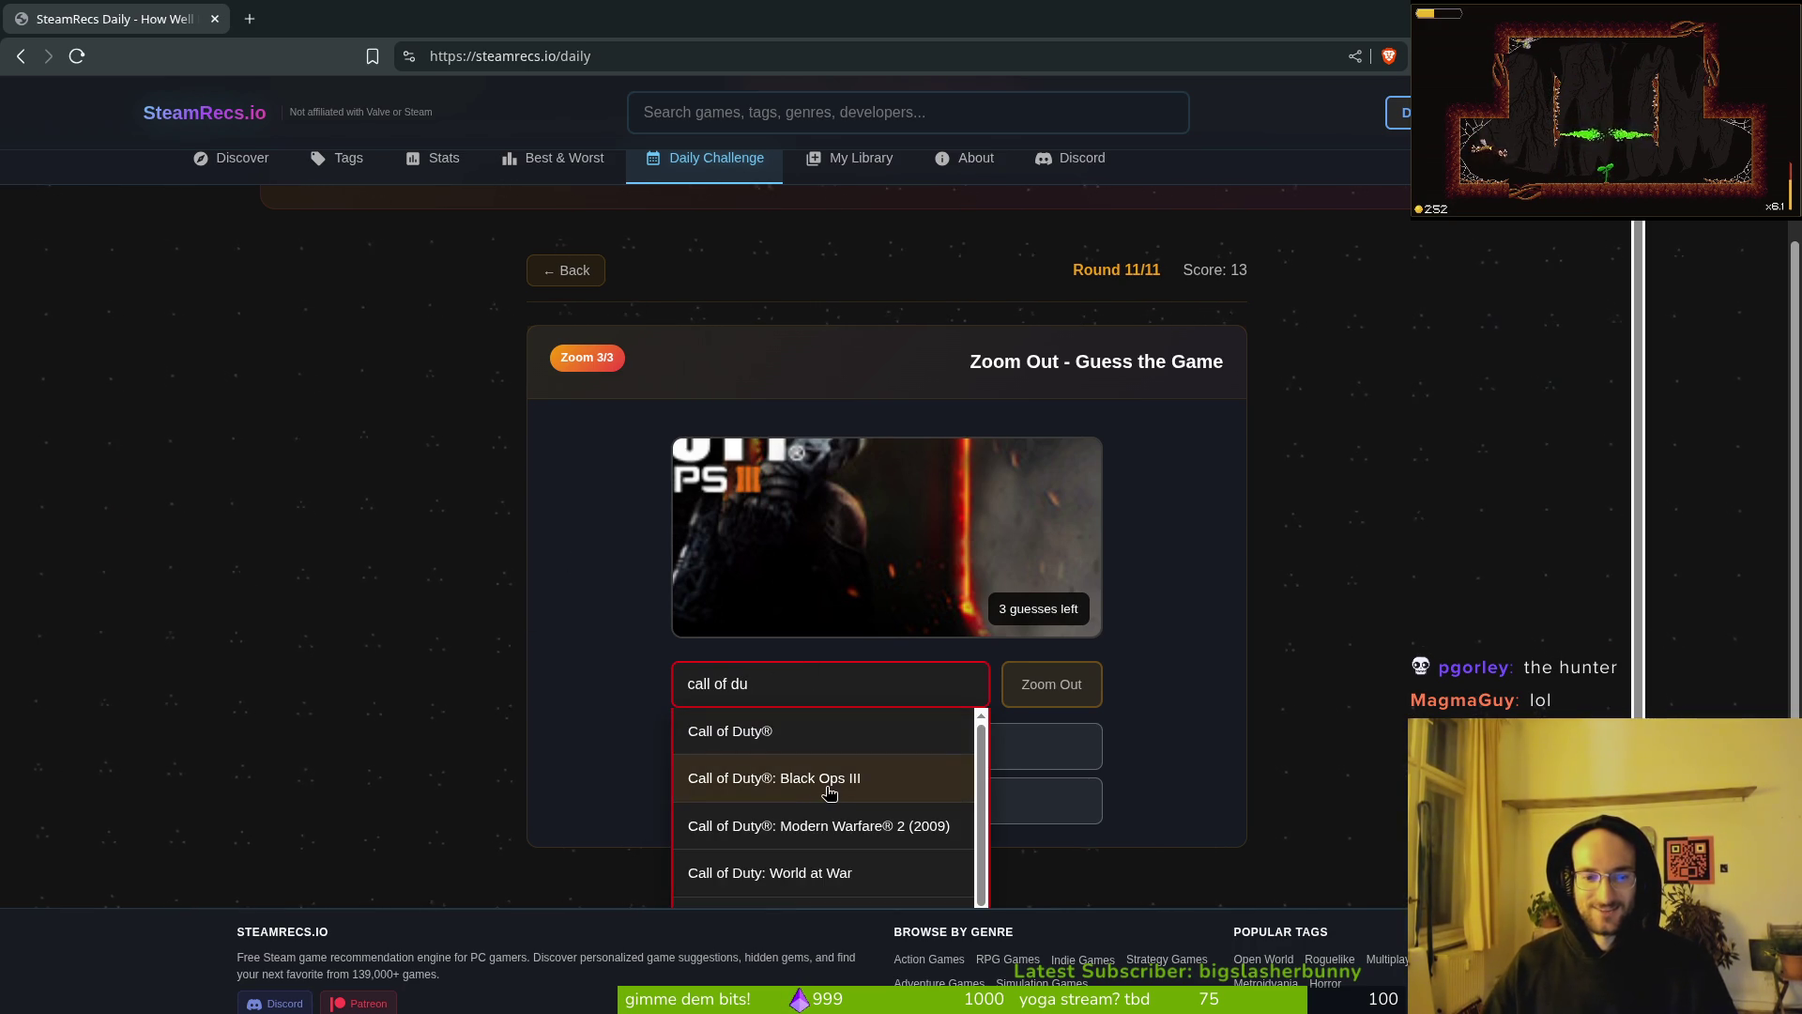
left_click(839, 794)
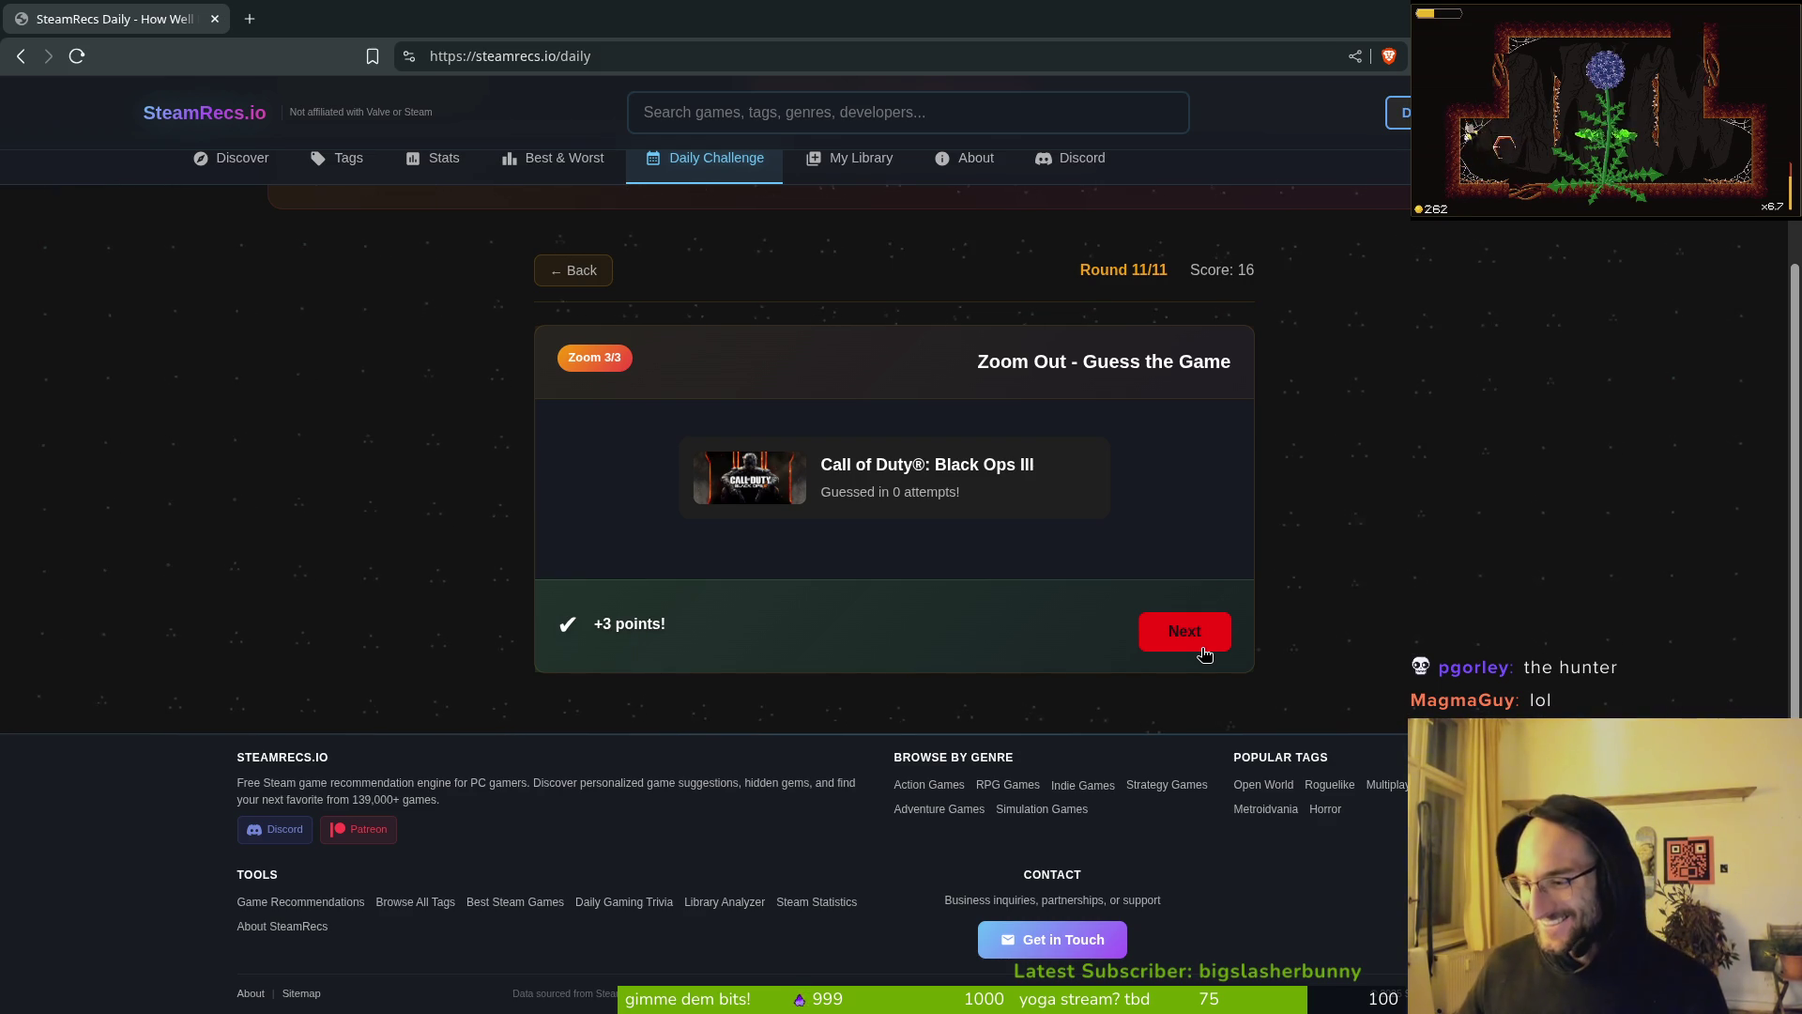
left_click(1202, 649)
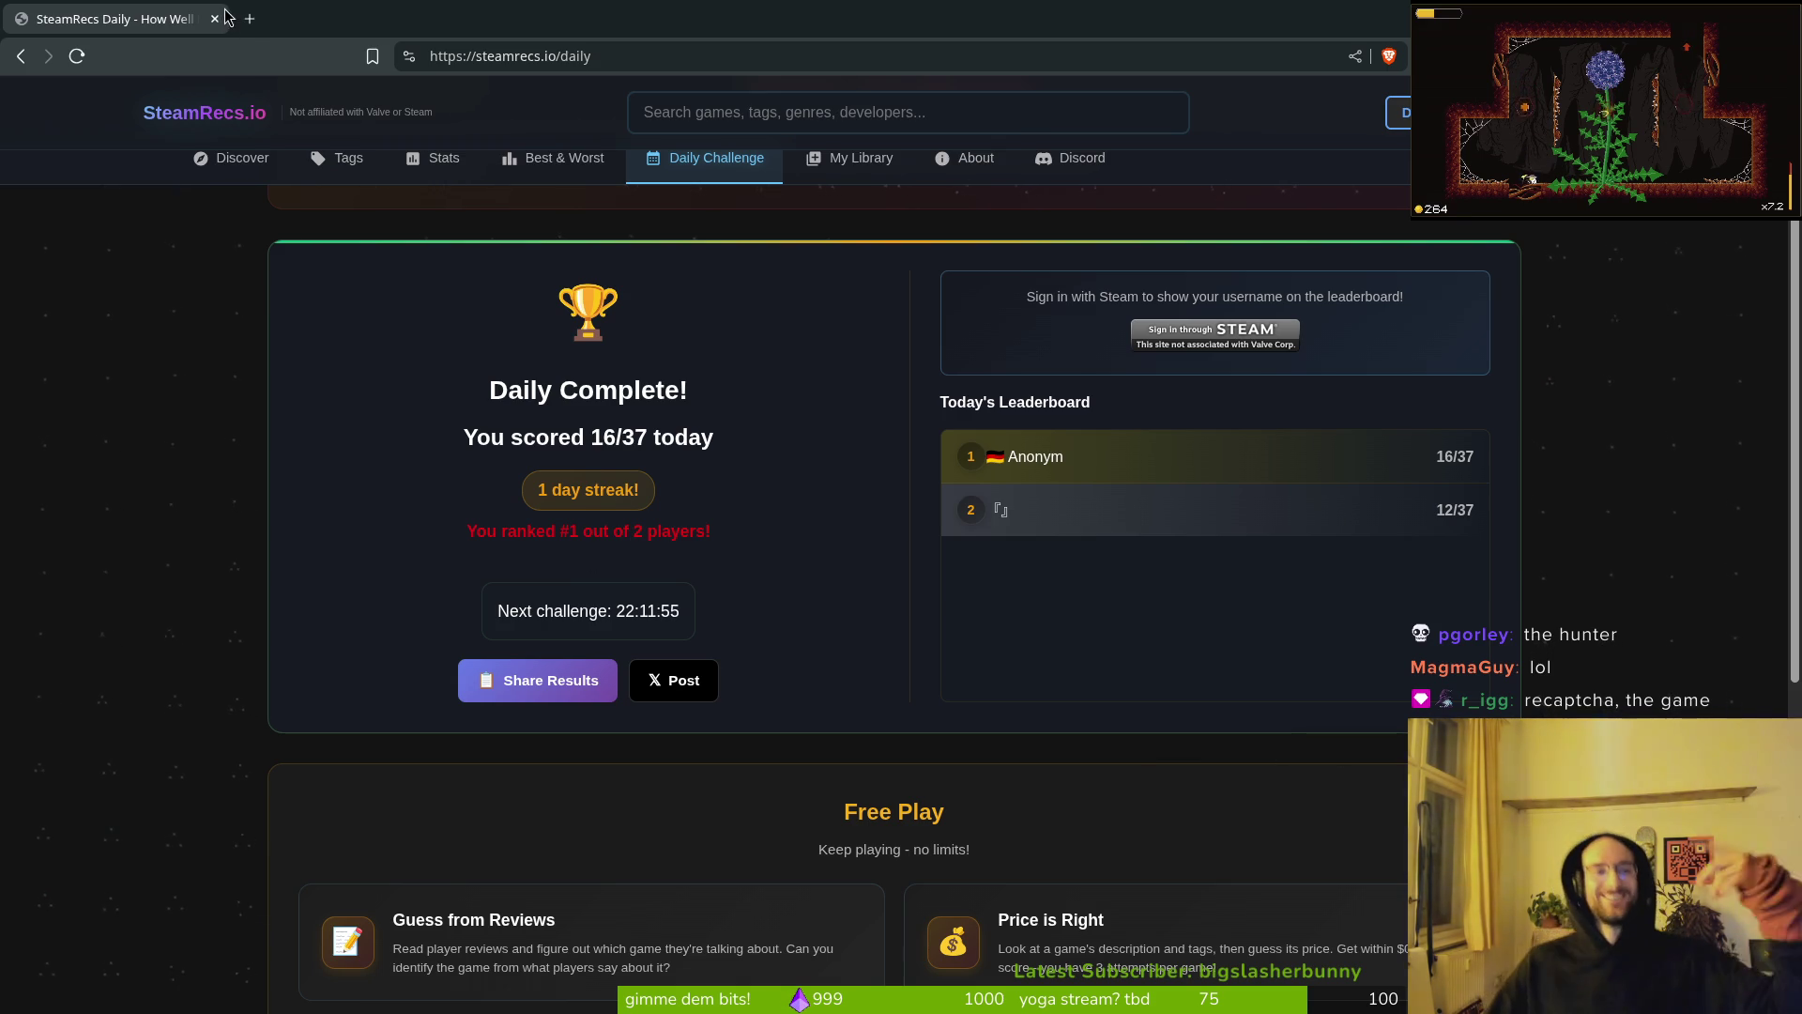
key("alt+Tab")
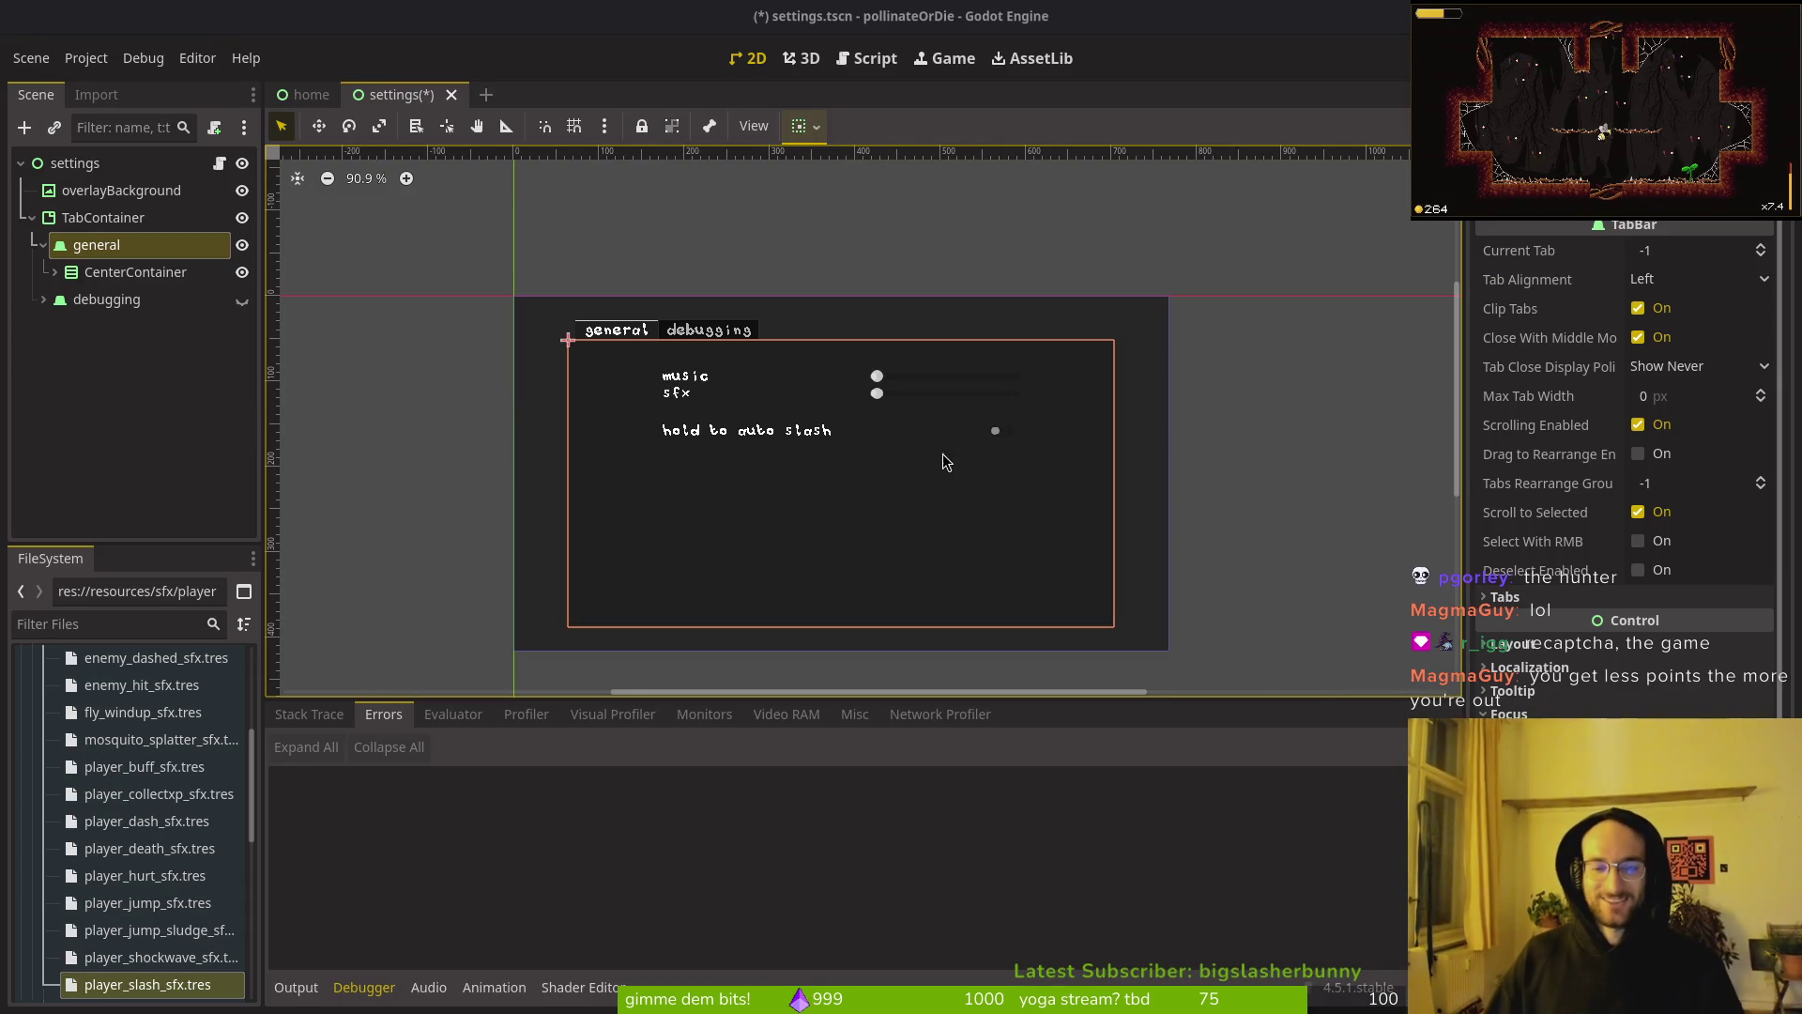
Step: Save settings.tscn with Ctrl+S and collapse the general node in the Scene dock
scroll(929, 460, "up", 1)
scroll(934, 529, "down", 2)
key("ctrl+s")
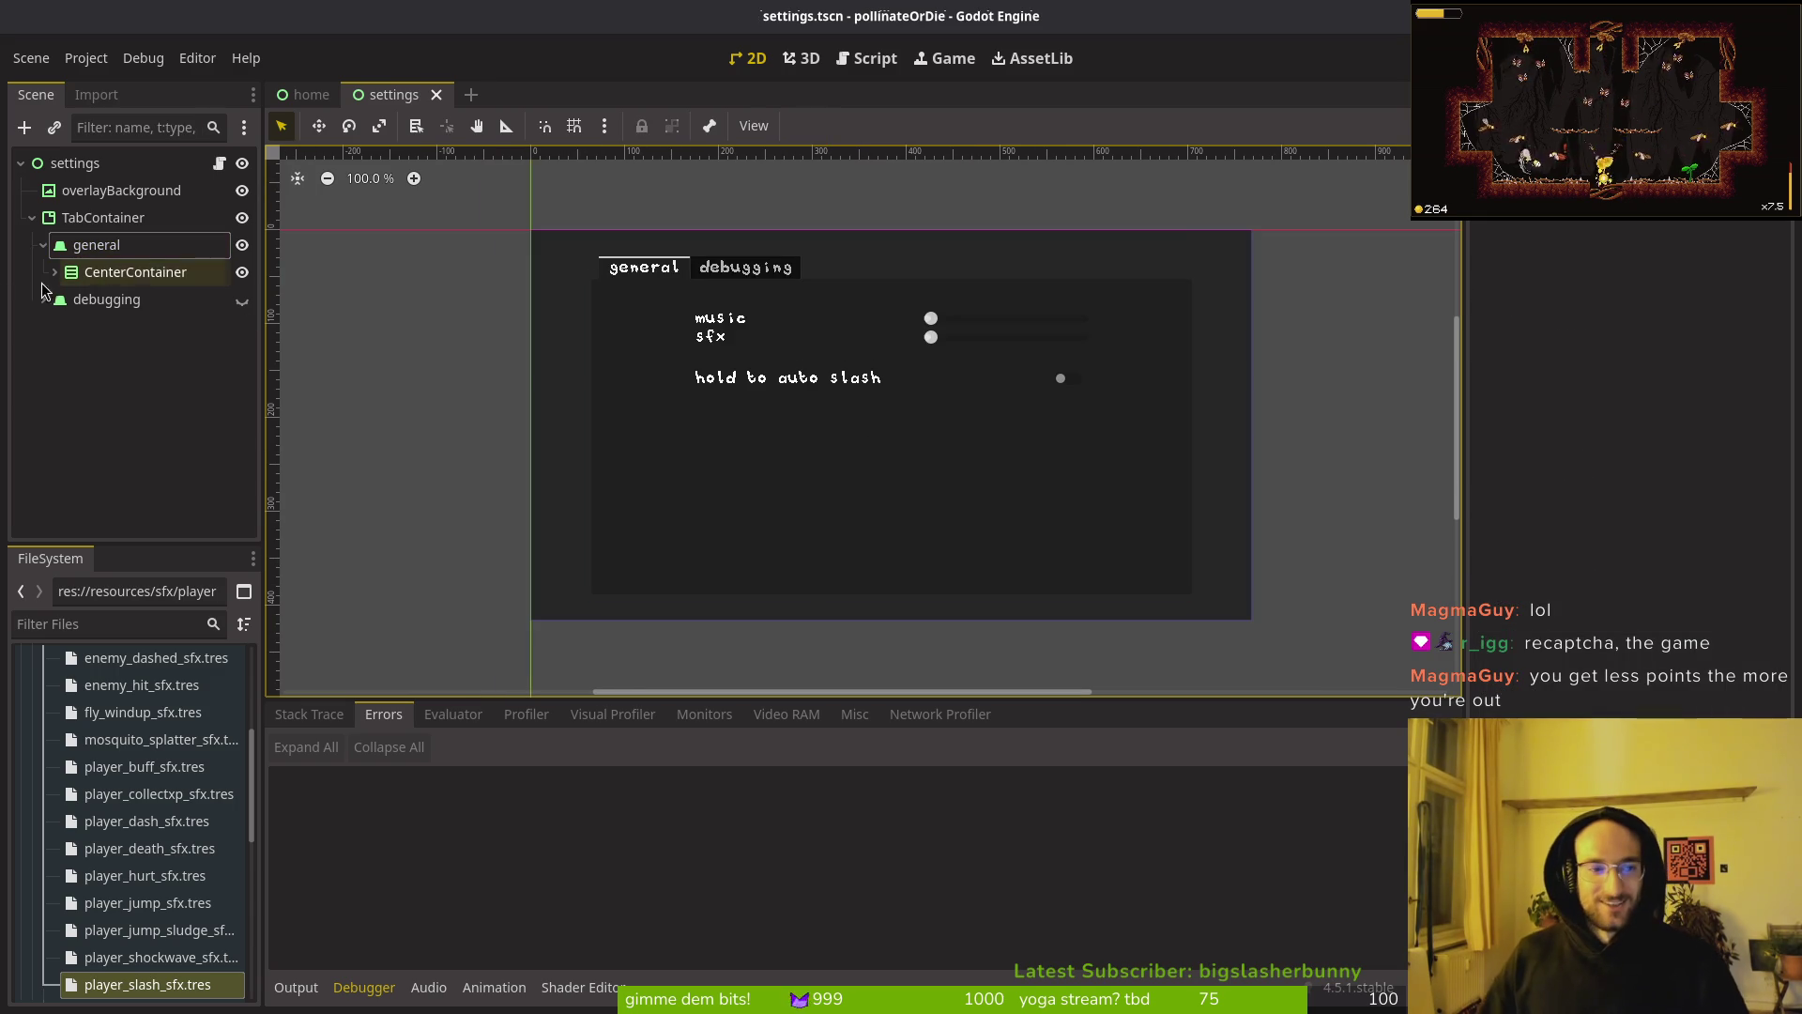
left_click(44, 247)
left_click(44, 246)
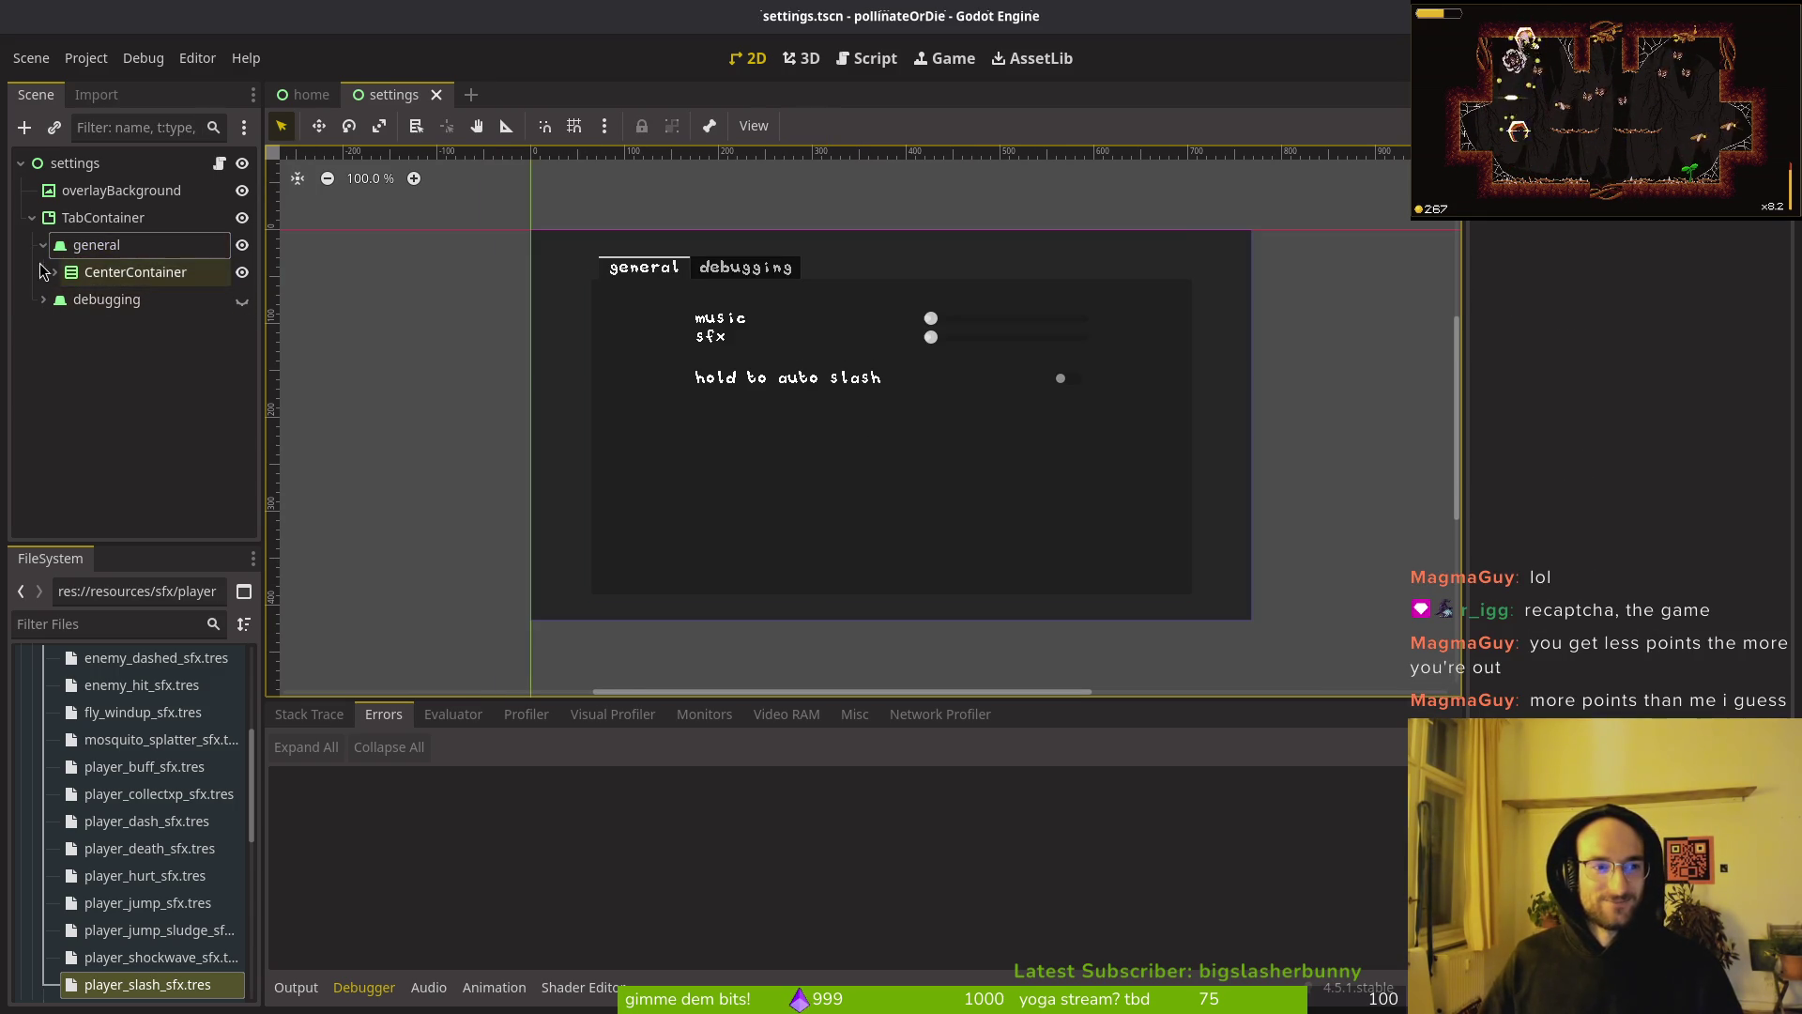
left_click(44, 249)
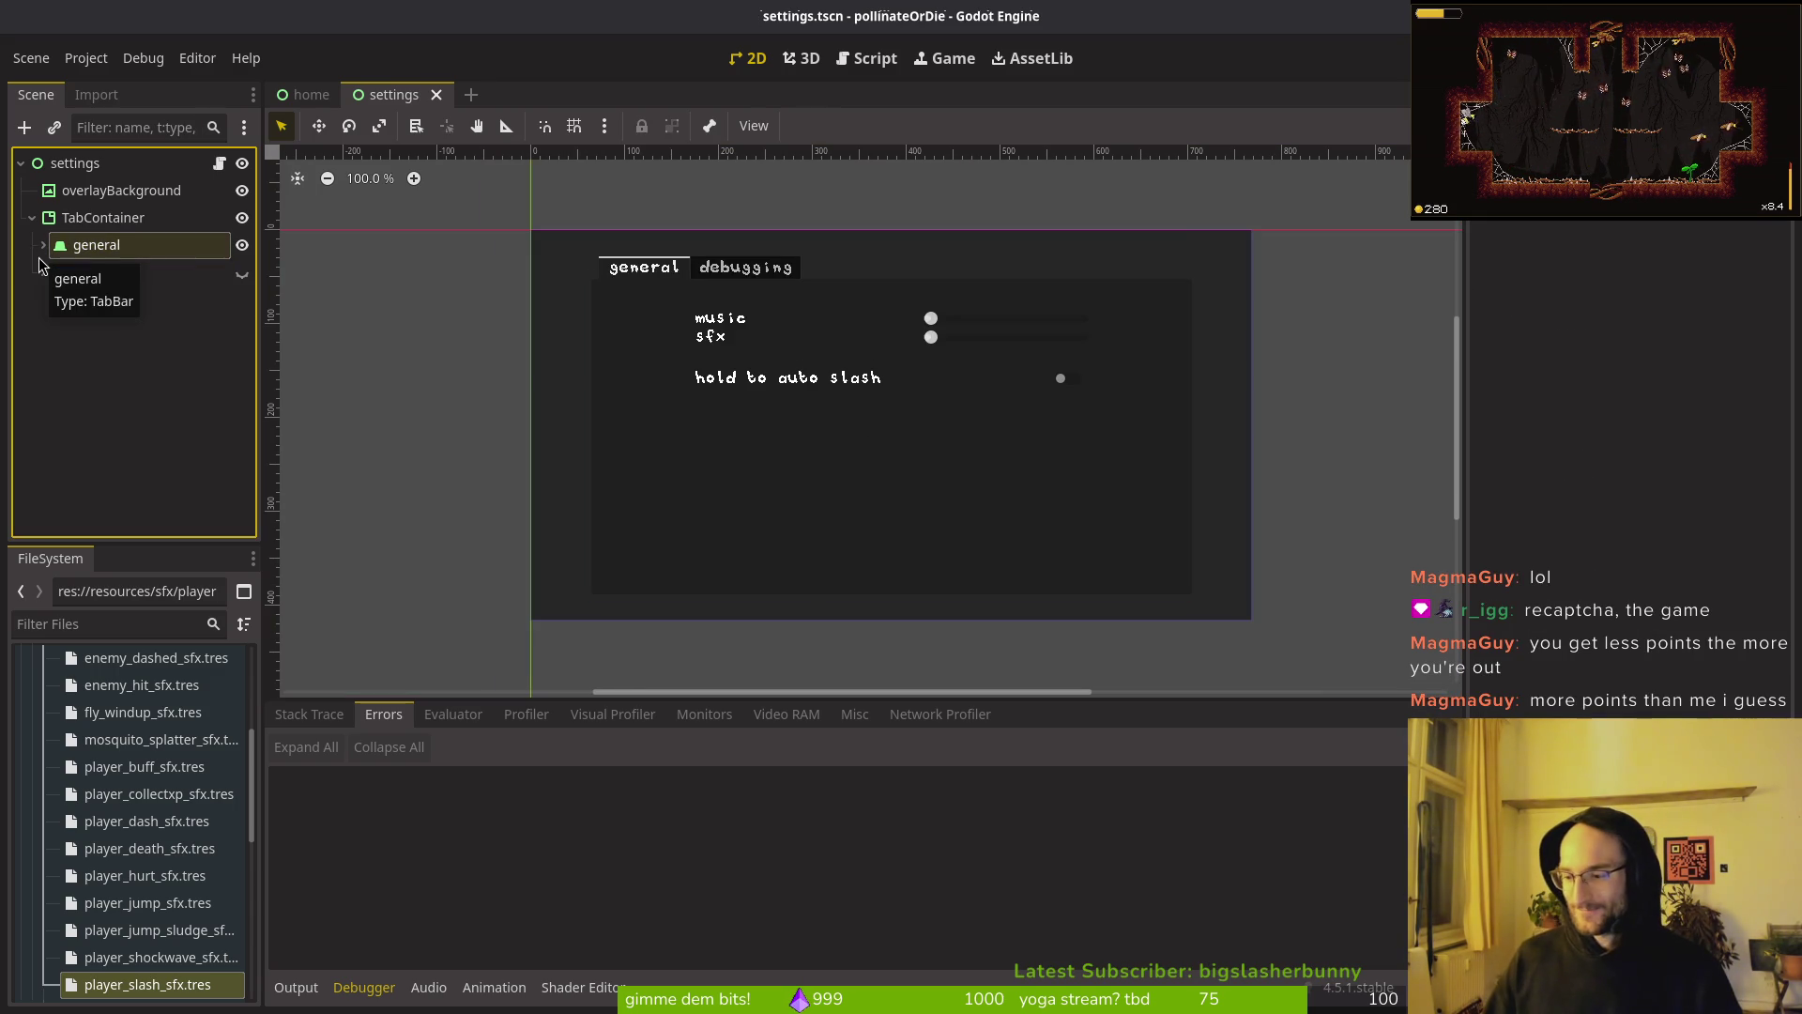
key("super")
key("super")
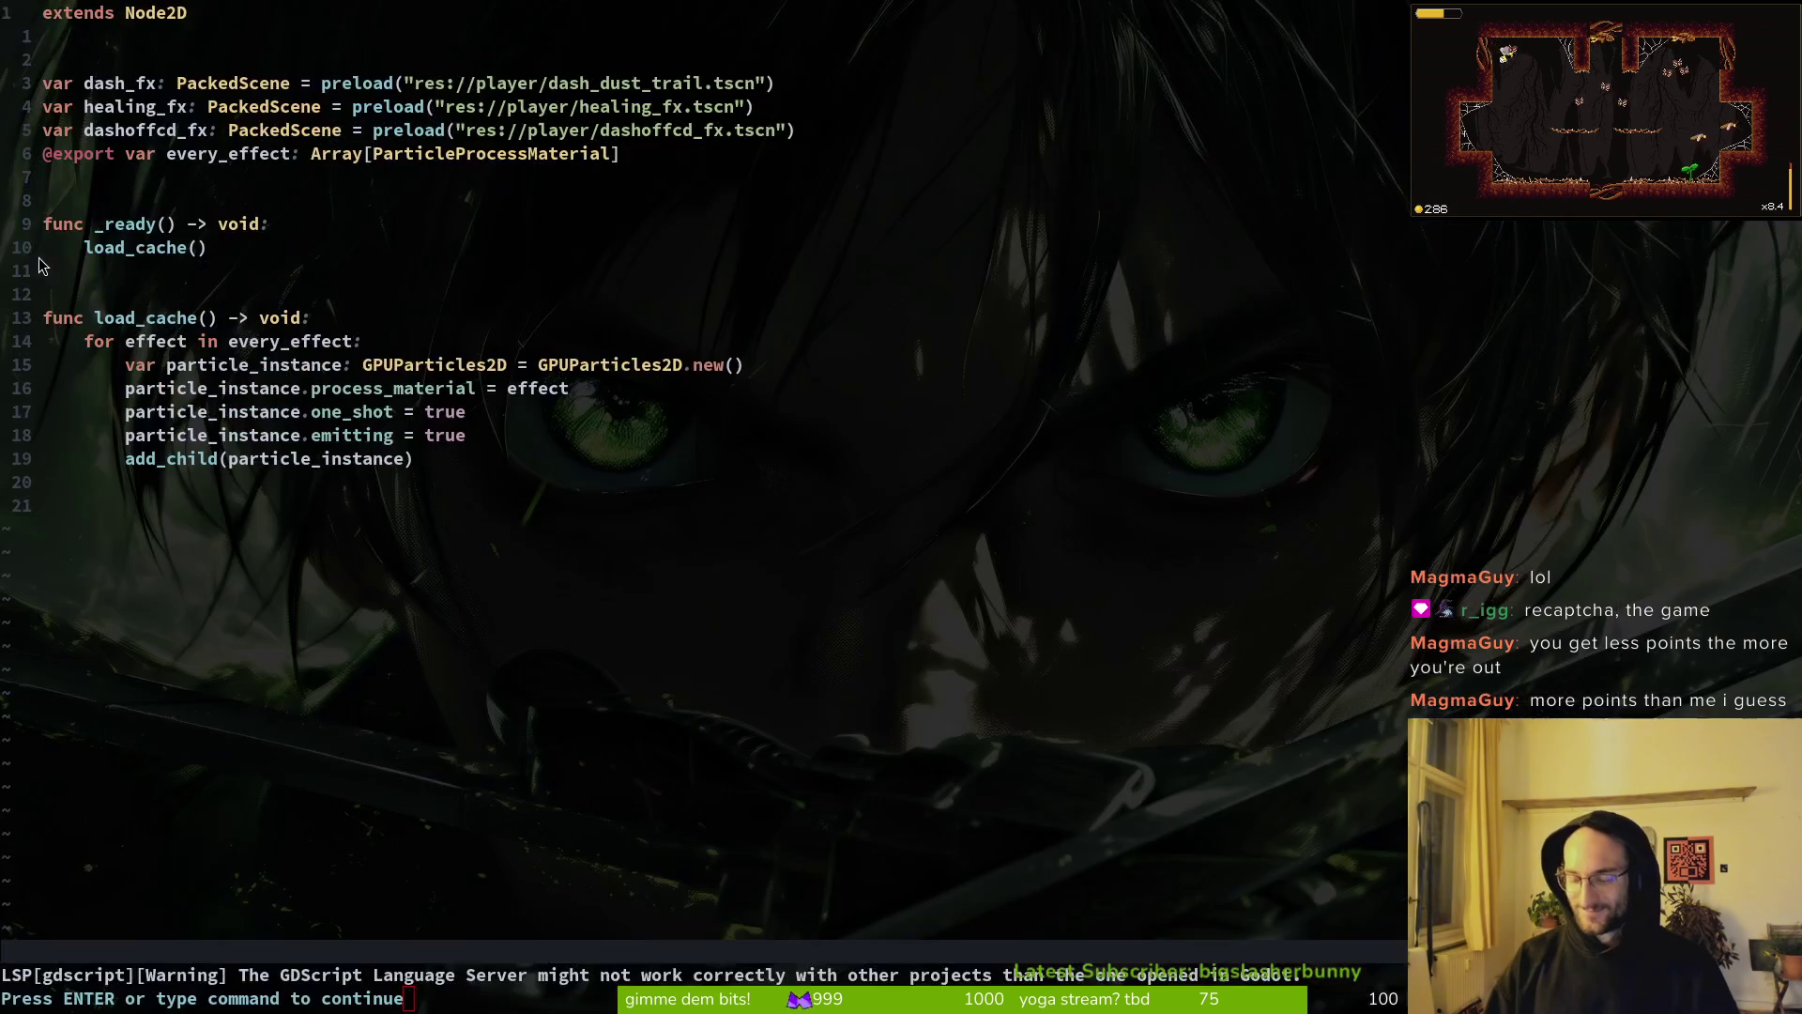
Step: Open and close Telescope, then suspend Neovim and resume it with fg
key("space")
key("f")
key("f")
type("st")
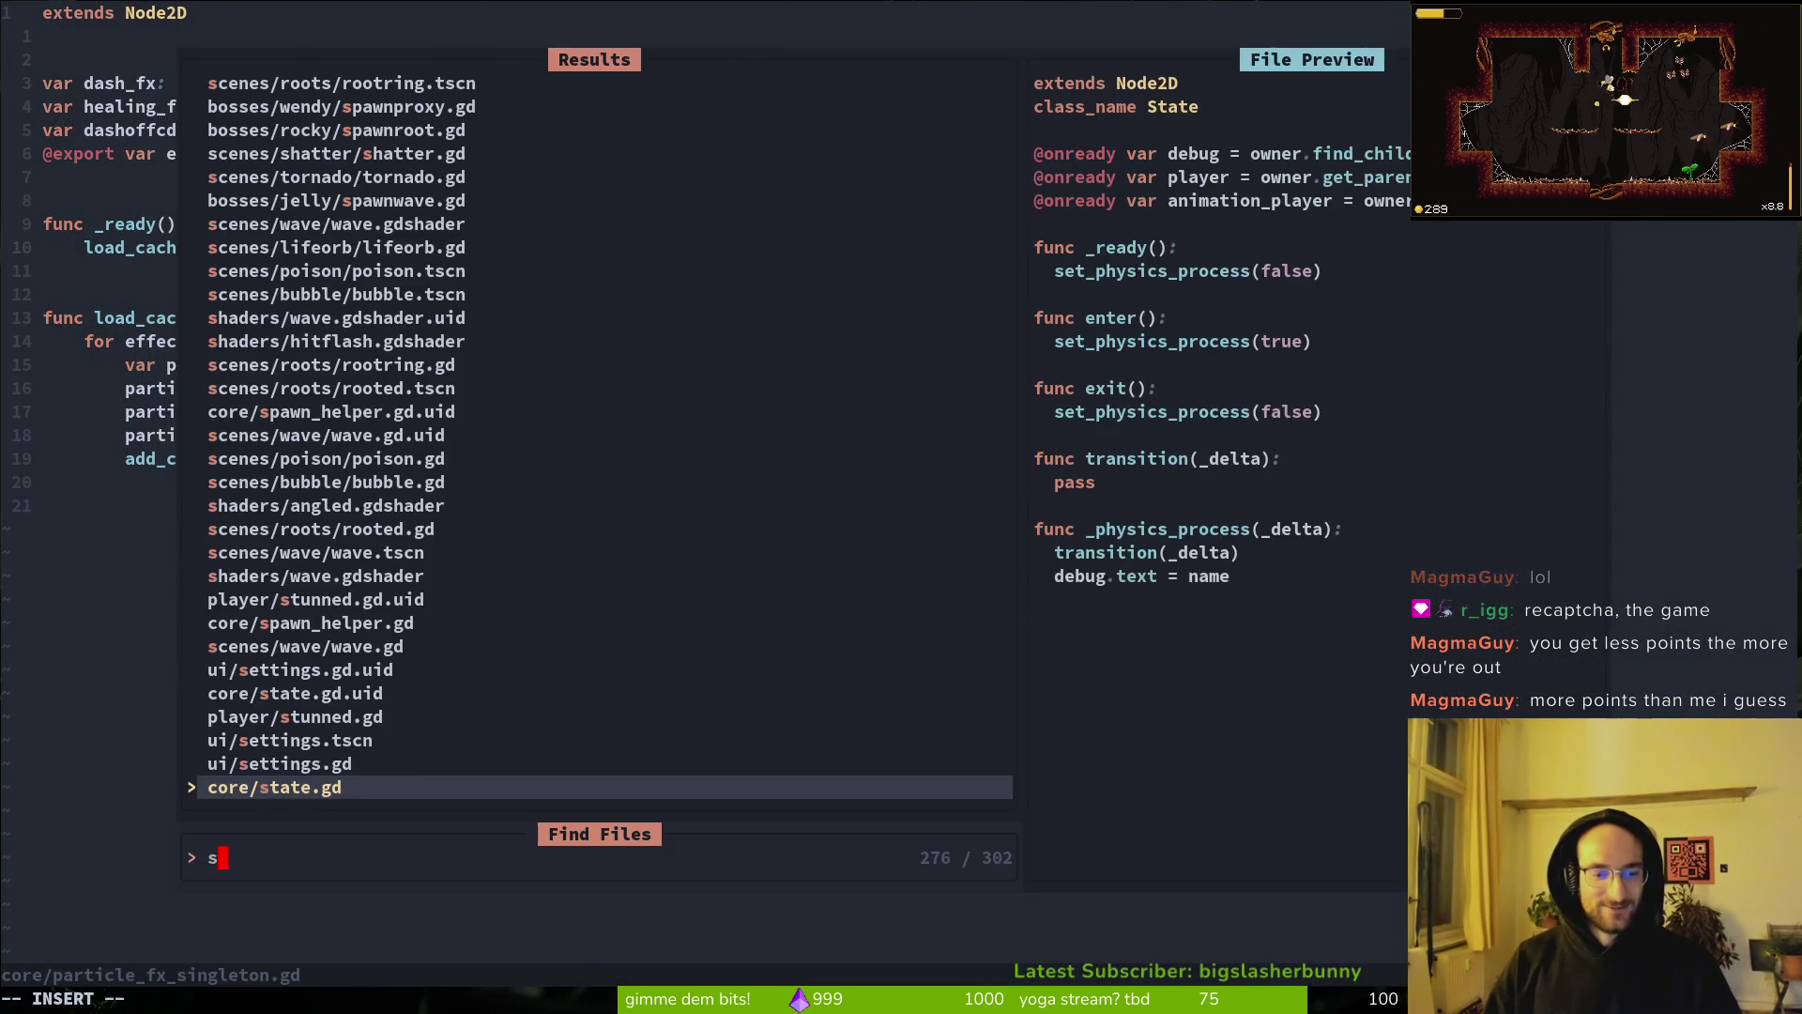
key("Escape")
key("Escape")
type(":q")
key("Return")
type("fg")
key("Return")
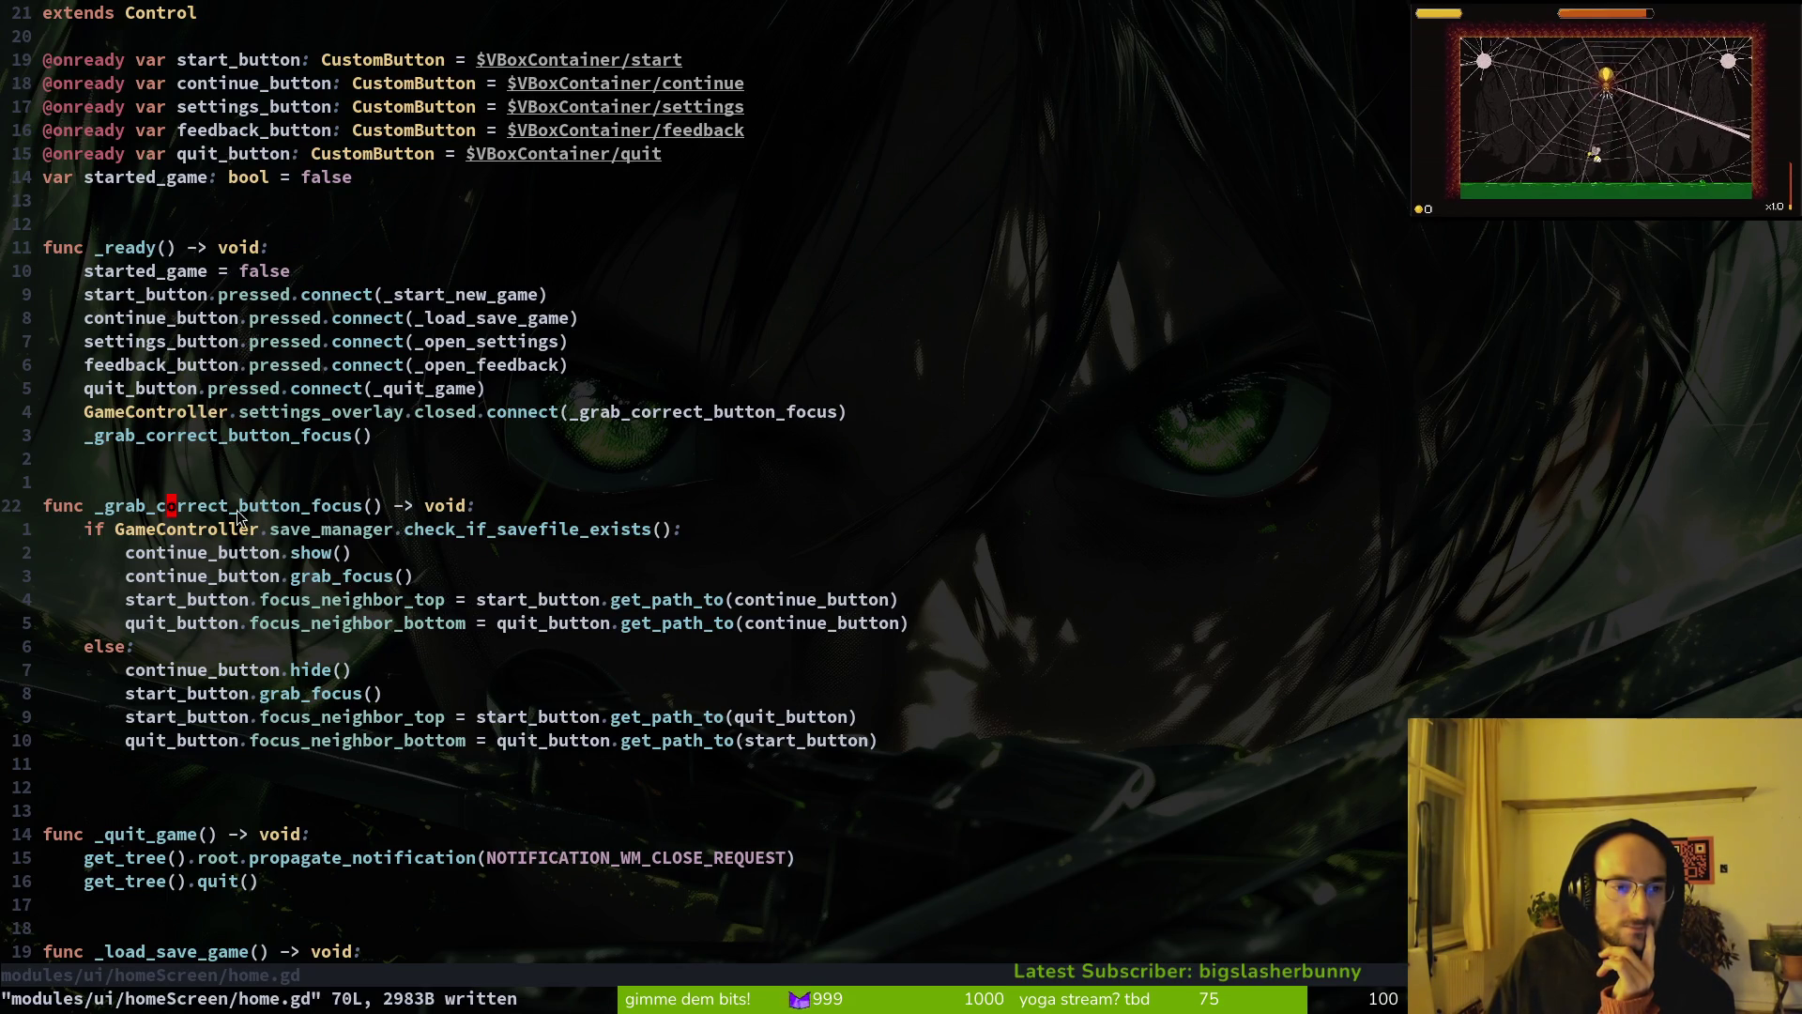
Step: Run the pollinateOrDie game with F5, close it, and relaunch it to the main menu
key("F5")
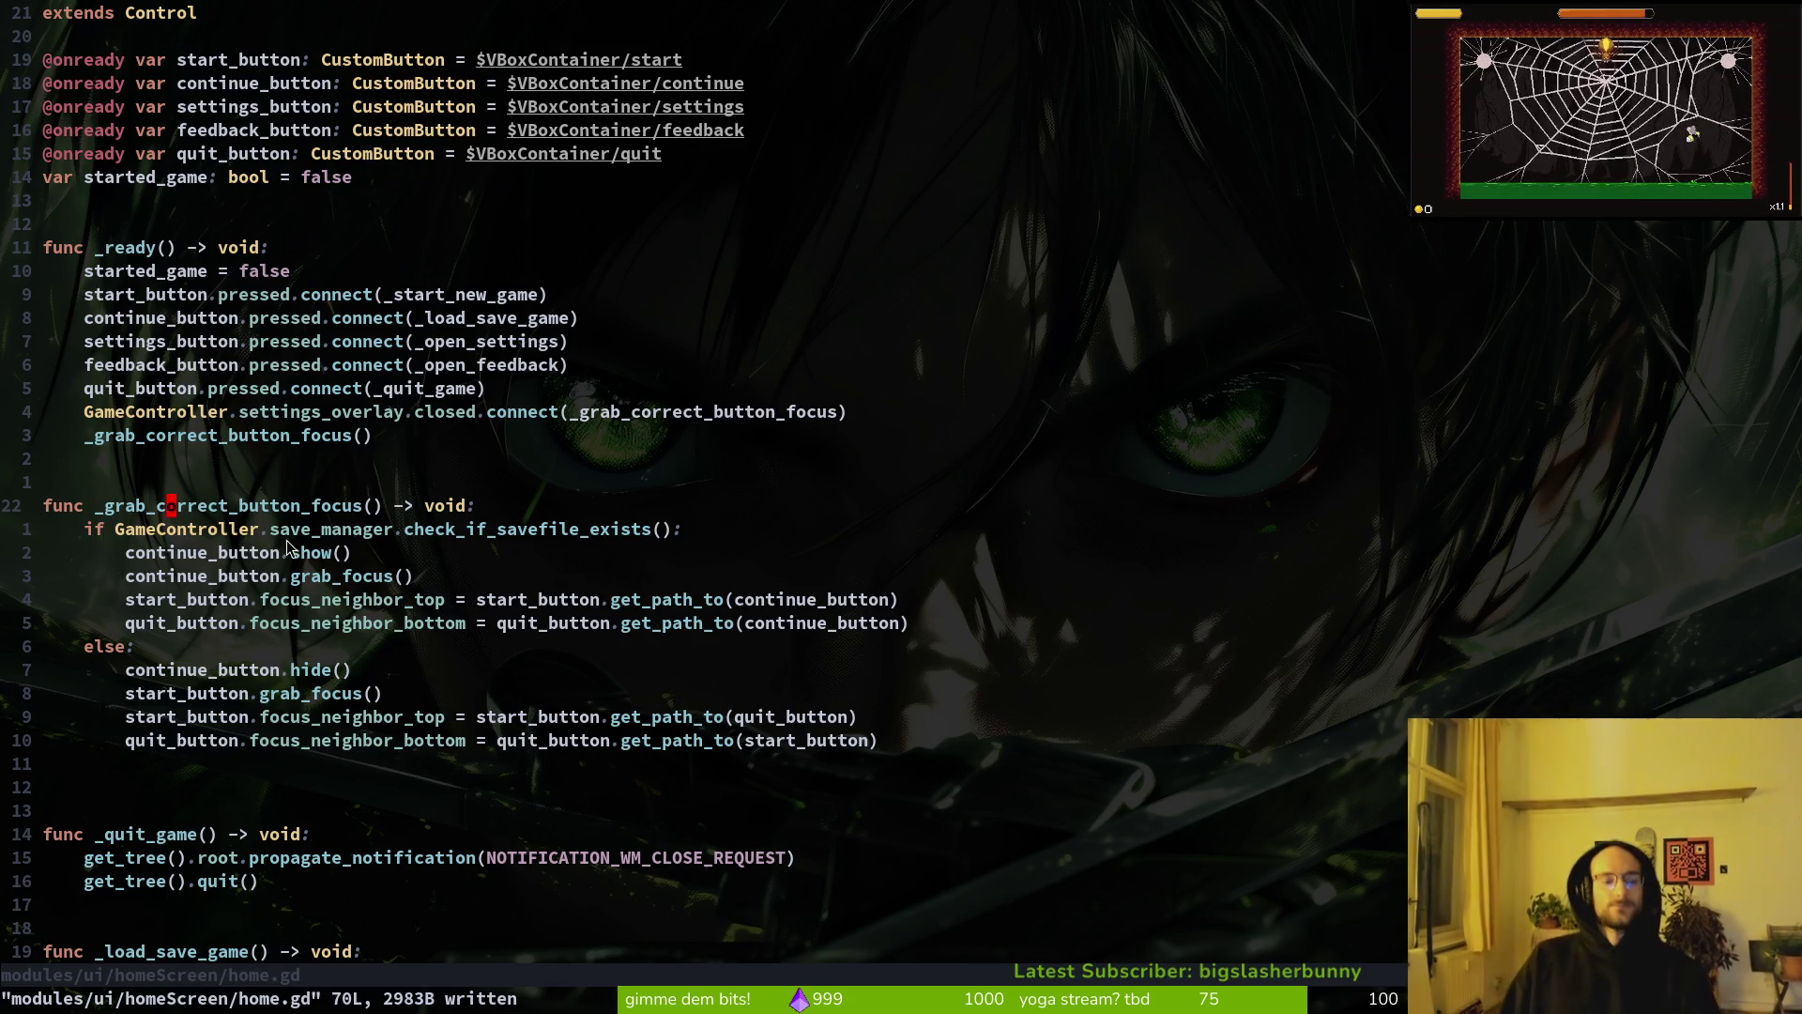
key("alt+F4")
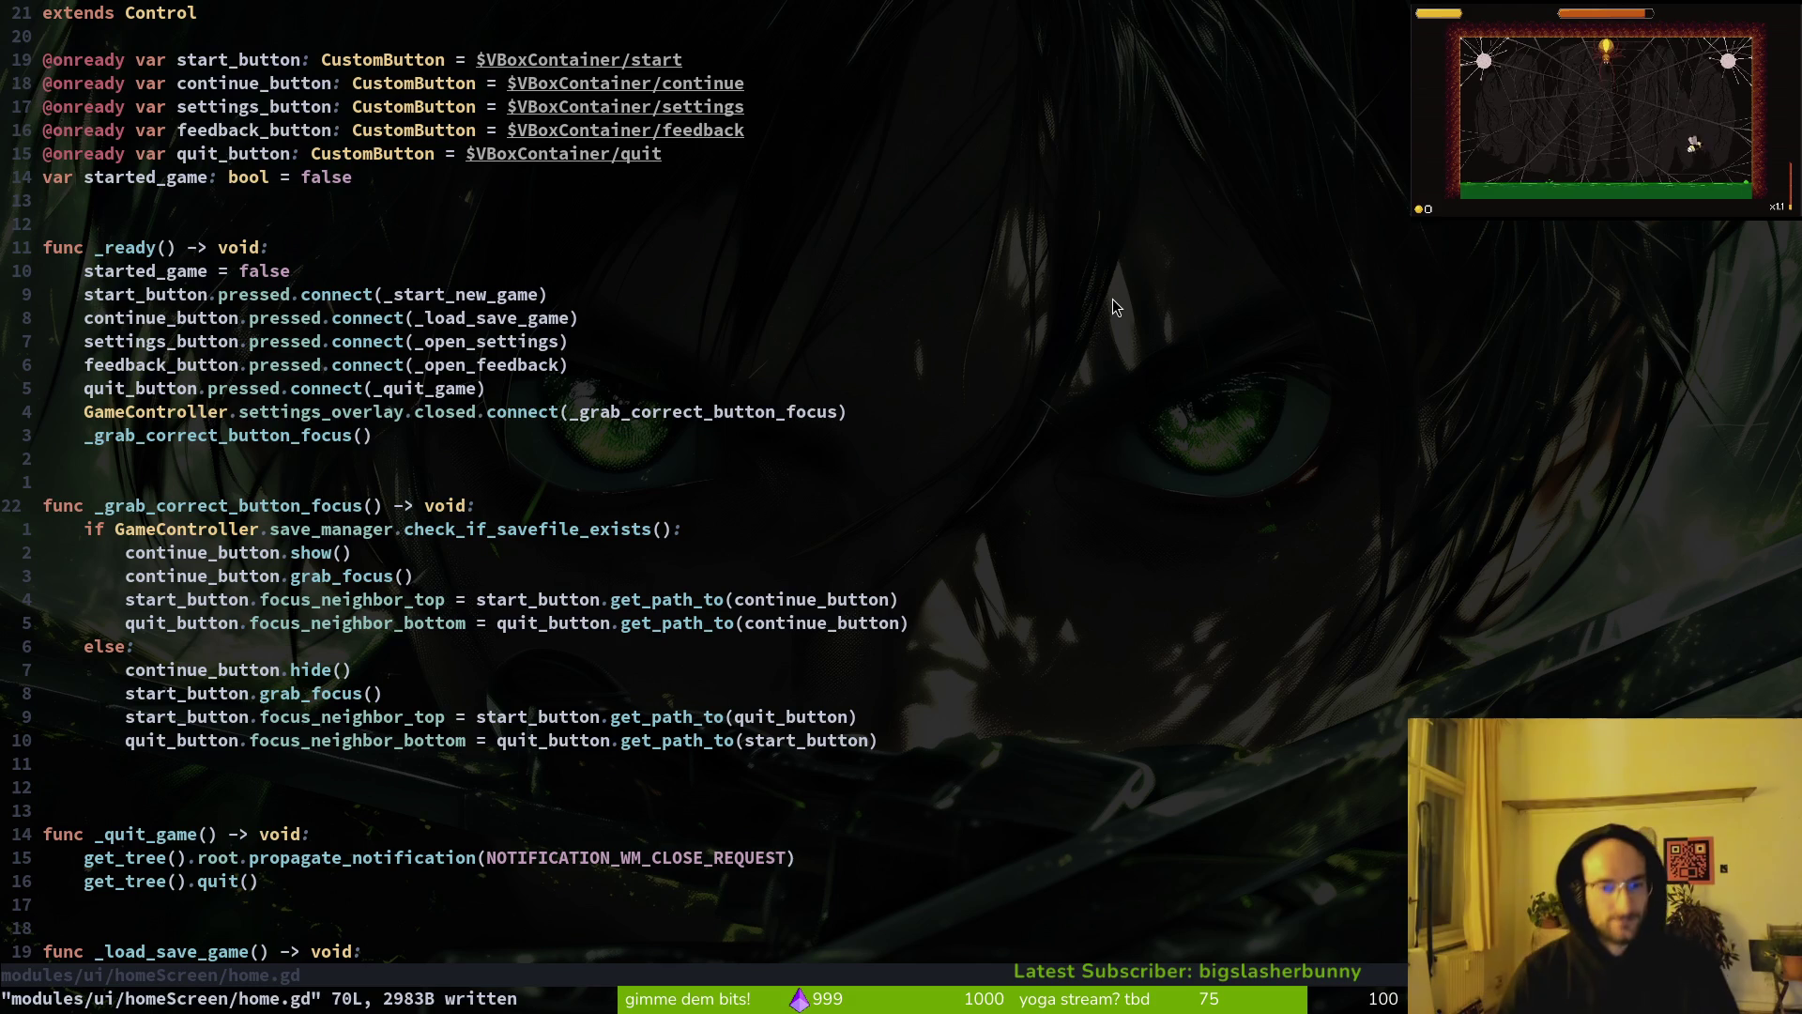
key("j")
key("j")
key("j")
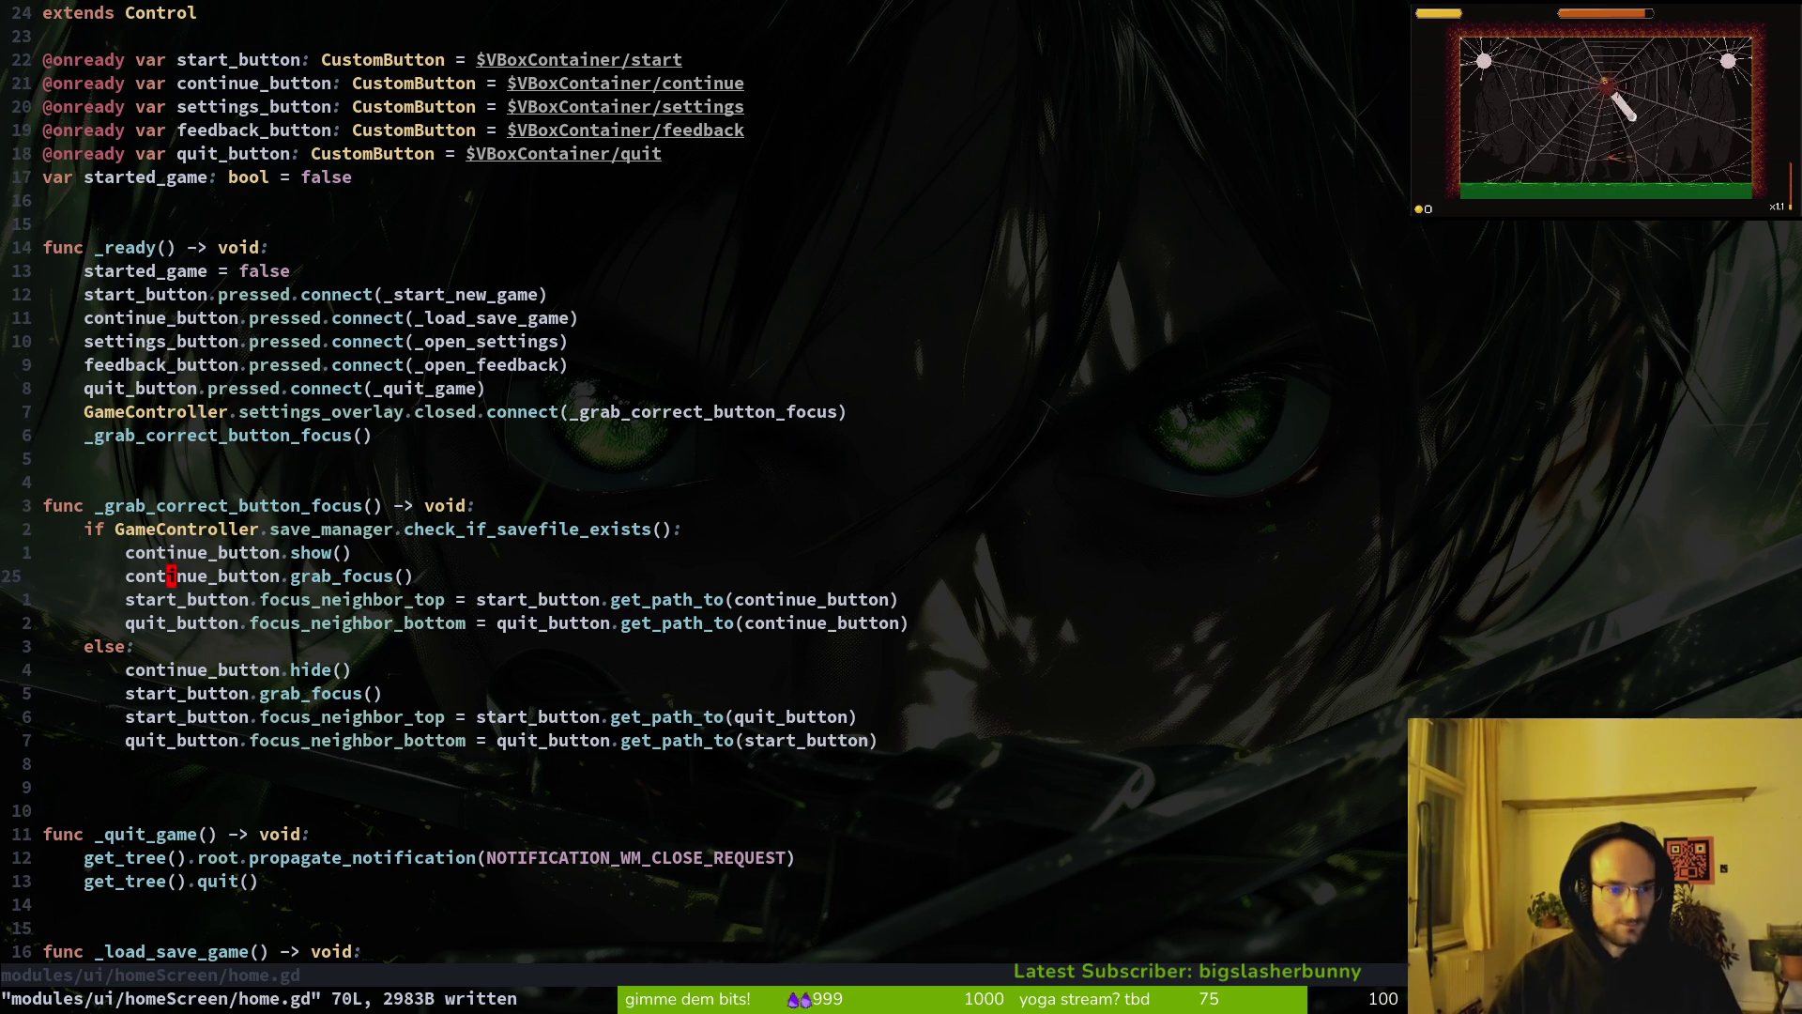
key("F5")
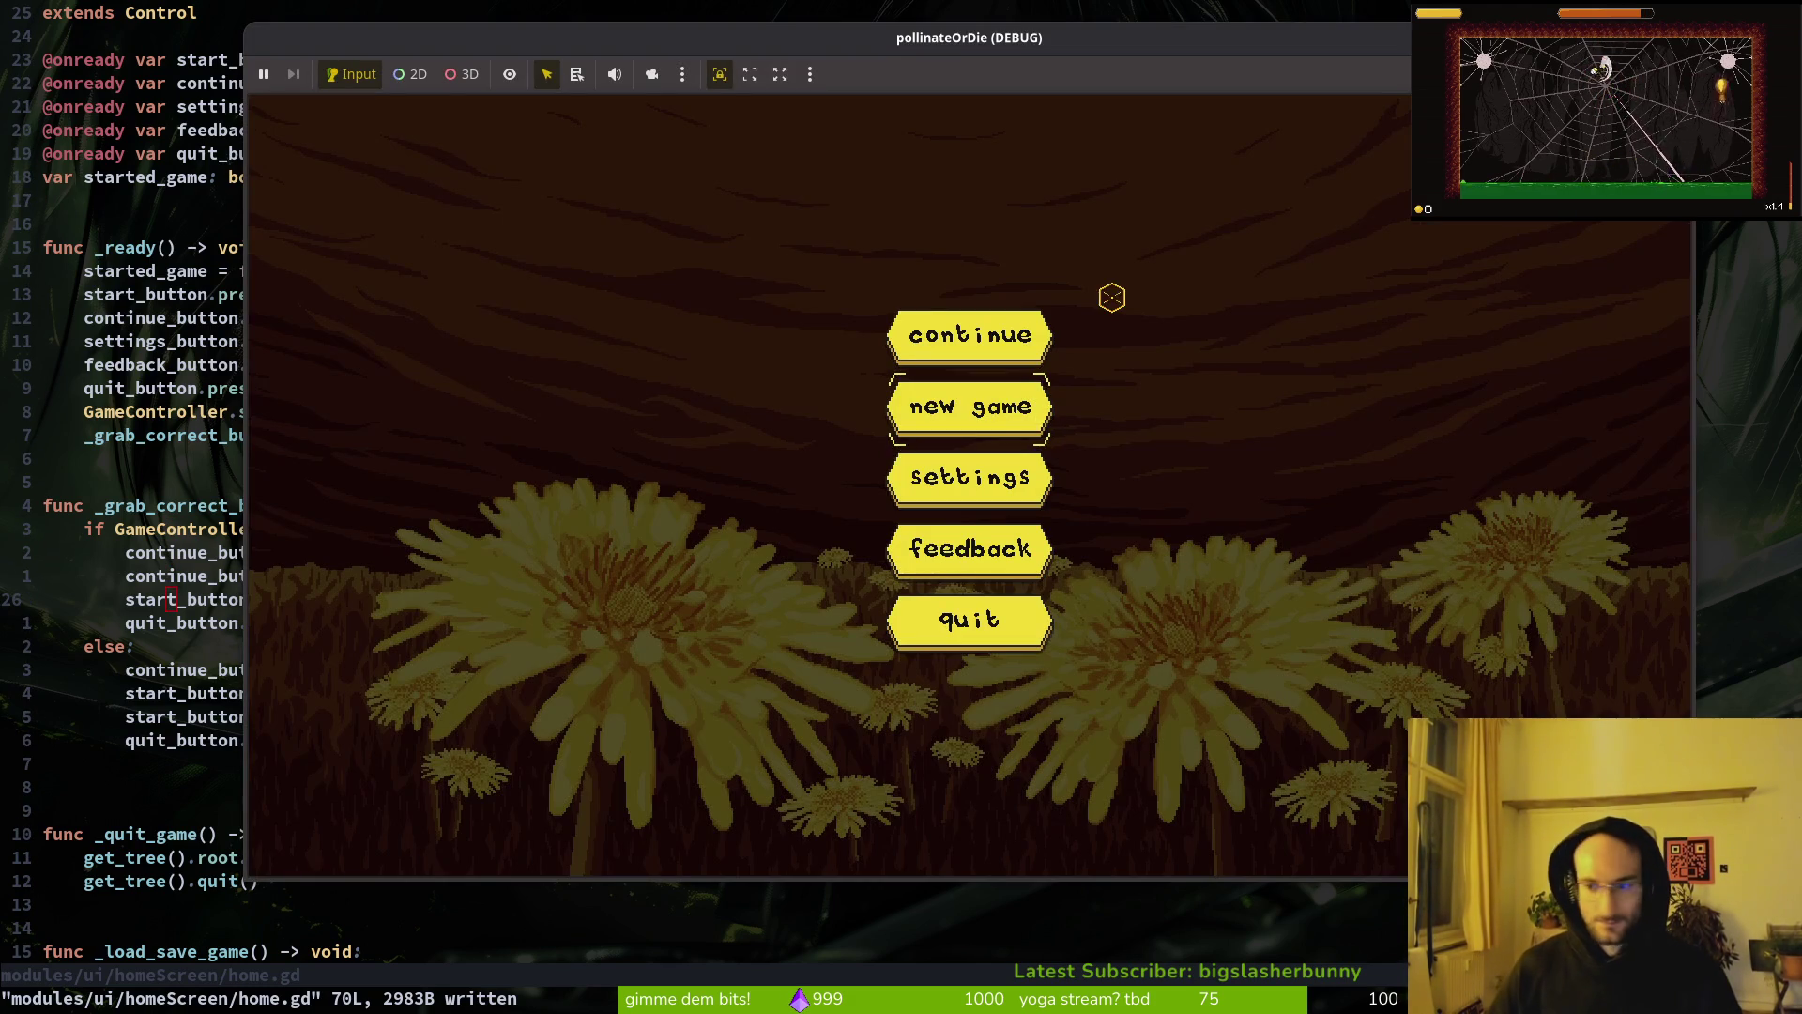
Step: Check the running game's Remote scene tree in Godot, then return to the Brave focus search results
key("alt+Tab")
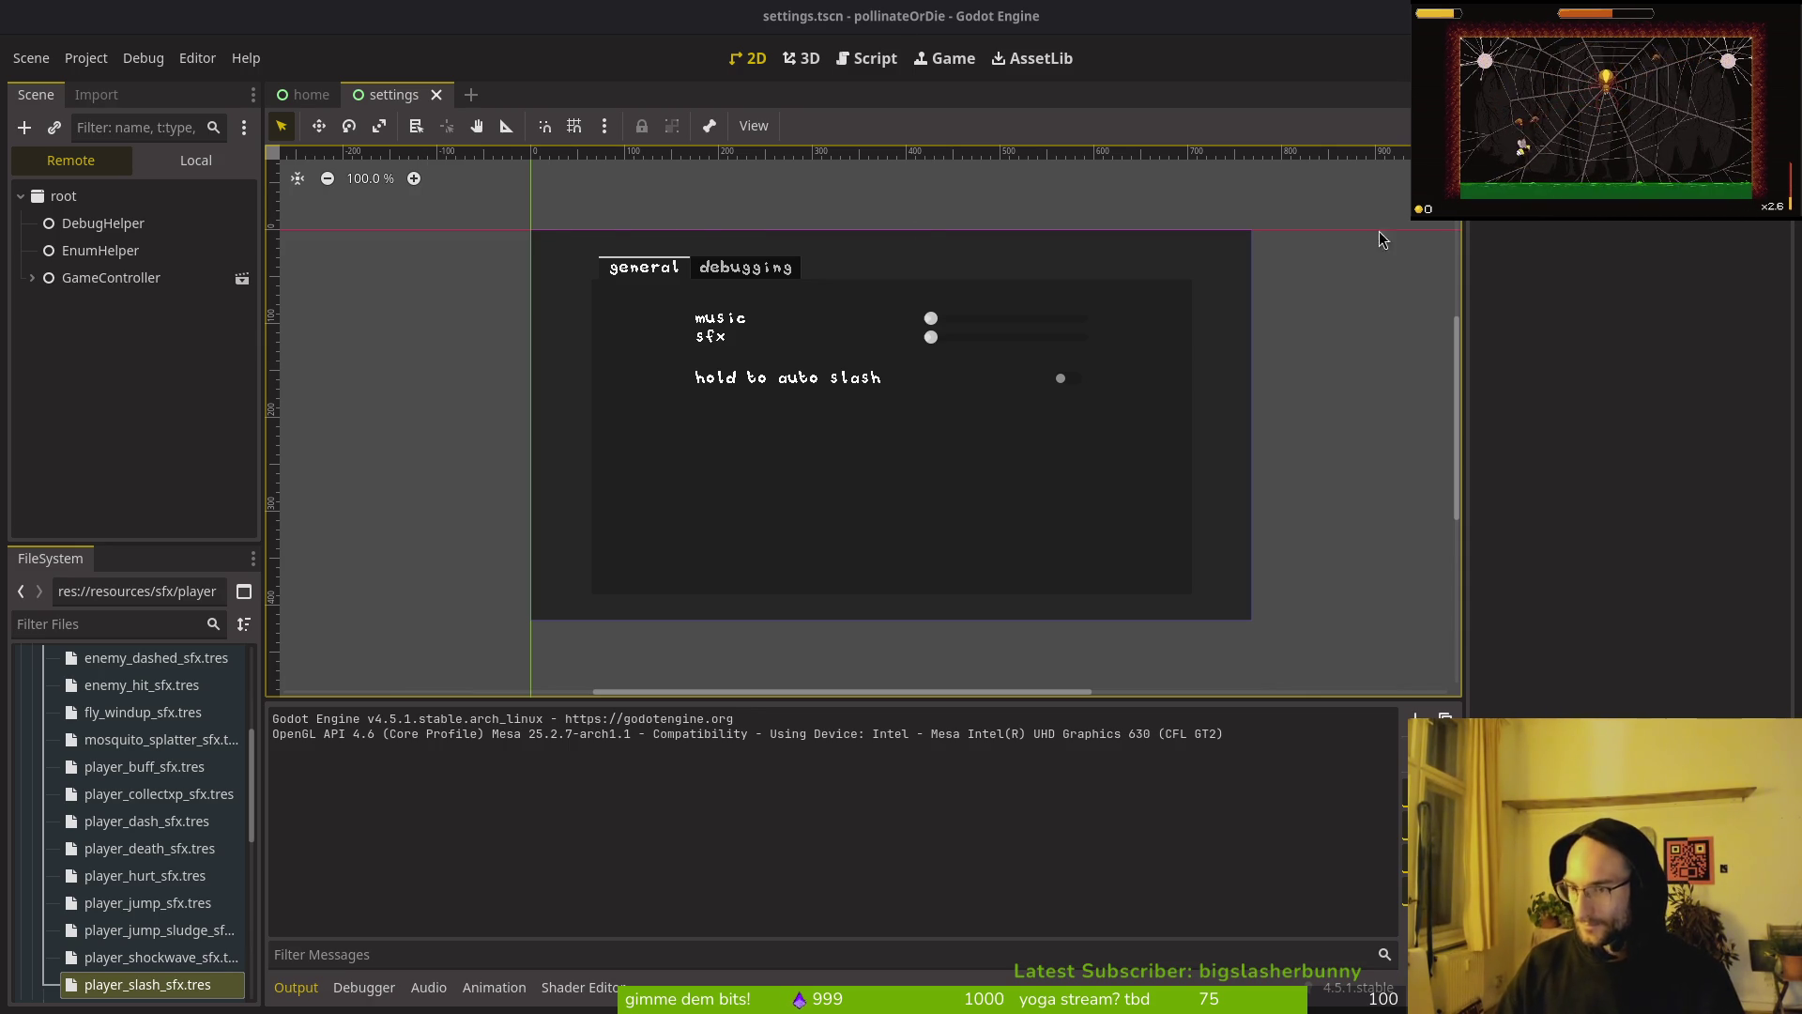
key("alt+Tab")
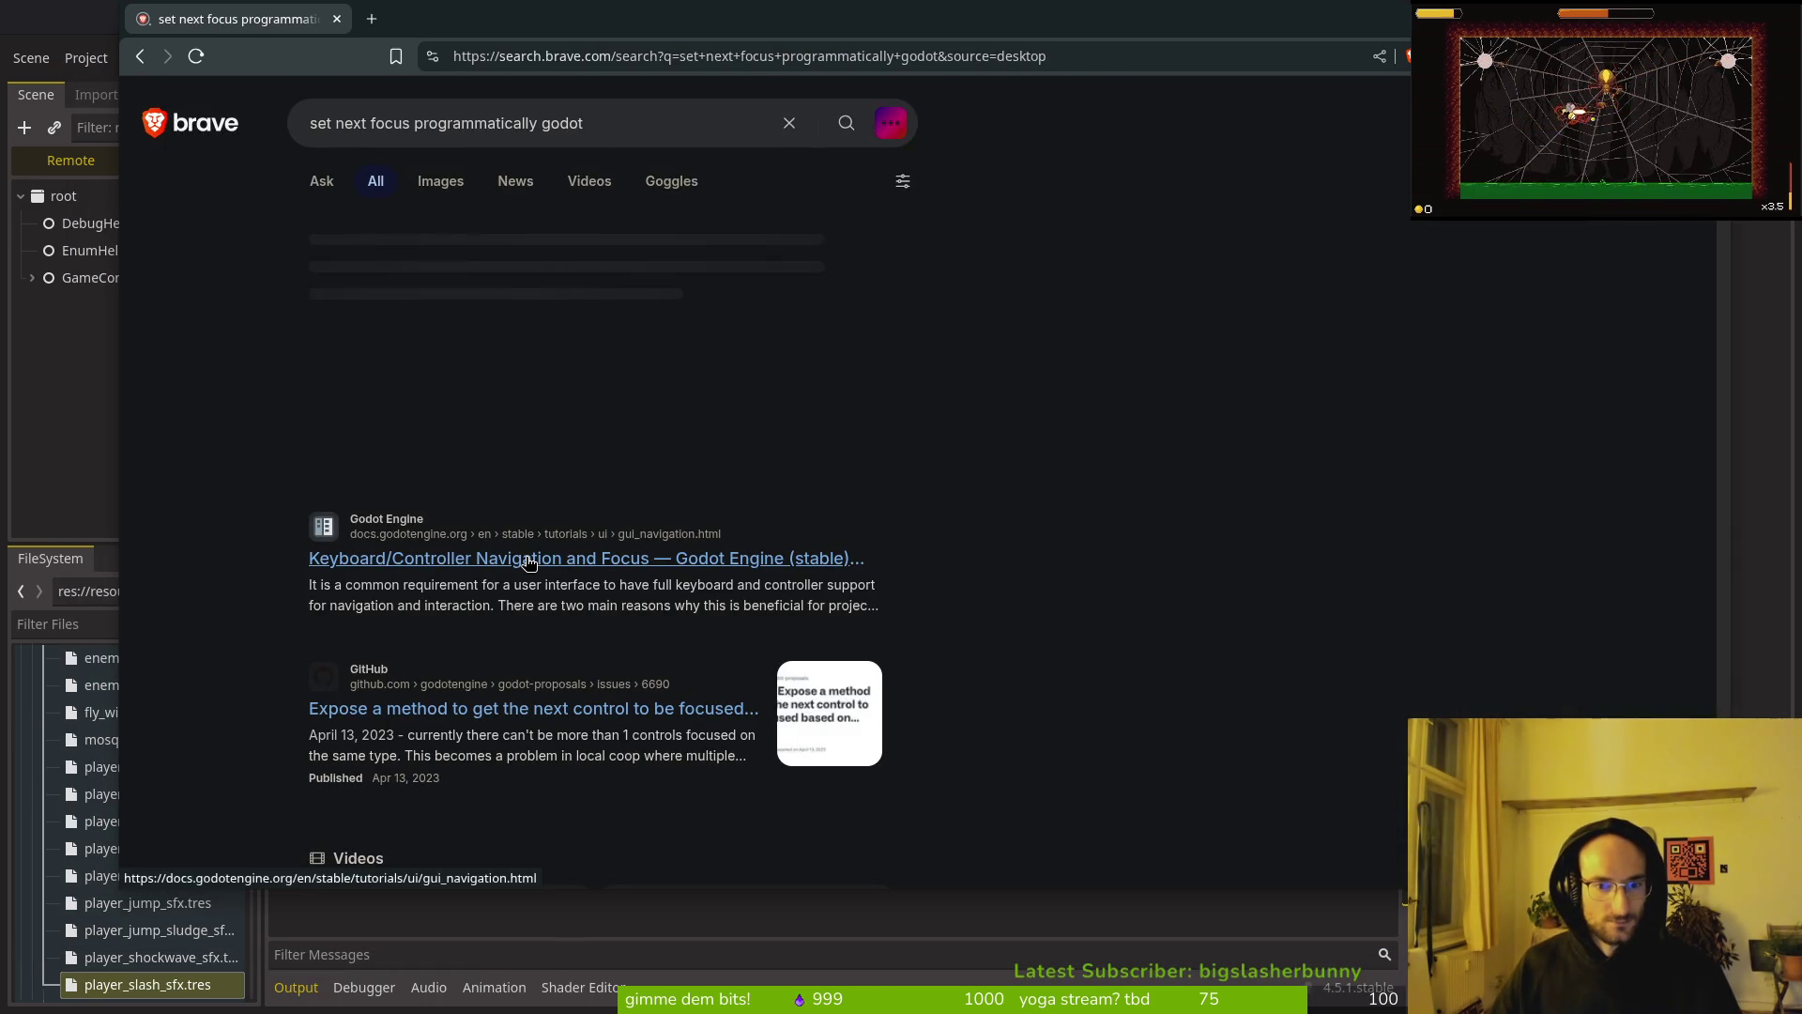
Step: Open the Godot Keyboard/Controller Navigation and Focus docs in a new tab, maximize the browser, and read it
middle_click(528, 561)
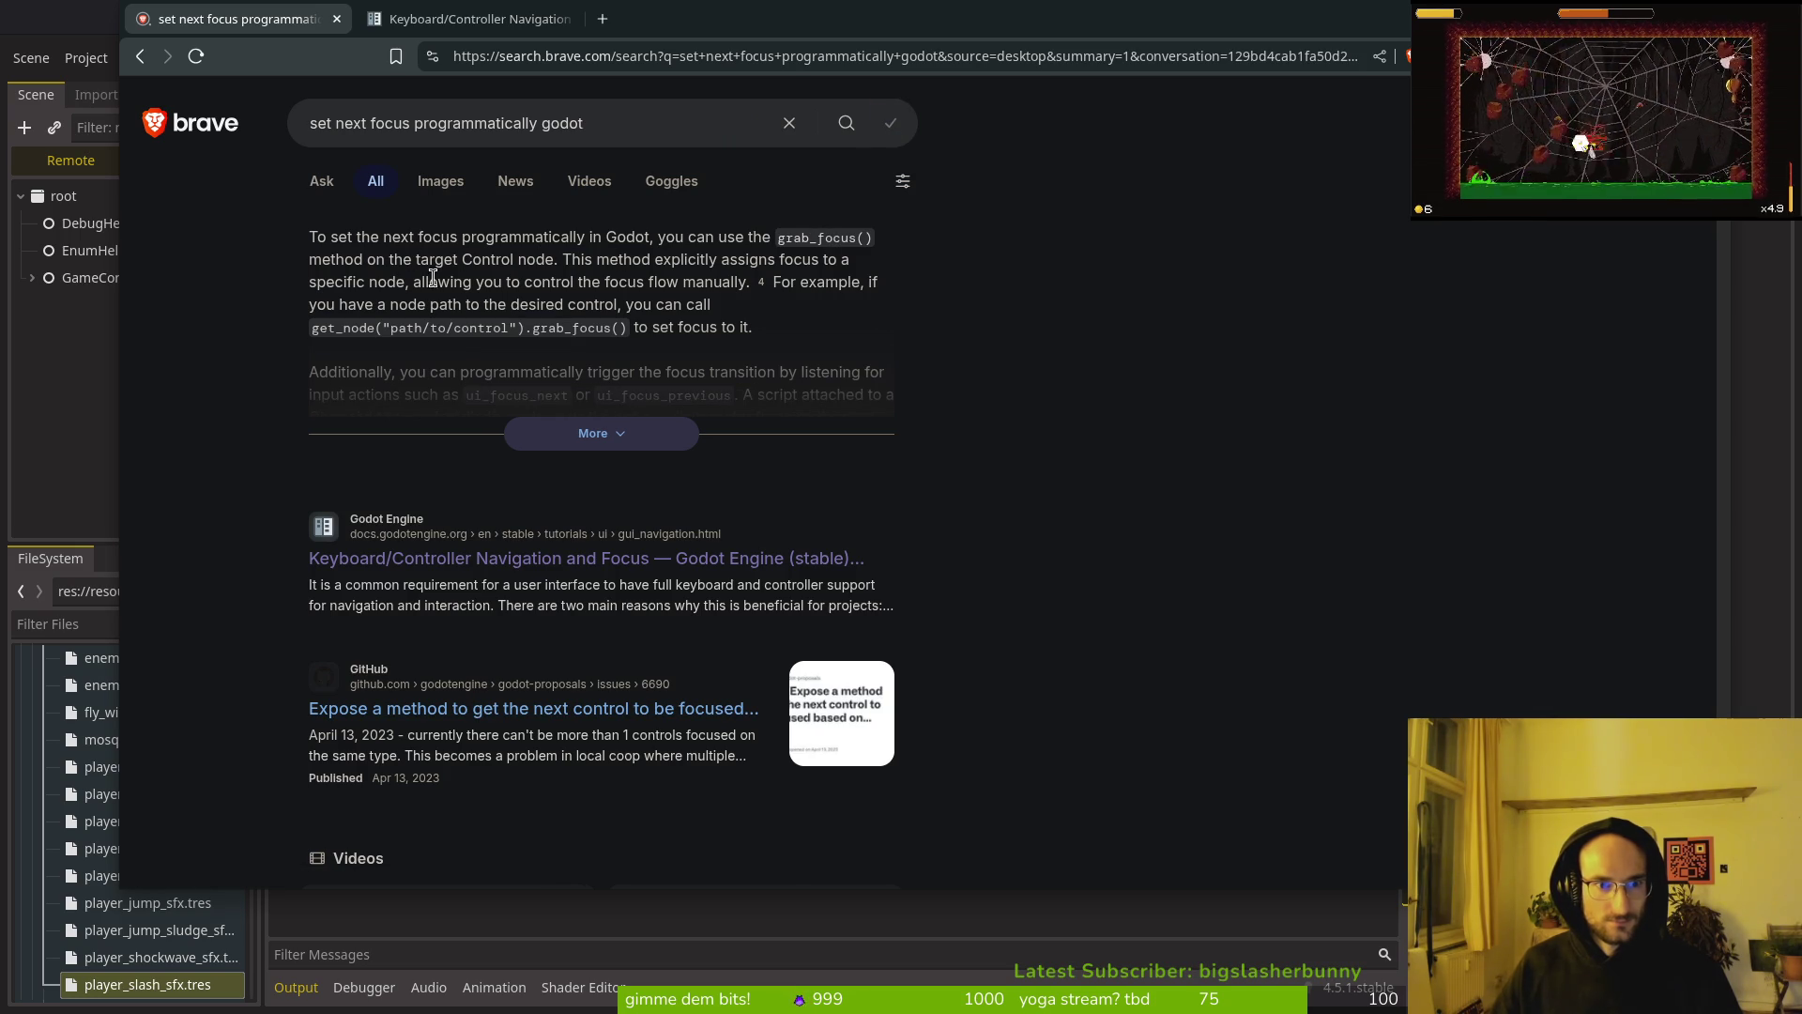
left_click(470, 19)
left_click_drag(741, 47, 702, 75)
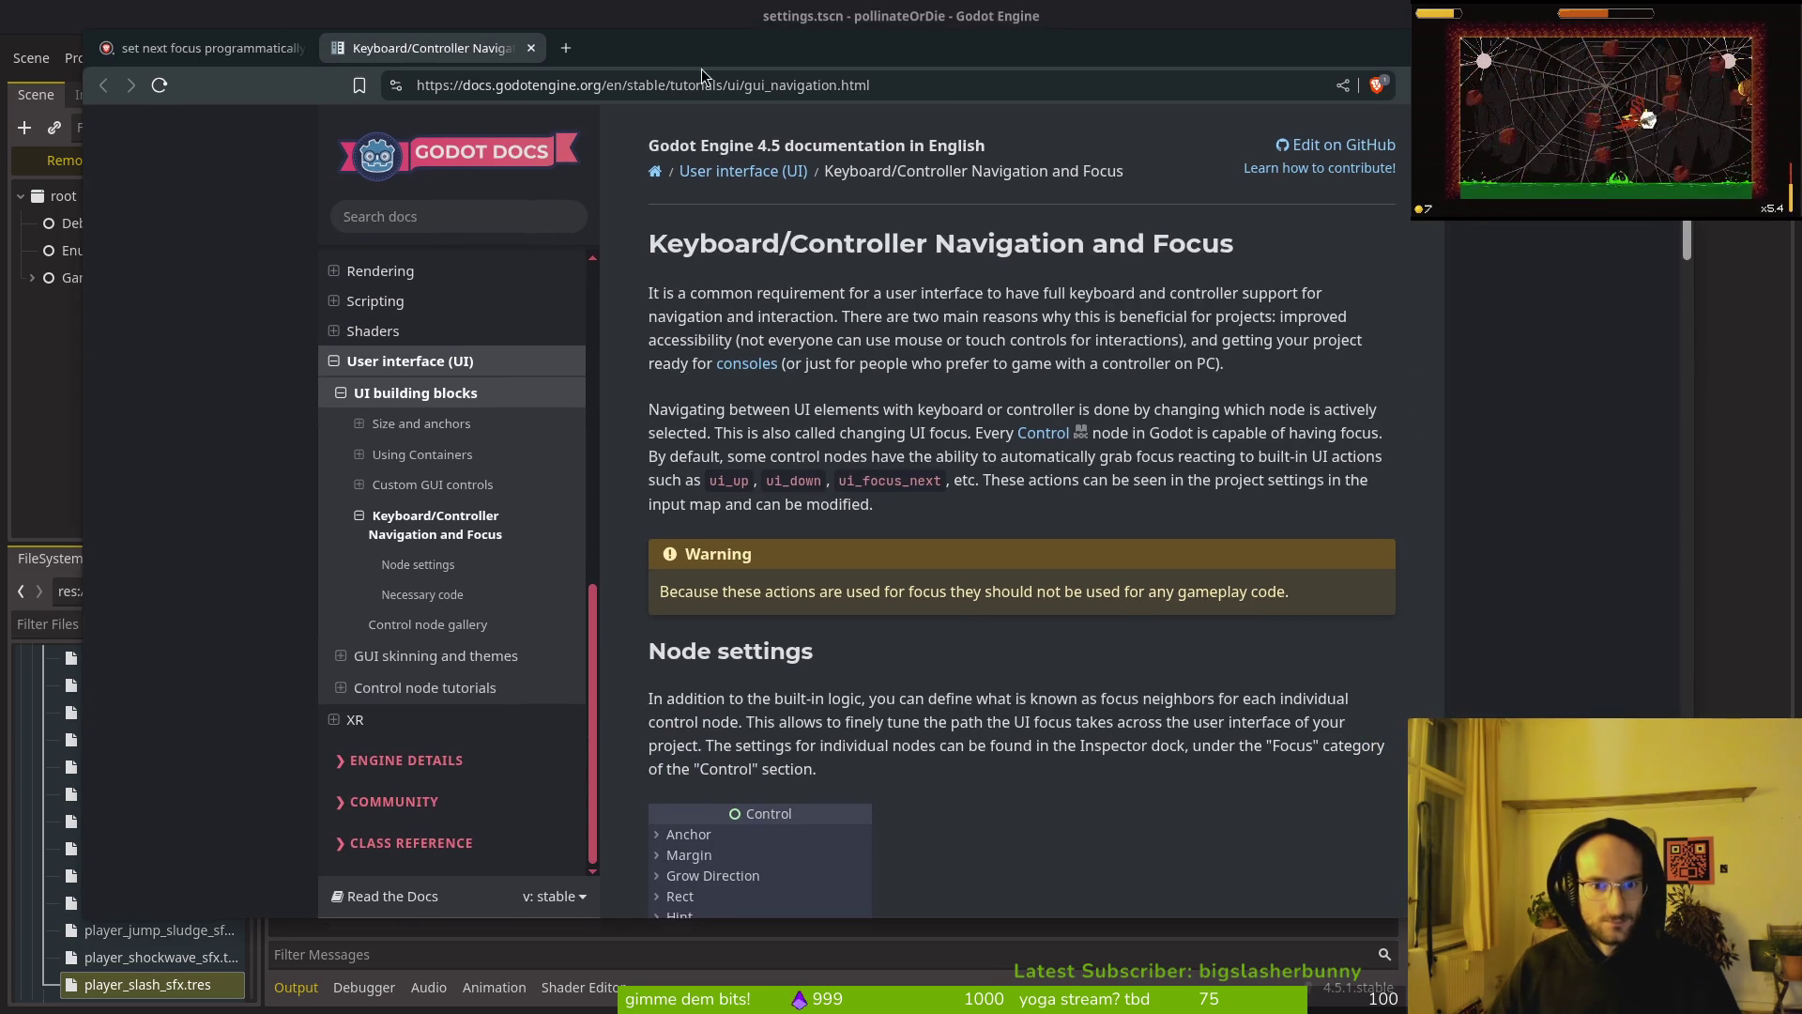
scroll(870, 610, "down", 5)
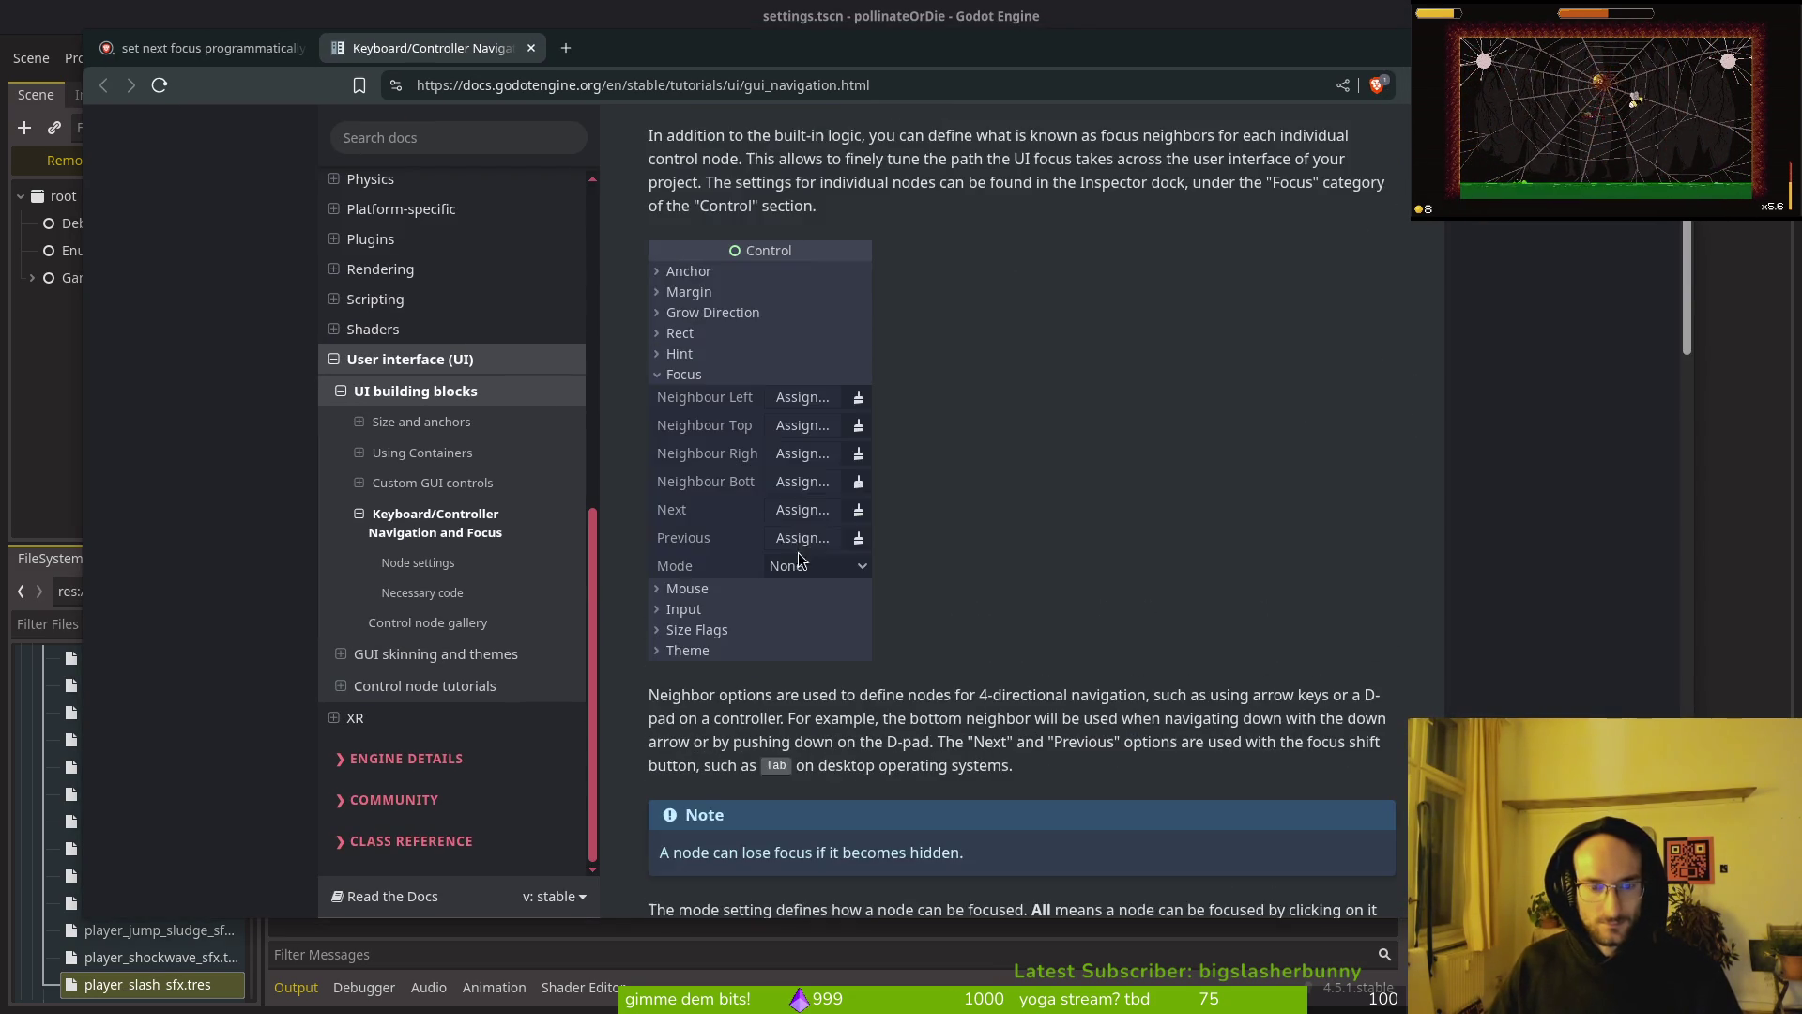
scroll(746, 458, "up", 4)
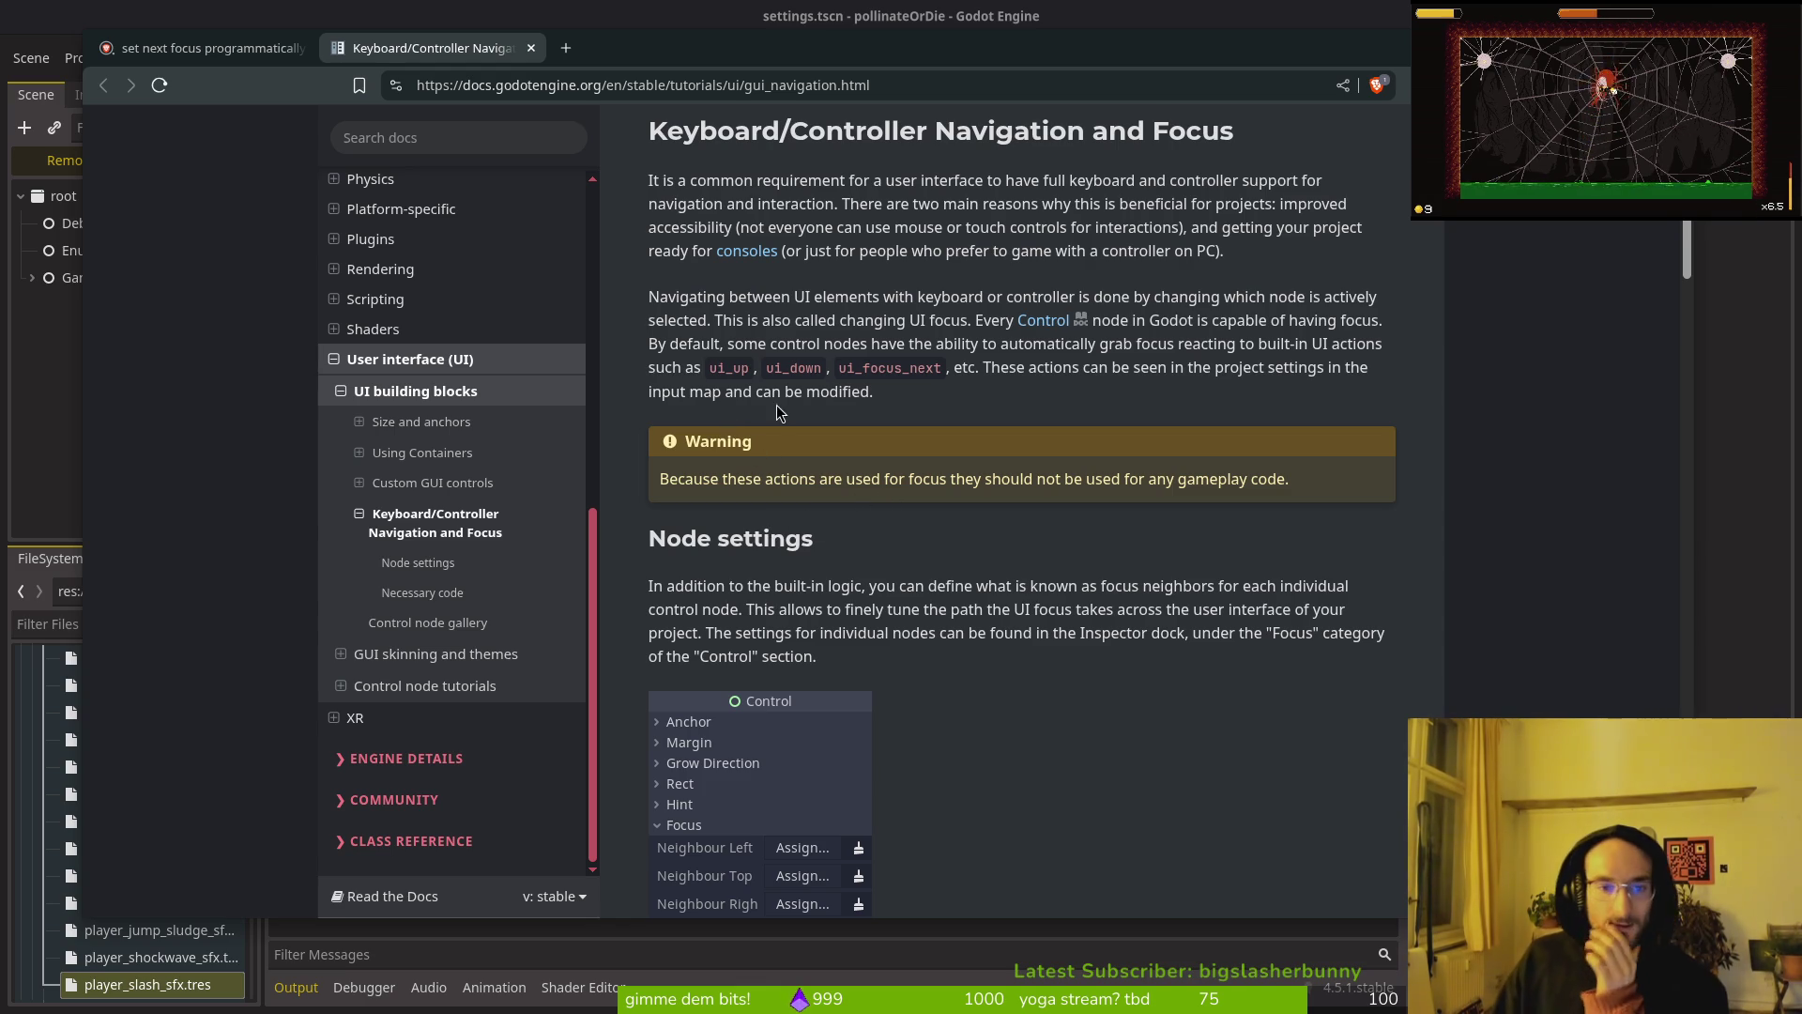
double_click(764, 54)
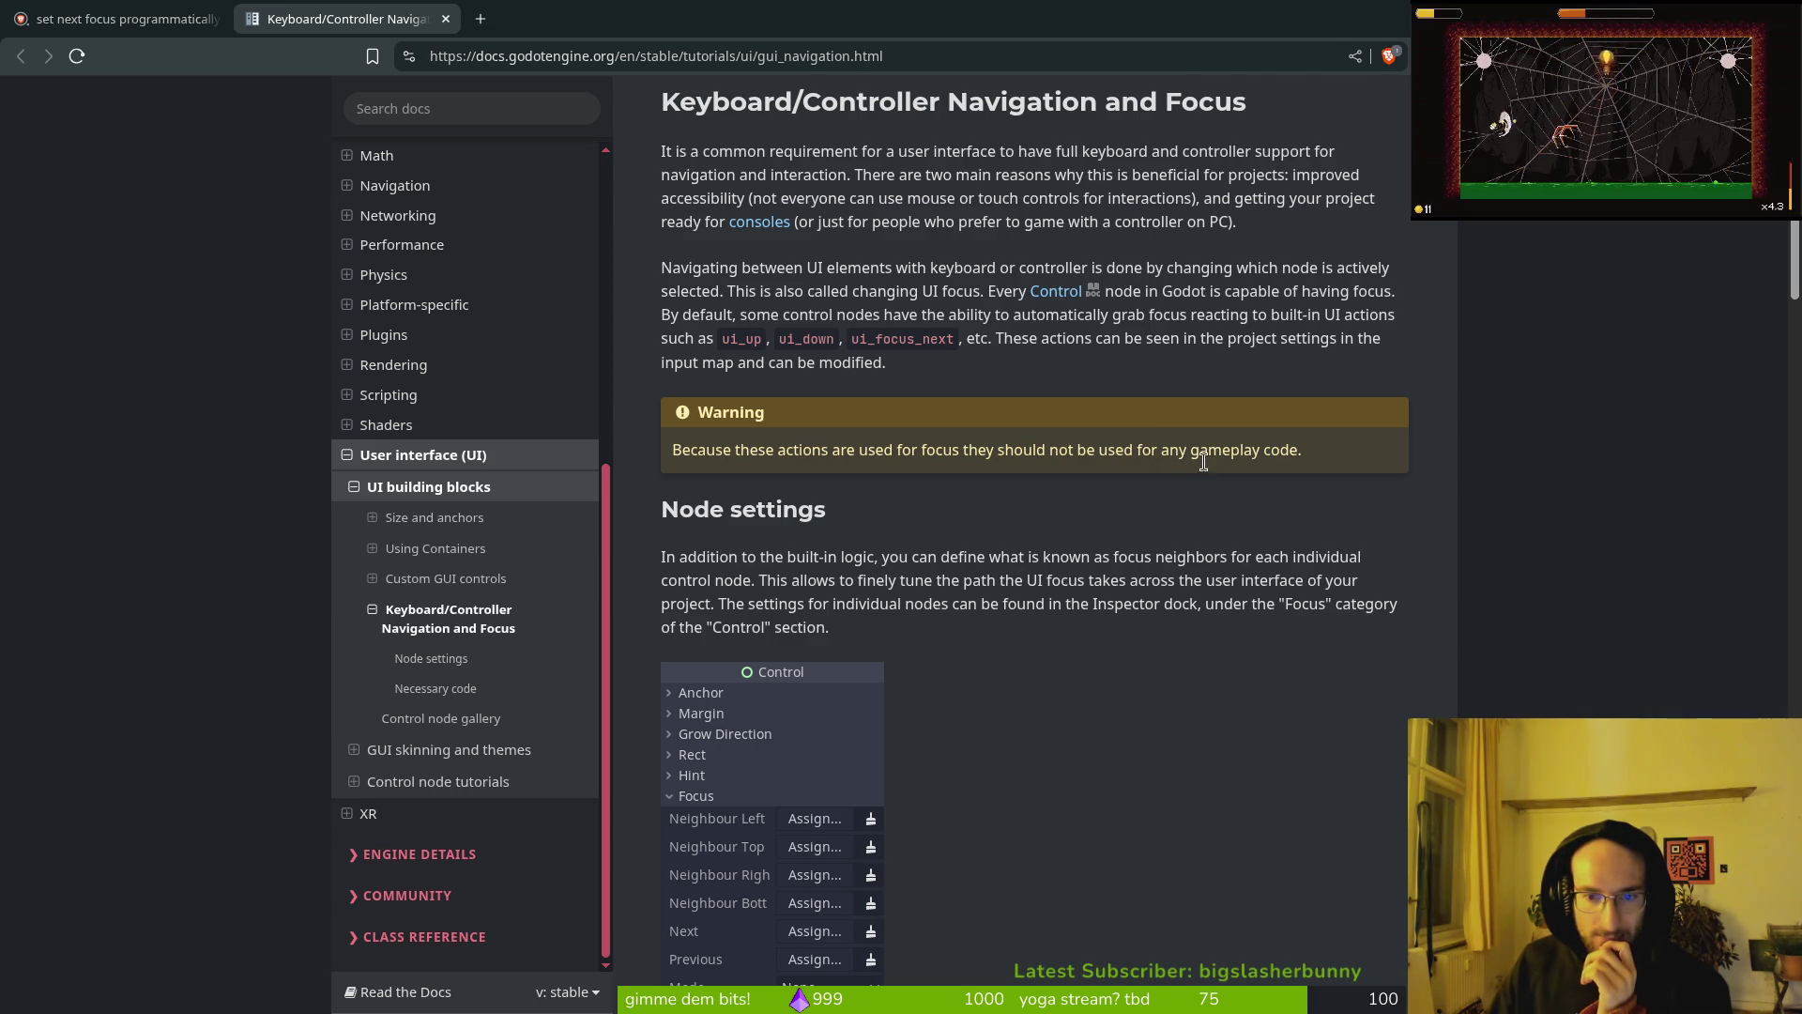
scroll(954, 650, "down", 7)
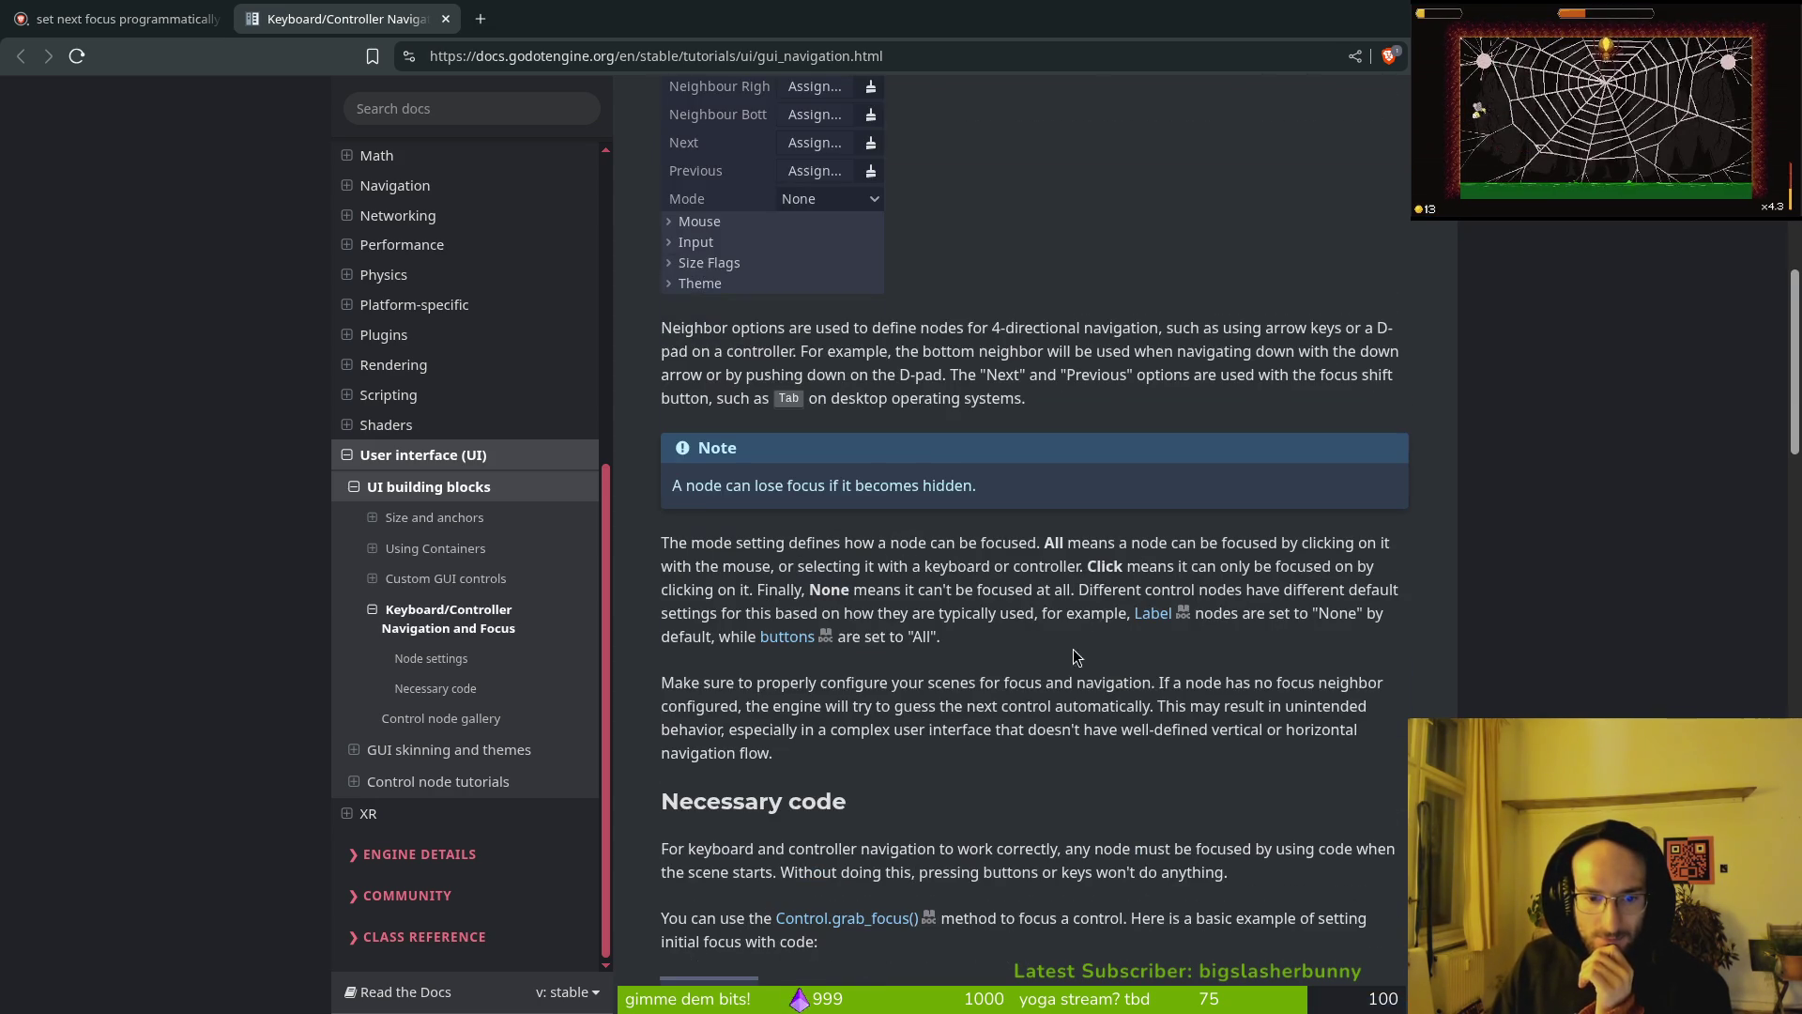
scroll(915, 796, "down", 4)
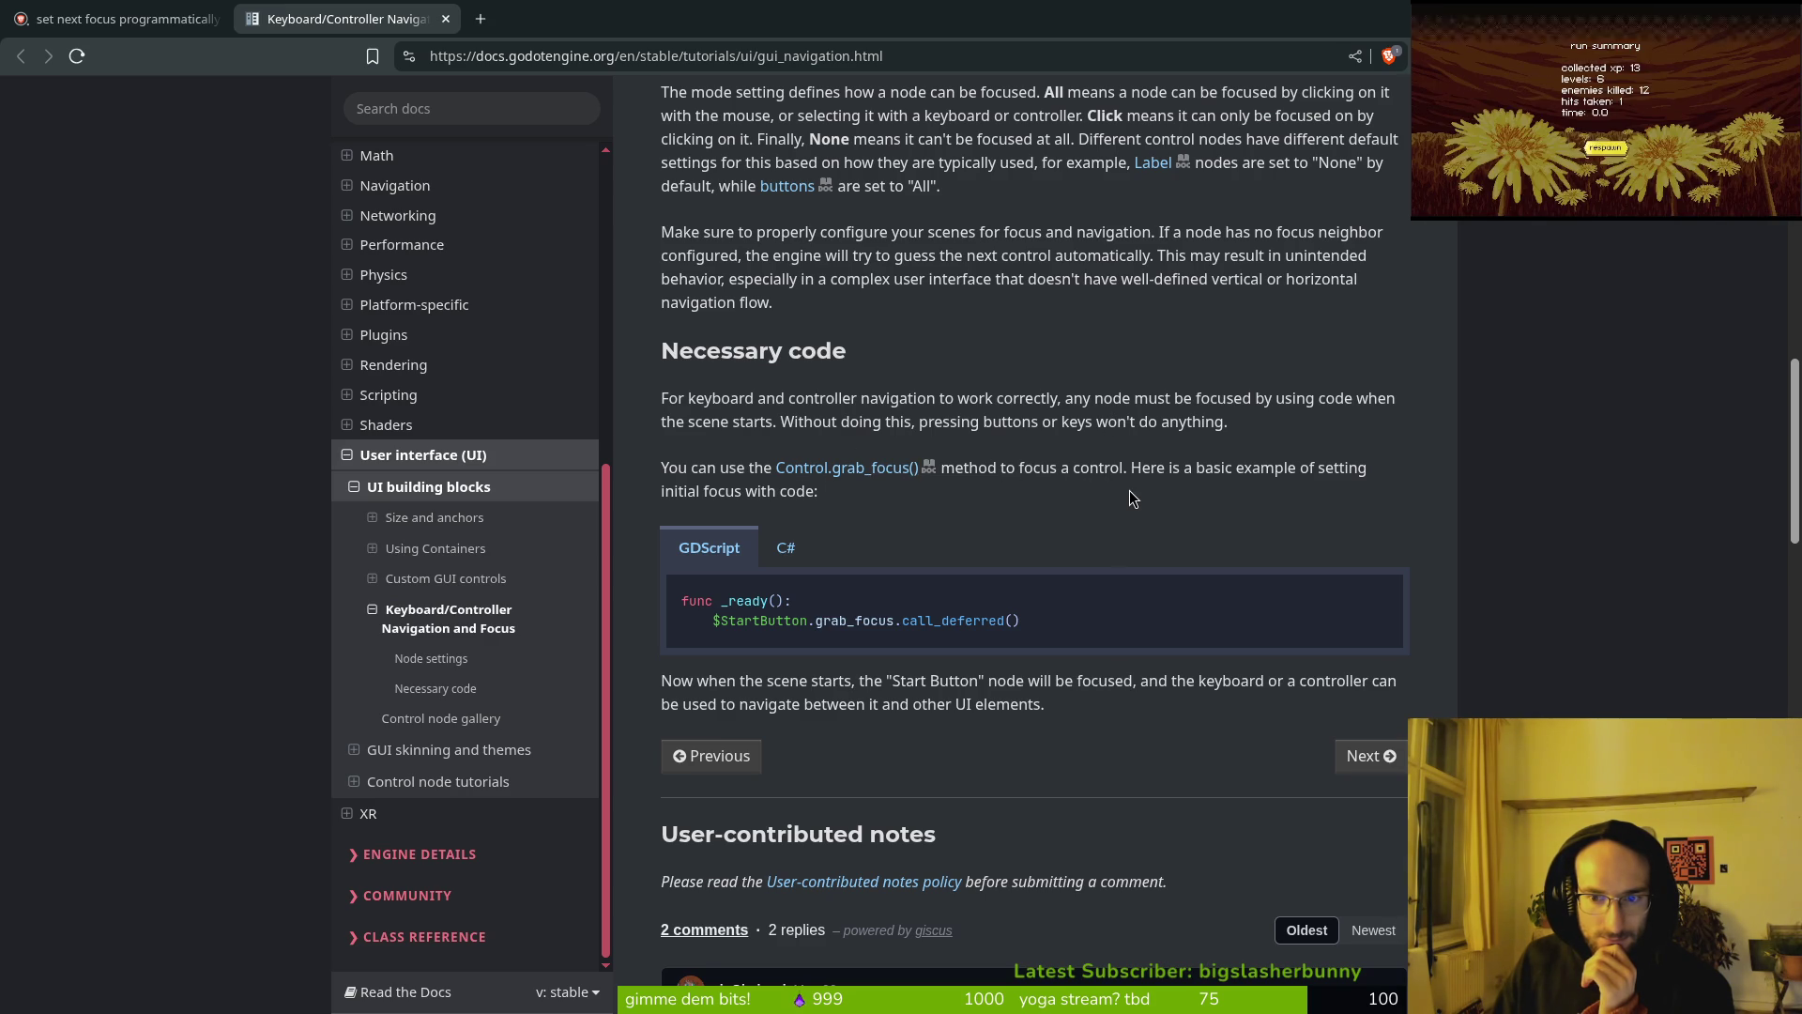
scroll(1192, 549, "down", 3)
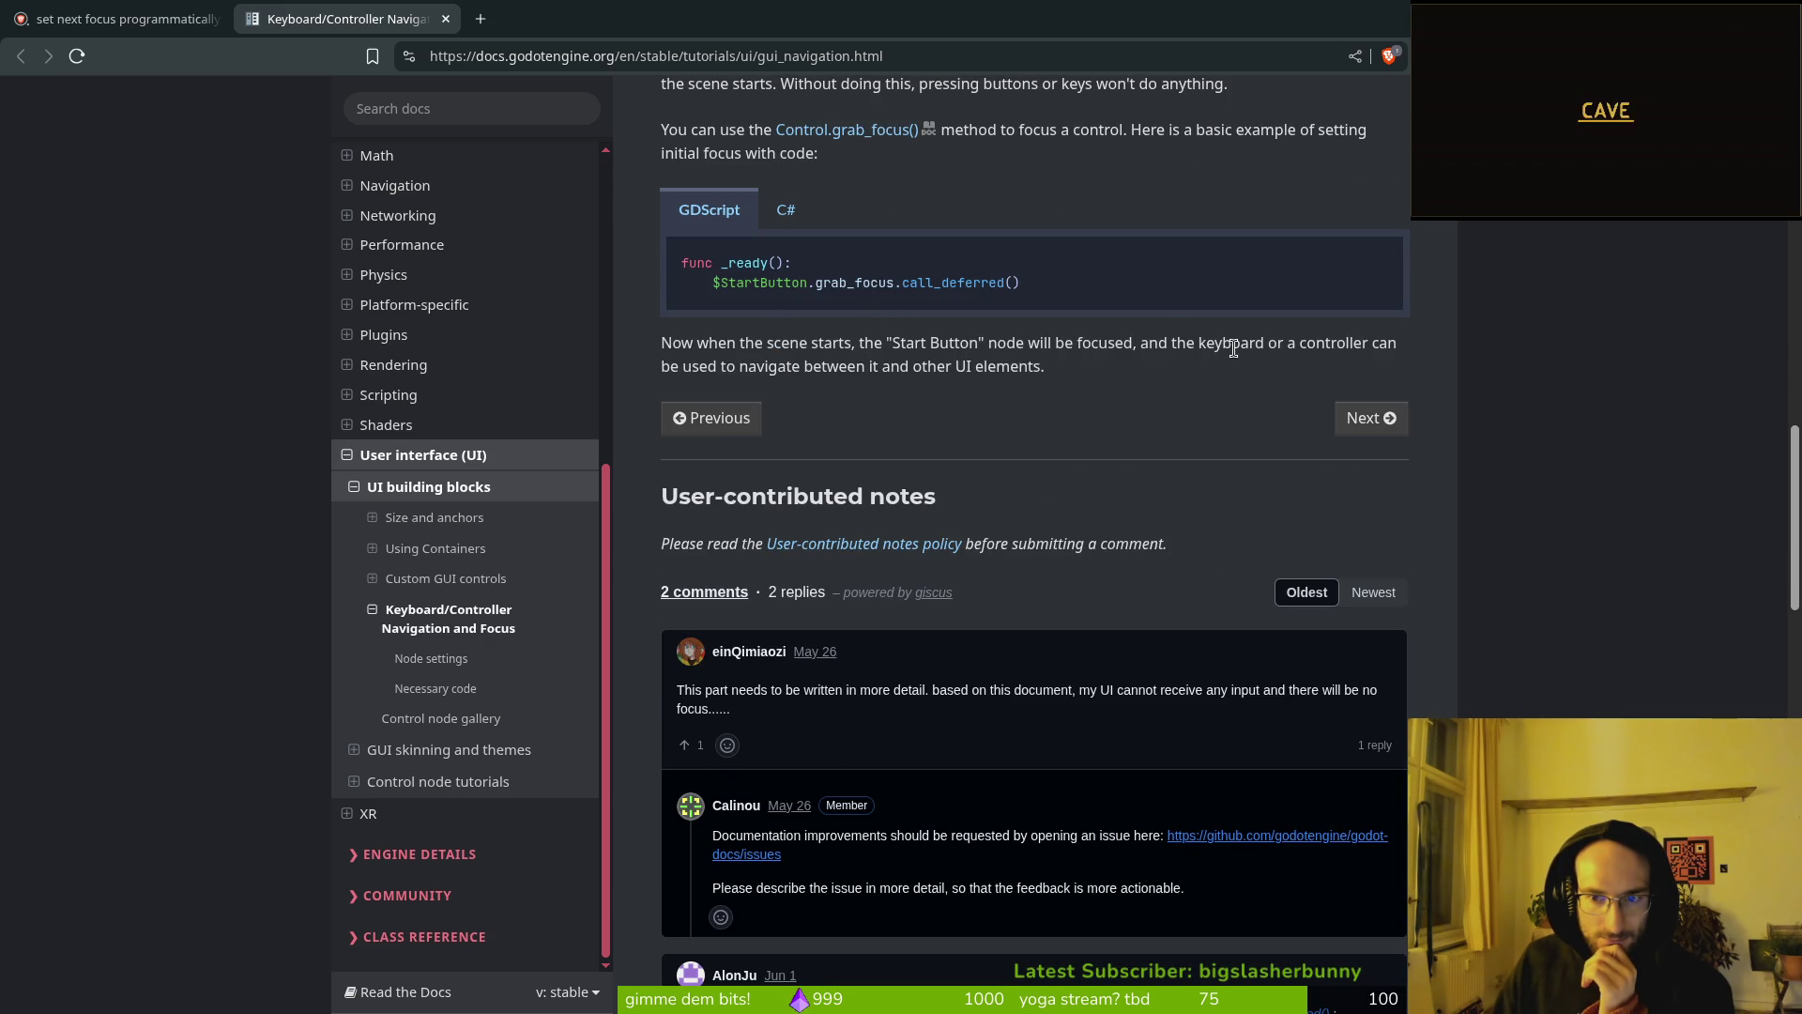
scroll(836, 366, "down", 5)
scroll(1080, 469, "up", 10)
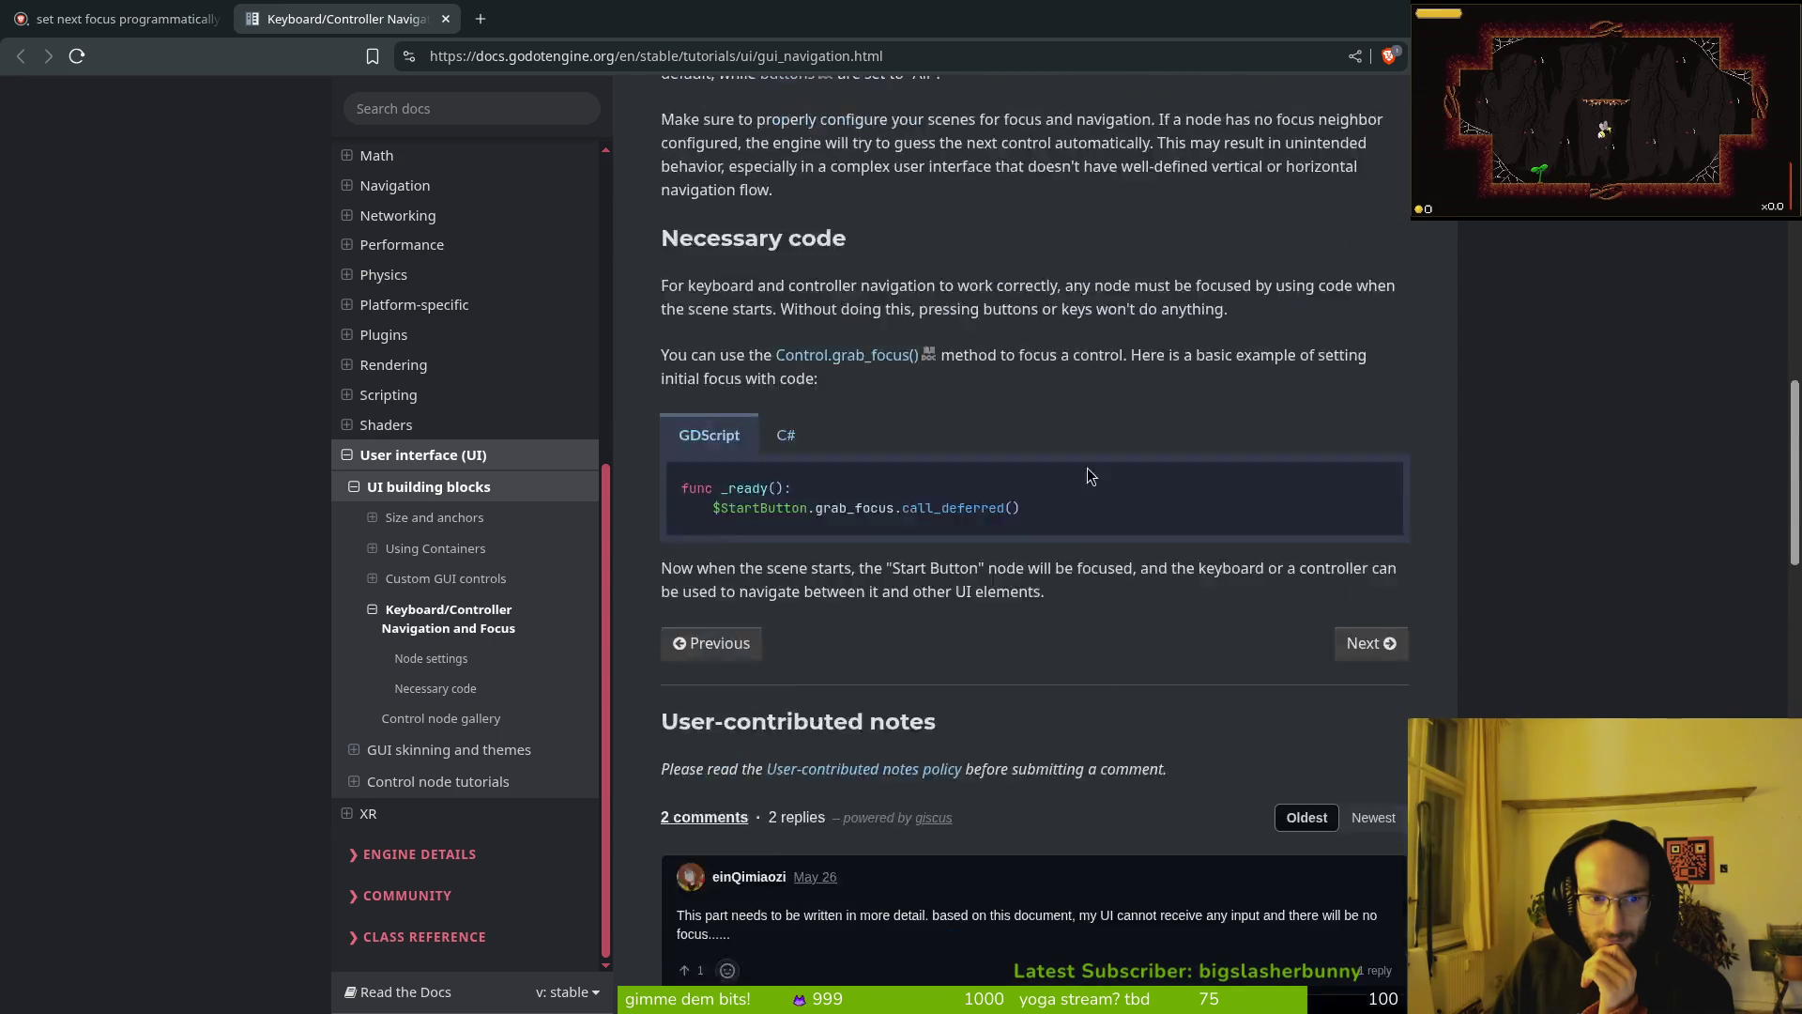
Step: Go back to the search results, scroll through them, and start a new tab
key("ctrl+Tab")
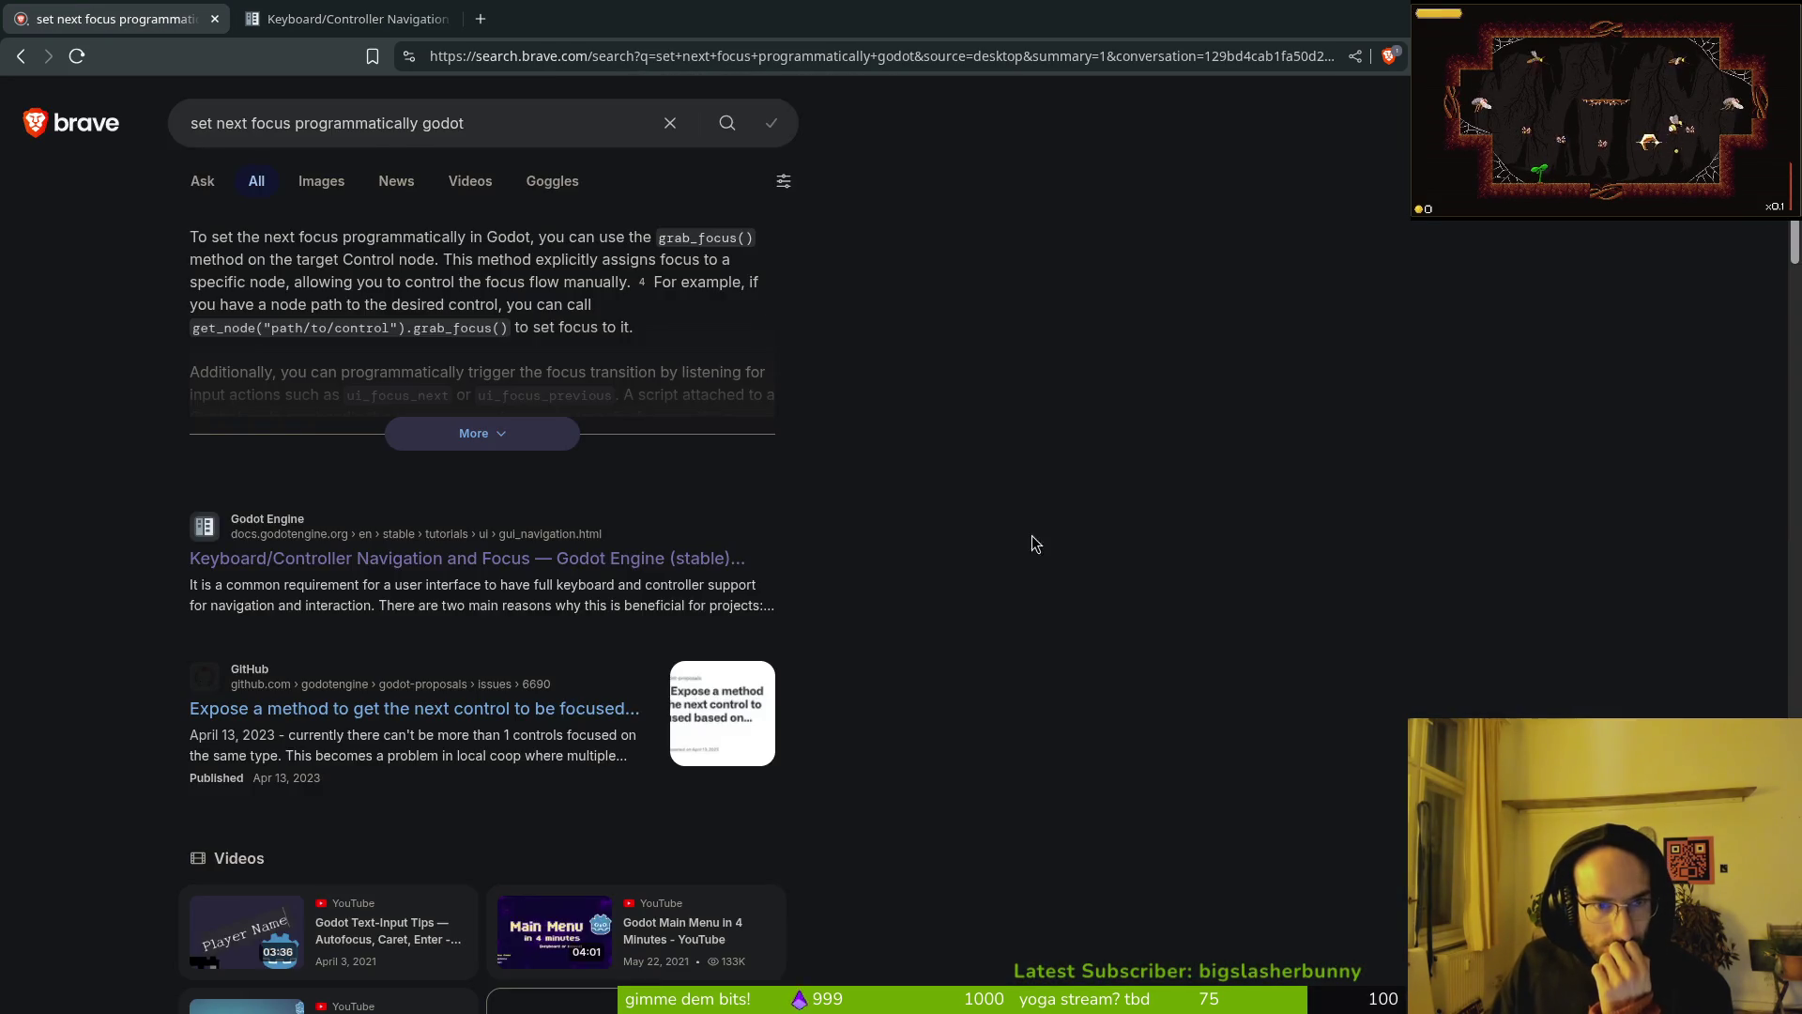
scroll(603, 504, "down", 3)
scroll(637, 512, "down", 2)
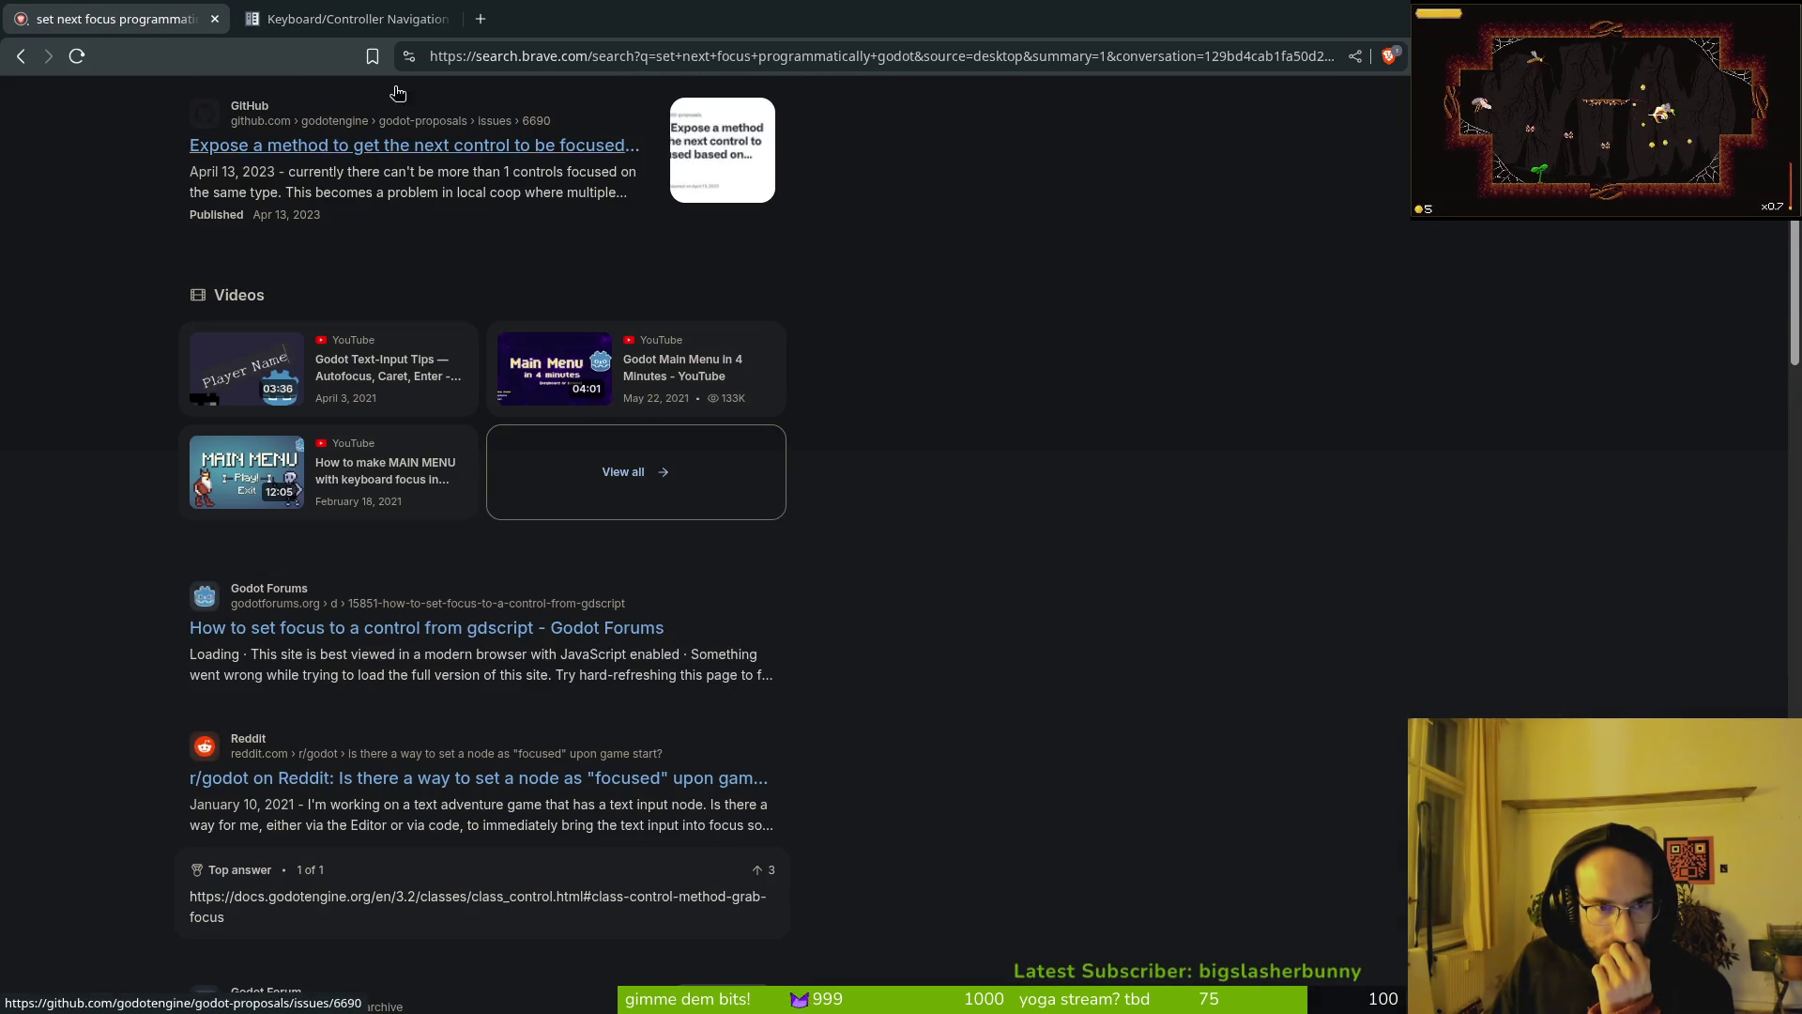
left_click(479, 31)
Step: On perplexity.ai, ask whether Godot next-focus targets can be set in code for a conditionally shown topmost UI element
type("perplexity.ai")
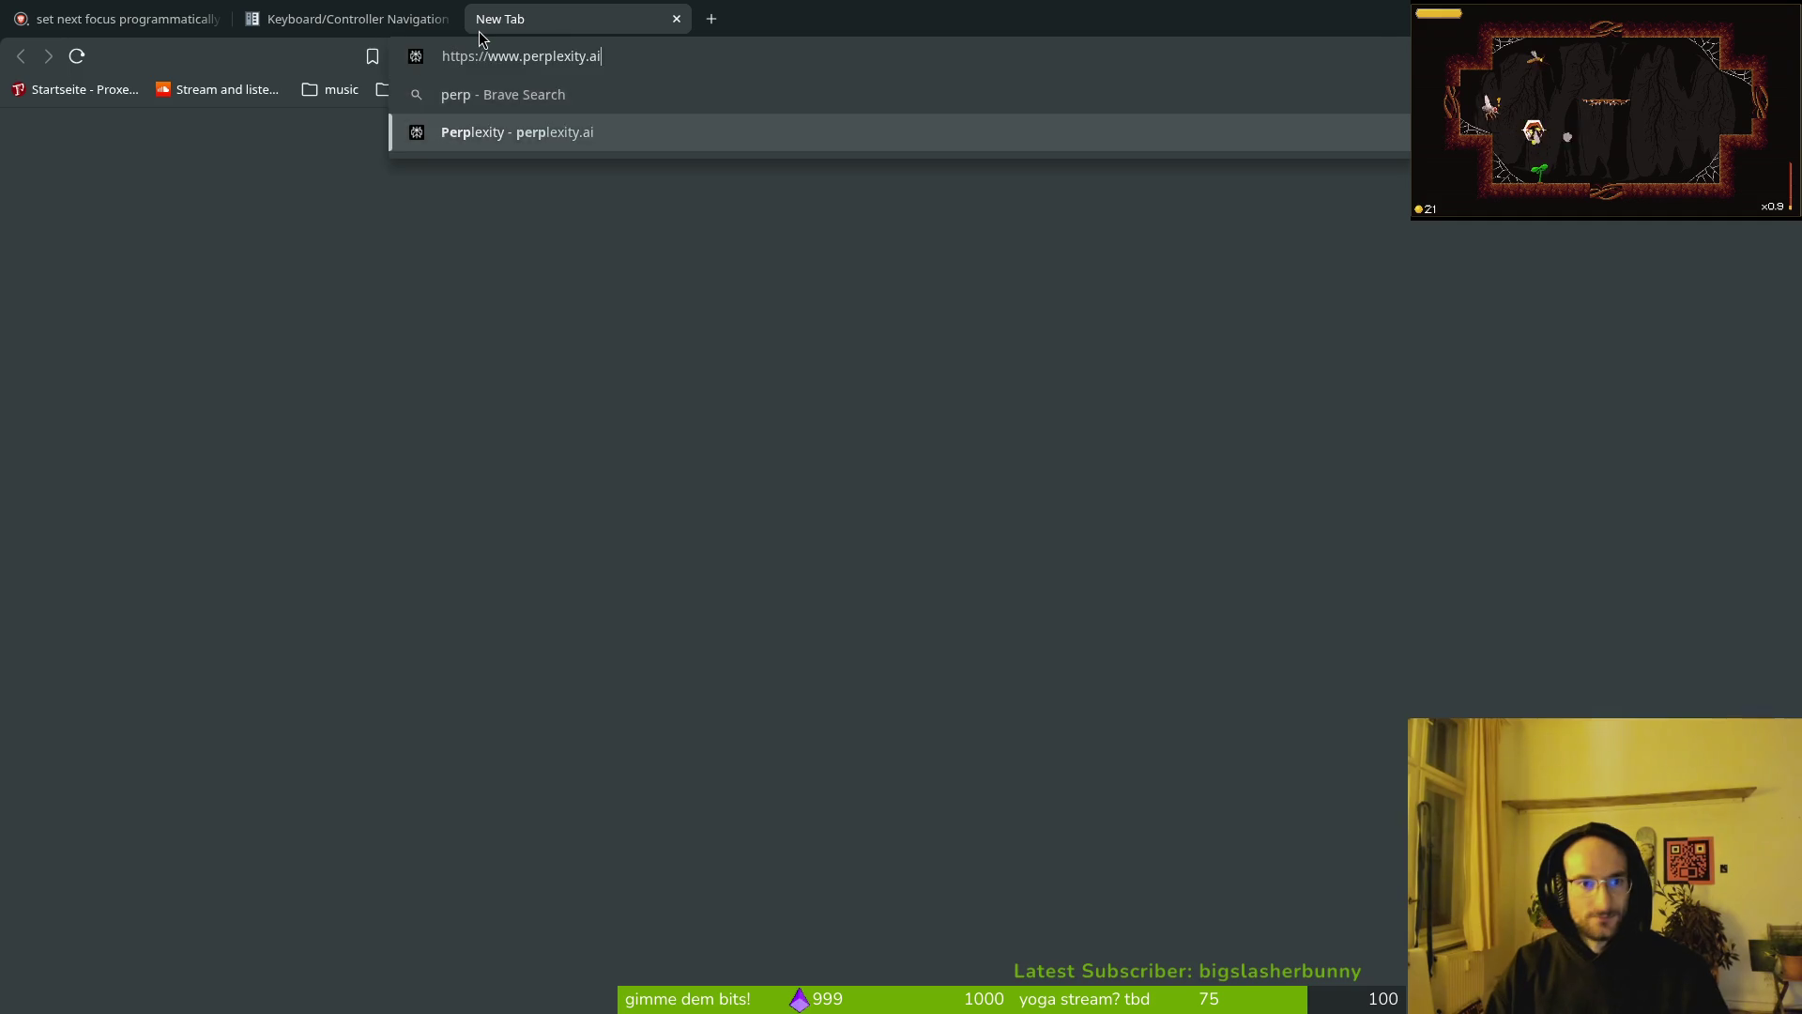
key("Return")
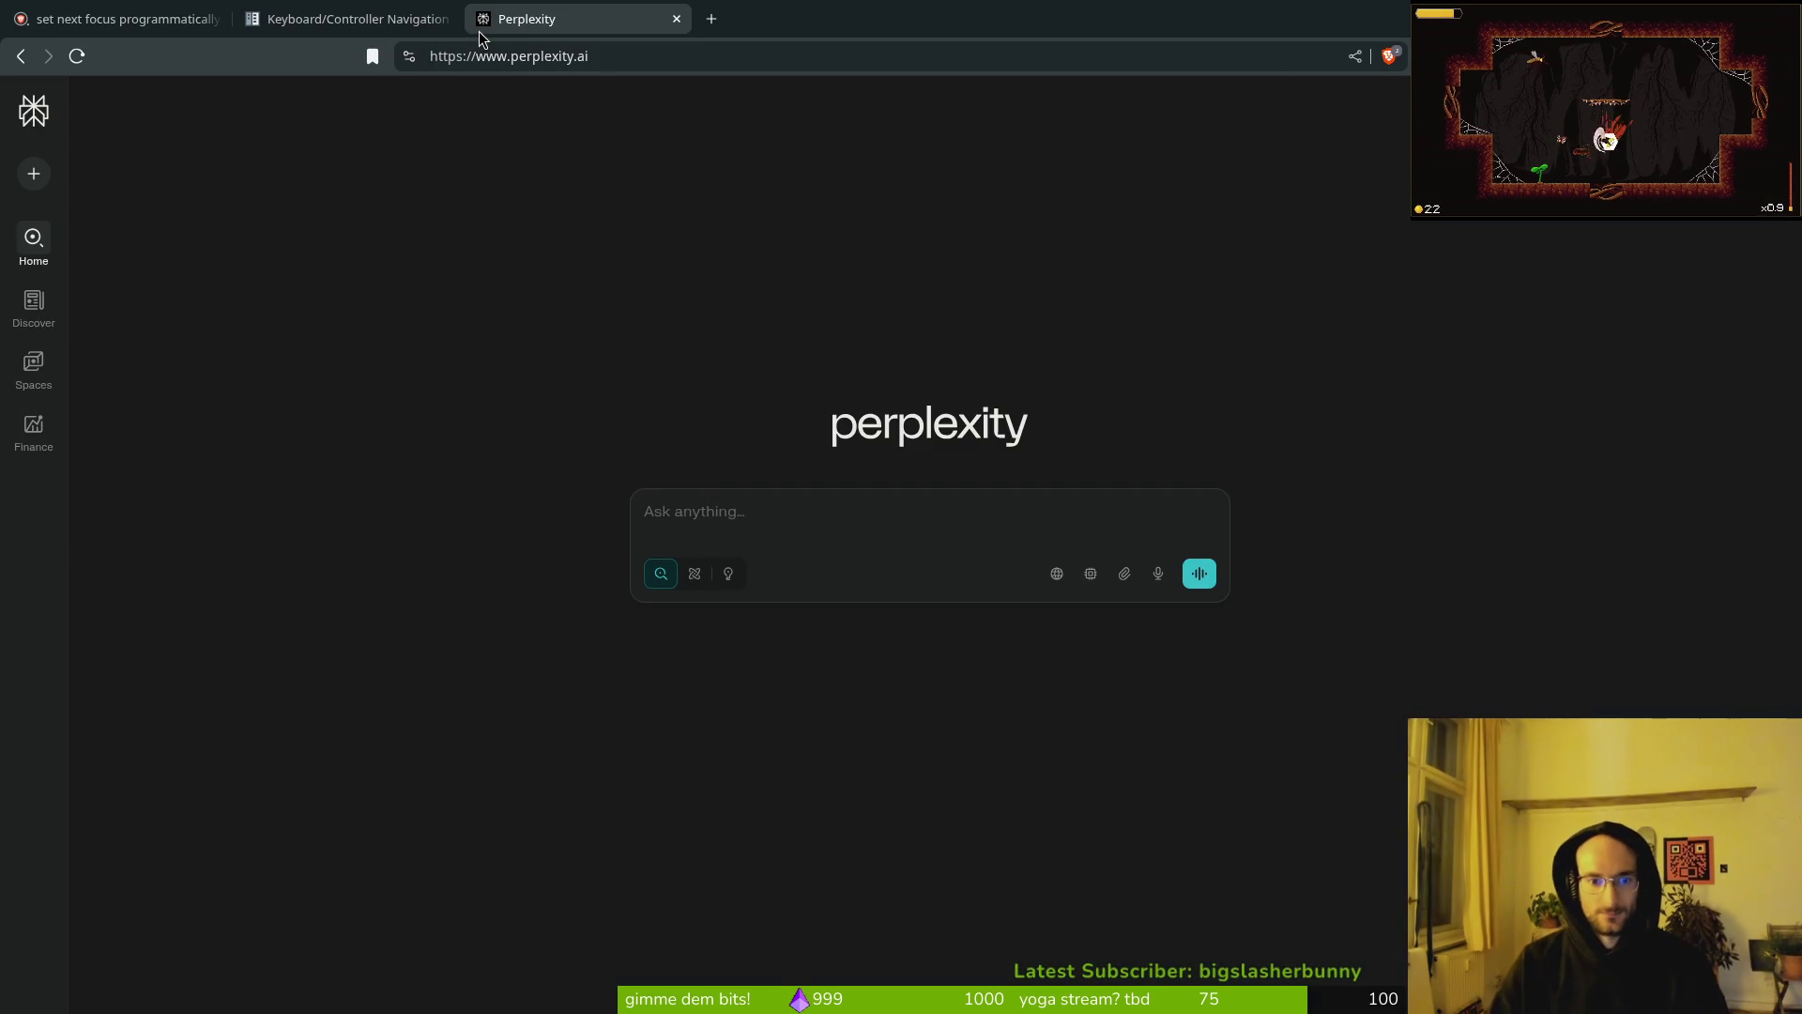
left_click(786, 526)
type("hey in the godot ")
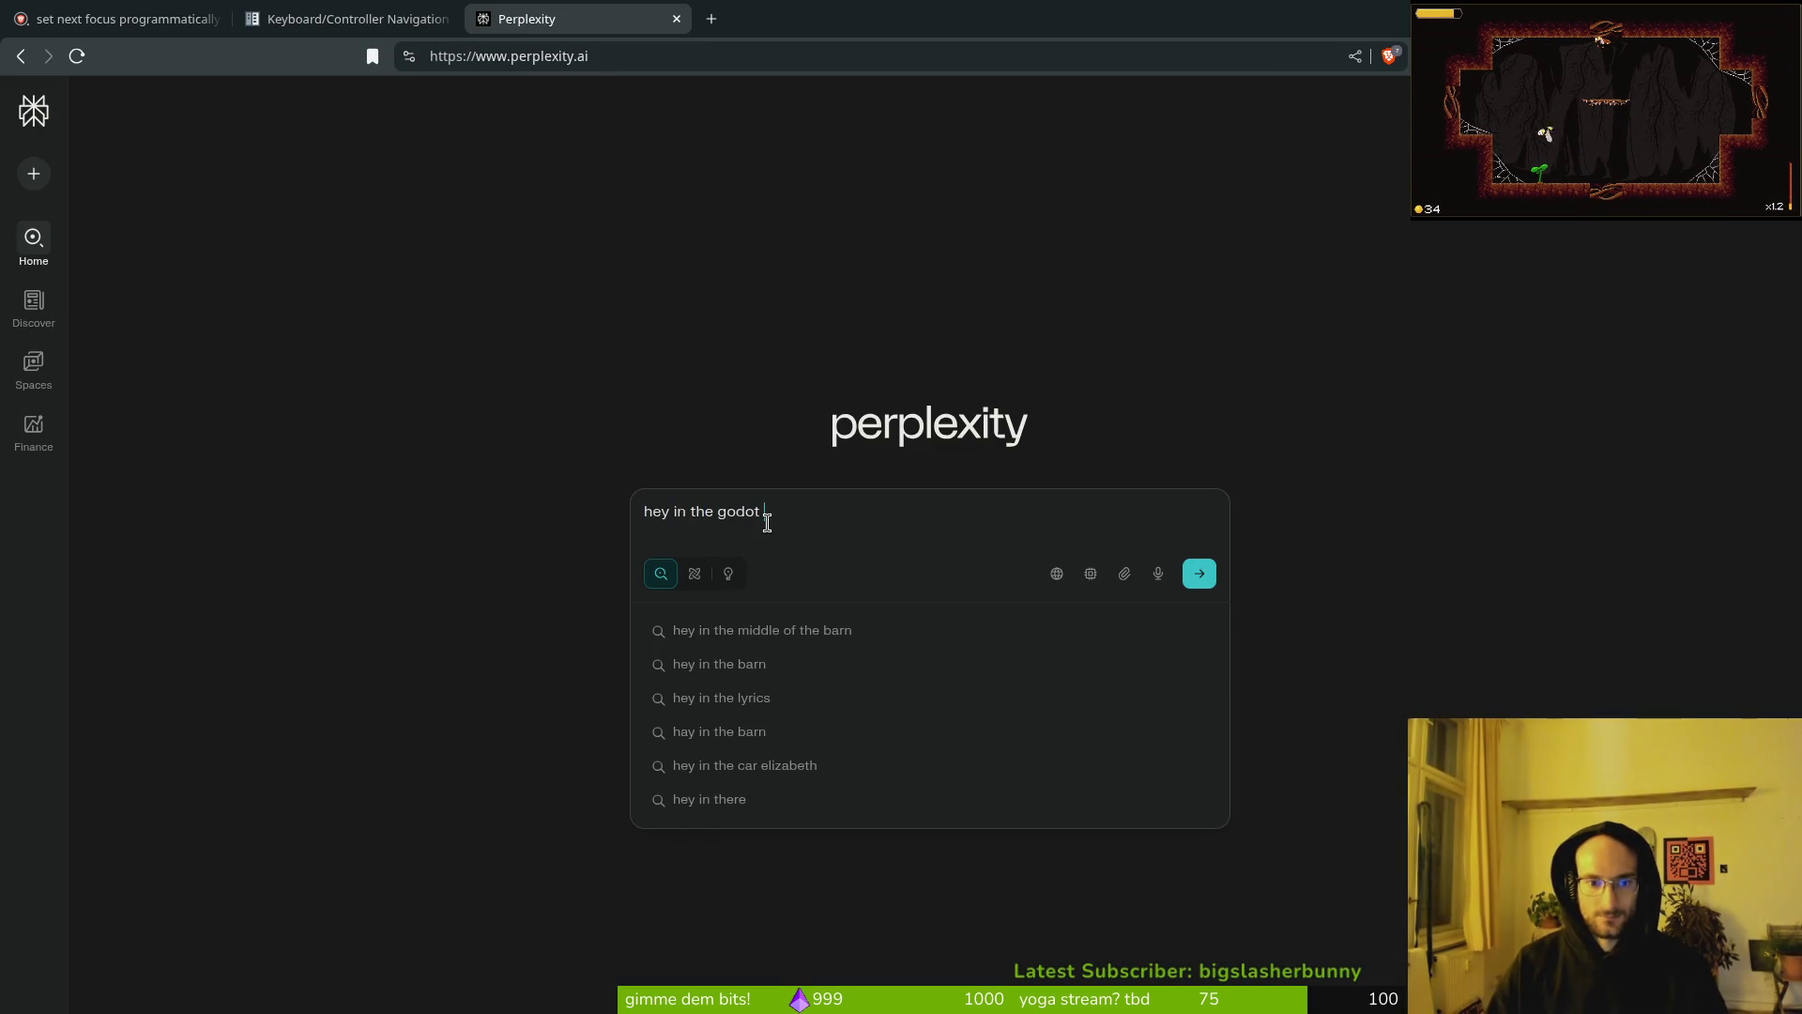
type("inspector i")
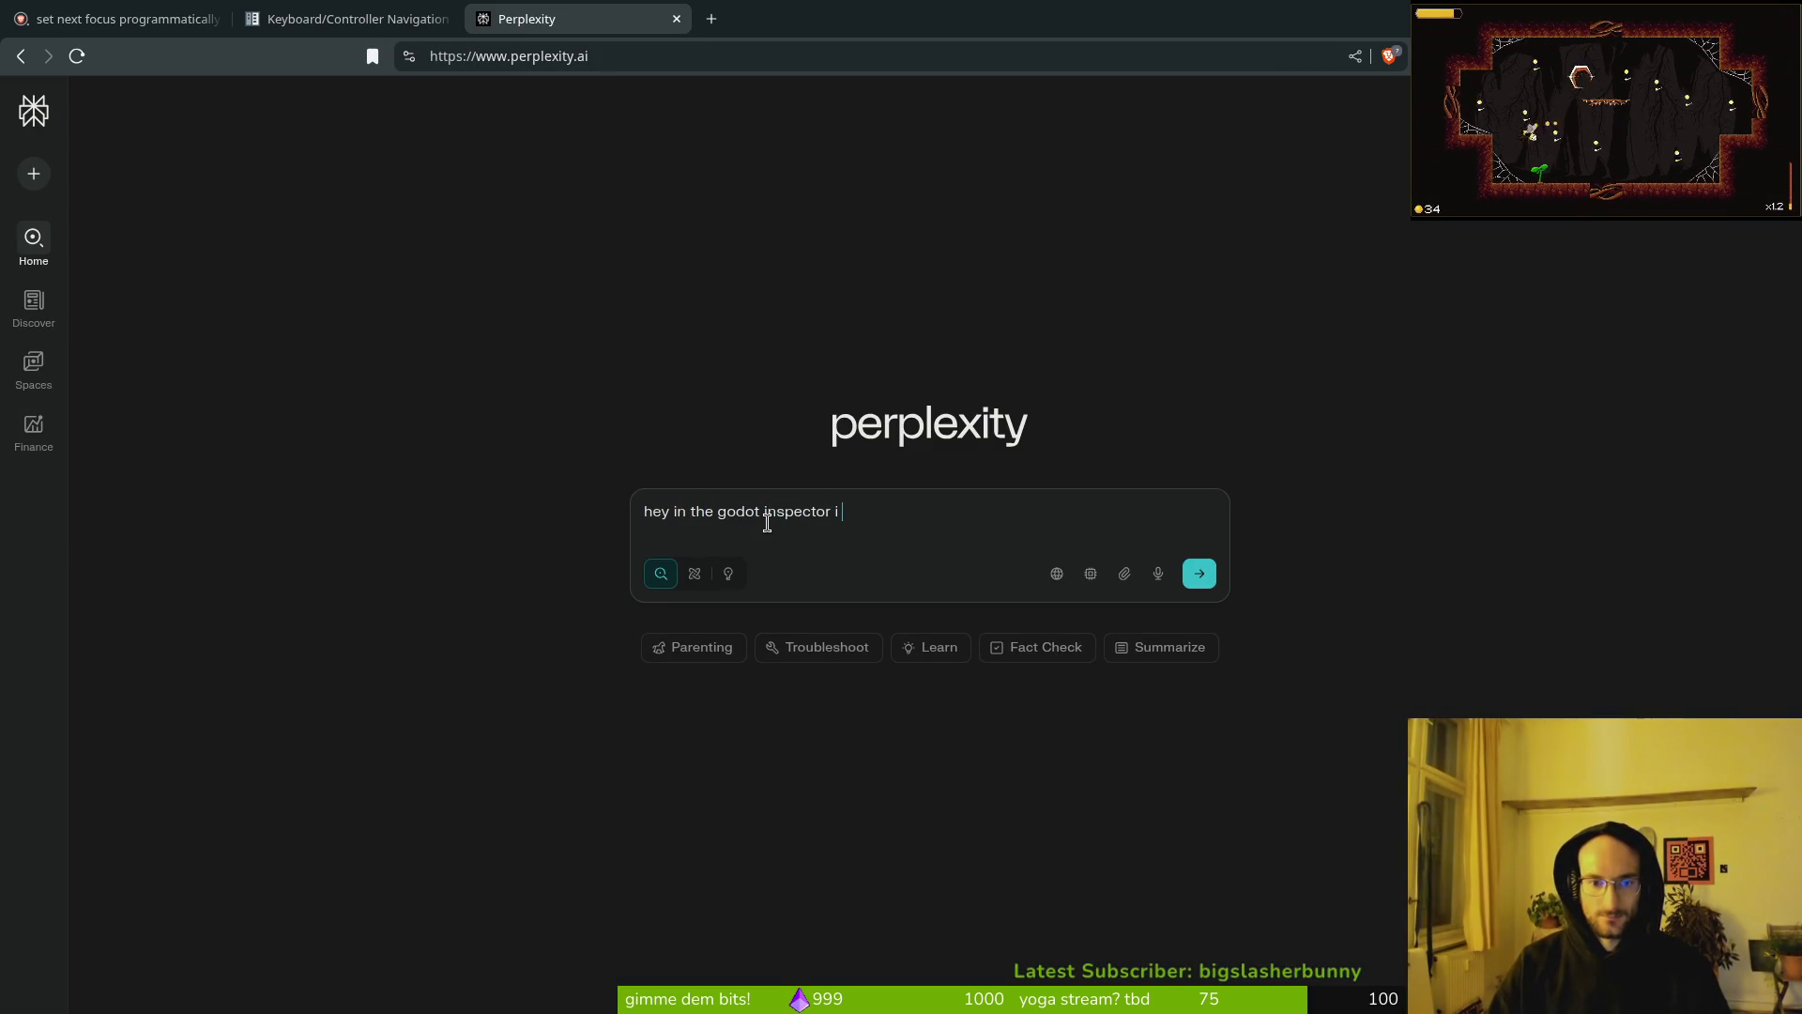
type(" can set a fo")
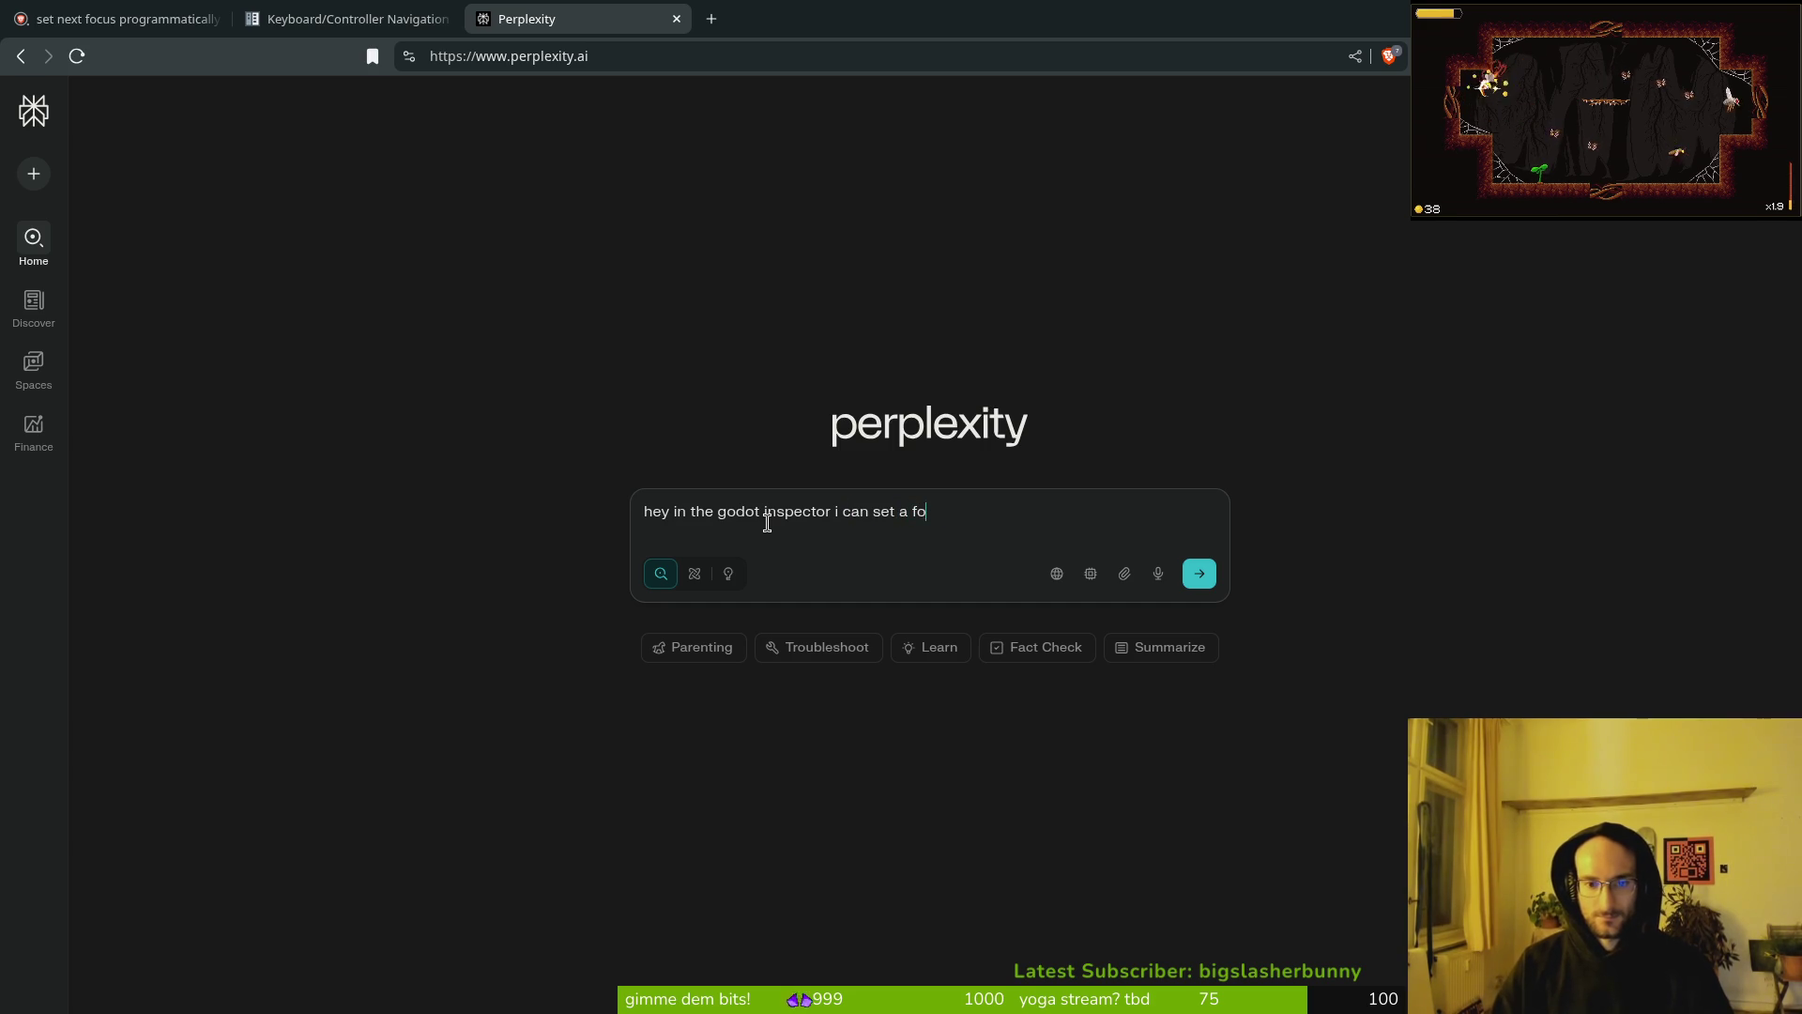
key("BackSpace")
key("BackSpace")
type("next foc")
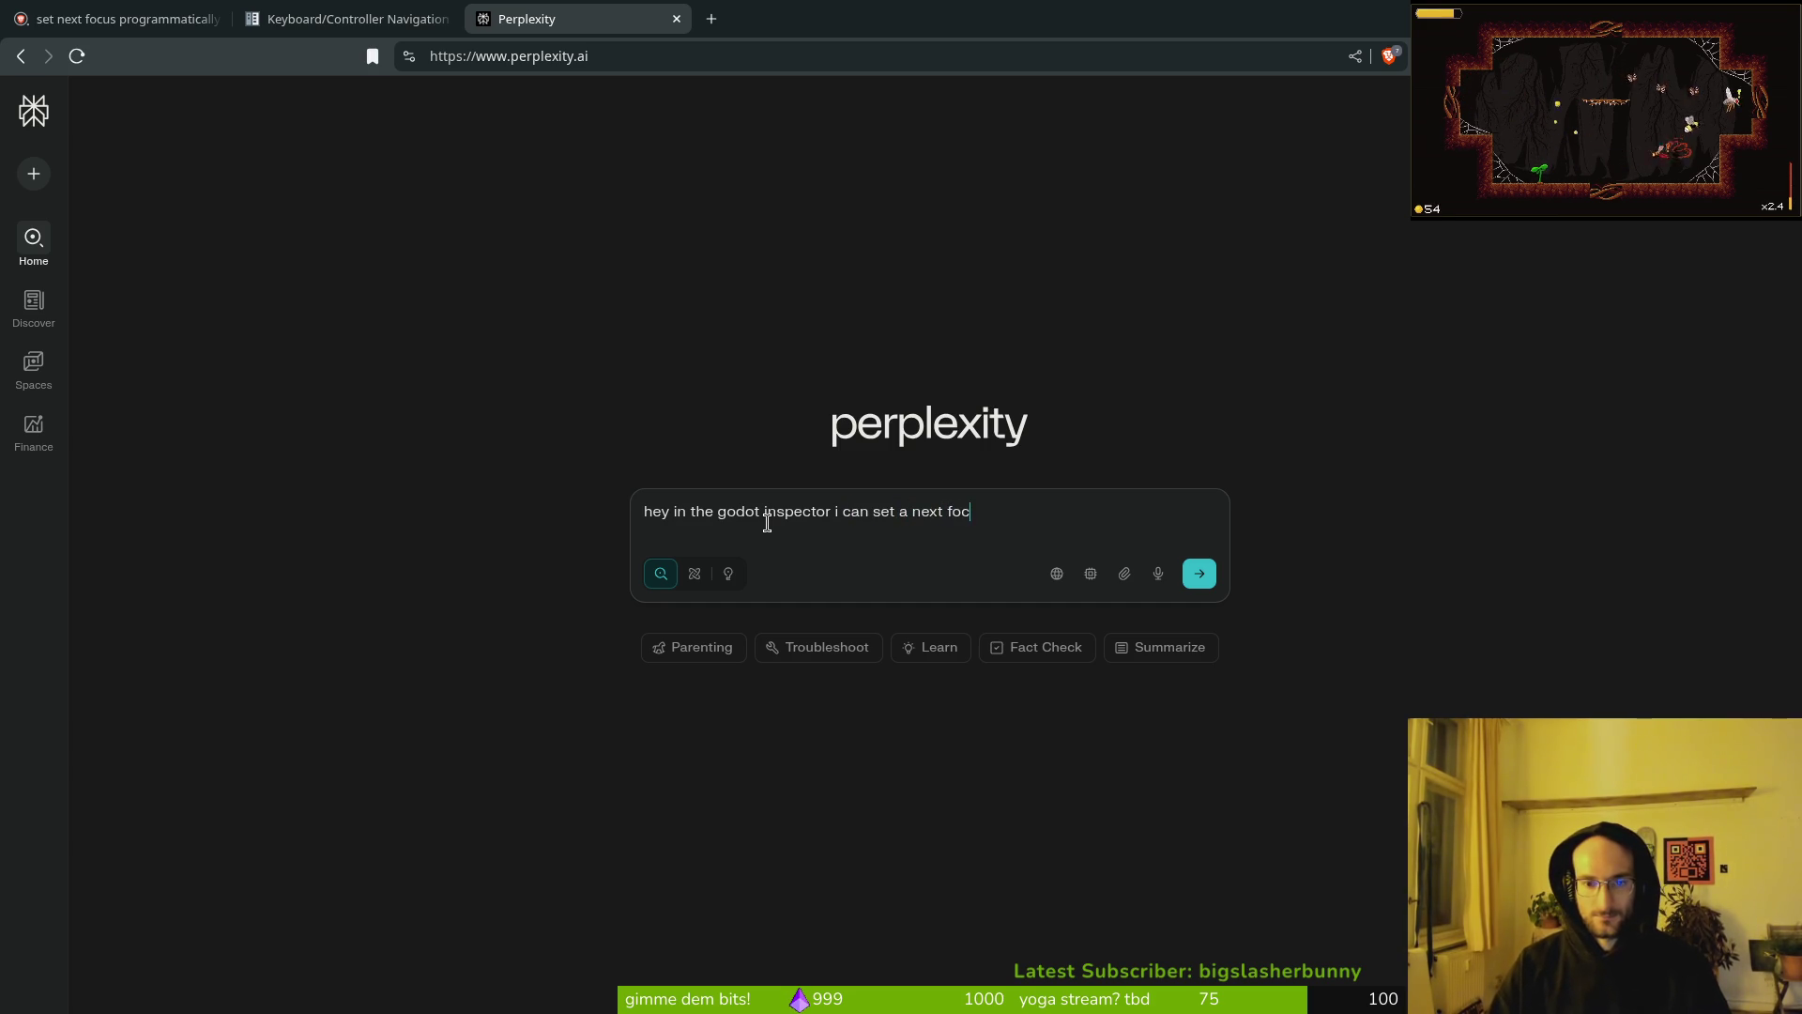
type("us target when navigation")
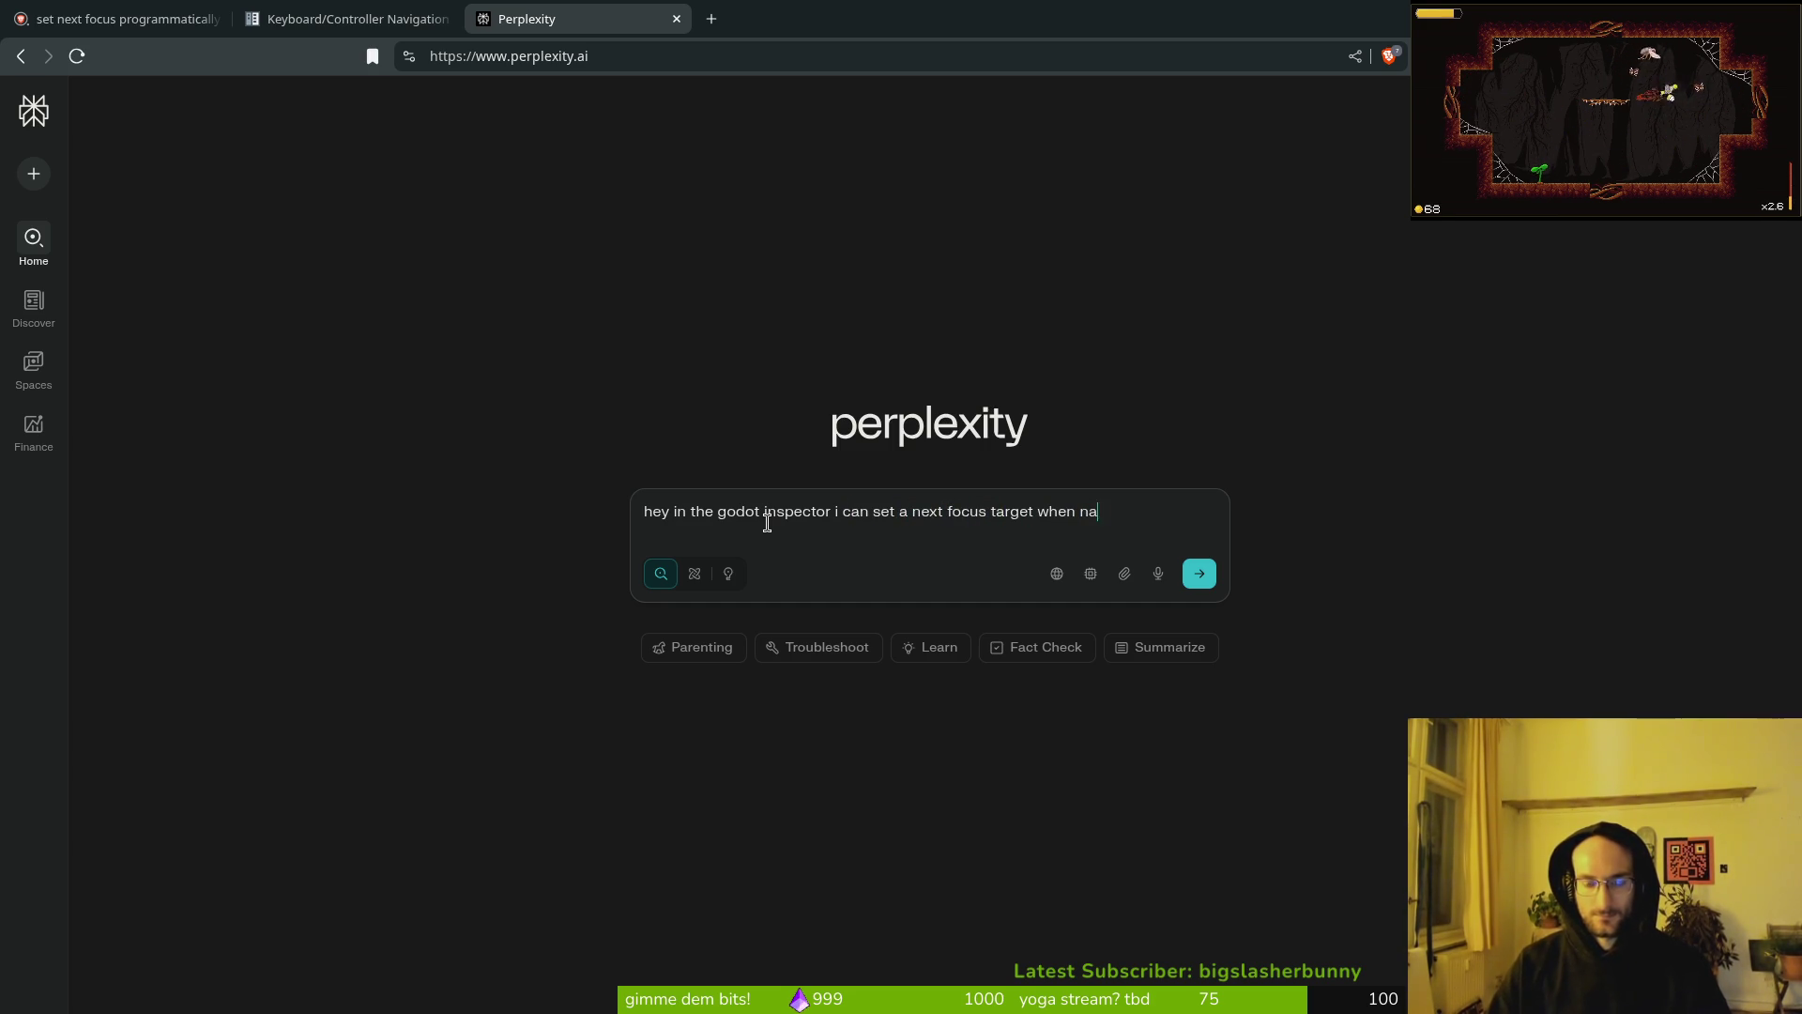
key("BackSpace")
key("BackSpace")
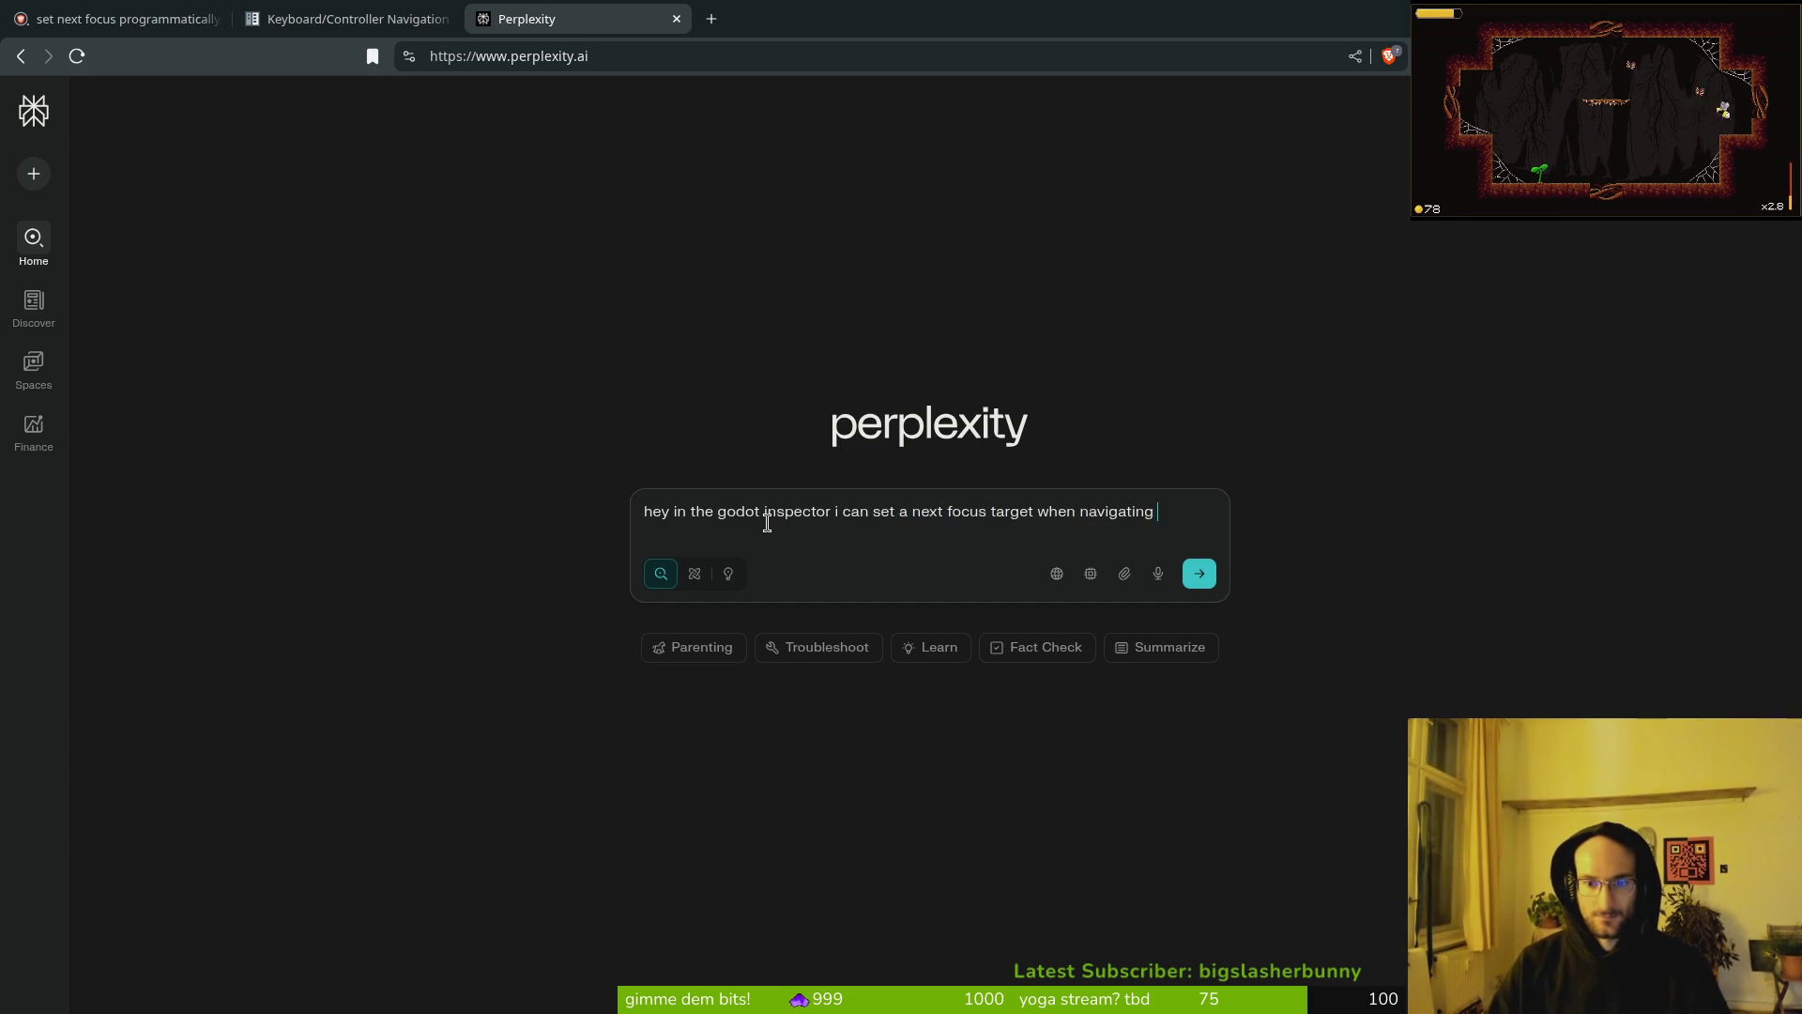
type("ui elements.")
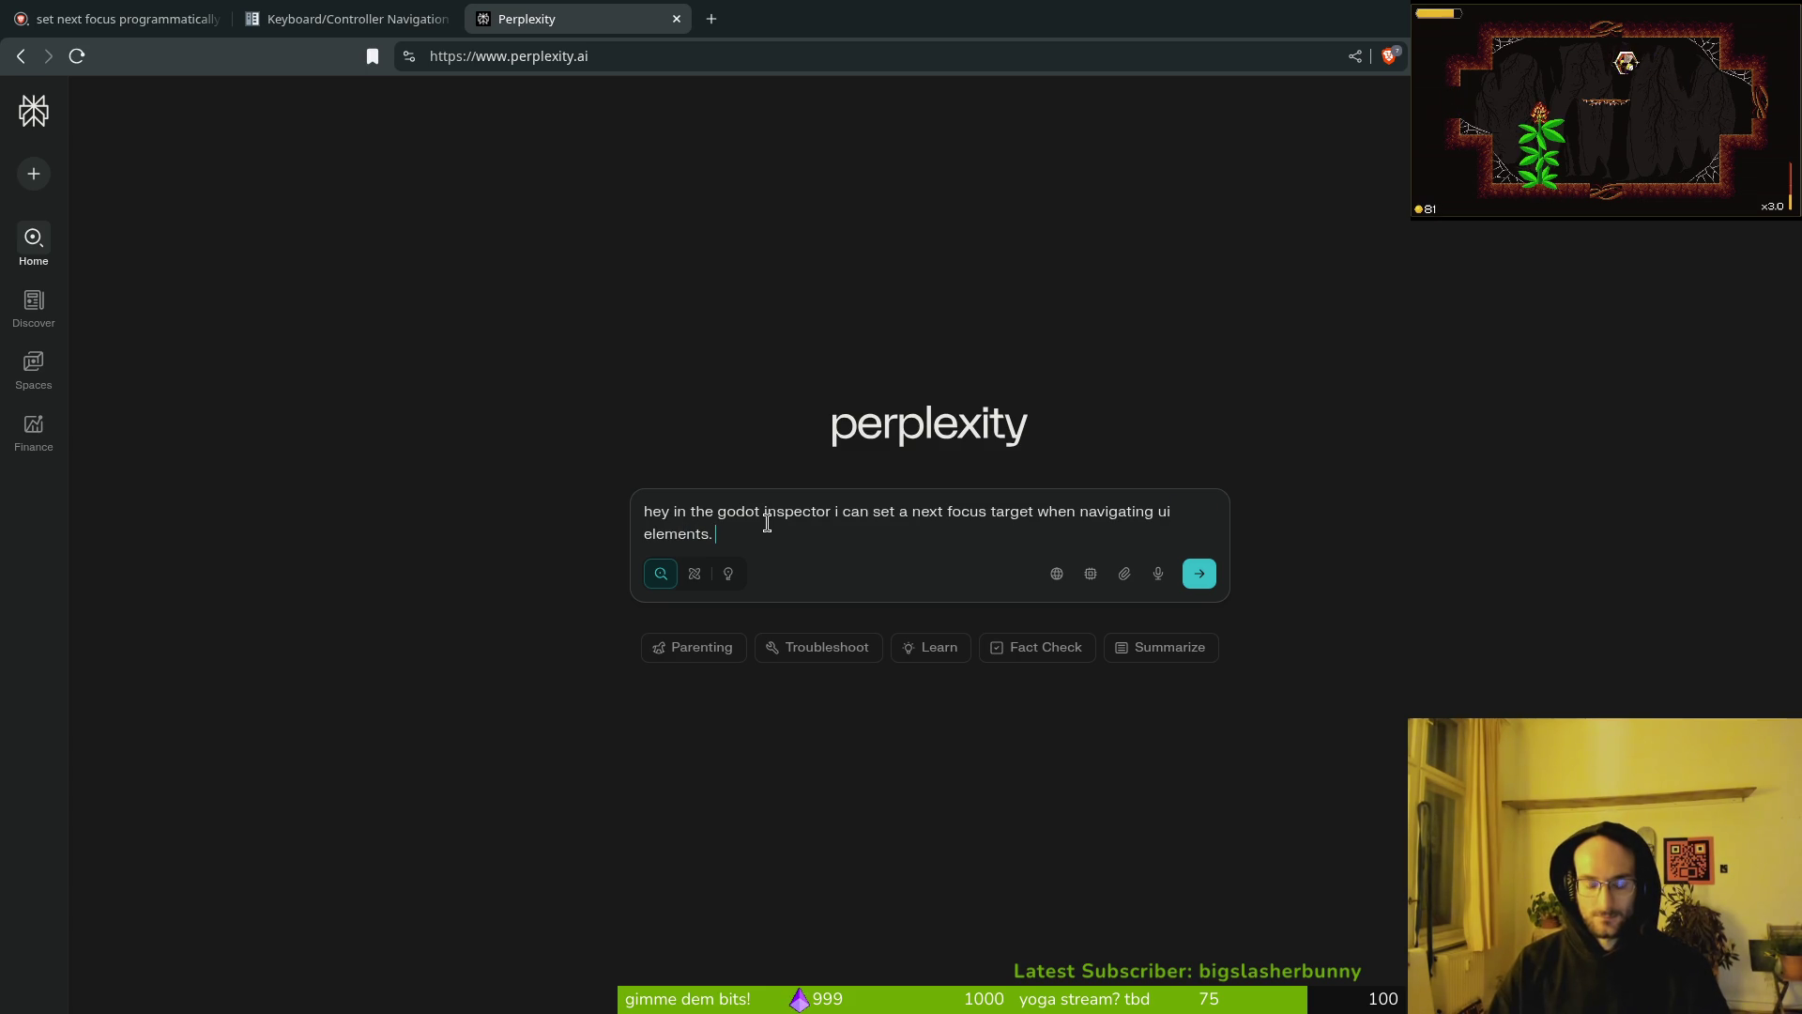
key("BackSpace")
key("BackSpace")
key("BackSpace")
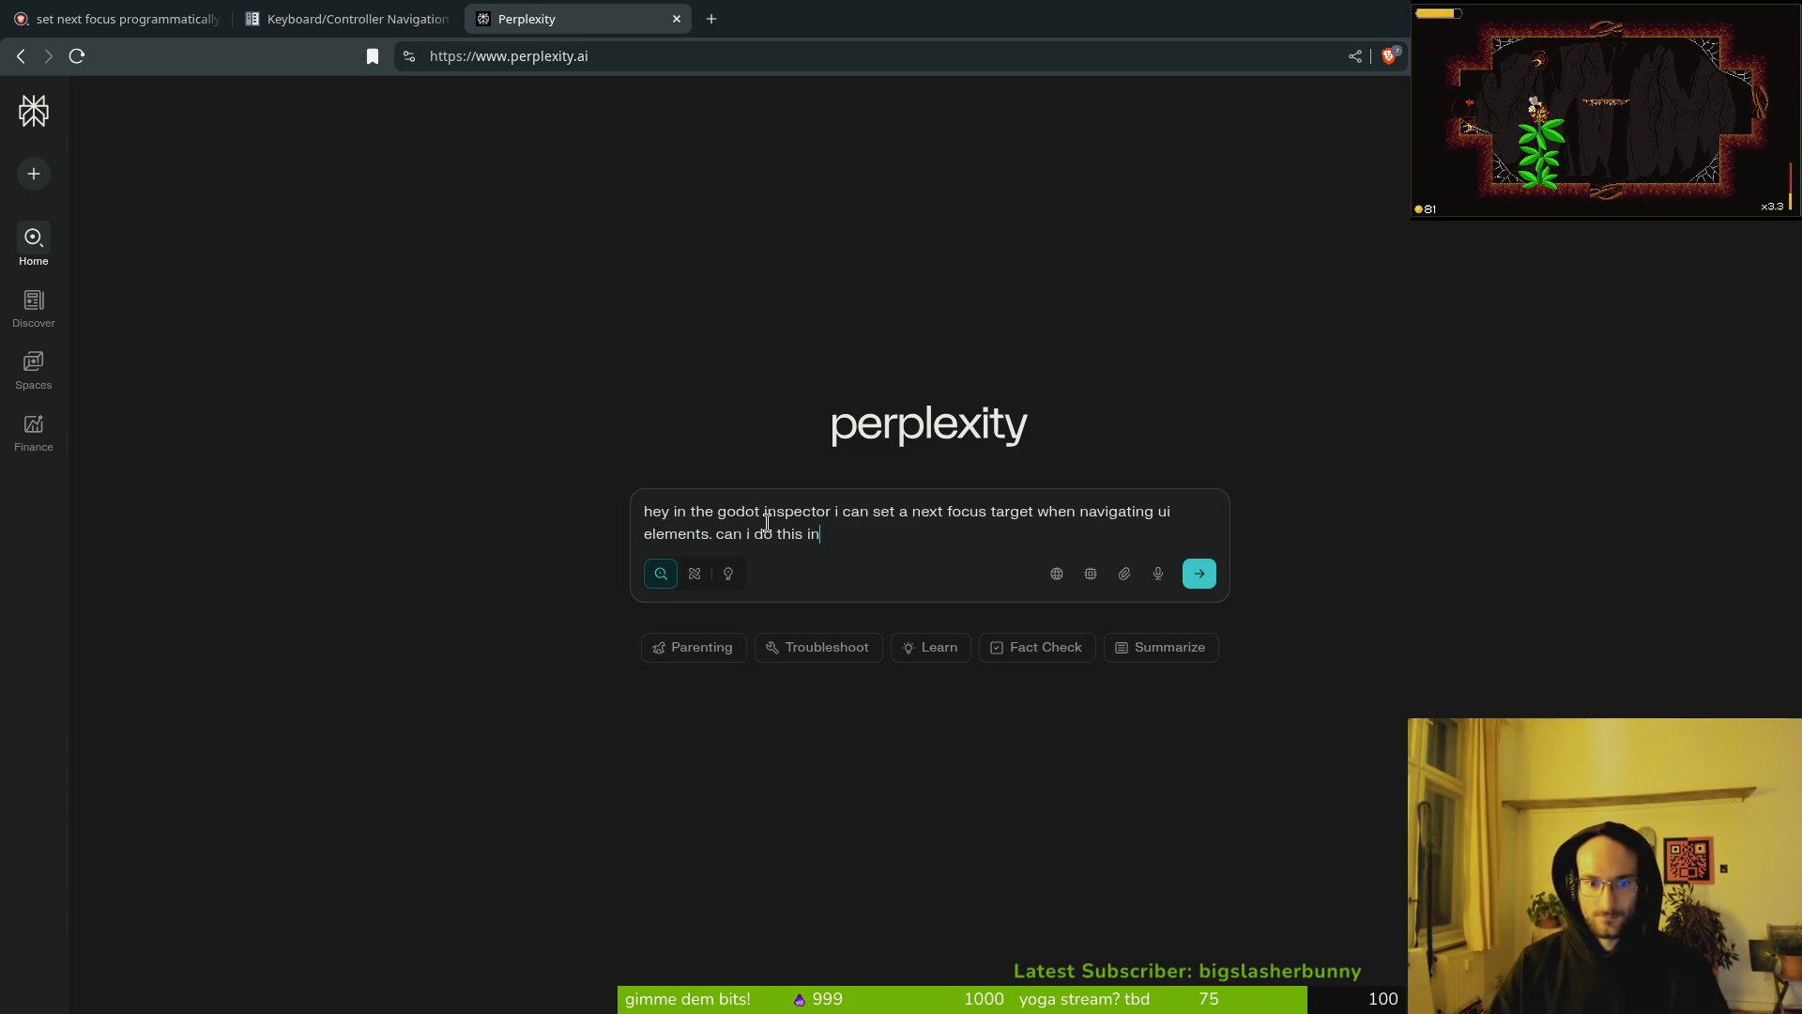
type("cod")
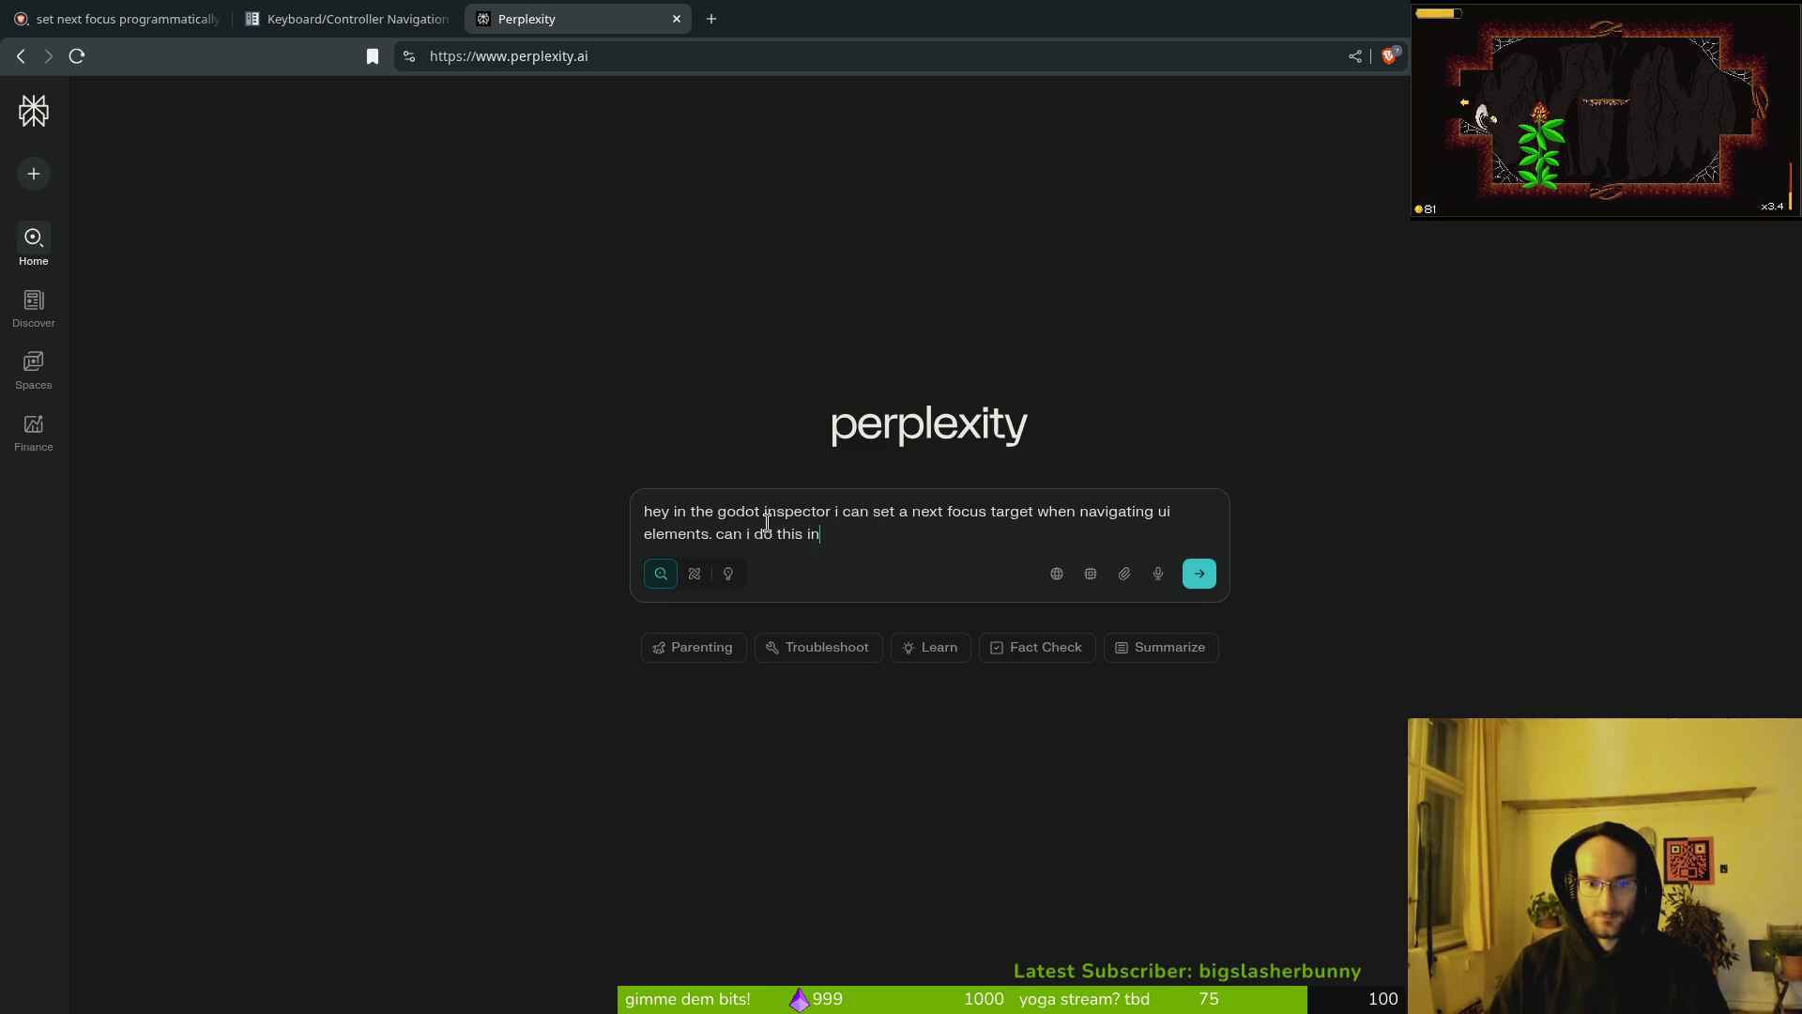
type("e too?")
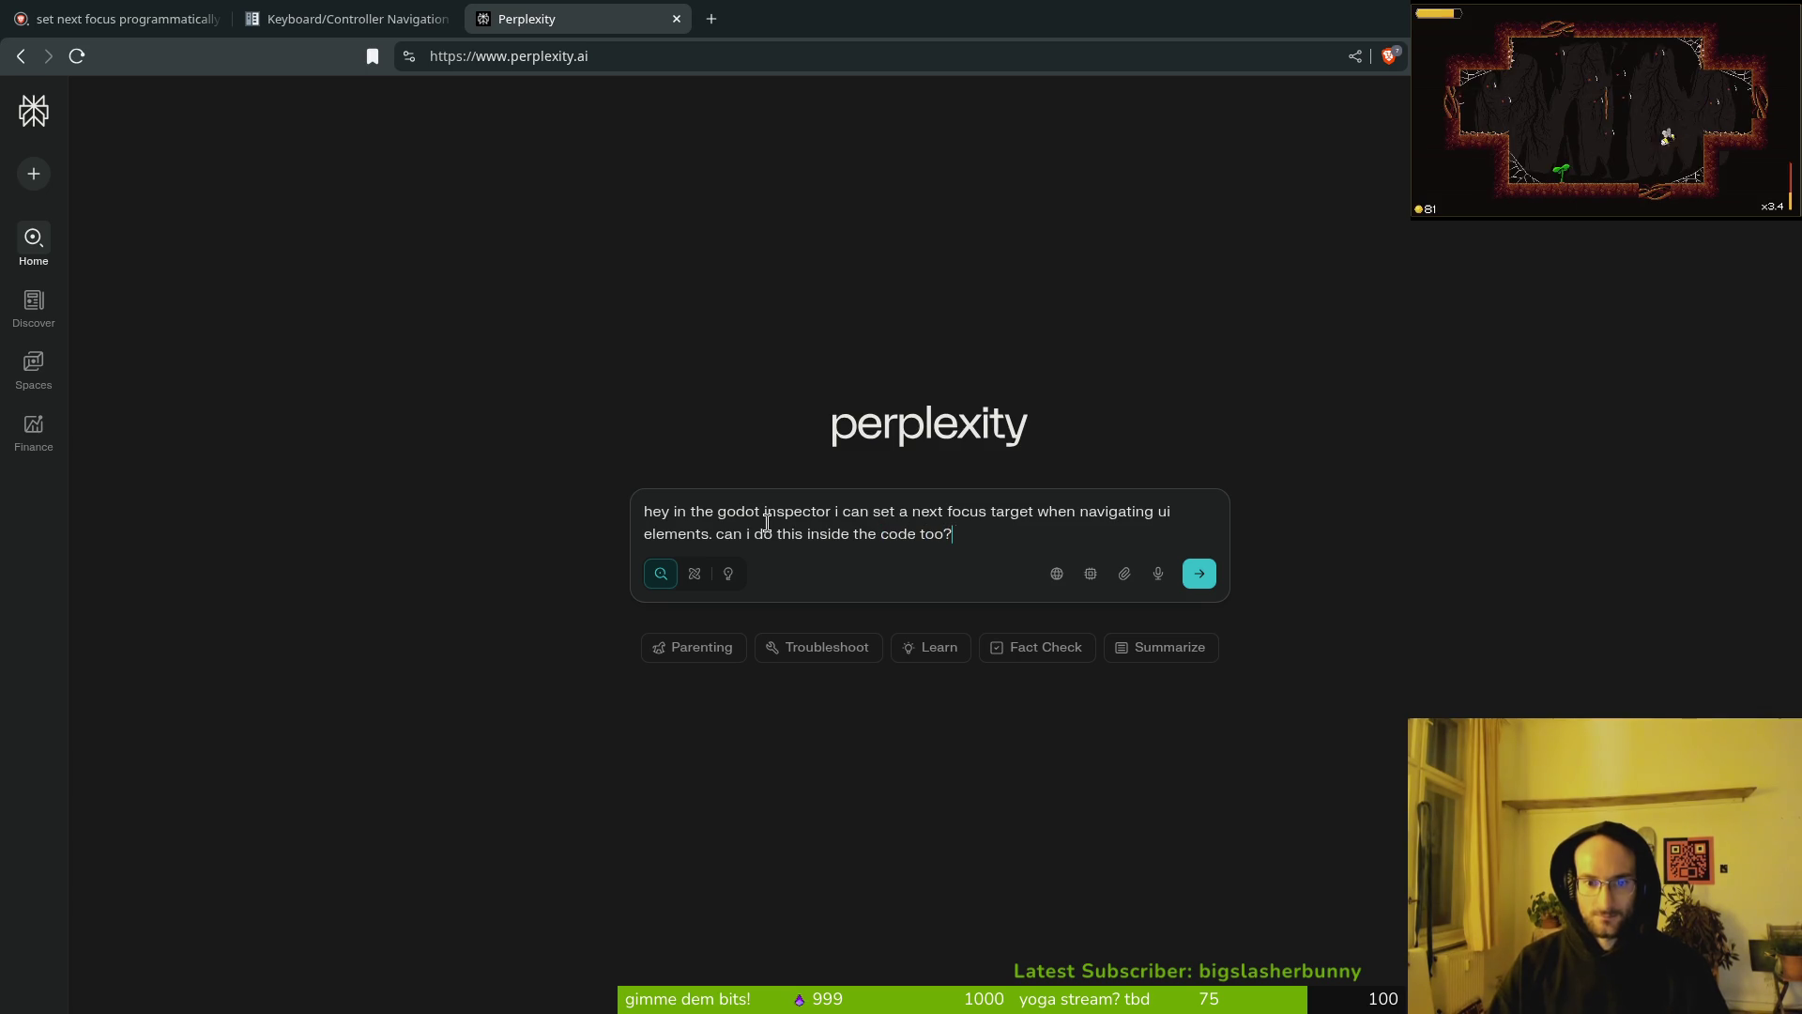
type(" i have ")
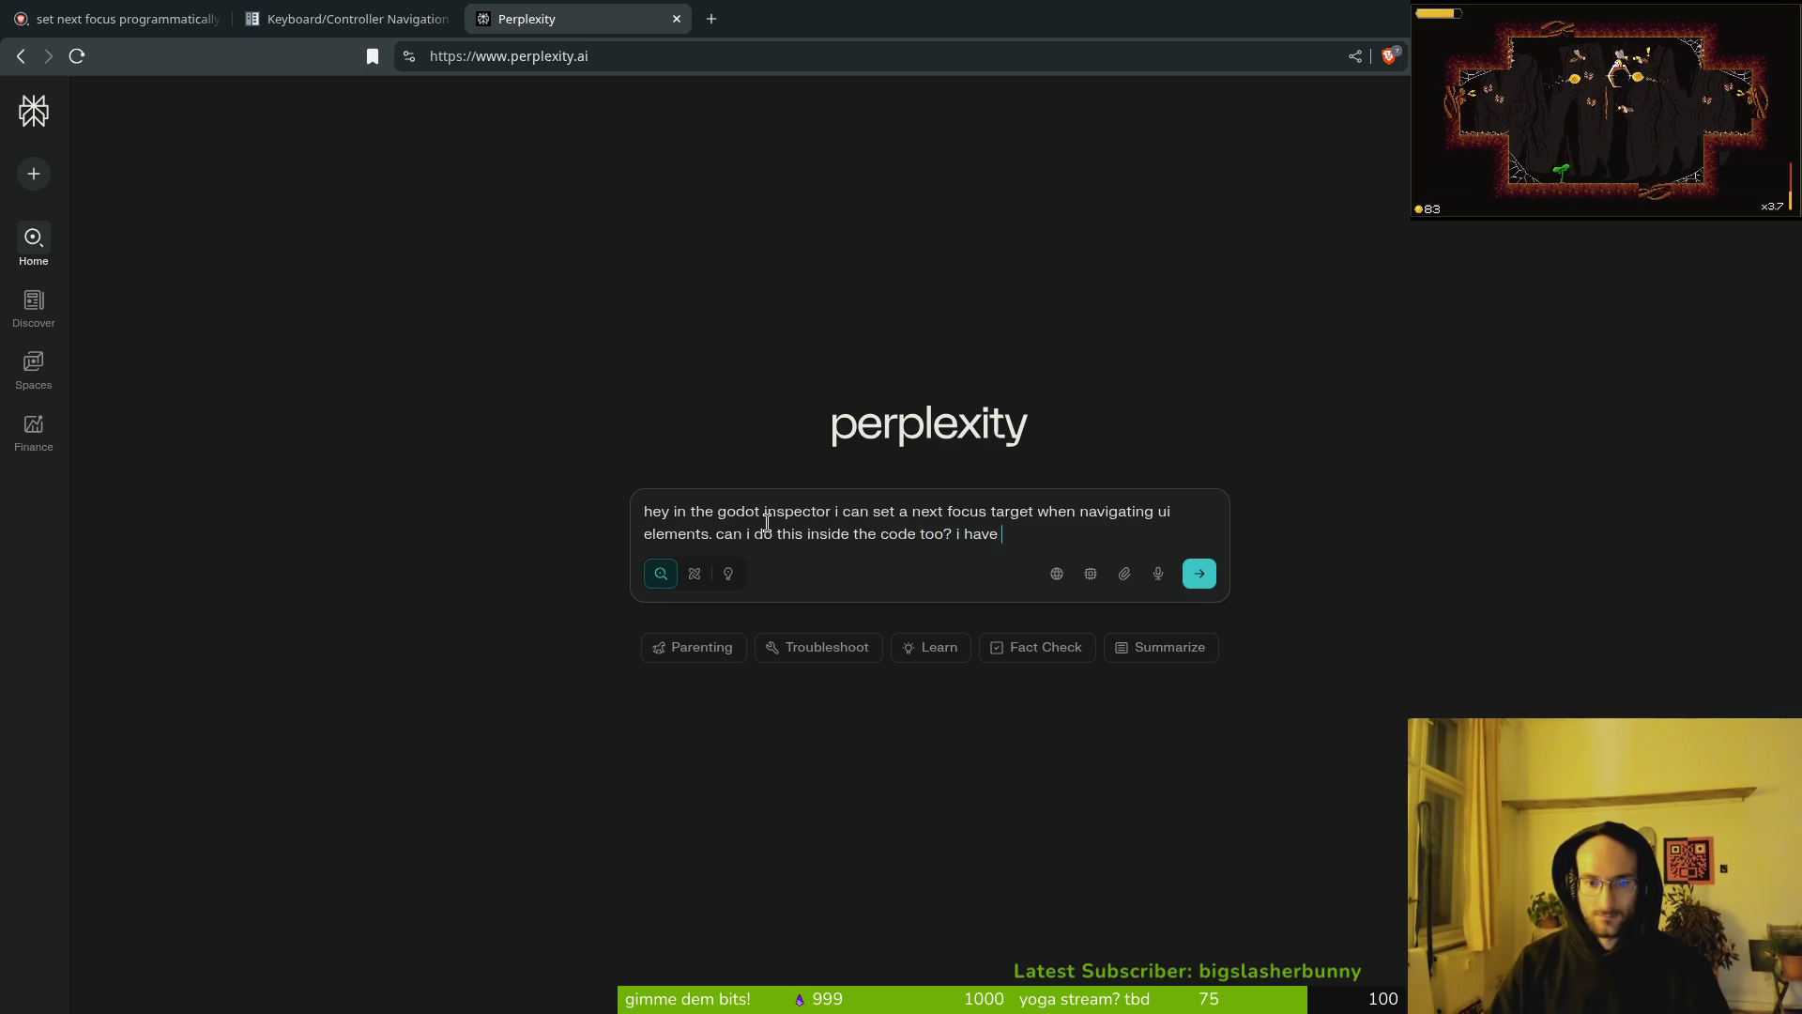
type("a dynami")
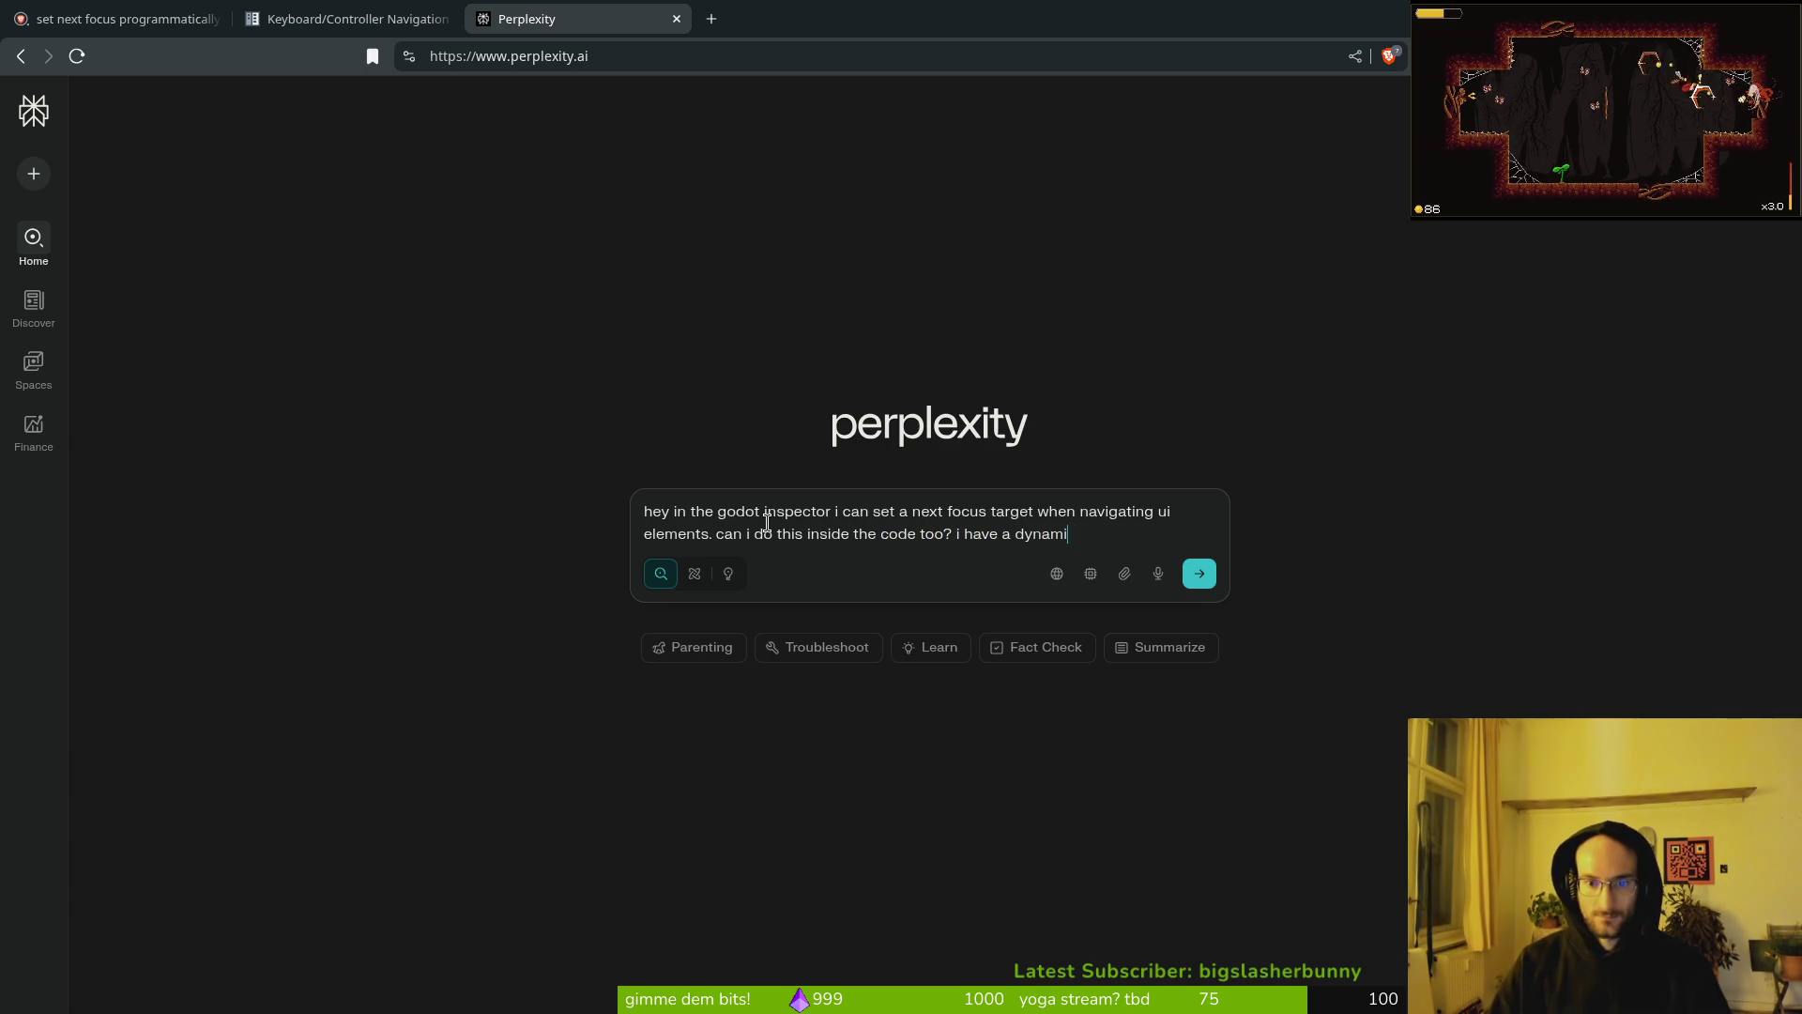
type("cally changning top")
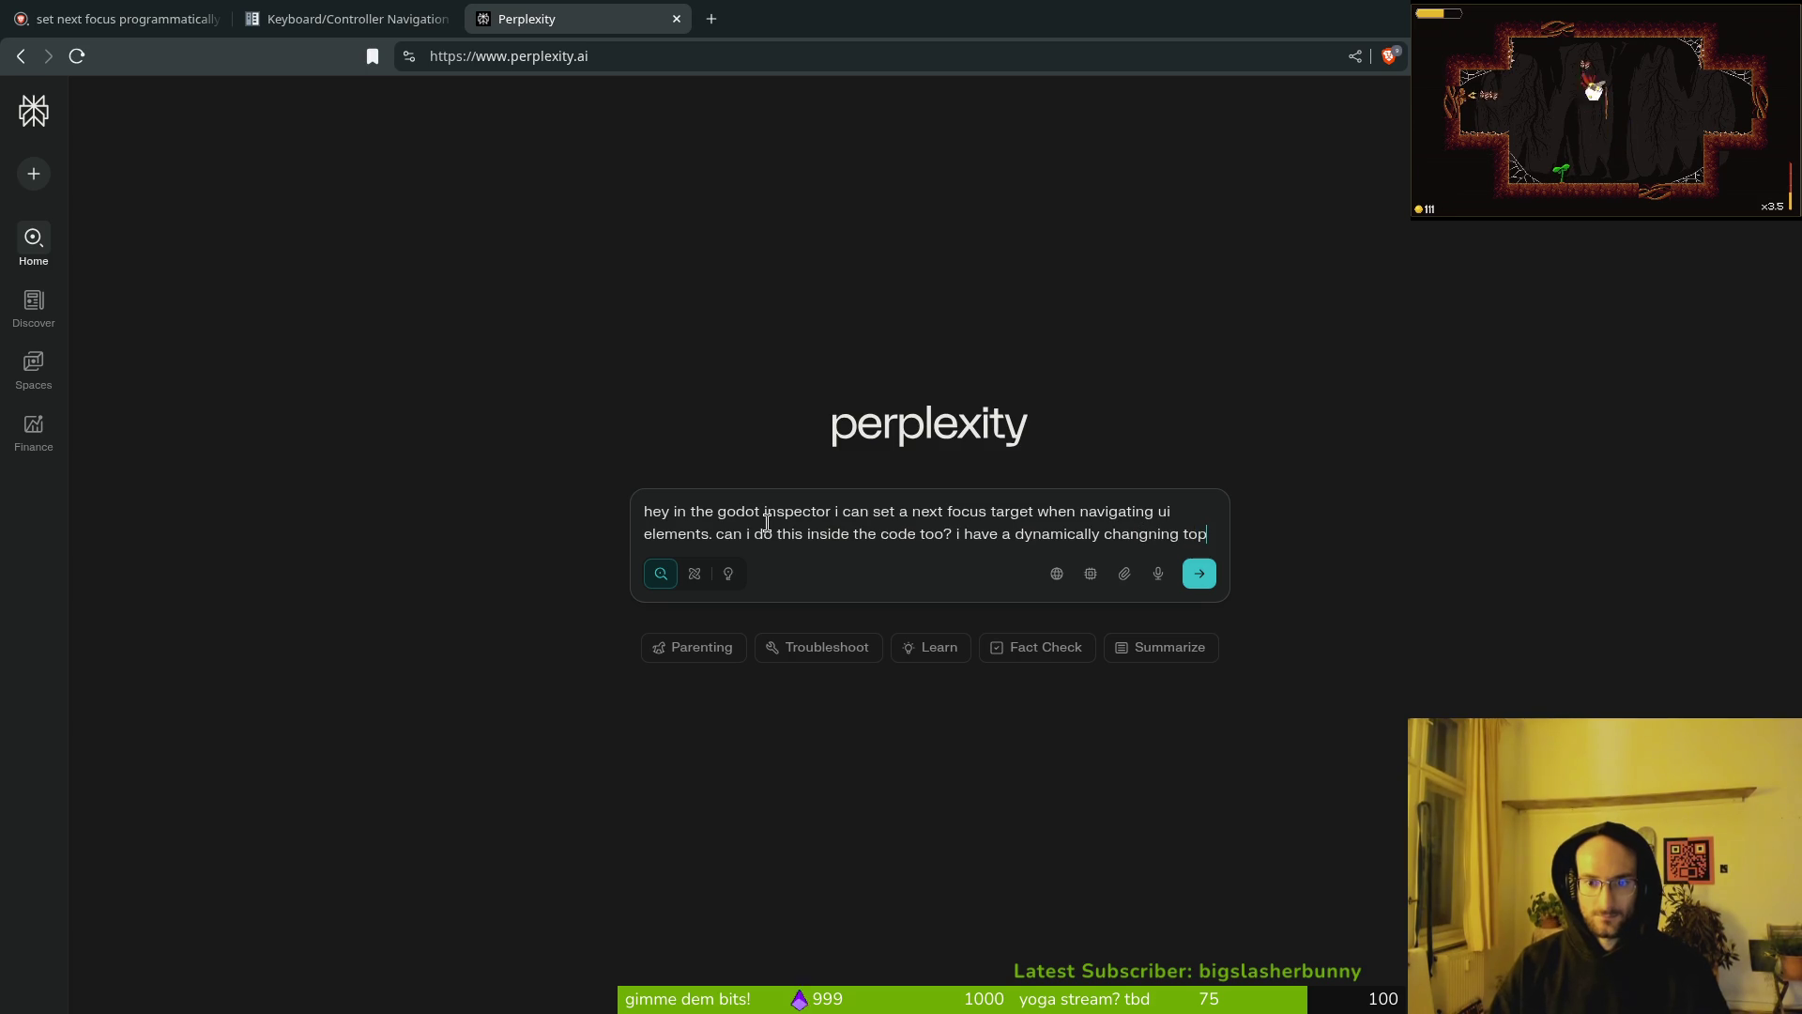
type("most ui element that needs different s")
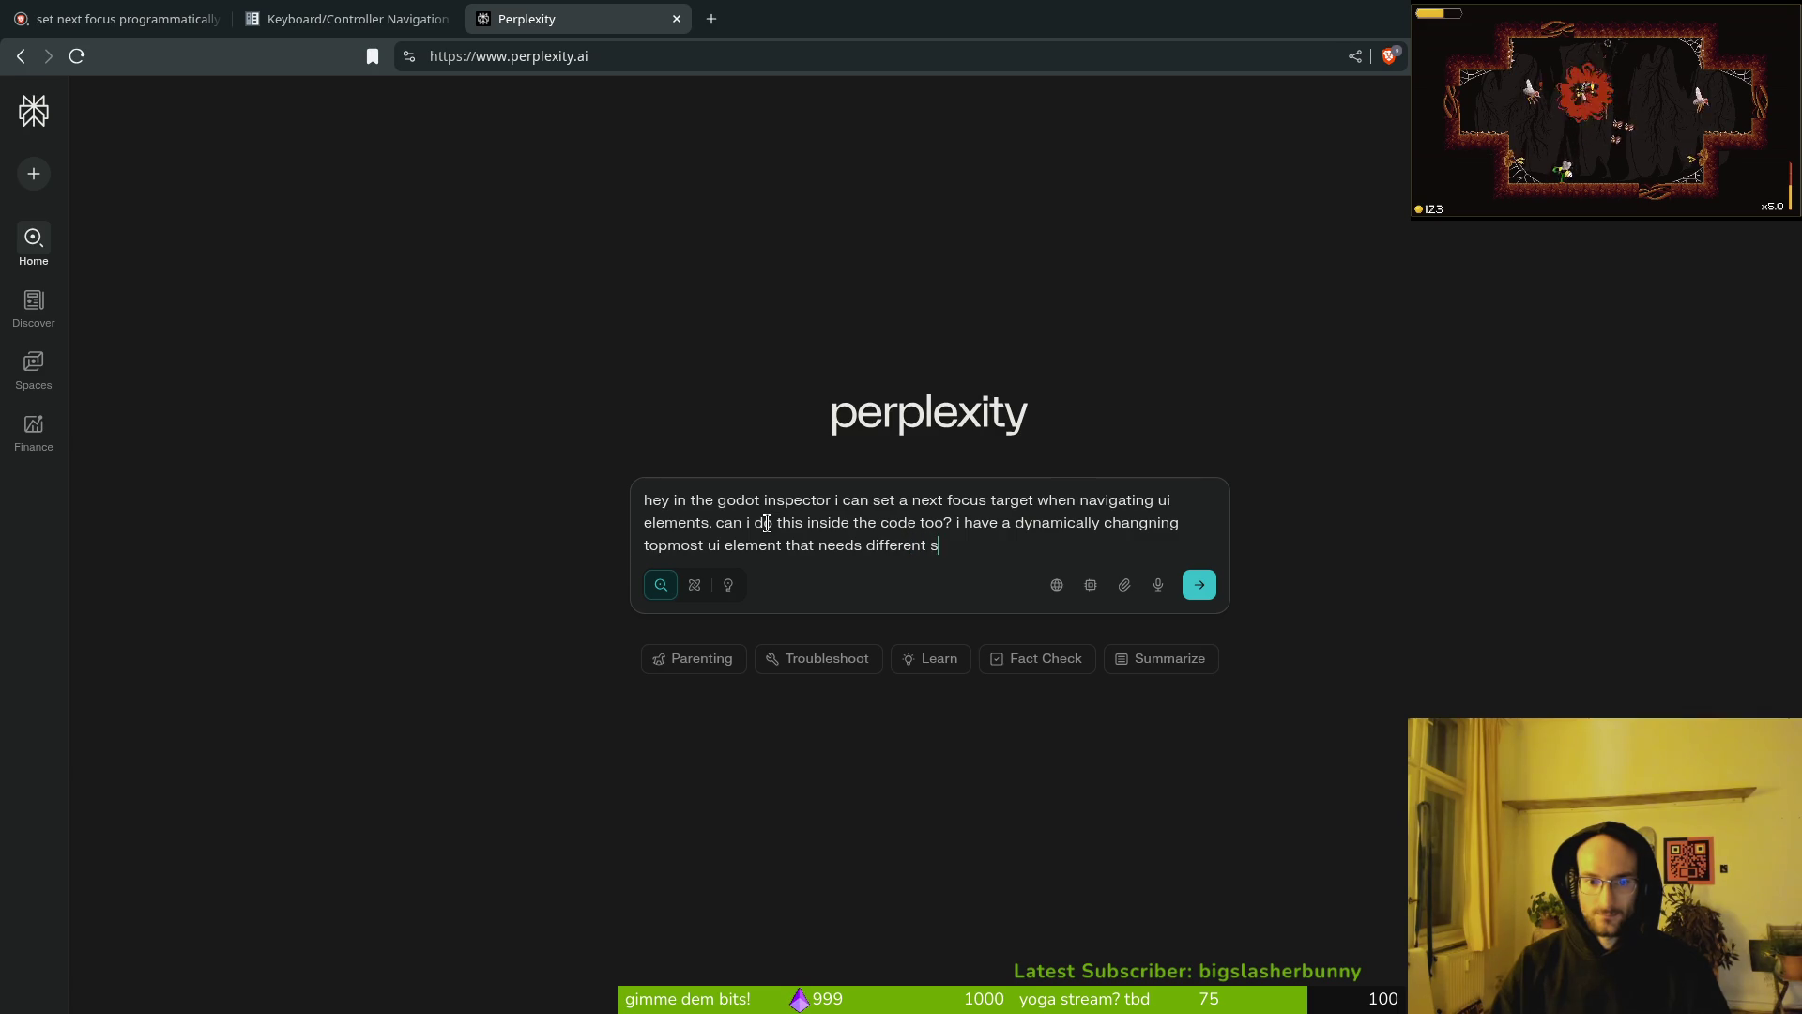
key("BackSpace")
type("focus switching rules depening on")
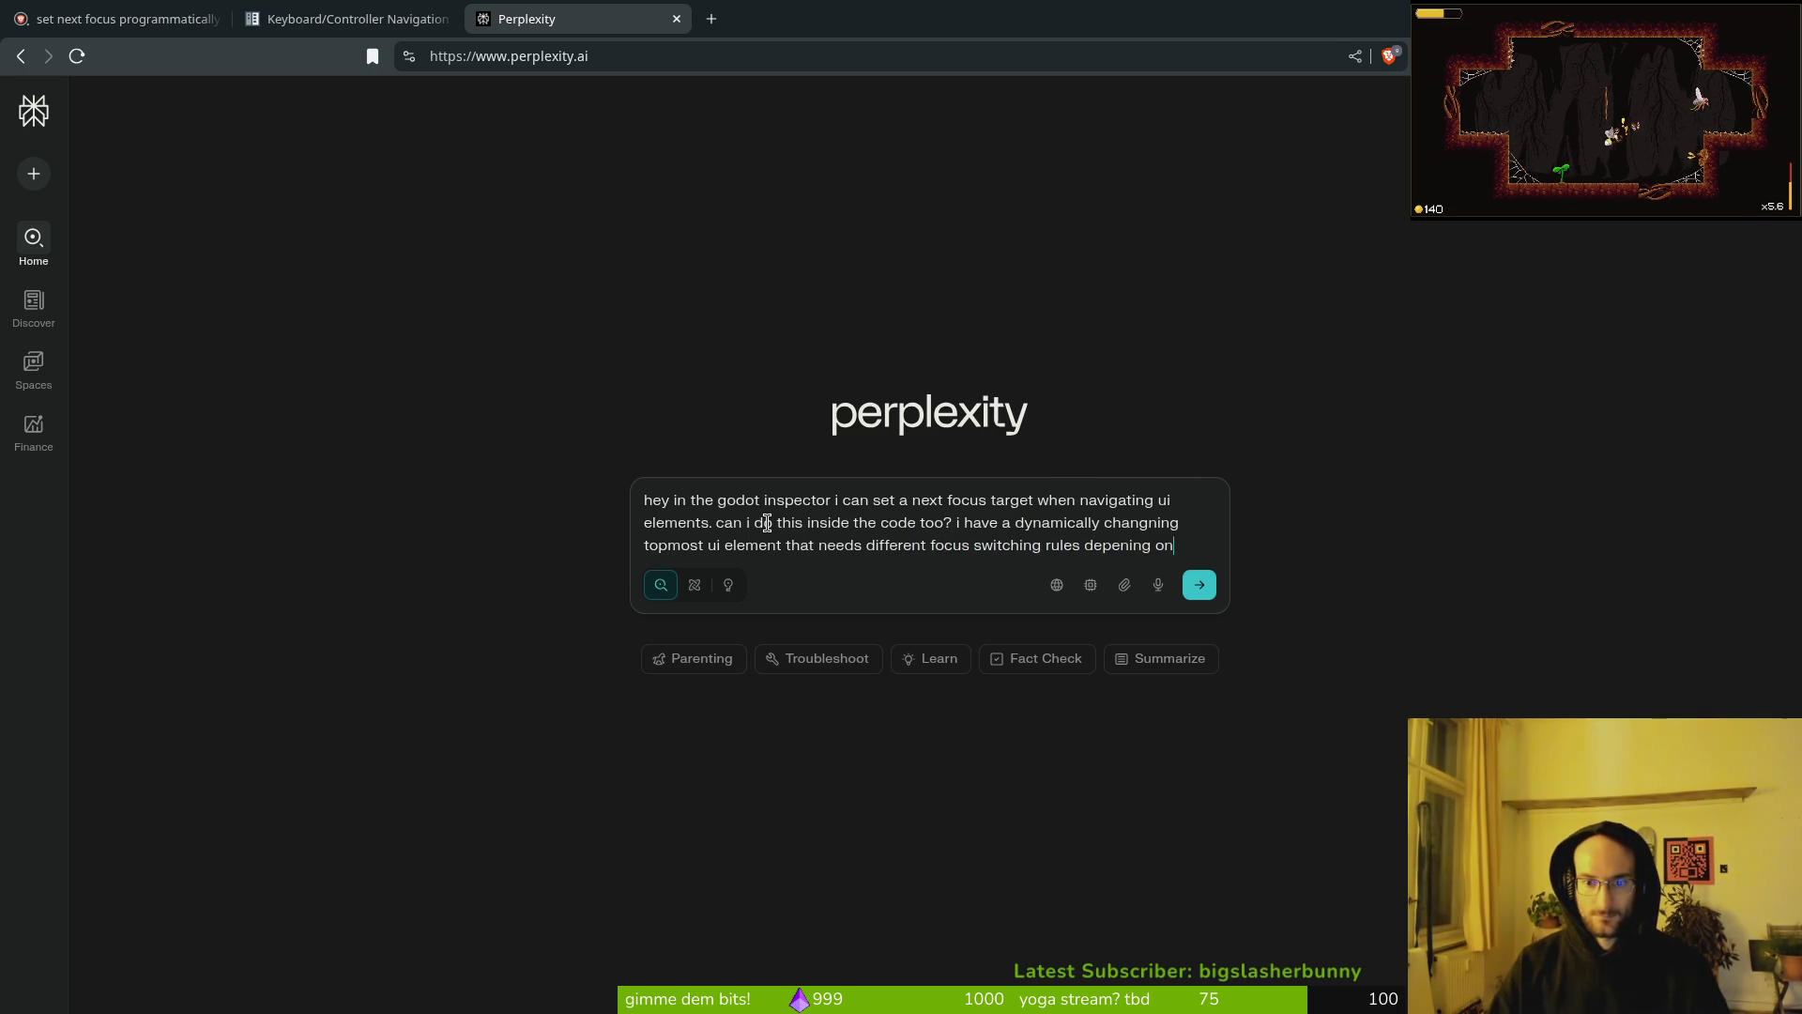
type(" if its disp")
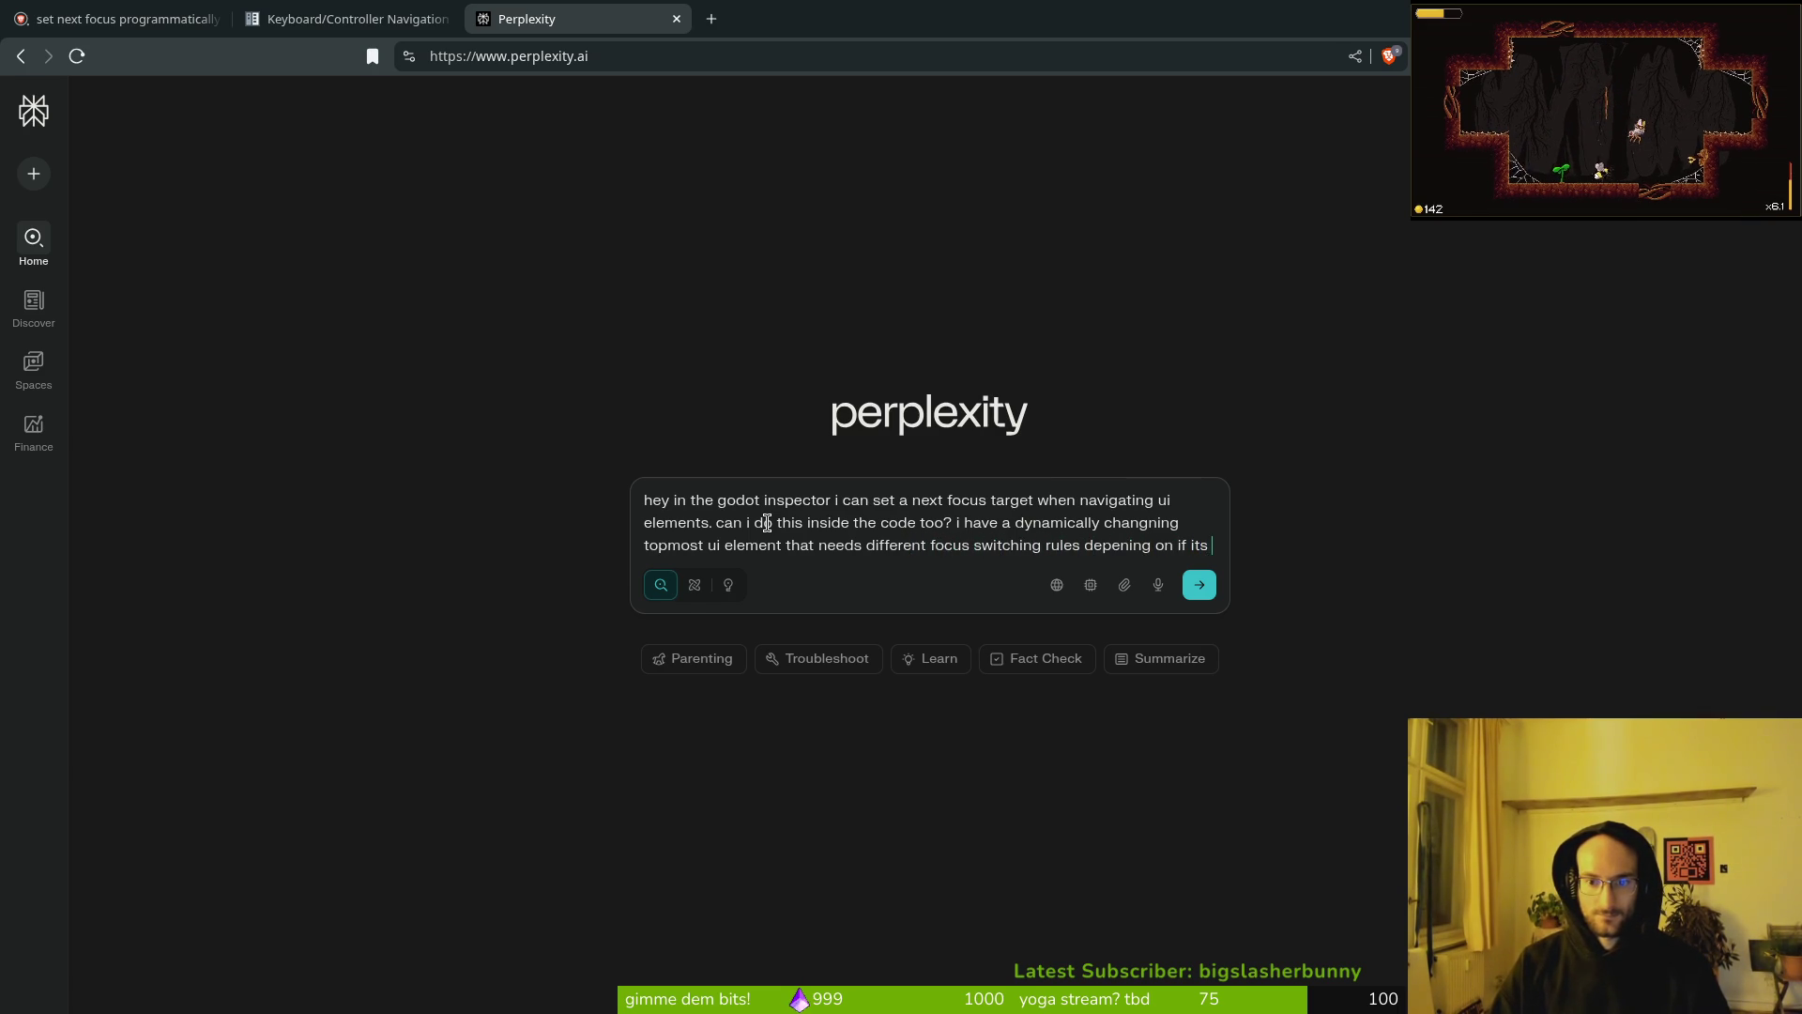
type("layed or not")
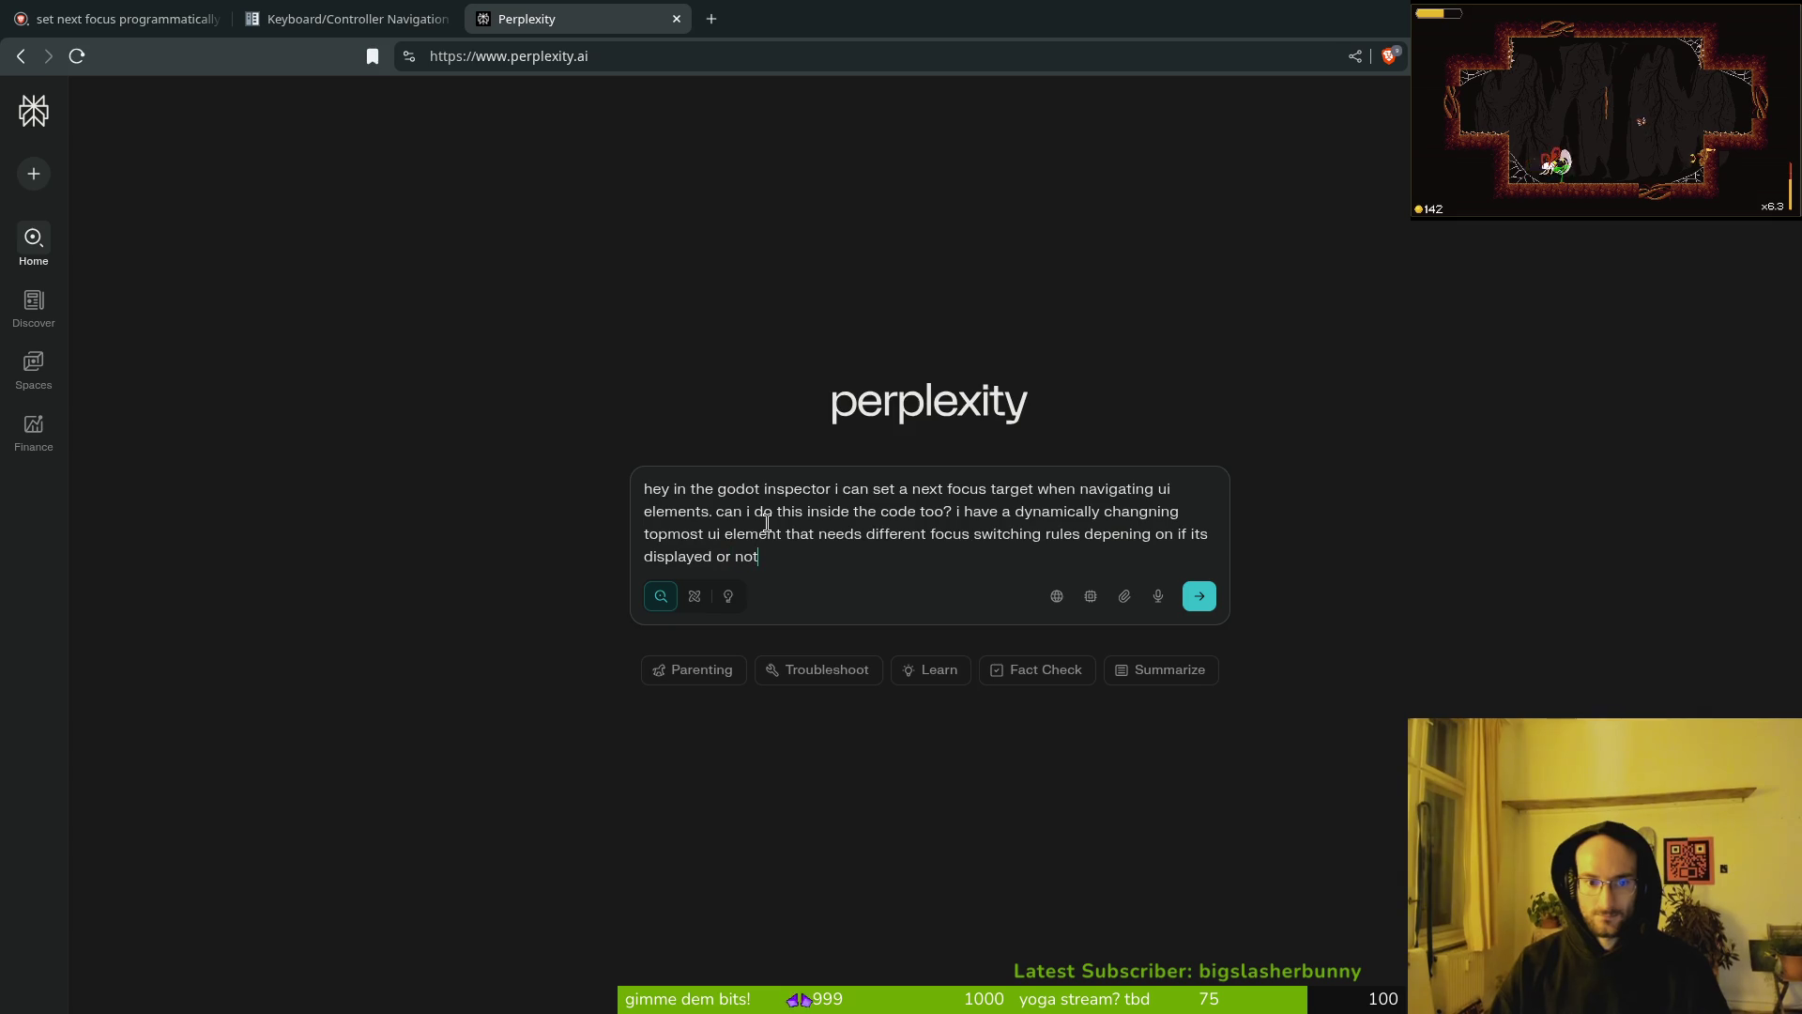
key("Return")
Step: Open the Godot forum thread on setting focus neighbours via code from the Brave results
left_click(117, 19)
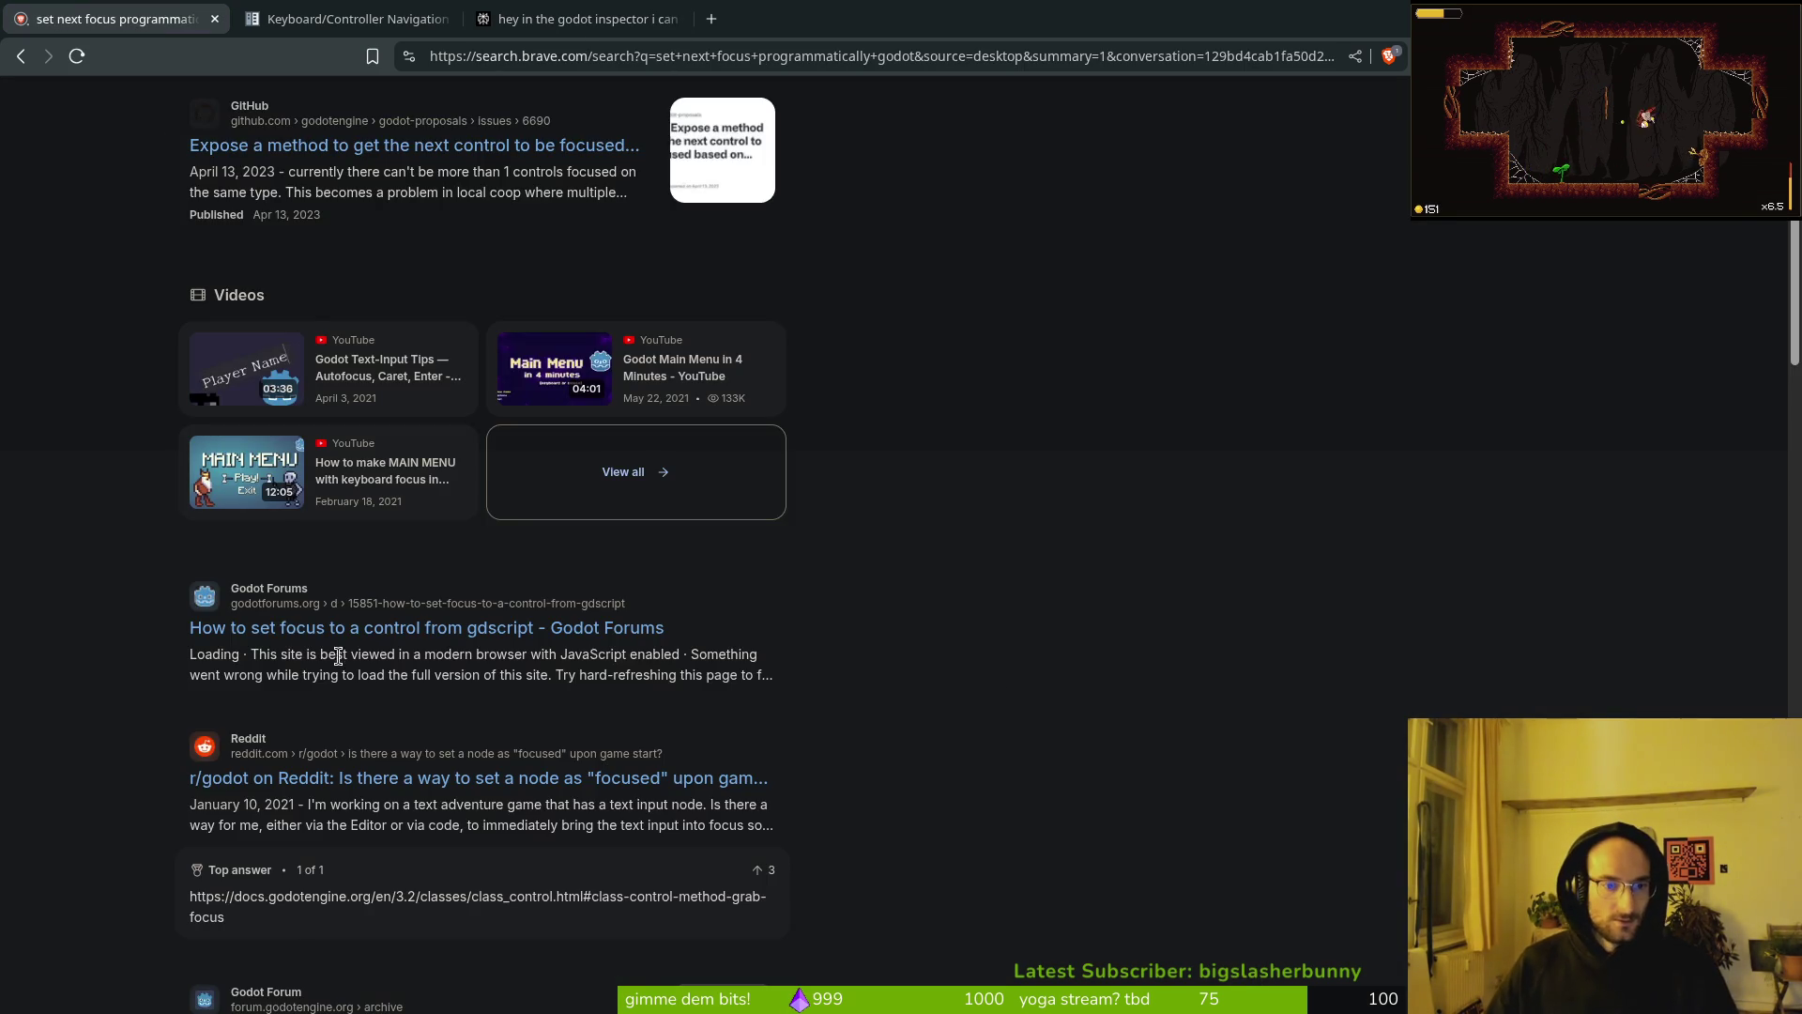
scroll(338, 656, "down", 2)
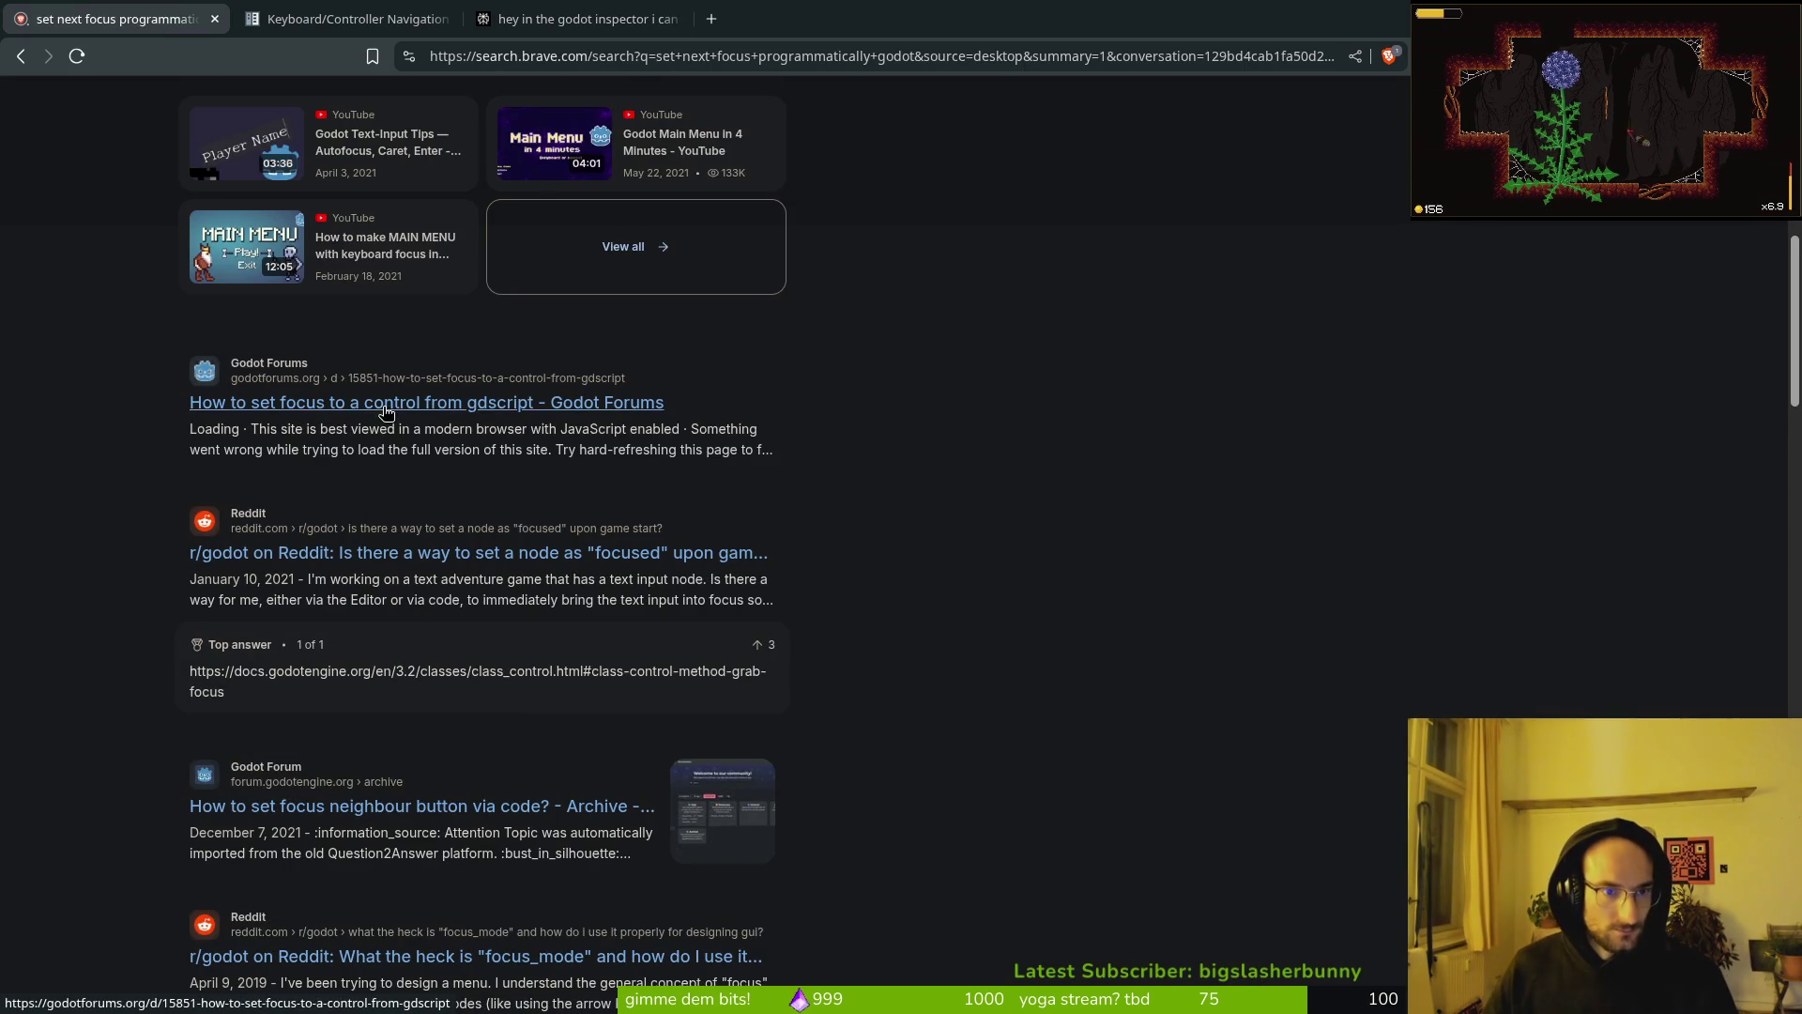
left_click(331, 813)
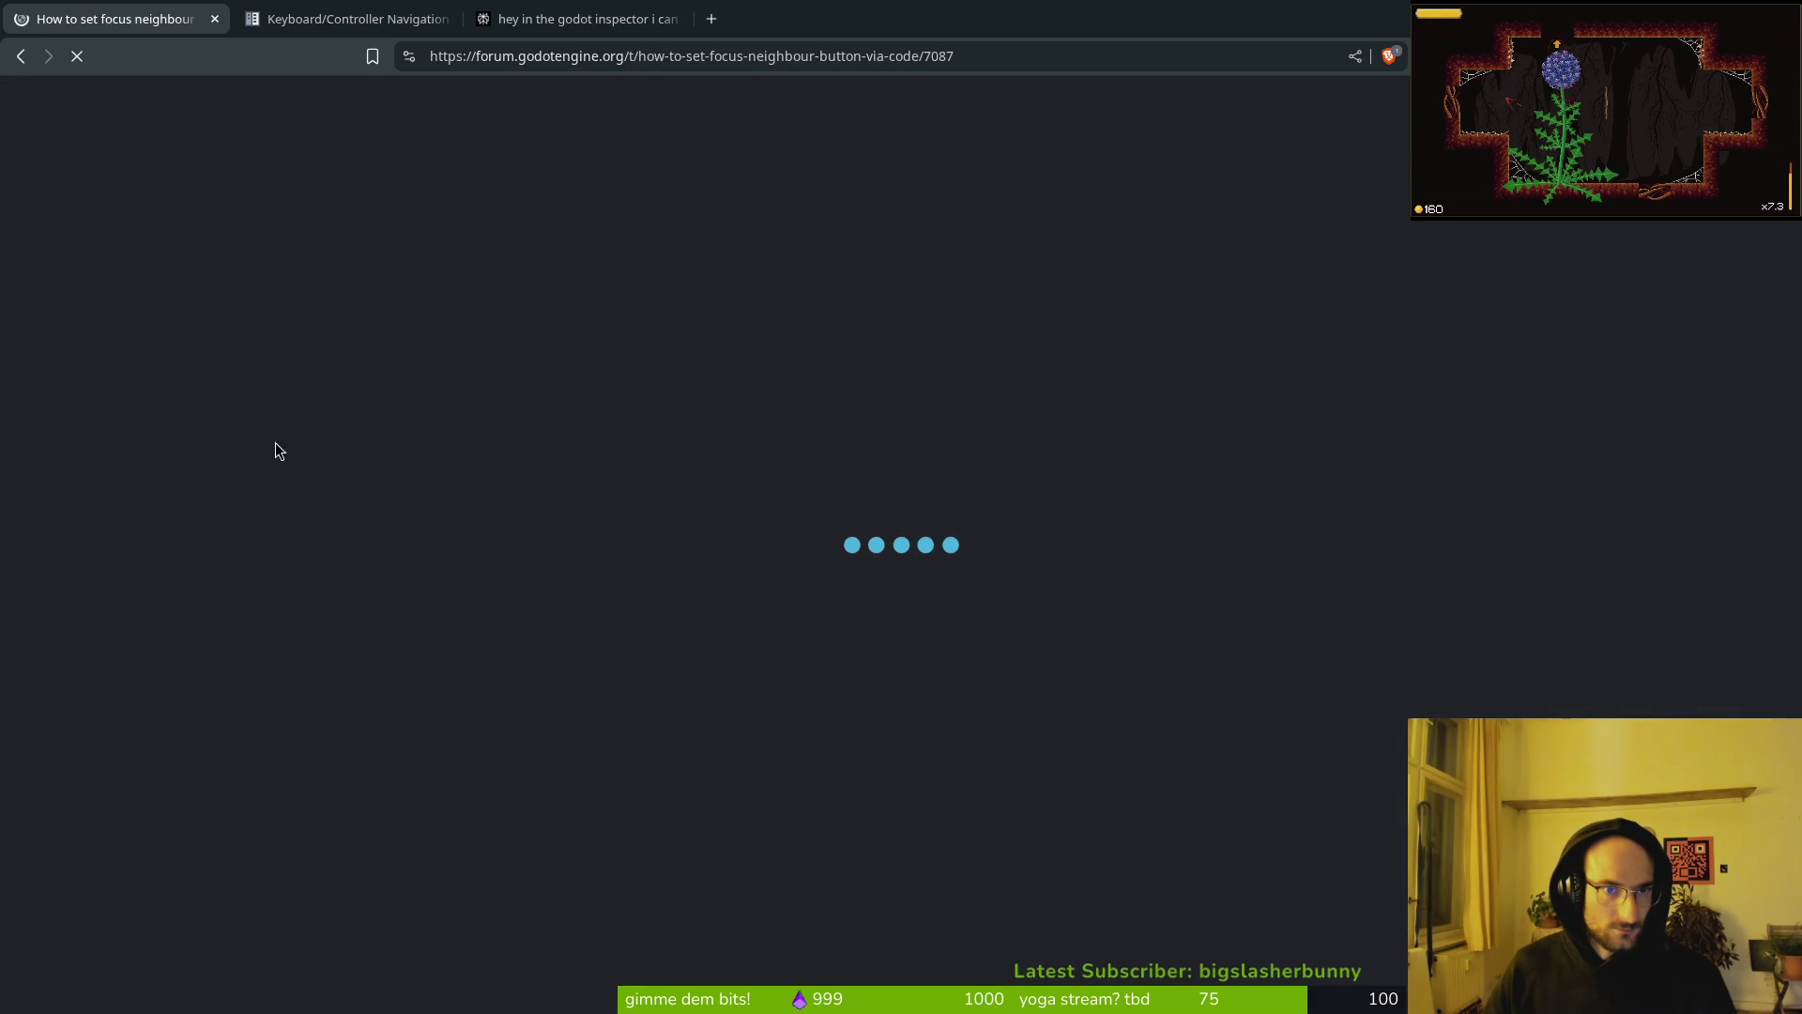
Step: Dismiss Perplexity's sign-in prompt and read its answer about focus targets
key("ctrl+3")
left_click(903, 750)
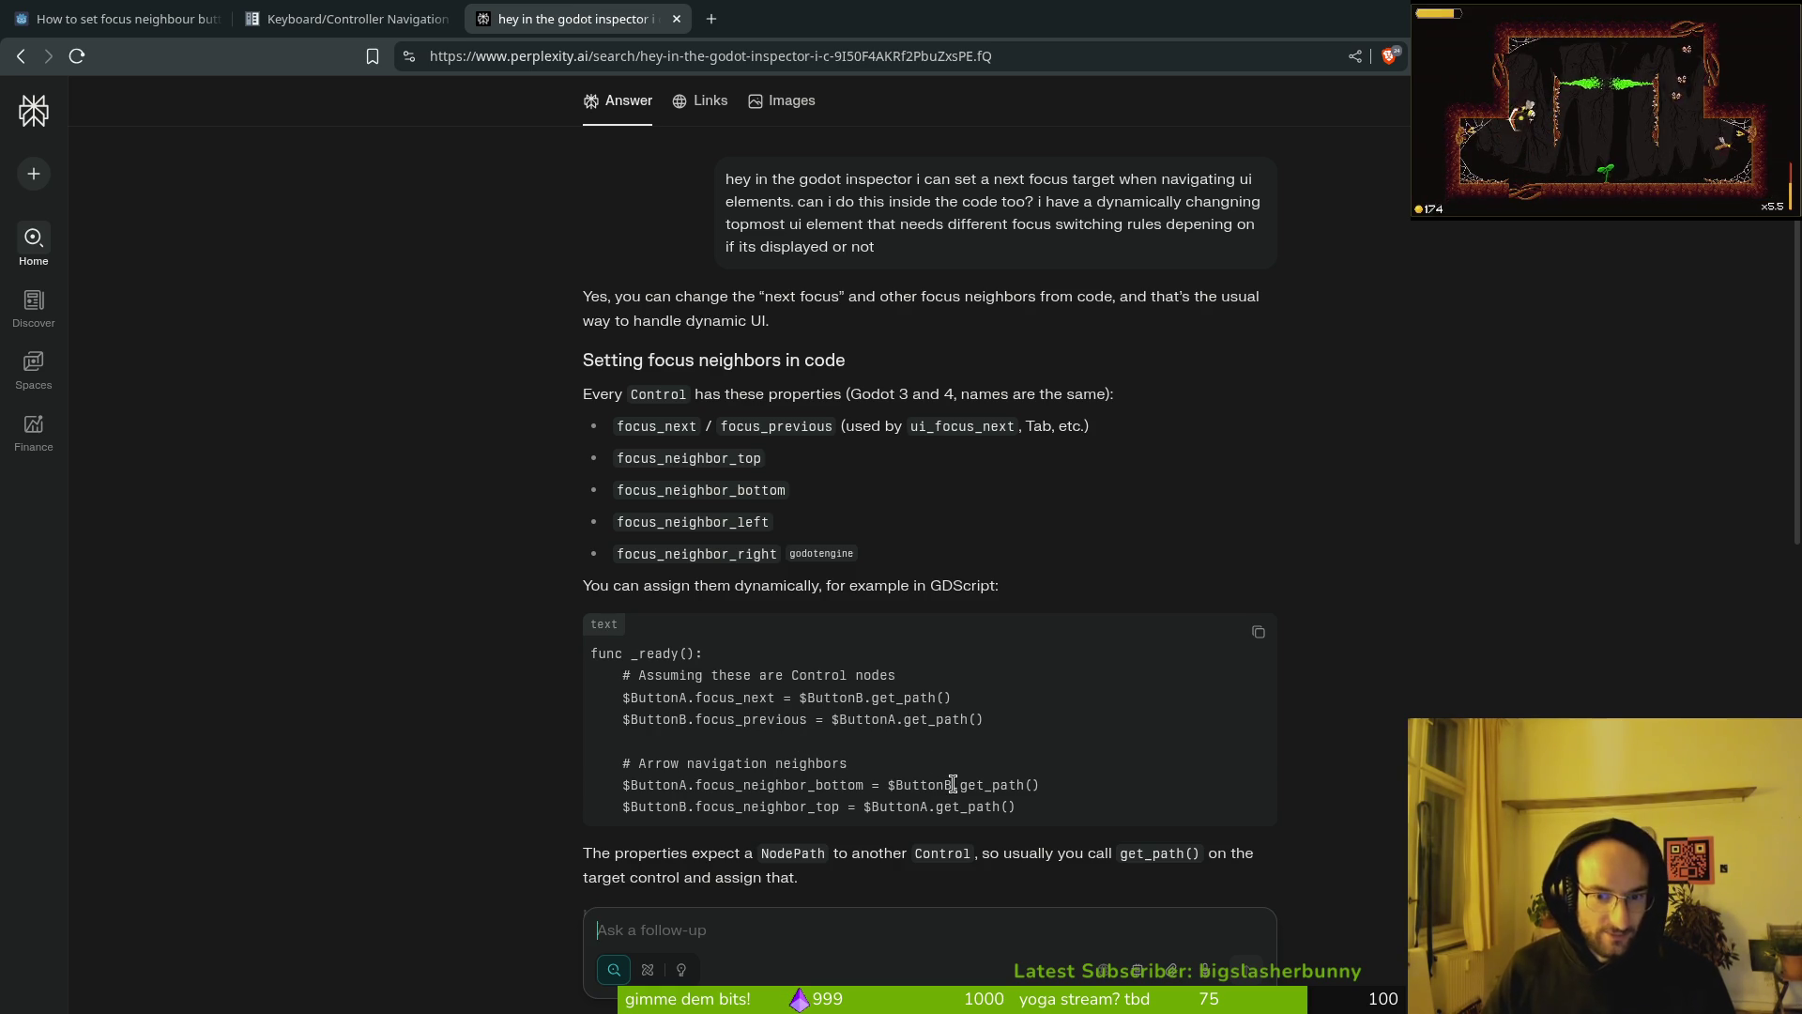
scroll(751, 765, "down", 1)
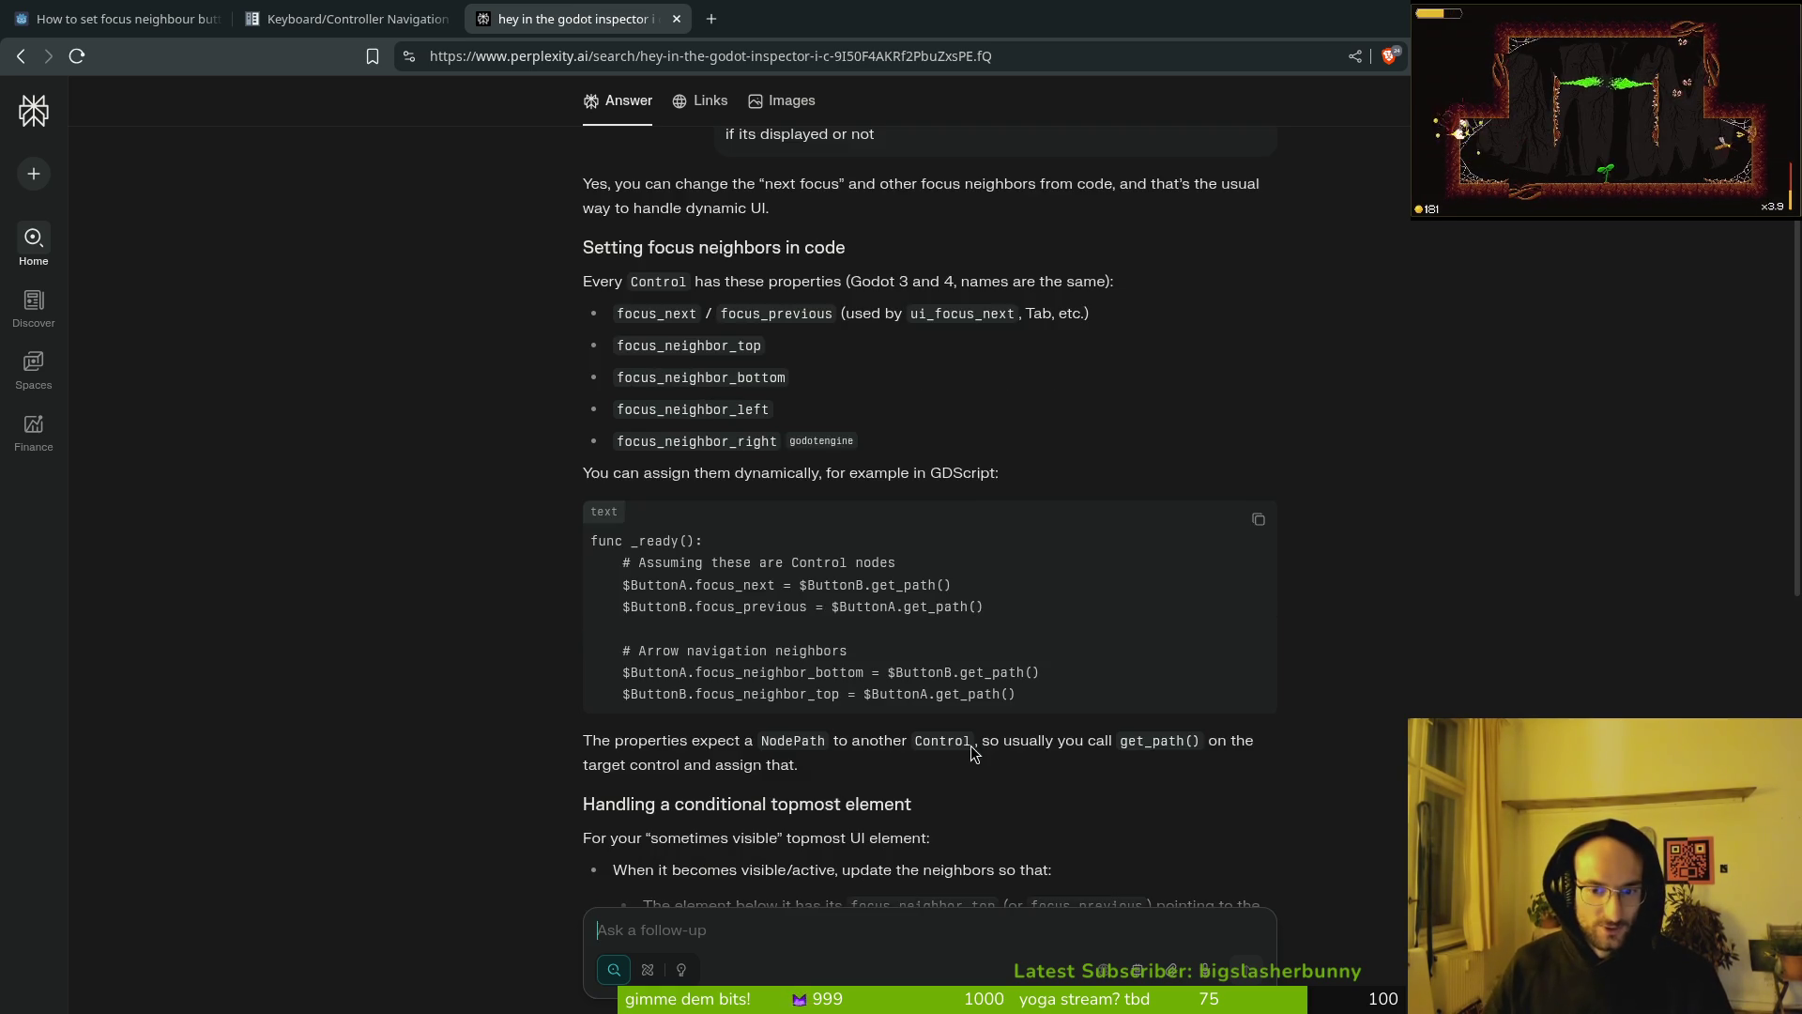
scroll(744, 767, "down", 2)
Step: Read through the forum thread down to the reply recommending get_path_to
key("ctrl+shift+Tab")
key("ctrl+shift+Tab")
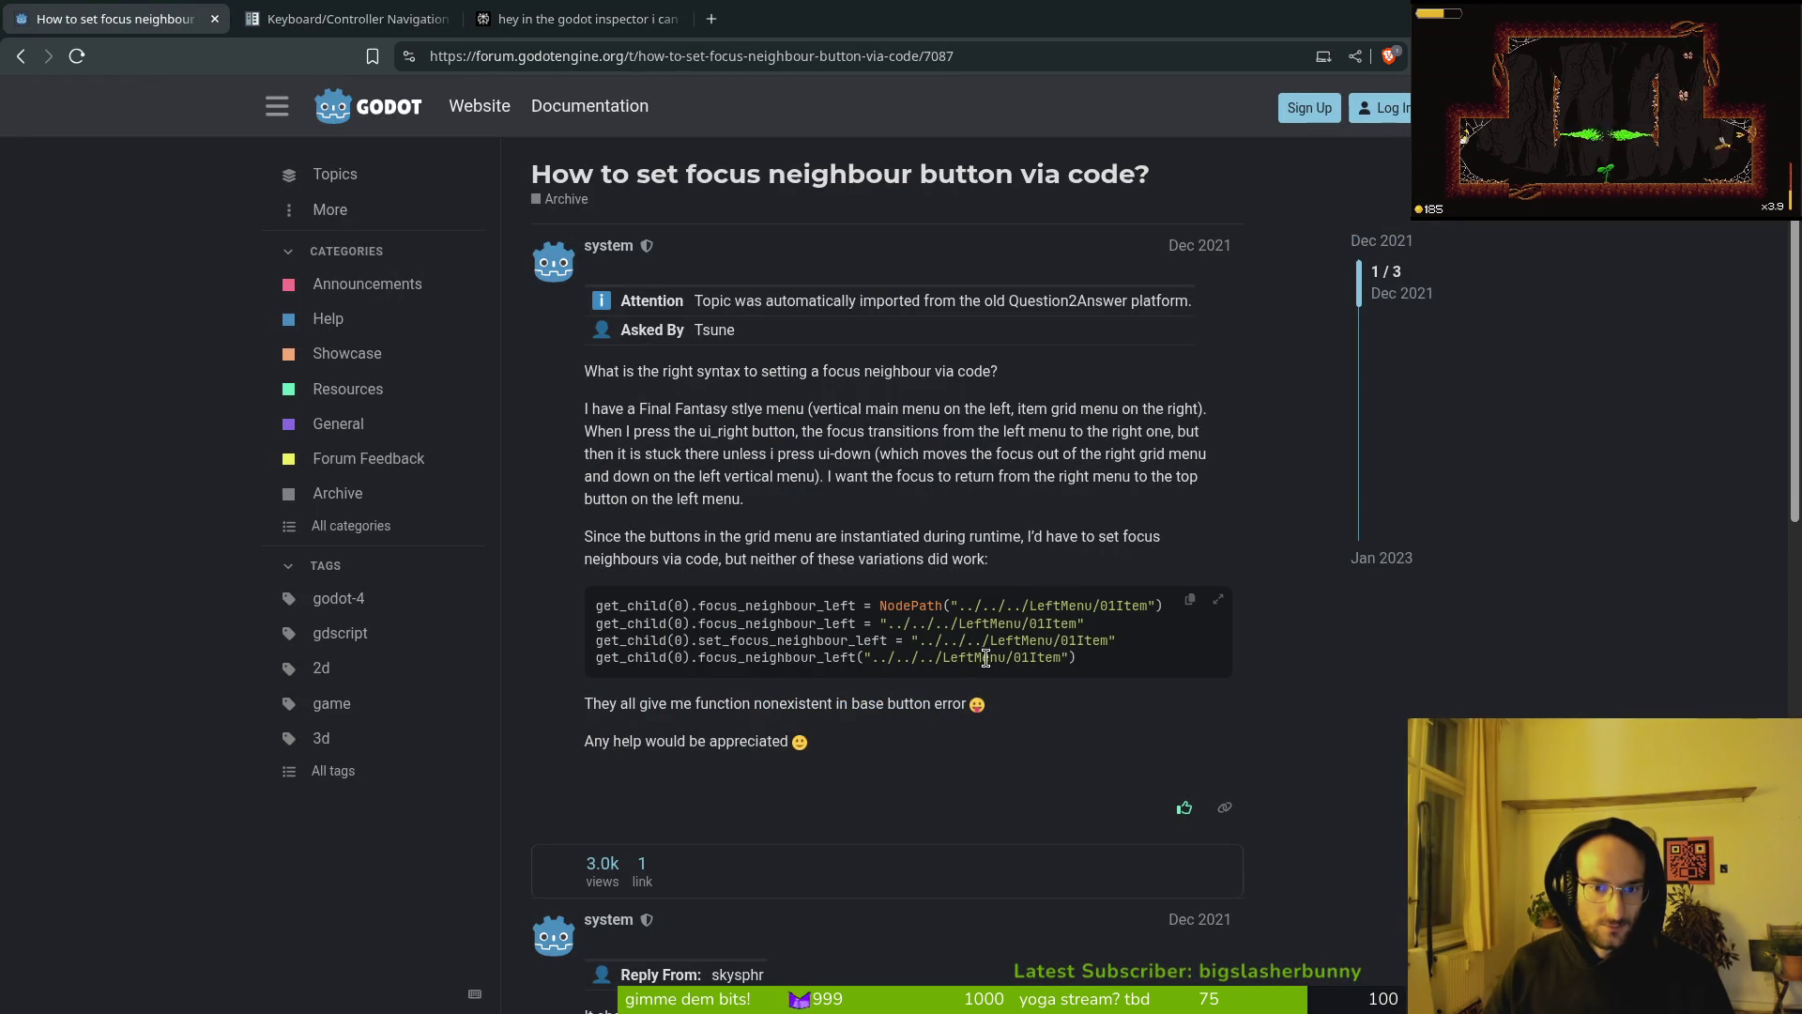
scroll(781, 722, "down", 4)
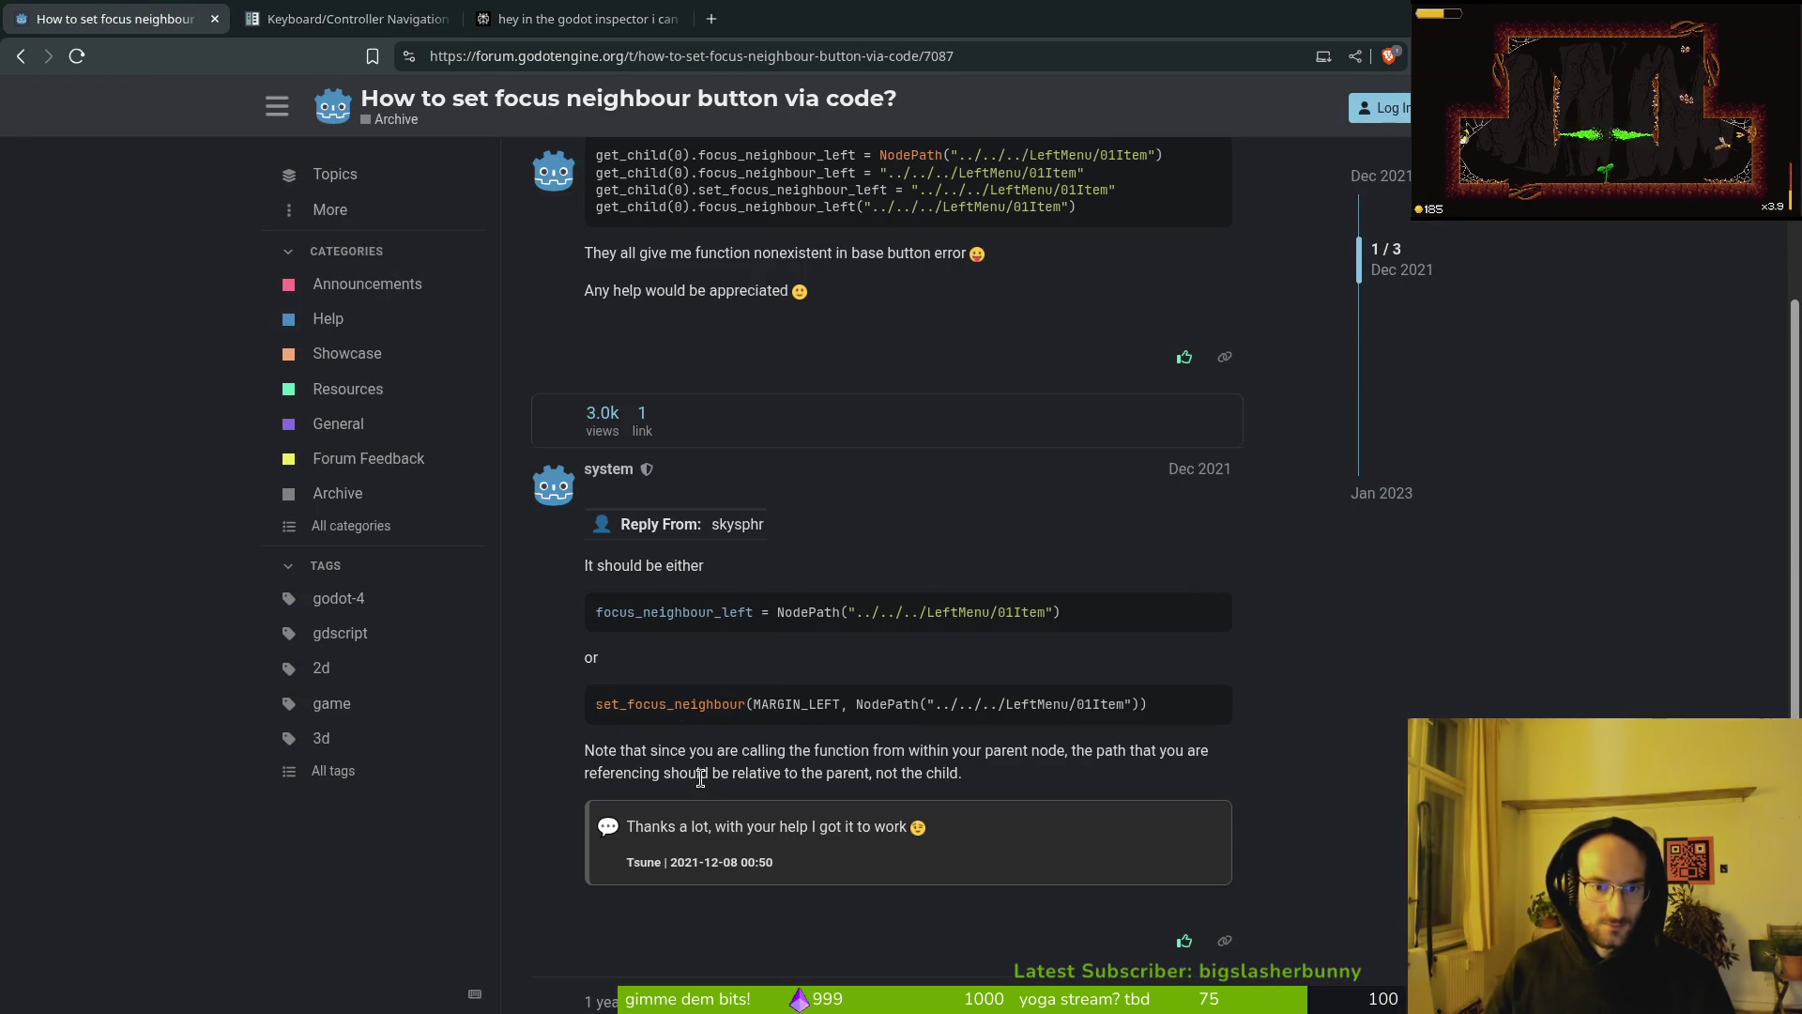
scroll(823, 770, "down", 4)
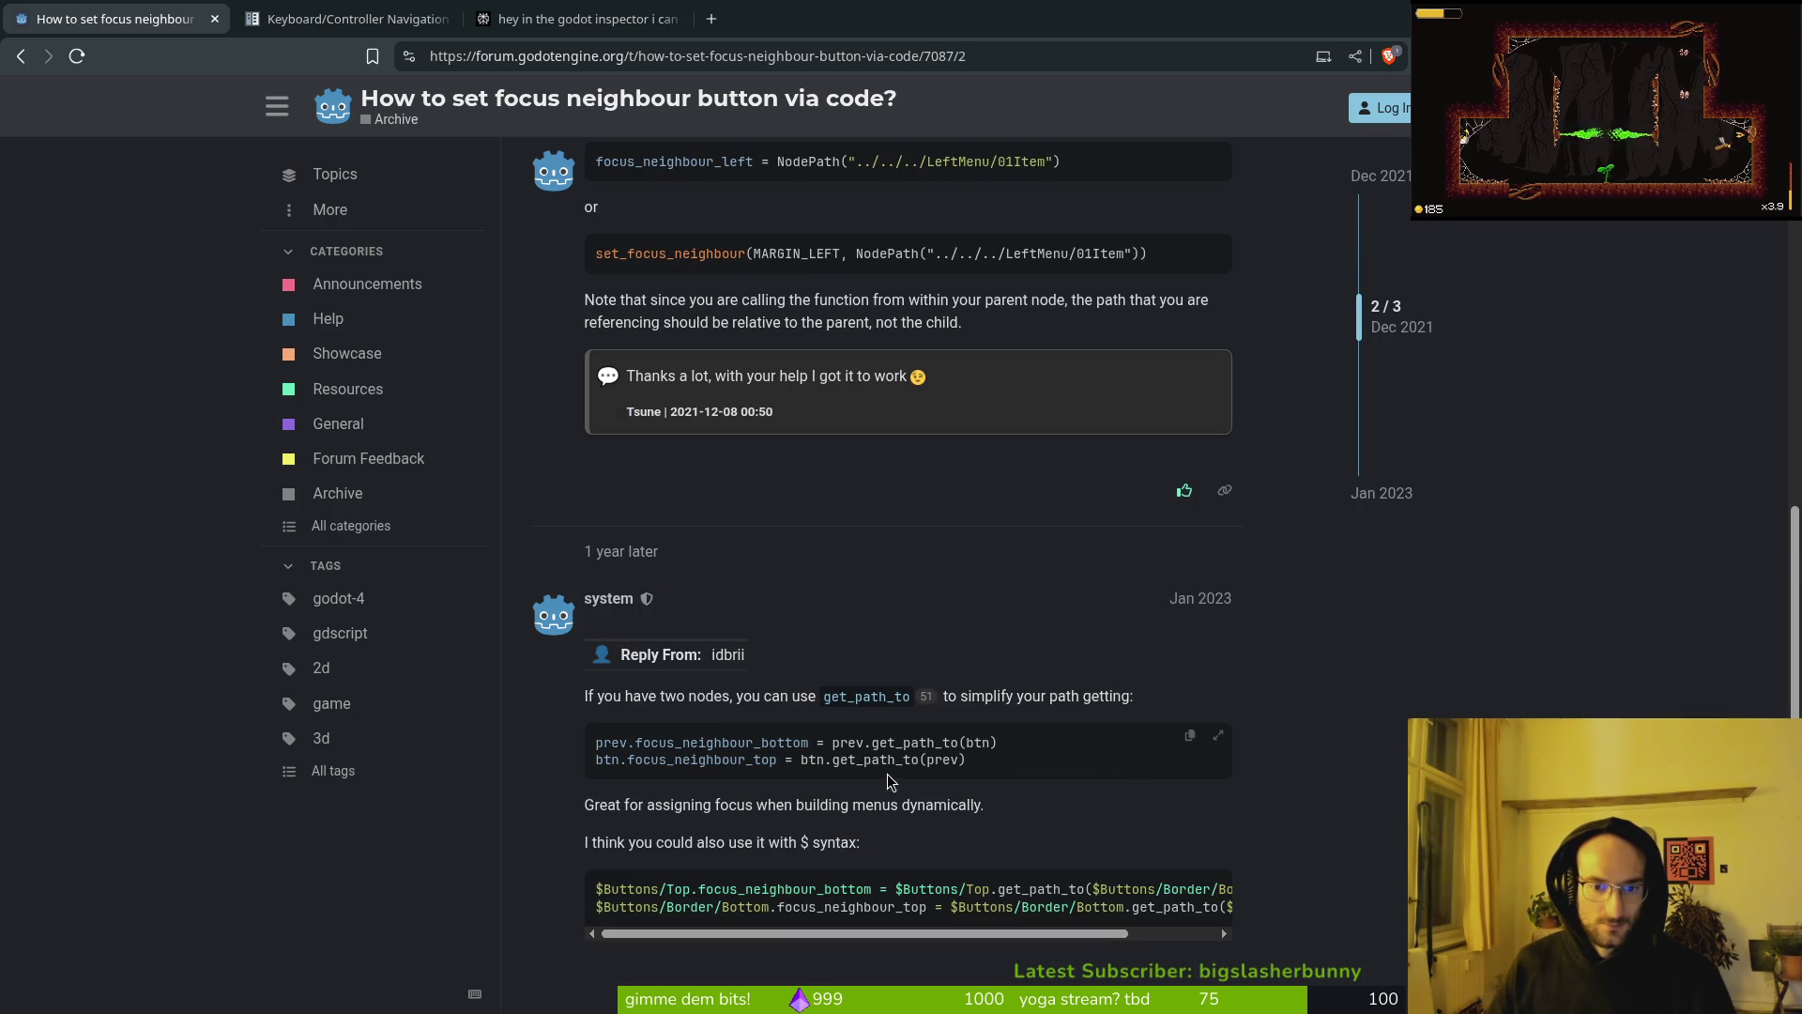
scroll(887, 777, "down", 2)
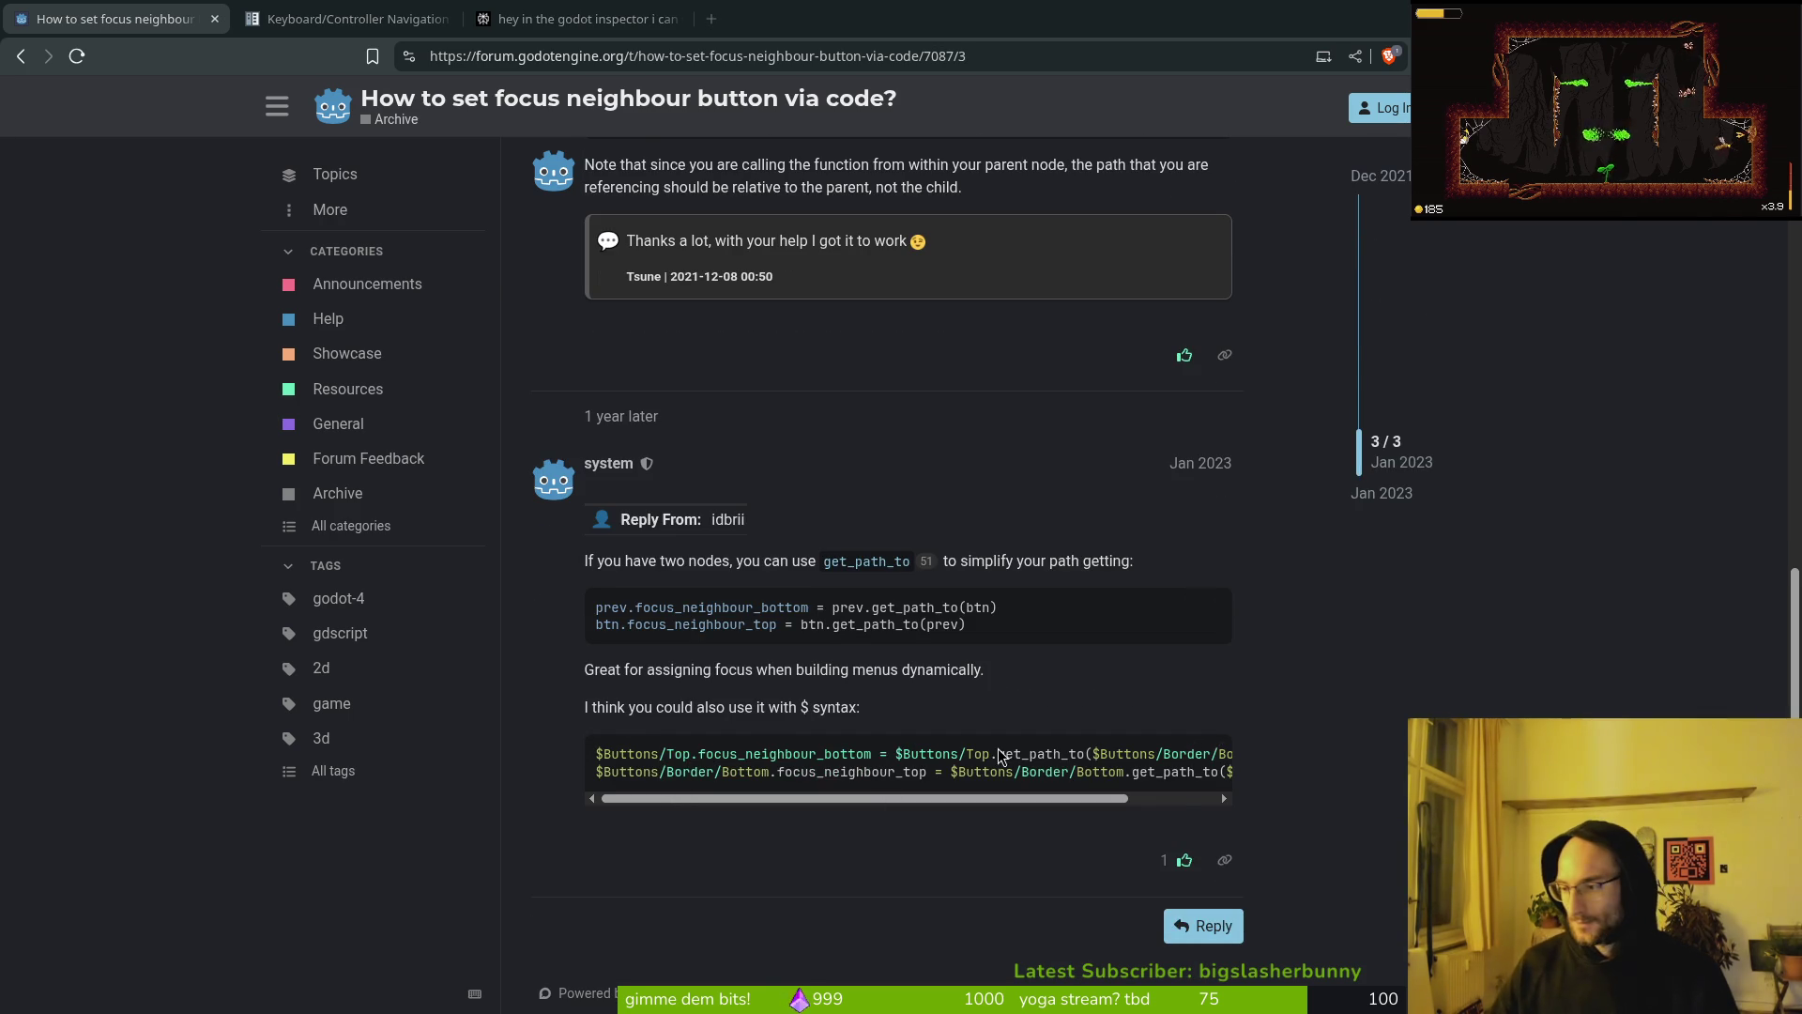
key("alt+Tab")
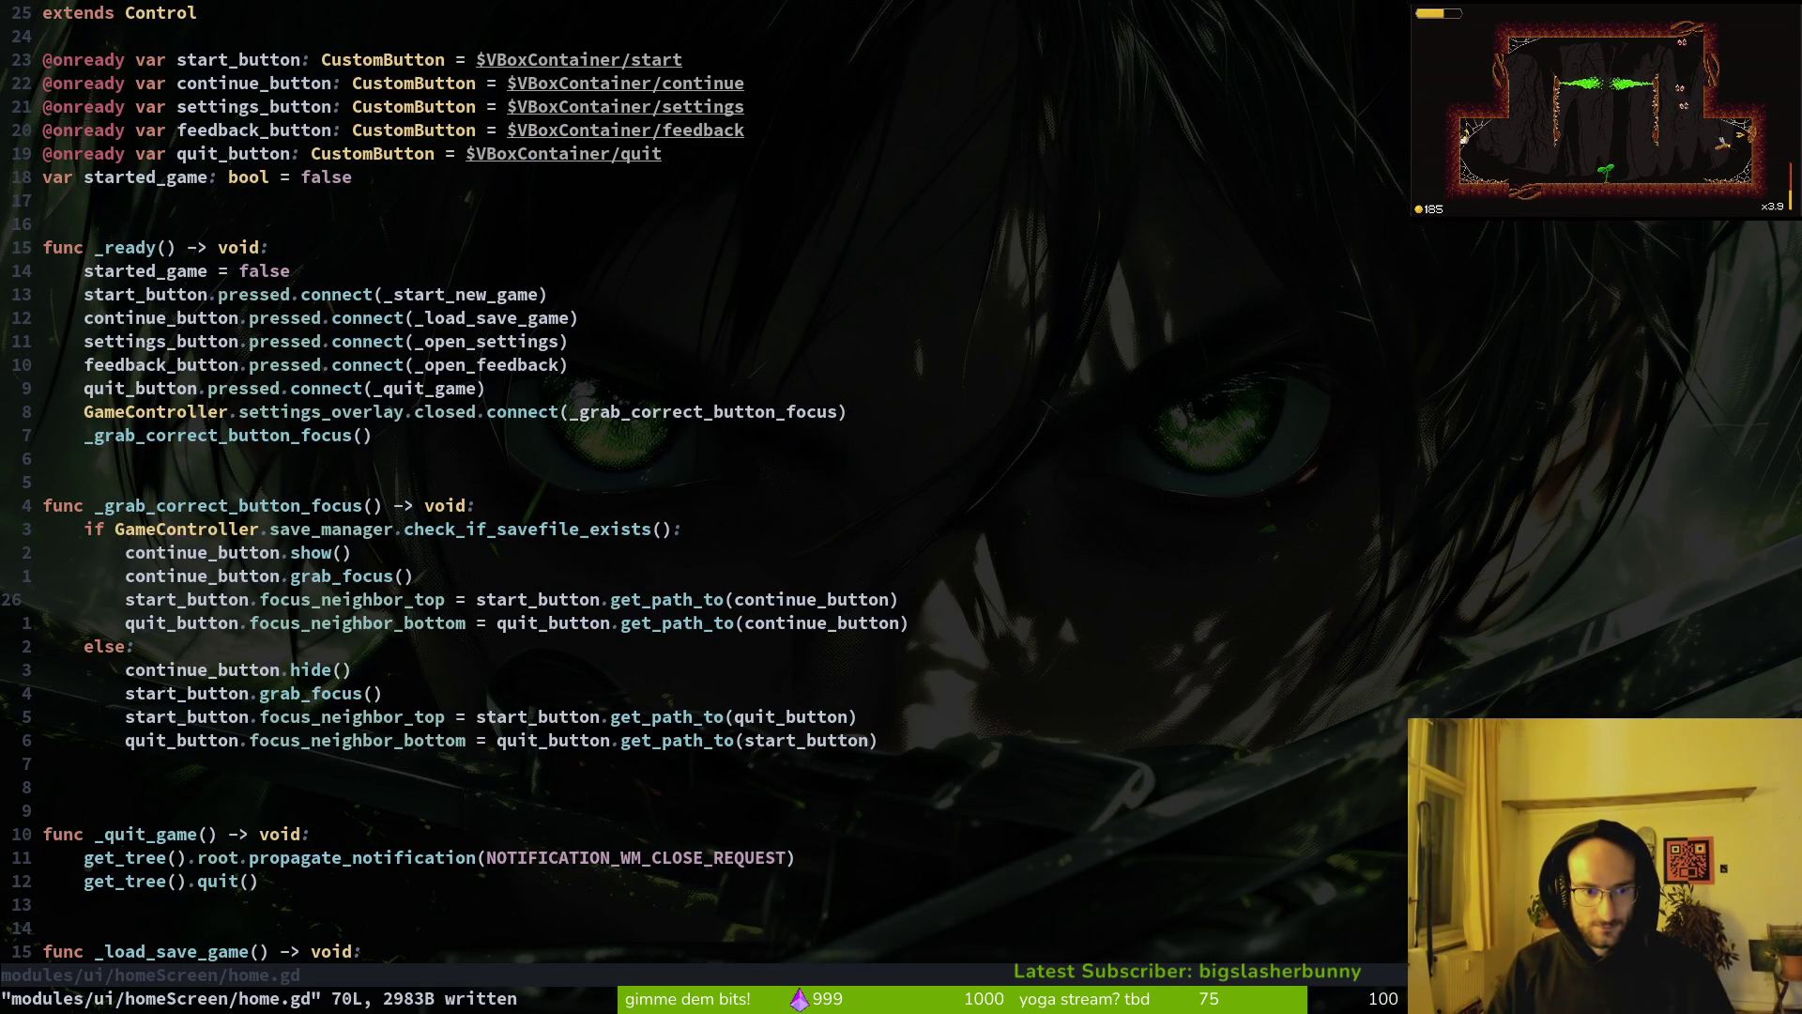
Step: Undo home.gd back to the focus neighbours set via get_path() and save it
key("u")
key("u")
key("u")
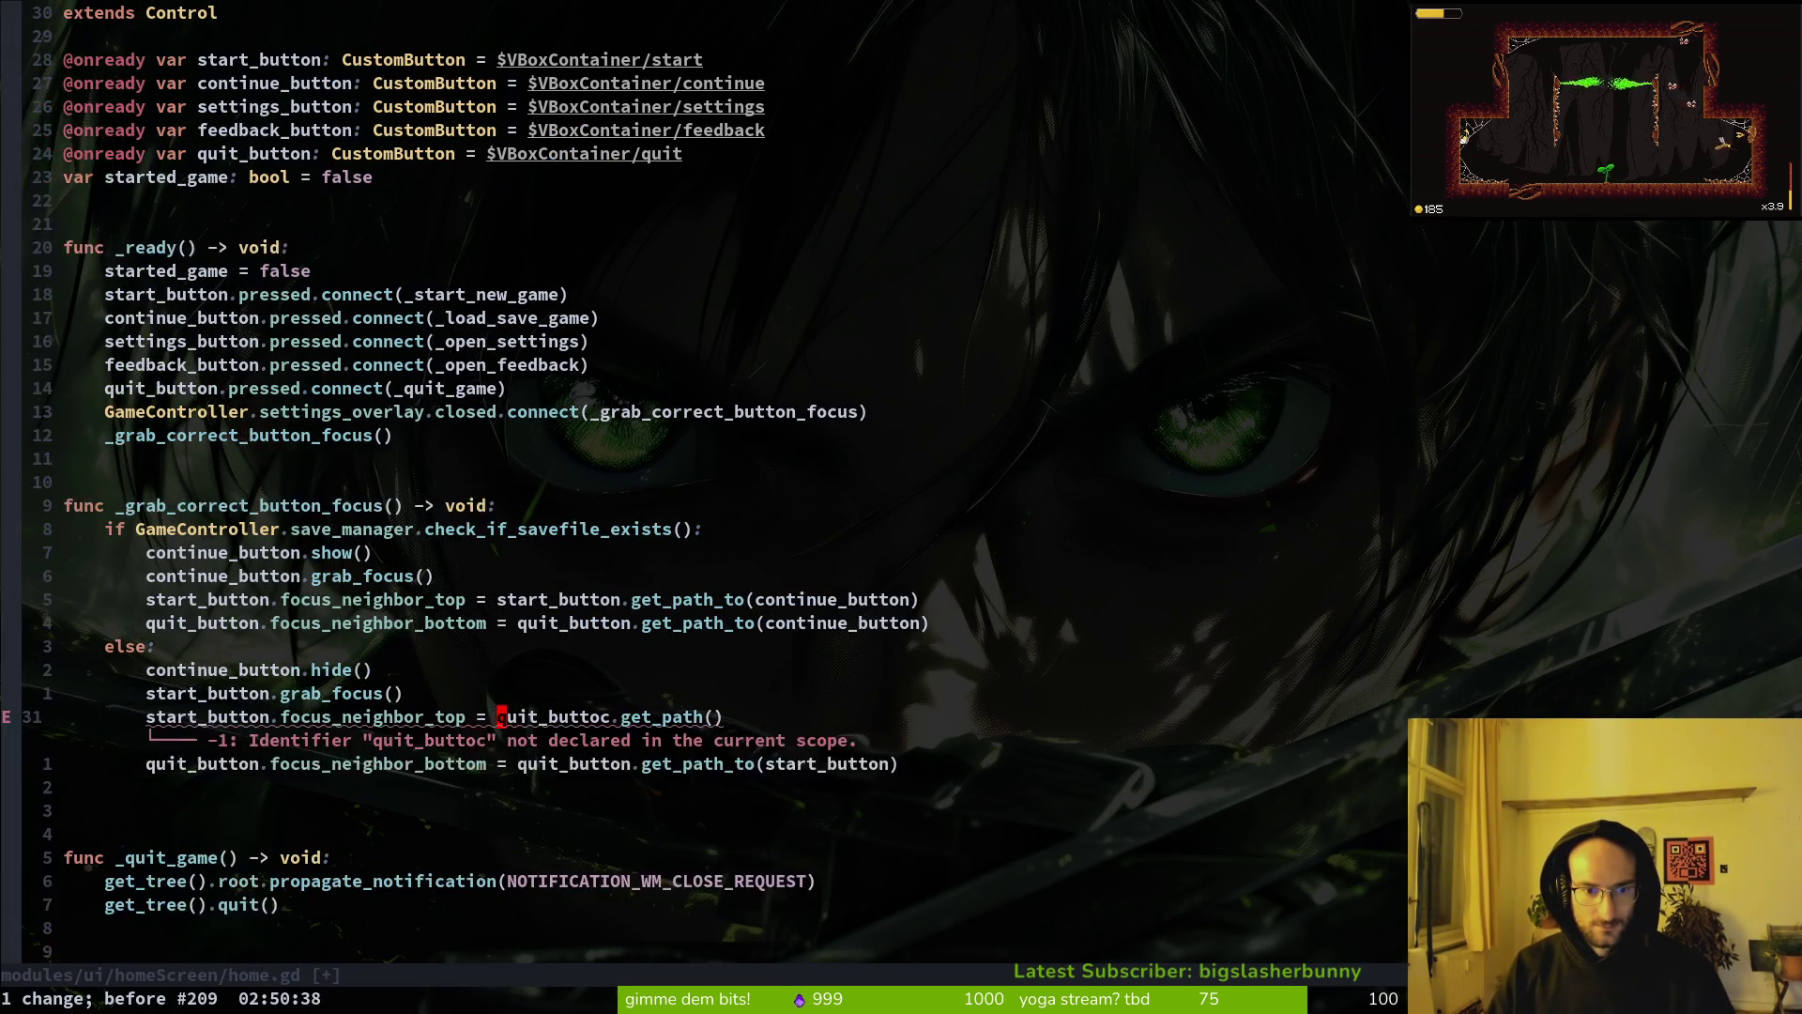
key("u")
key("u")
key("u")
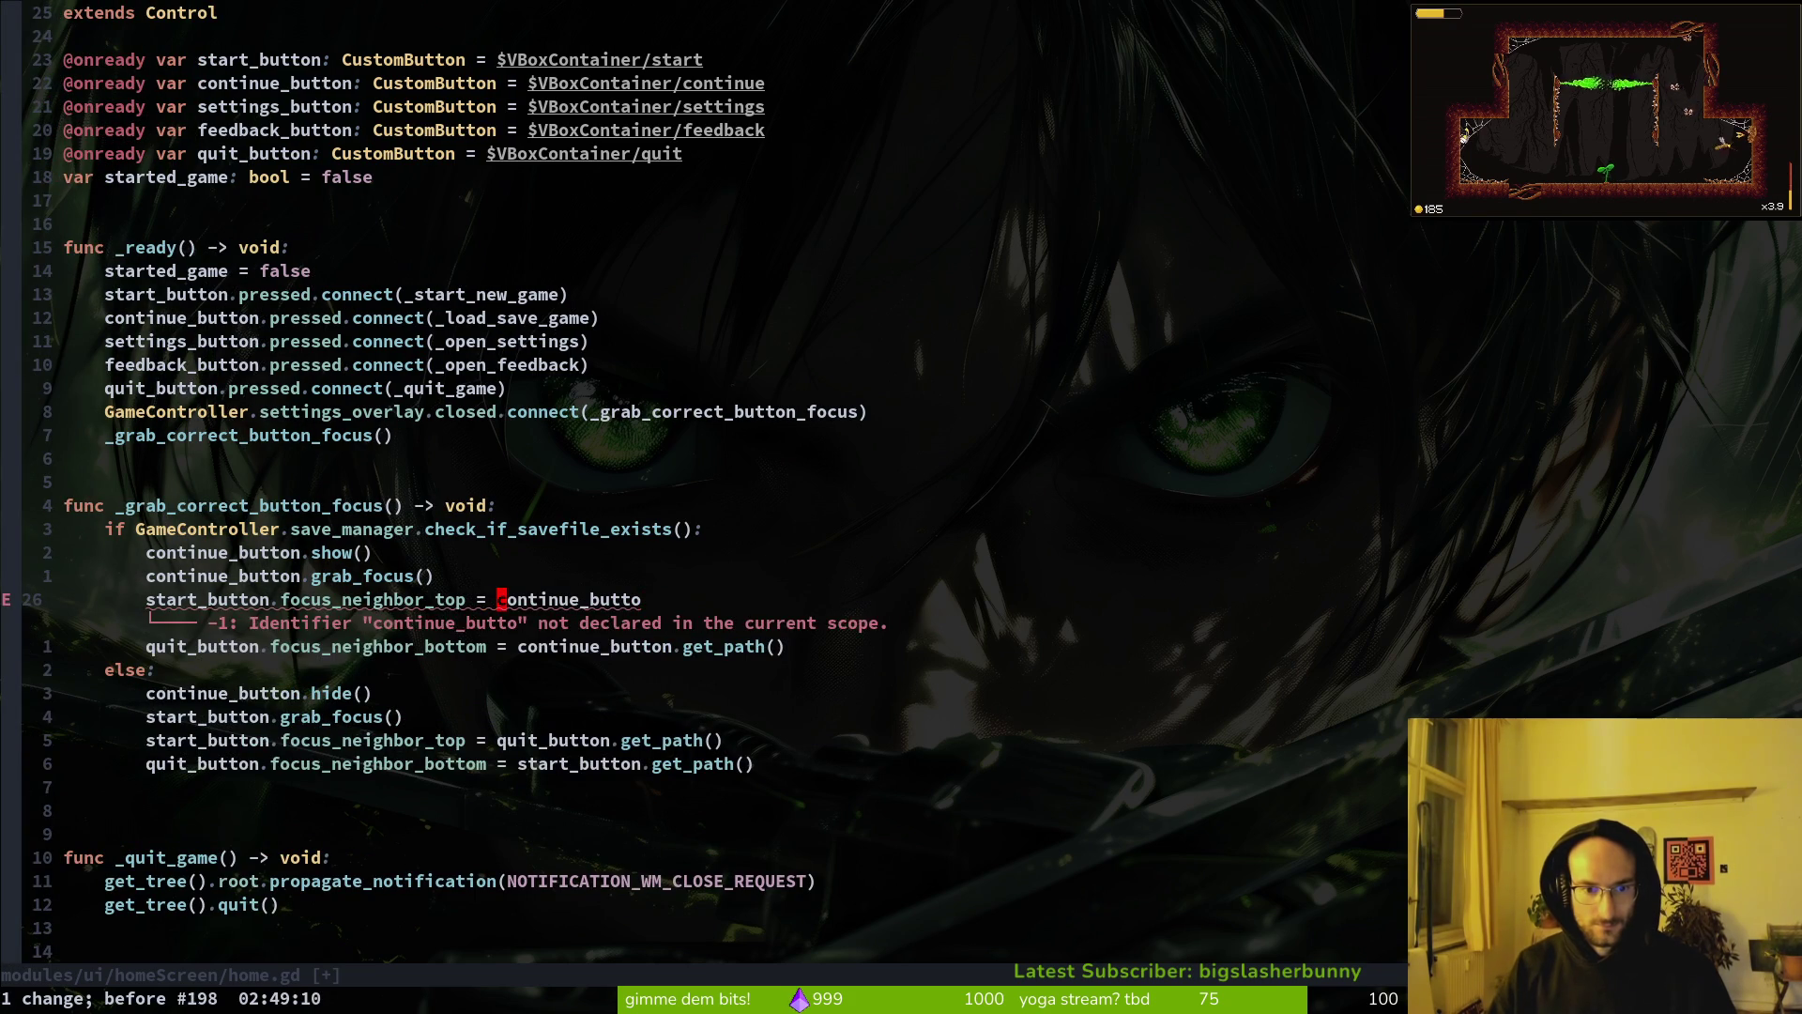
key("u")
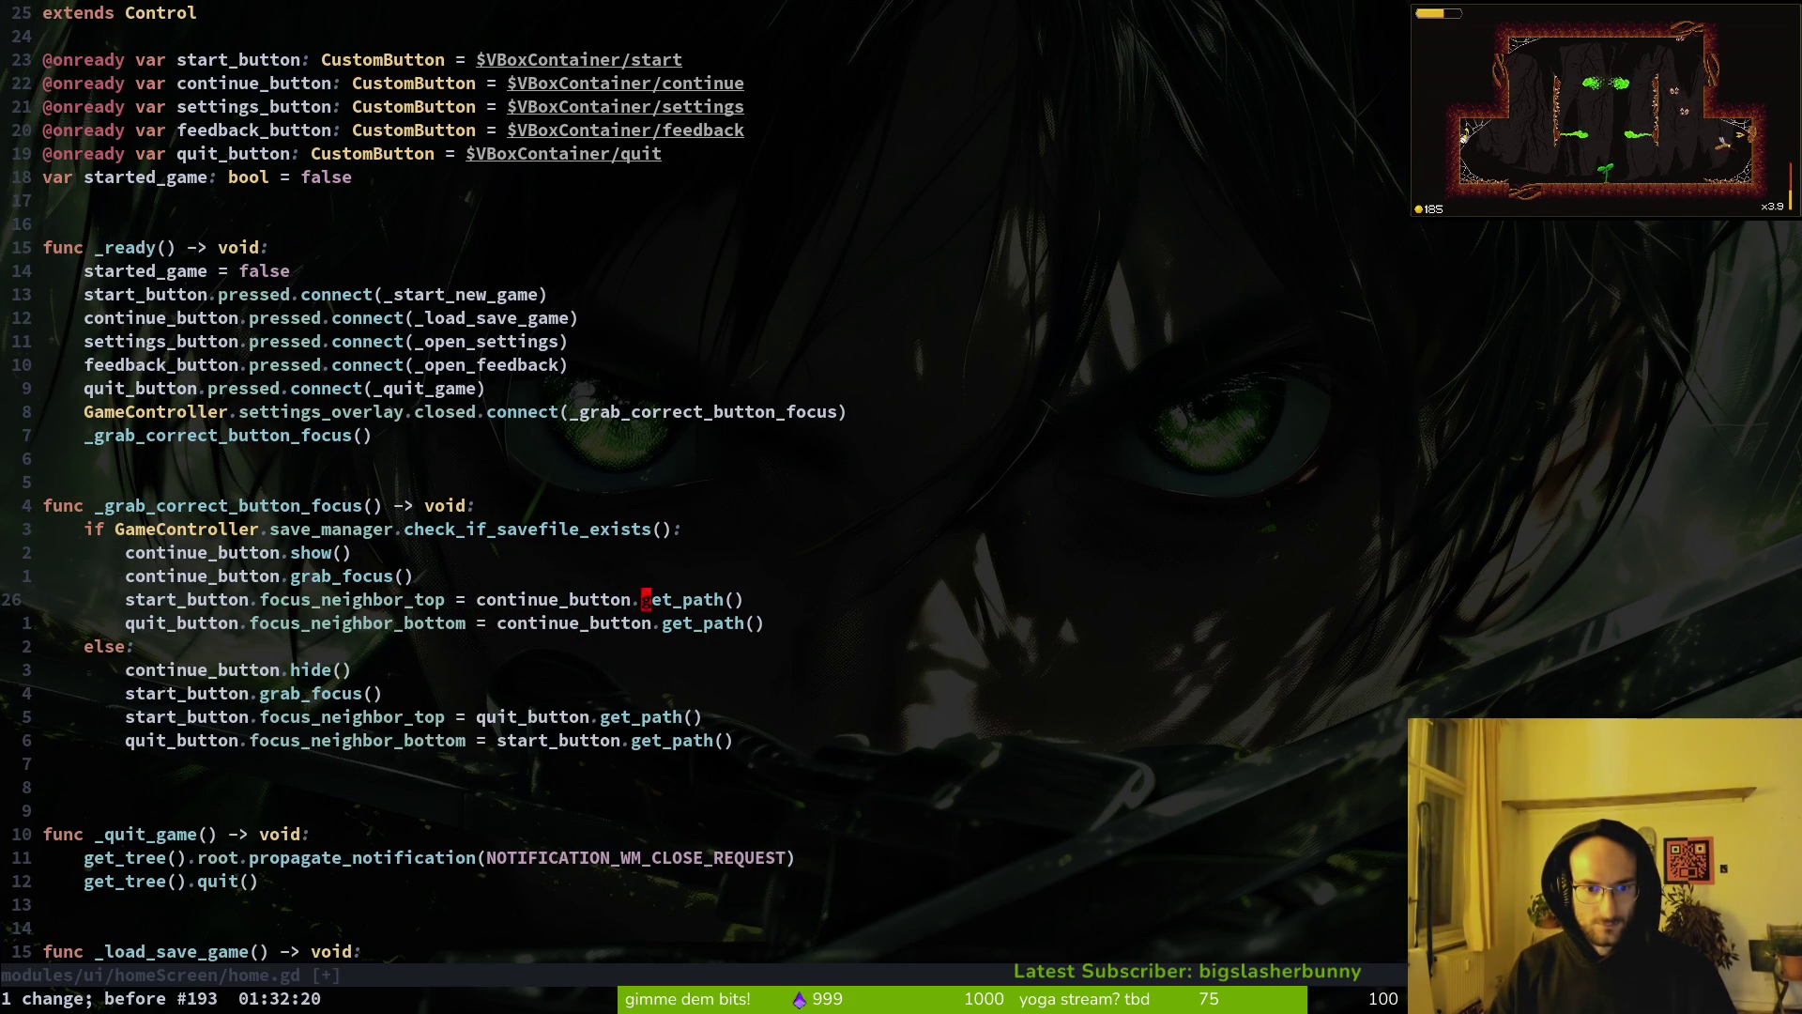
key("ctrl+s")
key("j")
key("j")
key("k")
key("k")
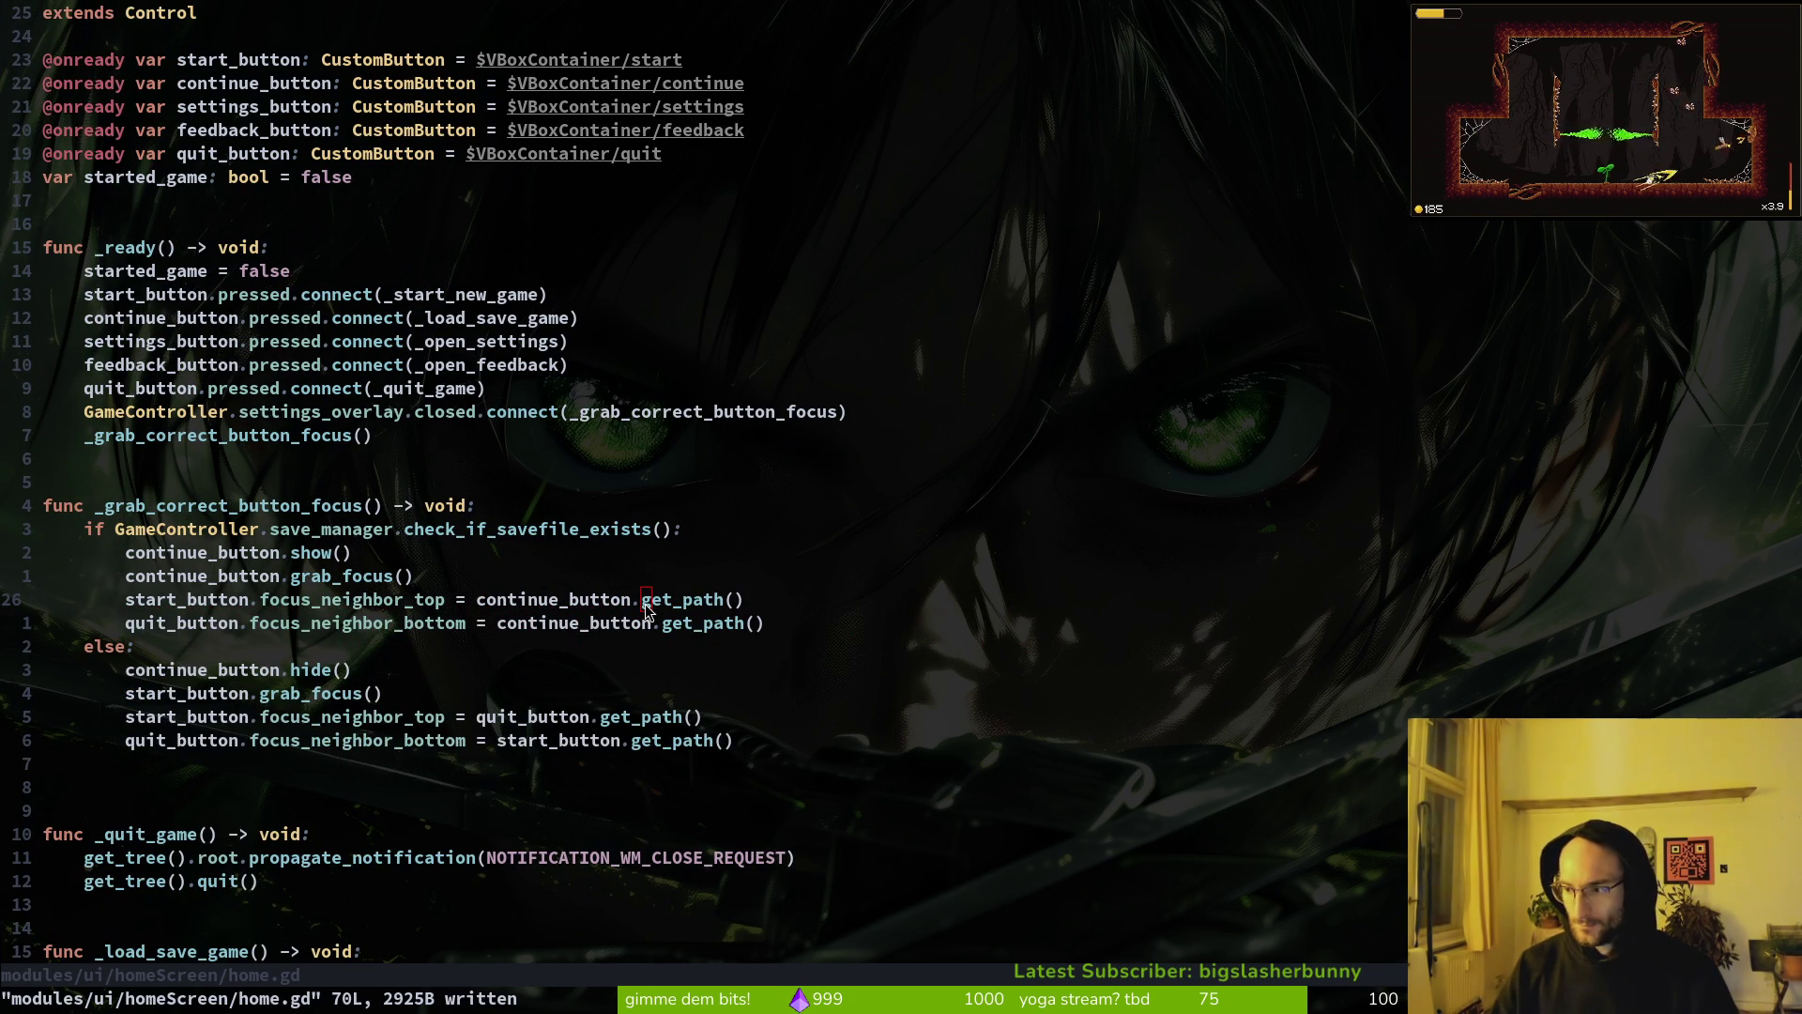
key("alt+Tab")
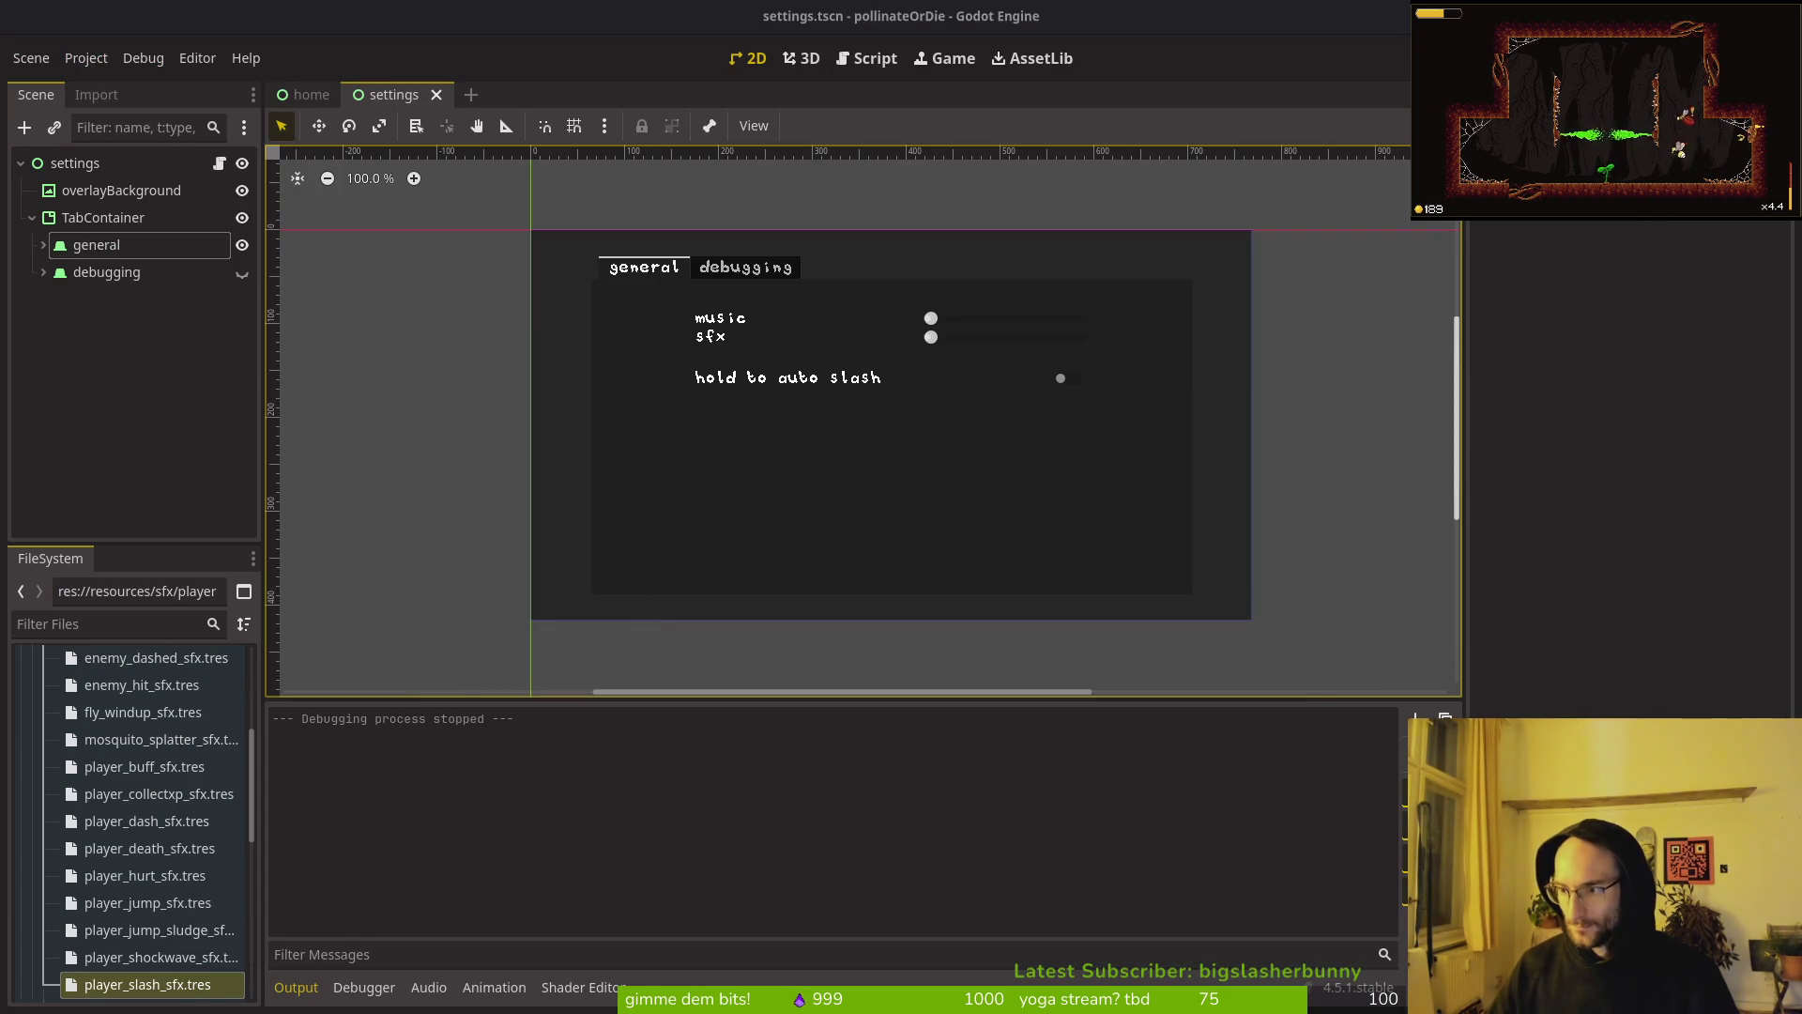
Step: Run and stop the game, then trash savefile.tres from the project's user data folder
key("F5")
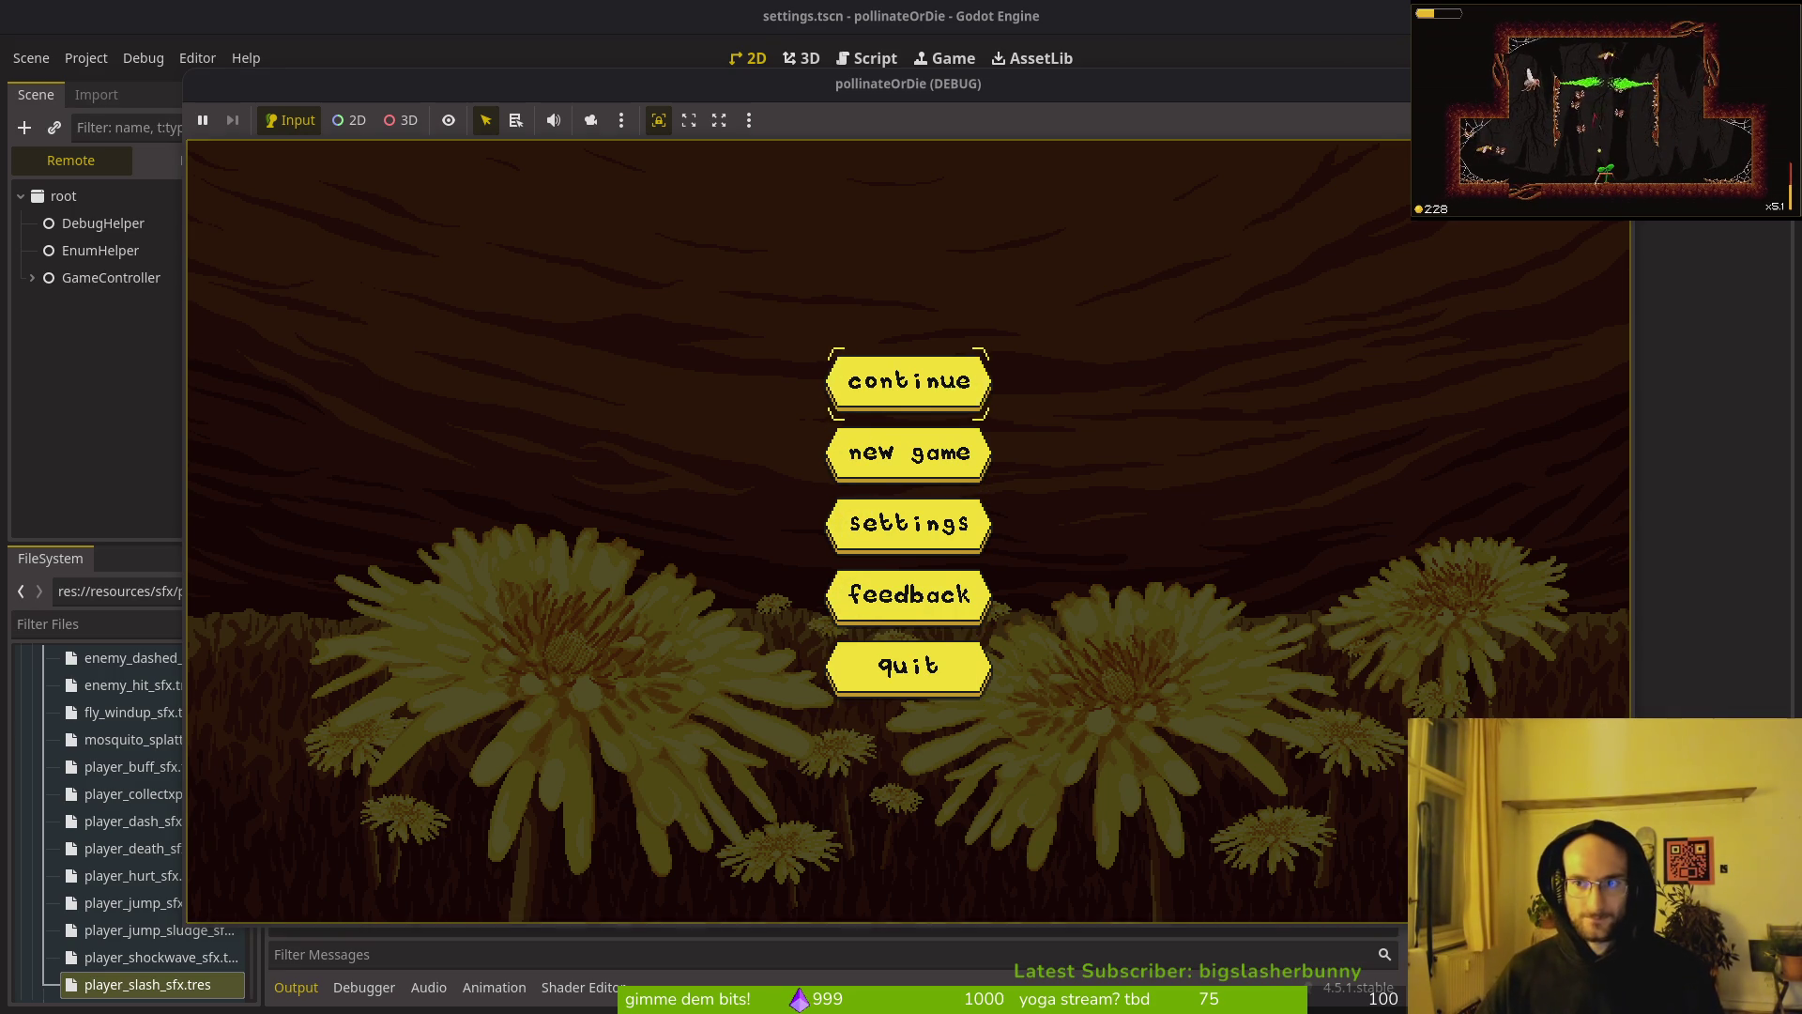
key("F8")
left_click(104, 48)
left_click(467, 342)
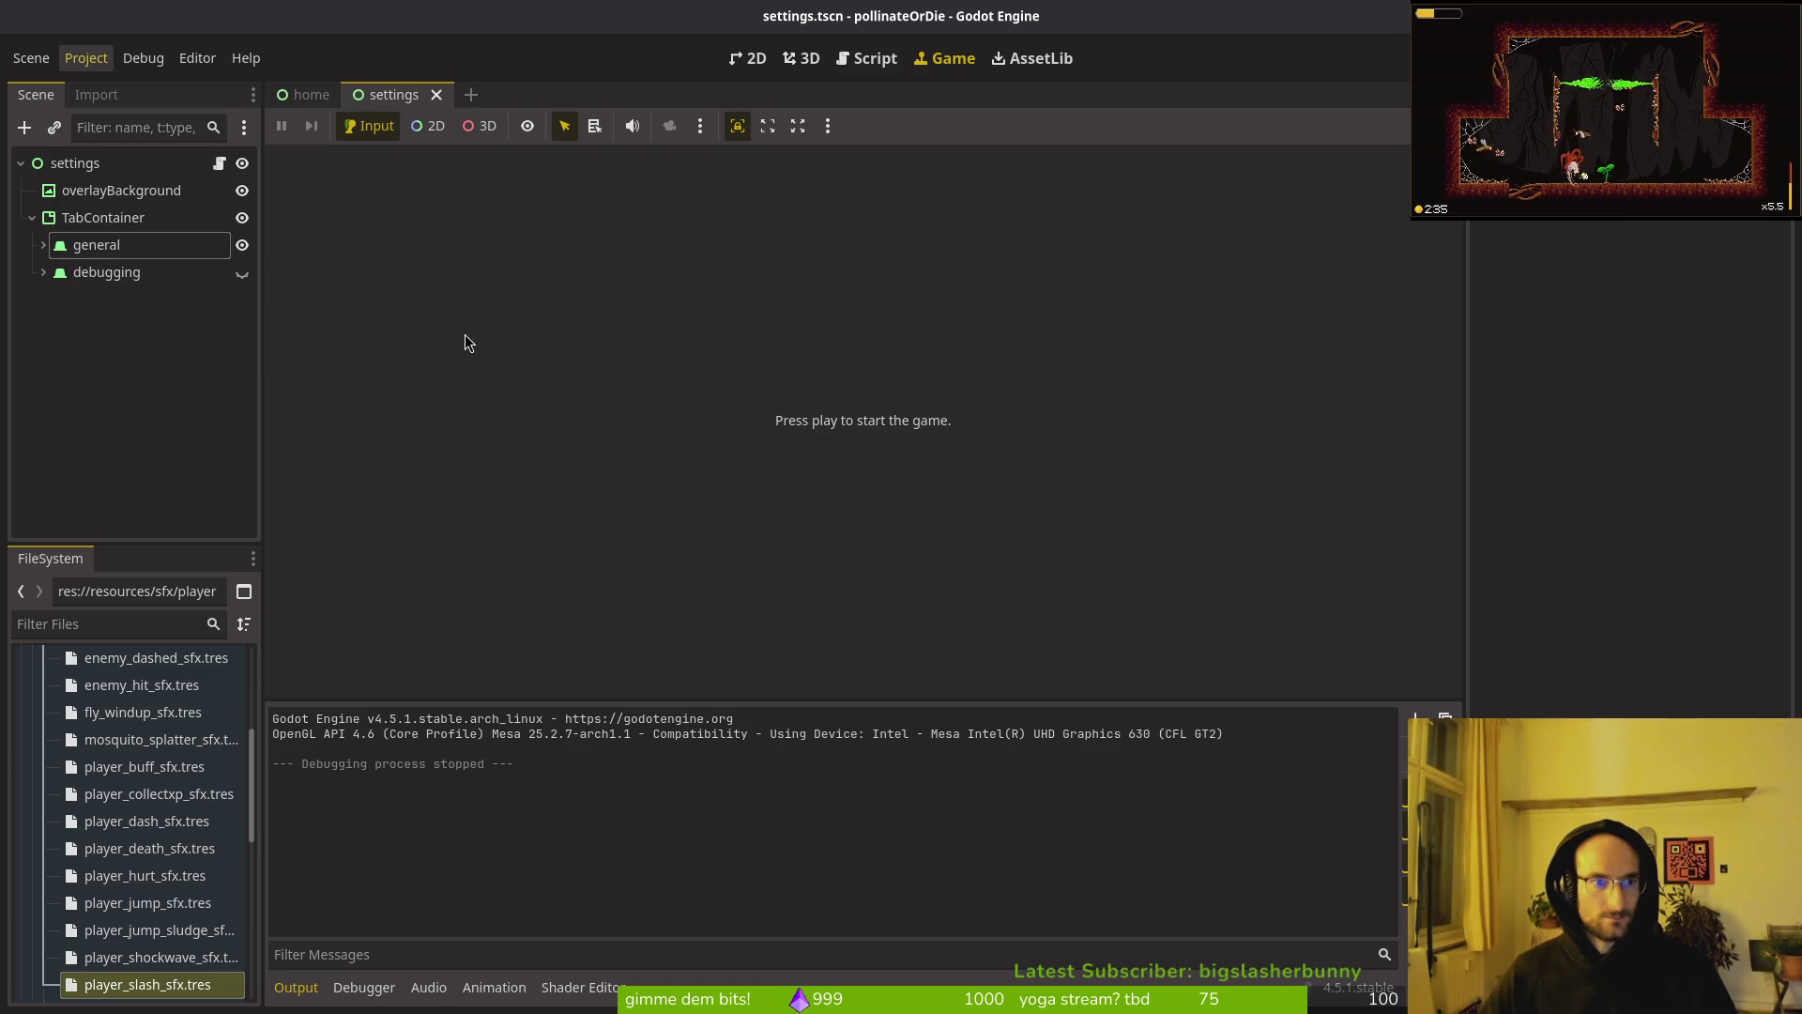
left_click(832, 317)
key("Delete")
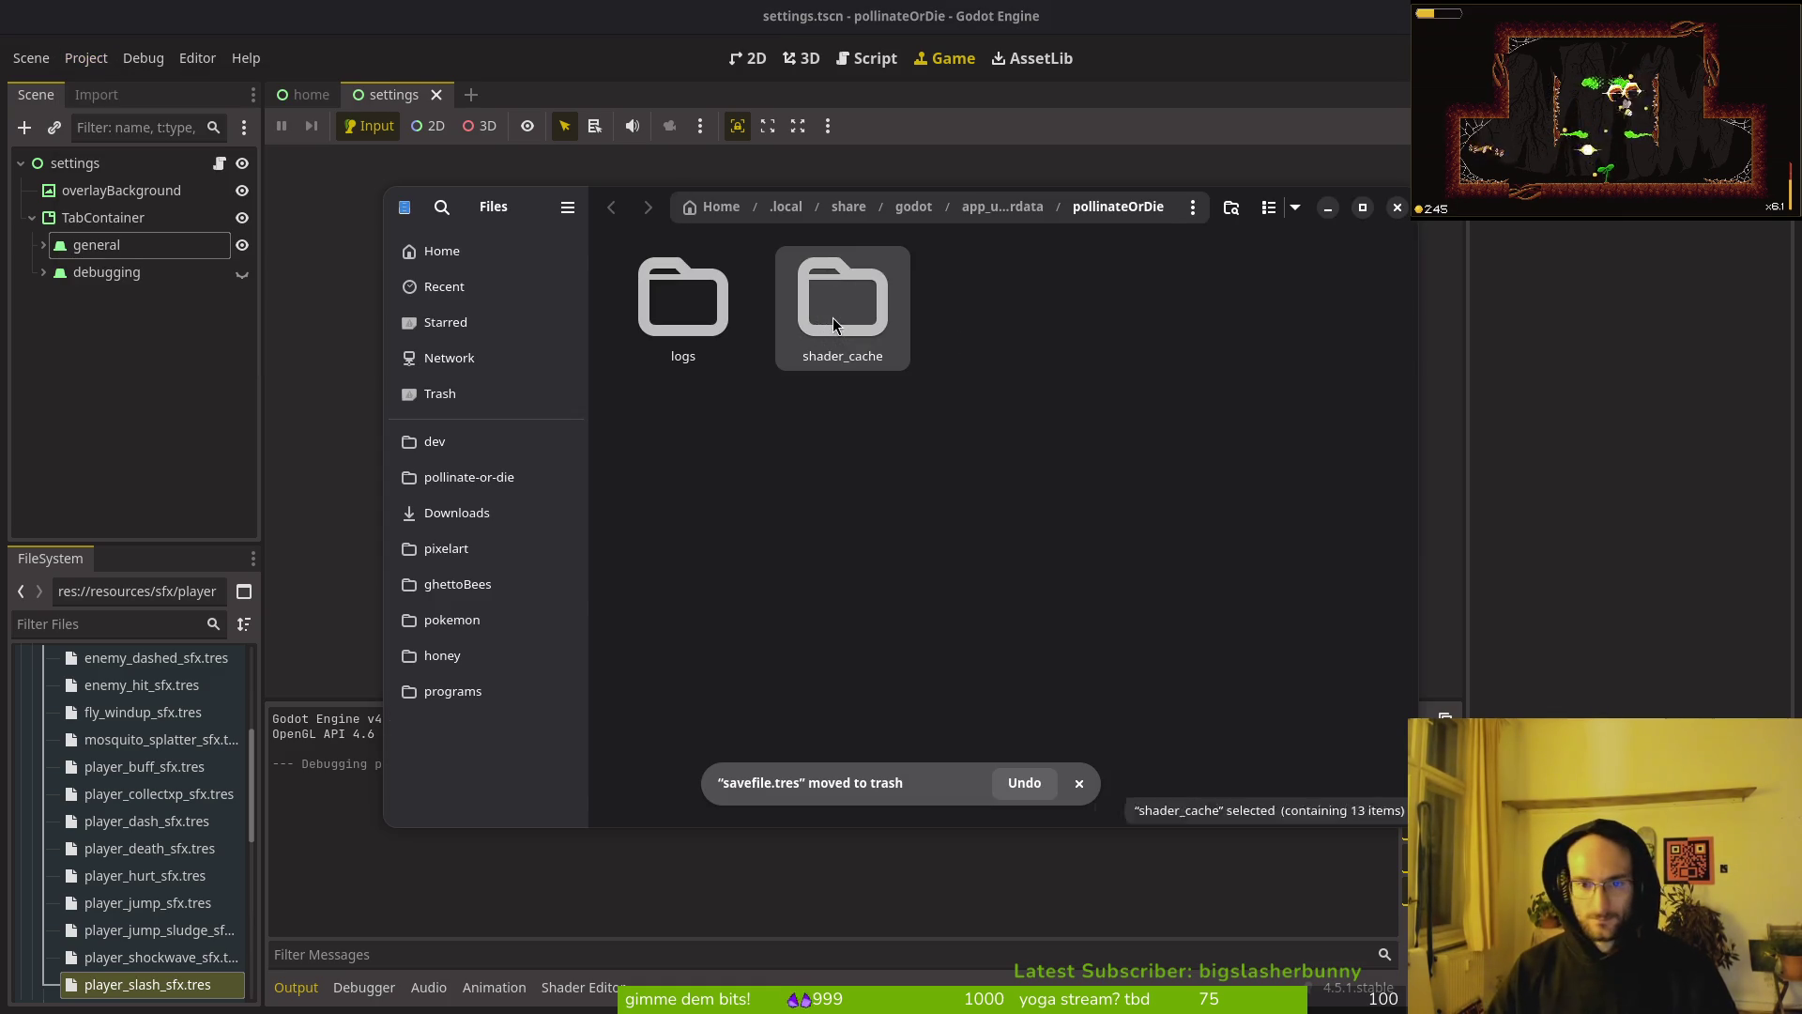
double_click(832, 317)
left_click(1396, 208)
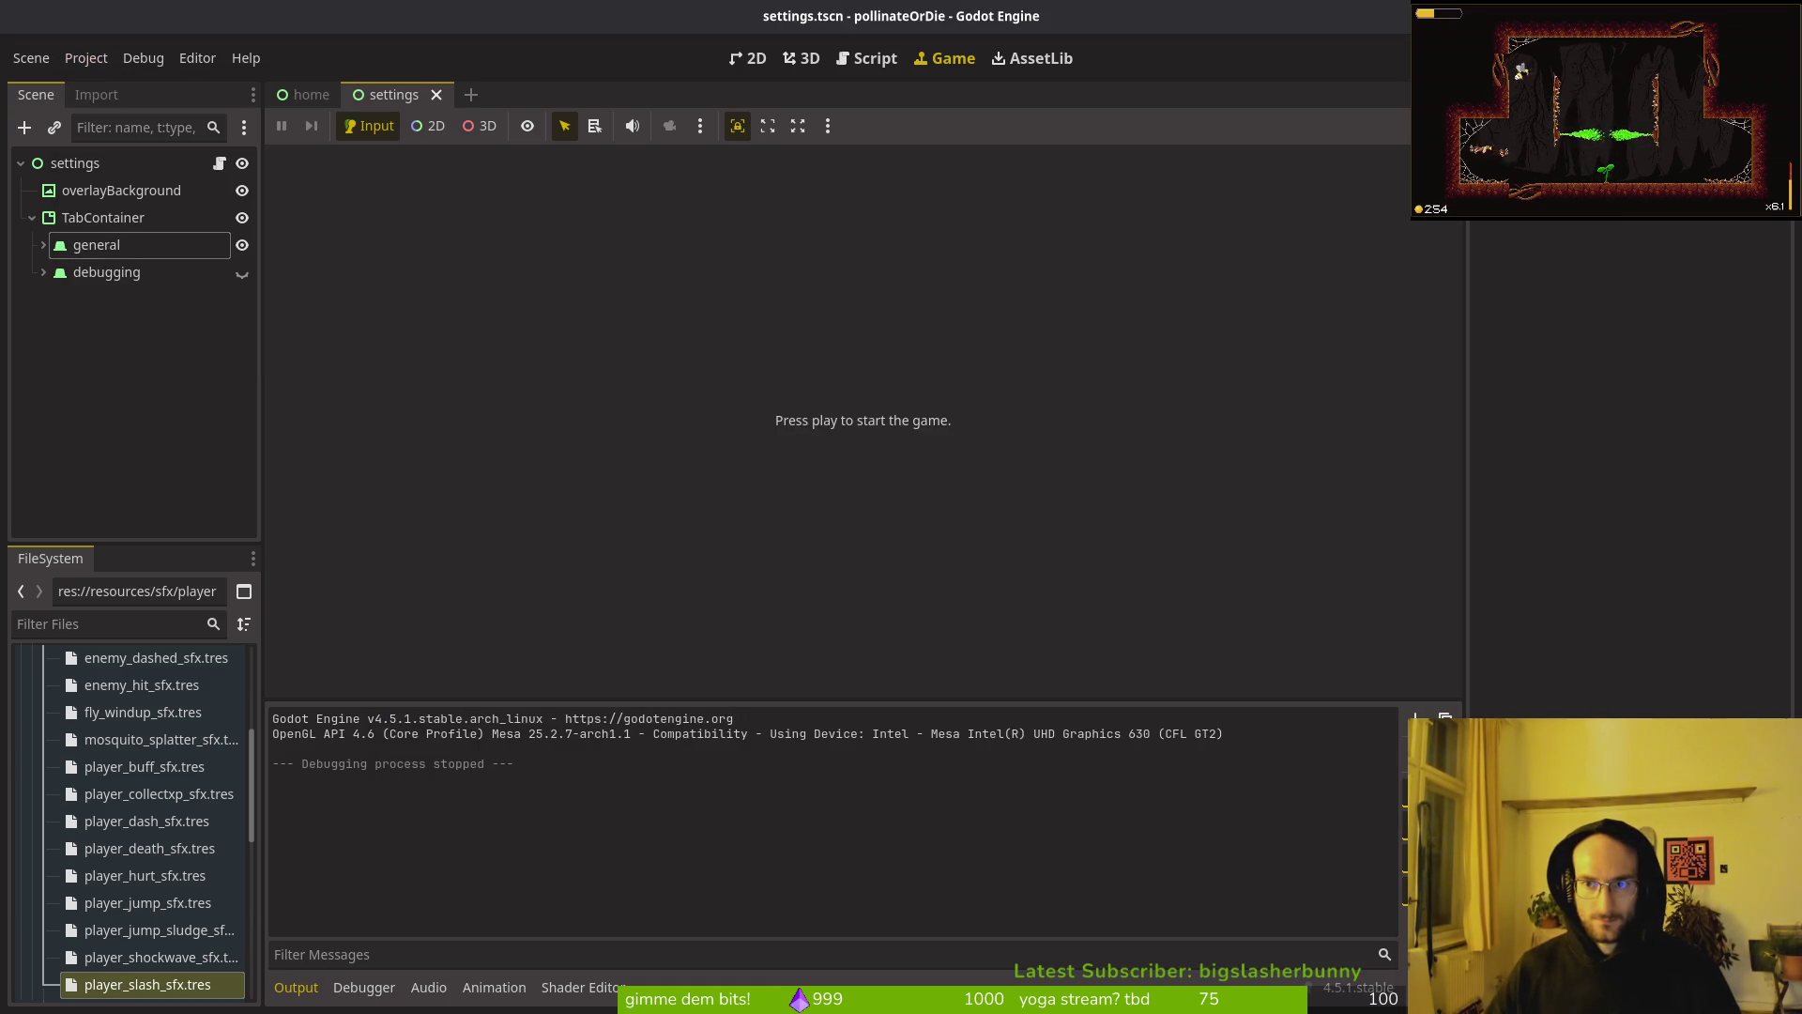
Step: Rerun the game without a save and check that menu focus wraps from new game to quit
key("F5")
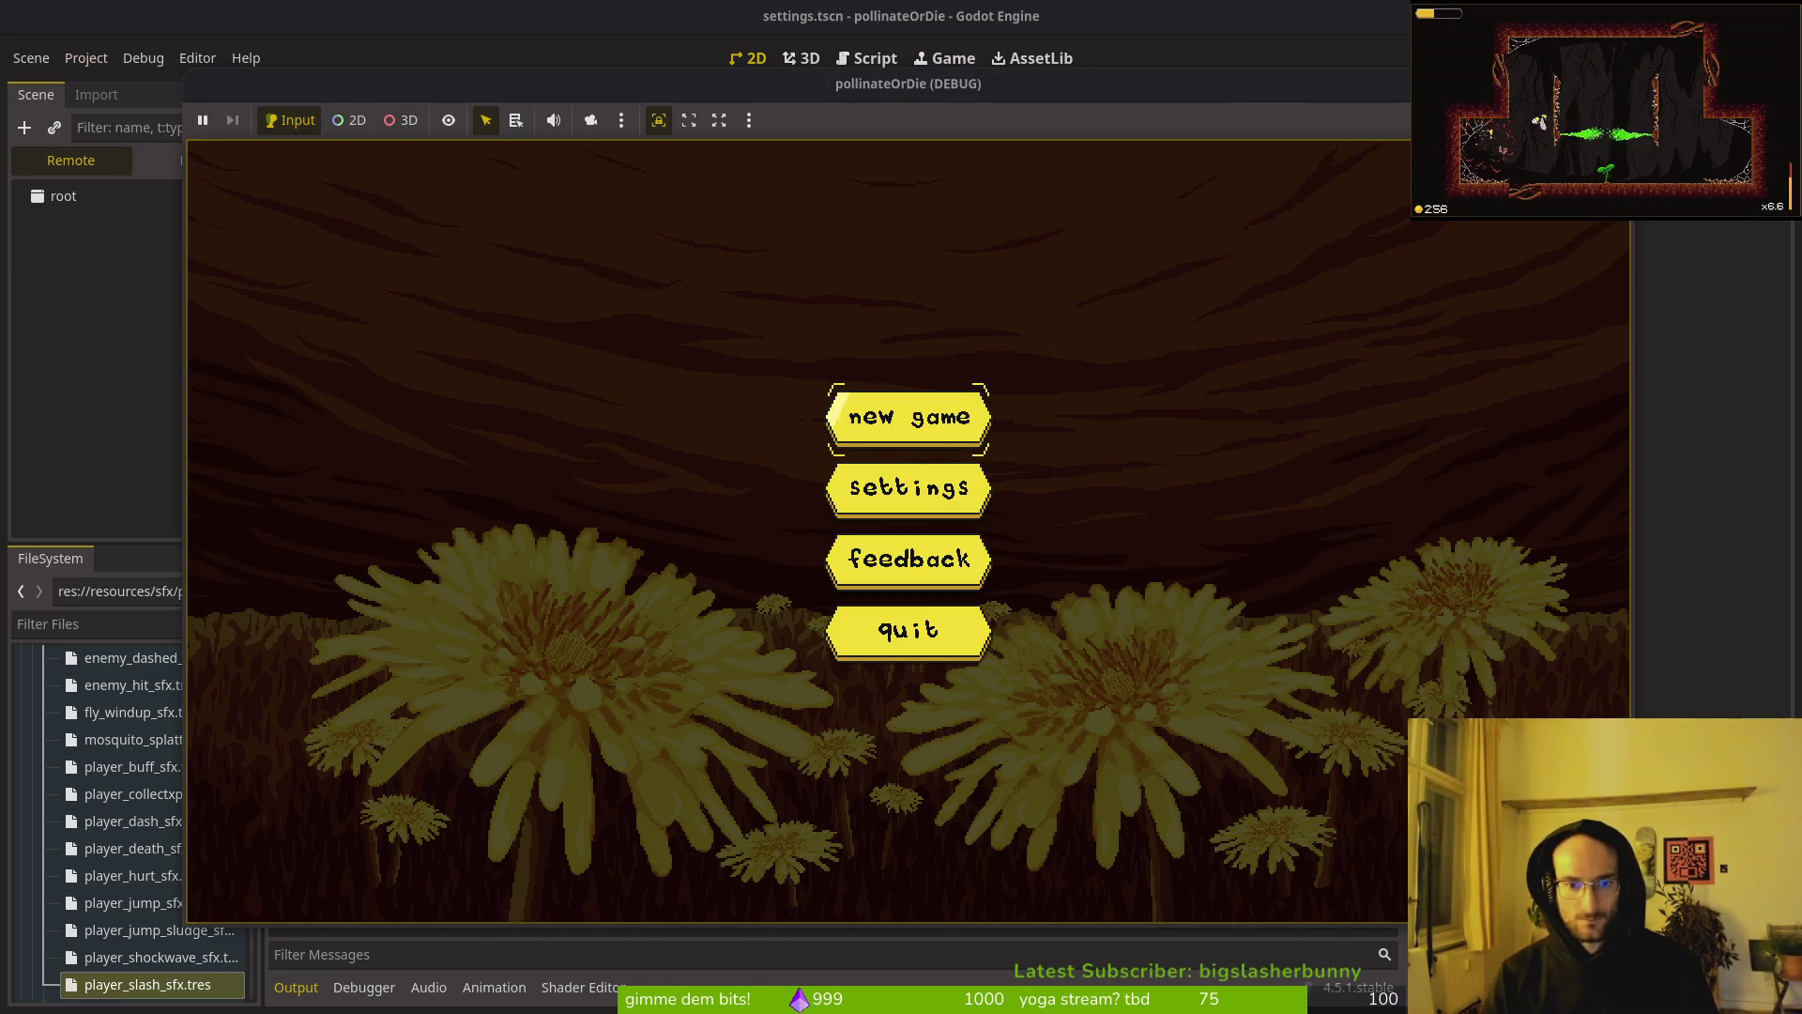
key("Down")
key("Up")
key("Up")
key("Down")
key("Up")
key("Up")
key("Up")
key("Up")
key("Up")
key("Down")
key("Up")
key("Up")
key("Return")
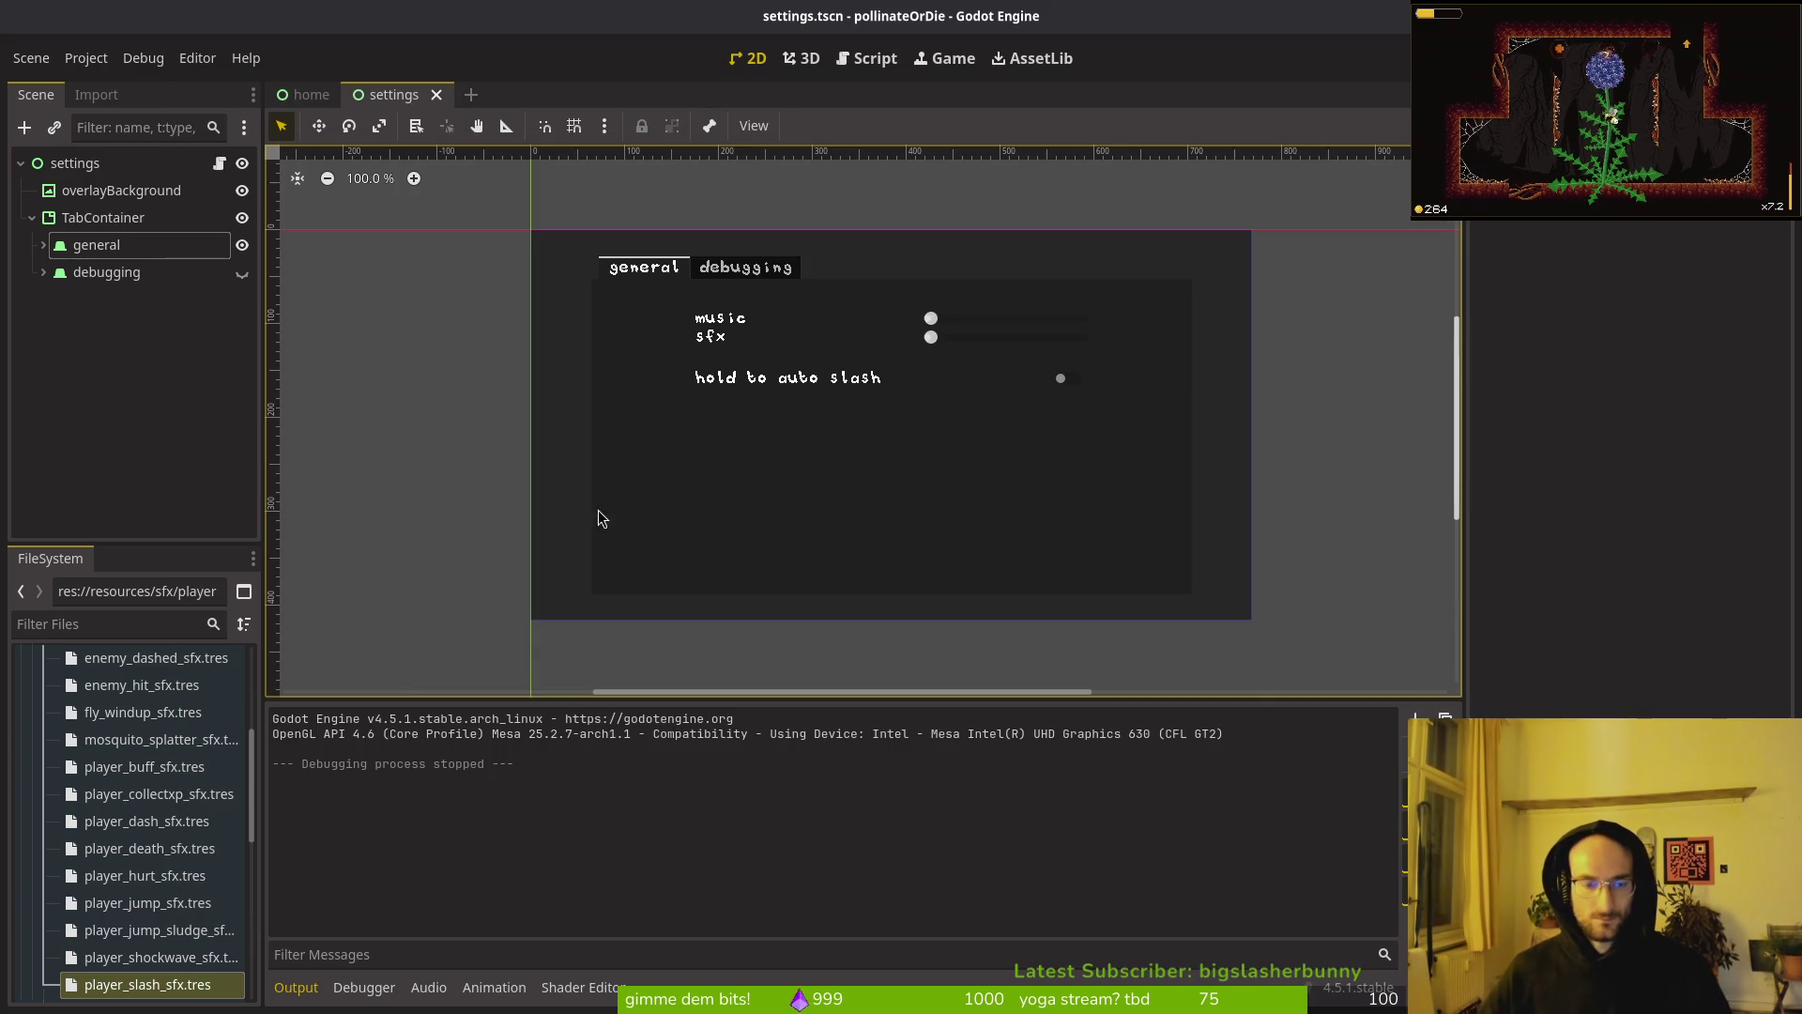
Step: Save the settings.tscn scene while inspecting its general, CenterContainer and debugging nodes
left_click(43, 244)
key("ctrl+s")
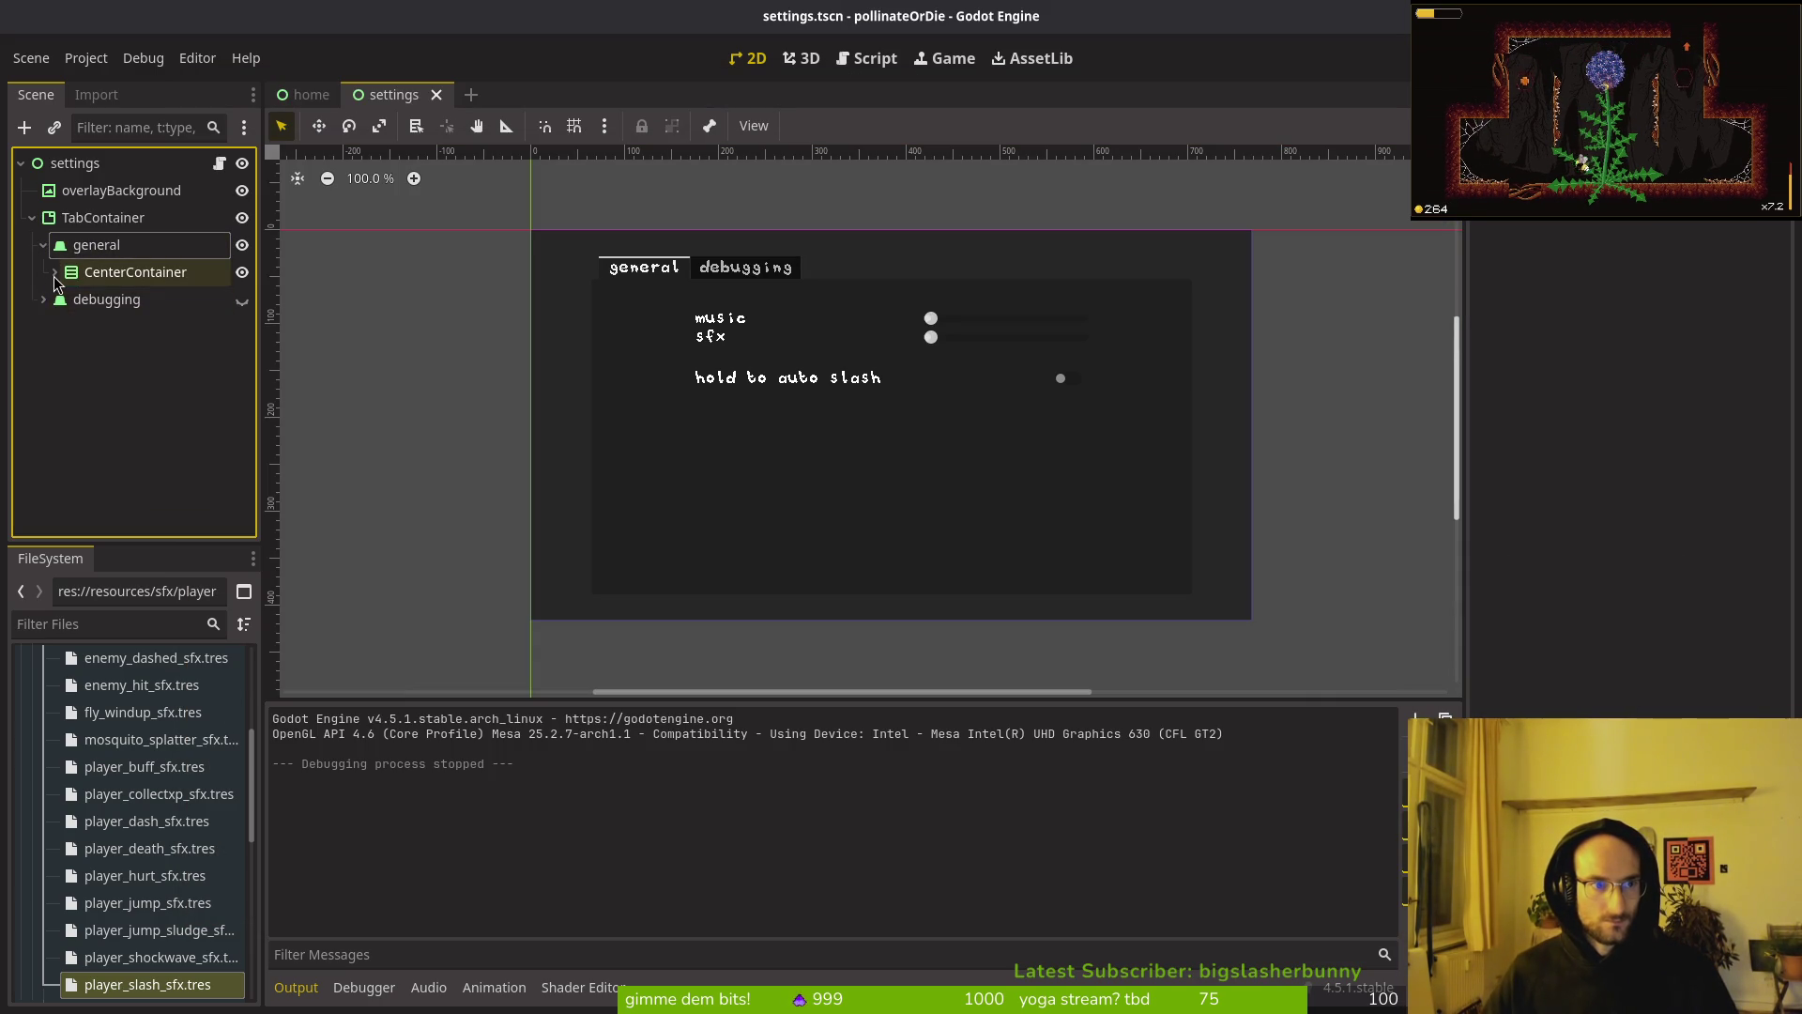
left_click(55, 271)
left_click(43, 407)
left_click(43, 407)
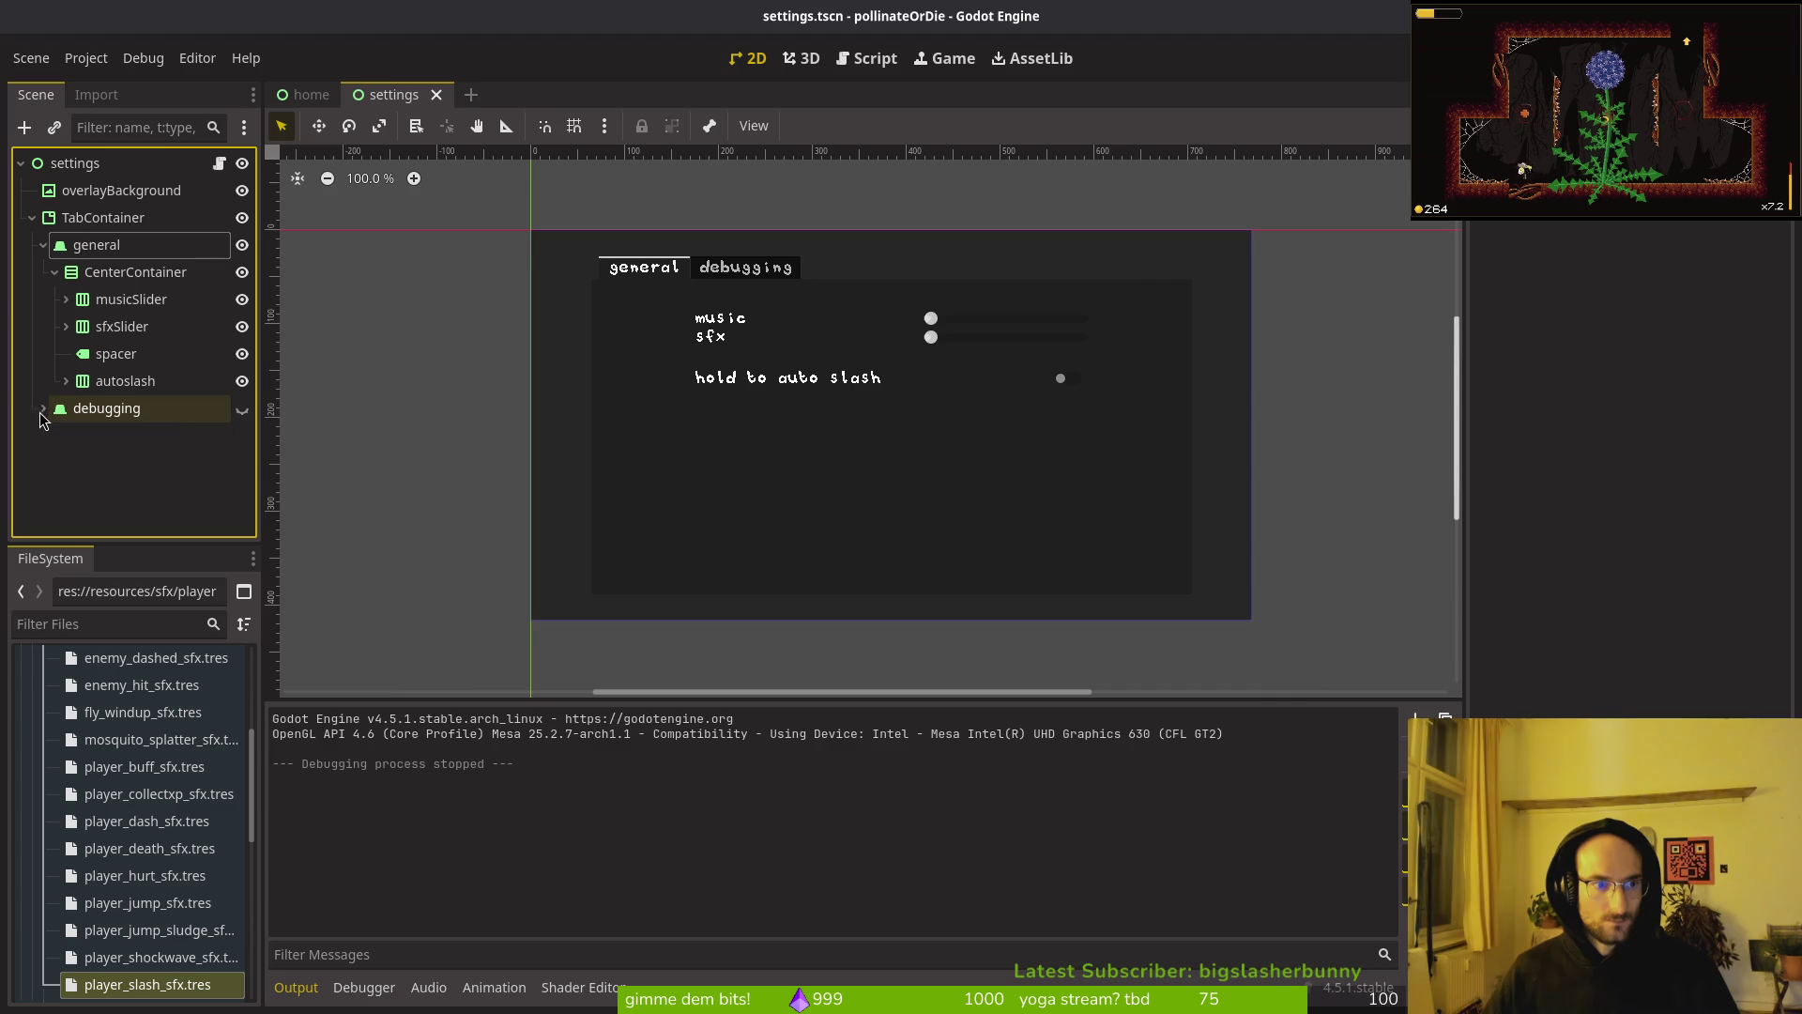
Step: Delete the start_button.focus_neighbor_top line in home.gd and save with :w
key("alt+Tab")
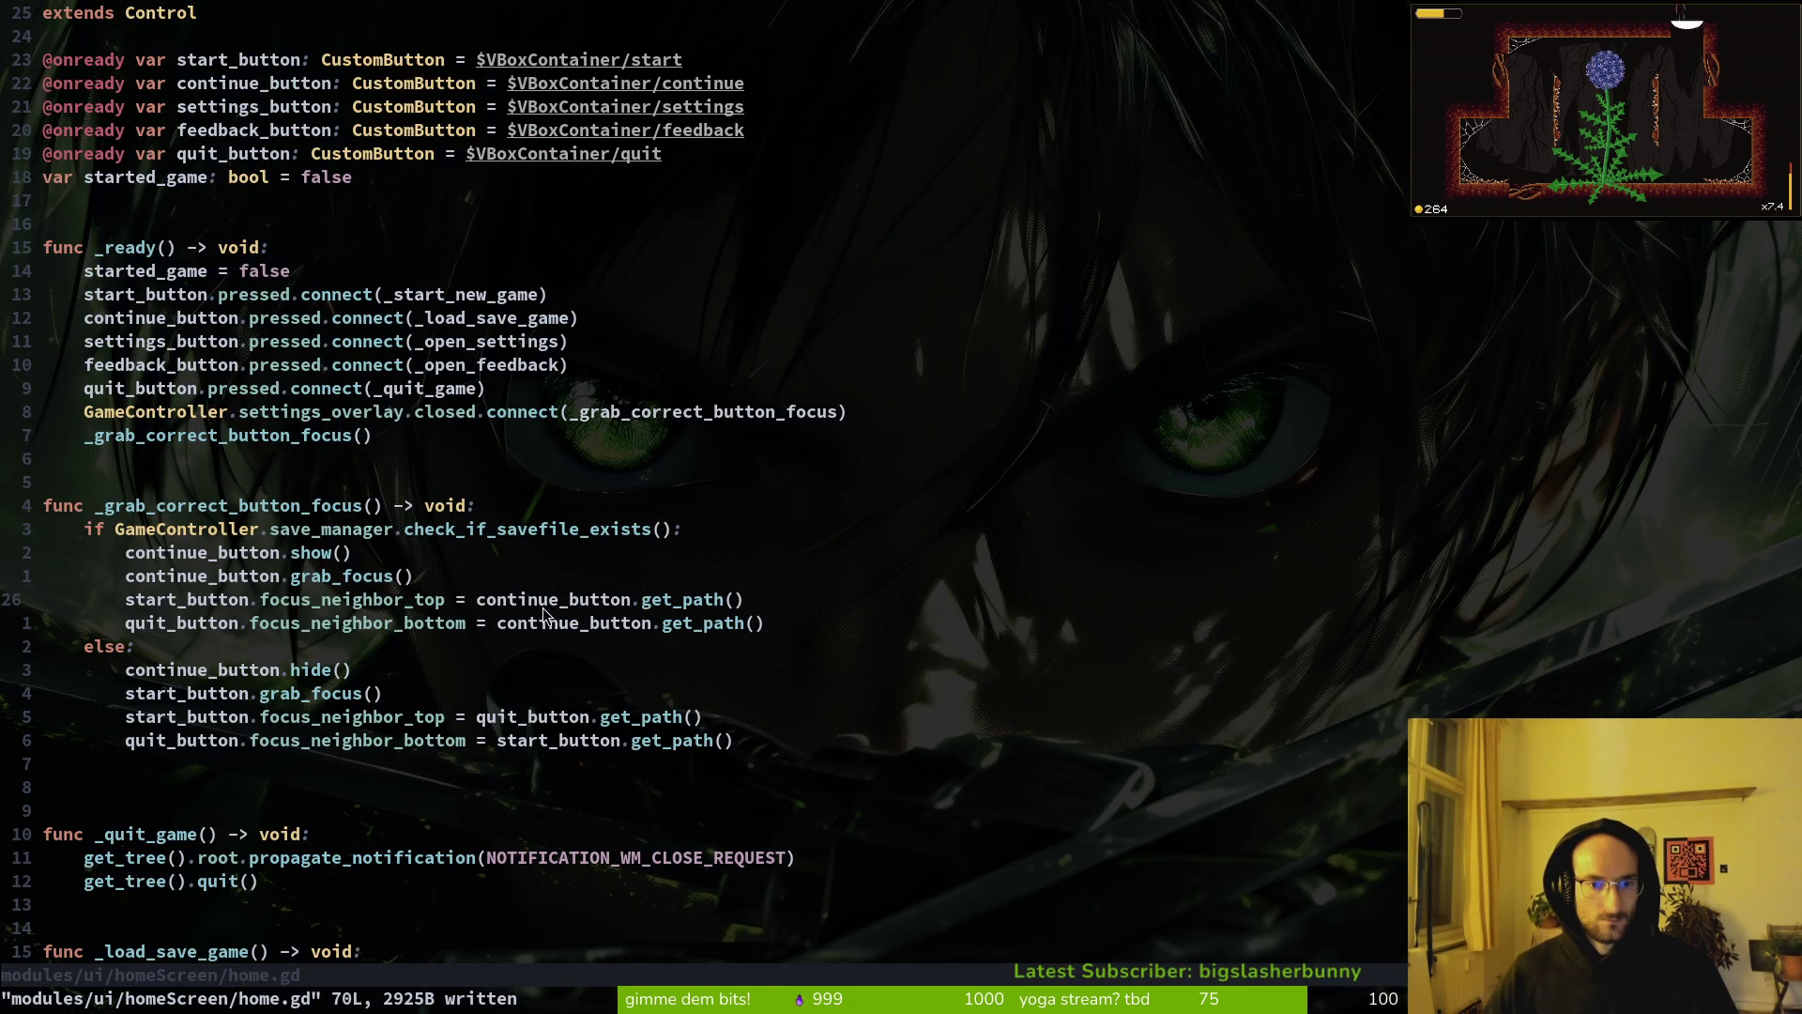
left_click(523, 601)
key("d")
key("d")
type(":w")
key("Return")
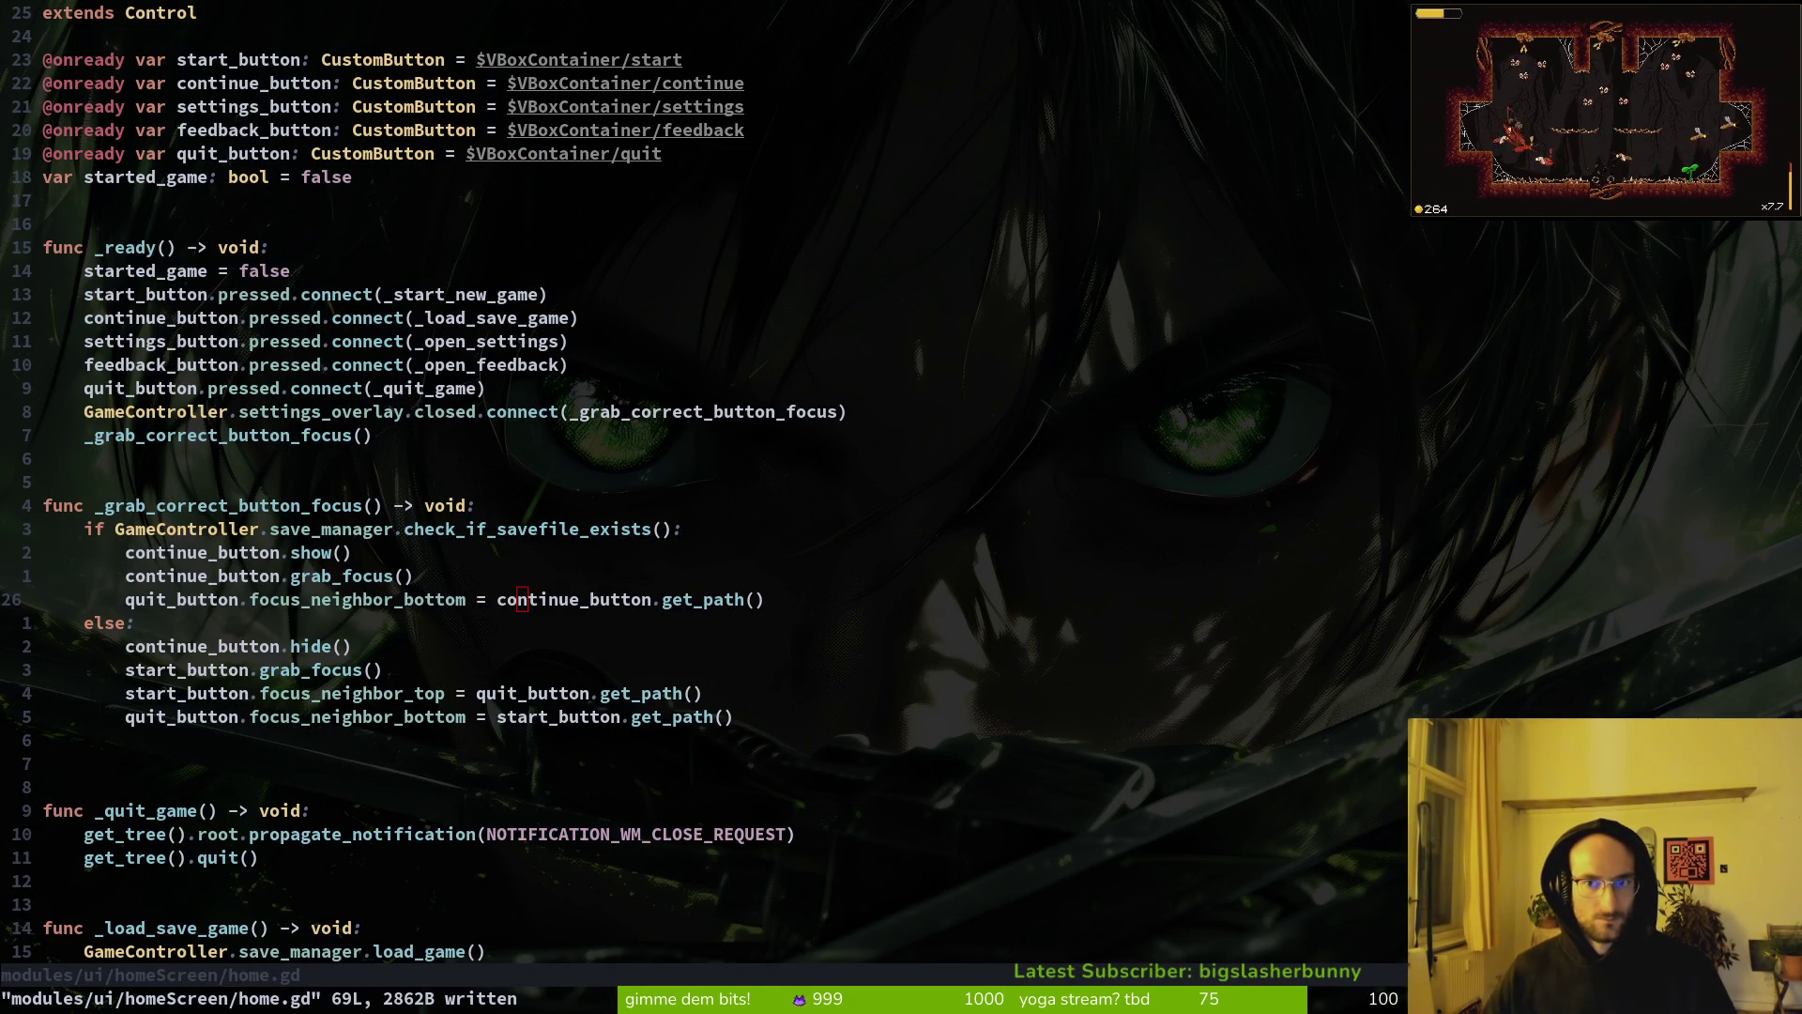
key("alt+Tab")
Step: Test-run the title menu focus, stop the game, and open the home scene
key("F5")
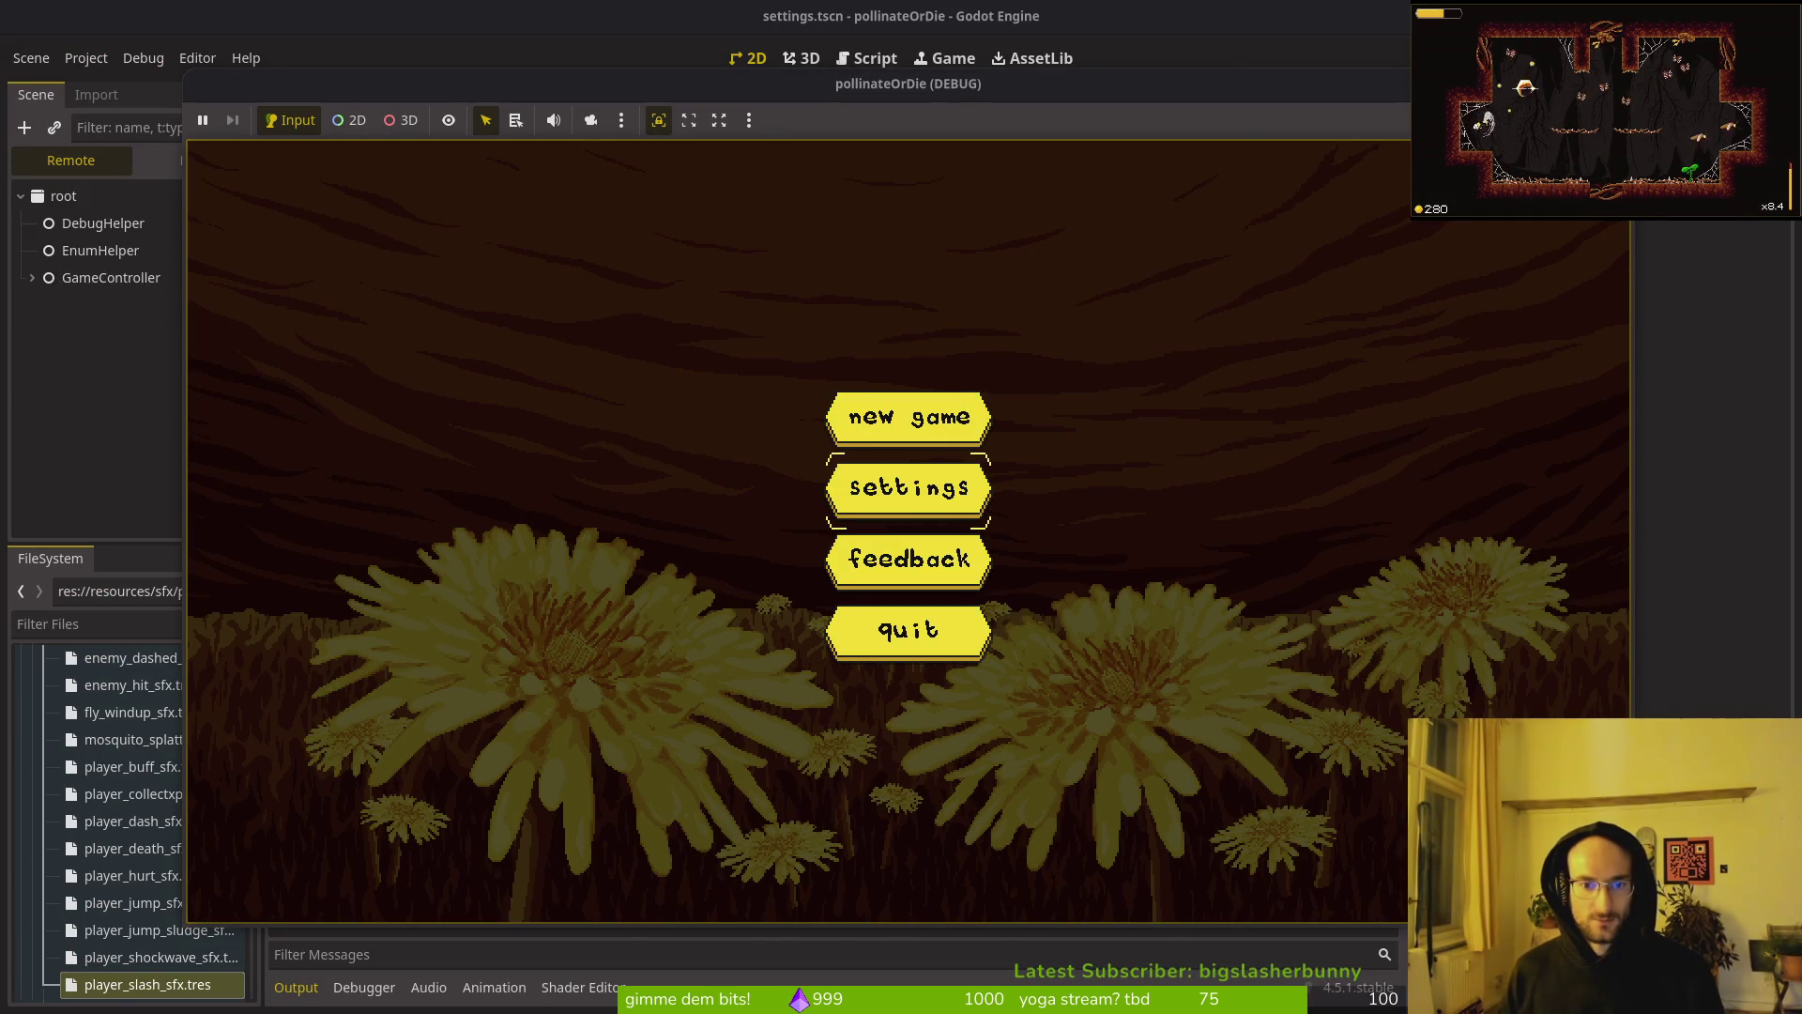
key("Up")
key("F8")
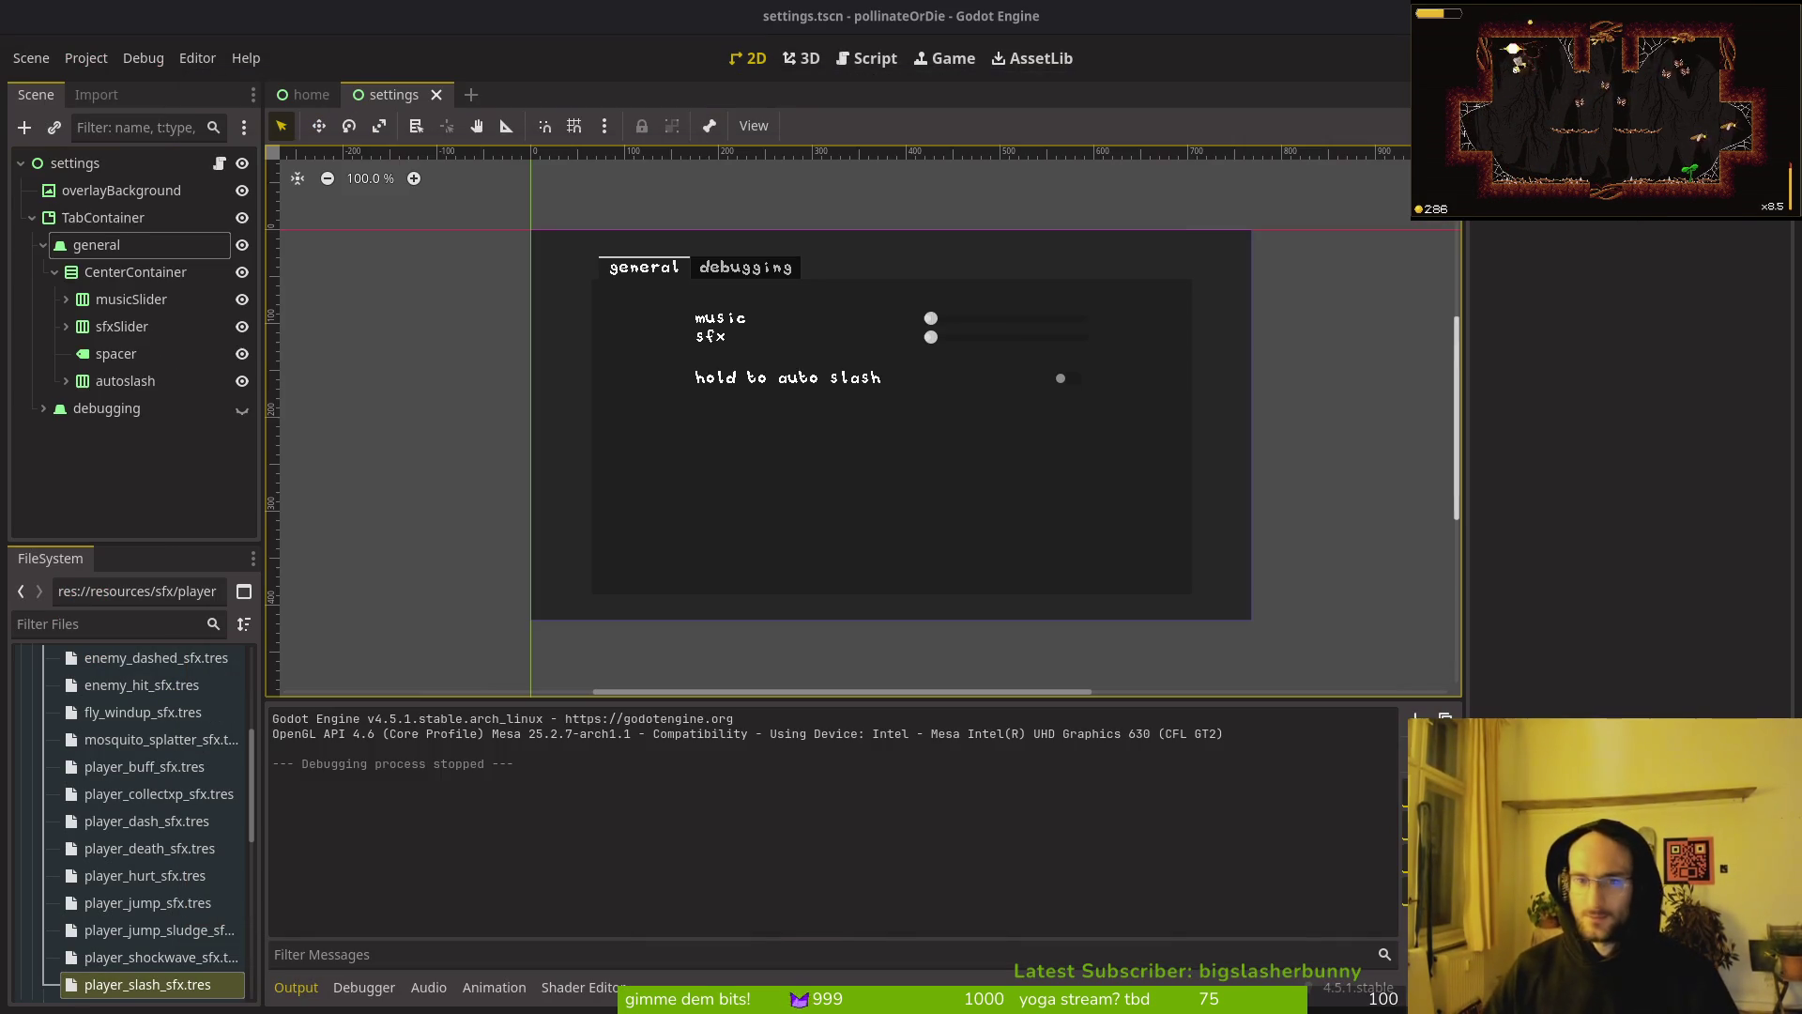
left_click(54, 274)
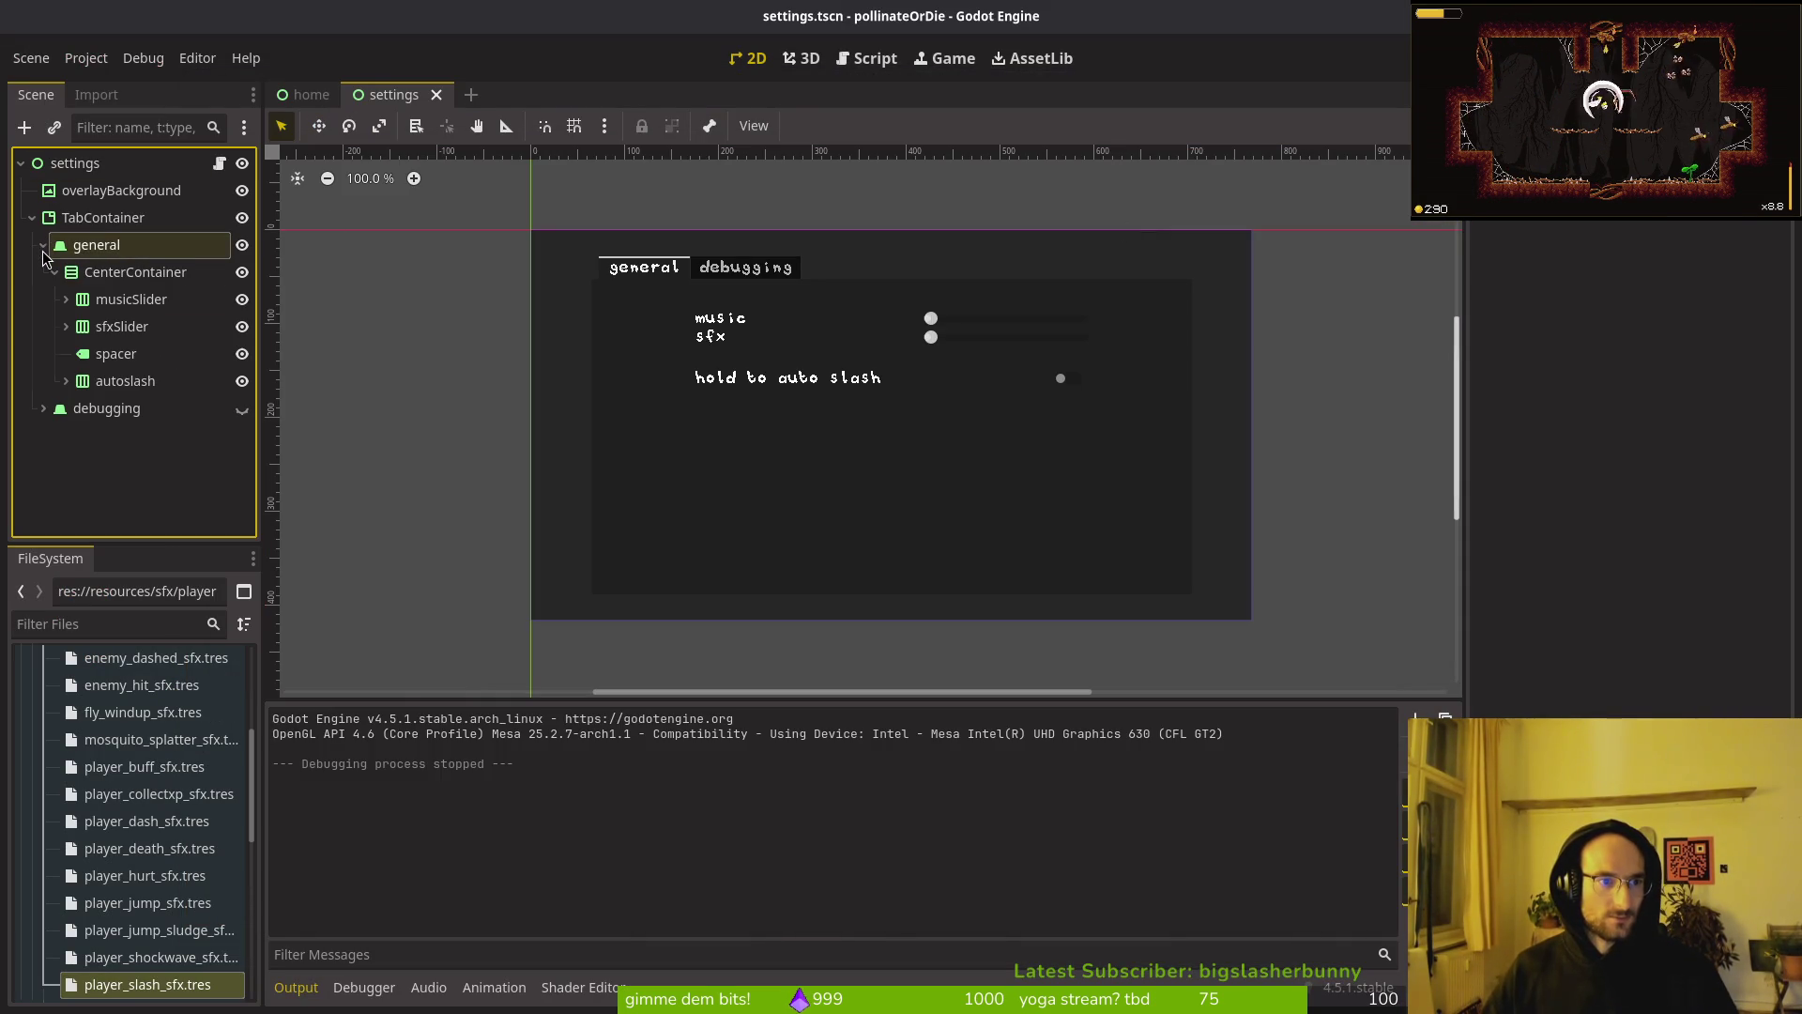
left_click(43, 246)
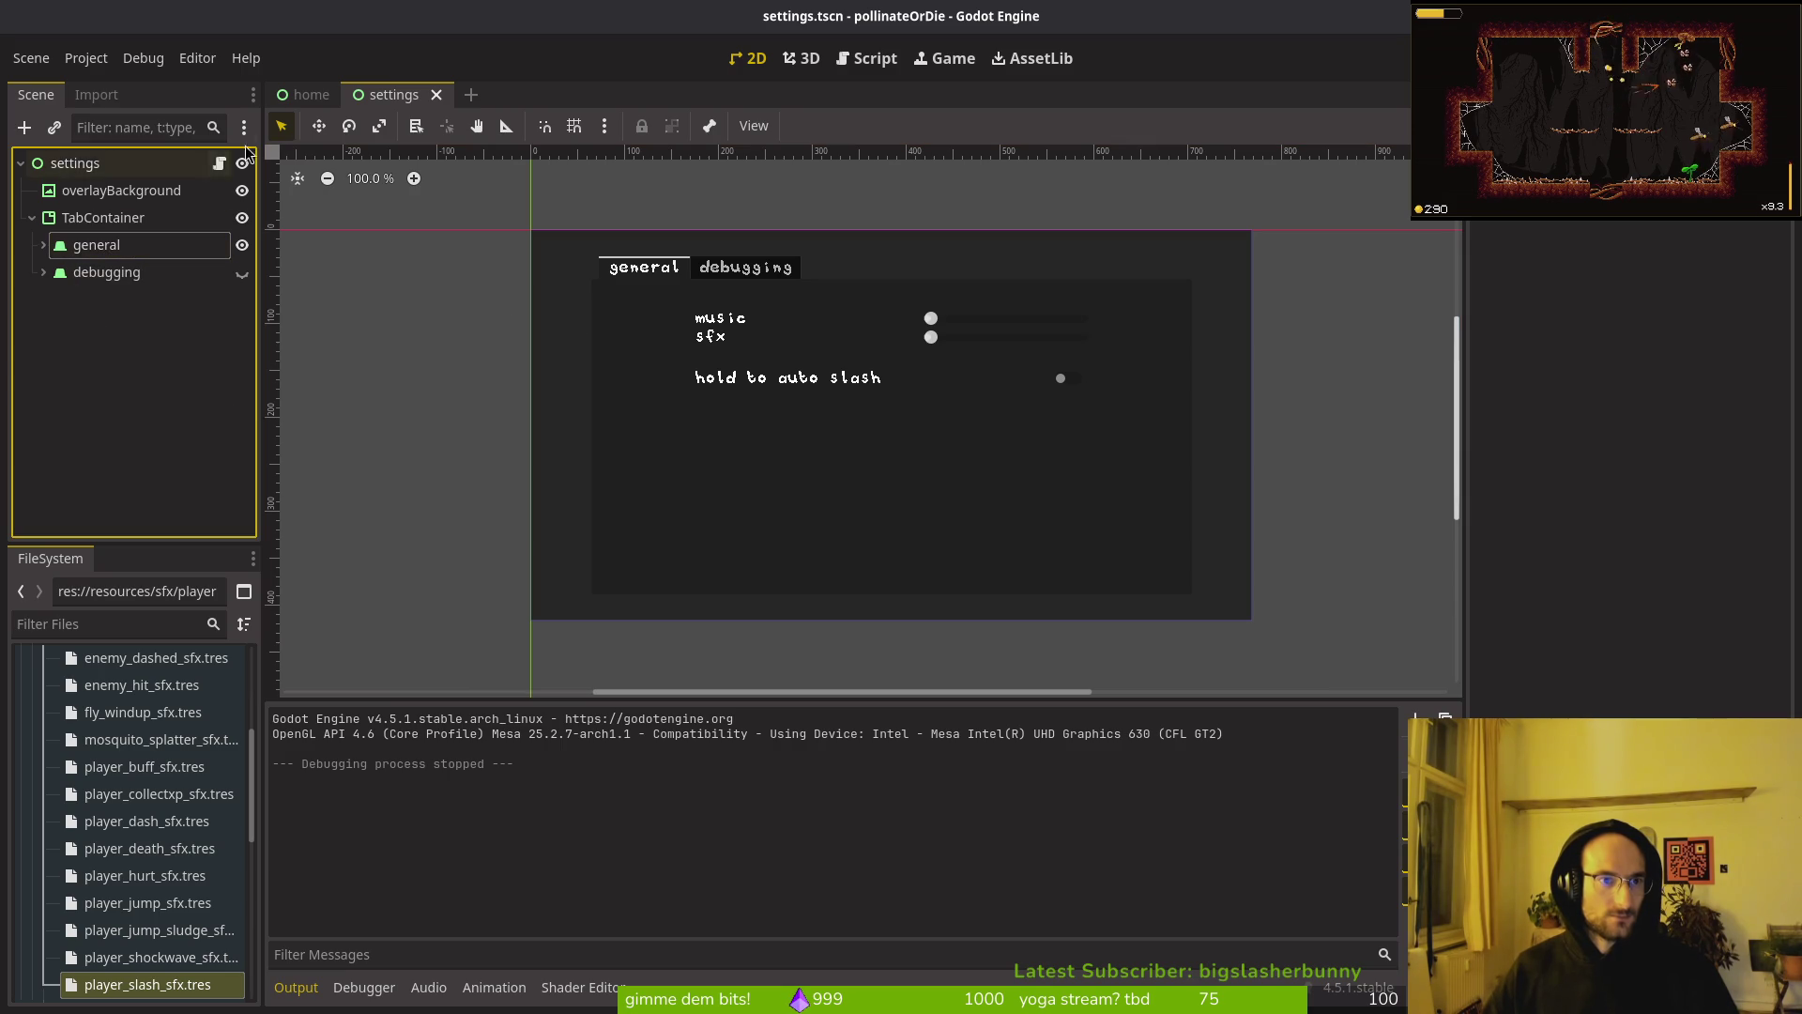
left_click(309, 94)
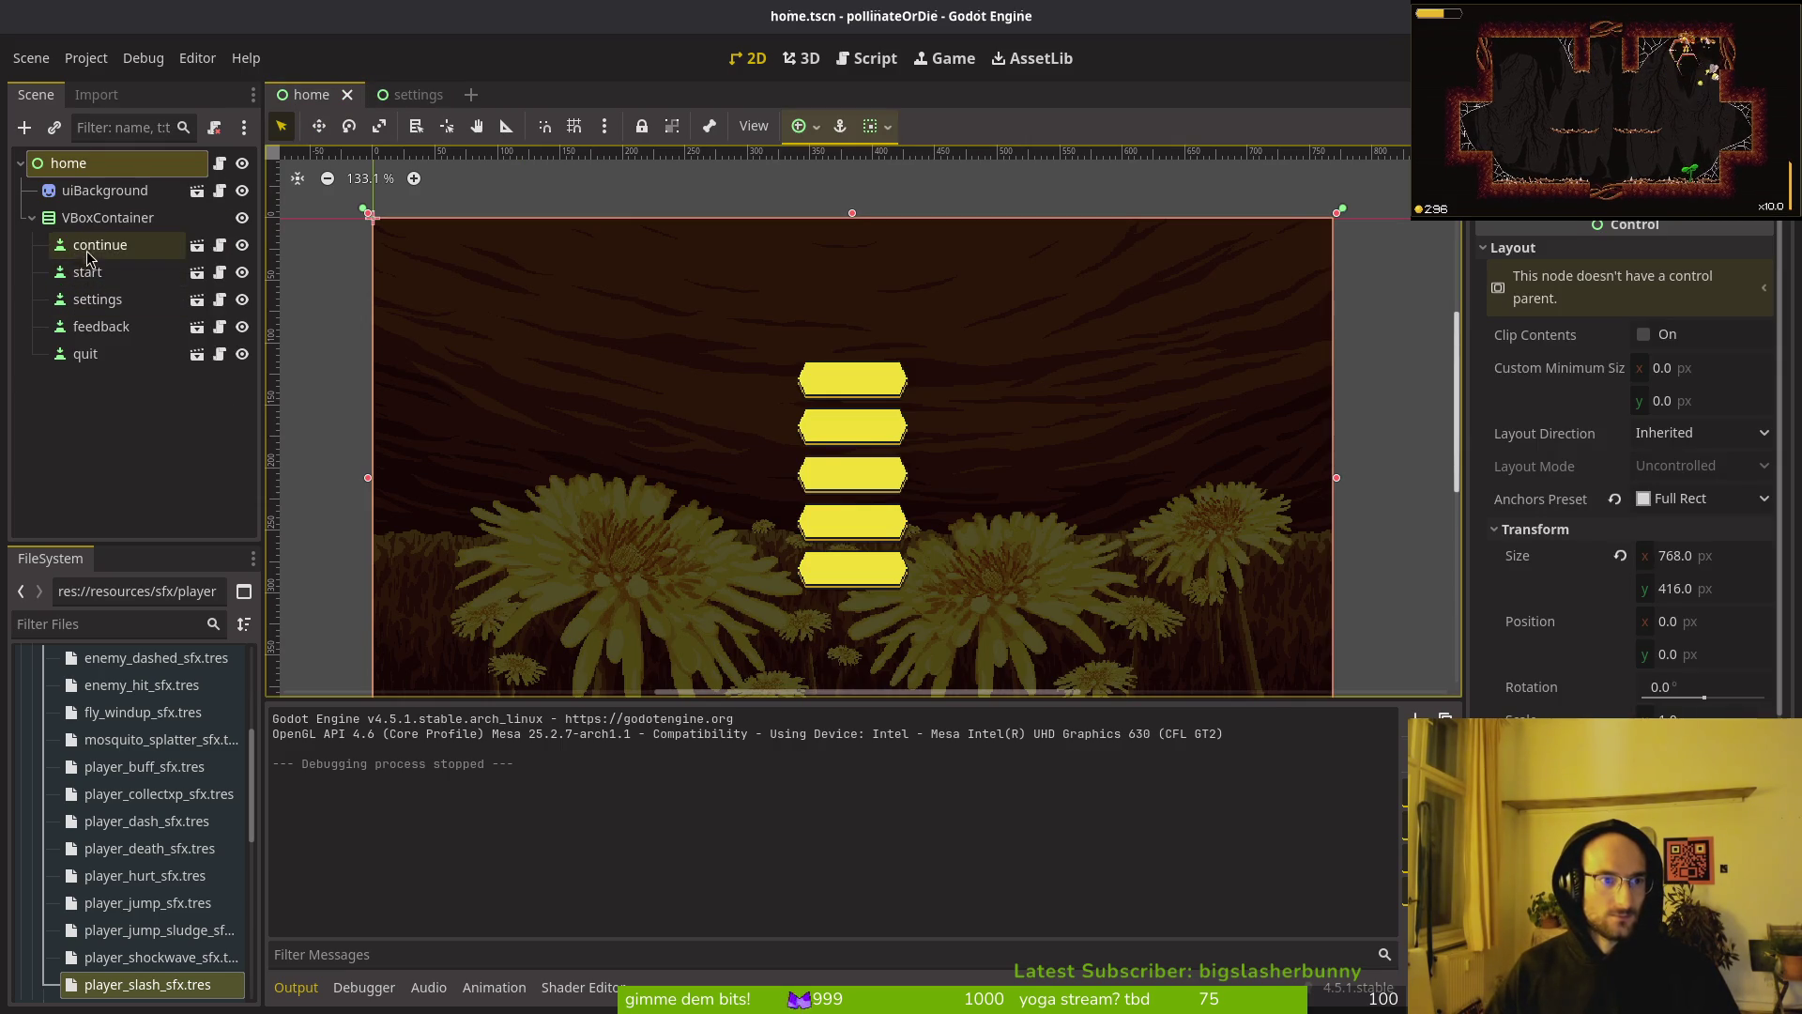
Step: Select the start button node and scroll the Inspector to check its Focus settings
left_click(92, 273)
scroll(1638, 545, "down", 10)
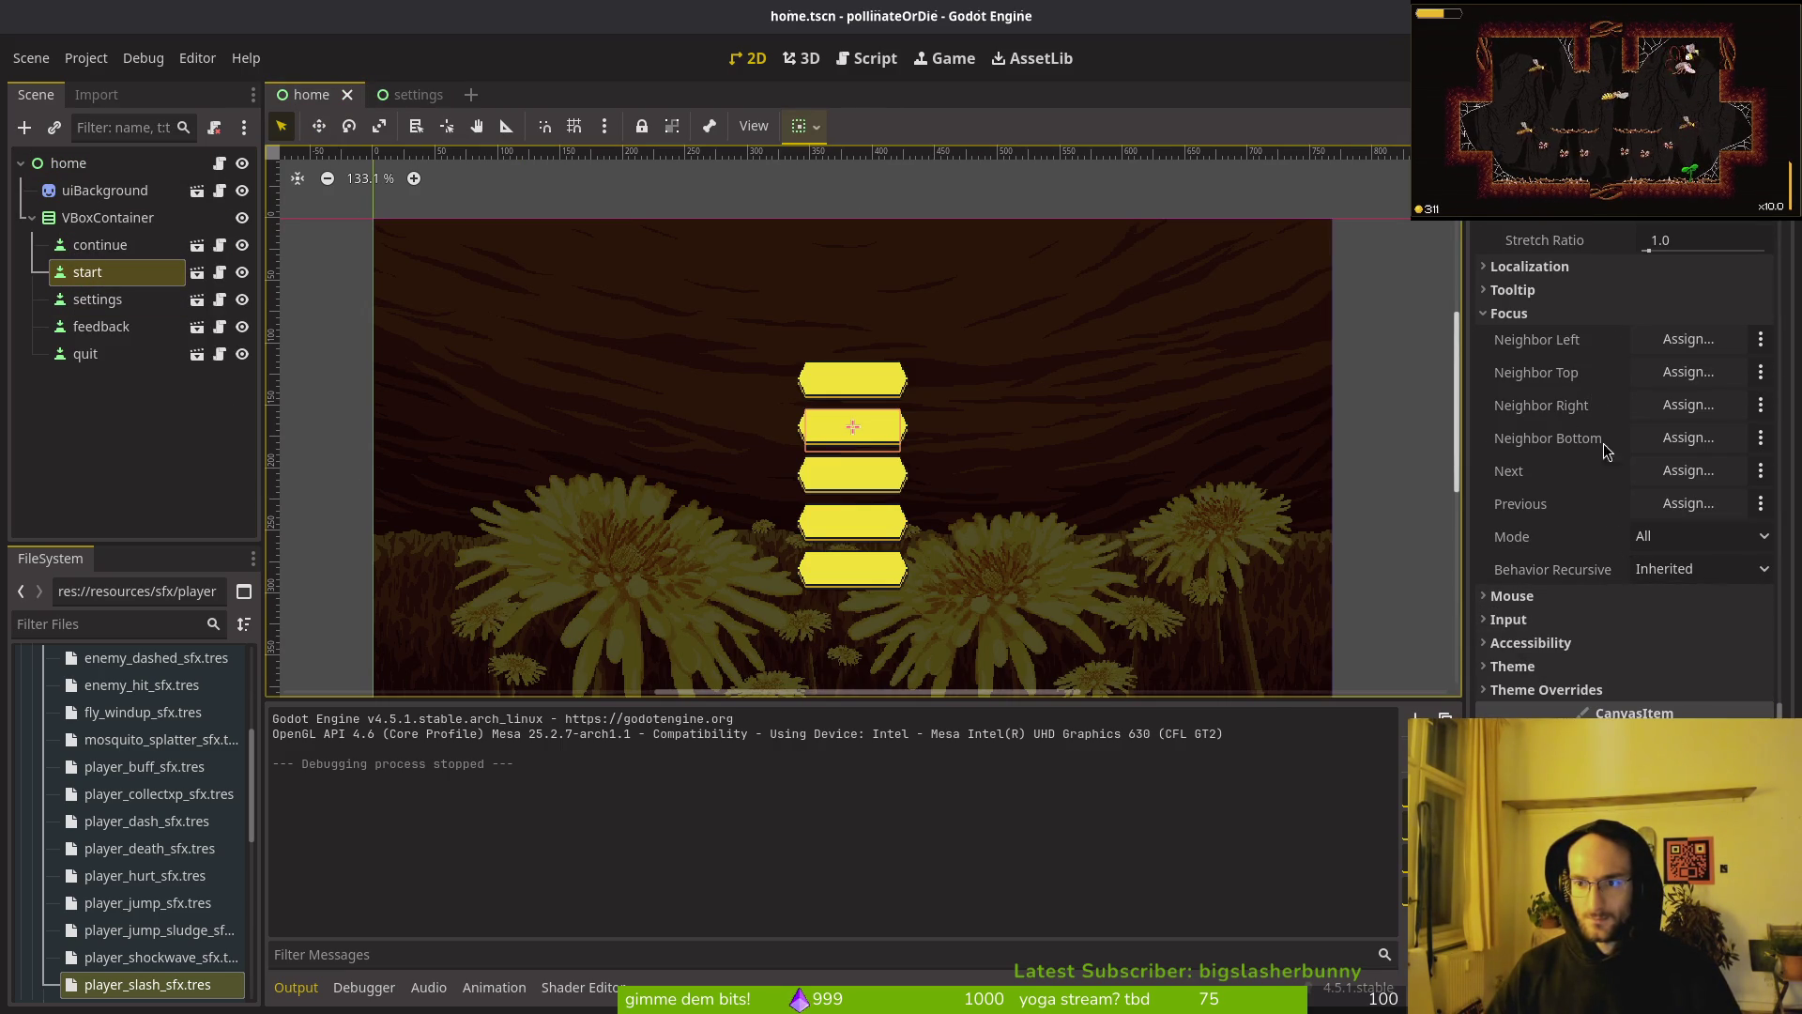
scroll(1633, 460, "up", 5)
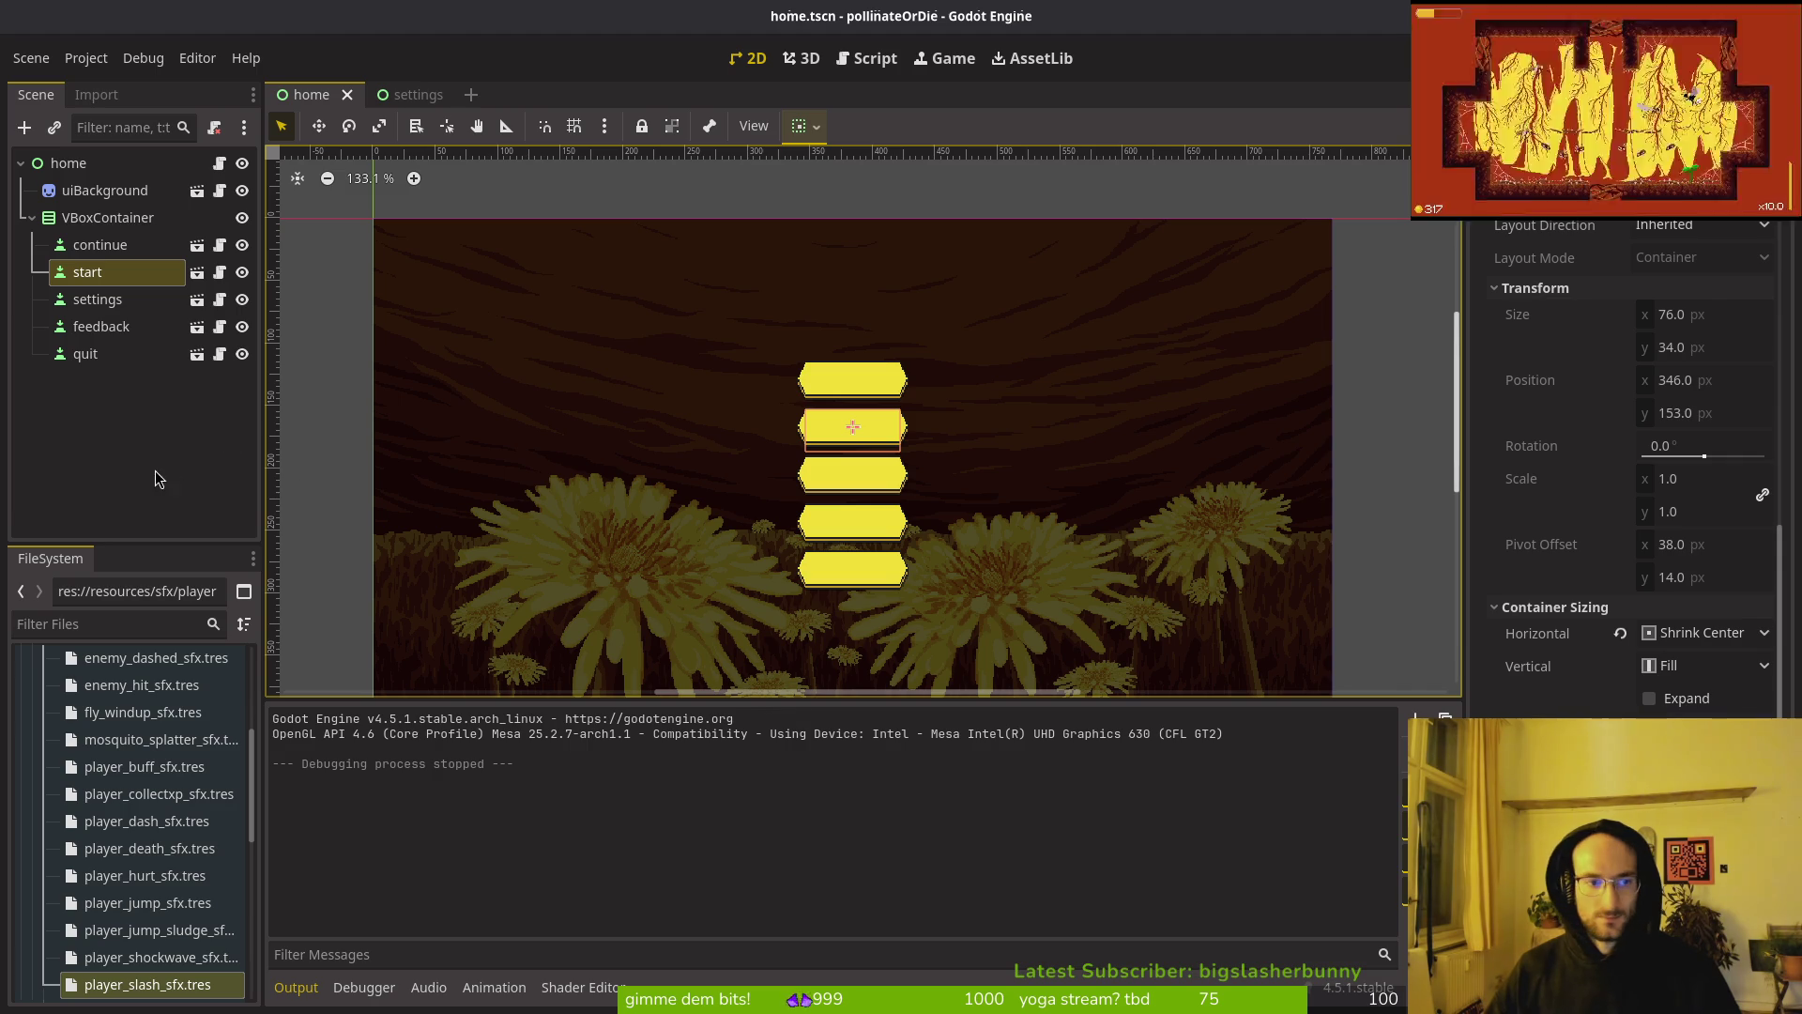
key("alt+Tab")
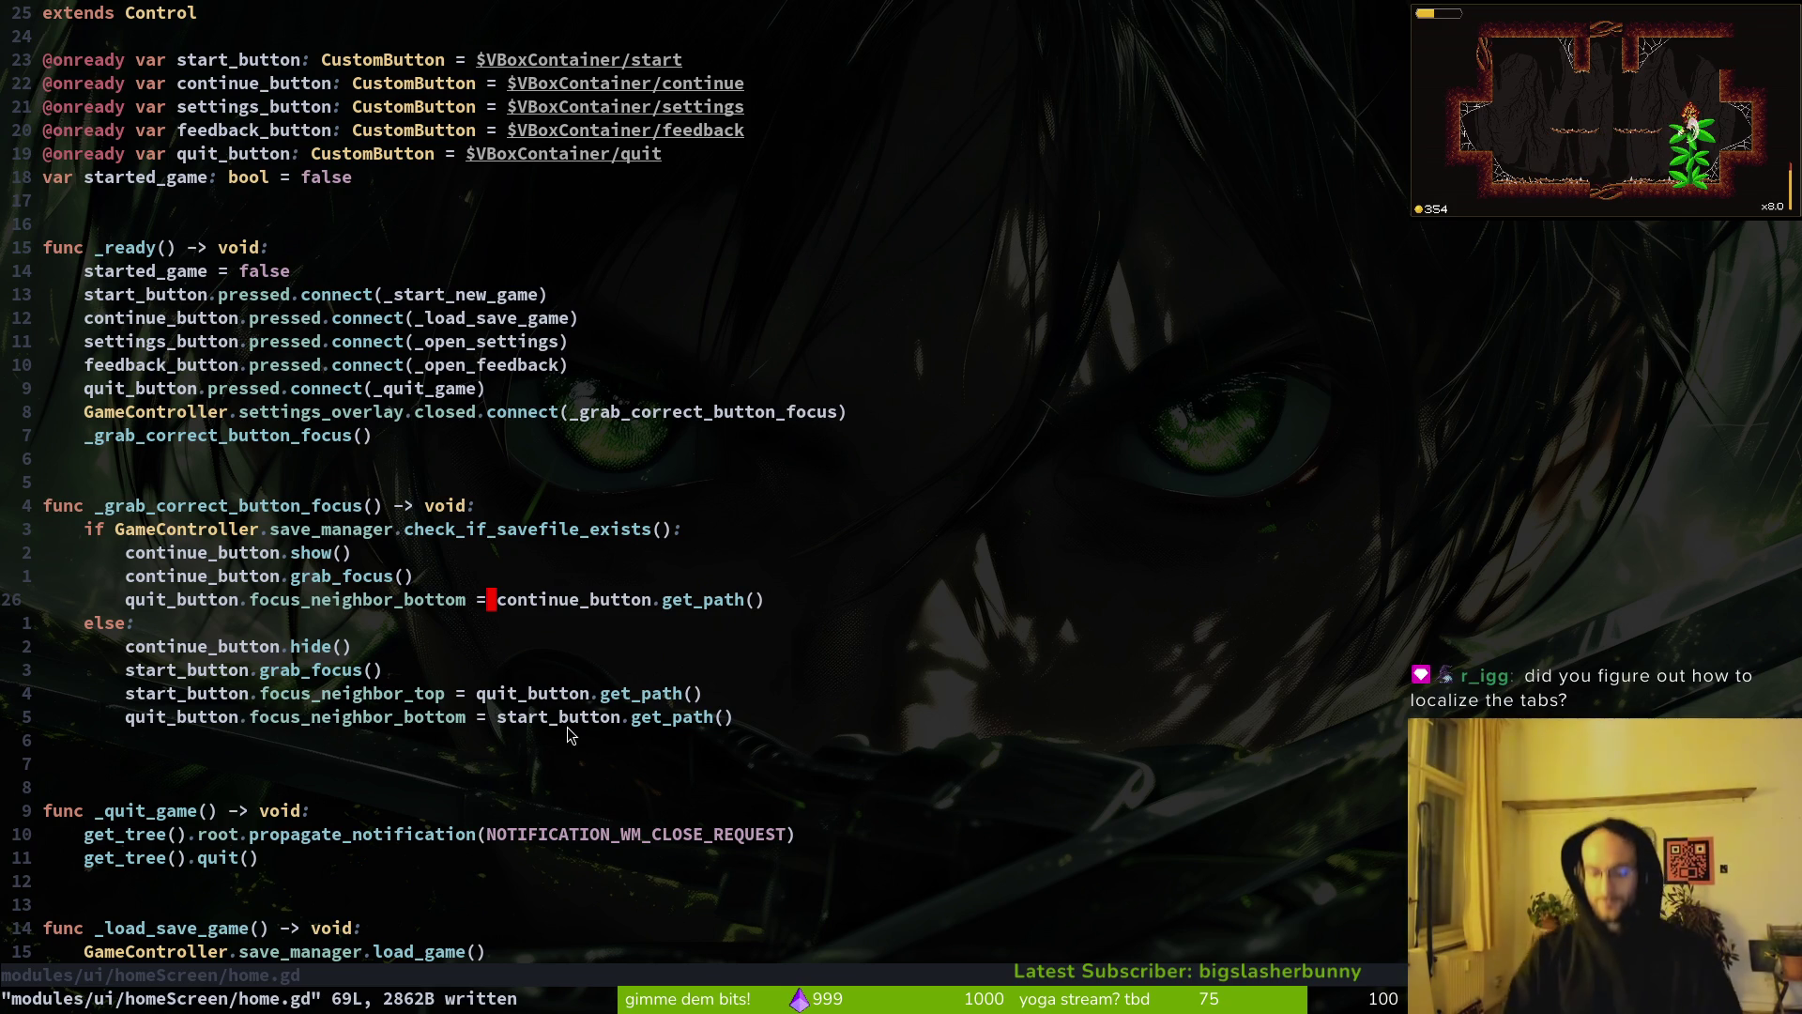
Step: In home.gd's save branch, set start_button.focus_neighbor_top to continue_button.get_path() and save
key("alt+Tab")
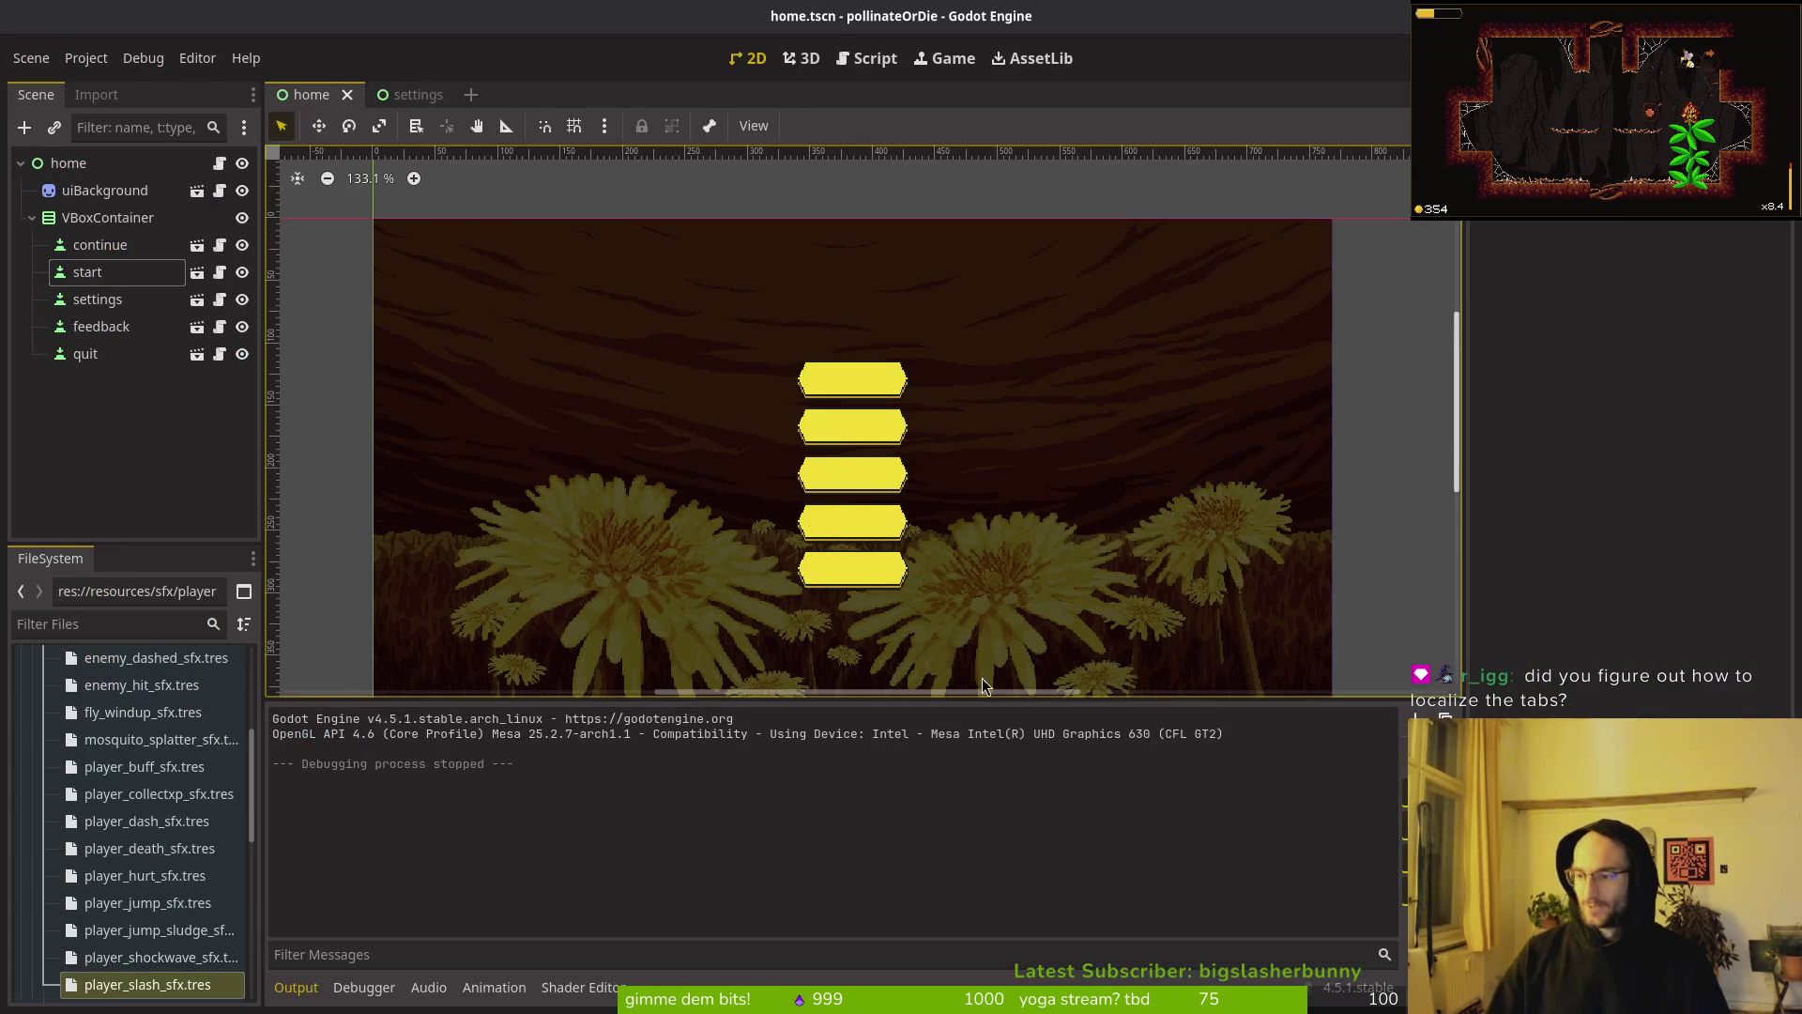
key("alt+Tab")
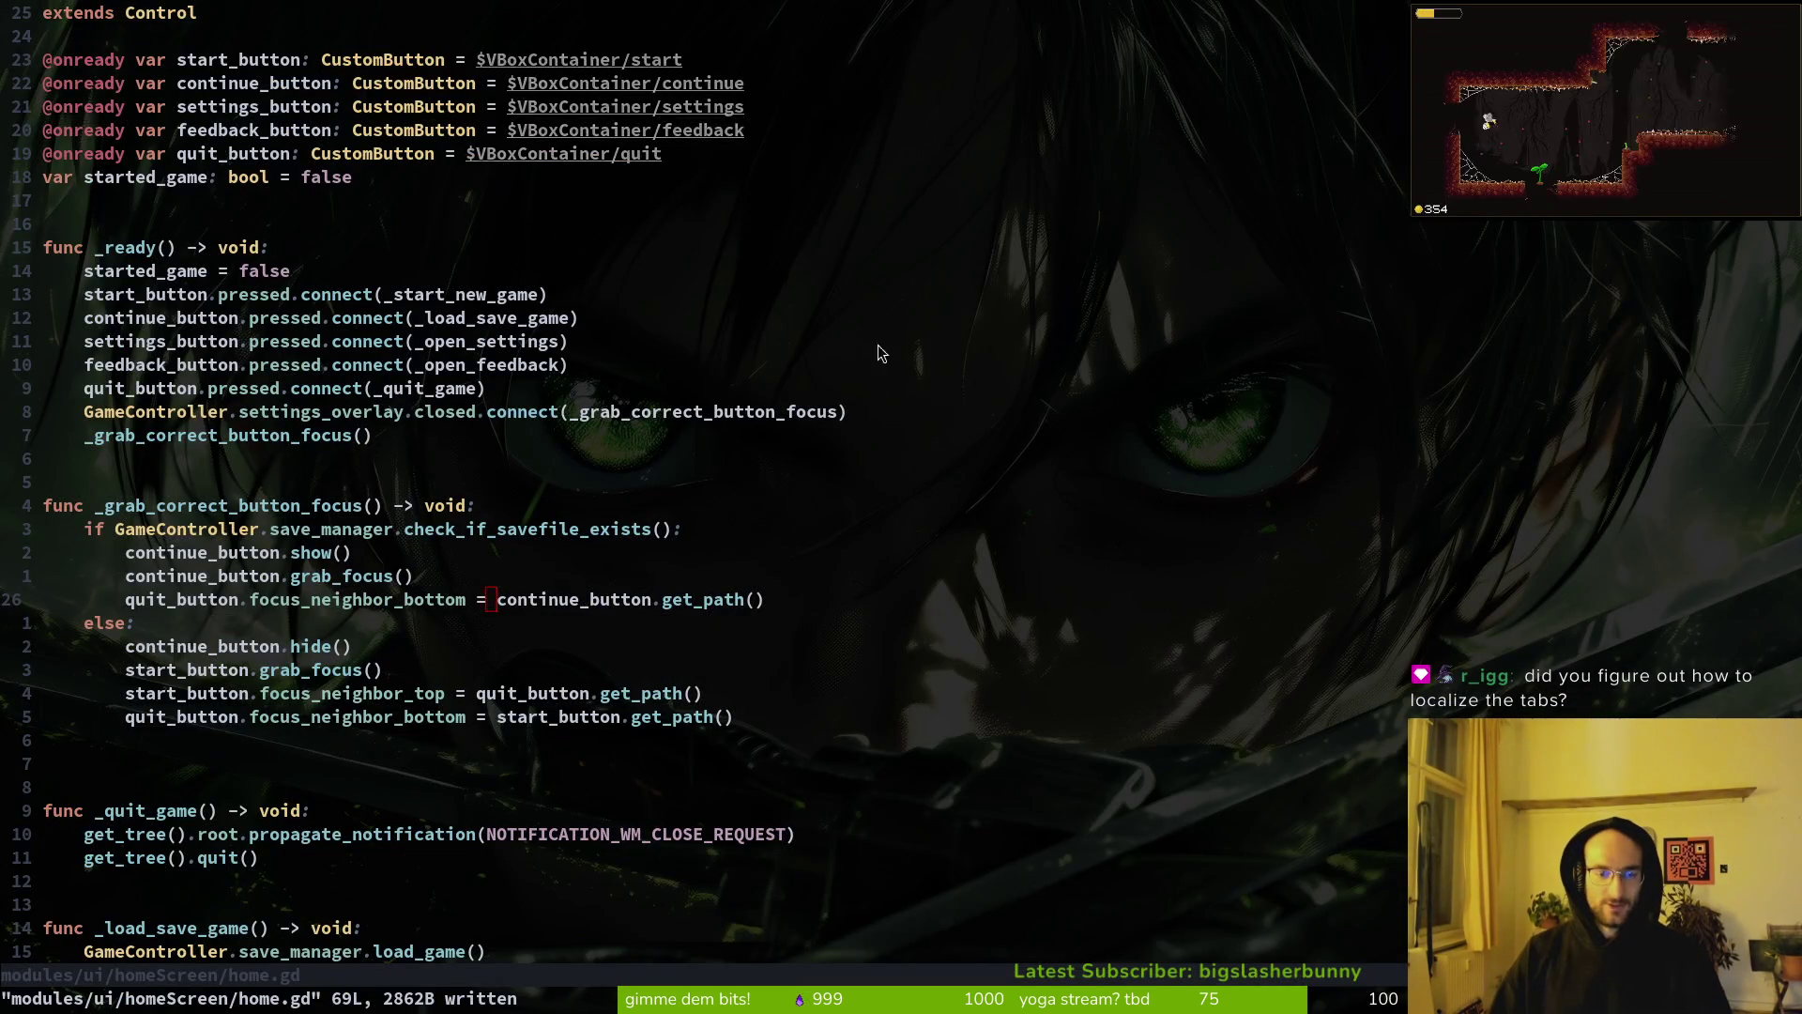
key("alt+Tab")
key("alt+Tab")
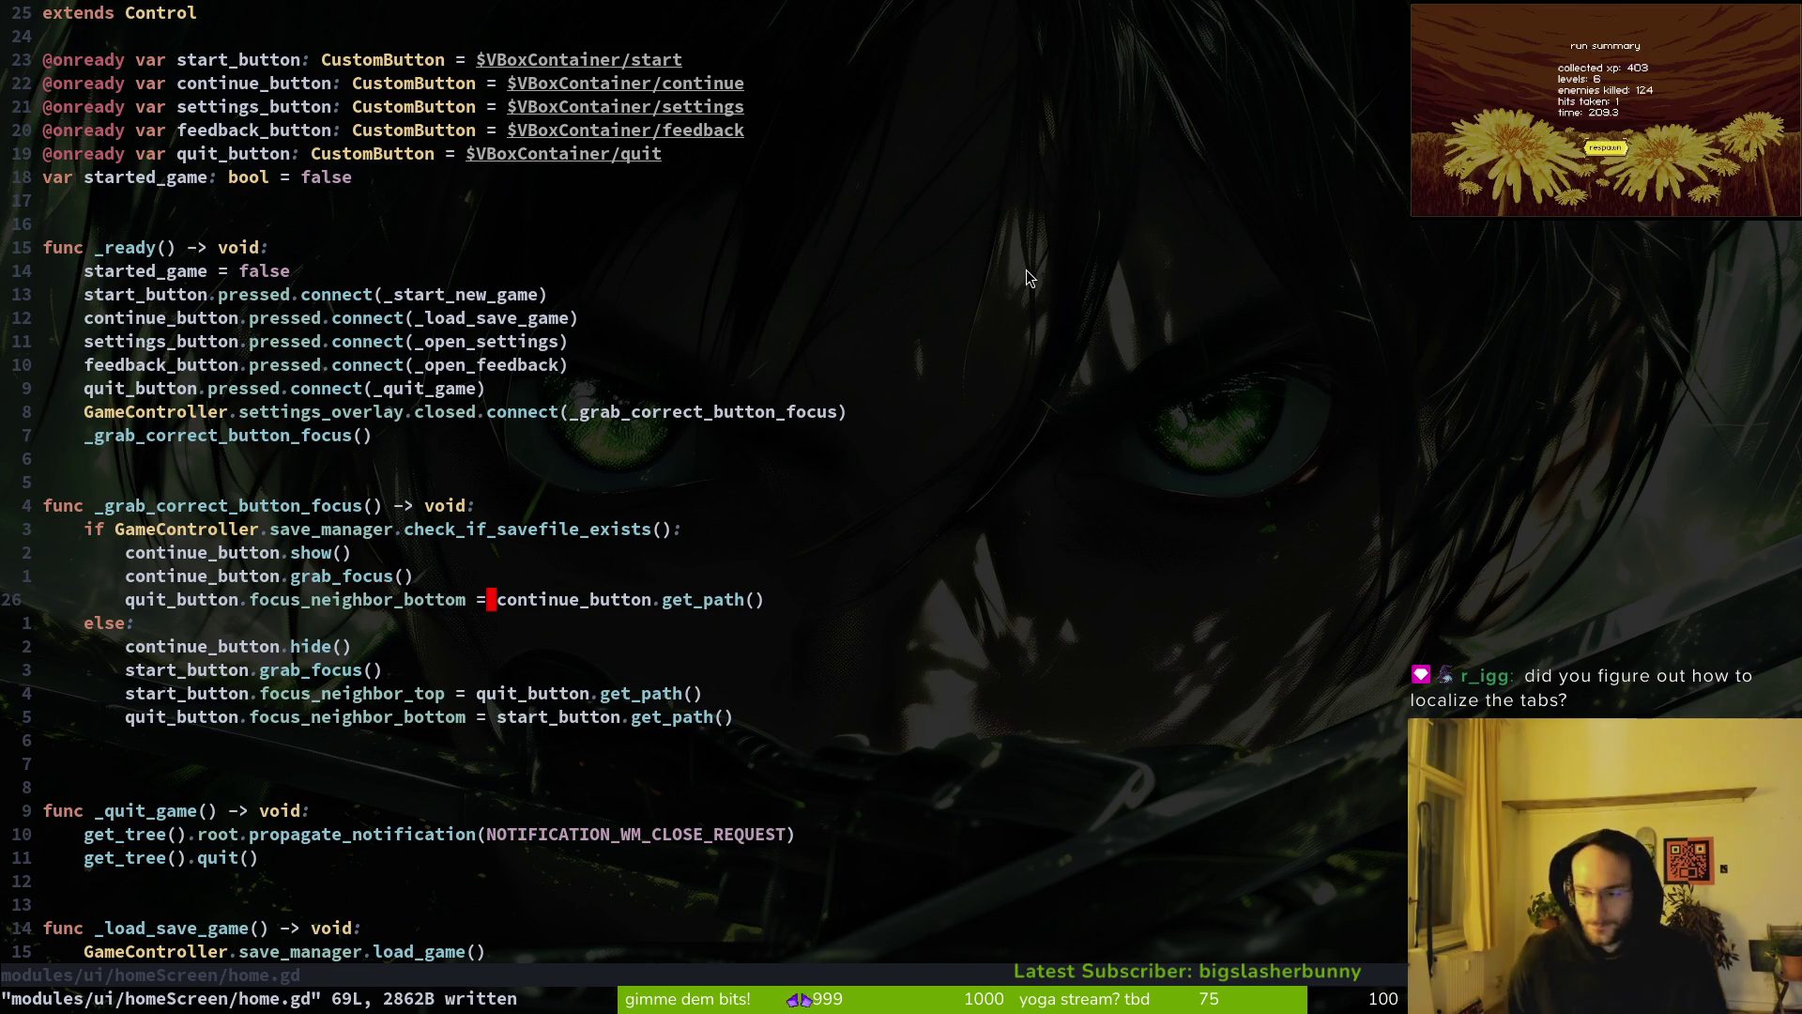
left_click(362, 558)
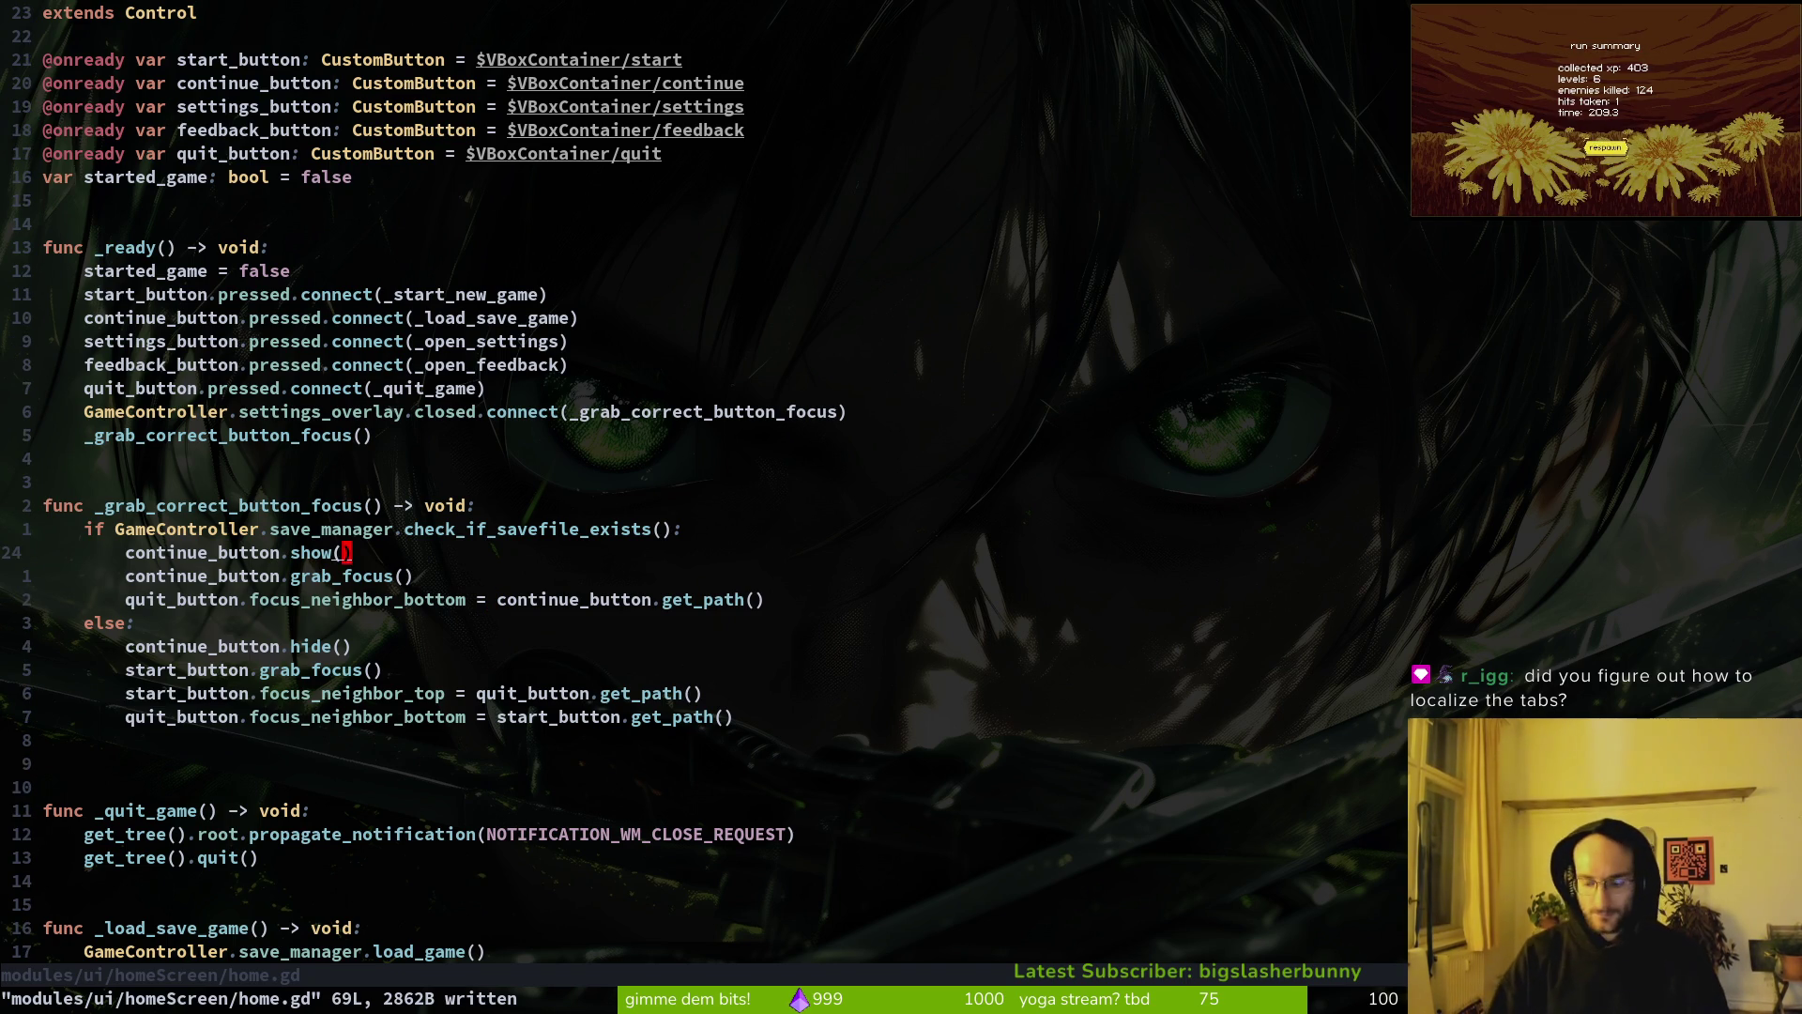
key("u")
Step: Run the game from Godot to test the focus change
key("alt+Tab")
key("alt+Tab")
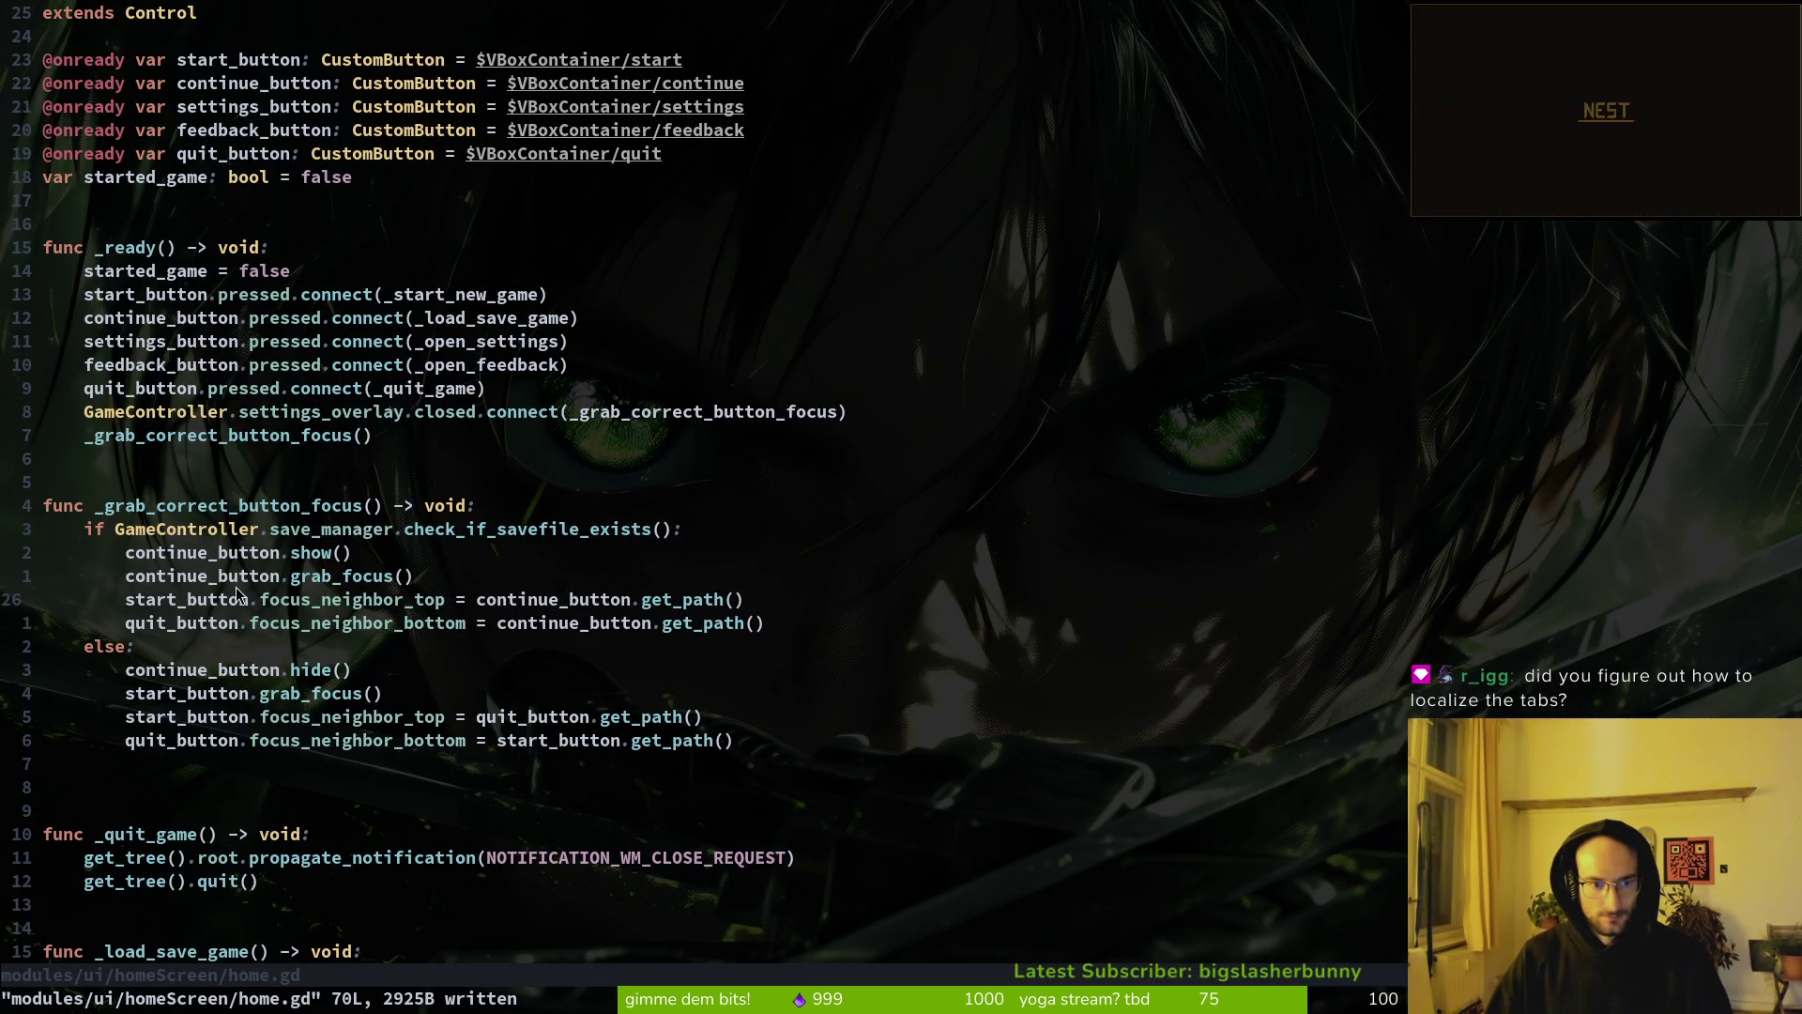
key("alt+Tab")
key("F5")
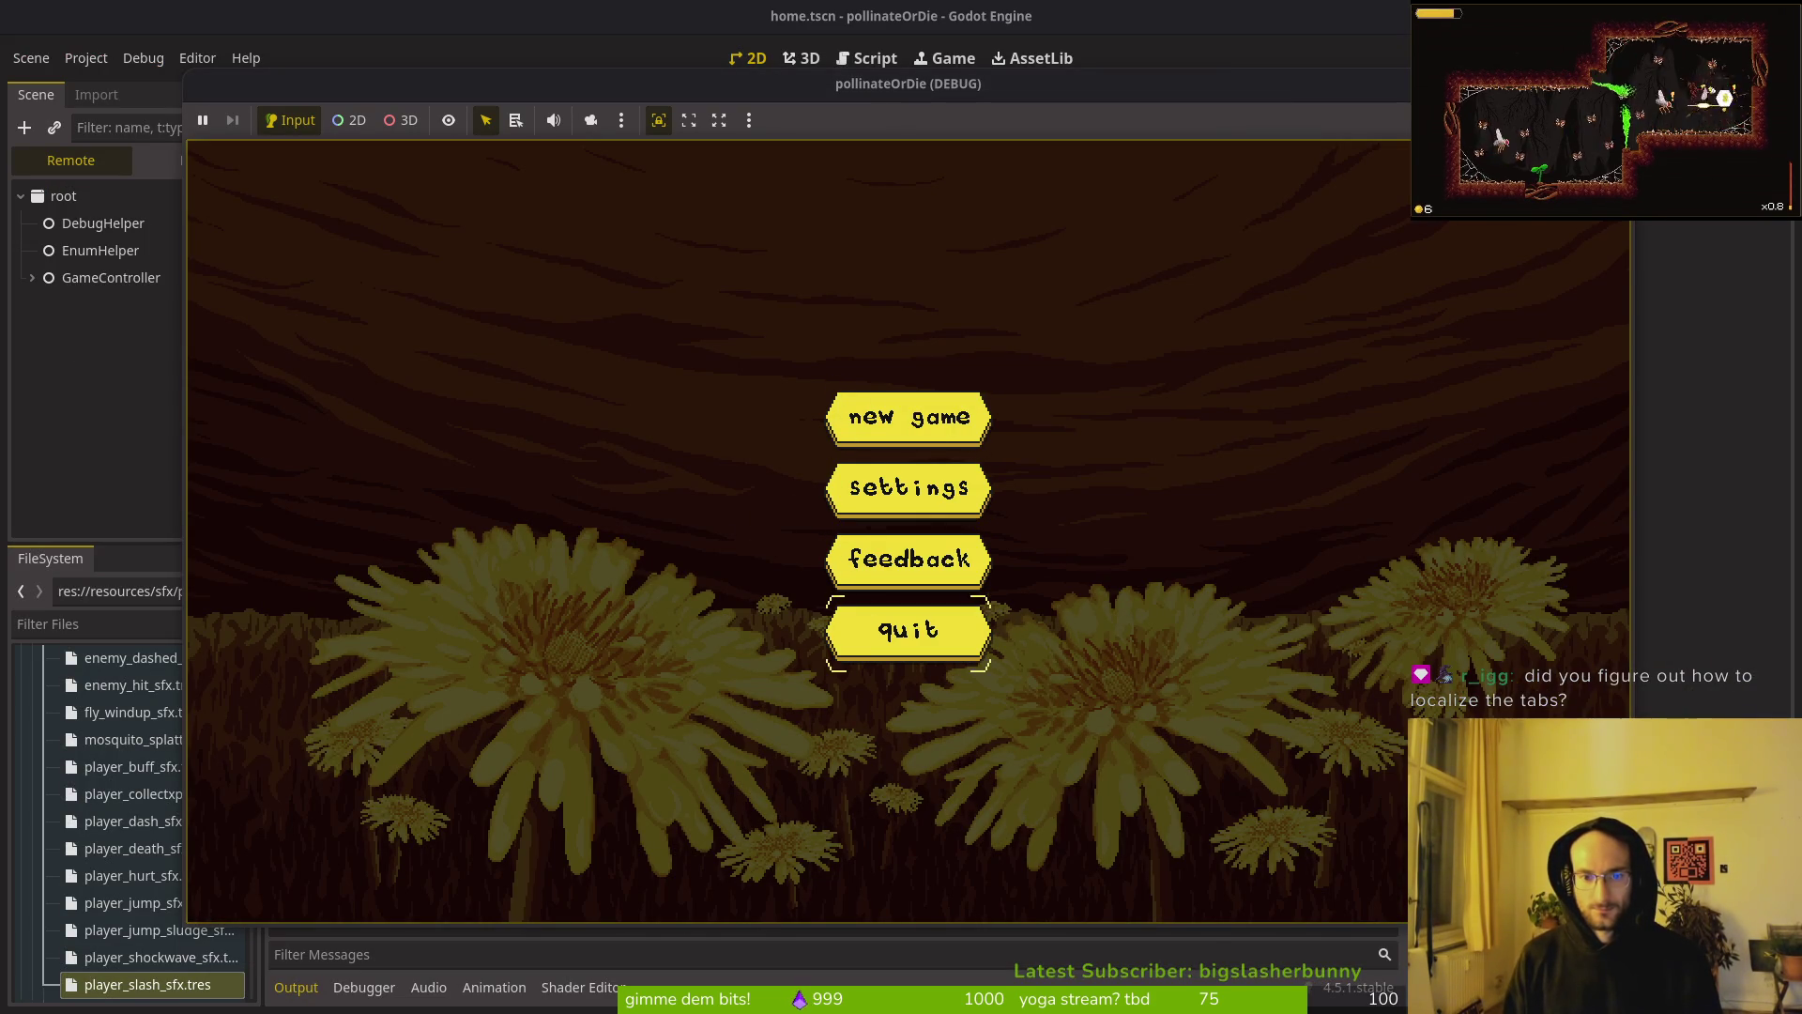
Step: Start a new game, pause it with Esc, and quit back to the title menu
key("Down")
key("Down")
key("Up")
key("Up")
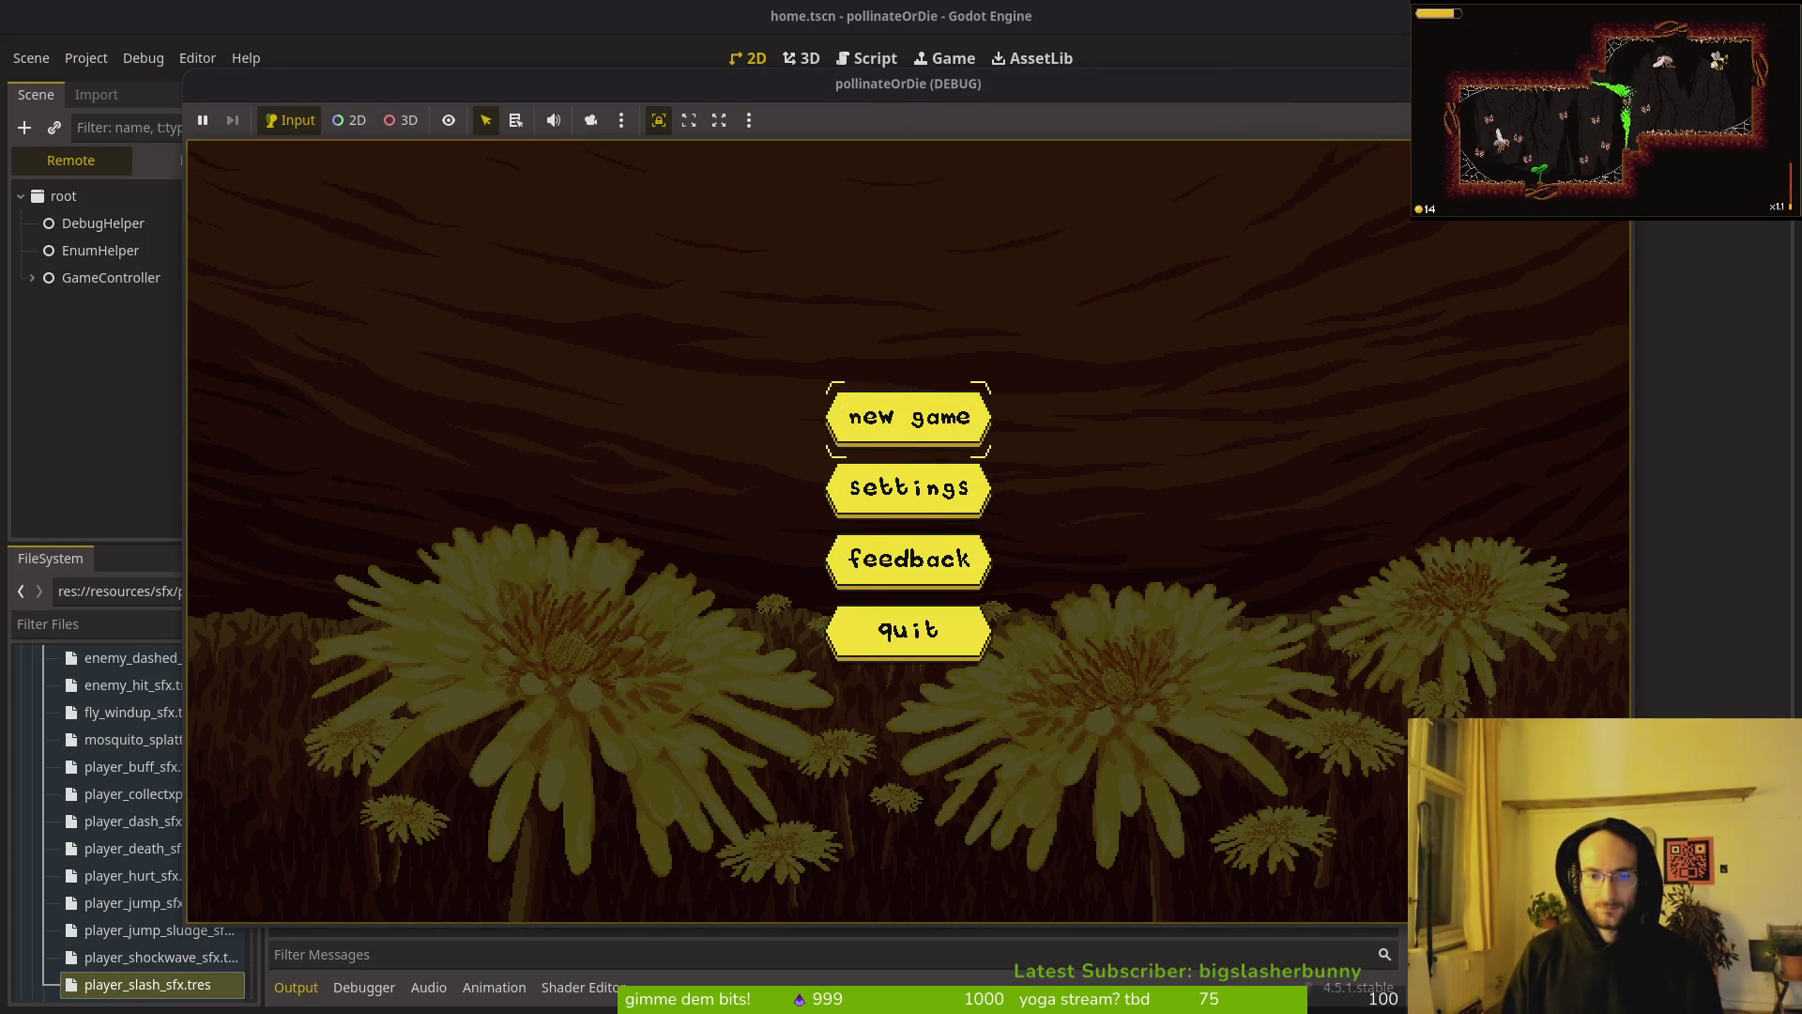
key("Return")
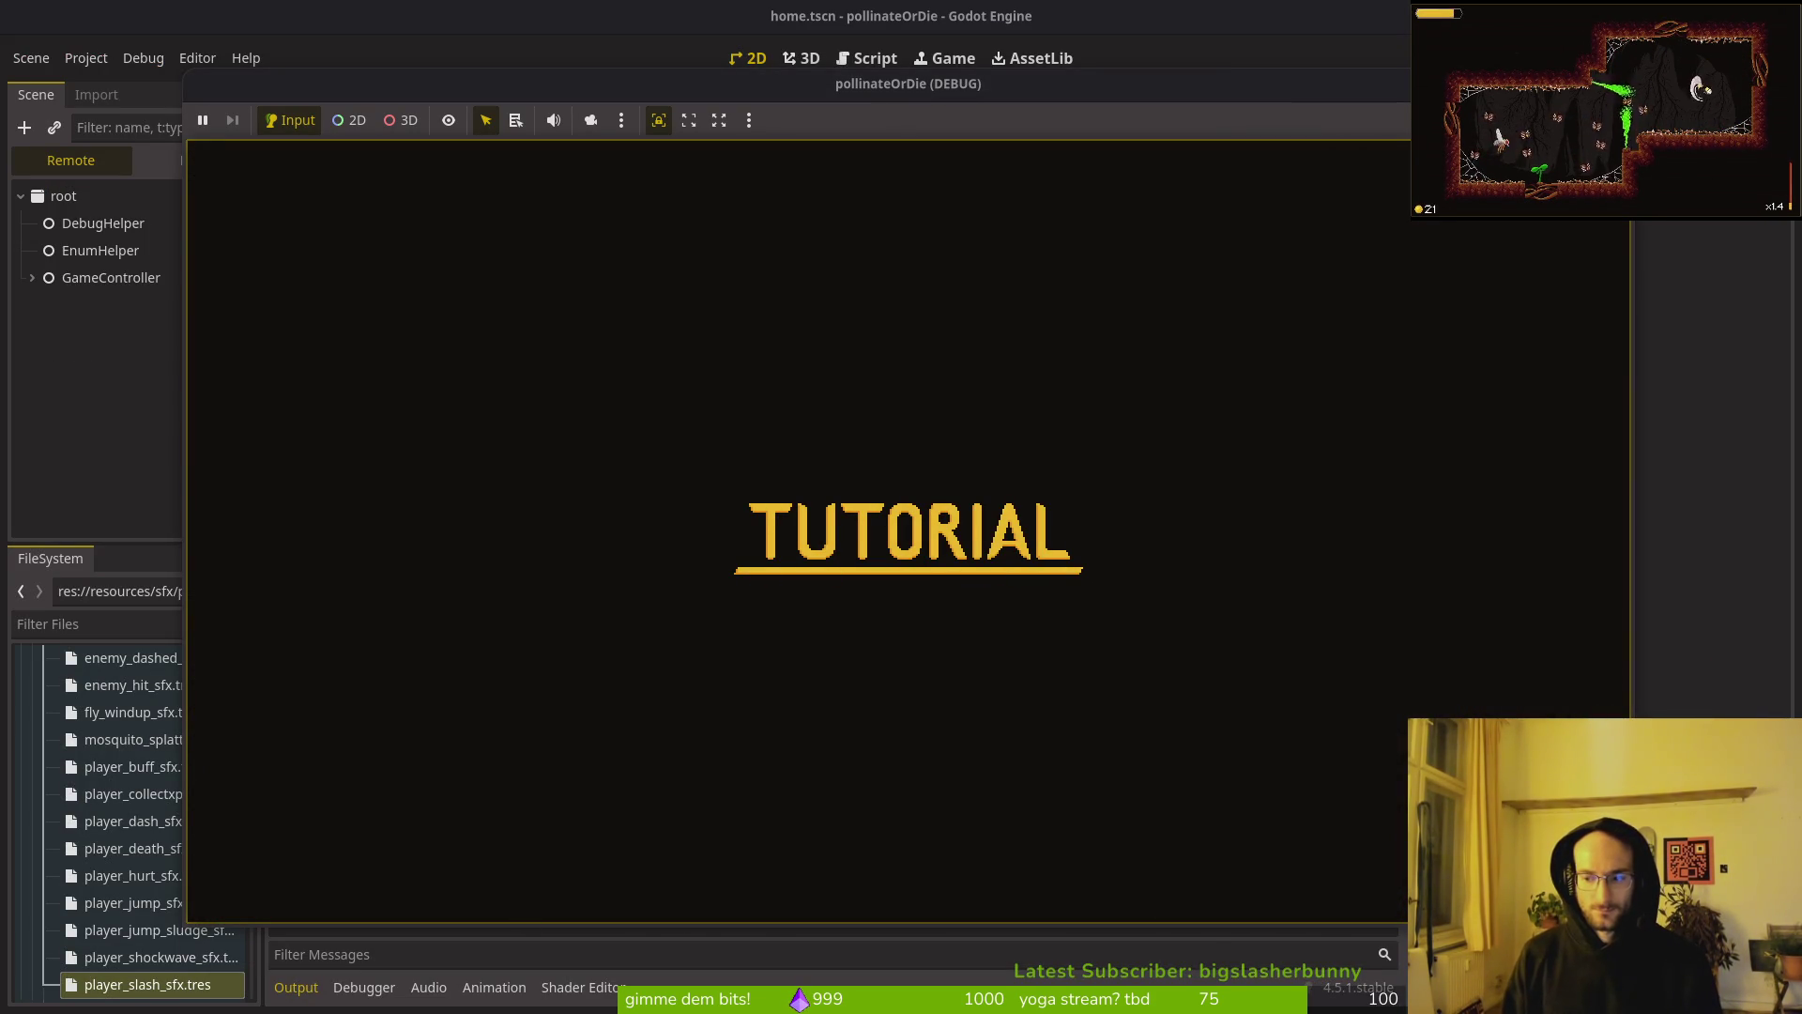
key("space")
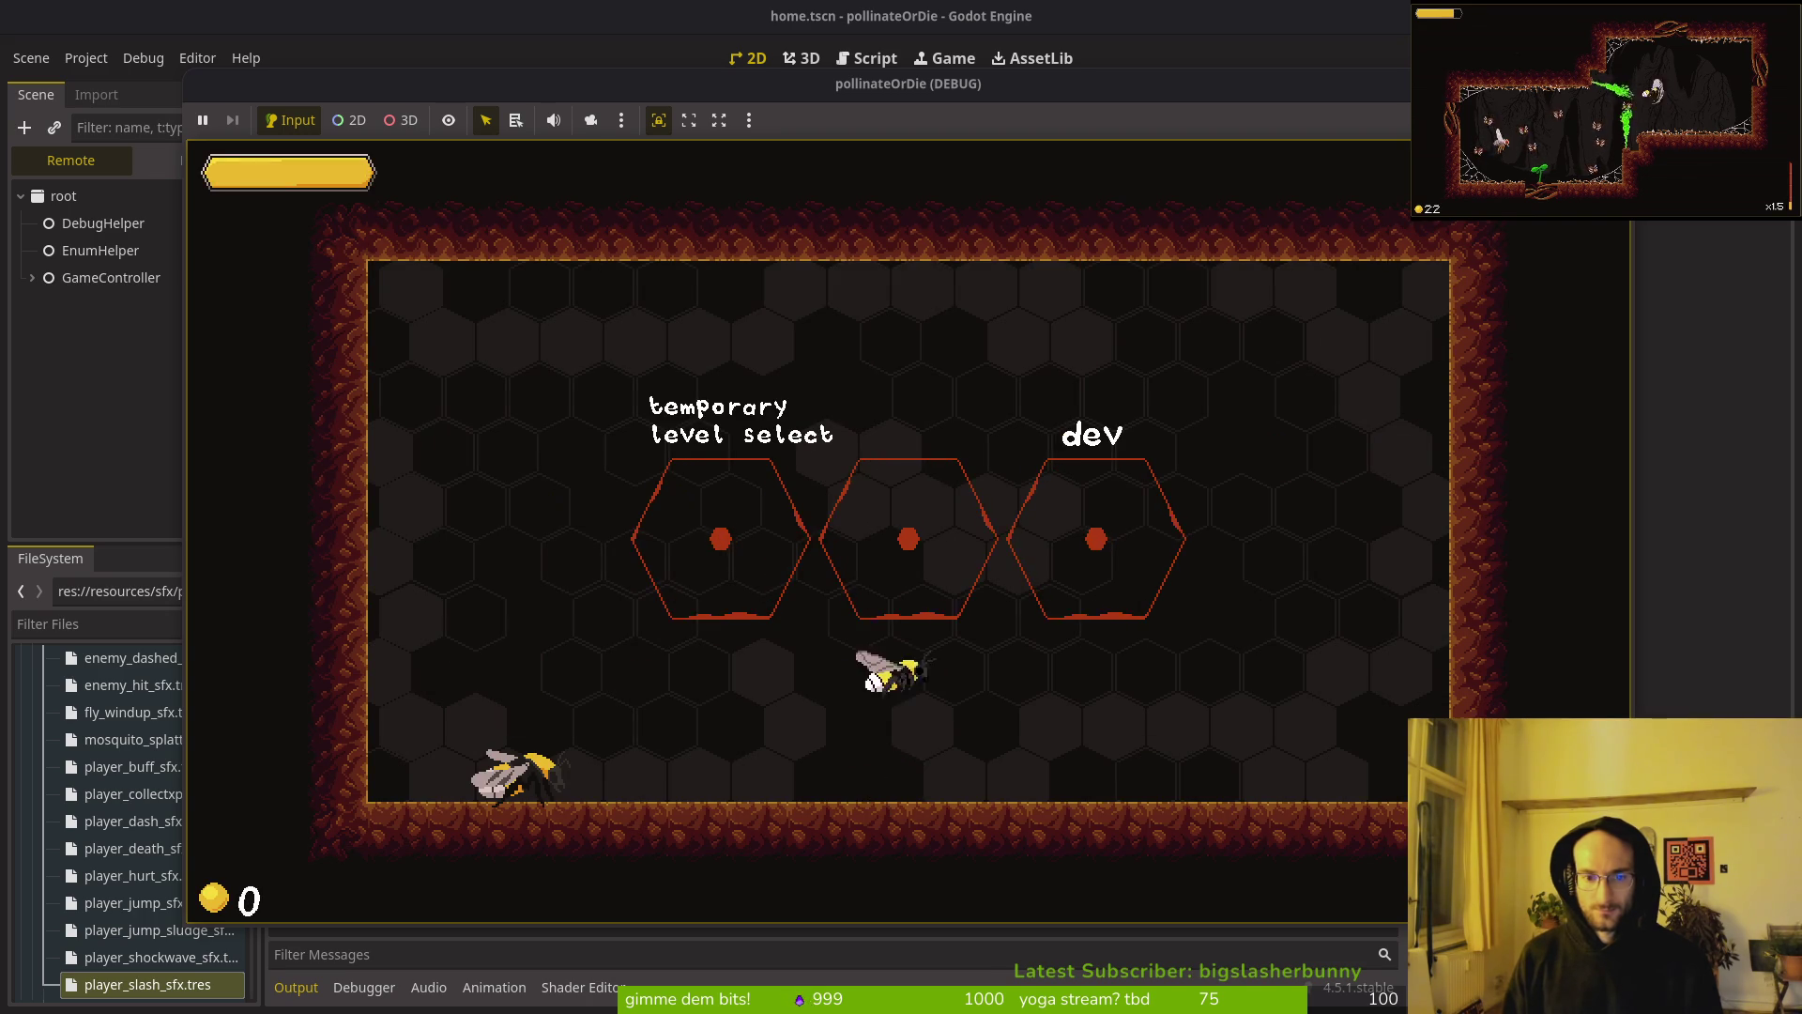
key("Escape")
key("Up")
key("Down")
key("Up")
key("Return")
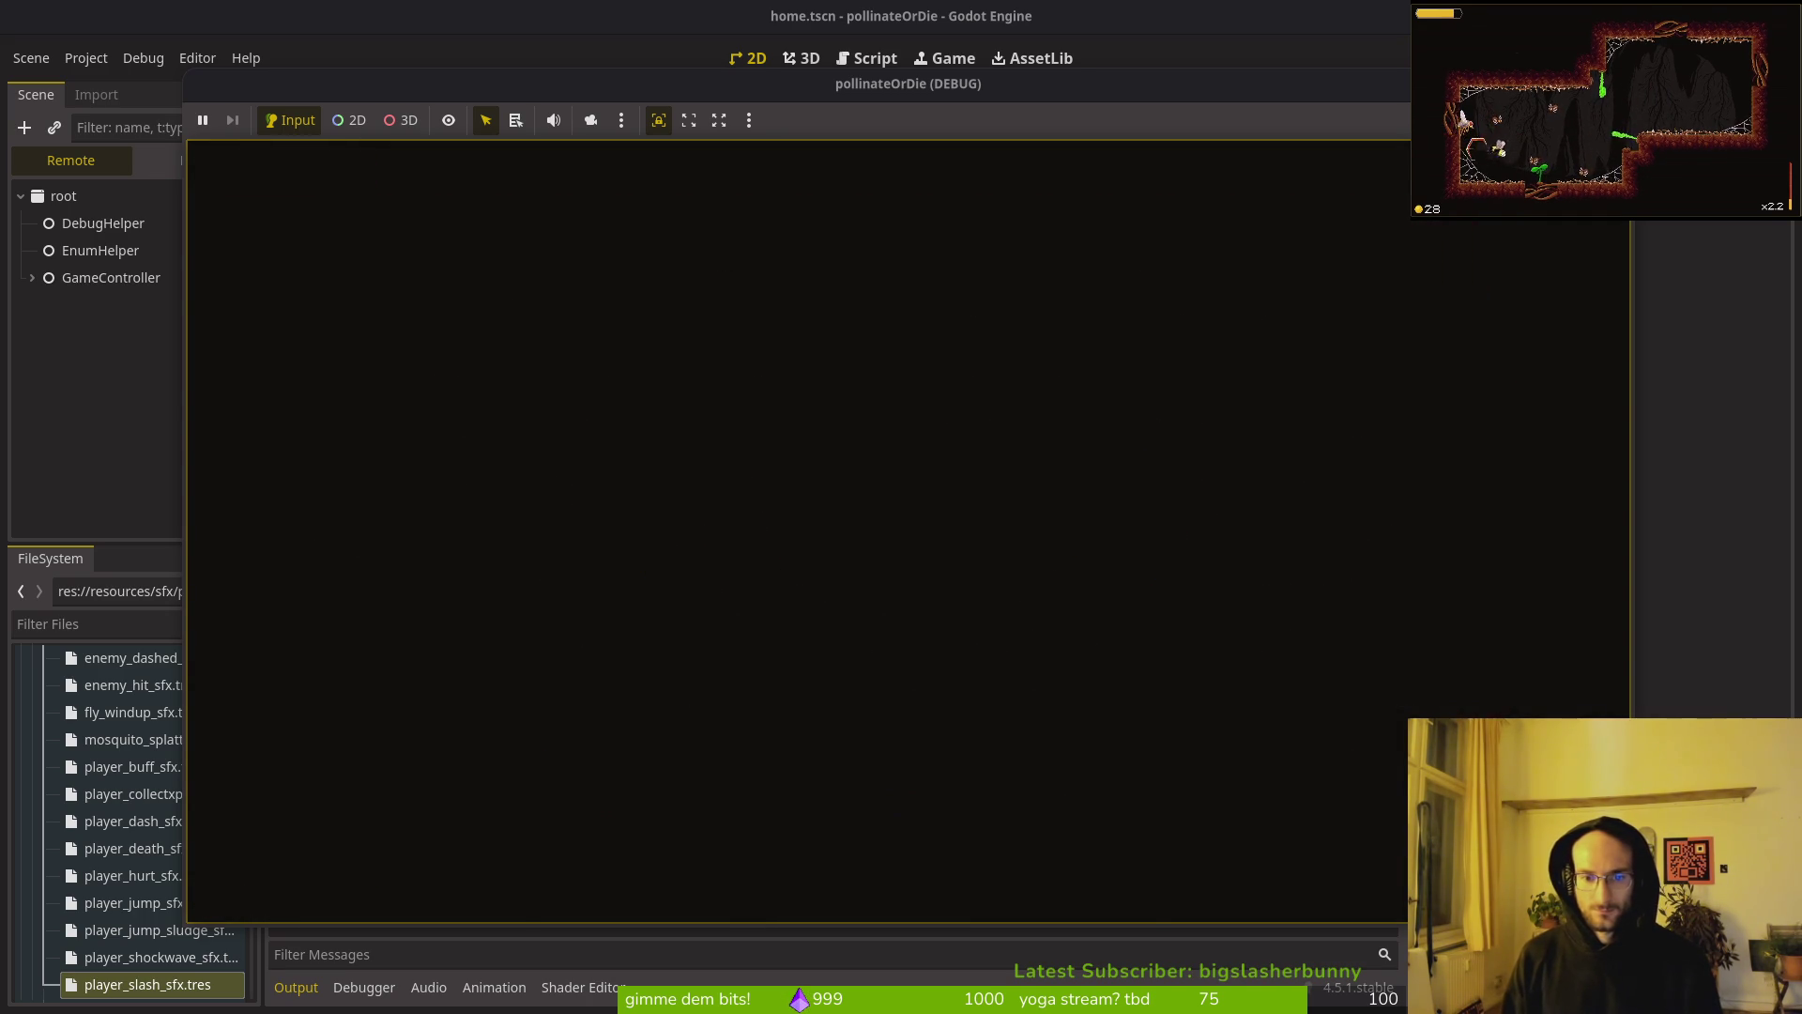
Step: Test title-menu focus wrapping from quit to continue, then stop the game
key("Down")
key("Down")
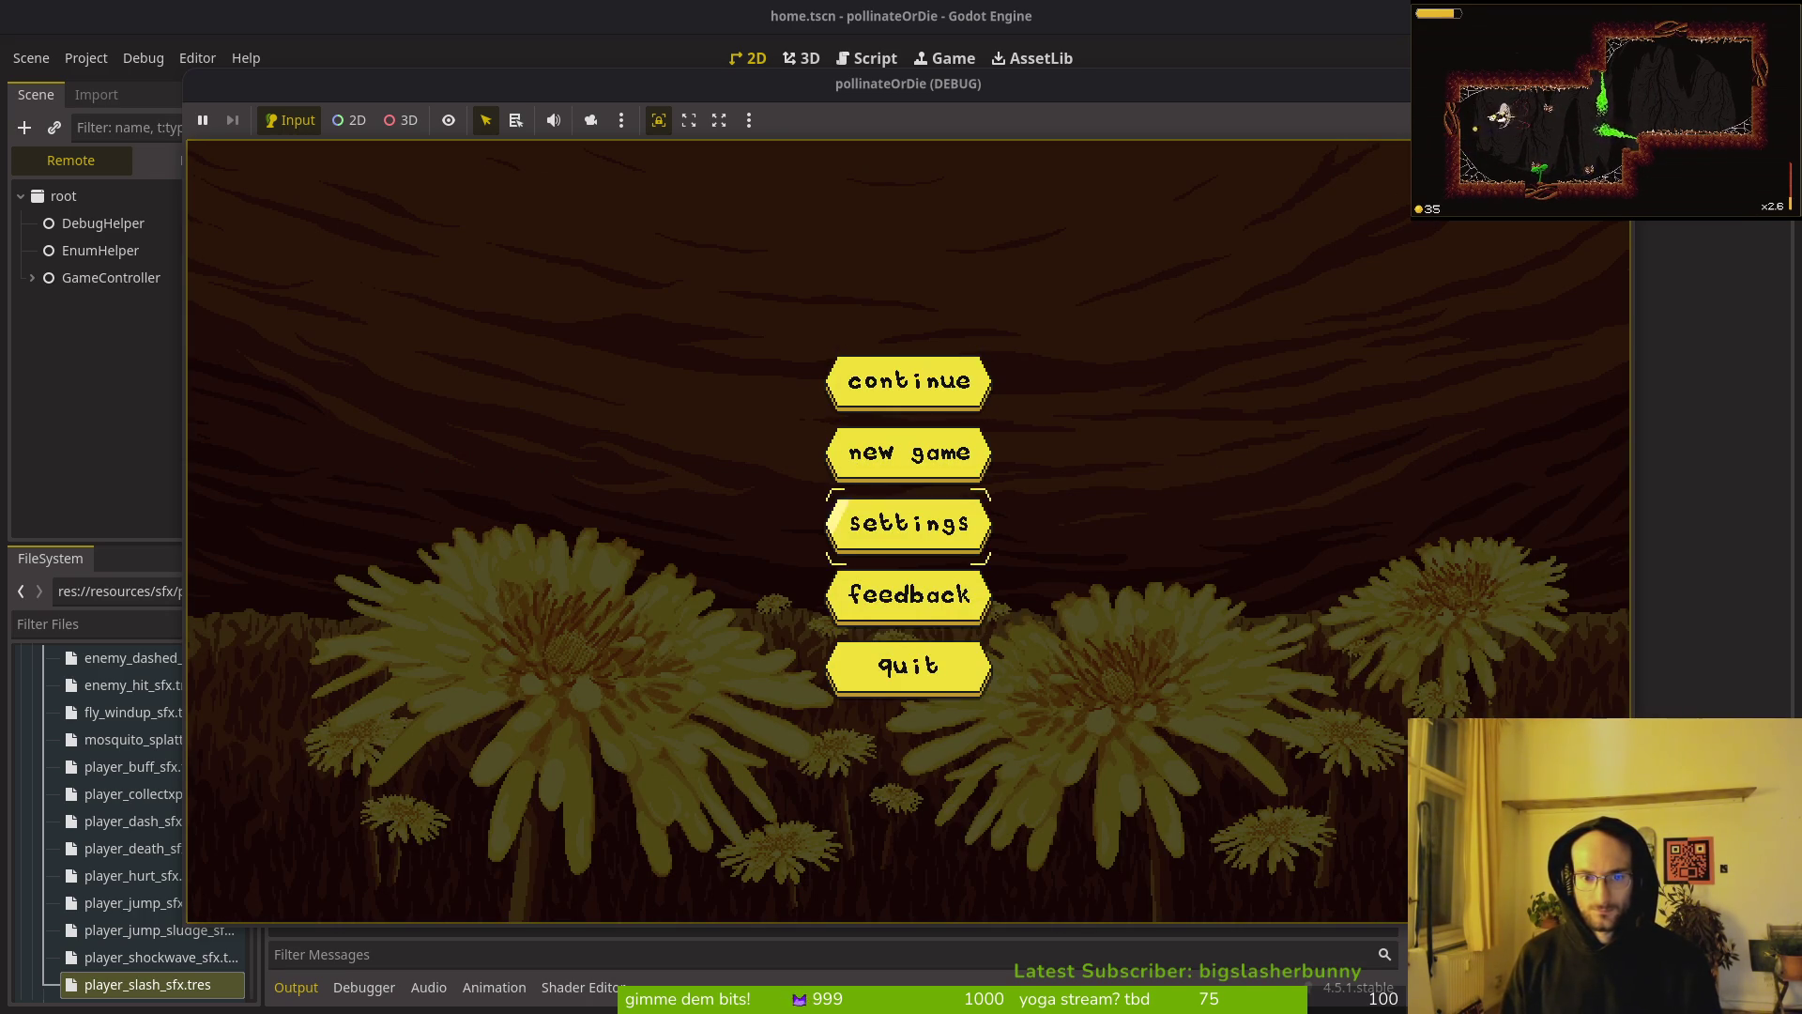
key("Up")
key("Up")
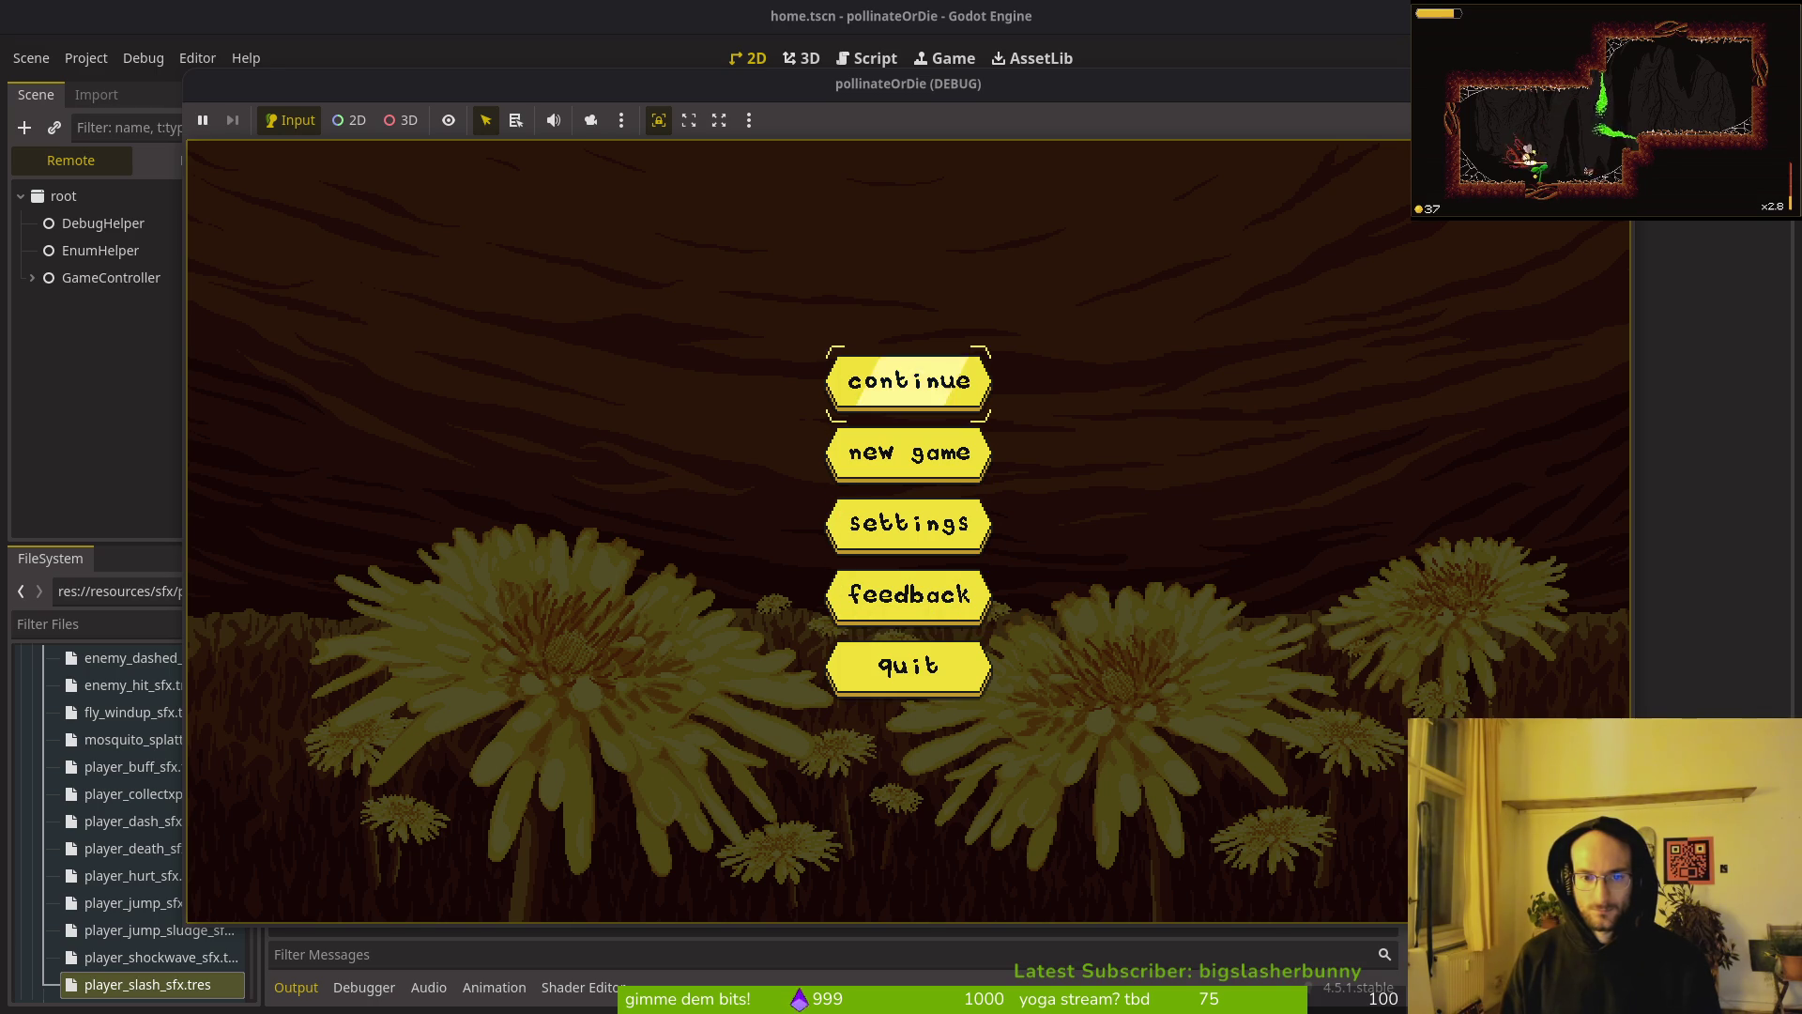
key("Down")
key("Down")
key("Down")
key("Down")
key("Down")
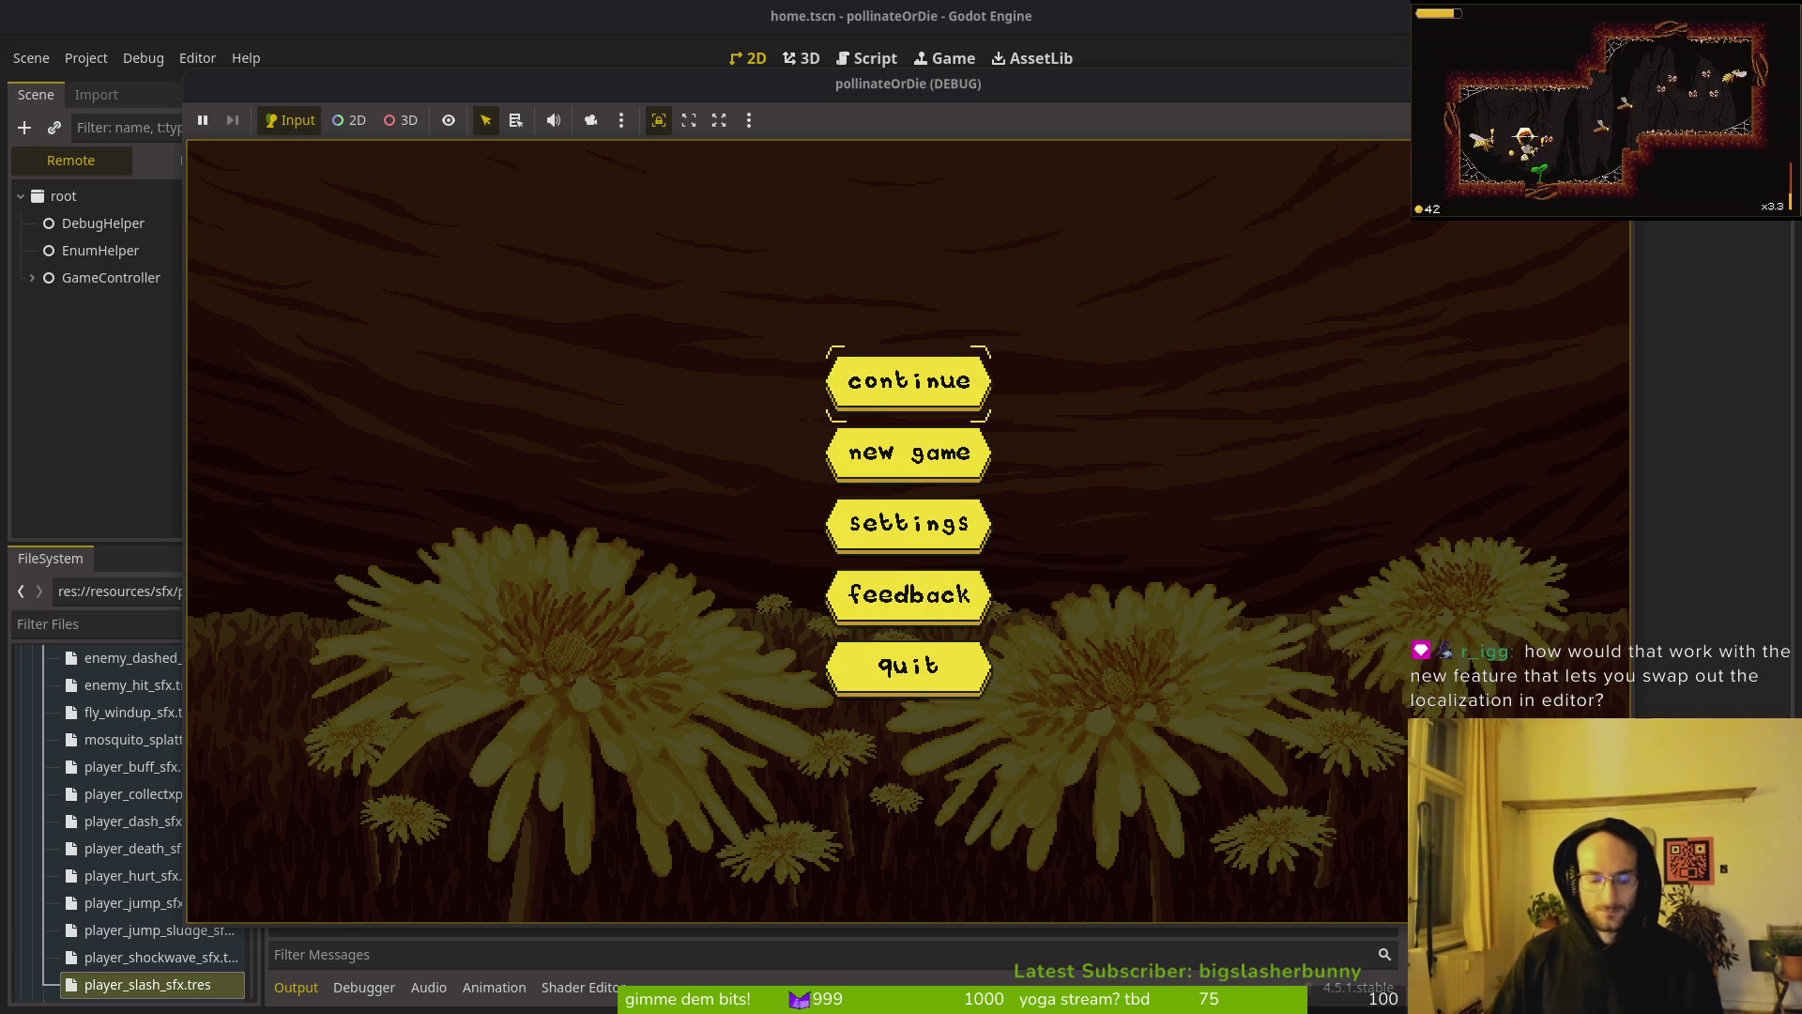
key("F8")
key("alt+Tab")
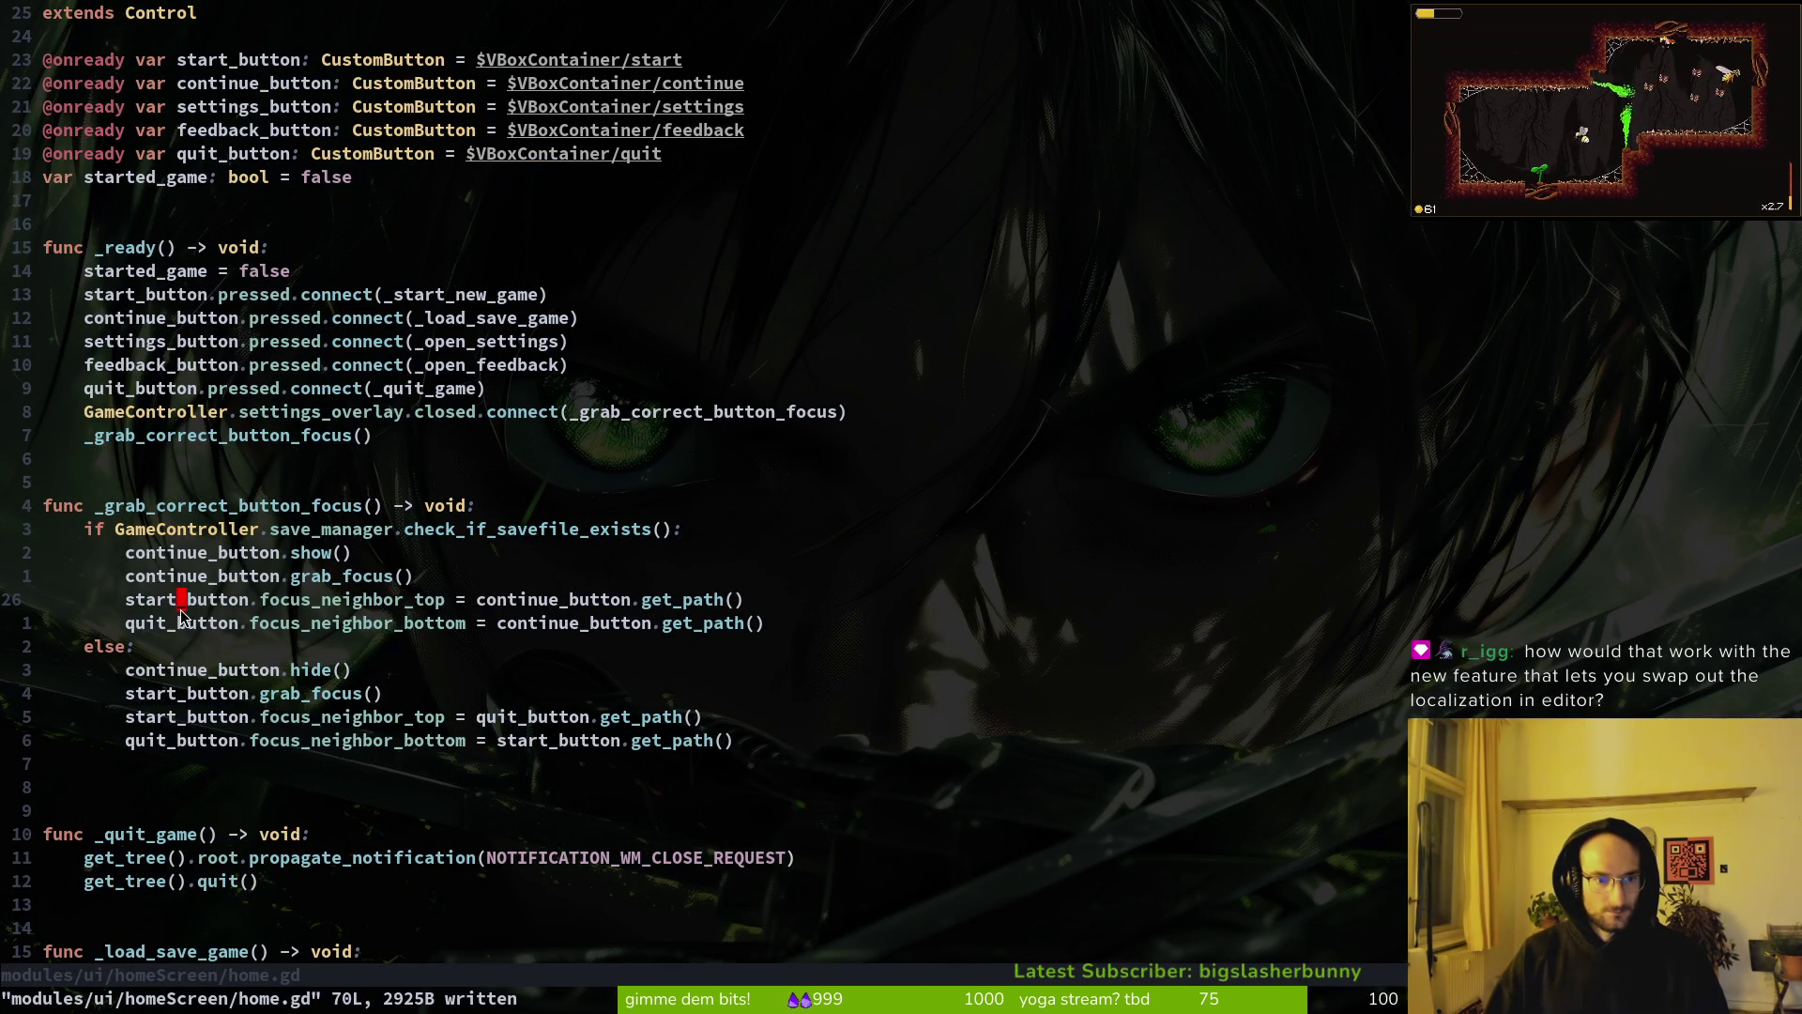
Step: Copy the else-branch focus line into the save branch as continue_button.focus_neighbor_top and save
left_click(215, 667)
left_click(221, 714)
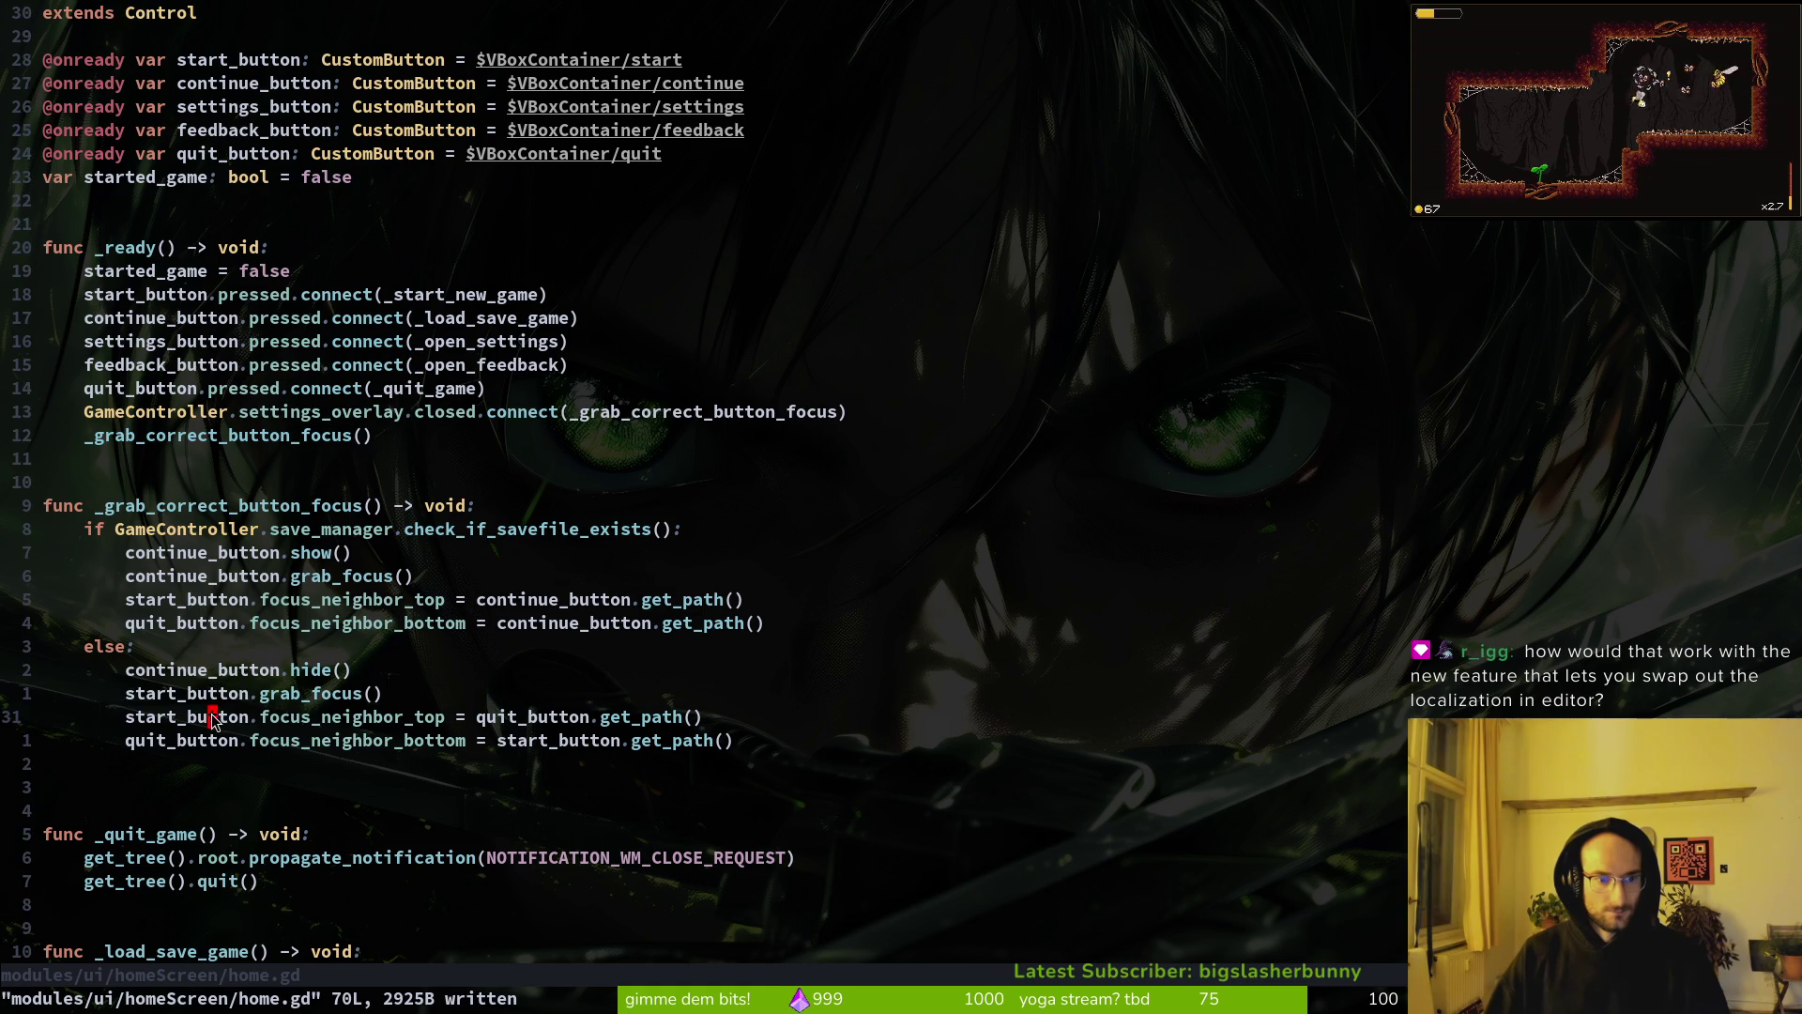
key("V")
key("y")
key("k")
key("k")
key("k")
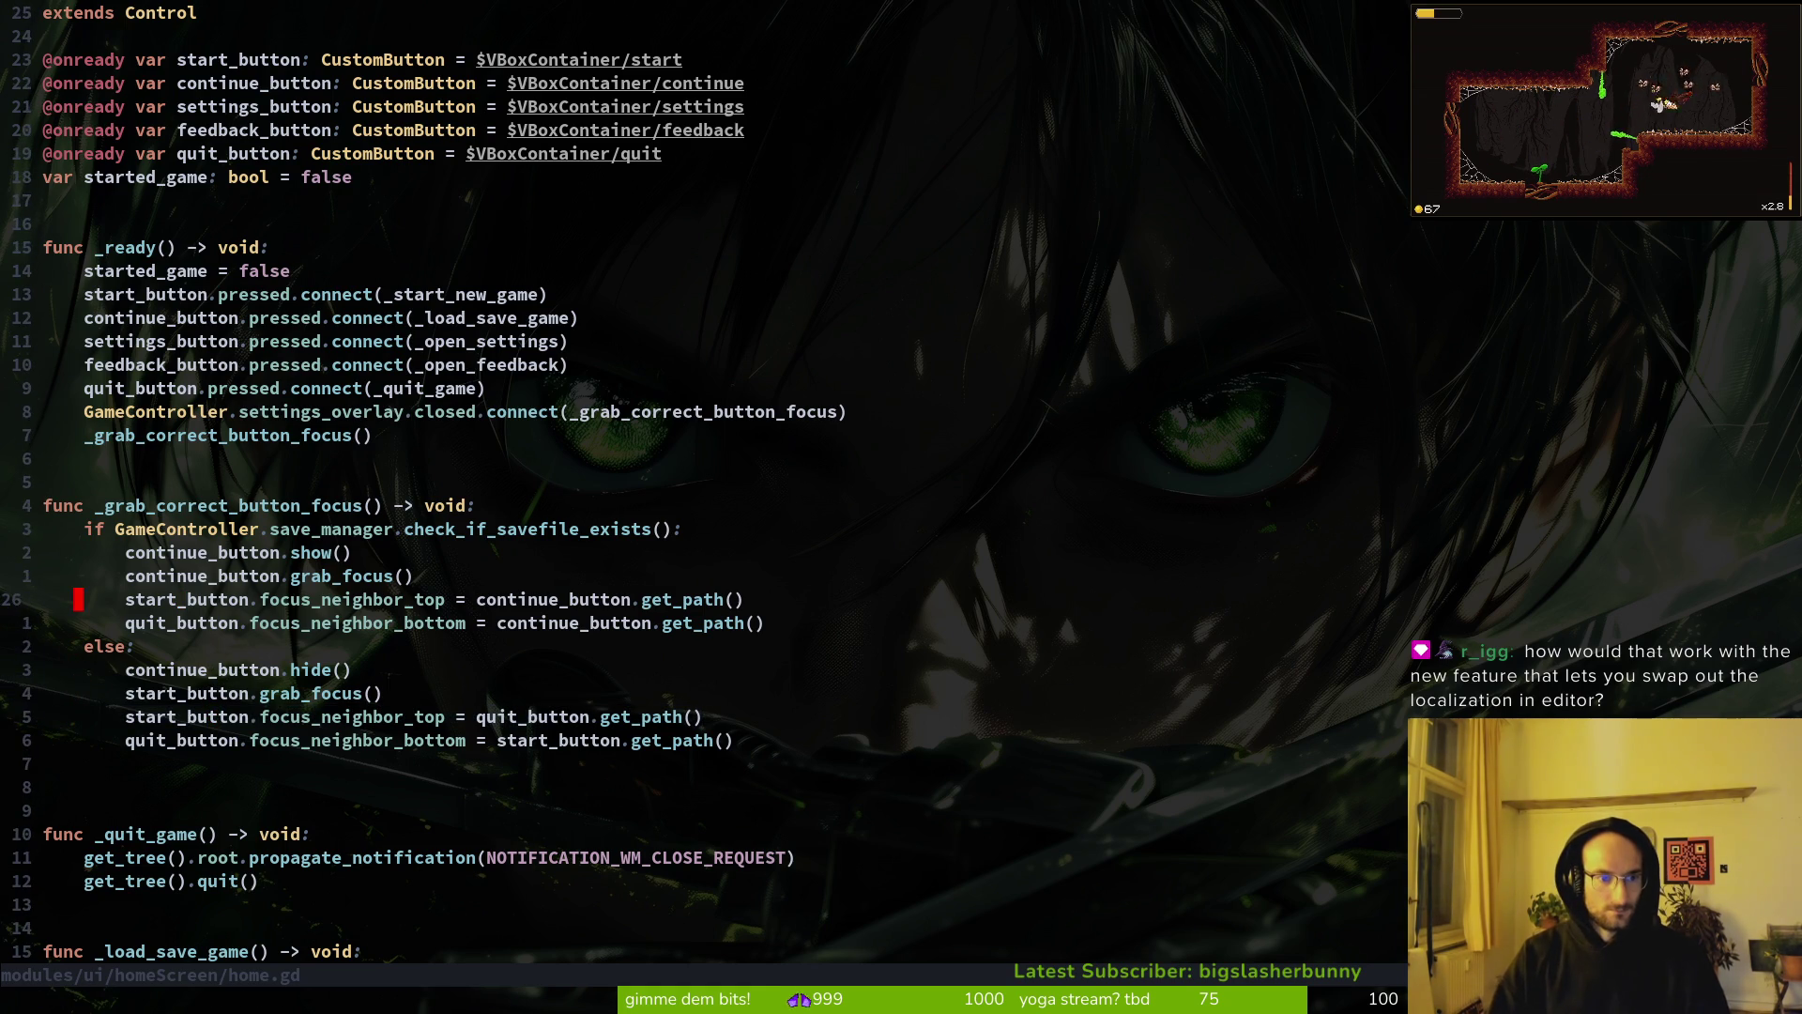
type("Pcwcontinue_button")
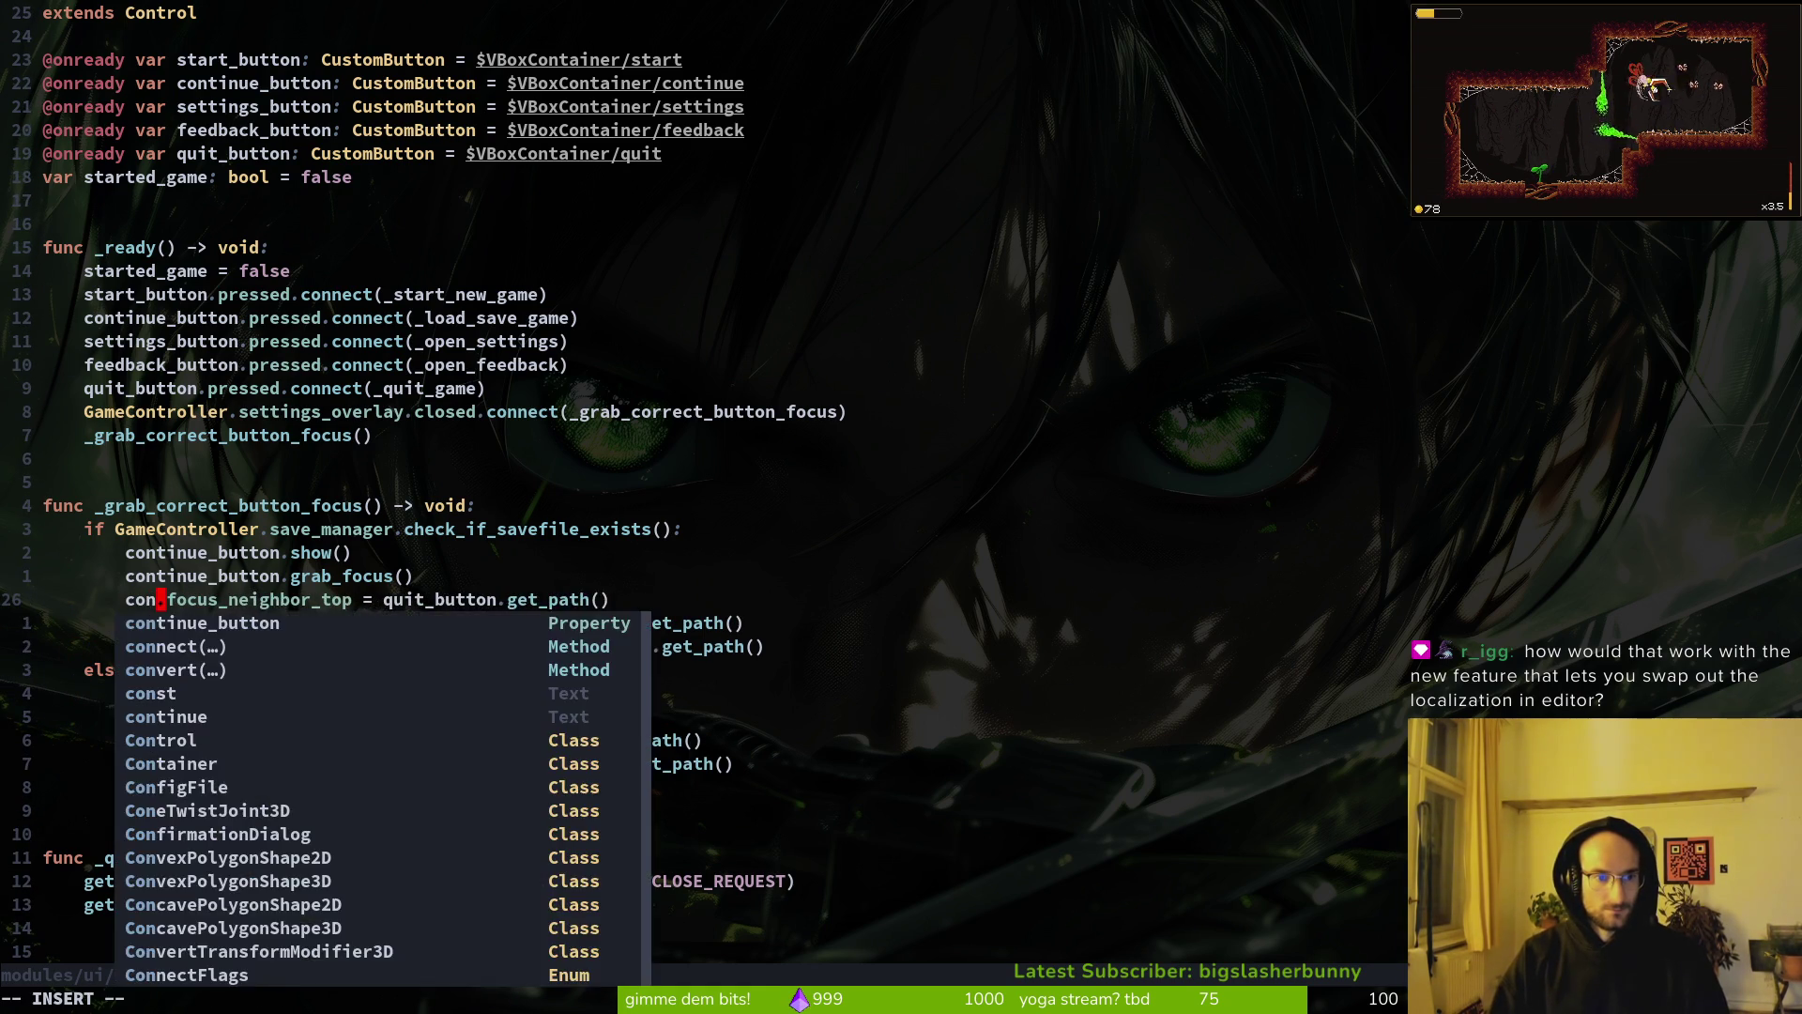
key("Escape")
type(":w")
key("Return")
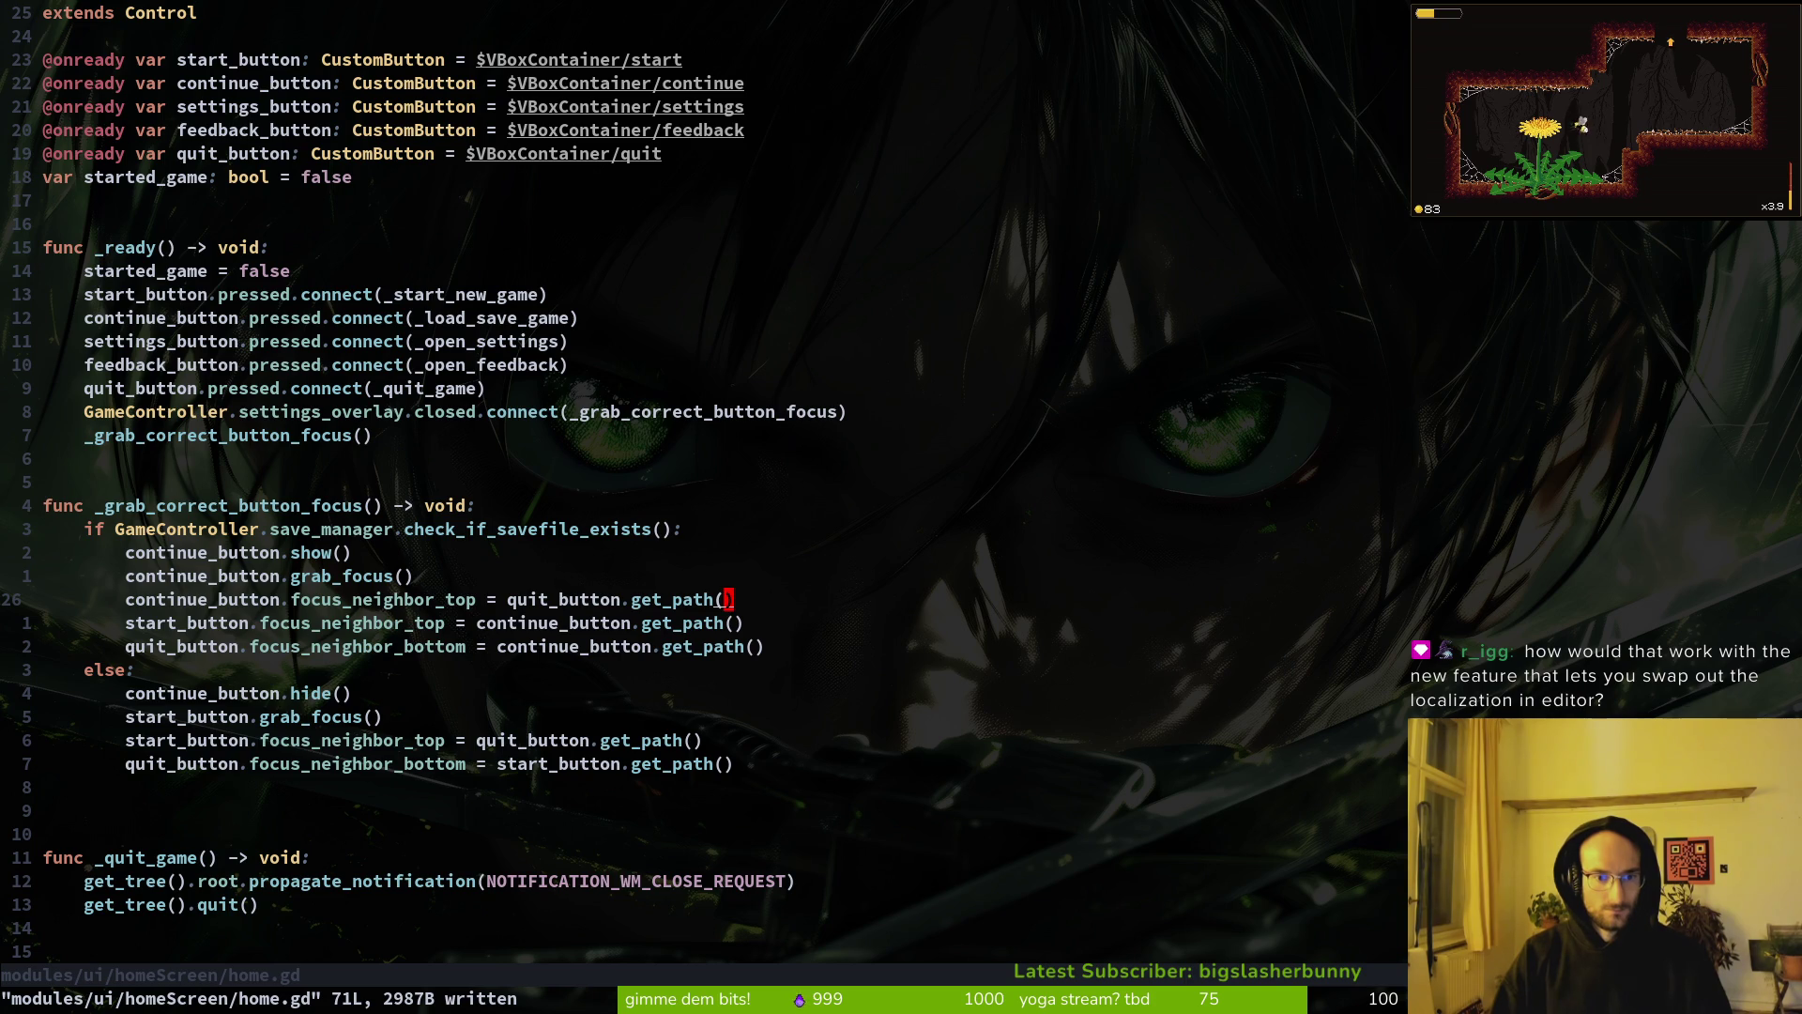
key("j")
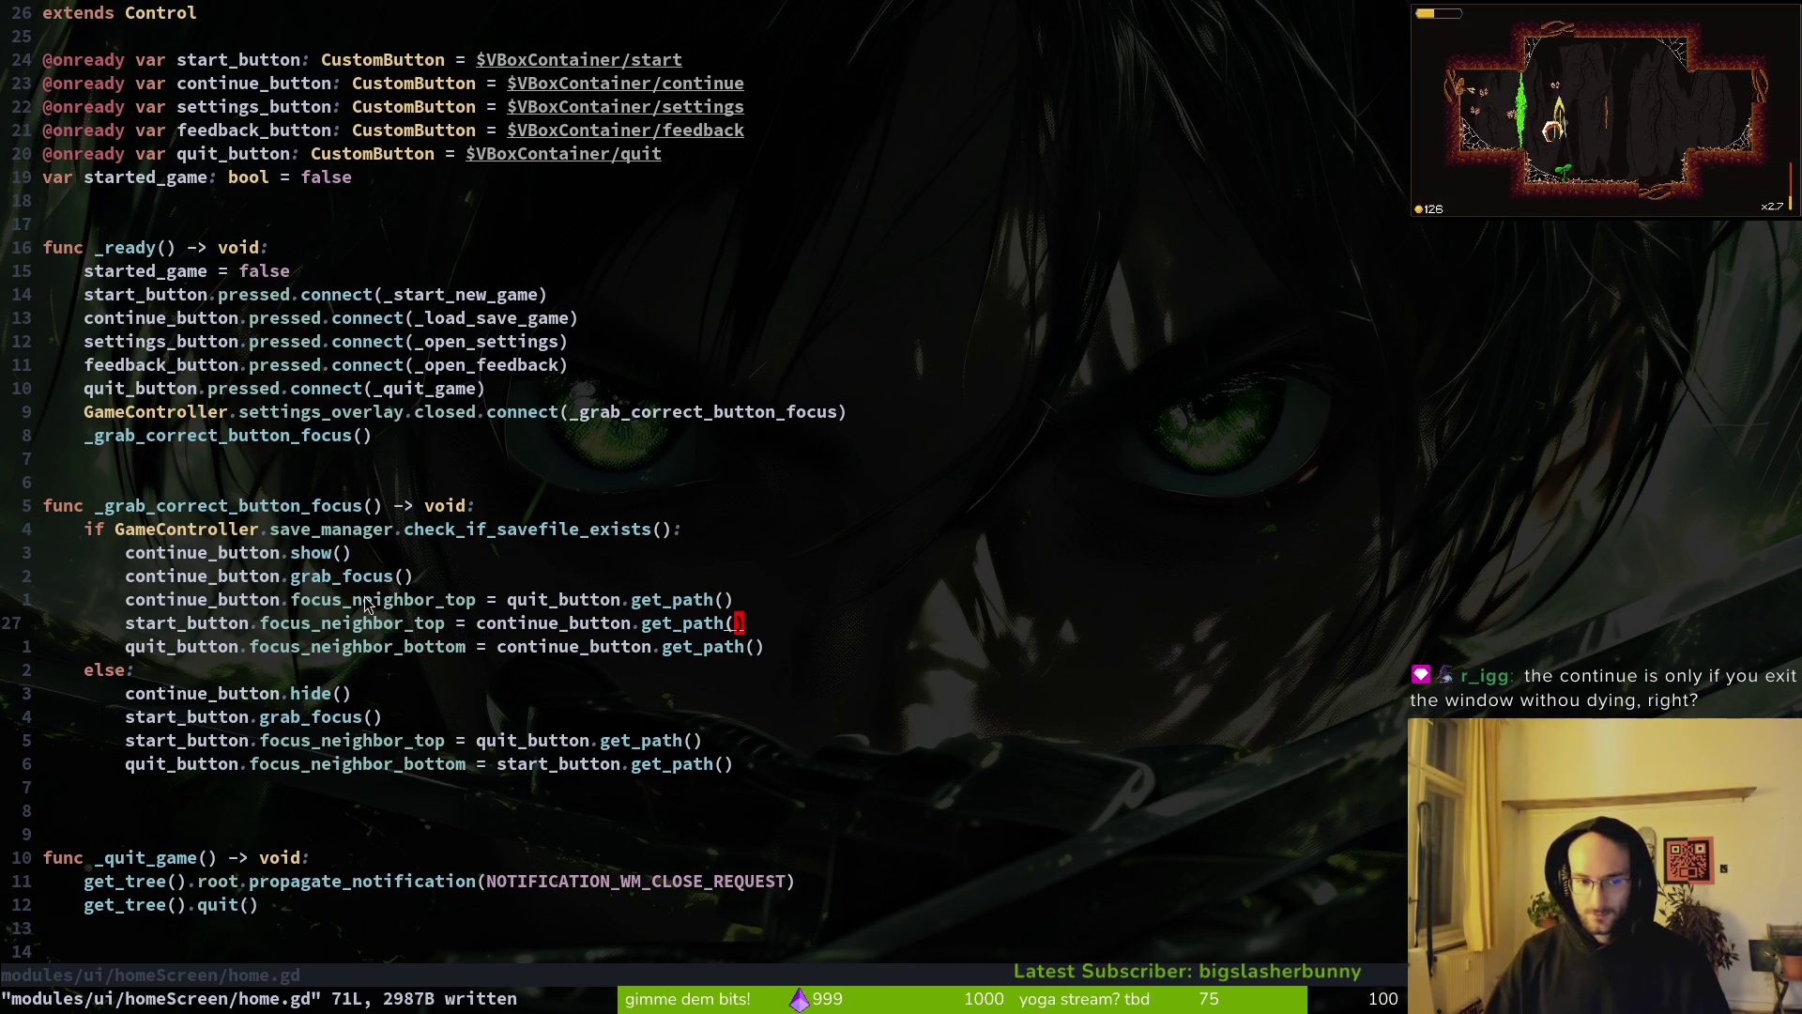
left_click(213, 601)
key("alt+Tab")
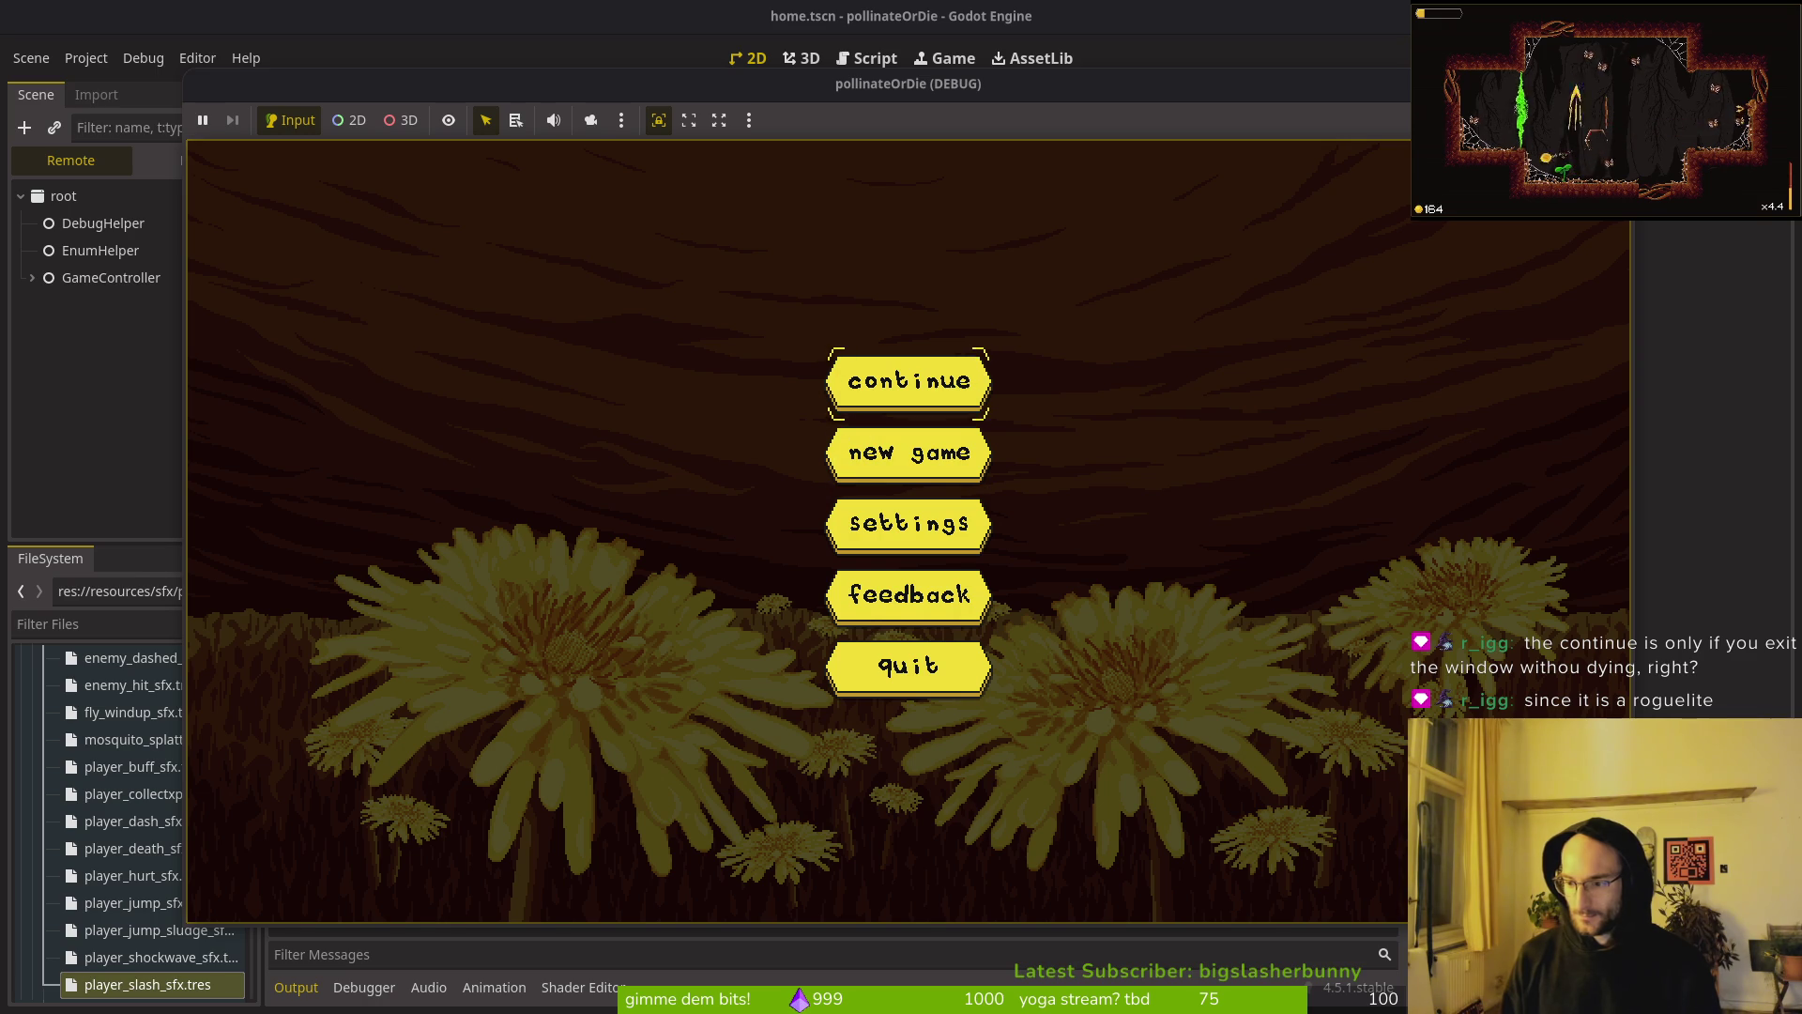
Step: Continue from the title menu, pause and quit to menu, then continue the run again
key("Return")
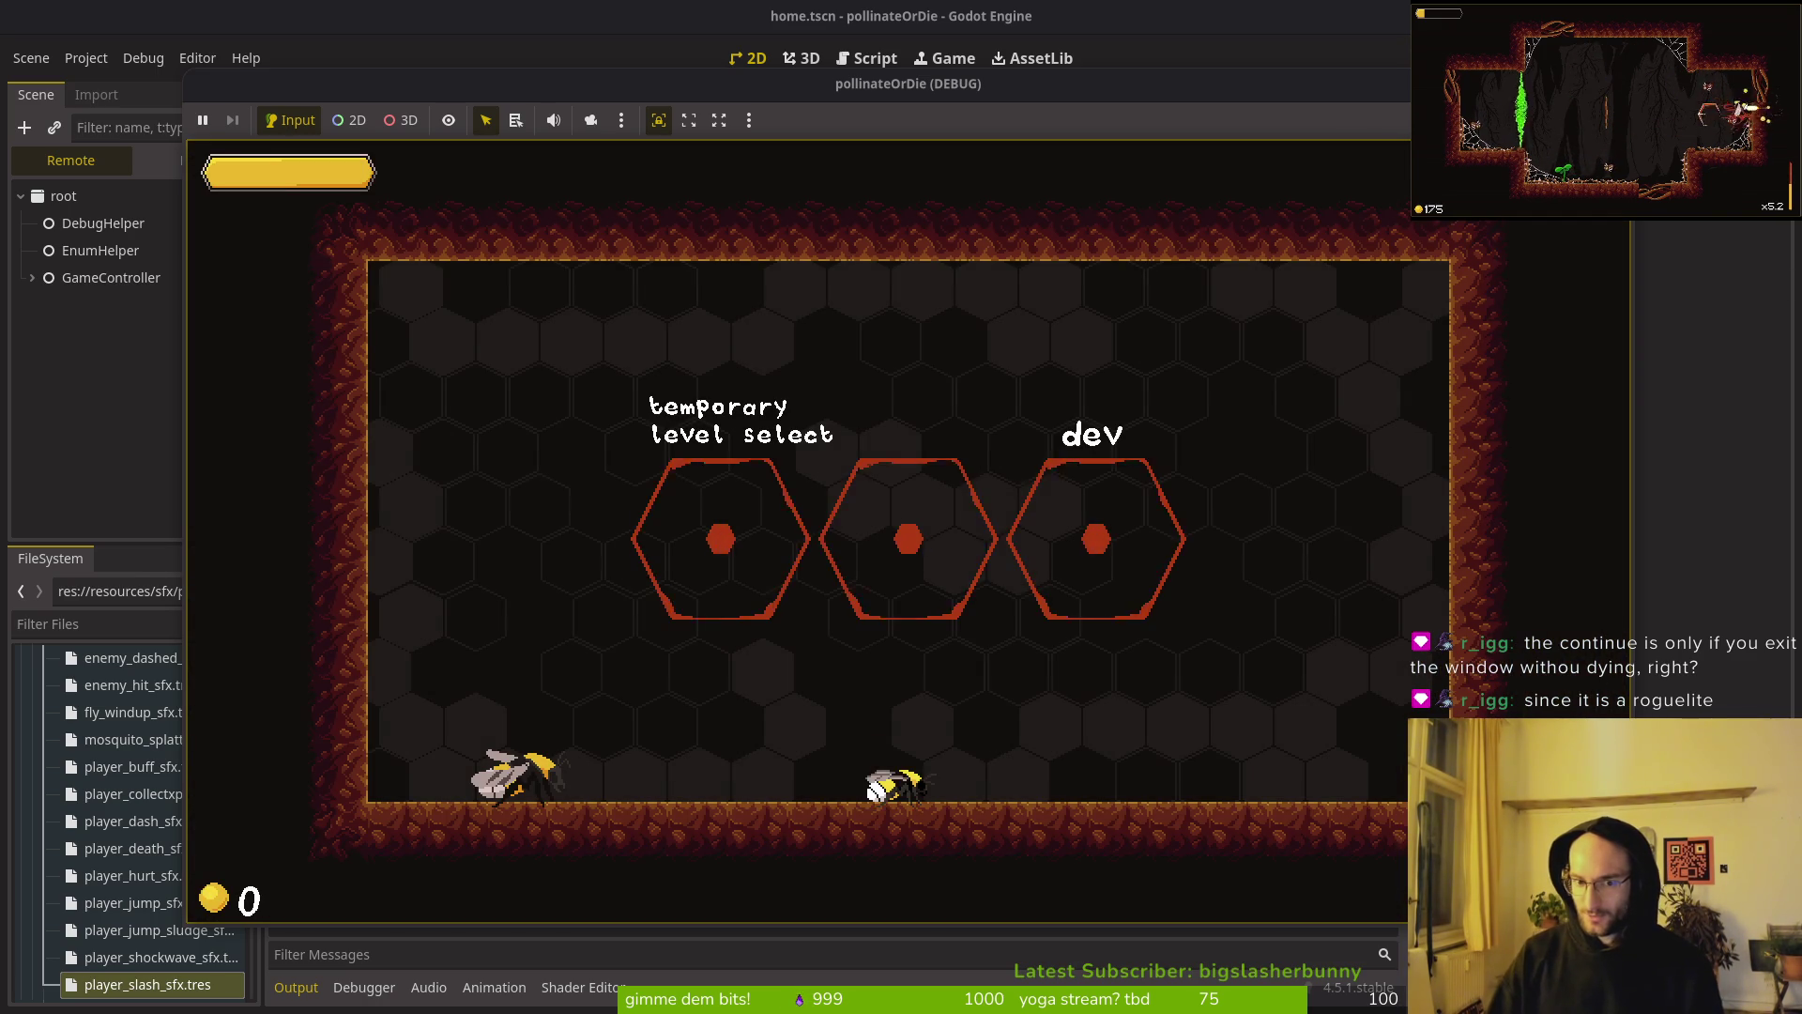
key("Escape")
key("Down")
key("Down")
key("Return")
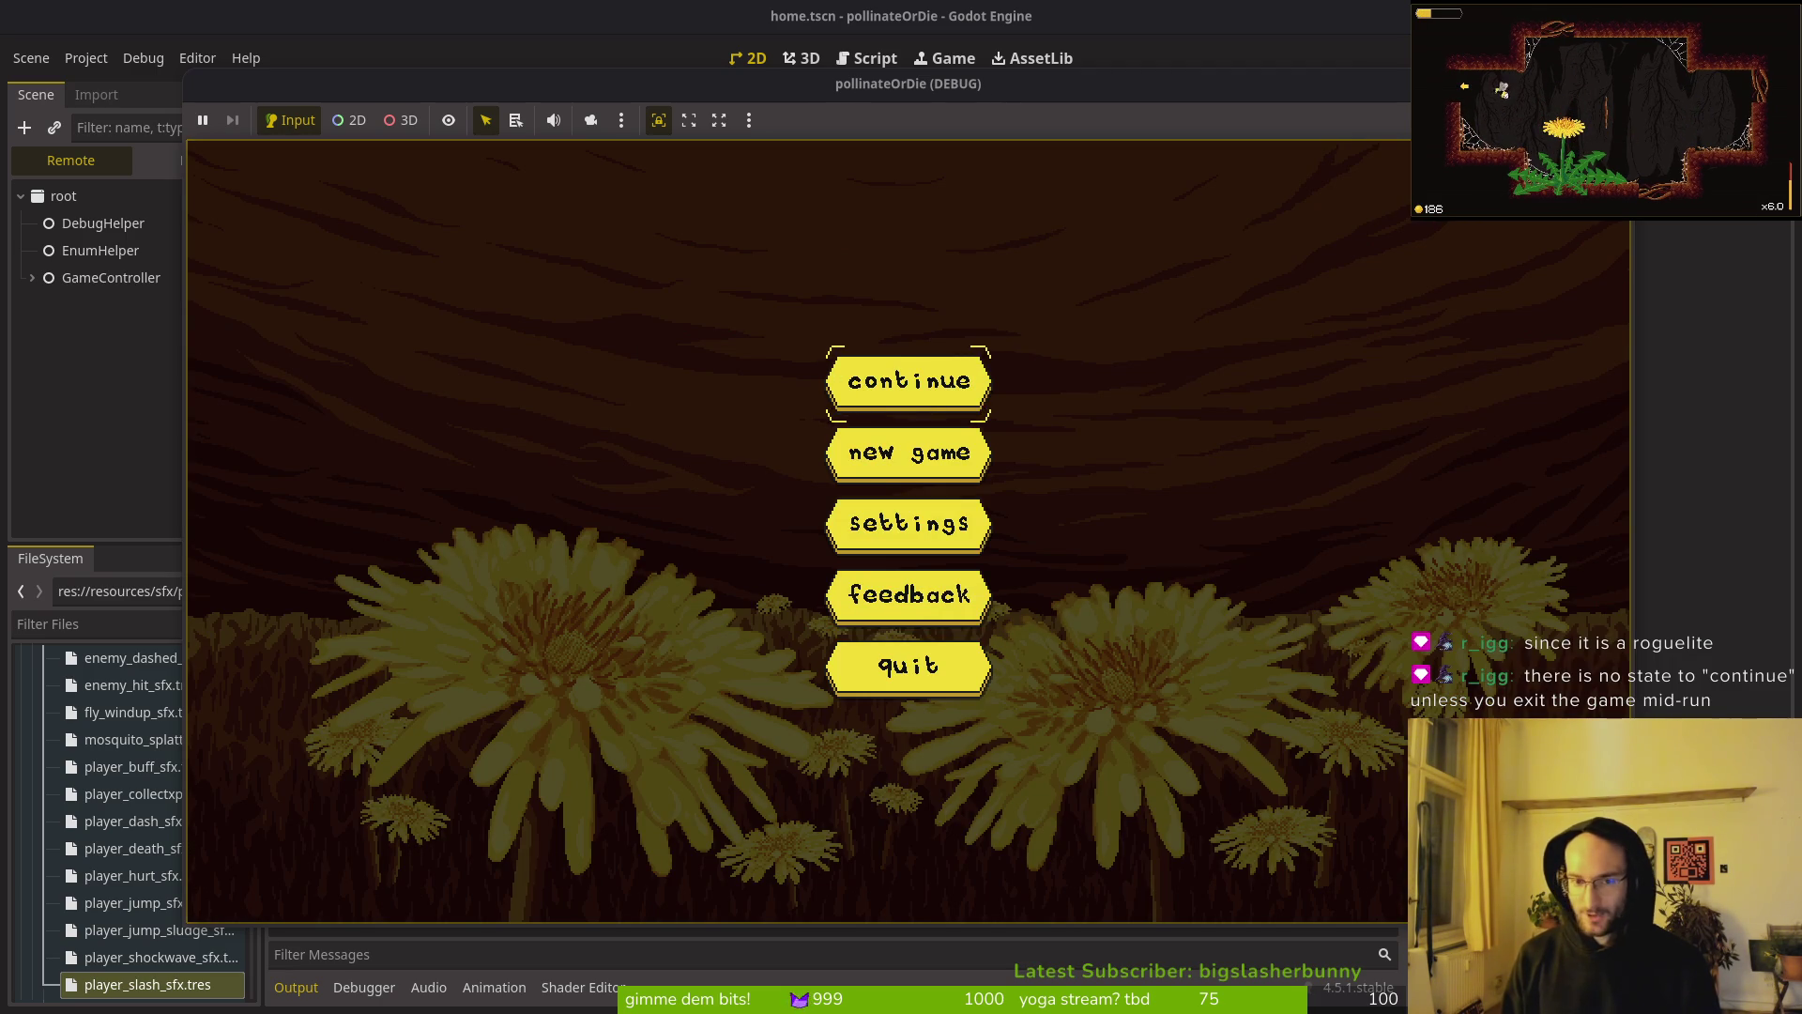
key("Return")
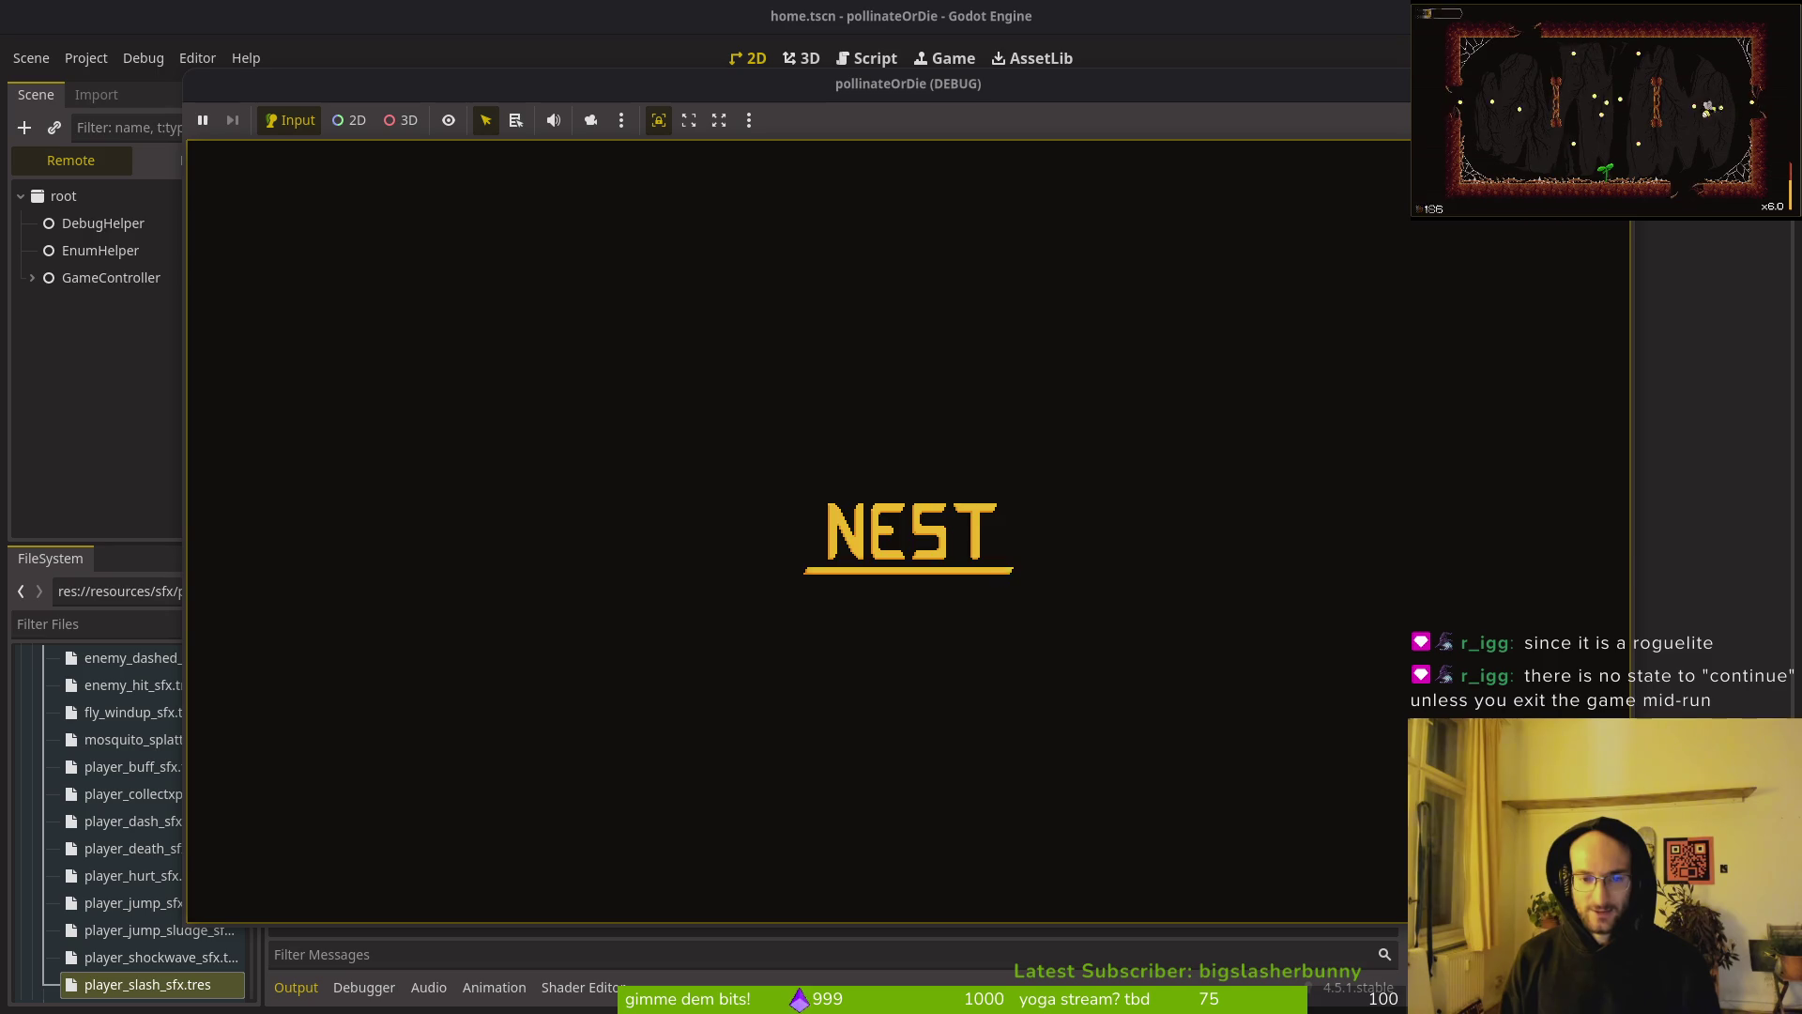
key("space")
key("Left")
Step: Pause the game, cycle focus between resume and quit, then end the test run
key("Escape")
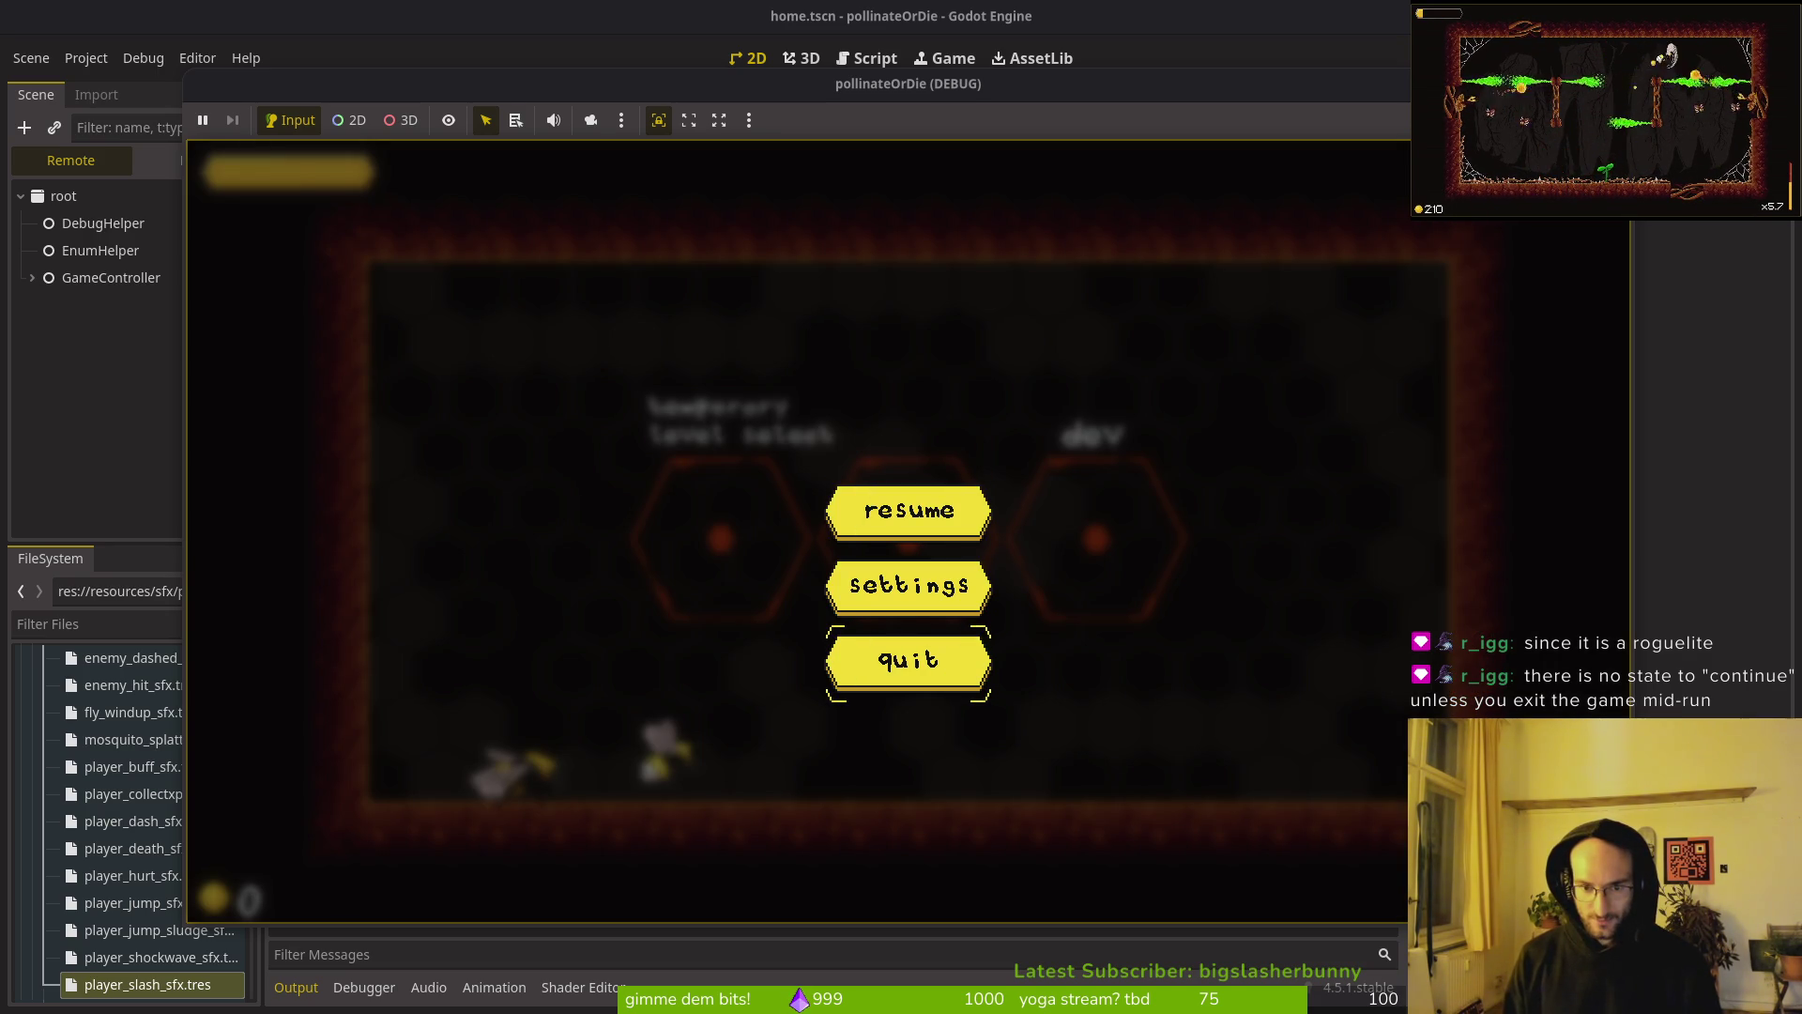
key("Up")
key("Down")
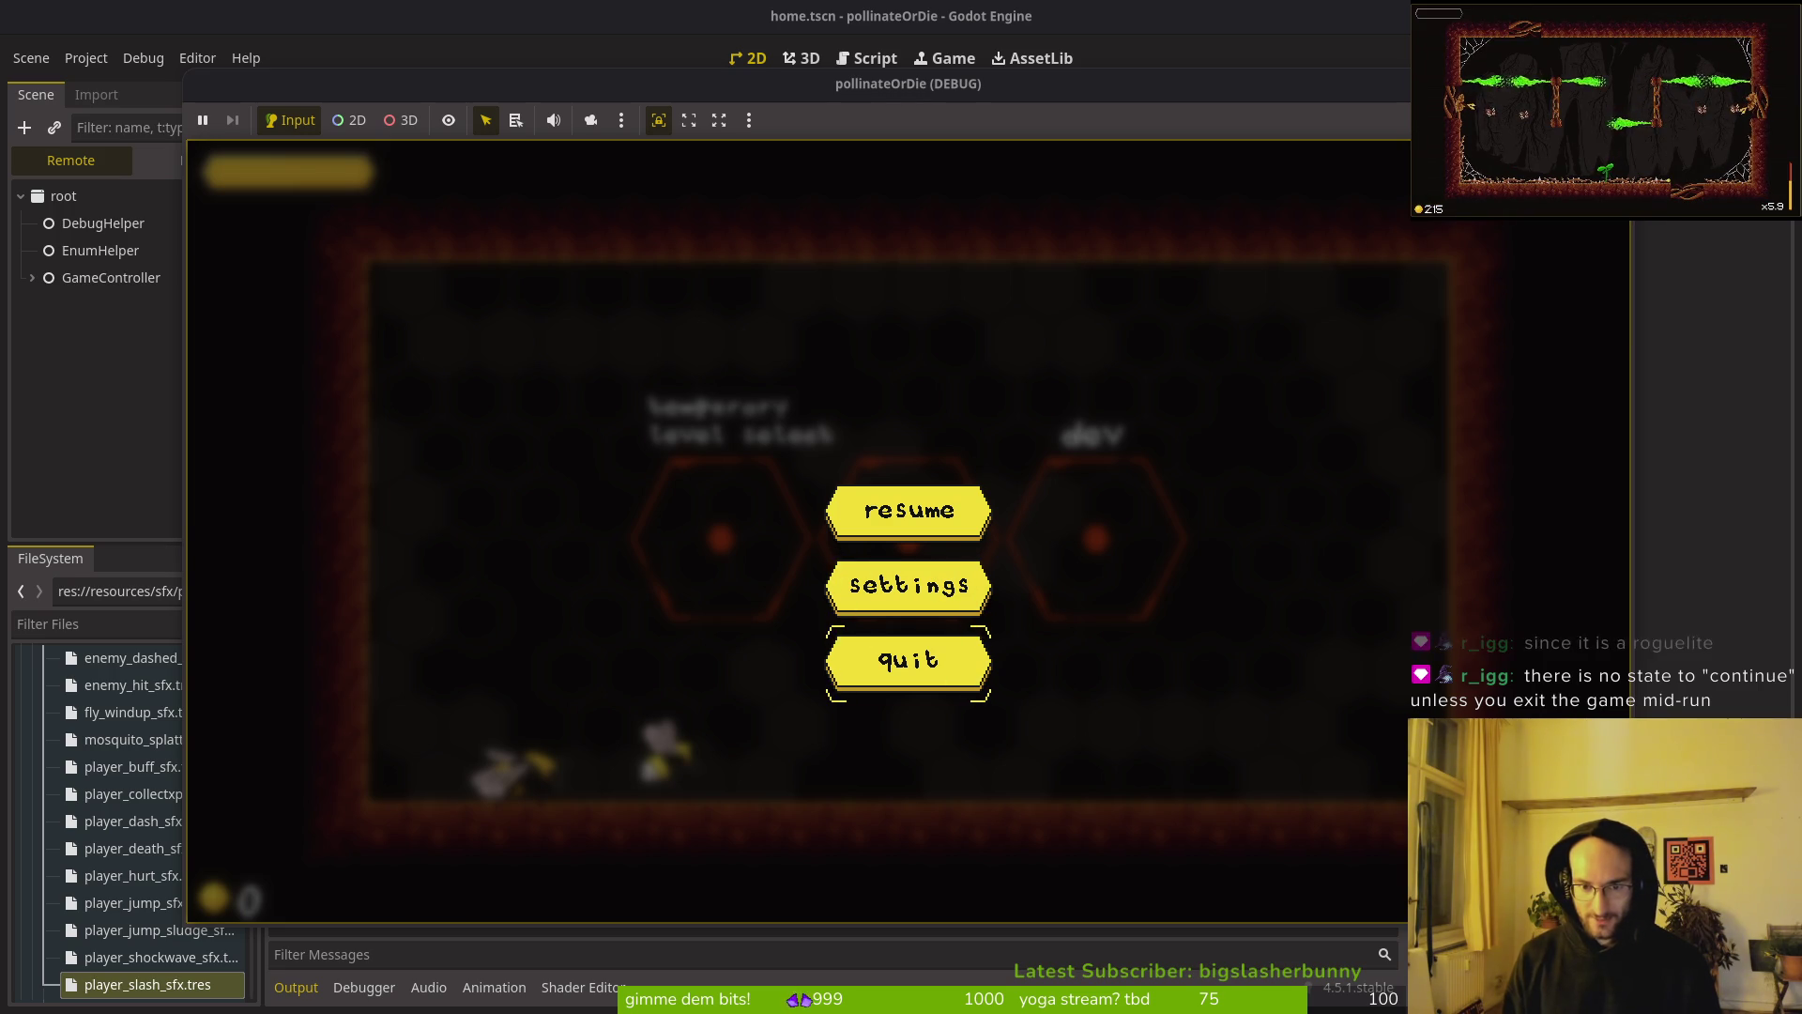
key("Up")
key("Up")
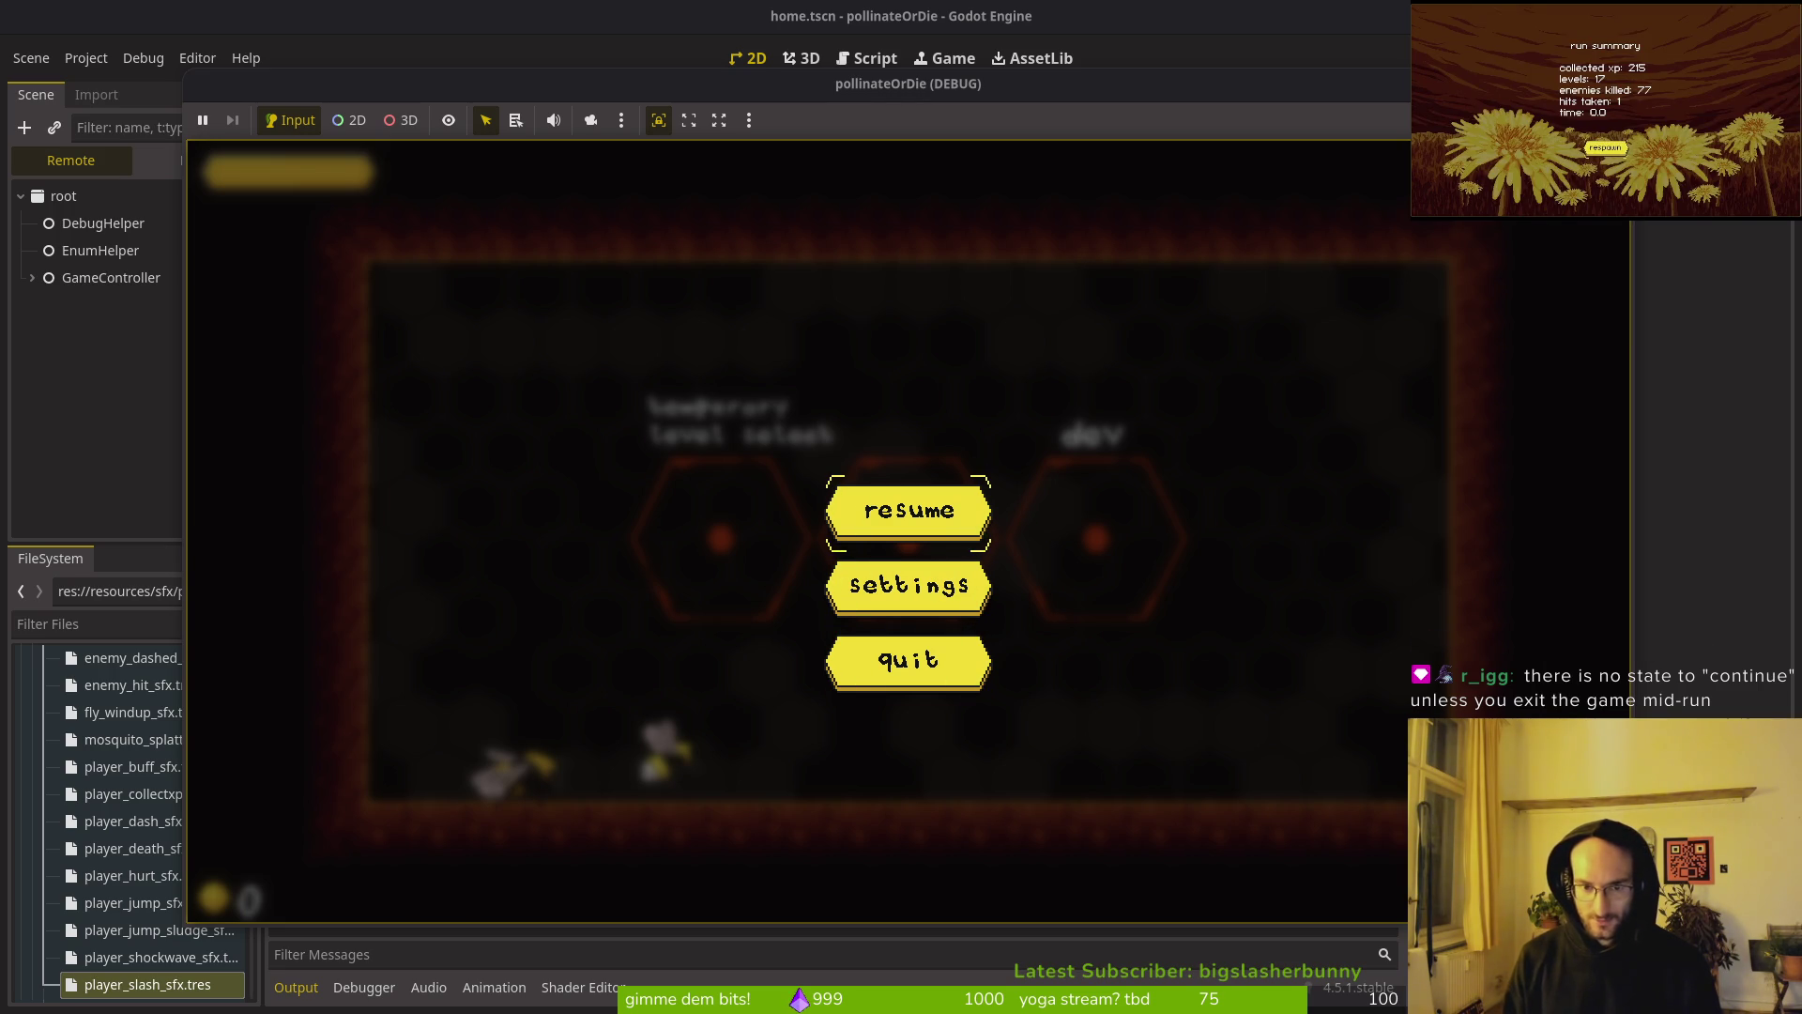
key("Down")
key("Down")
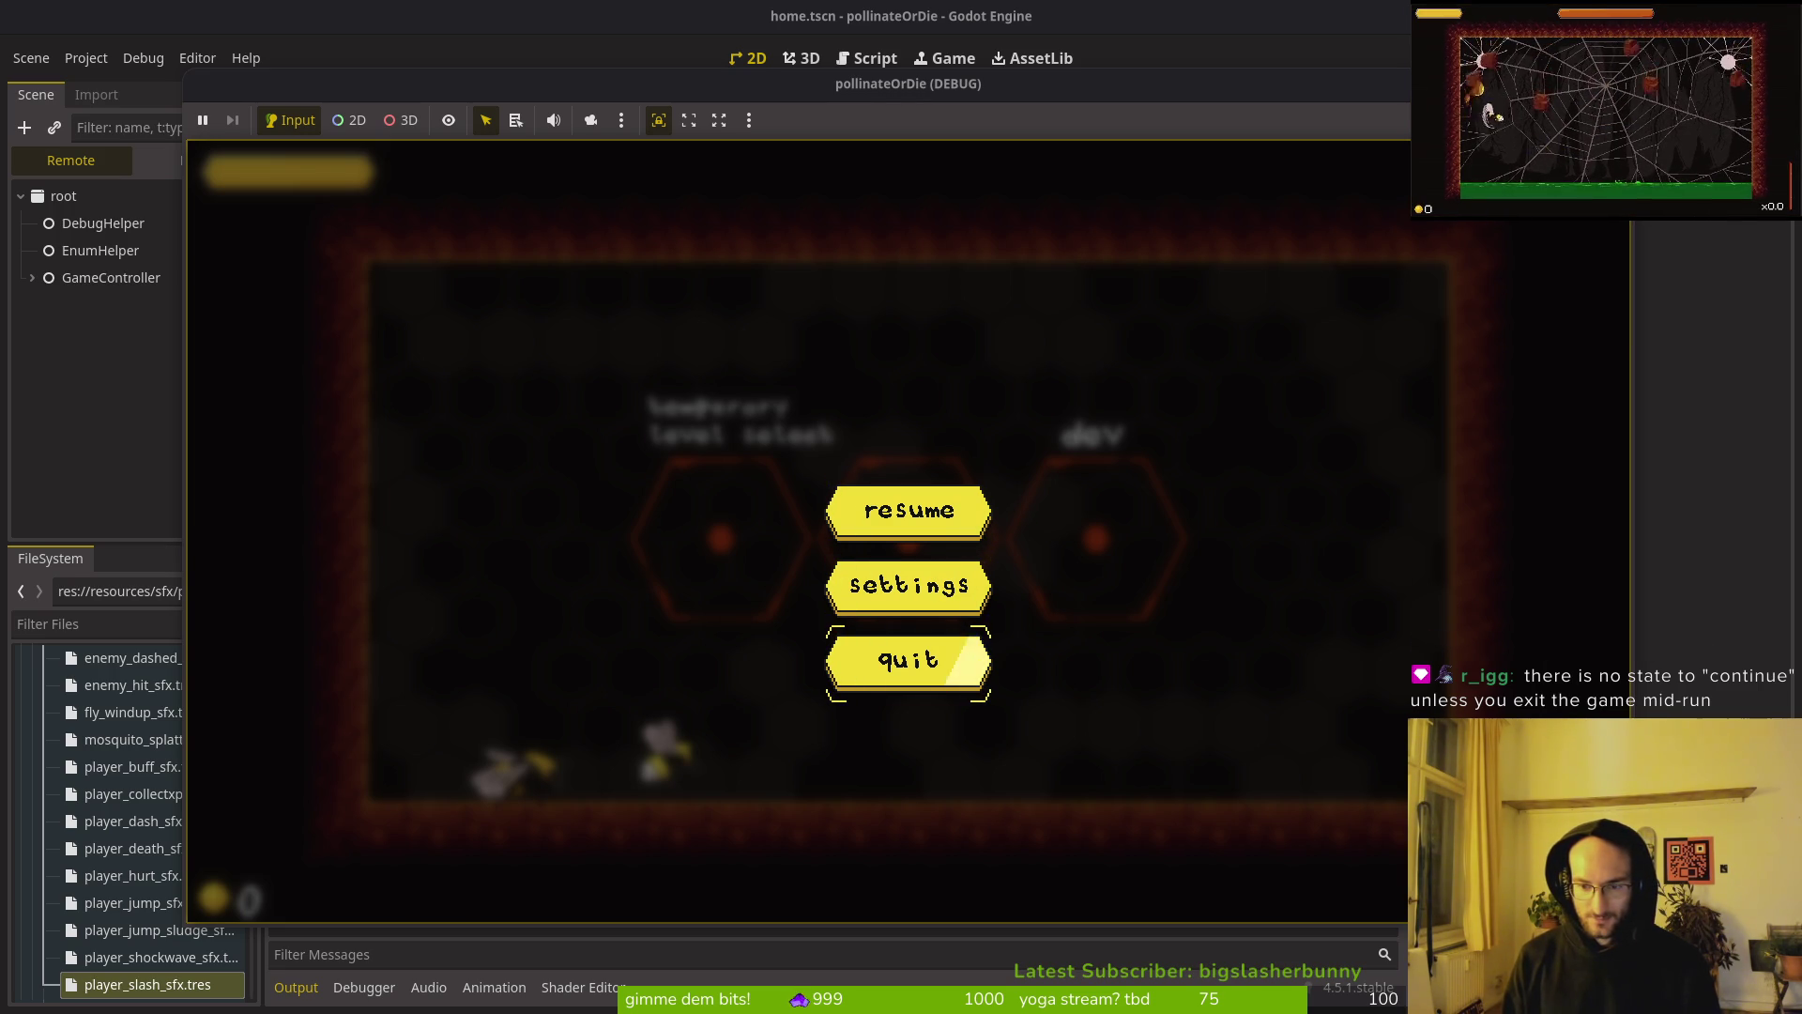
key("Up")
key("Down")
key("Down")
key("Down")
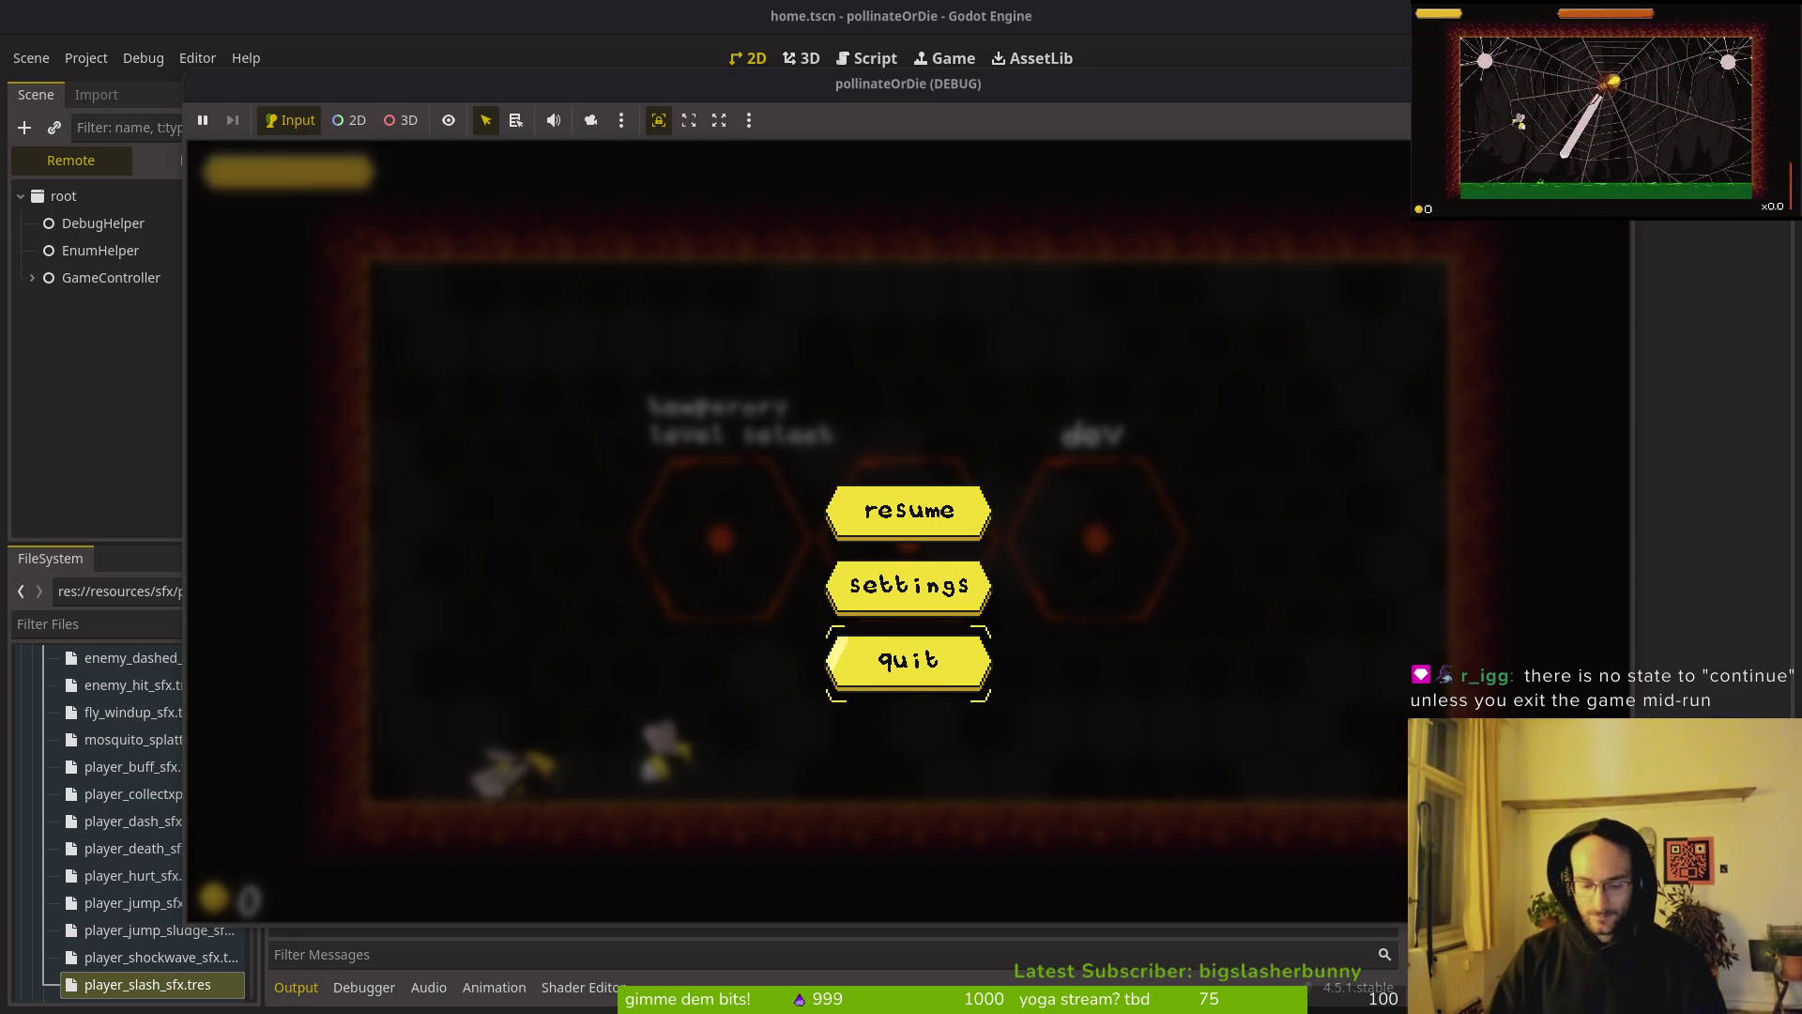
key("Return")
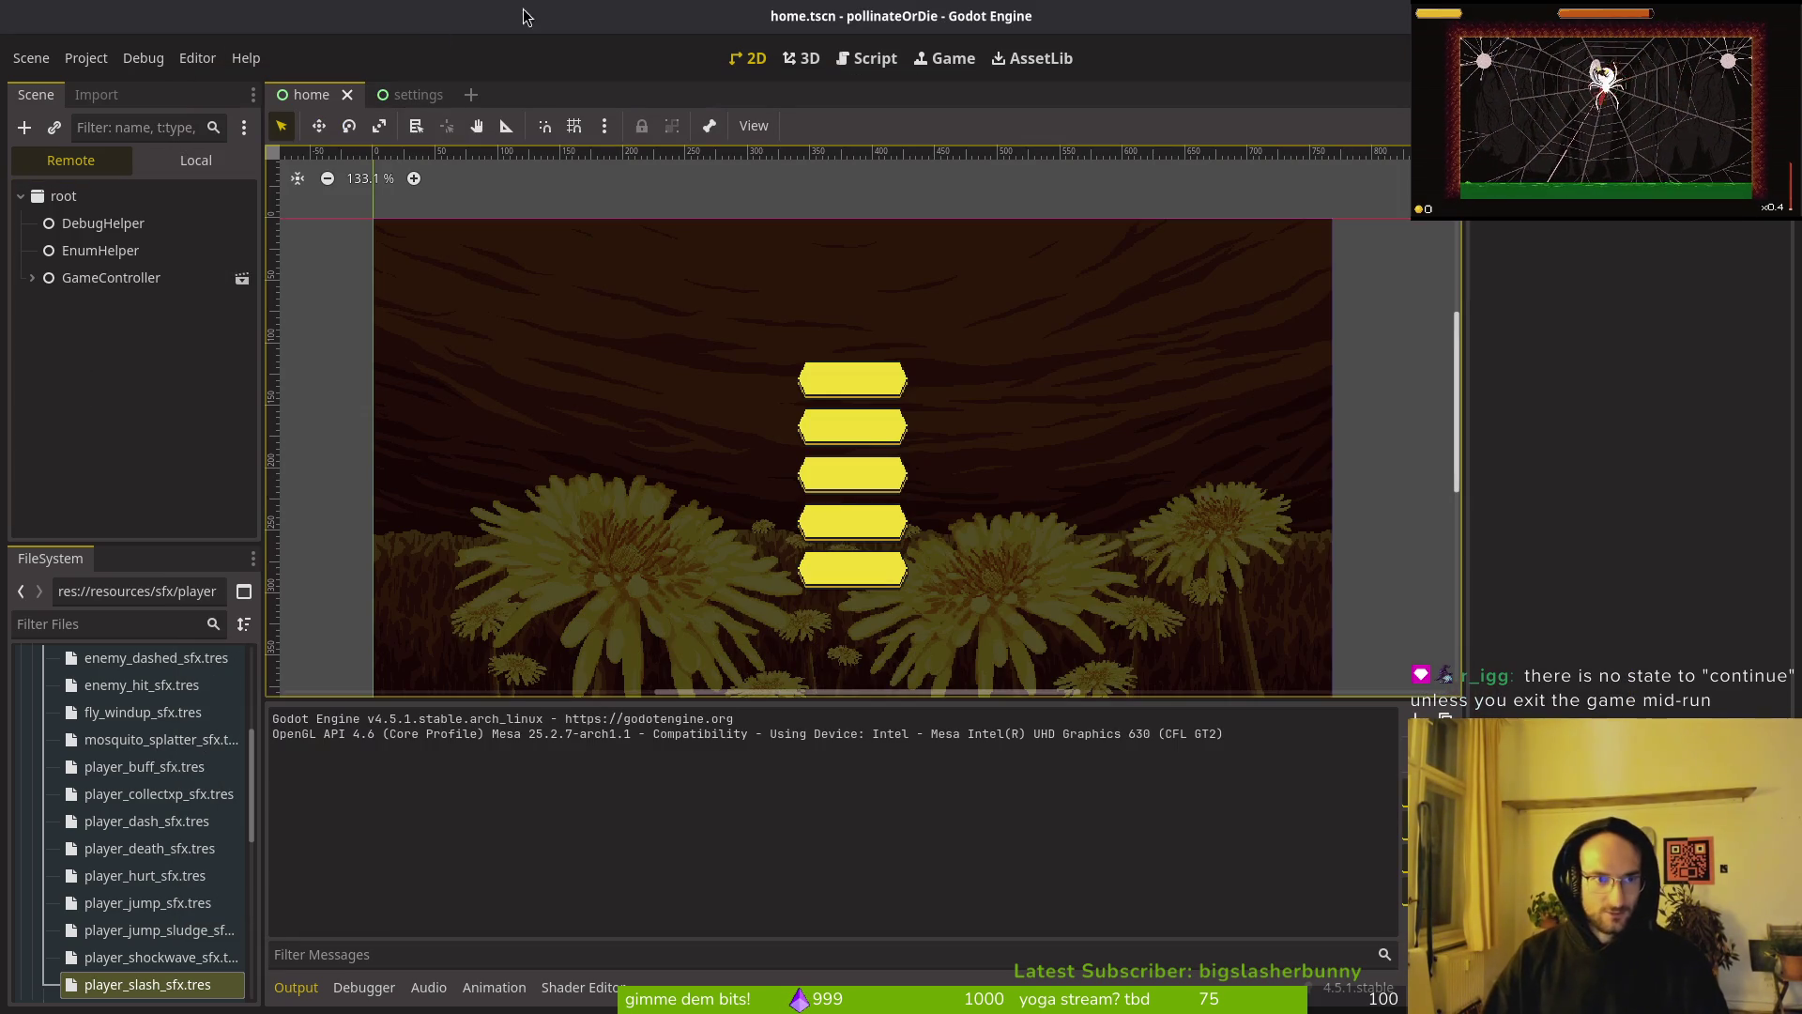
Step: Open pause_overlay.tscn and paste a copy of the quit button renamed hive
key("ctrl+shift+o")
type("pauseove")
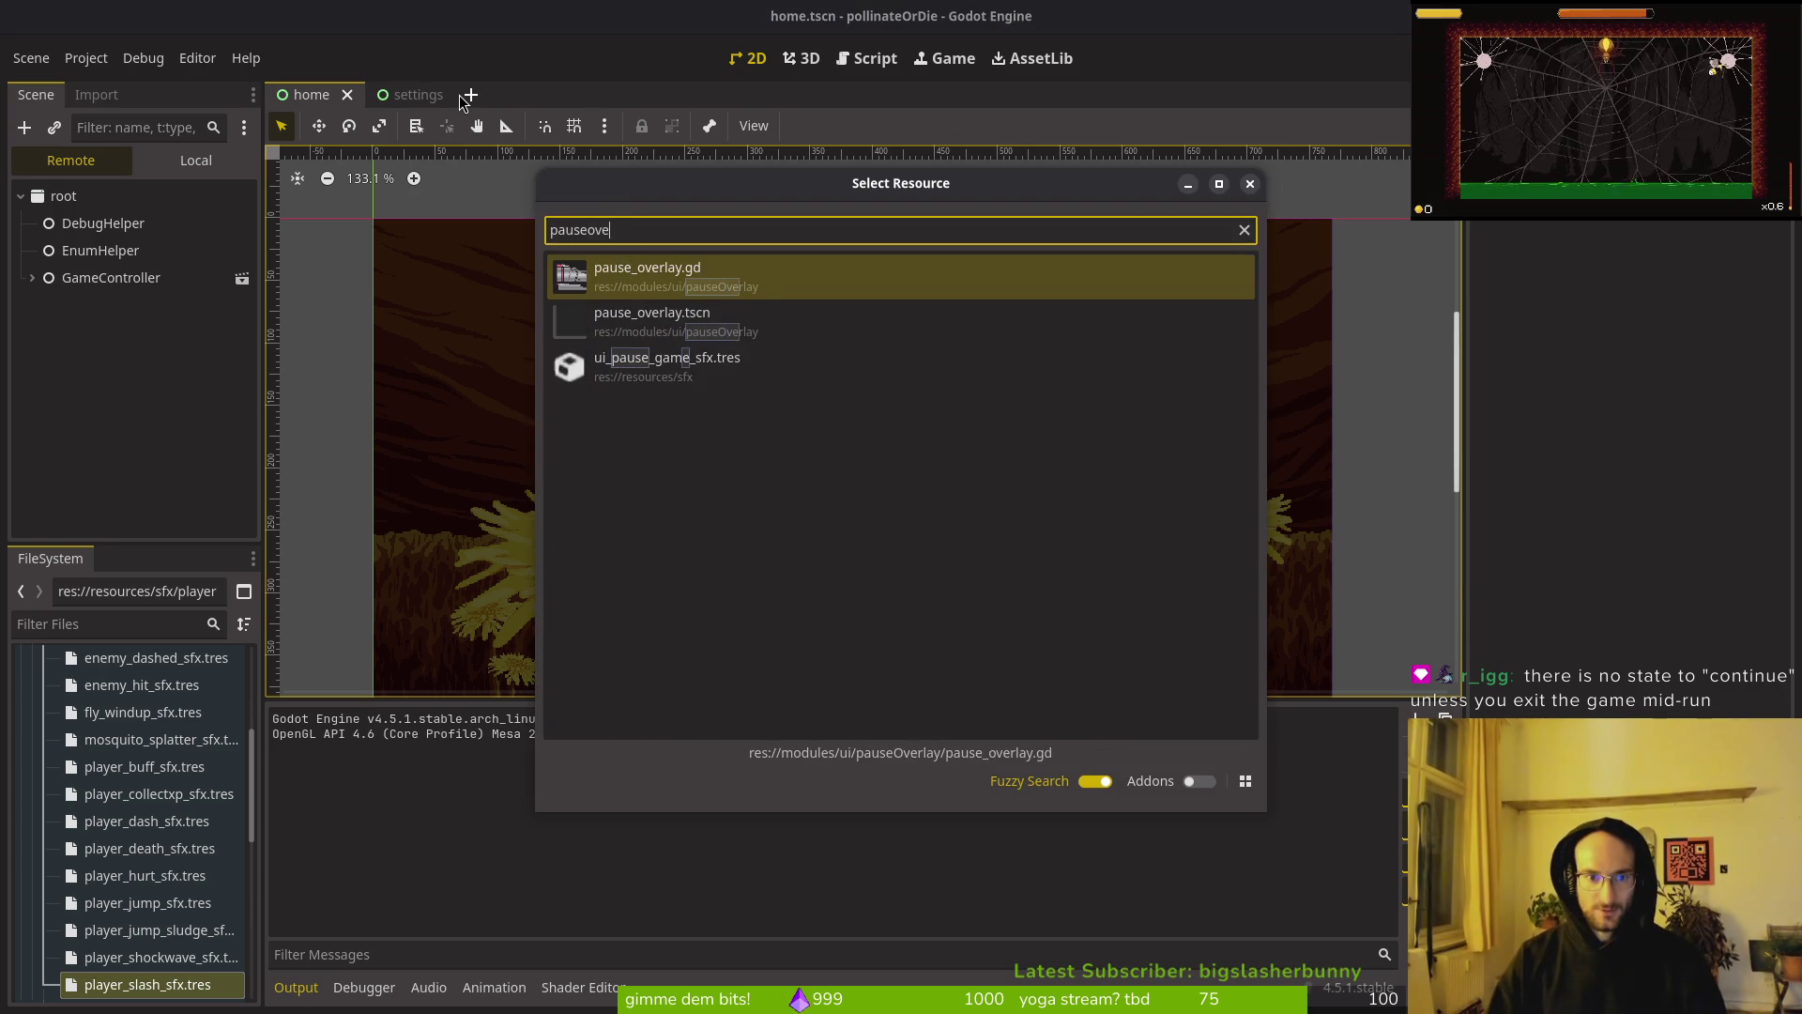
key("Return")
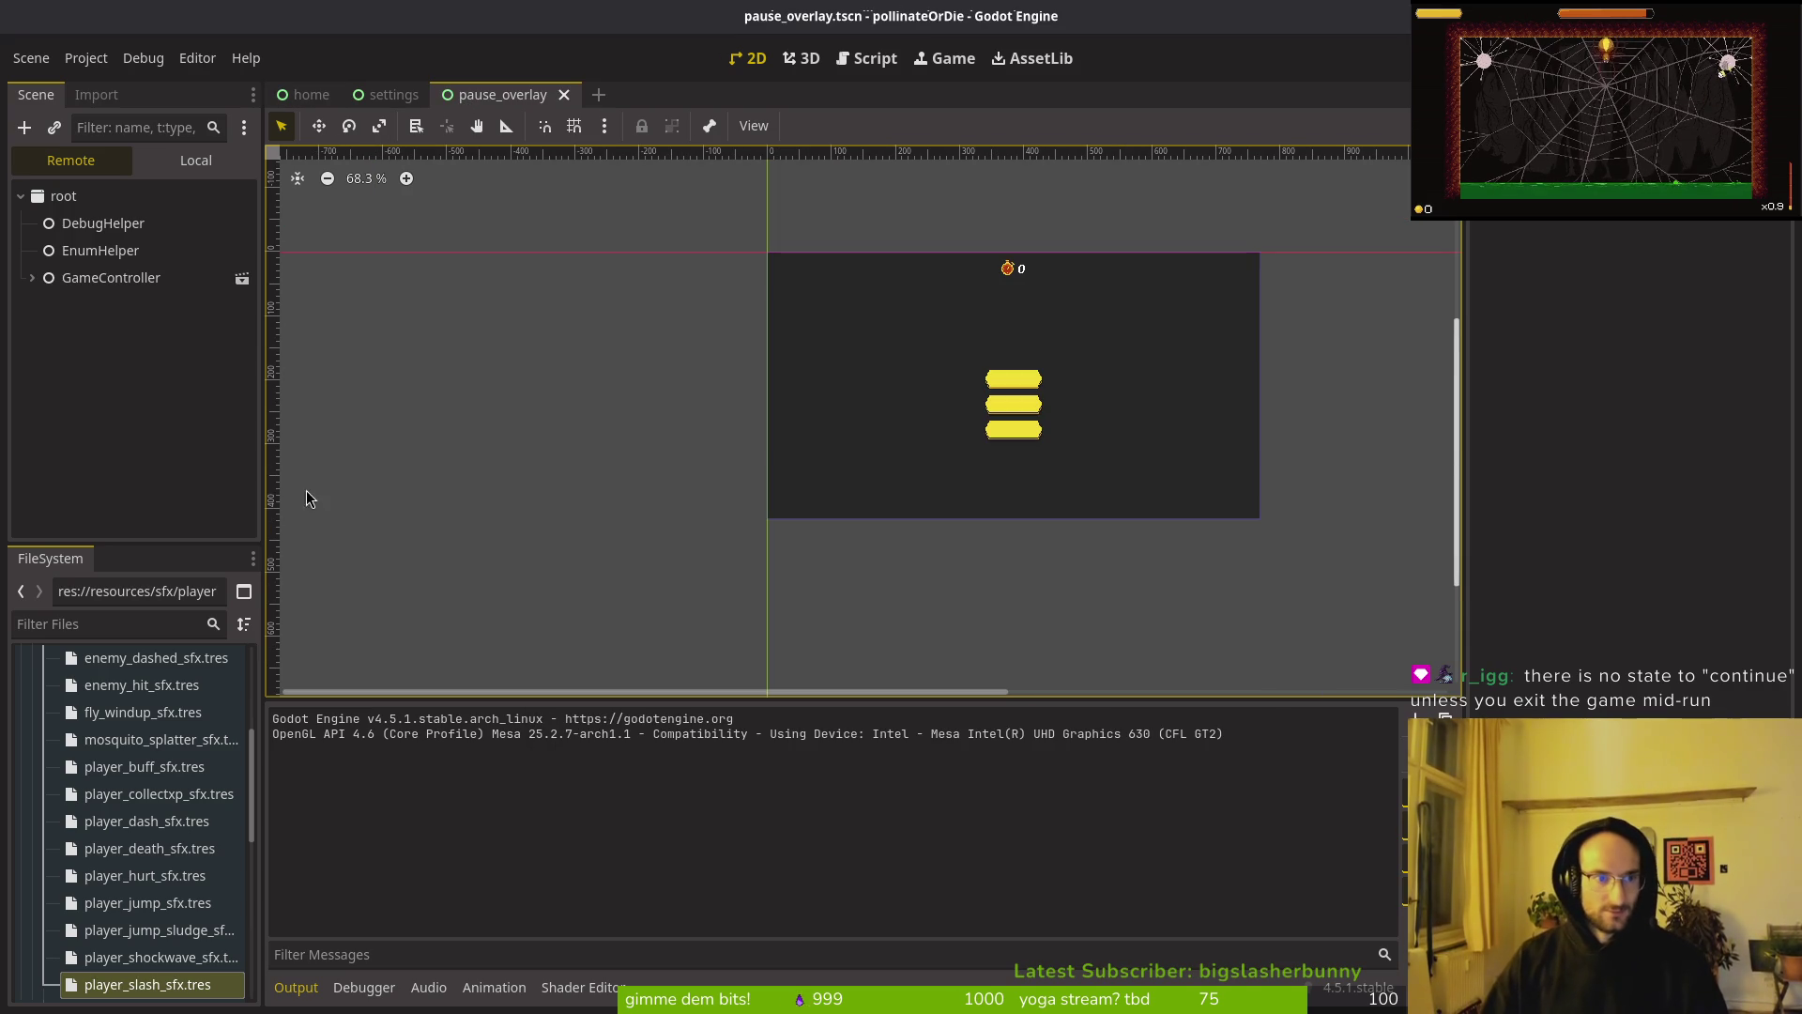
left_click(192, 165)
left_click(77, 359)
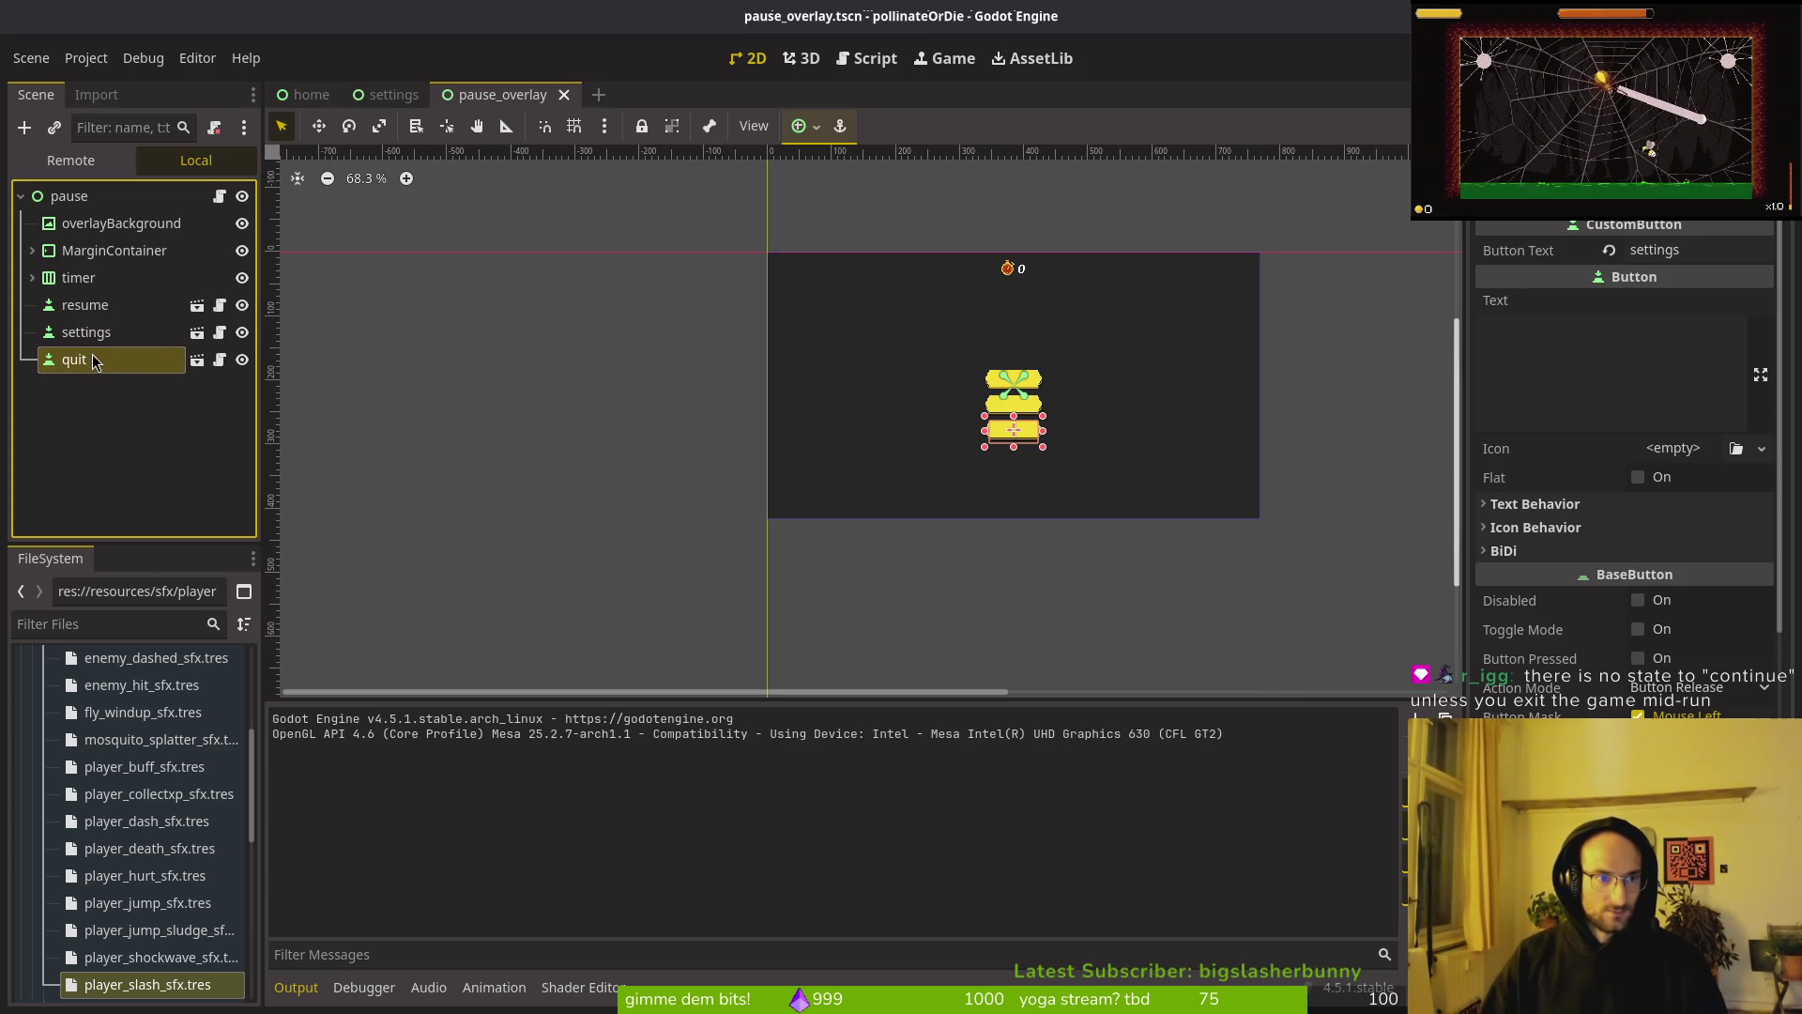
left_click(75, 198)
key("ctrl+v")
double_click(75, 386)
type("hive")
key("Return")
key("ctrl+s")
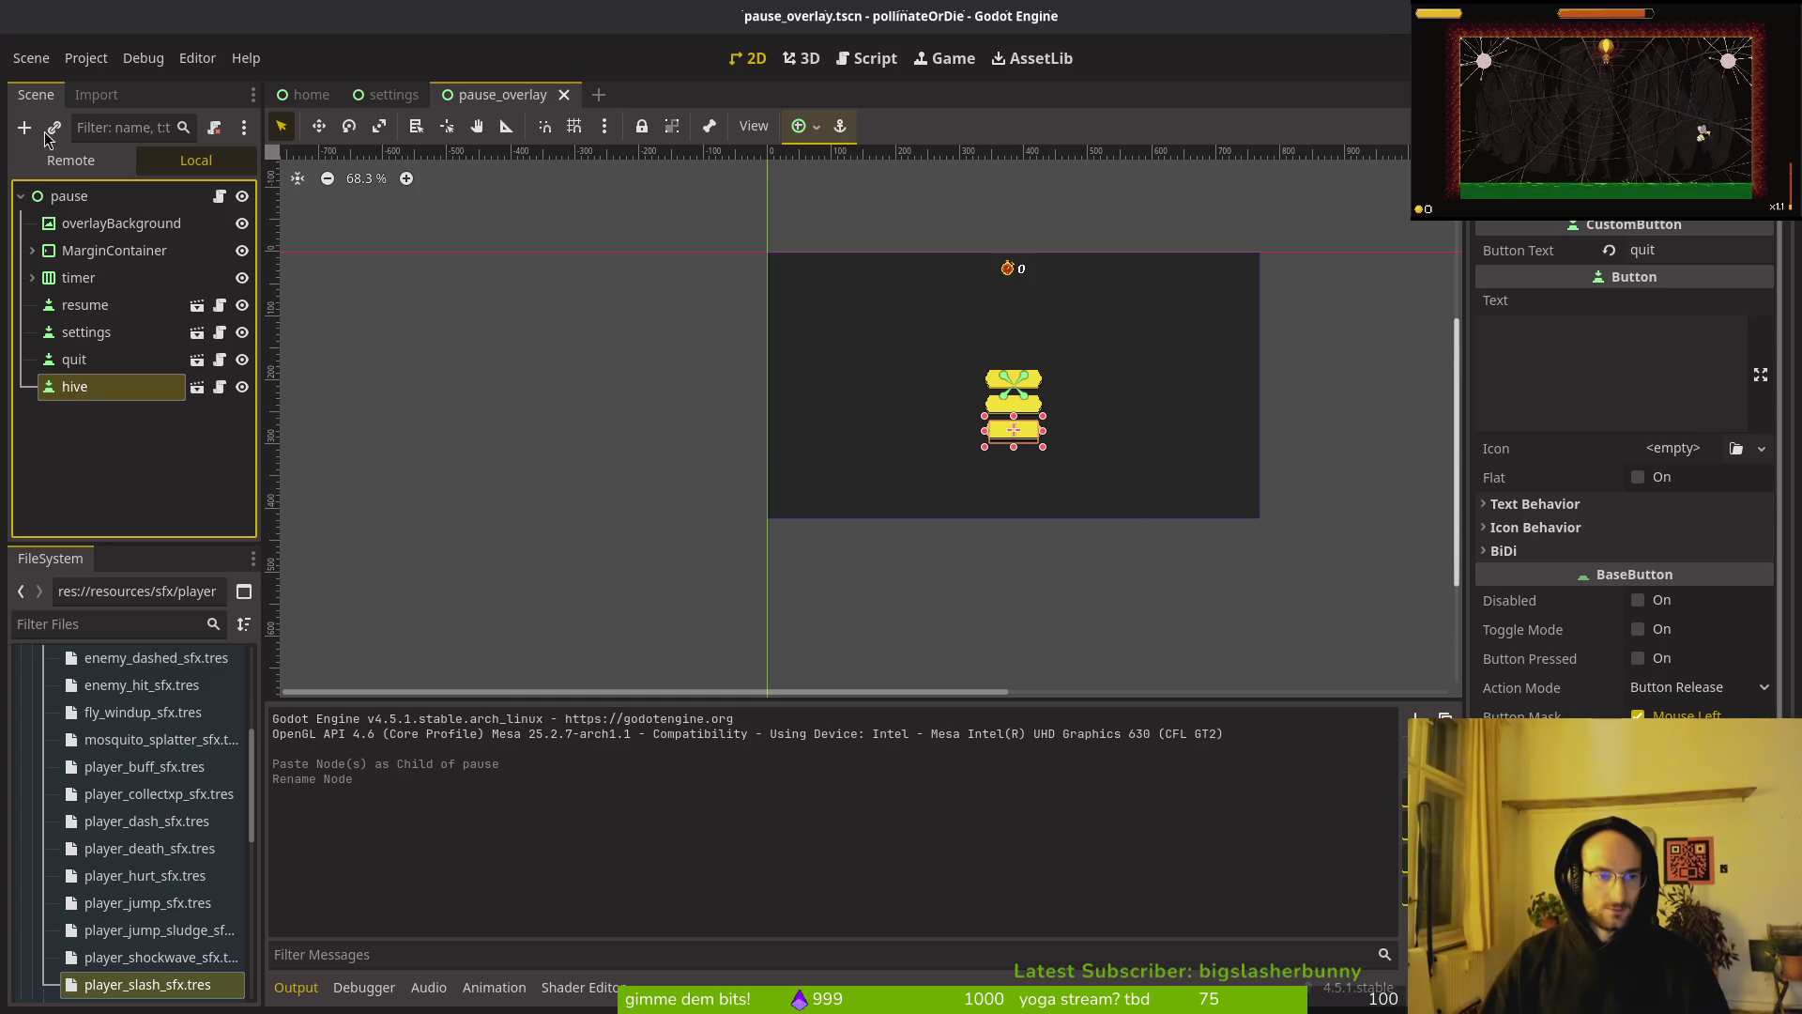
Step: Swap node names via a temporary hive2 so hive sits above quit, and save
mouse_move(82, 393)
left_mouse_down()
mouse_move(93, 362)
mouse_move(88, 385)
left_mouse_up()
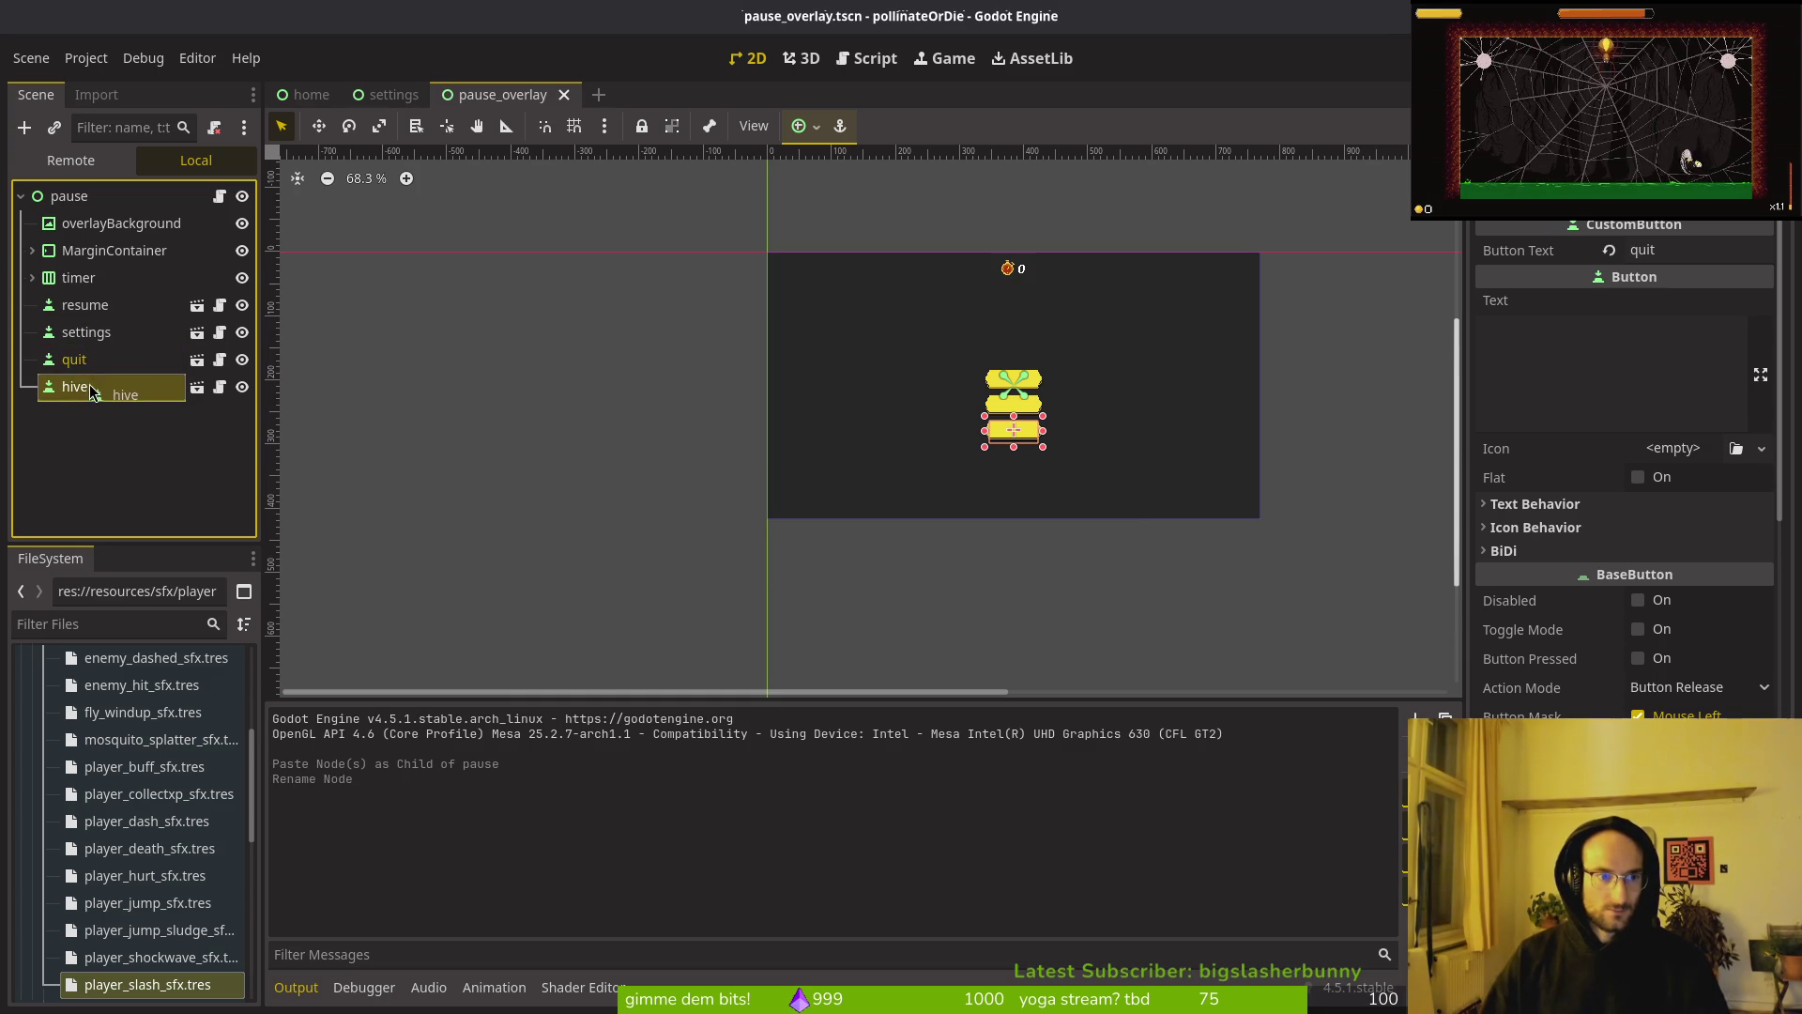
left_click(92, 368)
double_click(92, 368)
type("hive2")
key("Return")
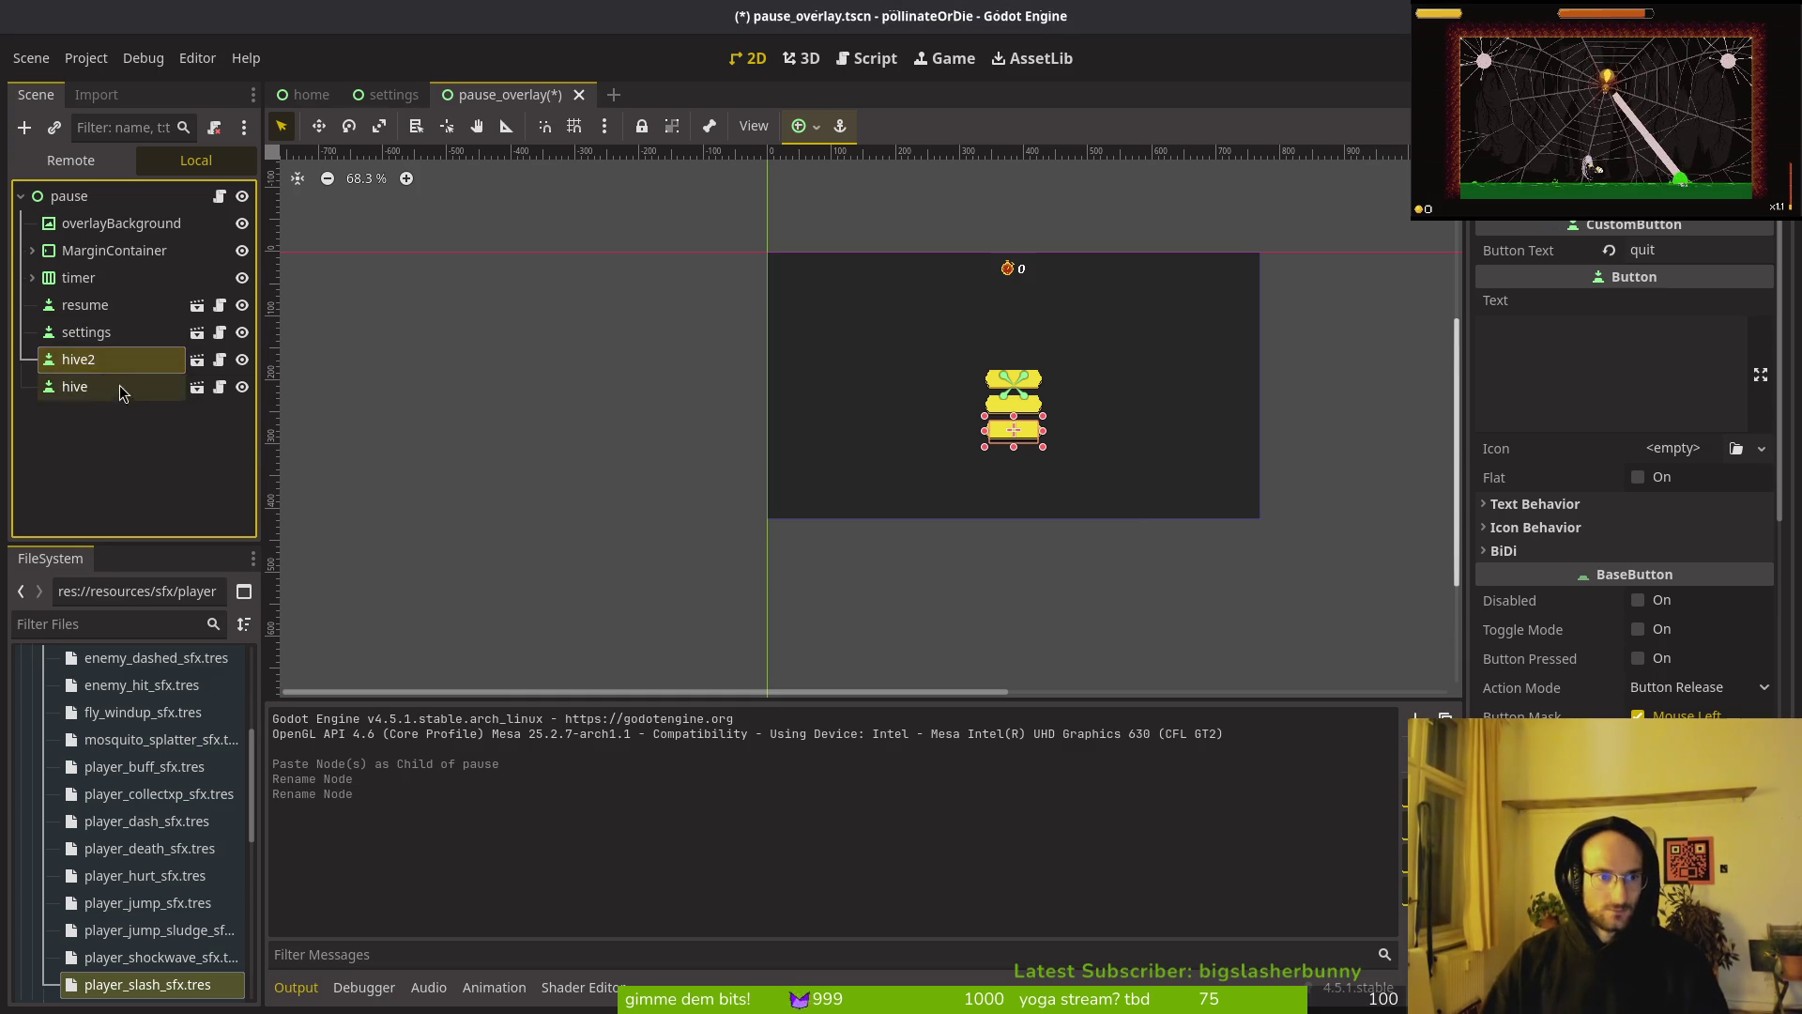
left_click(120, 386)
double_click(122, 386)
type("quit")
key("Return")
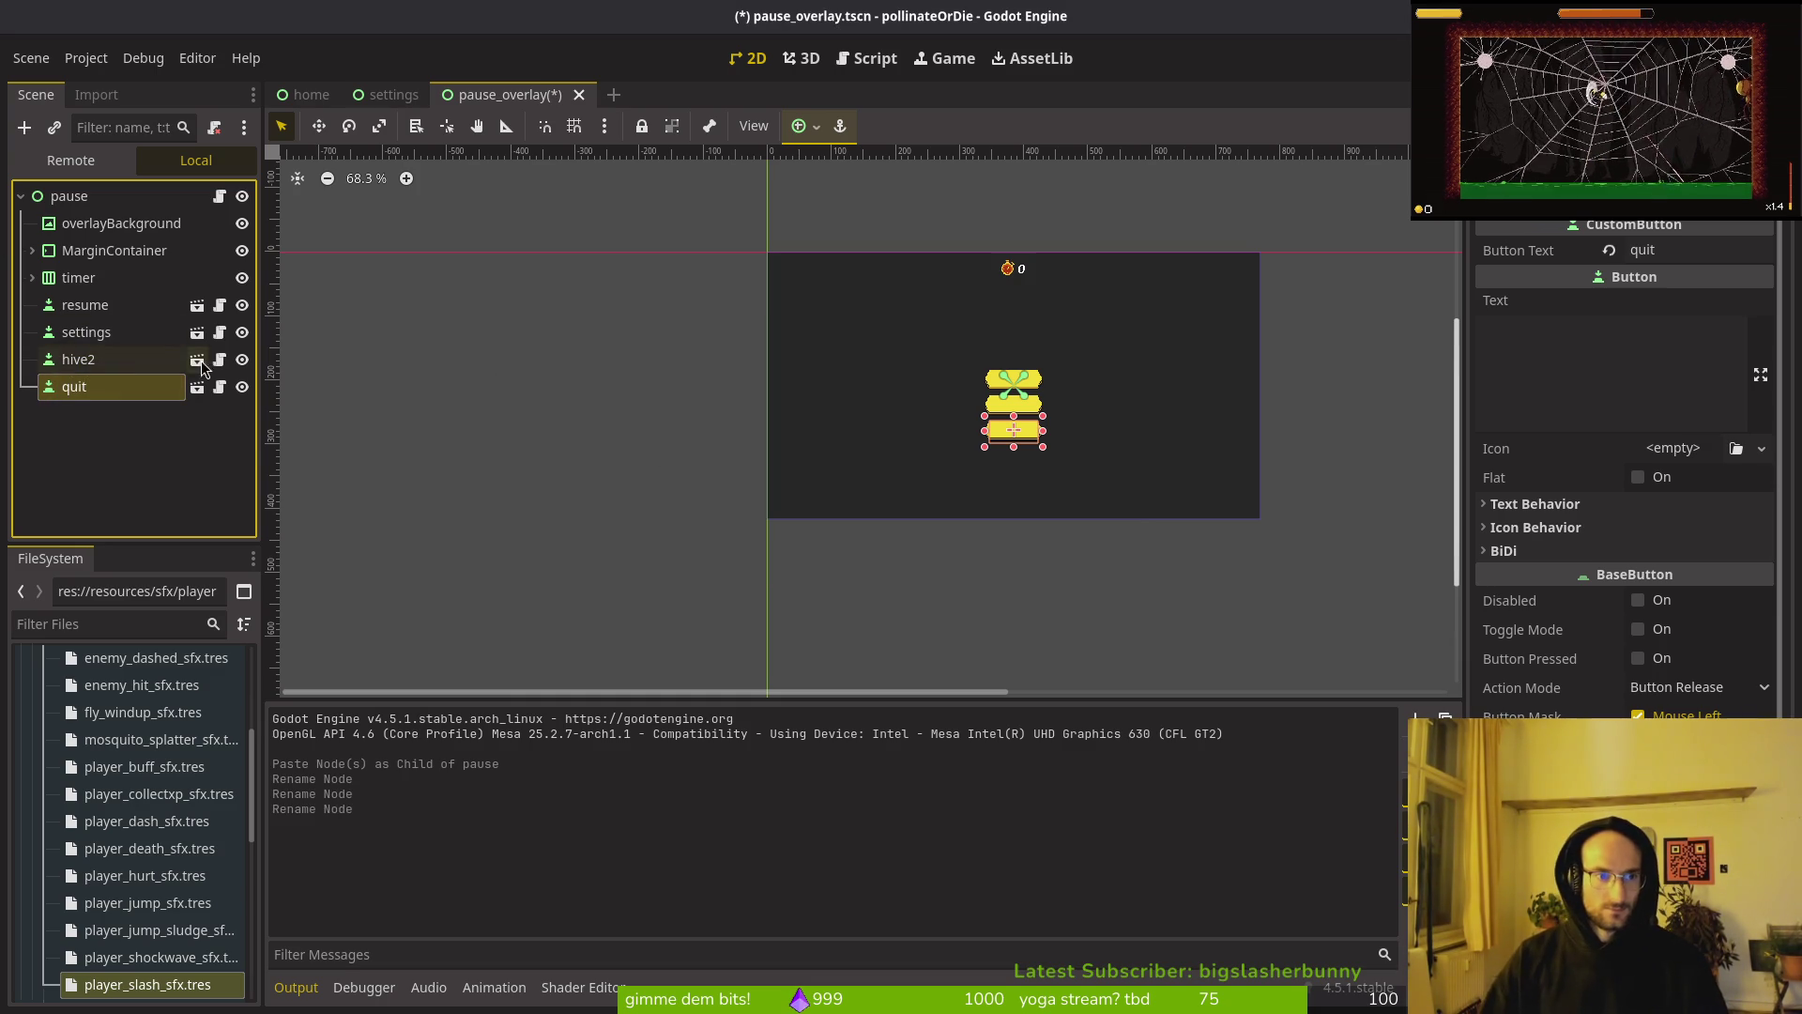
left_click(108, 358)
double_click(108, 358)
type("hive")
key("Return")
key("ctrl+s")
Step: Drag the quit button down below the hive button
left_click(103, 387)
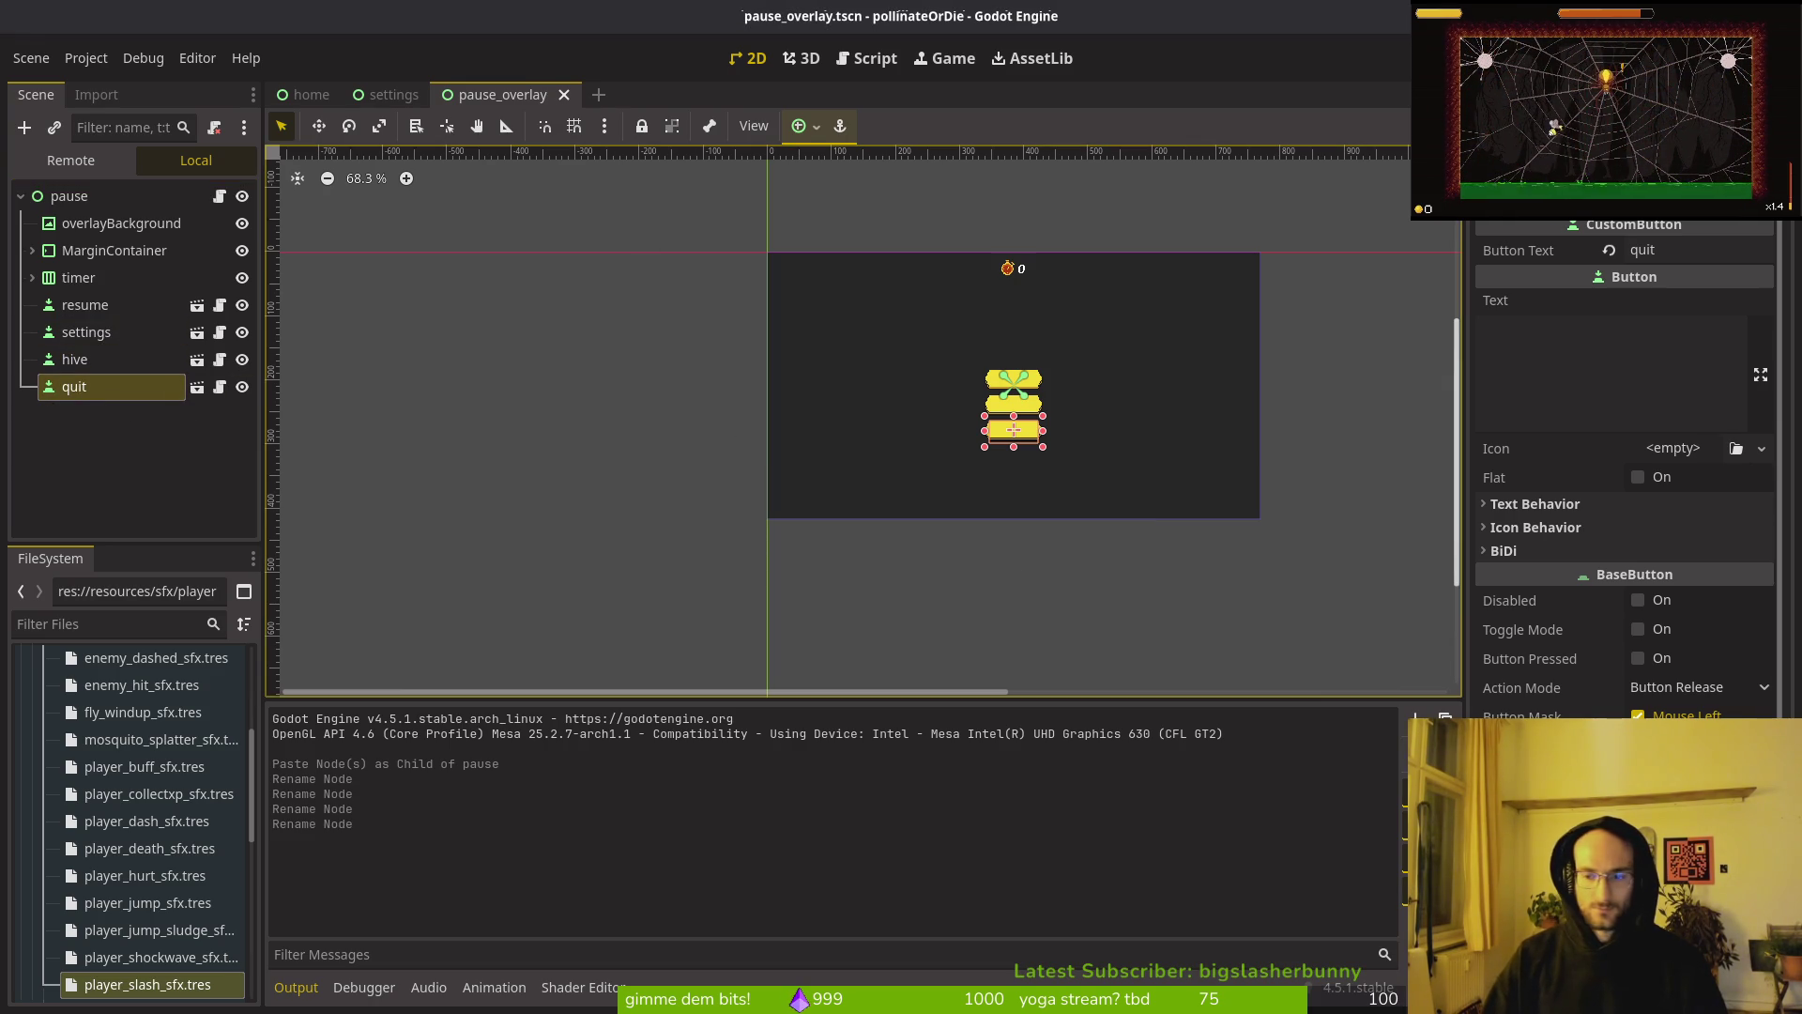
scroll(1624, 563, "down", 5)
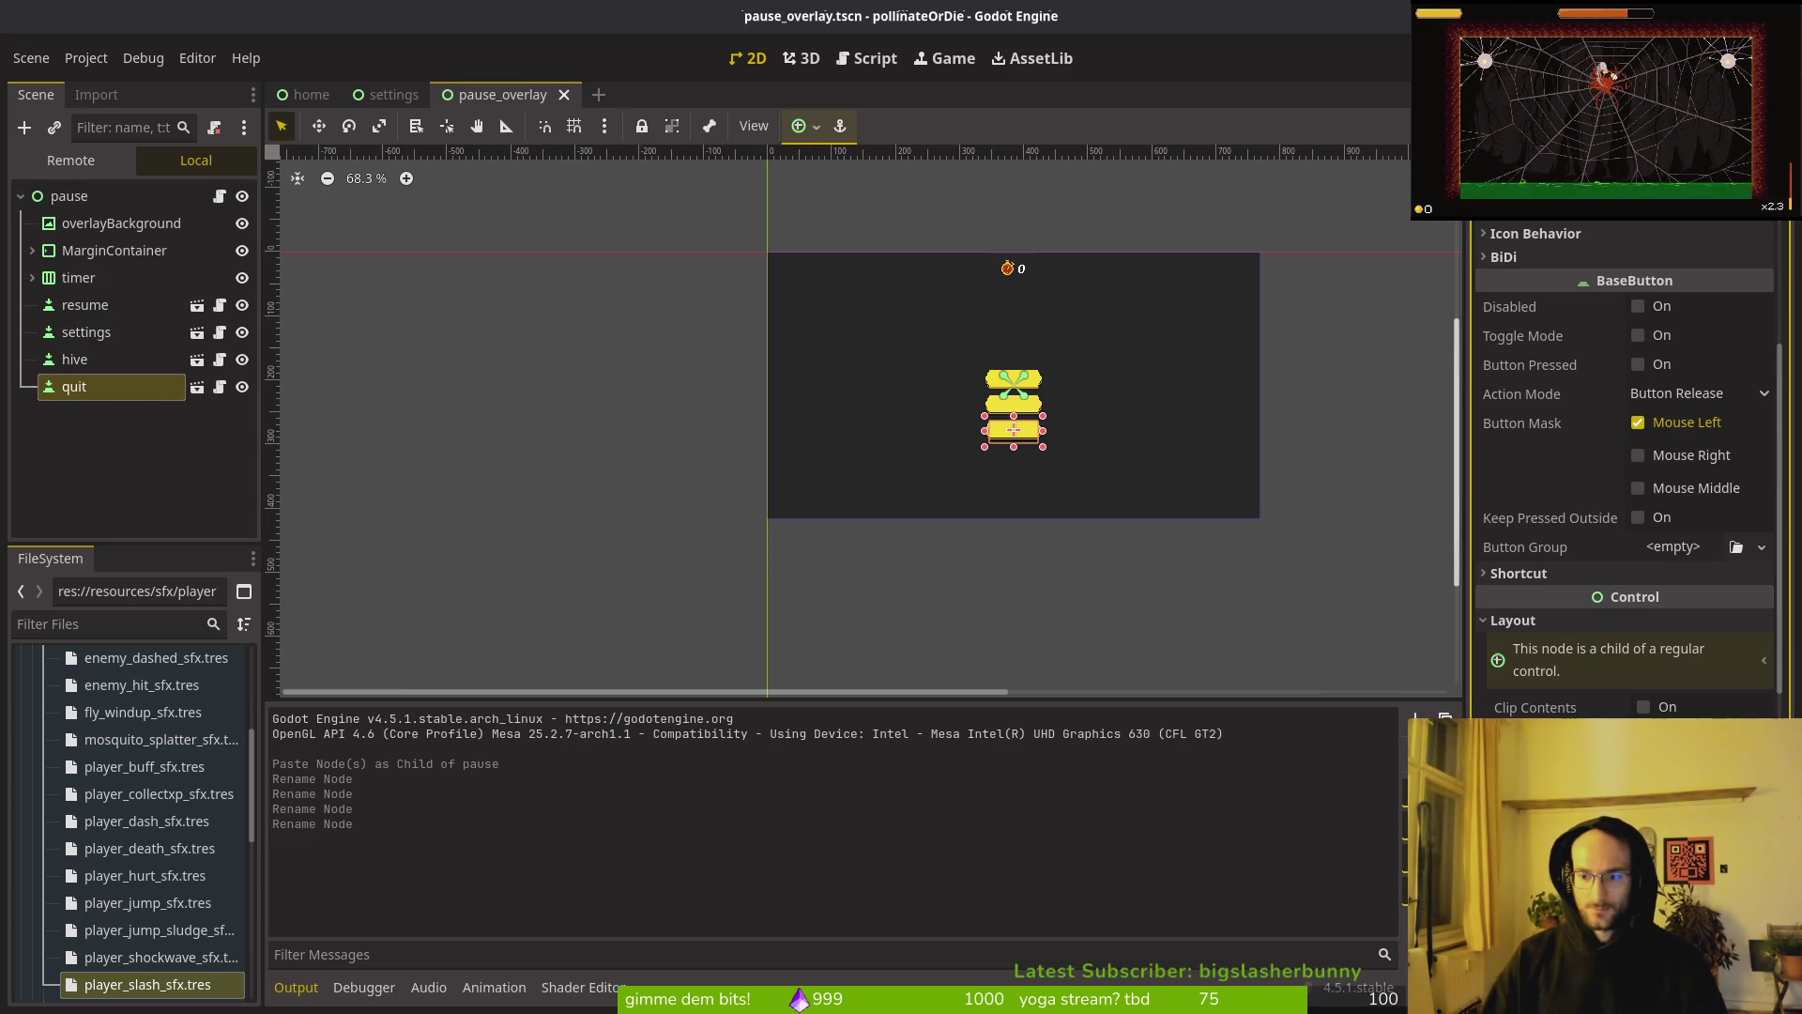
scroll(1687, 641, "down", 5)
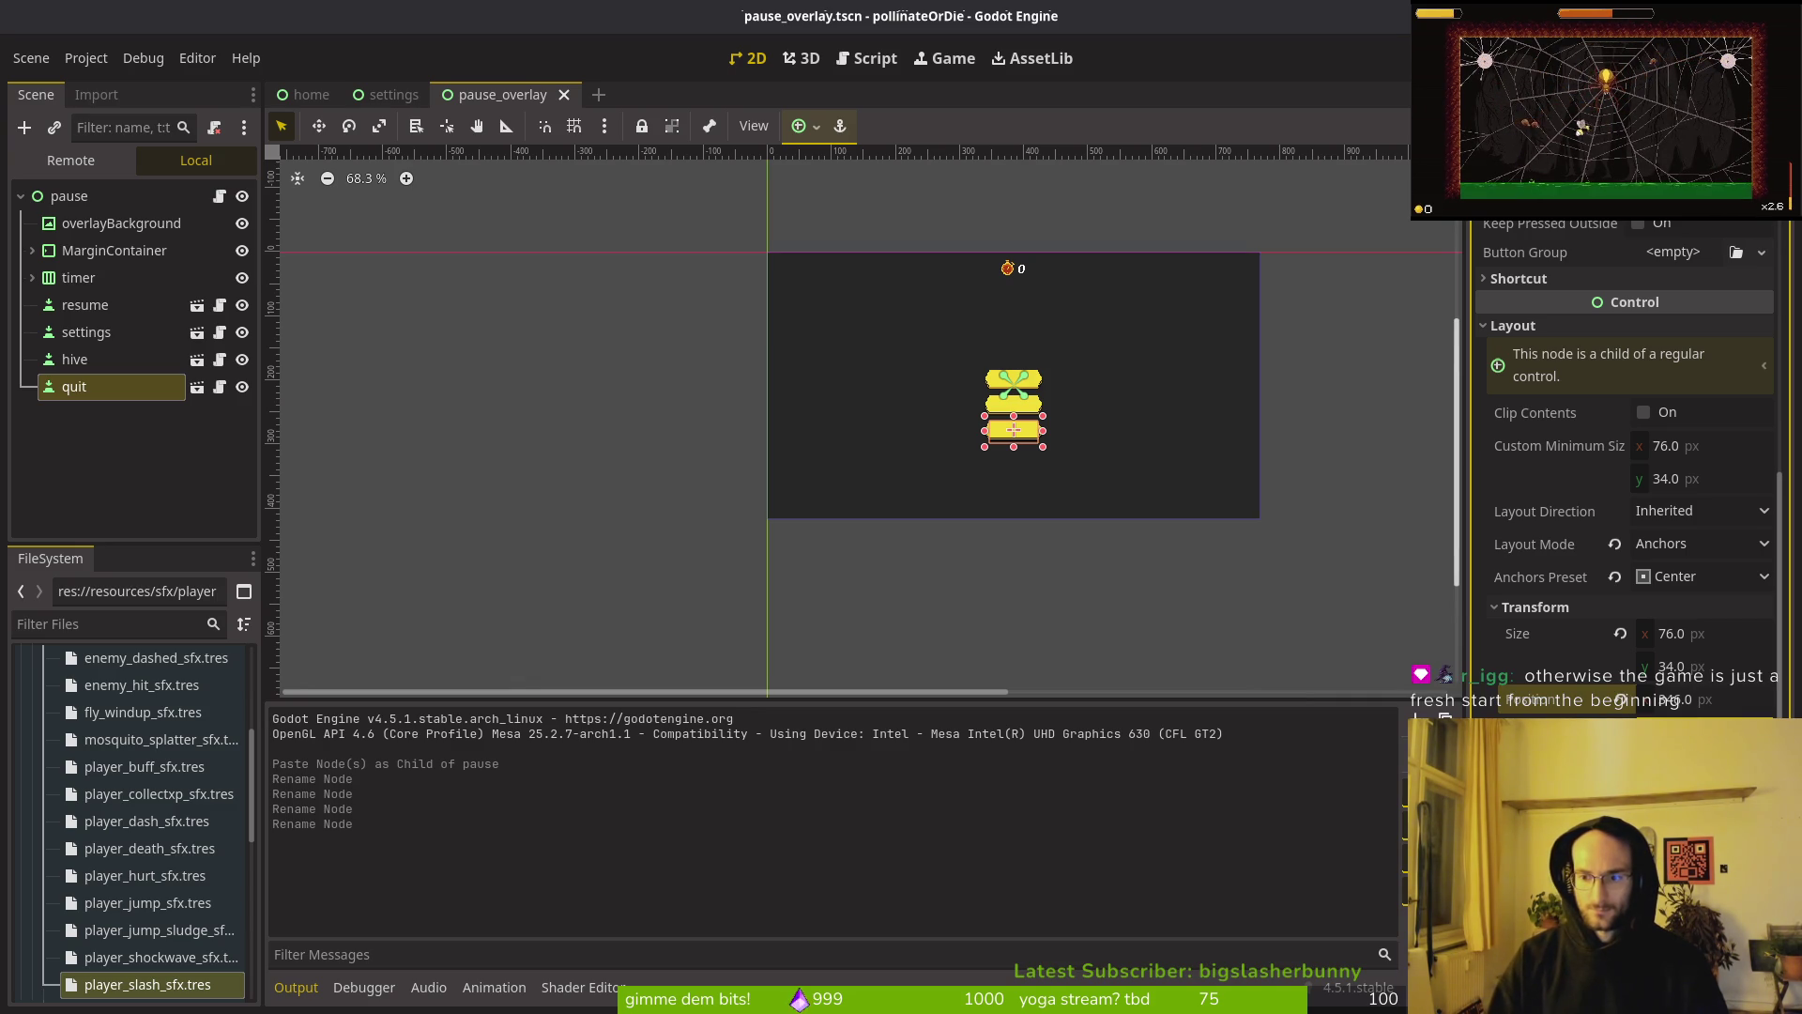
left_click_drag(1014, 430, 1013, 453)
Step: Set hive's Position y to 263, nudge quit into place, and save
left_click(75, 362)
scroll(1704, 695, "down", 5)
left_click(1723, 537)
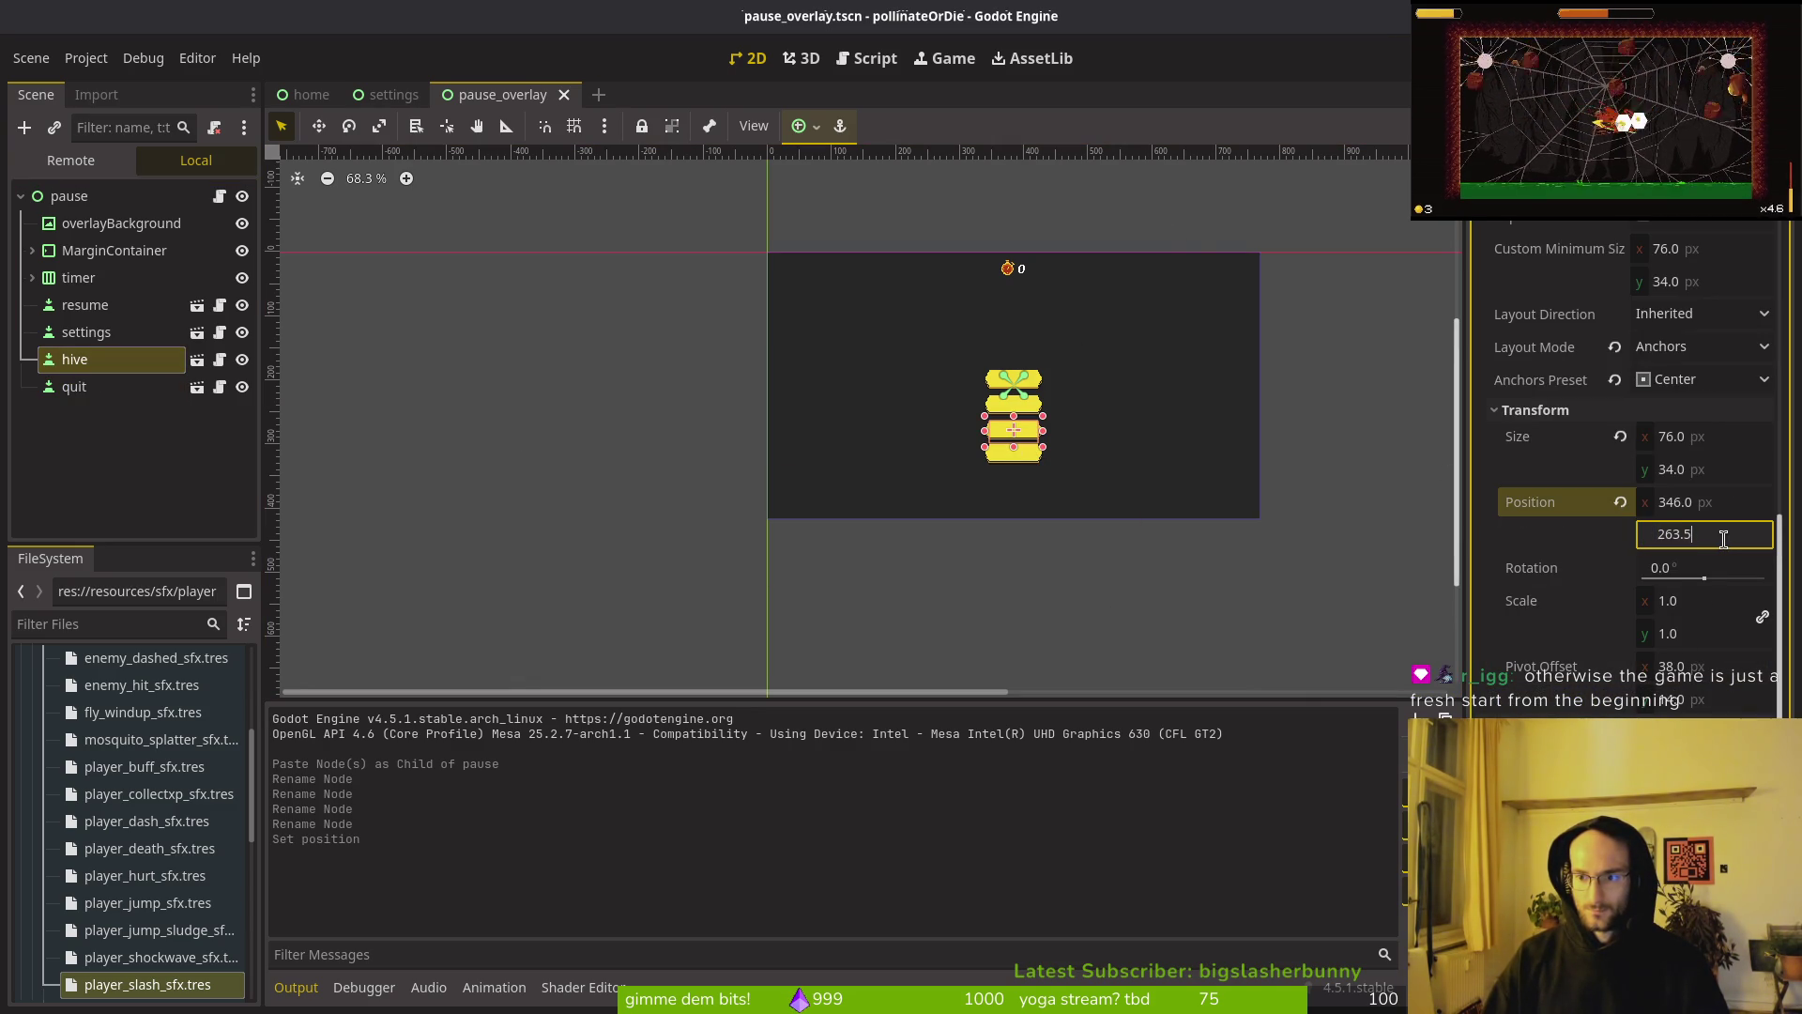
key("Return")
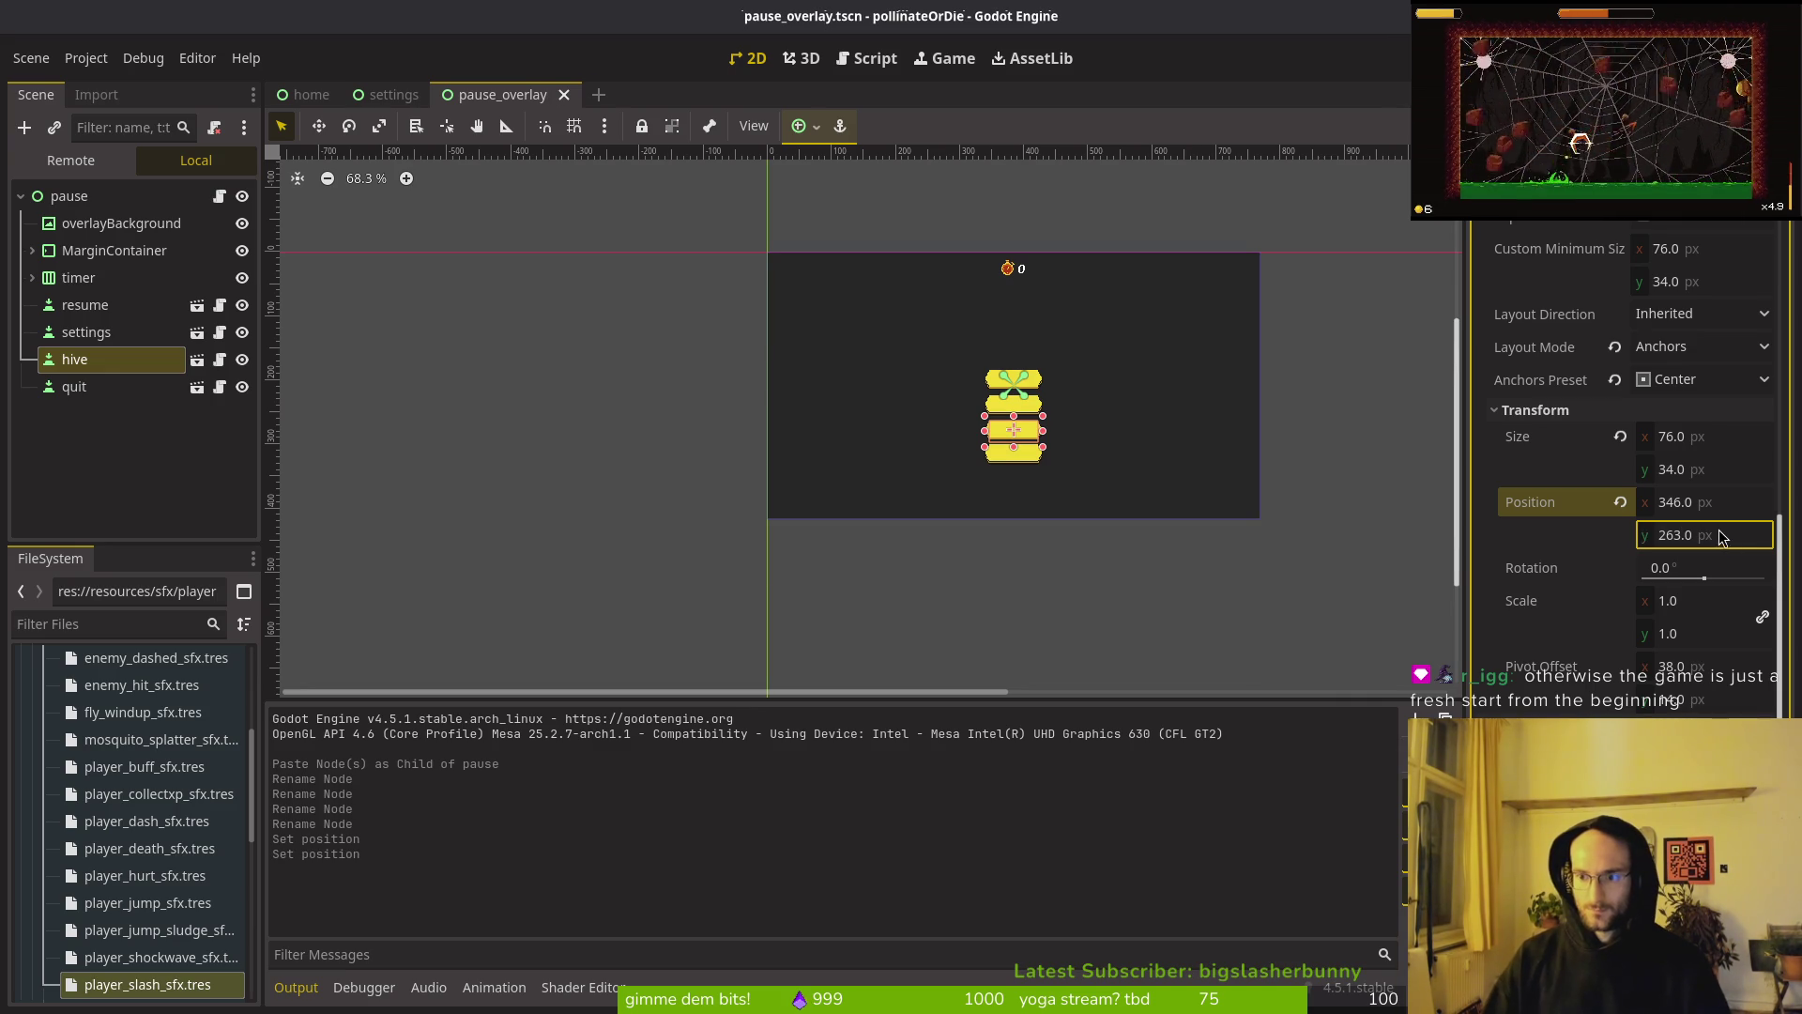
left_click(120, 391)
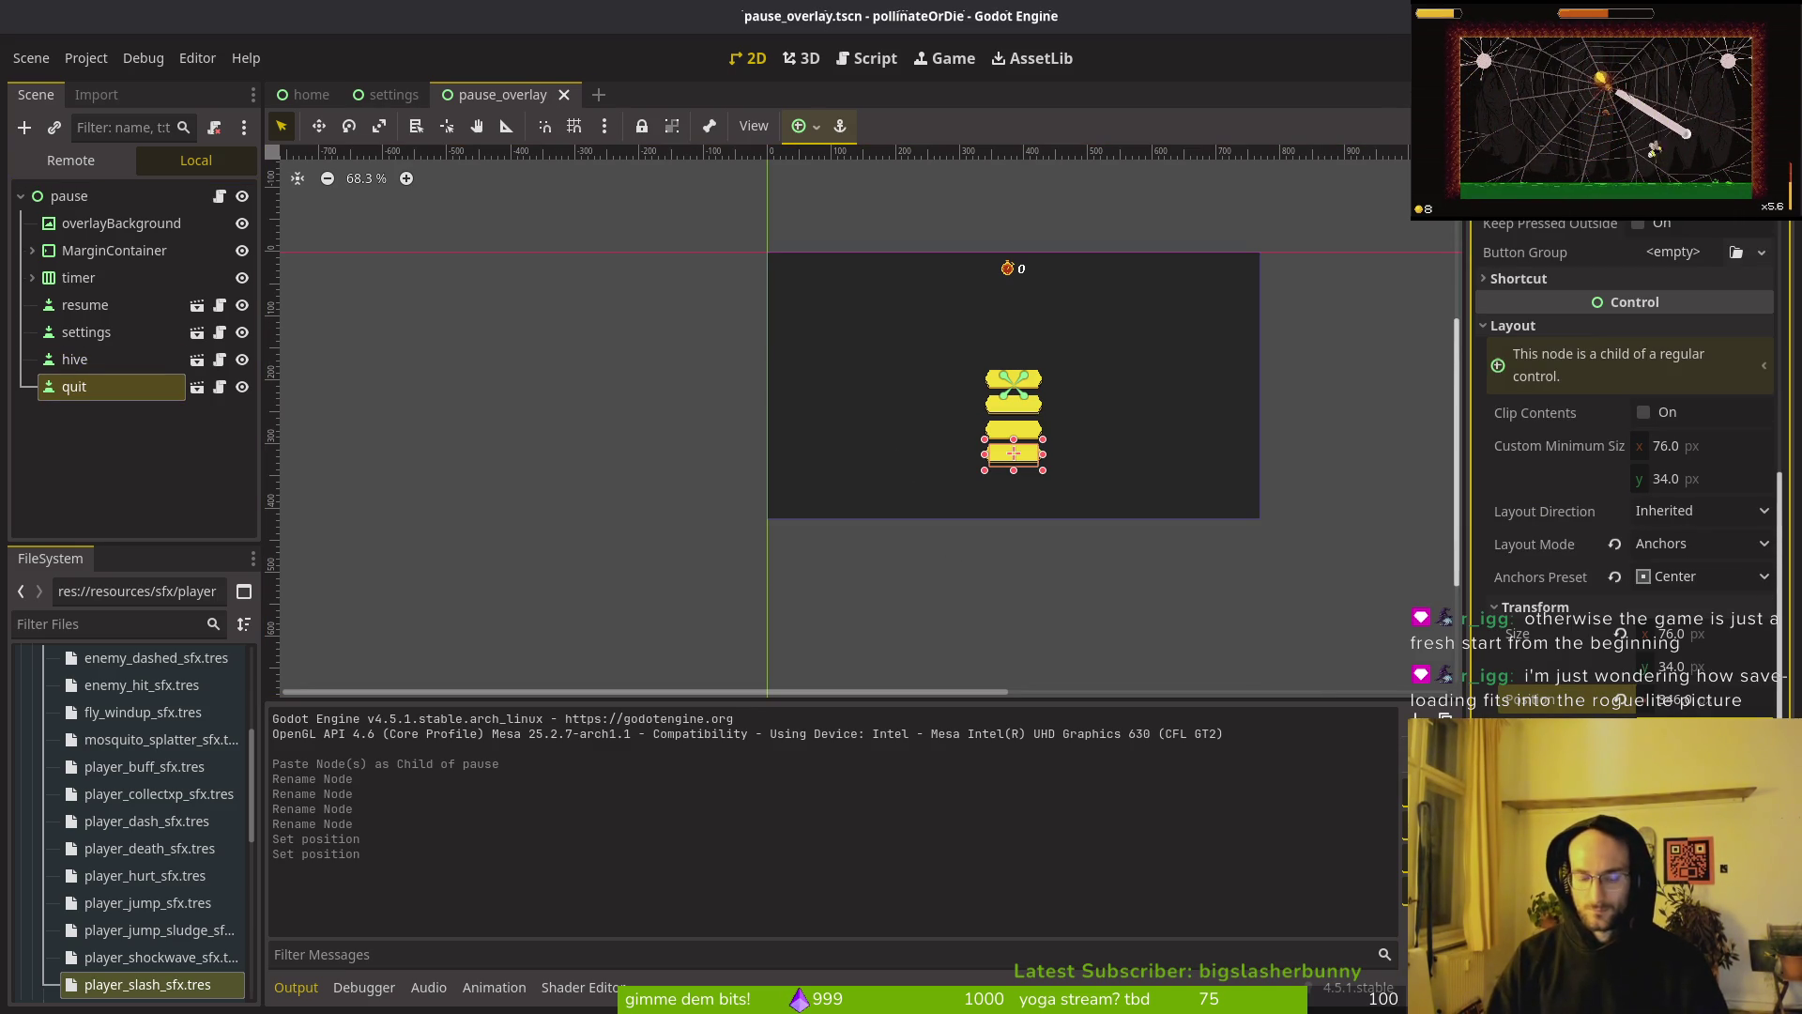
key("Up")
key("ctrl+s")
scroll(1051, 394, "up", 5)
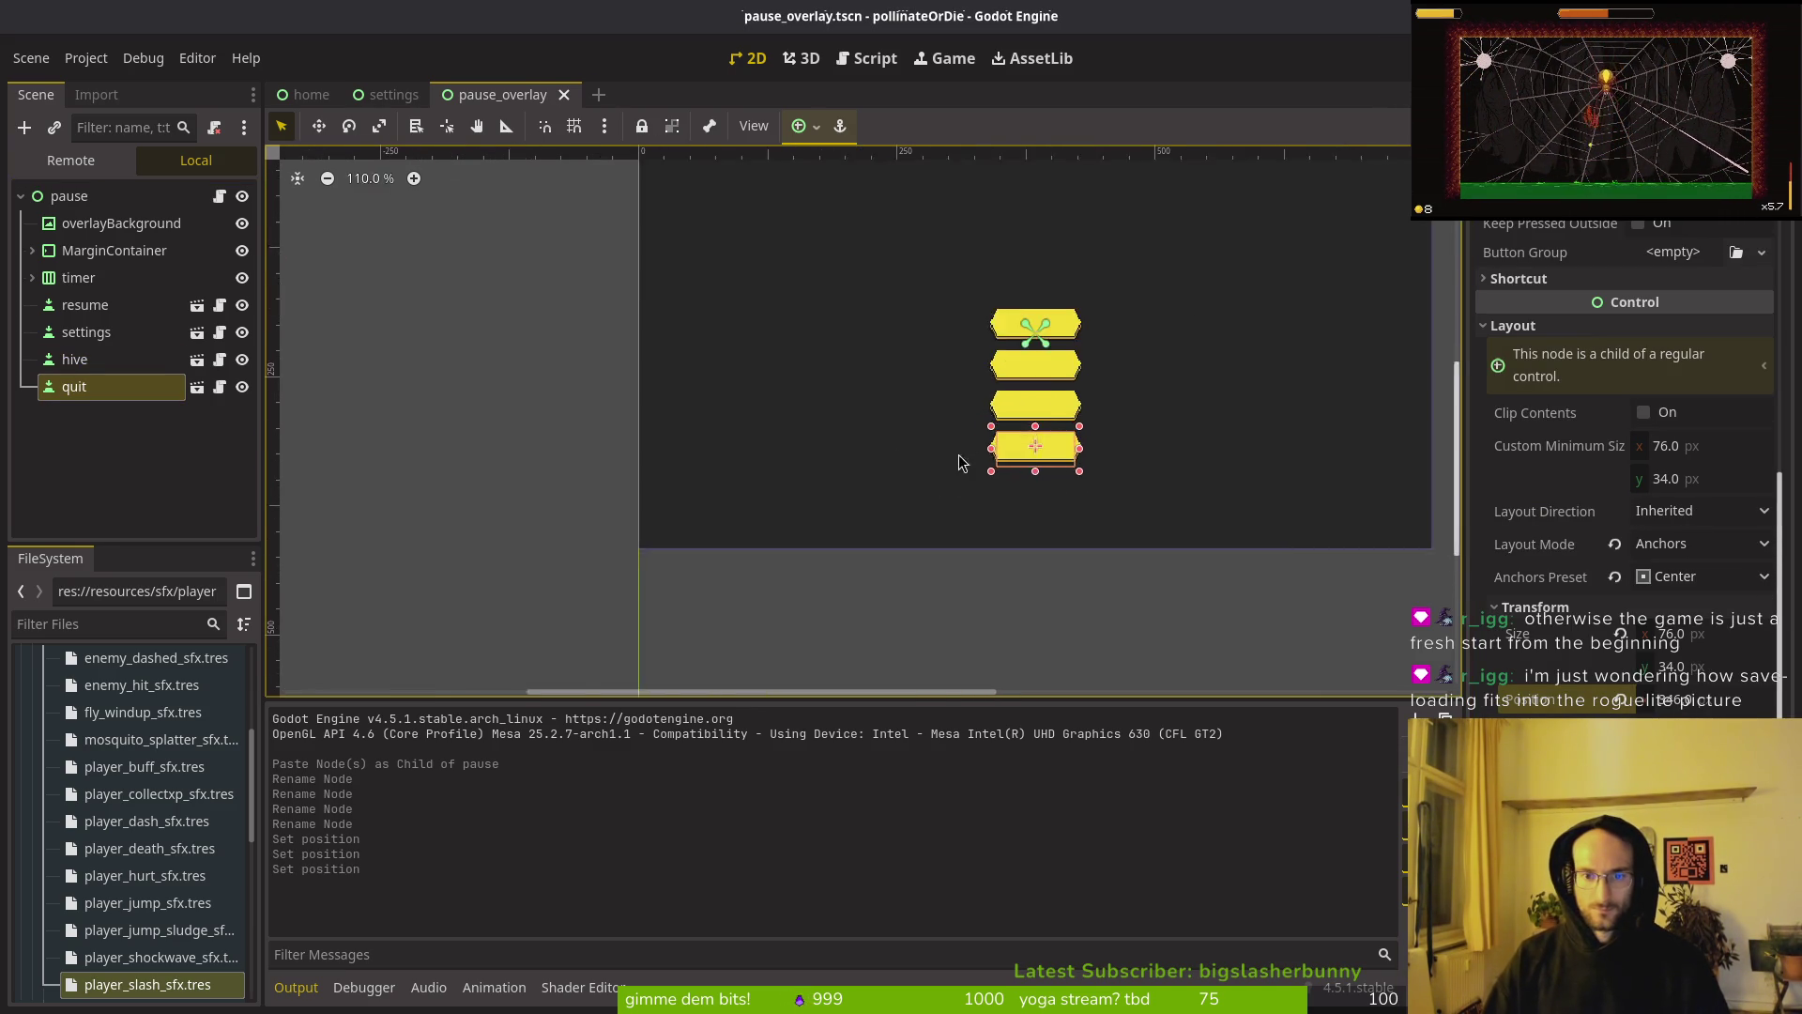
key("ctrl+s")
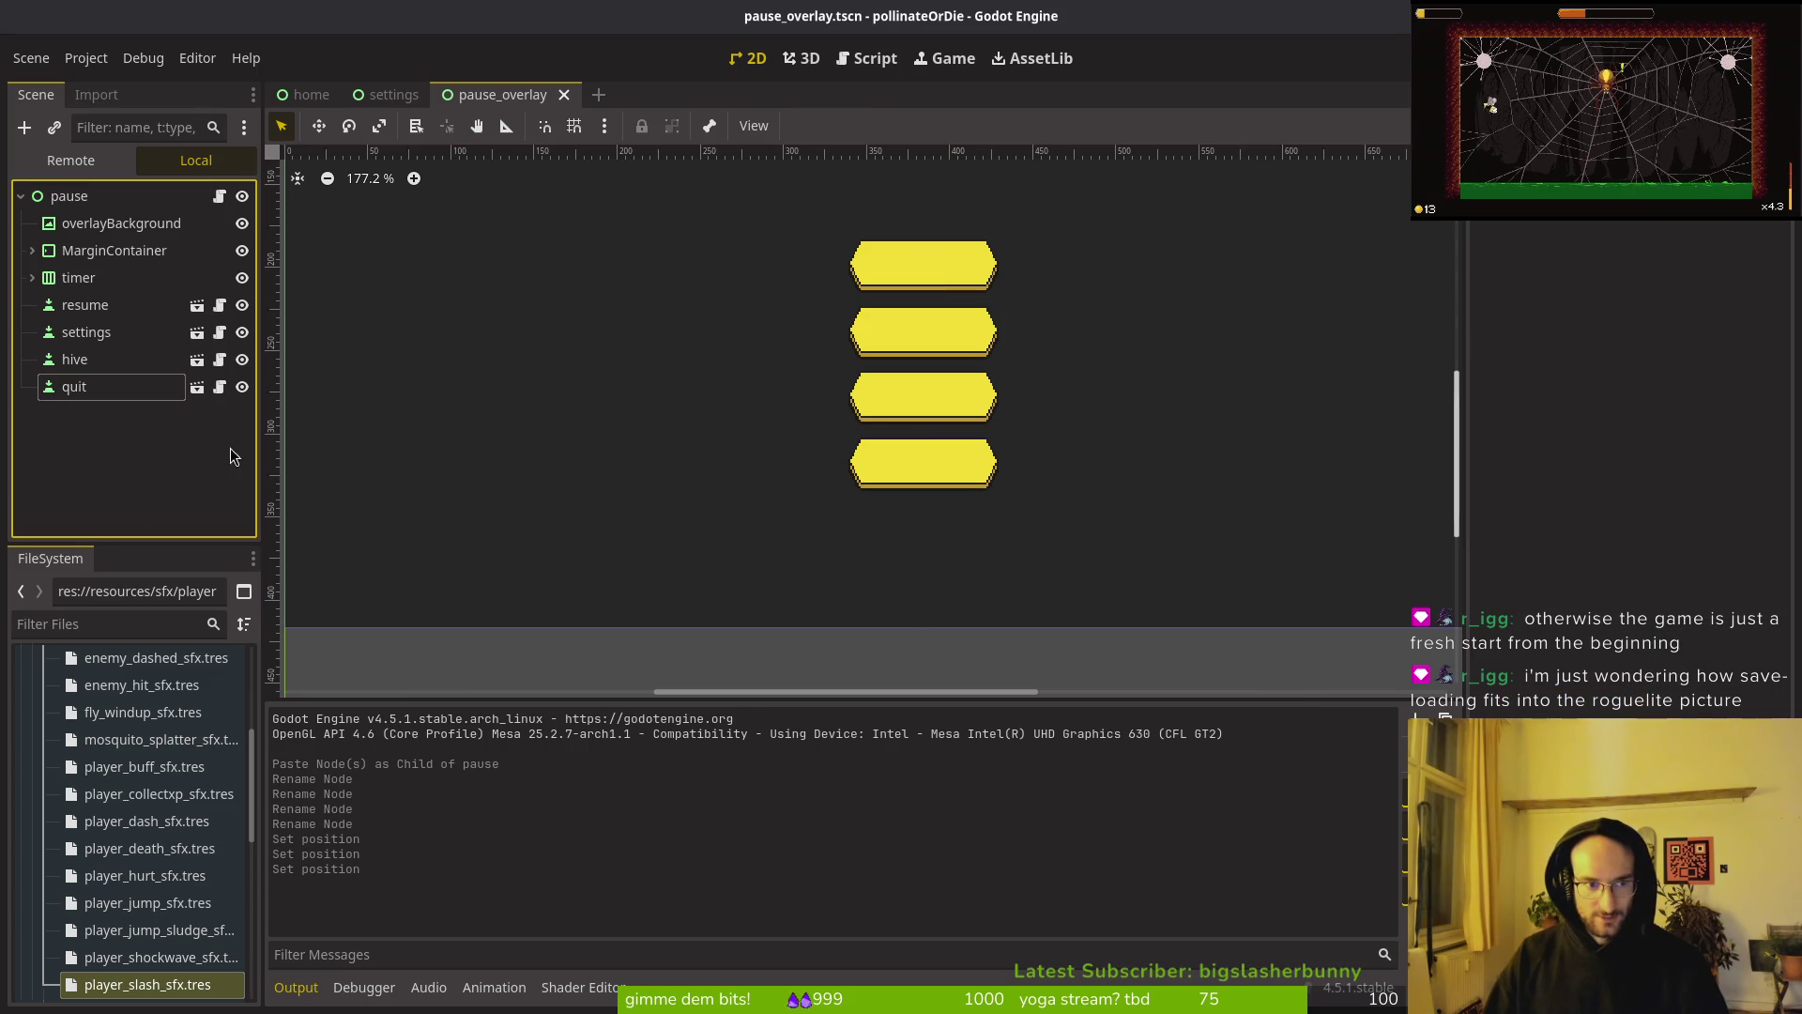
Step: Nudge the four pause buttons, resume through quit, up two steps and save pause_overlay.tscn
key("ctrl+s")
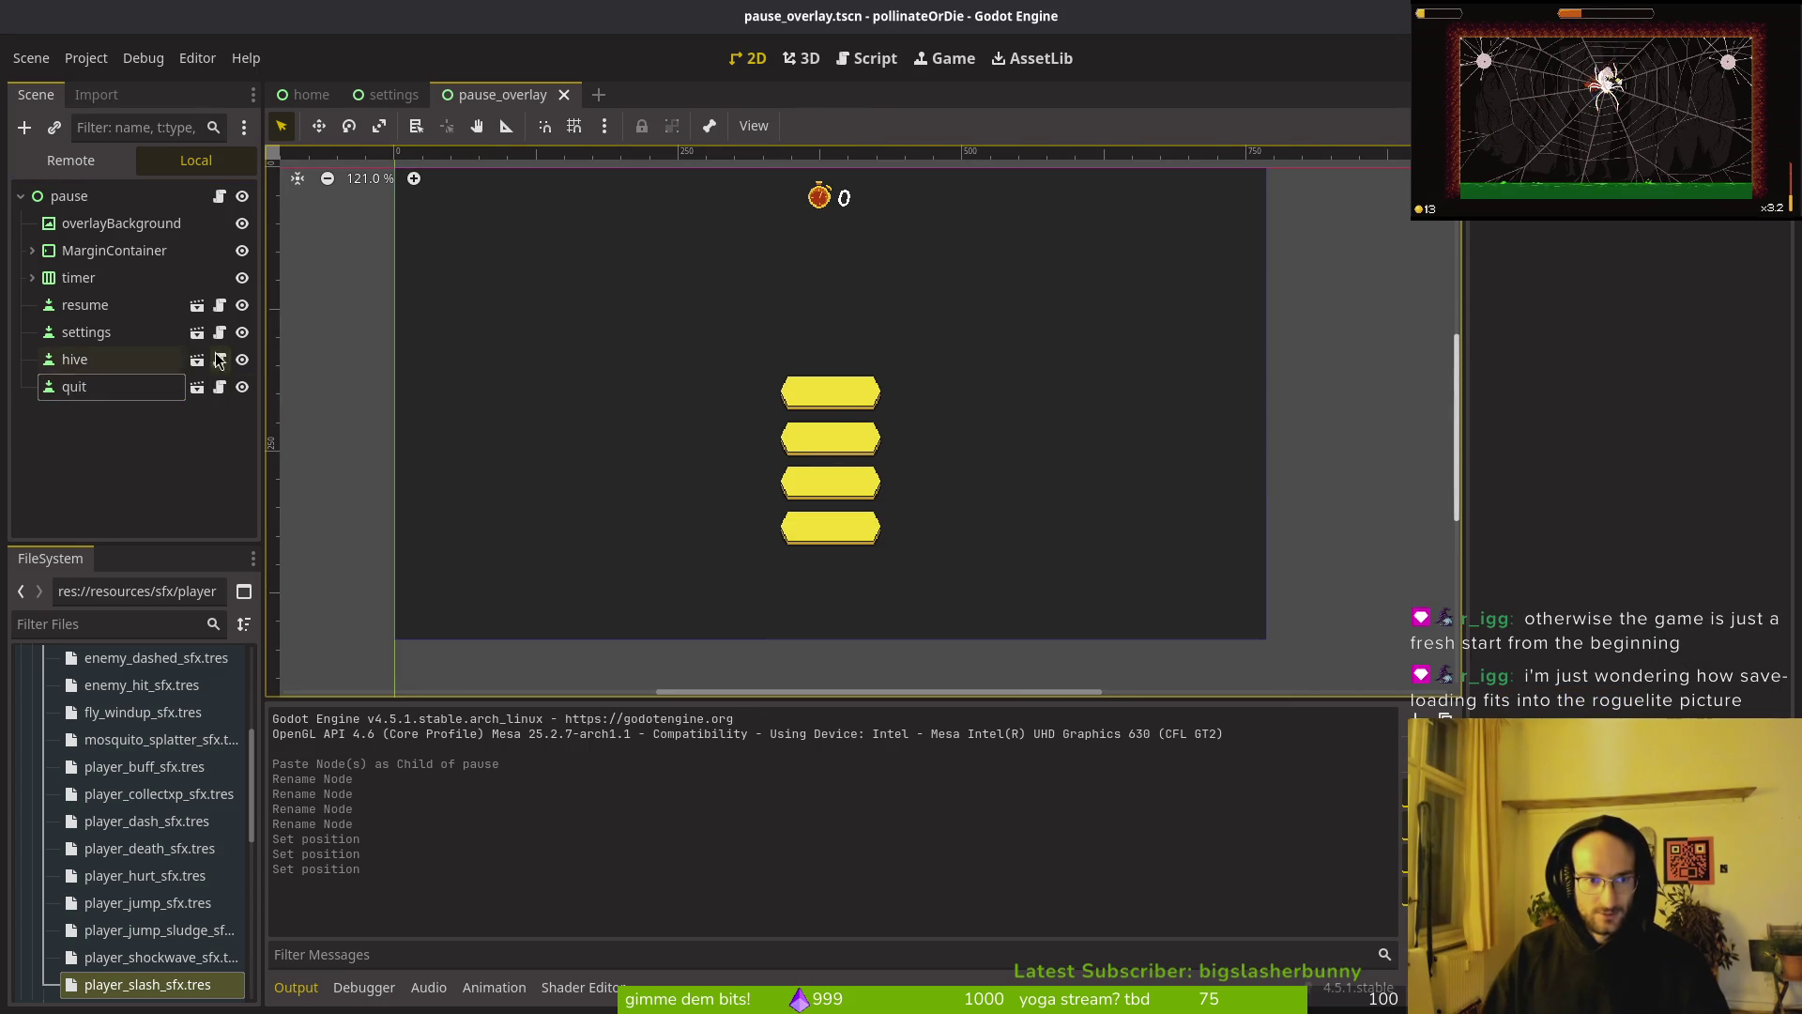
left_click(83, 305)
left_click(74, 387, "shift")
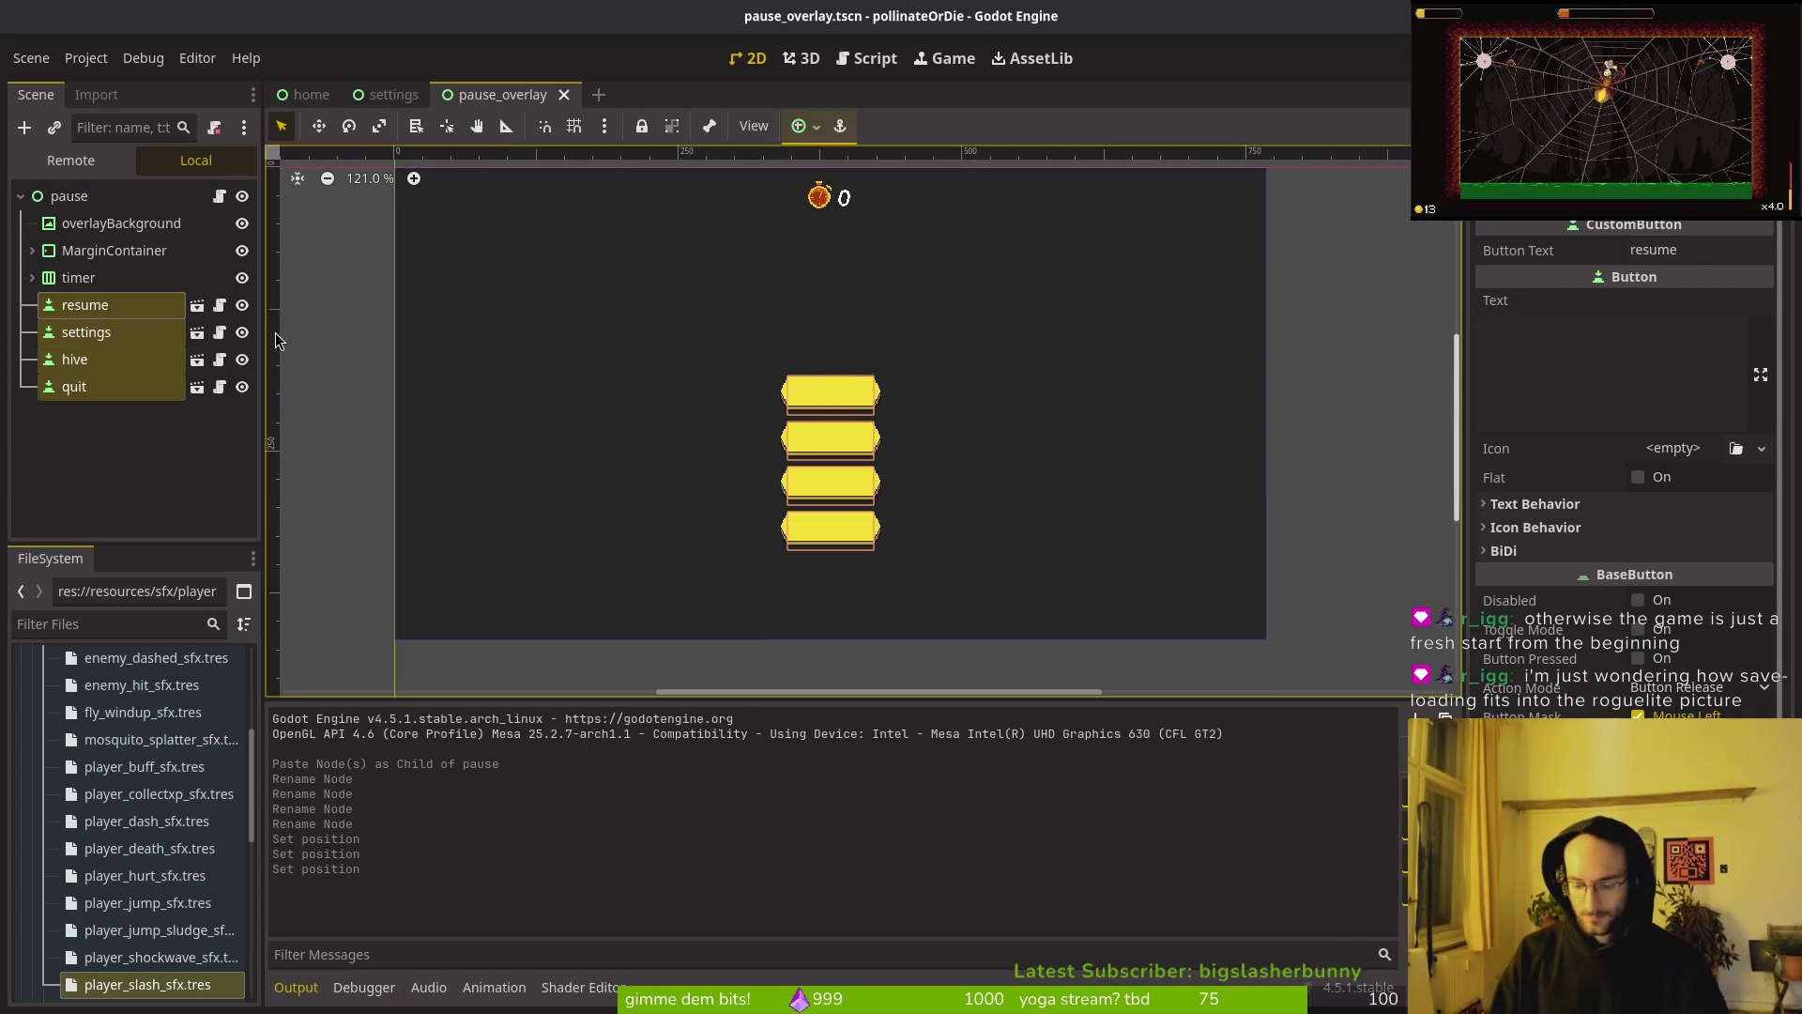
key("f")
key("Up")
key("Up")
key("Up")
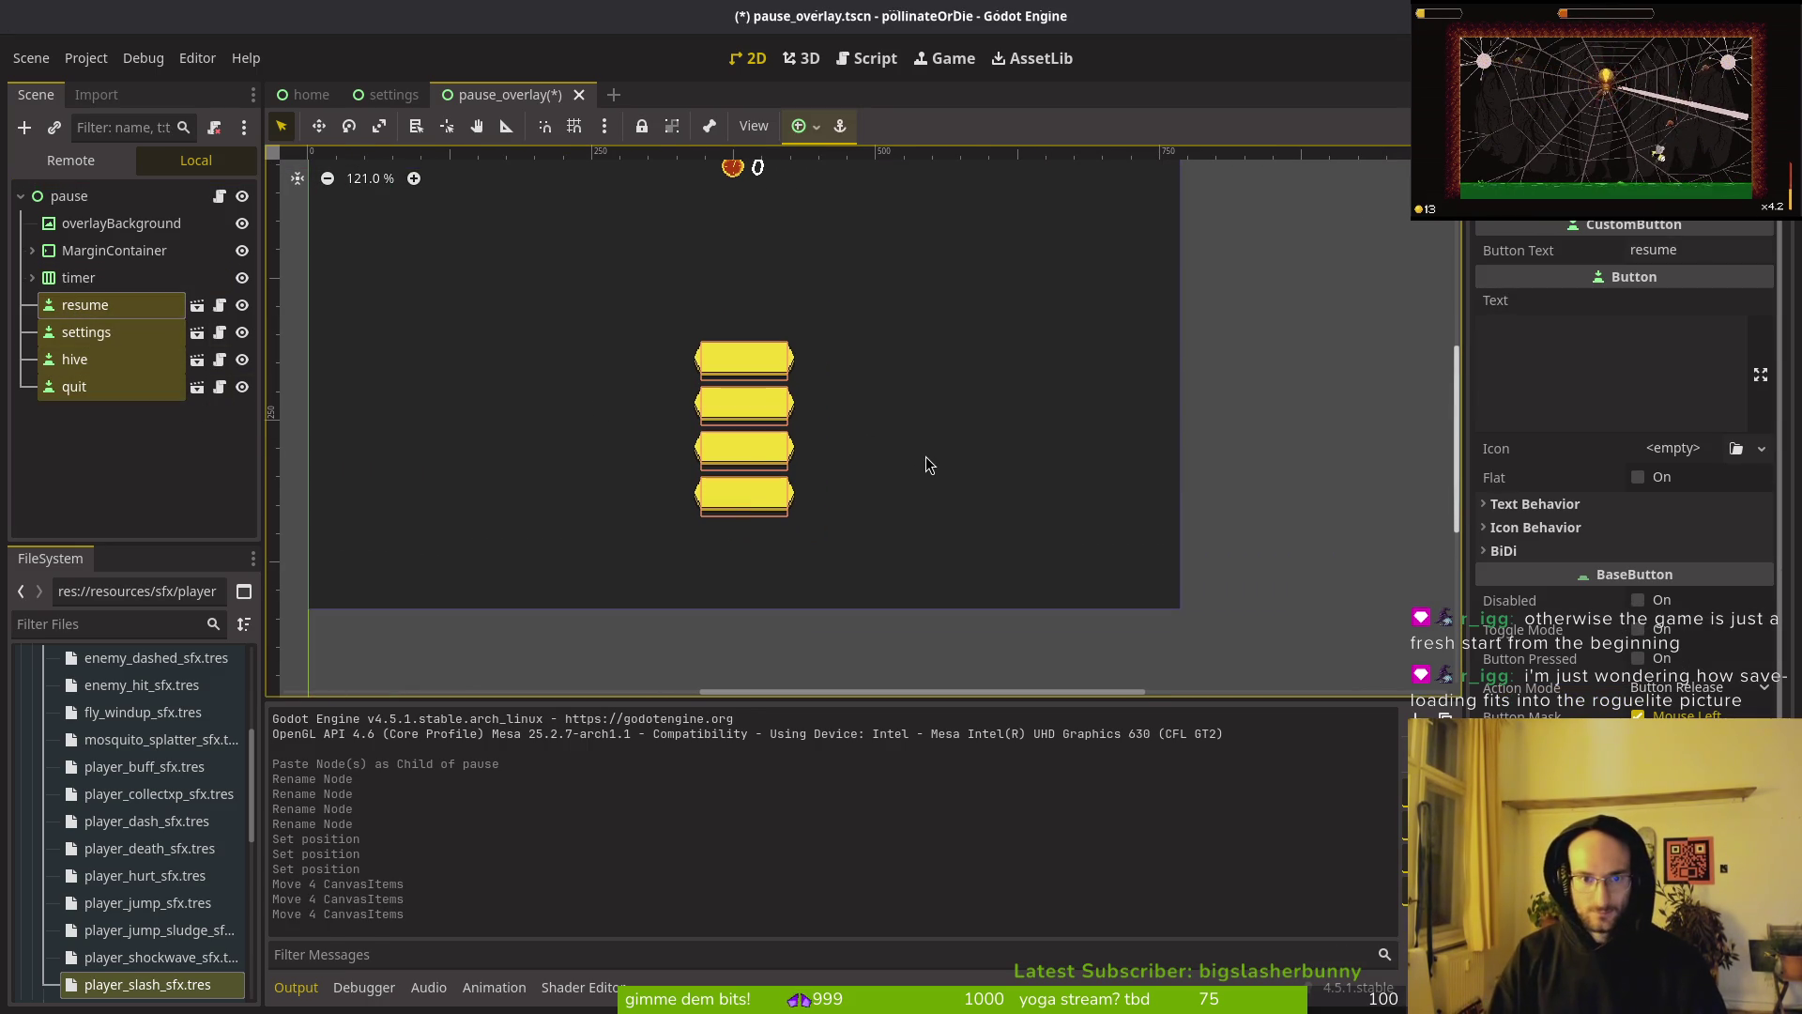
key("Up")
key("Up")
key("Up")
key("Up")
key("Up")
key("Up")
left_click(925, 456)
key("ctrl+s")
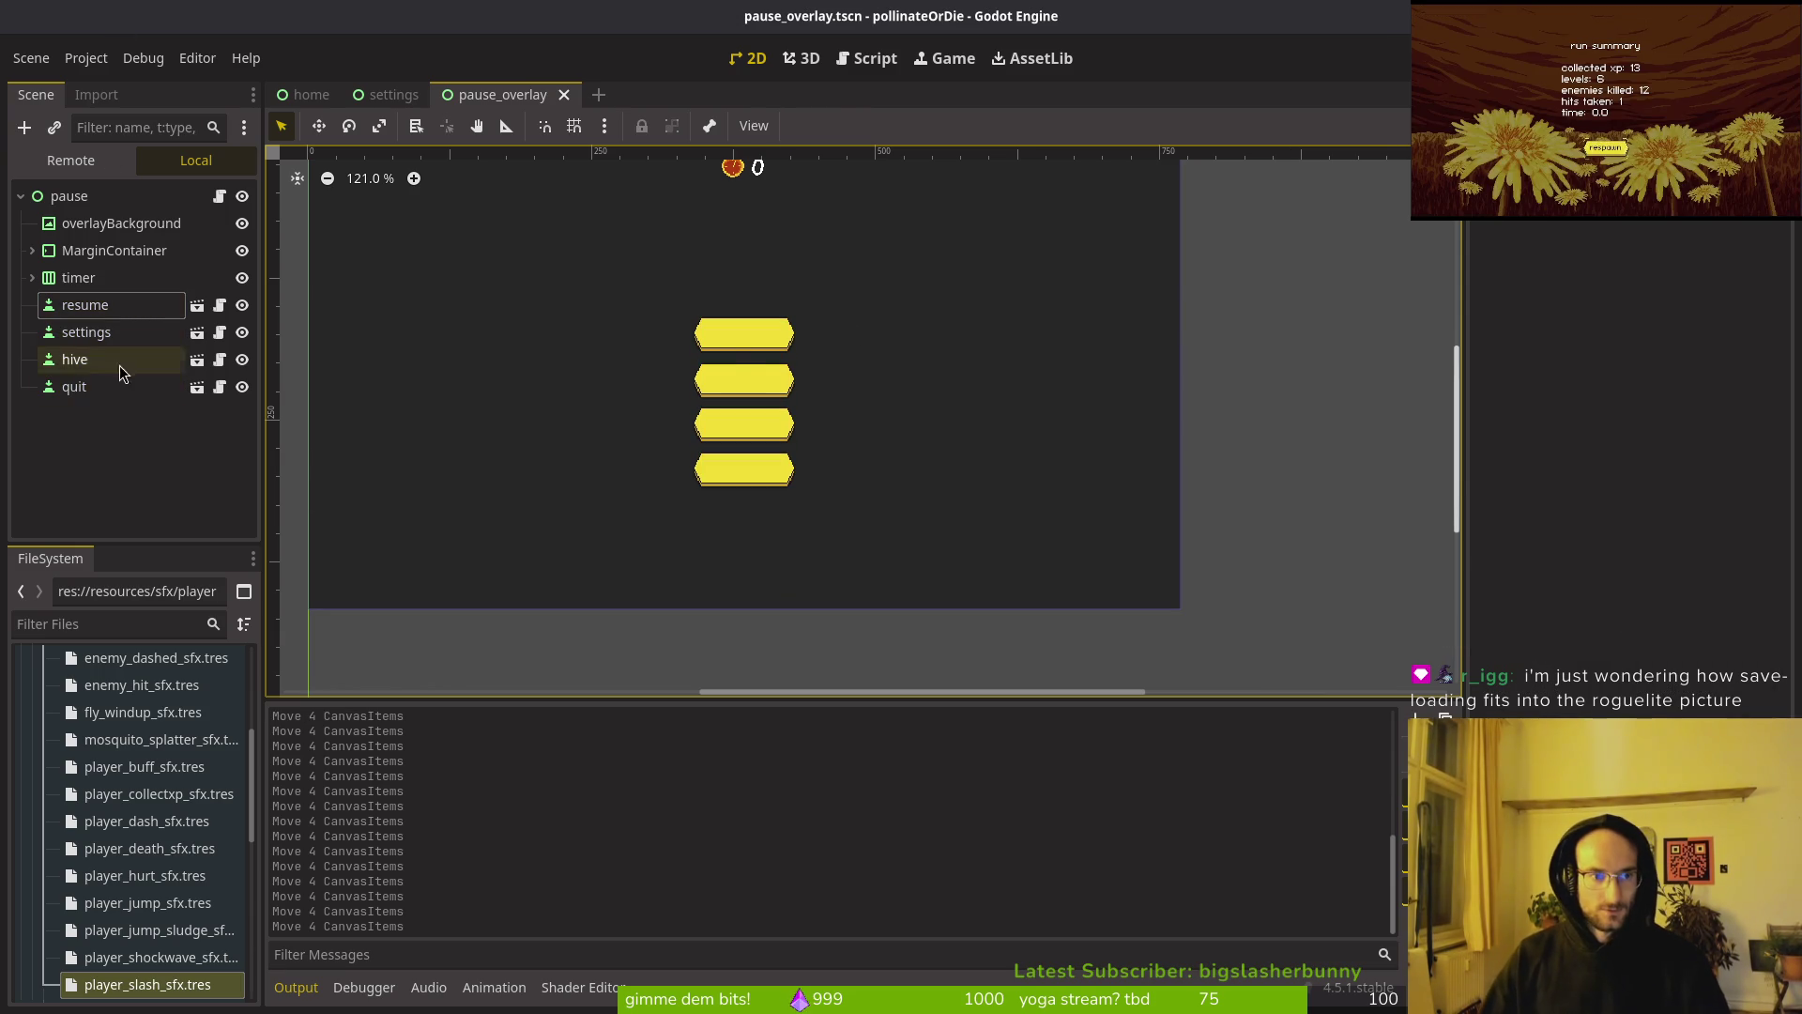
Step: Set the hive button's Button Text to 'hive' in the Inspector and save the scene
left_click(113, 387)
scroll(1654, 313, "up", 5)
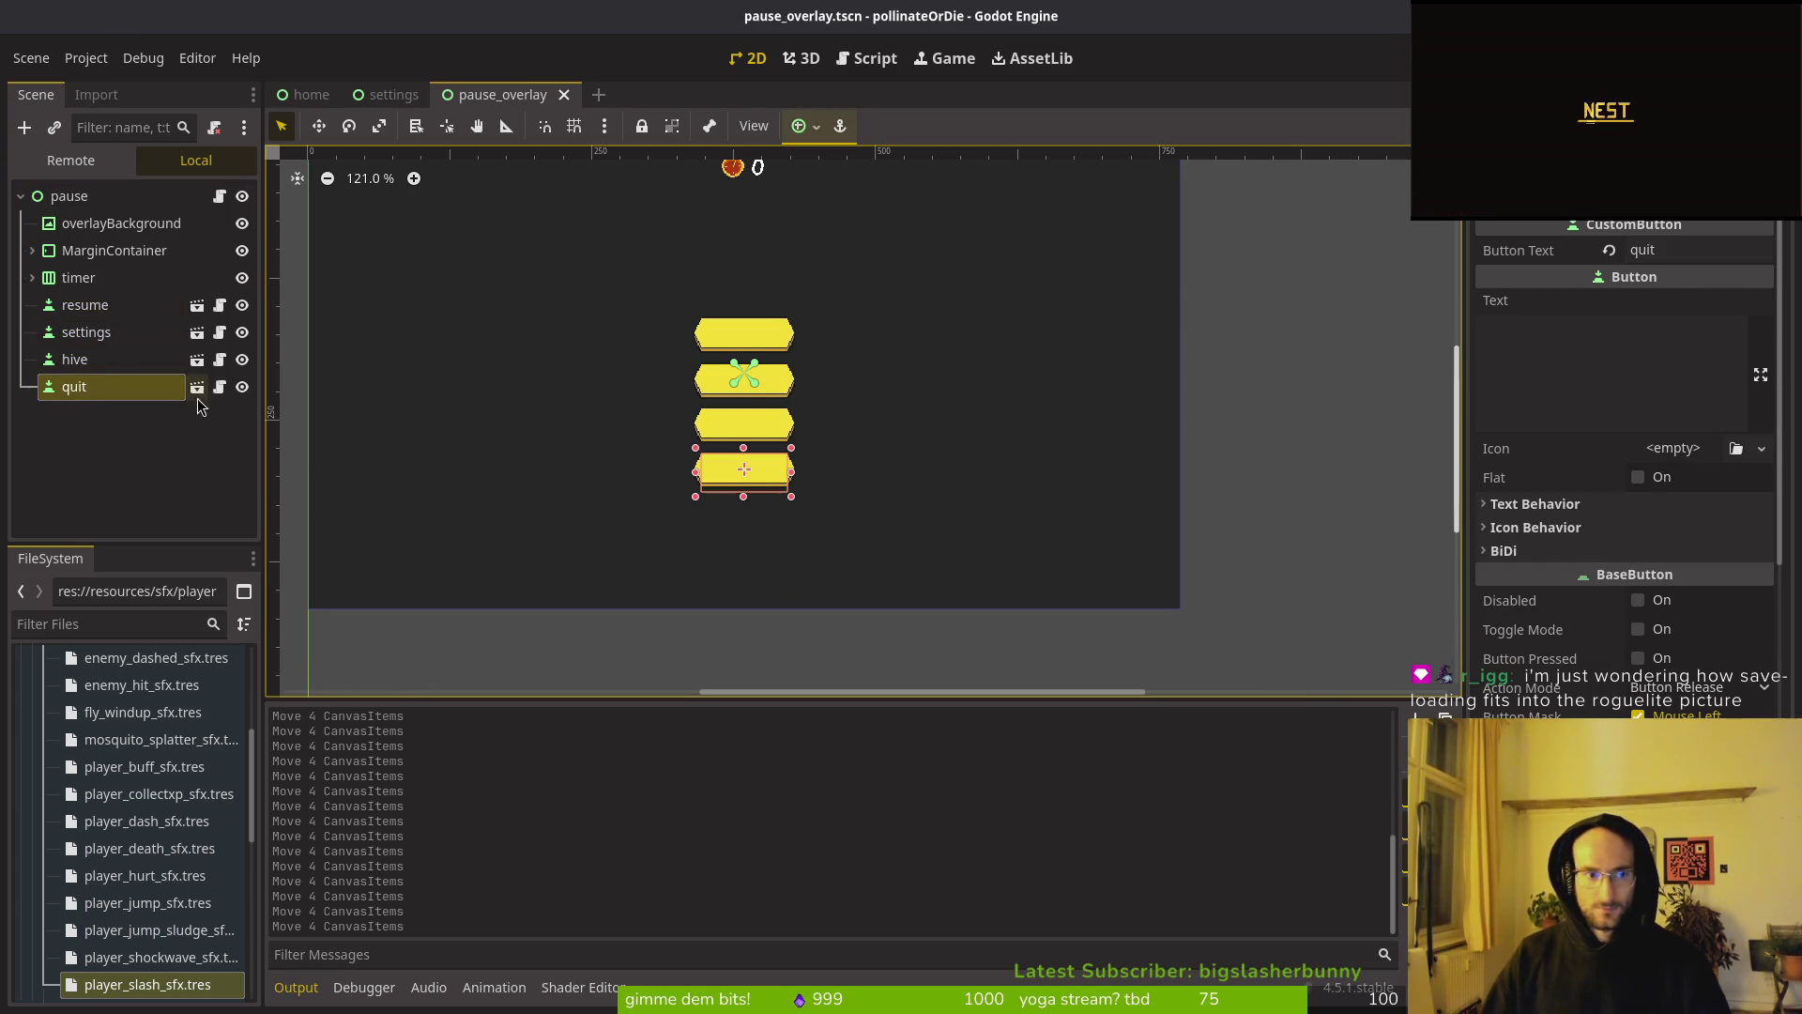
left_click(149, 359)
scroll(1666, 349, "up", 5)
left_click(1711, 250)
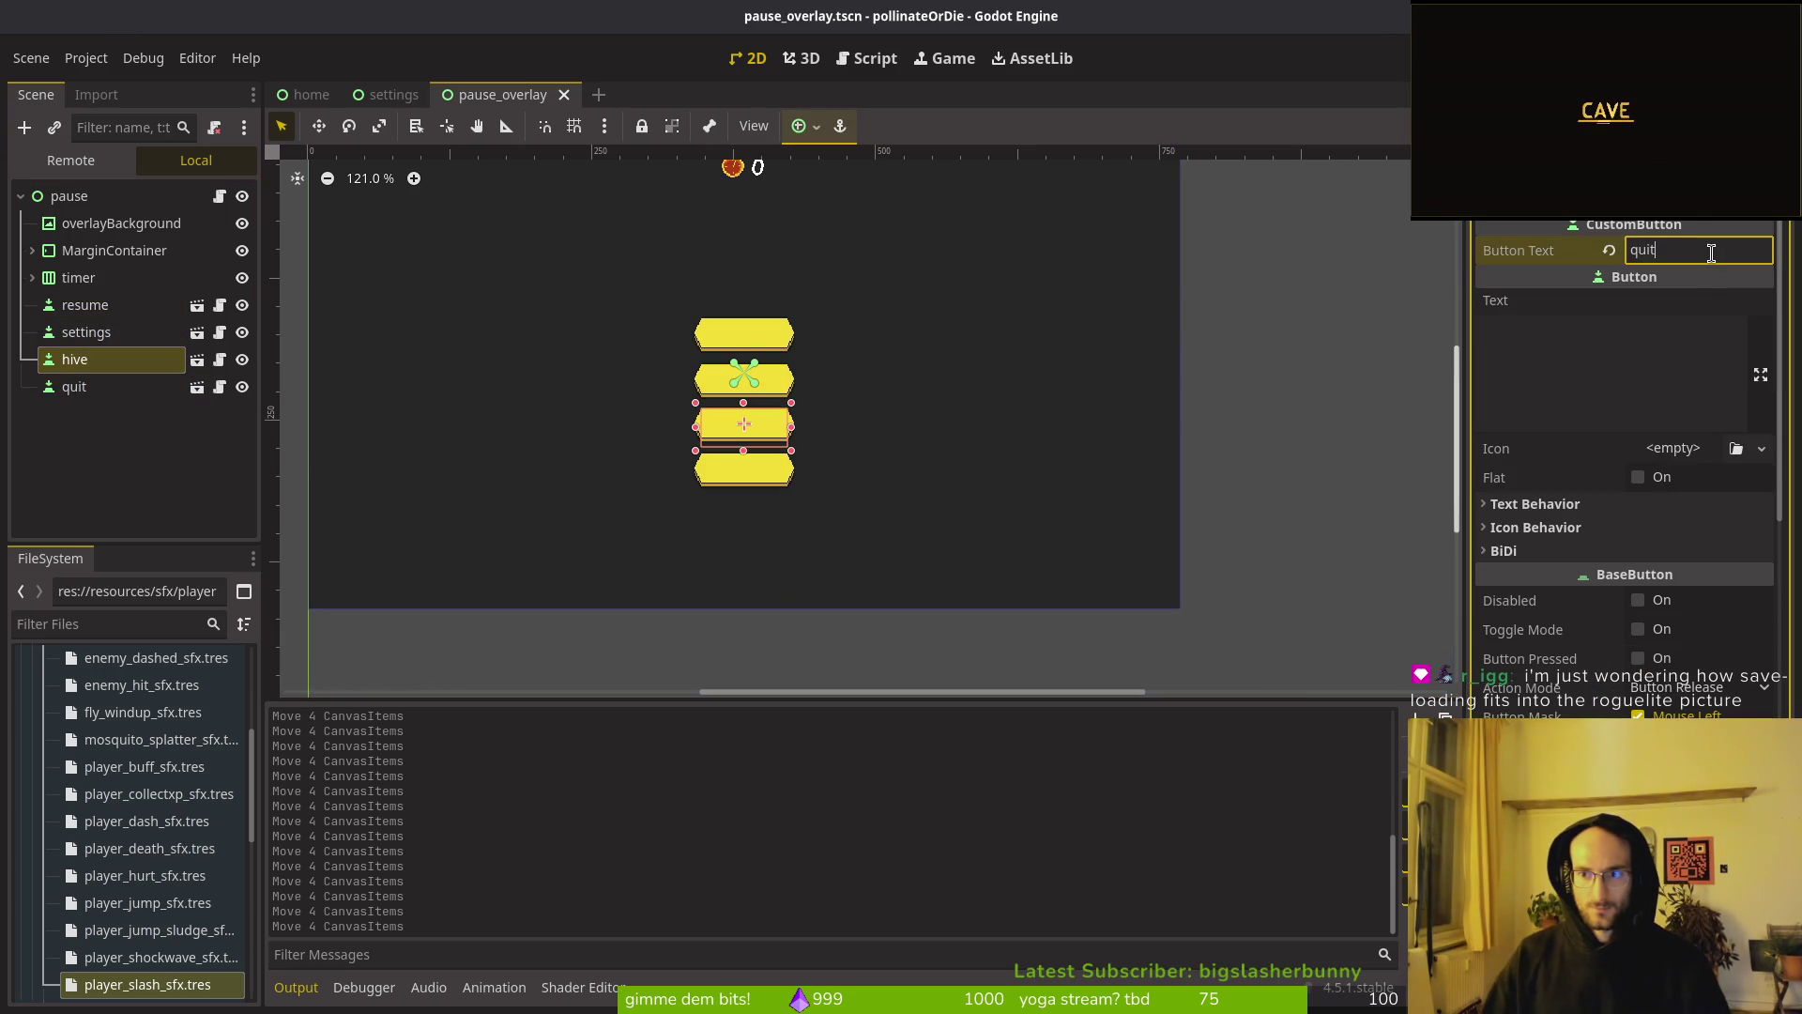
type("hive")
key("ctrl+s")
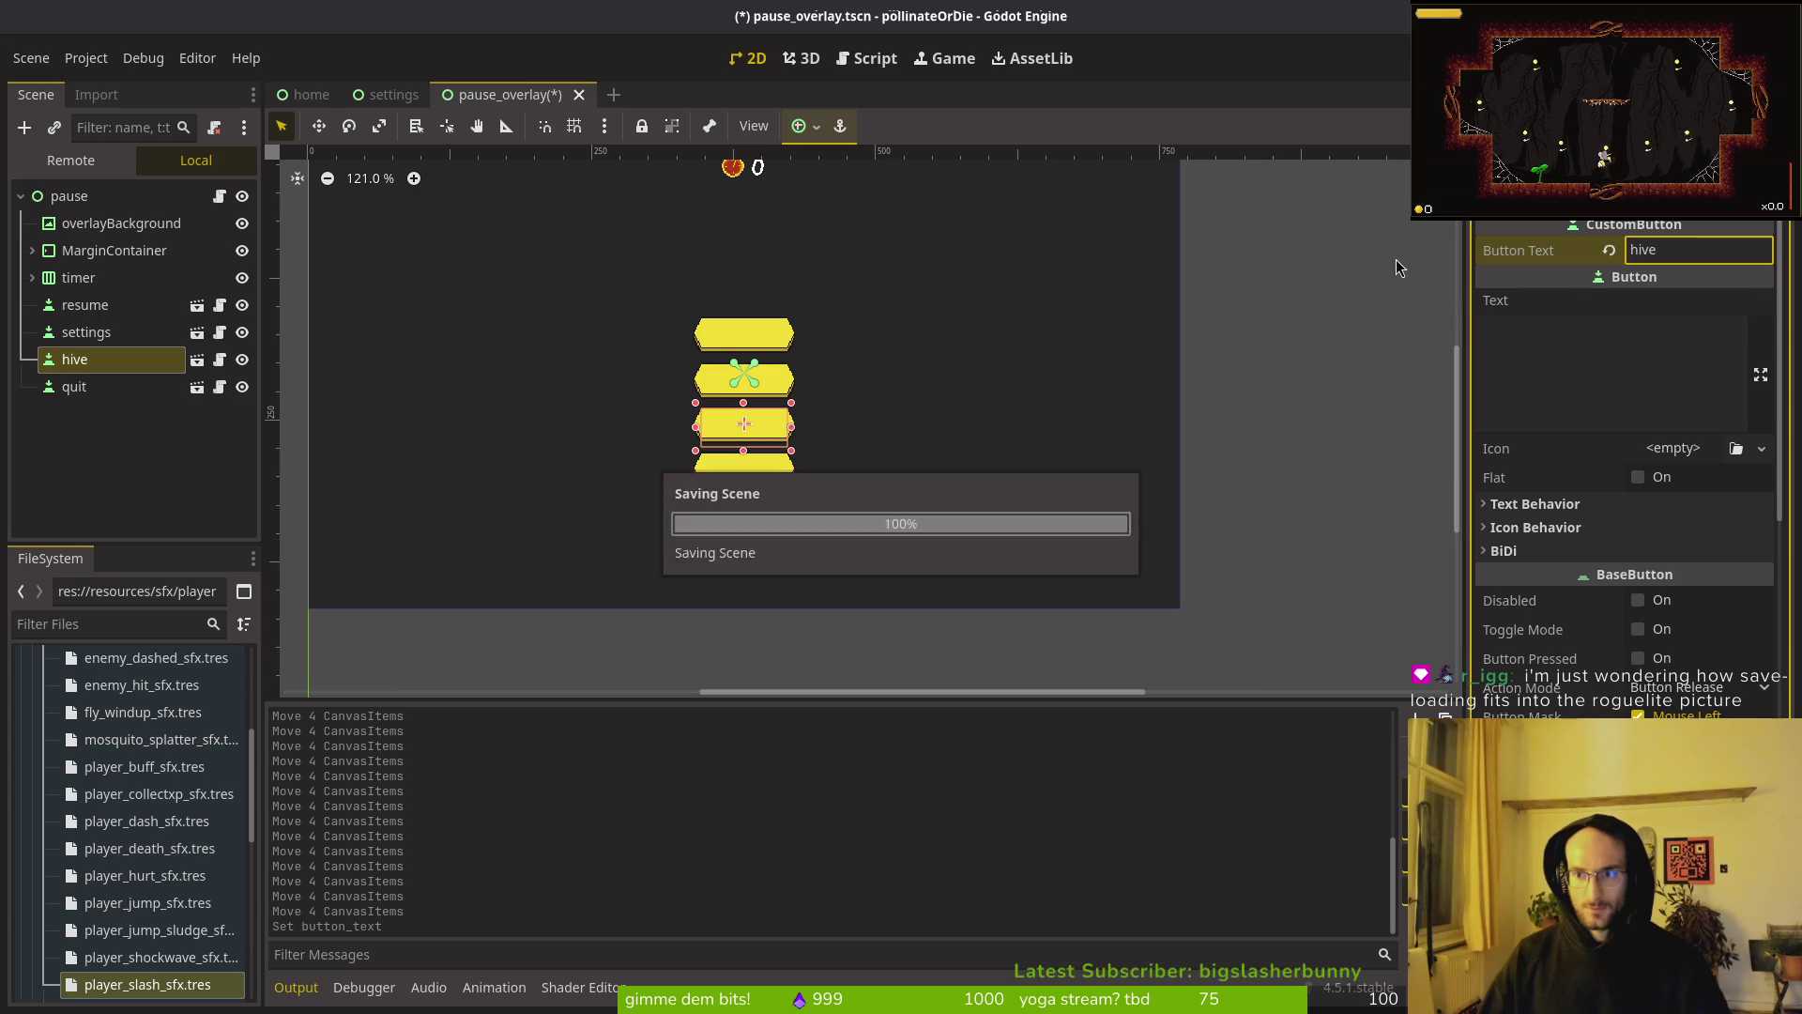
Step: In pause_overlay.gd, duplicate the quit_button declaration as hive_button = $hive
key("alt+Tab")
key("ctrl+p")
type("pause")
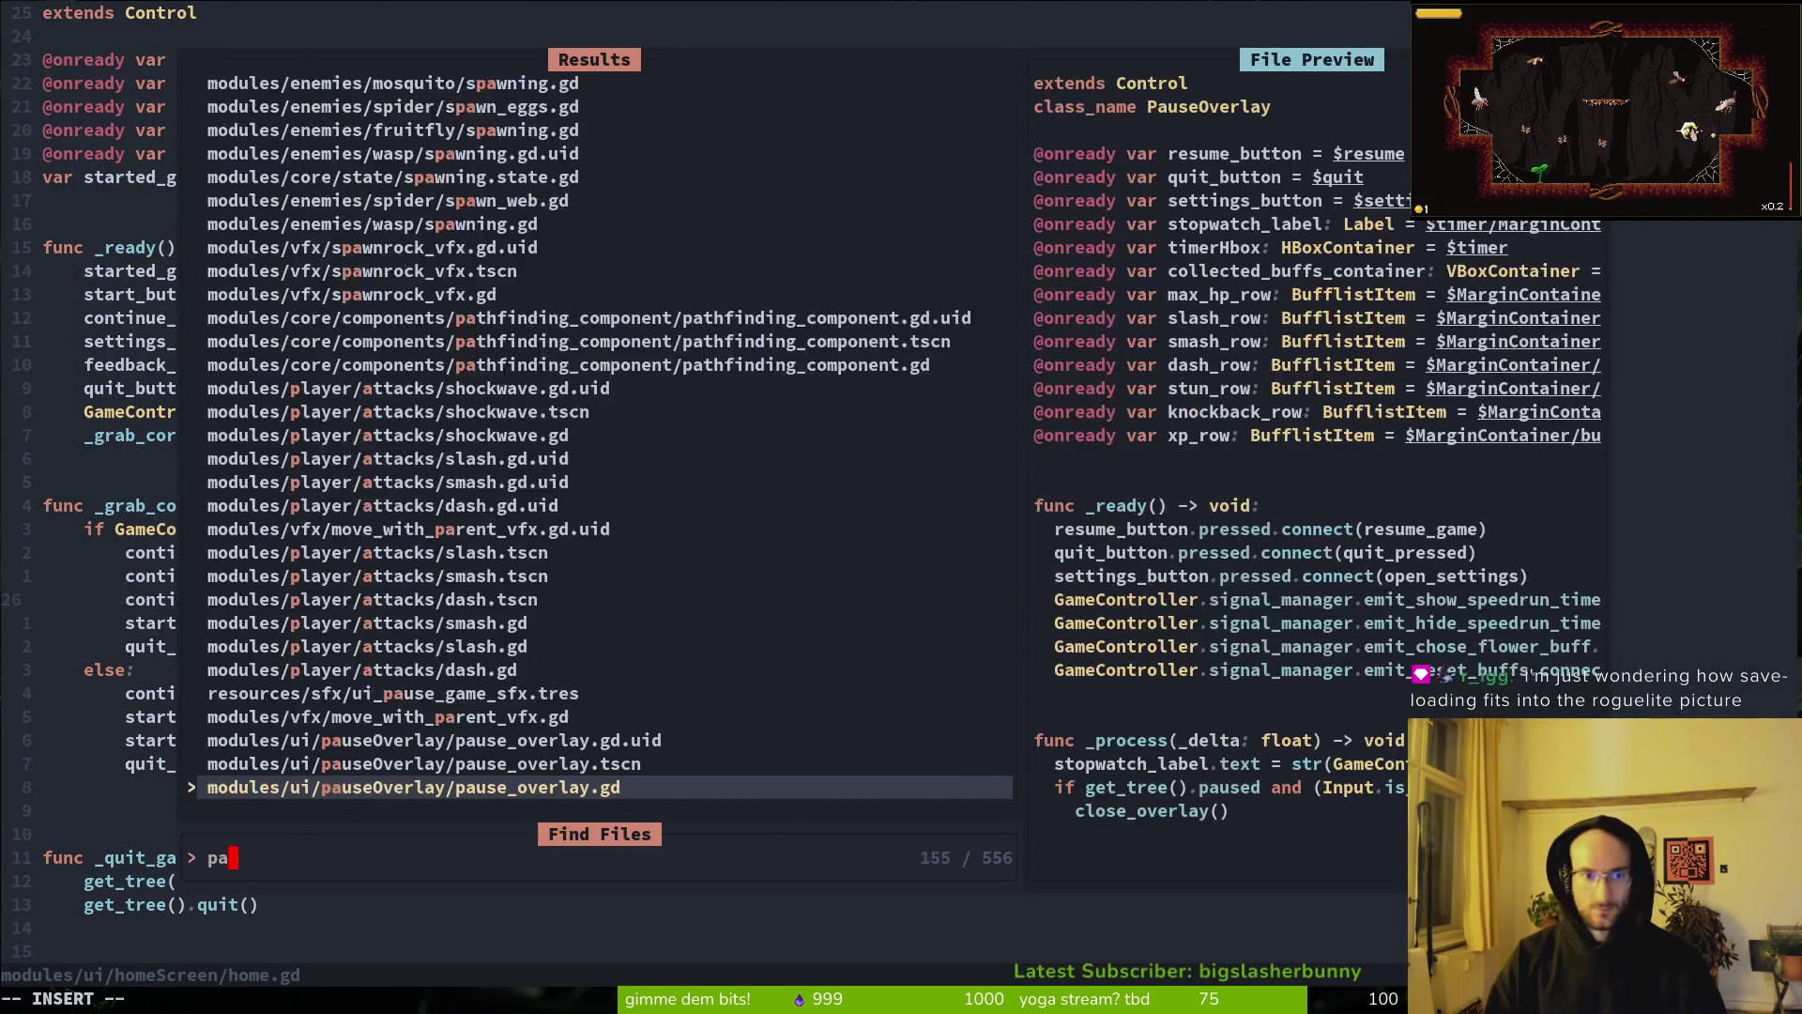
key("Return")
key("j")
key("j")
key("j")
key("shift+v")
key("y")
key("p")
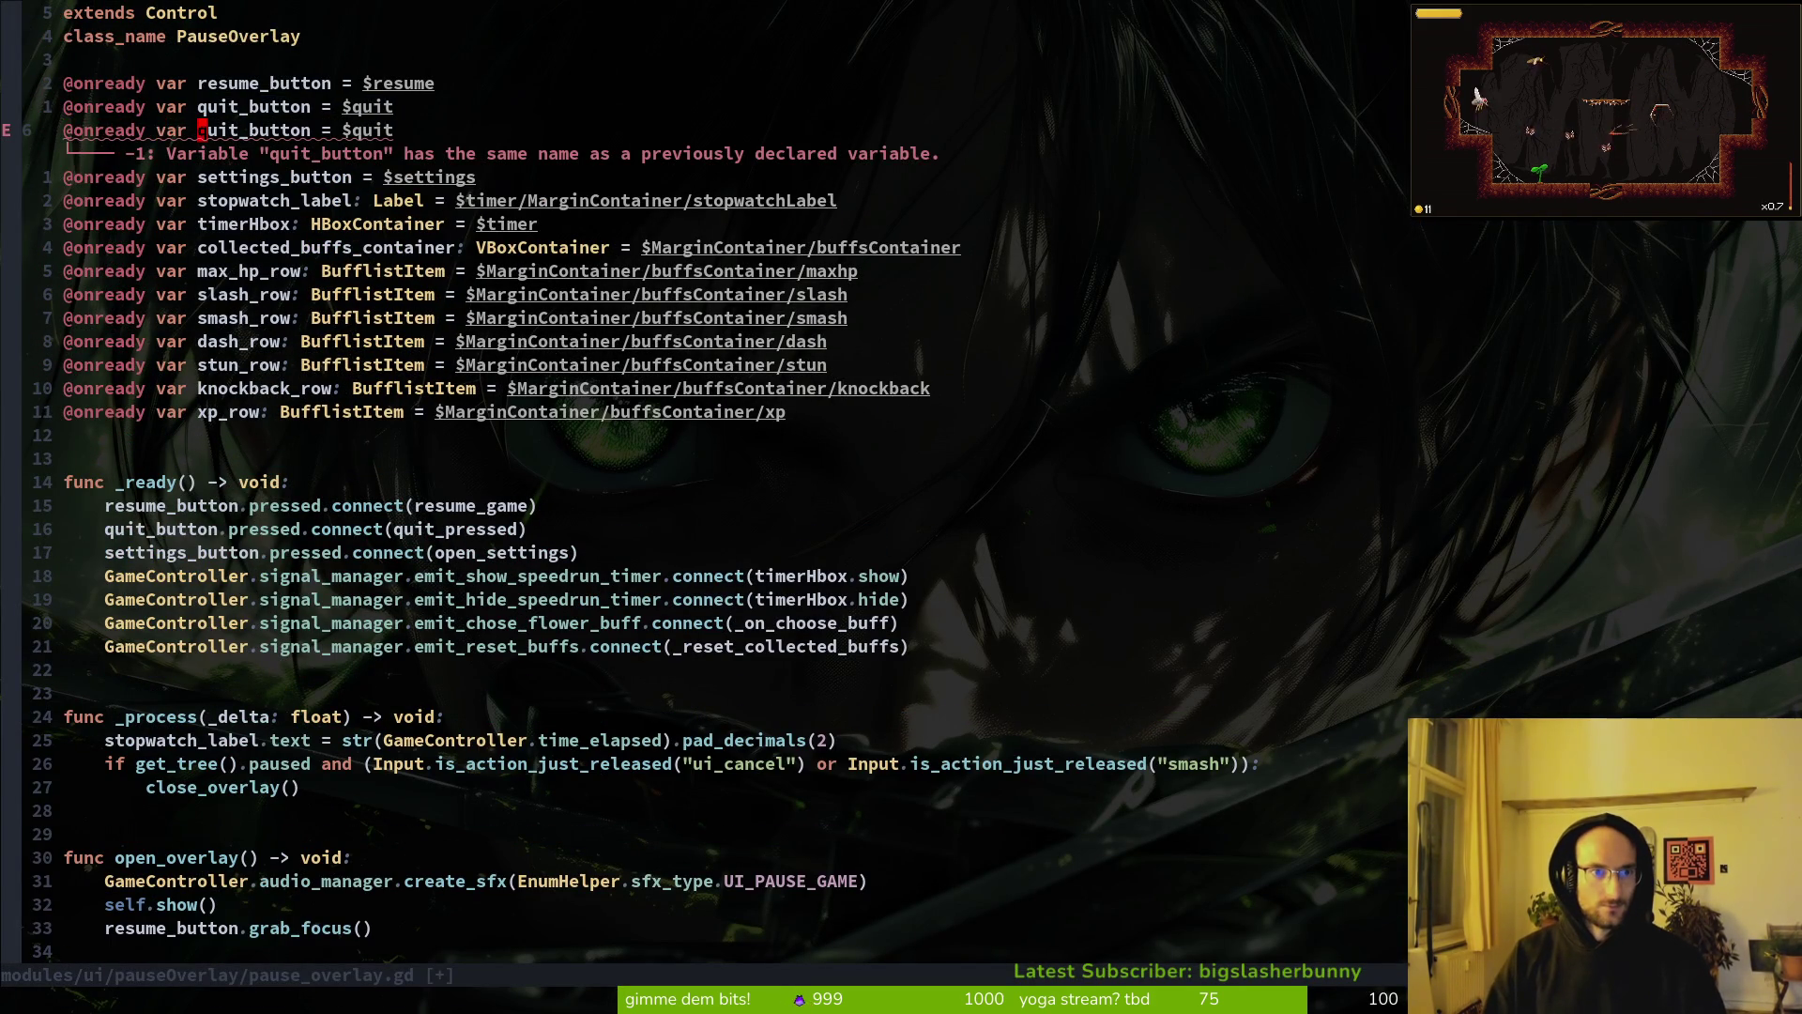
type("cwhive_butto")
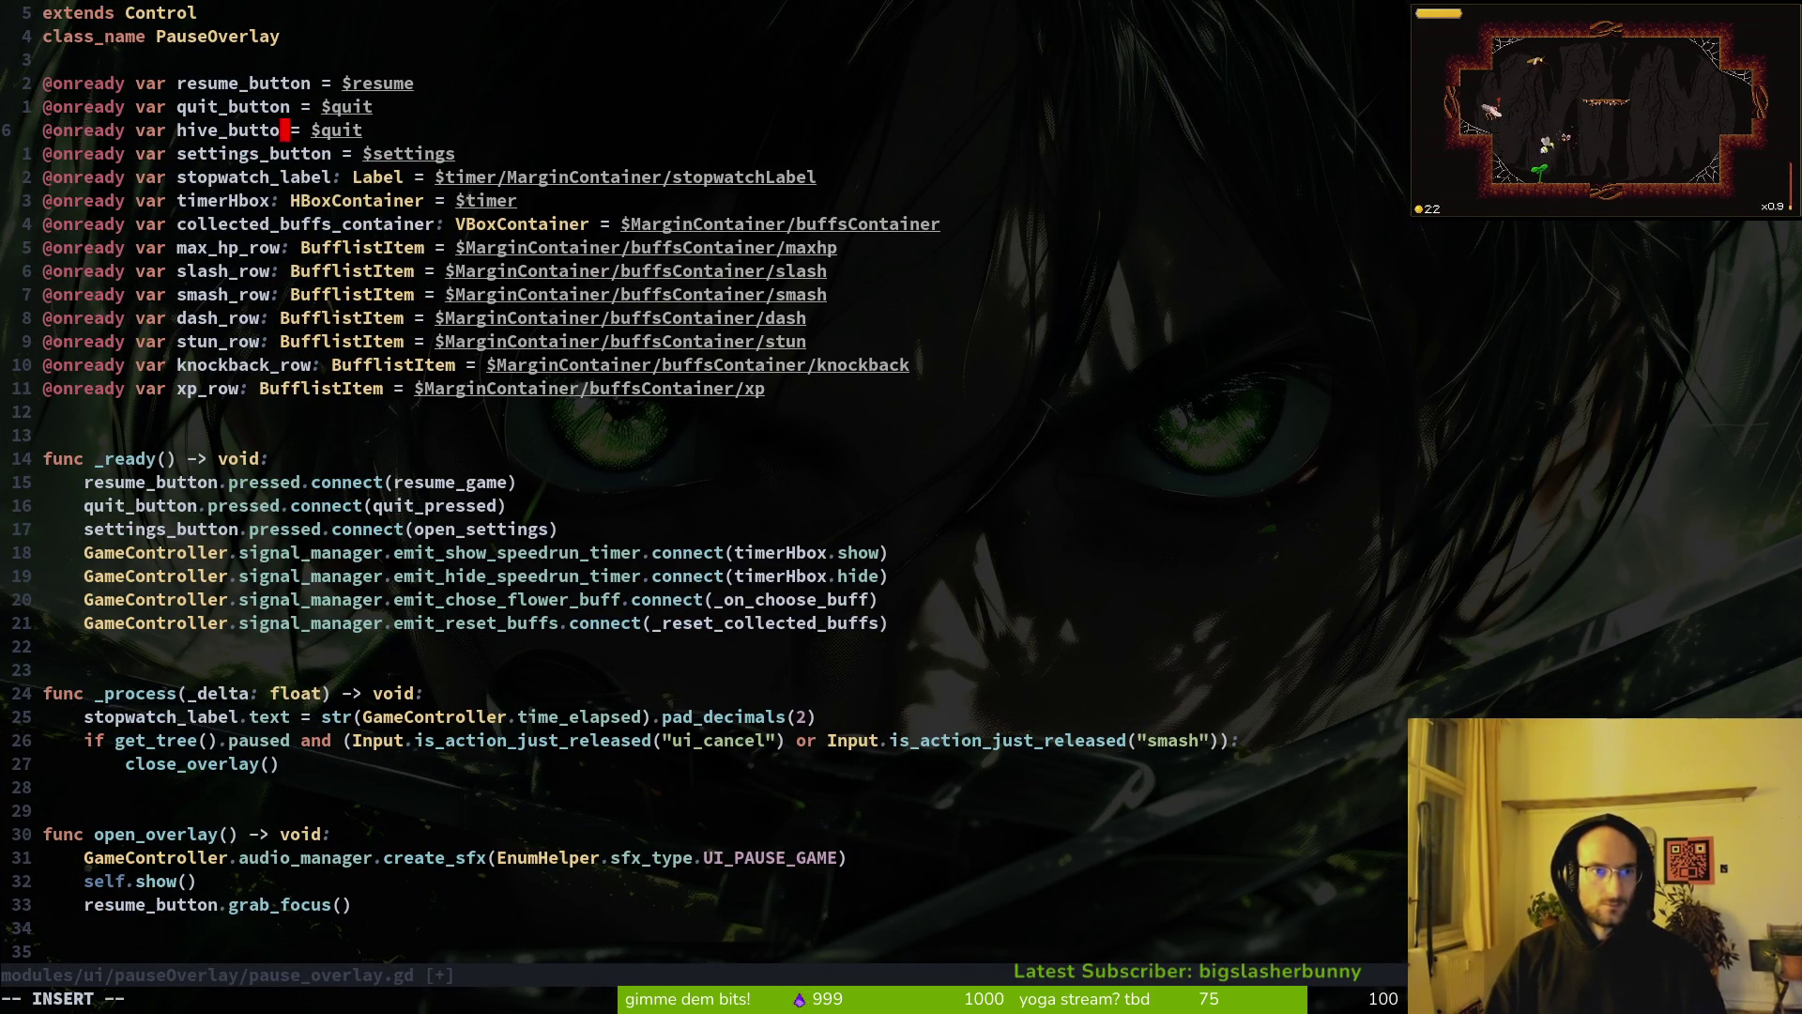
type("n")
key("Escape")
key("w")
key("w")
key("w")
type("cwhive")
key("Escape")
Step: Order the declarations as settings_button, hive_button, quit_button and save the script
key("shift+v")
key("shift+k")
key("Escape")
type(":w")
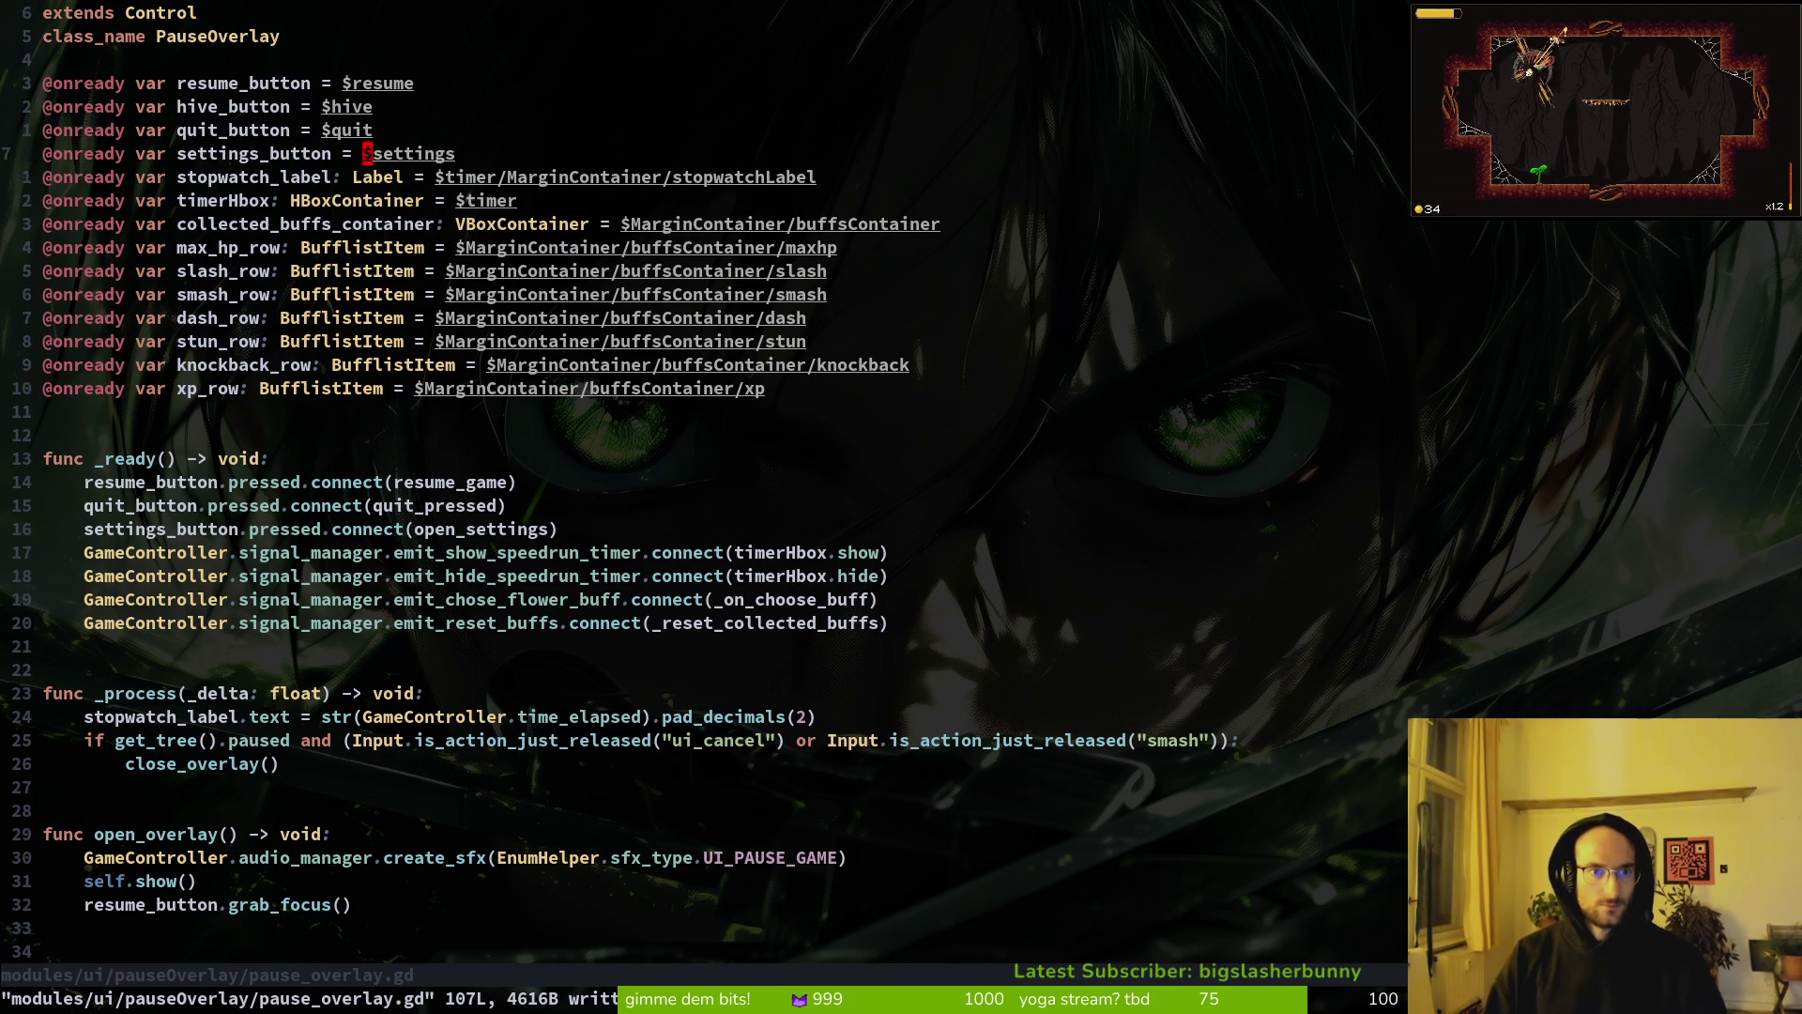
key("shift+v")
key("shift+k")
key("shift+k")
key("Escape")
type(":w")
Step: Duplicate the settings_button connect line in _ready with its callback changed to quit_to_hive
key("j")
key("j")
key("j")
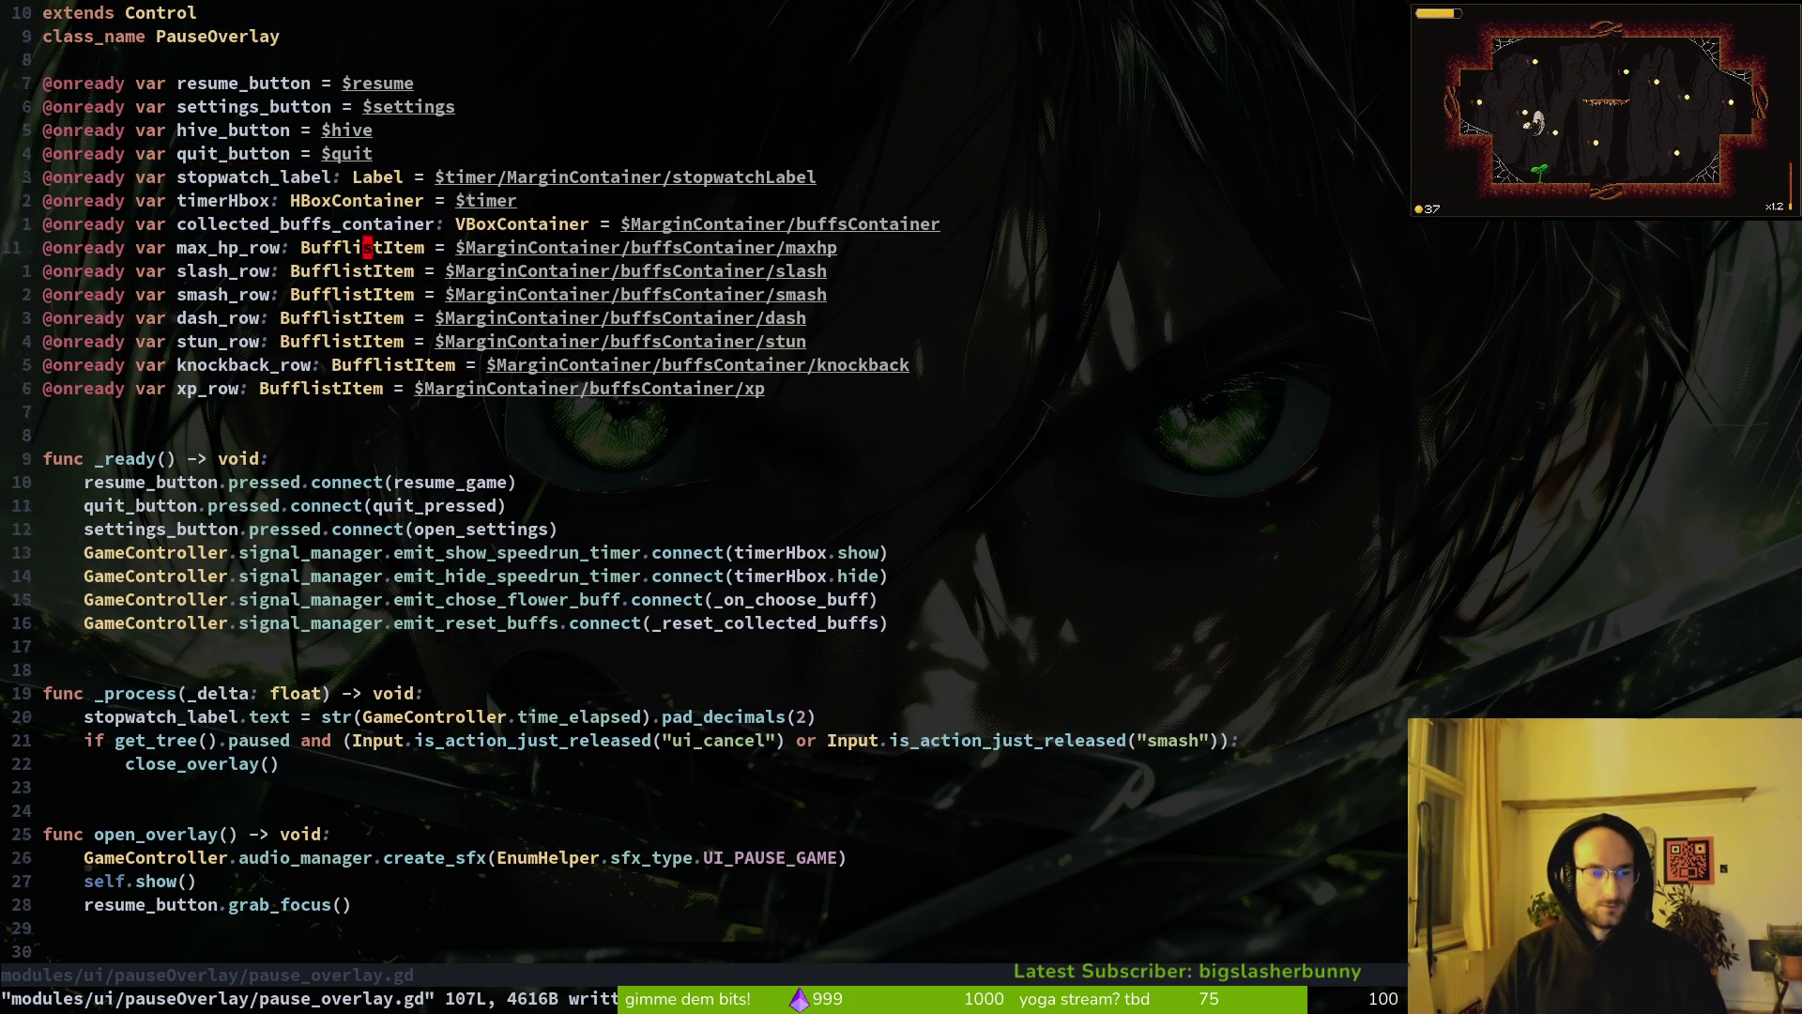
key("ctrl+u")
key("j")
key("j")
key("j")
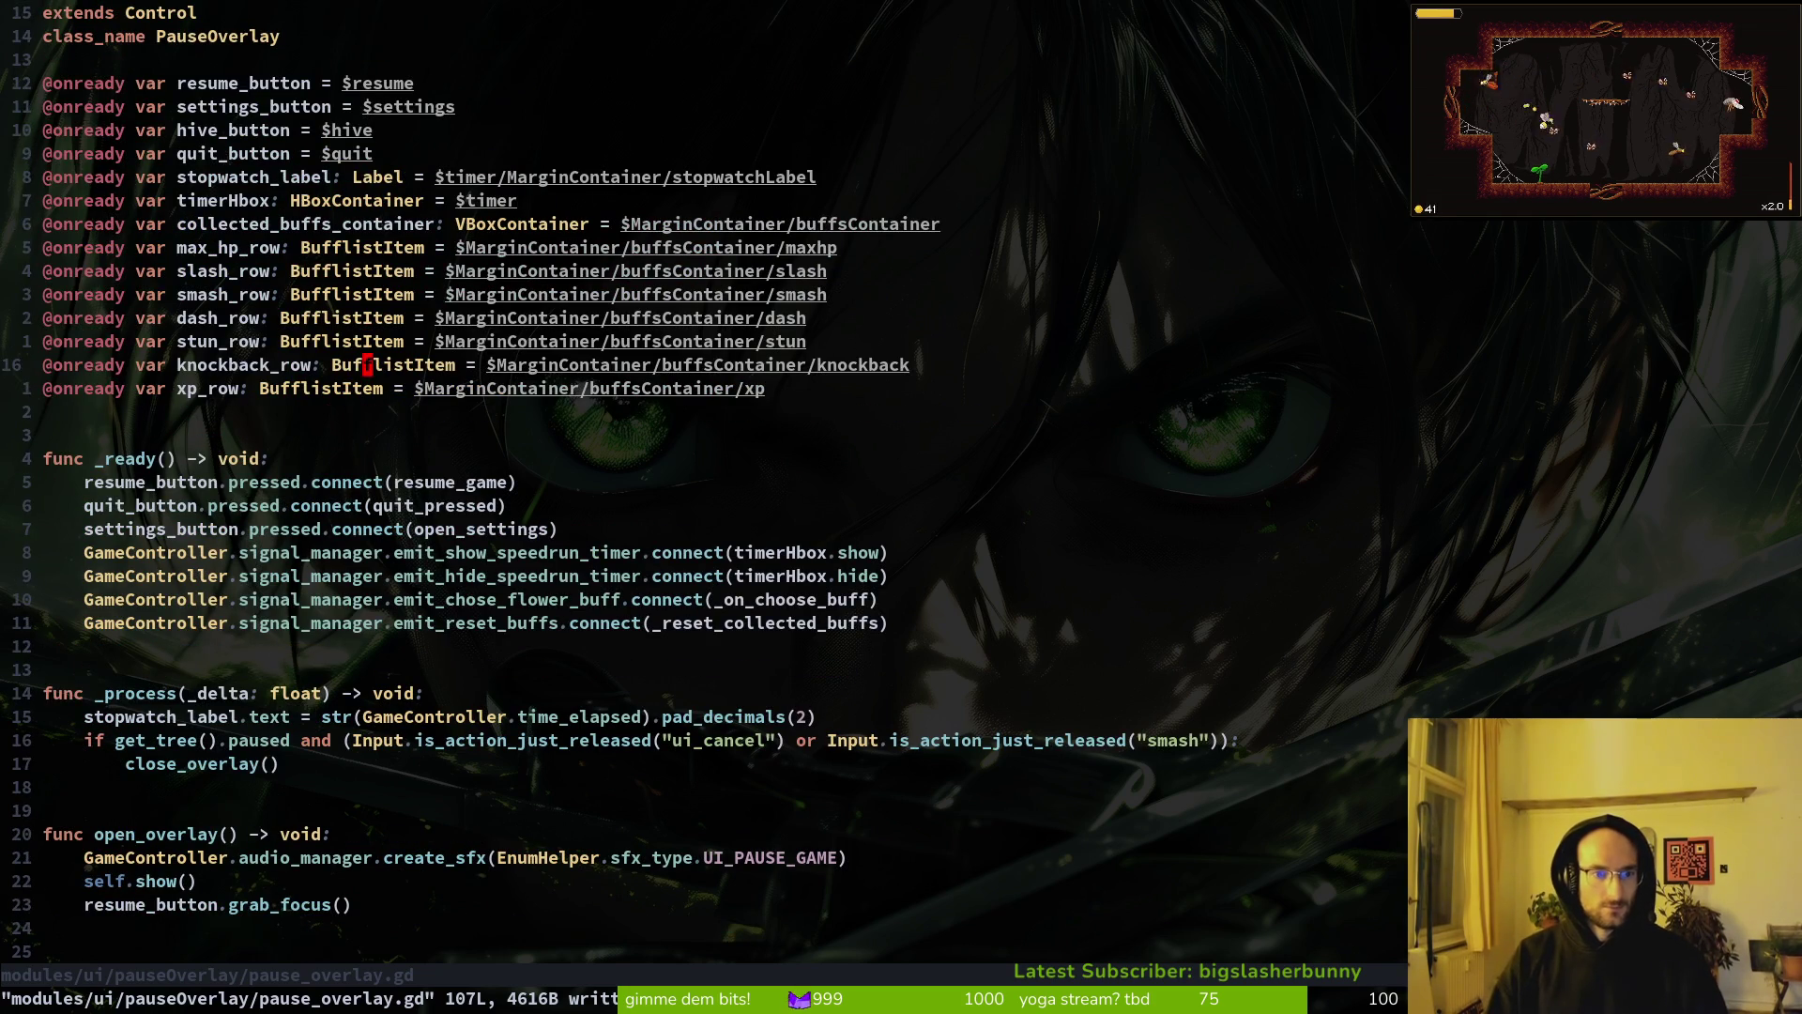
key("j")
key("y")
key("y")
key("p")
key("w")
key("w")
key("w")
key("c")
key("i")
key("parenleft")
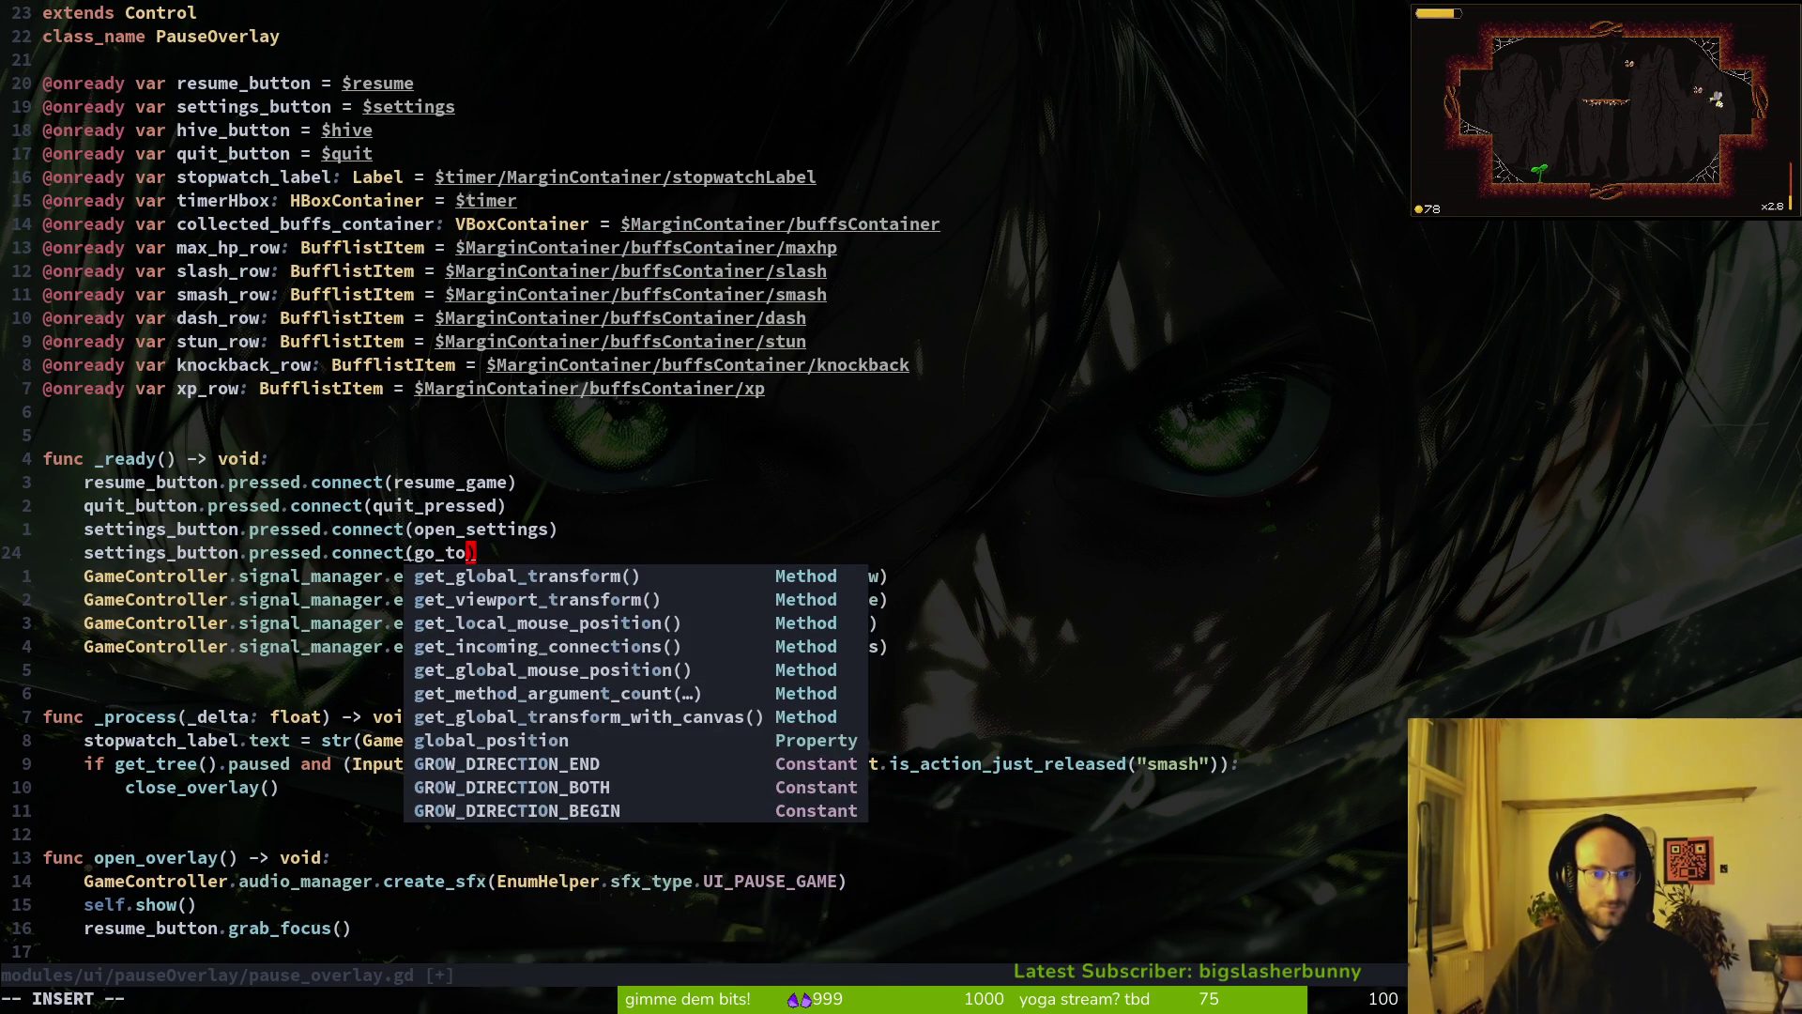
key("BackSpace")
type("quit")
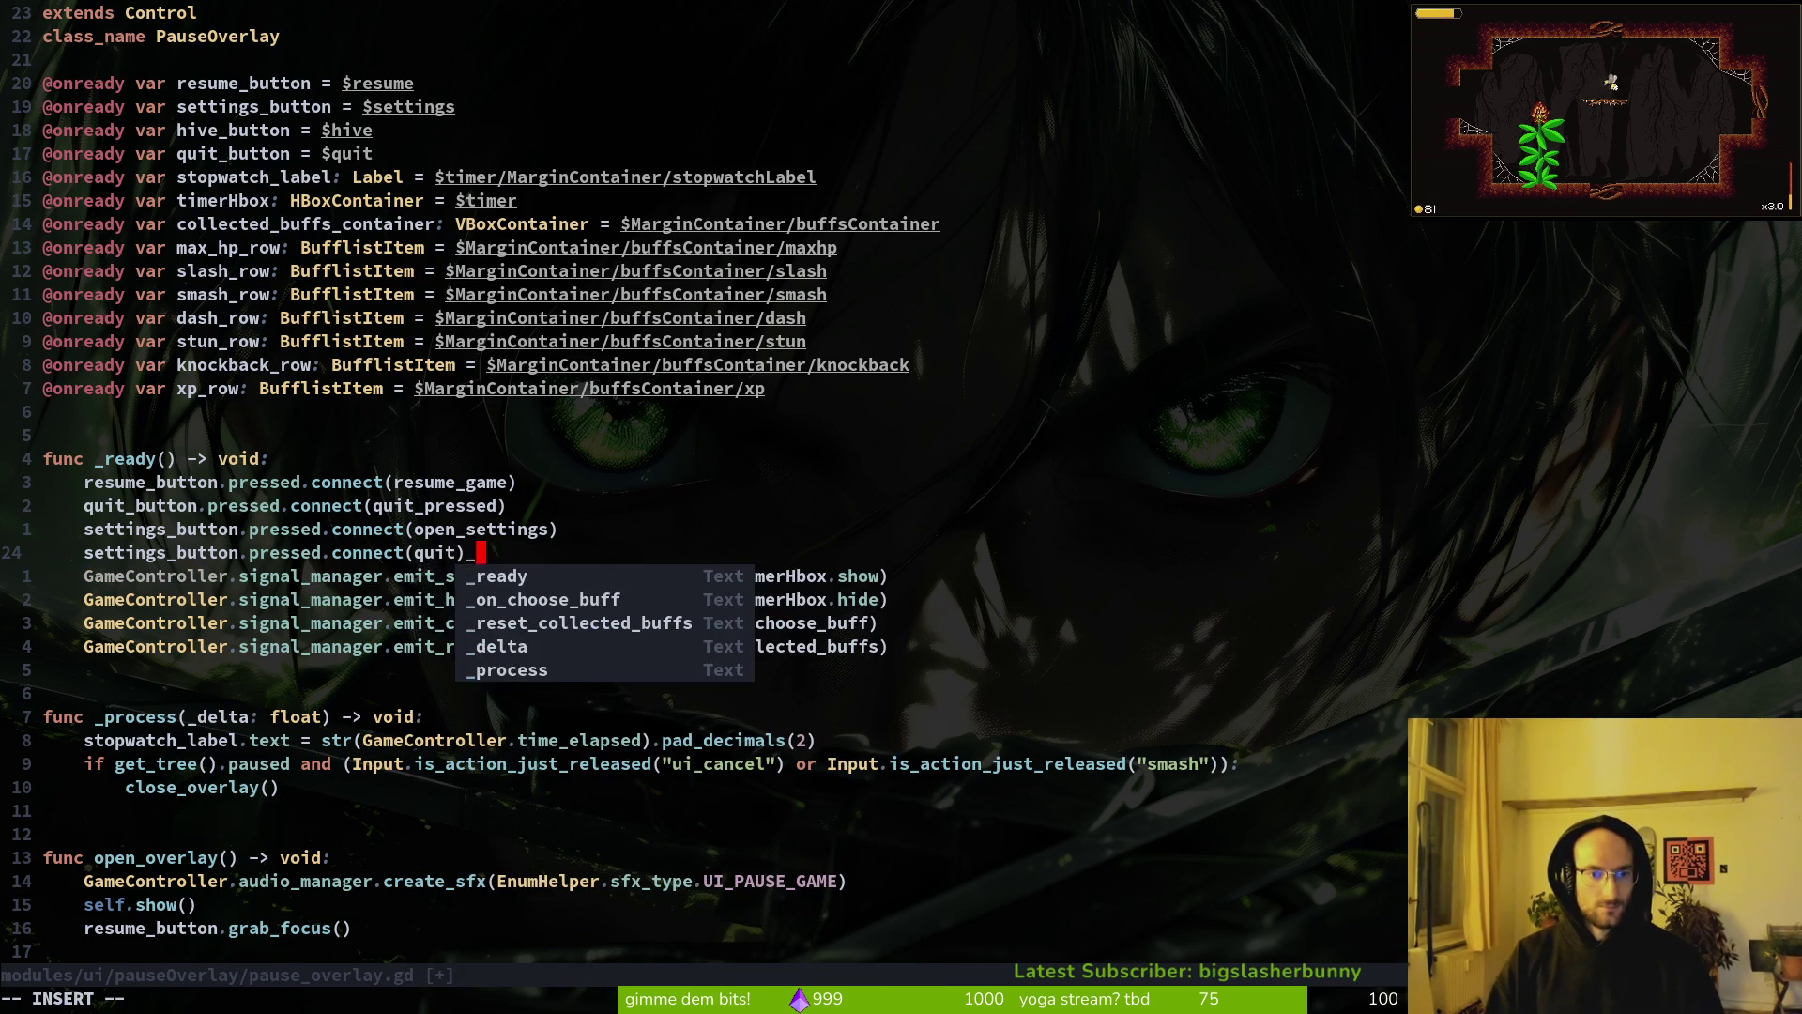
type("_to_hive")
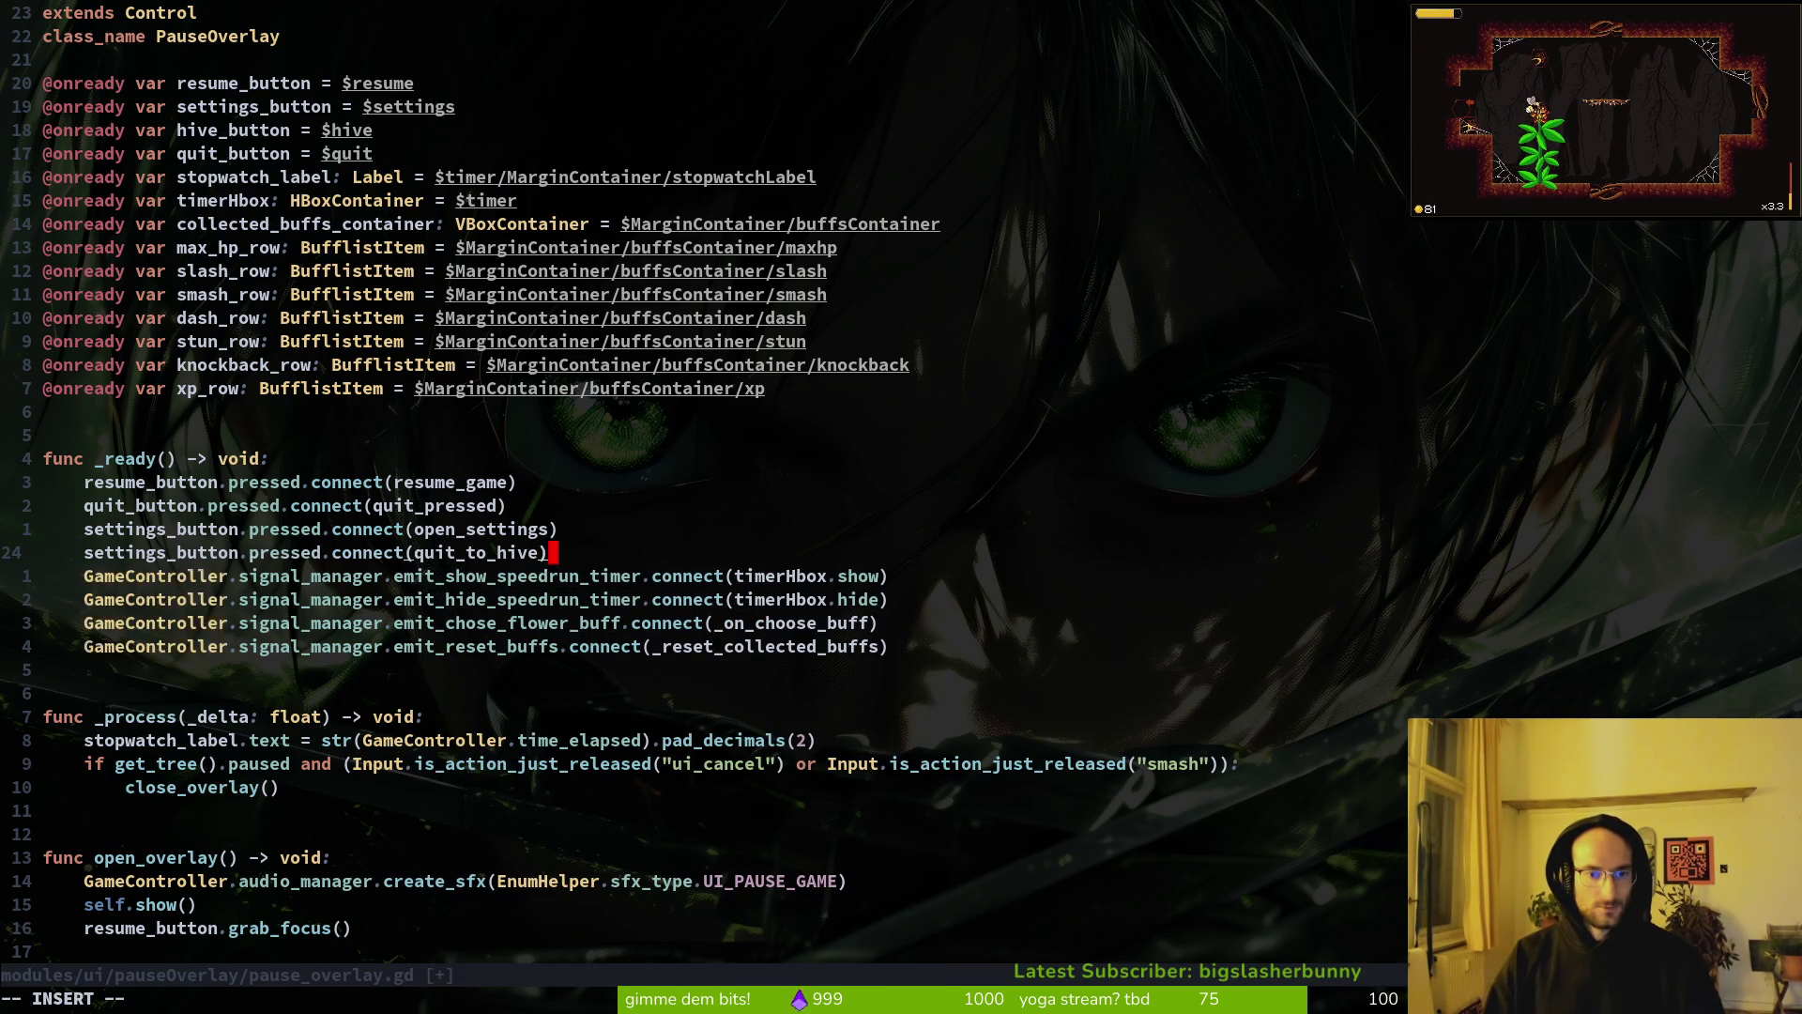
key("Escape")
type(":w")
key("Return")
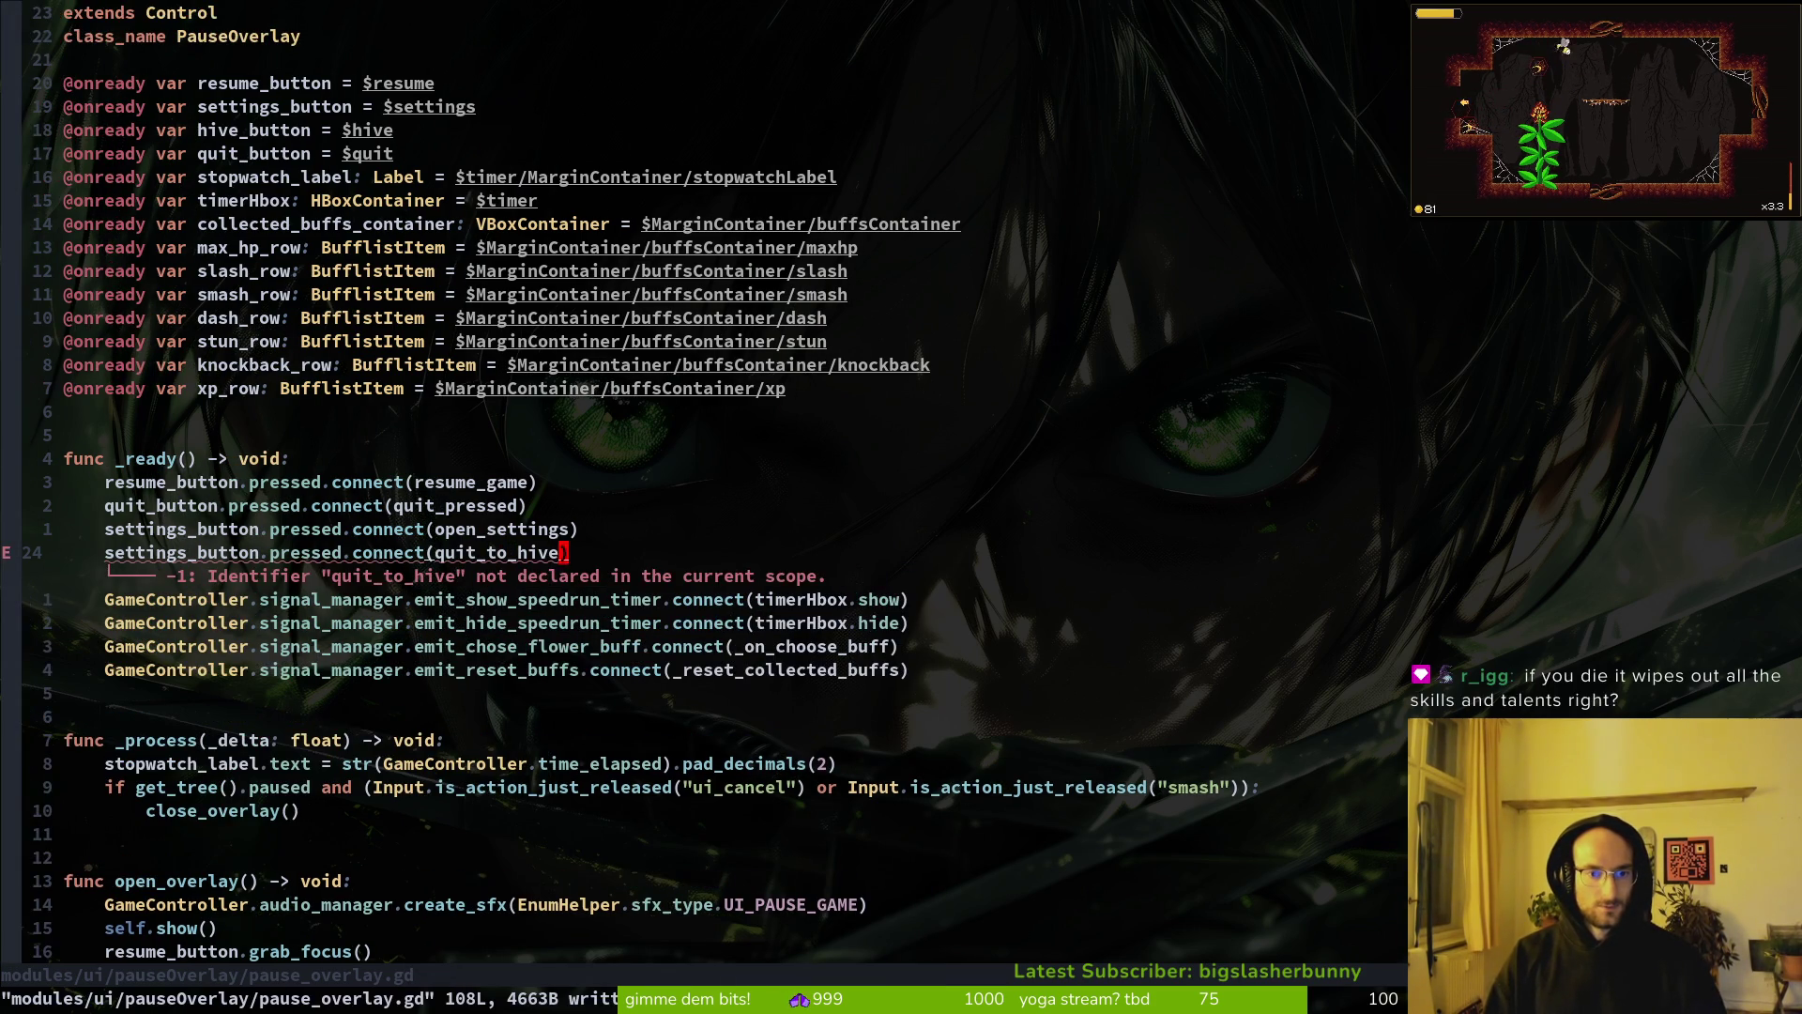
Step: Rename the new connect line to hive_button.pressed.connect(quit_to_hive) and reorder the connect lines
type("Ic")
key("Escape")
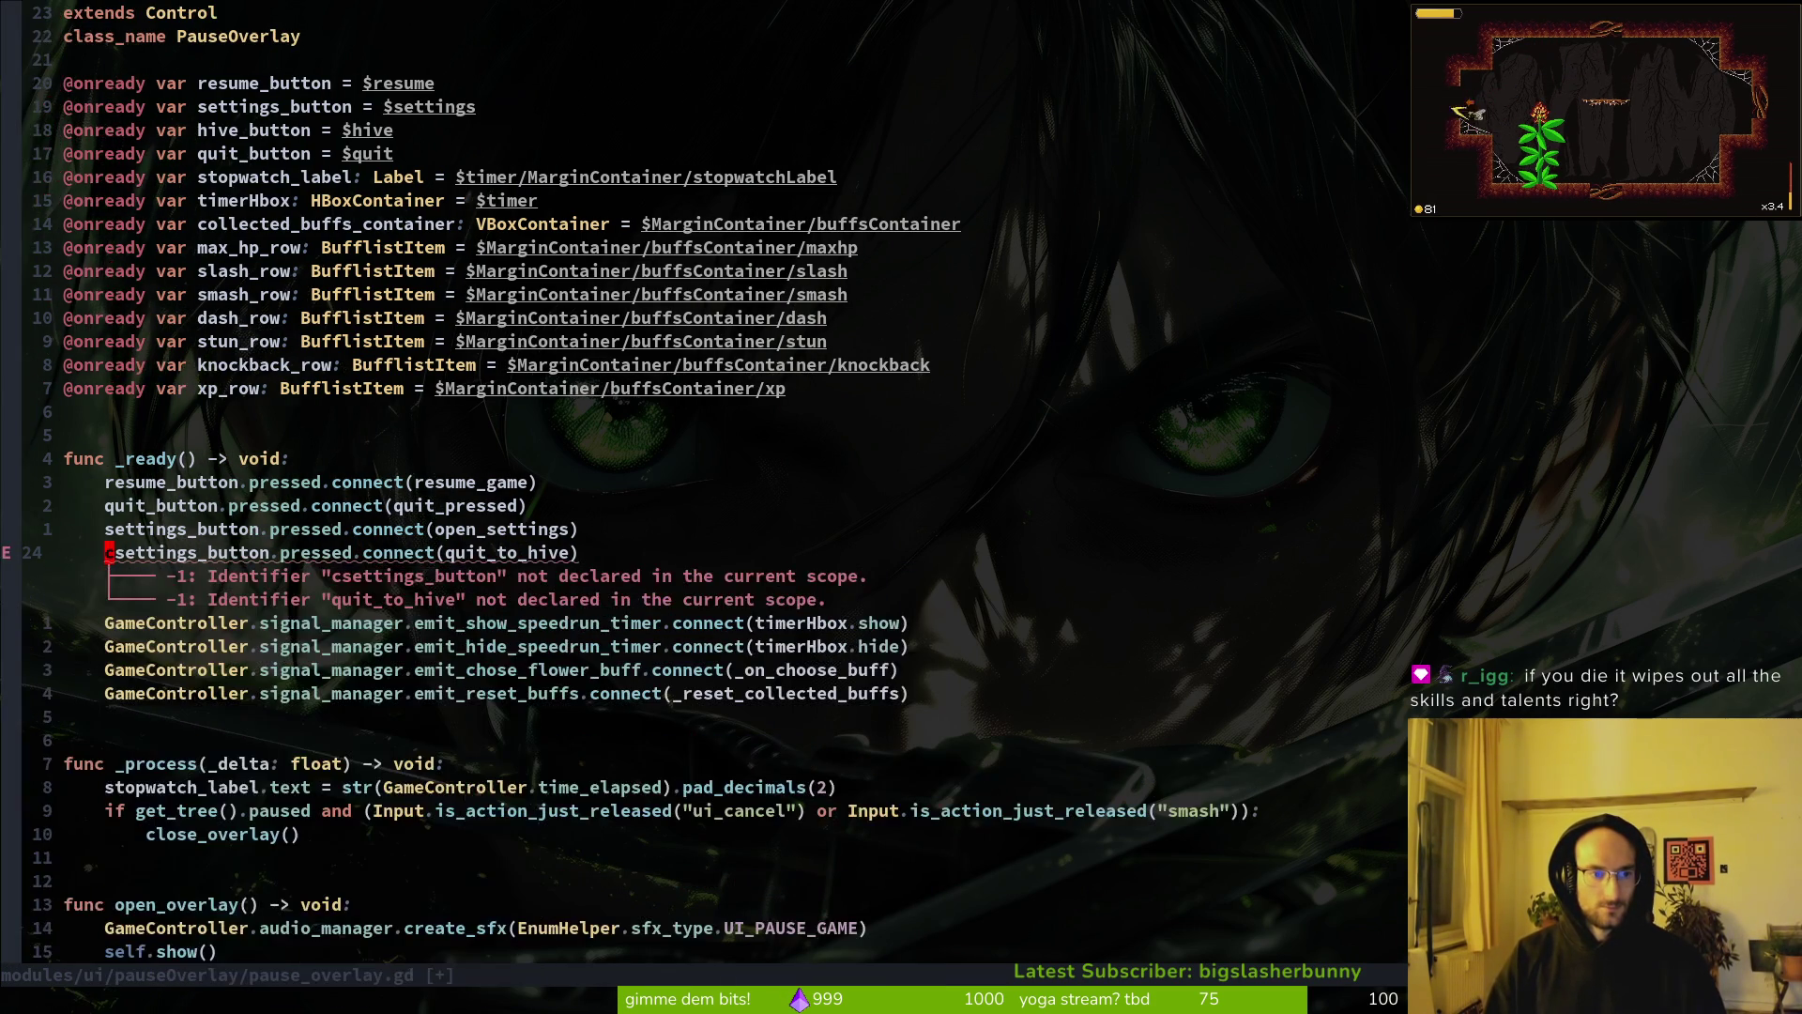
type("ciwhive_button")
key("Escape")
key("d")
key("d")
type("kP")
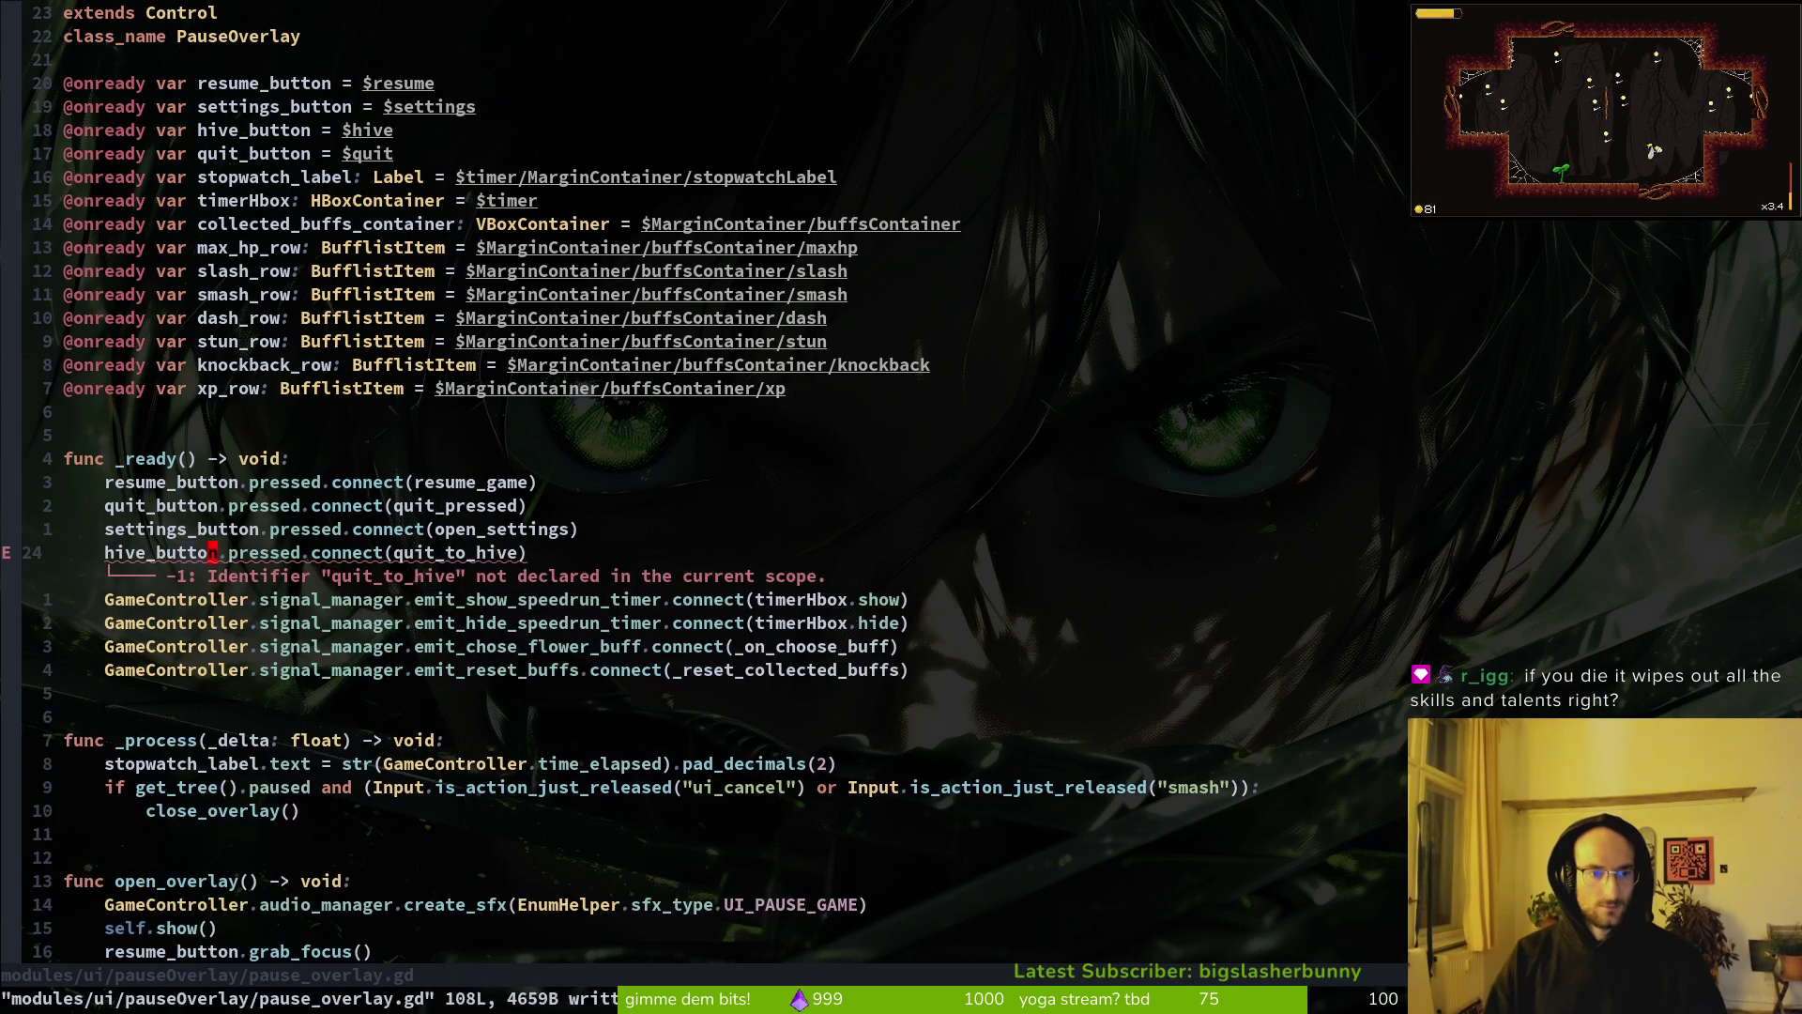
type(":w")
key("Return")
key("d")
key("d")
key("k")
key("P")
key("j")
key("V")
key("J")
key("Escape")
type(":w")
key("Return")
key("k")
key("k")
Step: Place the hive_button connect directly below settings_button's and save the file
key("w")
key("w")
key("w")
key("w")
key("w")
key("w")
key("V")
key("J")
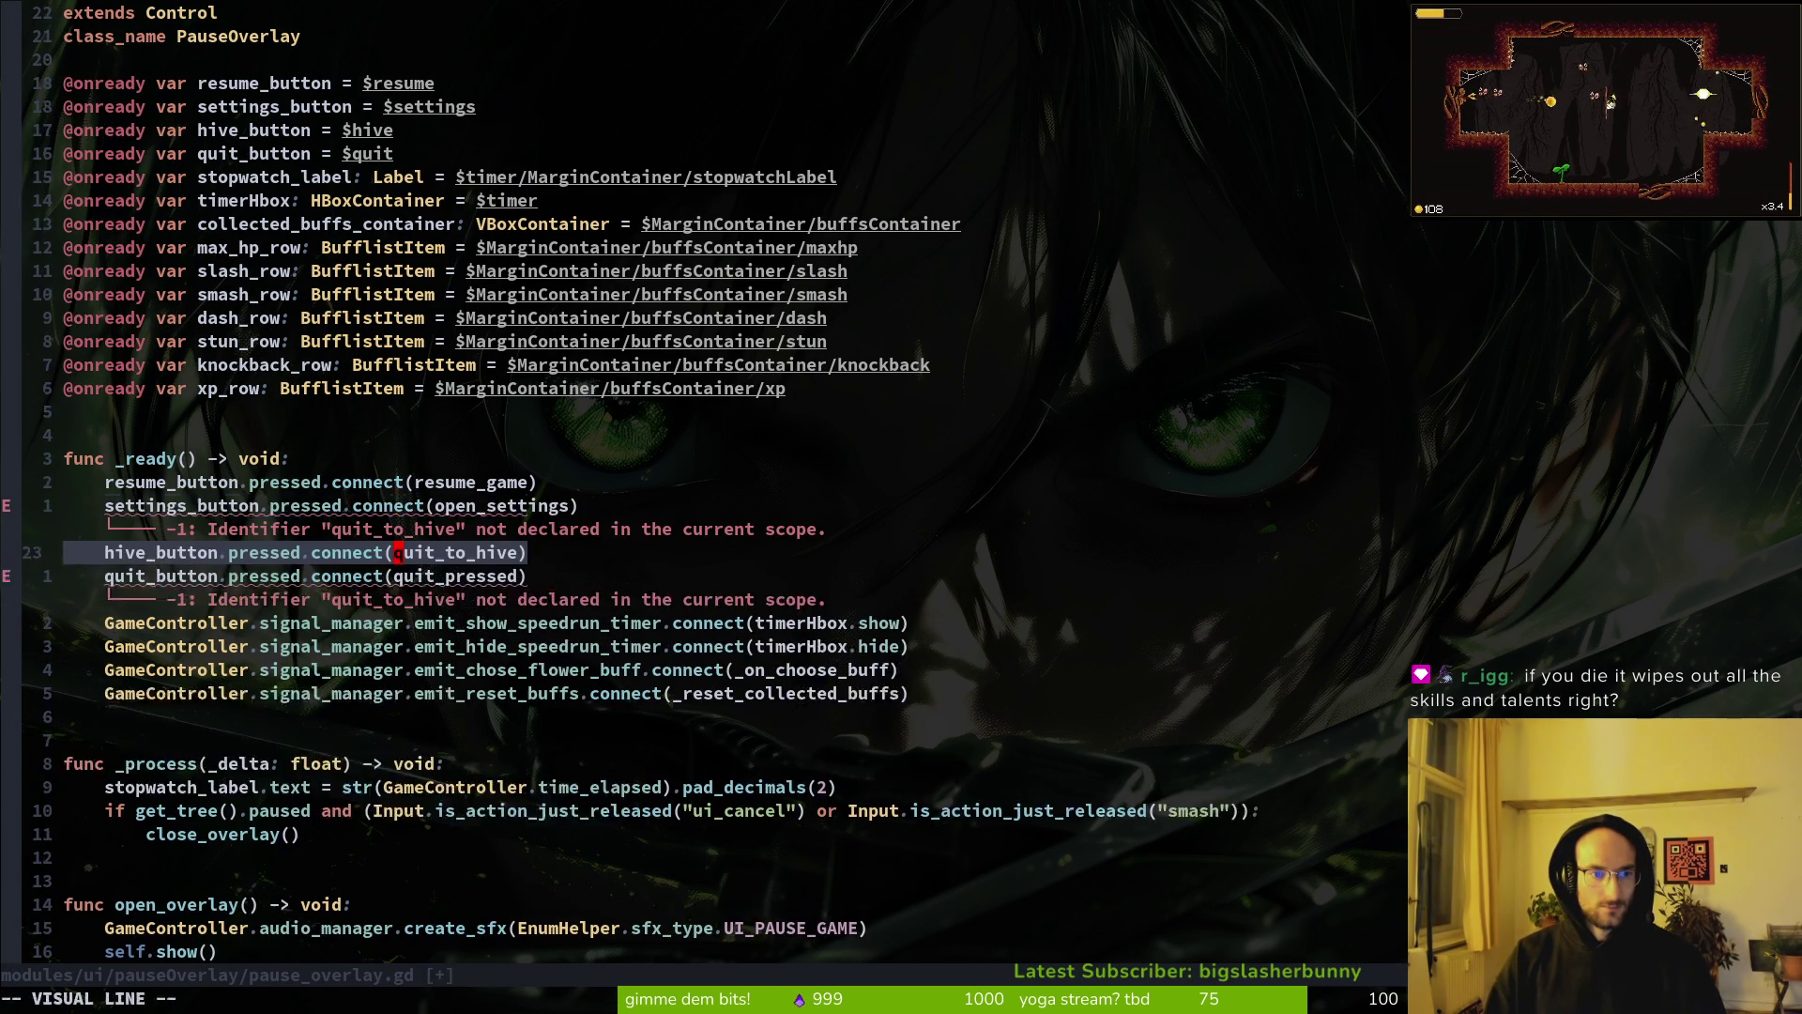
key("Escape")
key("k")
key("j")
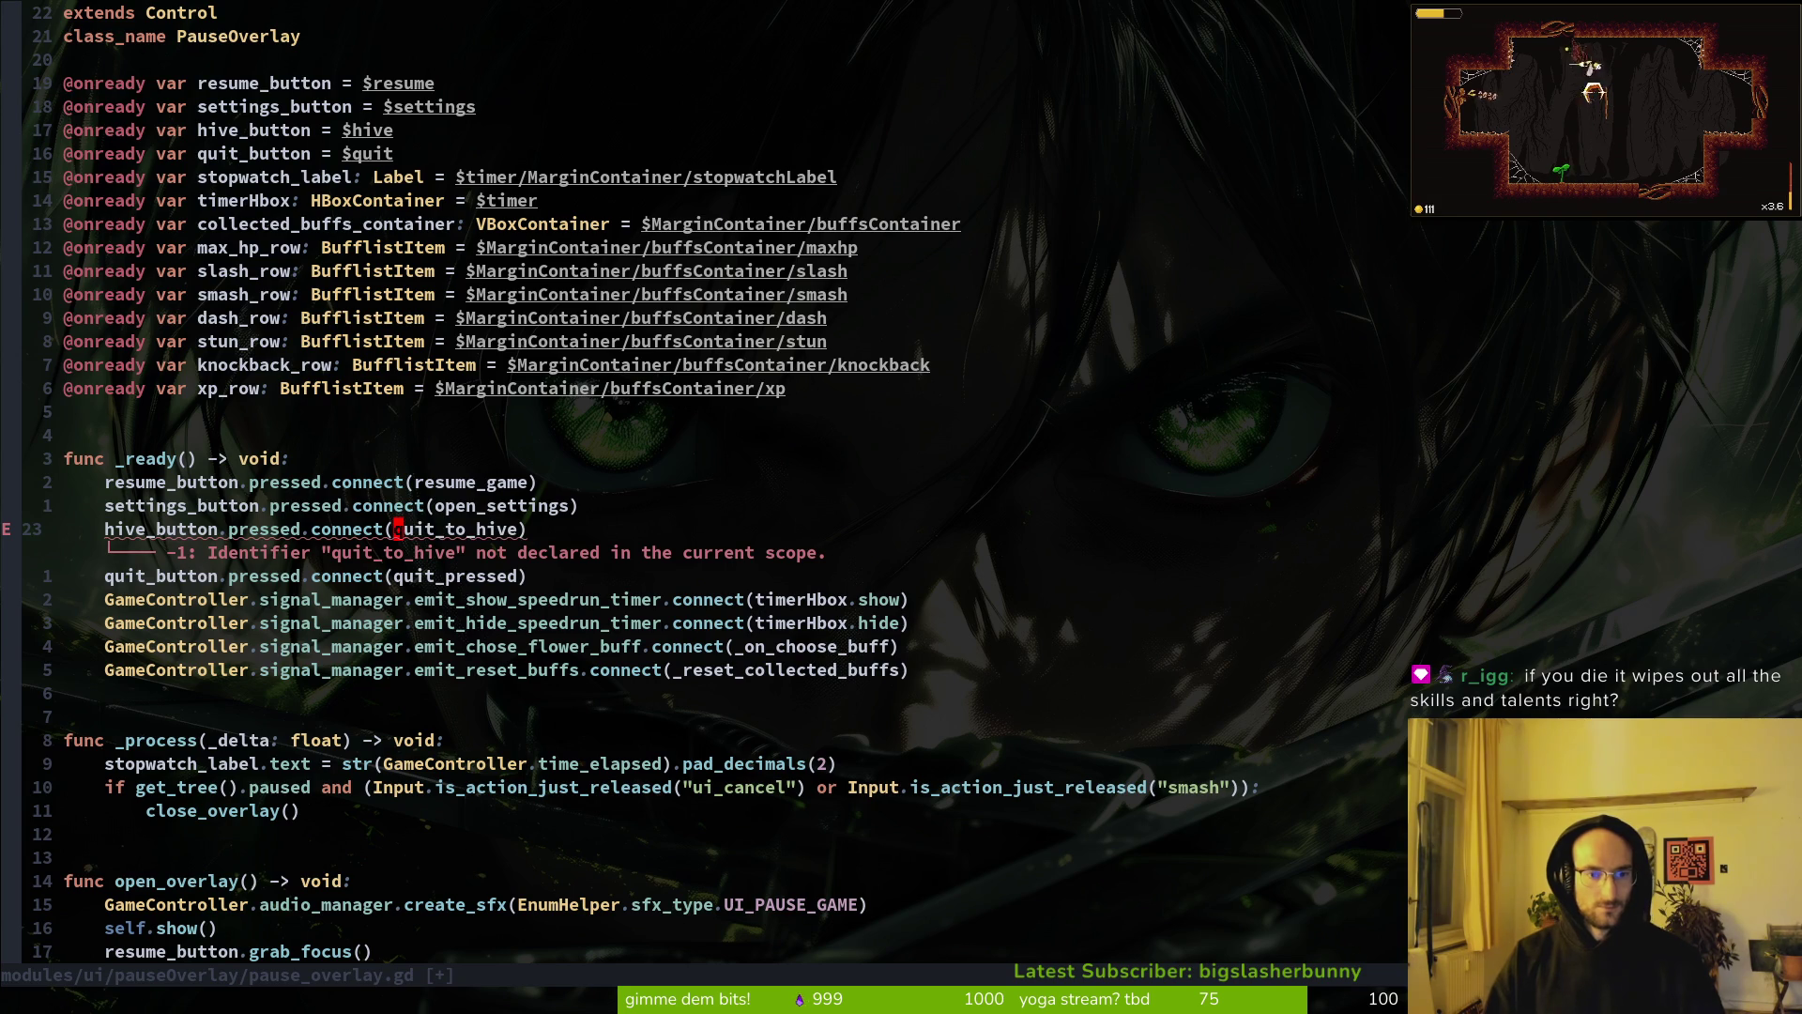
key("colon")
key("w")
key("Return")
Step: Open new blank lines before _on_choose_buff for a new function
key("ctrl+d")
key("k")
key("j")
key("ctrl+d")
key("ctrl+d")
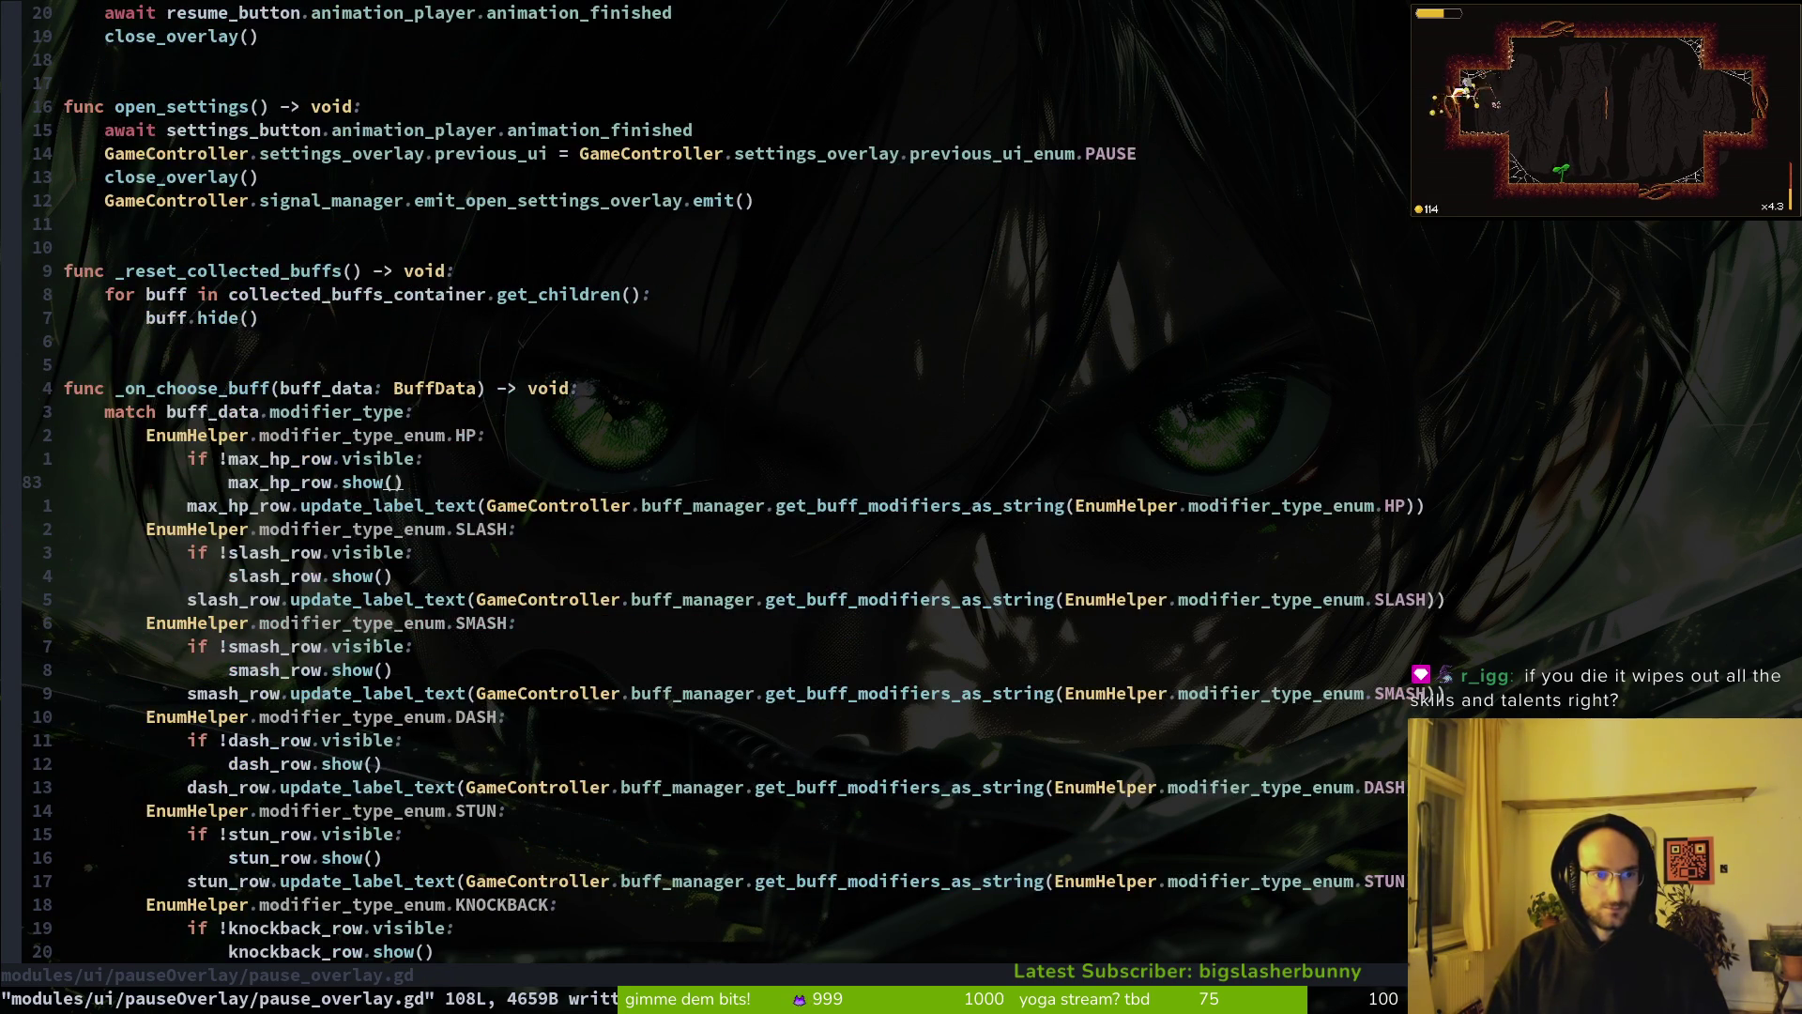
key("ctrl+u")
key("ctrl+u")
key("ctrl+d")
key("j")
key("braceright")
key("braceright")
key("braceright")
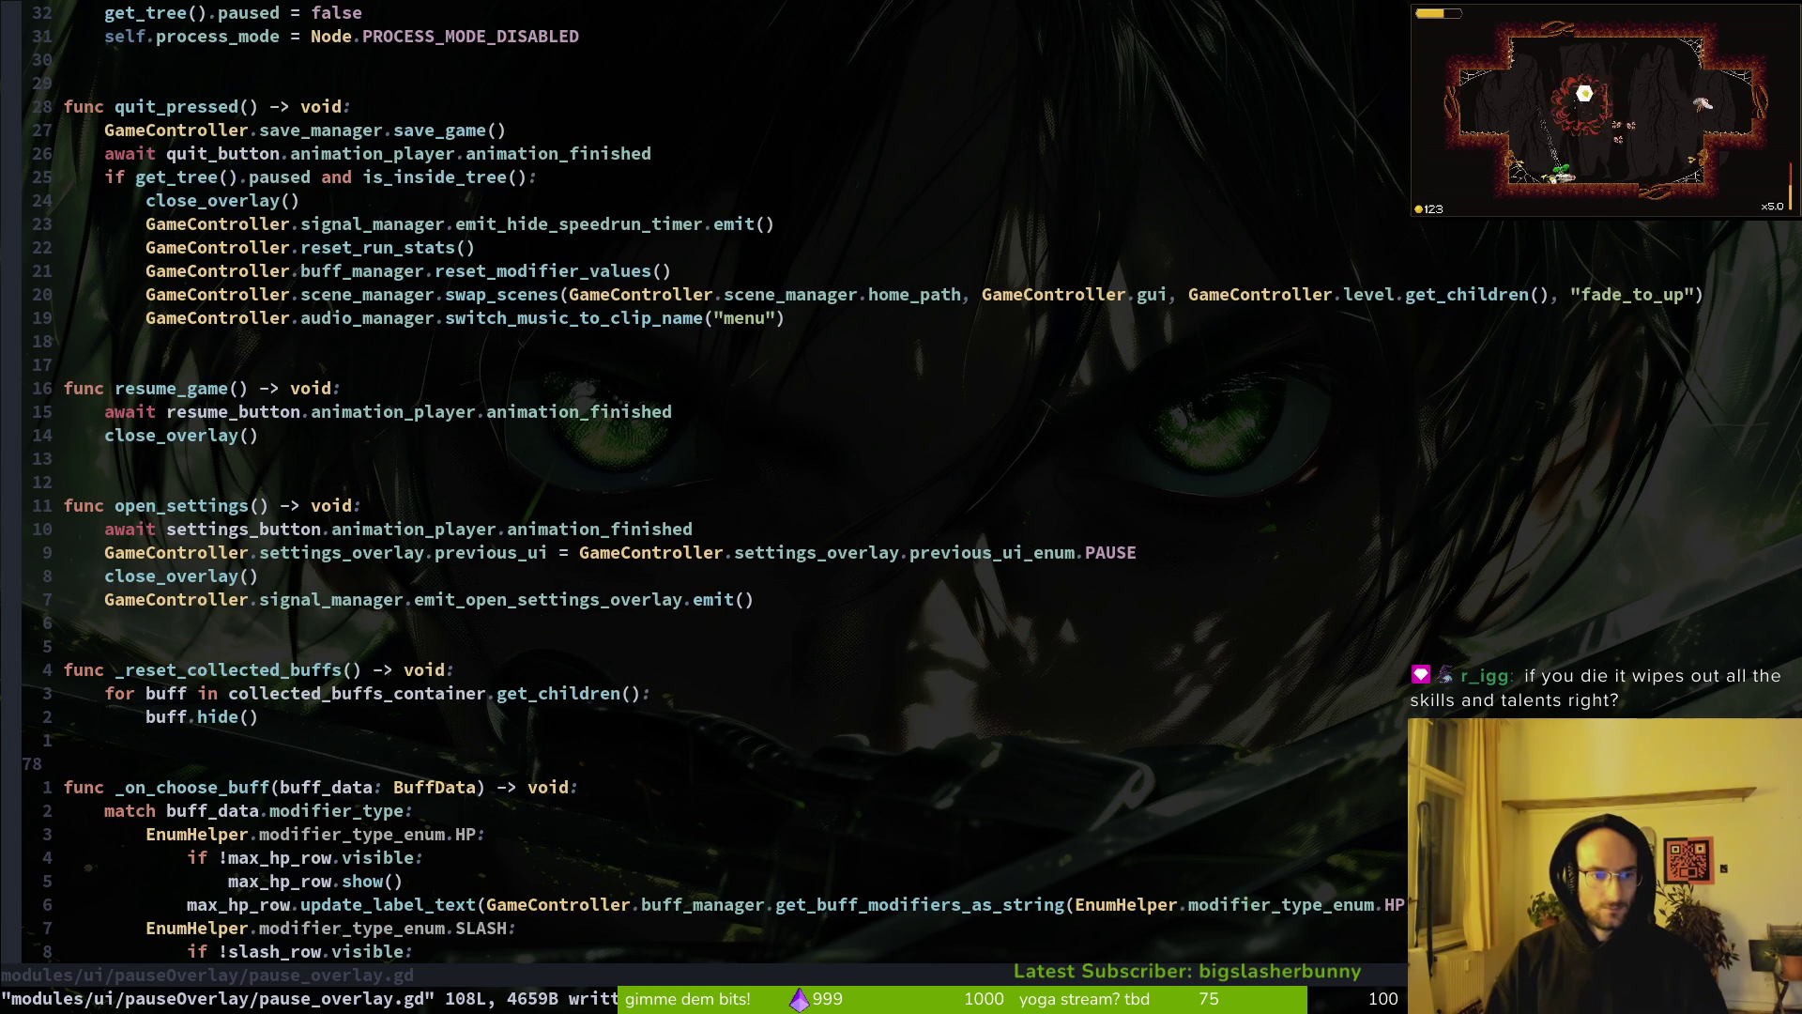
key("o")
key("Return")
Step: Declare func quit_to_hive() -> void: with an indented body line and save
type("func ")
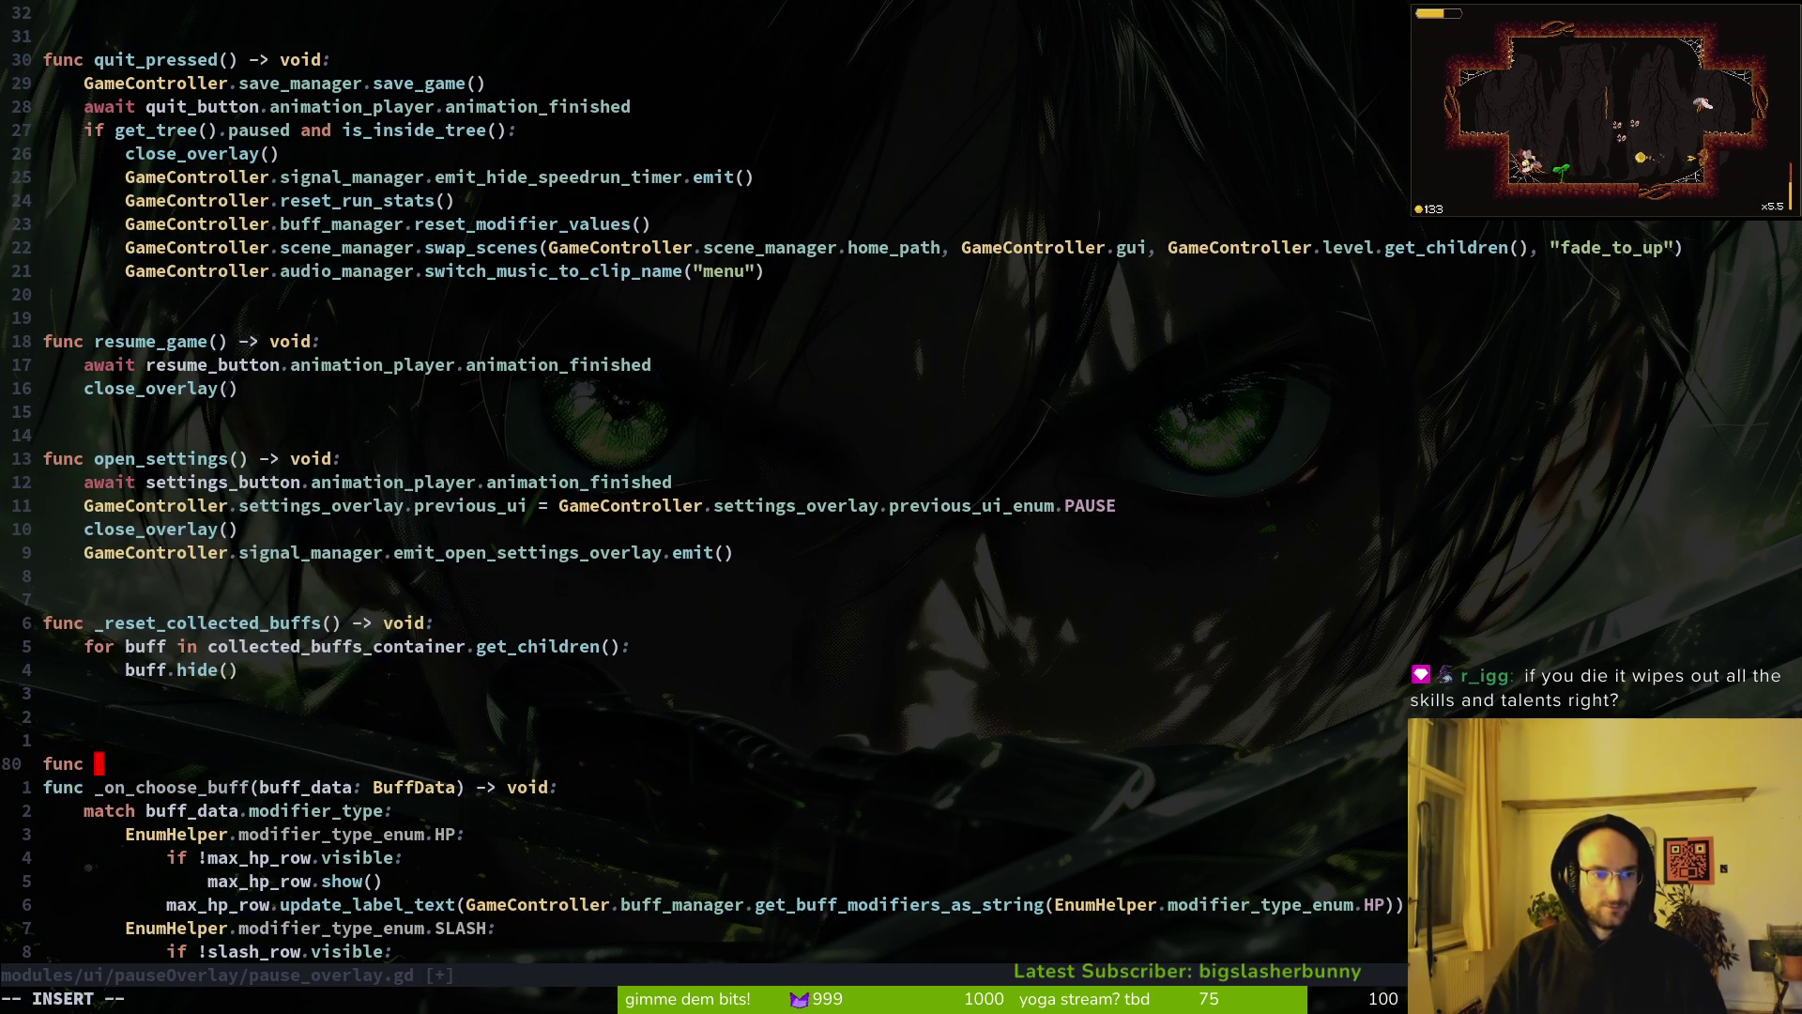
type("quit_to_hive() -> ")
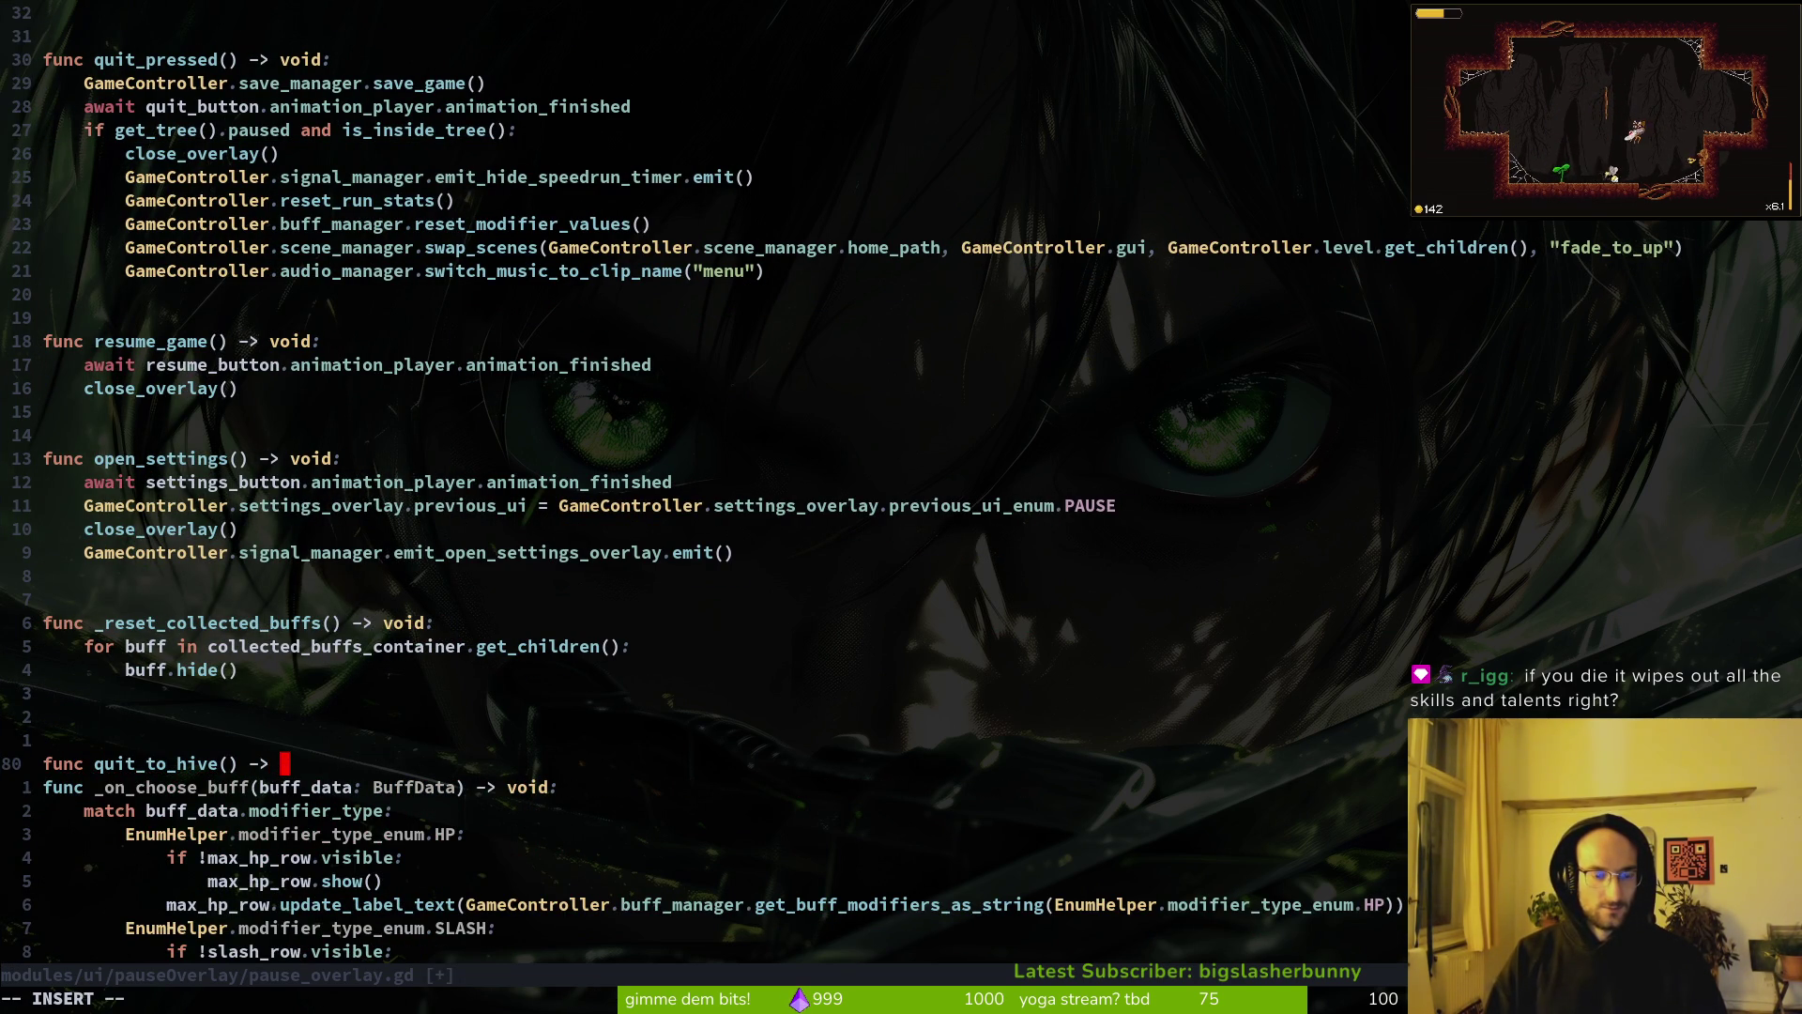
type("void:")
key("Return")
key("Return")
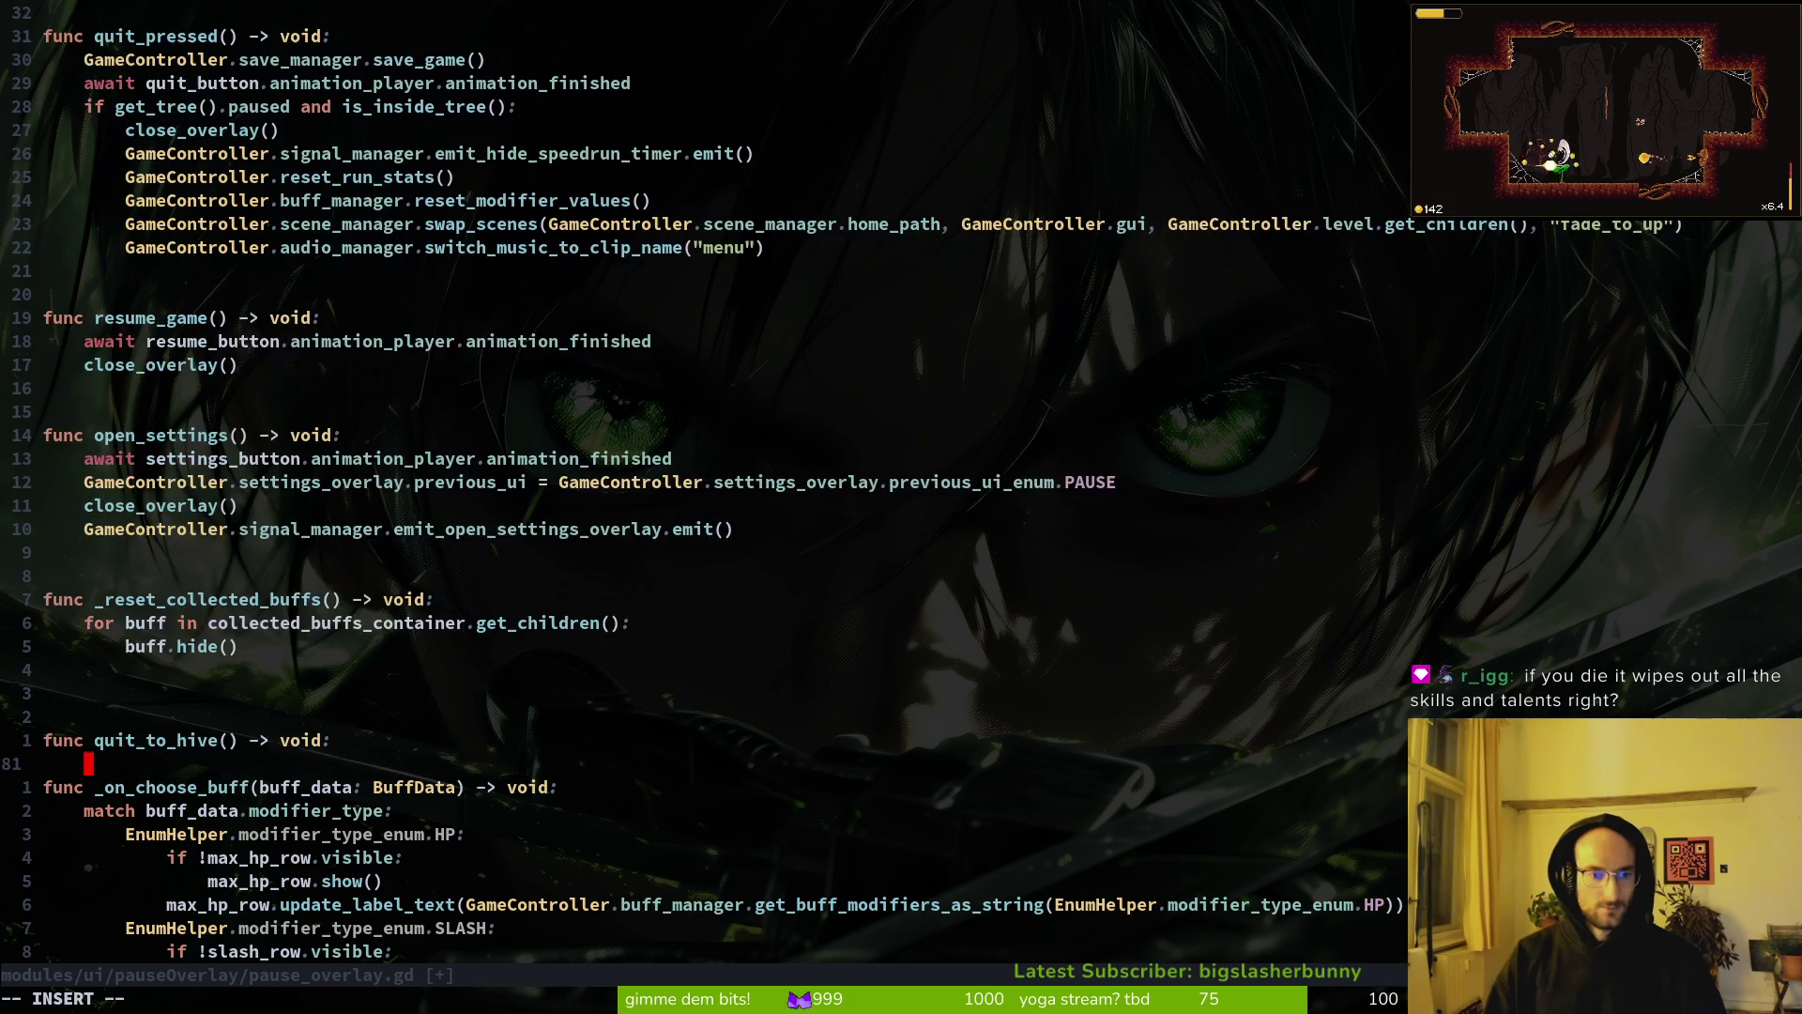
key("Return")
key("Tab")
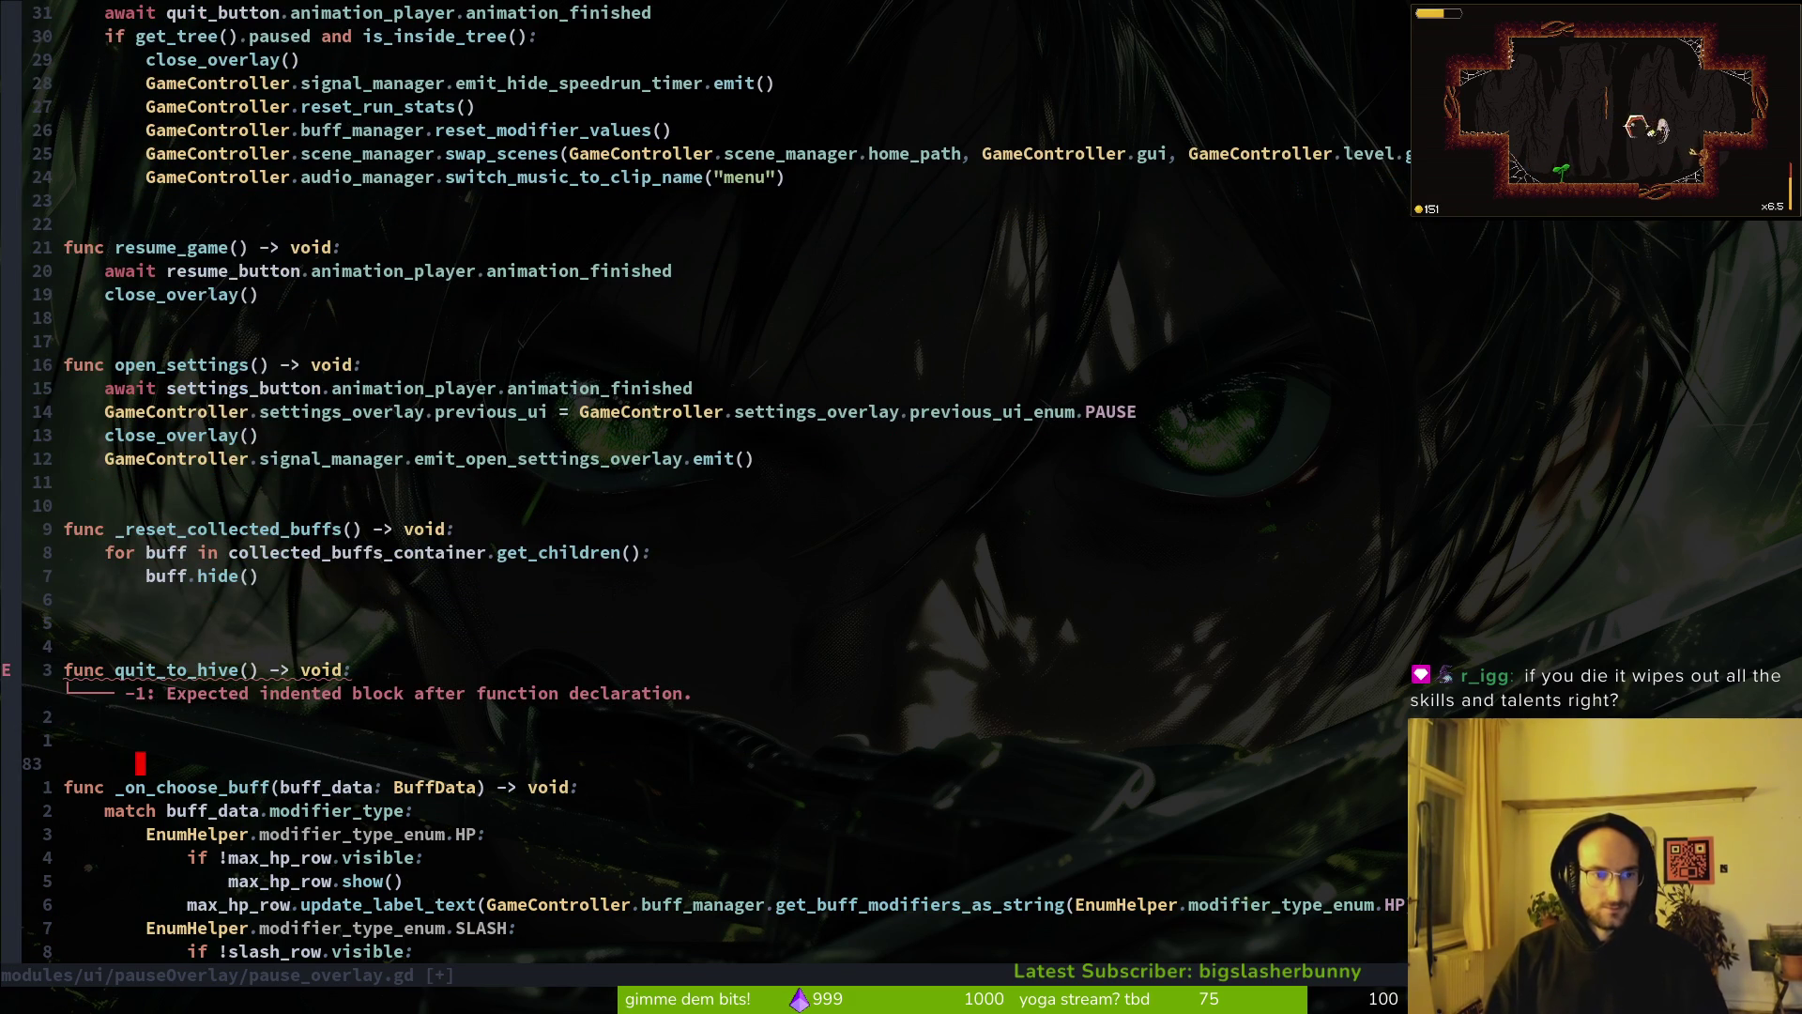
key("Escape")
type(":w")
key("Return")
Step: Copy the swap_scenes and music-switch lines from quit_pressed into quit_to_hive
key("braceleft")
key("braceleft")
key("braceleft")
key("k")
key("k")
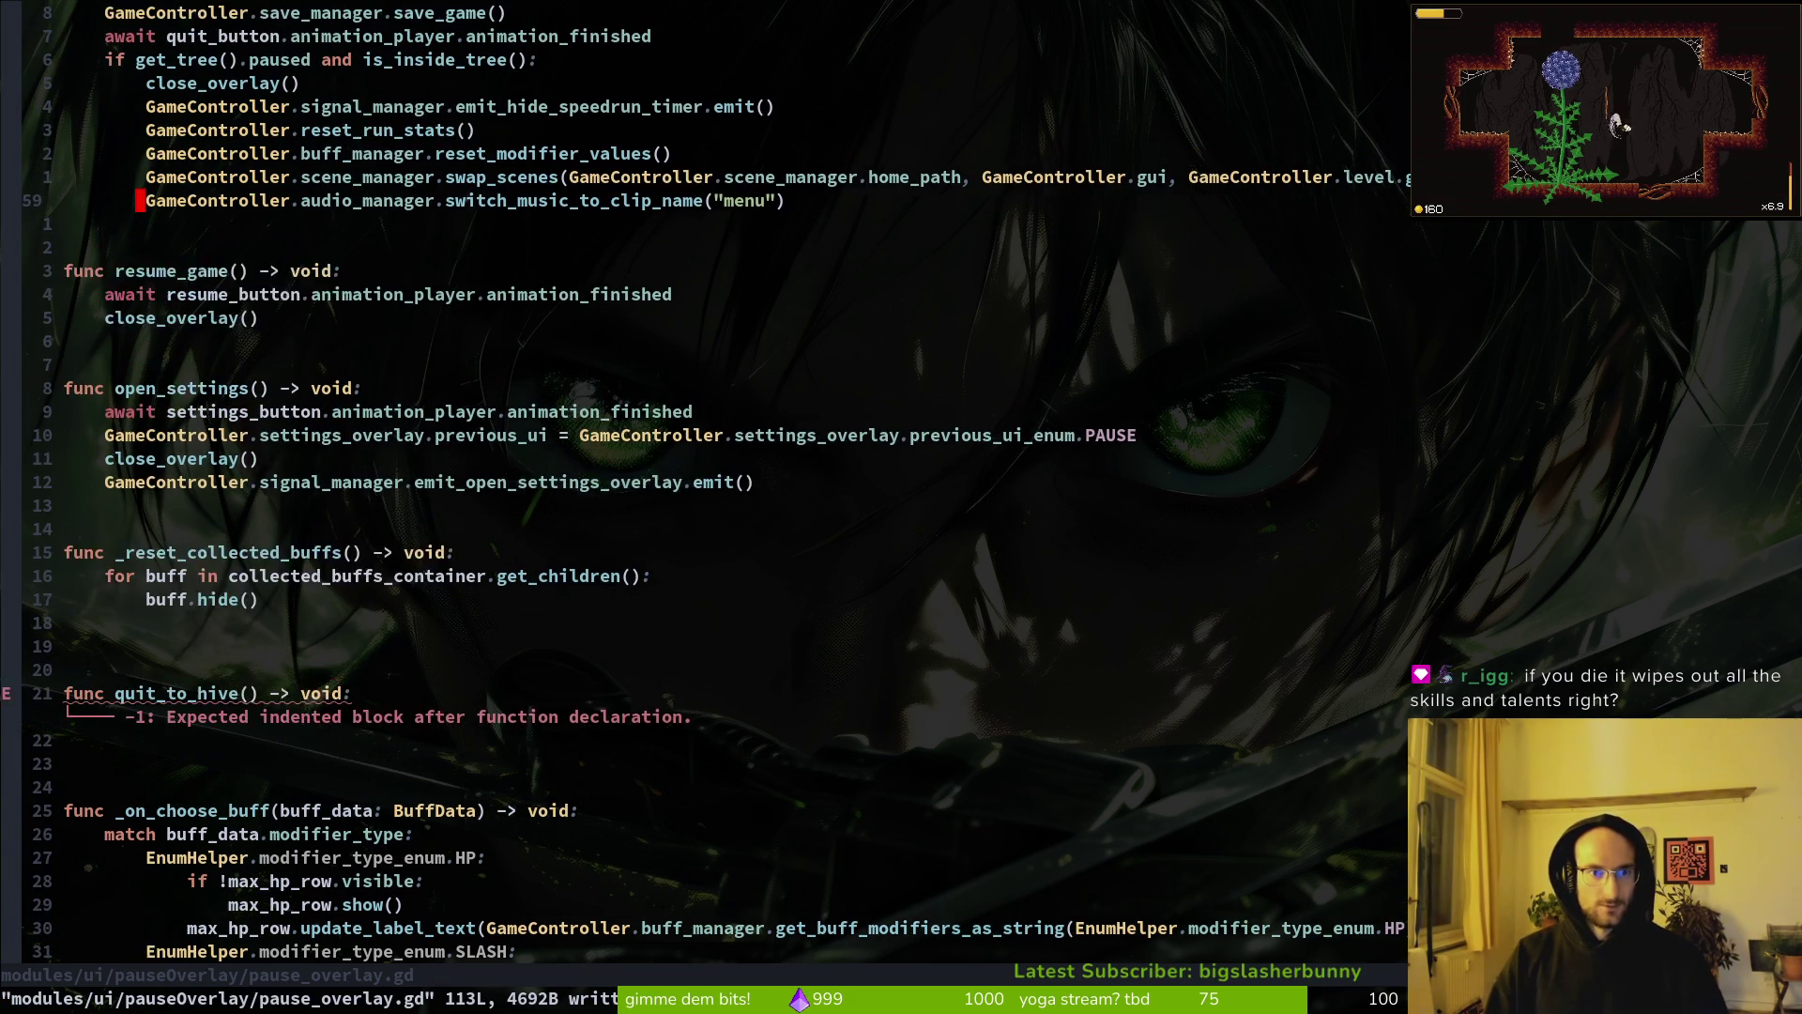
key("k")
key("shift+v")
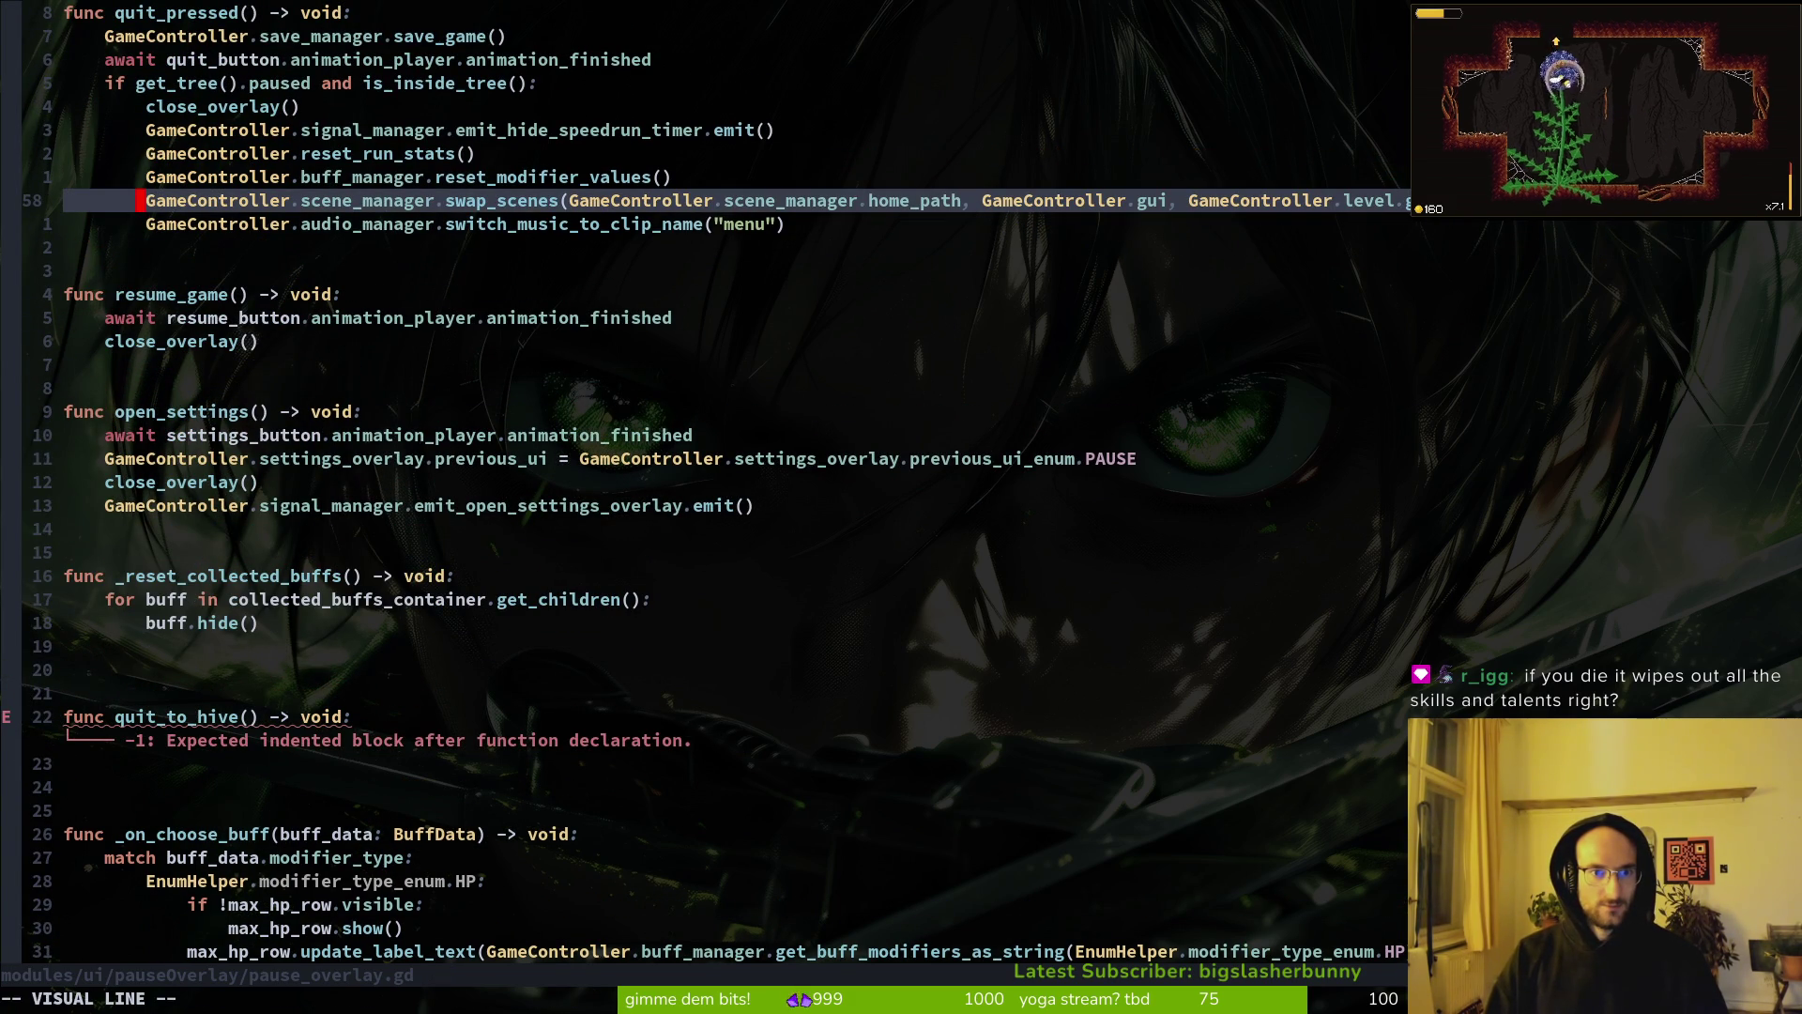
key("j")
key("y")
key("j")
key("5")
key("j")
key("1")
key("2")
key("j")
Step: Dedent the pasted lines and change the scene path from home_path to hive_path
key("j")
key("j")
key("j")
key("p")
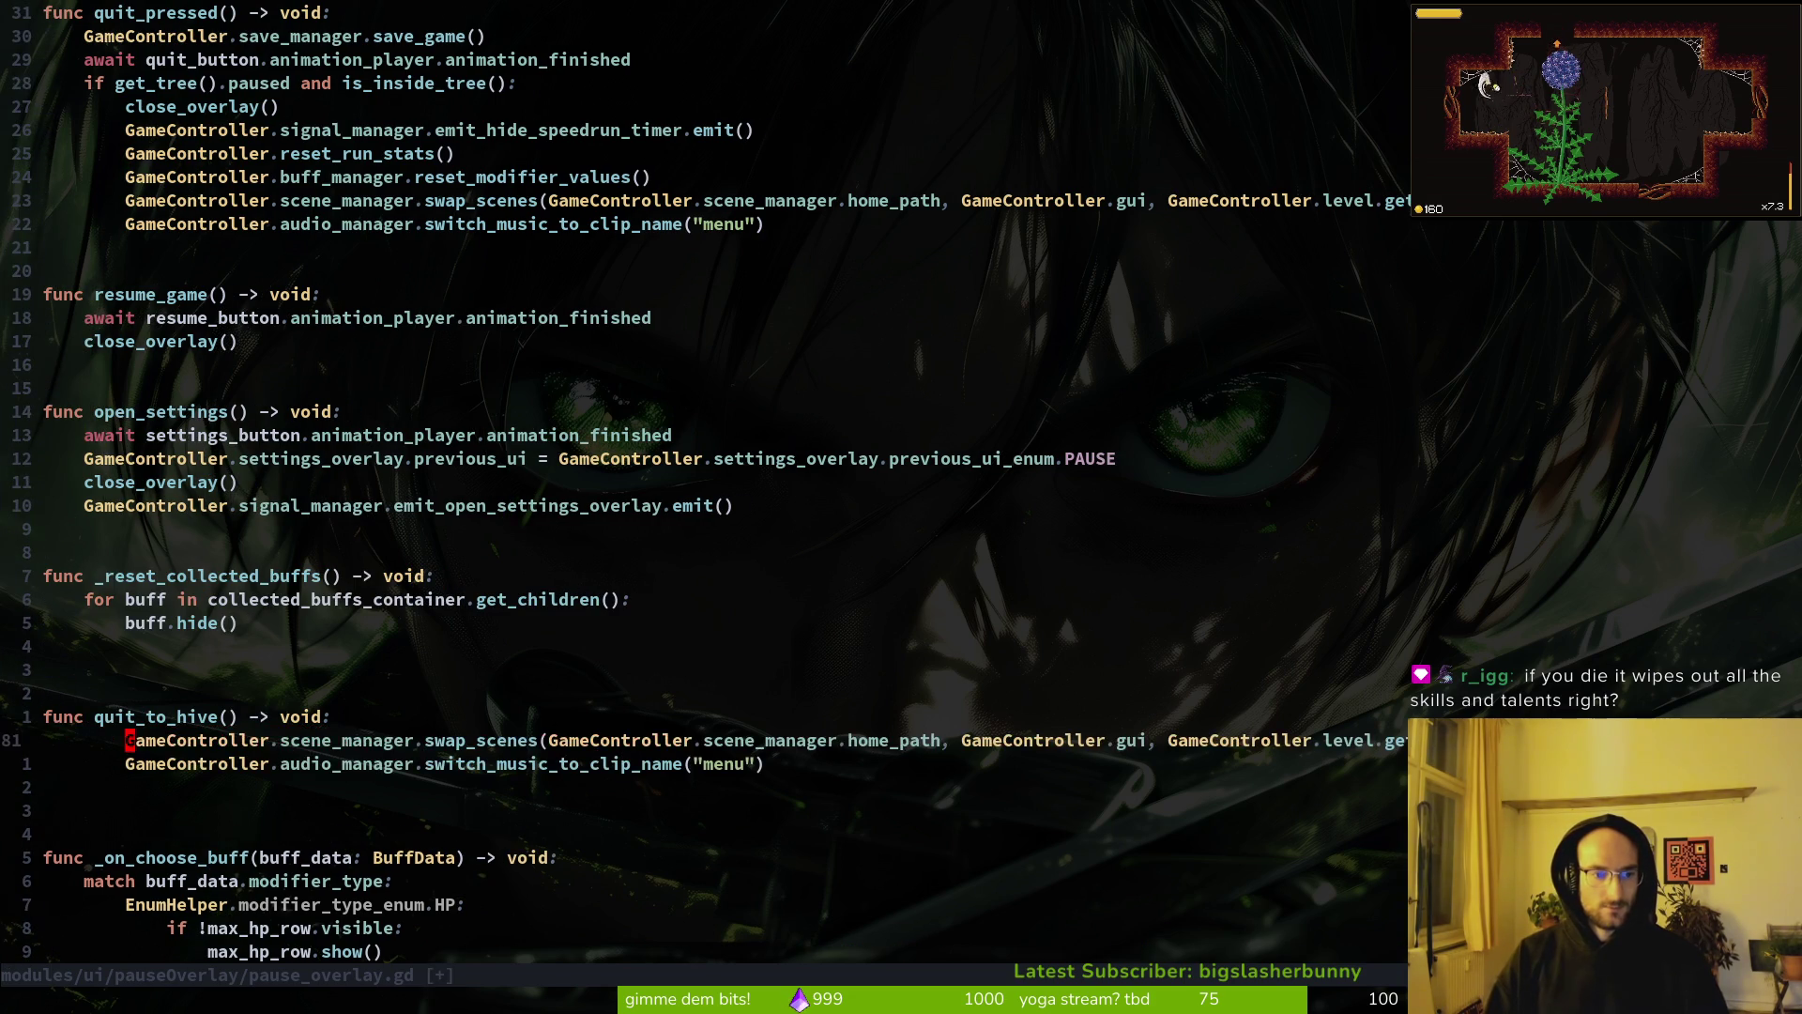
key("shift+v")
key("j")
key("less")
type(":w")
key("Return")
key("w")
key("w")
key("w")
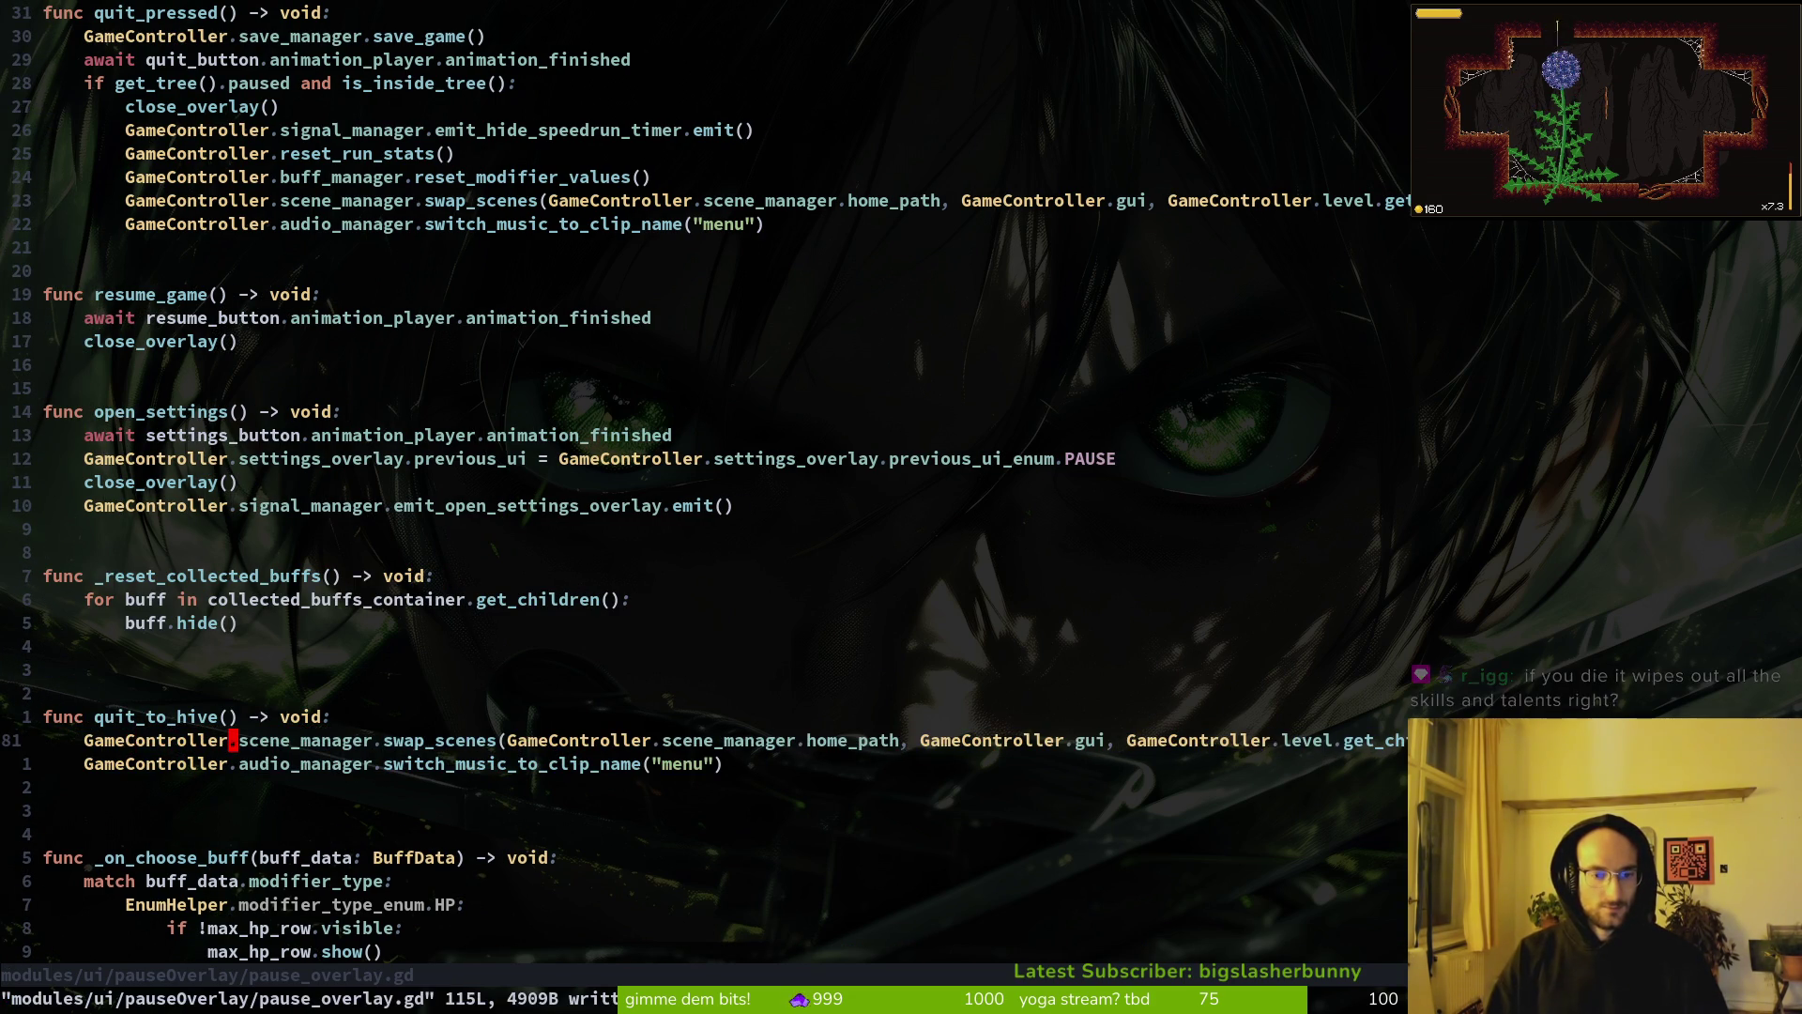
key("w")
key("w")
key("w")
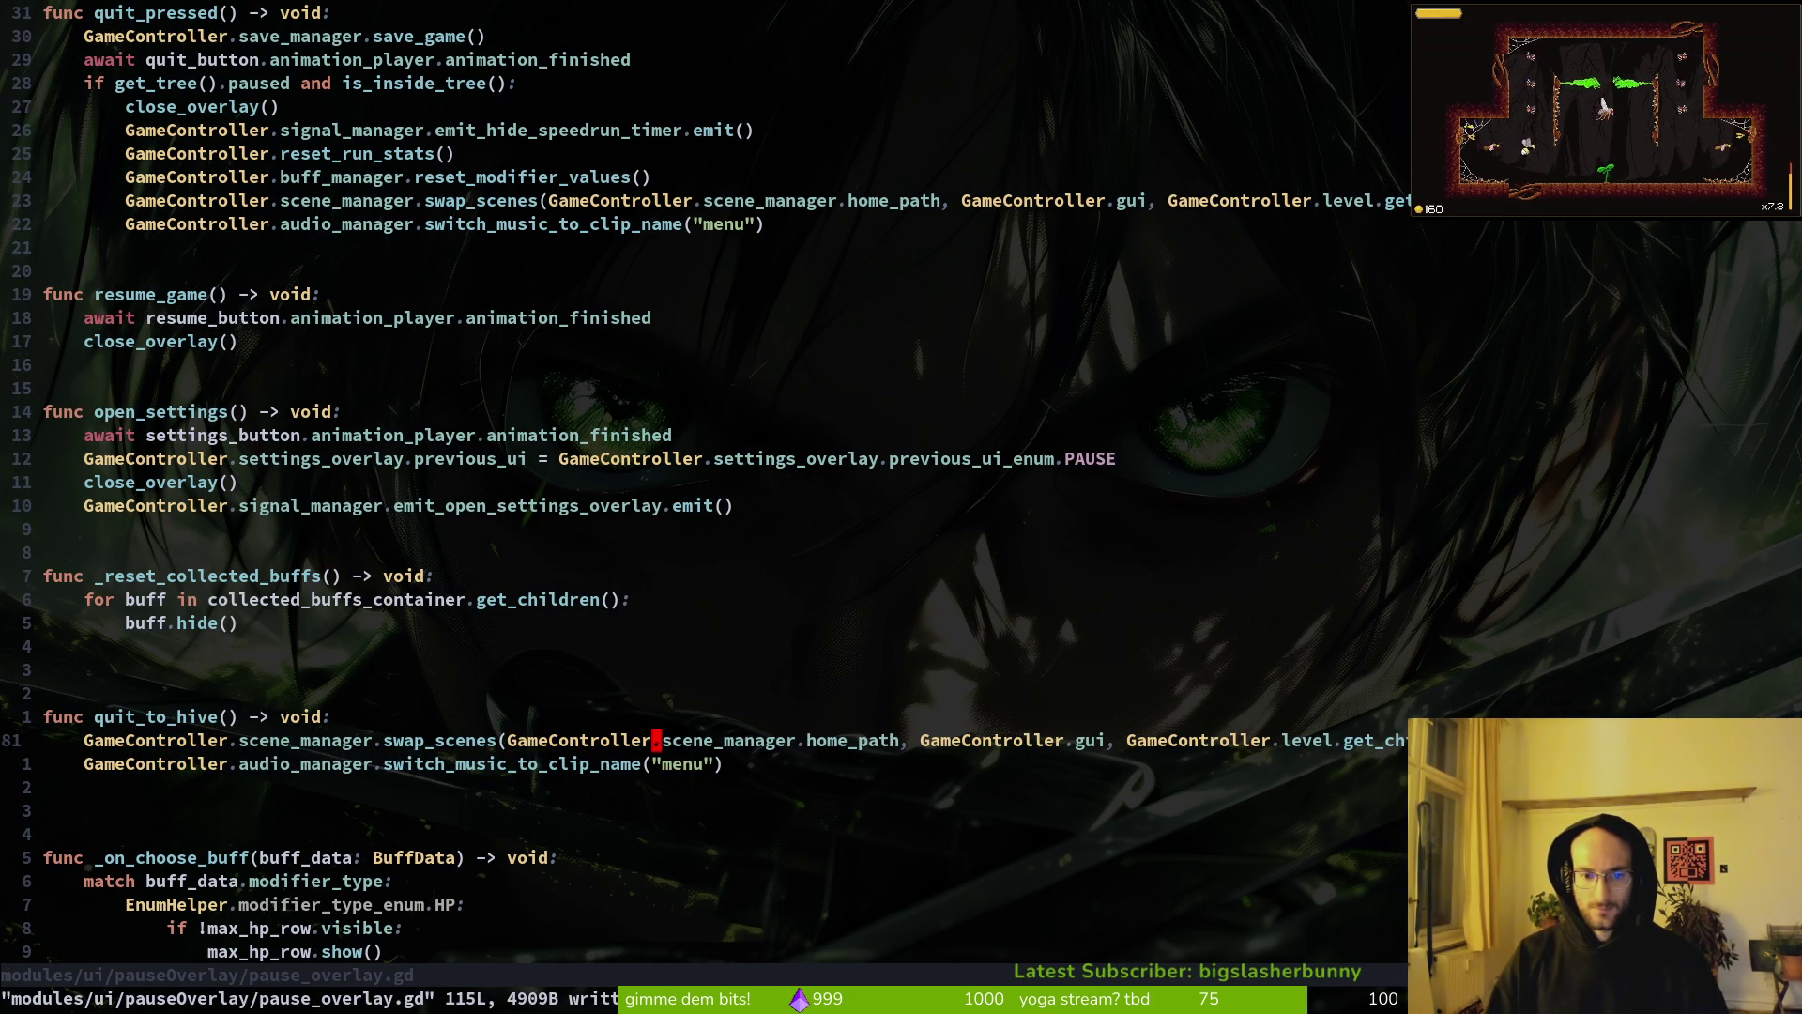
type("w")
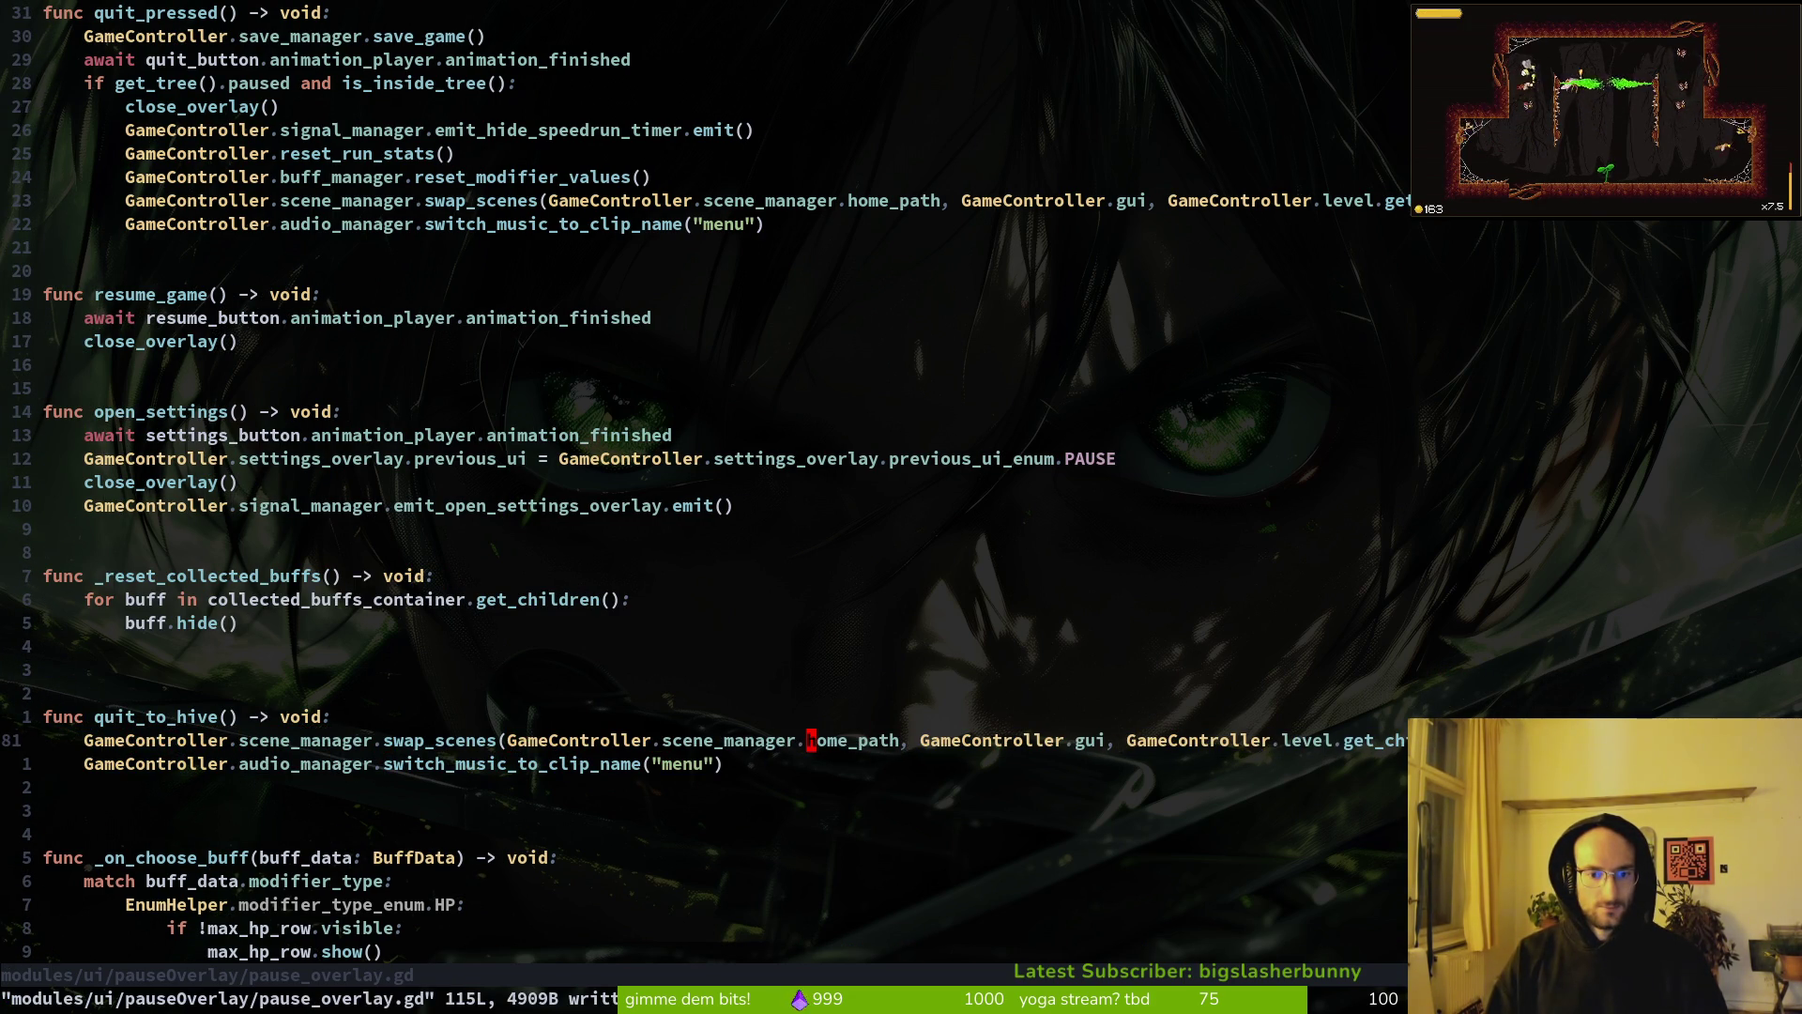
type("cwhive")
key("Return")
key("Escape")
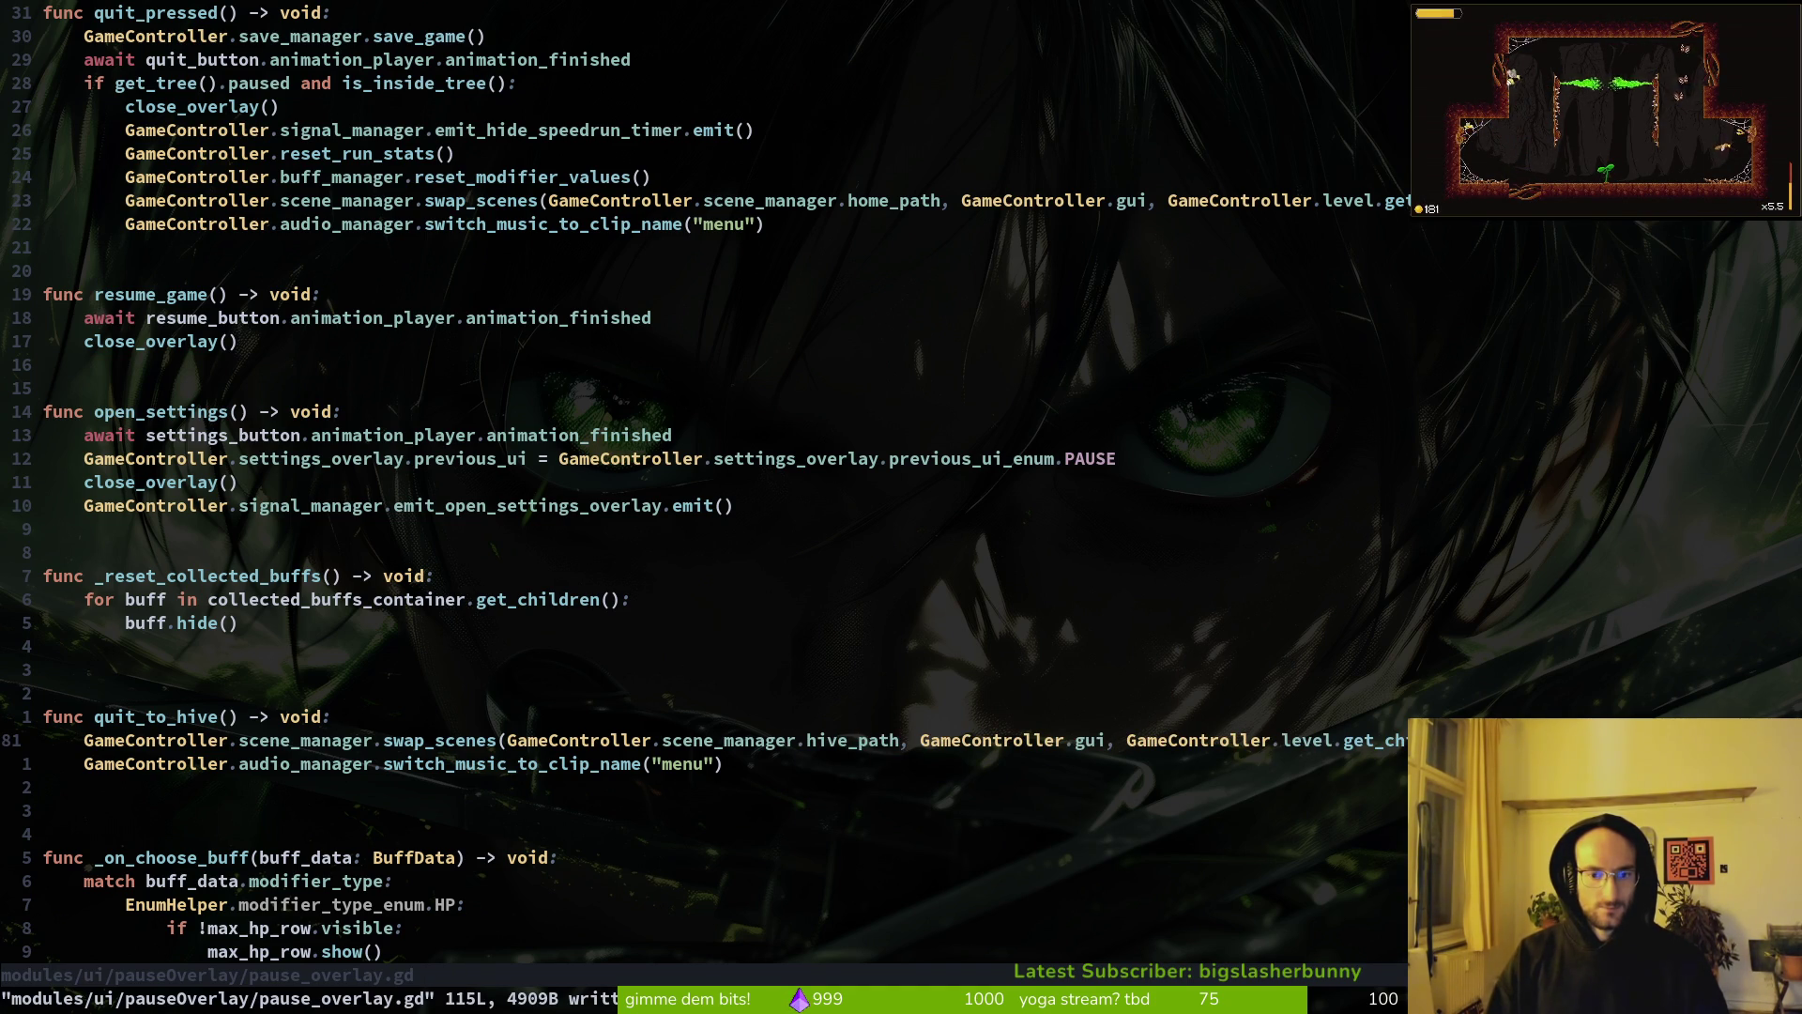
Step: Remove the extra blank lines around quit_to_hive and save the 113-line script
key("j")
key("j")
key("d")
key("d")
key("k")
key("k")
key("k")
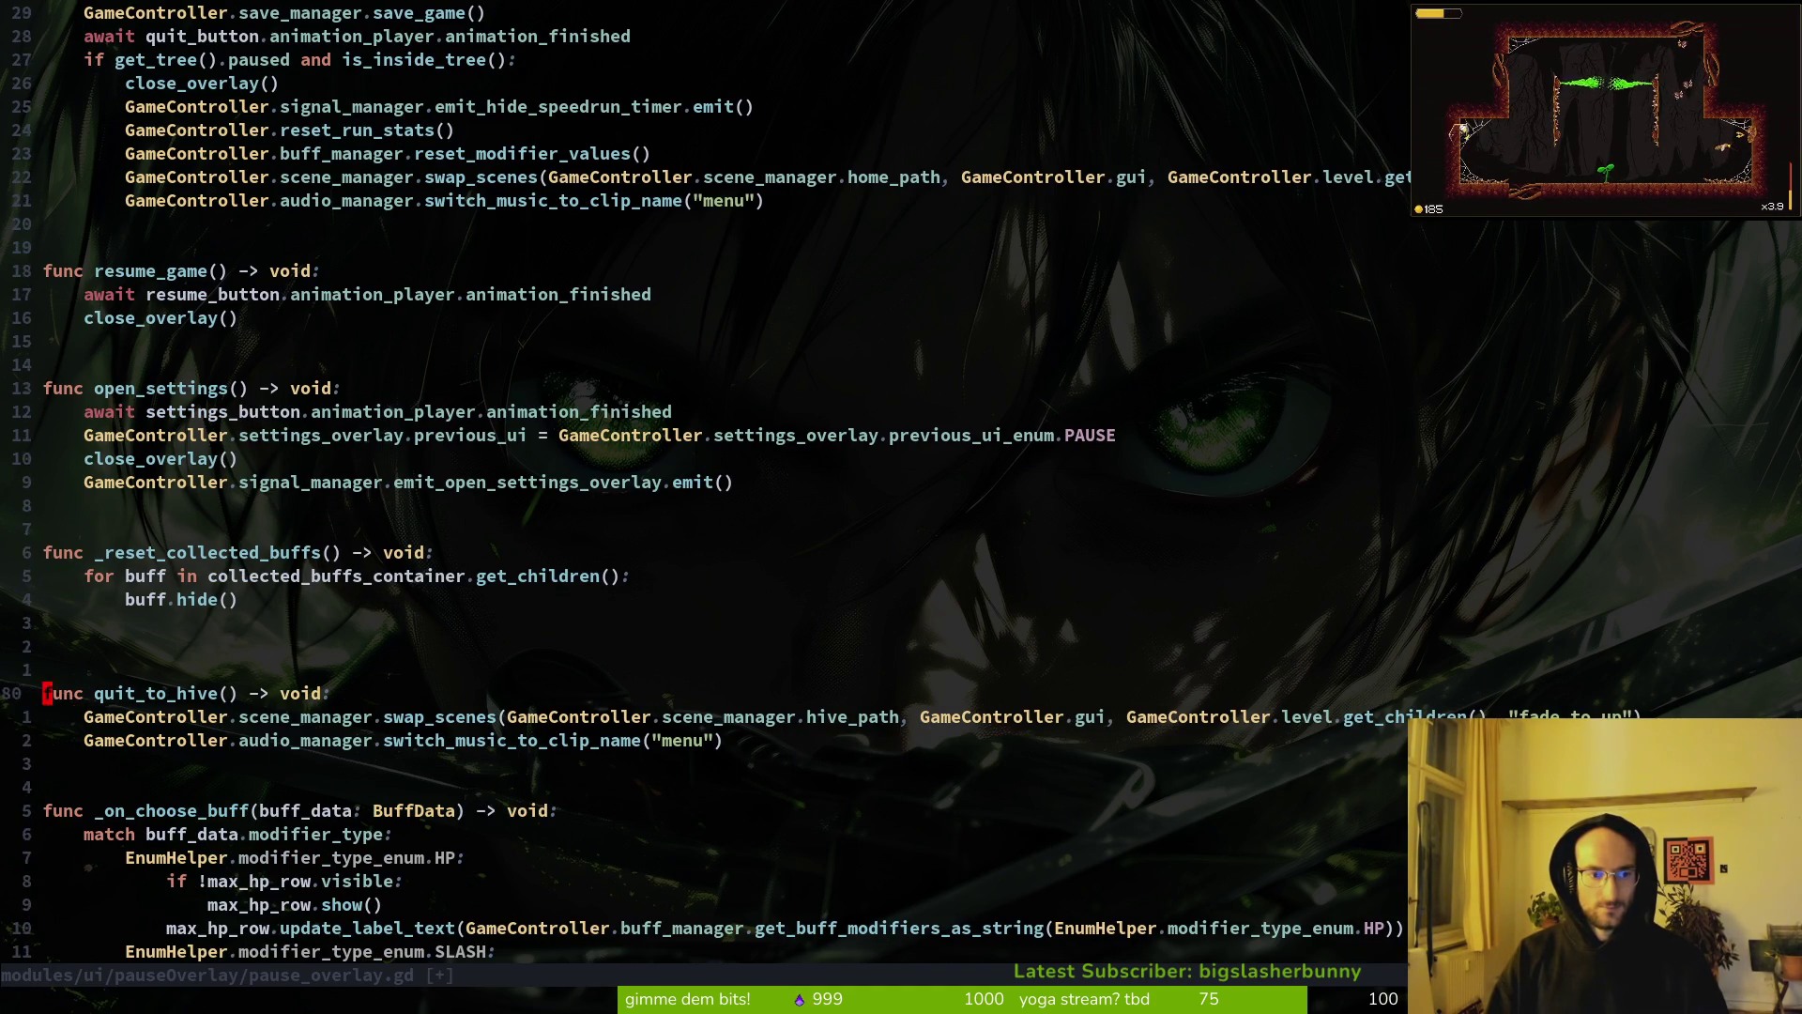
key("k")
key("d")
key("d")
type(":w")
key("Return")
key("ctrl+u")
key("ctrl+u")
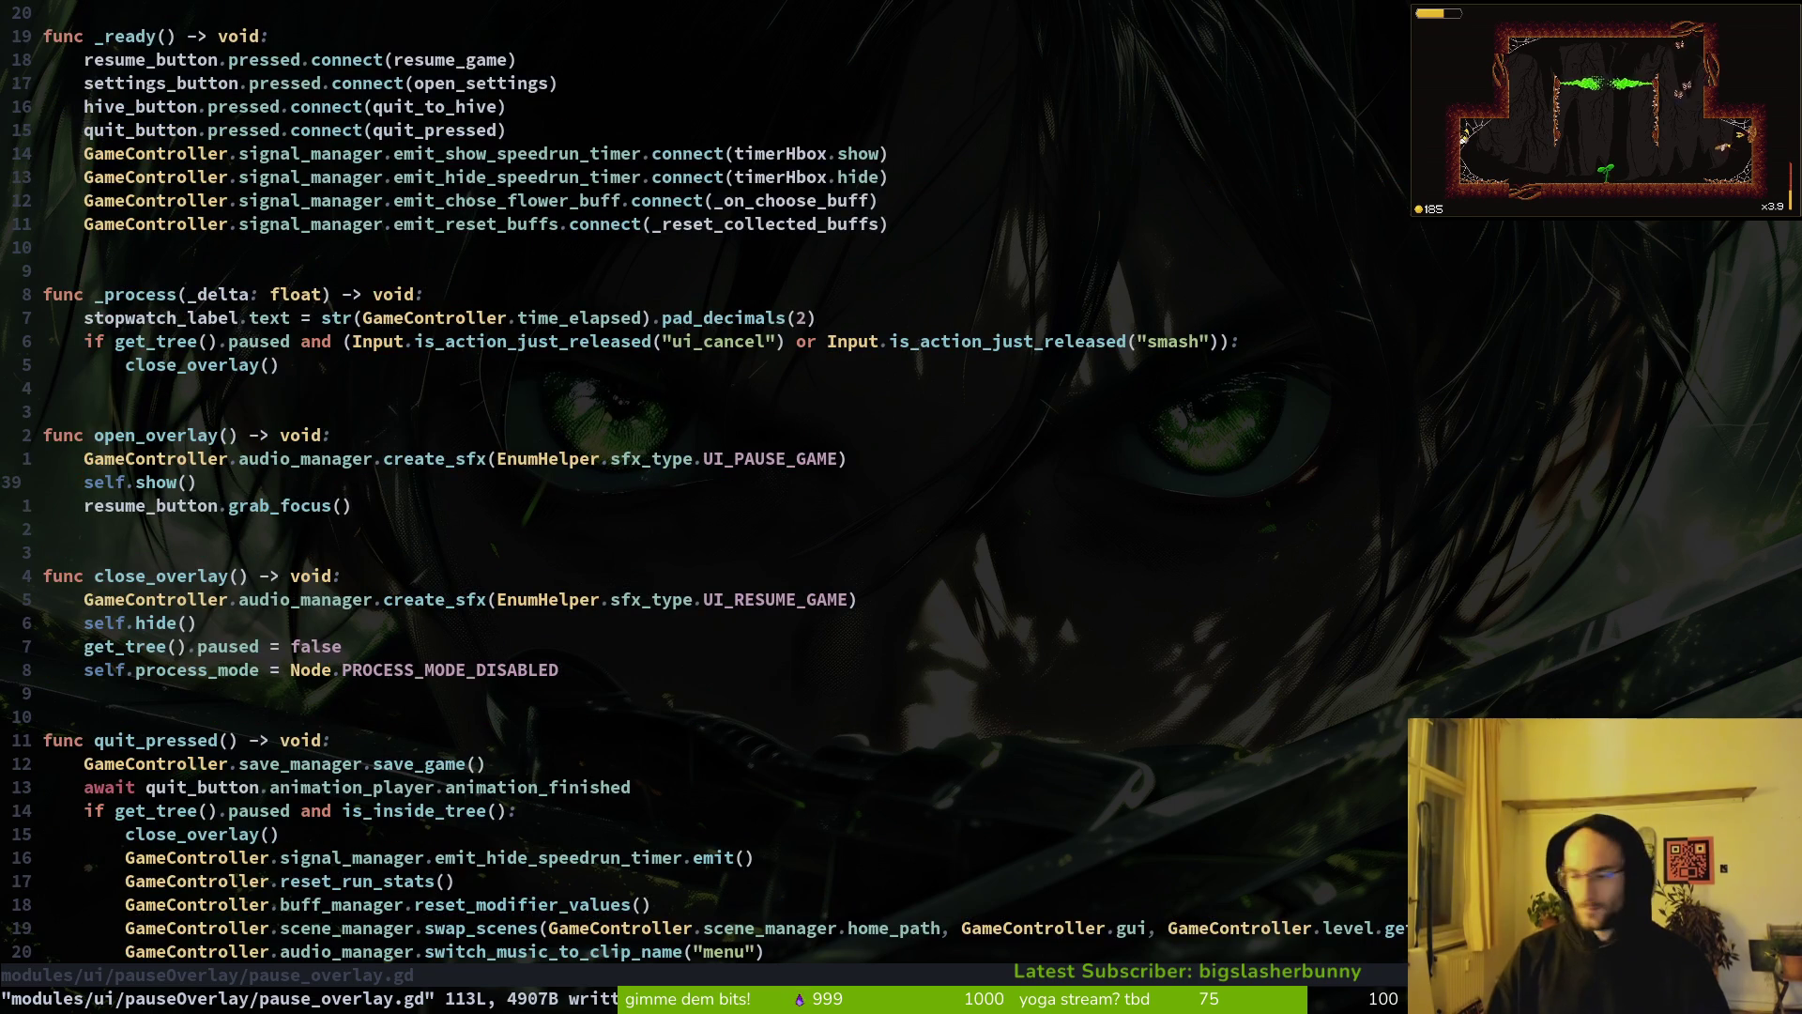
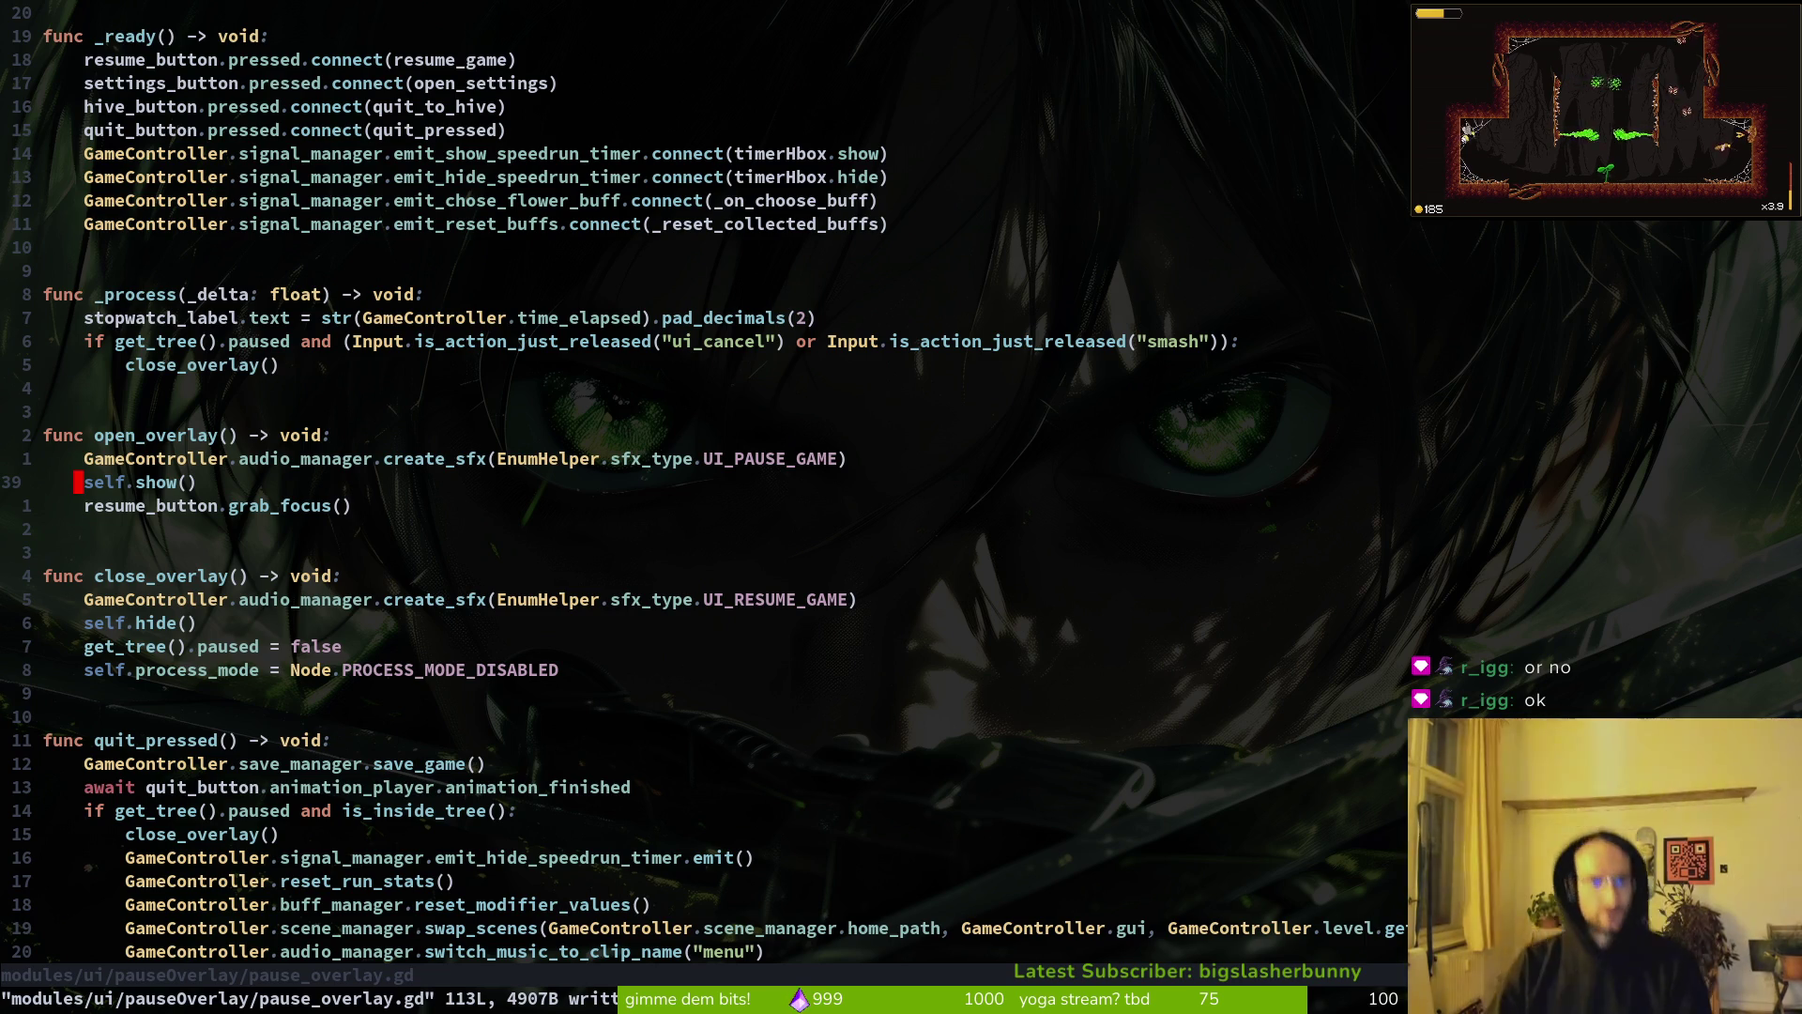
Step: Rename the quit_to_hive function to _on_quit_to_hive and save pause_overlay.gd
key("ctrl+d")
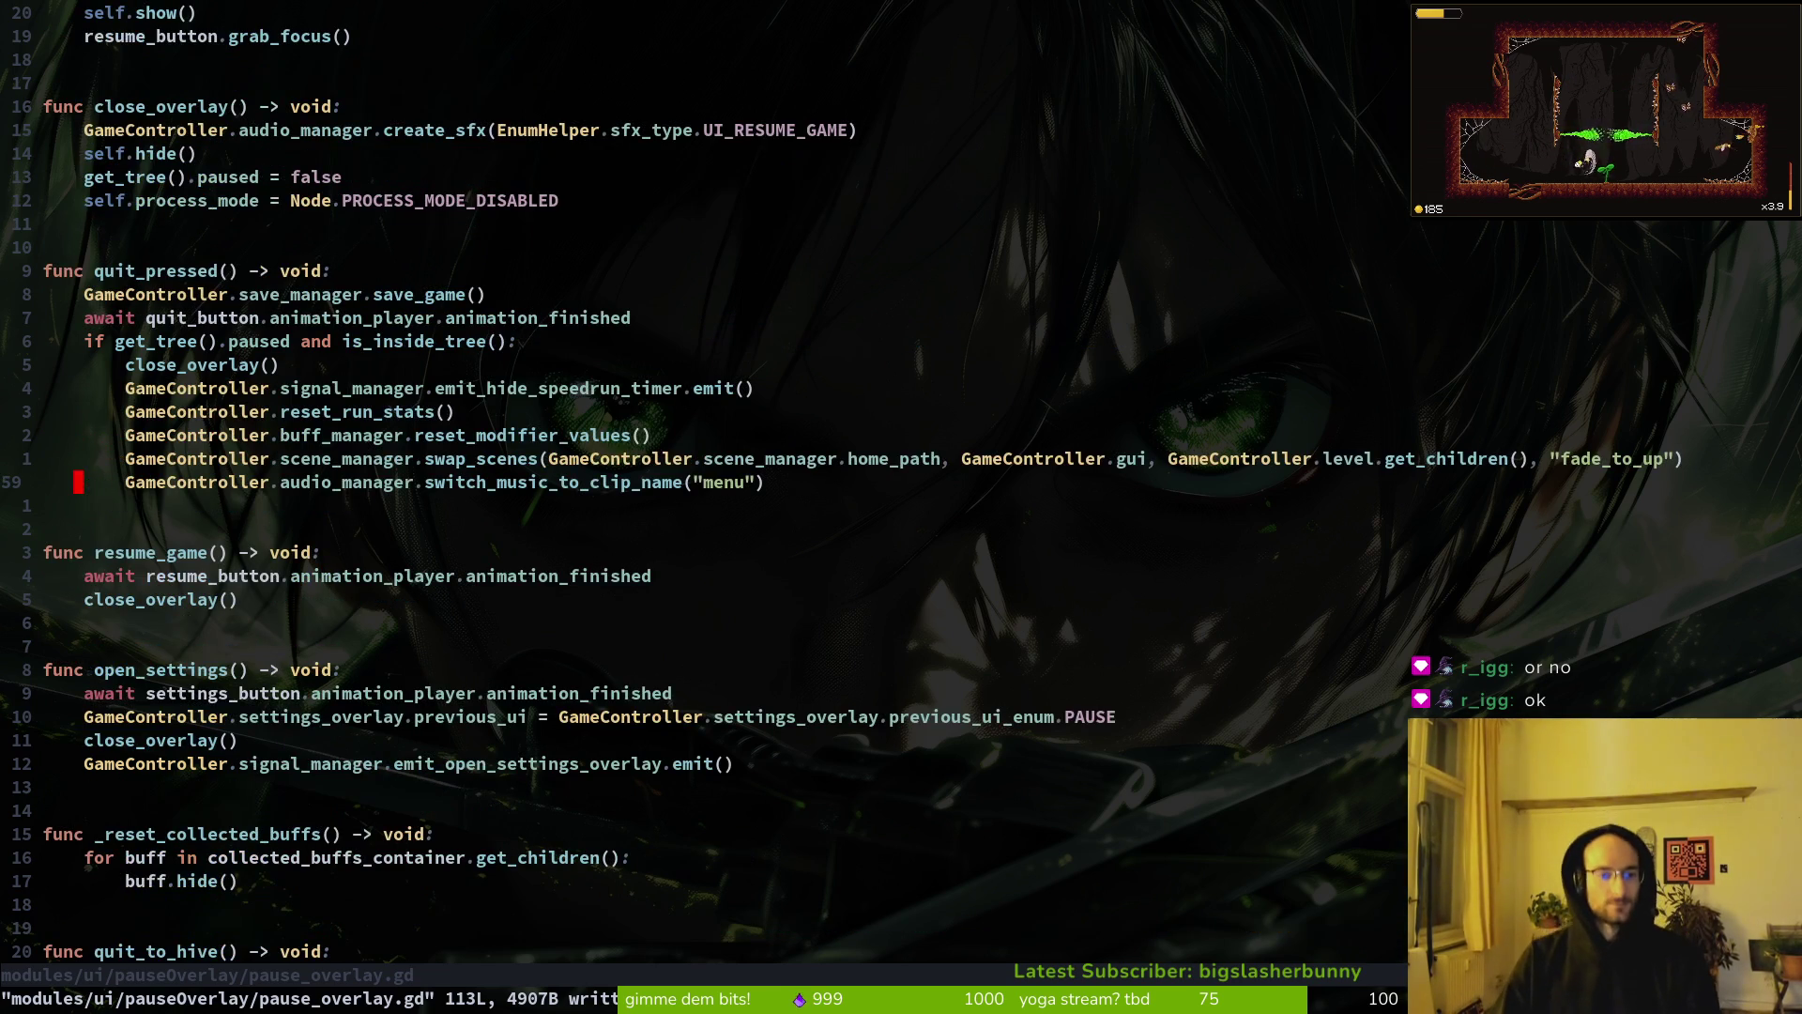
key("j")
key("j")
key("j")
key("ctrl+d")
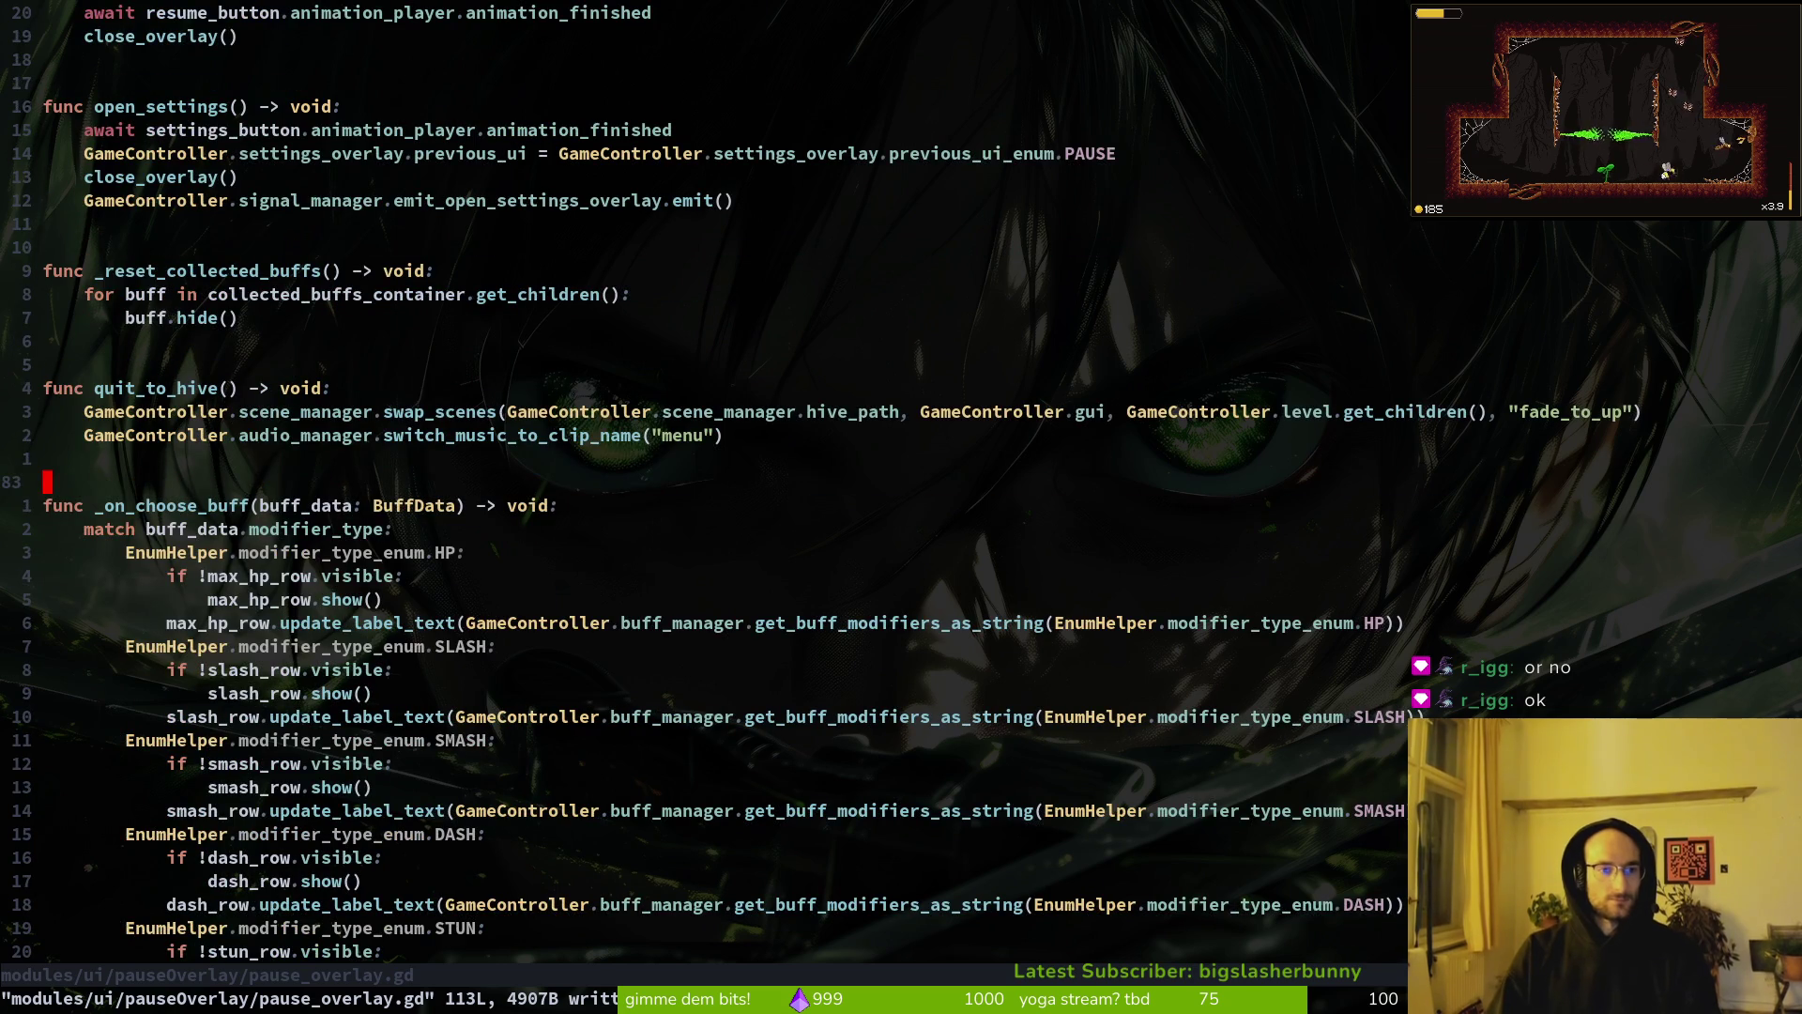
key("k")
key("k")
key("k")
type("i")
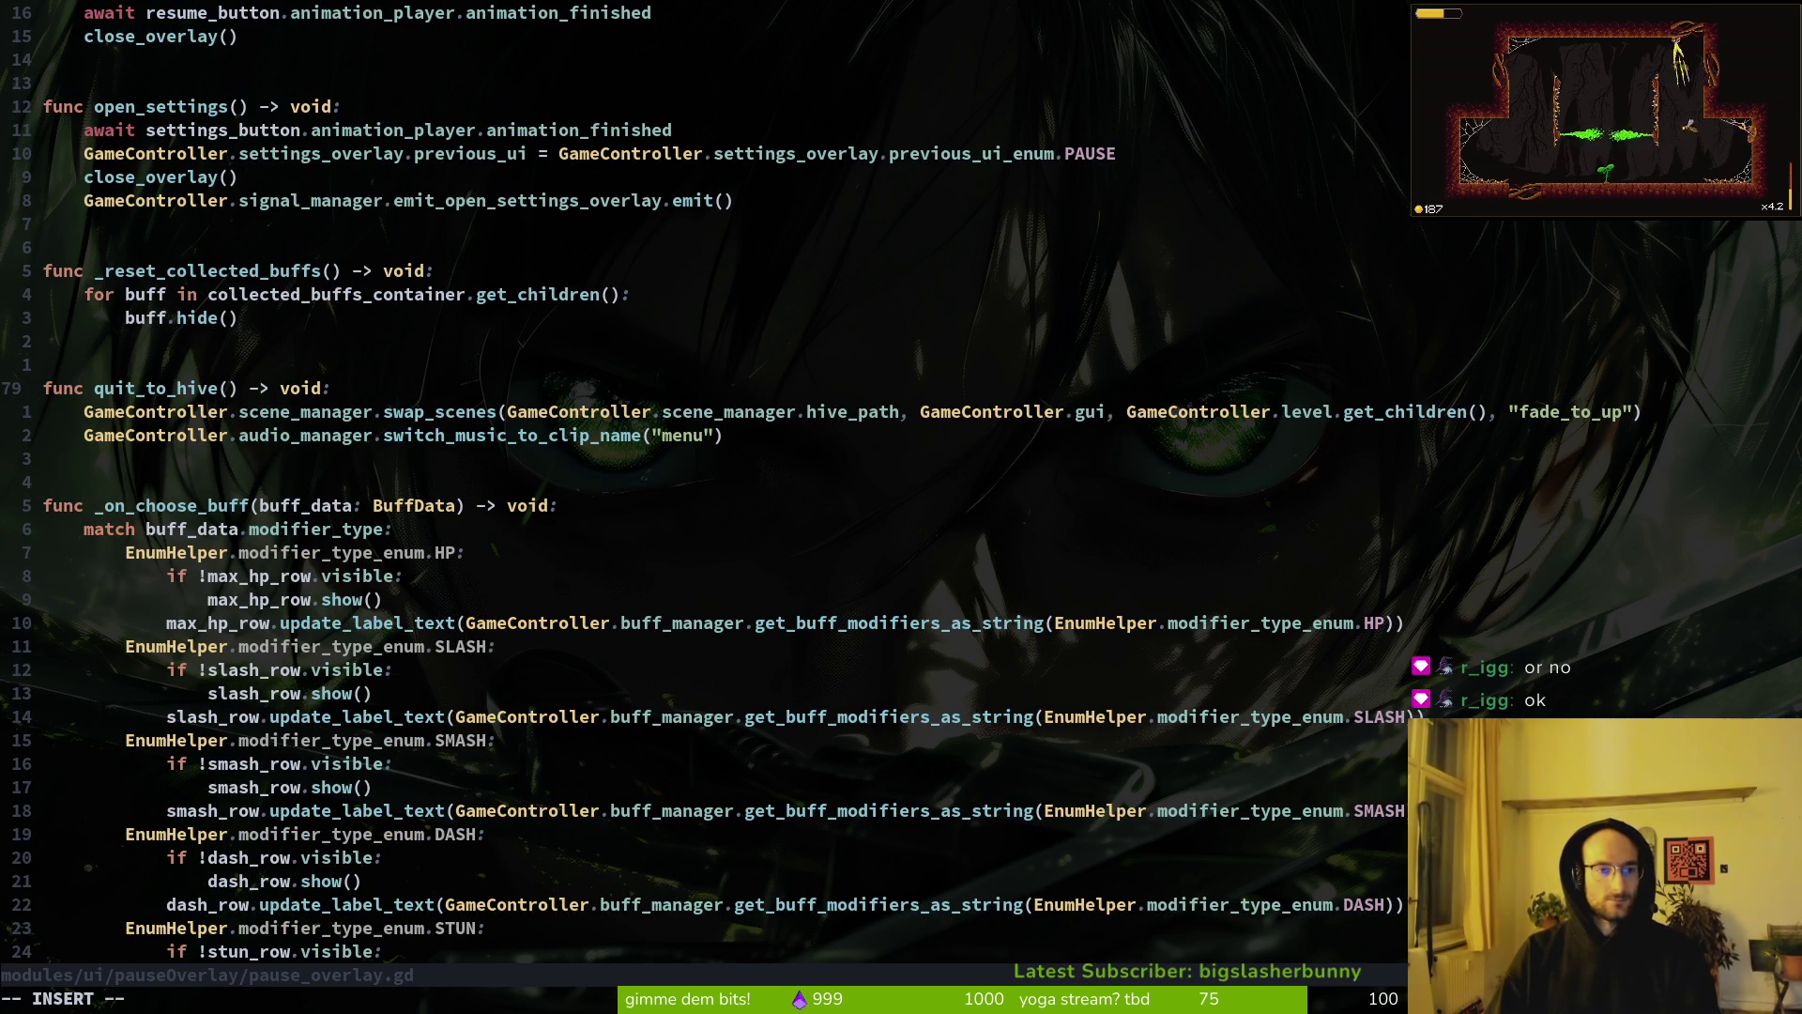
type("_on")
key("Escape")
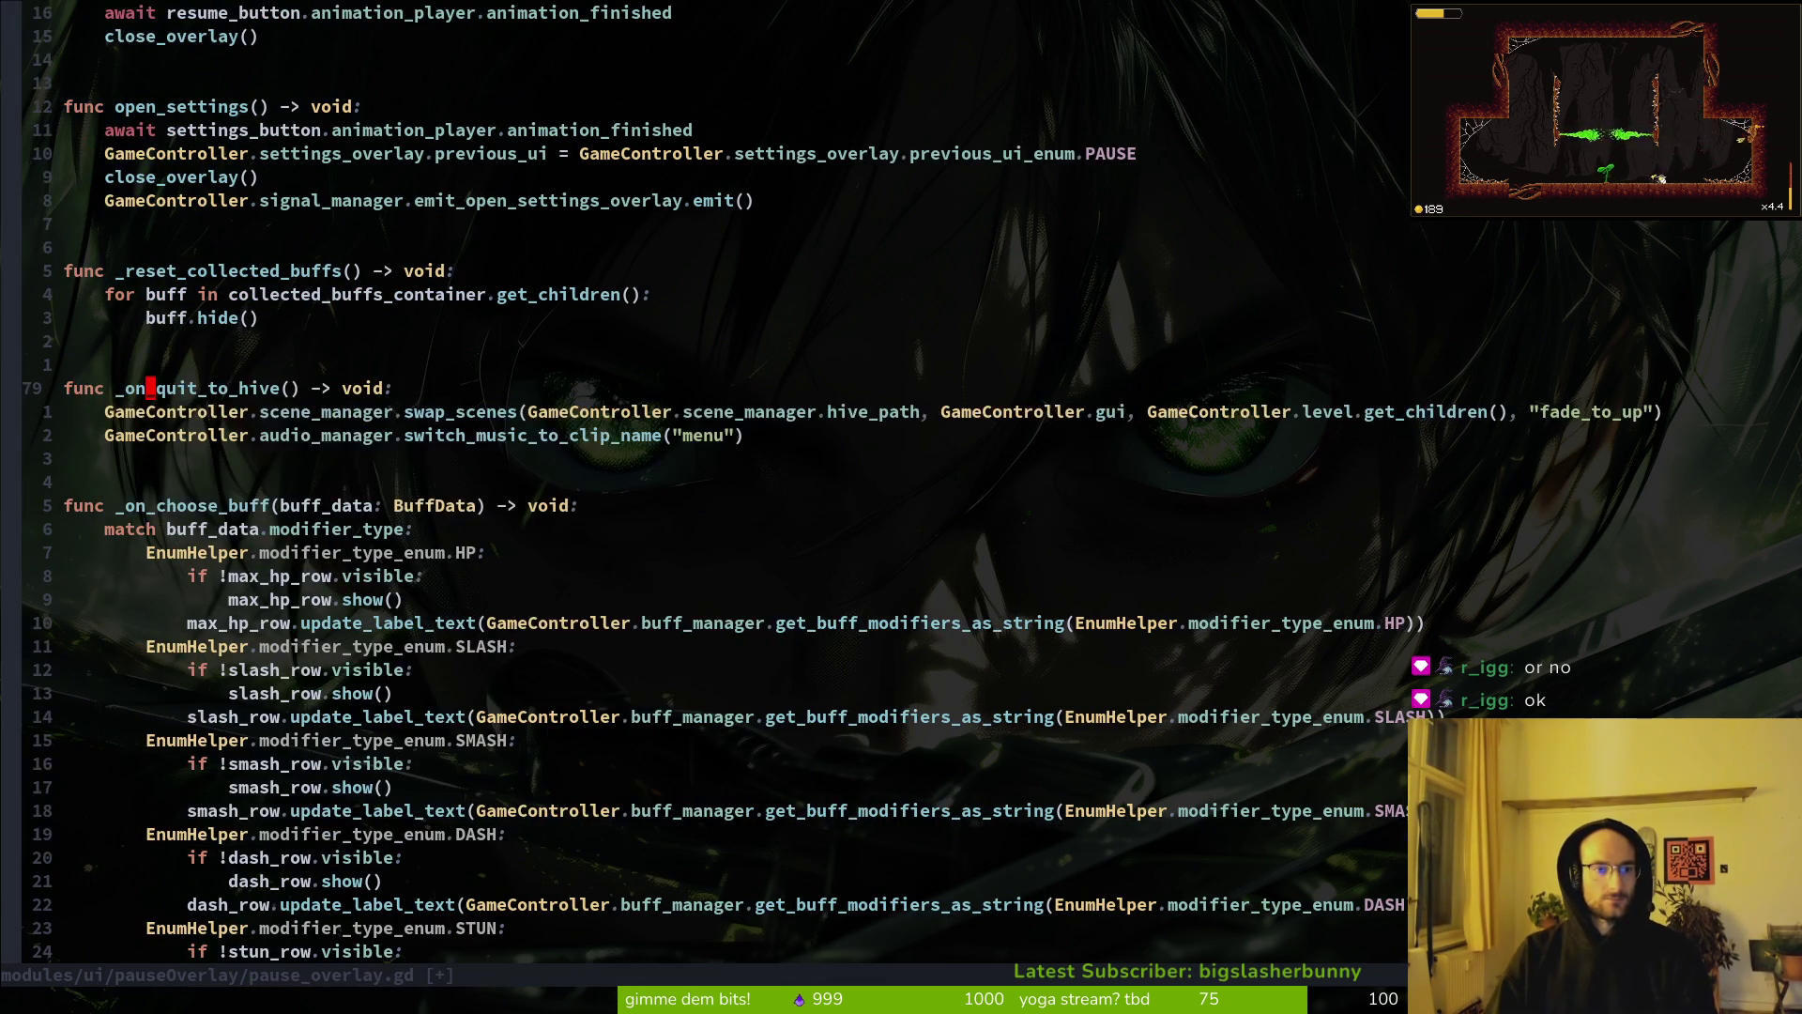
type(":w")
key("Return")
Step: Point the hive_button connect call at _on_quit_to_hive and save the script
key("g")
key("g")
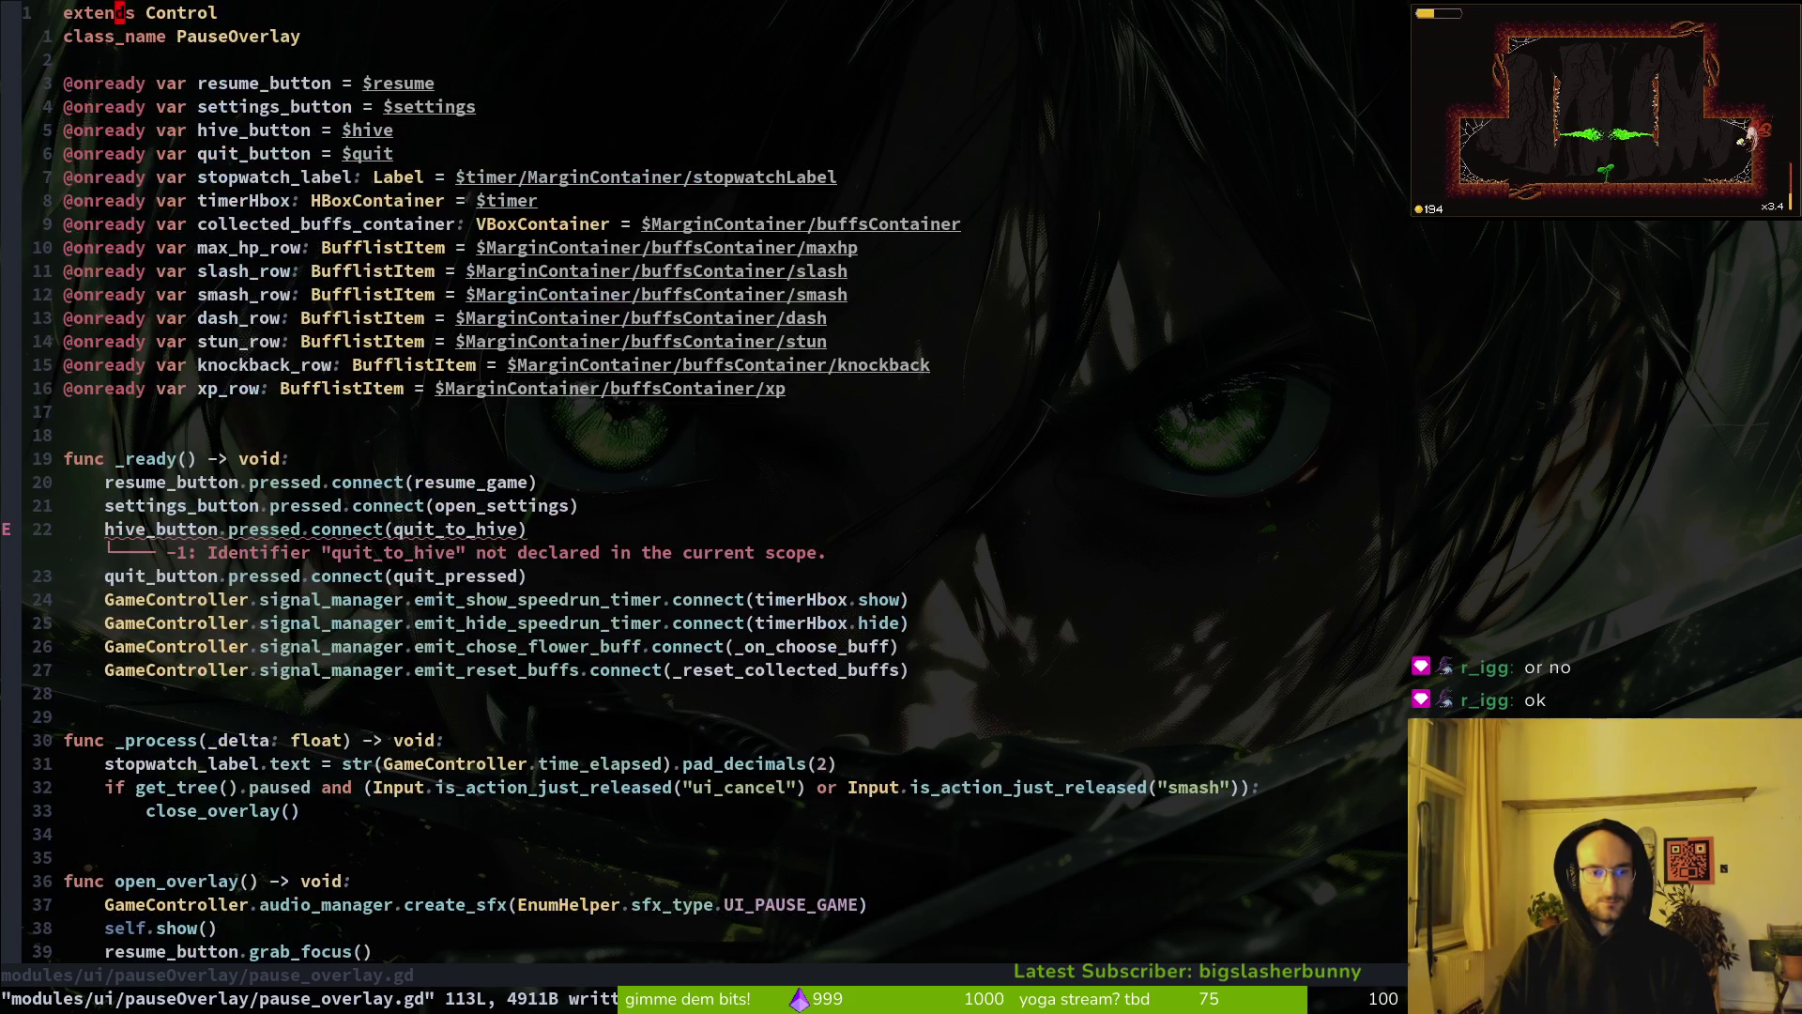
key("2")
key("2")
key("j")
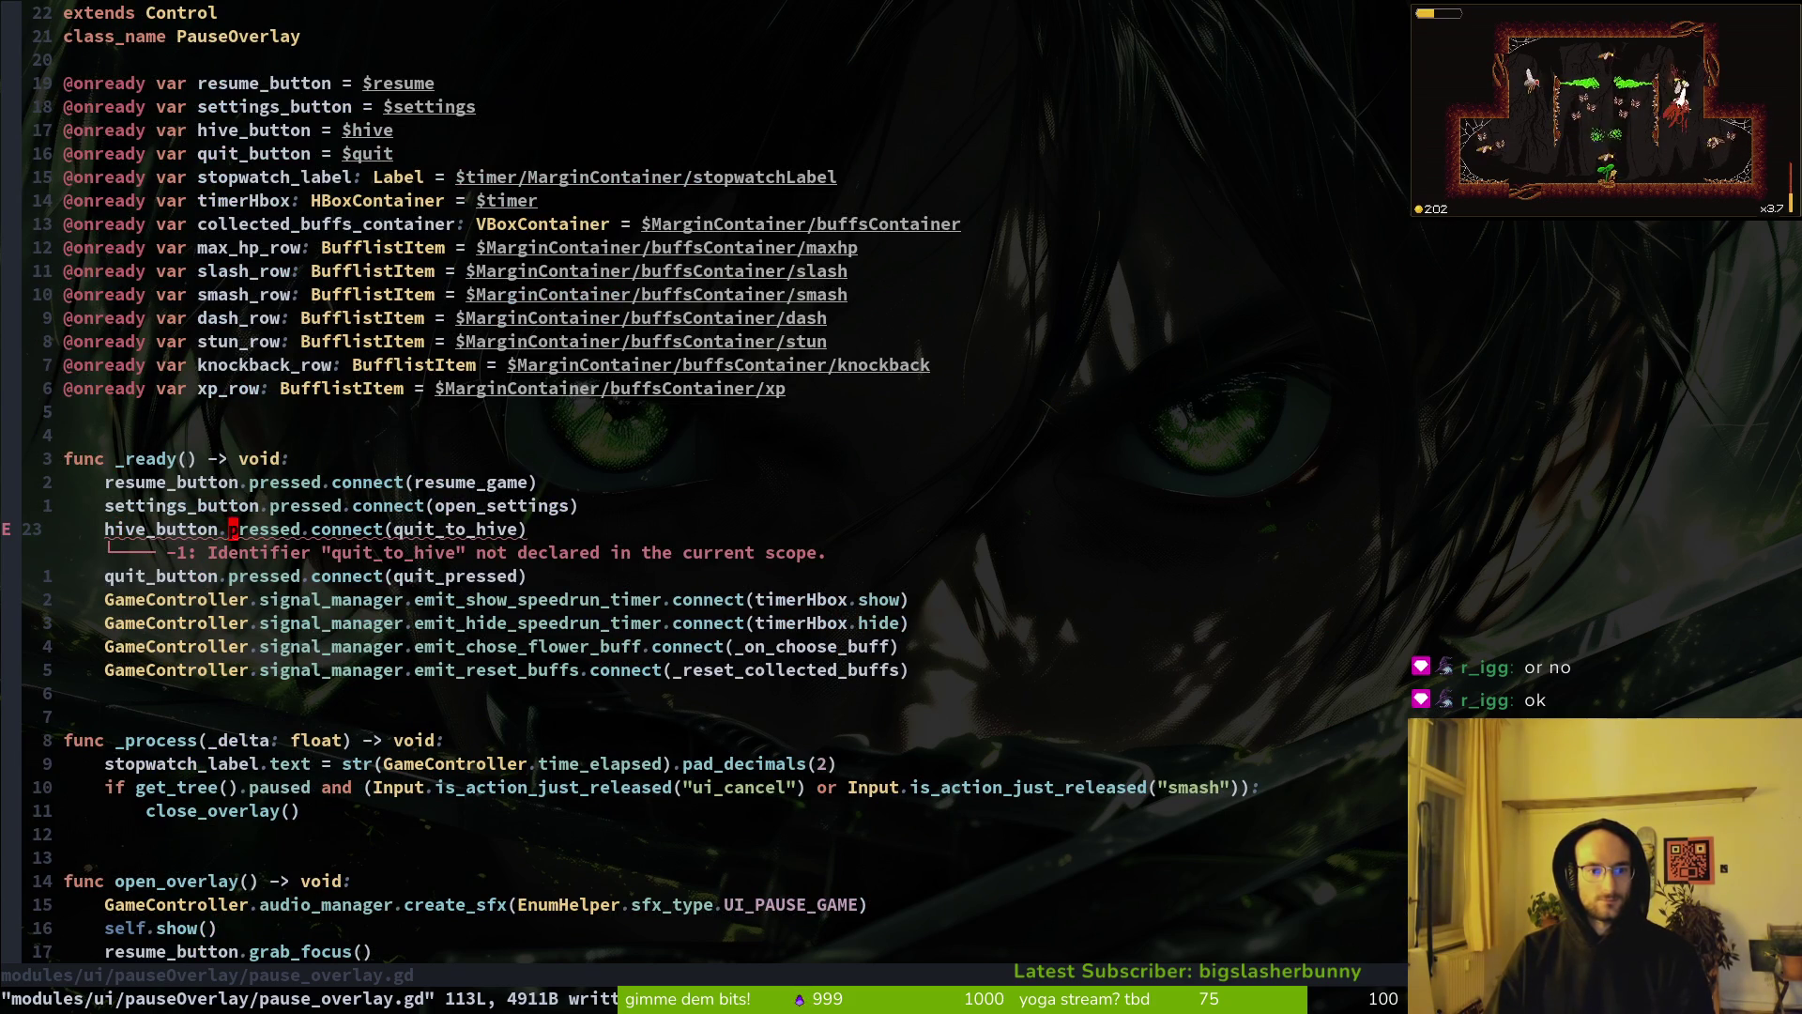
type("cw_on_quit_to_hive")
key("Escape")
type(":w")
key("Return")
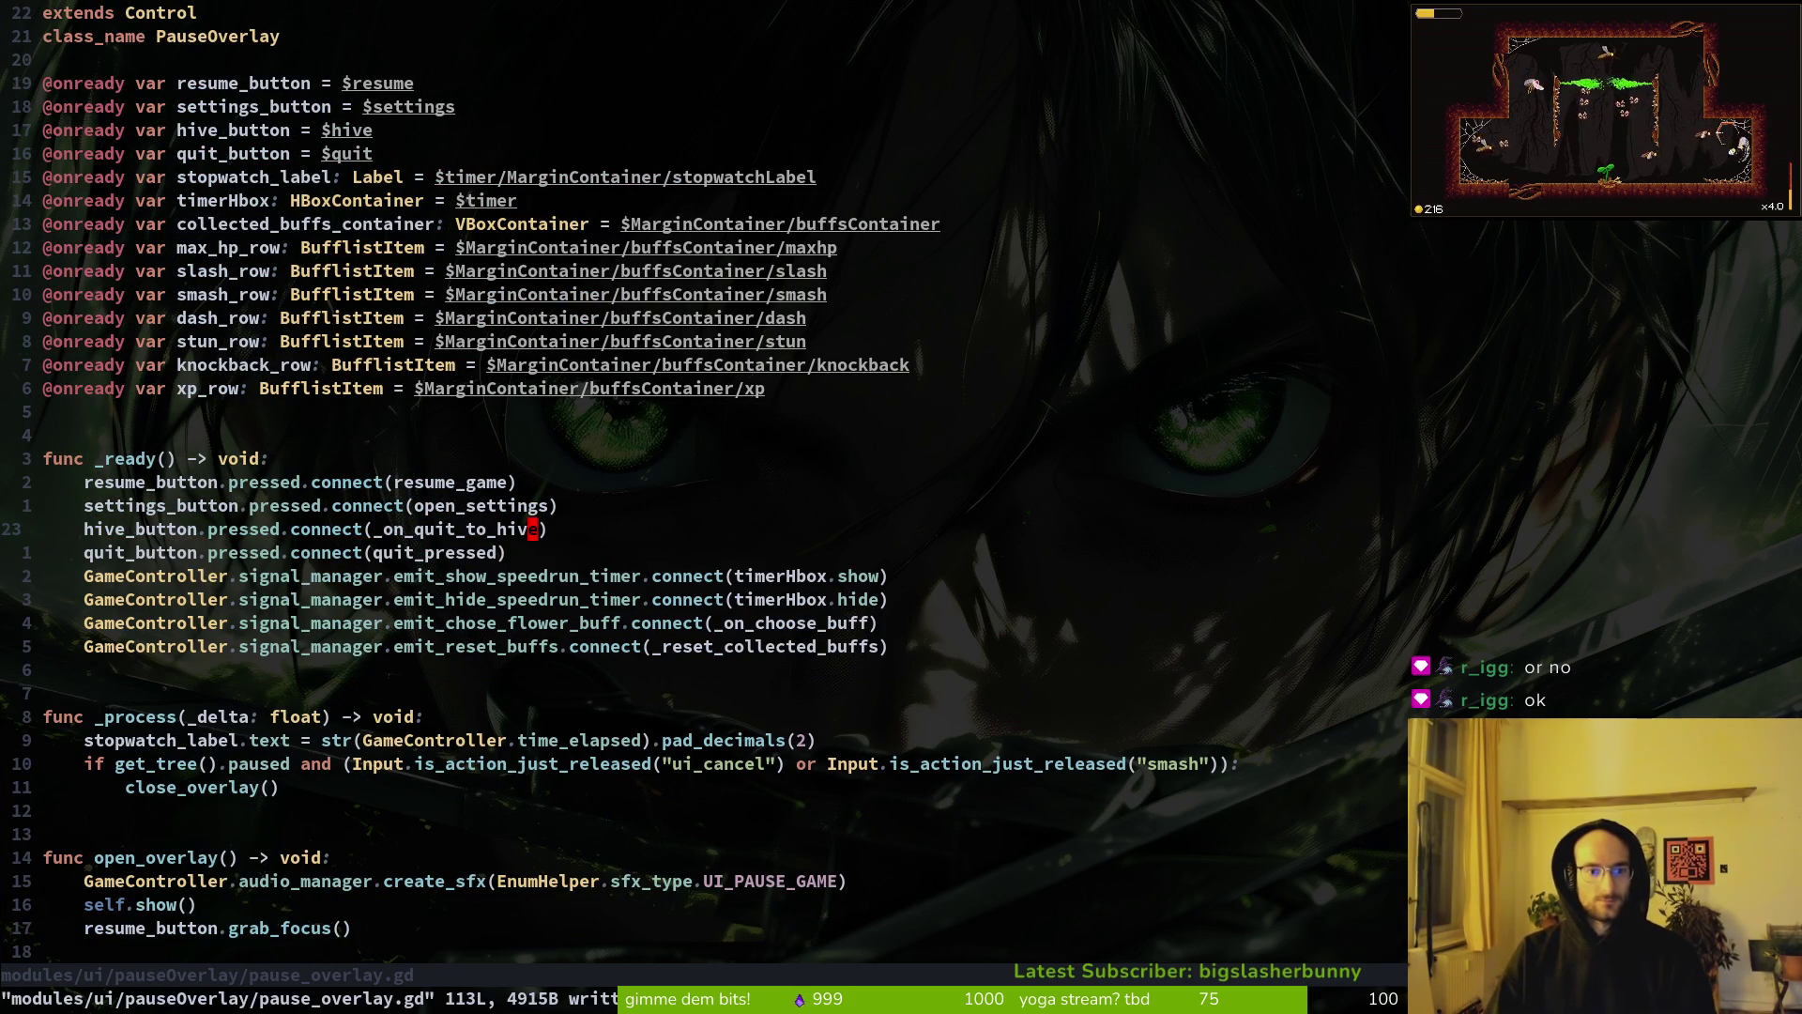
Step: Quit Neovim, check the repository status in tig, and return to Godot
type(":q")
key("Return")
type("tig")
key("Return")
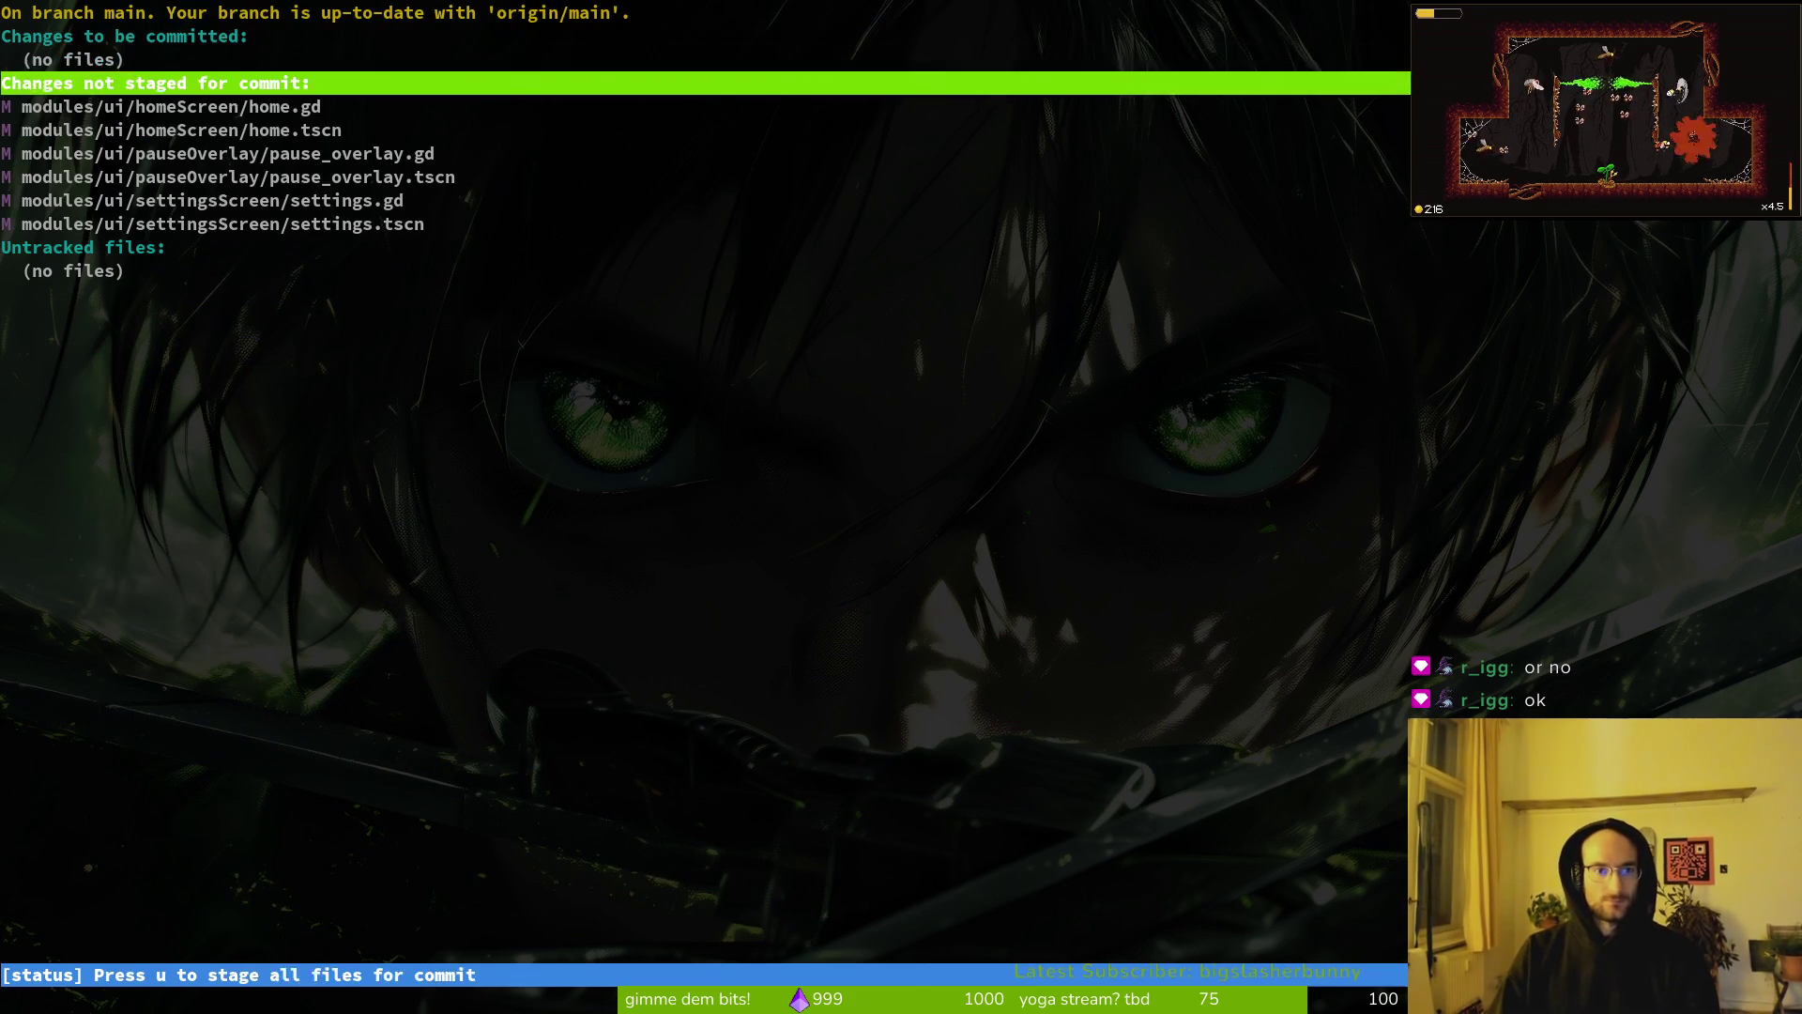
key("Down")
key("Down")
key("Escape")
key("q")
key("alt+Tab")
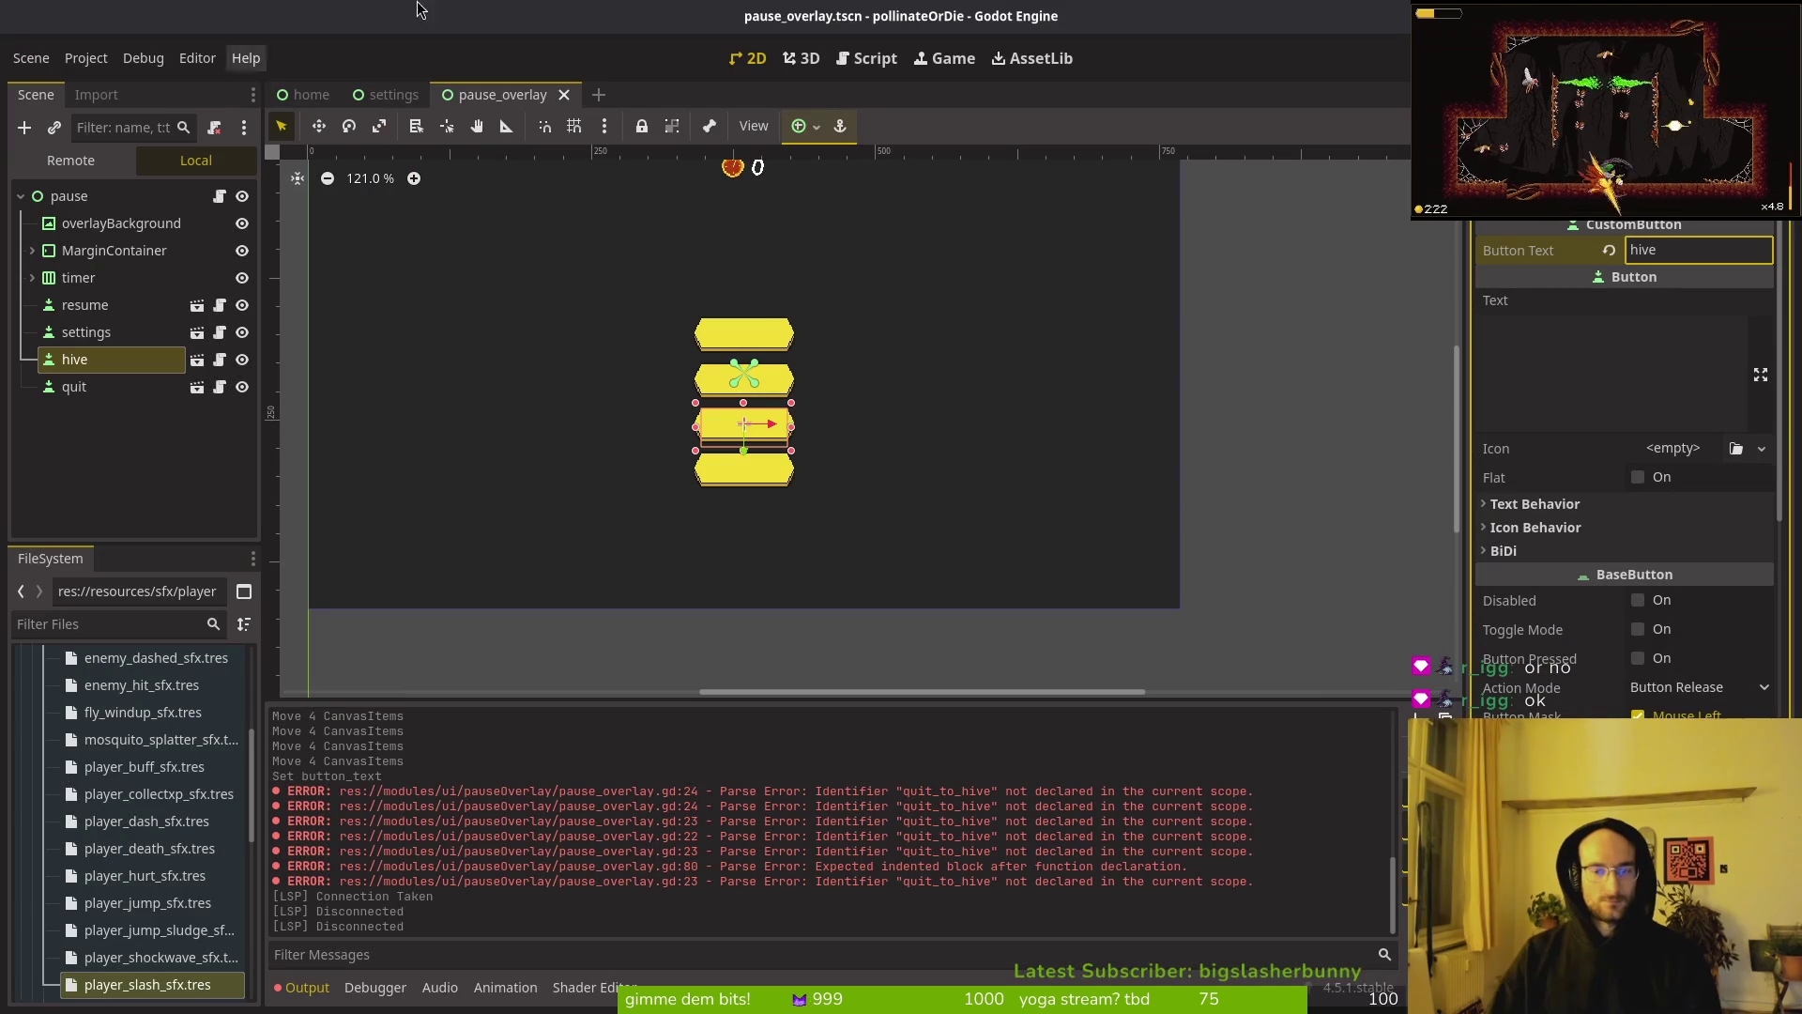
Step: Run the game, enter the level, pause, and choose hive from the overlay
key("F5")
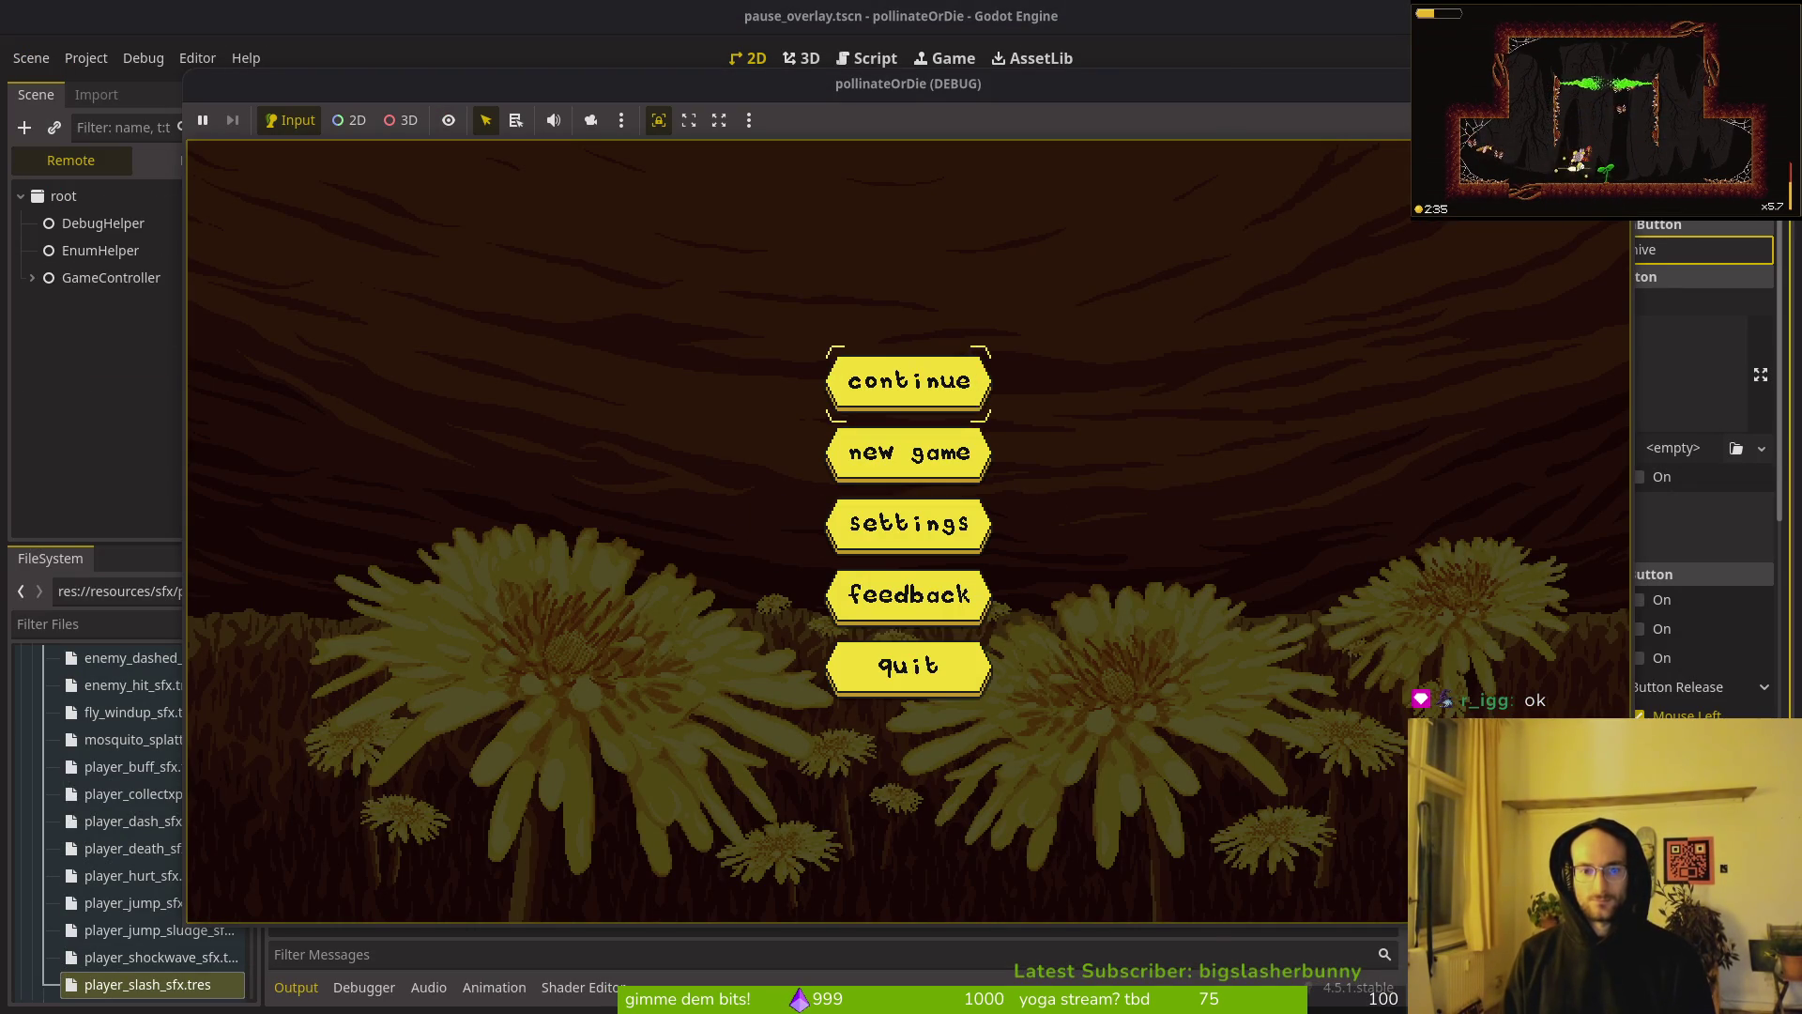
key("Return")
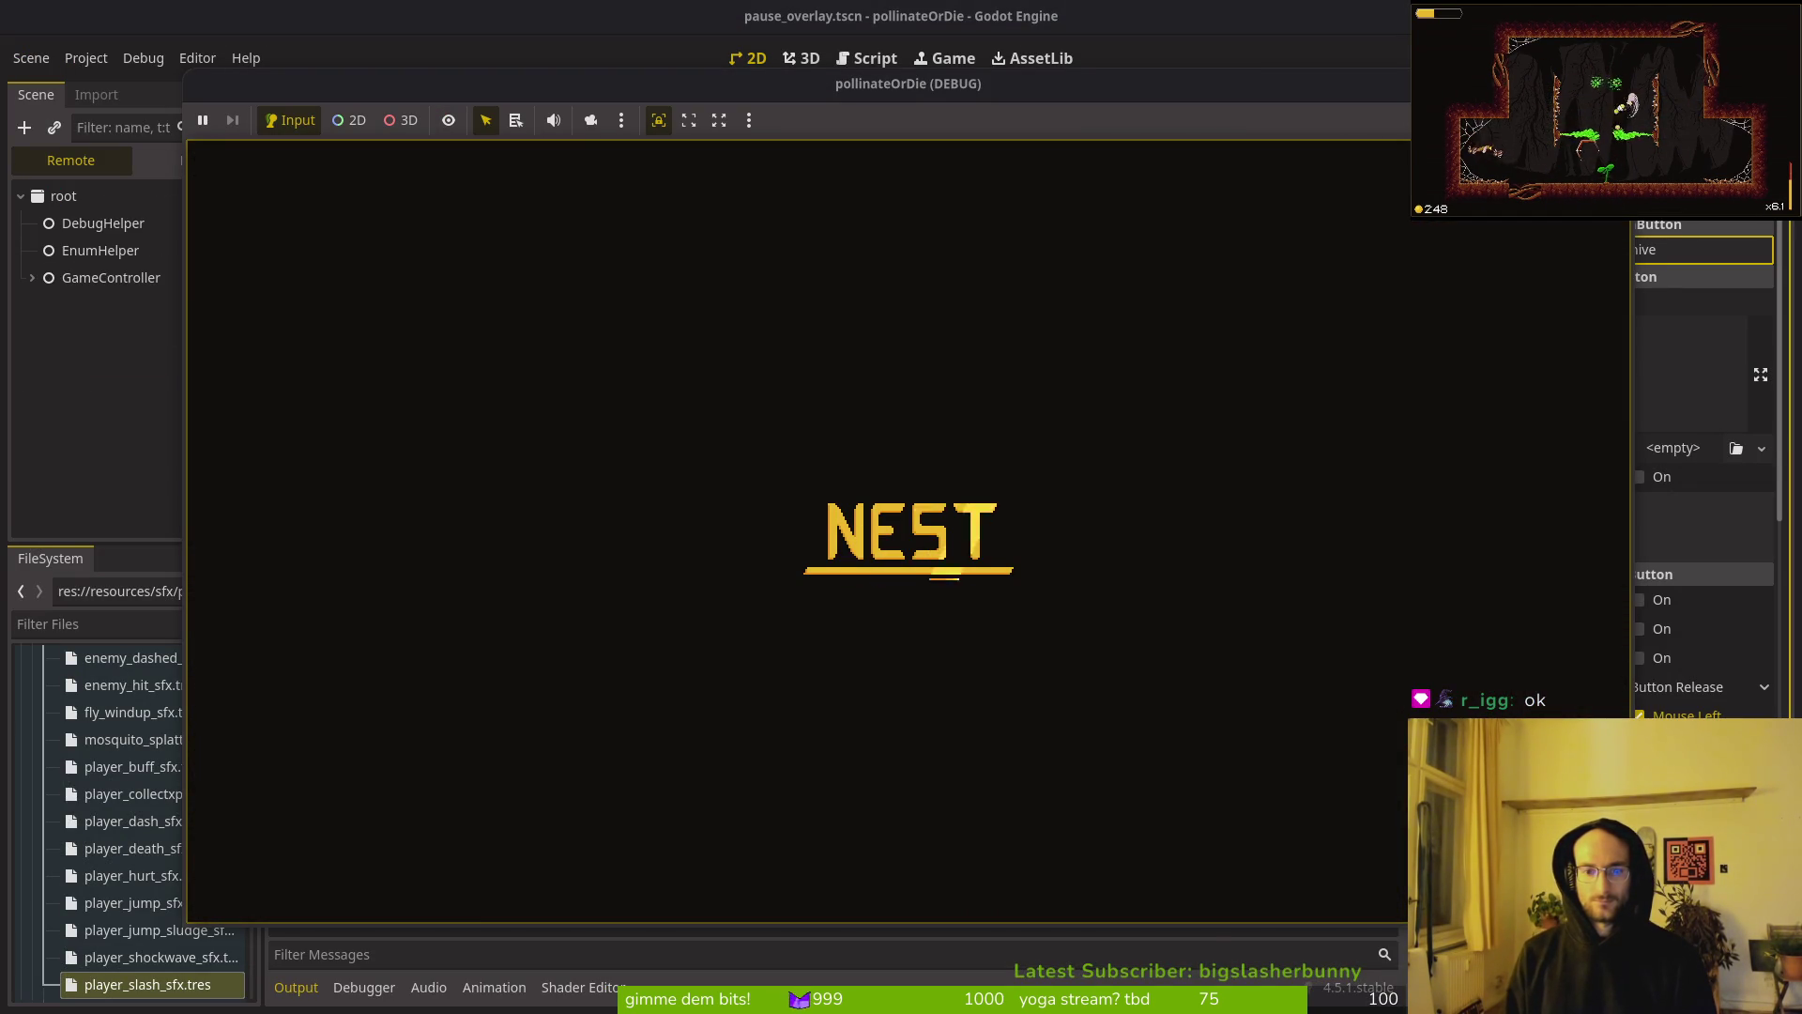
key("space")
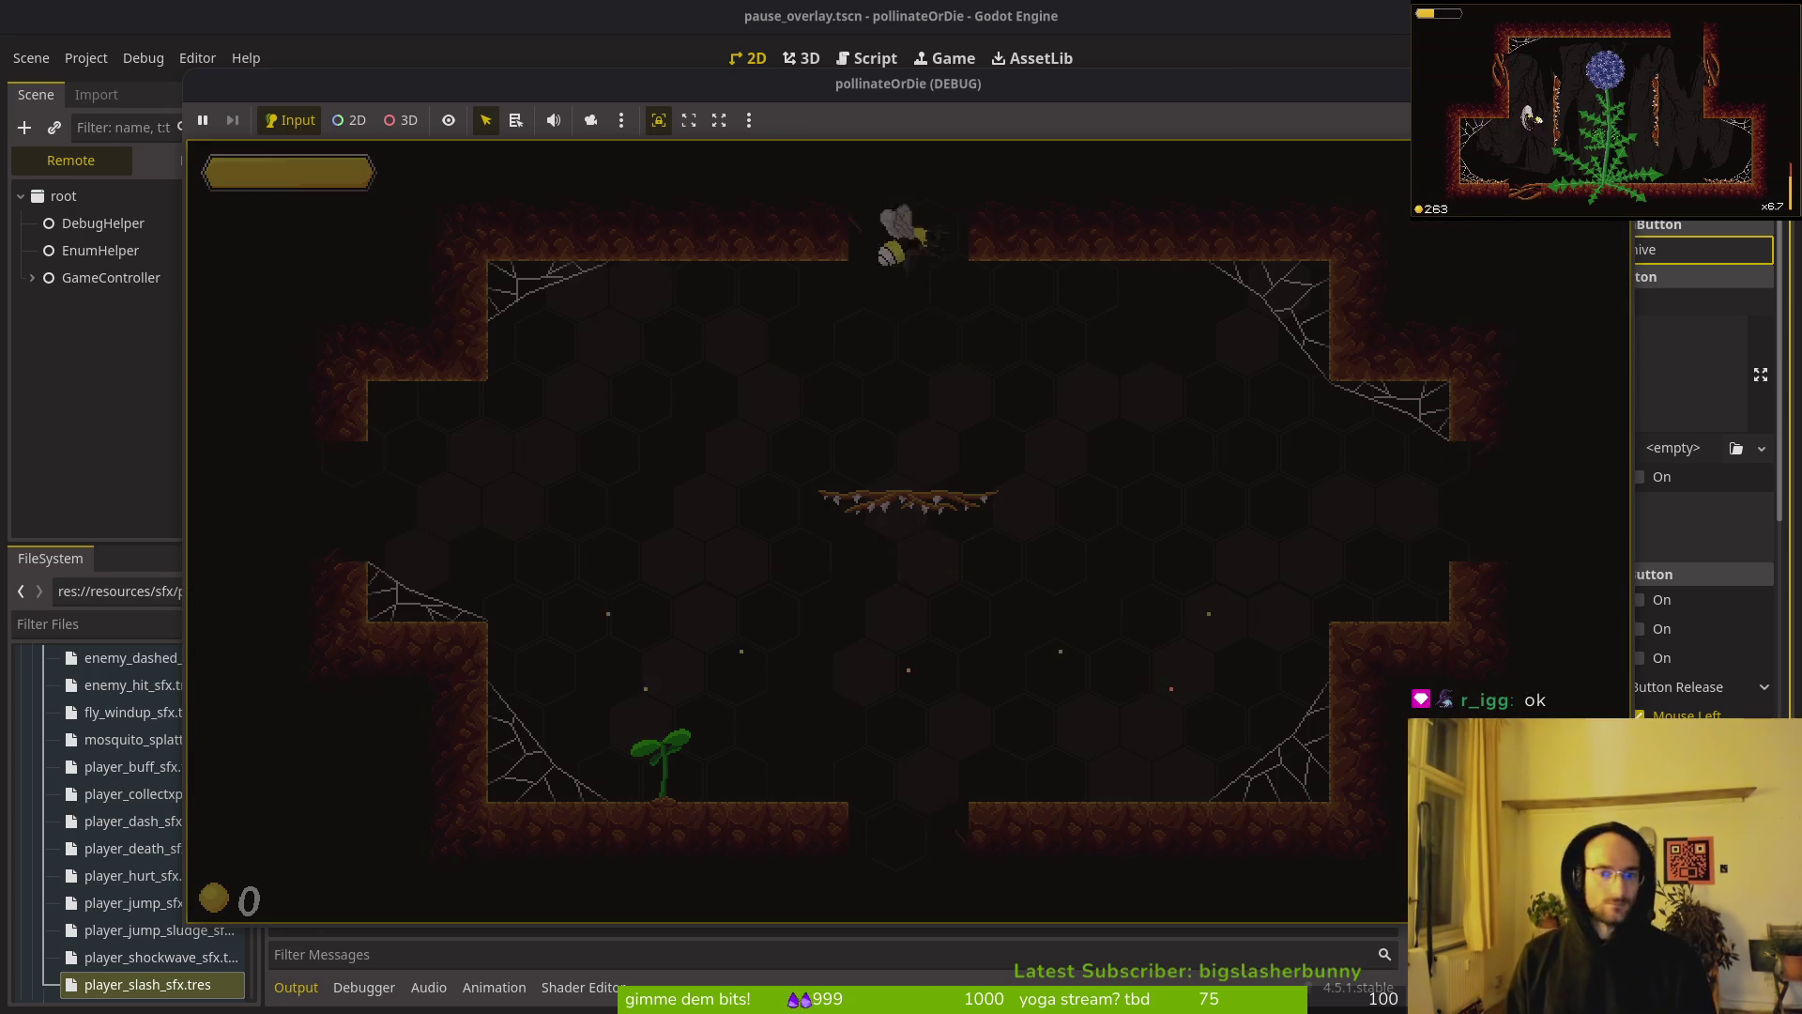
key("Escape")
key("Down")
key("Down")
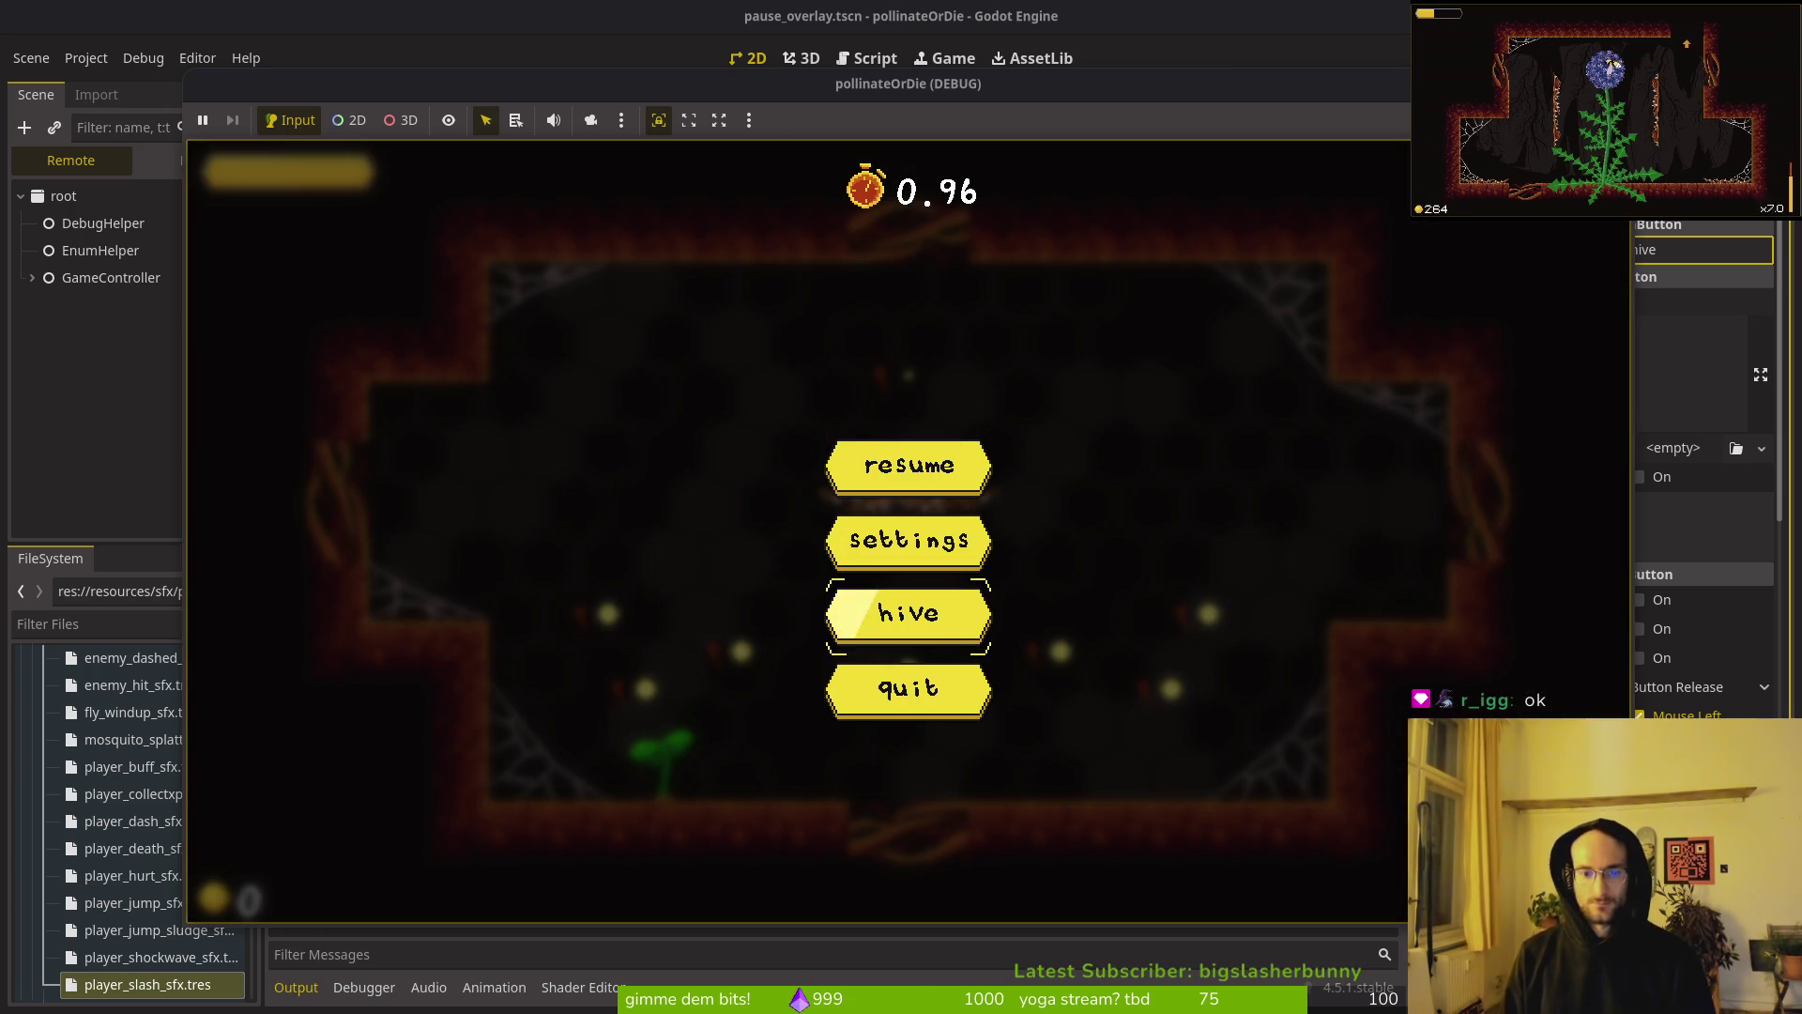
key("Return")
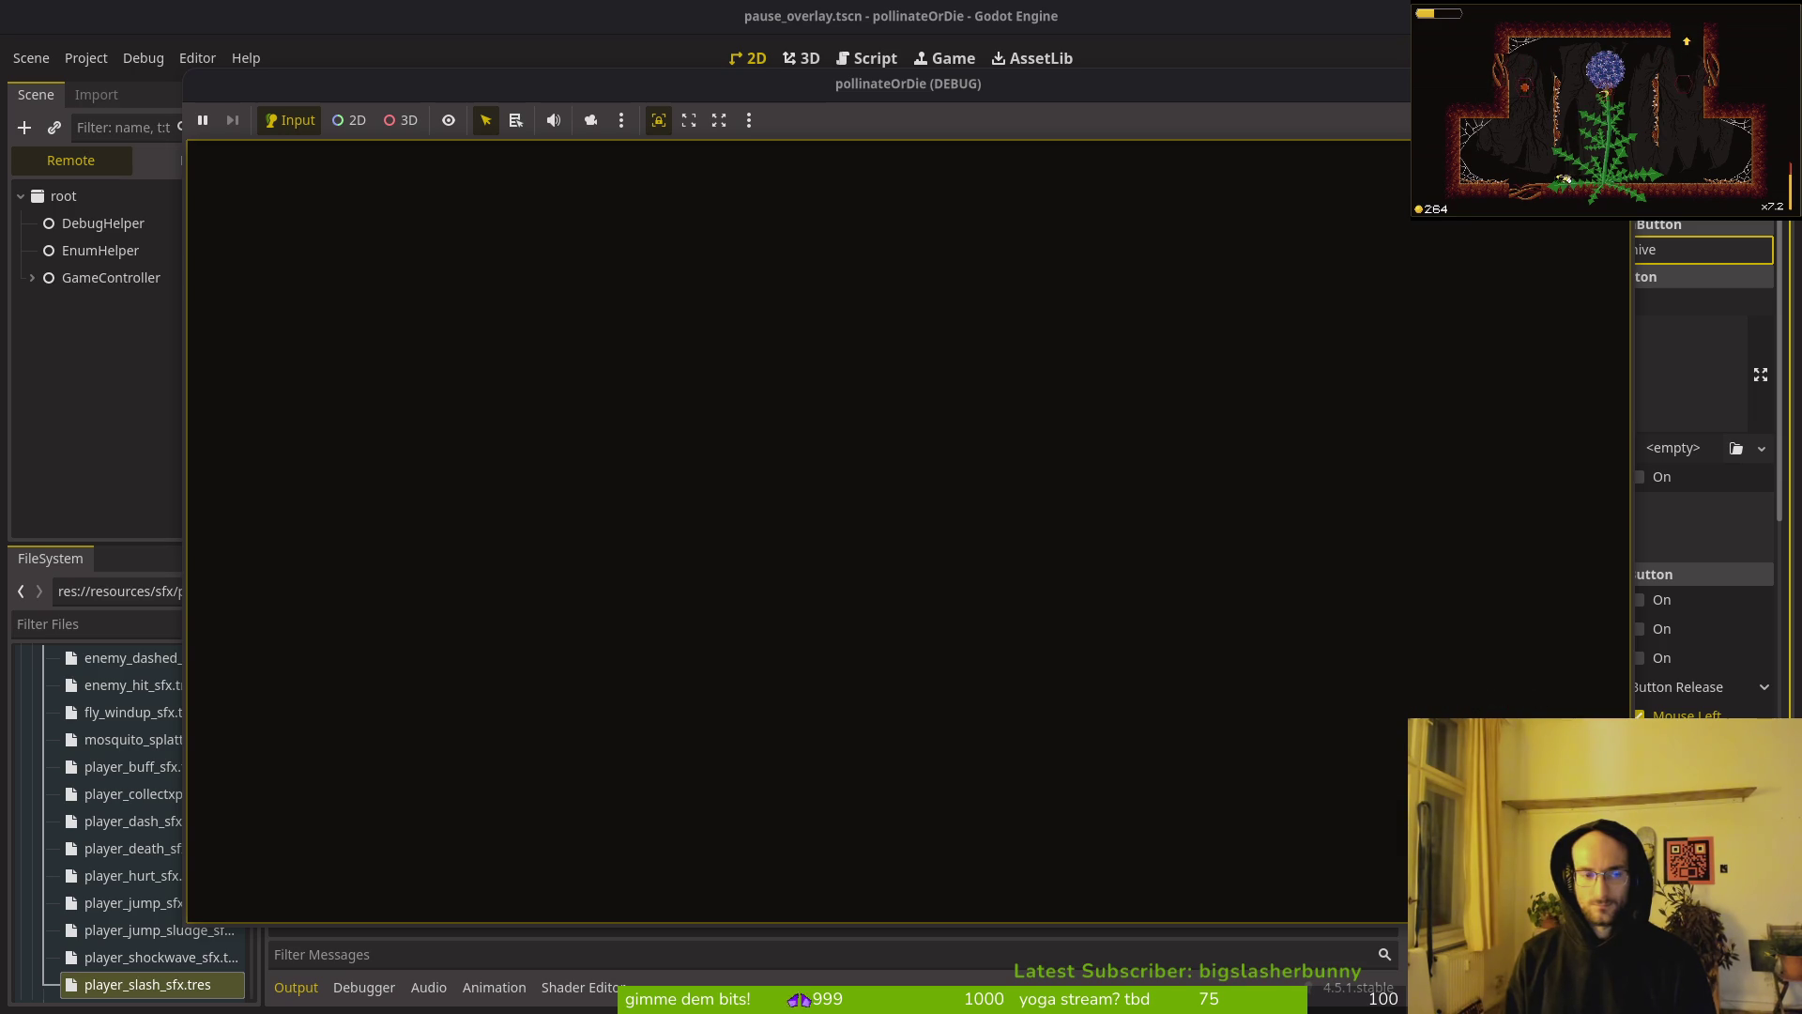
Step: Inspect the Remote scene tree, expanding GameController, gui and level
left_click(149, 162)
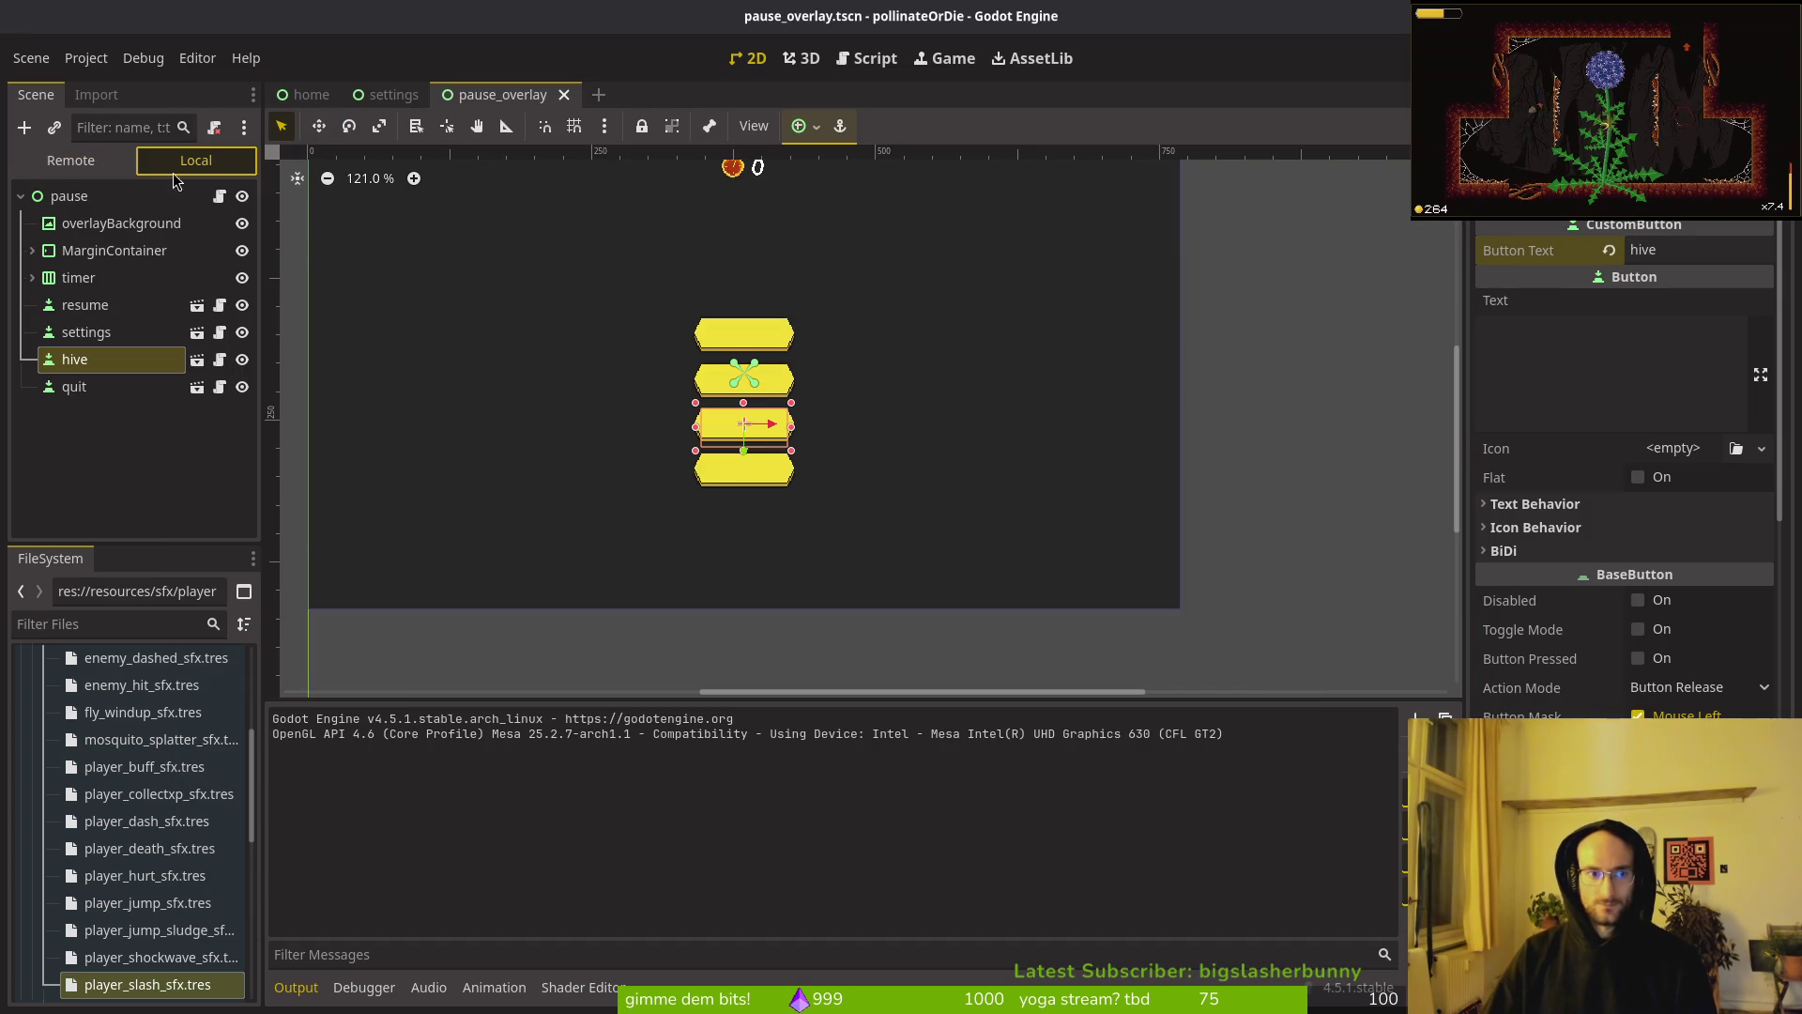
key("super+1")
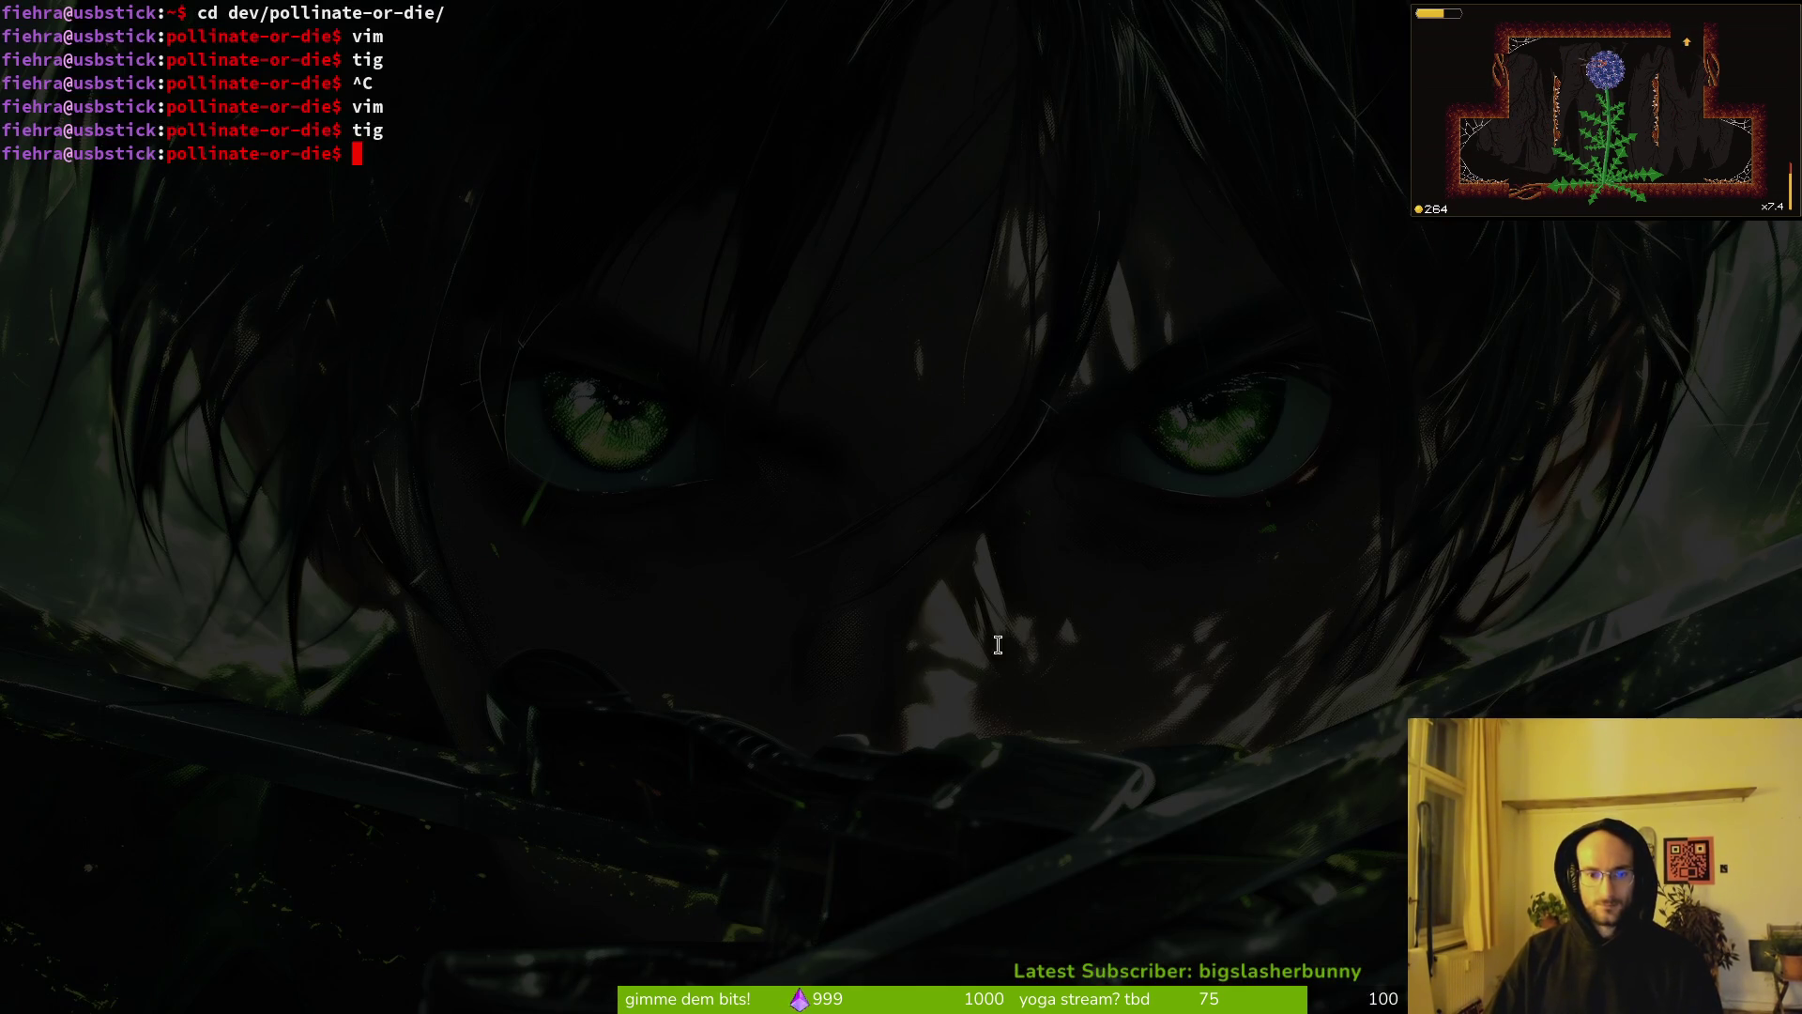
key("super+2")
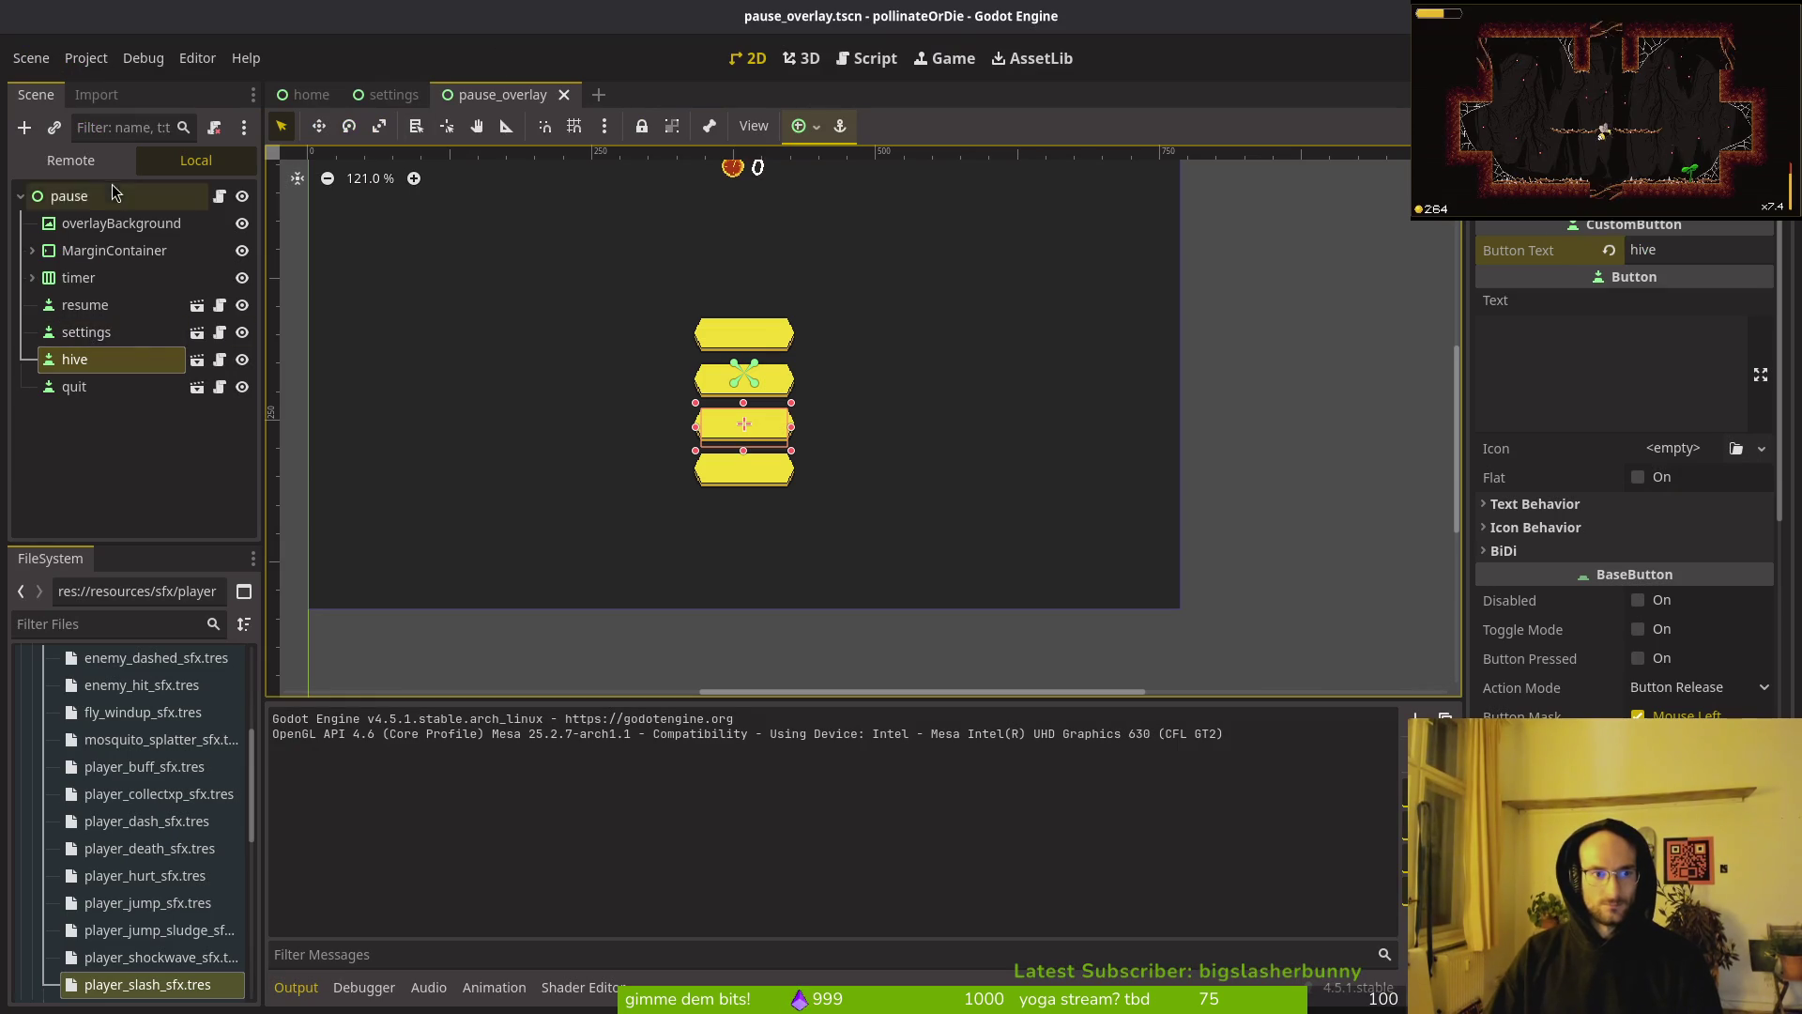
left_click(101, 161)
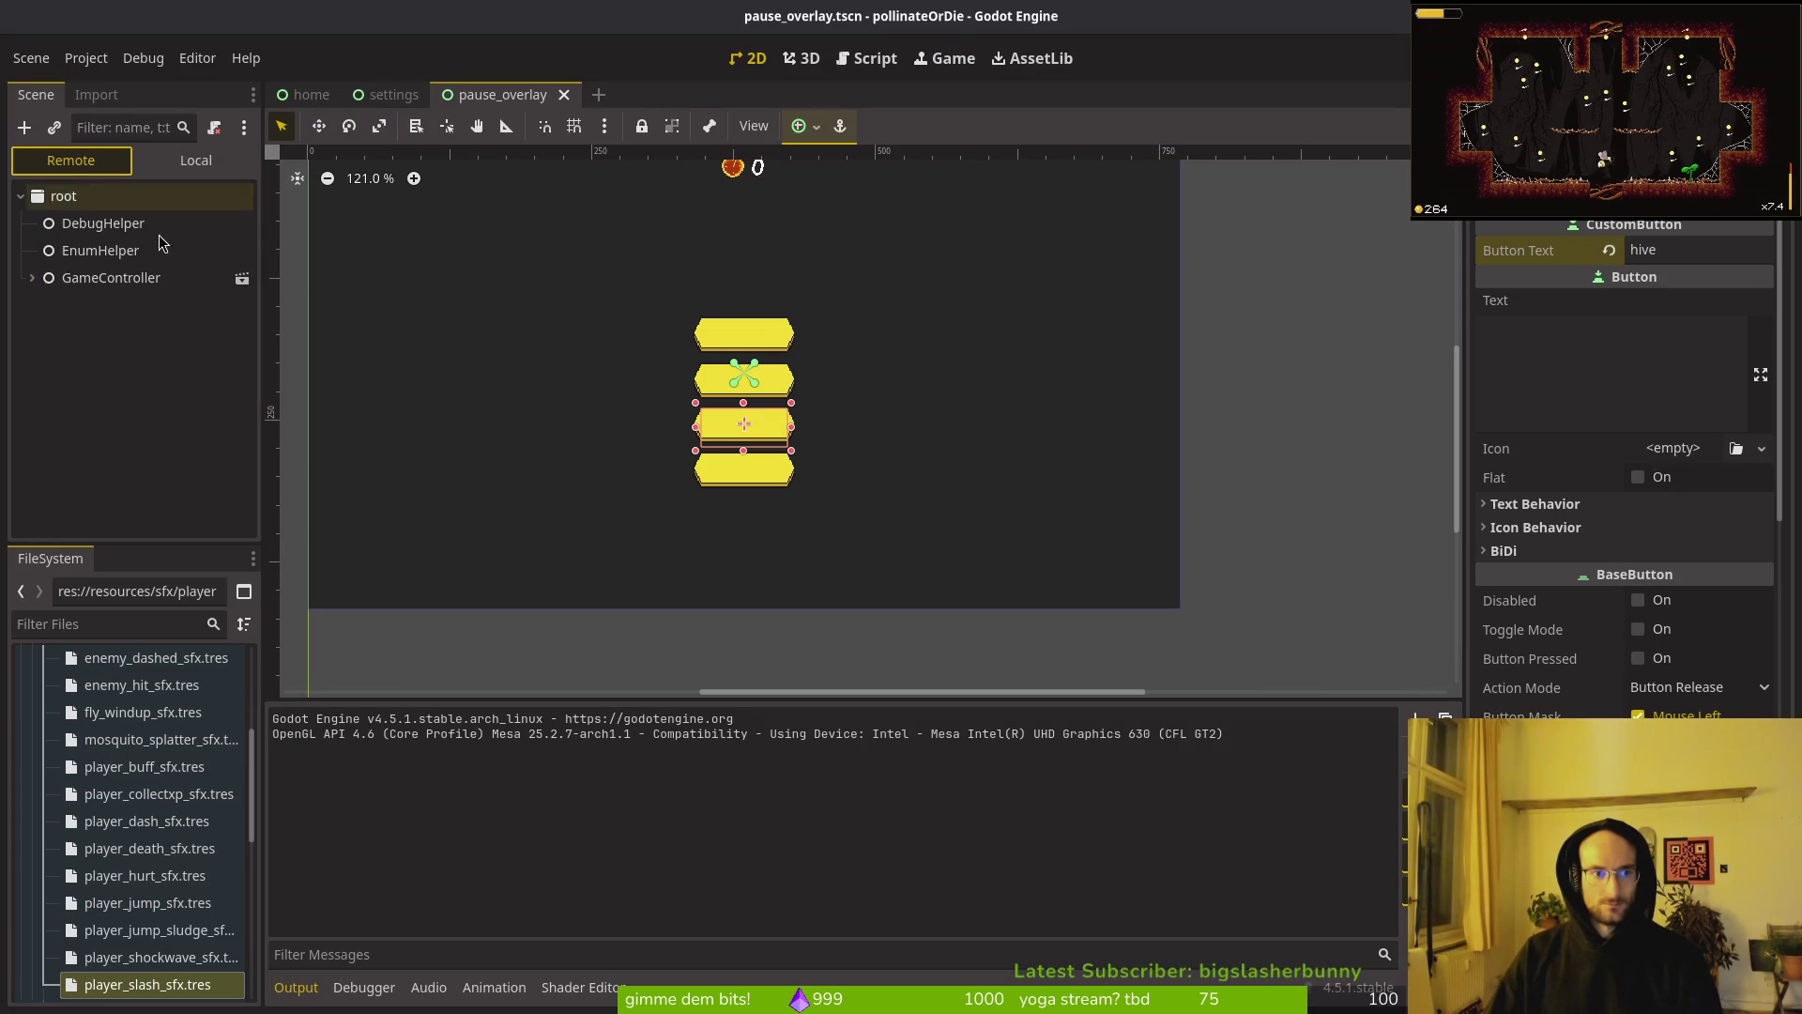
left_click(32, 278)
left_click(43, 359)
left_click(43, 414)
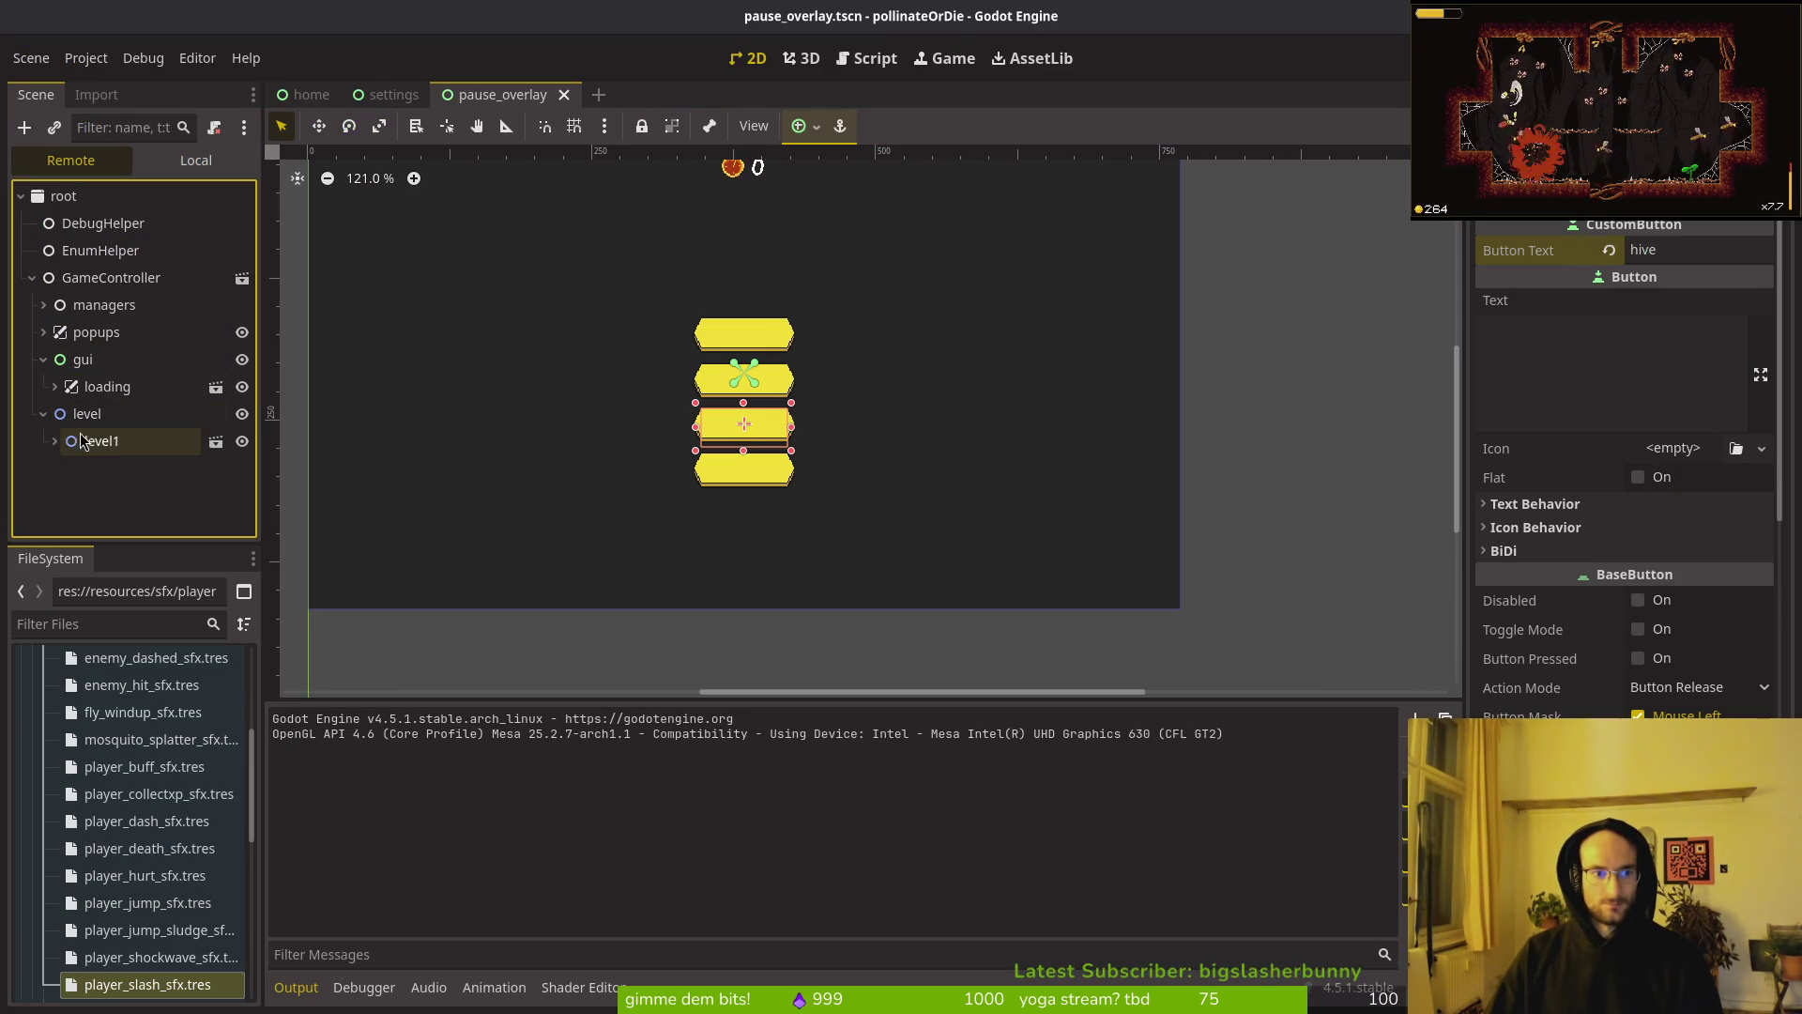
left_click(108, 393)
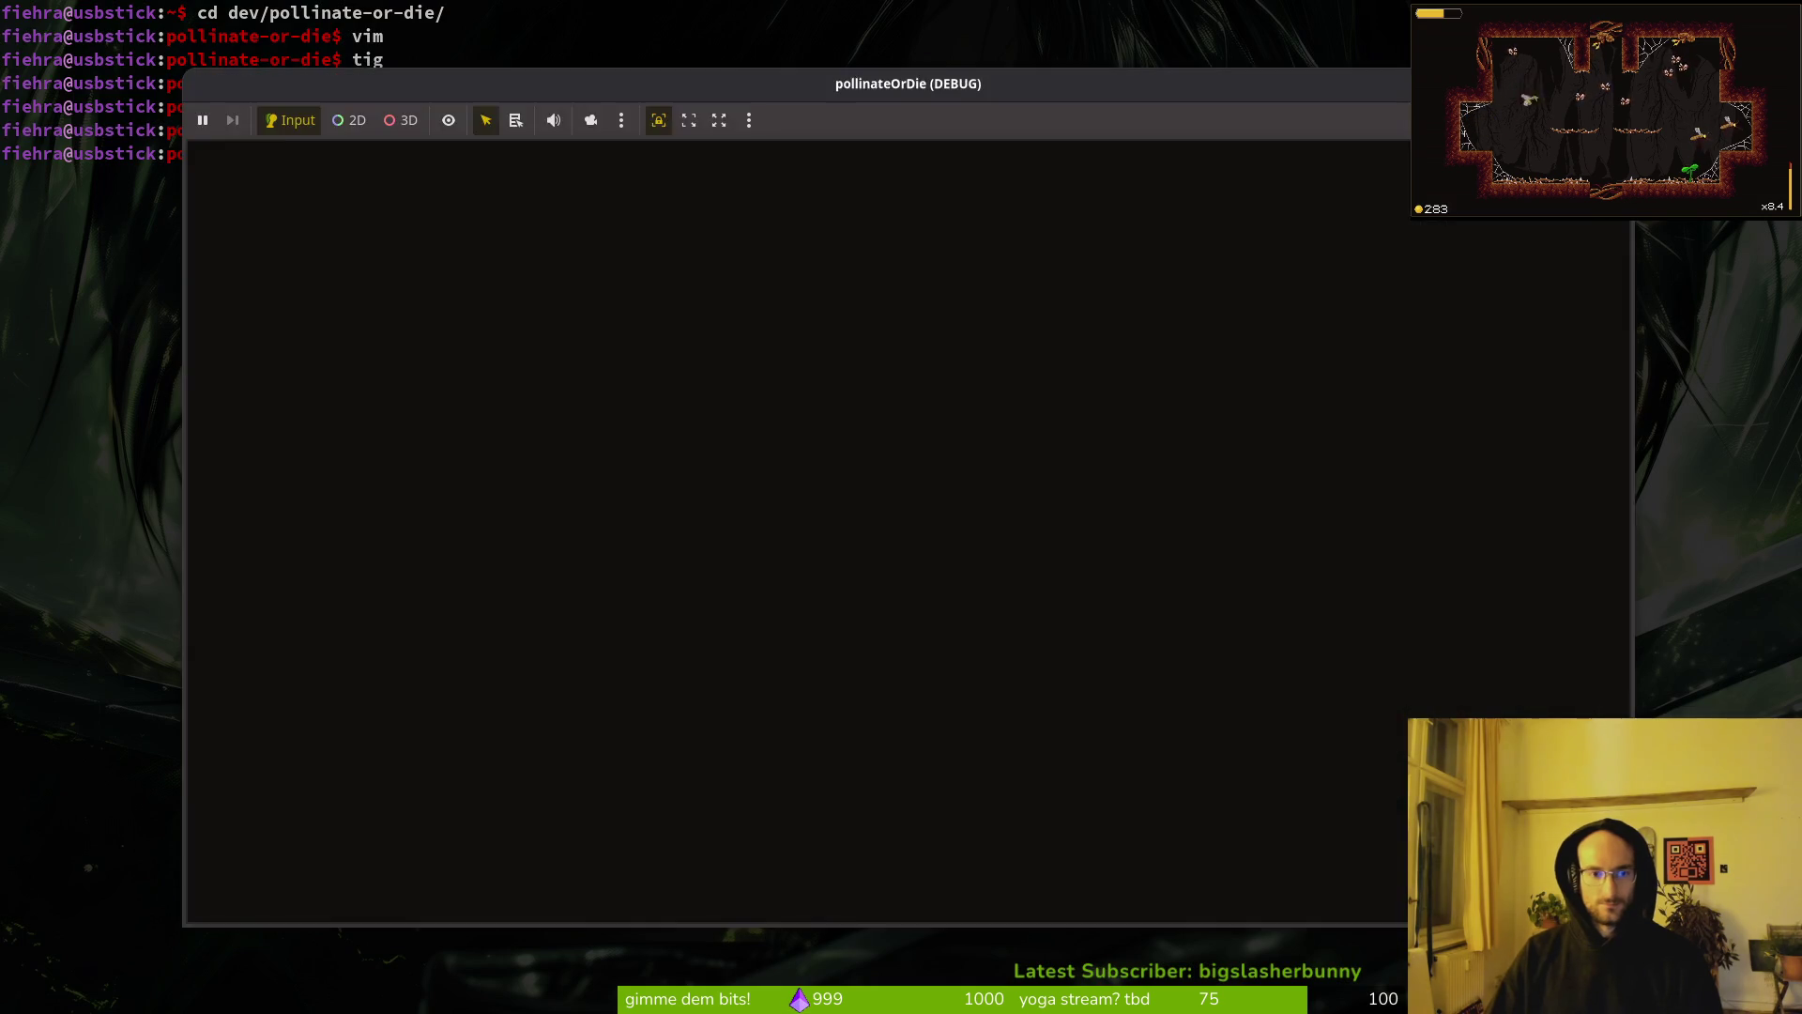
Step: Launch Neovim in the project and open the find-files picker
type("vim")
key("Return")
key("space")
type("pf")
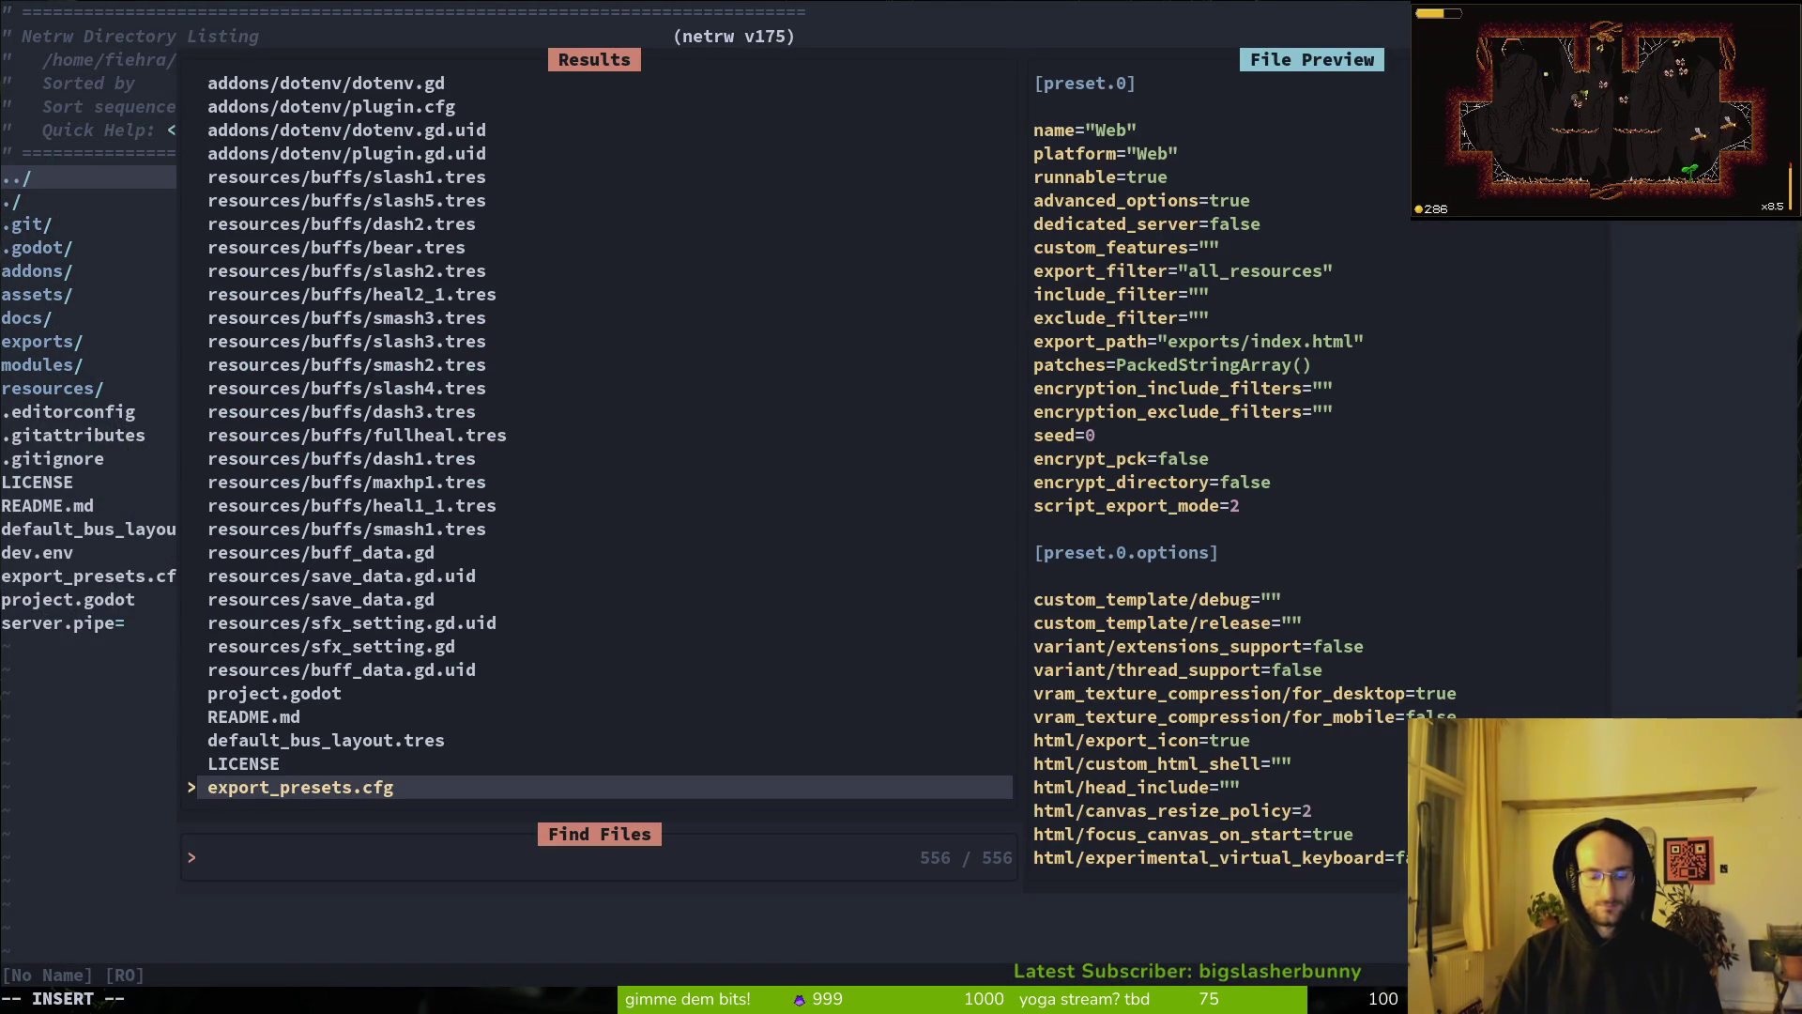
type("pauselv")
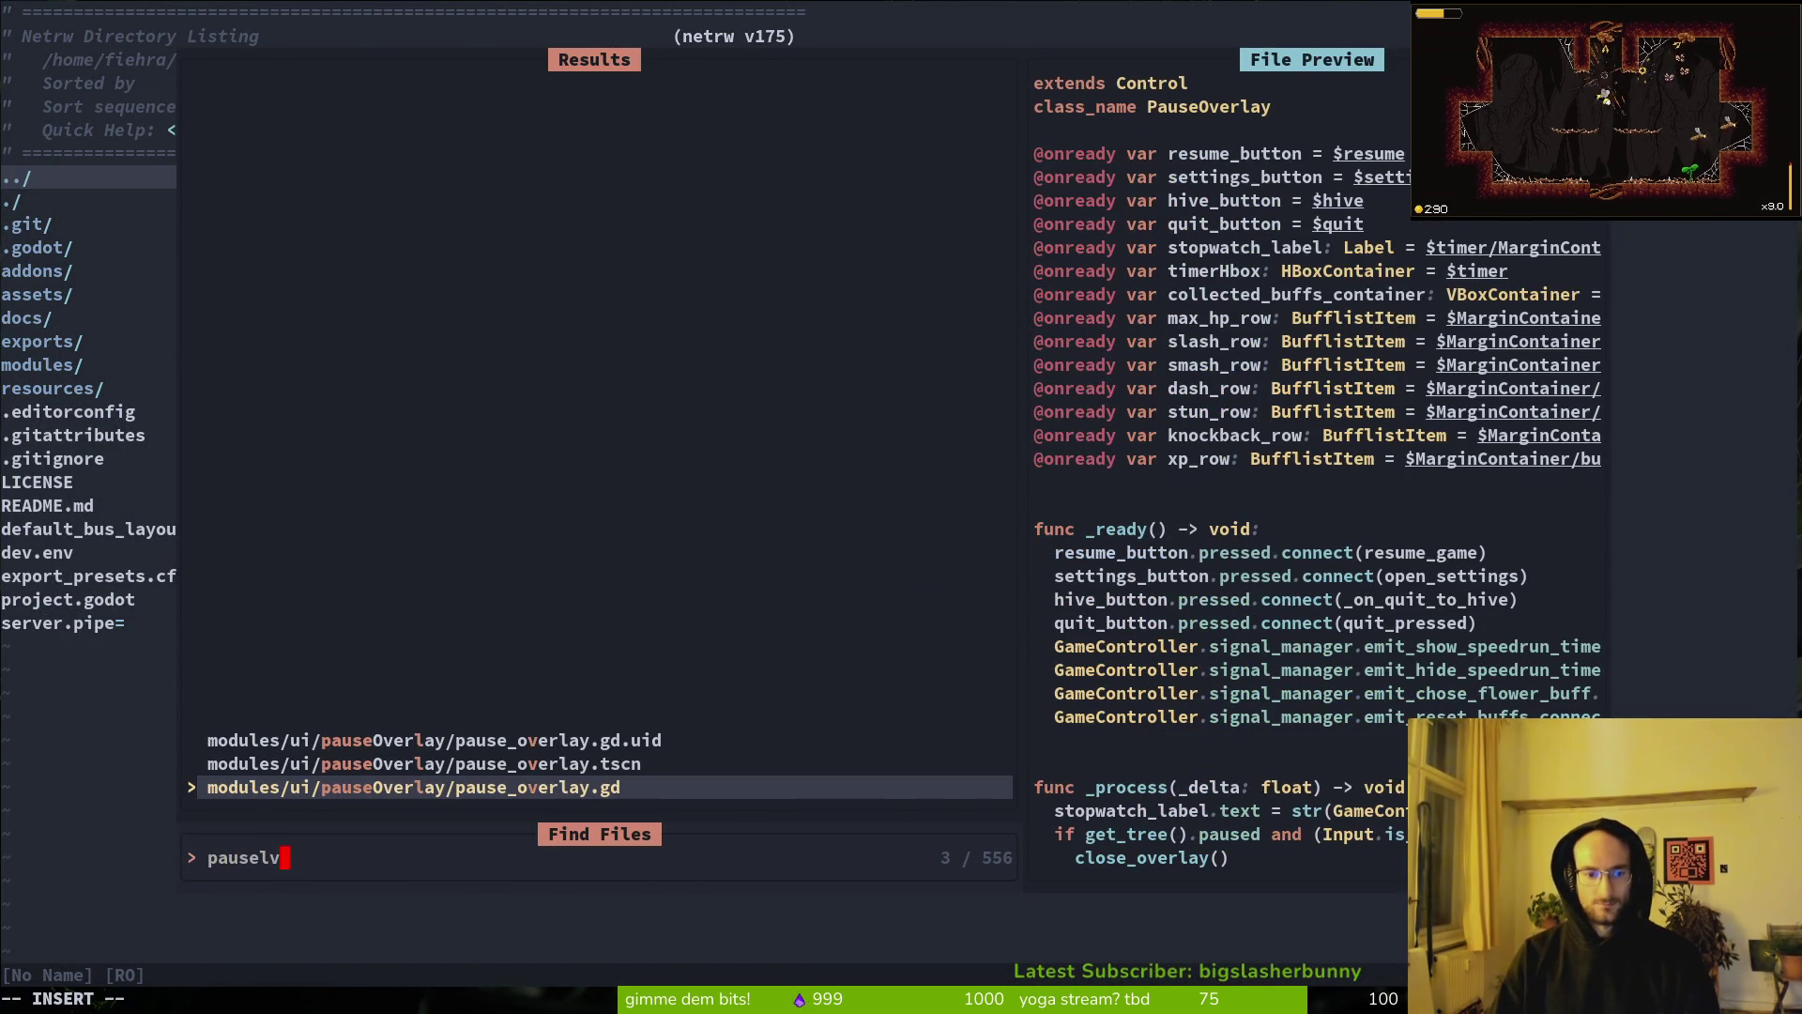
Step: In pause_overlay.gd, change GameController.gui to GameController.level in _on_quit_to_hive and save
key("Return")
scroll(563, 413, "down", 5)
scroll(563, 413, "down", 4)
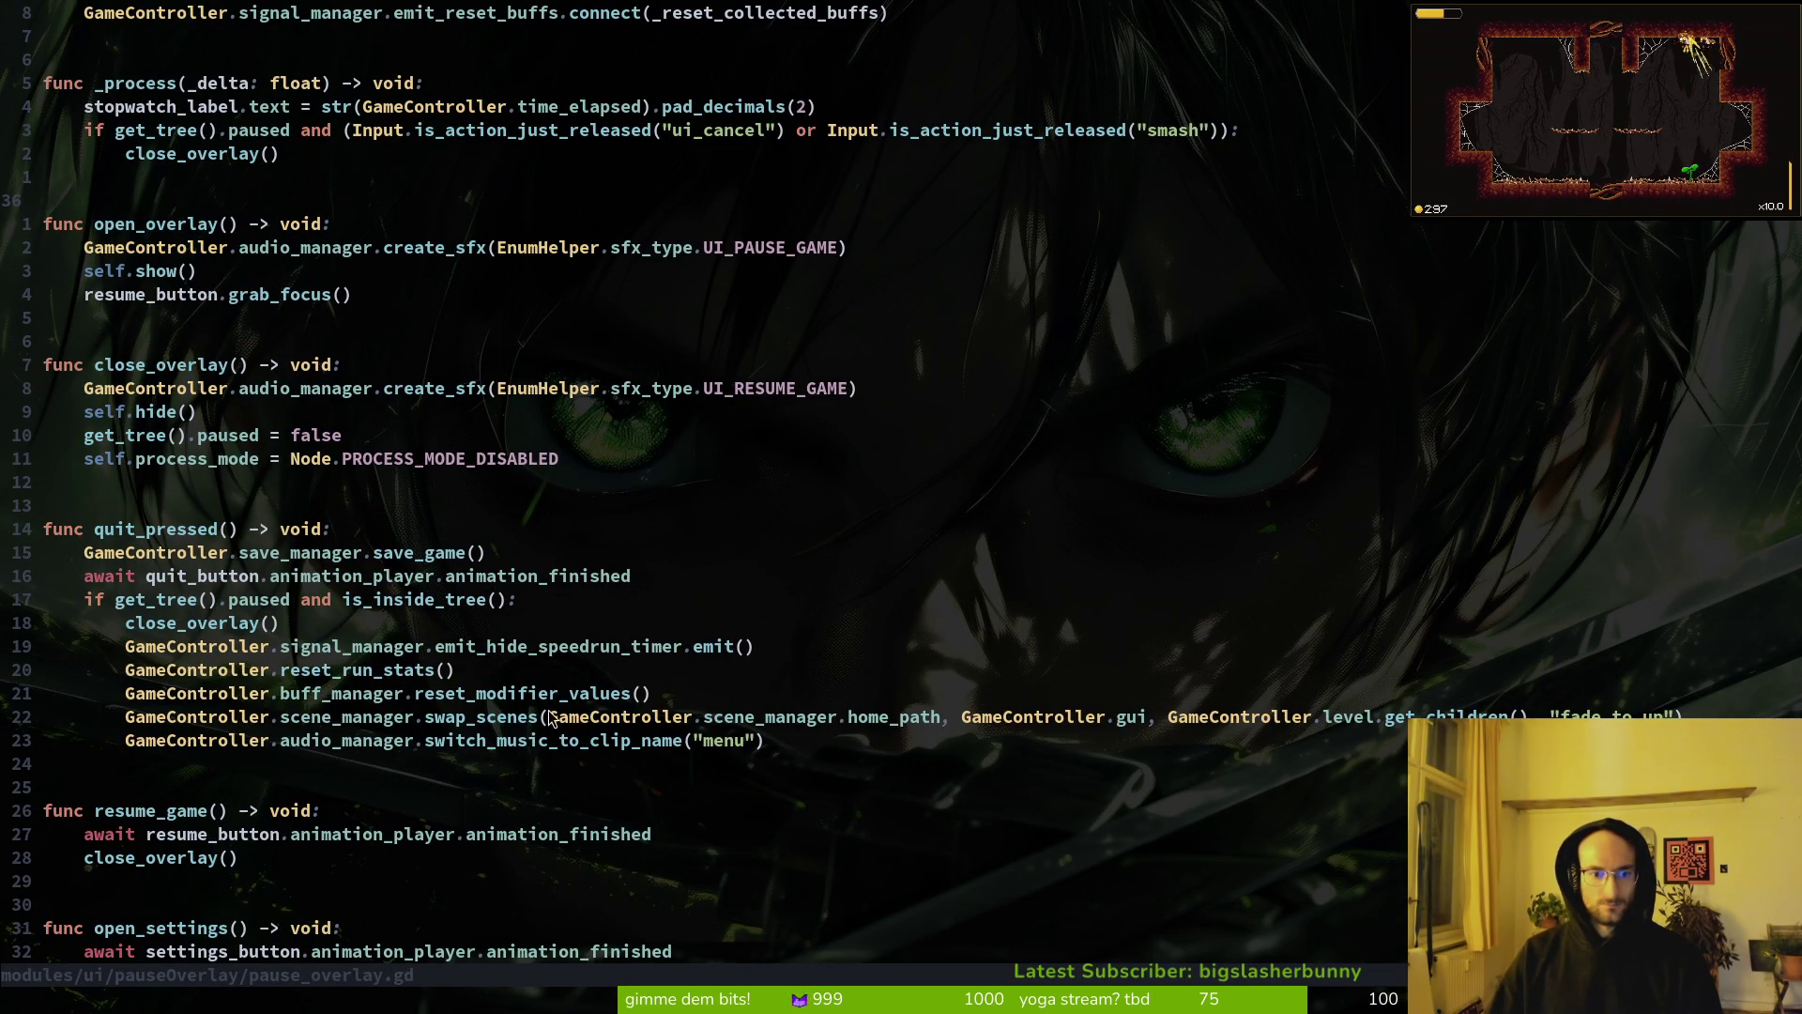
scroll(1155, 735, "down", 5)
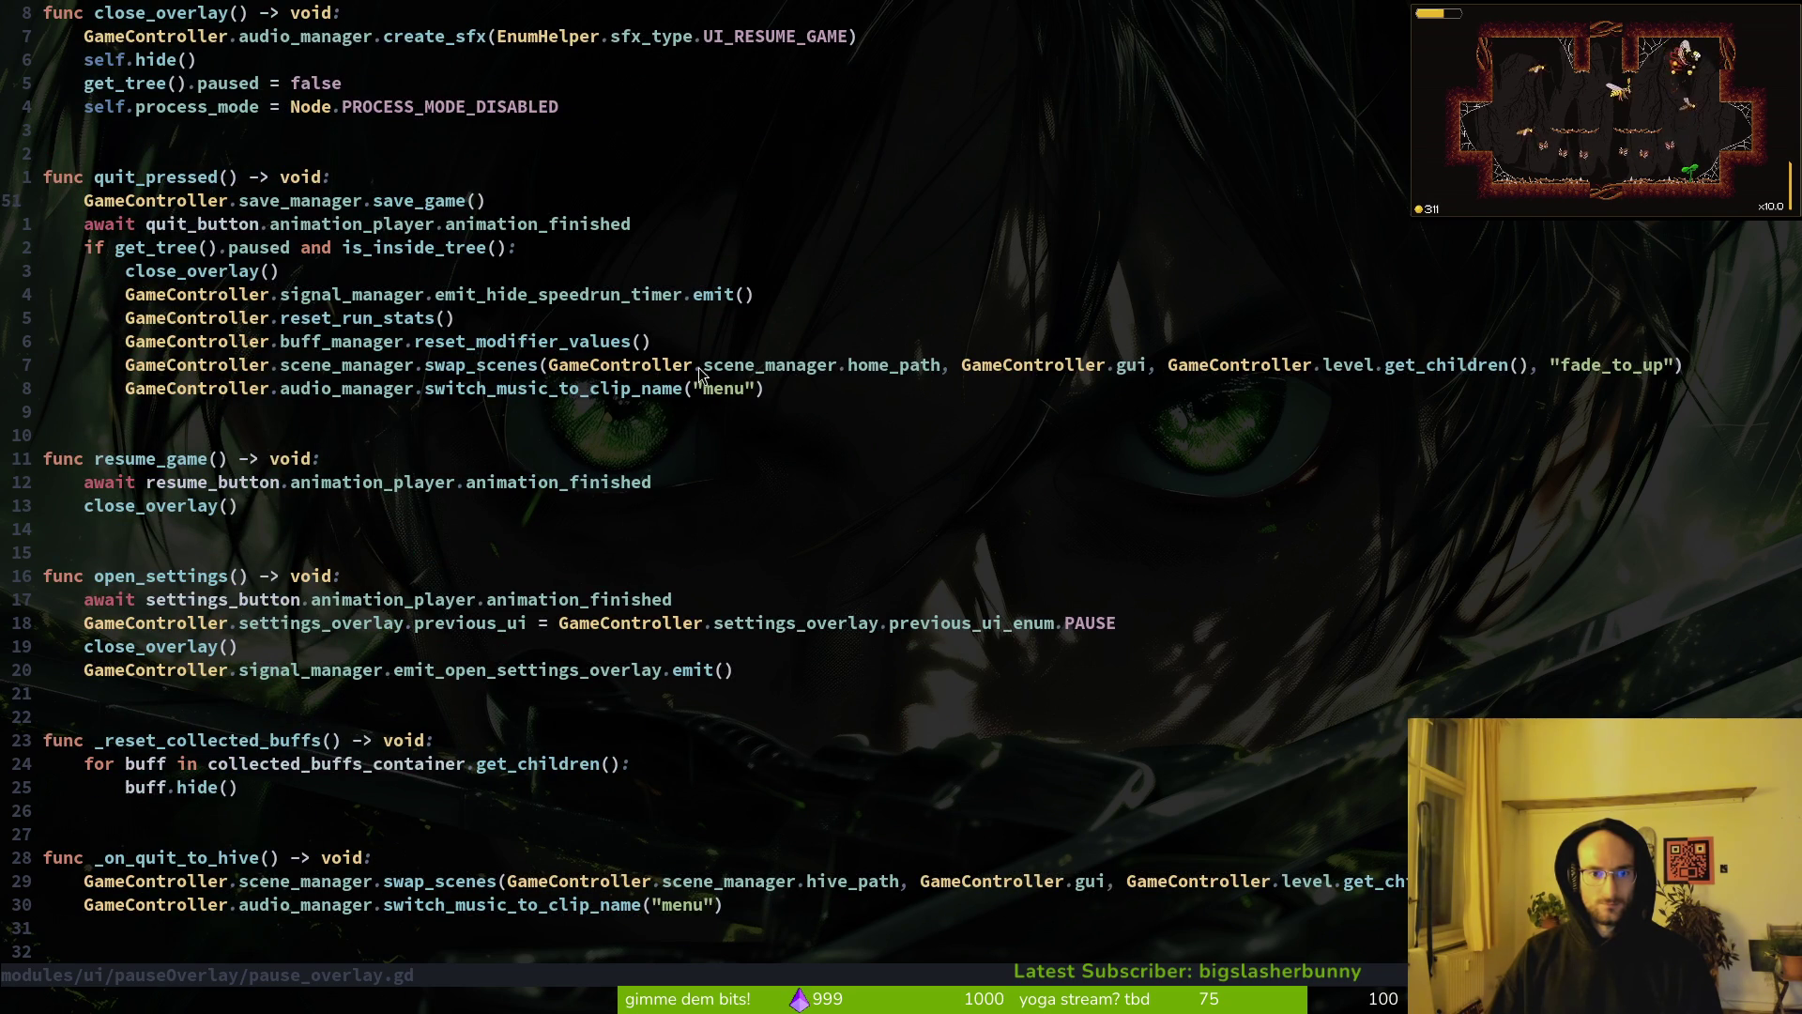
scroll(1127, 610, "down", 3)
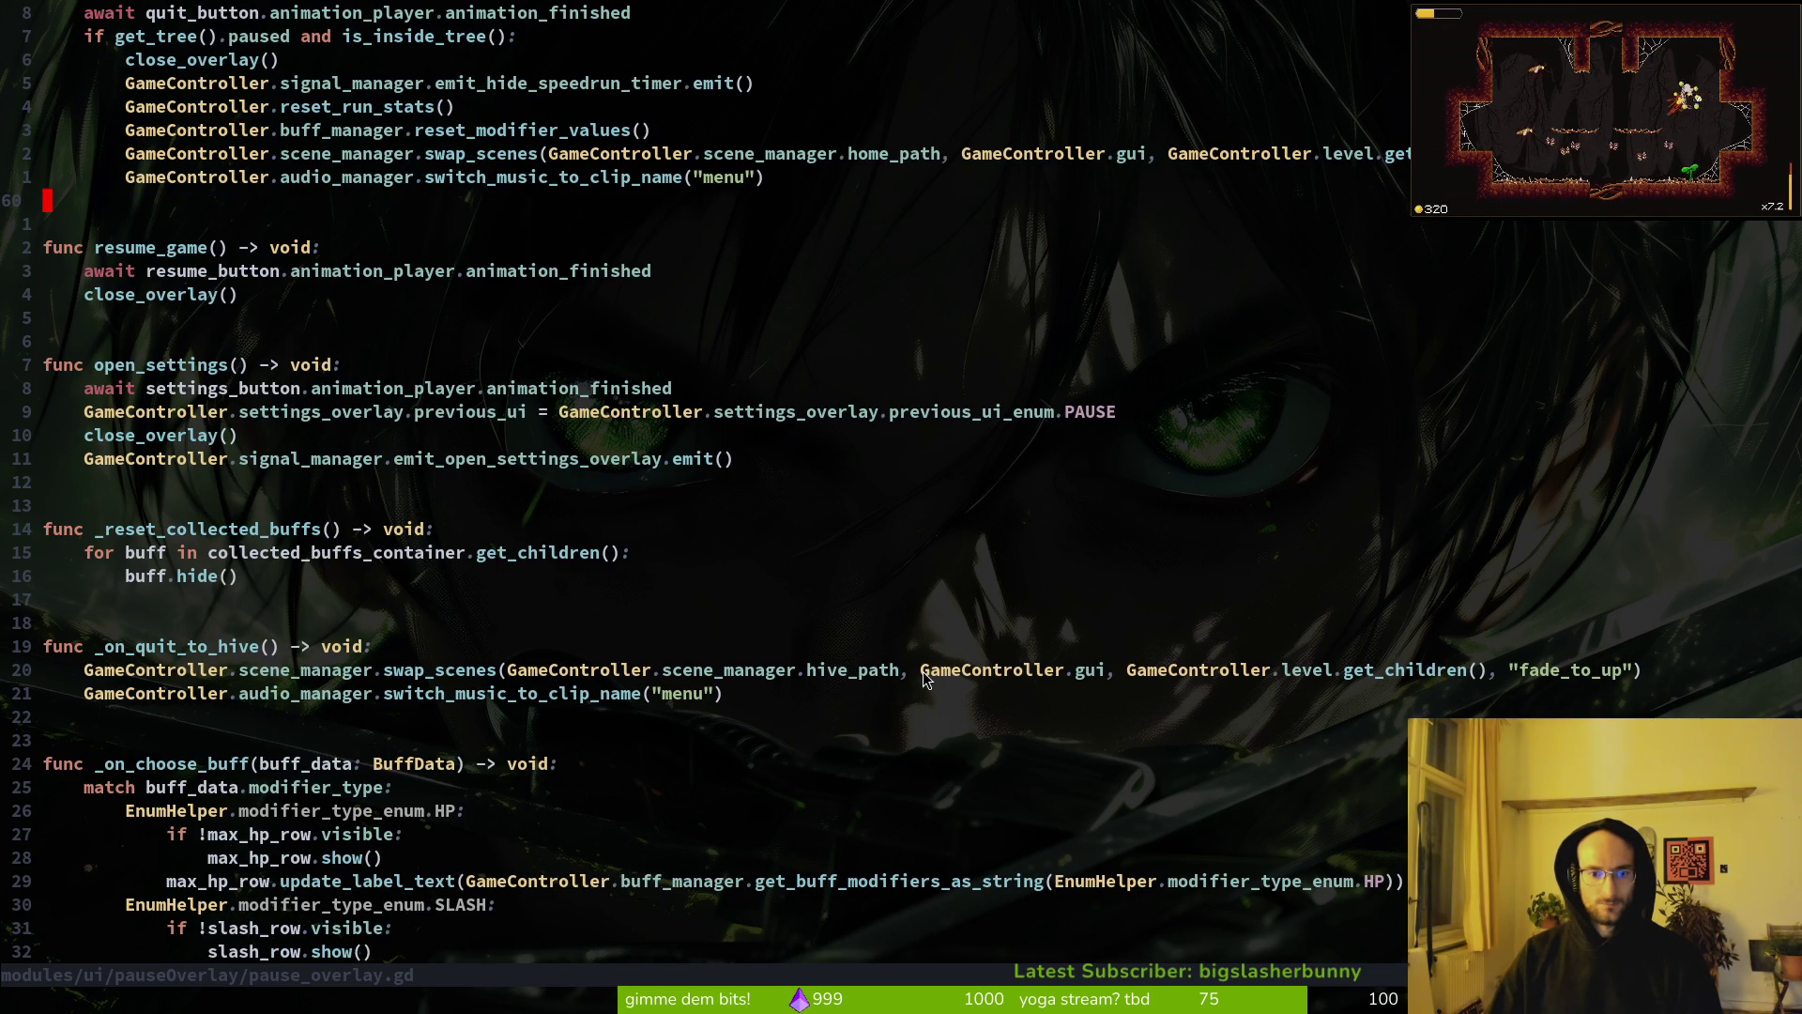
left_click_drag(926, 678, 1102, 673)
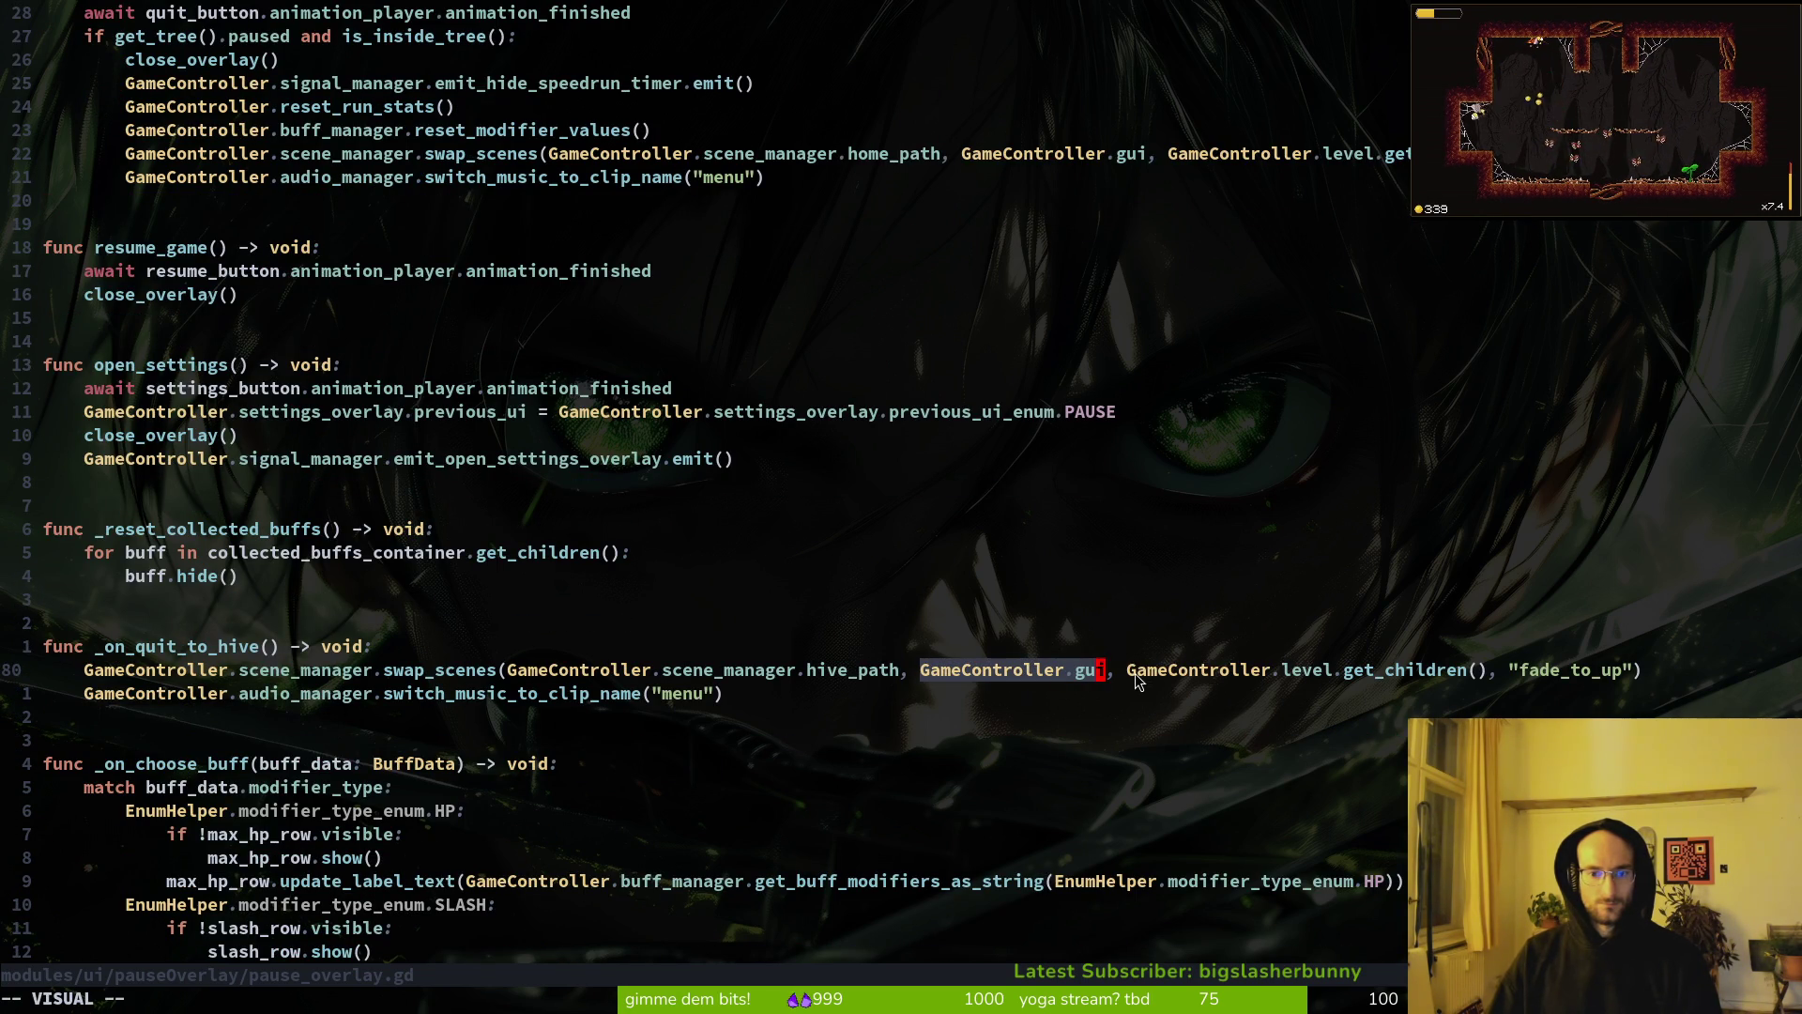
key("Escape")
type("ciwlevel")
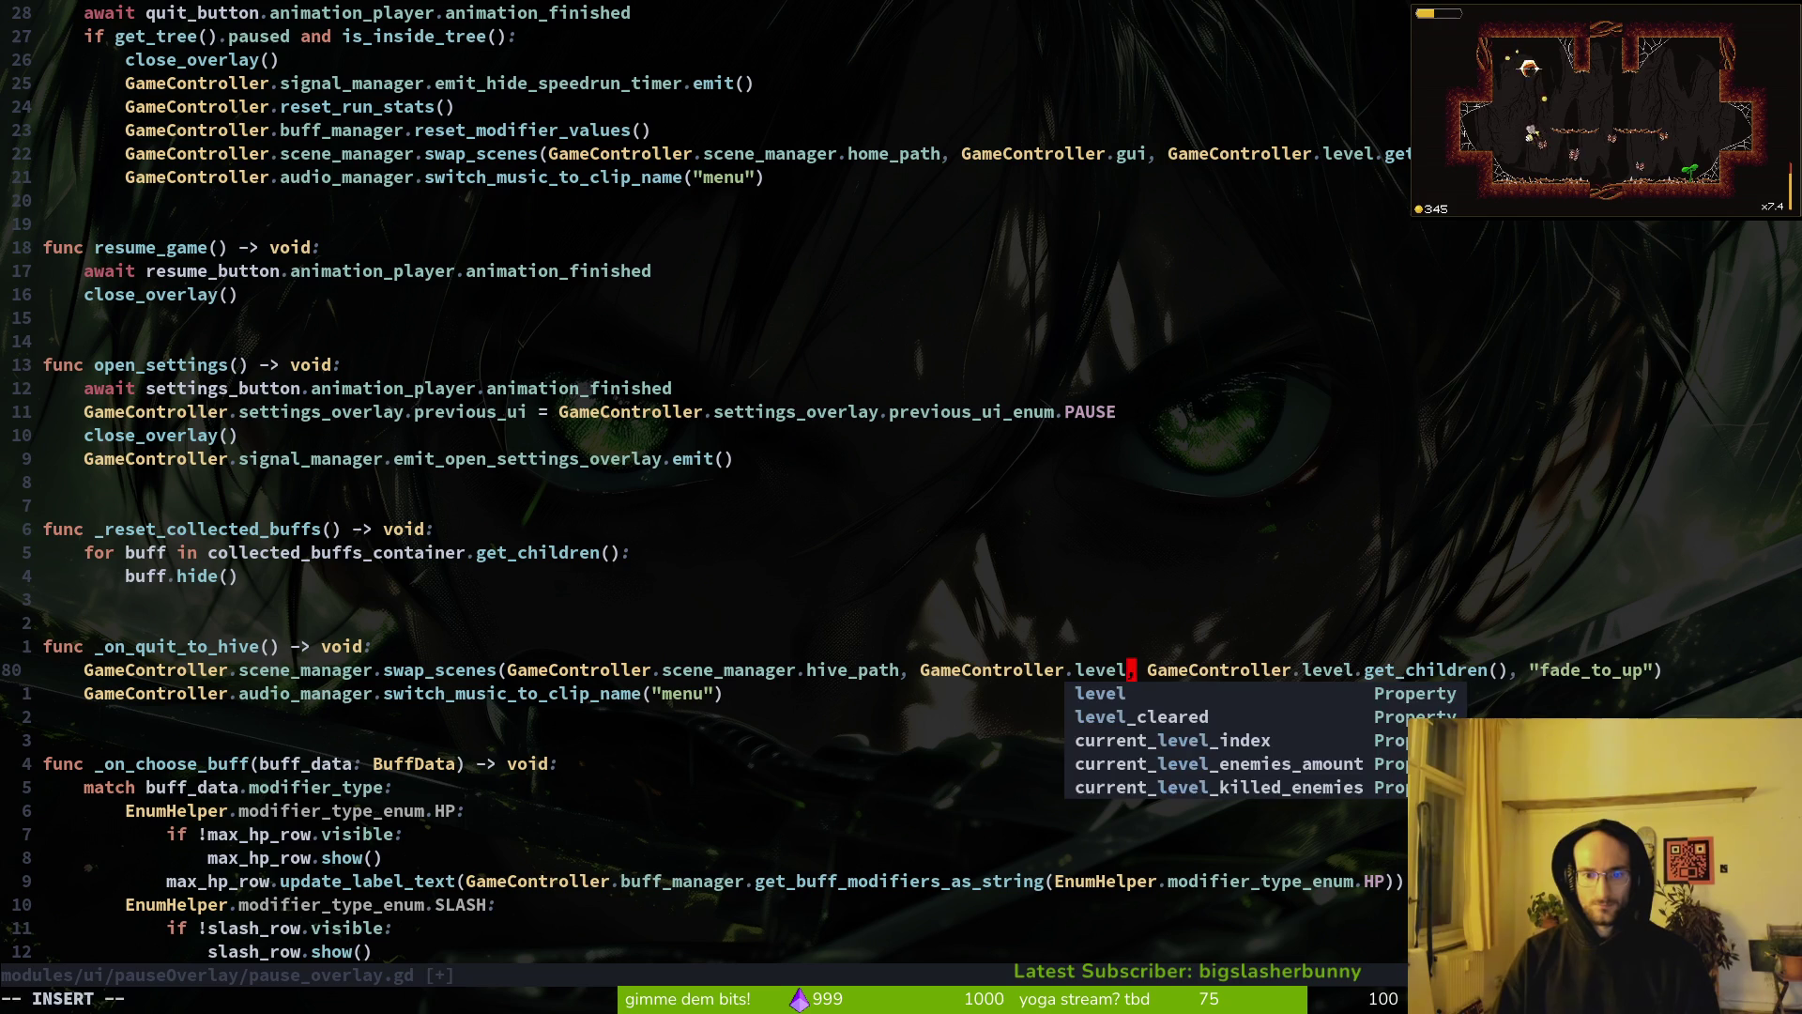
key("Escape")
type(":w")
key("Return")
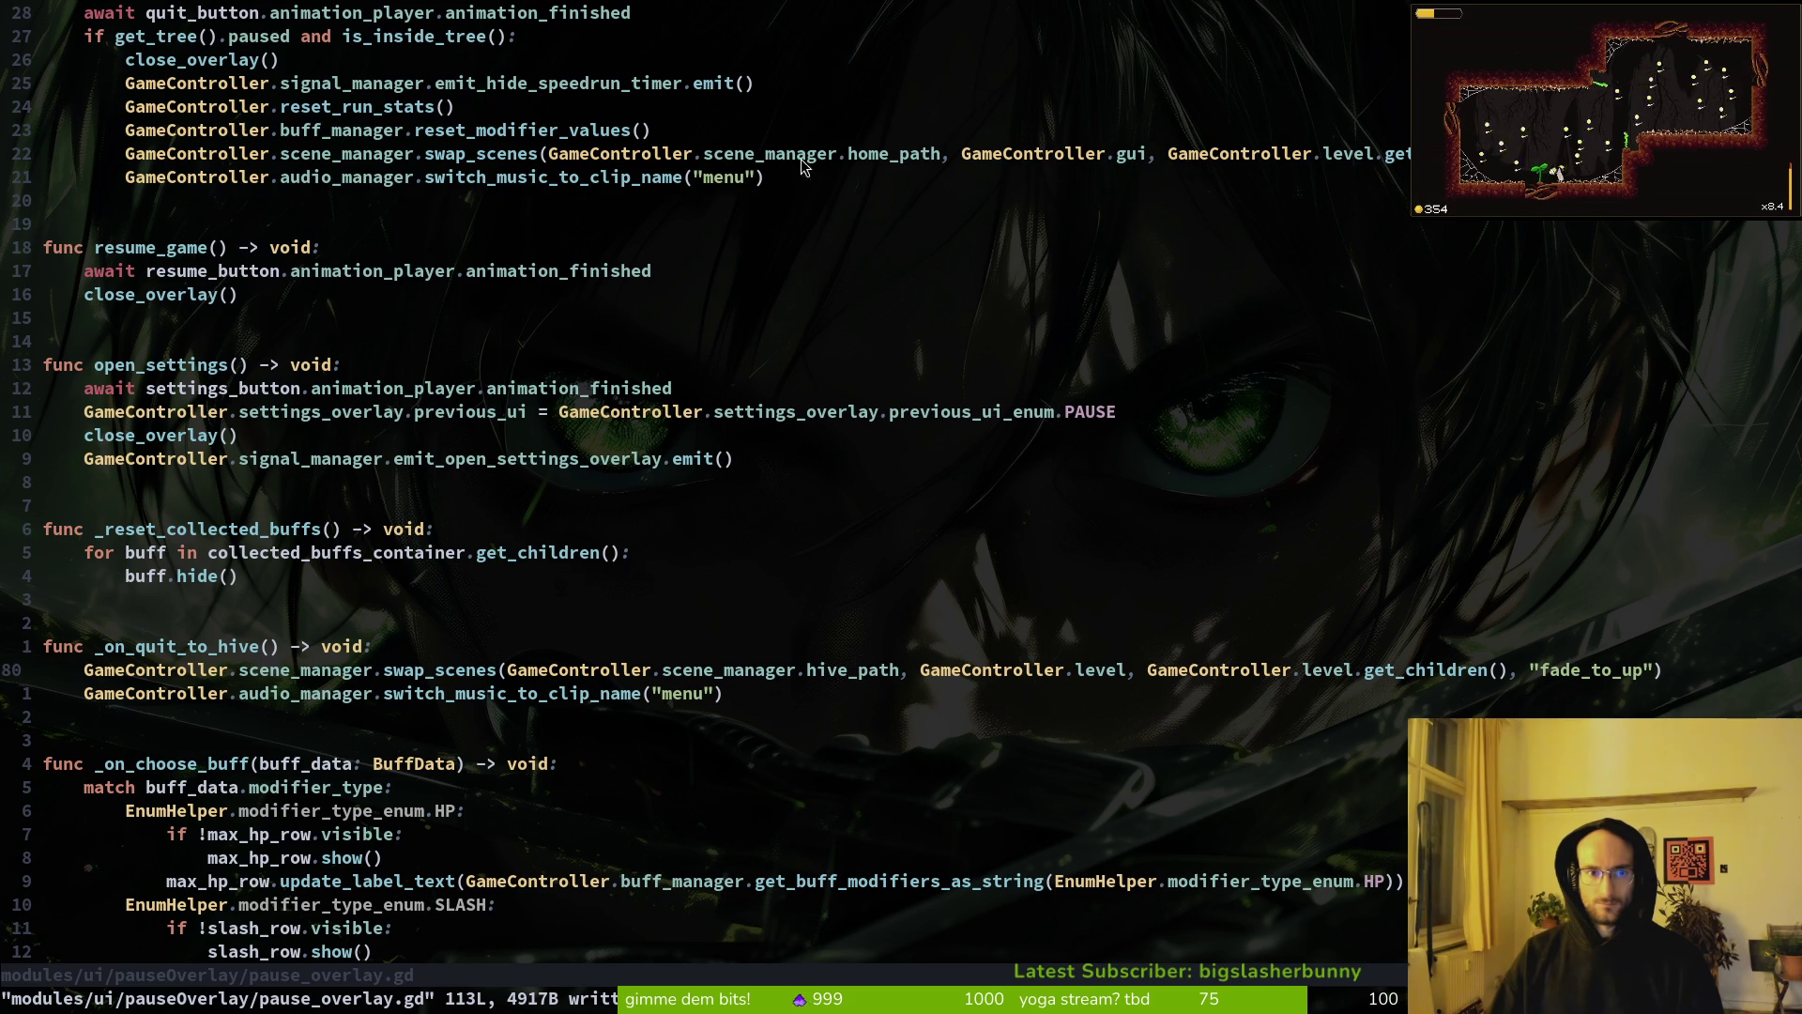
Step: Check the swap_scenes signature documentation, then relaunch the game from Godot
left_click(543, 155)
key("i")
key("ctrl+space")
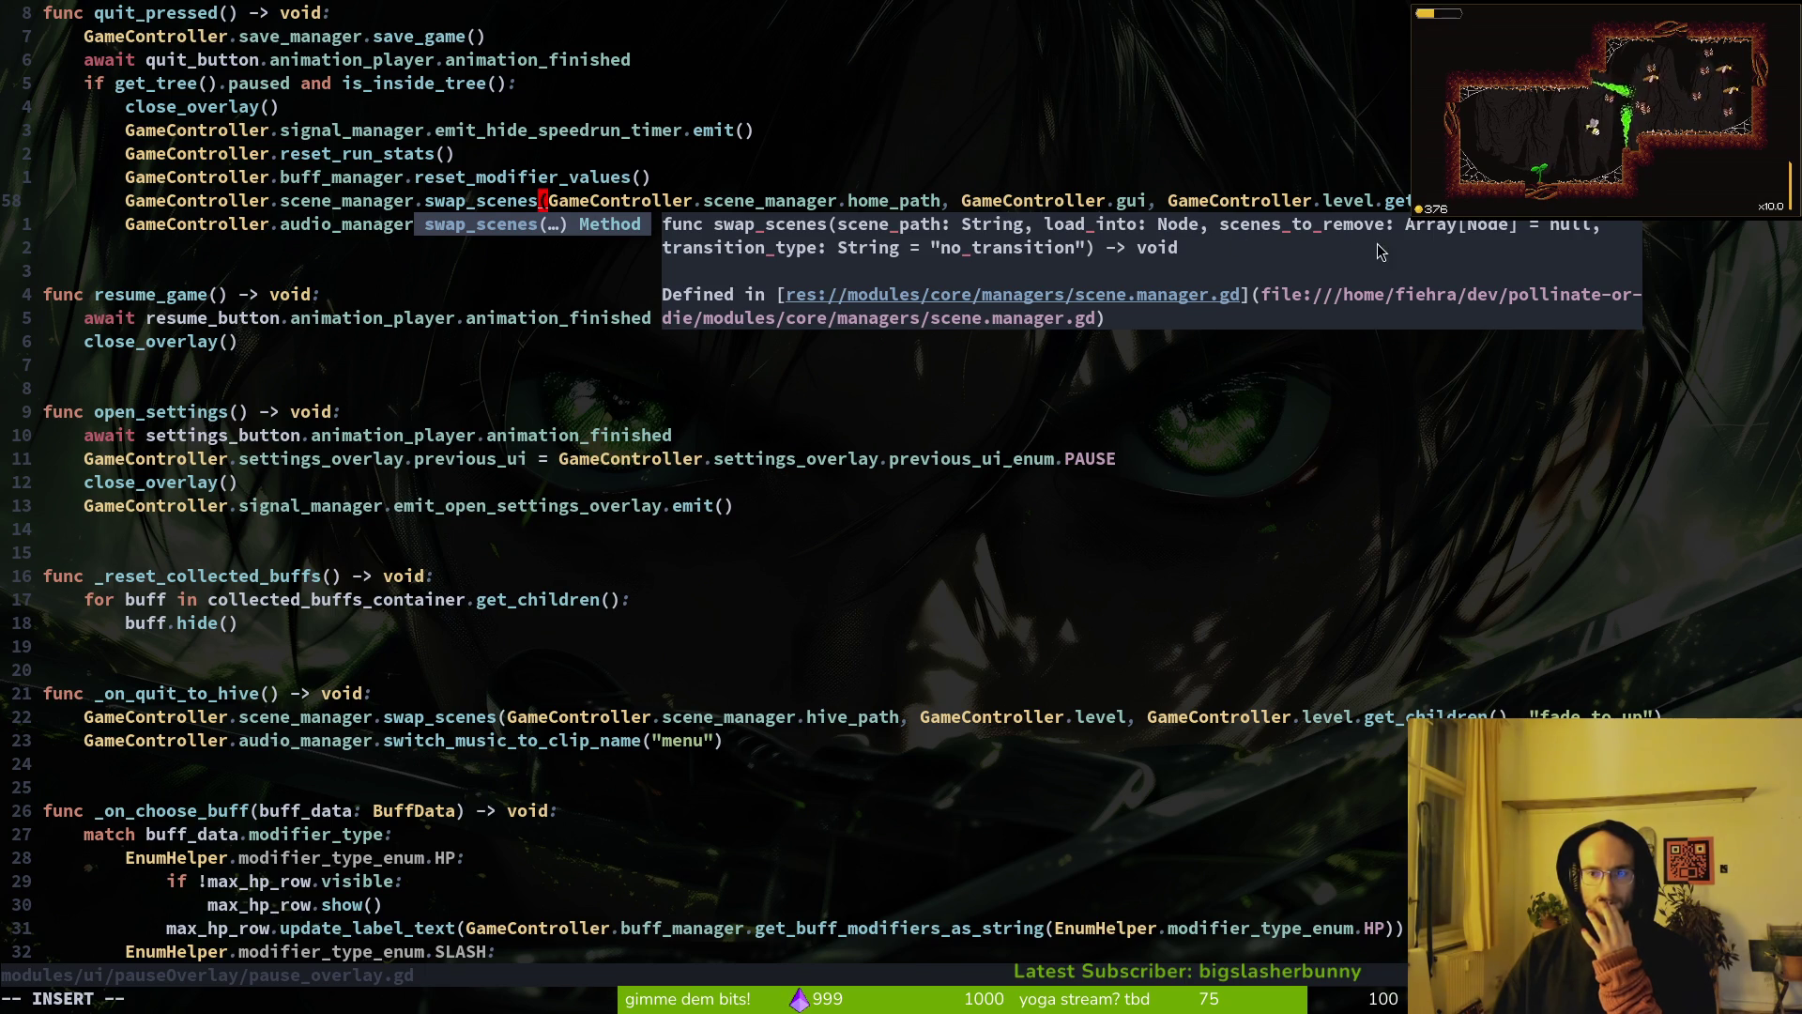
left_click(845, 530)
key("Escape")
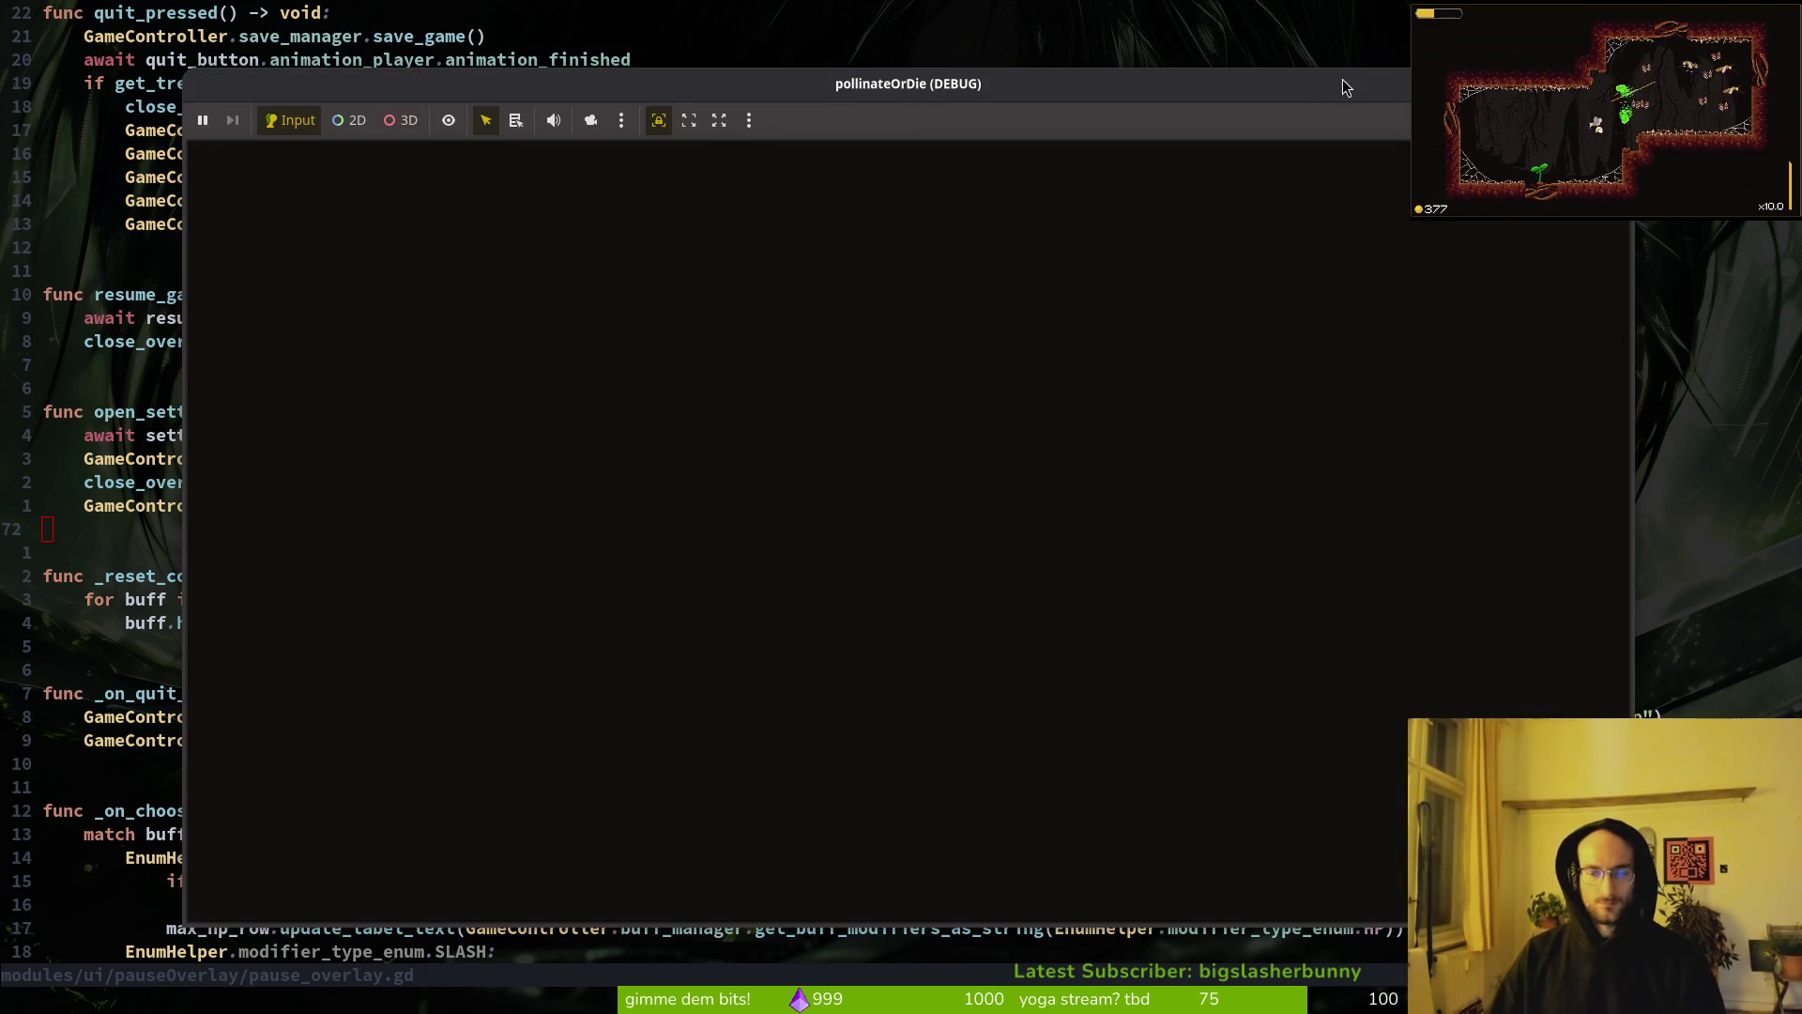
left_click(1343, 78)
key("alt+Tab")
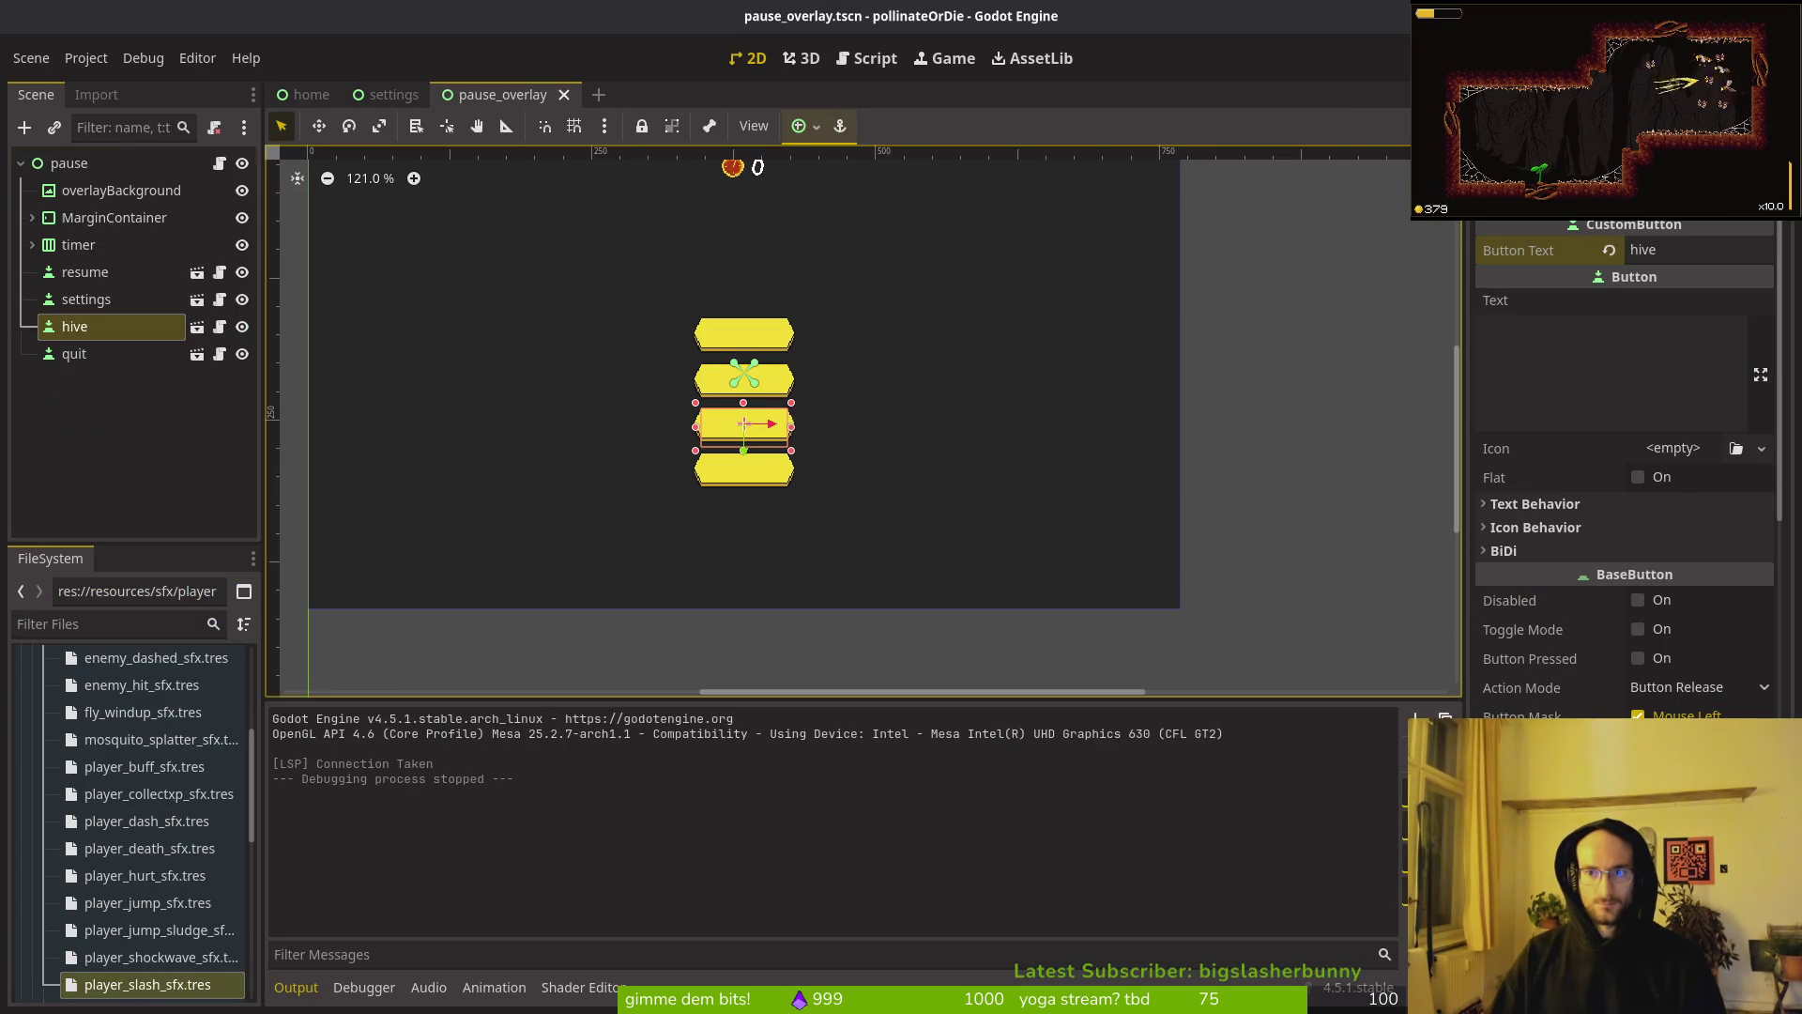
Step: Run the game, continue into the cave, pause, choose hive, and respawn from the summary
key("F5")
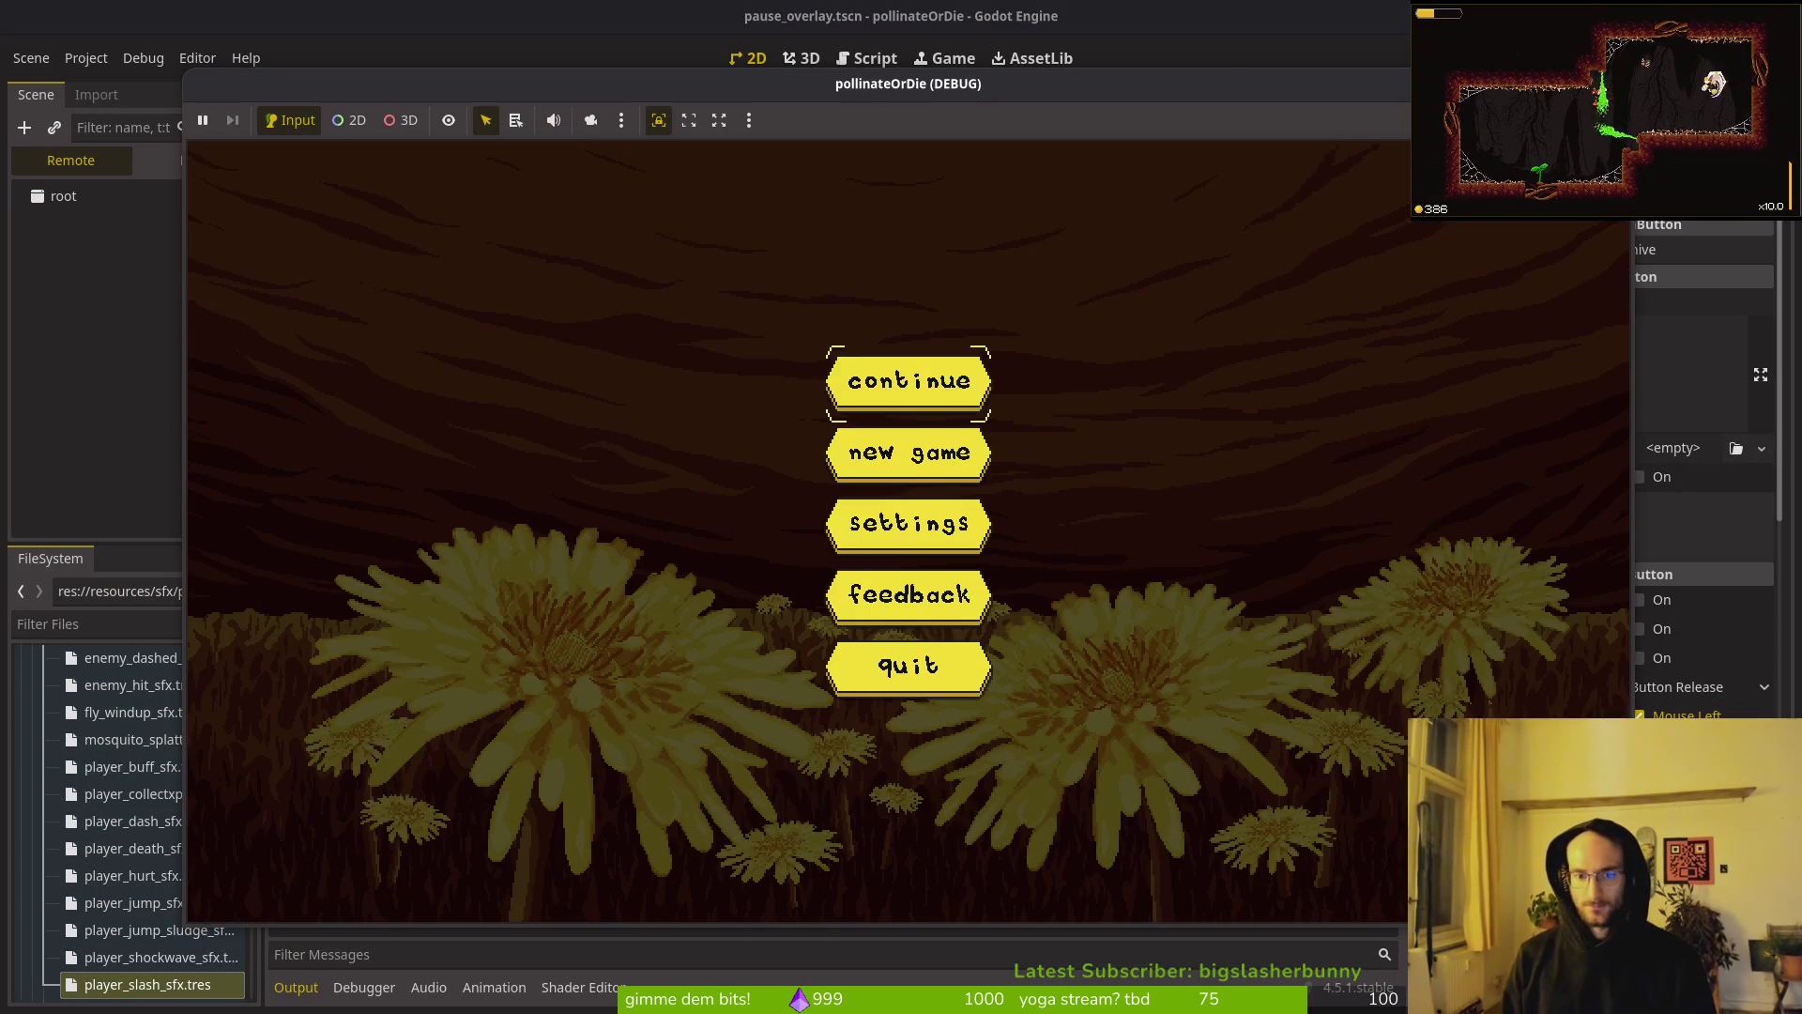
key("Return")
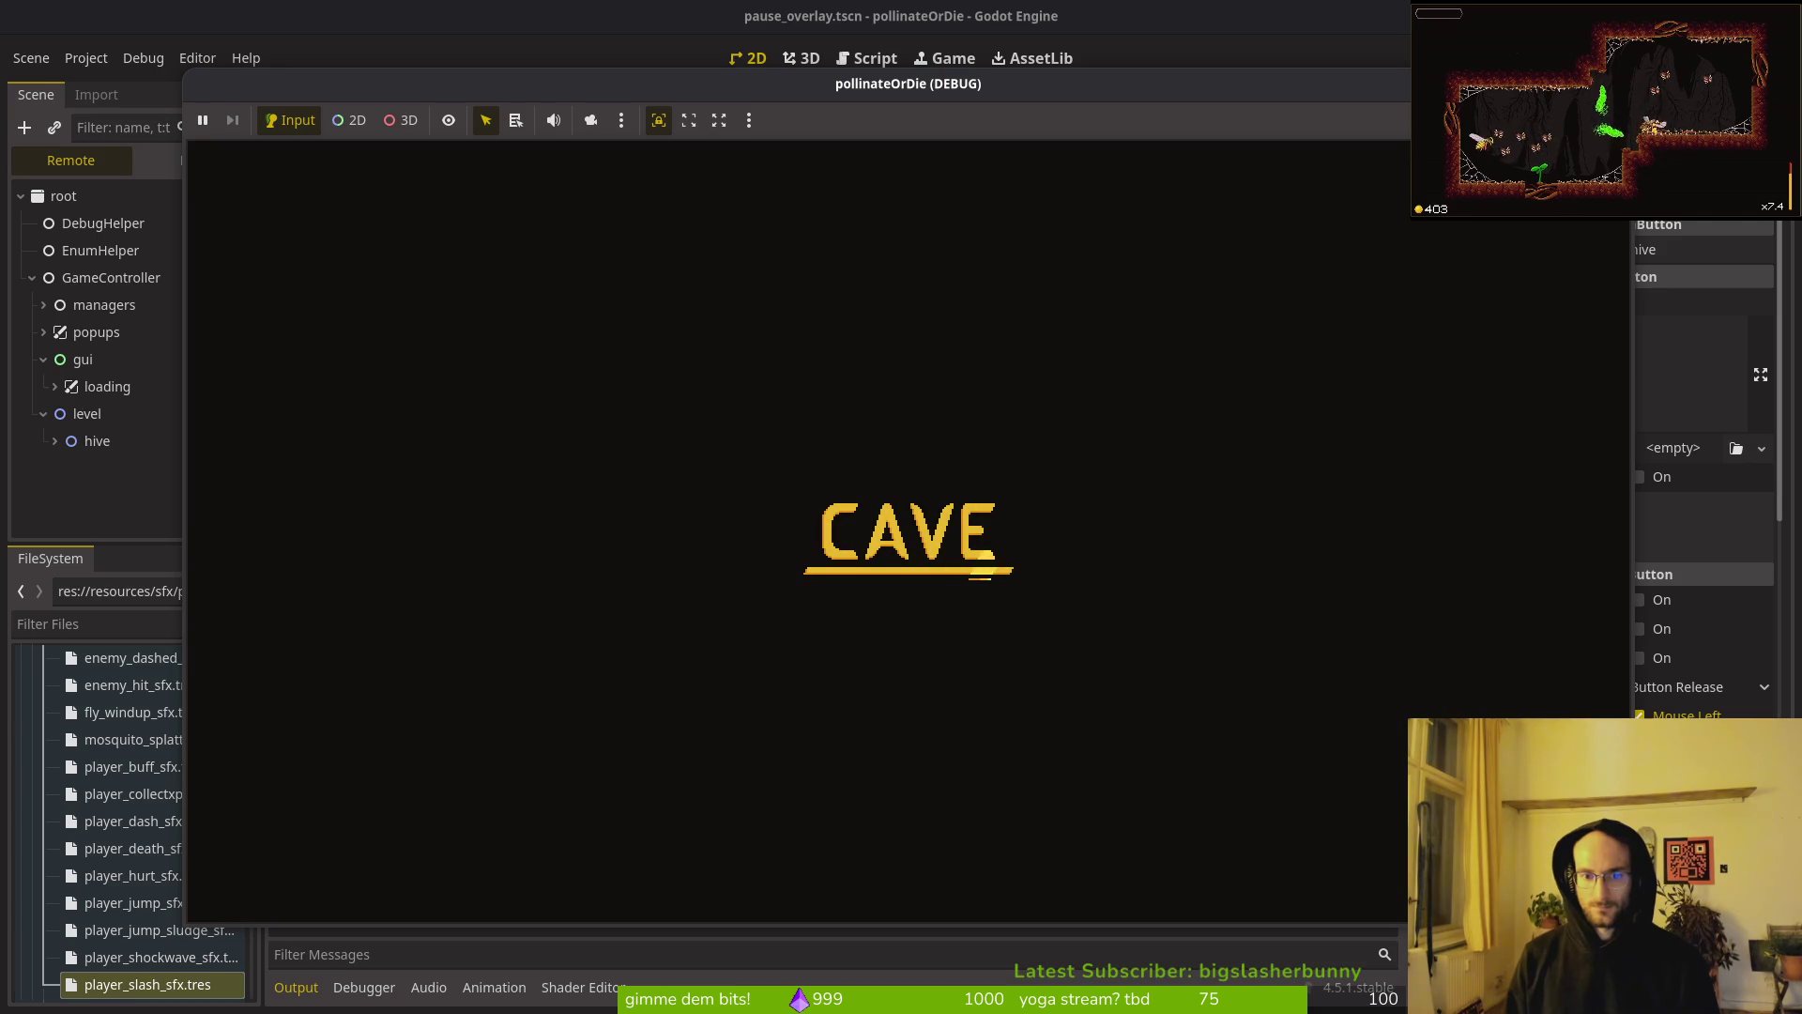
key("Escape")
key("Down")
key("Down")
key("Return")
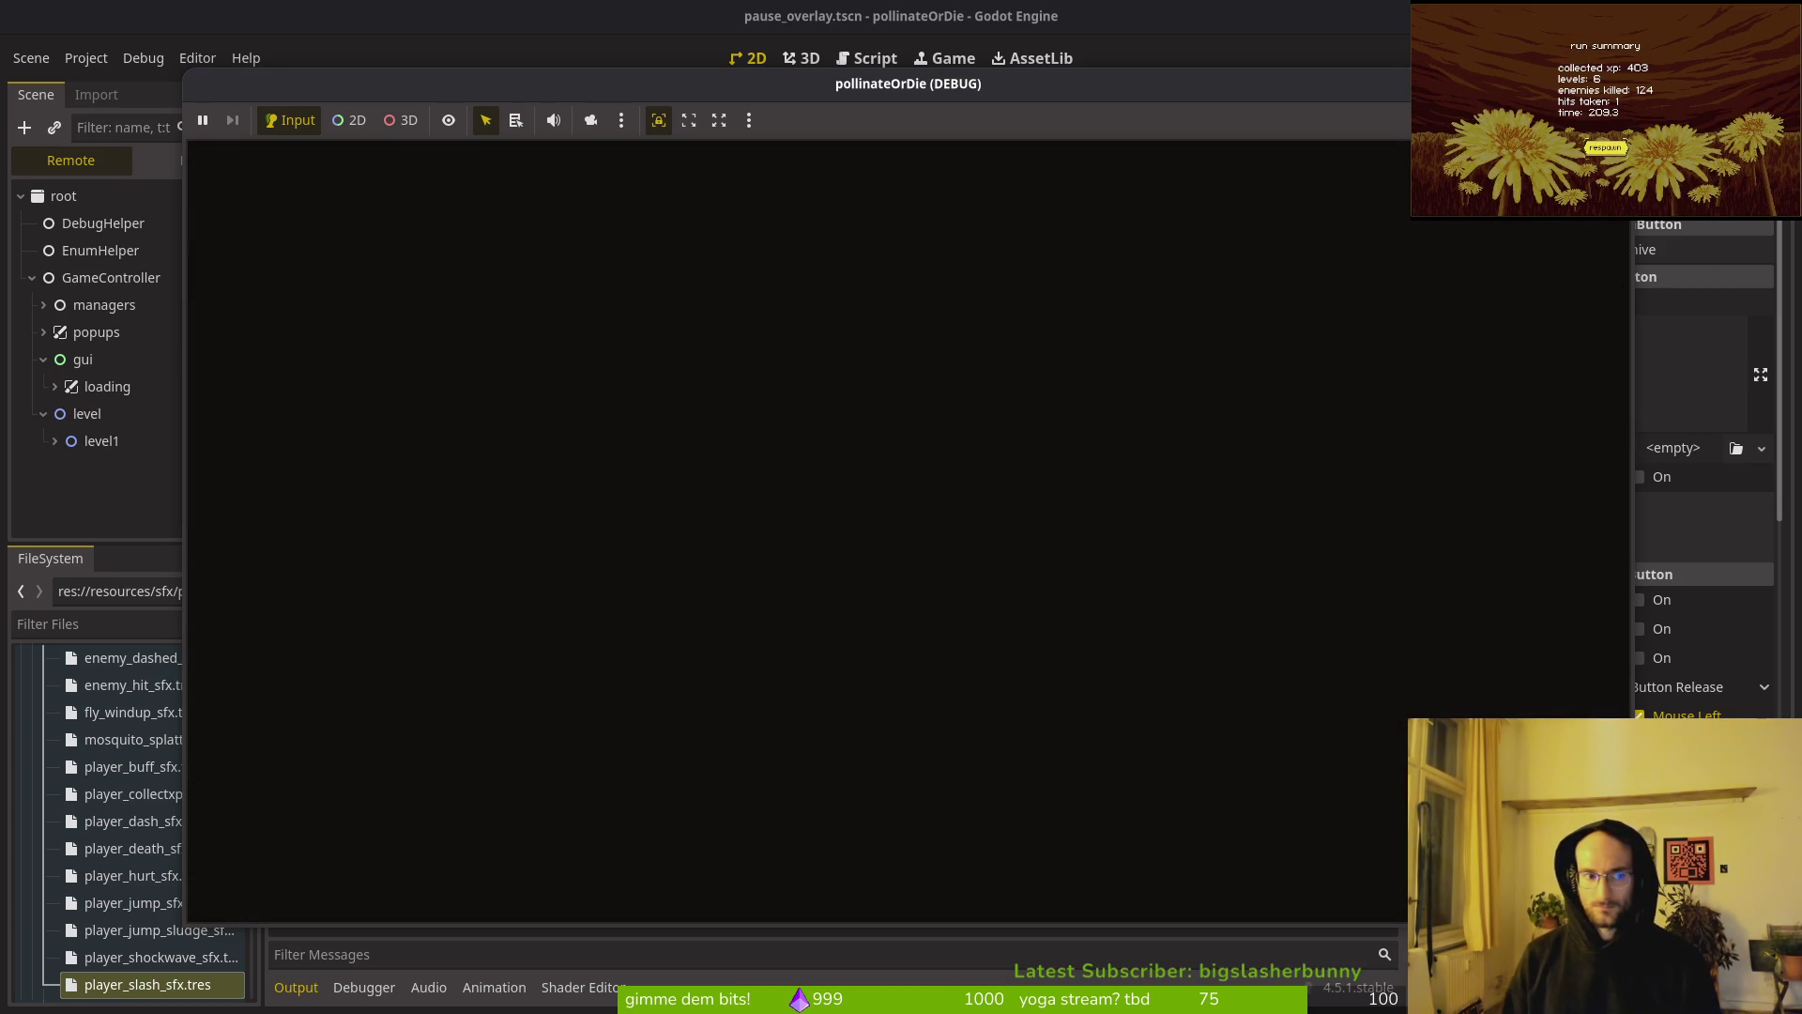
key("Return")
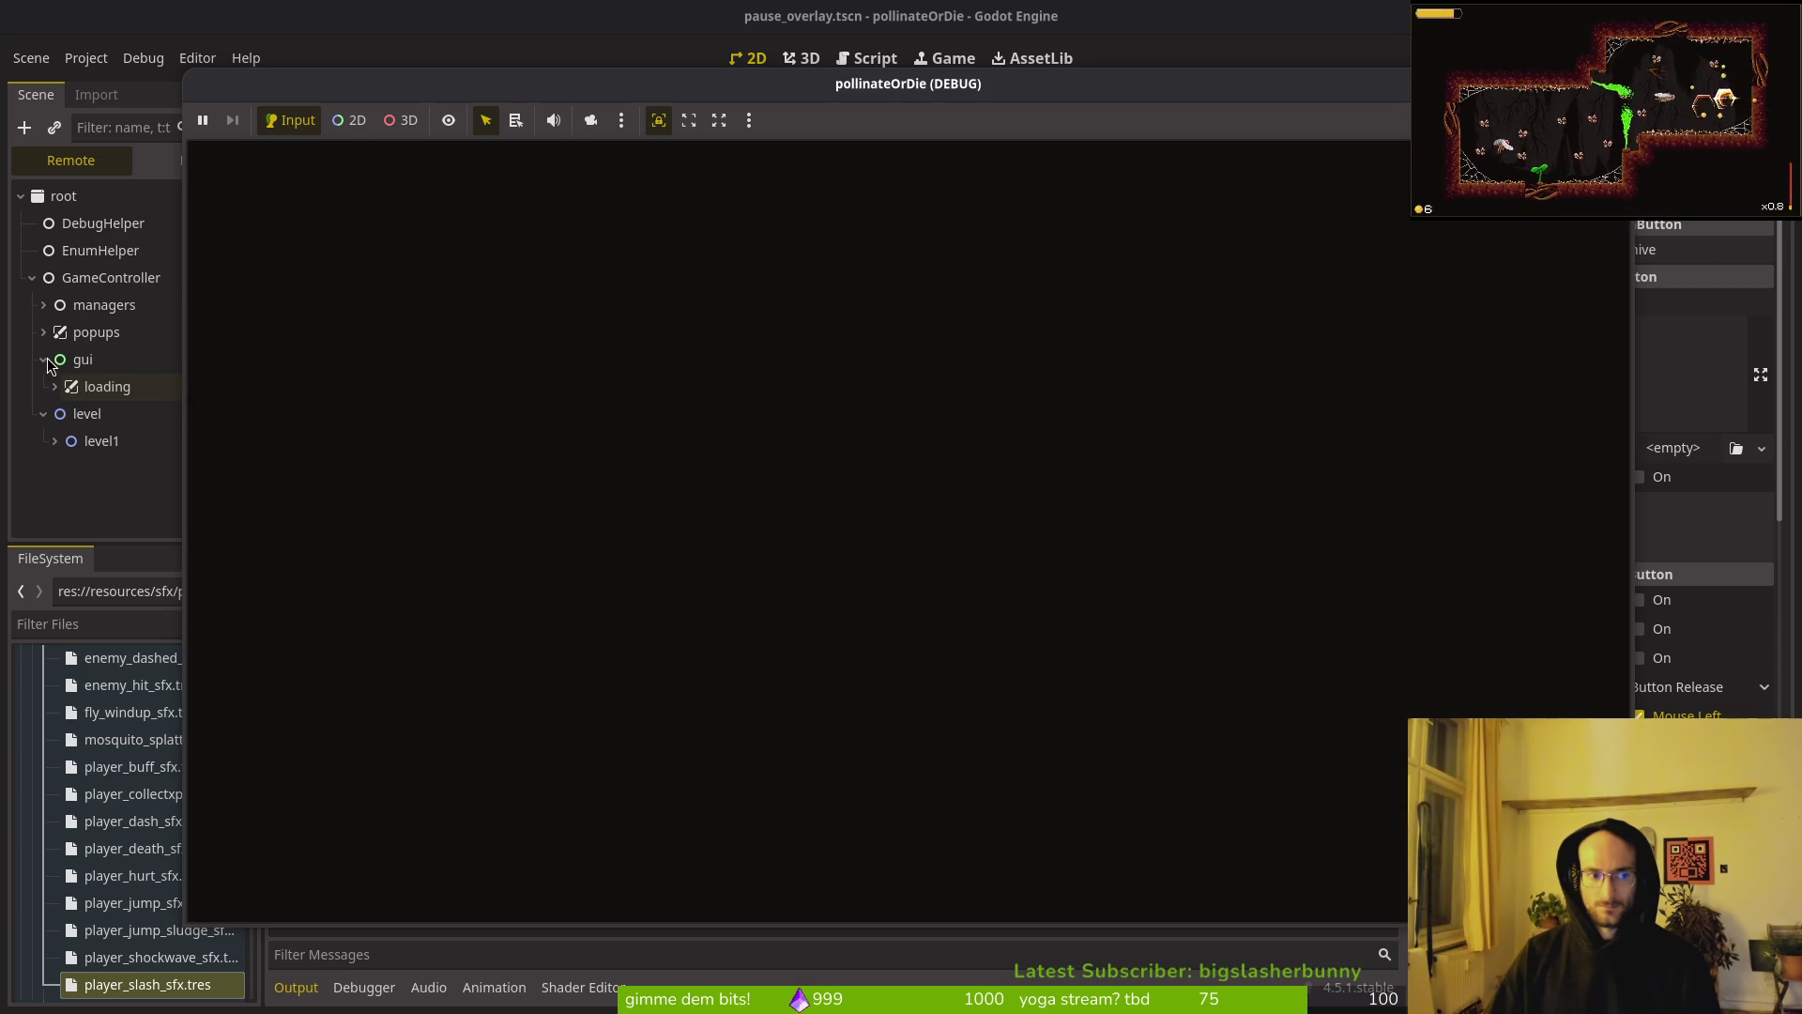
key("alt+Tab")
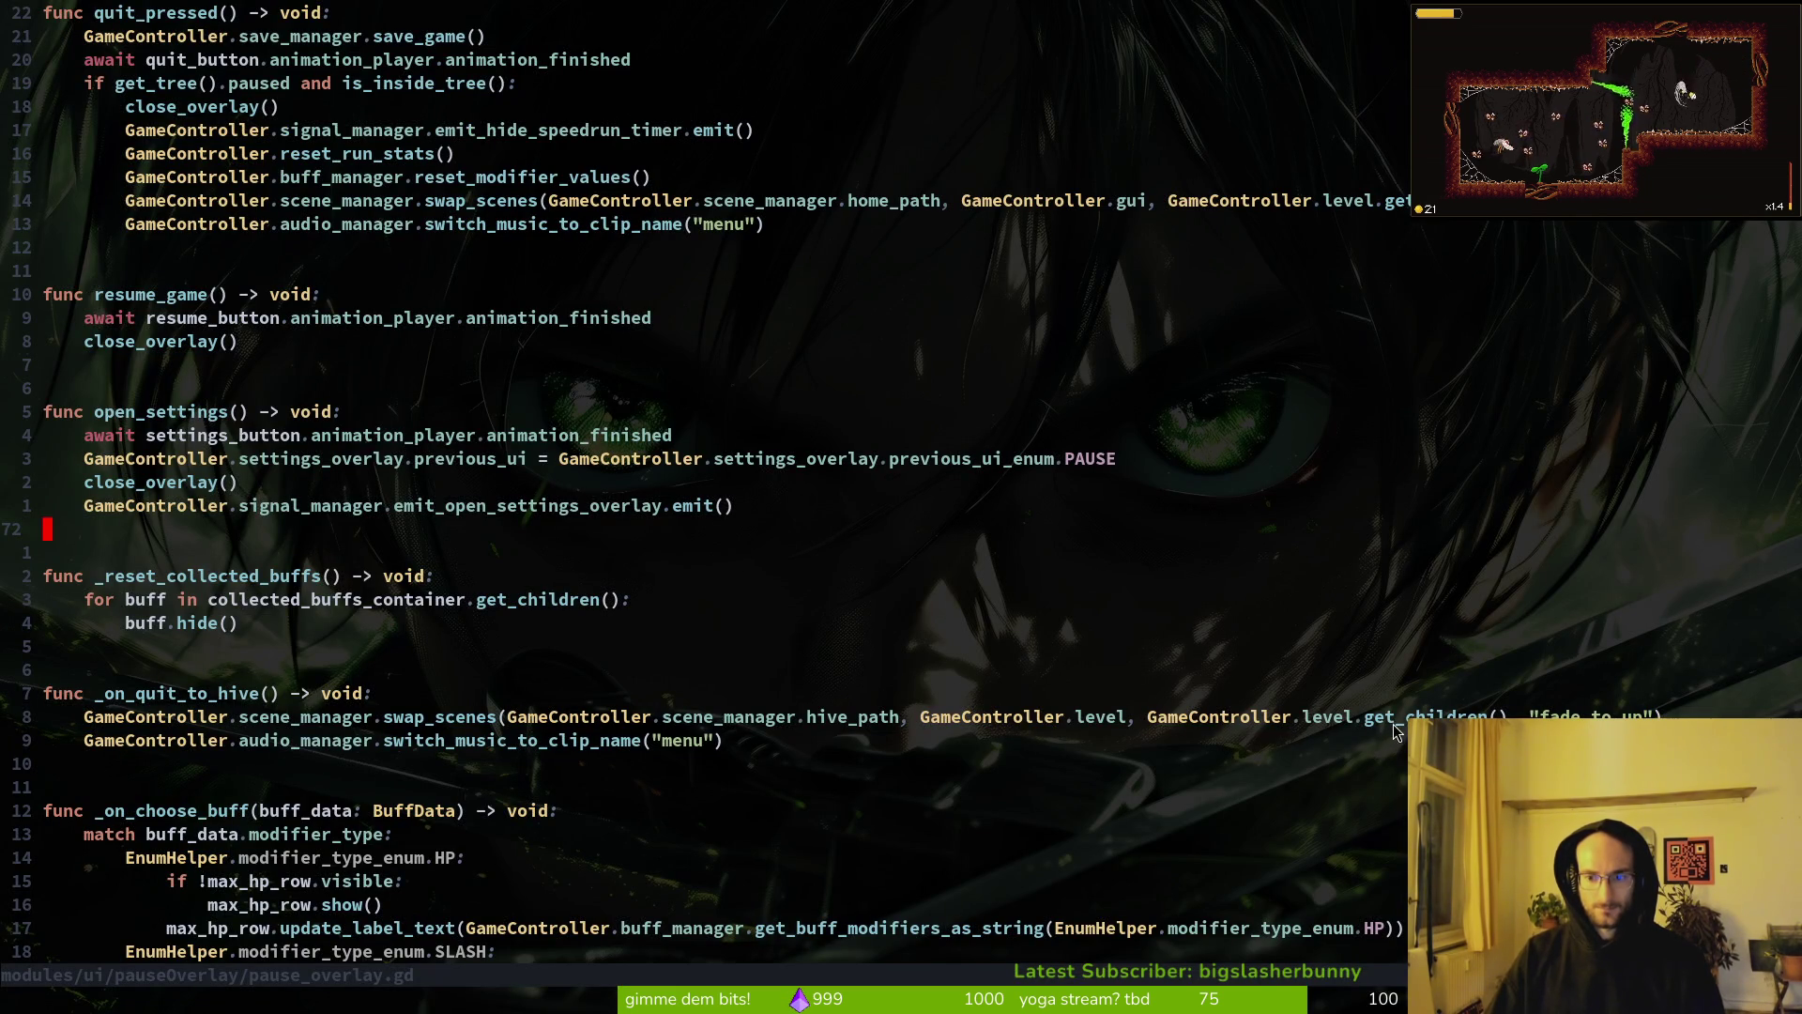
Step: Search the project for quit_pressed and jump to its definition
left_click(1328, 719)
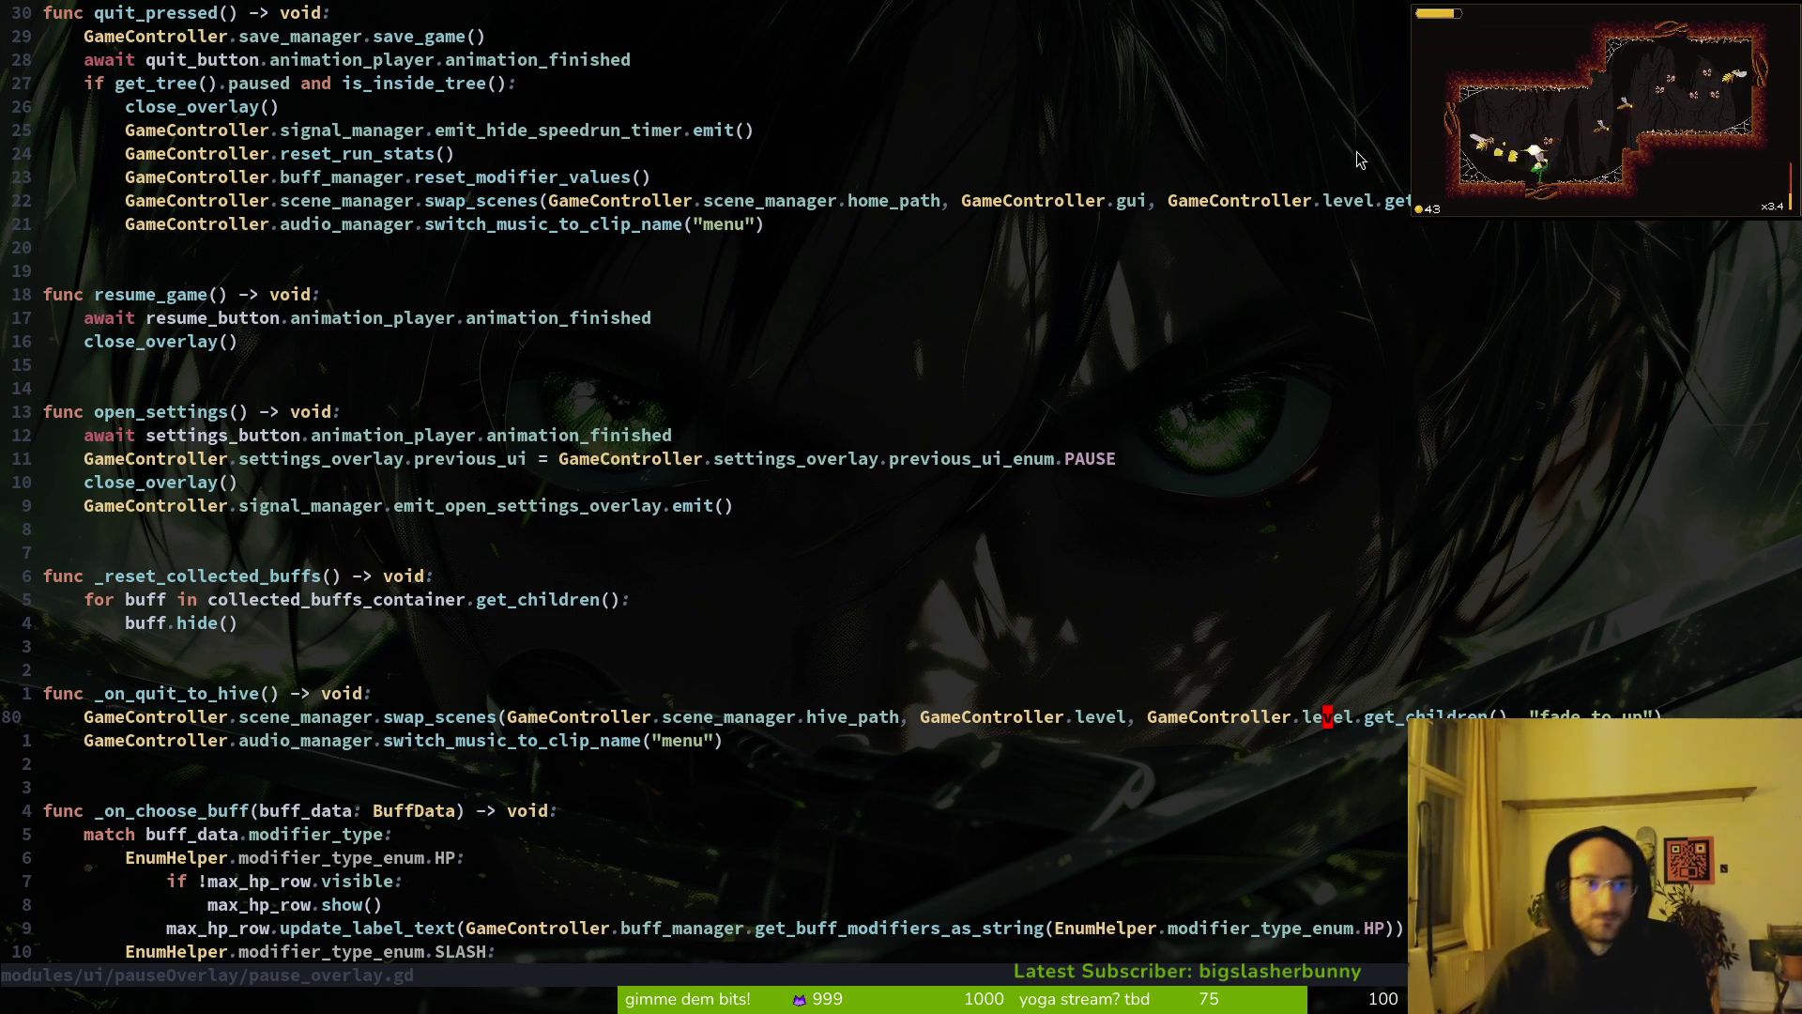
scroll(263, 138, "up", 1)
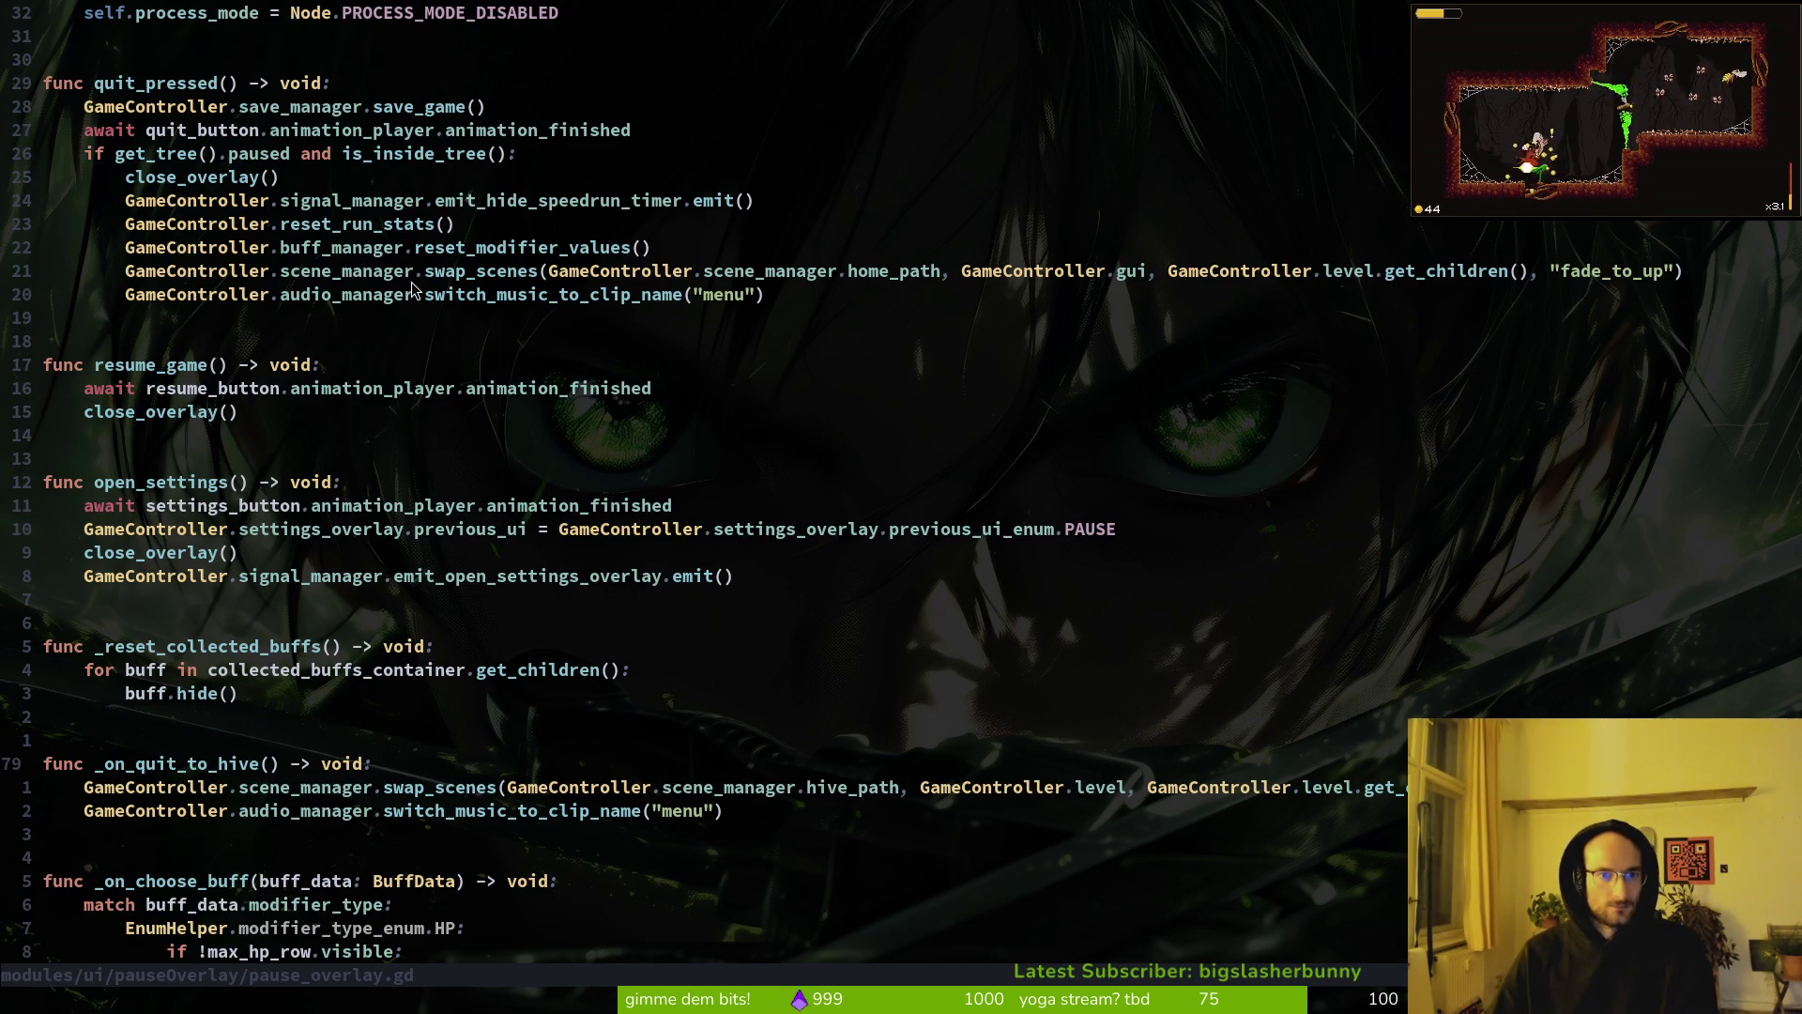
left_click(138, 90)
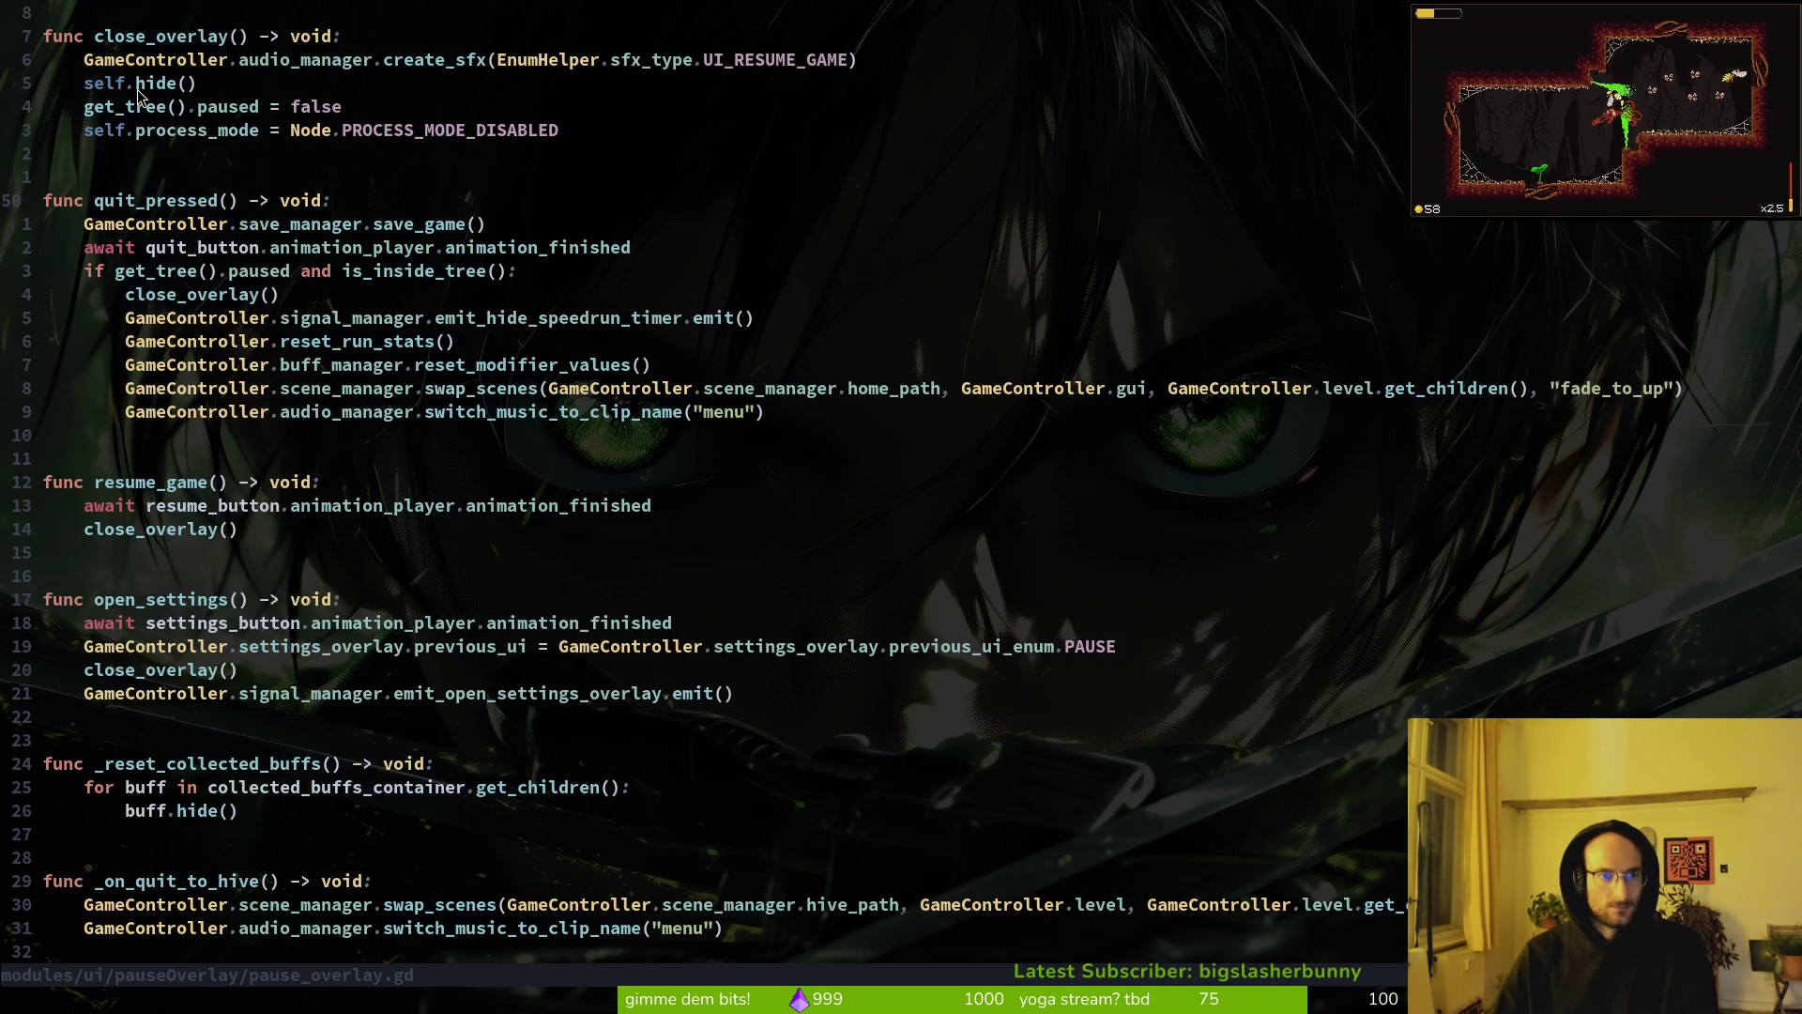
key("space")
key("s")
key("w")
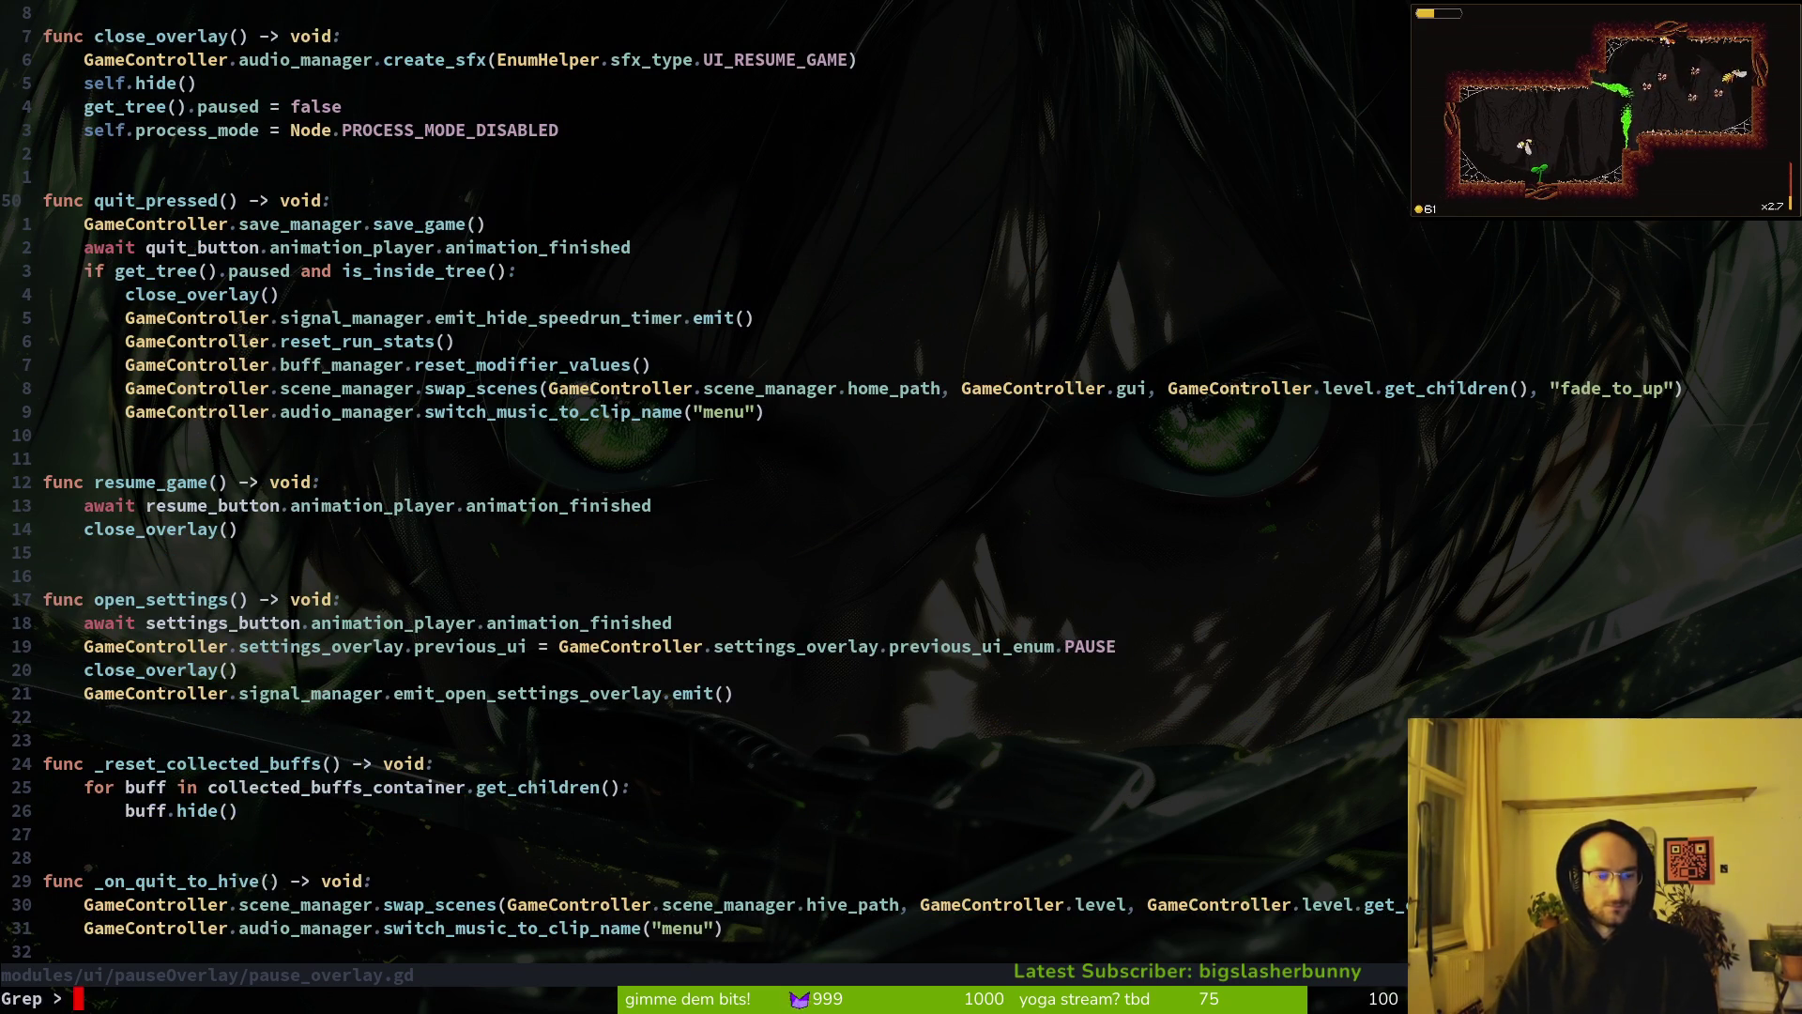
key("Up")
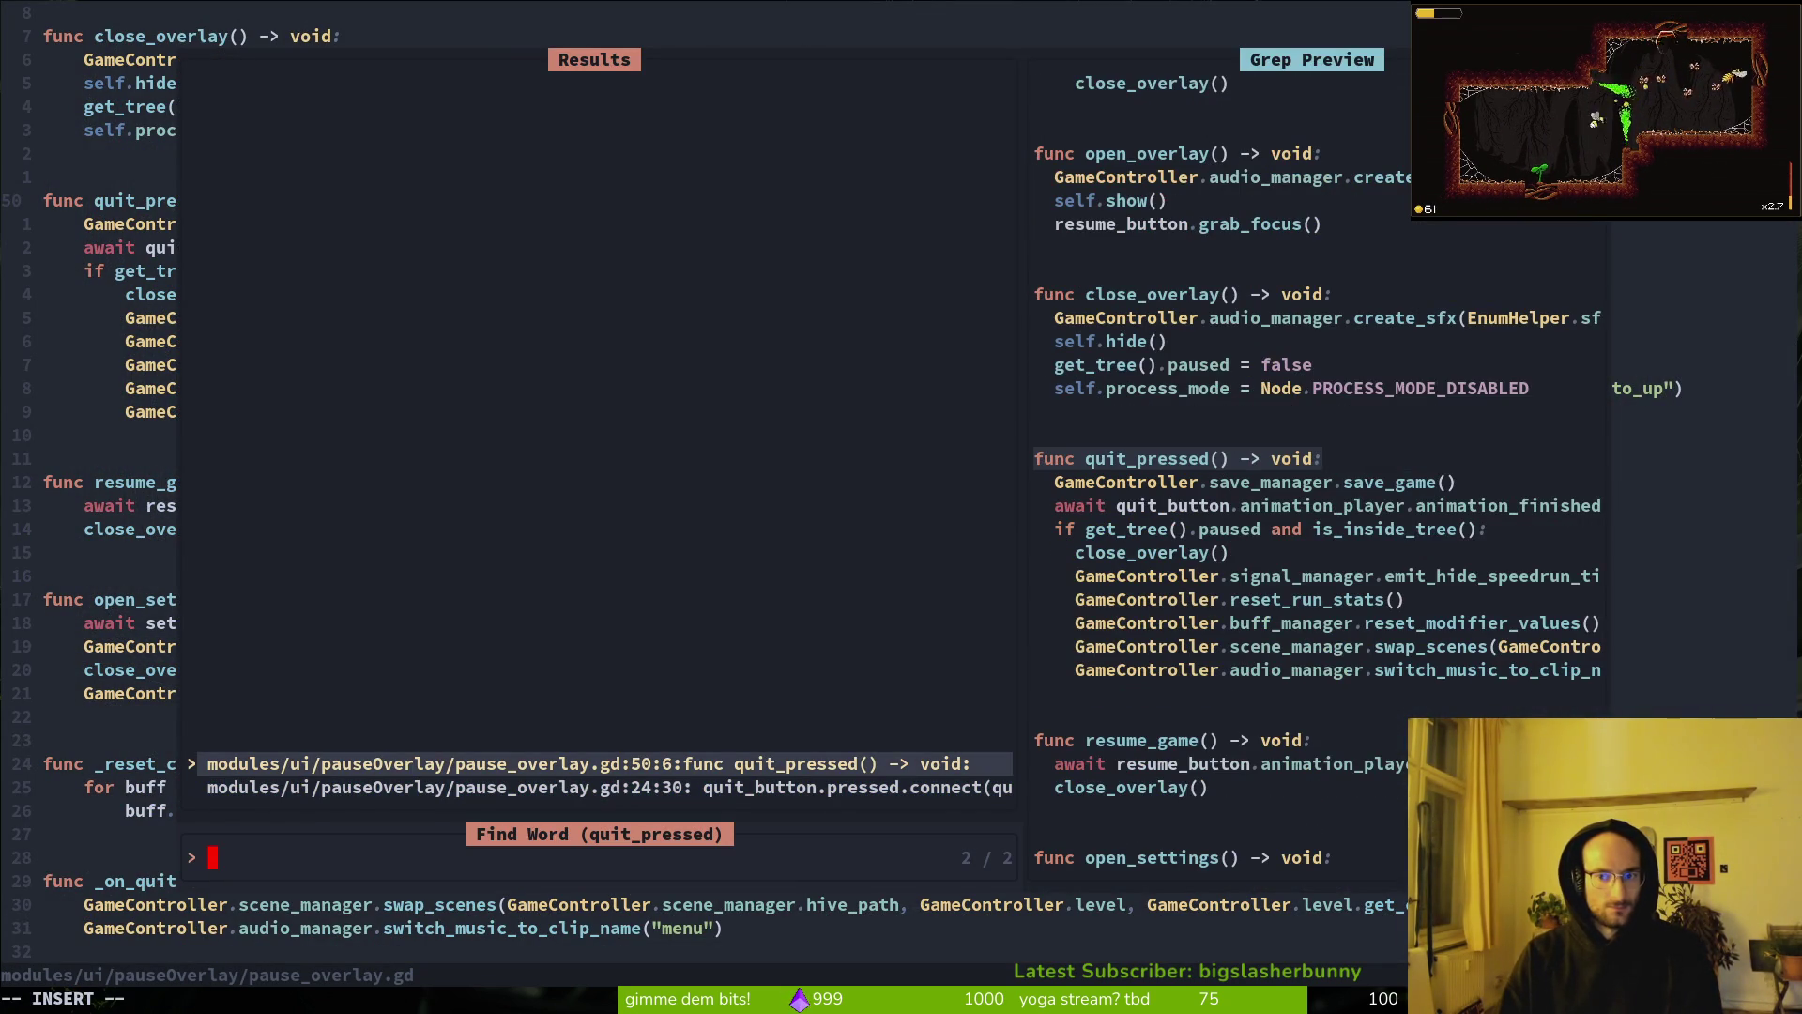
key("Return")
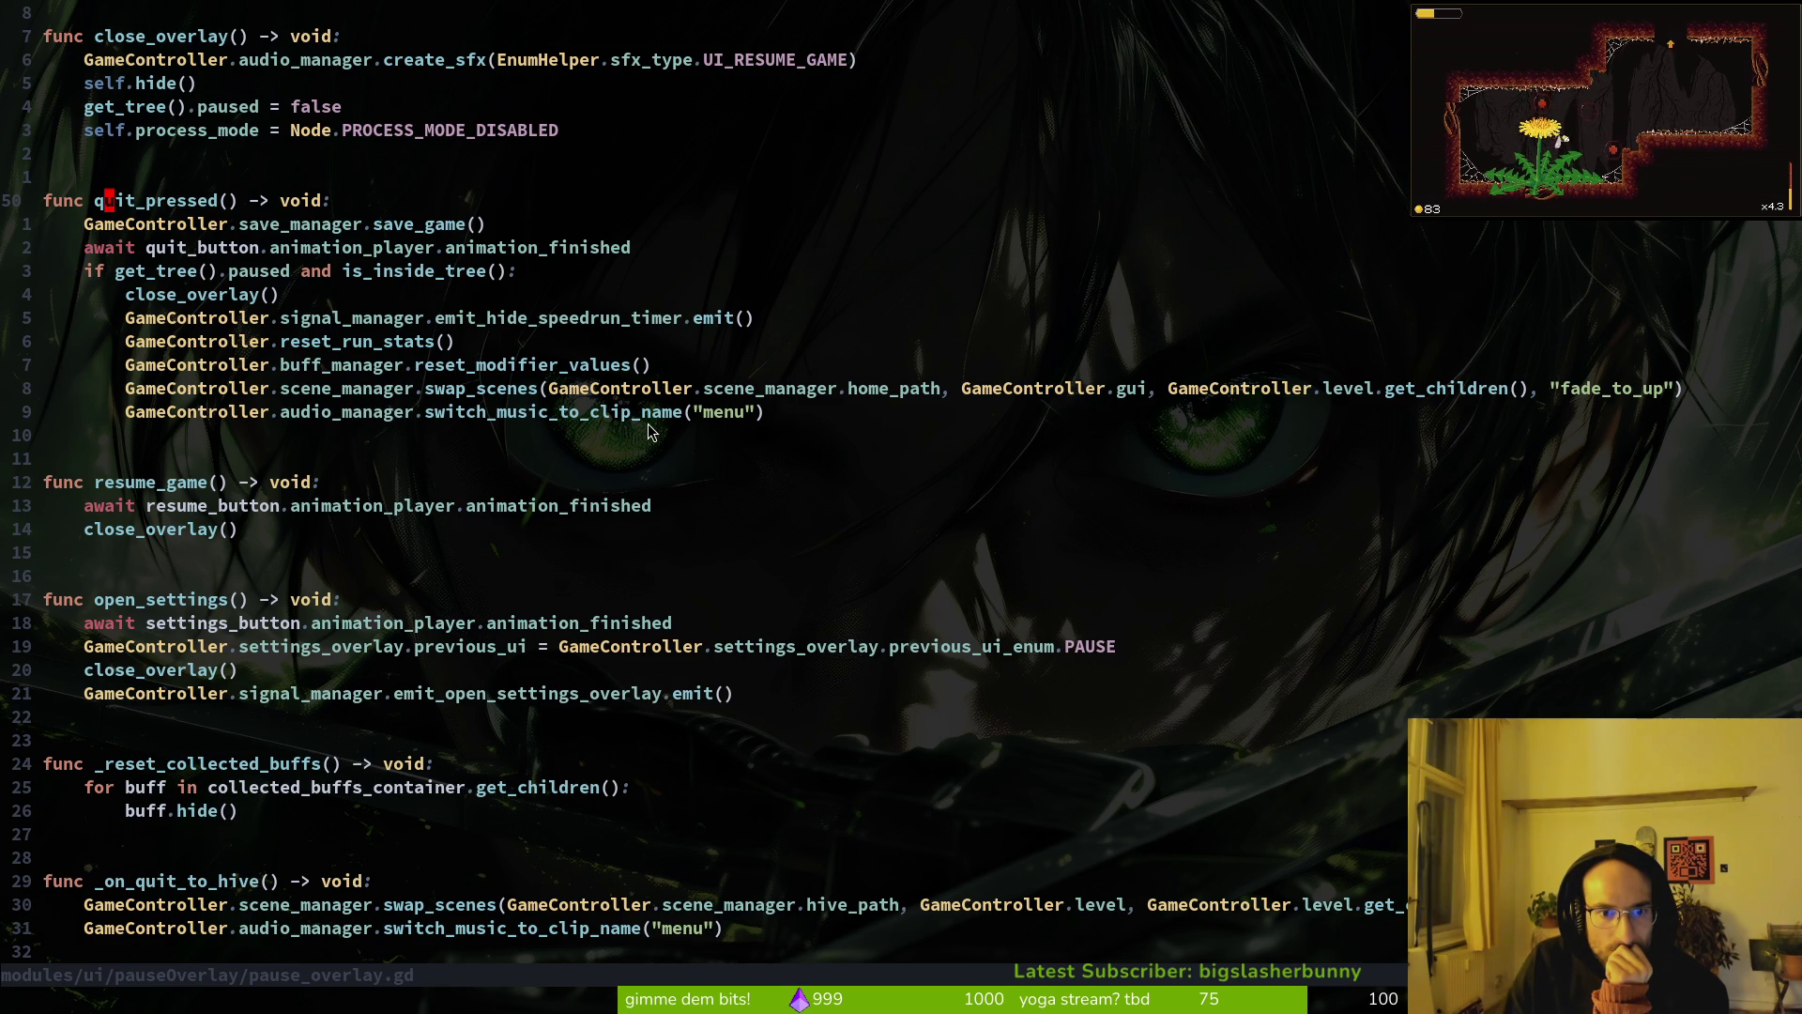
Step: Open pathfinding_component.gd and then home.gd through the file finder
scroll(757, 797, "down", 1)
left_click(839, 837)
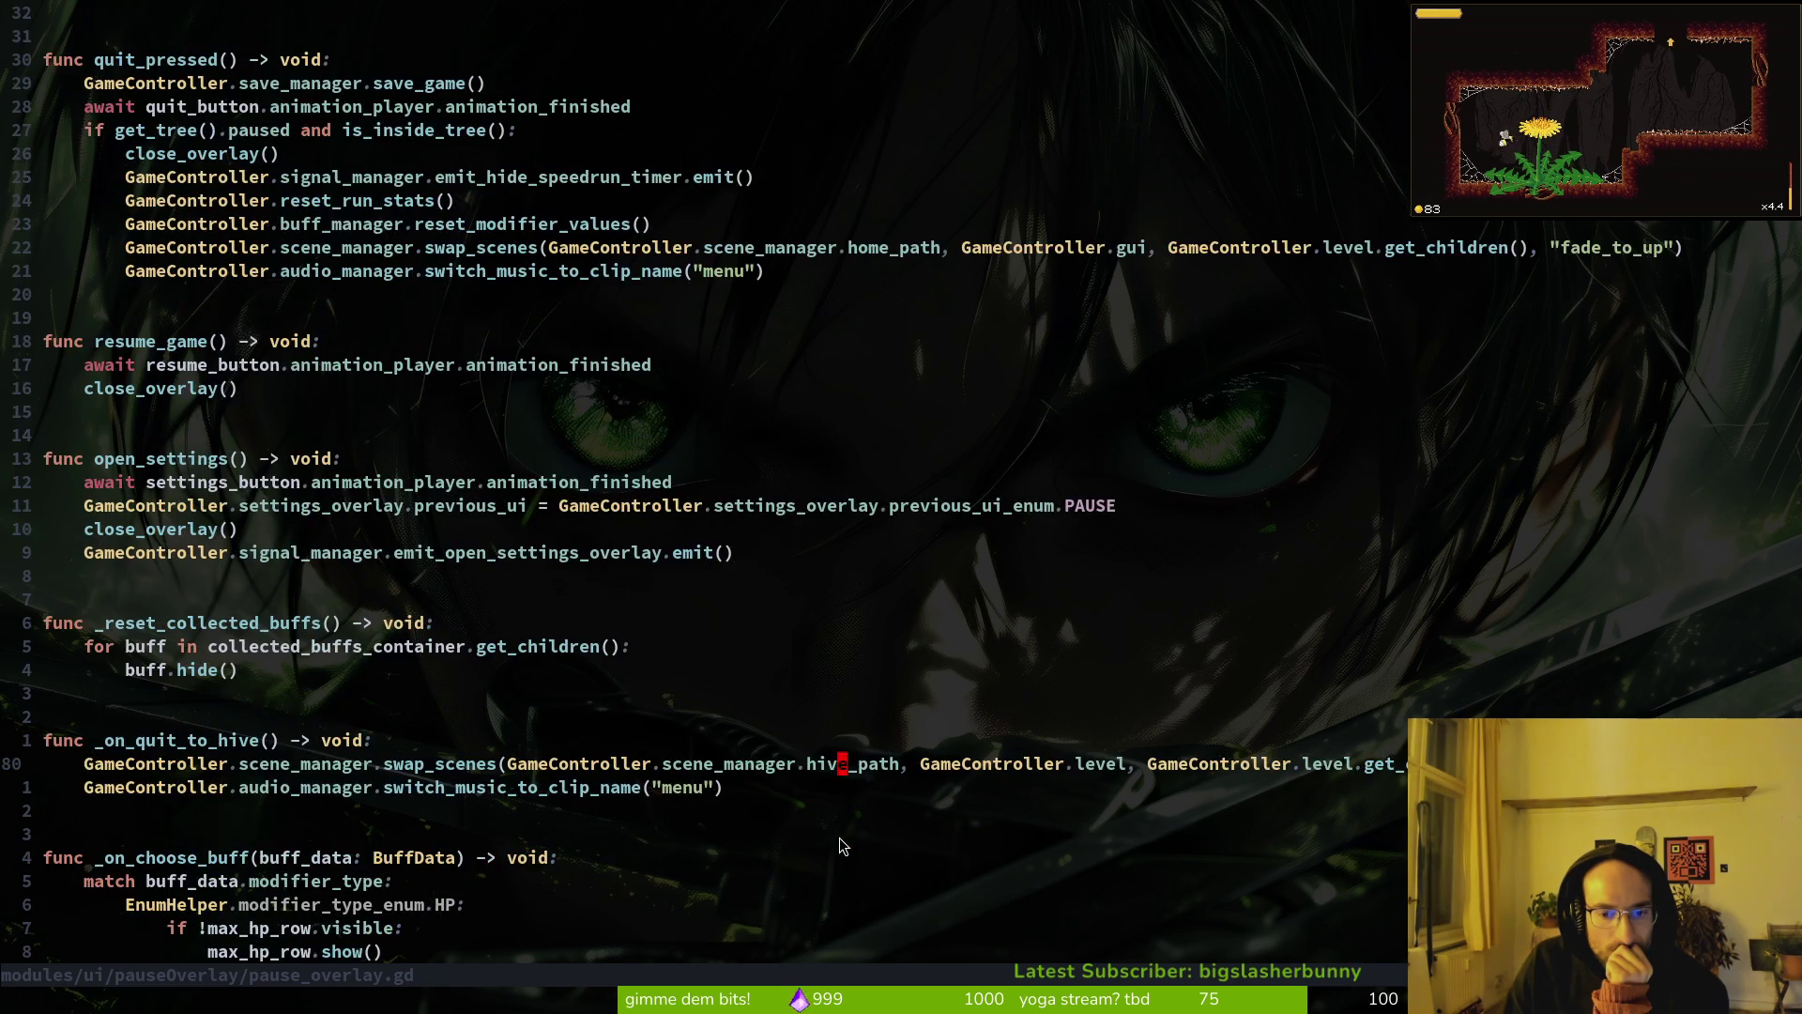
key("space")
key("f")
key("f")
type("pathfind")
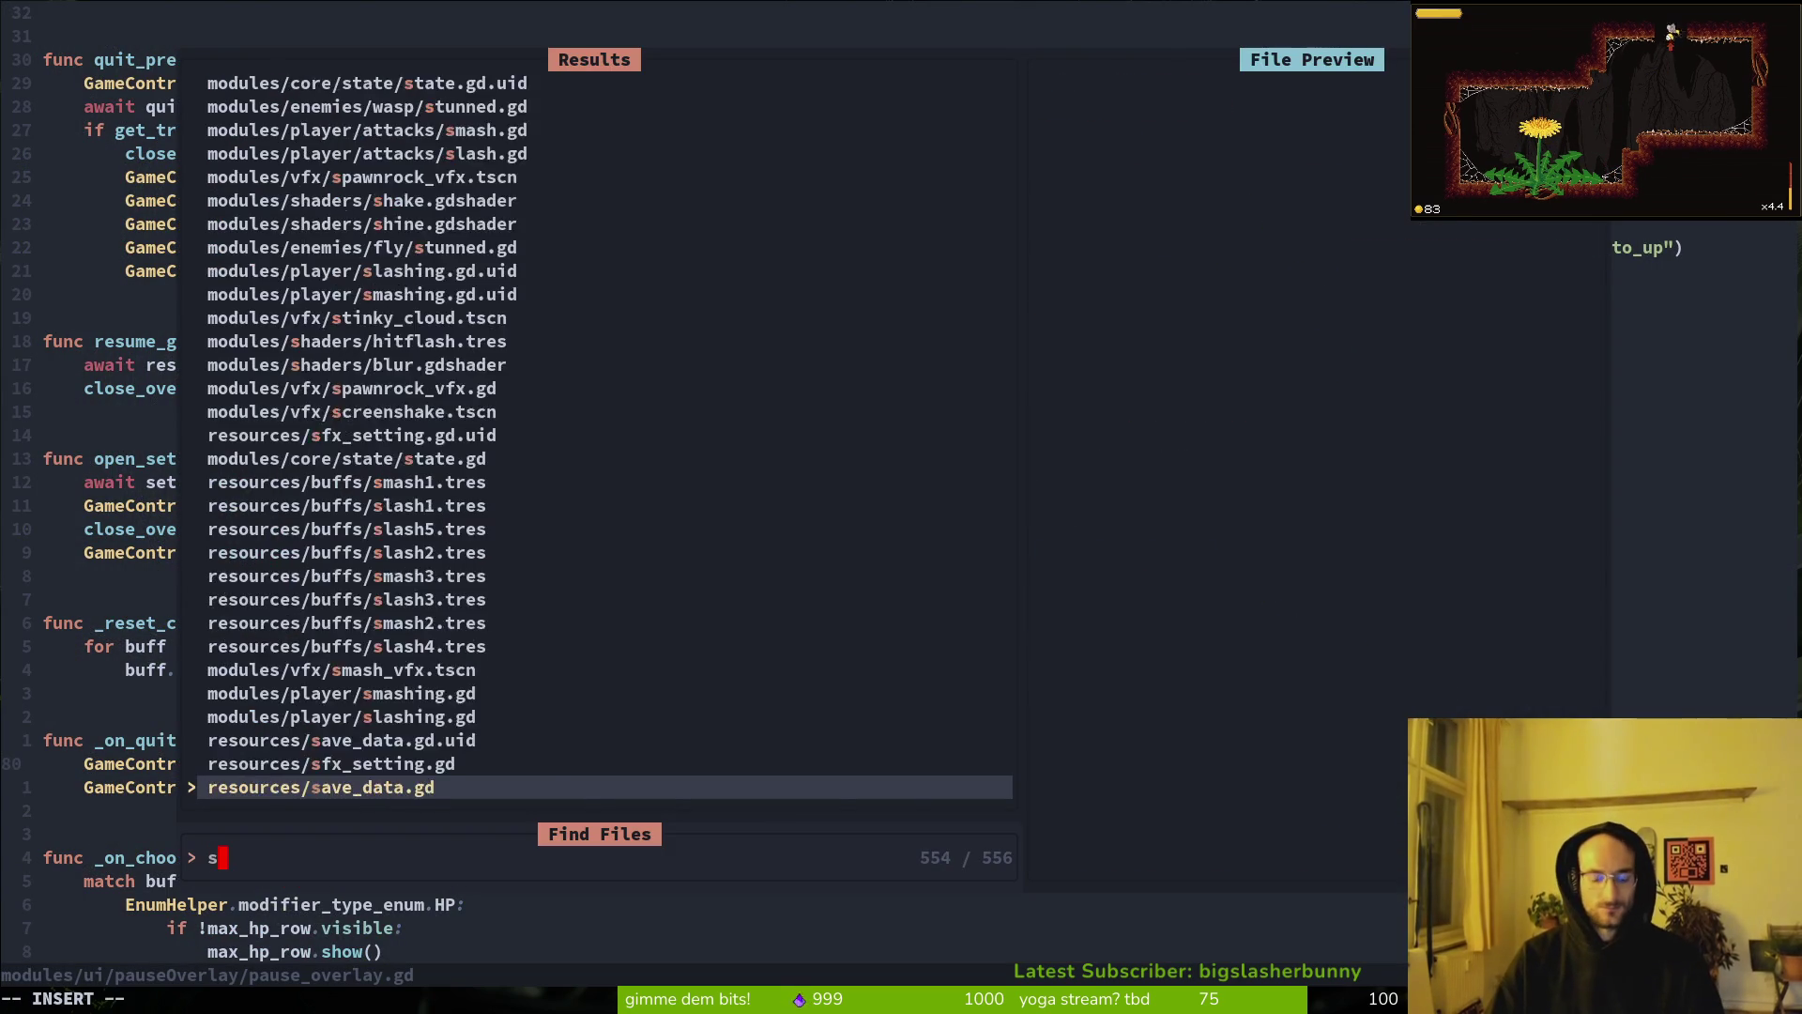
key("Return")
key("space")
key("f")
key("f")
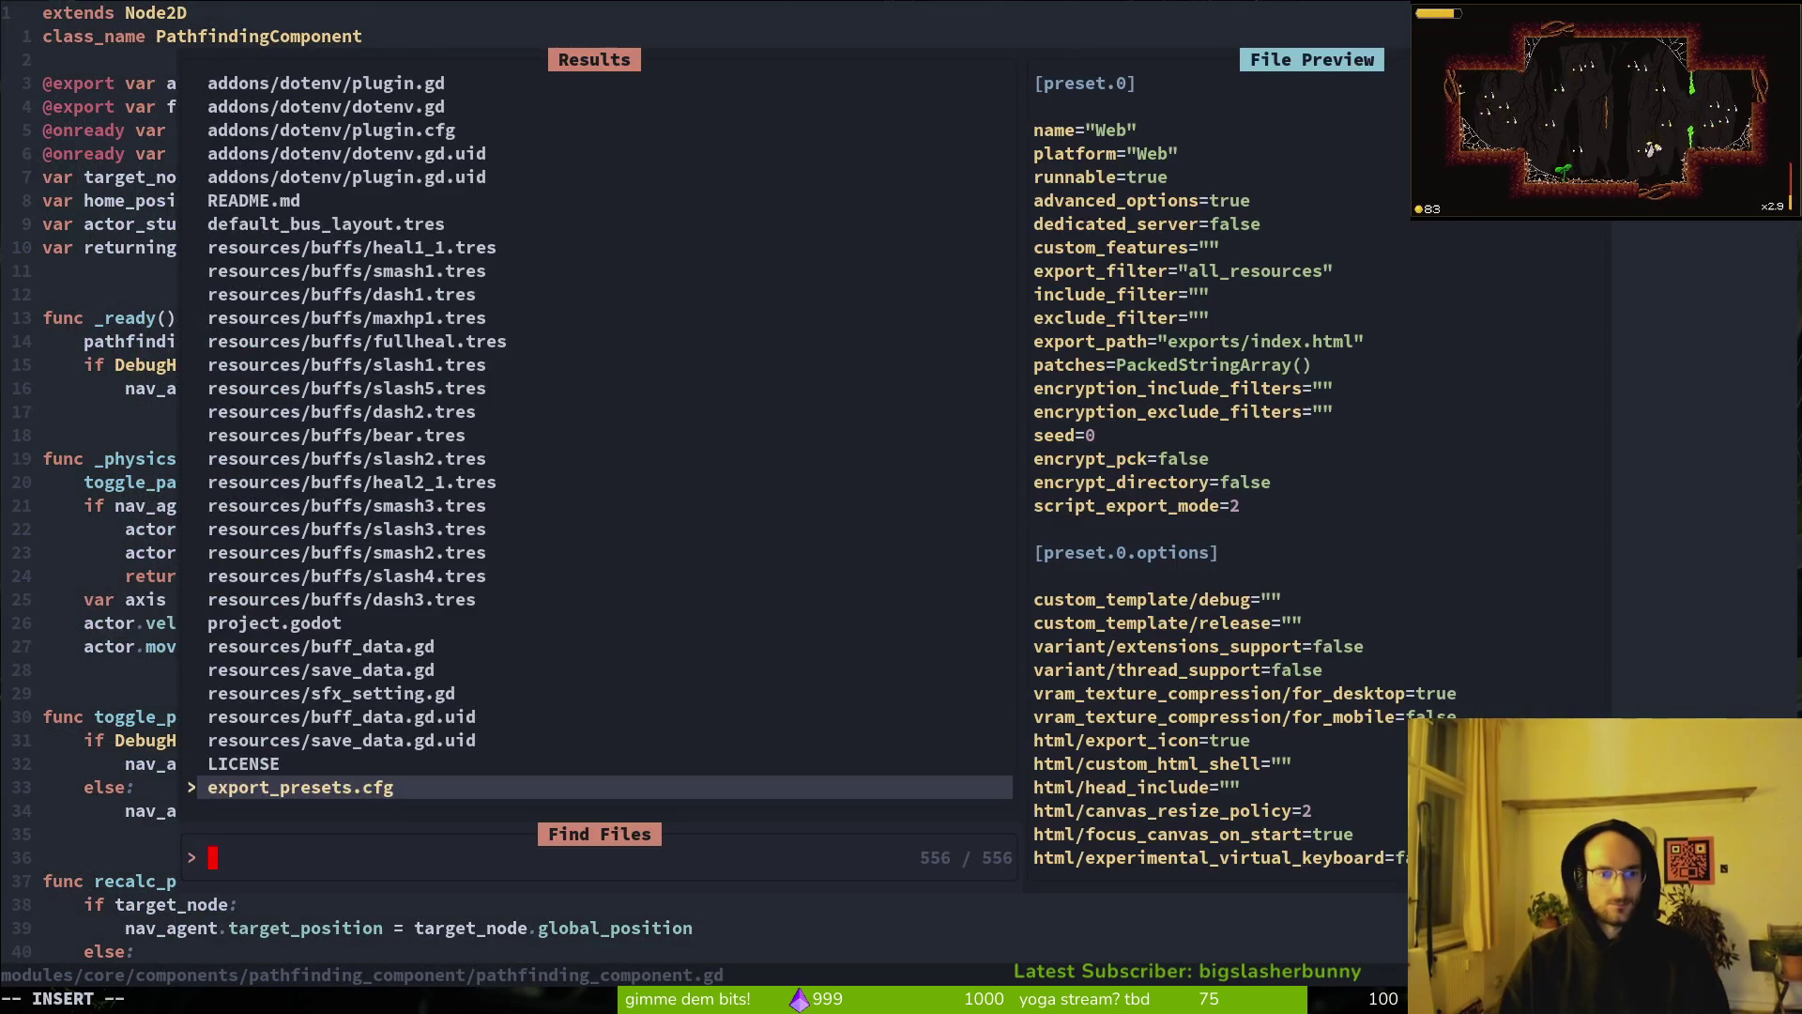
type("m")
key("BackSpace")
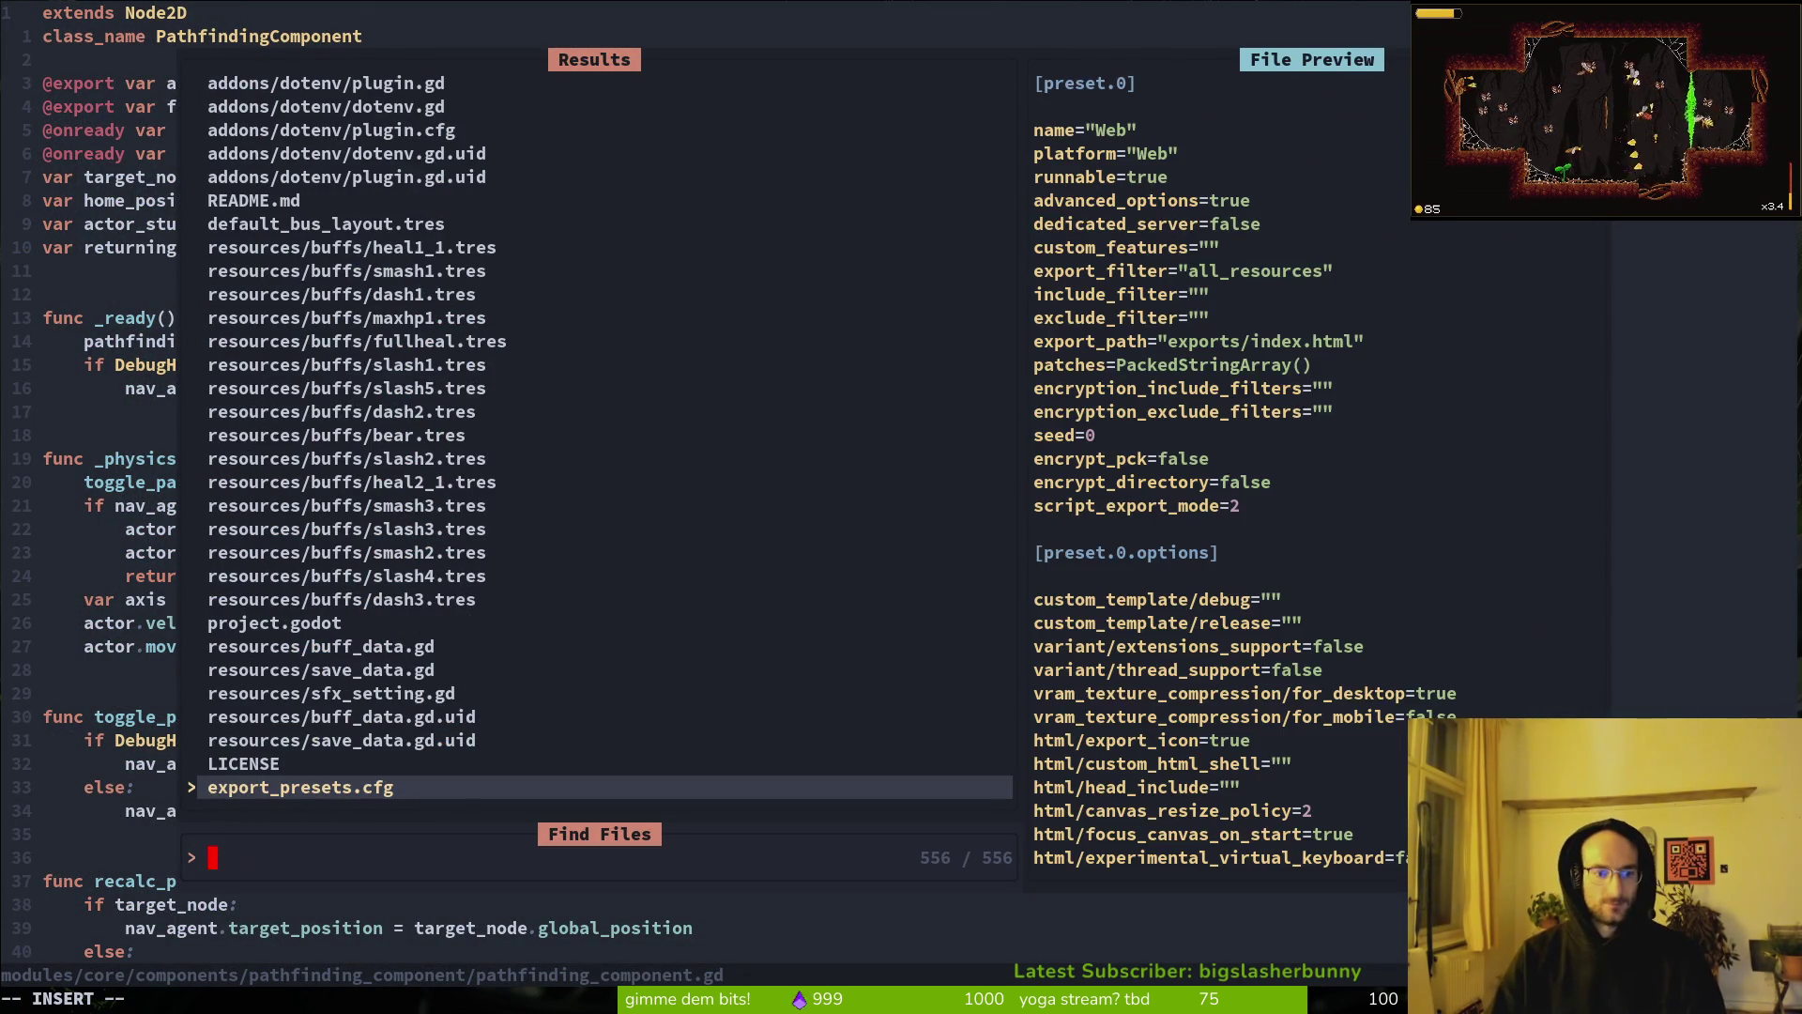
type("home")
key("Return")
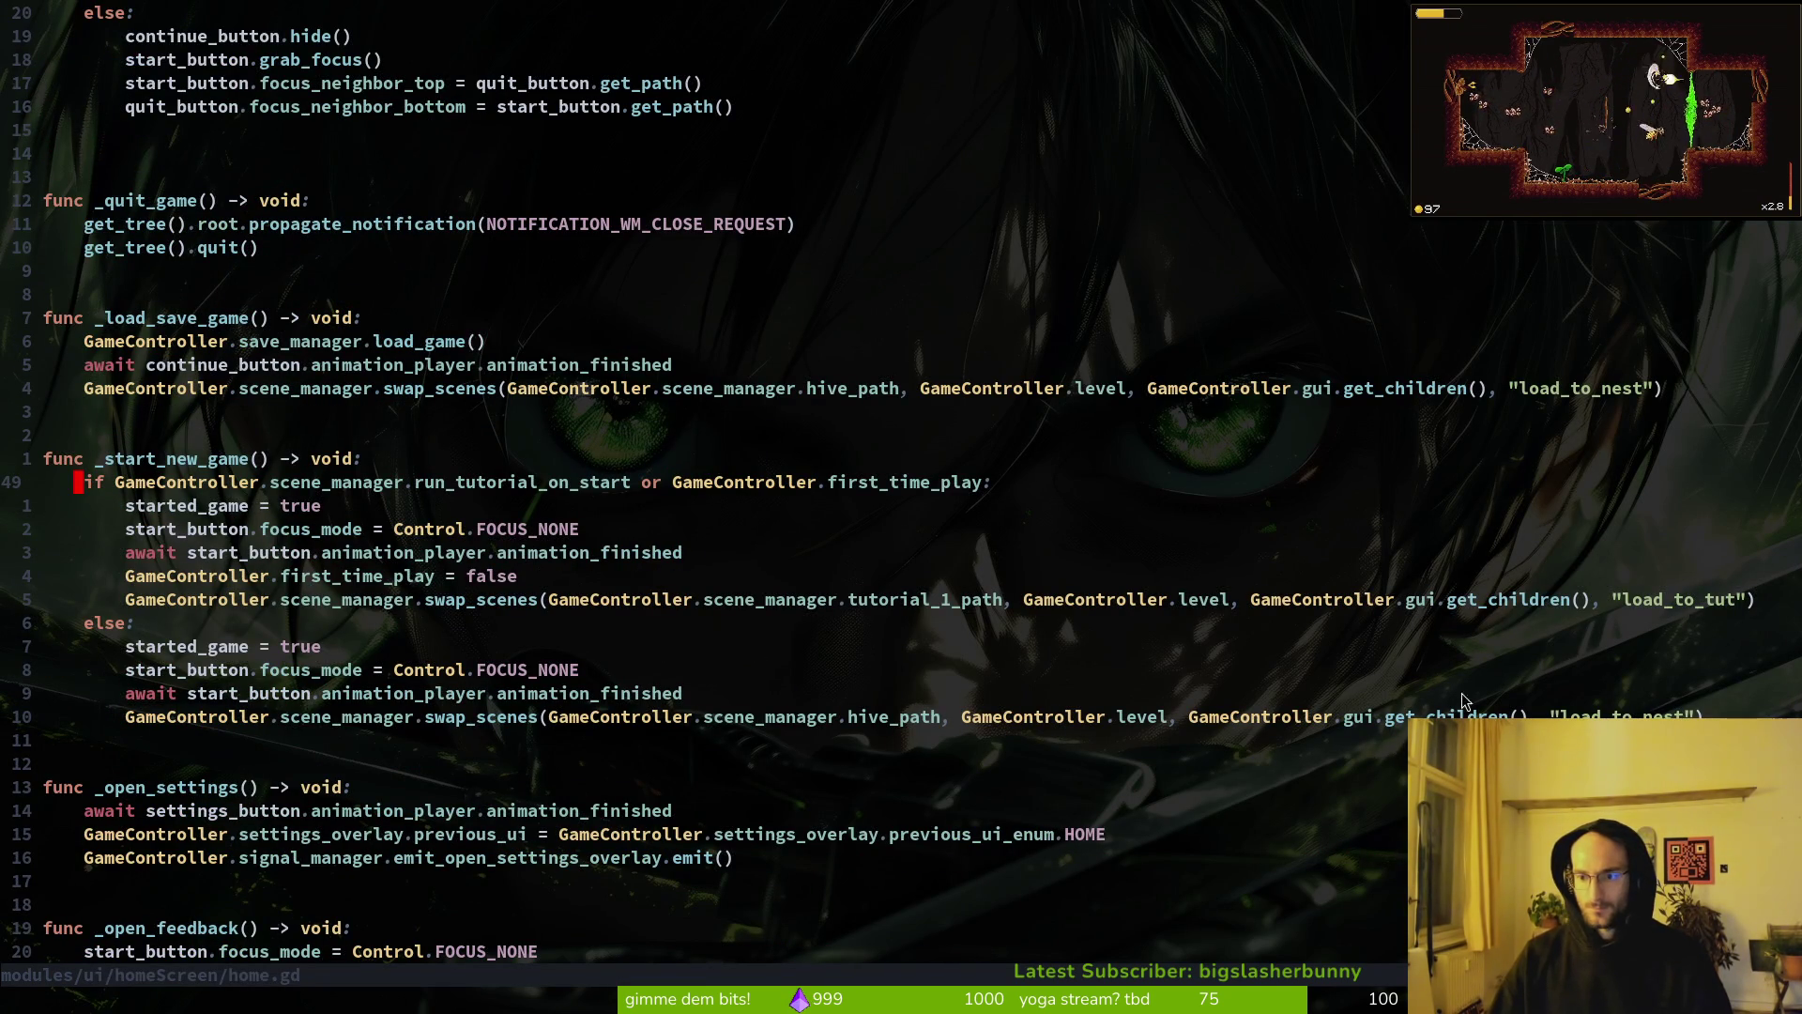
Step: Copy the nest-loading swap_scenes line from home.gd
left_click(1183, 719)
key("shift+v")
key("y")
key("ctrl+o")
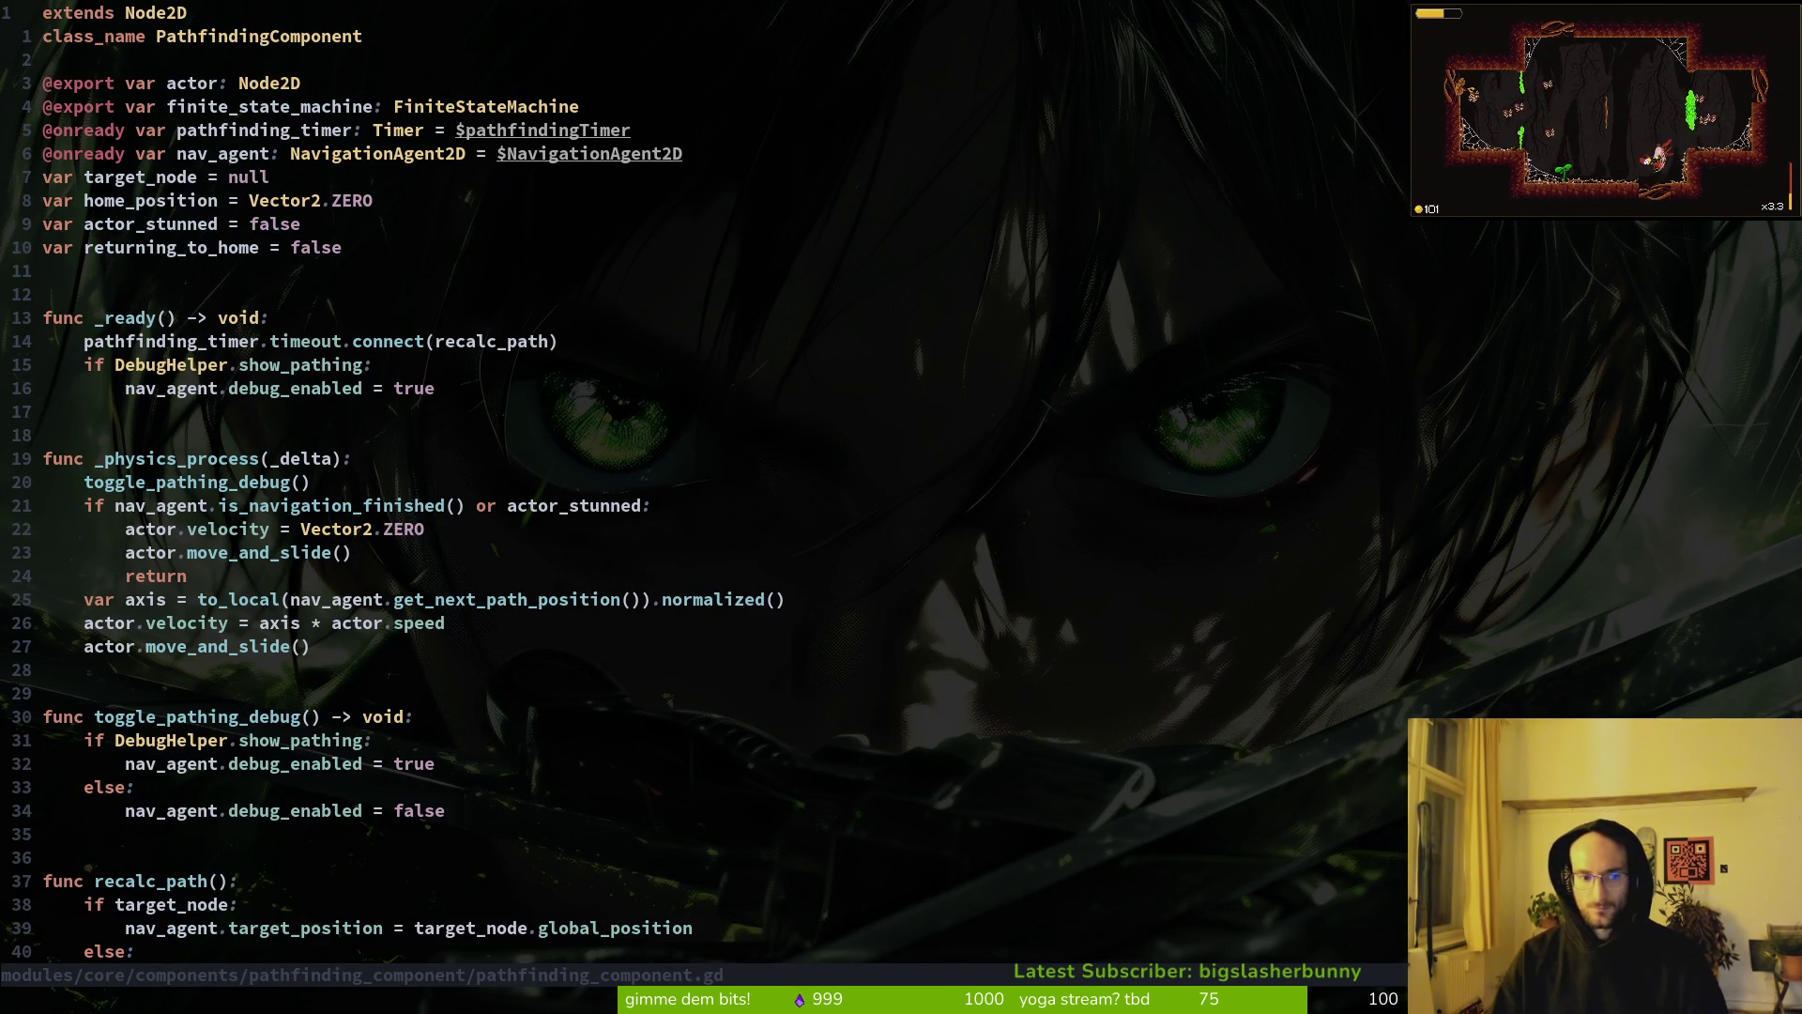
key("ctrl+i")
Step: In pause_overlay.gd, replace line 80's swap_scenes call with the copied line and dedent it
key("space")
key("f")
key("f")
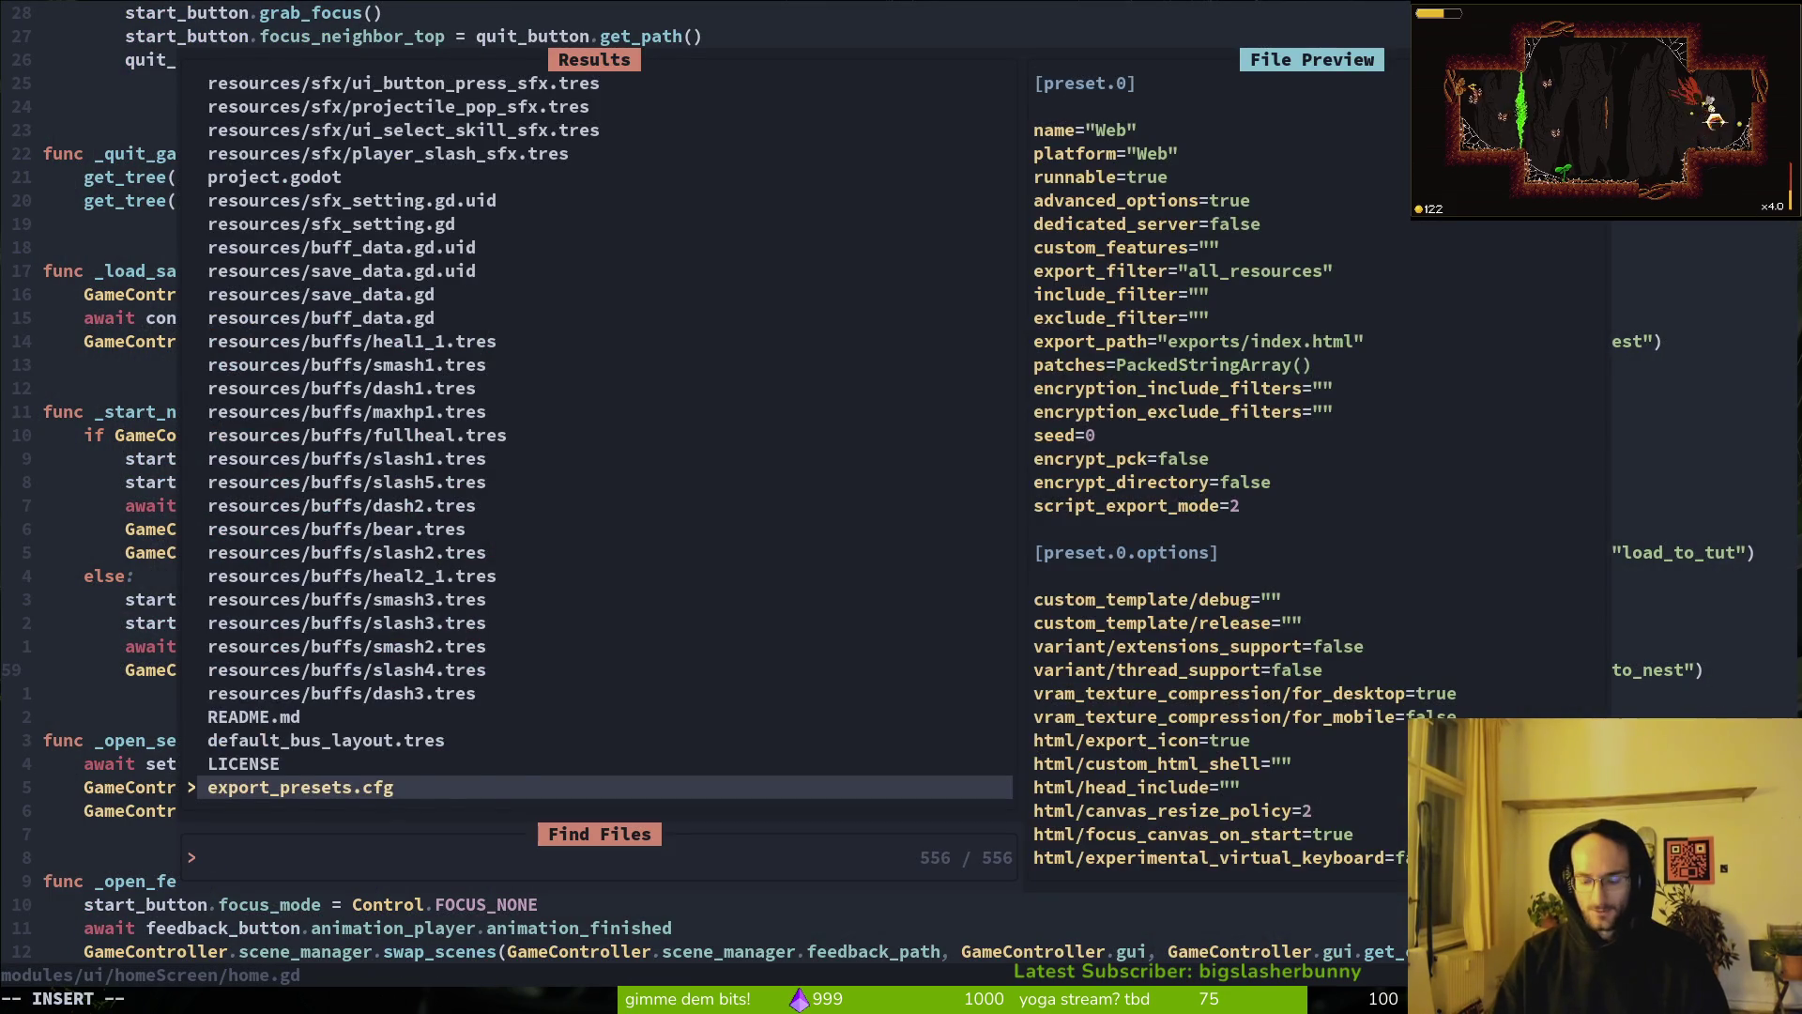
type("home")
key("BackSpace")
key("BackSpace")
key("BackSpace")
type("pauseo")
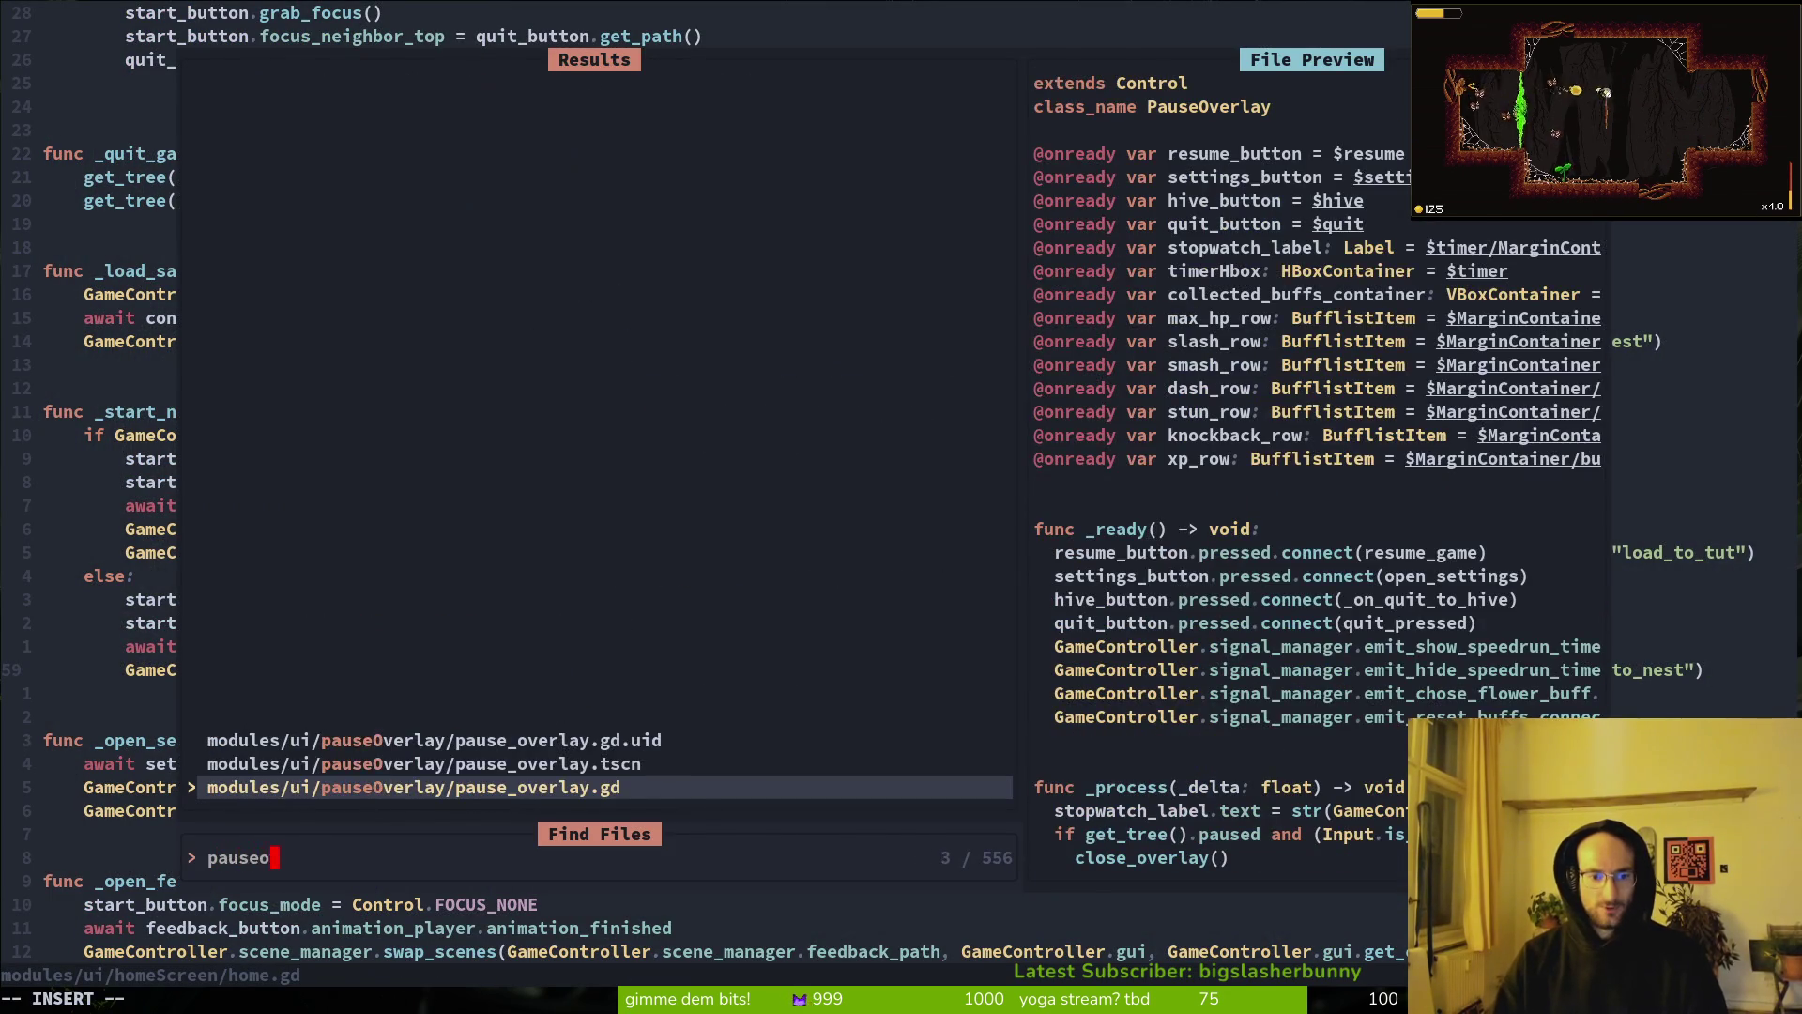
key("Return")
key("j")
key("k")
key("shift+v")
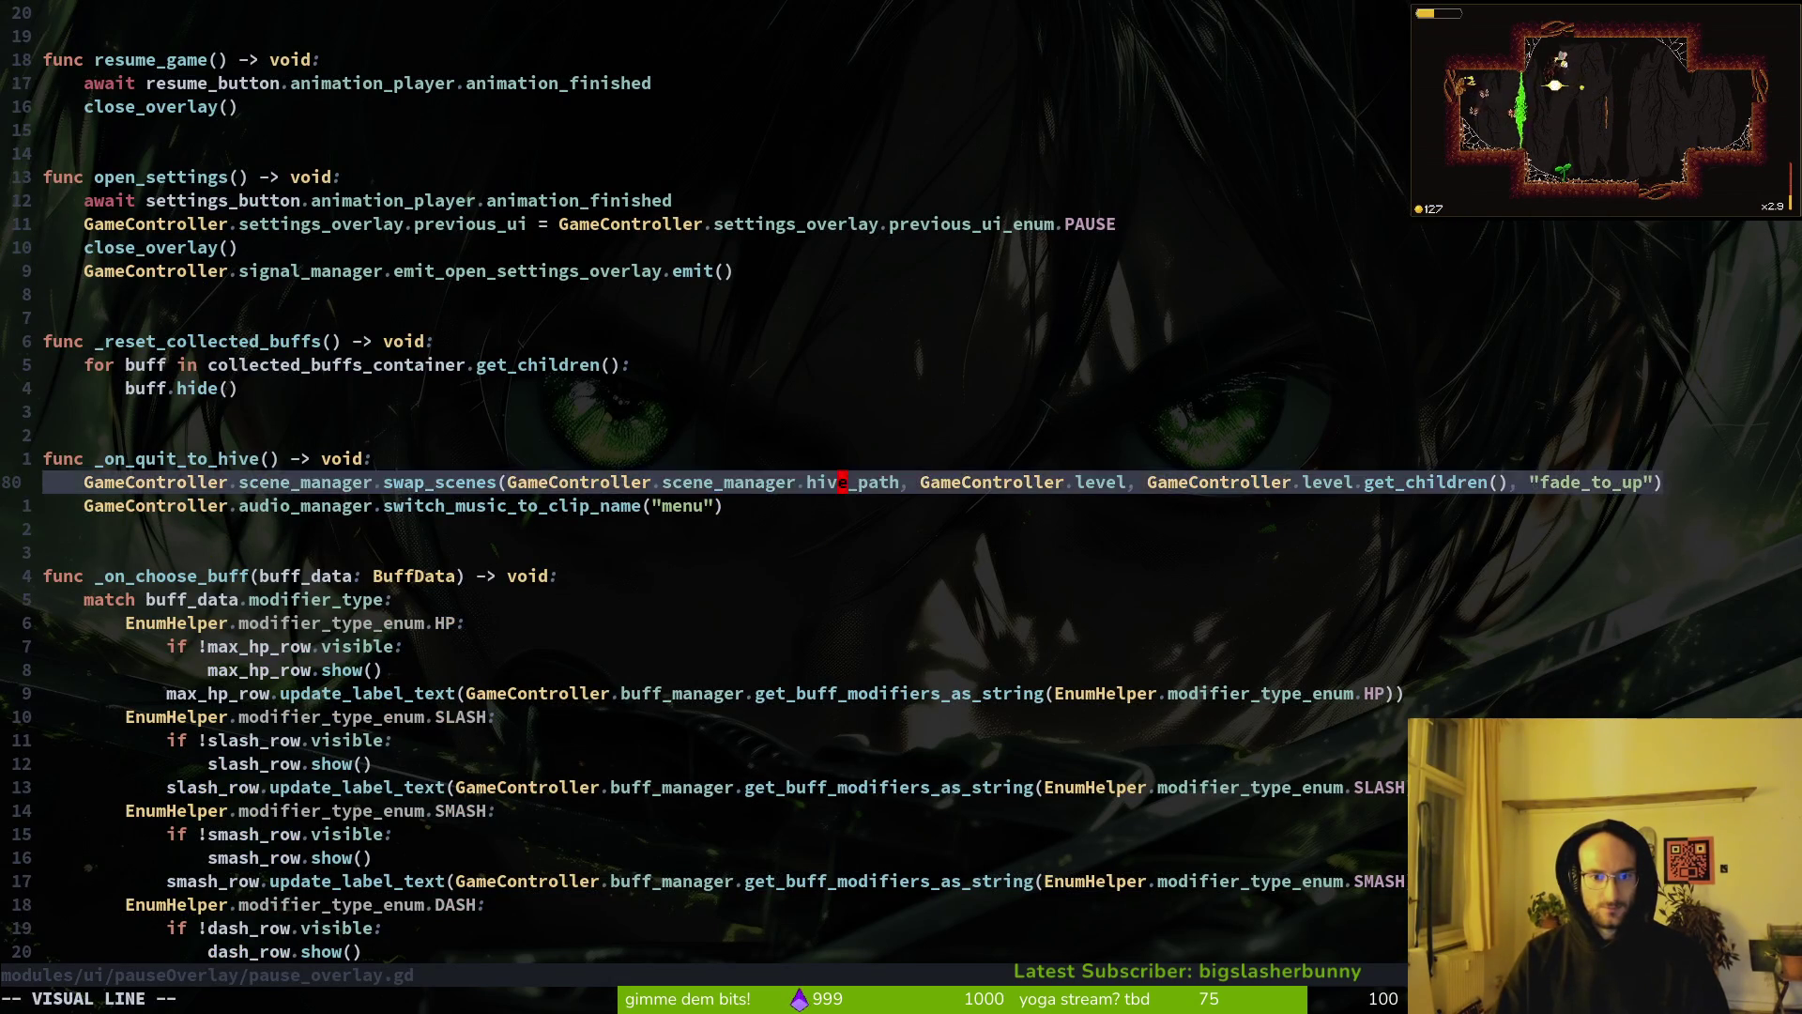
key("p")
key("shift+v")
key("less")
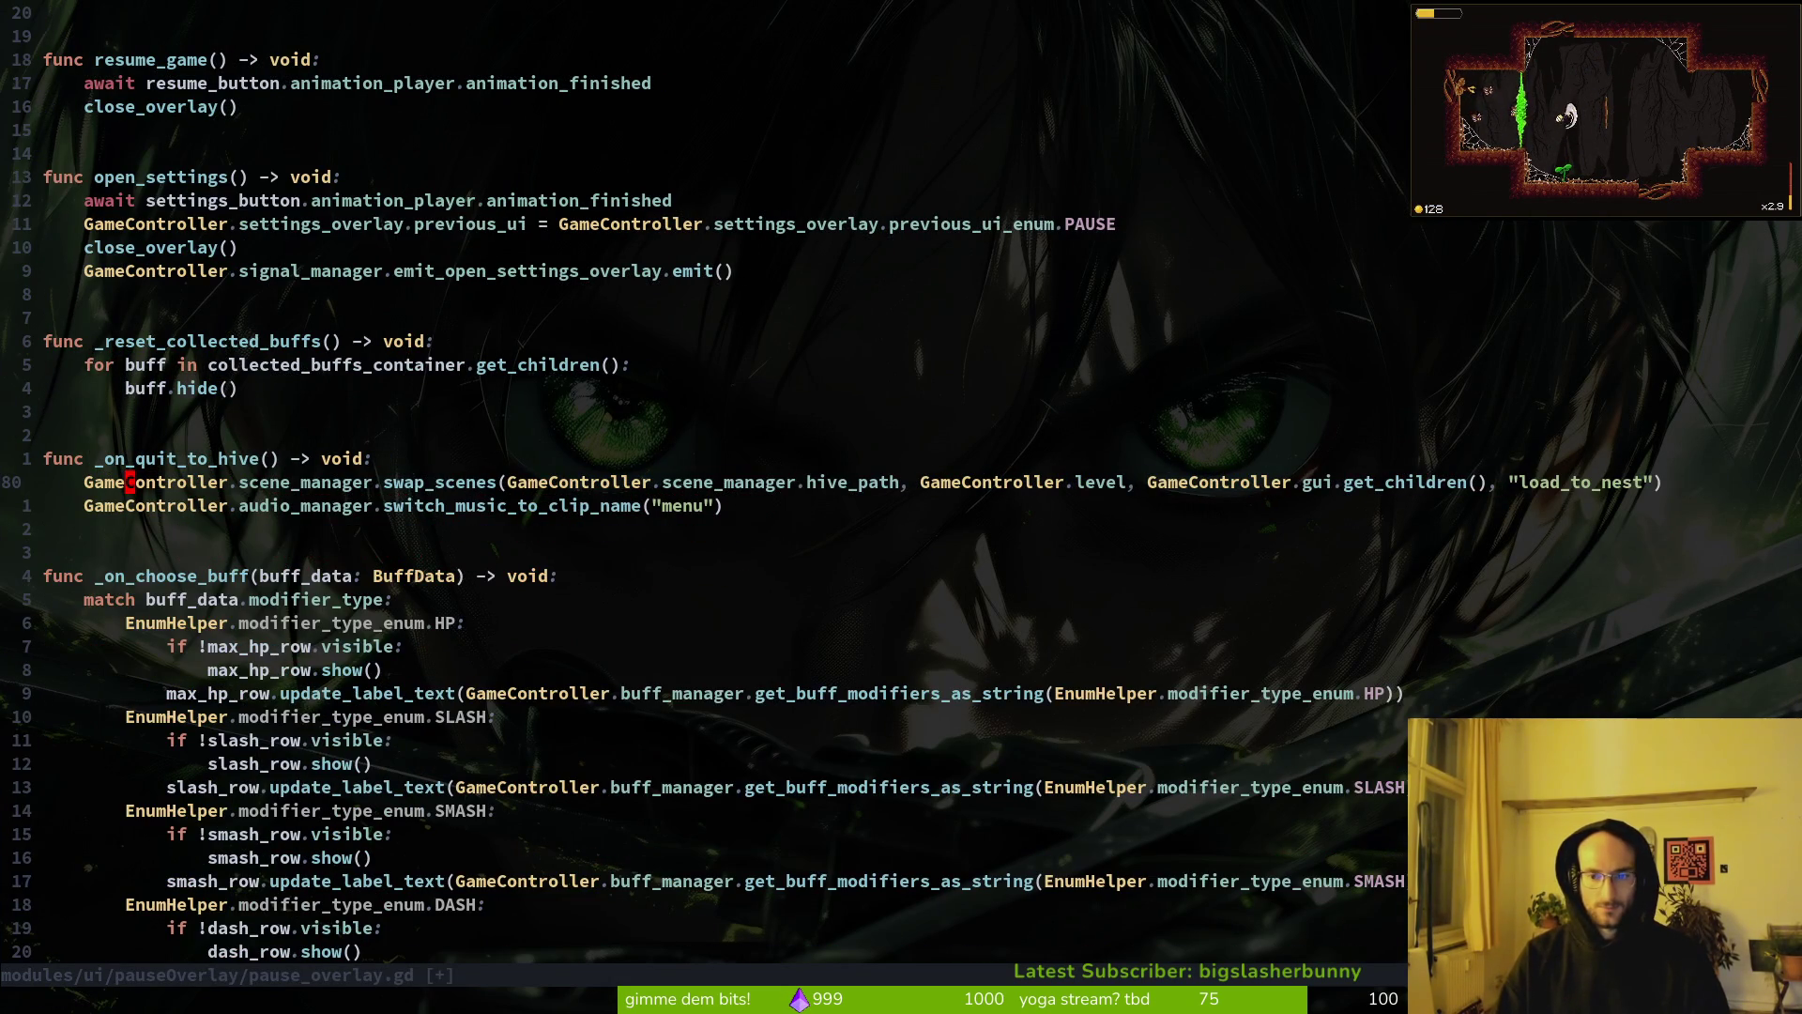
Step: Save pause_overlay.gd and quit Neovim
type(":w")
key("Return")
type(":q")
key("Return")
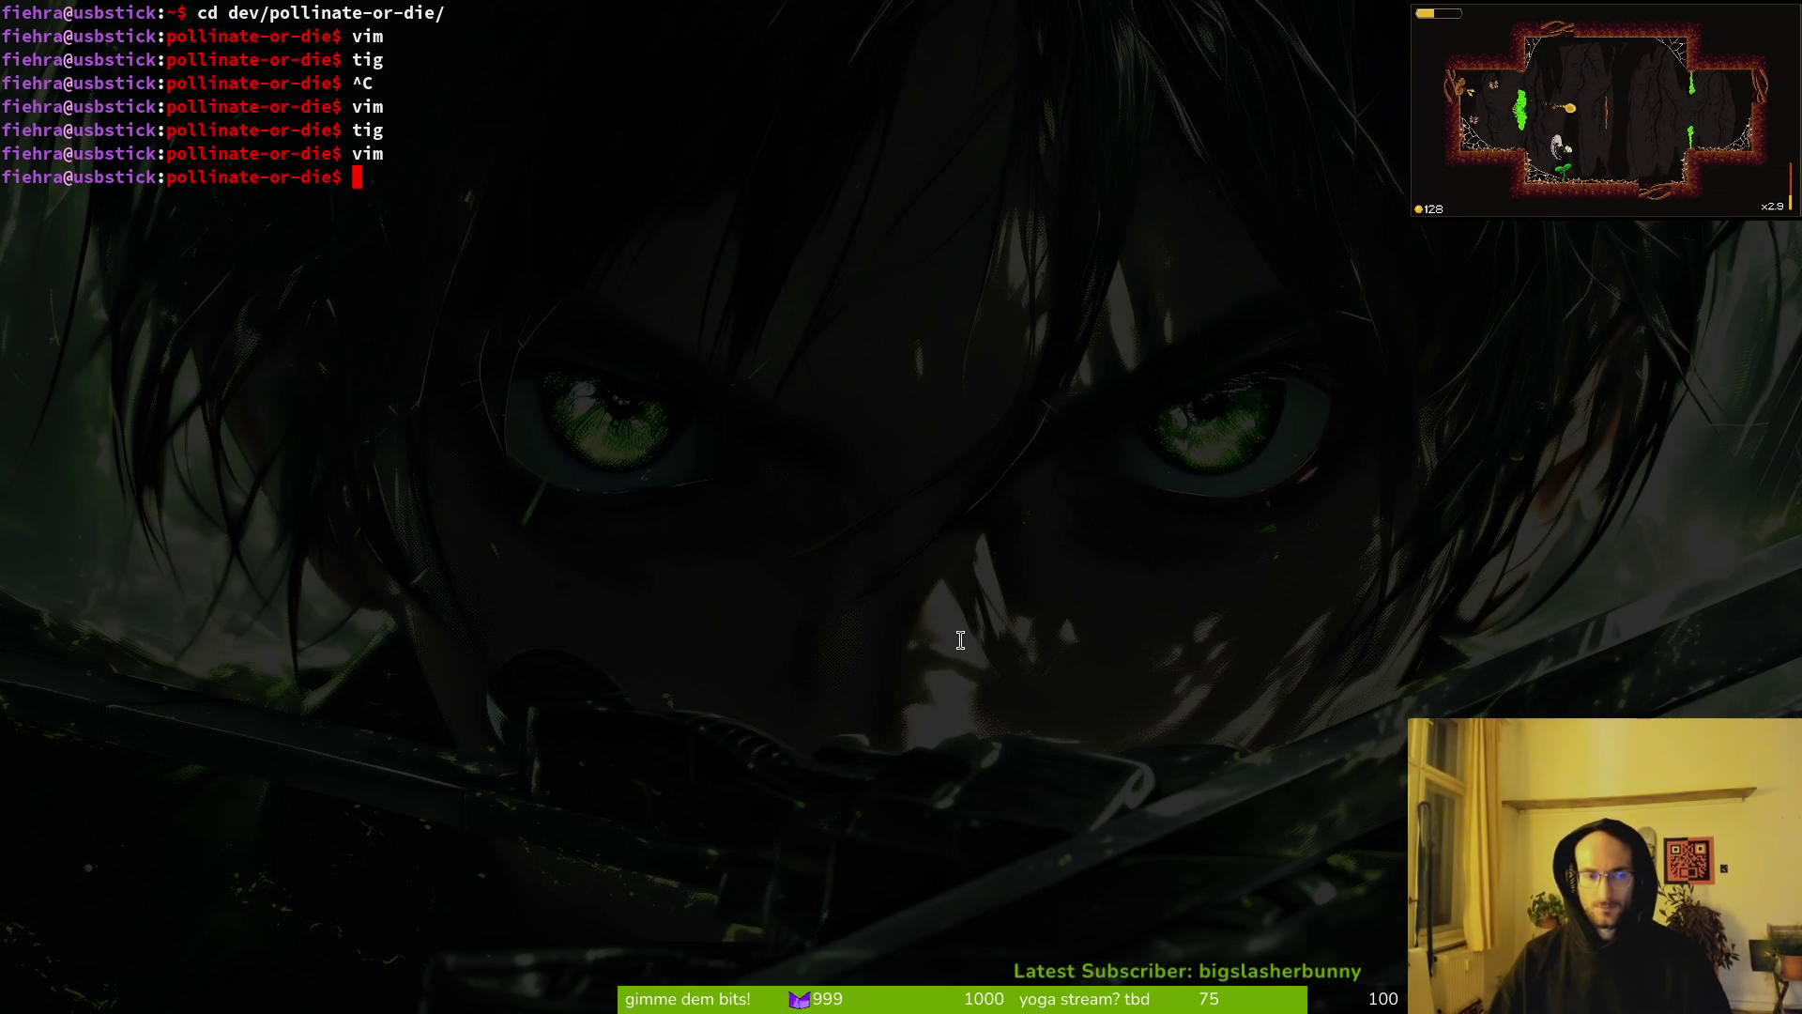
Step: Run the game, enter the cave, pause, and choose hive to reach the NEST screen
key("alt+Tab")
key("F5")
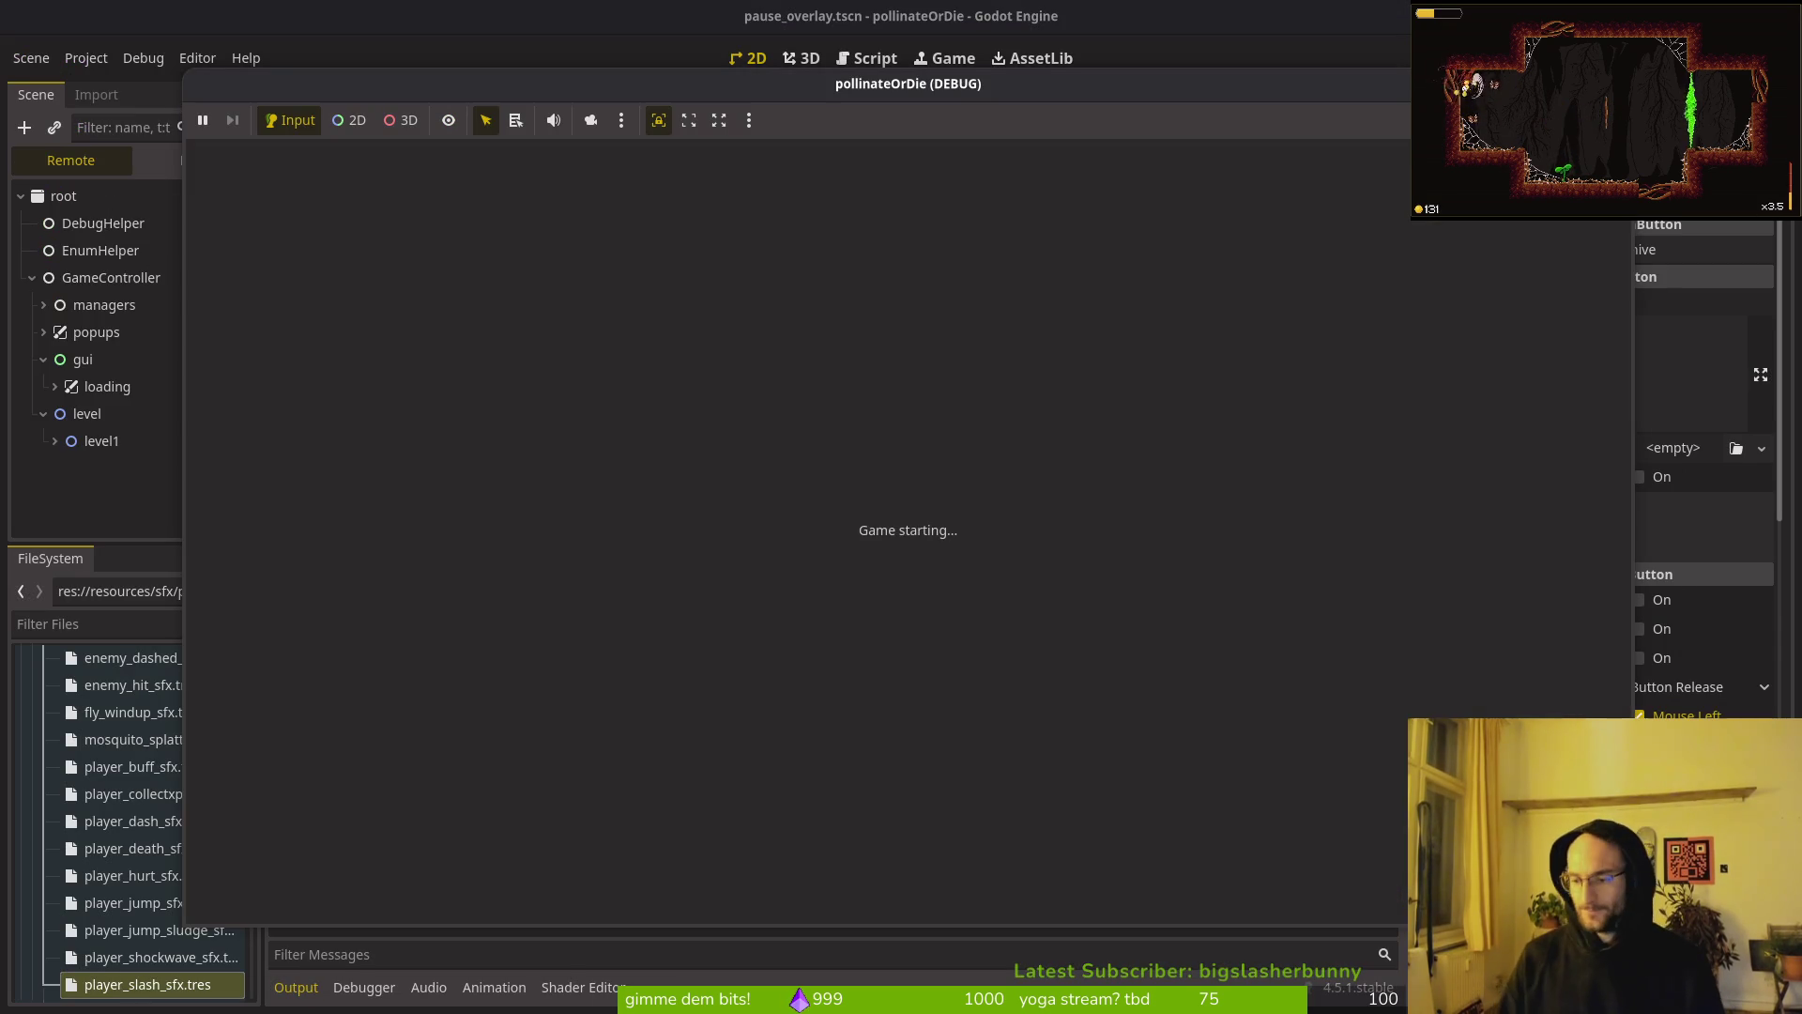
key("Return")
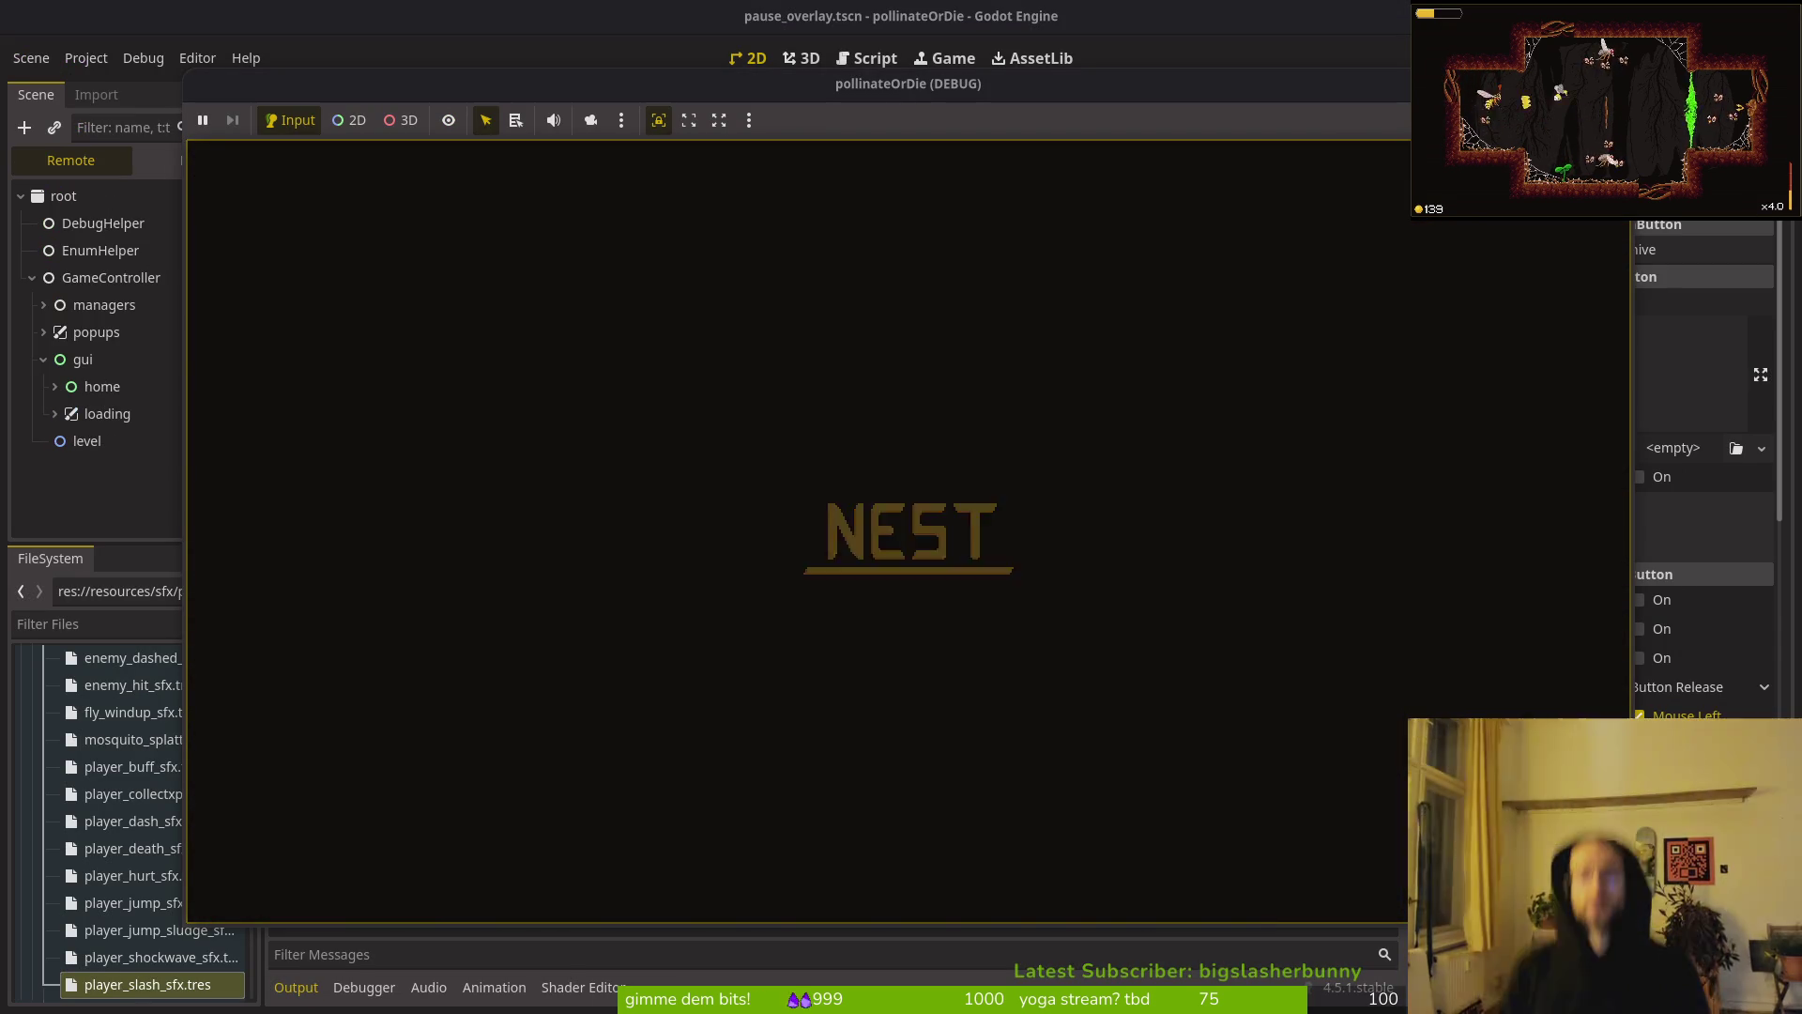
key("space")
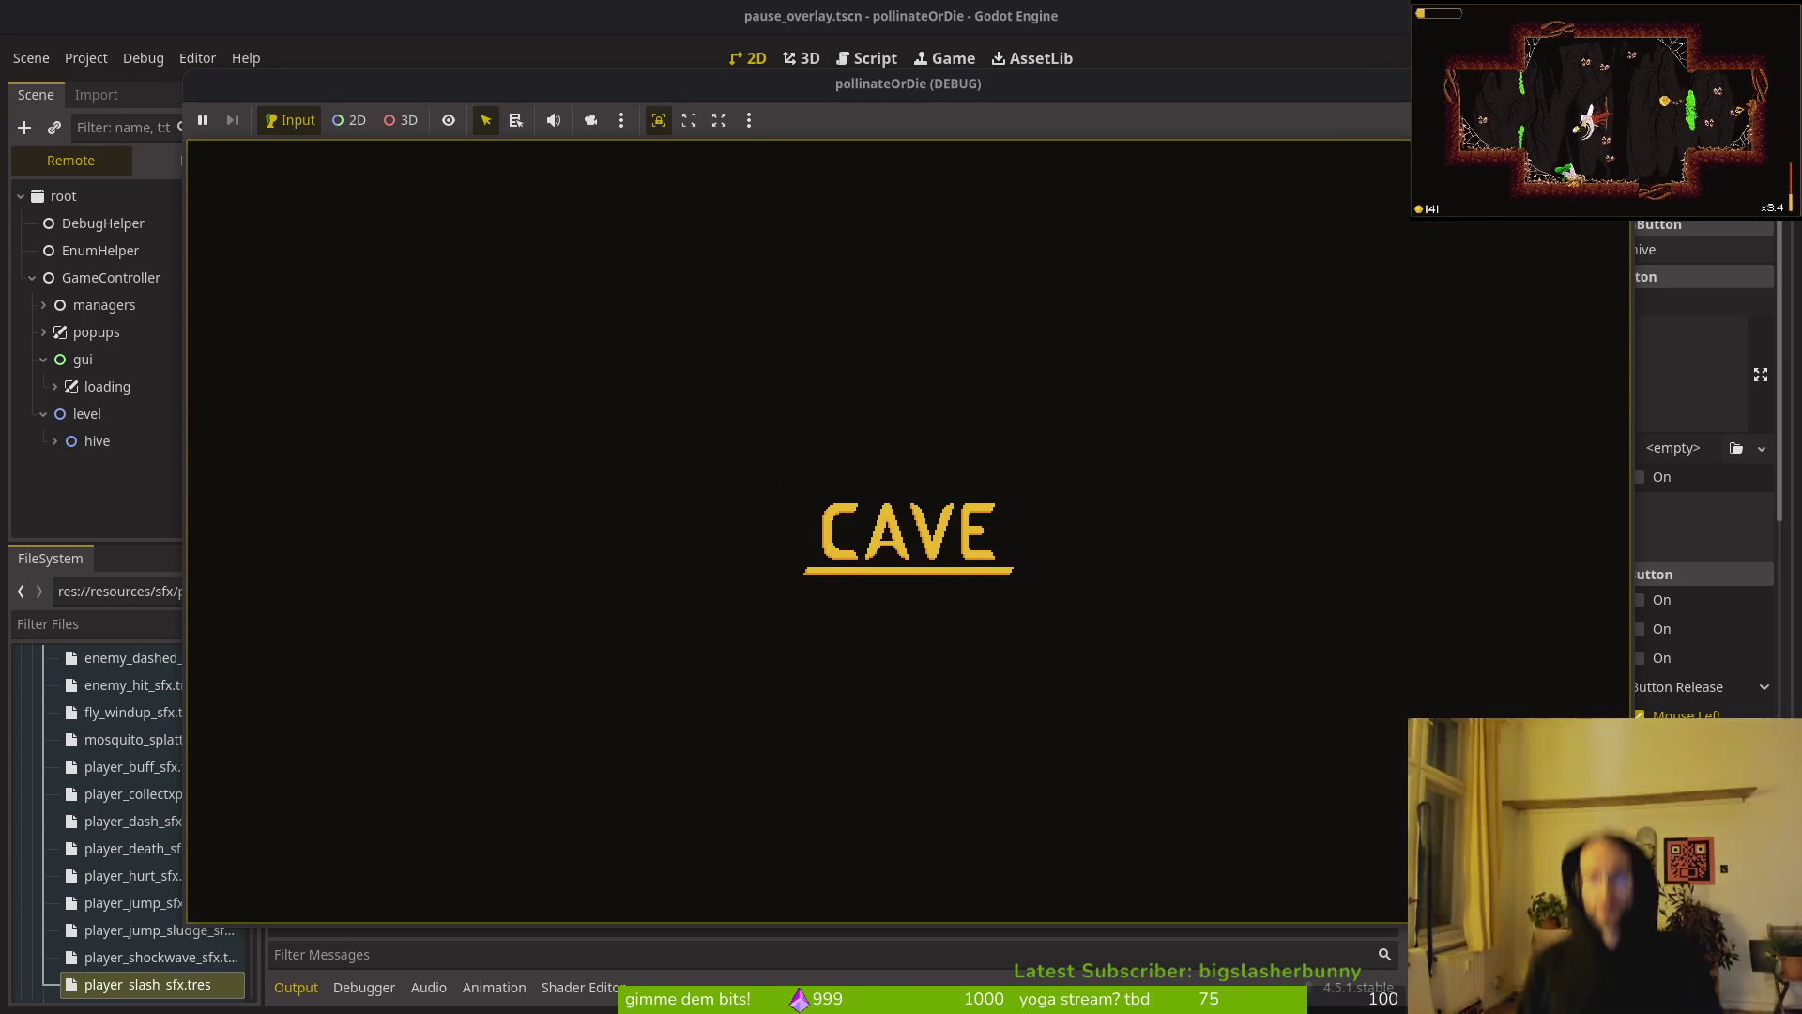
key("Escape")
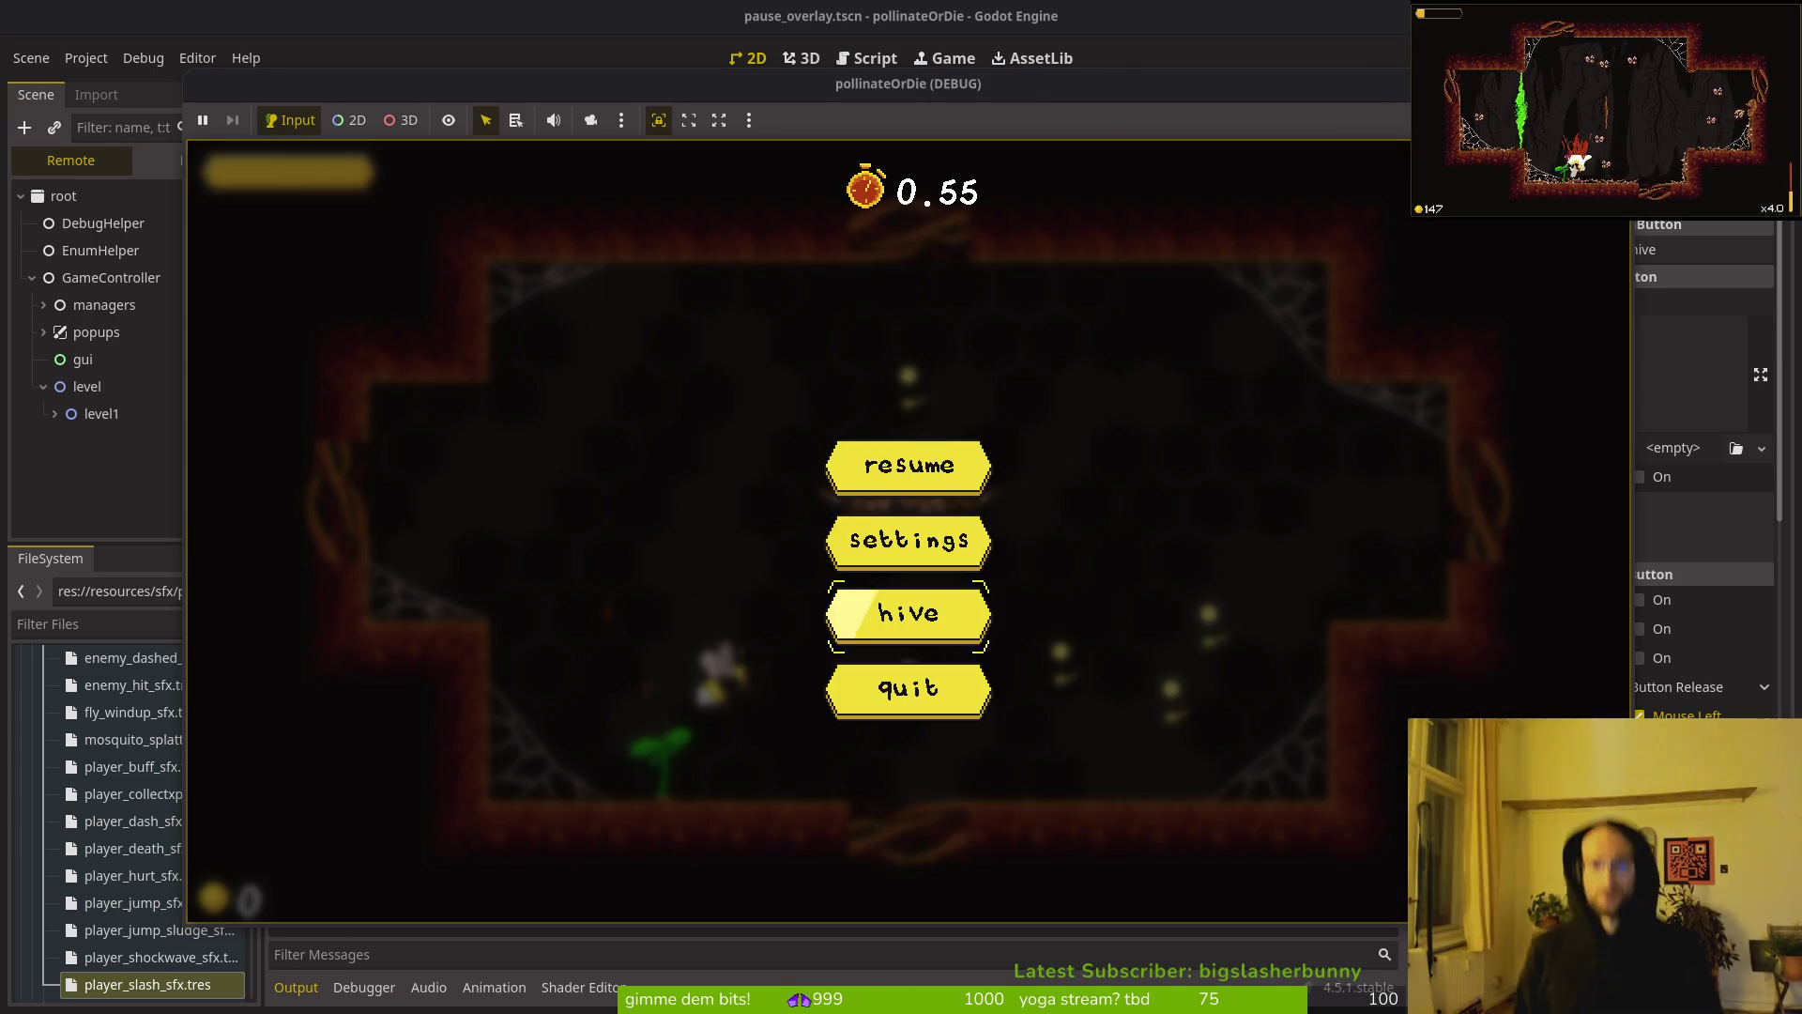
key("Down")
key("Down")
key("Return")
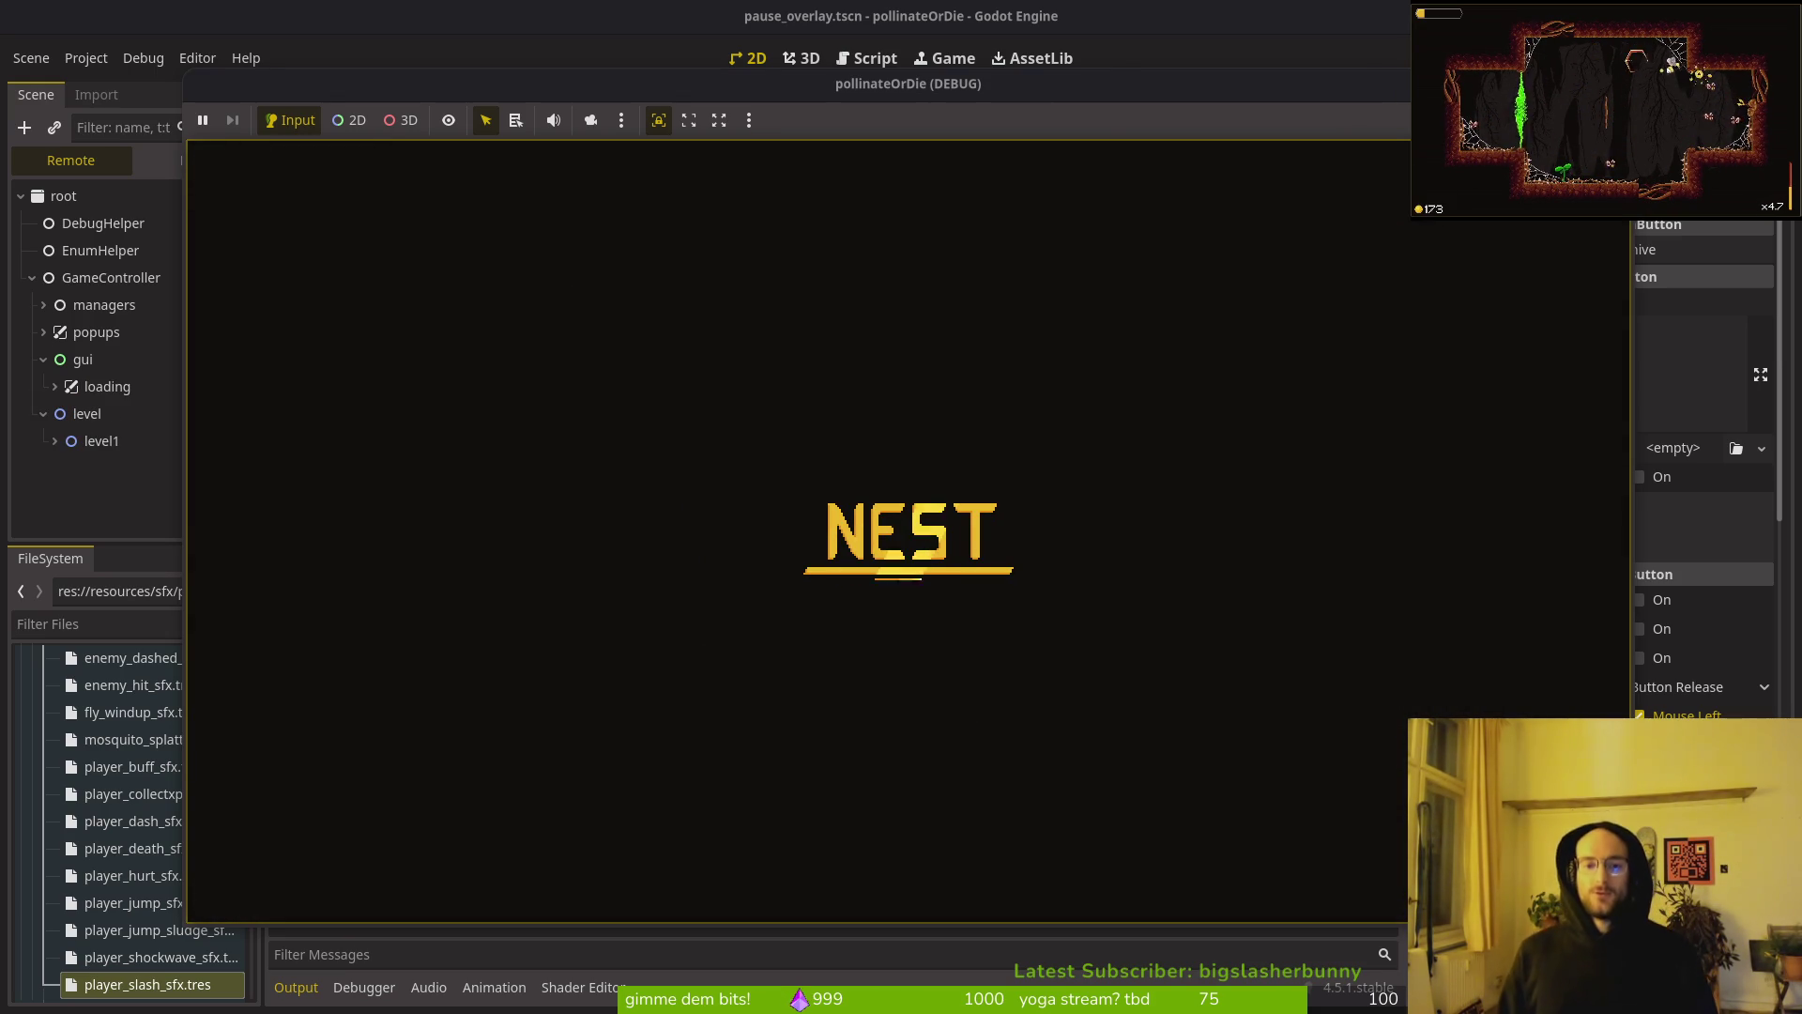
mouse_move(736, 79)
left_mouse_down()
mouse_move(976, 30)
mouse_move(807, 60)
left_mouse_up()
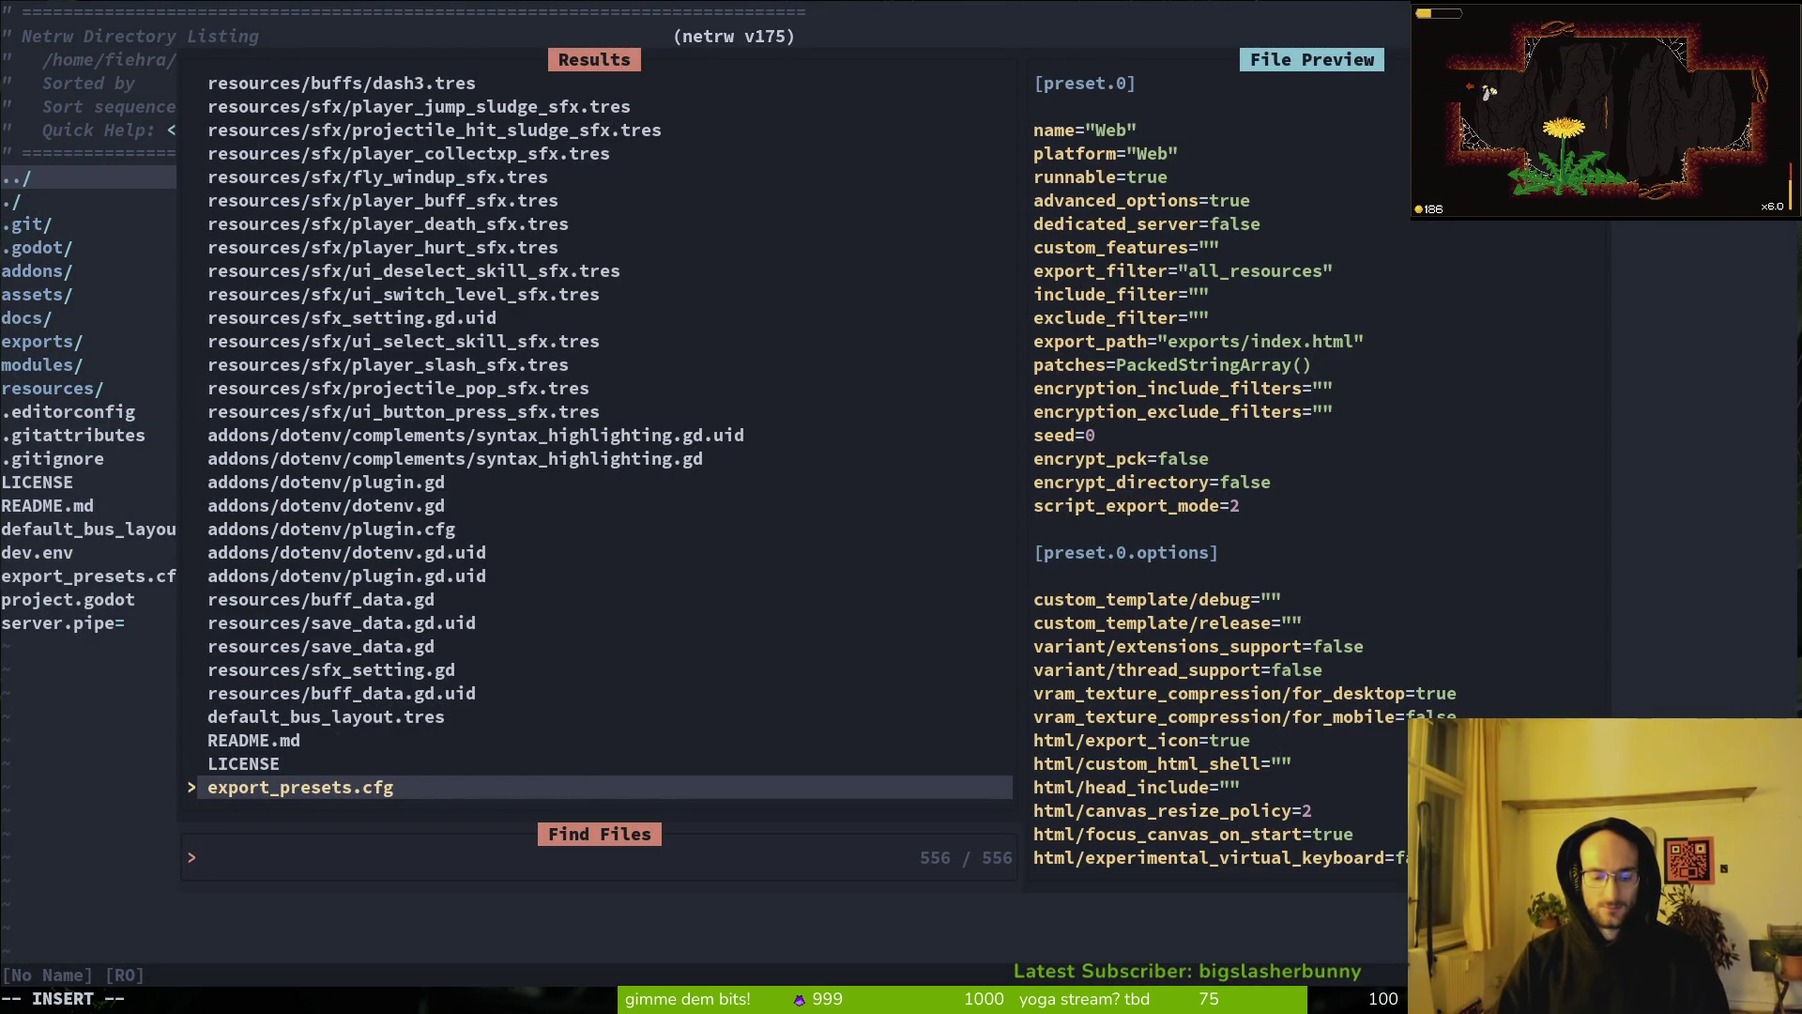
Step: Open pause_overlay.gd, change gui to level in quit_pressed's swap_scenes line, and save
type("pauseover")
key("Return")
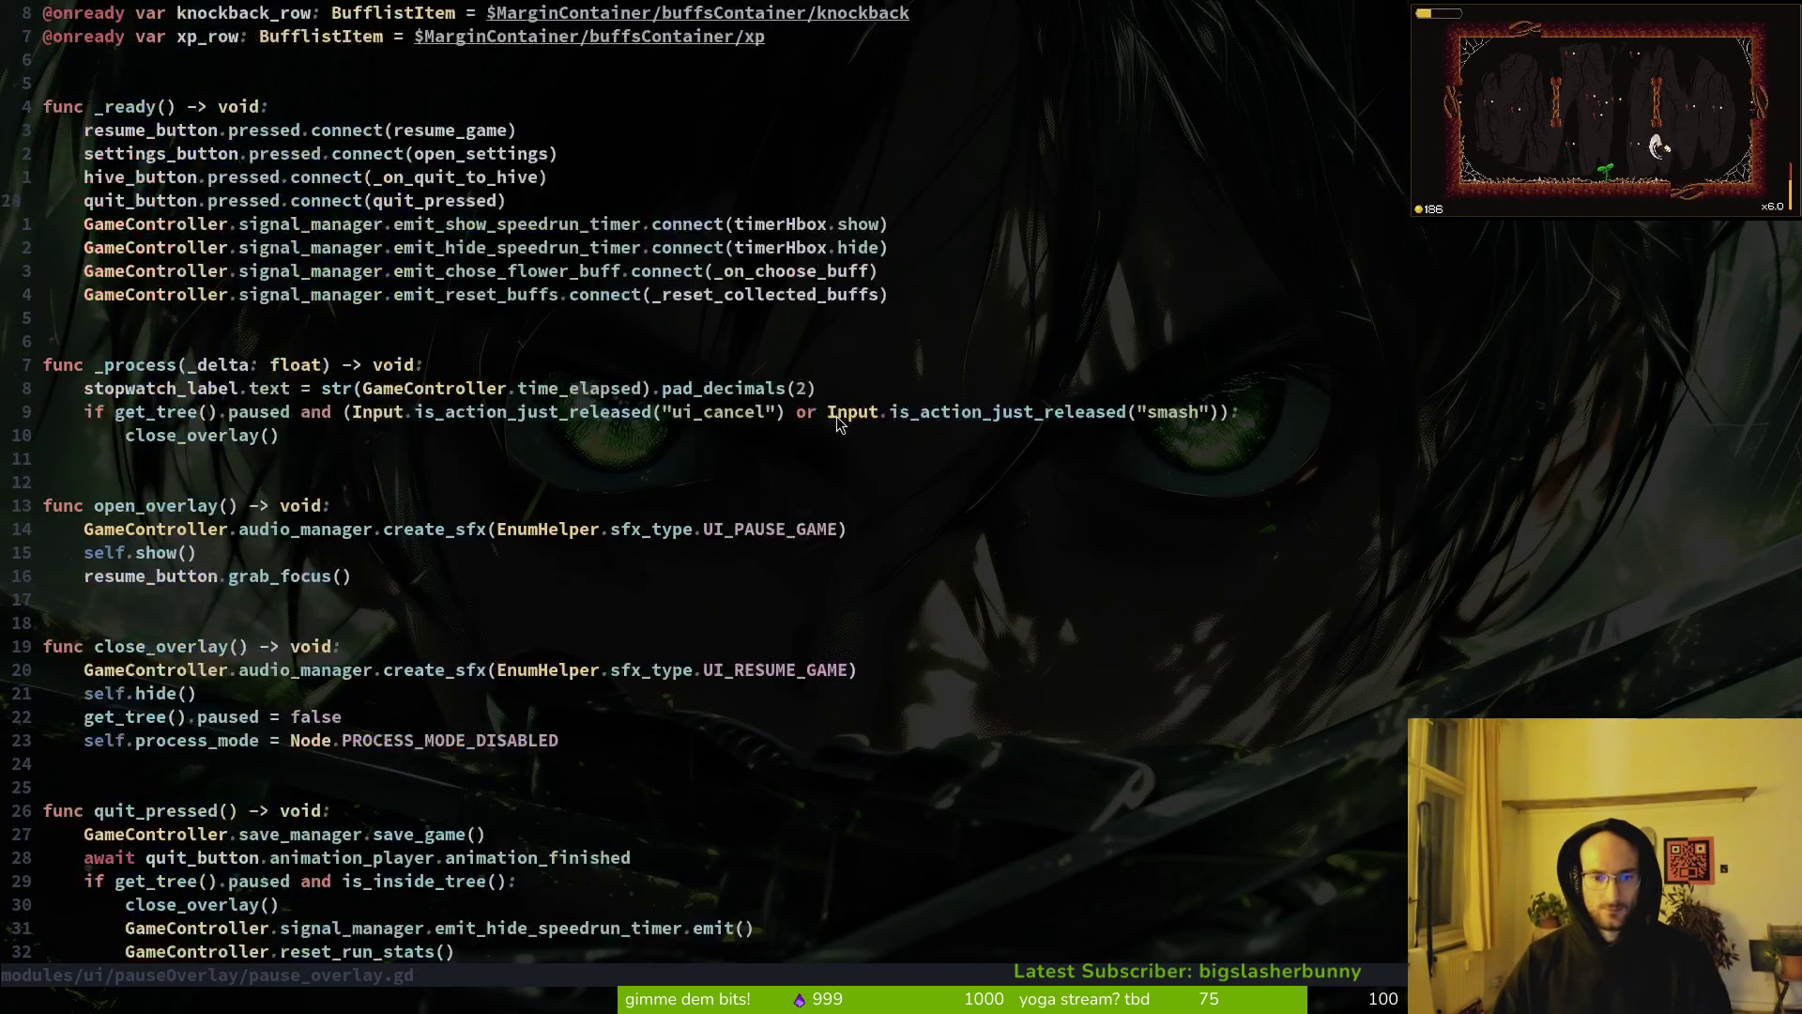
scroll(1098, 536, "down", 7)
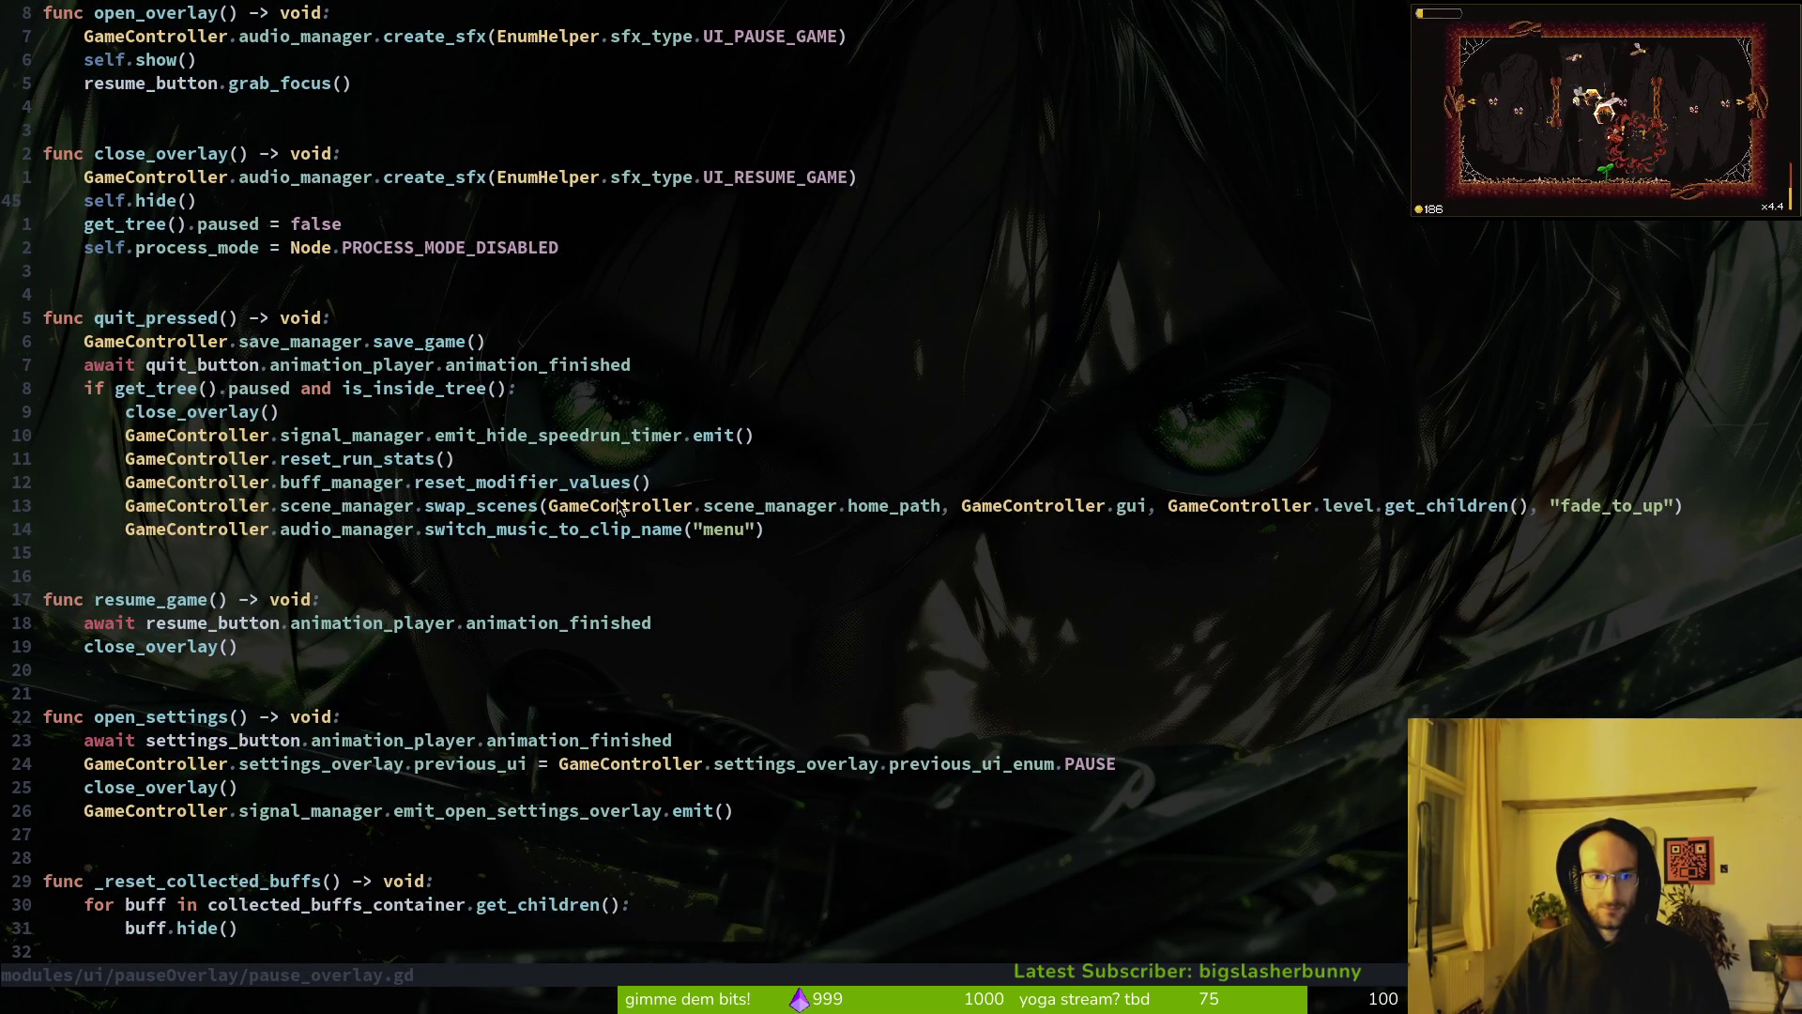
left_click(1136, 512)
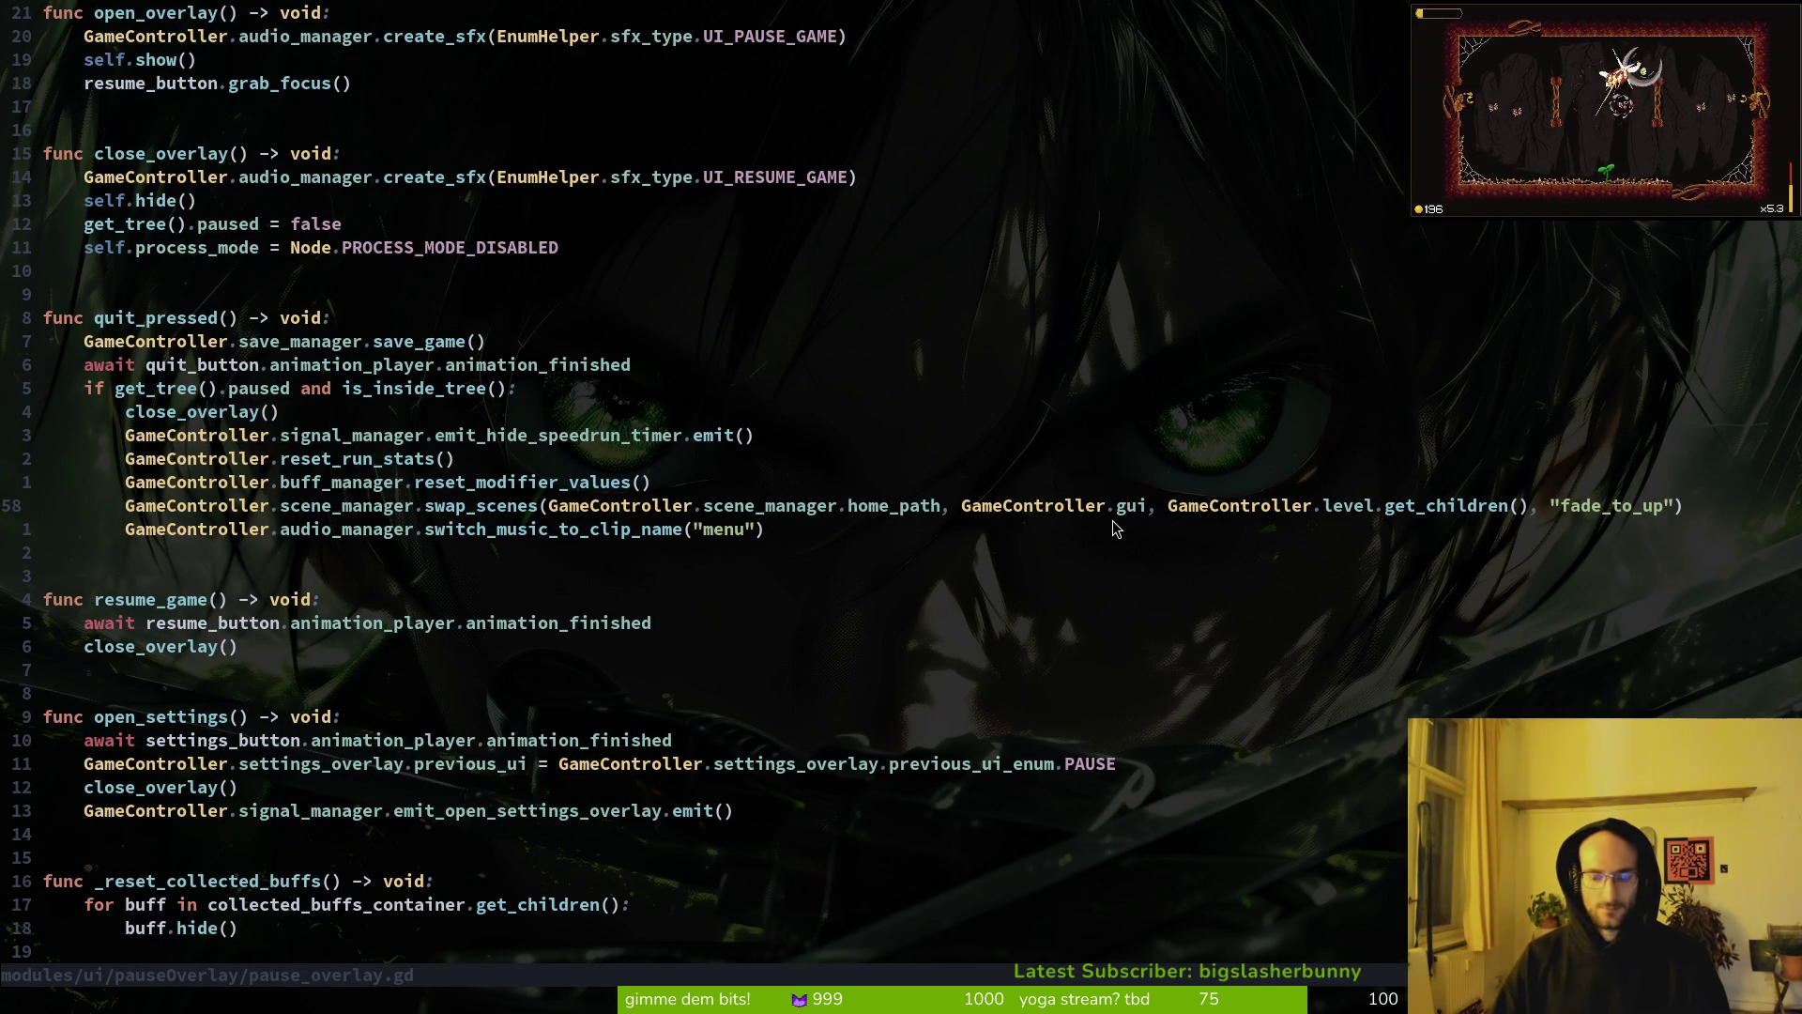
type("ciwlevel")
key("Escape")
type(":w")
key("Return")
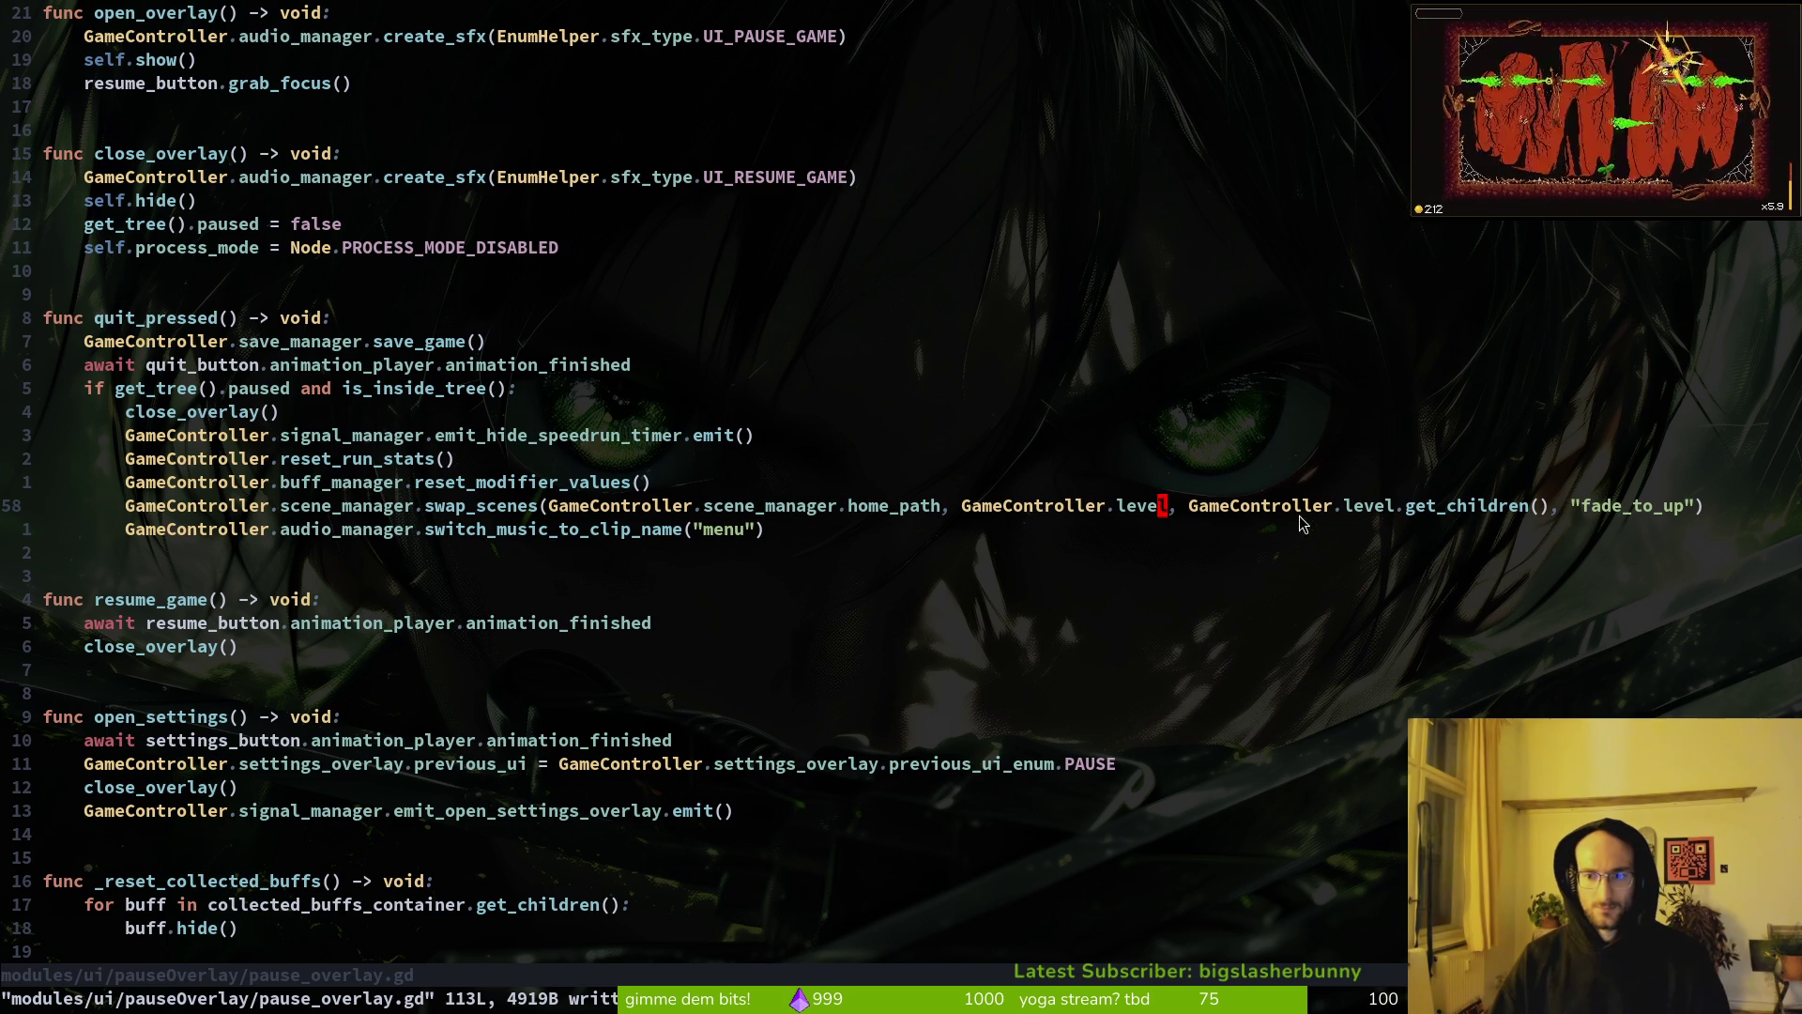
Step: Undo the level edit, save the script, and return to the Godot editor
type("ui")
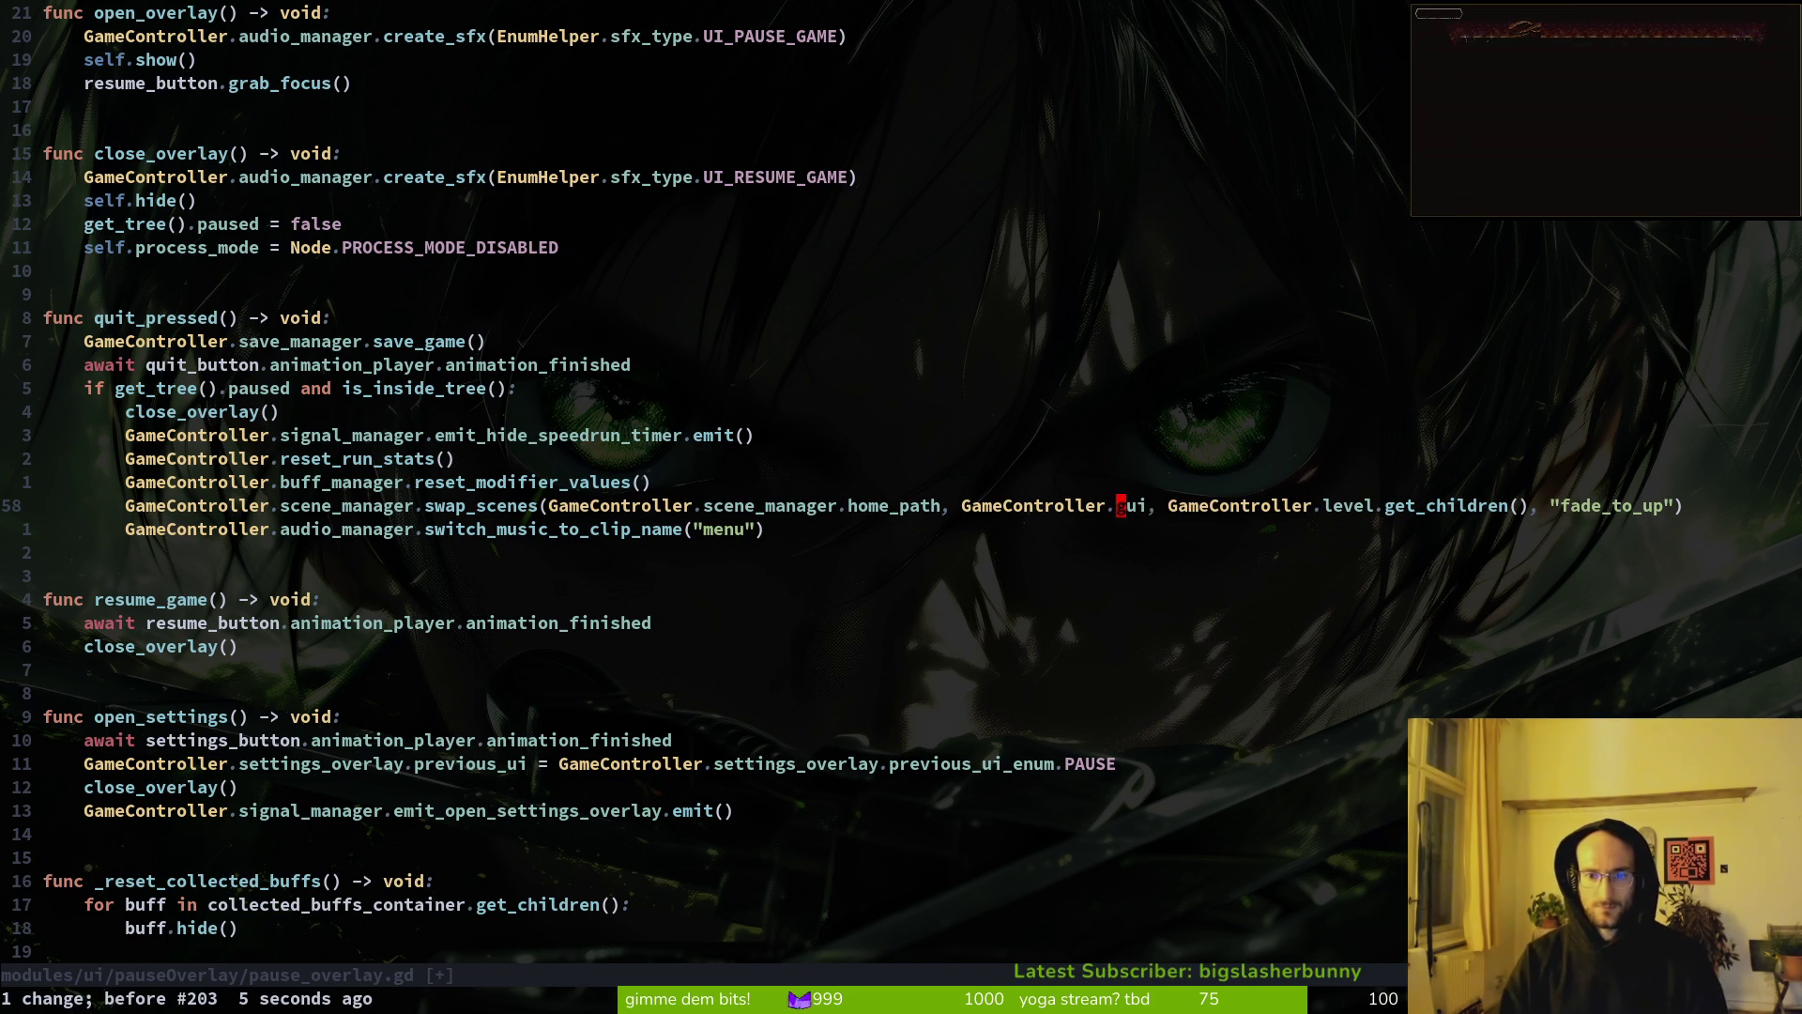
type(":w")
key("Return")
key("ctrl+d")
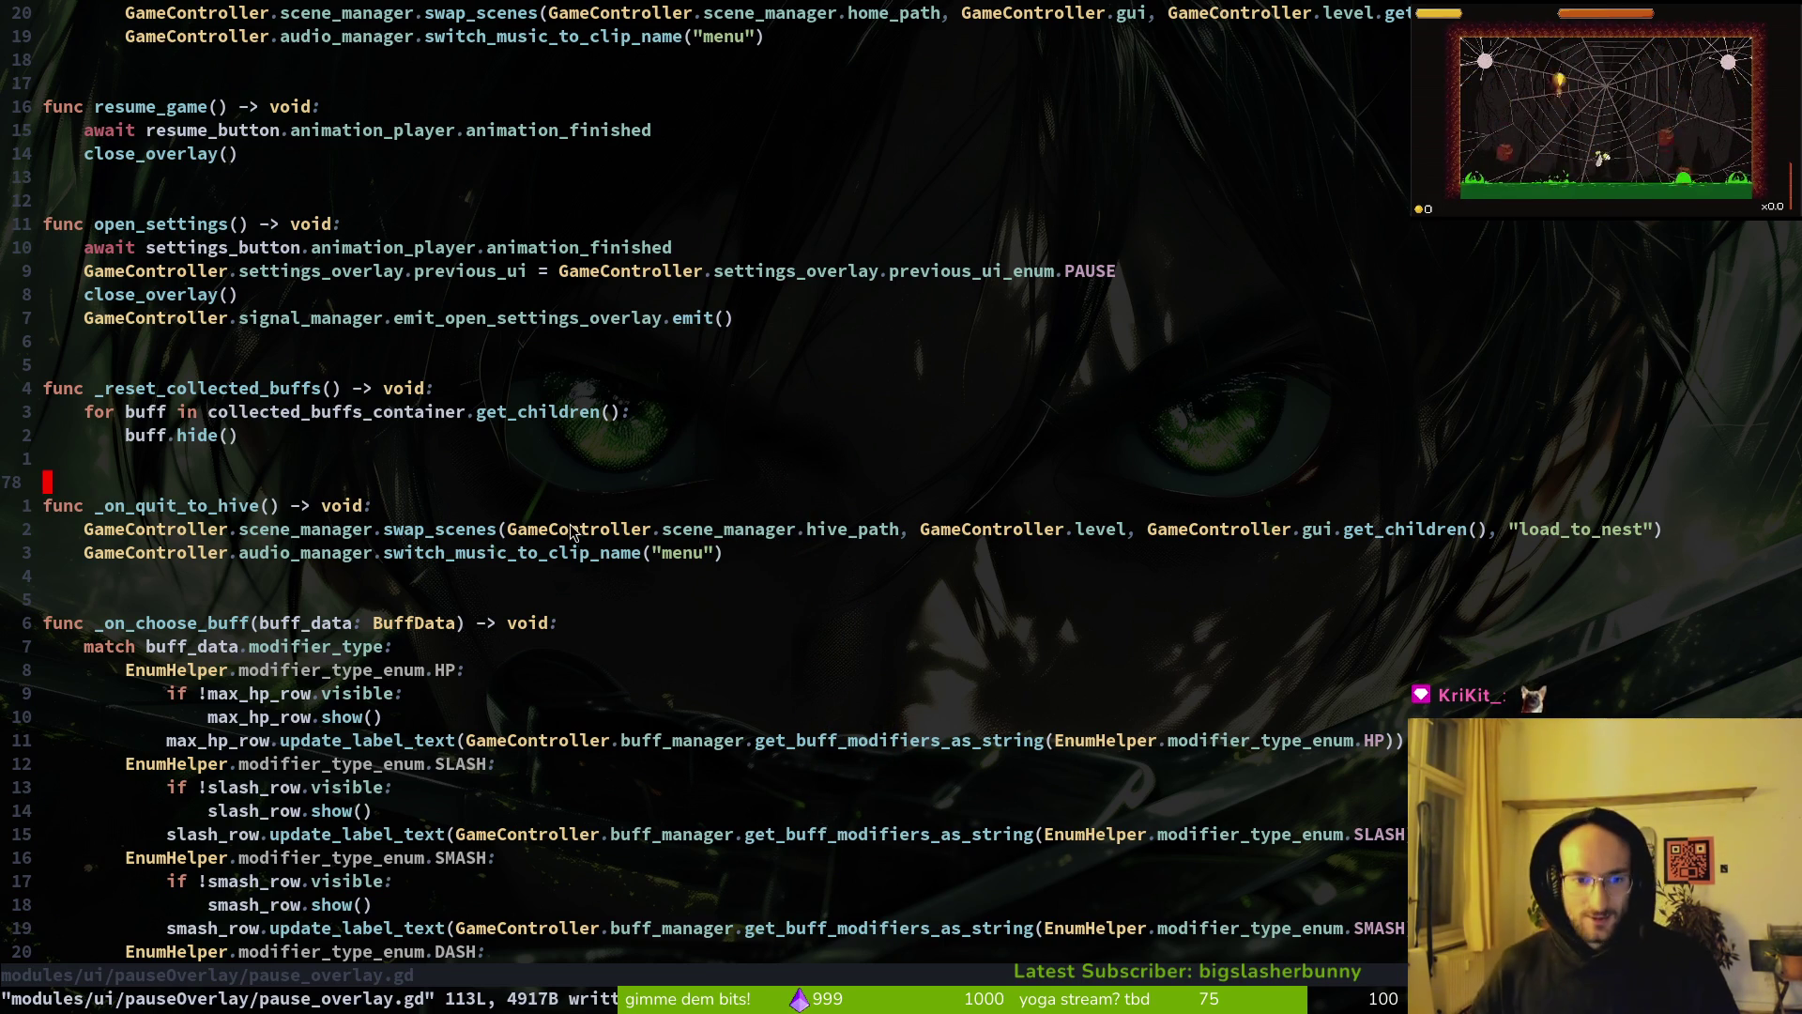
key("alt+Tab")
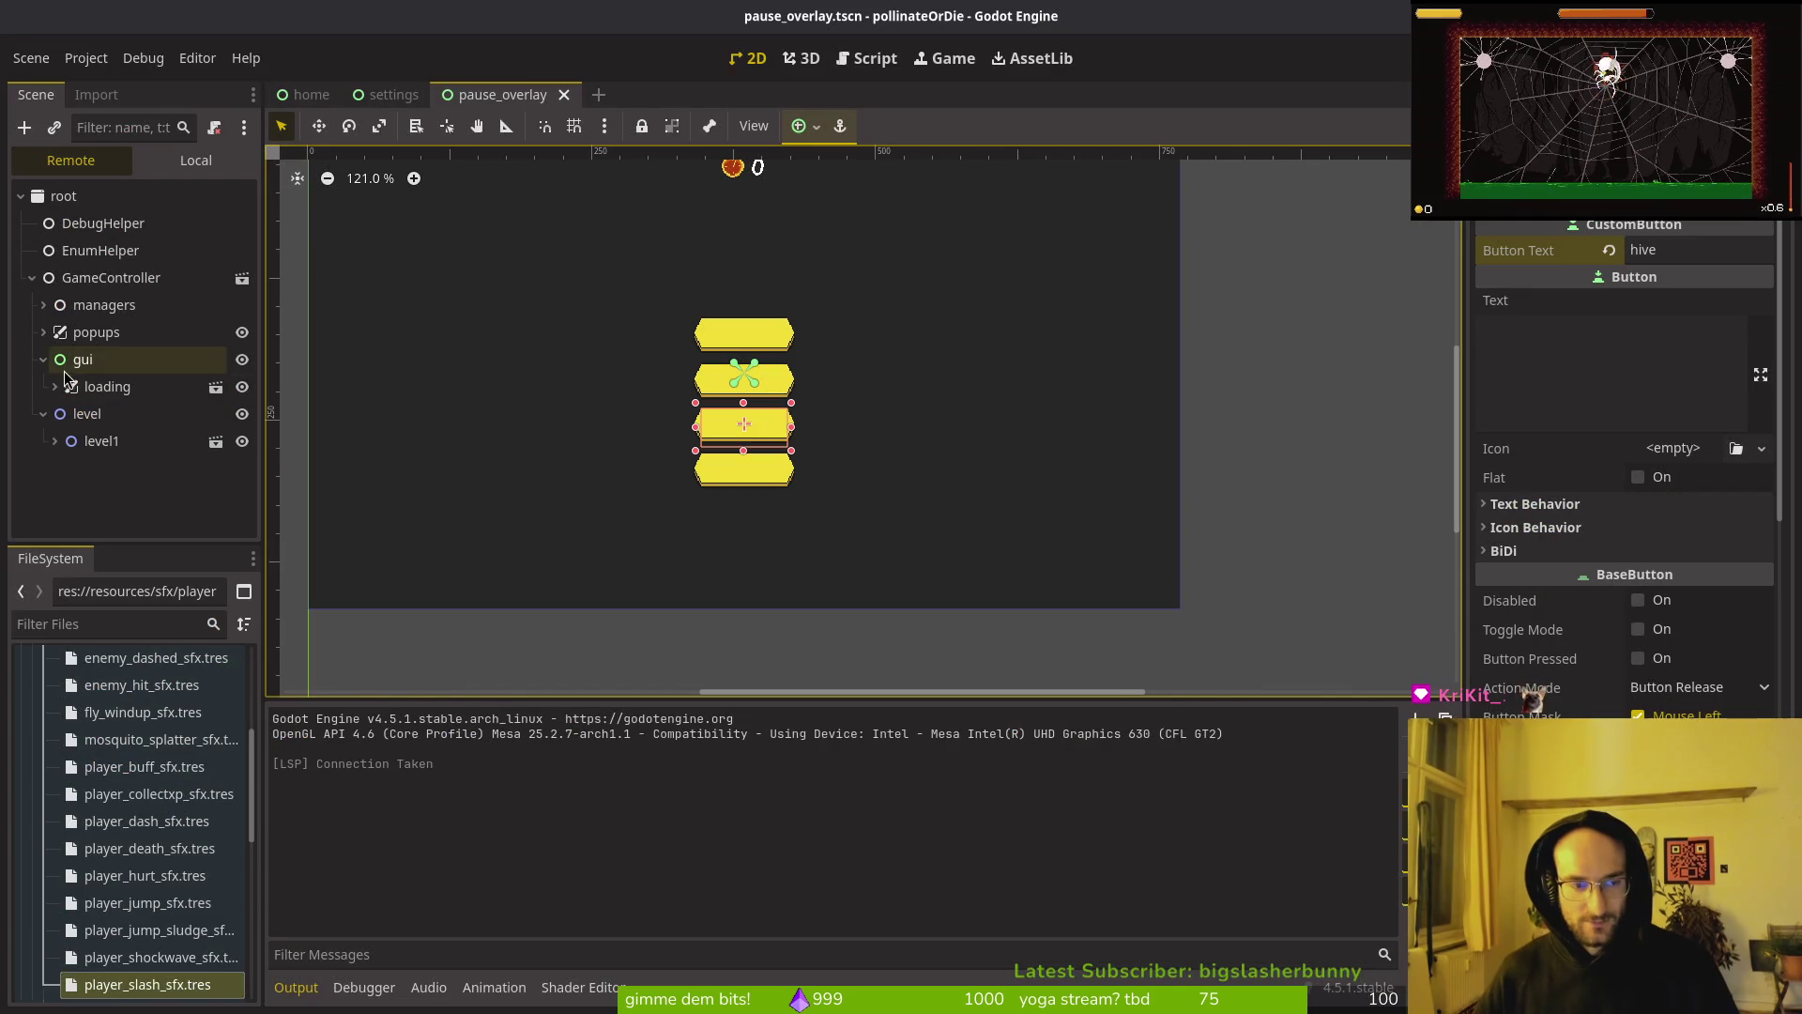
Step: Switch between the Godot editor and running game, ending at pause_overlay.gd
key("alt+Tab")
key("alt+Tab")
key("alt+Tab")
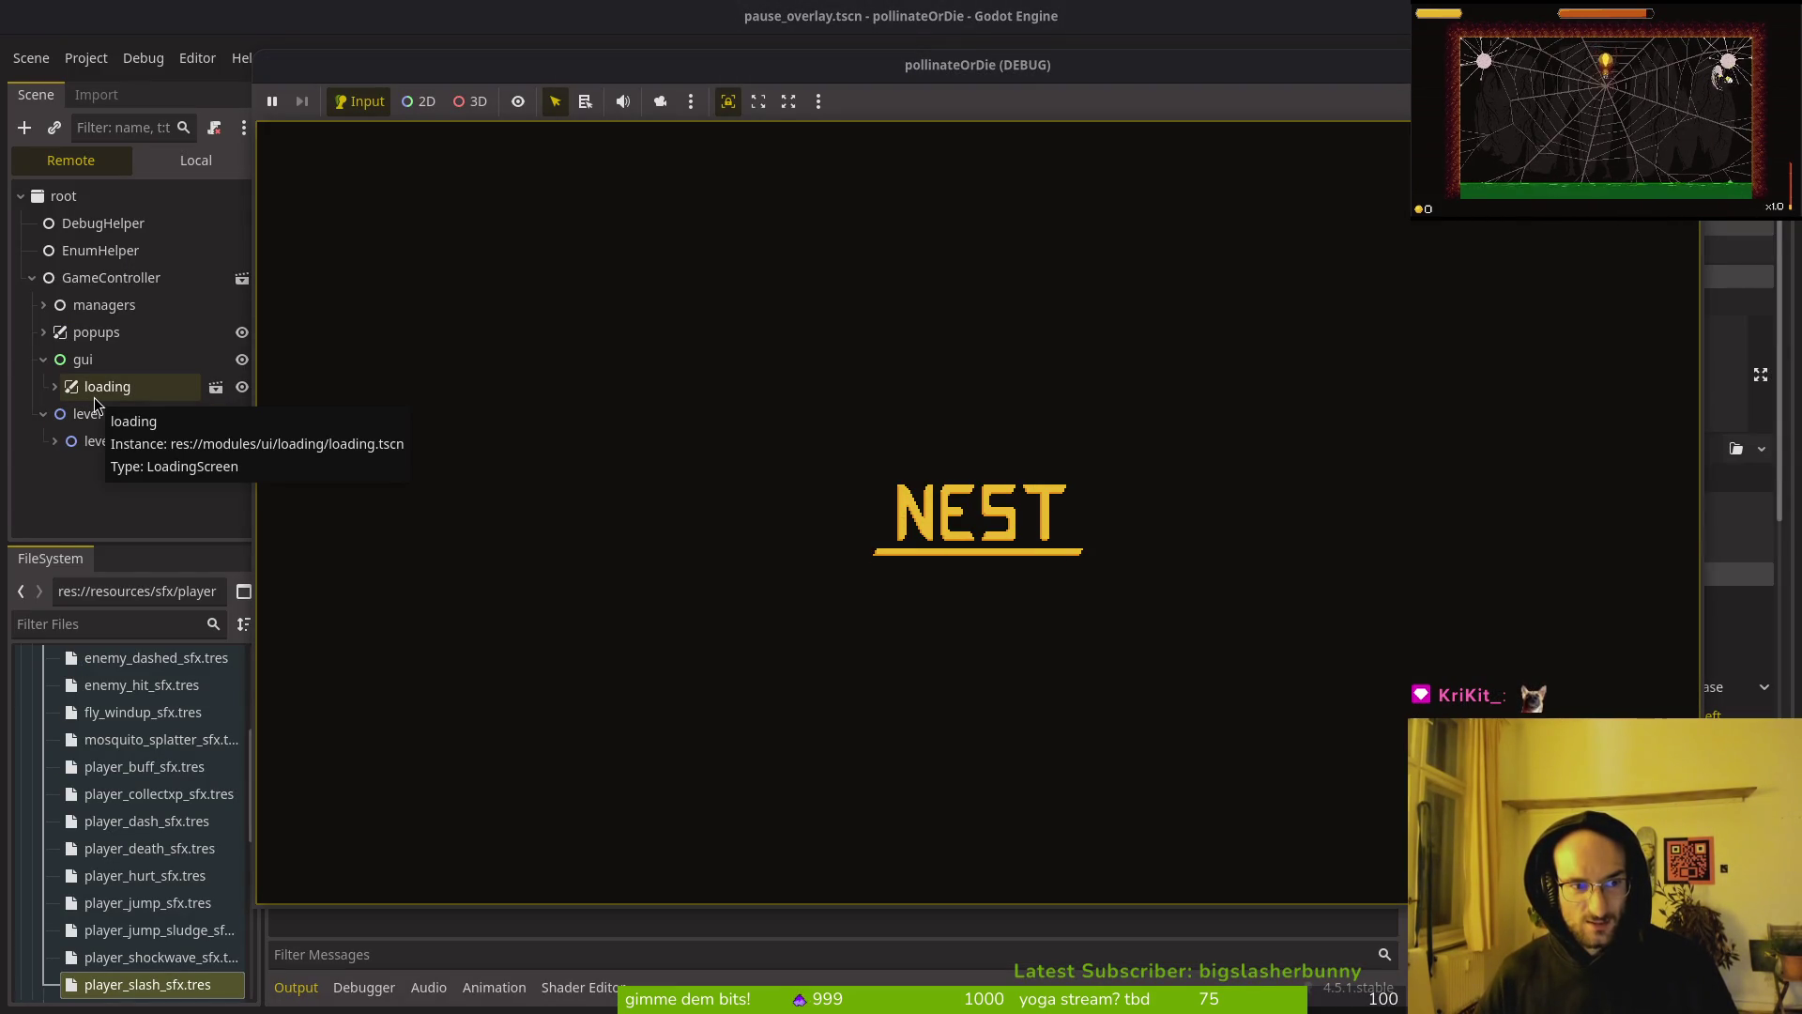
left_click(52, 449)
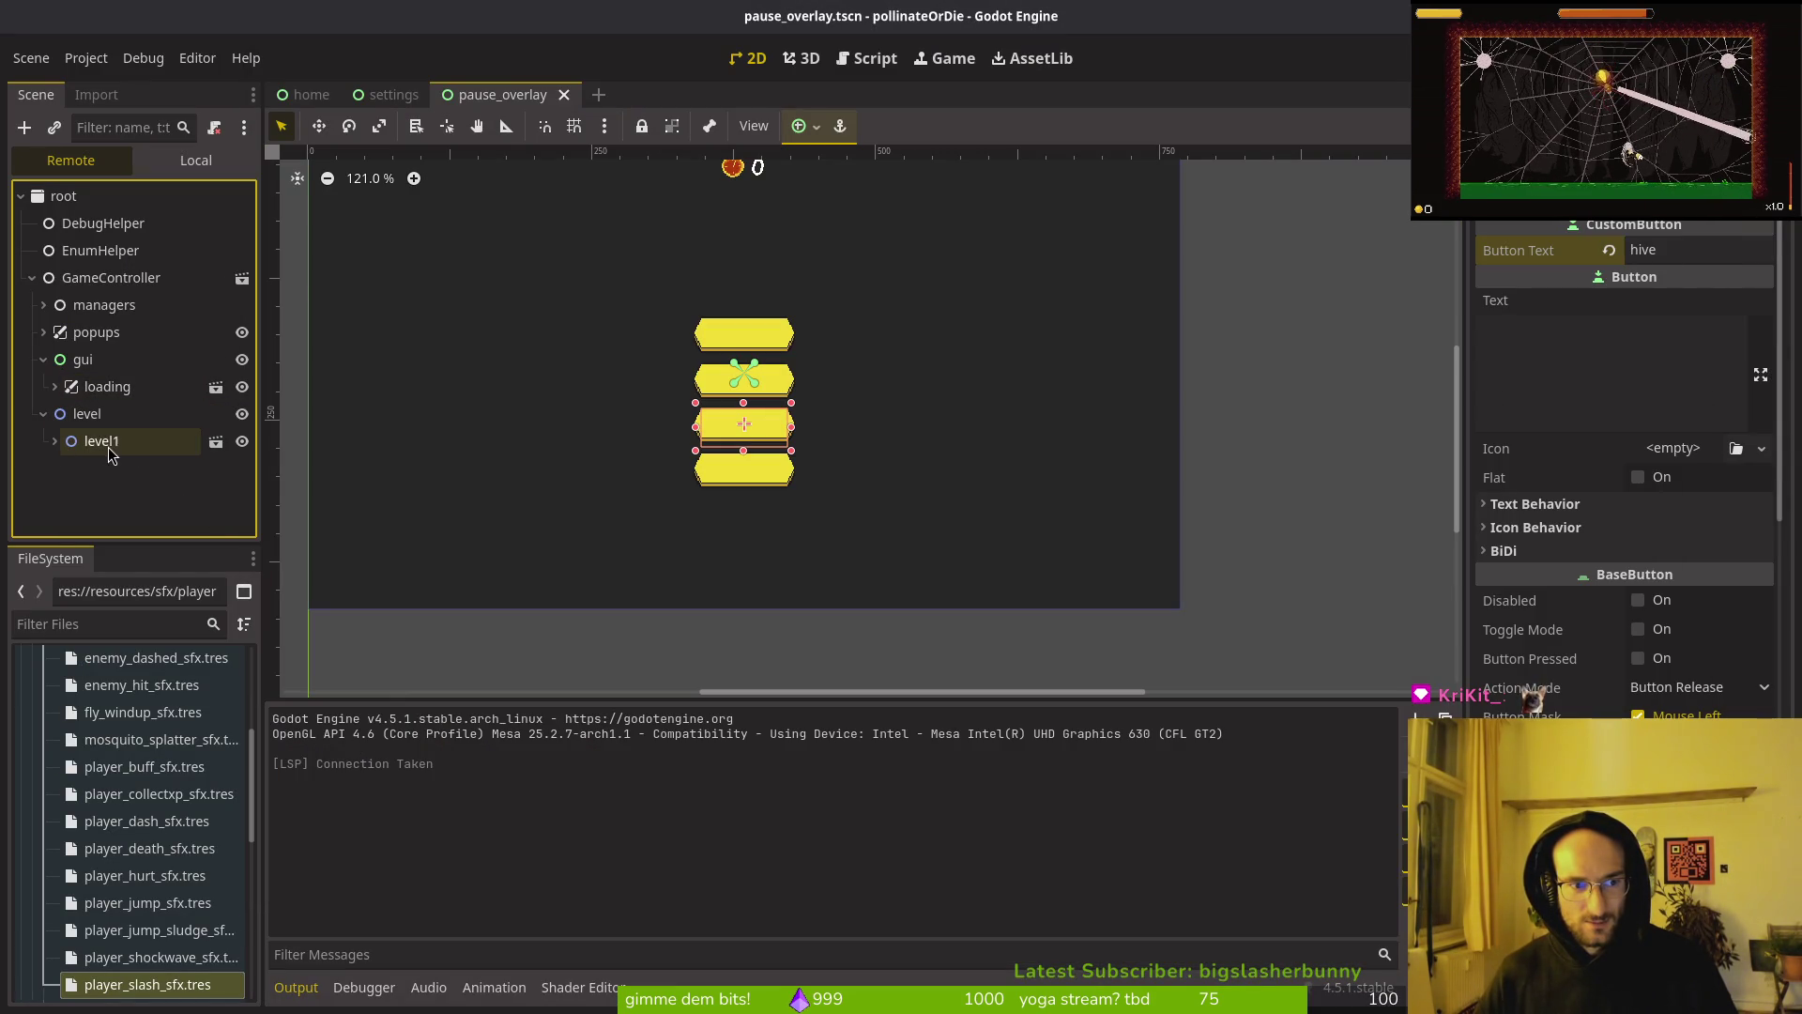
key("alt+Tab")
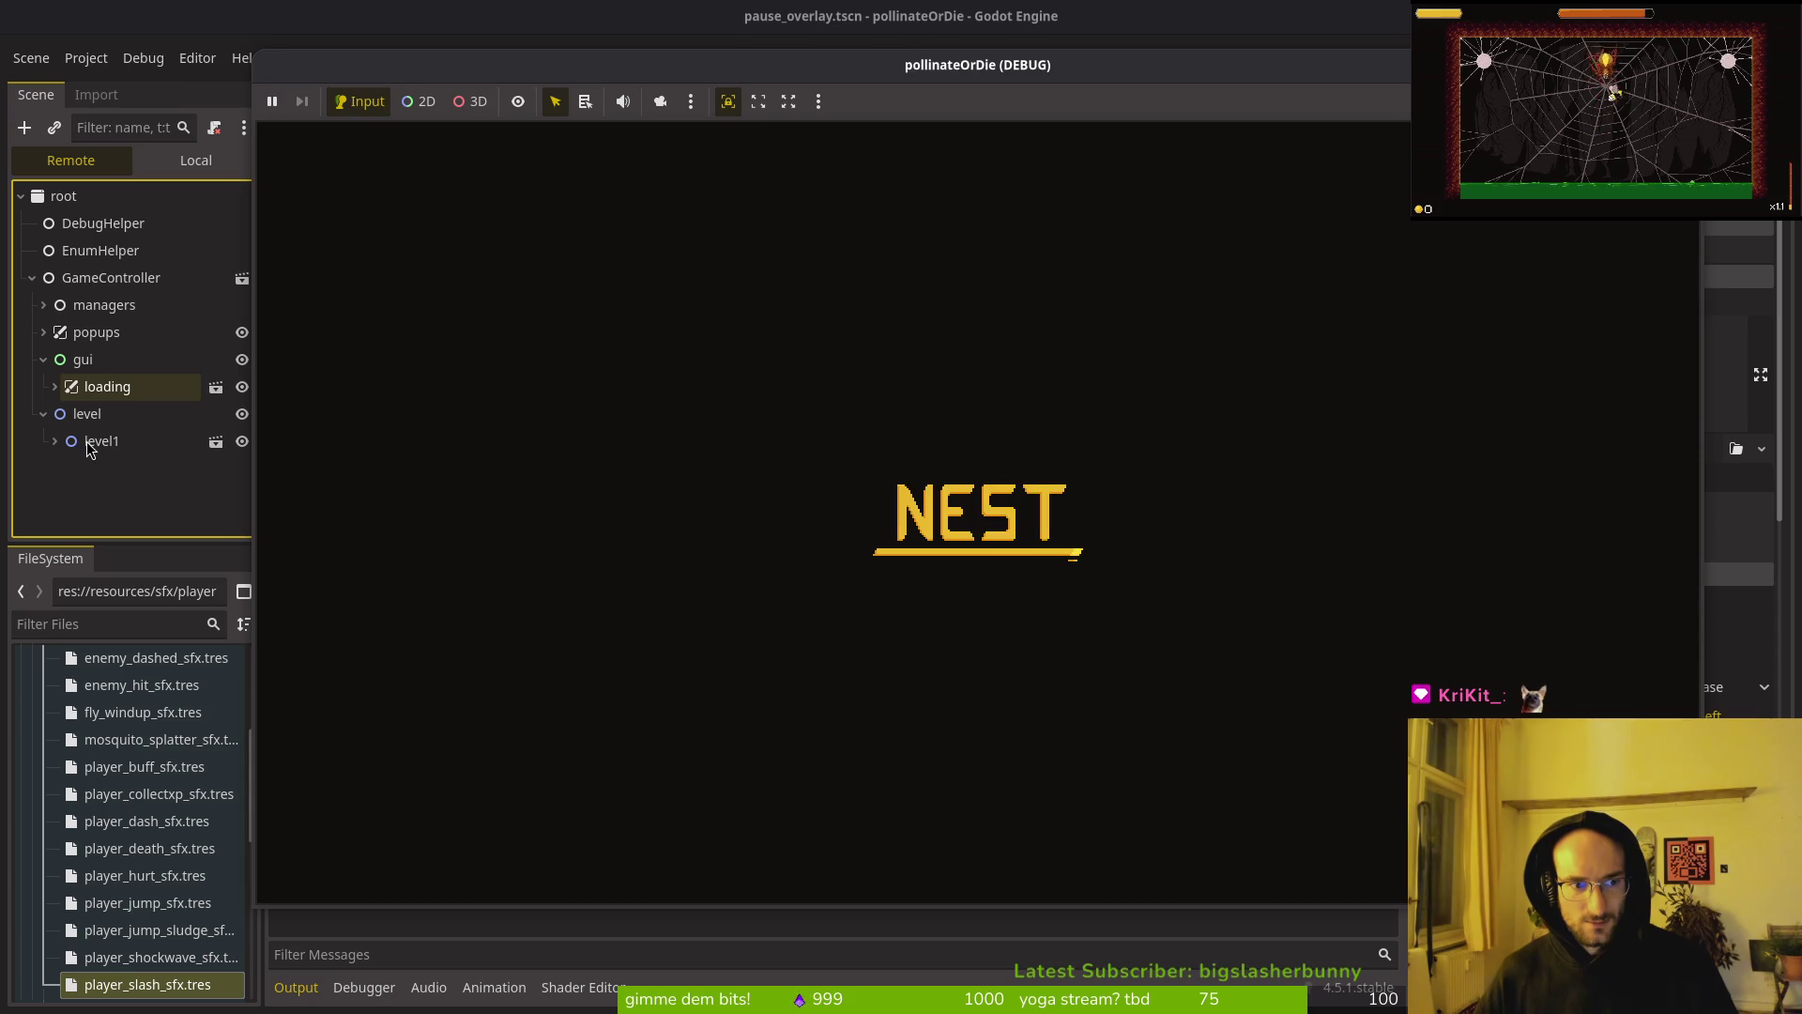
key("alt+Tab")
key("alt+Tab")
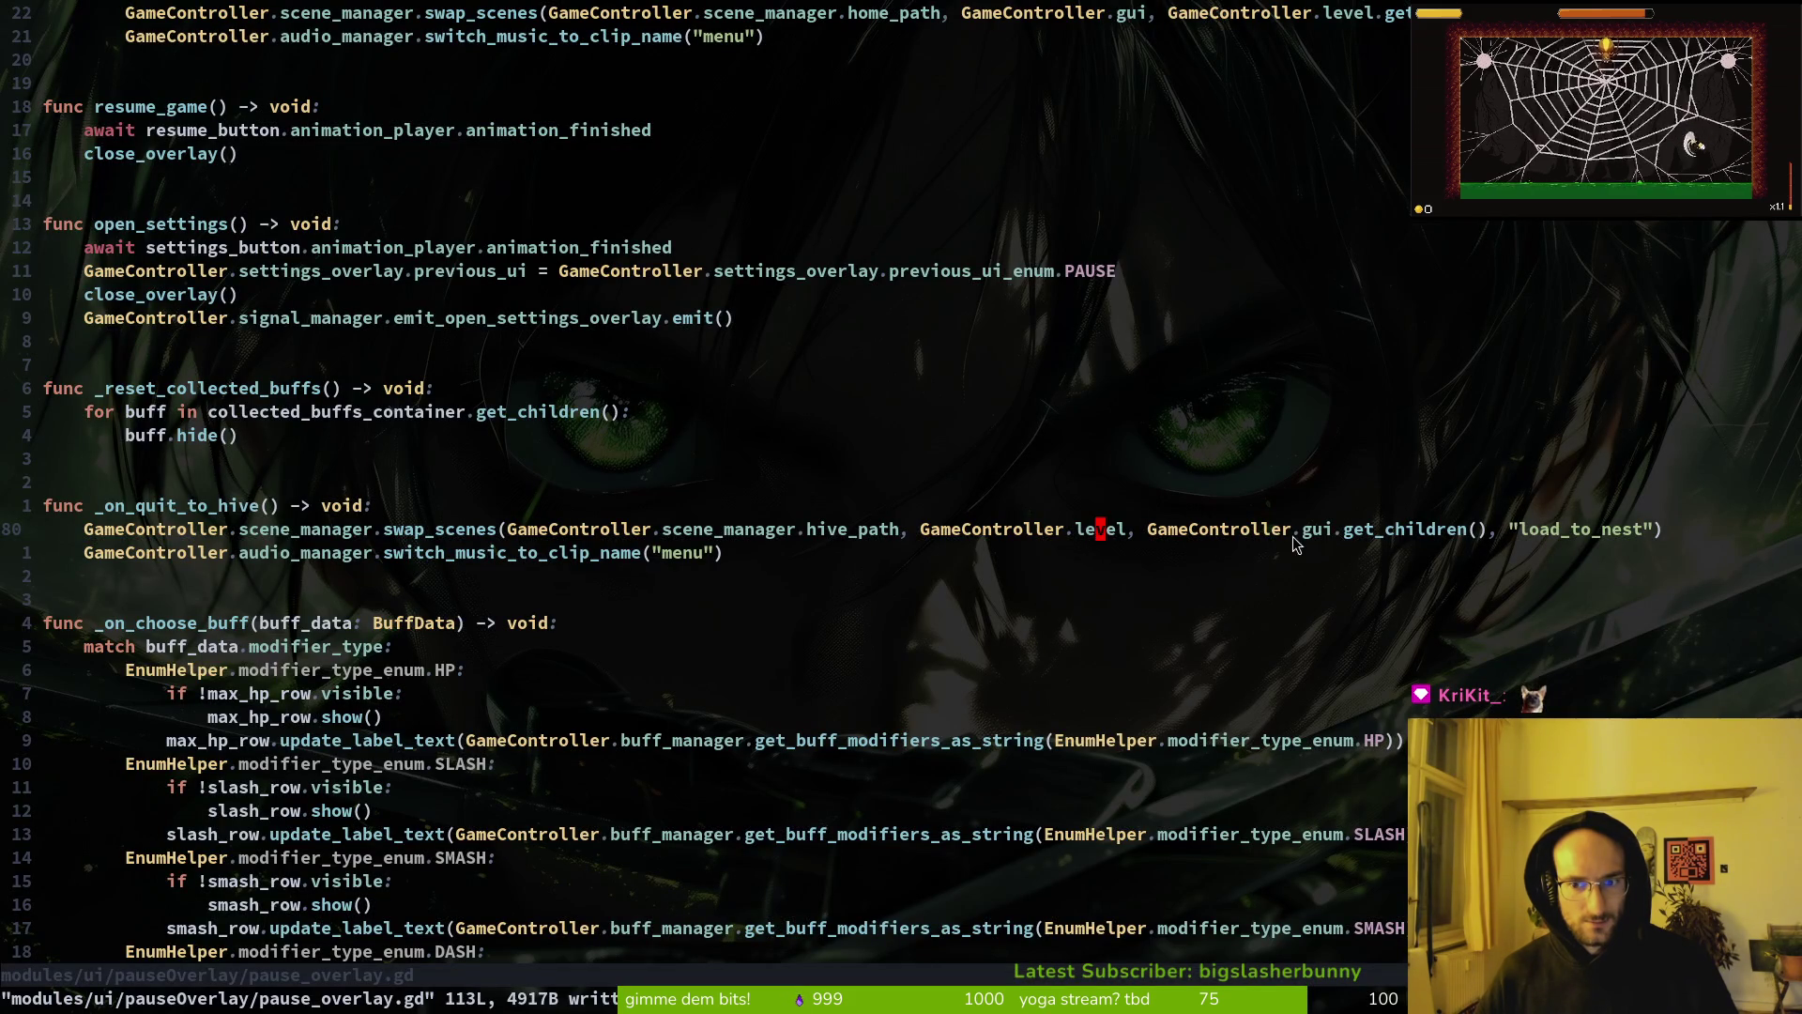
Step: Change gui to level in _on_quit_to_hive's get_children call, save, and relaunch the game
left_click(1300, 528)
type("ciw")
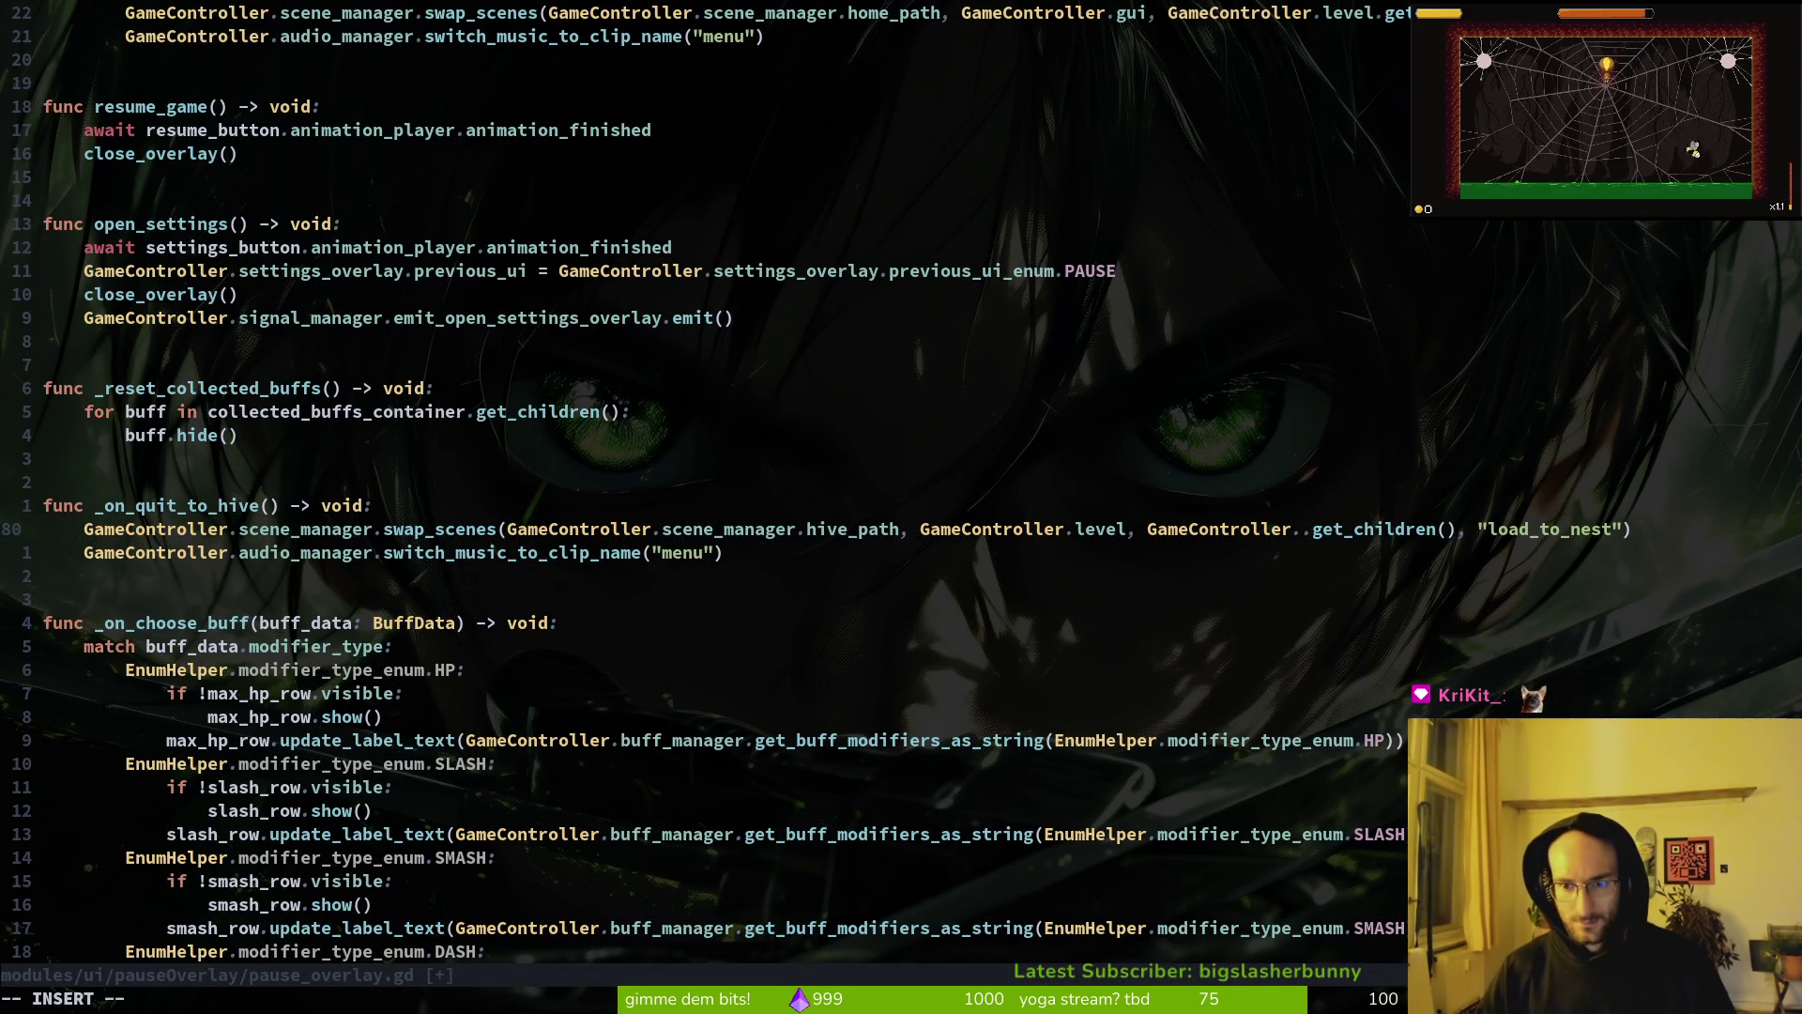
type("level")
key("Escape")
type(":w")
key("Return")
key("alt+Tab")
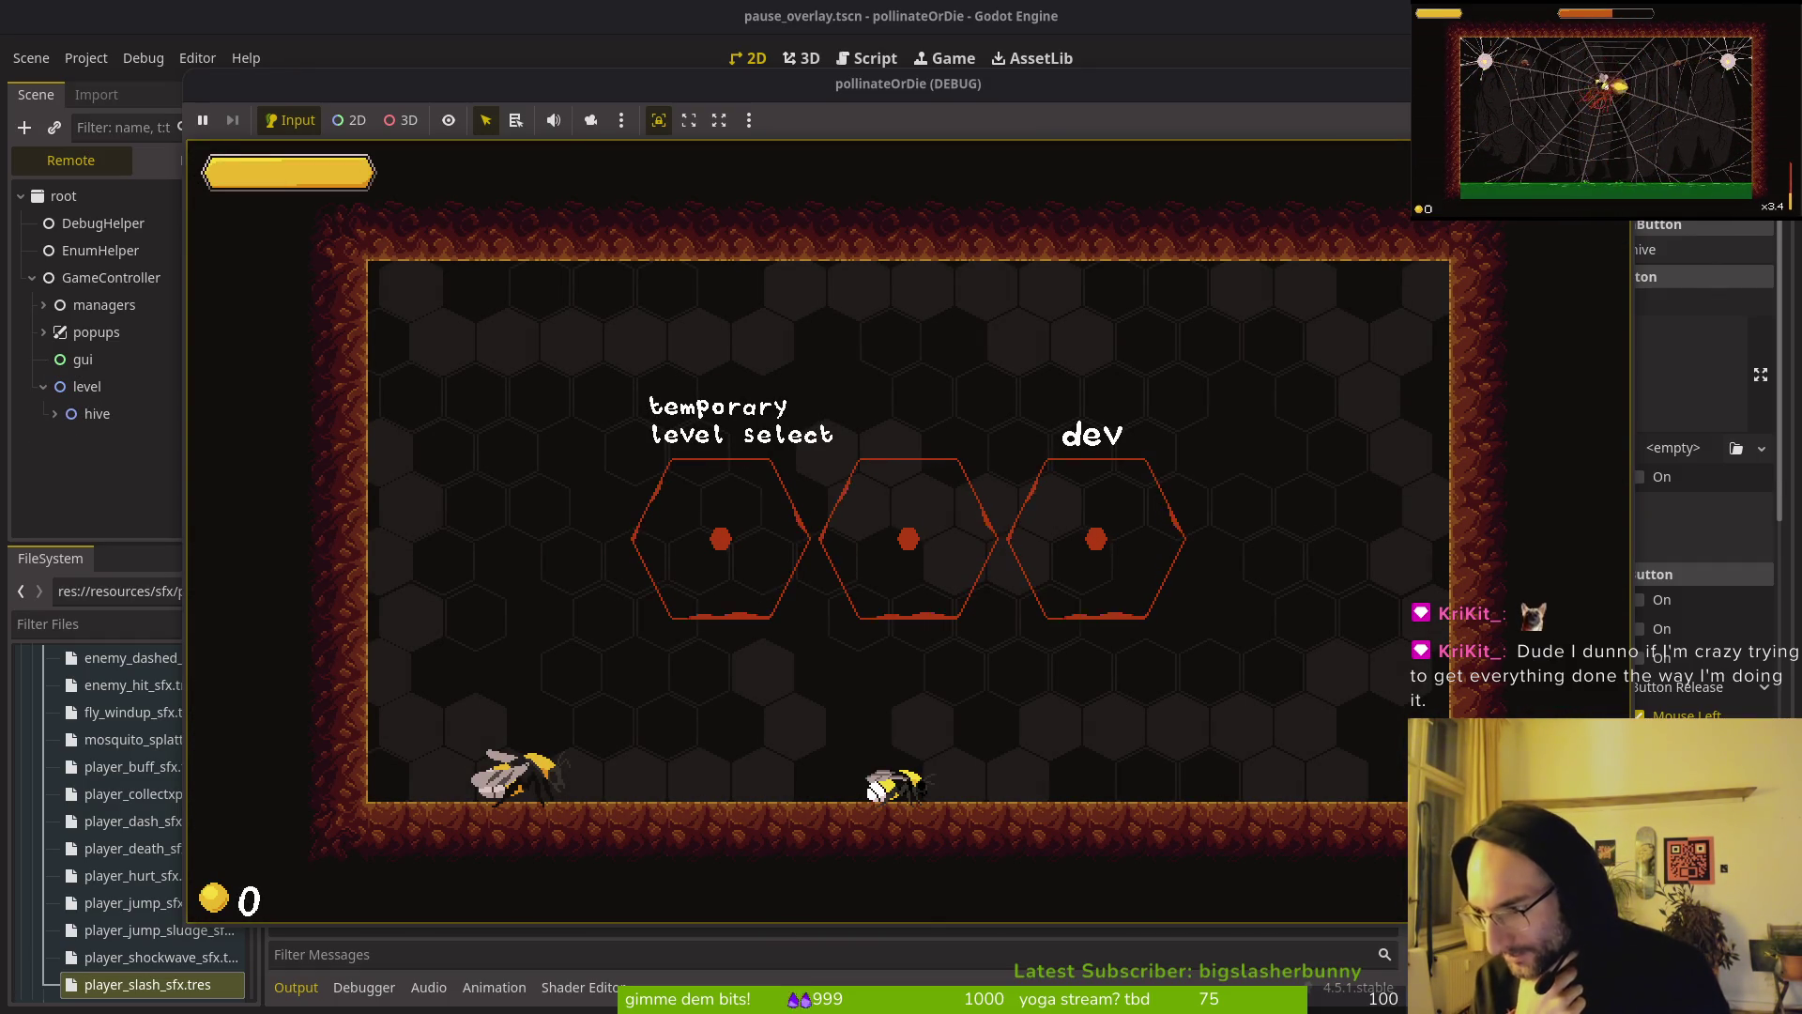
Step: Dash into the middle level hexagon, pause, and choose hive to return to the nest
key("space")
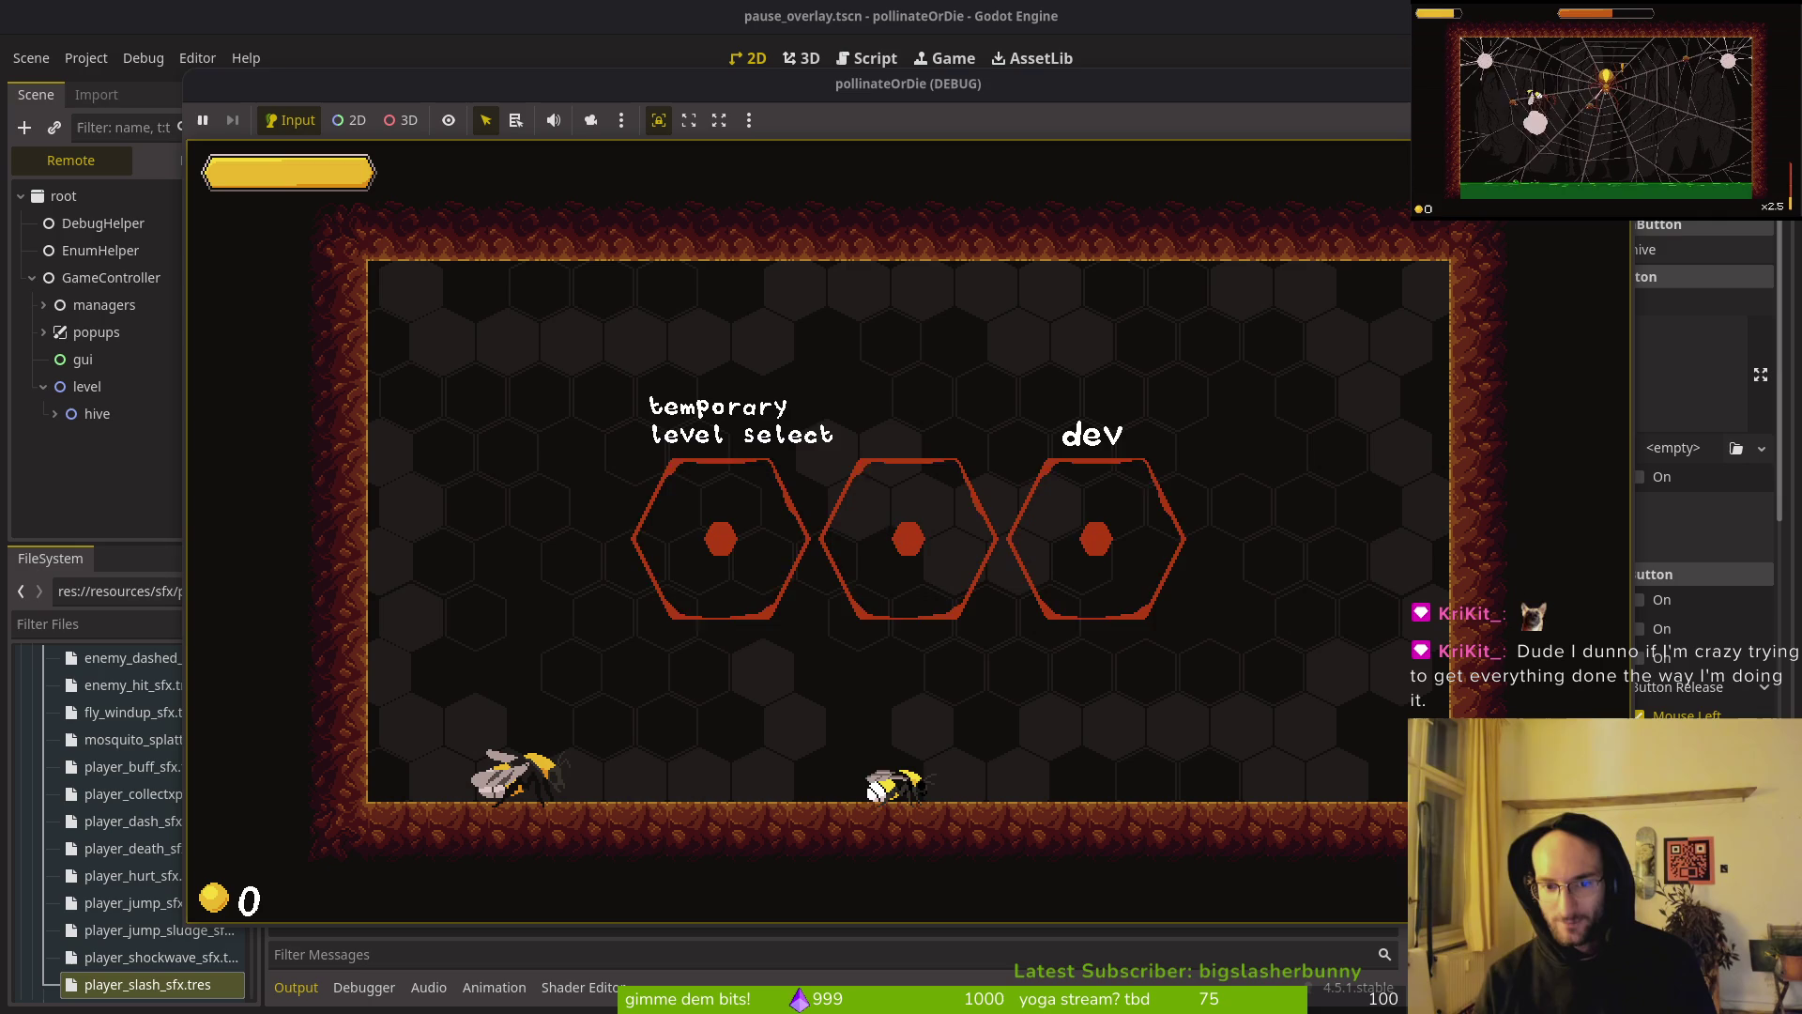
key("shift")
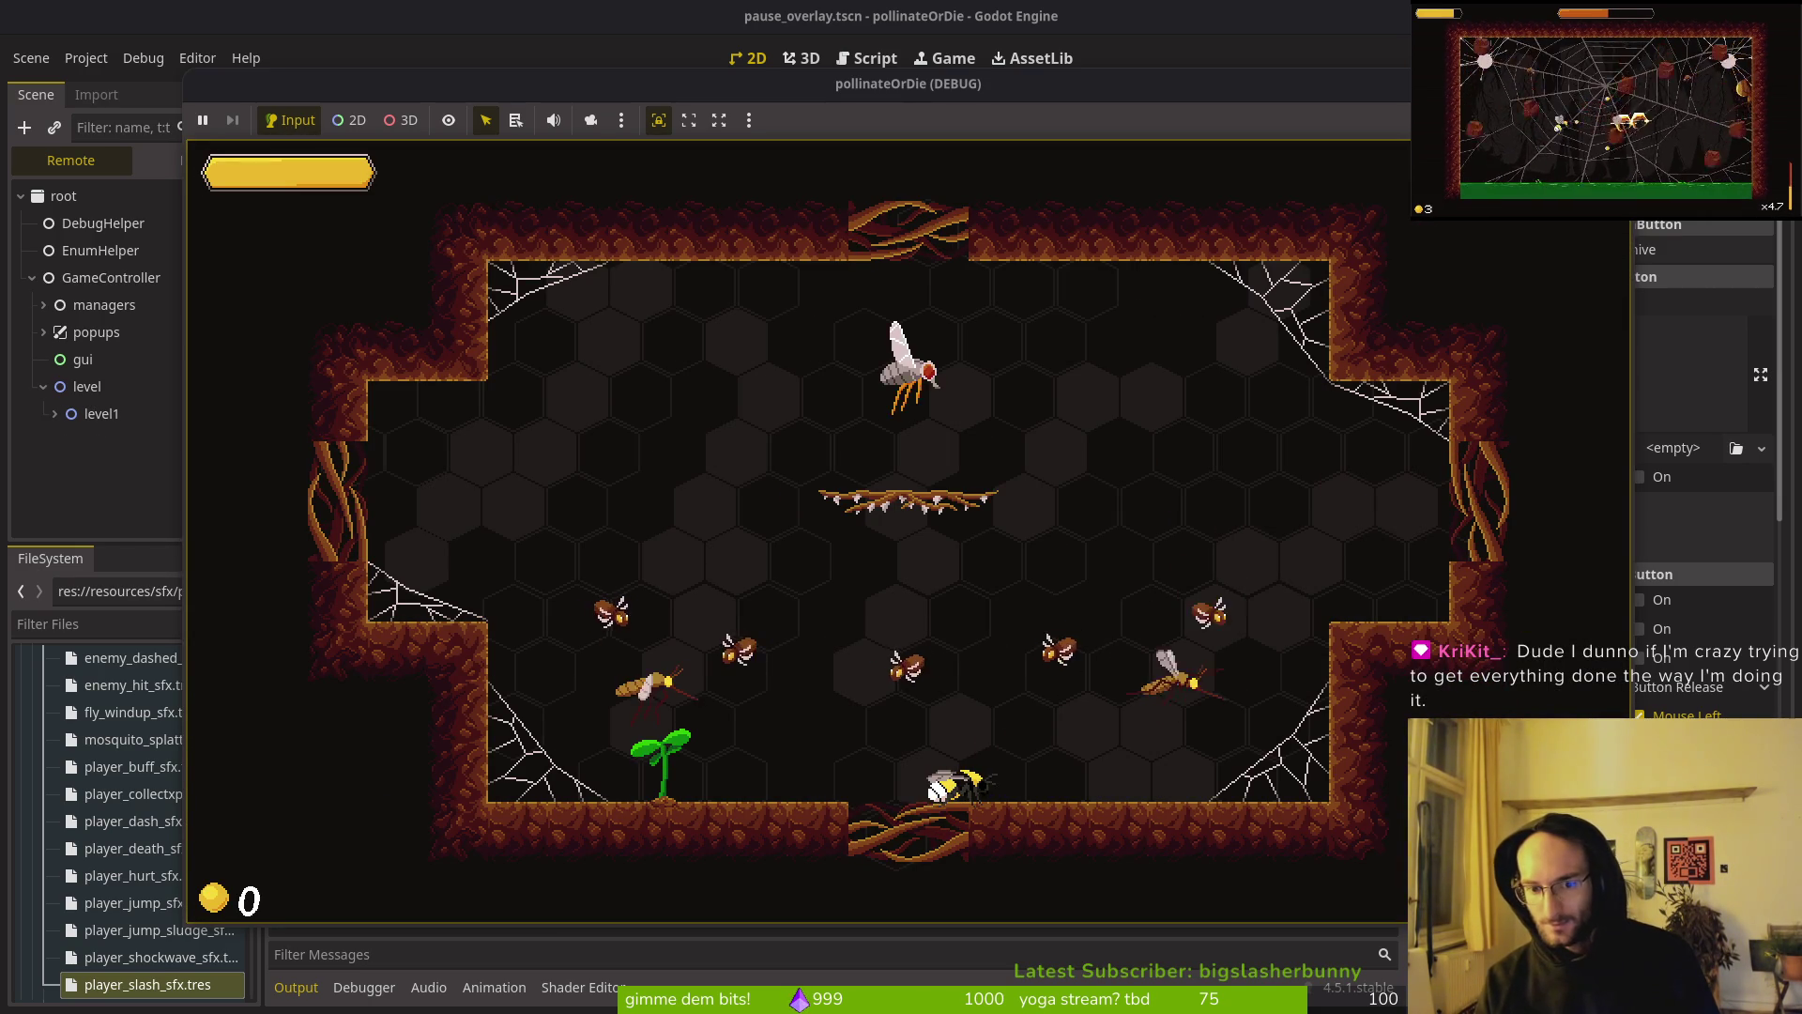
key("Escape")
key("Return")
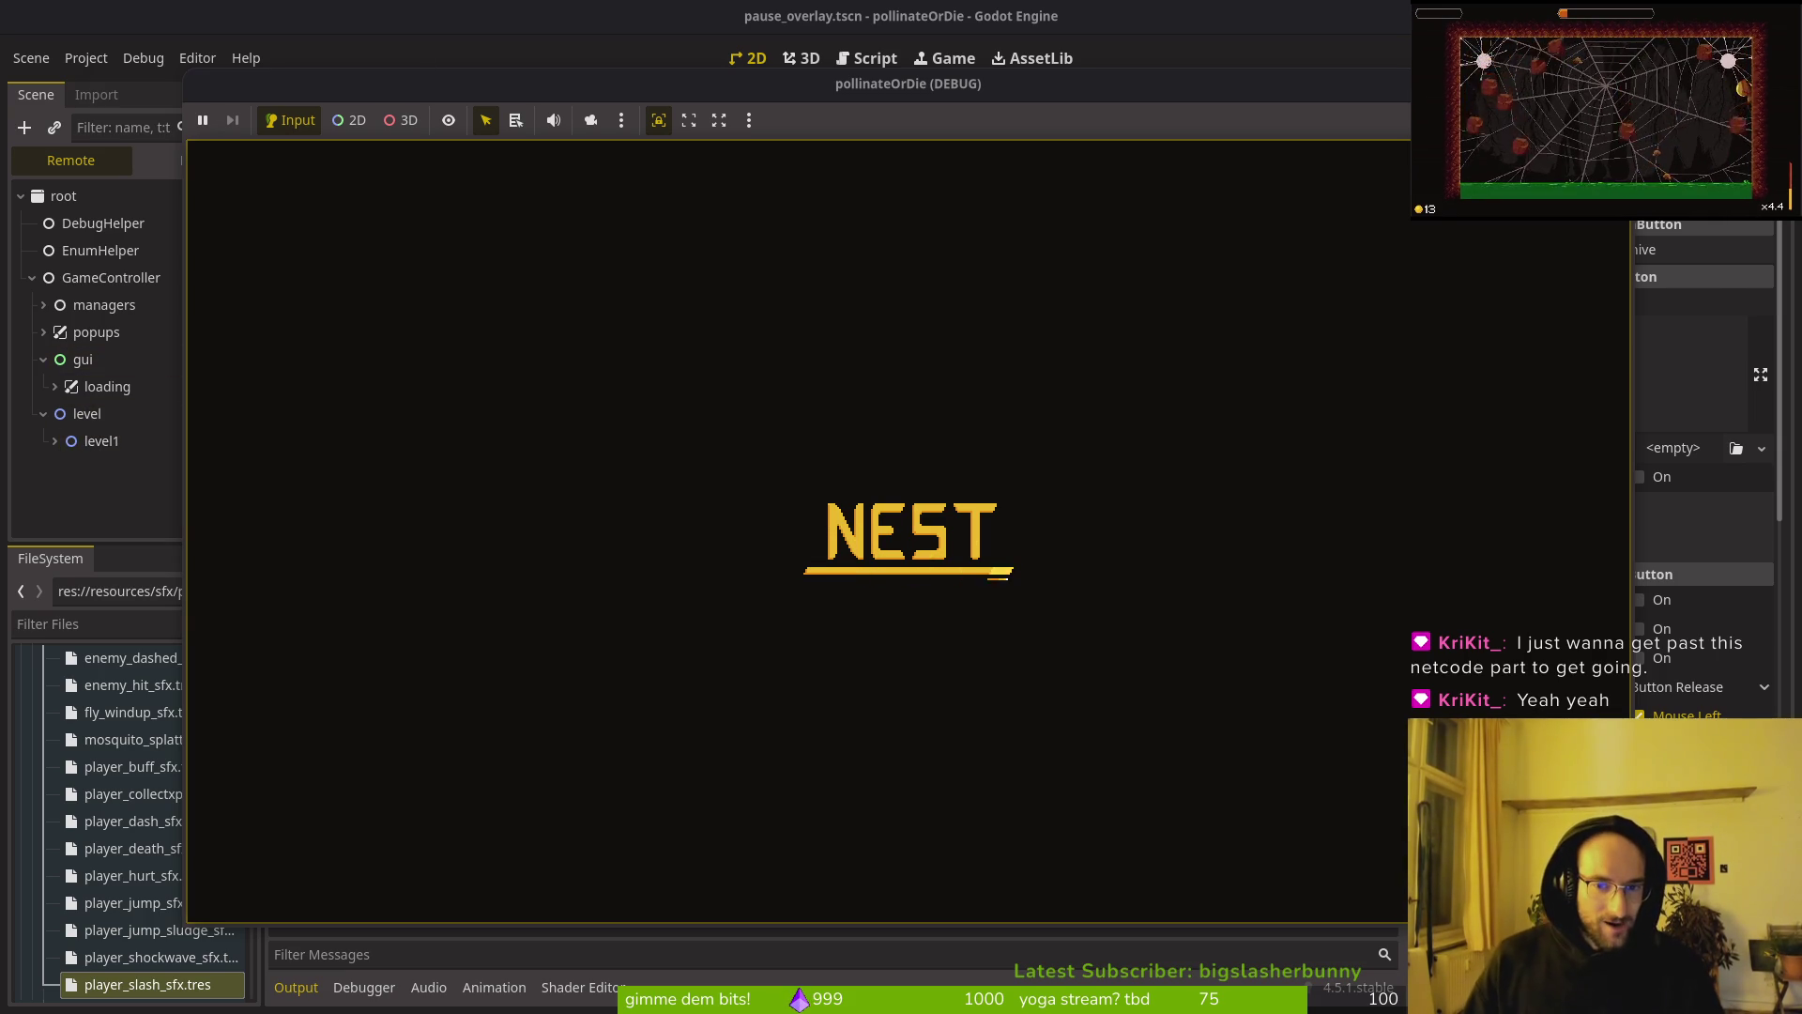
Step: Stop the game and go back to pause_overlay.gd at the _on_quit_to_hive function
key("F8")
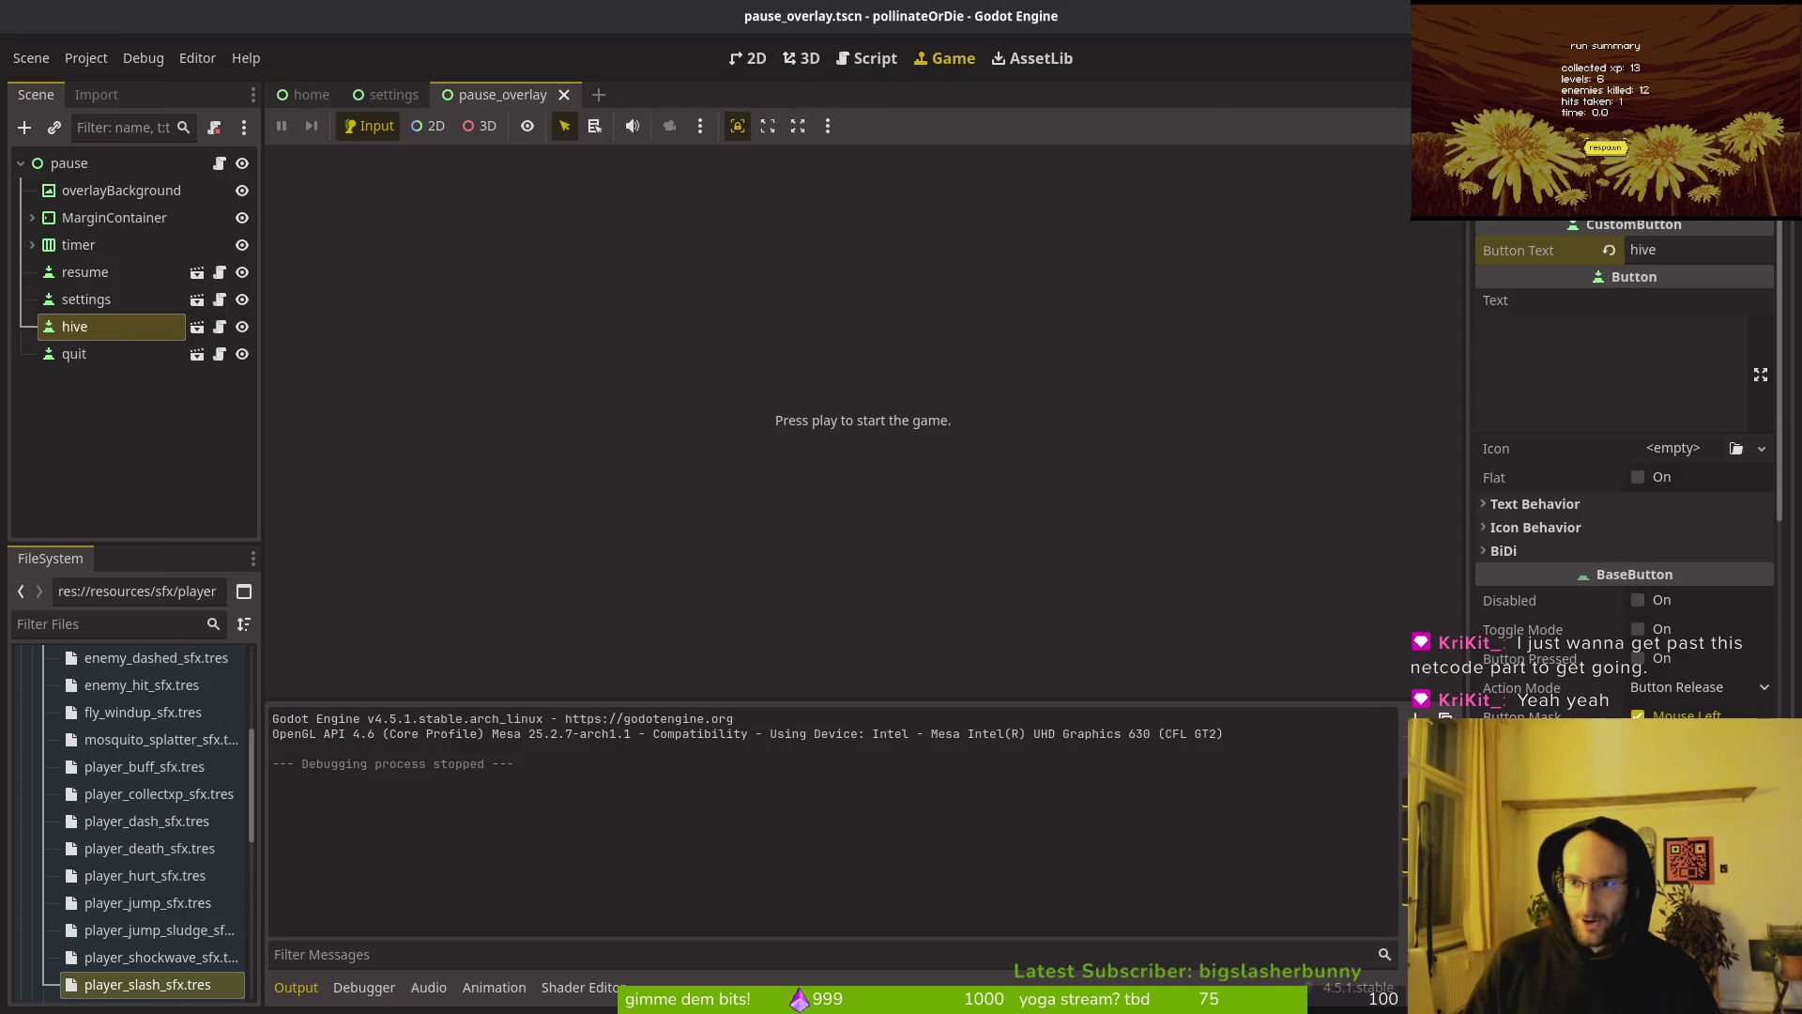
key("alt+Tab")
left_click(171, 507)
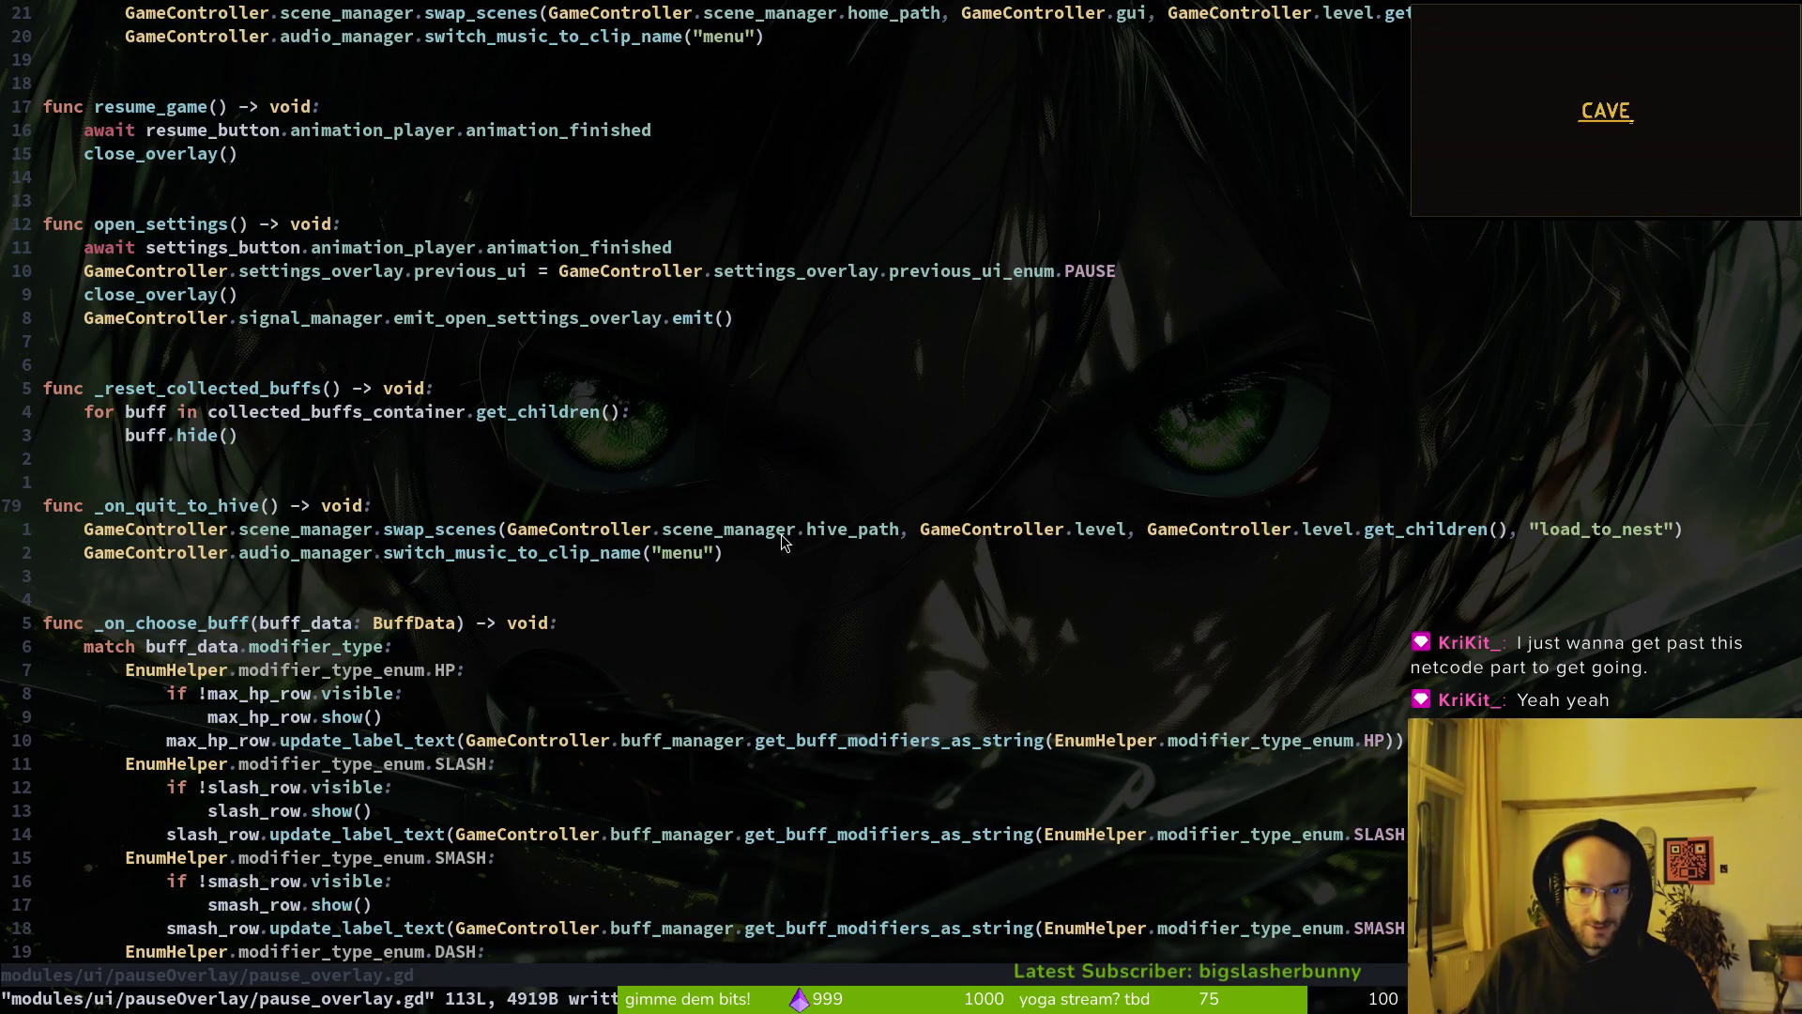
Step: Check the swap_scenes call's parameters, then open player.gd through the project file finder
left_click(493, 531)
key("a")
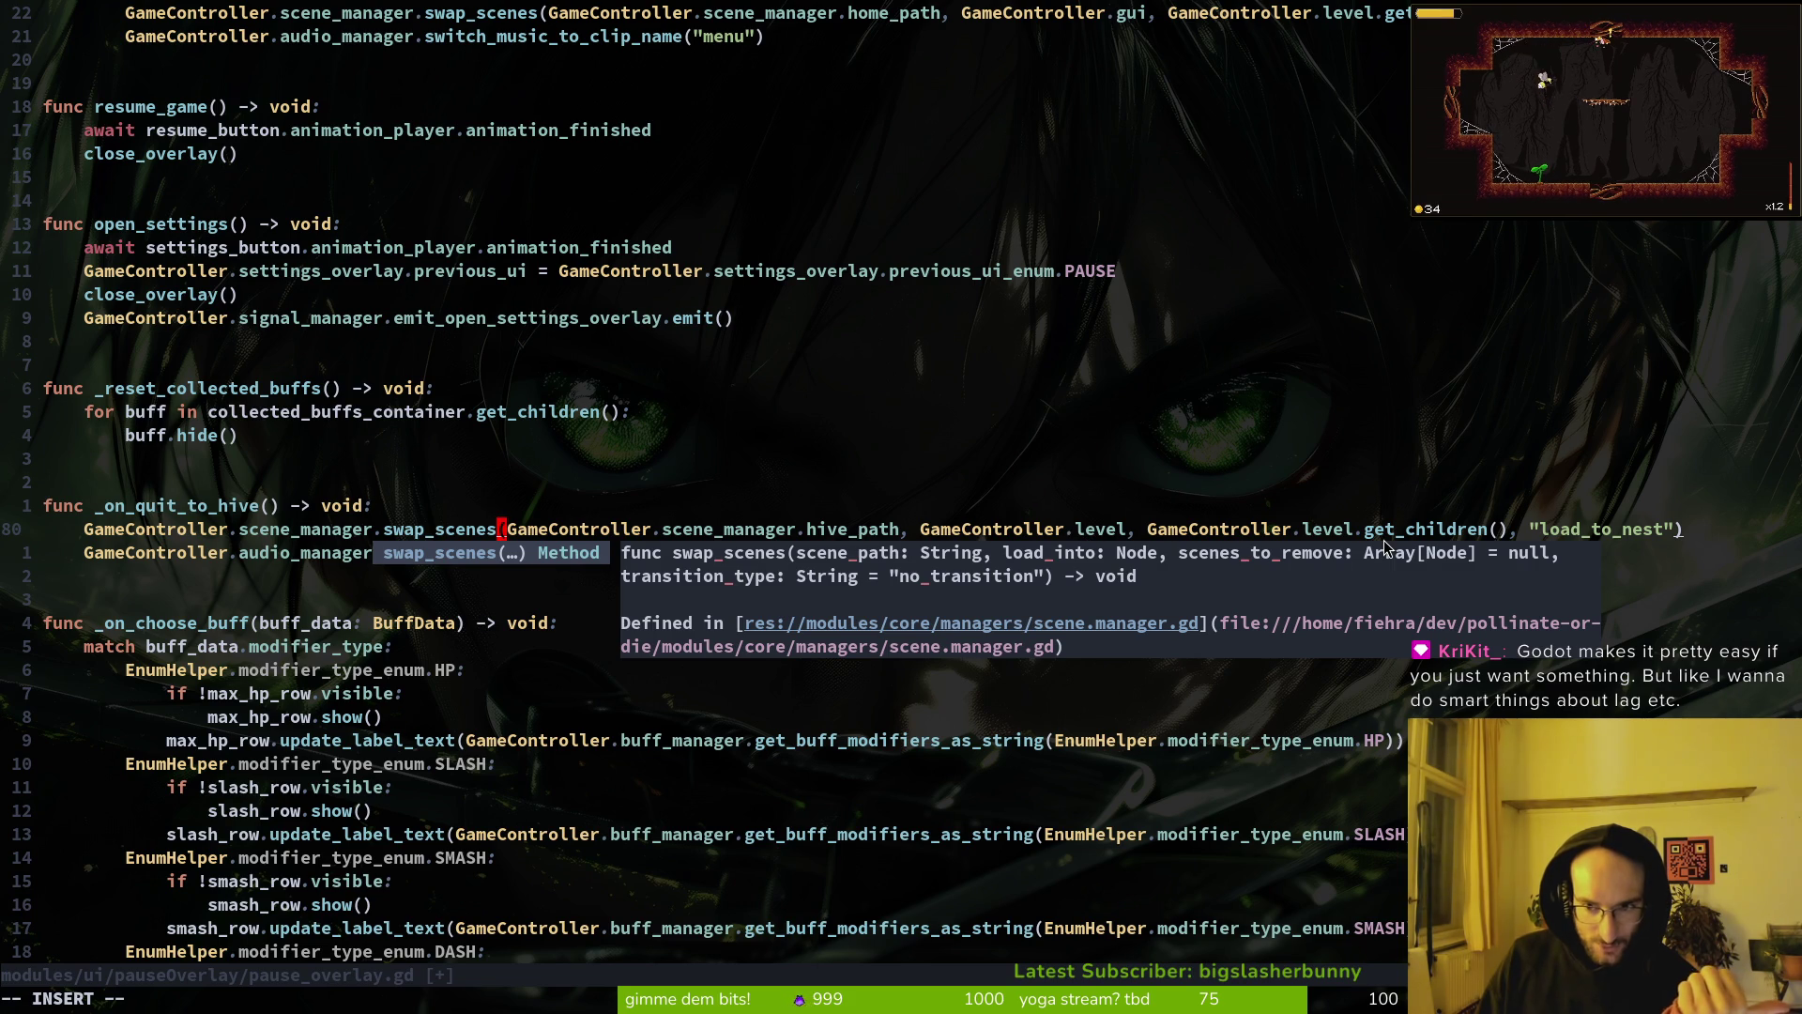
left_click(1328, 532)
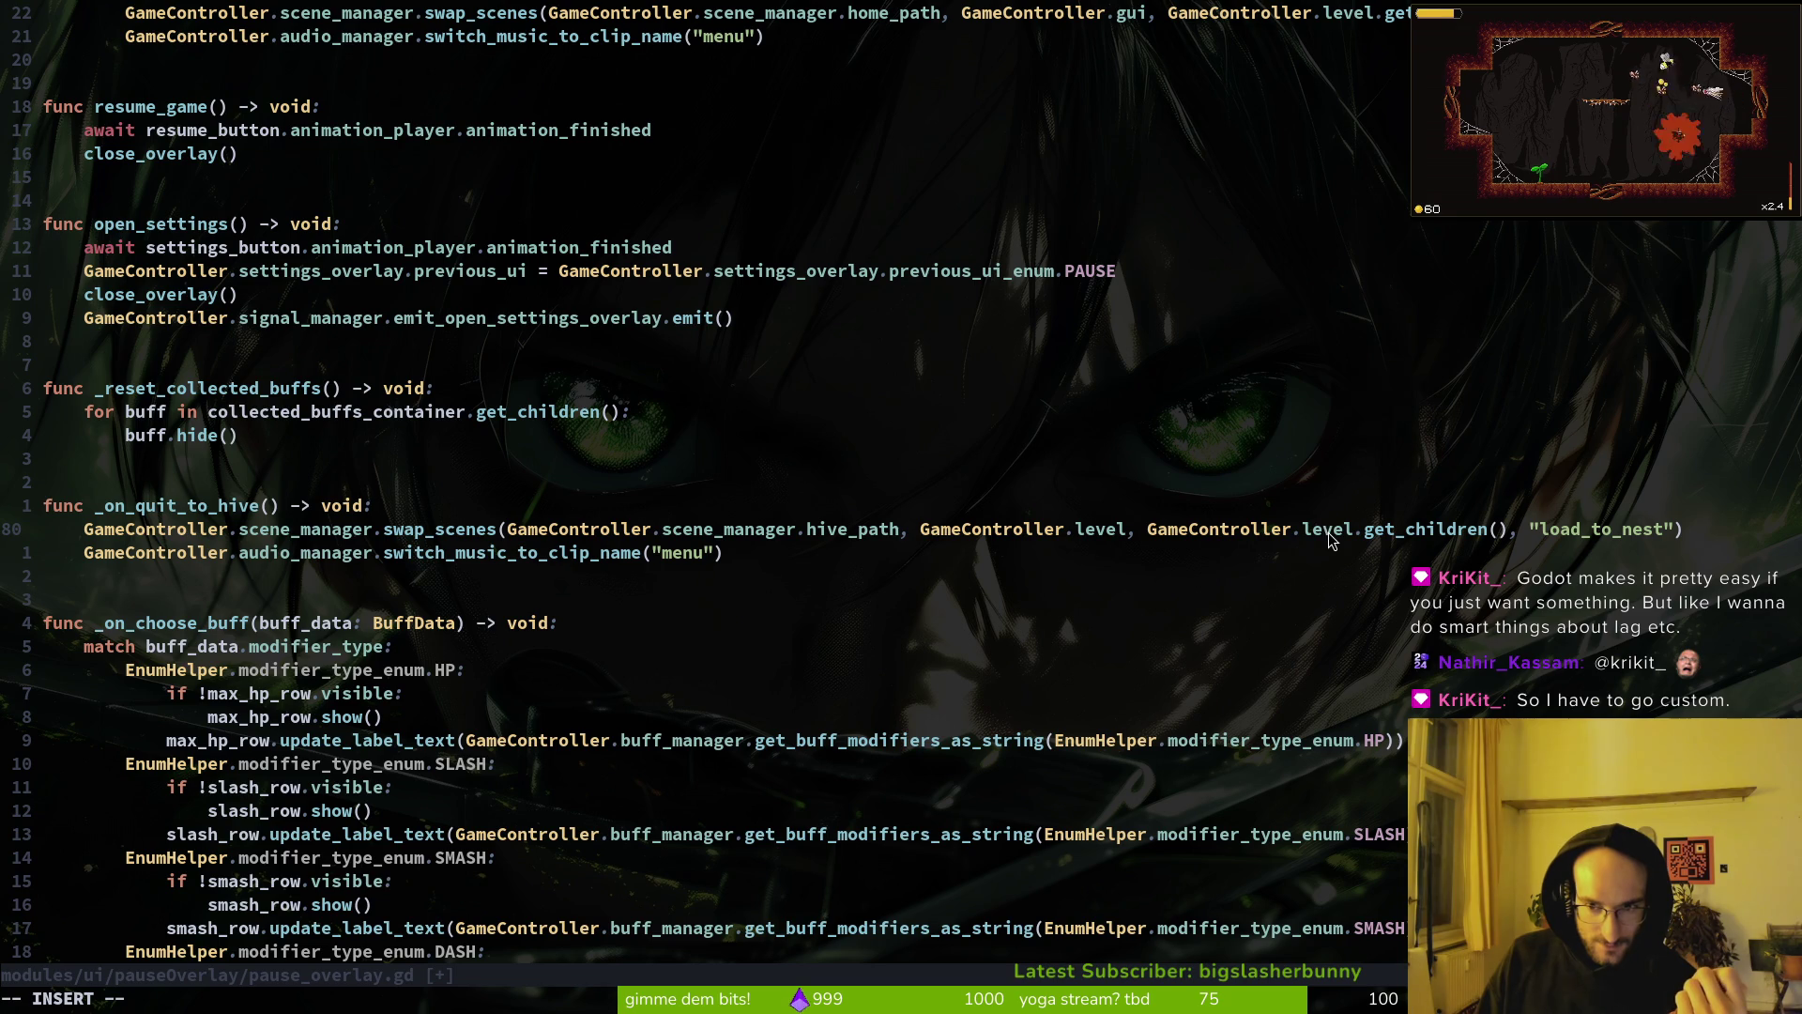
key("Escape")
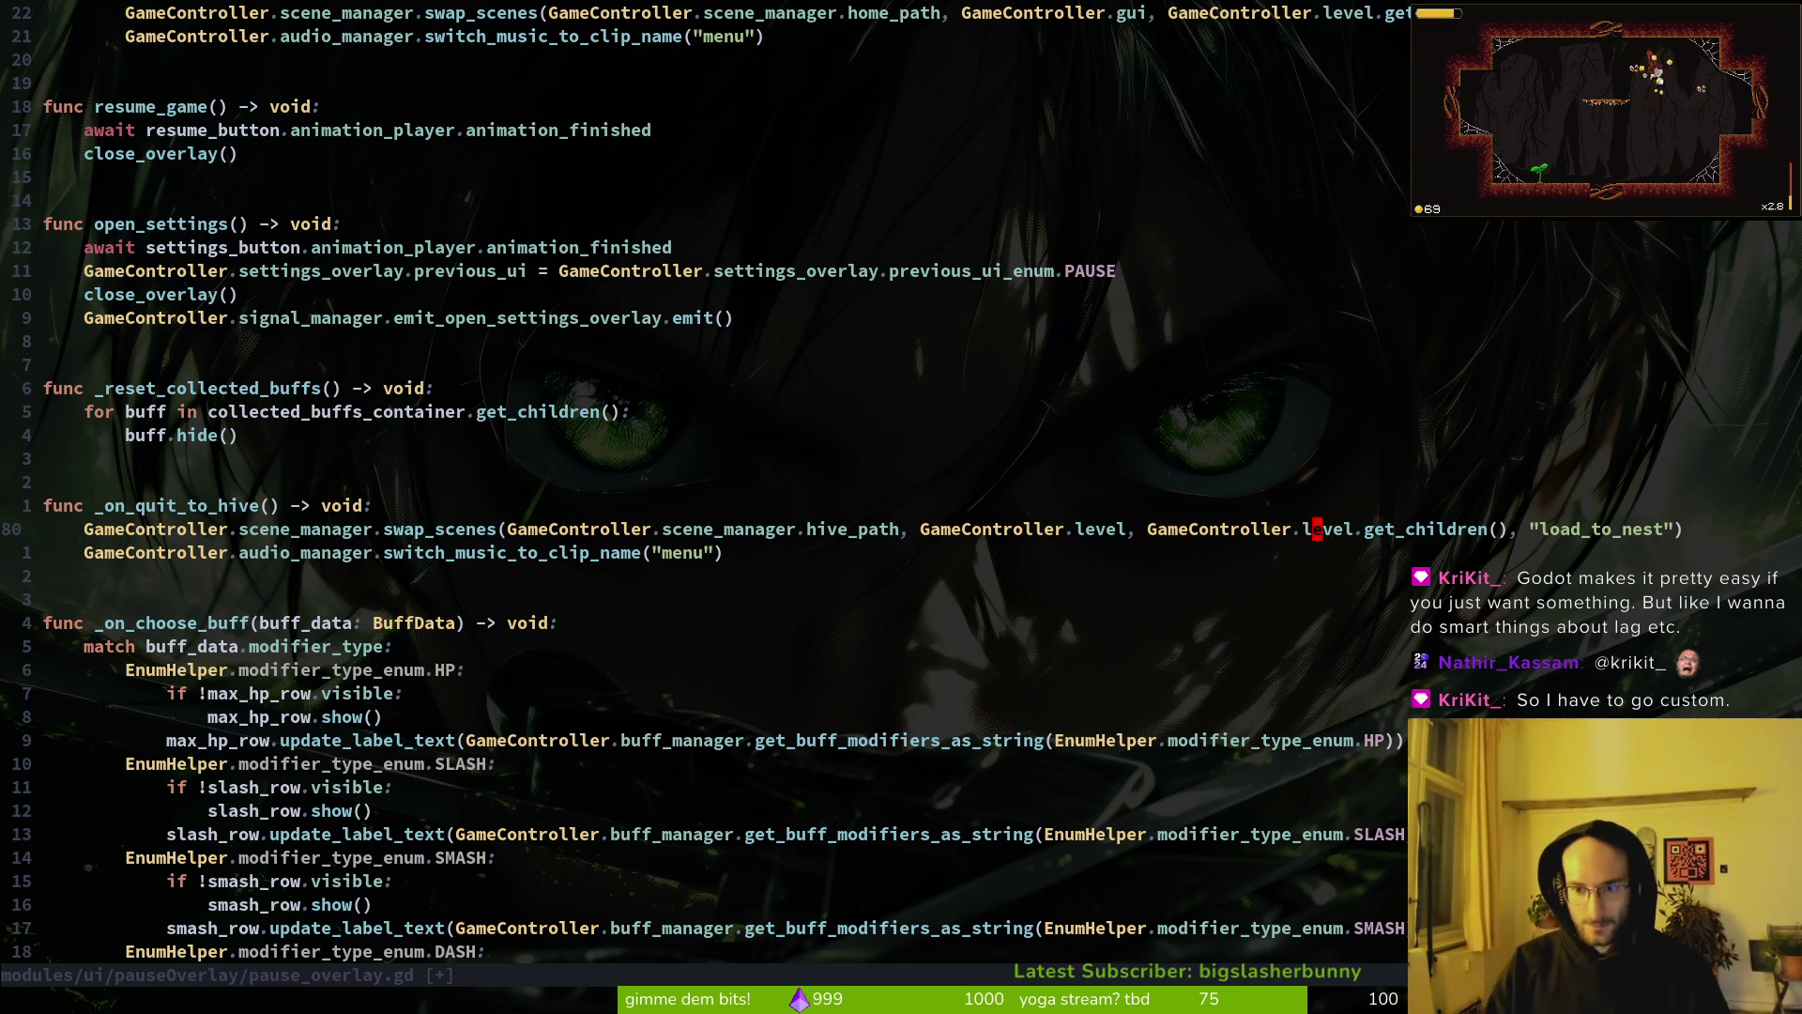
key("space")
key("f")
key("f")
type("player")
key("Return")
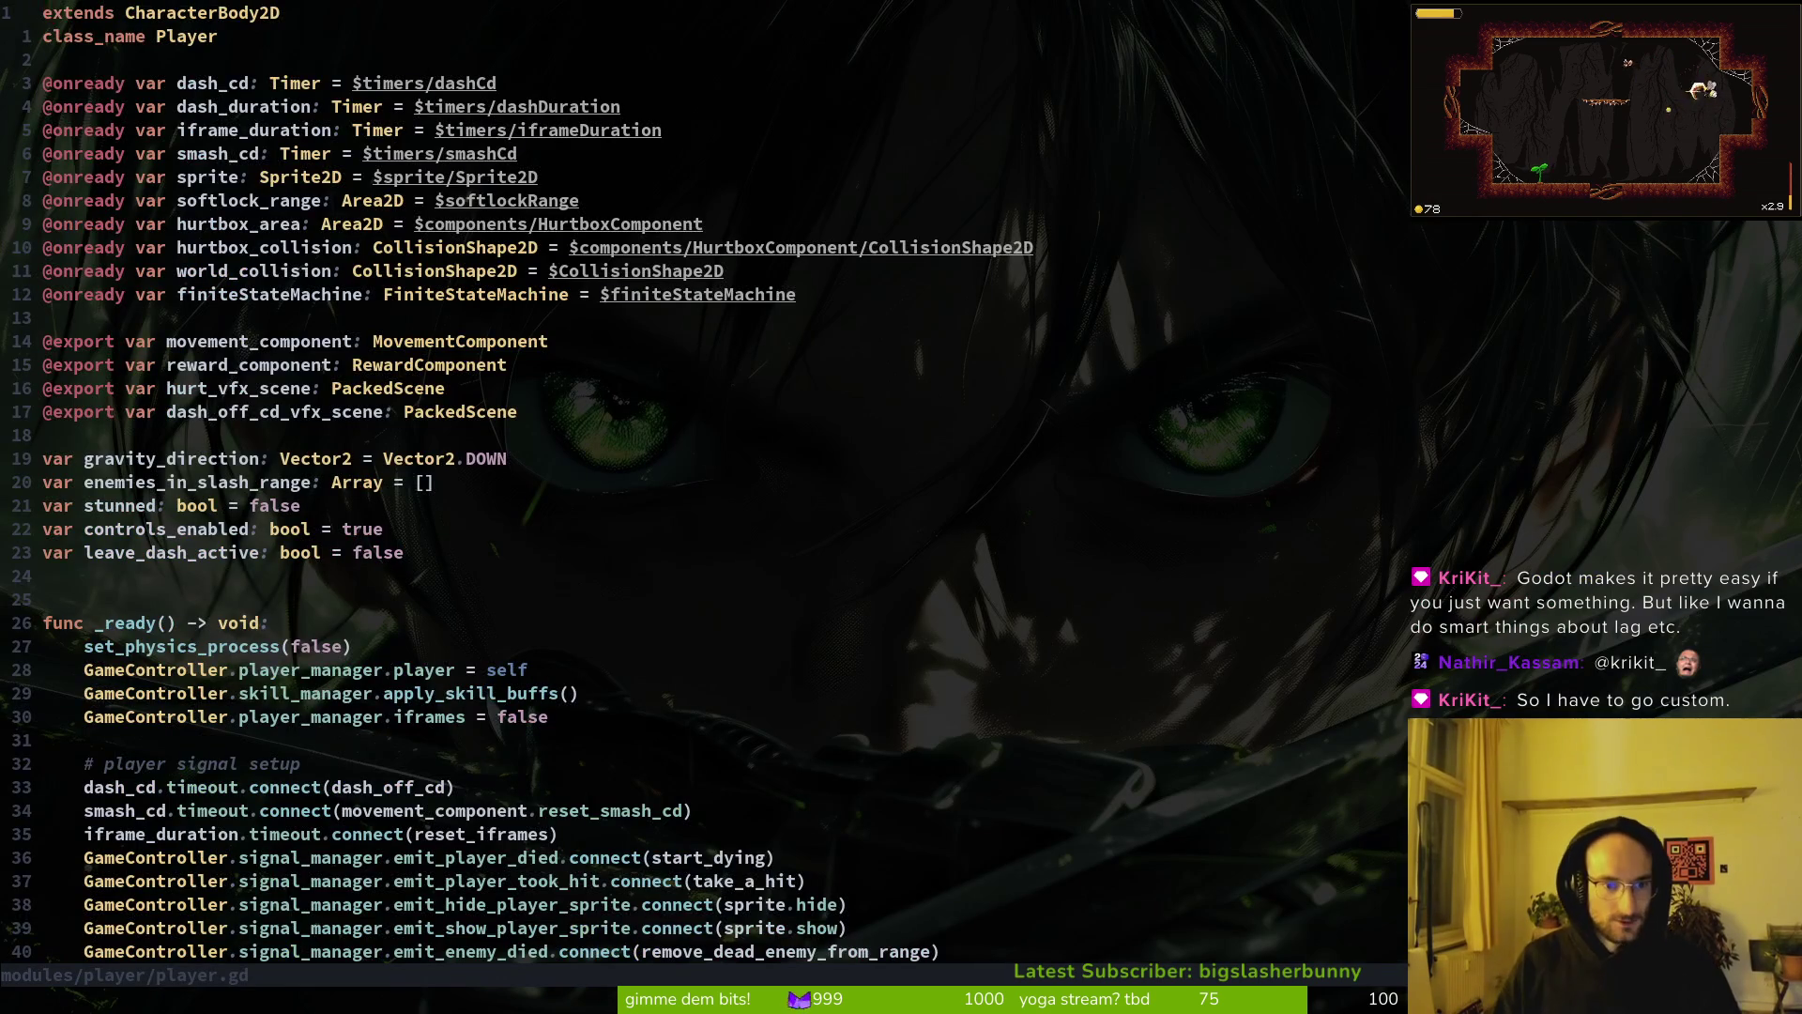
Step: Yank the restart swap_scenes line (line 59) from player.gd
scroll(855, 522, "down", 13)
left_click(485, 464)
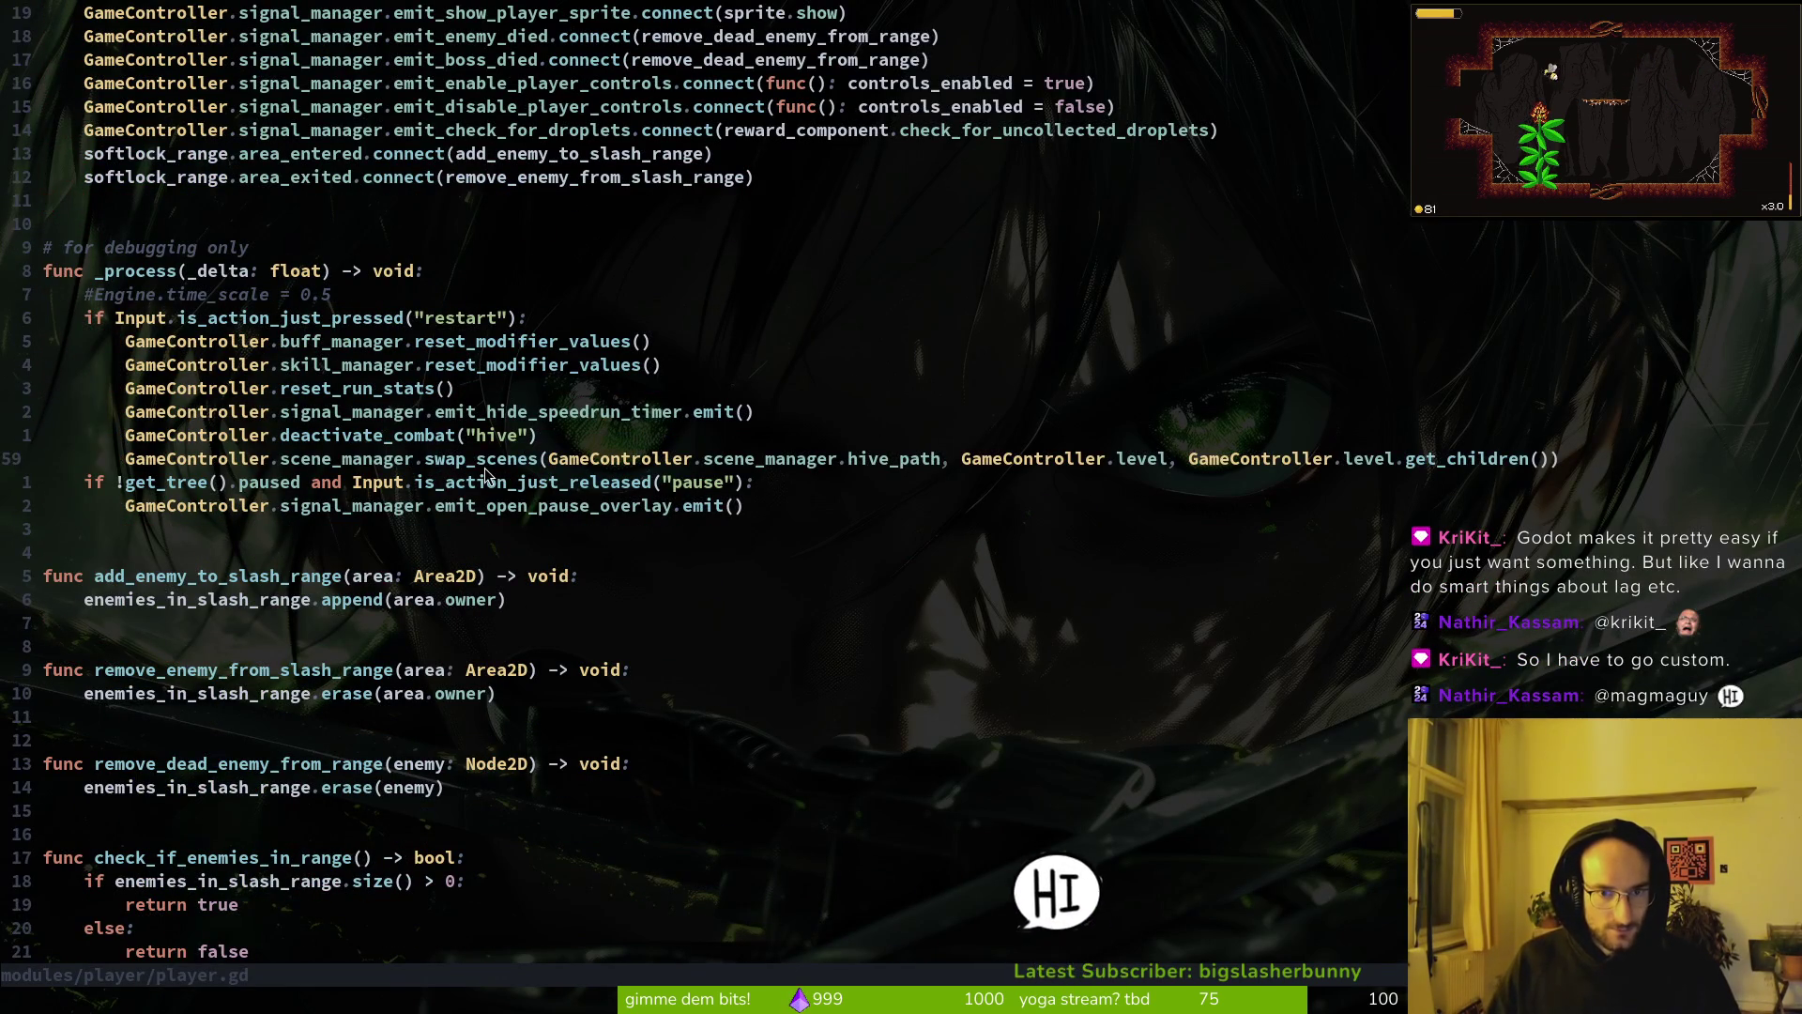
key("shift+v")
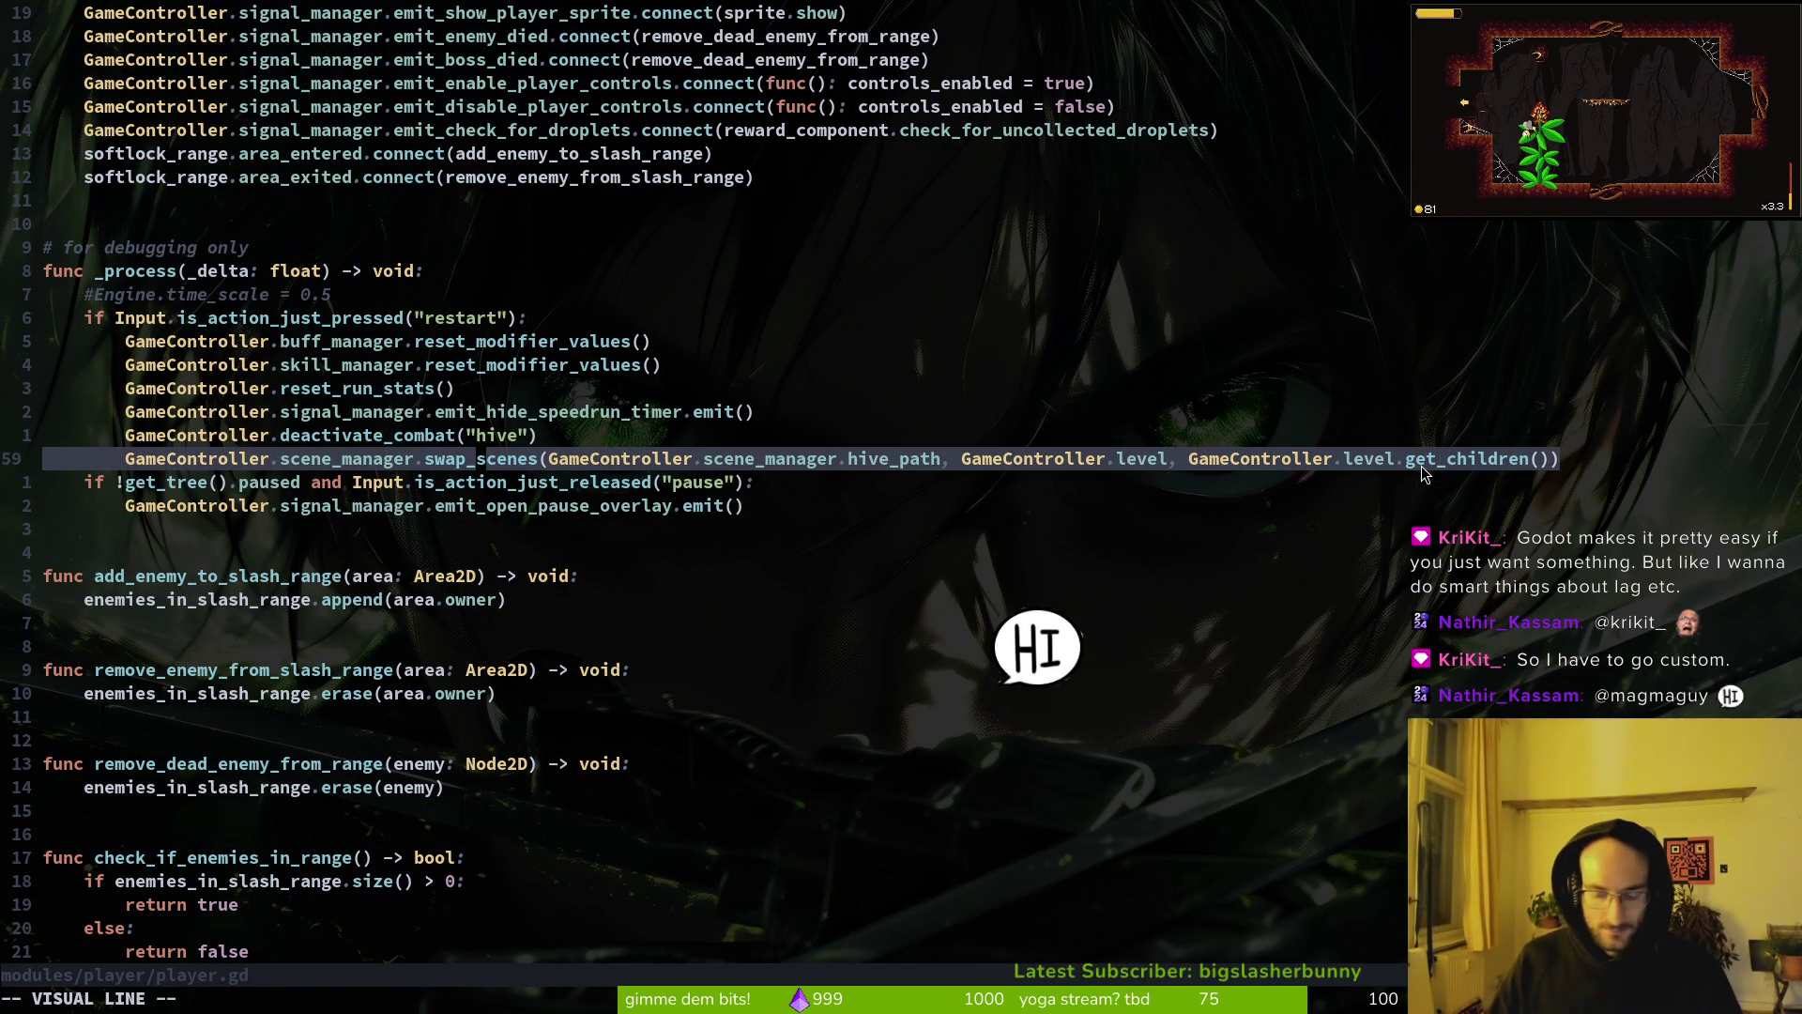
key("y")
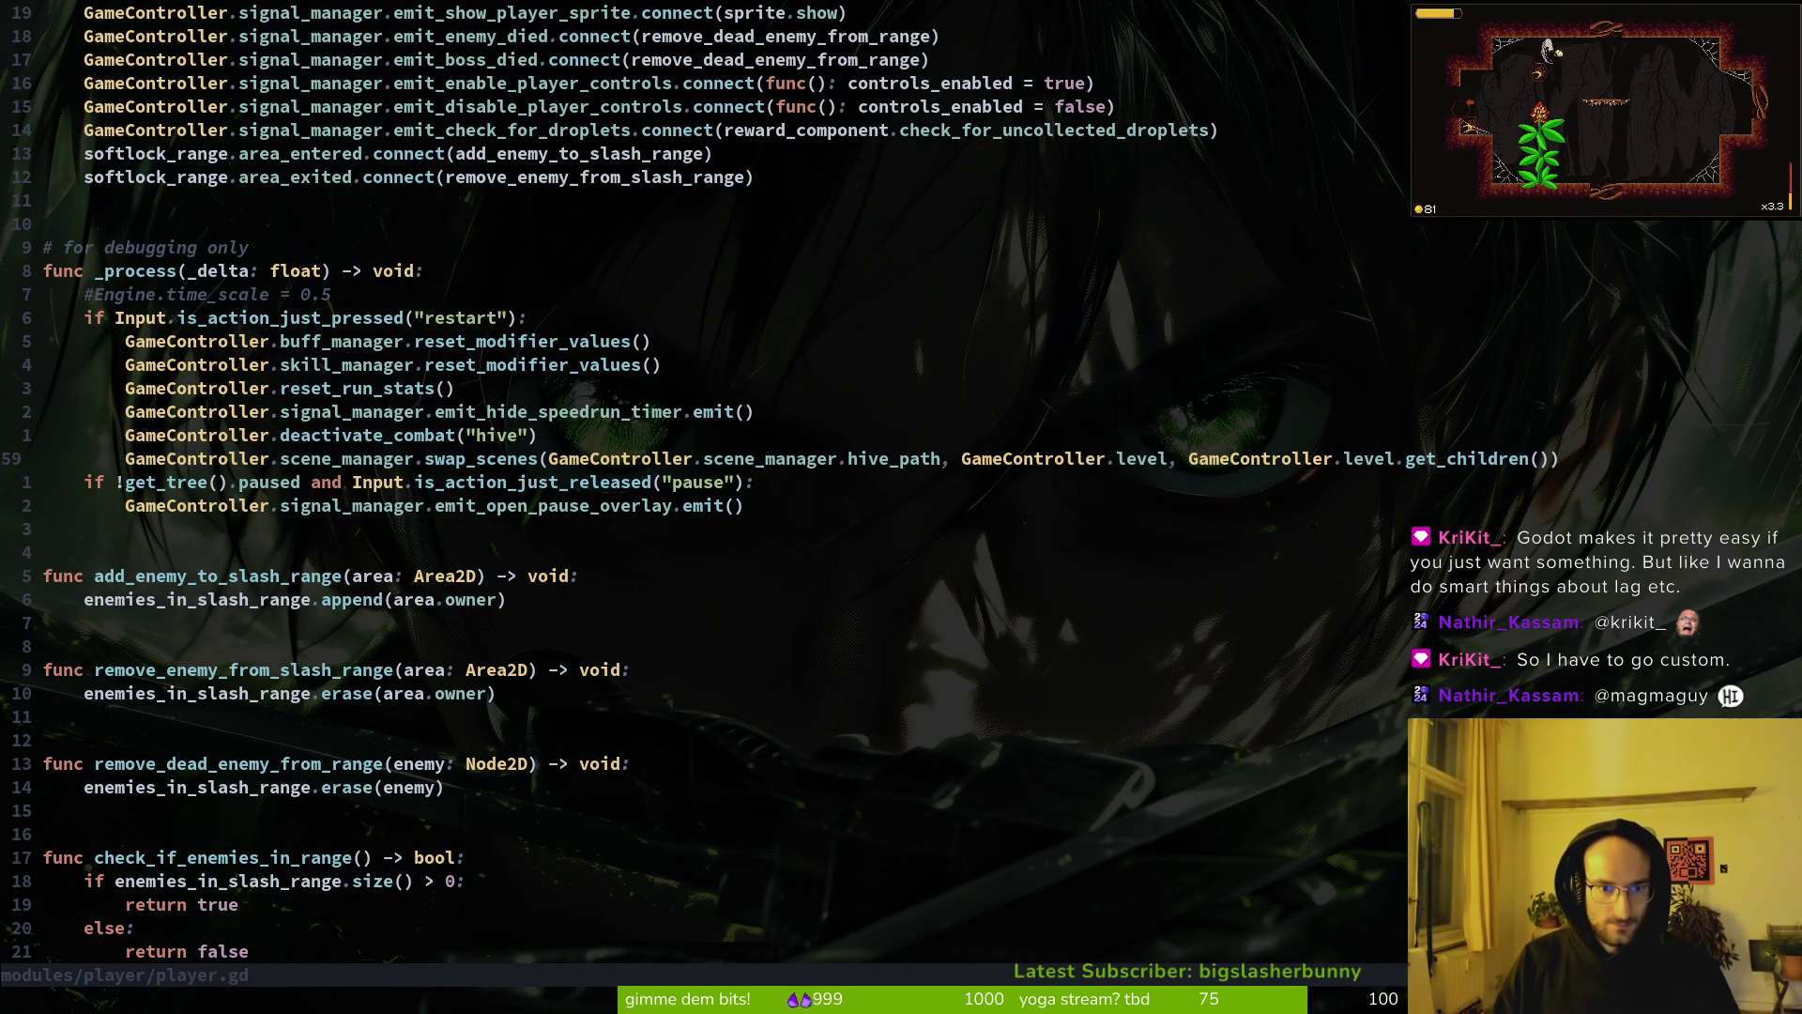
key("shift+v")
key("y")
key("shift+v")
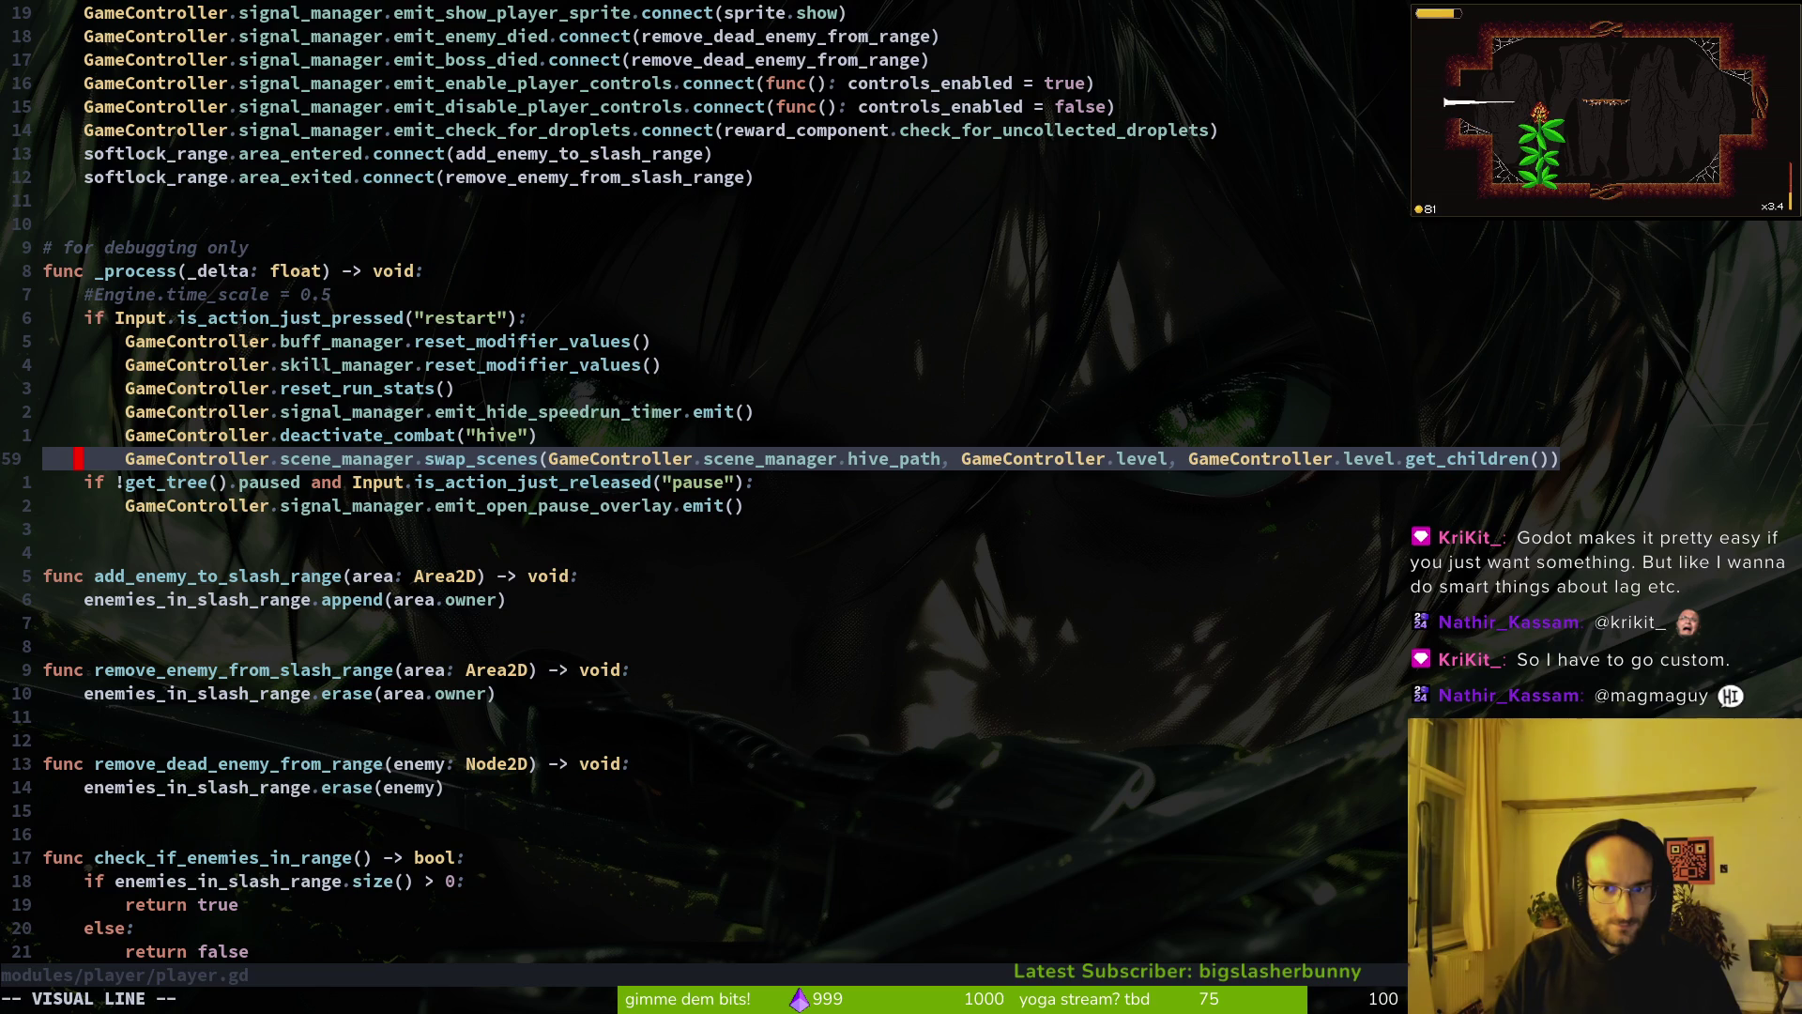
key("y")
Step: Paste the swap_scenes line under line 80 in pause_overlay.gd, dedent it, and save
key("ctrl+6")
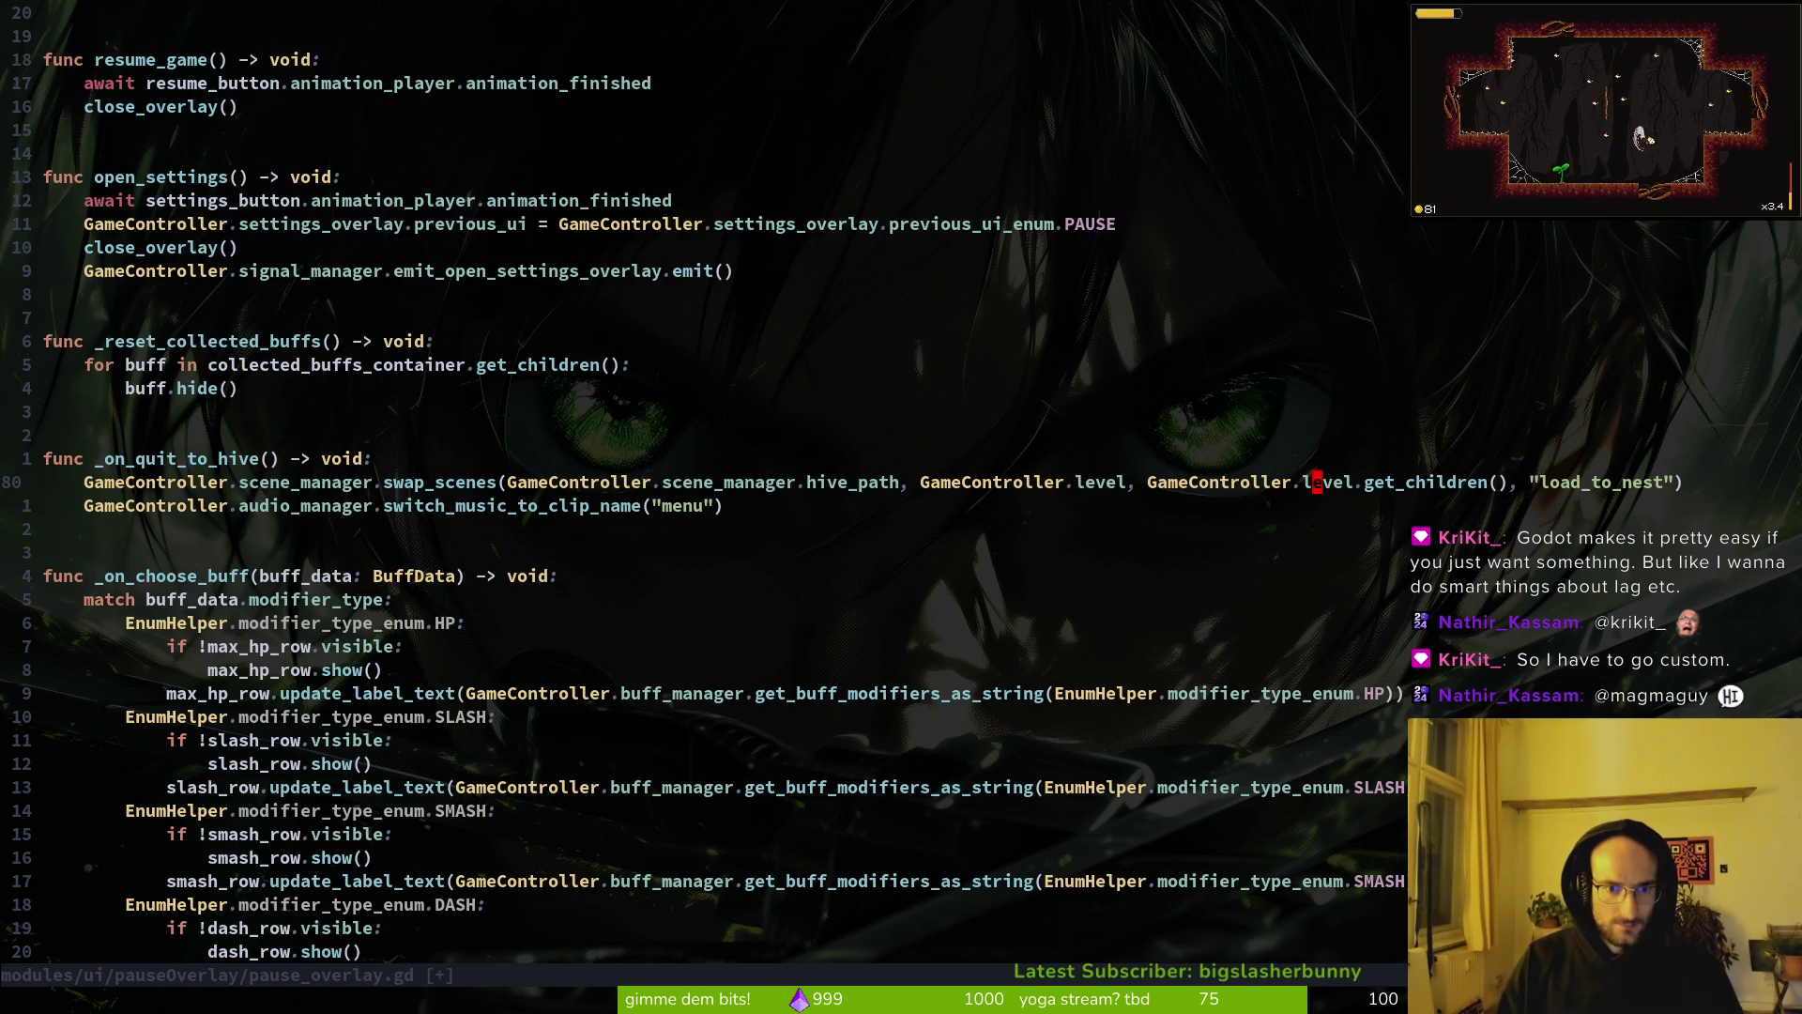
key("shift+v")
key("Escape")
key("p")
key("shift+v")
key("less")
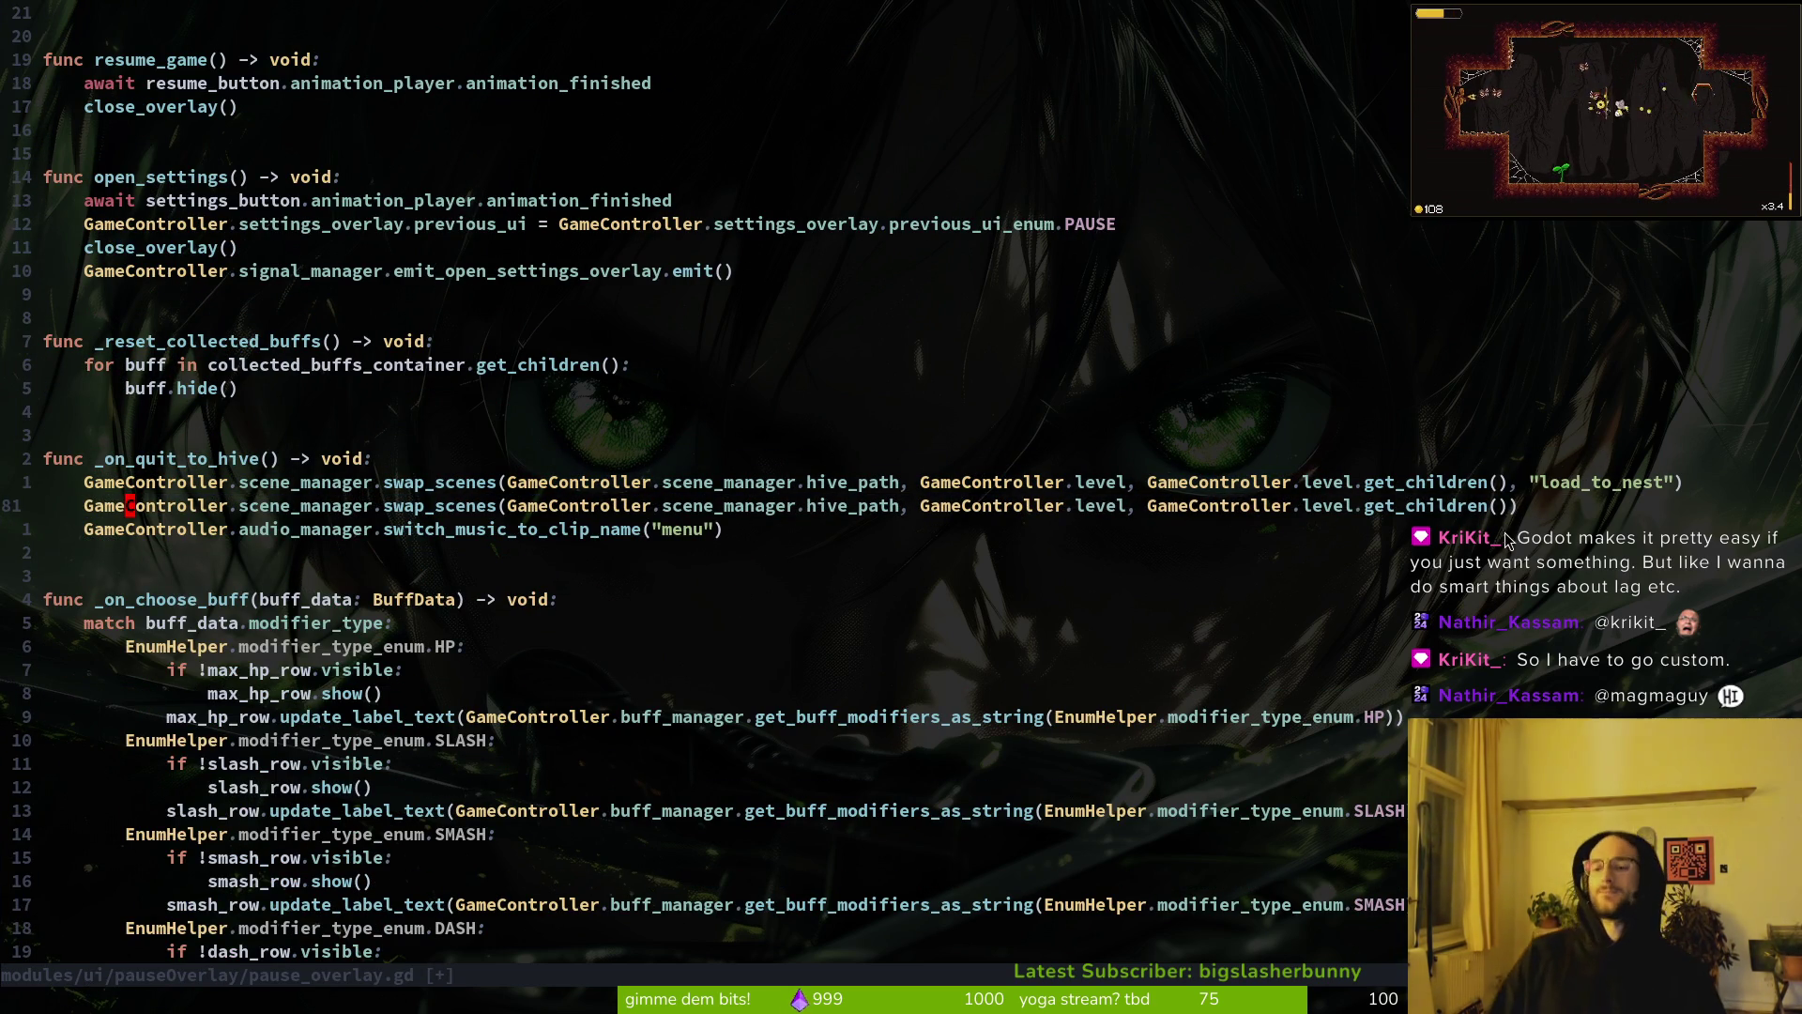
type(":w")
key("Return")
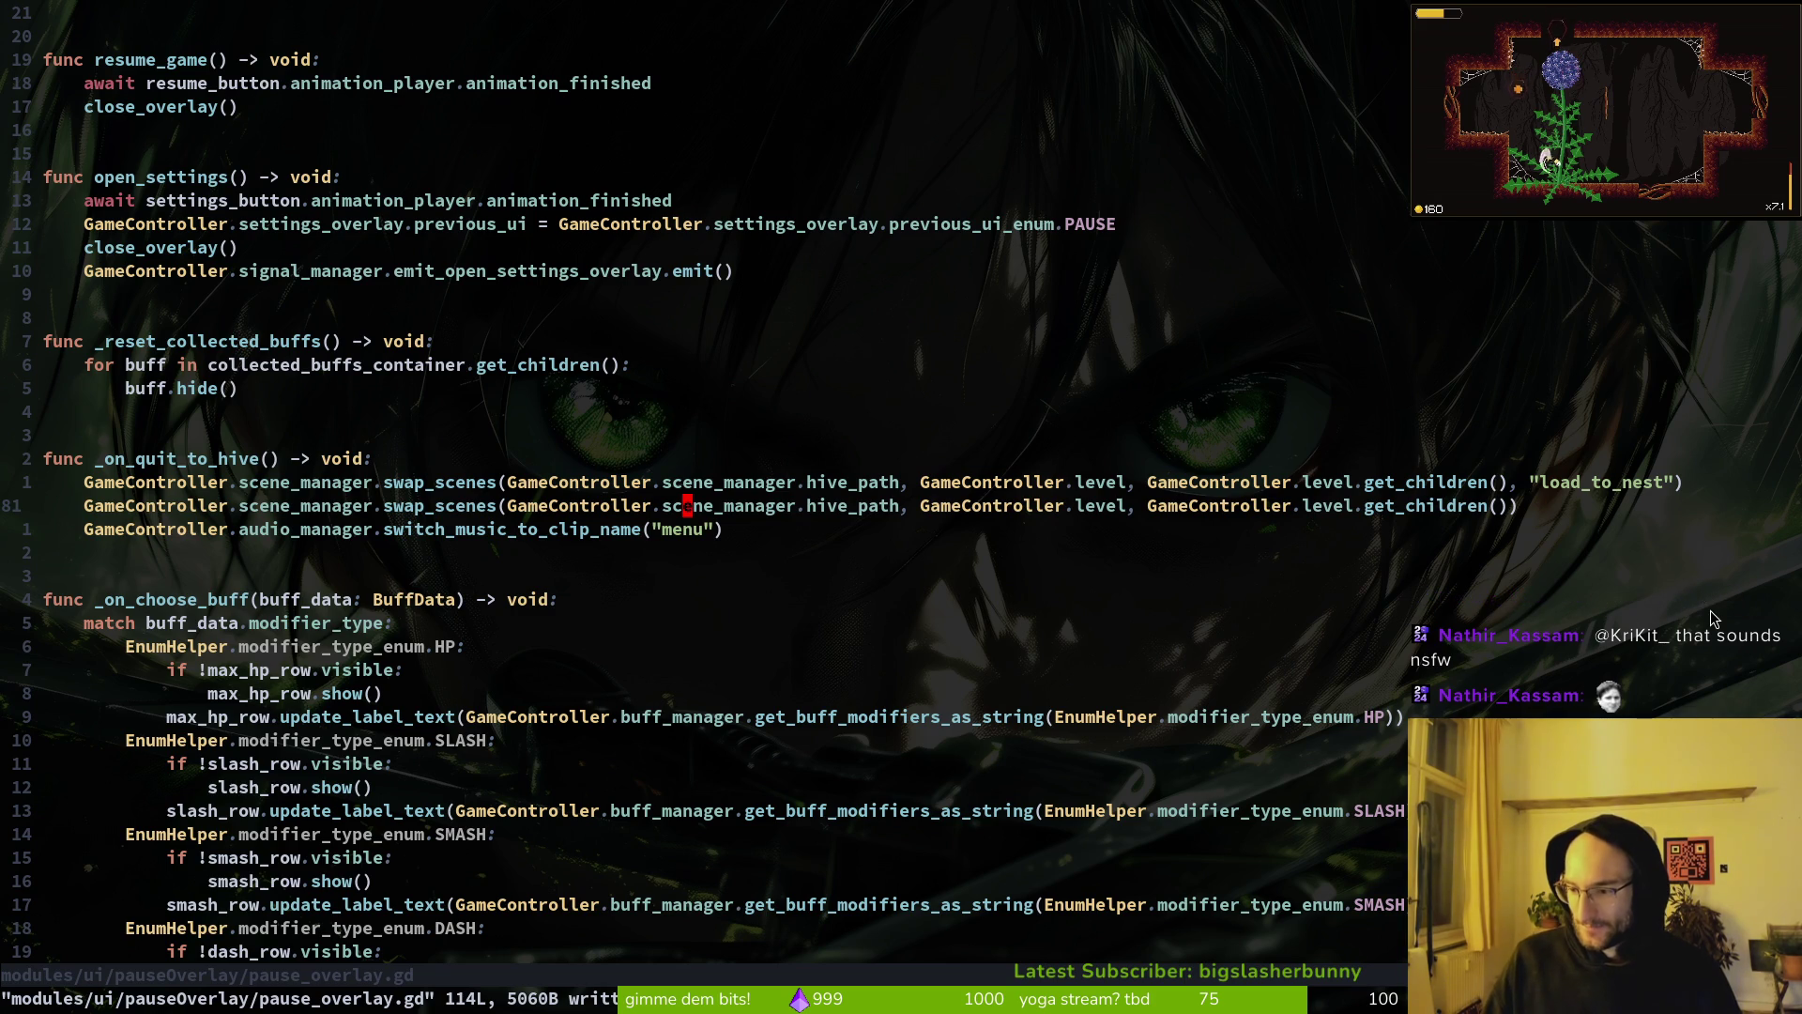
Step: Delete the swap_scenes line carrying "load_to_nest", keeping the pasted version, and save
key("d")
key("d")
type(":w")
key("Return")
type("u:w")
key("Return")
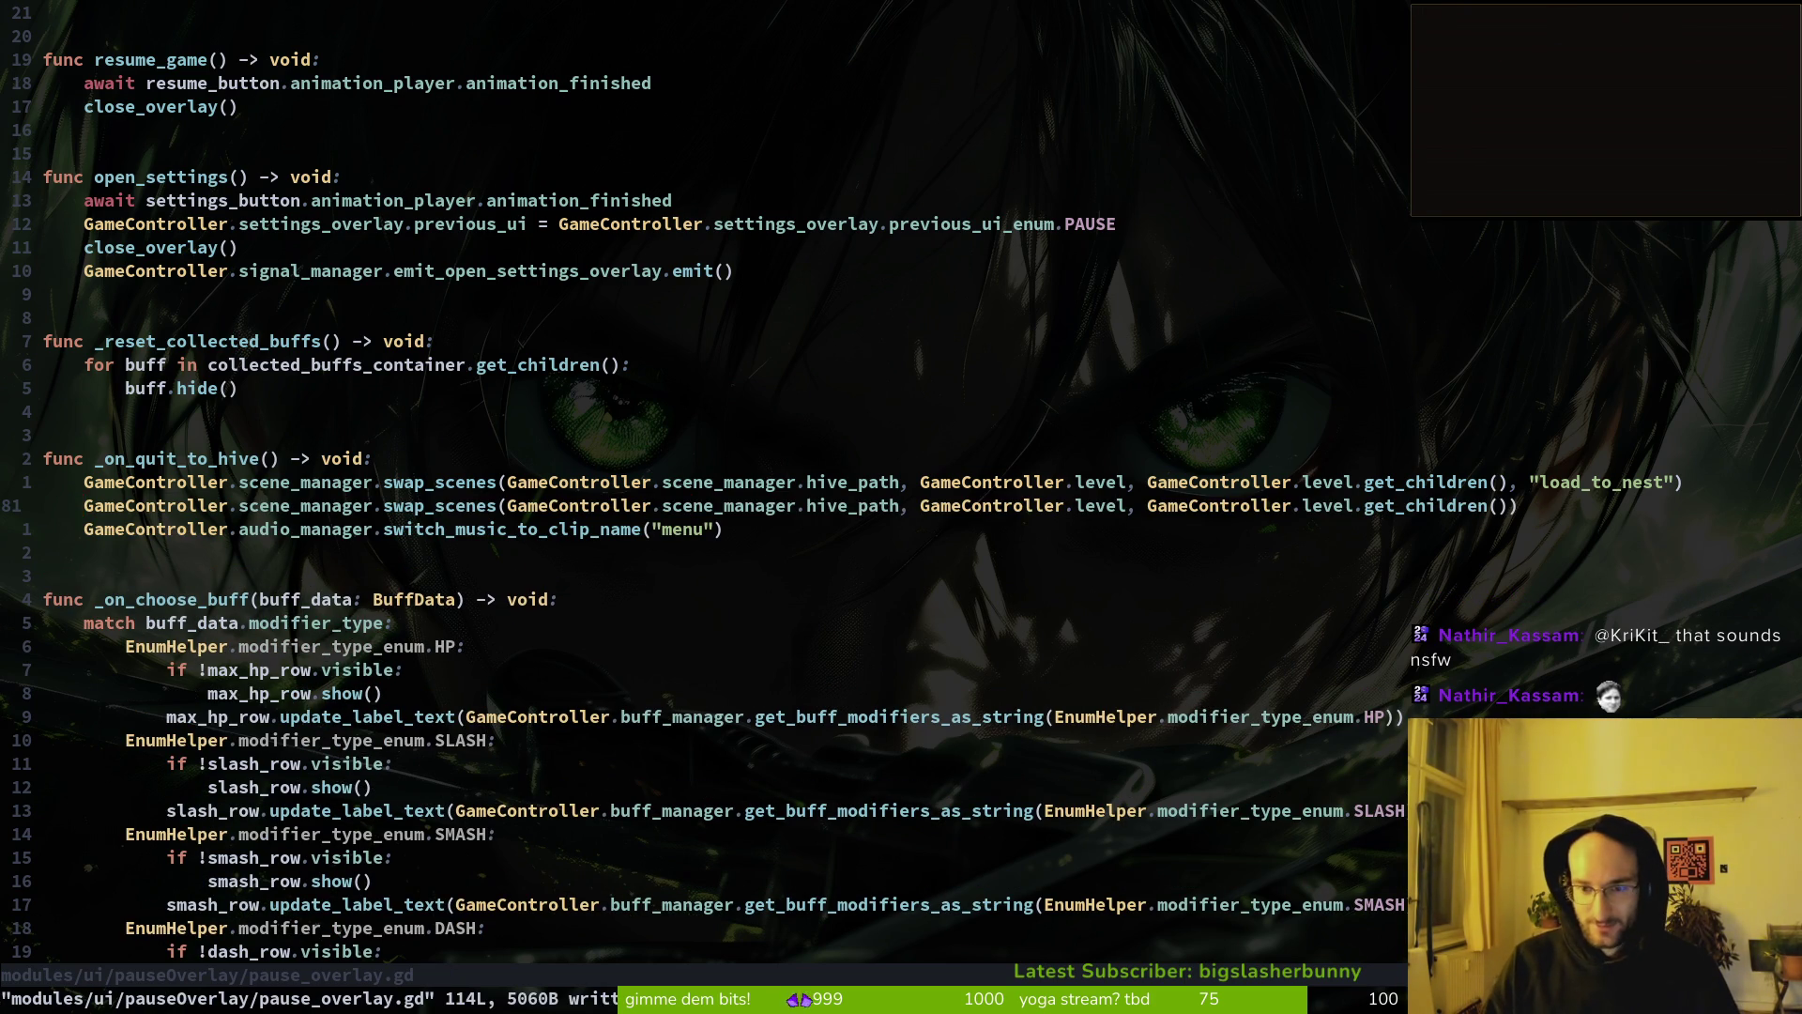
key("k")
key("d")
key("d")
type(":w")
key("Return")
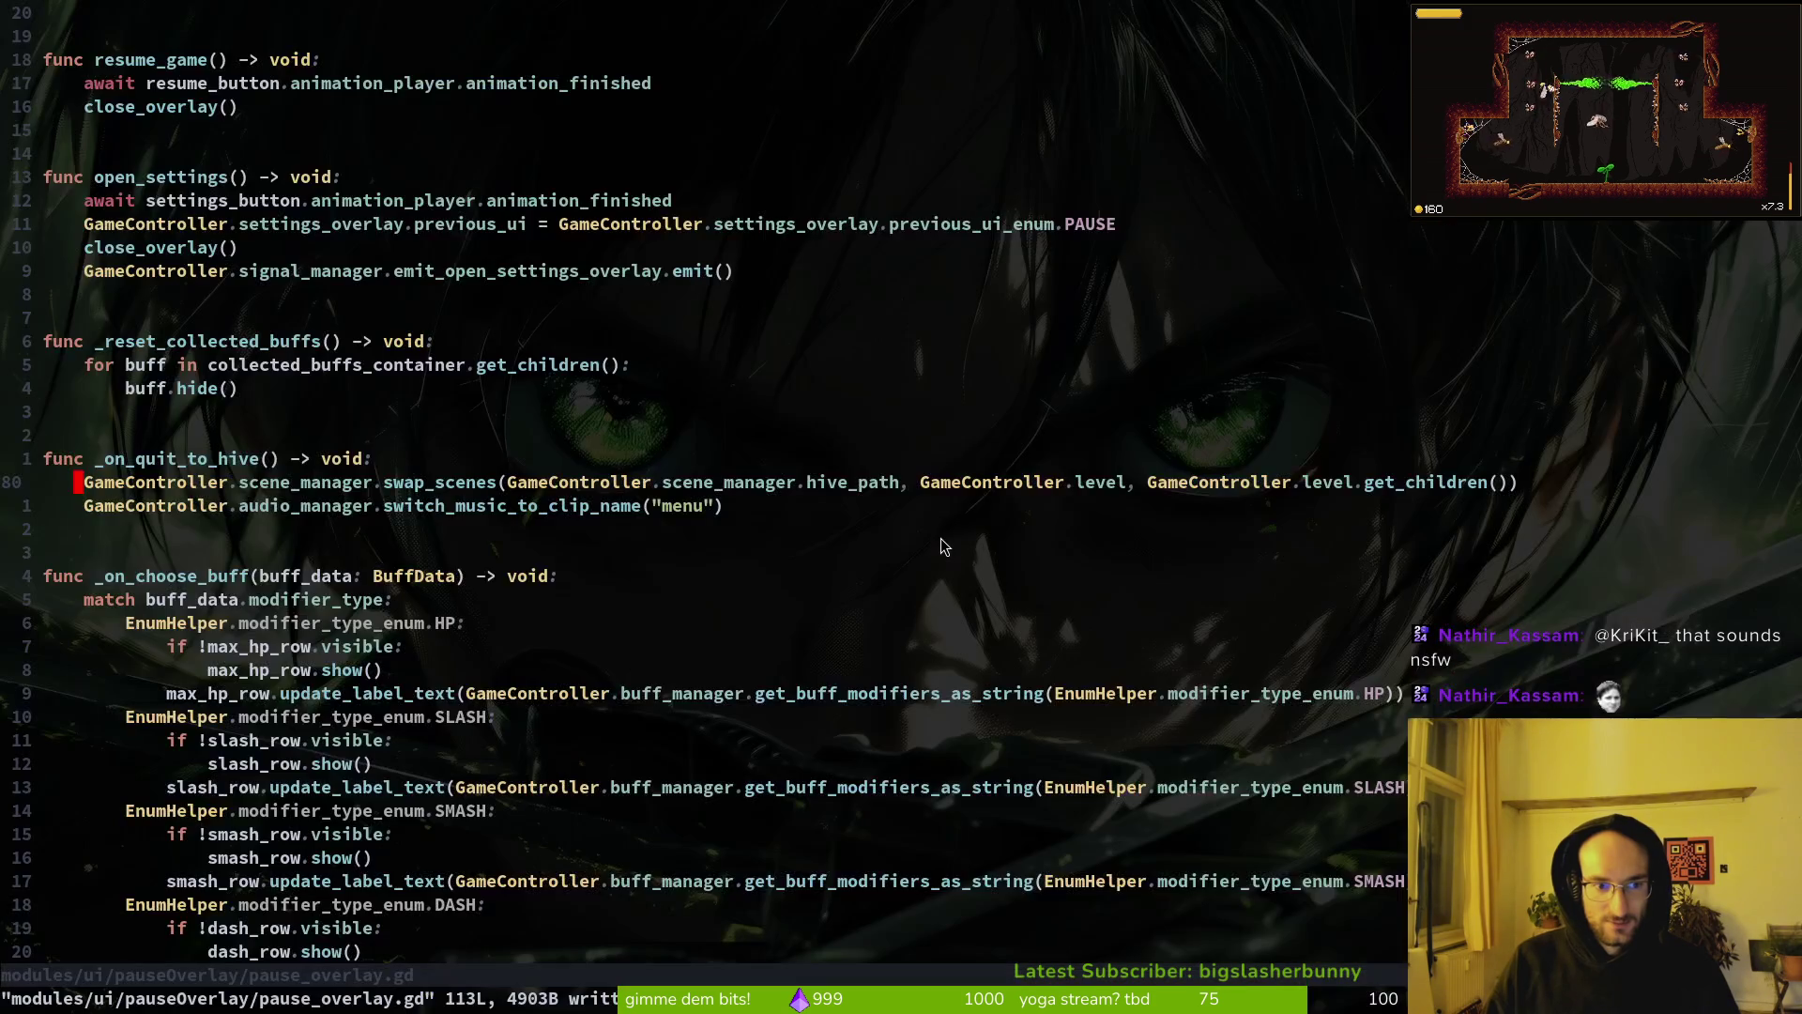
Step: Switch to Godot and run the game with F5 to test the change
scroll(573, 328, "up", 13)
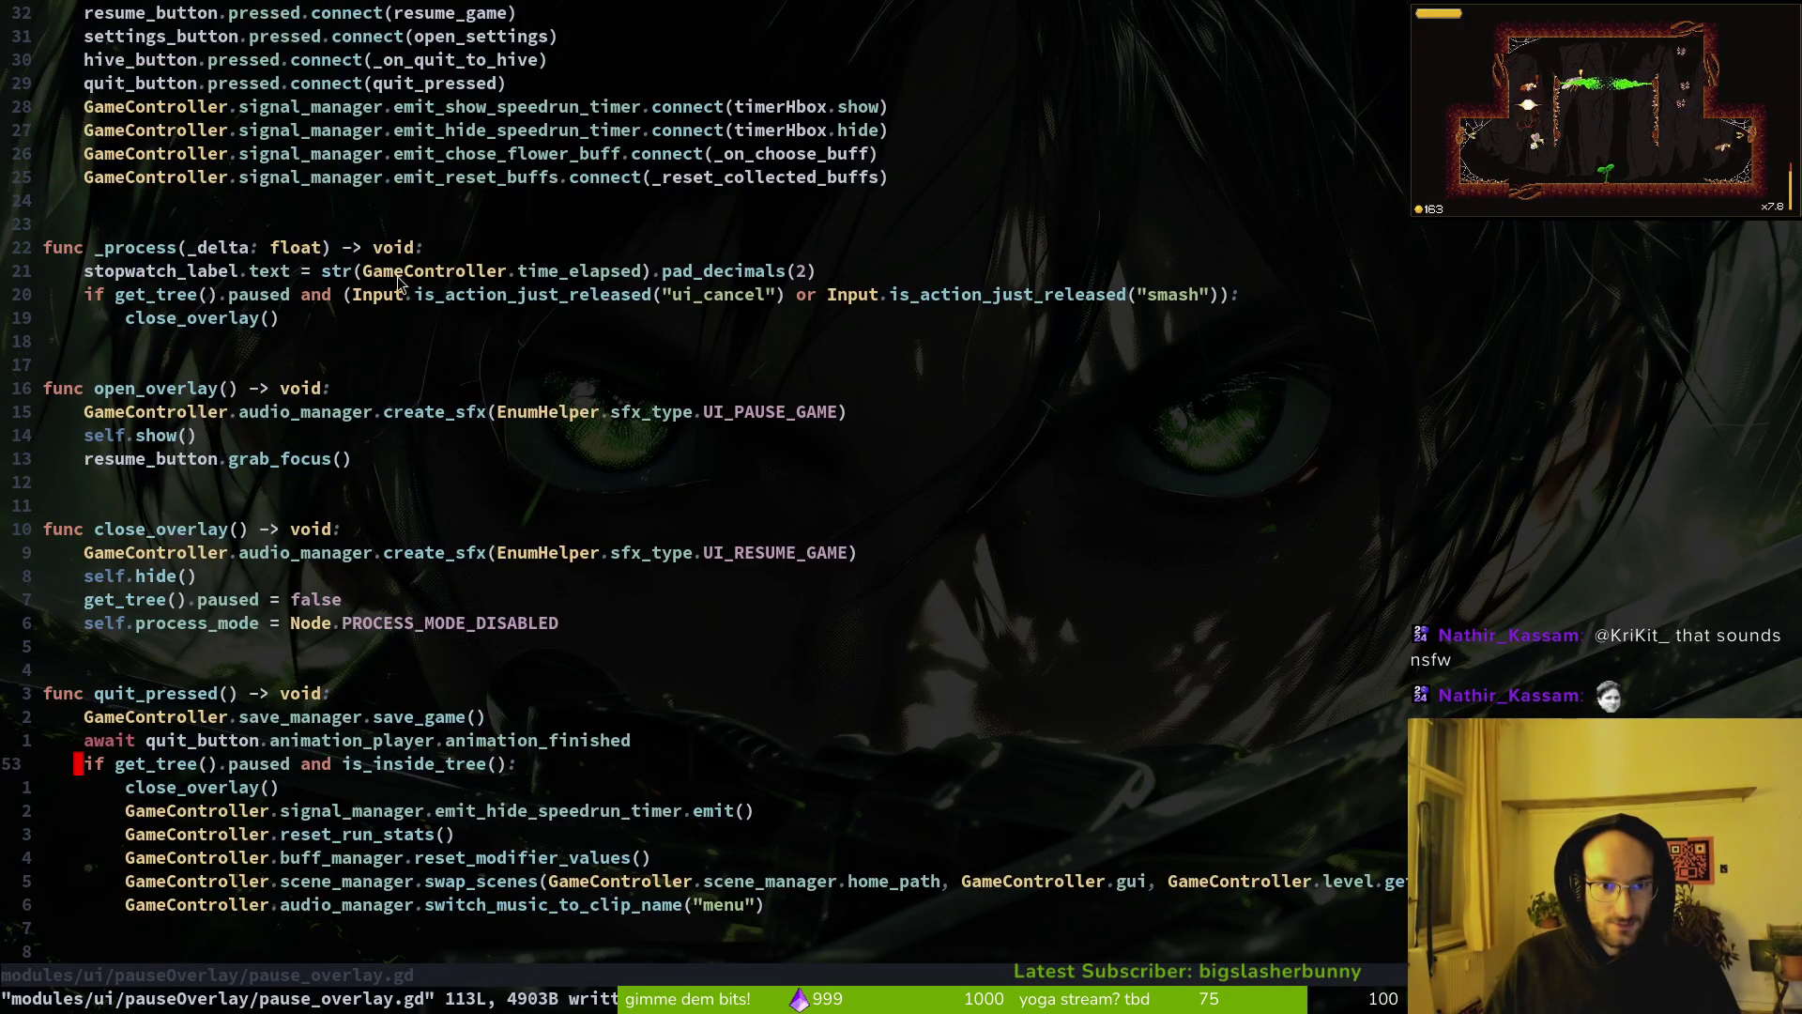
scroll(398, 284, "up", 6)
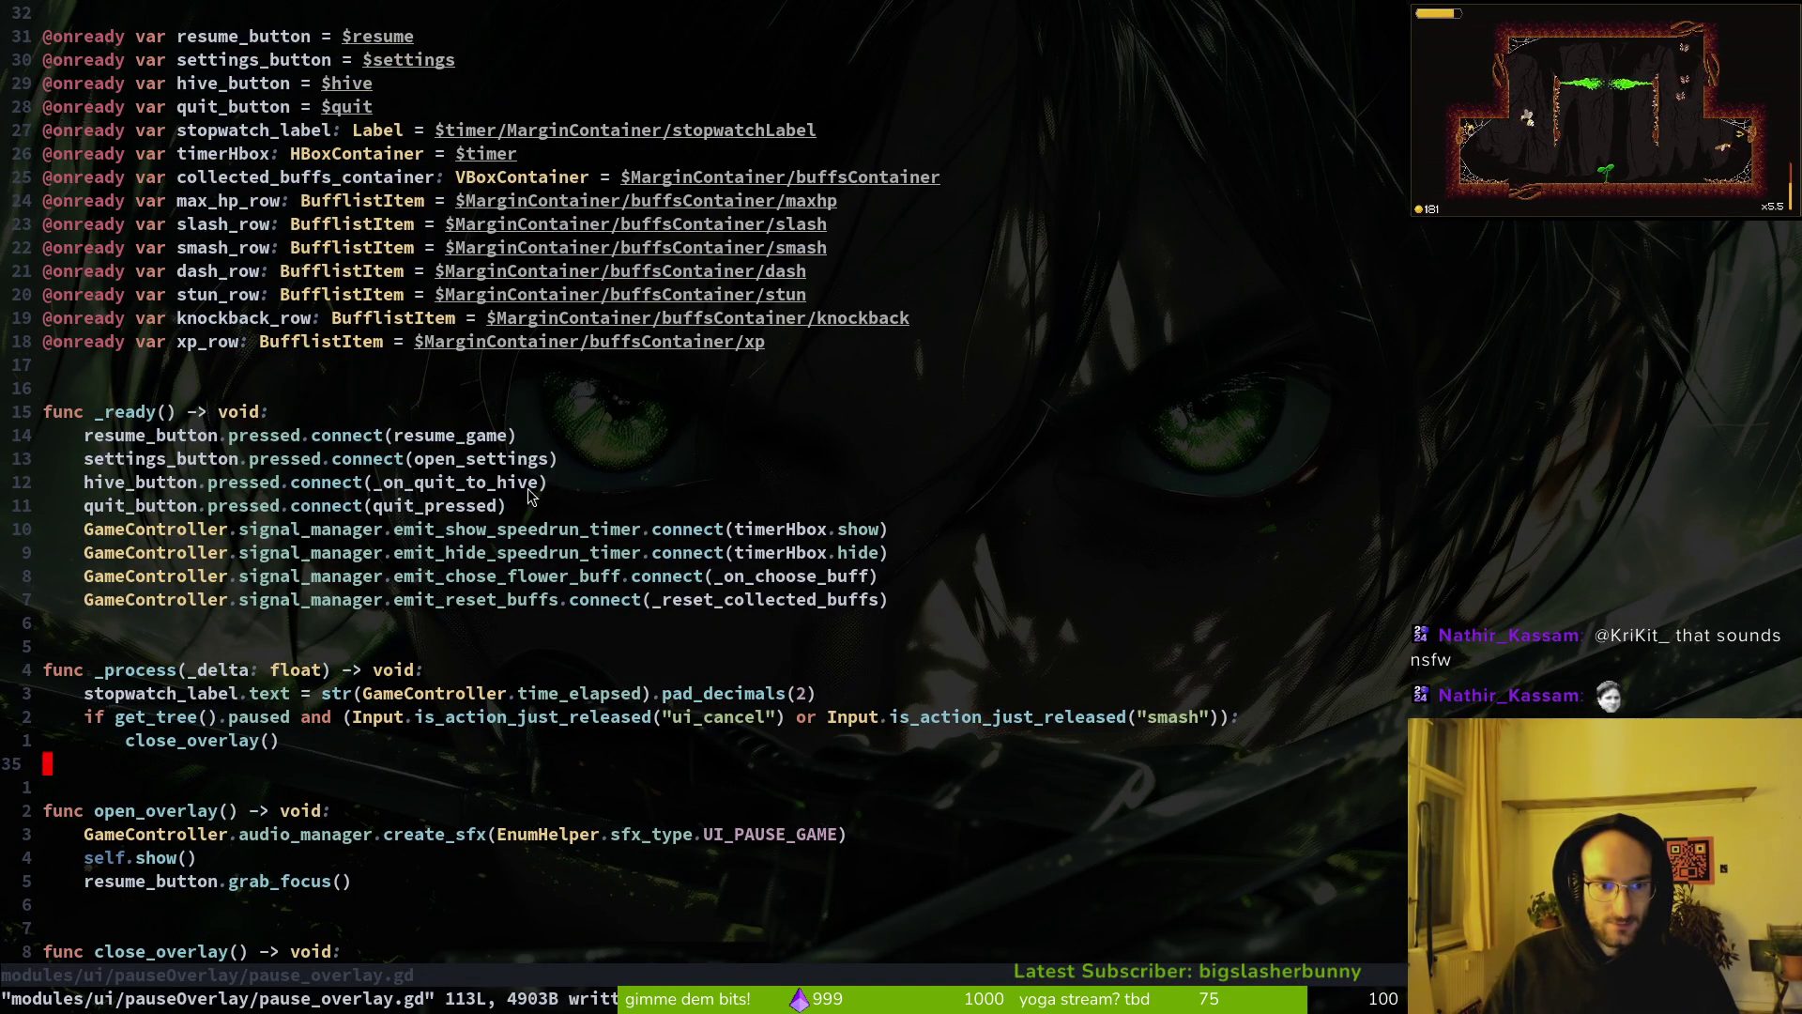
key("alt+Tab")
key("F5")
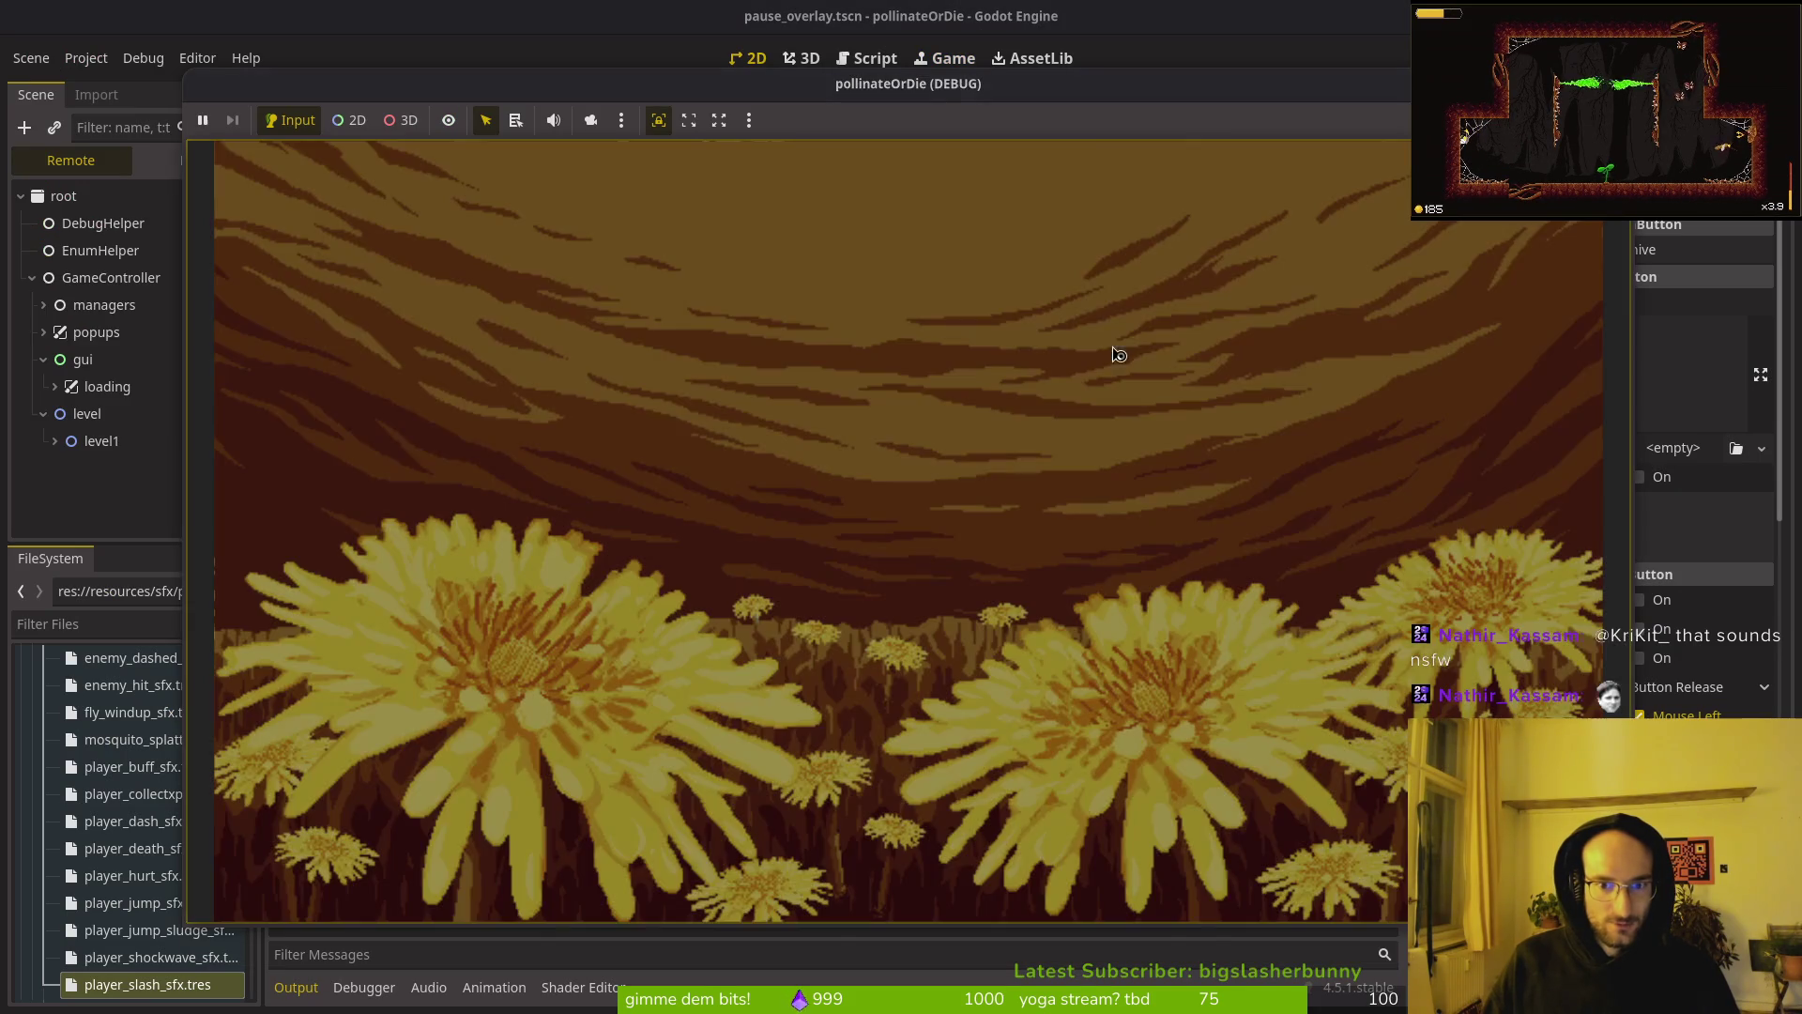
Step: Stop the game with F8, return to pause_overlay.gd in Vim, and select the get_tree() pause line
key("F8")
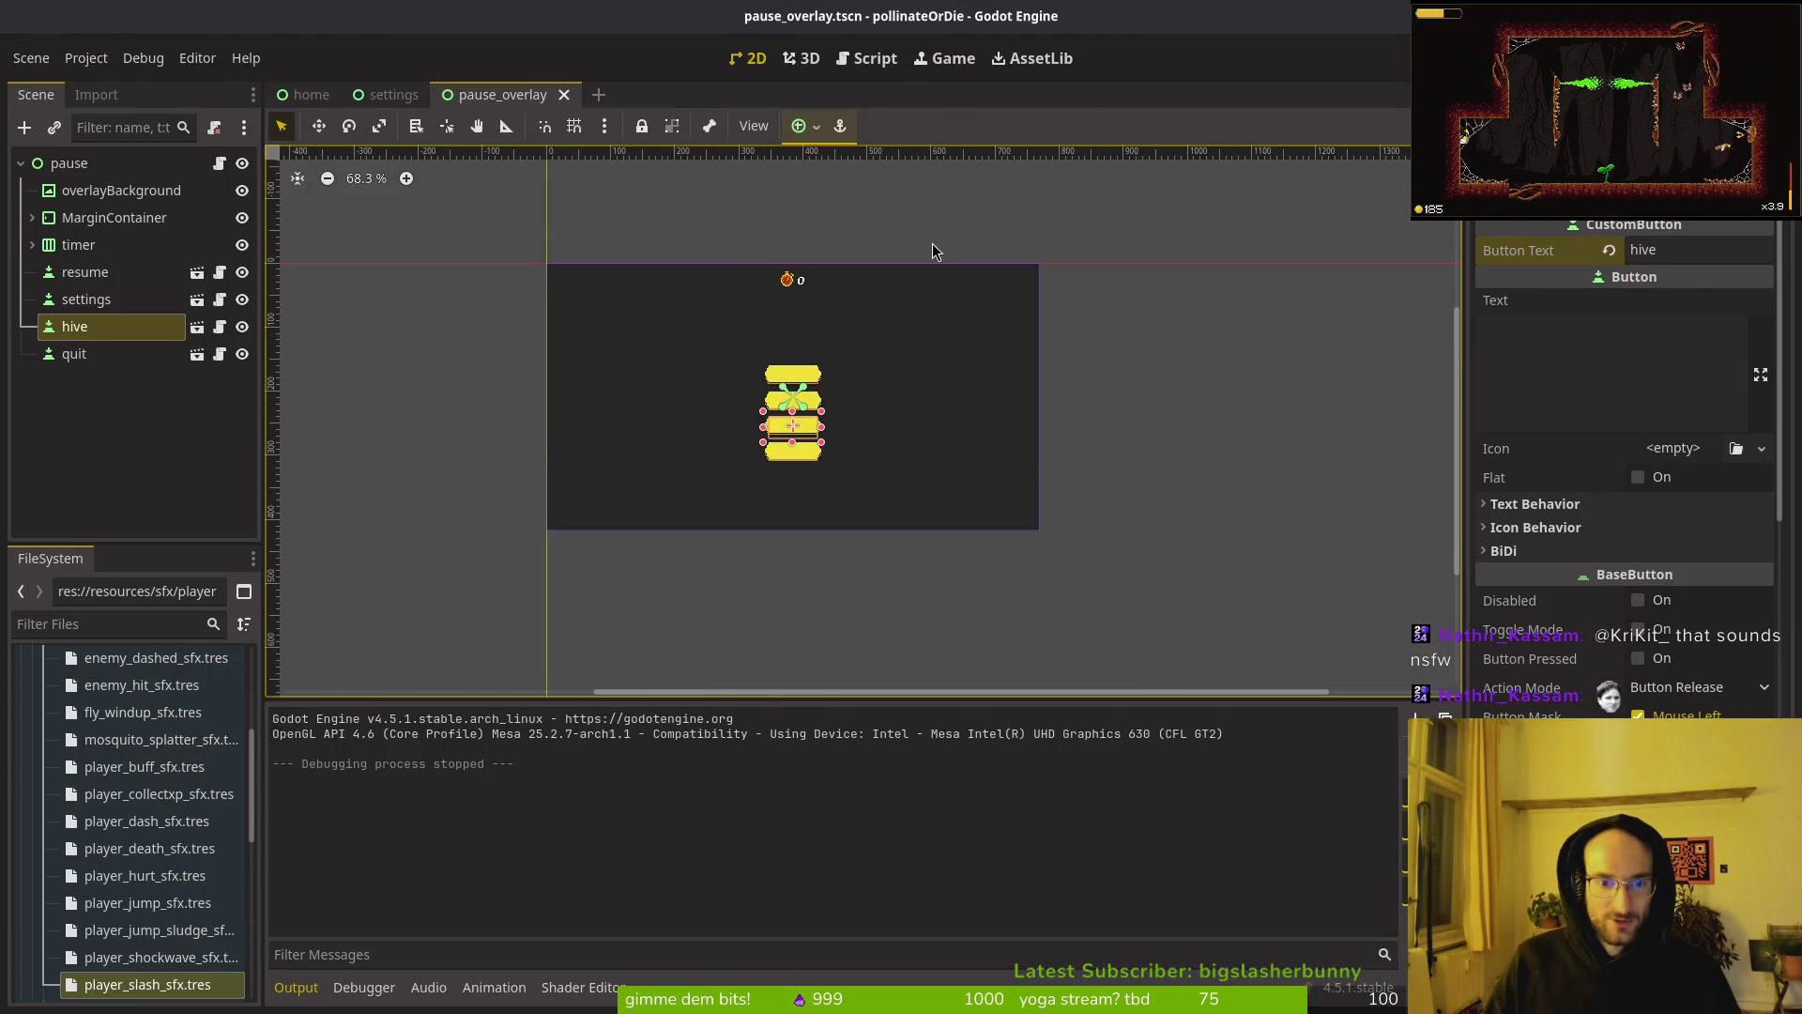
key("alt+Tab")
scroll(447, 601, "down", 5)
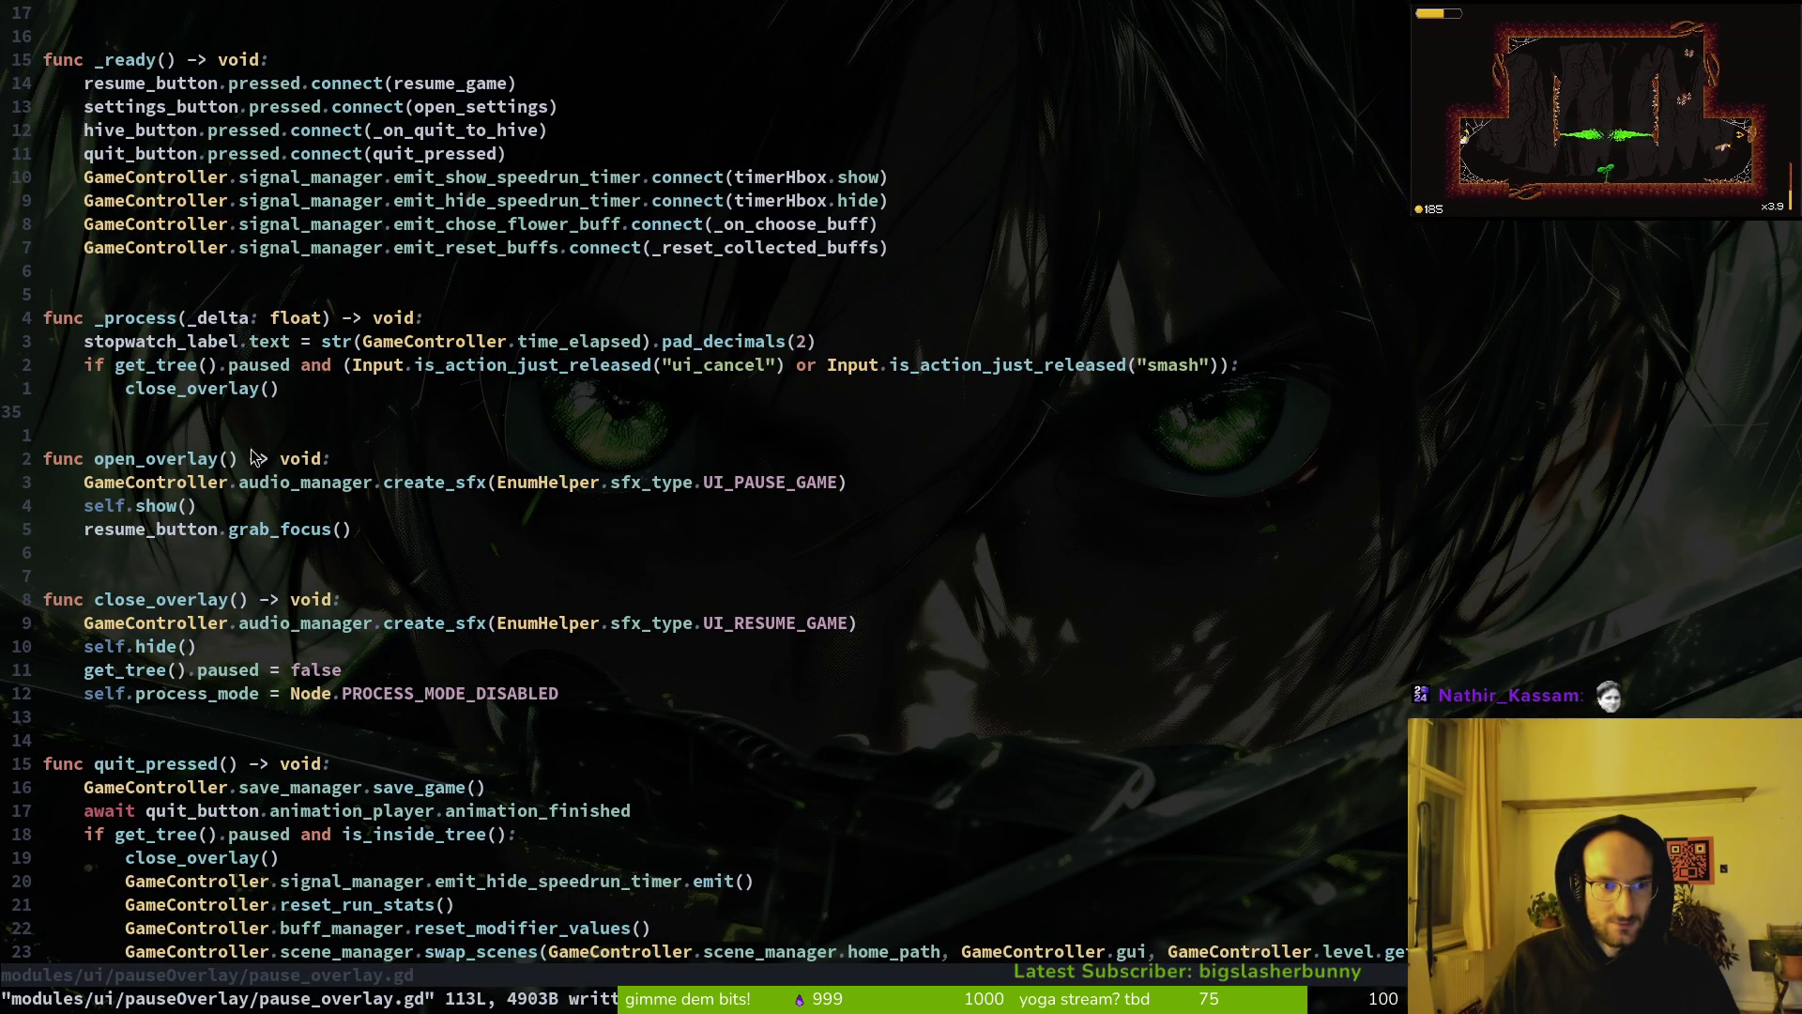
left_click(183, 669)
key("shift+v")
Step: Yank get_tree().paused = false and paste it into _on_quit_to_hive, then save
key("y")
scroll(786, 638, "down", 11)
type("quit")
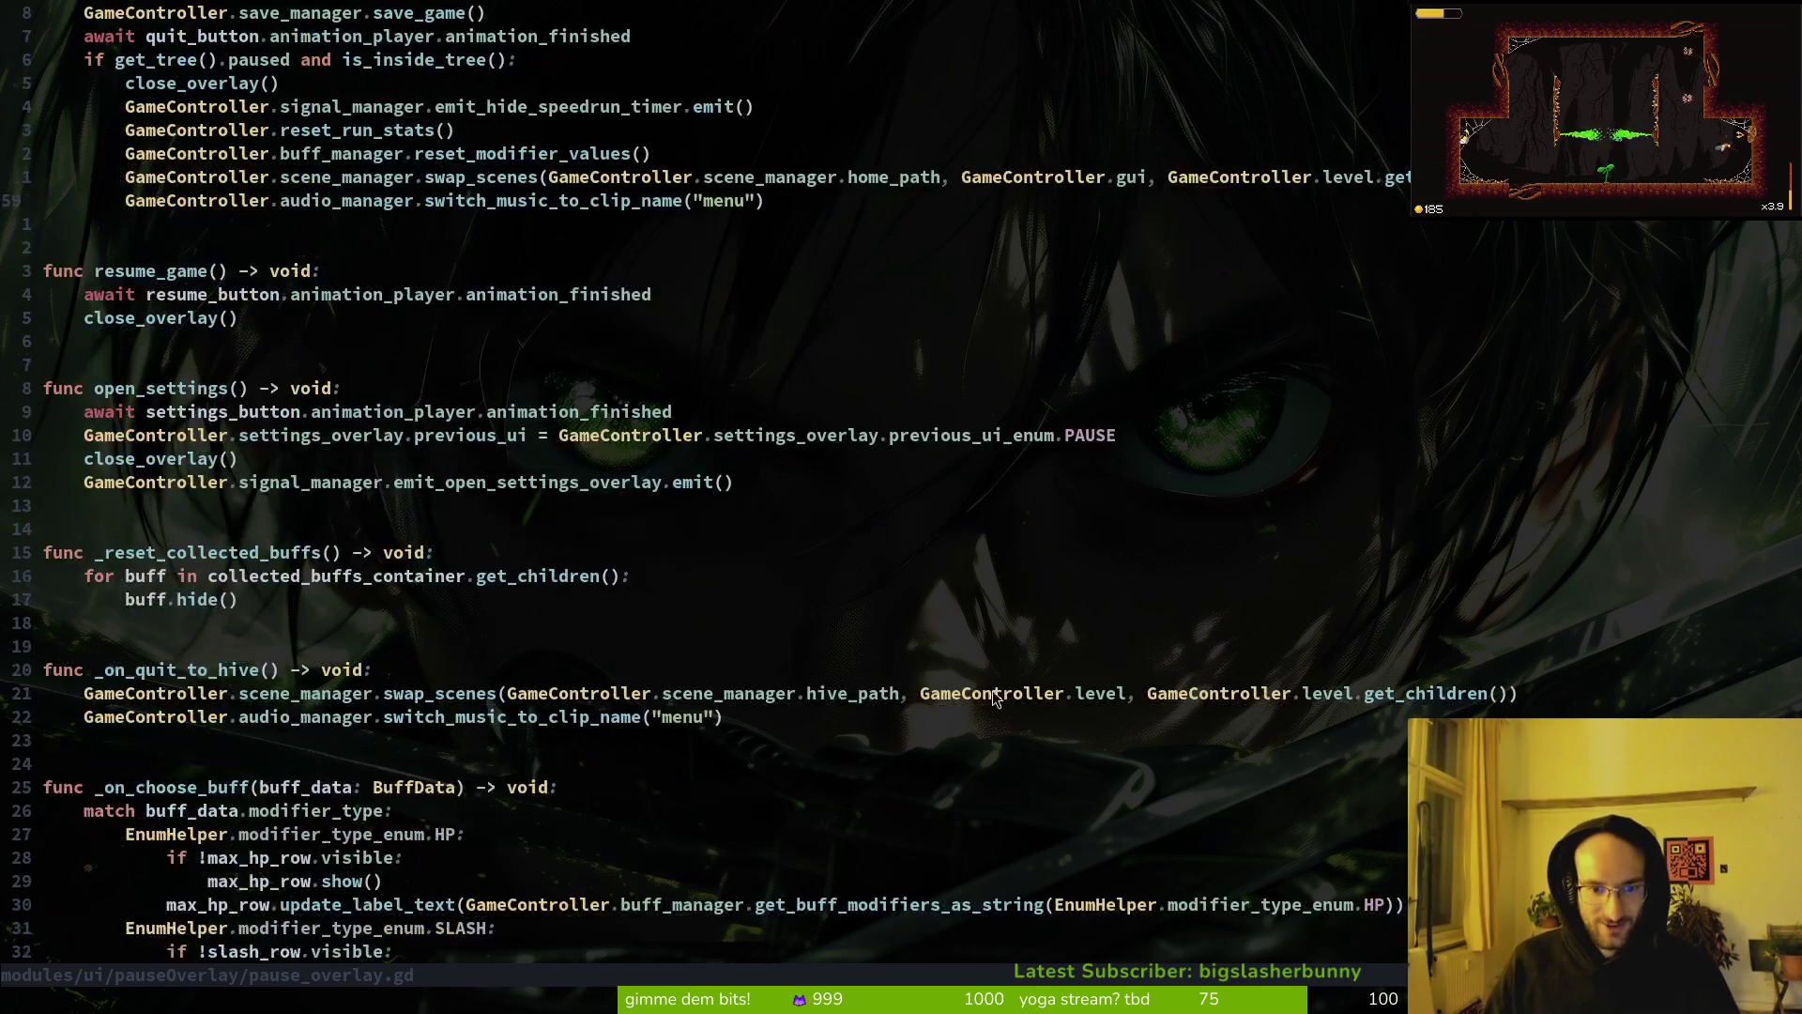
type("u")
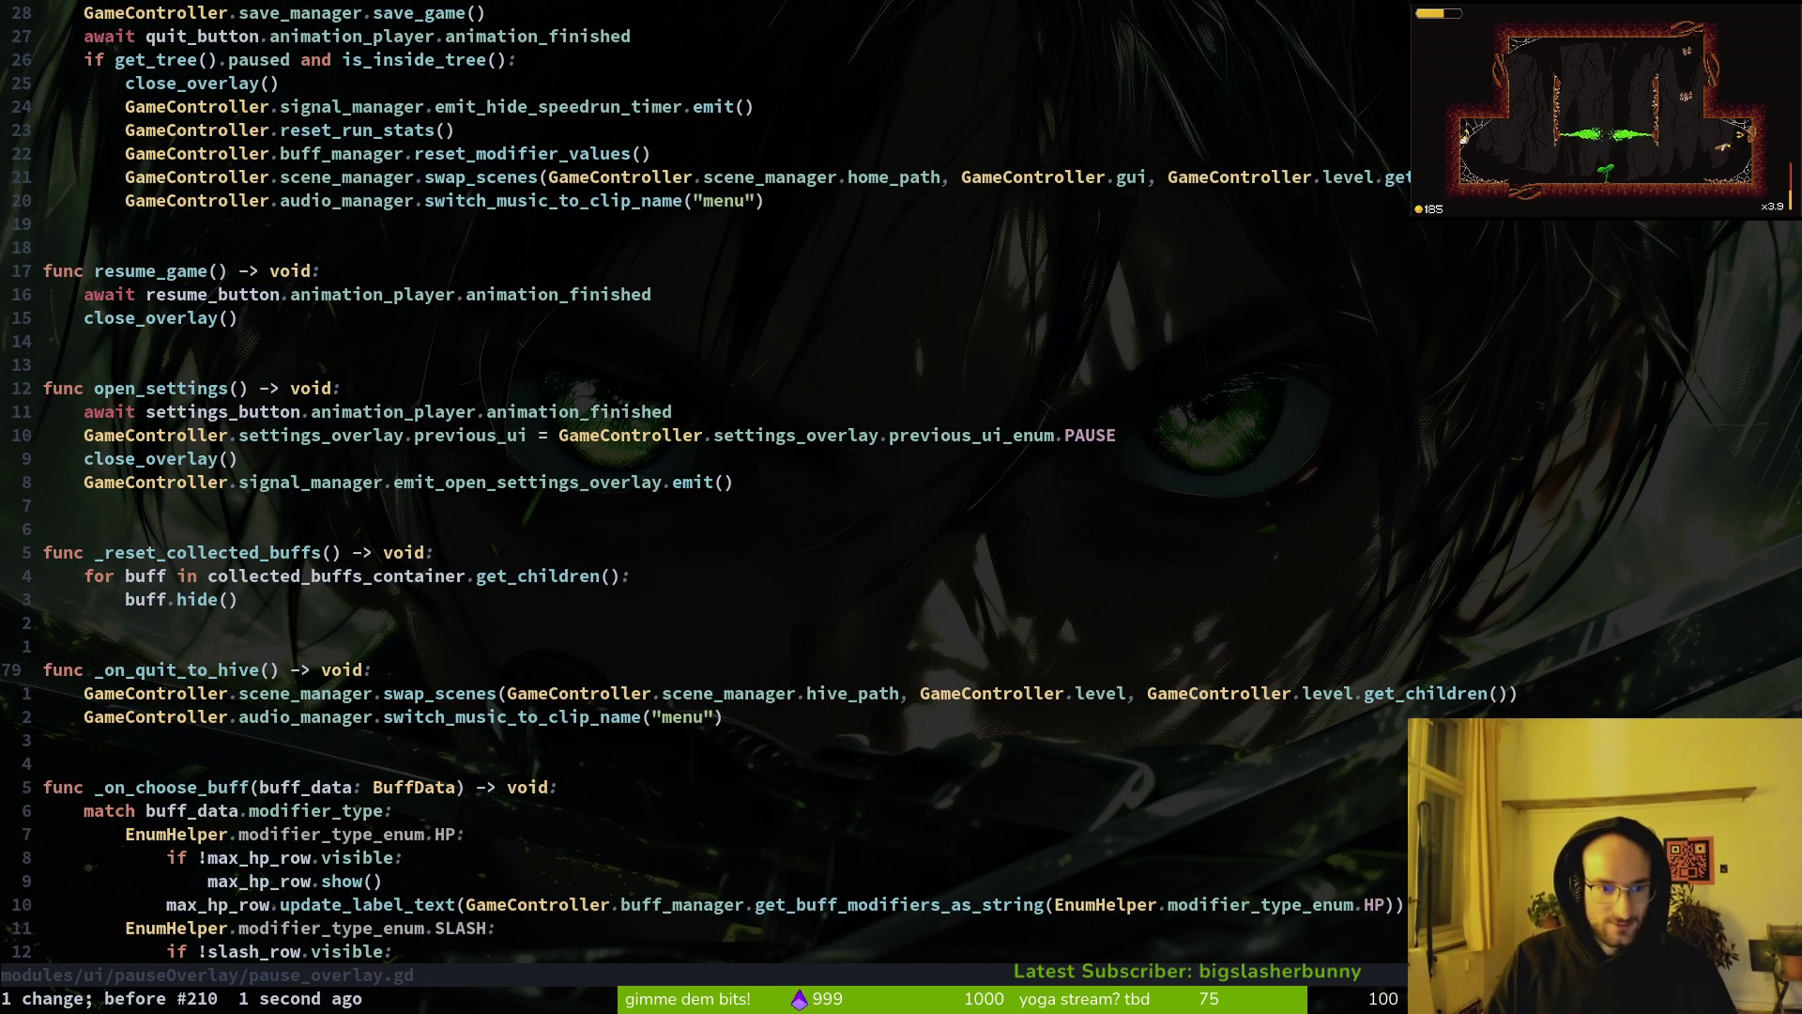
type("pu")
key("shift+p")
type(":w")
key("Return")
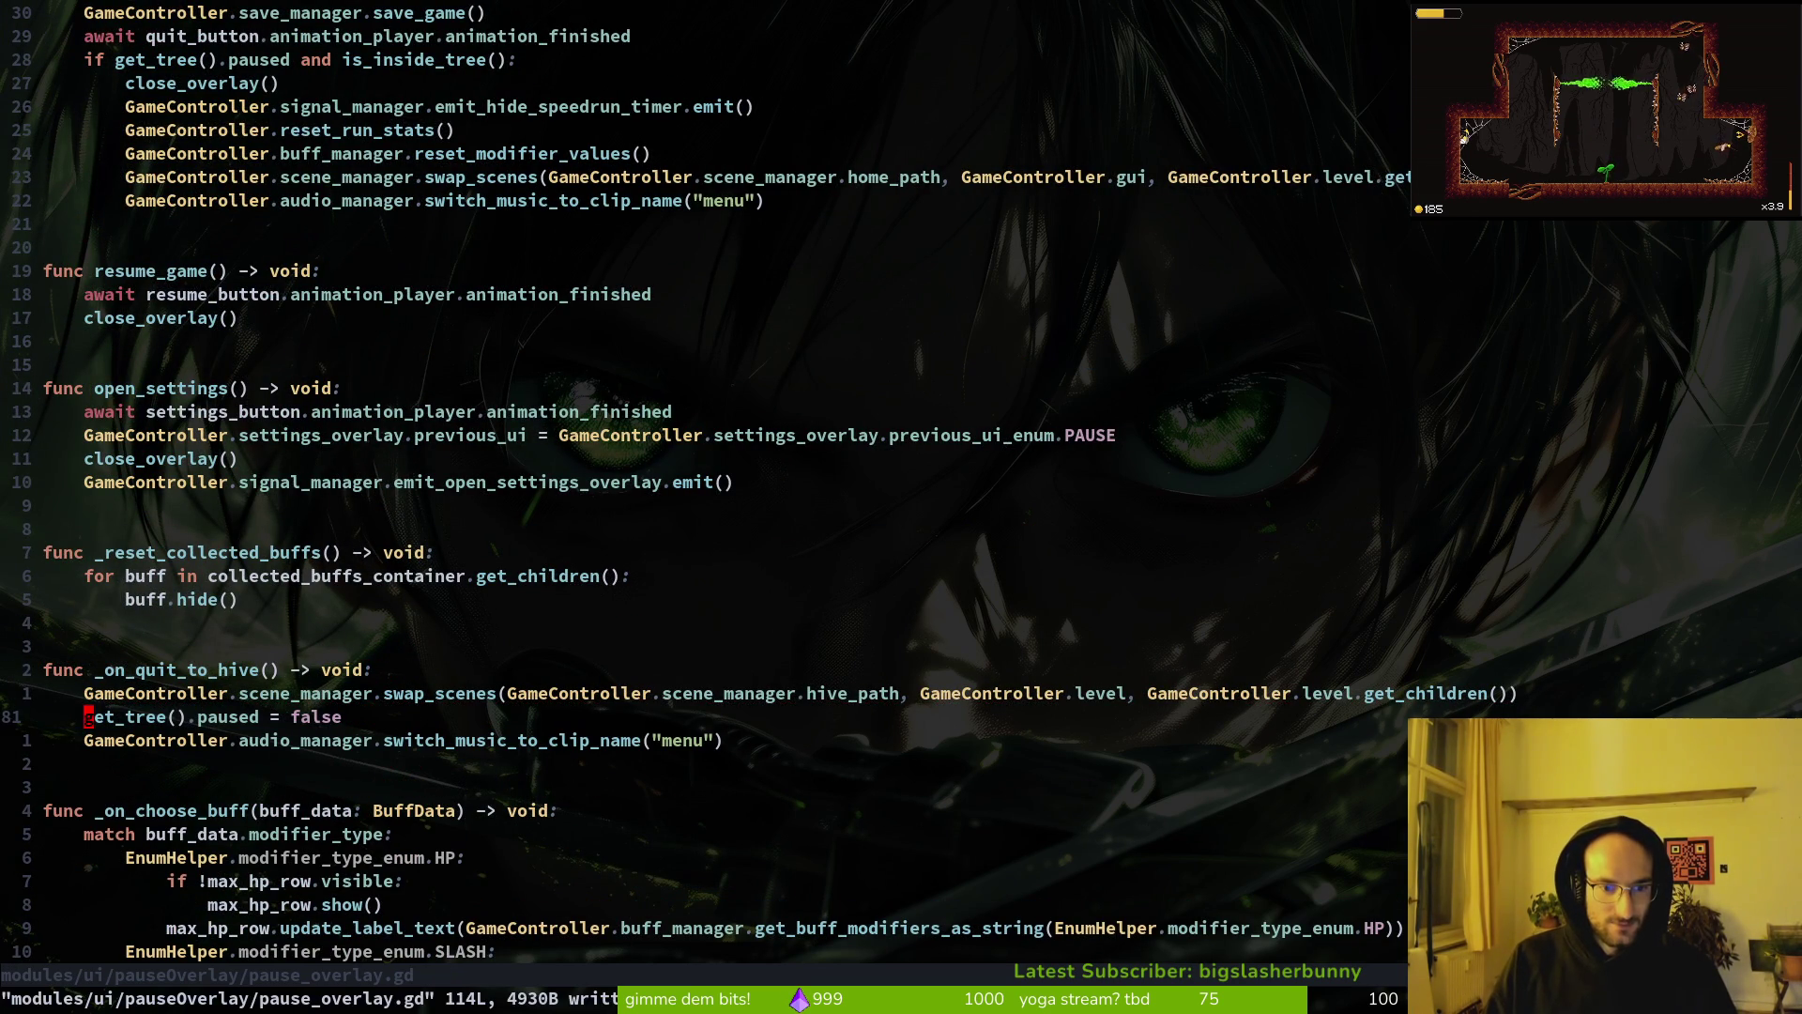
Step: Shift the unpause line below and back above the music line, saving after each move
key("d")
key("d")
type("p:w")
key("Return")
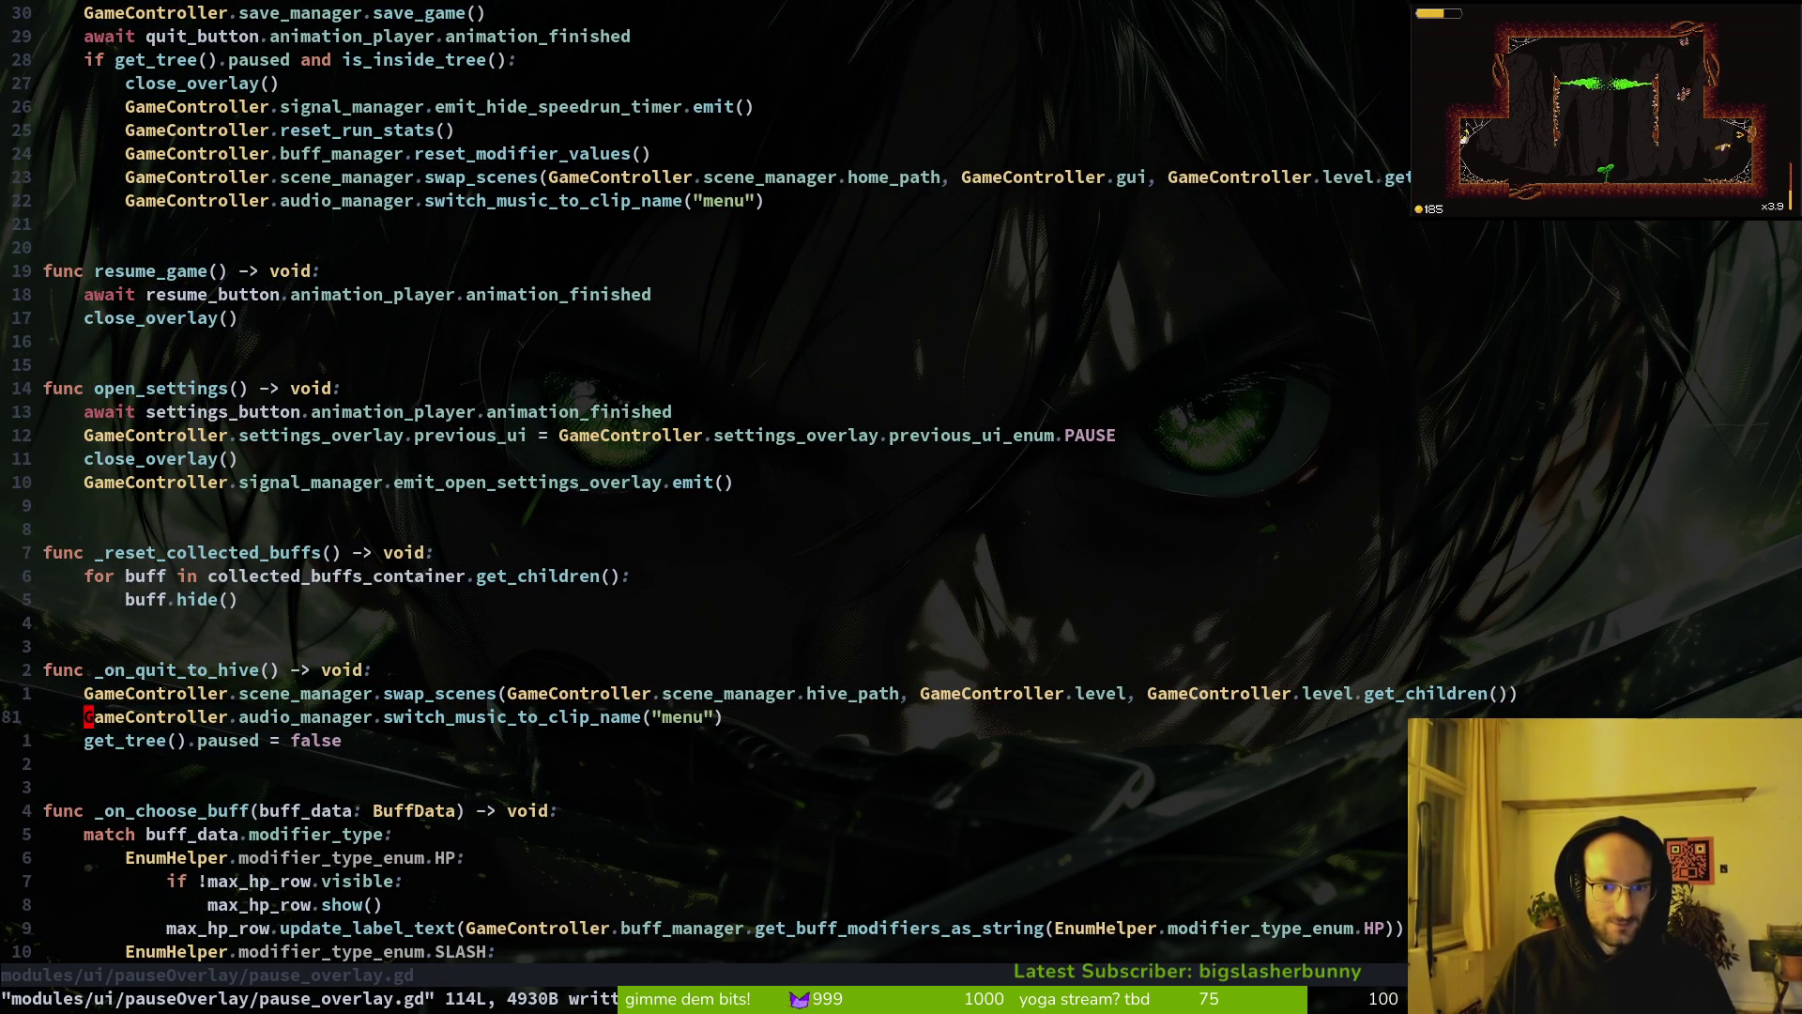
key("shift+v")
key("shift+k")
key("shift+k")
key("Escape")
type(":w")
key("Return")
key("d")
key("d")
key("p")
key("shift+v")
key("Escape")
type(":w")
key("Return")
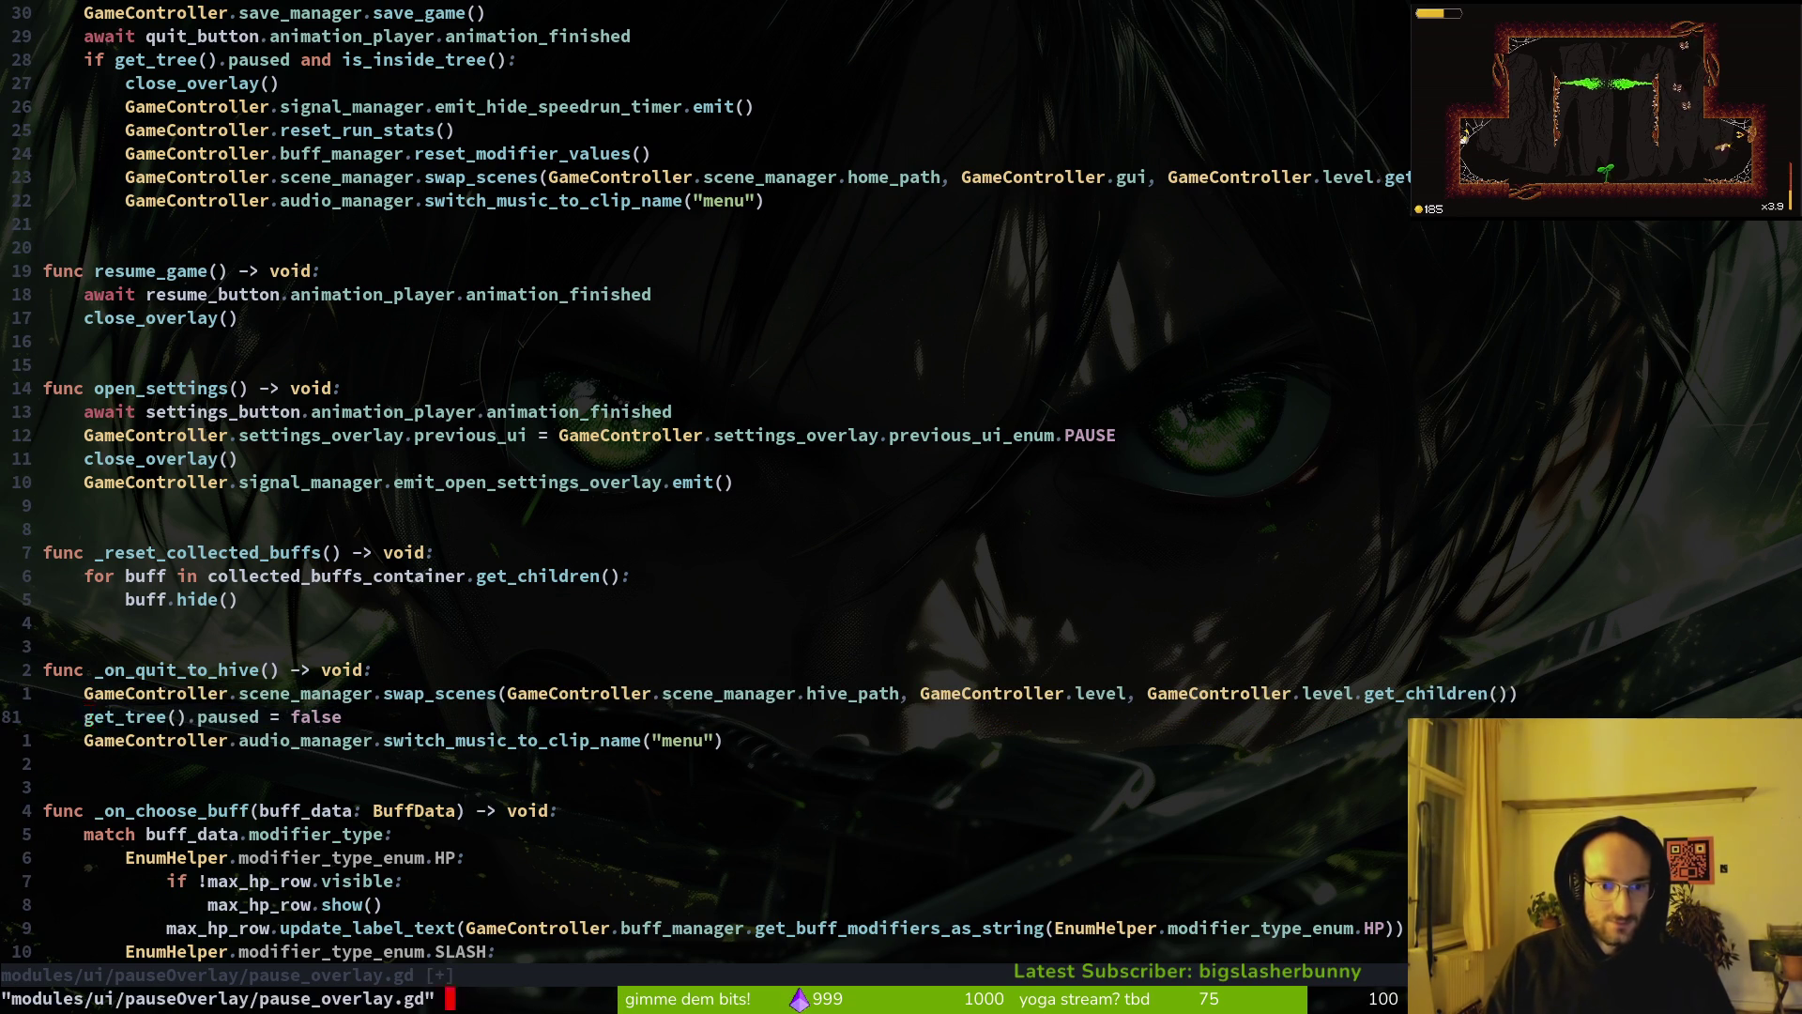
Step: Try moving the unpause line above swap_scenes, then undo back to the load_to_nest version
scroll(489, 206, "up", 3)
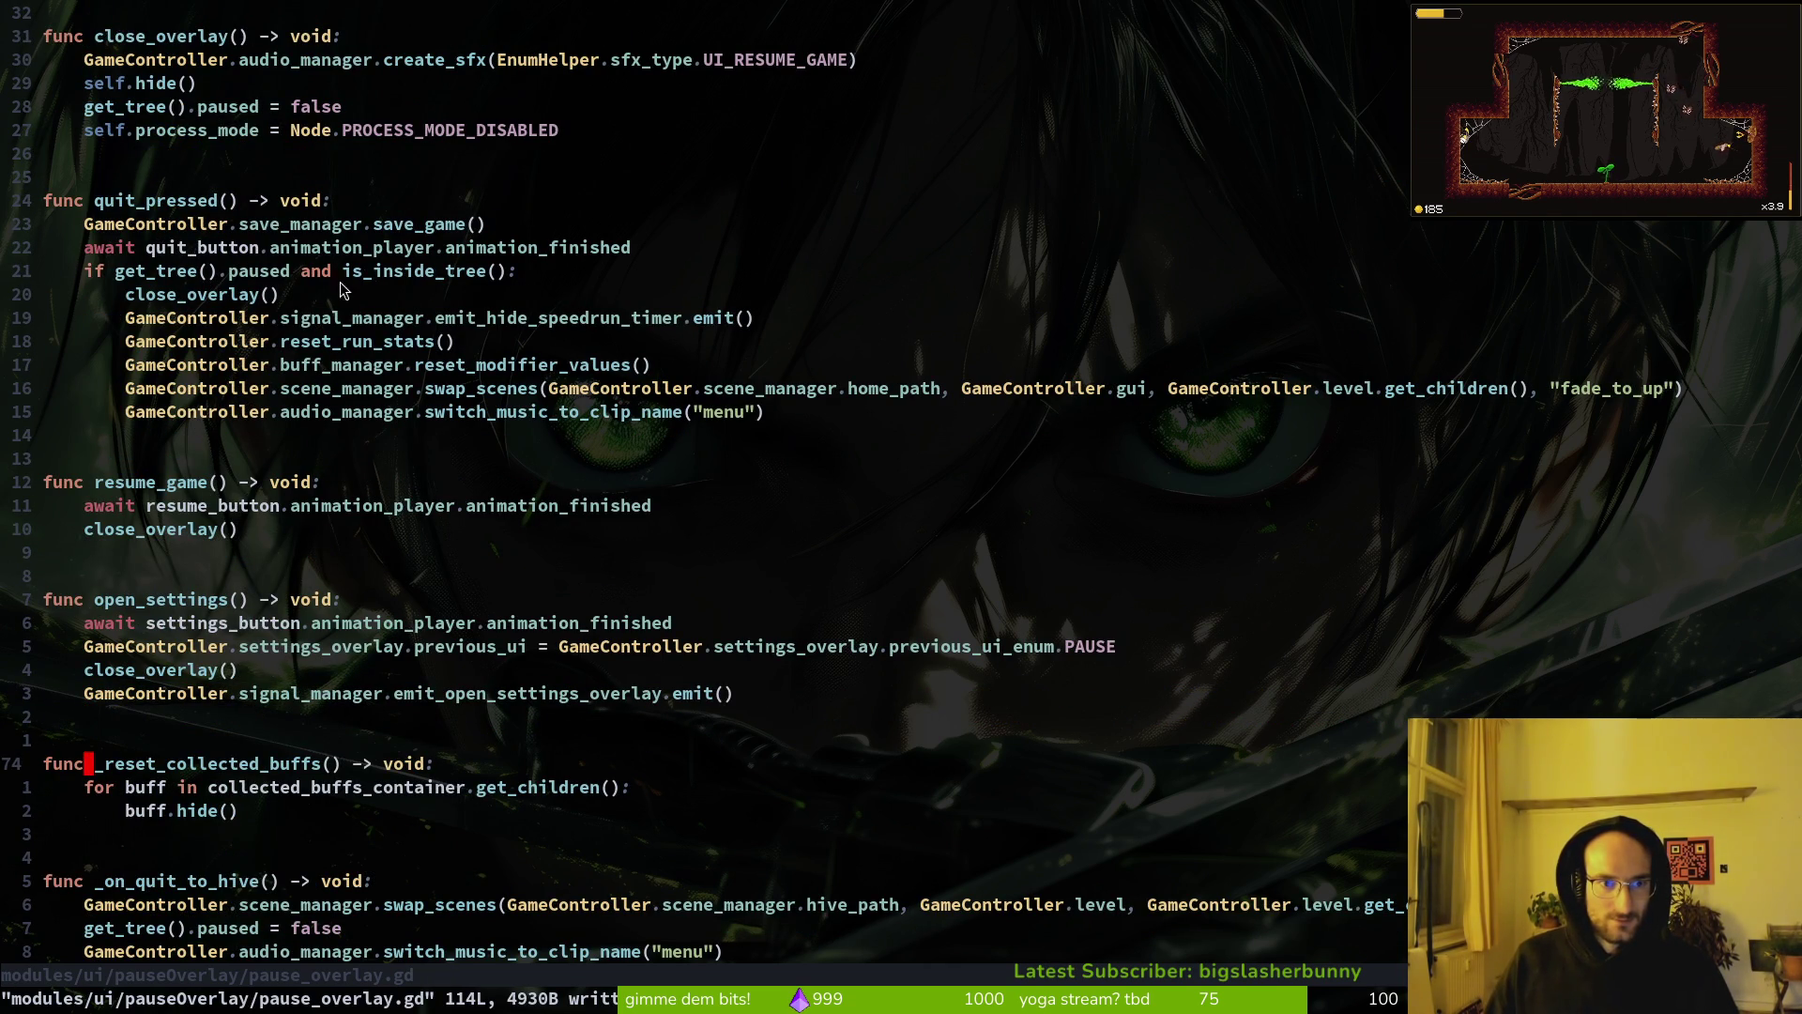
scroll(396, 586, "down", 4)
key("7")
key("j")
key("shift+v")
key("shift+k")
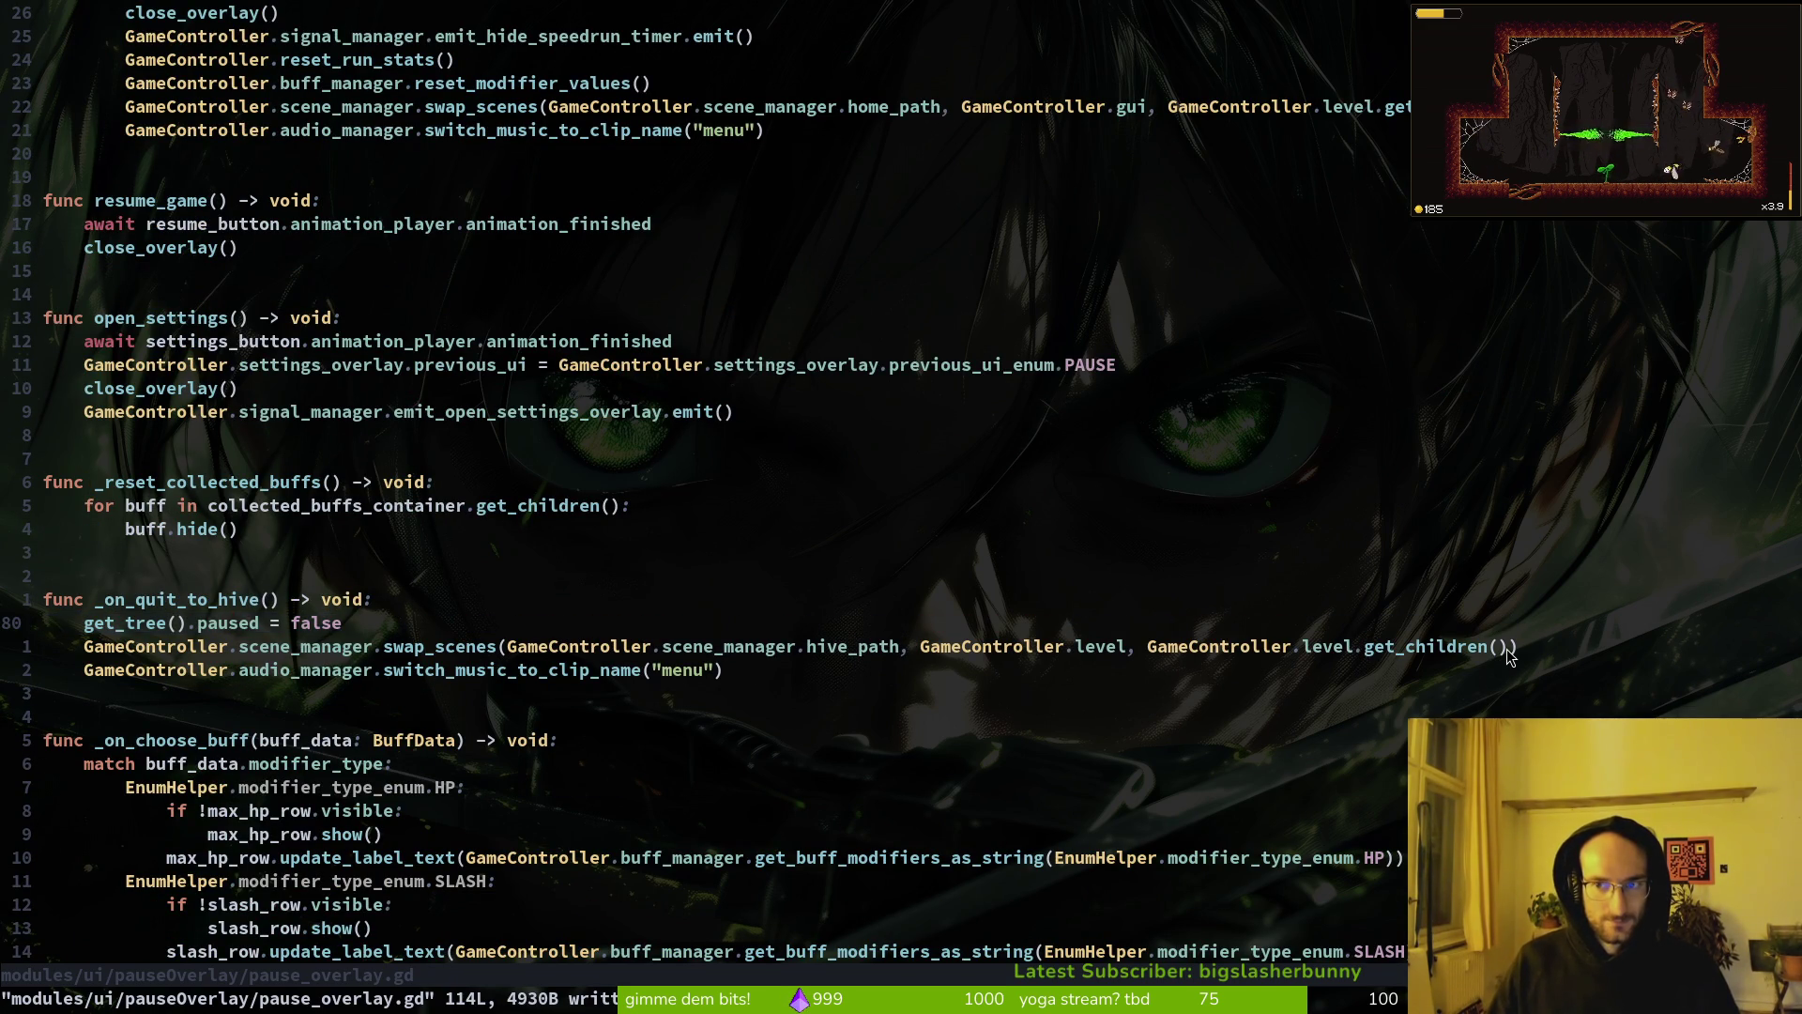
key("u")
key("u")
key("u")
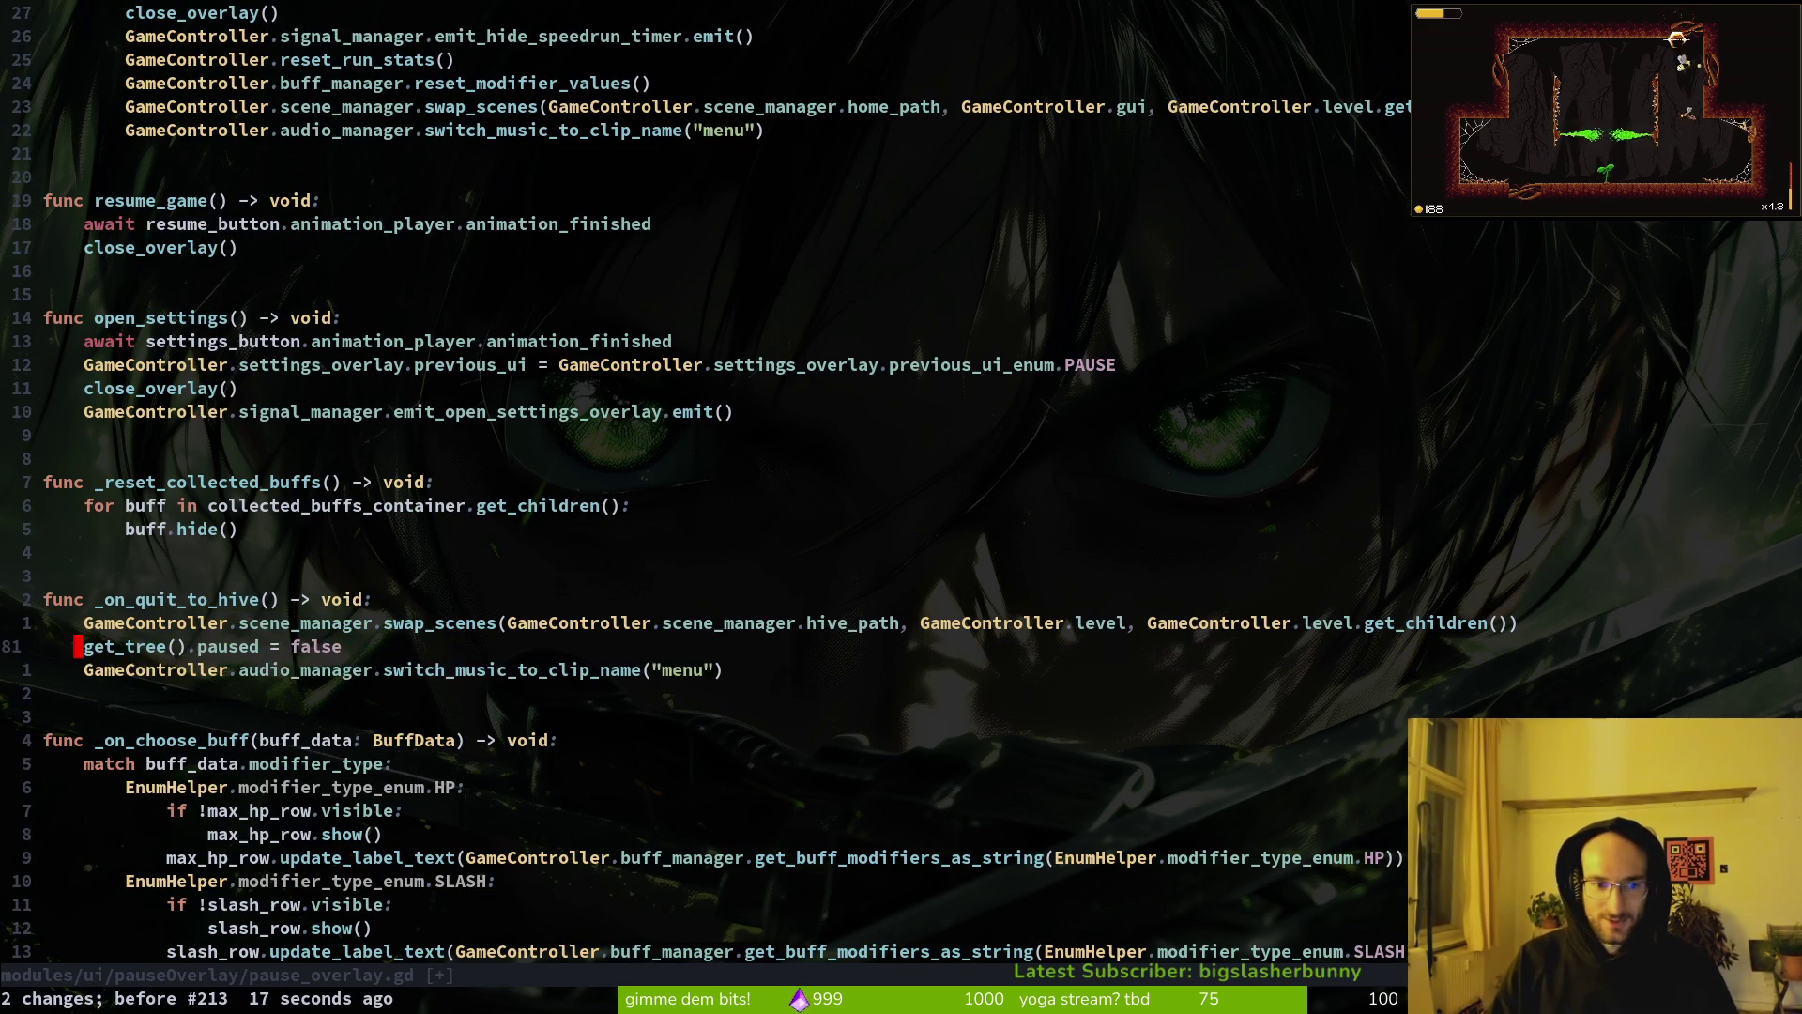
key("u")
key("u")
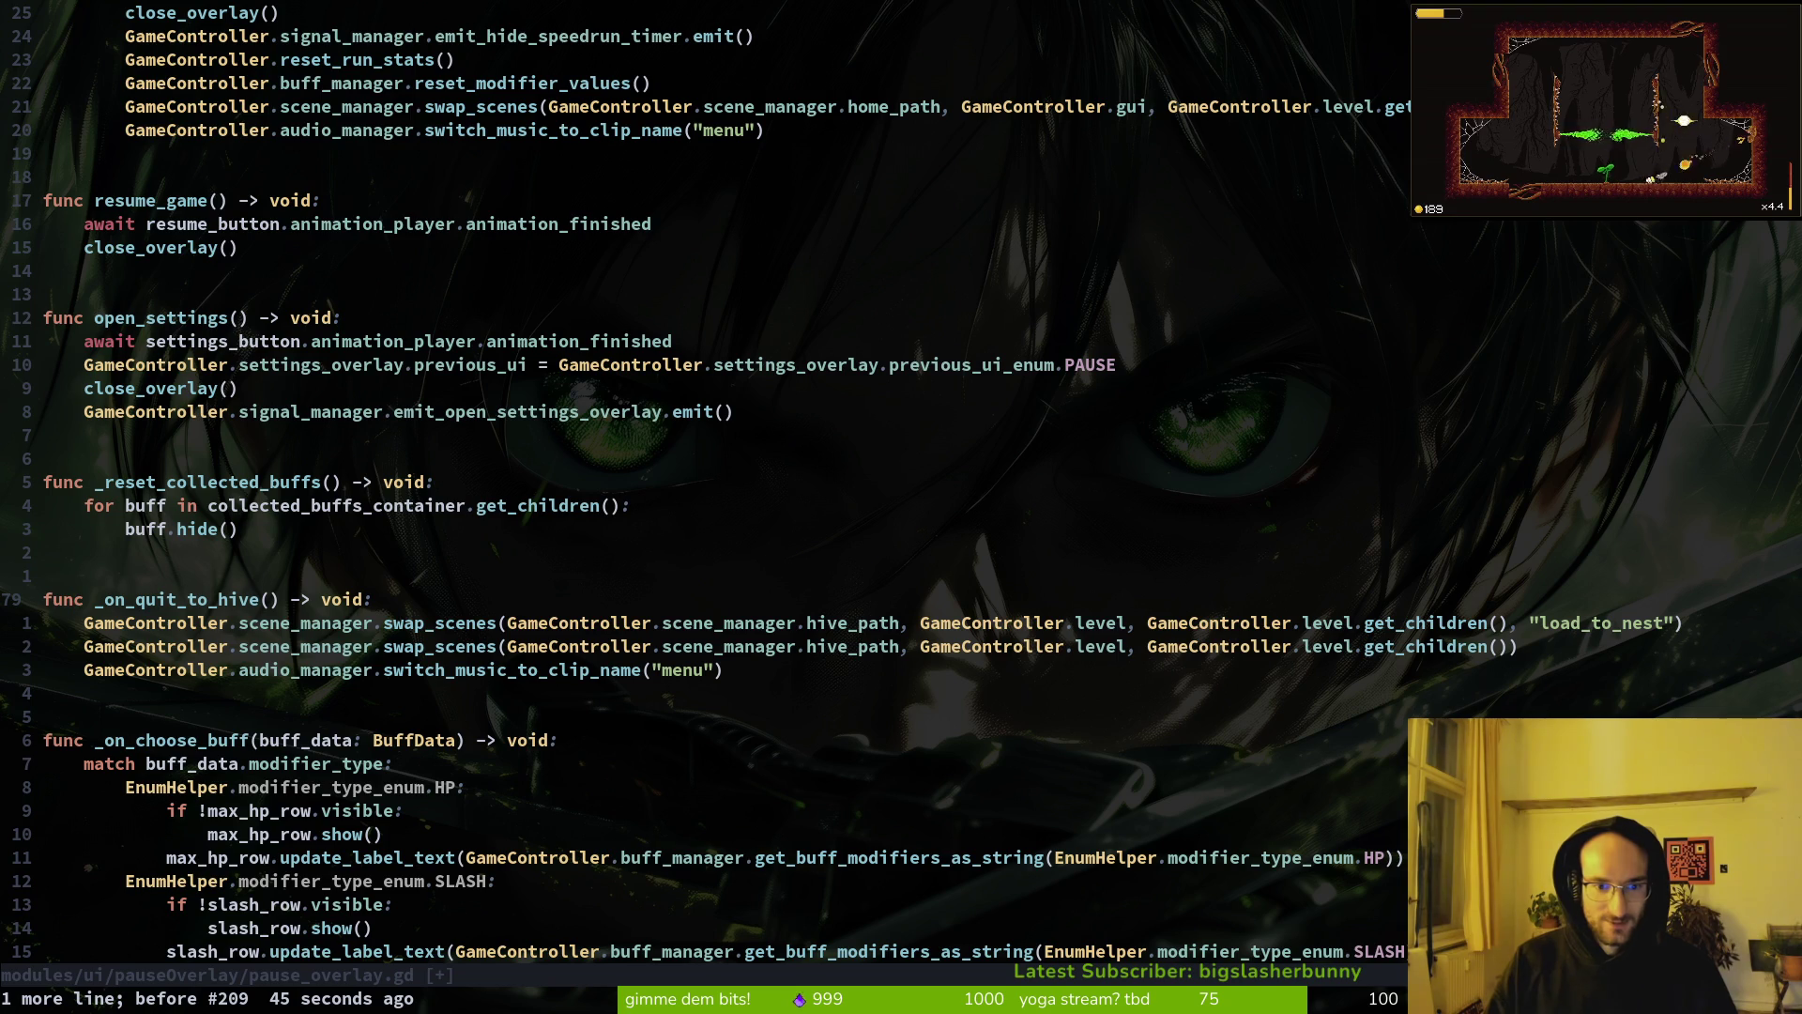
Step: Put get_tree().paused = false first, delete the swap_scenes duplicate lacking load_to_nest, and save
type("op")
key("BackSpace")
key("Escape")
key("p")
key("k")
key("d")
key("d")
key("j")
key("d")
key("d")
type(":w")
key("Return")
key("alt+Tab")
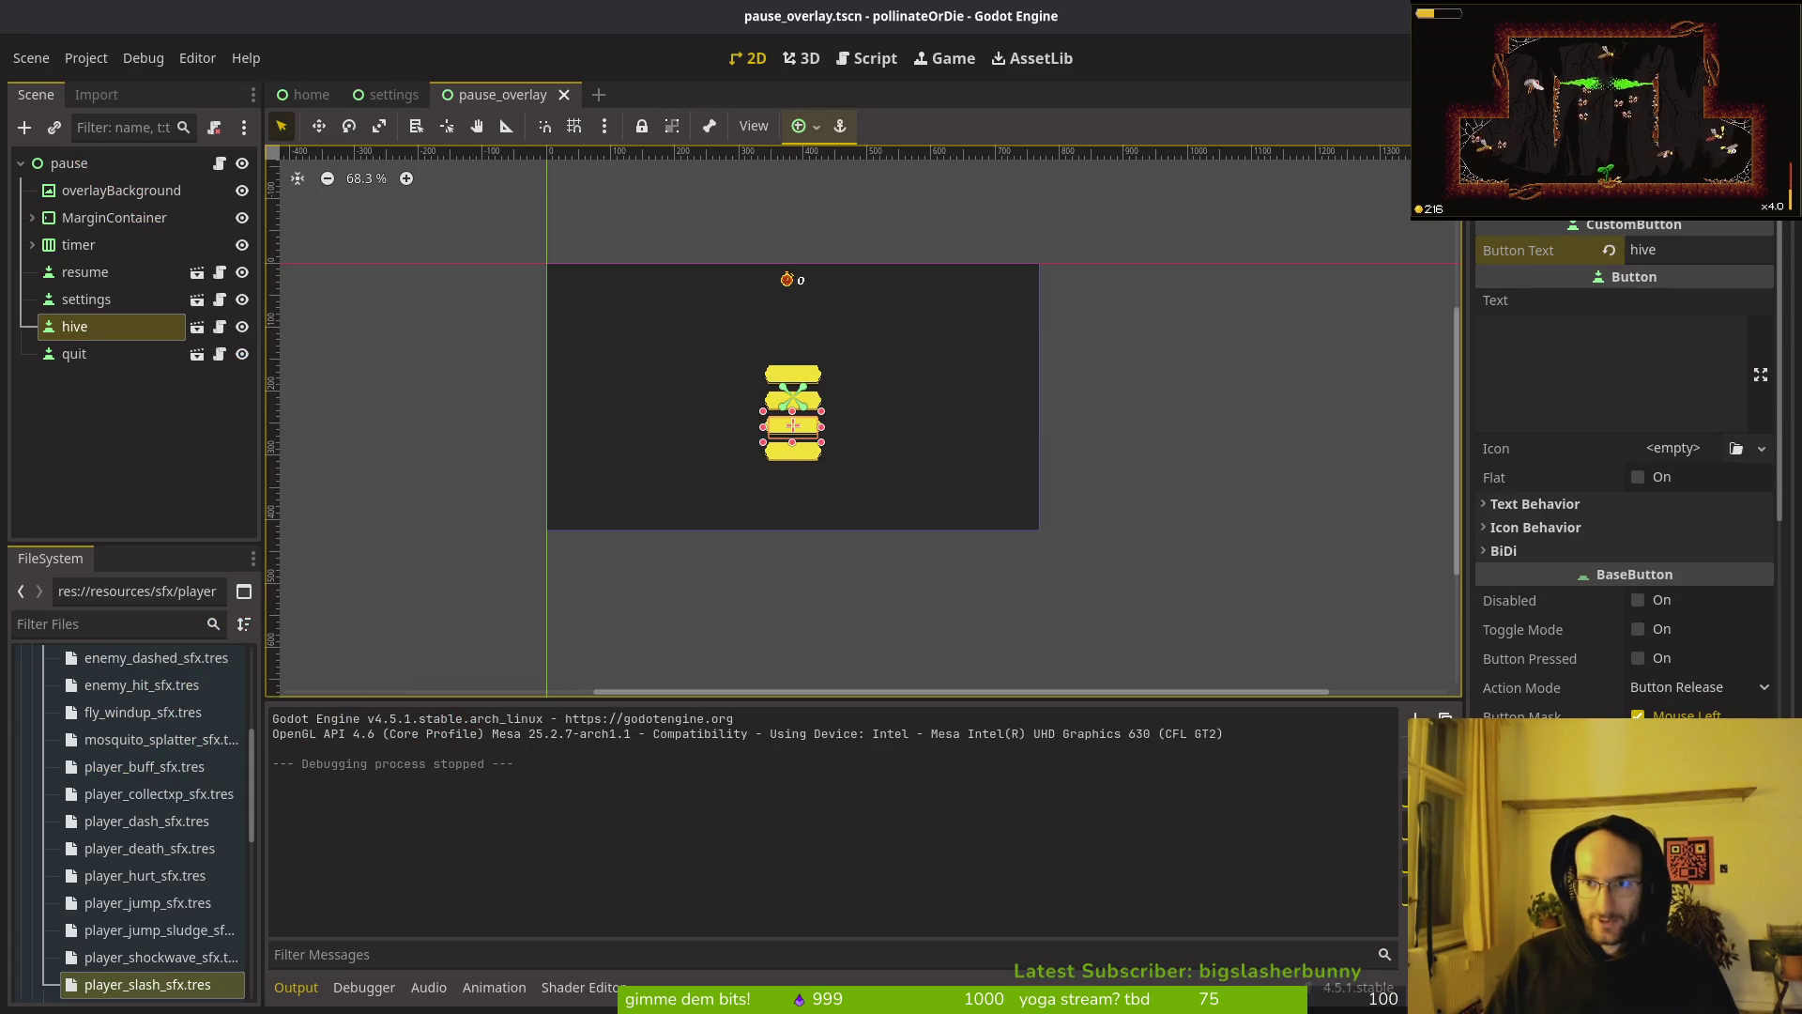
Step: Run the game, enter the cave, pause and choose hive, then stop and return to Neovim
key("F5")
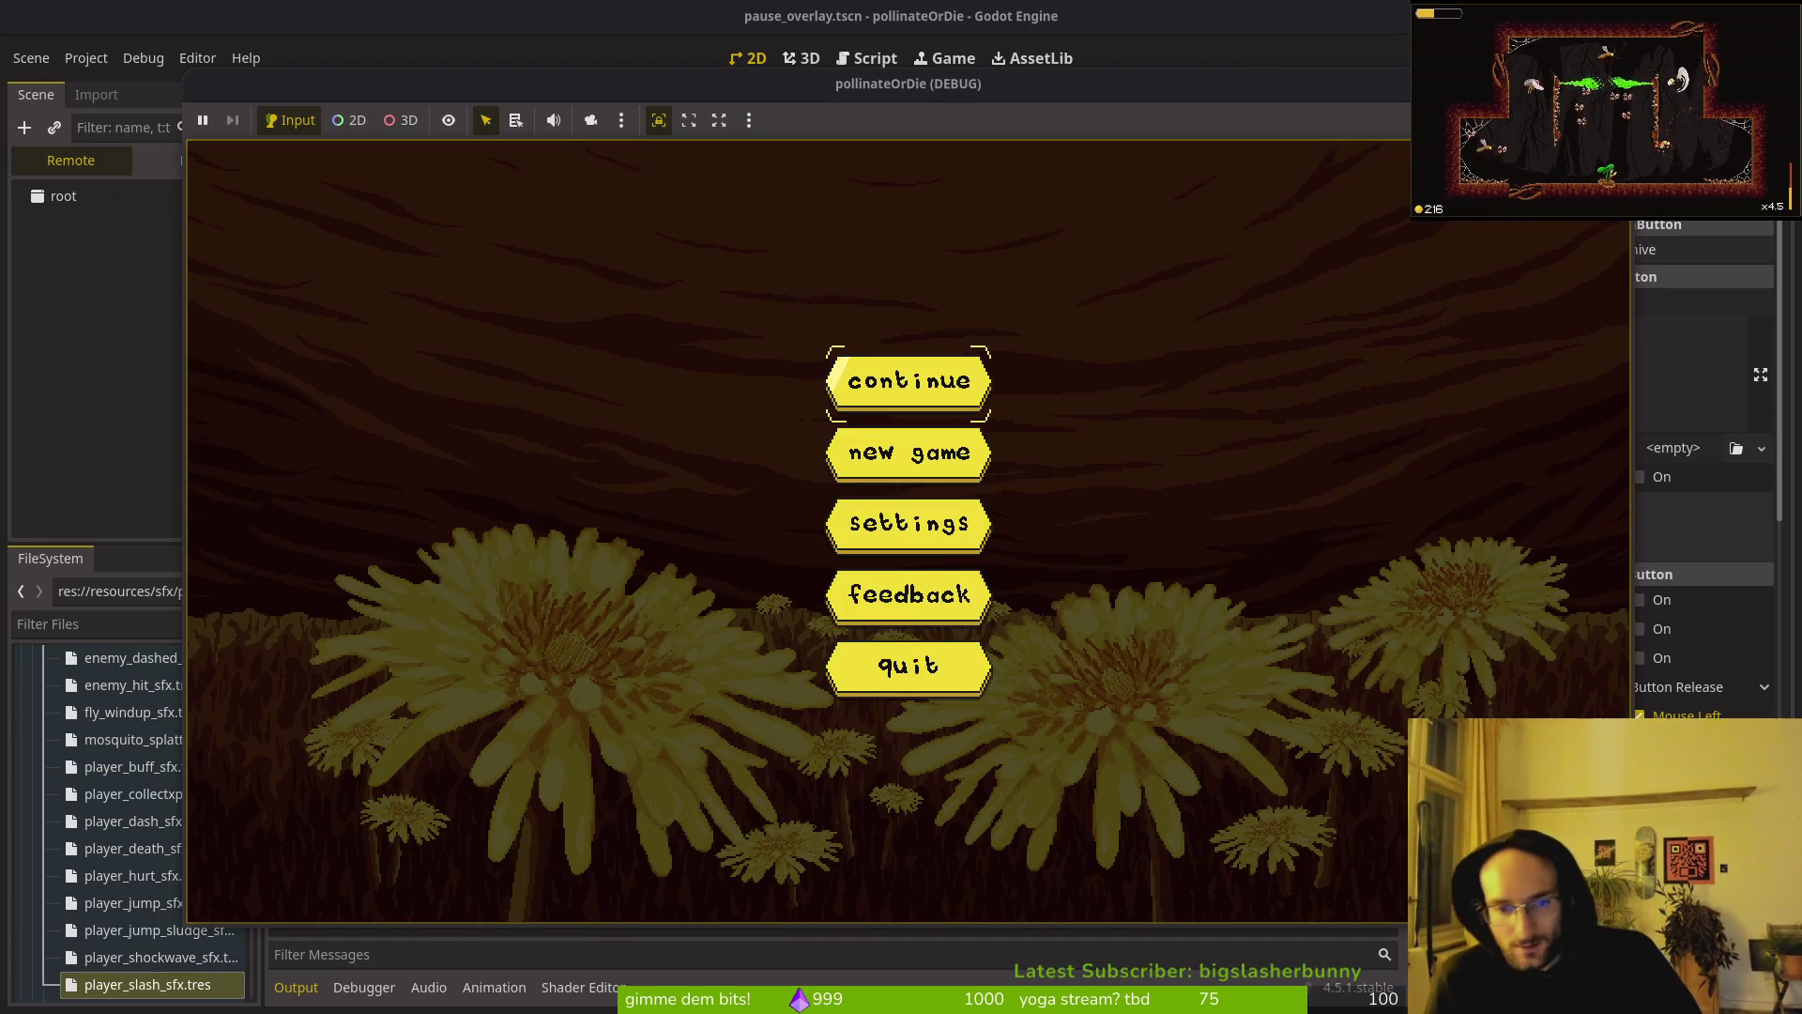
key("Return")
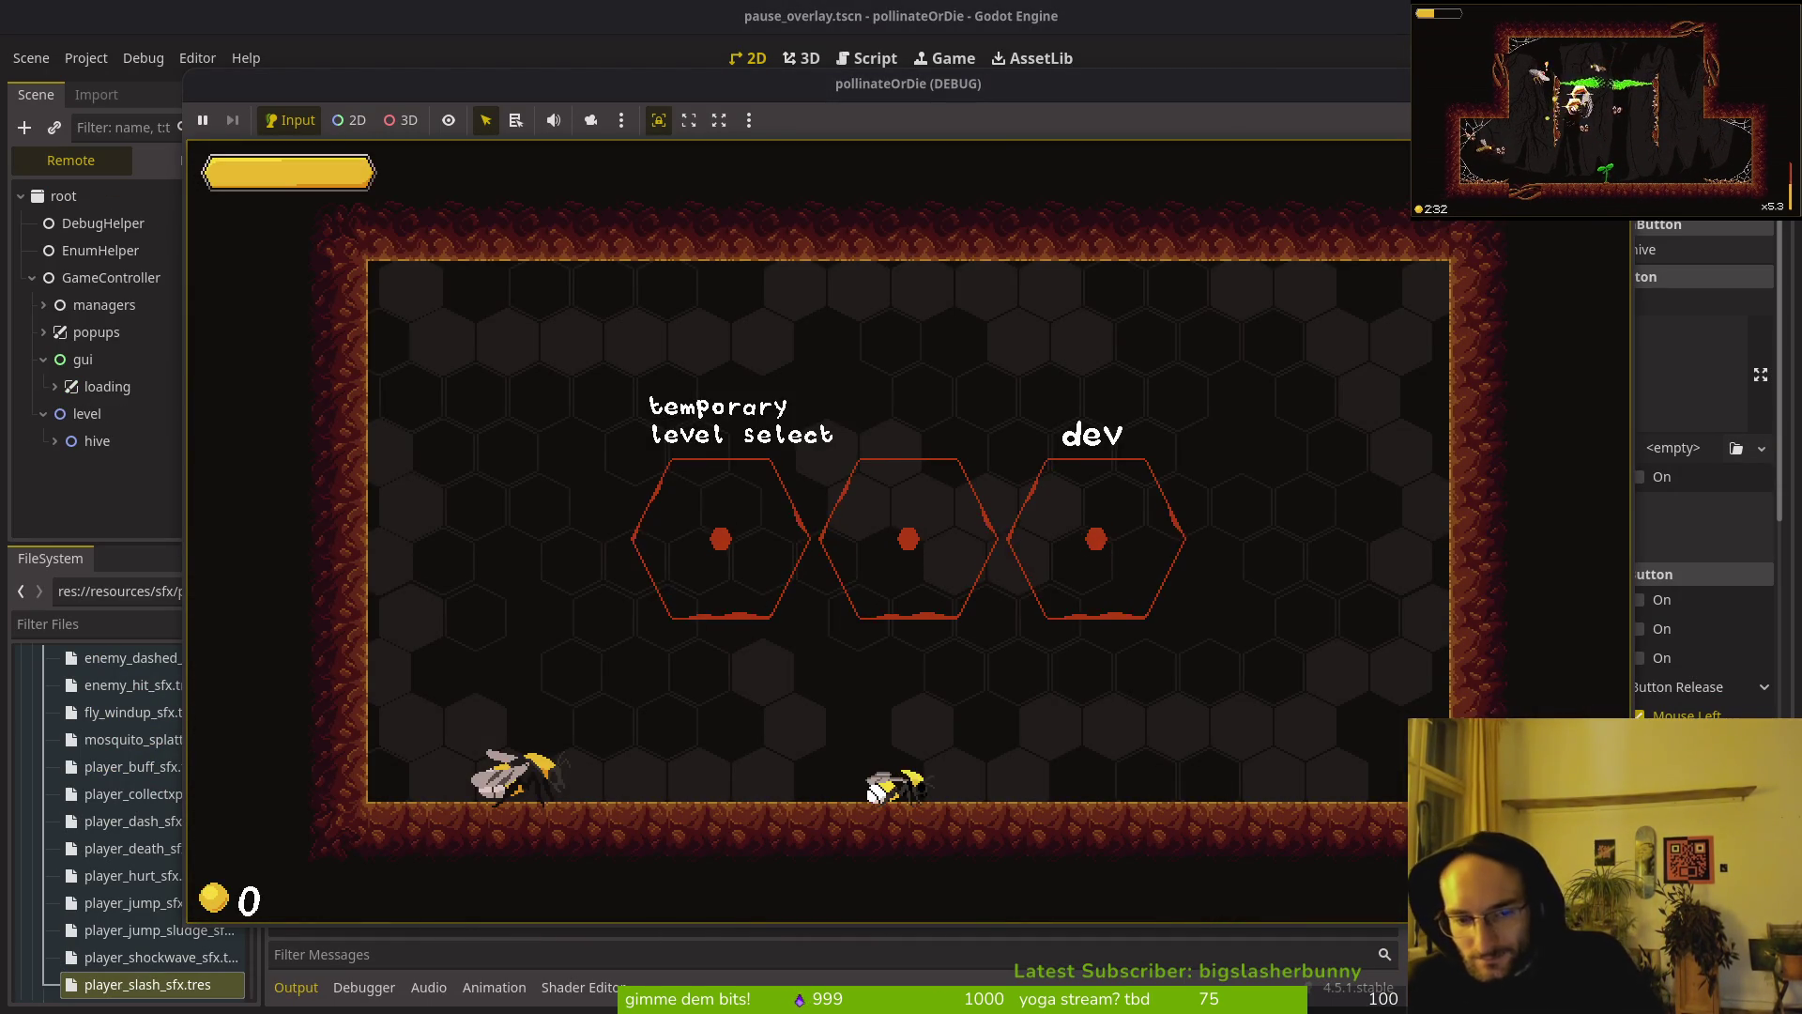
key("Escape")
key("Escape")
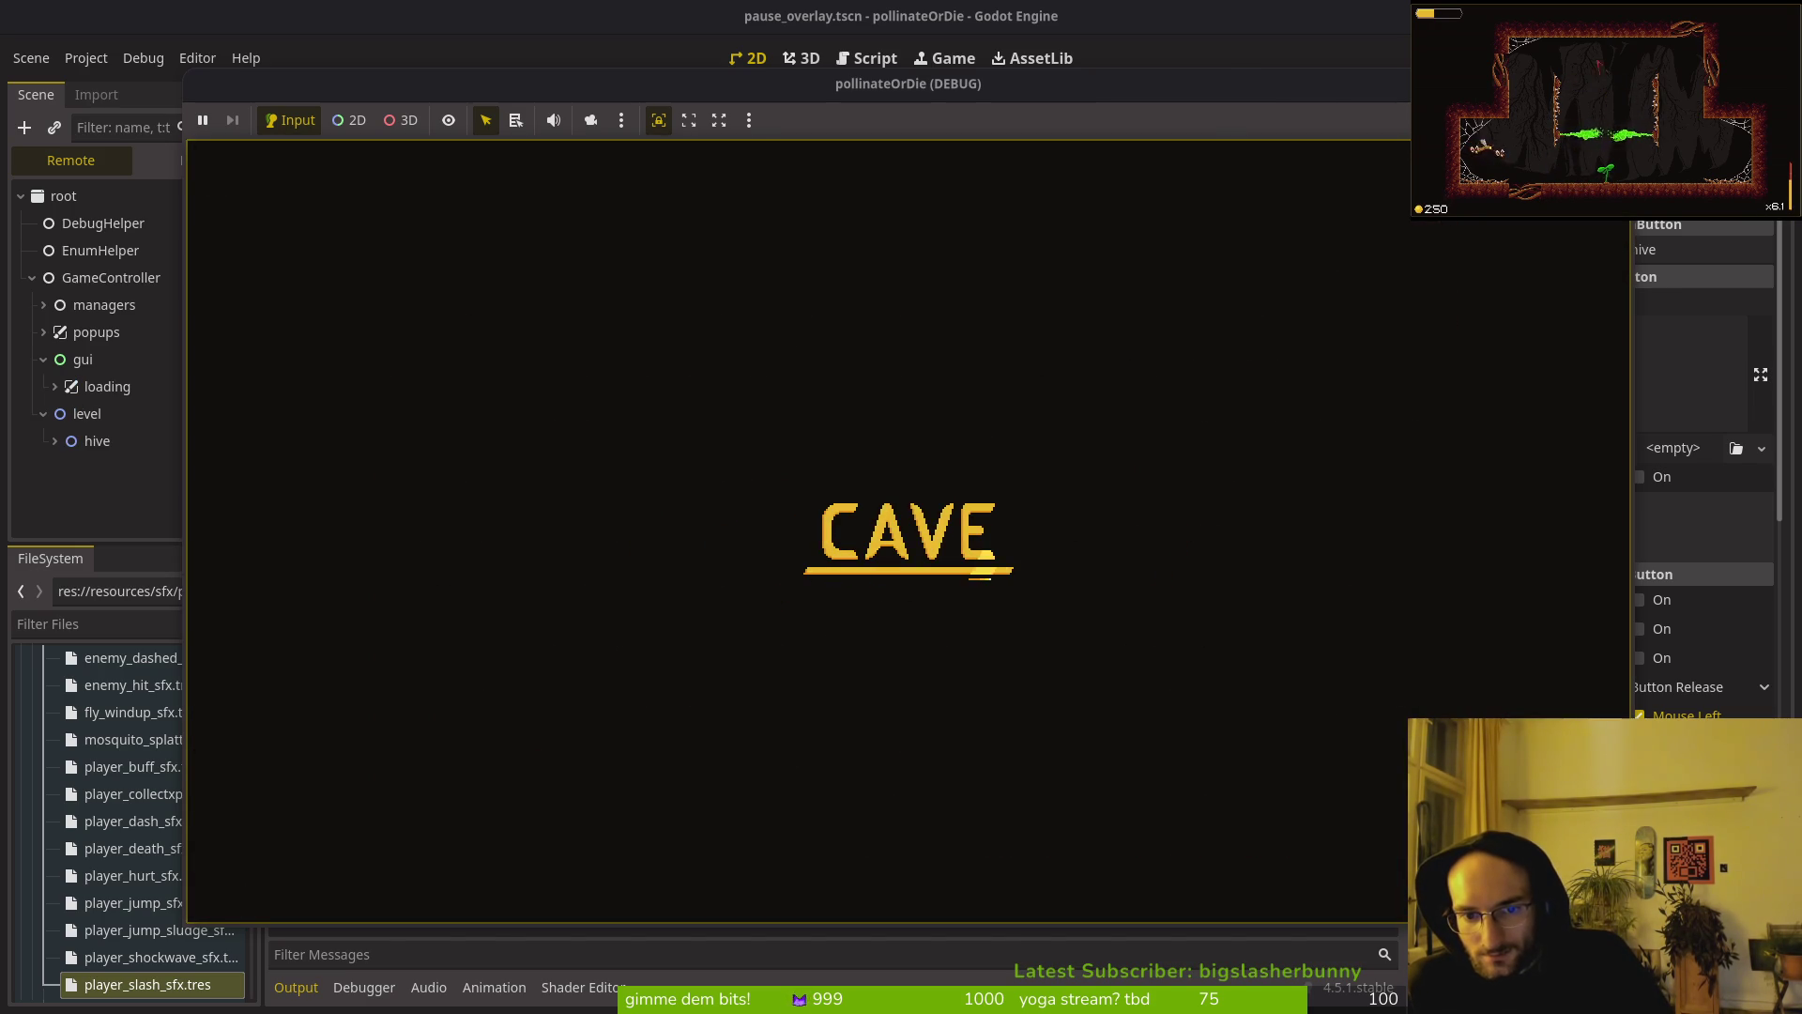
key("Escape")
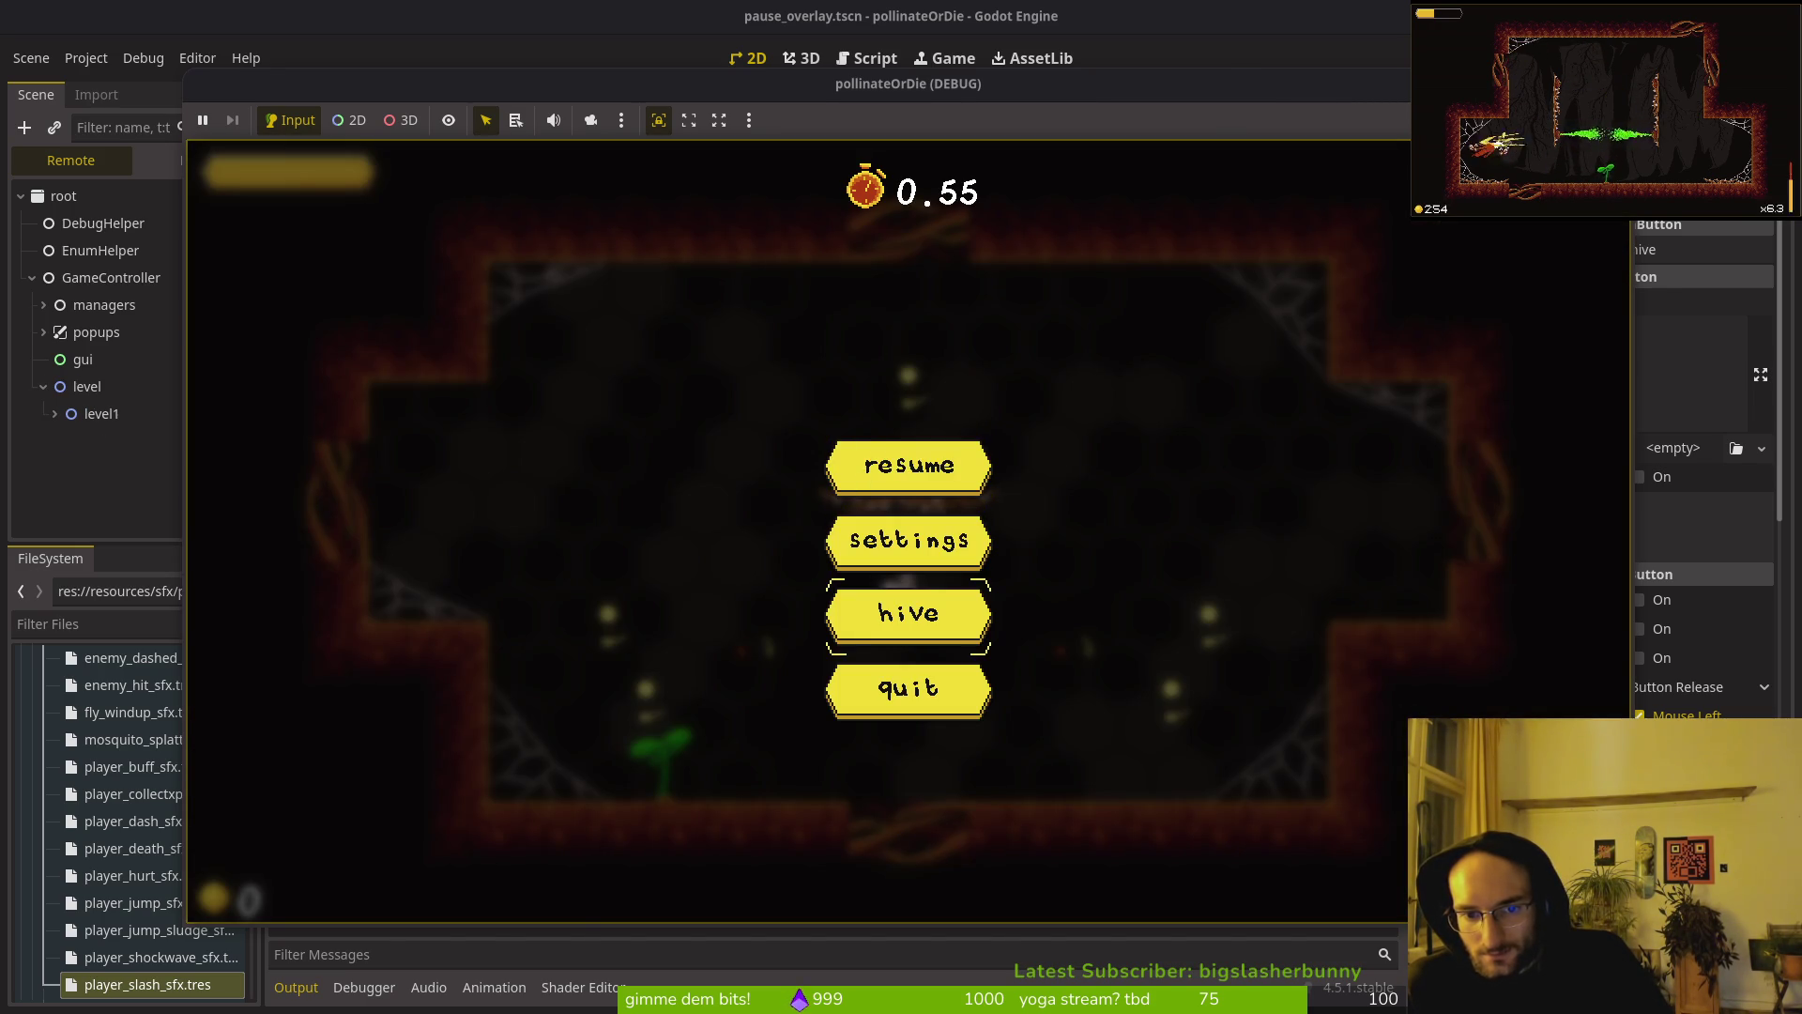
key("Return")
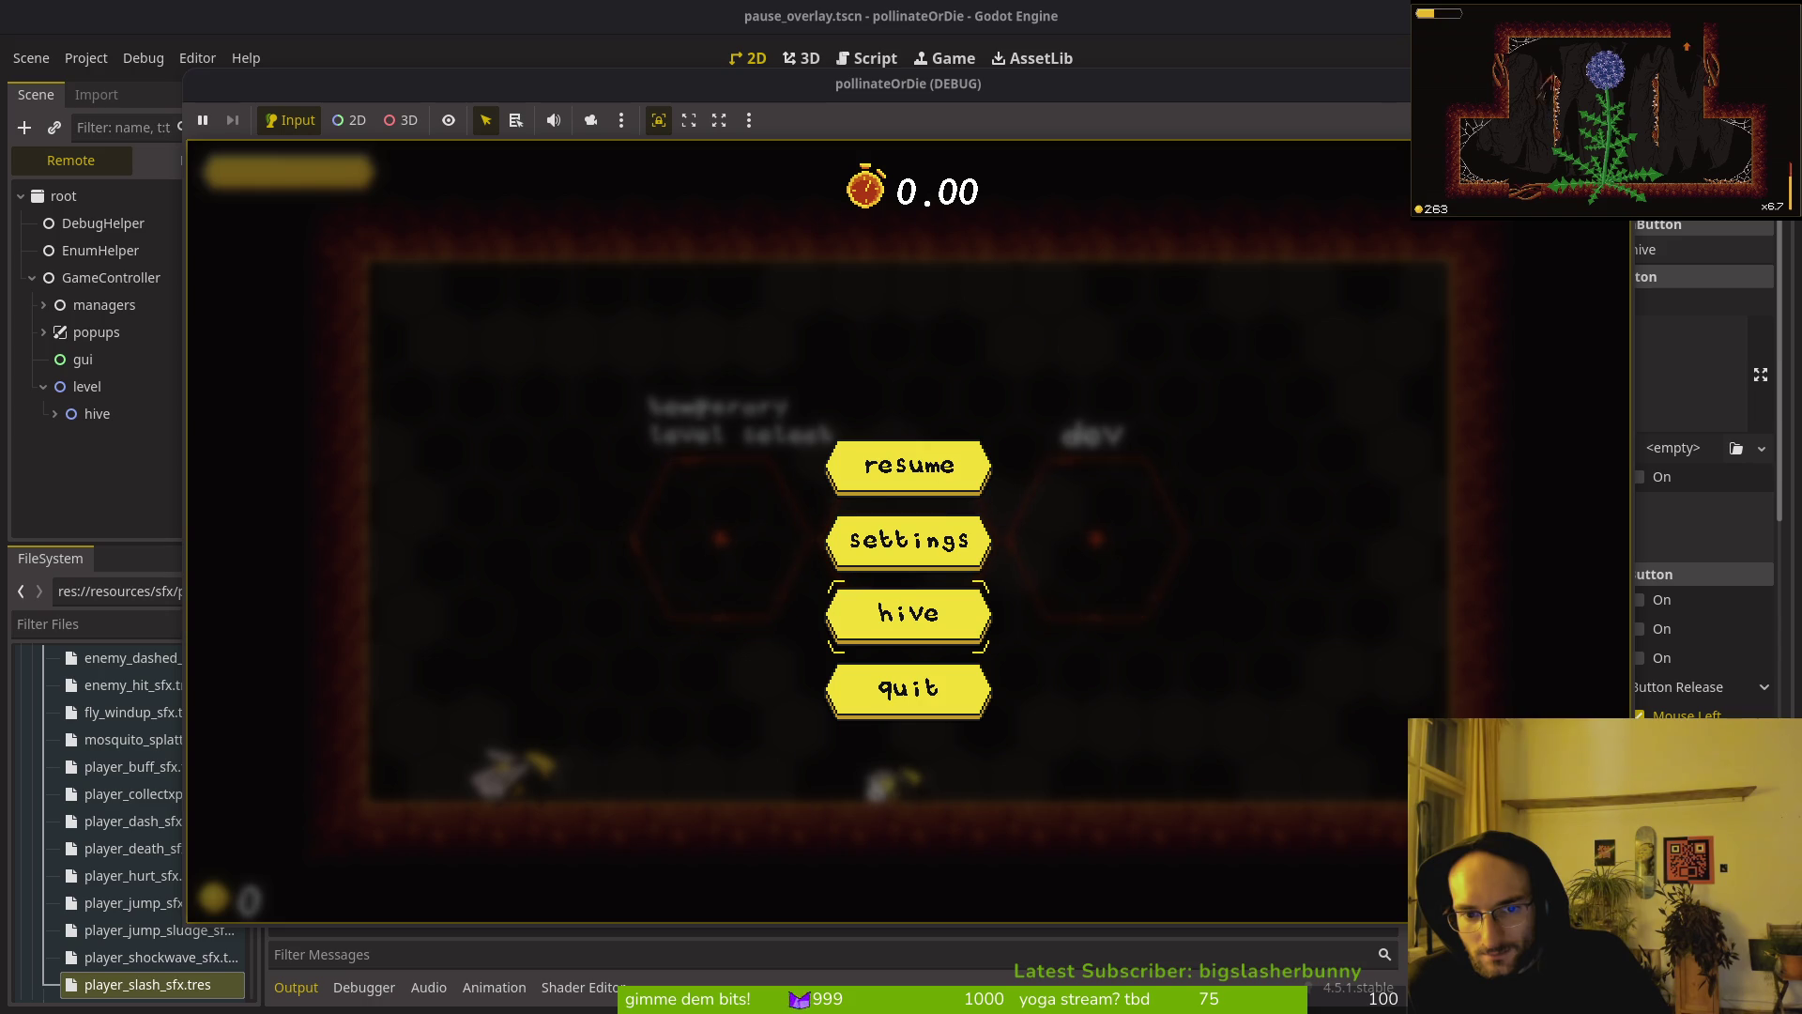
key("F8")
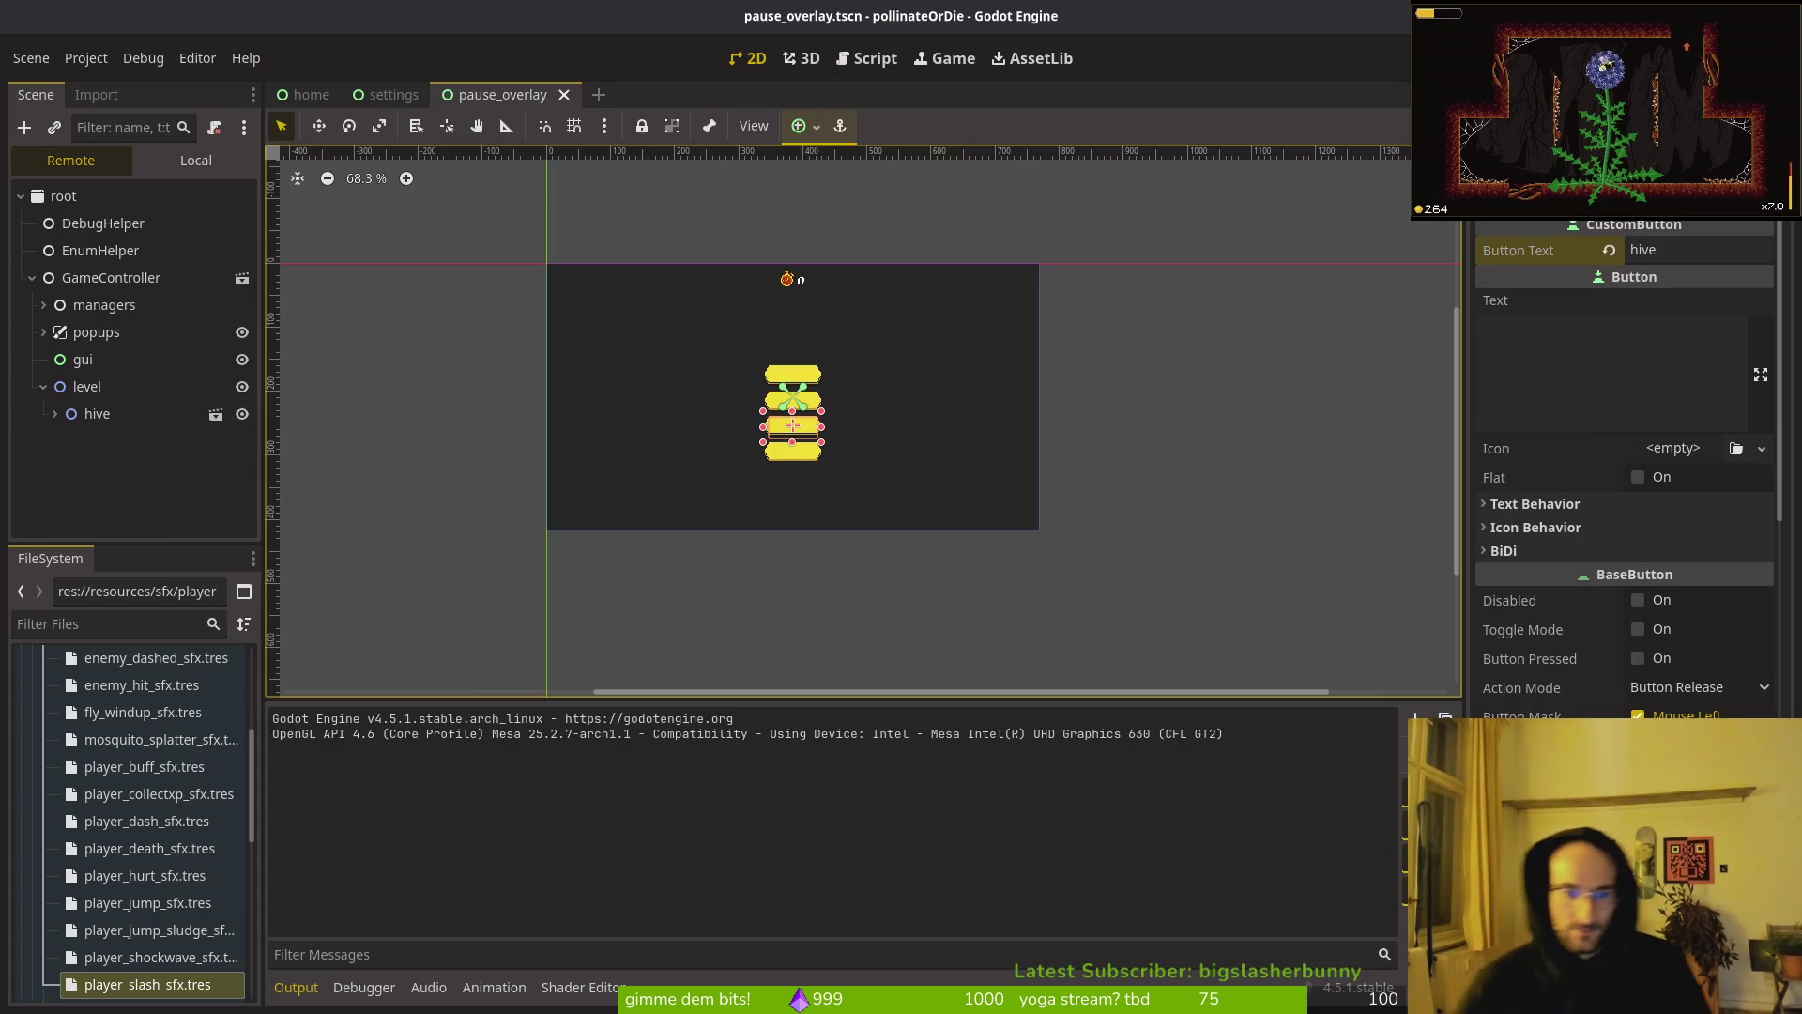
key("alt+Tab")
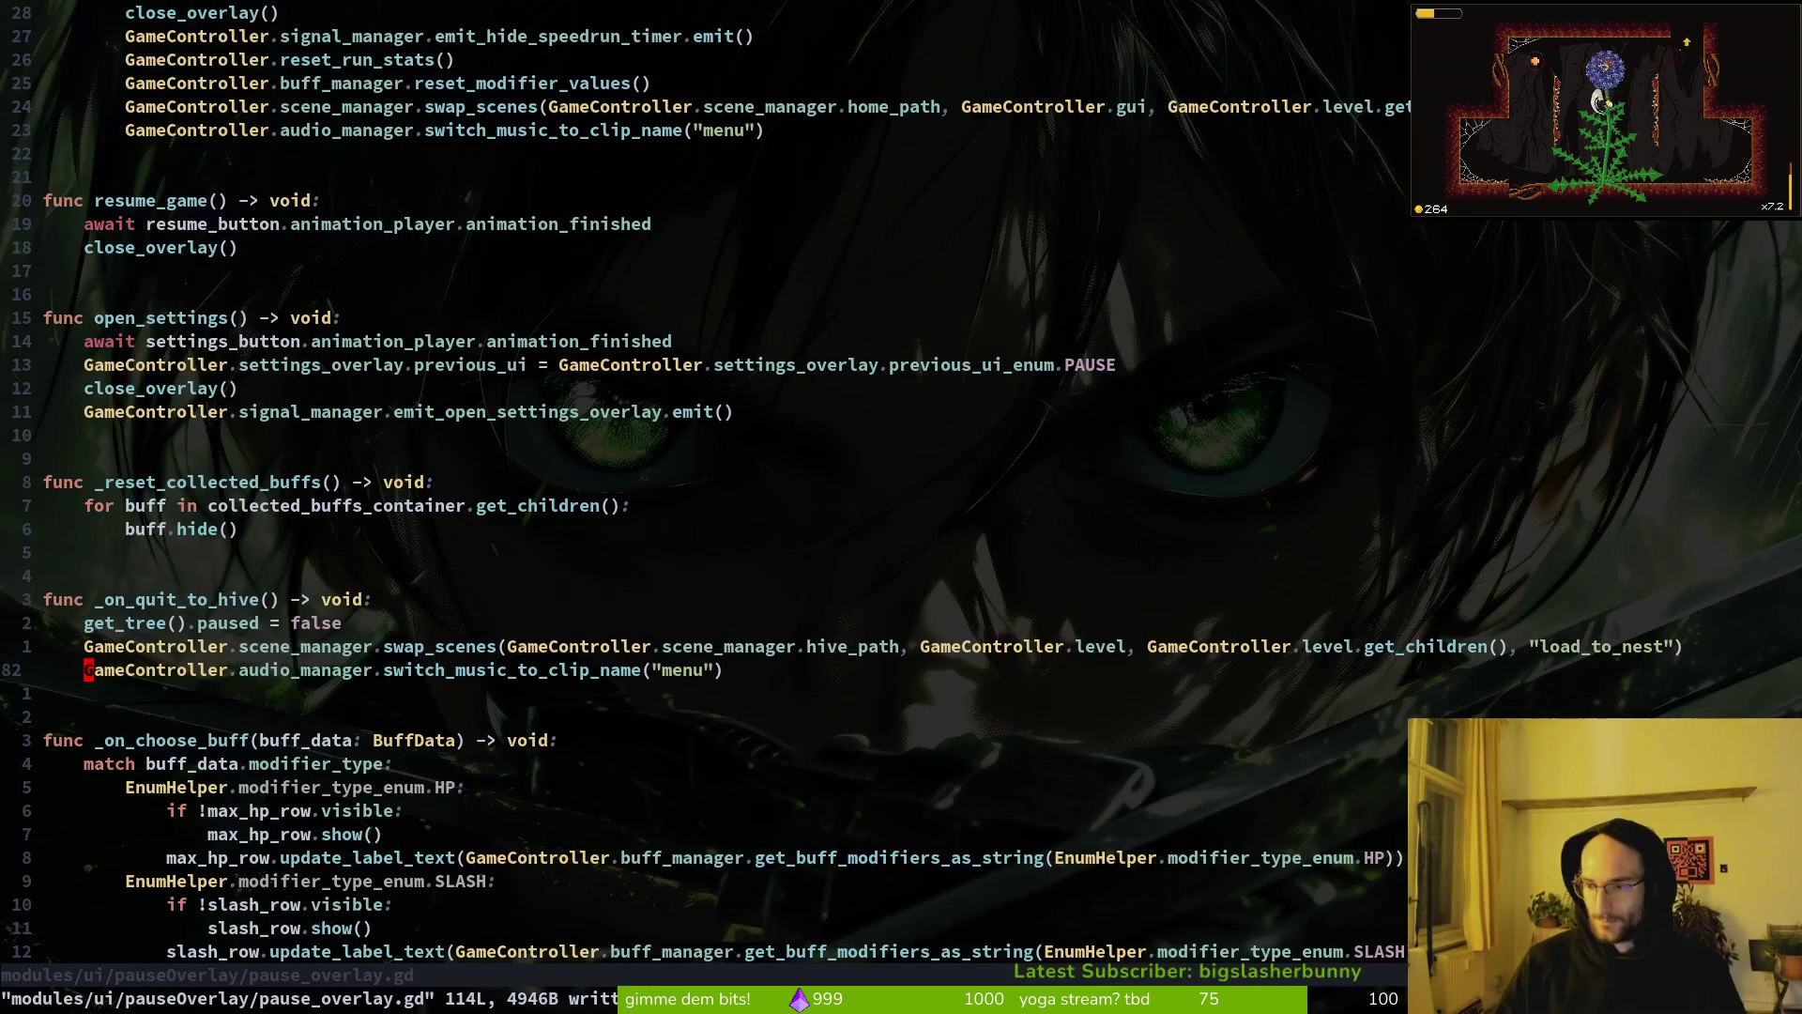
Step: Replace get_tree().paused = false with close_overlay() in _on_quit_to_hive and save
key("l")
key("l")
key("k")
key("k")
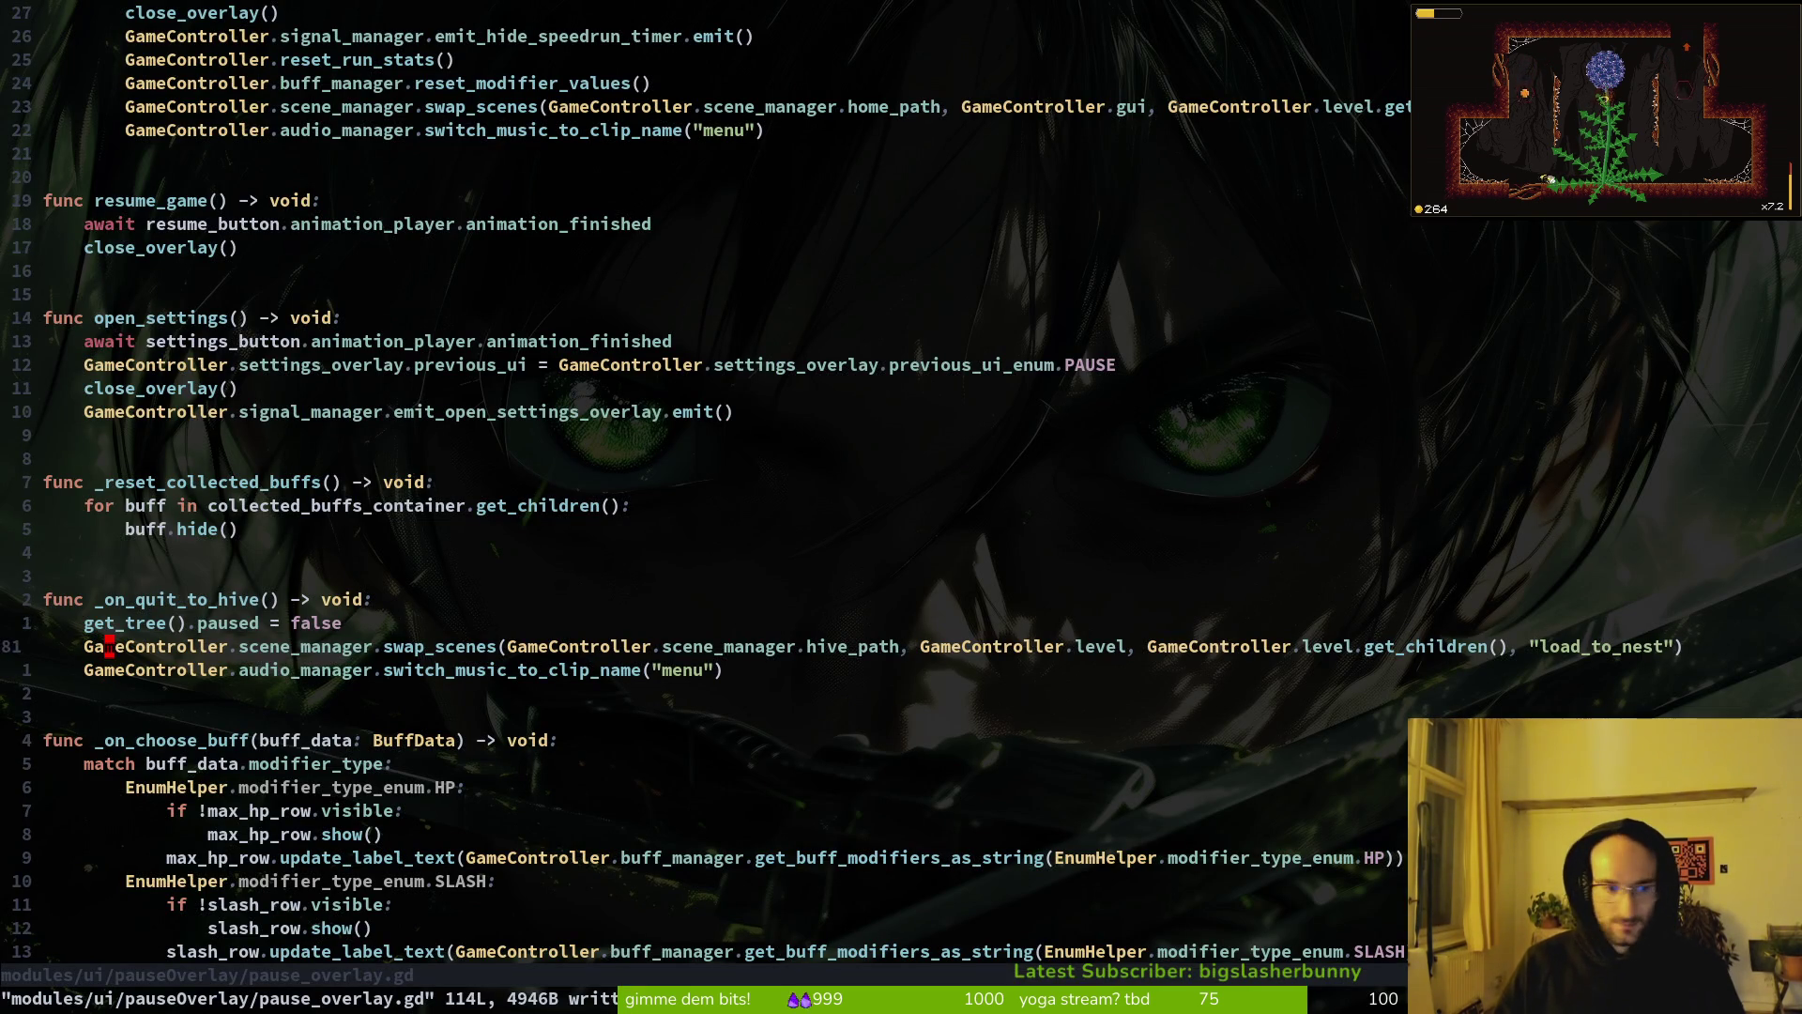
key("d")
key("d")
type("Oclose_overlay()")
key("Escape")
type(":w")
key("Return")
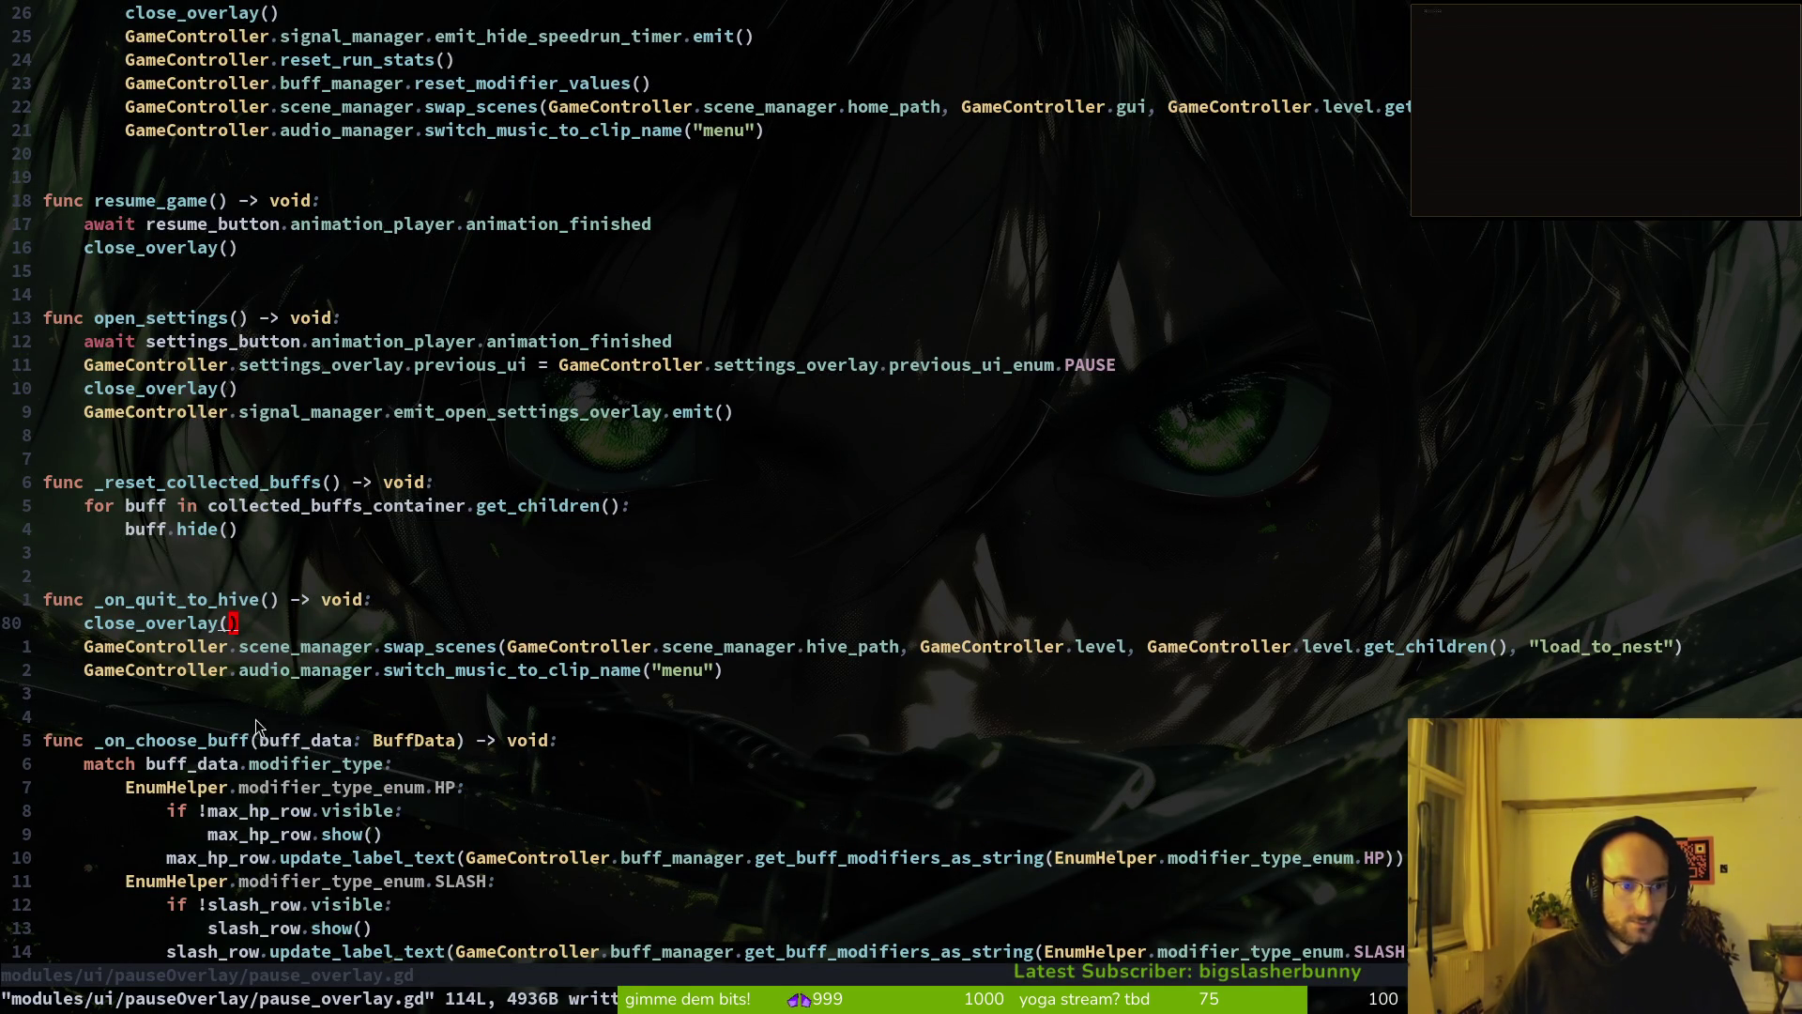
Step: Go to the close_overlay definition and grep the project for every close_overlay usage
scroll(252, 525, "up", 2)
scroll(179, 159, "up", 7)
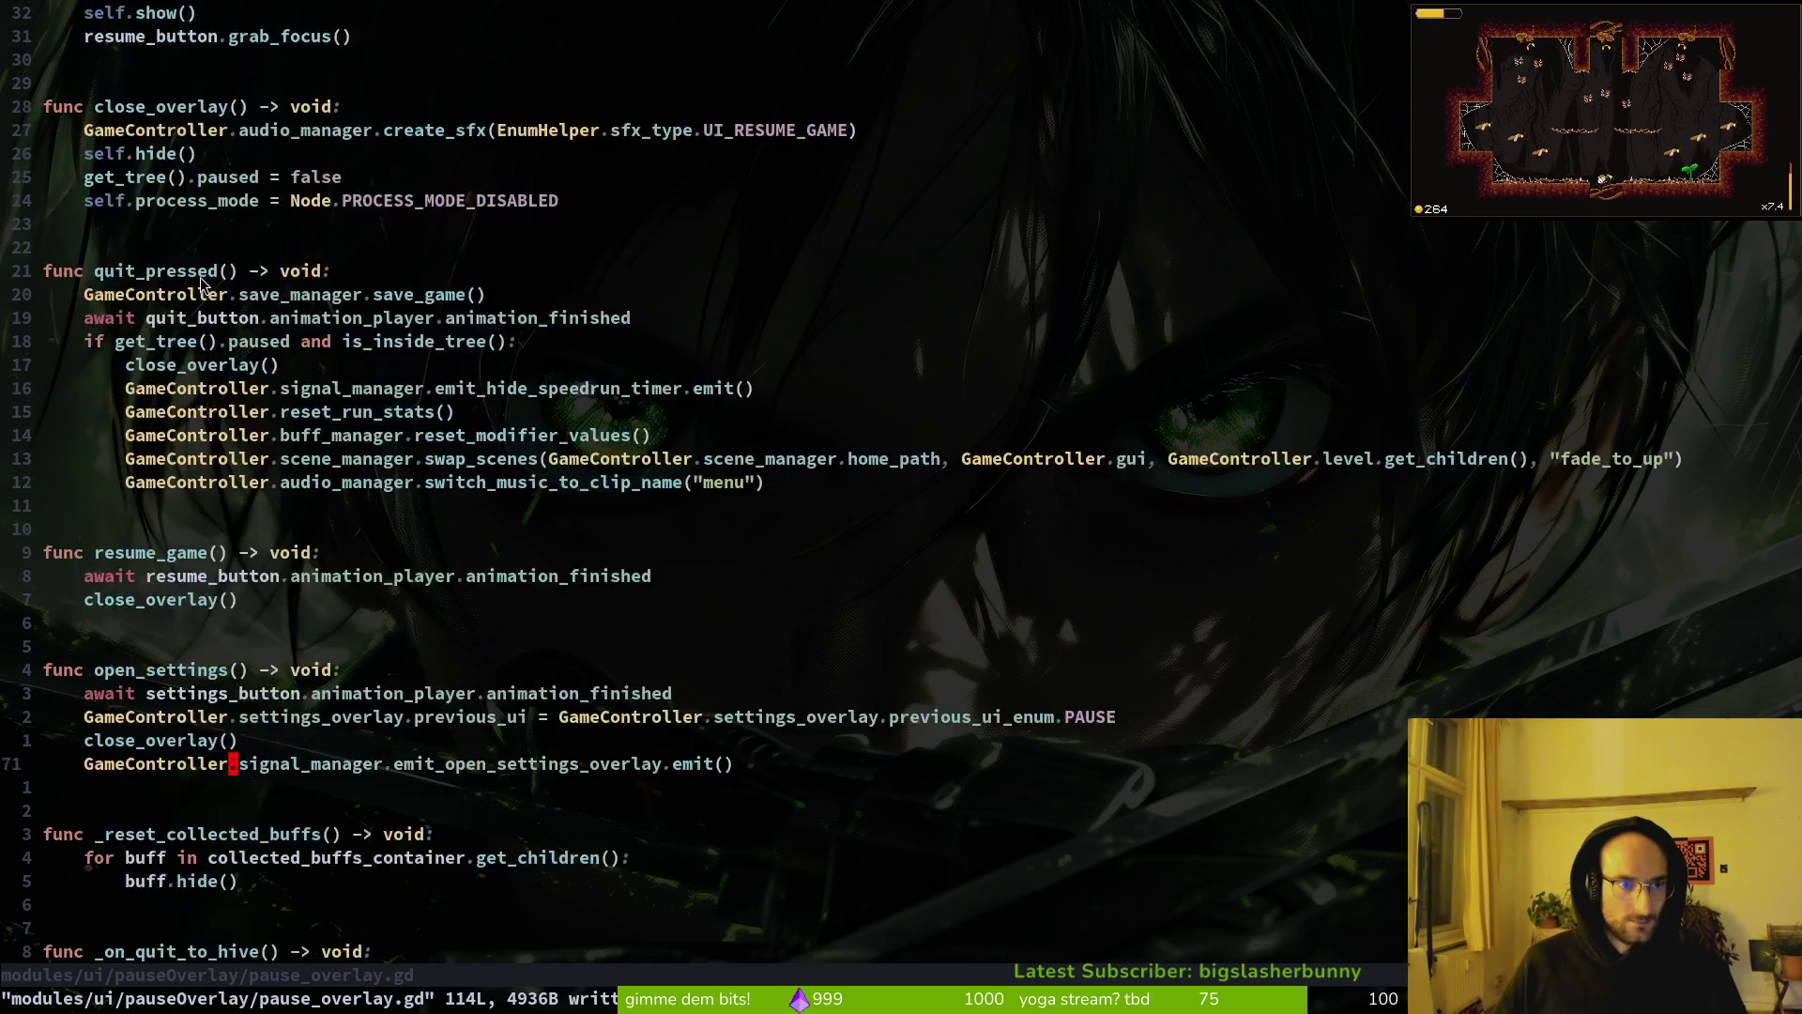
left_click(114, 393)
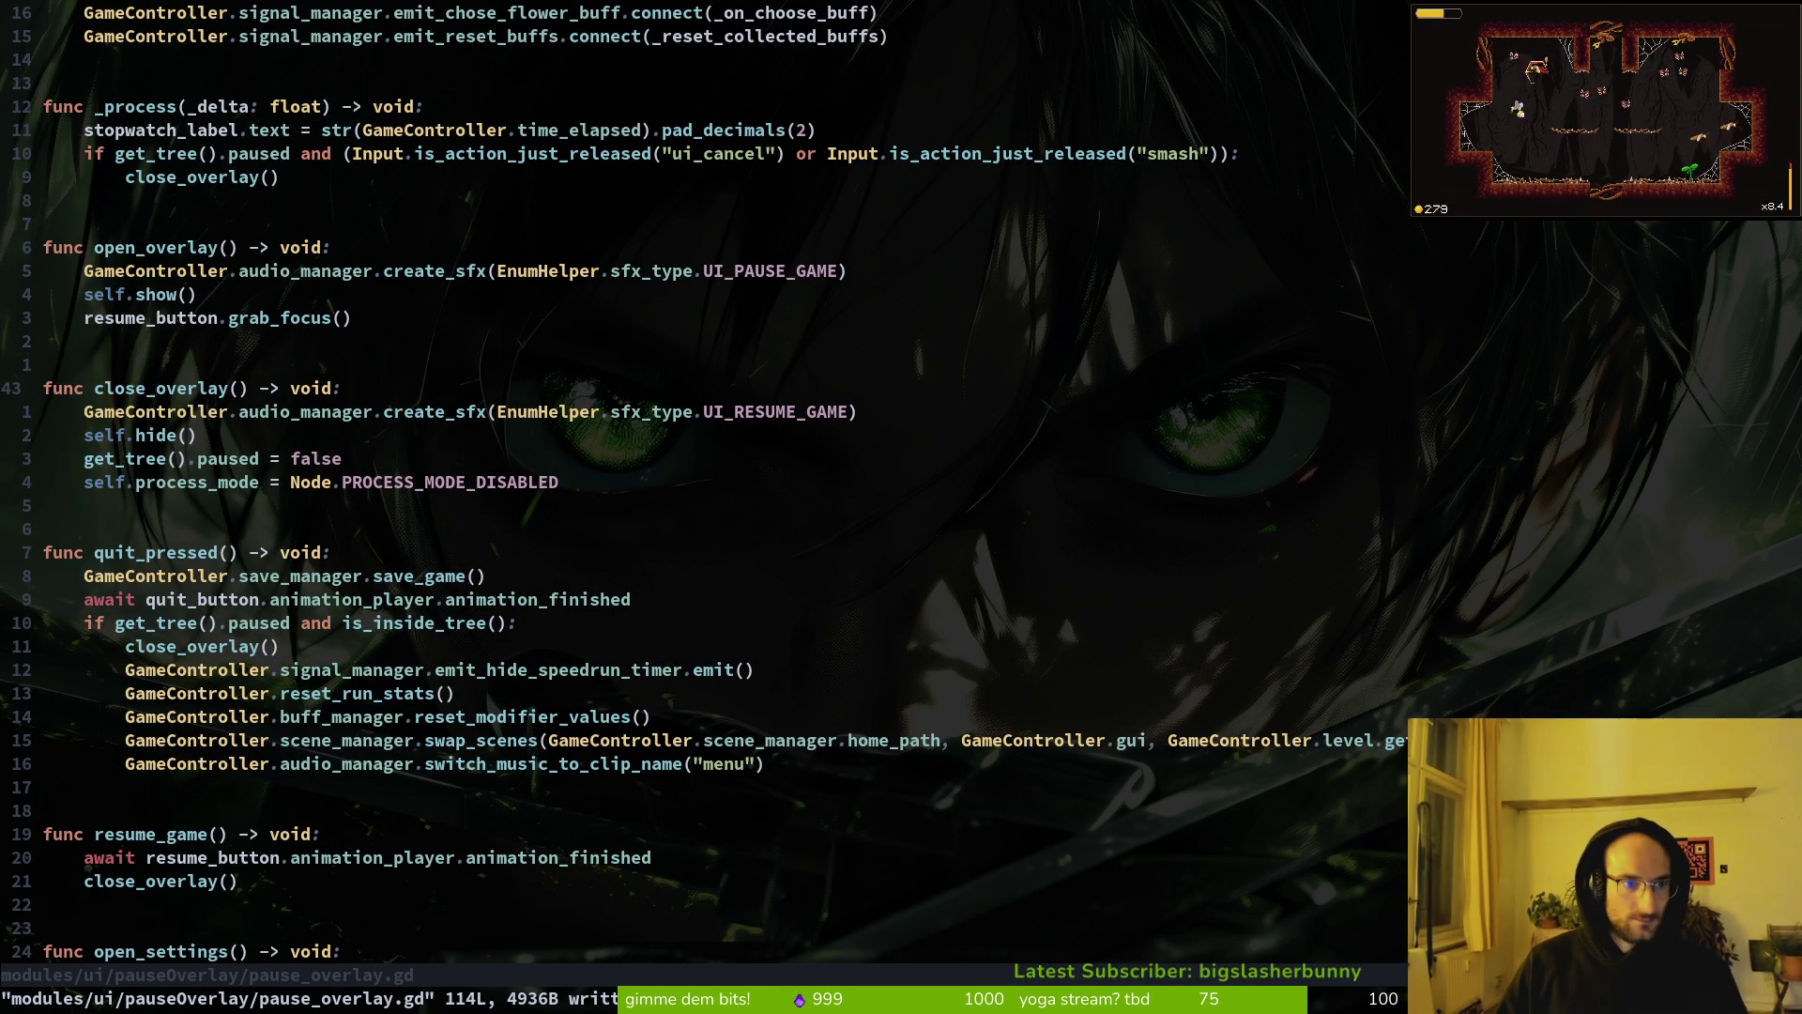
key("space")
key("f")
key("w")
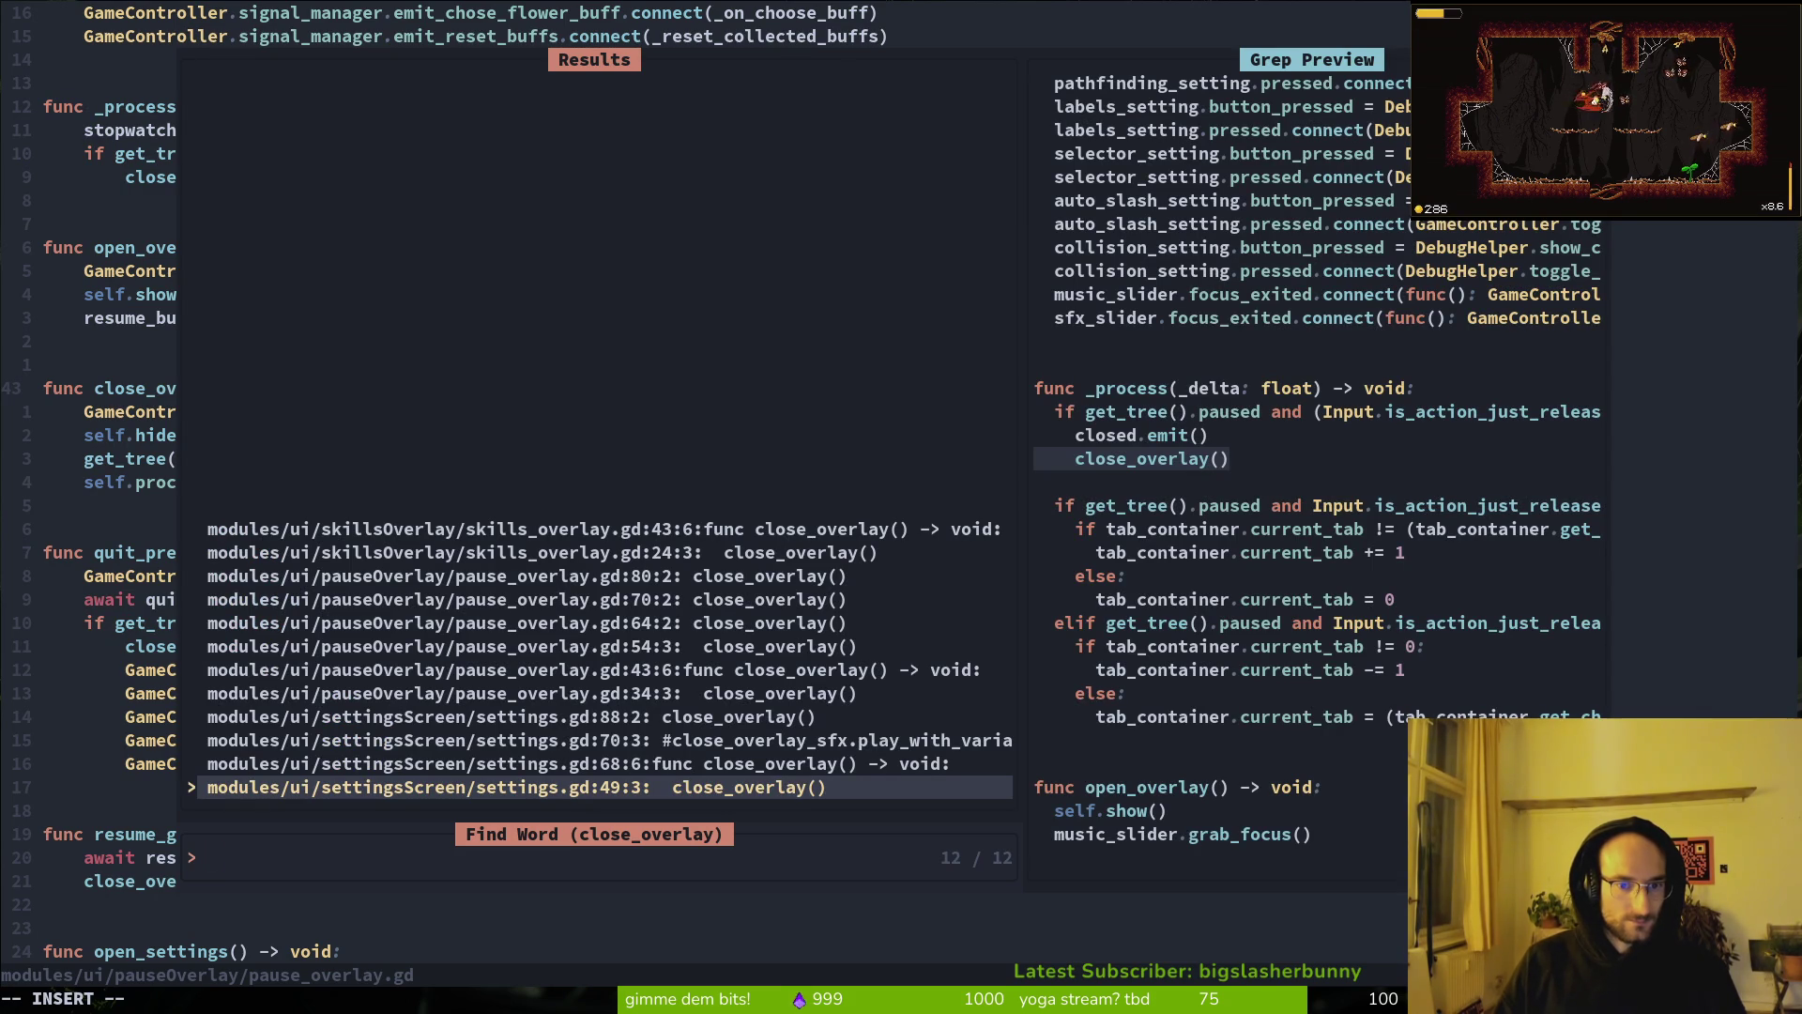
Step: Search the project for pause_overlay close calls and dismiss the empty results
key("Escape")
key("space")
type("pspause")
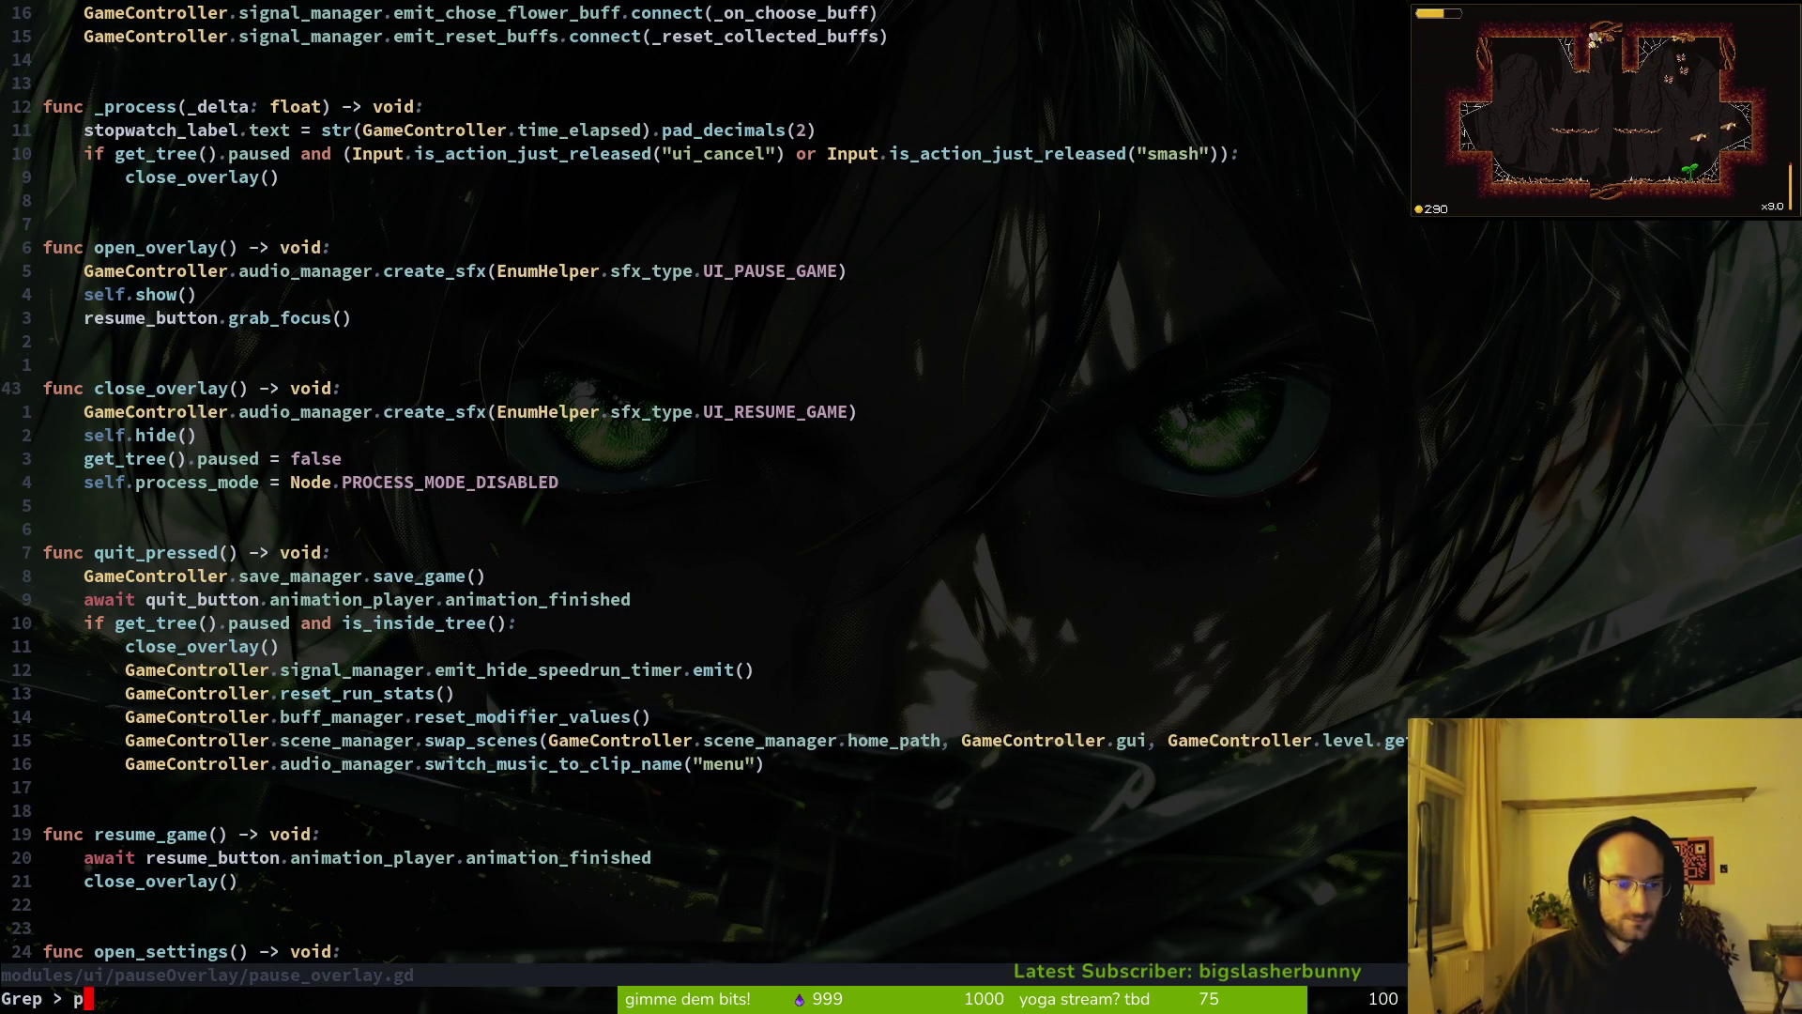
type("verlay.close")
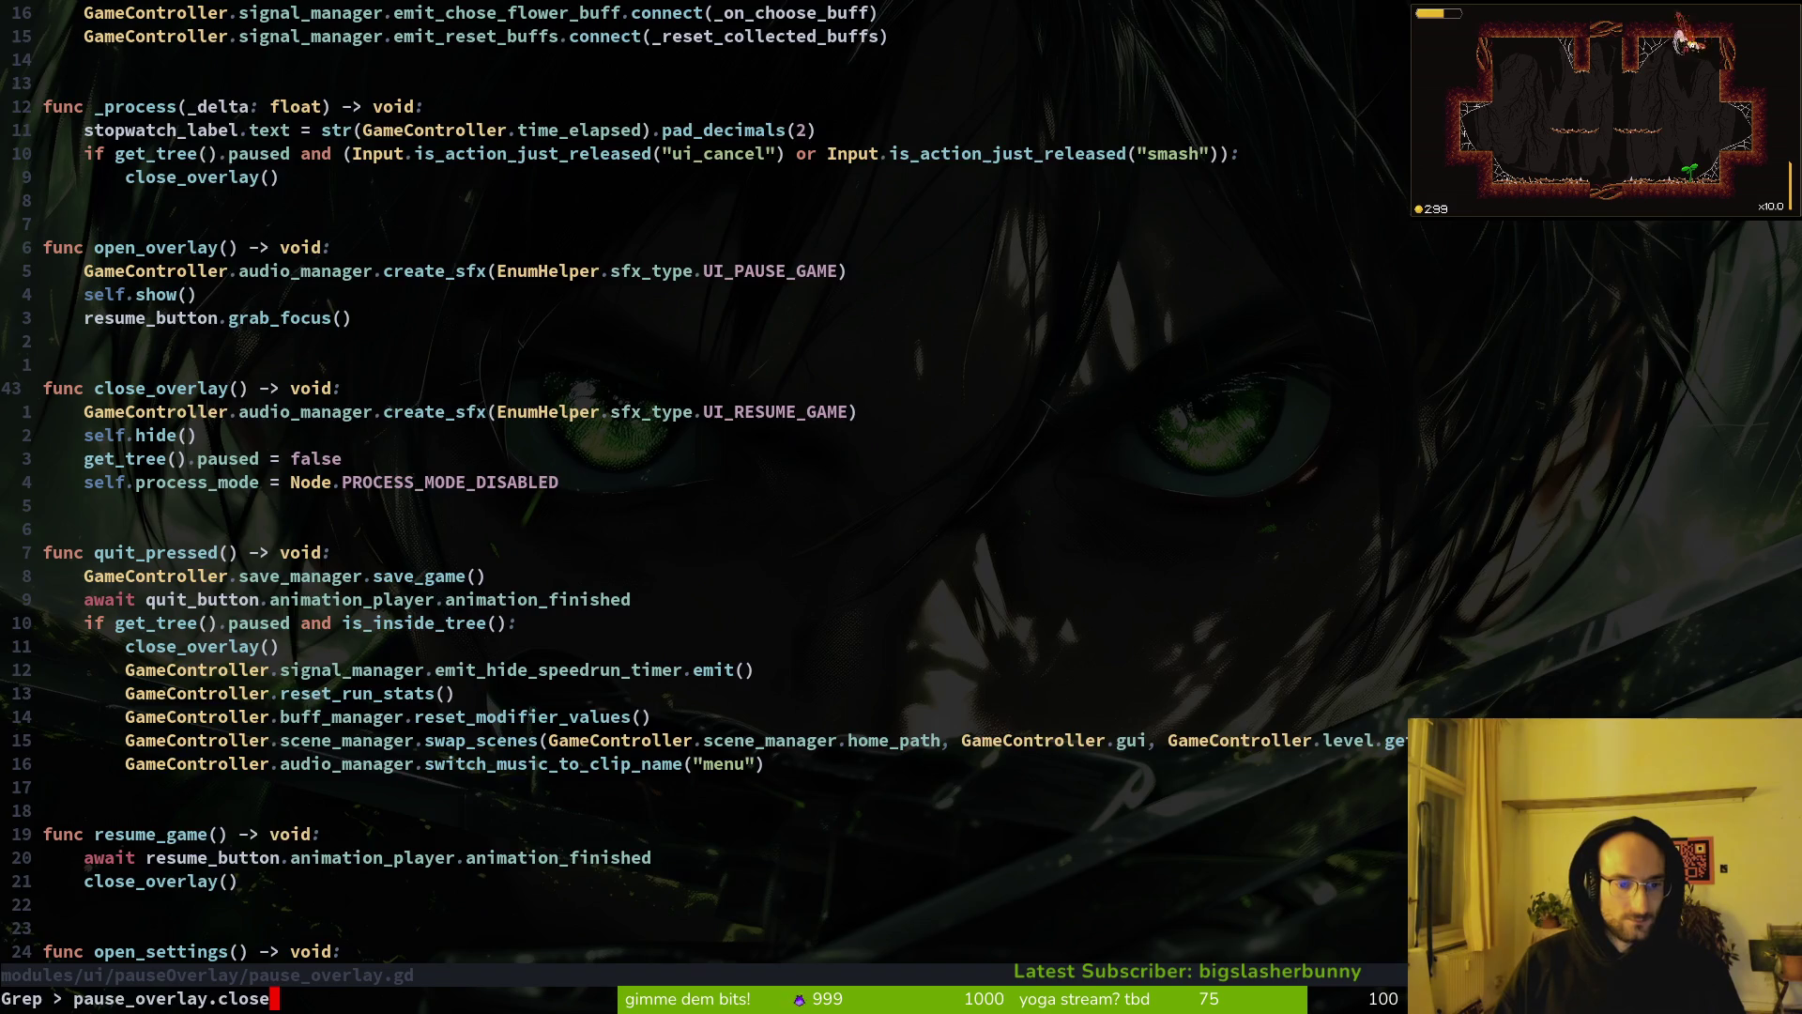
key("Return")
key("Escape")
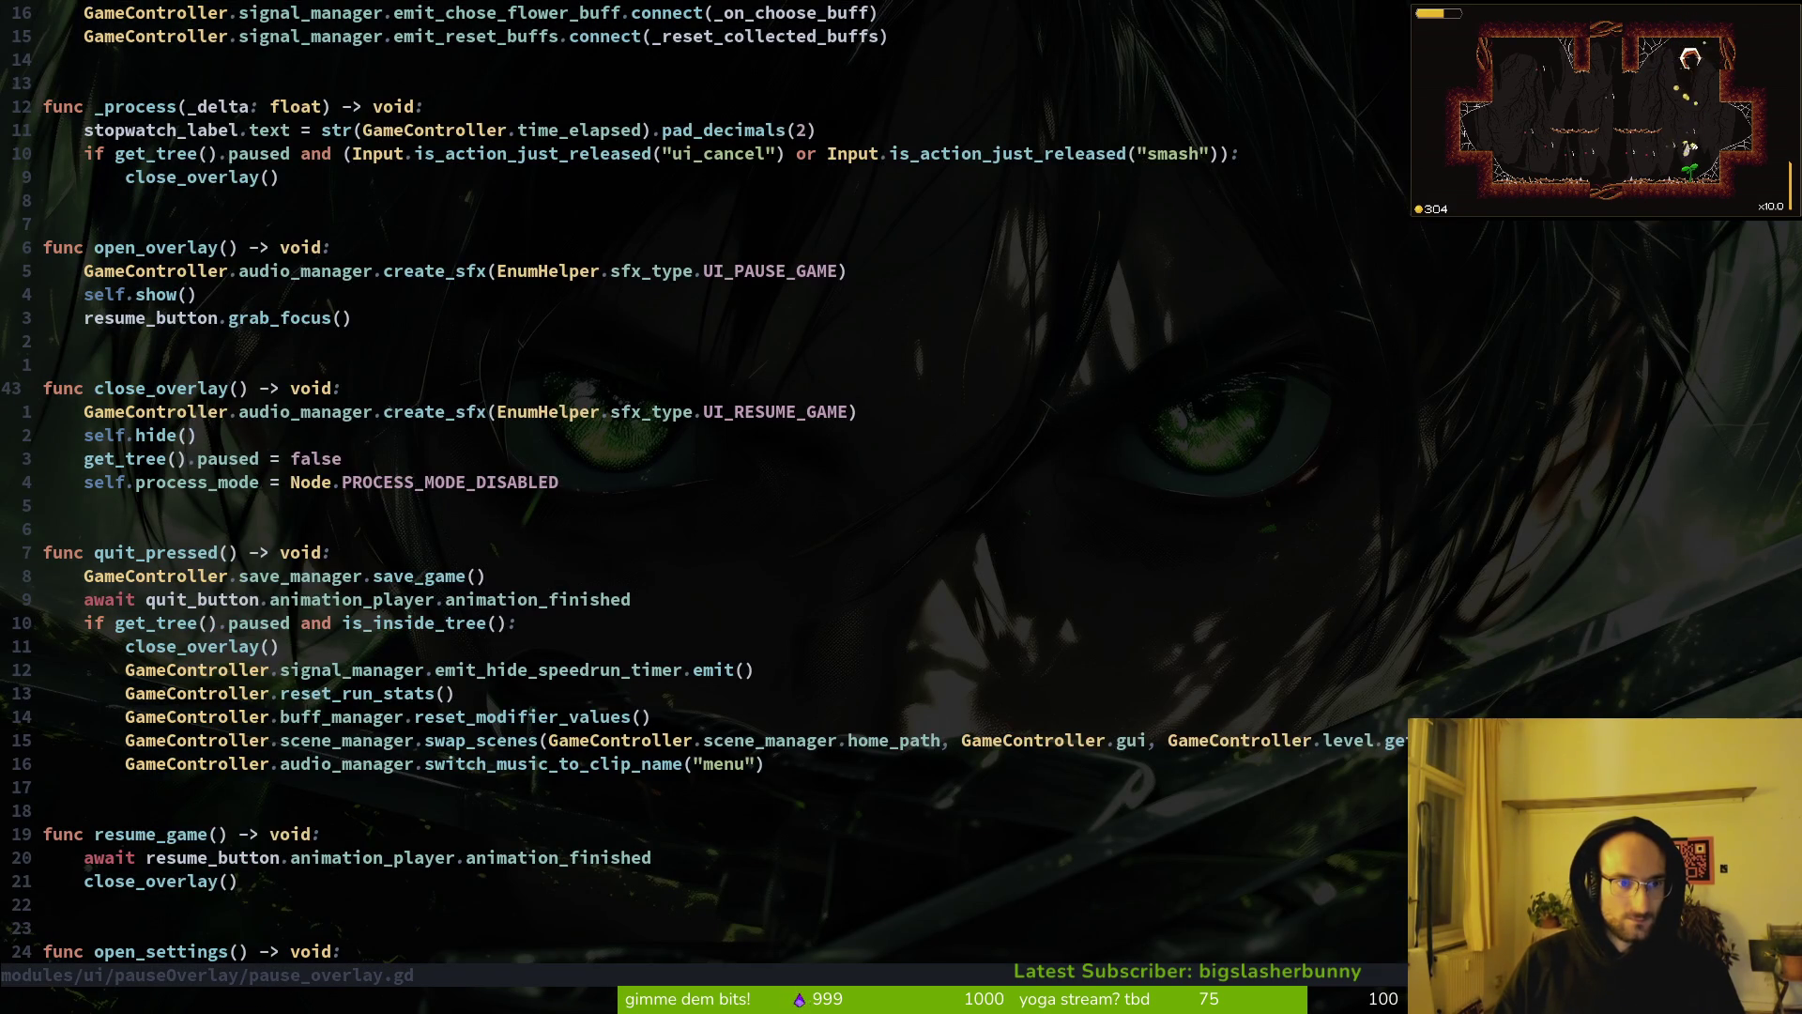
Step: Rename close_overlay to _close_overlay at its definition and in _process, saving the script
type("i_")
key("Escape")
type(":w")
key("Return")
key("k")
key("k")
key("k")
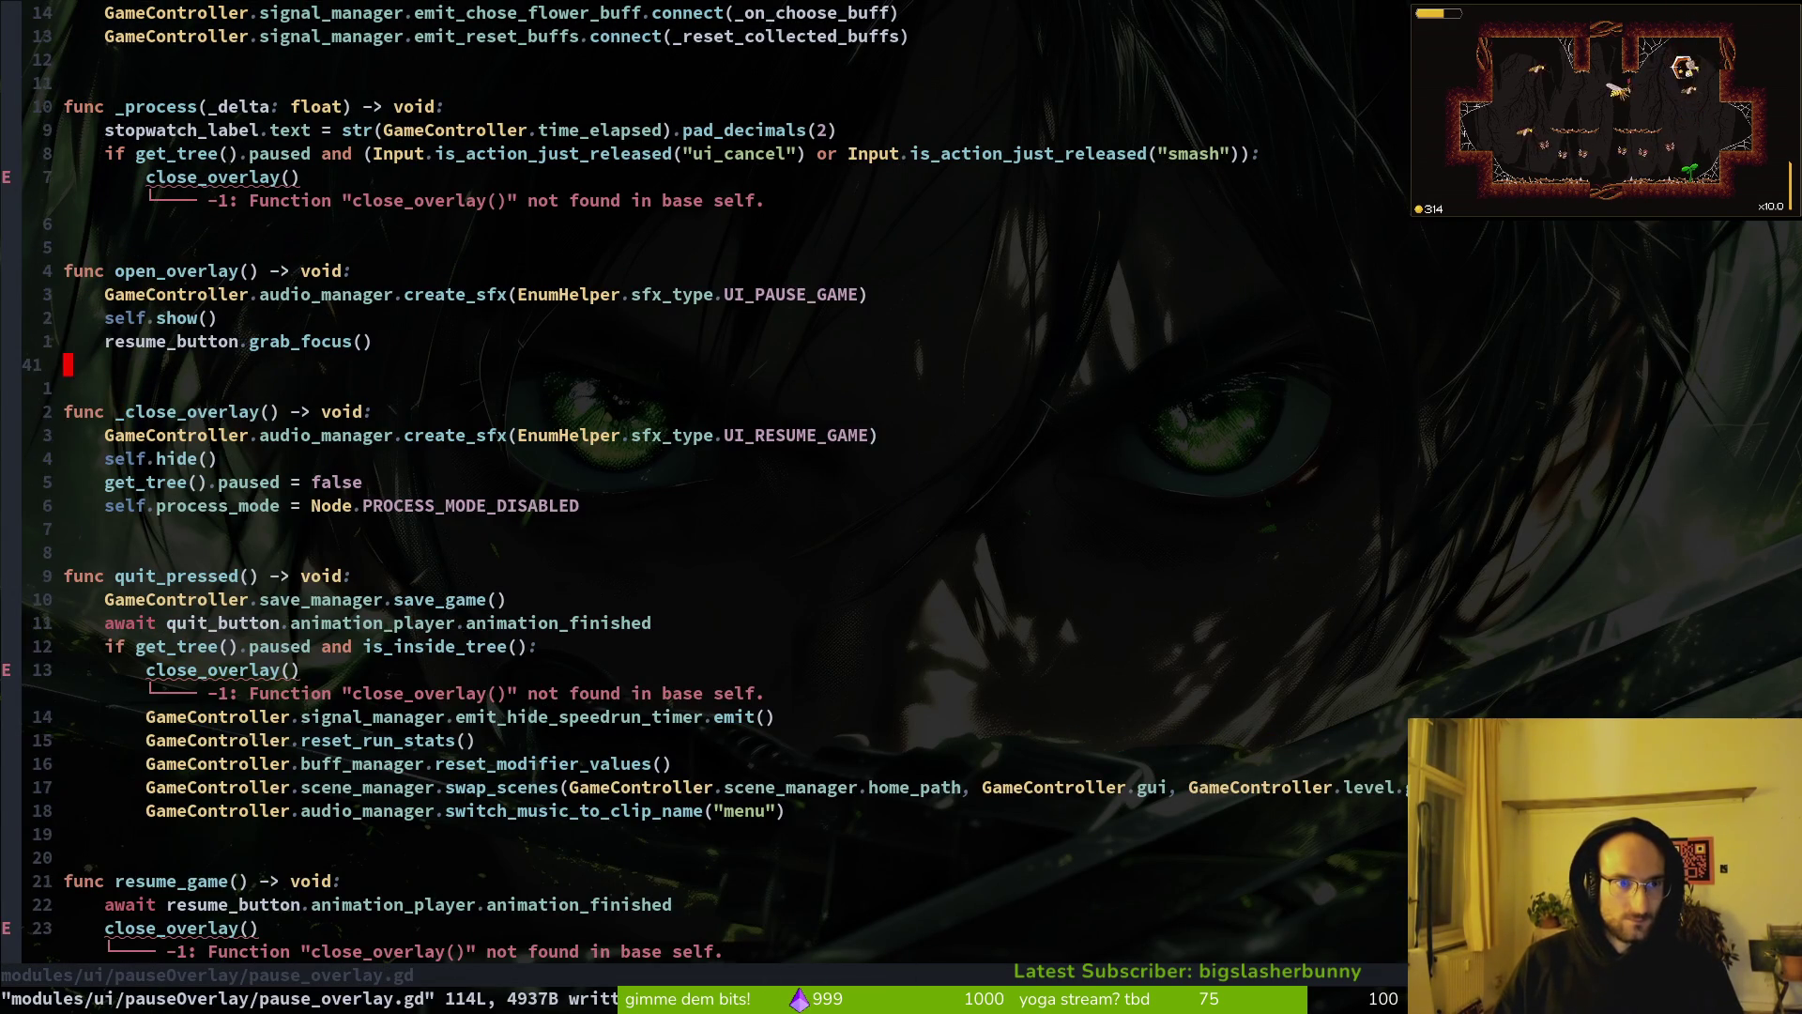
key("k")
key("k")
key("k")
type("I")
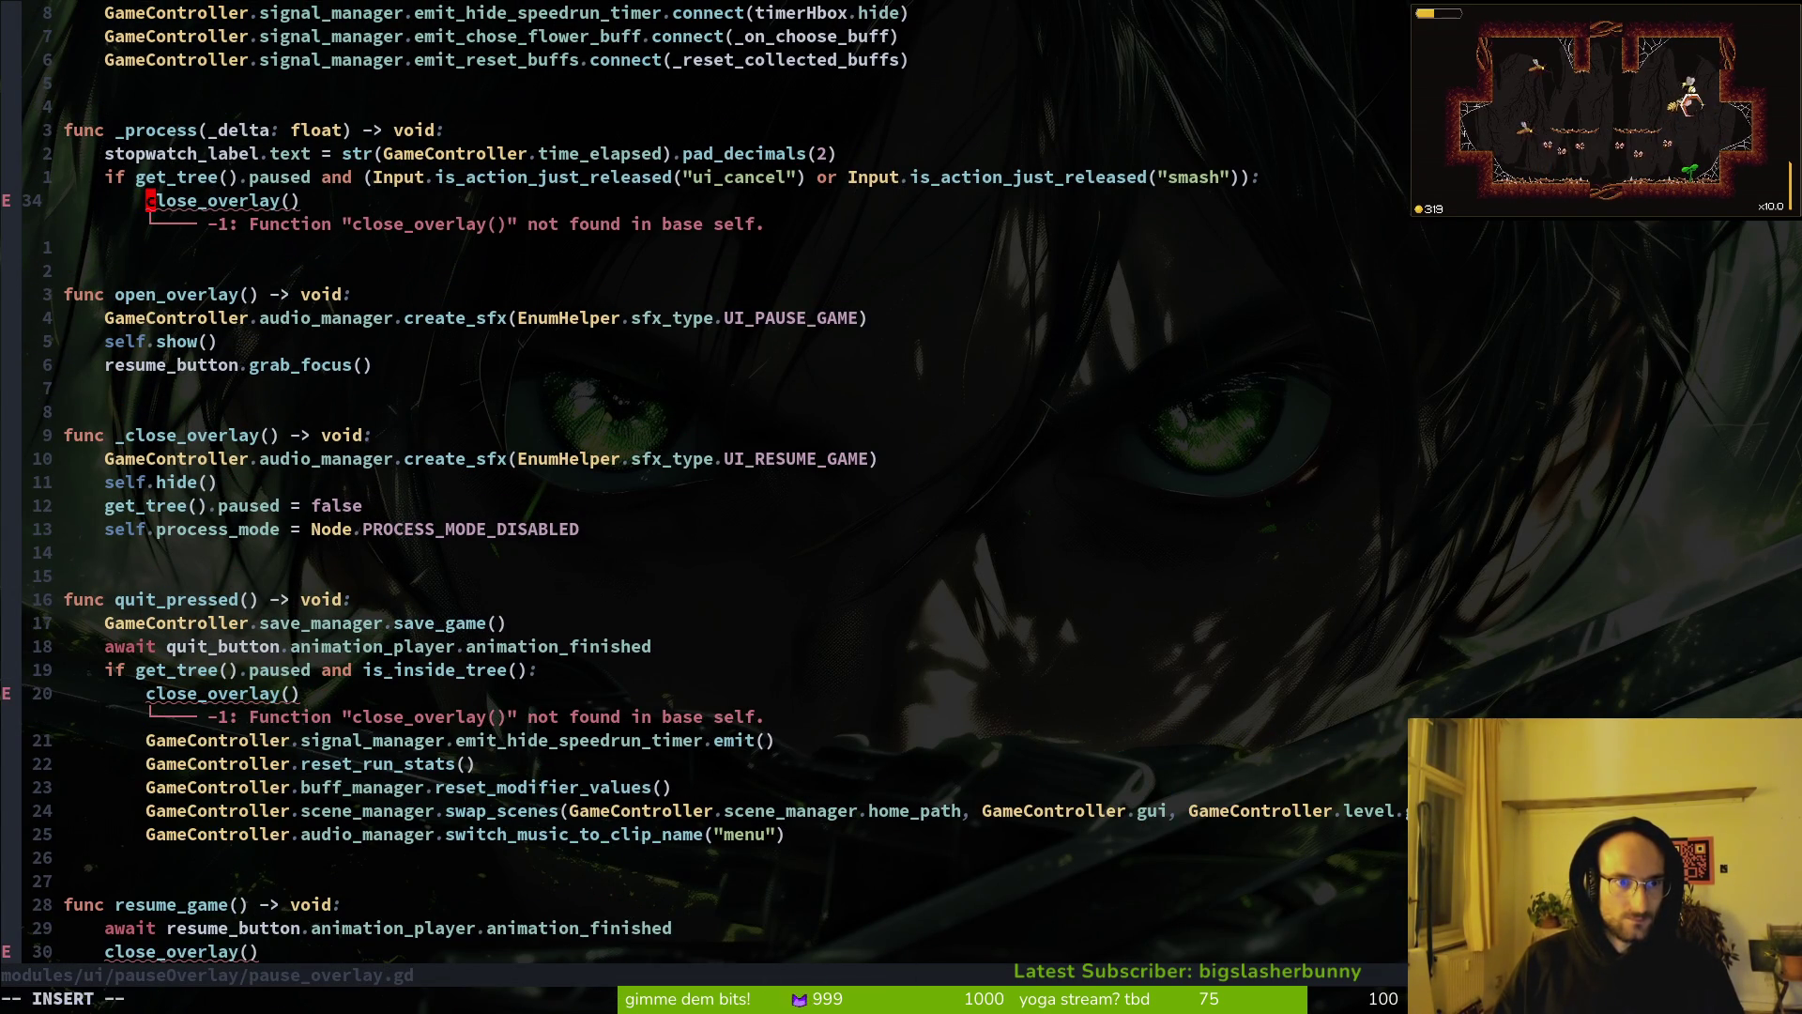
type("_")
key("Escape")
type(":w")
key("Return")
Step: Prefix the close_overlay calls in quit_pressed, resume_game and open_settings with an underscore and save
key("j")
key("j")
key("j")
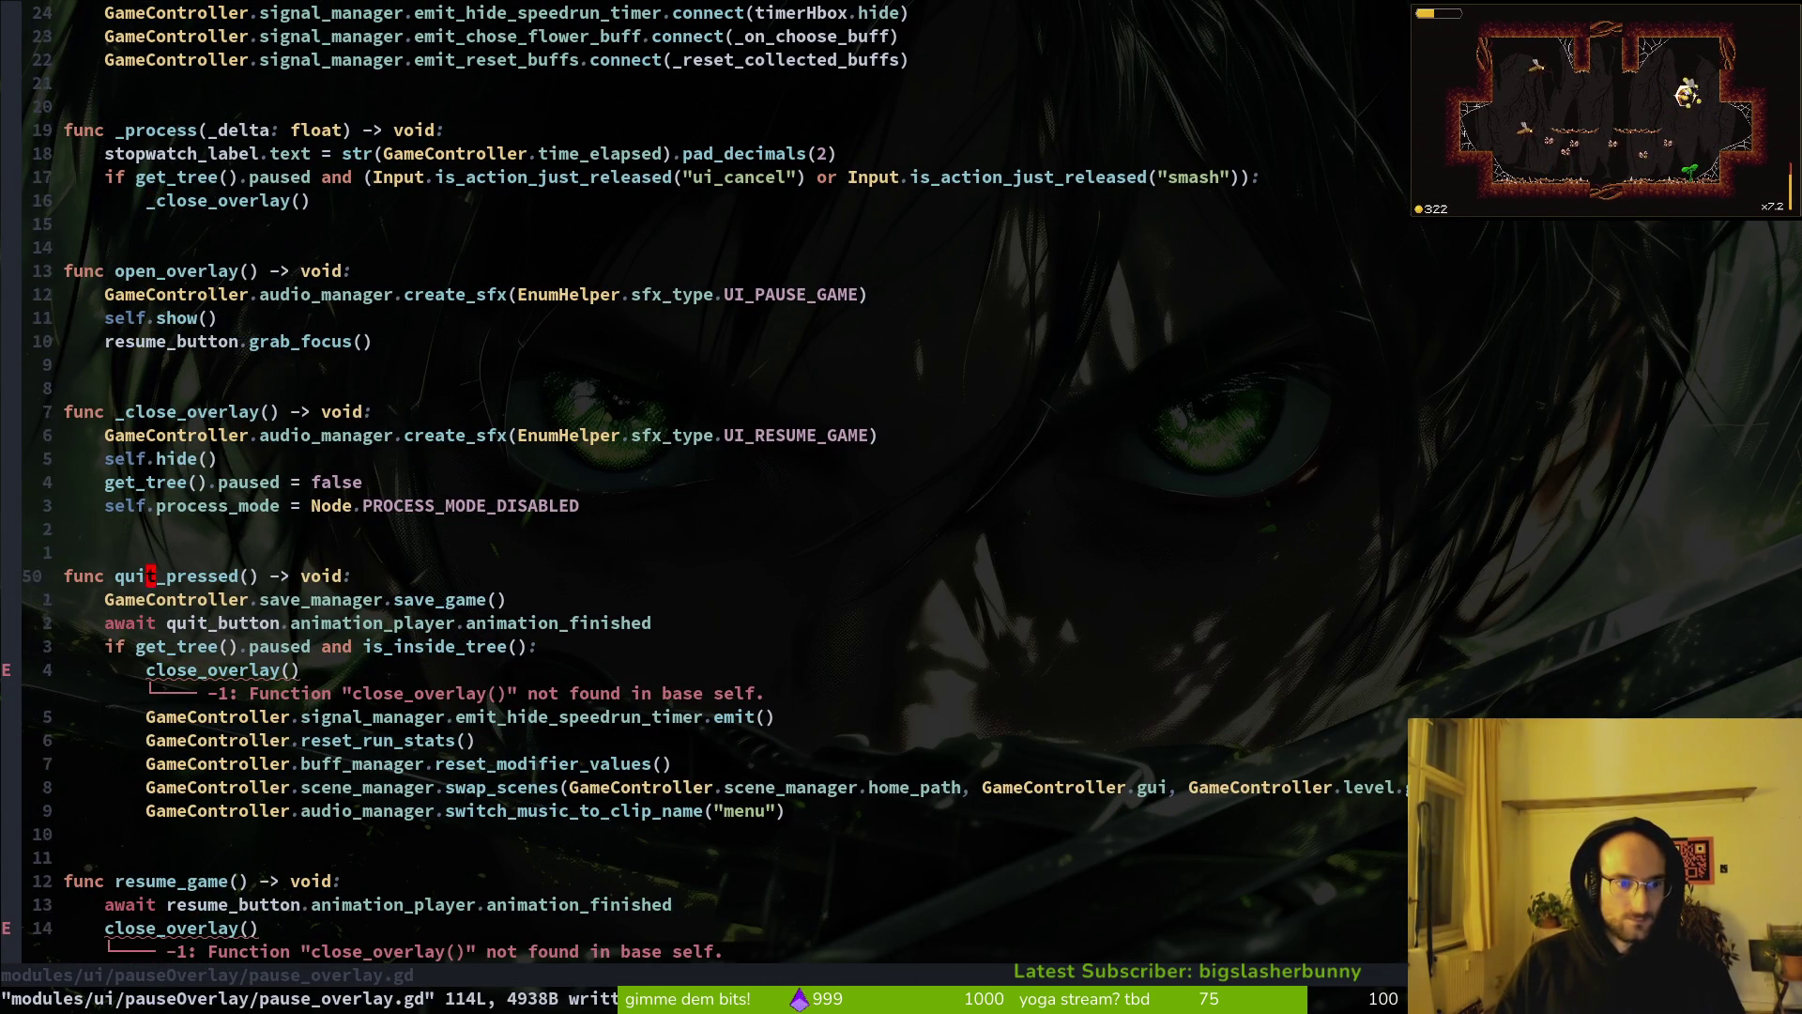
type("jI_")
key("Escape")
key("j")
key("j")
key("j")
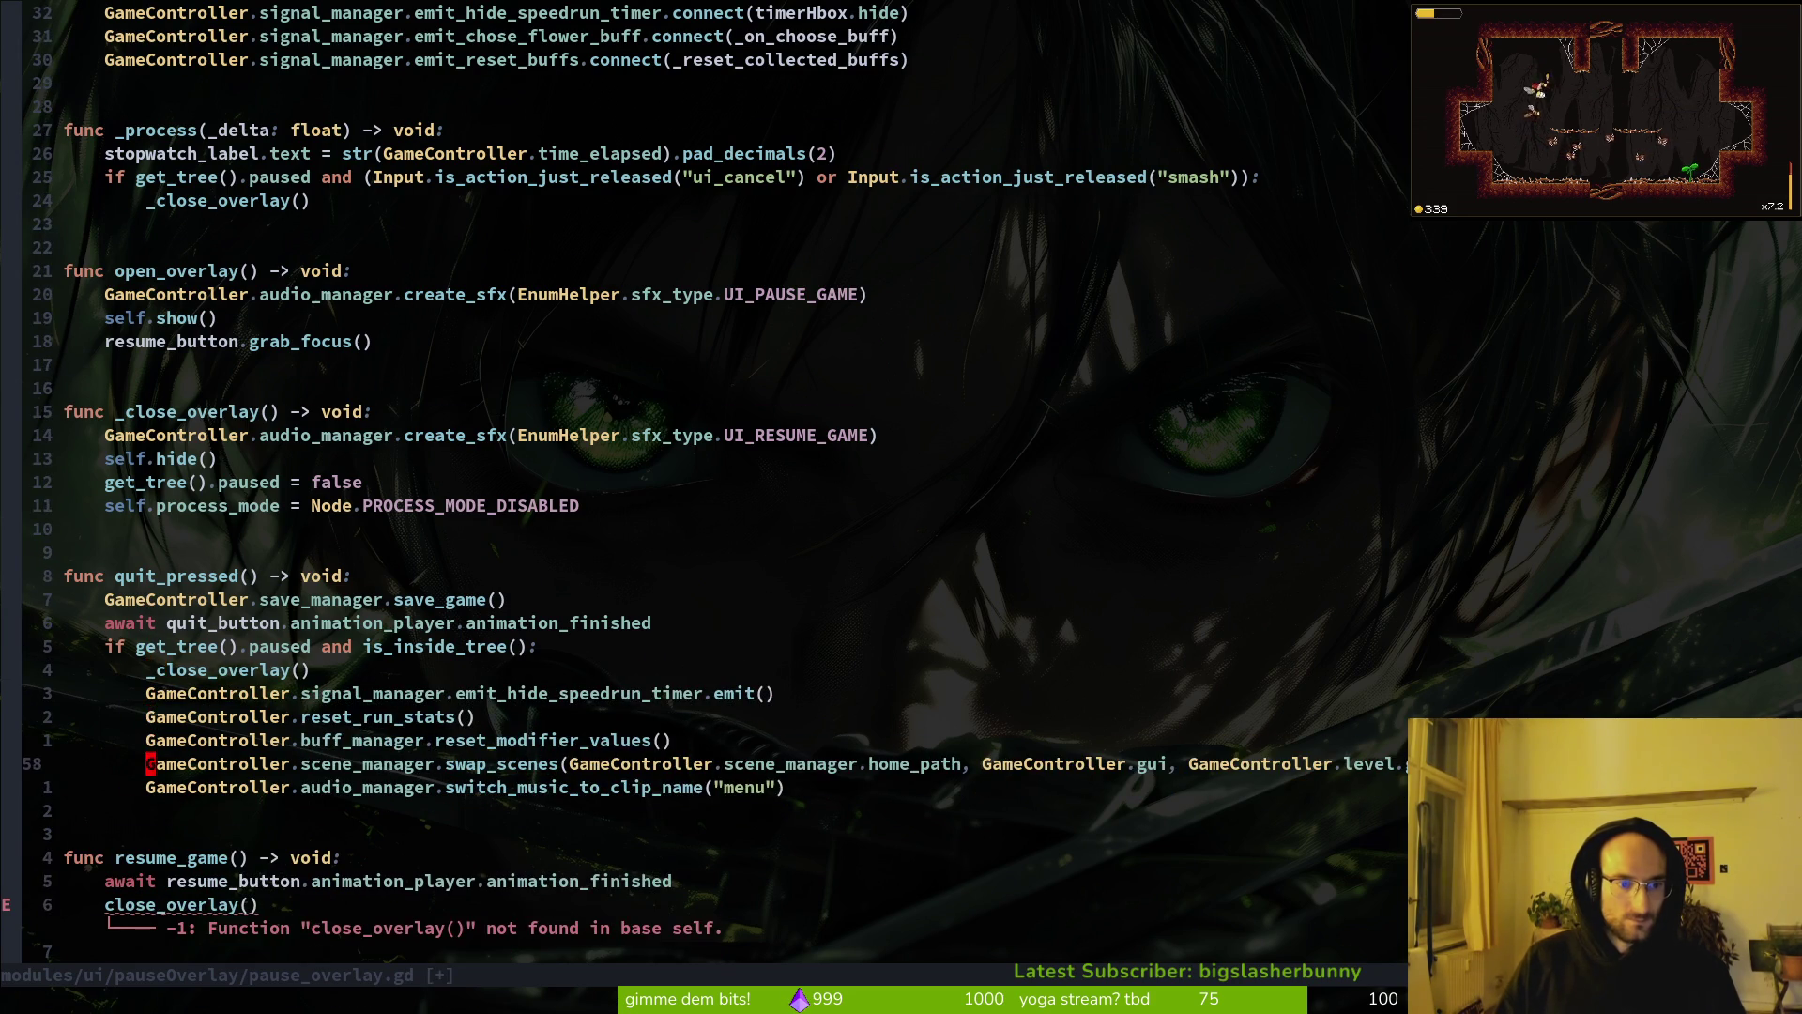
key("j")
key("j")
type("I_")
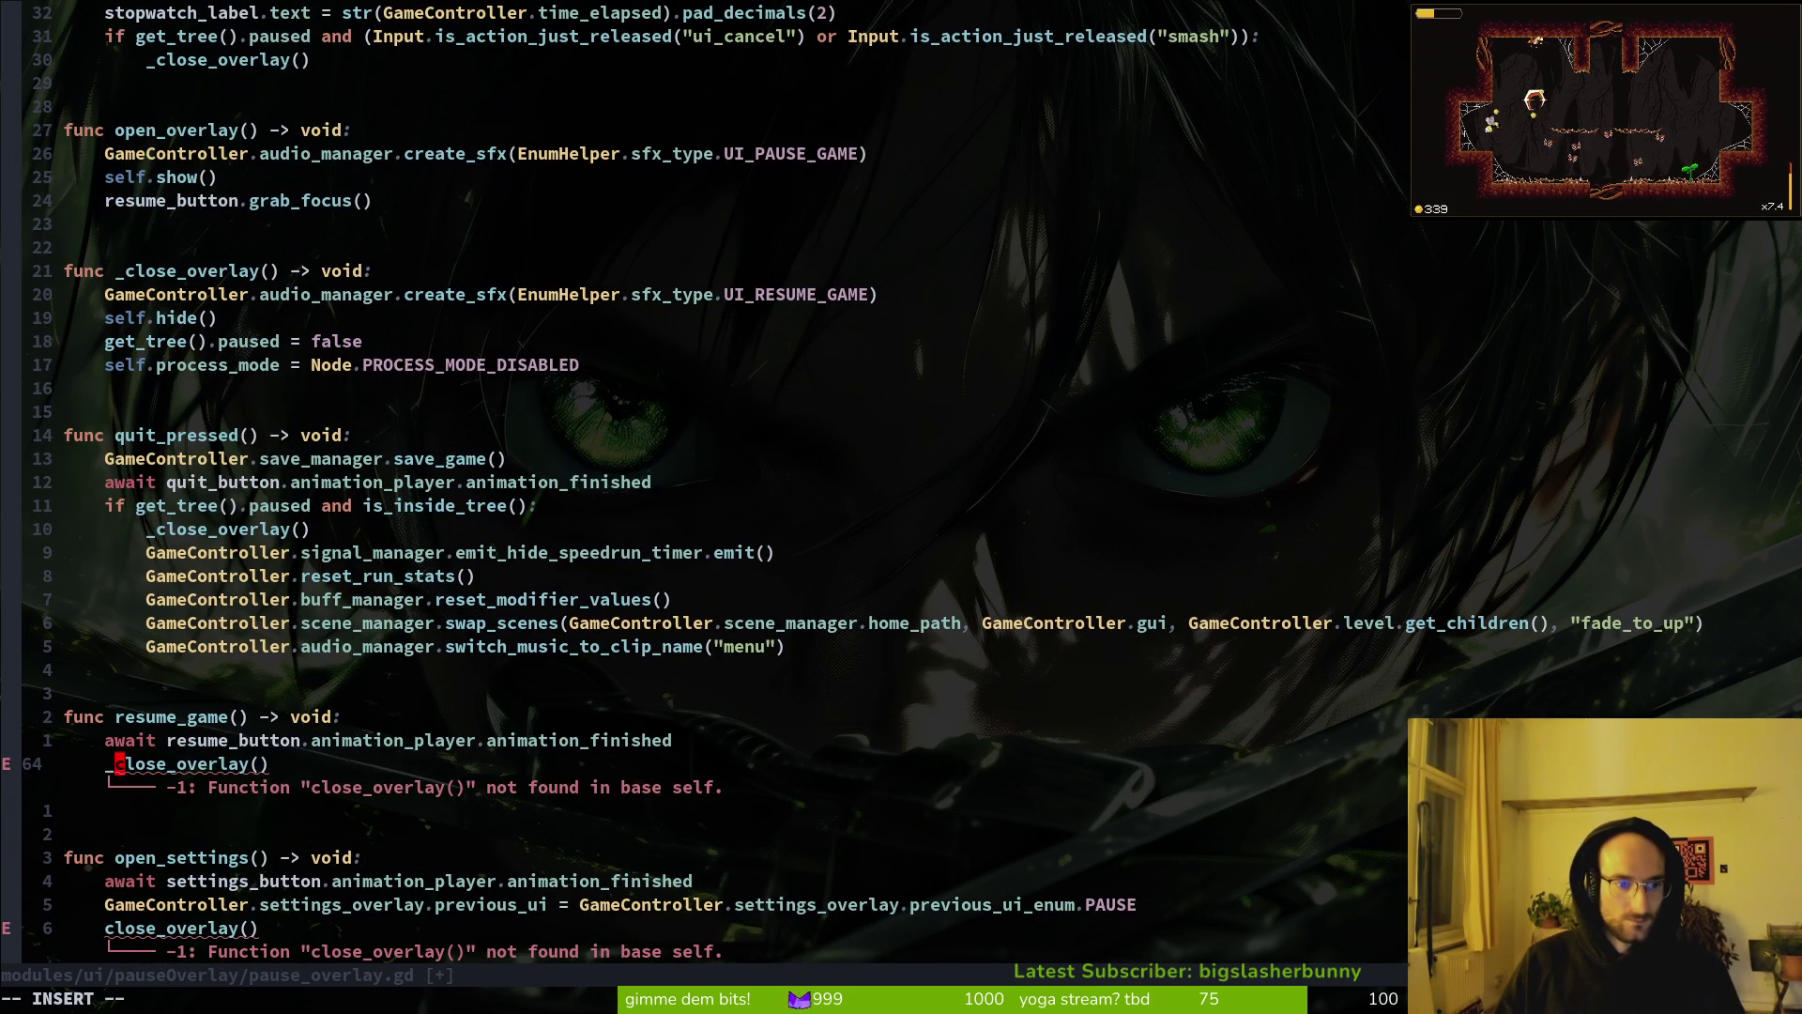
key("Escape")
key("j")
key("j")
key("j")
type("I_")
key("Escape")
type(":w")
key("Return")
Step: Prefix the _on_quit_to_hive call, save, and quit Neovim with :qa
key("ctrl+d")
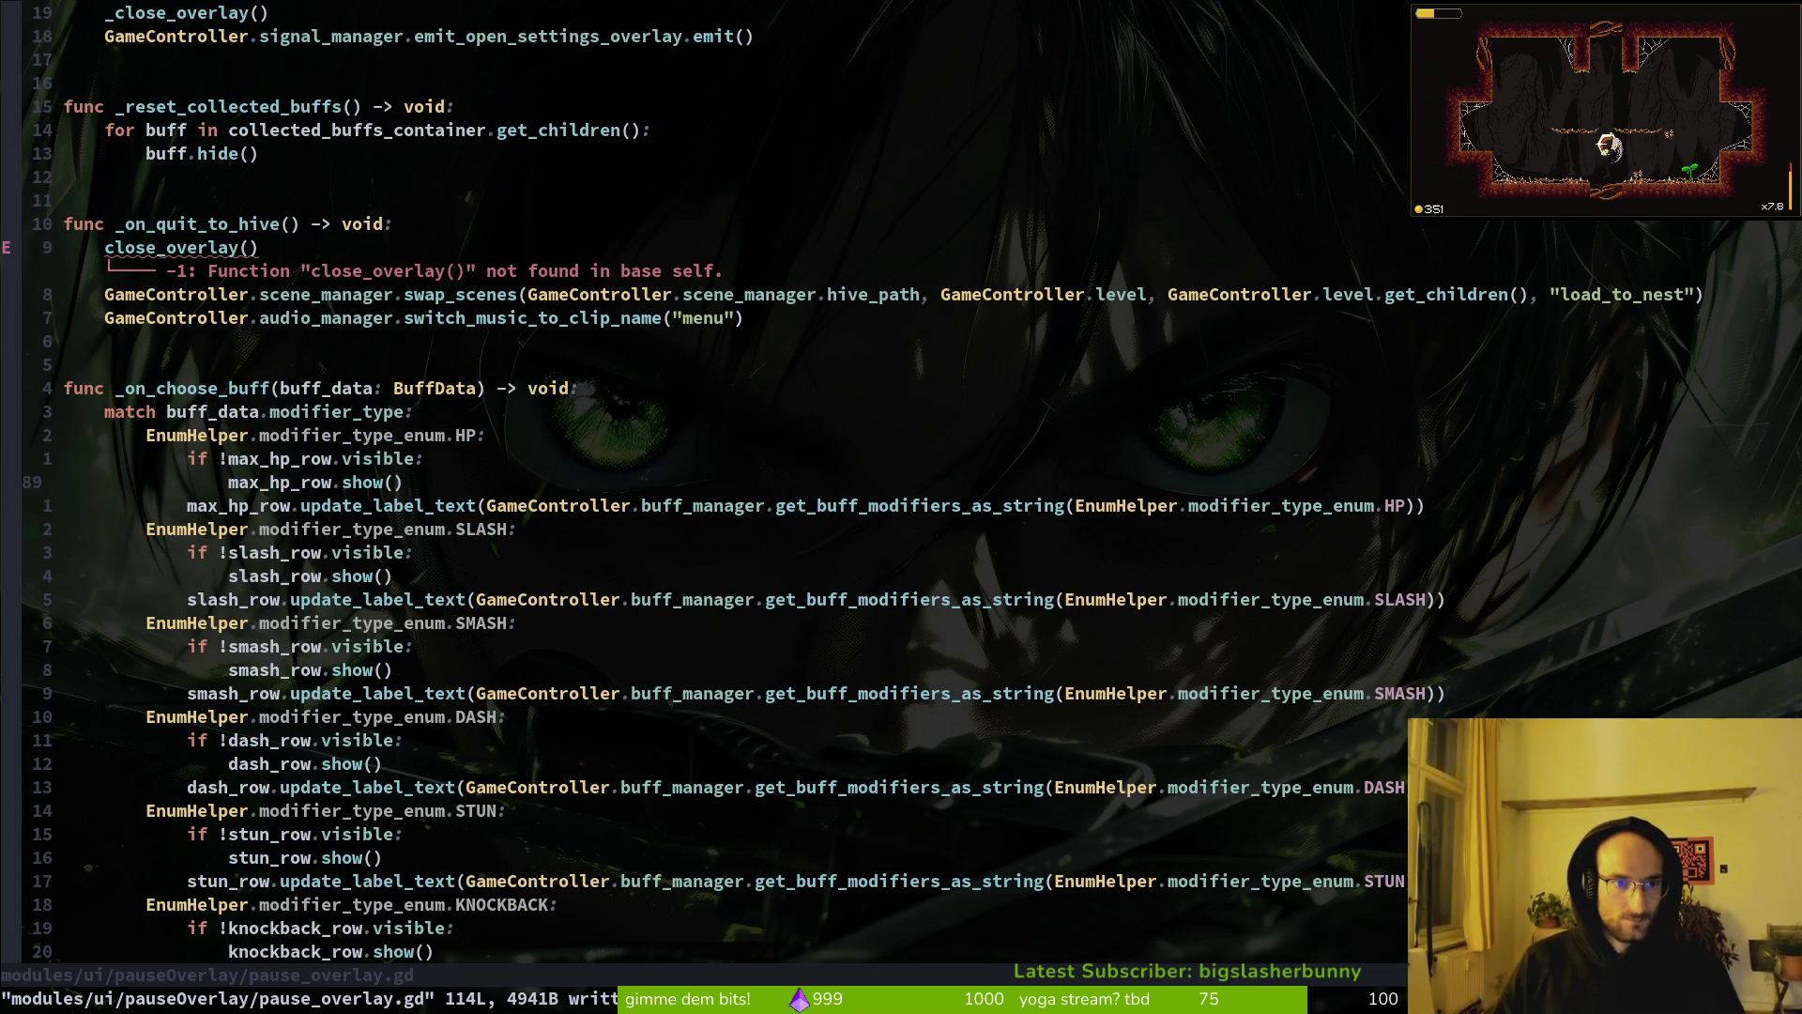
type("9kI_")
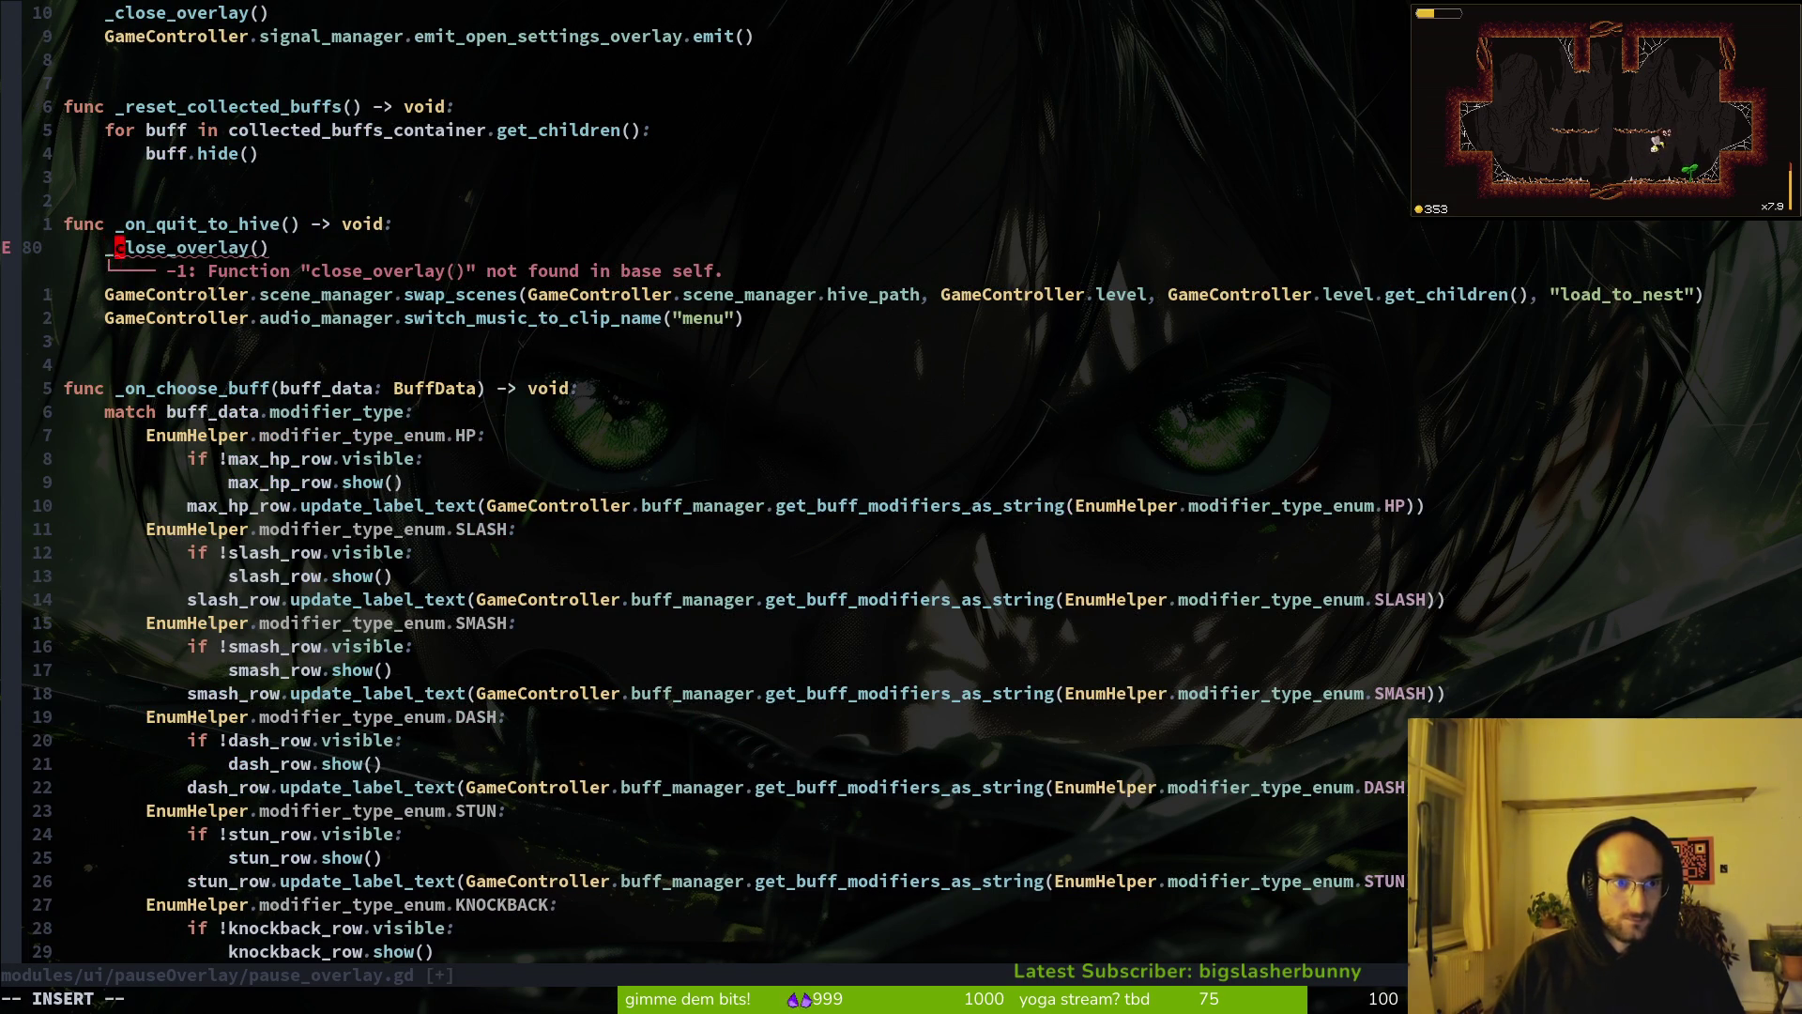
key("Escape")
type(":w")
key("Return")
key("ctrl+d")
key("g")
key("g")
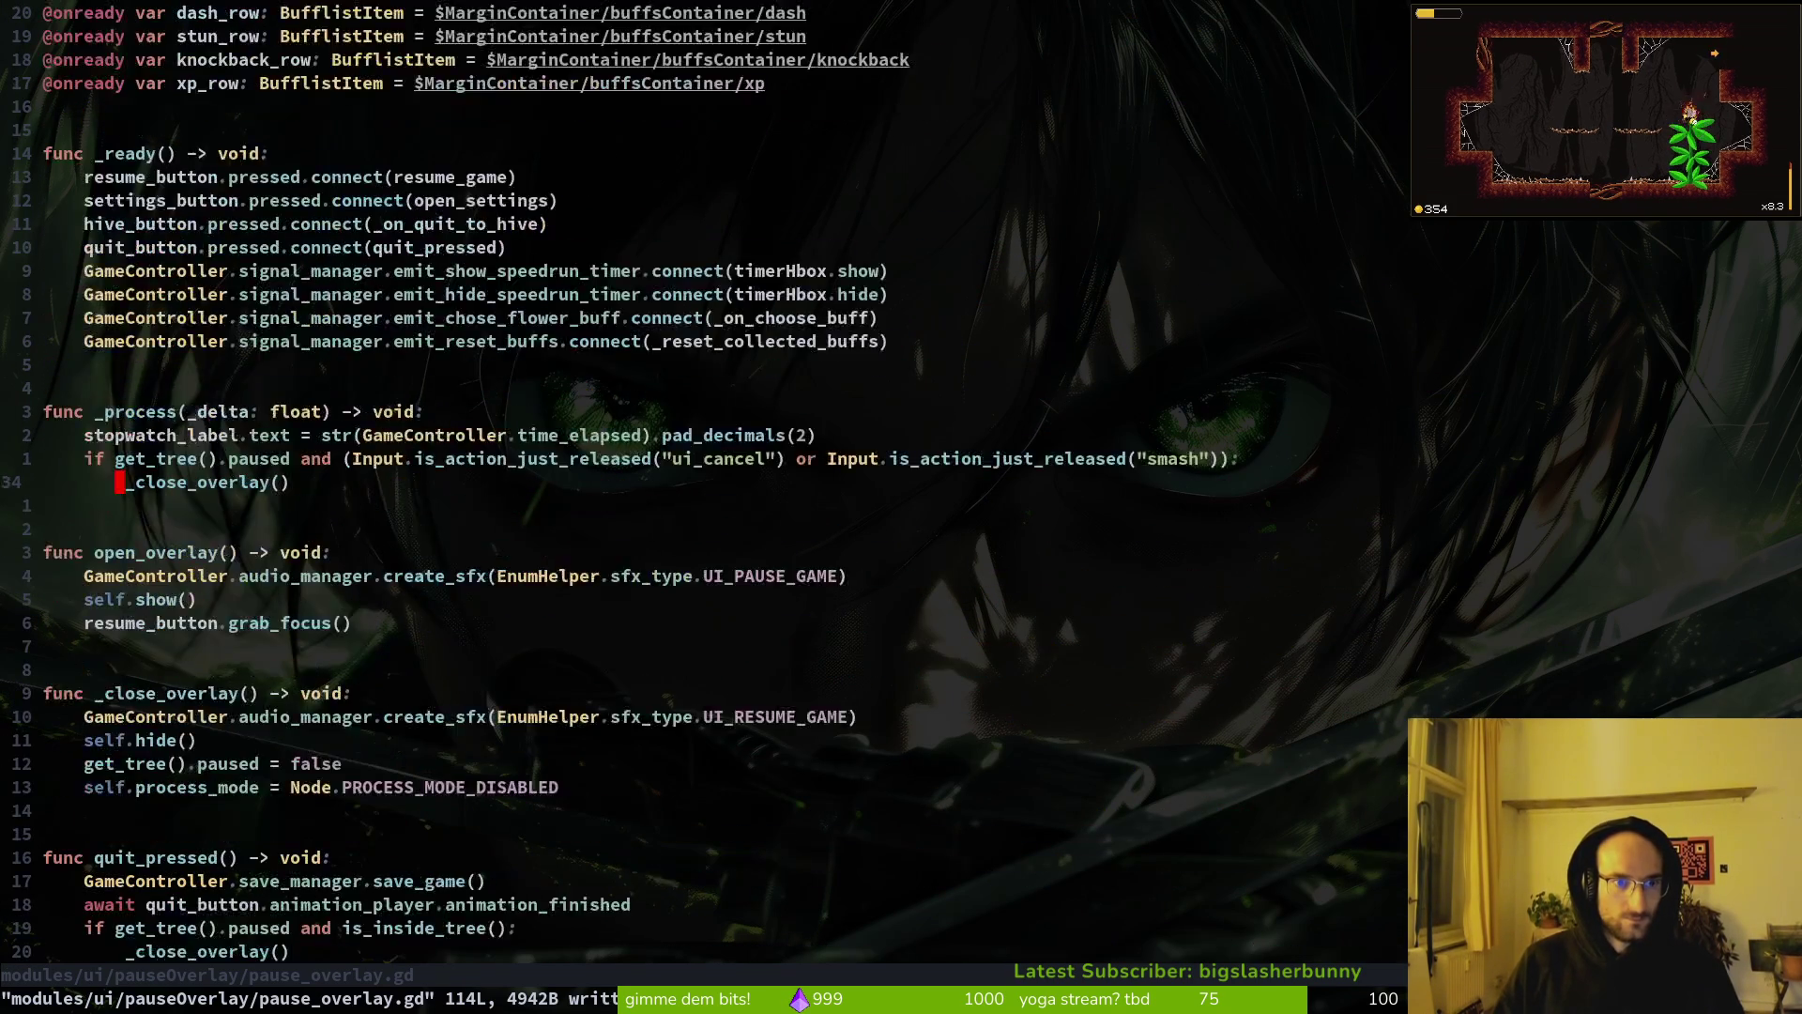
type(":qa")
key("Return")
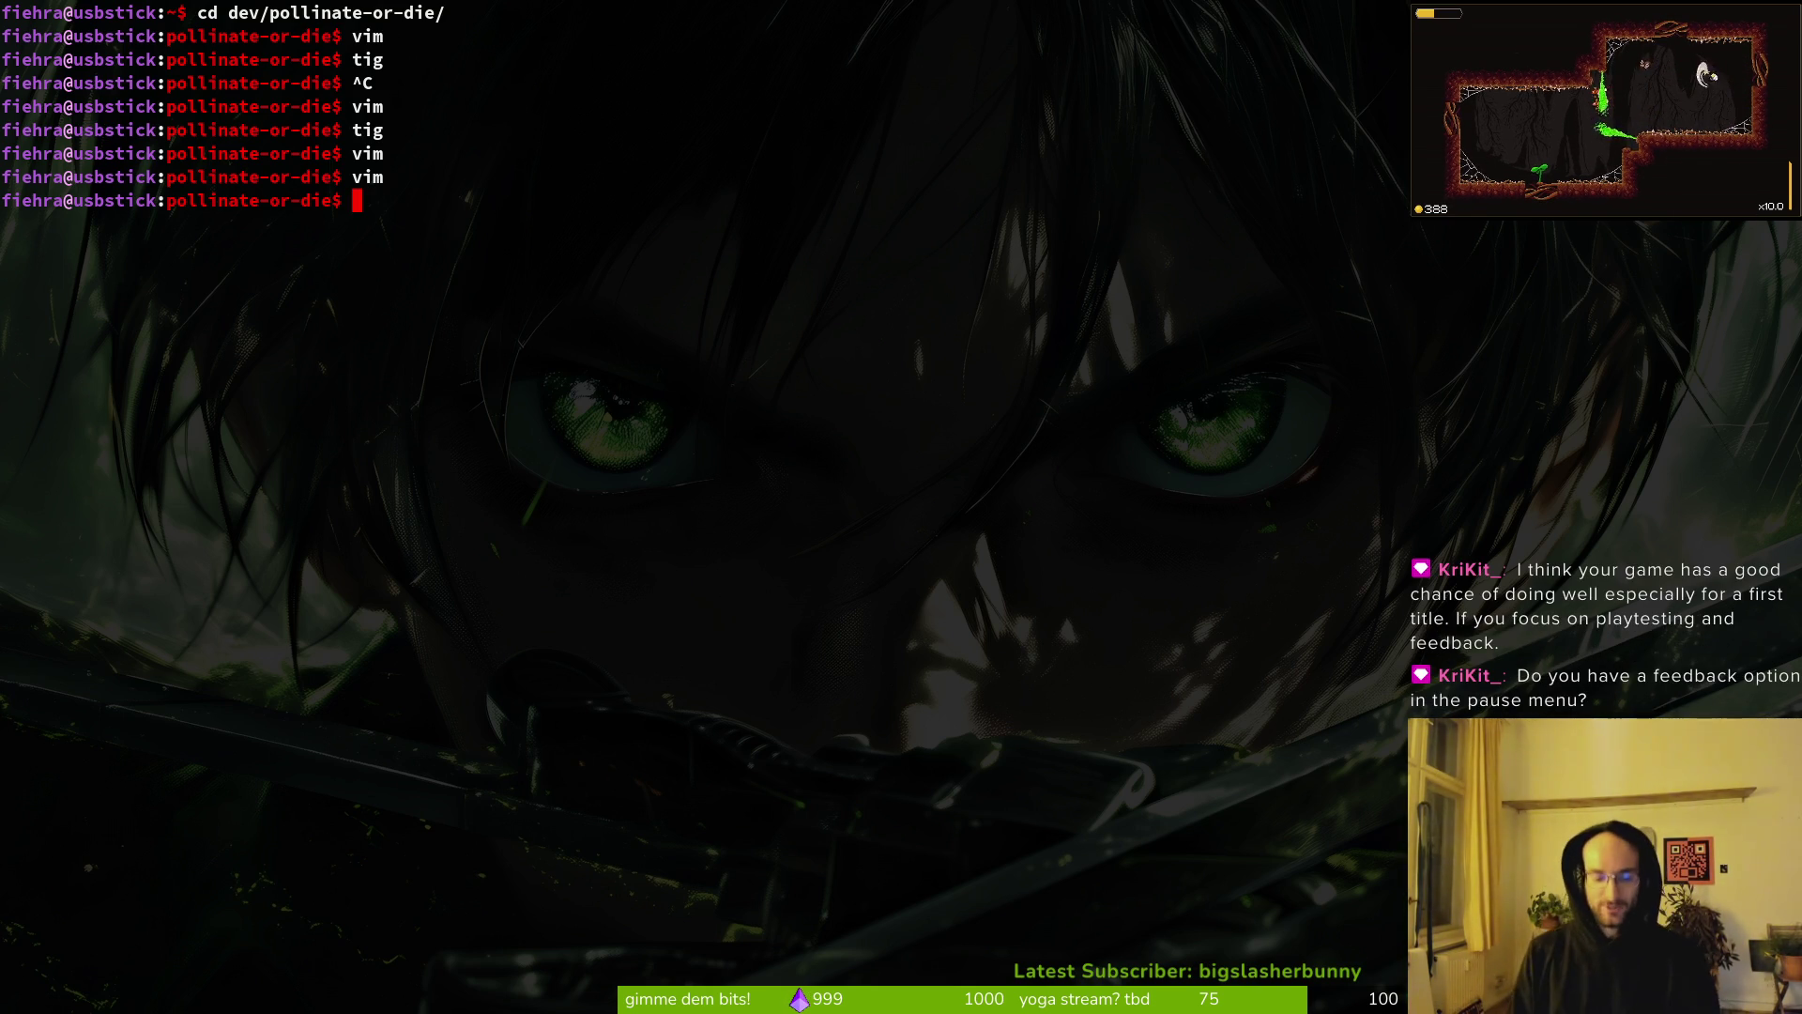
key("alt+Tab")
Step: After a test run, paste a copy of the quit button under pause and name it feedback
key("F5")
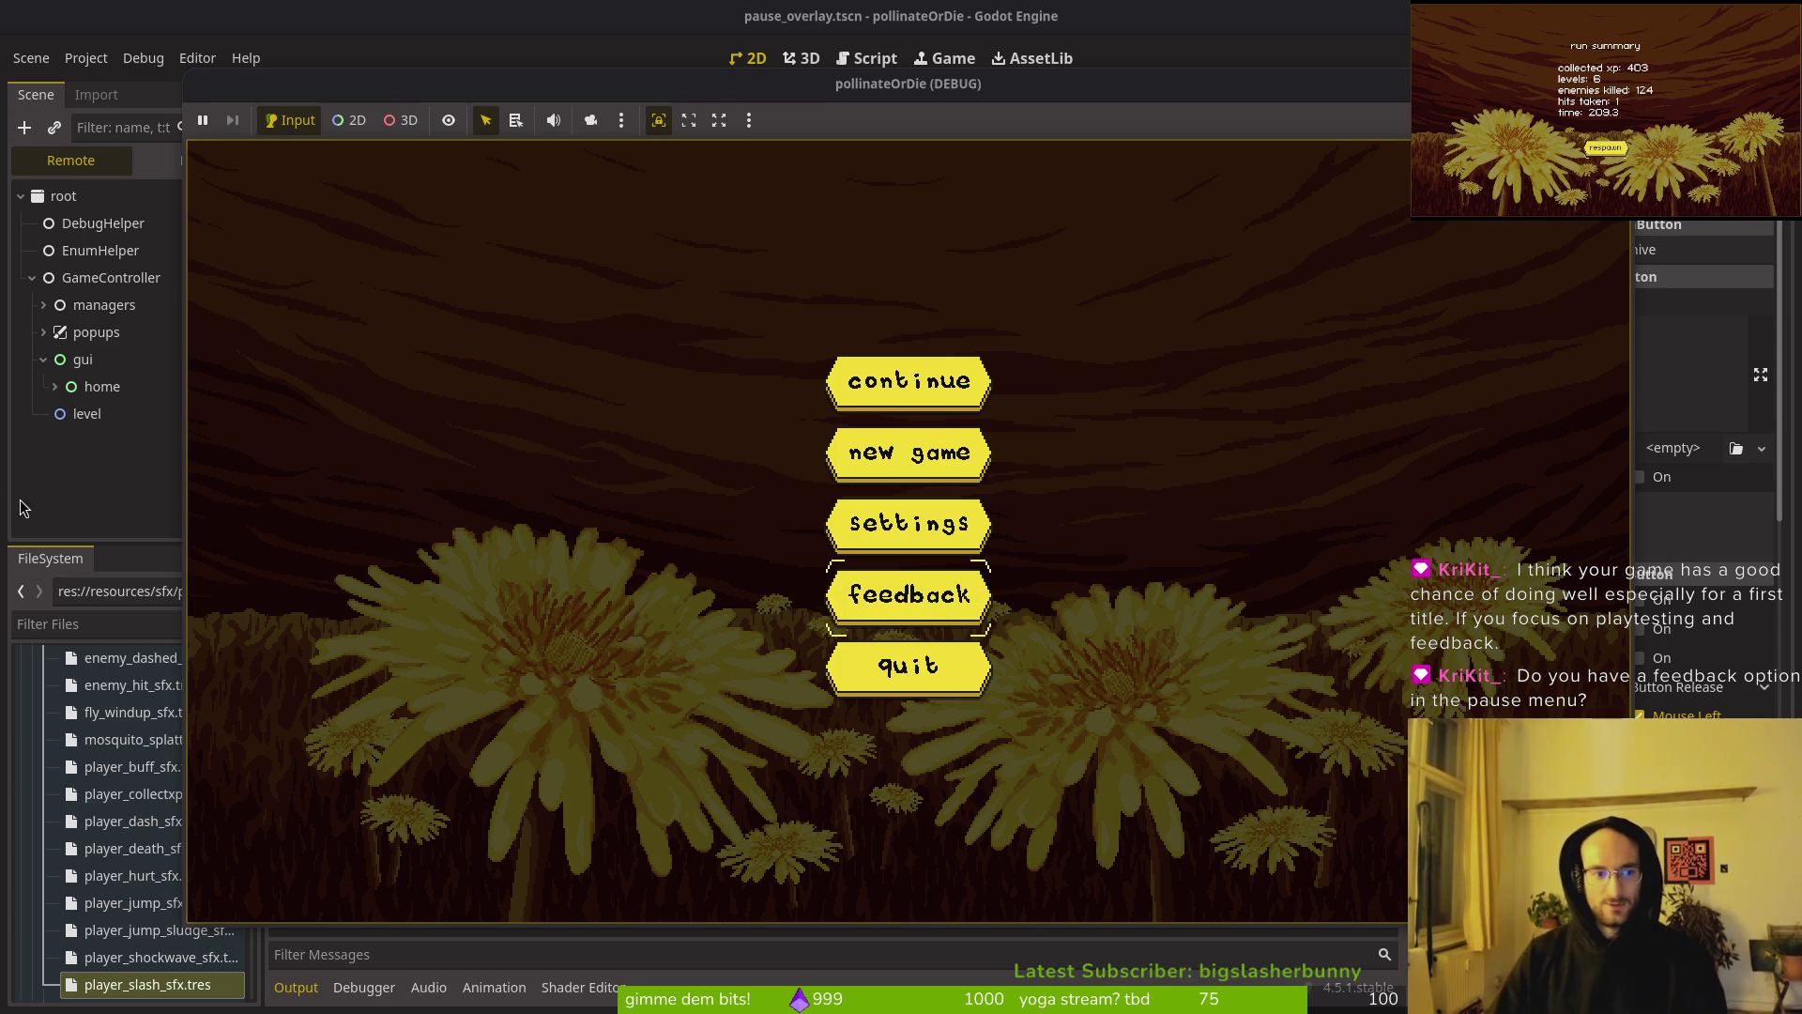
key("F8")
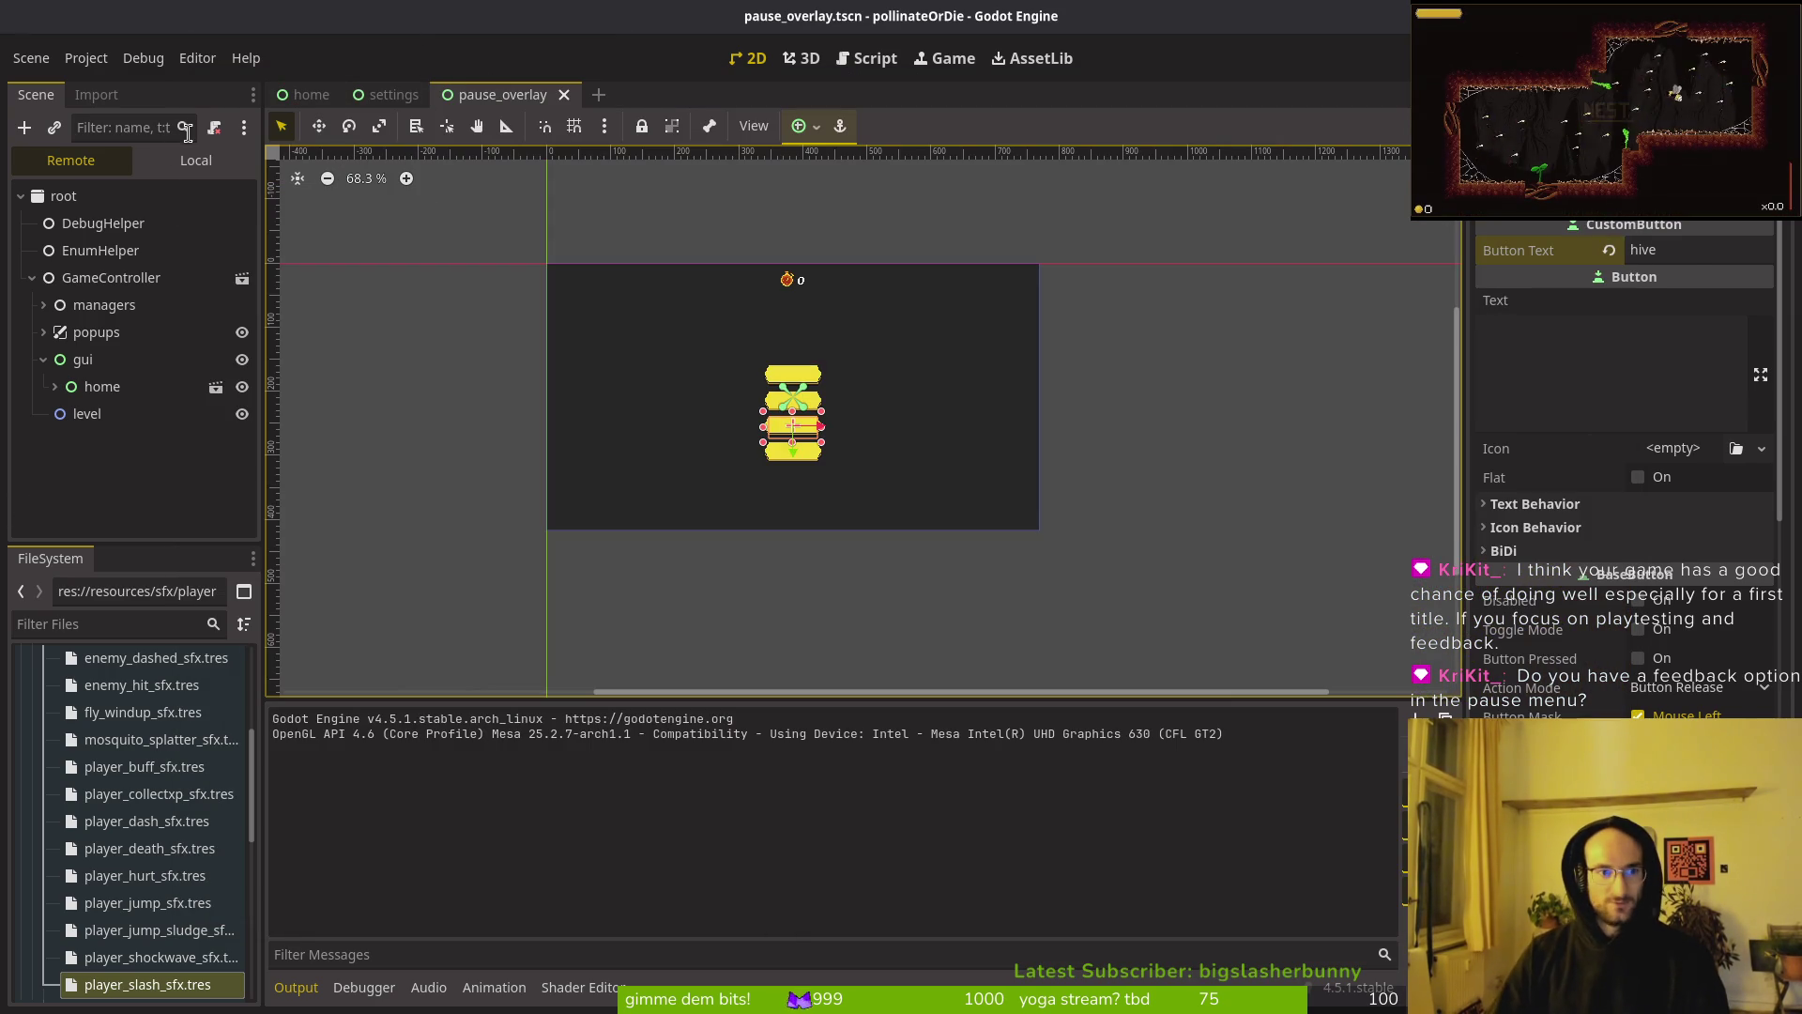
left_click(196, 159)
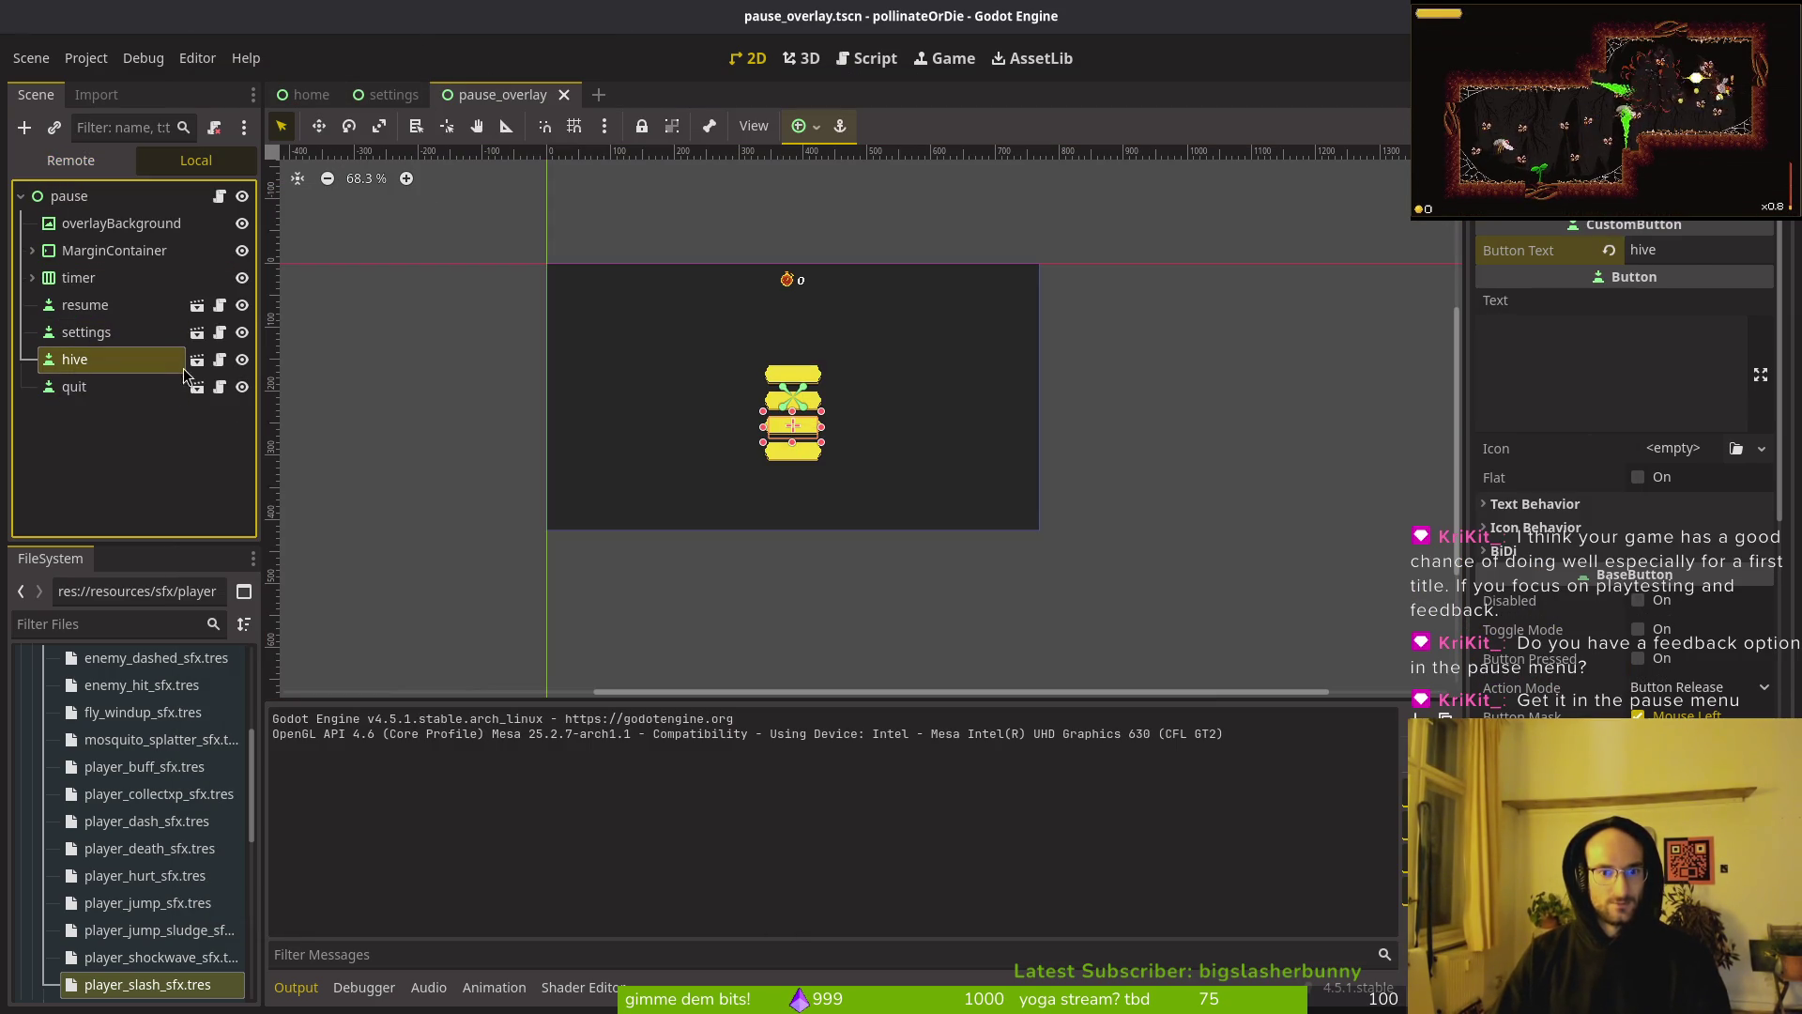
left_click(88, 392)
left_click(84, 443)
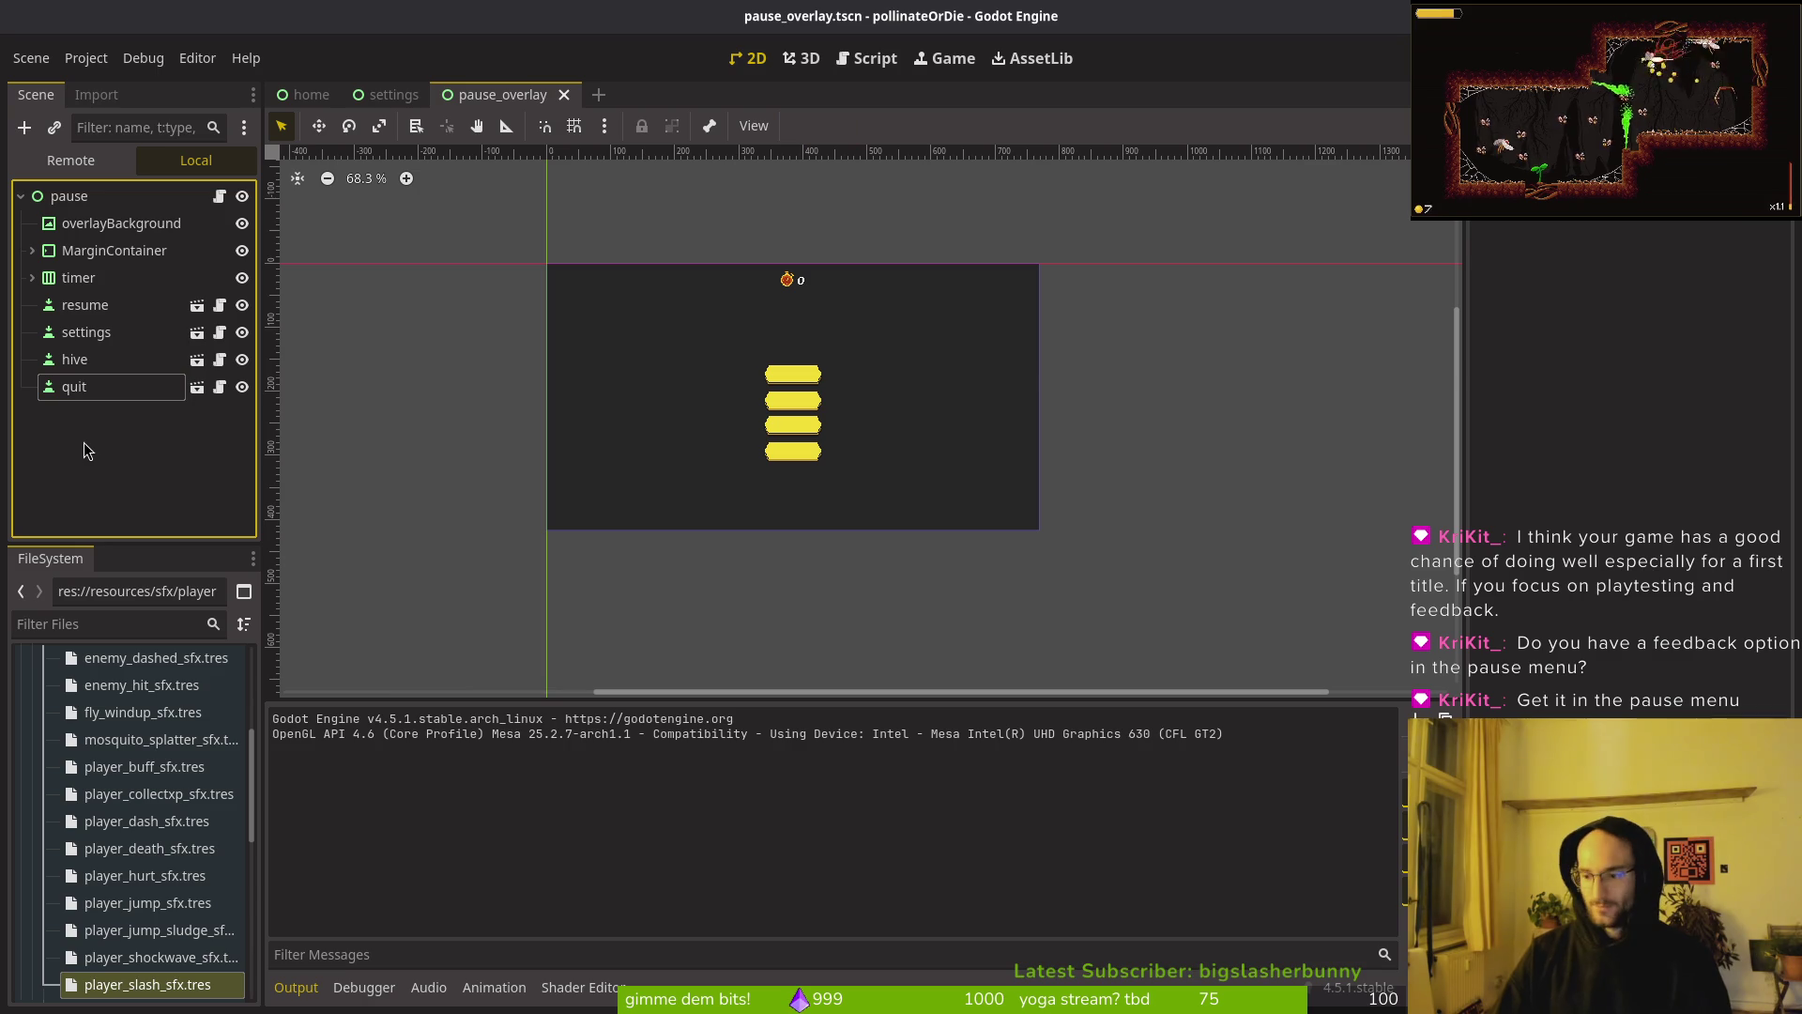
key("ctrl+v")
double_click(82, 413)
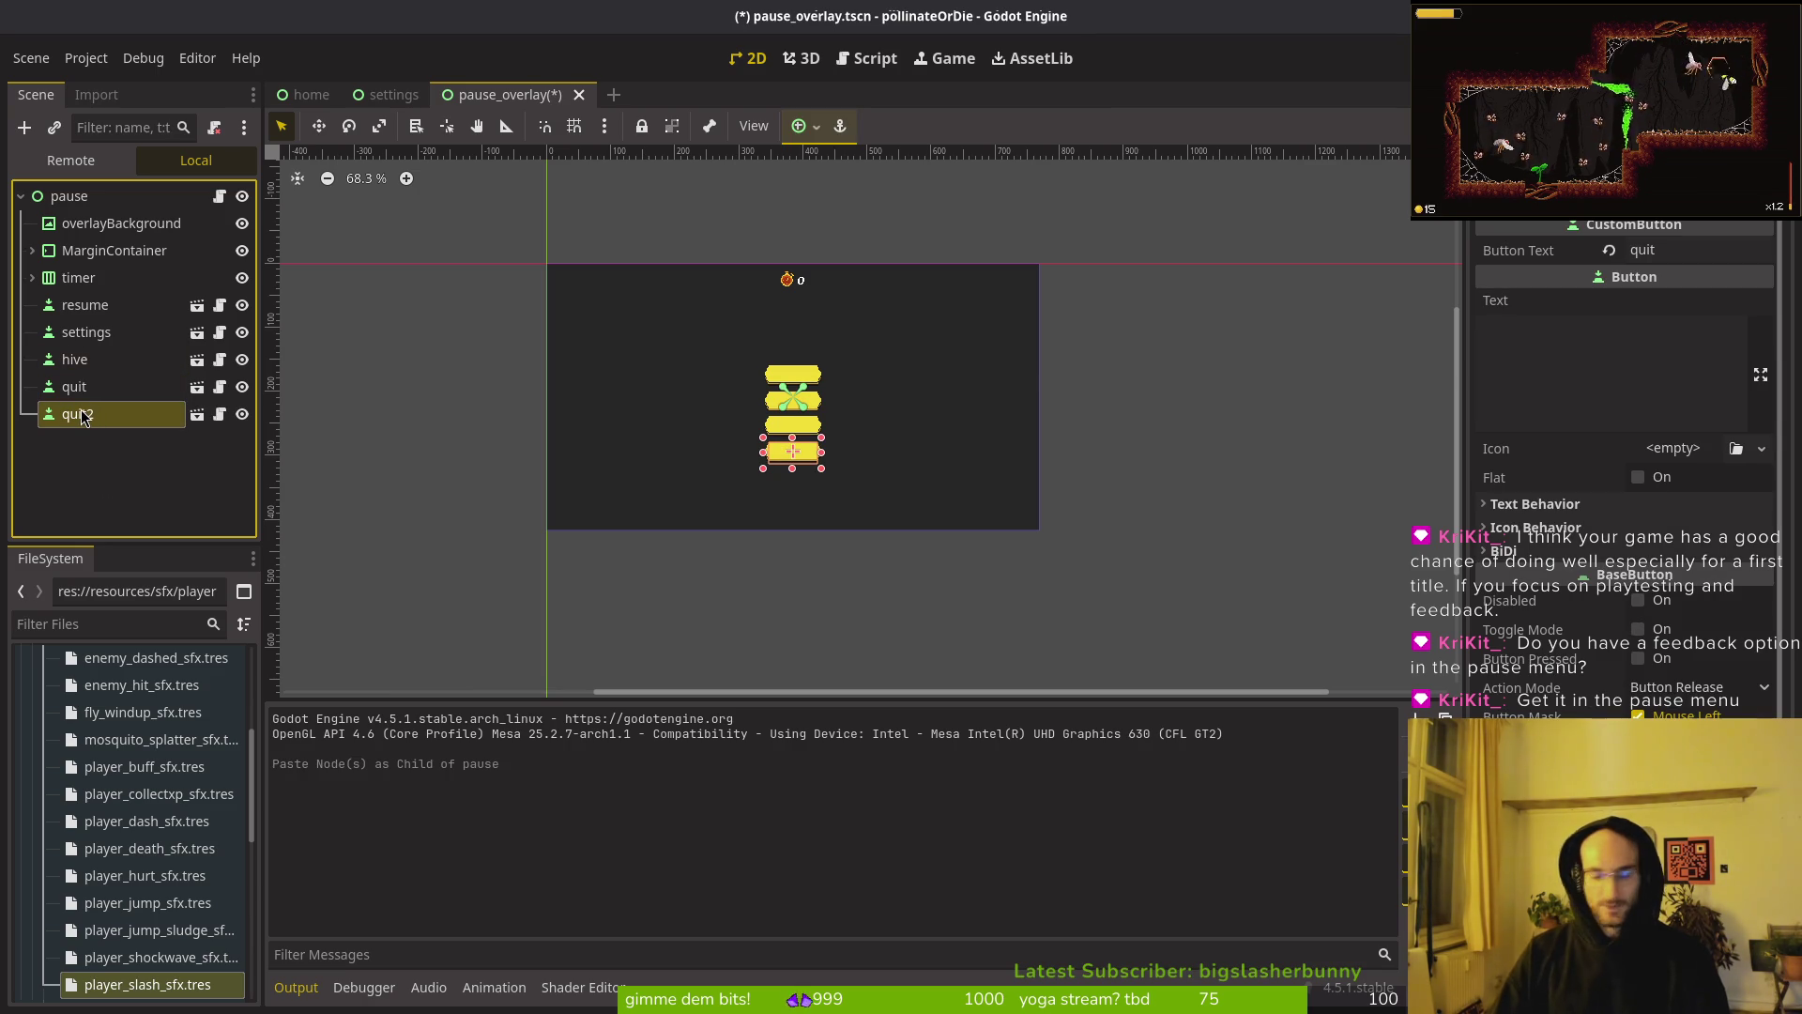
type("feedbkac")
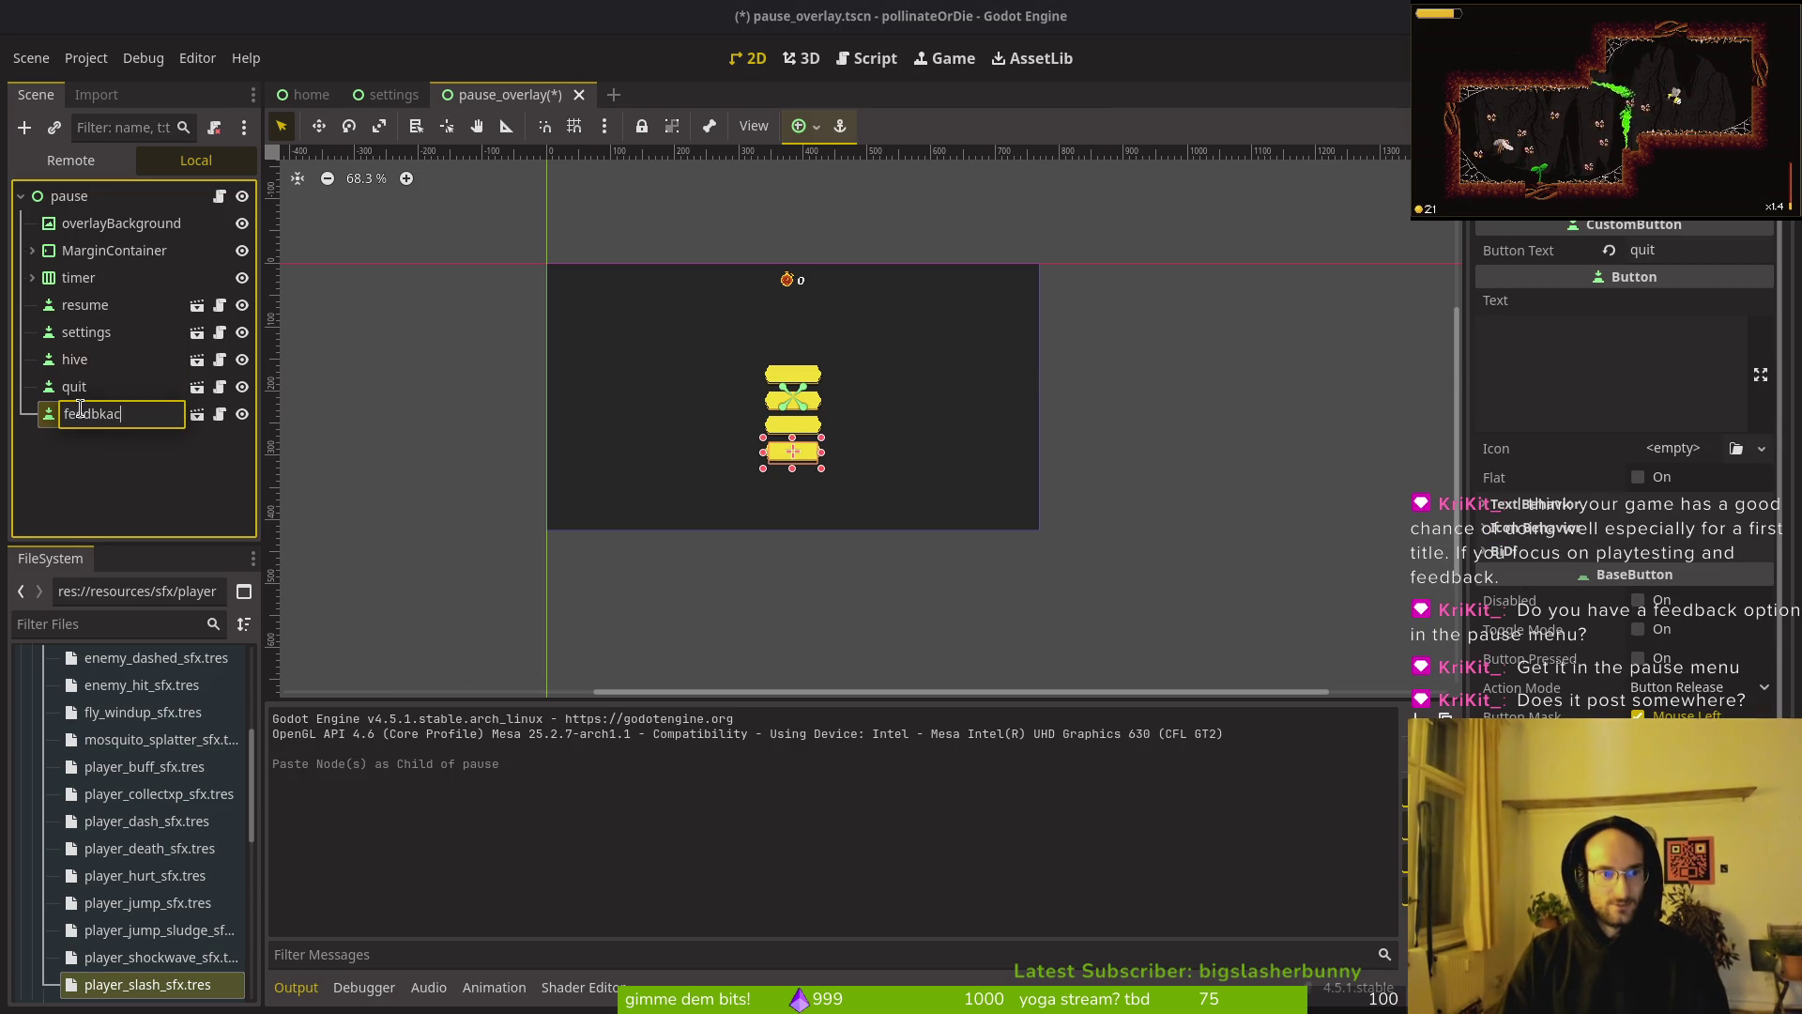
type("ck")
key("Return")
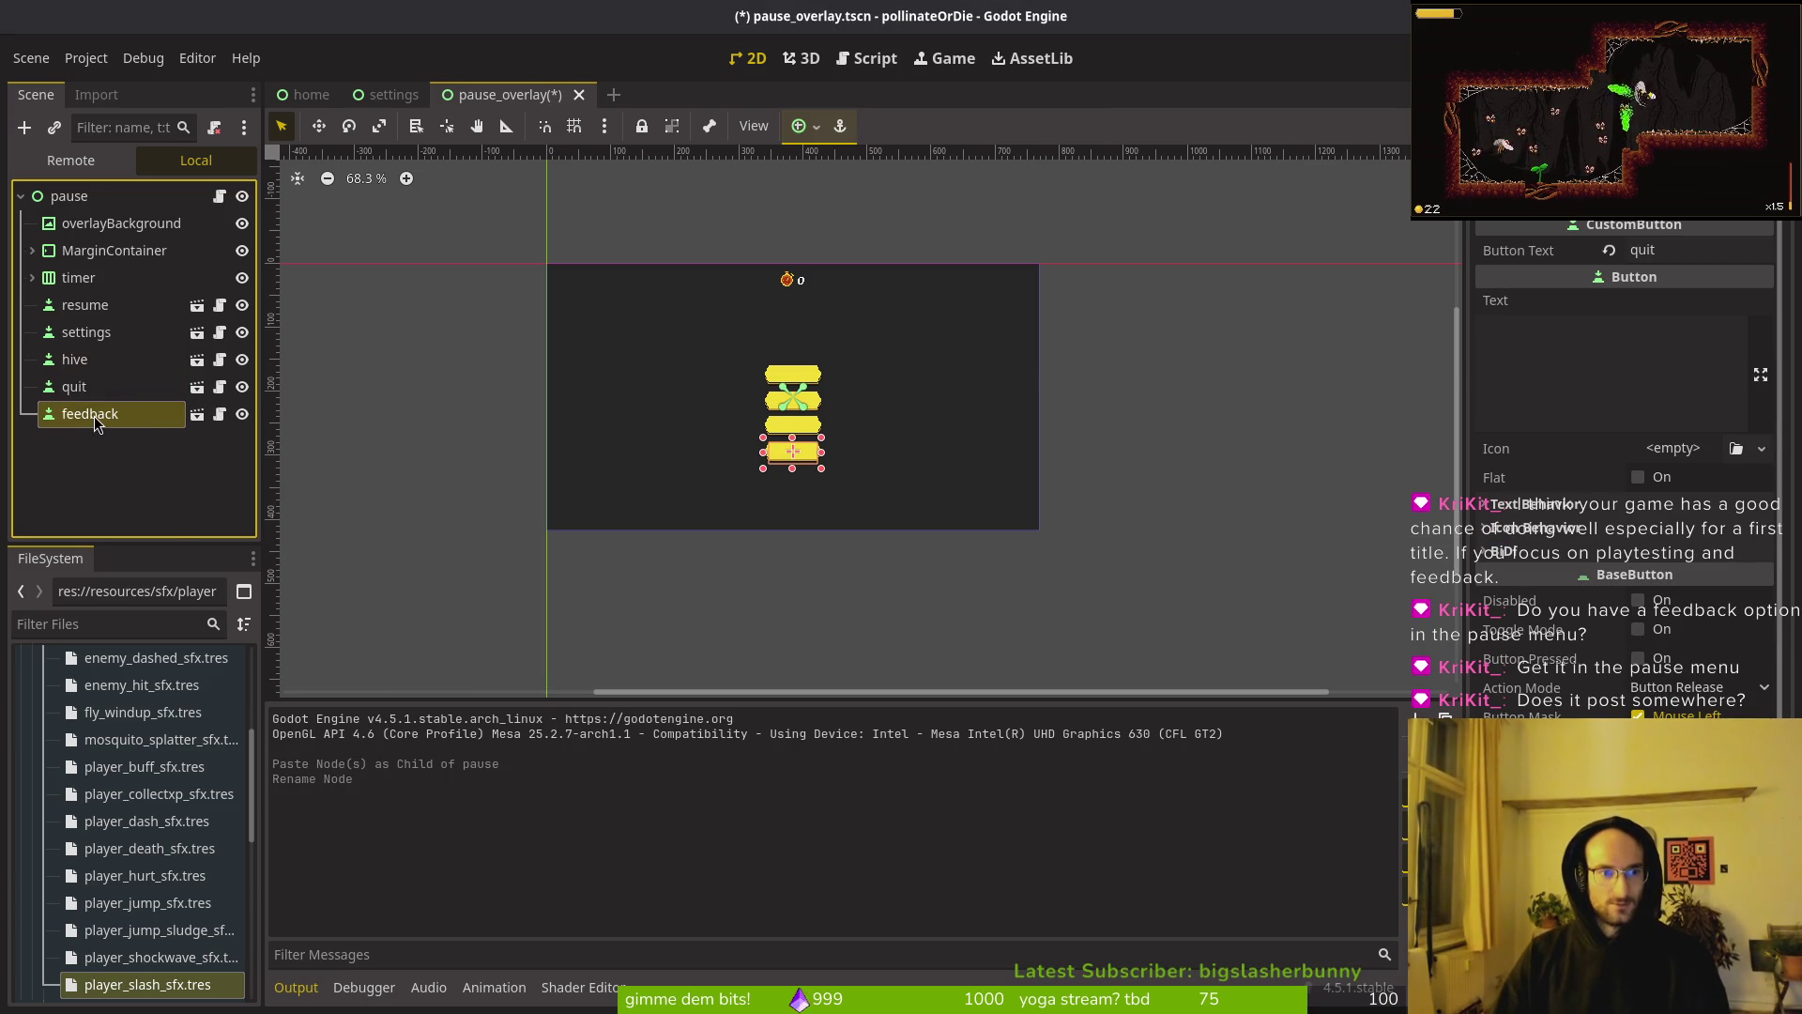
Step: Move the quit node below feedback in the scene tree and save
left_click(73, 394)
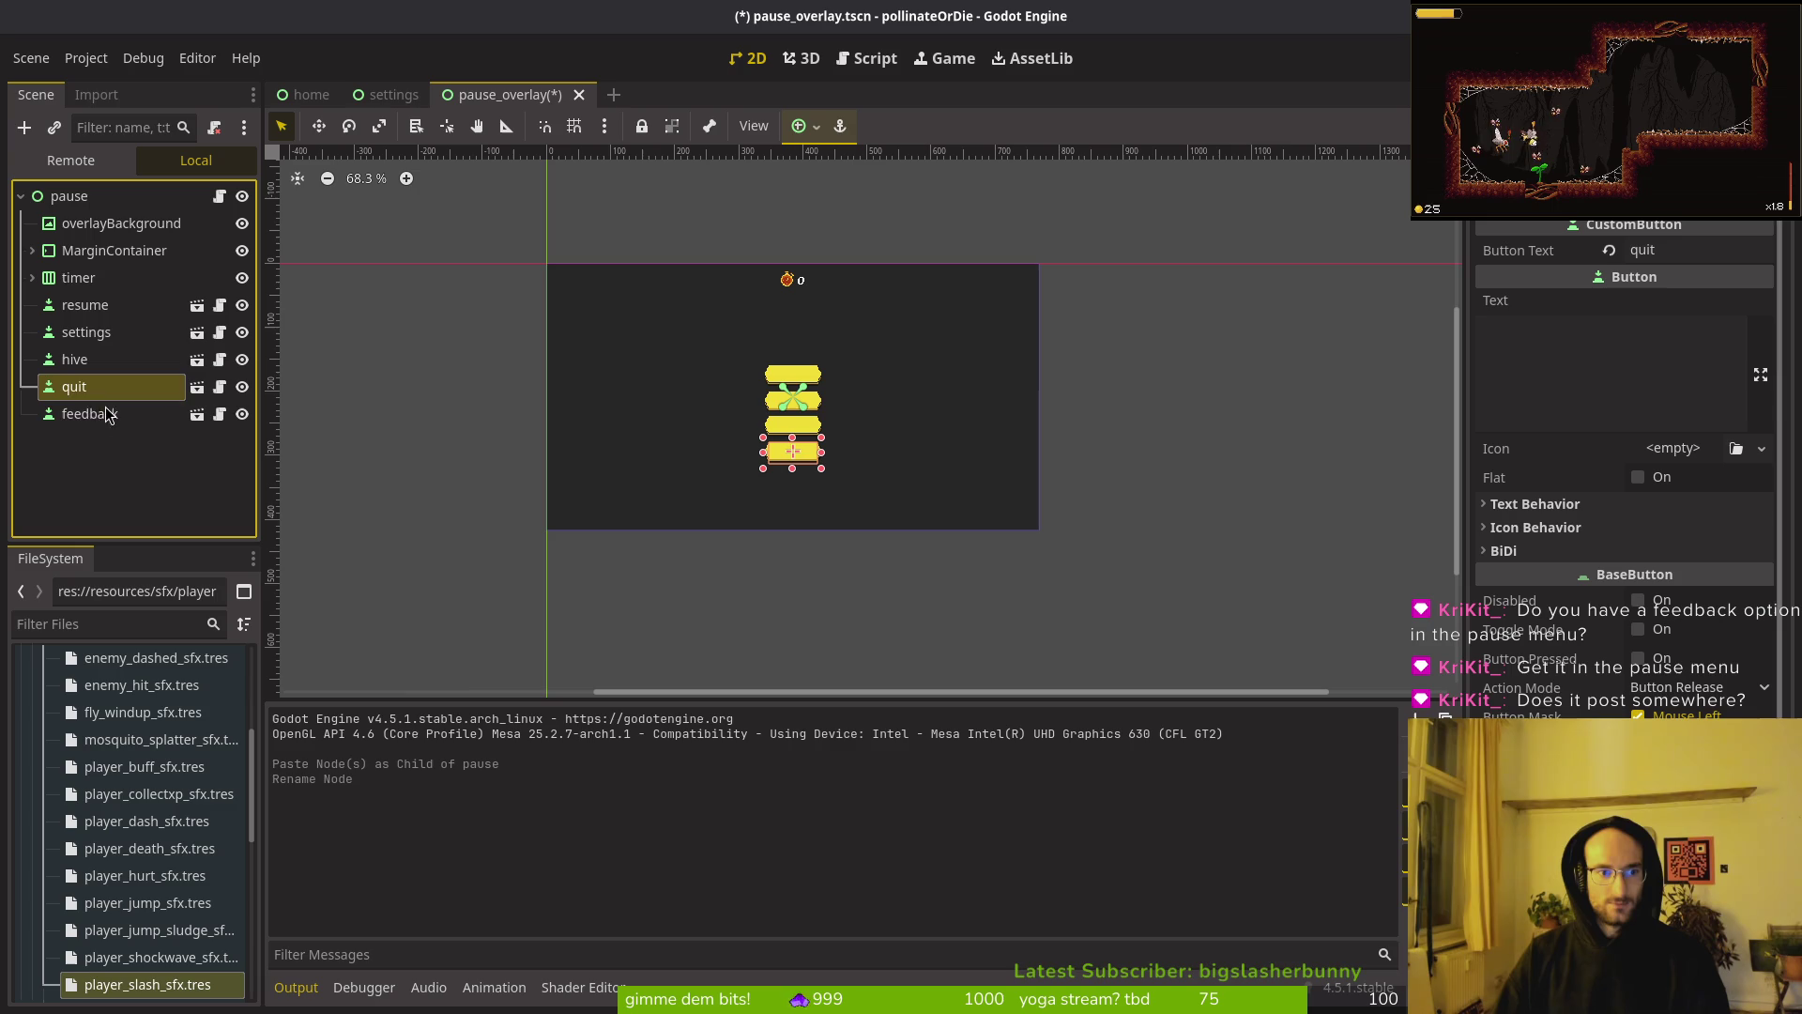
left_click_drag(75, 398, 113, 439)
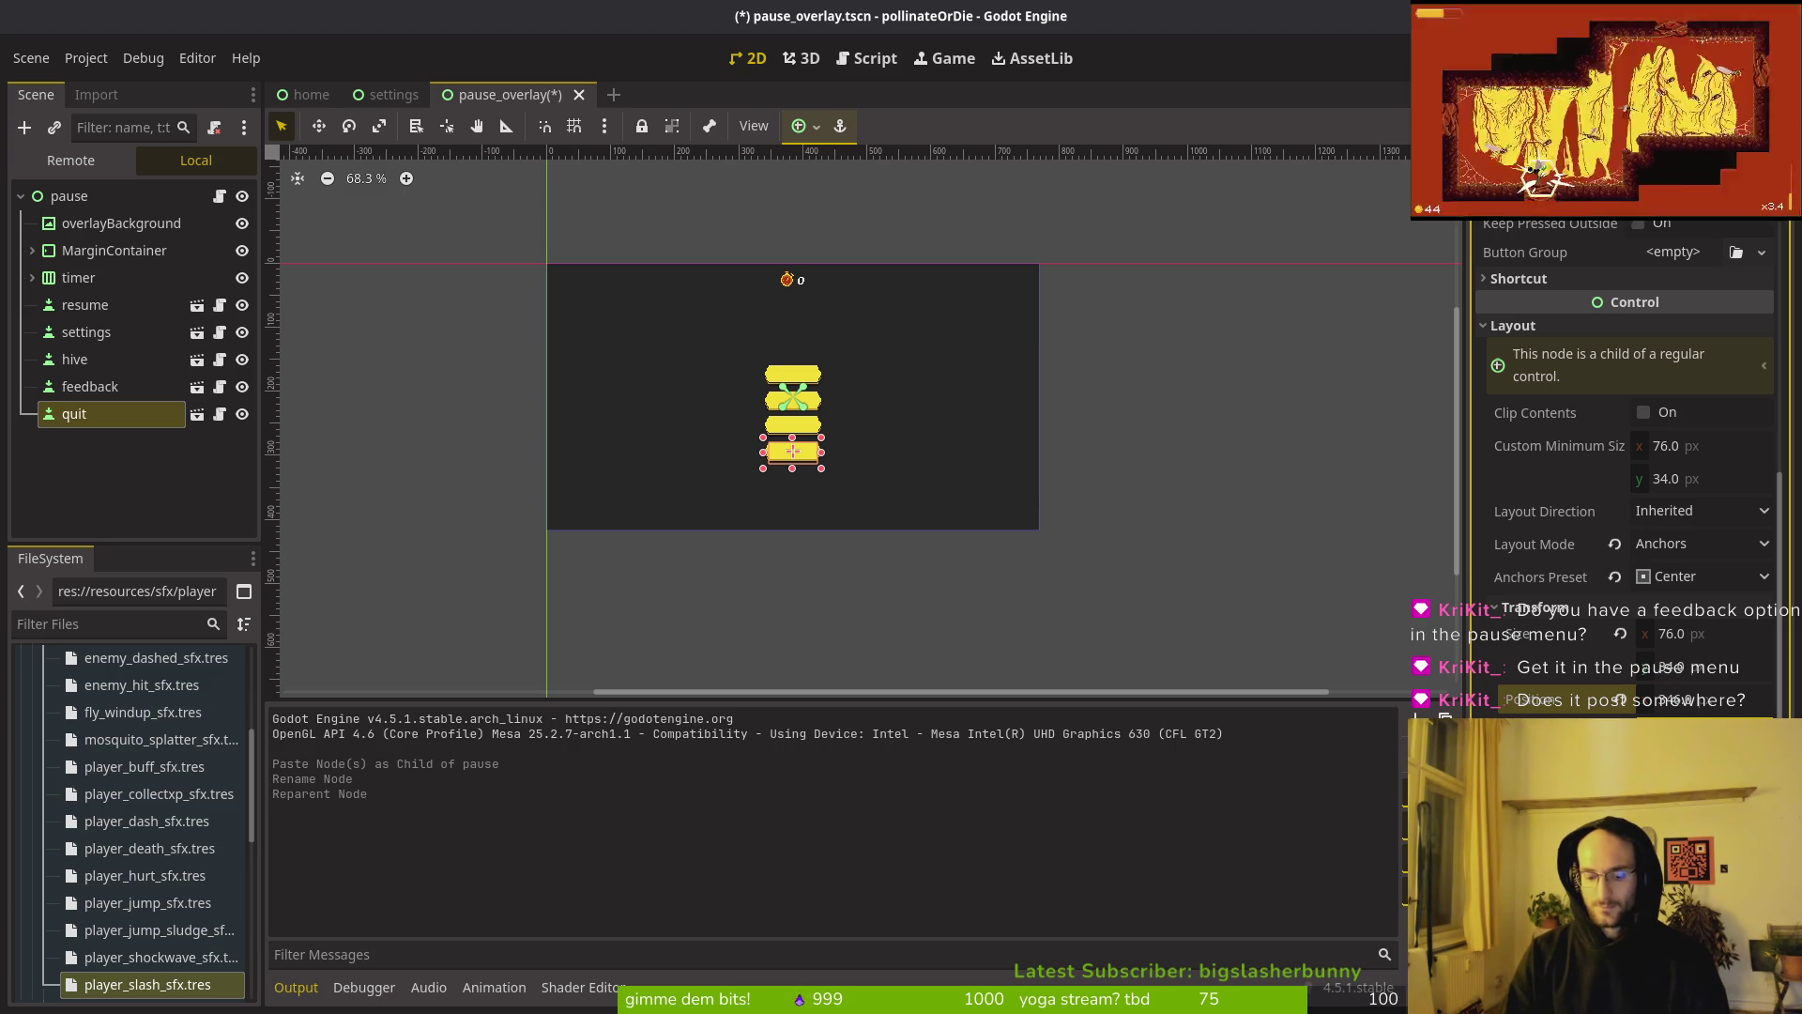
key("Return")
key("ctrl+s")
Step: Nudge the five buttons from resume to quit upward and save the scene
left_click(94, 385)
left_click(84, 304)
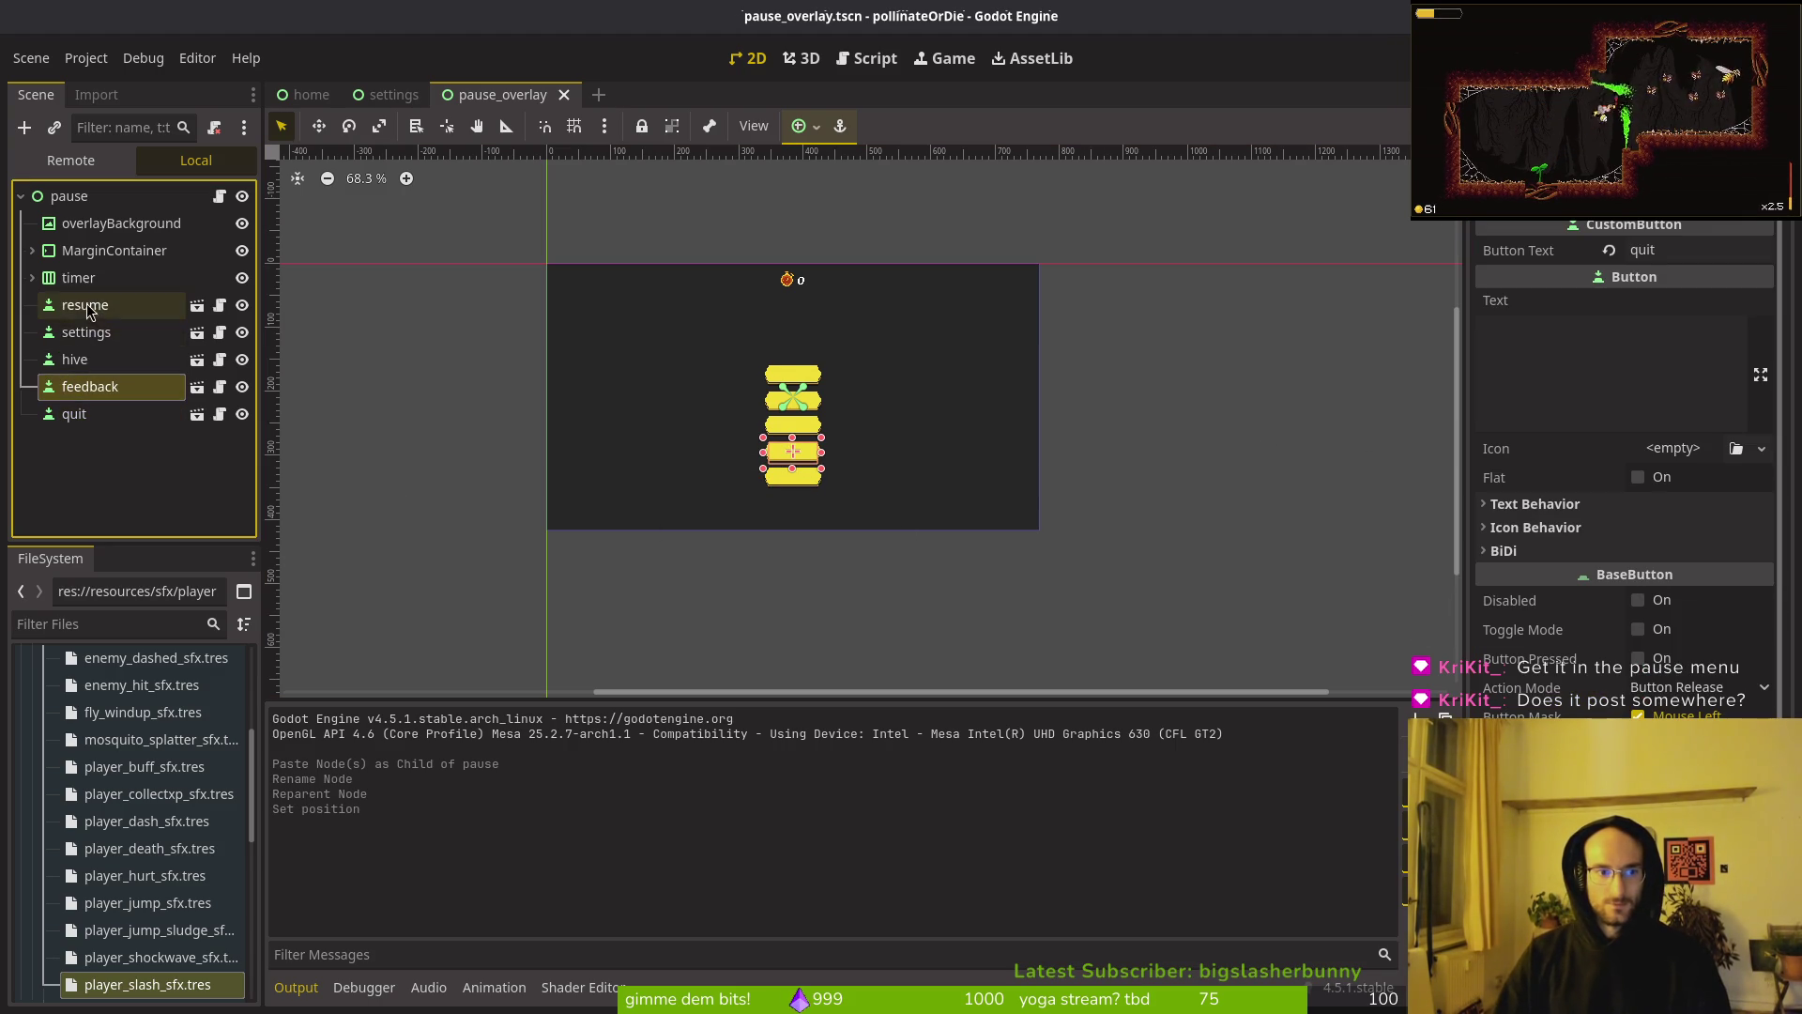
left_click(84, 413, "shift")
scroll(671, 450, "up", 1)
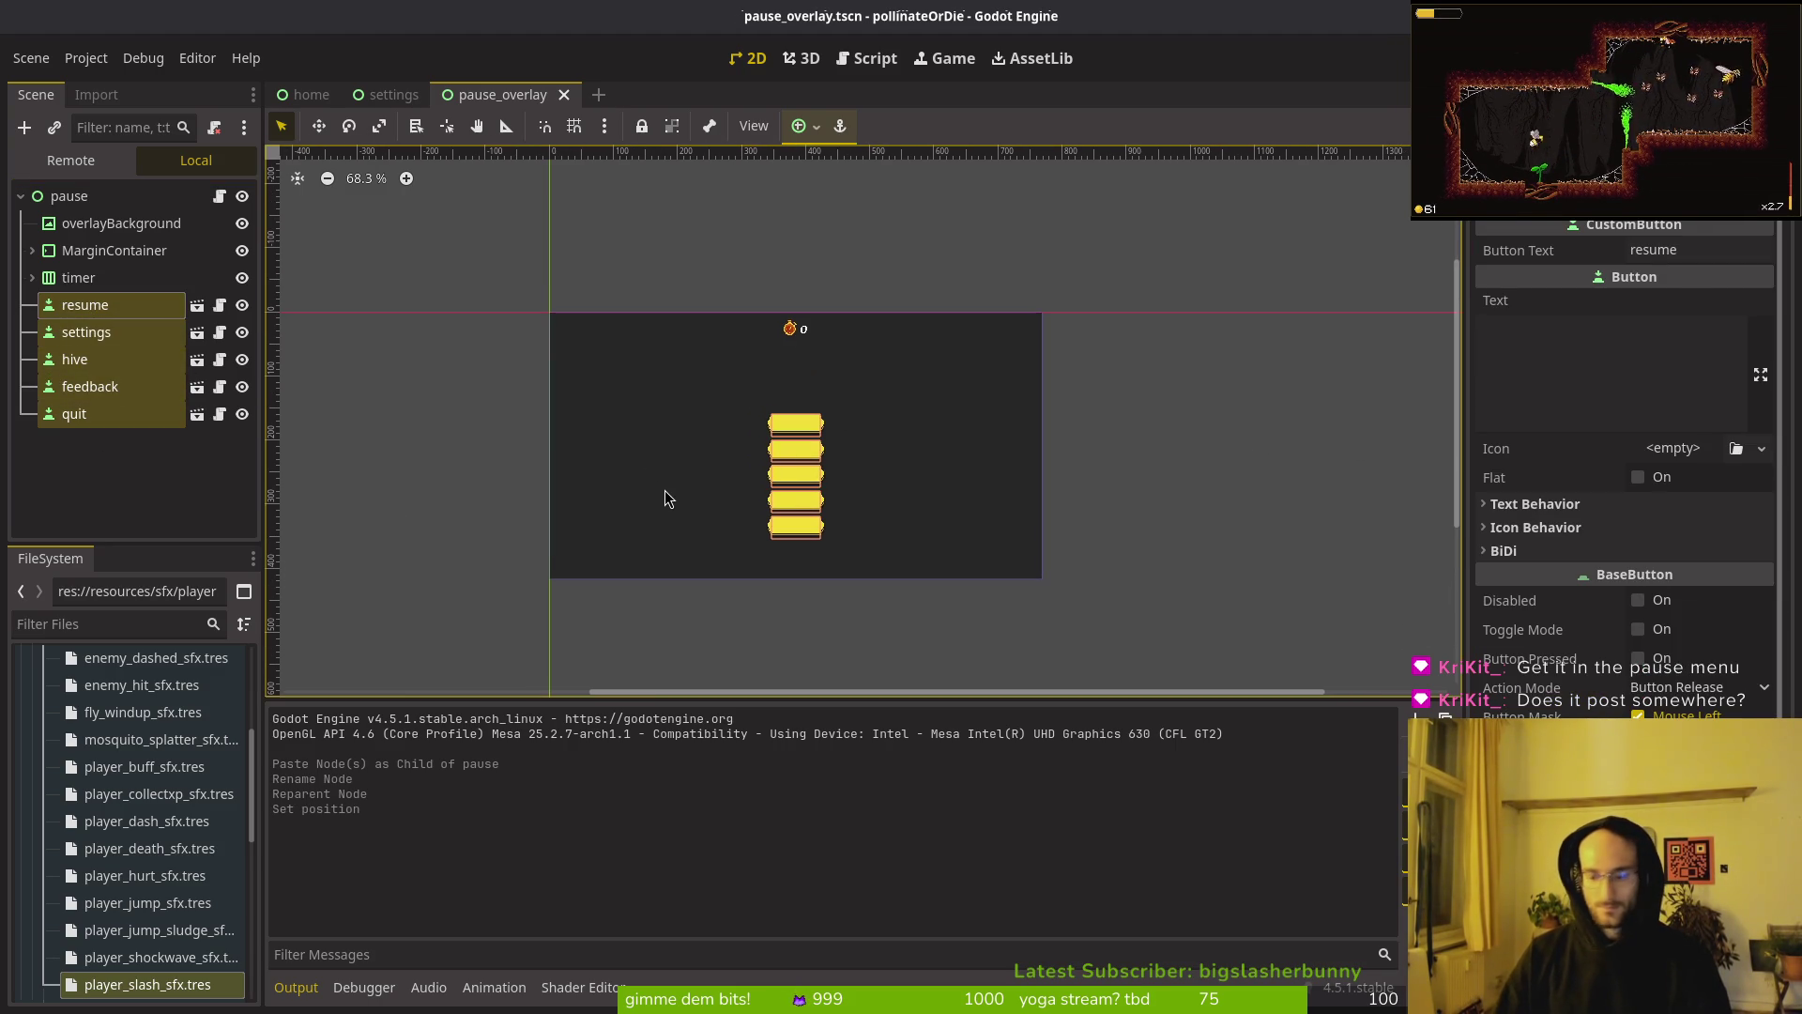
key("Up")
key("Up")
key("Up")
key("Escape")
key("ctrl+s")
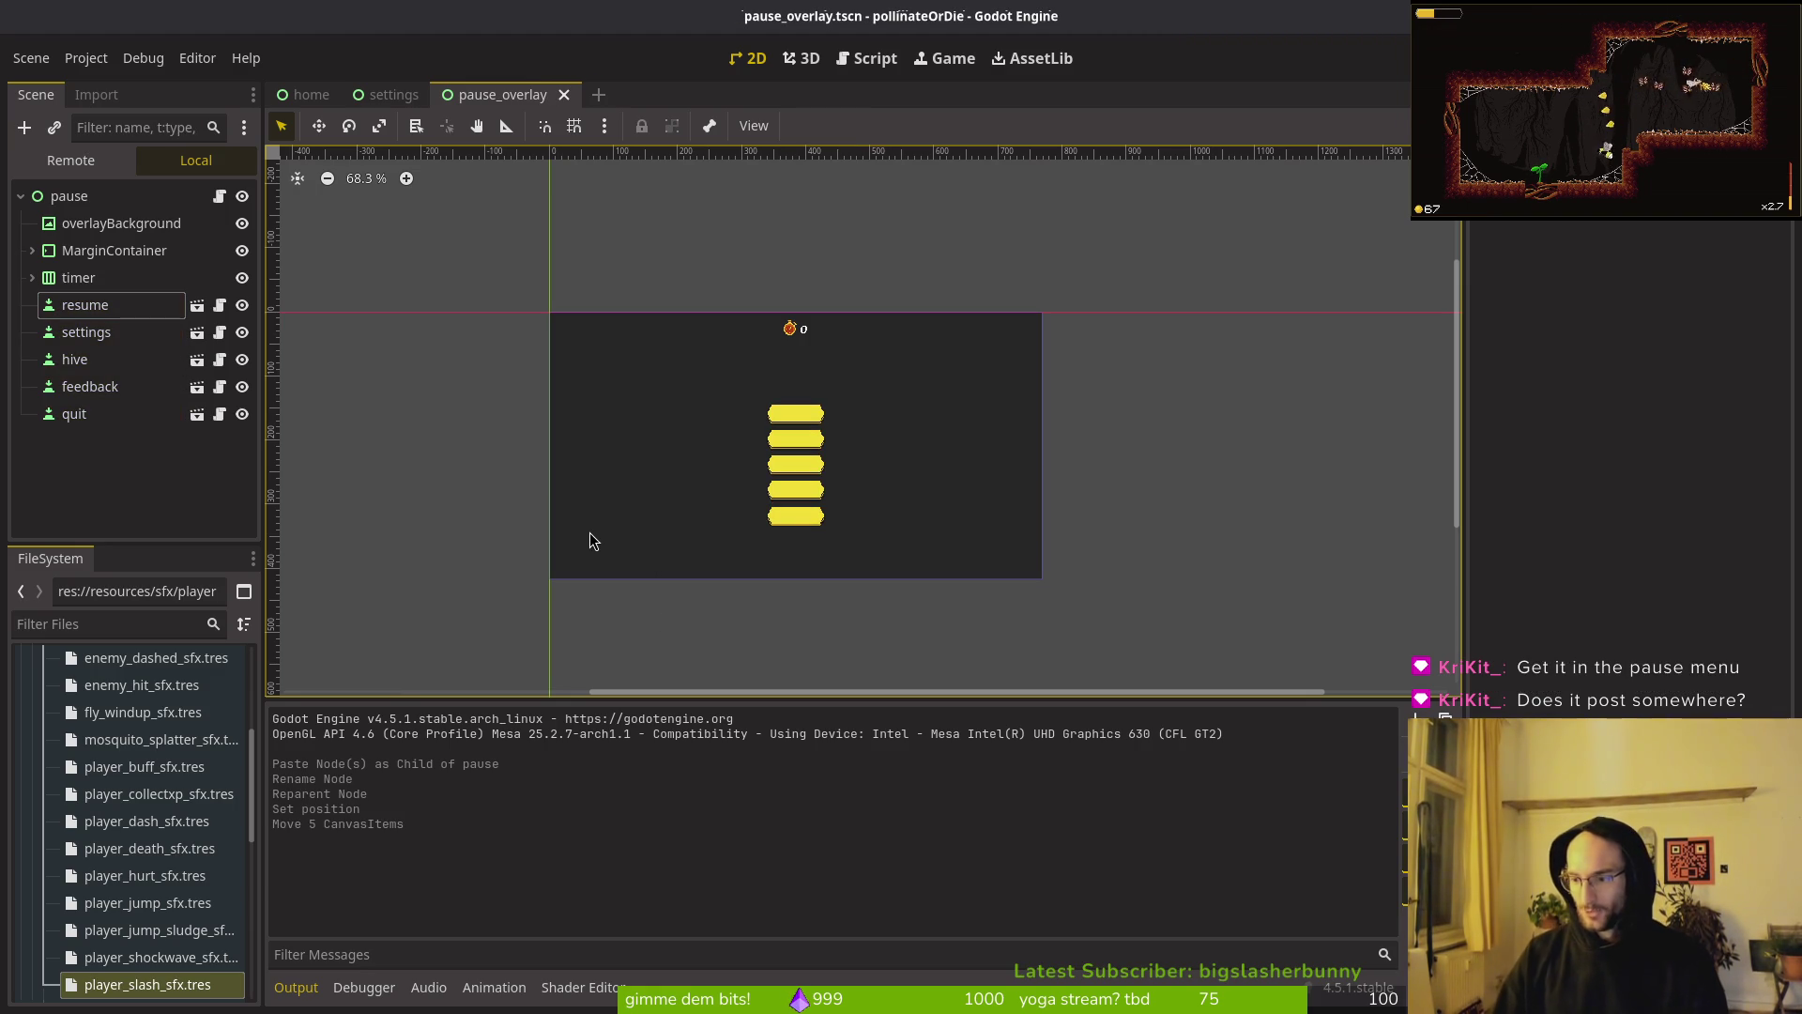
Step: Set the feedback button's text to 'feedback' and save the scene
left_click(90, 386)
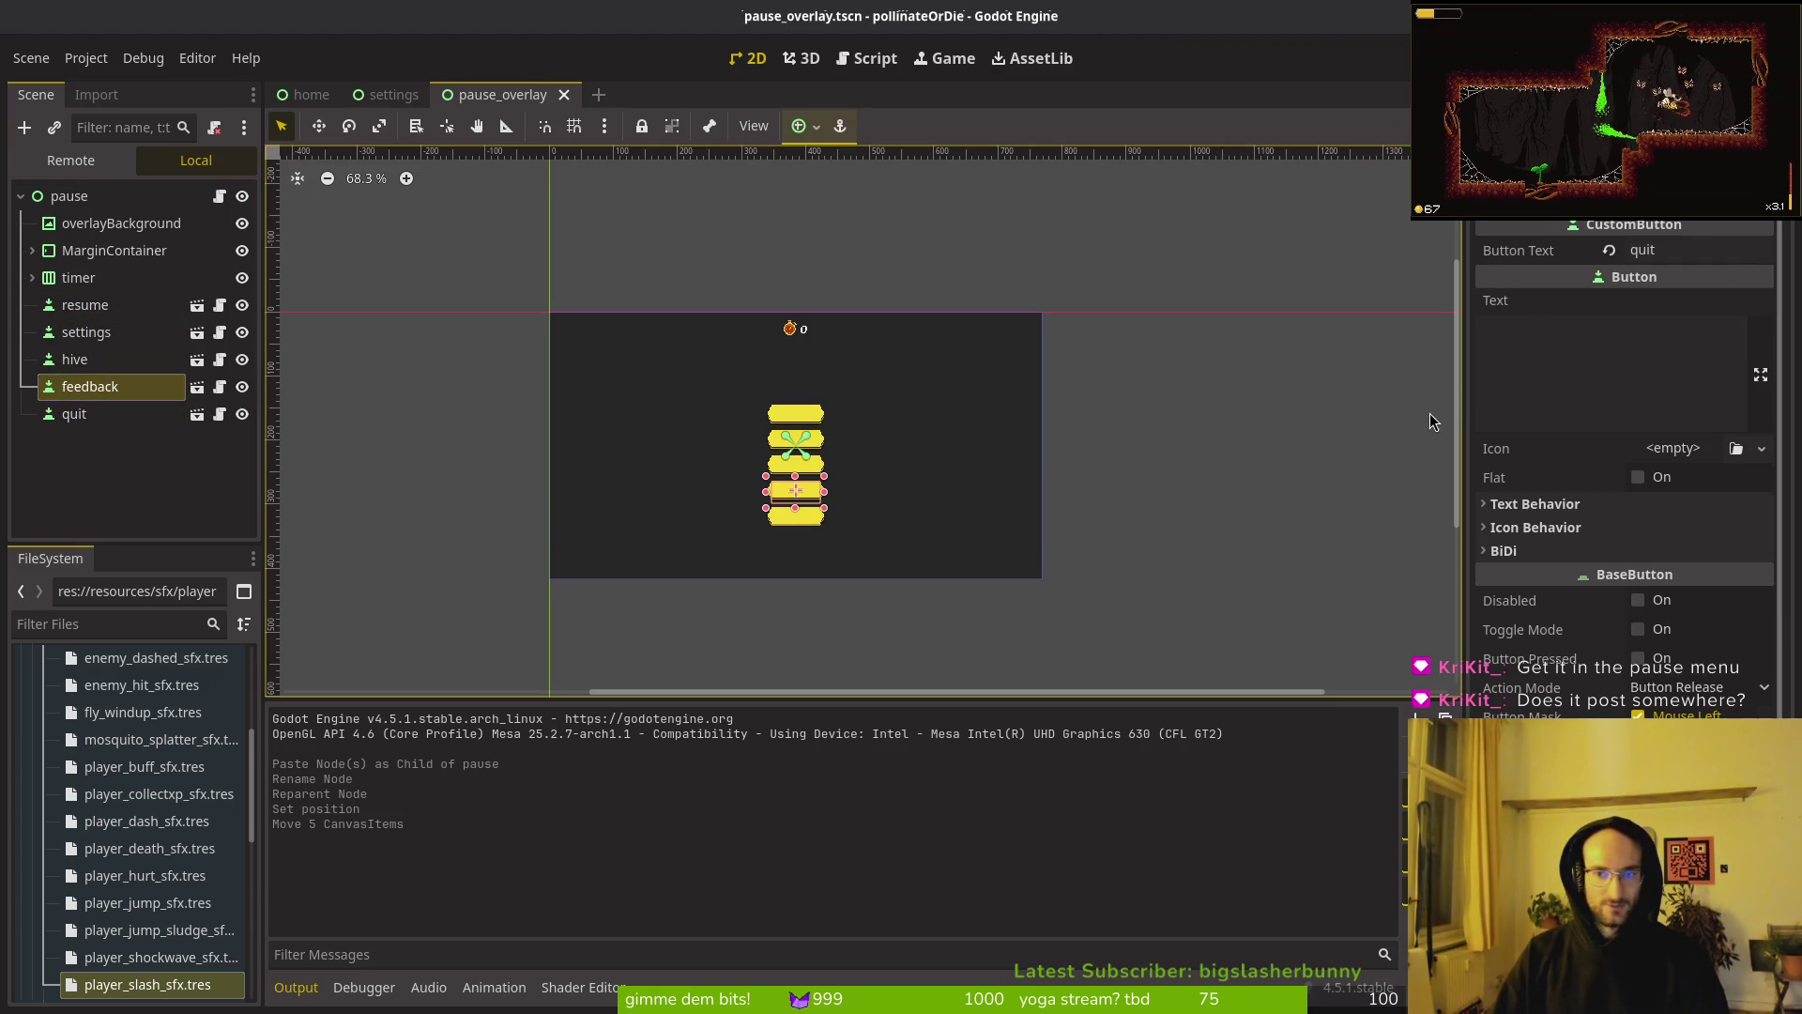
double_click(1724, 249)
type("feedbacj")
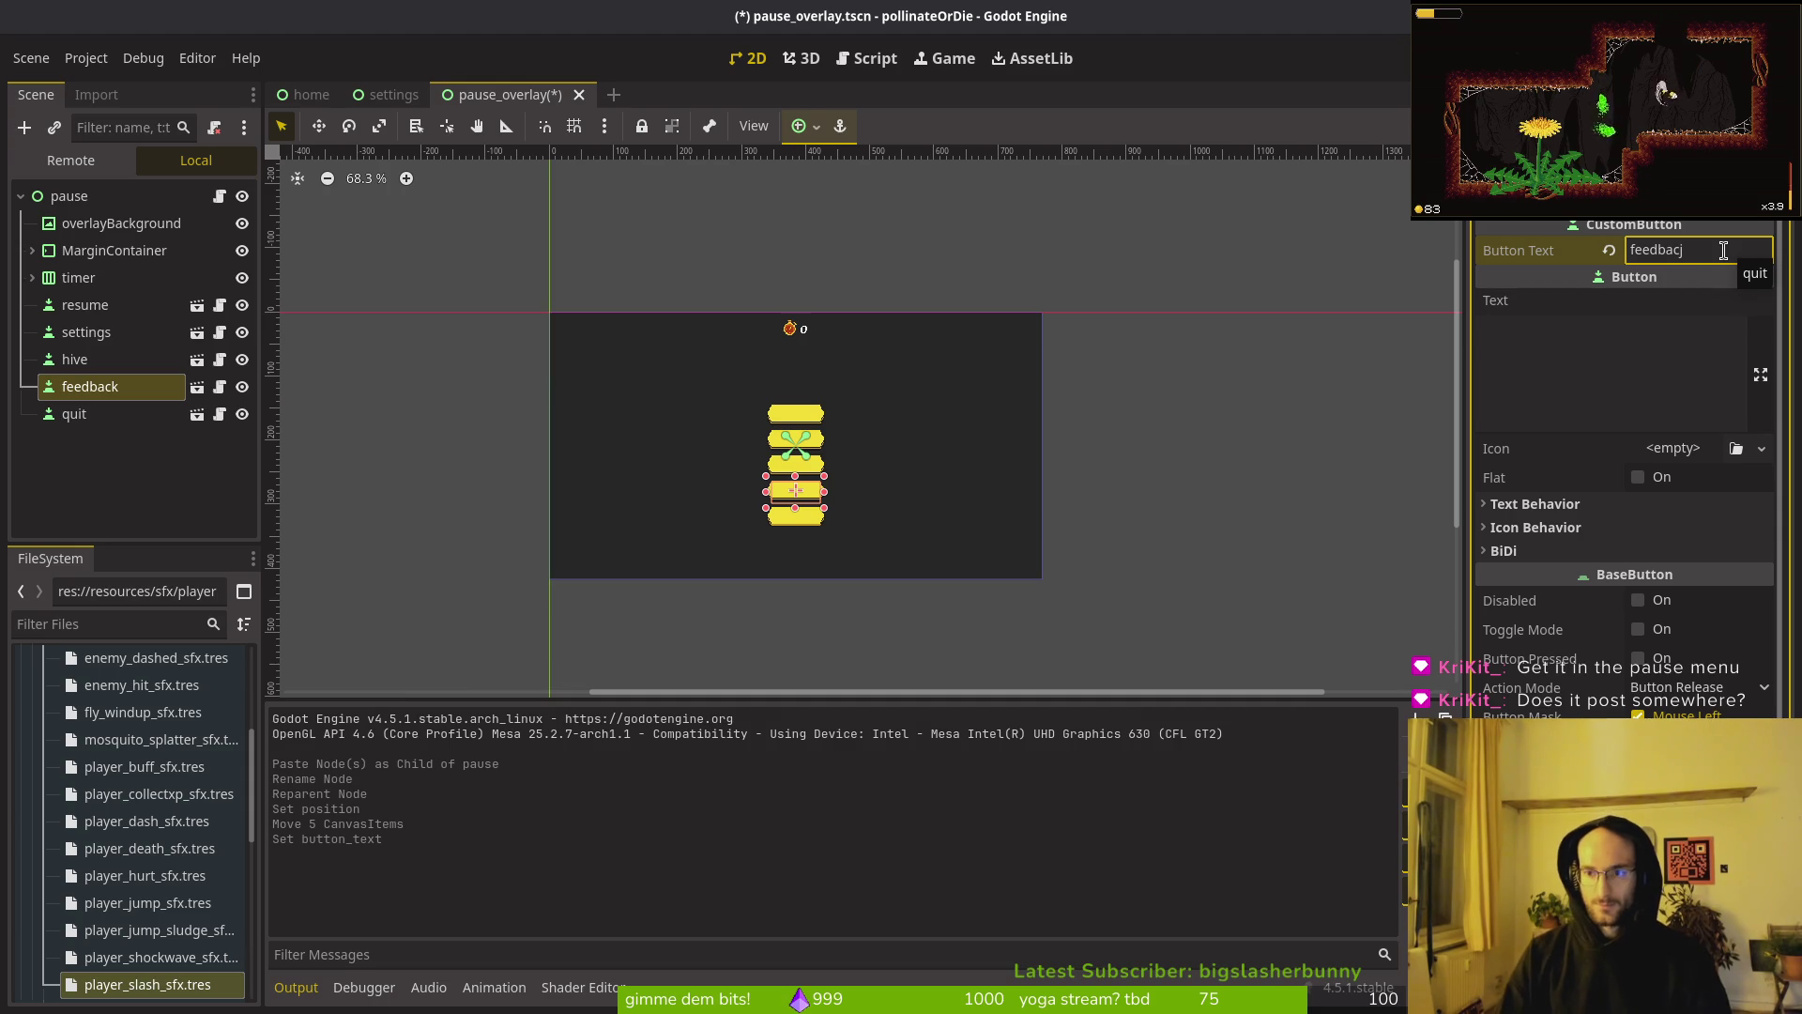
key("BackSpace")
type("k")
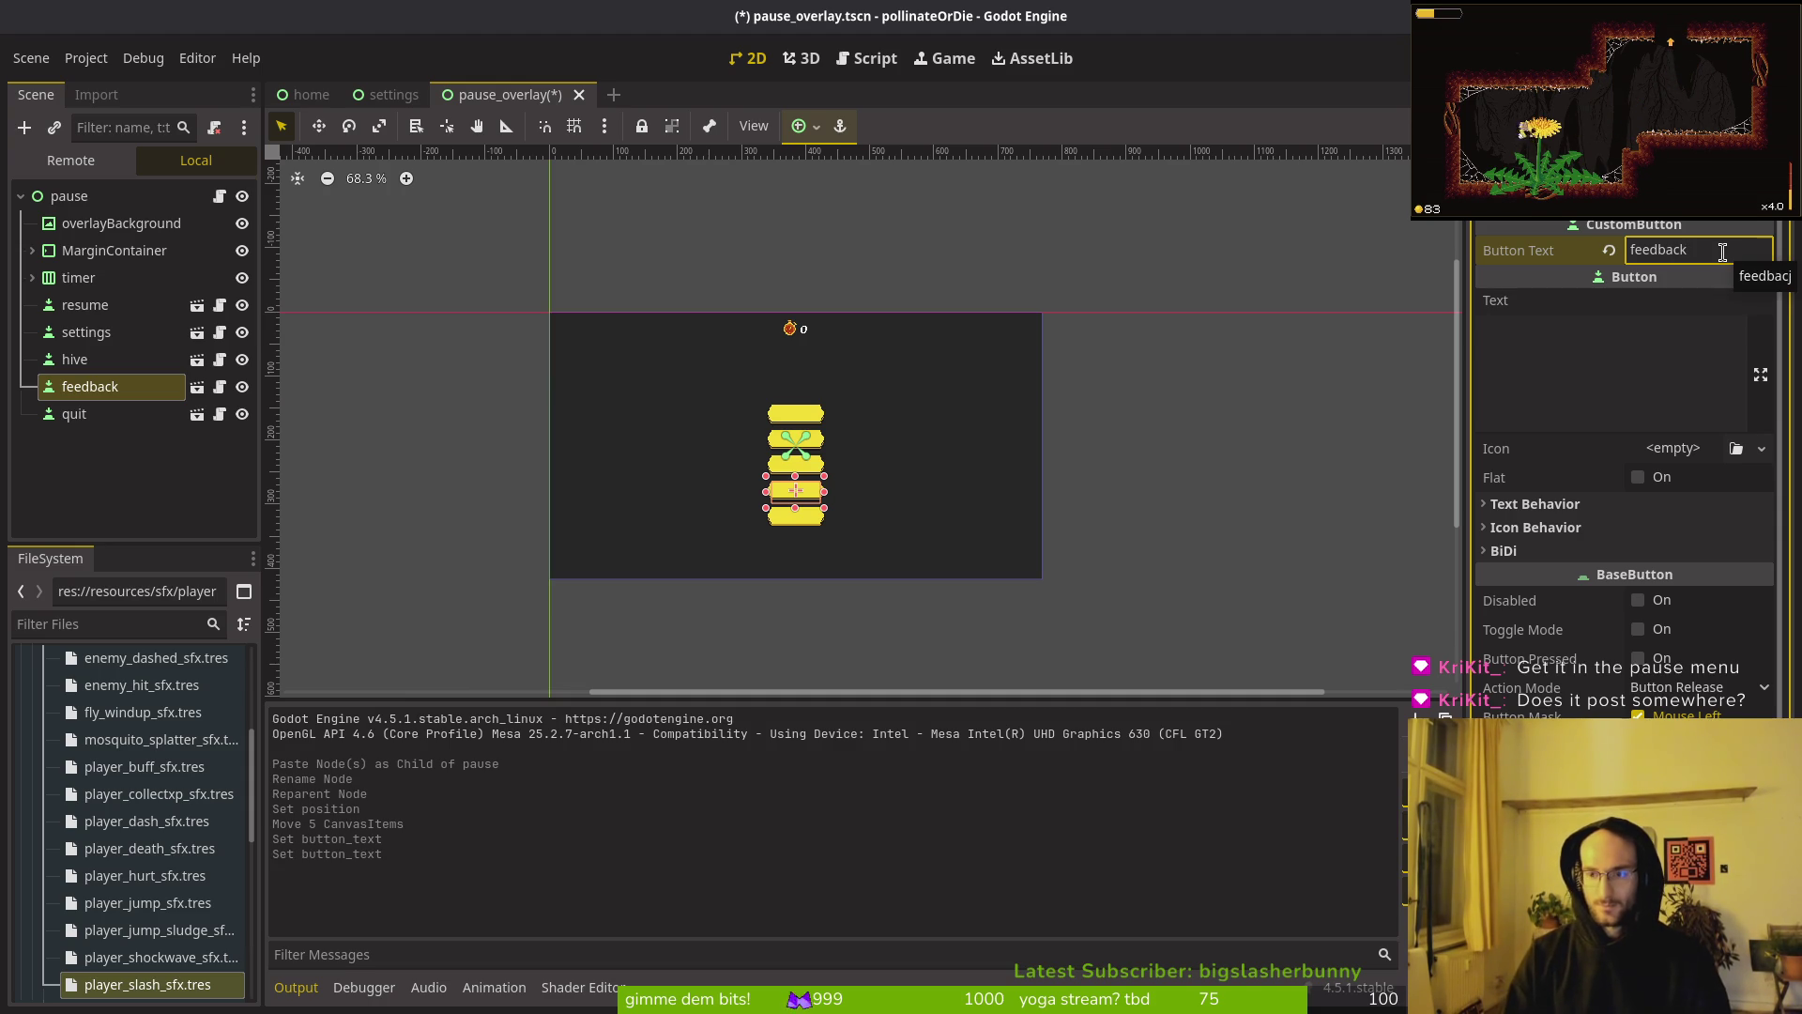
key("ctrl+s")
left_click(499, 479)
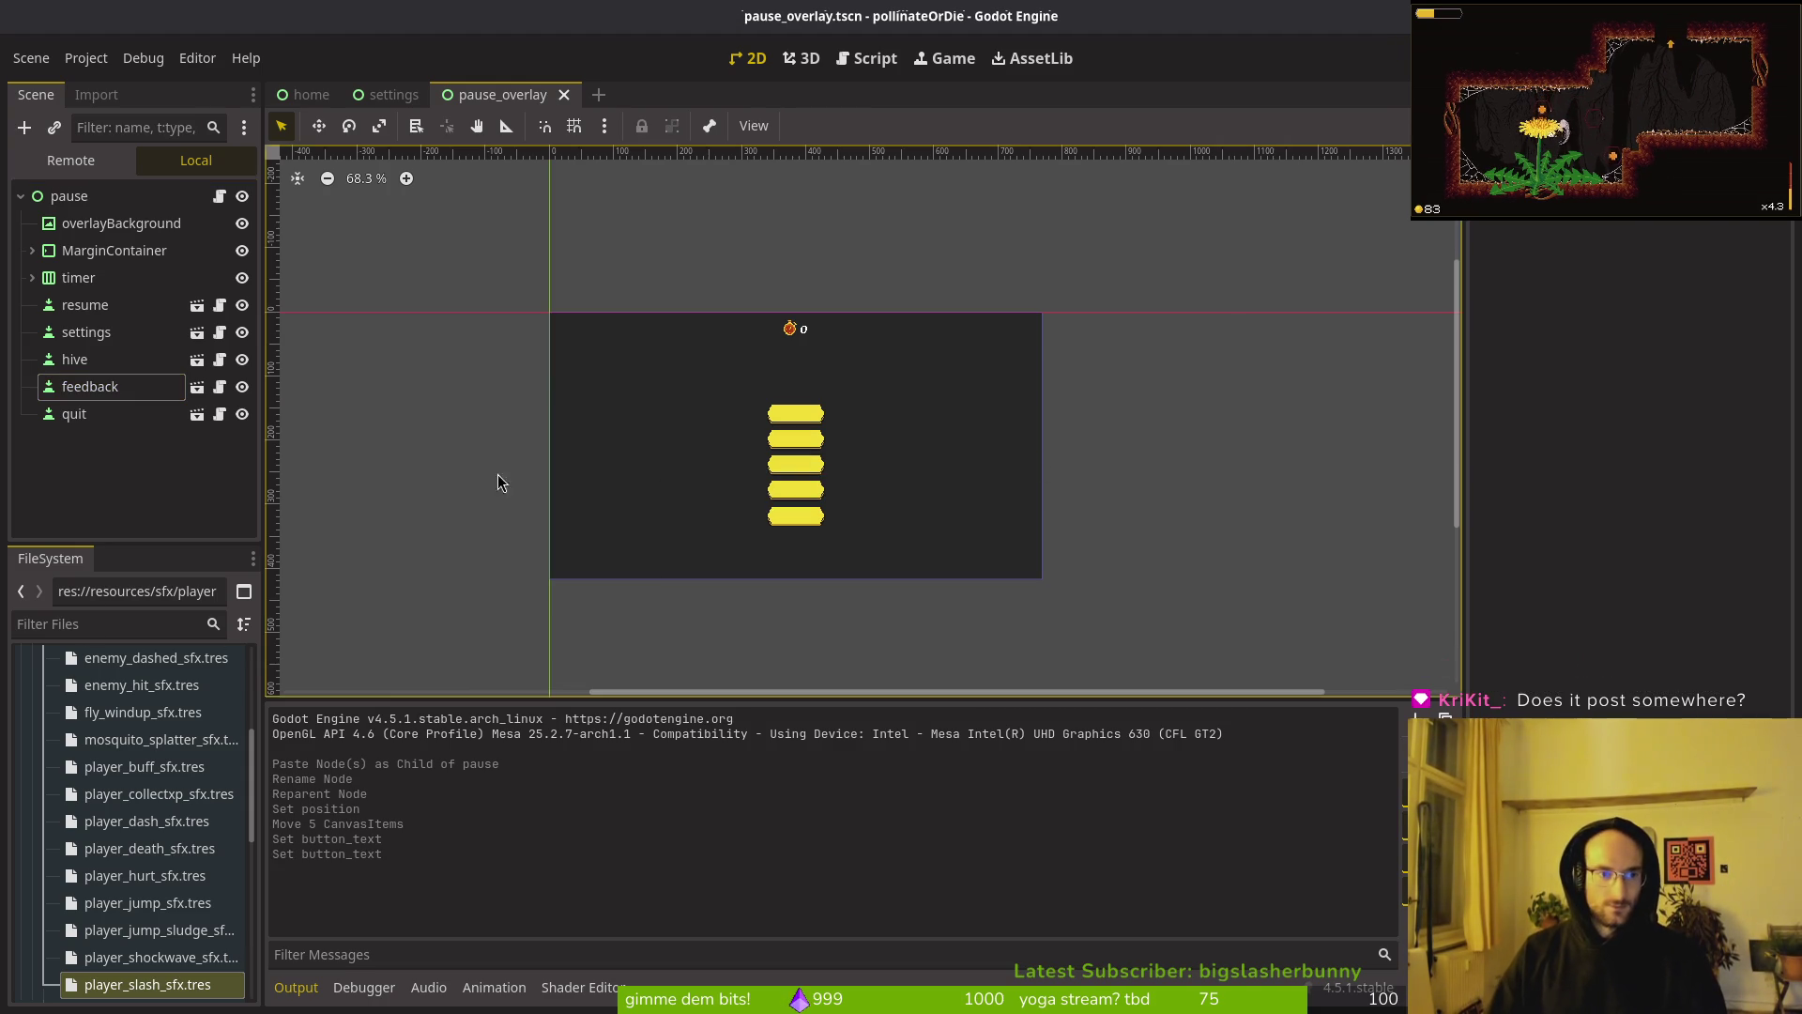
key("super+1")
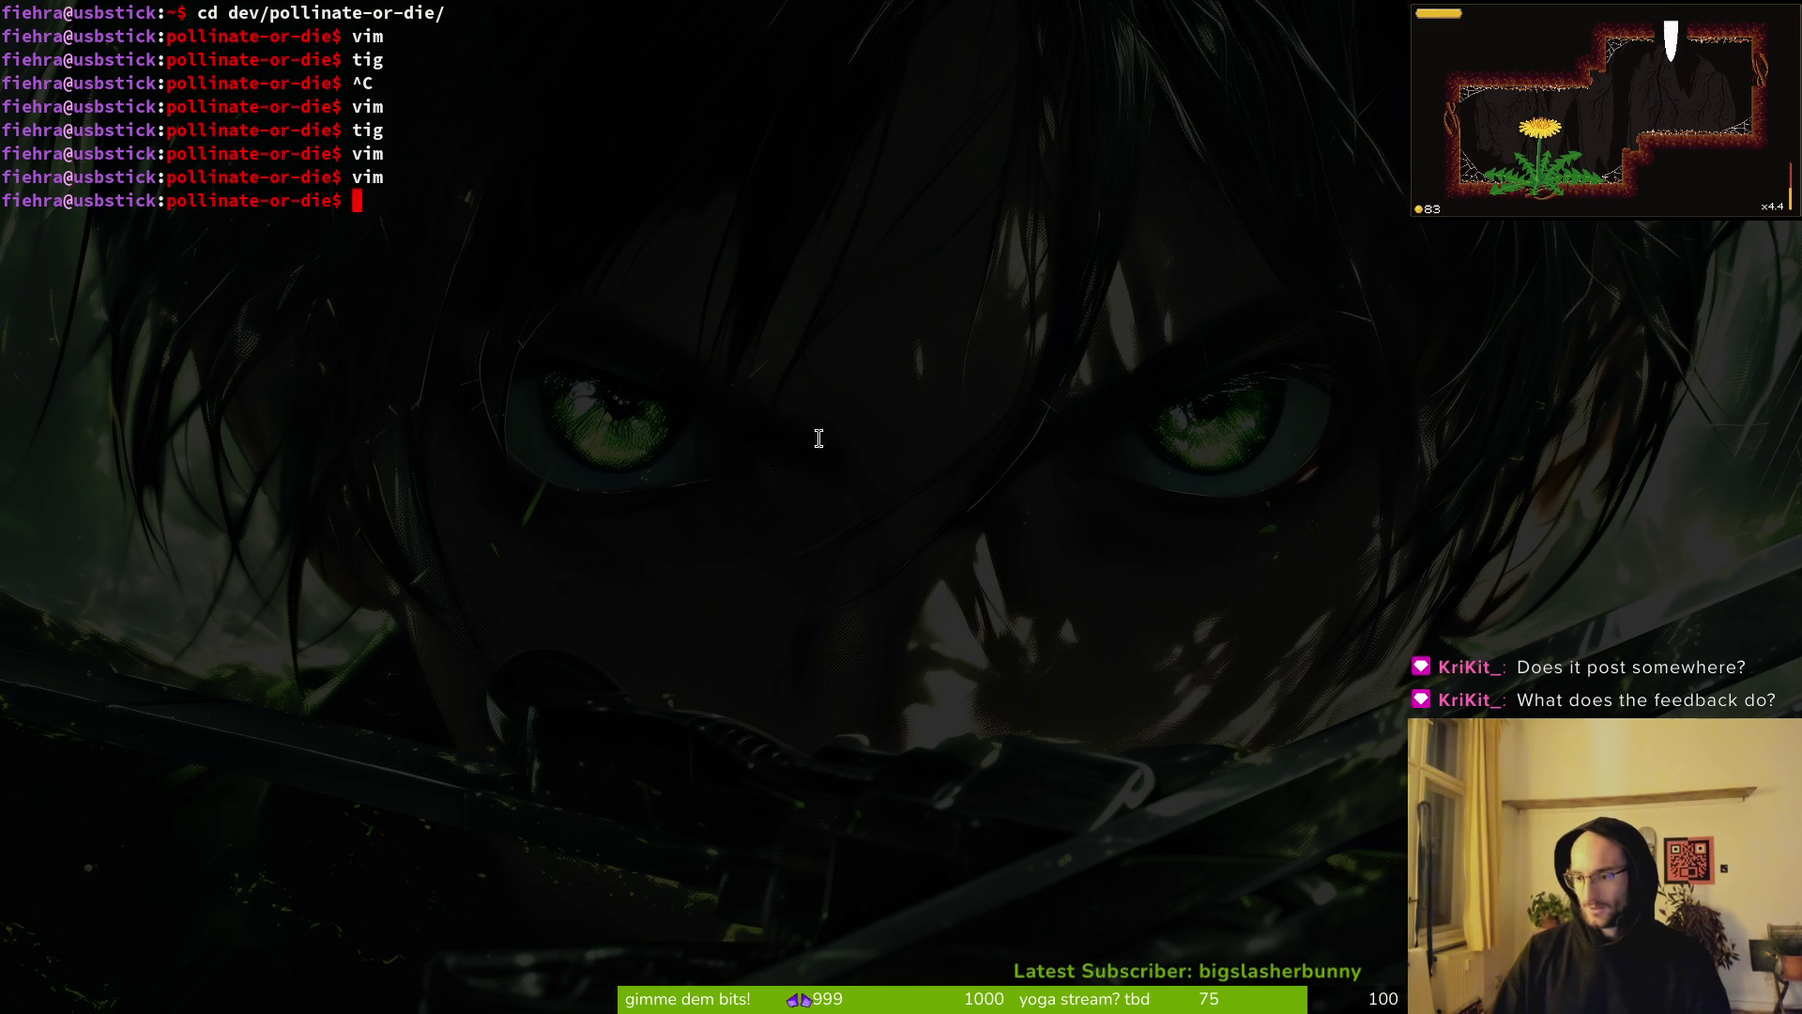
Step: Run the game and open the submit feedback screen from the feedback menu entry
key("super+2")
key("F5")
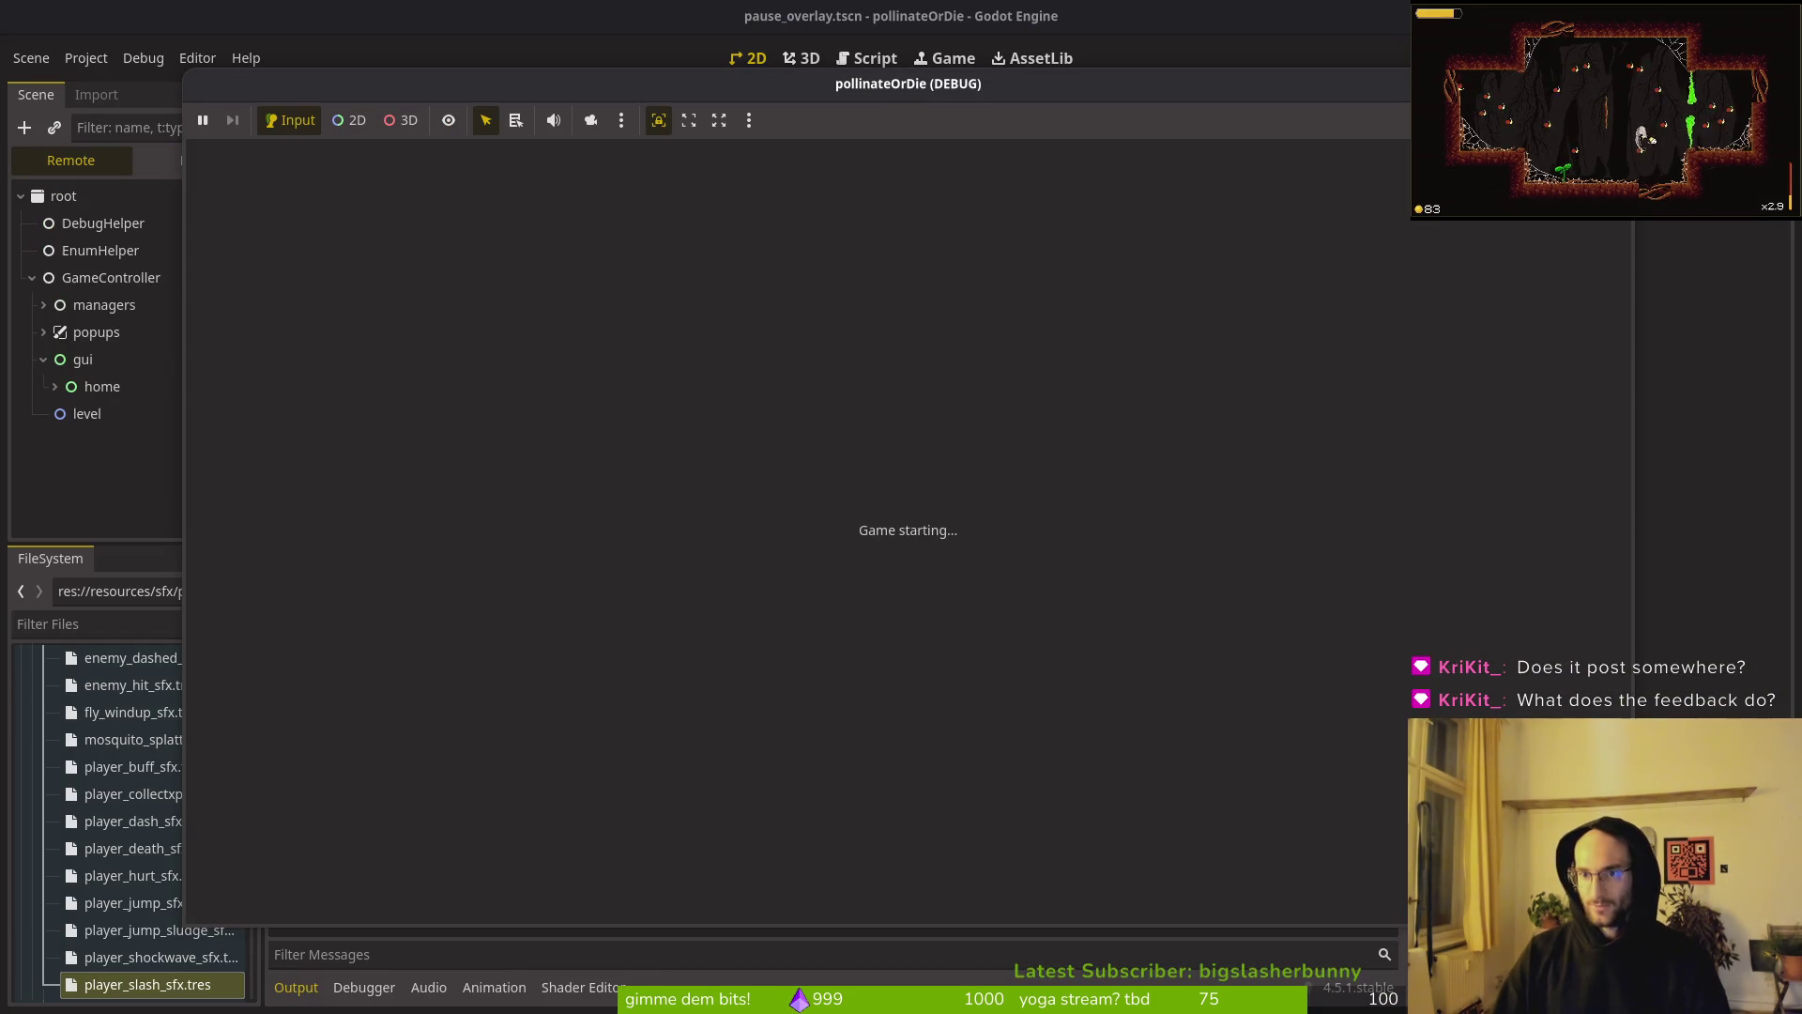
key("Down")
key("Down")
key("Return")
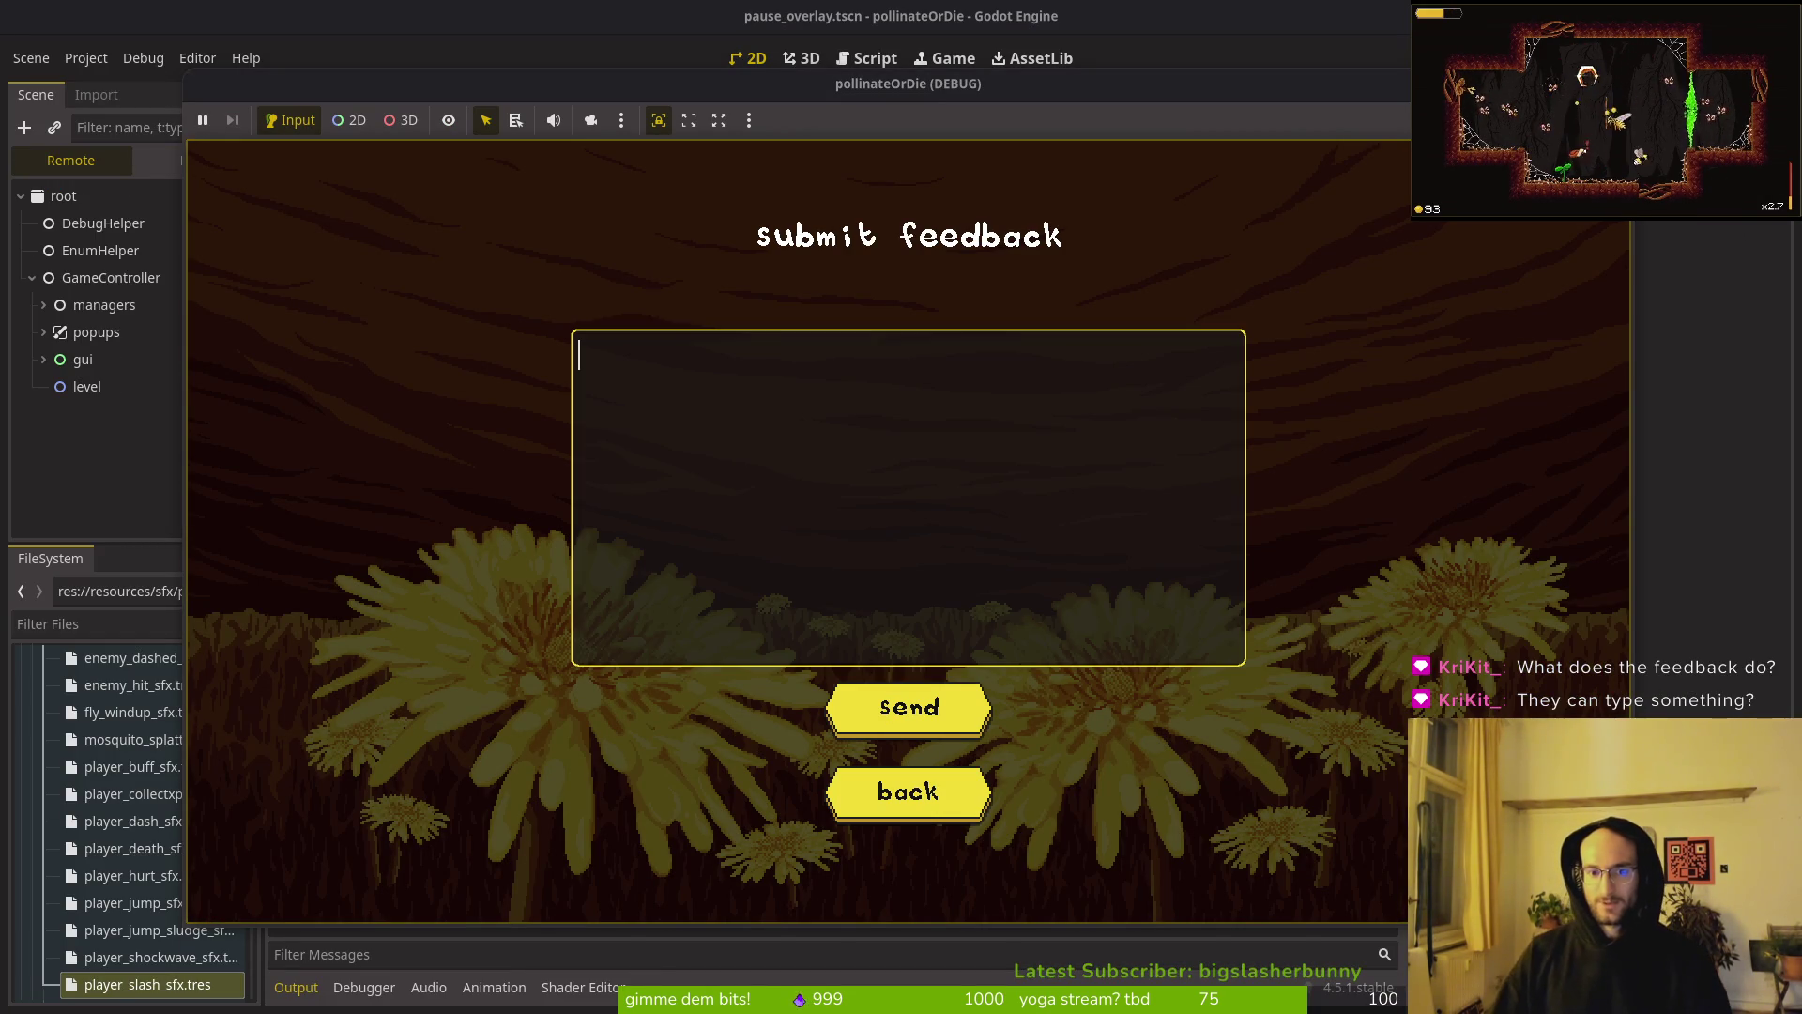
Step: Type random test text into the feedback box and send it
type("q")
key("BackSpace")
type("asdfasdfasdfa")
key("BackSpace")
key("BackSpace")
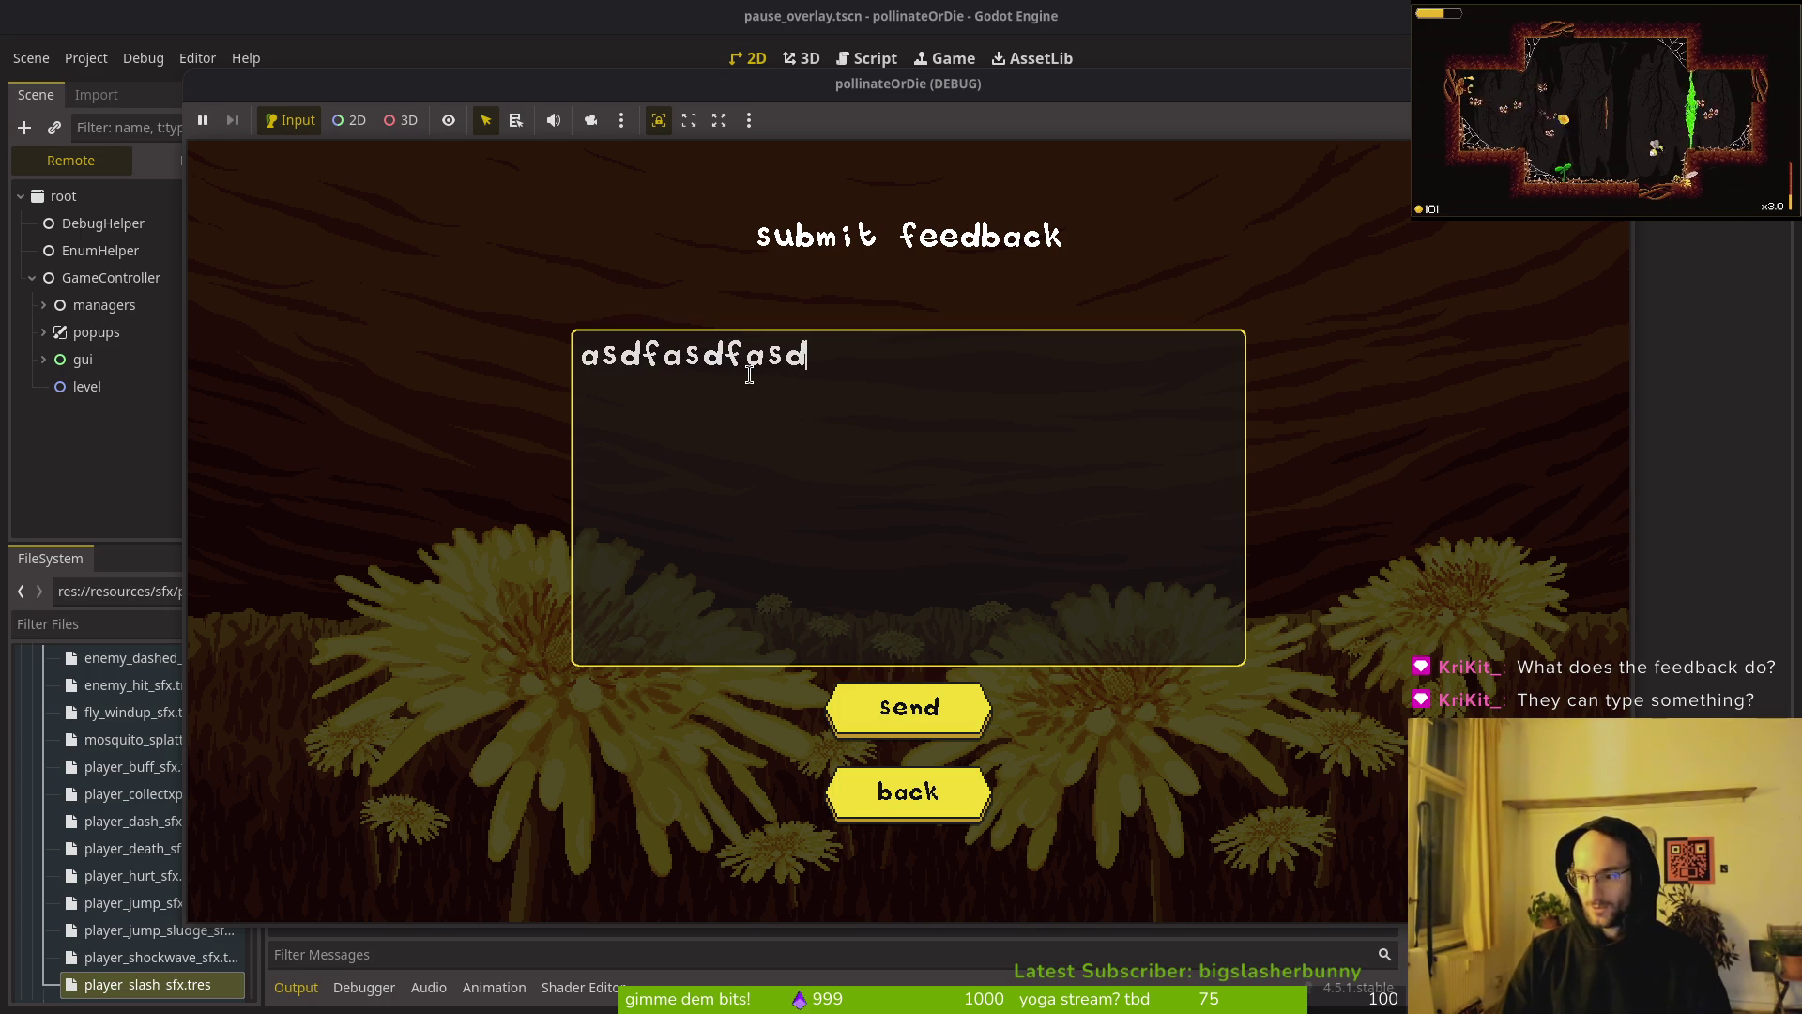
key("BackSpace")
key("BackSpace")
key("BackSpace")
type("asdf;laskdlas;hf;alkshdf;ahsdf")
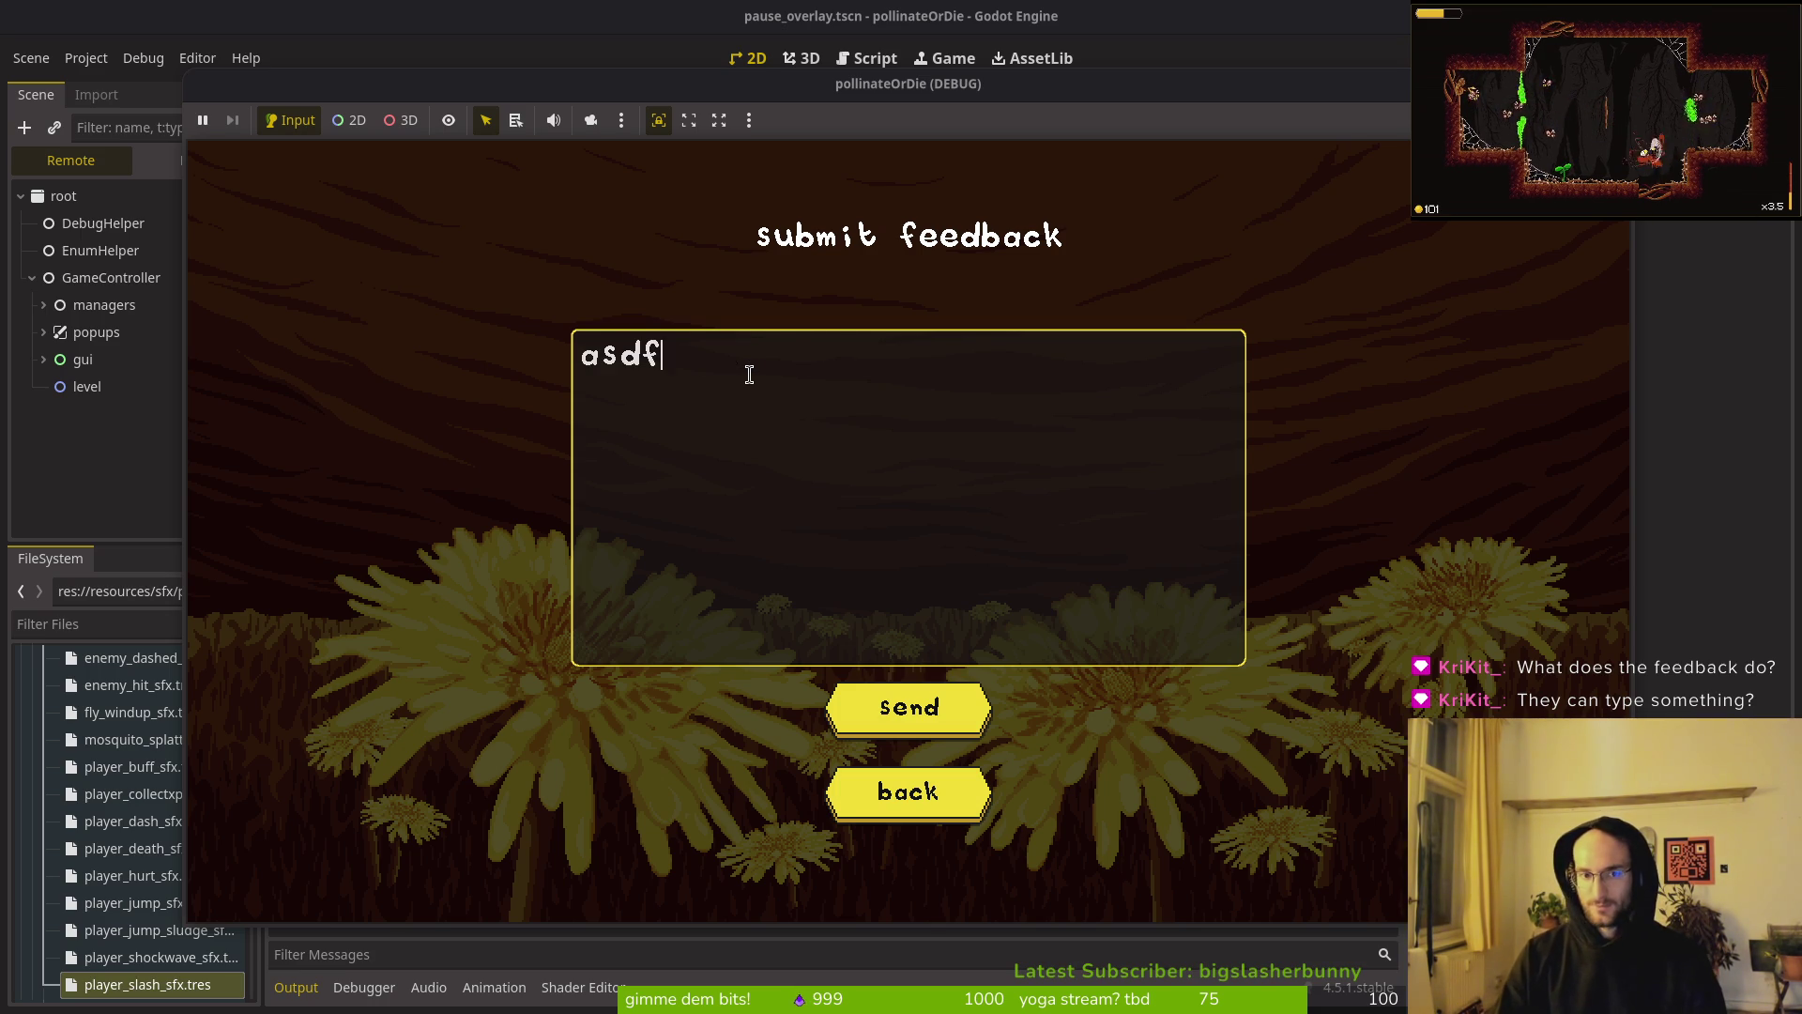
left_click(925, 699)
key("super")
key("super")
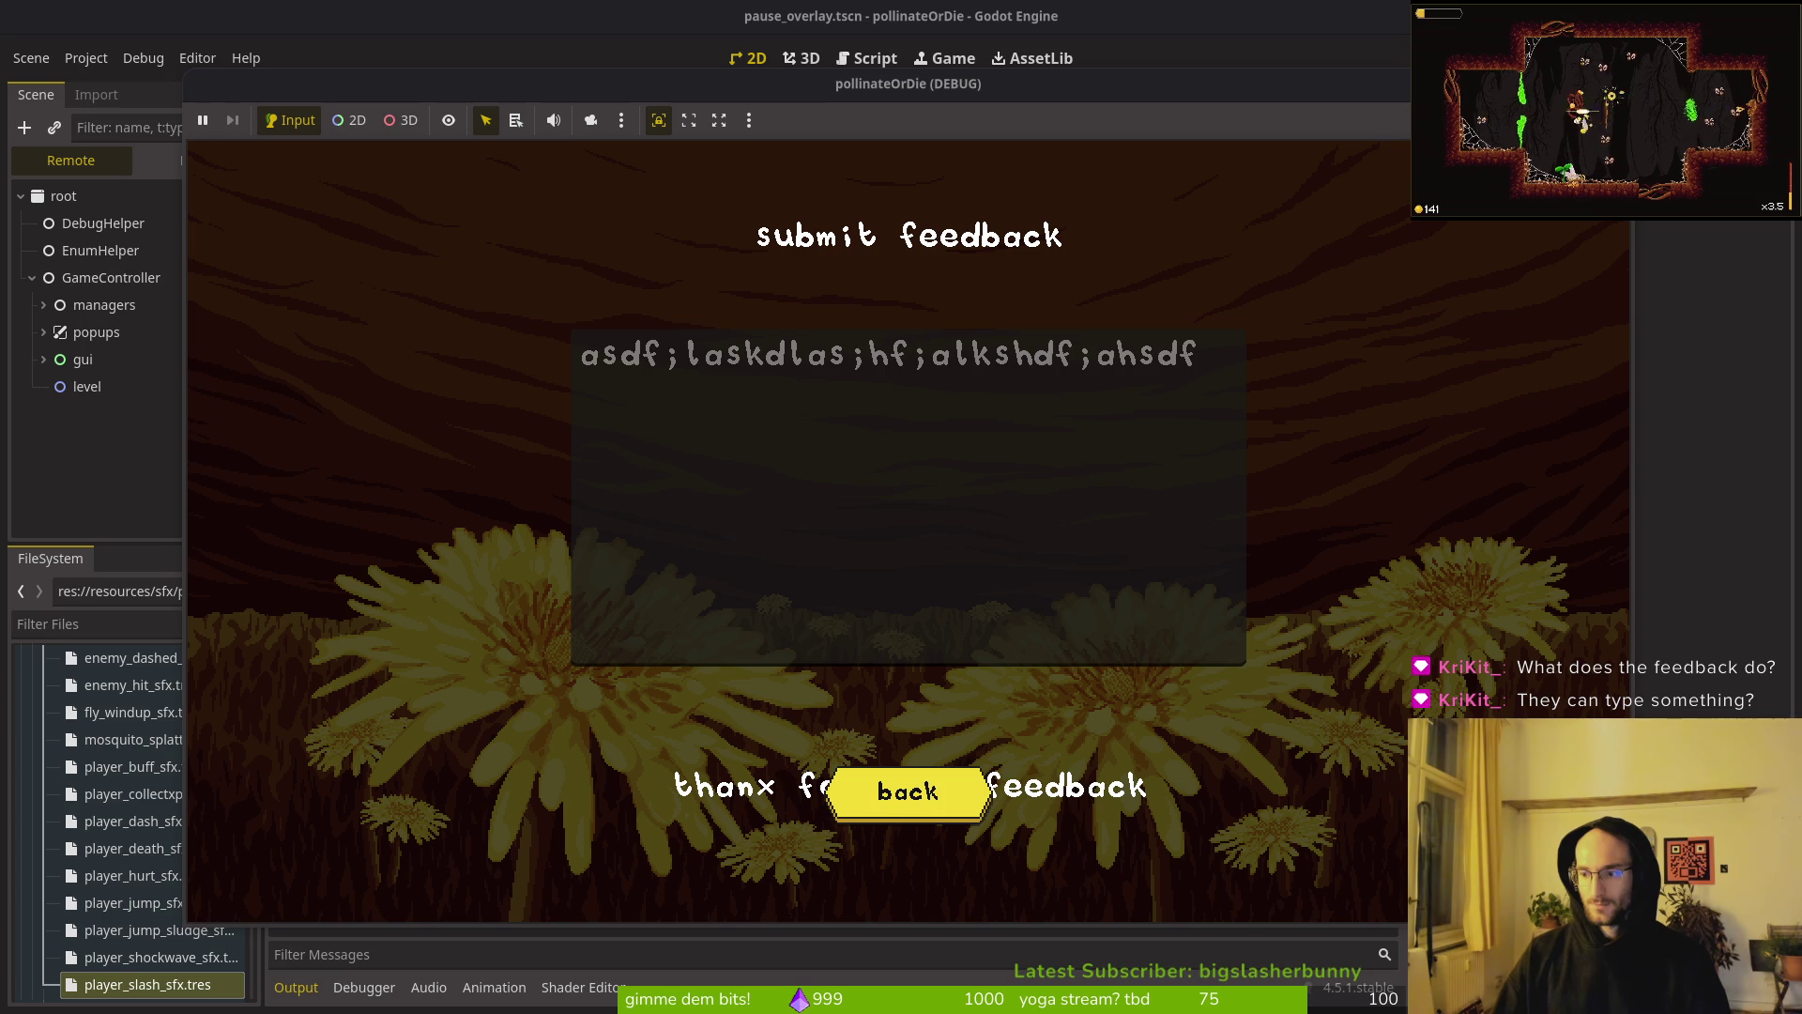
key("alt+Tab")
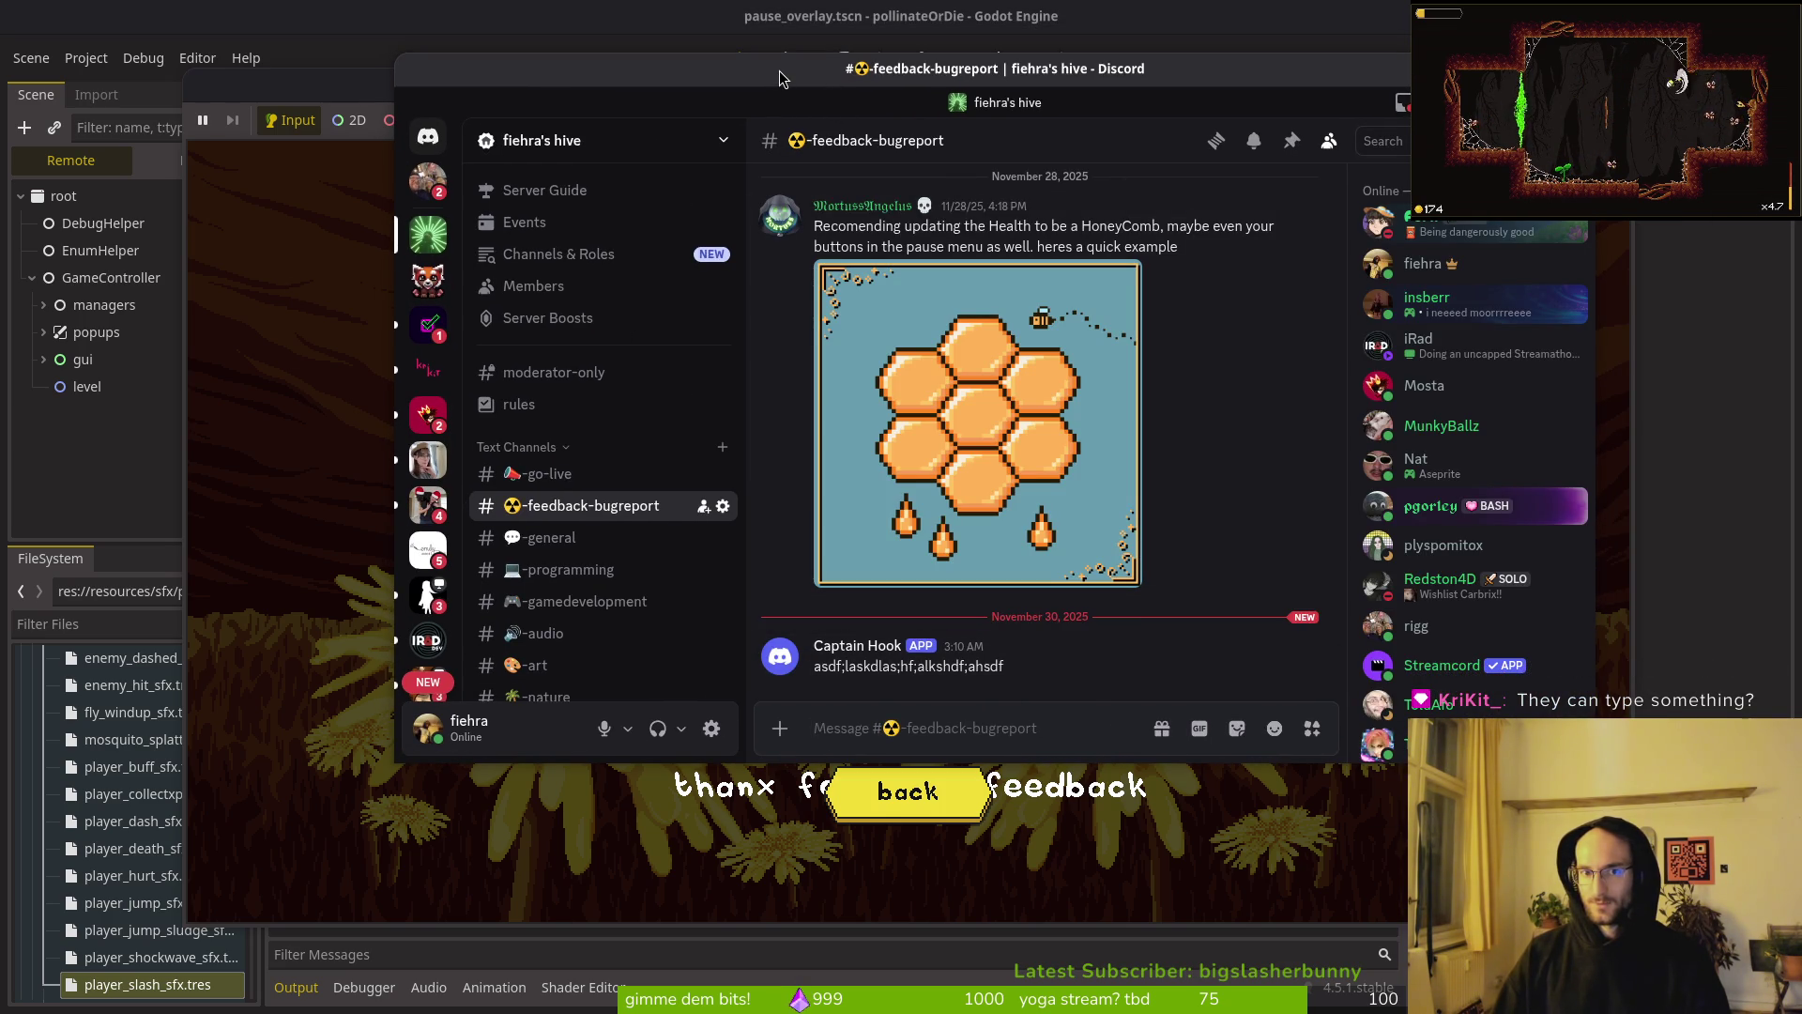
key("alt+Tab")
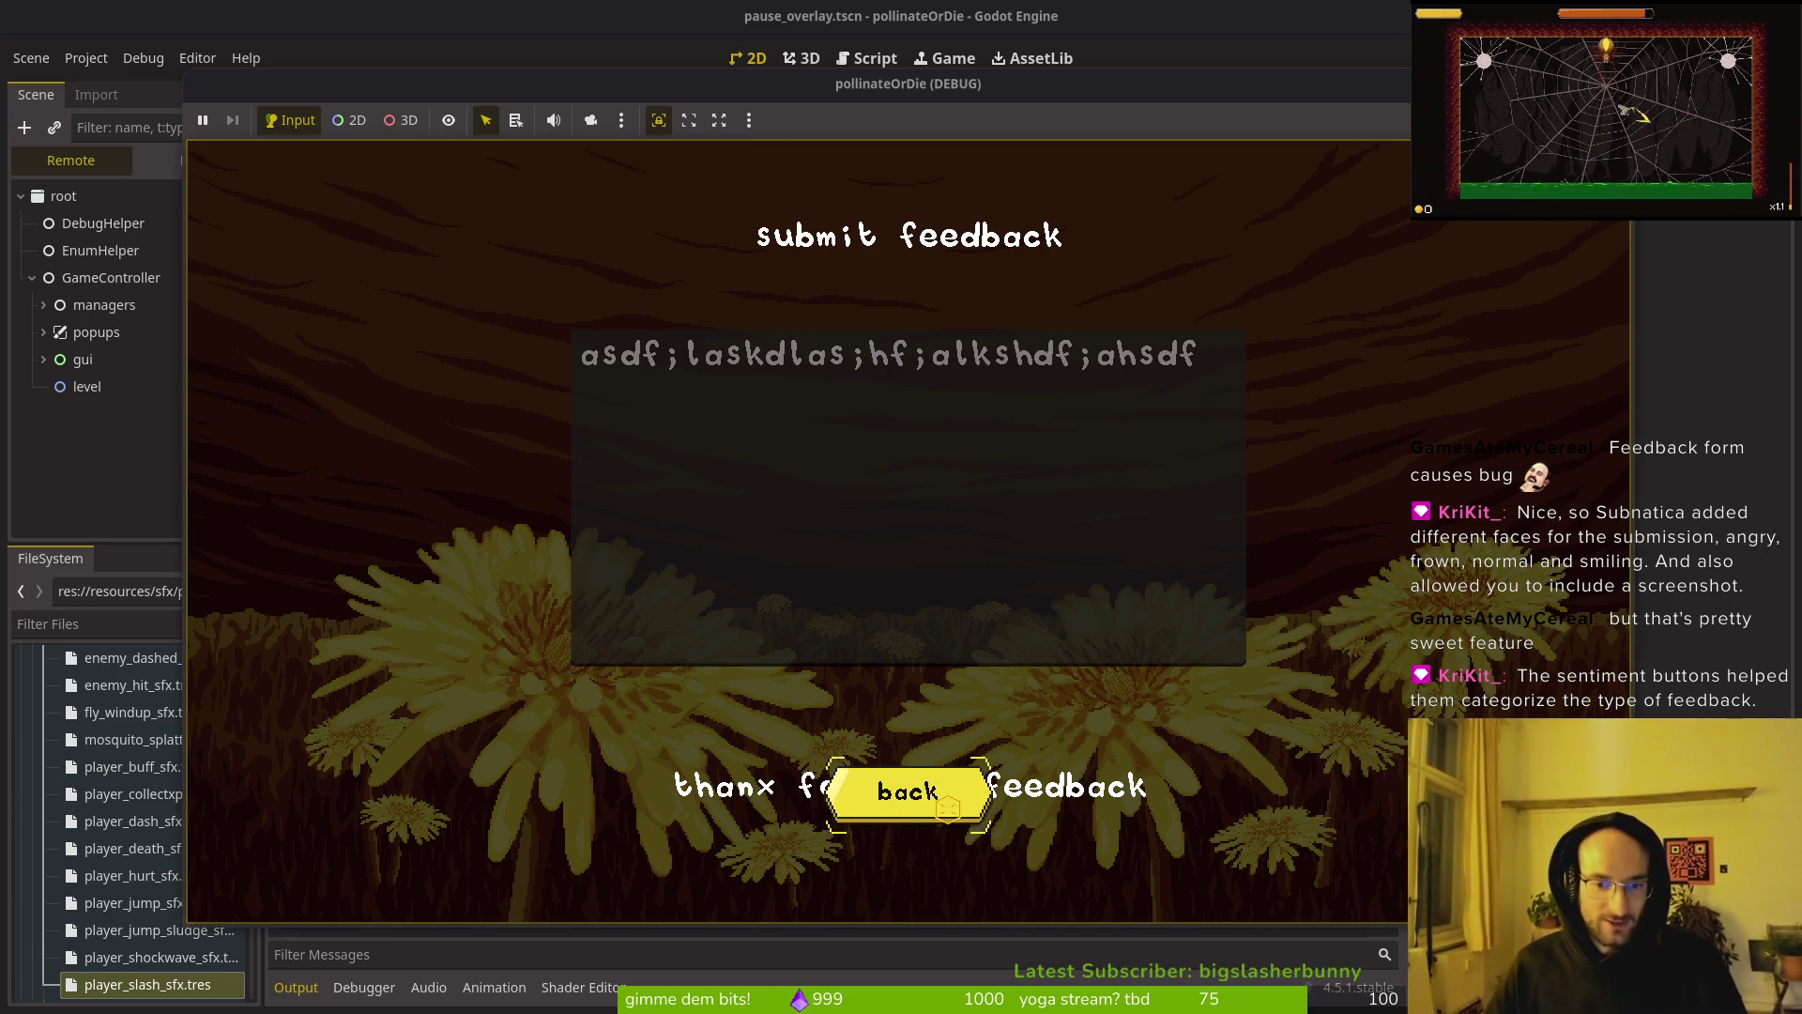
Step: Go back to the menu, reopen the feedback screen and send a second test message
left_click(899, 805)
left_click(934, 596)
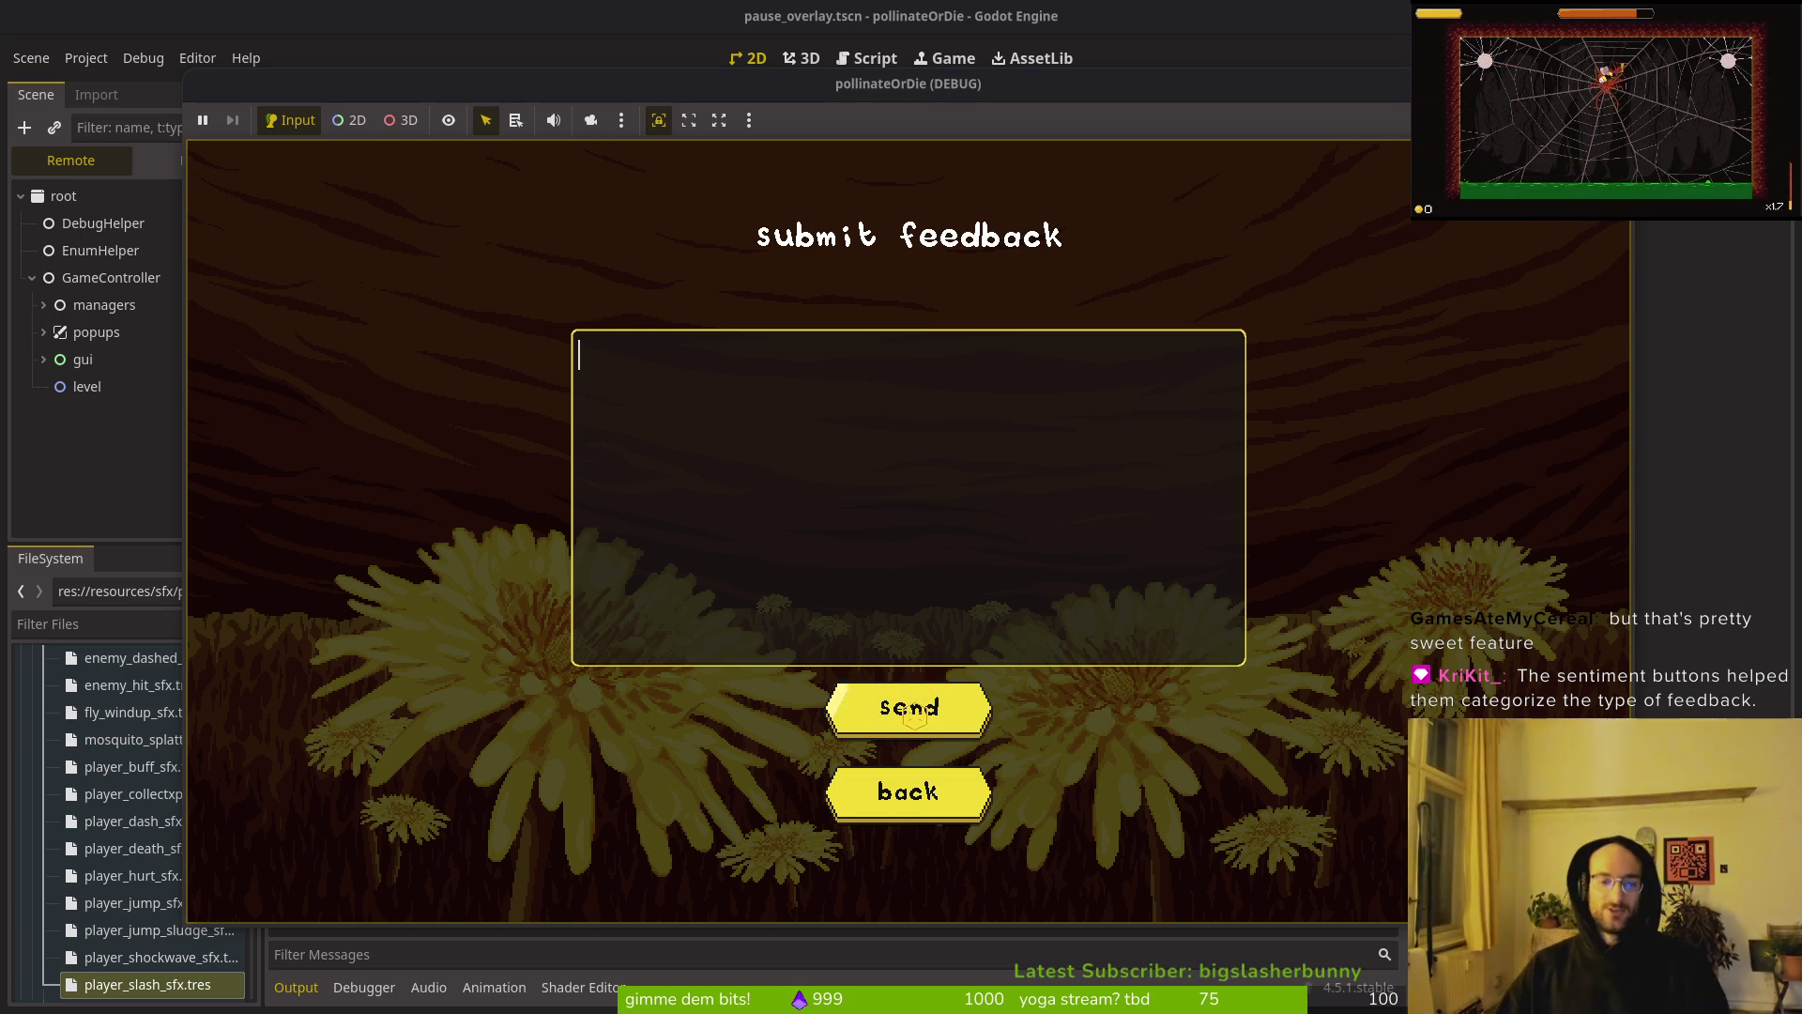
type("asdf")
left_click(911, 724)
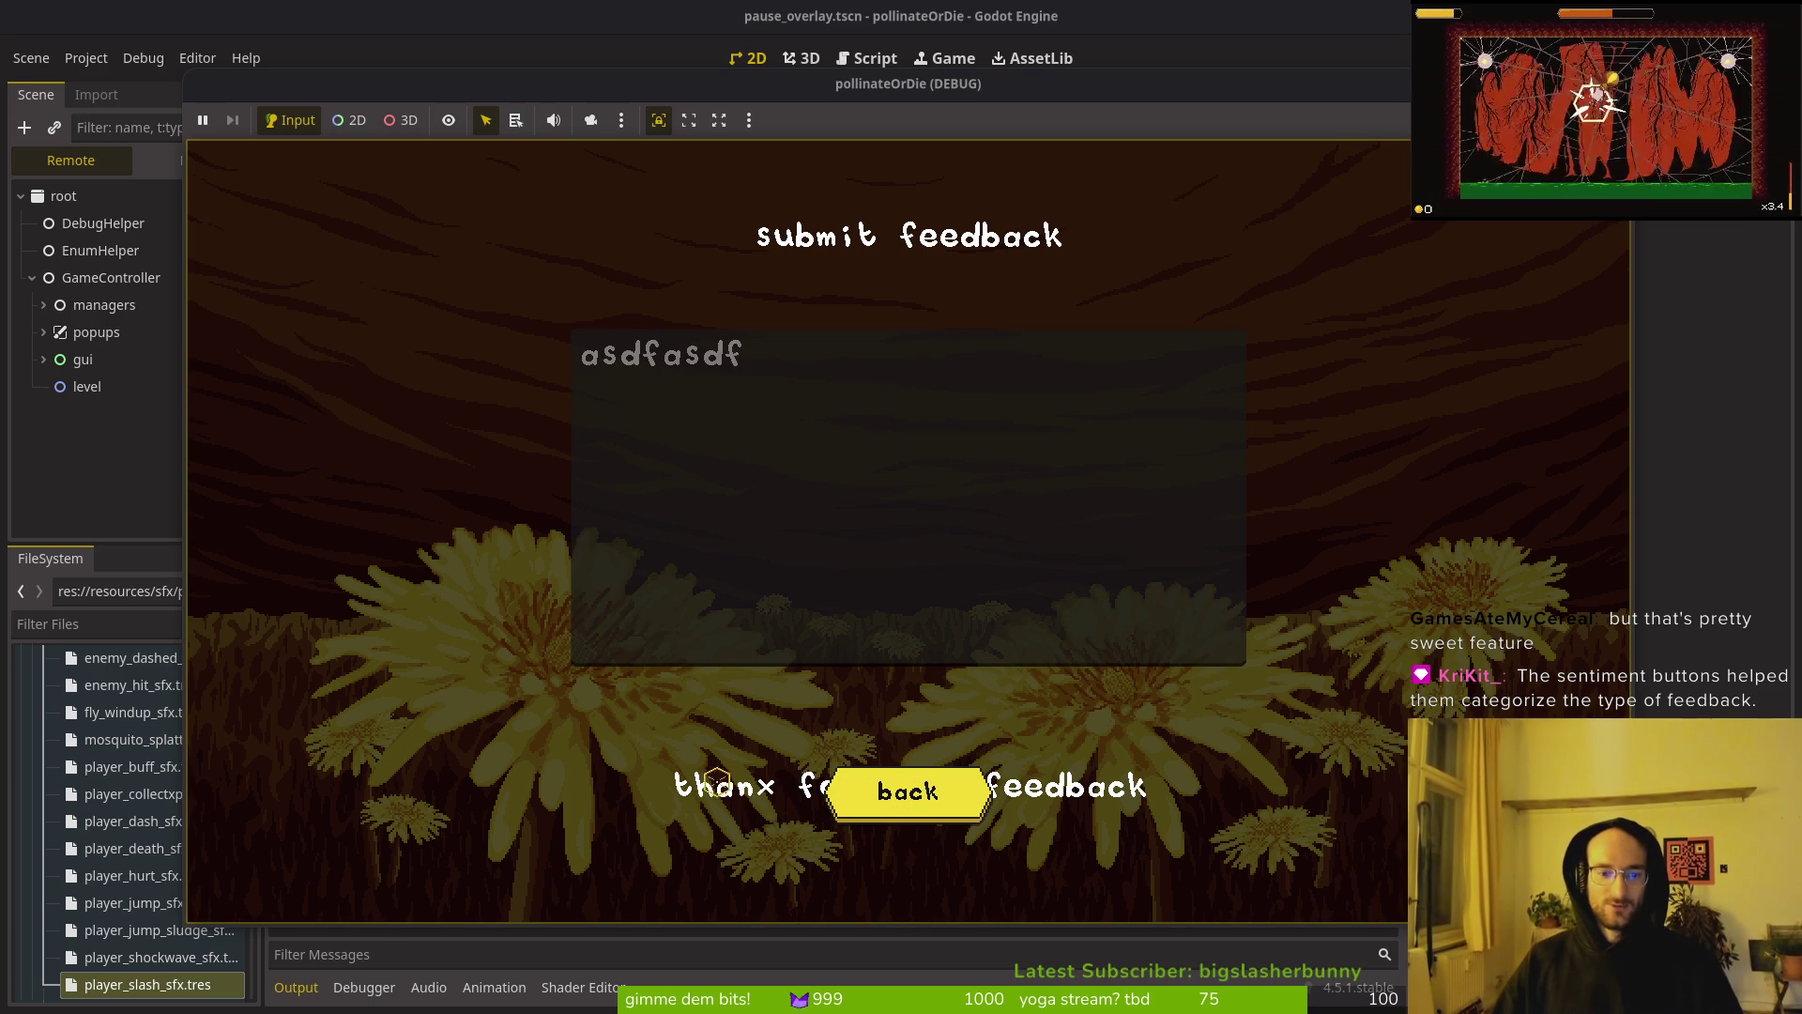
Step: Stop the game and open feedback.tscn through the project file search
key("F8")
key("alt+shift+o")
type("feedback")
key("Down")
key("Return")
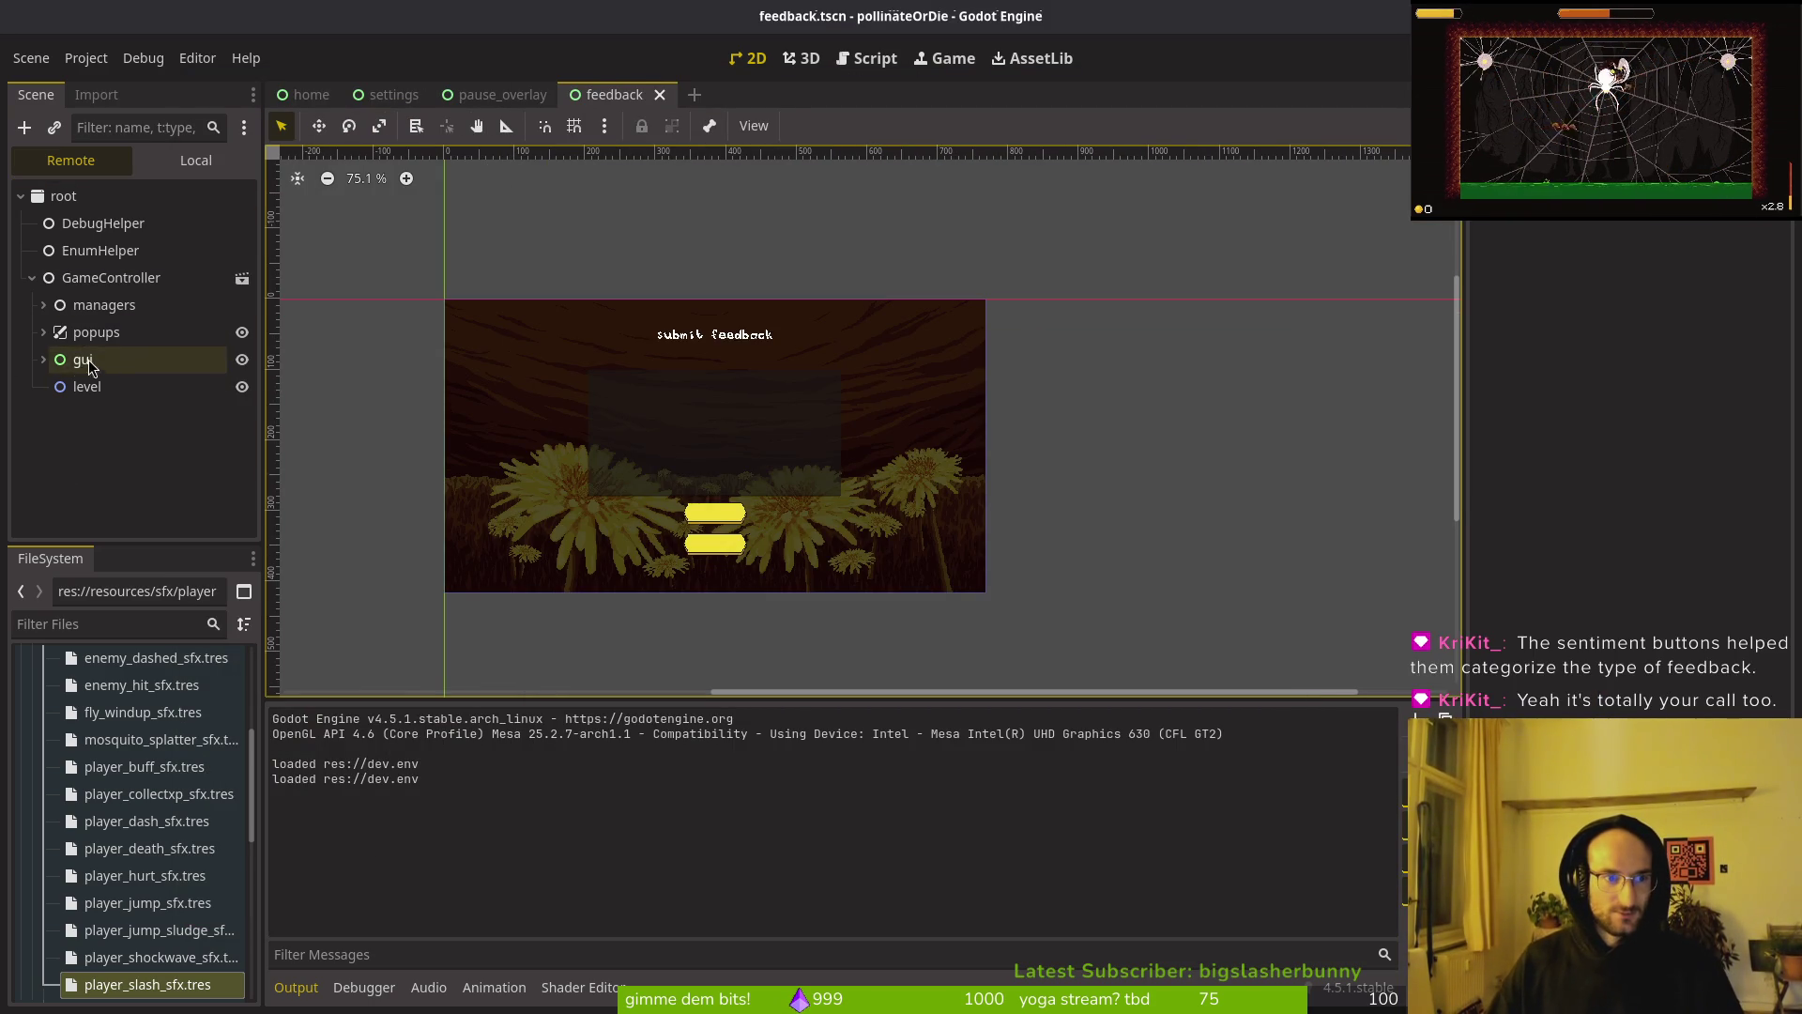
Step: Nudge thxLabel up to (257, 294) in the feedback scene and save
left_click(161, 159)
left_click(242, 334)
left_click(242, 334)
scroll(685, 582, "up", 9)
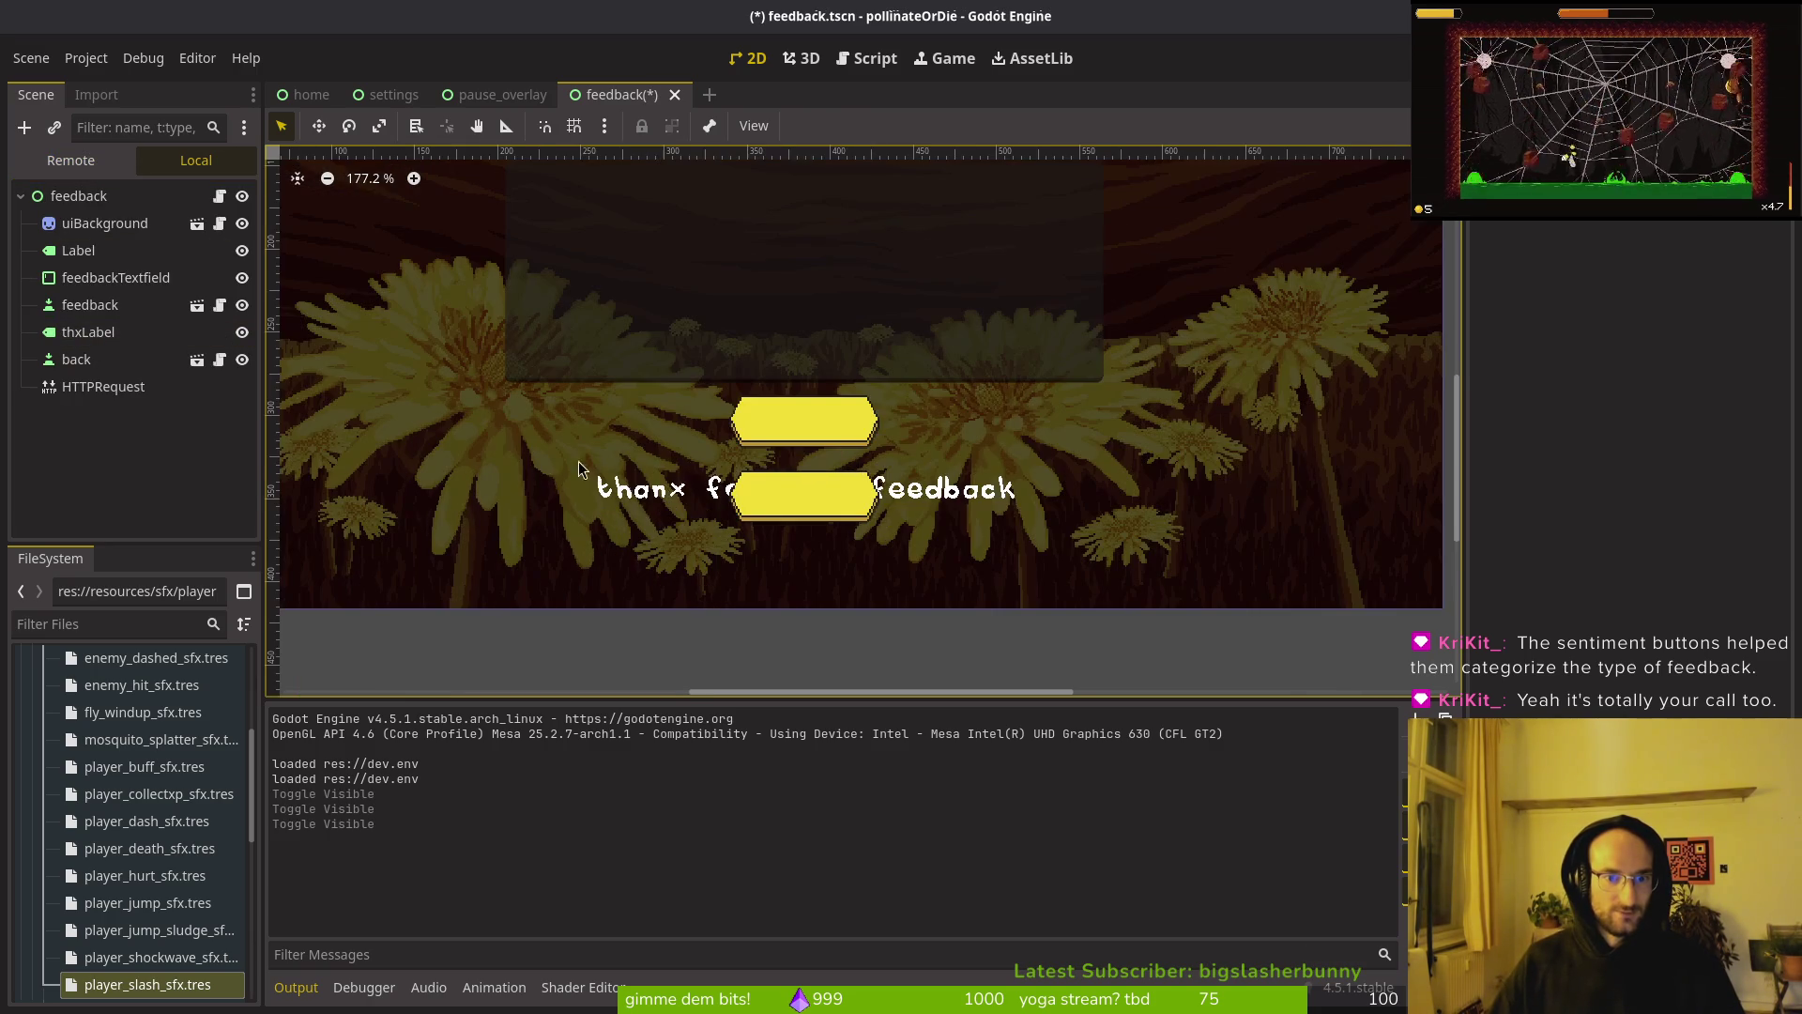
left_click(638, 492)
scroll(802, 624, "up", 1)
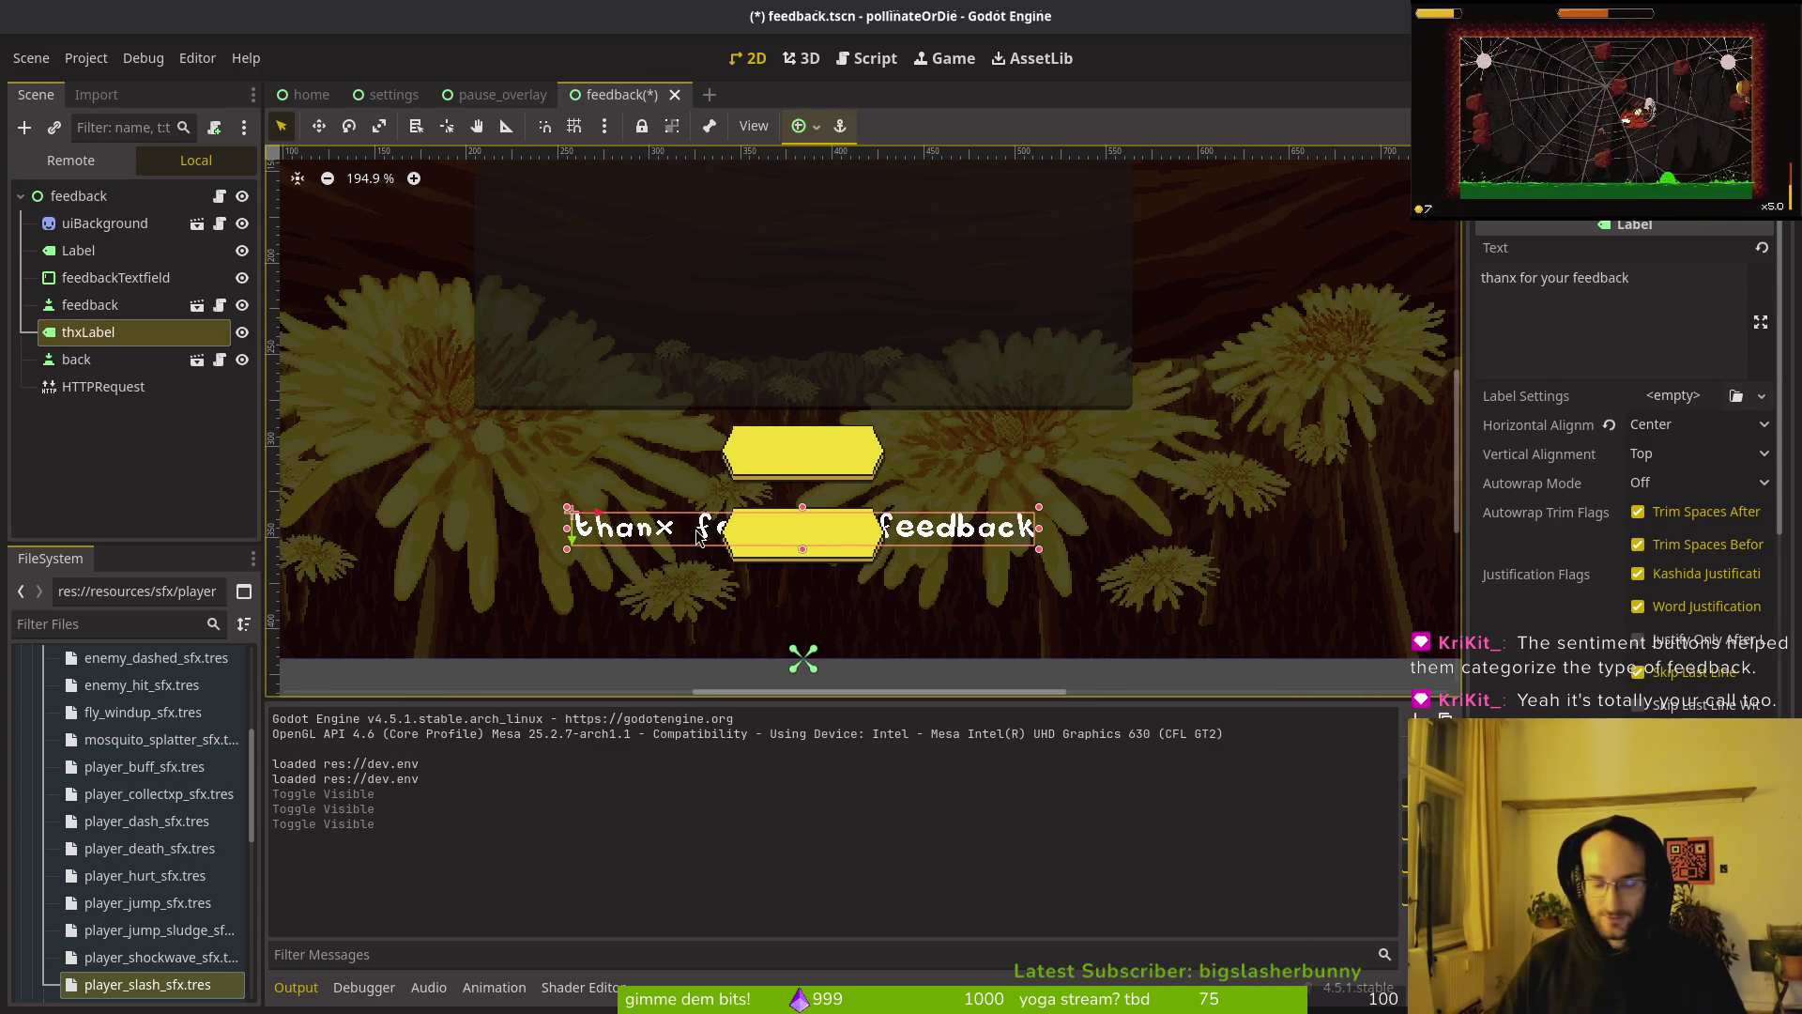
key("Up")
key("Up")
key("Up")
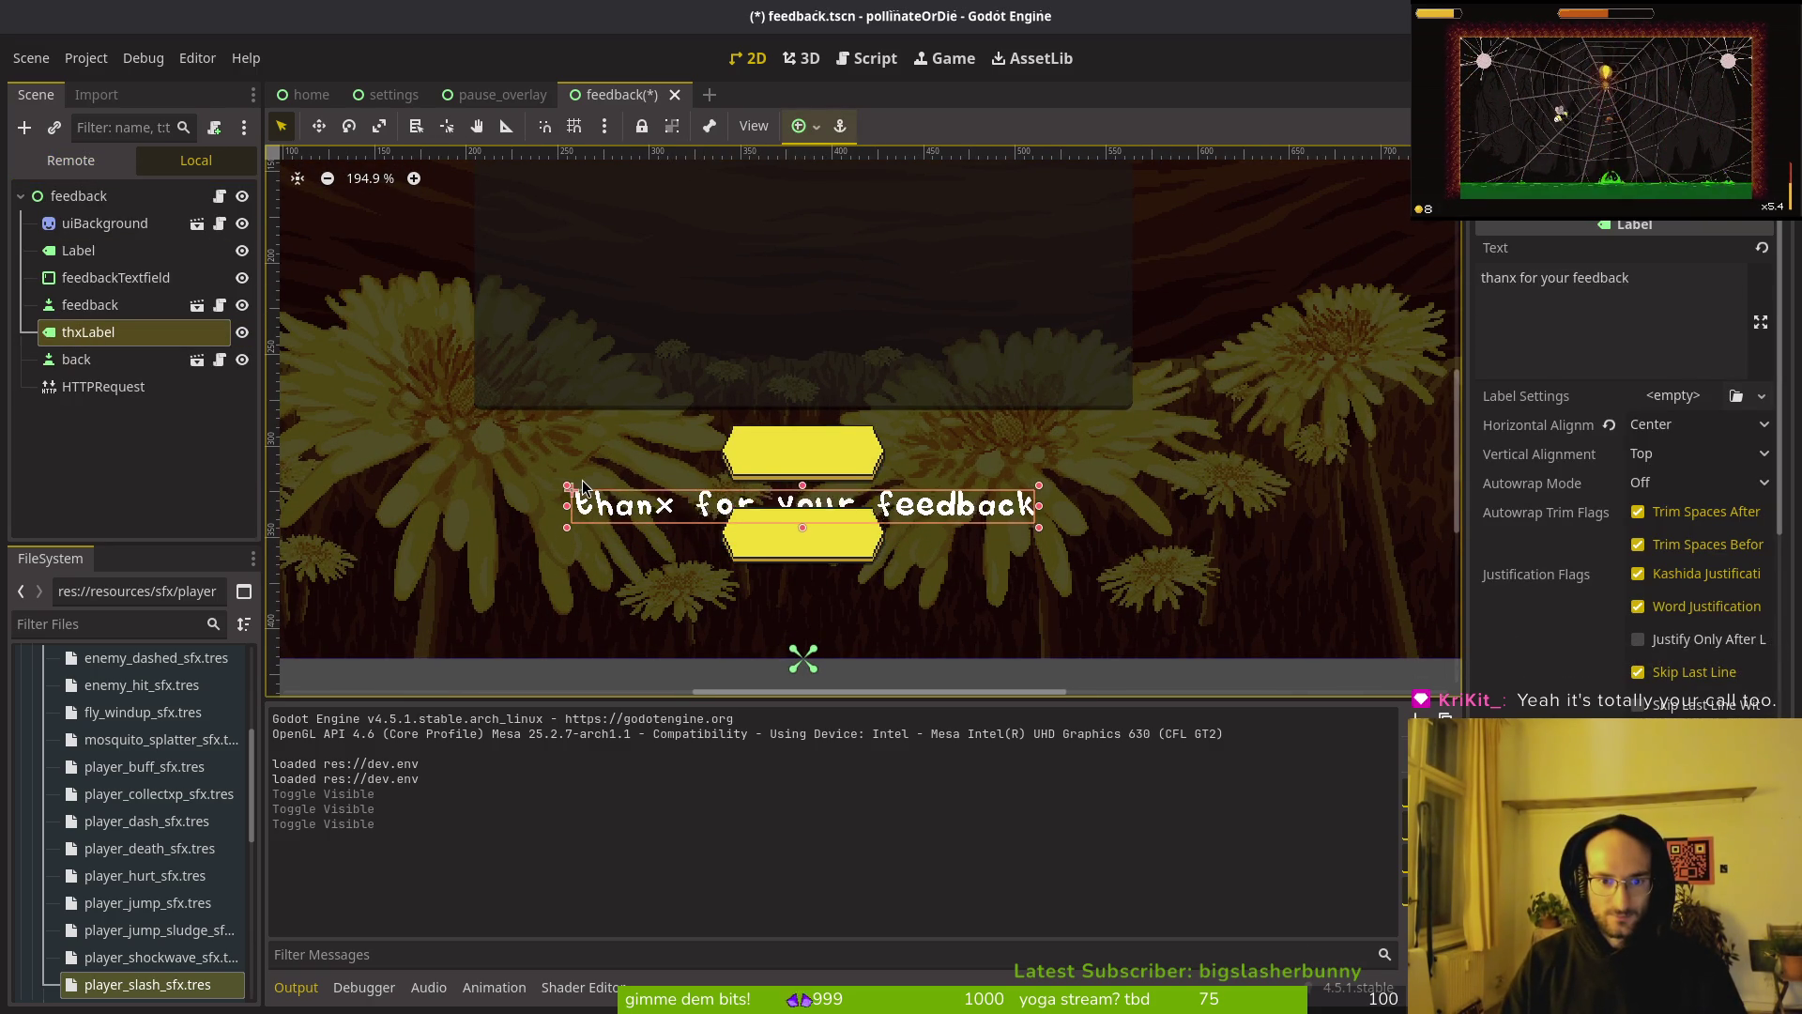
key("Up")
key("Up")
key("Up")
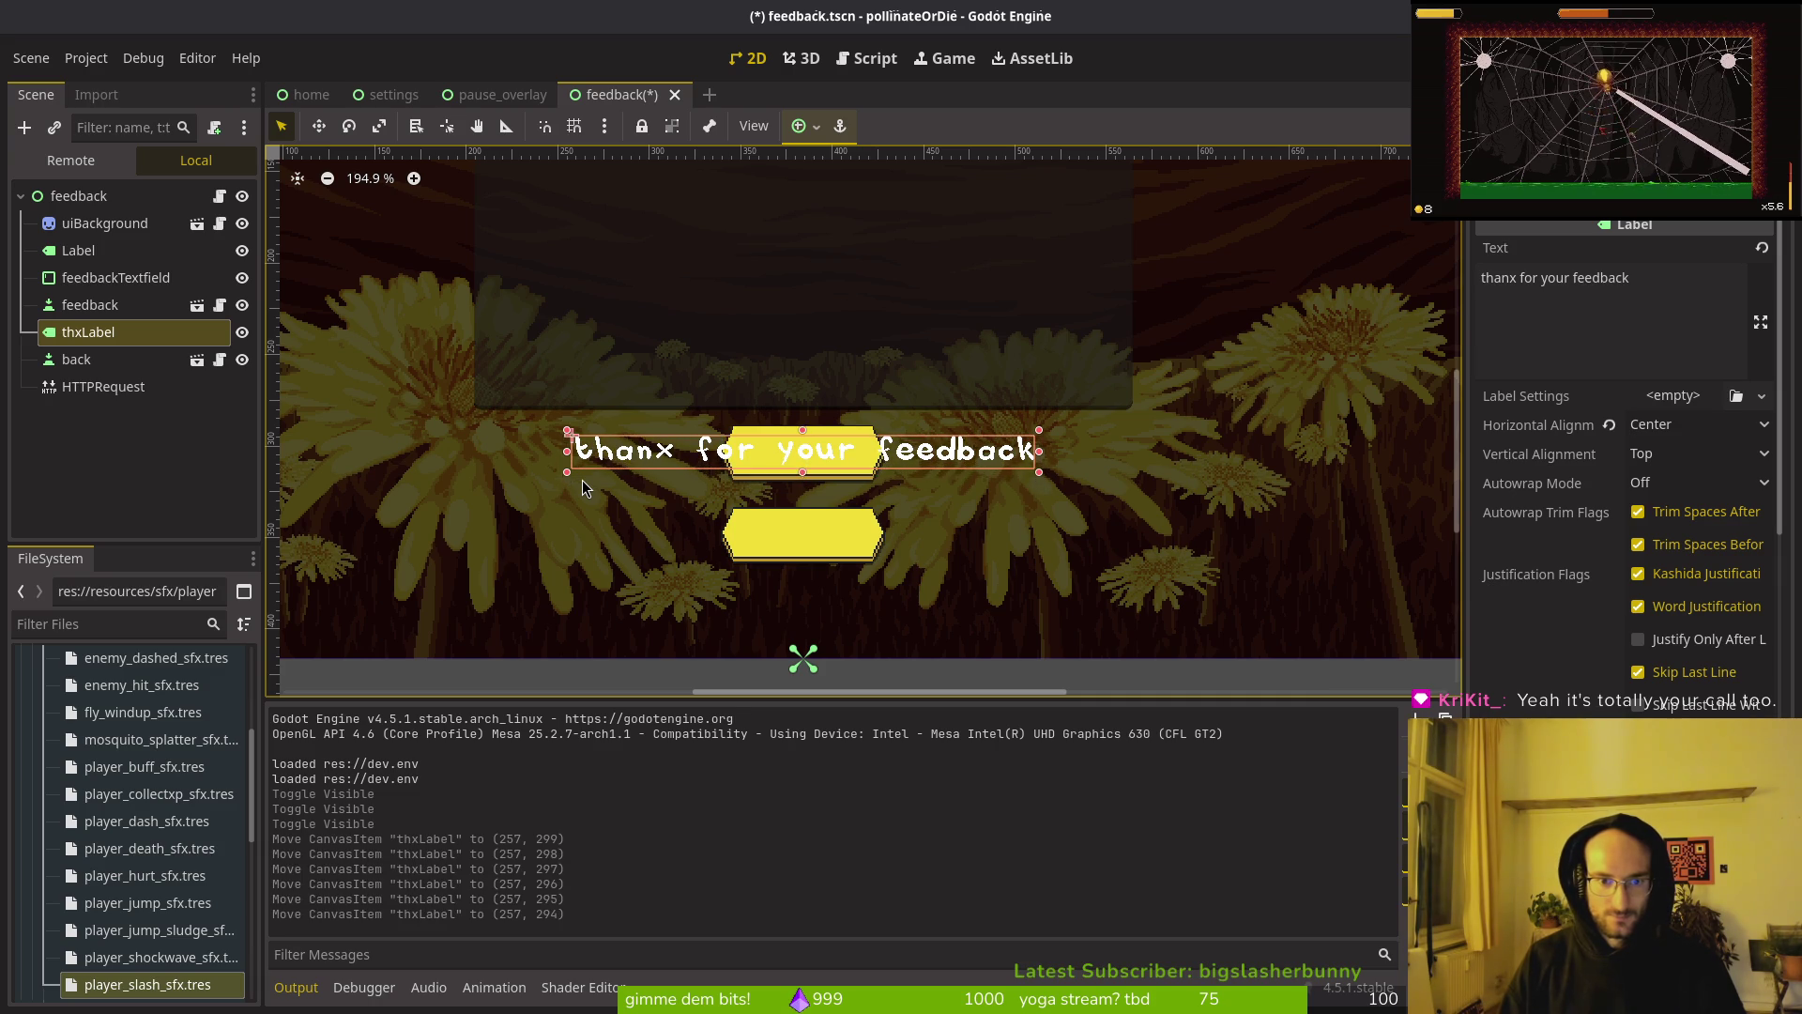
key("Escape")
key("ctrl+s")
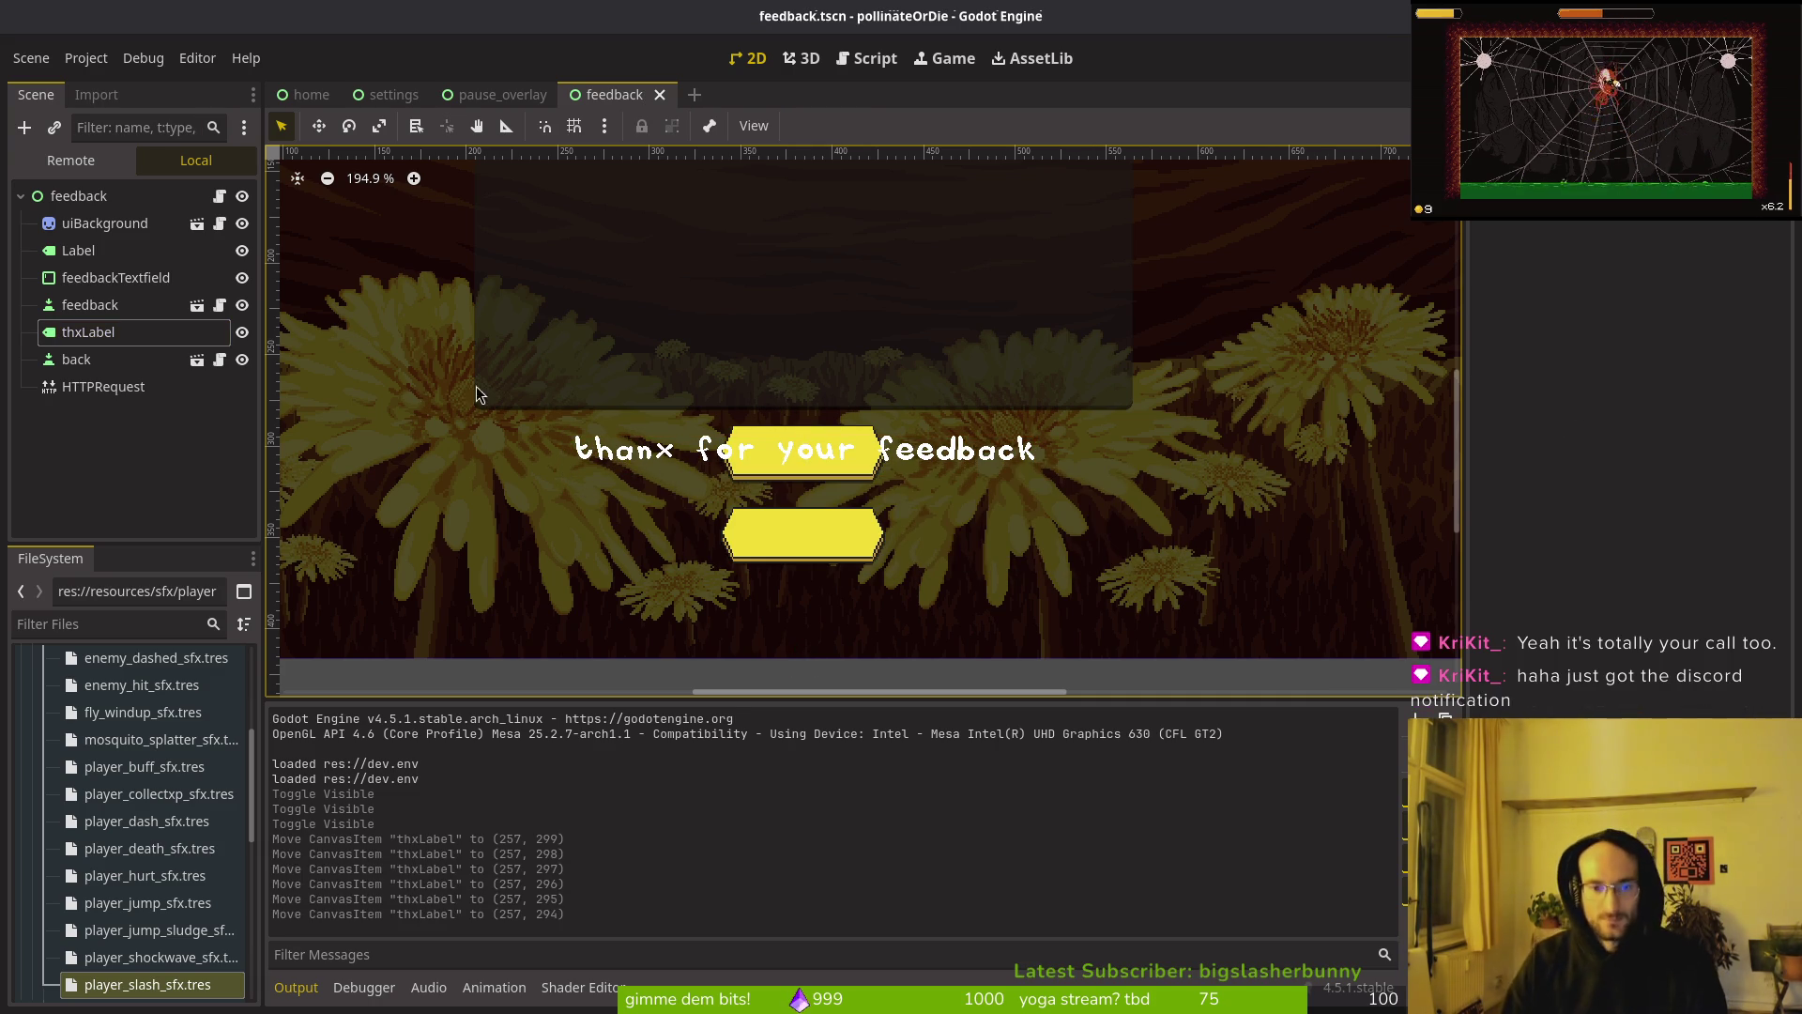
Step: Hide thxLabel again, save, and close the feedback scene
left_click(243, 335)
key("ctrl+s")
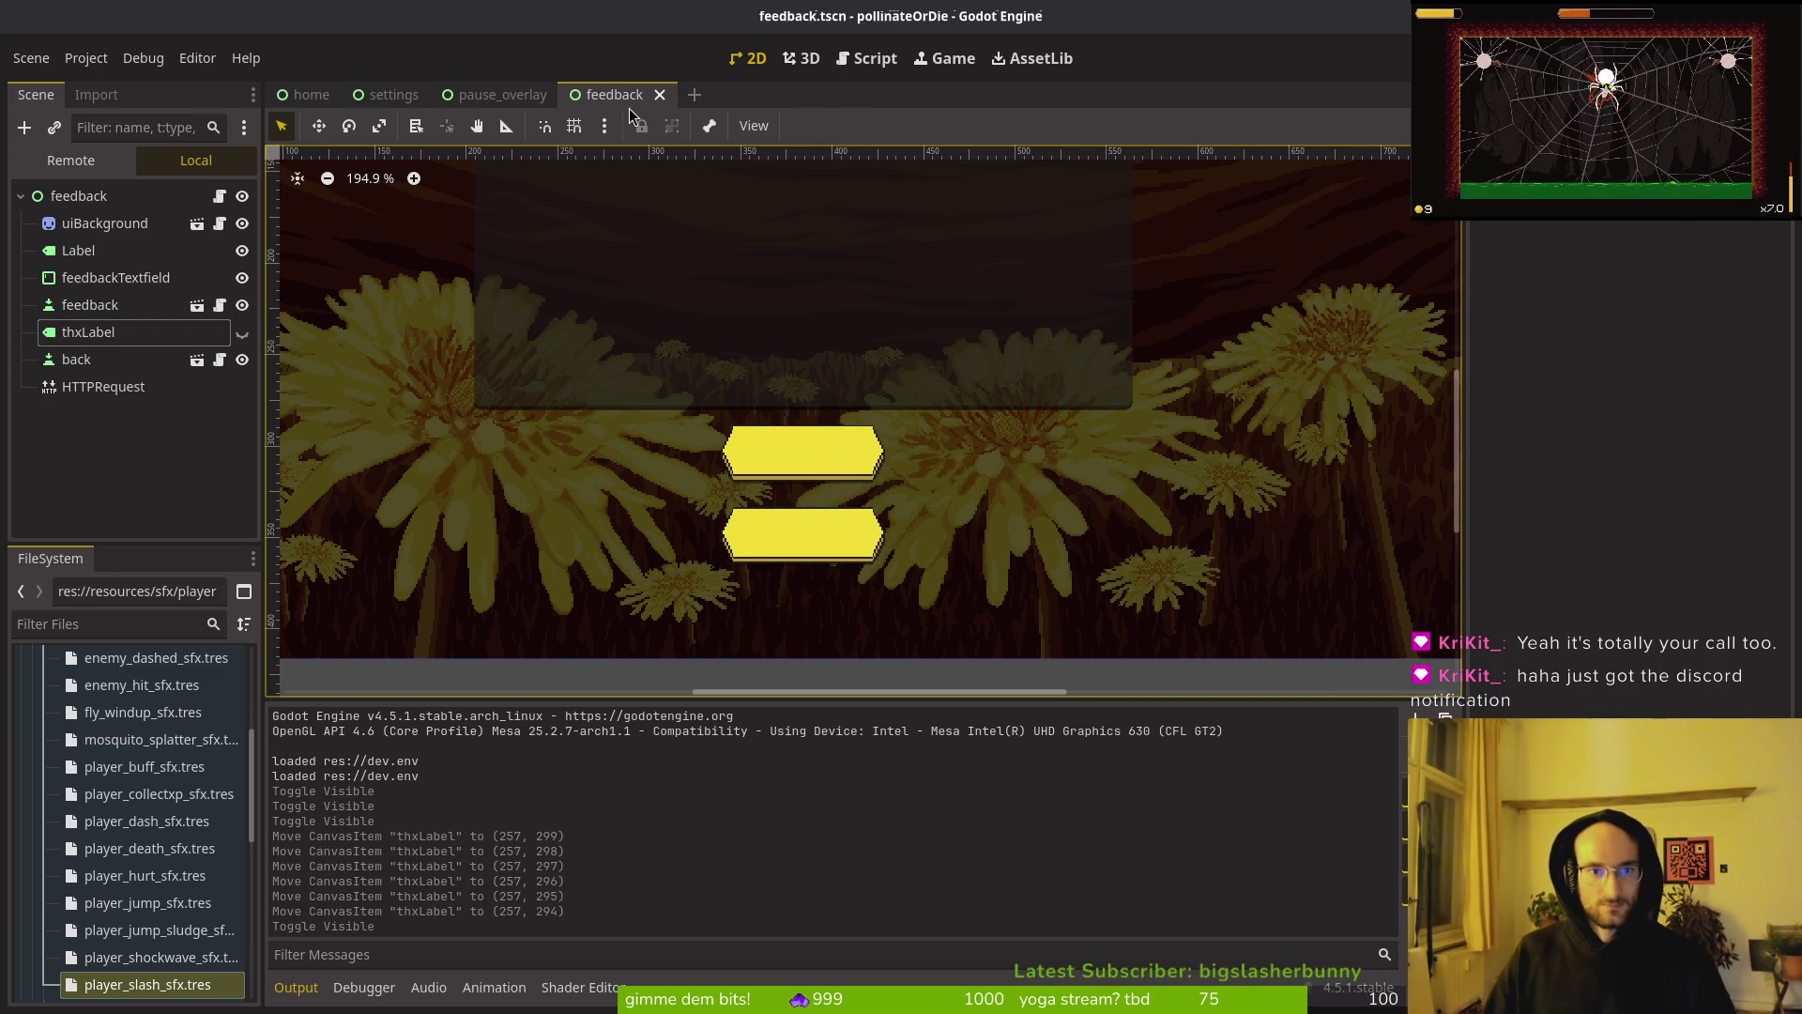
key("ctrl+shift+w")
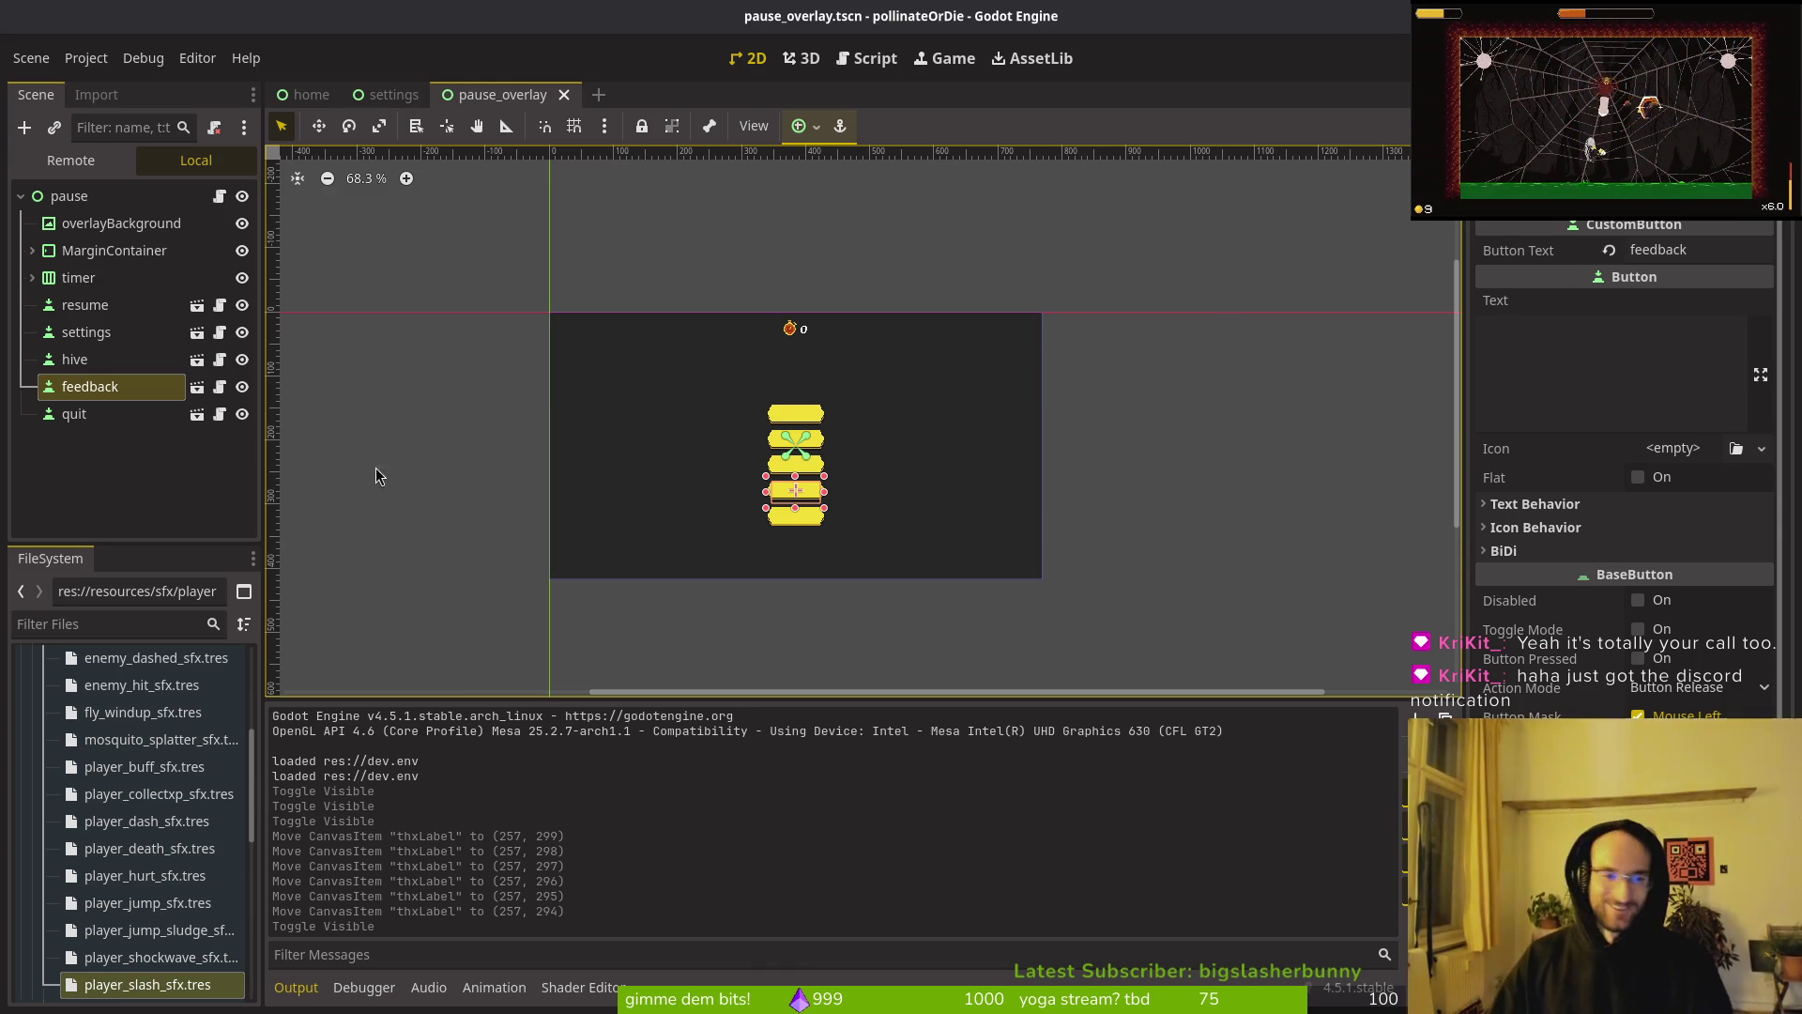
Step: Select the feedback node in pause_overlay, then type vim at the pollinate-or-die terminal prompt
left_click(120, 496)
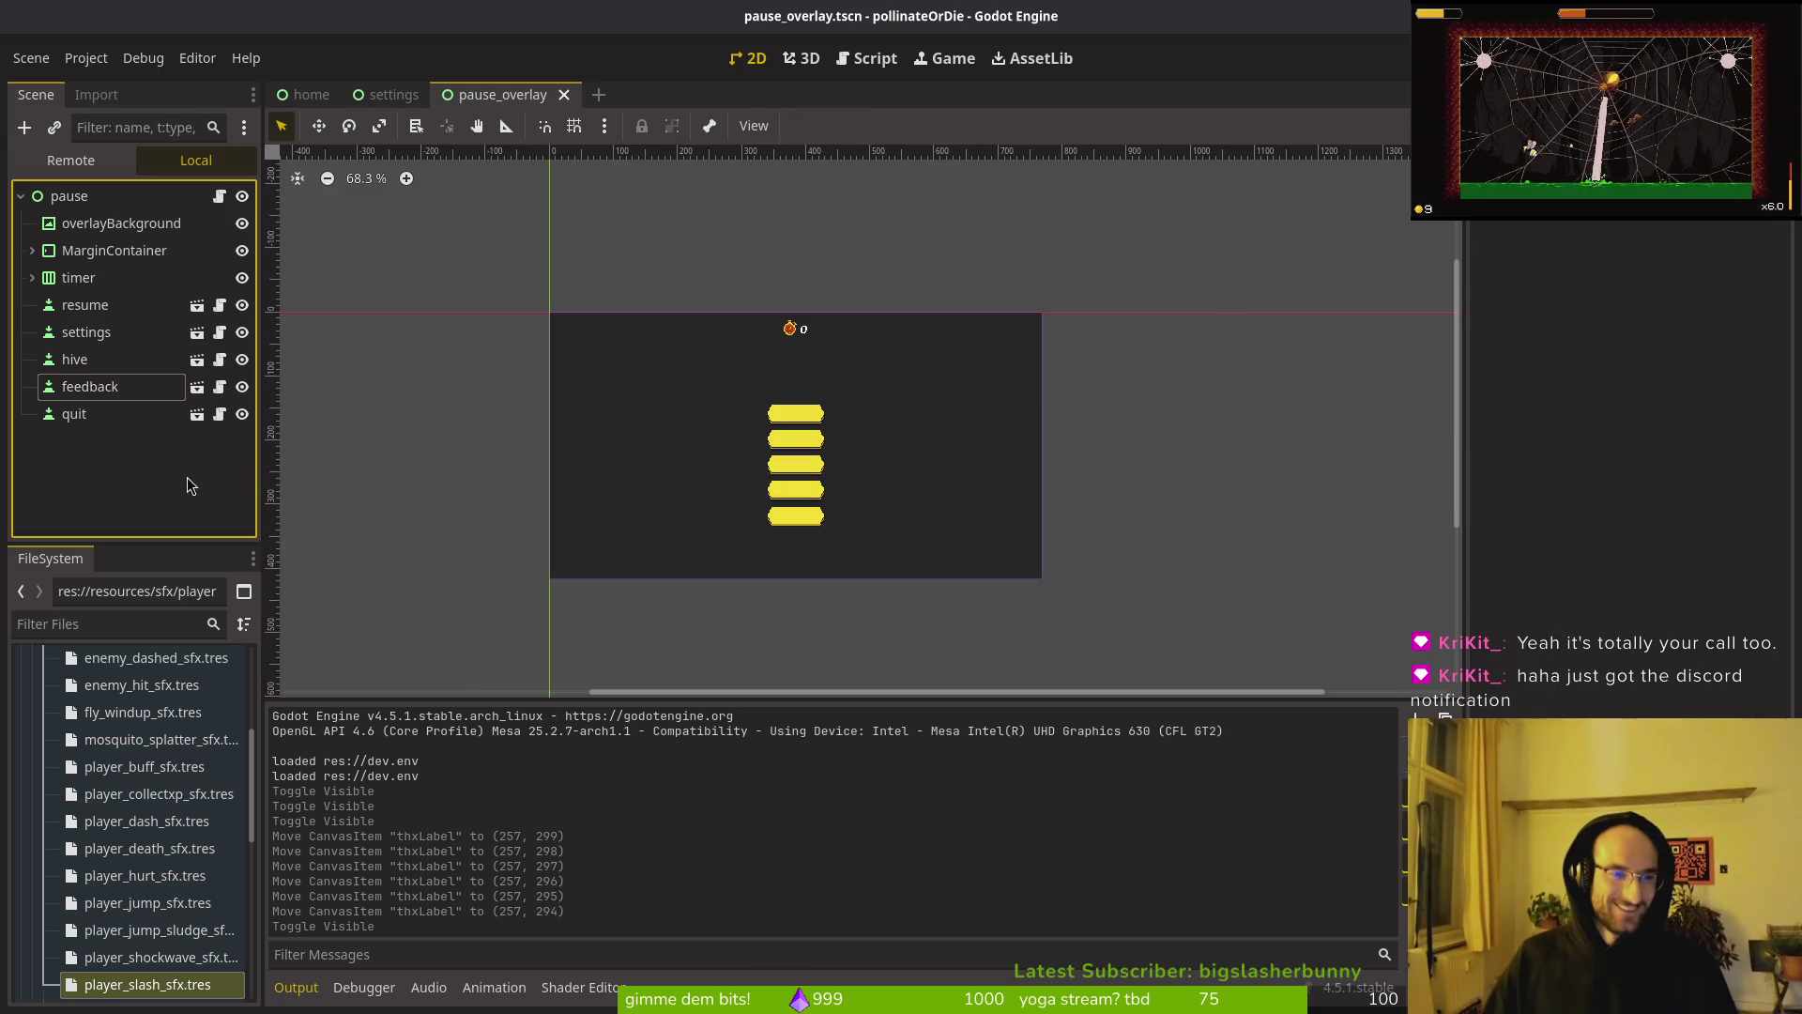
left_click(116, 391)
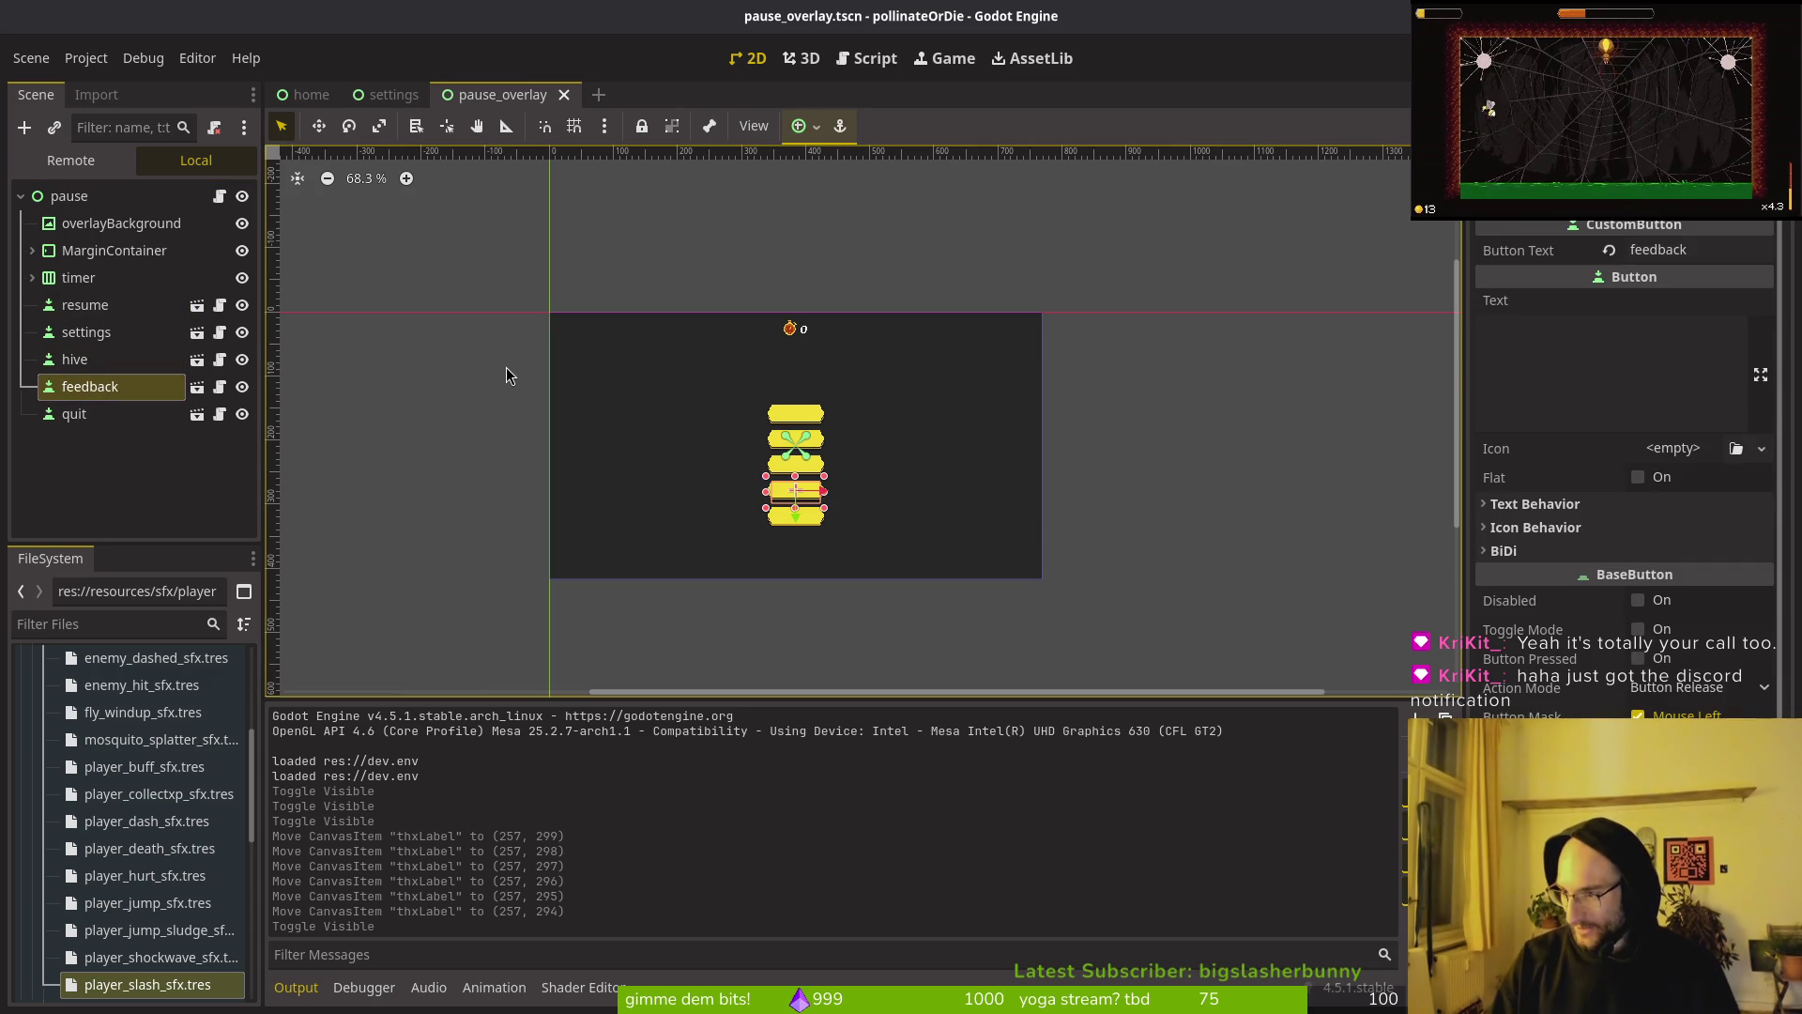
key("super+2")
key("super+1")
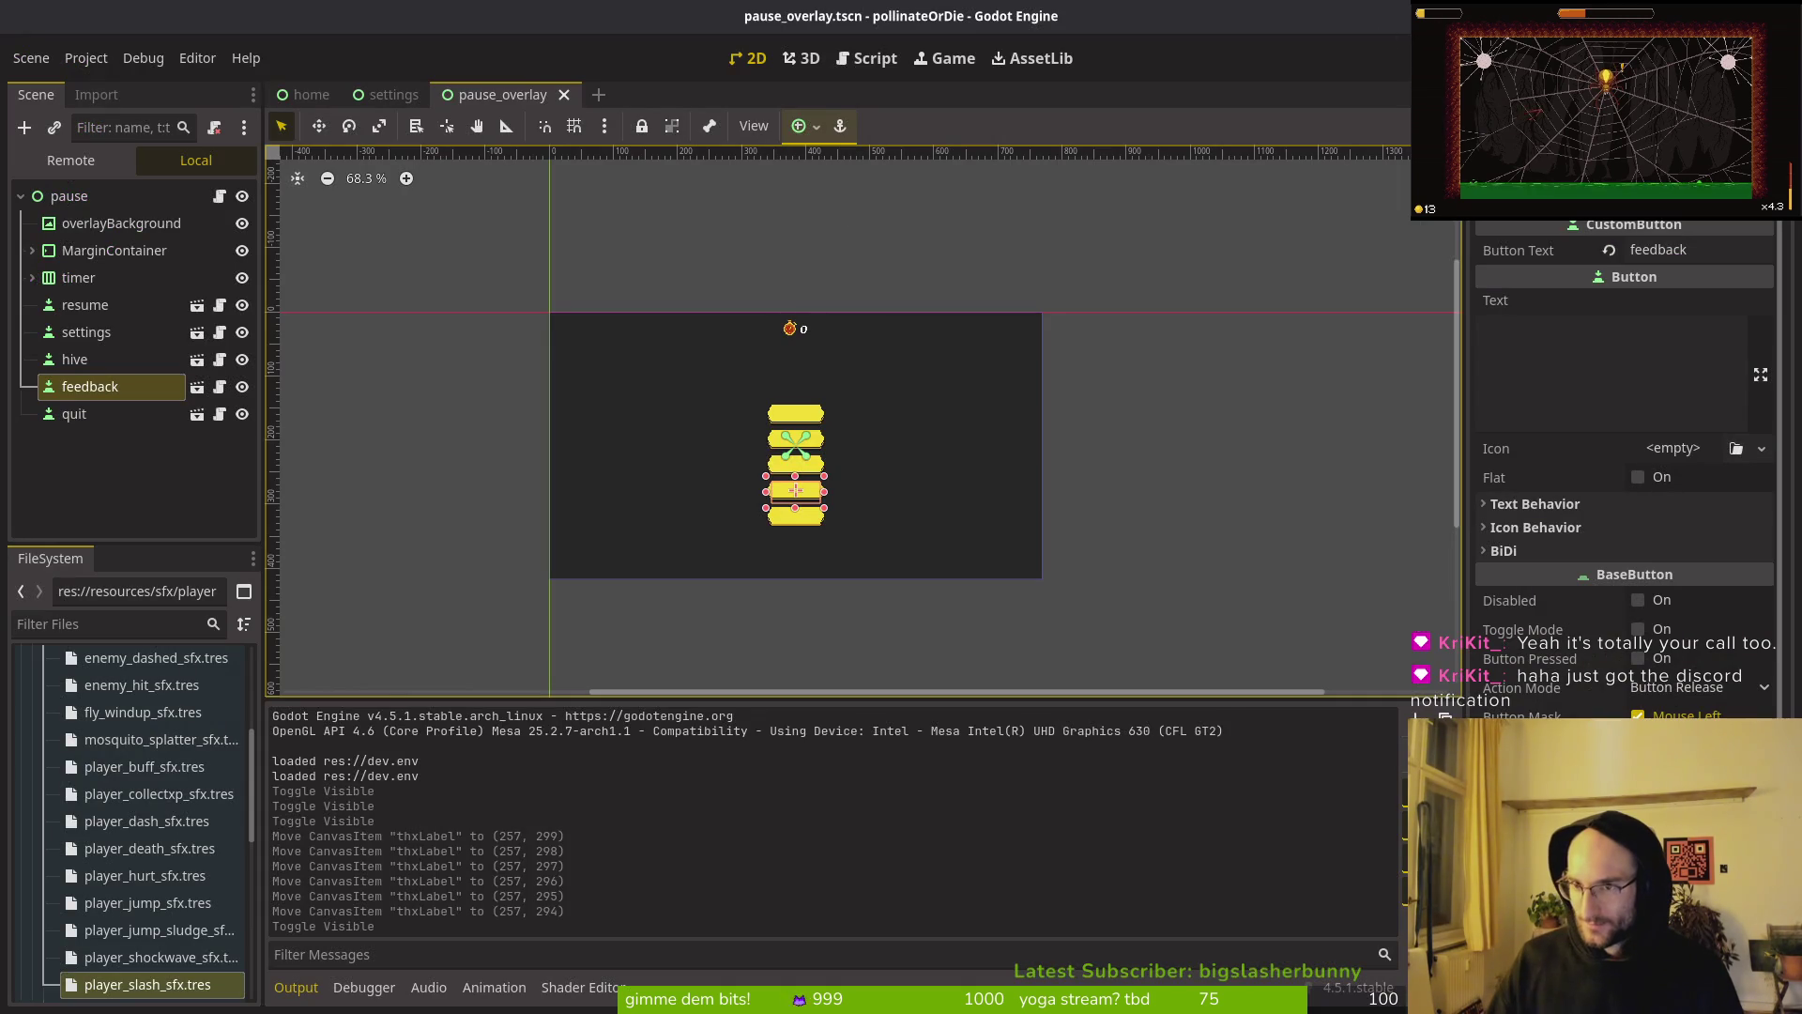
key("super+2")
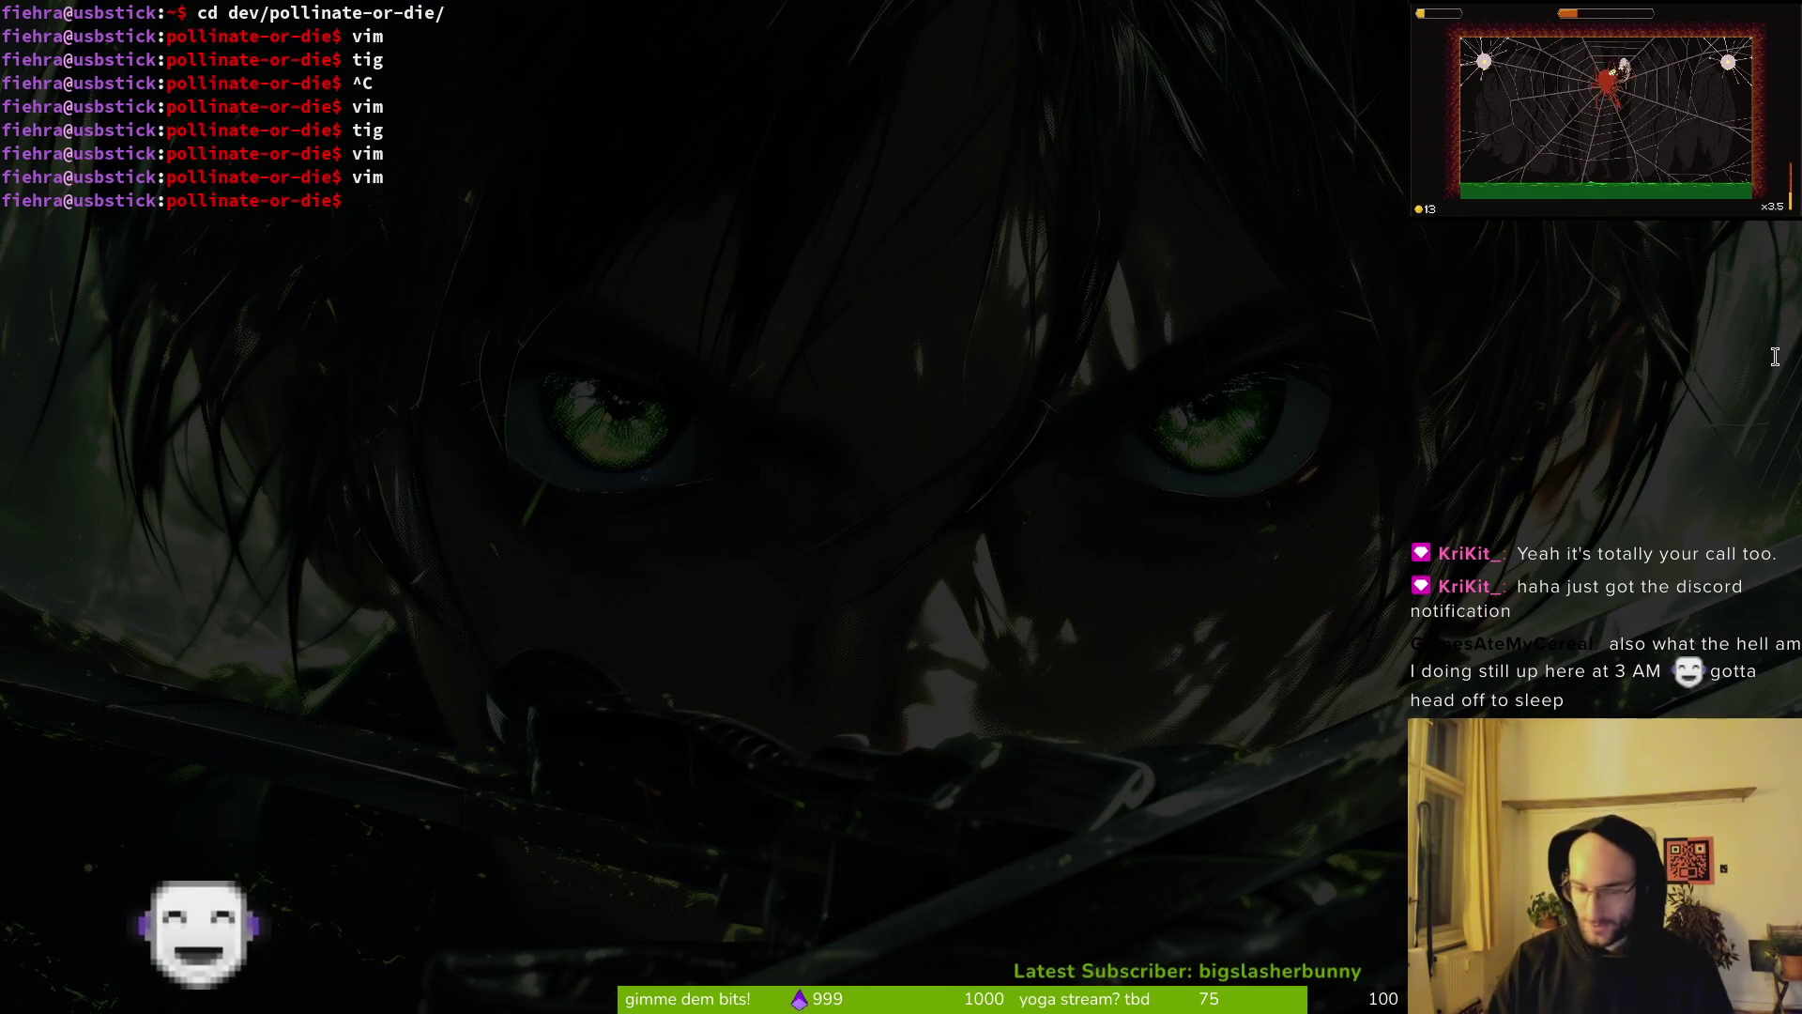
type("vim")
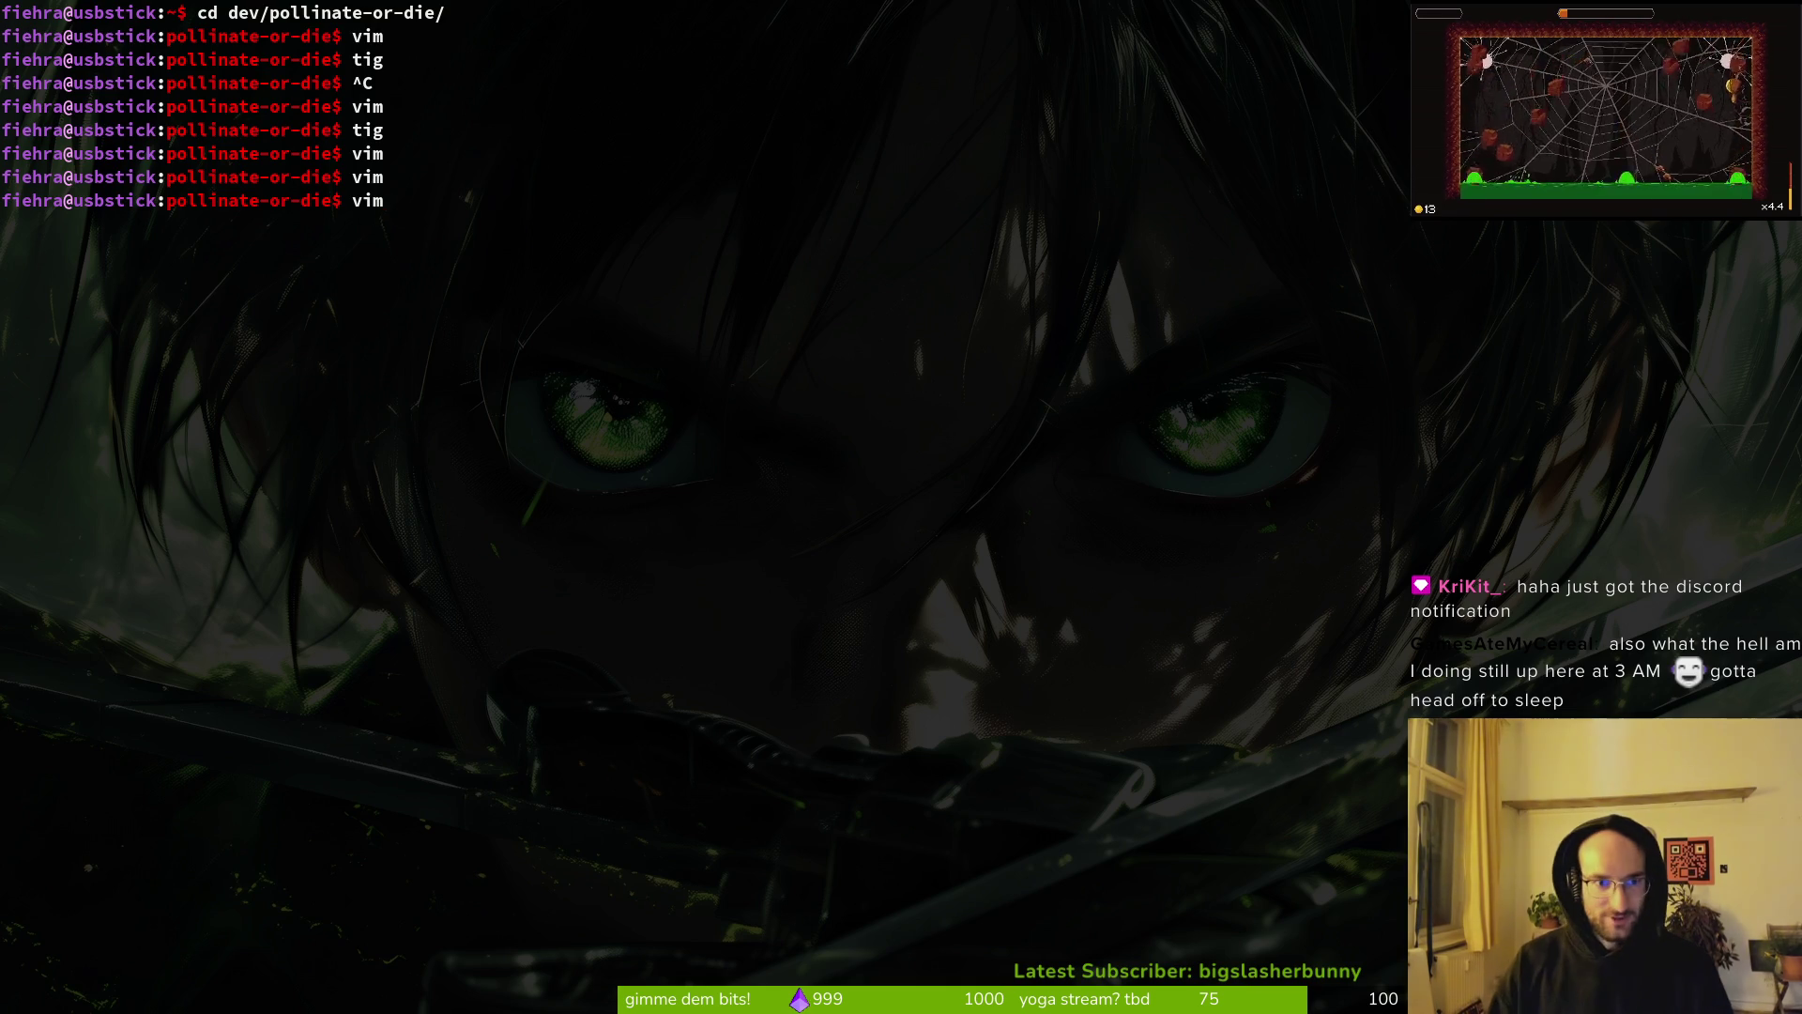
Step: Launch Neovim and open pause_overlay.gd with the file finder
key("Return")
key("ctrl+p")
type("fe")
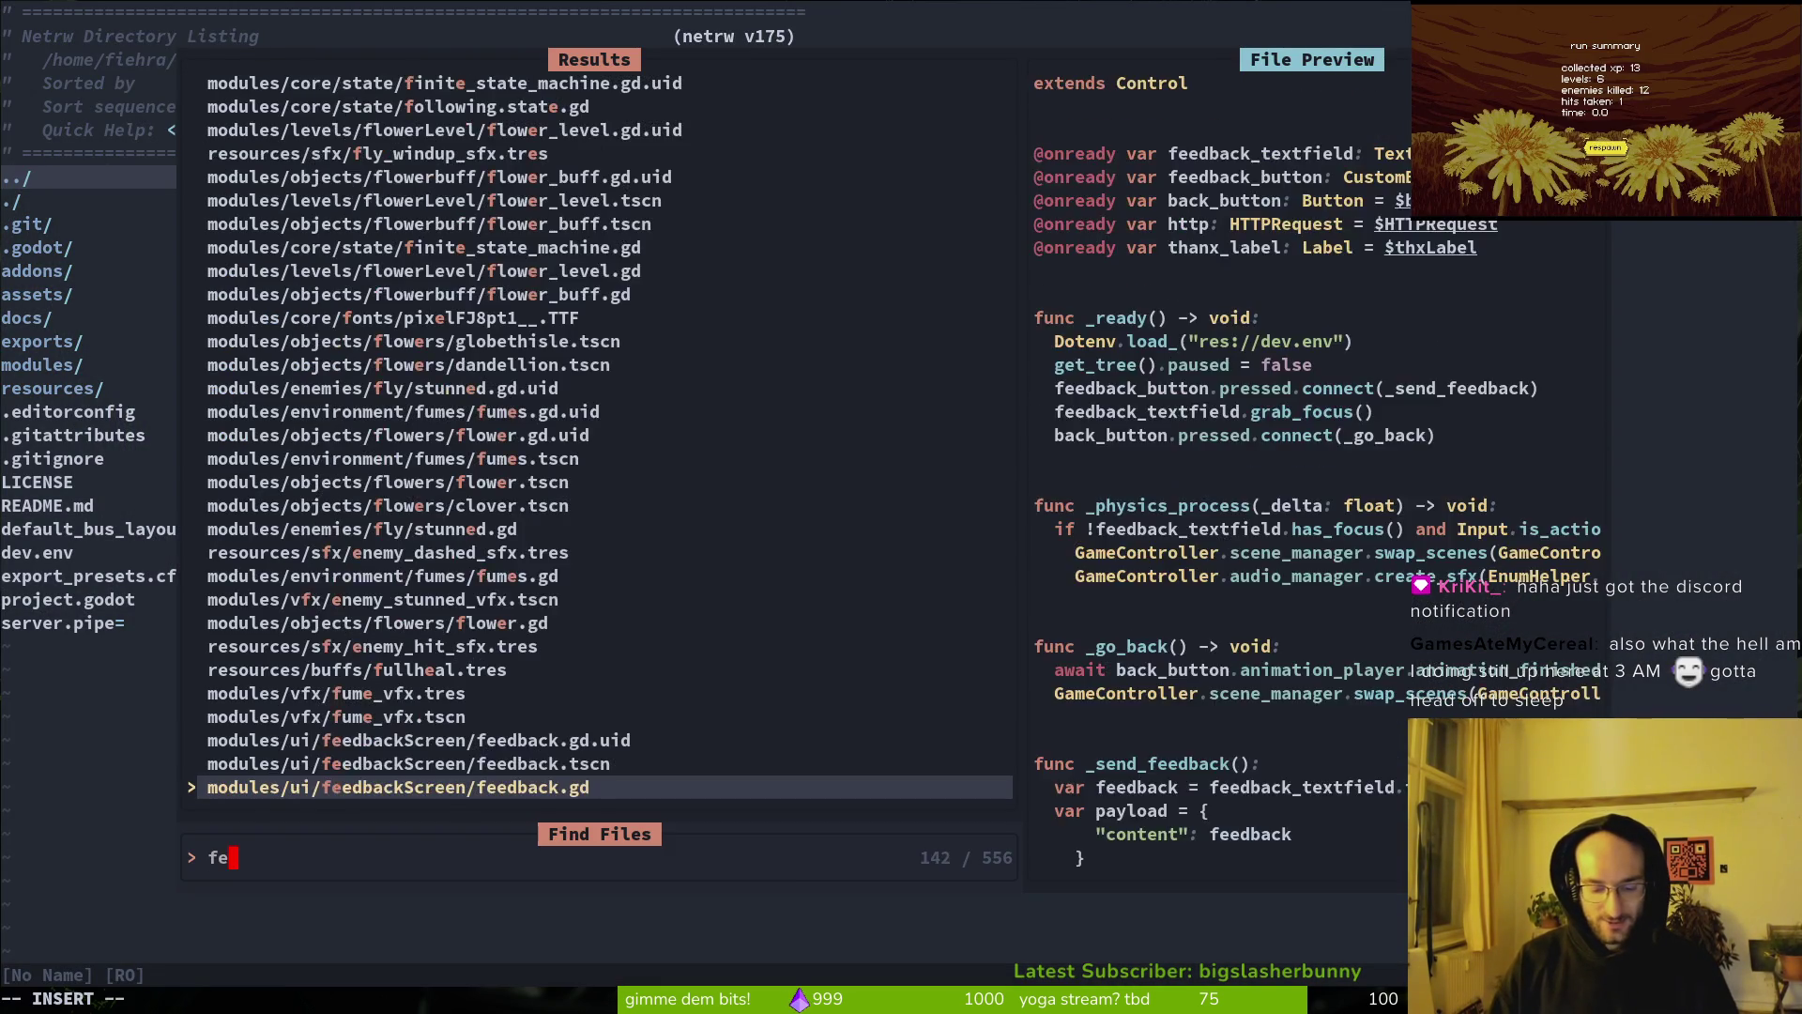
key("BackSpace")
key("BackSpace")
type("fe")
key("BackSpace")
key("BackSpace")
type("pauseo")
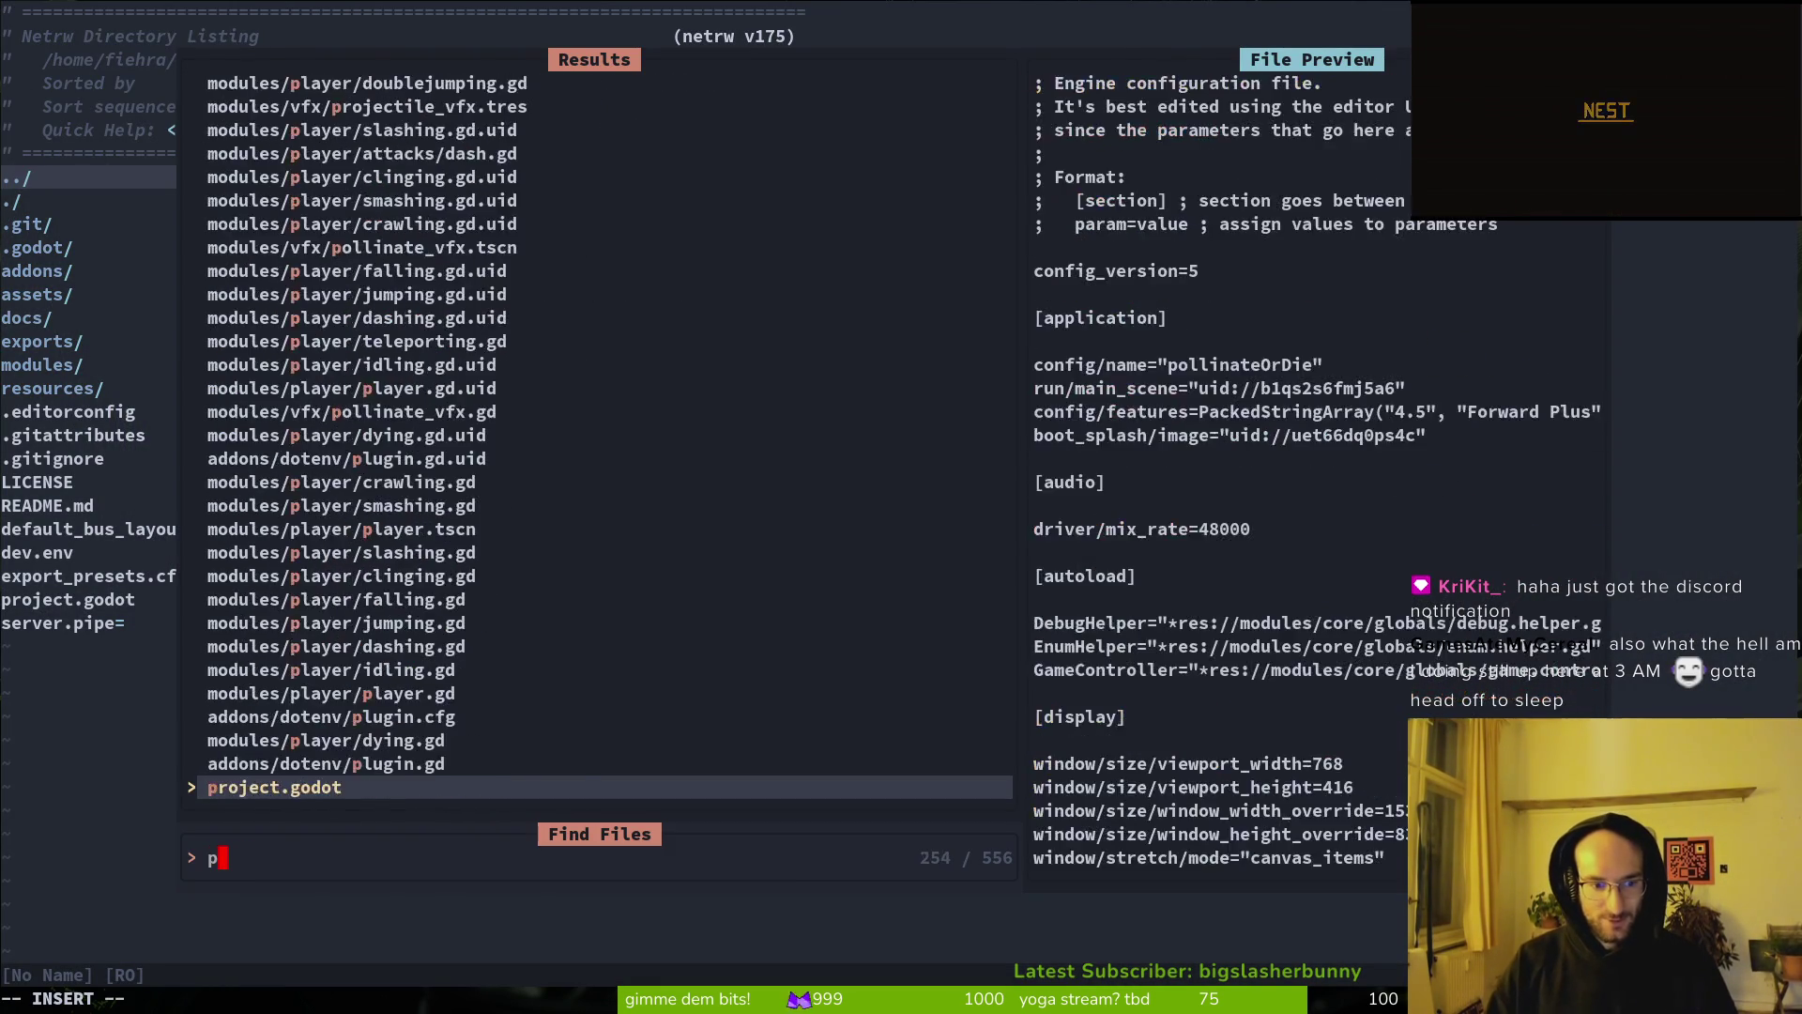
key("Return")
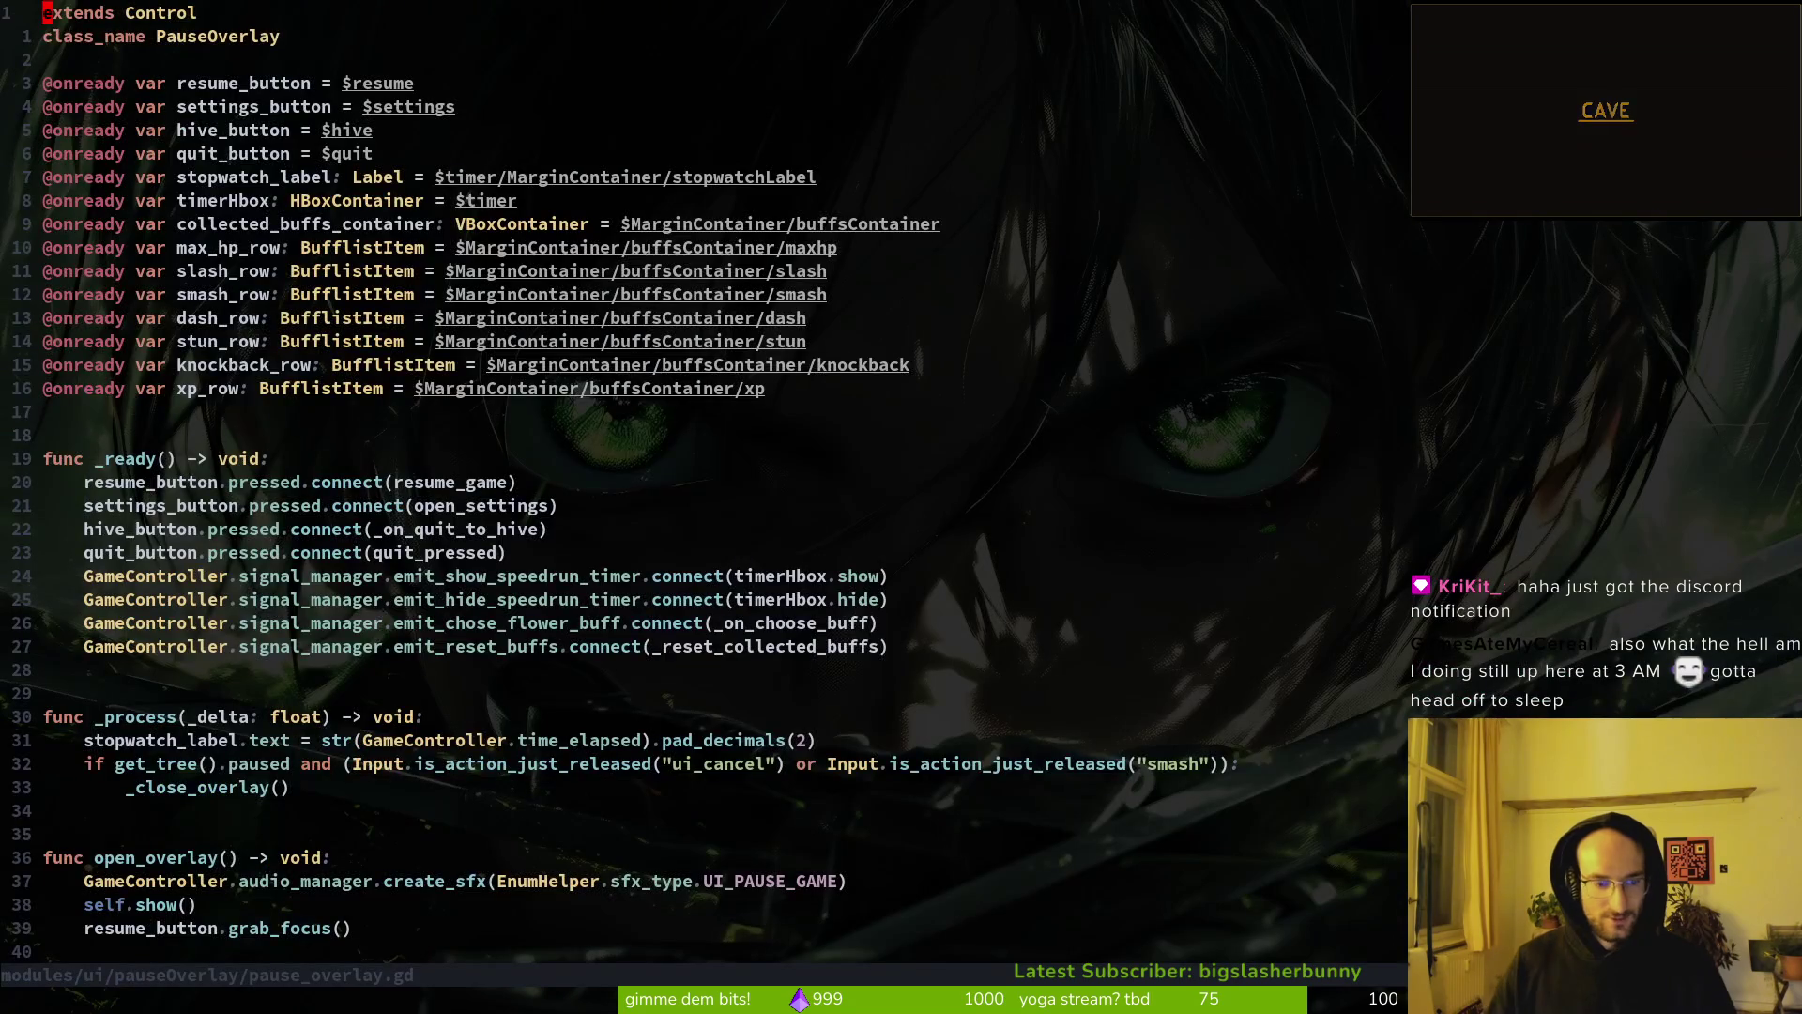
Step: Open home.gd and select its four-line _open_feedback function
key("ctrl+p")
type("home")
key("Return")
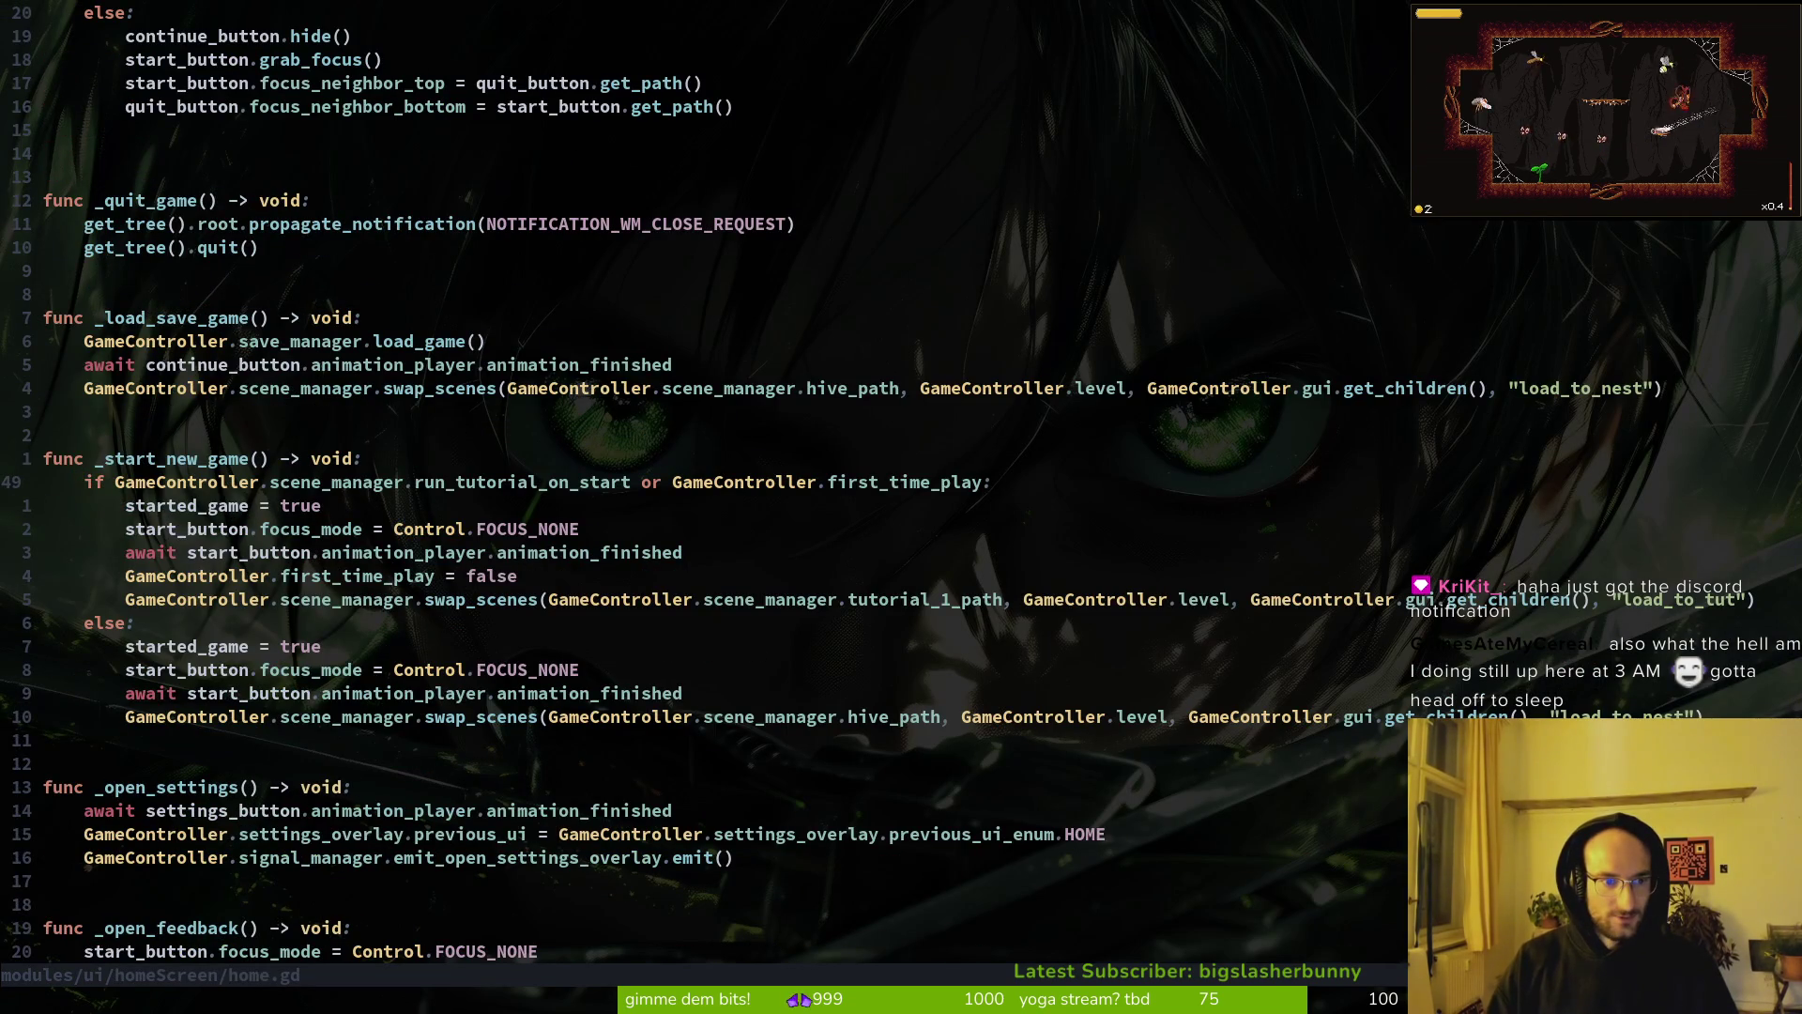
key("1")
key("9")
key("j")
key("V")
key("j")
key("j")
key("j")
Step: Paste _open_feedback at the end of pause_overlay.gd and save with :w
key("y")
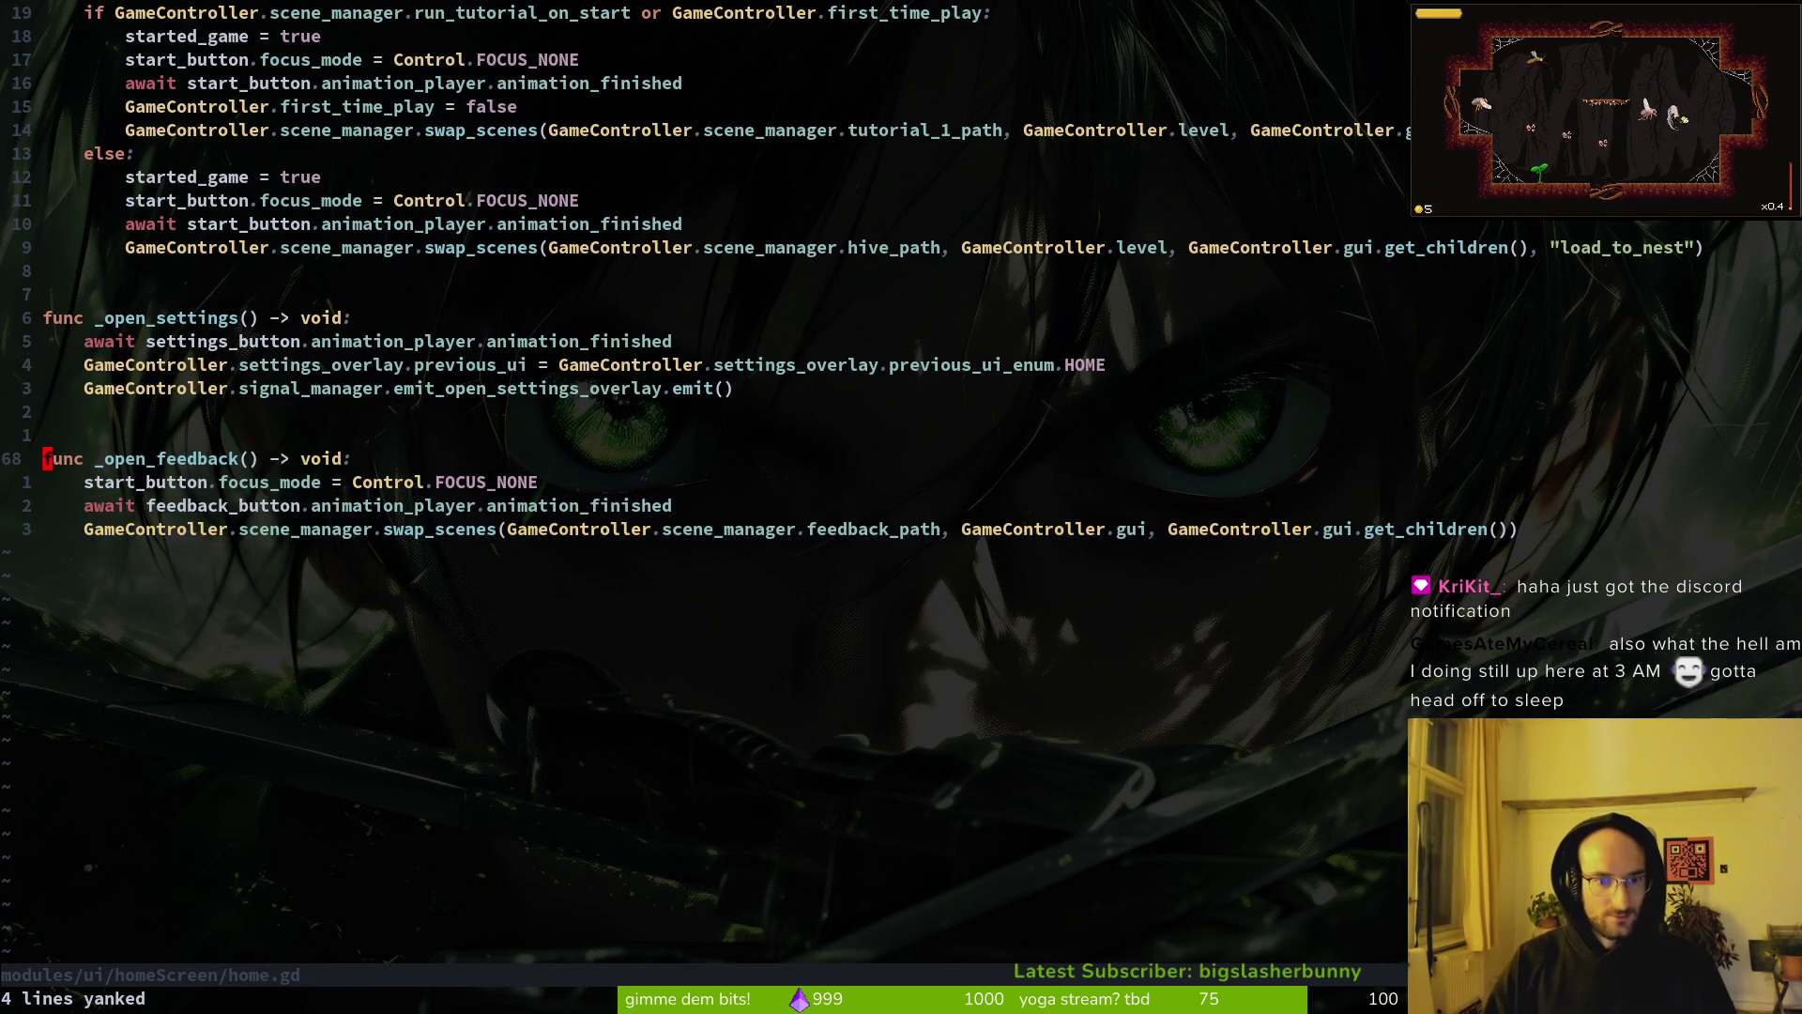
key("ctrl+6")
key("G")
key("p")
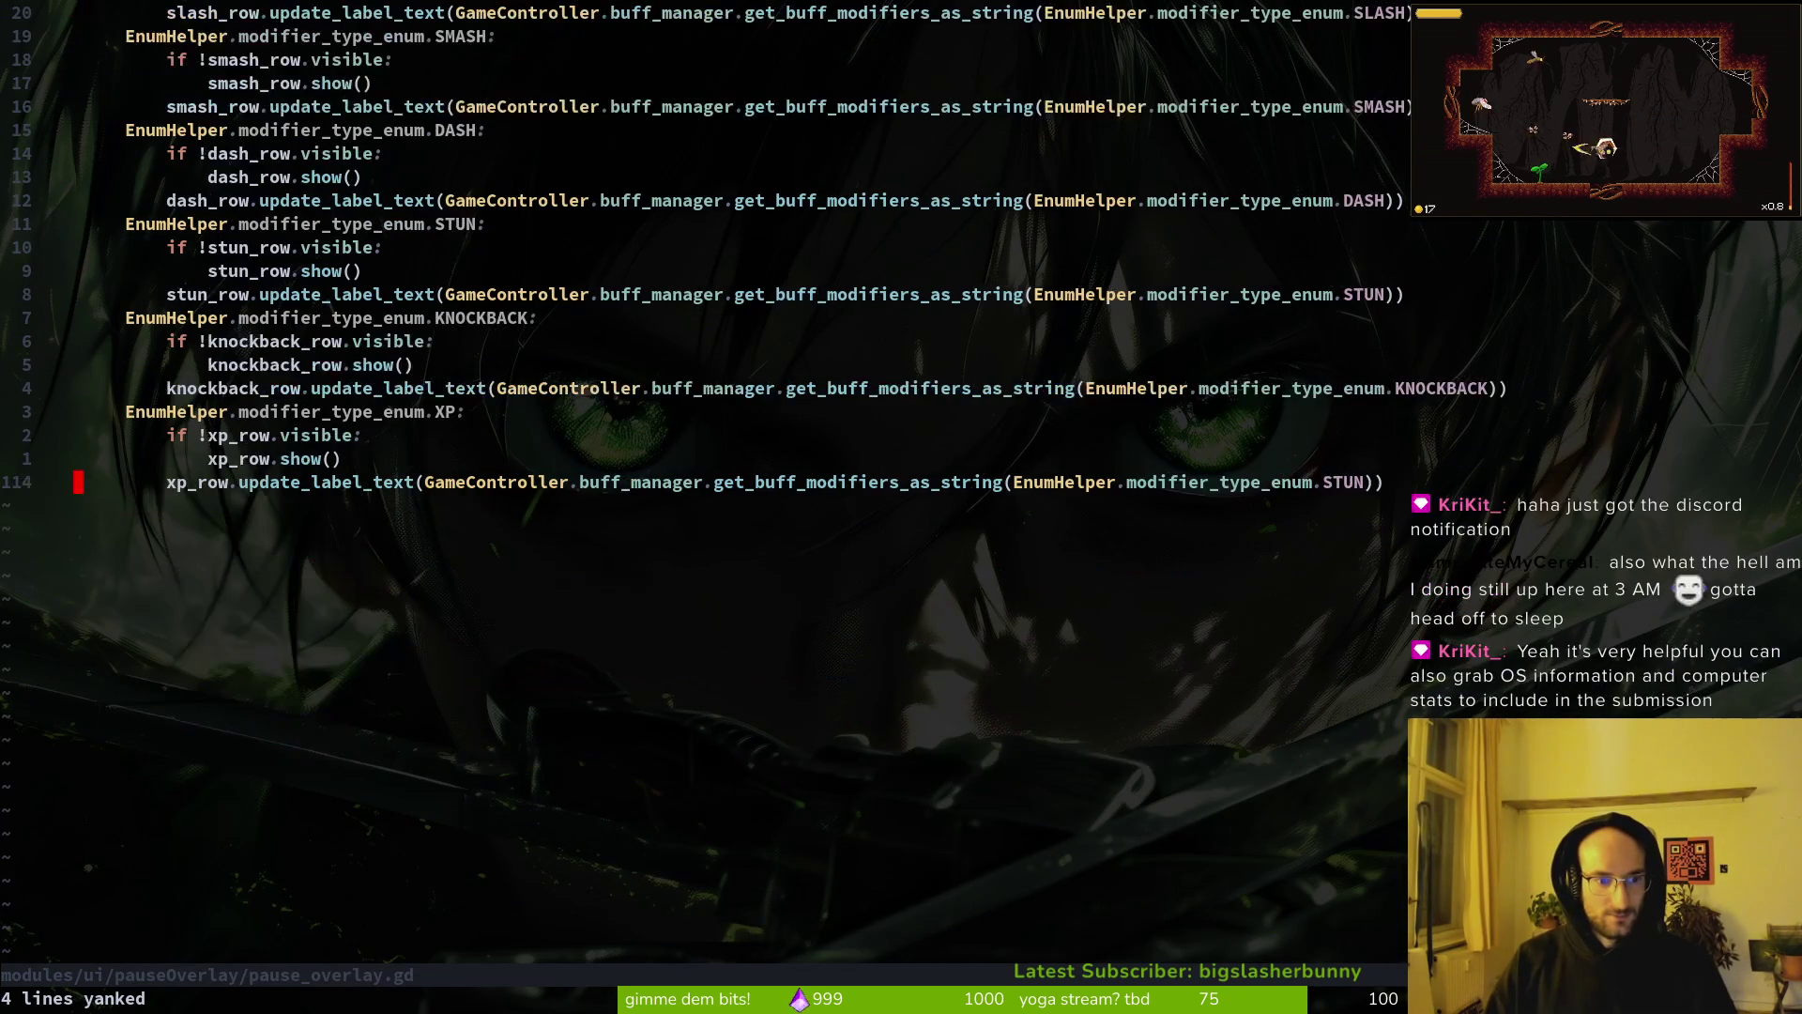
type(":w")
key("Return")
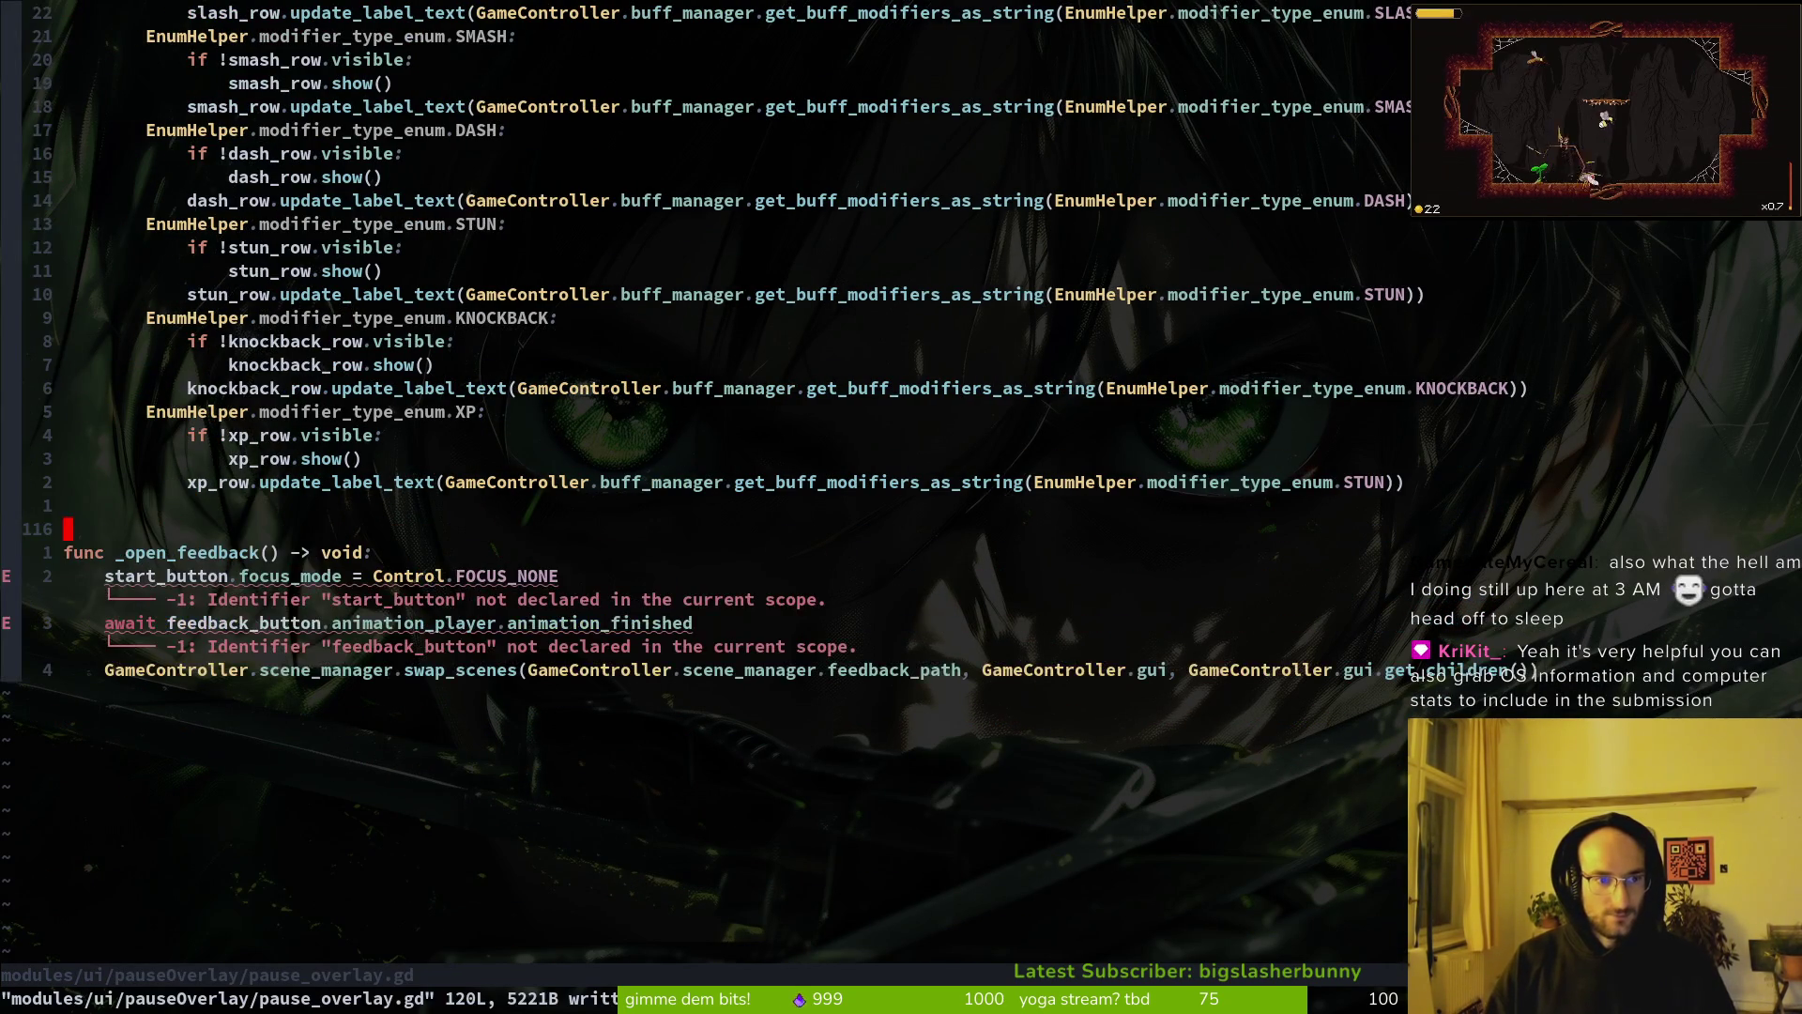
Step: Copy the feedback_button connect line from home.gd
key("ctrl+o")
key("ctrl+o")
key("ctrl+o")
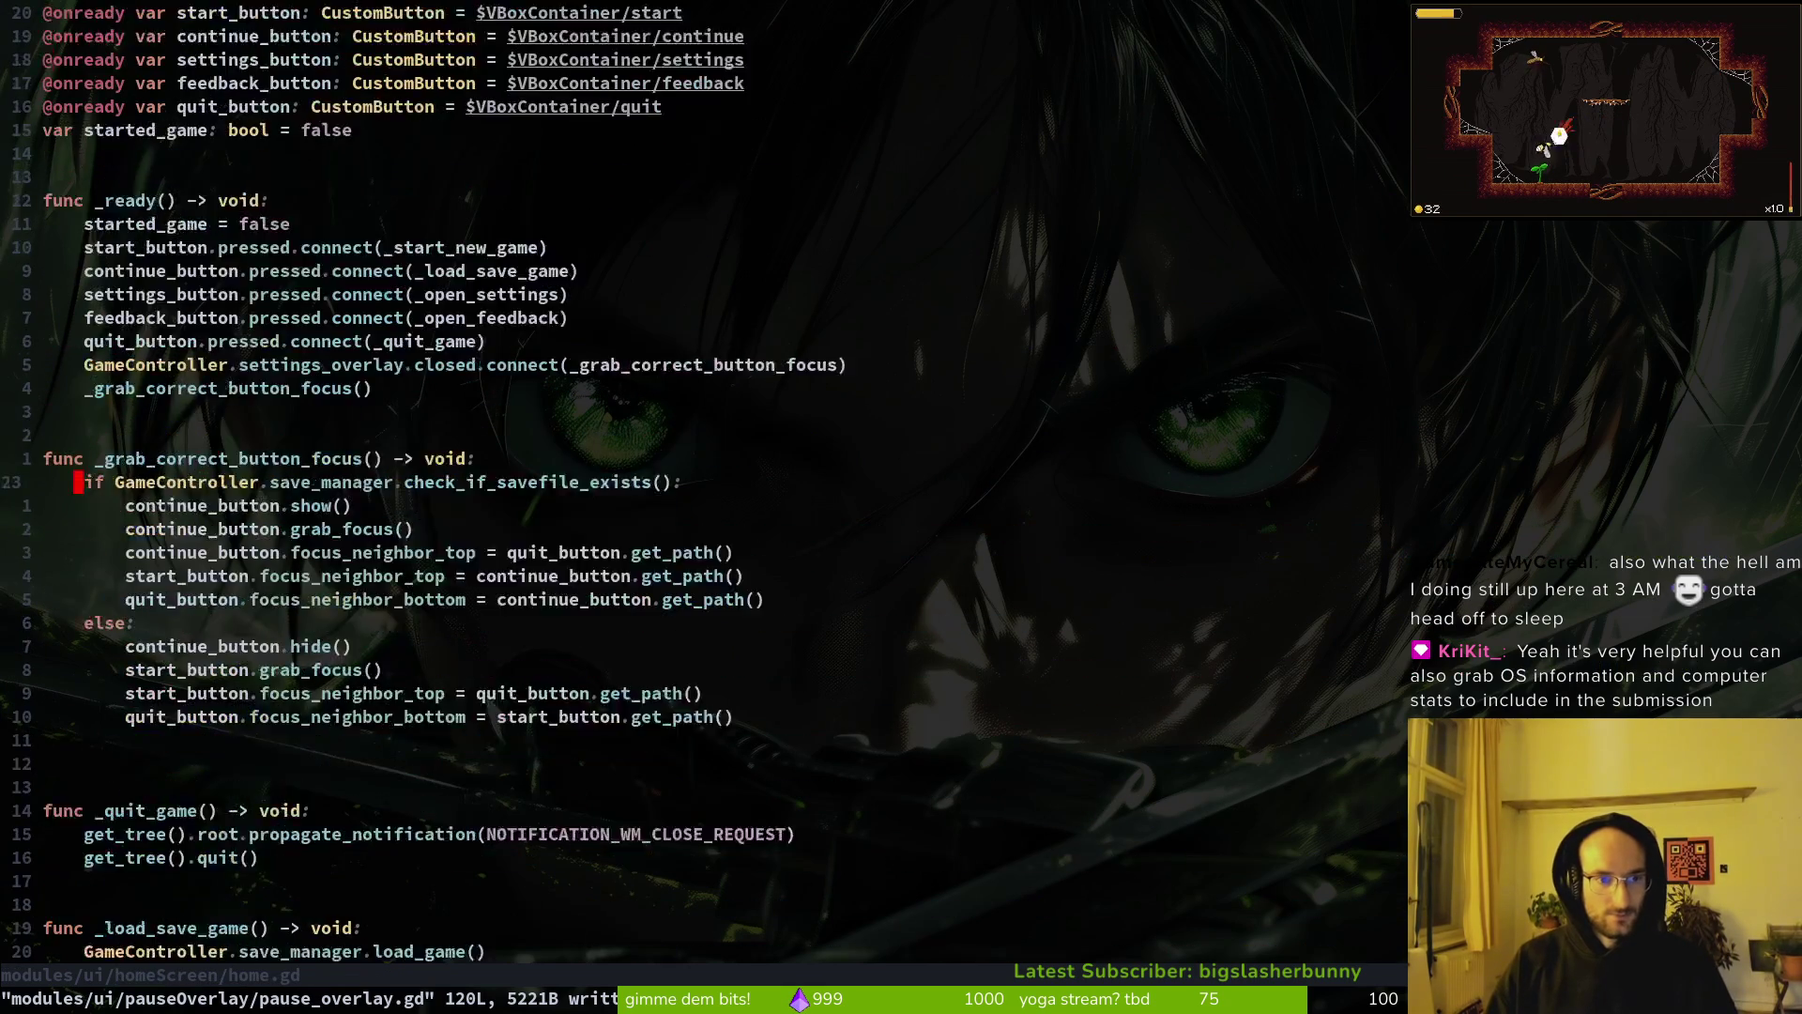
key("1")
key("4")
key("j")
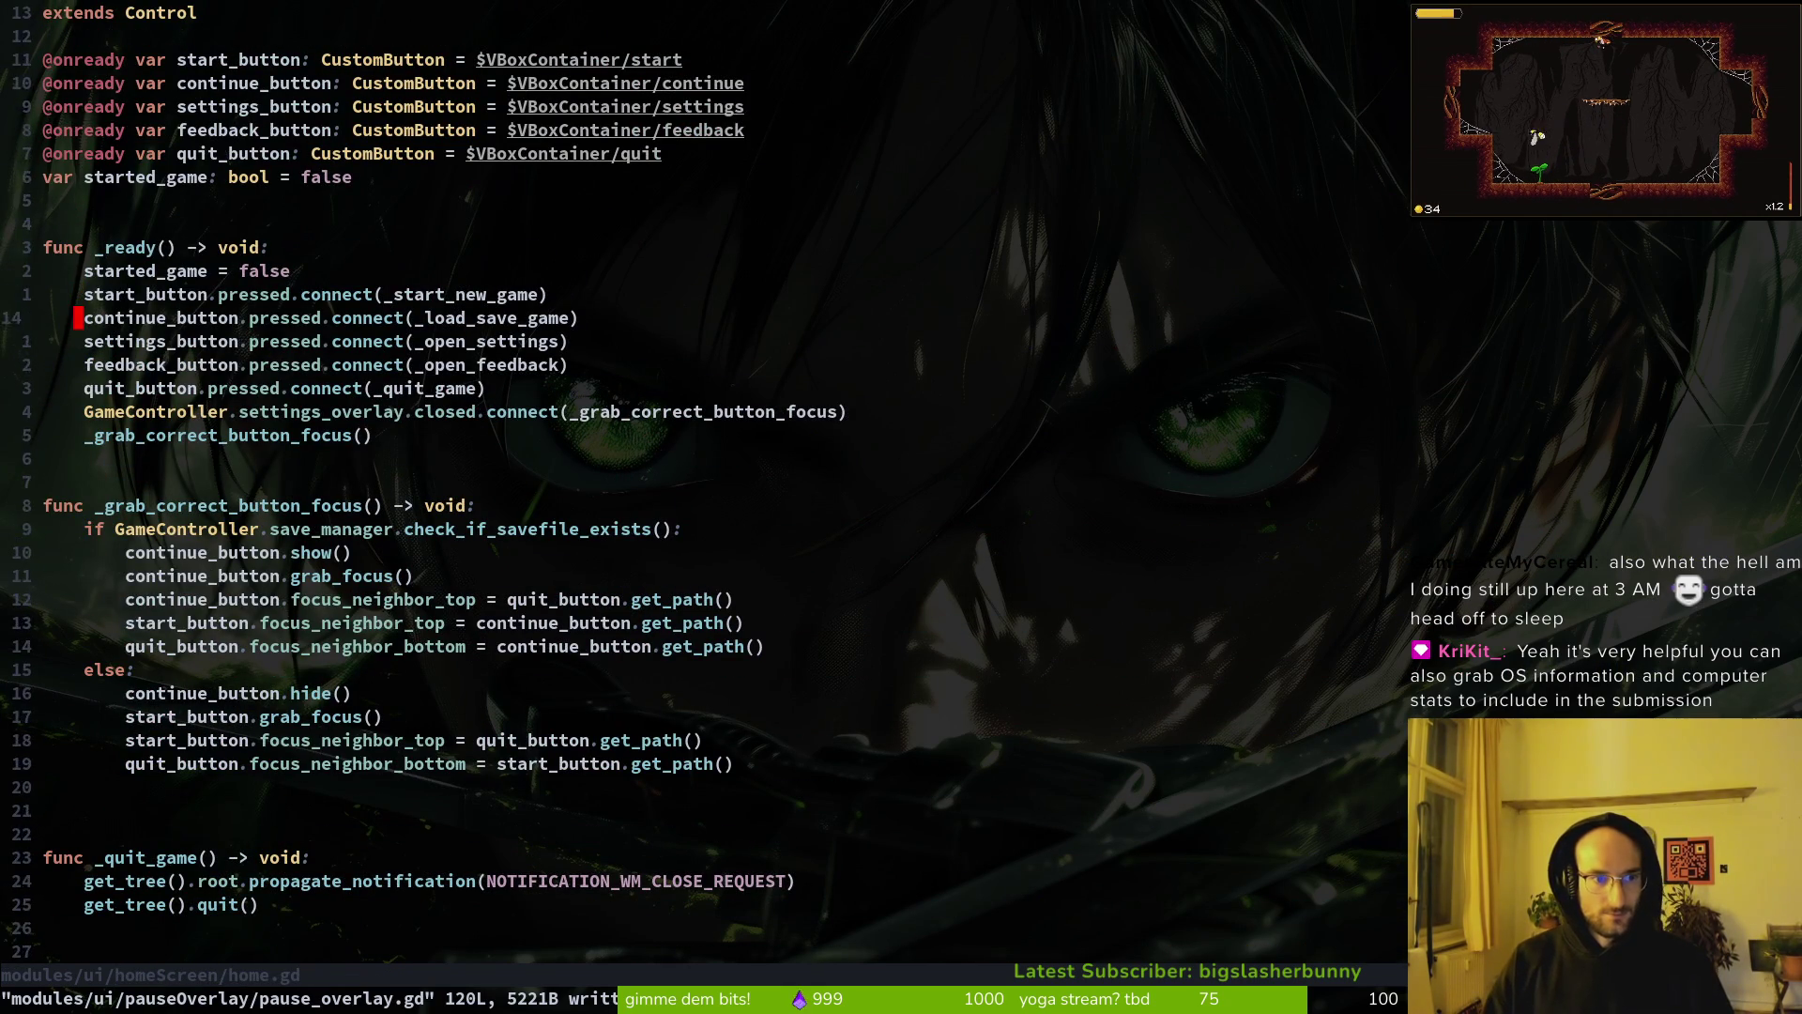
key("shift+v")
key("y")
key("e")
key("ctrl+o")
key("ctrl+o")
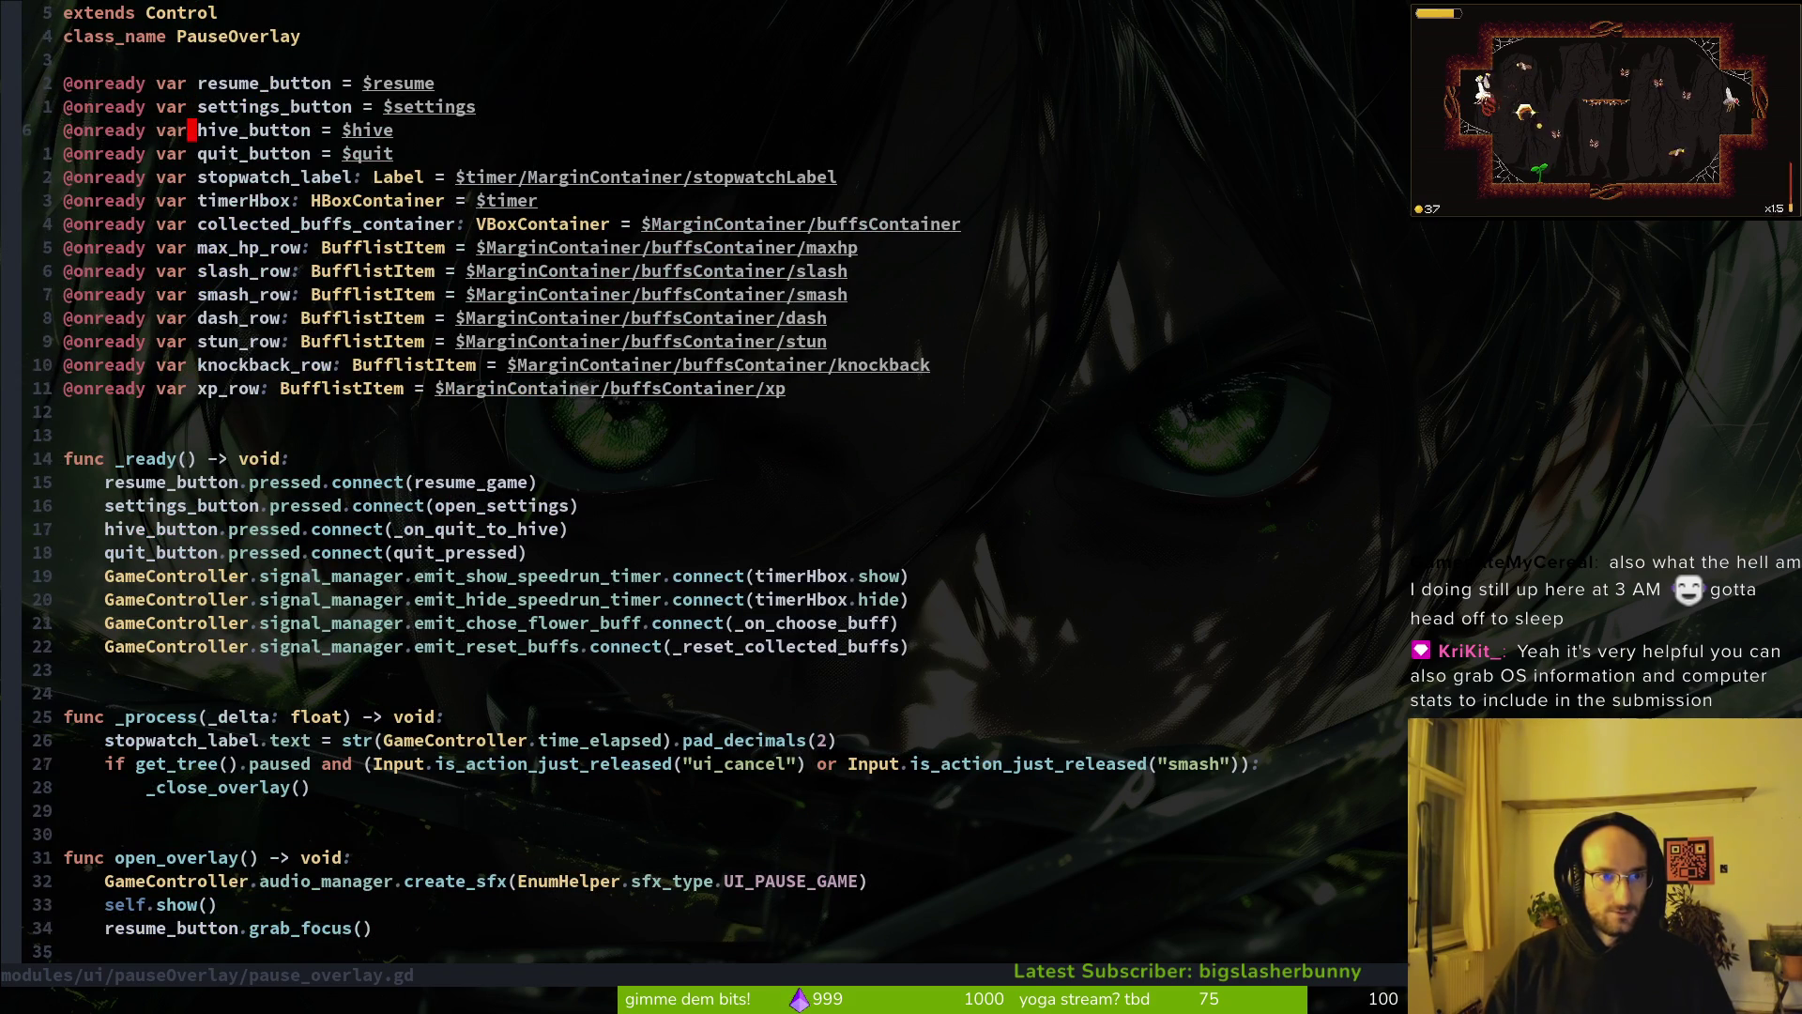
Step: Paste the feedback_button.pressed.connect(_open_feedback) line into _ready, indent it, and save
key("P")
key("shift+v")
key("Escape")
key("shift+v")
key("J")
key("J")
key("J")
key("J")
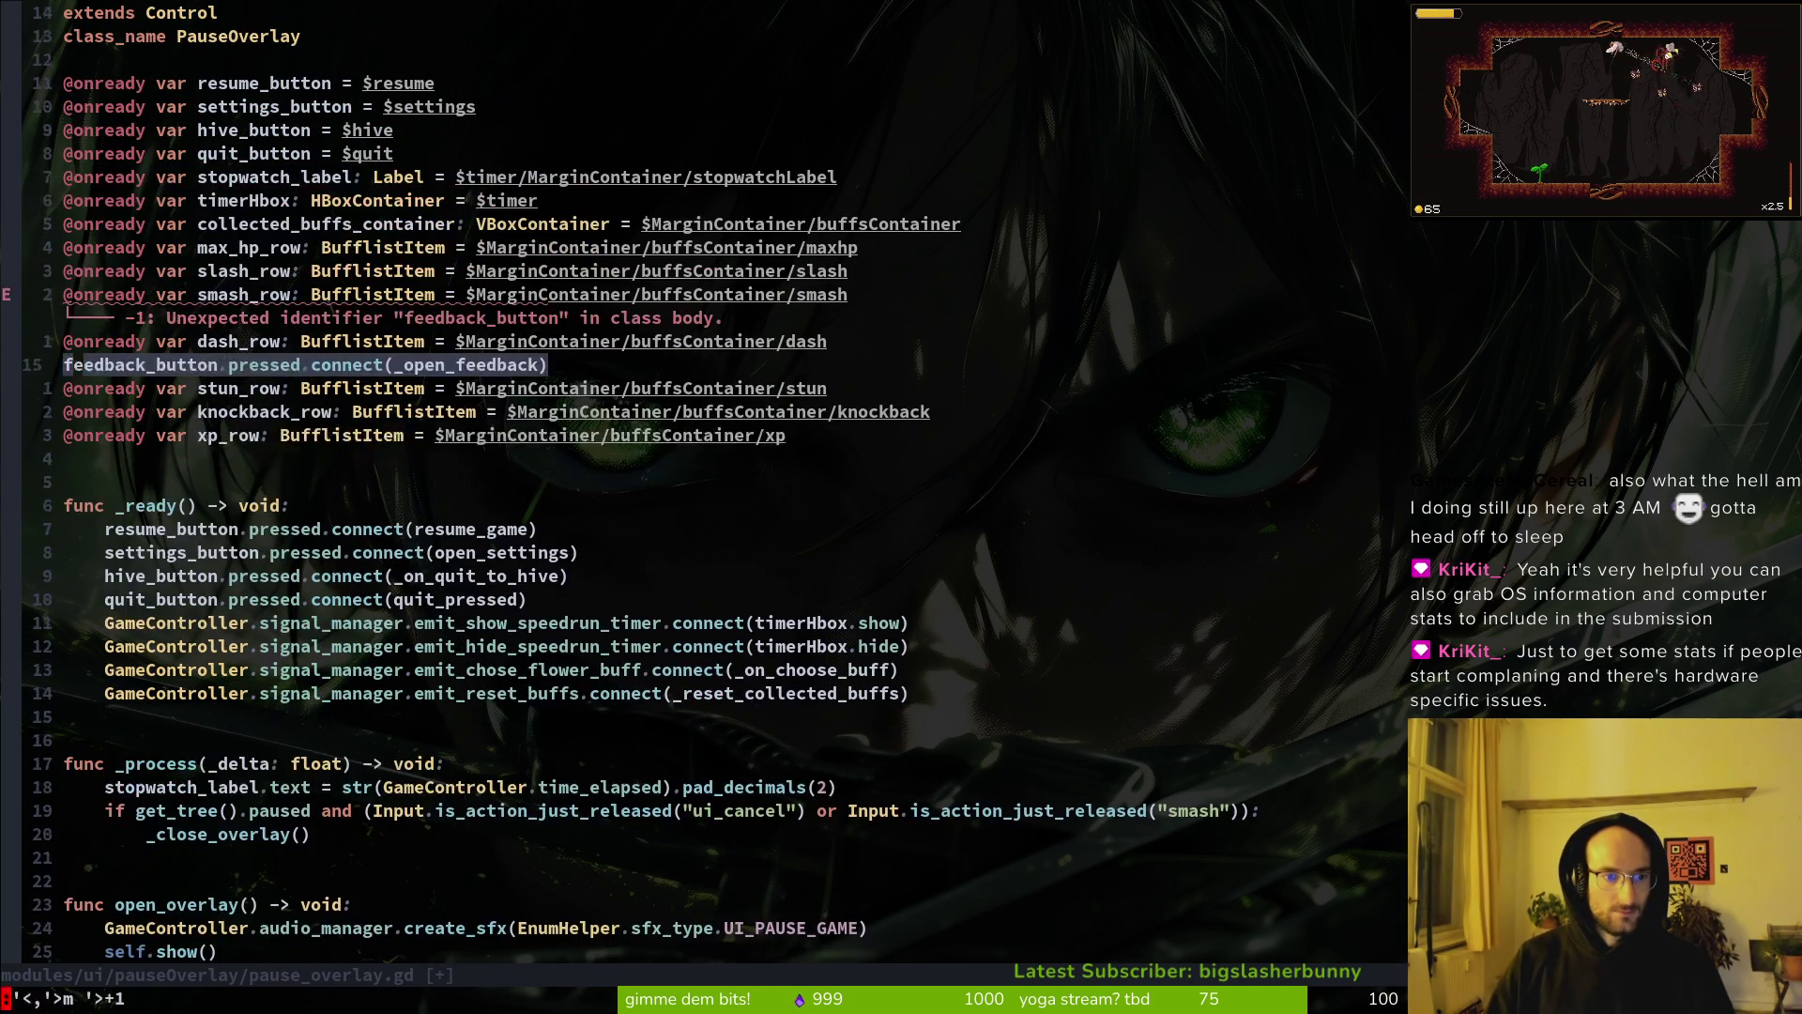
key("greater")
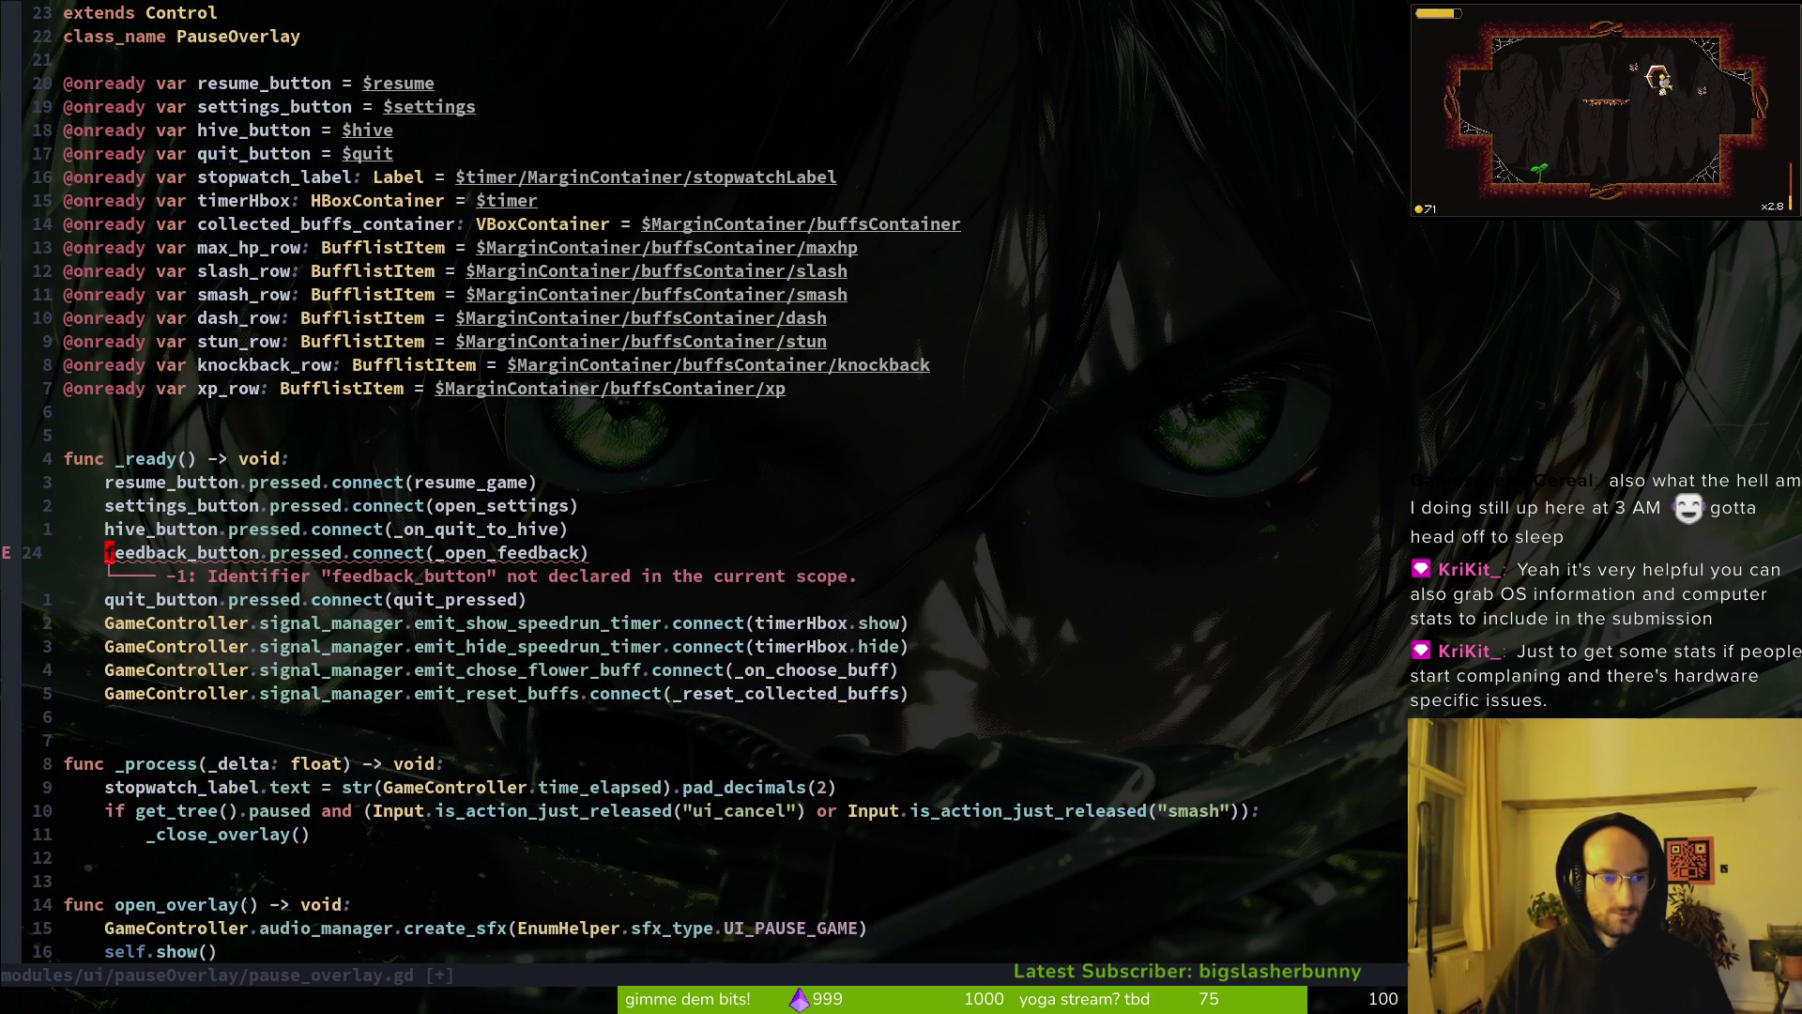
type(":w")
key("Return")
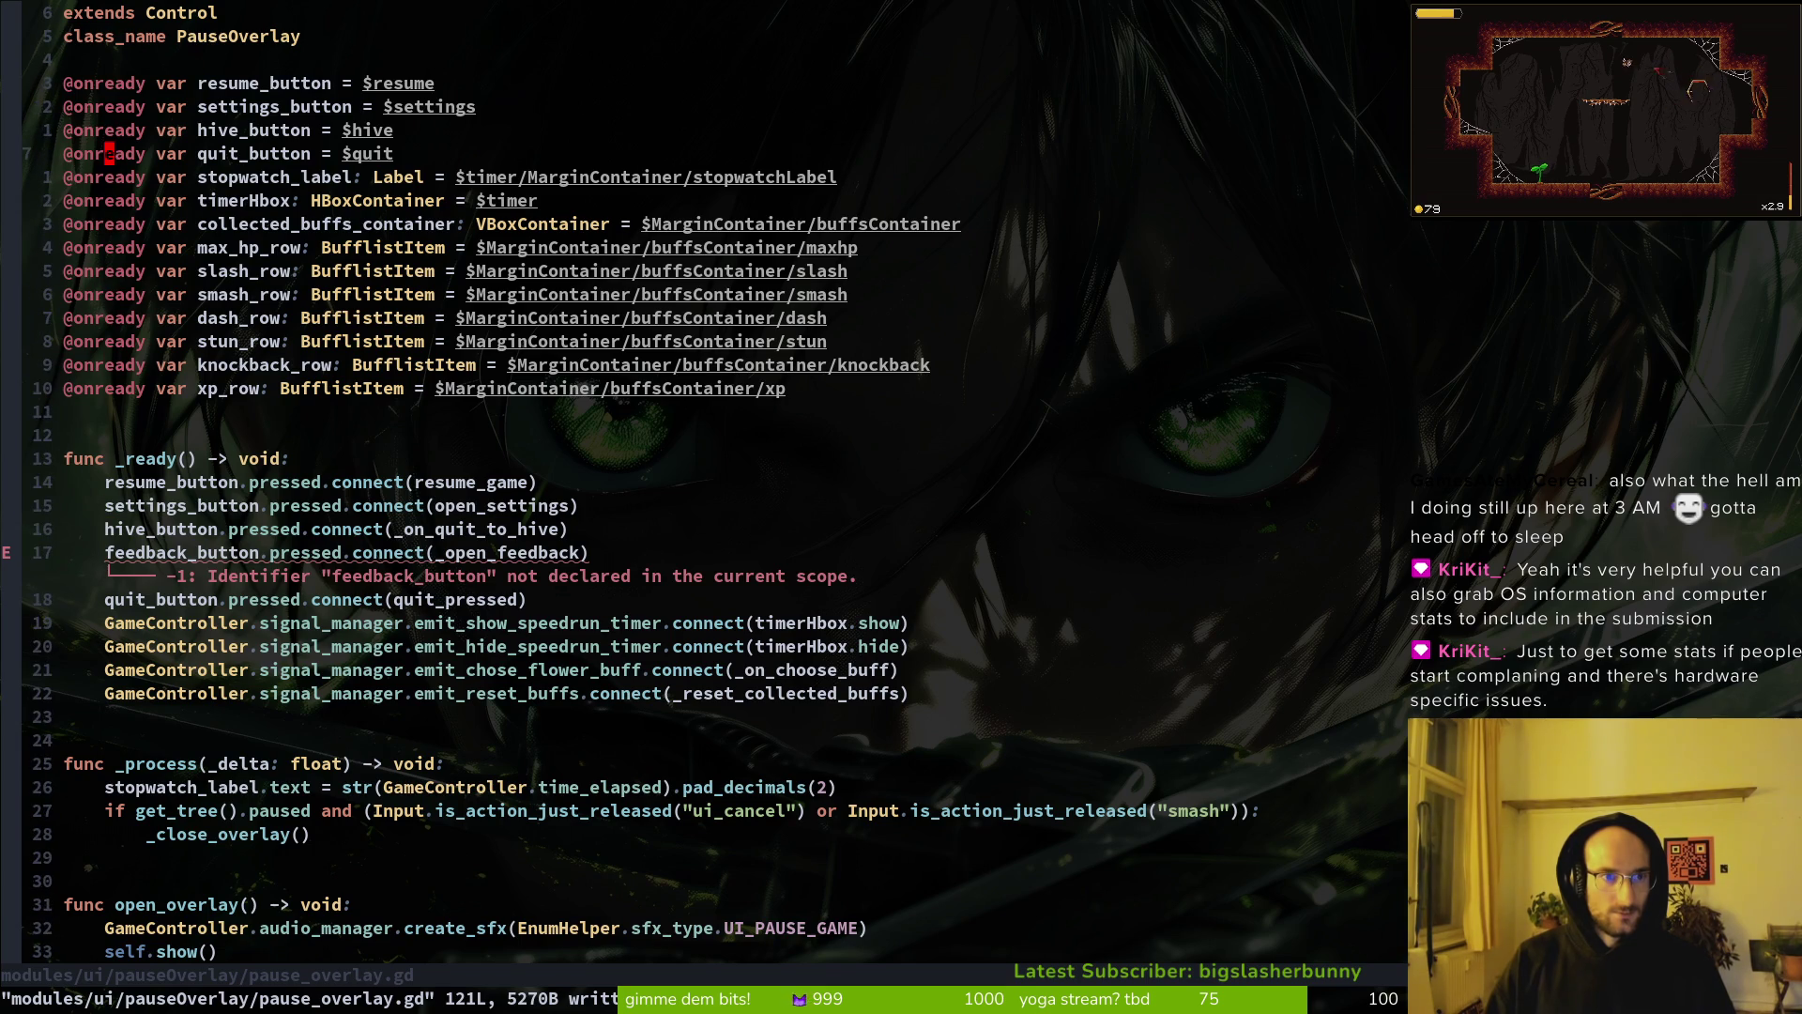
Step: Duplicate the quit_button onready declaration and rename the copy to feedback_button
key("1")
key("6")
key("k")
key("shift+v")
key("y")
key("shift+p")
key("w")
key("w")
key("w")
type("cwfee")
key("Tab")
key("Tab")
key("Escape")
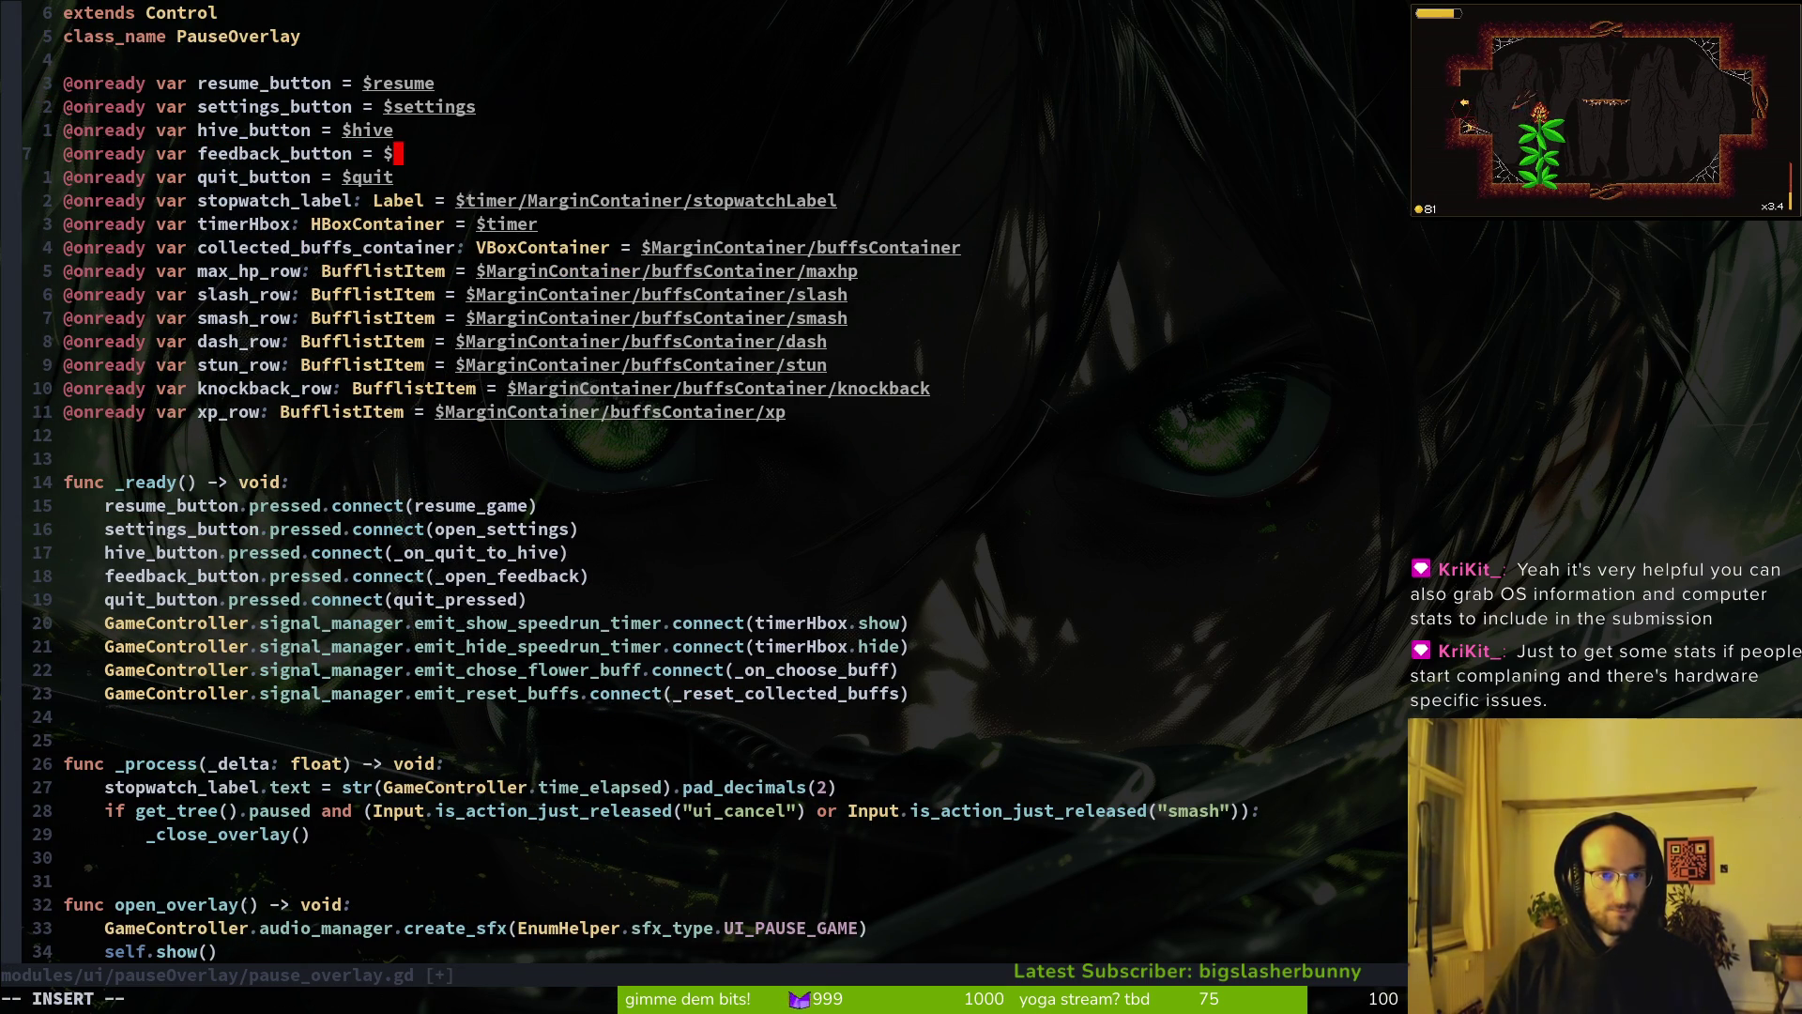
Step: Point feedback_button at $feedback and save, then move to the start_button line
type("fe")
key("Tab")
key("Escape")
type(":w")
key("Return")
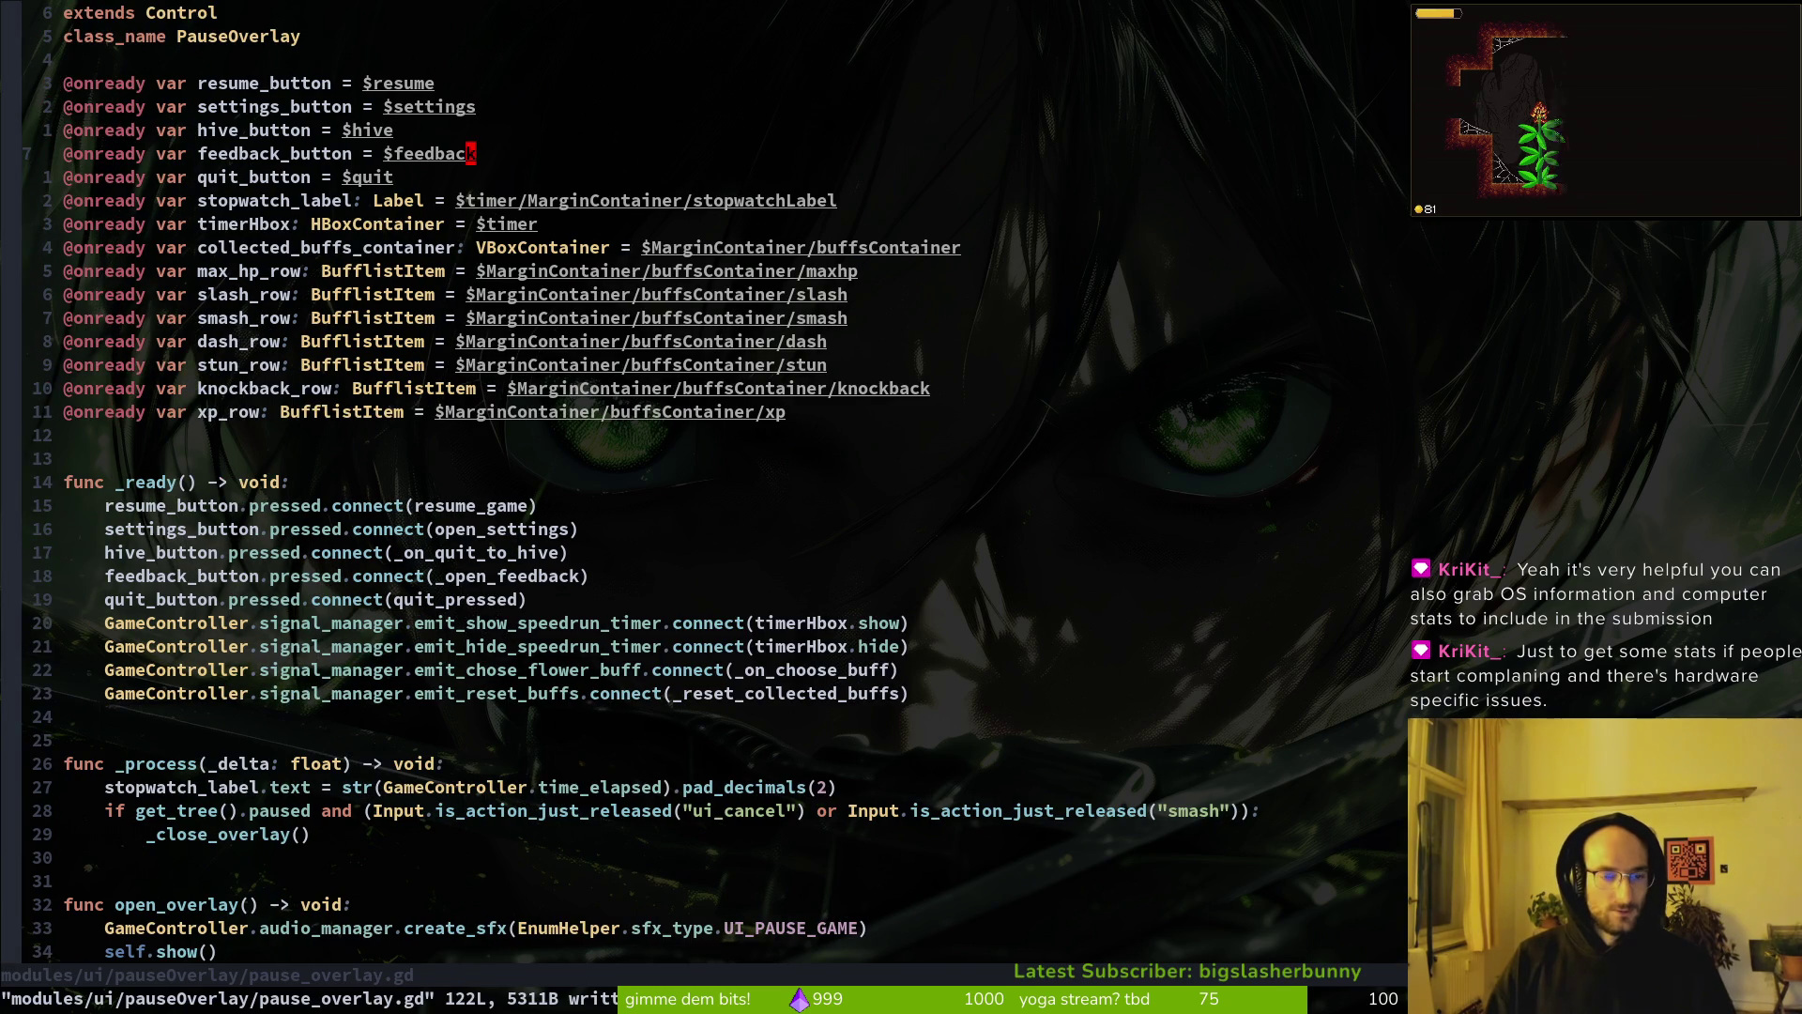
key("G")
key("k")
key("k")
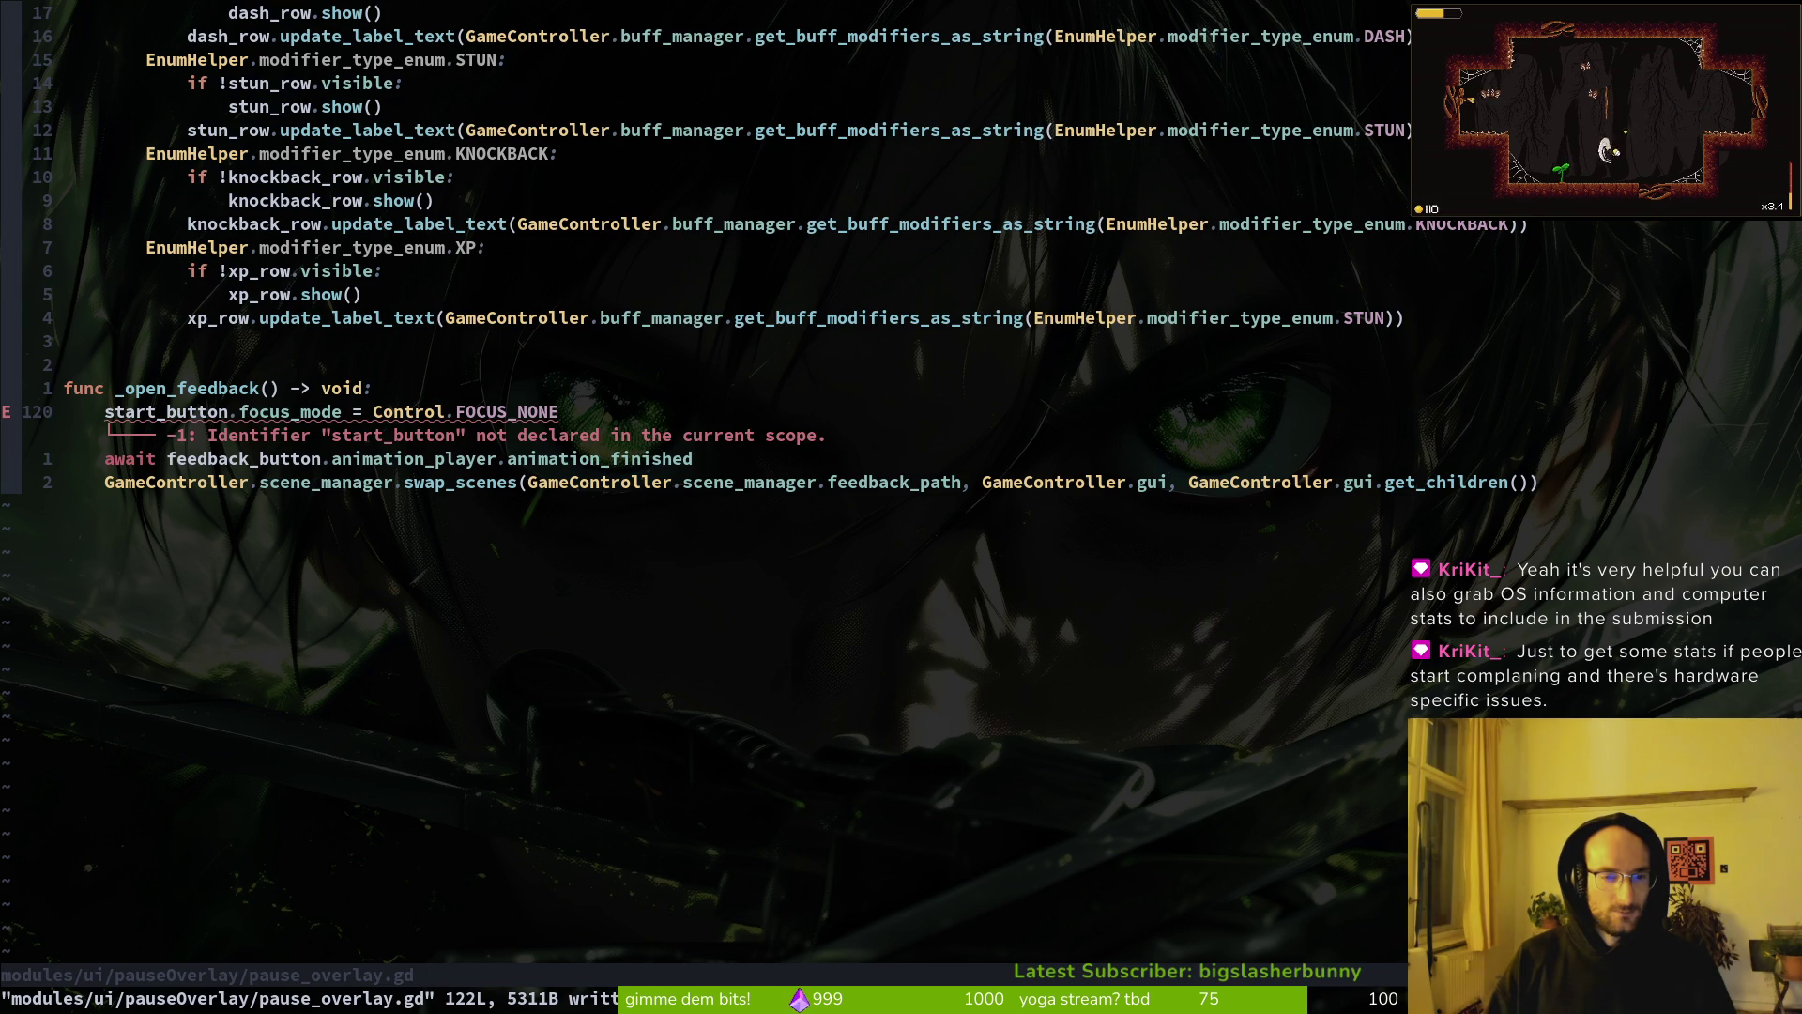
Step: Delete the undeclared start_button line from _open_feedback and save pause_overlay.gd
key("d")
key("d")
type(":w")
key("Return")
Step: Run the game in Godot and continue from the title menu into the cave
key("alt+Tab")
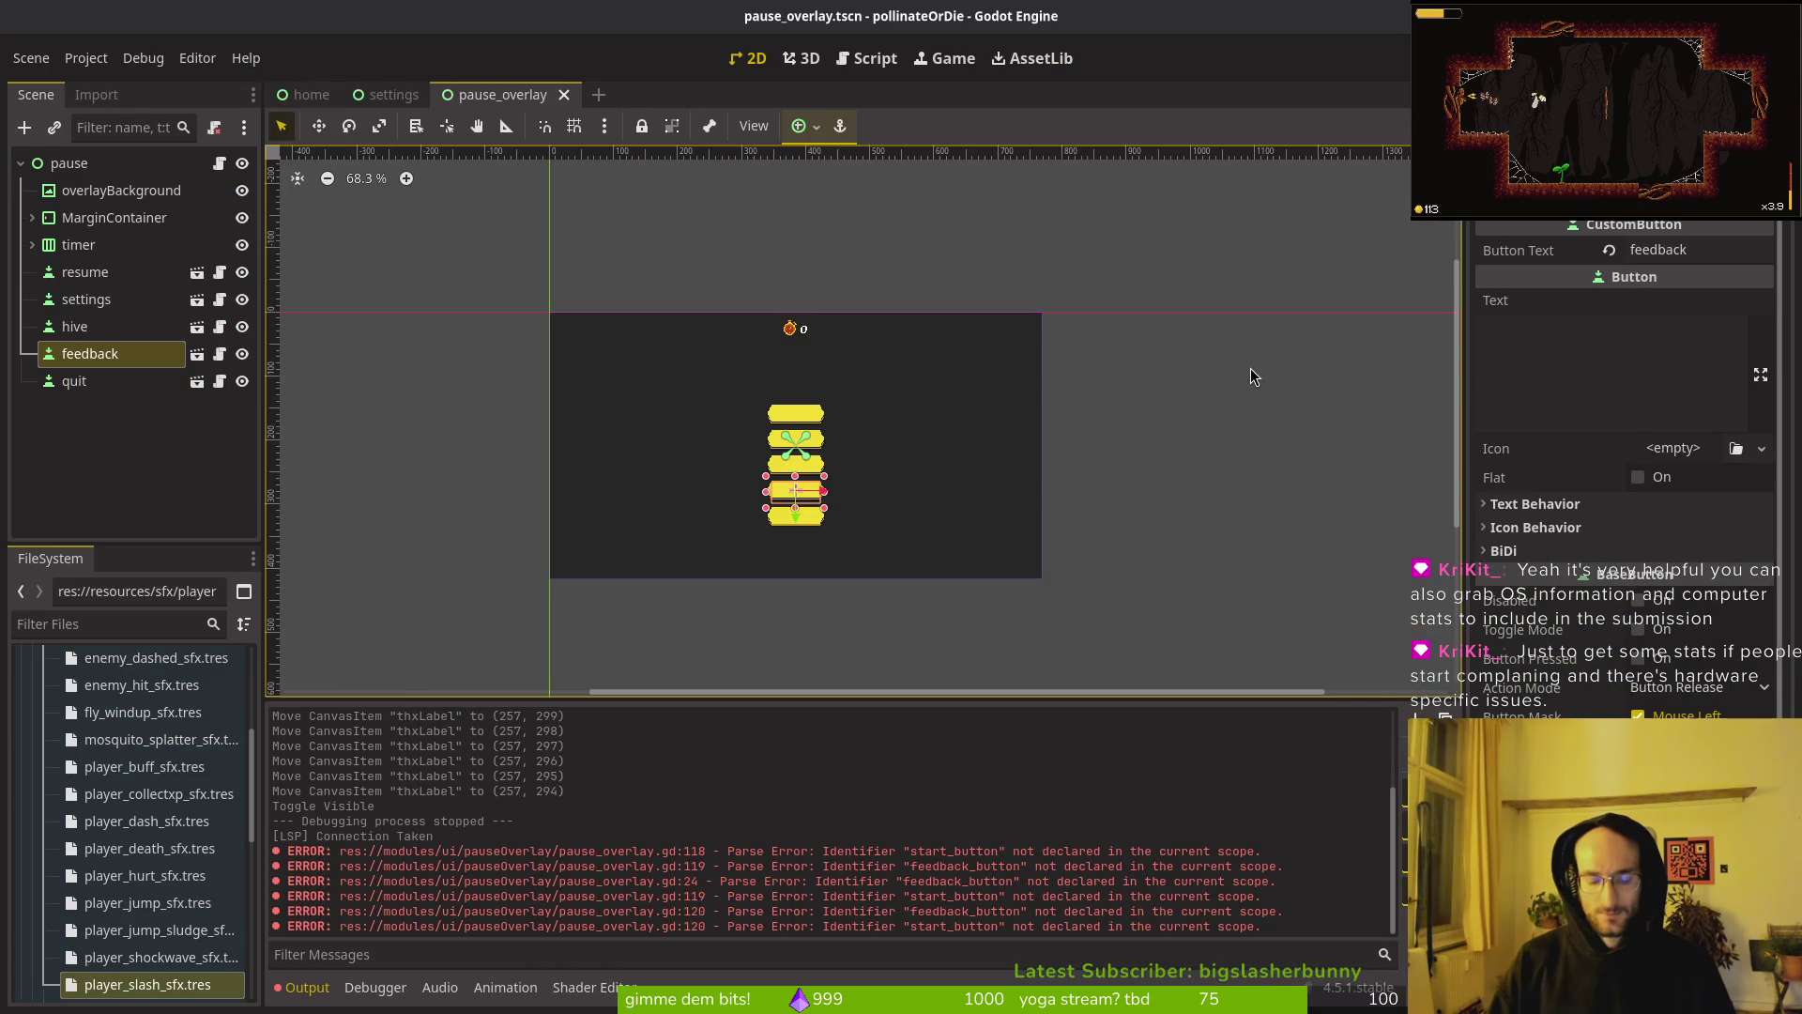
key("F5")
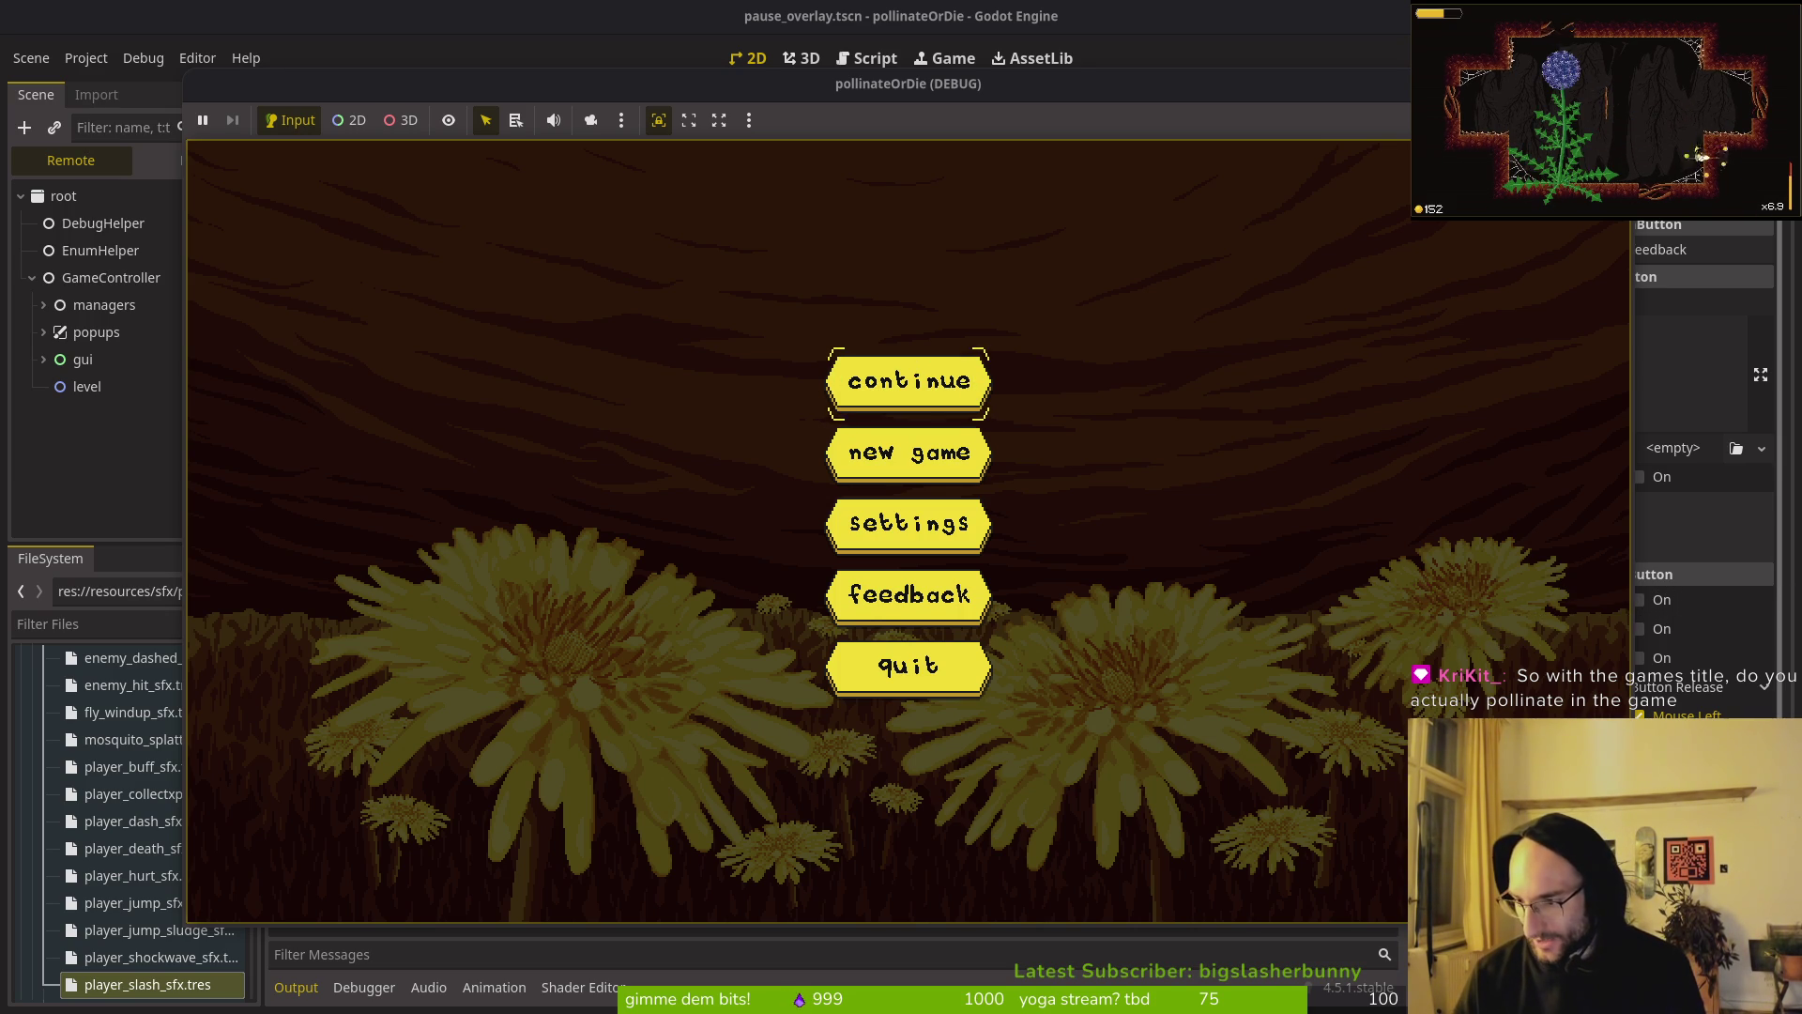
key("Return")
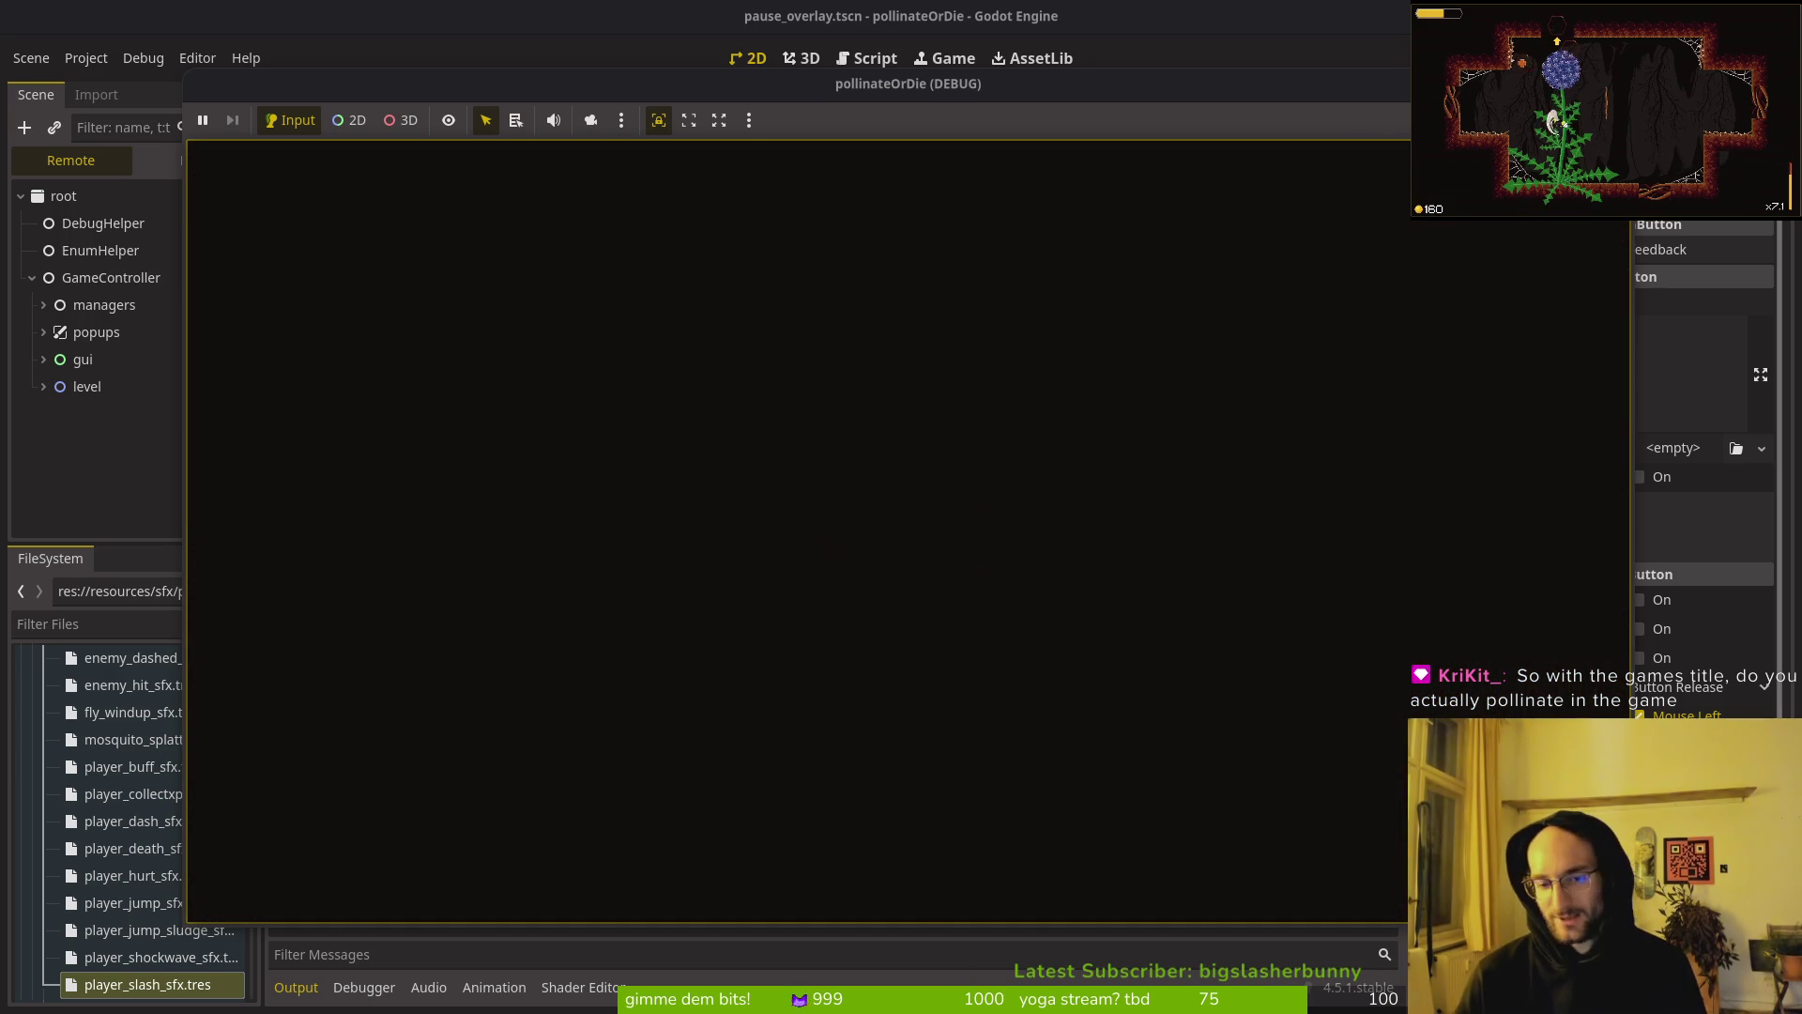
key("space")
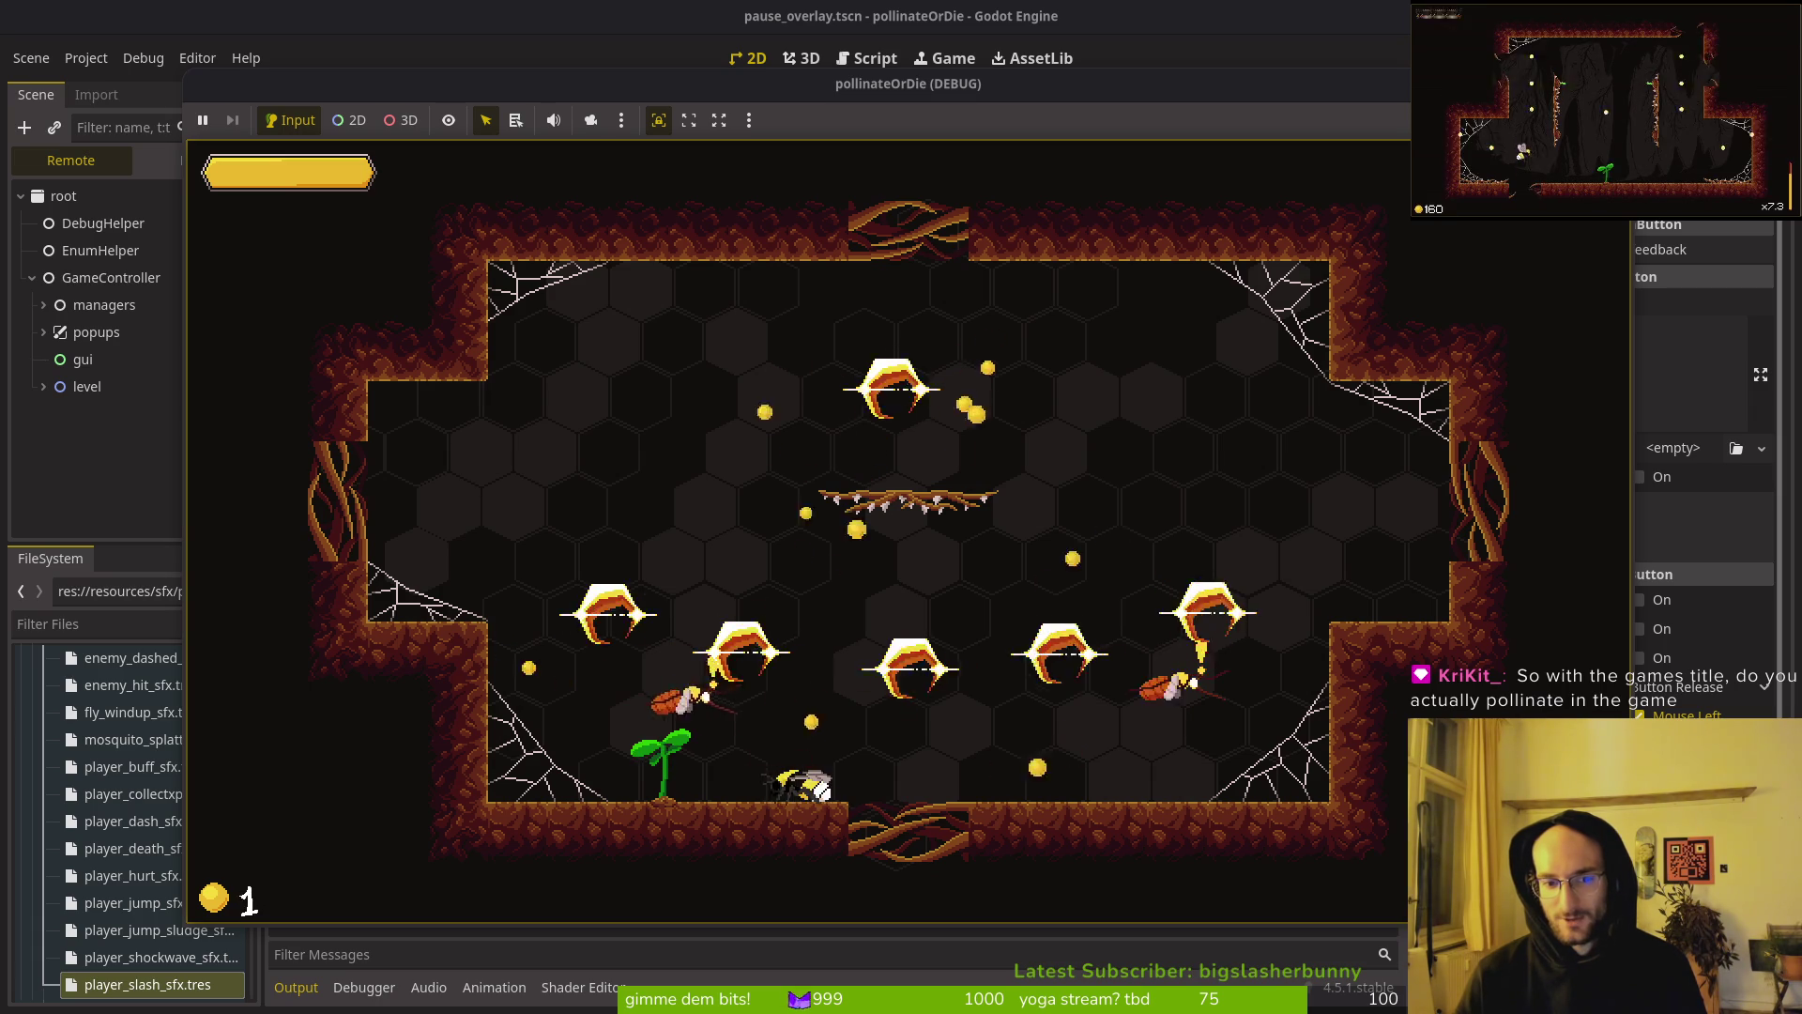
Step: Play the cave briefly, killing enemies, growing the sprout and collecting coins, then bring up the YouTube video
key("space")
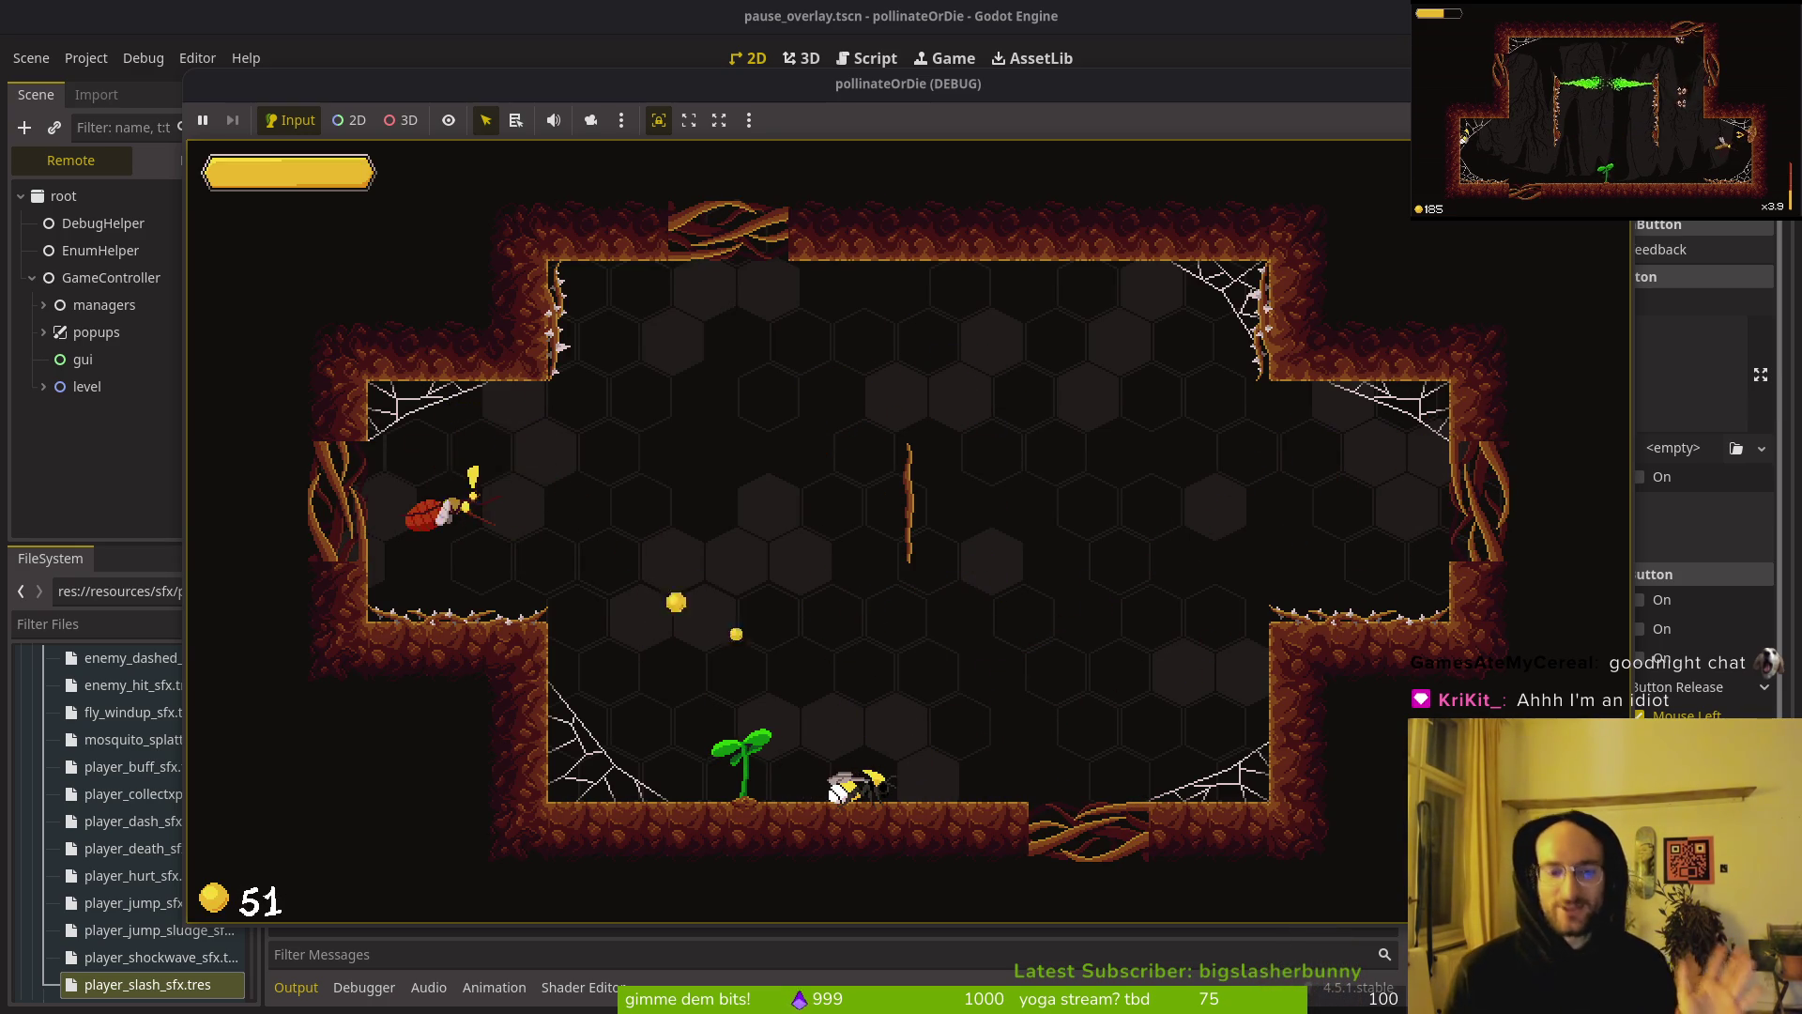
key("Left")
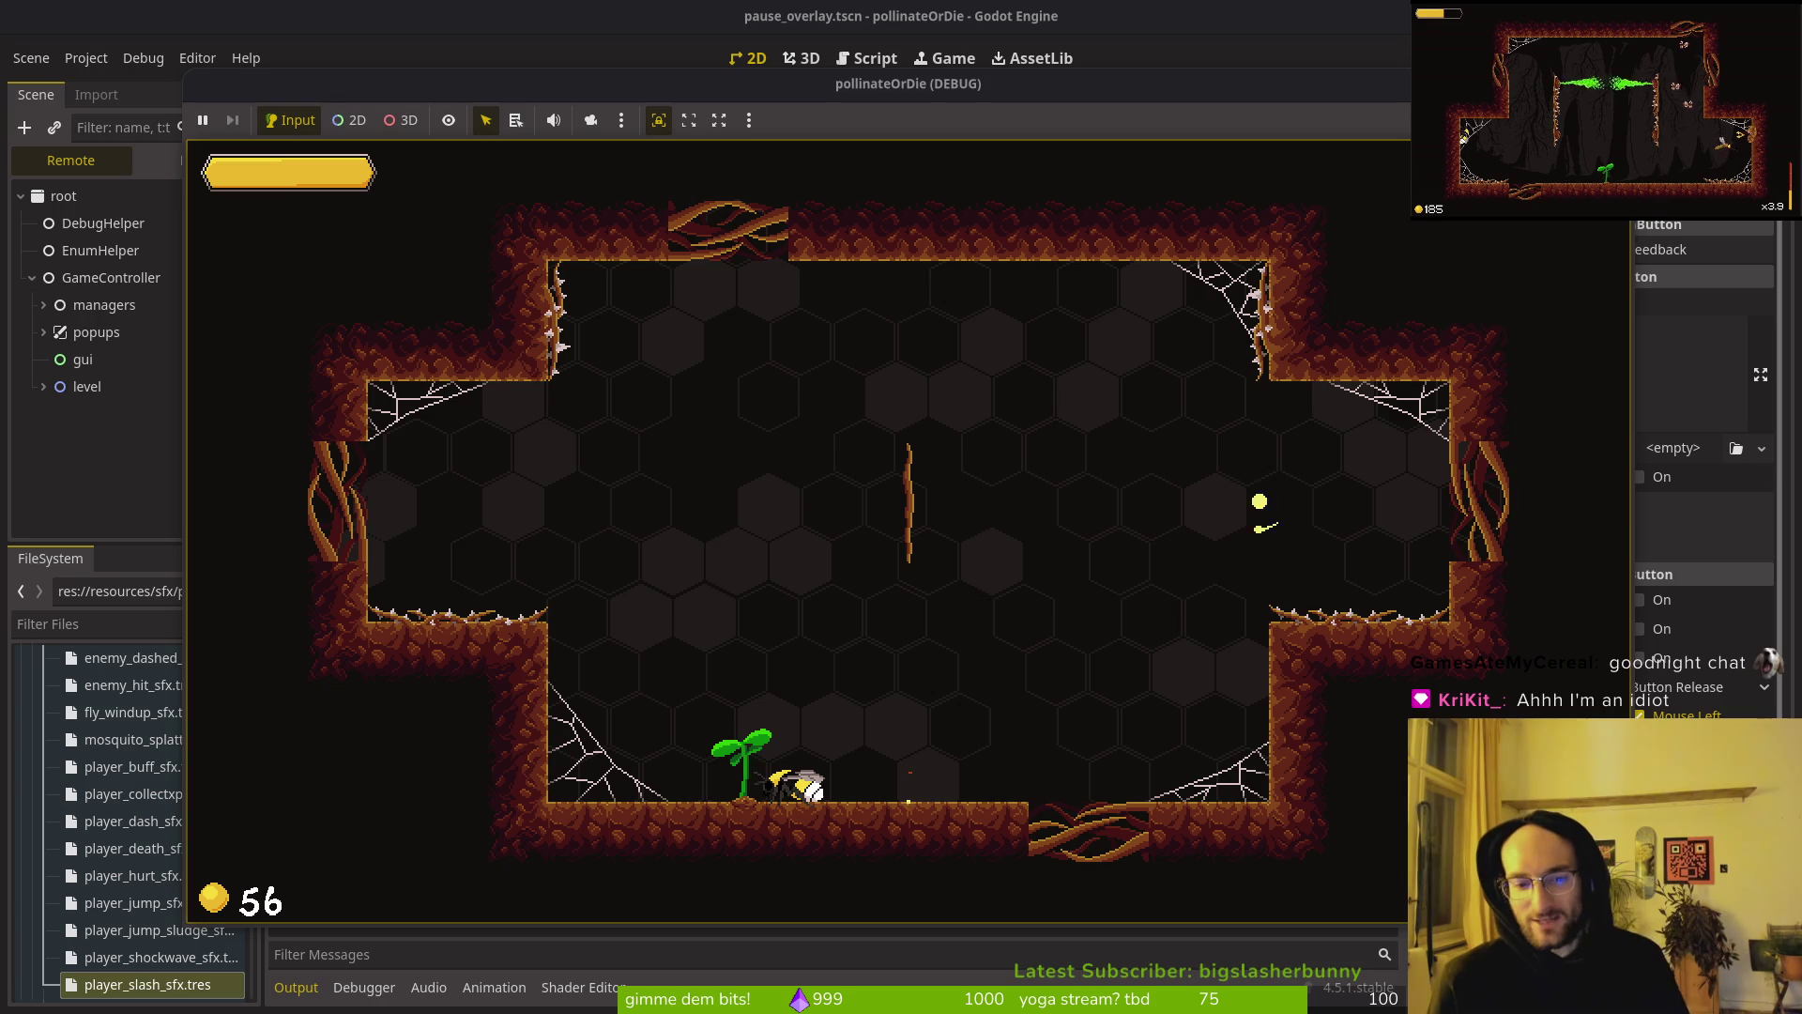
key("space")
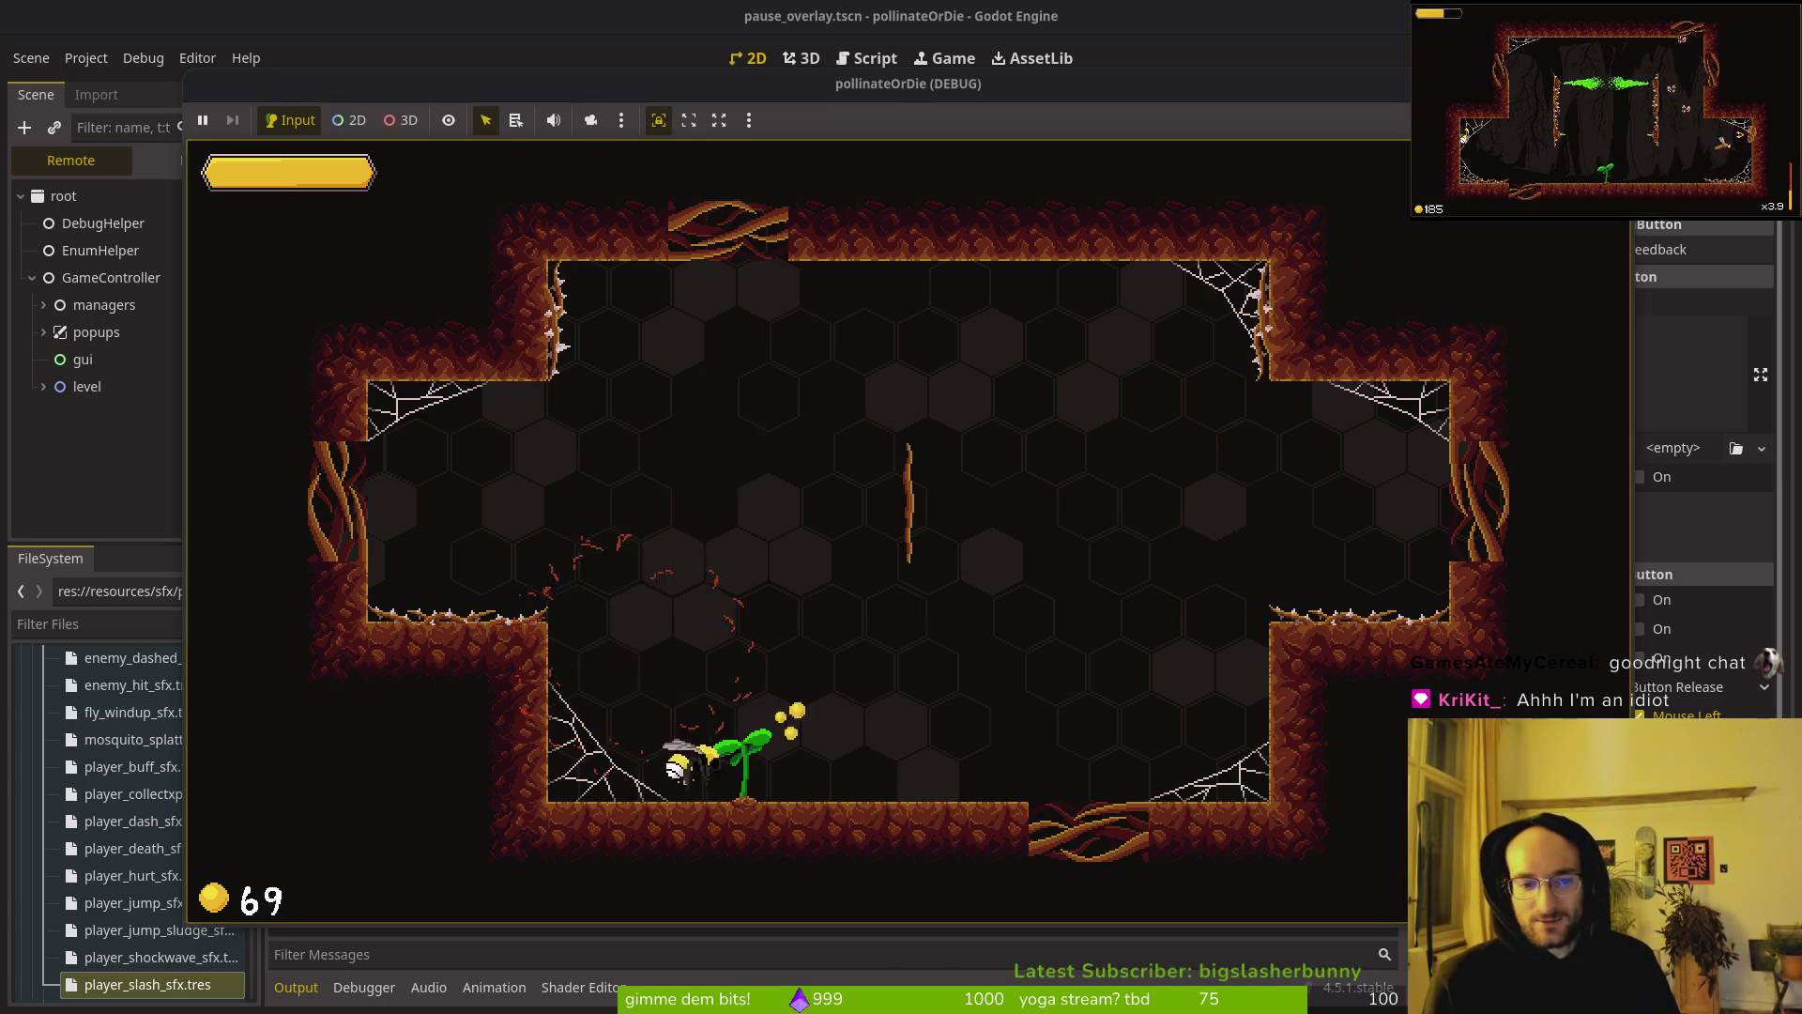
key("Right")
key("Left")
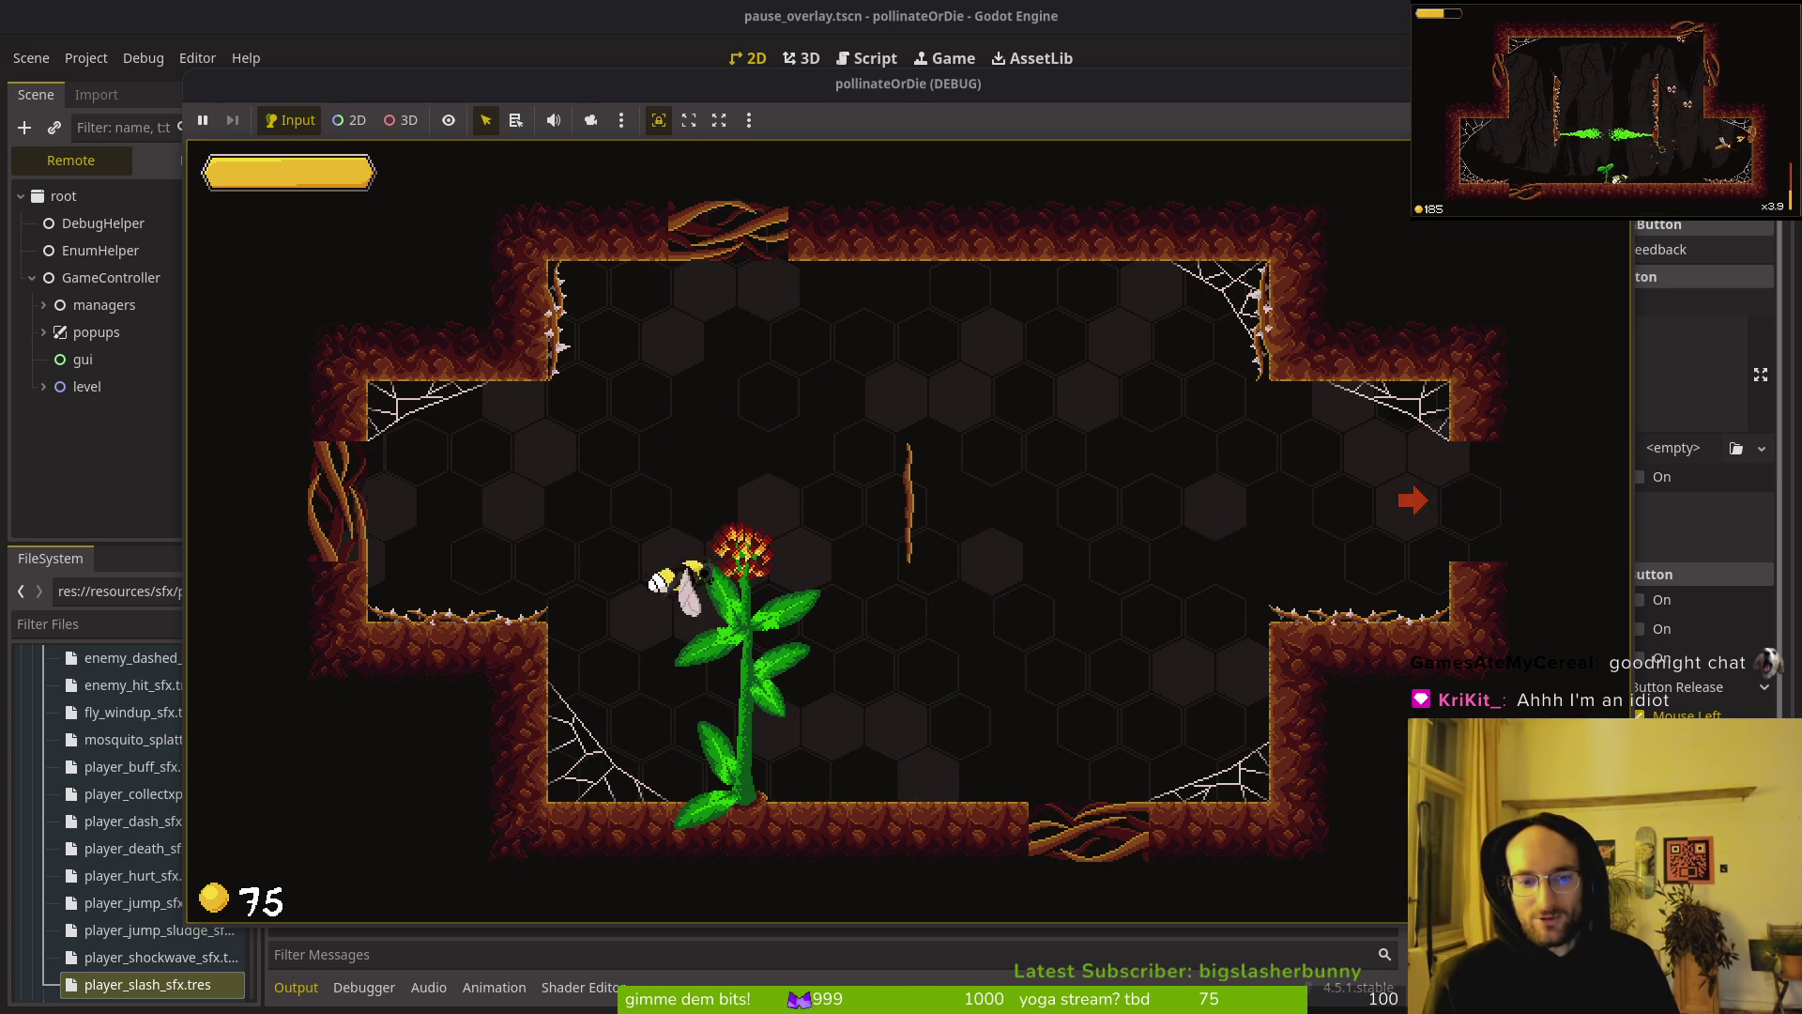
key("Right")
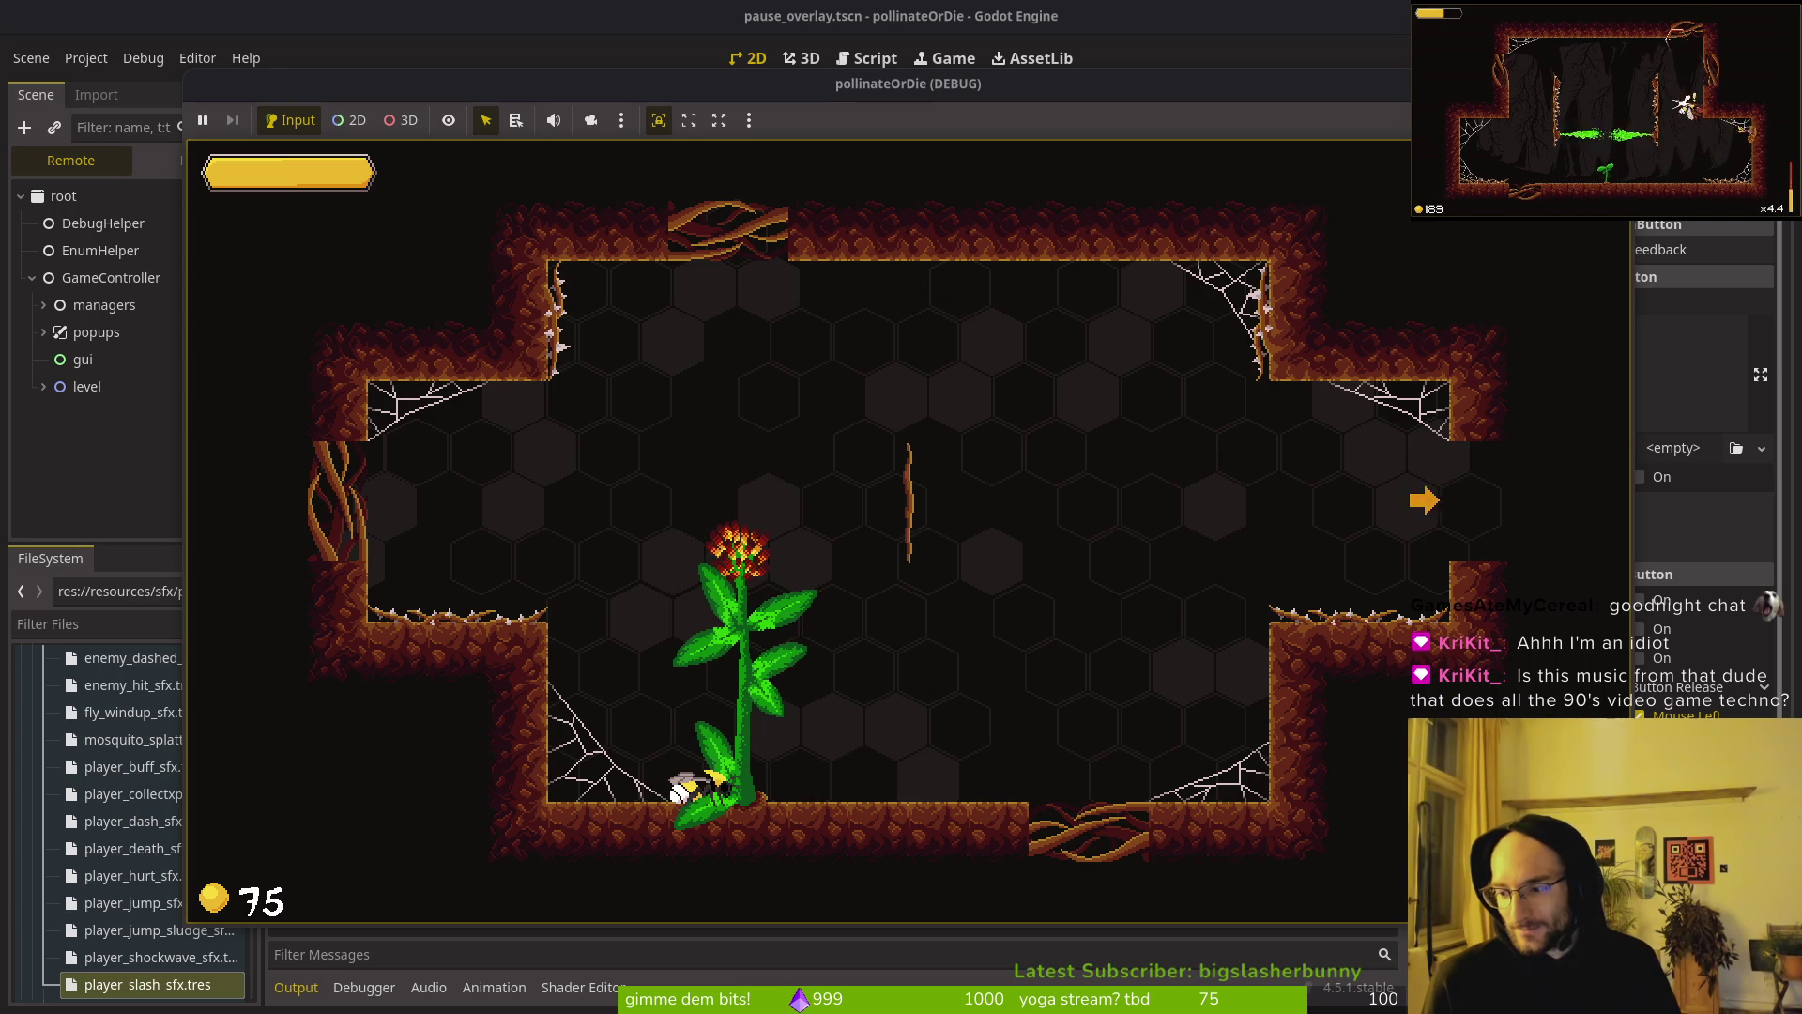
key("Left")
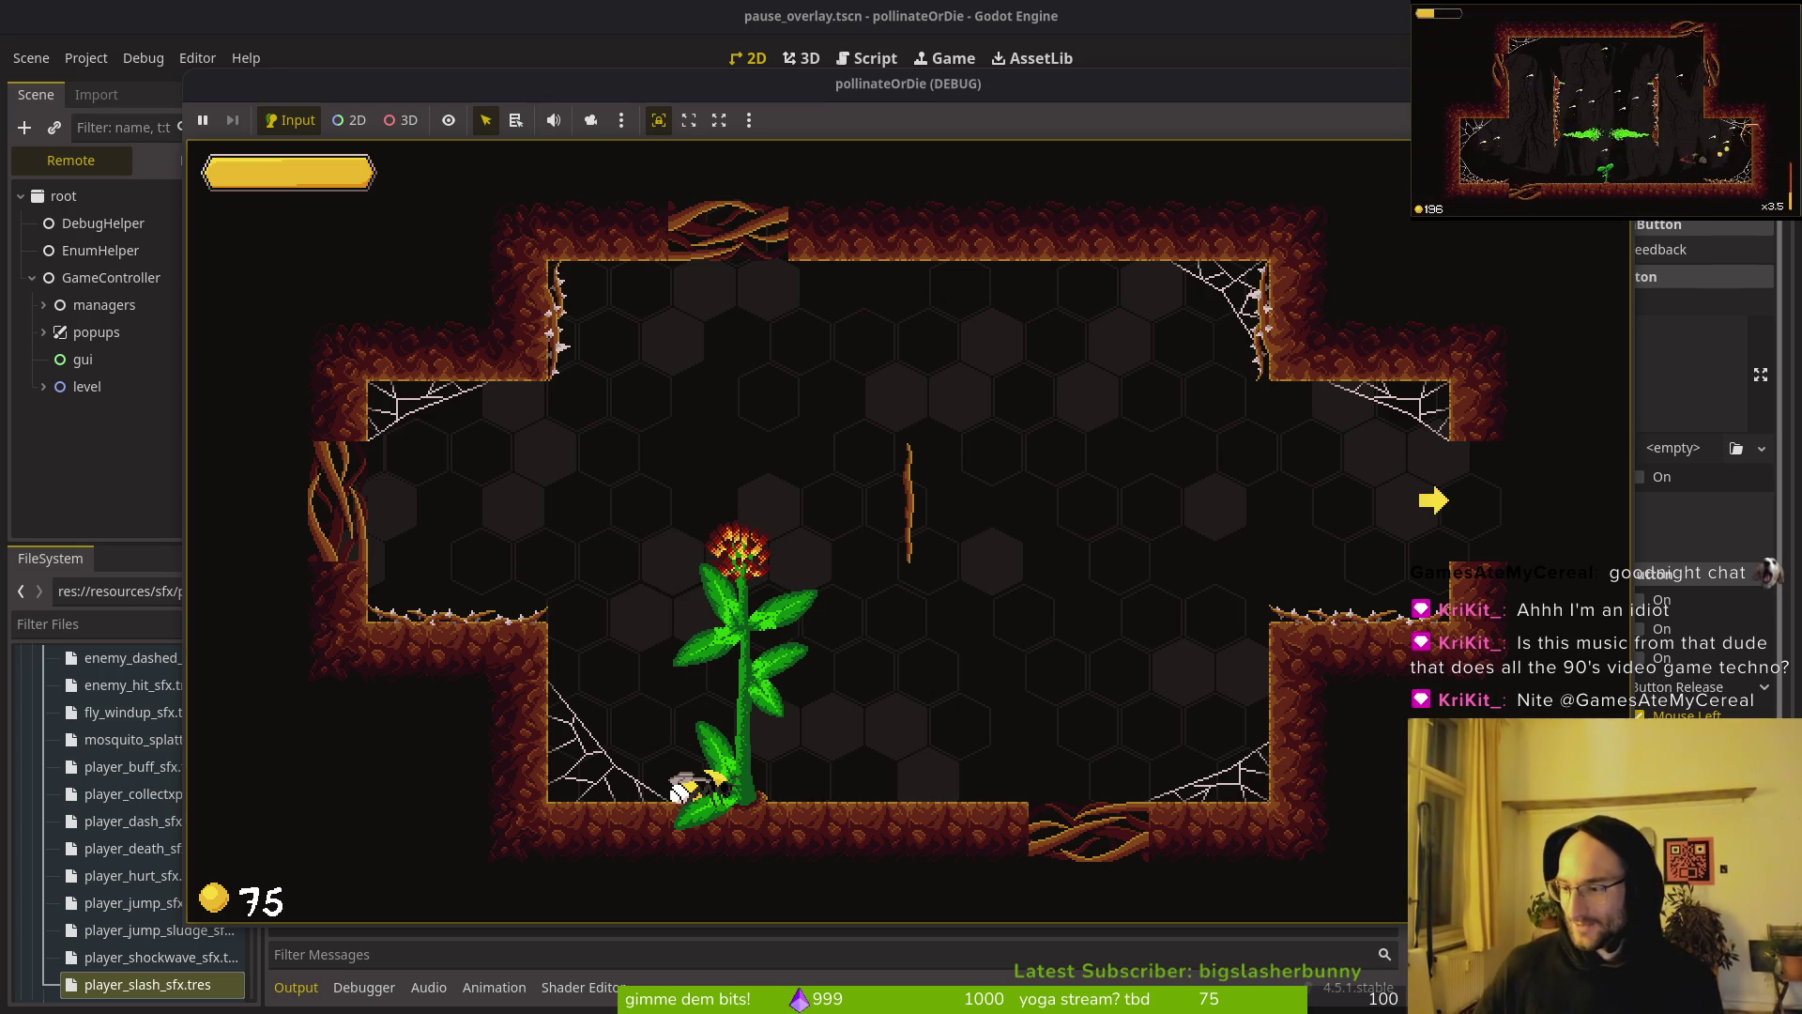
key("alt+Tab")
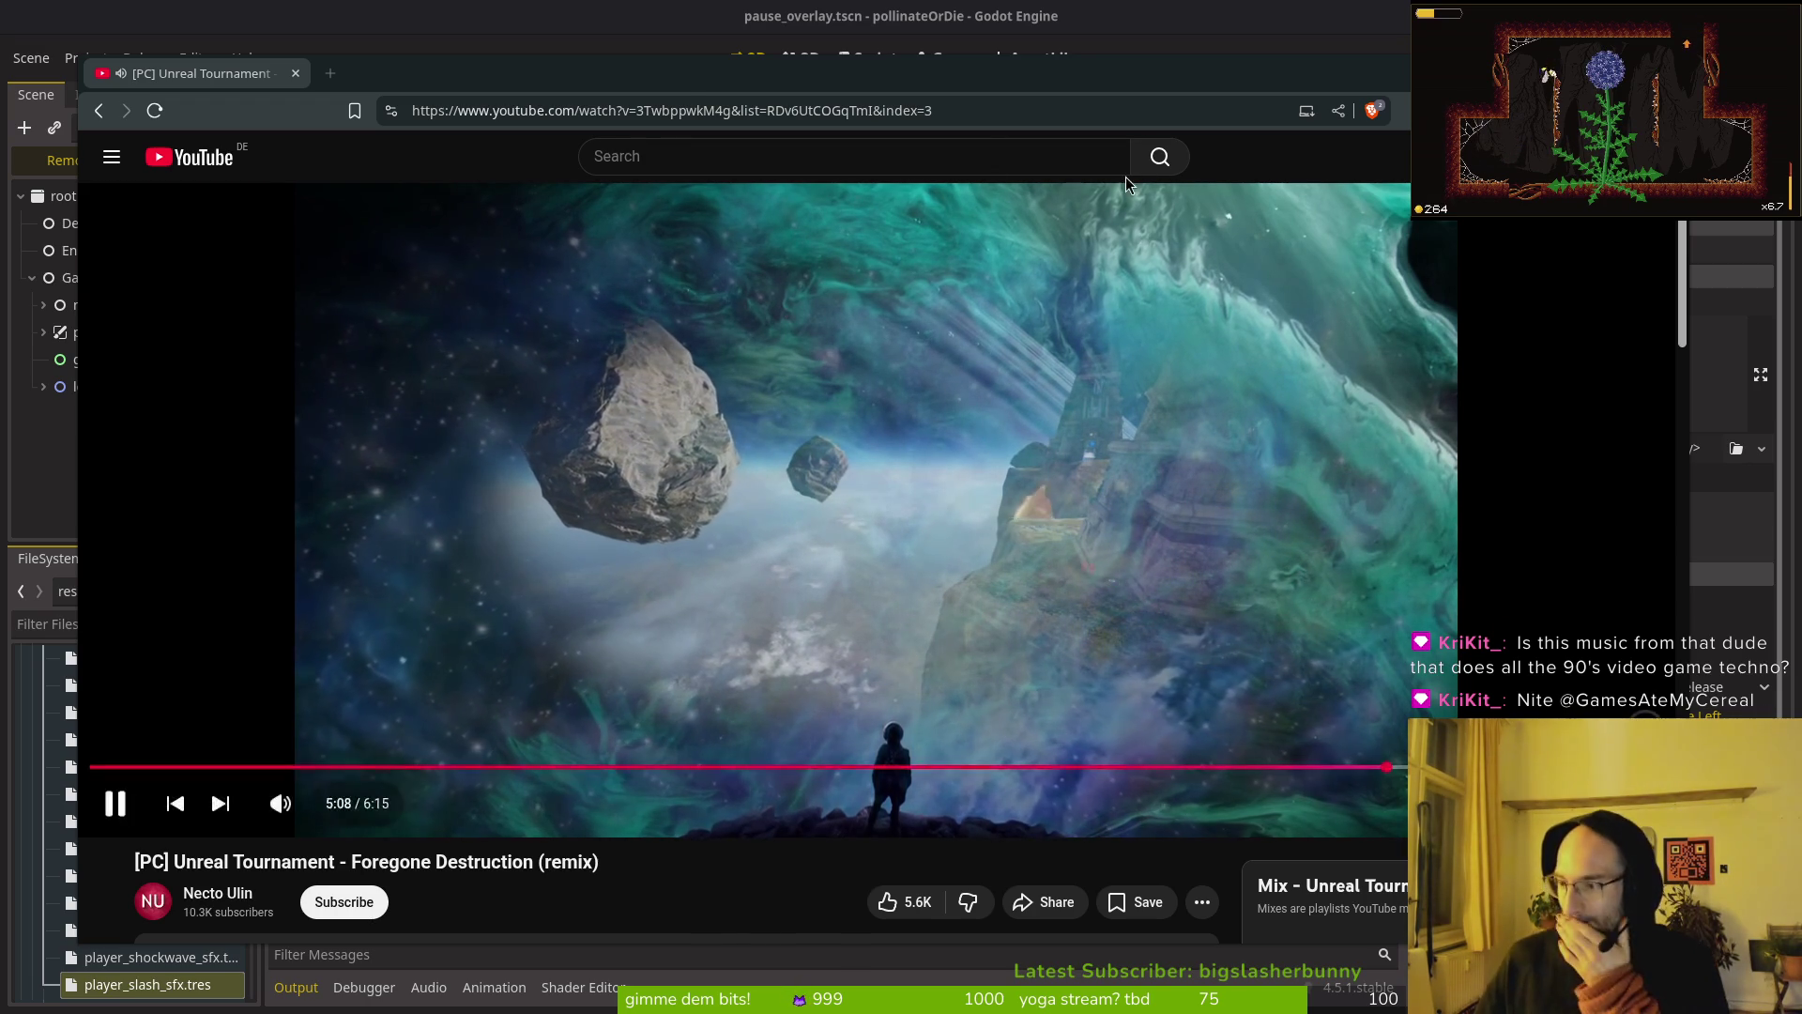
Step: Reposition the browser window over the game and scroll down the YouTube page
mouse_move(591, 71)
left_mouse_down()
mouse_move(619, 76)
mouse_move(602, 82)
left_mouse_up()
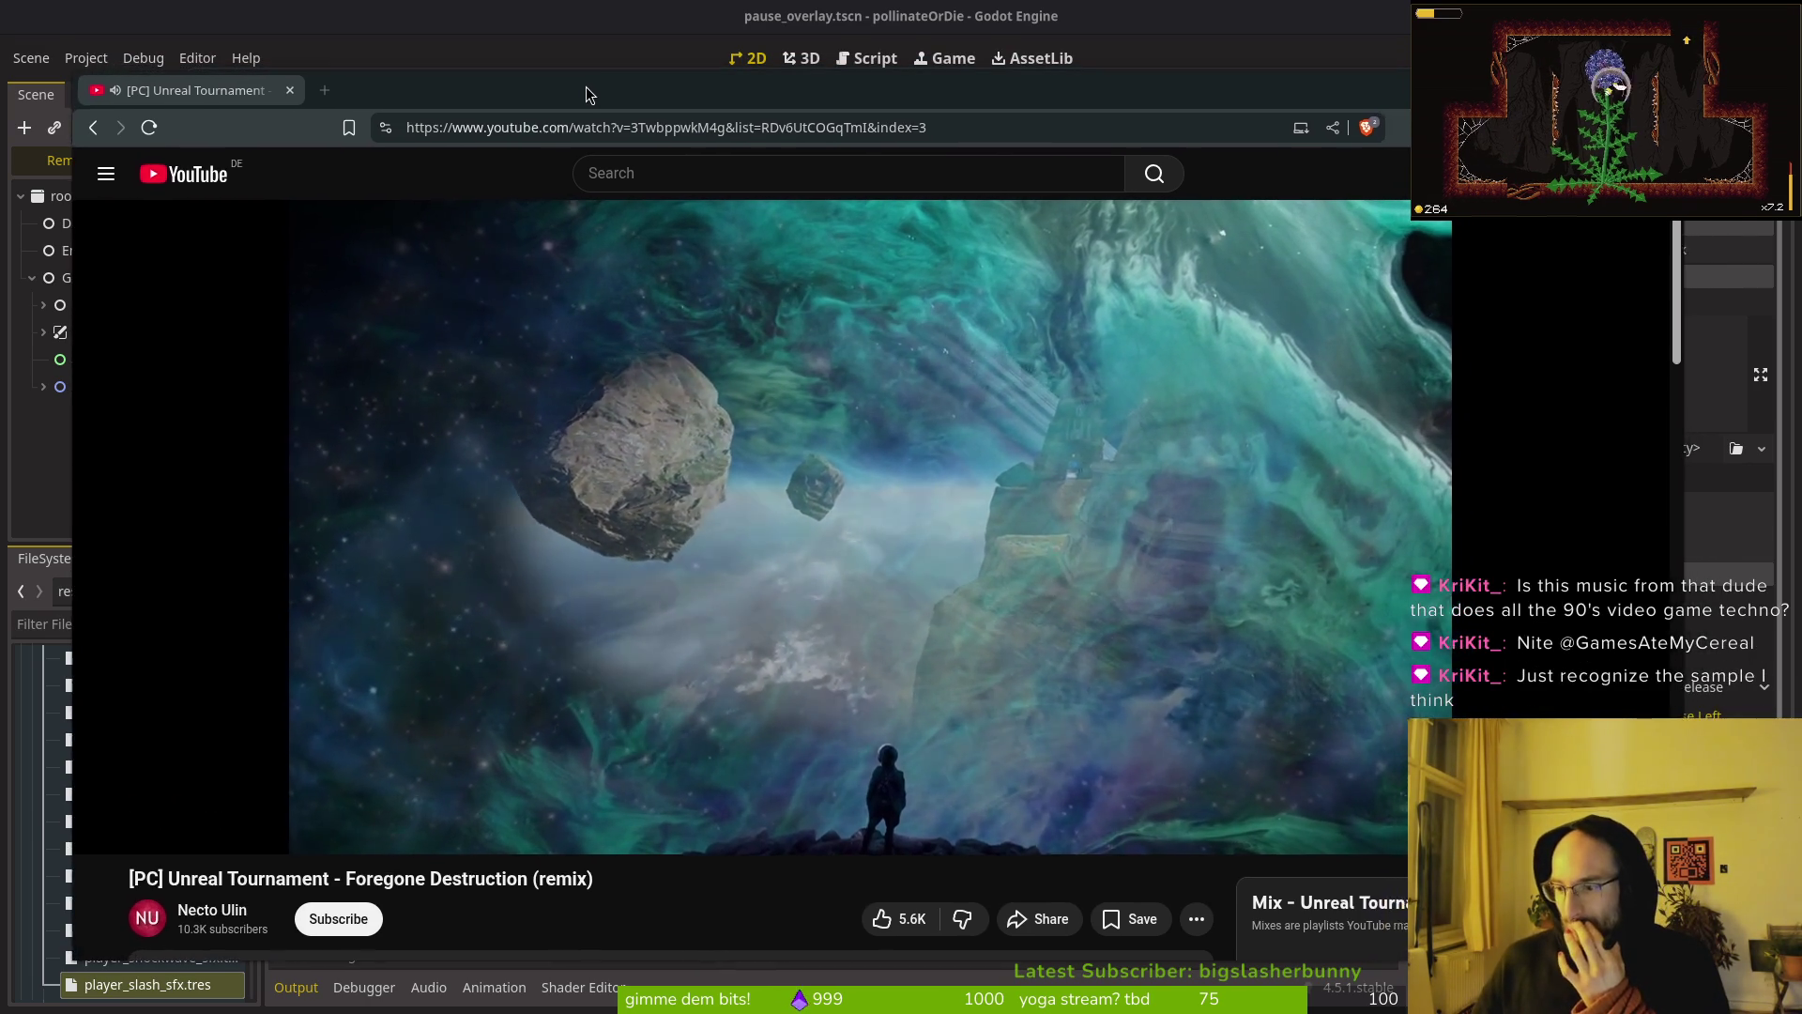
key("super+h")
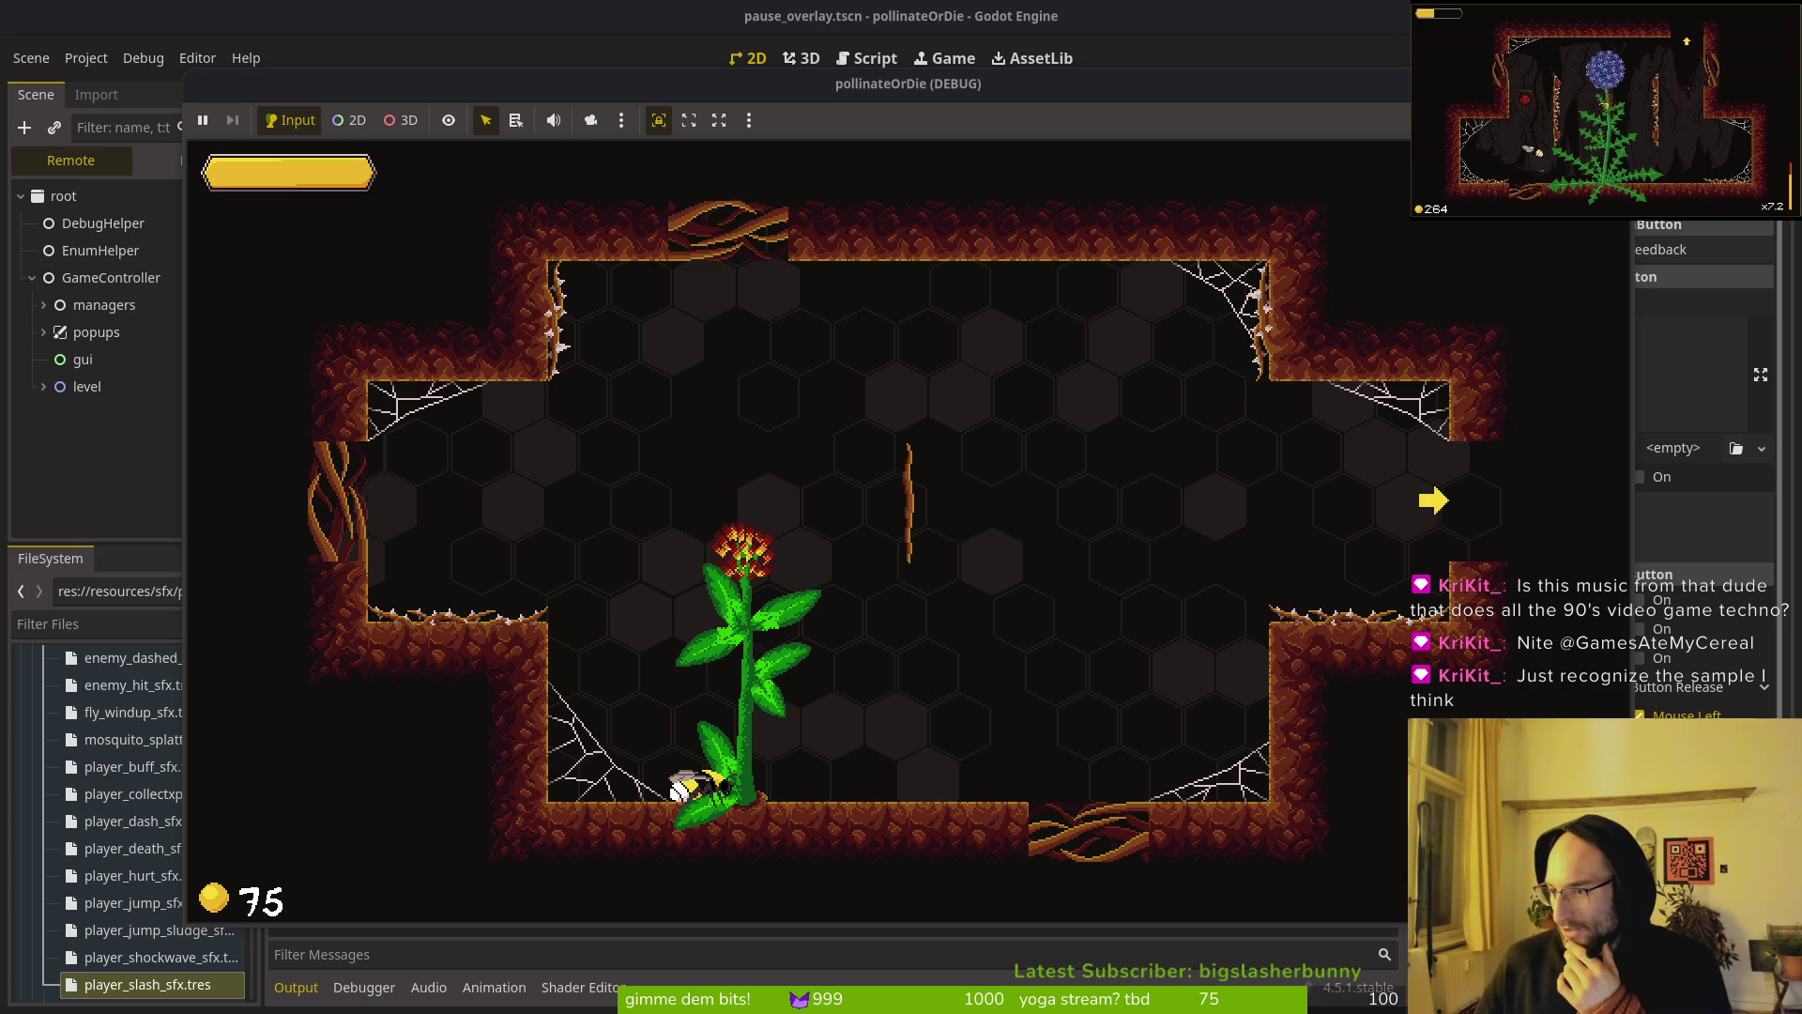
key("alt+Tab")
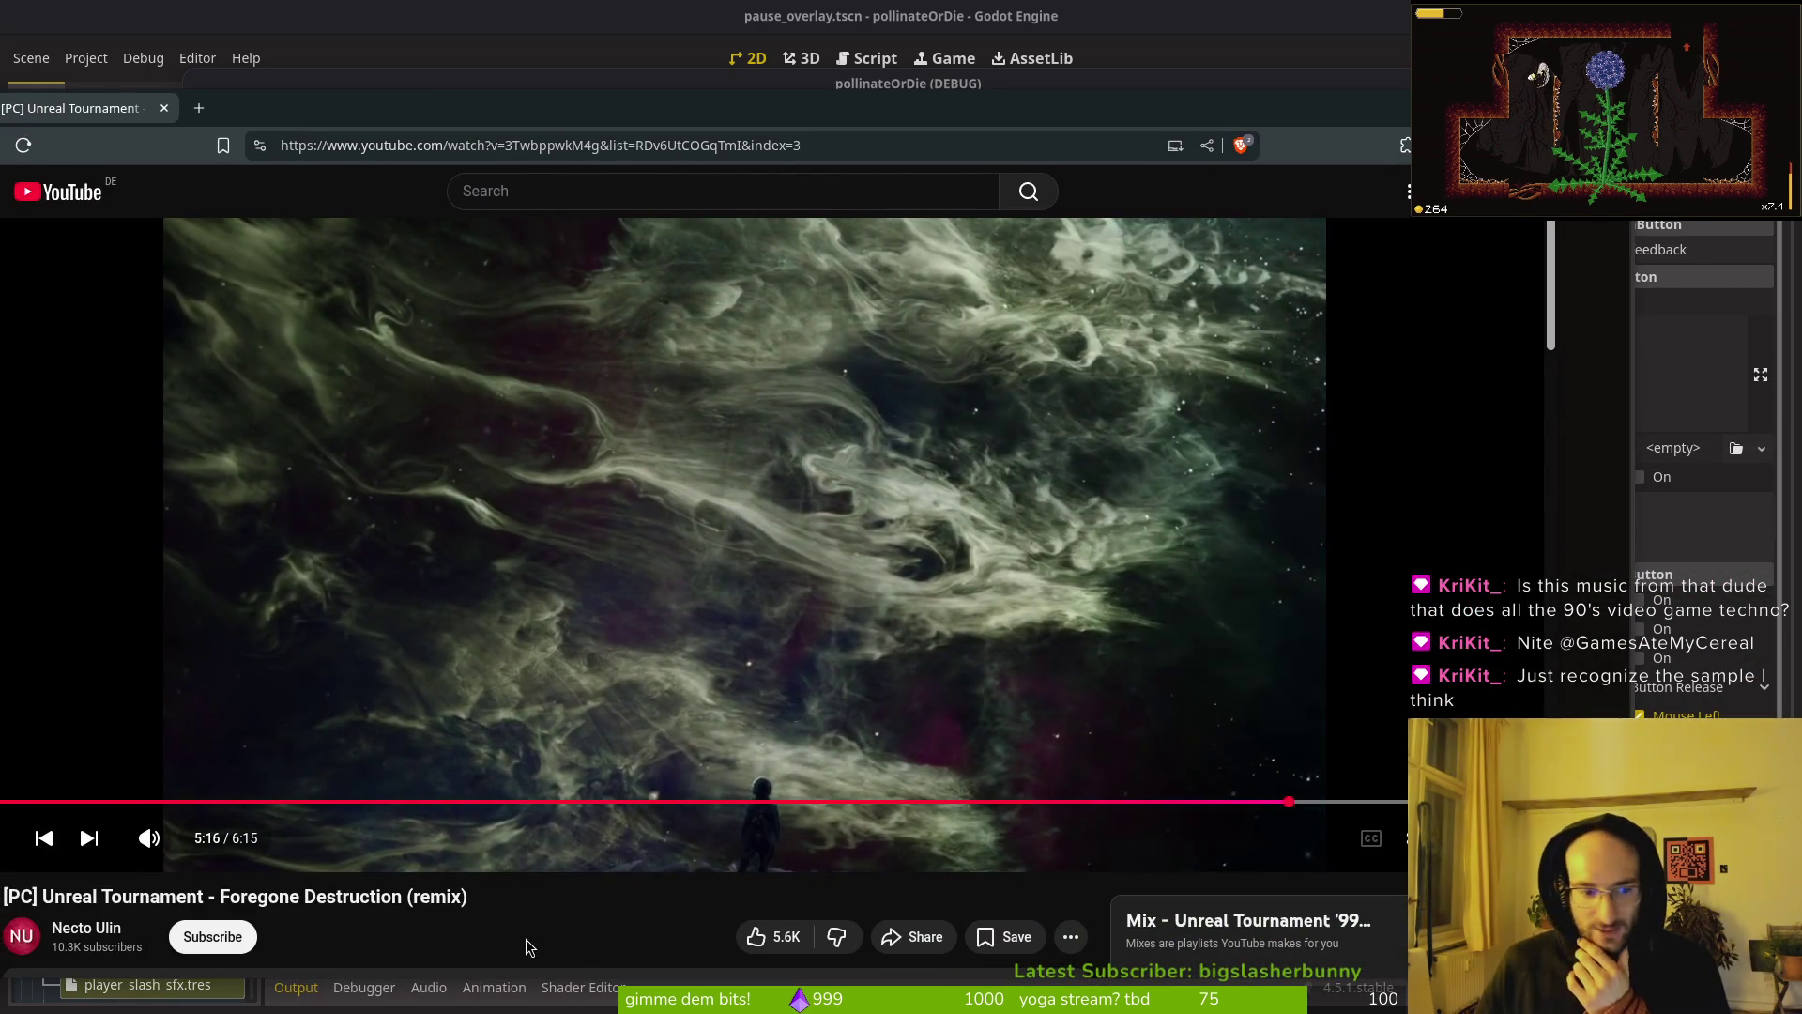
scroll(132, 807, "down", 1)
mouse_move(209, 601)
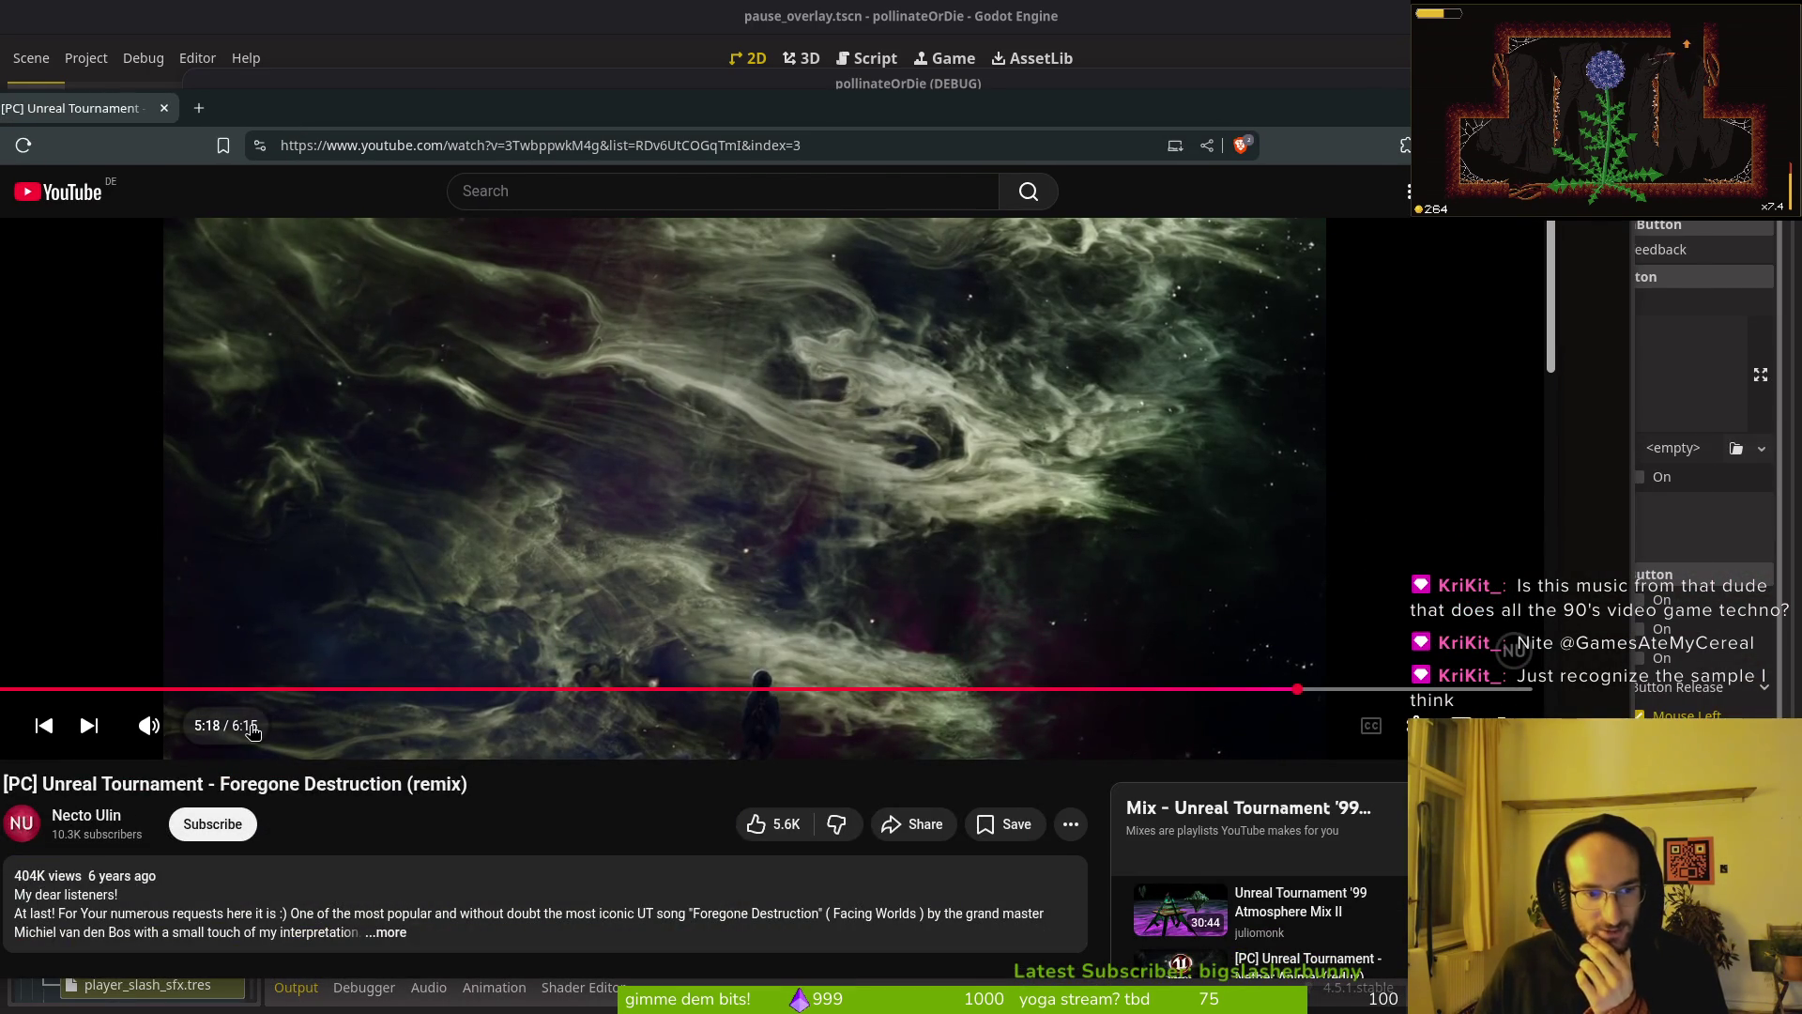
scroll(1258, 924, "down", 1)
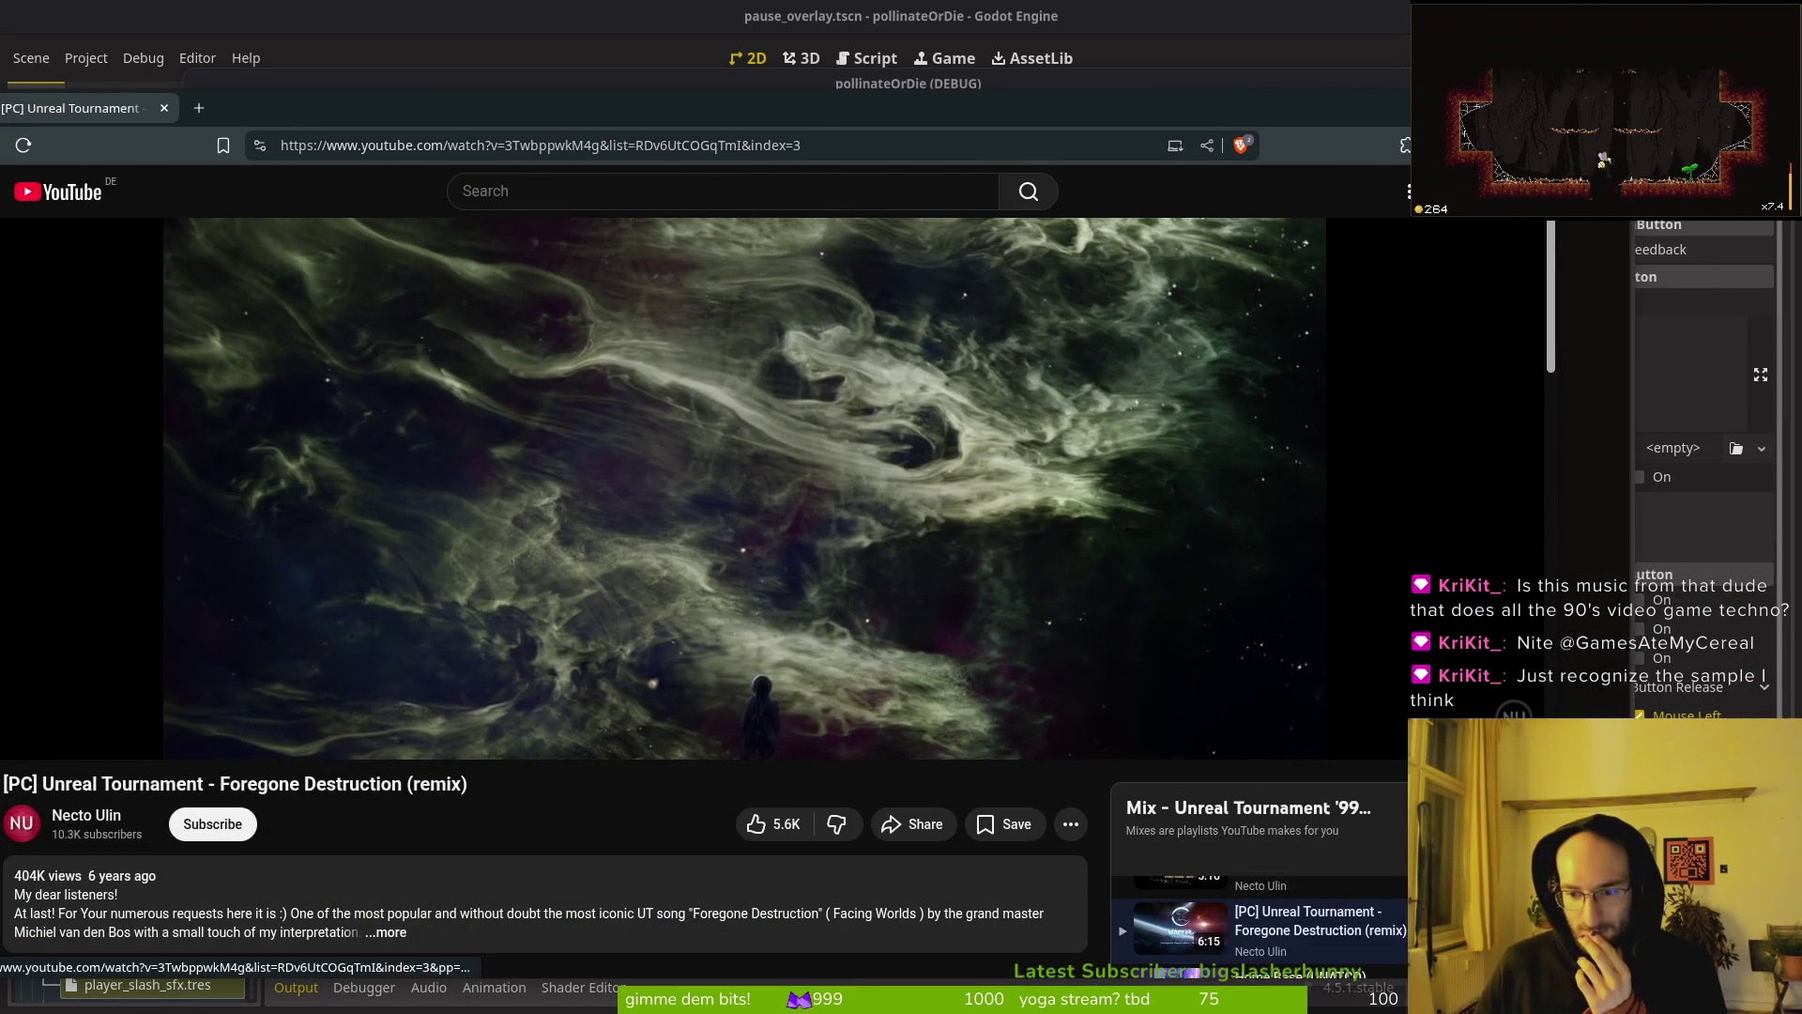
scroll(1220, 930, "down", 2)
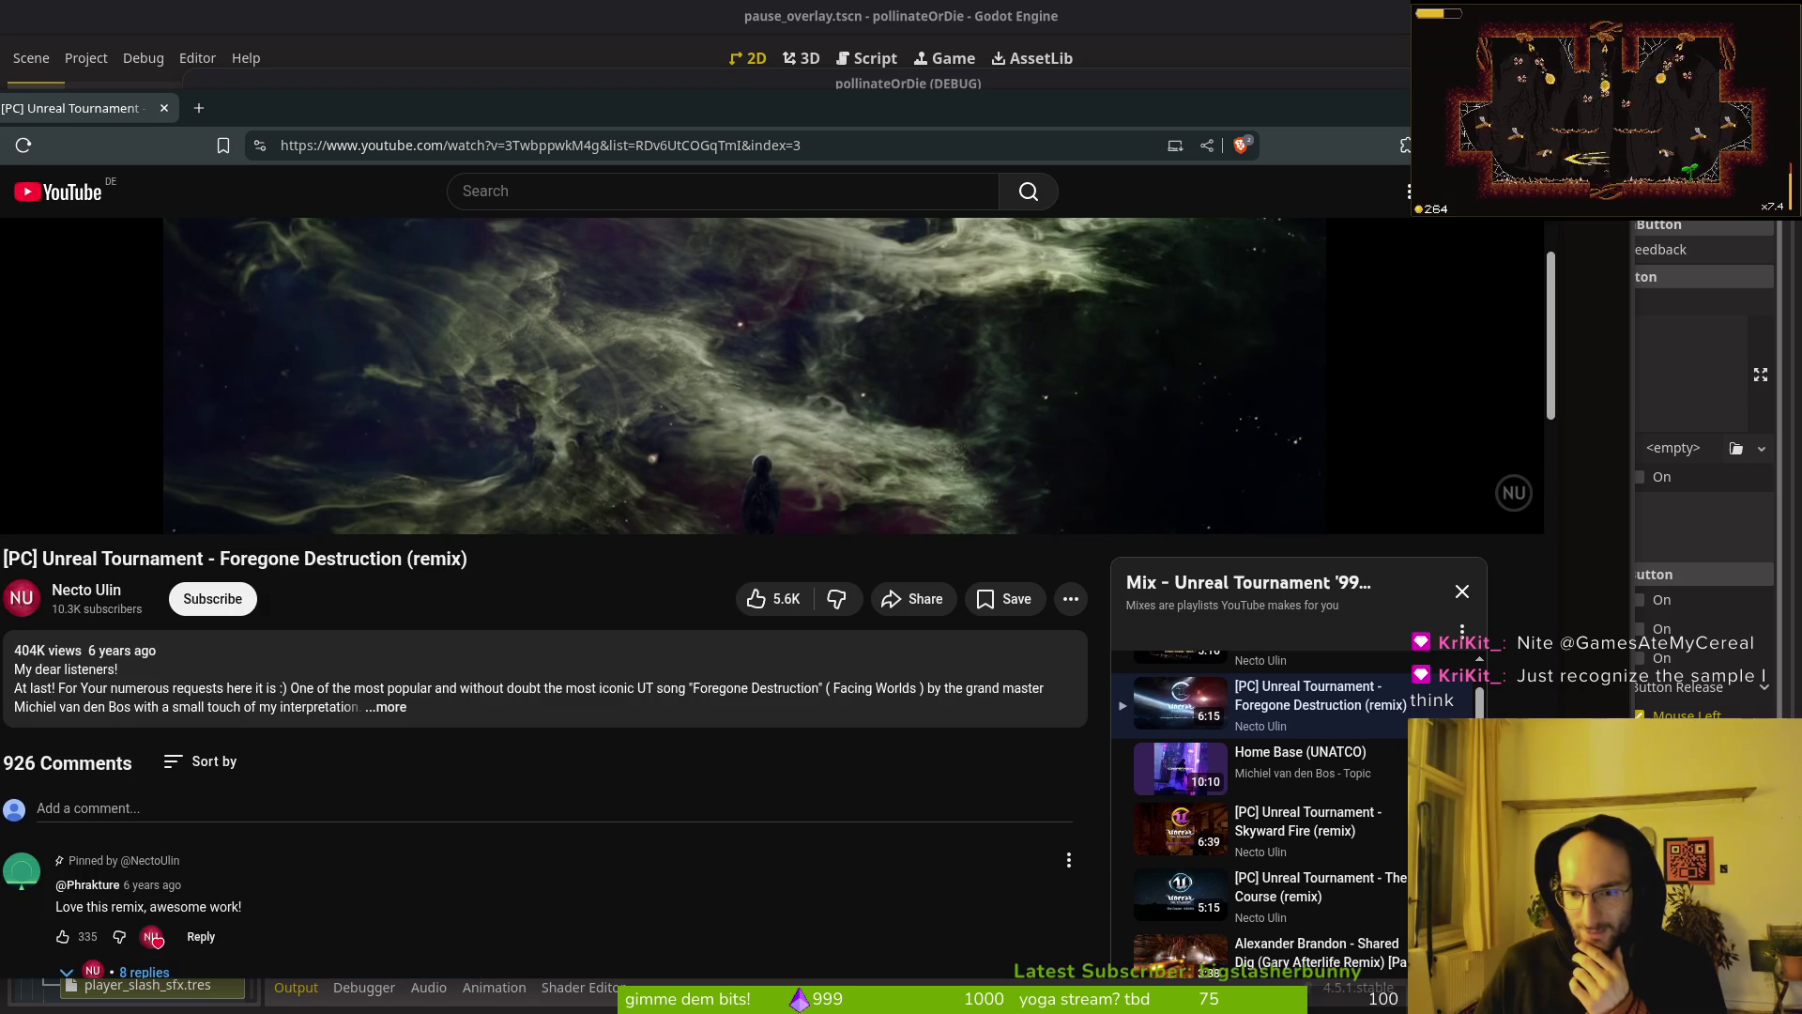
scroll(1293, 847, "down", 1)
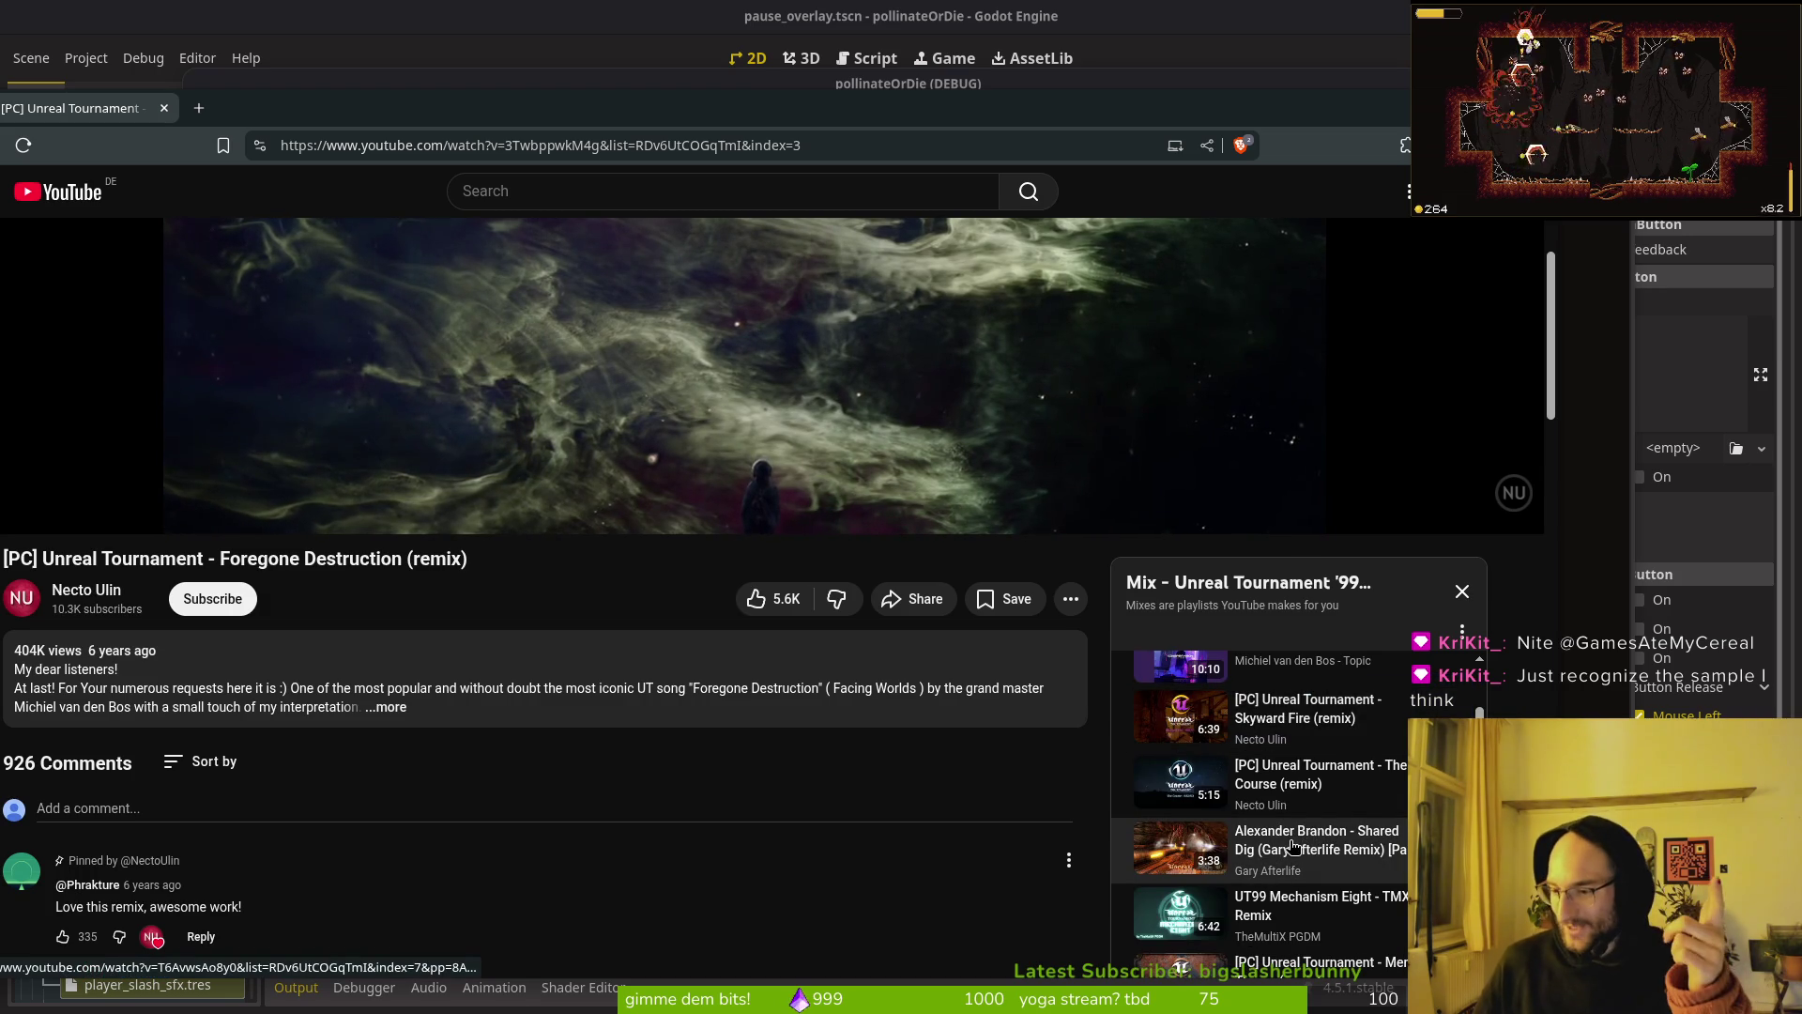
scroll(770, 601, "down", 2)
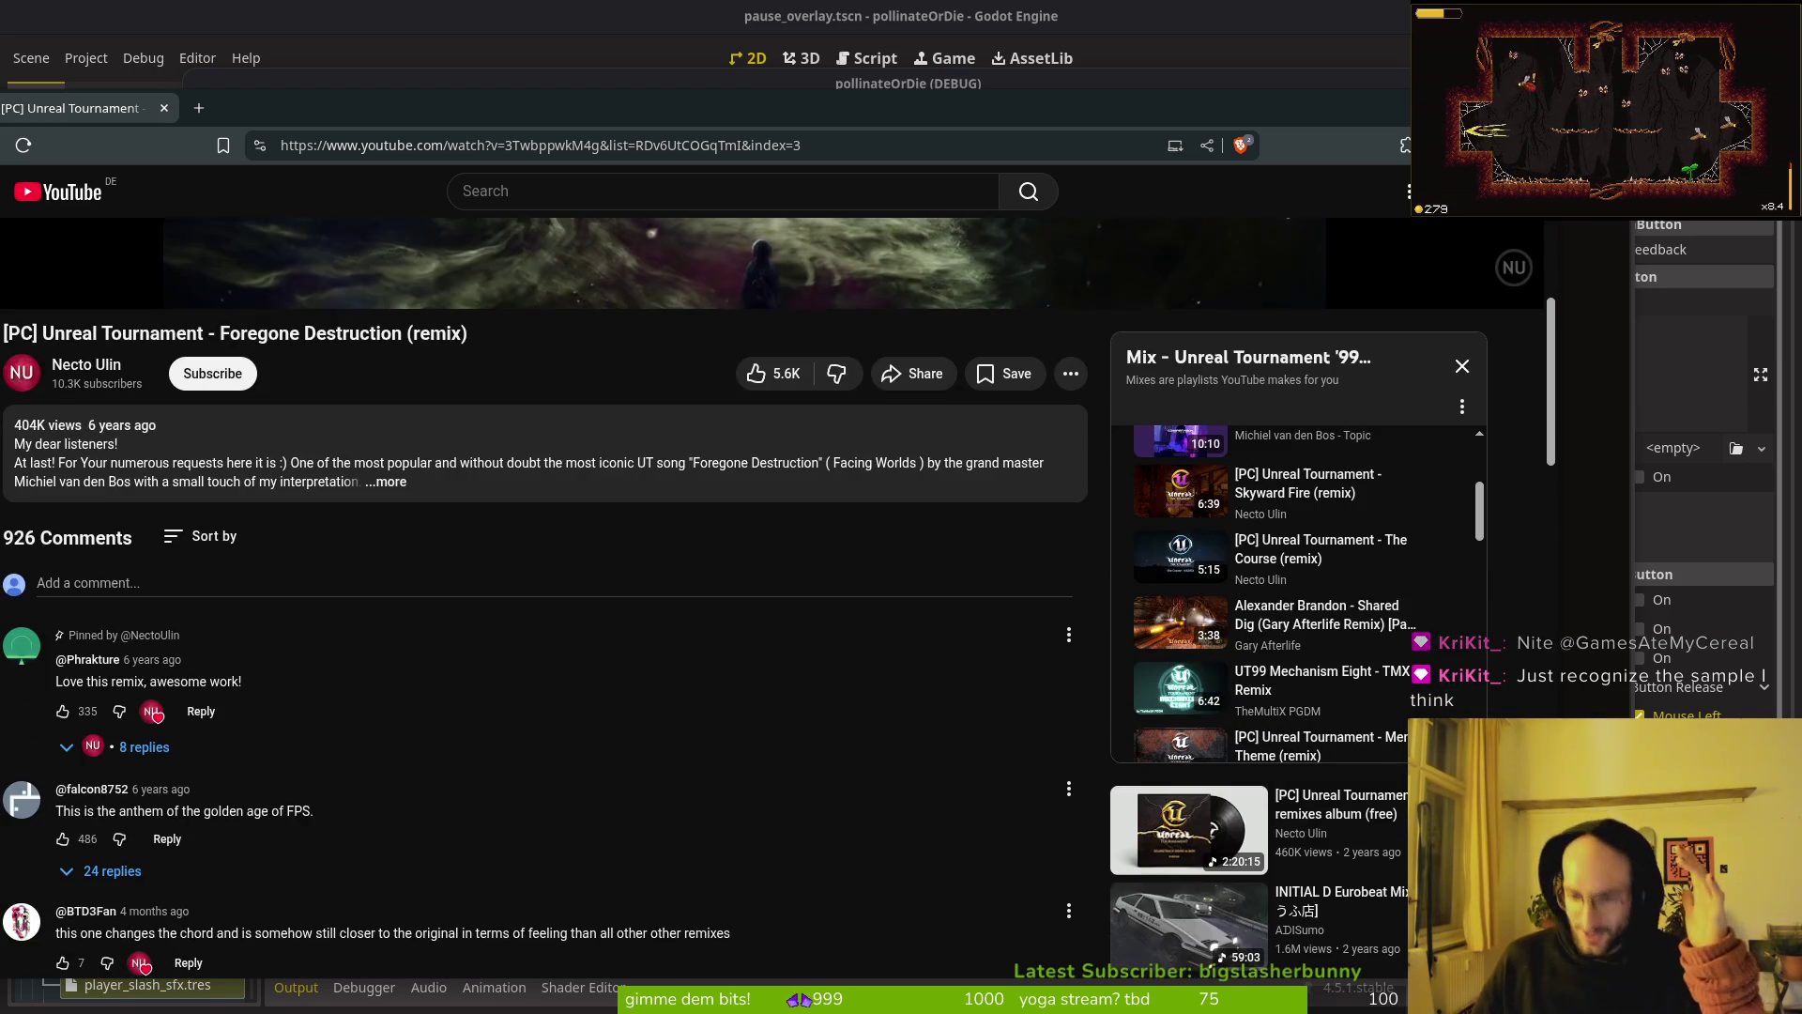
scroll(1518, 718, "down", 2)
Step: Open Halo Kart [drum and bass mix] from the music bookmarks in a new tab and switch to it
left_click(198, 108)
left_click(279, 180)
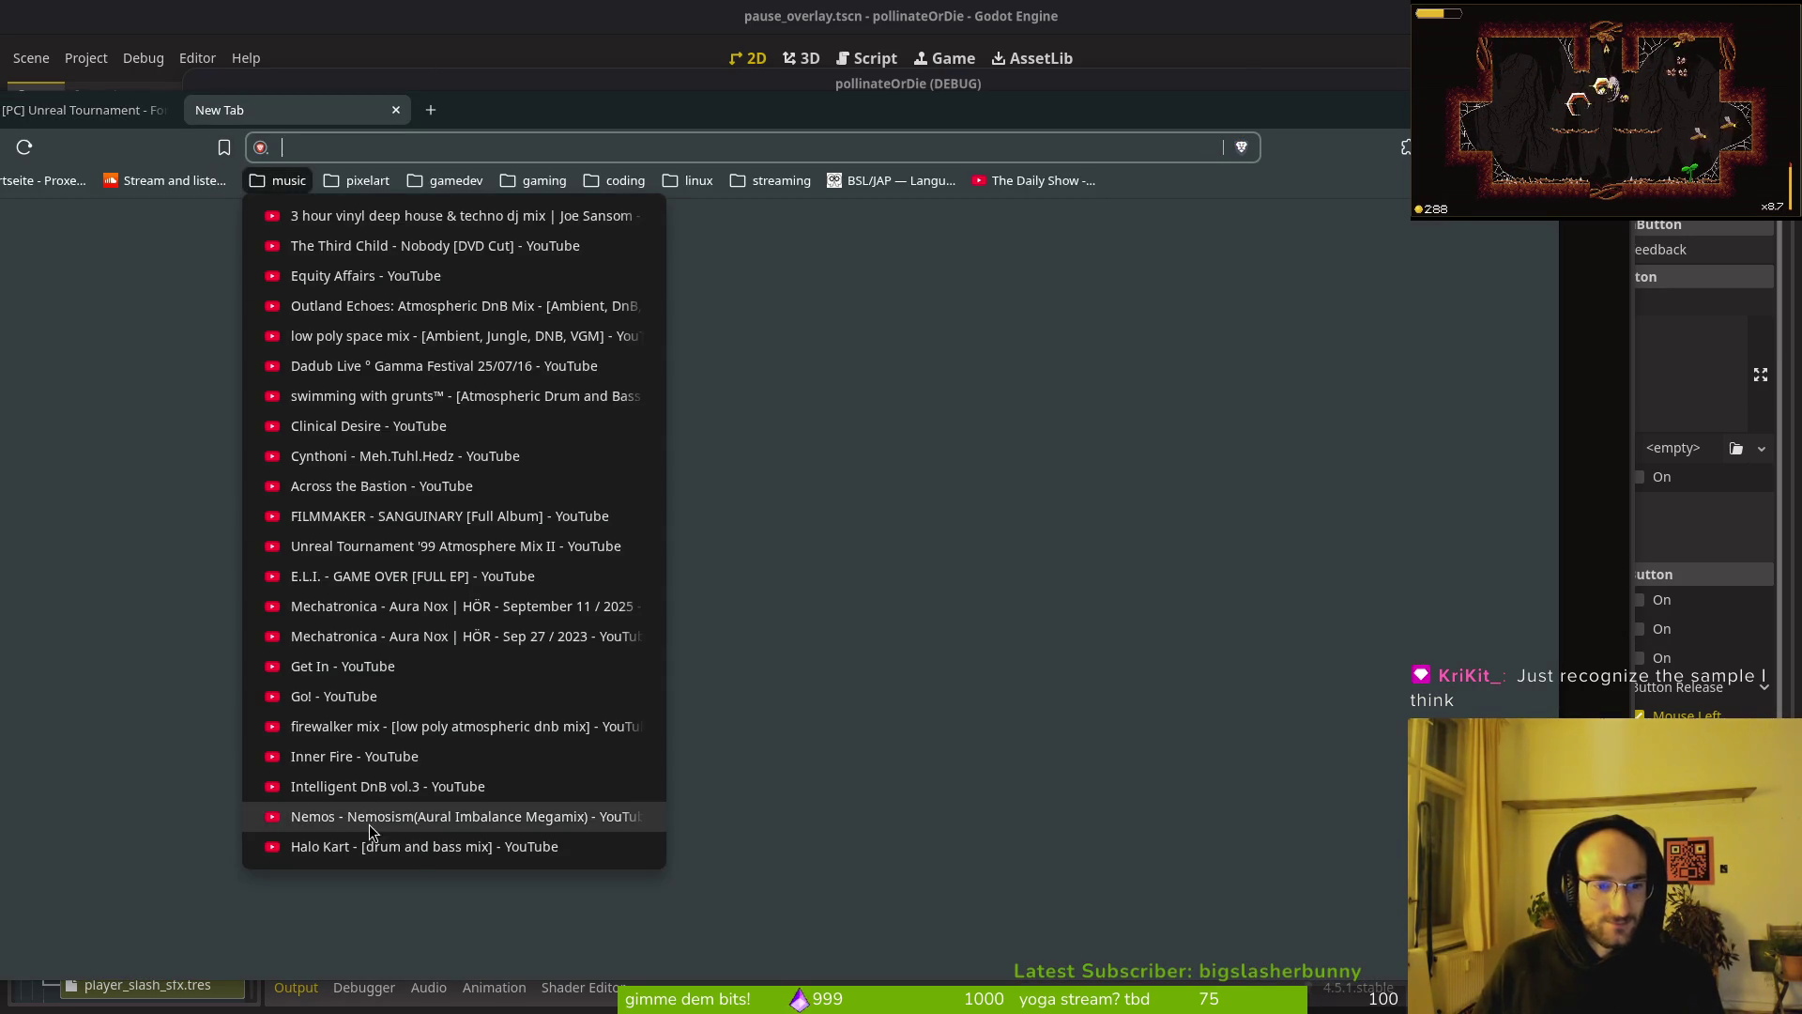
left_click(371, 843)
left_click(161, 113)
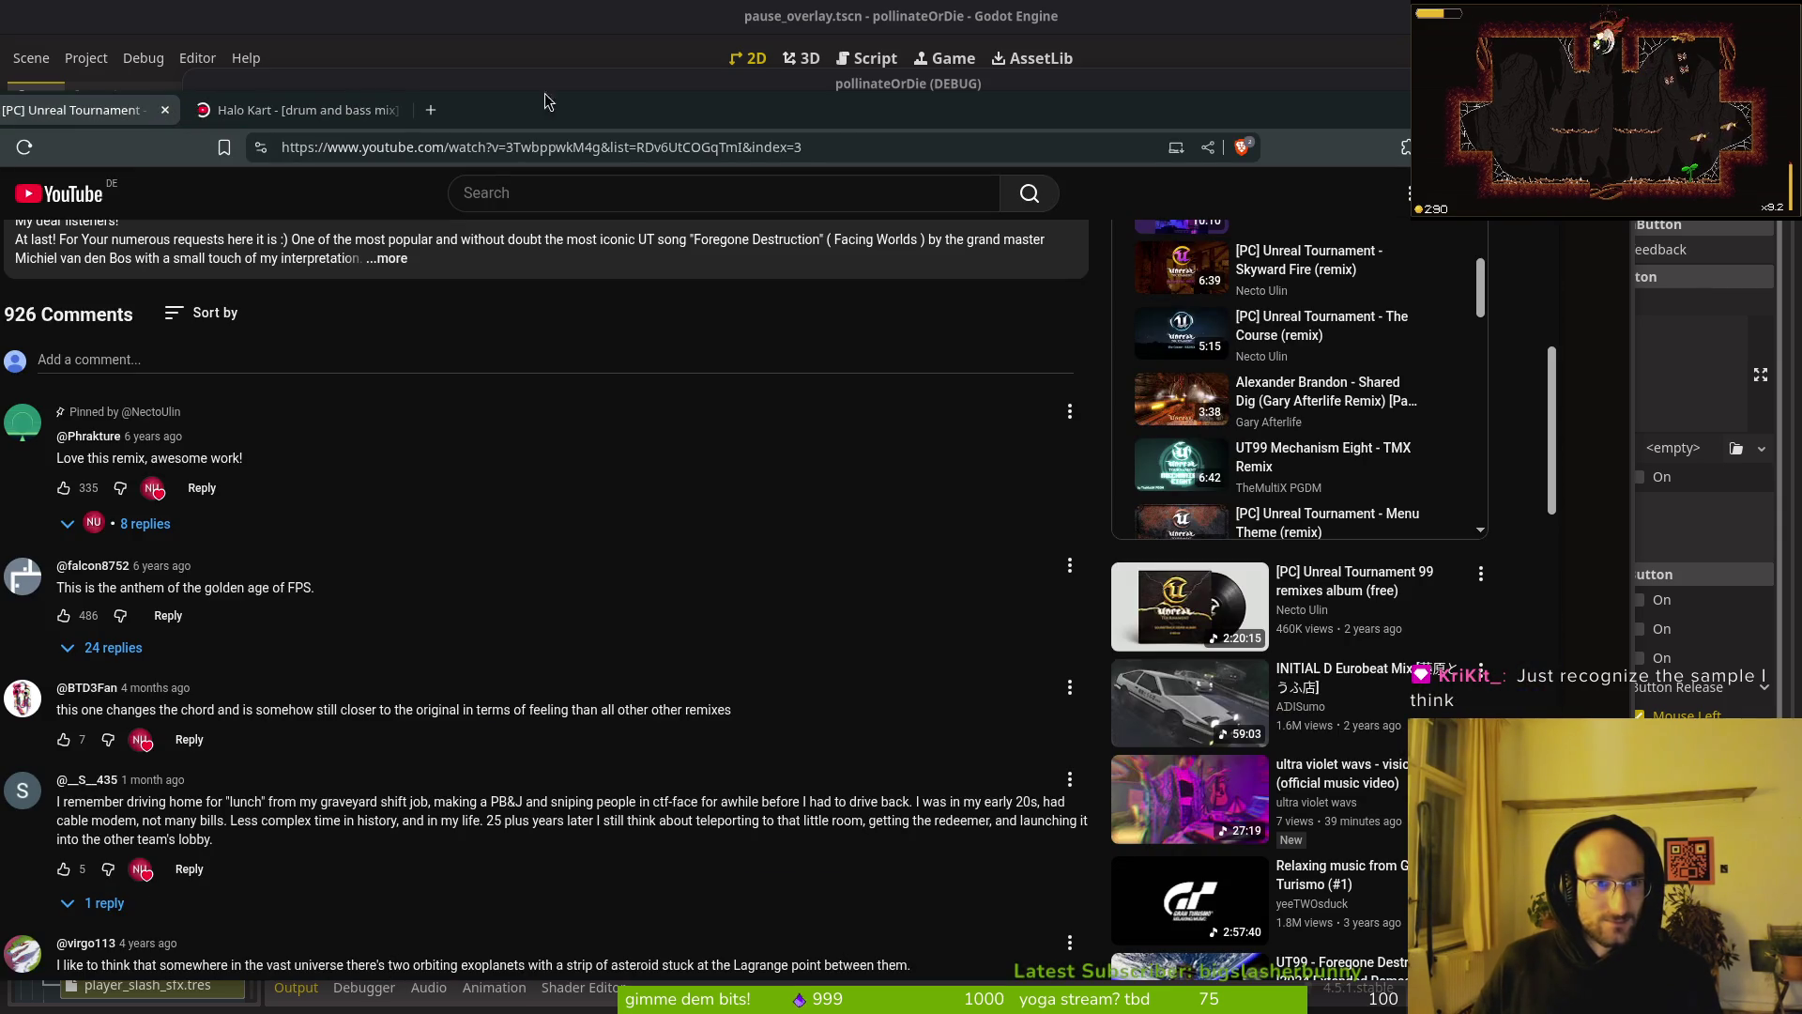
left_click_drag(549, 101, 698, 59)
left_click(483, 68)
left_click(217, 73)
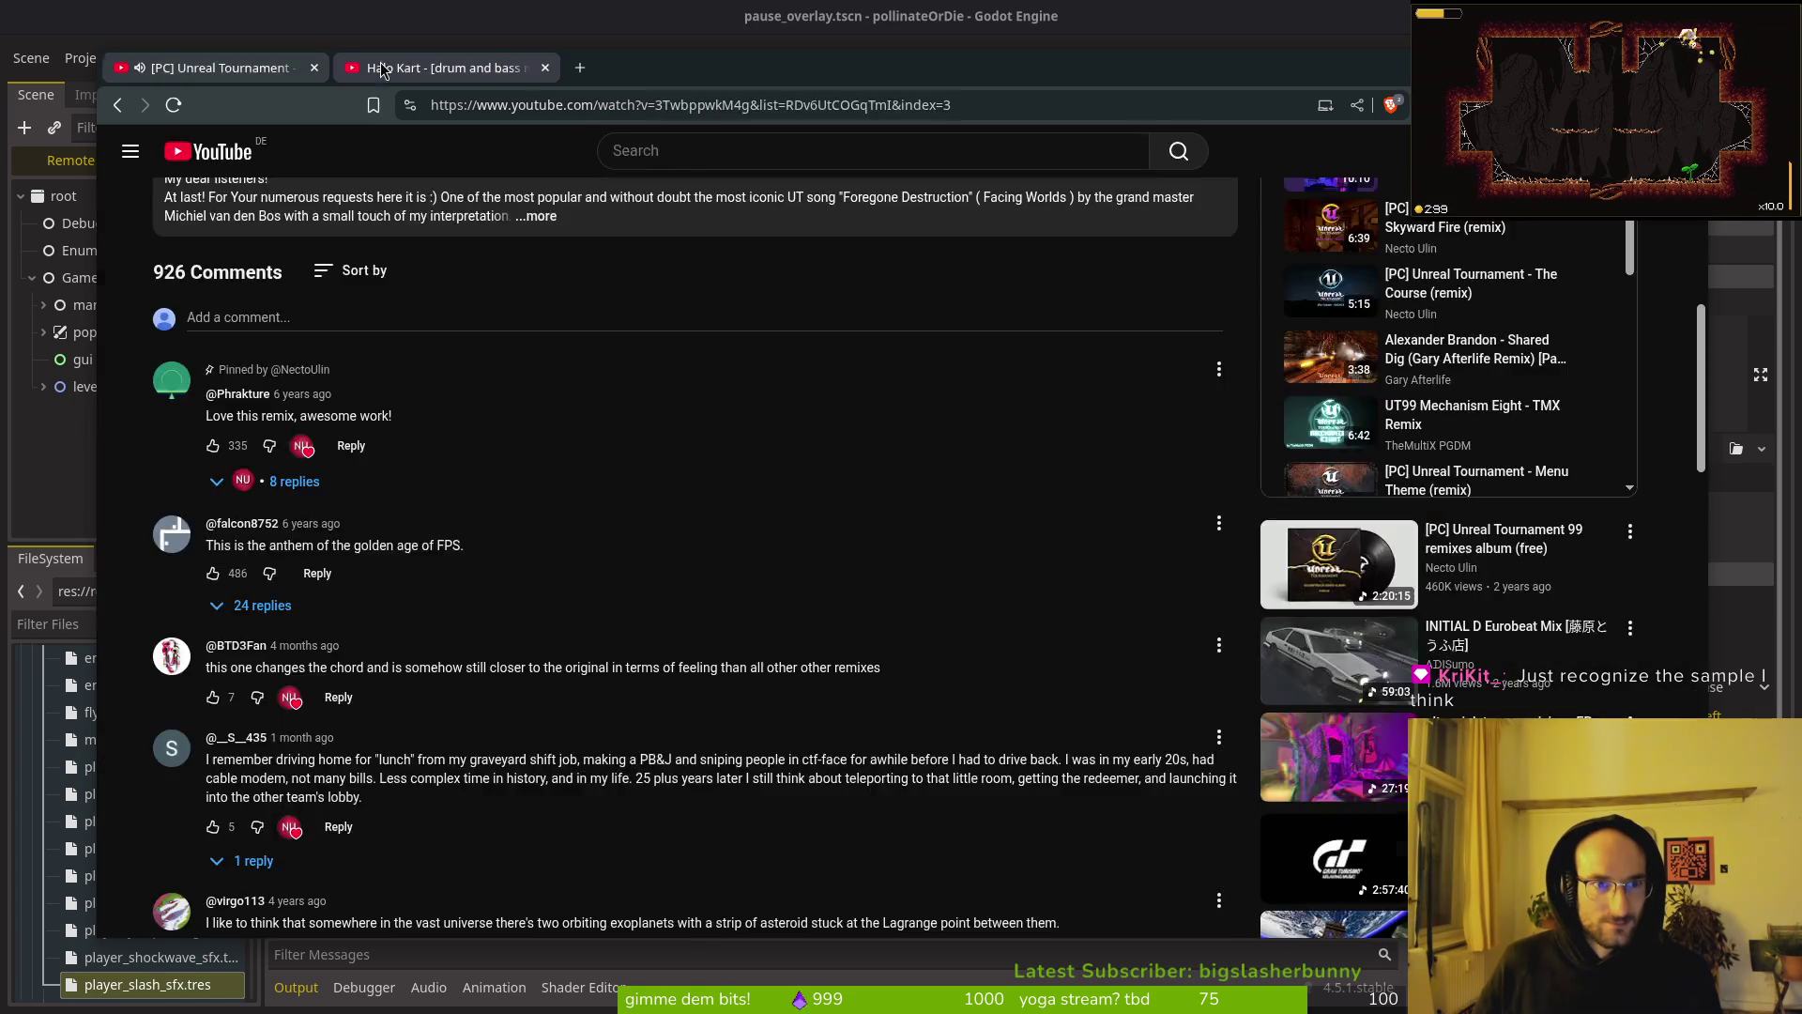
left_click(383, 73)
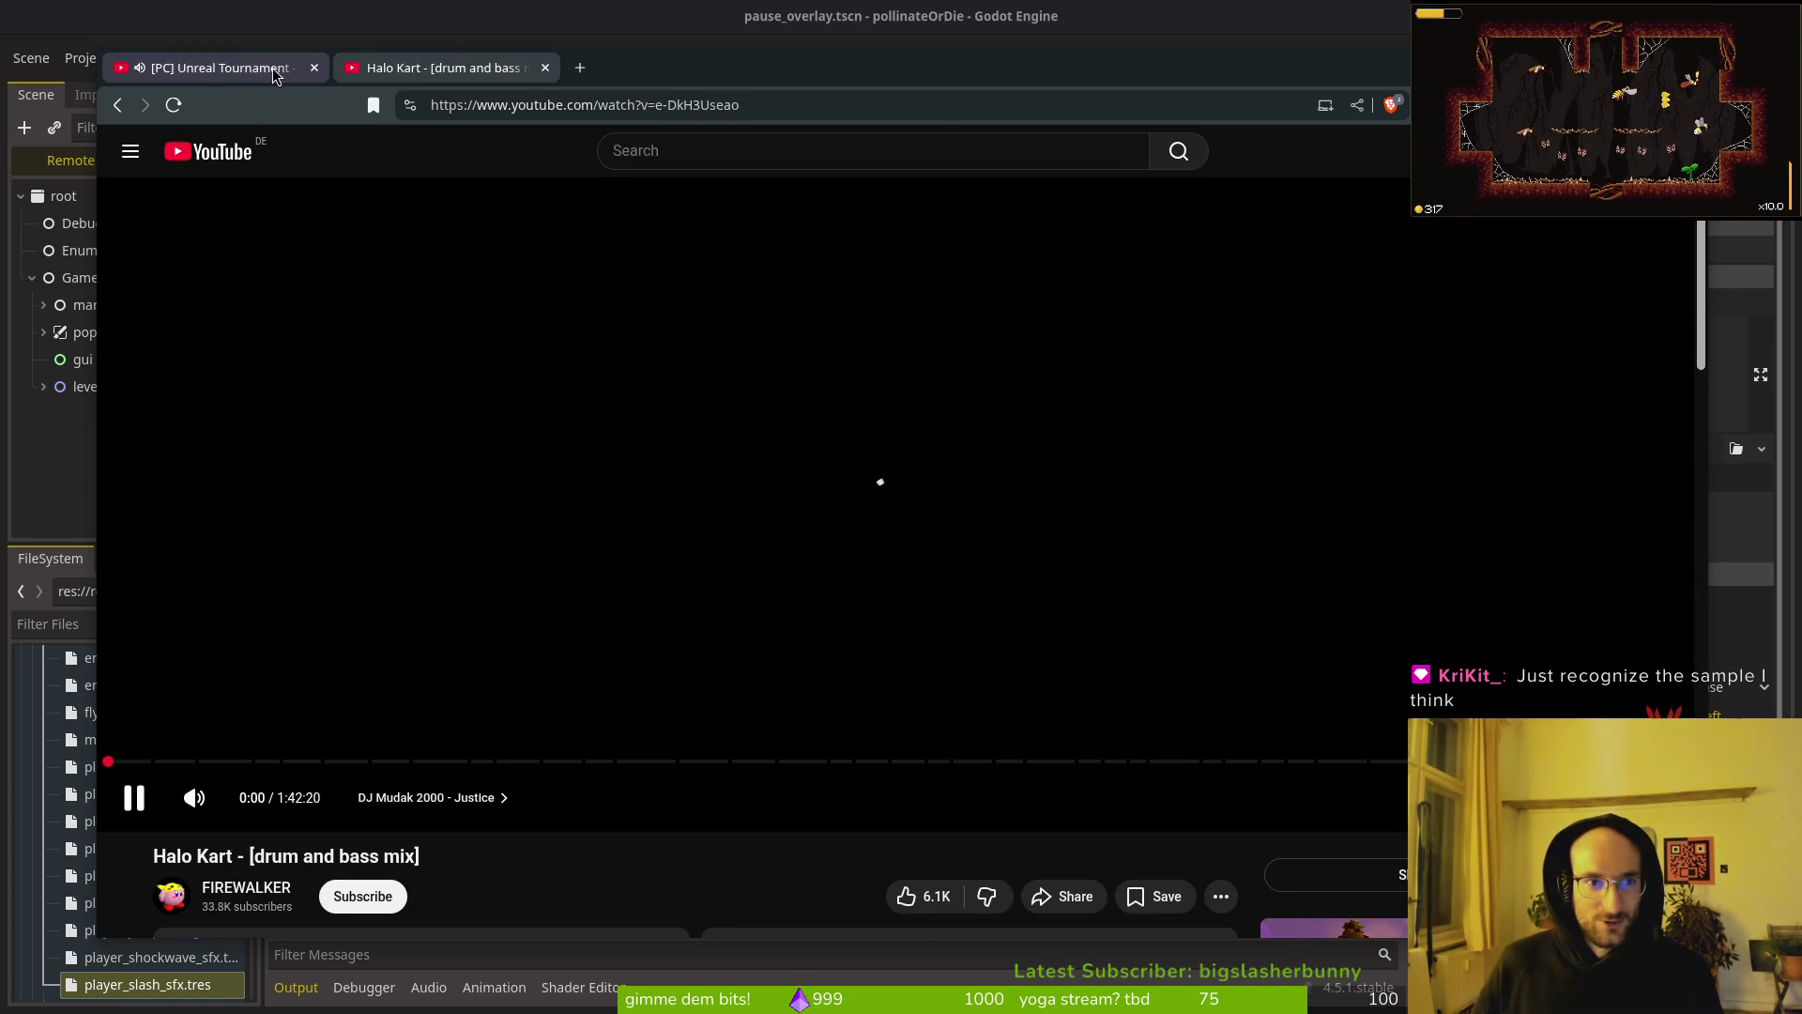
left_click(1395, 72)
key("alt+Tab")
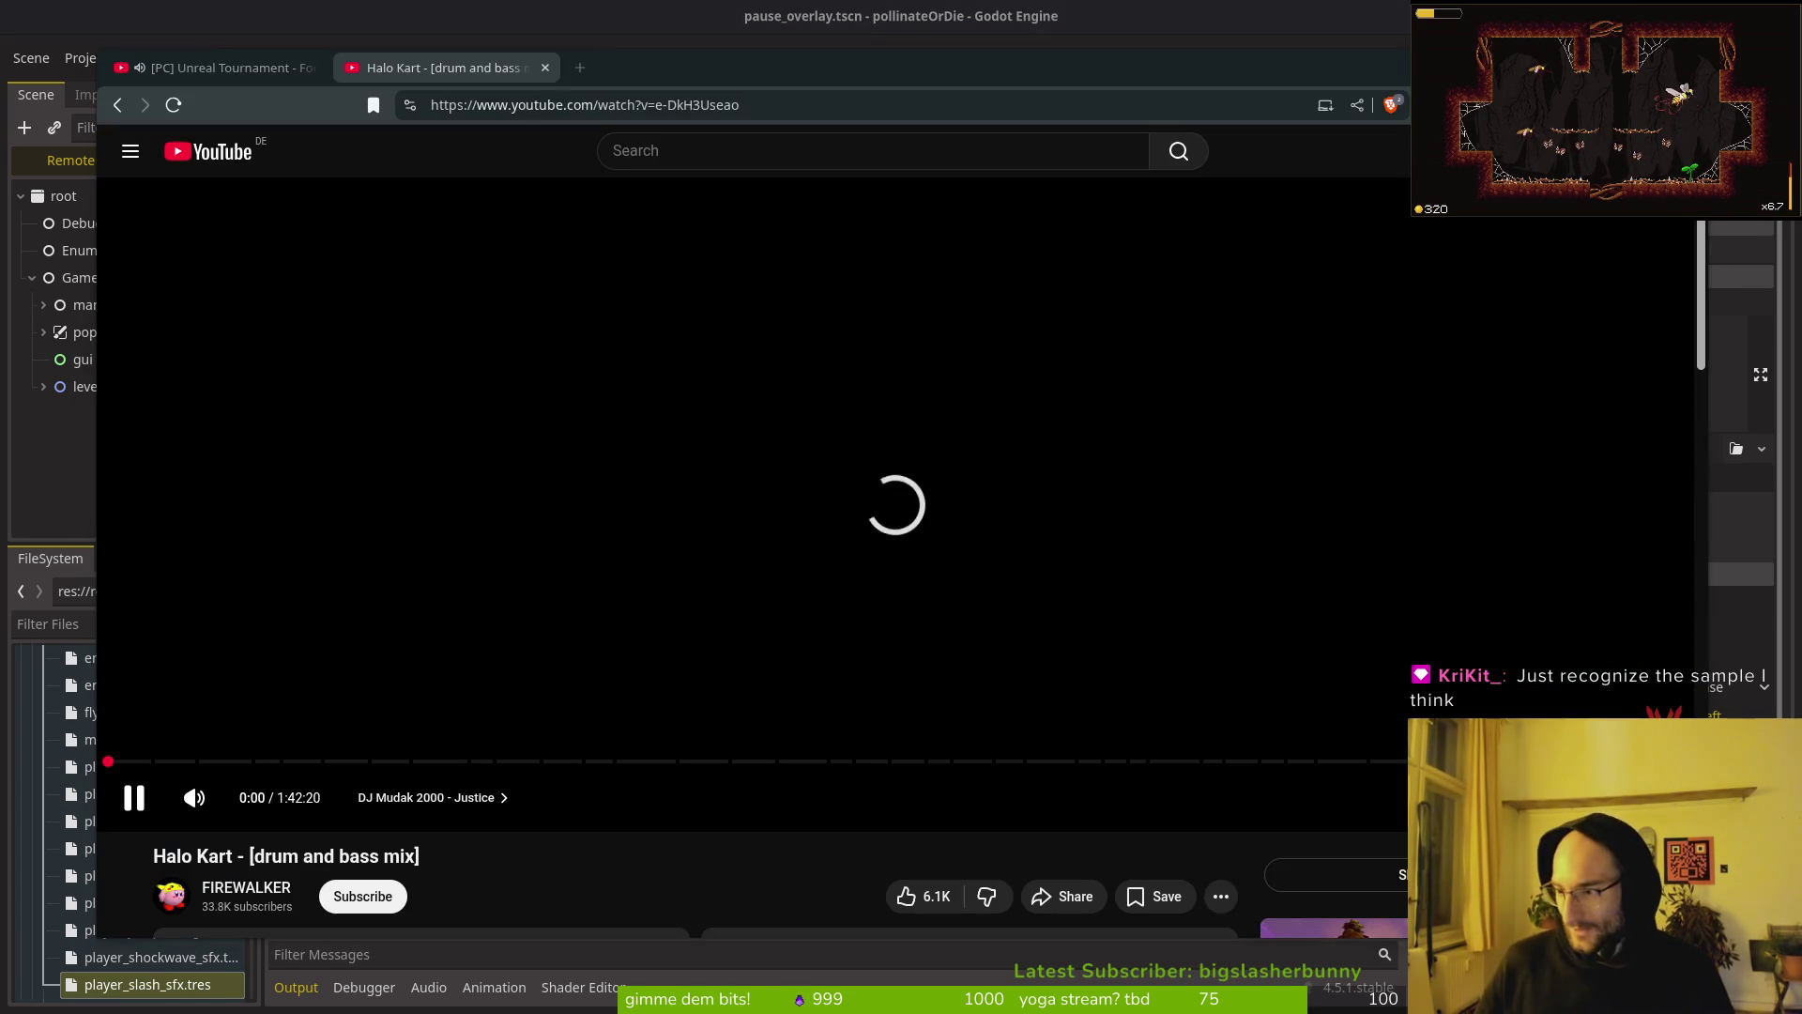
key("alt+Tab")
Step: Open and close the game's pause menu to test it
key("Escape")
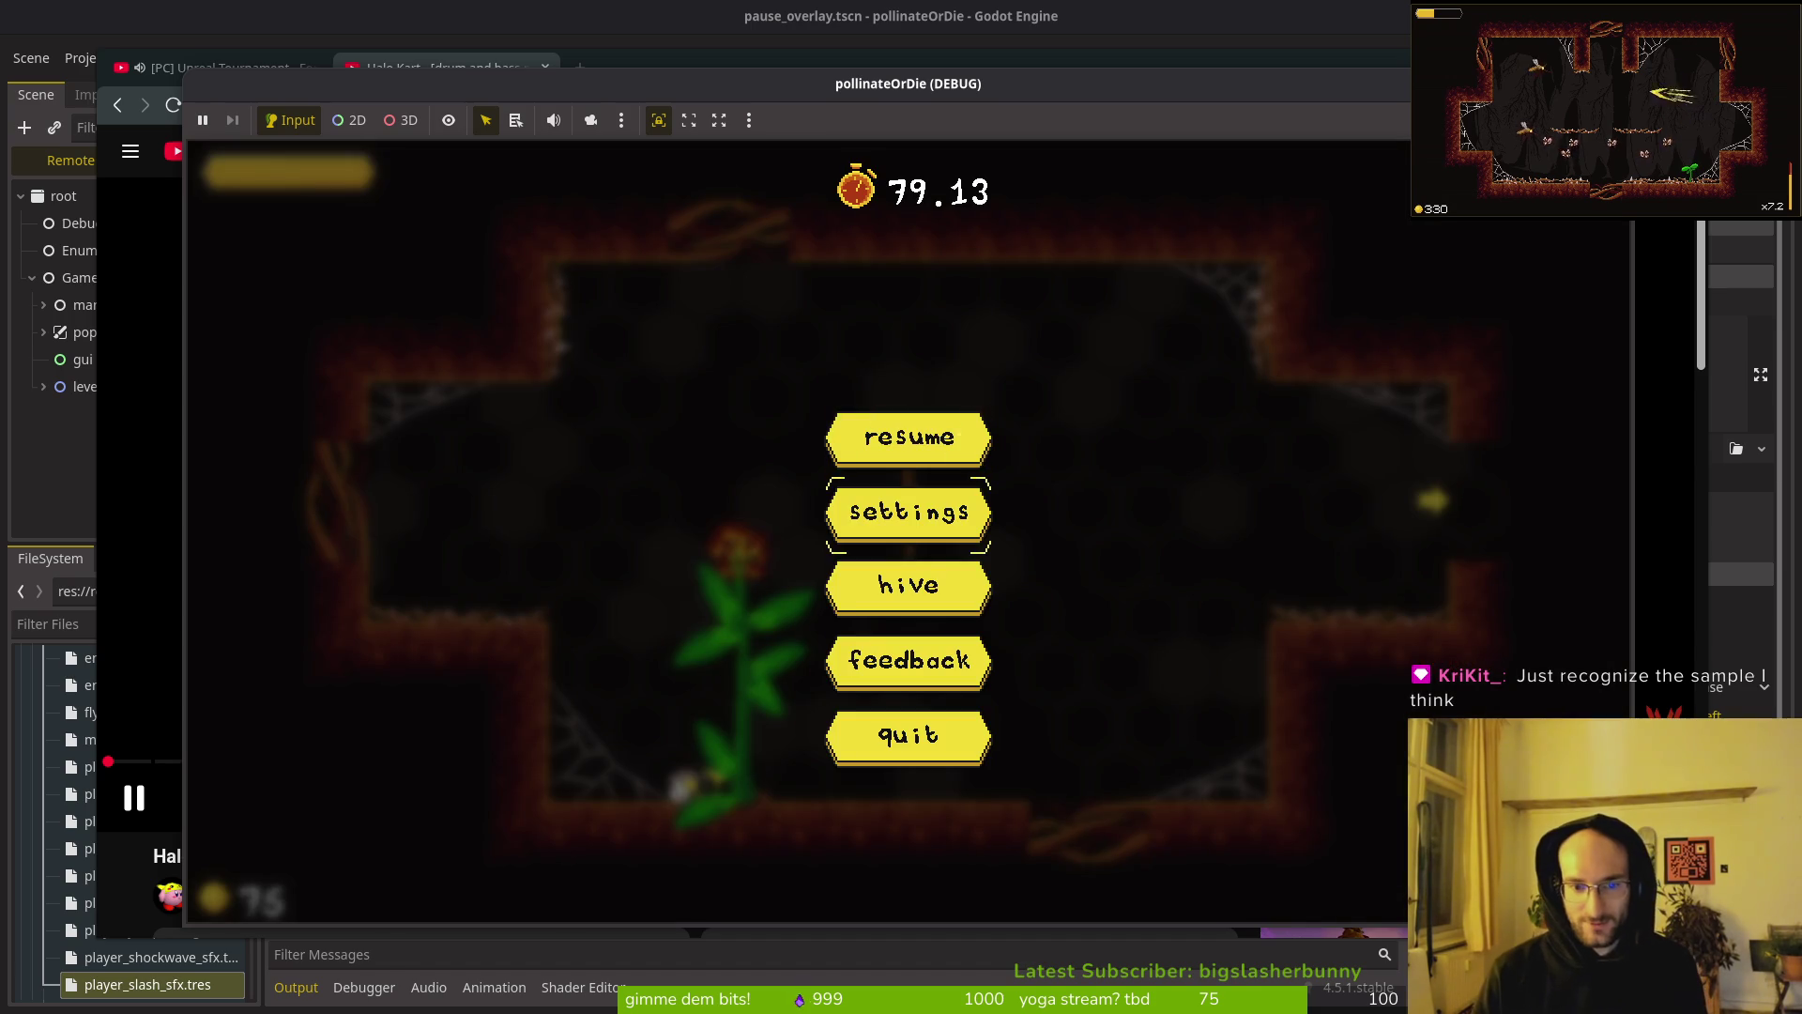
key("Escape")
key("Escape")
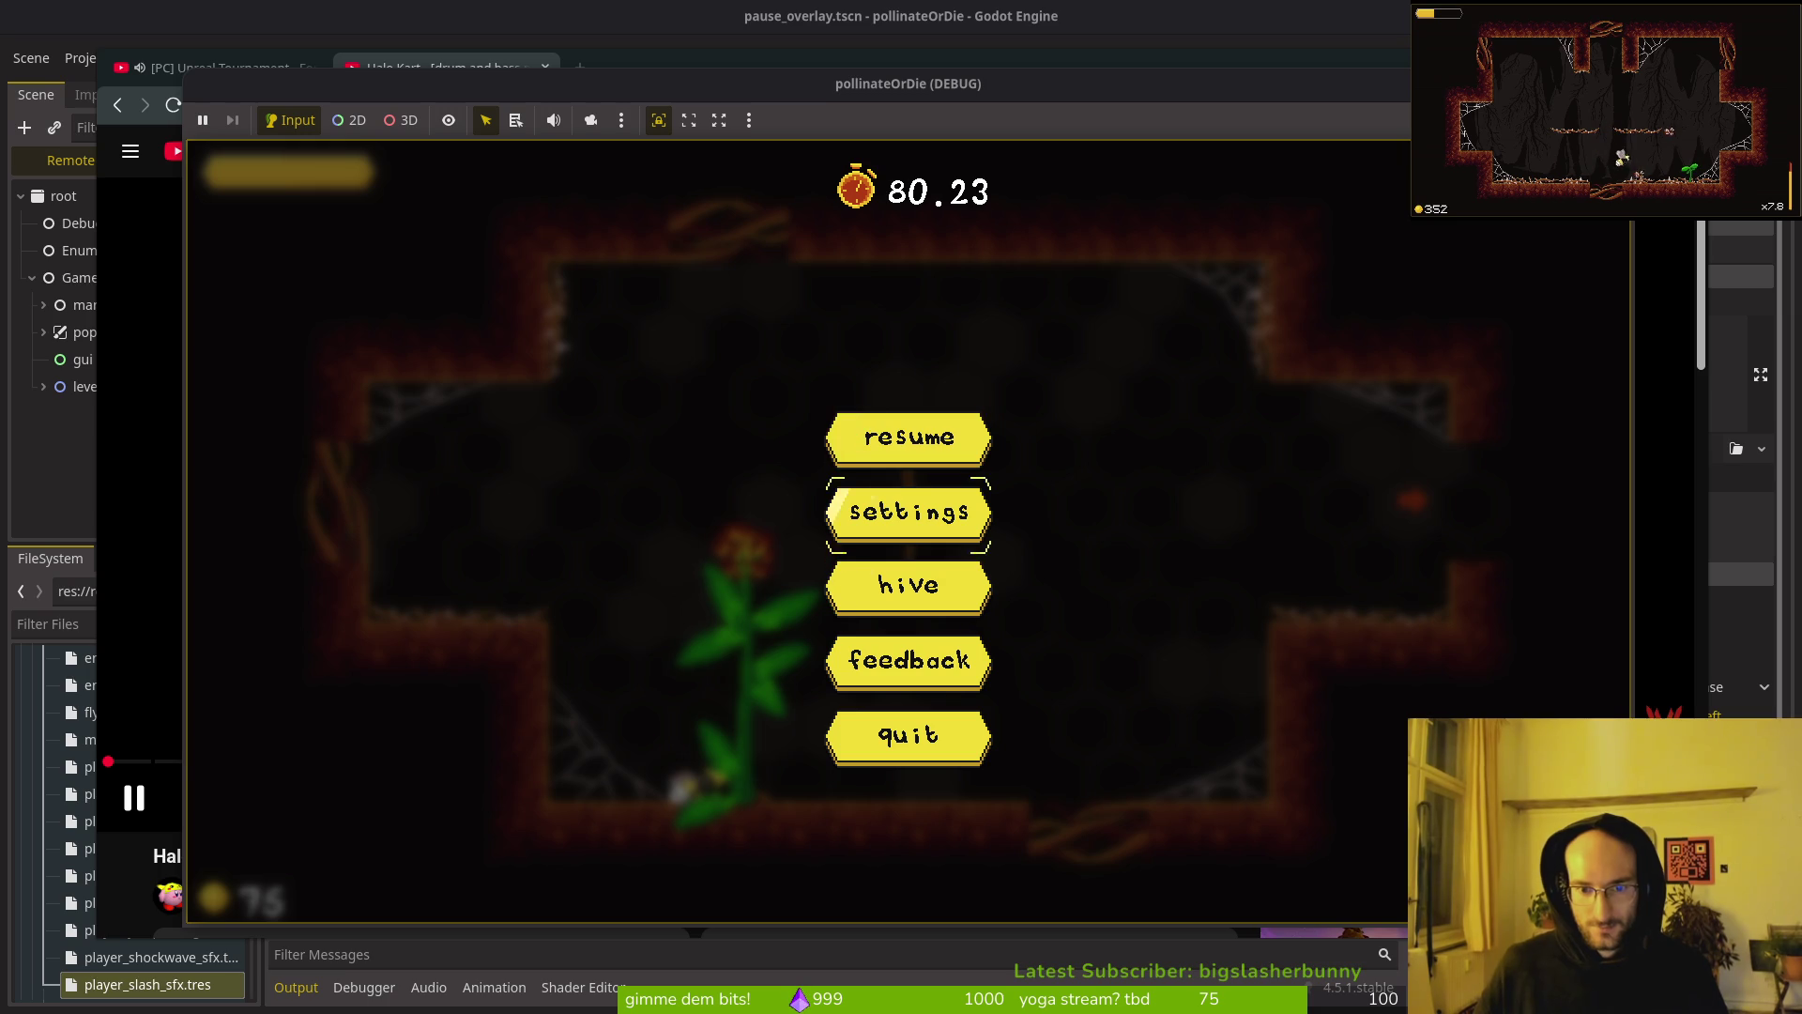
key("Escape")
Step: Dismiss the browser's save dialog and return to the pause_overlay scene in the Godot editor
key("alt+Tab")
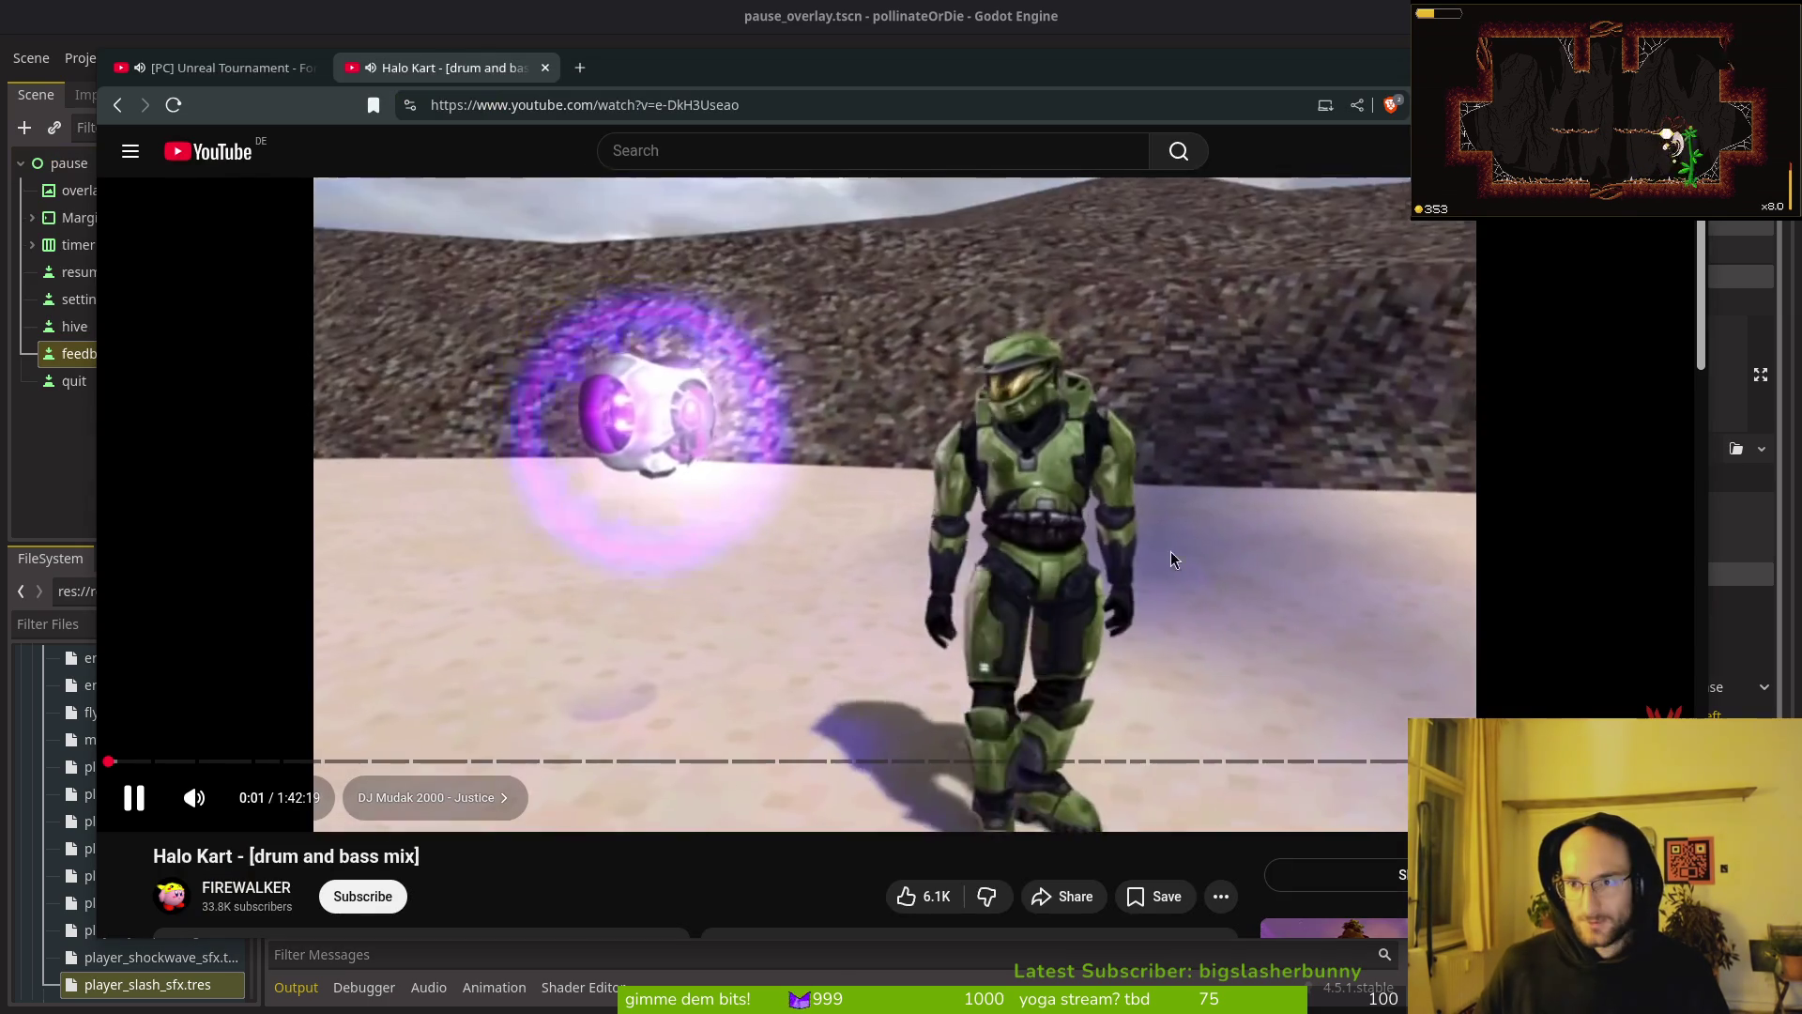
key("ctrl+s")
key("Escape")
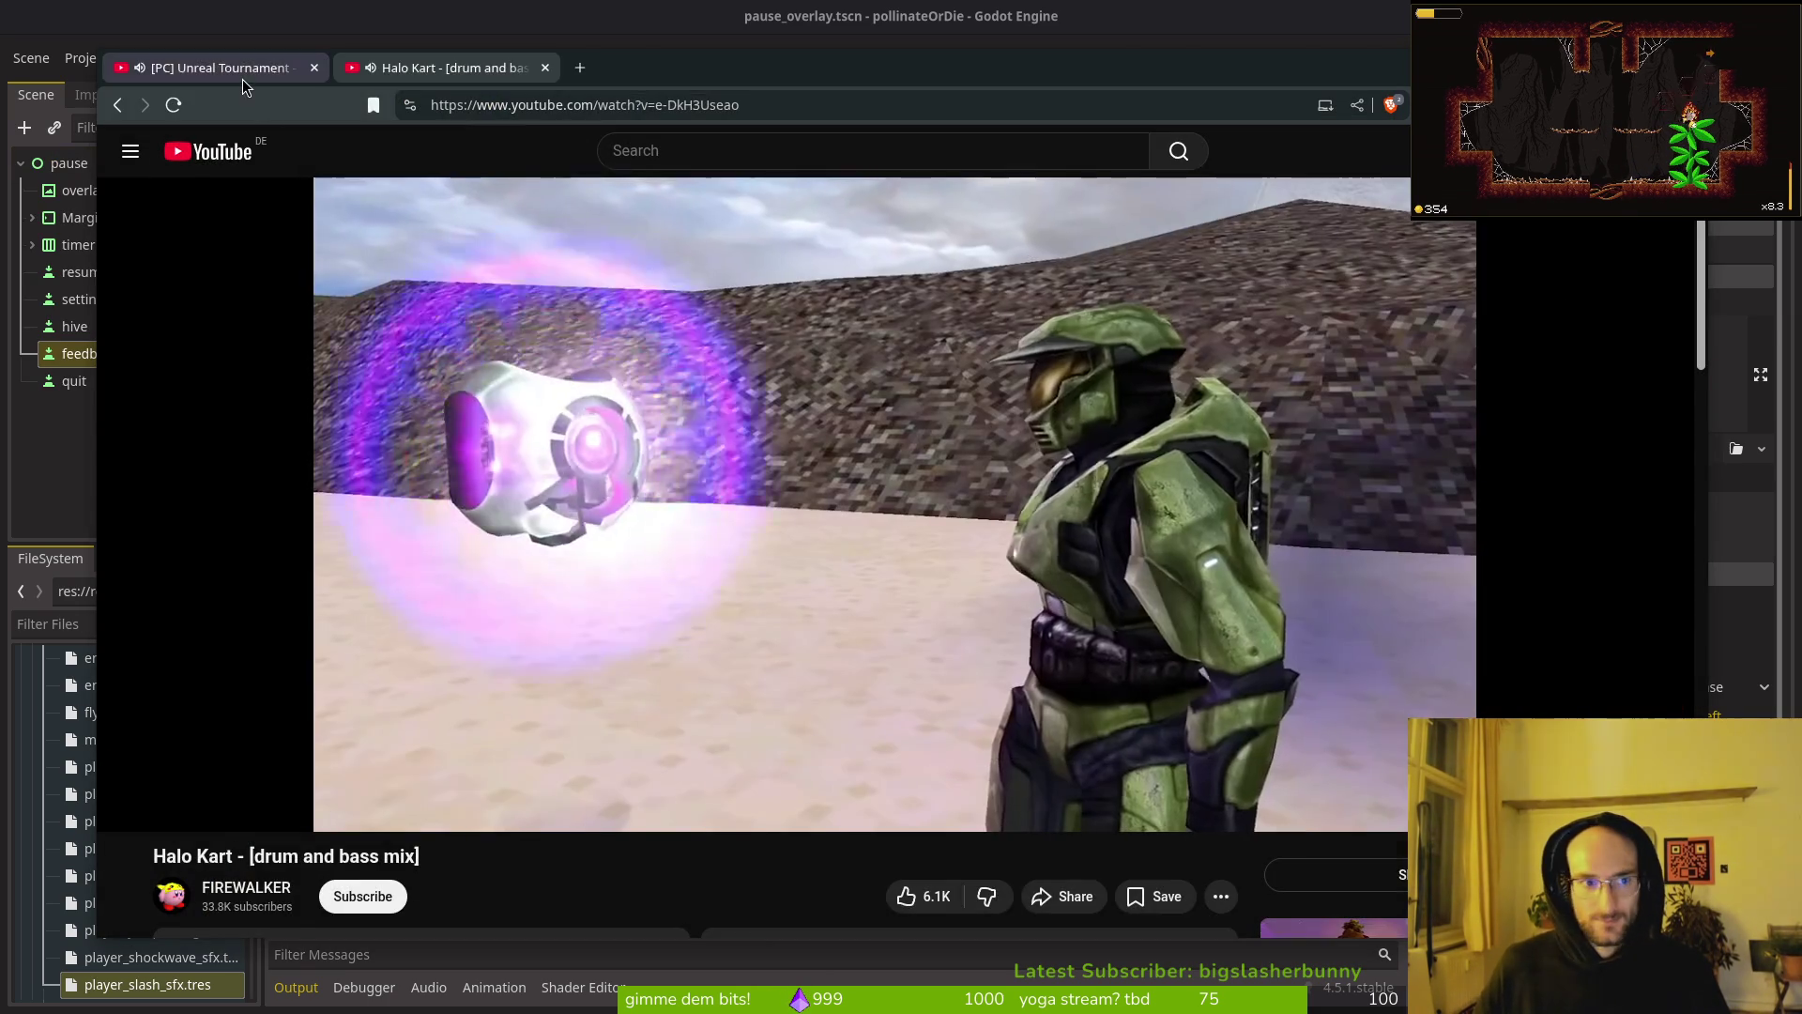
key("alt+Tab")
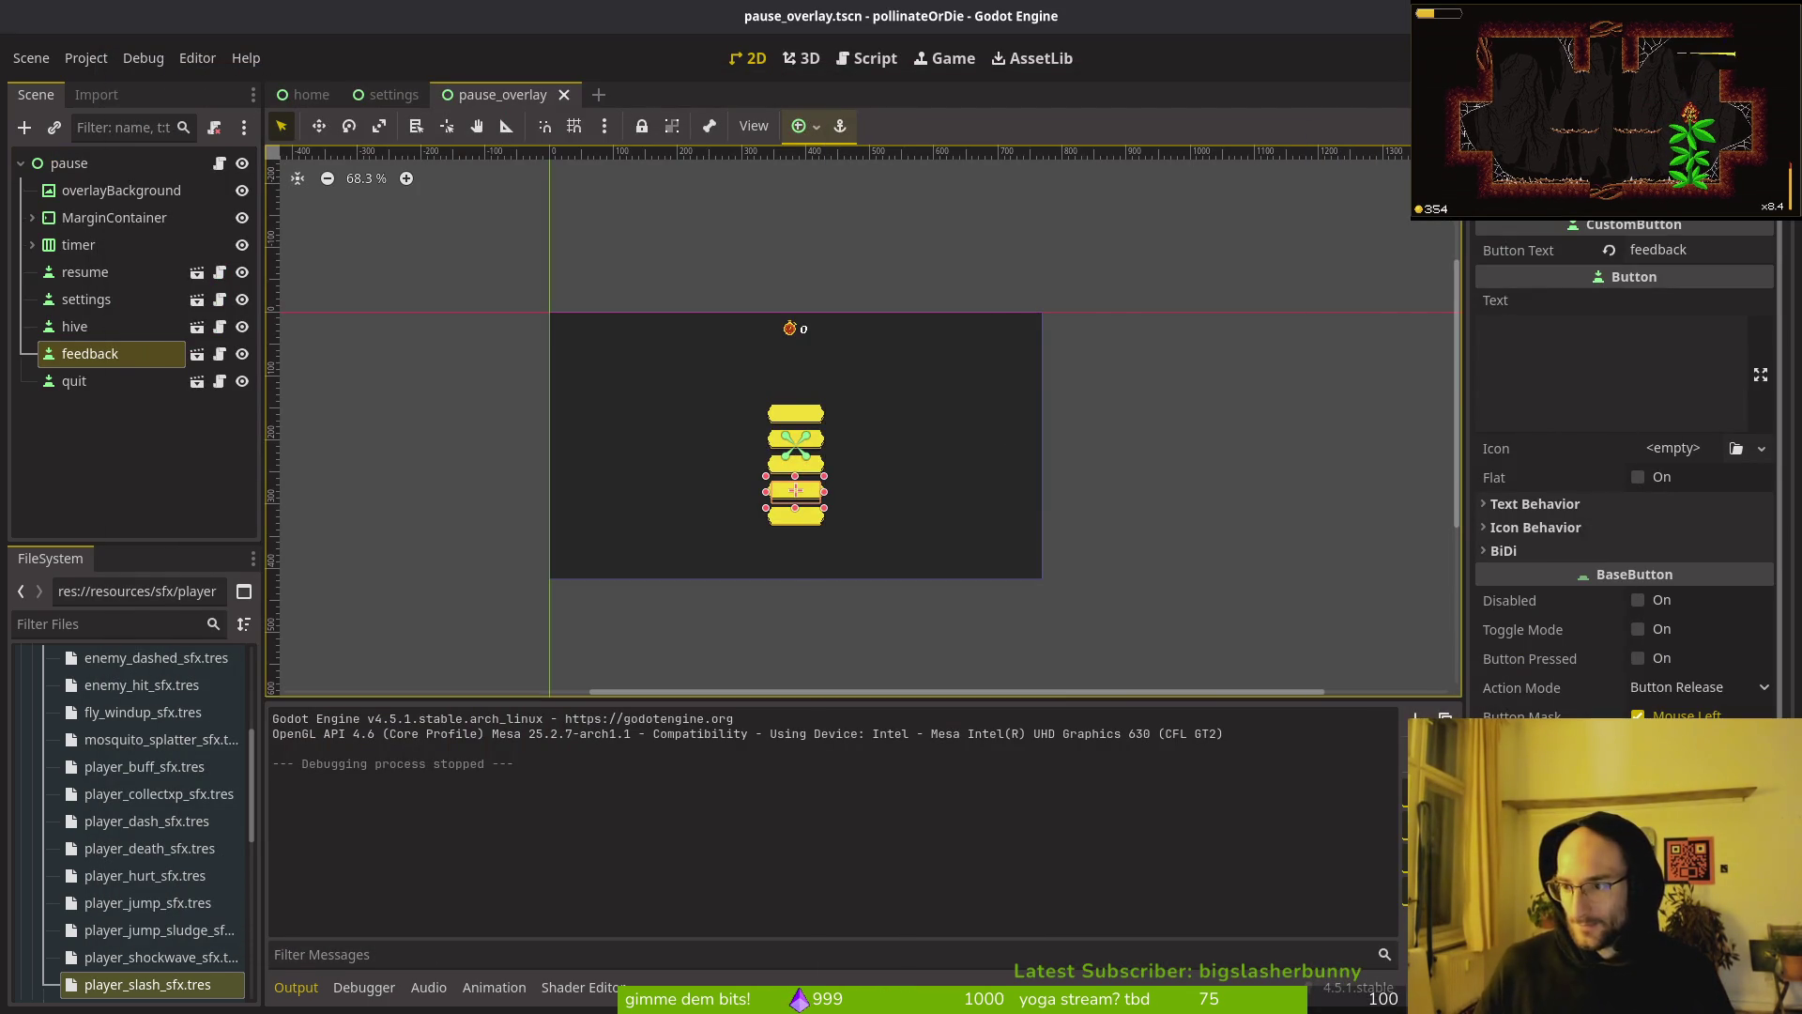
Step: Set the resume button's top focus neighbour to quit
left_click(103, 450)
left_click(100, 271)
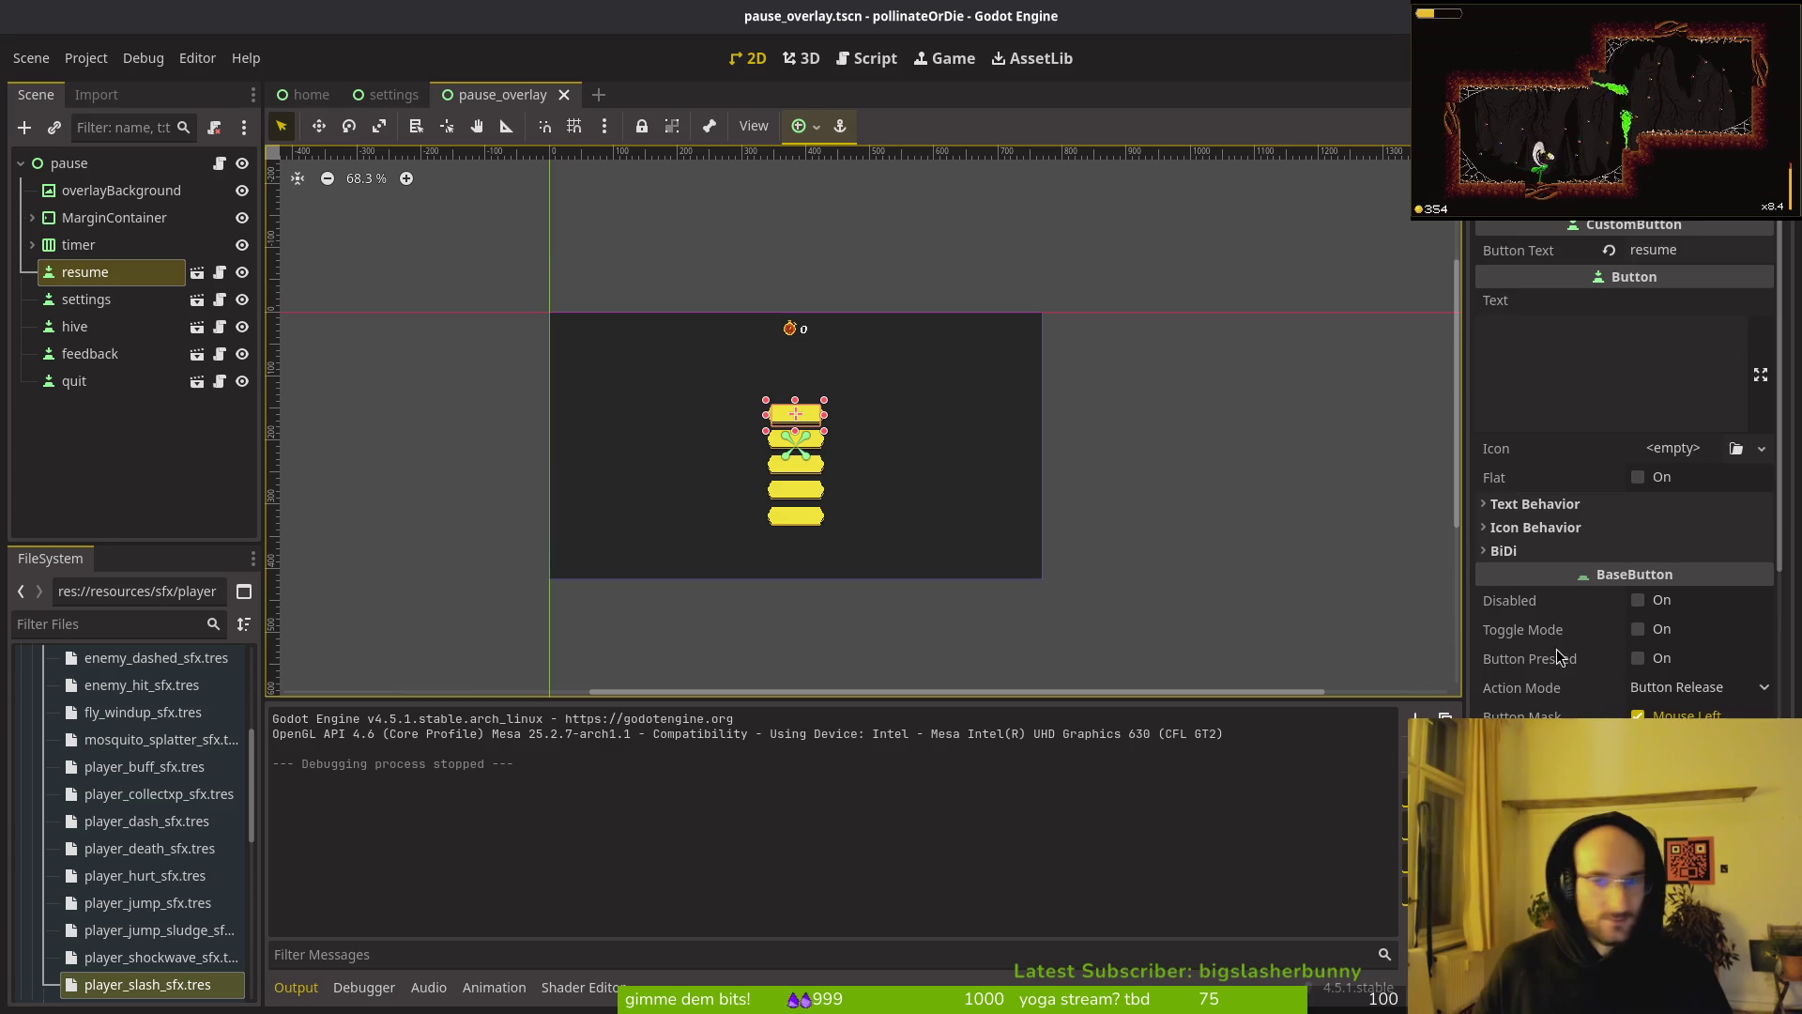
left_click(1675, 646)
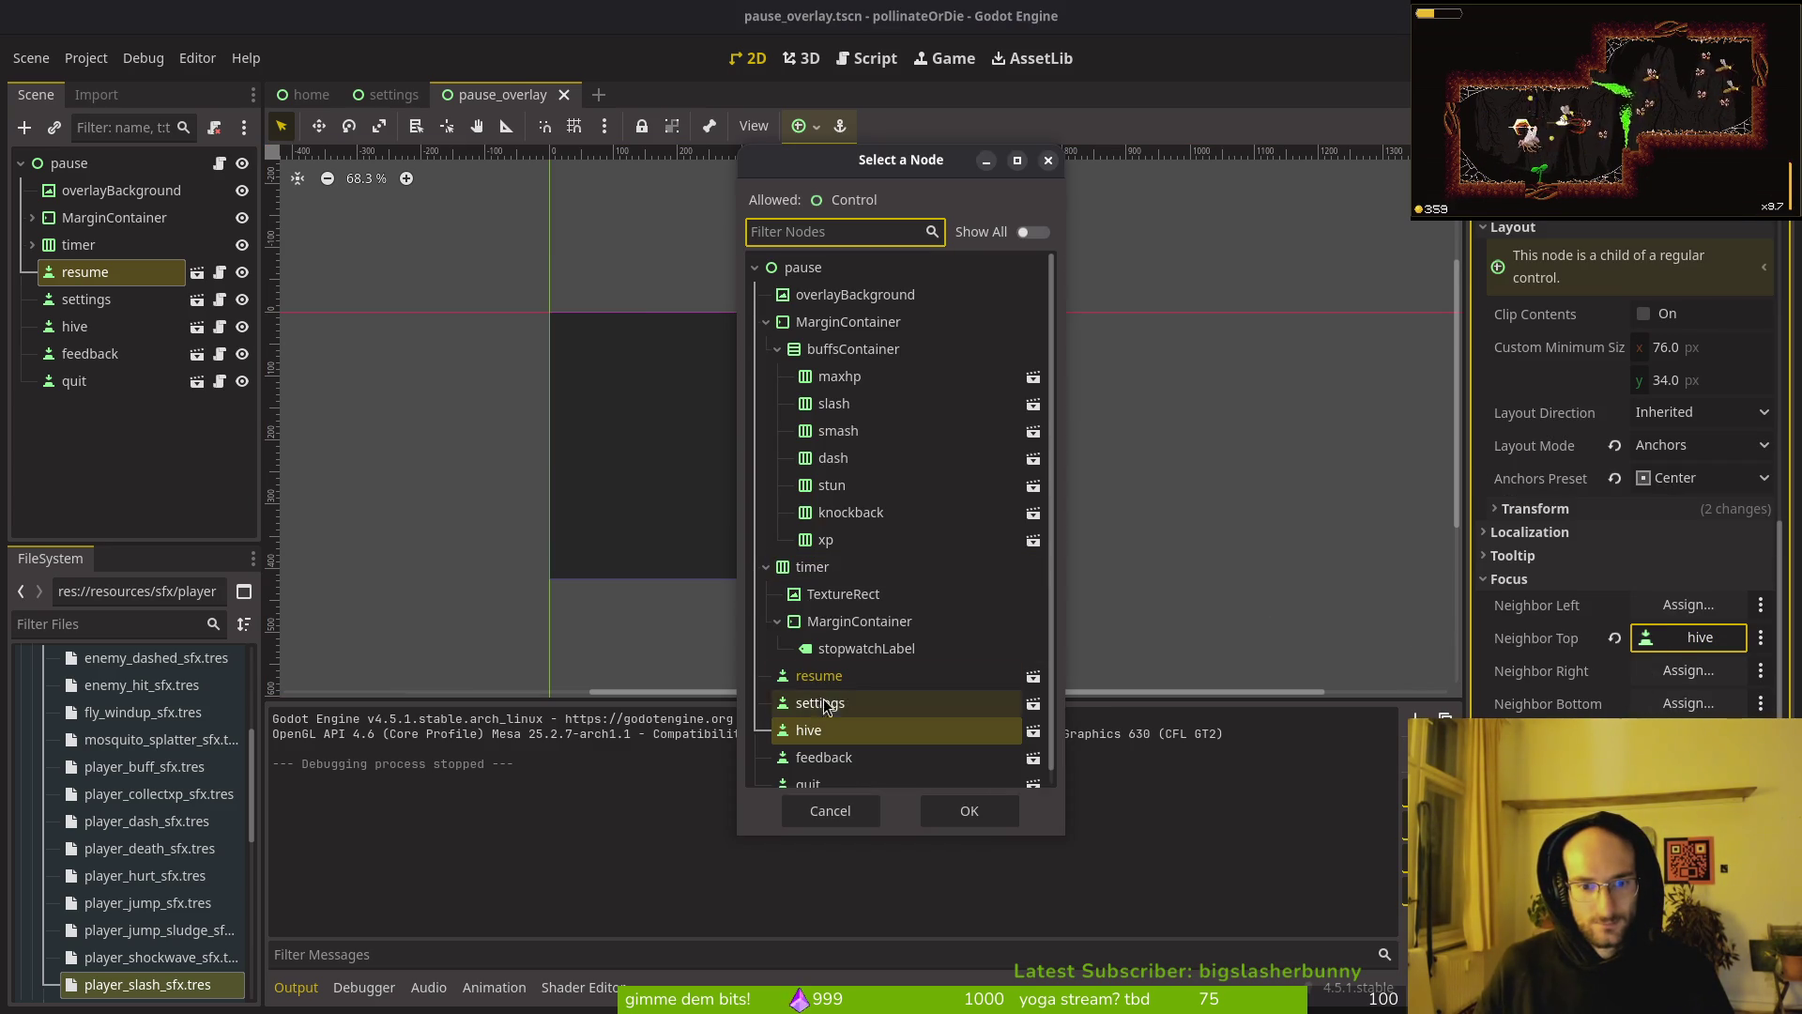
scroll(878, 730, "down", 2)
left_click(847, 775)
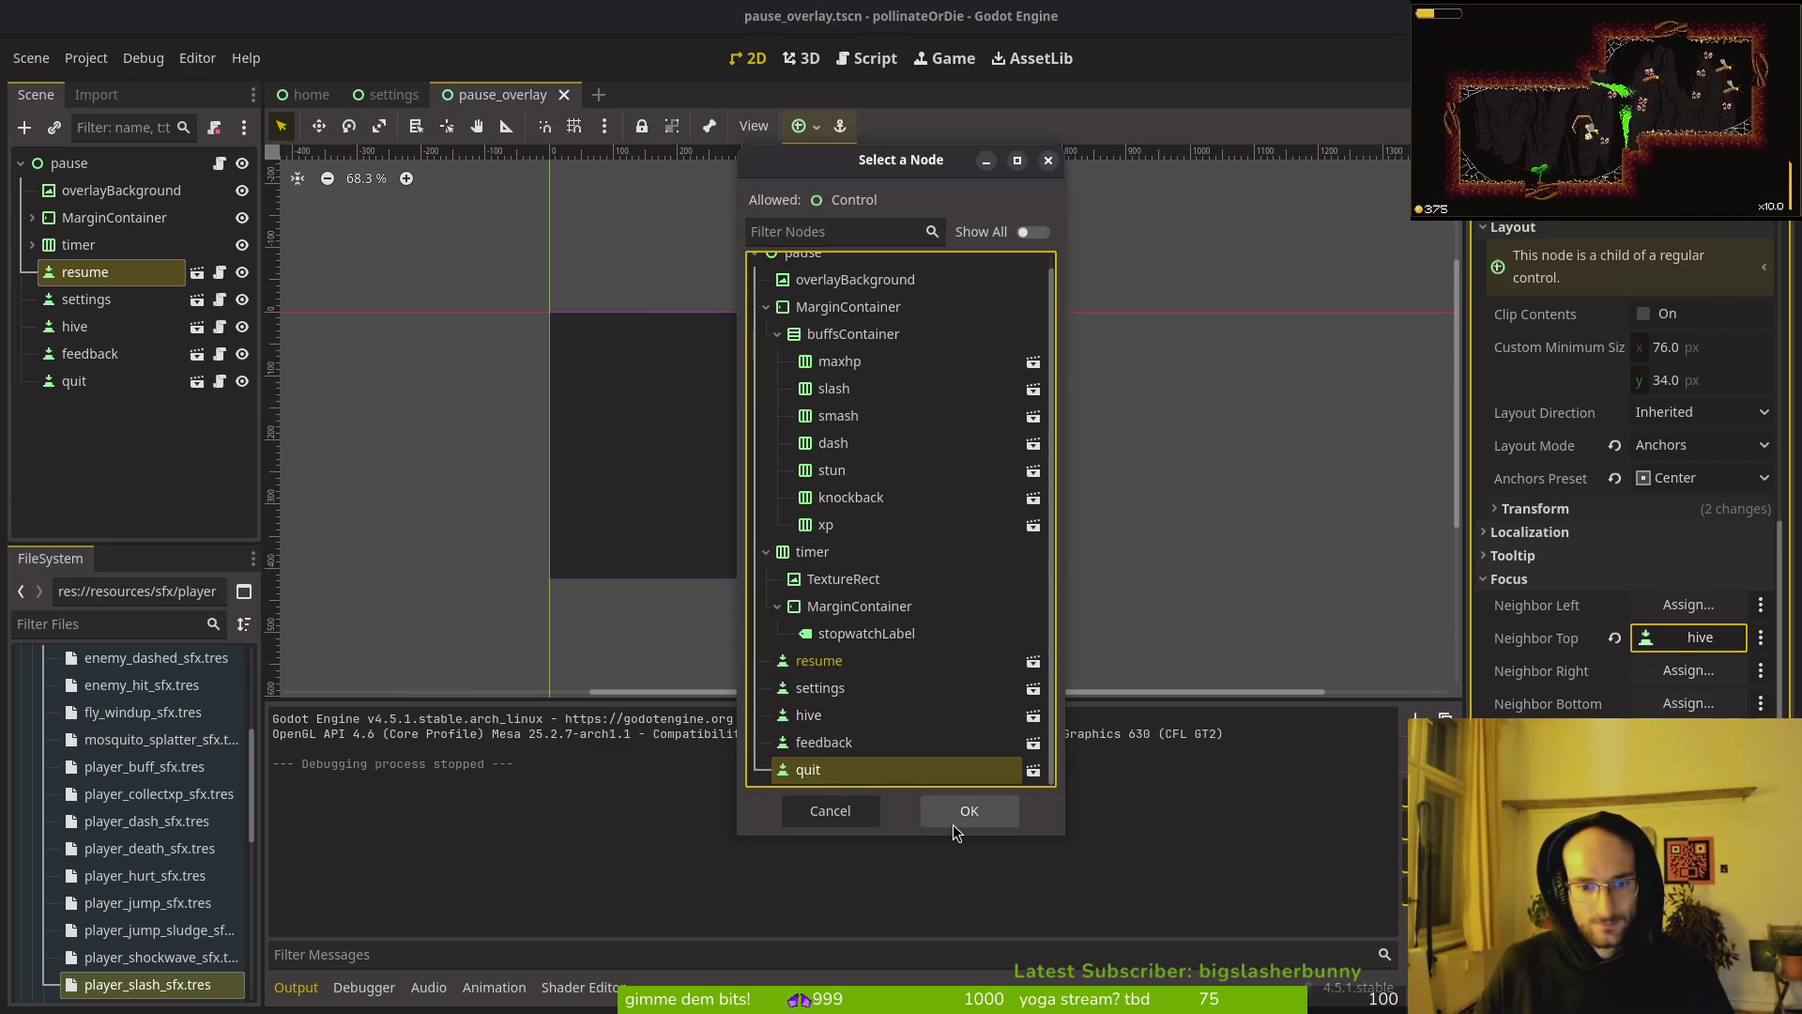
left_click(954, 825)
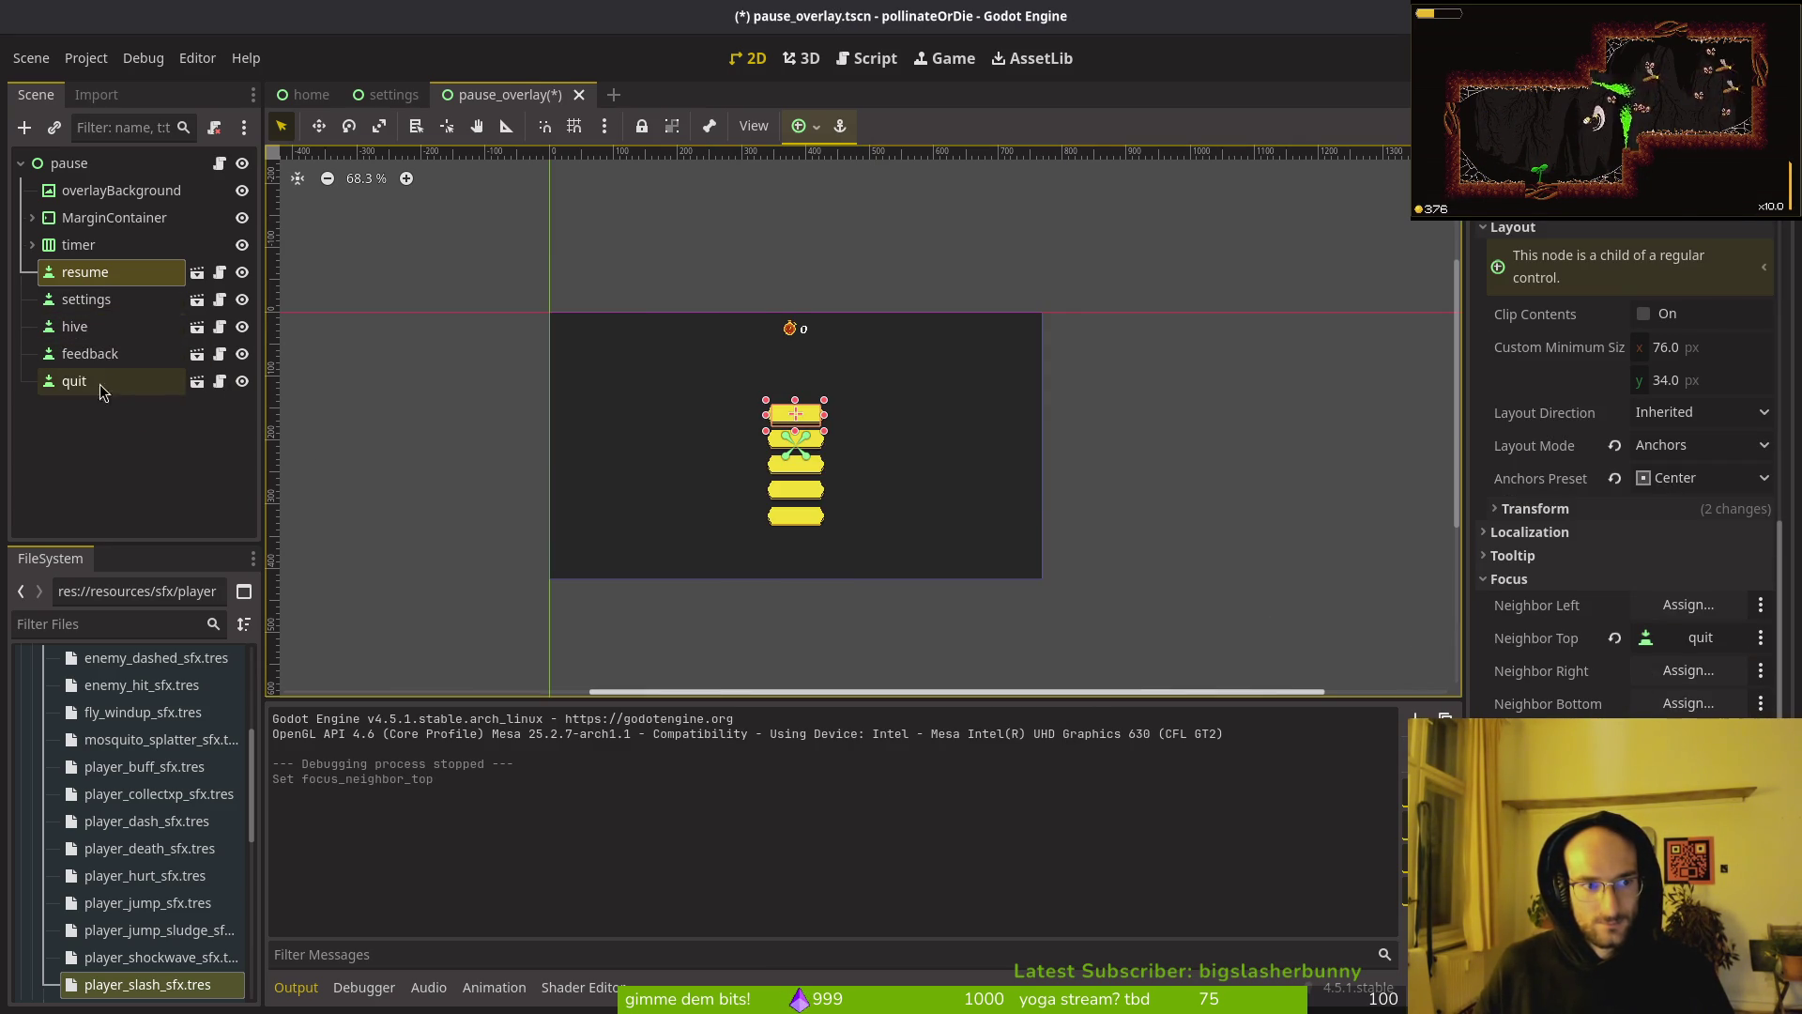
Step: Set the feedback button's bottom focus neighbour to quit and save the scene
left_click(98, 327)
left_click(94, 357)
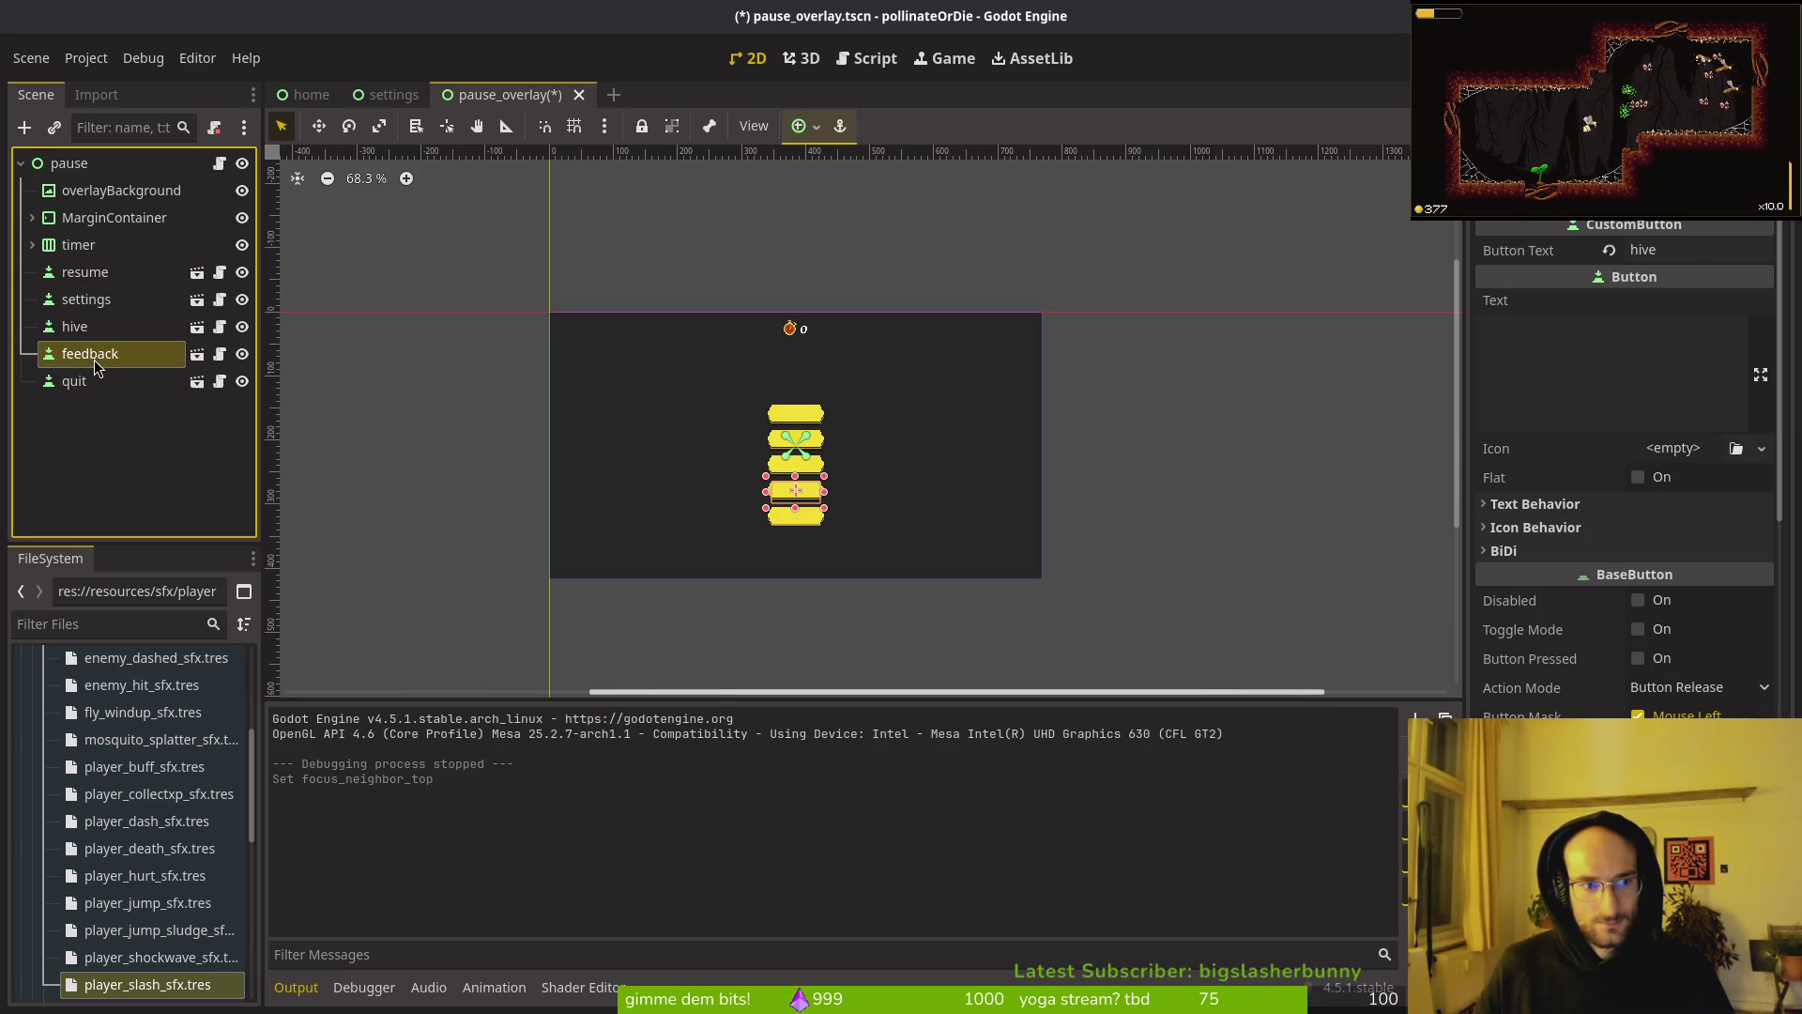
scroll(1693, 663, "down", 5)
left_click(1541, 575)
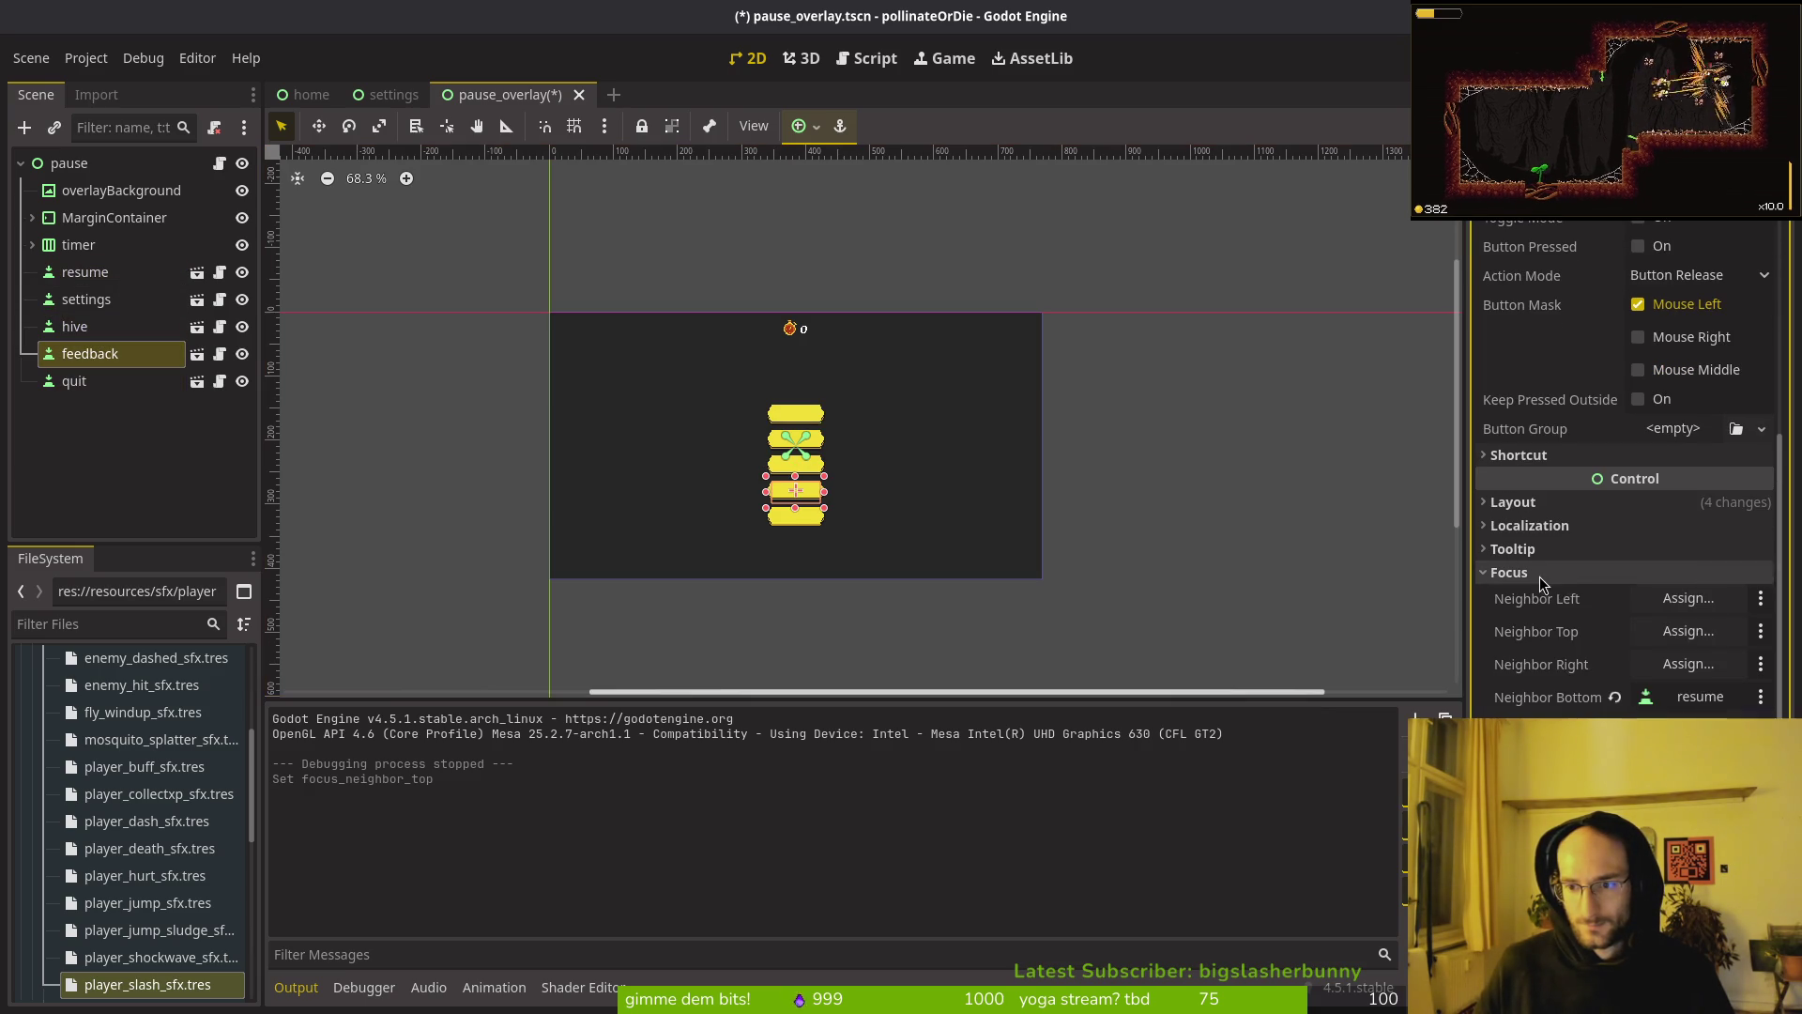
left_click(1614, 699)
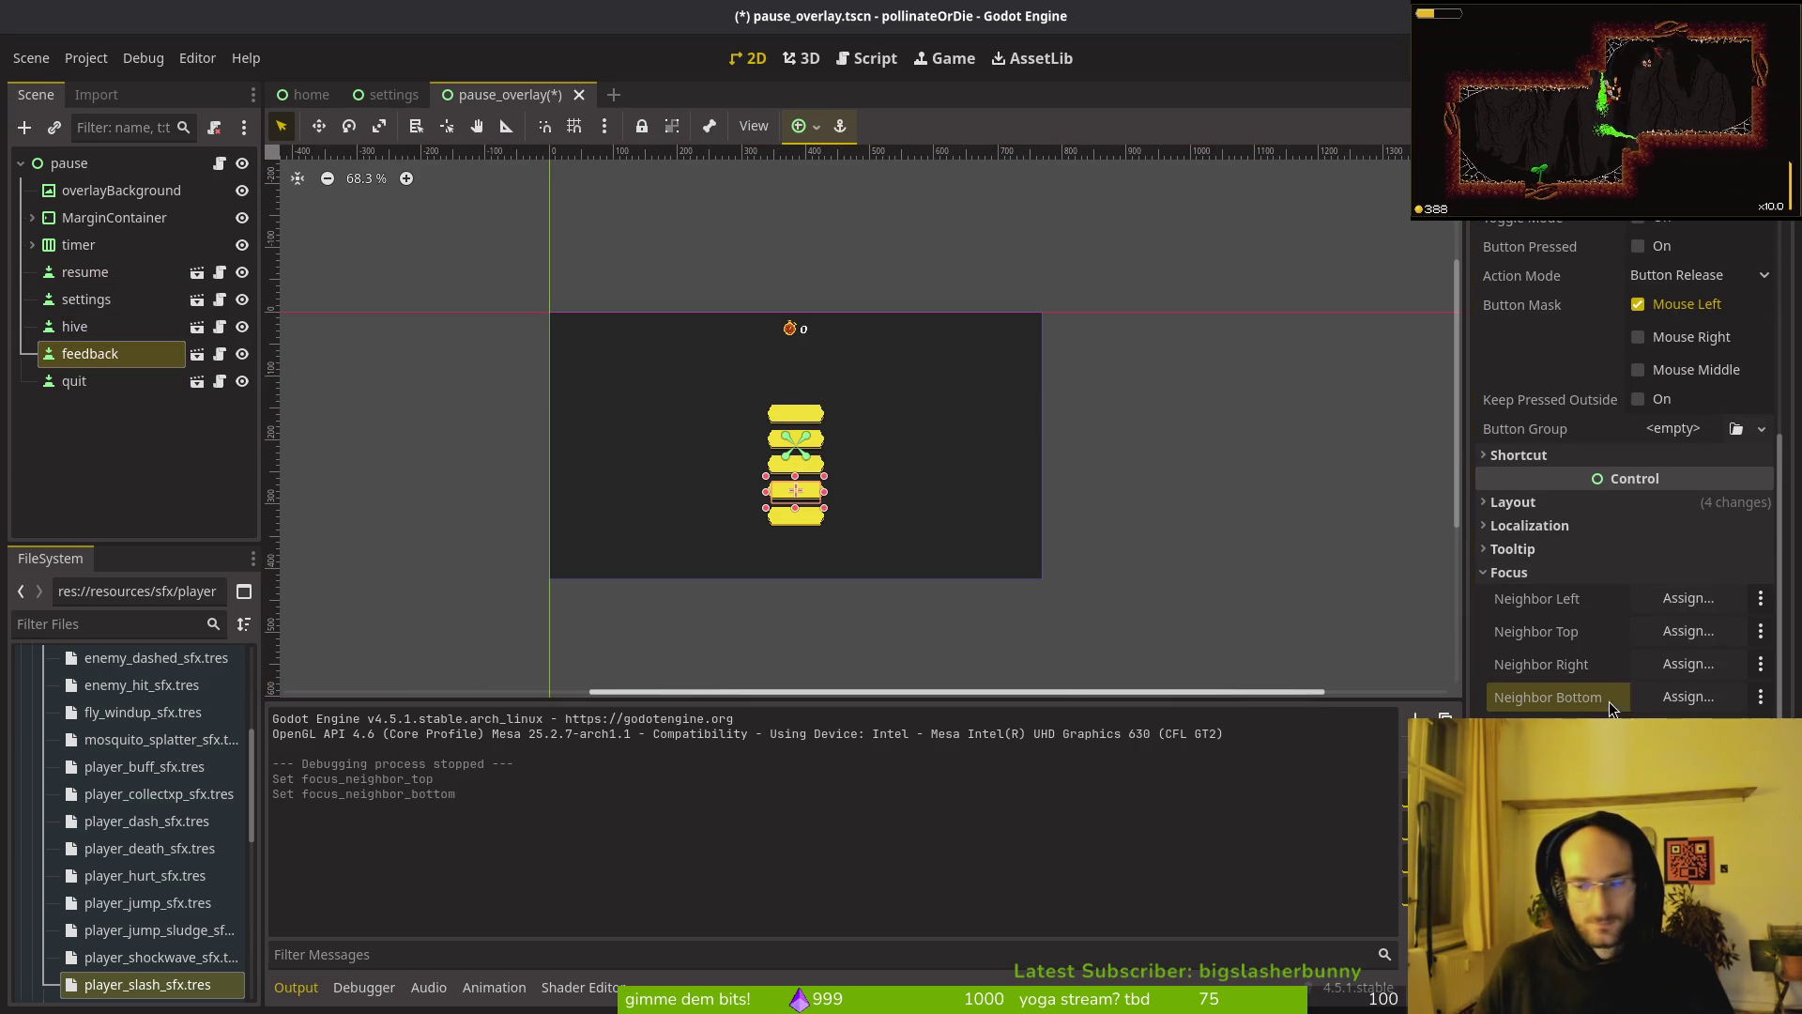
left_click(1652, 697)
scroll(924, 673, "down", 1)
left_click(901, 769)
left_click(931, 811)
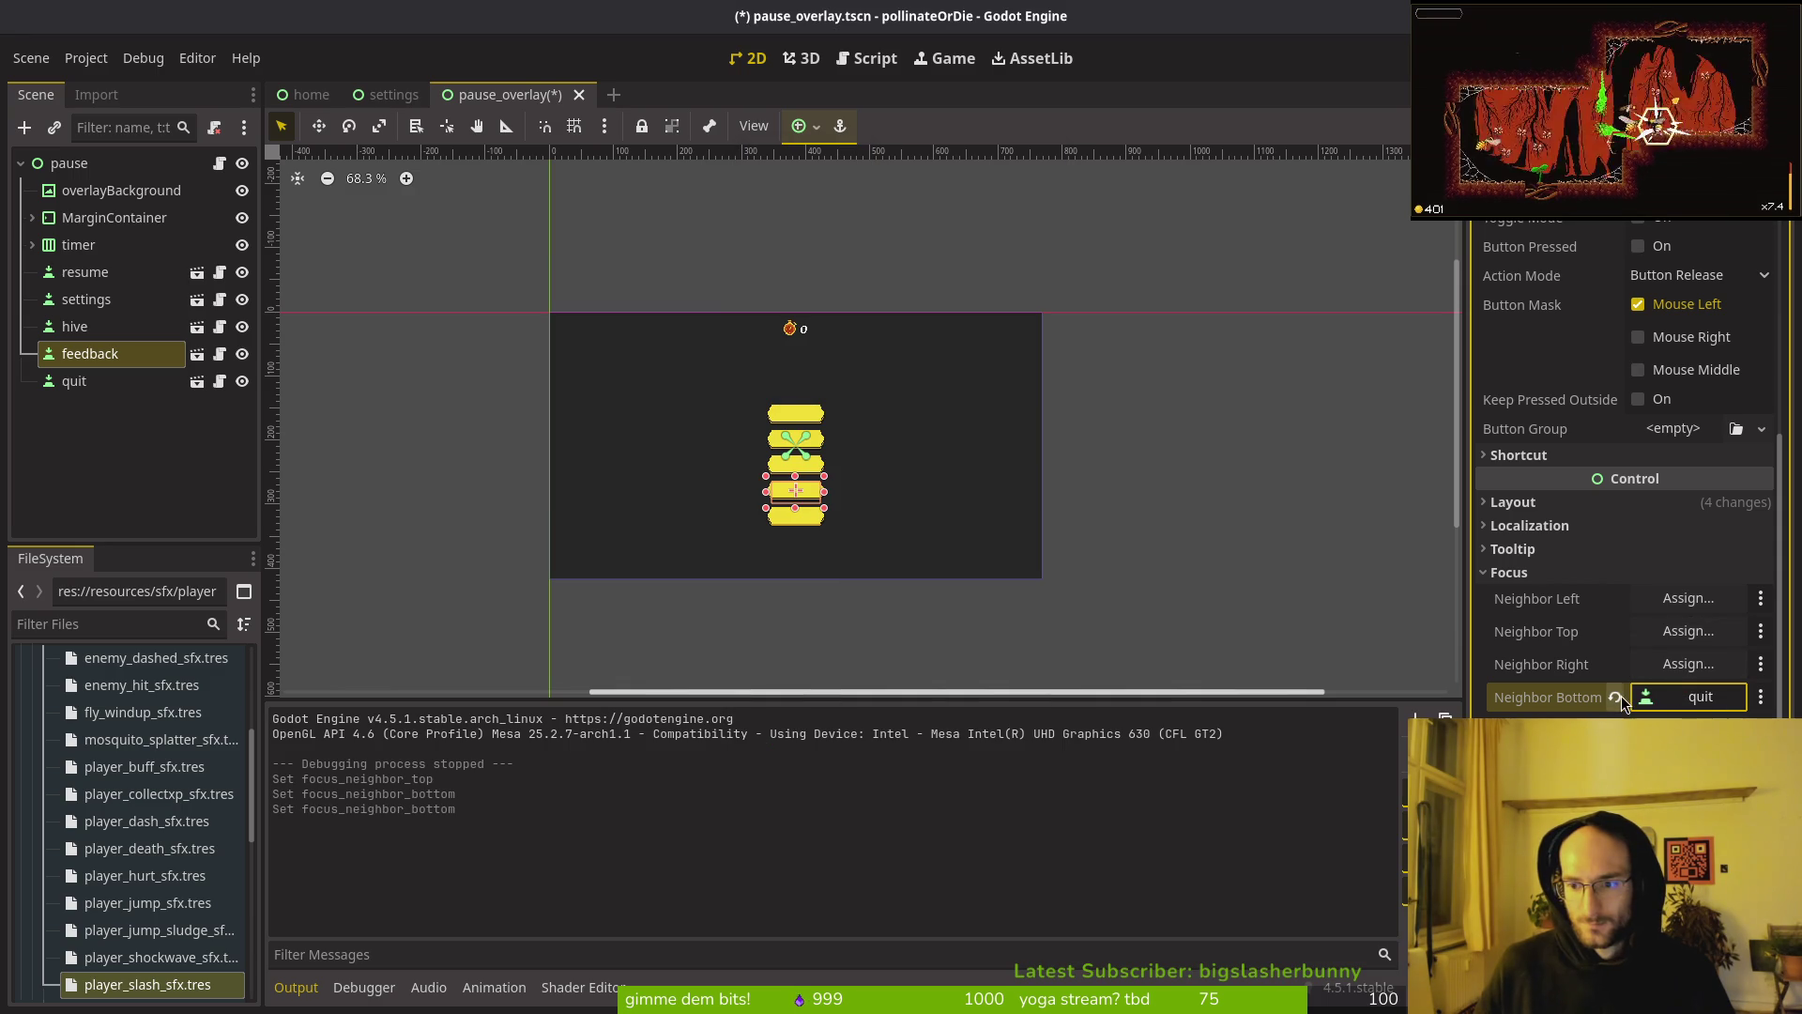
key("ctrl+s")
Step: Clear the hive button's bottom focus neighbour and save the overlay scene
left_click(75, 325)
left_click(88, 272)
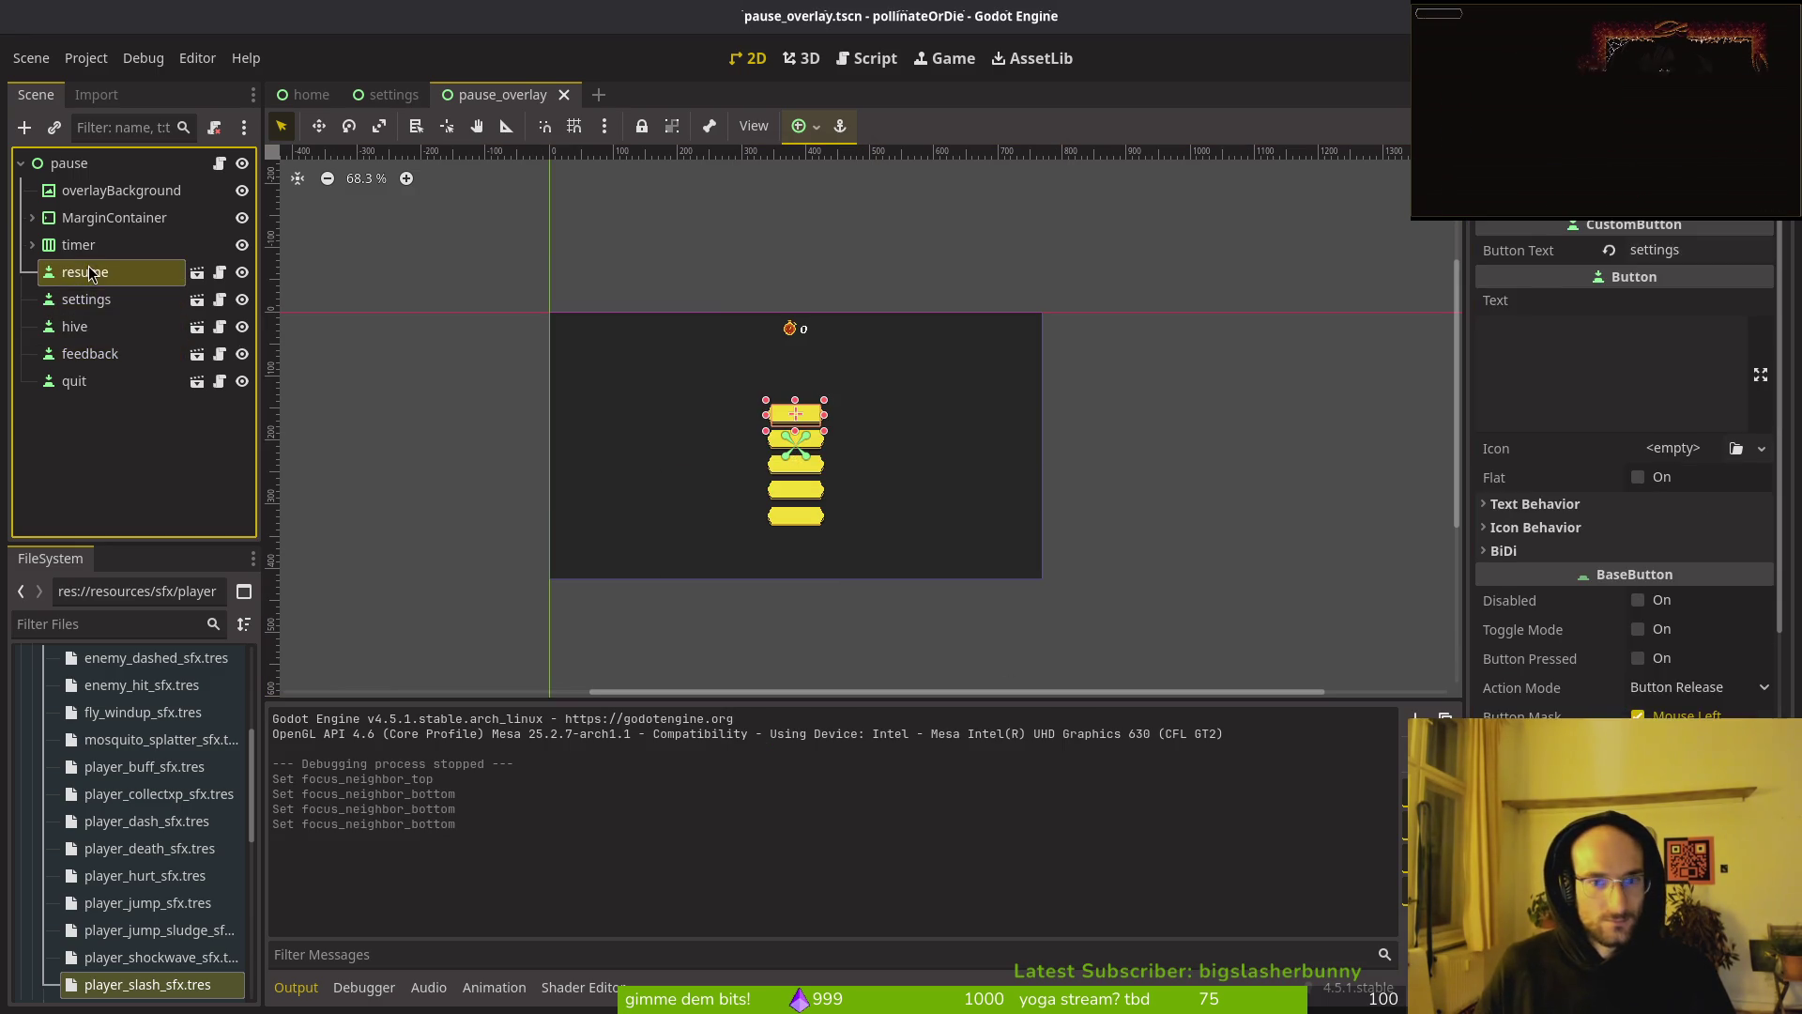
left_click(87, 298)
scroll(1428, 616, "down", 3)
scroll(1626, 657, "down", 10)
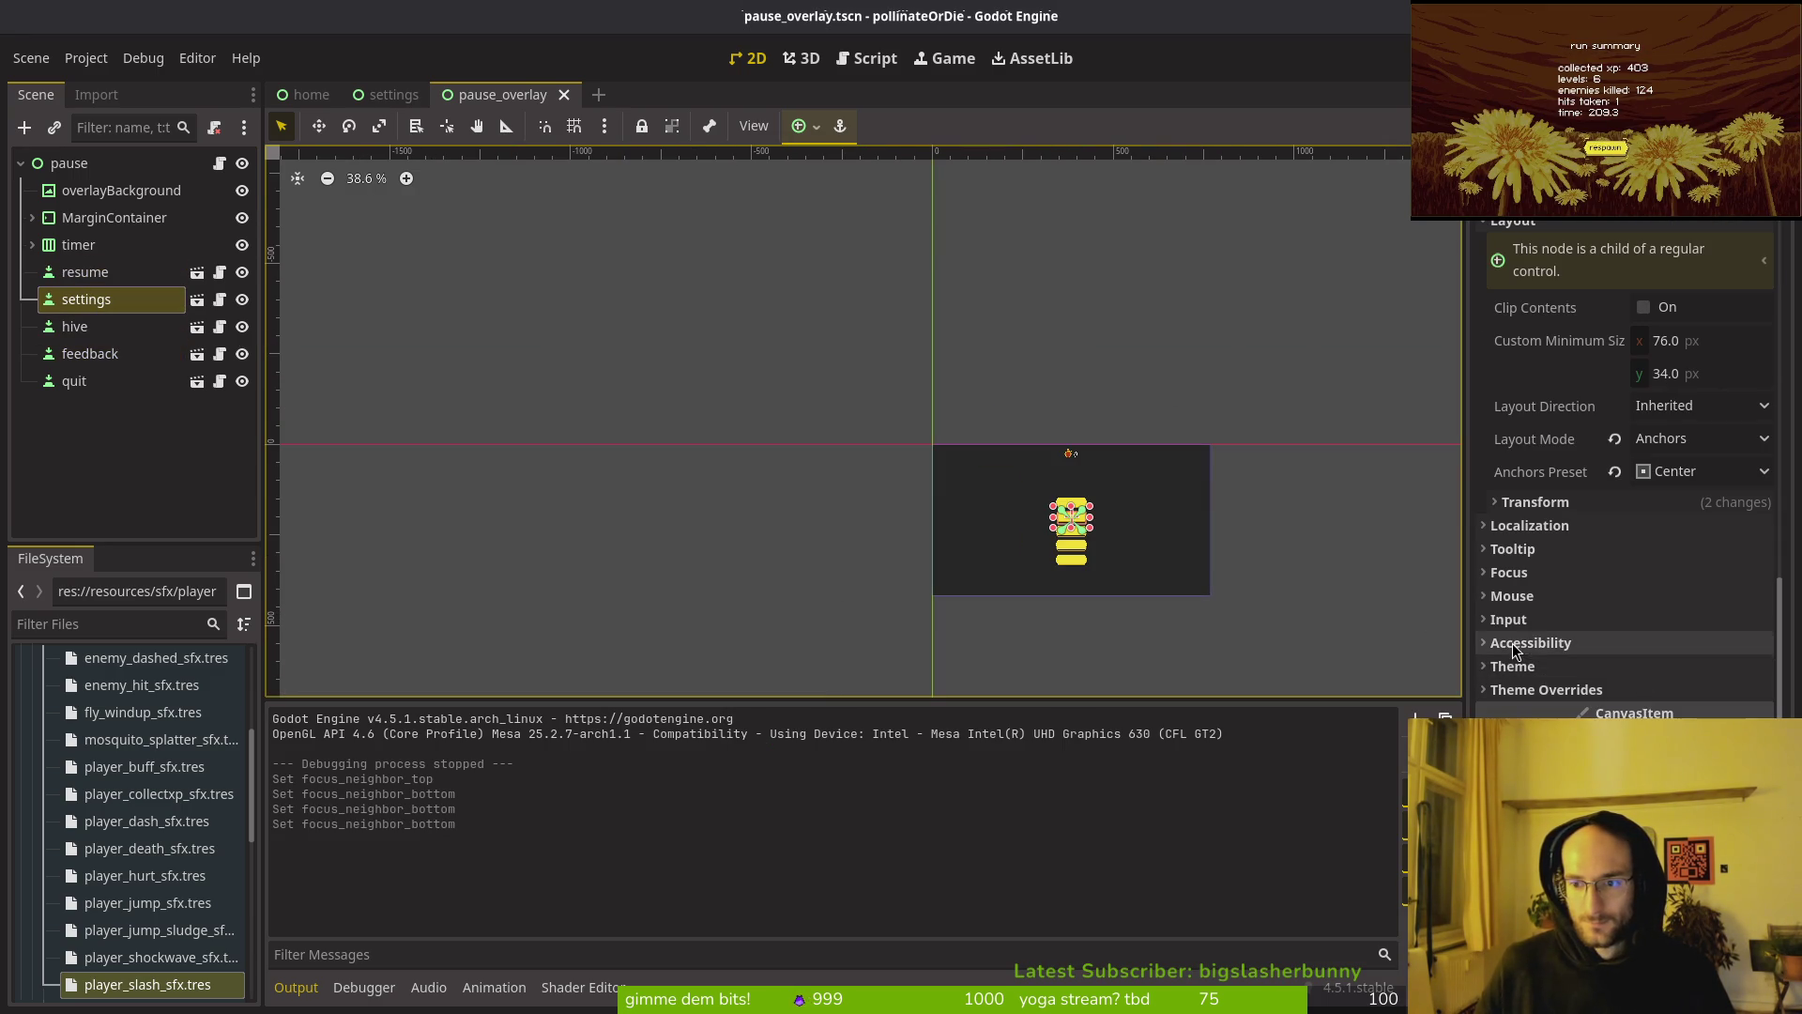
scroll(889, 527, "up", 4)
left_click(139, 328)
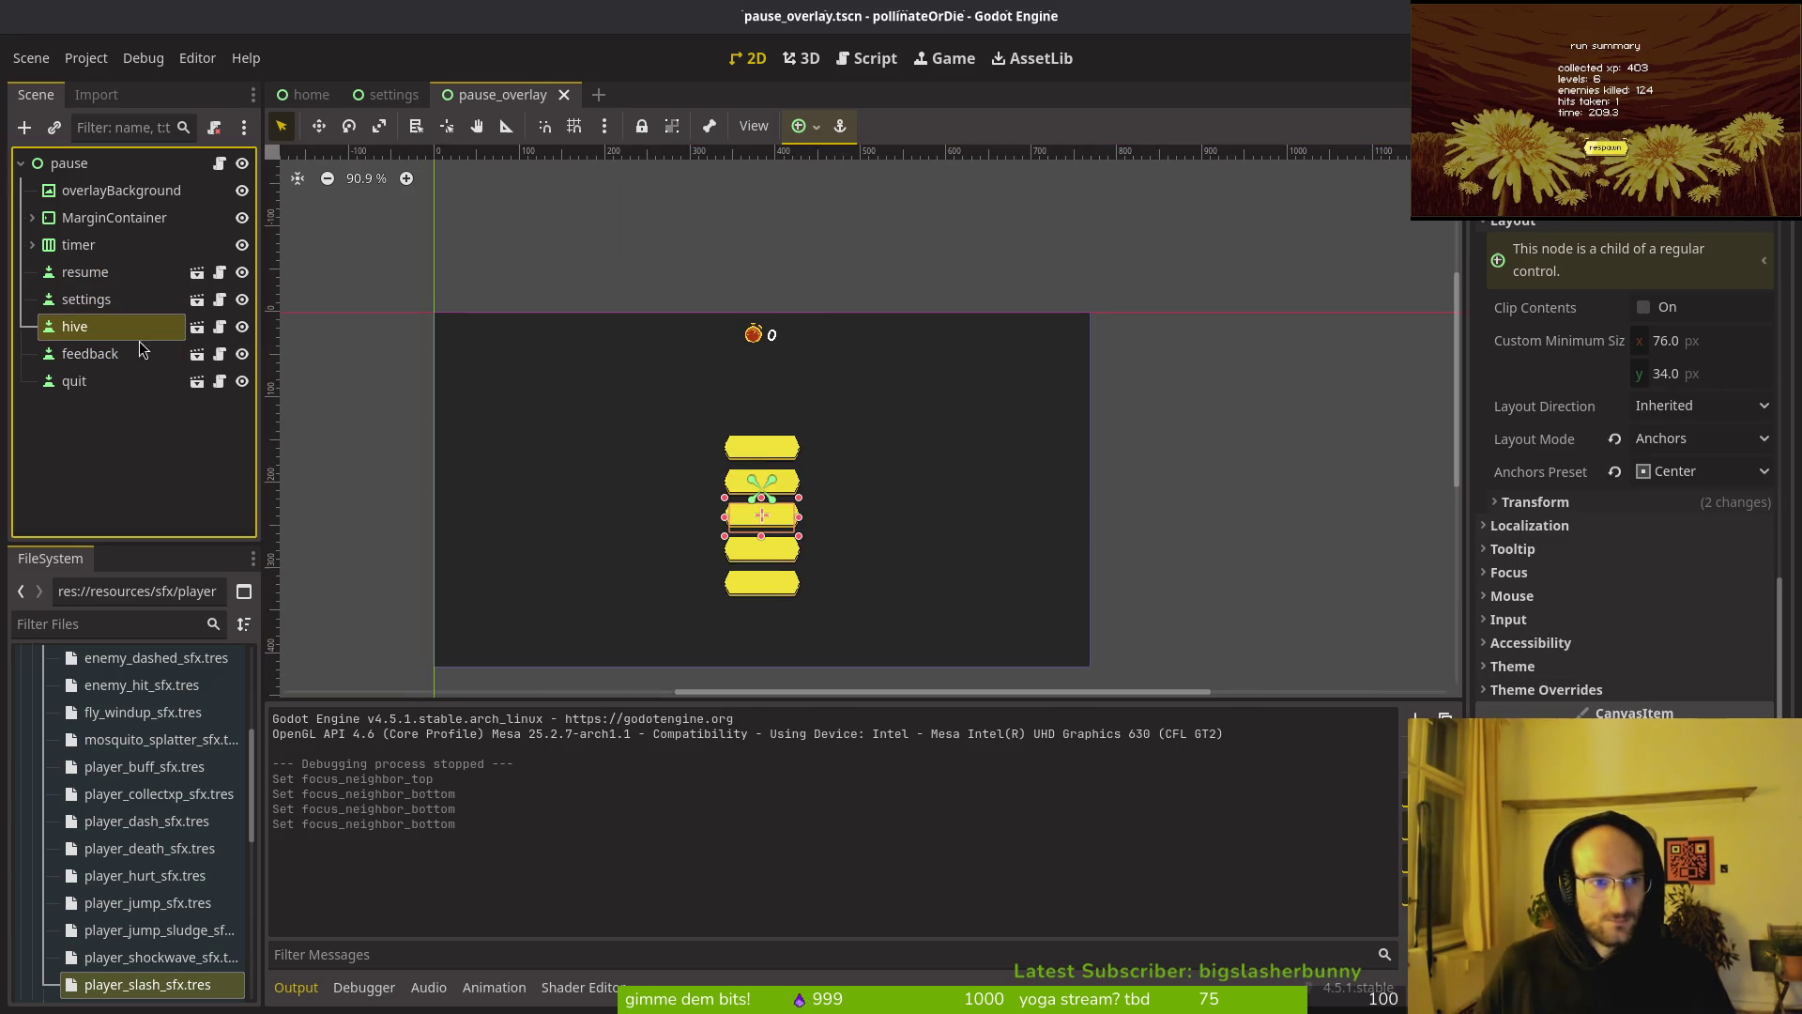
scroll(1662, 691, "down", 2)
left_click(1615, 602)
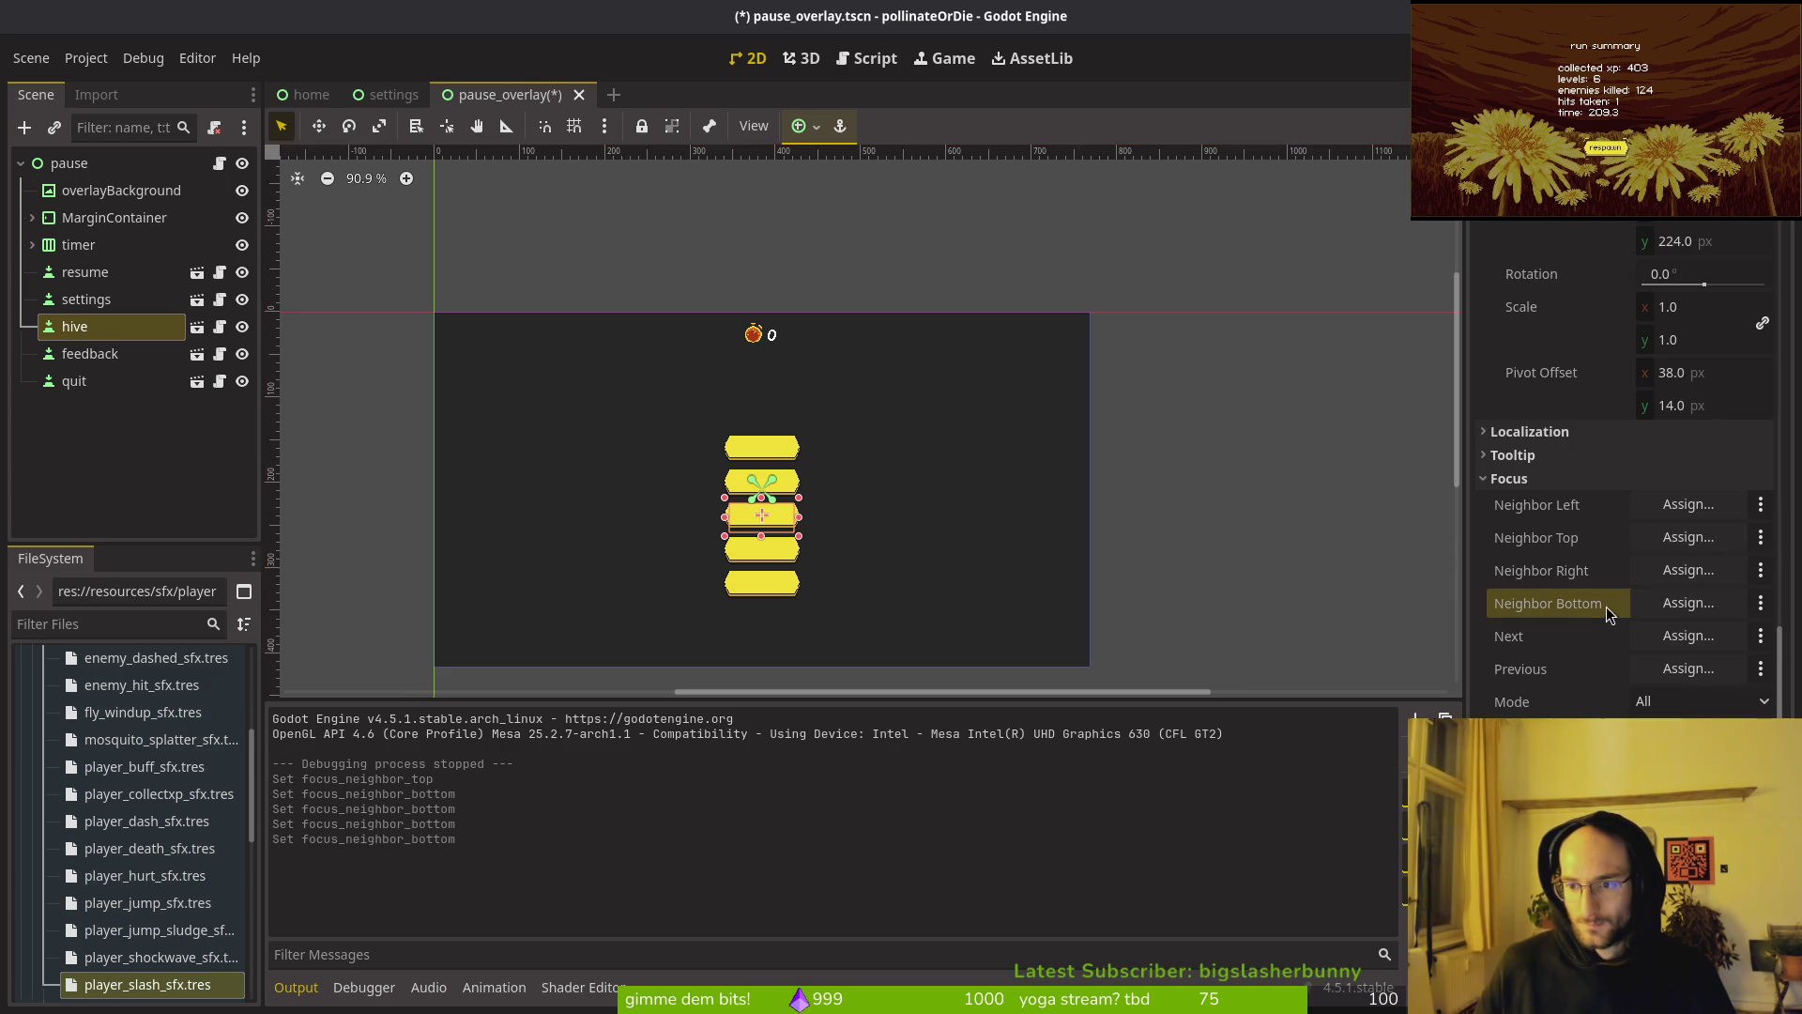
key("ctrl+s")
Step: Make resume the quit button's bottom focus neighbour and run the game
left_click(94, 381)
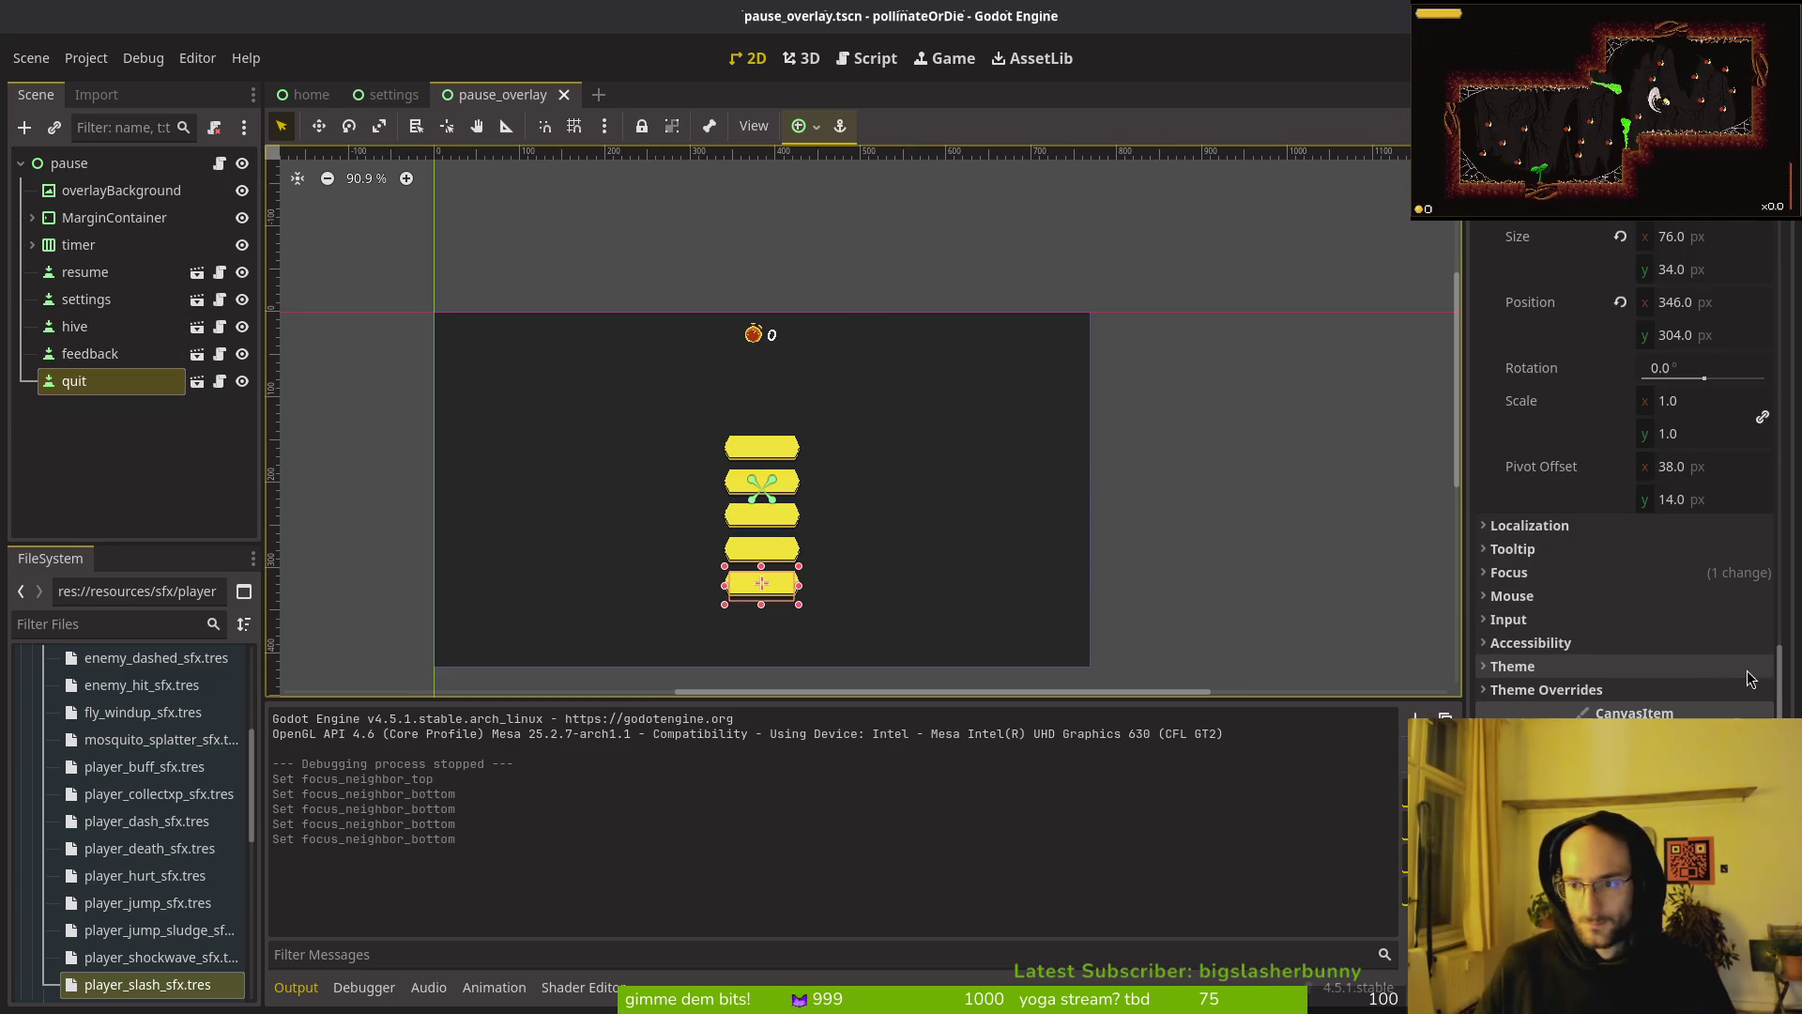
left_click(1664, 694)
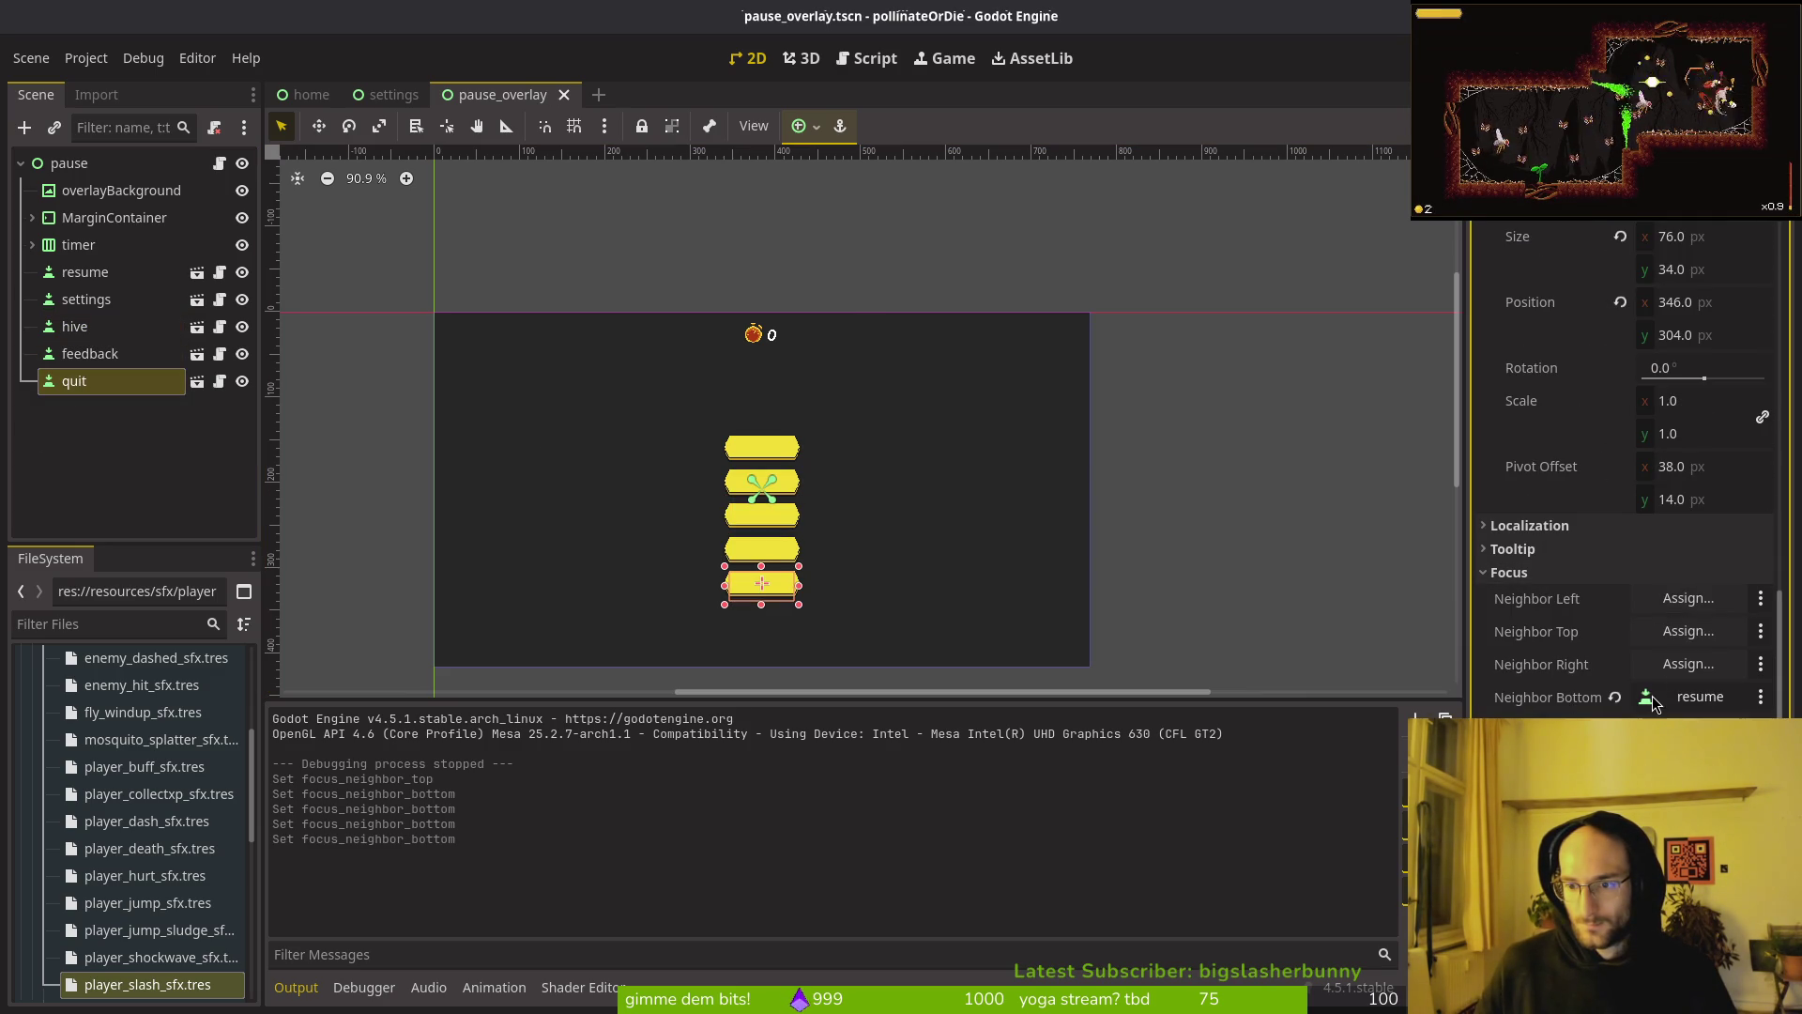
left_click(85, 272)
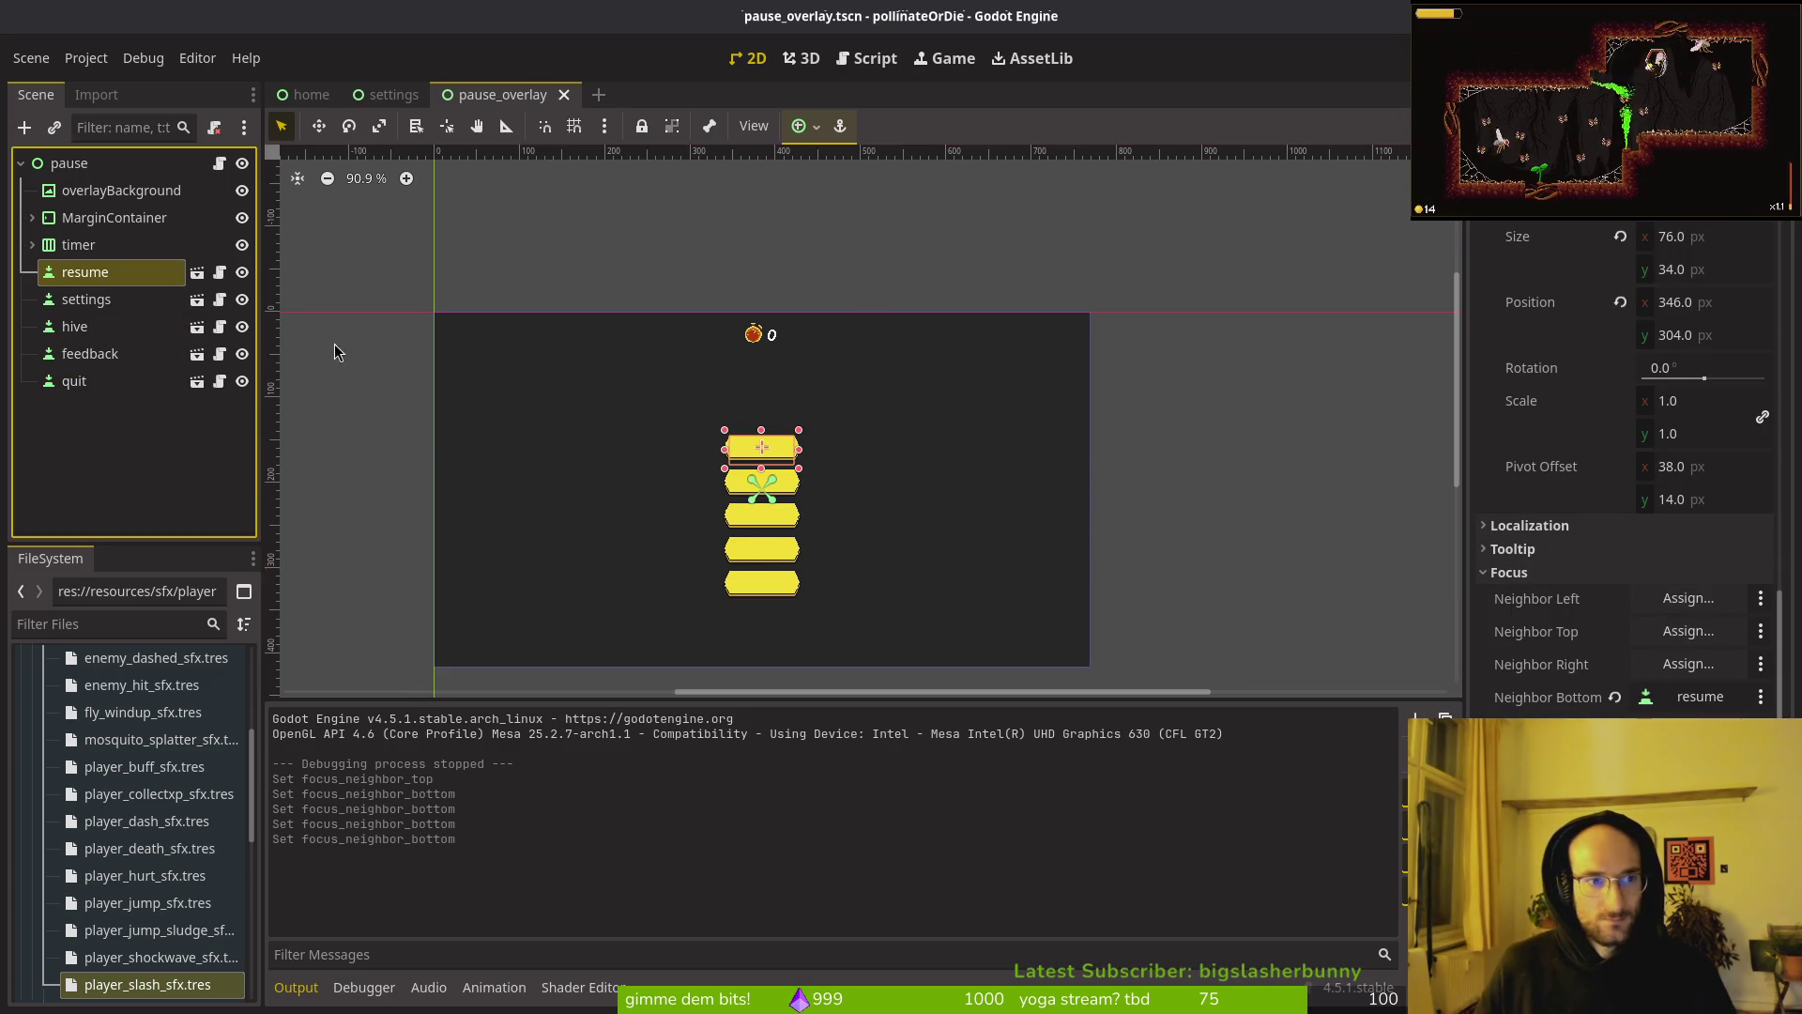
key("F5")
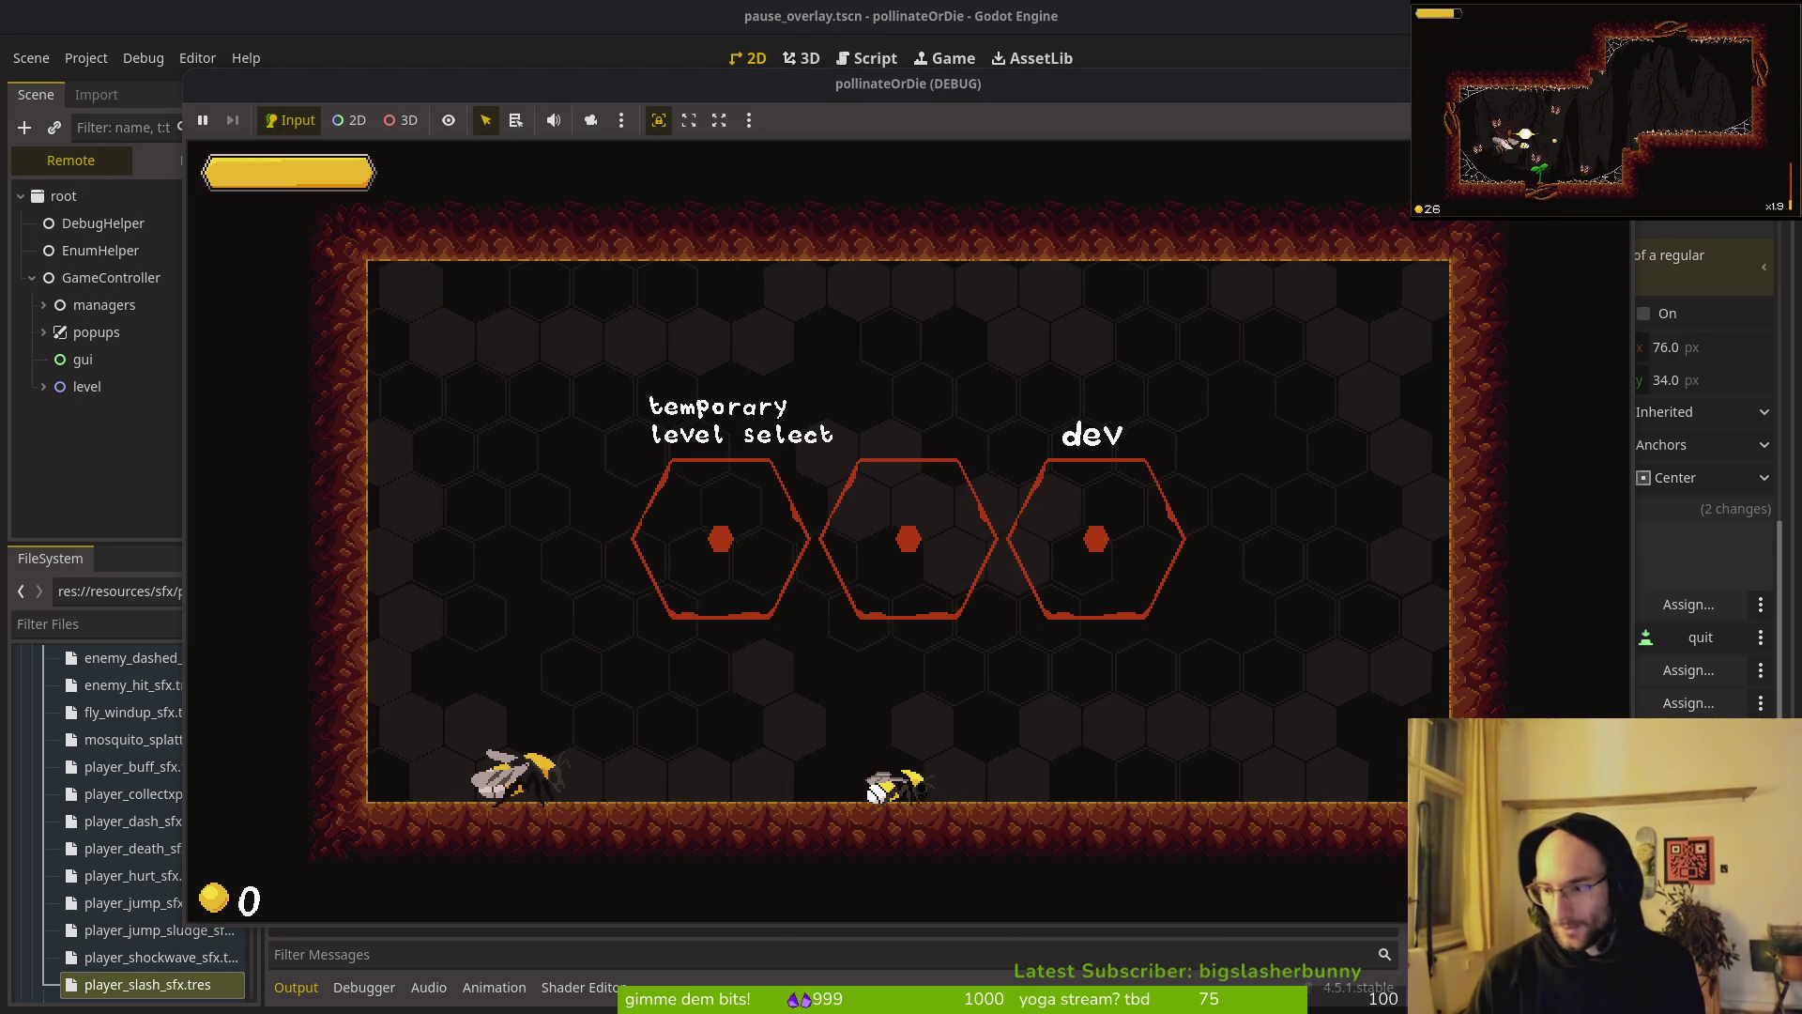
Step: Pause the game, move focus up from quit to feedback, then switch to pause_overlay.gd
key("Escape")
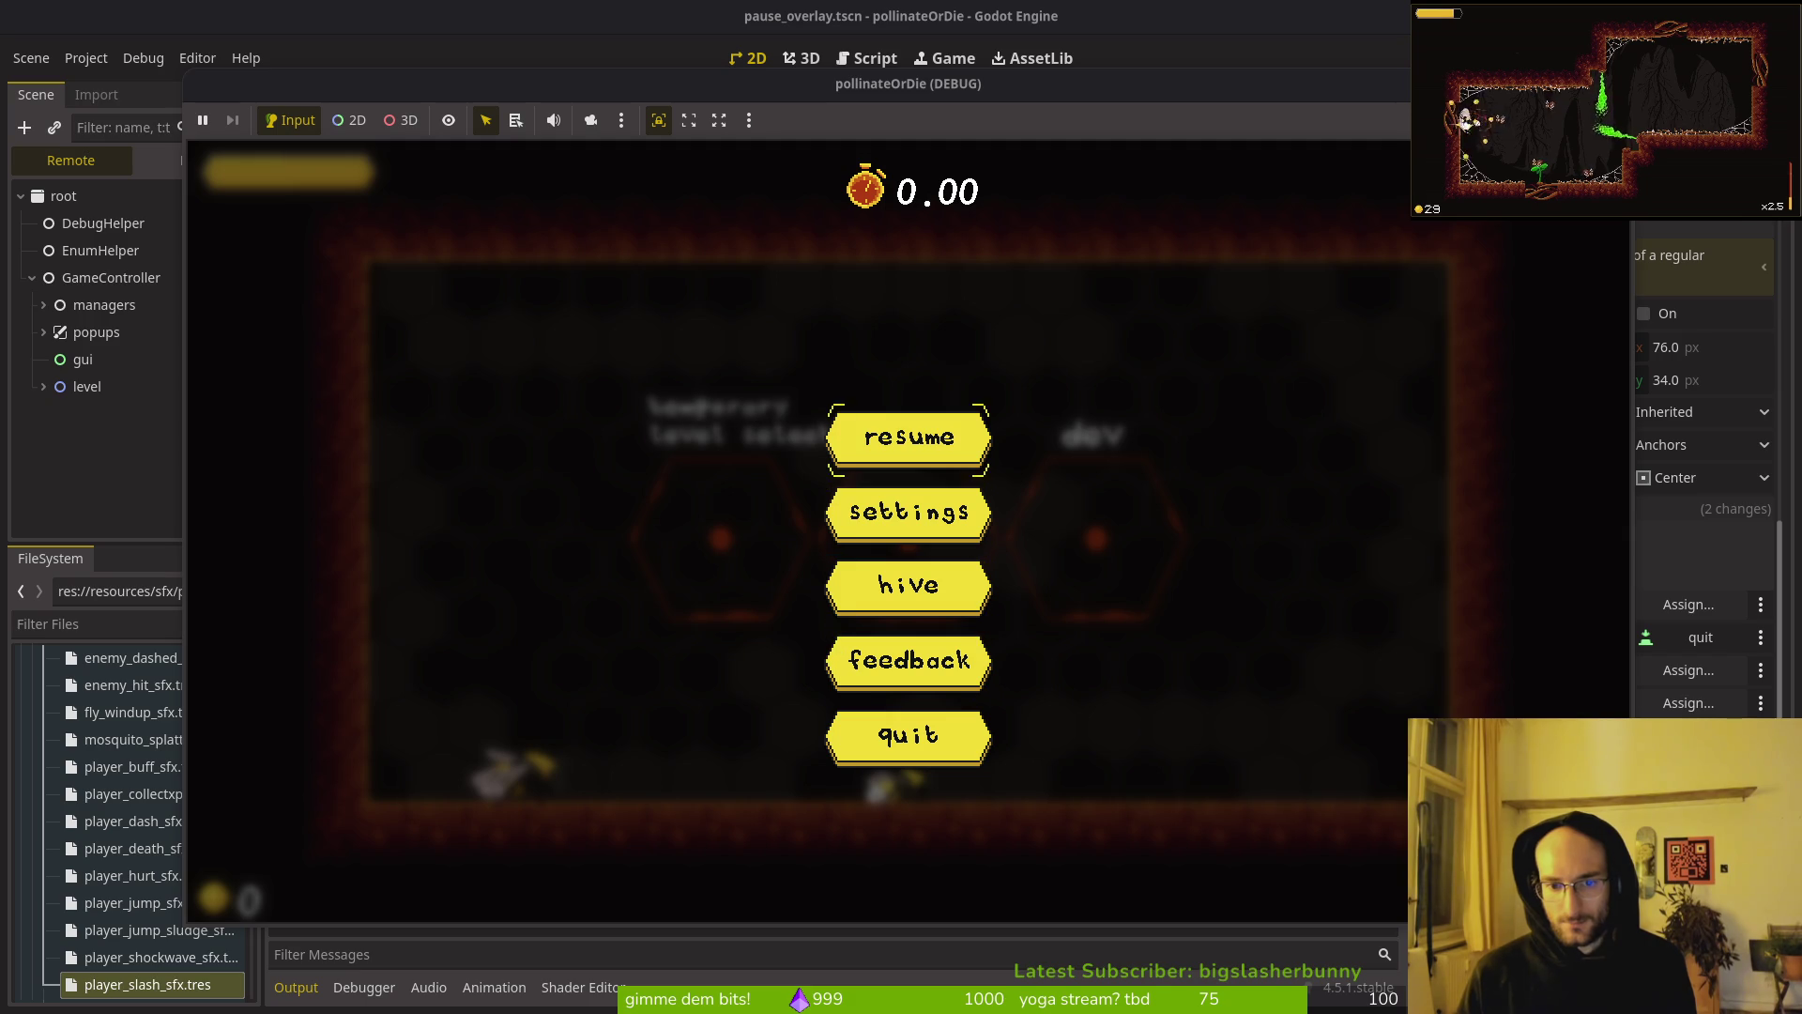
key("Up")
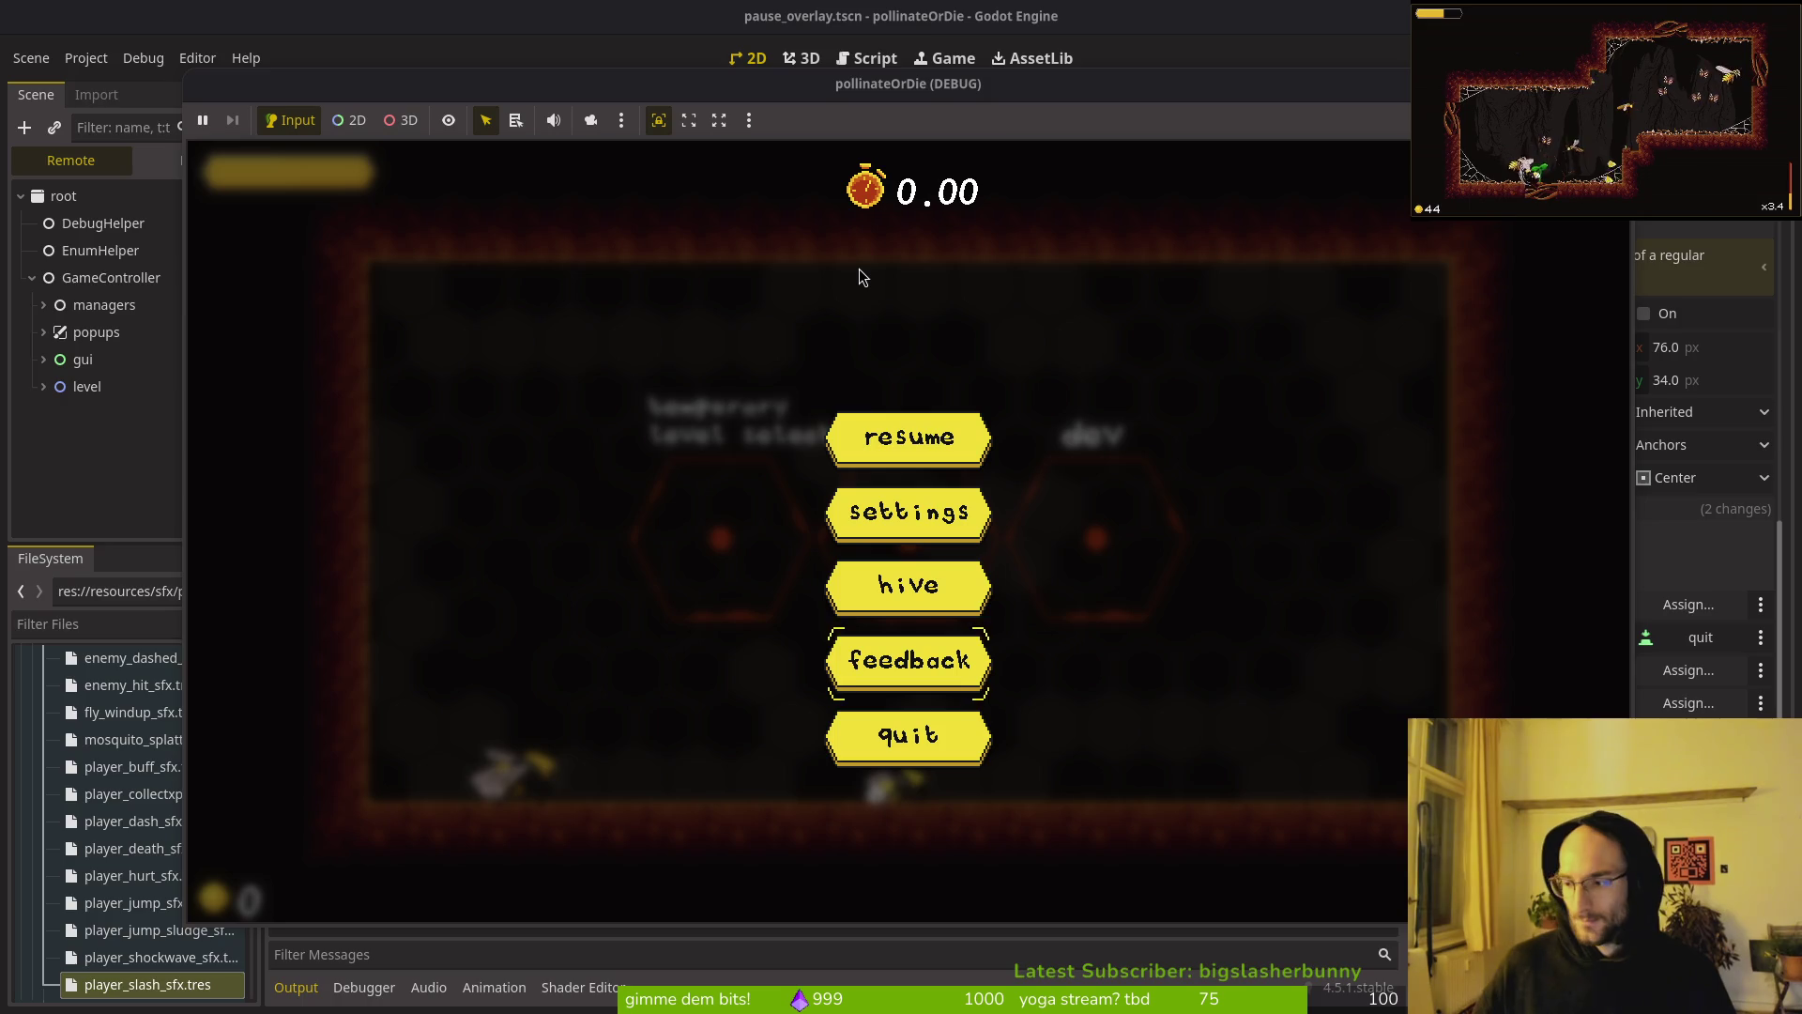
key("alt+Tab")
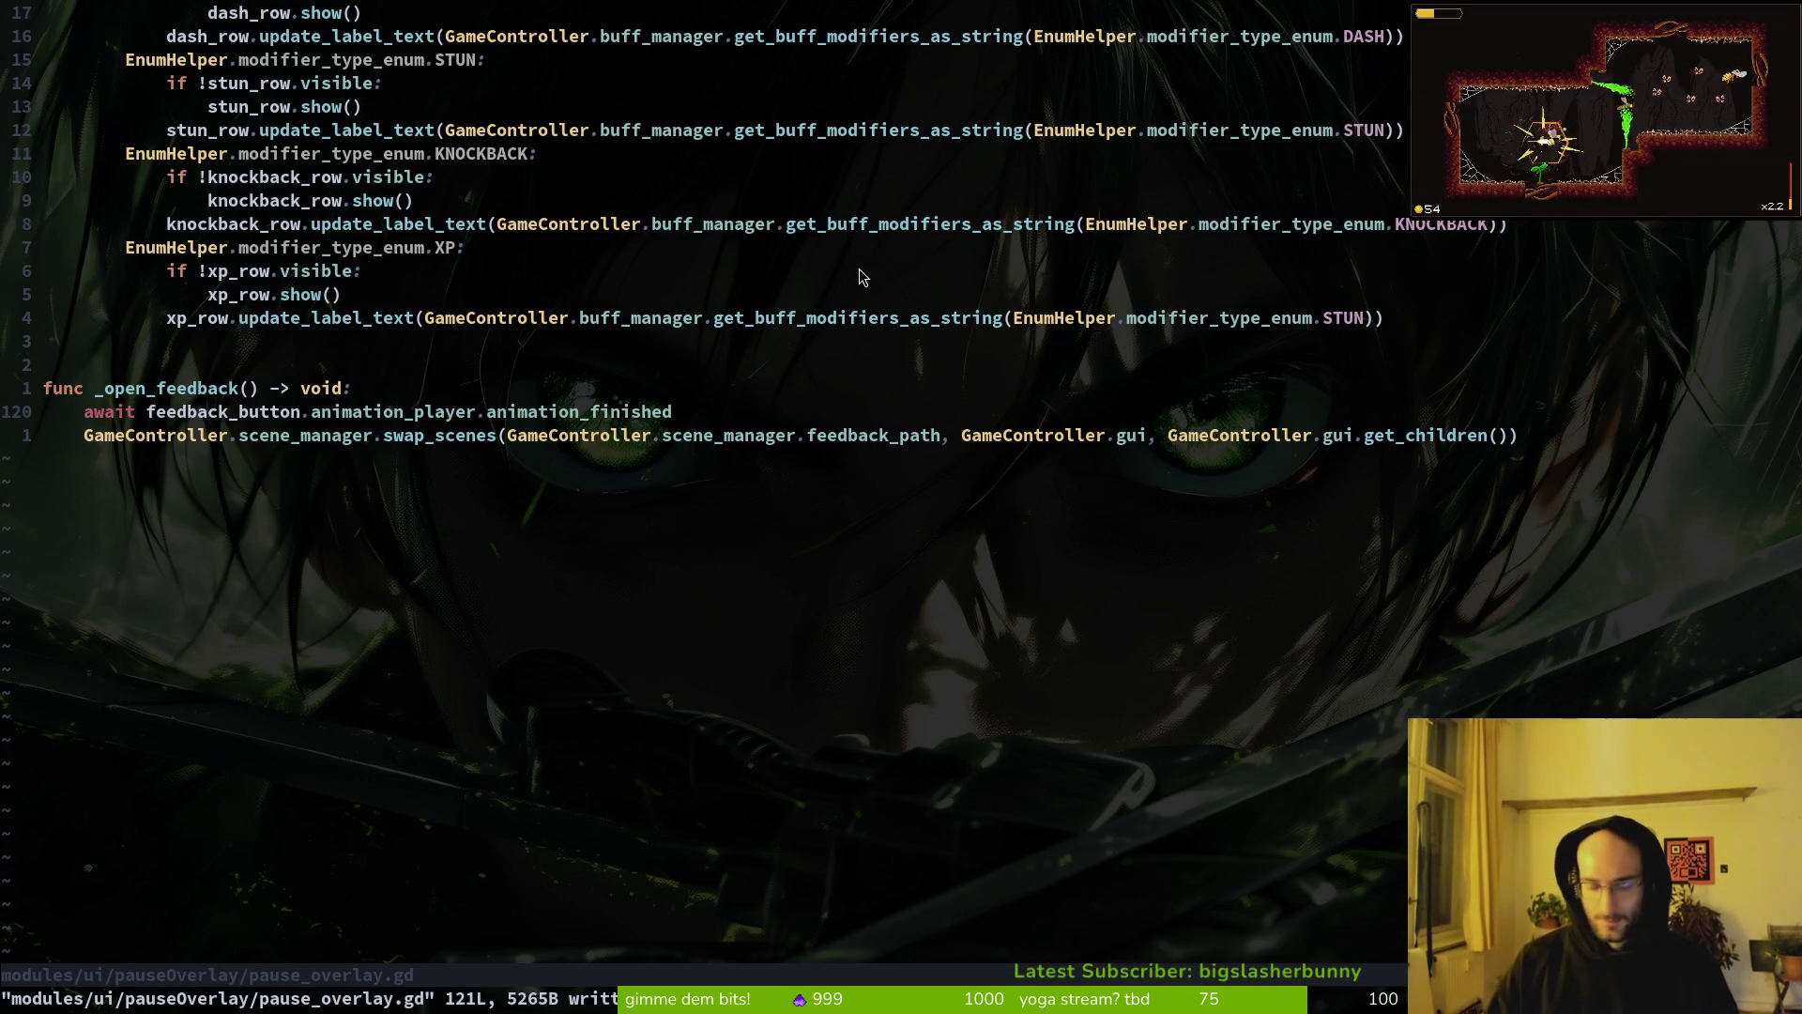
Step: Add a _close_overlay() call inside _open_feedback and save the script
type("oclose")
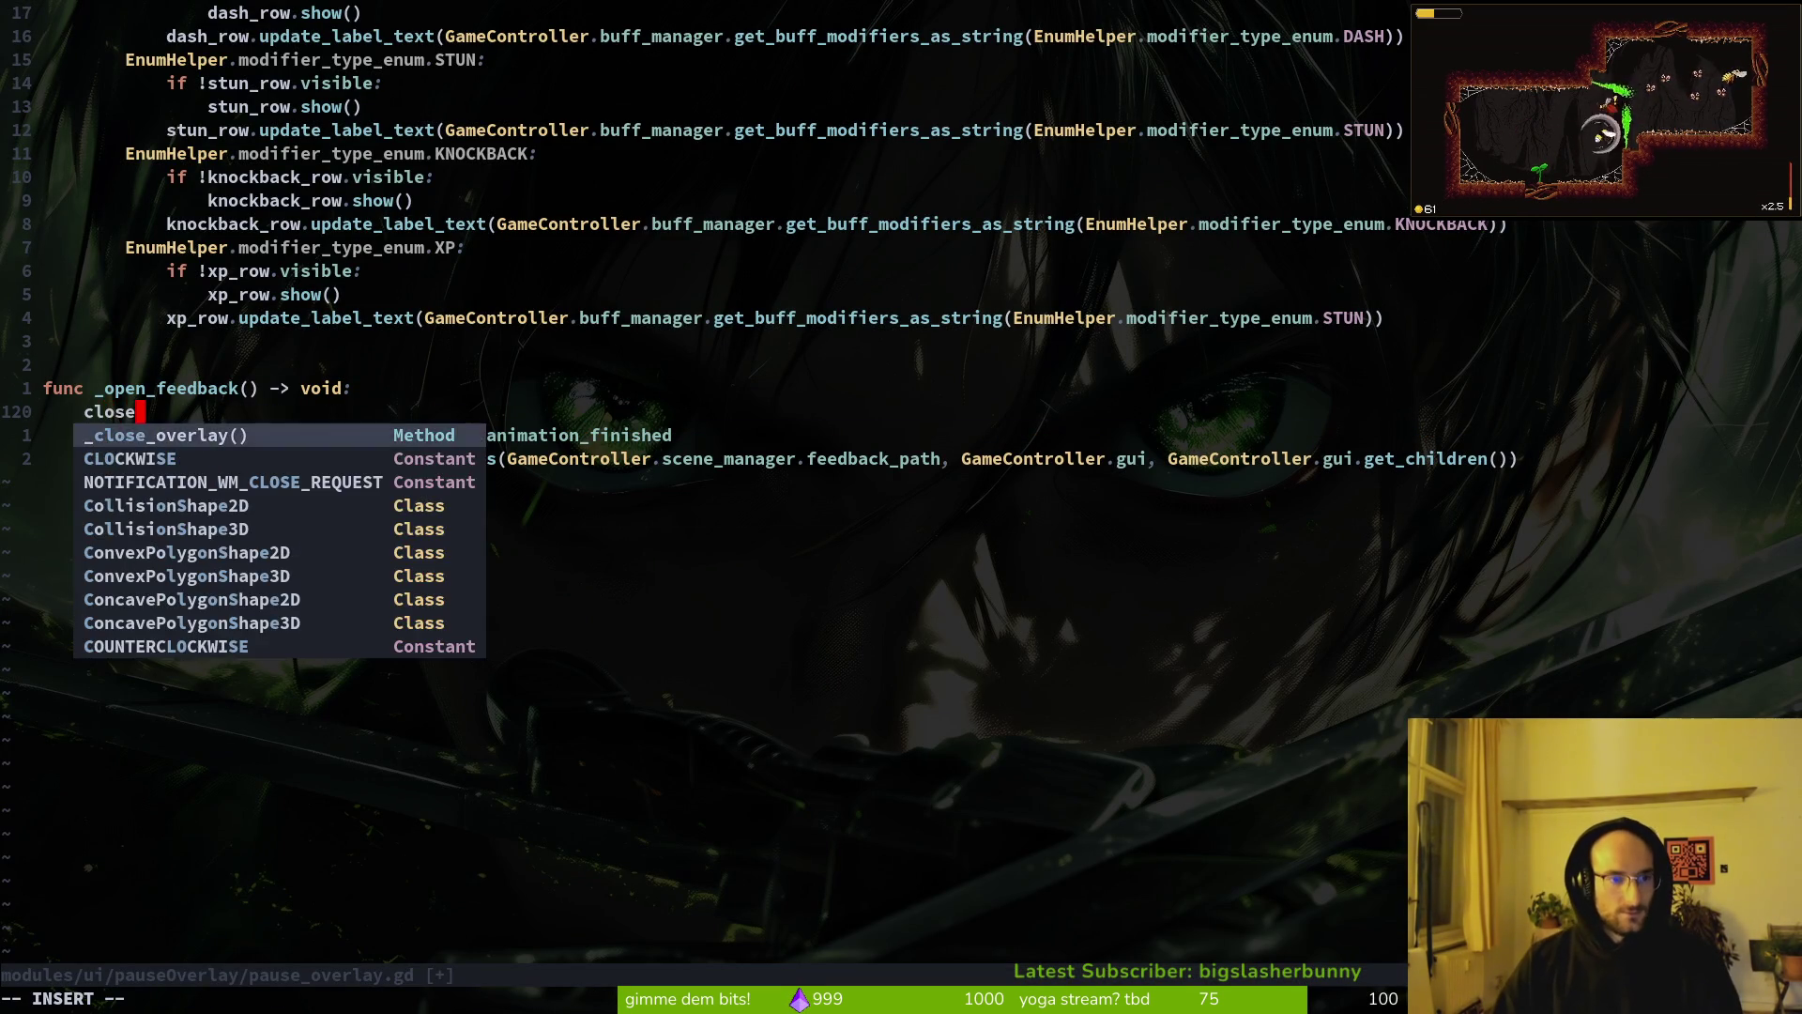
key("Return")
key("Escape")
type(":write")
key("Return")
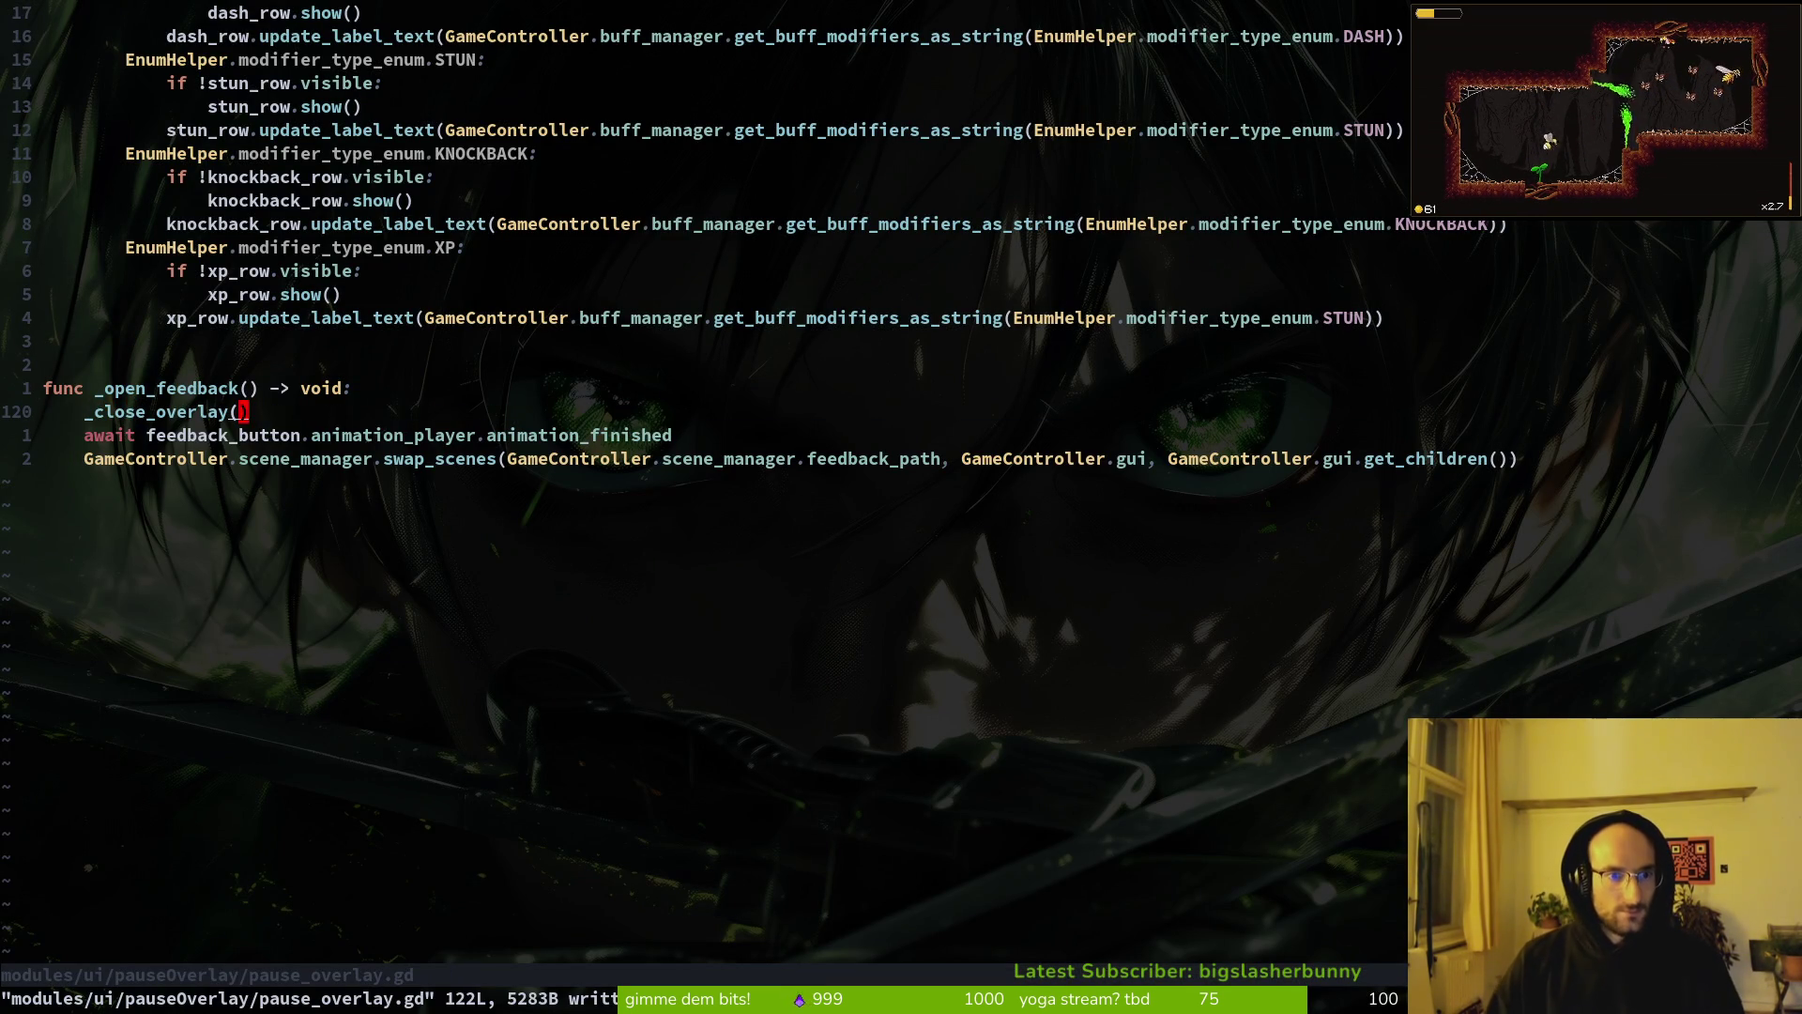
Step: Move the await line above _close_overlay() and save the reordered script
key("j")
key("V")
key("shift+k")
key("Escape")
type(":w")
key("Return")
key("ctrl+u")
key("ctrl+u")
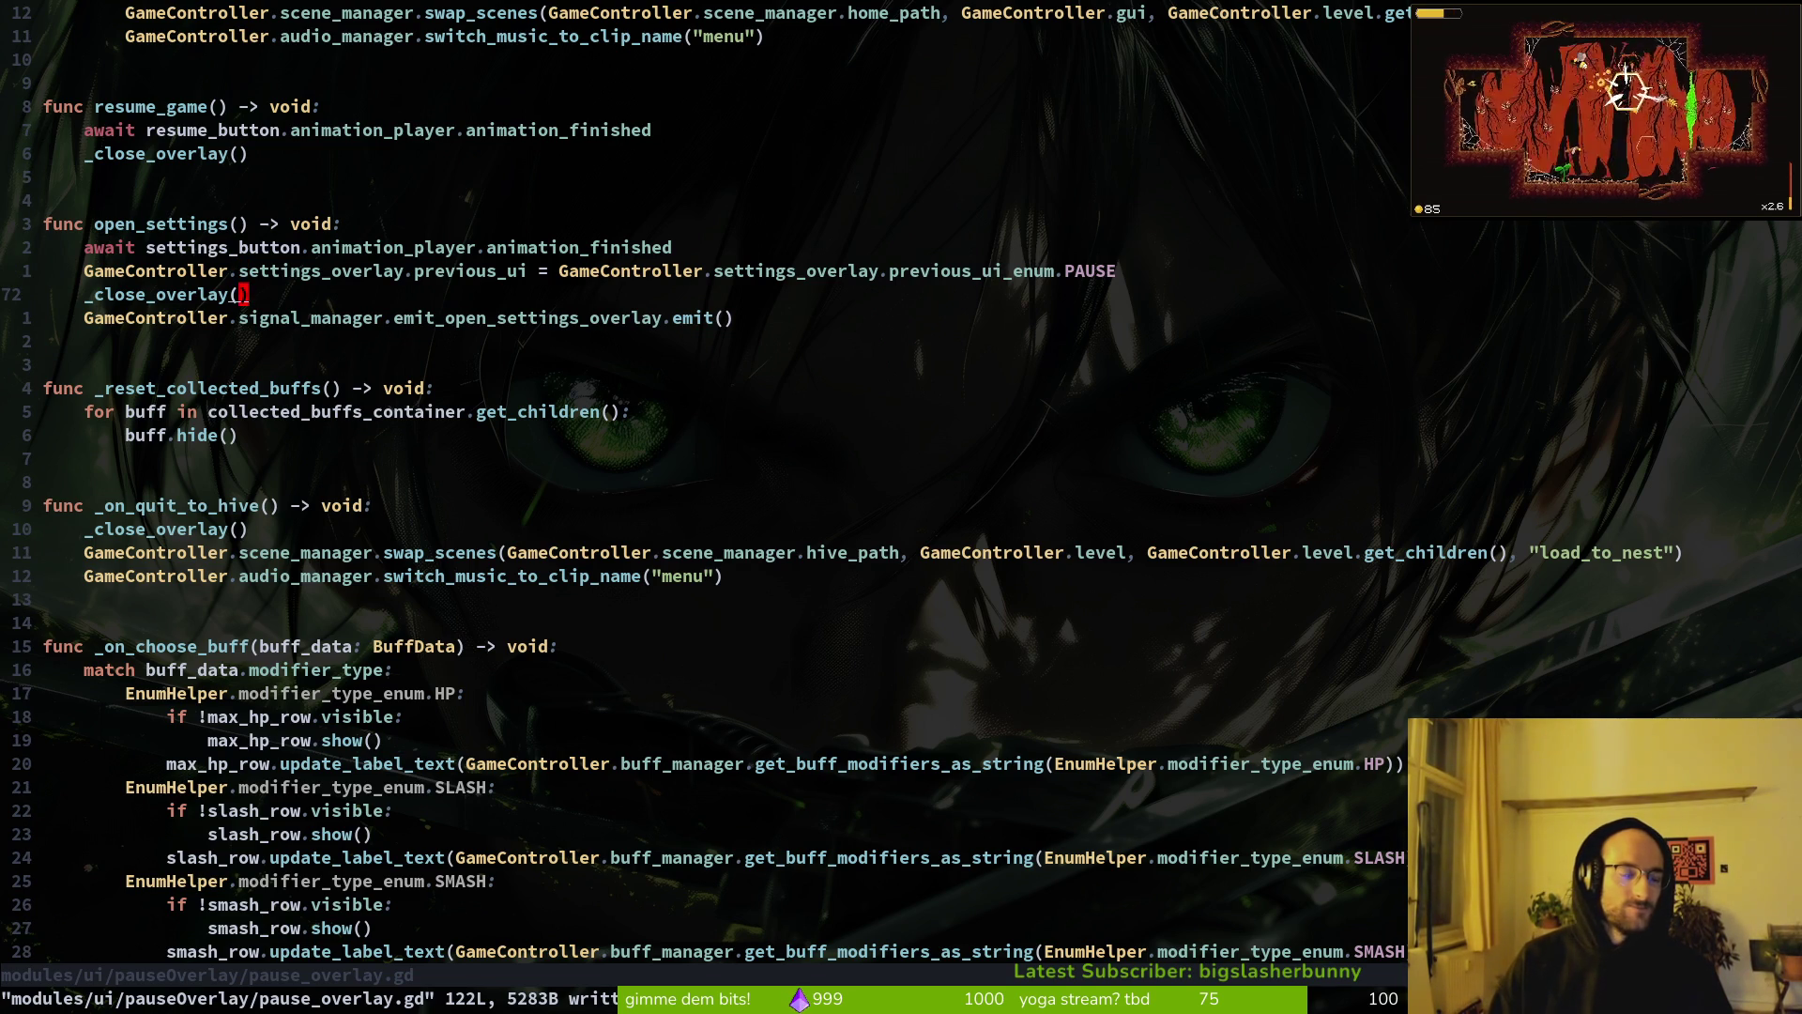
key("ctrl+d")
key("ctrl+d")
key("ctrl+d")
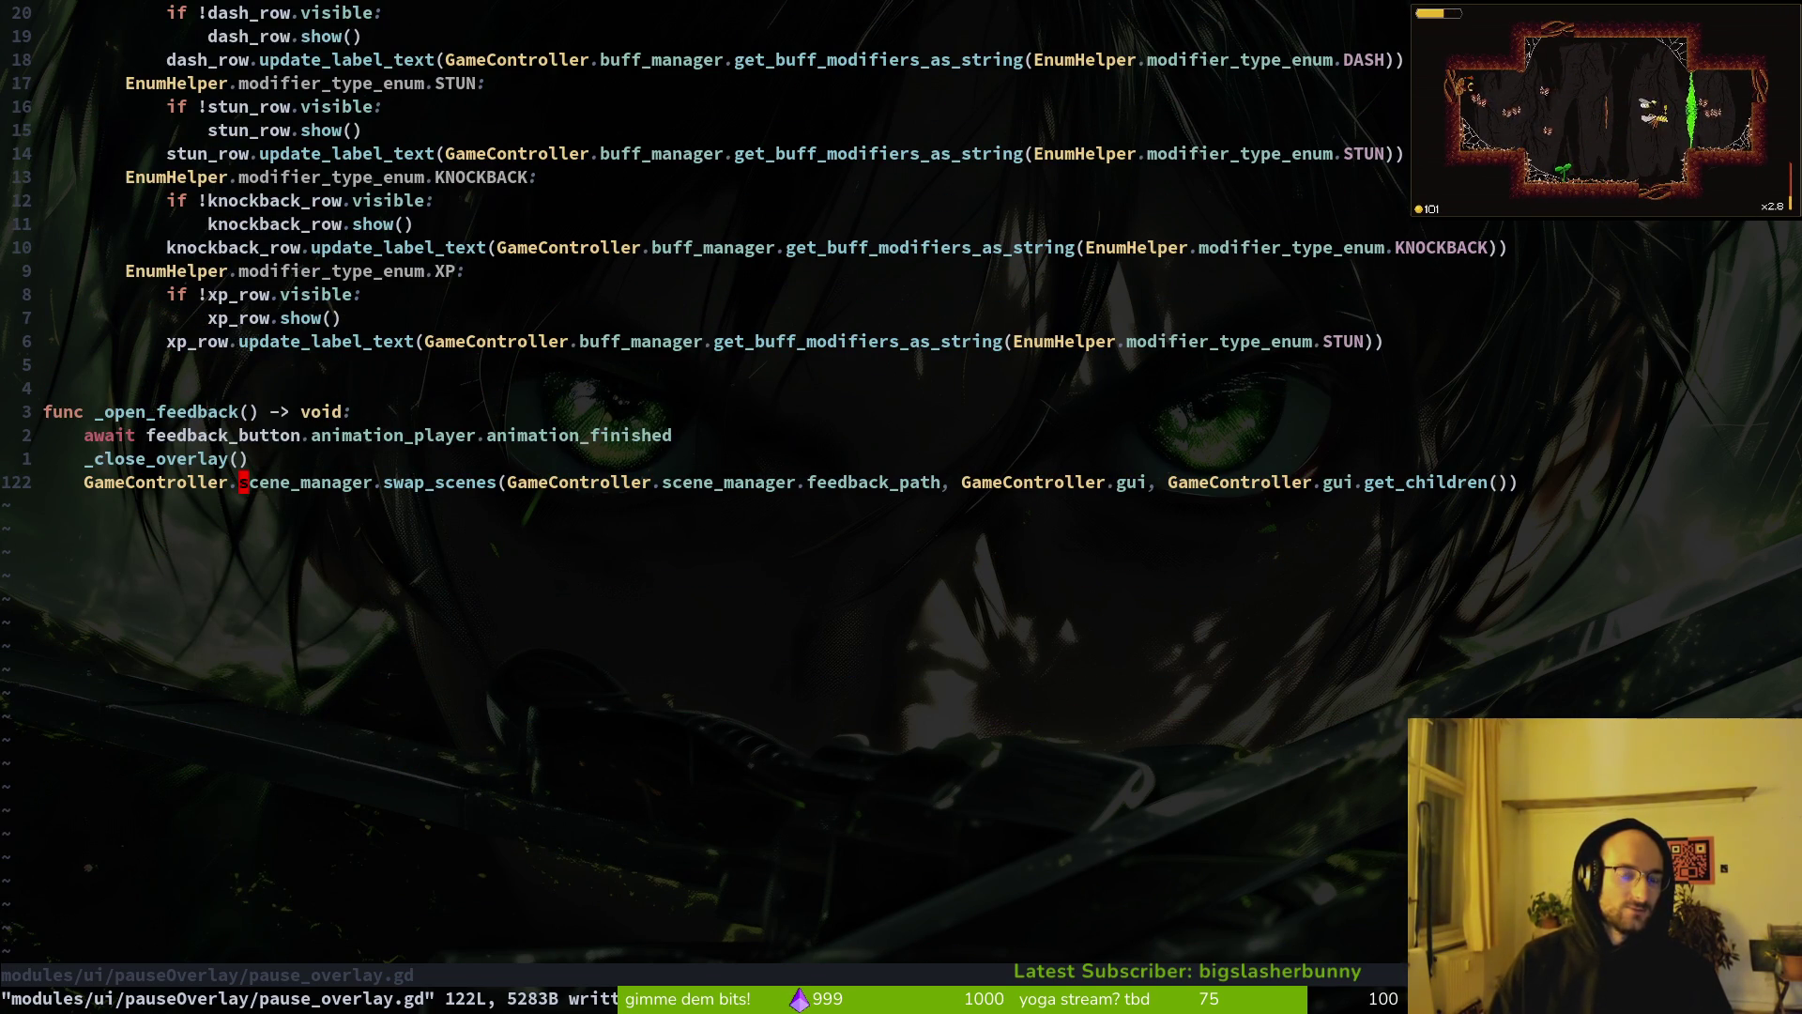
key("g")
key("g")
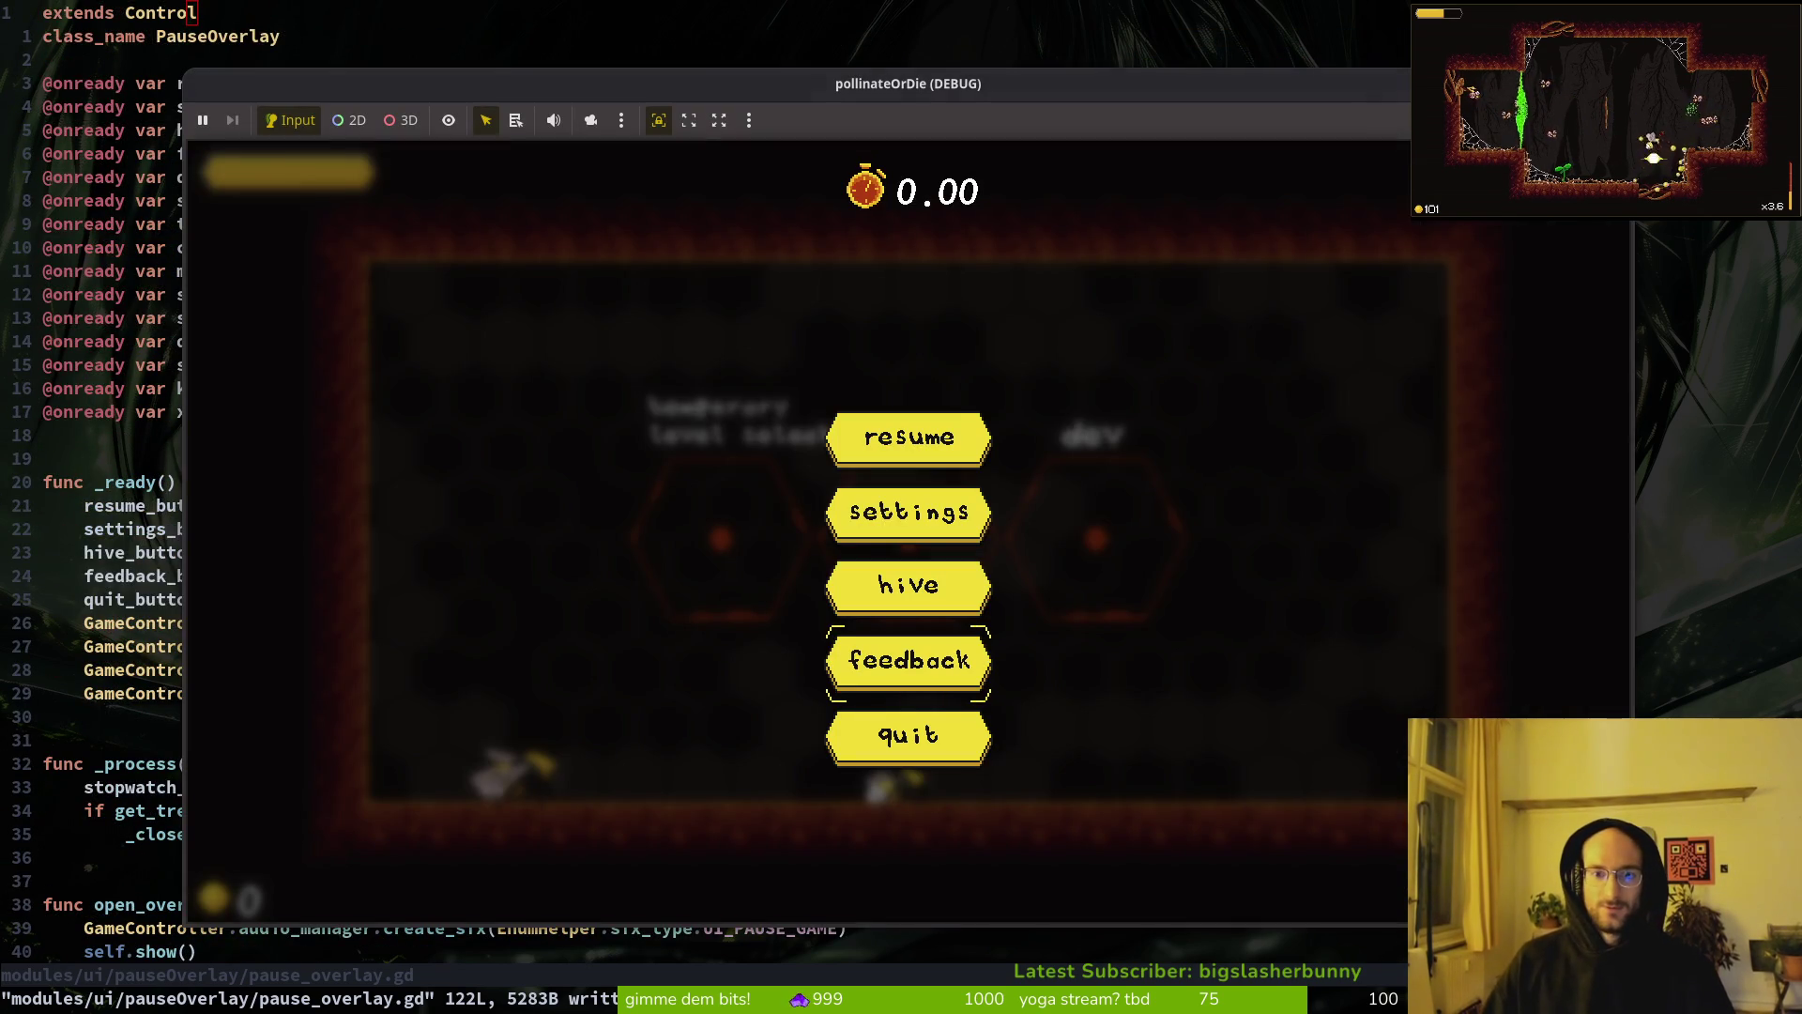
Step: Restart the game, continue from the main menu, and test pausing and resuming
key("F8")
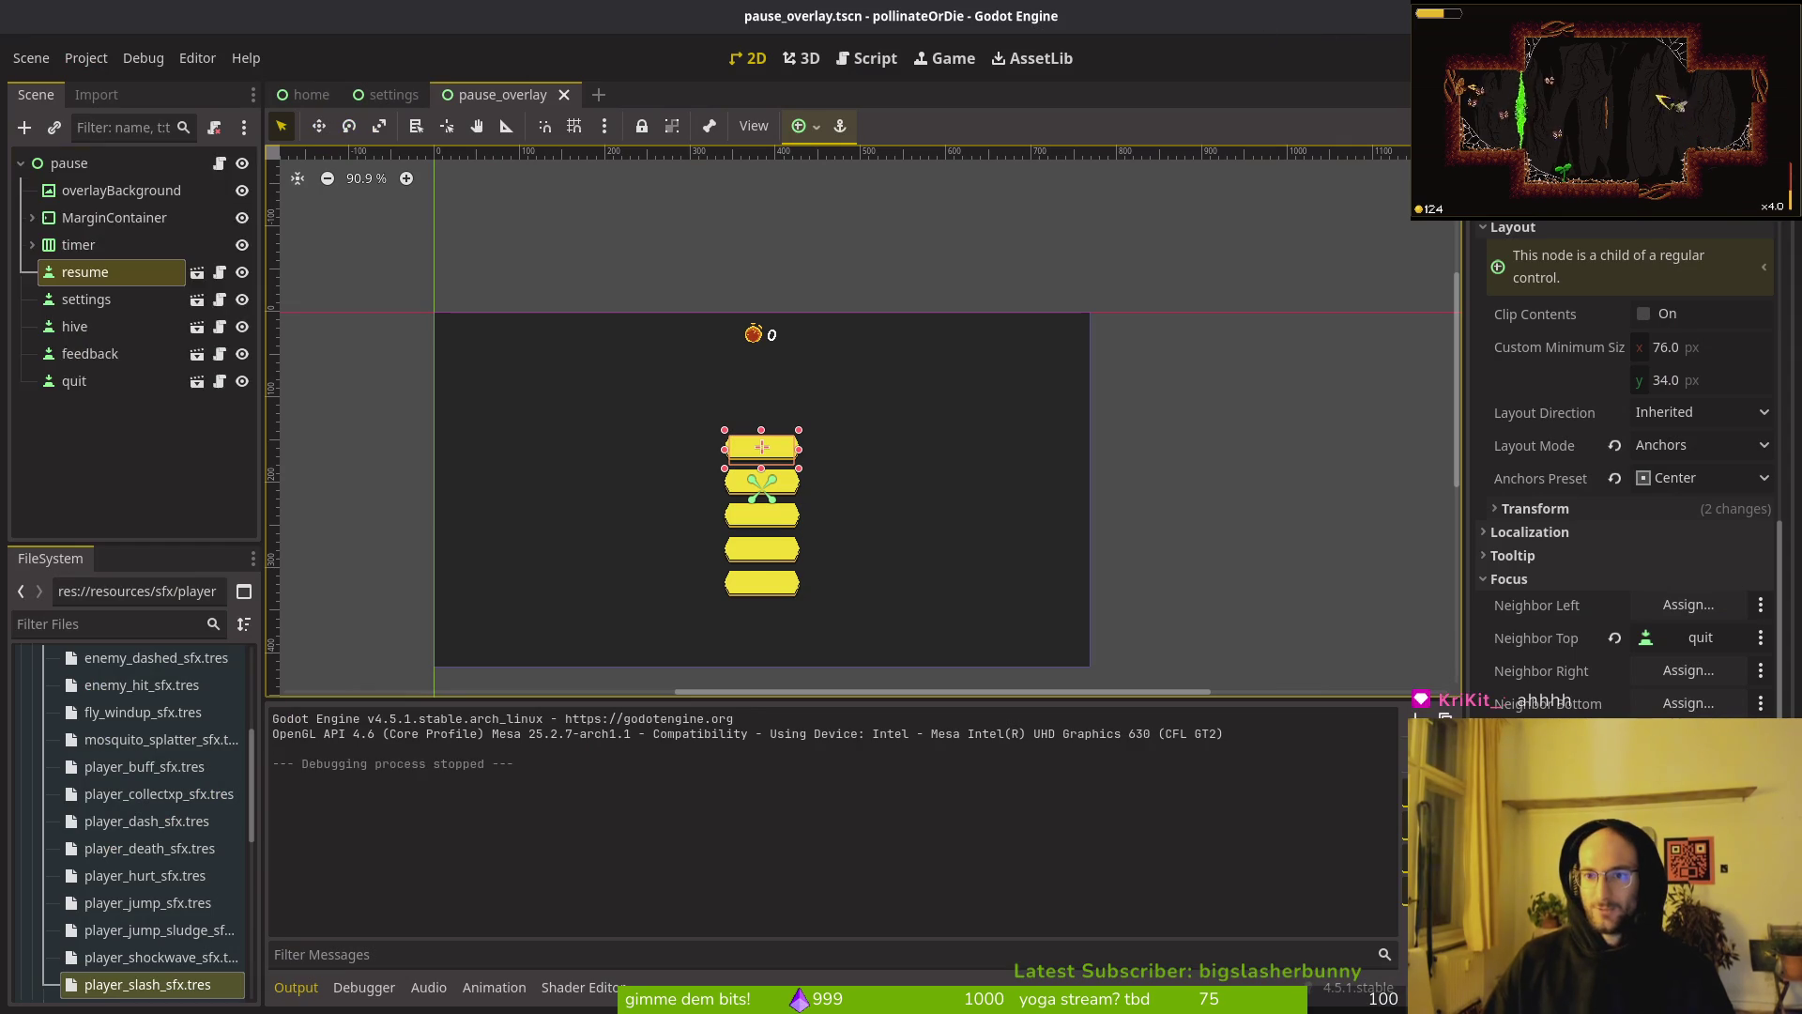
key("F5")
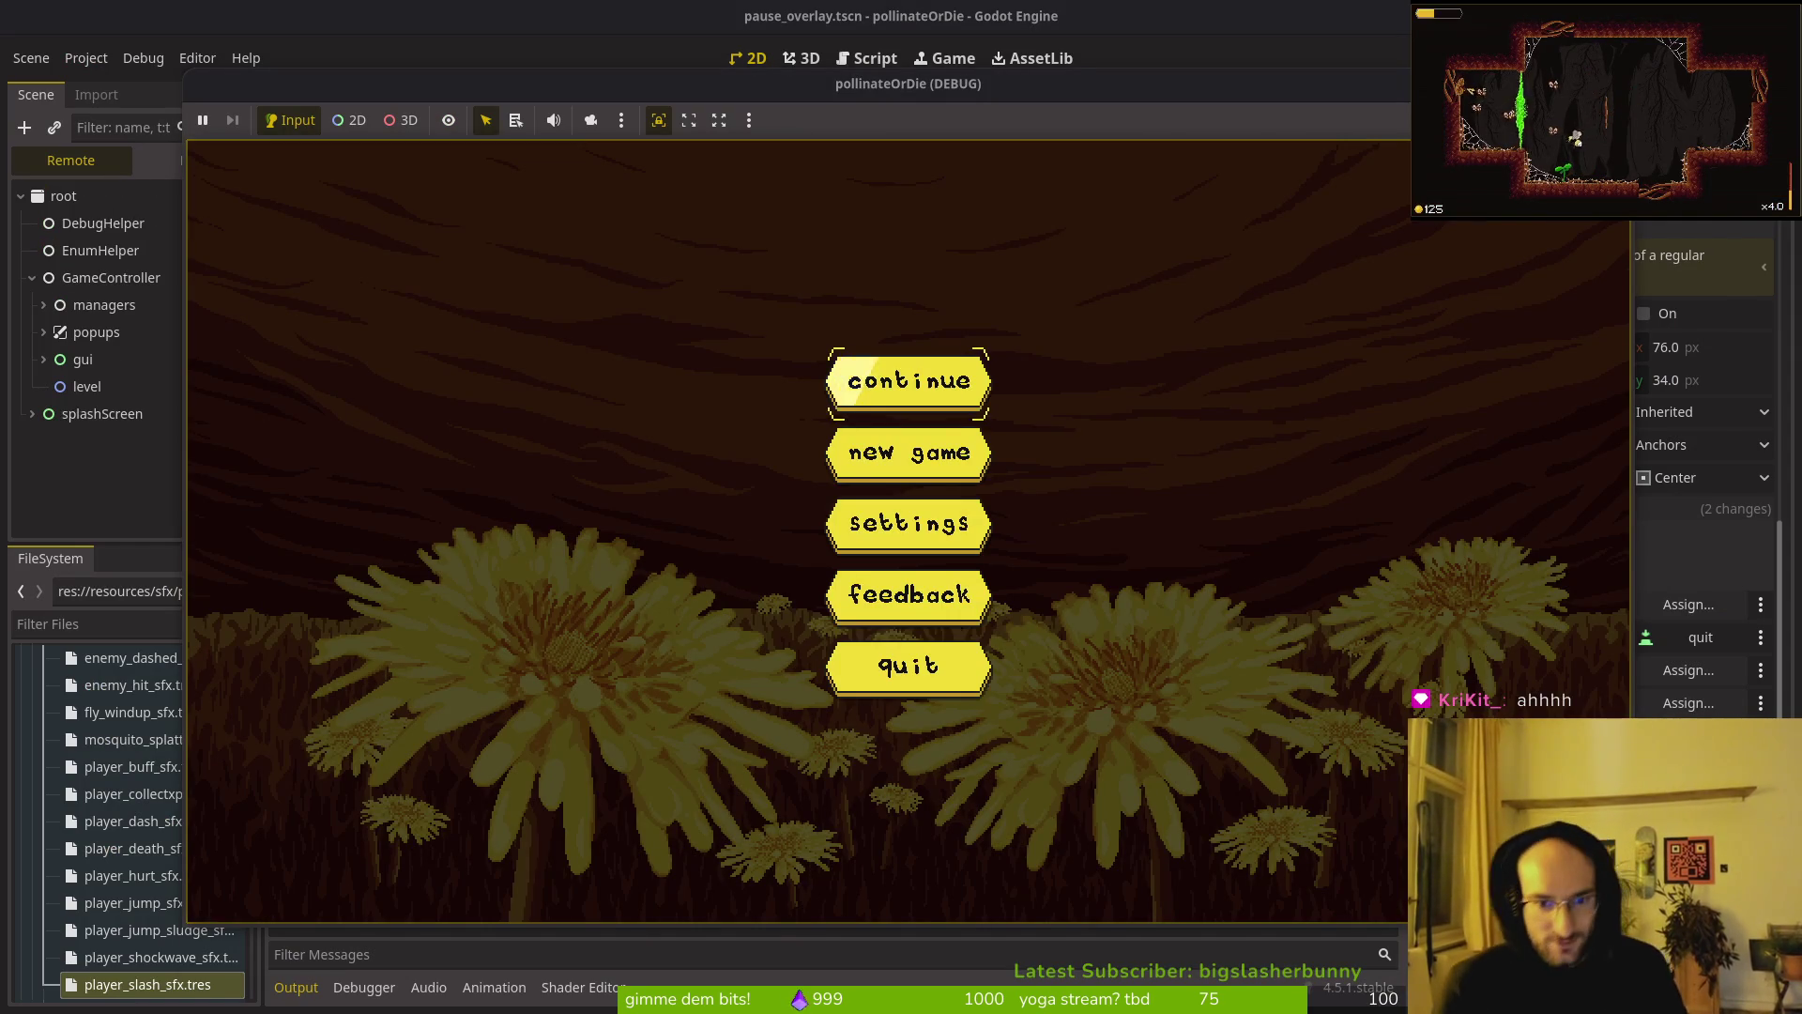
key("Return")
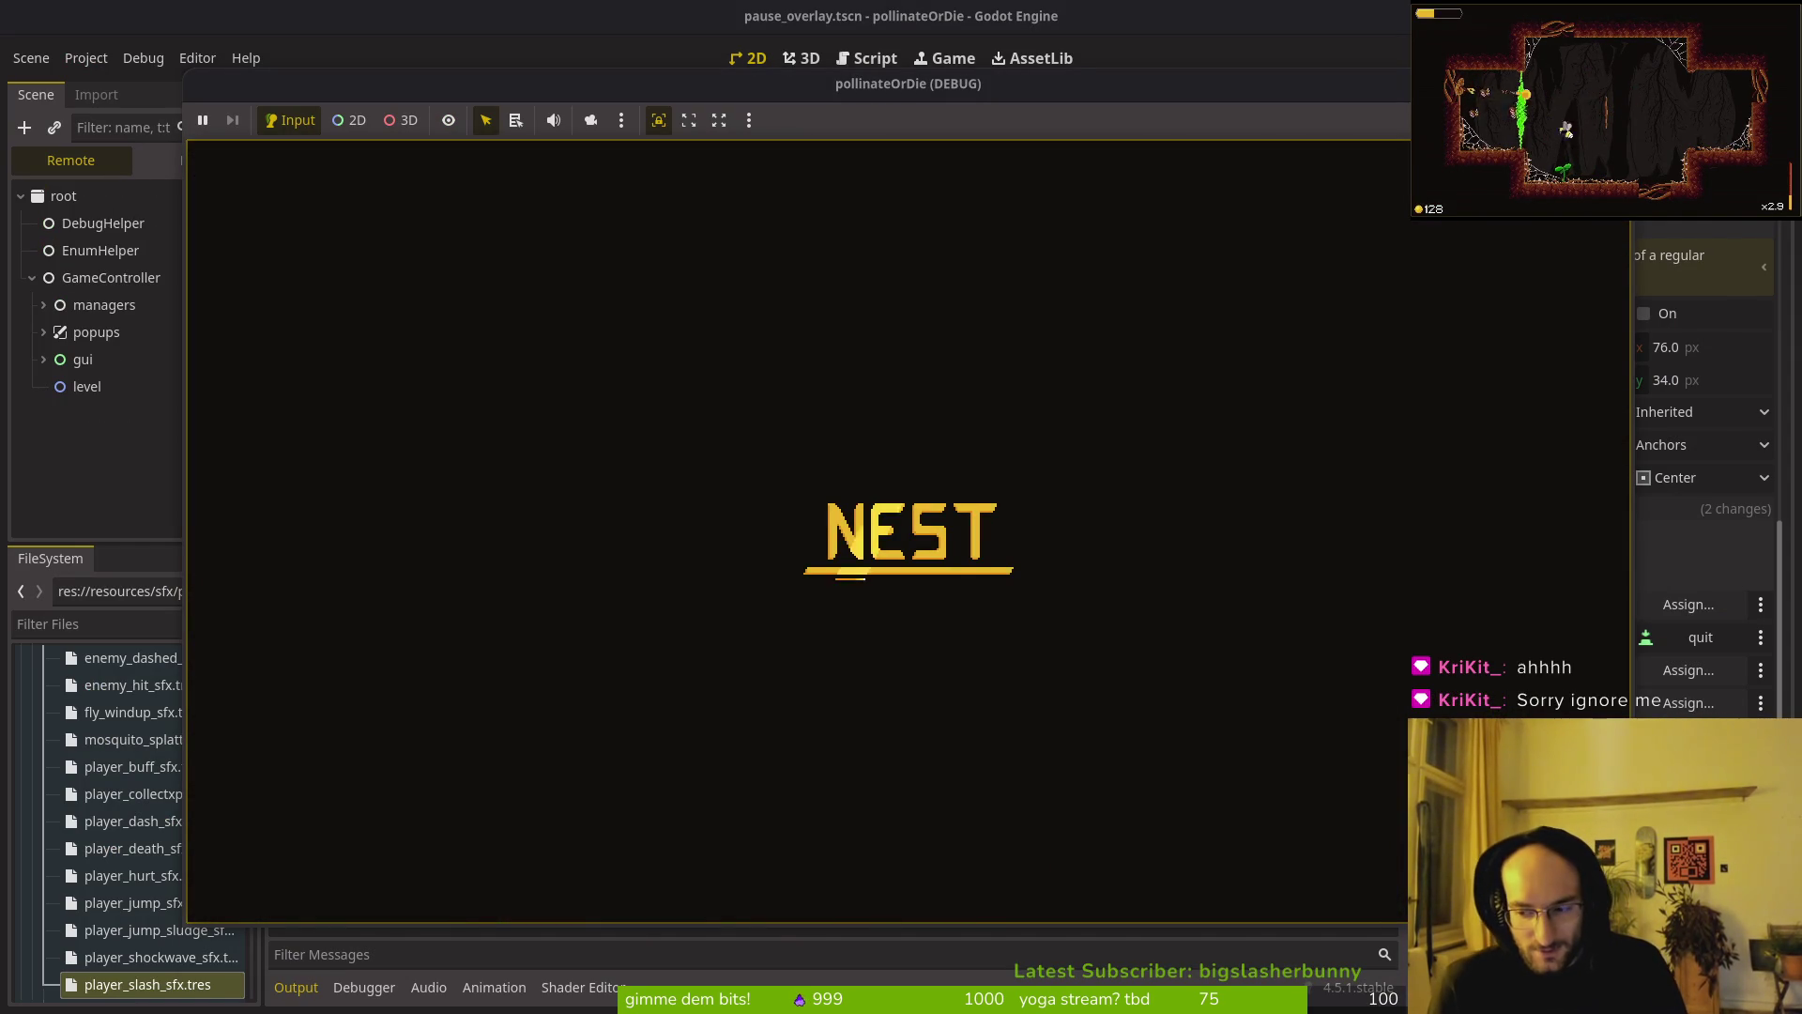
key("Escape")
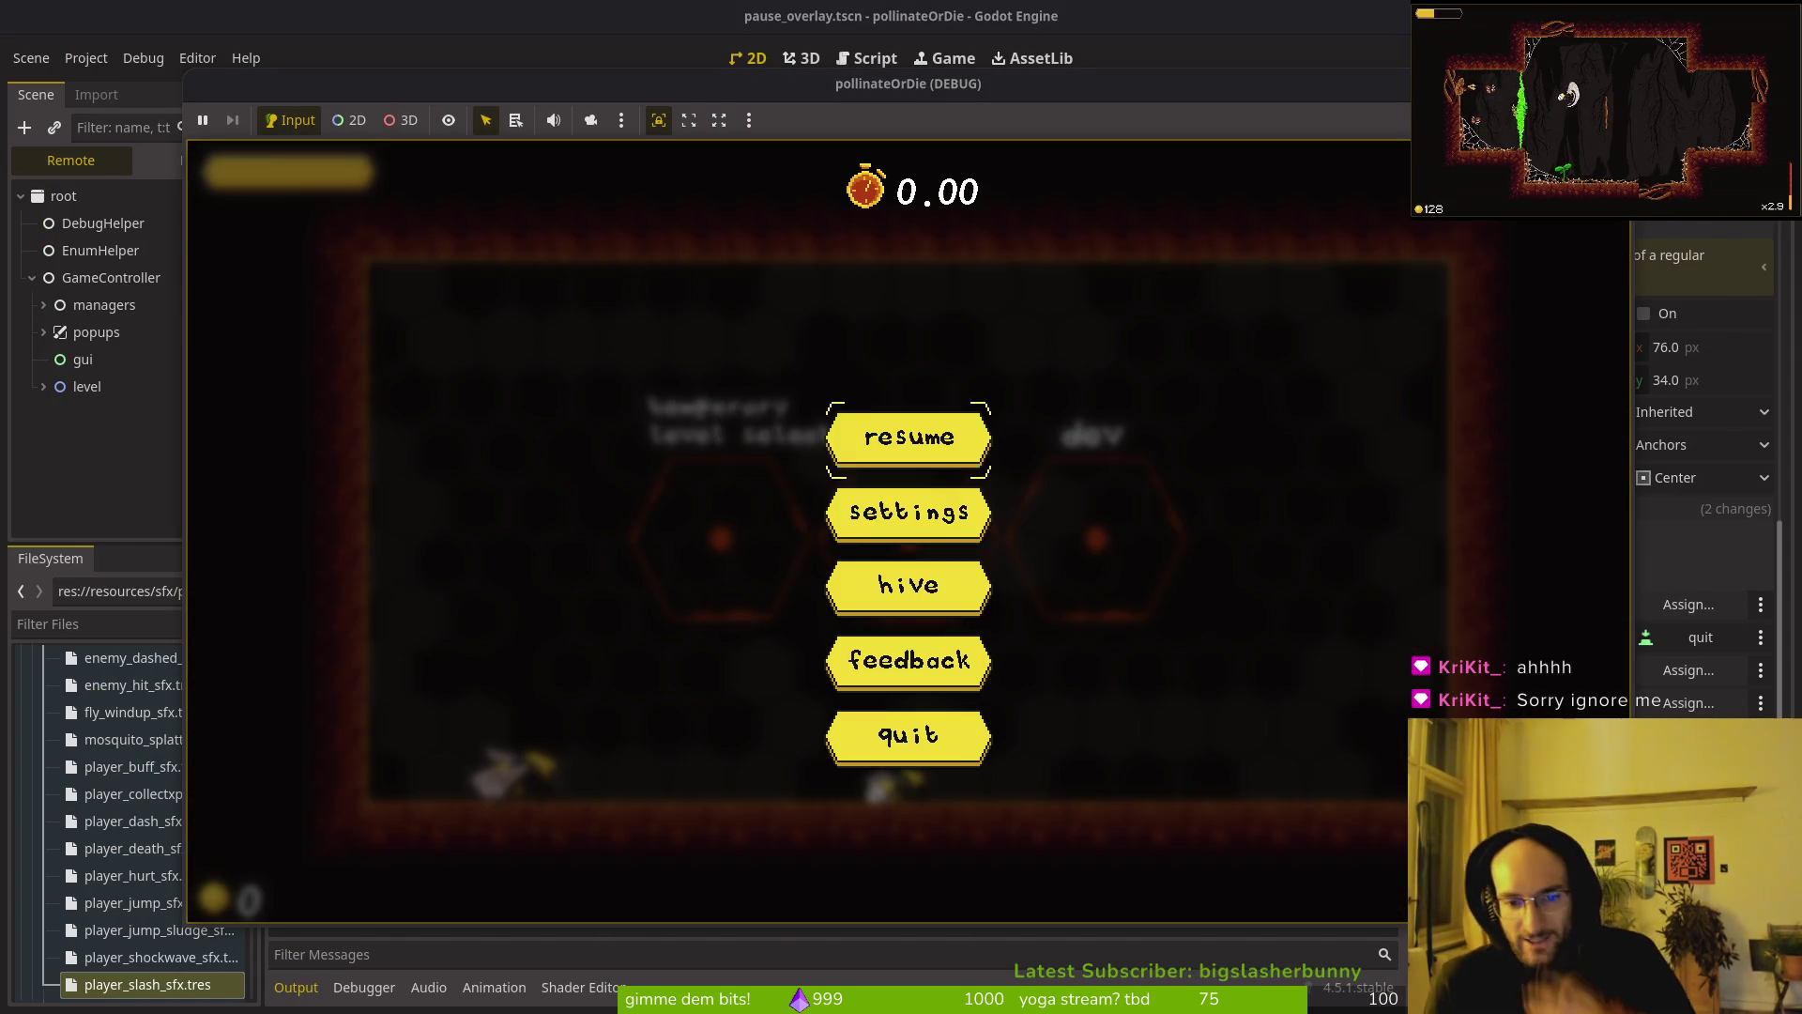
key("Escape")
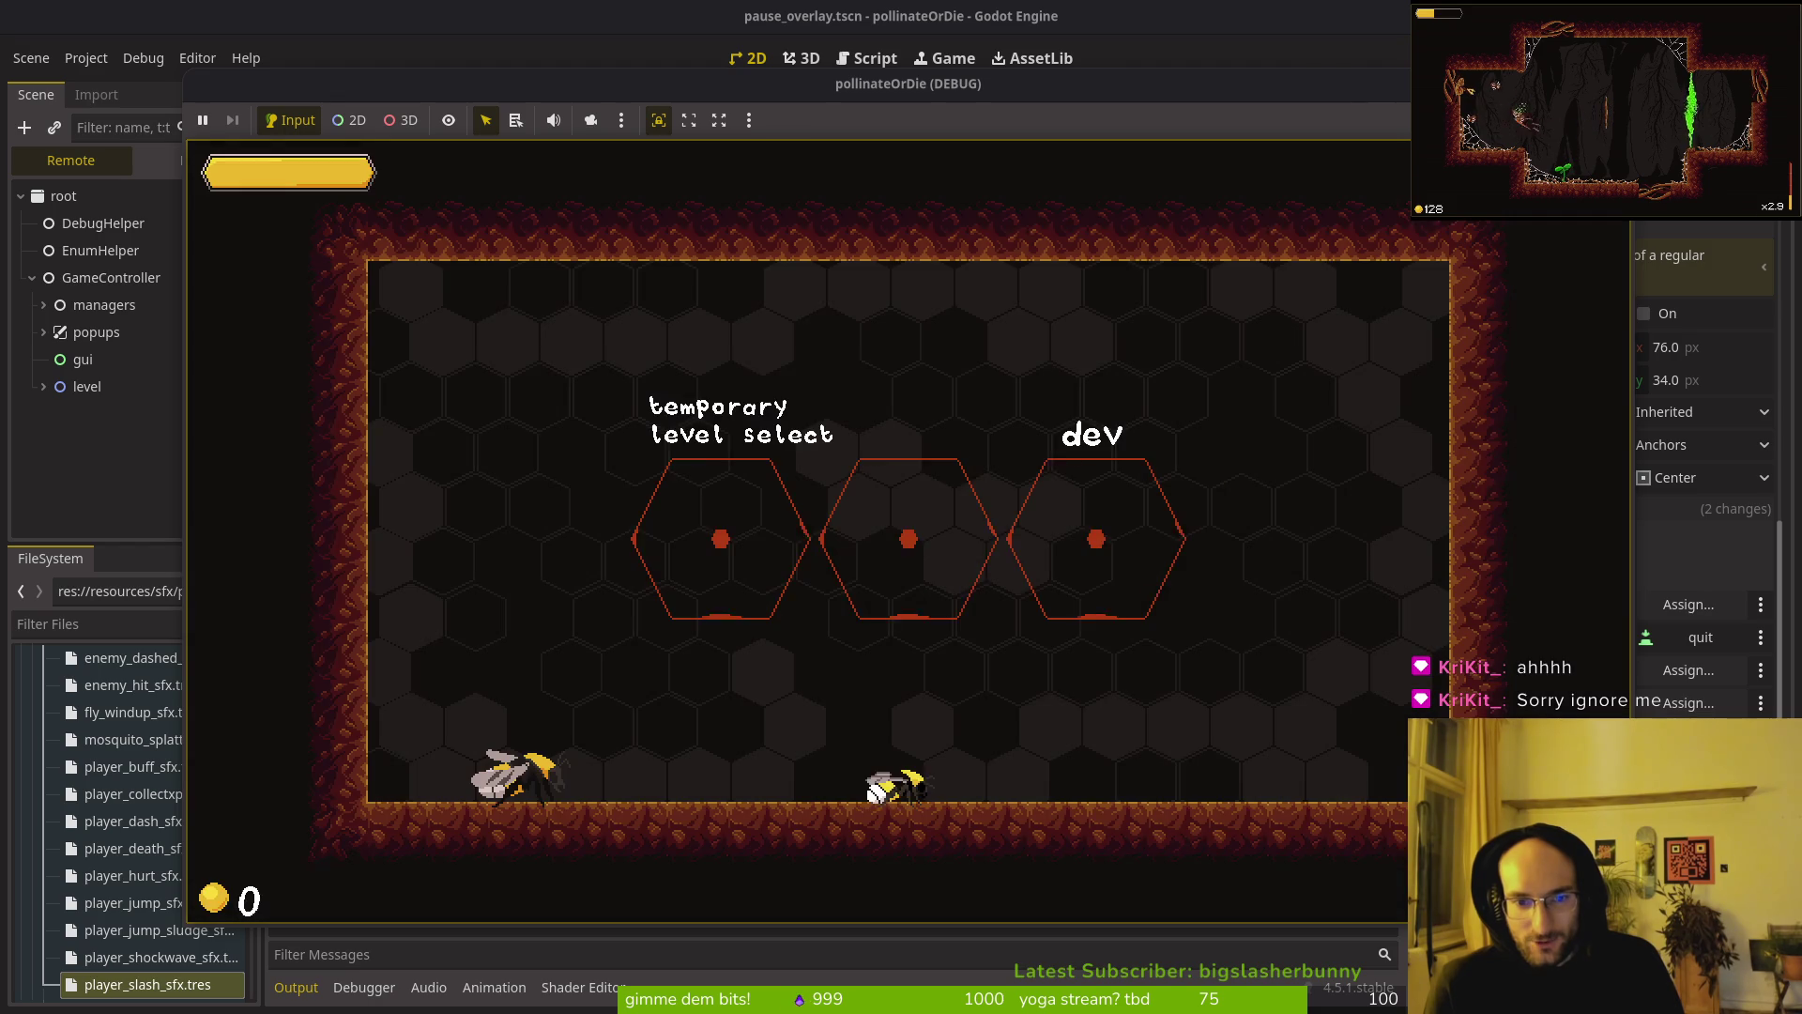
key("Escape")
Step: Check the settings page and focus on feedback, then return to pause_overlay.gd in Neovim
key("Down")
key("Return")
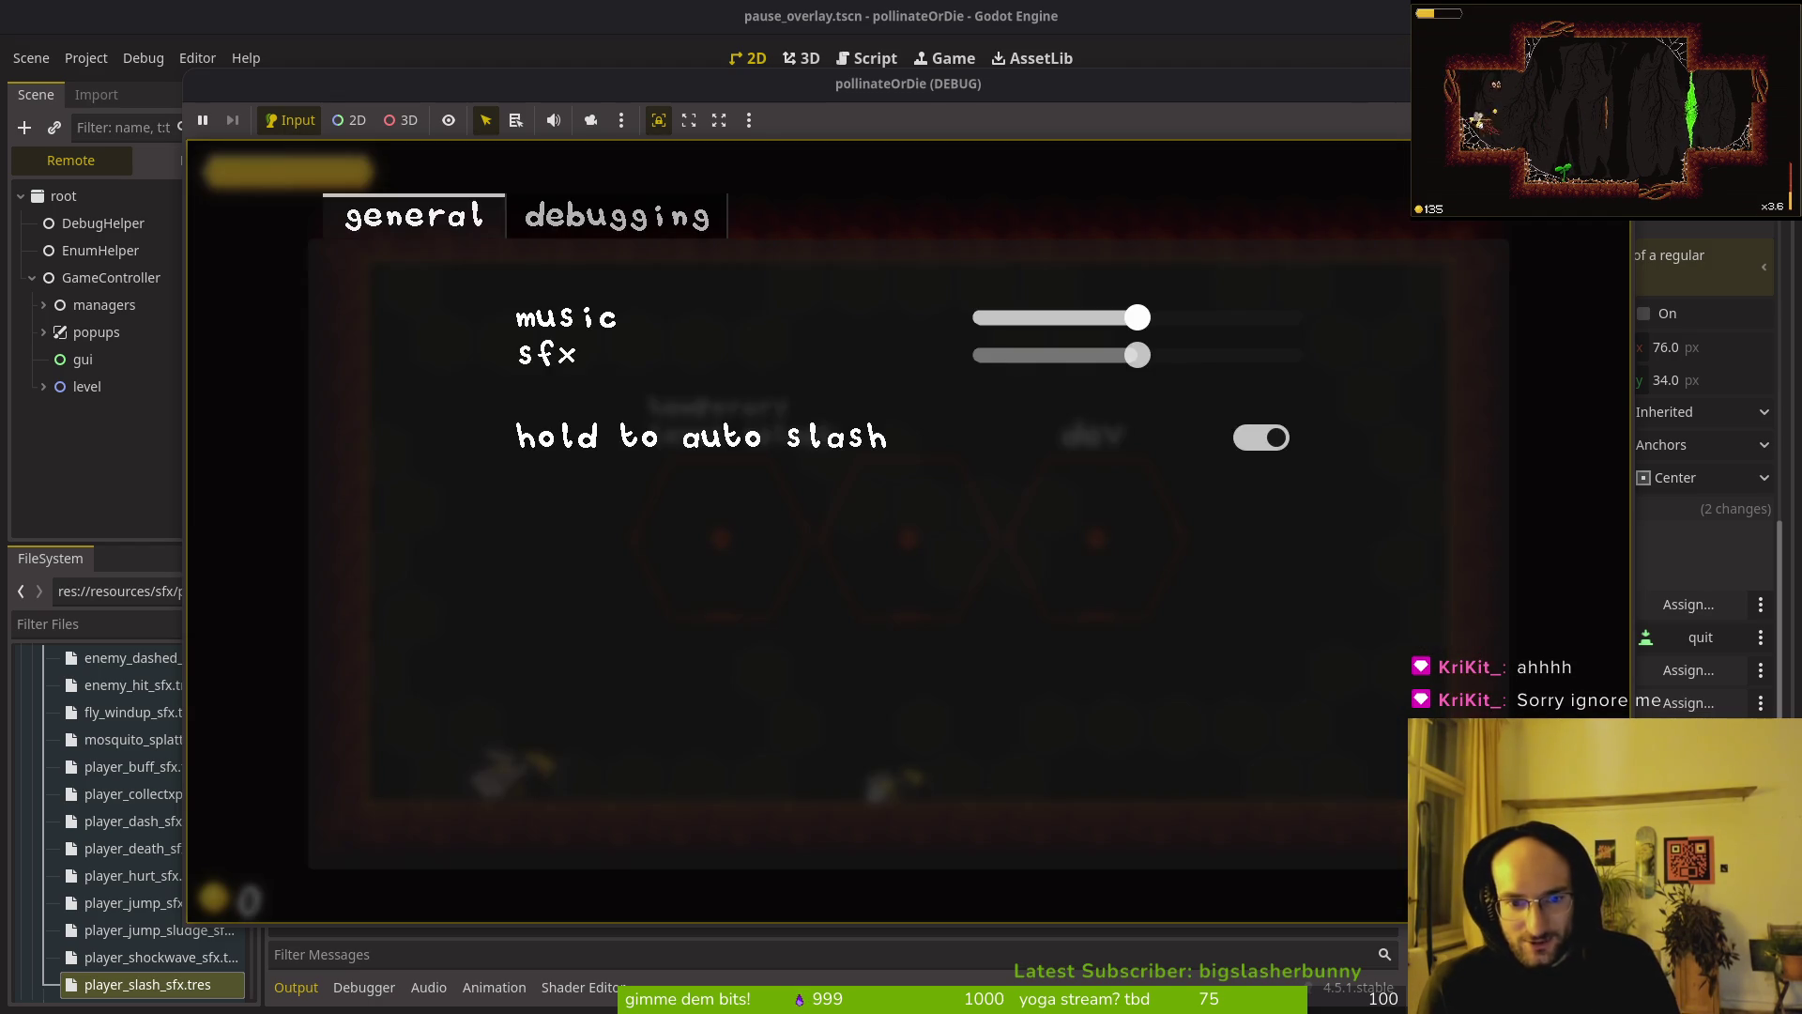
key("Escape")
key("Escape")
key("Down")
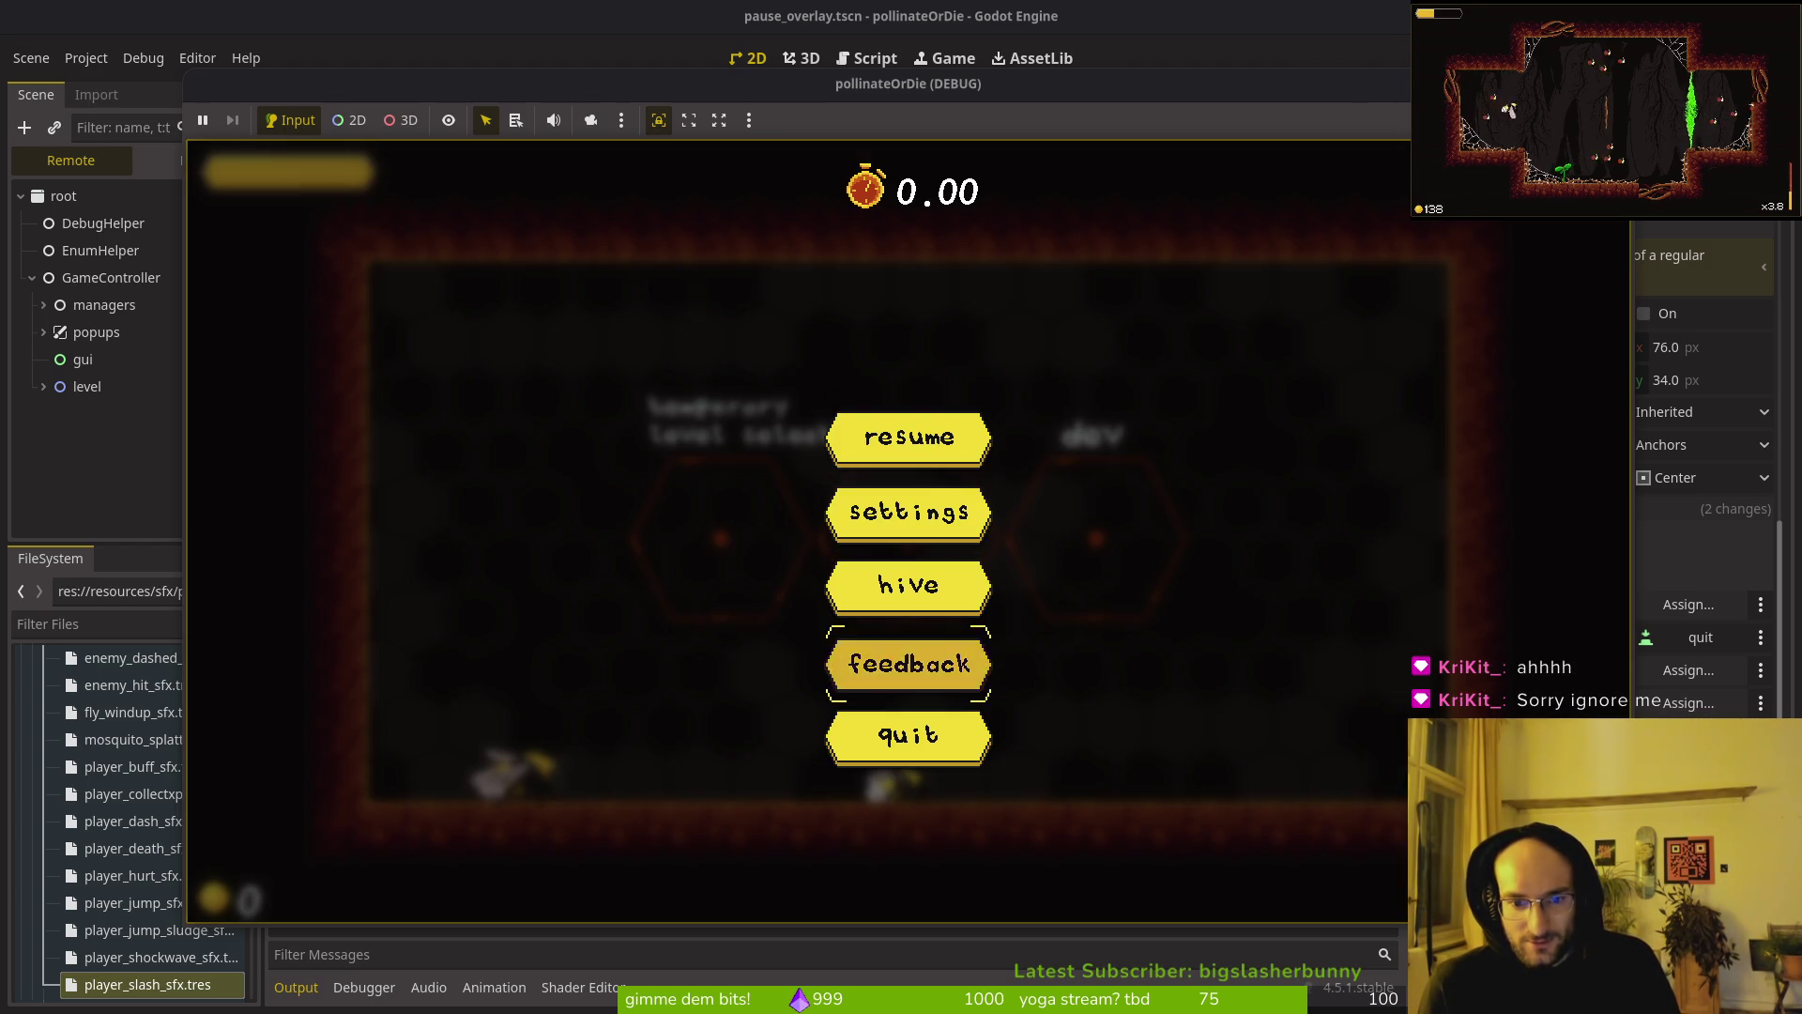
key("Escape")
key("Right")
key("Right")
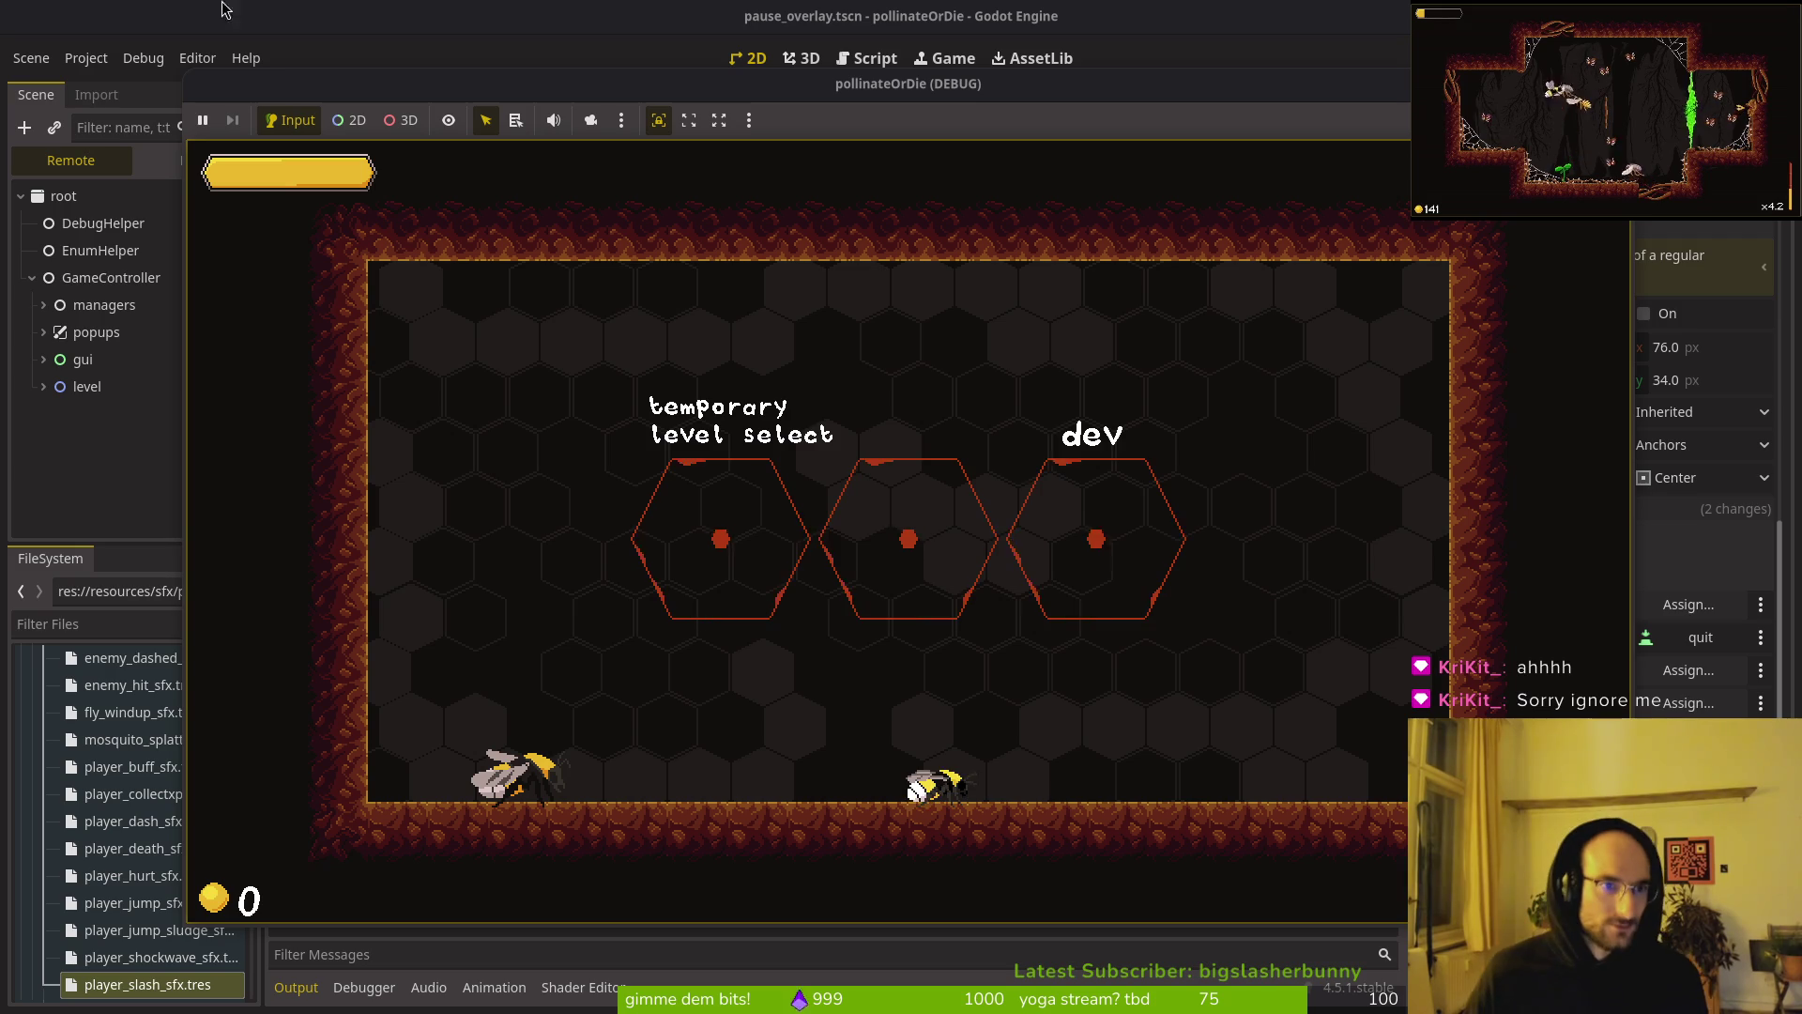
left_click_drag(286, 98, 363, 97)
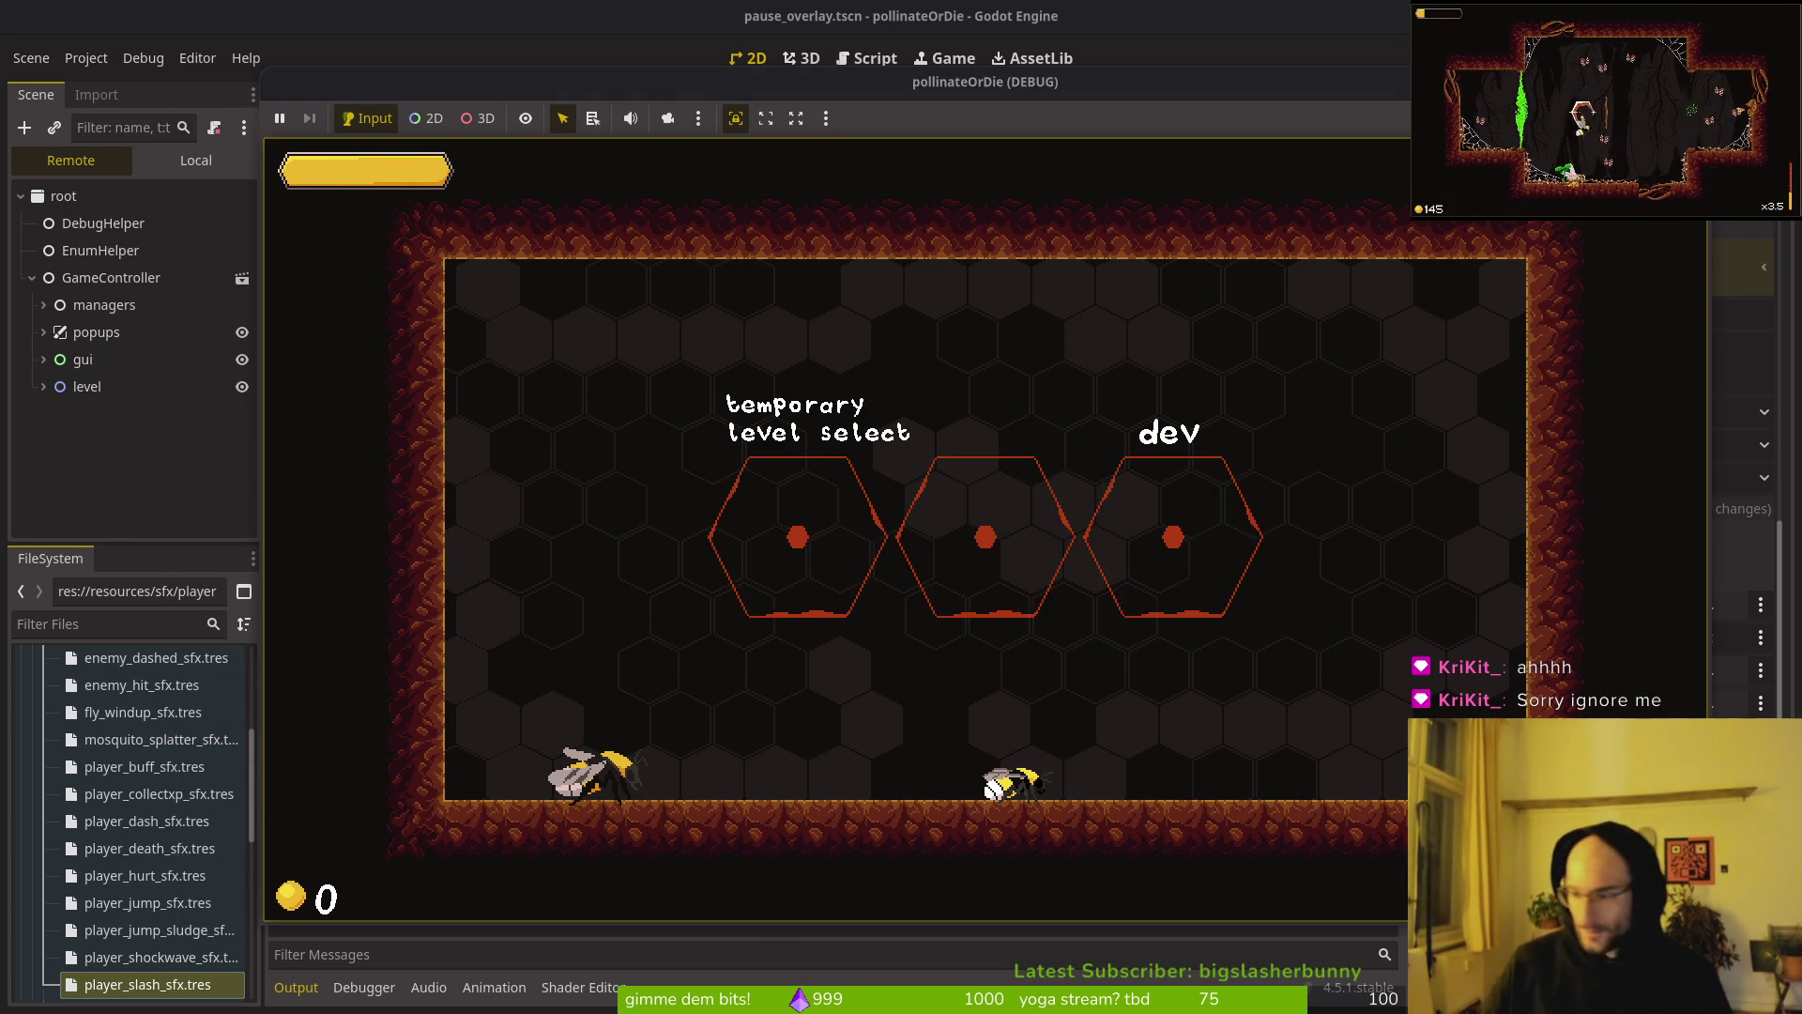
key("alt+Tab")
scroll(809, 606, "down", 20)
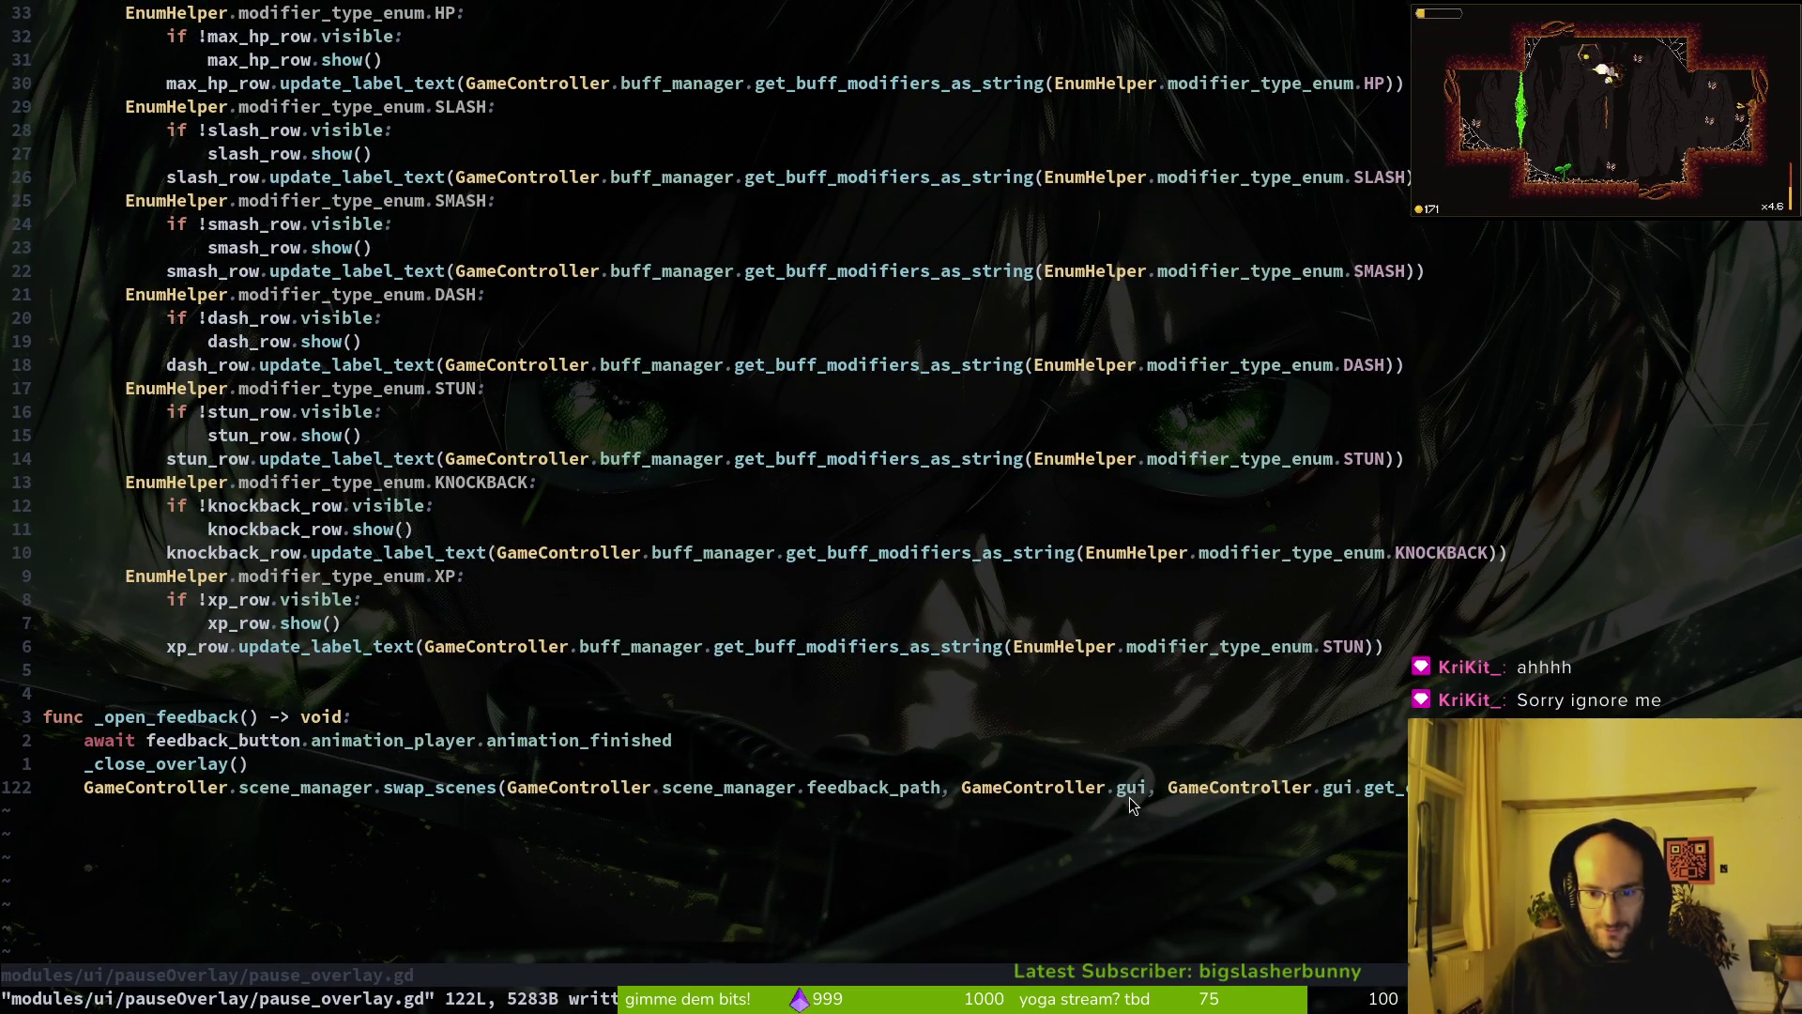
Step: Change the second gui to level in _open_feedback's swap_scenes call and save pause_overlay.gd
type("ciwlevel")
key("Escape")
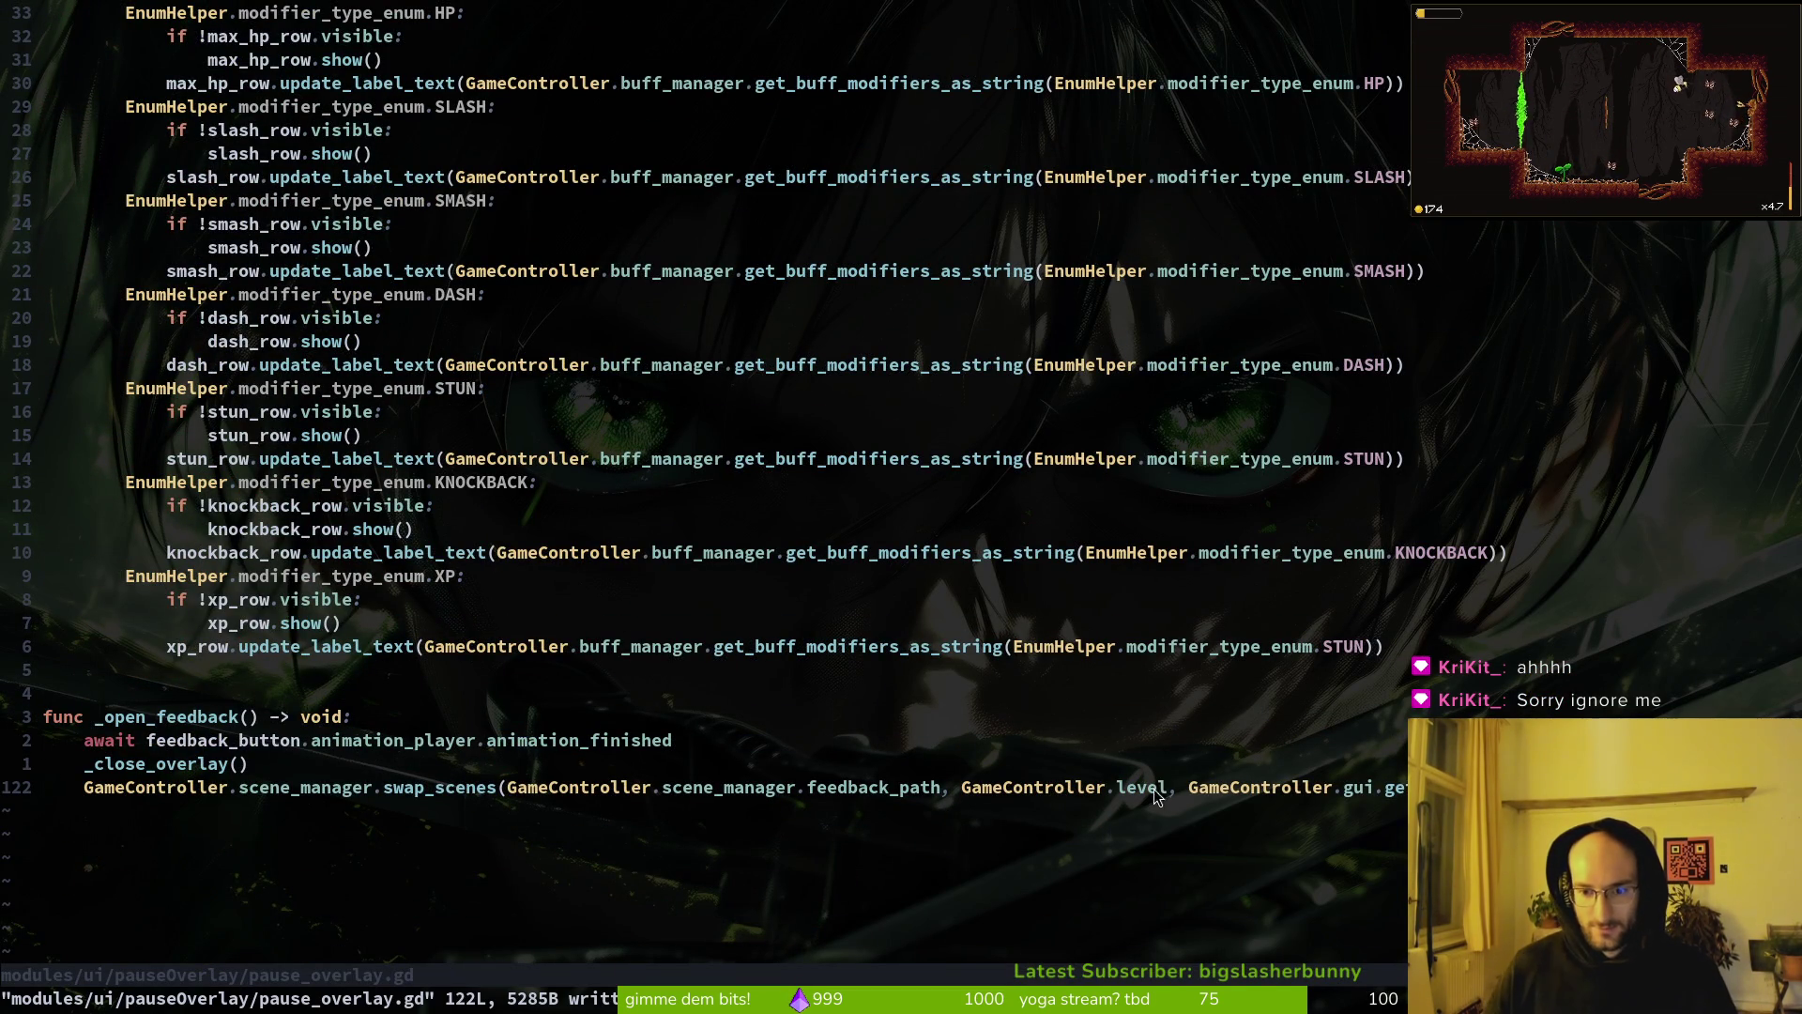
type("u:w")
key("Return")
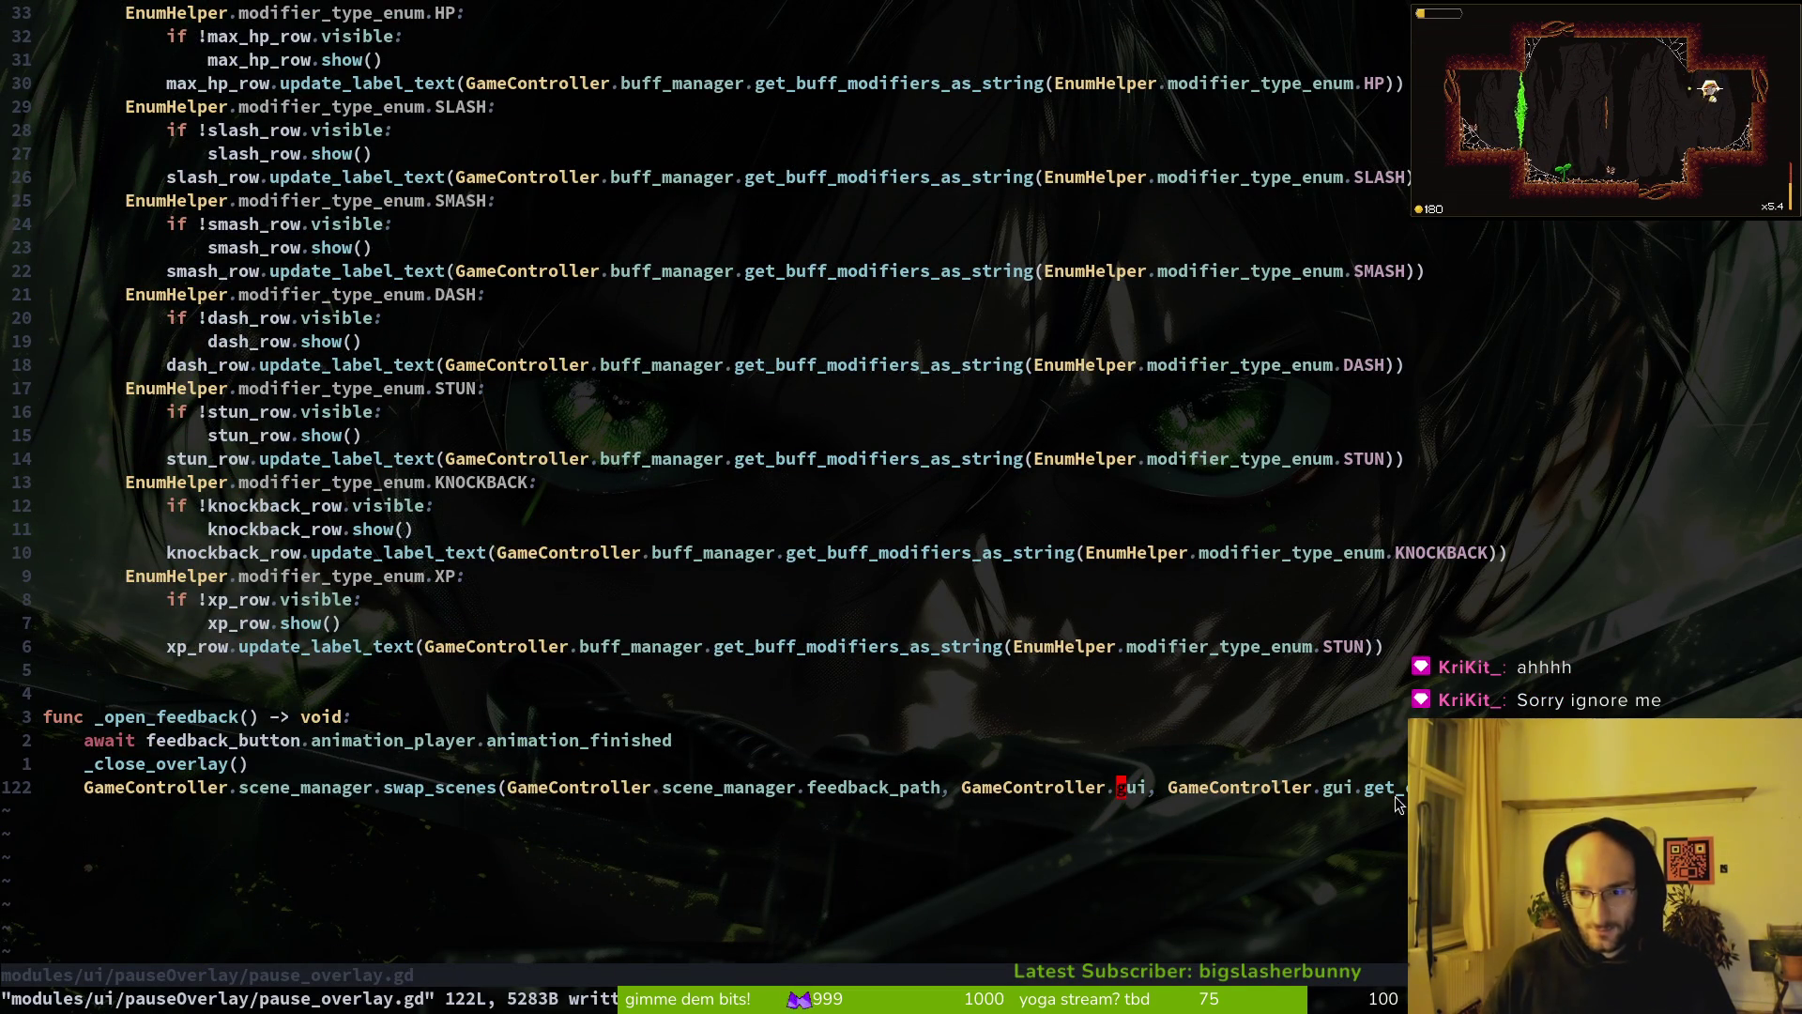
type("ciwlevel")
key("Escape")
type(":w")
key("Return")
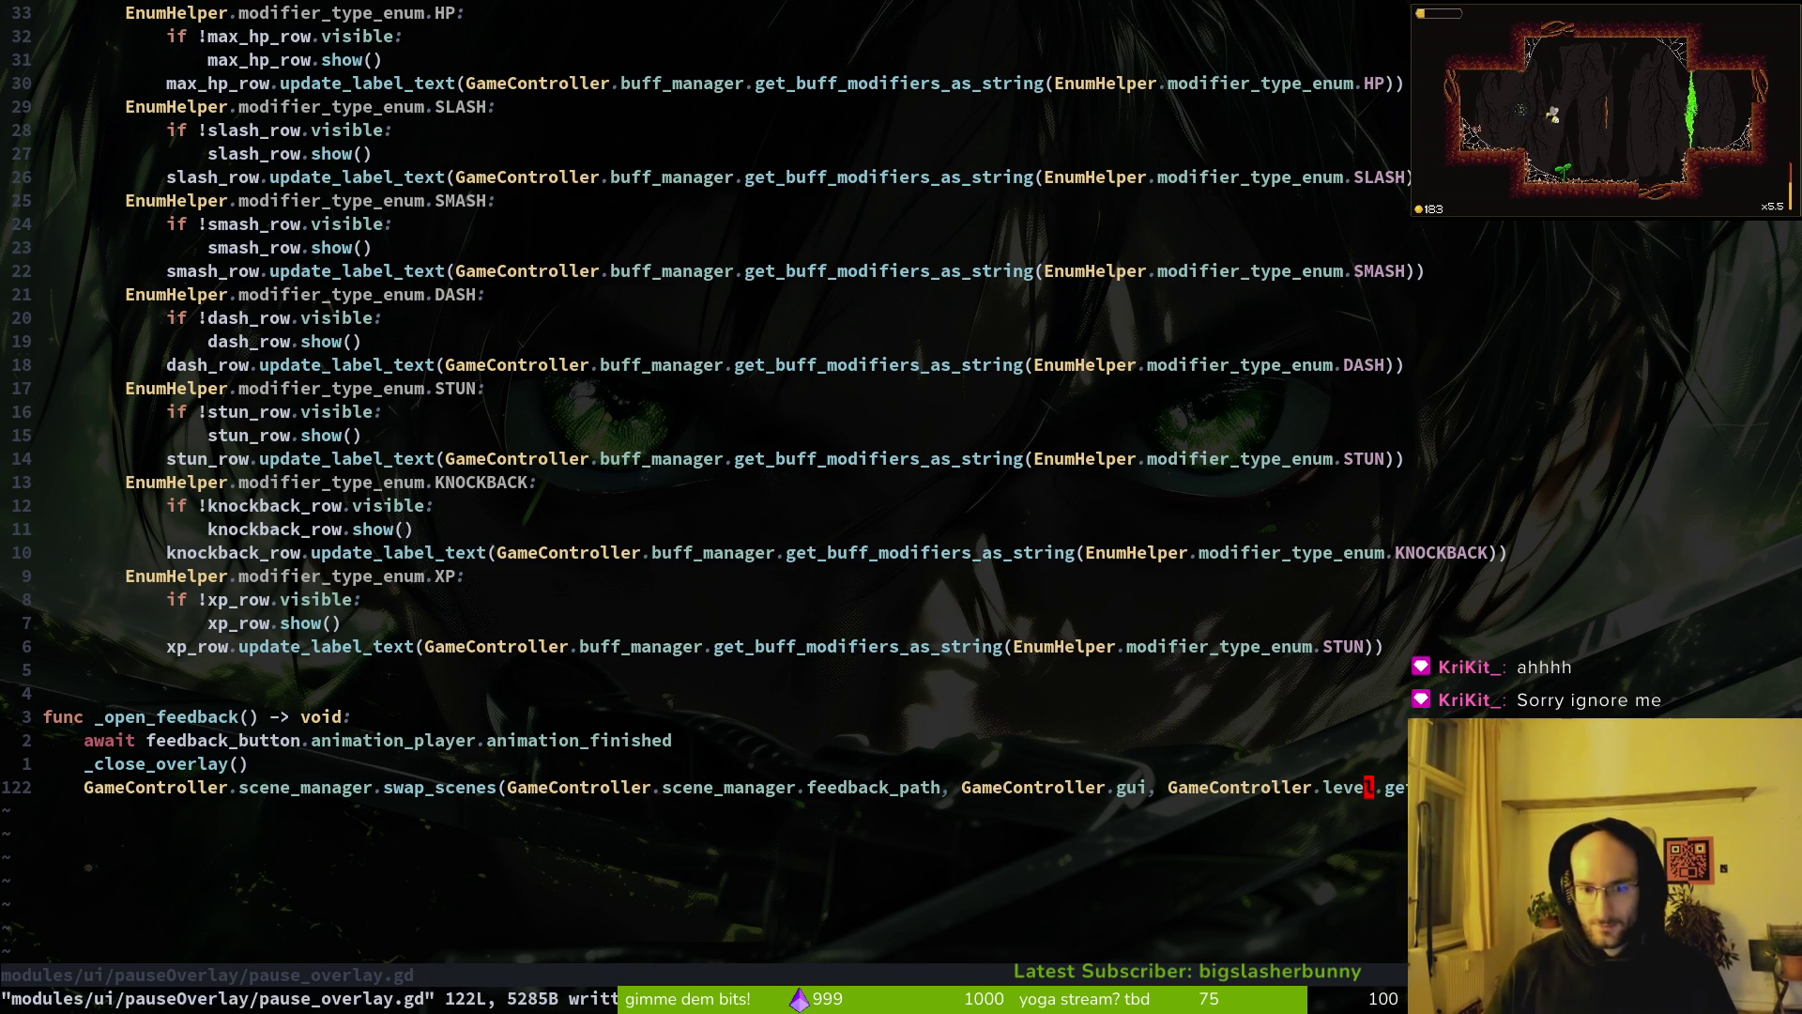